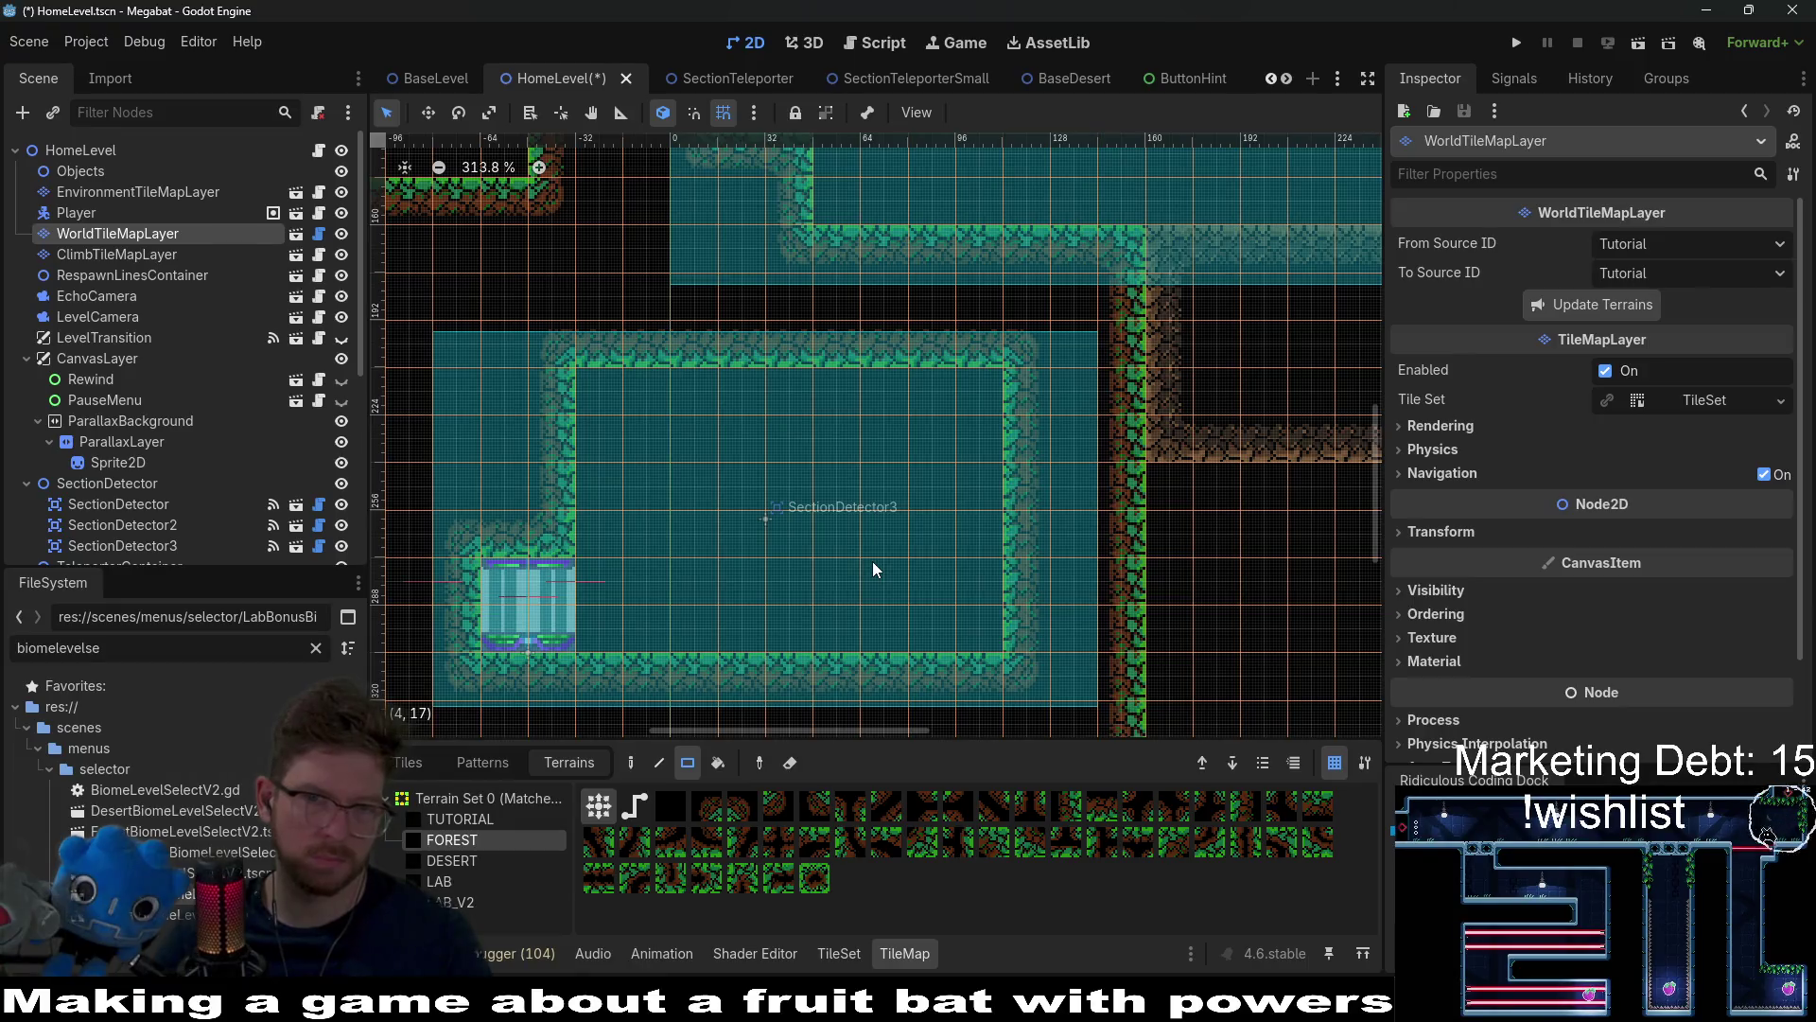
# Step: Paint a FOREST terrain opening through the wall between the upper corridor and the lower room
pyautogui.scroll(2, 891, 479)
pyautogui.hscroll(-3, 636, 557)
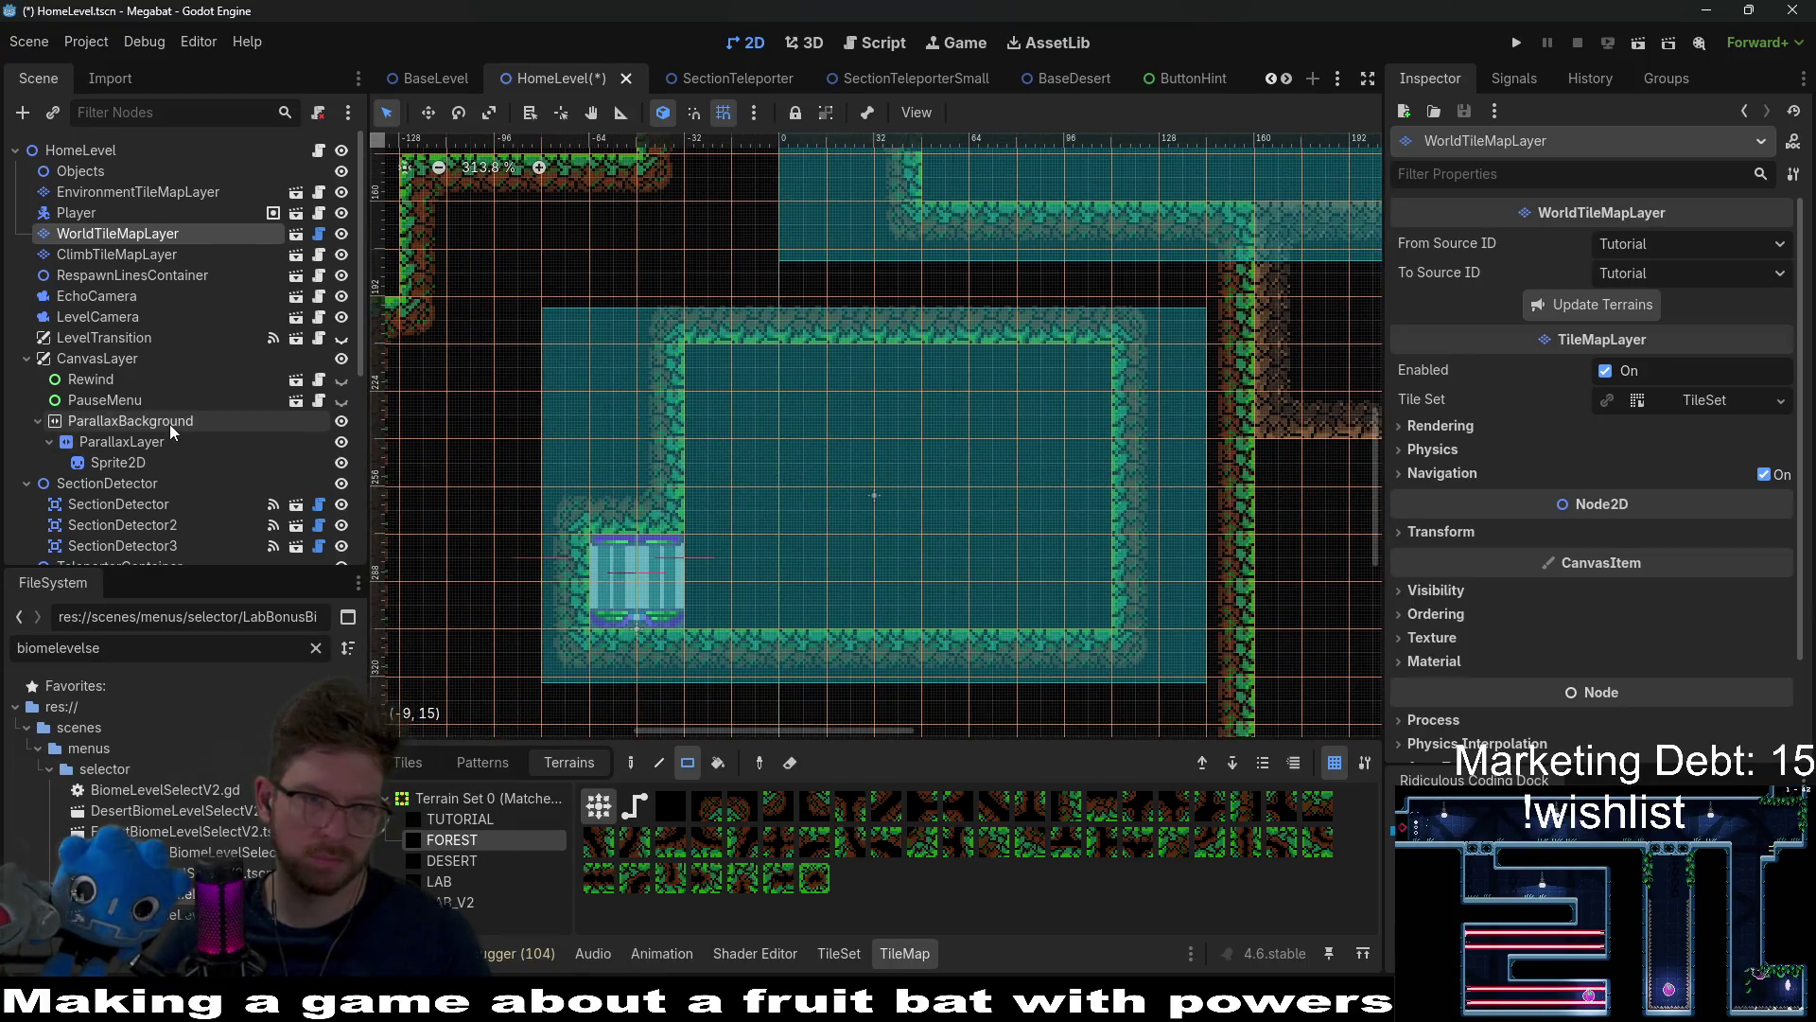
pyautogui.scroll(-5, 172, 424)
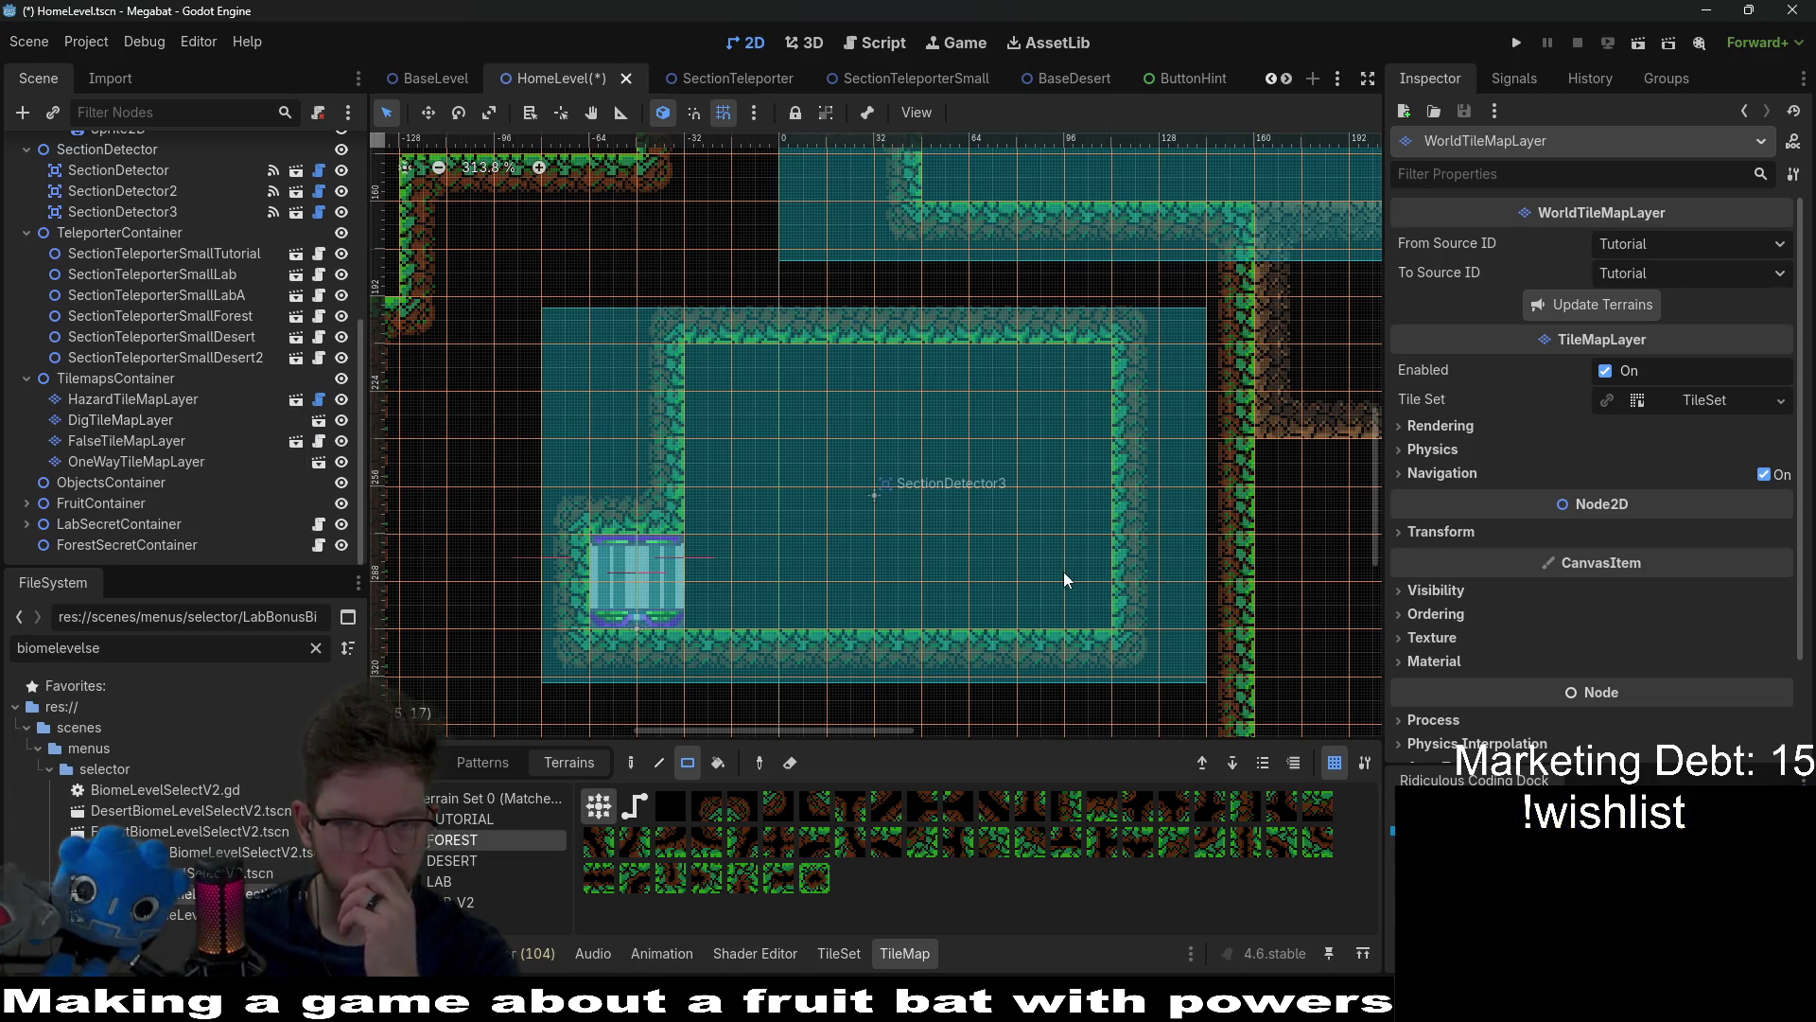
pyautogui.scroll(-2, 972, 482)
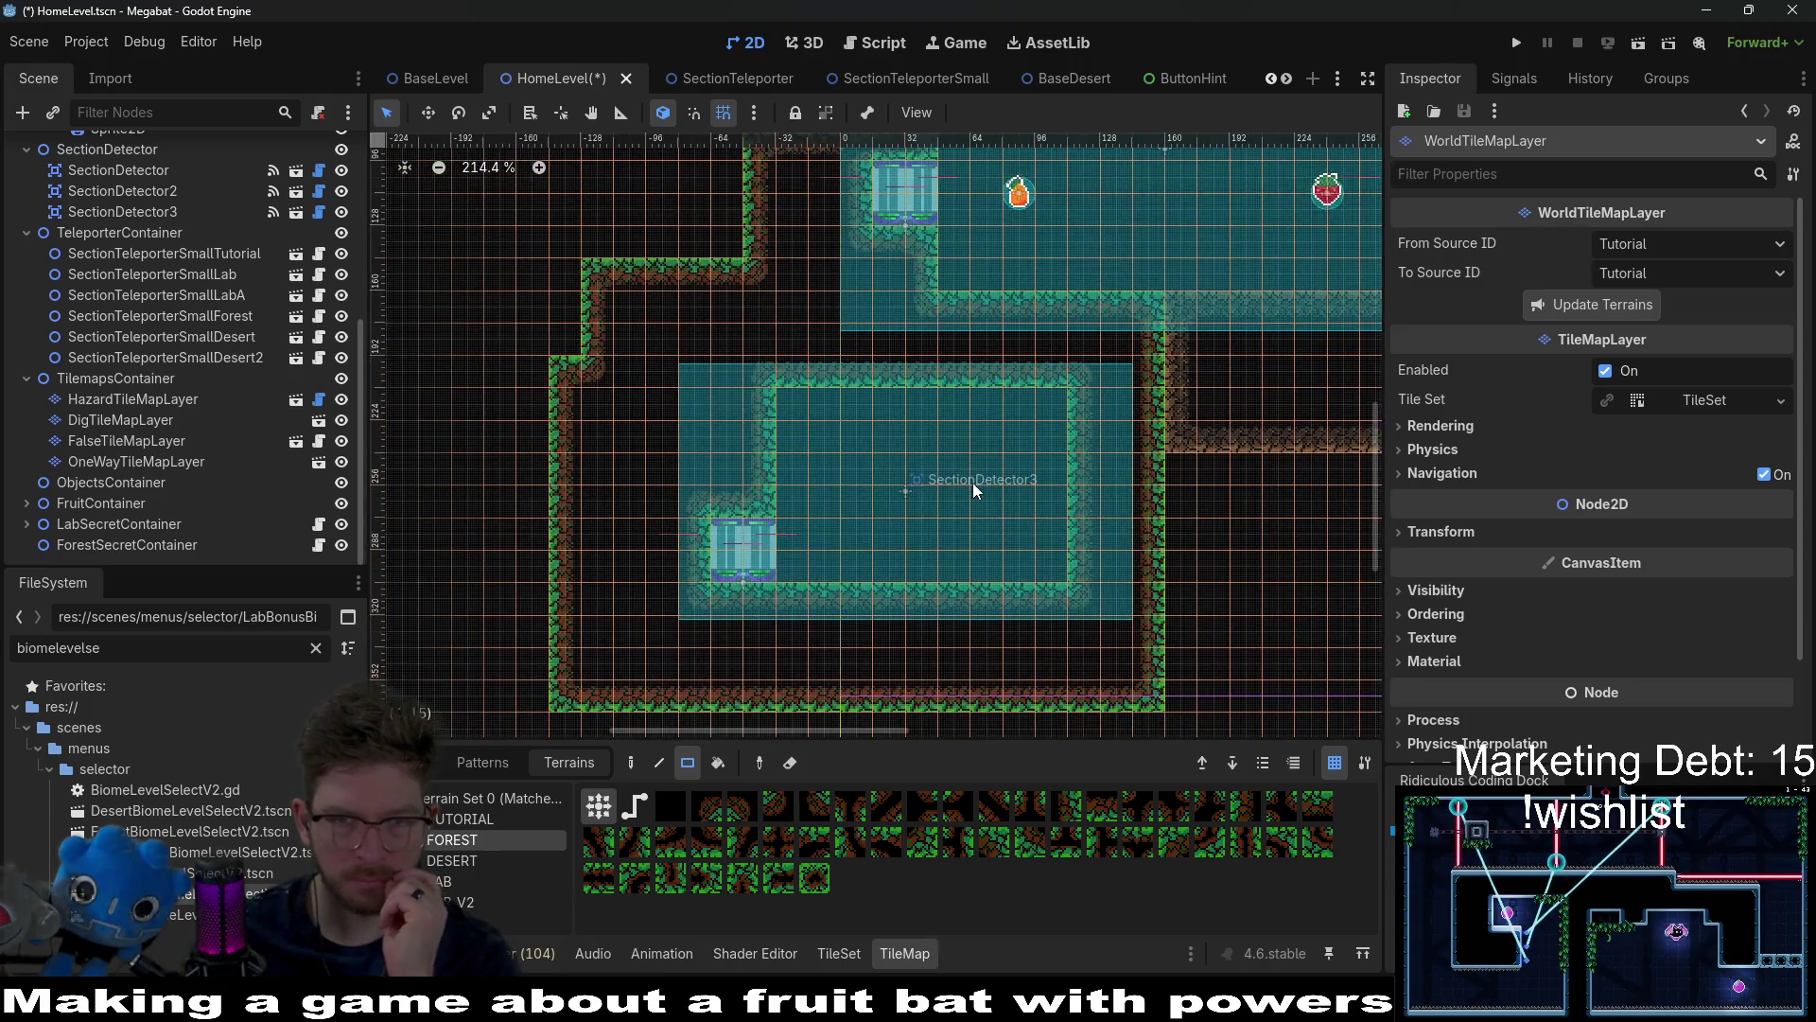
pyautogui.scroll(3, 987, 454)
pyautogui.hscroll(3, 987, 454)
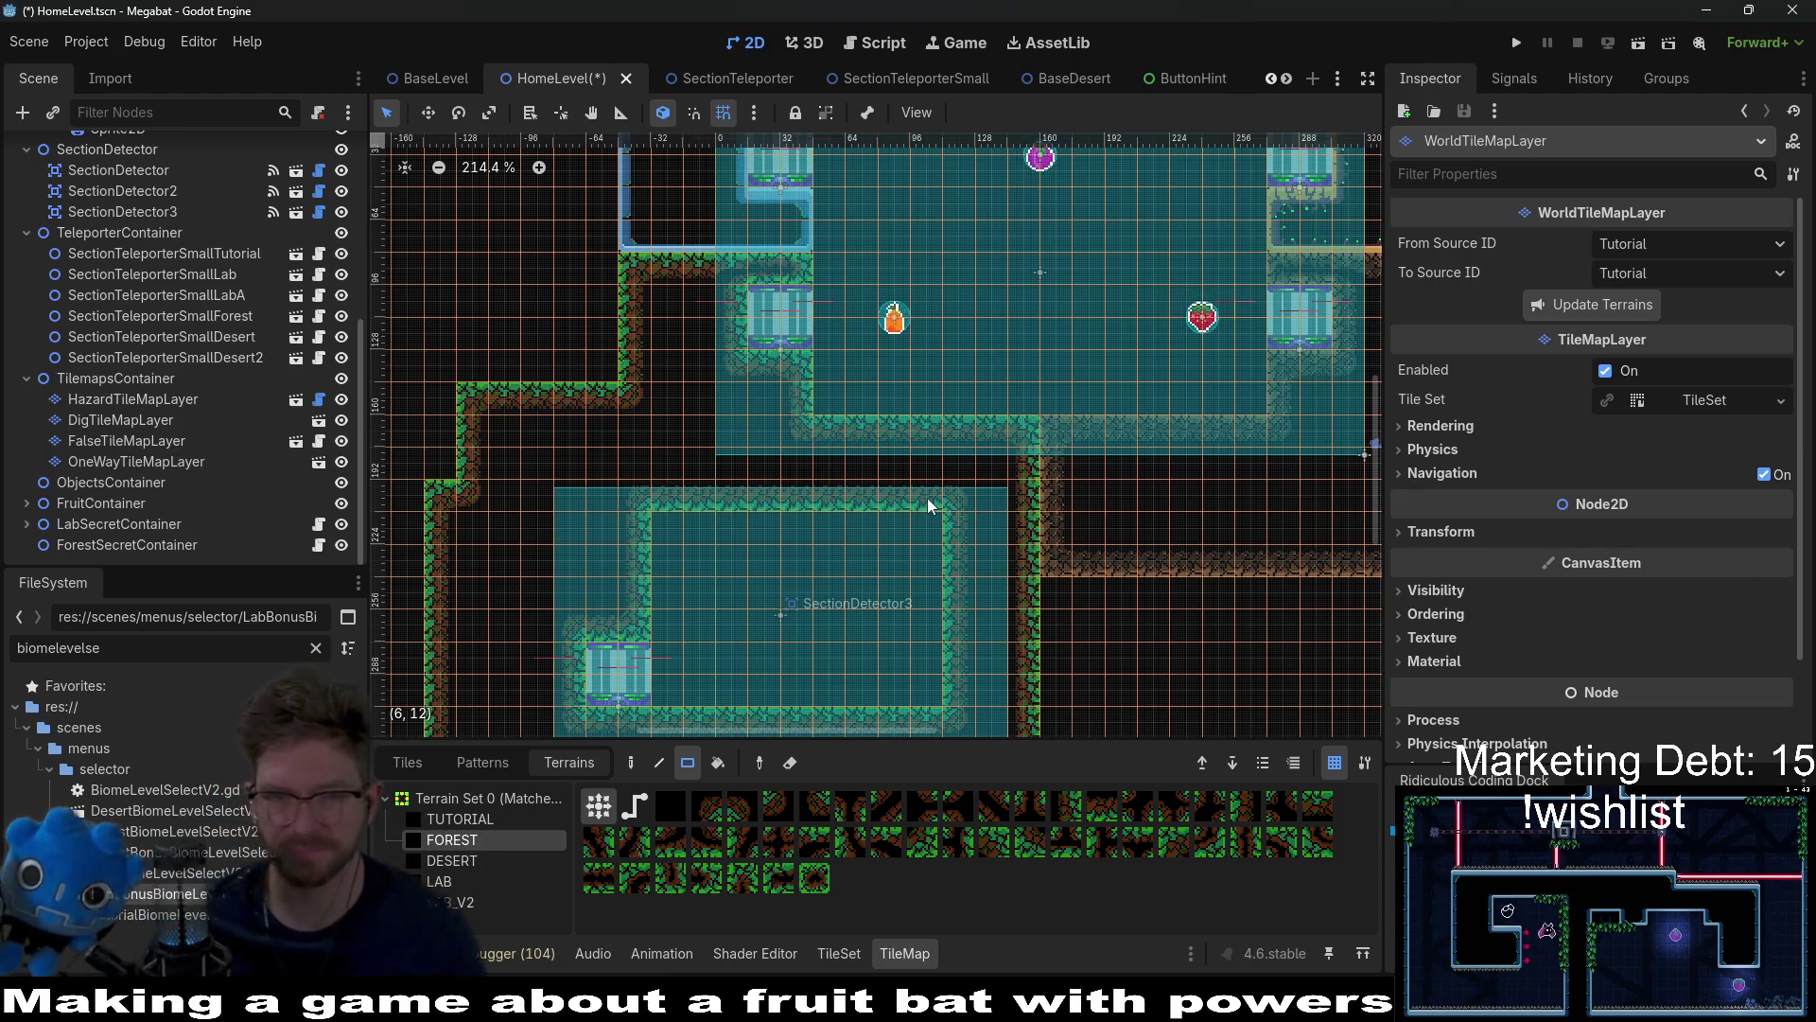
pyautogui.scroll(3, 919, 504)
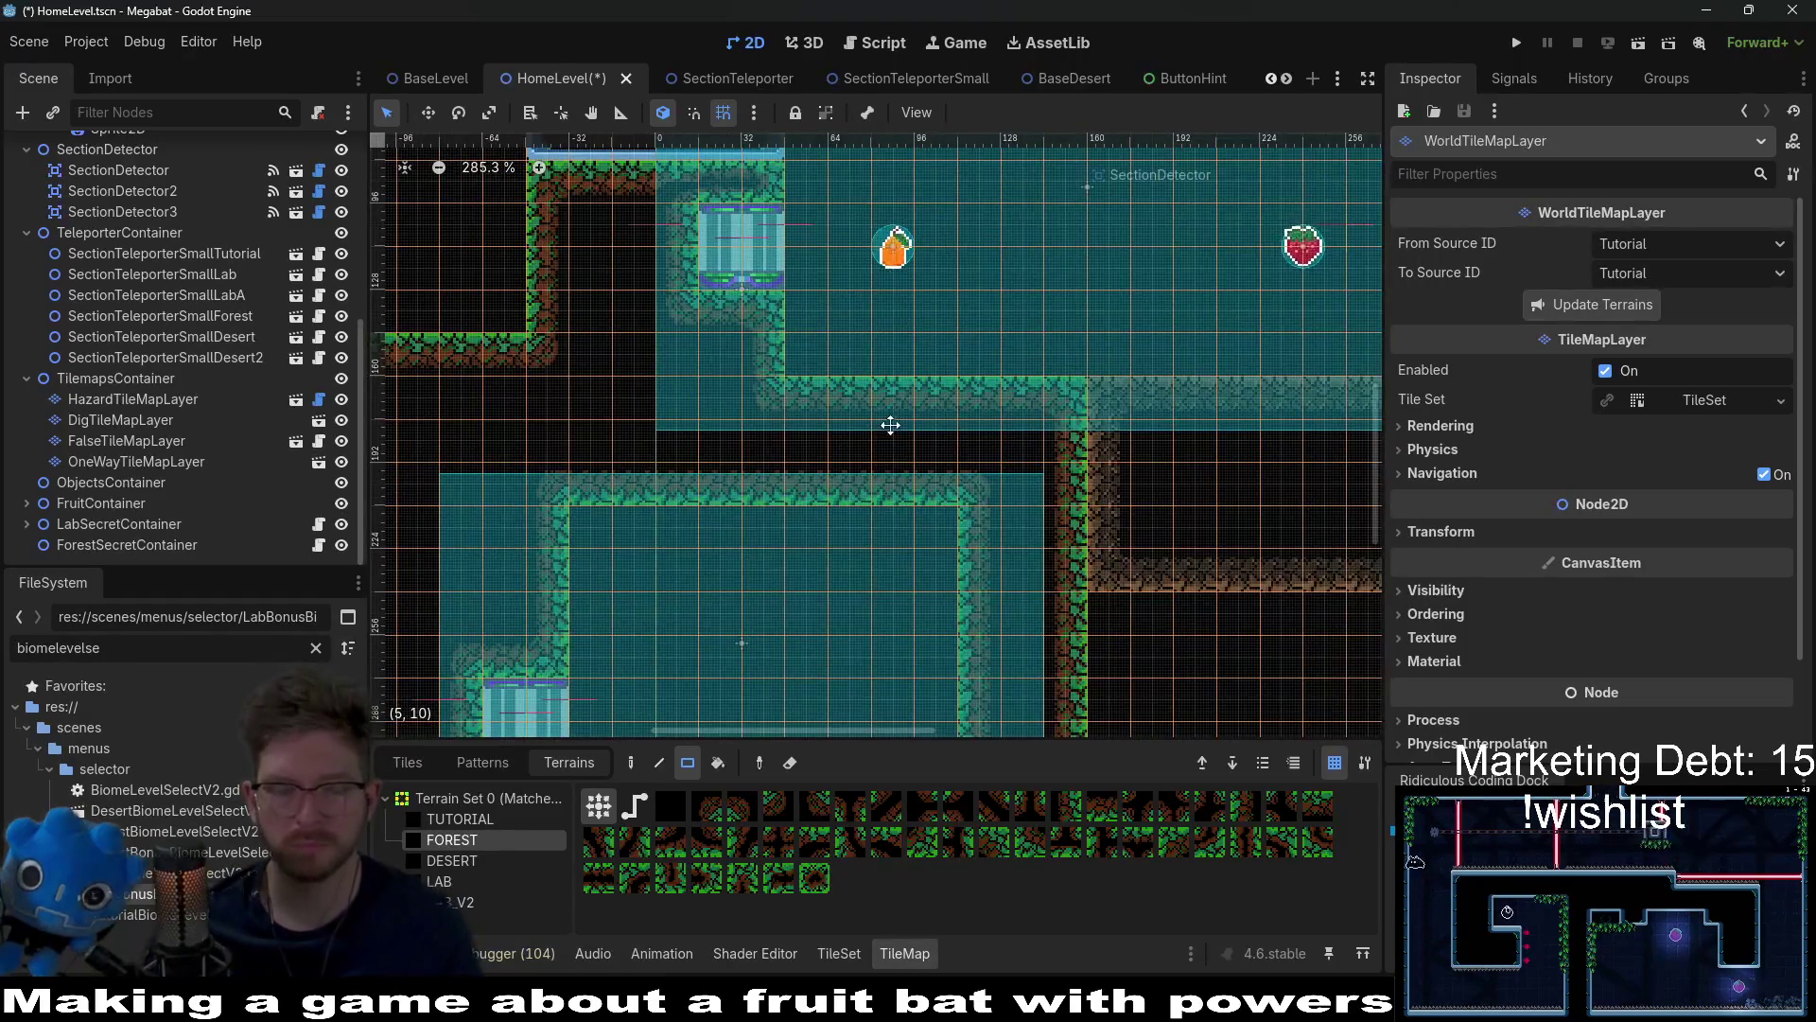
pyautogui.scroll(4, 852, 539)
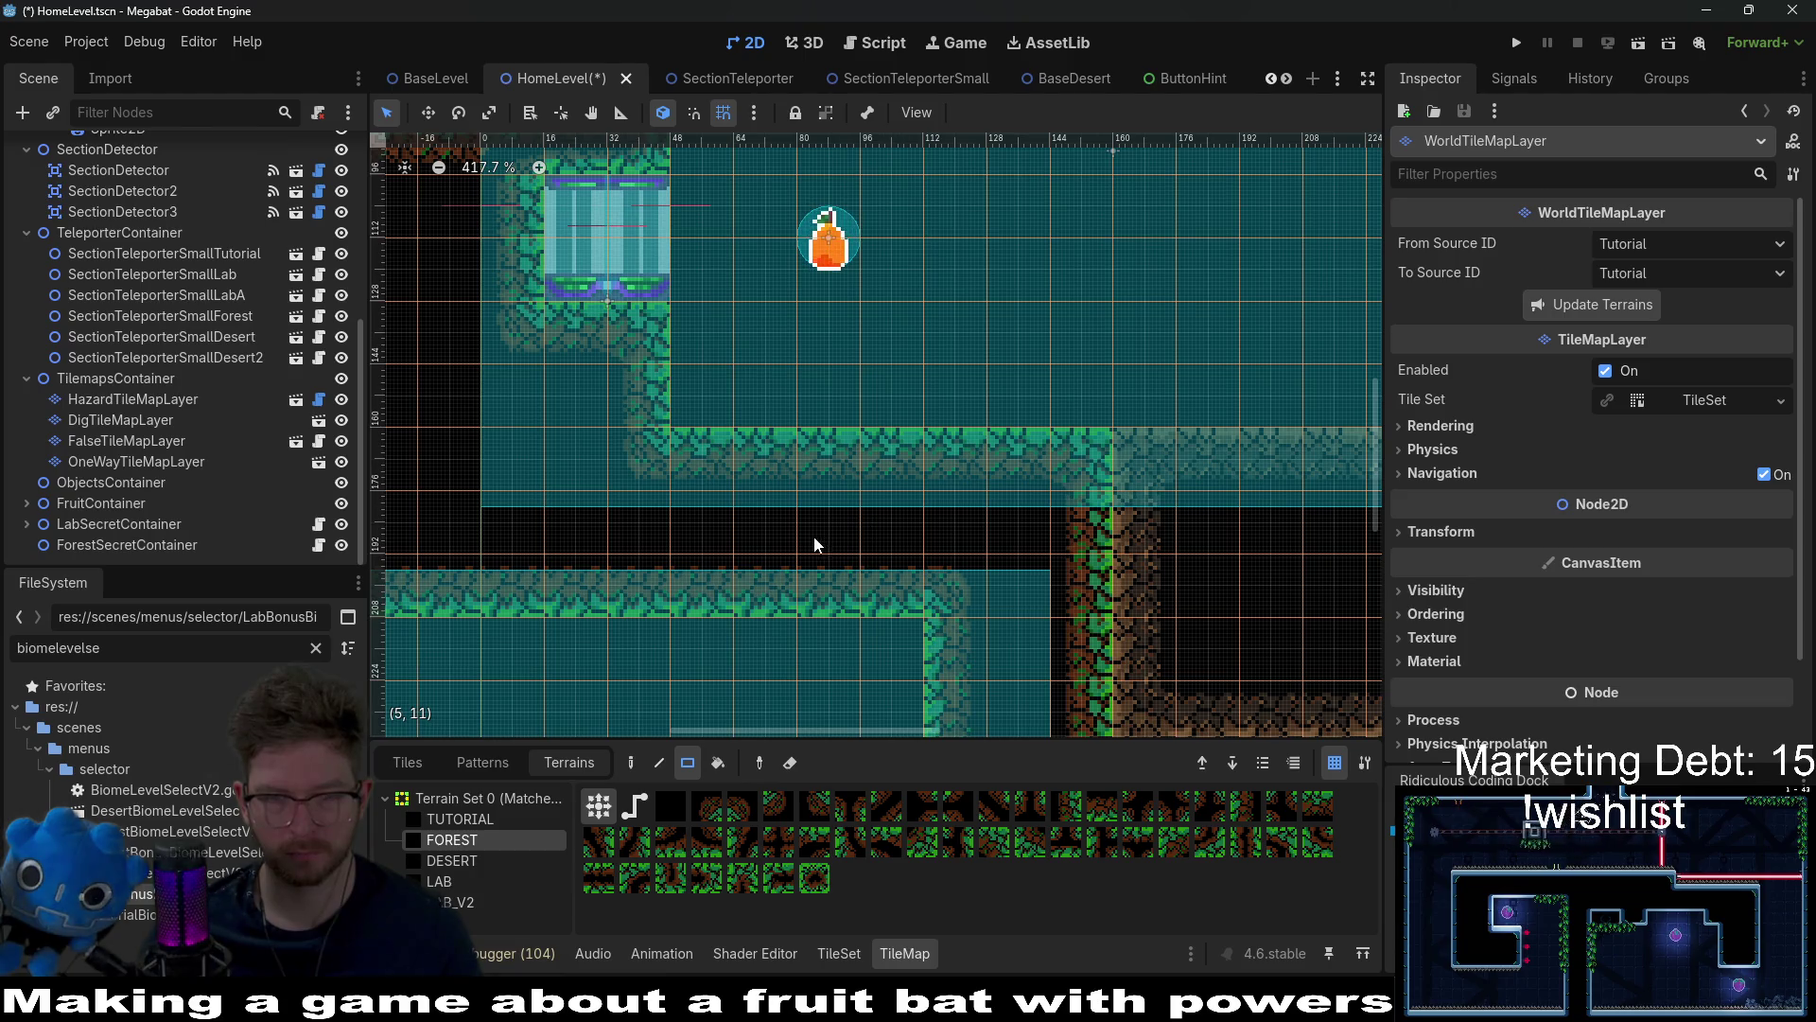
pyautogui.moveTo(816, 543); pyautogui.dragTo(911, 504)
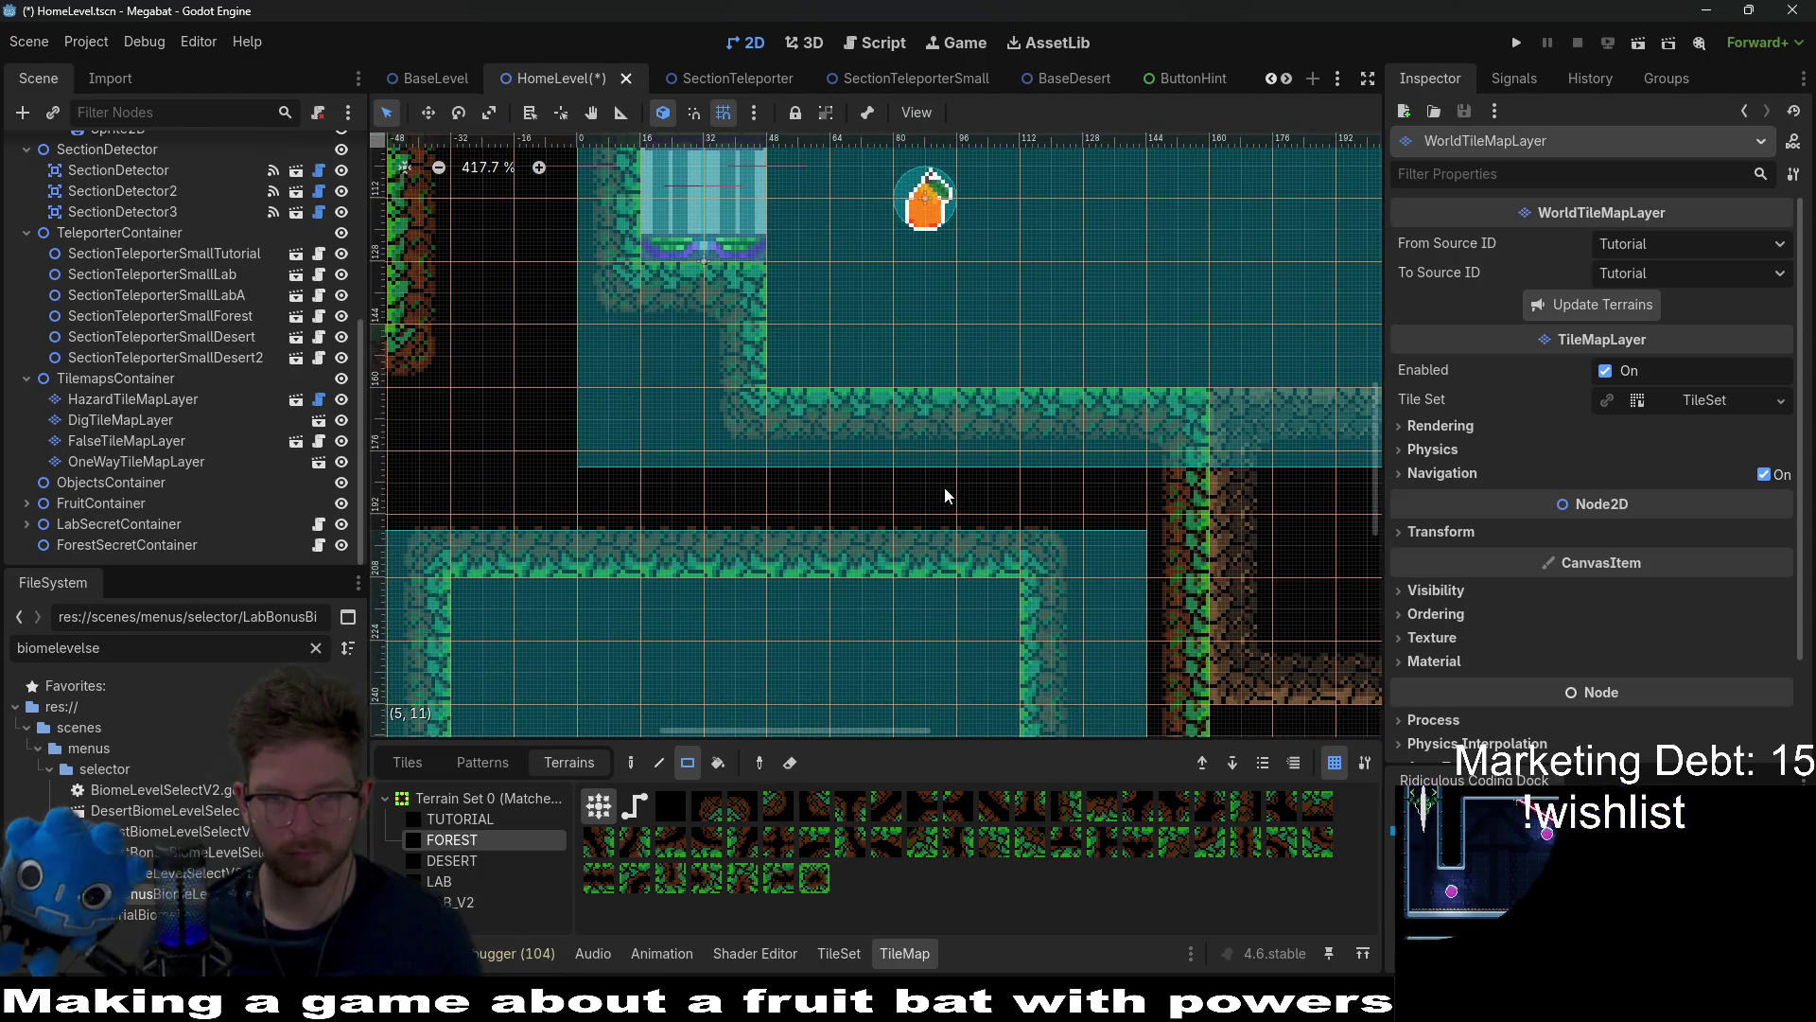
pyautogui.moveTo(851, 399); pyautogui.dragTo(908, 536)
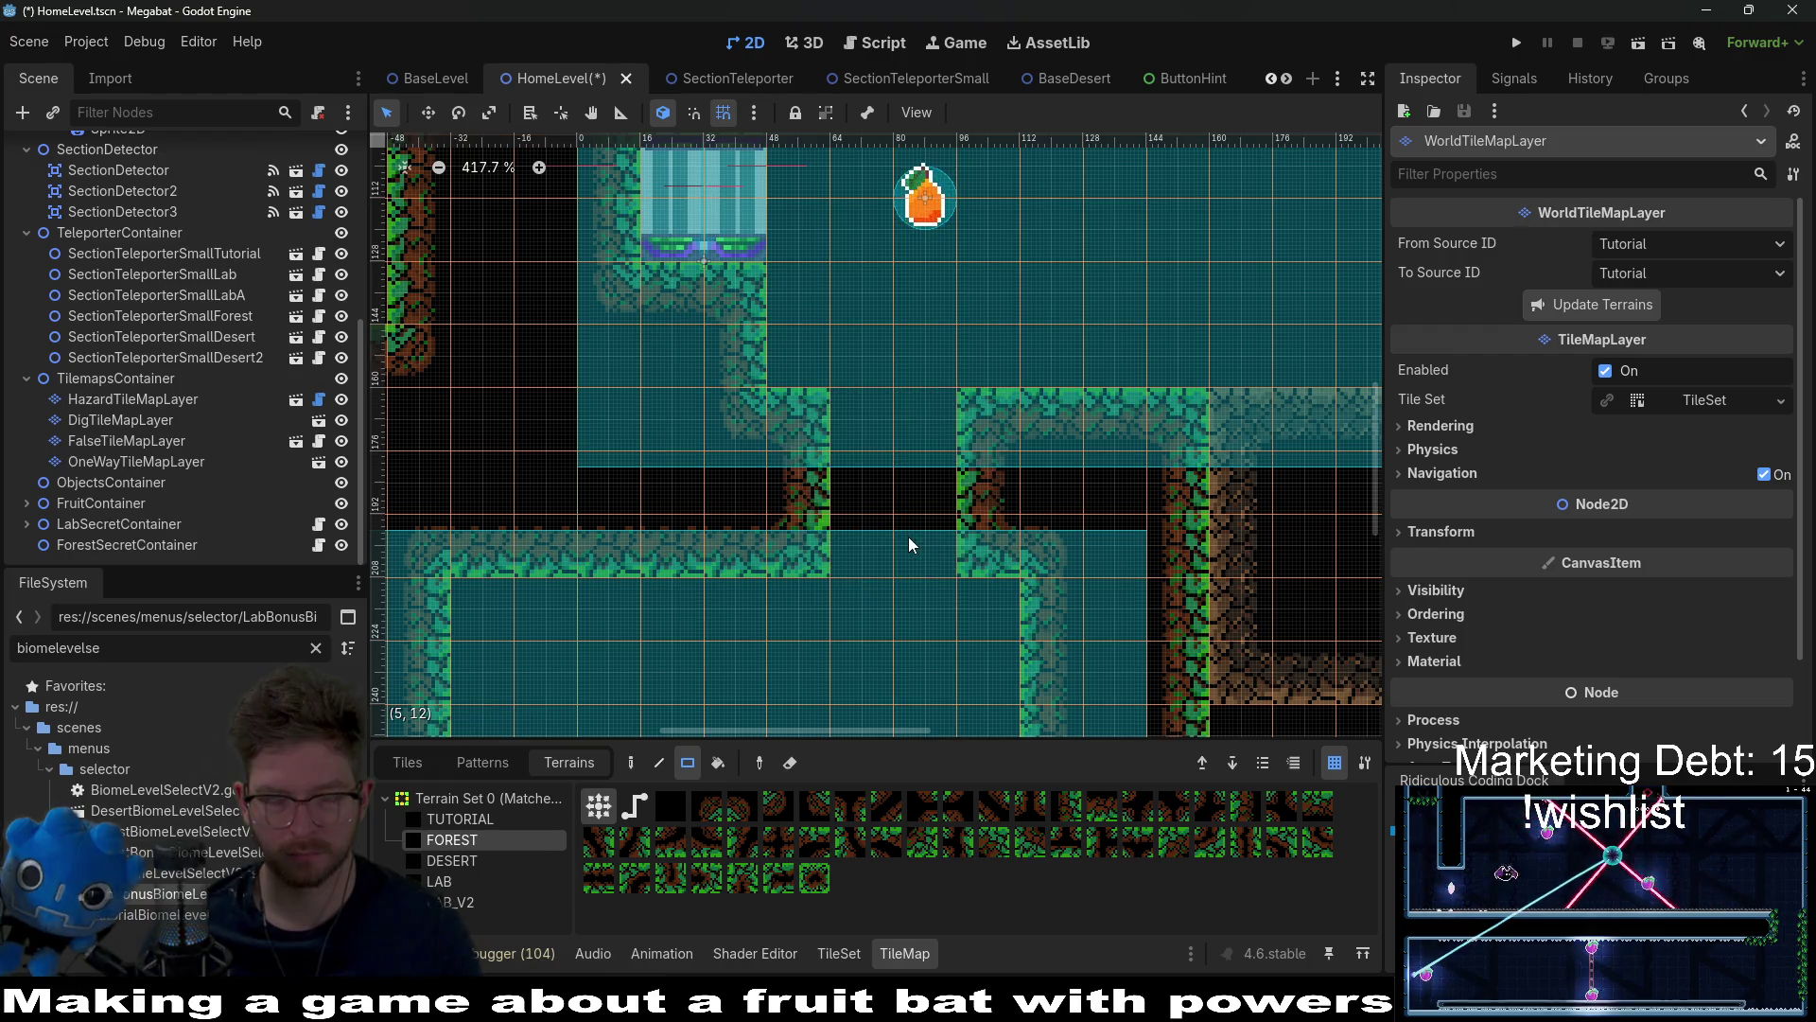
pyautogui.moveTo(1050, 525); pyautogui.dragTo(910, 553)
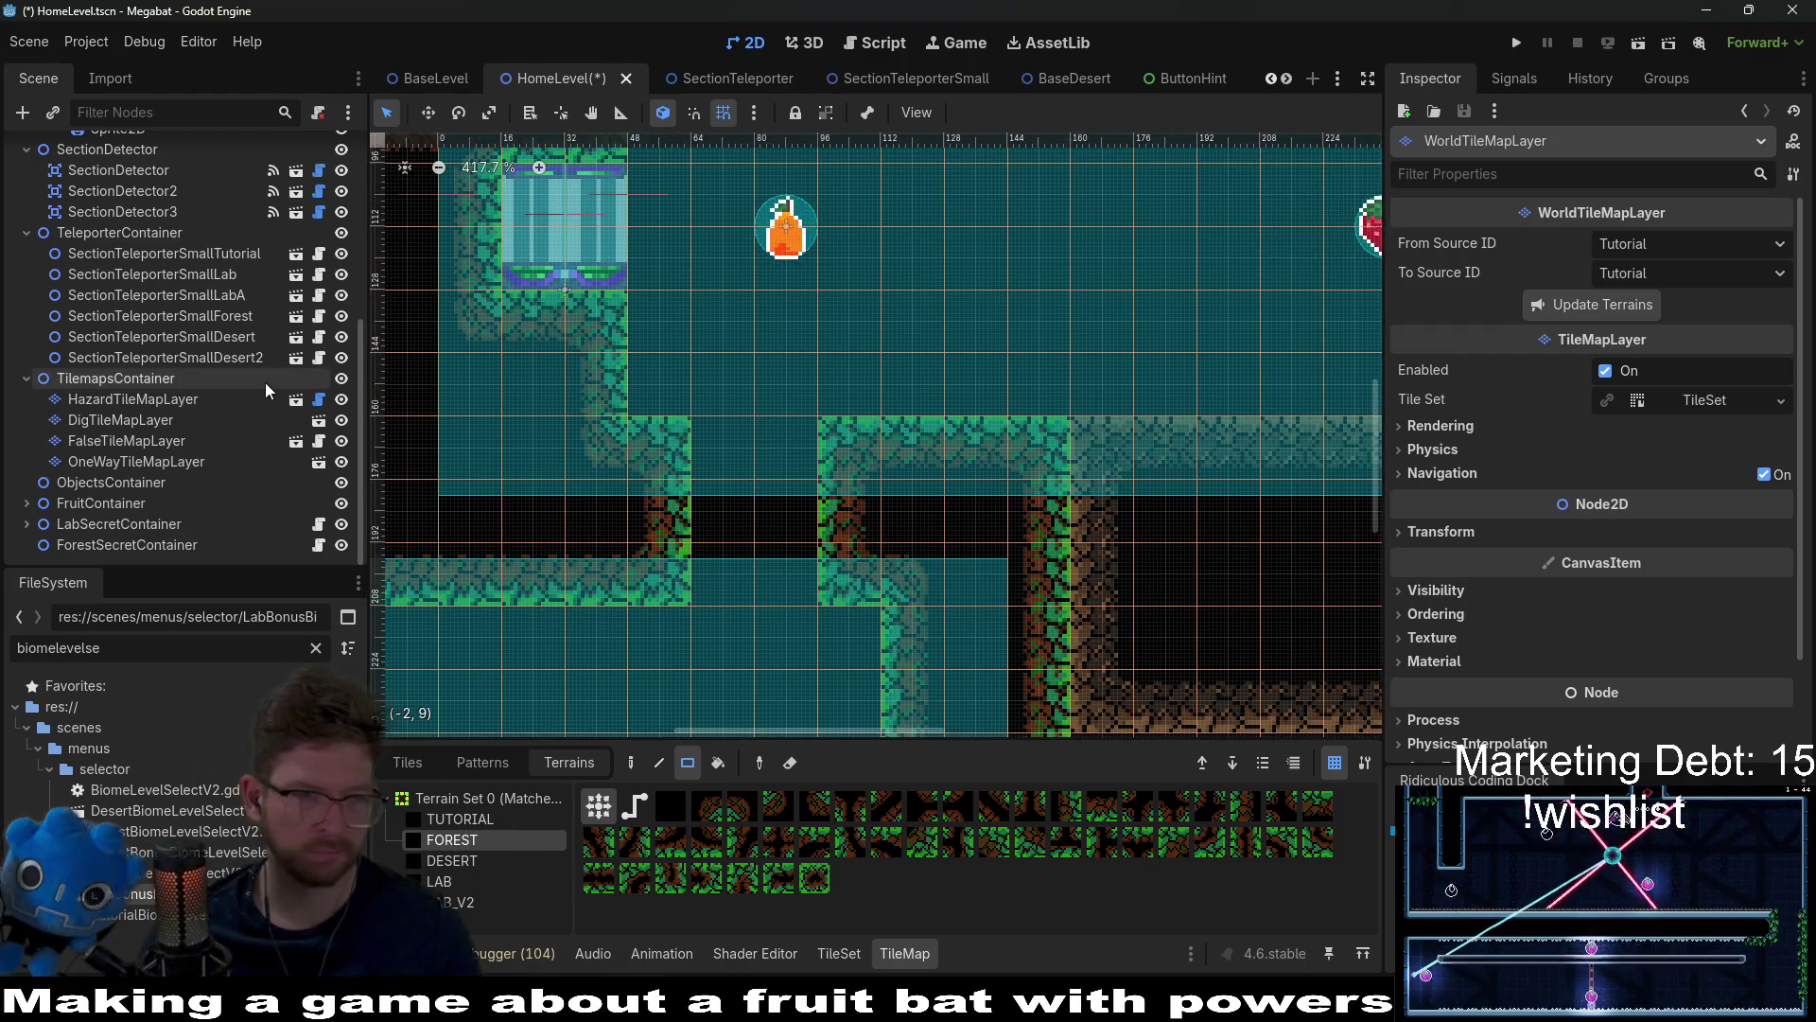
# Step: Instantiate BreakableBlock.tscn as a child of ForestSecretContainer using a 'breakable' scene search
pyautogui.rightClick(97, 549)
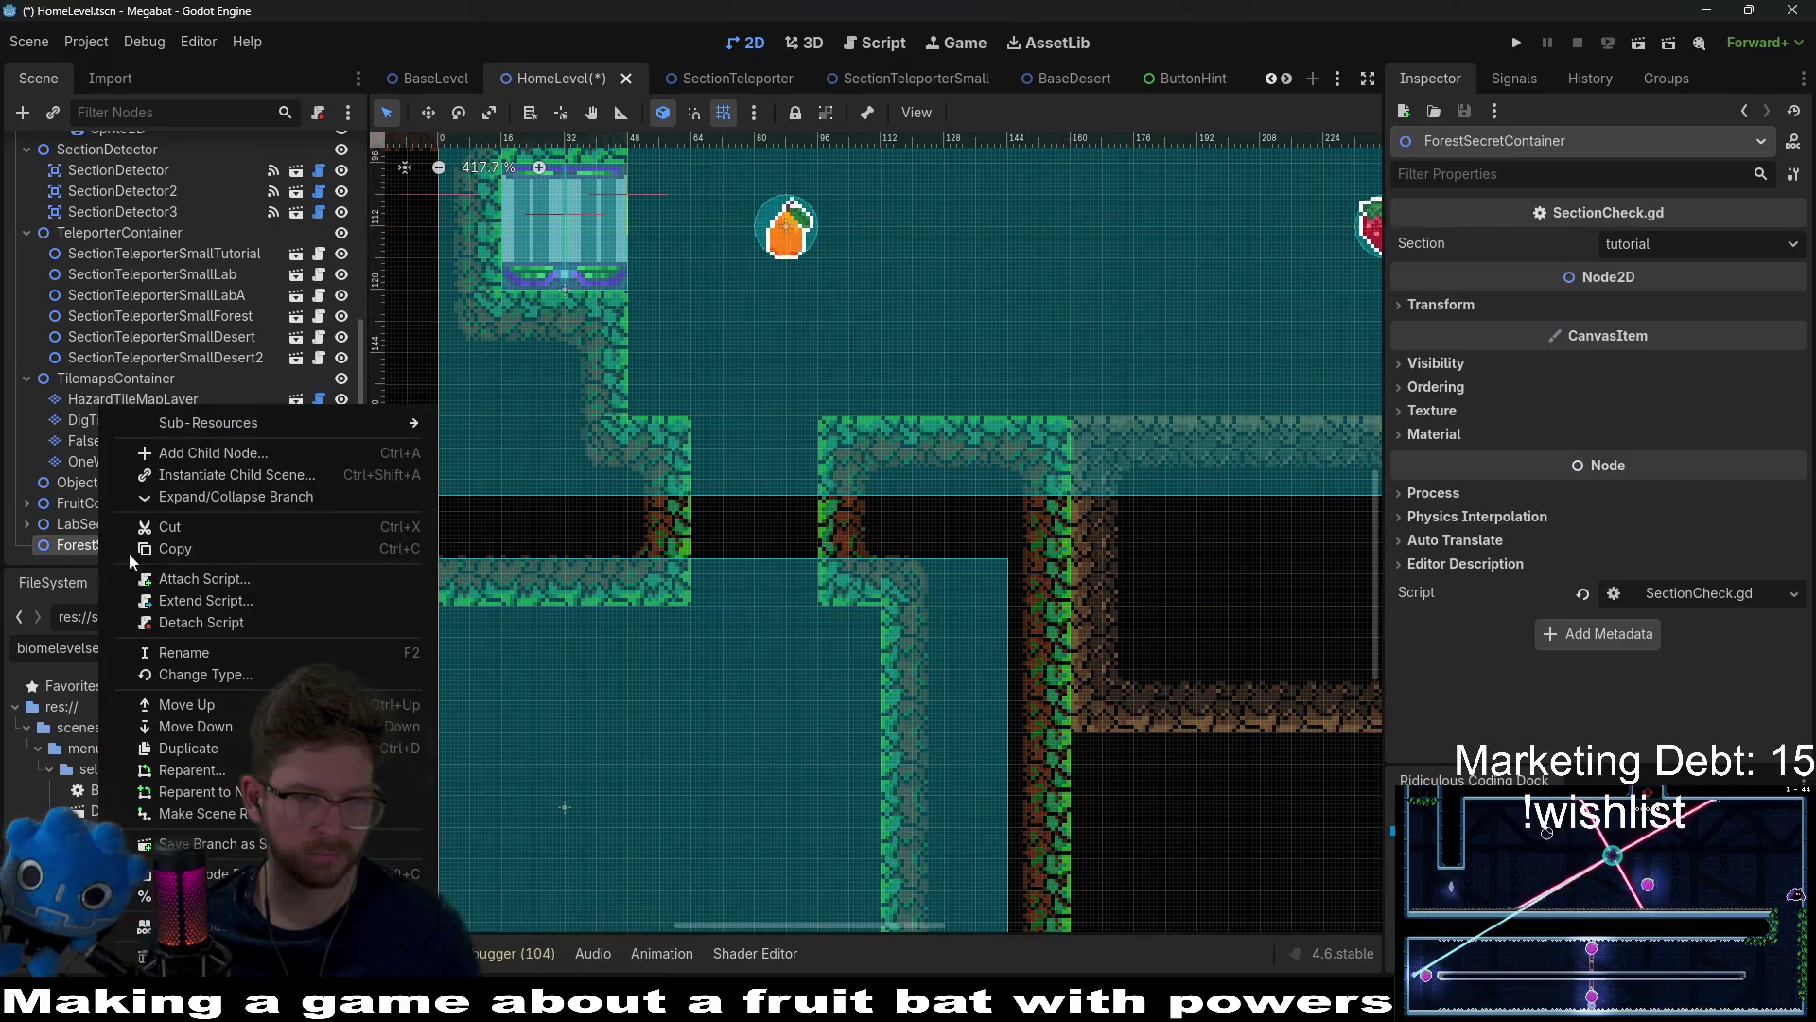
pyautogui.click(214, 464)
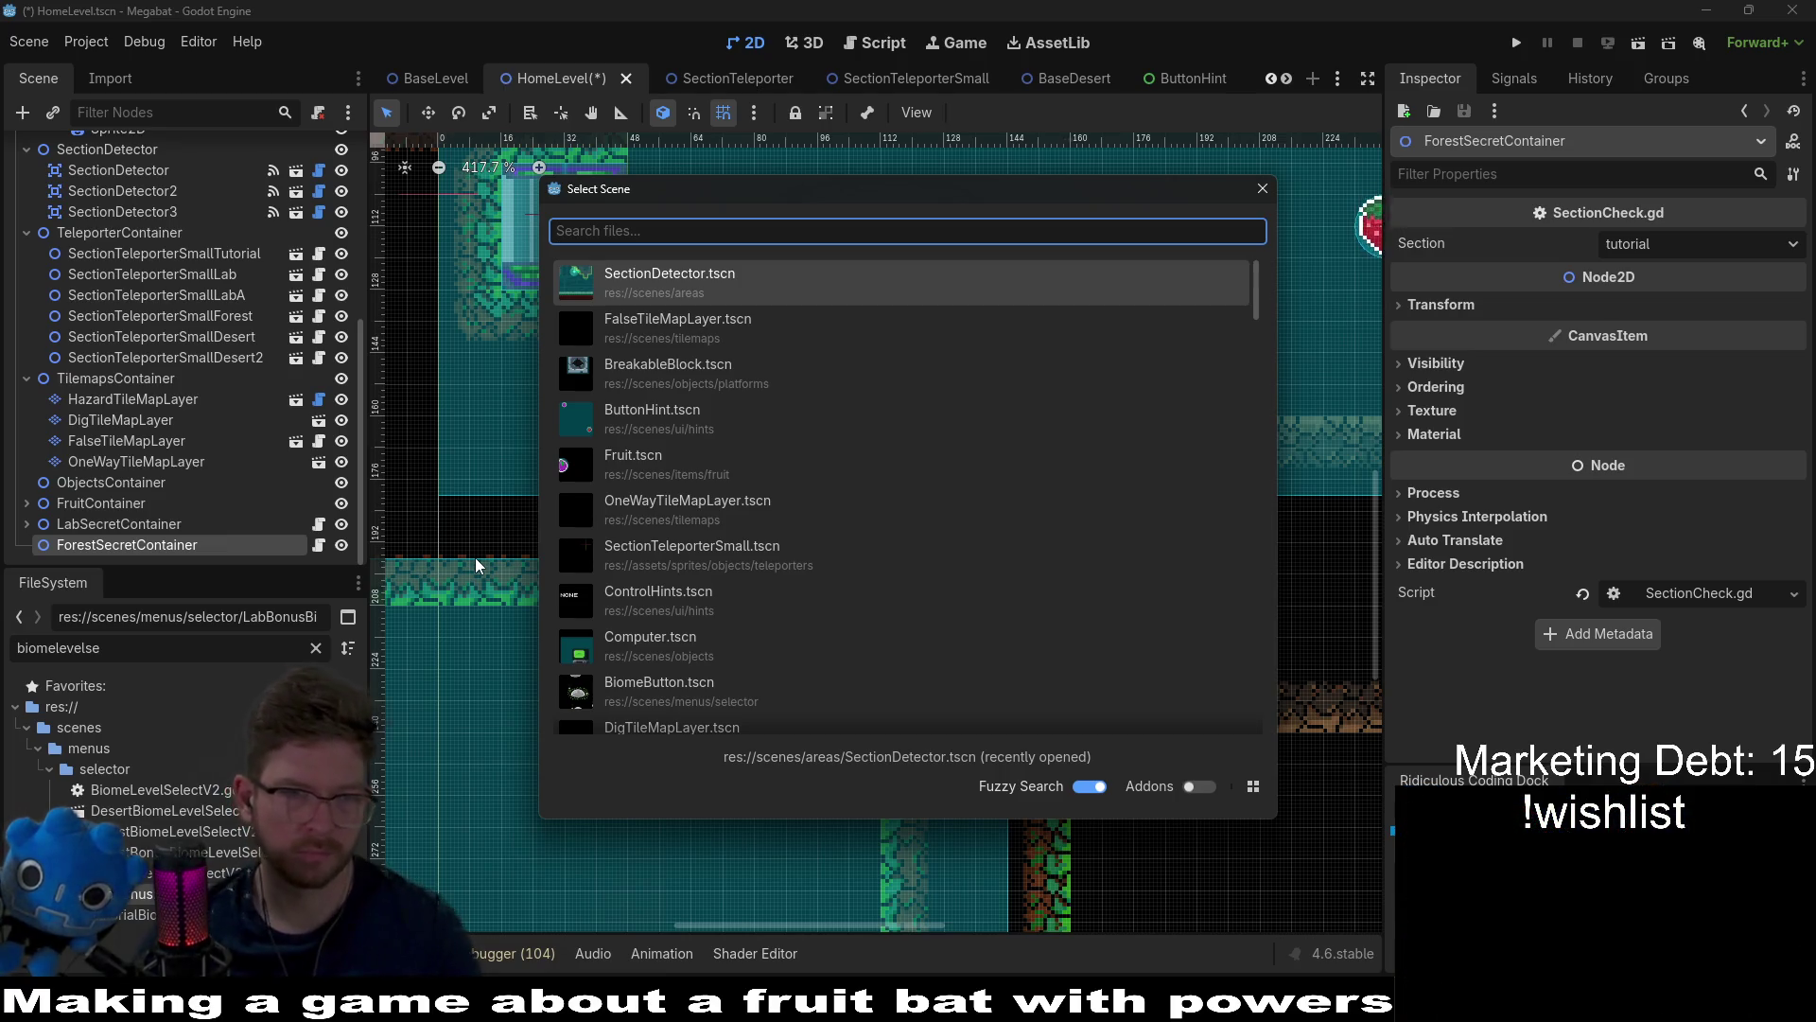
pyautogui.write('section')
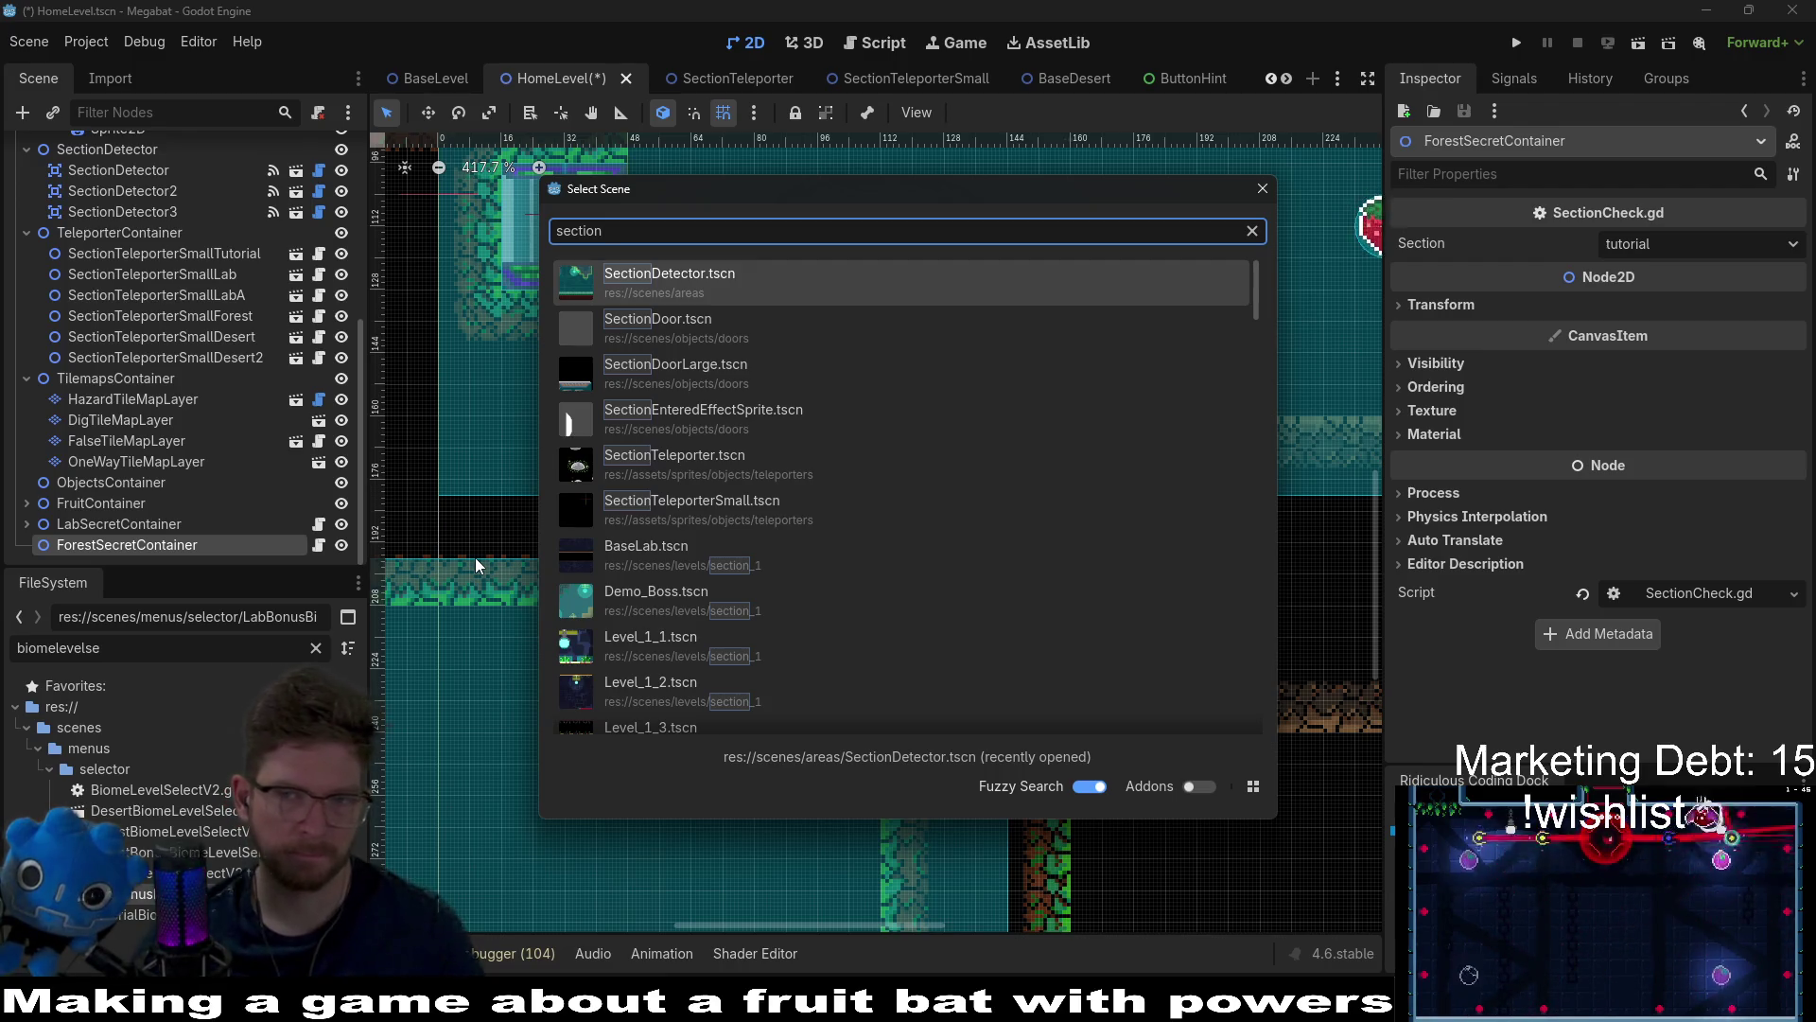
pyautogui.press('BackSpace')
pyautogui.press('BackSpace')
pyautogui.press('BackSpace')
pyautogui.press('BackSpace')
pyautogui.press('BackSpace')
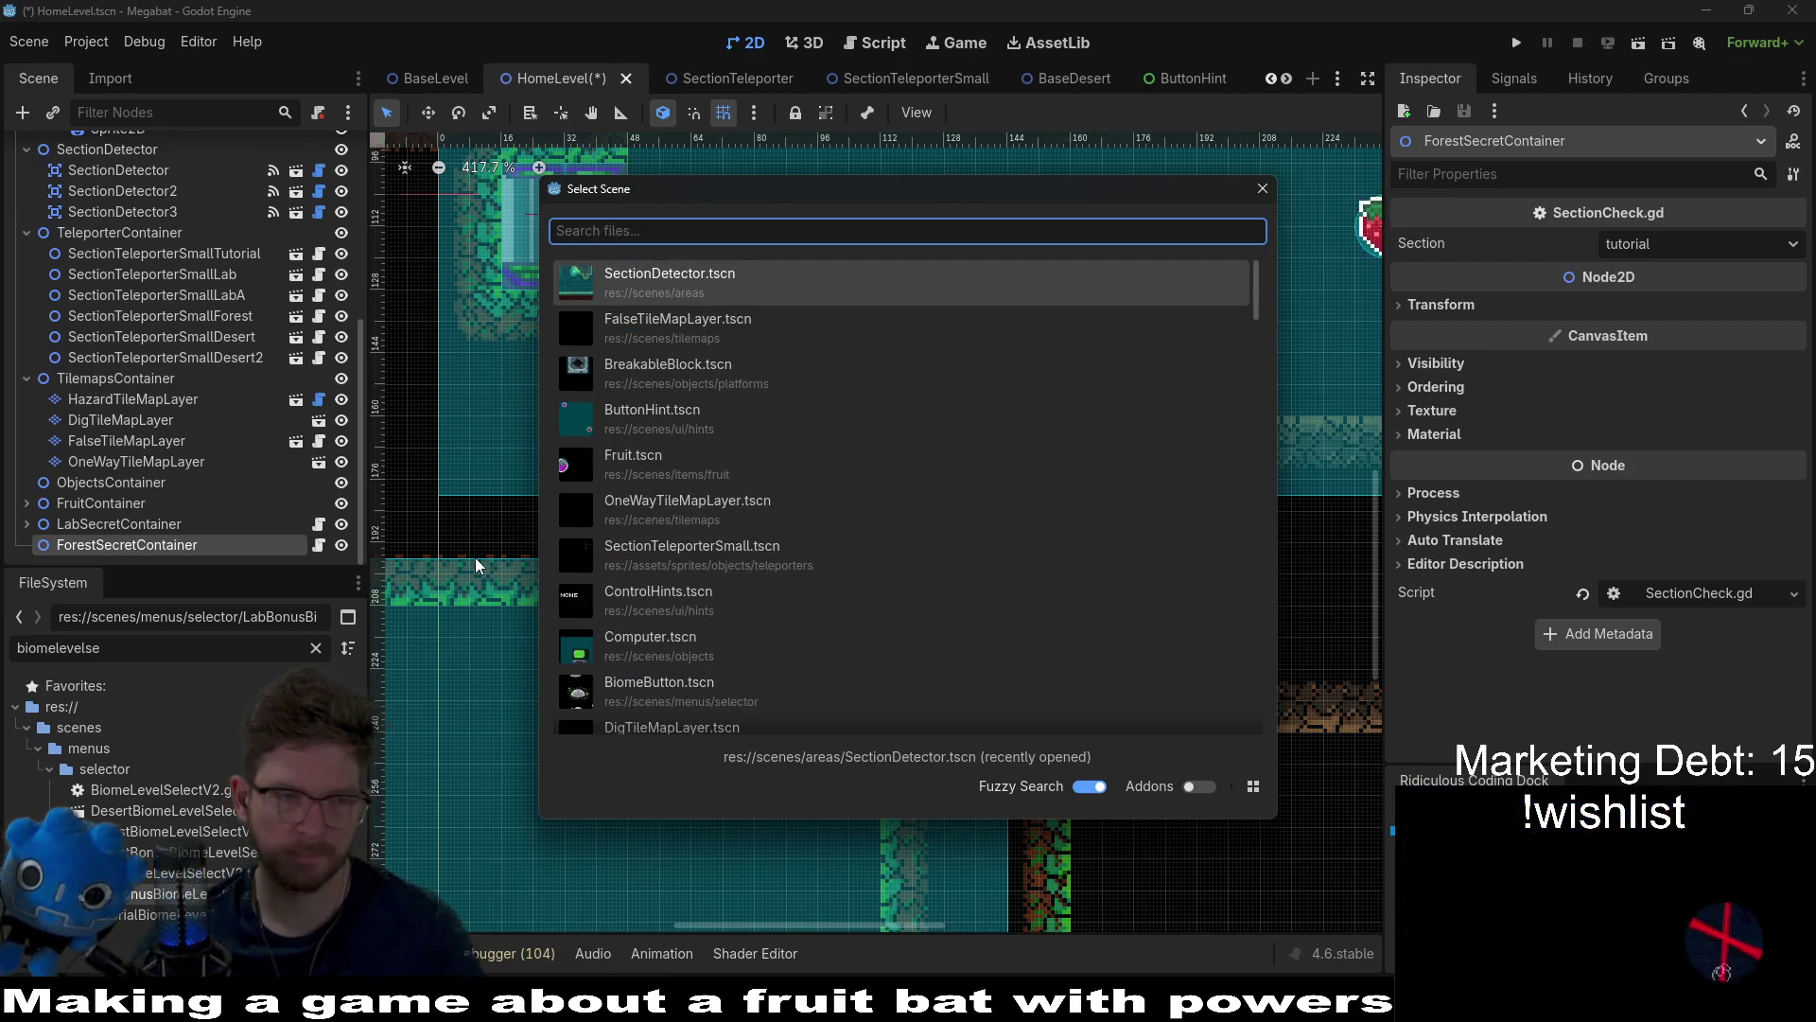
pyautogui.write('breakable')
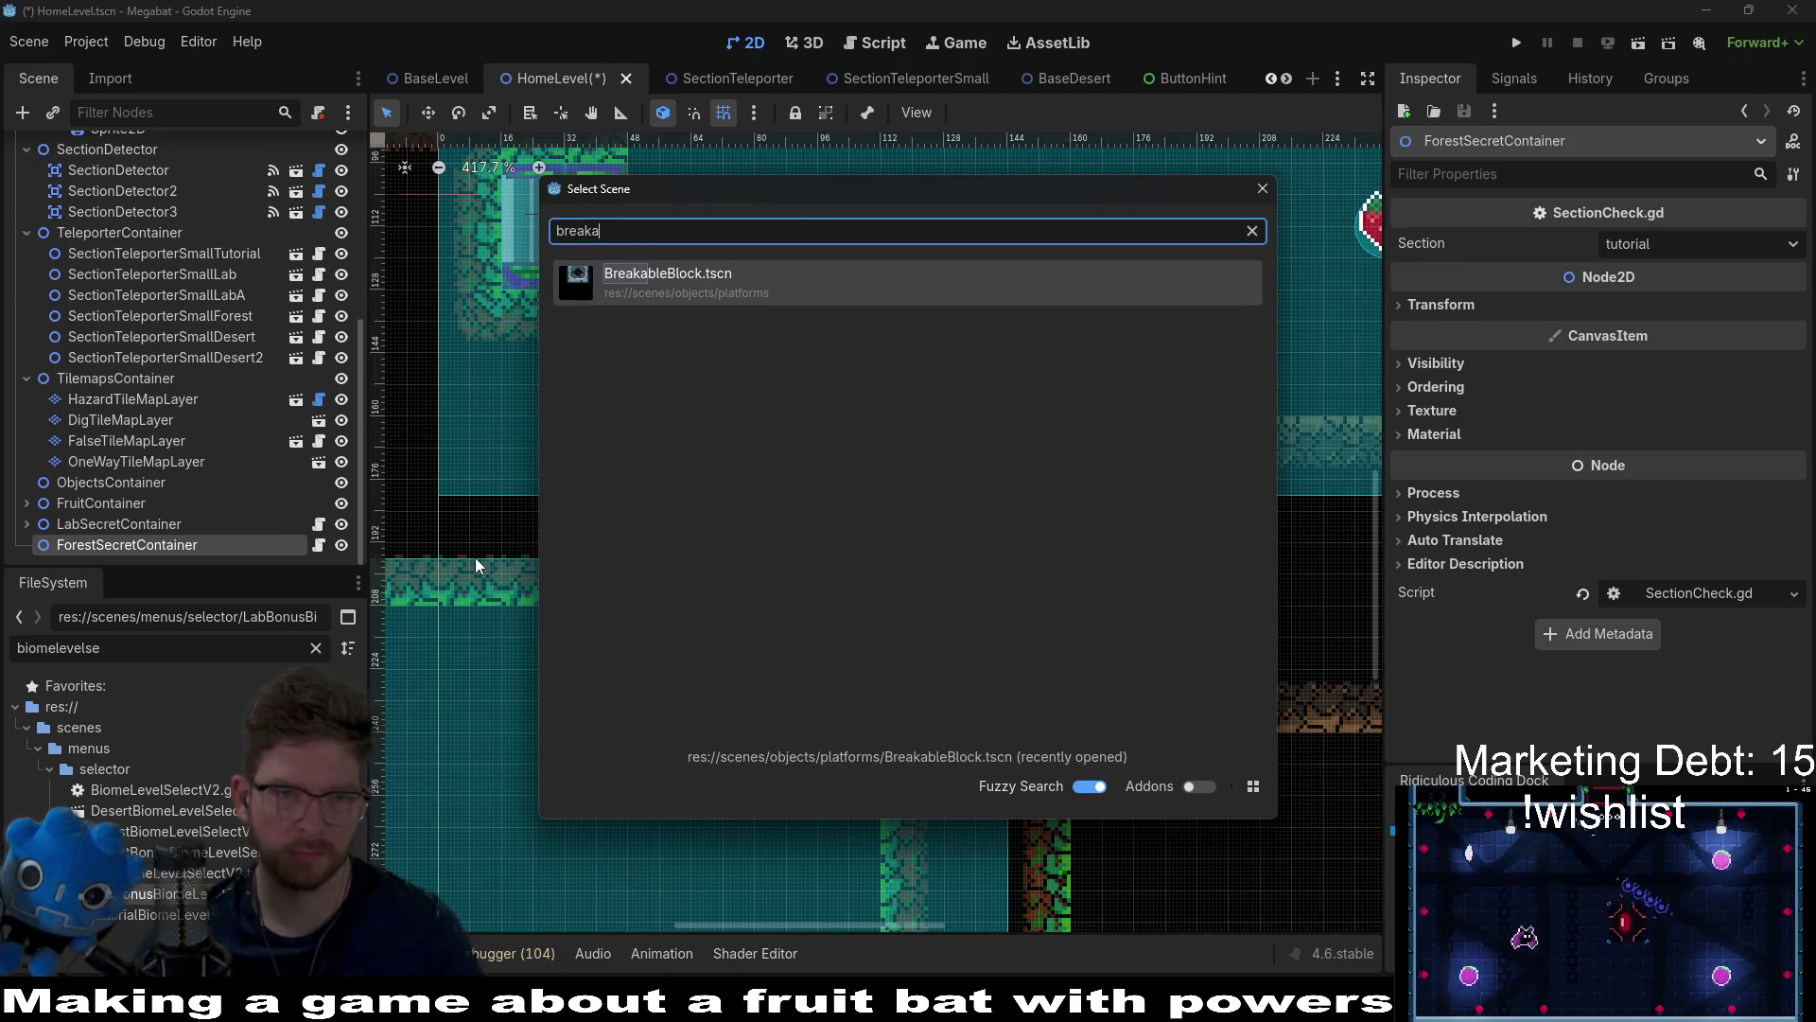
pyautogui.press('Return')
# Step: Move the BreakableBlock into the wall gap and set its Type to forest
pyautogui.press('w')
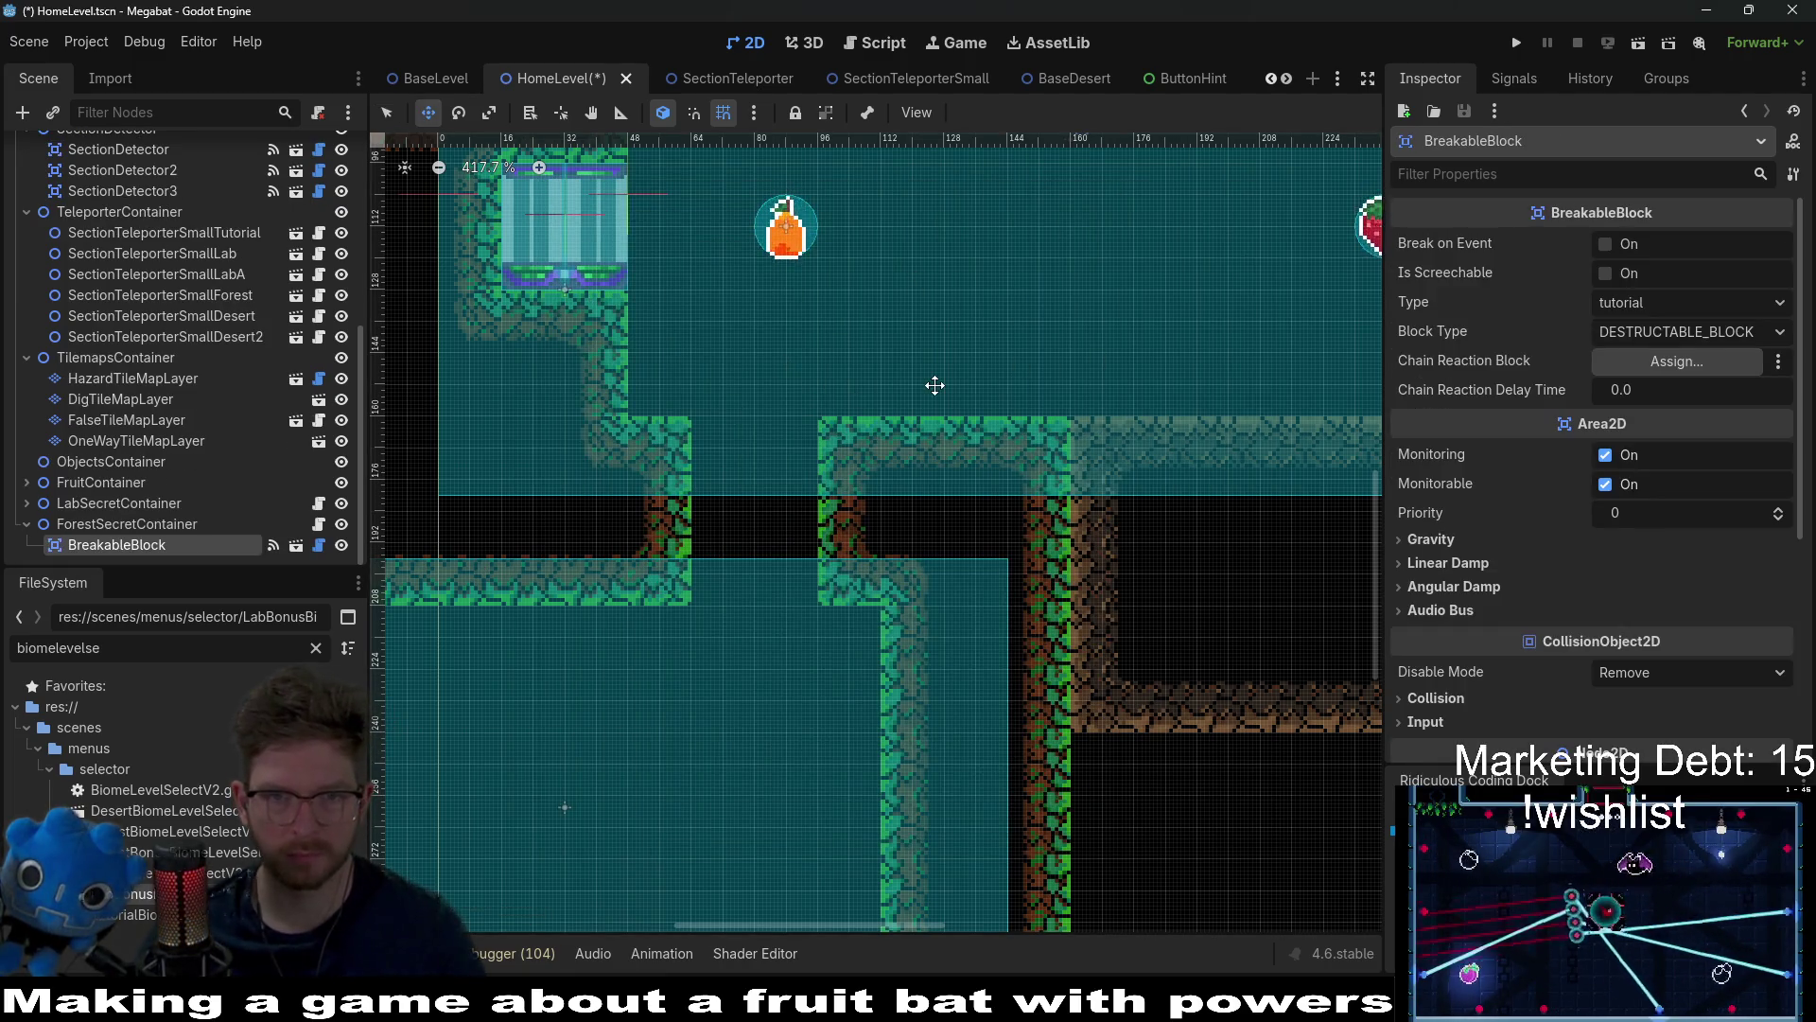
pyautogui.scroll(-3, 934, 386)
pyautogui.moveTo(997, 259); pyautogui.dragTo(1289, 402)
pyautogui.scroll(6, 871, 414)
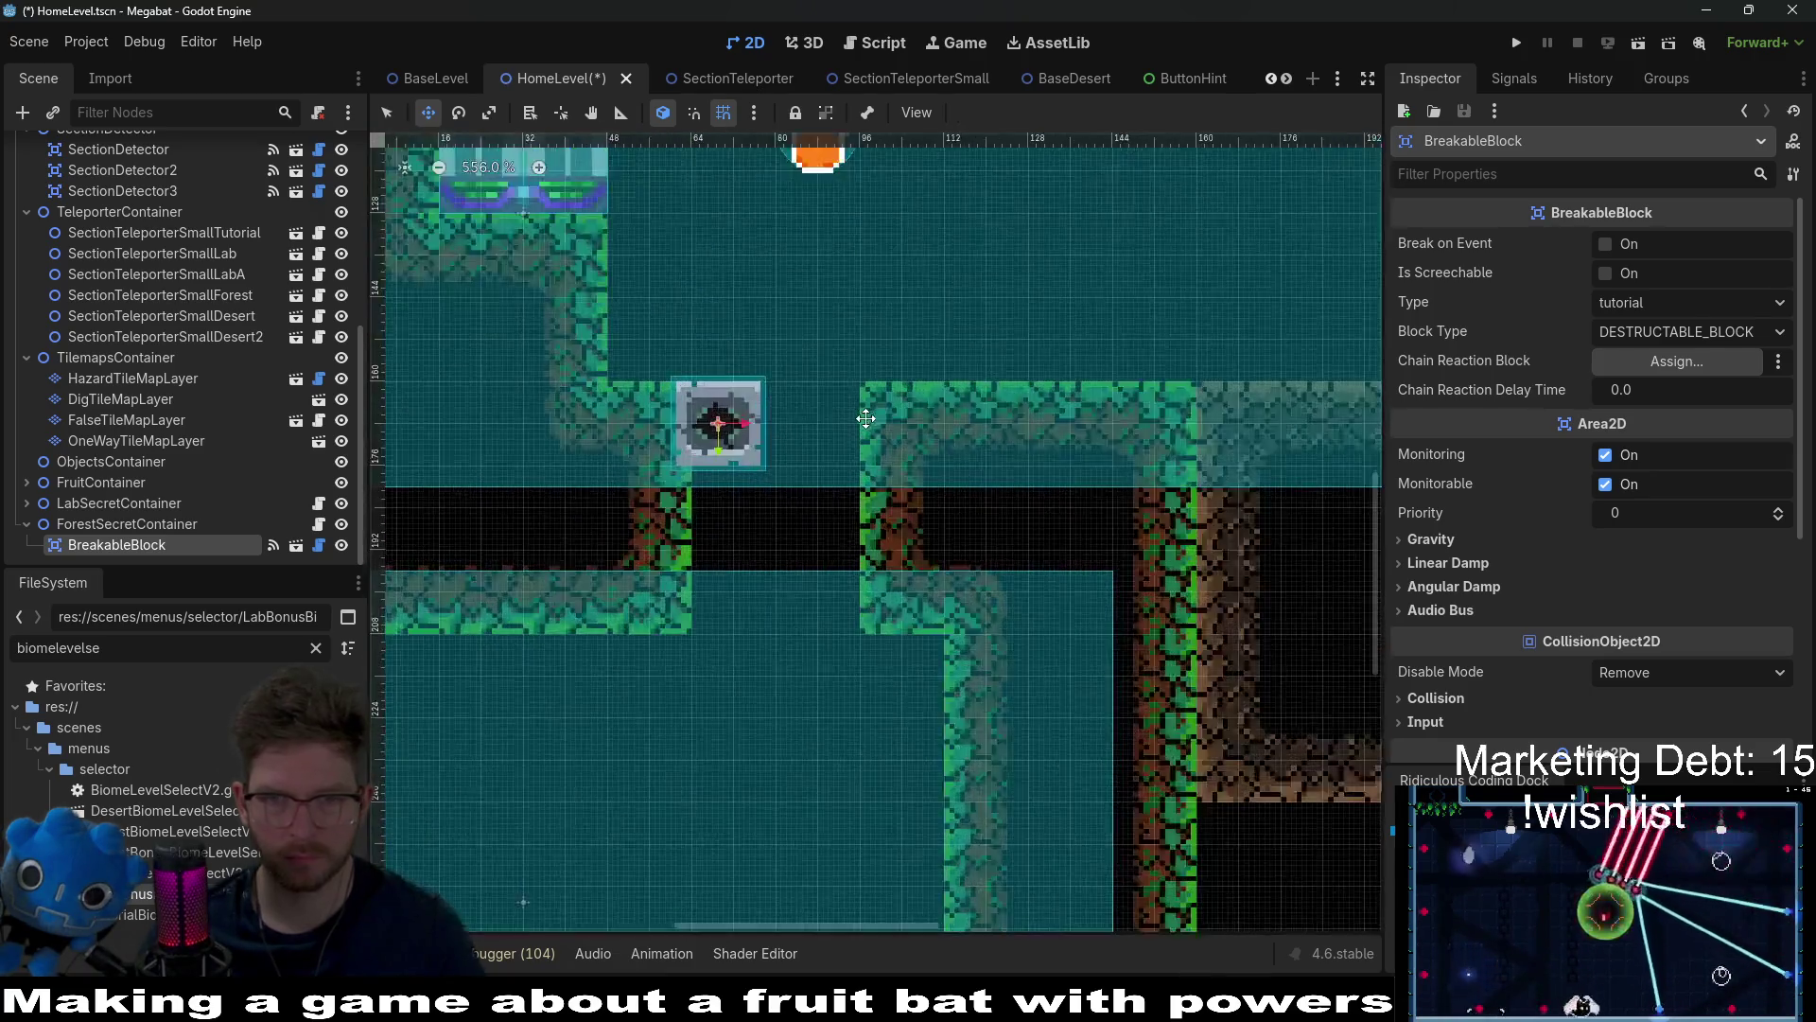
pyautogui.click(1704, 308)
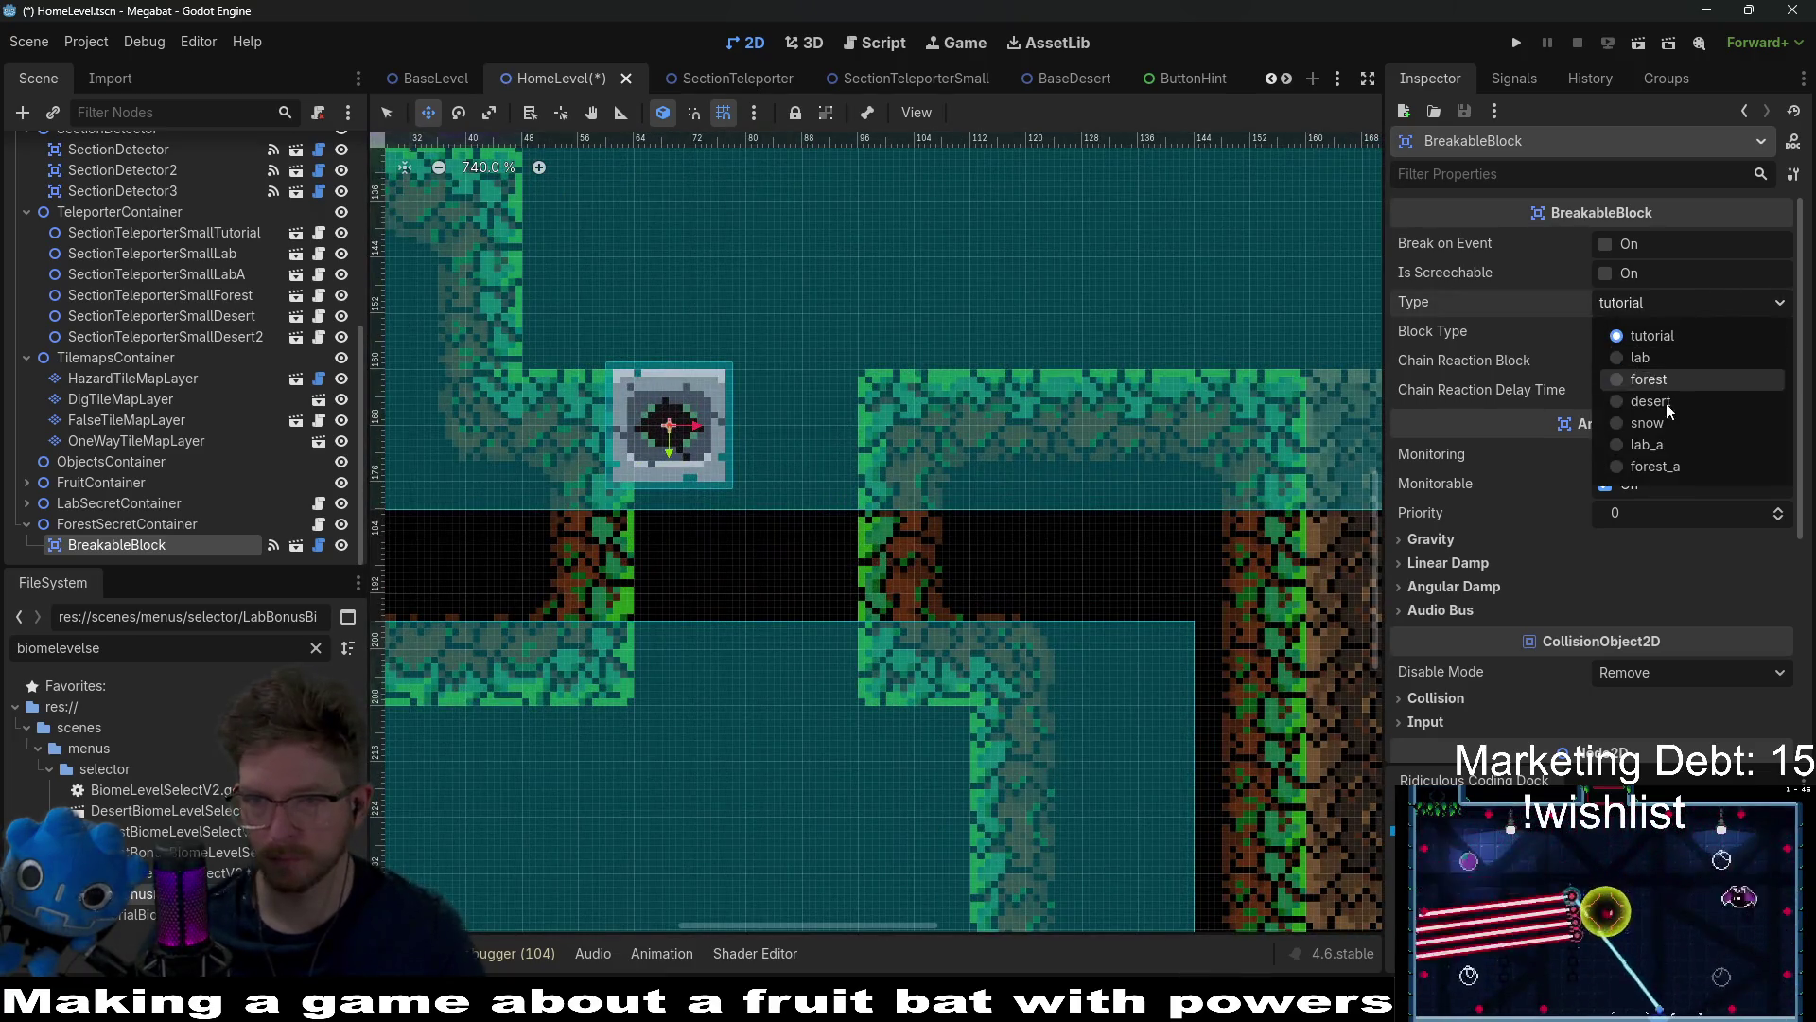
pyautogui.click(1665, 467)
pyautogui.scroll(1, 1313, 386)
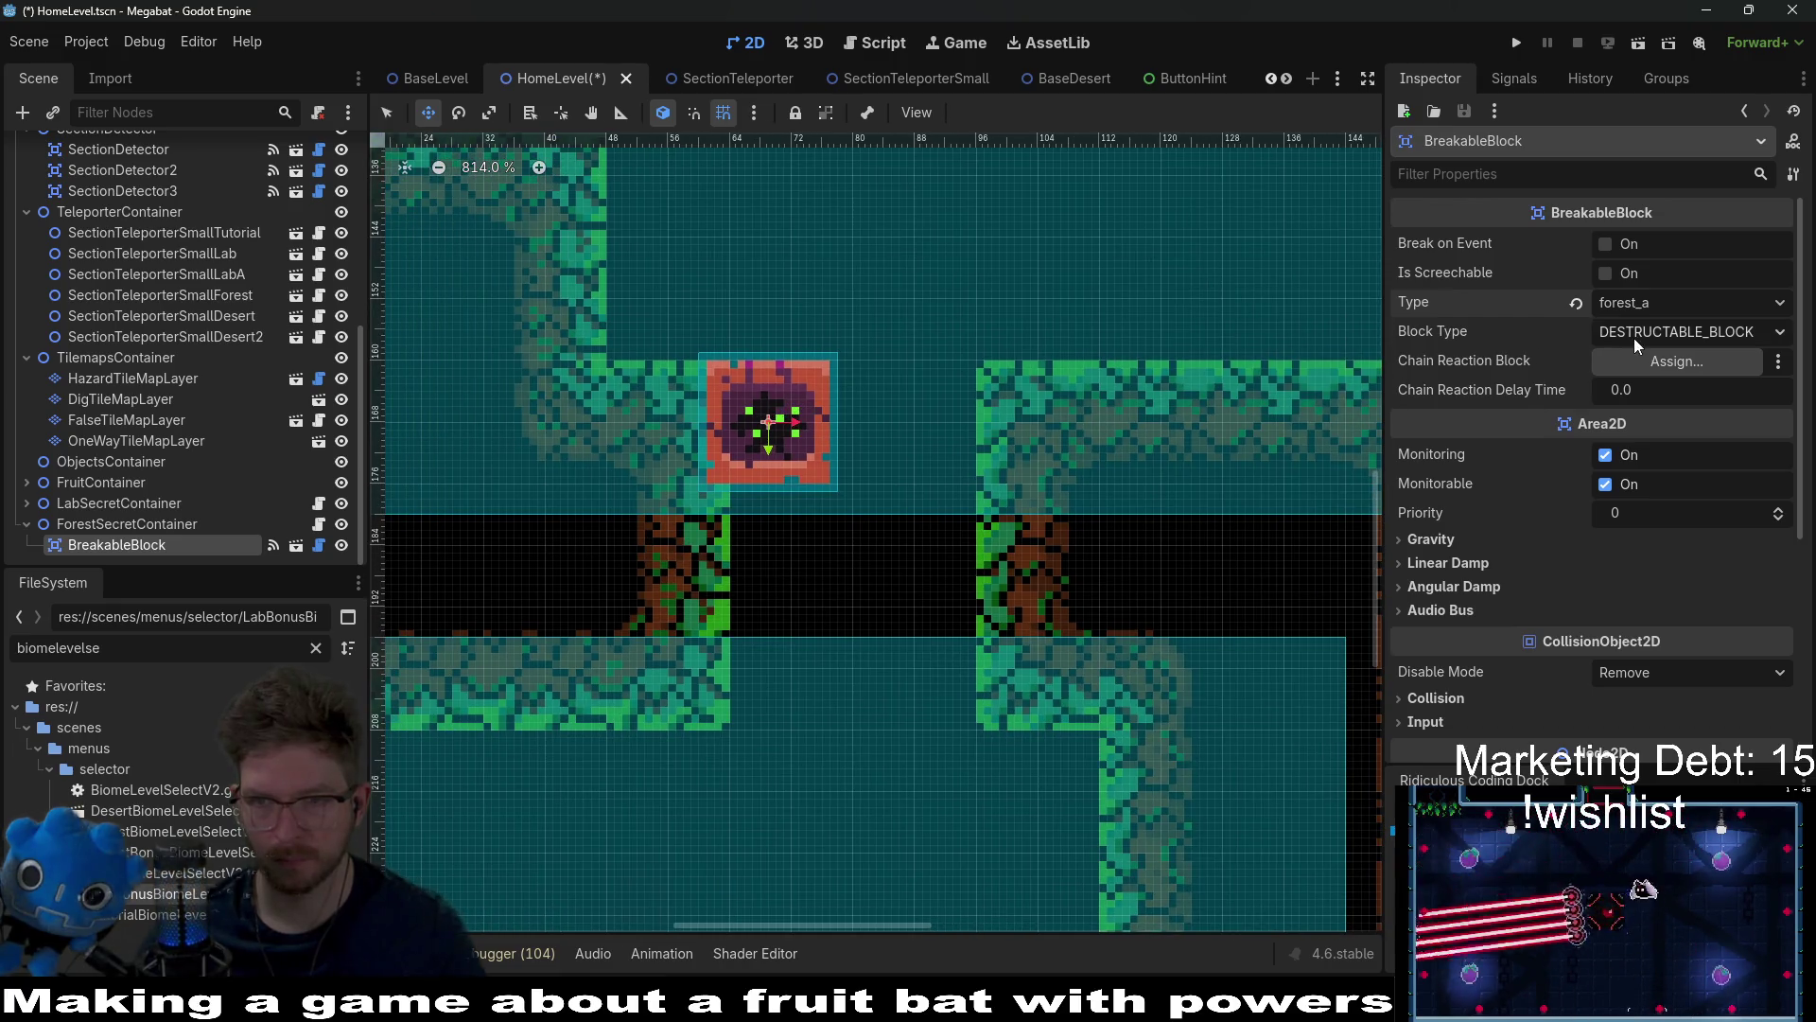
pyautogui.click(1646, 303)
pyautogui.click(1672, 382)
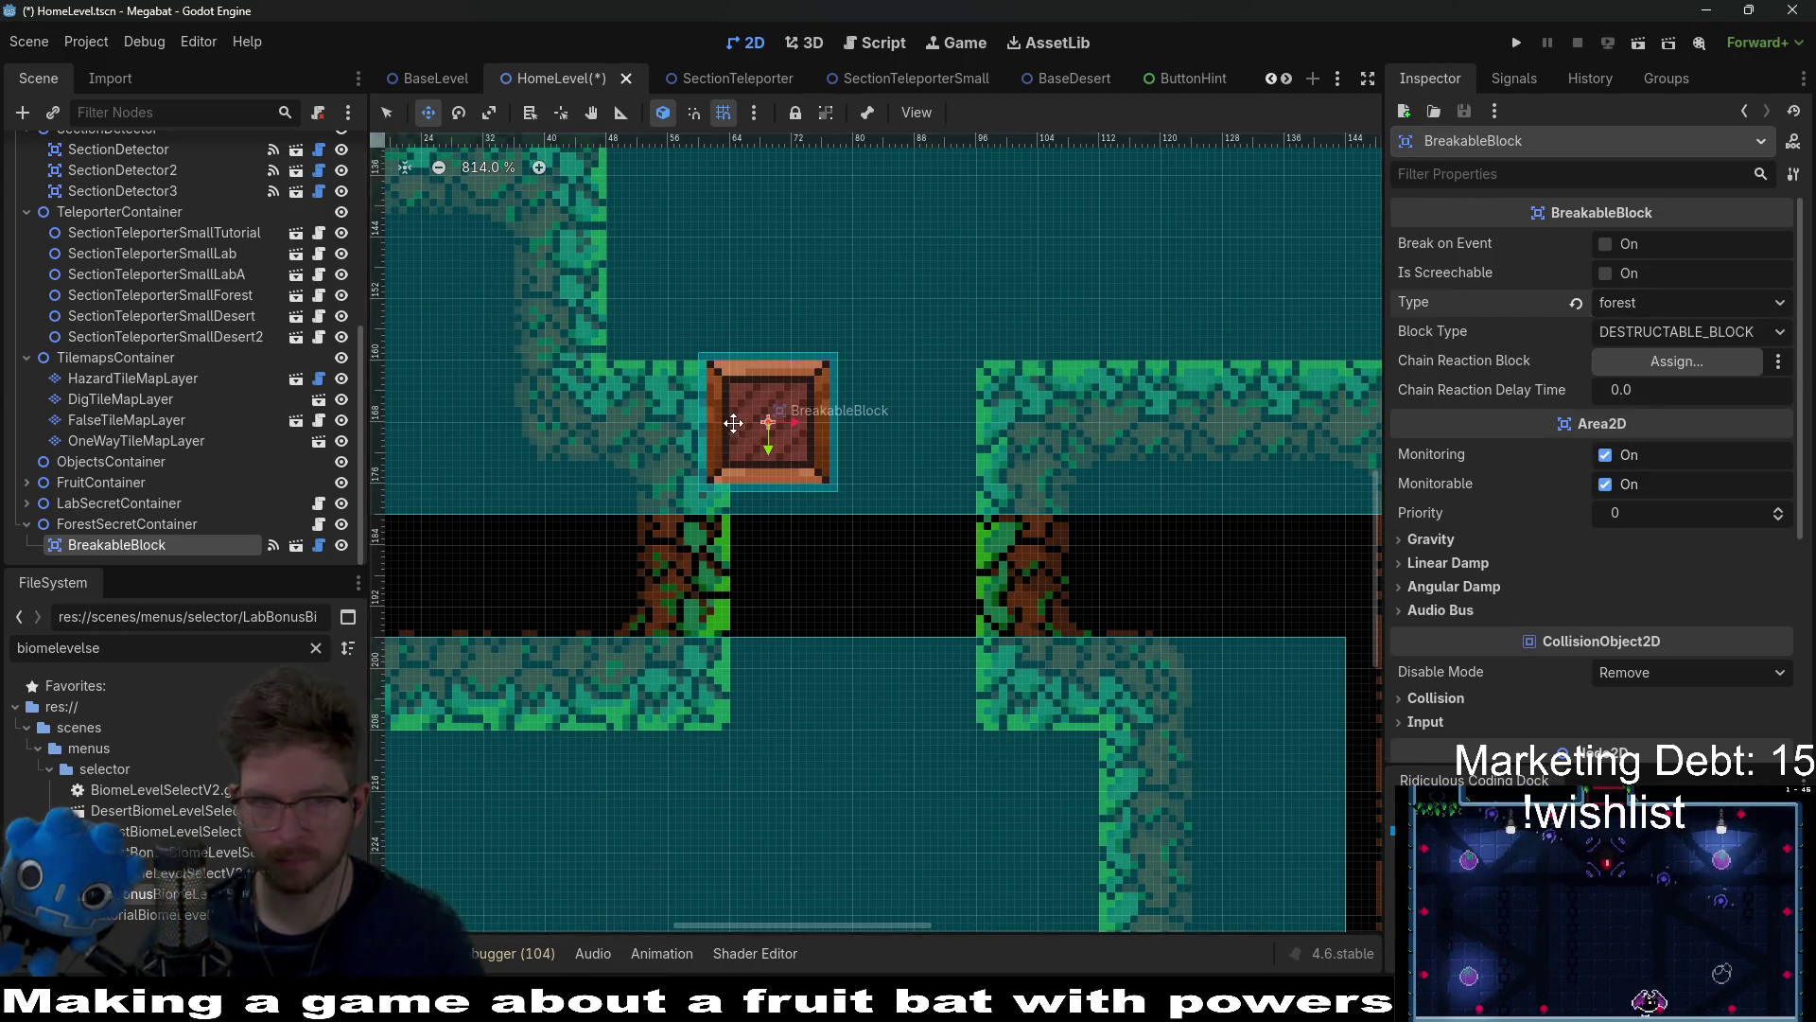
pyautogui.scroll(3, 733, 423)
pyautogui.moveTo(768, 422); pyautogui.dragTo(991, 458)
# Step: Duplicate the block as BreakableBlock2, sitting beside the first one
pyautogui.hotkey('ctrl', 'd')
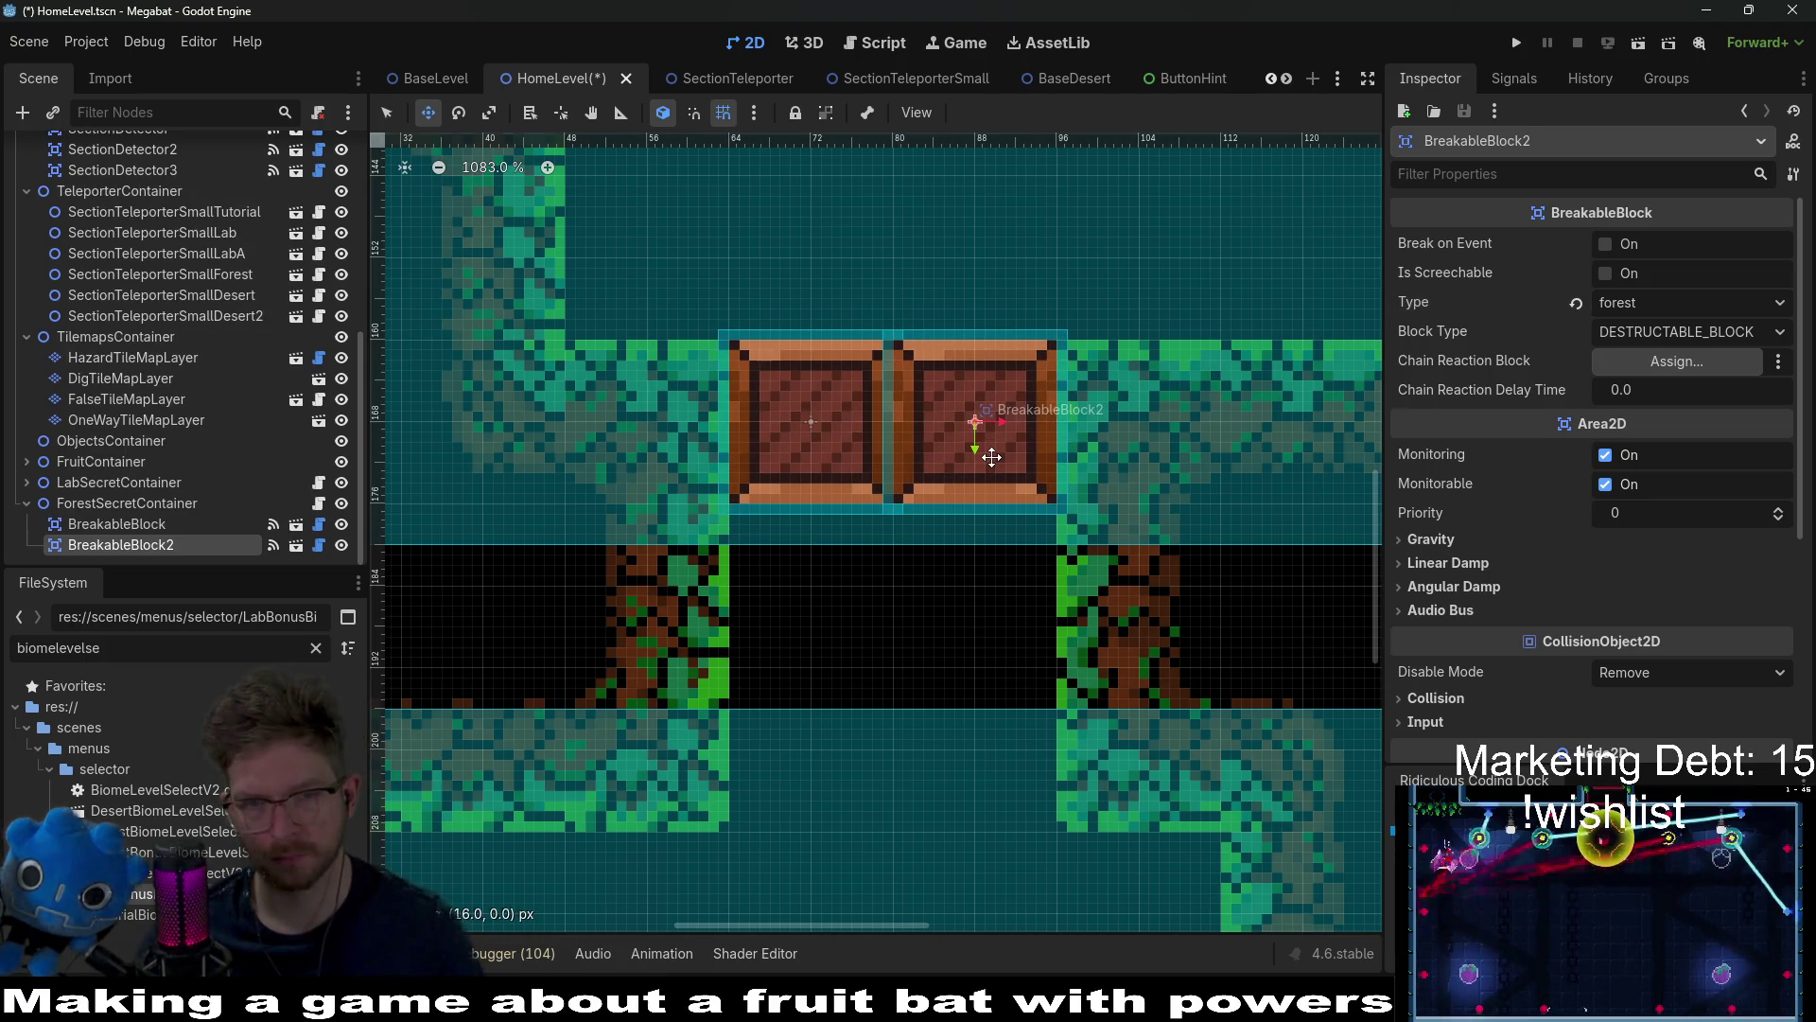
pyautogui.scroll(-5, 991, 458)
pyautogui.scroll(-1, 1038, 418)
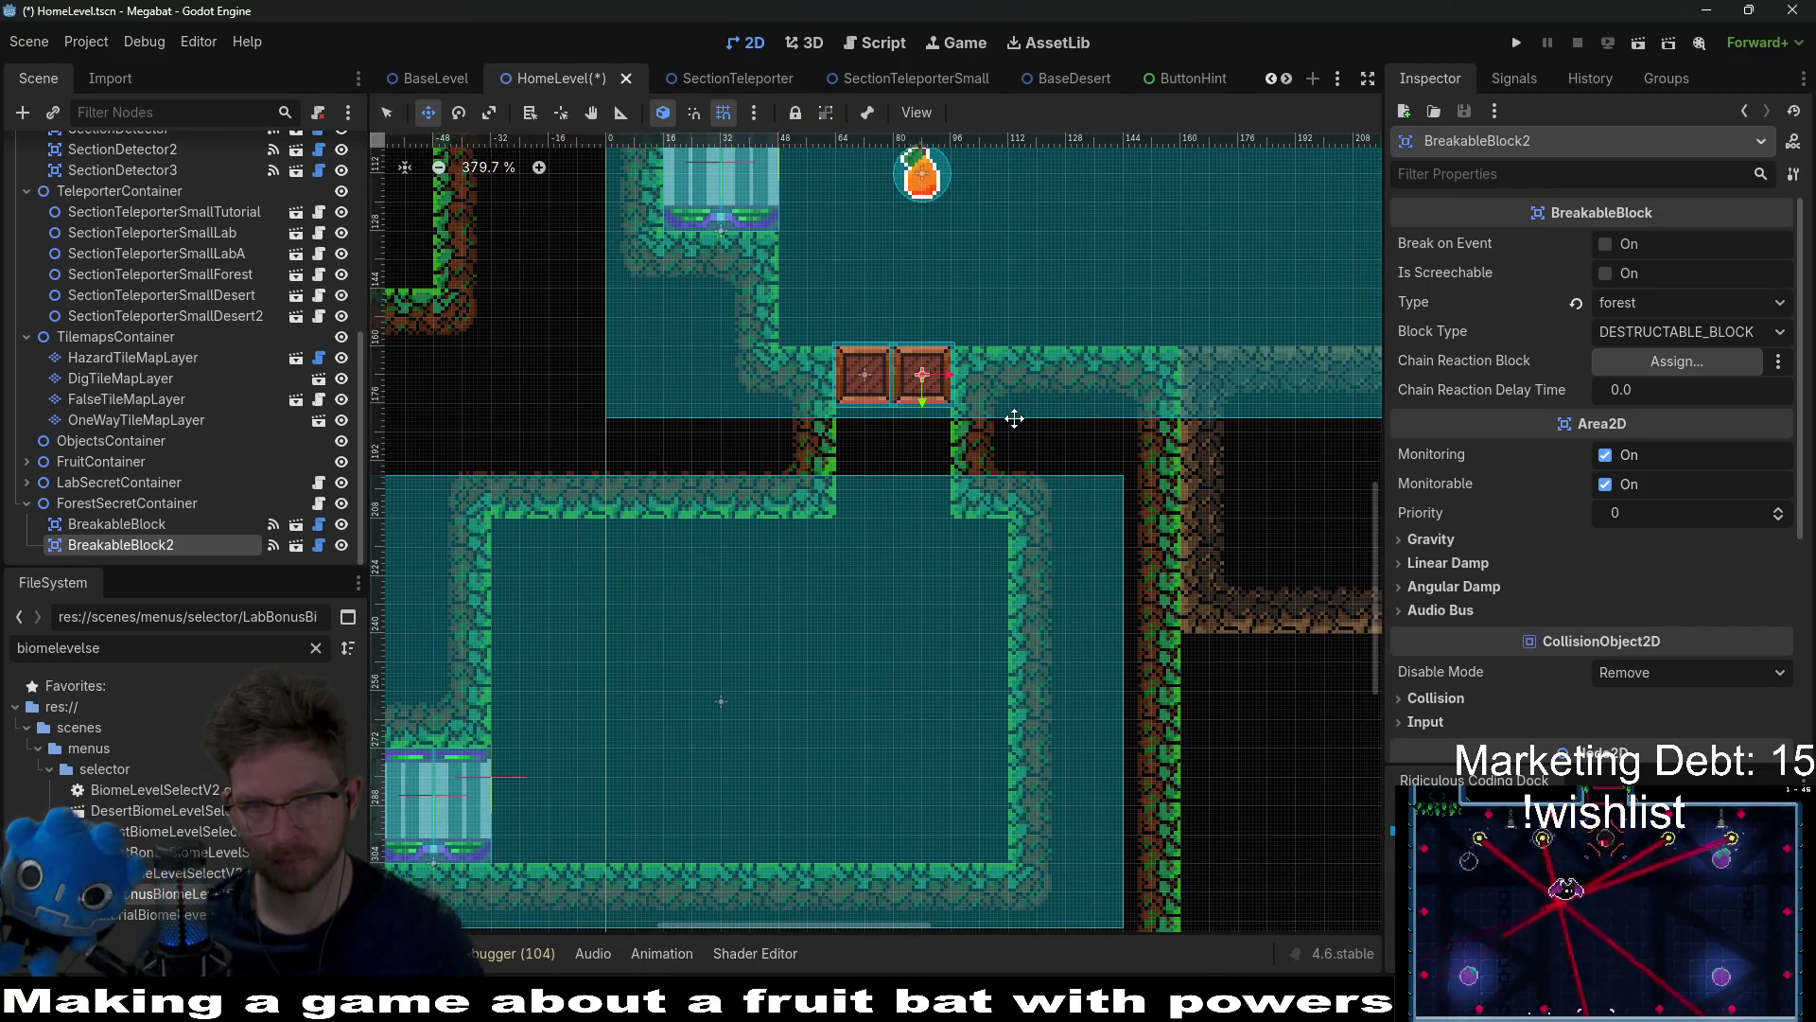
pyautogui.scroll(4, 1014, 418)
pyautogui.scroll(-5, 984, 438)
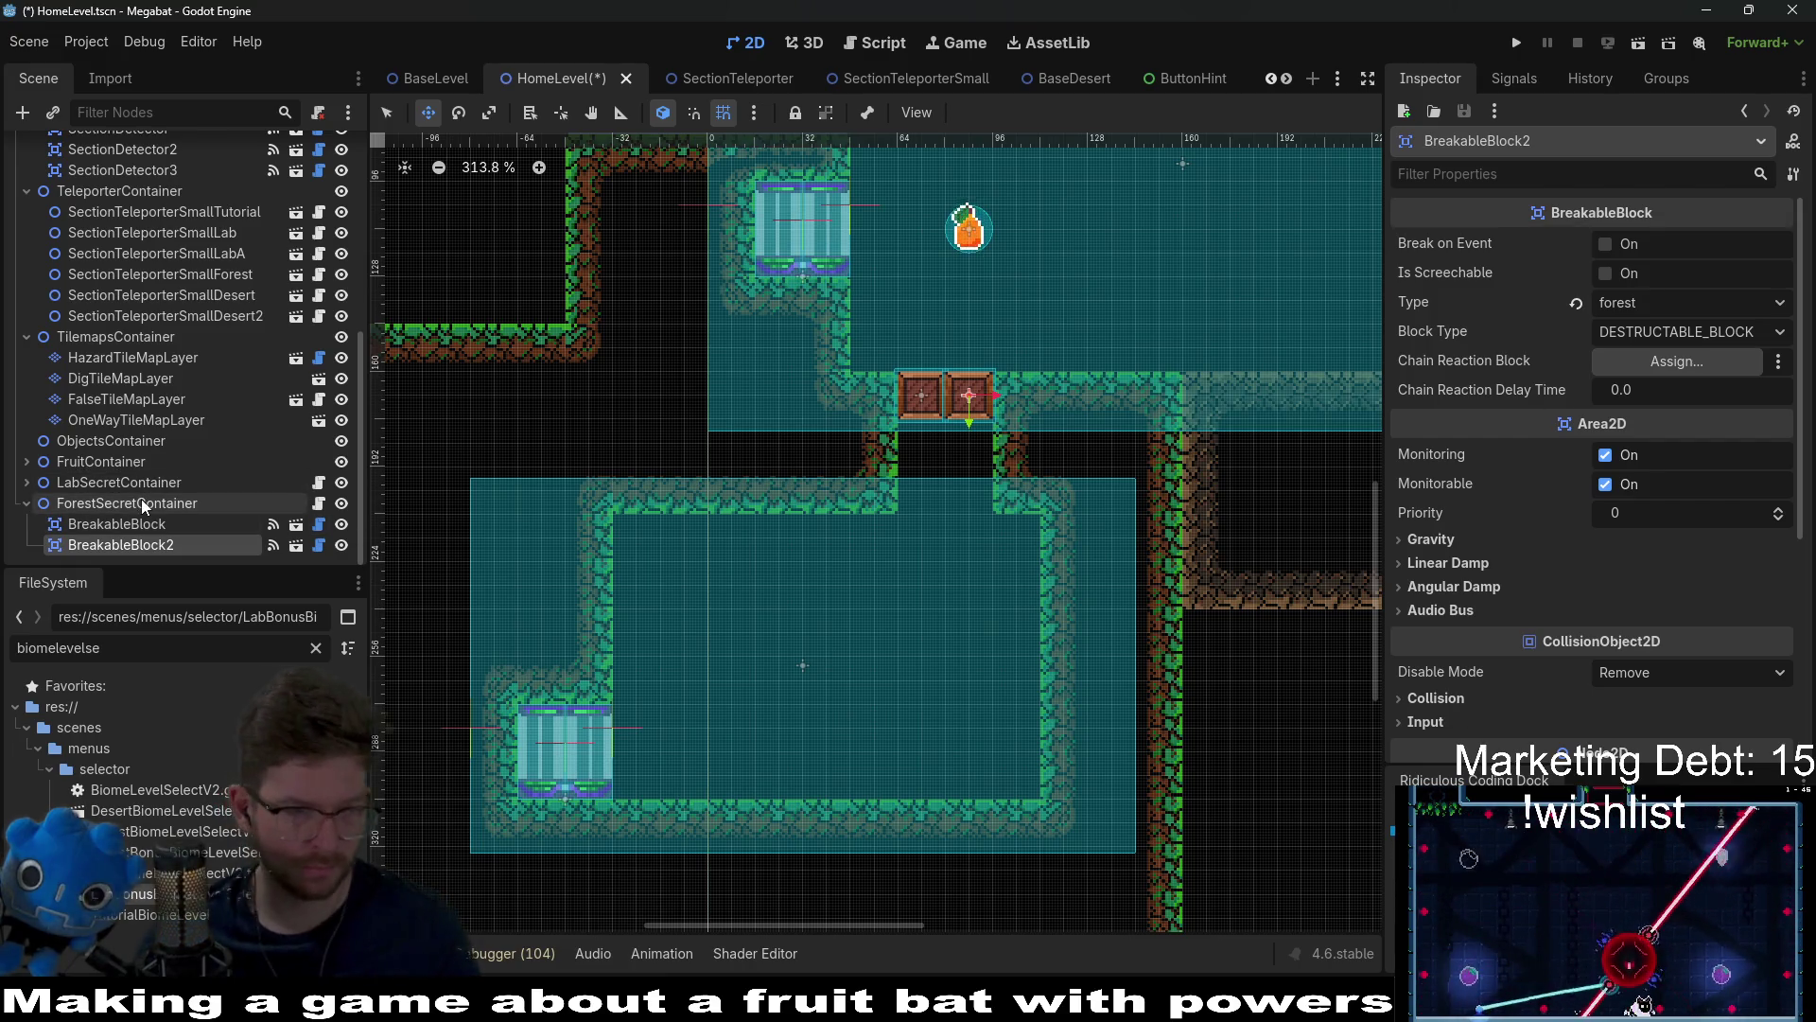
# Step: Instantiate the OneWayTileMapLayer scene under TilemapsContainer
pyautogui.click(125, 442)
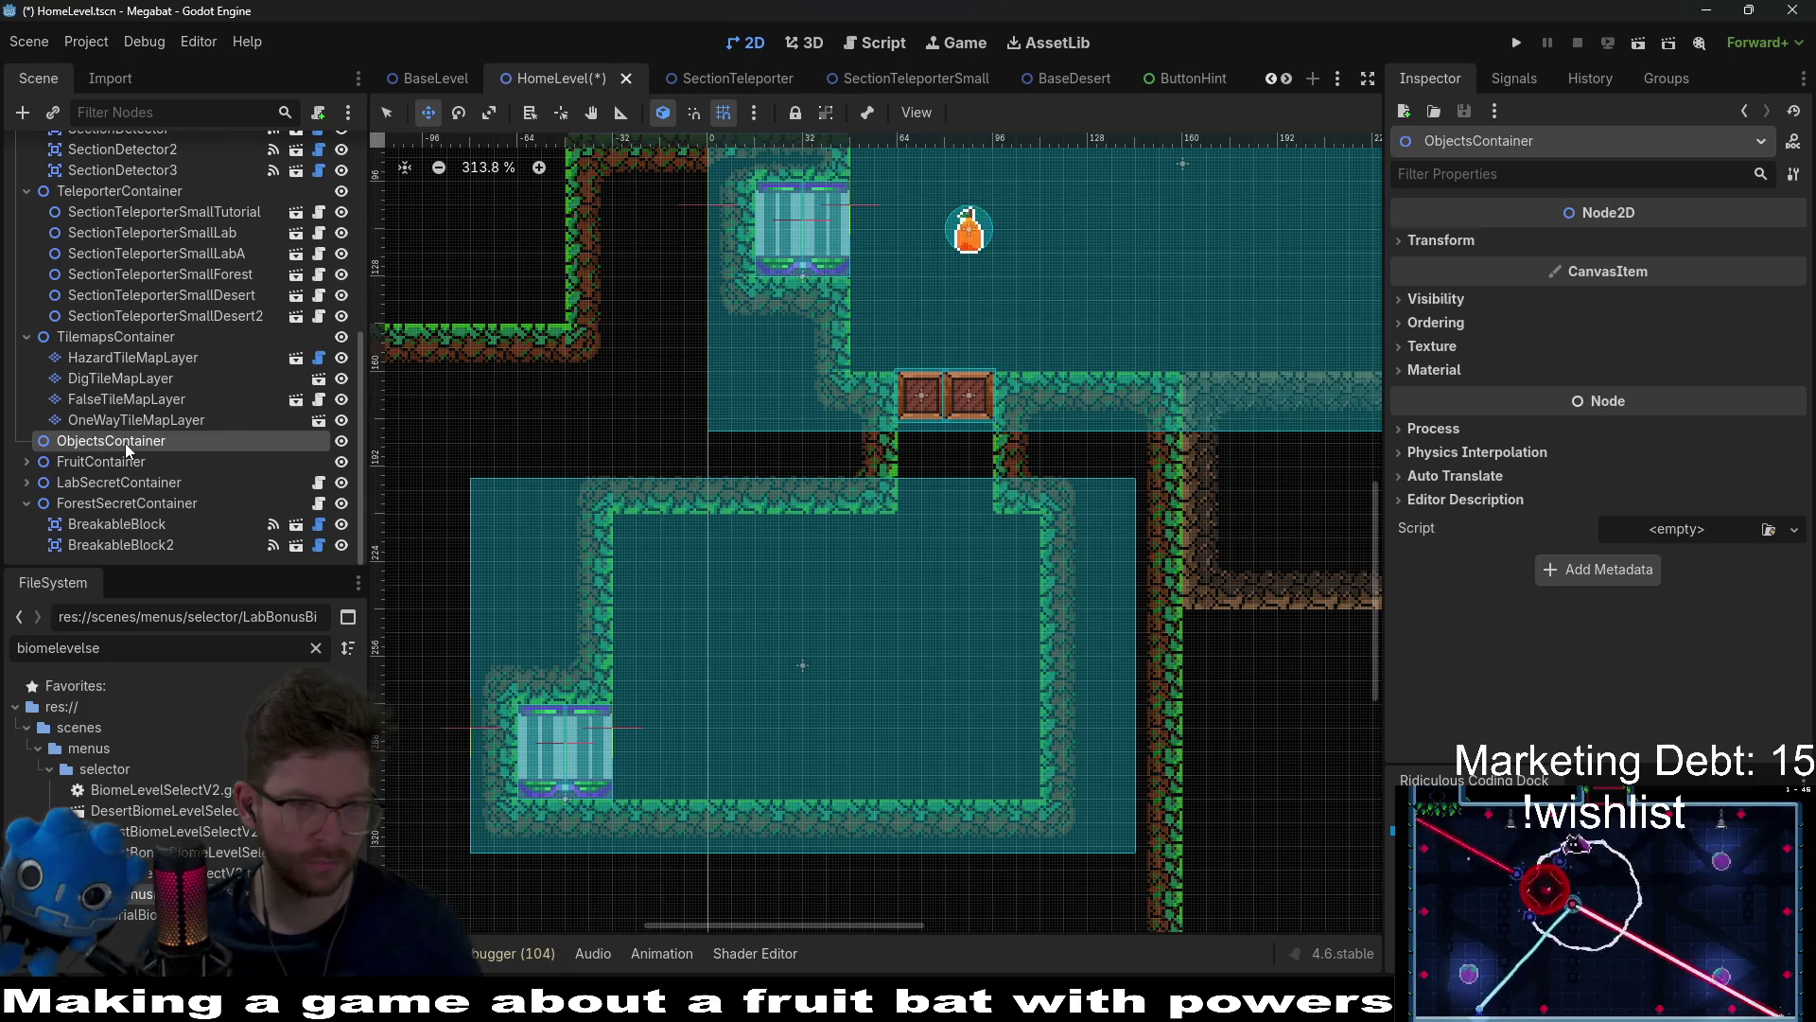
pyautogui.click(127, 419)
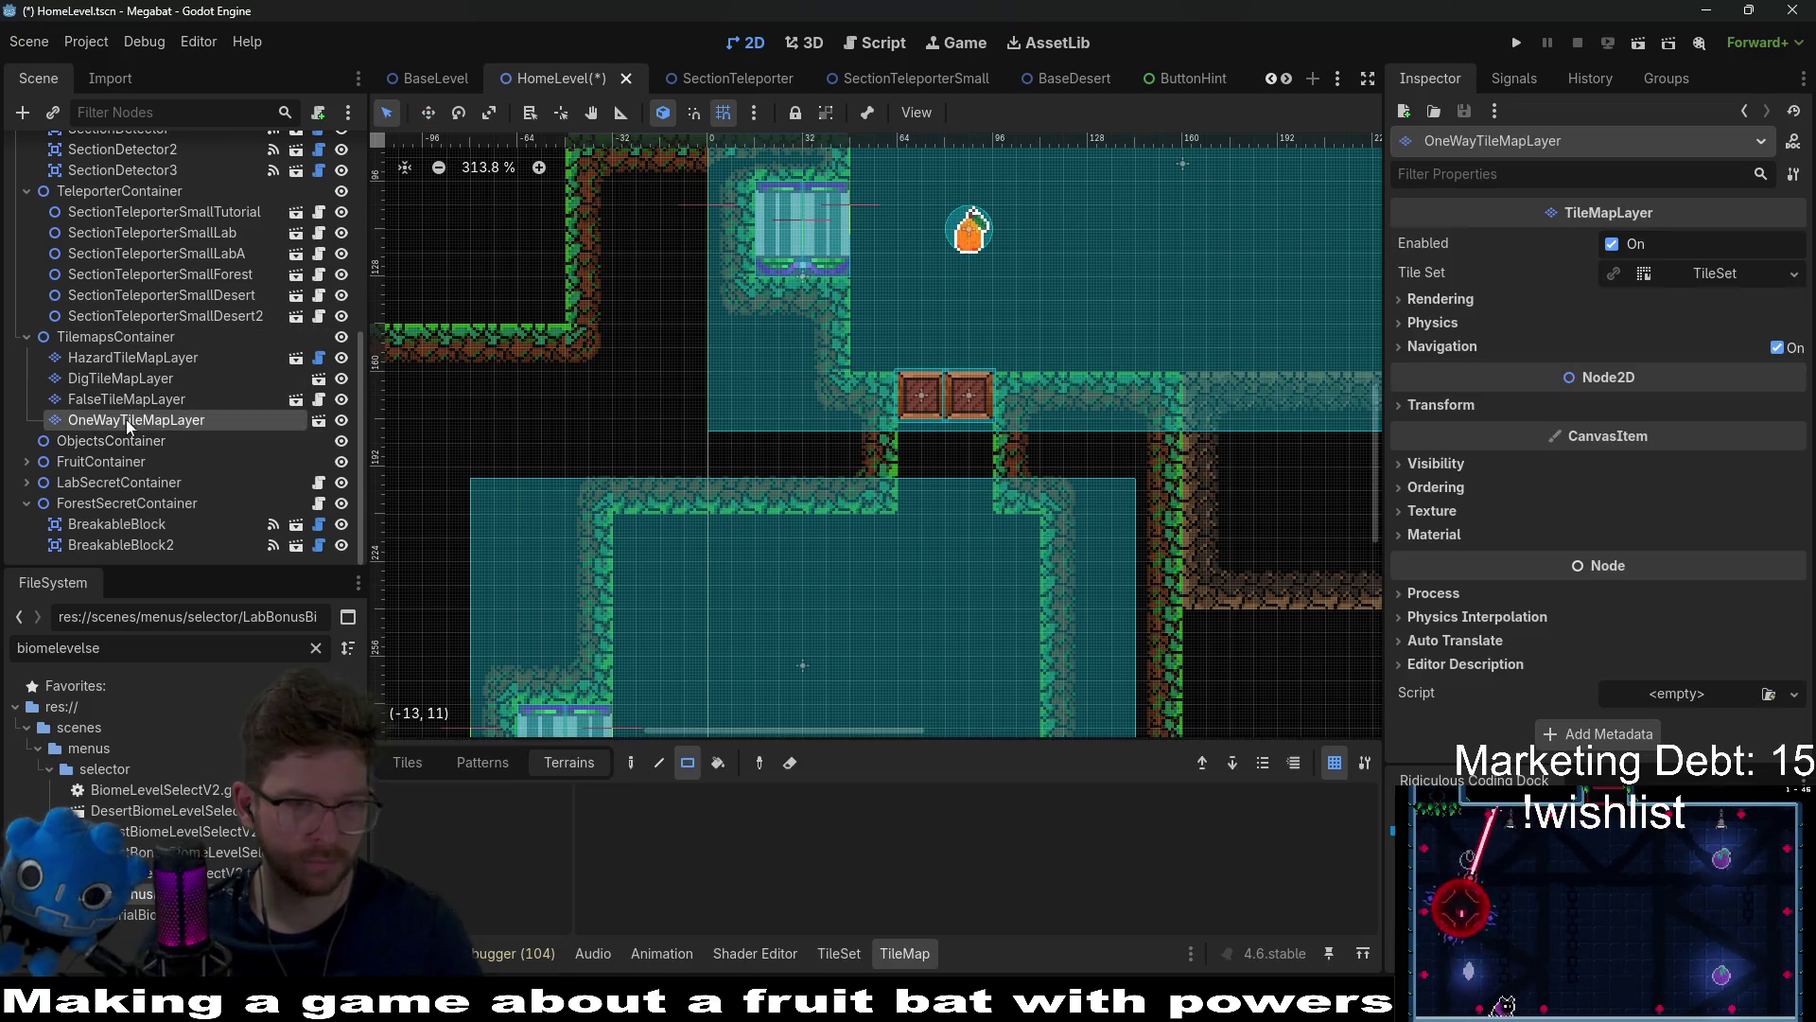
pyautogui.click(125, 338)
pyautogui.rightClick(151, 343)
pyautogui.click(188, 384)
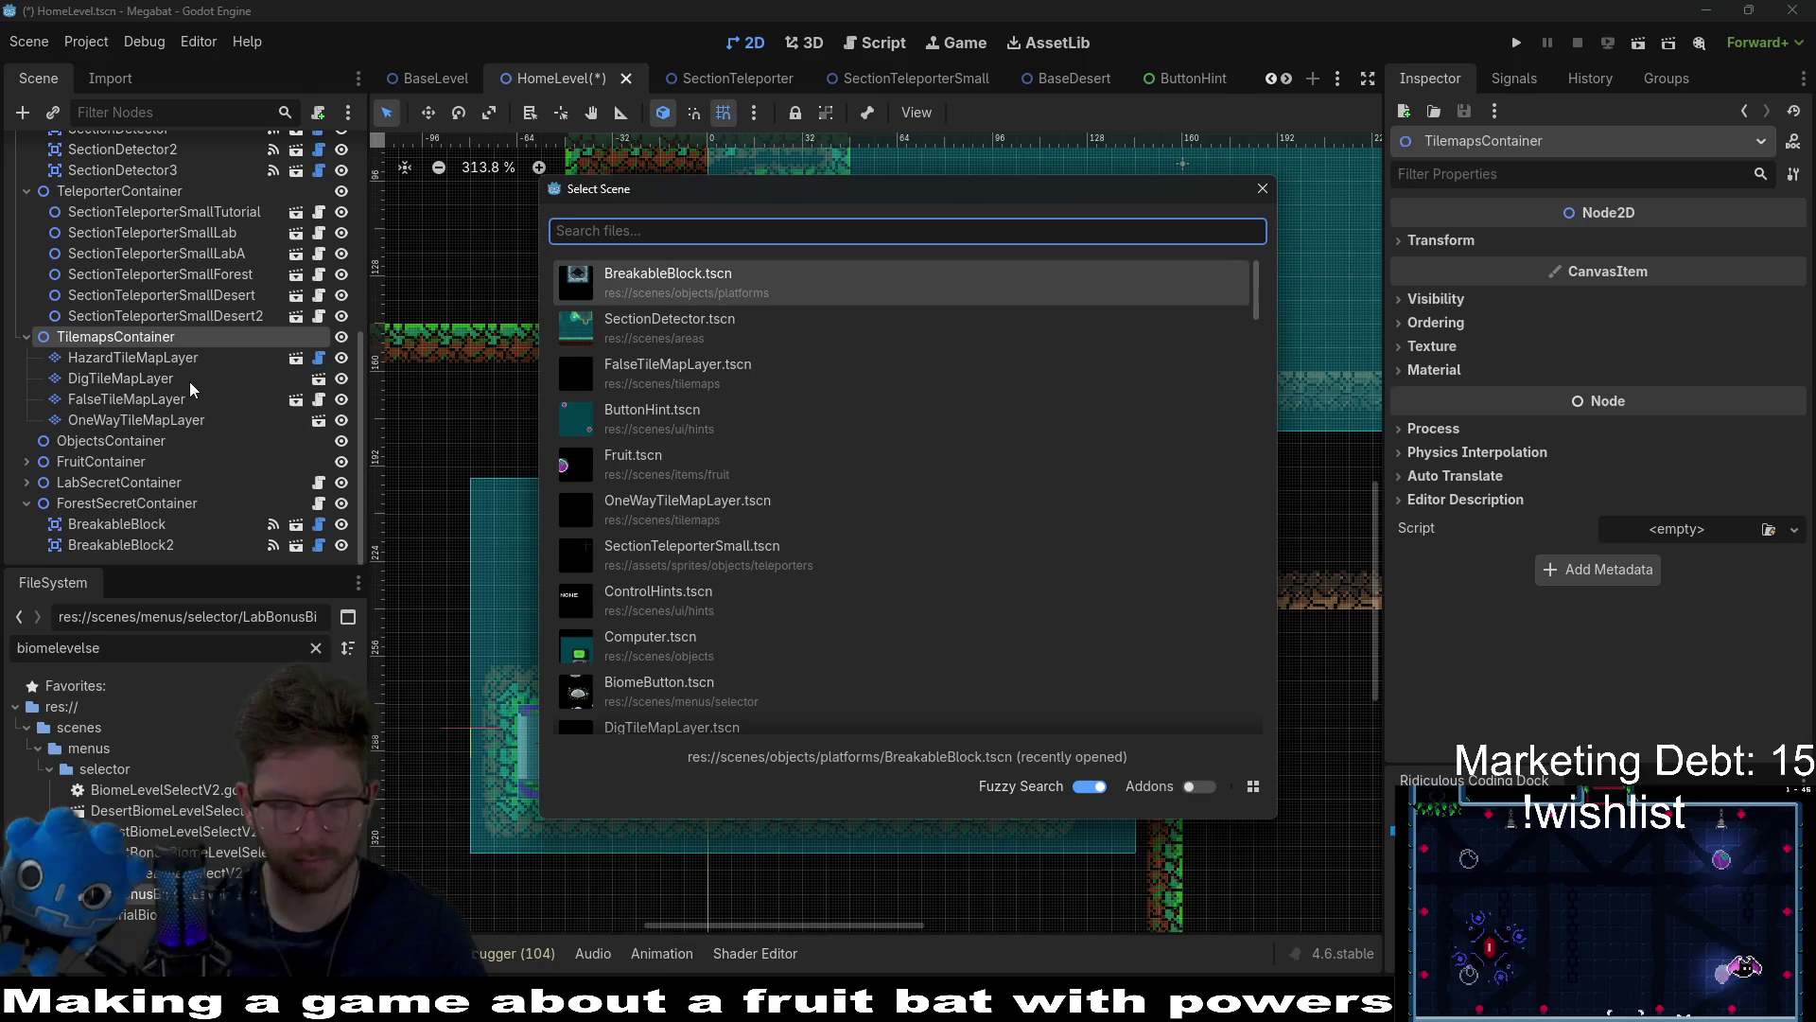
pyautogui.write('Onew')
pyautogui.press('Return')
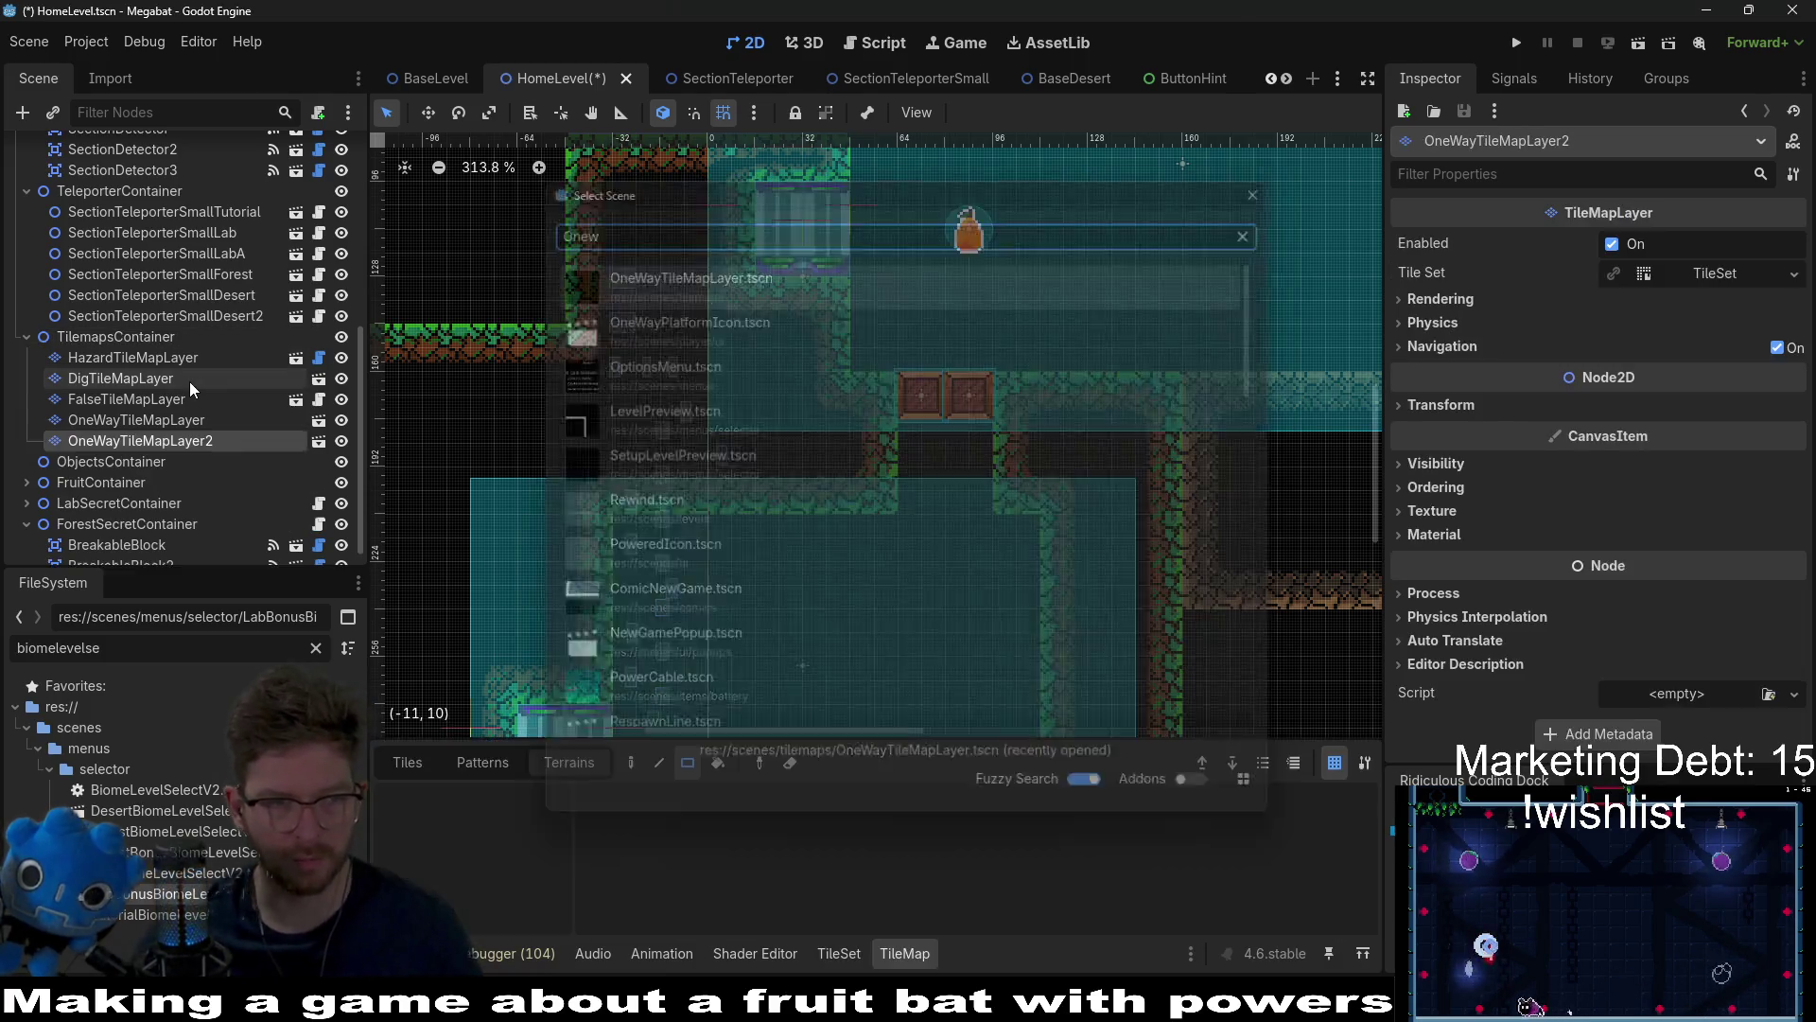
# Step: Rename the new layer OneWayTileMapLayerRight and set its Rotation to 90
pyautogui.click(1456, 462)
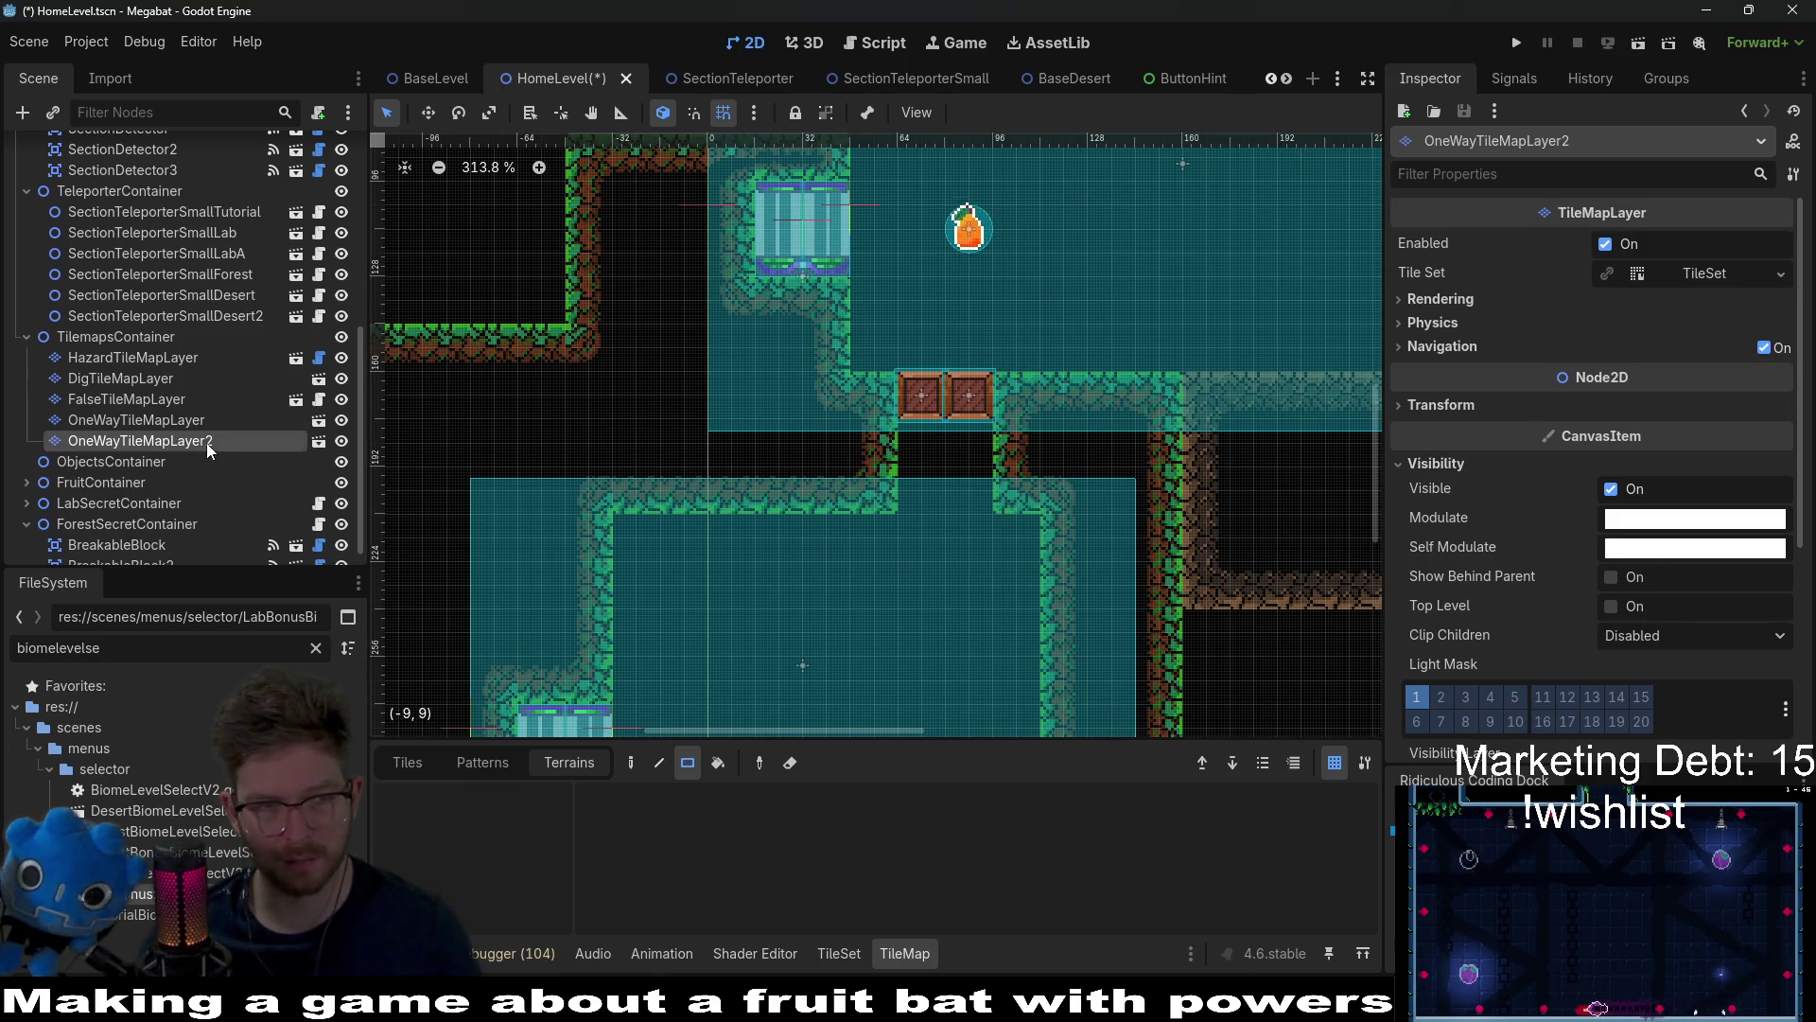
pyautogui.doubleClick(239, 441)
pyautogui.press('BackSpace')
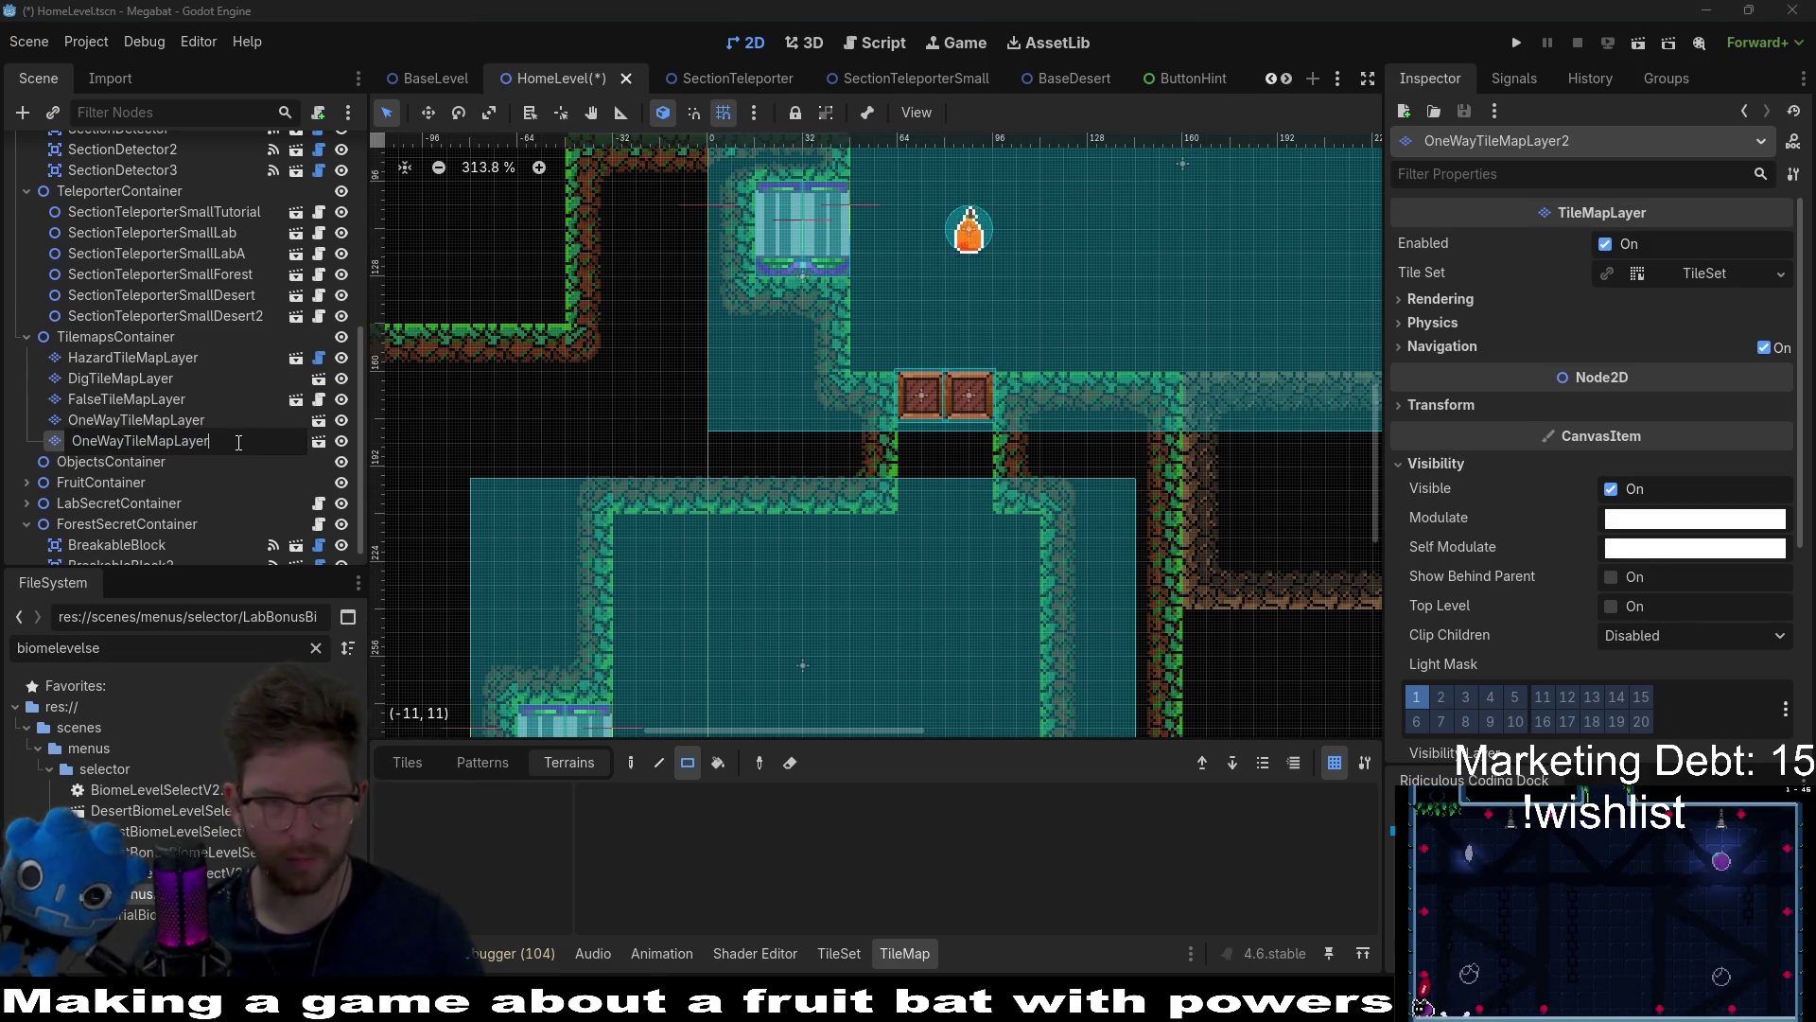
pyautogui.write('Right')
pyautogui.press('Return')
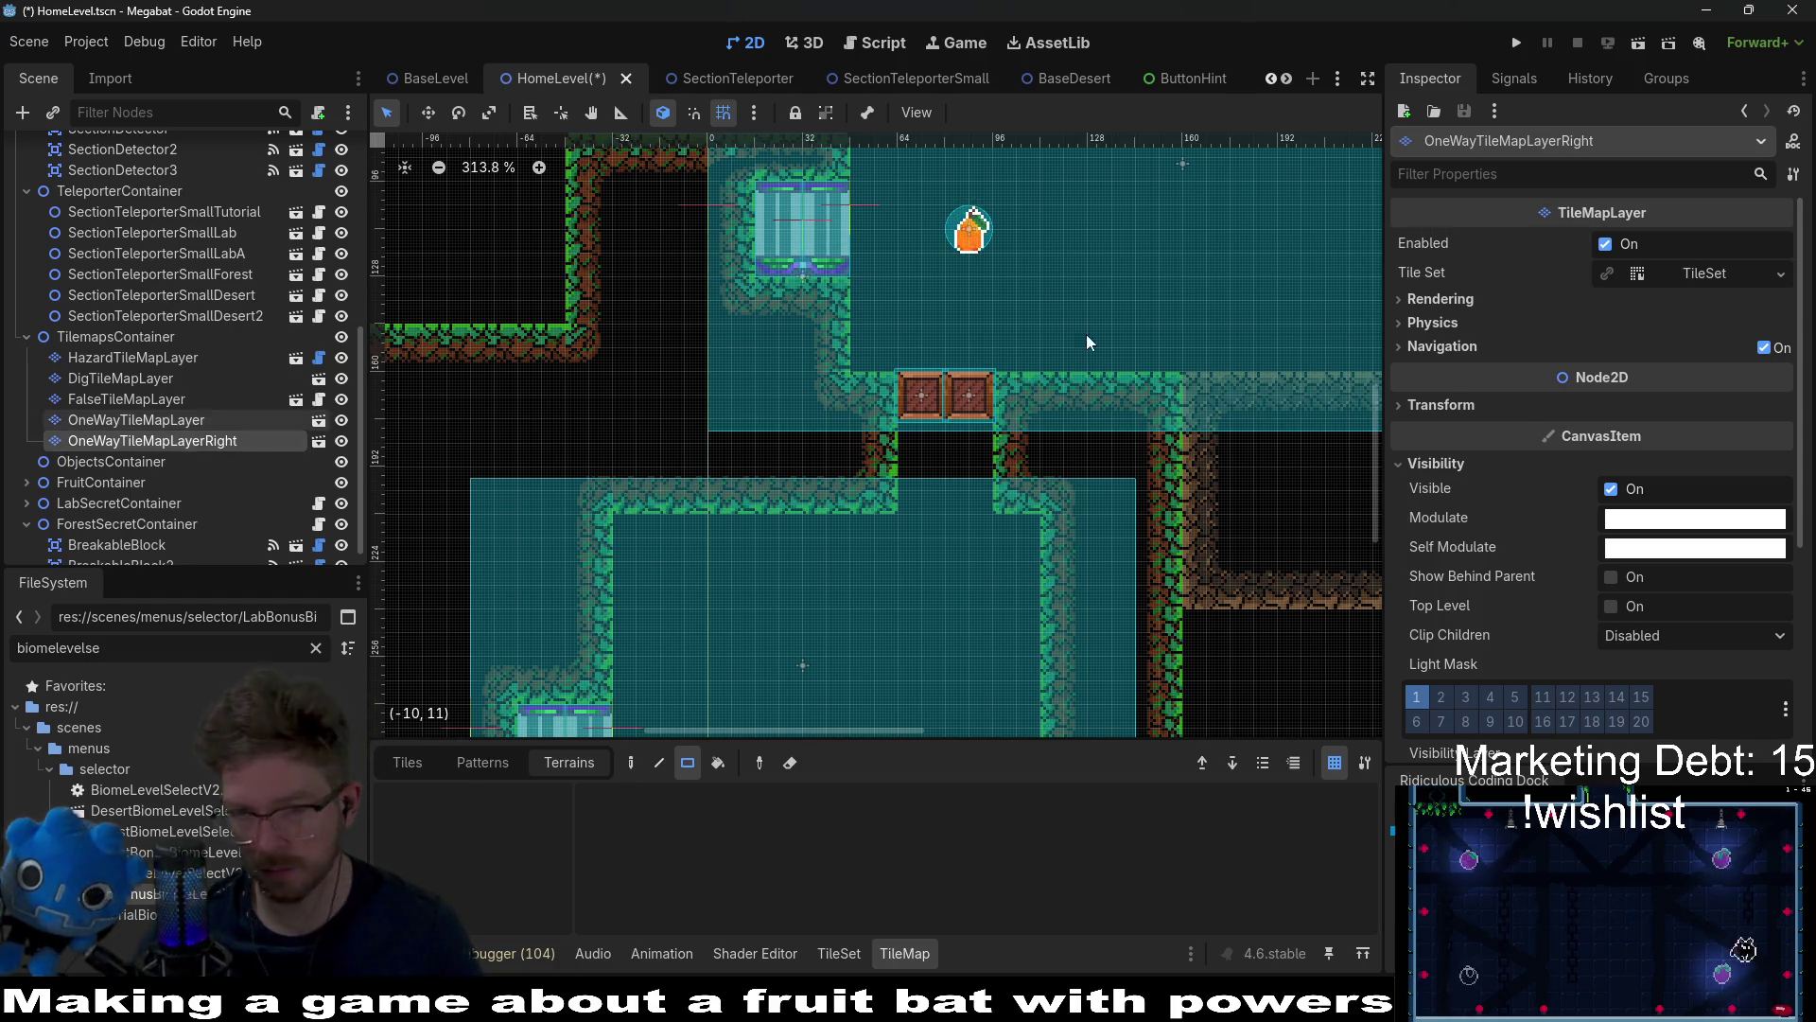
pyautogui.scroll(-2, 1553, 645)
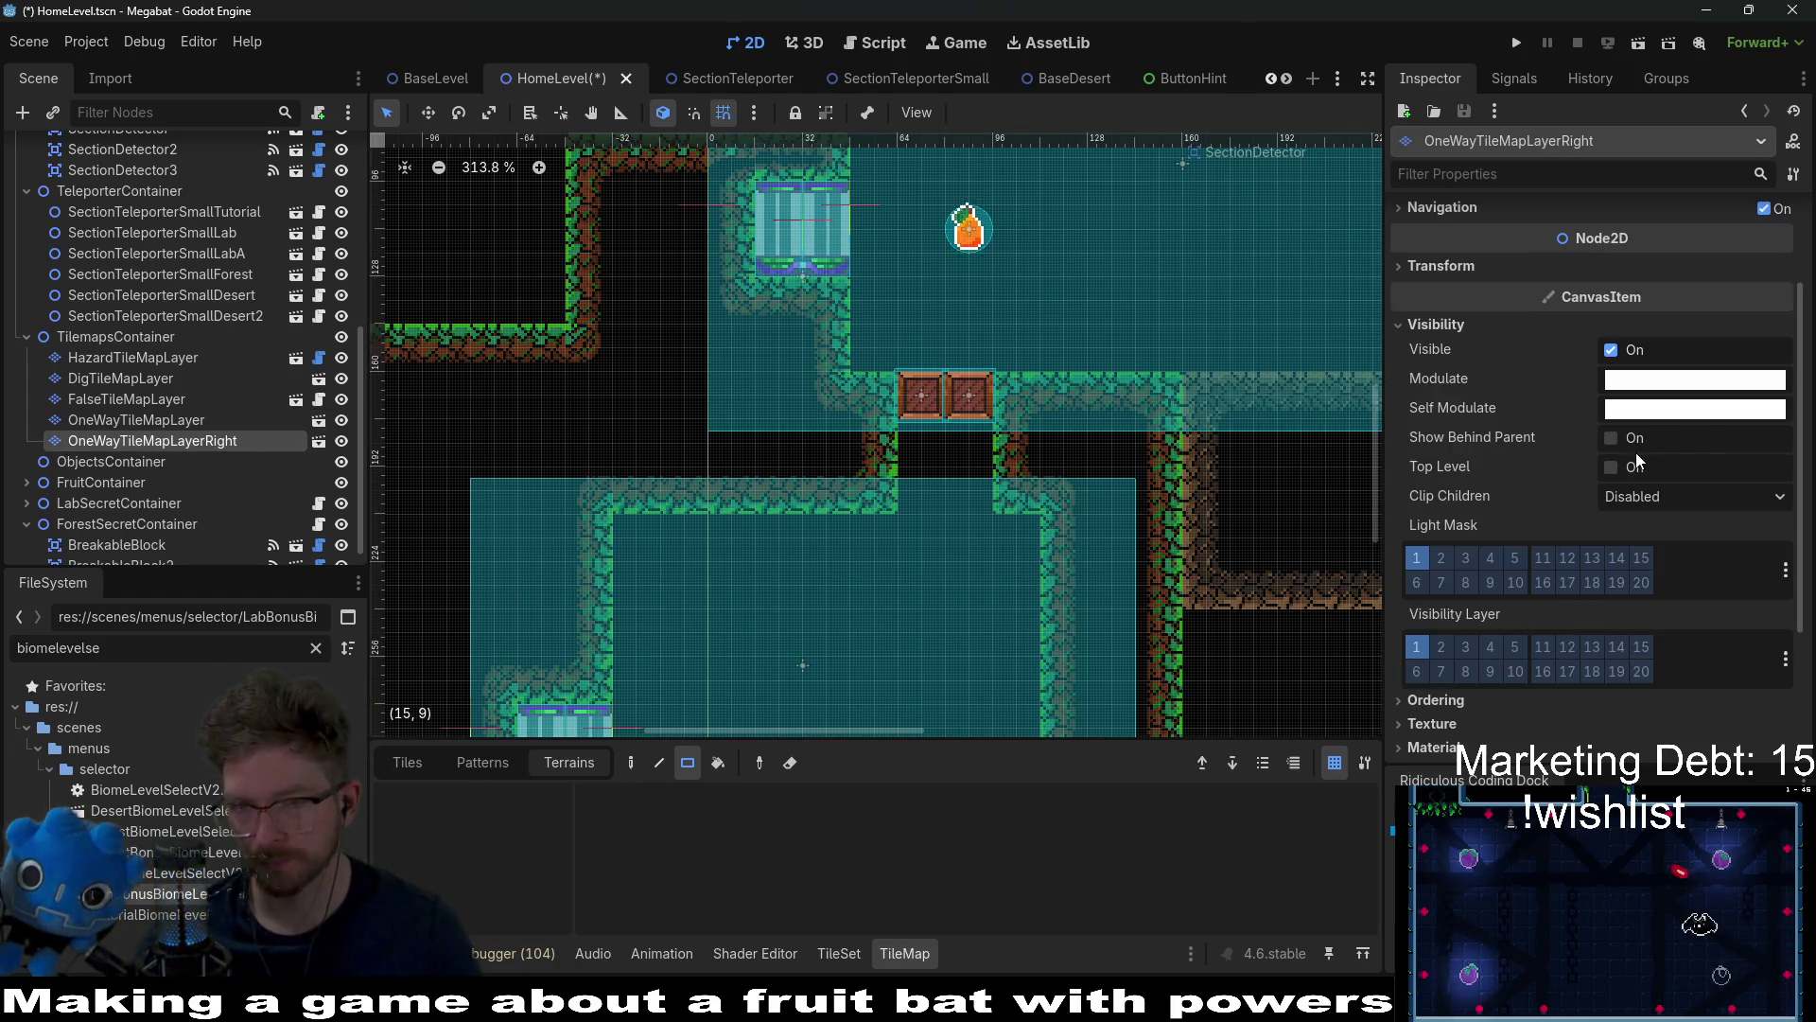
pyautogui.scroll(2, 1637, 452)
pyautogui.click(1504, 404)
pyautogui.click(1671, 490)
pyautogui.write('90')
pyautogui.press('Return')
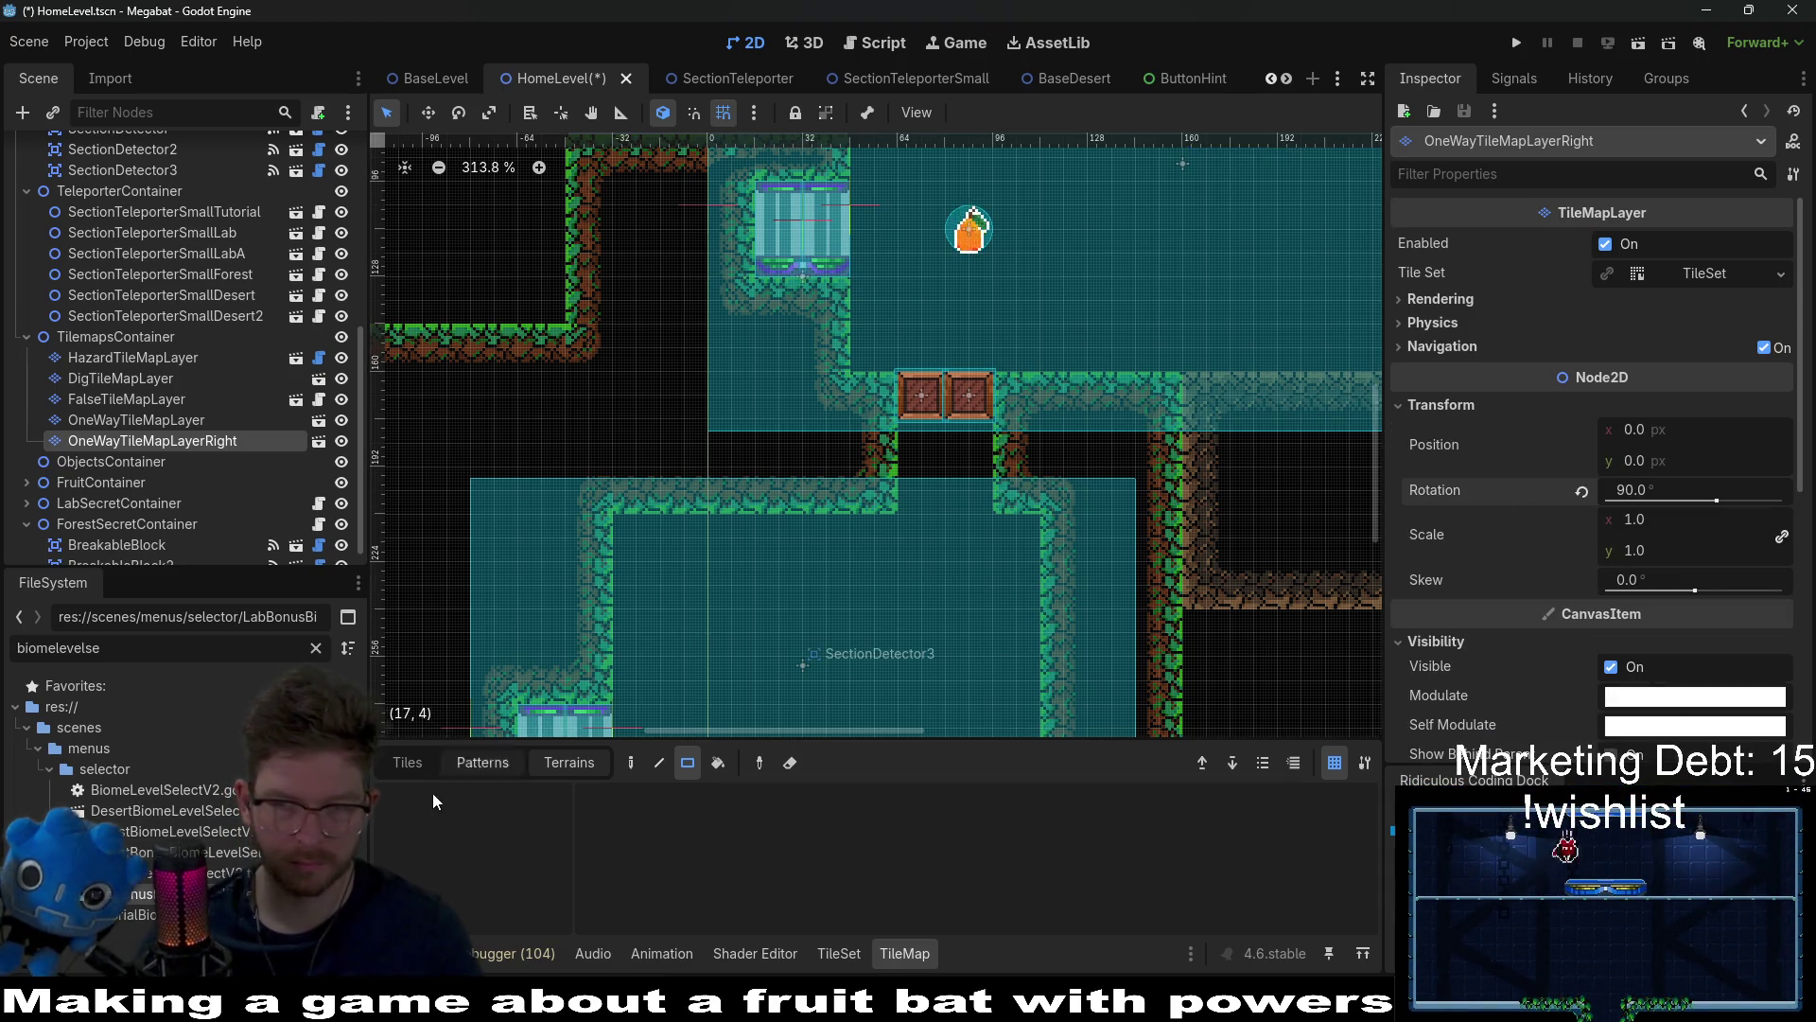
# Step: Paint a vertical Wood tile column down the middle of the lower room
pyautogui.click(407, 767)
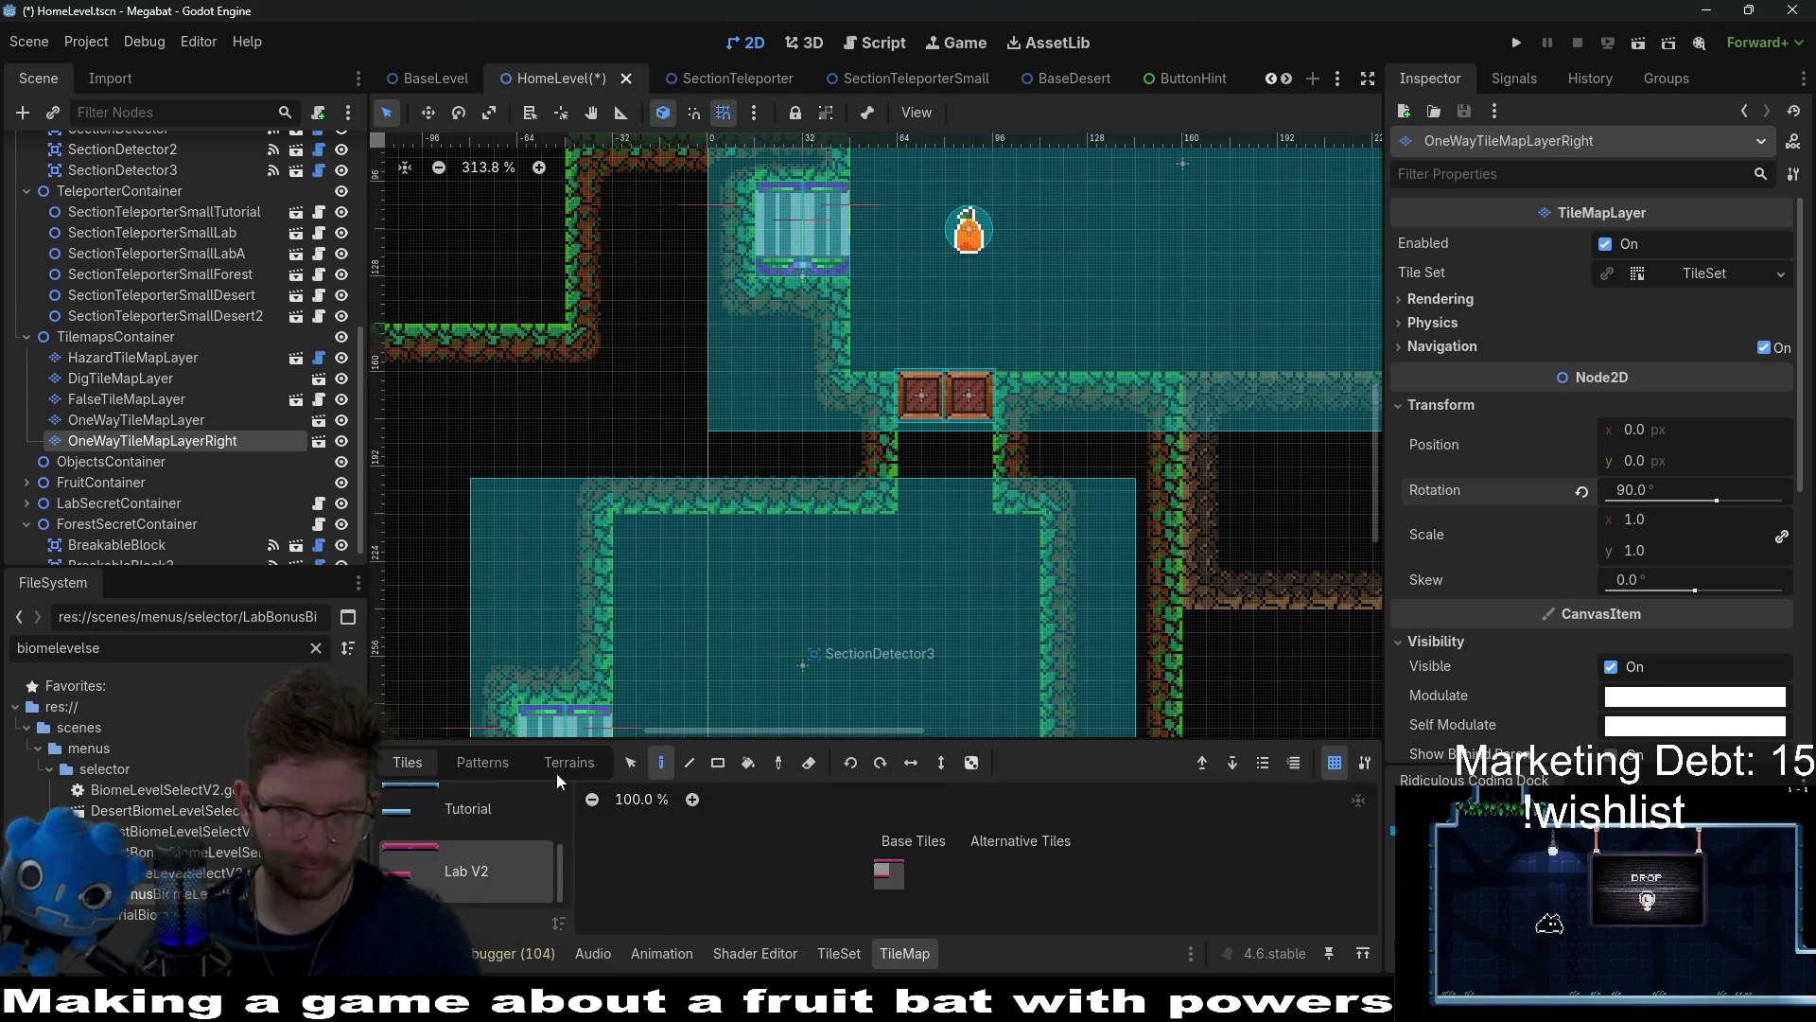
pyautogui.scroll(-2, 479, 868)
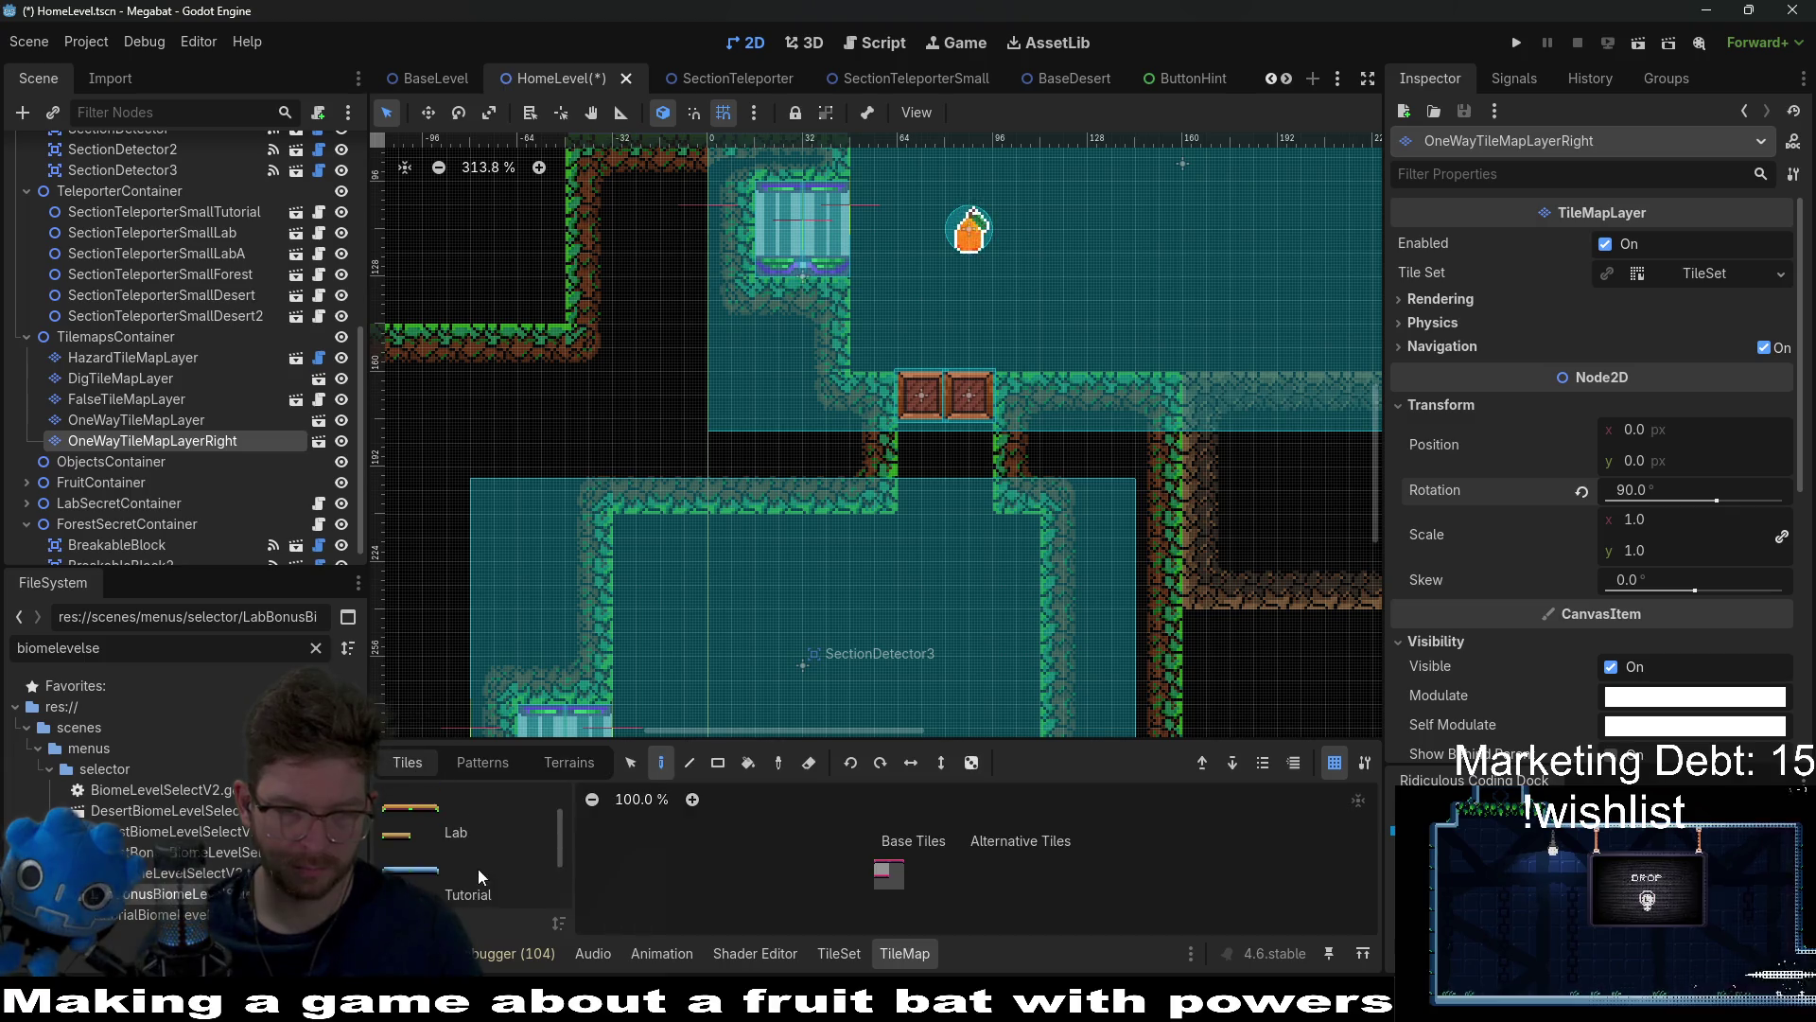
pyautogui.click(473, 832)
pyautogui.click(881, 869)
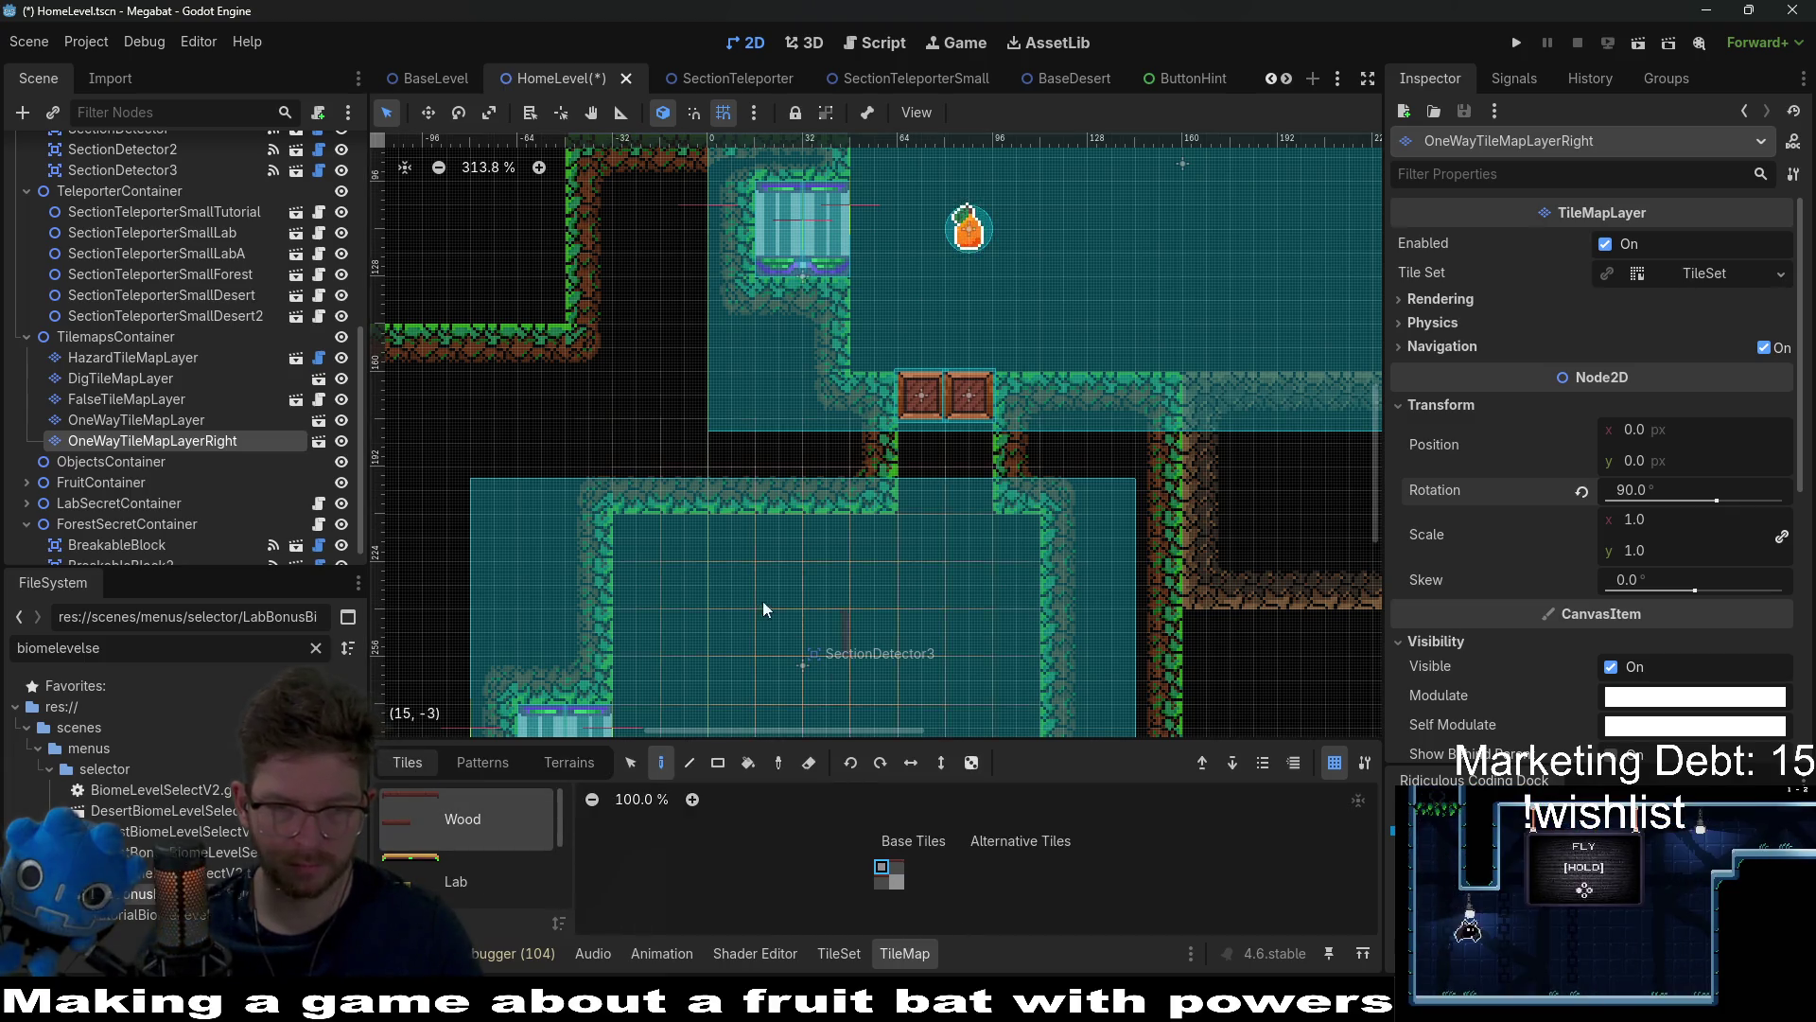
pyautogui.moveTo(762, 600)
pyautogui.mouseDown()
pyautogui.moveTo(763, 532)
pyautogui.moveTo(808, 458)
pyautogui.mouseUp()
pyautogui.click(881, 882)
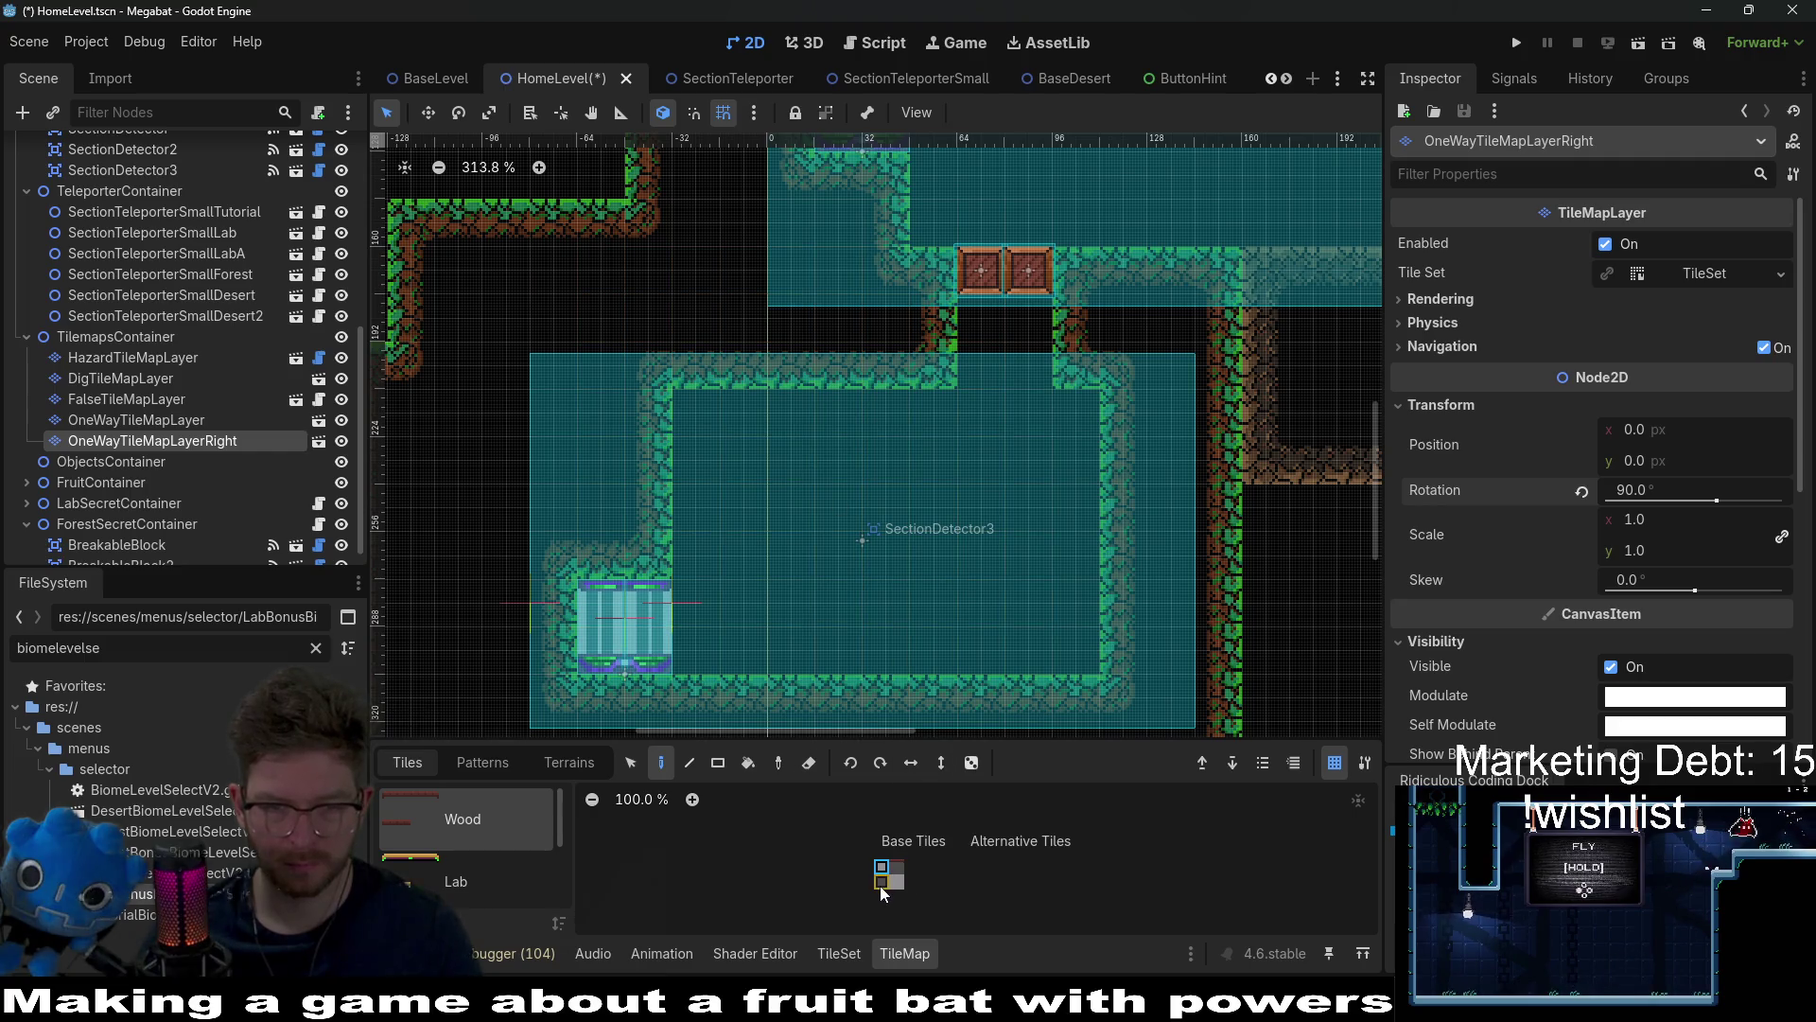
pyautogui.moveTo(848, 490); pyautogui.dragTo(851, 648)
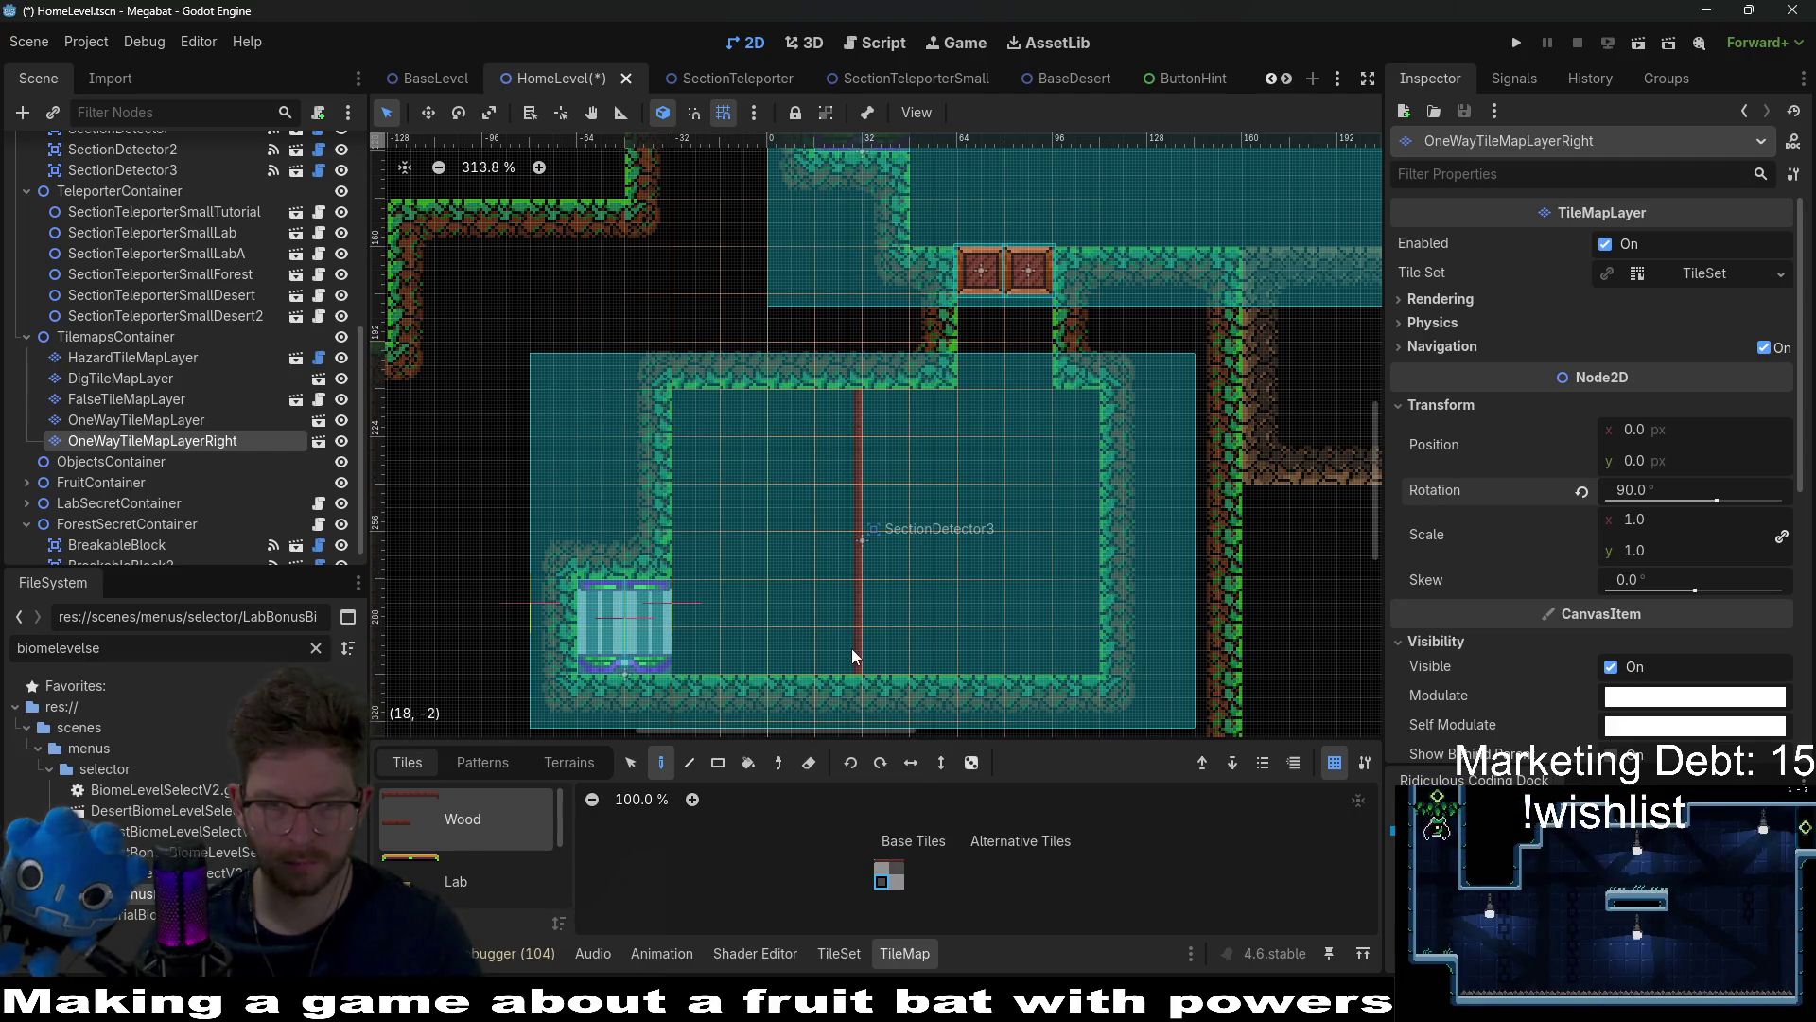
# Step: Instantiate HazardTileMapLayer under TilemapsContainer and rename it HazardTileMapLayerRight
pyautogui.rightClick(159, 335)
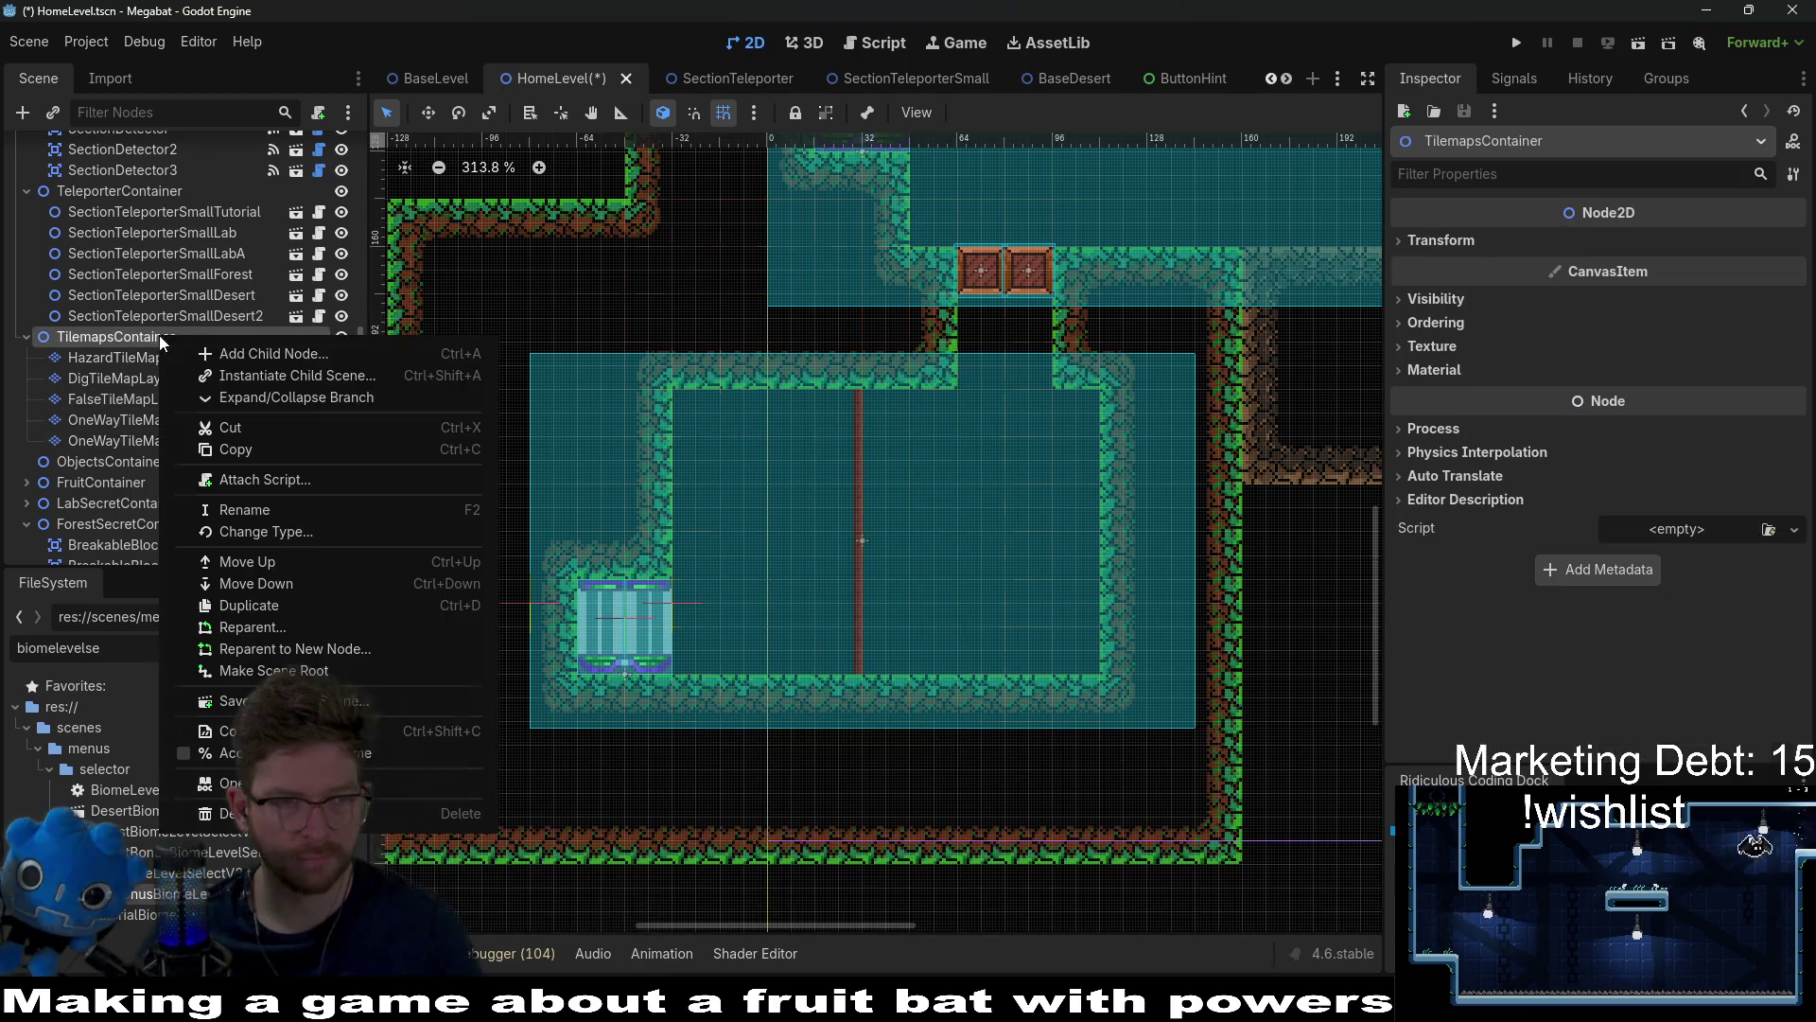
pyautogui.click(251, 383)
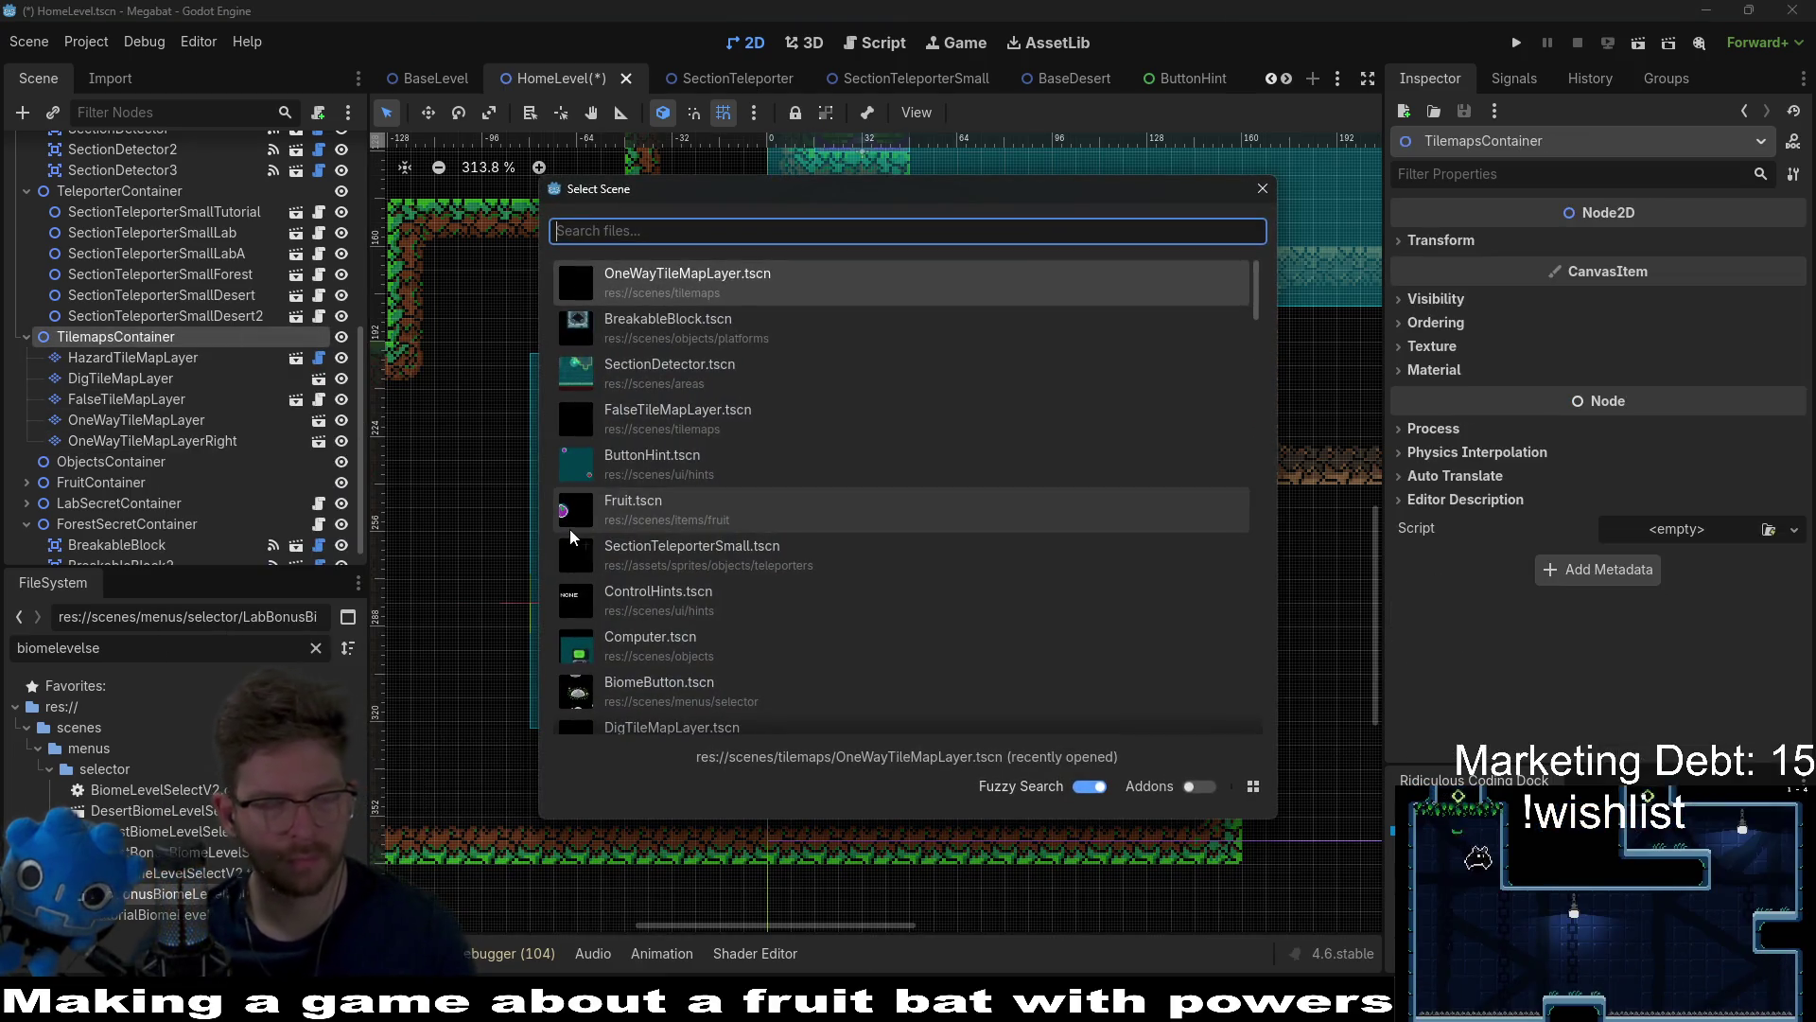
pyautogui.write('hazard')
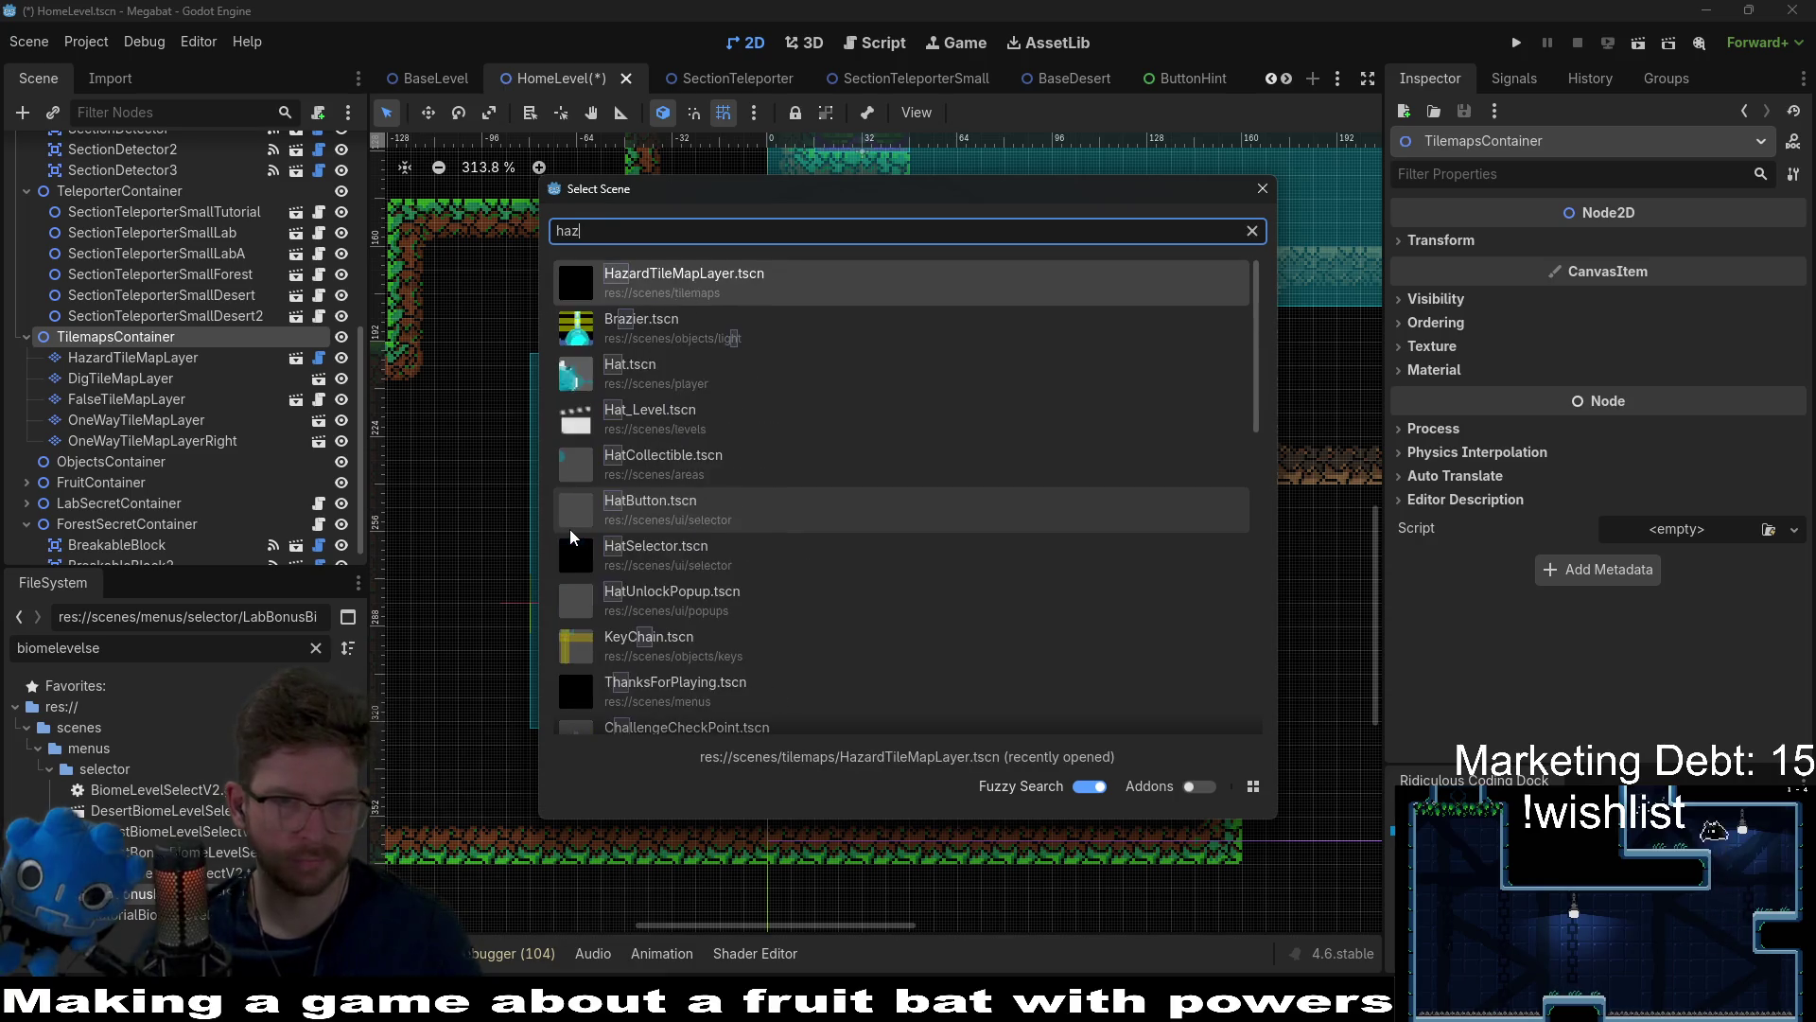
pyautogui.press('Return')
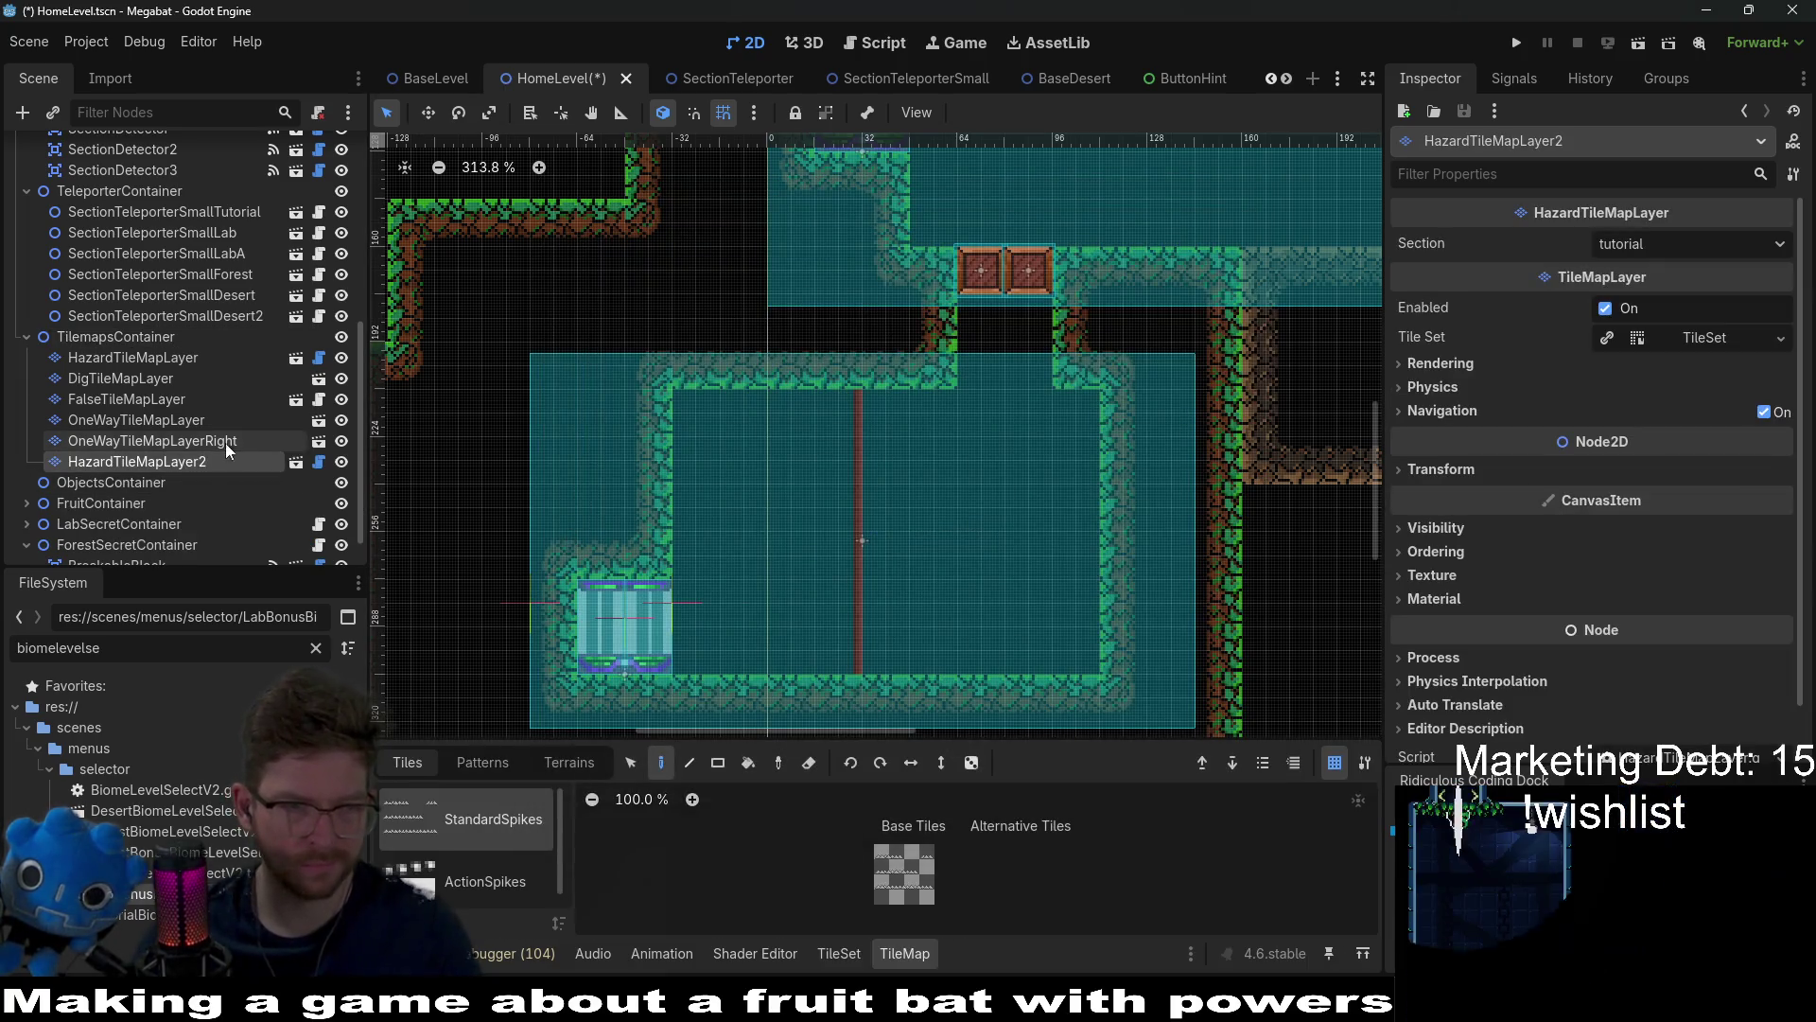
pyautogui.doubleClick(223, 464)
pyautogui.click(239, 458)
pyautogui.press('BackSpace')
pyautogui.write('Righ')
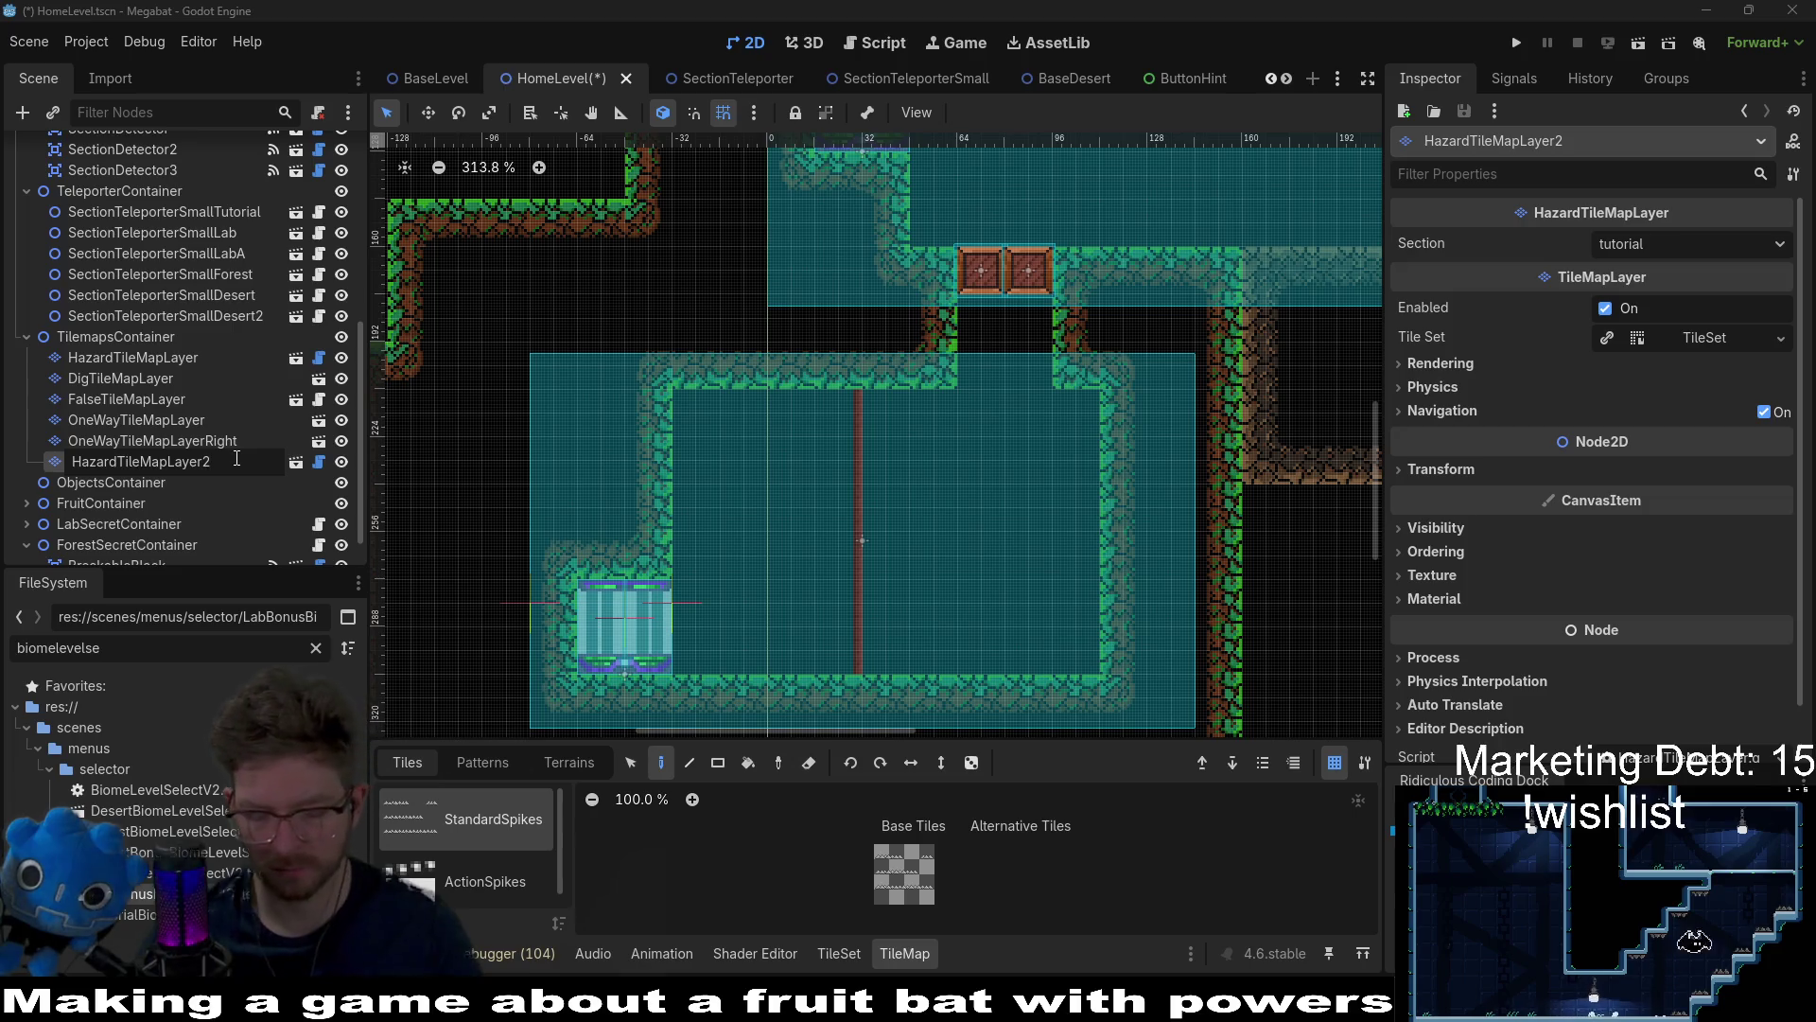
pyautogui.write('t')
pyautogui.press('Return')
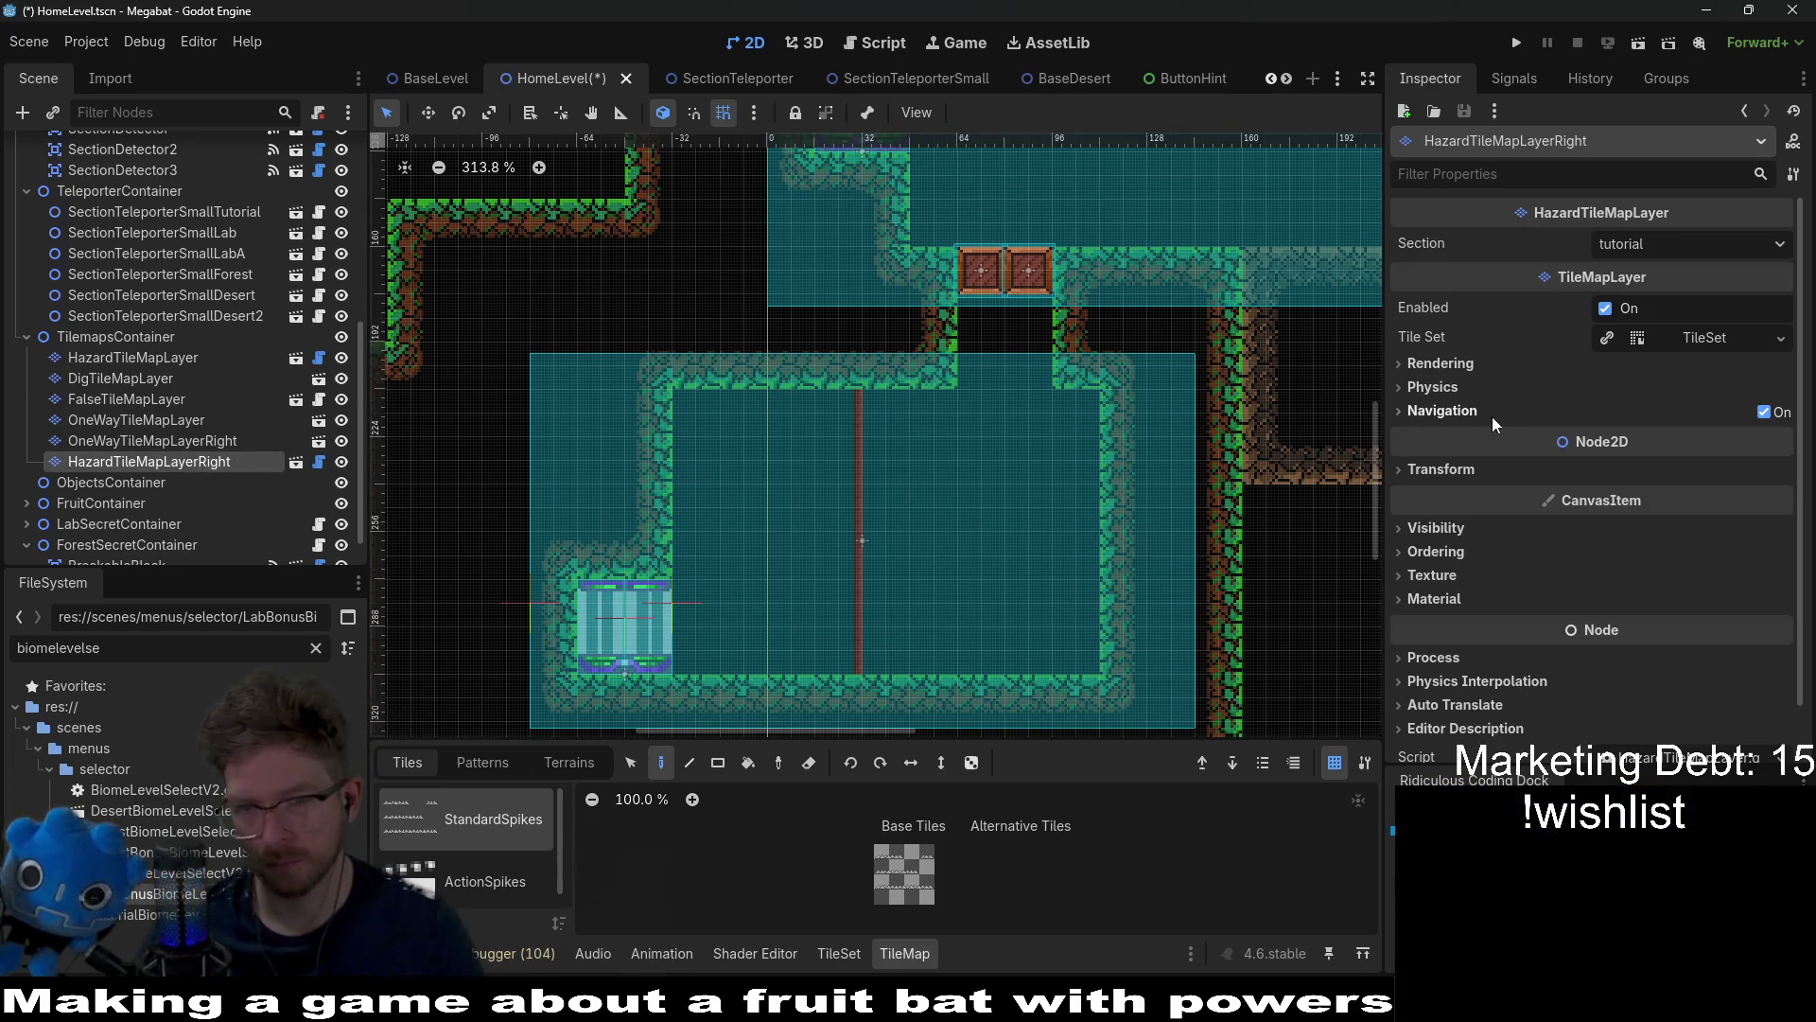
# Step: Rotate the hazard layer 90° and paint Spikes terrain along the wooden column
pyautogui.click(1447, 467)
pyautogui.click(1657, 553)
pyautogui.write('90')
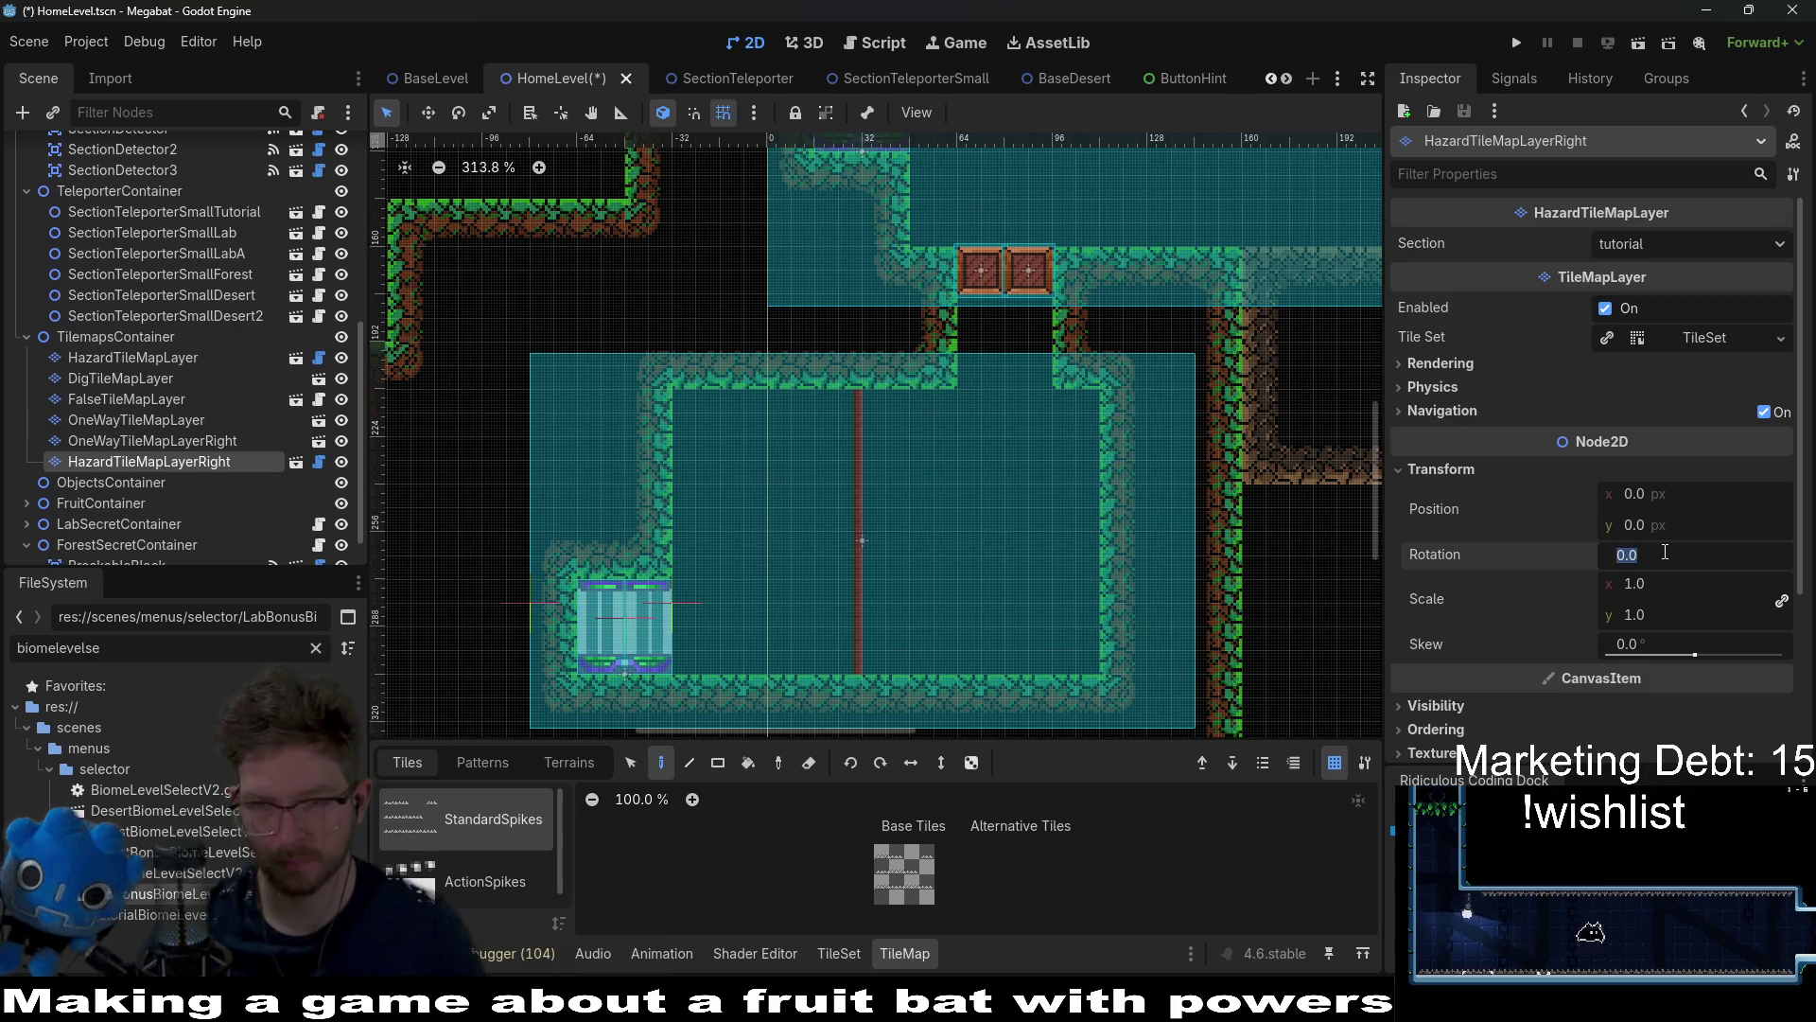
pyautogui.press('Return')
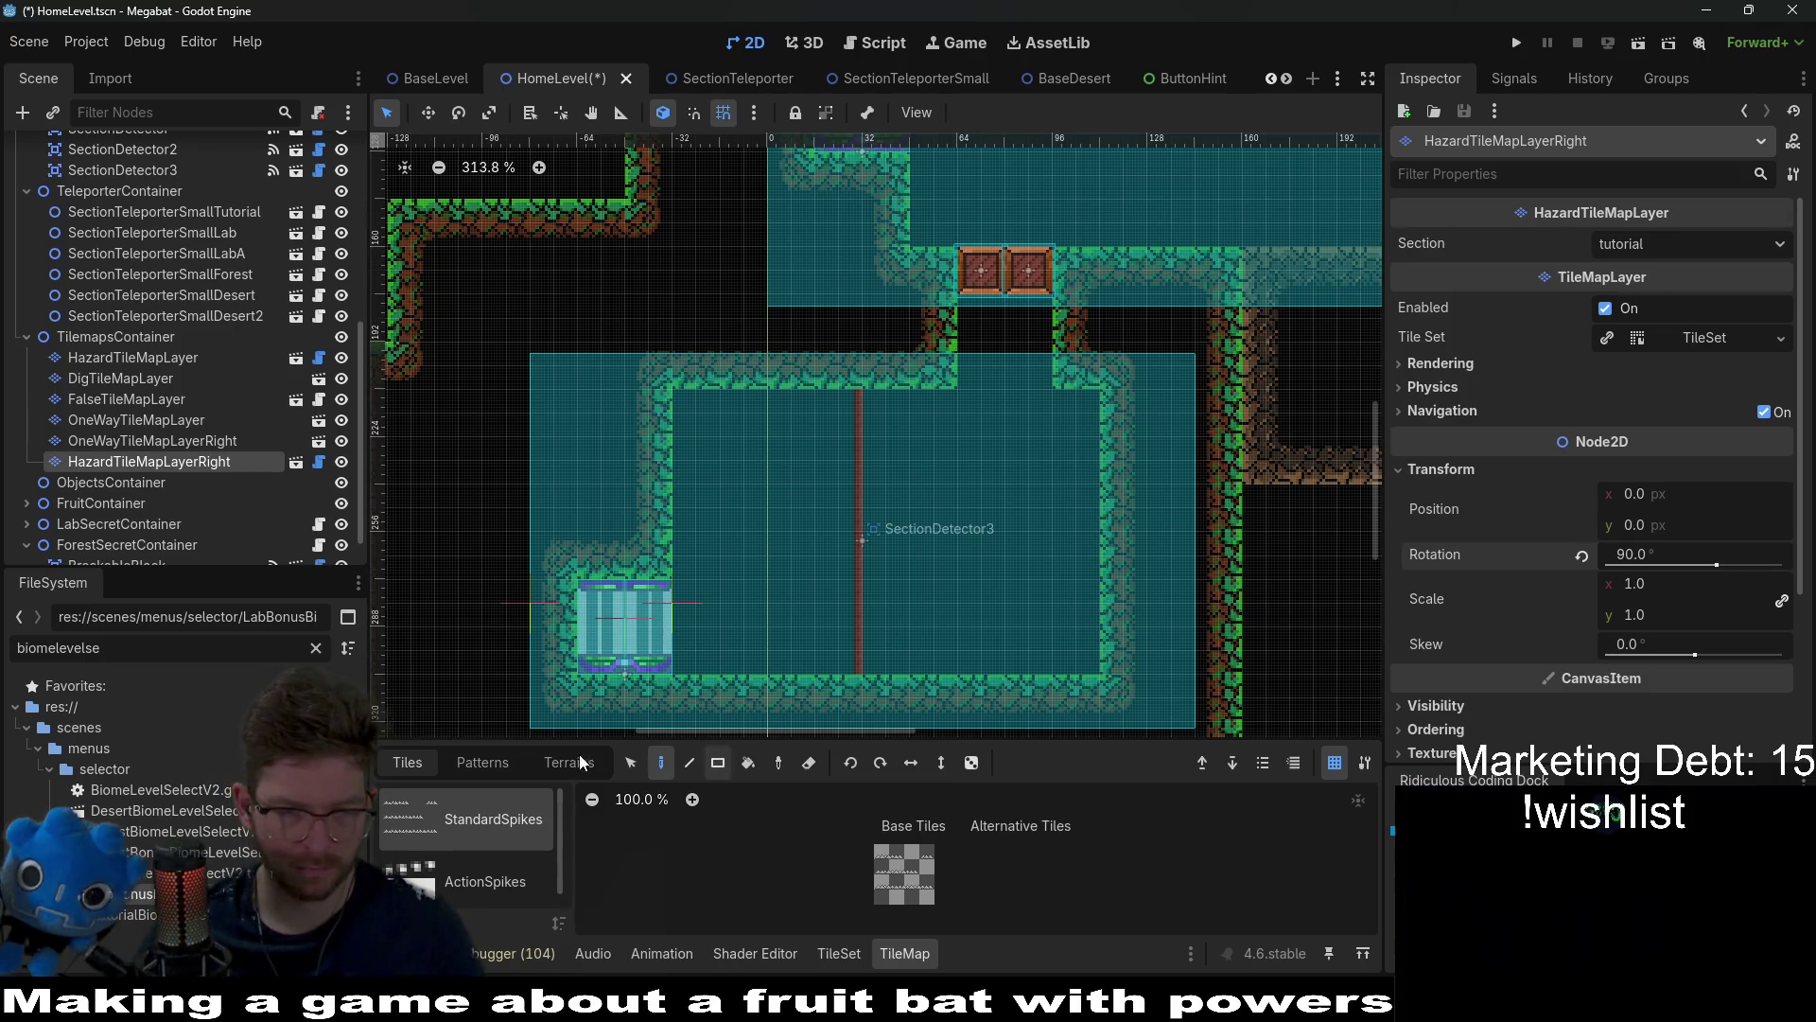
pyautogui.click(569, 762)
pyautogui.click(454, 823)
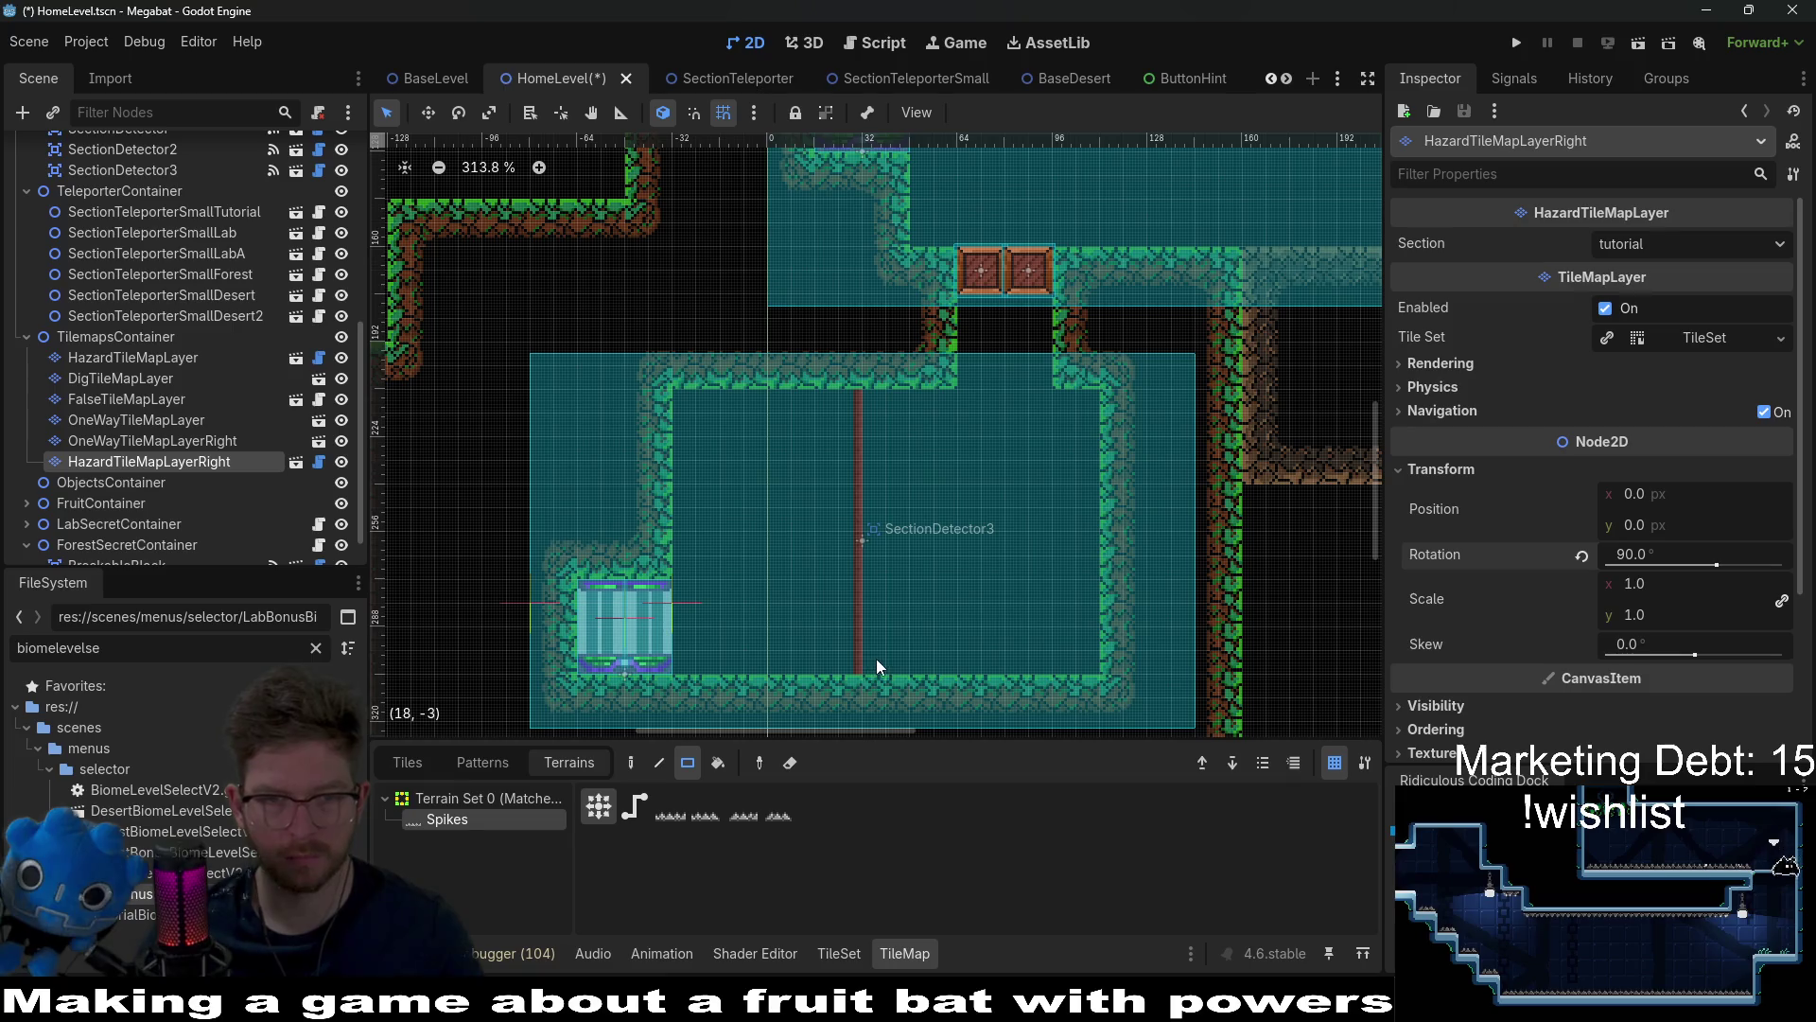
pyautogui.moveTo(876, 658); pyautogui.dragTo(885, 415)
# Step: Set the hazard layer's Section to forest and save the HomeLevel scene
pyautogui.click(1670, 244)
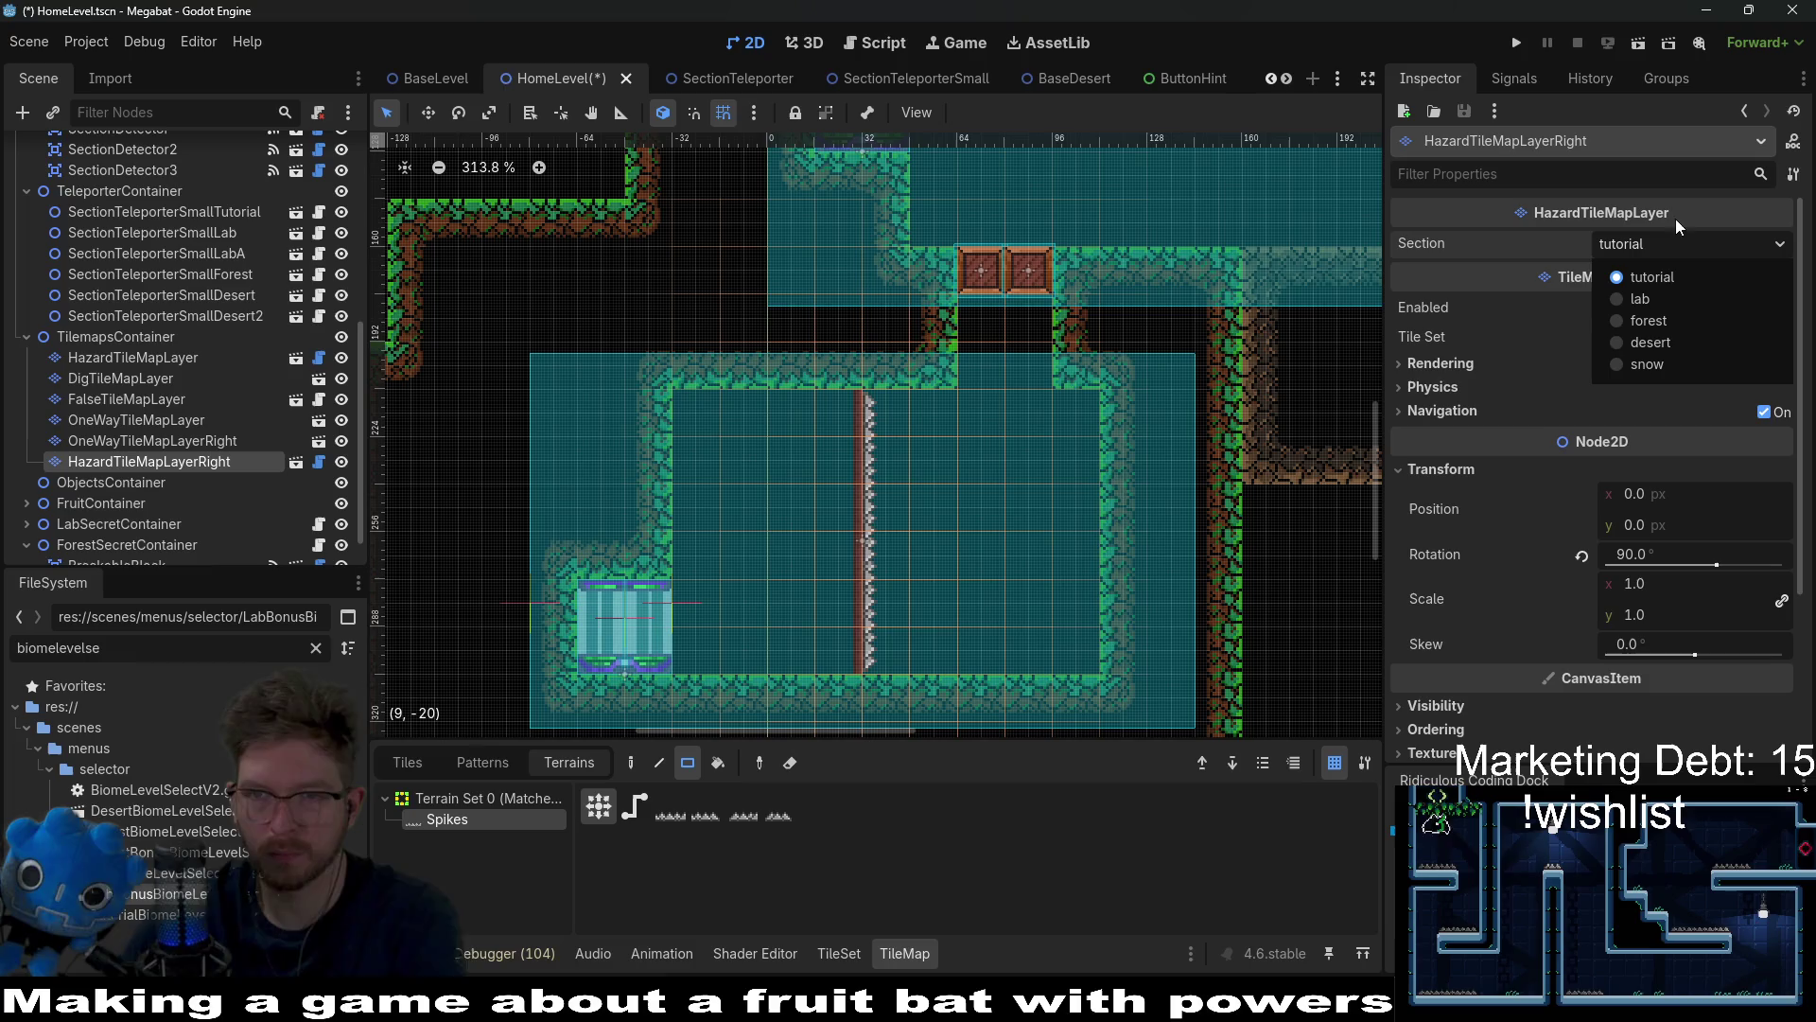
pyautogui.click(1654, 317)
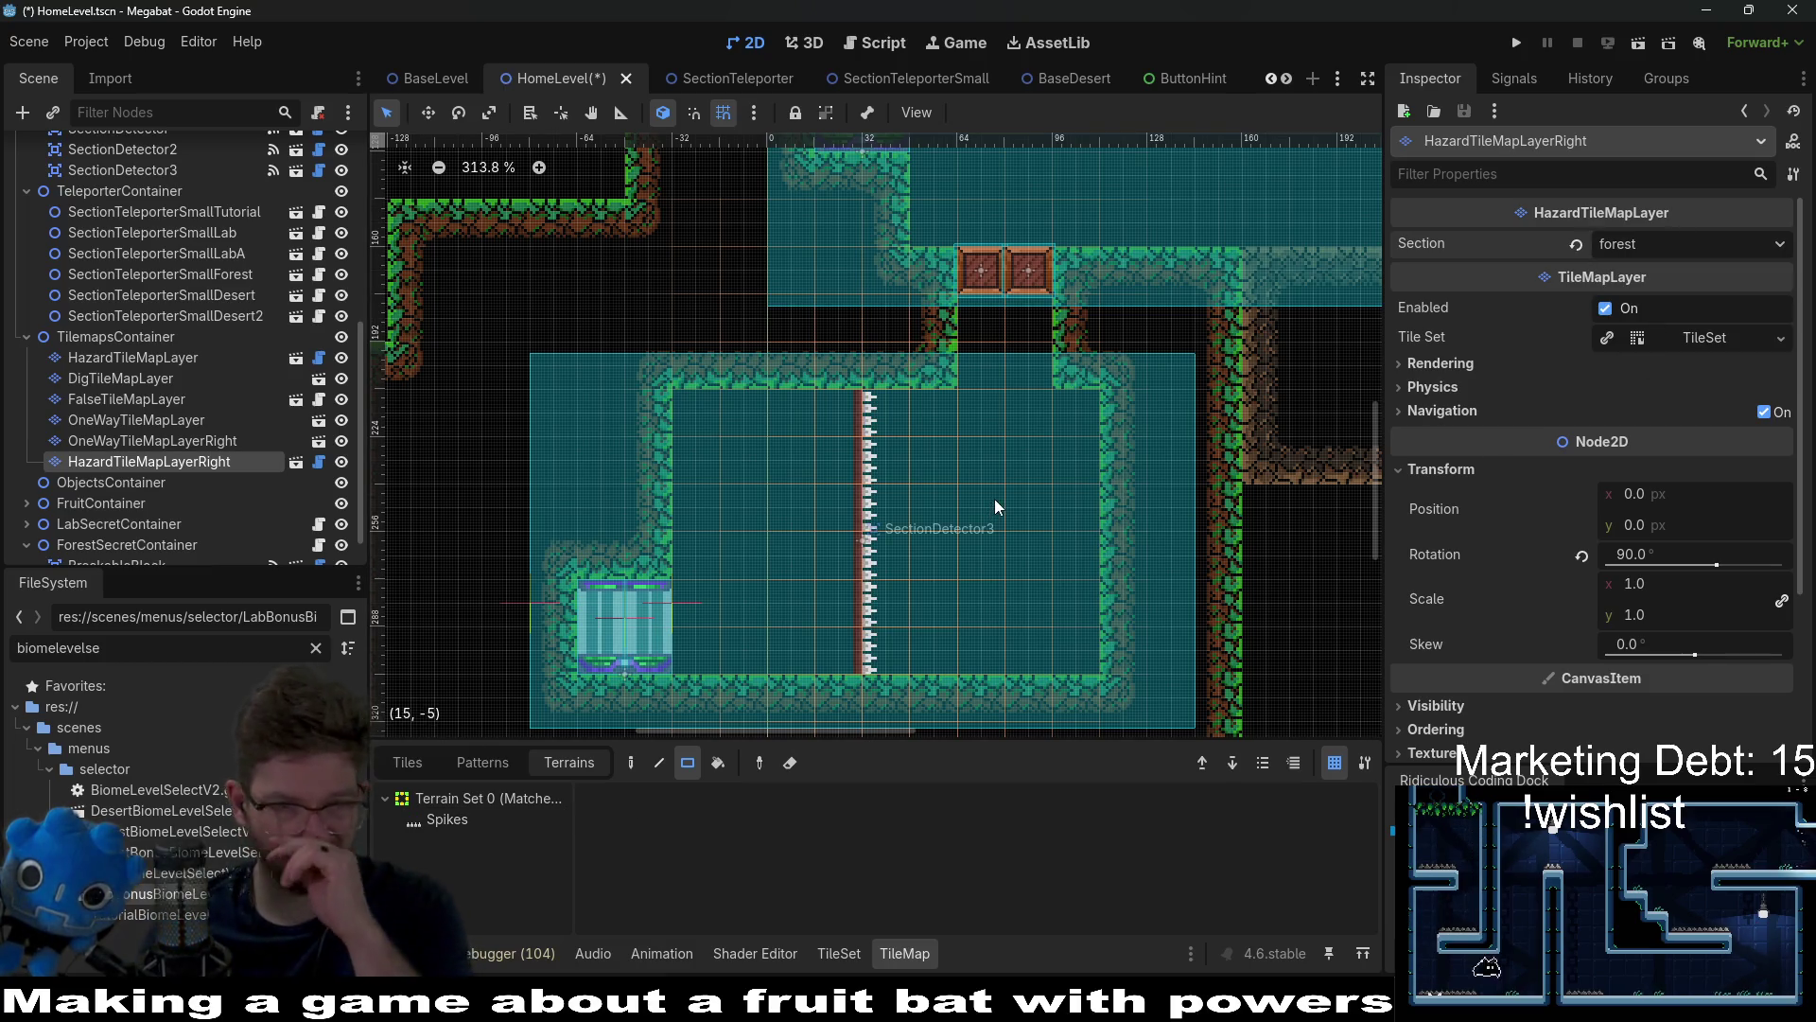
pyautogui.scroll(-3, 995, 497)
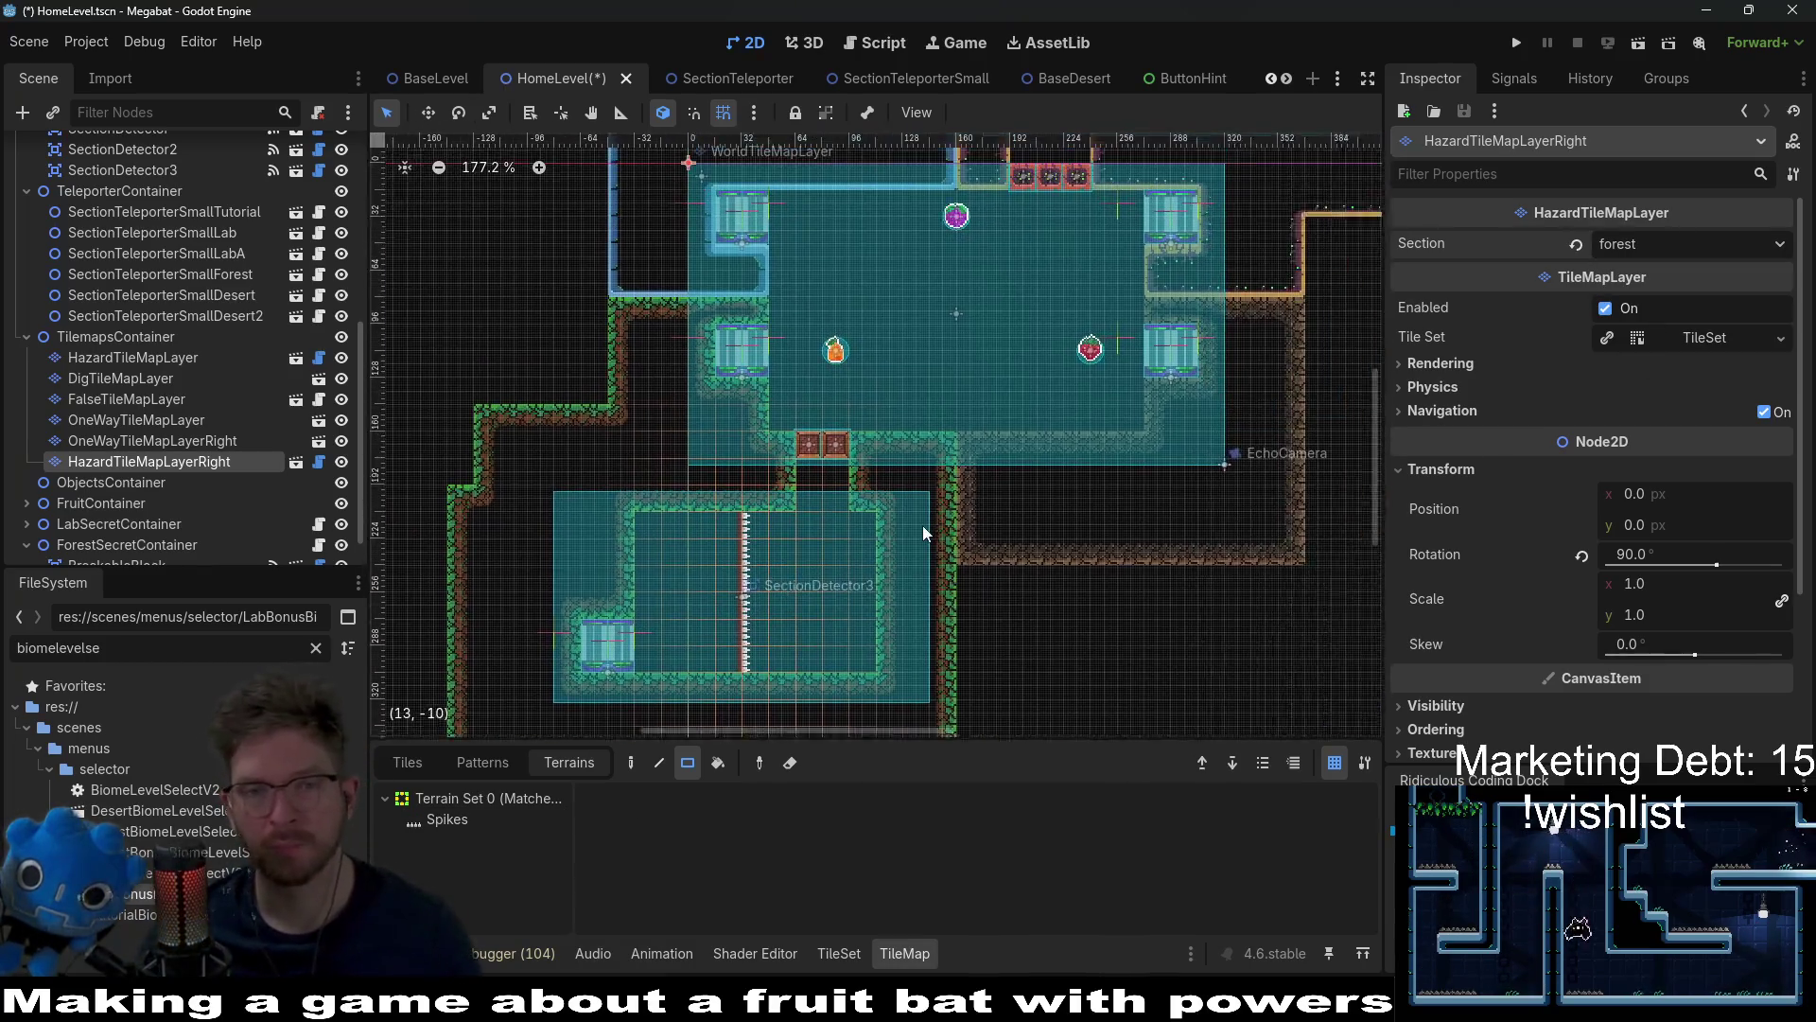
pyautogui.hotkey('ctrl', 's')
# Step: Pan and zoom around the level to inspect the new spikes and passage
pyautogui.moveTo(864, 556); pyautogui.dragTo(938, 495)
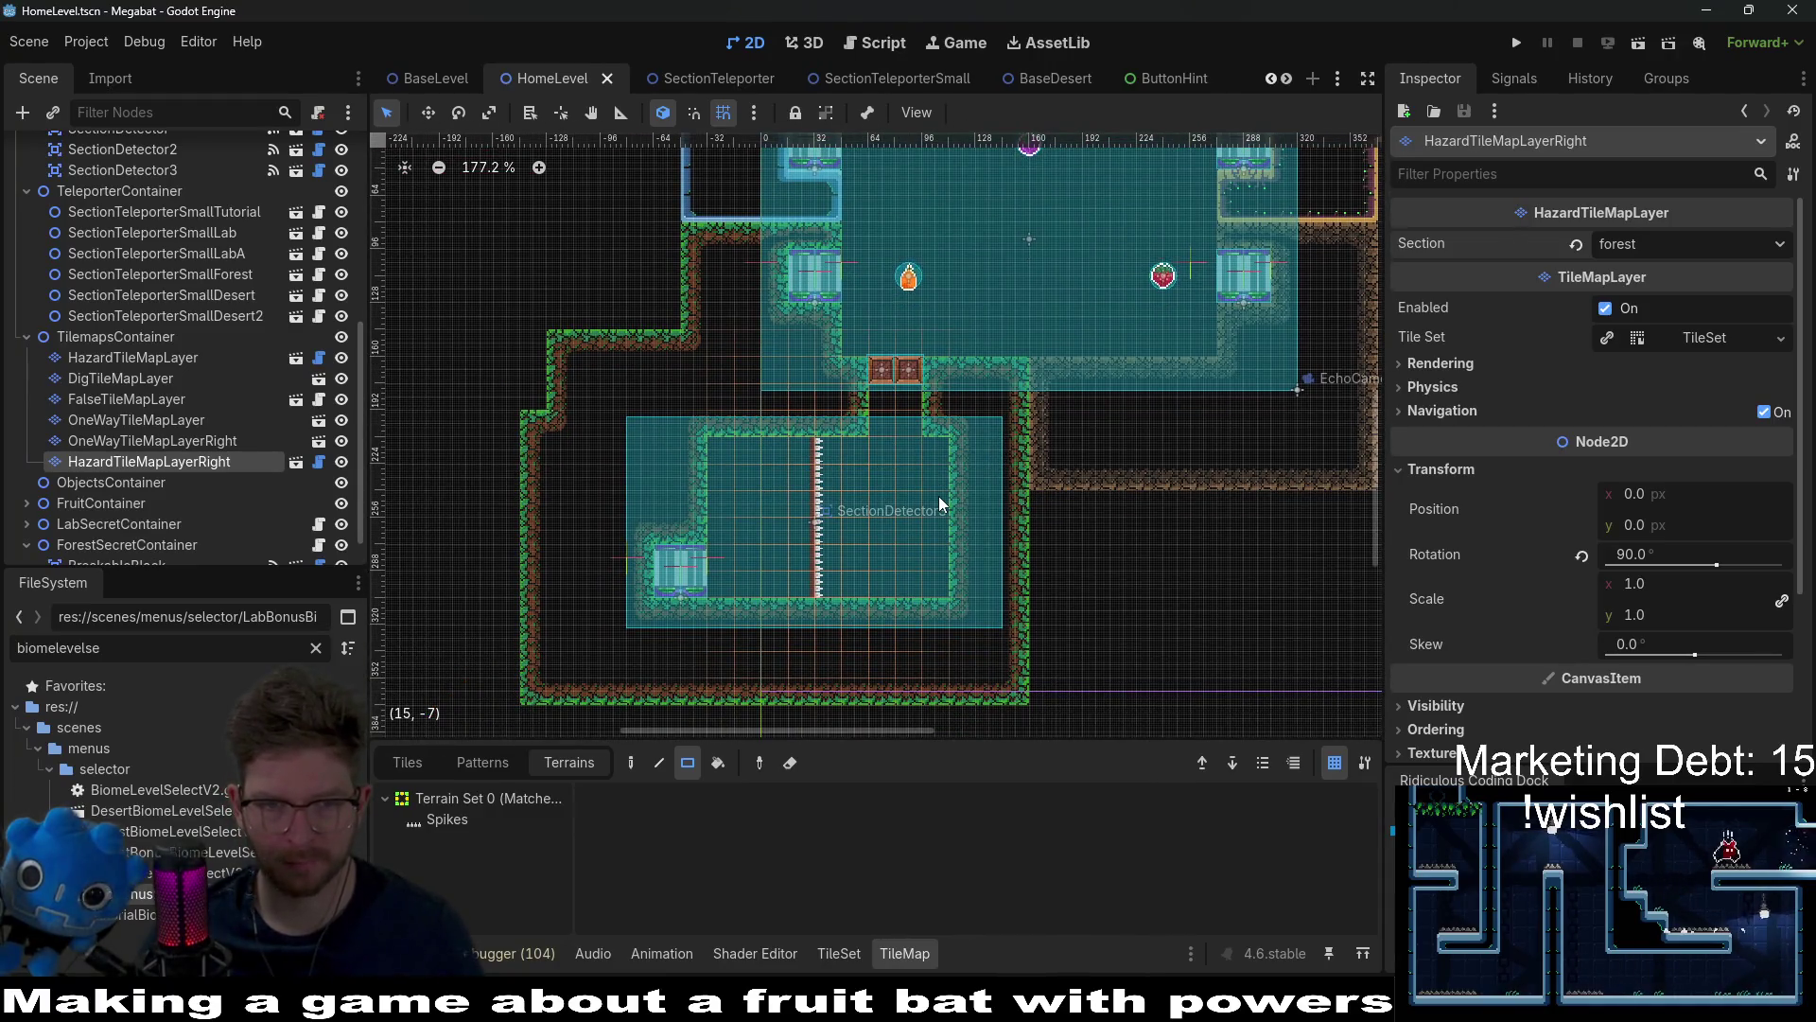
pyautogui.scroll(4, 936, 495)
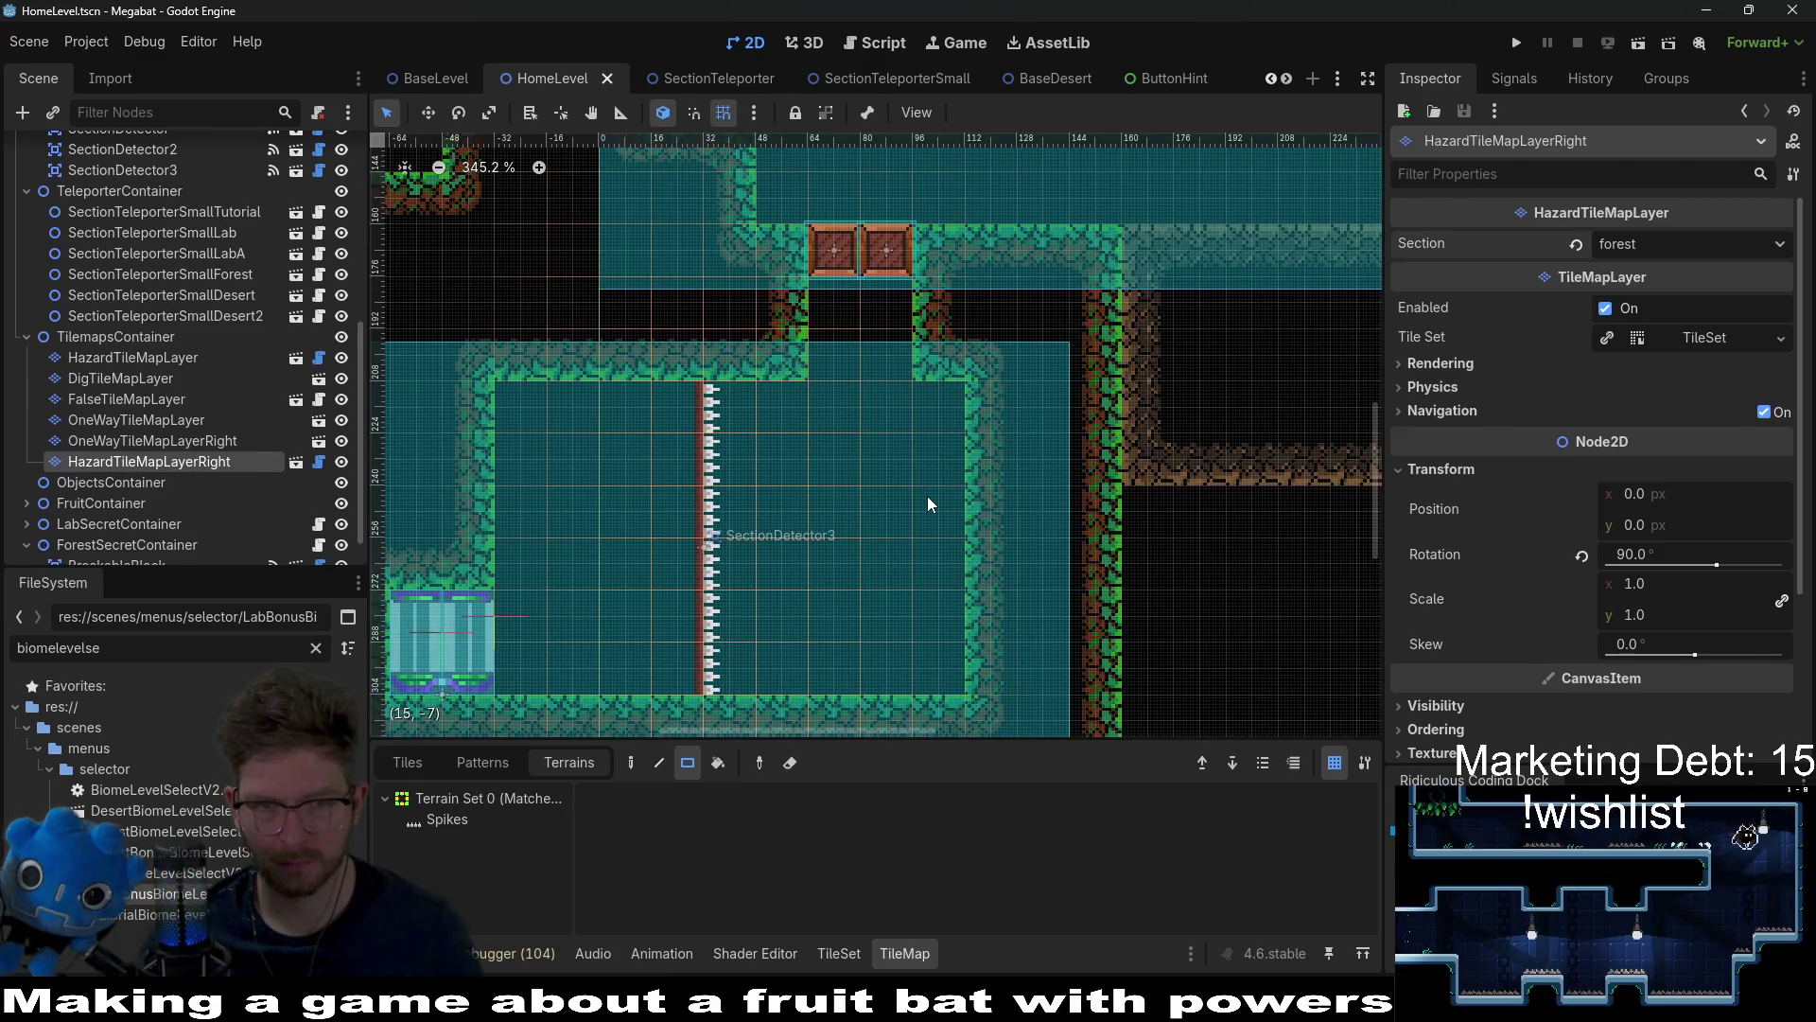
pyautogui.hscroll(-3, 910, 532)
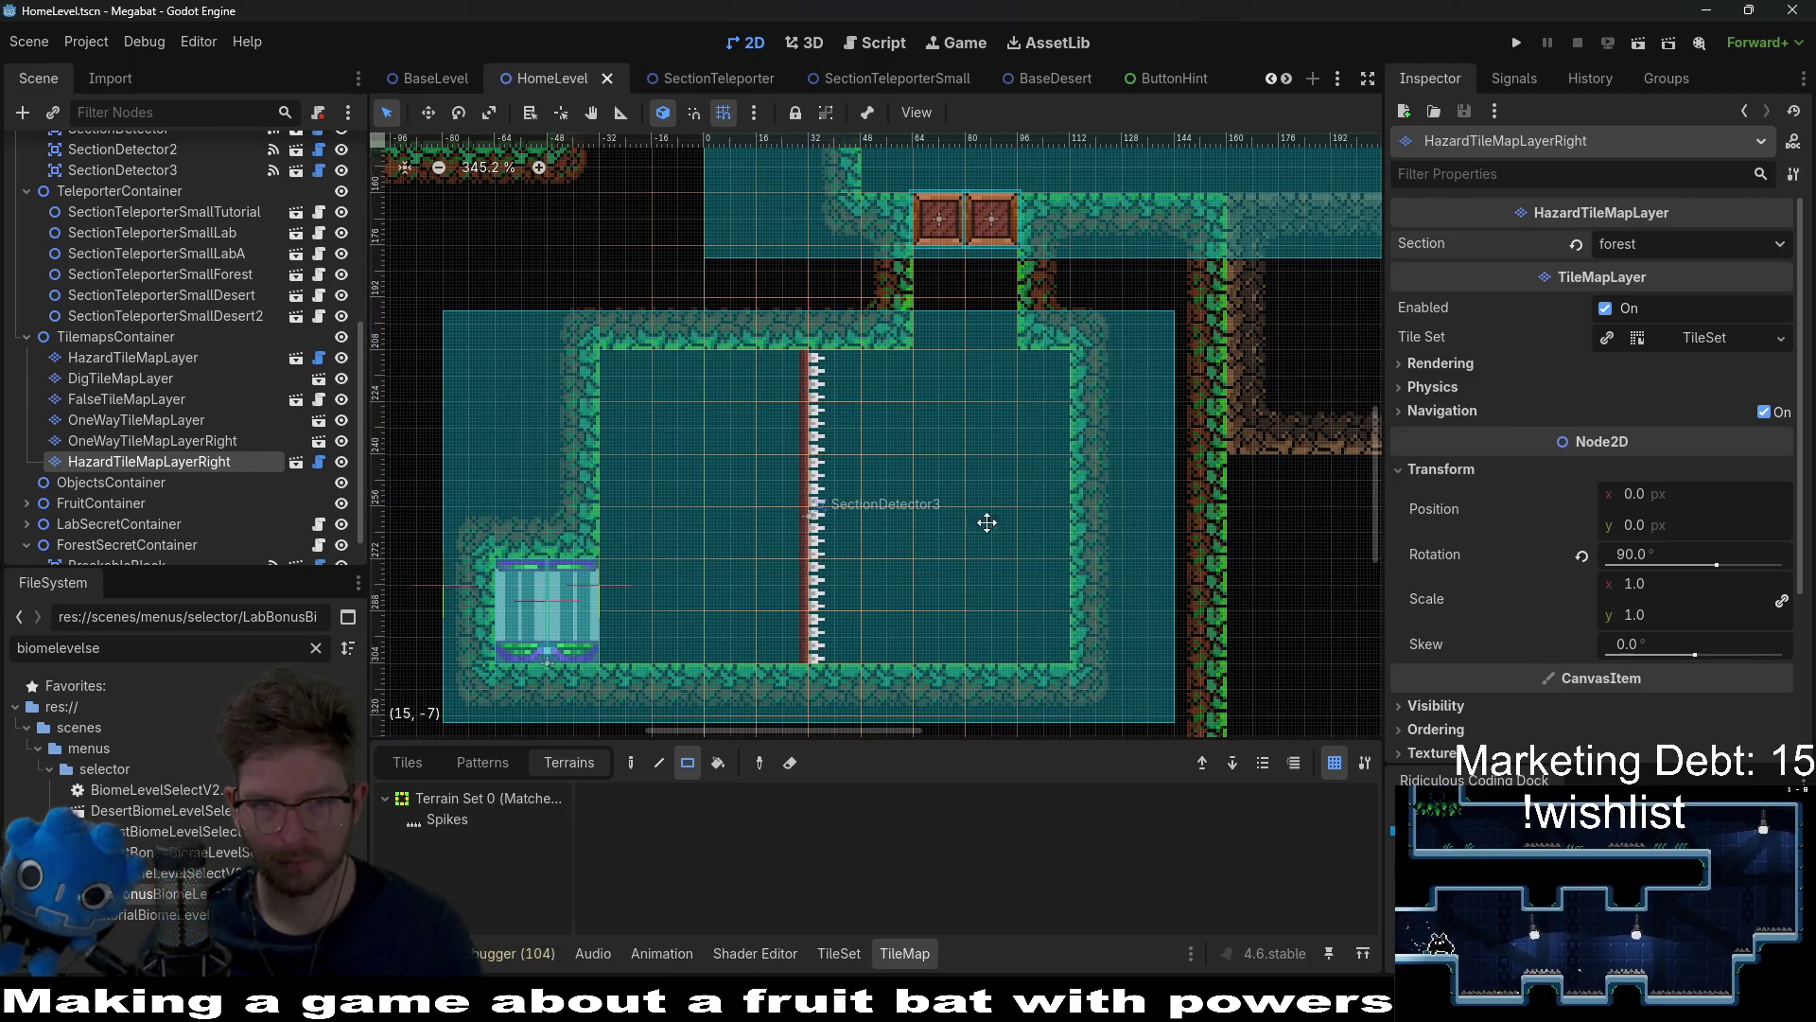
pyautogui.scroll(3, 911, 532)
pyautogui.hscroll(3, 911, 531)
pyautogui.scroll(-3, 946, 432)
pyautogui.scroll(2, 978, 378)
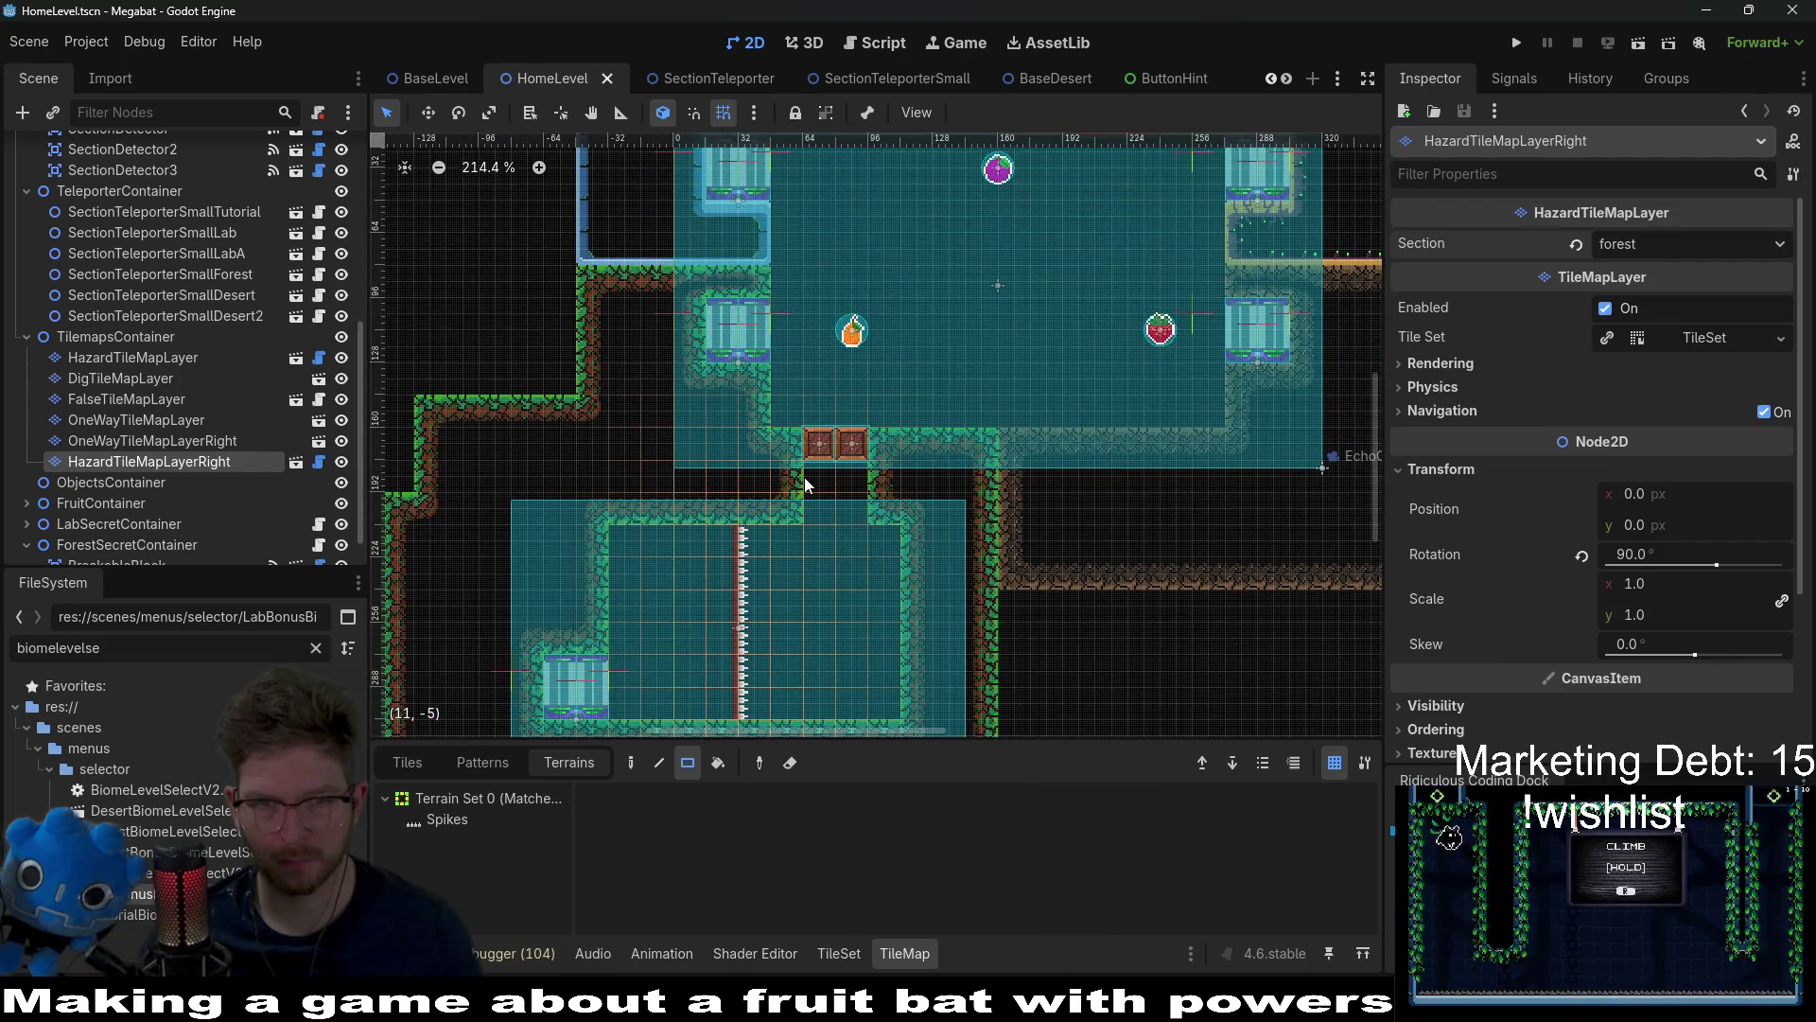
pyautogui.scroll(4, 823, 477)
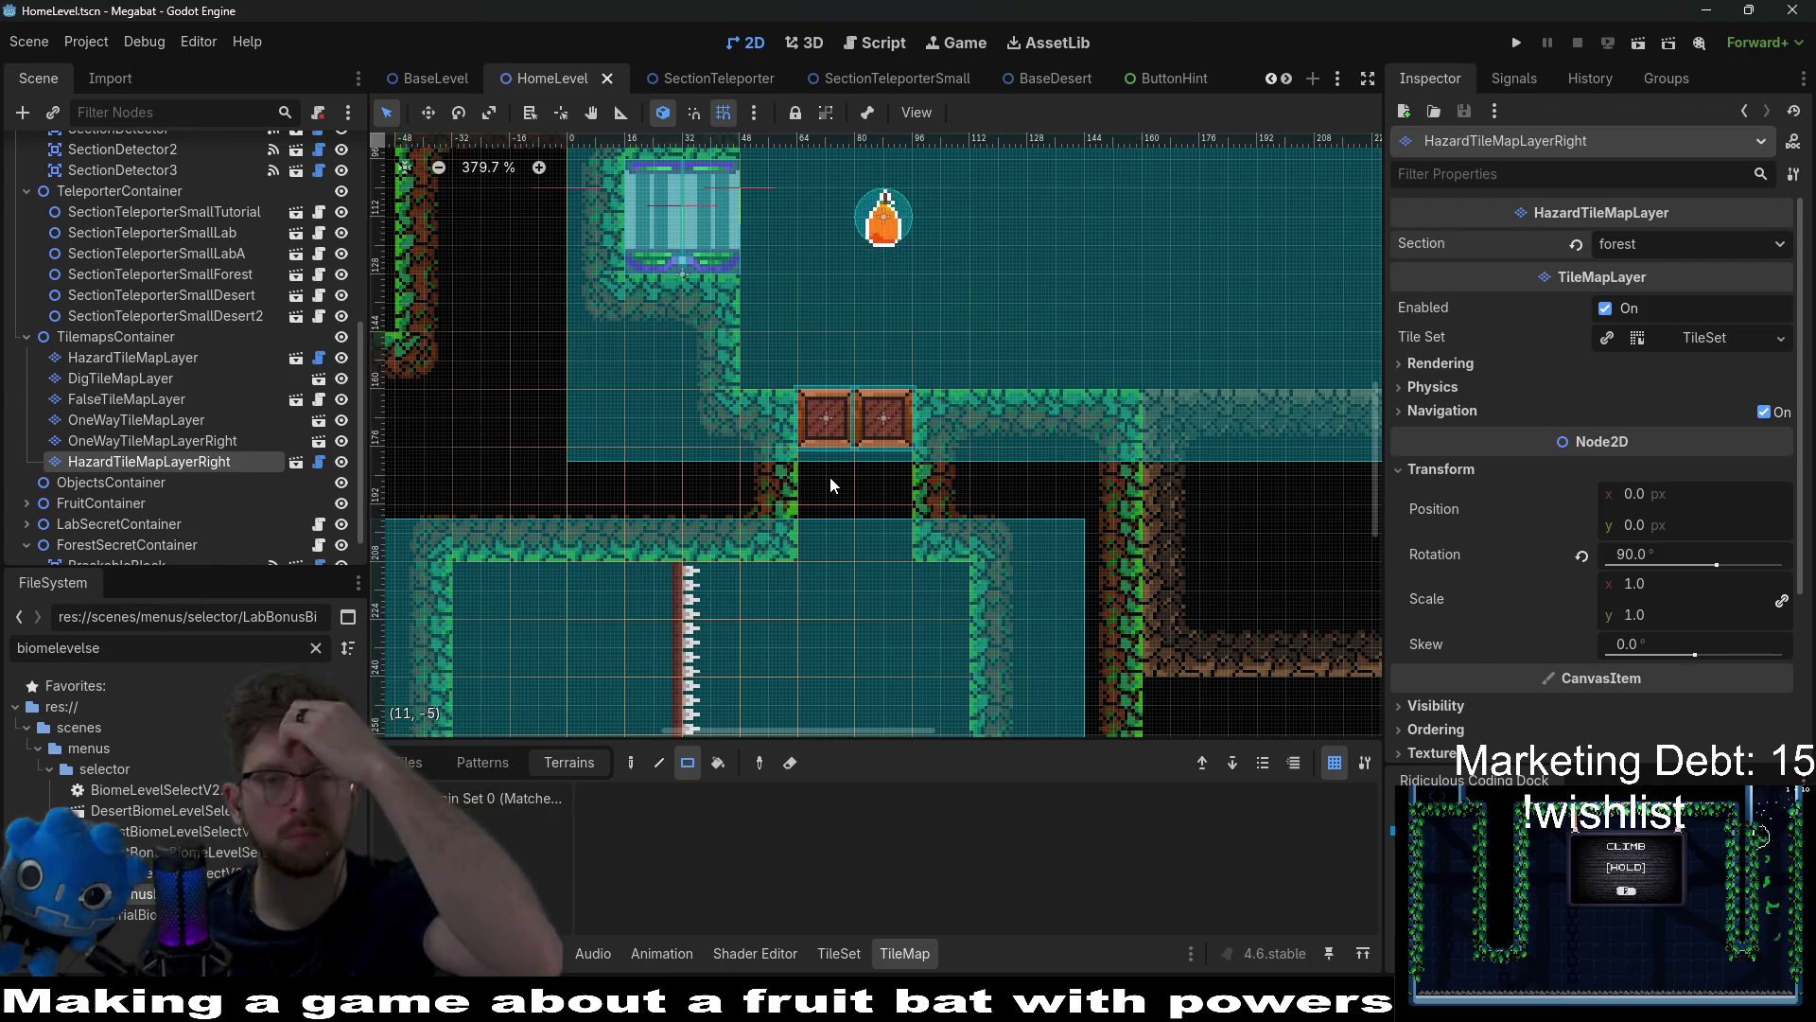
pyautogui.scroll(-2, 831, 477)
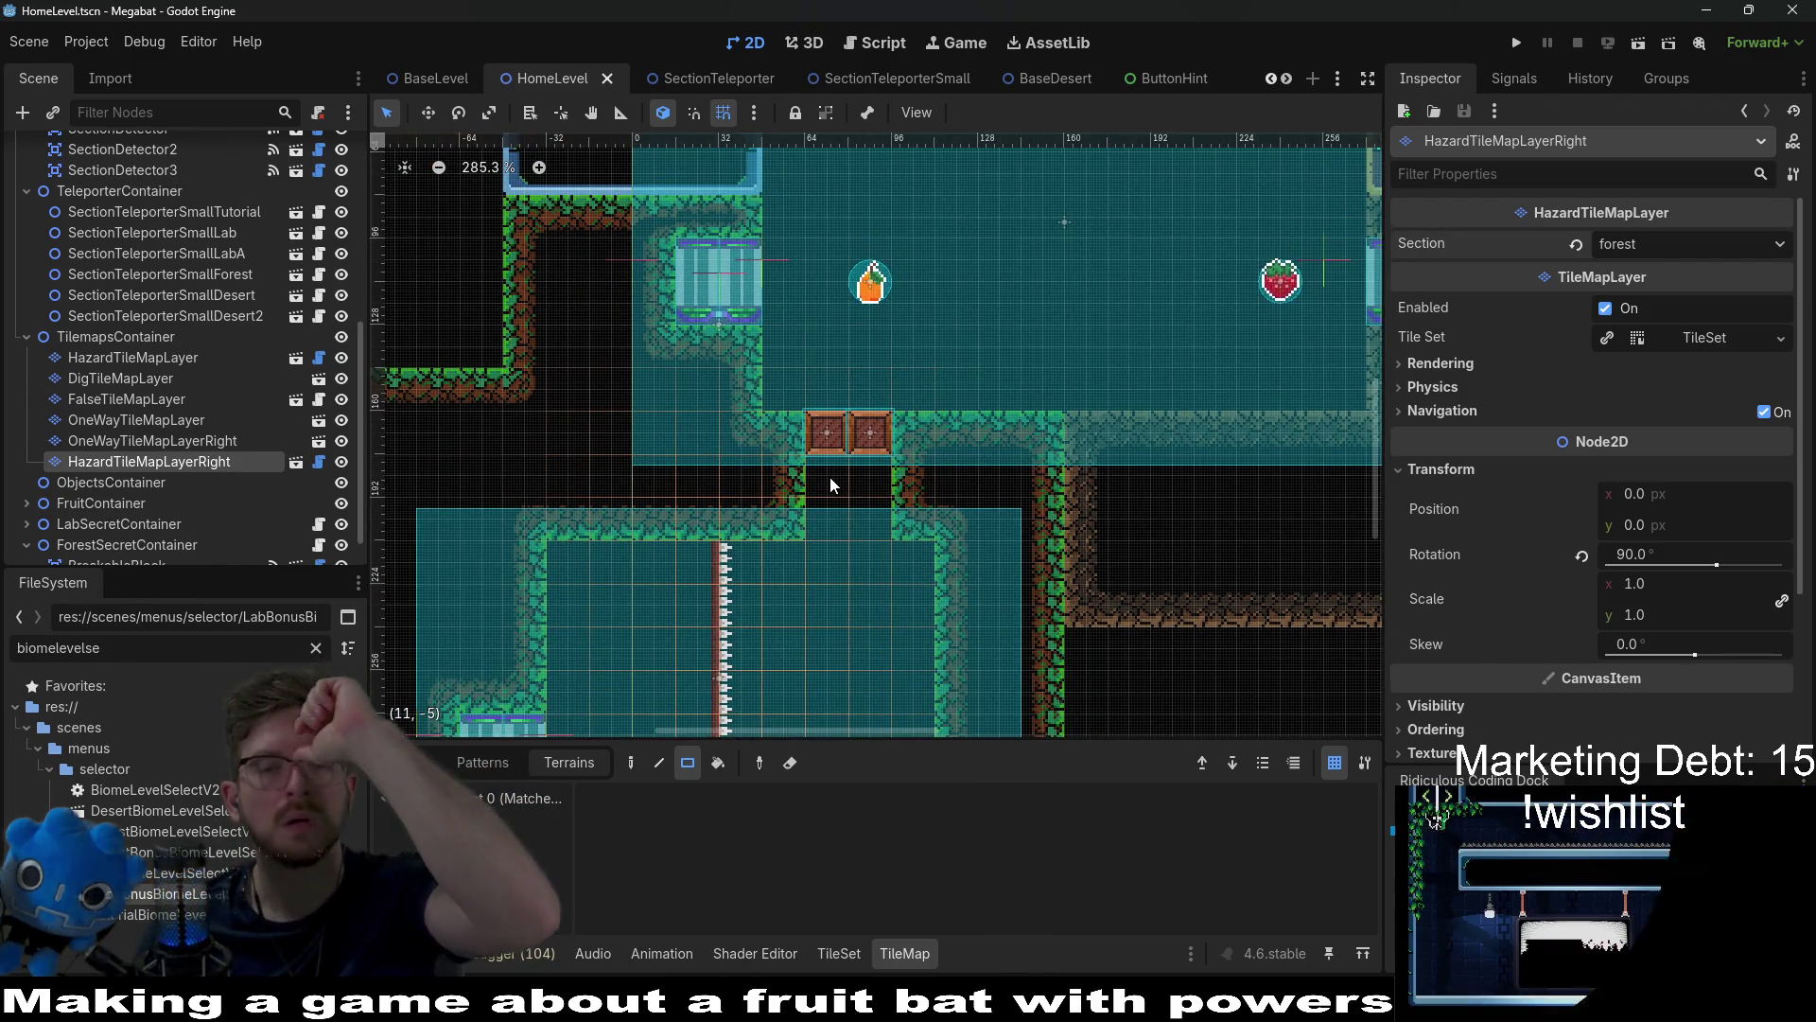
pyautogui.scroll(-2, 878, 491)
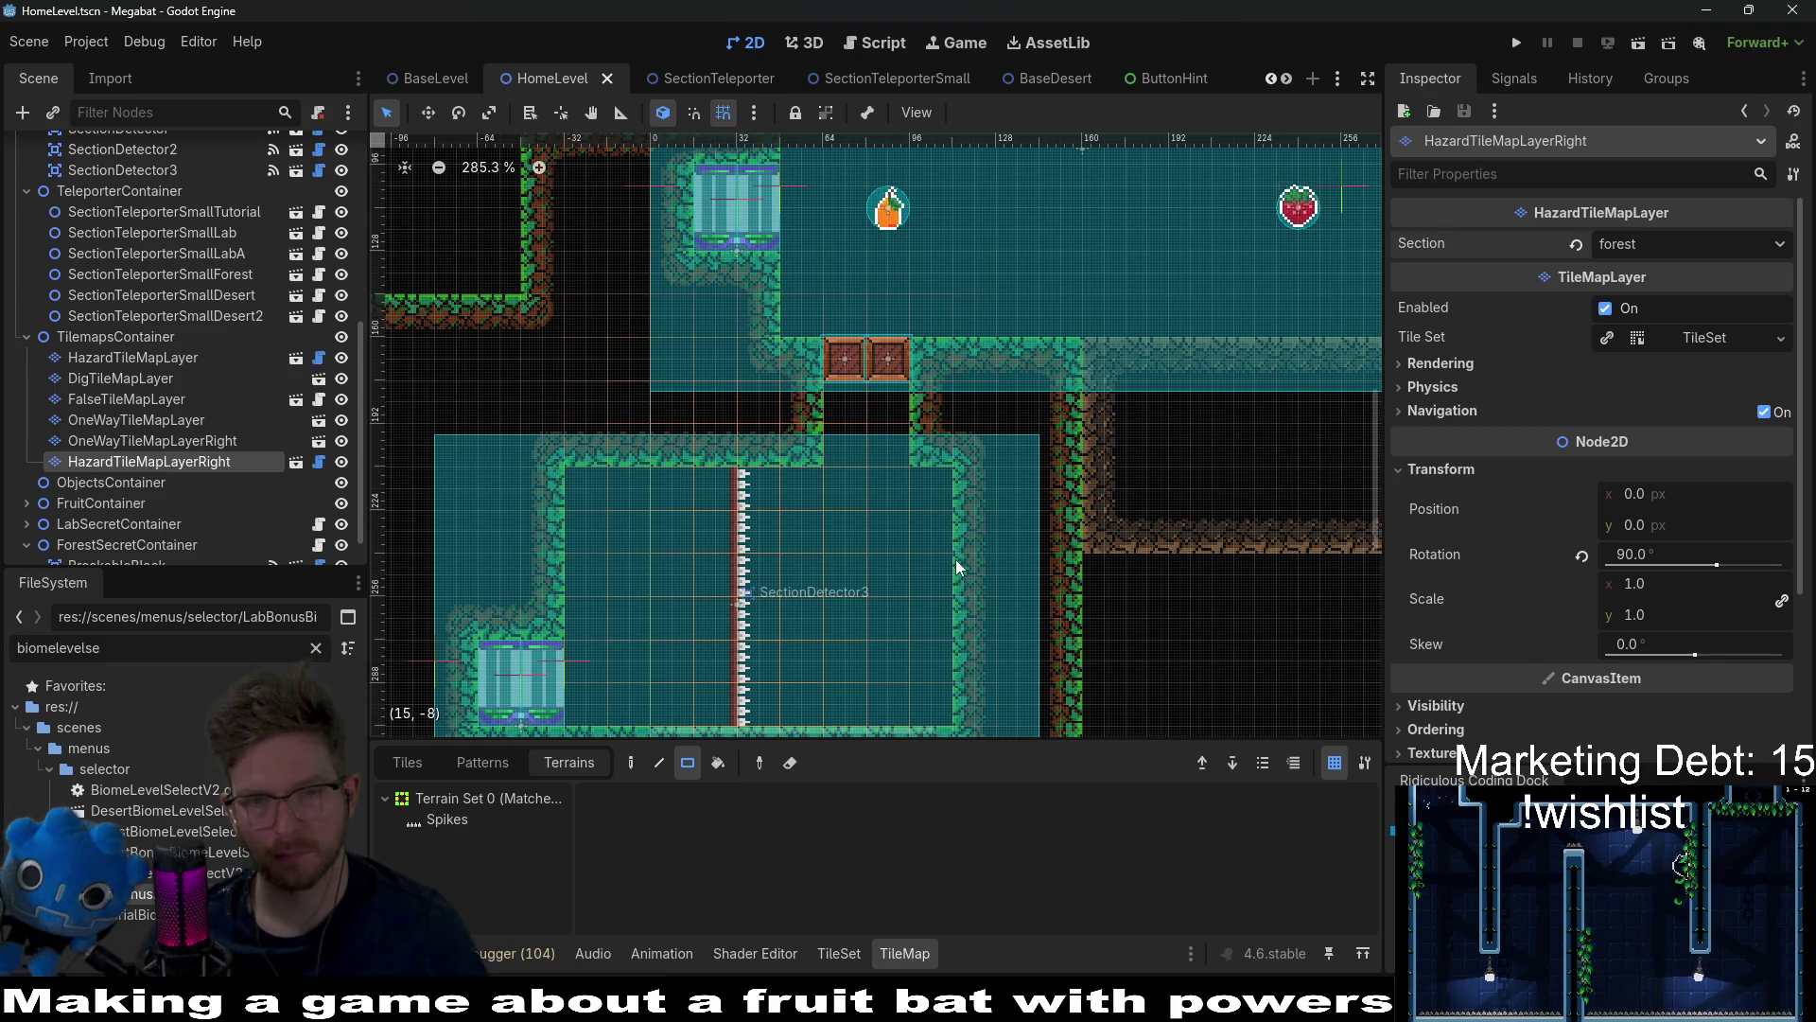
pyautogui.scroll(-2, 174, 503)
# Step: Instantiate FalseTileMapLayer.tscn under ForestSecretContainer after searching for 'false'
pyautogui.click(172, 501)
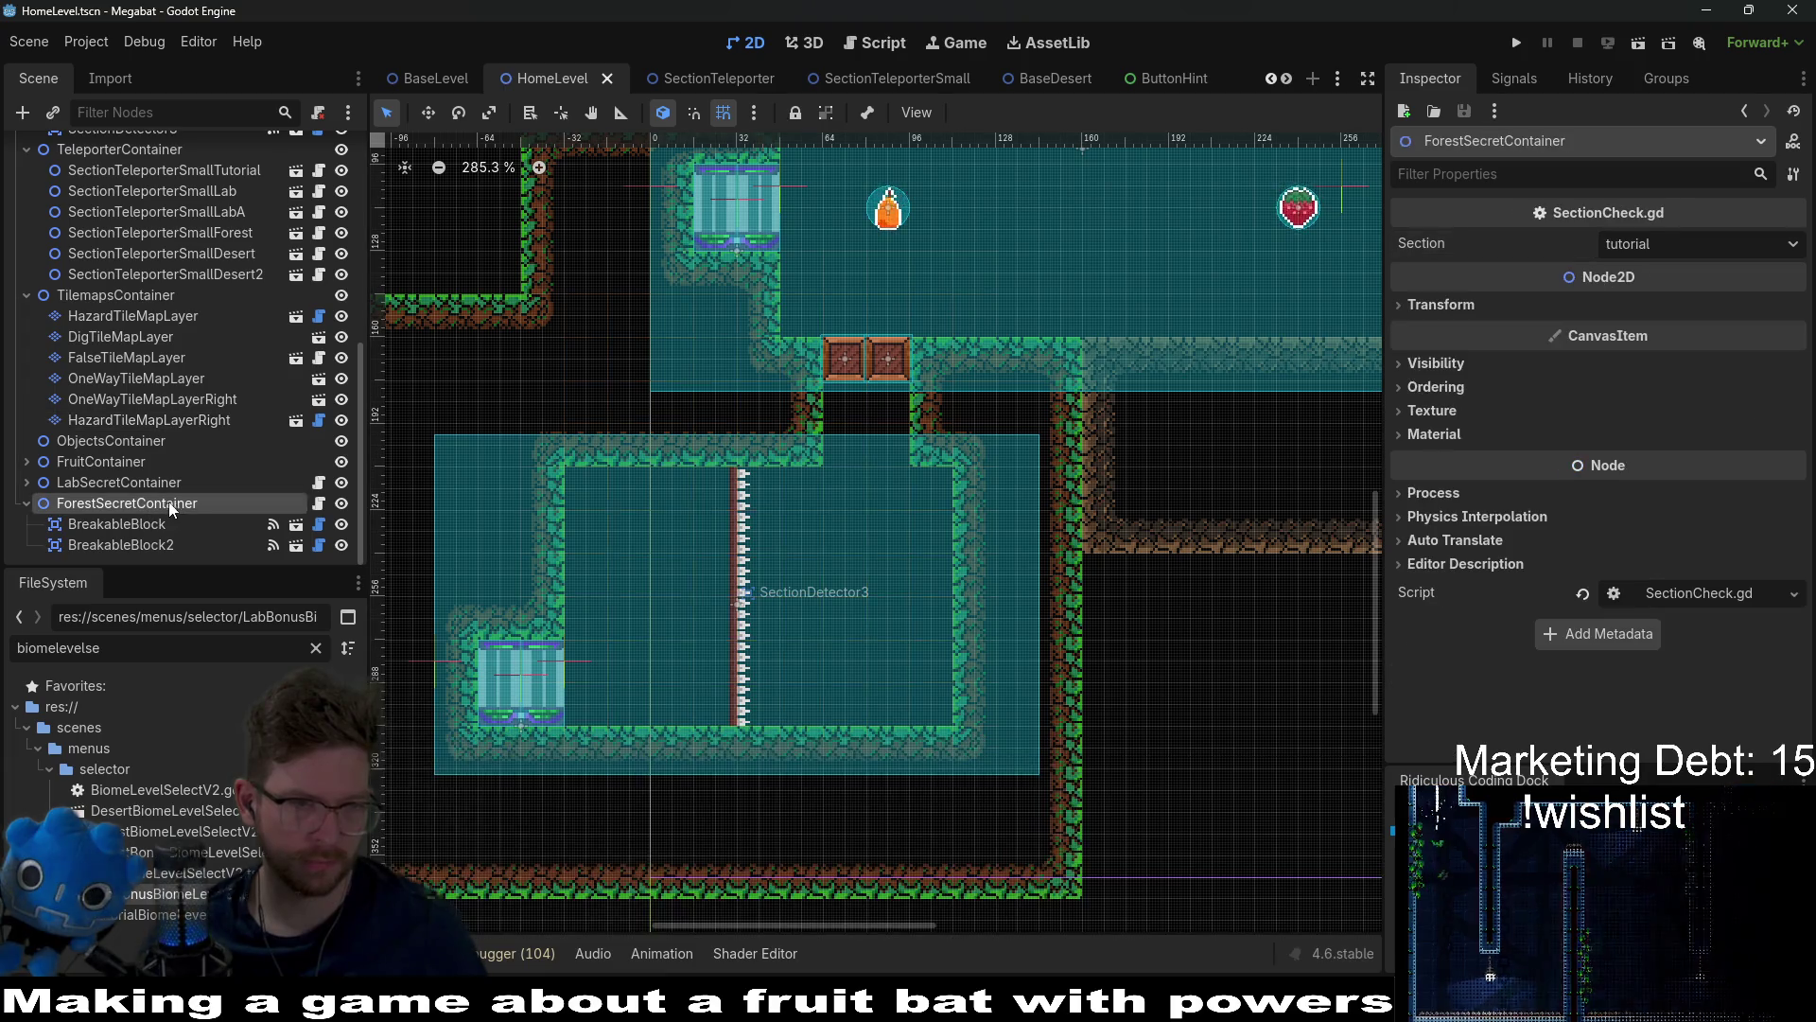
pyautogui.rightClick(127, 505)
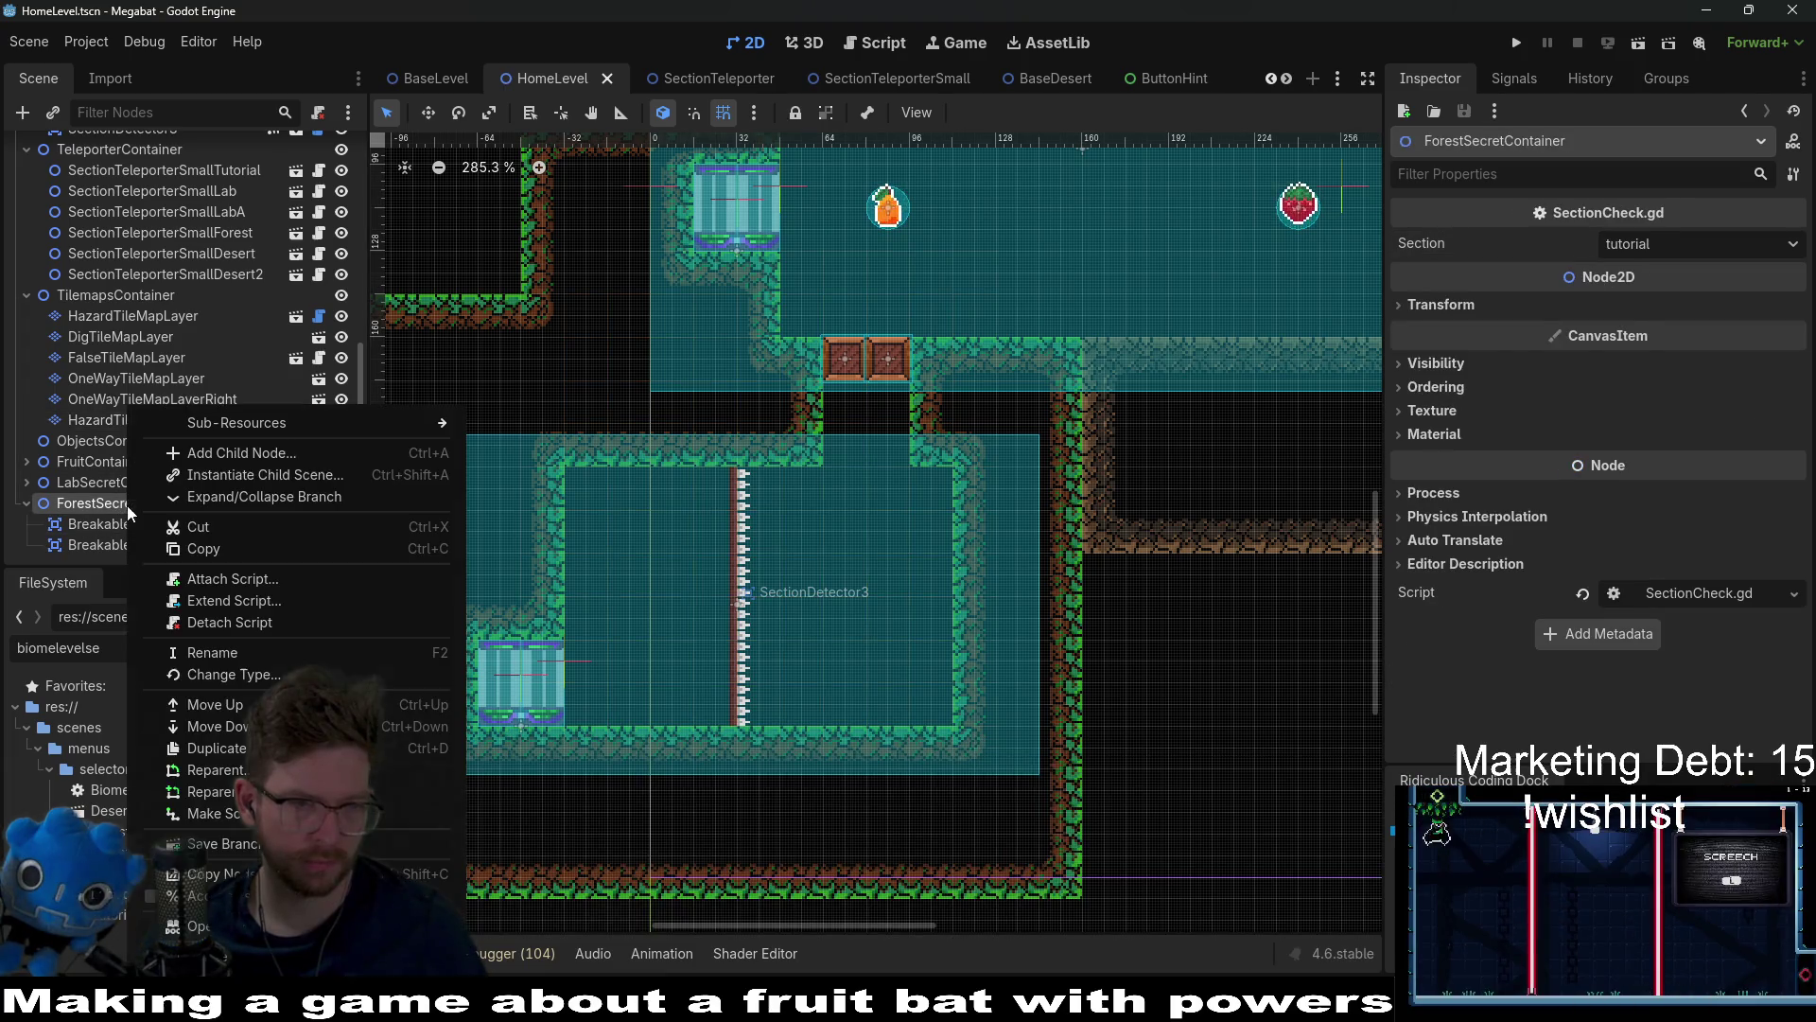
pyautogui.click(195, 475)
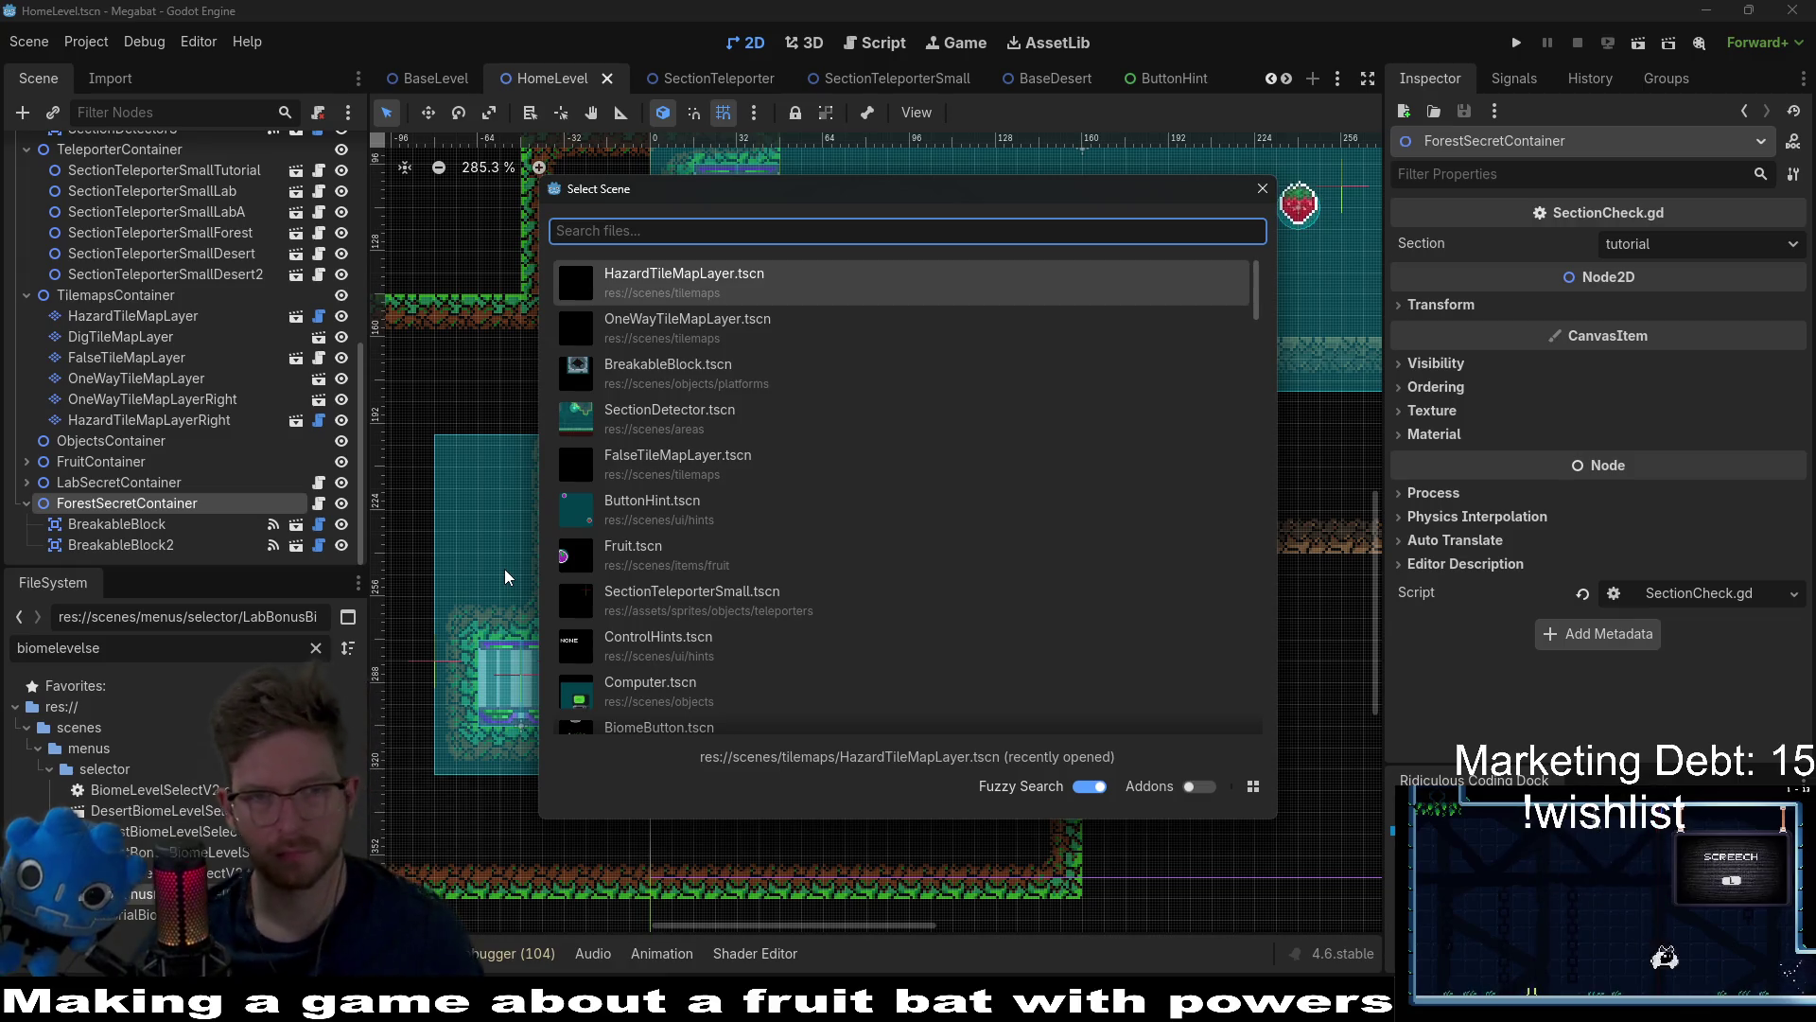
pyautogui.write('f')
pyautogui.press('BackSpace')
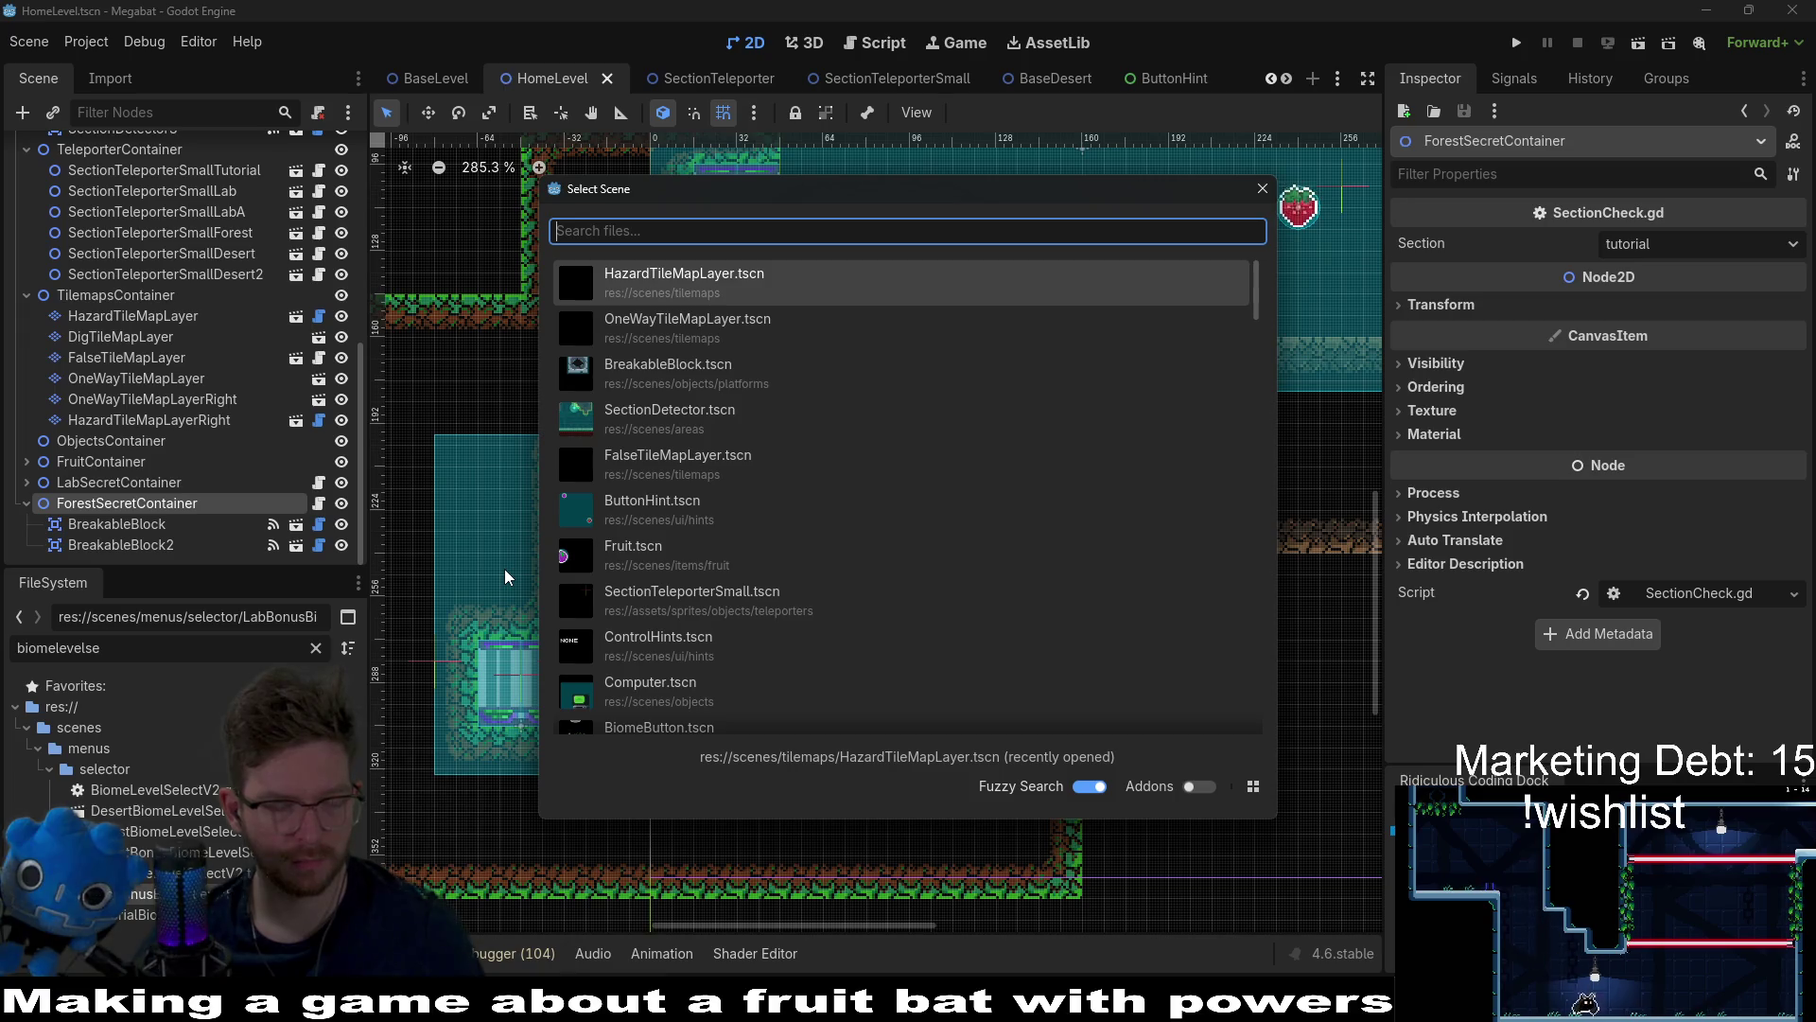
pyautogui.write('fake')
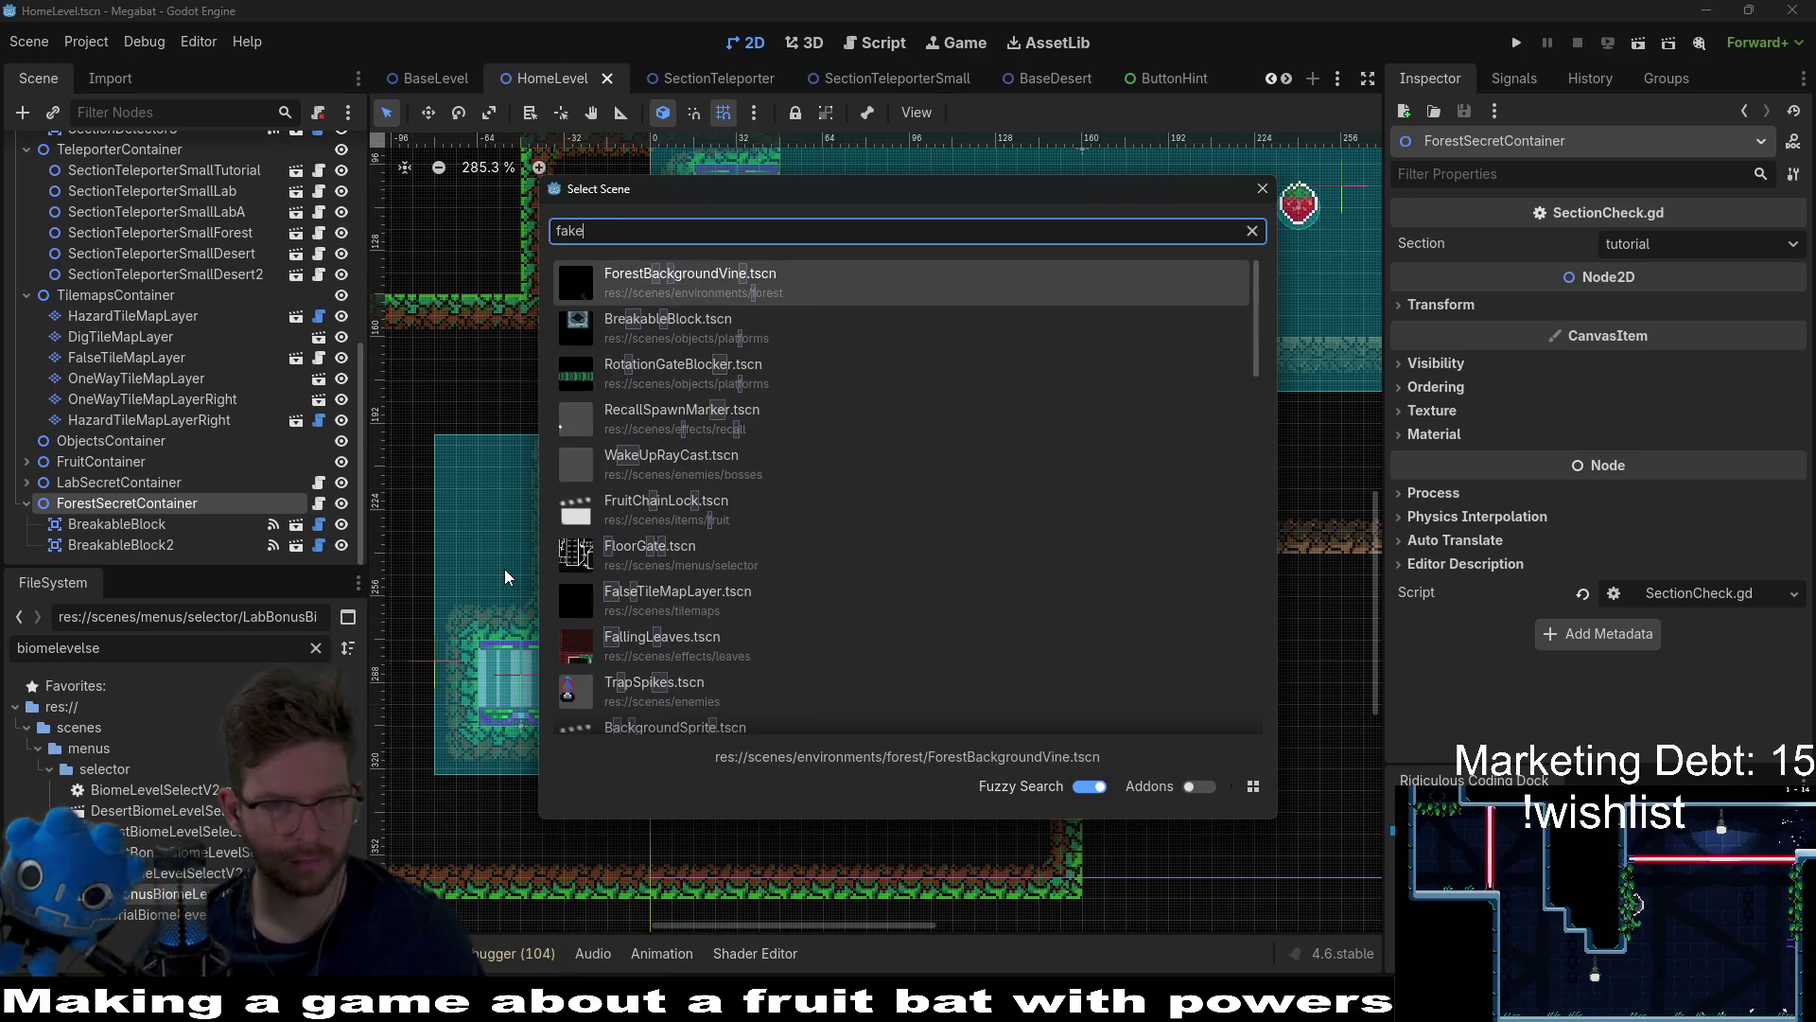
pyautogui.press('BackSpace')
pyautogui.press('BackSpace')
pyautogui.write('lse')
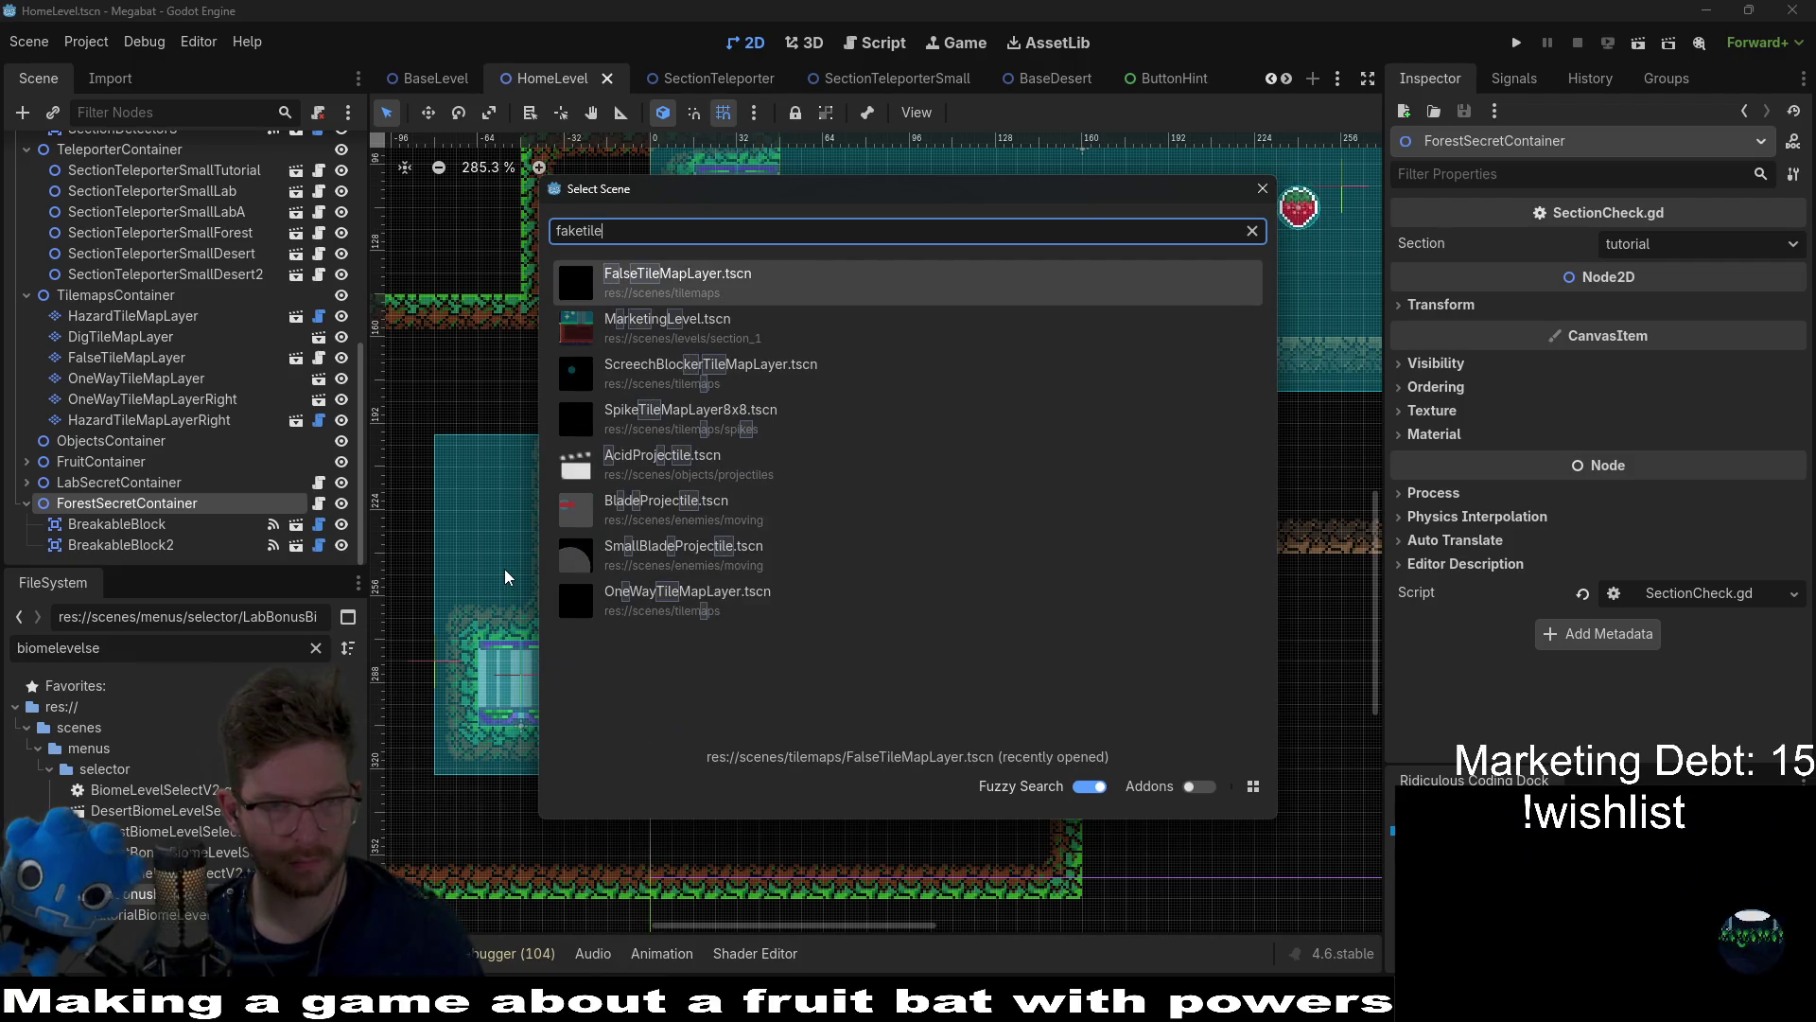
pyautogui.press('Return')
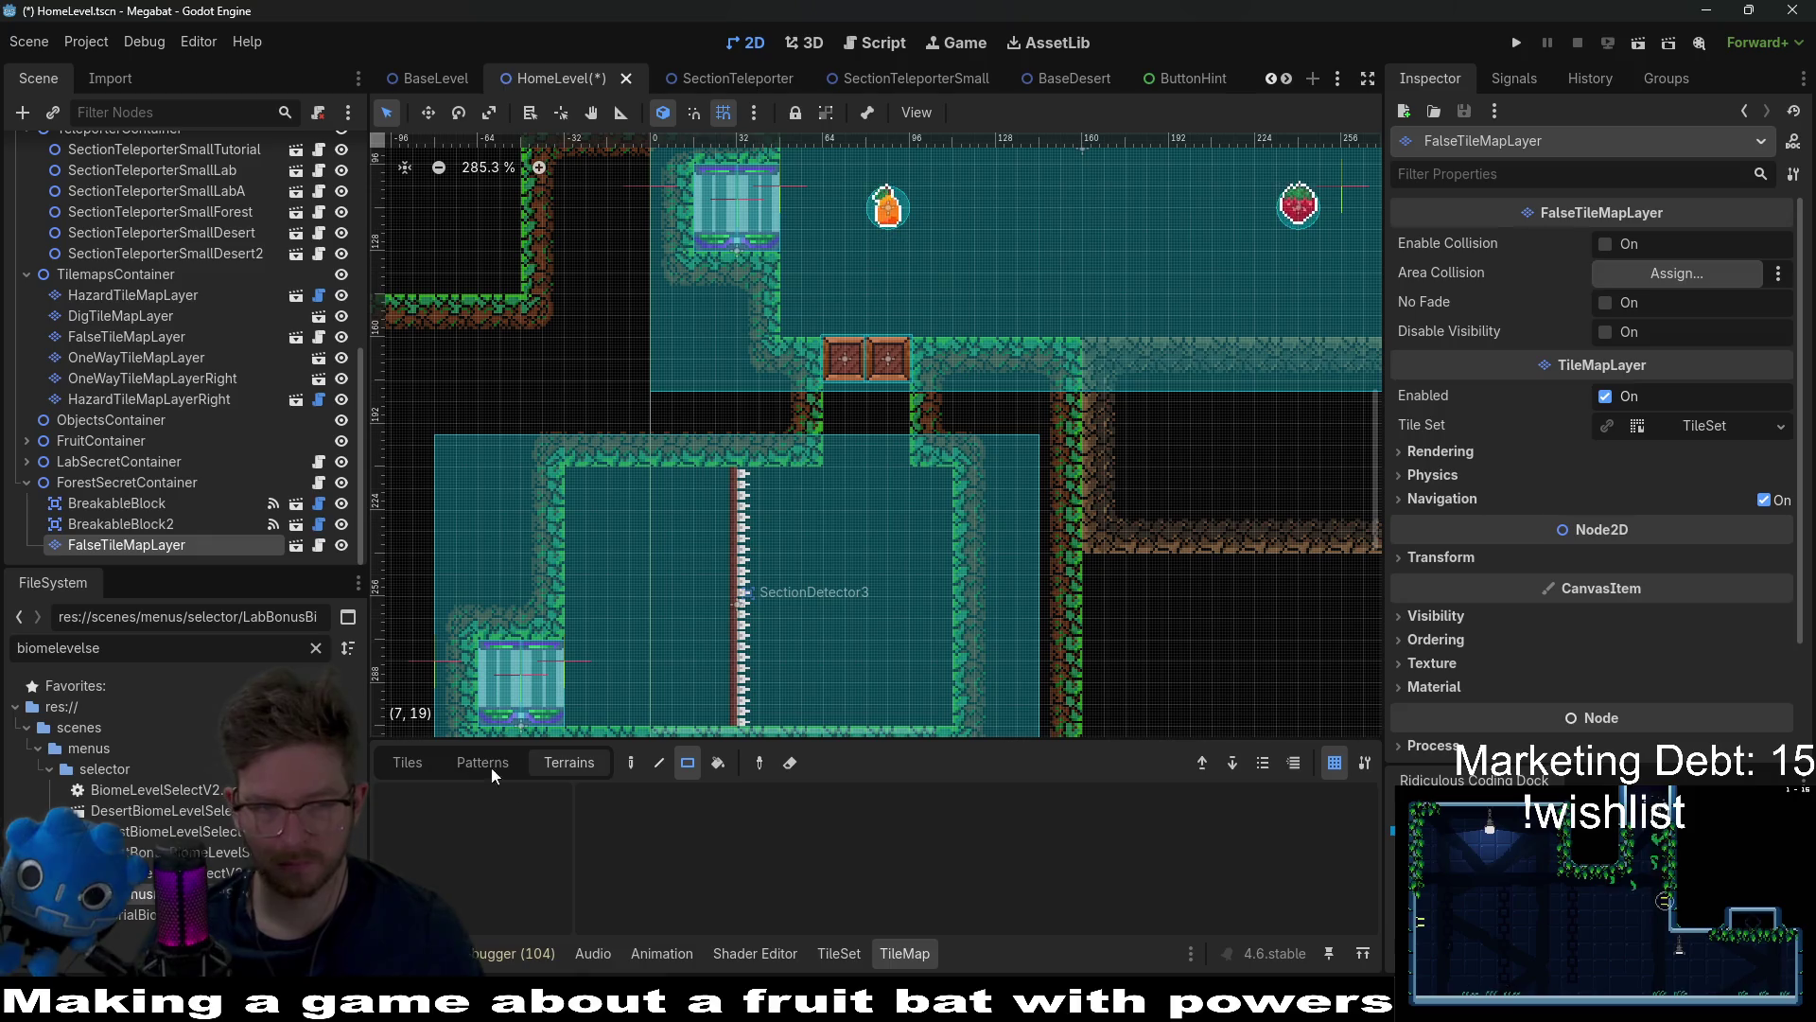
# Step: Paint false_forest tiles below, left and right of the breakable blocks
pyautogui.click(407, 763)
pyautogui.click(478, 868)
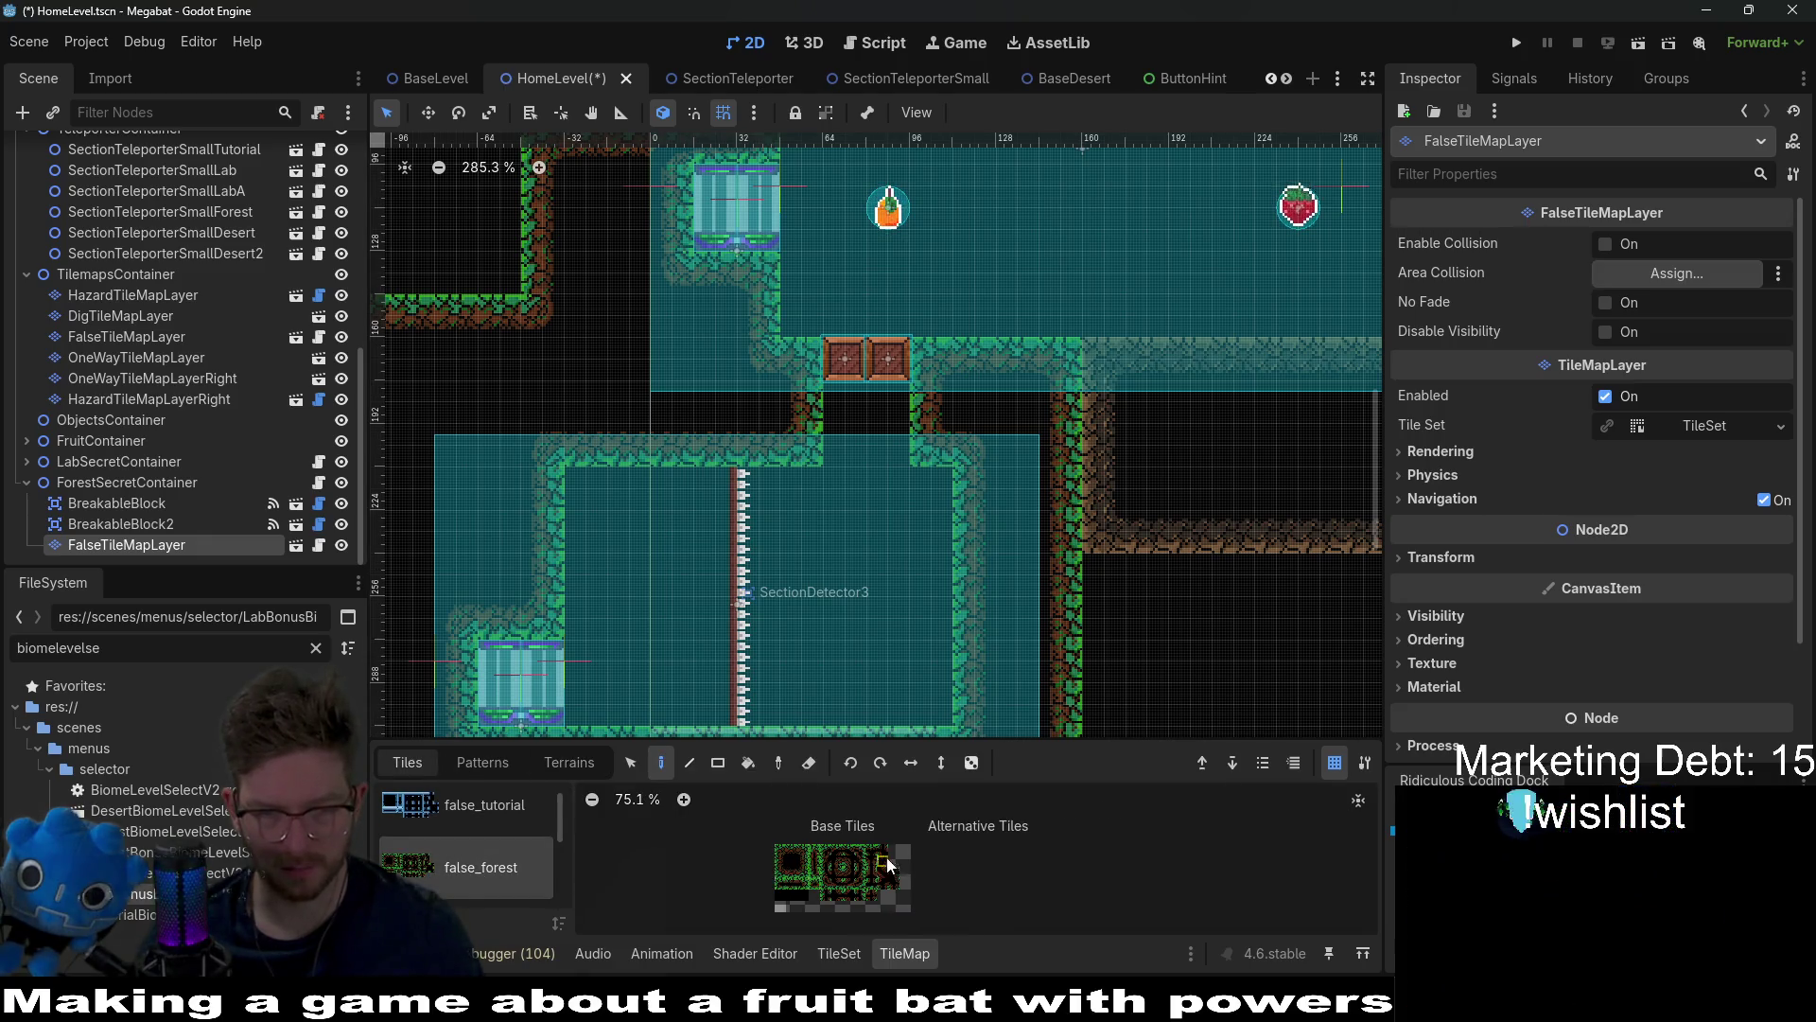
pyautogui.click(794, 865)
pyautogui.scroll(3, 889, 439)
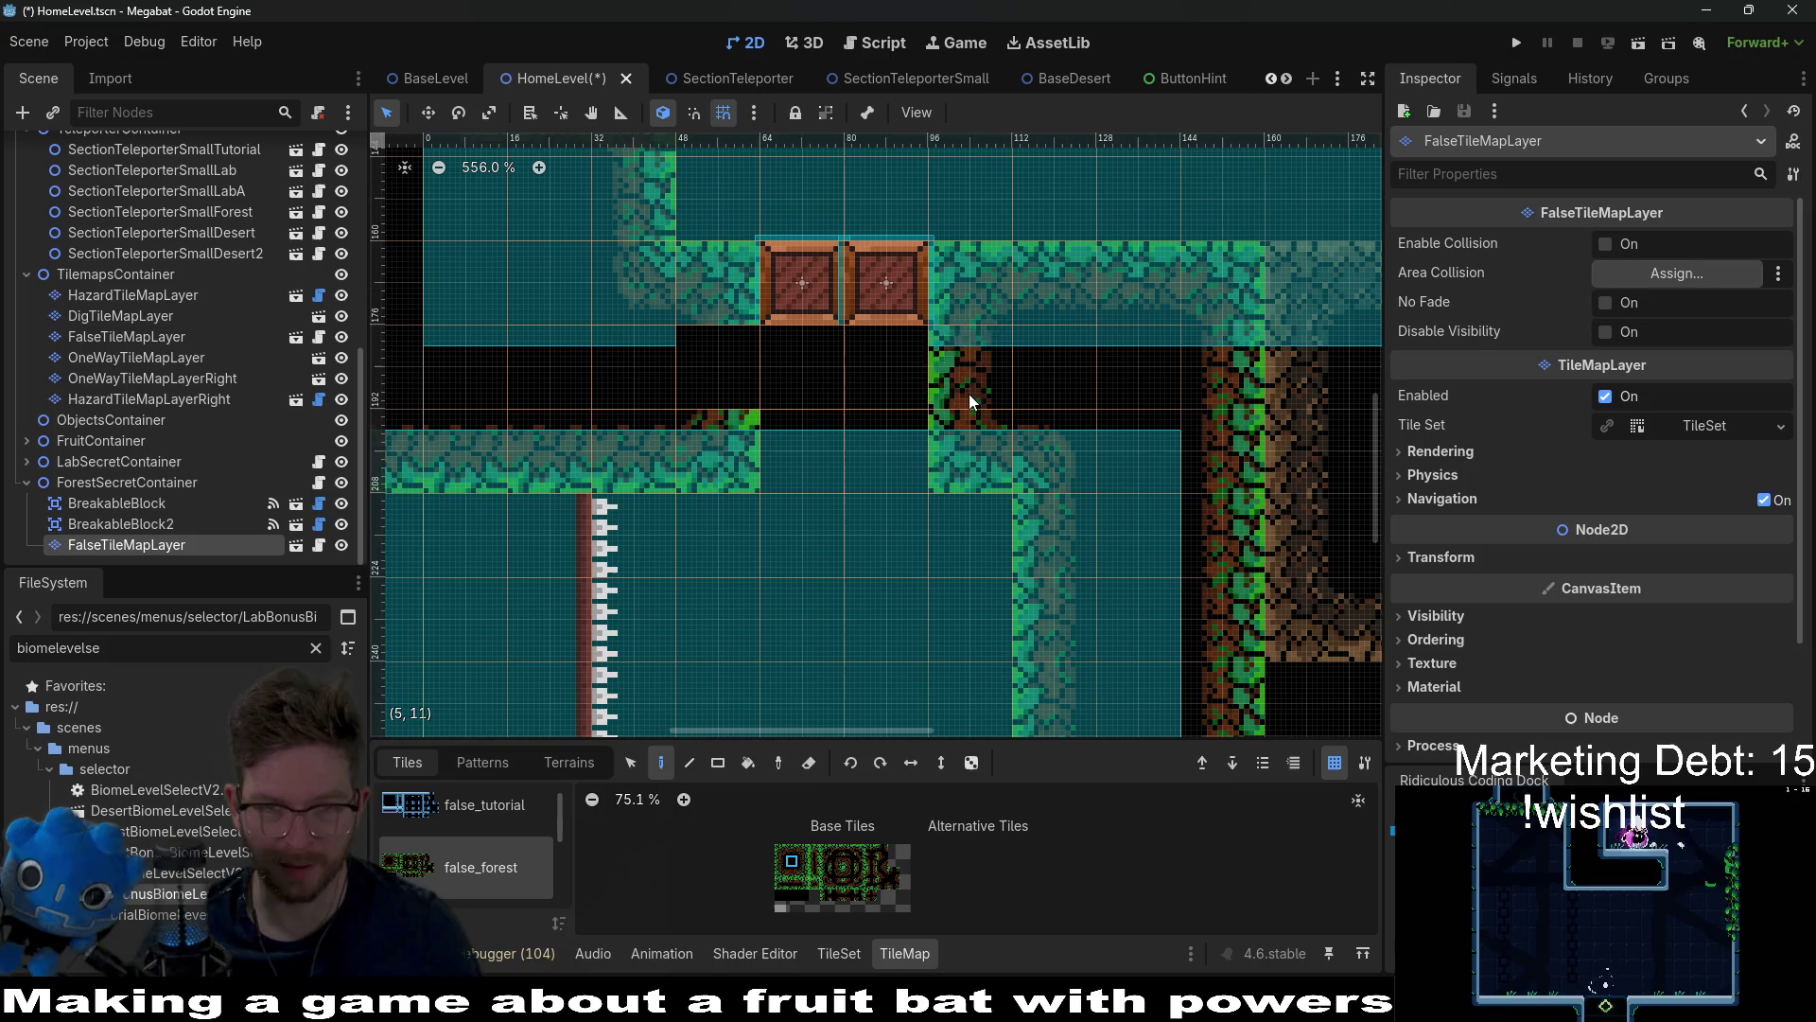
pyautogui.moveTo(968, 393)
pyautogui.mouseDown()
pyautogui.moveTo(941, 457)
pyautogui.moveTo(739, 450)
pyautogui.moveTo(837, 538)
pyautogui.moveTo(950, 537)
pyautogui.mouseUp()
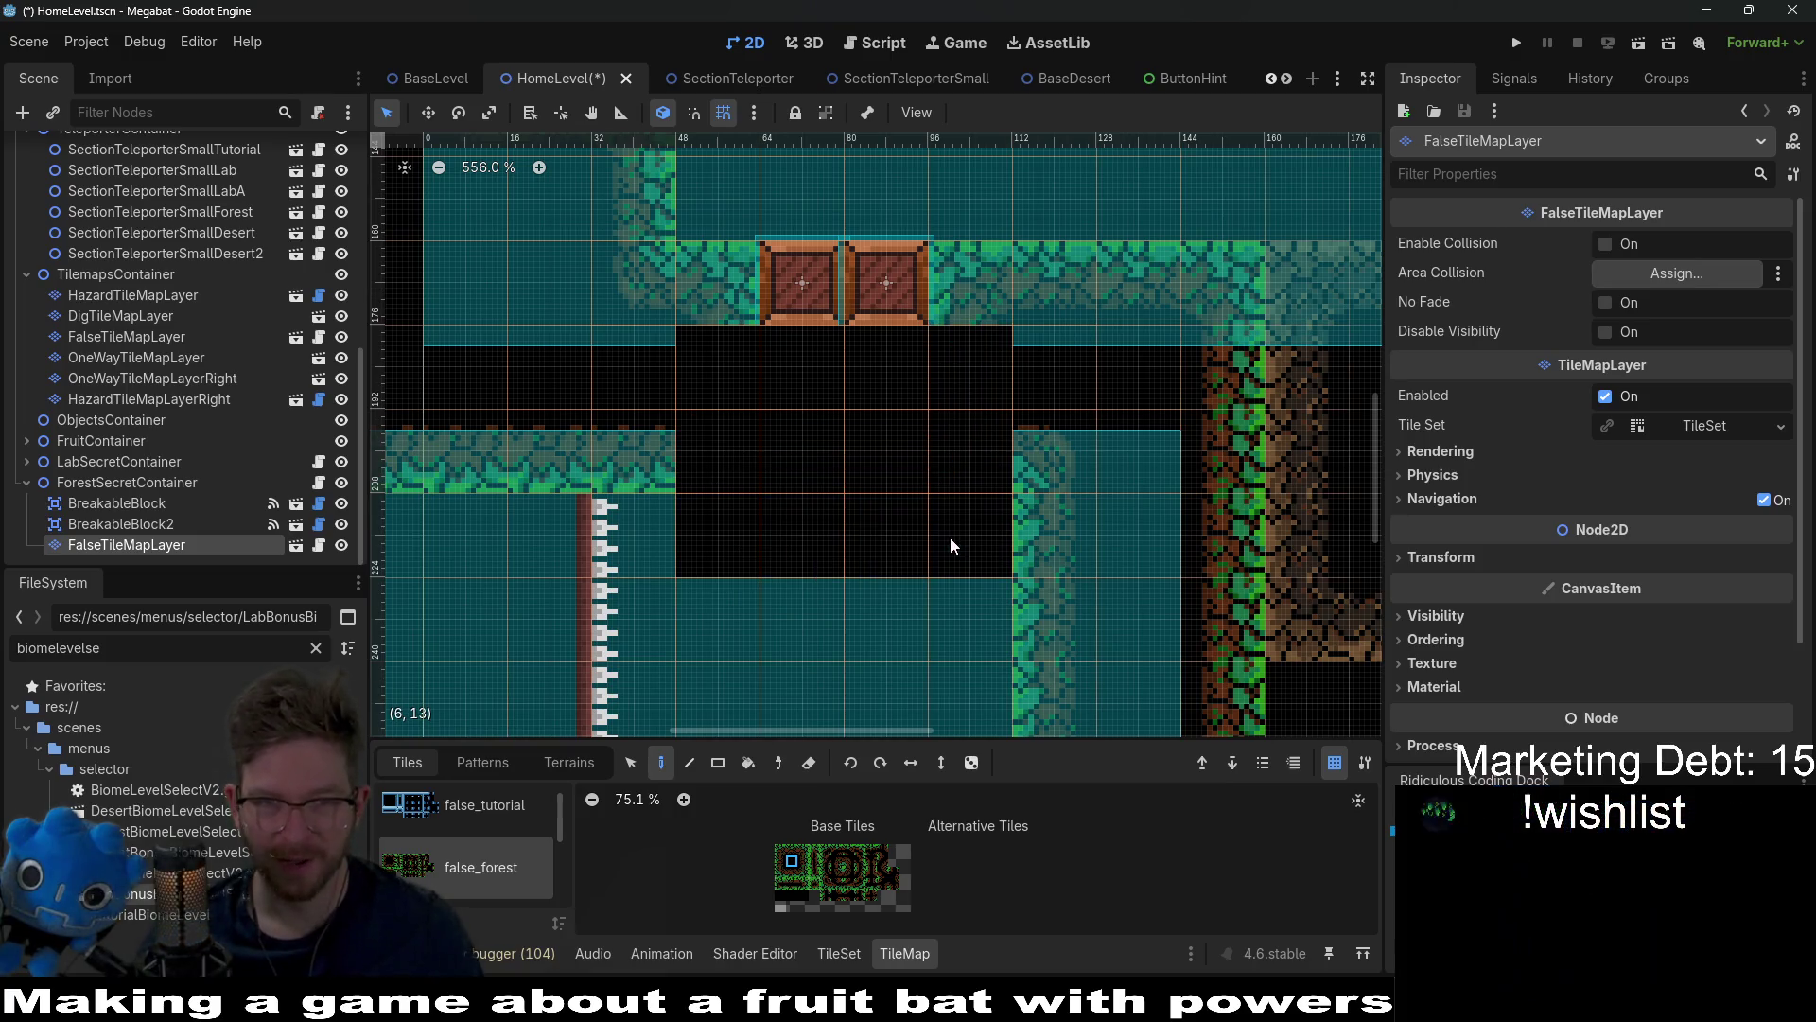
pyautogui.scroll(-1, 893, 384)
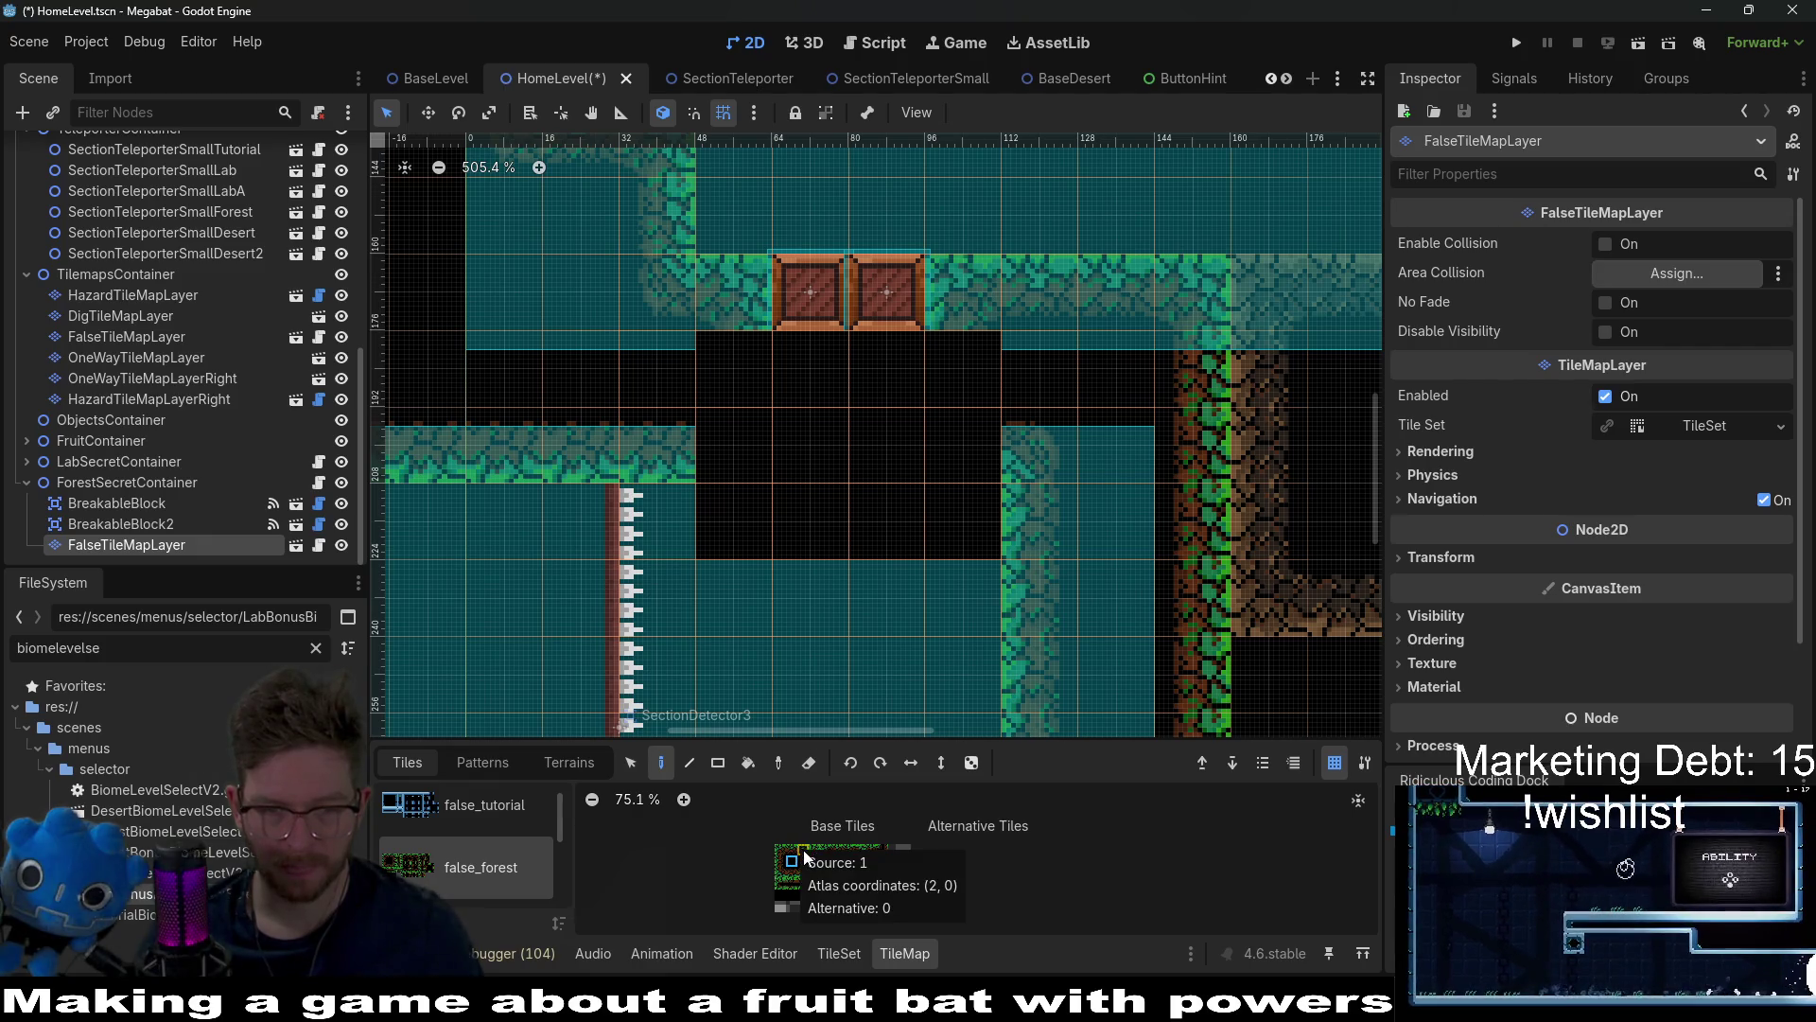
pyautogui.scroll(3, 782, 378)
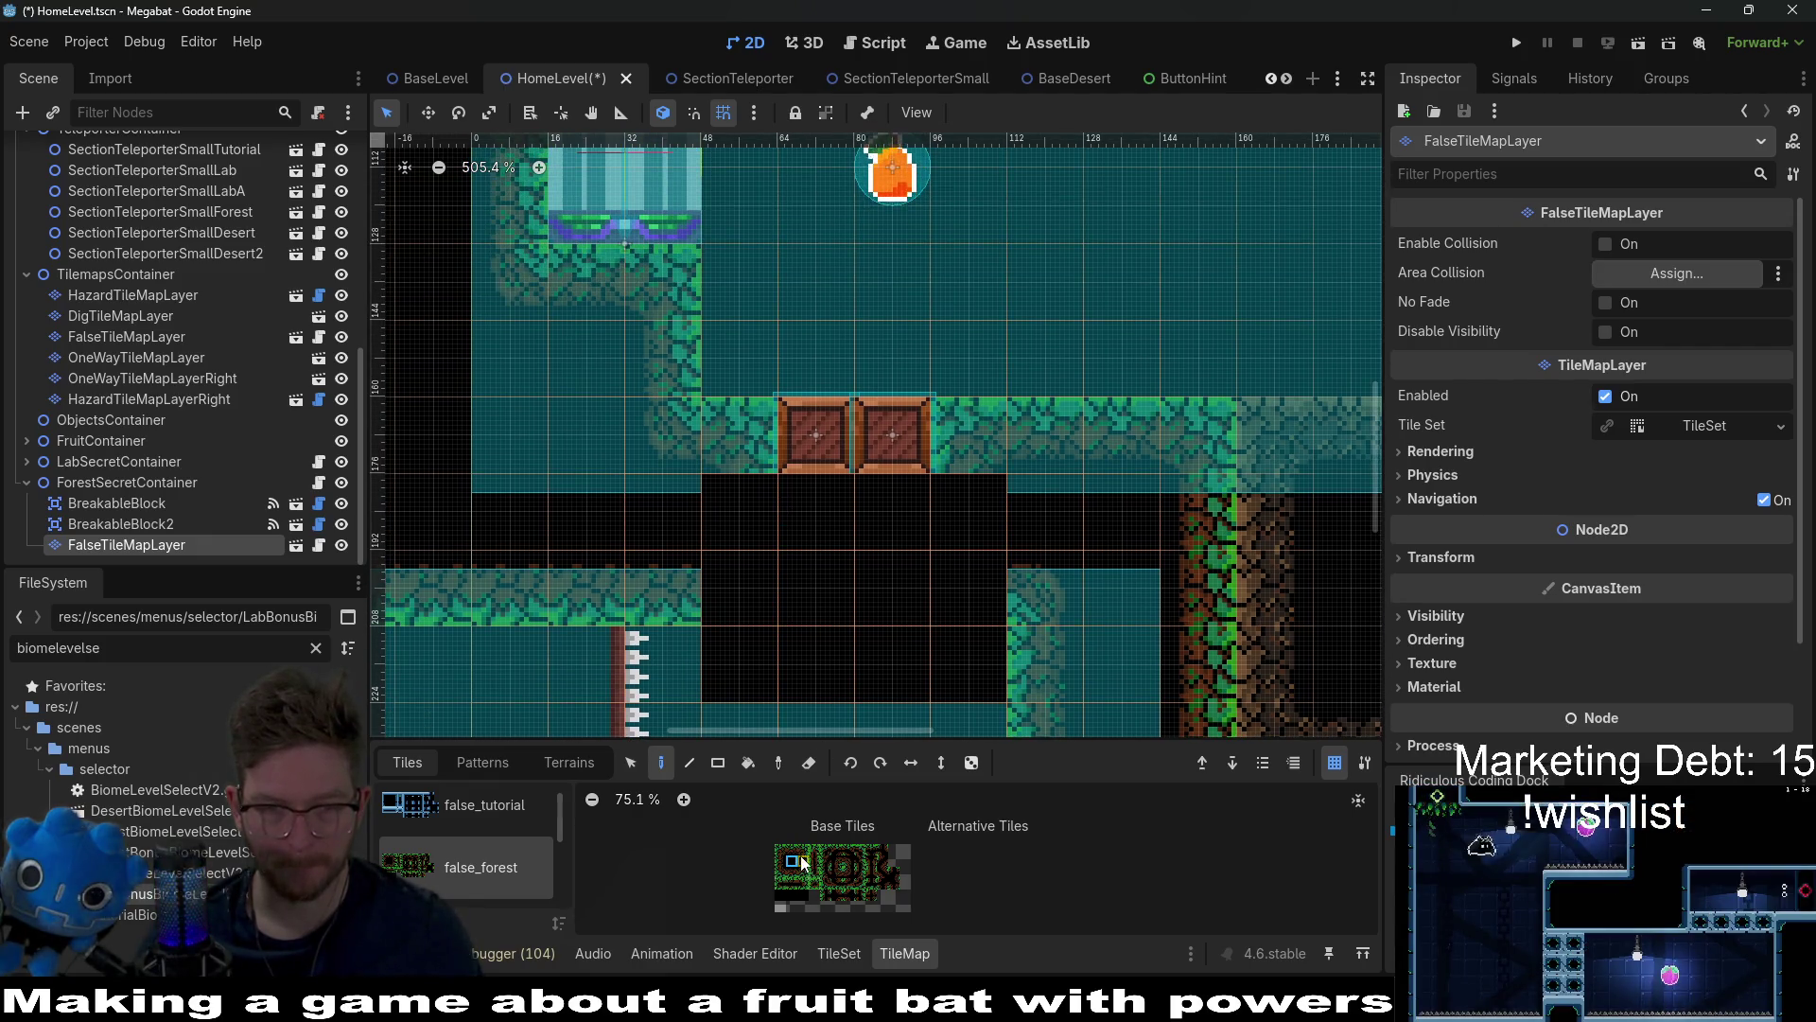
pyautogui.click(746, 445)
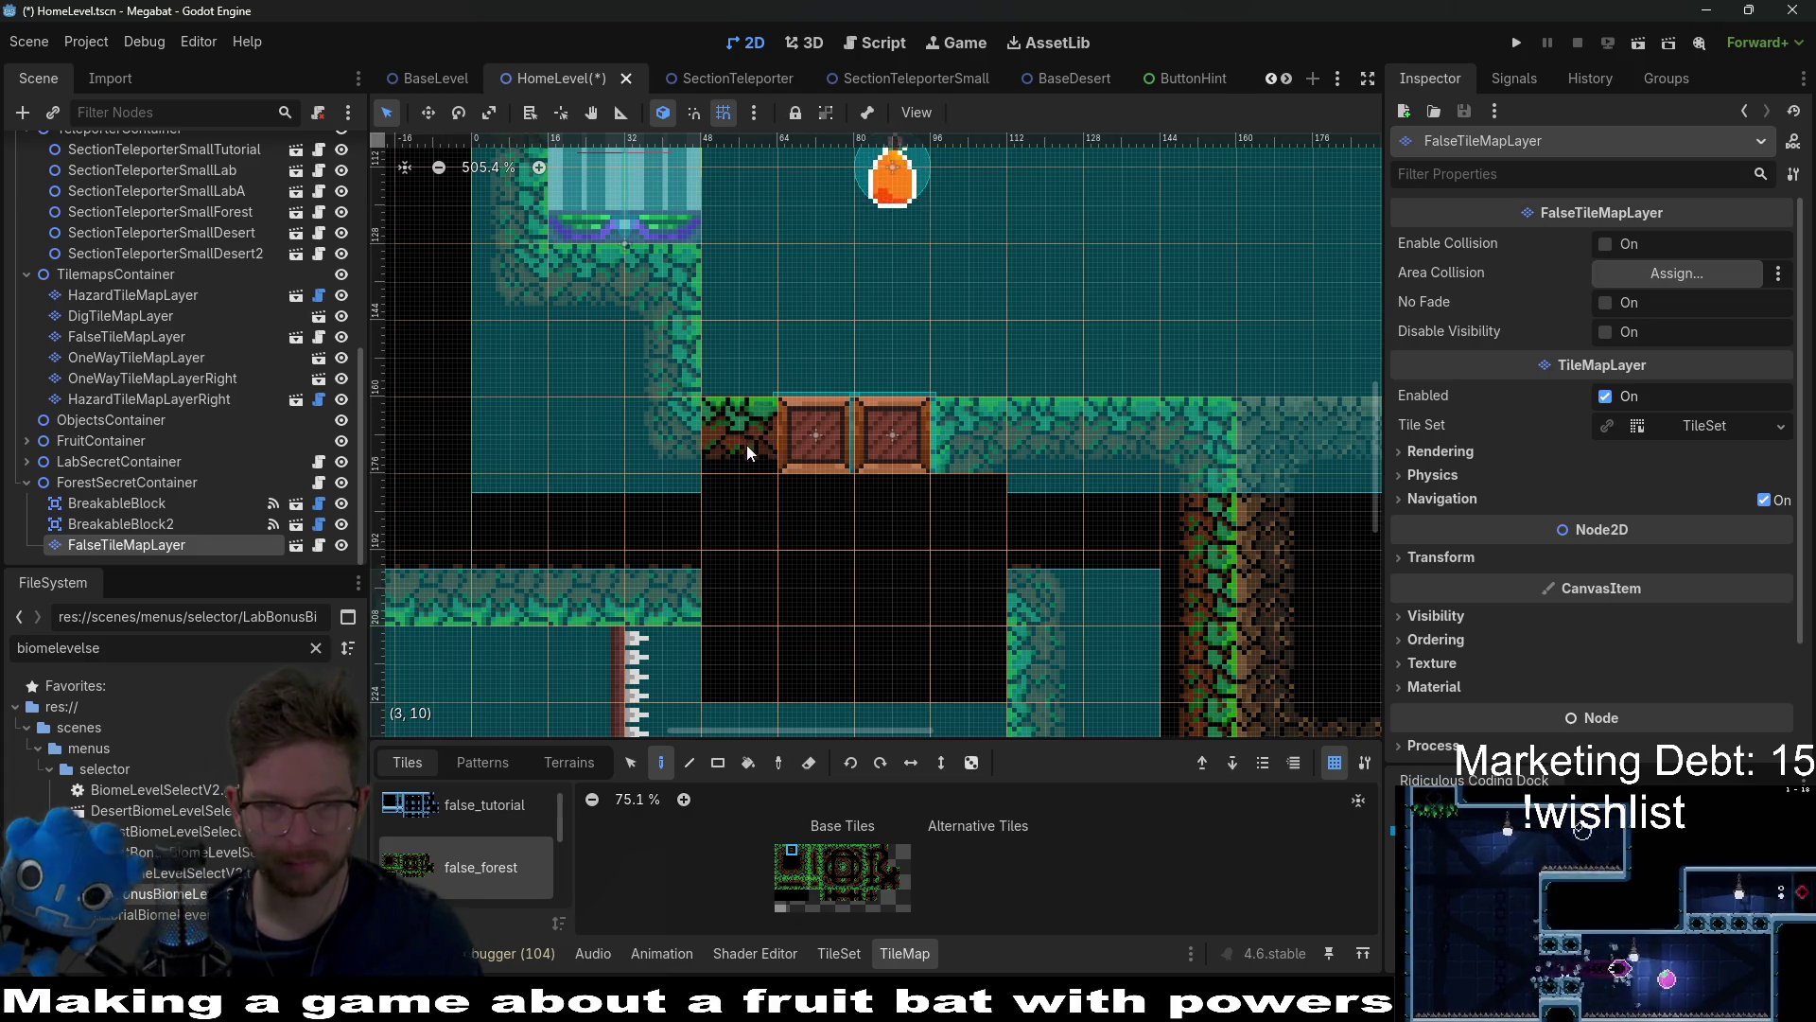
pyautogui.click(968, 428)
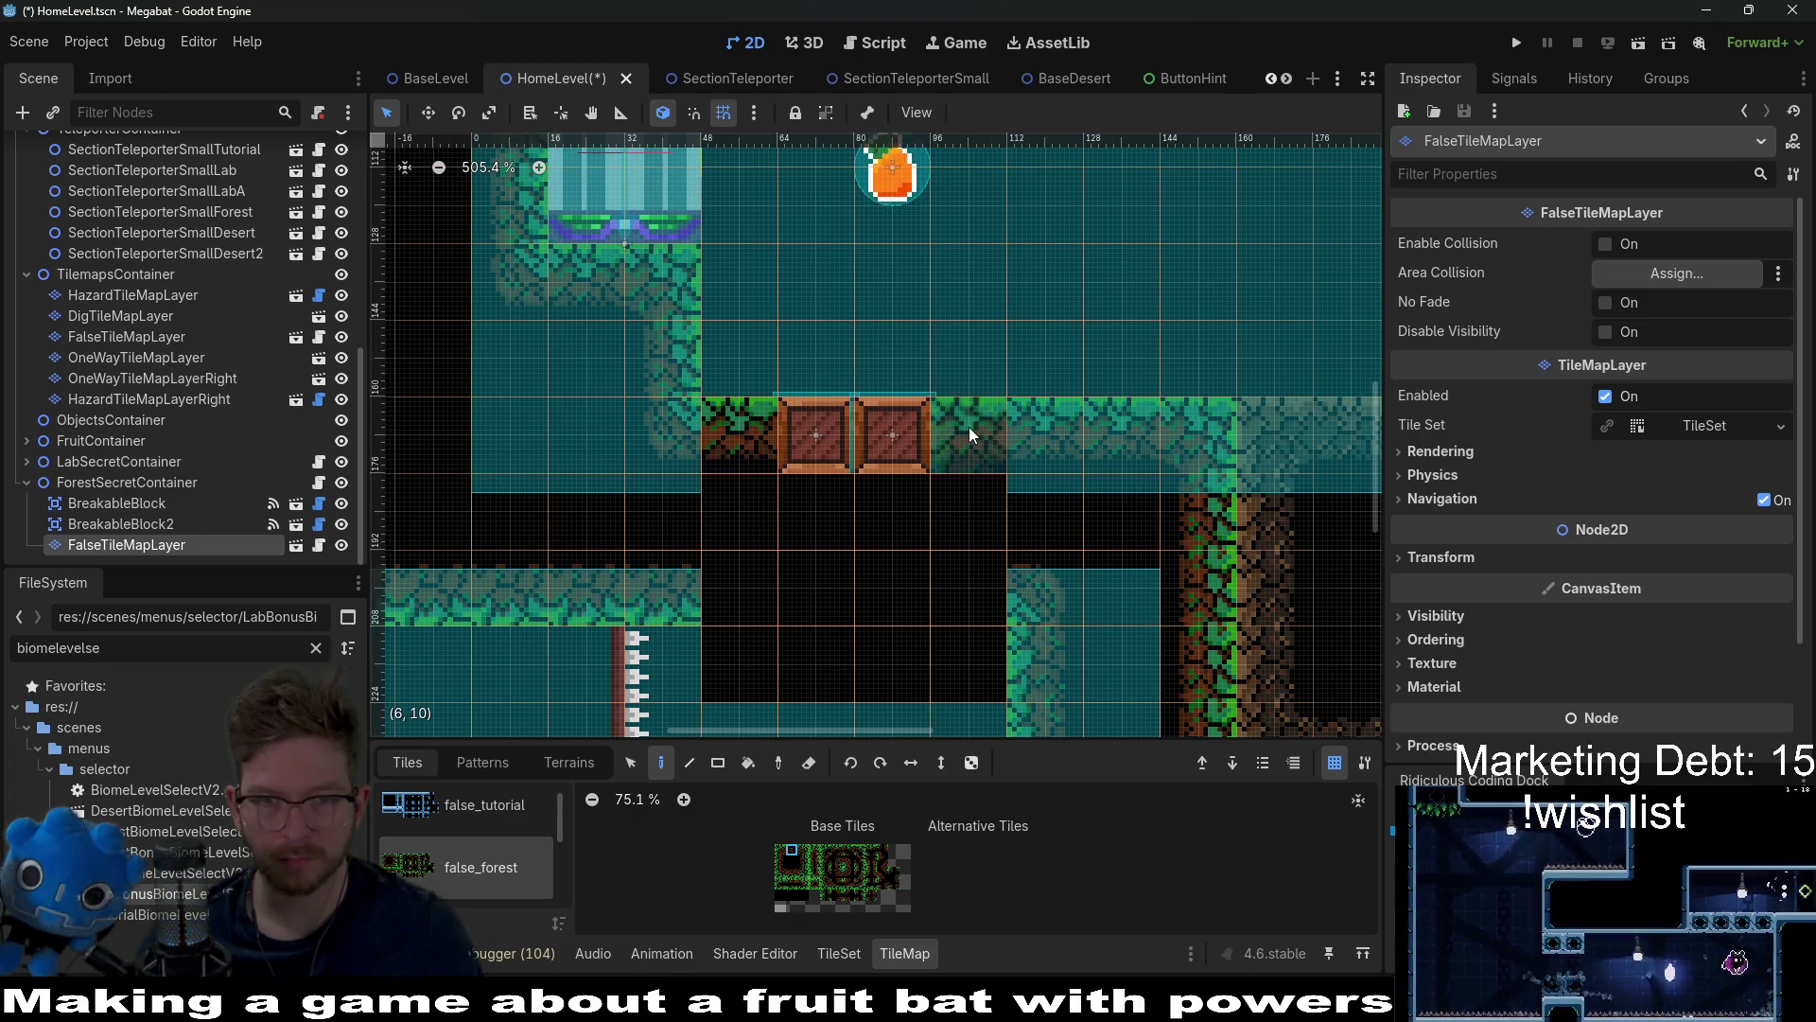
pyautogui.click(972, 762)
# Step: Turn on No Fade and Enable Collision for the FalseTileMapLayer
pyautogui.scroll(-2, 965, 667)
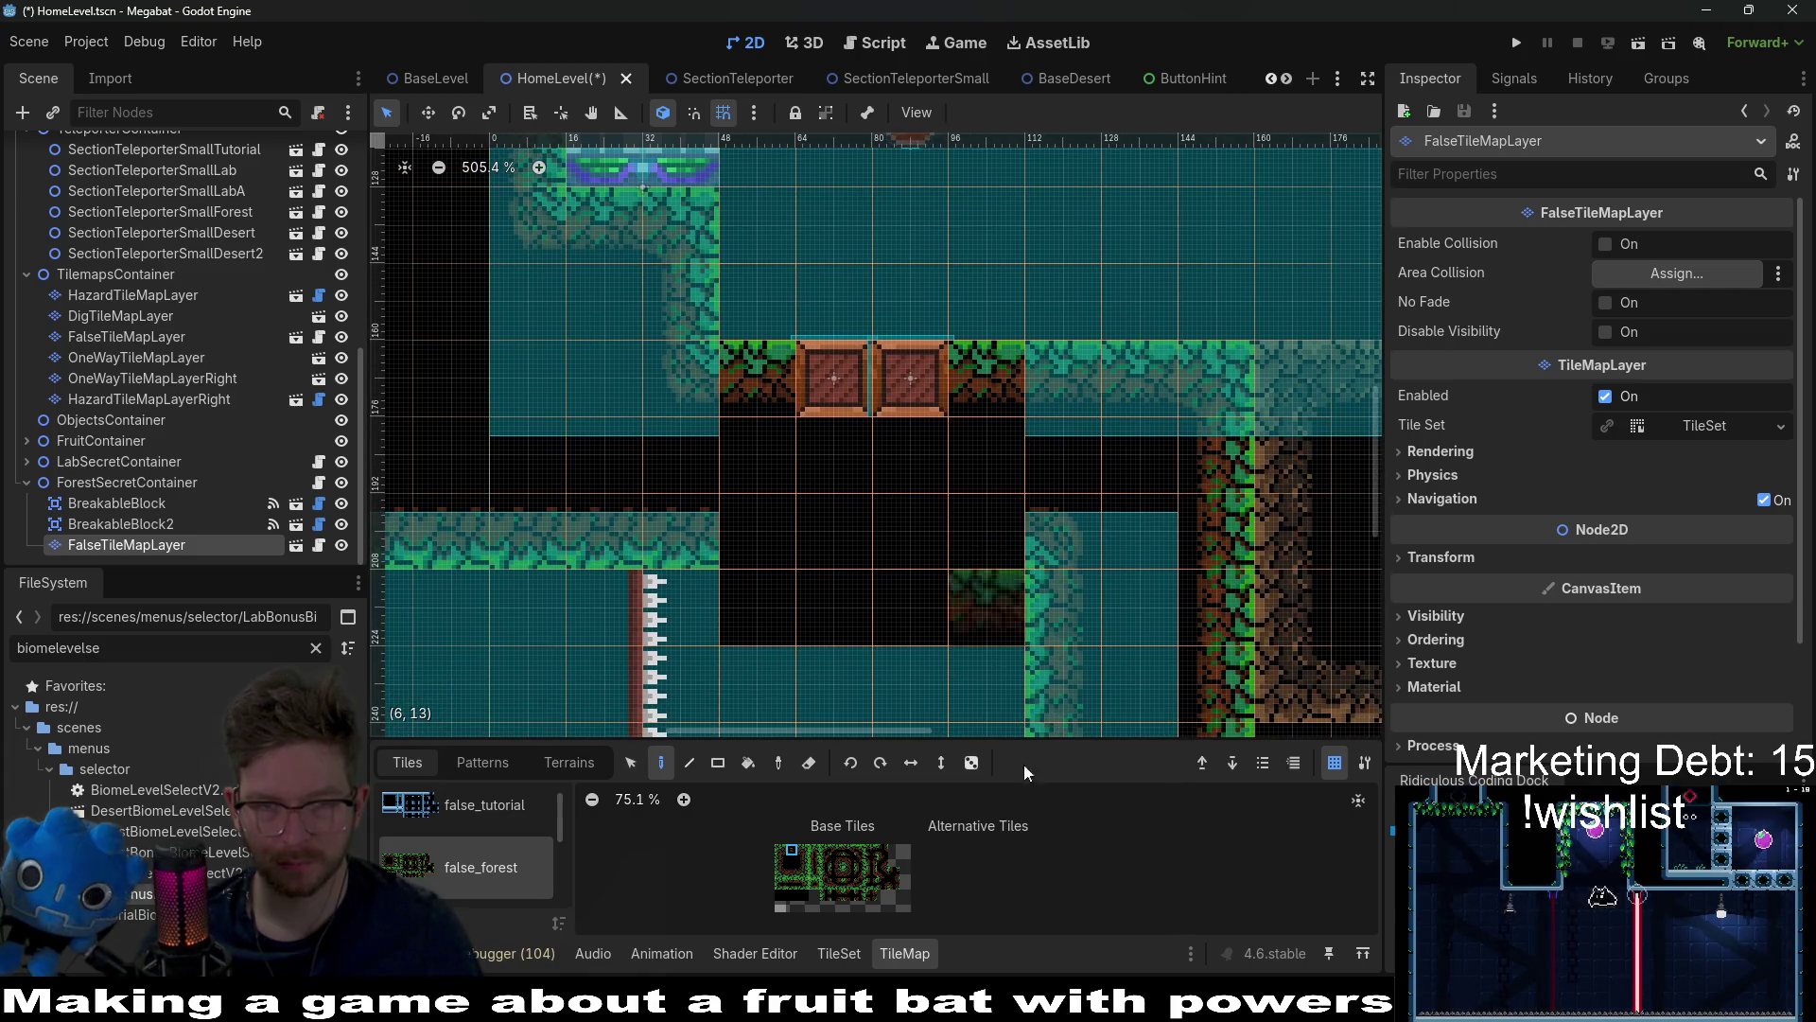
pyautogui.scroll(-2, 1007, 677)
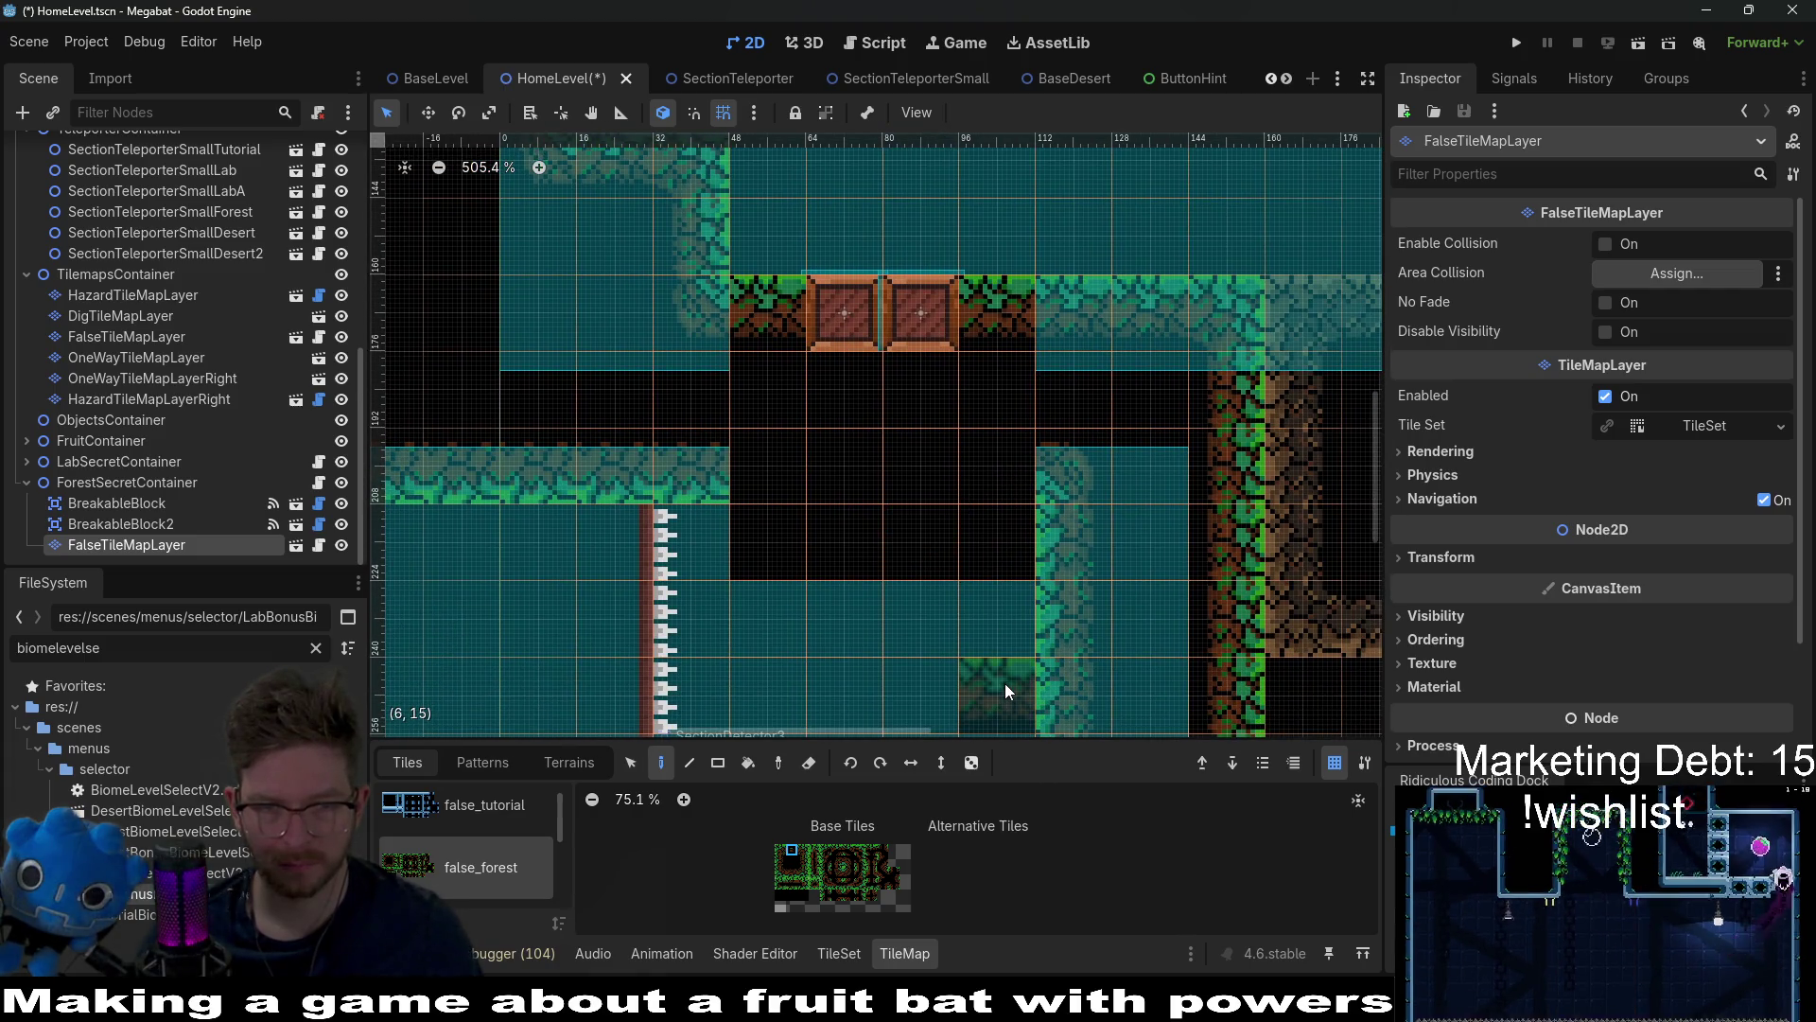
pyautogui.scroll(-2, 1004, 678)
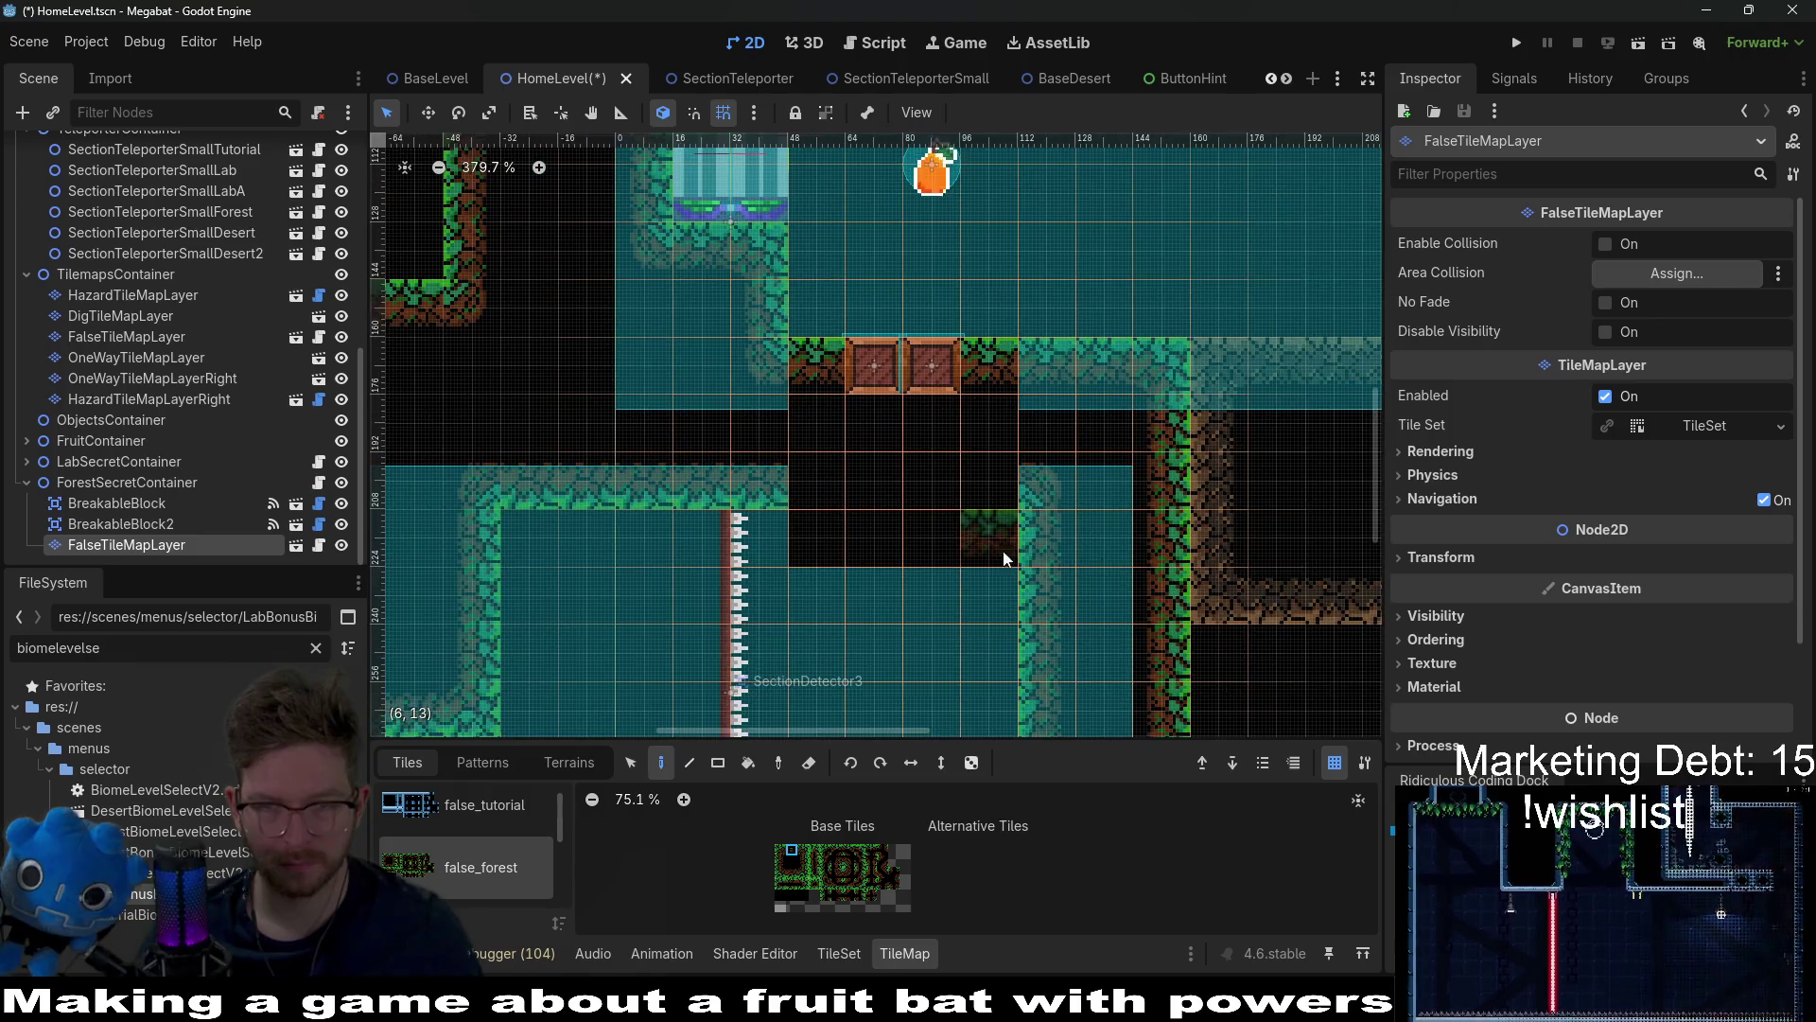
pyautogui.click(1605, 303)
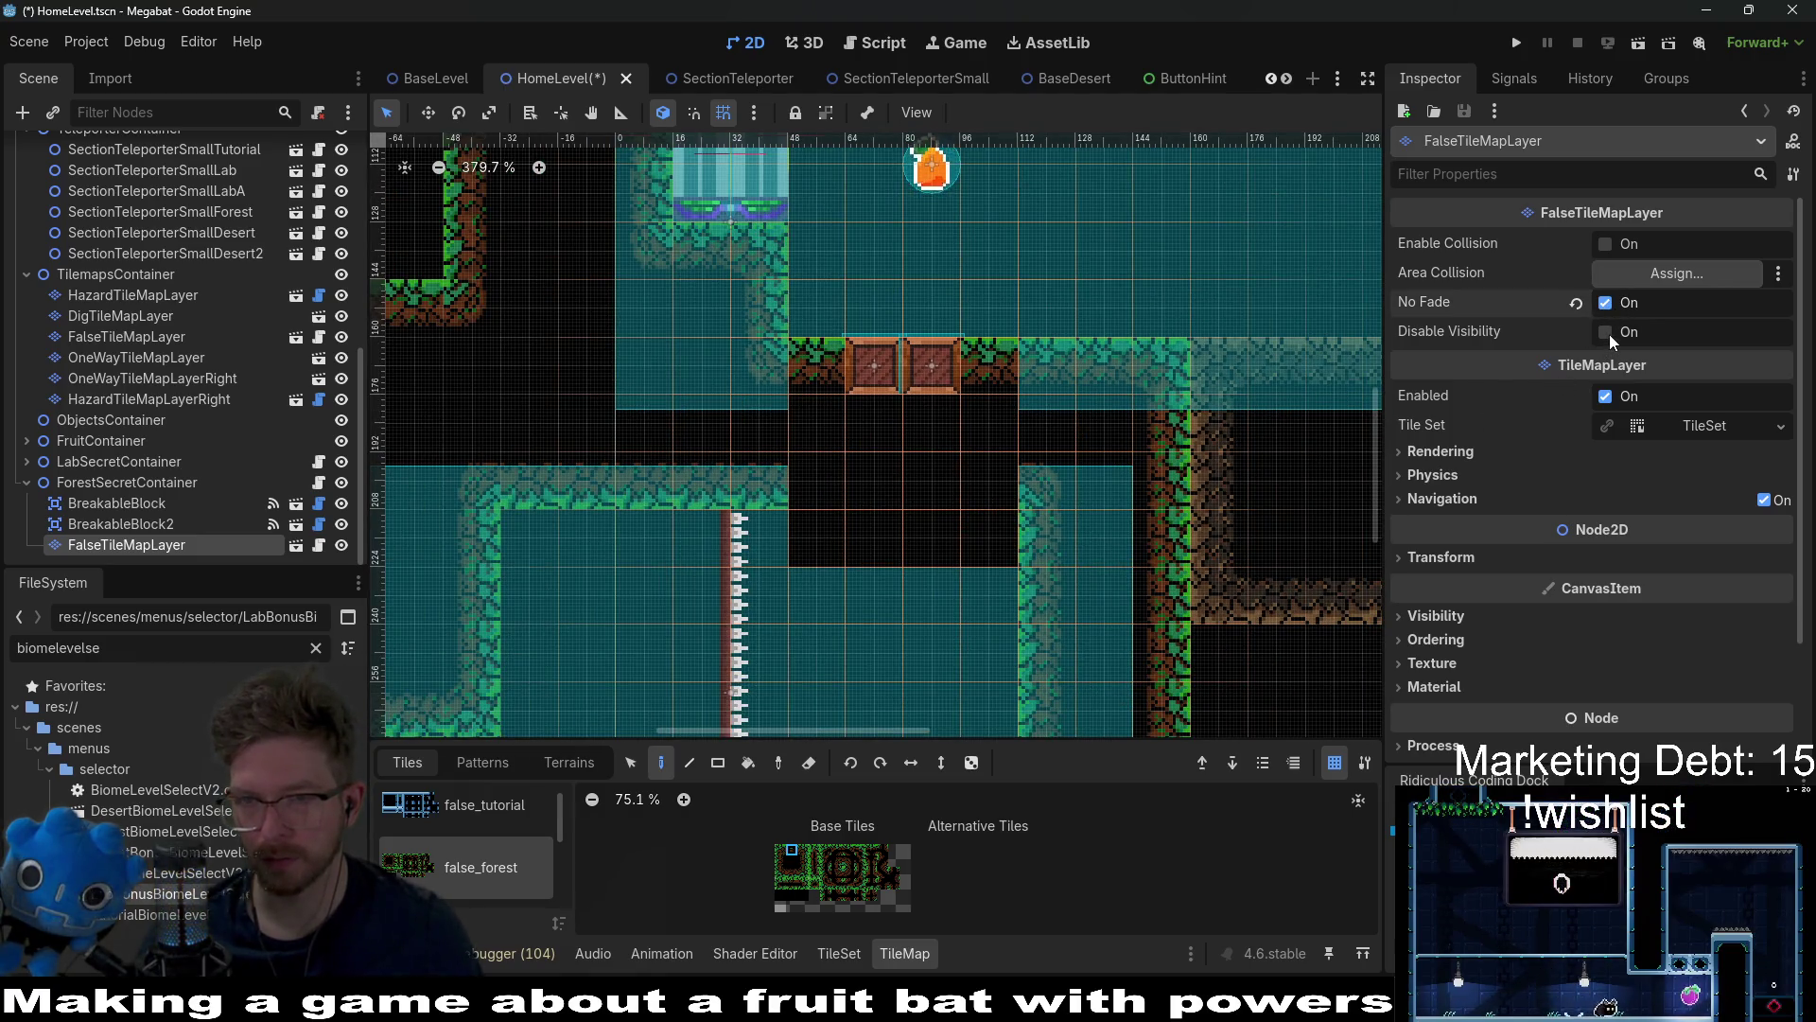
pyautogui.click(1605, 242)
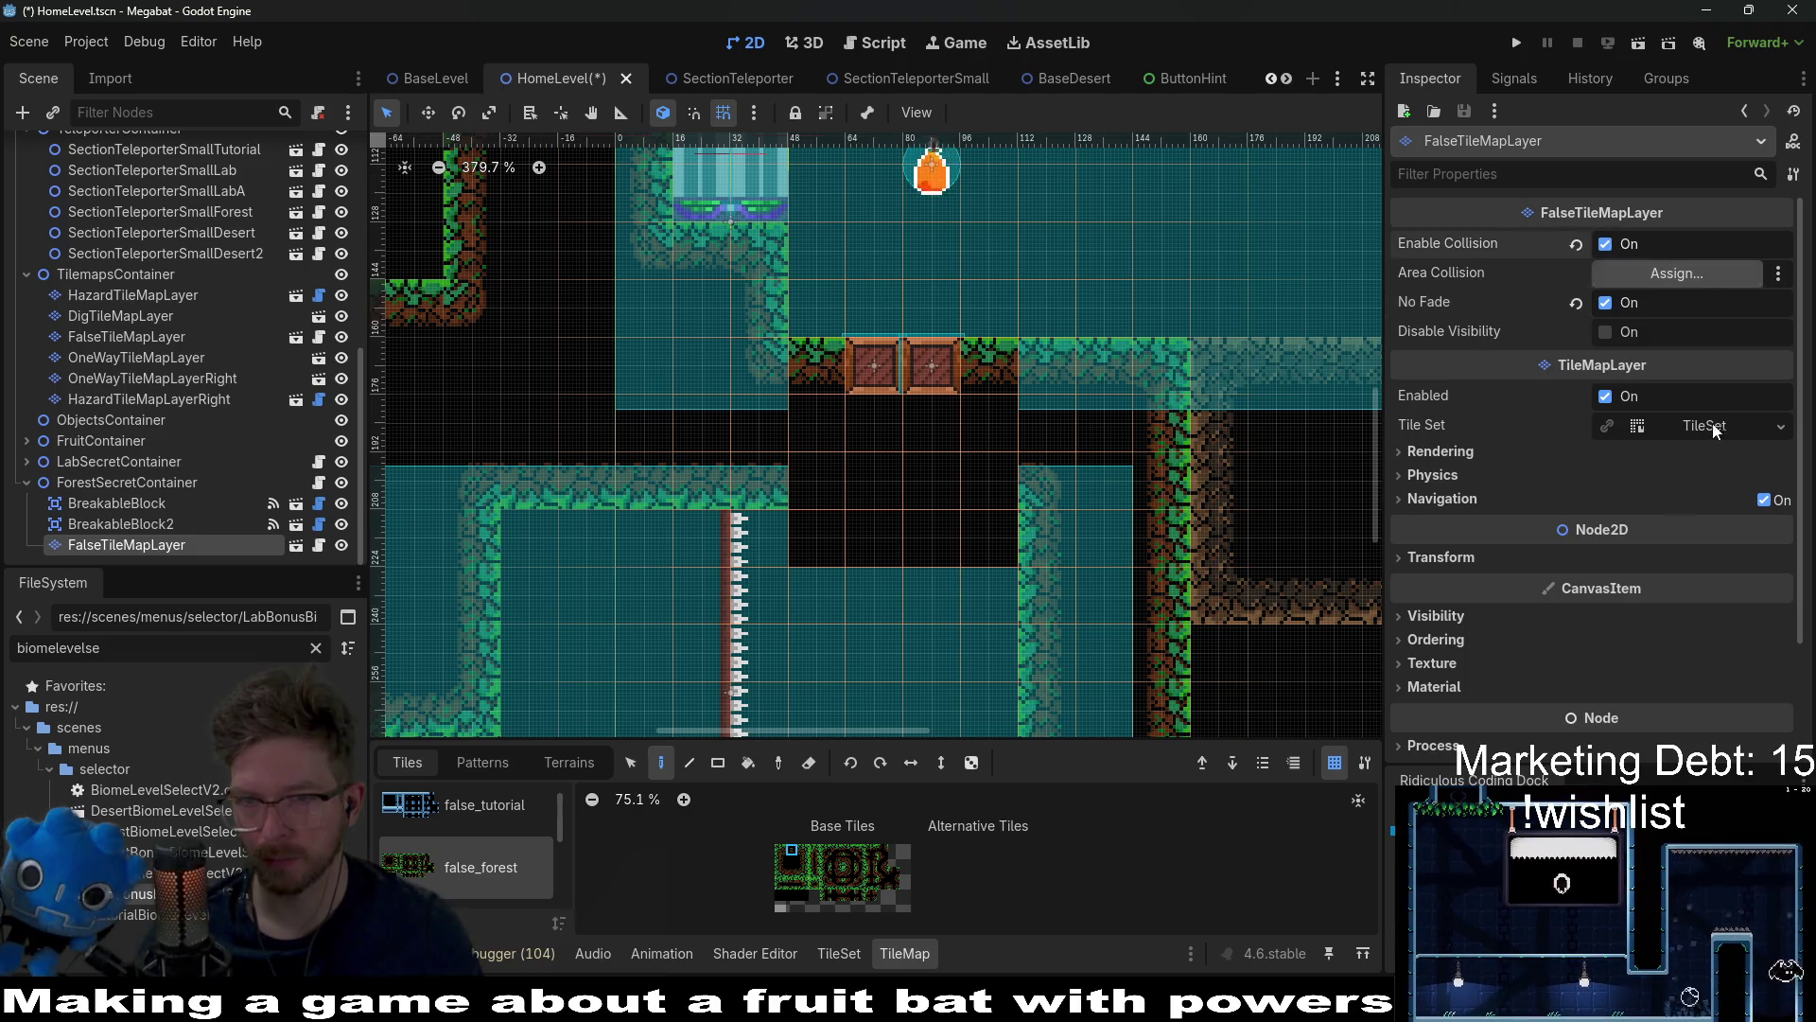
# Step: Begin connecting the first BreakableBlock's broken signal to _on_stay_open, then cancel the dialog
pyautogui.click(139, 502)
pyautogui.click(1514, 77)
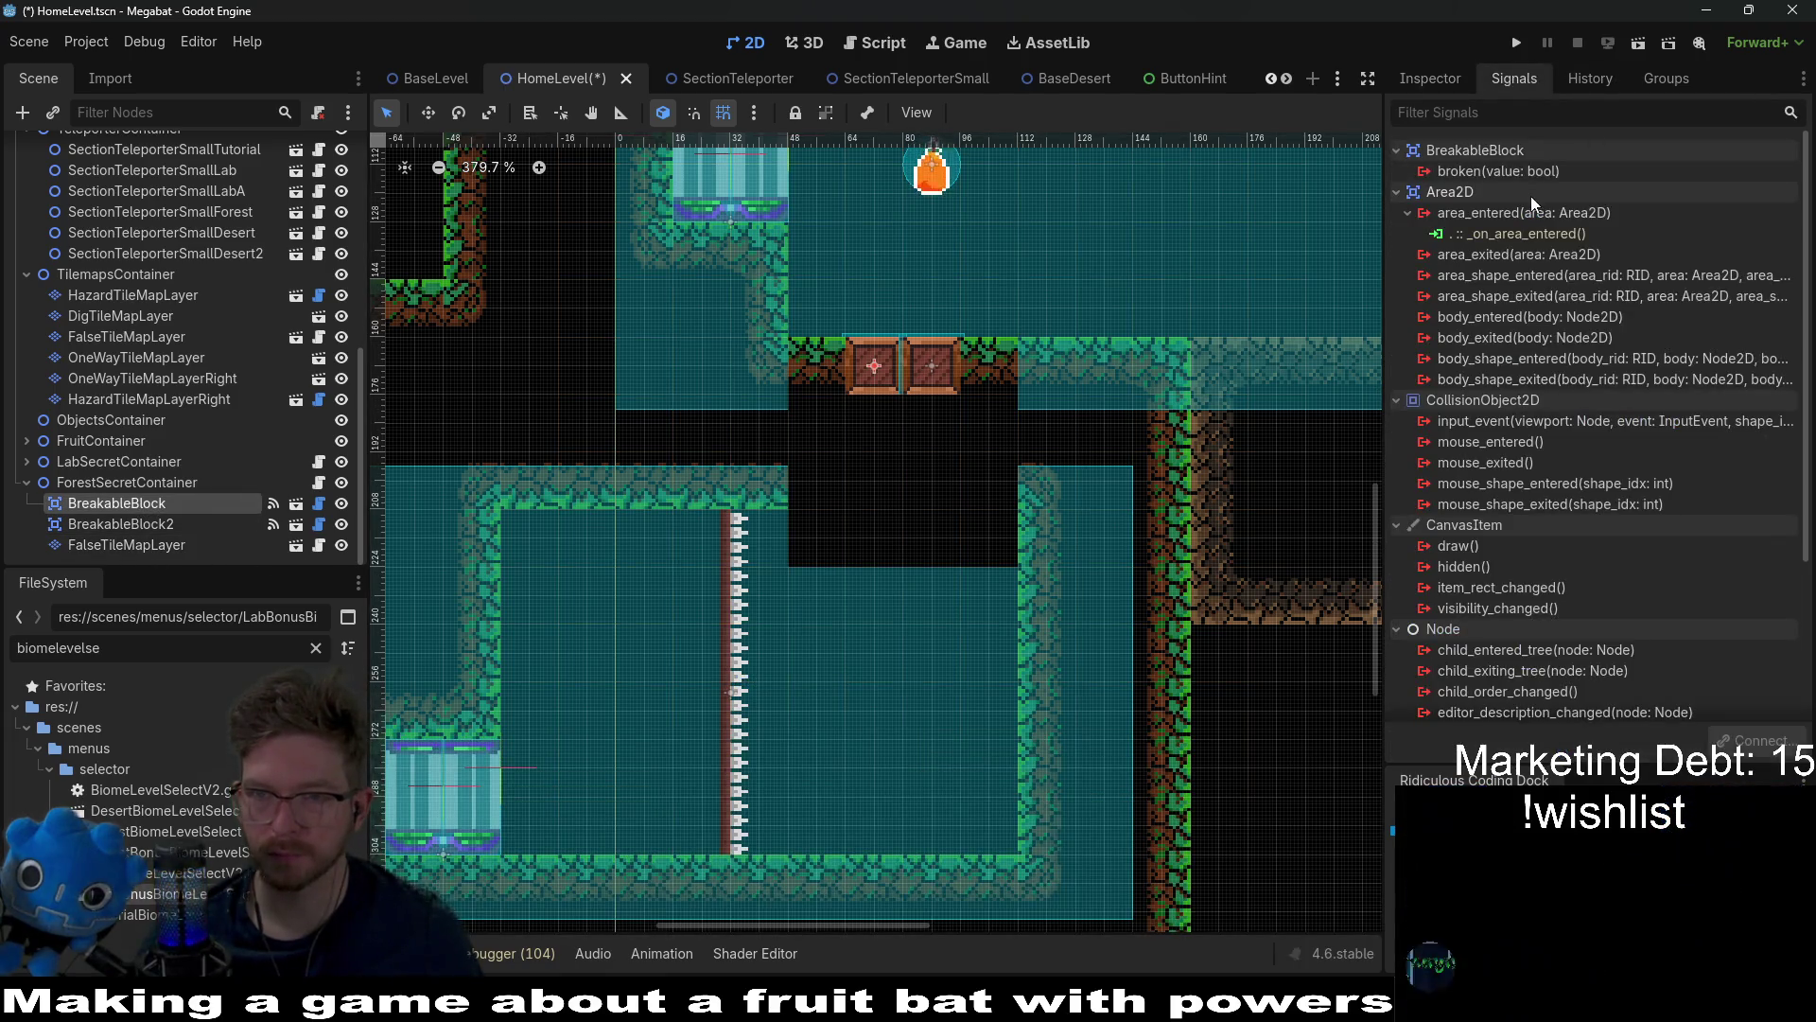
pyautogui.rightClick(1511, 170)
pyautogui.click(1568, 190)
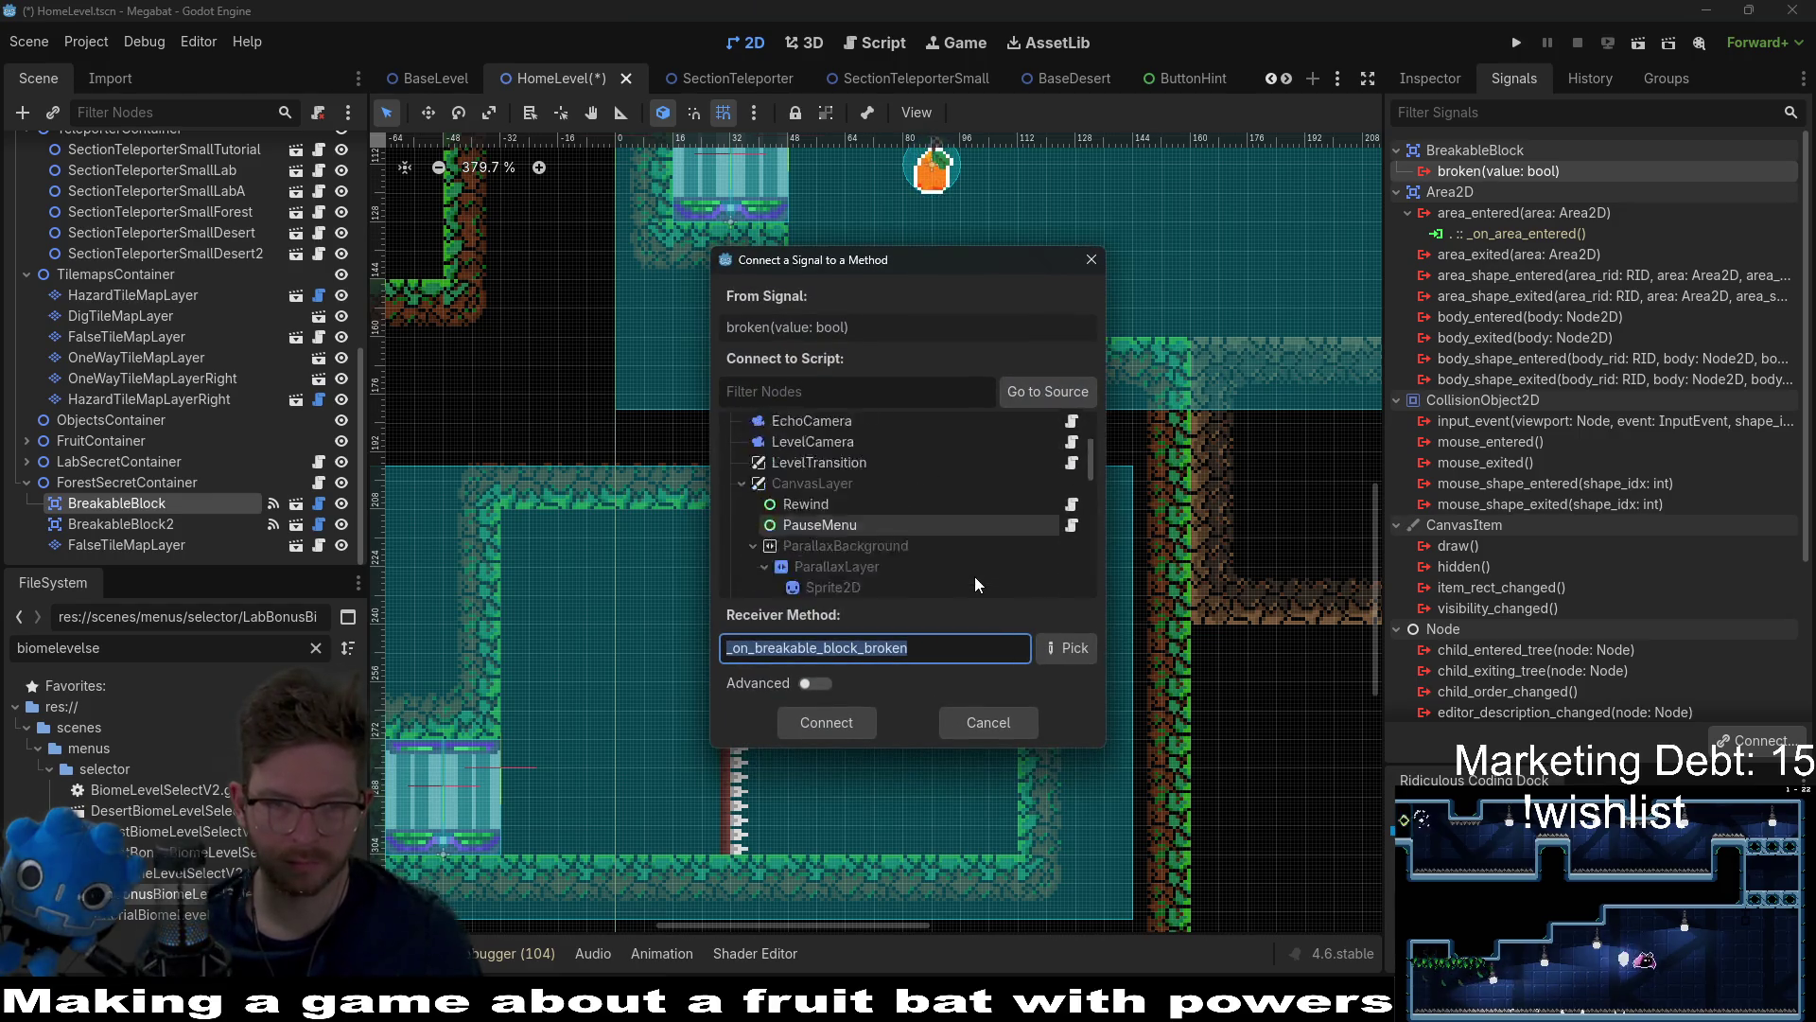
pyautogui.scroll(-10, 974, 576)
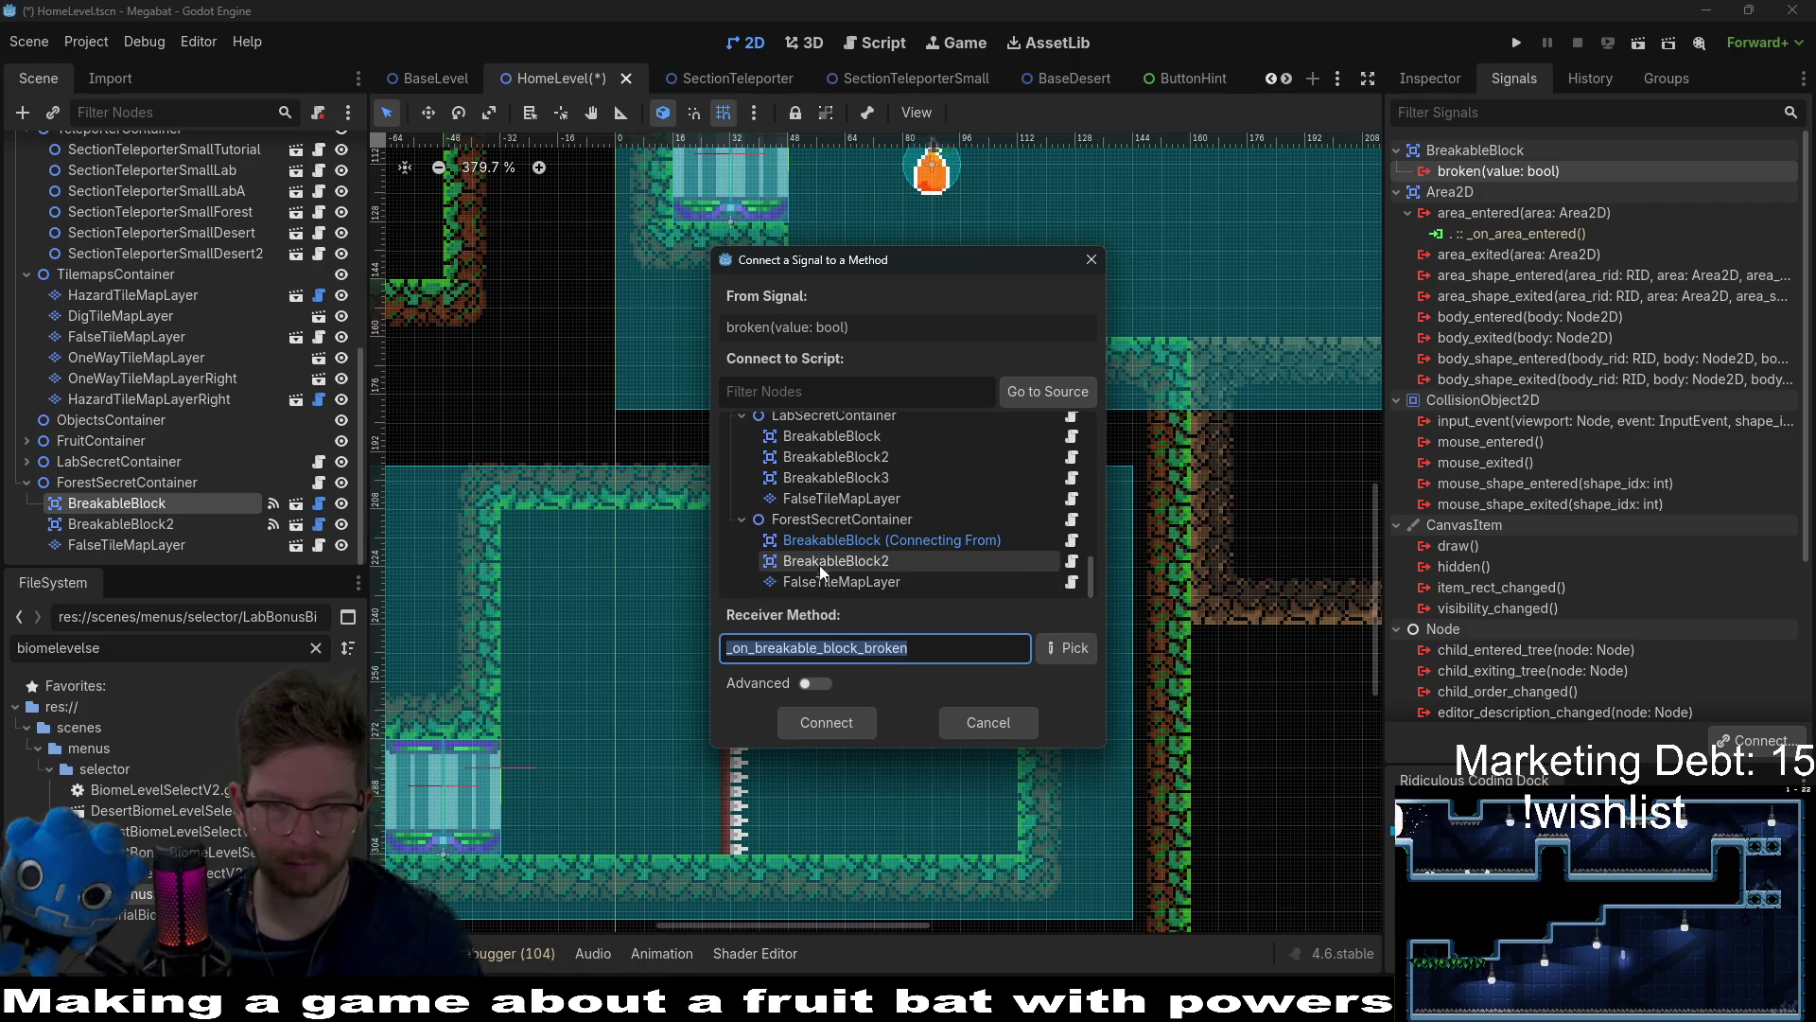
pyautogui.click(841, 580)
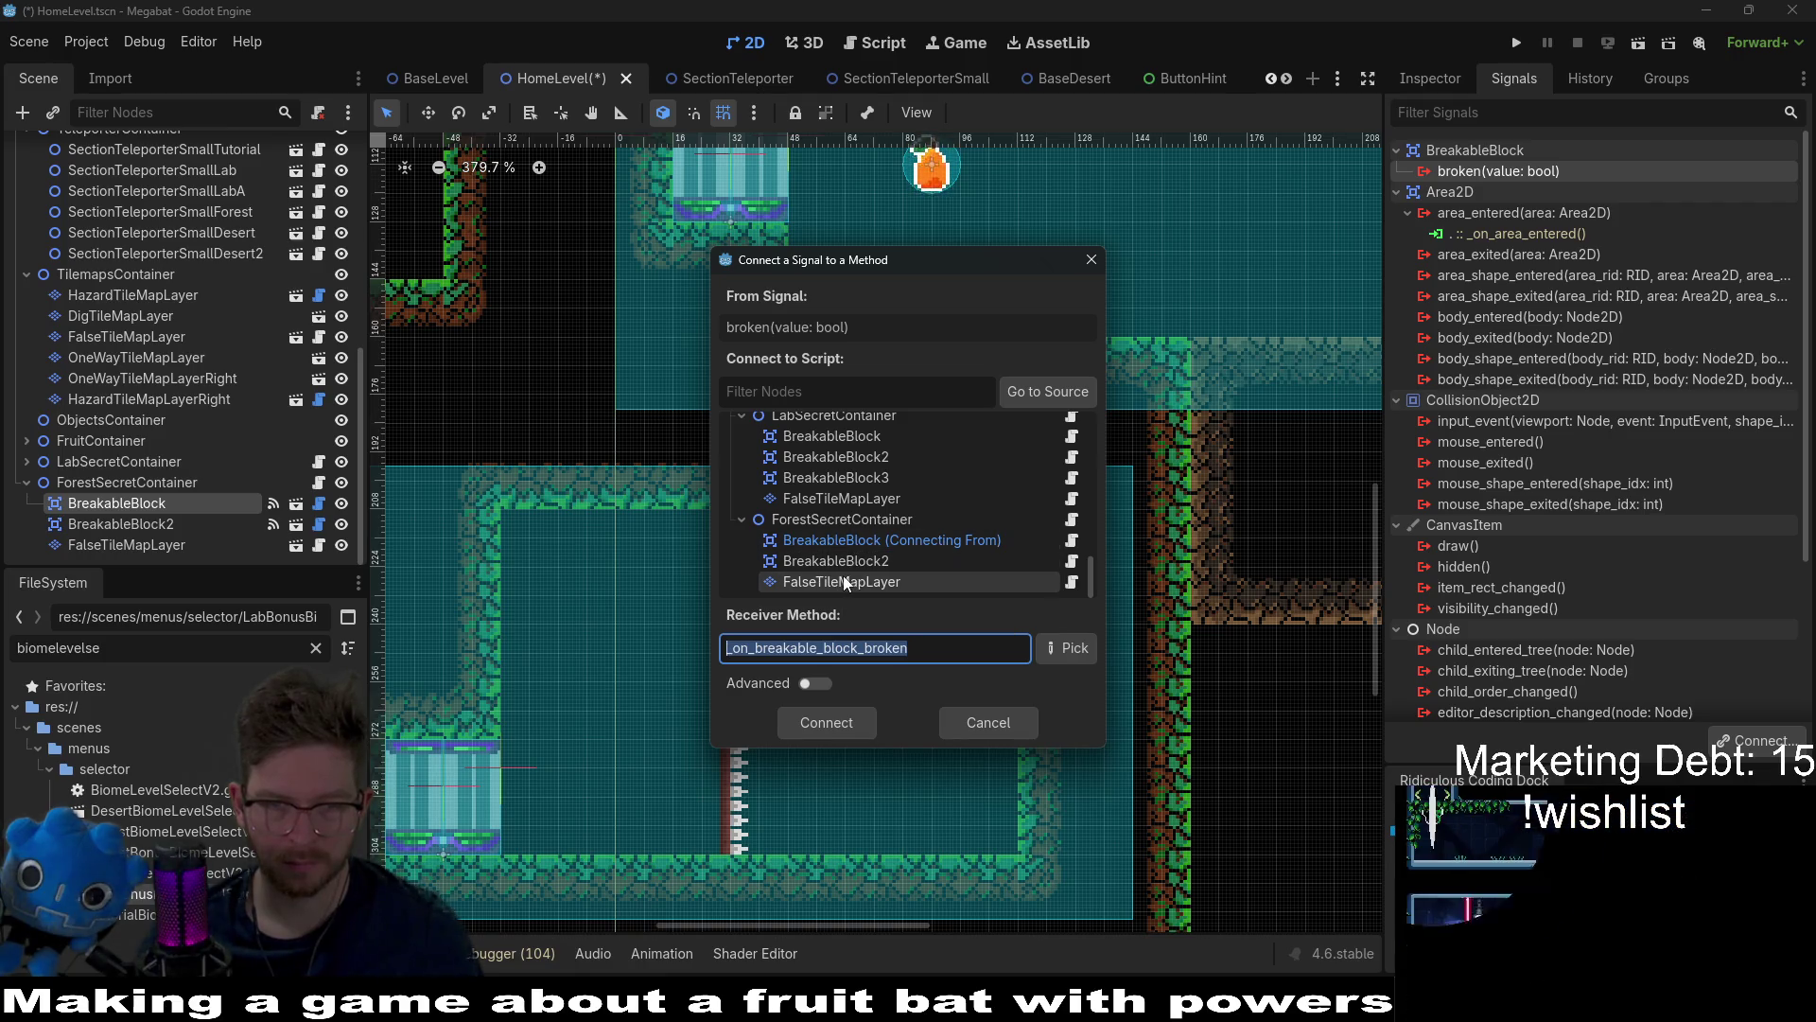
pyautogui.click(1066, 652)
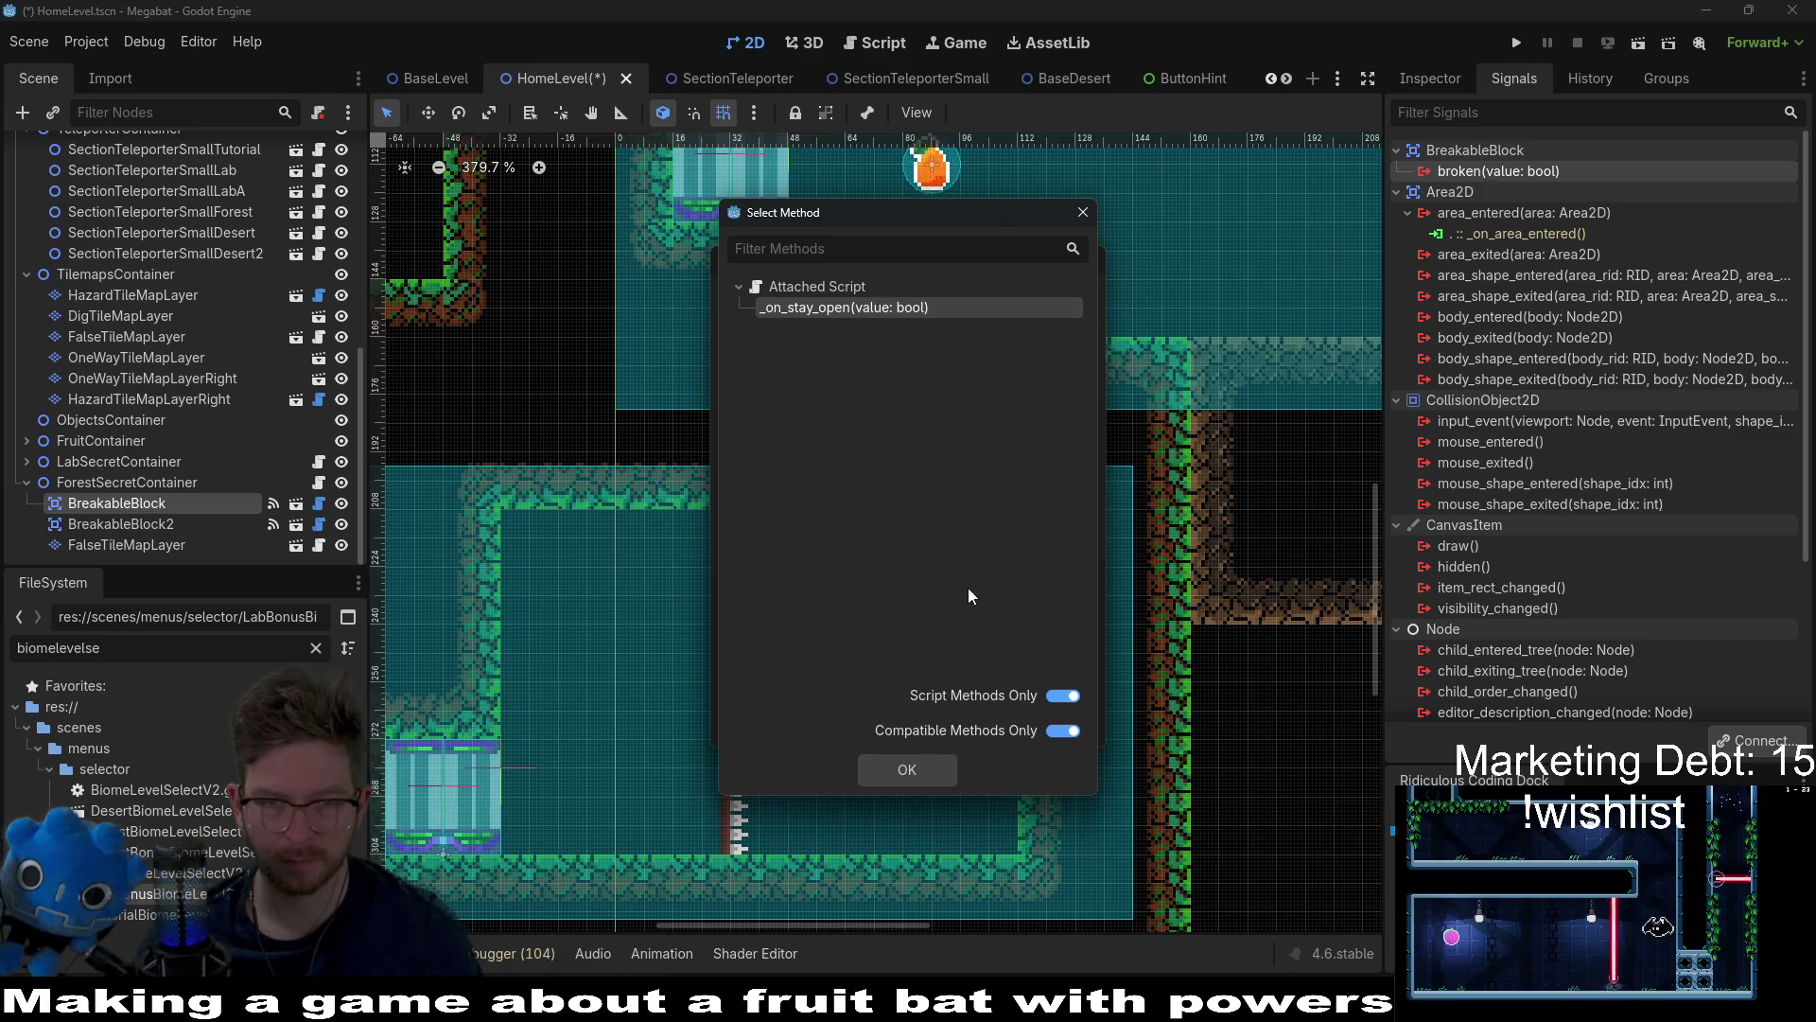
pyautogui.click(926, 771)
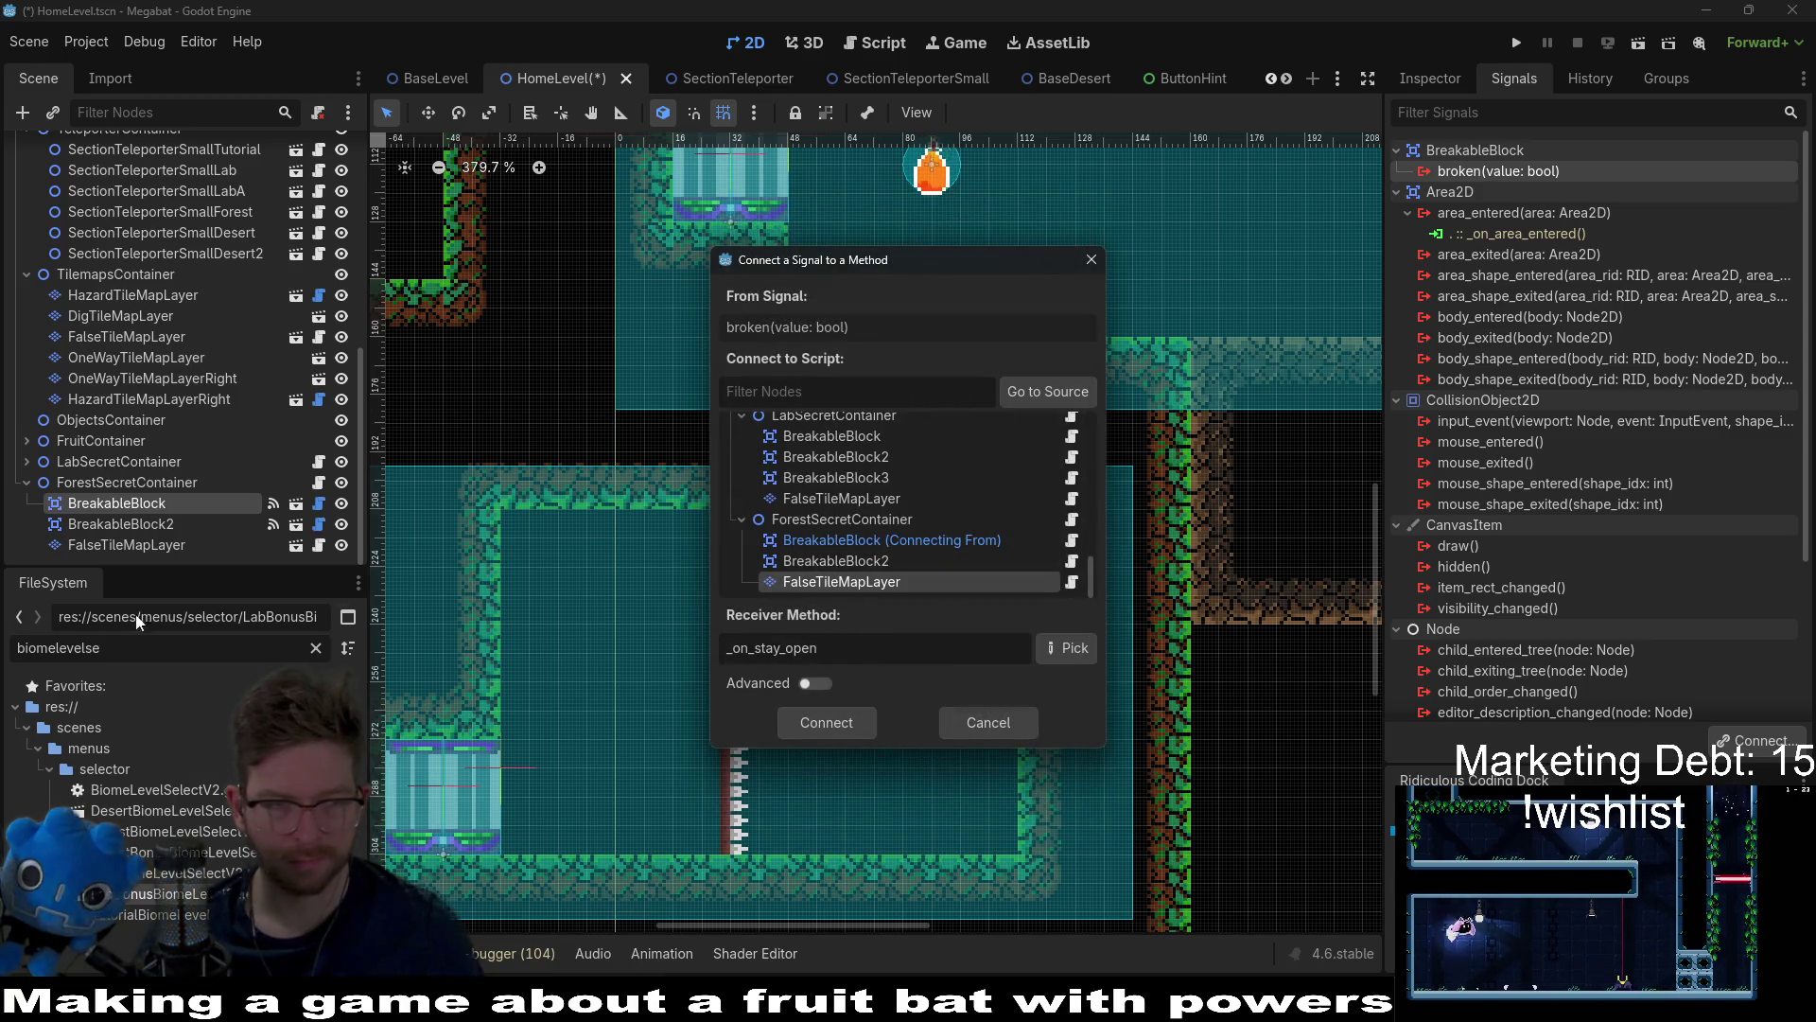
pyautogui.click(969, 717)
# Step: Connect BreakableBlock2's broken signal to FalseTileMapLayer's _on_stay_open method
pyautogui.click(120, 523)
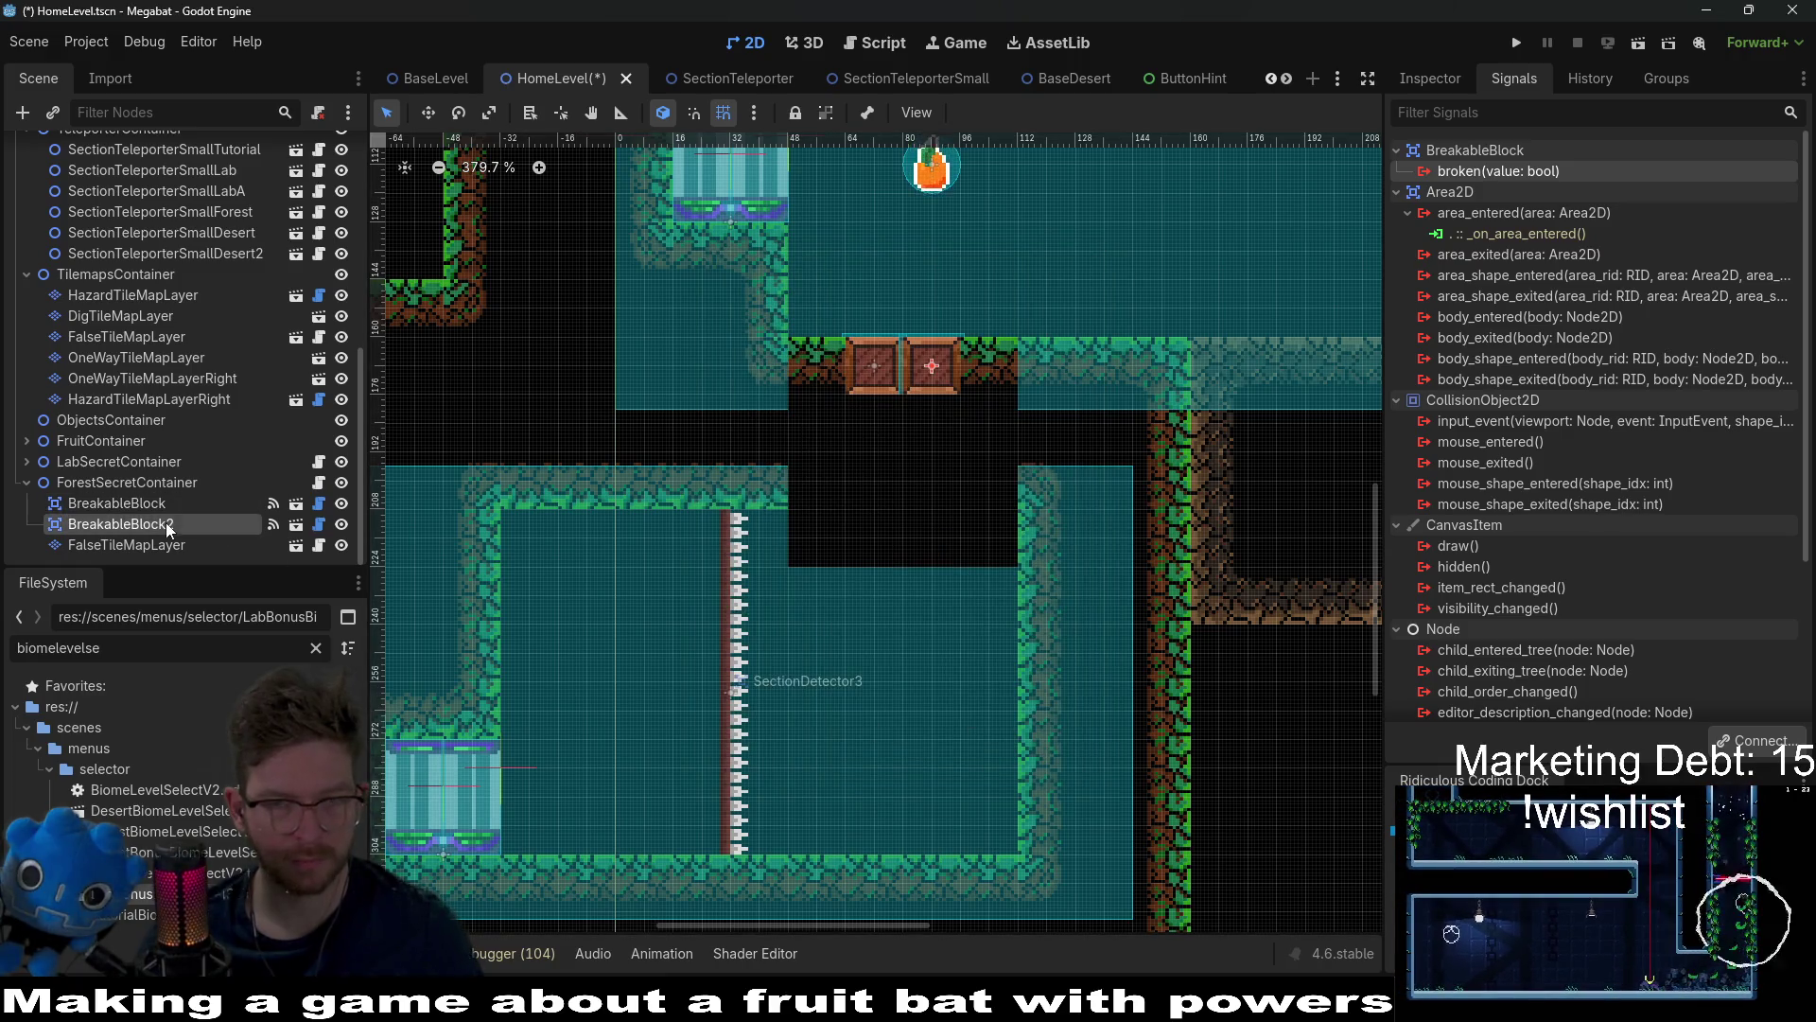
pyautogui.doubleClick(1478, 173)
pyautogui.scroll(-5, 955, 552)
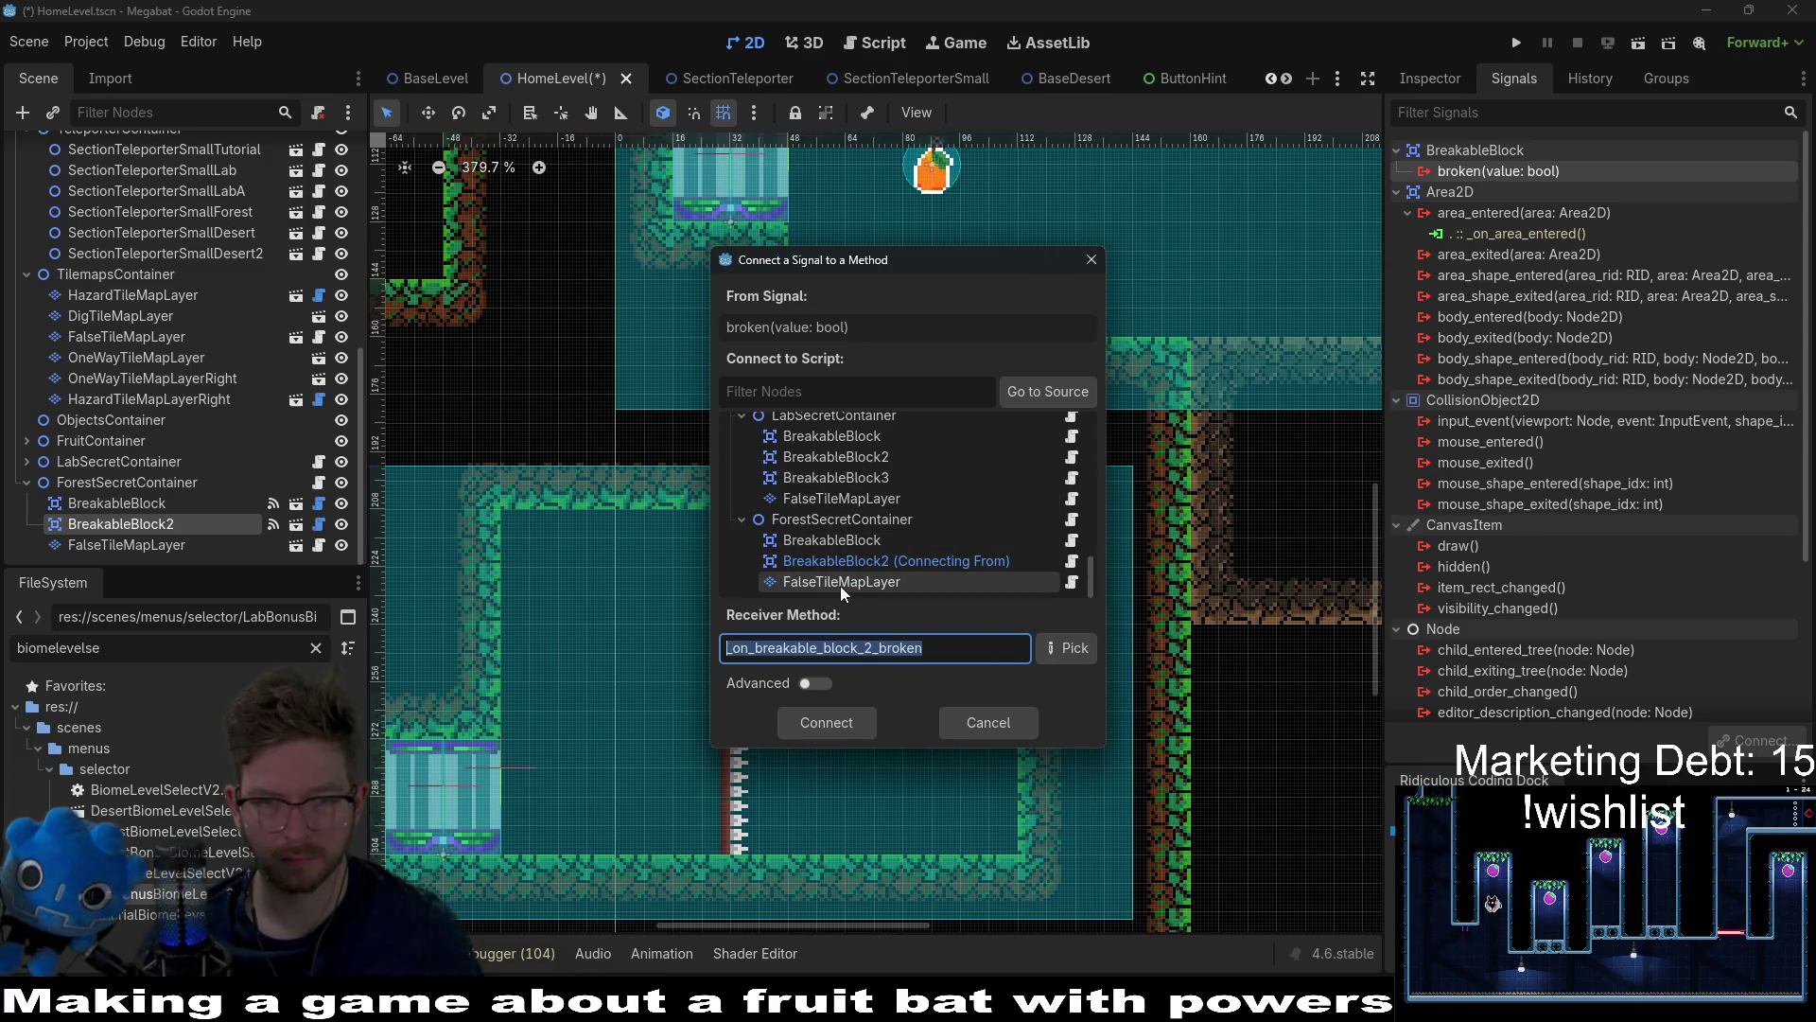
pyautogui.click(847, 582)
pyautogui.click(1063, 656)
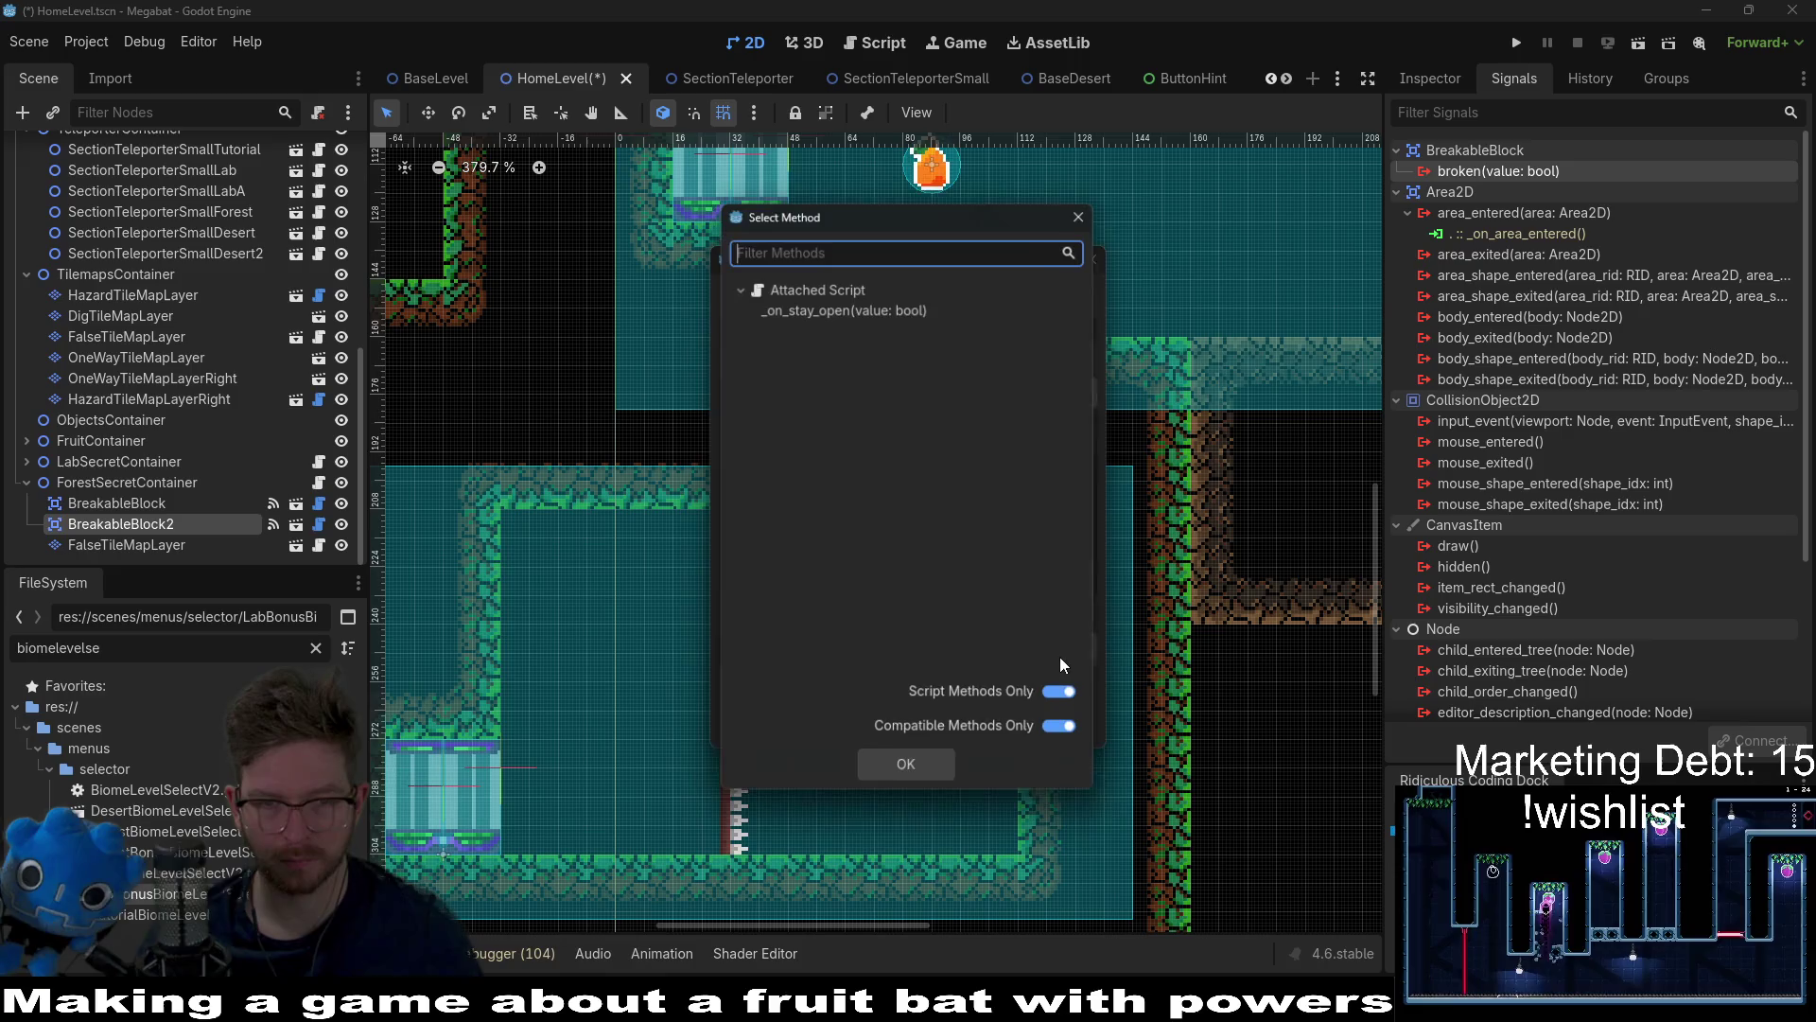
pyautogui.click(855, 310)
pyautogui.doubleClick(855, 310)
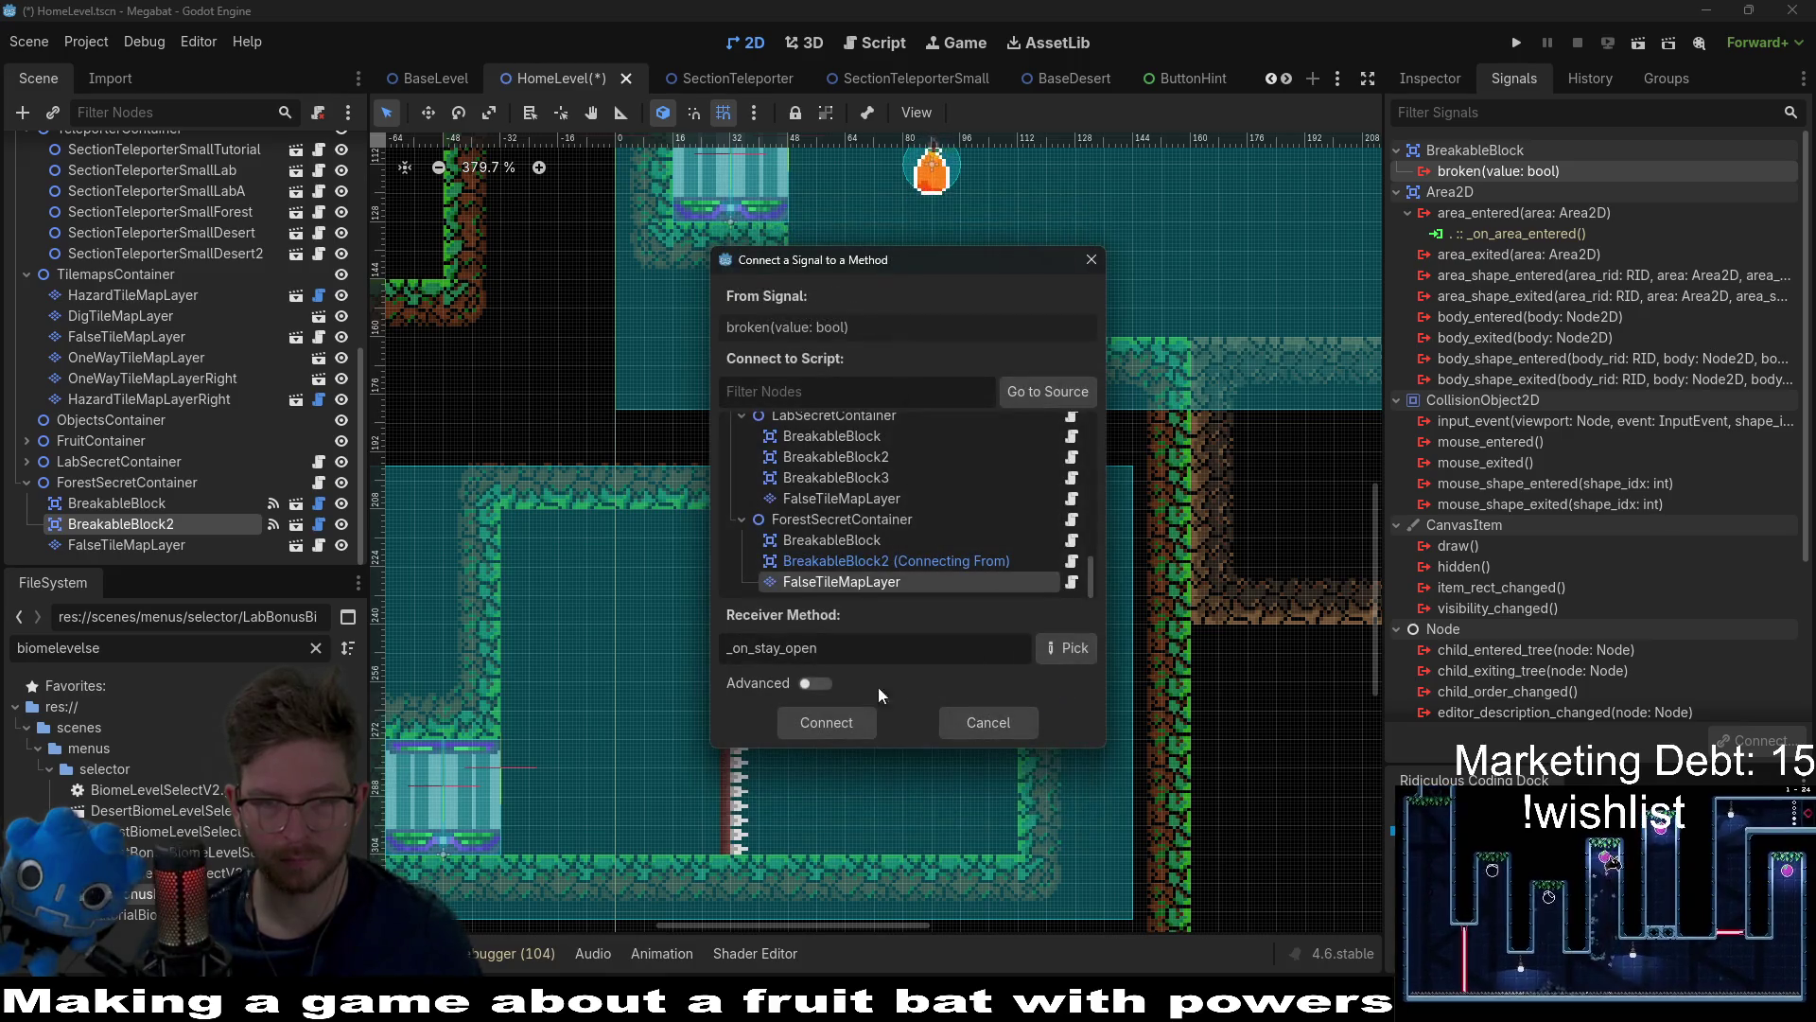
pyautogui.click(829, 727)
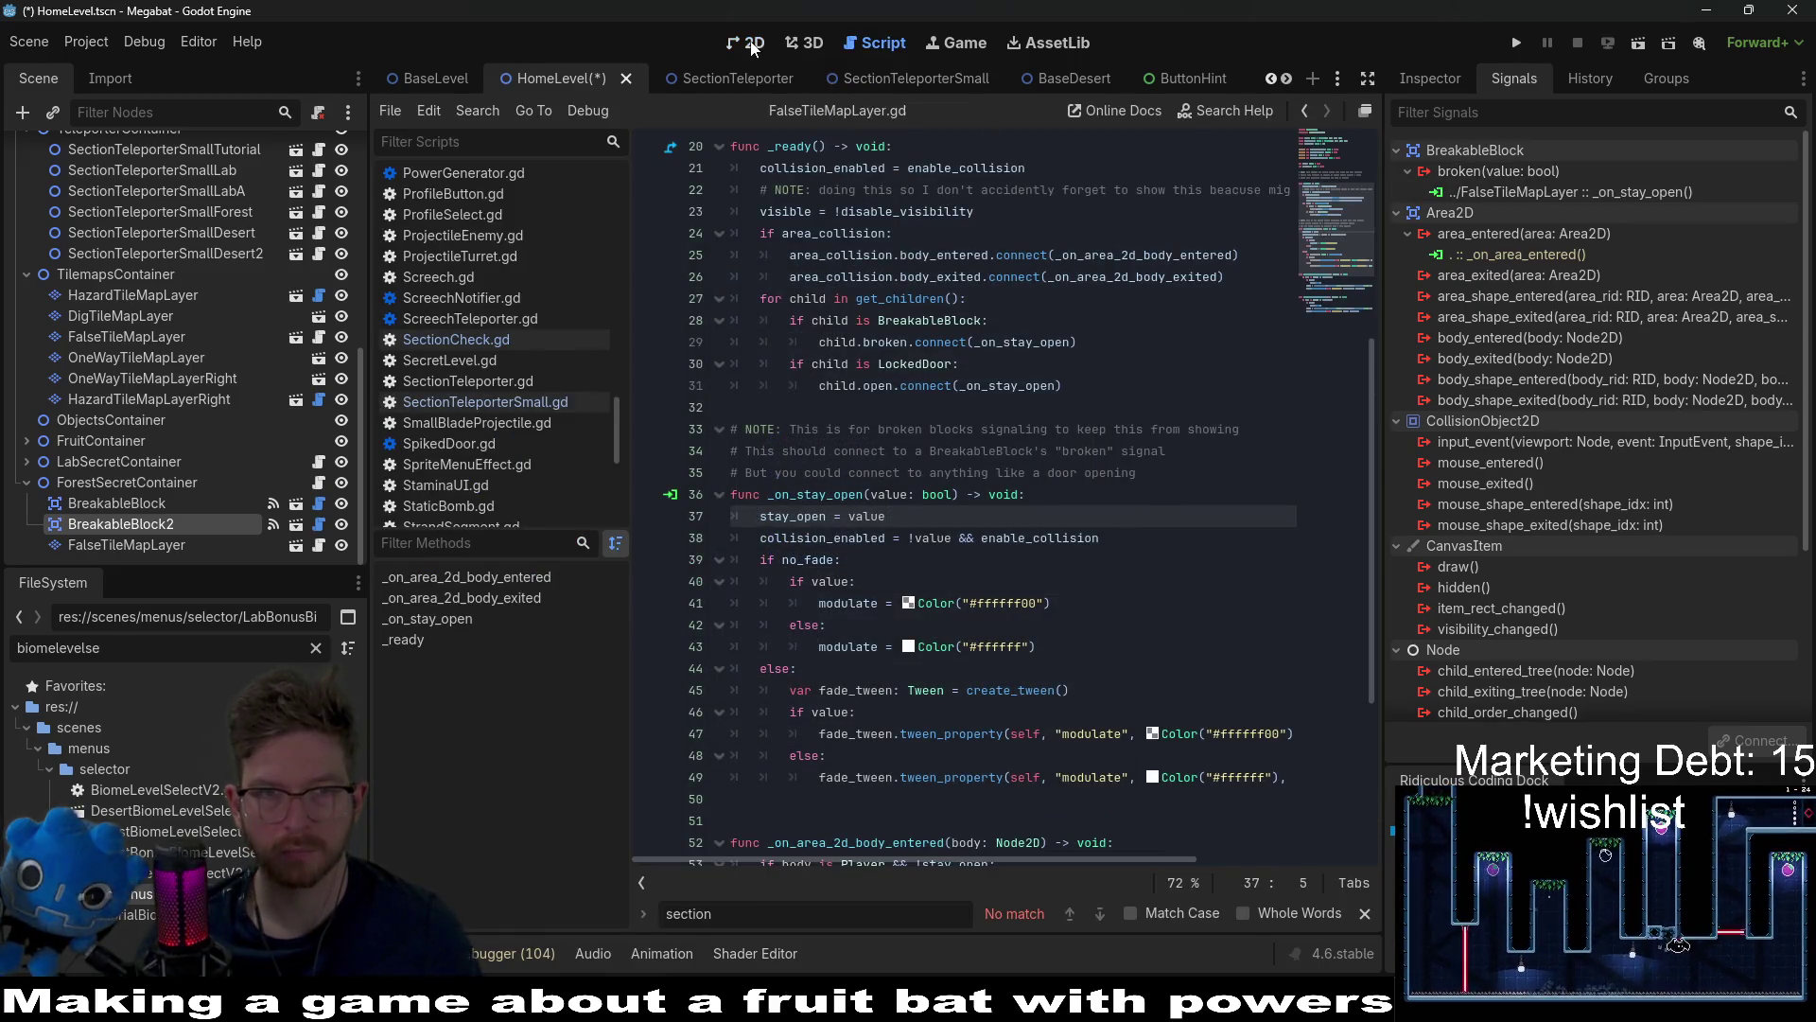
# Step: Connect the first BreakableBlock's broken signal to FalseTileMapLayer's _on_stay_open, then zoom out in 2D
pyautogui.hotkey('ctrl', 'F1')
pyautogui.click(152, 502)
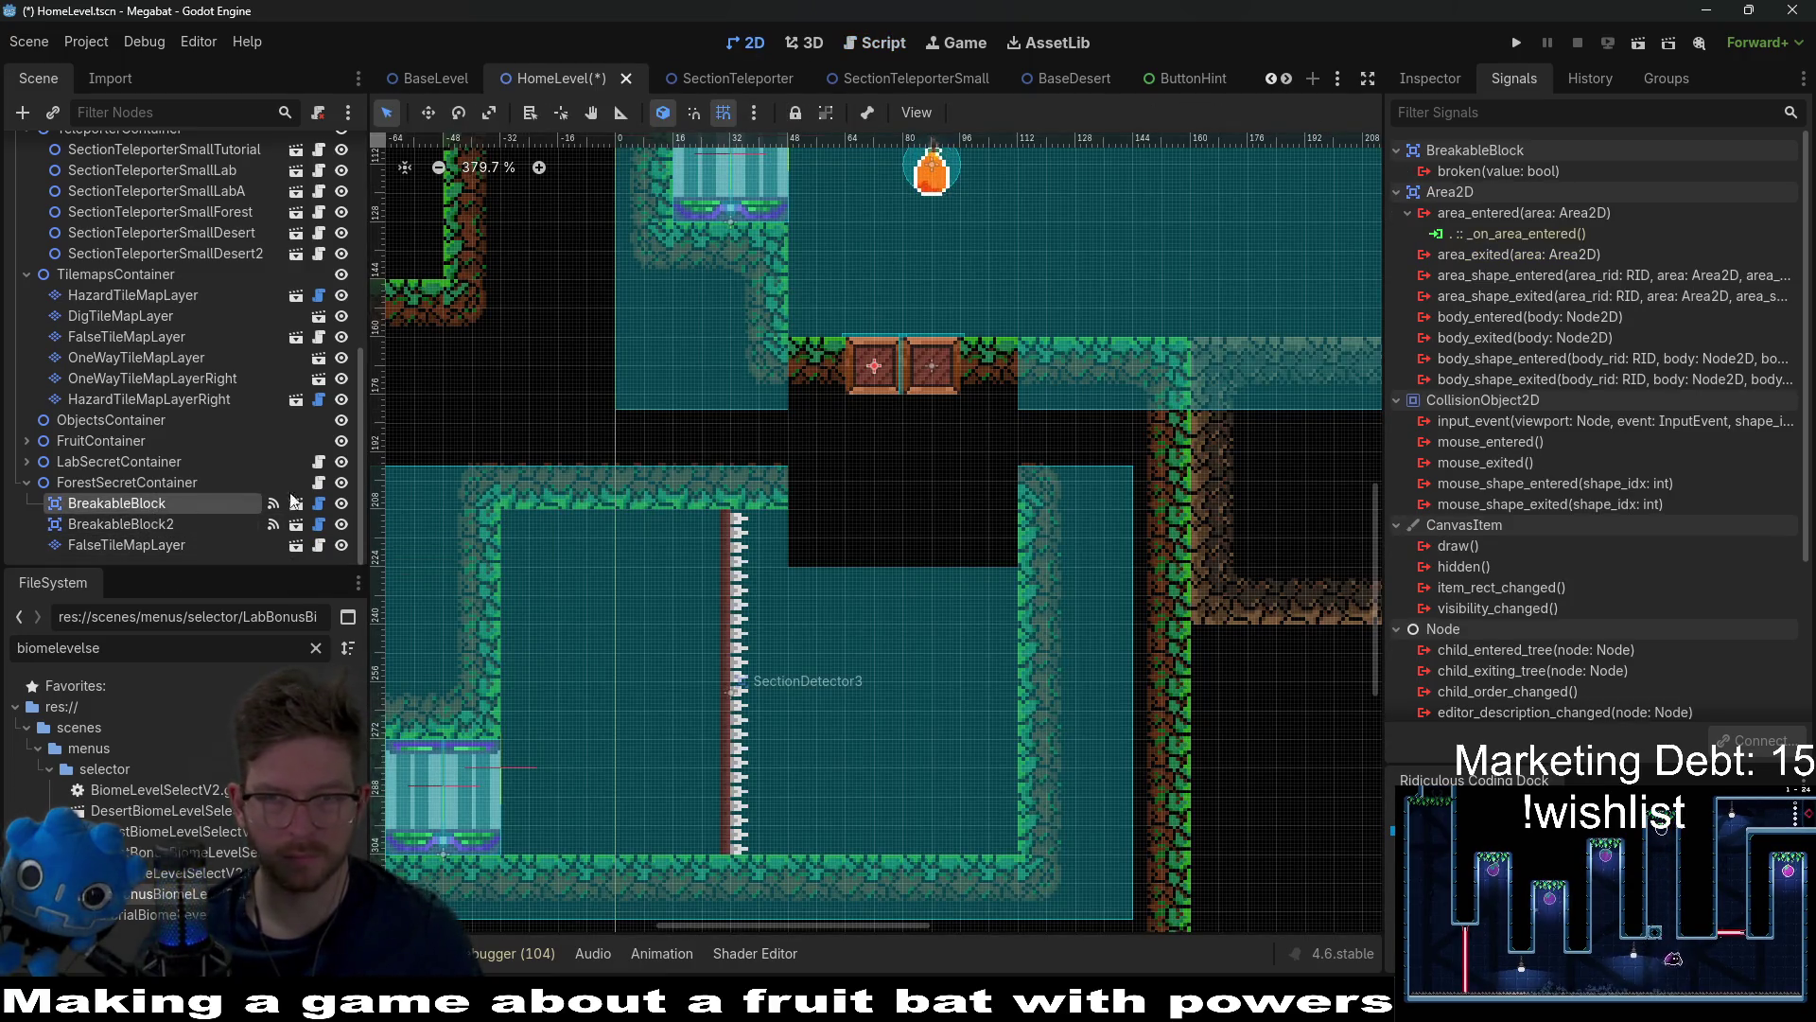
pyautogui.doubleClick(1540, 170)
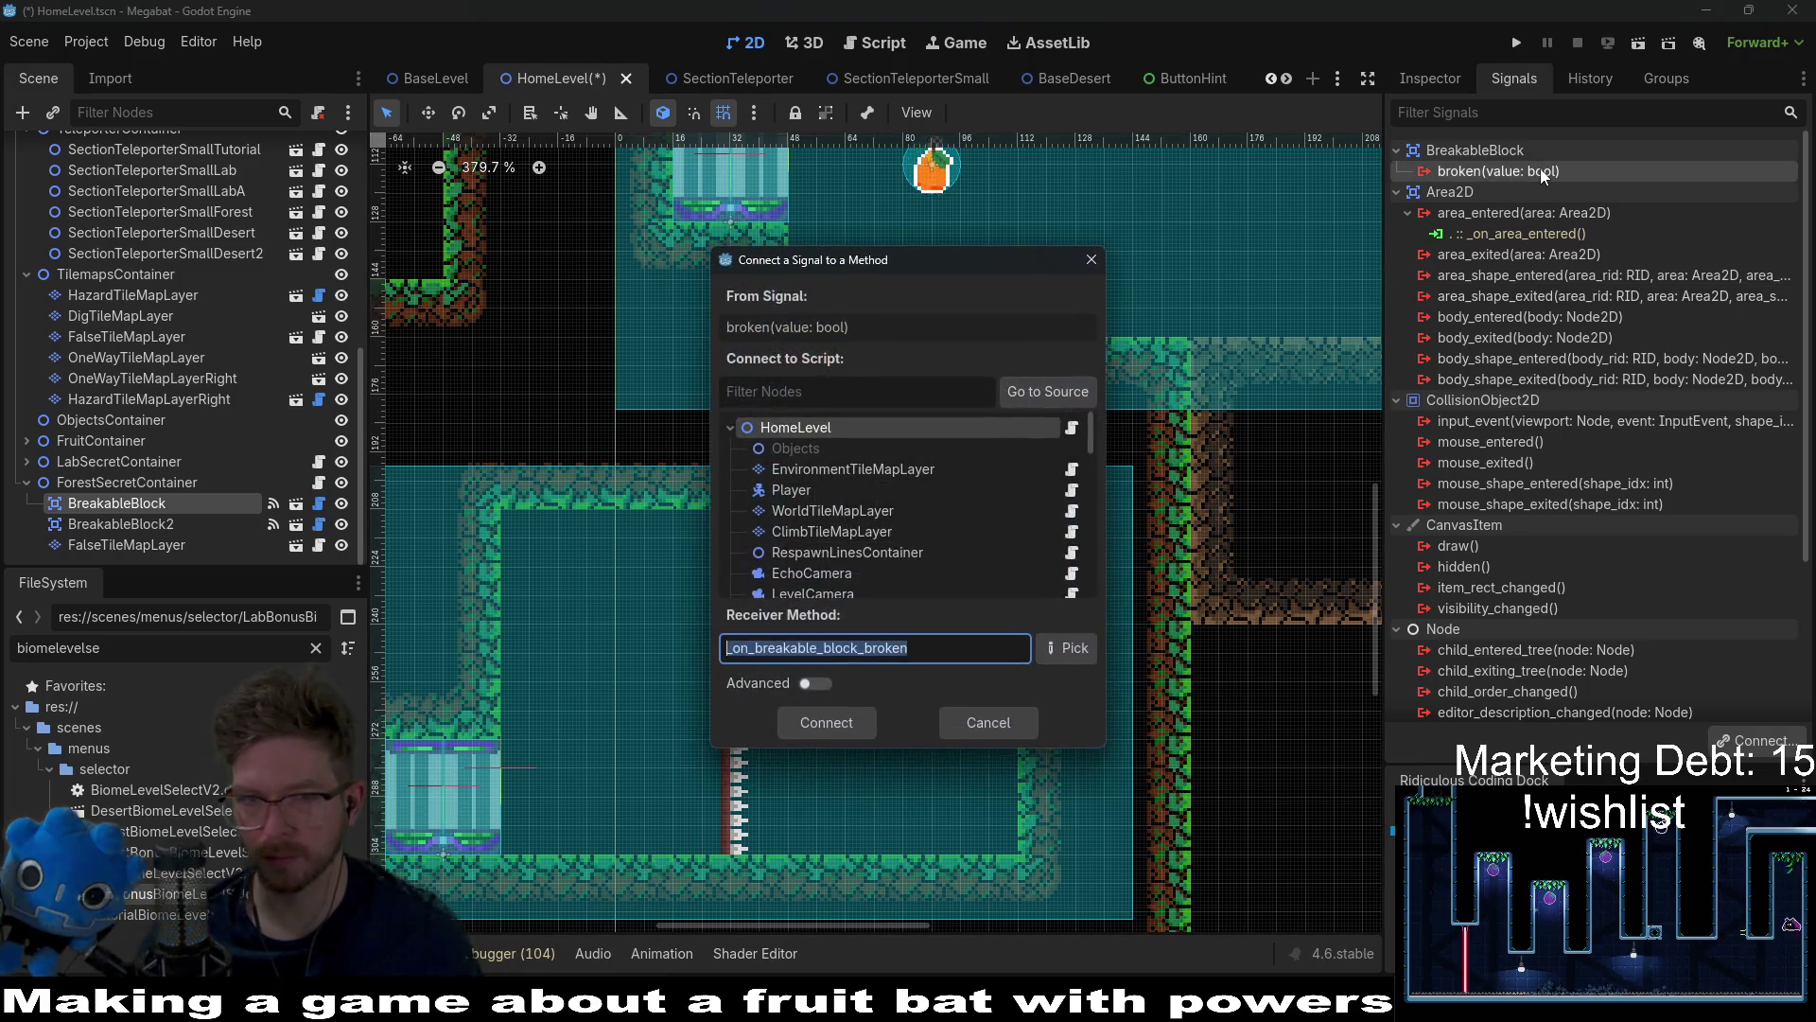
pyautogui.scroll(-5, 941, 572)
pyautogui.click(867, 587)
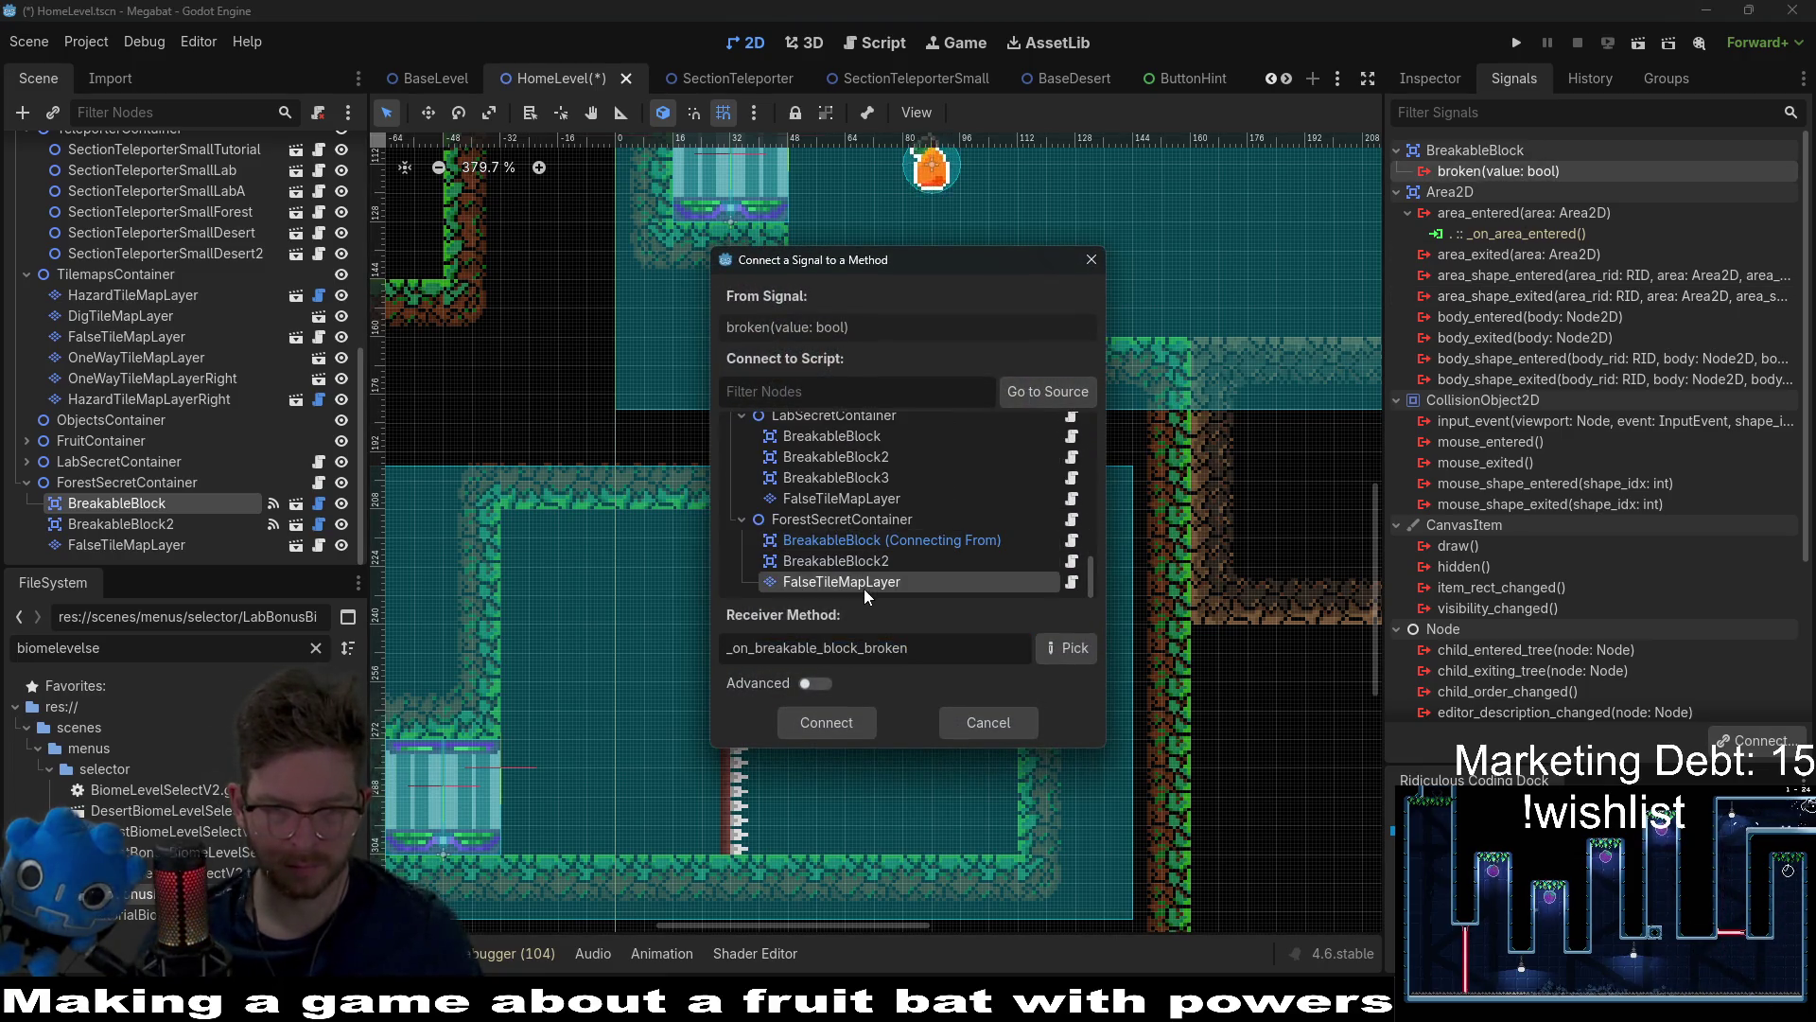
pyautogui.click(1054, 650)
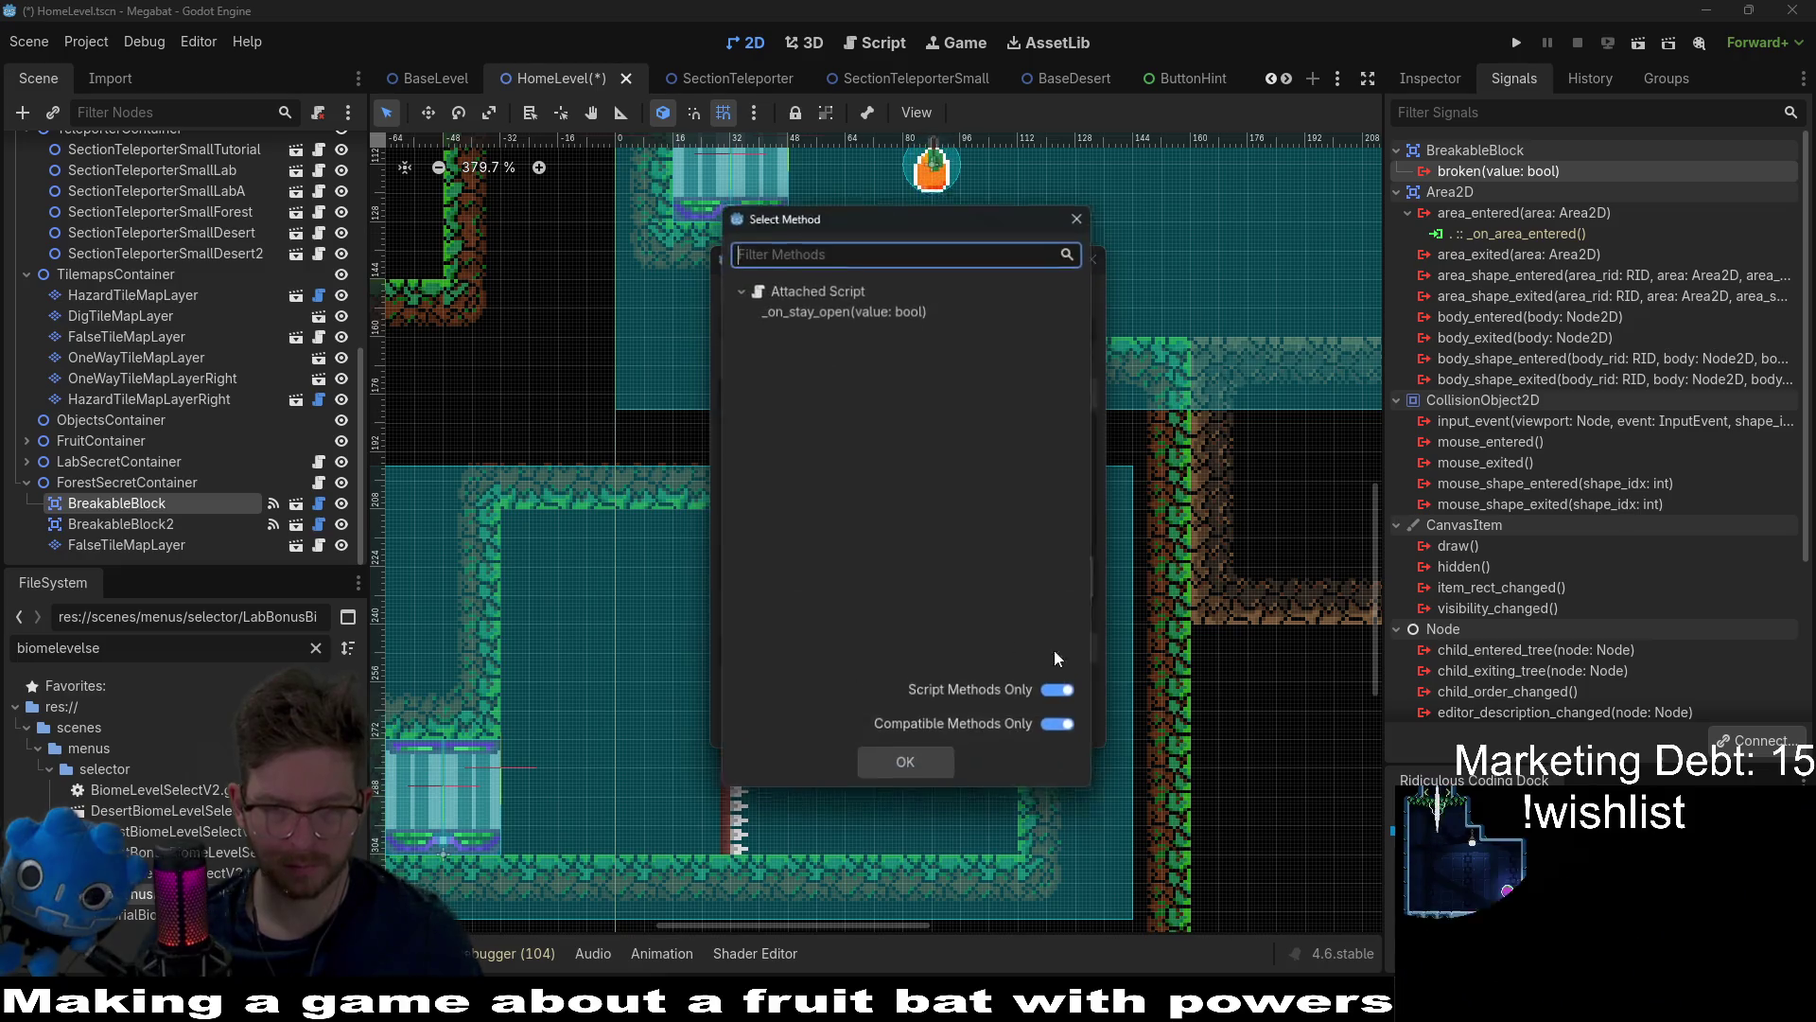
pyautogui.doubleClick(859, 314)
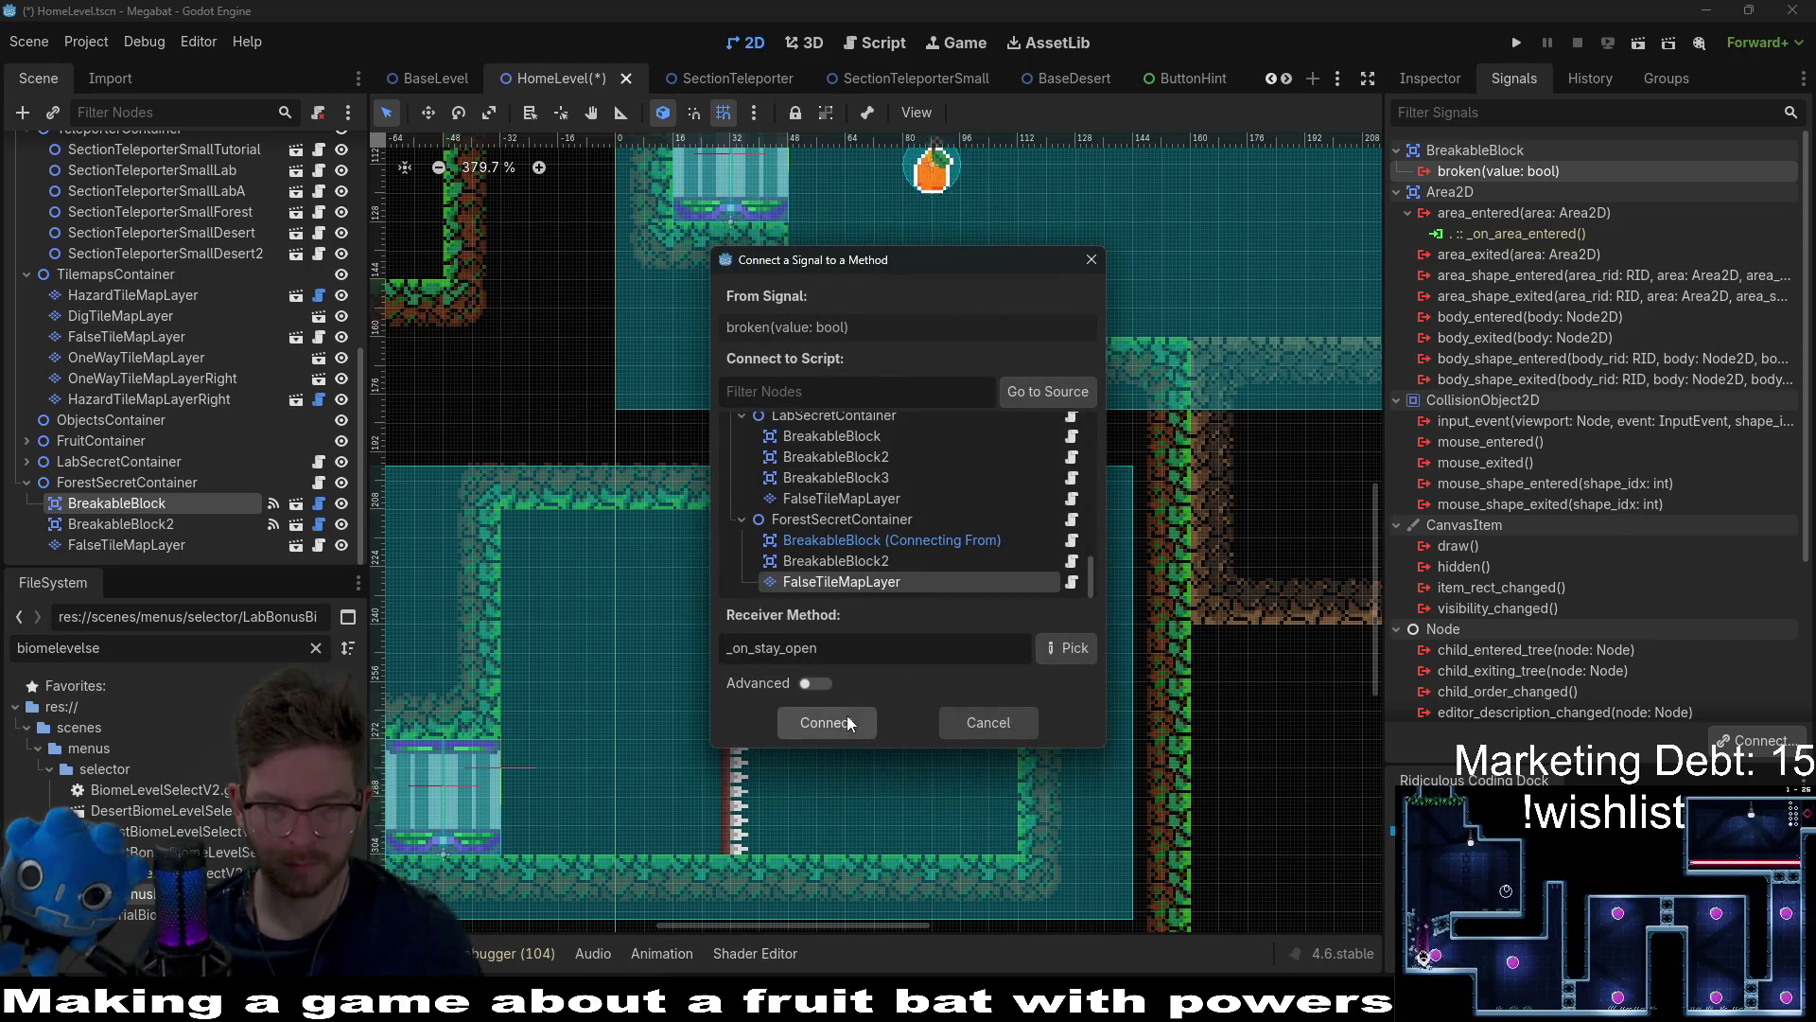
pyautogui.click(848, 717)
pyautogui.click(750, 45)
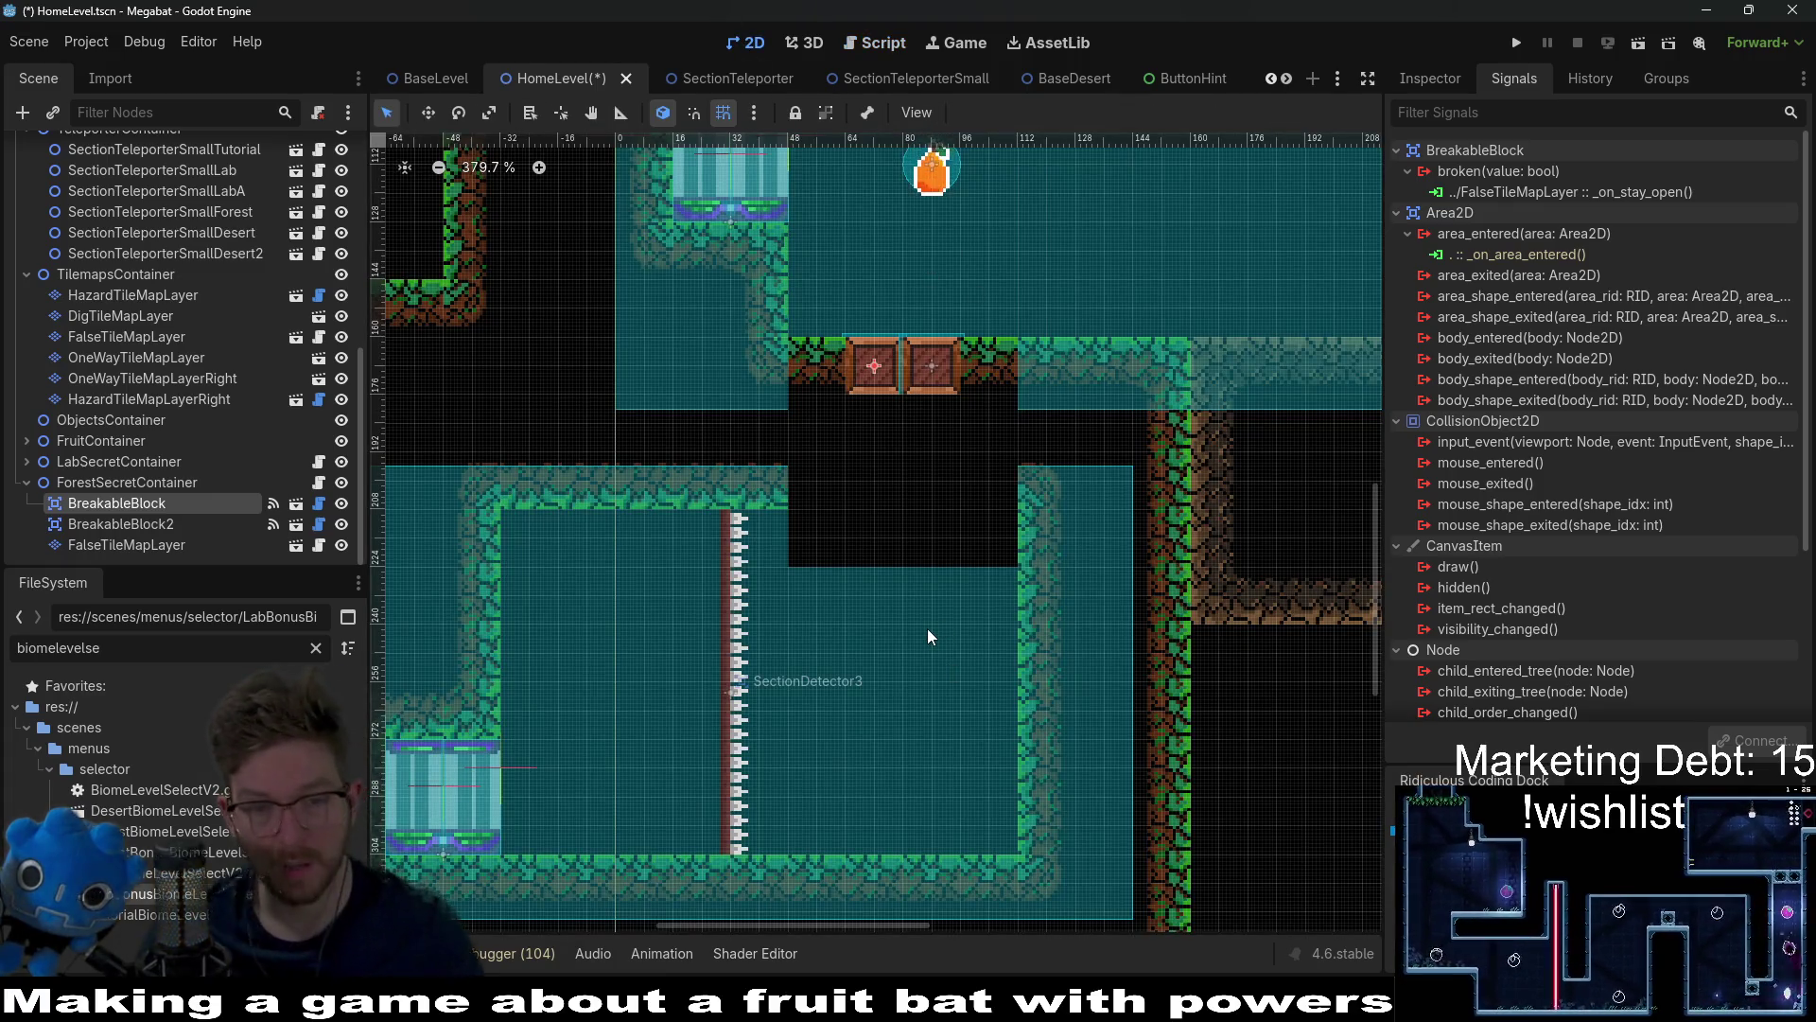
pyautogui.scroll(-5, 927, 628)
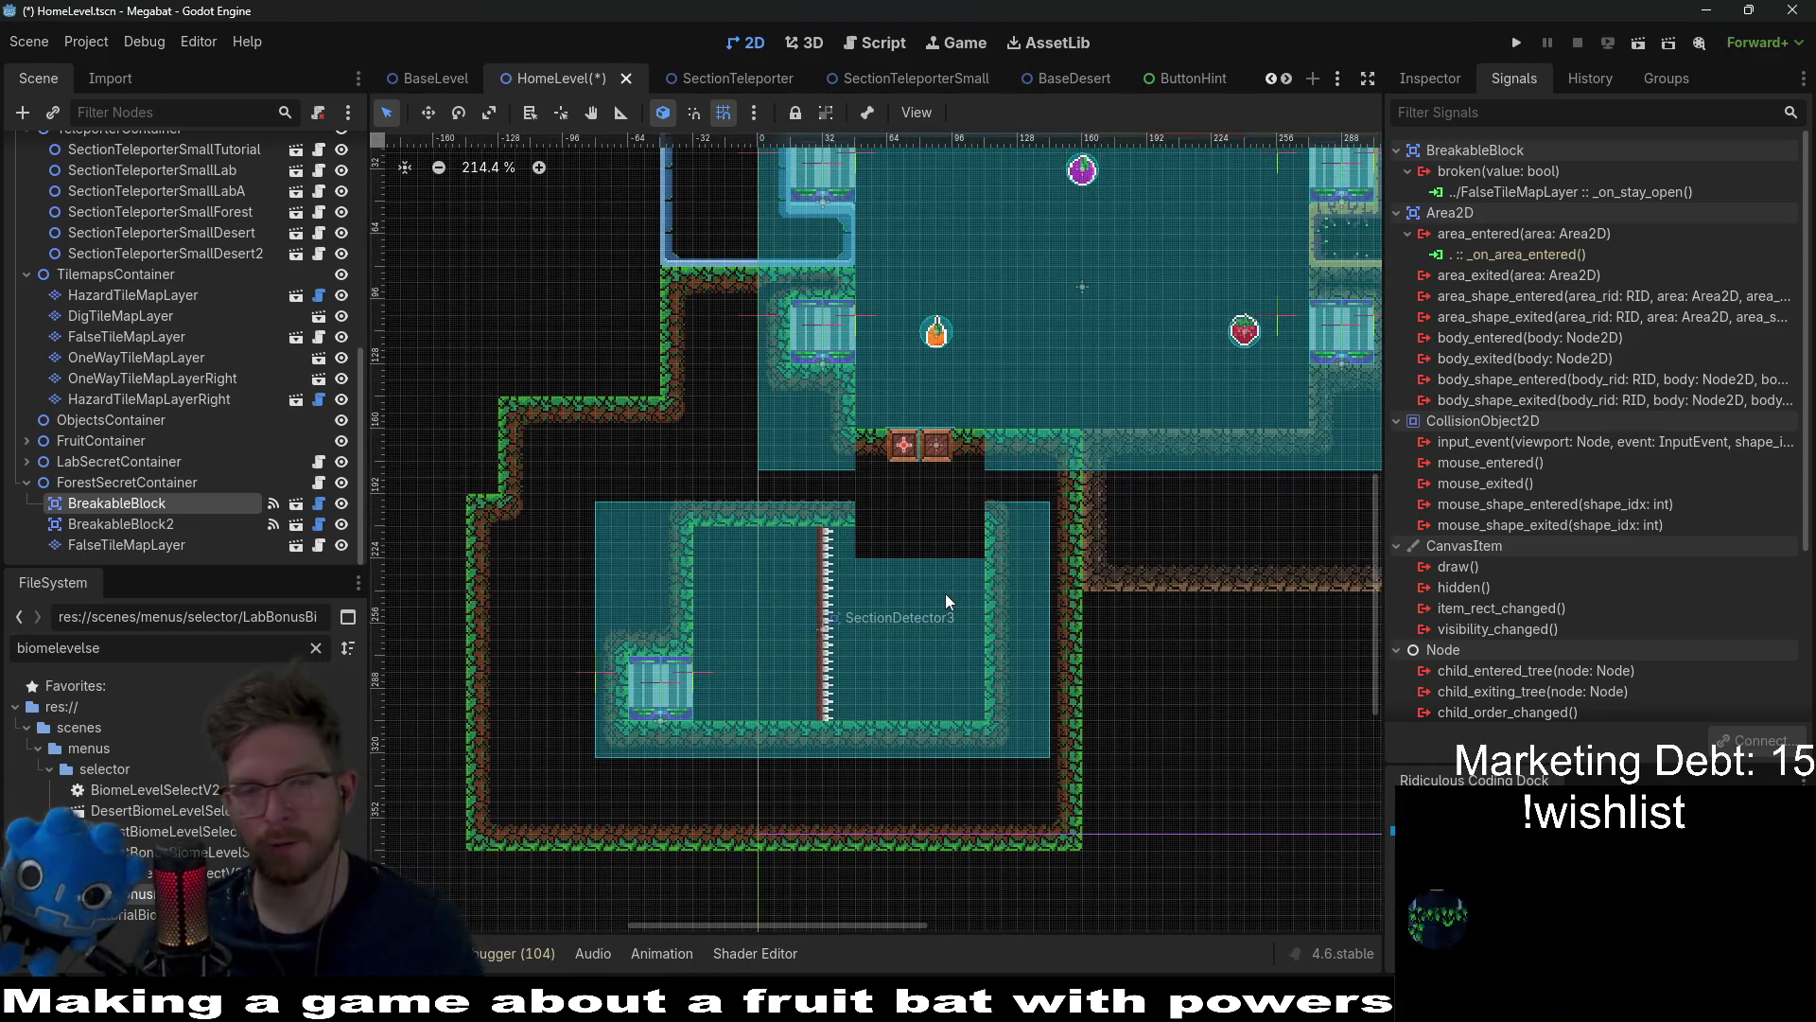
# Step: Set BreakableBlock and BreakableBlock2 to CENTER_TOP_BLOCK with Is Screechable turned on
pyautogui.moveTo(1013, 444); pyautogui.dragTo(963, 553)
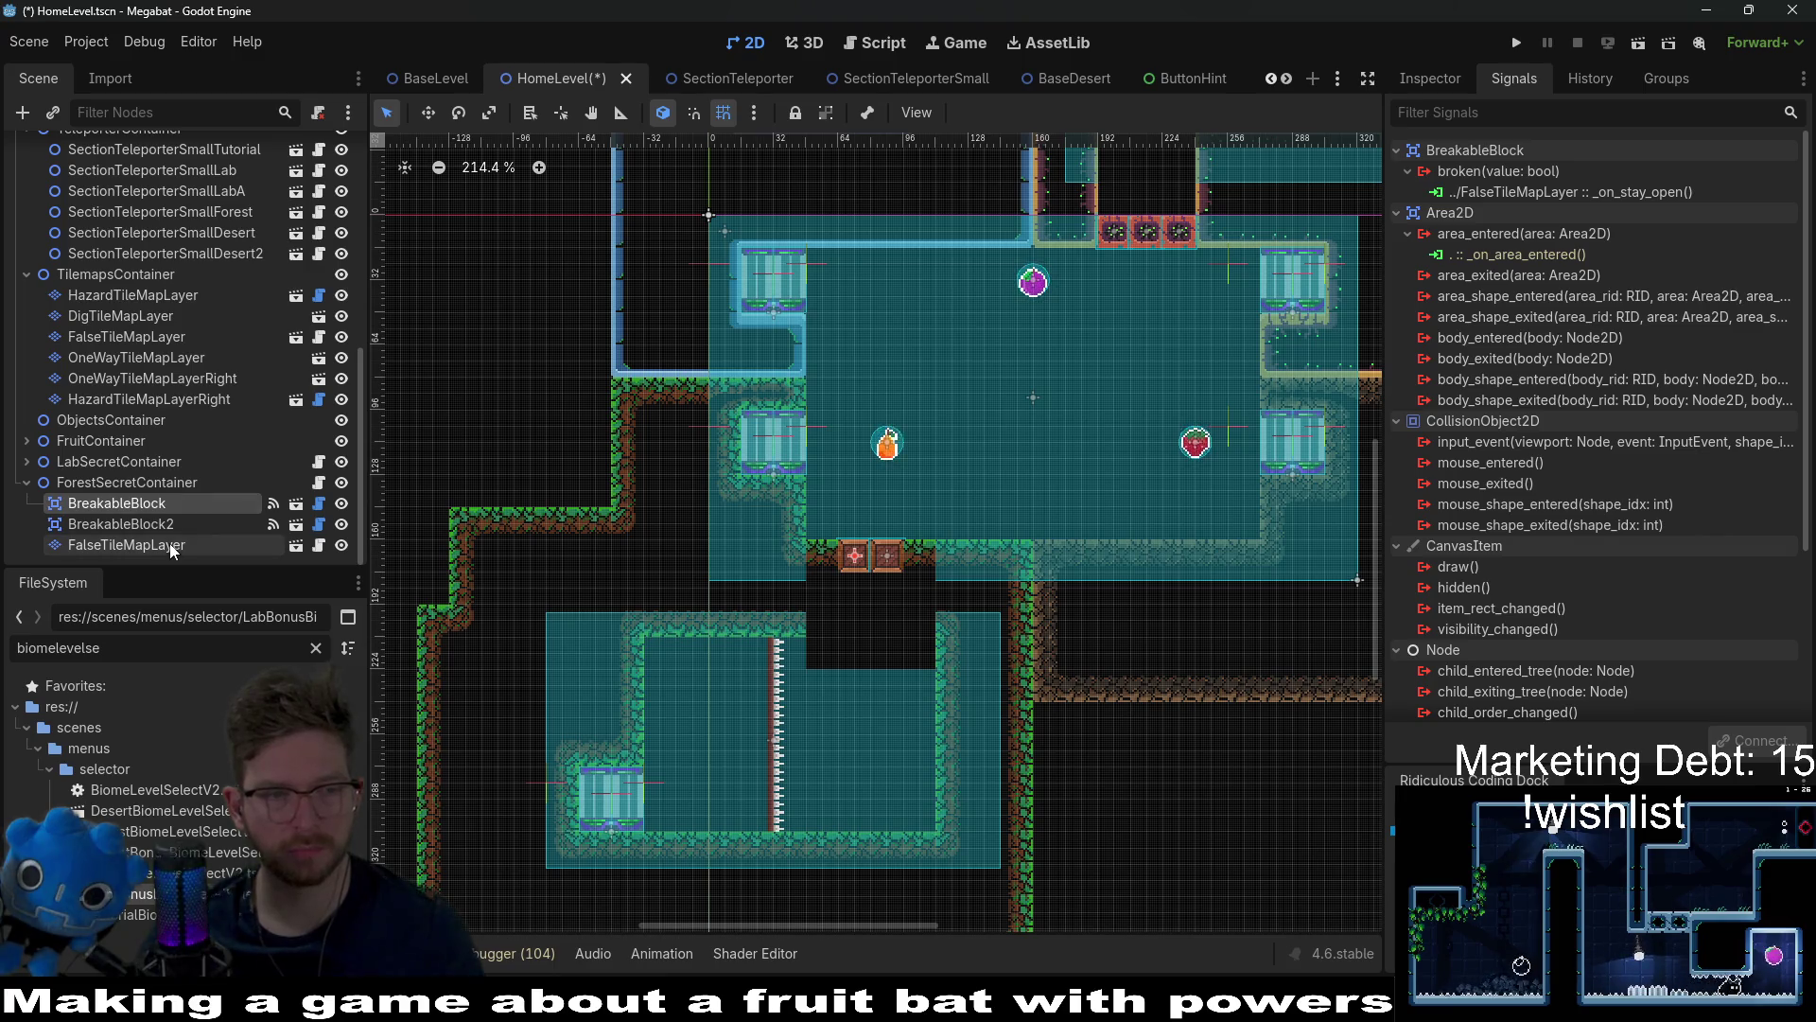
pyautogui.click(138, 526)
pyautogui.keyDown('shift'); pyautogui.click(185, 502); pyautogui.keyUp('shift')
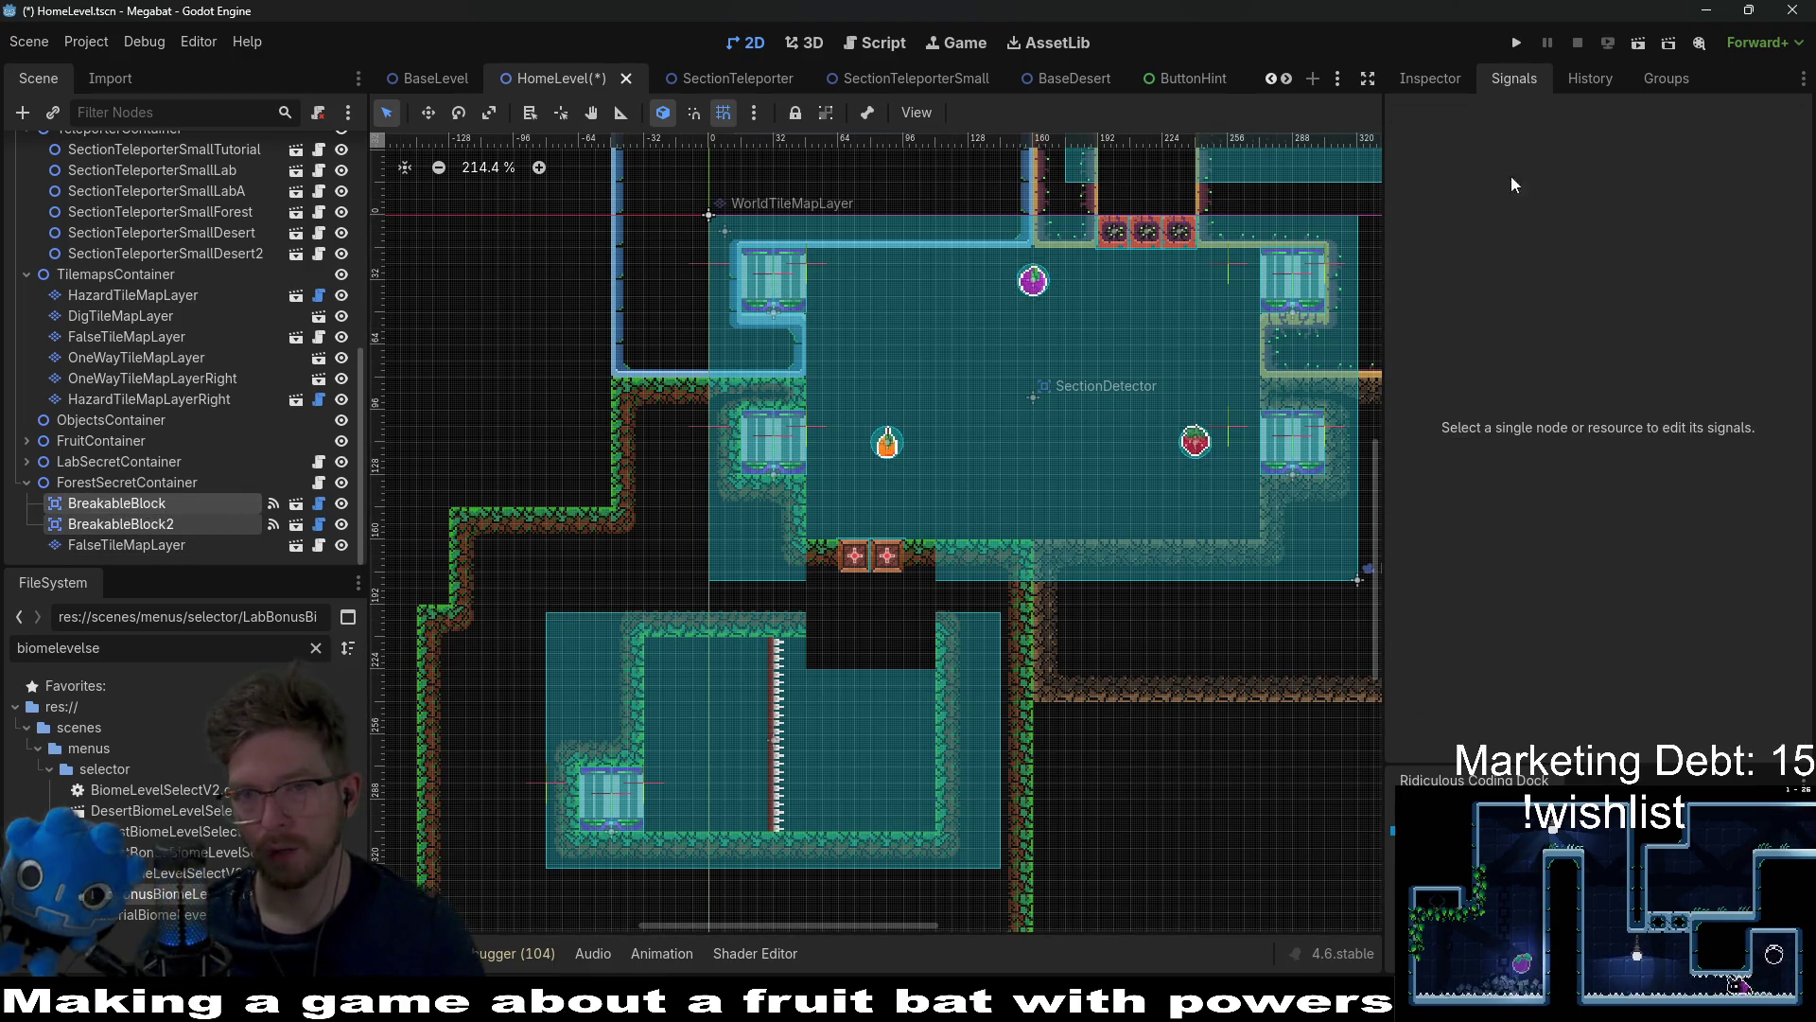
pyautogui.click(1431, 80)
pyautogui.click(1631, 333)
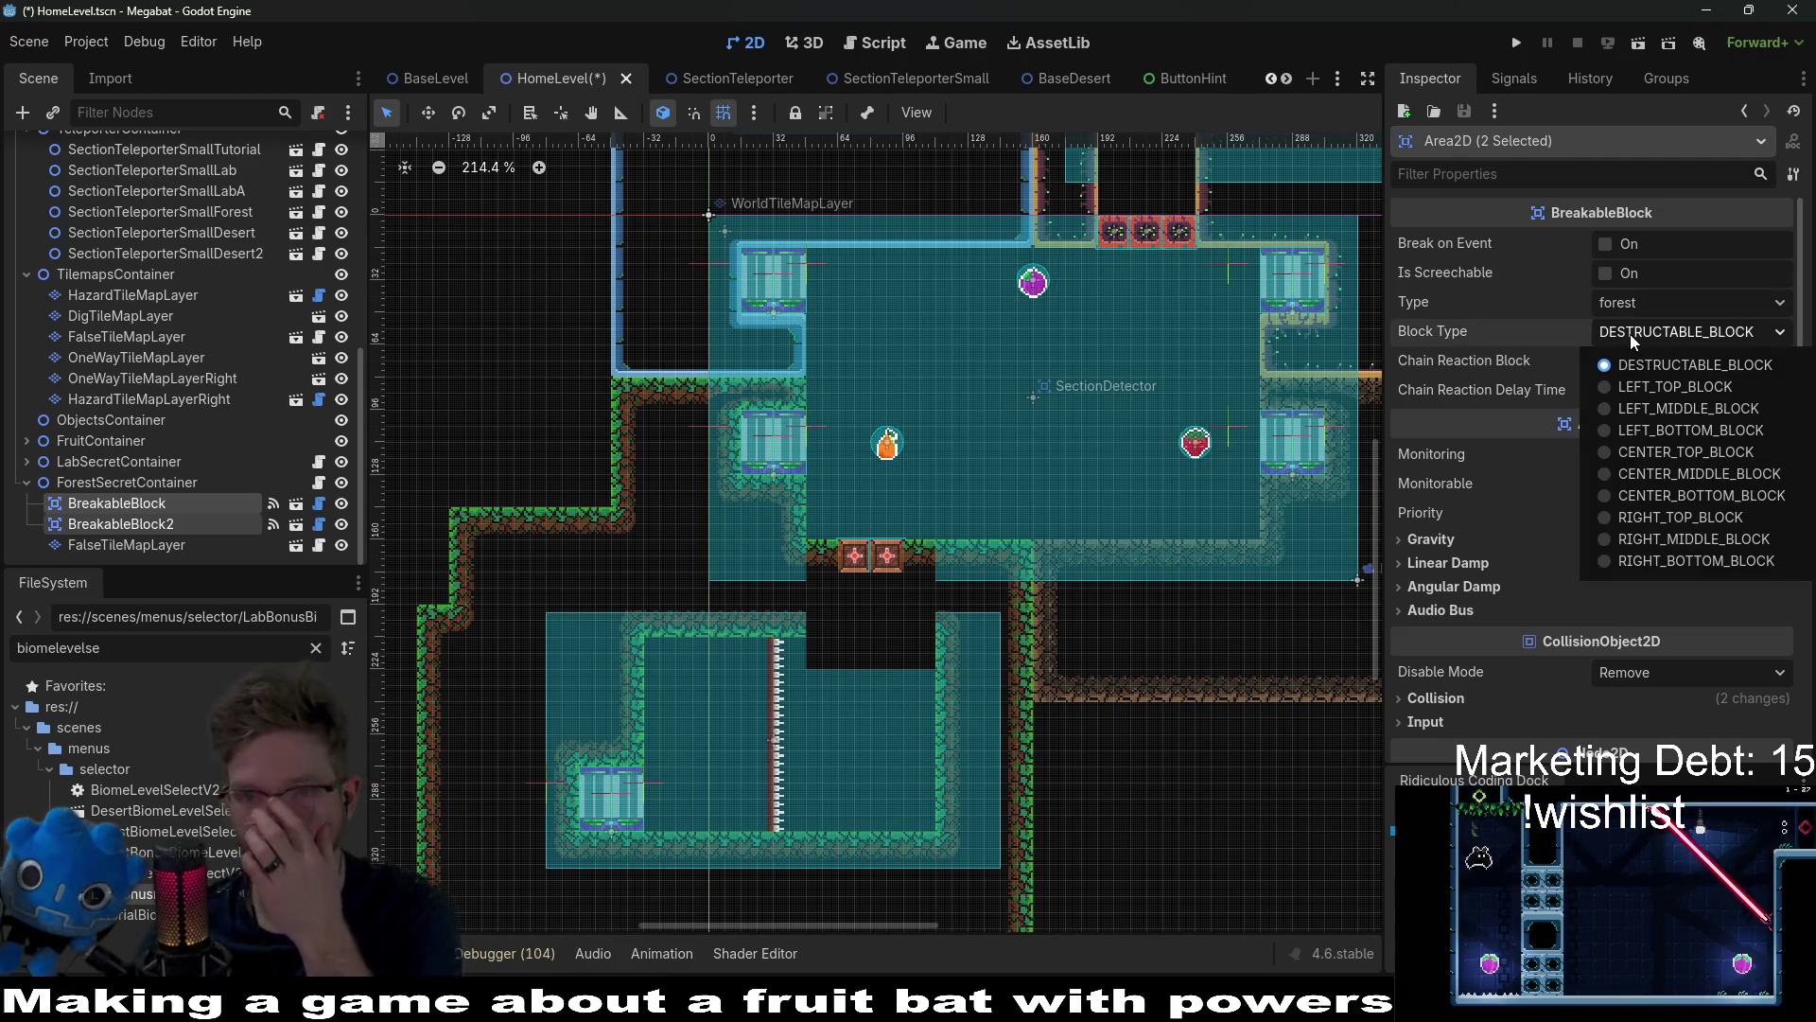
pyautogui.click(1685, 452)
pyautogui.scroll(4, 887, 558)
pyautogui.scroll(2, 888, 558)
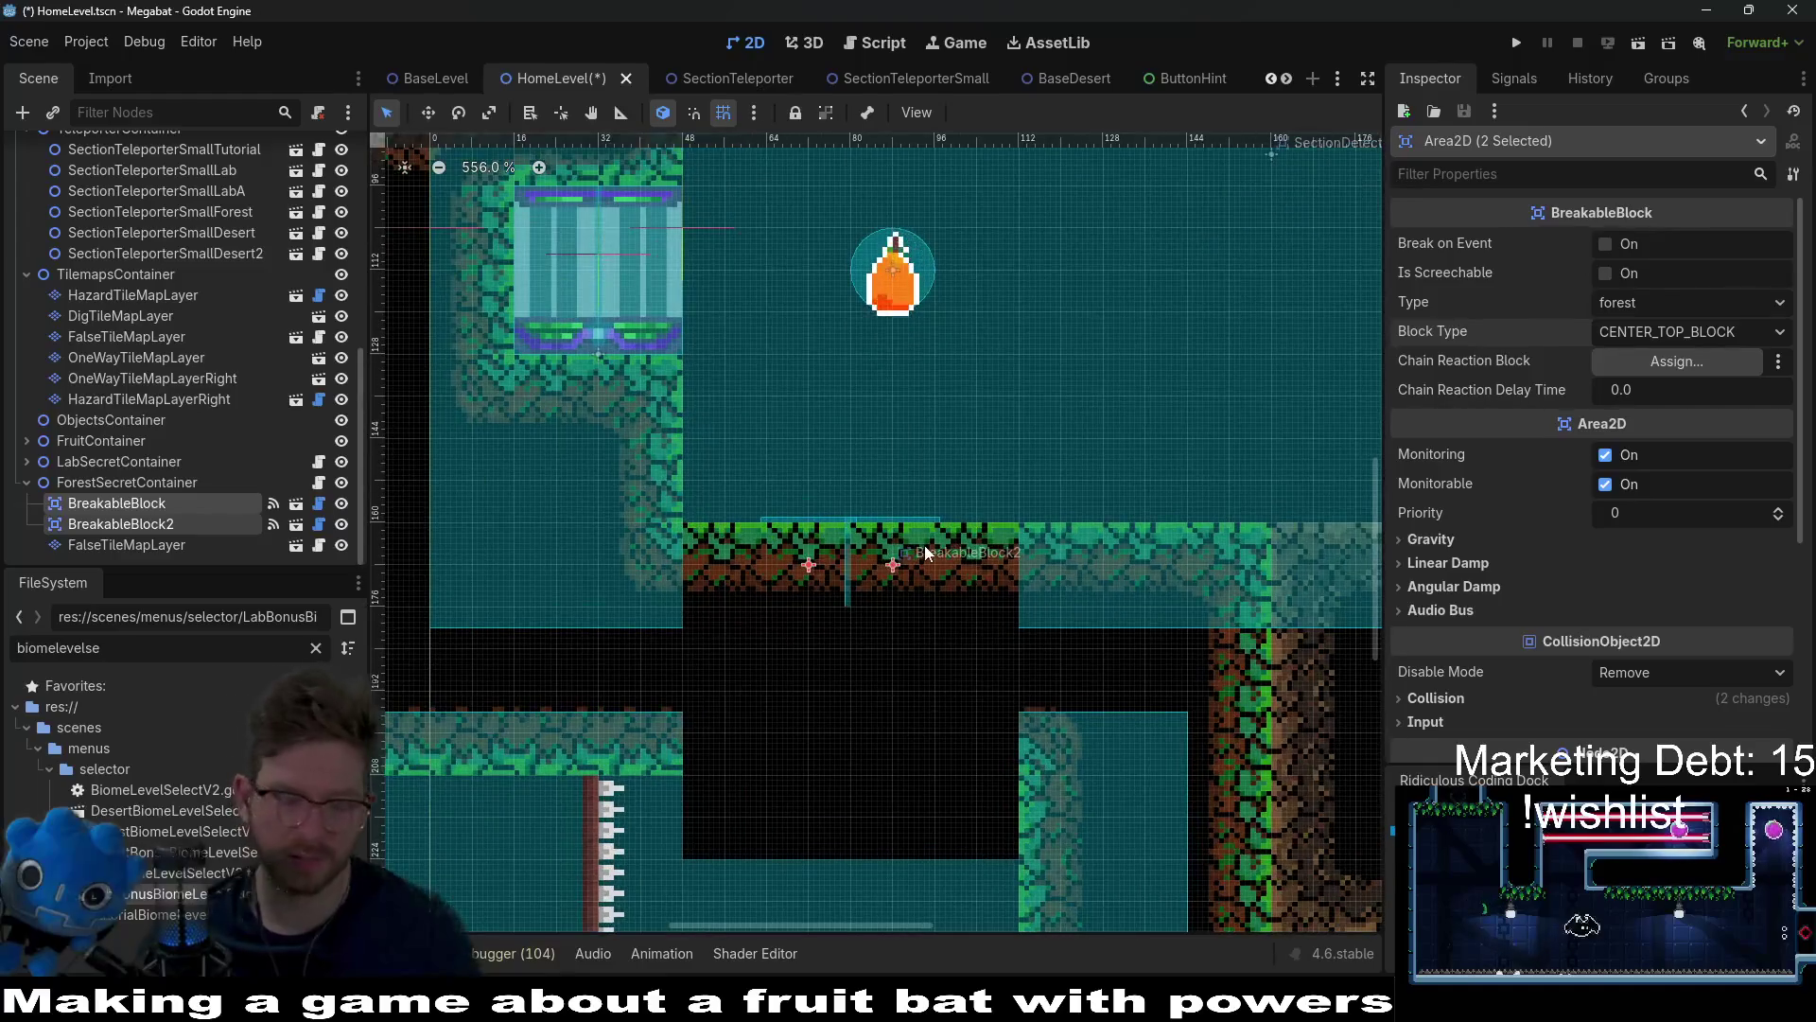
pyautogui.click(1608, 273)
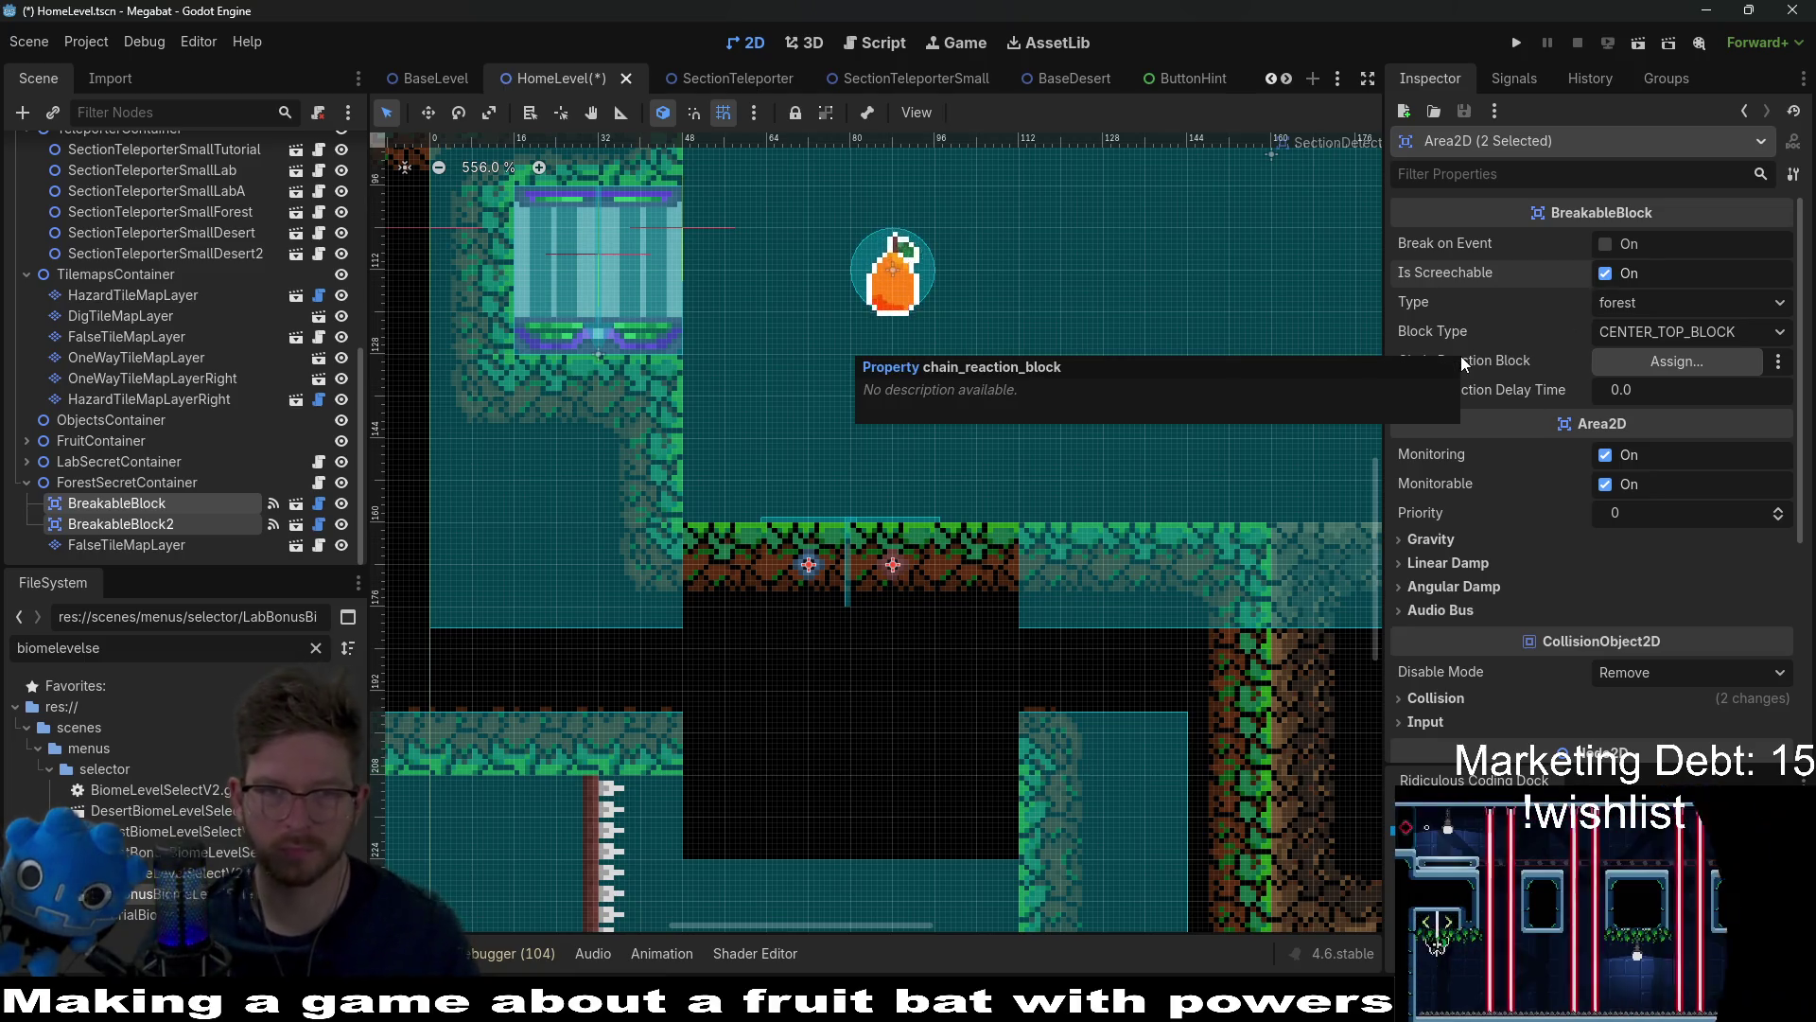
# Step: Save the HomeLevel scene
pyautogui.hotkey('ctrl', 's')
pyautogui.scroll(-3, 1142, 420)
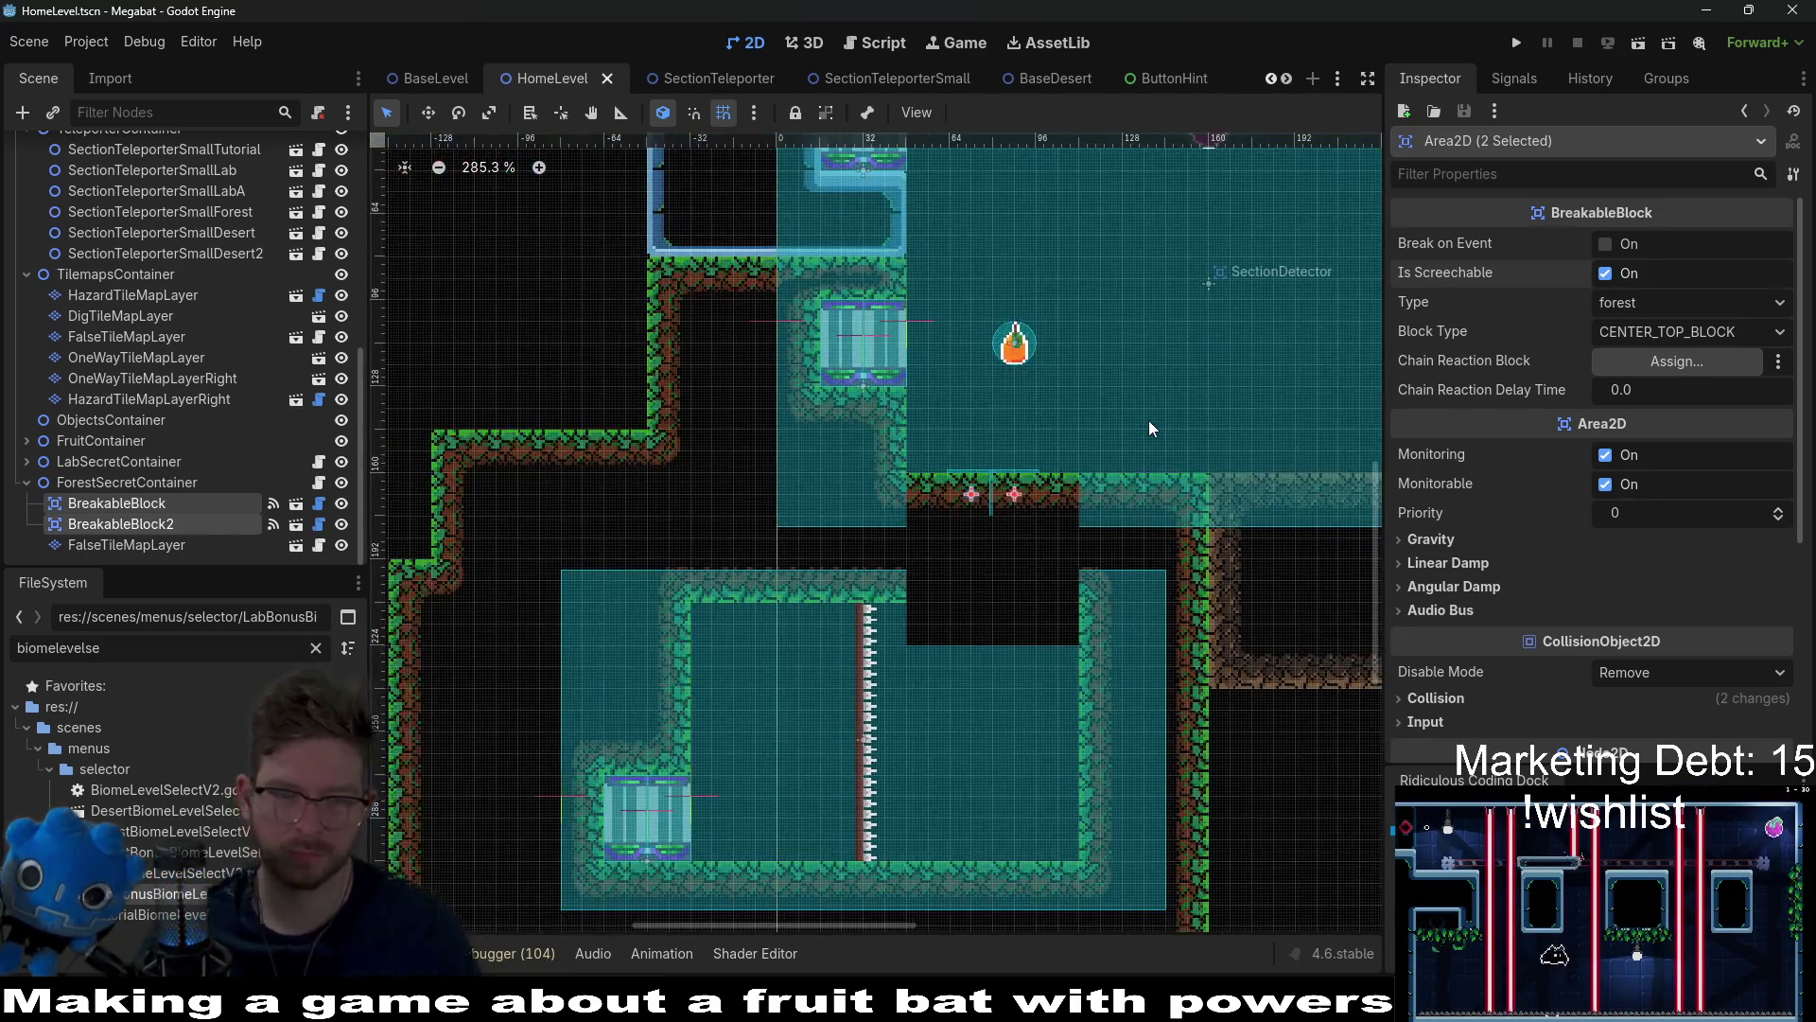
pyautogui.scroll(-5, 1116, 376)
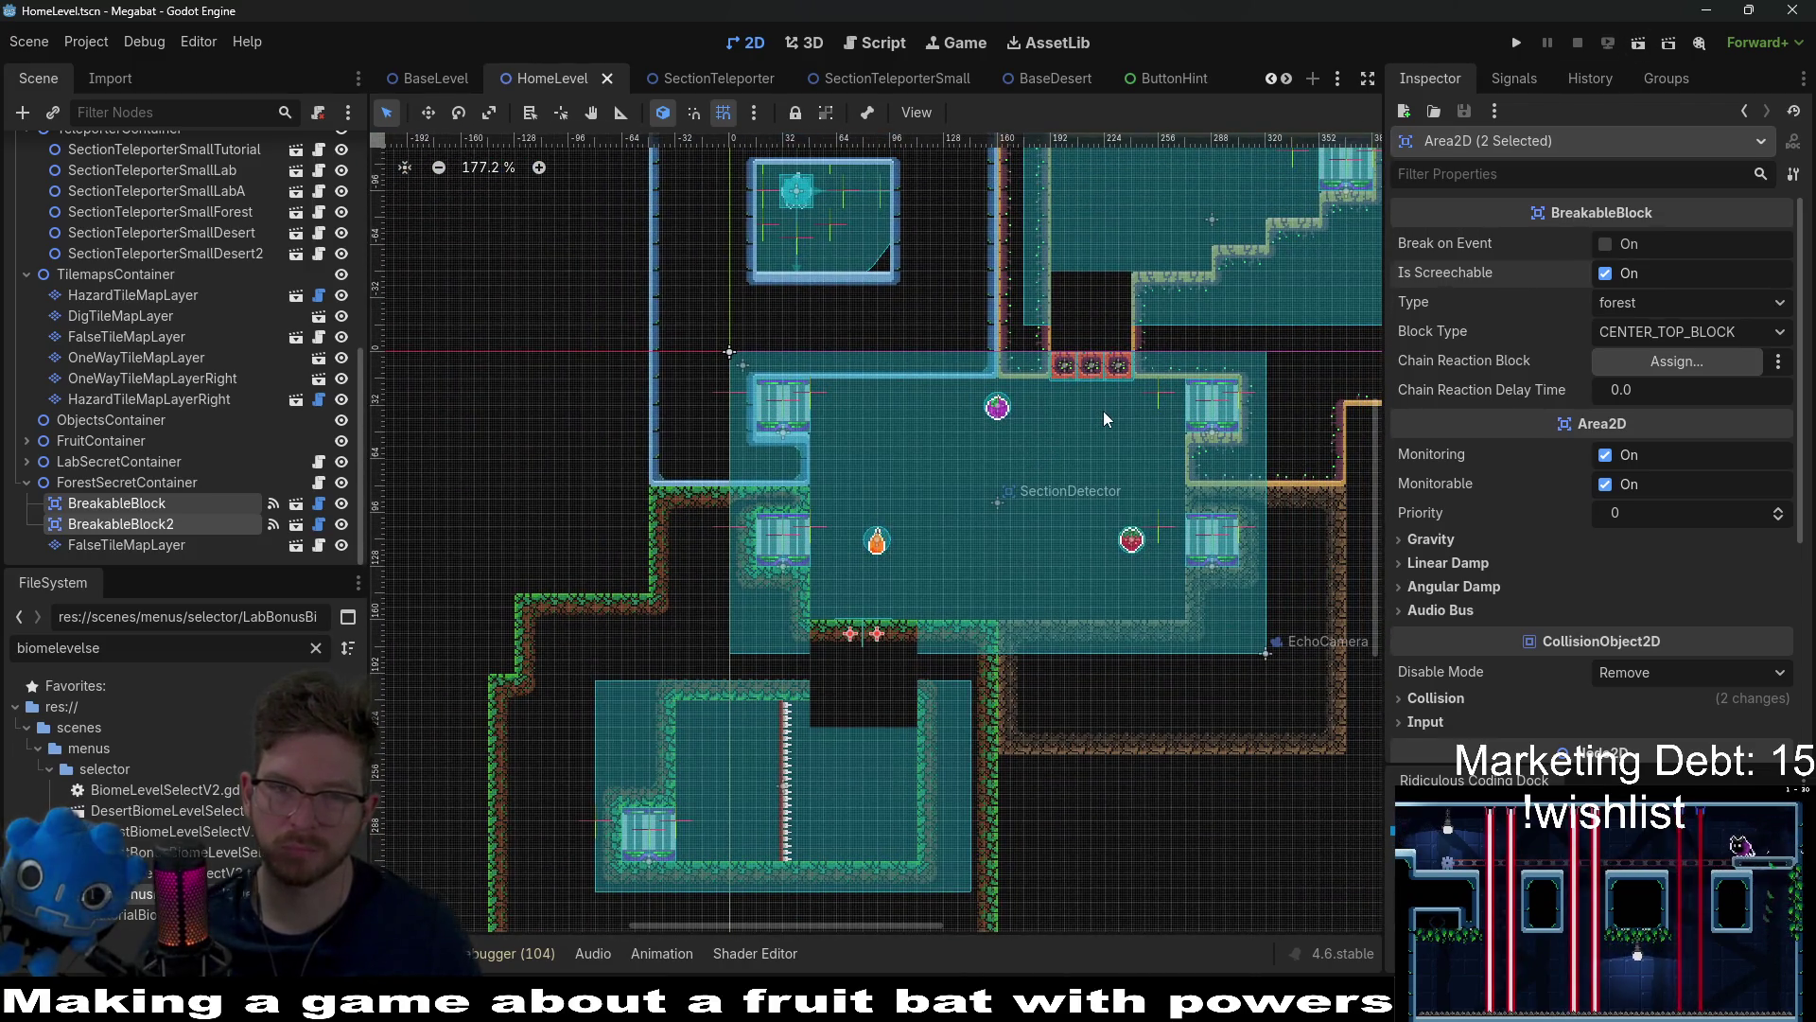
pyautogui.scroll(-2, 1103, 410)
pyautogui.hscroll(-2, 1103, 410)
pyautogui.scroll(-1, 1131, 399)
pyautogui.hscroll(-3, 1131, 399)
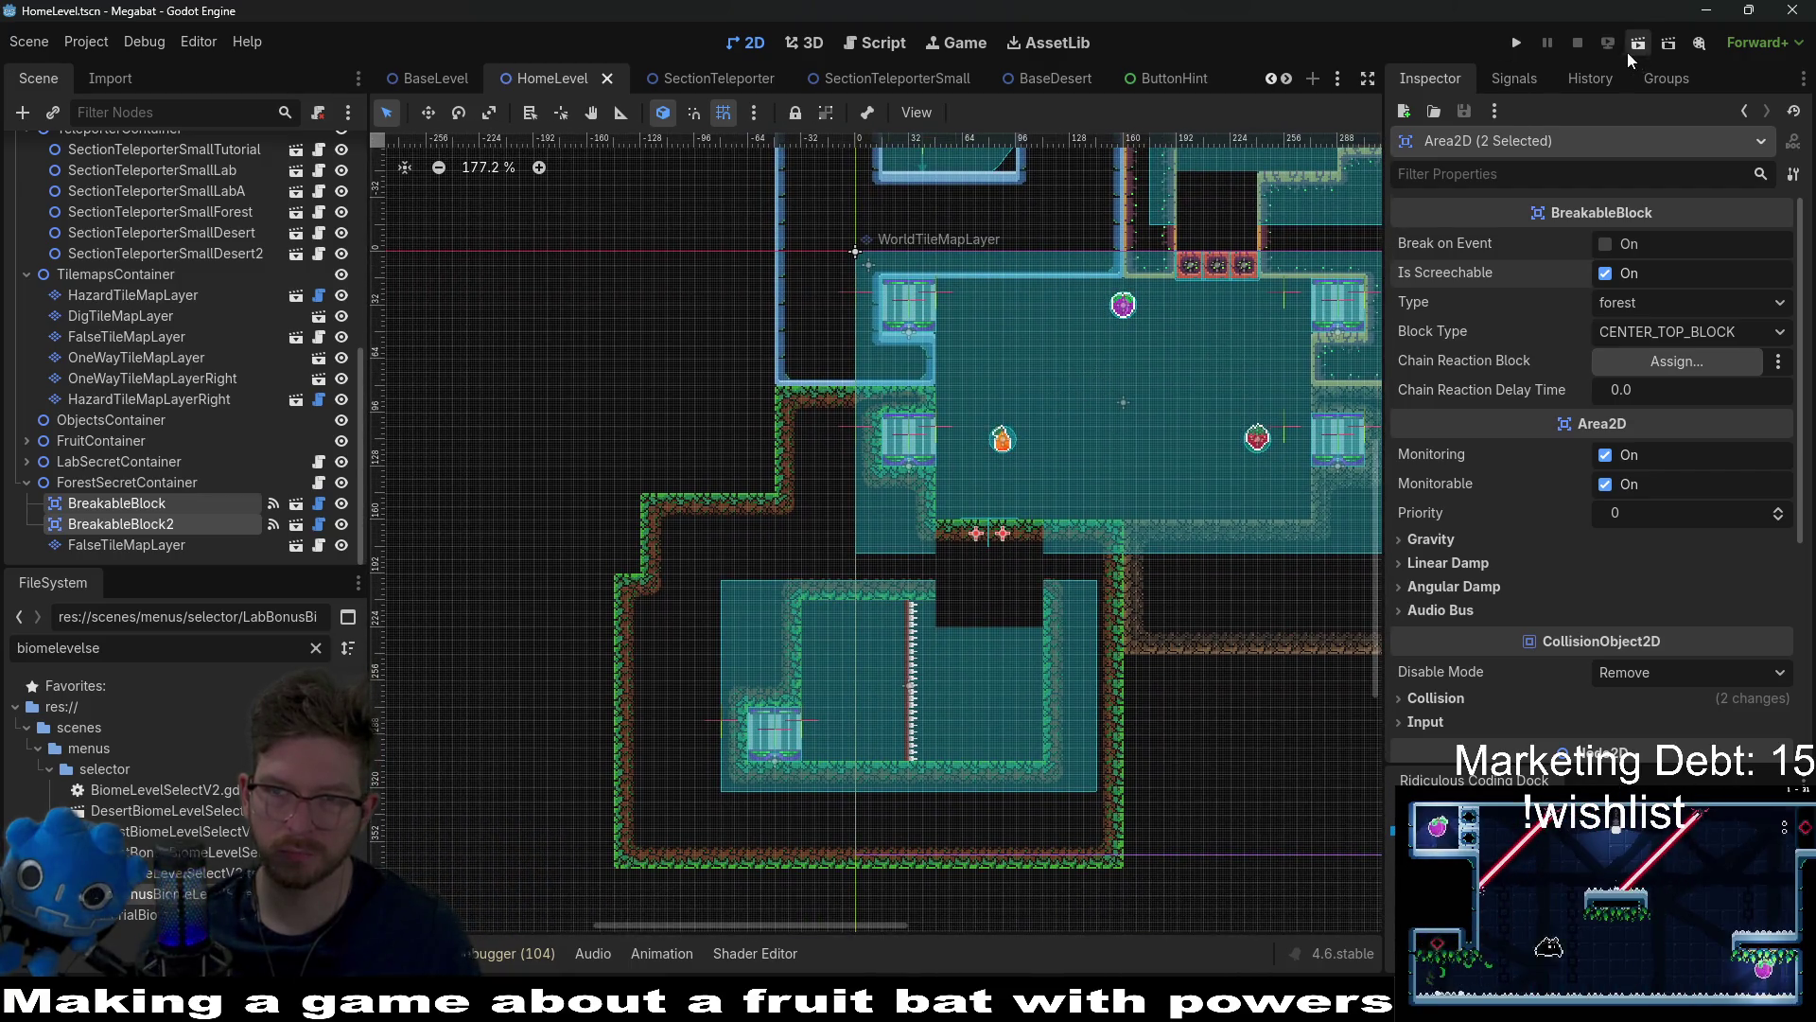
# Step: Run the game and load the Forest profile
pyautogui.click(1518, 42)
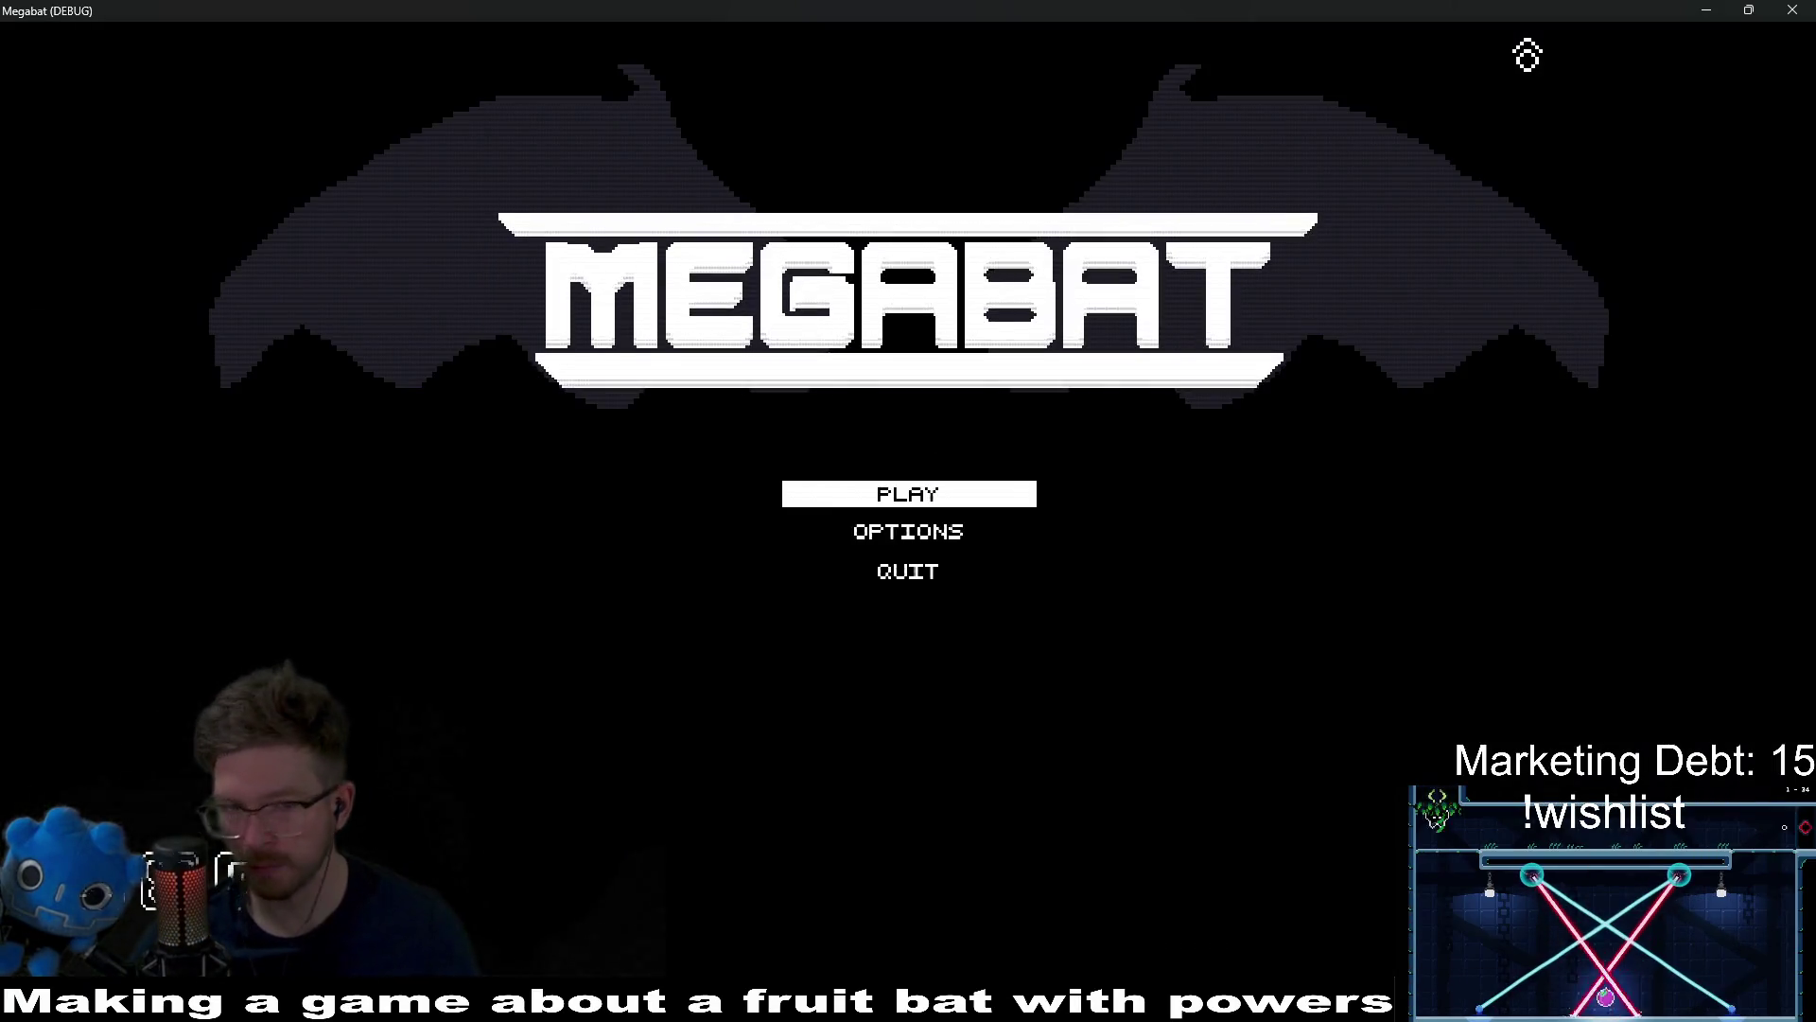
pyautogui.press('Return')
pyautogui.press('Down')
pyautogui.press('Up')
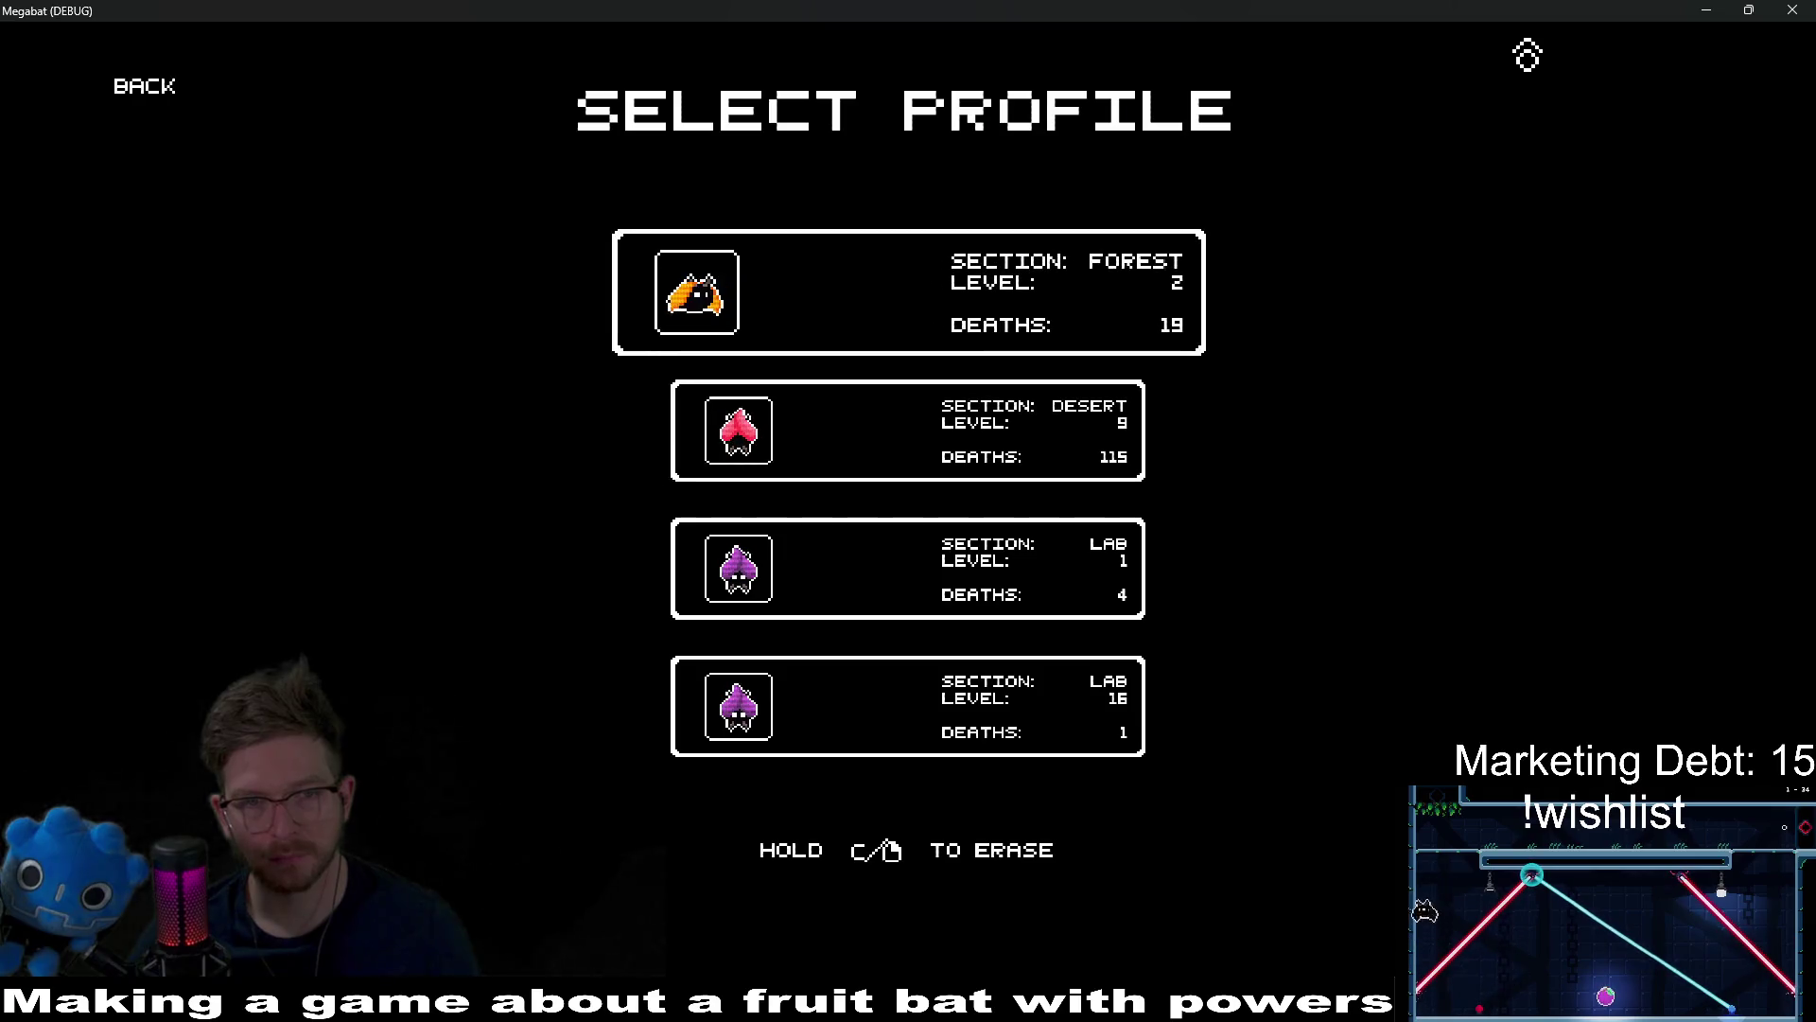
pyautogui.press('Return')
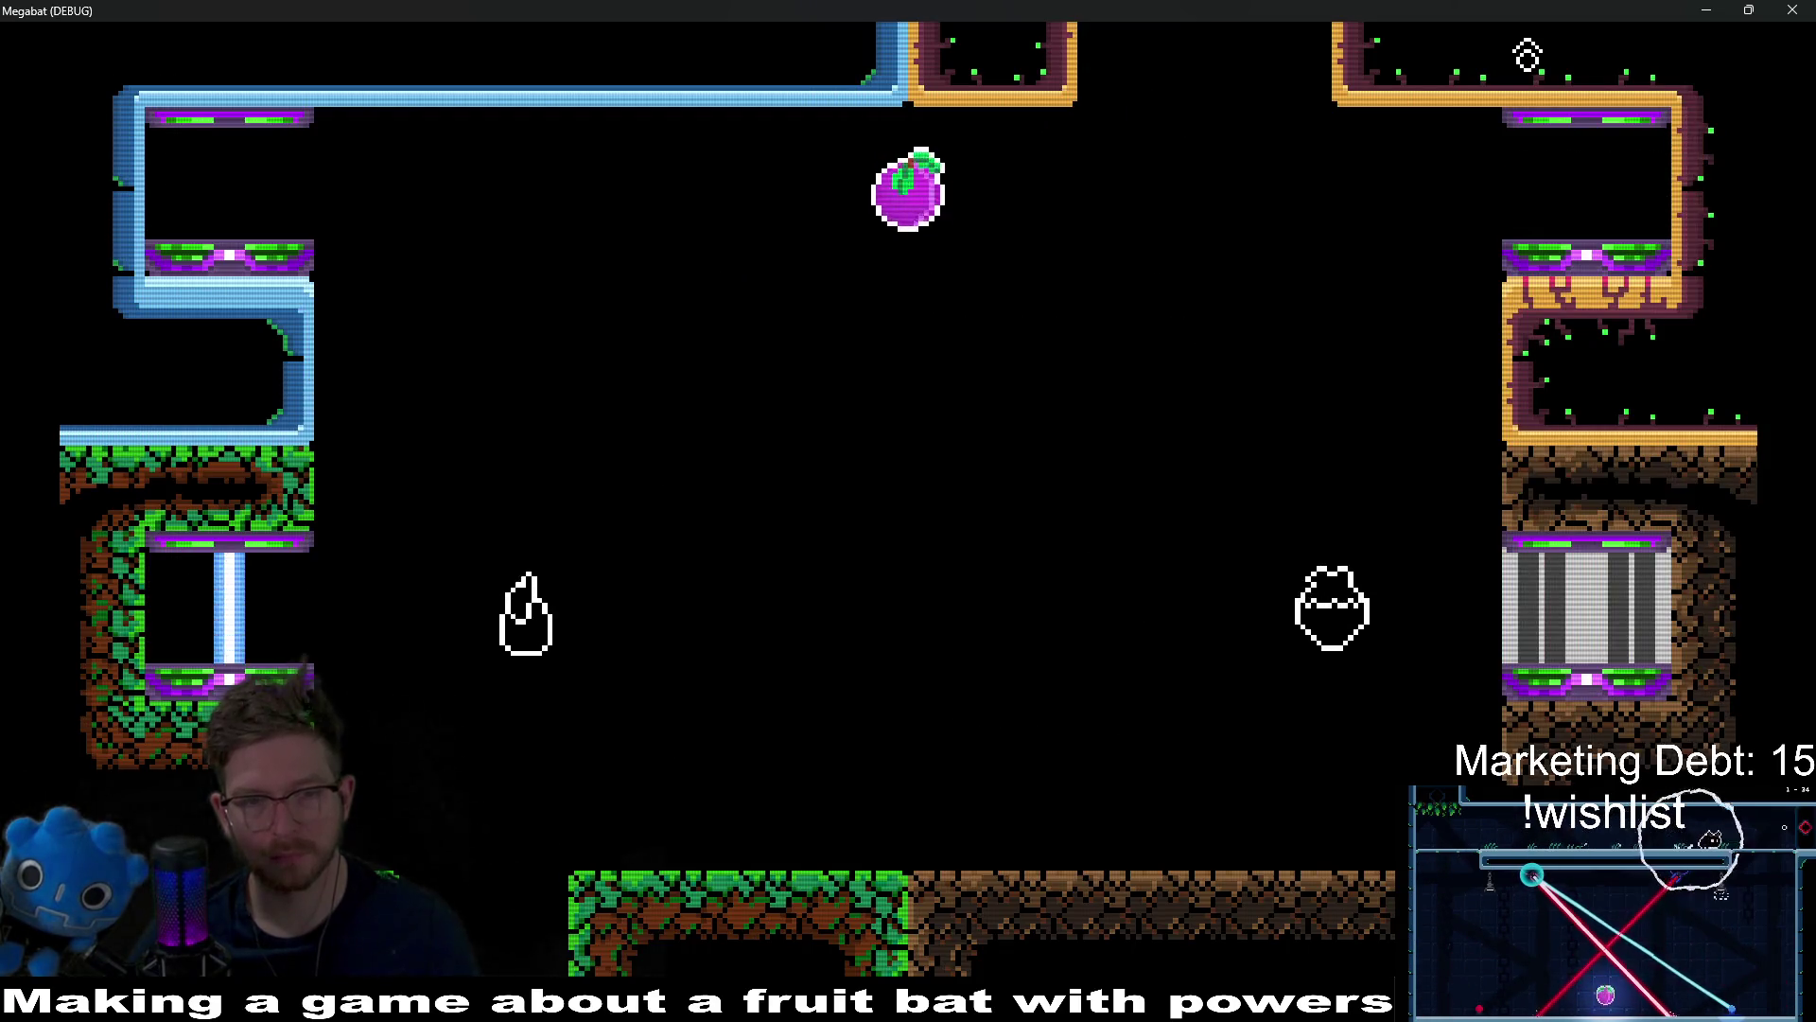
# Step: Fly the bat down through the floor gap onto the grass, then close the game
pyautogui.press('Right')
pyautogui.press('space')
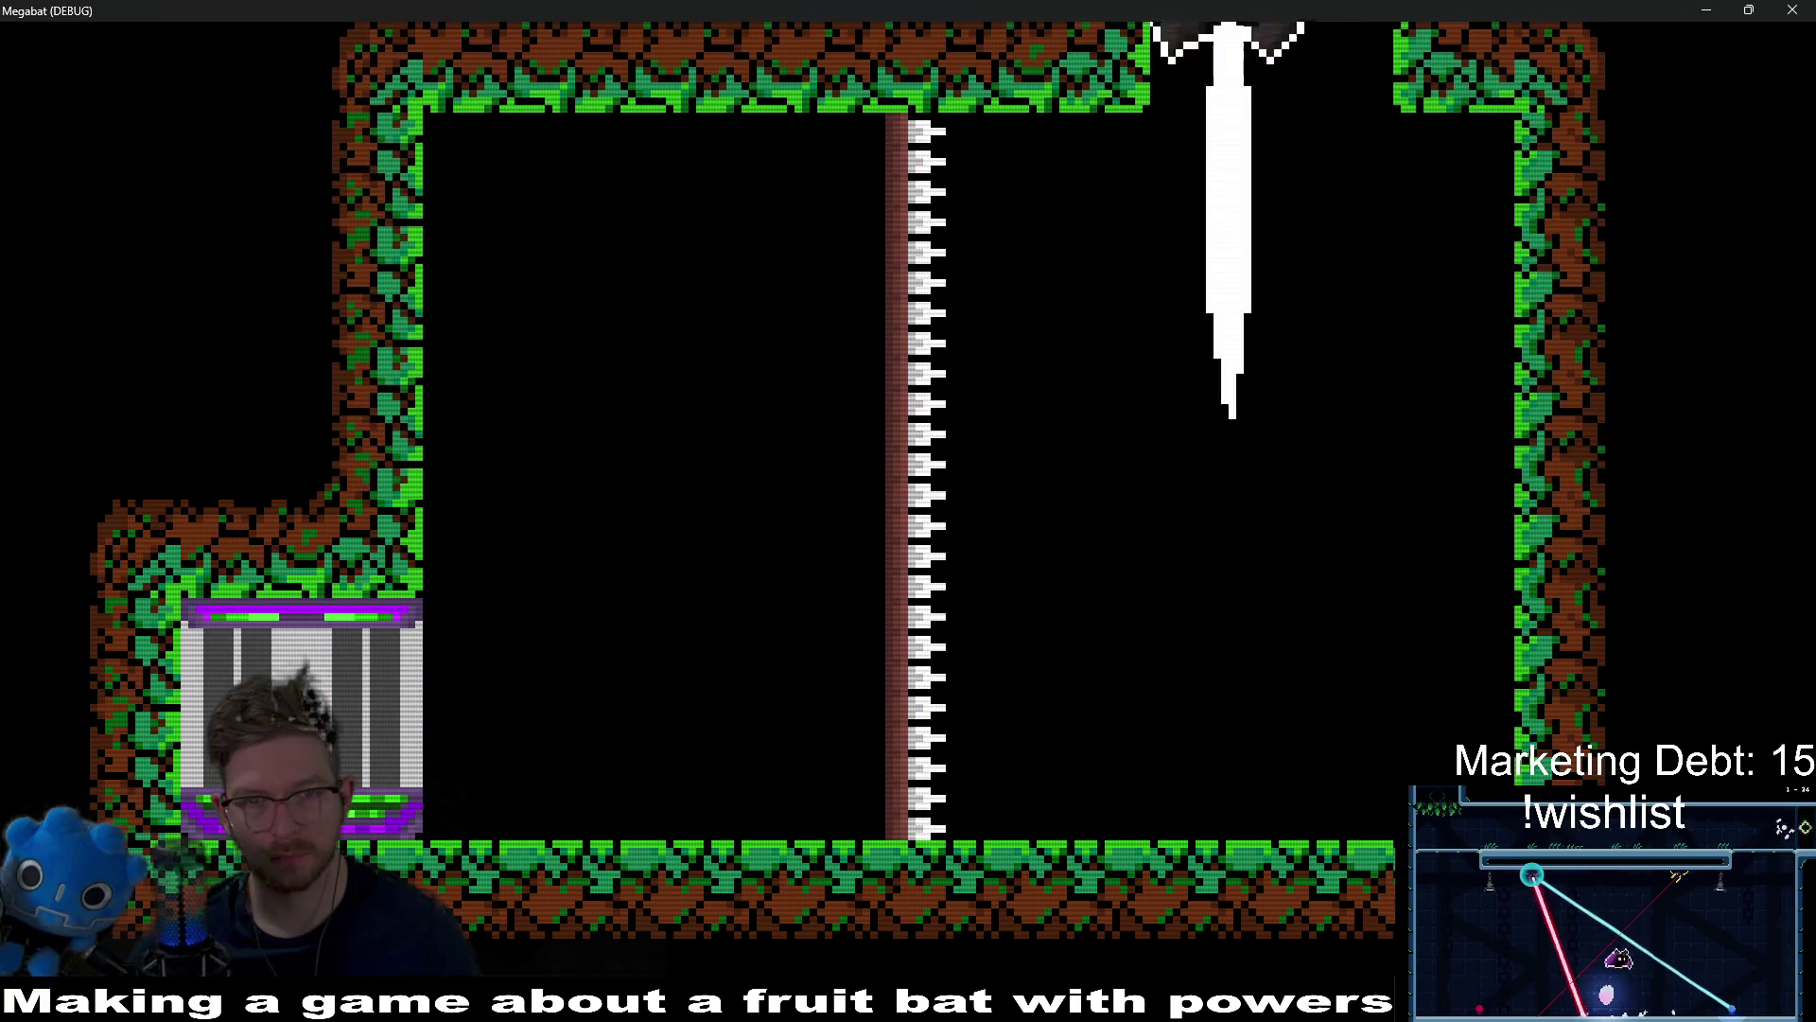
pyautogui.press('Right')
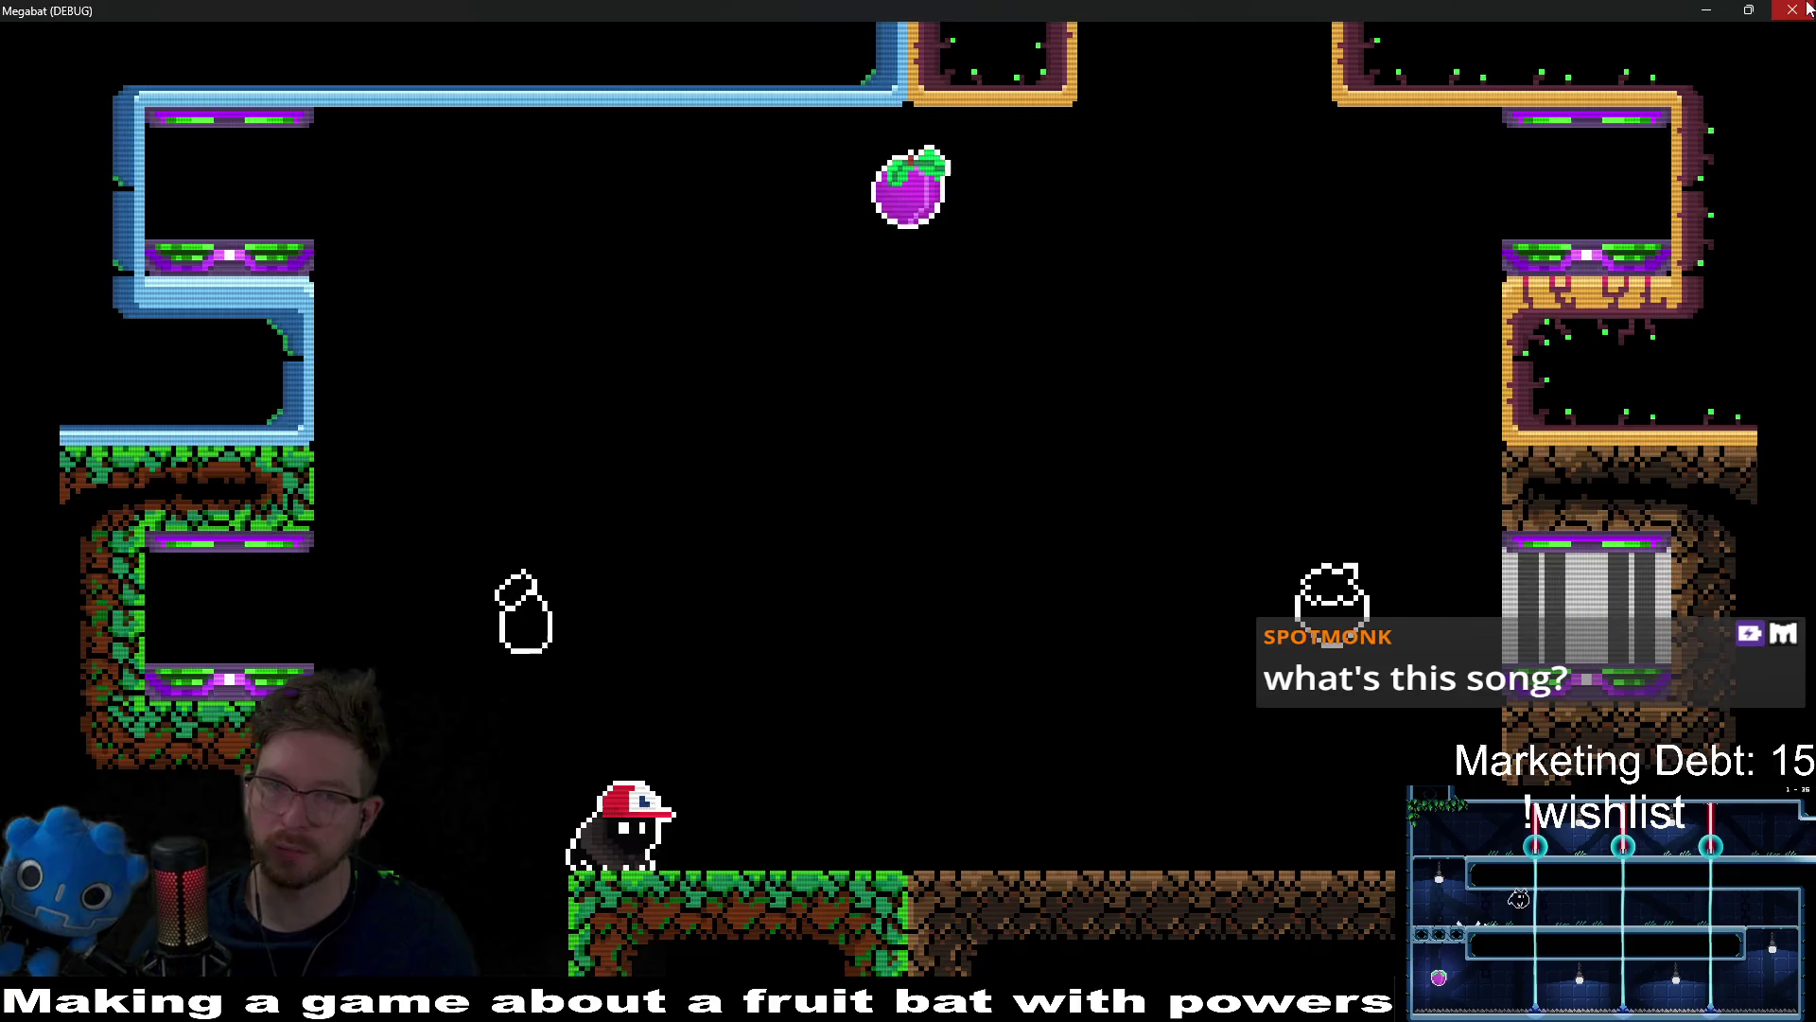
pyautogui.press('F8')
pyautogui.click(119, 482)
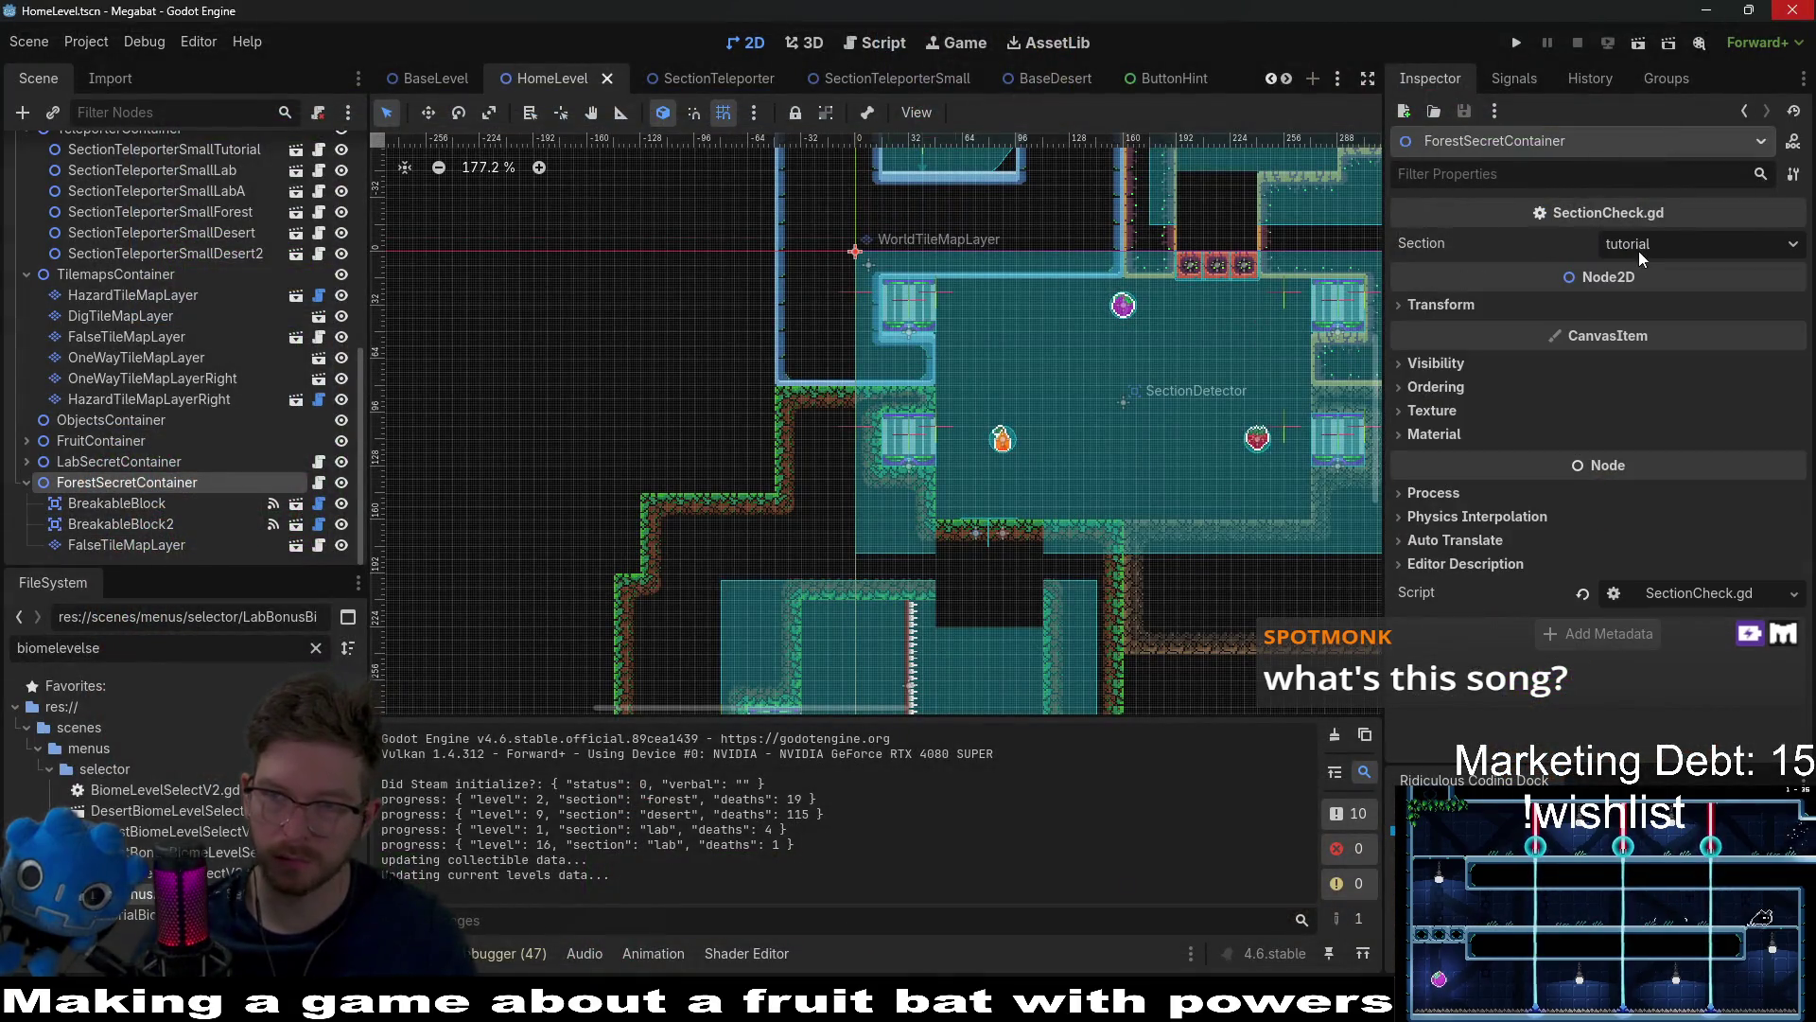
# Step: Set ForestSecretContainer's Section to forest_a, save the scene, and relaunch the game
pyautogui.click(1639, 251)
pyautogui.click(1679, 315)
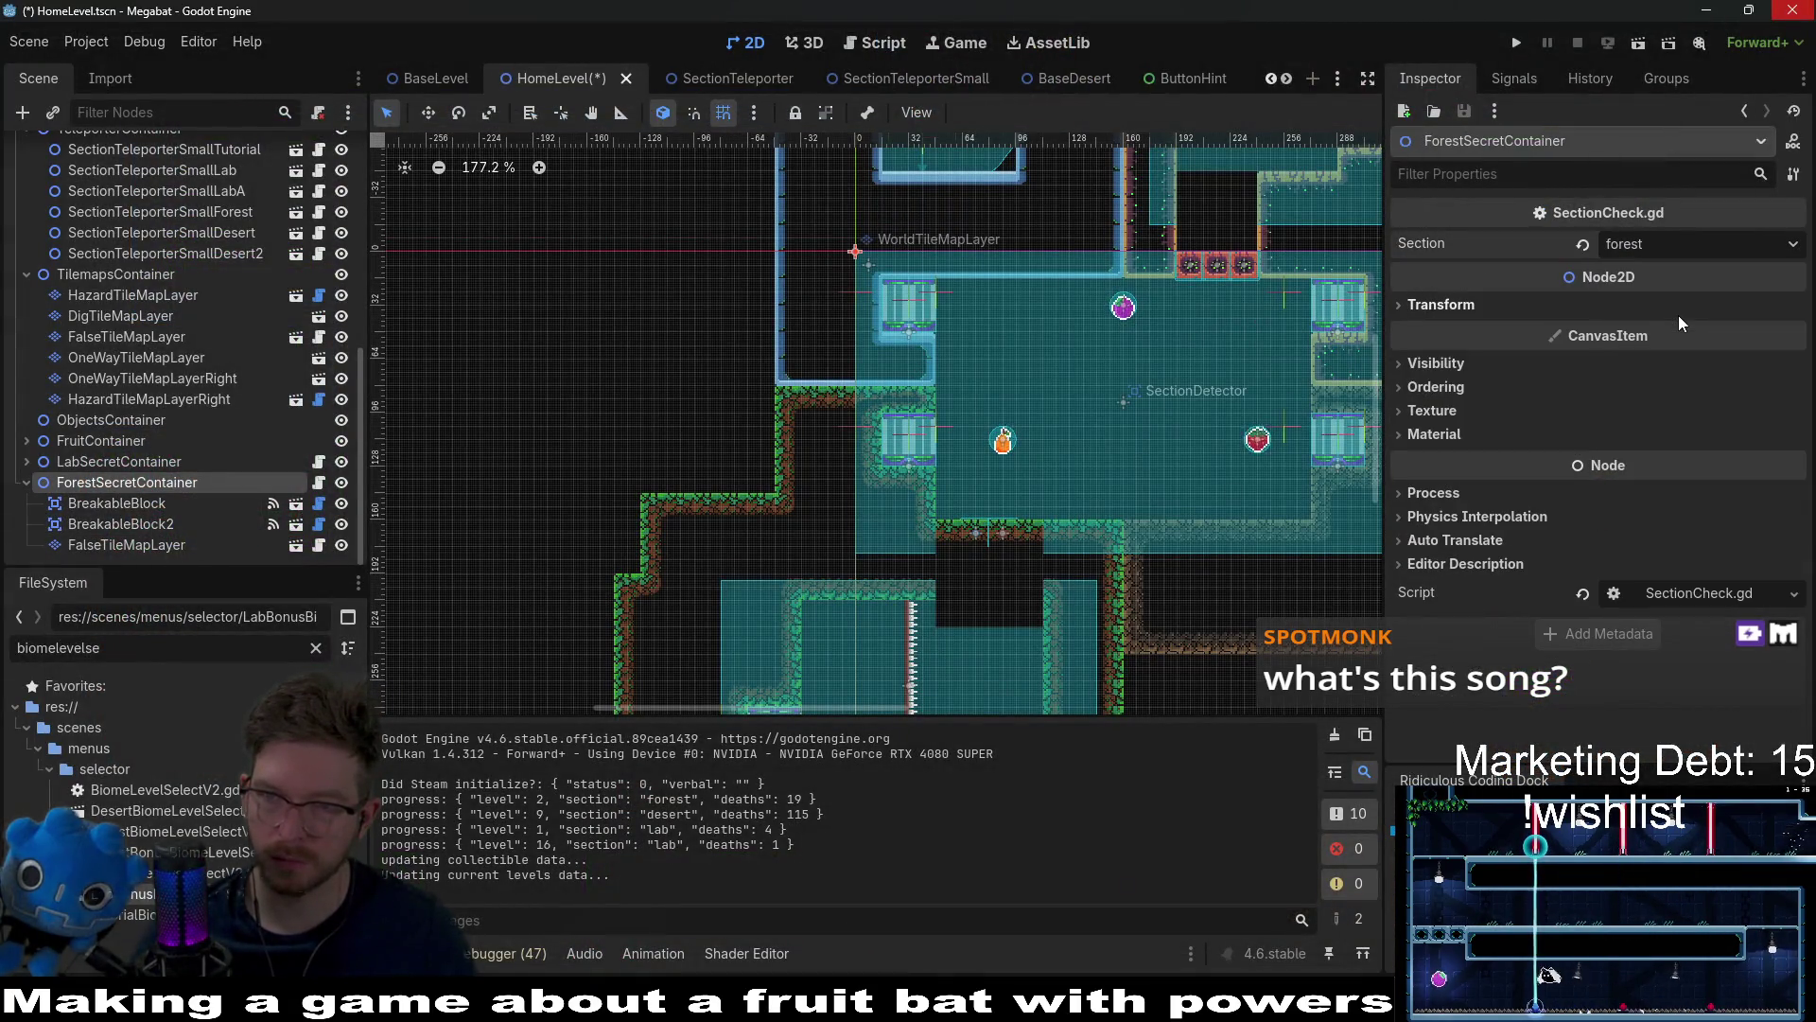
pyautogui.click(1649, 237)
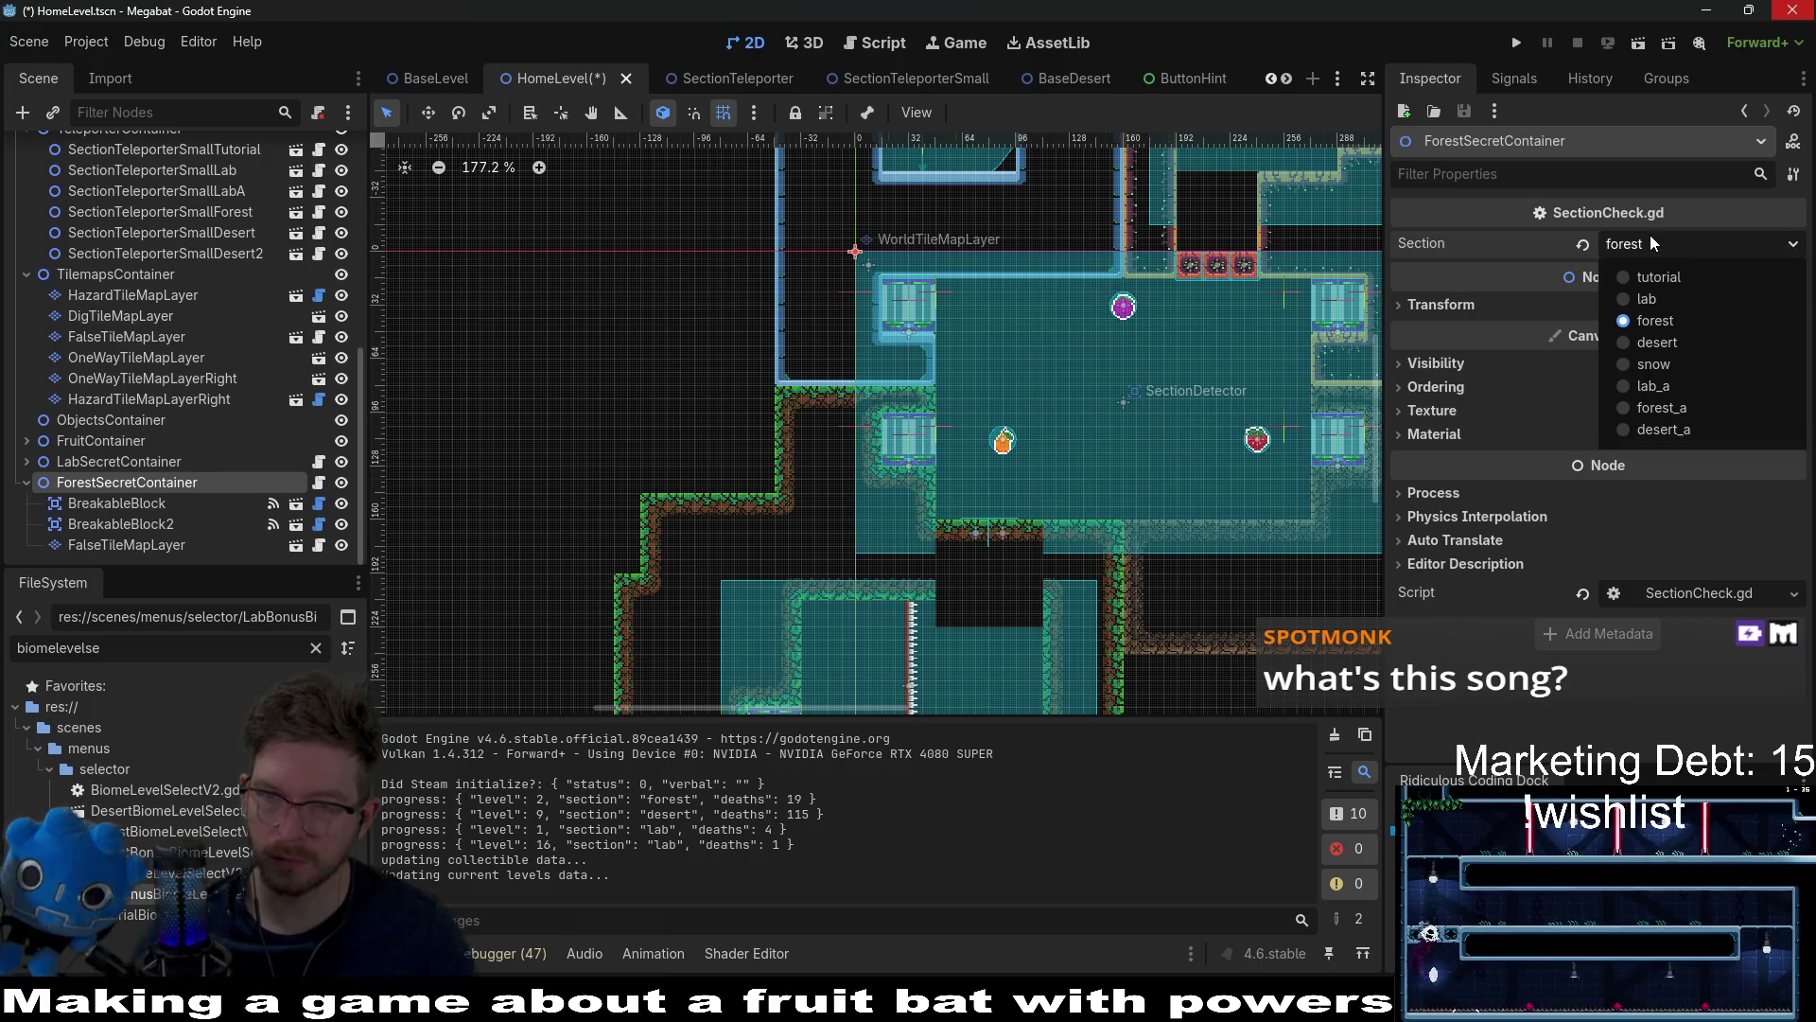
pyautogui.click(1690, 406)
pyautogui.hotkey('ctrl', 's')
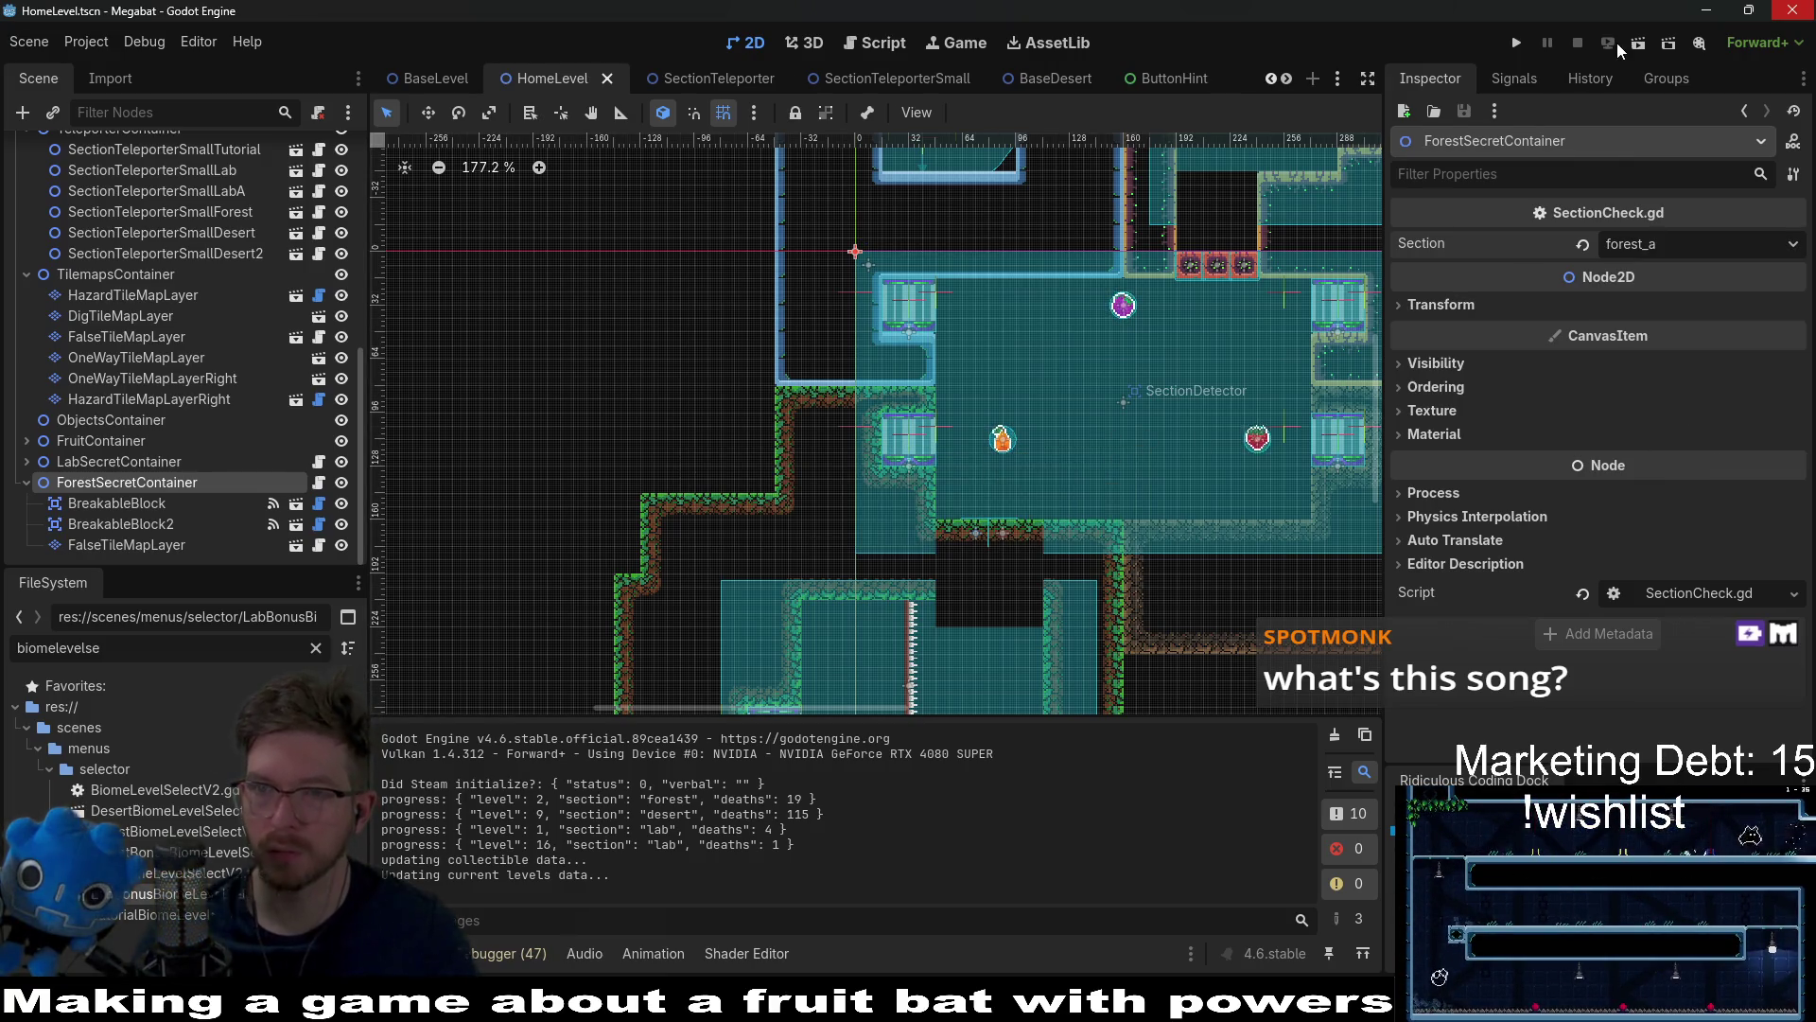
pyautogui.click(1510, 43)
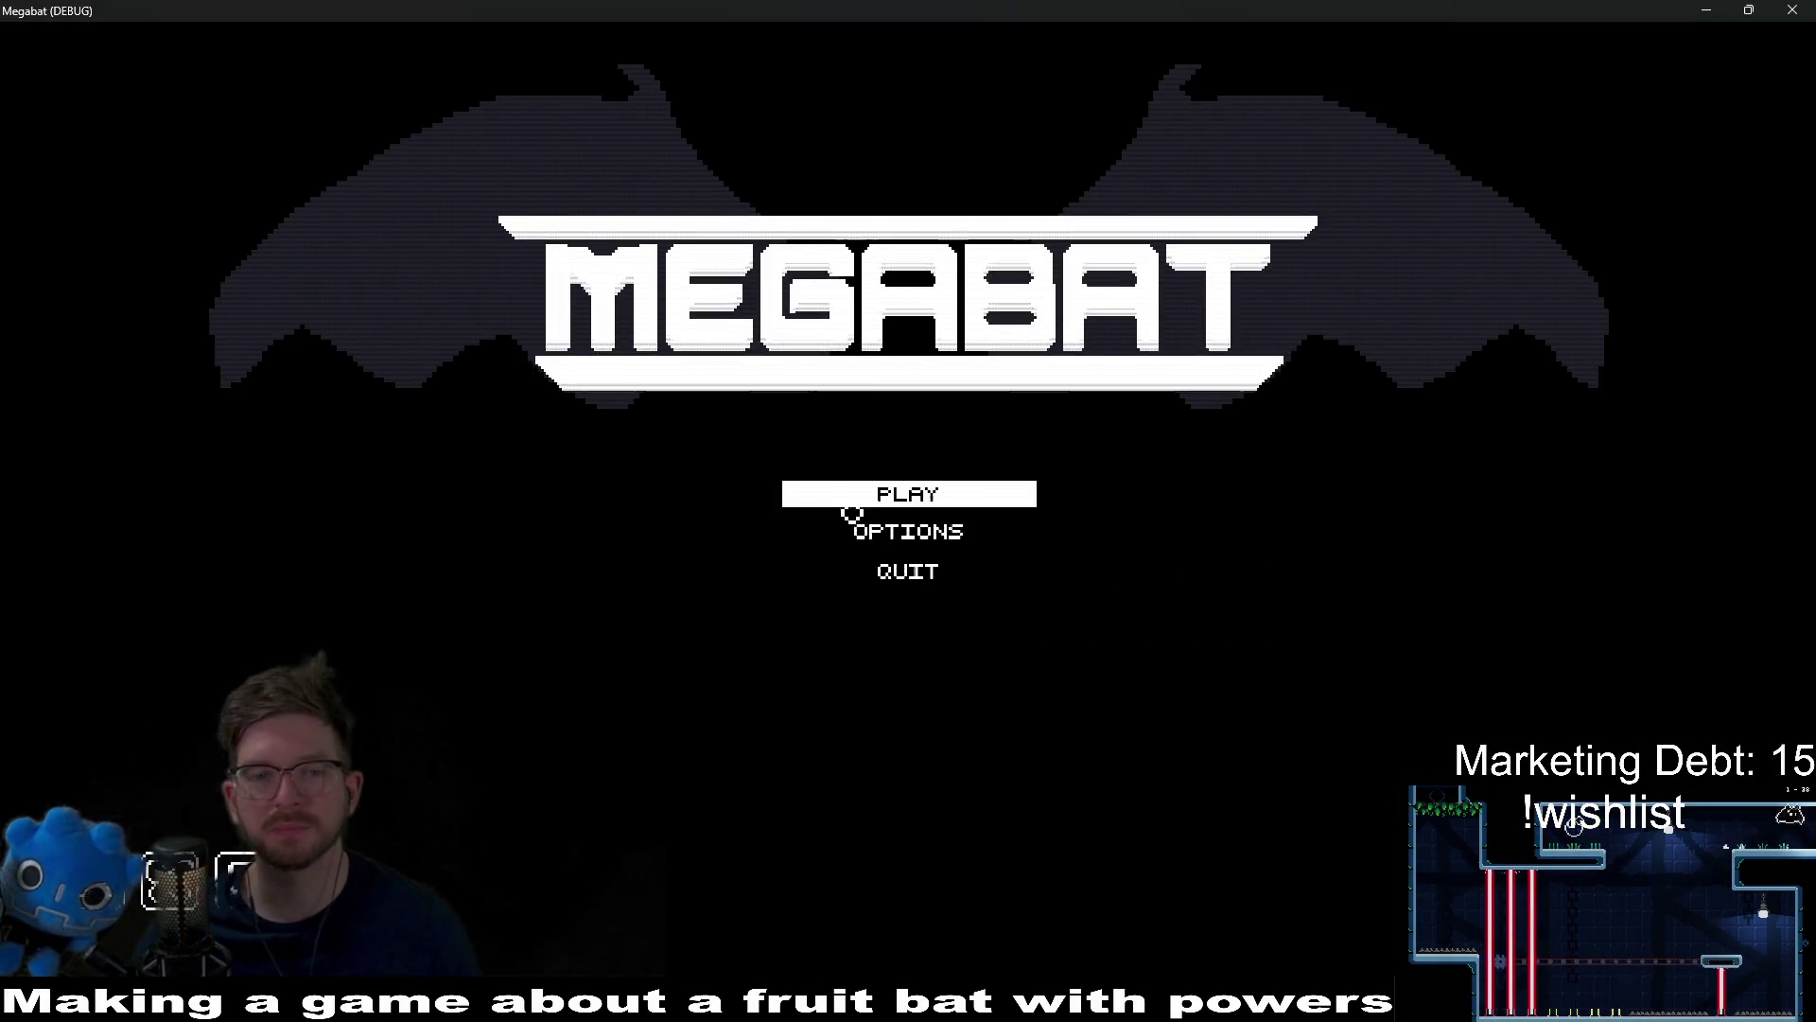
# Step: Load the Forest profile and guide the bat down, up into the next room and into the left alcove
pyautogui.click(871, 500)
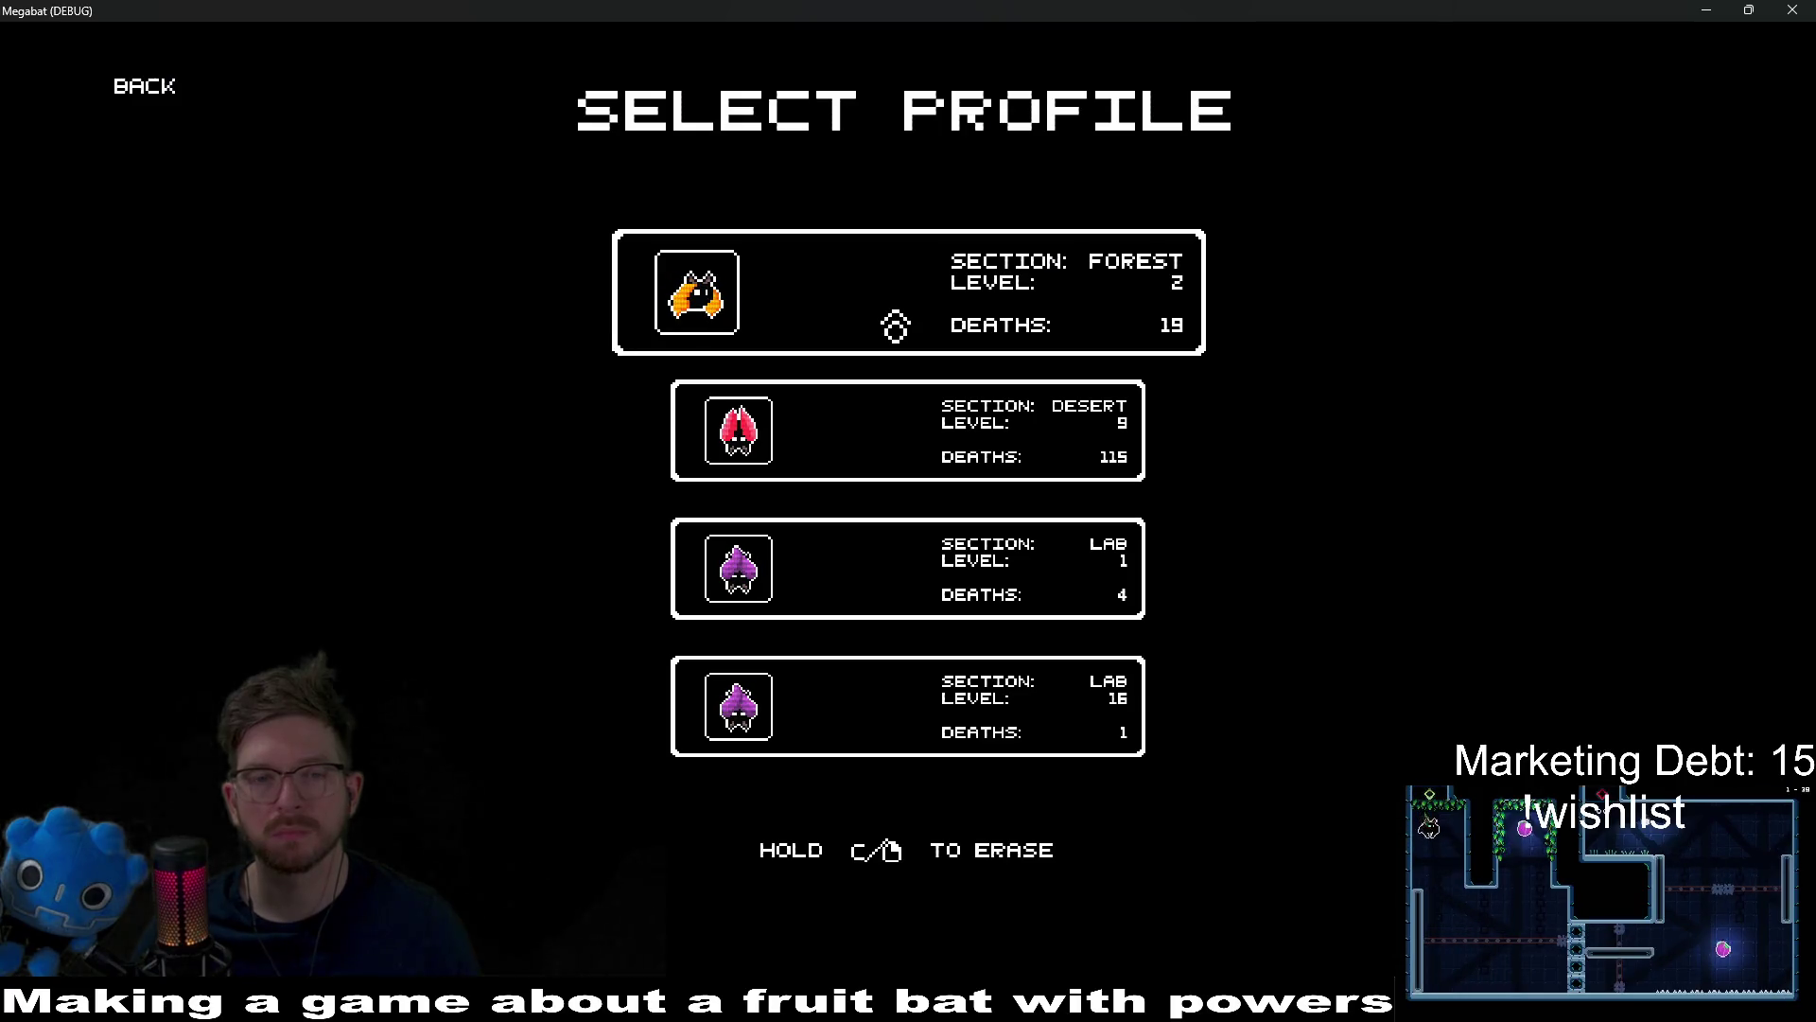
pyautogui.click(895, 325)
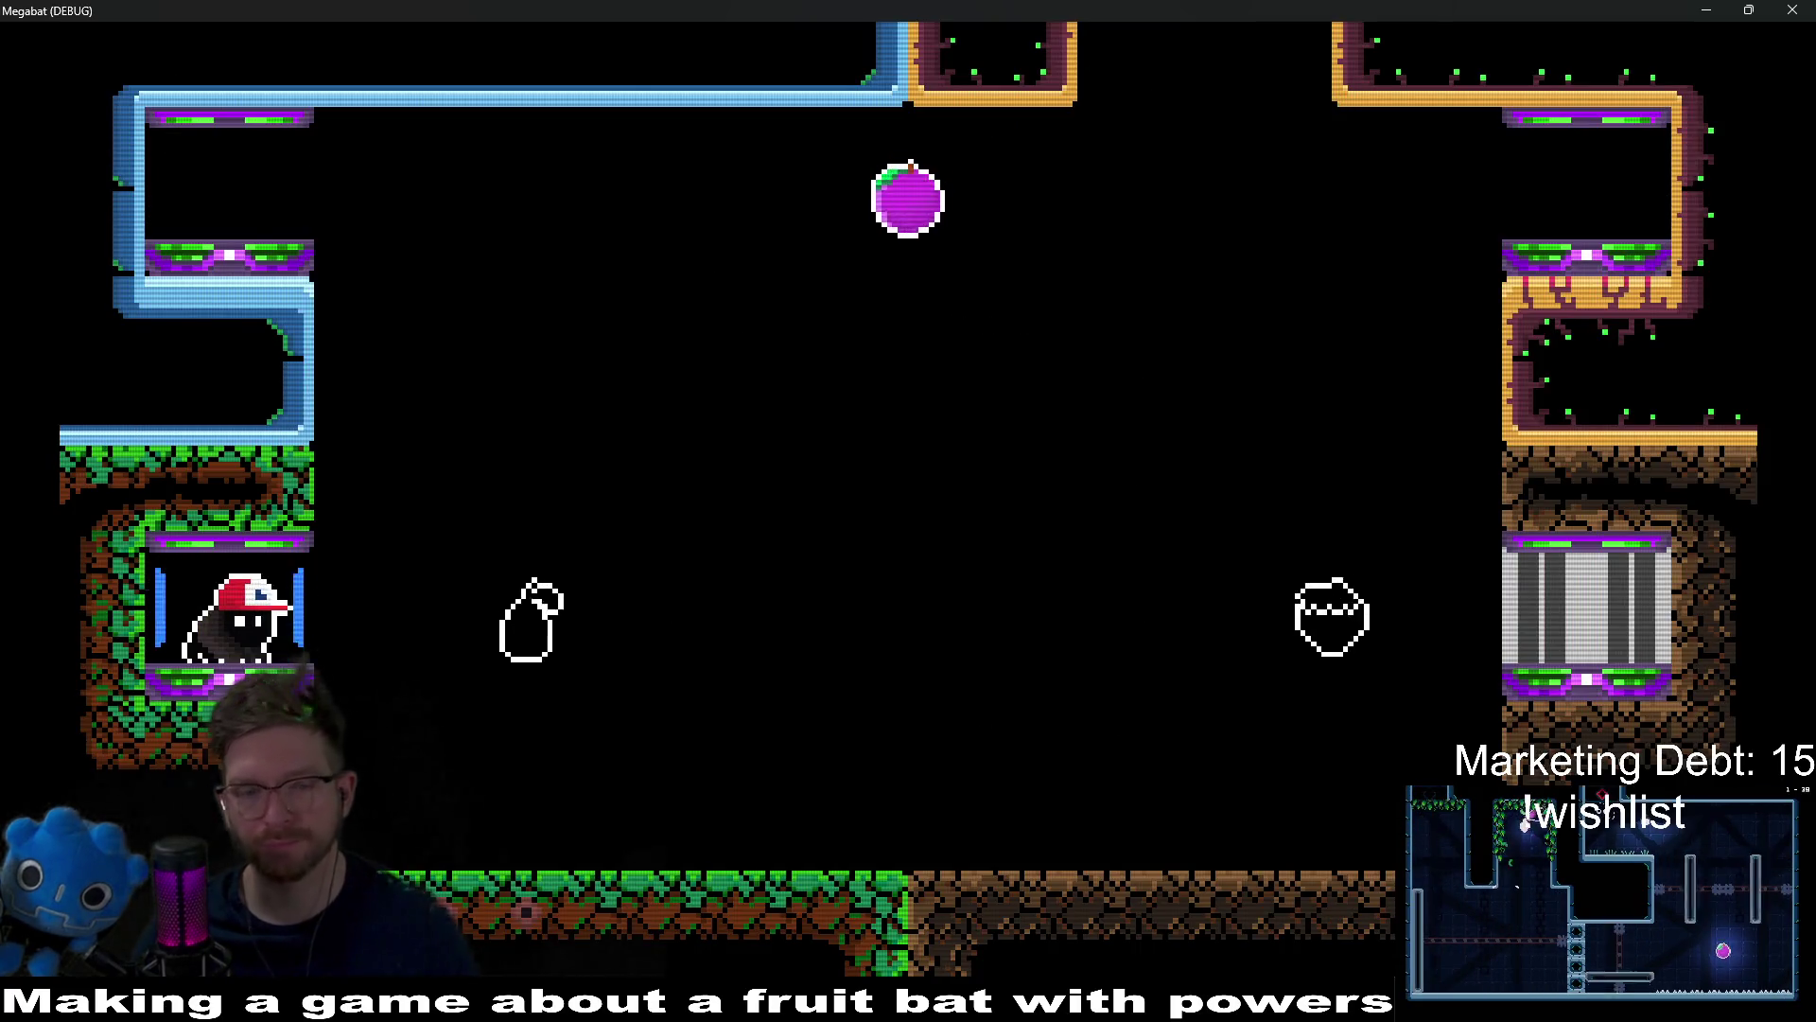
pyautogui.press('d')
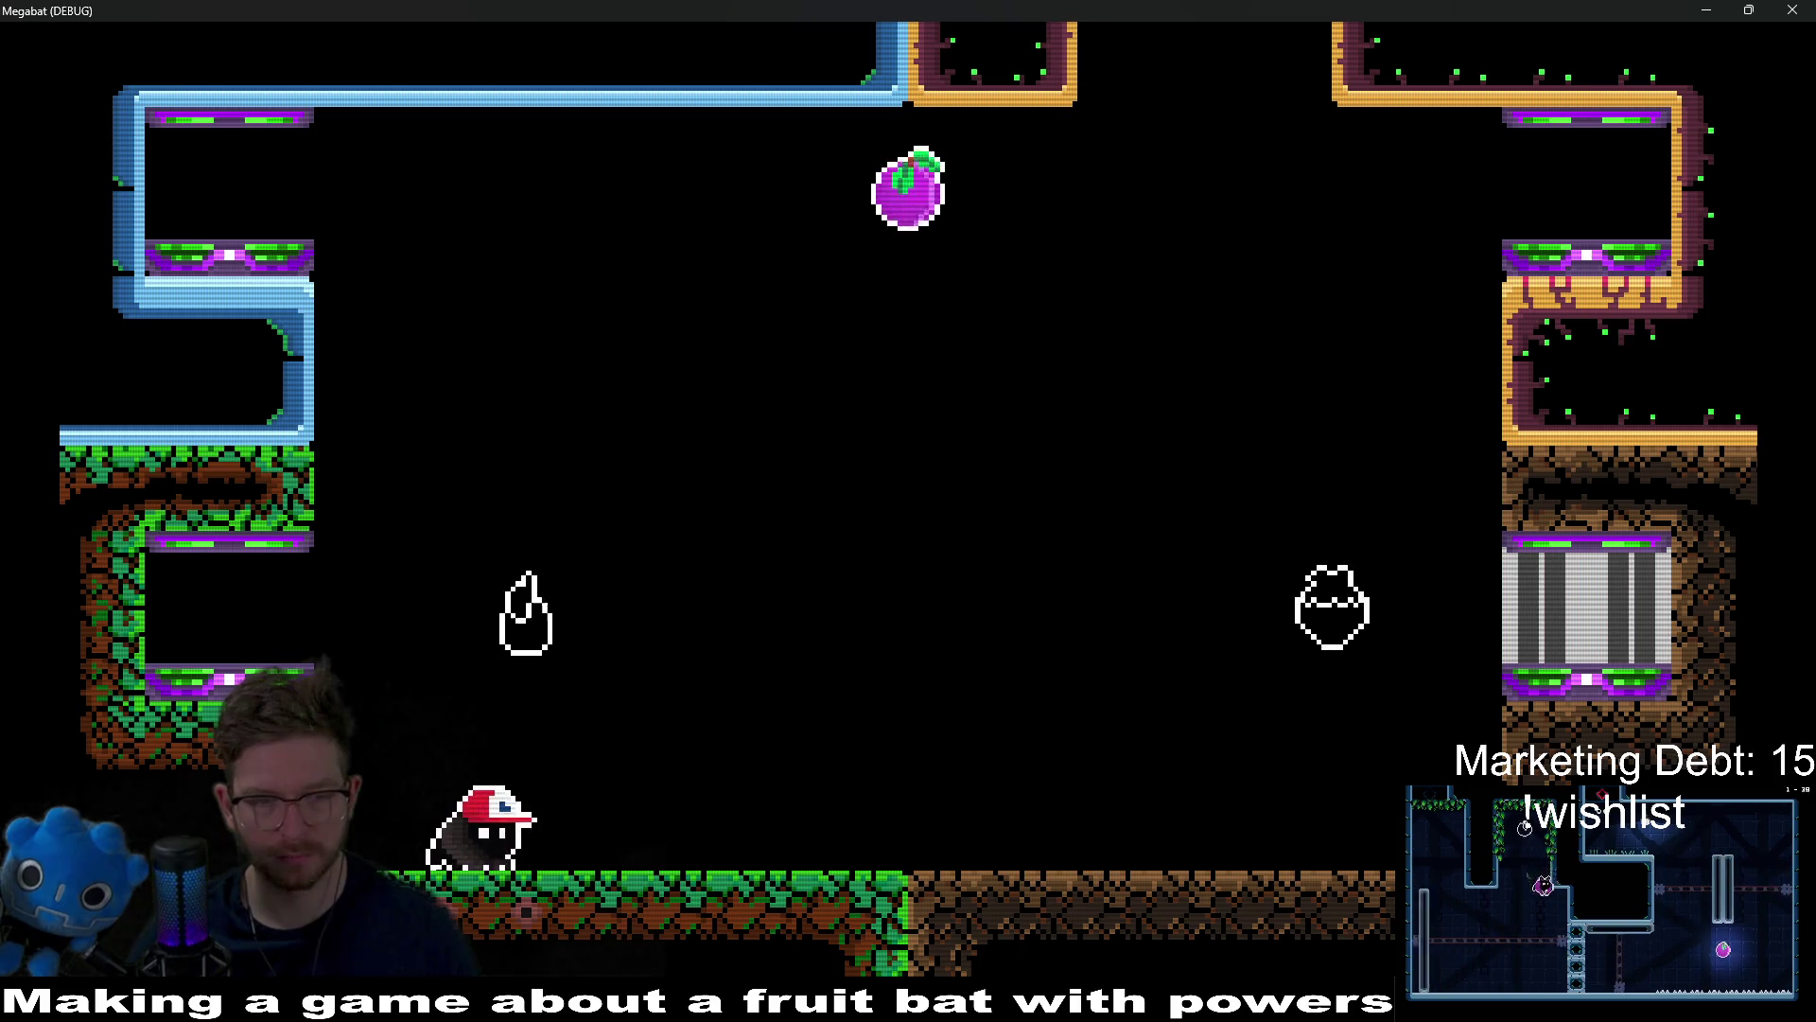
pyautogui.press('d')
pyautogui.press('a')
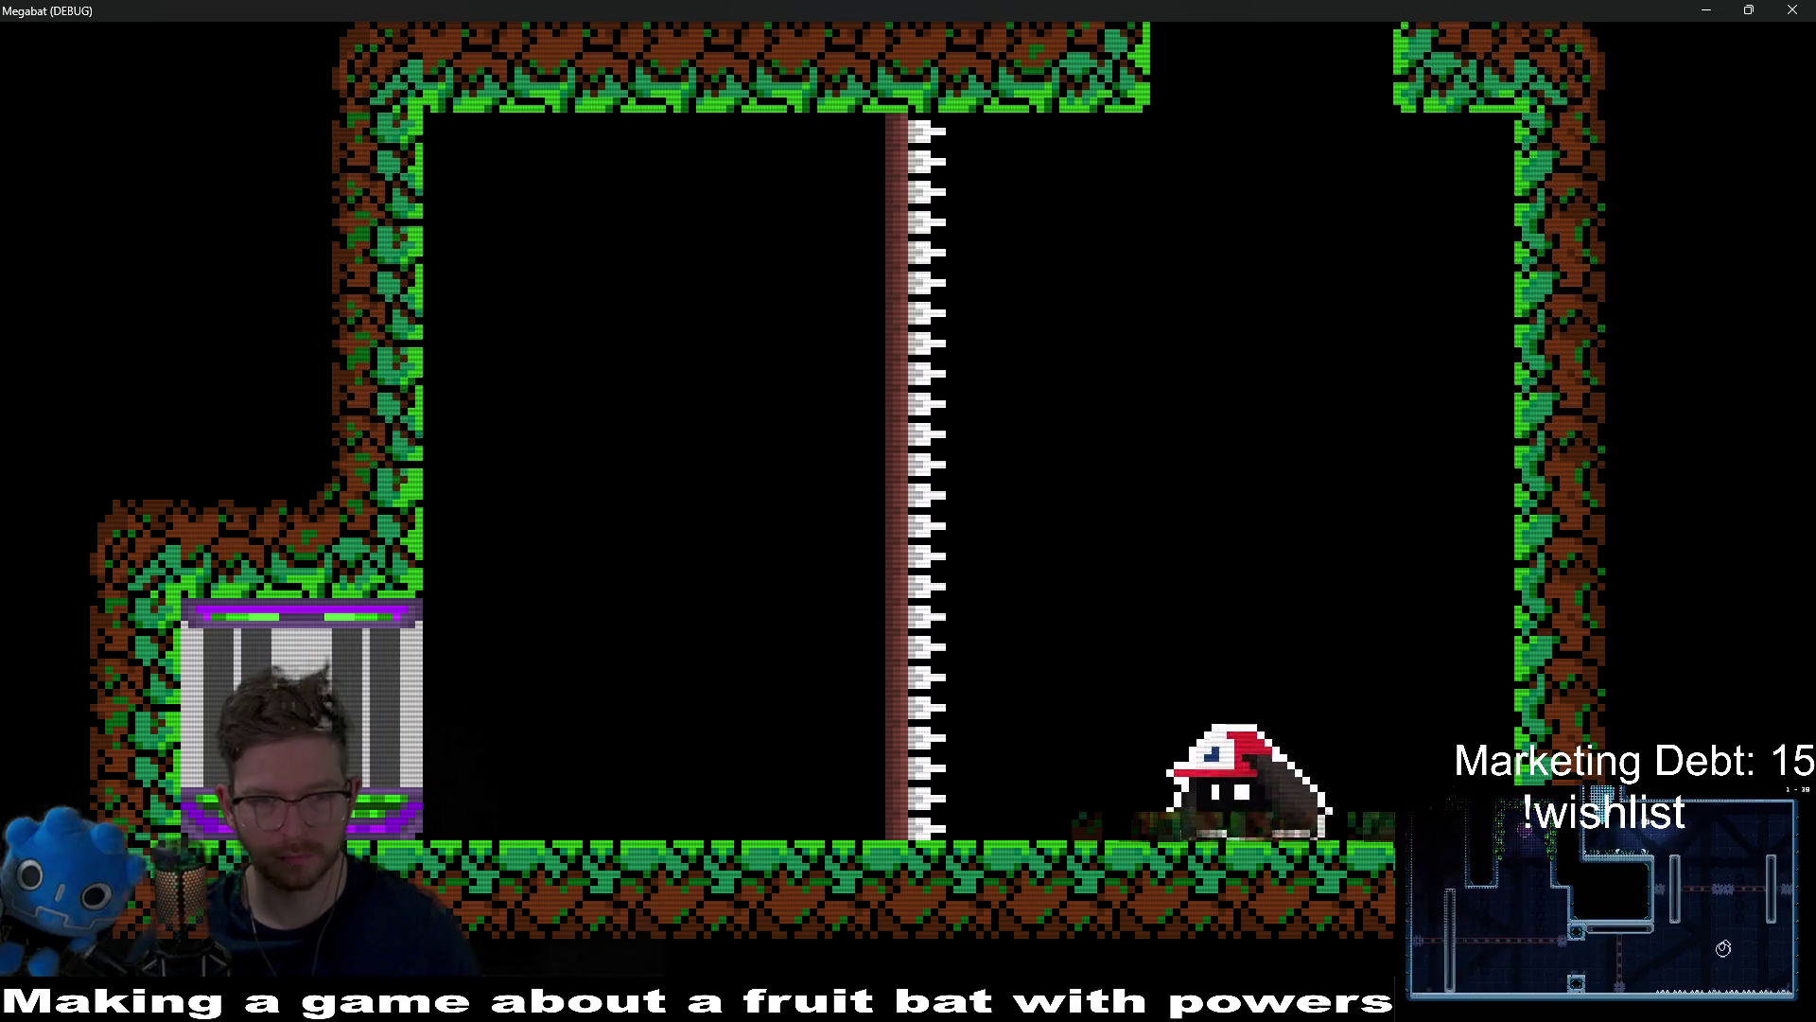
pyautogui.press('Left')
pyautogui.press('Right')
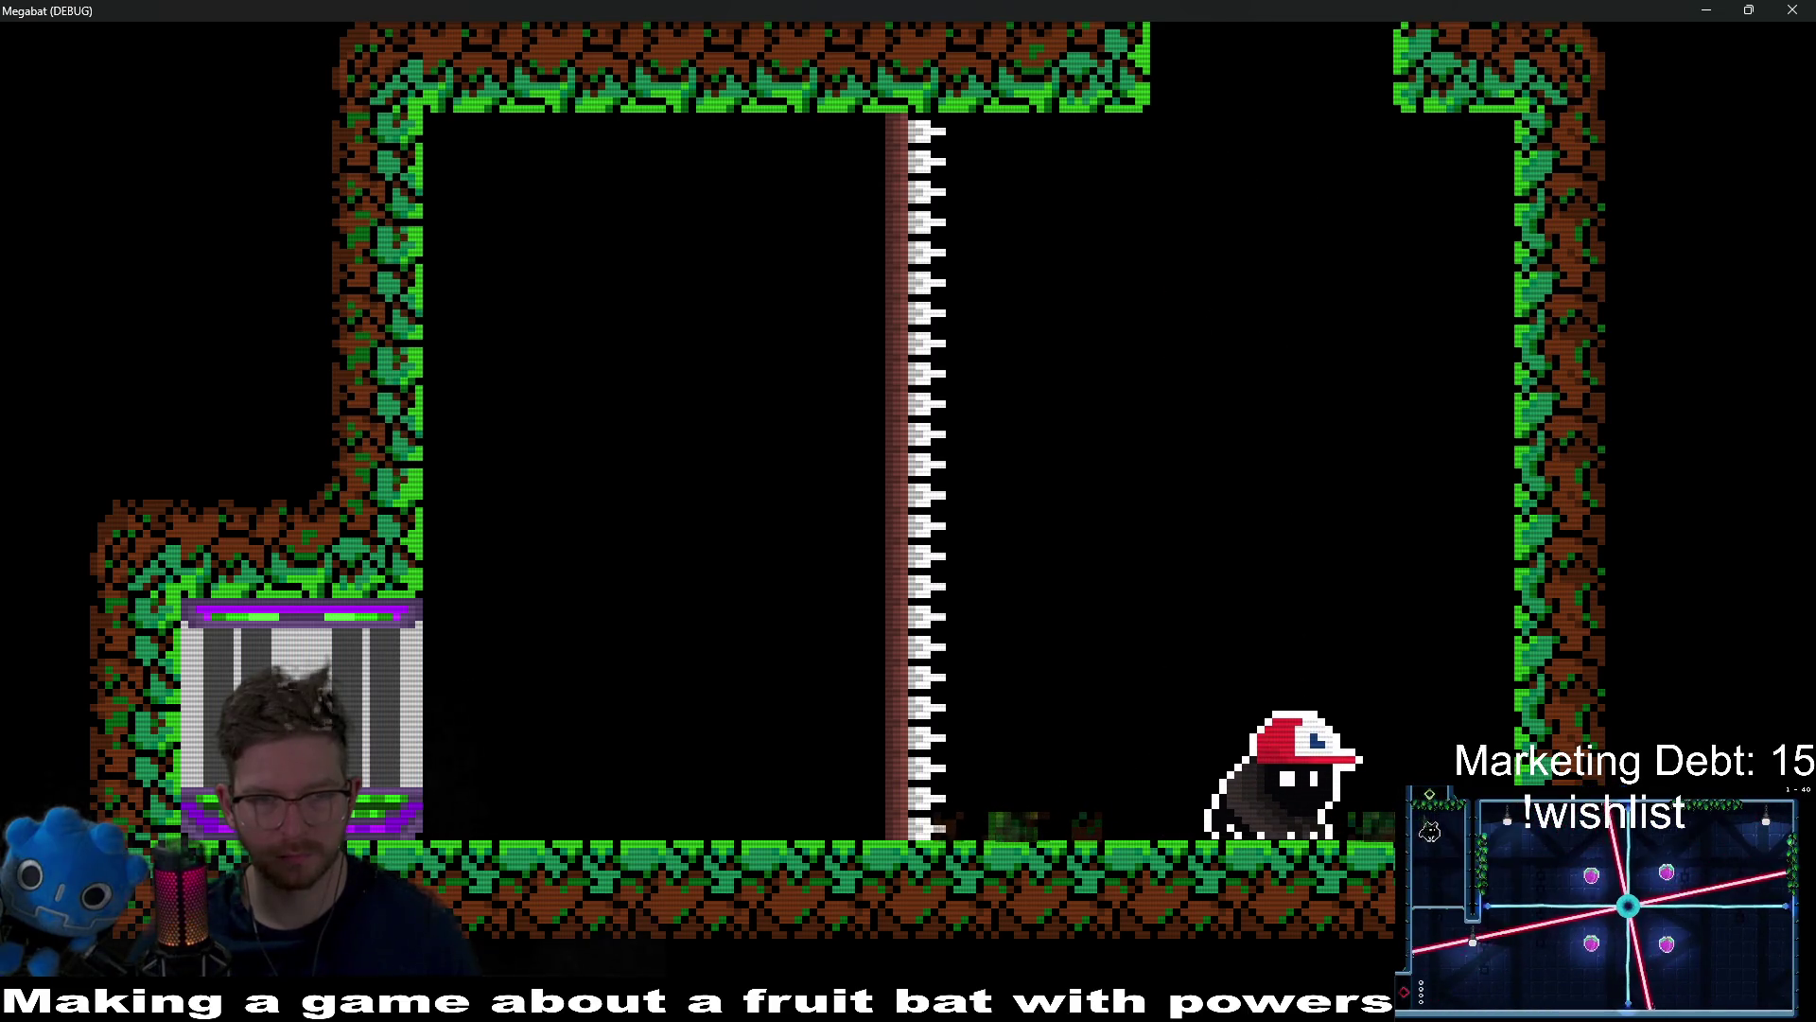
pyautogui.press('space')
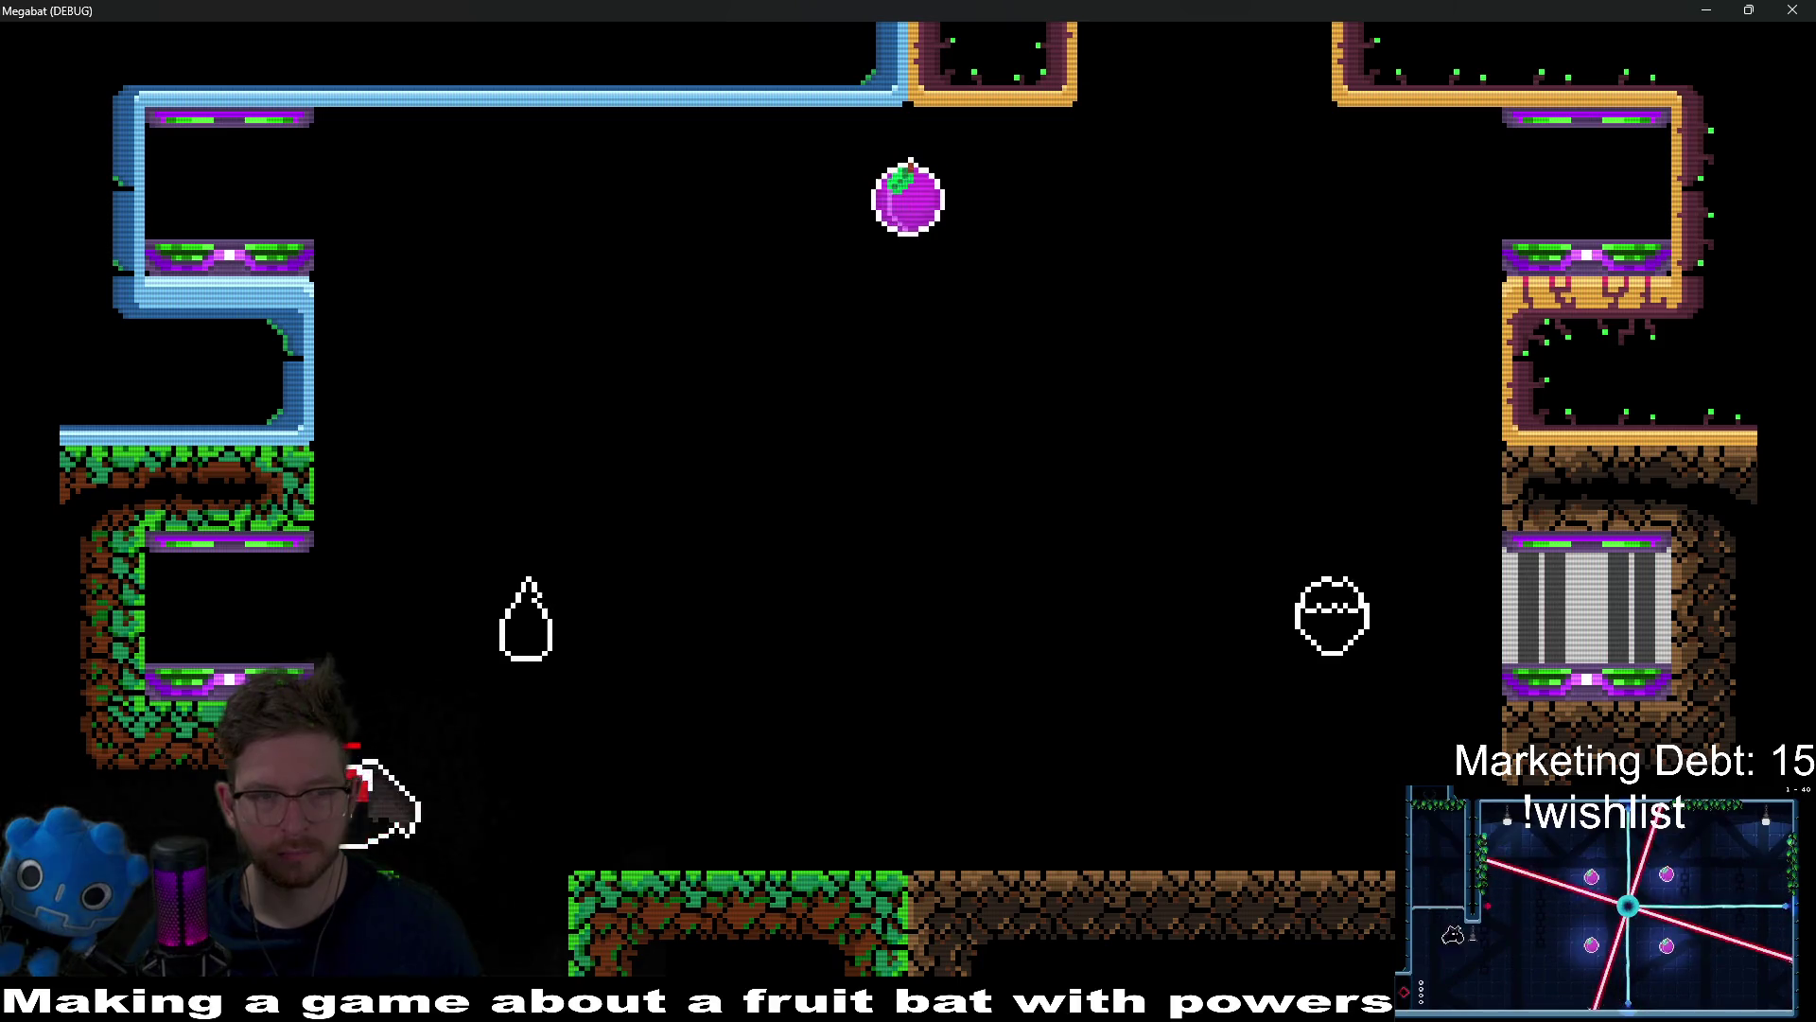
pyautogui.press('Left')
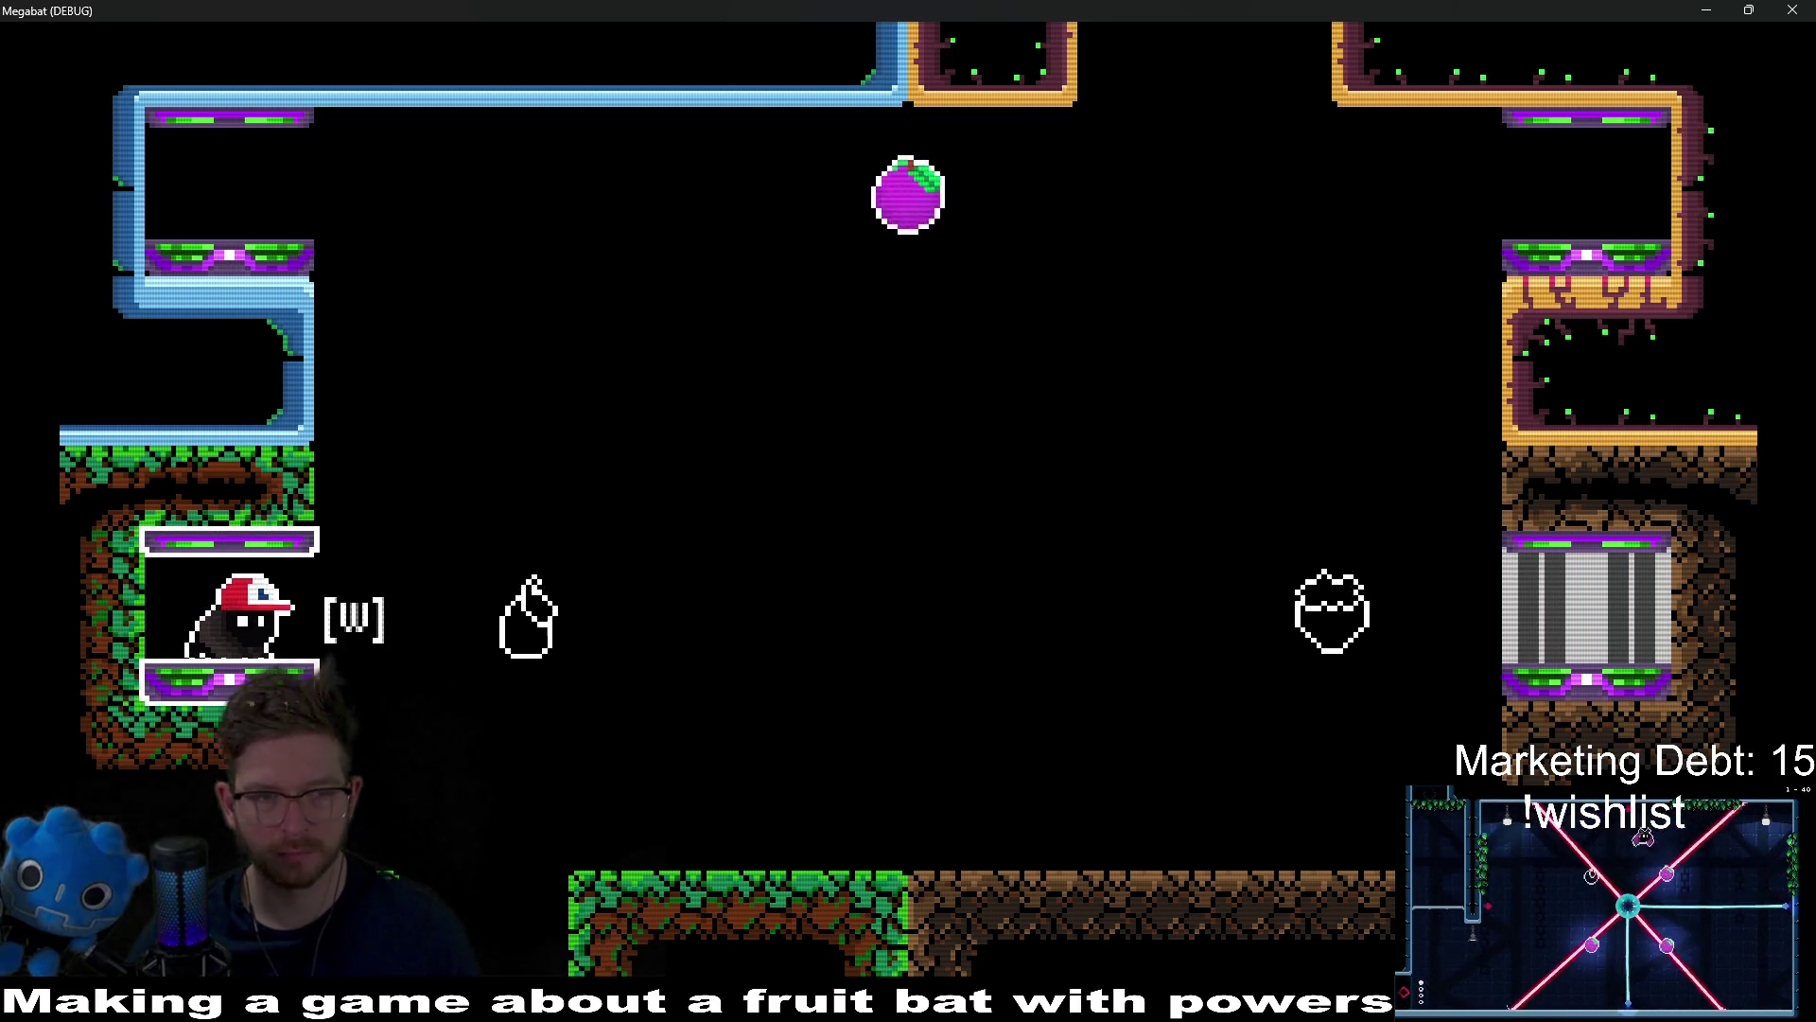
# Step: Enter the level from the alcove, collect the pear, plum and lower pear, and break through the crates
pyautogui.press('w')
pyautogui.press('space')
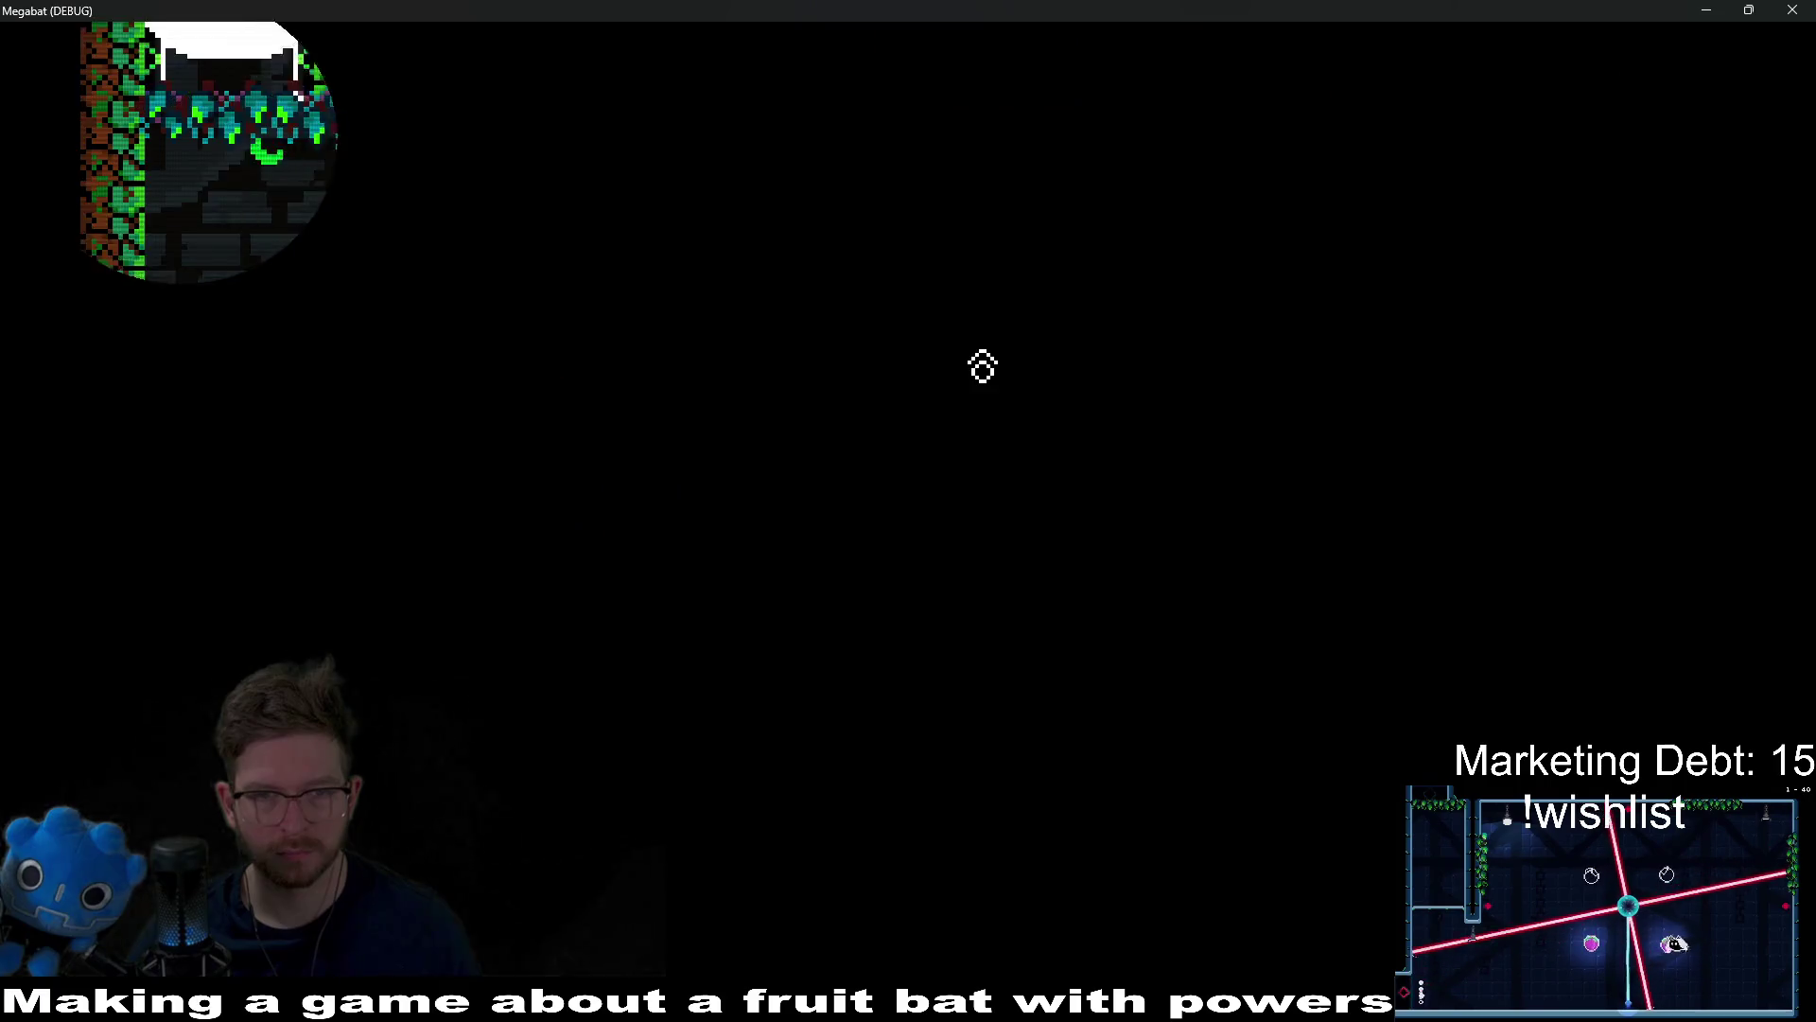
pyautogui.press('Right')
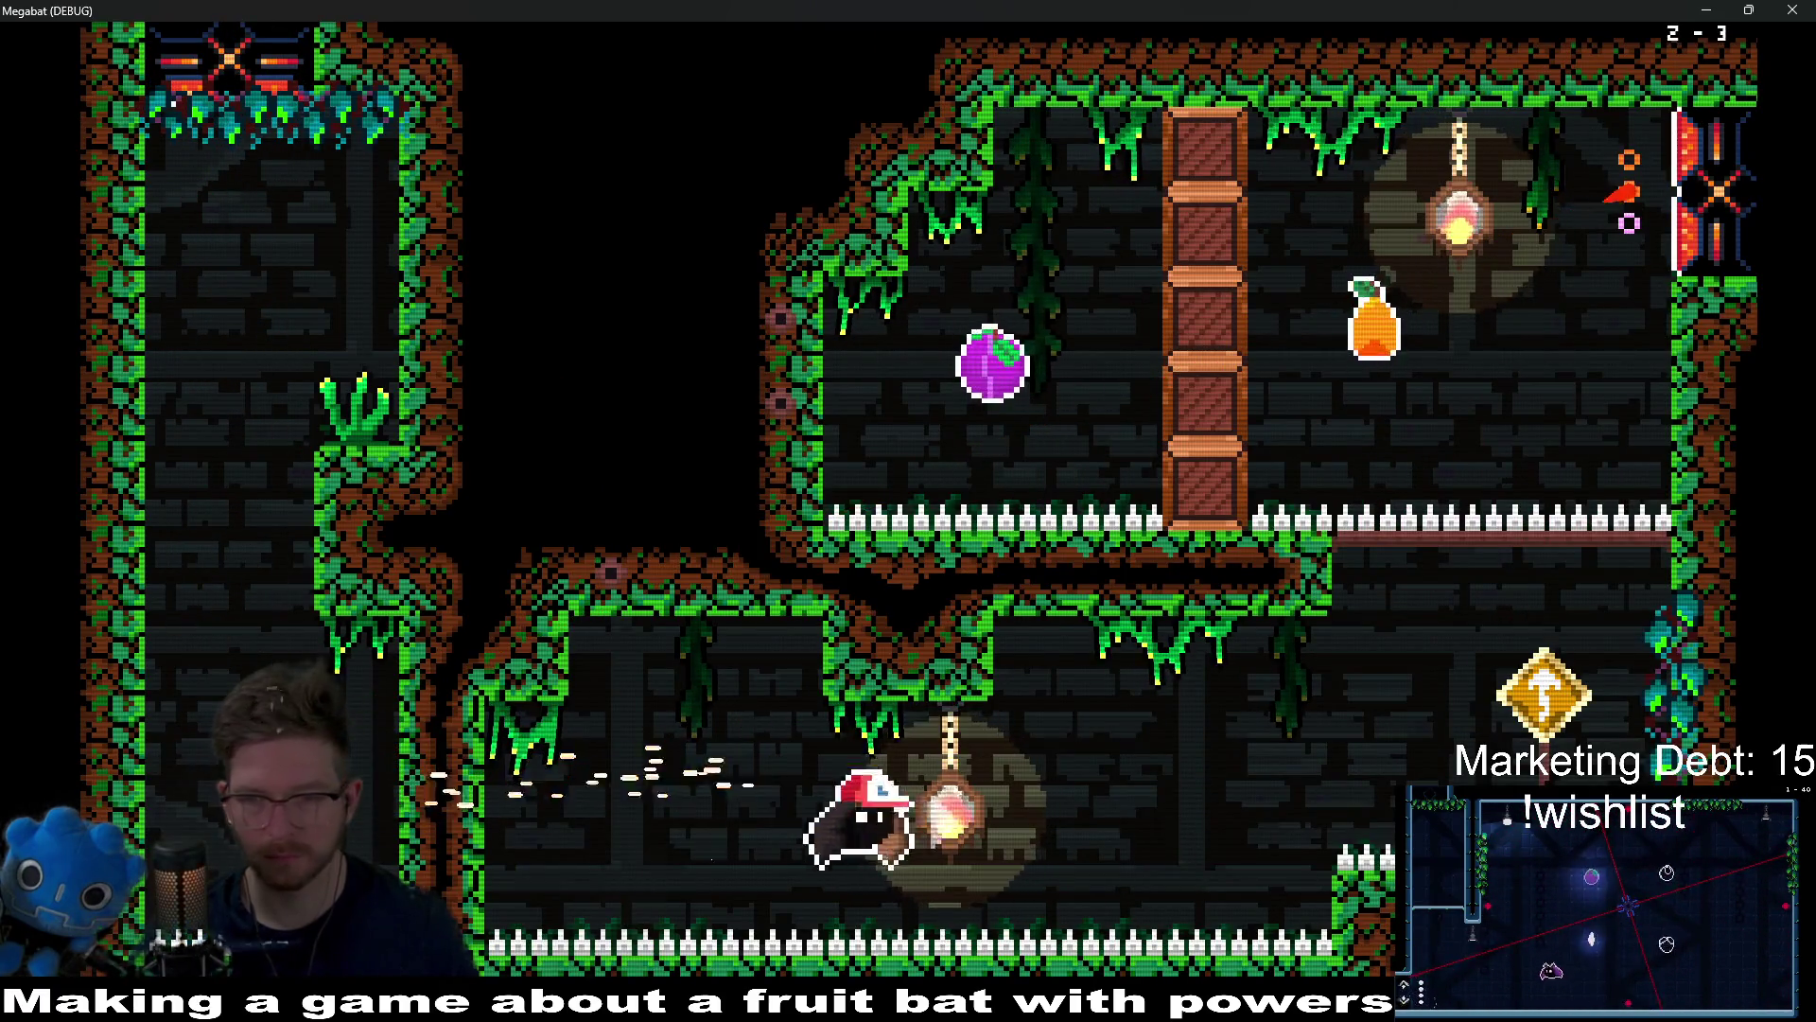
pyautogui.press('Right')
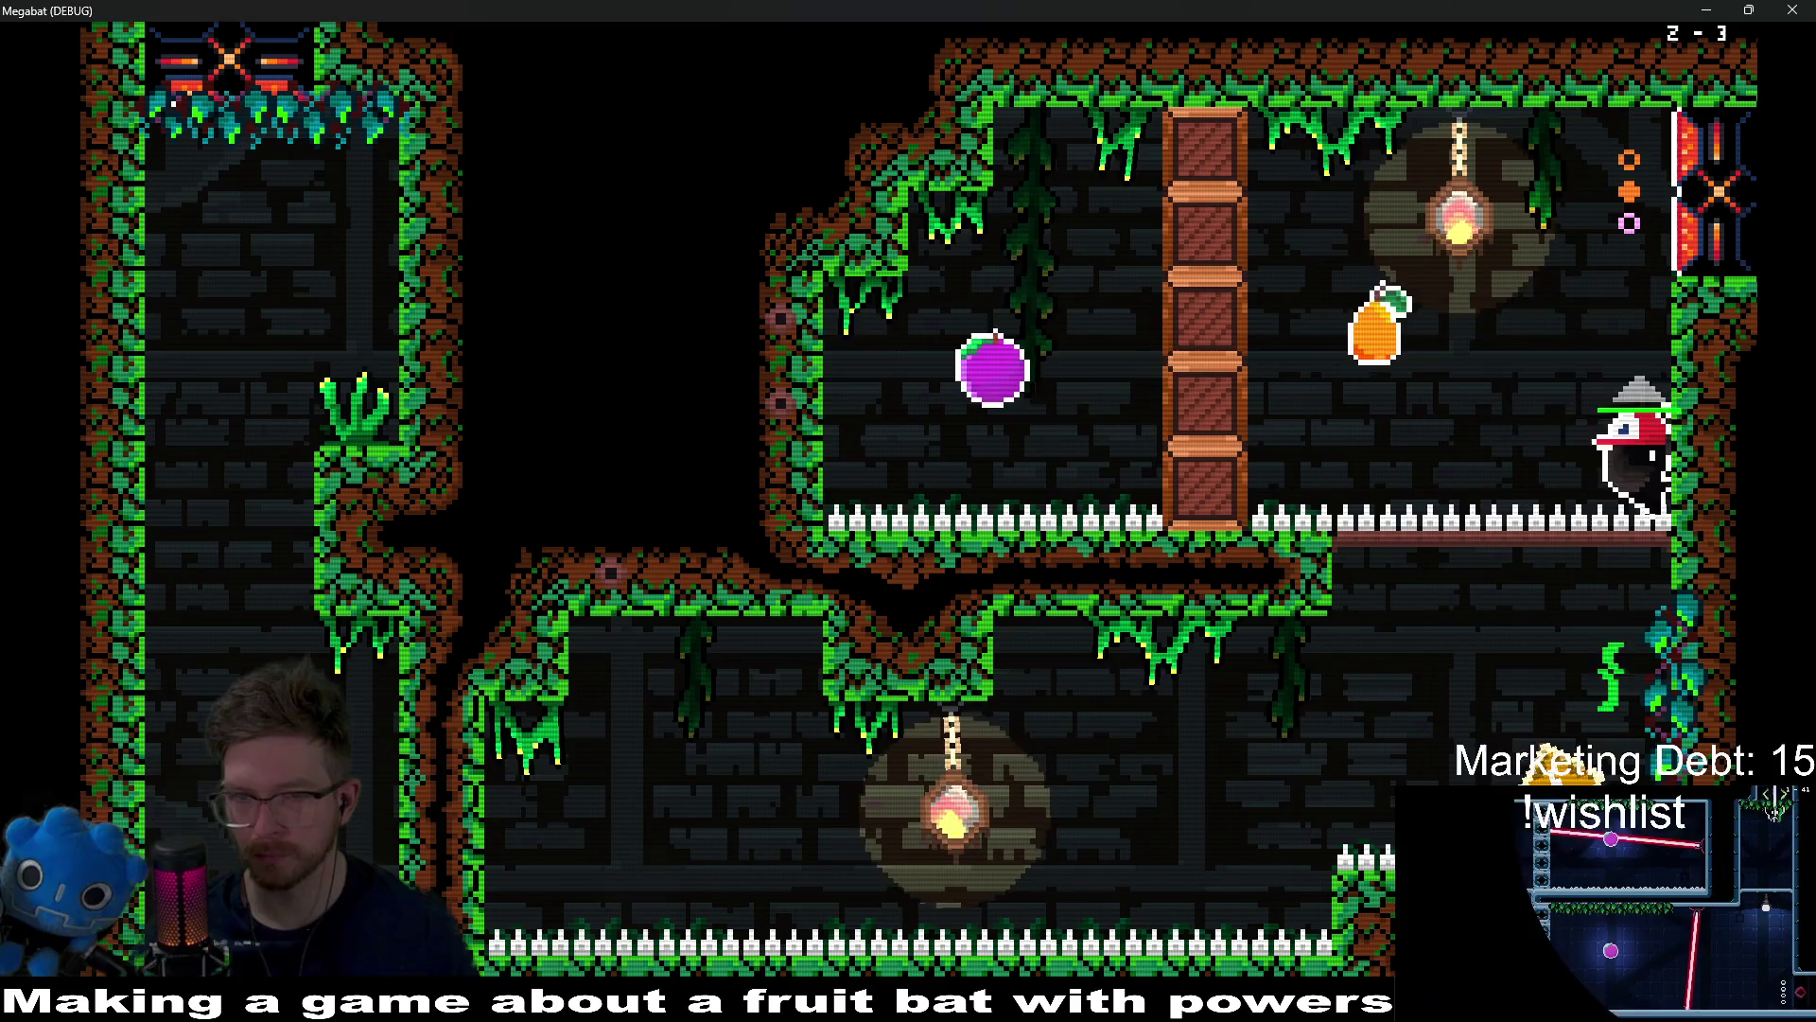
pyautogui.press('Left')
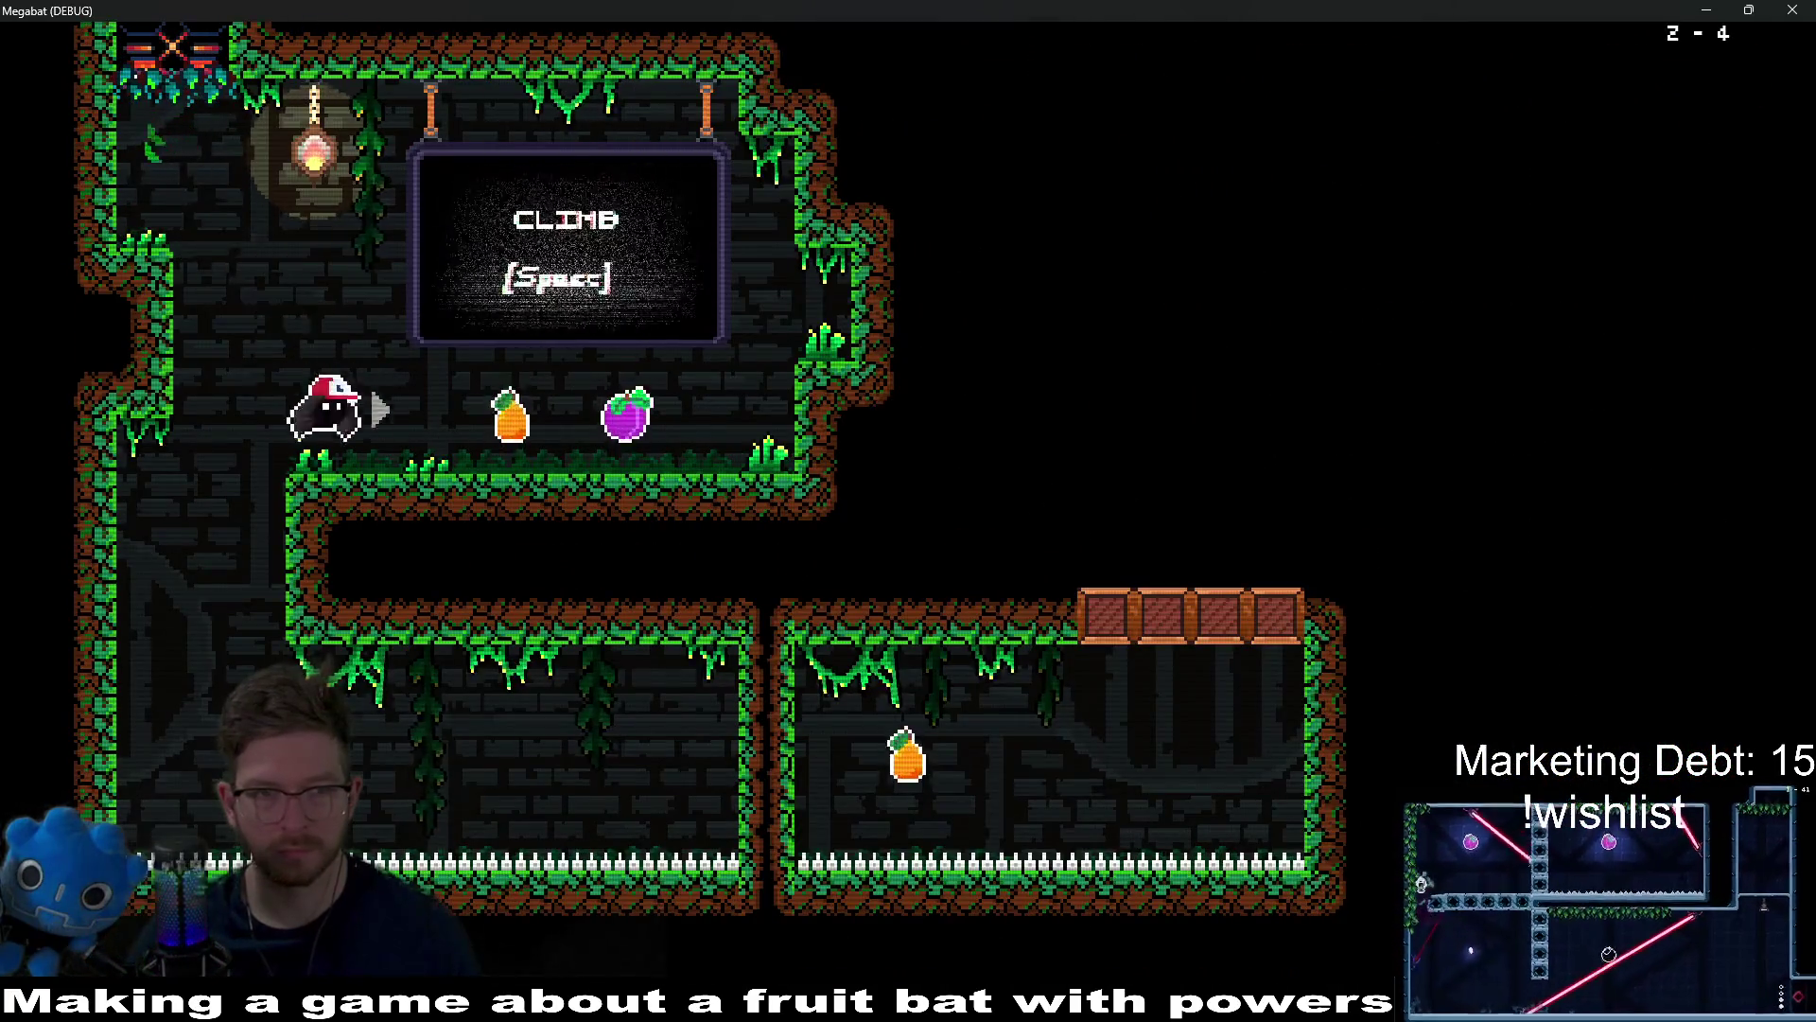
pyautogui.press('Right')
pyautogui.press('Left')
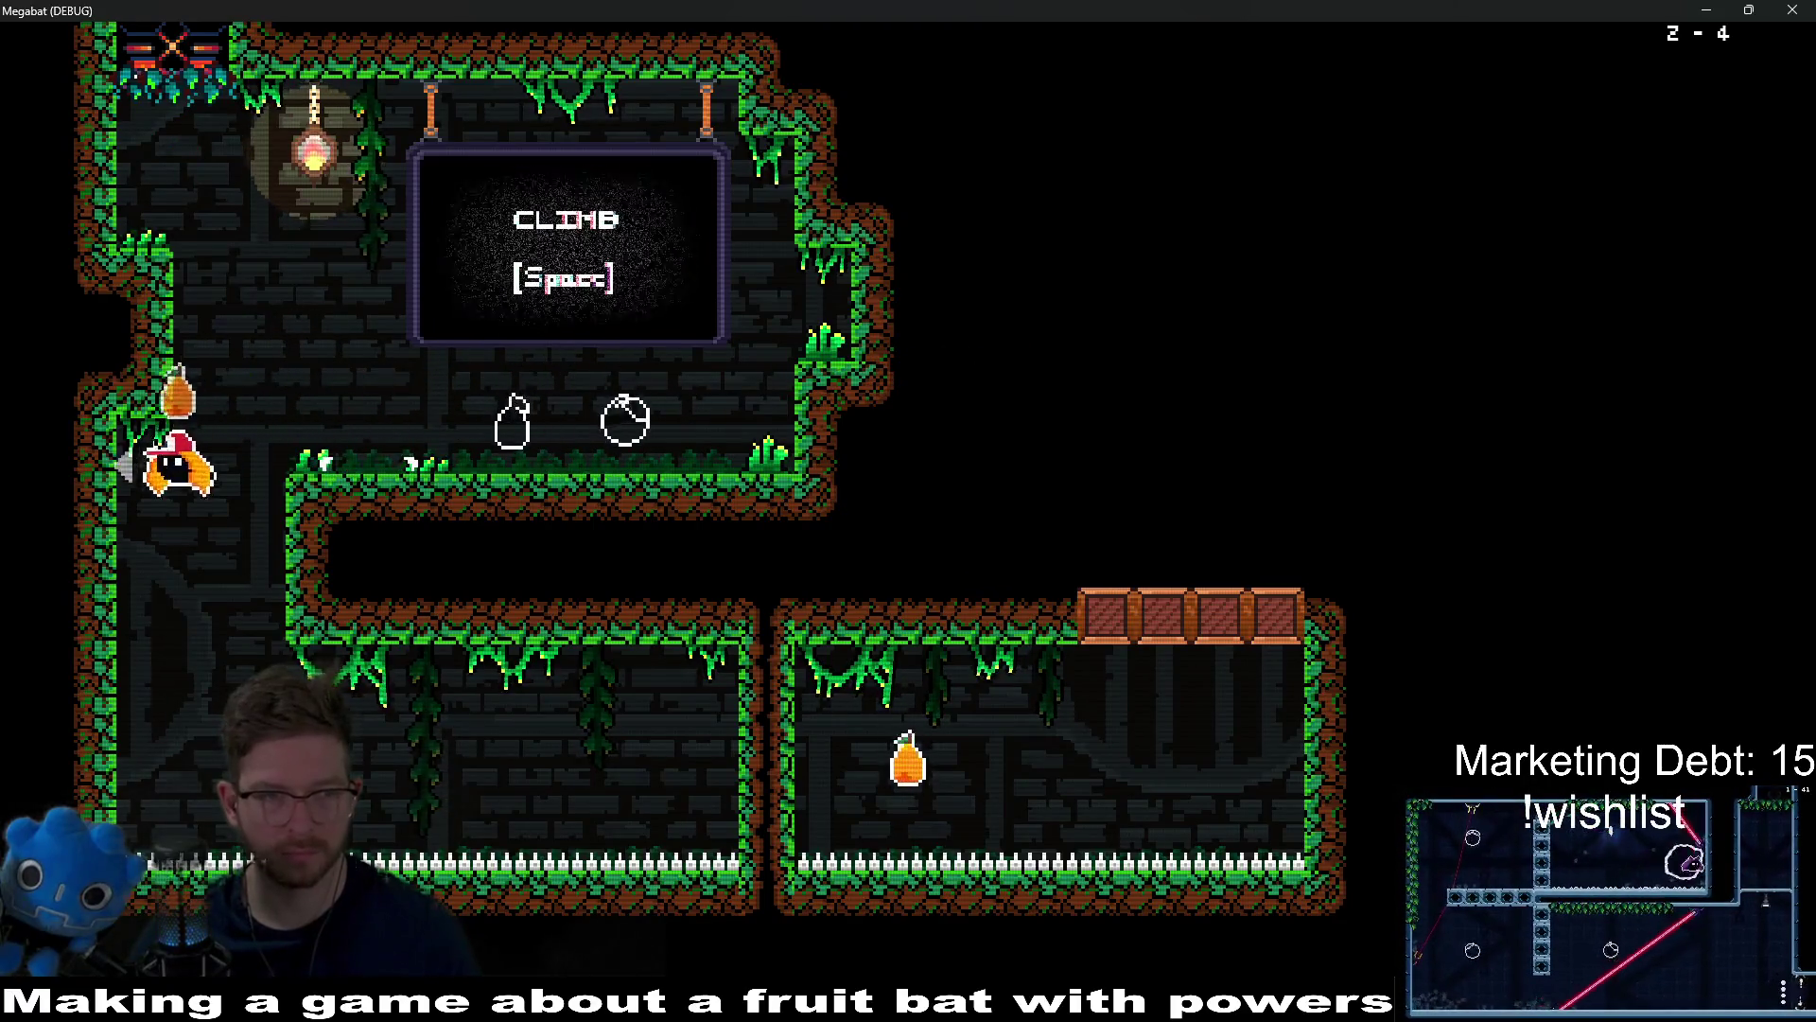
pyautogui.press('Right')
pyautogui.press('Left')
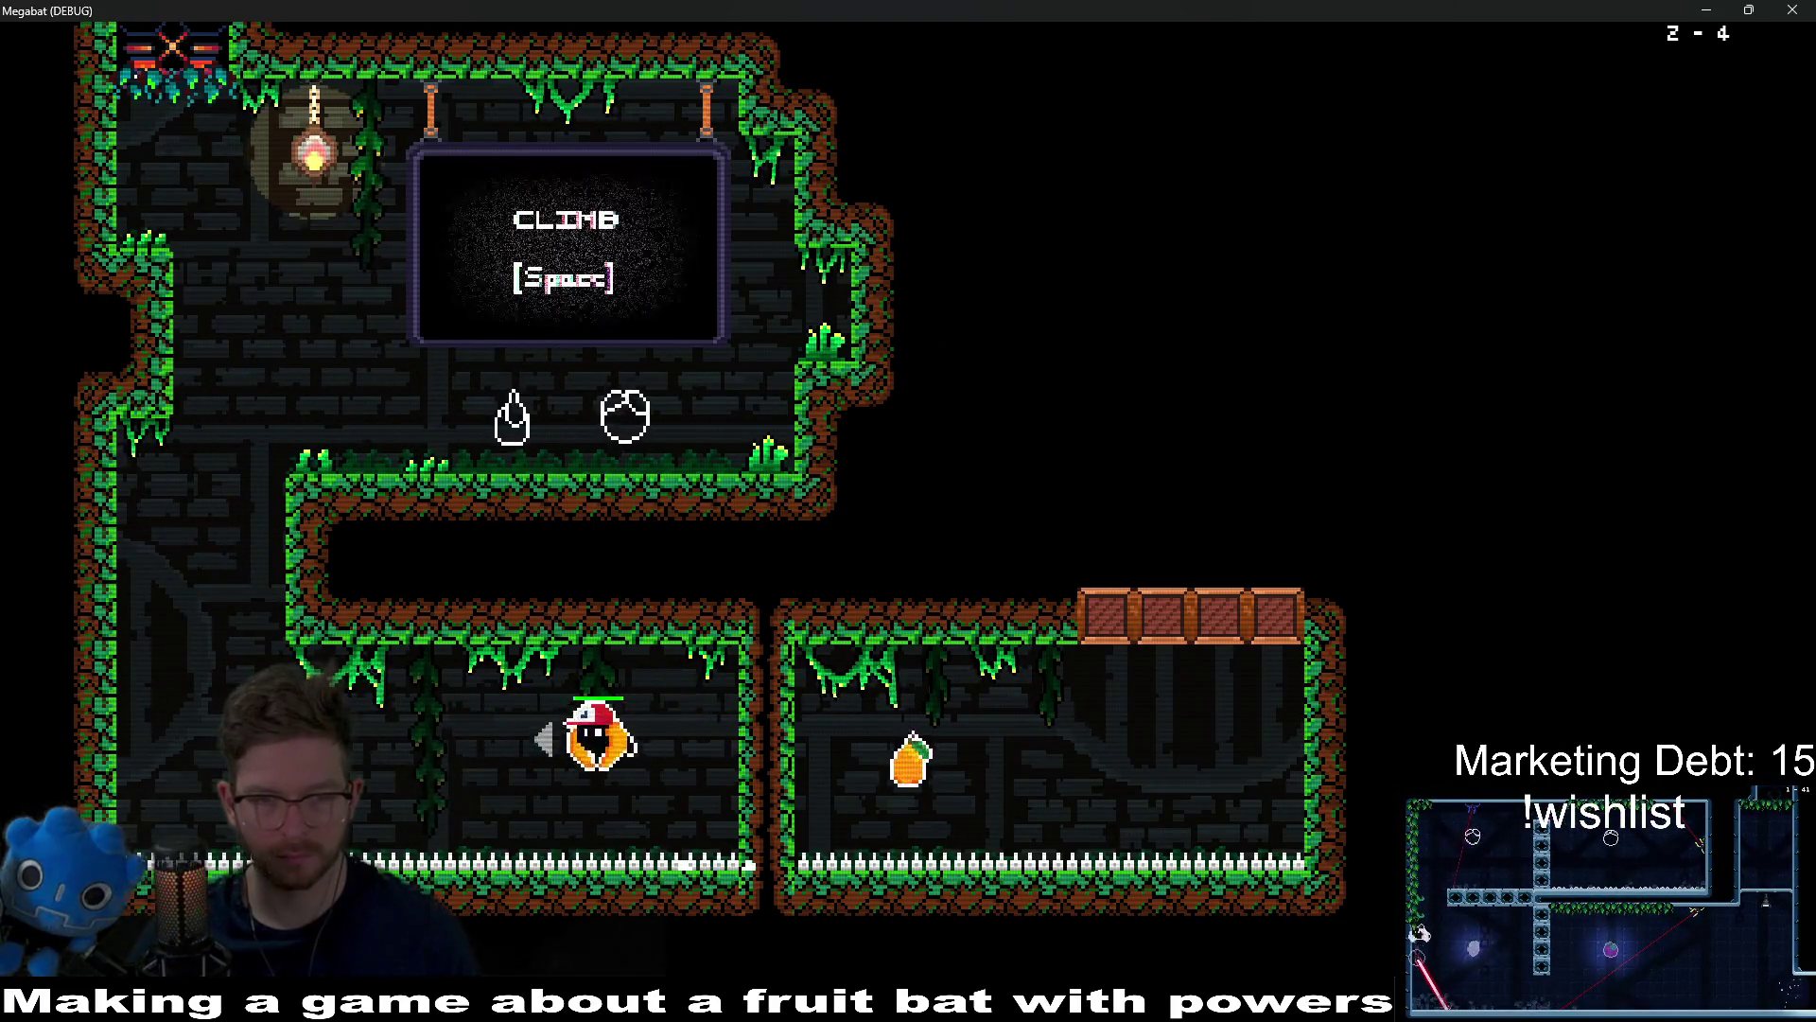
pyautogui.press('Right')
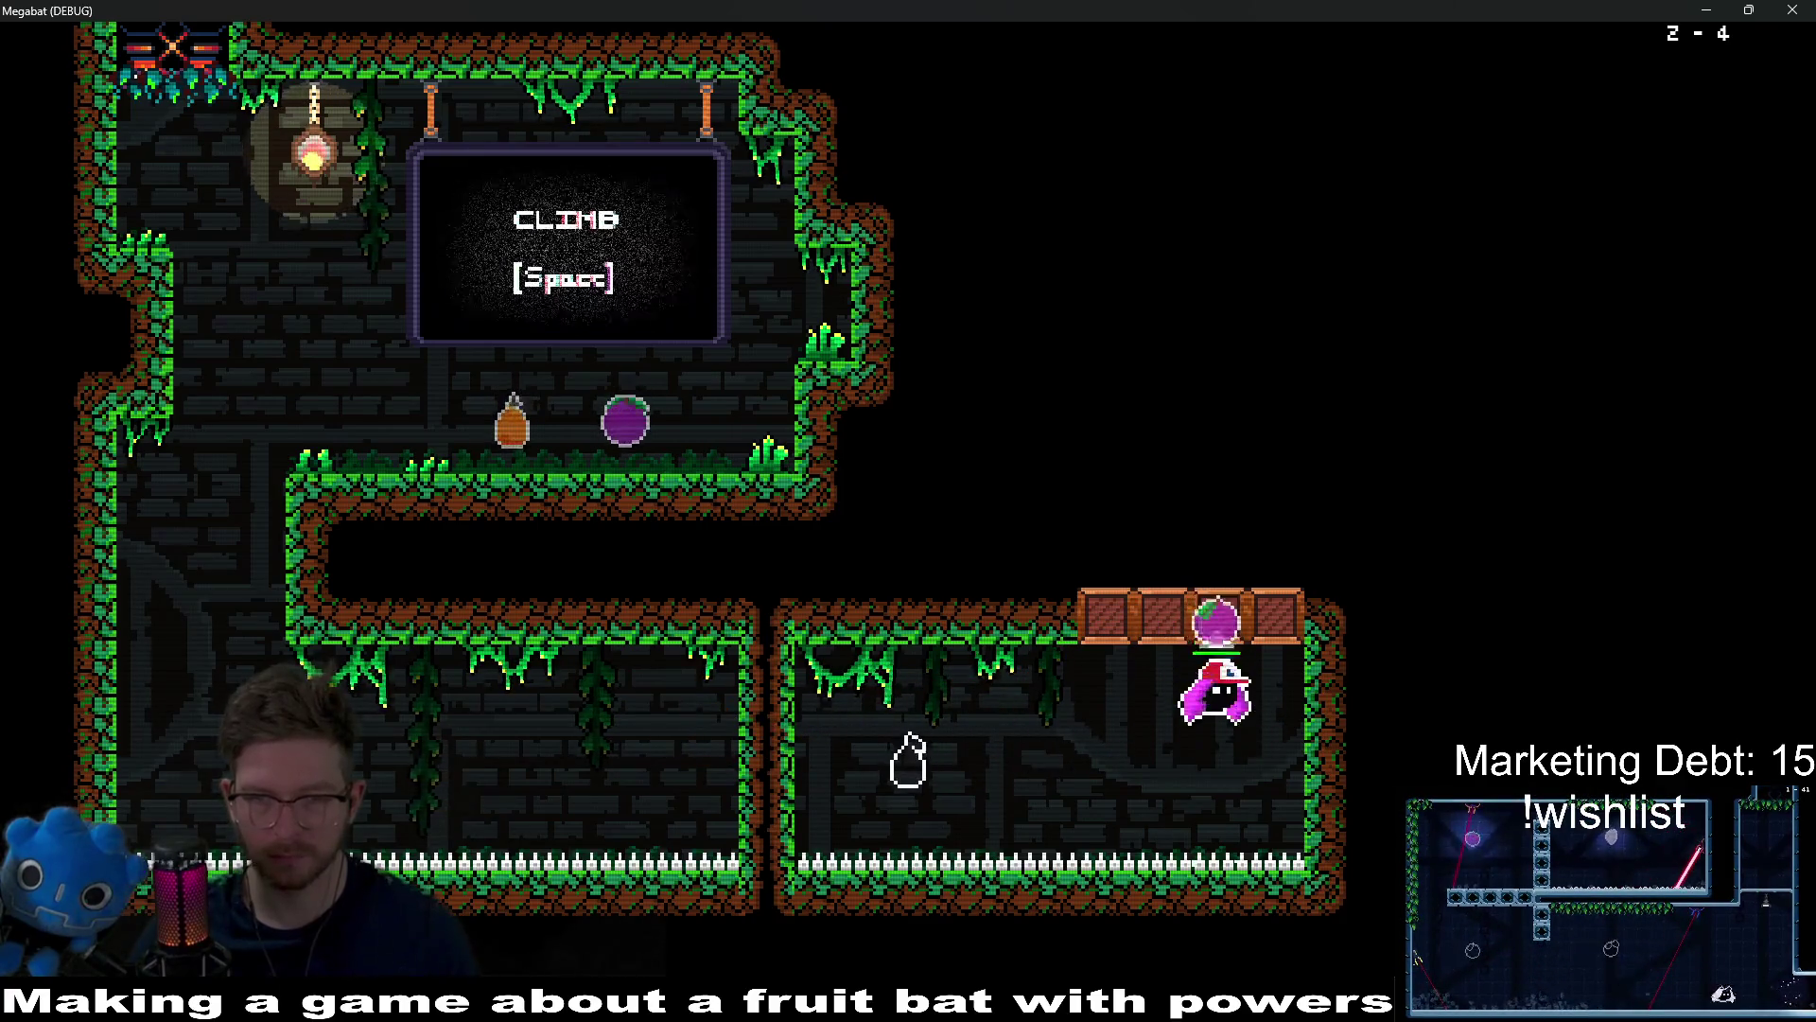
pyautogui.press('space')
# Step: Cross right collecting both pears in the right rooms, then drop into the bottom corridor
pyautogui.press('Right')
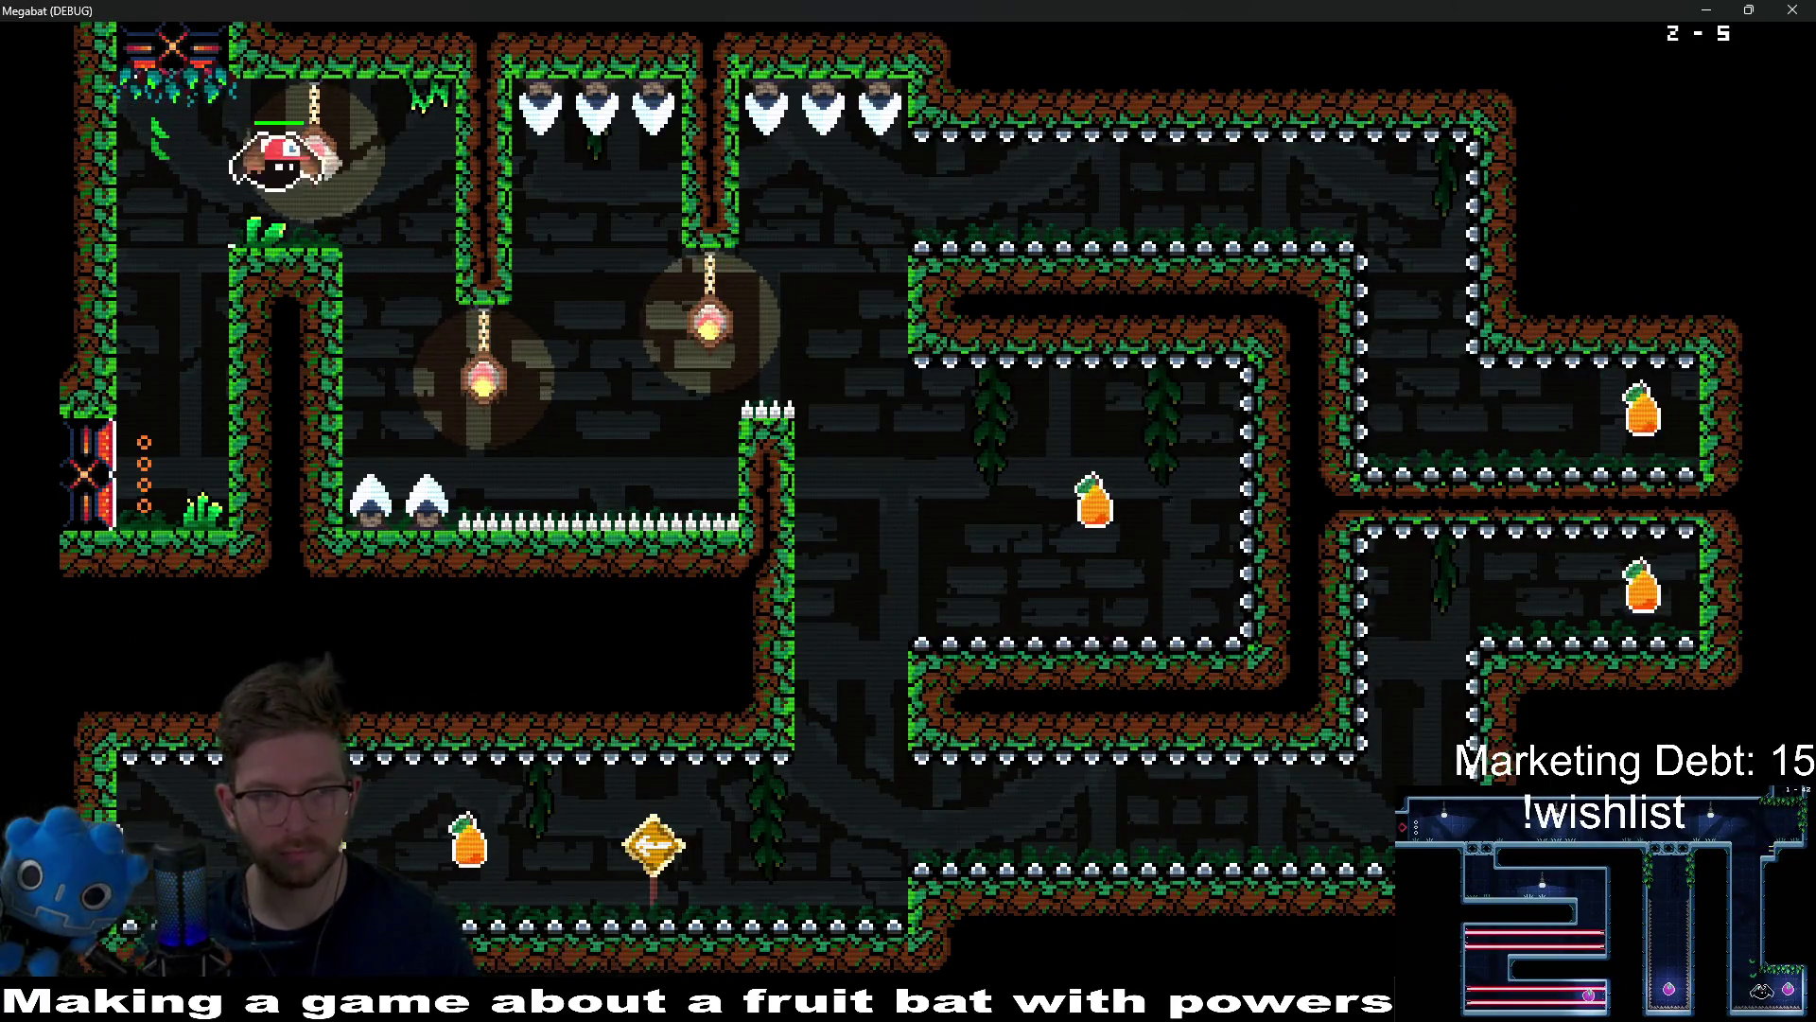
pyautogui.press('Right')
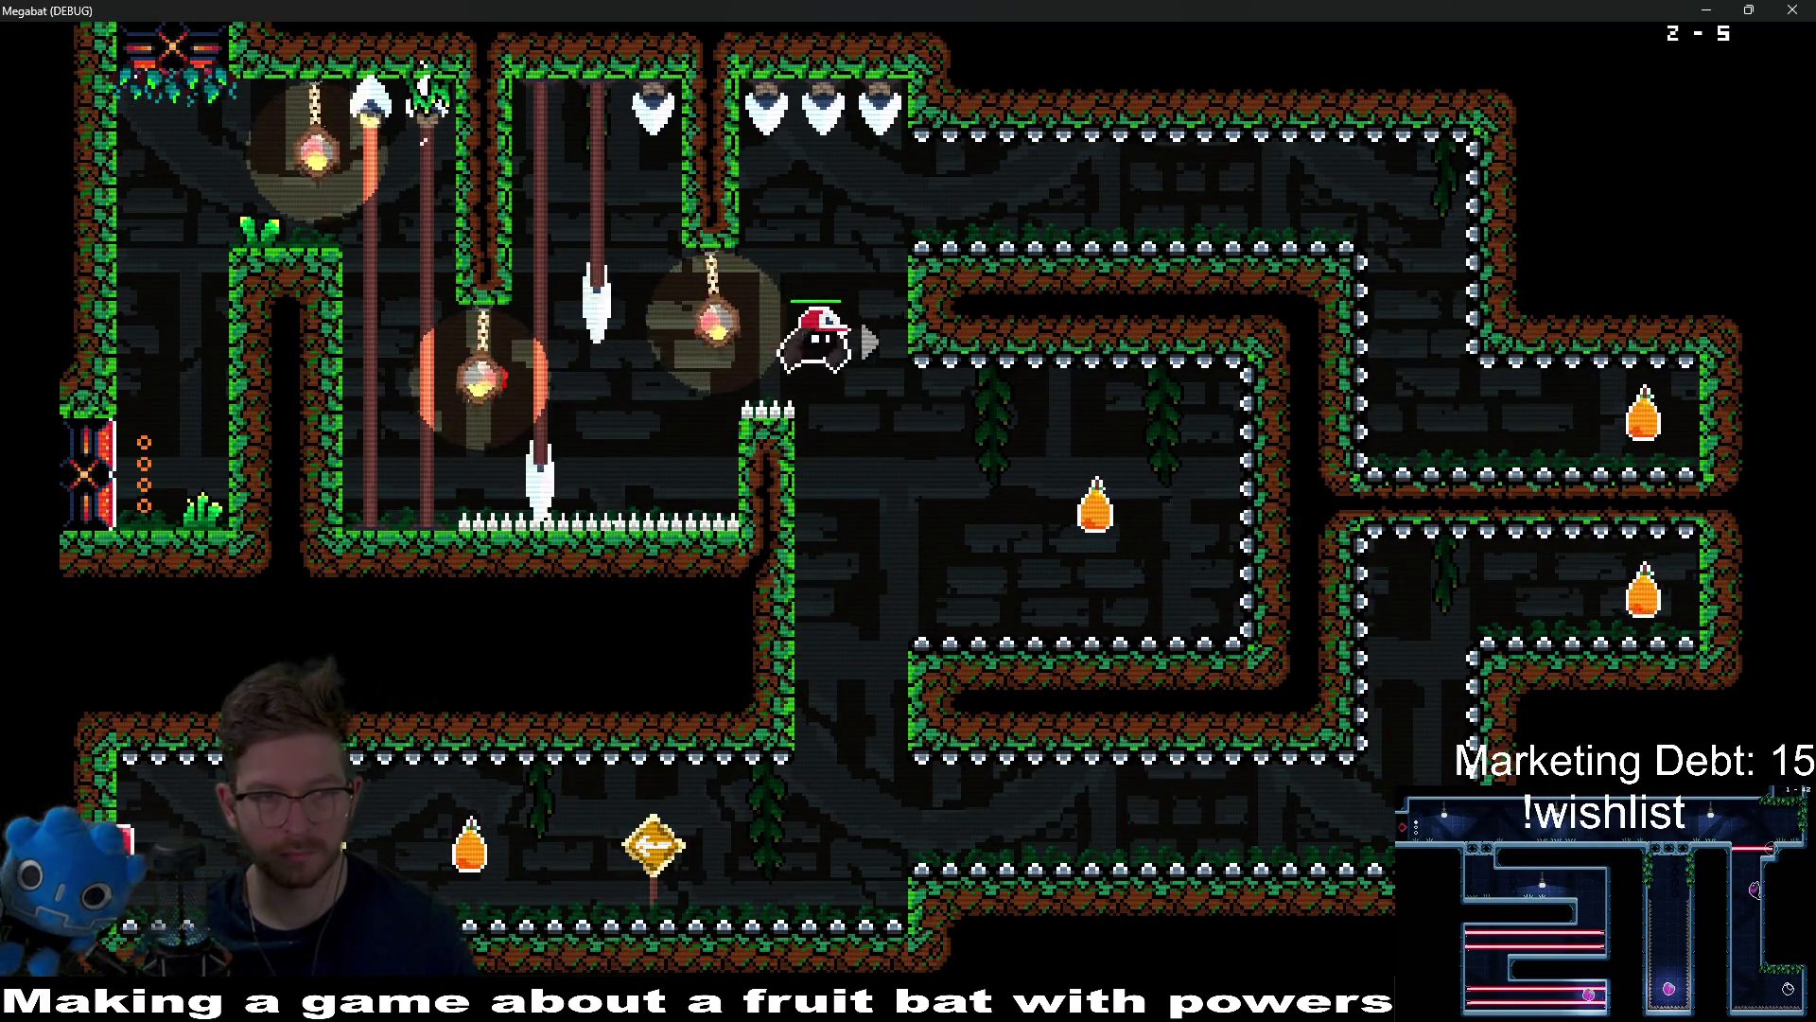
pyautogui.press('space')
pyautogui.press('Down')
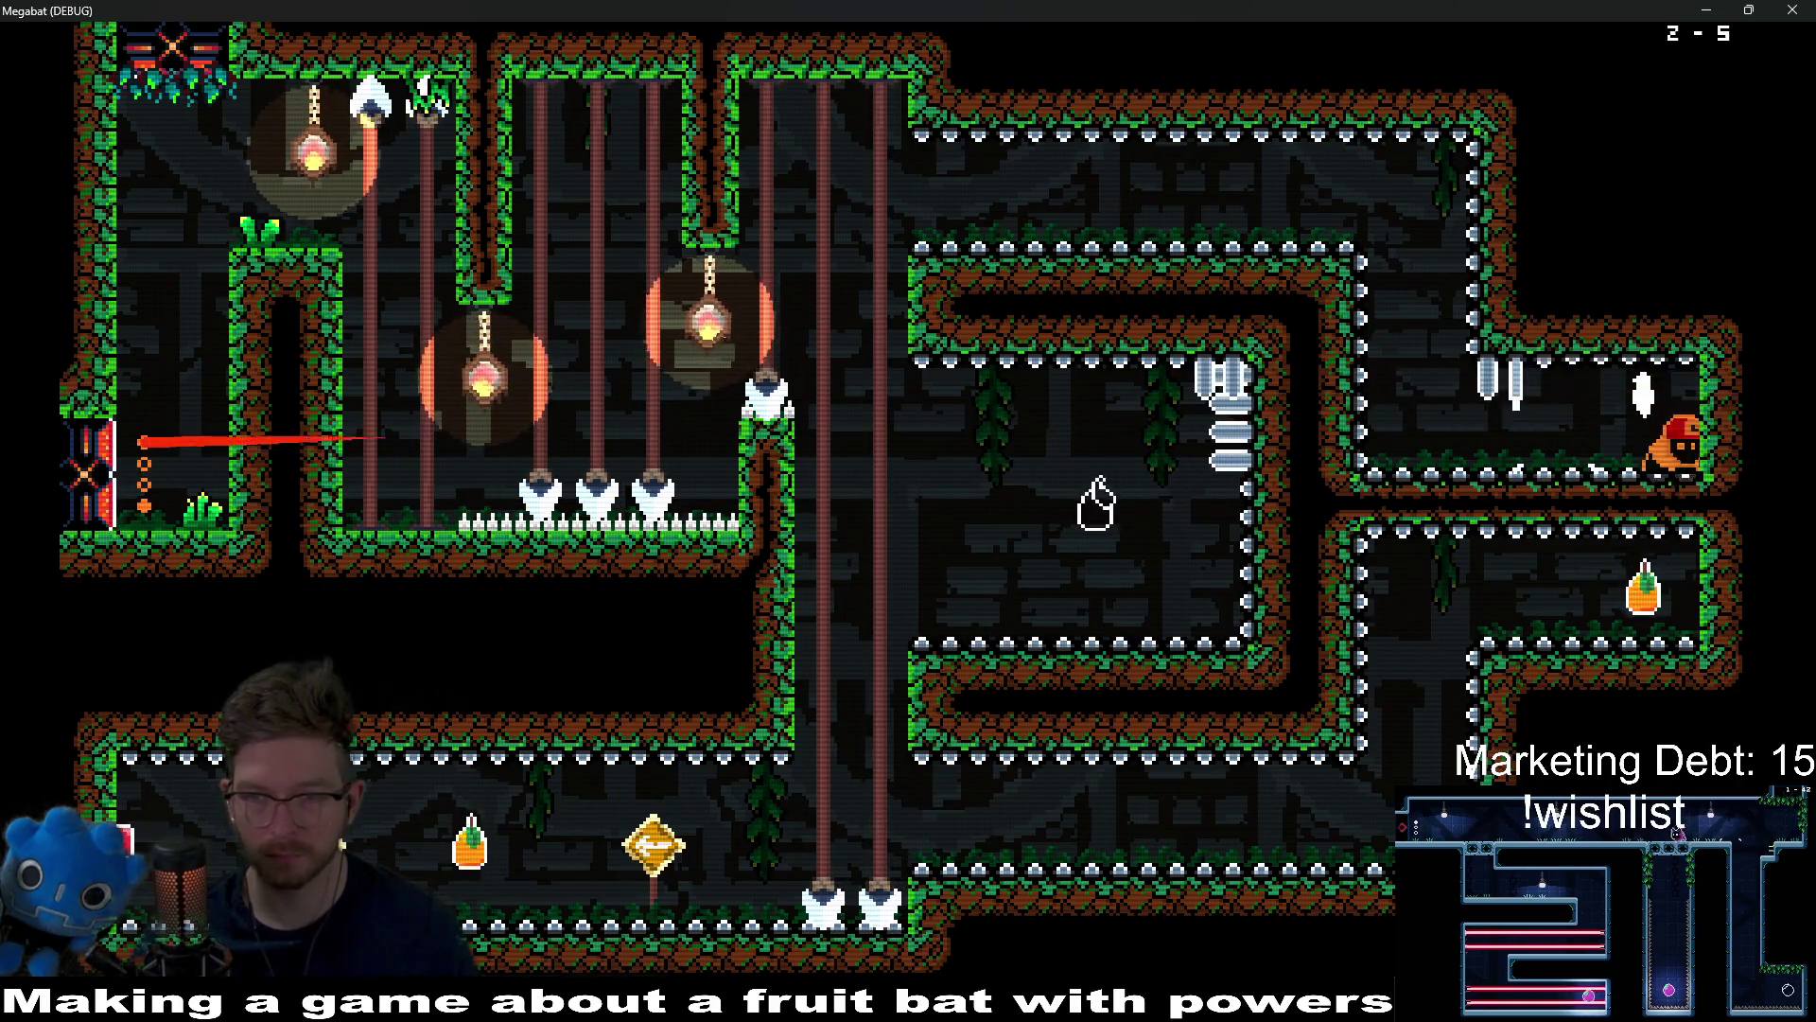
pyautogui.press('Left')
pyautogui.press('Left')
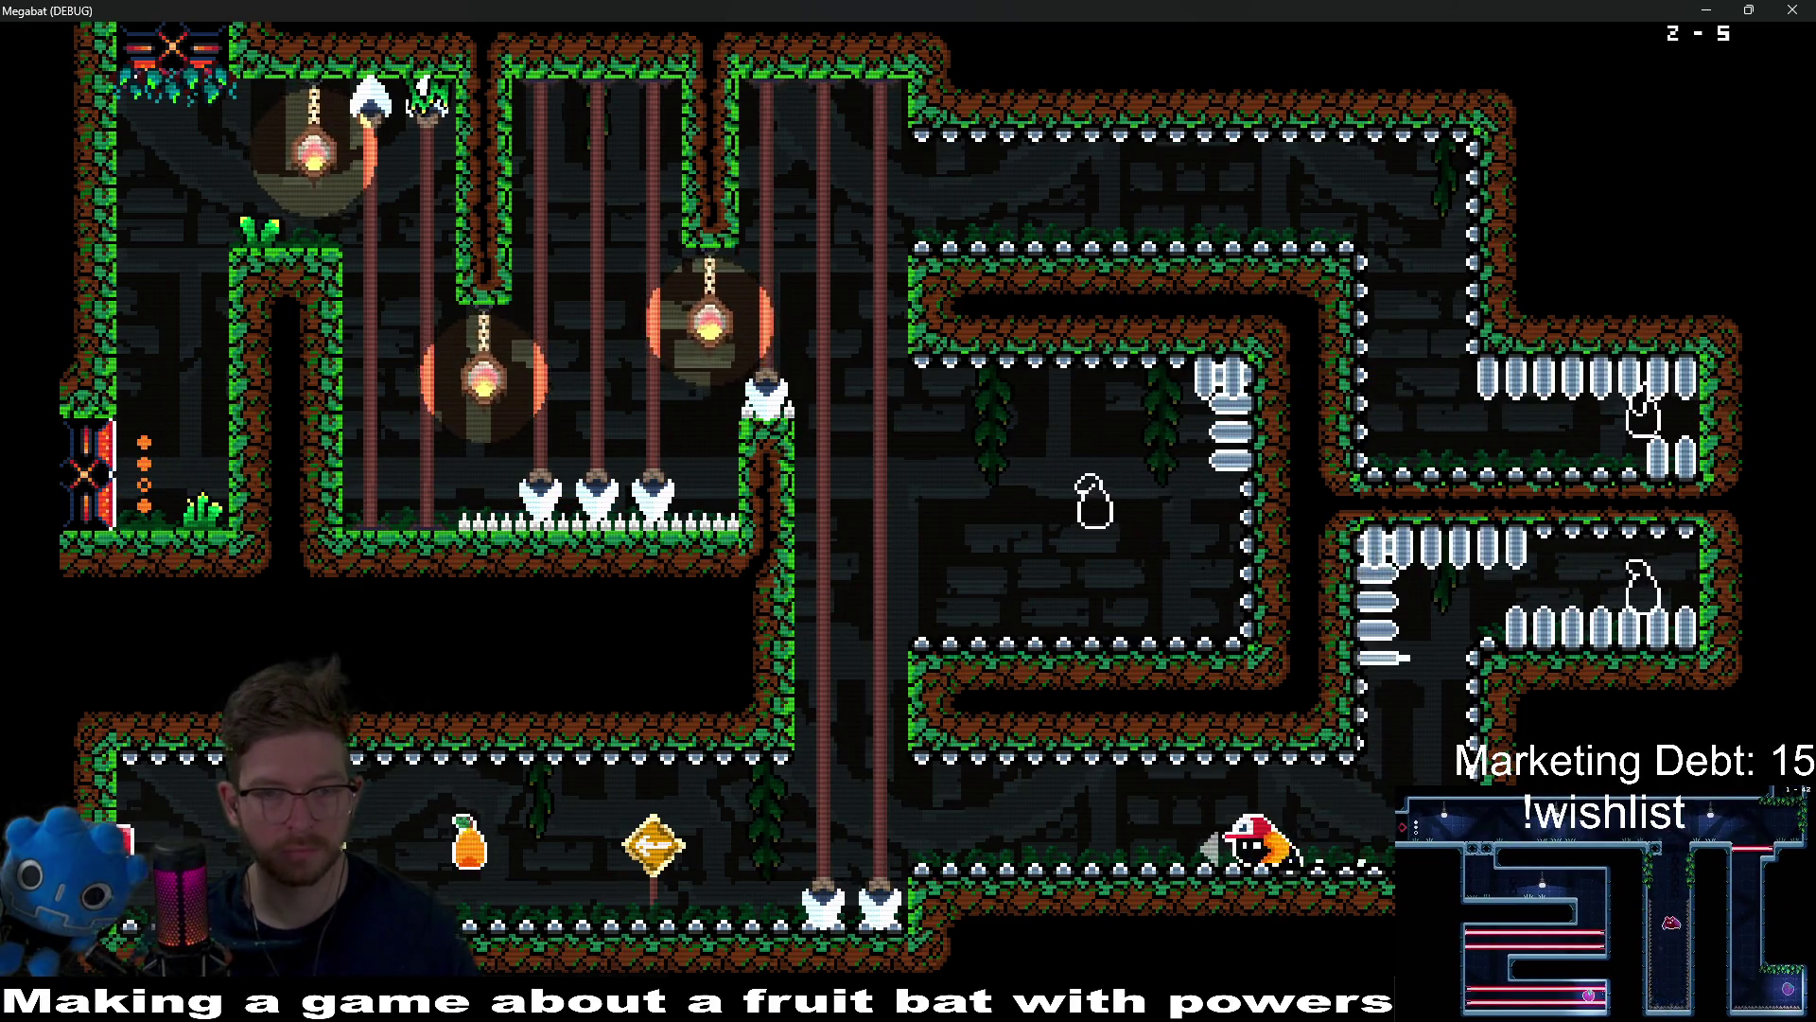
pyautogui.press('space')
pyautogui.press('Left')
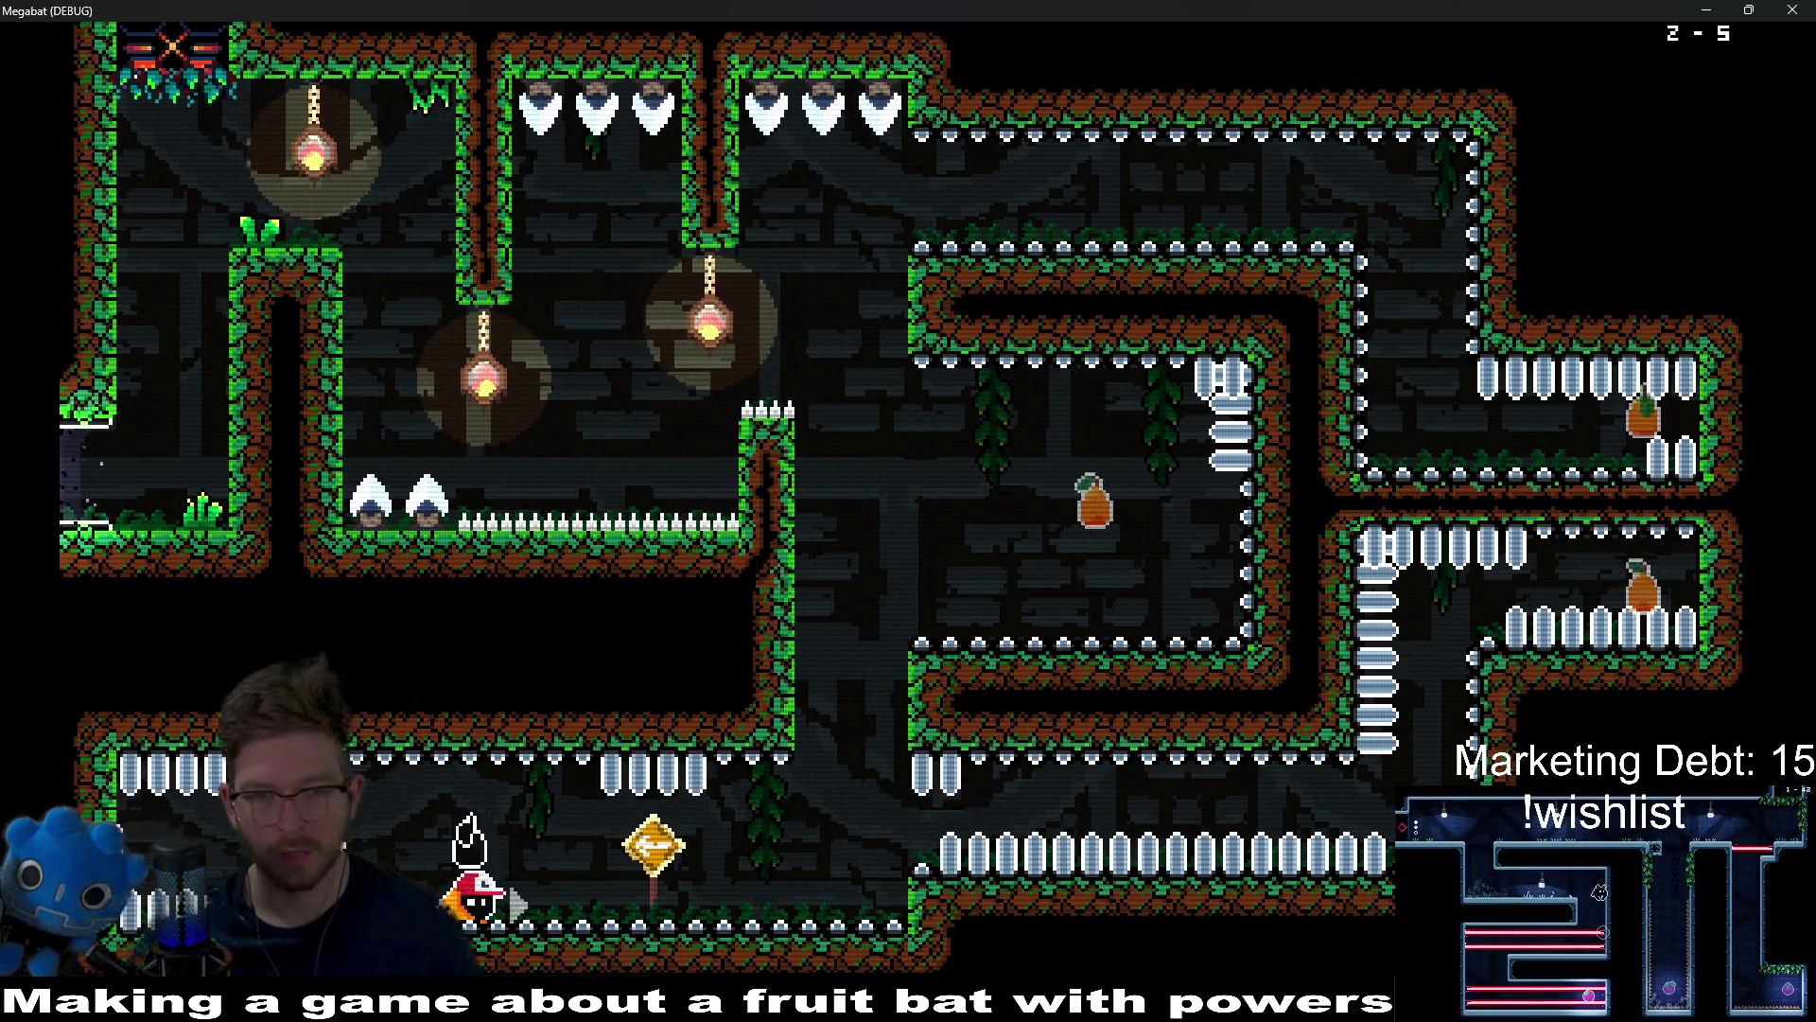
pyautogui.press('Right')
# Step: Climb through the middle room up to the top of the level, then close the game
pyautogui.press('Up')
pyautogui.press('space')
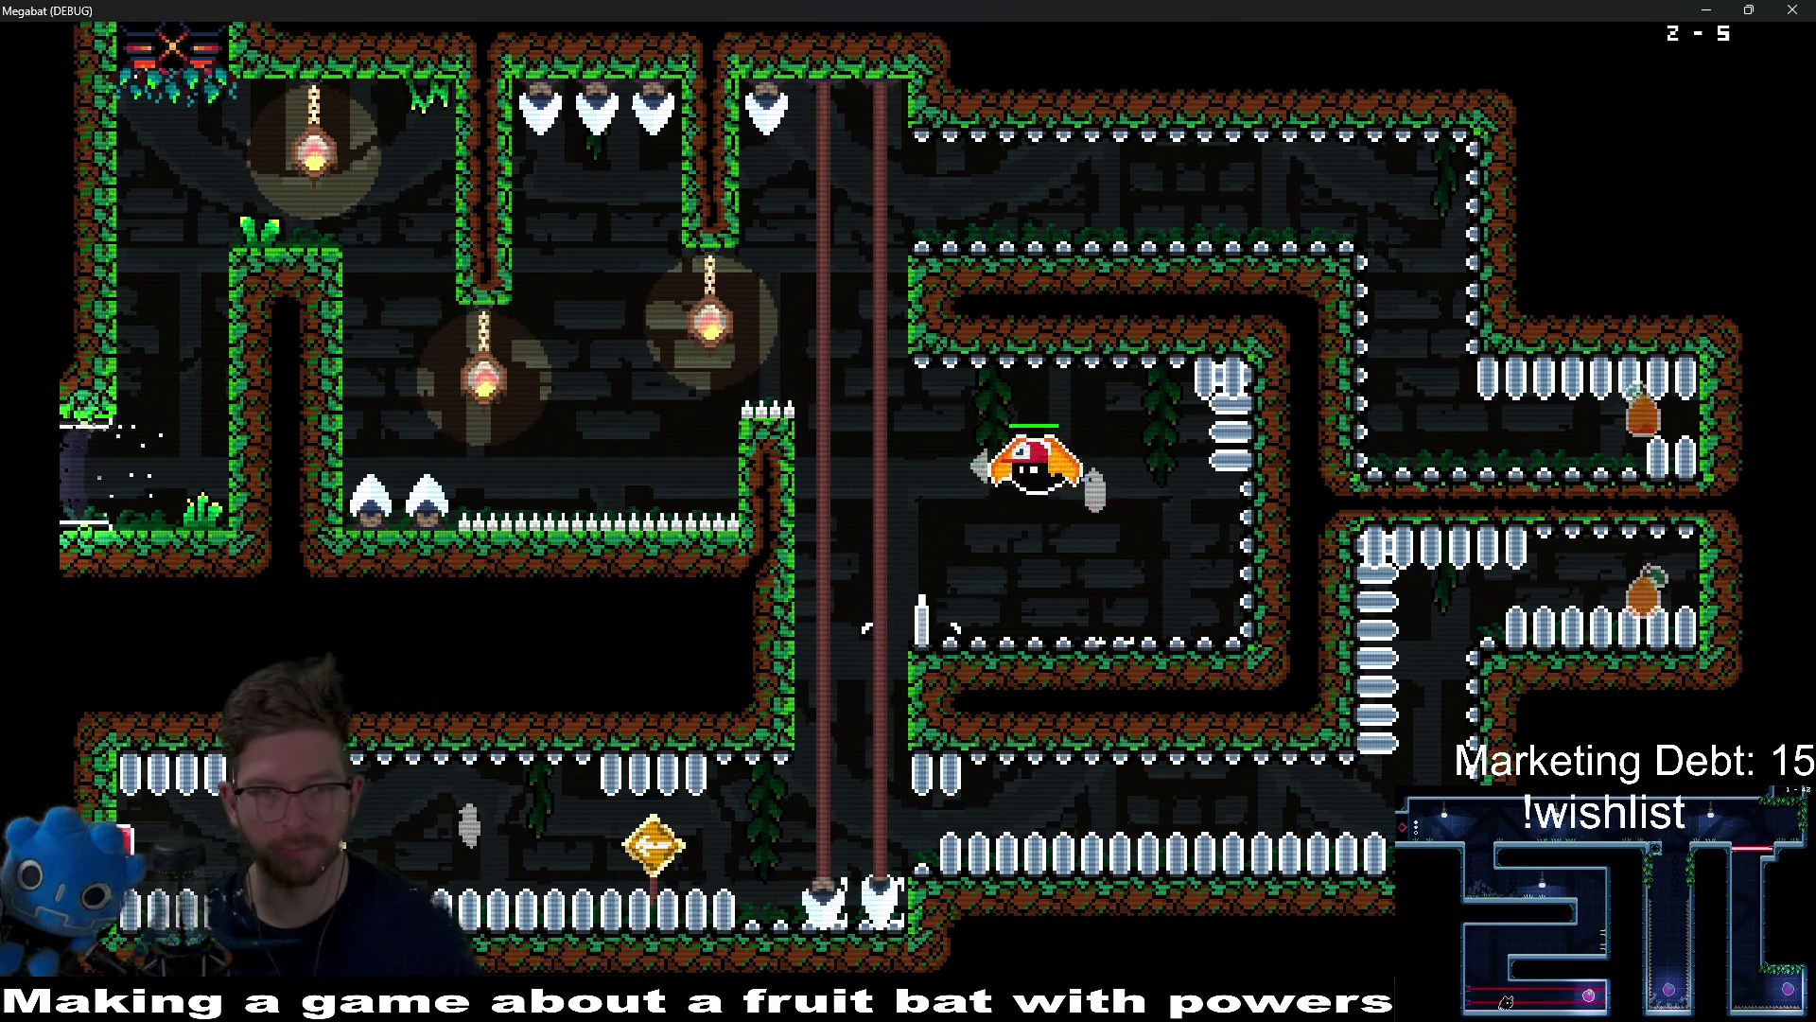
pyautogui.press('Up')
pyautogui.press('Left')
pyautogui.press('space')
pyautogui.press('Left')
pyautogui.press('Up')
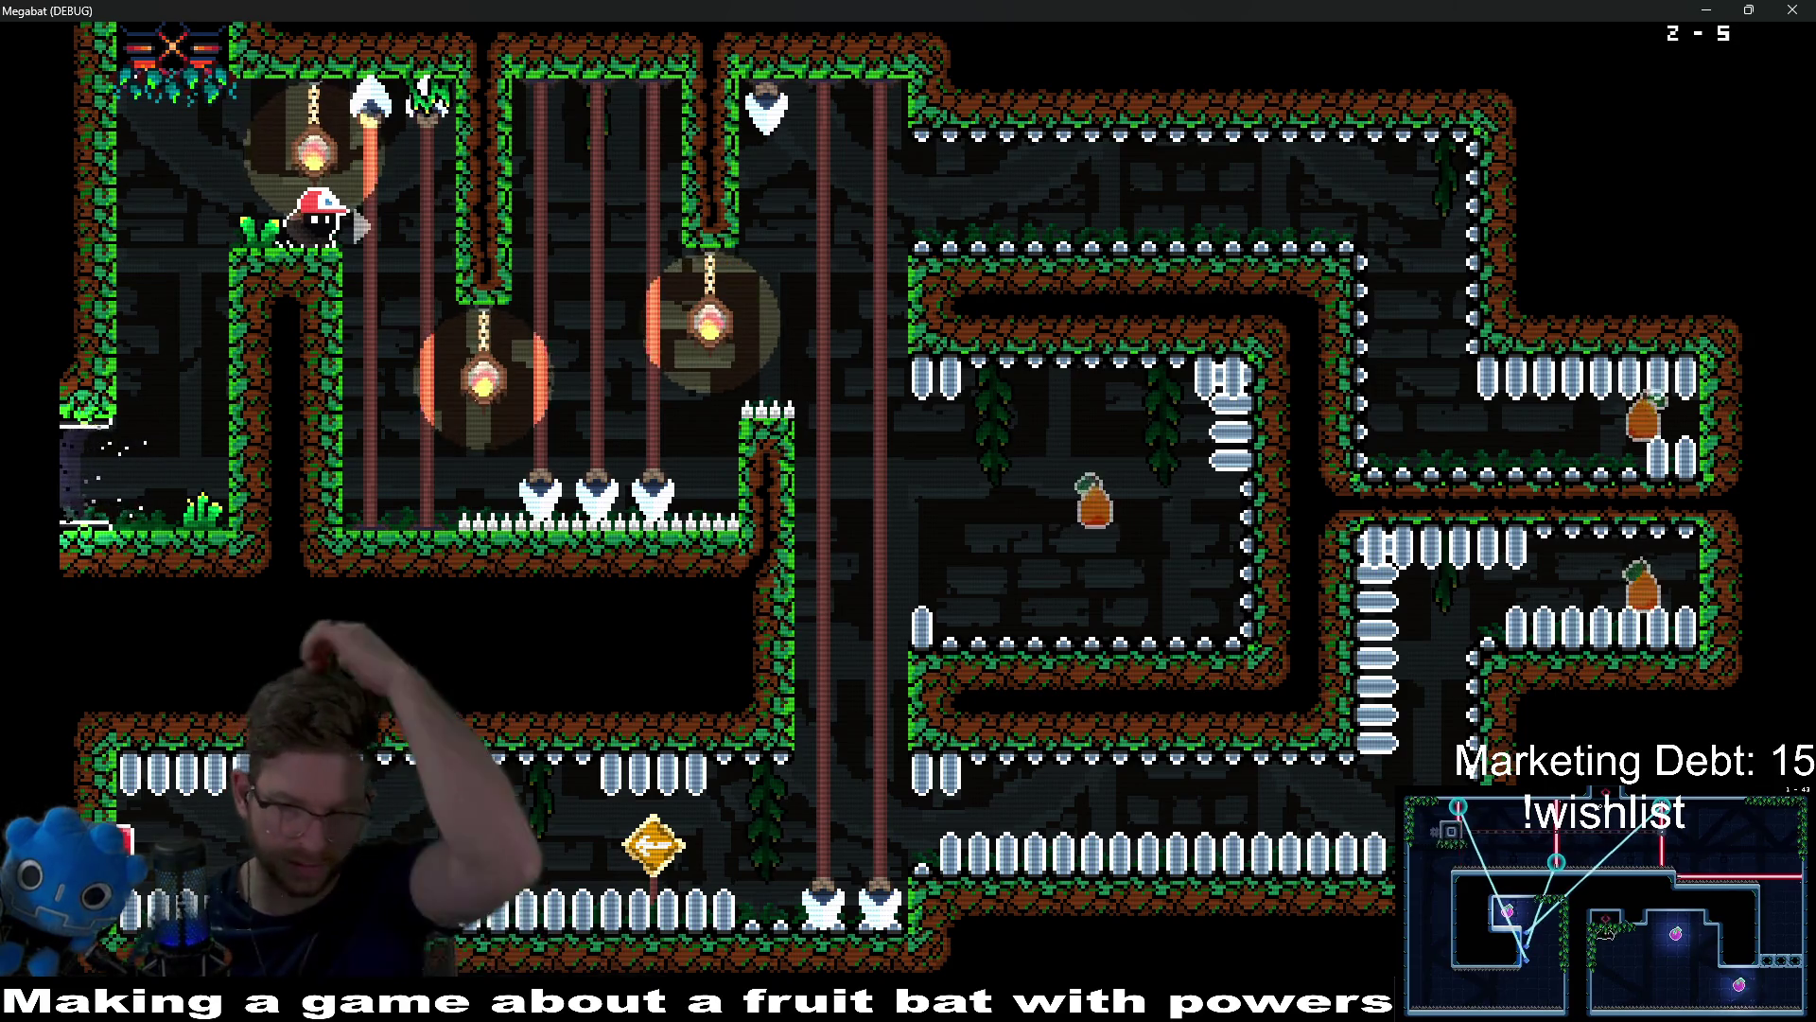
pyautogui.press('Up')
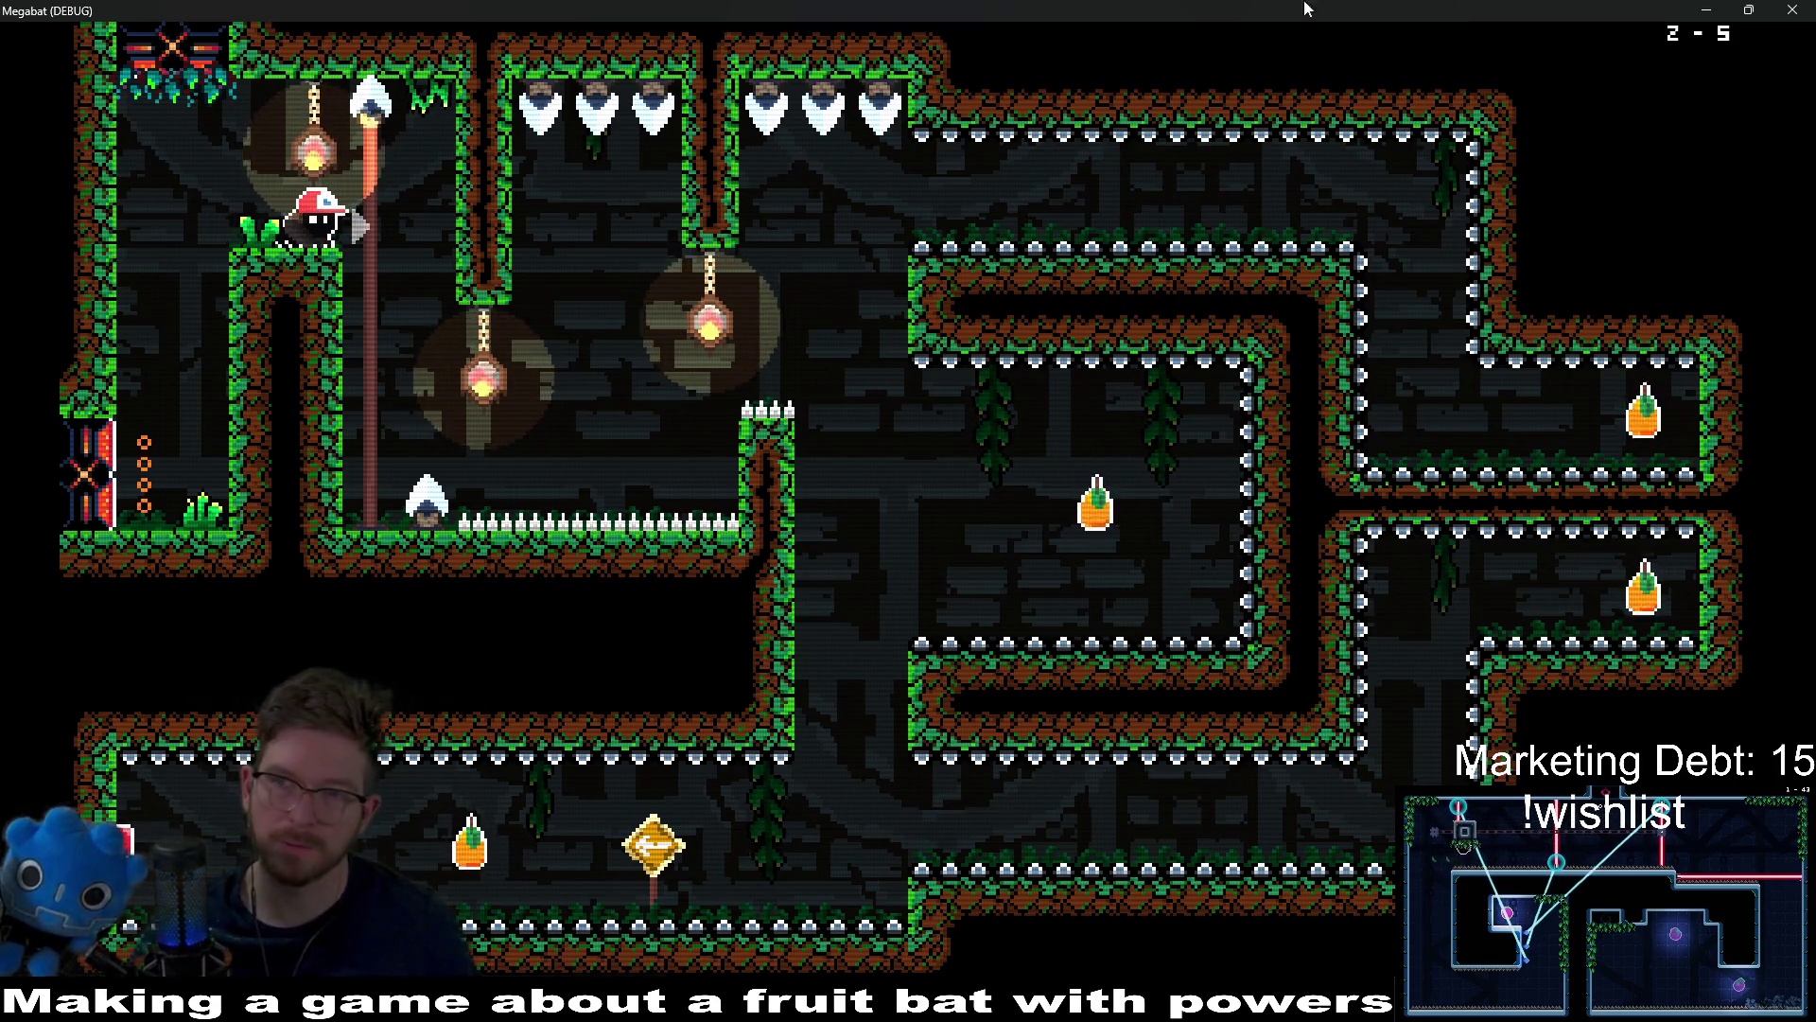
pyautogui.click(1792, 12)
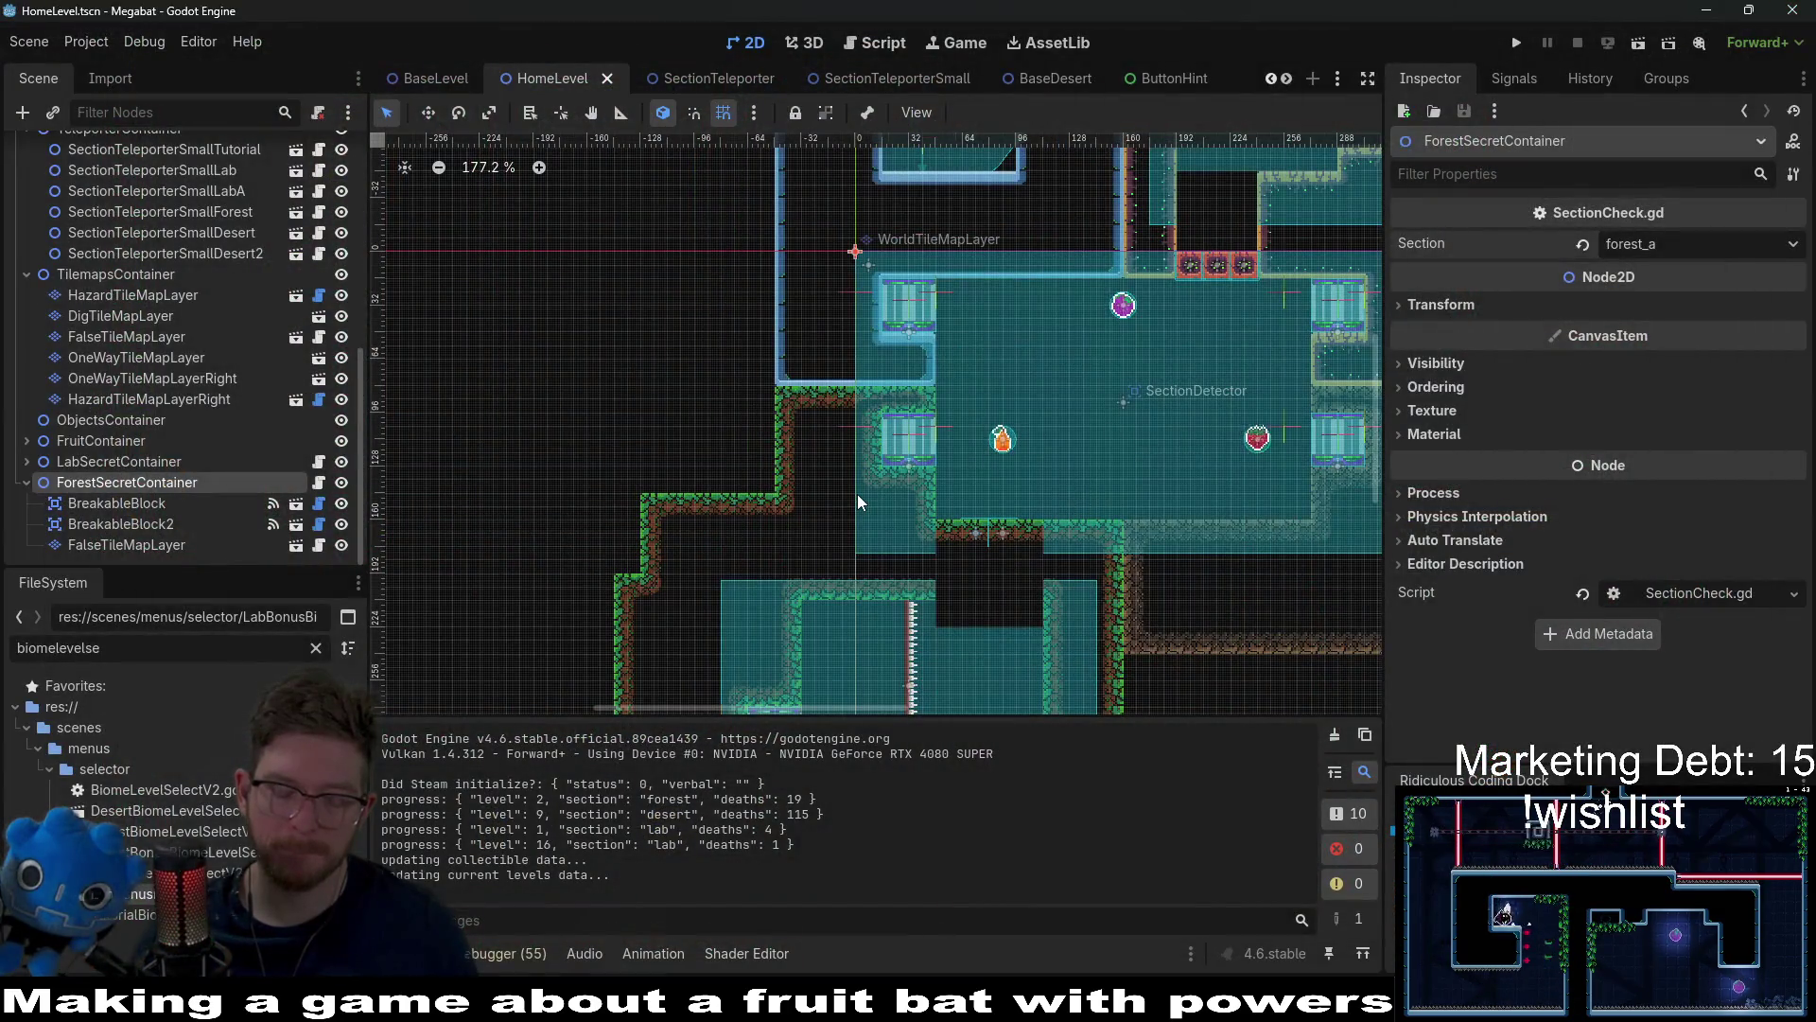
# Step: Quick-open Level_2_5.tscn by searching for 'level_2_5'
pyautogui.hotkey('alt', 'shift', 'o')
pyautogui.write('level_2_')
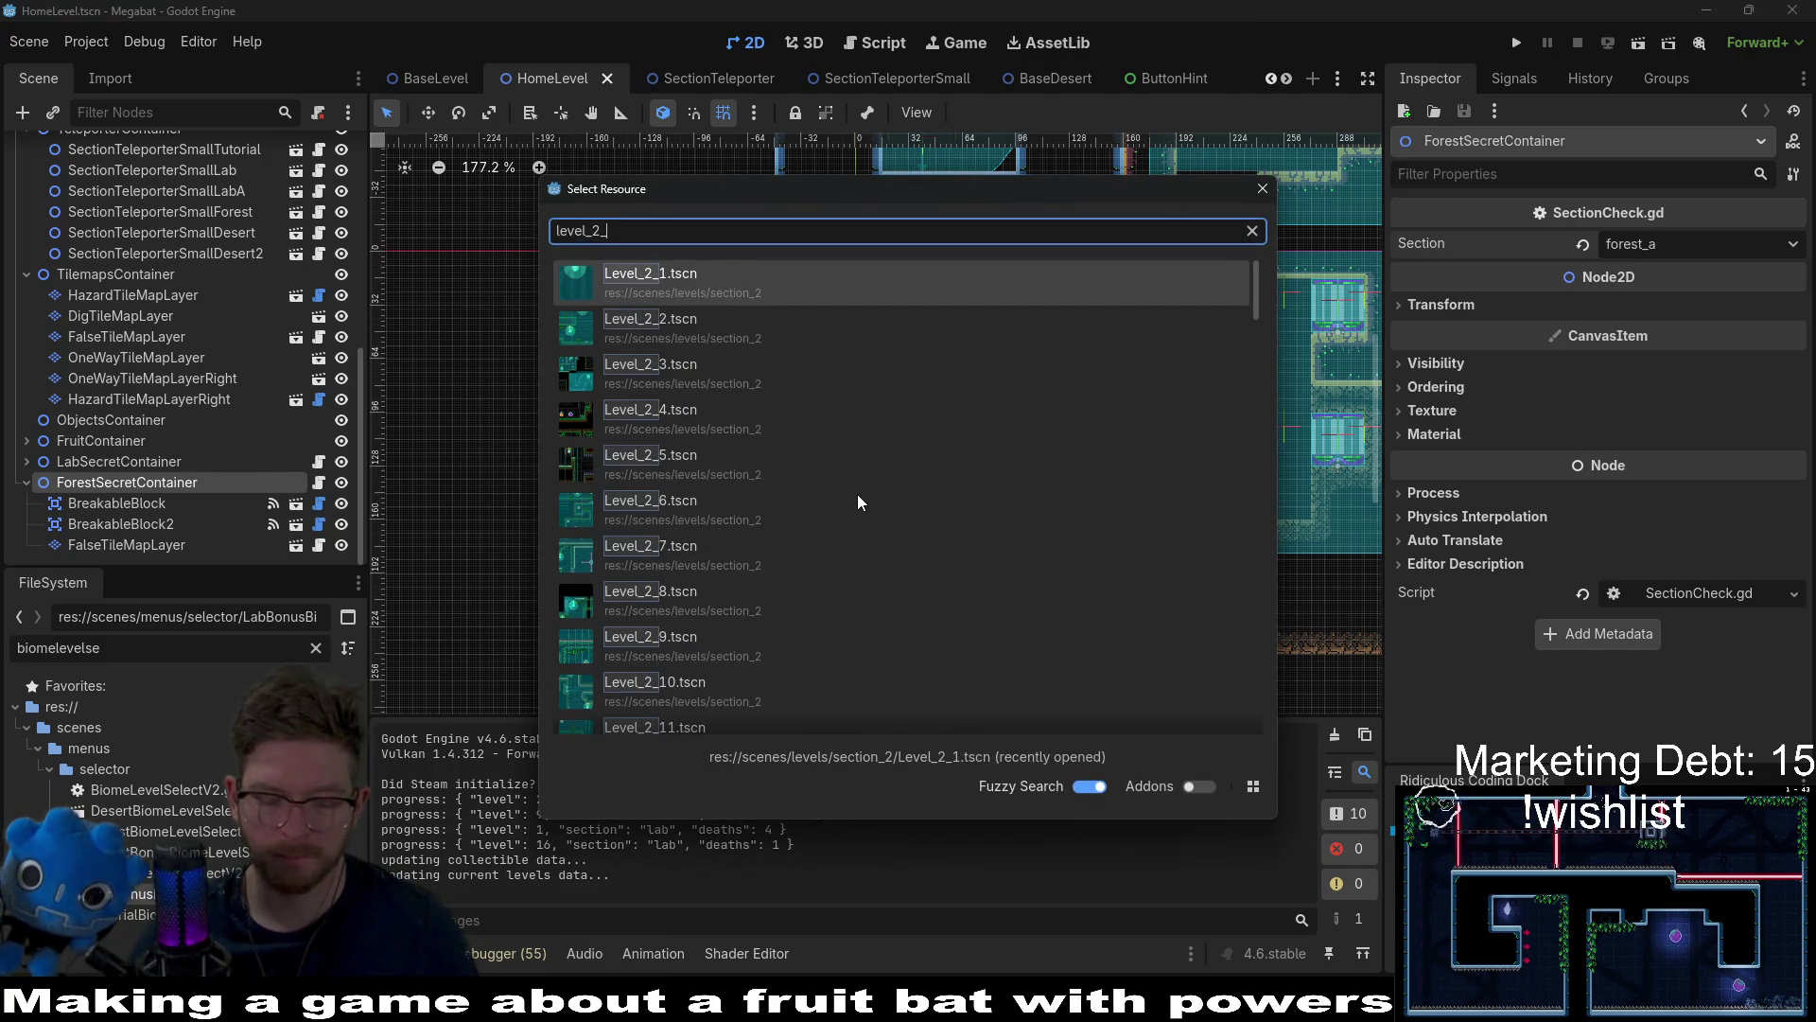
pyautogui.write('4')
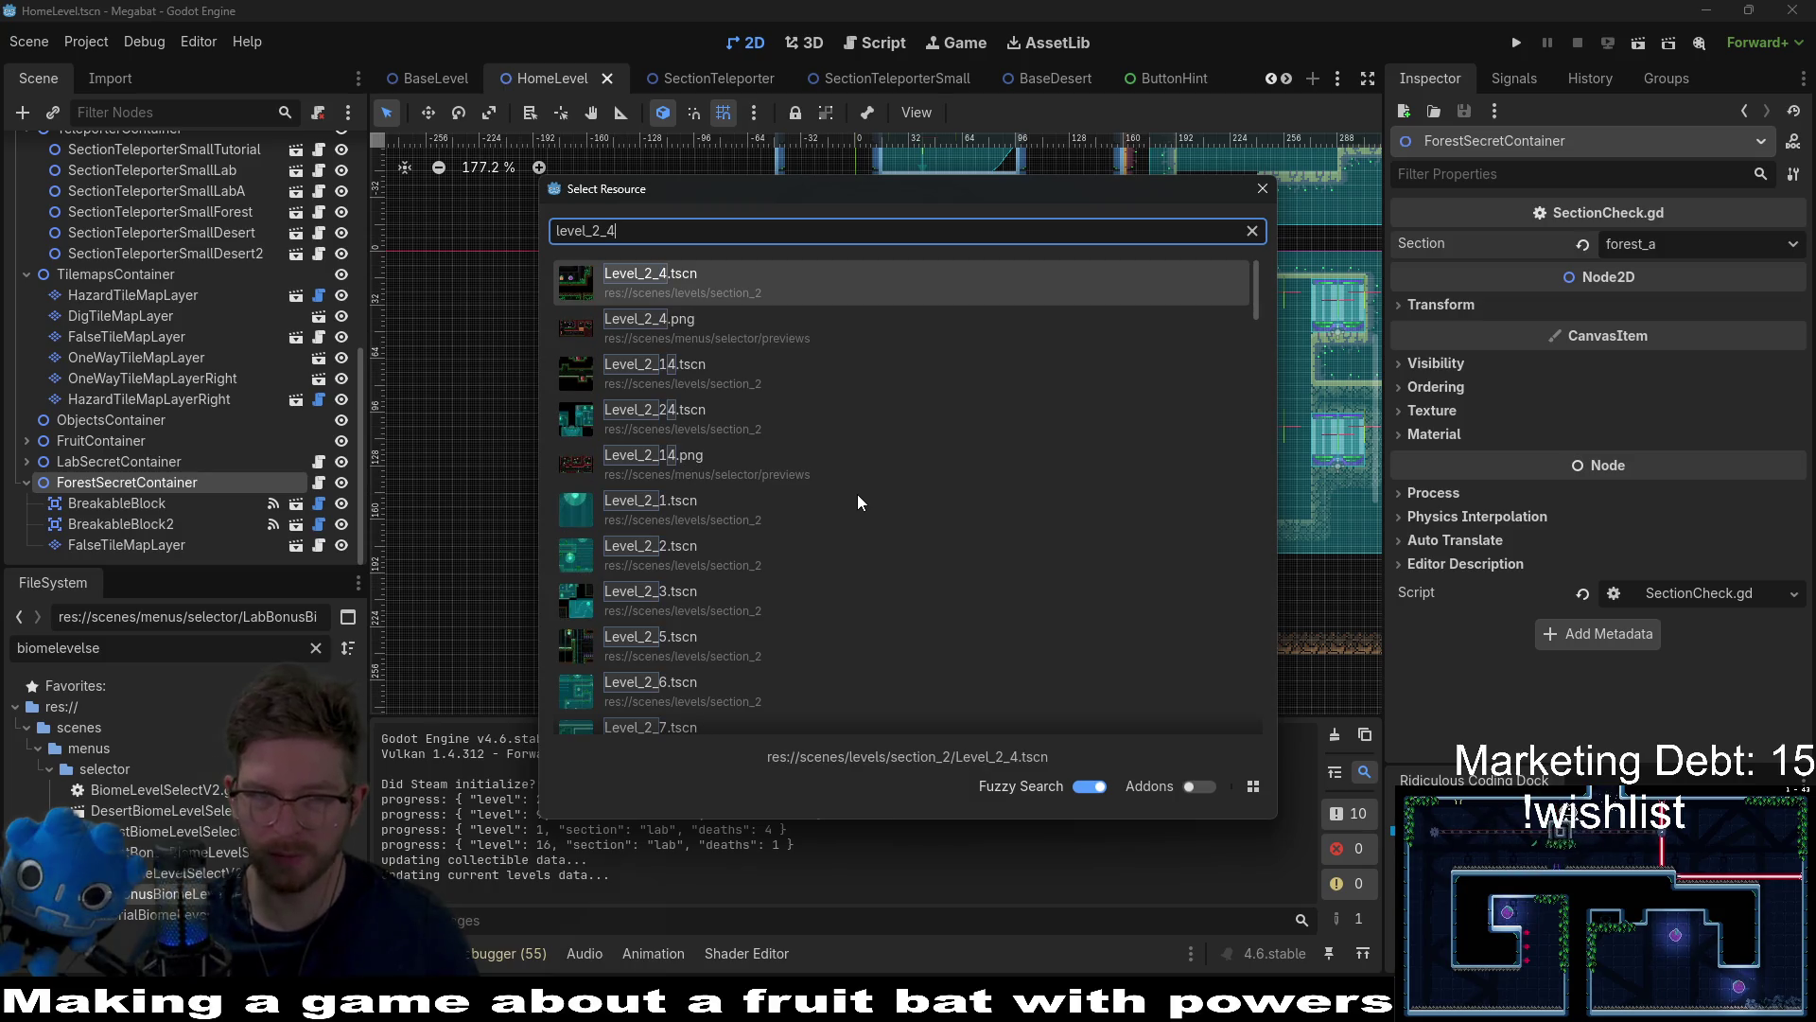
pyautogui.press('BackSpace')
pyautogui.write('5')
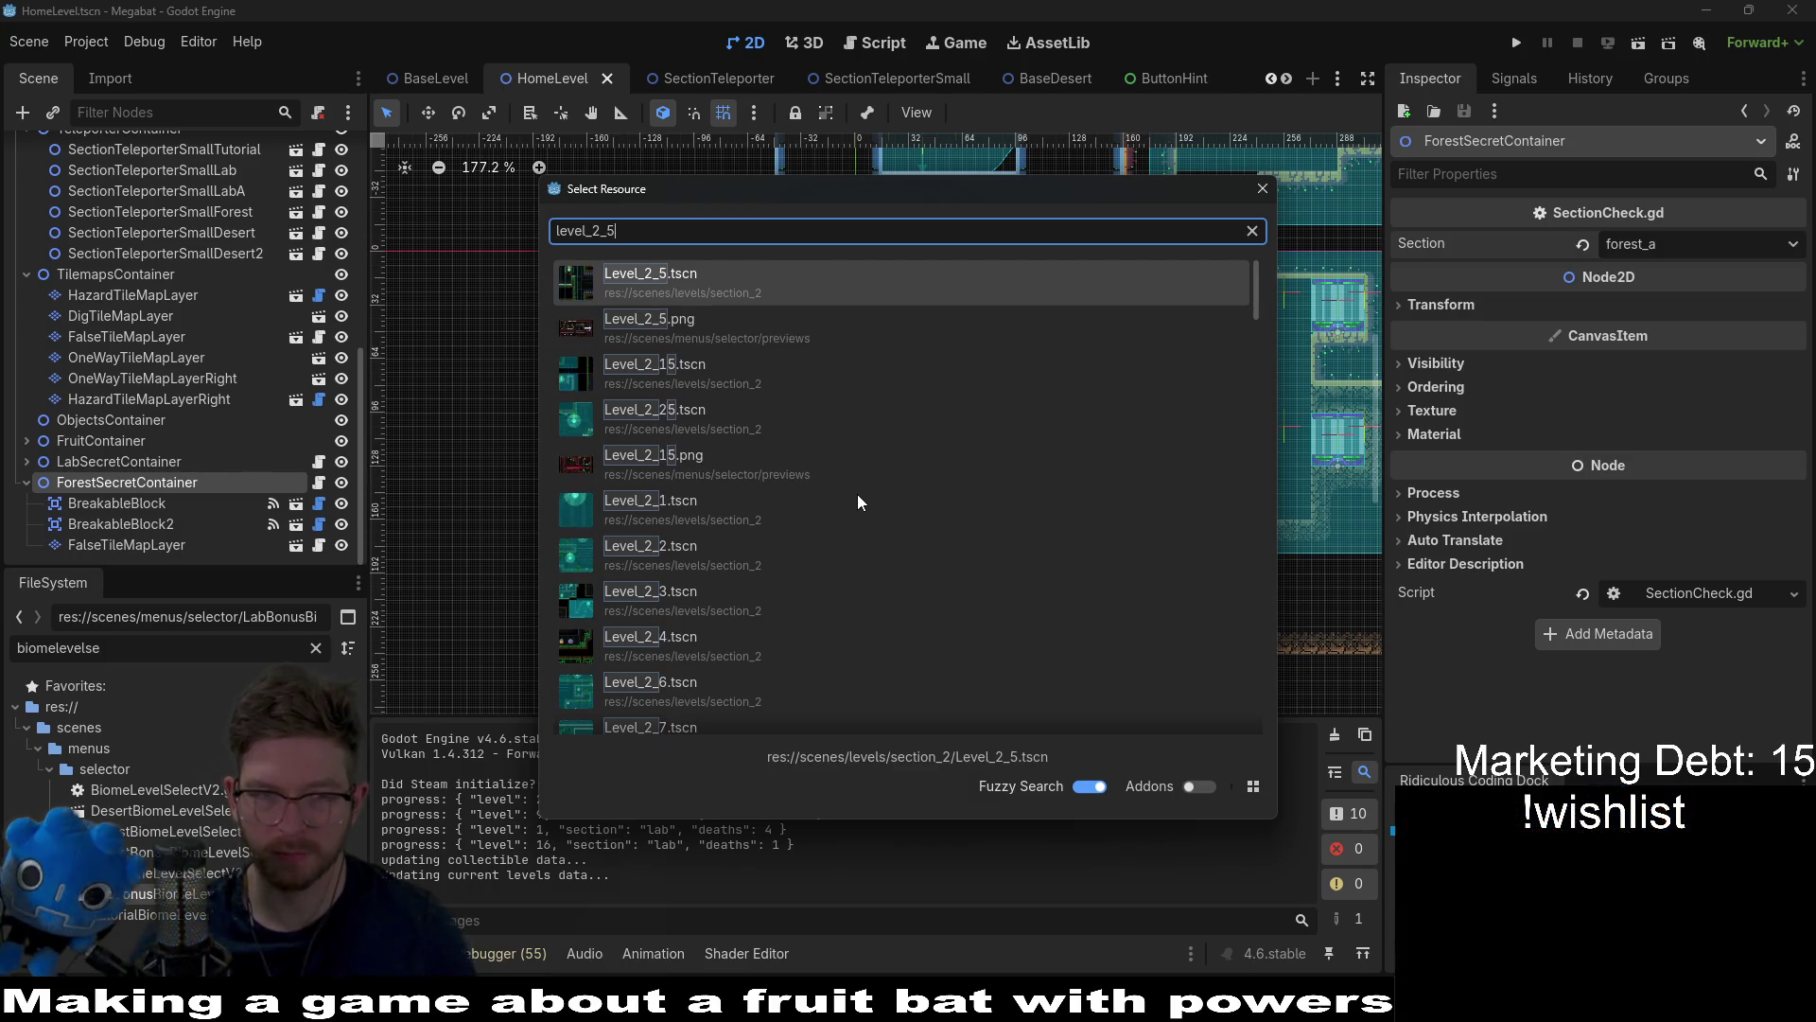
pyautogui.press('Return')
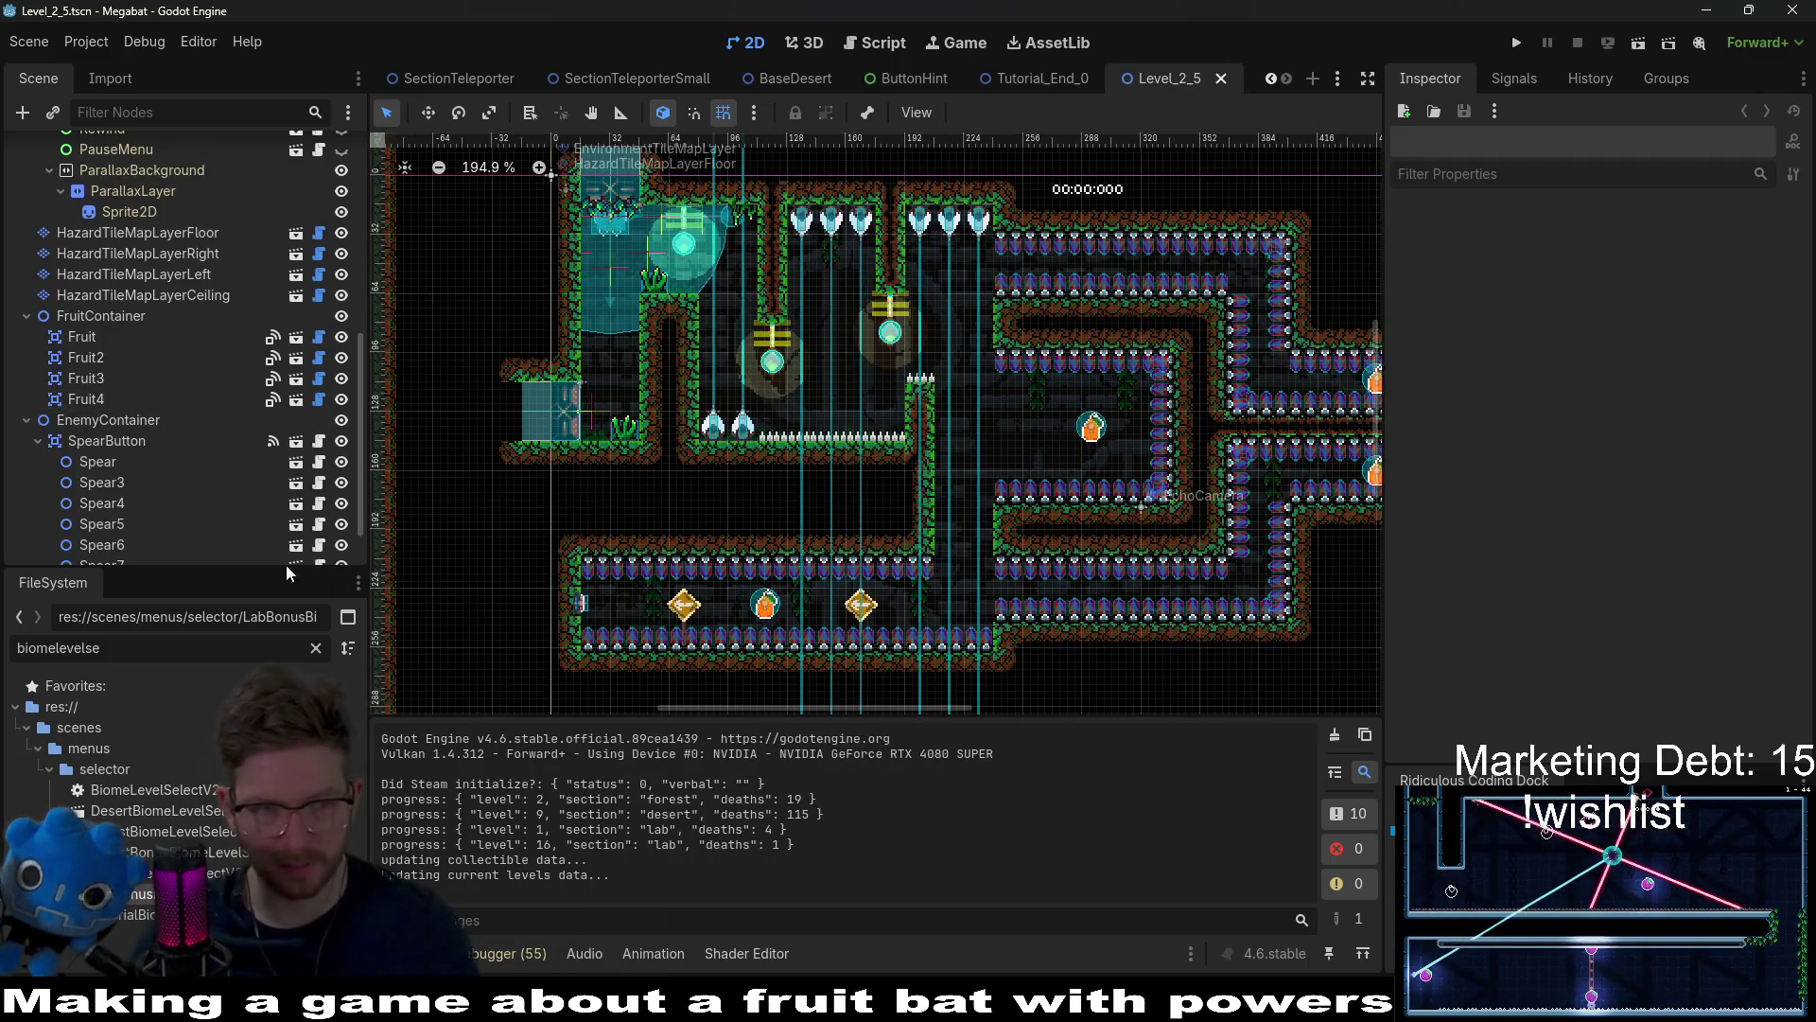
# Step: Instance a SpearButton under EnemyContainer, rename it SpearButtonOverride, and move it above SpearButton
pyautogui.scroll(-1, 170, 454)
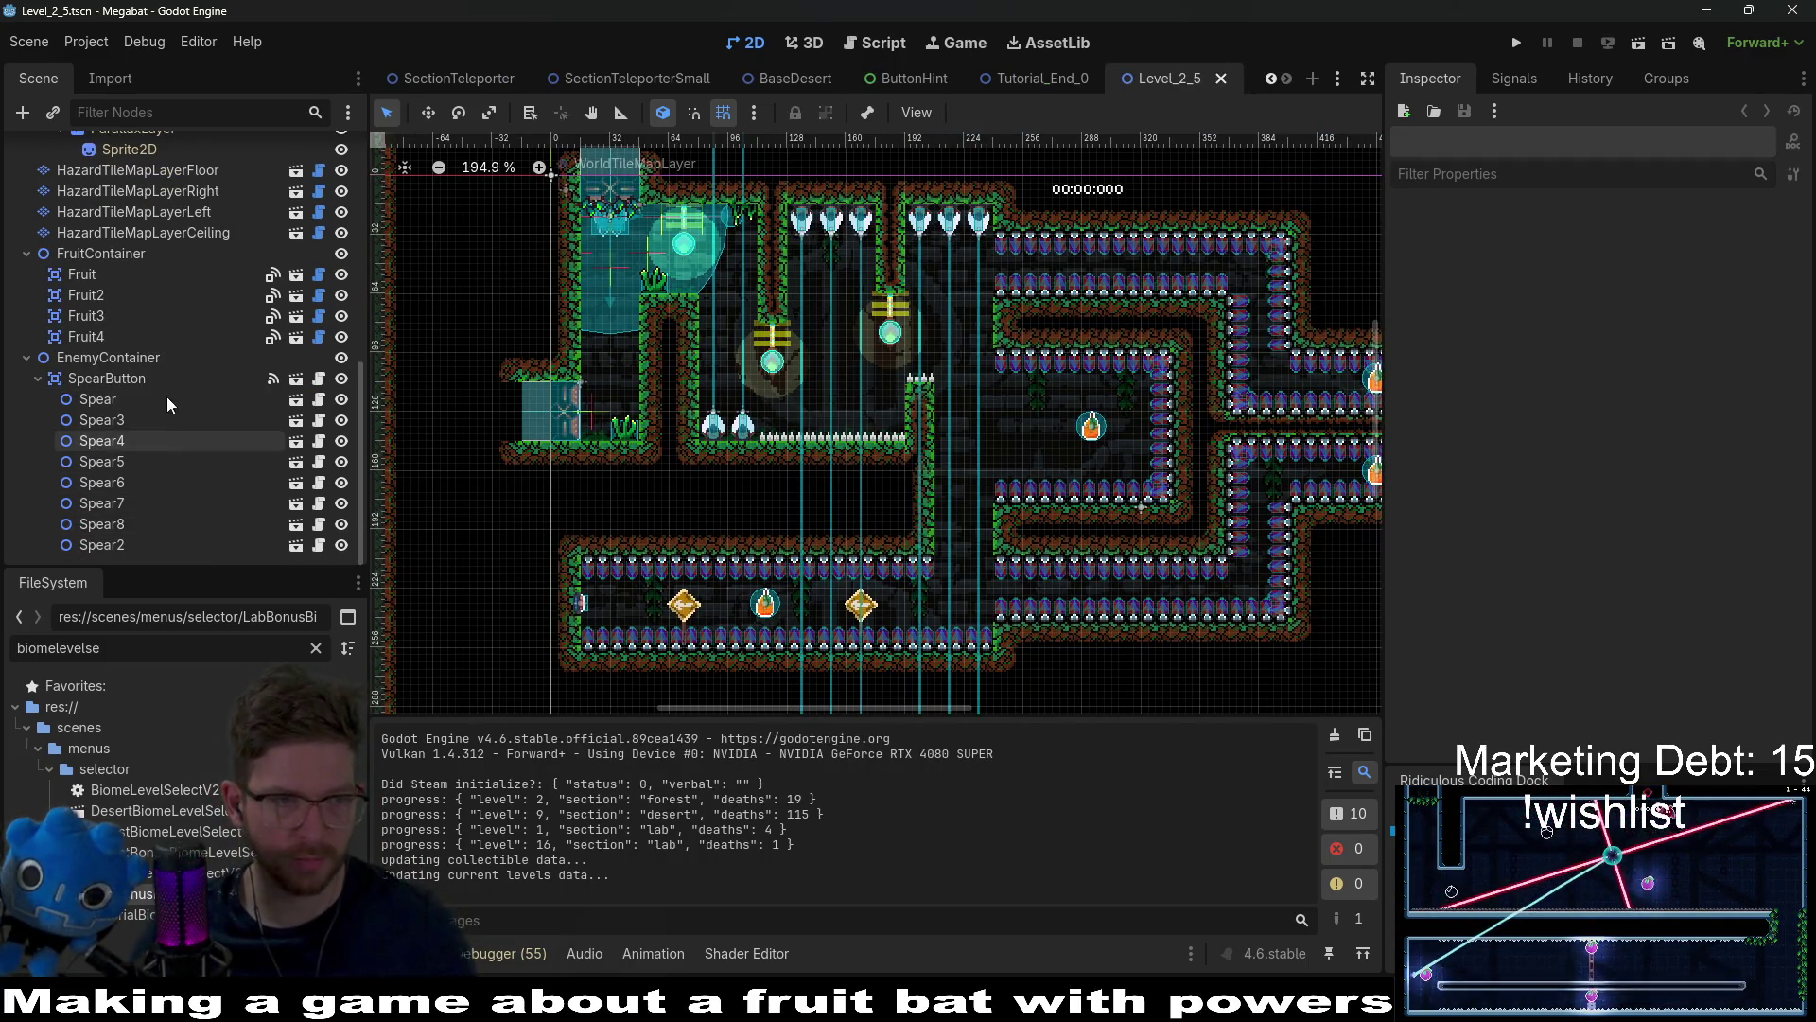
pyautogui.rightClick(133, 361)
pyautogui.click(179, 401)
pyautogui.write('s')
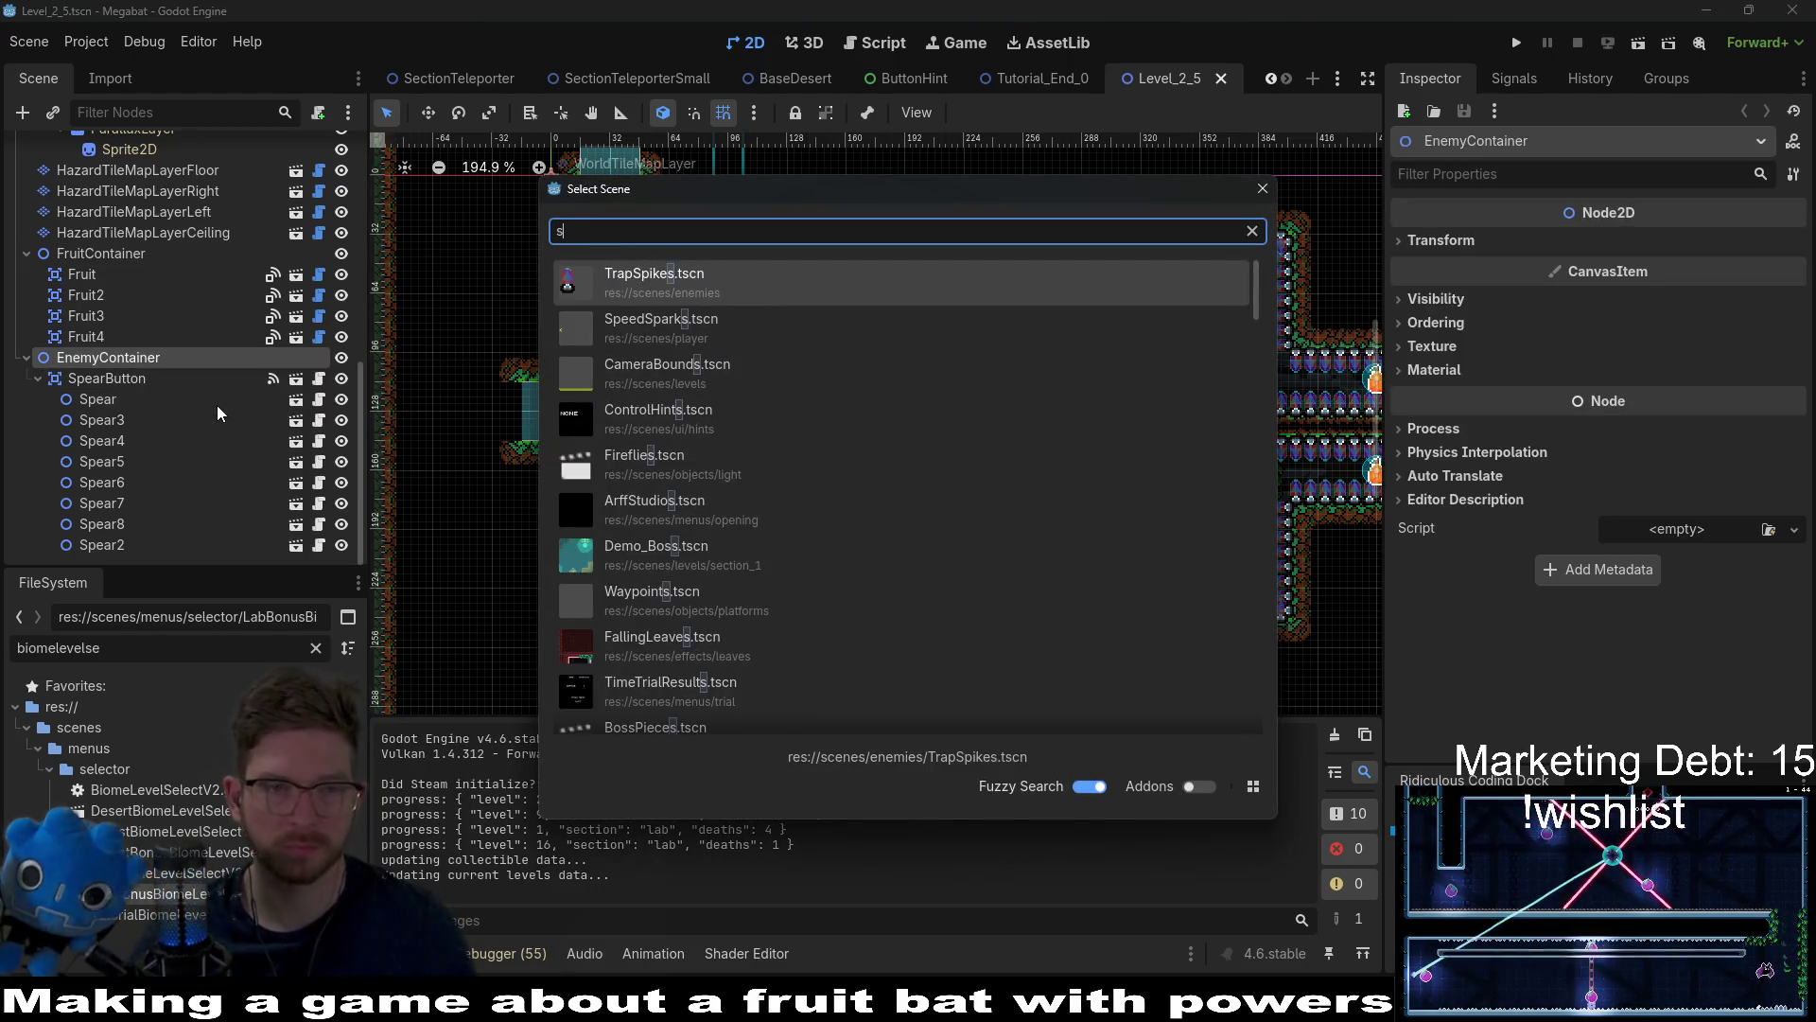
pyautogui.write('pearbutton')
pyautogui.press('Return')
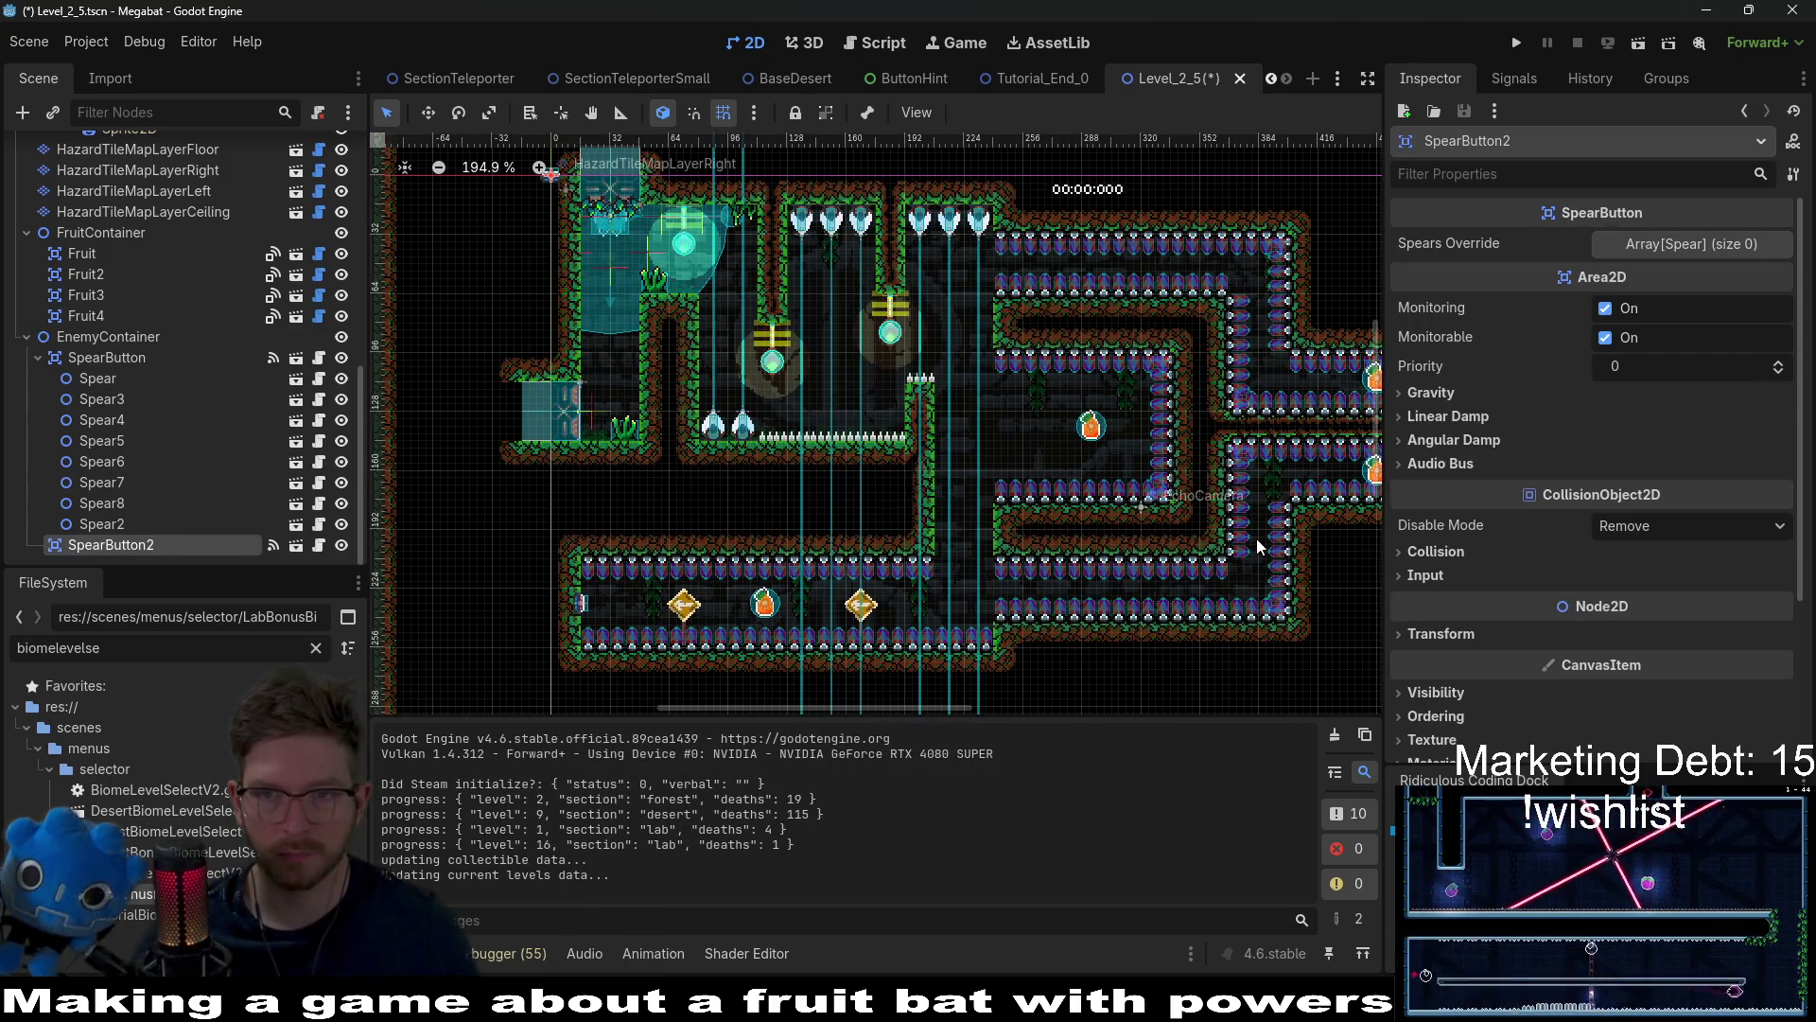
pyautogui.doubleClick(147, 547)
pyautogui.write('Override')
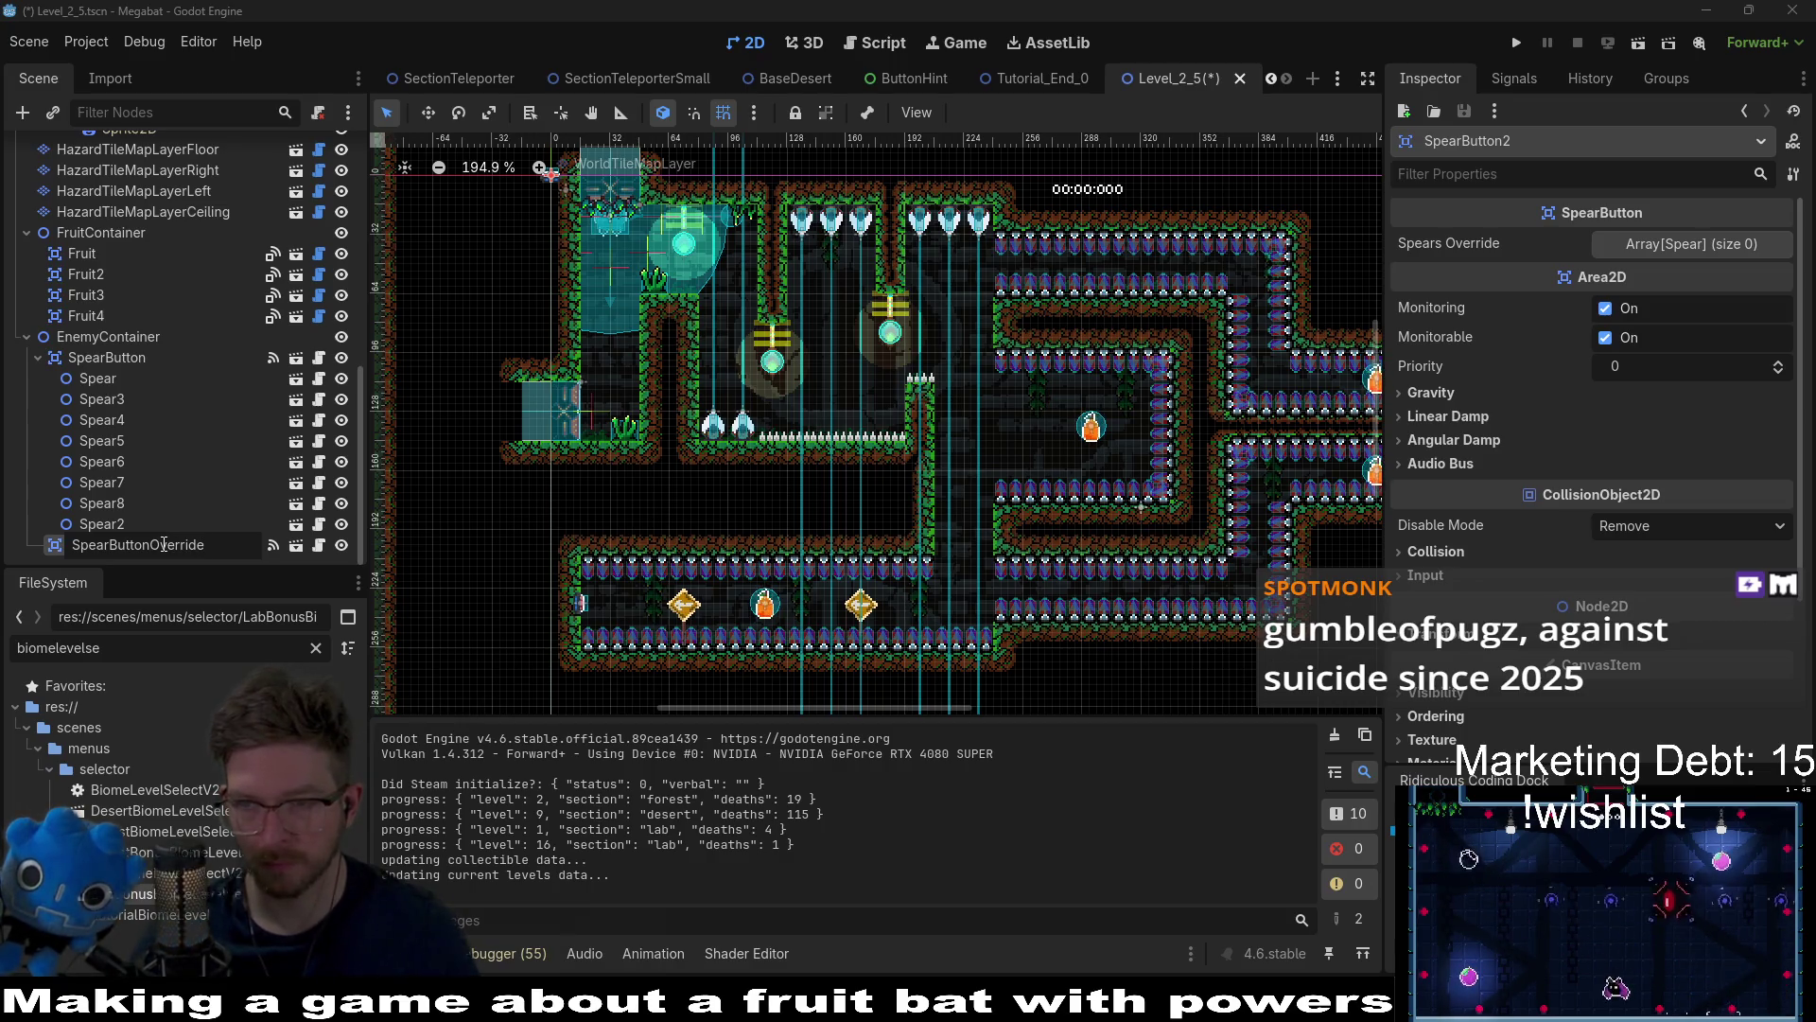
pyautogui.press('Return')
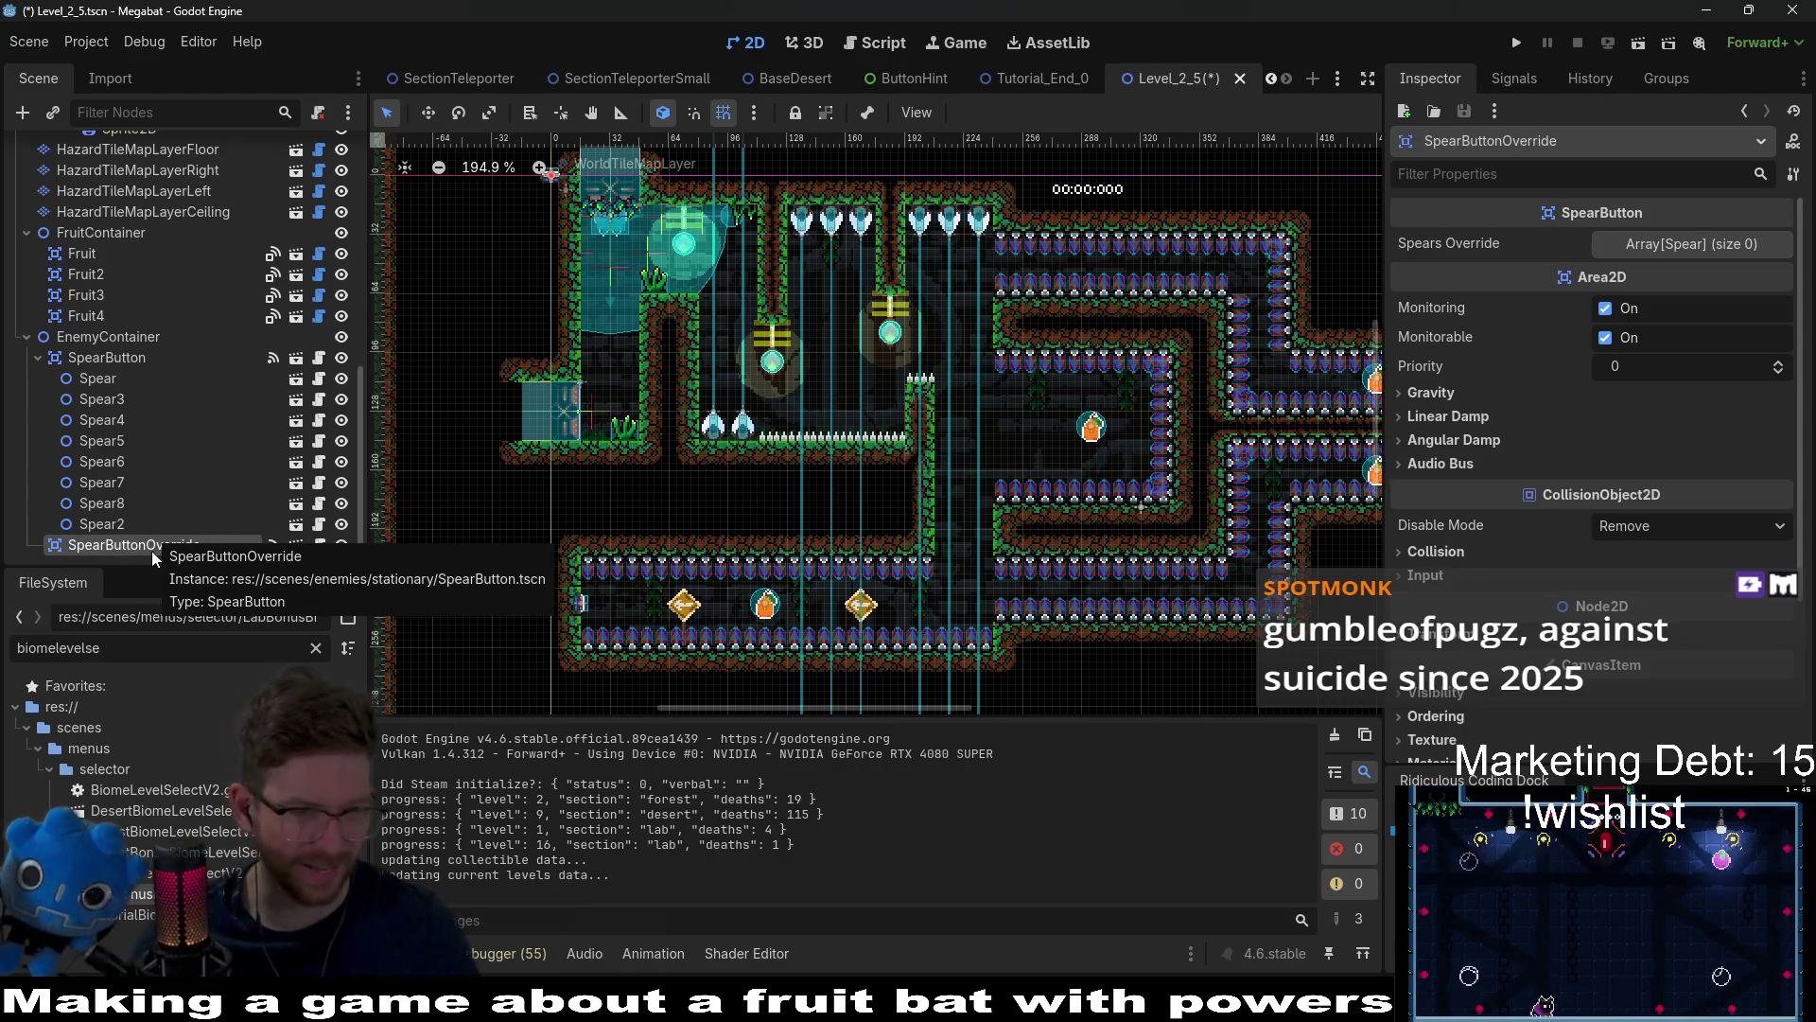
pyautogui.moveTo(137, 557)
pyautogui.mouseDown()
pyautogui.moveTo(88, 322)
pyautogui.moveTo(102, 350)
pyautogui.mouseUp()
# Step: Add eight empty slots to SpearButtonOverride's Spears Override array
pyautogui.click(108, 403)
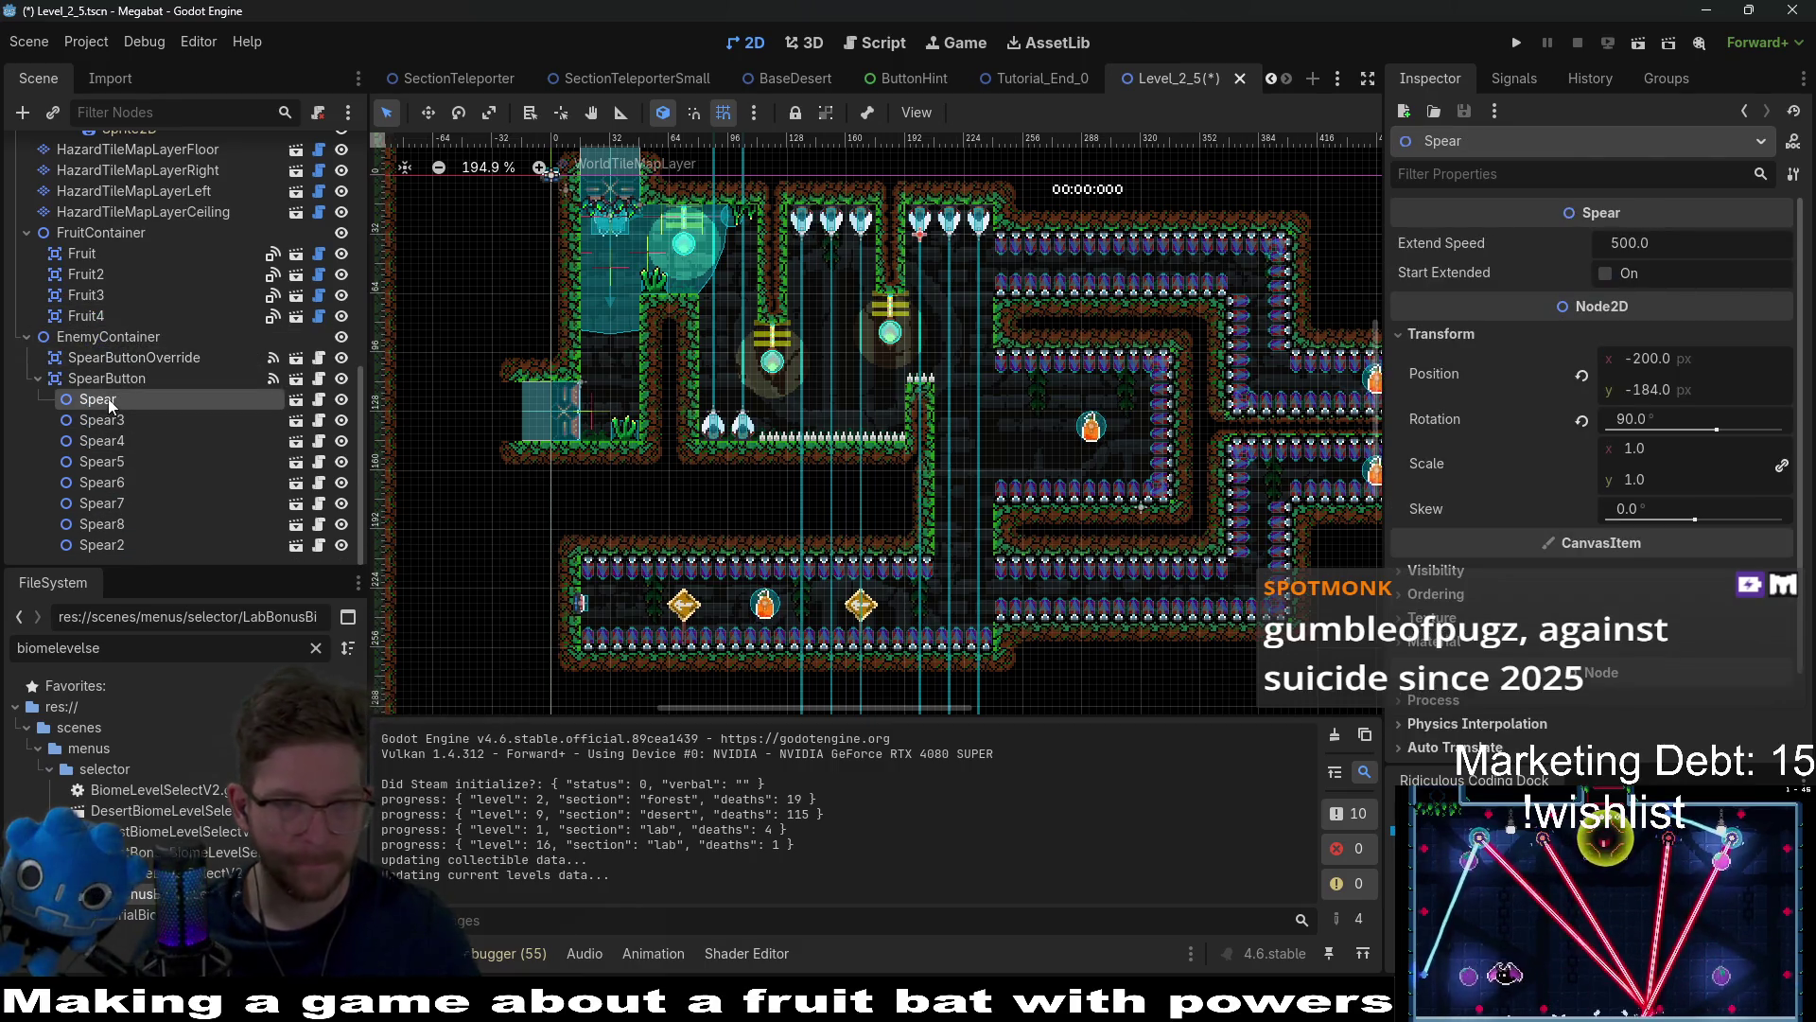
pyautogui.click(141, 361)
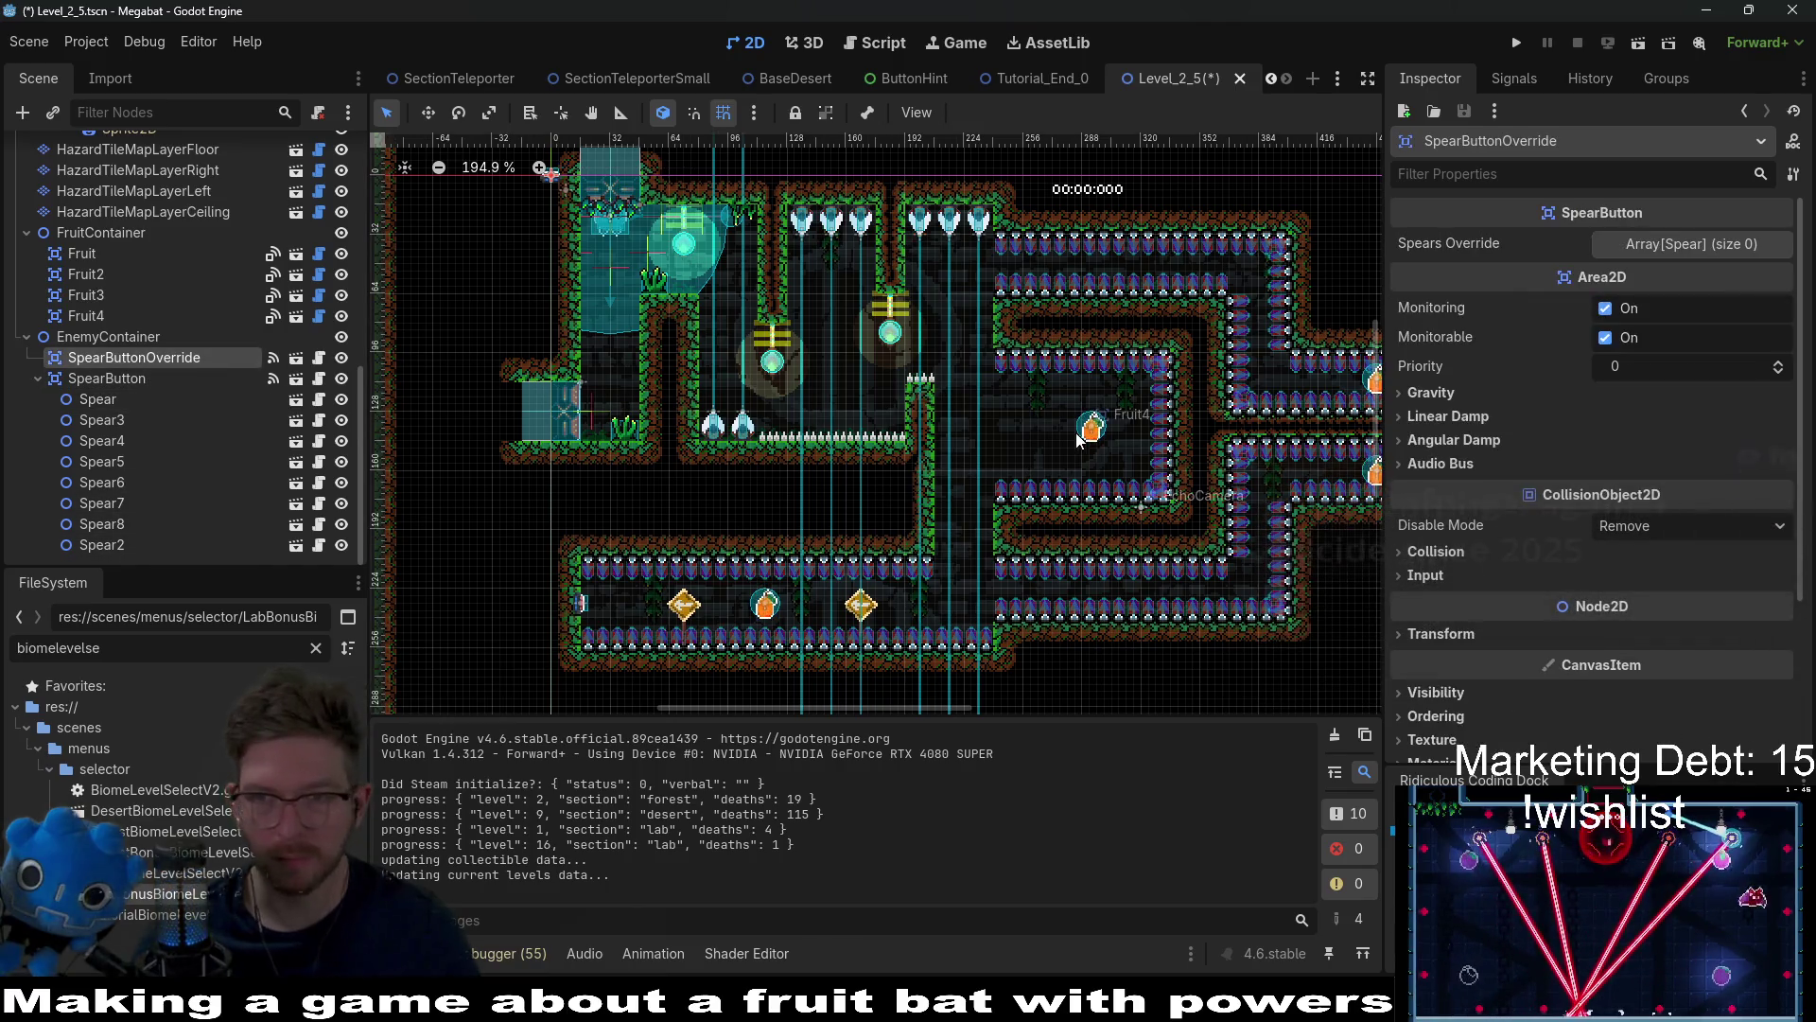
pyautogui.click(1655, 247)
pyautogui.click(1590, 317)
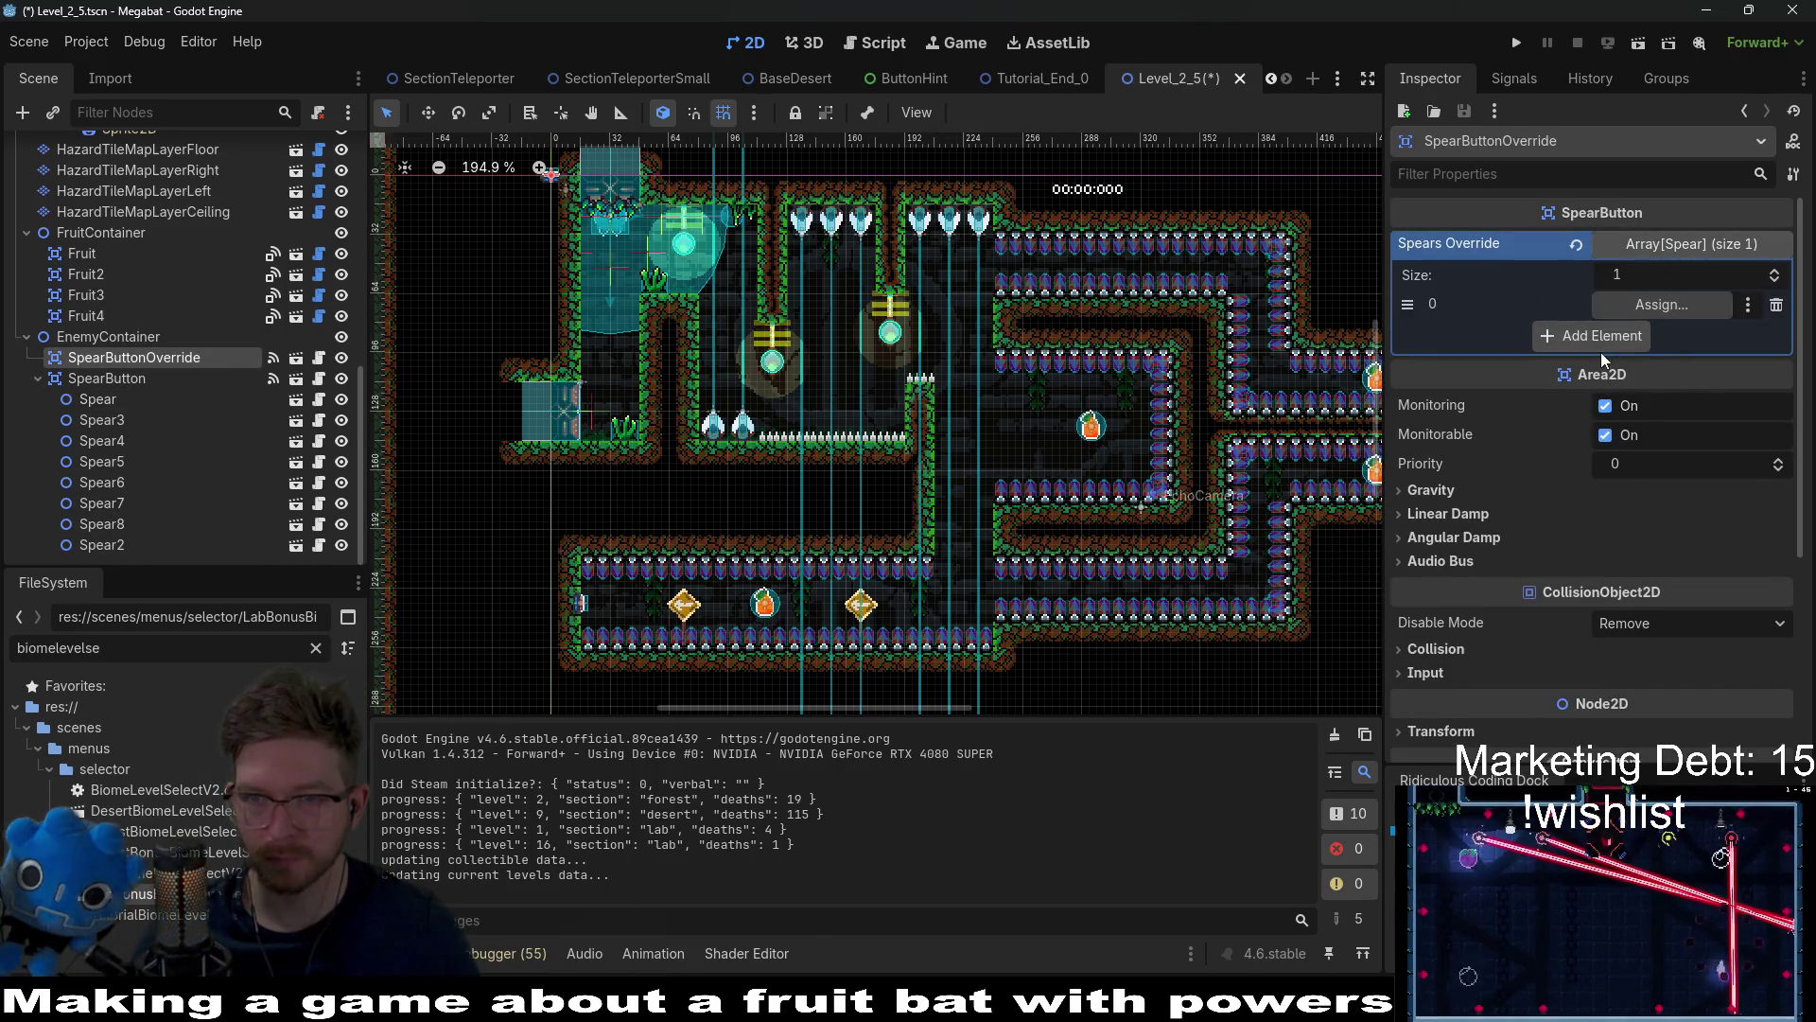
pyautogui.click(1599, 342)
pyautogui.click(1596, 371)
pyautogui.click(1596, 397)
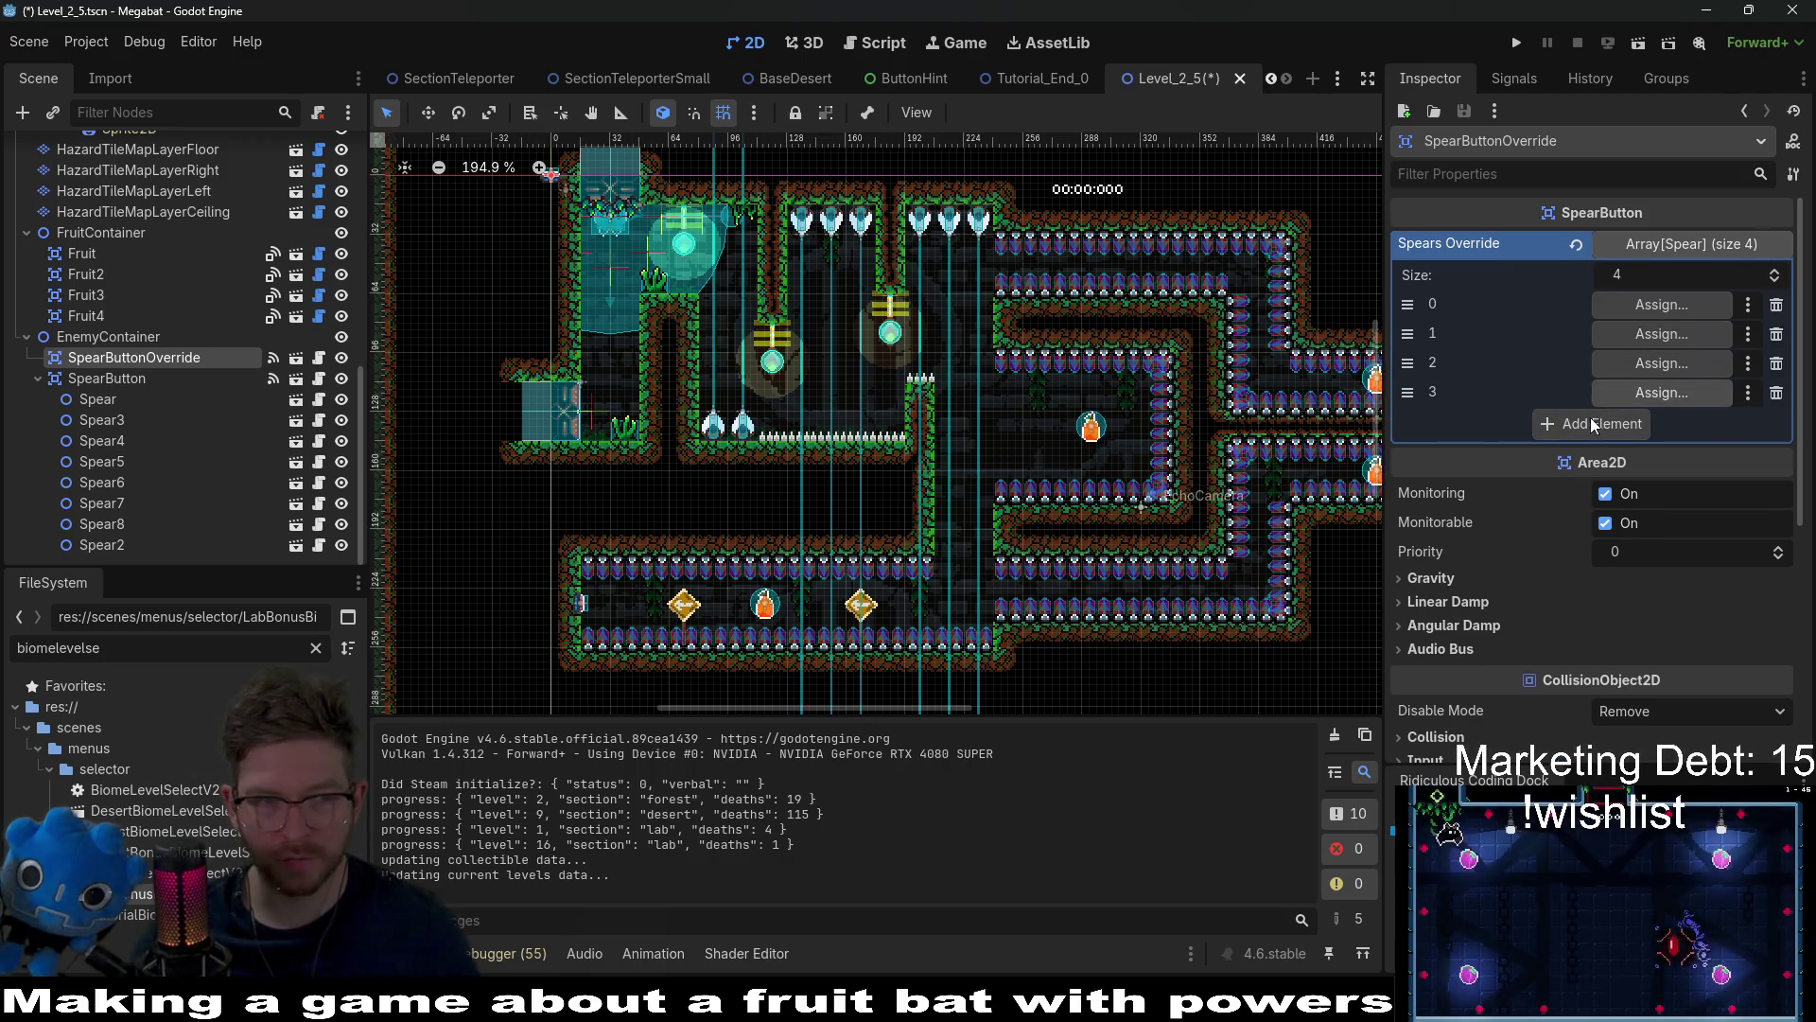
pyautogui.click(1597, 426)
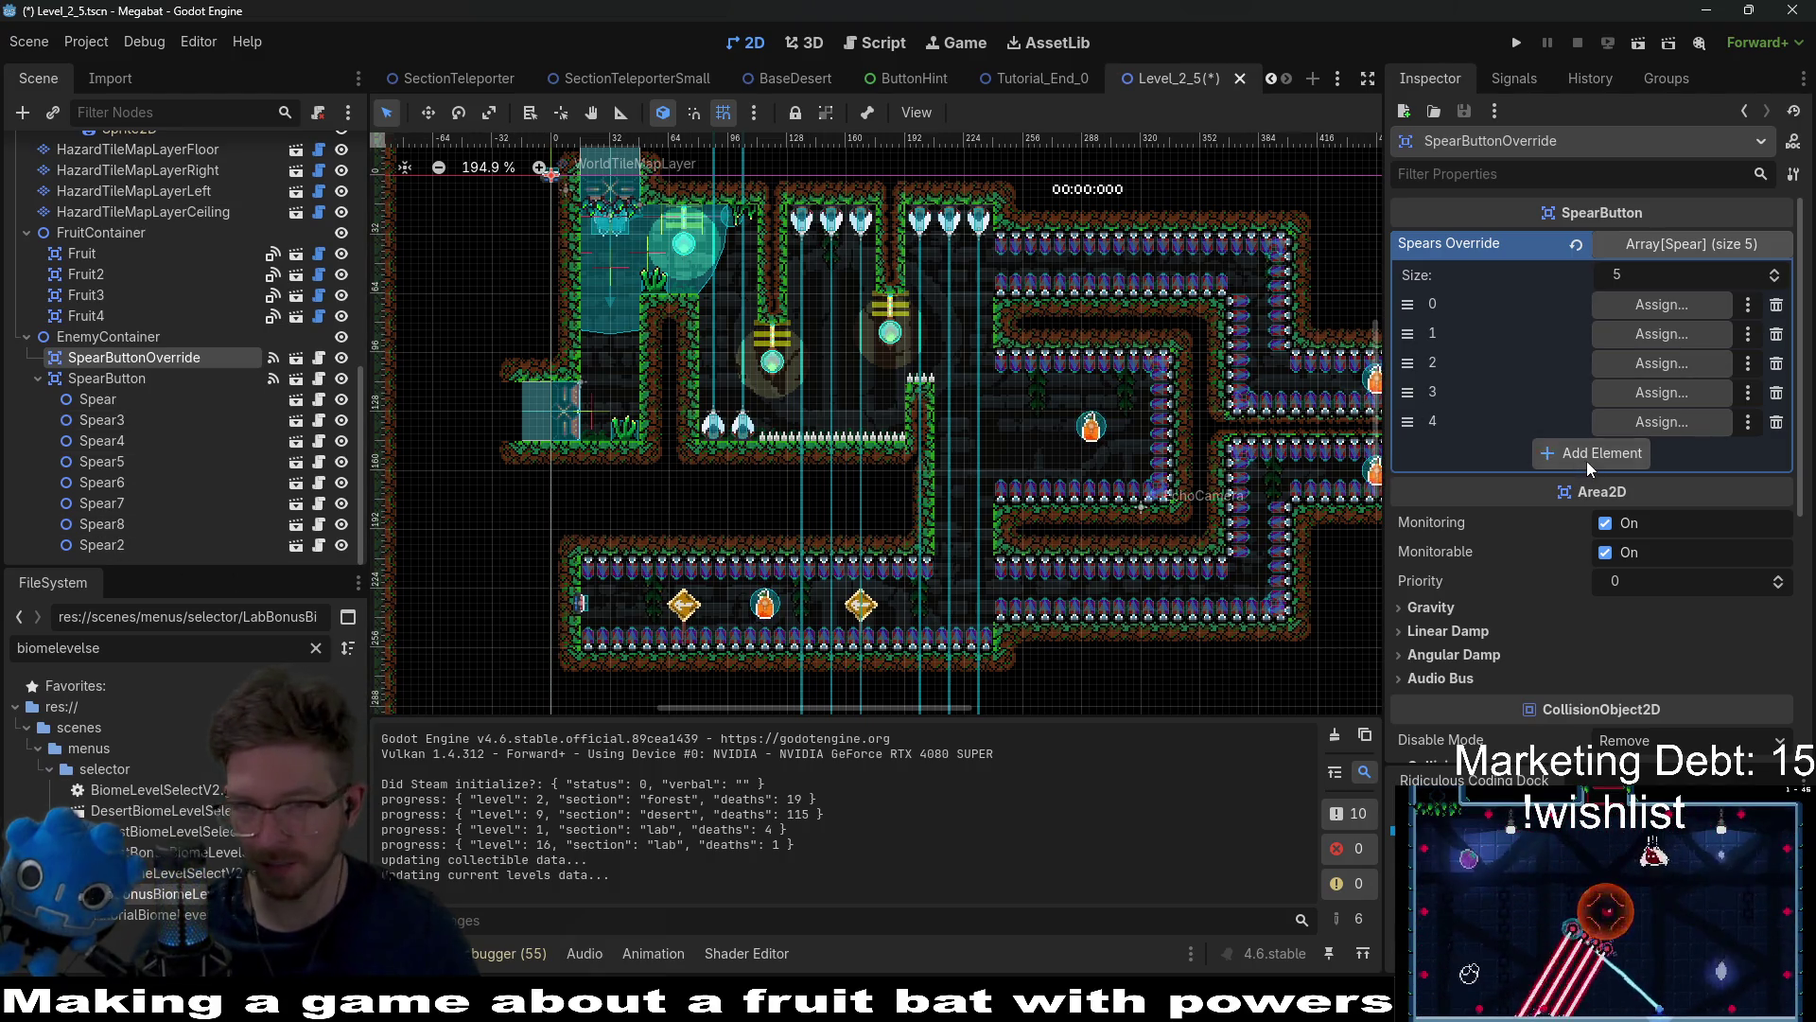
pyautogui.click(1586, 458)
pyautogui.click(1574, 485)
pyautogui.click(1566, 513)
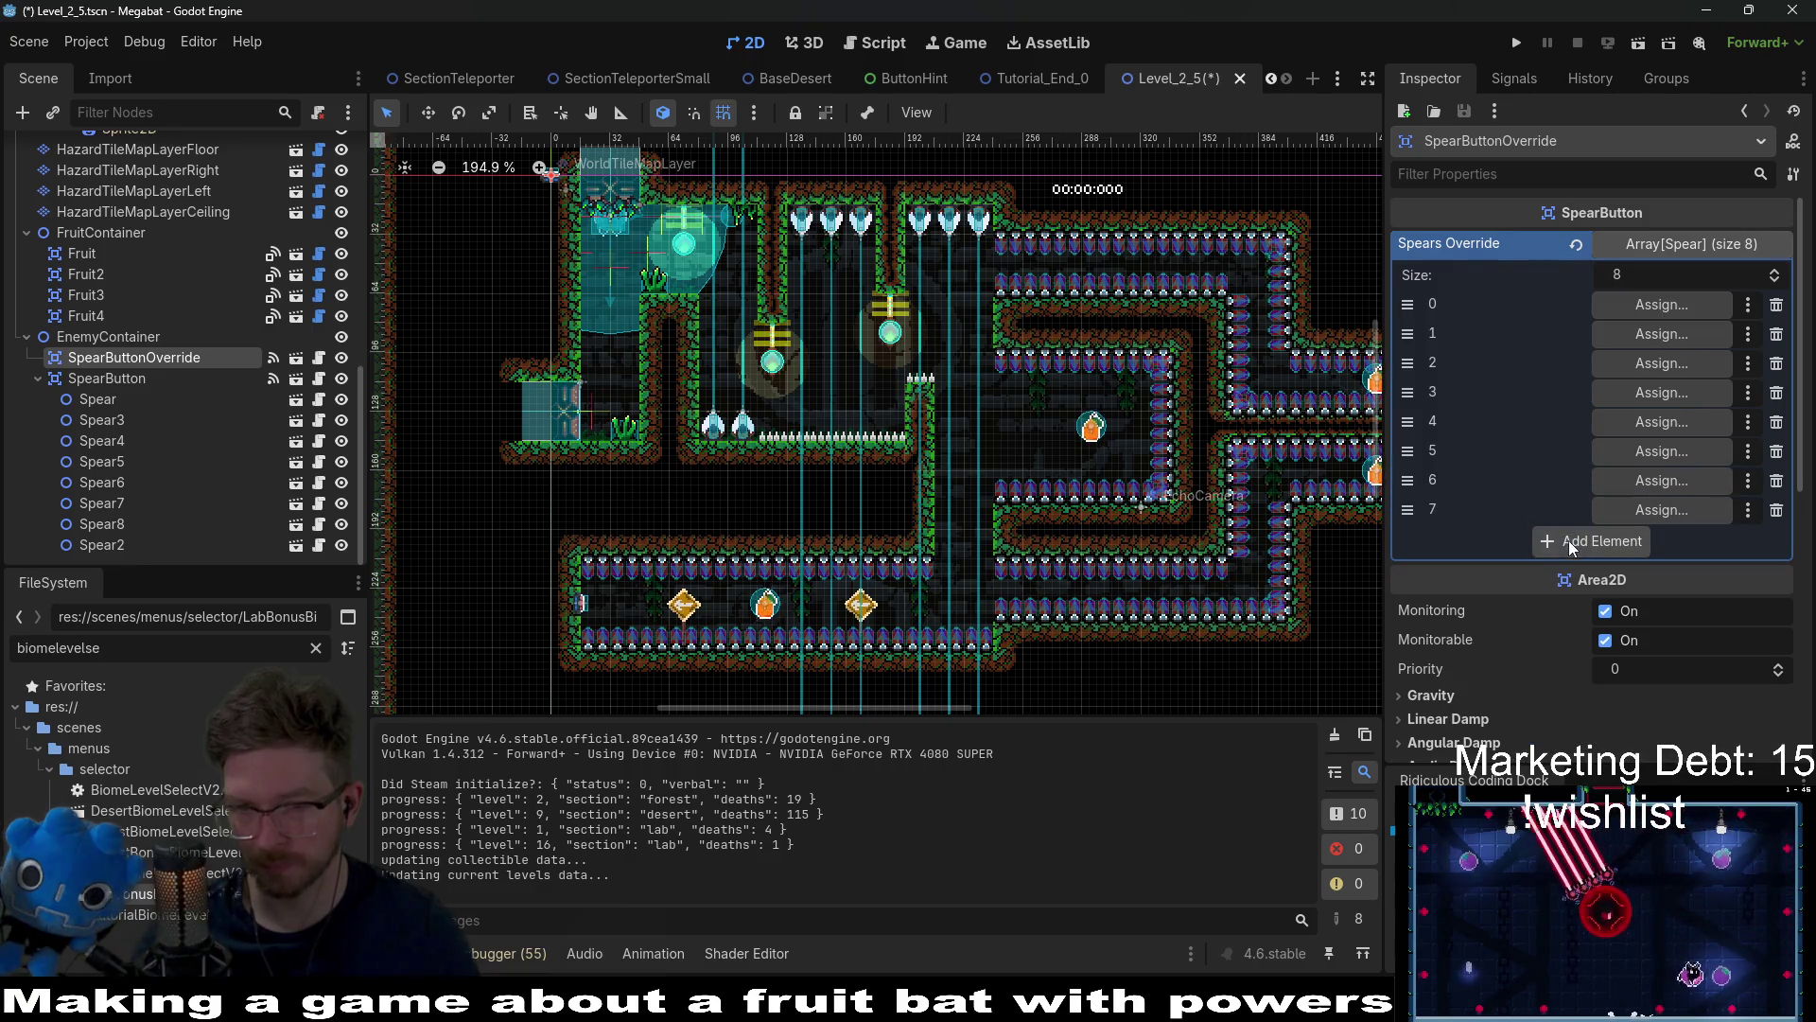
# Step: Assign Spear, Spear3, Spear4, Spear5 and Spear6 to the first five override slots
pyautogui.click(1662, 304)
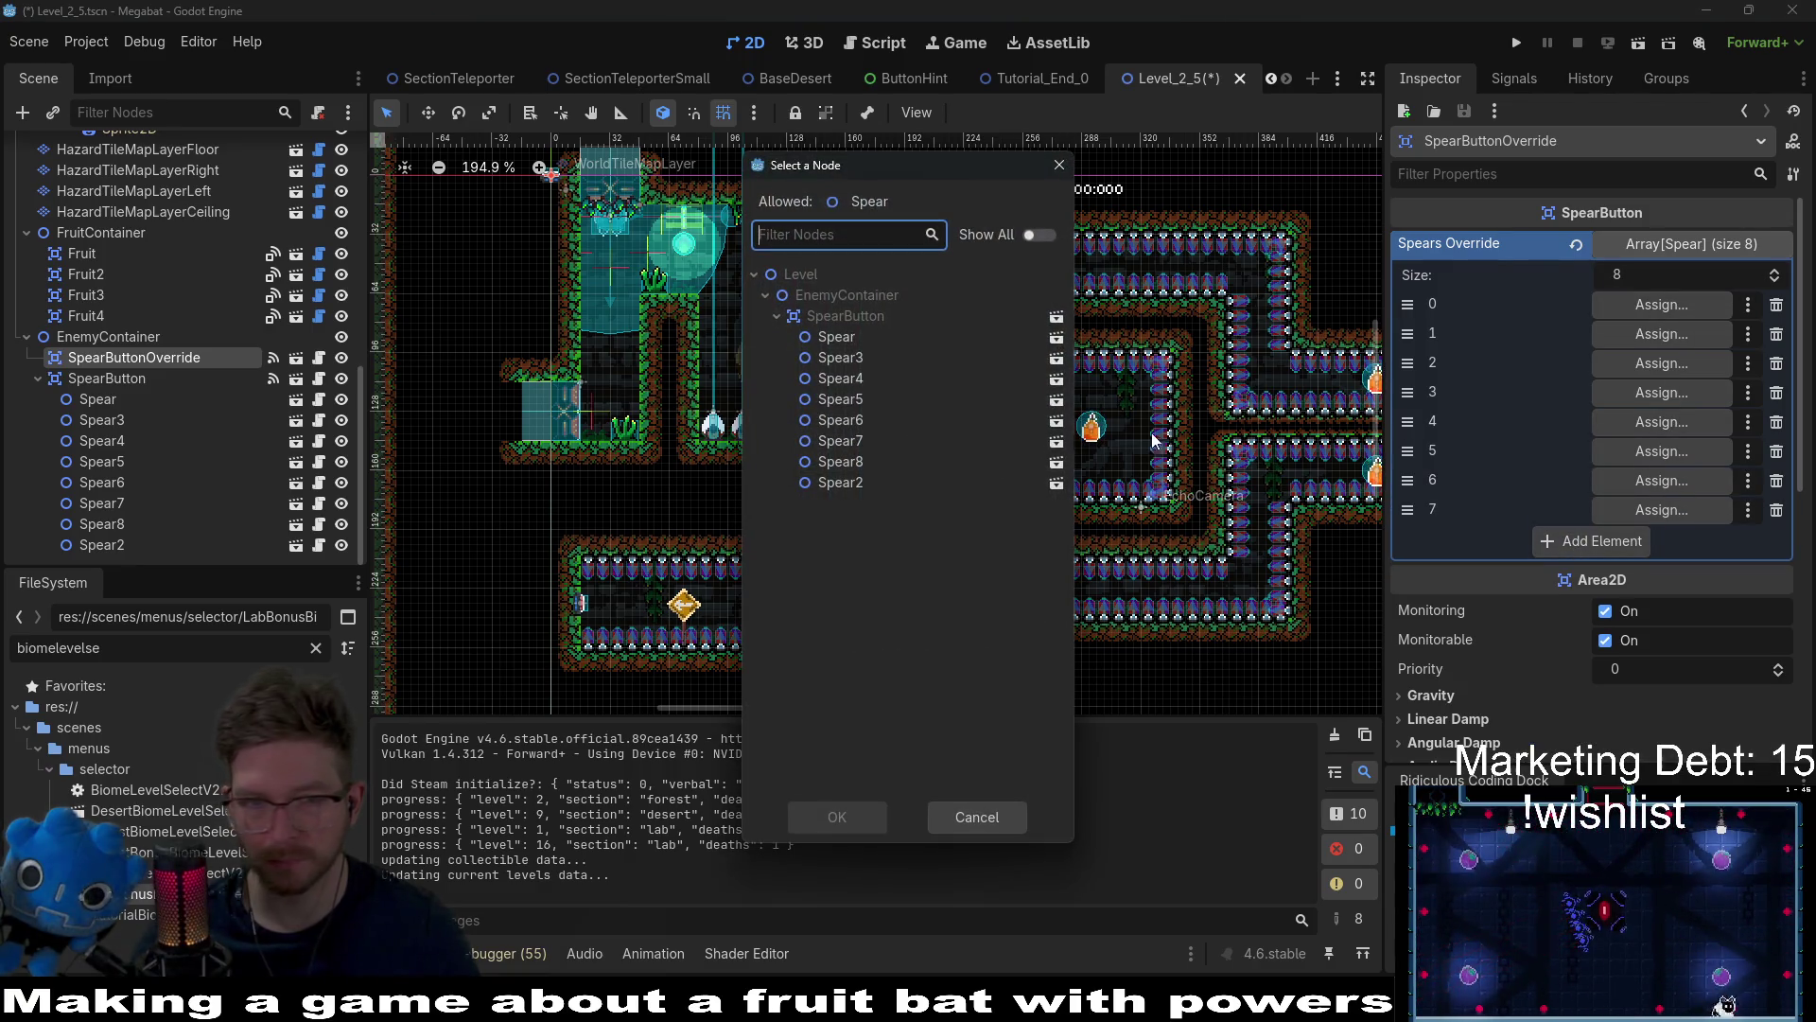
pyautogui.doubleClick(864, 339)
pyautogui.click(1646, 334)
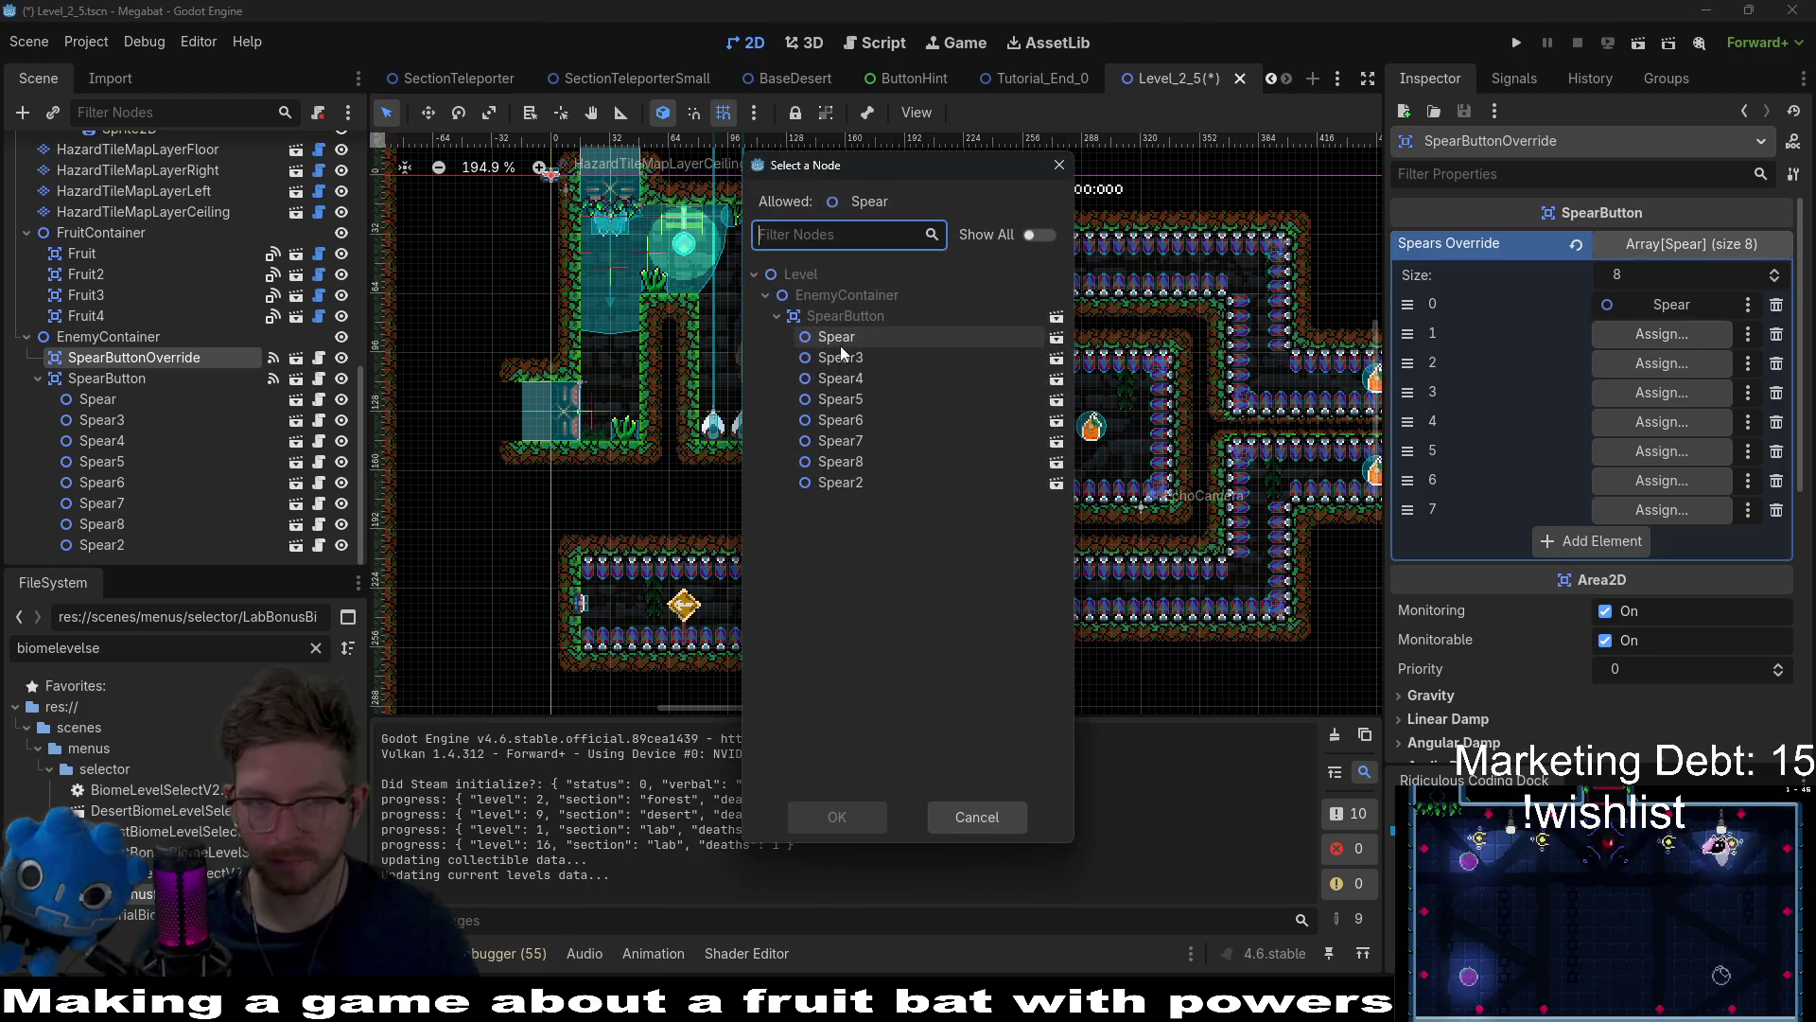
pyautogui.doubleClick(895, 358)
pyautogui.click(1649, 364)
pyautogui.doubleClick(840, 382)
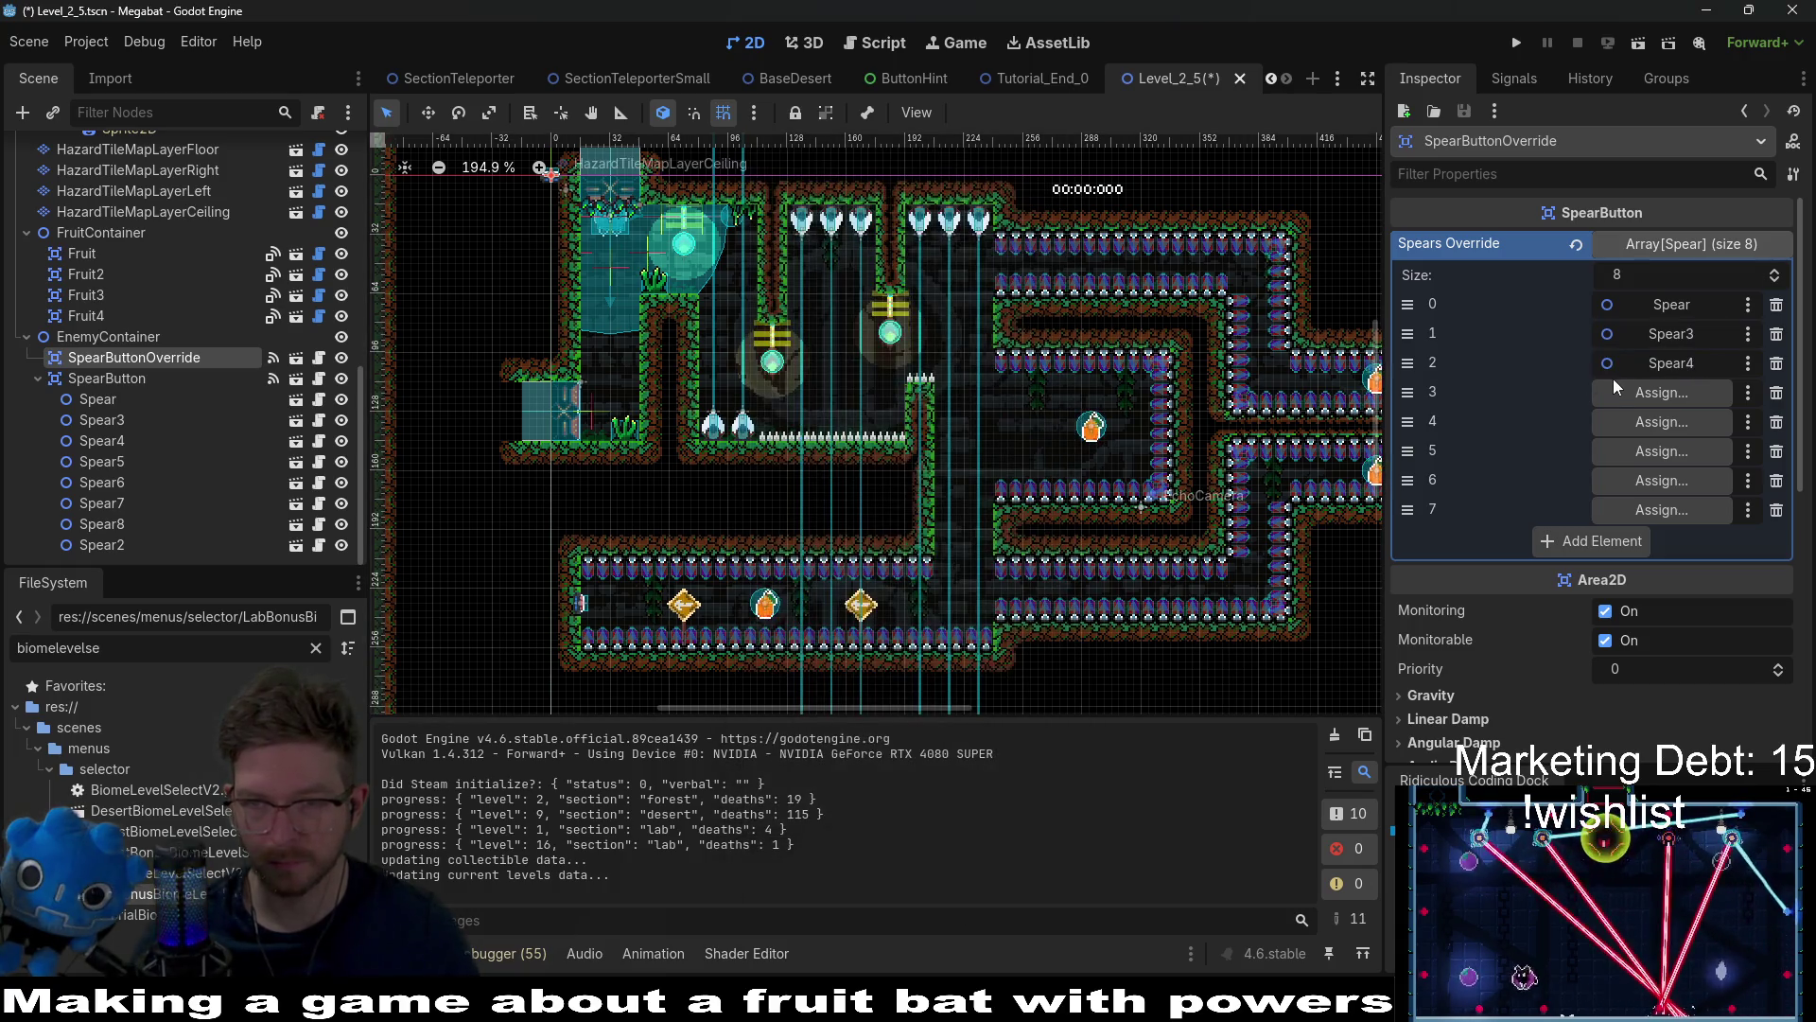
pyautogui.click(1662, 393)
pyautogui.doubleClick(840, 402)
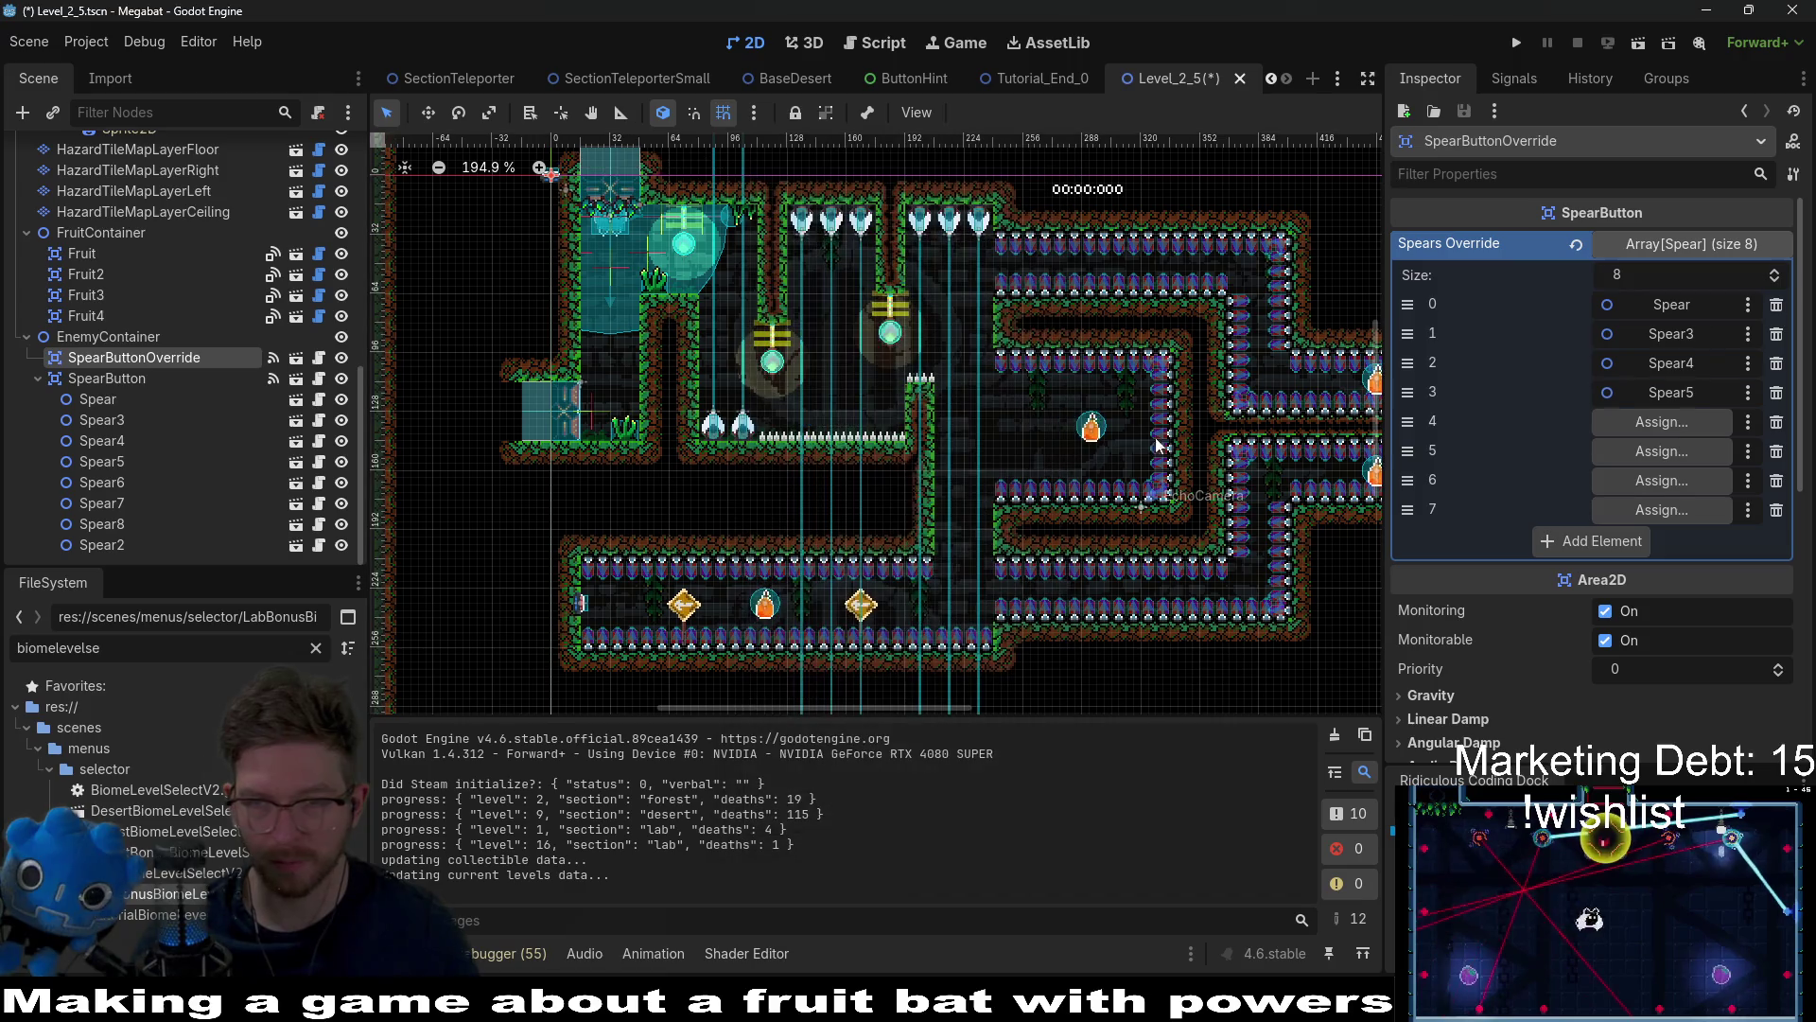
pyautogui.click(1662, 422)
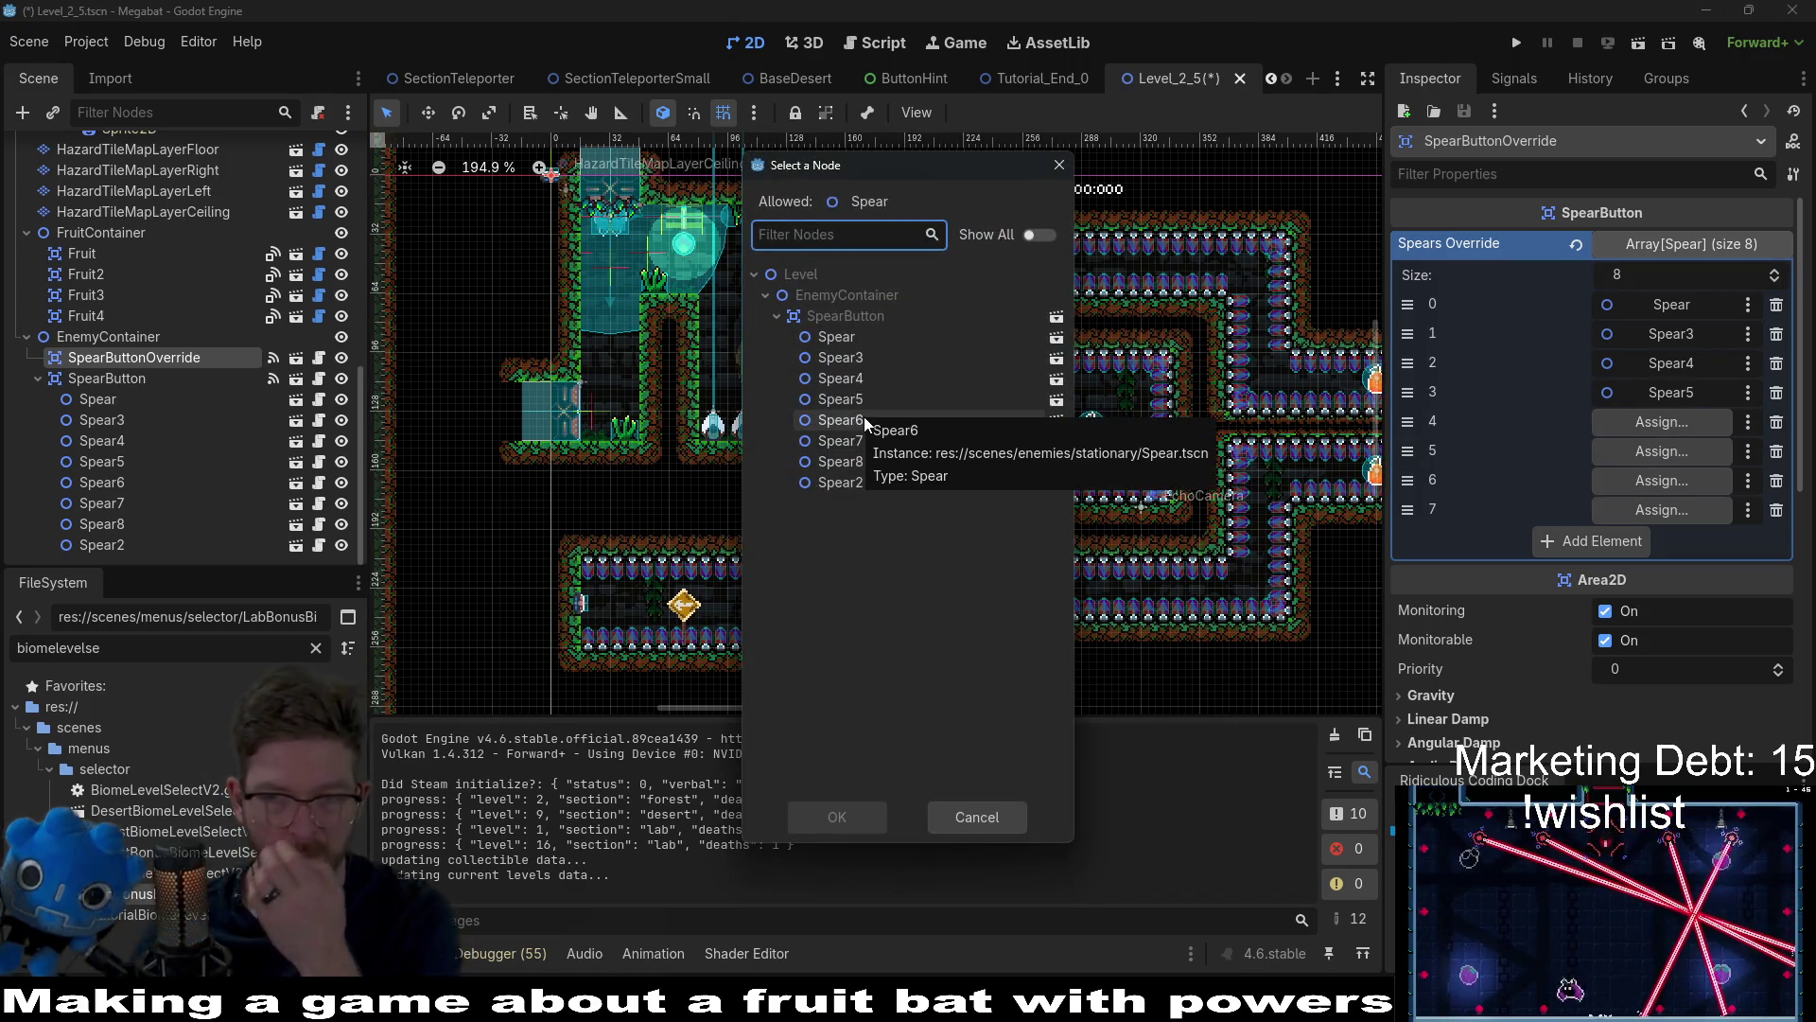
pyautogui.doubleClick(840, 420)
# Step: Assign Spear7, Spear8 and Spear2 to the remaining slots and run the current scene
pyautogui.click(1662, 451)
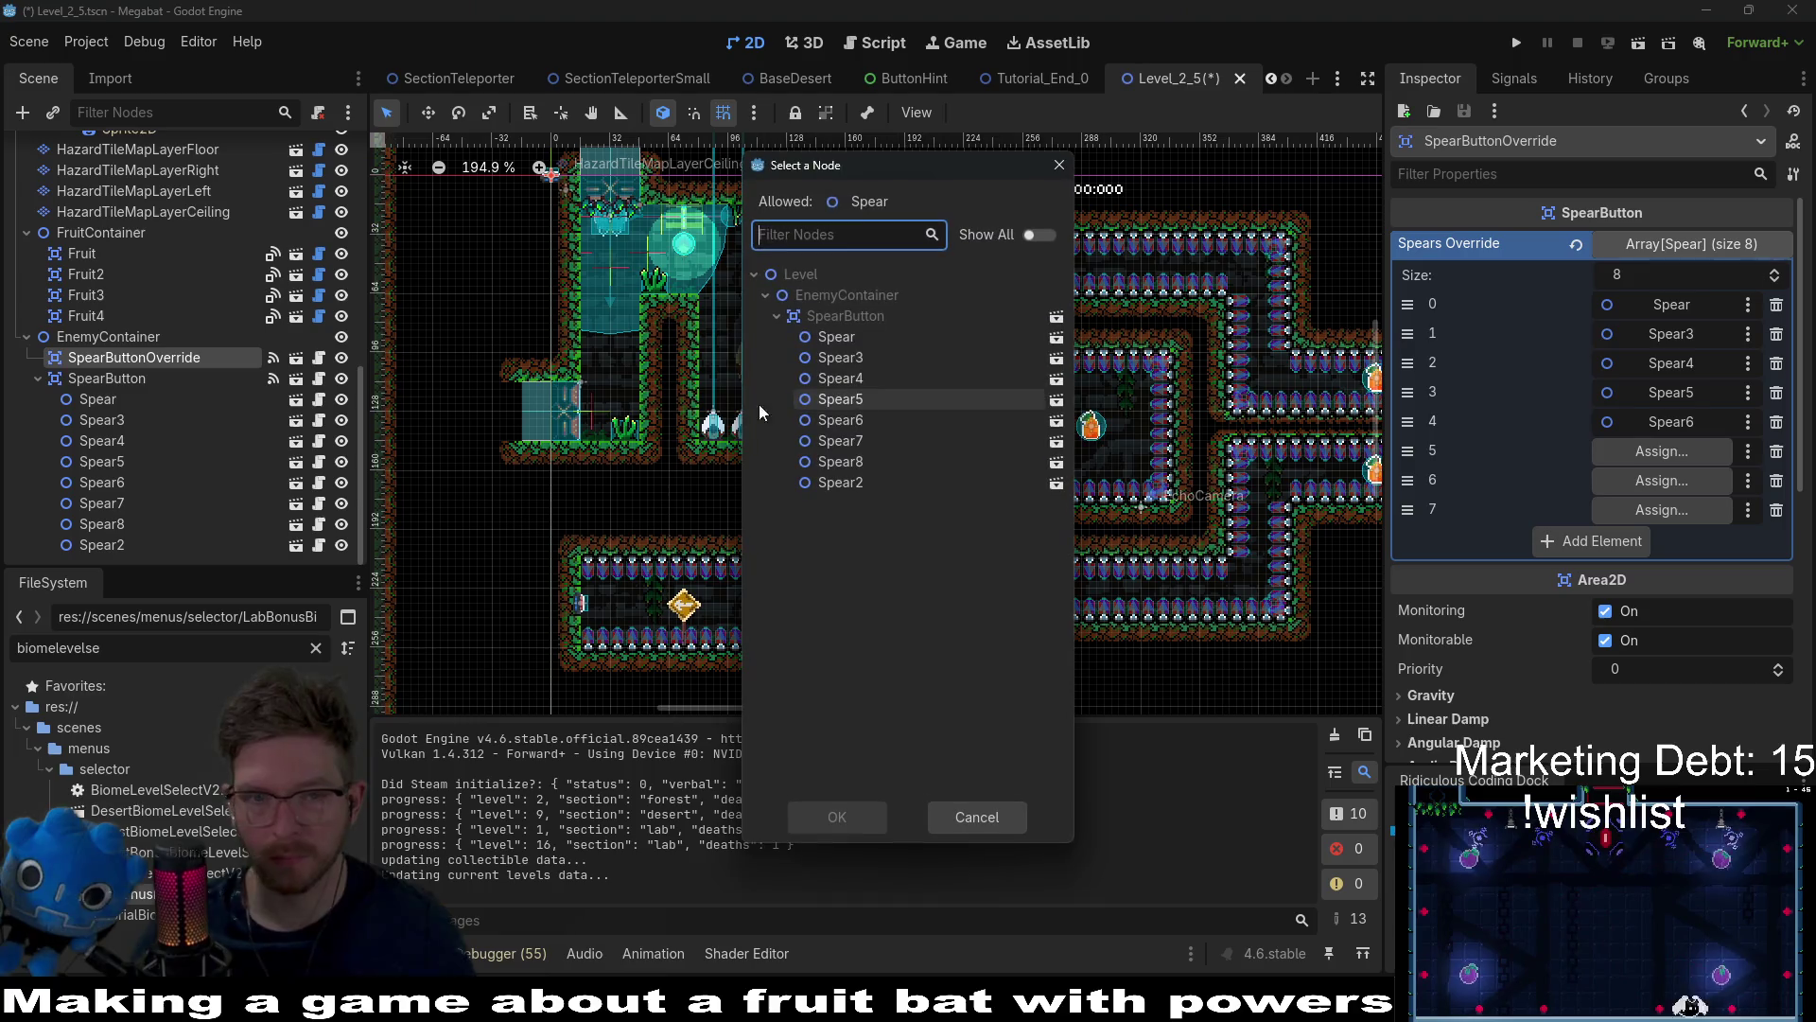
pyautogui.click(842, 442)
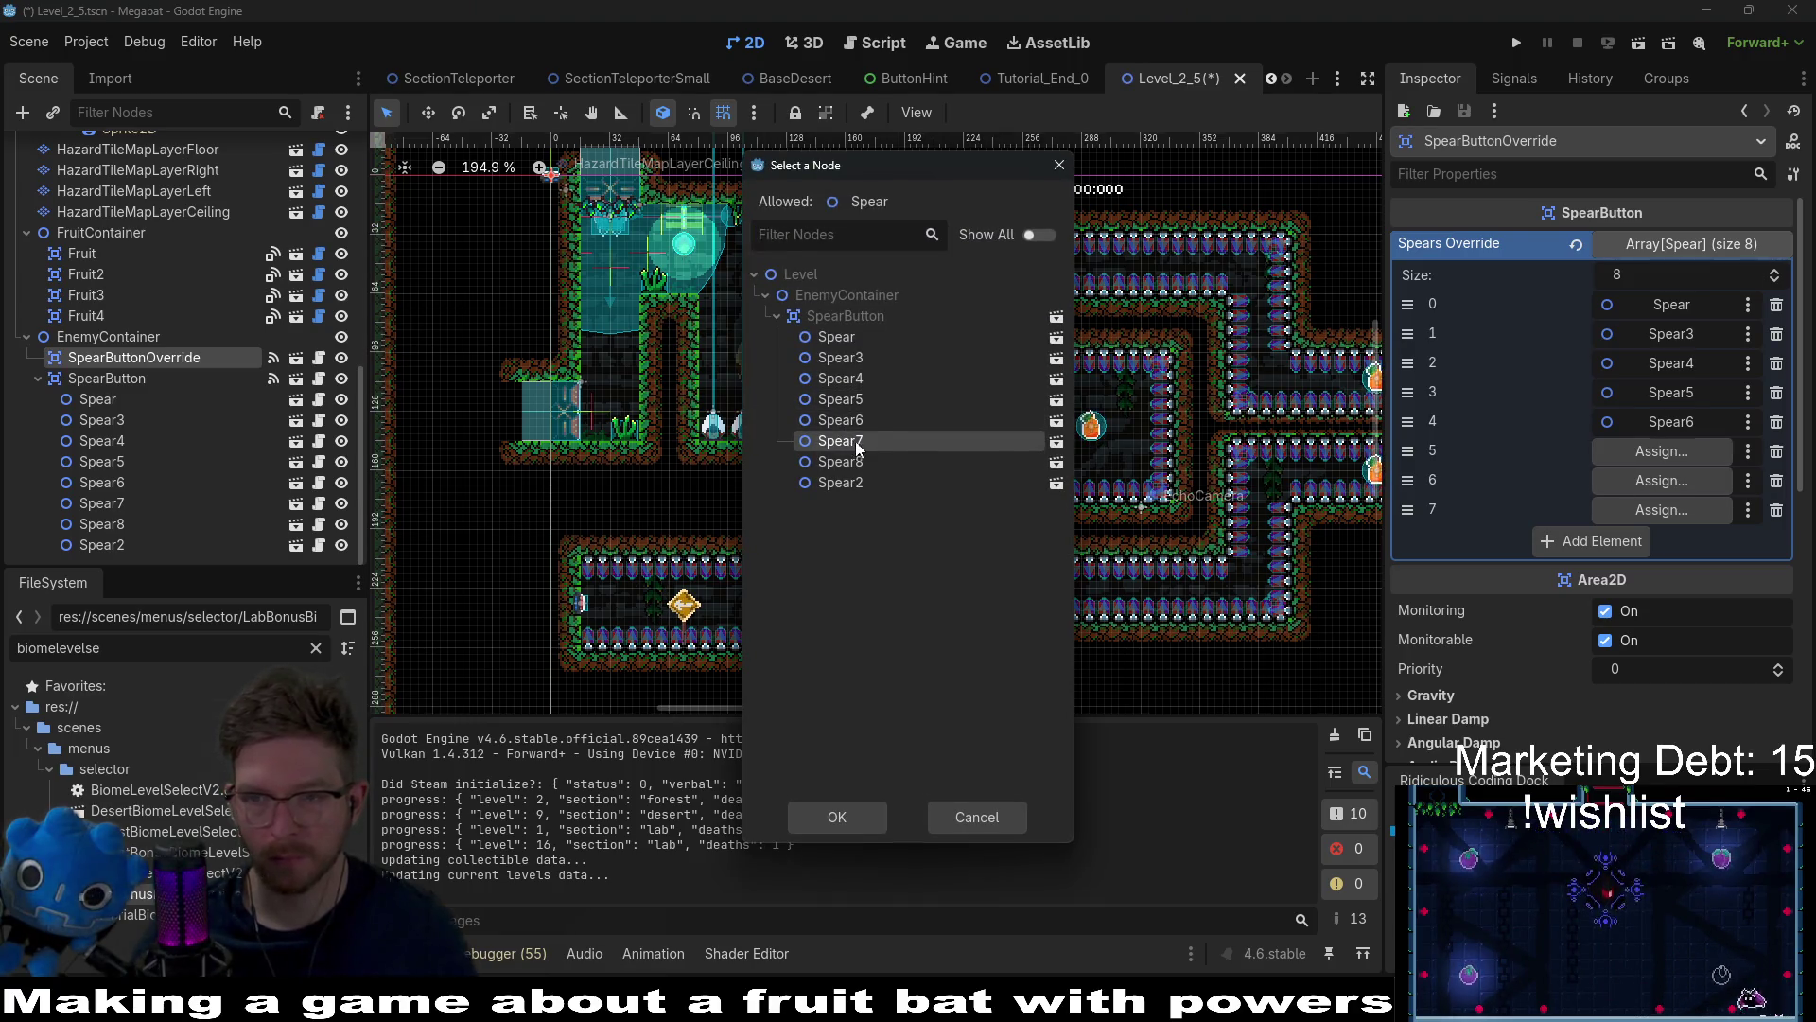
pyautogui.doubleClick(858, 447)
pyautogui.click(1662, 481)
pyautogui.doubleClick(858, 461)
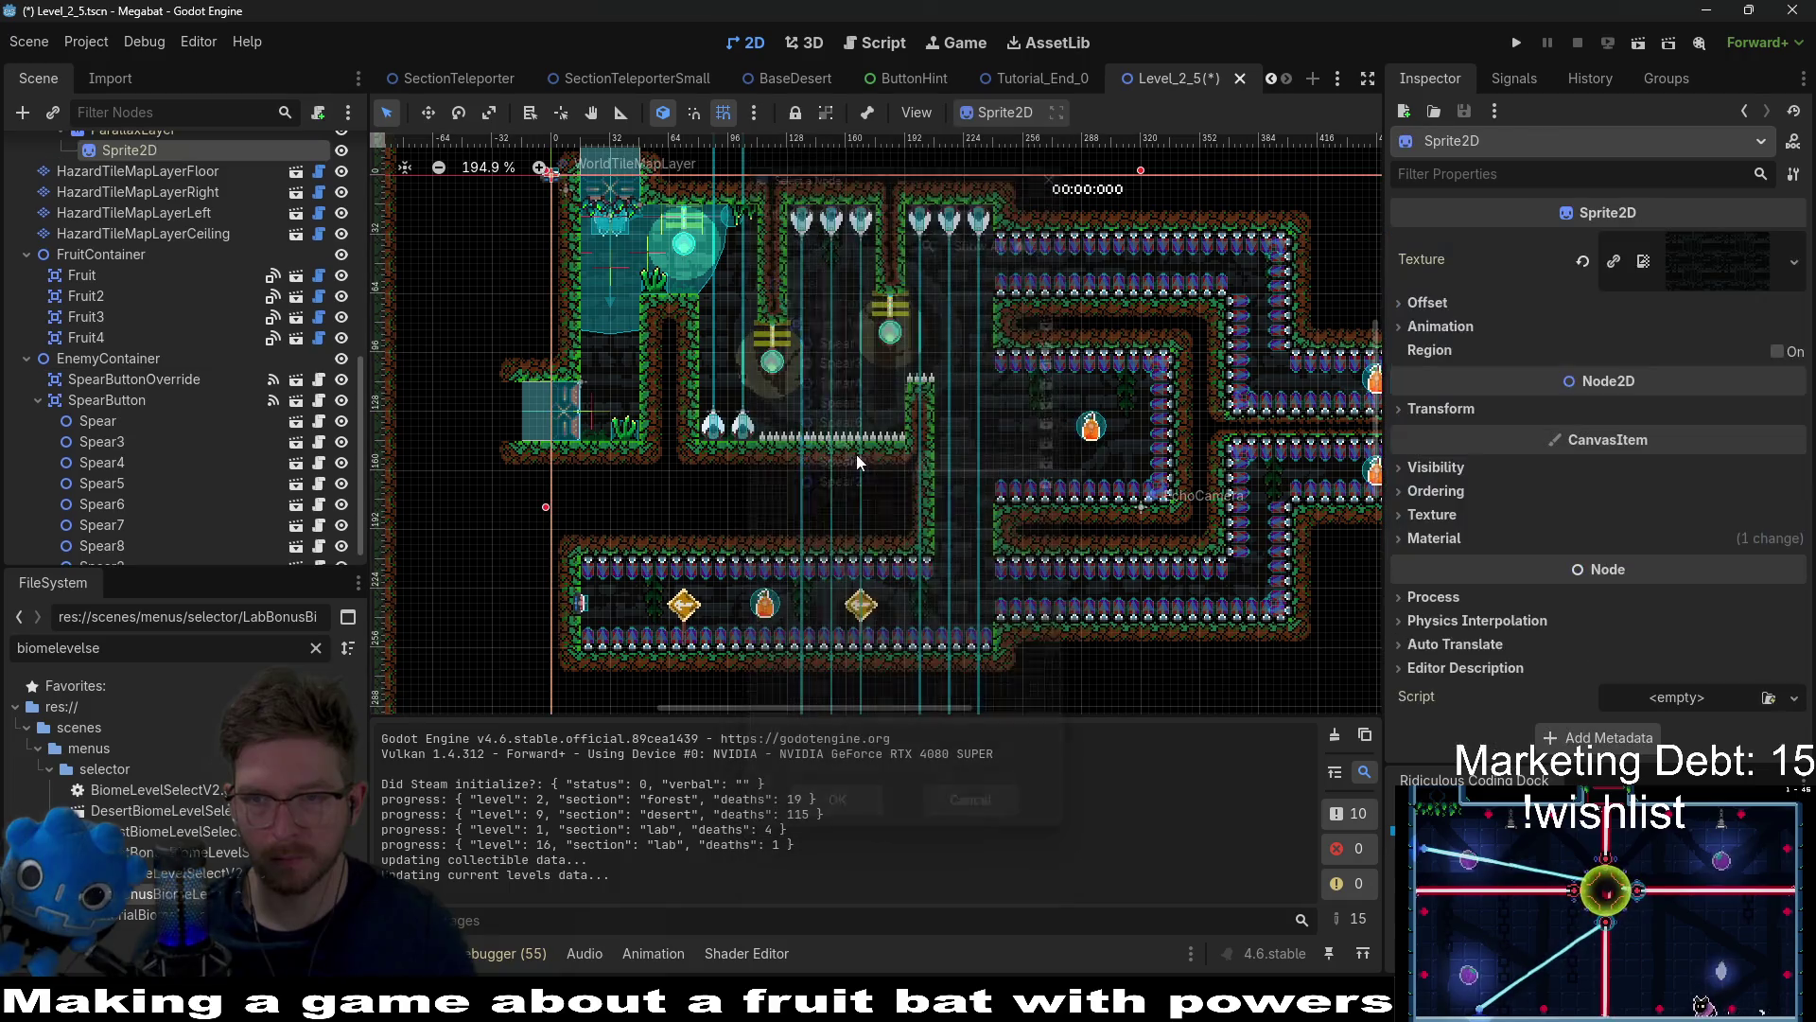
pyautogui.scroll(1, 189, 472)
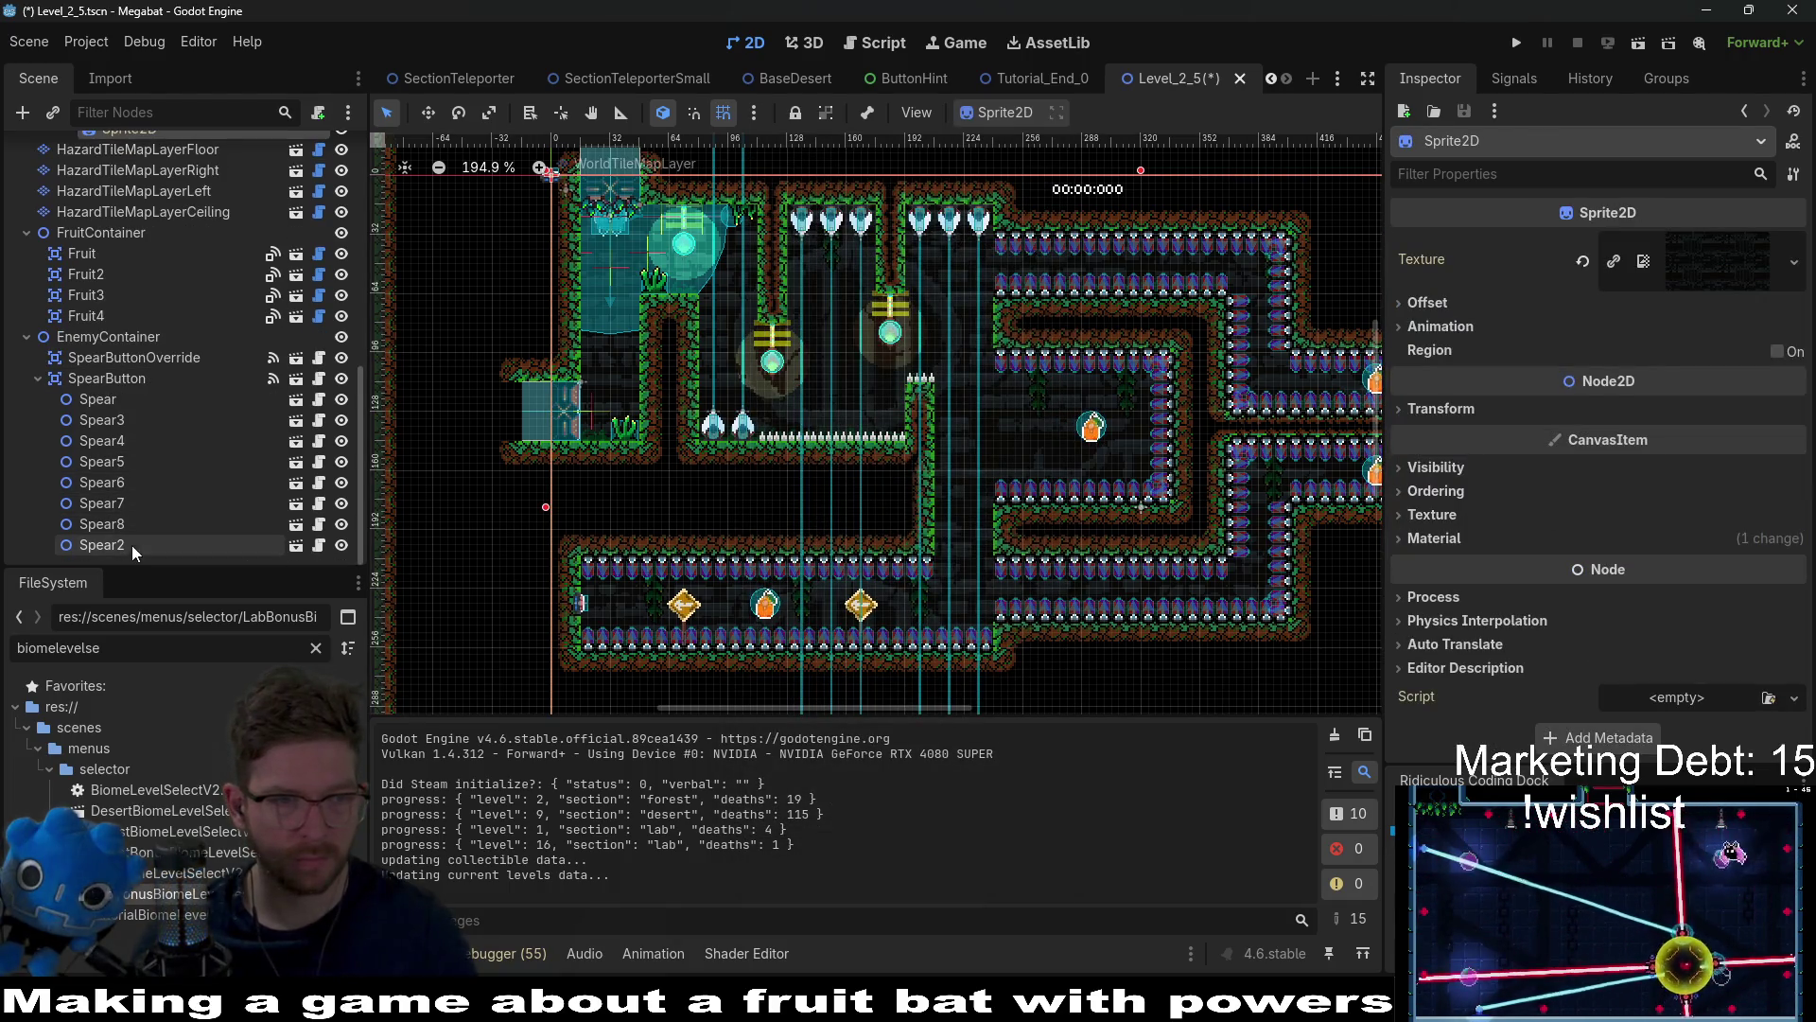
pyautogui.click(134, 357)
pyautogui.click(1662, 510)
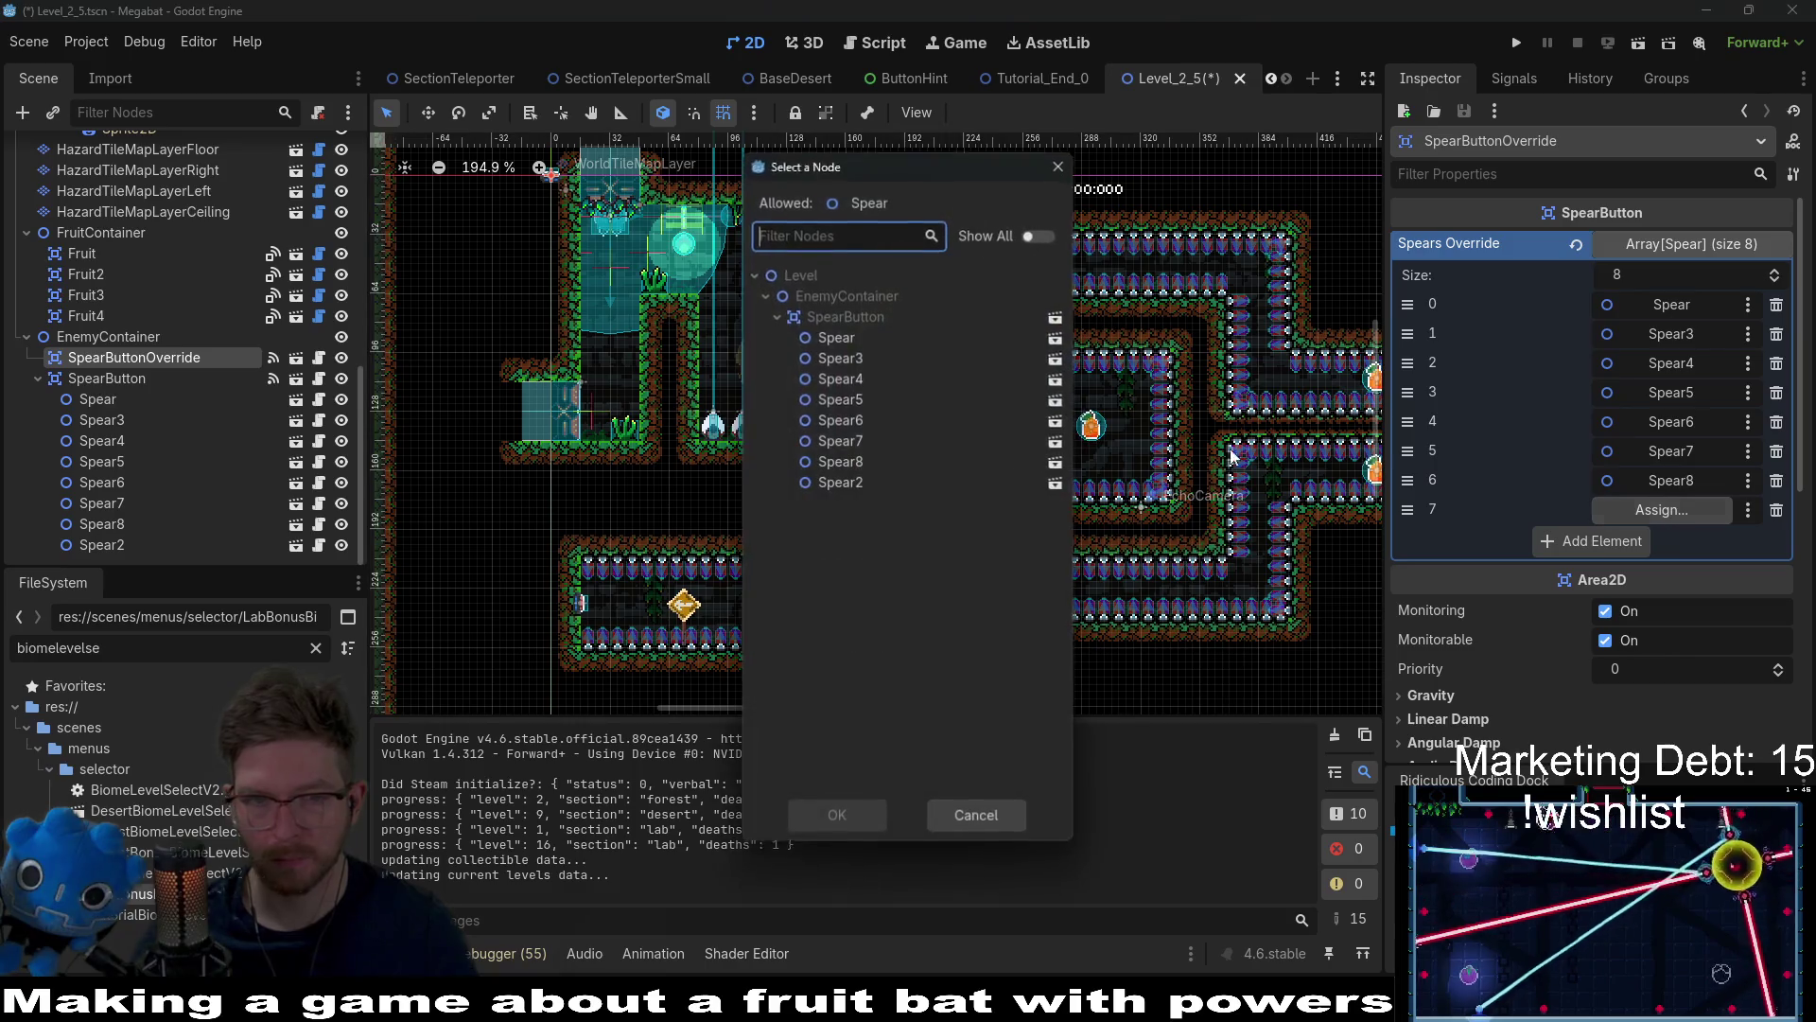
pyautogui.doubleClick(861, 481)
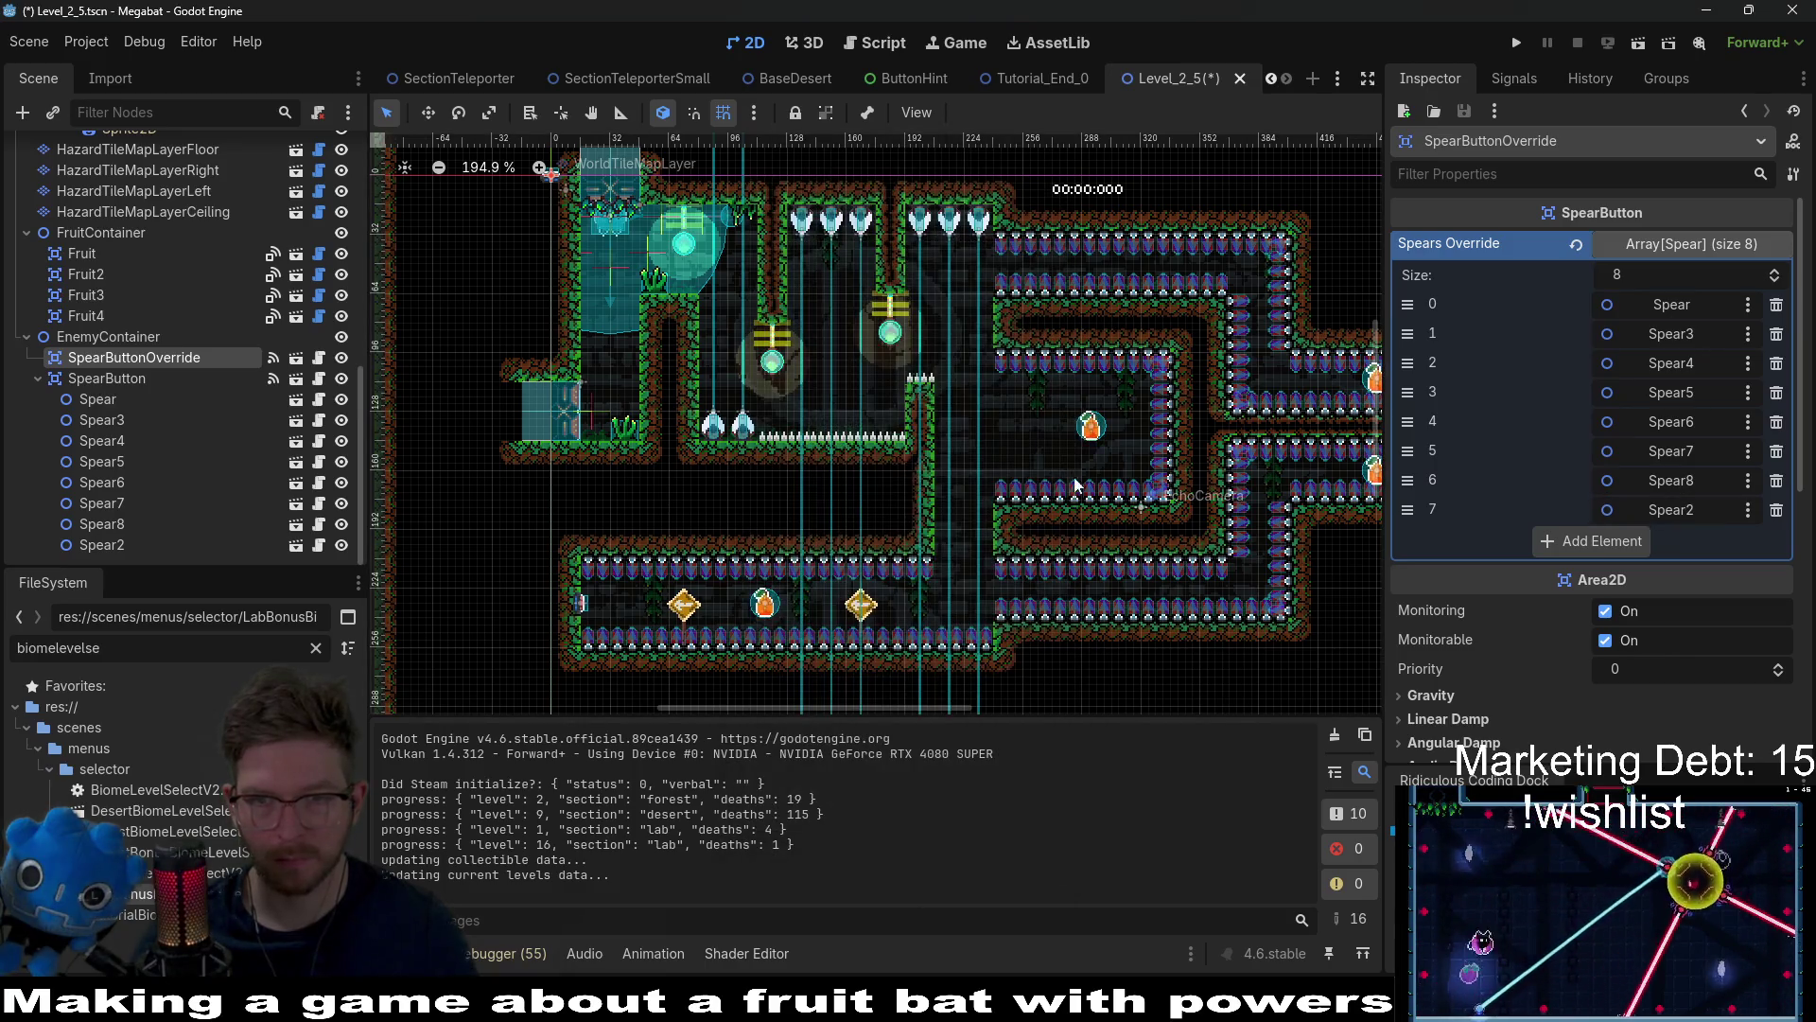
pyautogui.click(1639, 42)
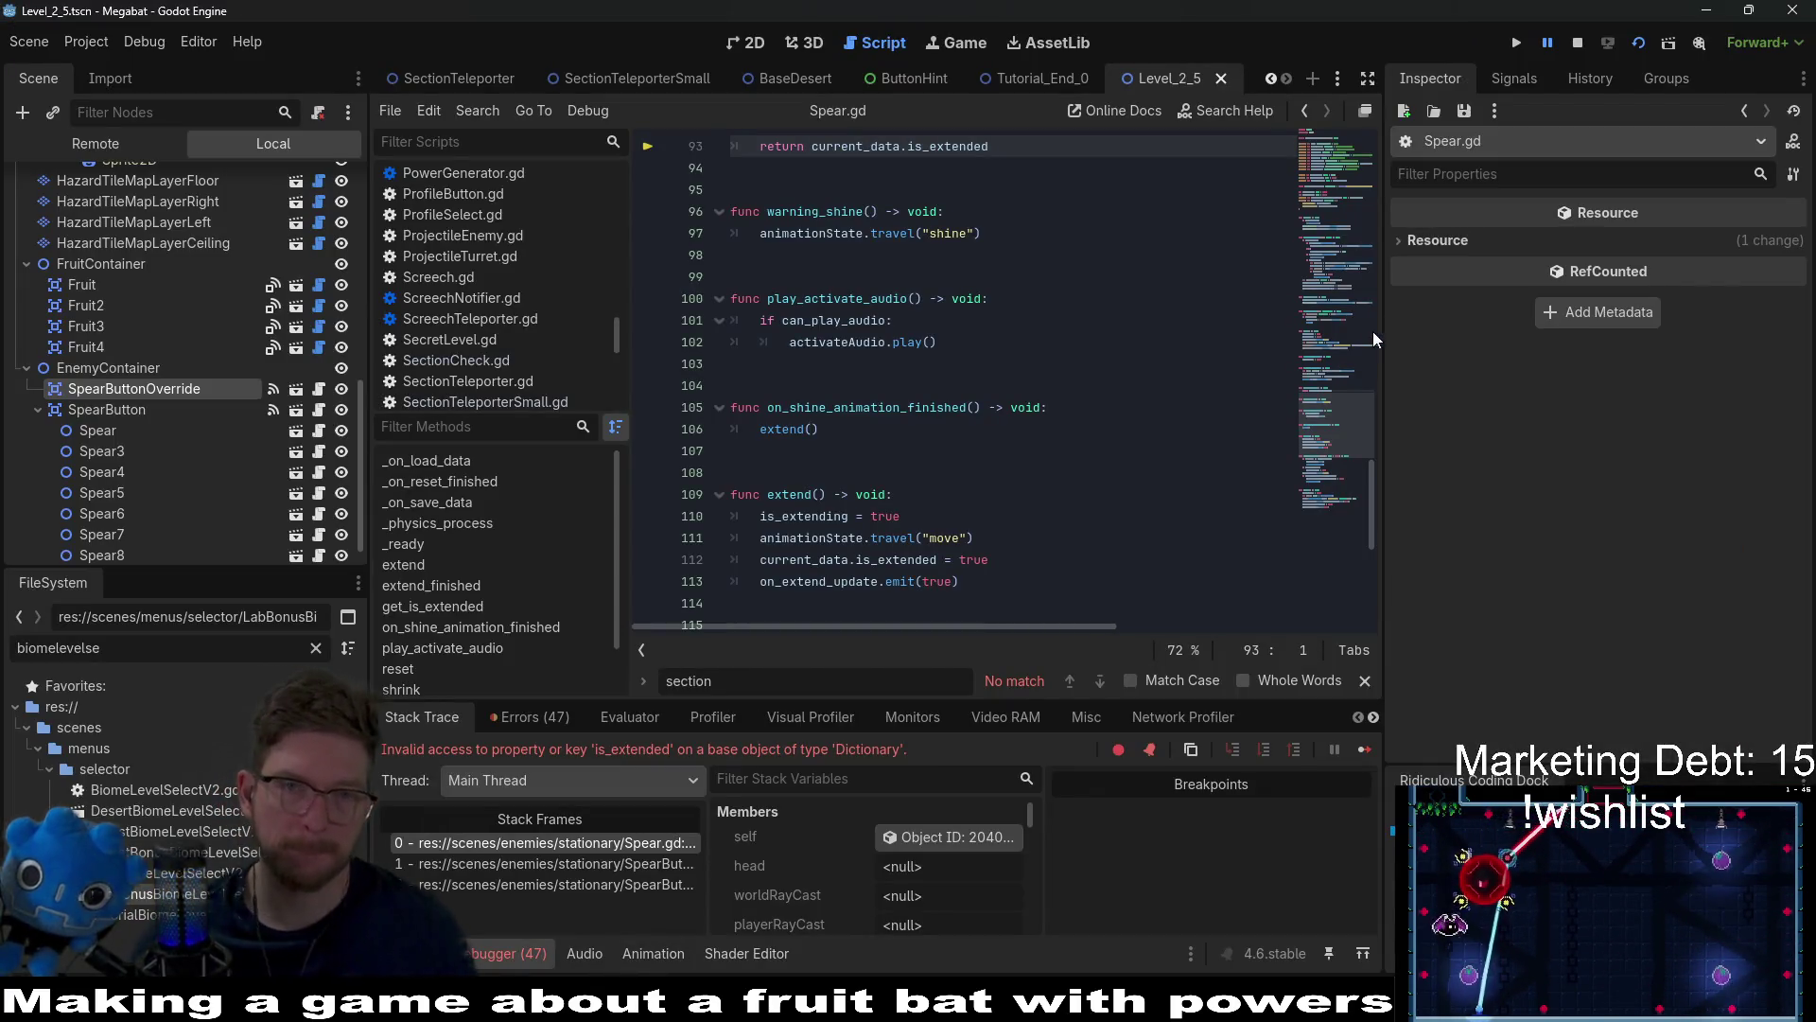
# Step: Read through SpearButton.gd, highlighting the is_pressed key, to trace the error
pyautogui.scroll(5, 1063, 400)
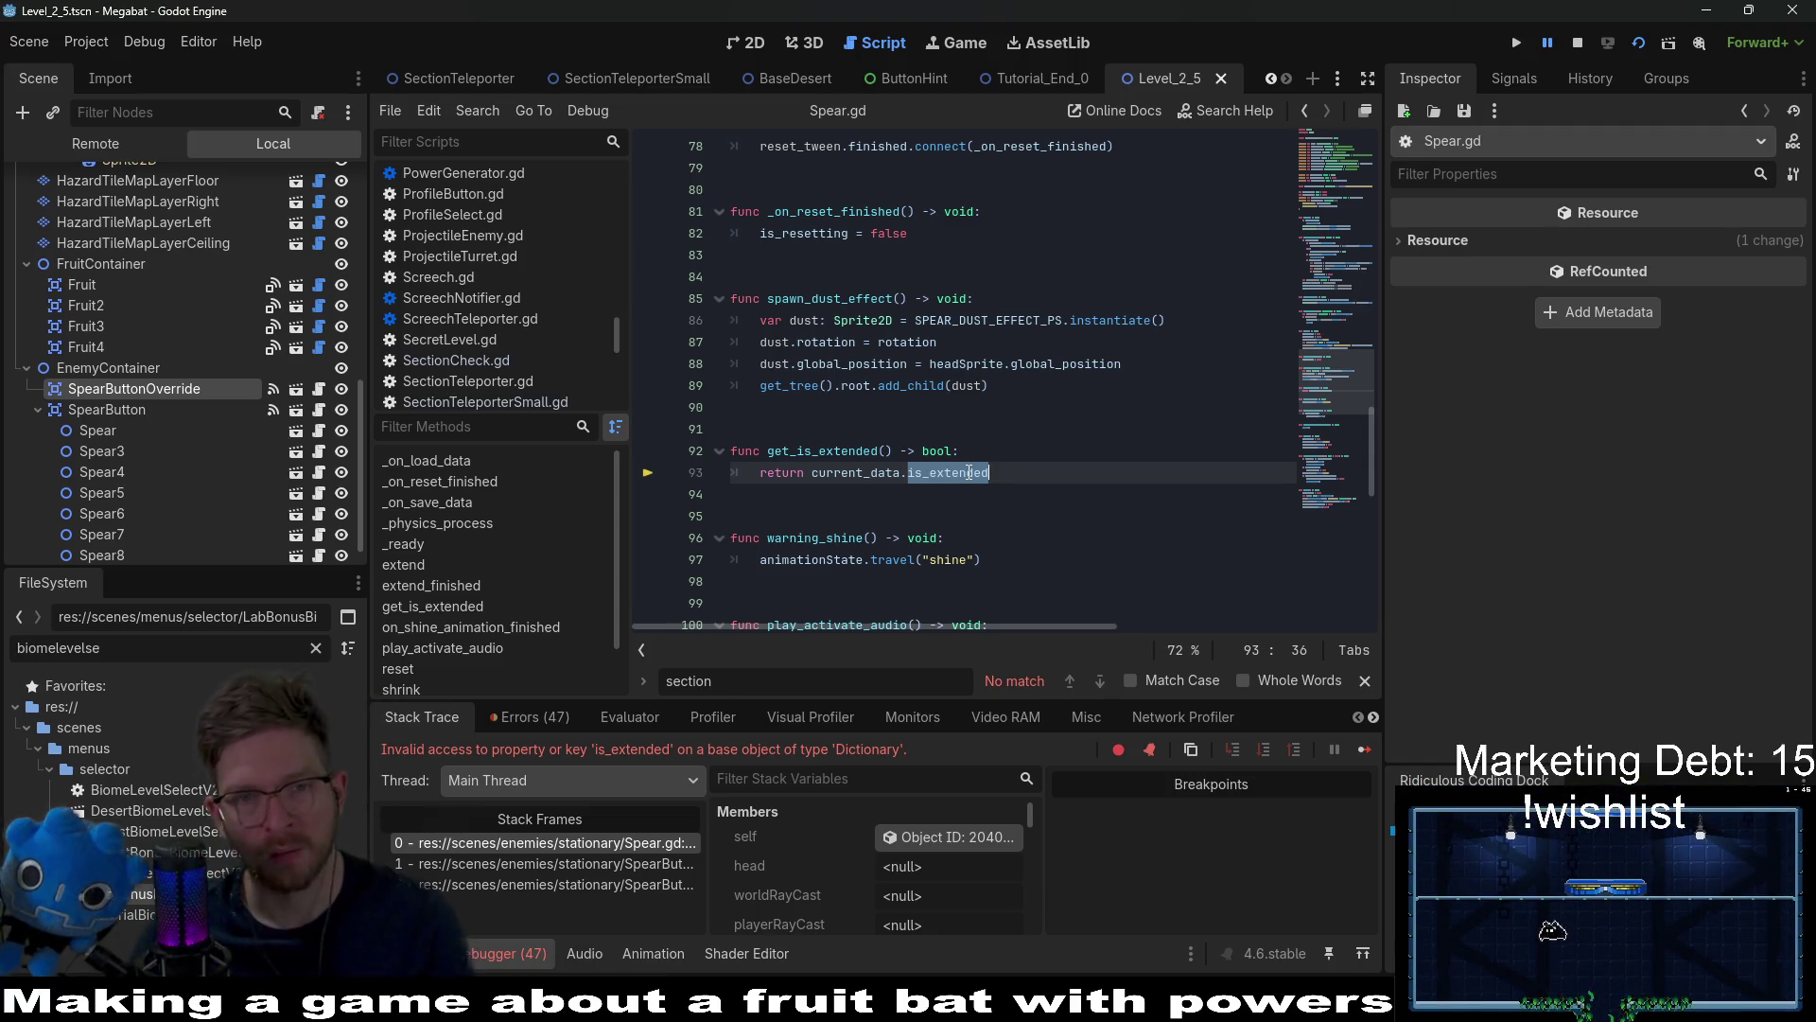
pyautogui.click(319, 408)
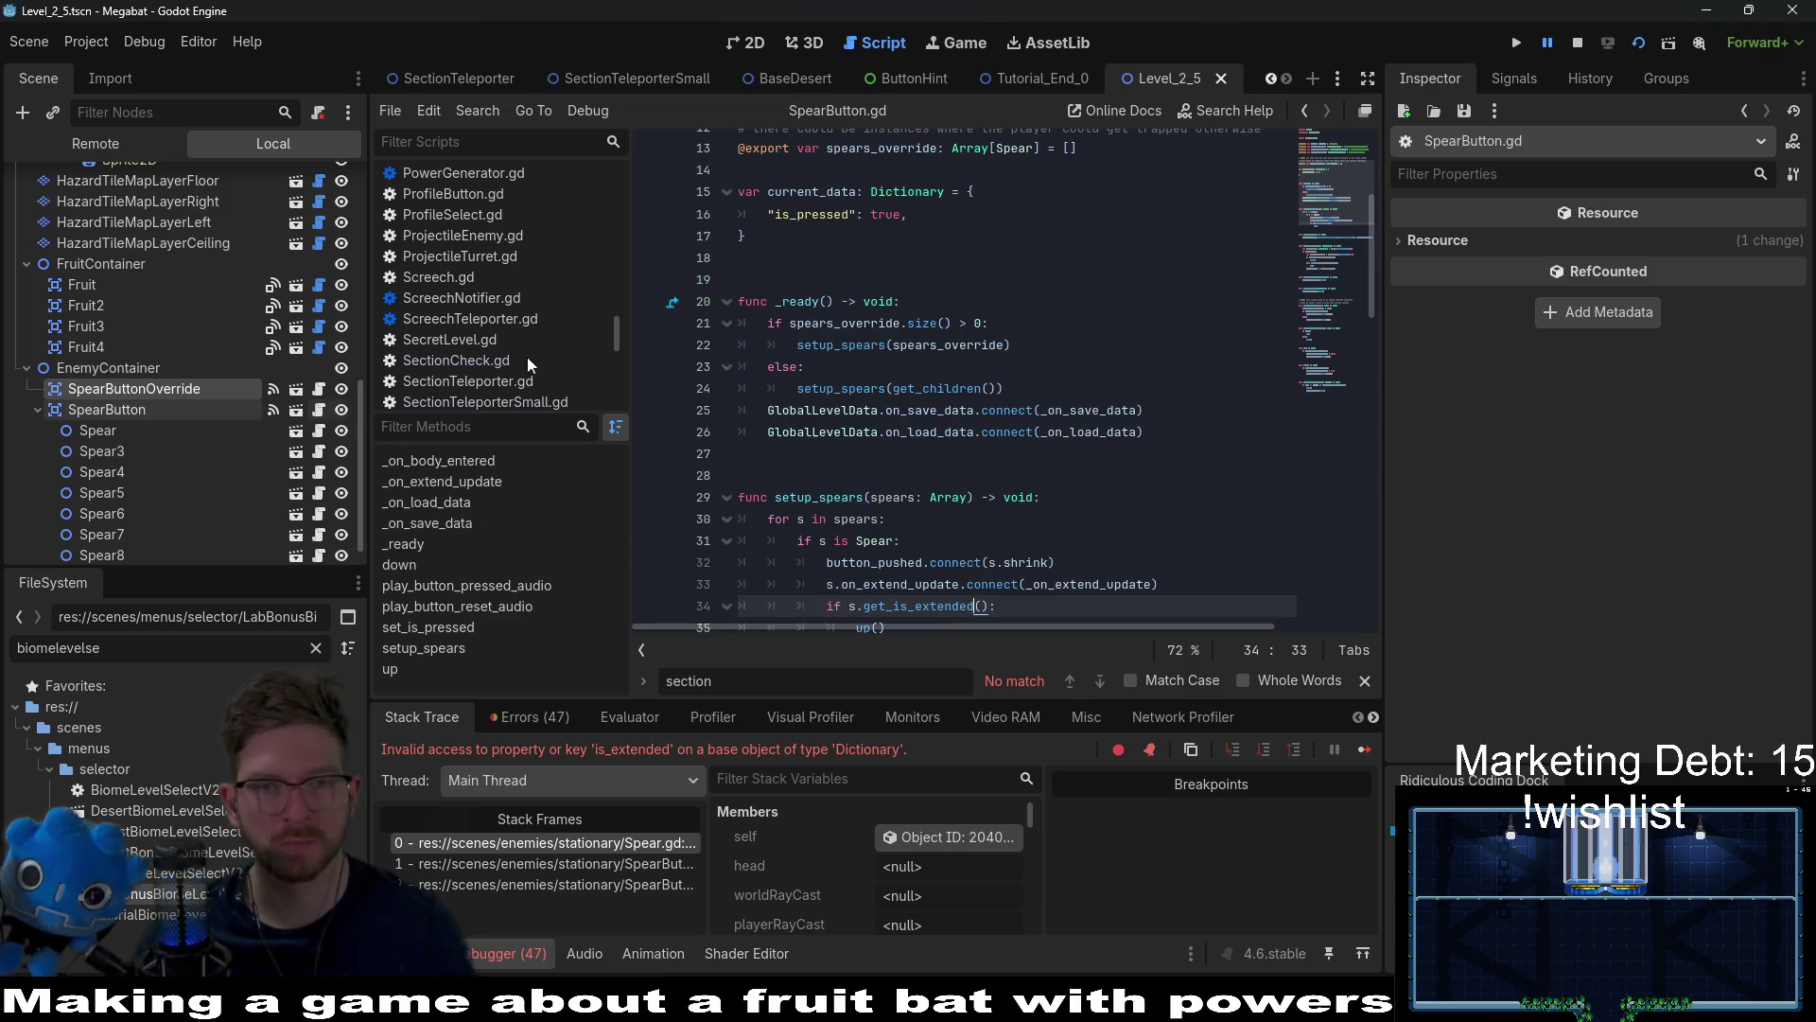
pyautogui.scroll(-3, 1029, 381)
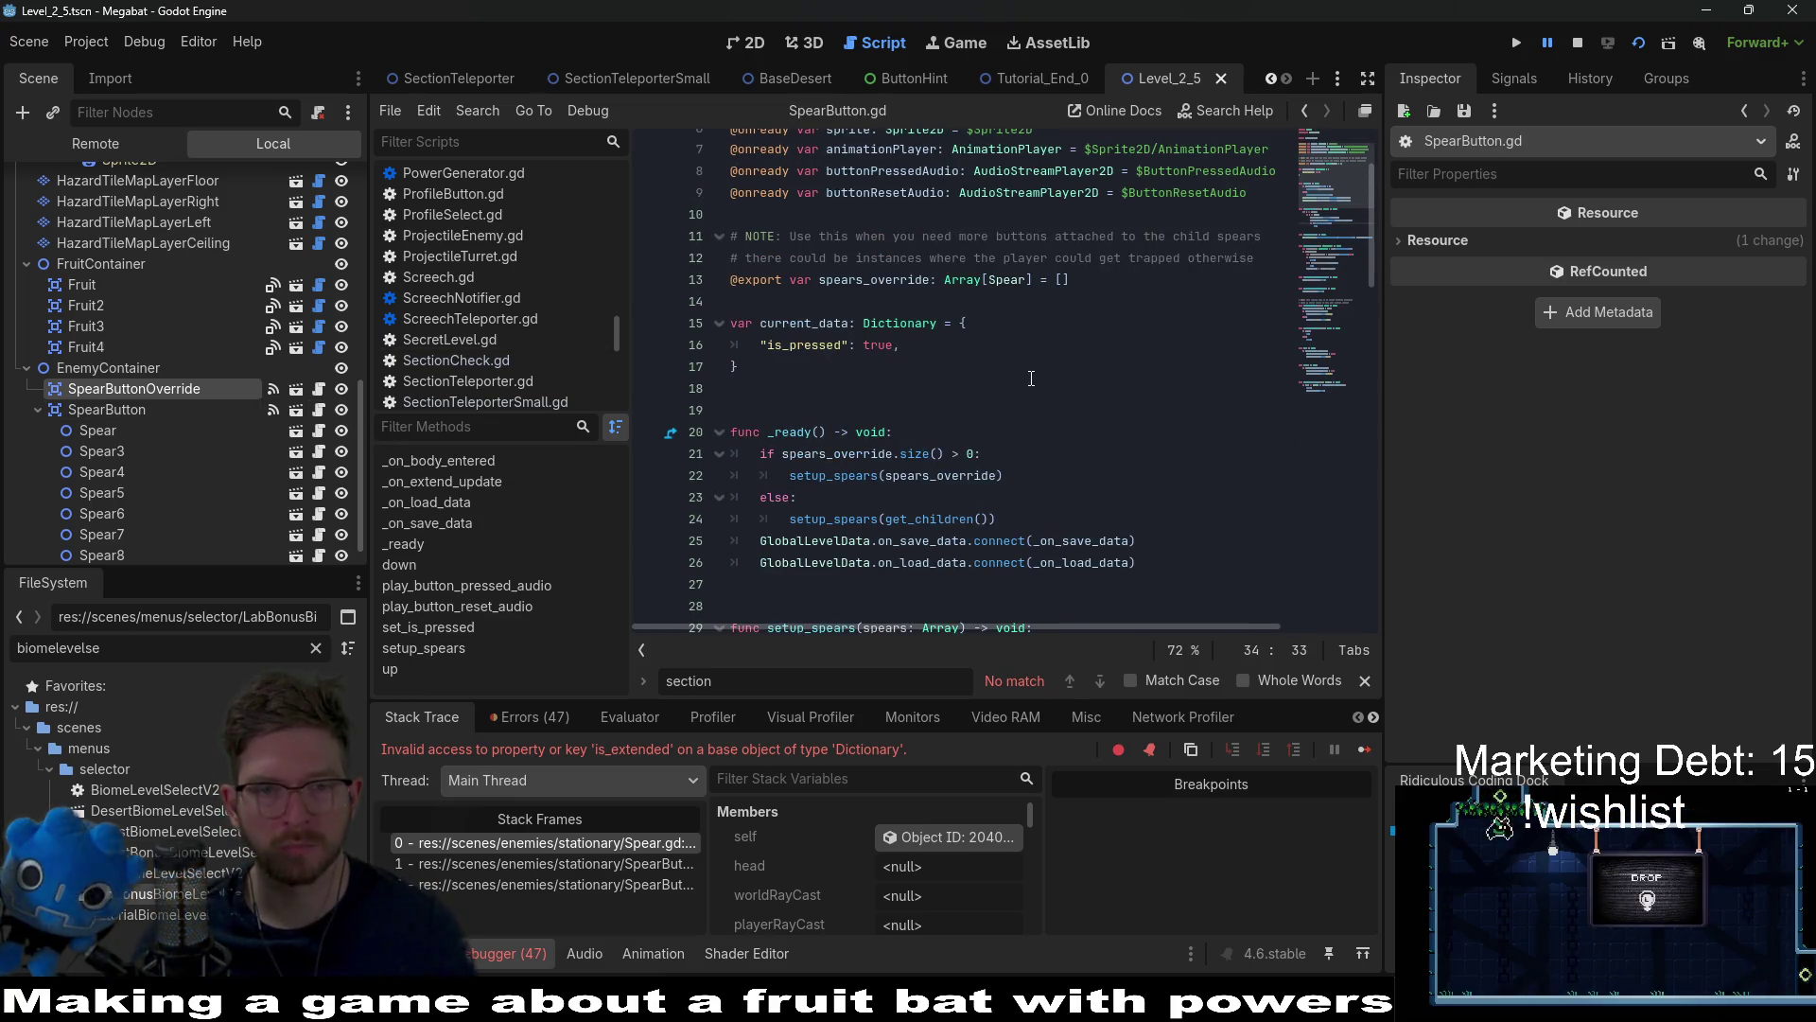
pyautogui.scroll(-4, 1031, 379)
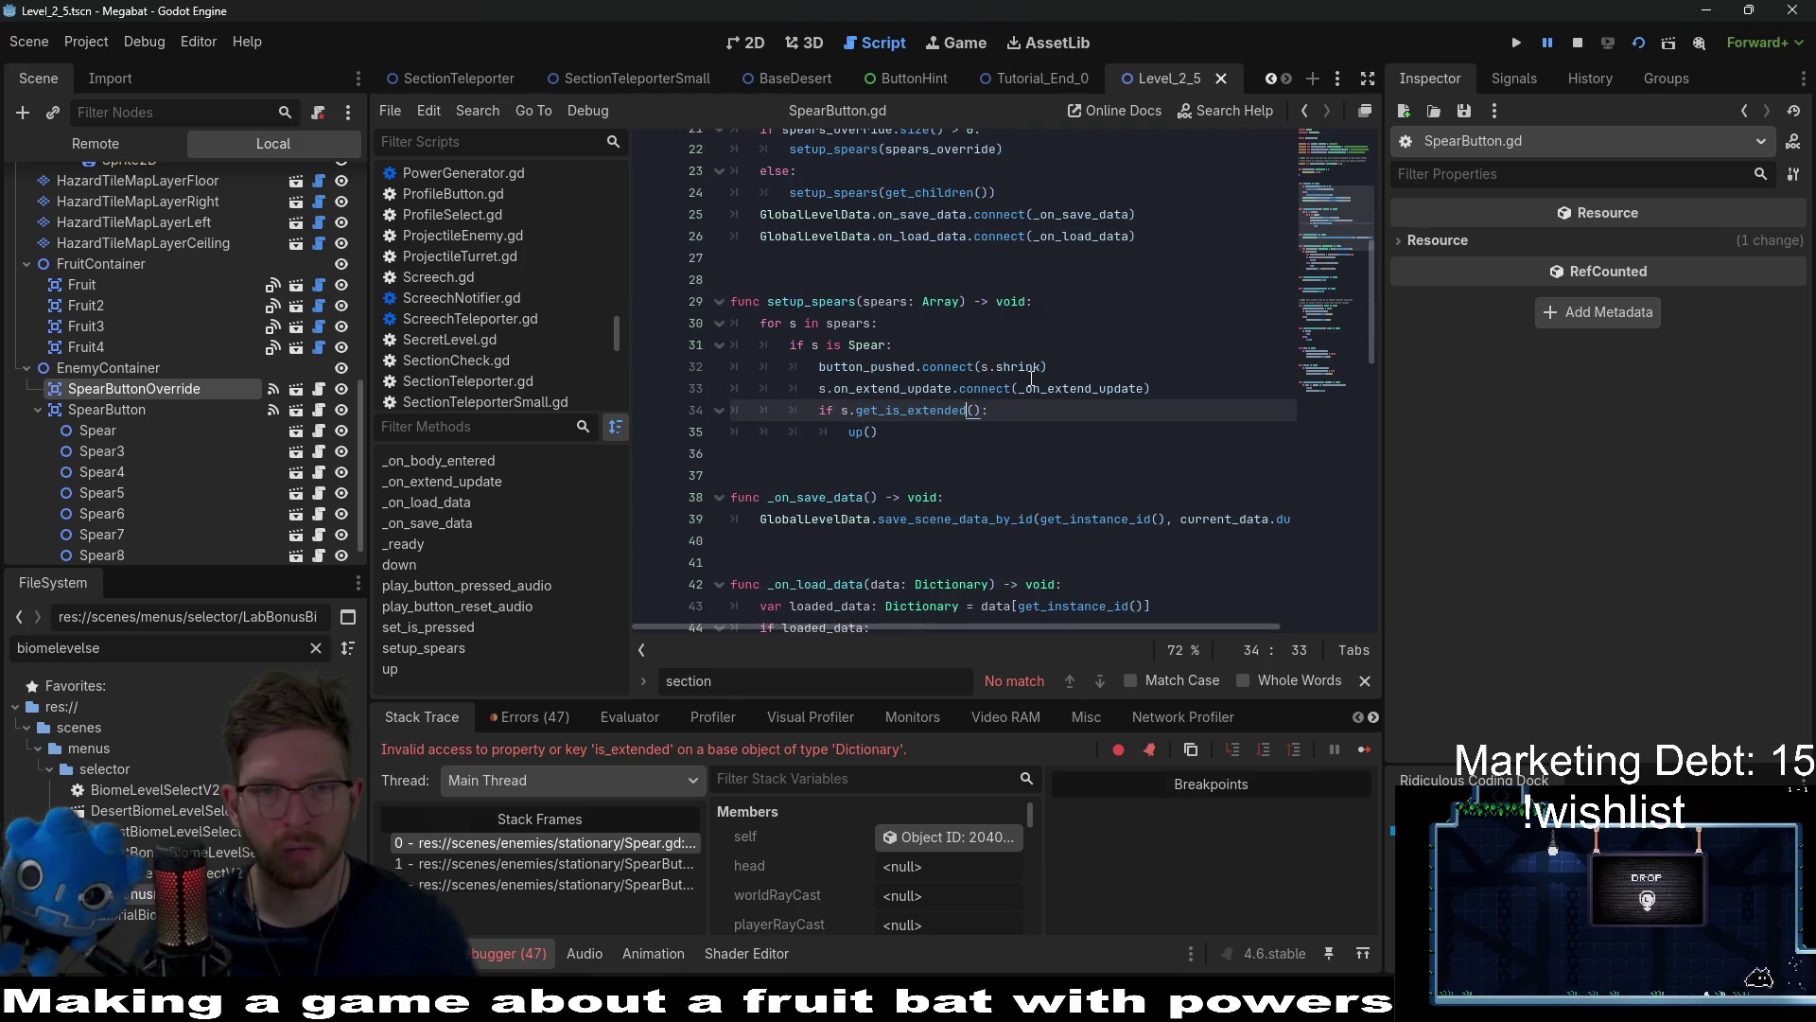
pyautogui.scroll(4, 1031, 379)
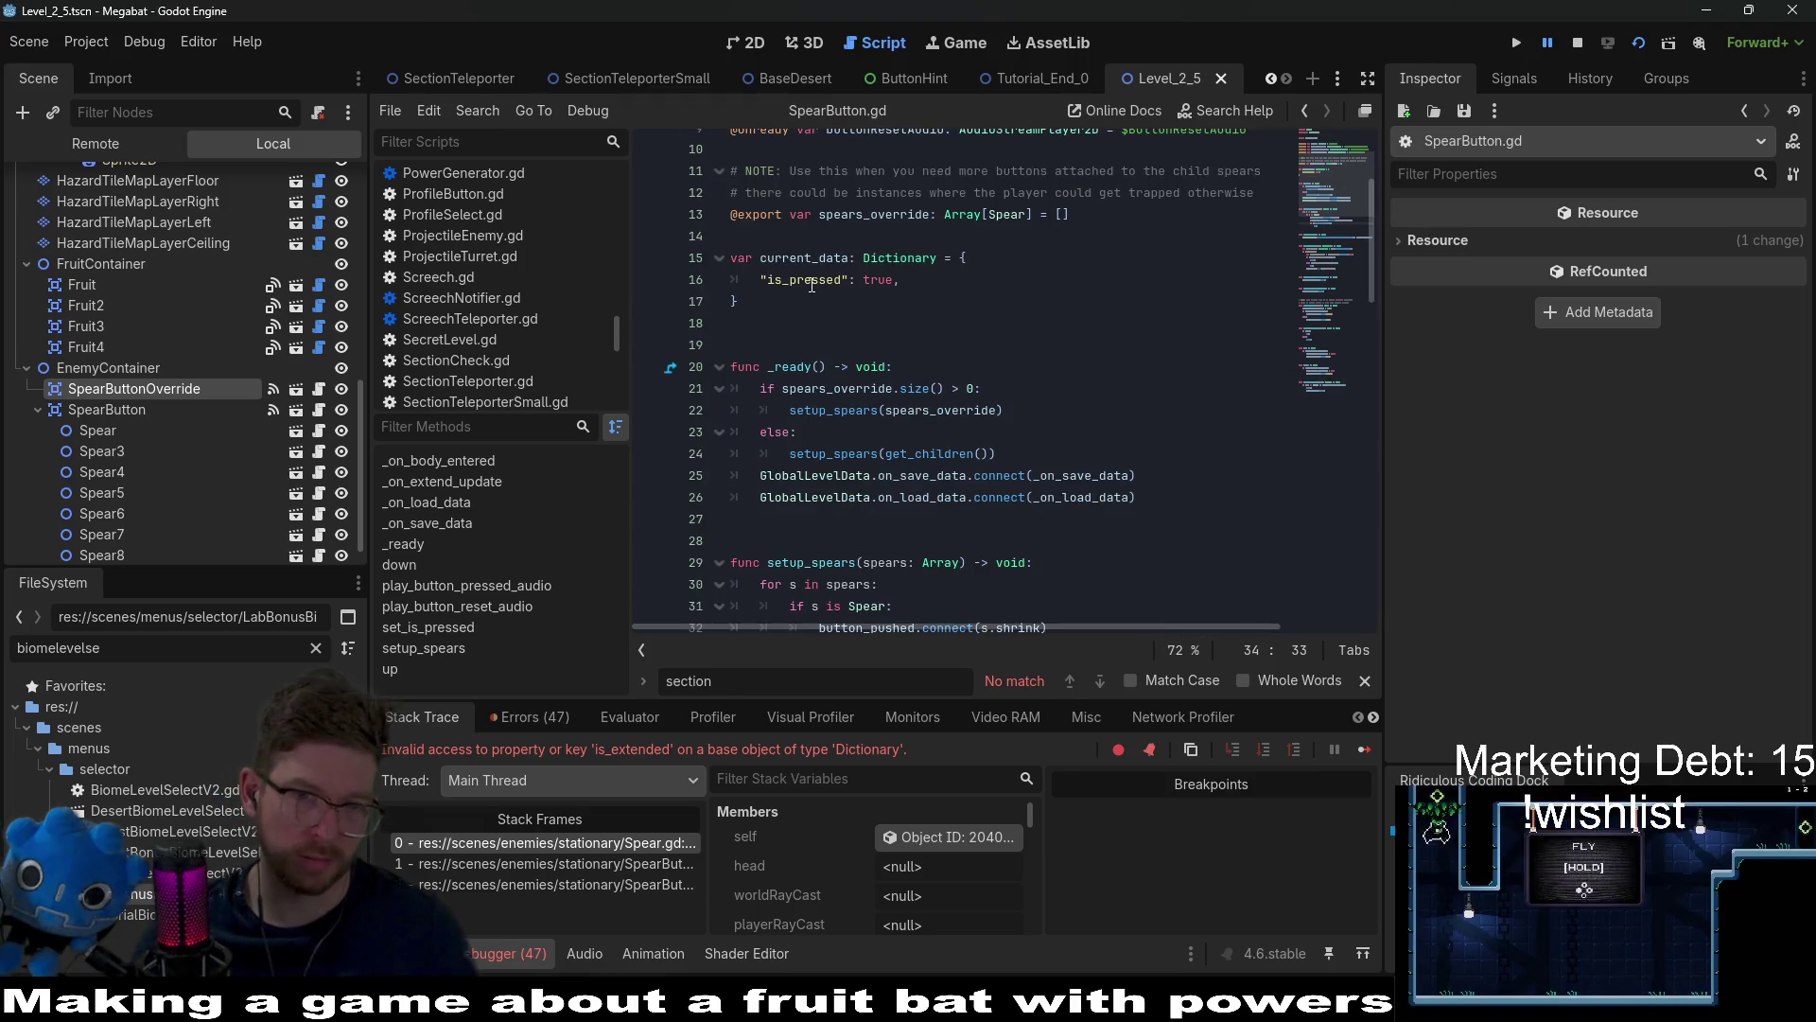
pyautogui.doubleClick(804, 279)
pyautogui.scroll(3, 1022, 348)
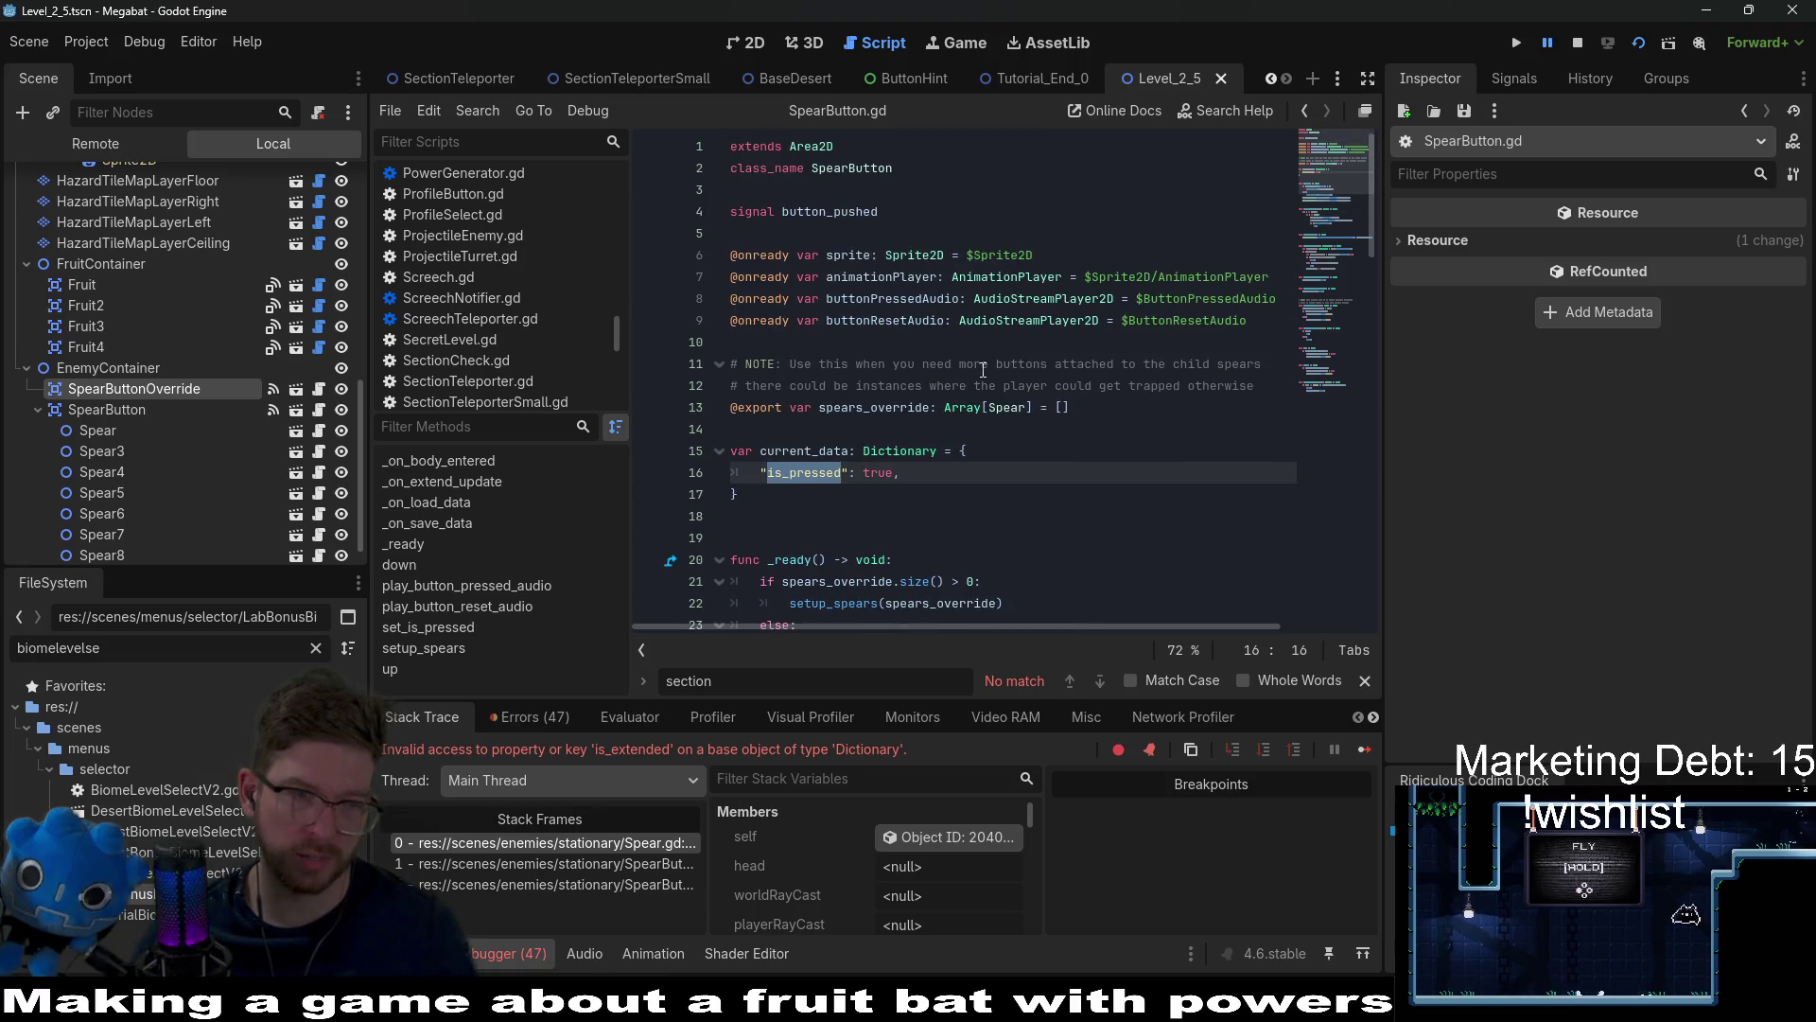
# Step: Inspect get_is_extended in Spear.gd as the error source and stop the running game
pyautogui.click(293, 433)
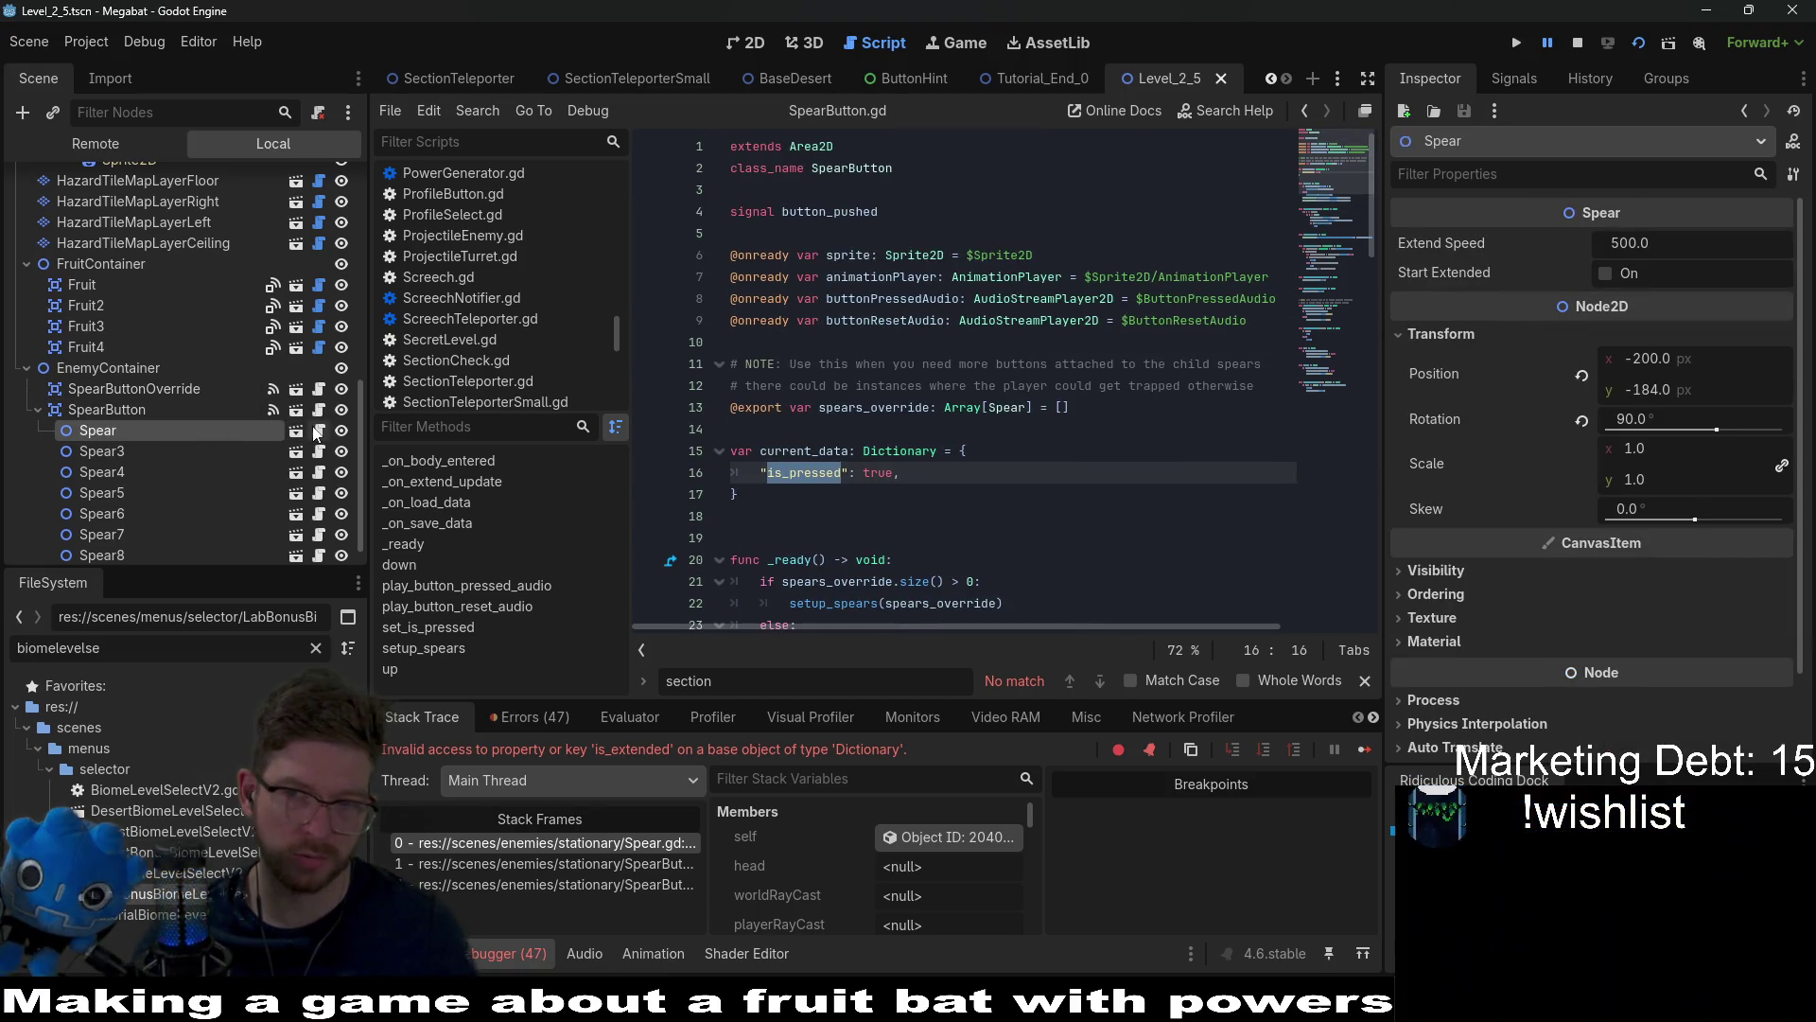
pyautogui.click(295, 430)
pyautogui.scroll(5, 936, 463)
pyautogui.scroll(9, 935, 462)
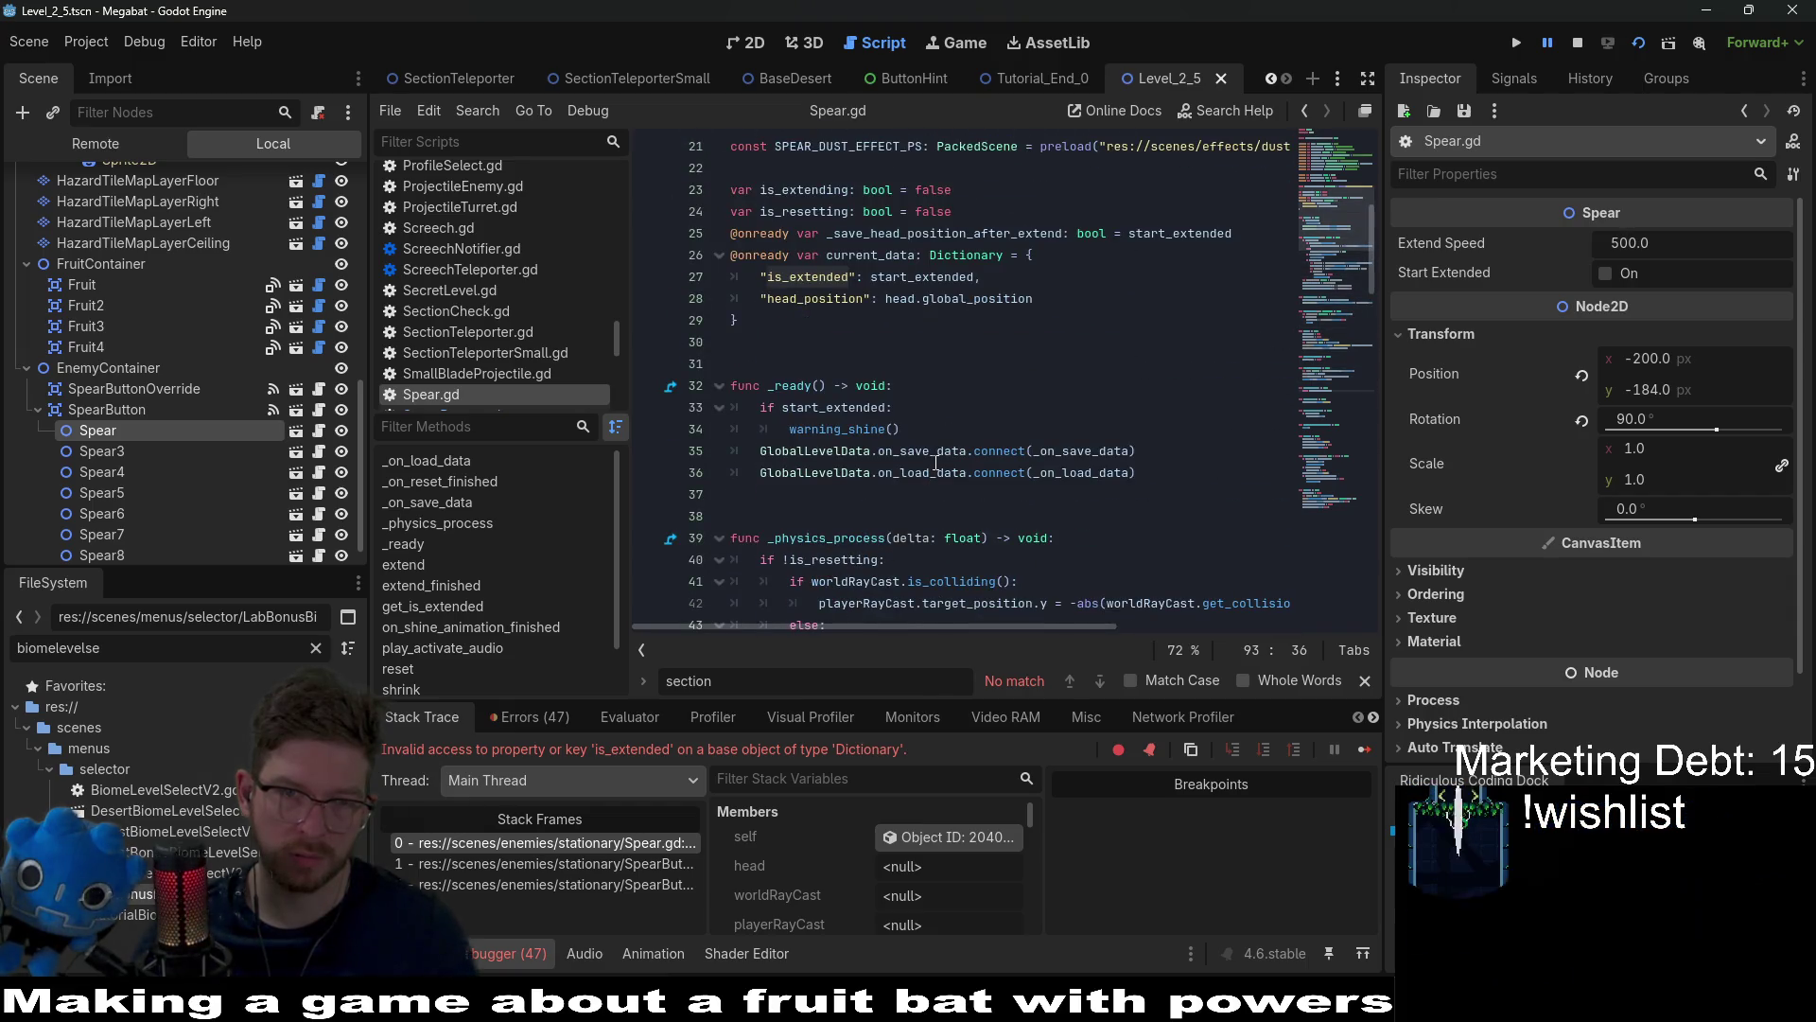
pyautogui.scroll(-19, 935, 462)
pyautogui.click(1012, 365)
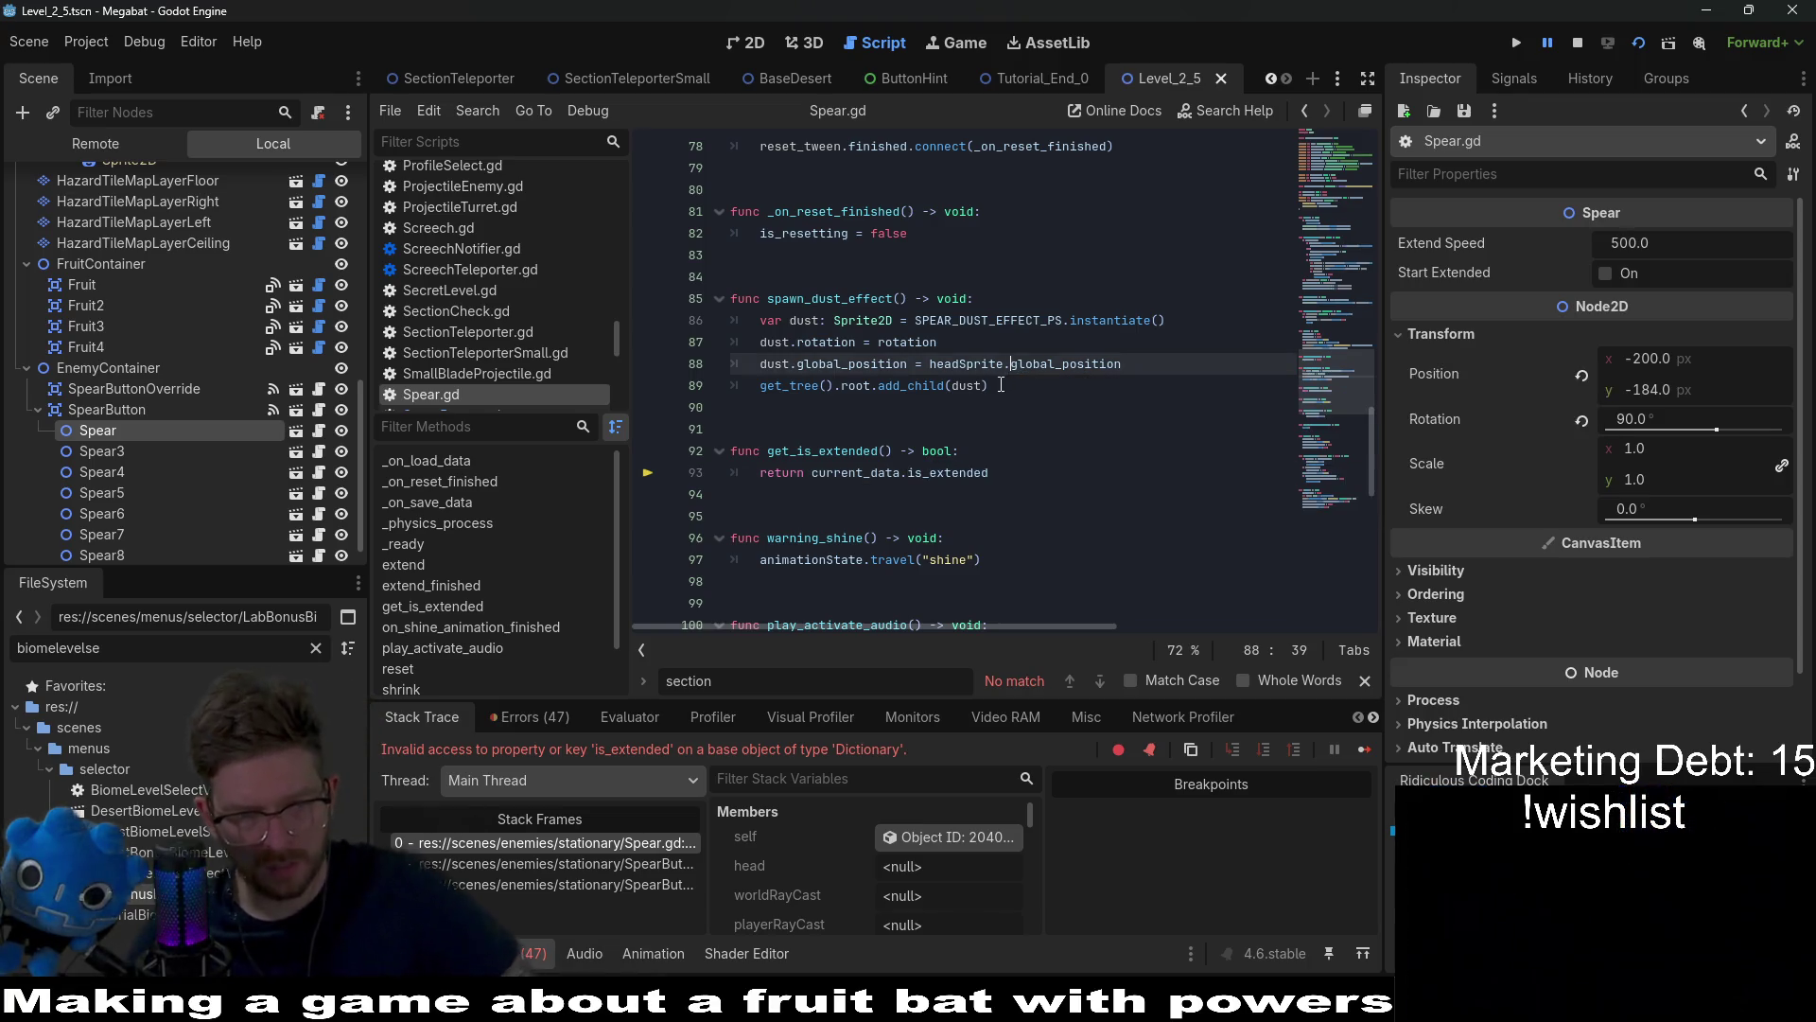
pyautogui.click(1572, 44)
# Step: Place SpearButtonOverride after SpearButton in the Scene dock and briefly playtest Level_2_5
pyautogui.click(123, 358)
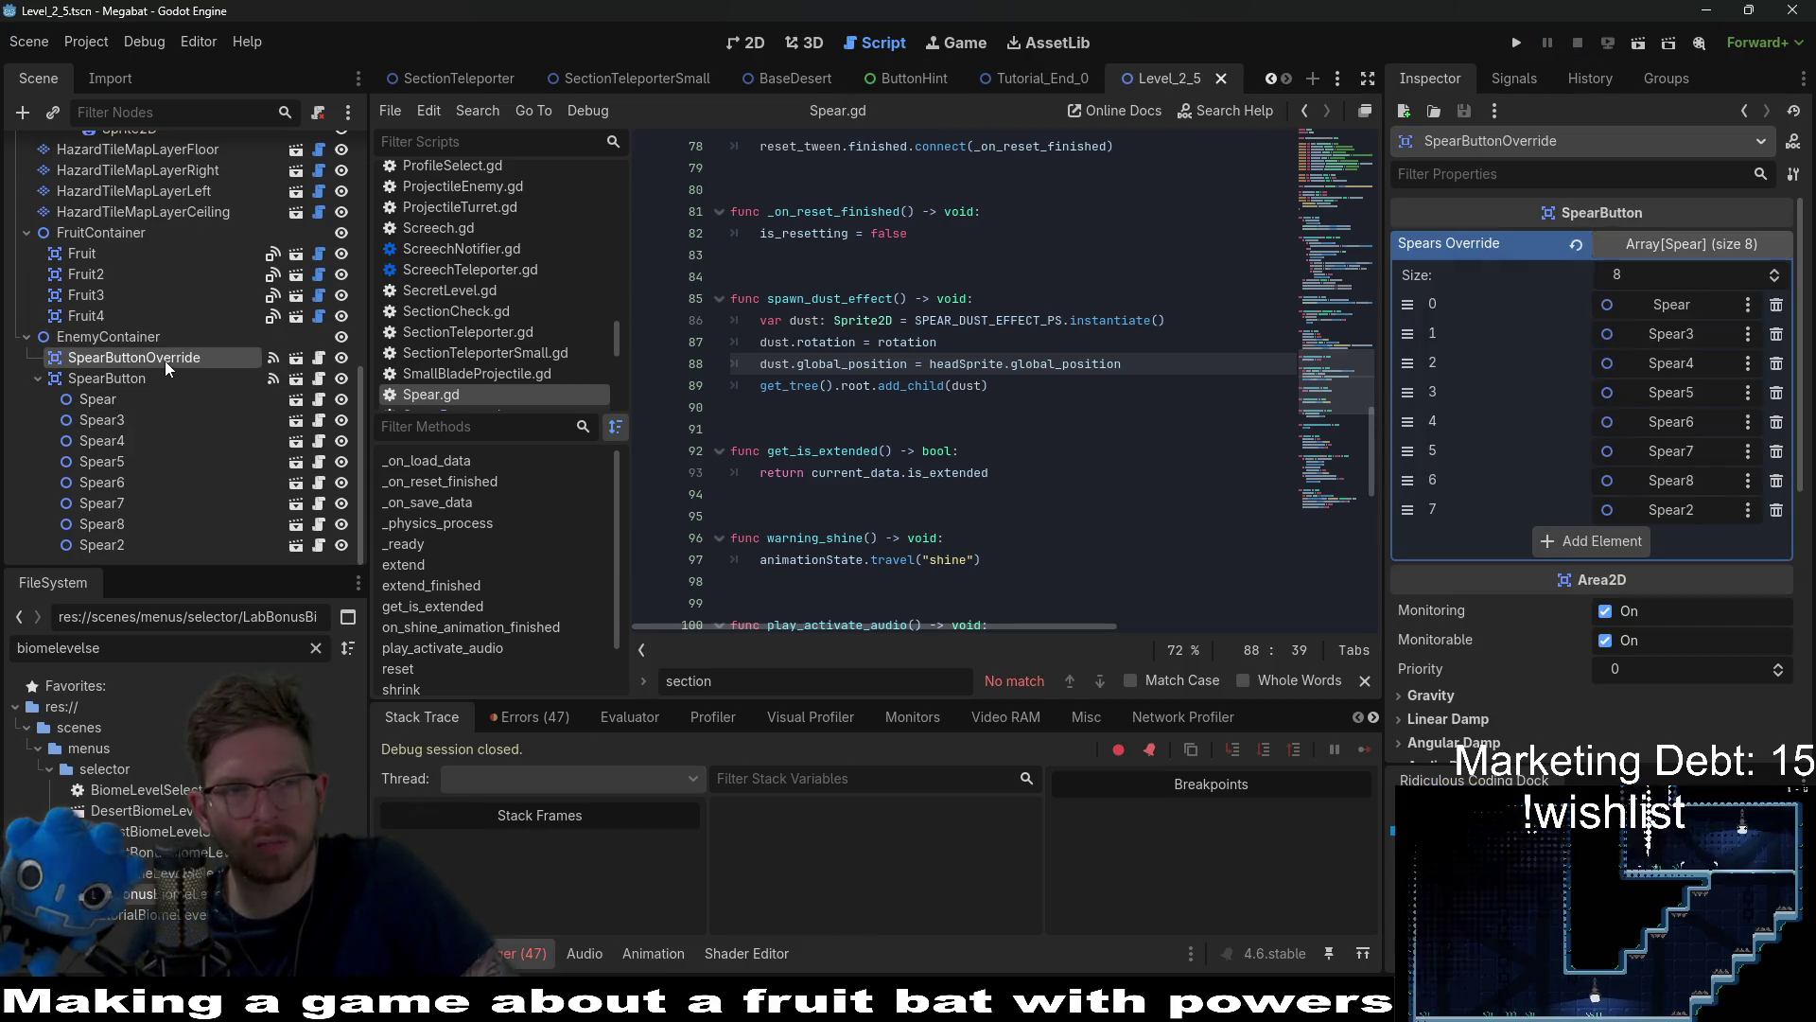
pyautogui.moveTo(123, 357)
pyautogui.mouseDown()
pyautogui.moveTo(124, 376)
pyautogui.moveTo(123, 354)
pyautogui.mouseUp()
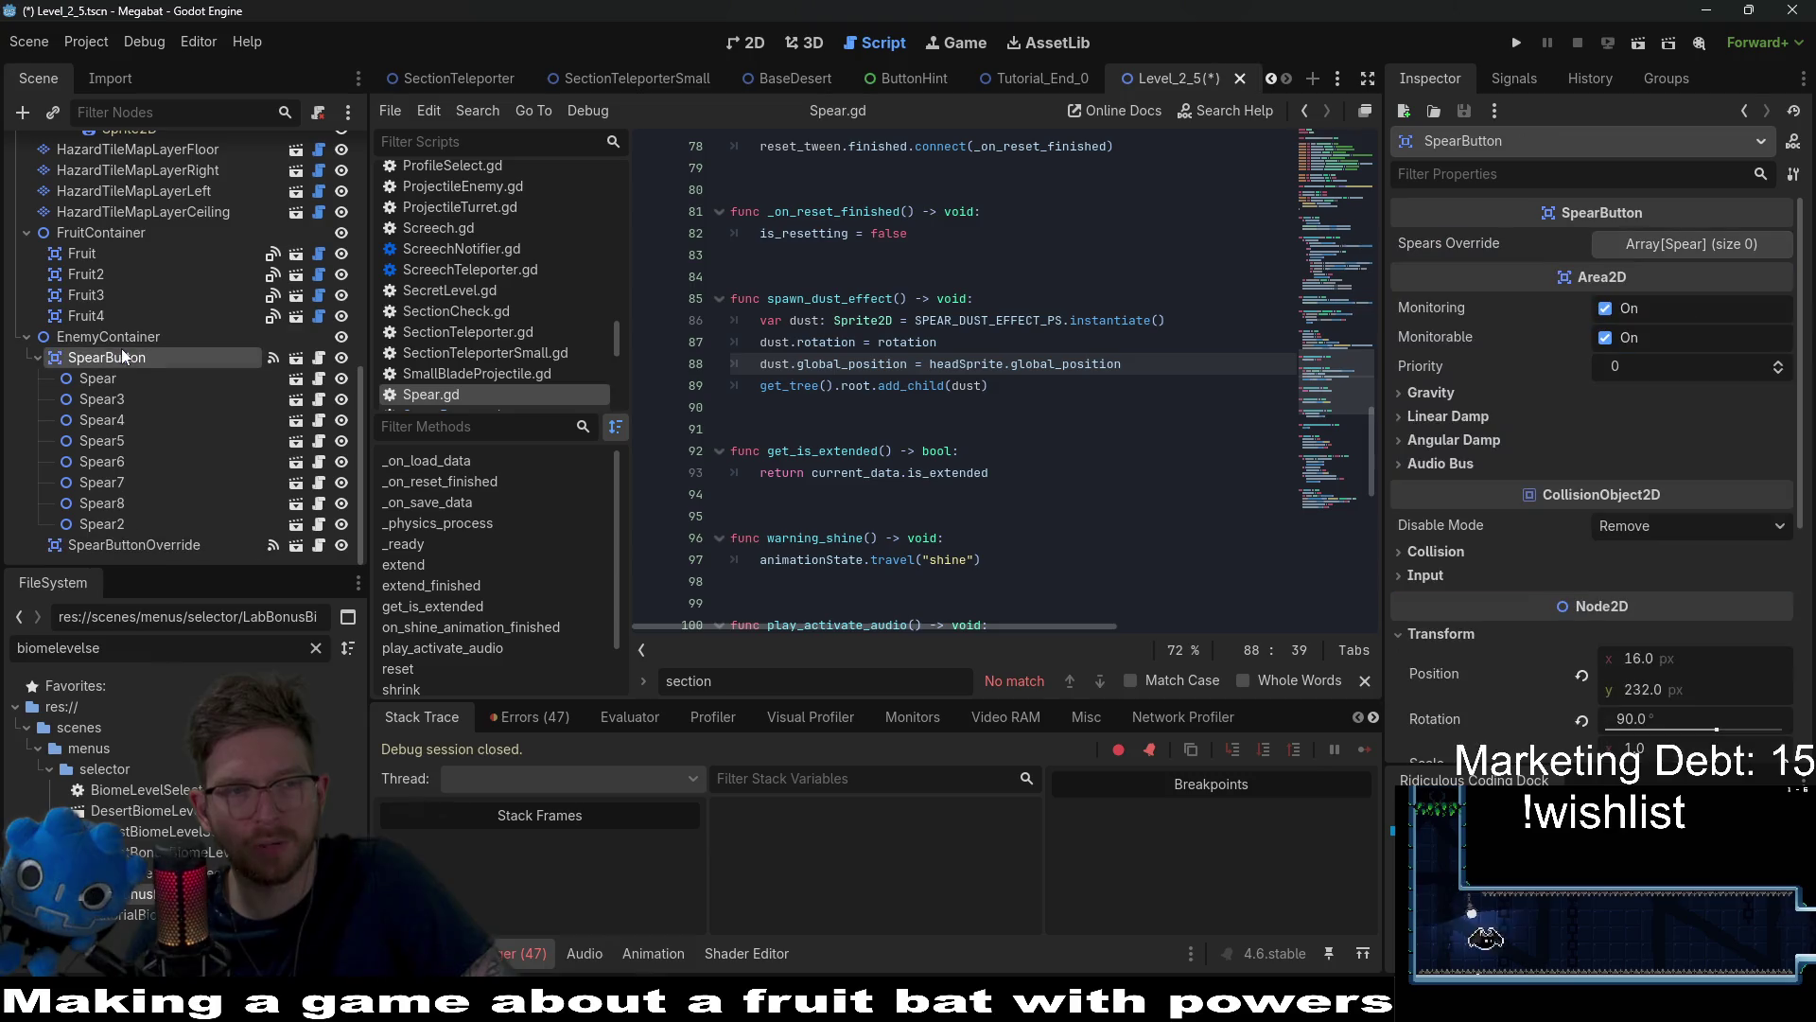
pyautogui.click(1657, 44)
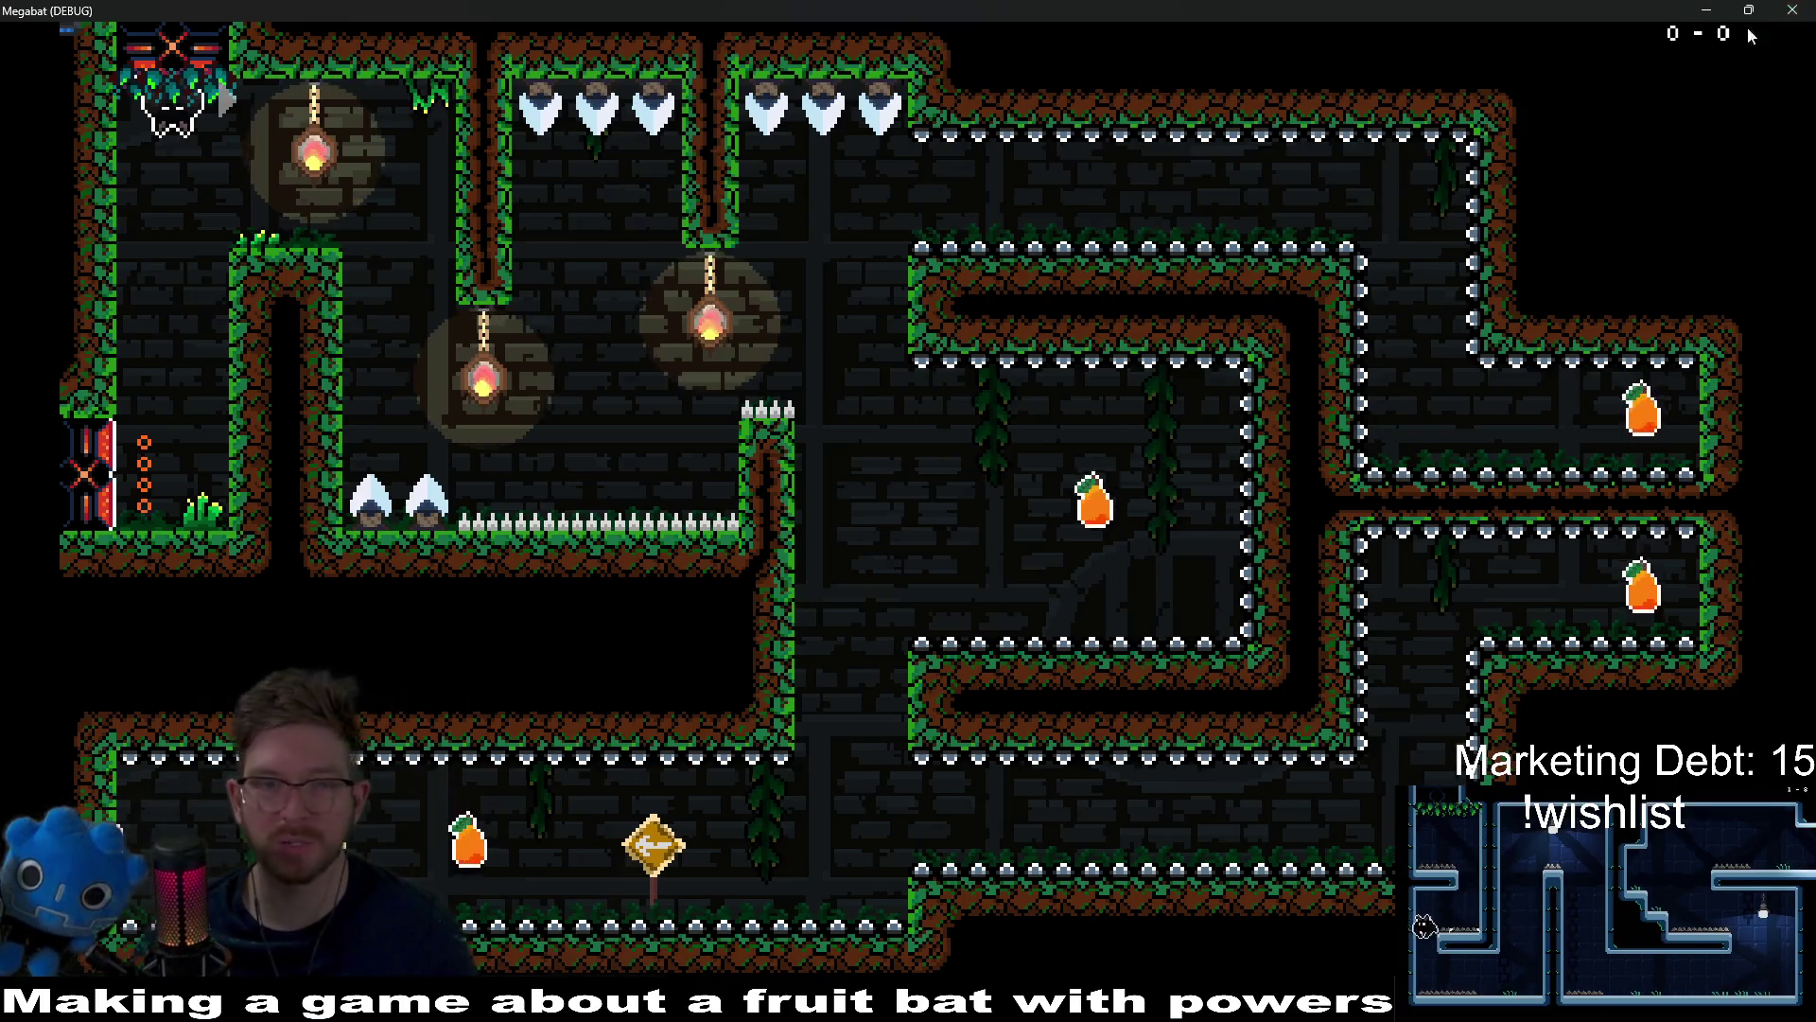
pyautogui.click(1793, 9)
# Step: Drag SpearButtonOverride lower in the level's 2D view
pyautogui.click(134, 545)
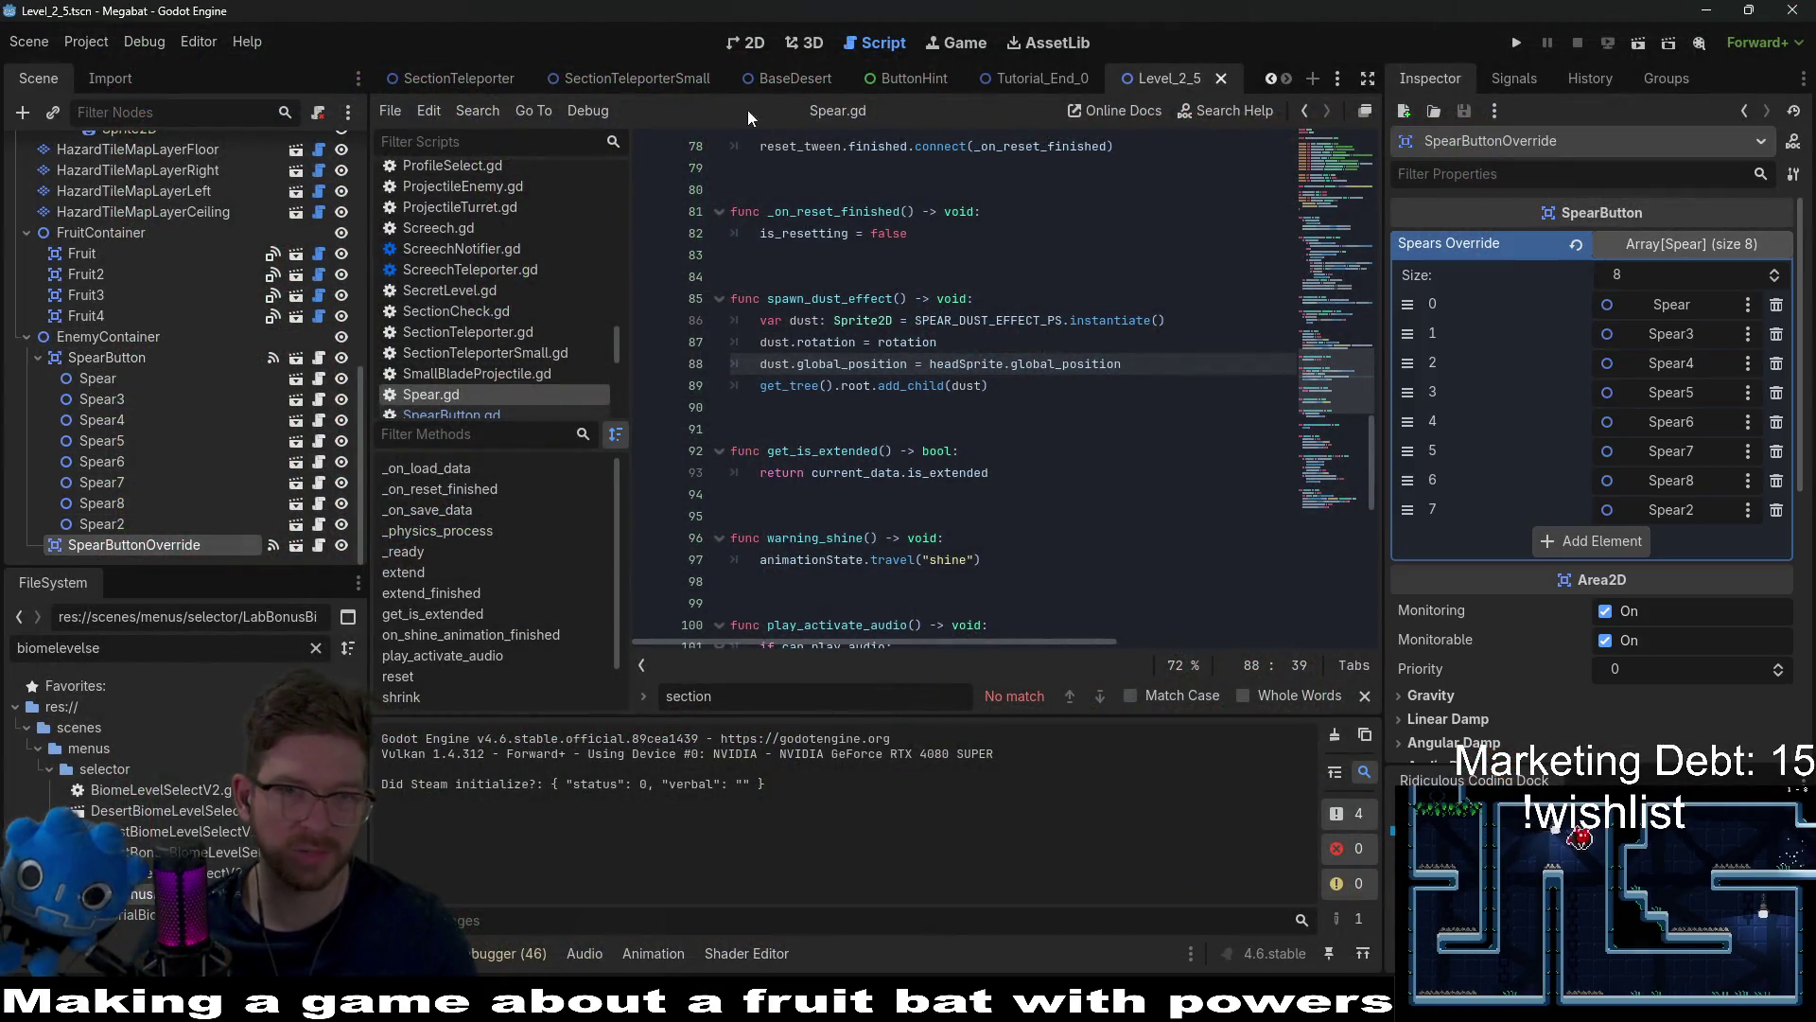
pyautogui.click(743, 45)
pyautogui.moveTo(614, 232)
pyautogui.mouseDown()
pyautogui.moveTo(602, 300)
pyautogui.moveTo(642, 378)
pyautogui.mouseUp()
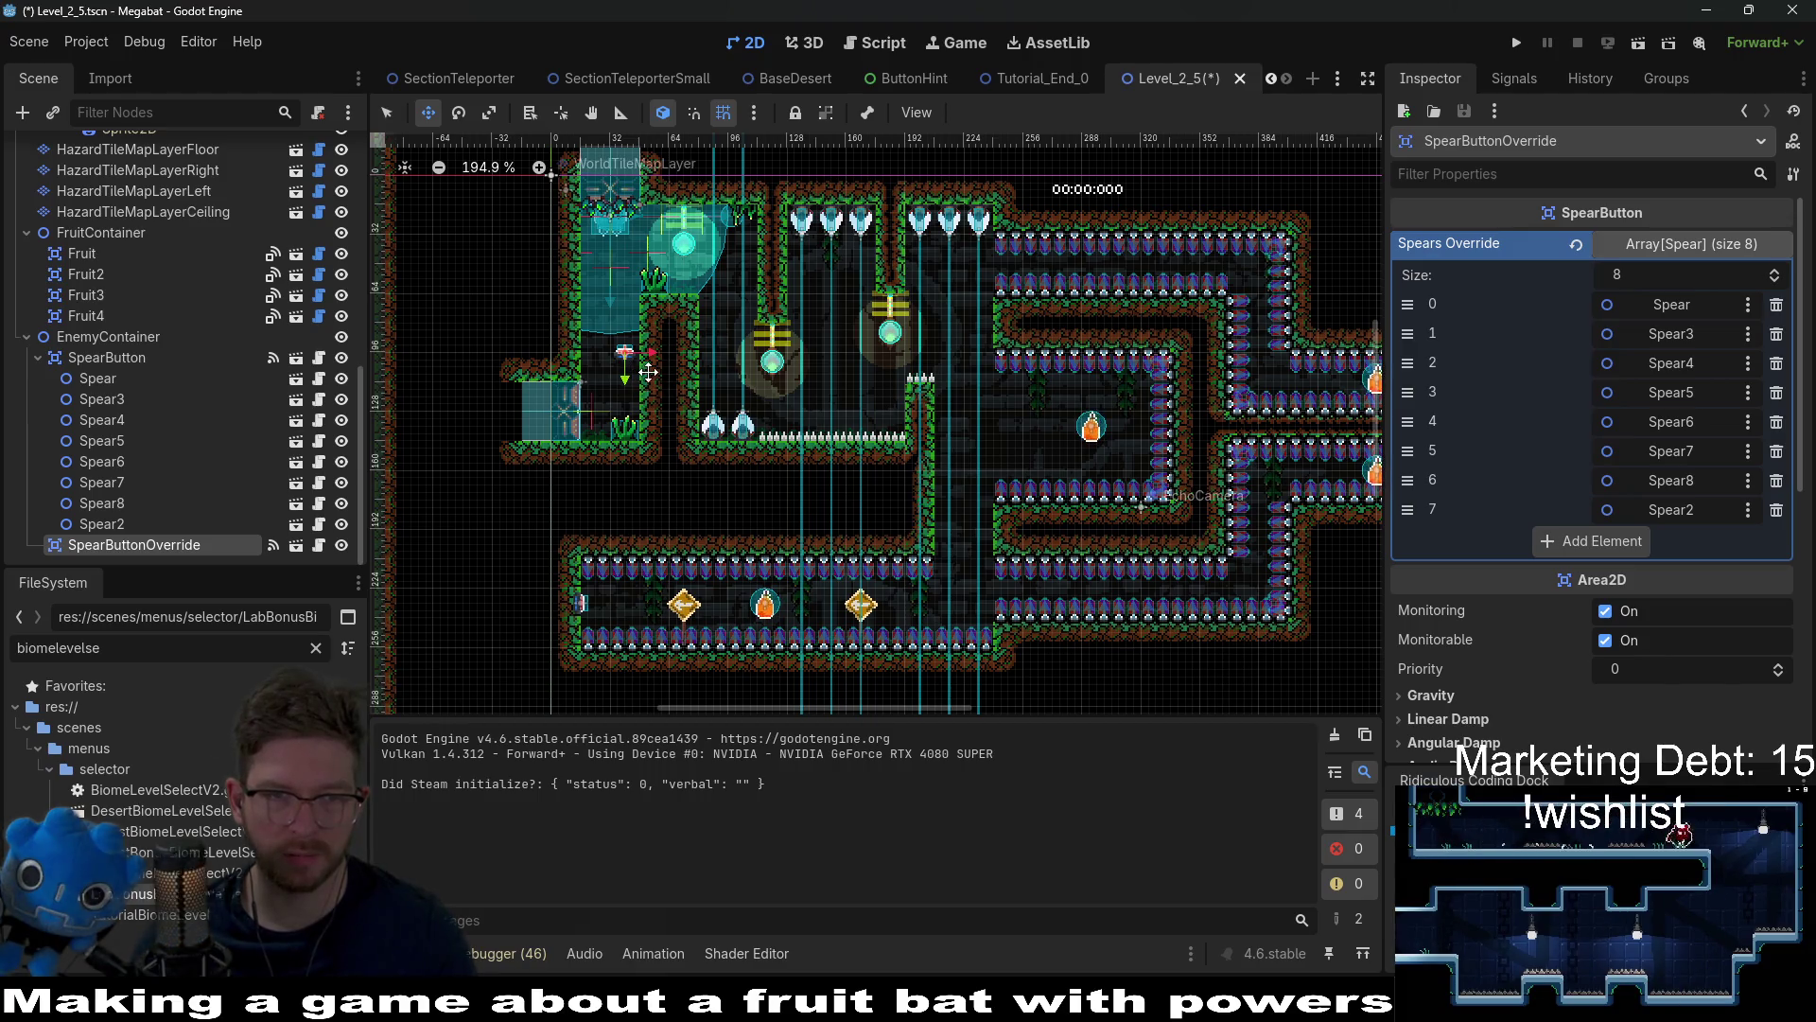
# Step: Drag SpearButtonOverride near the upper-left passage and try rotation 90 with vertical position 80
pyautogui.moveTo(616, 342); pyautogui.dragTo(608, 320)
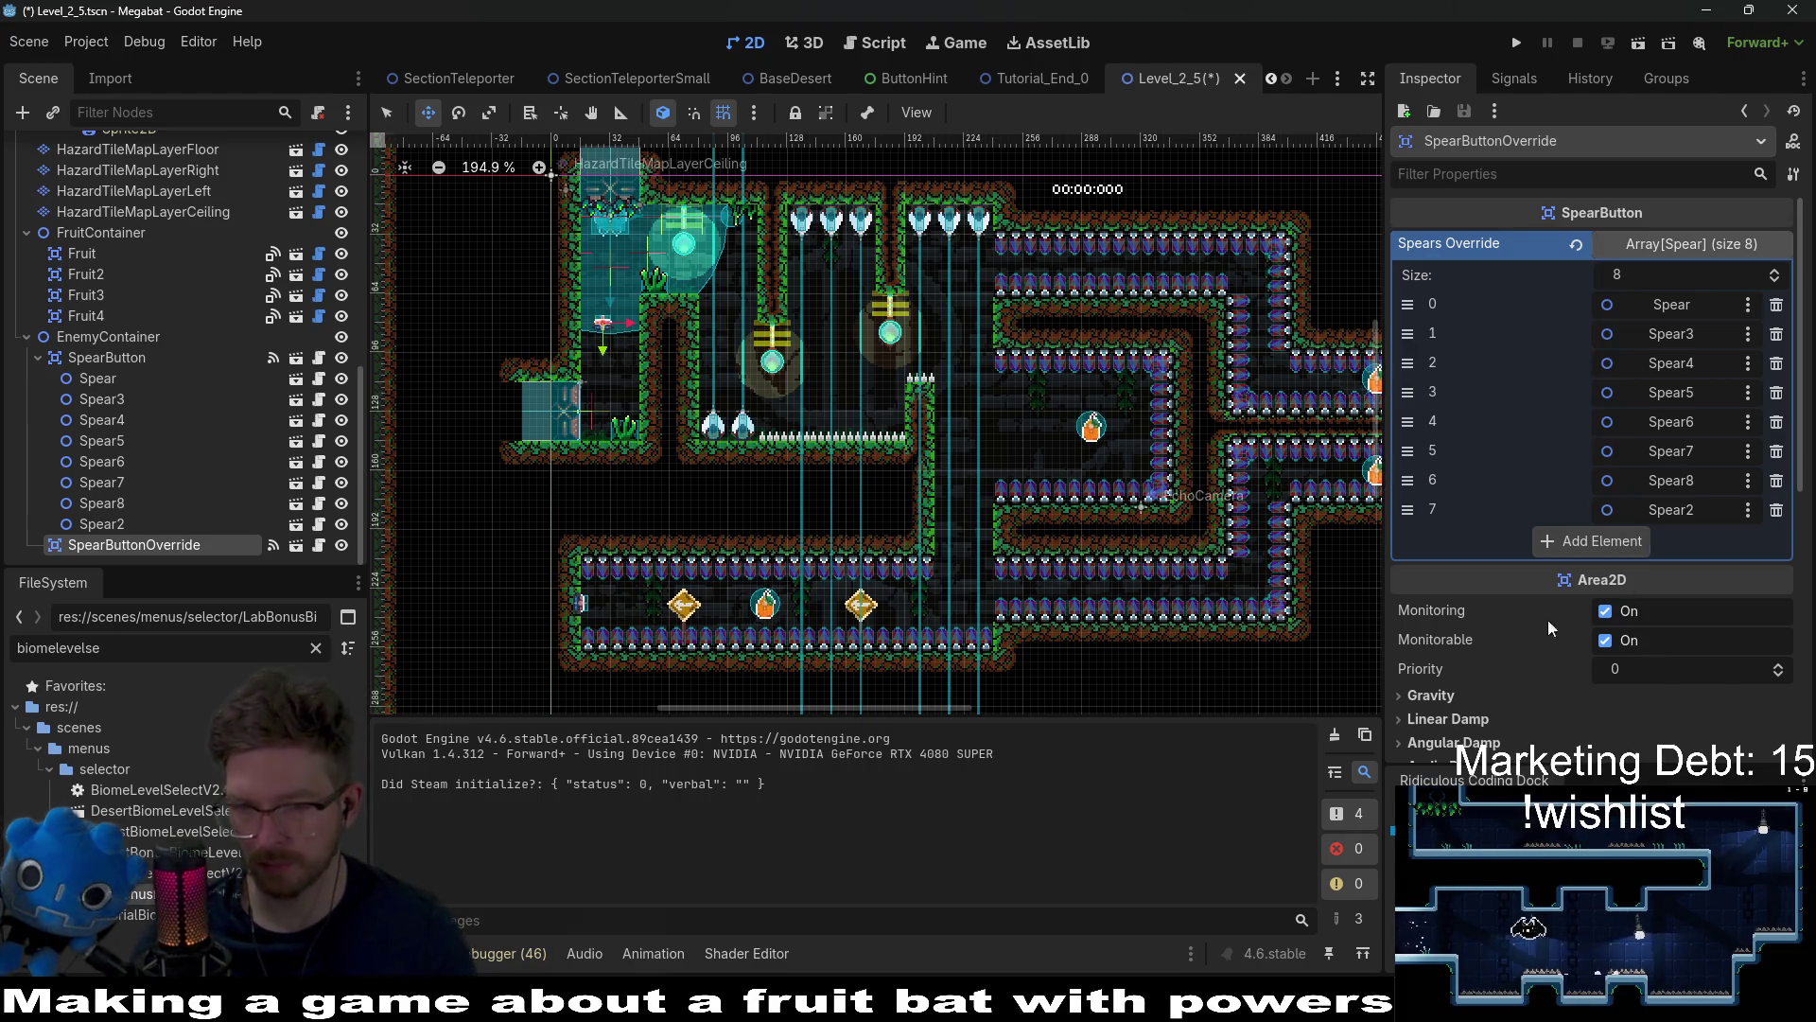
pyautogui.scroll(-5, 1549, 628)
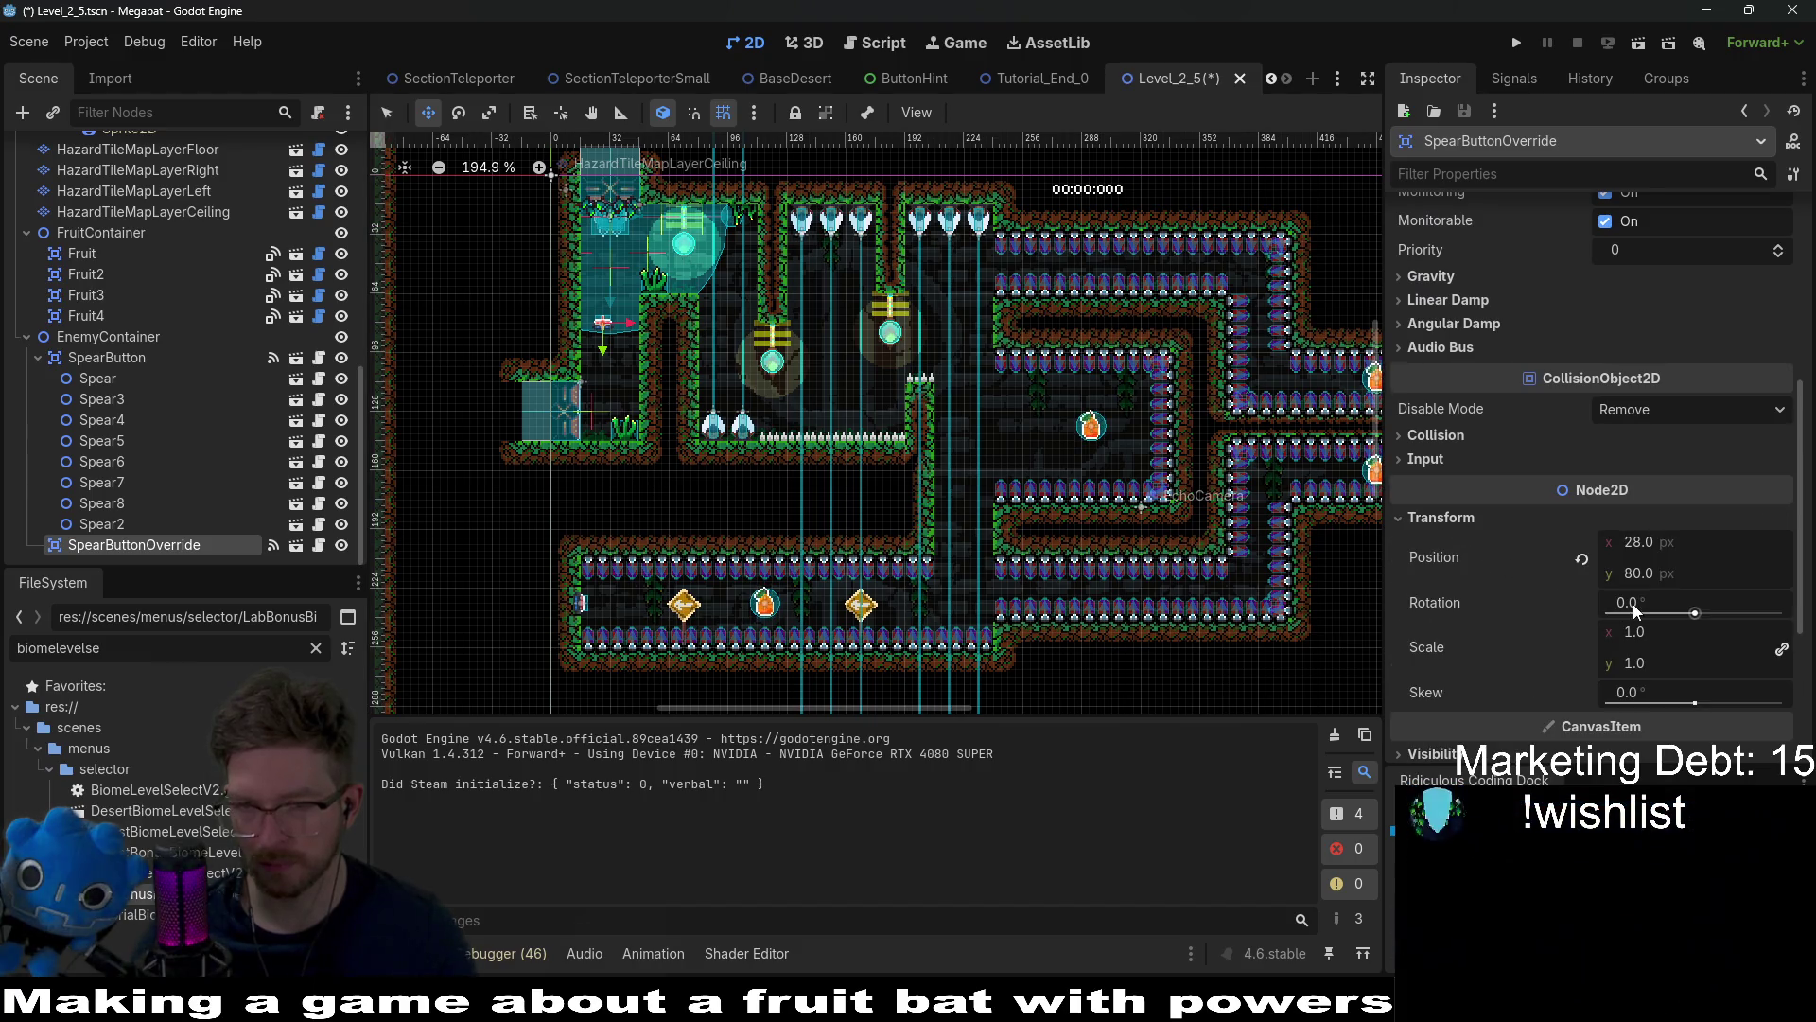
pyautogui.click(1633, 610)
pyautogui.write('90')
pyautogui.click(1609, 567)
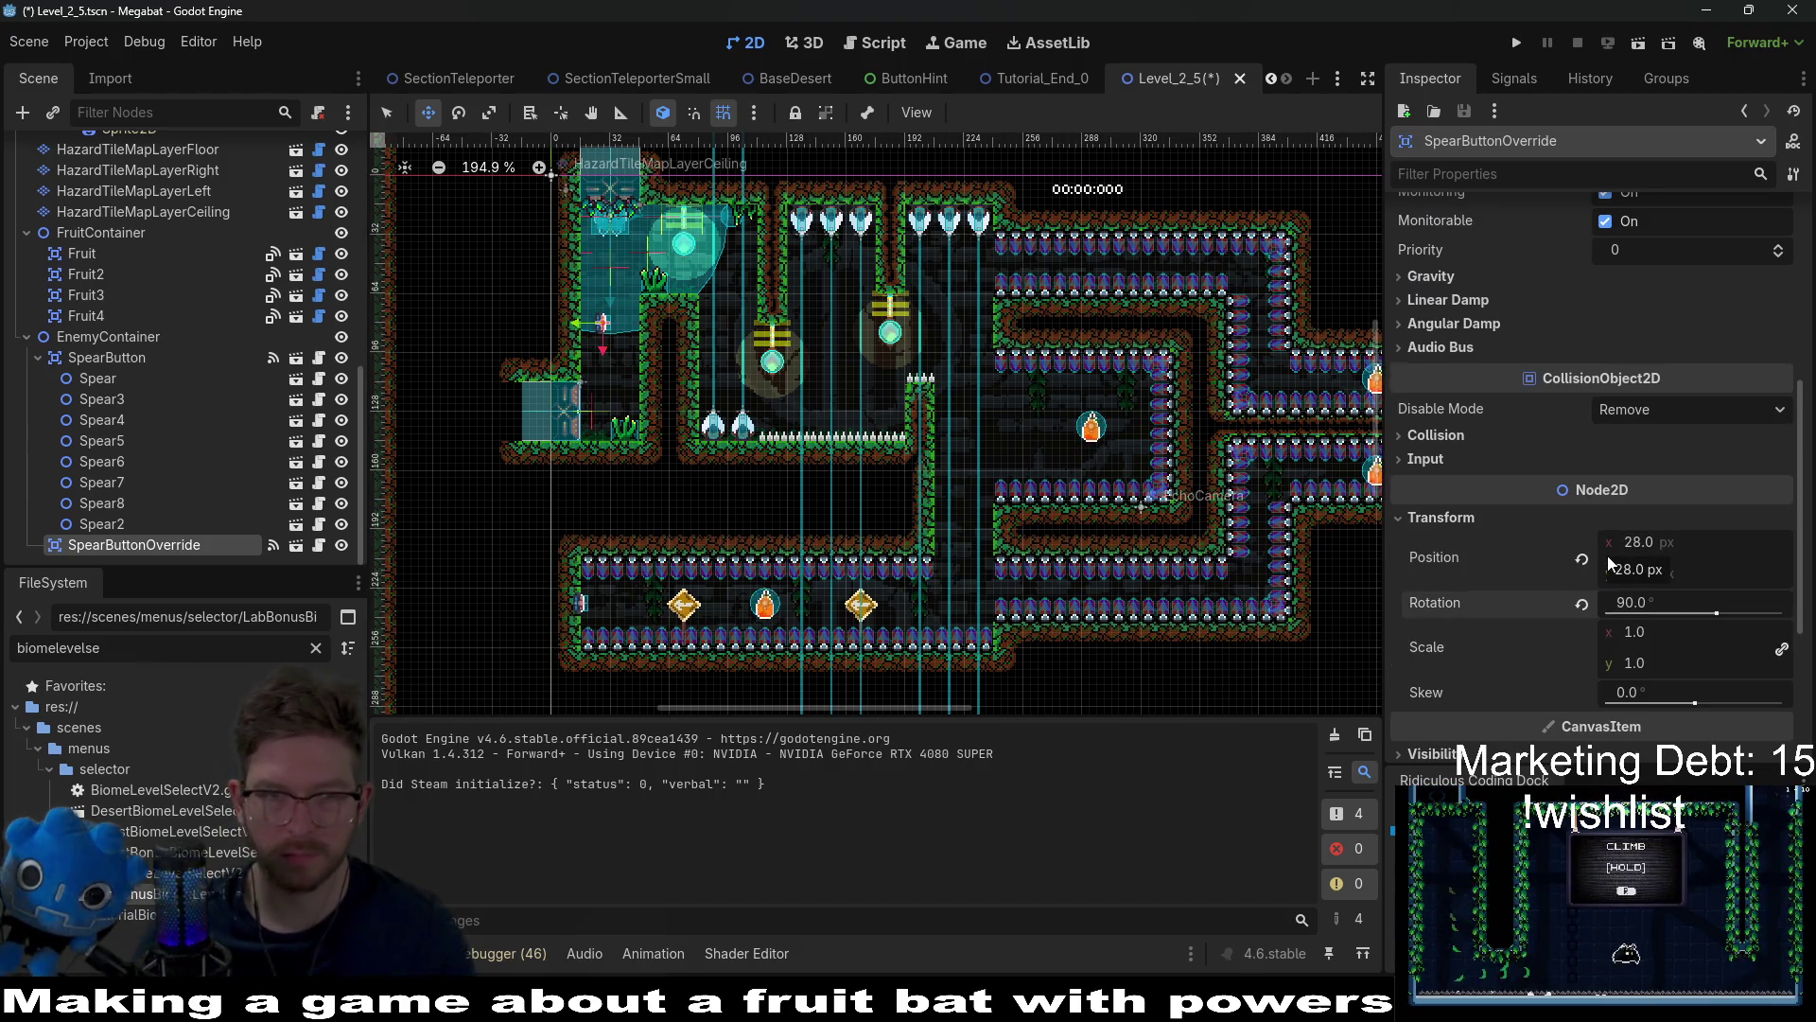
pyautogui.write('80')
pyautogui.press('Return')
# Step: Reset the button's rotation to 0 and settle it at 64, 64 atop the central pillar
pyautogui.scroll(5, 609, 284)
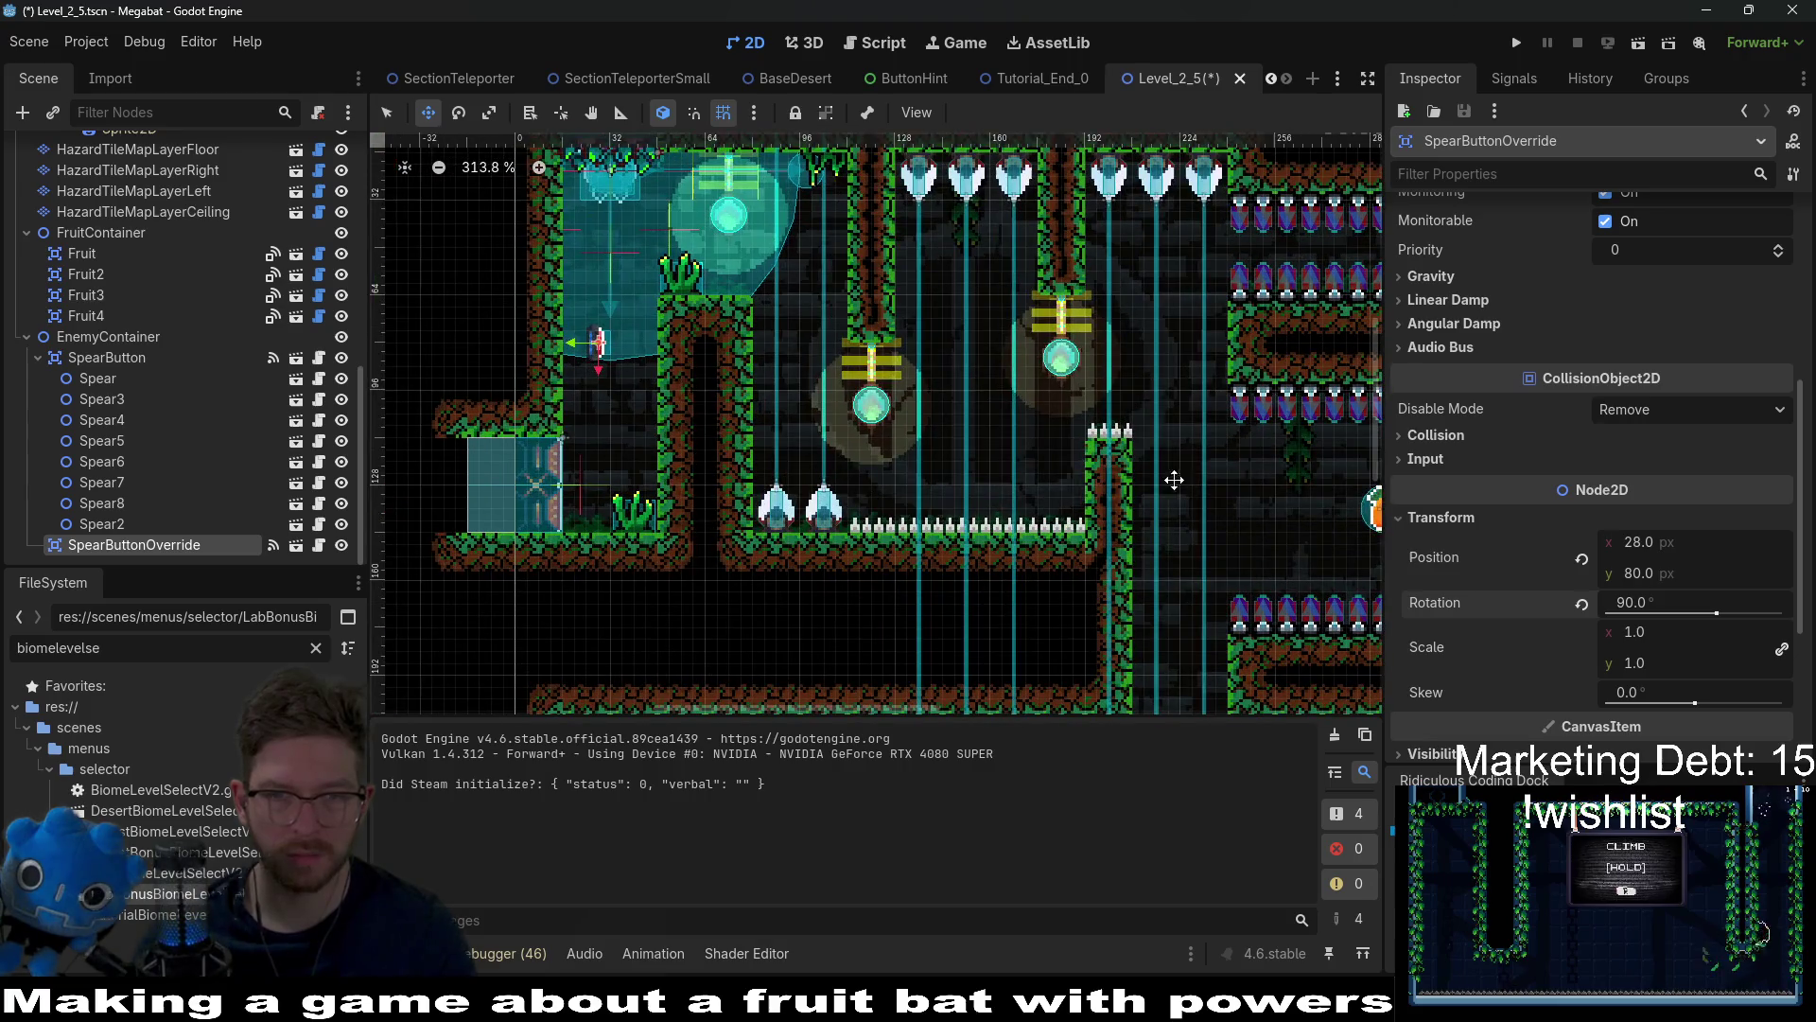
pyautogui.click(1581, 604)
pyautogui.scroll(6, 584, 404)
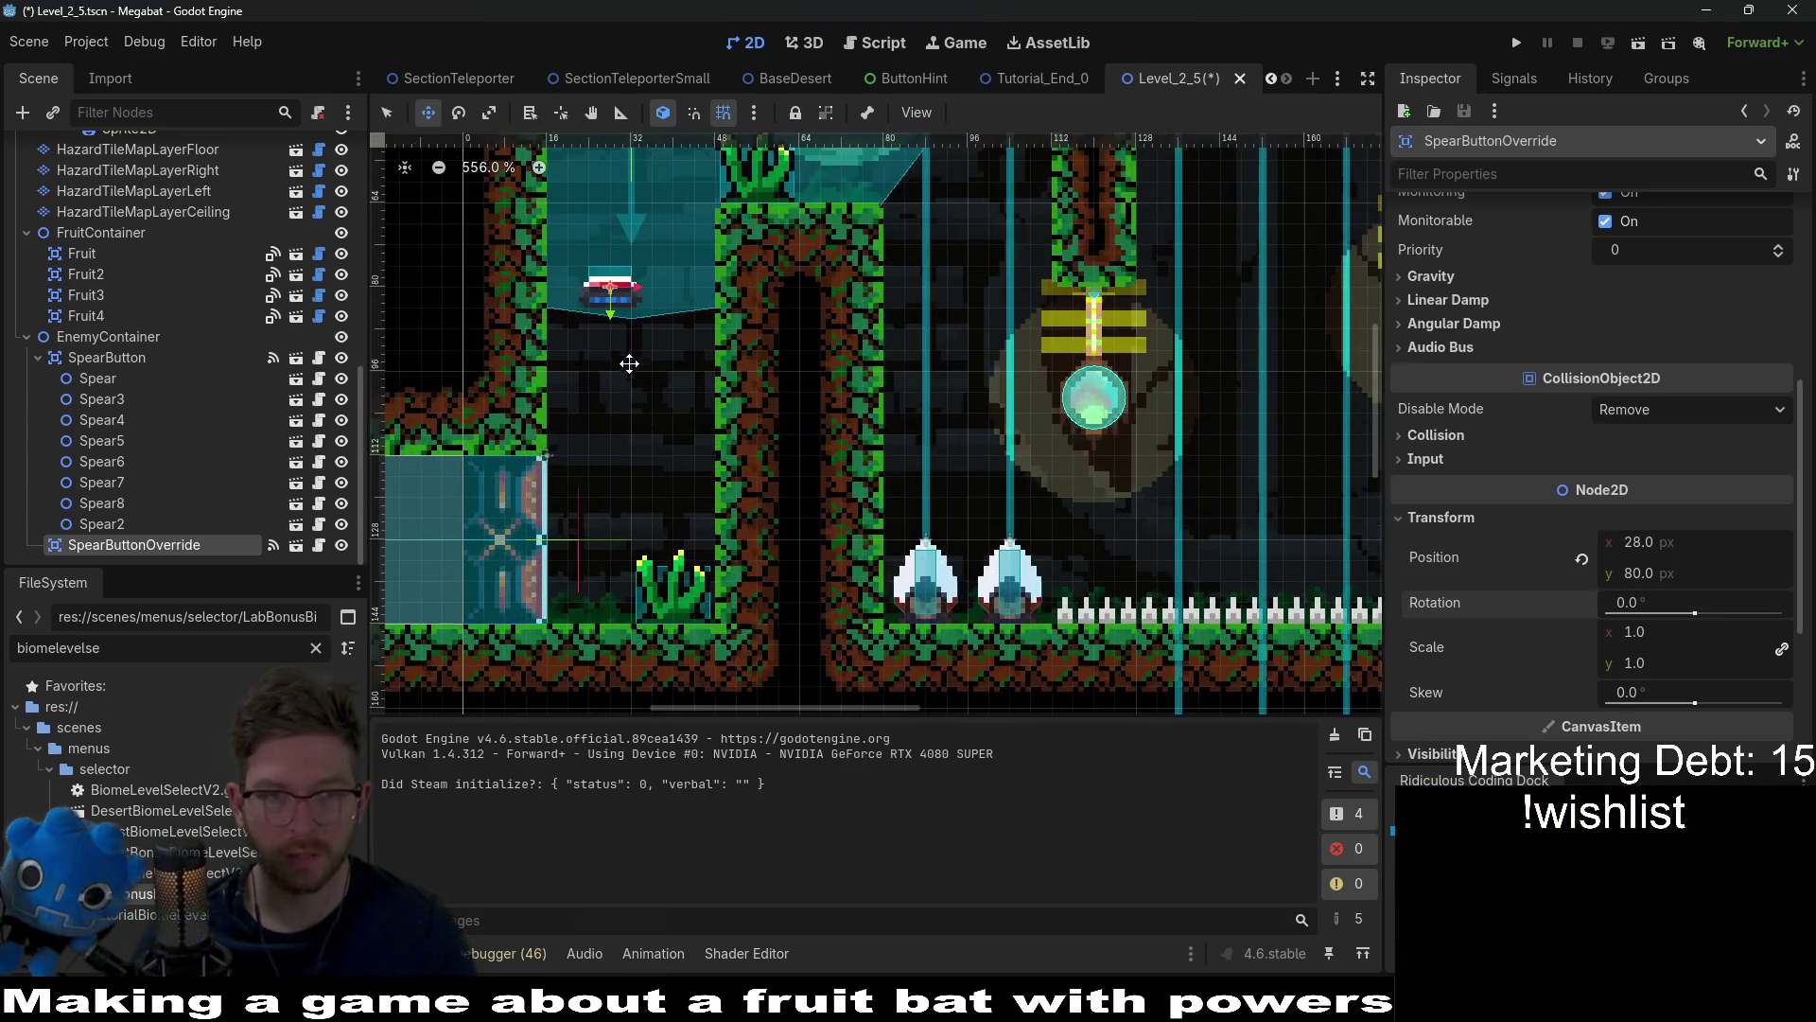
pyautogui.moveTo(697, 306); pyautogui.dragTo(810, 241)
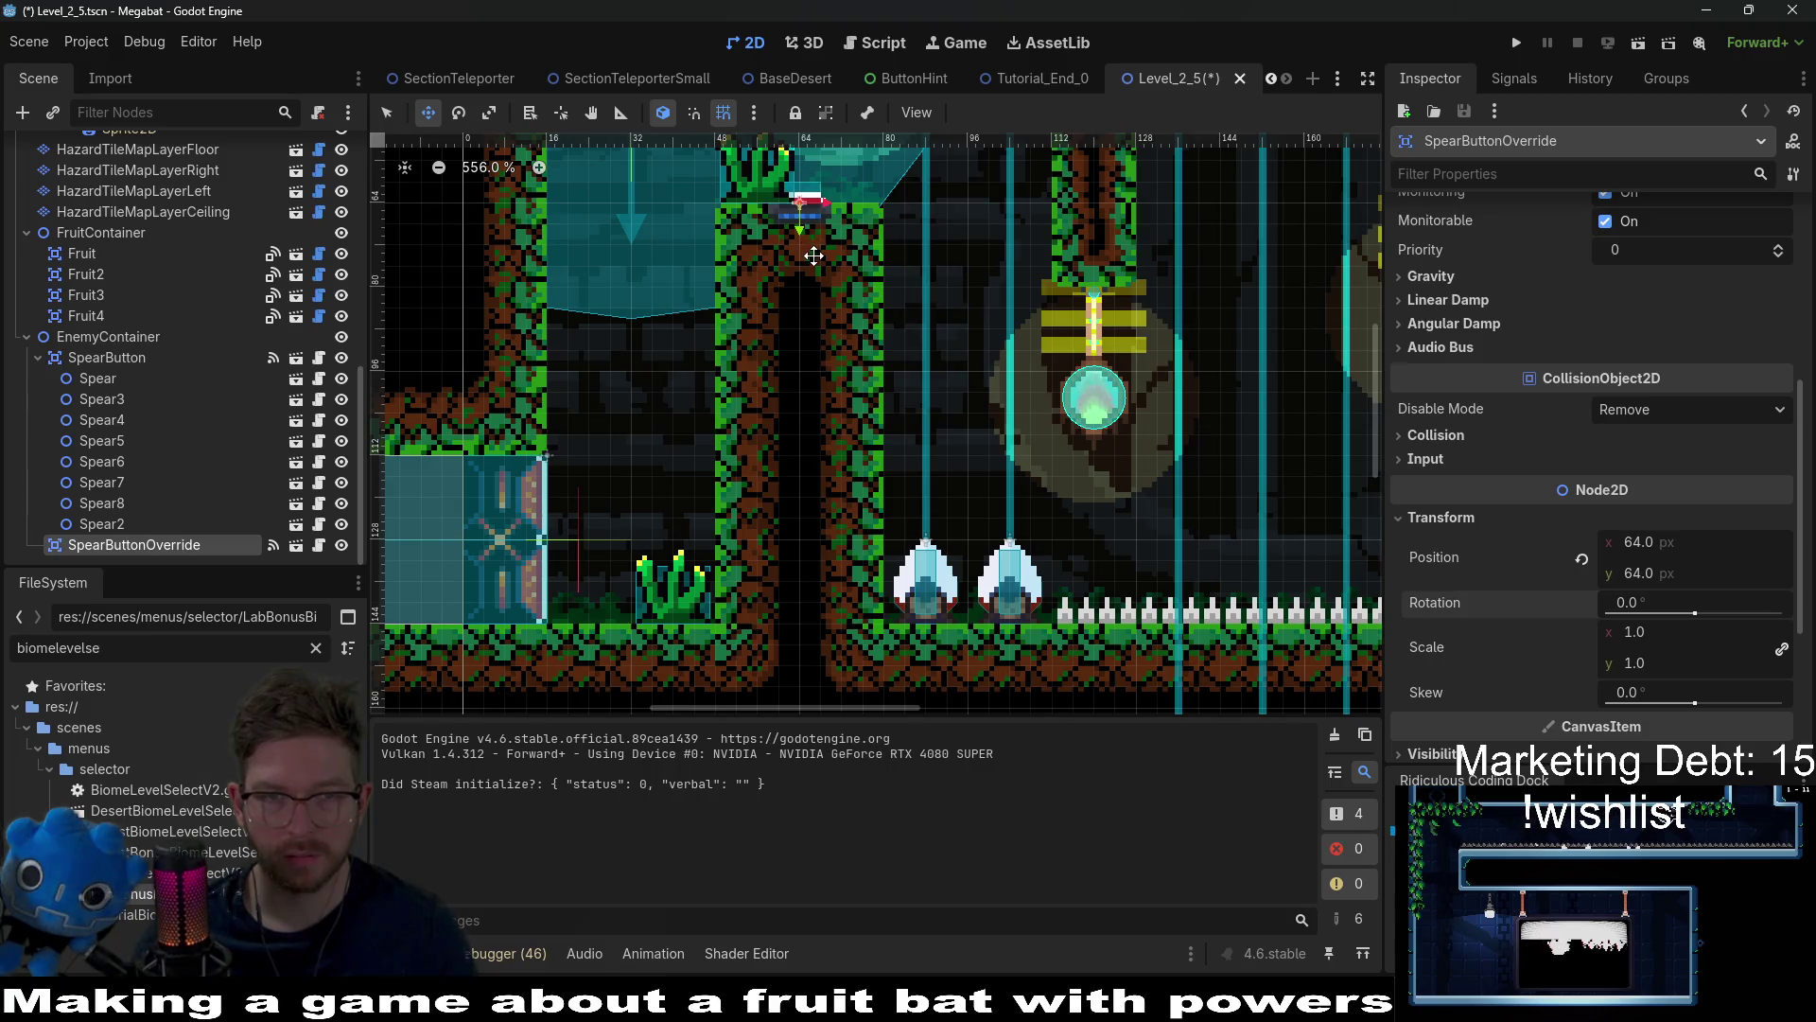
pyautogui.scroll(5, 813, 256)
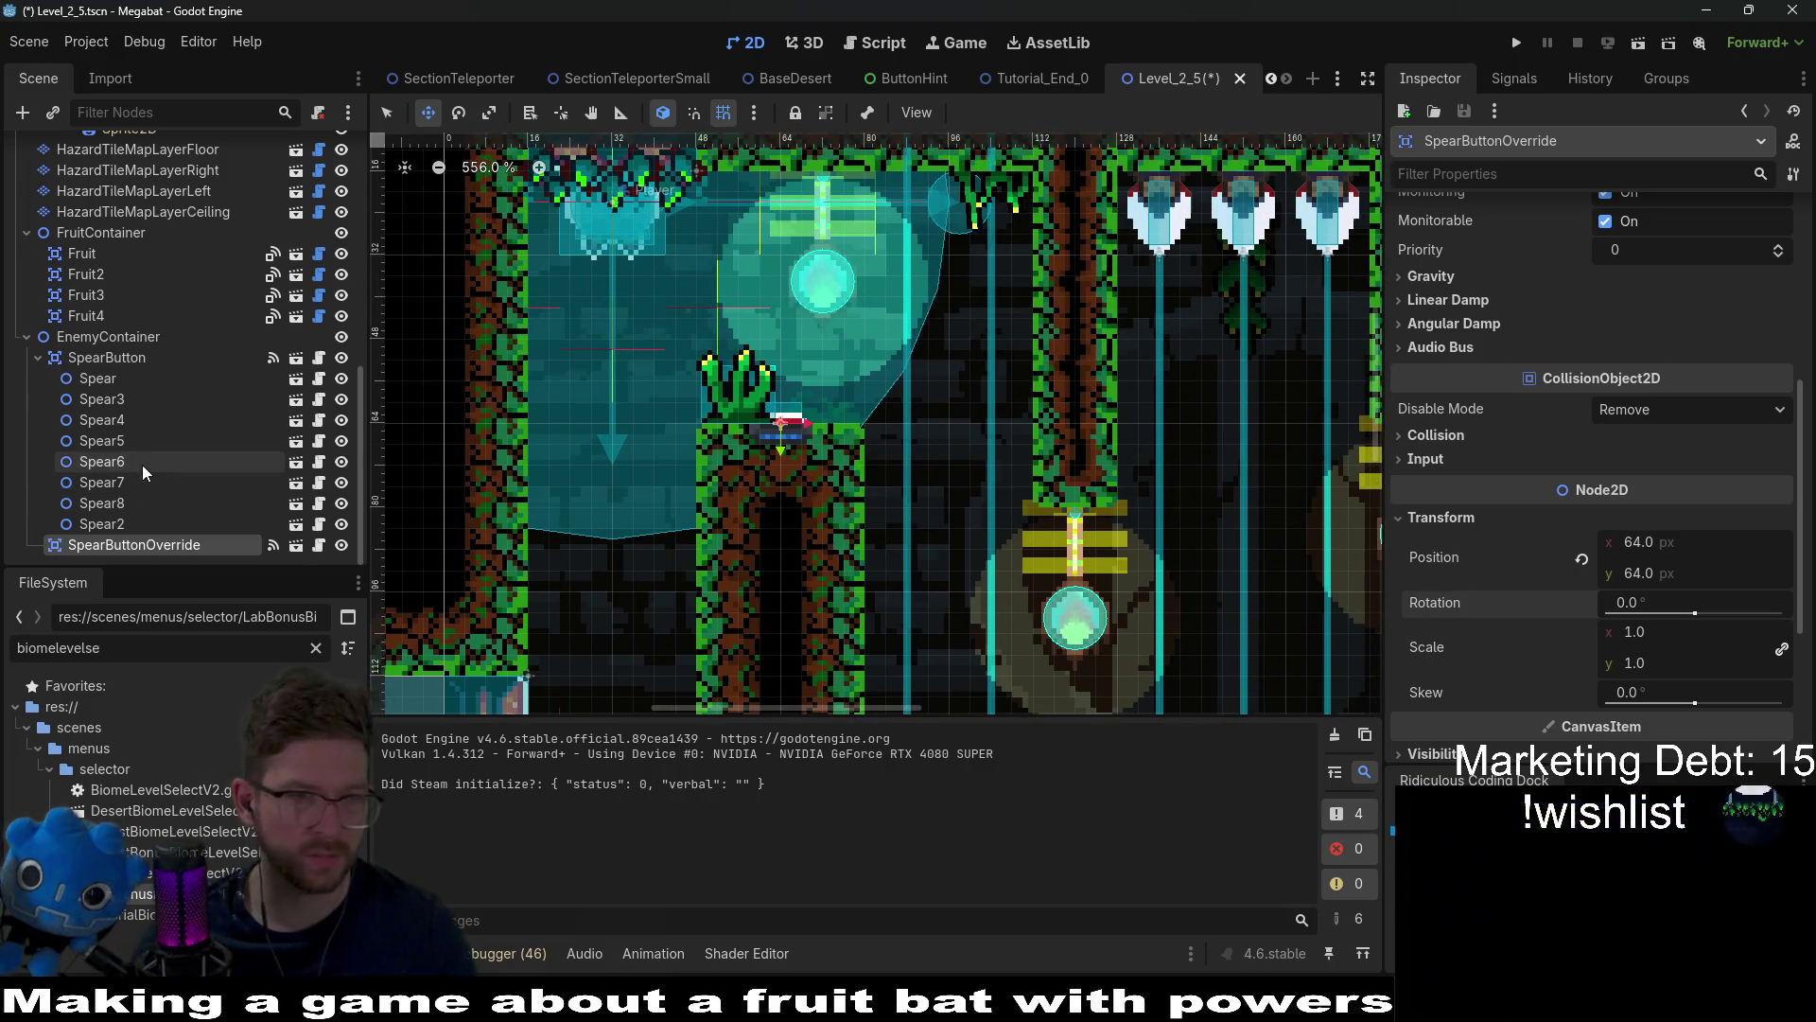
pyautogui.scroll(10, 142, 463)
# Step: With the DesertOvergrowth tile picked on the environment layer, erase the plant atop the central pillar
pyautogui.click(174, 221)
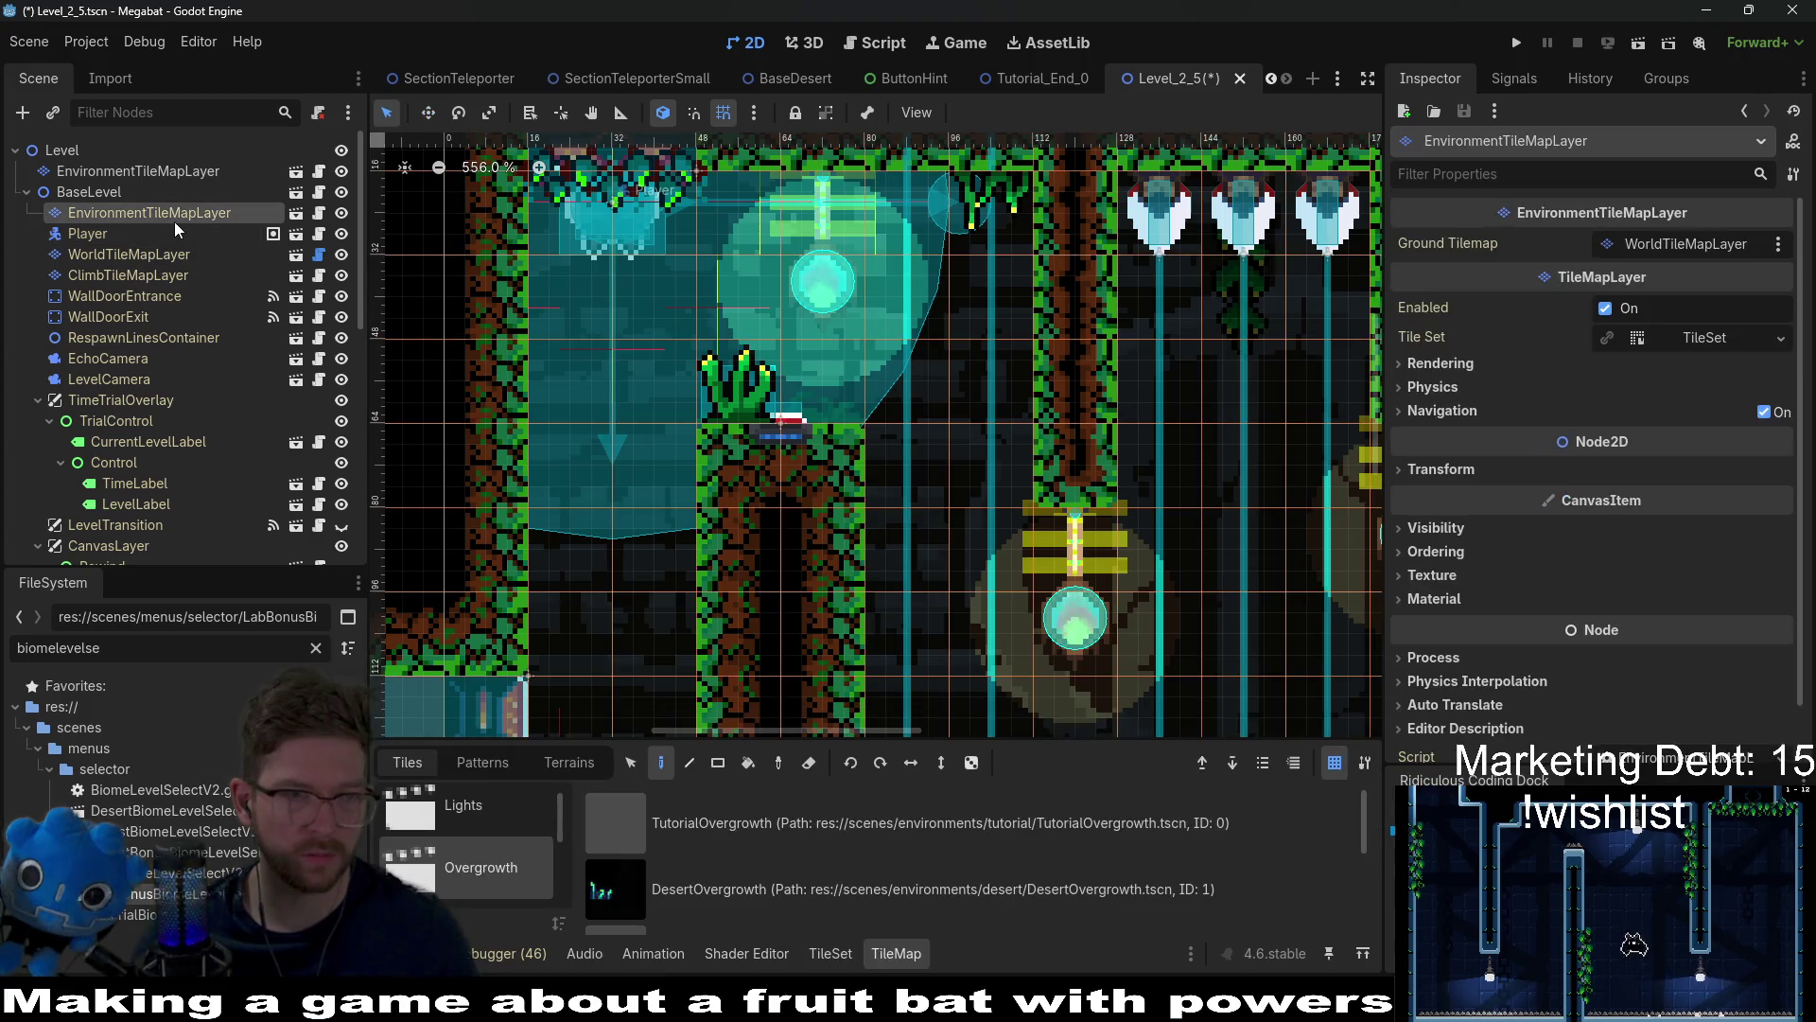
pyautogui.click(118, 179)
pyautogui.click(123, 214)
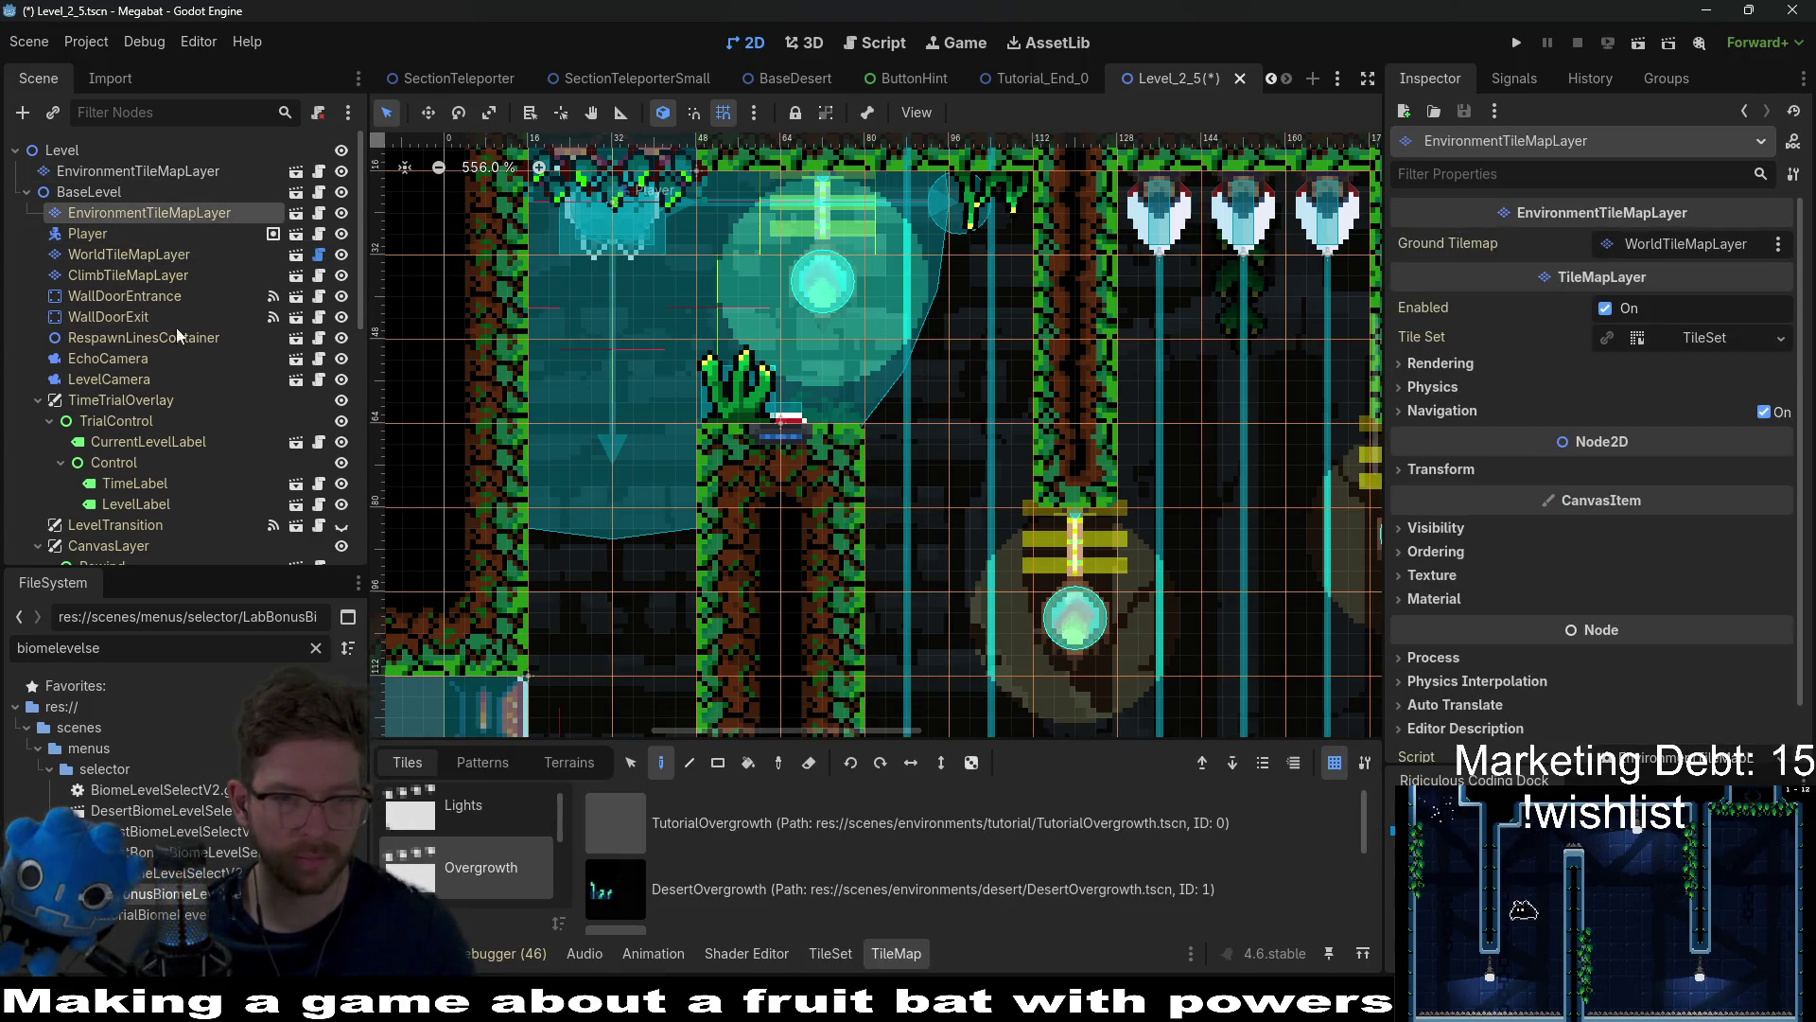
pyautogui.scroll(-1, 704, 832)
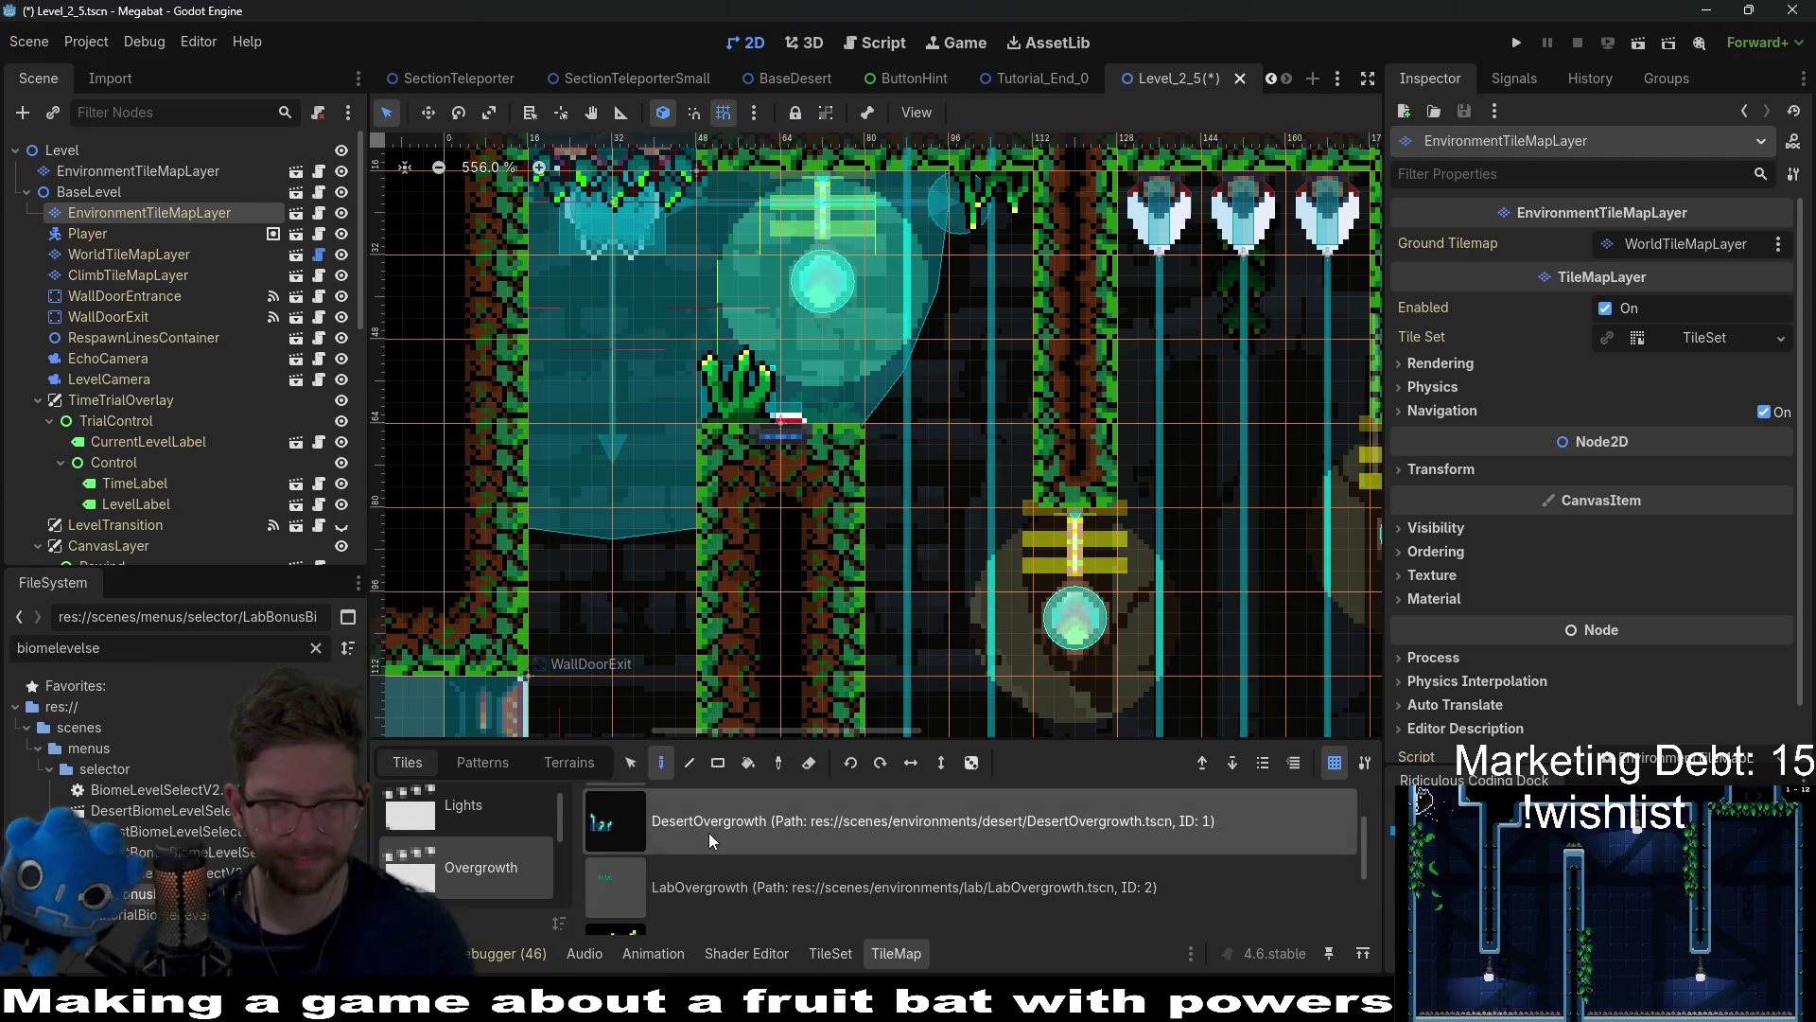
pyautogui.click(713, 833)
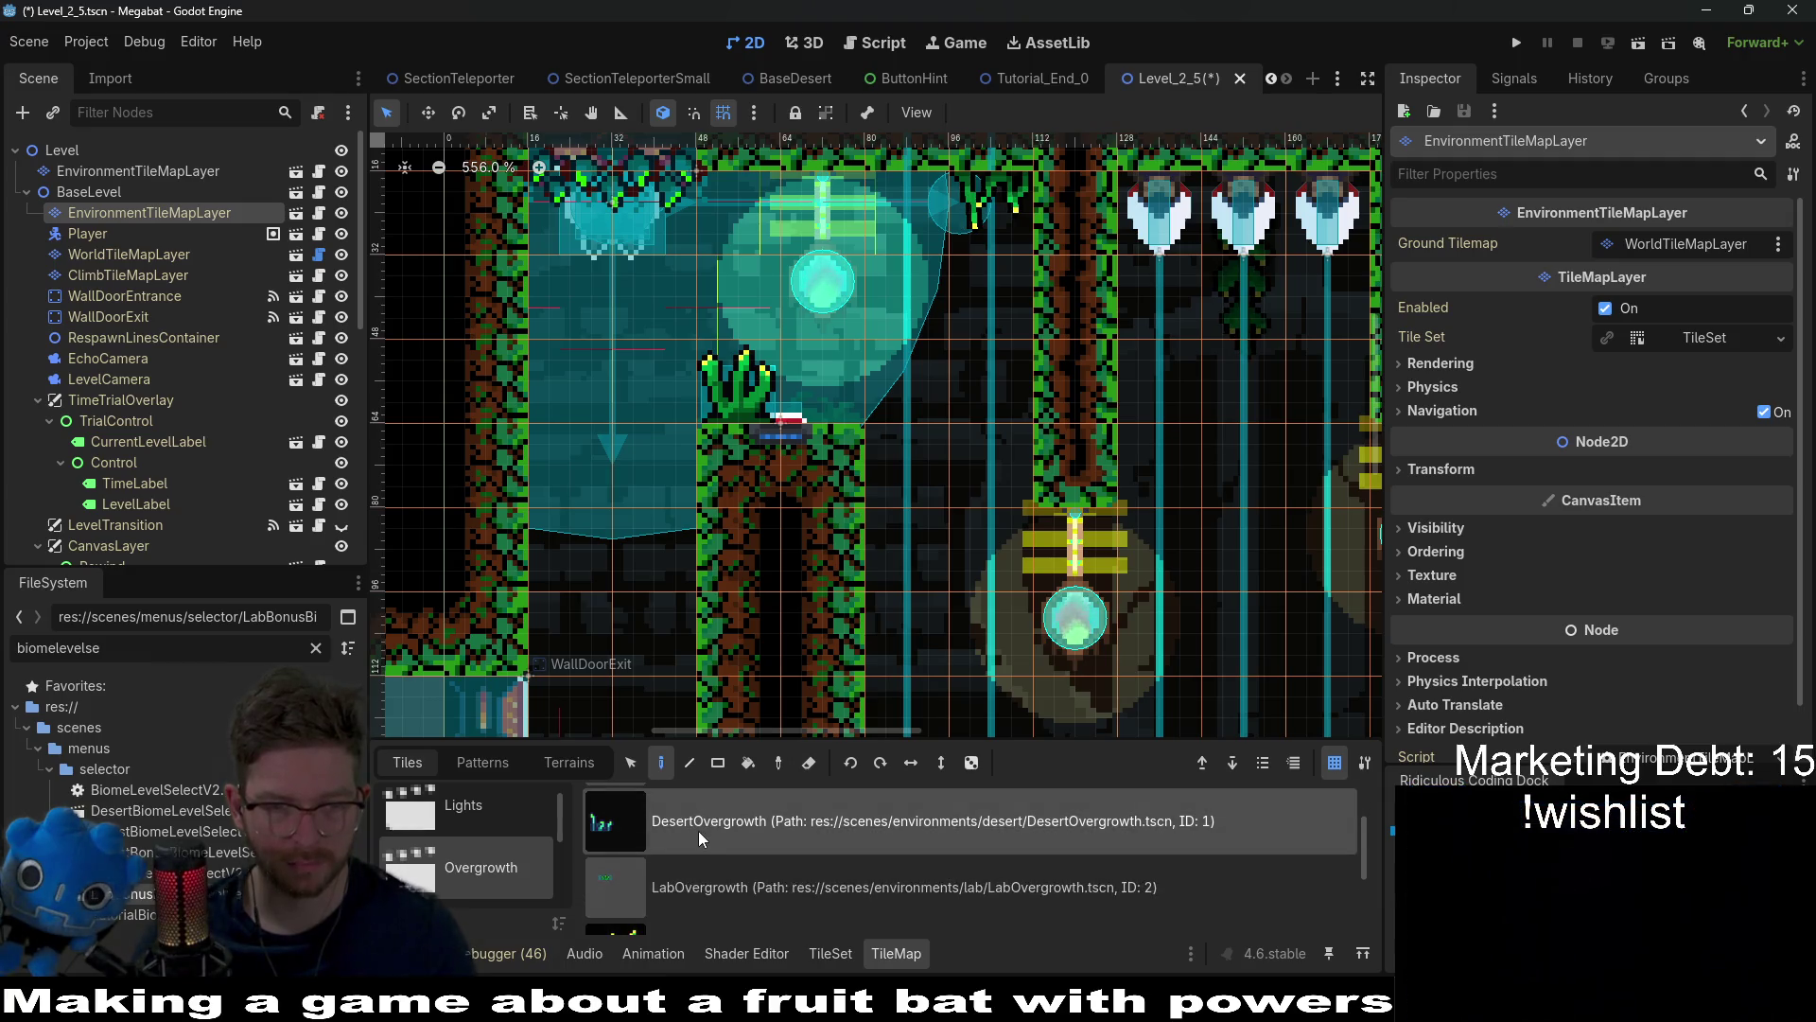
pyautogui.click(750, 367)
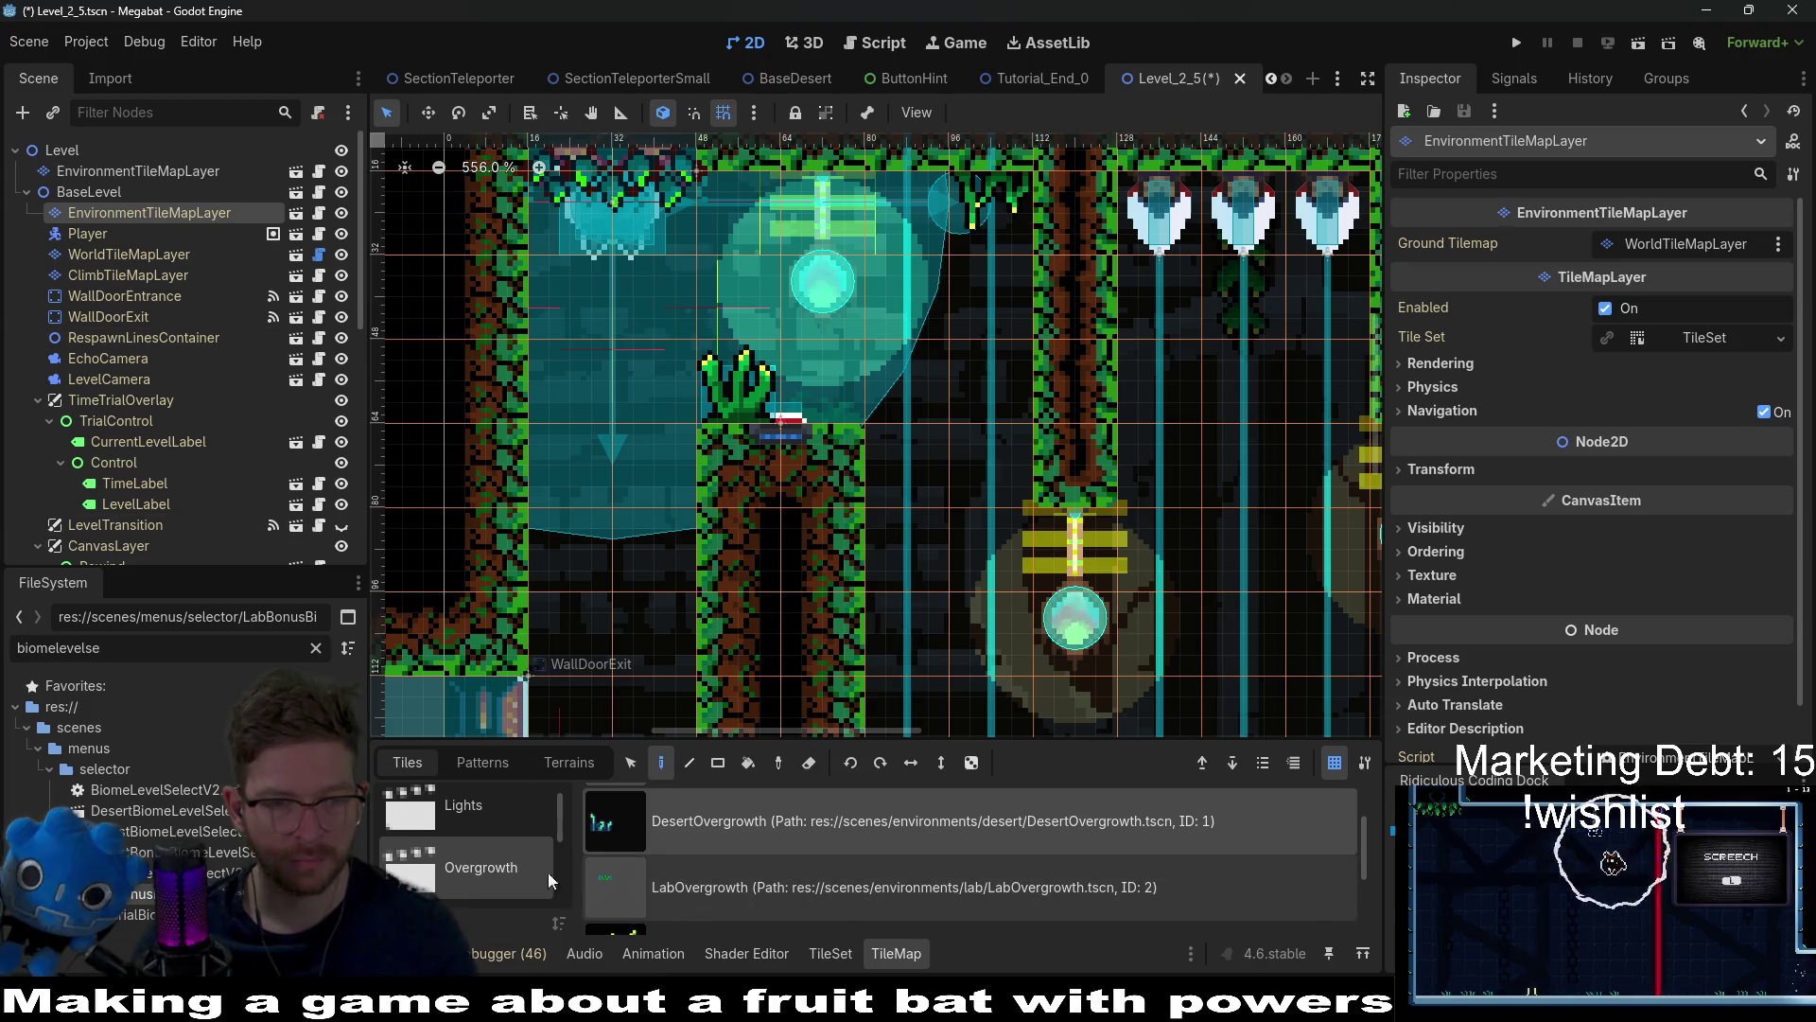
pyautogui.scroll(-1, 527, 871)
pyautogui.click(704, 875)
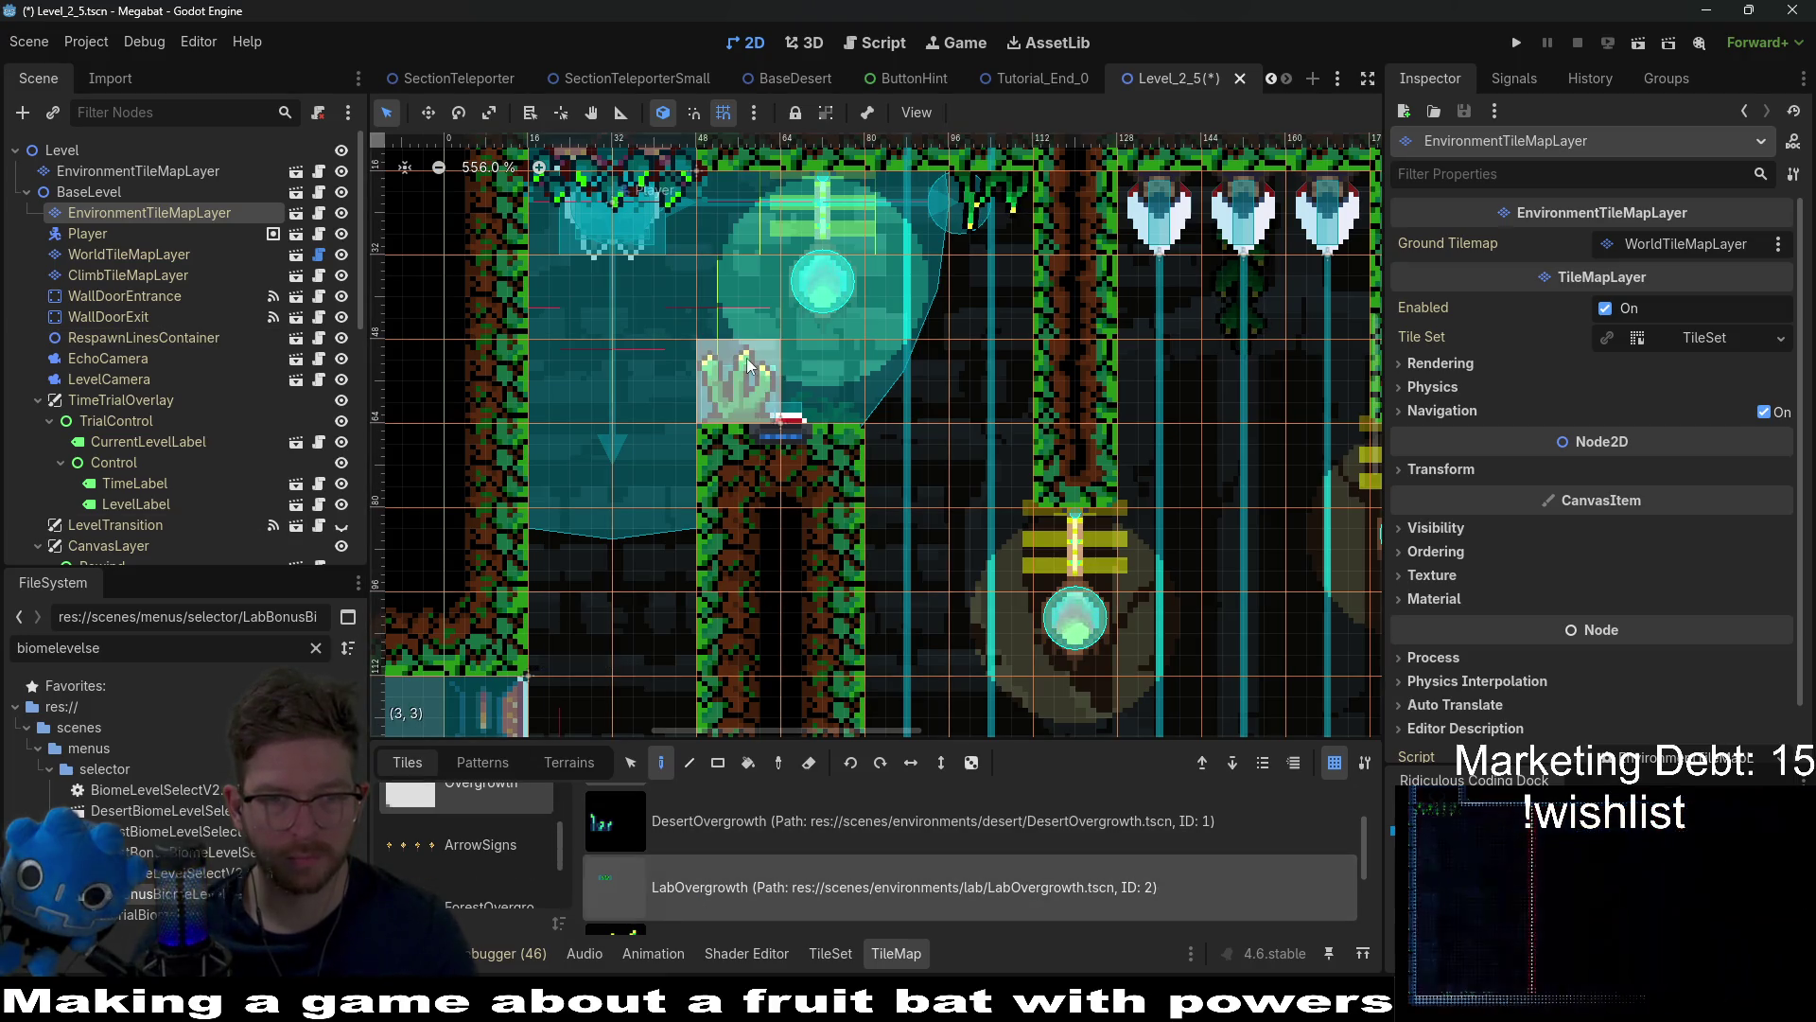
pyautogui.click(96, 173)
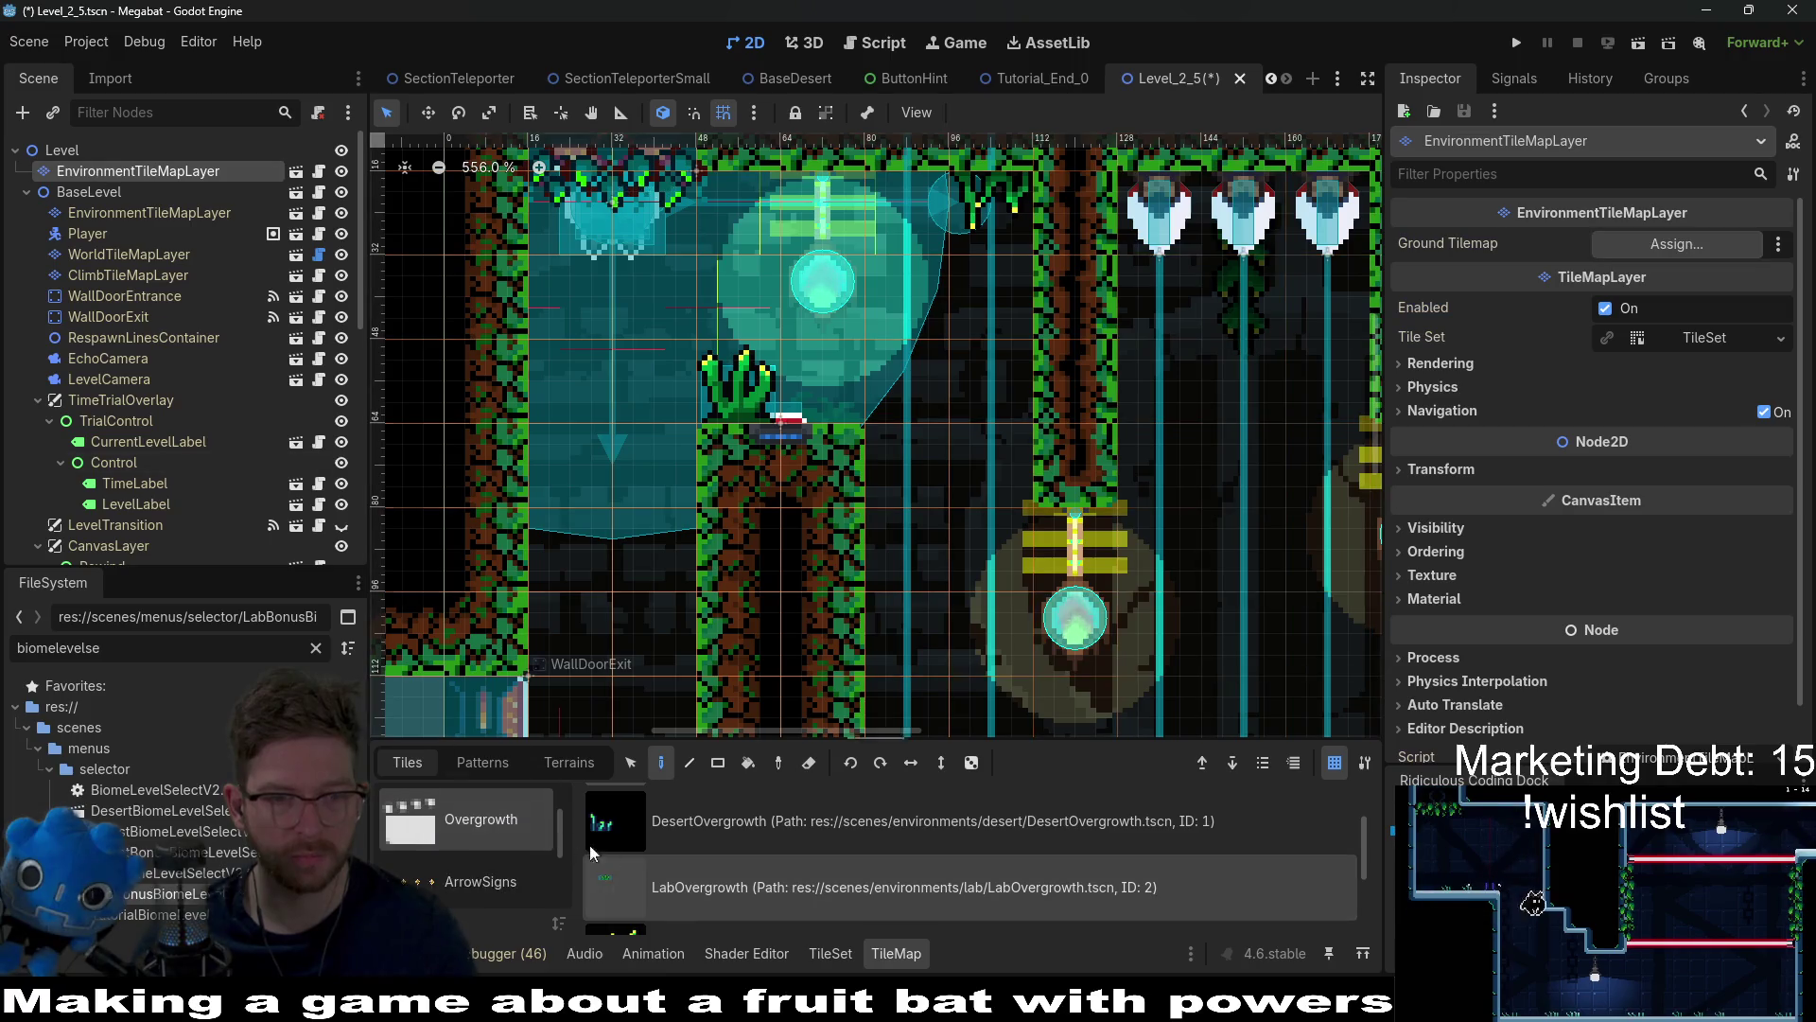
pyautogui.click(731, 812)
pyautogui.rightClick(751, 388)
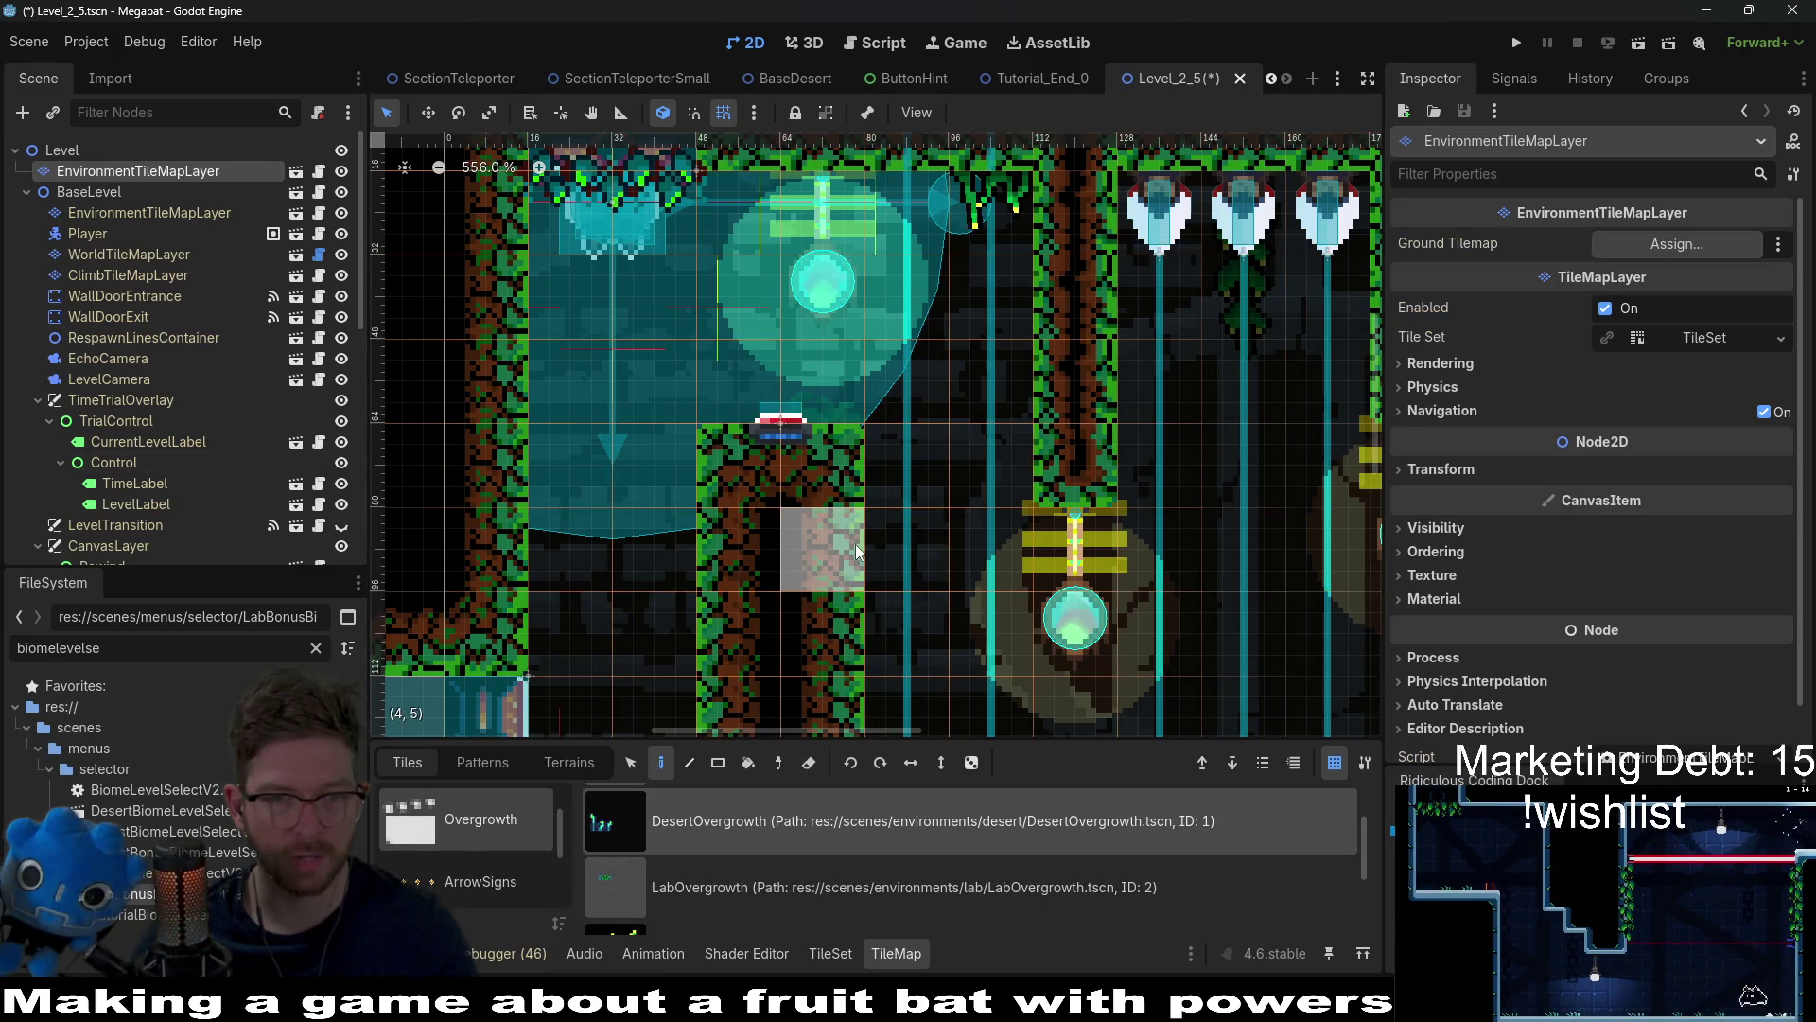
# Step: On the BaseLevel environment layer, choose the ground-forest terrain from the ForestOvergrowth atlas
pyautogui.click(142, 212)
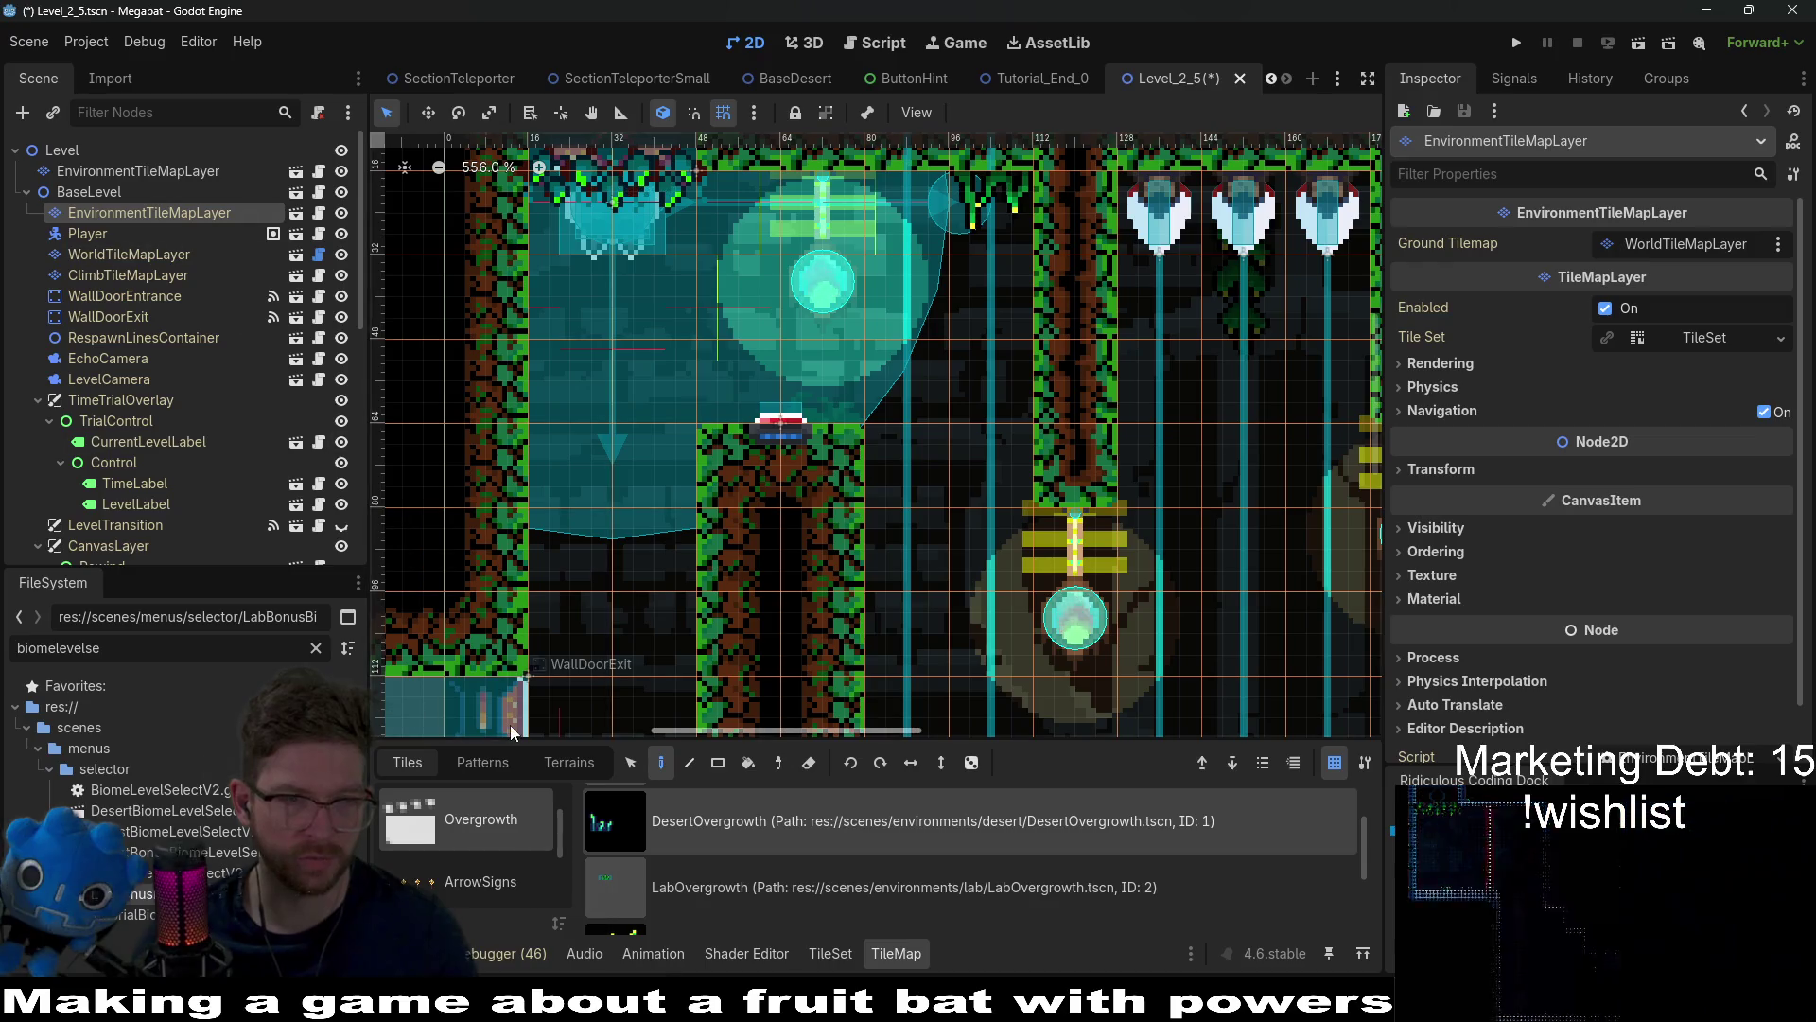
pyautogui.scroll(-1, 770, 864)
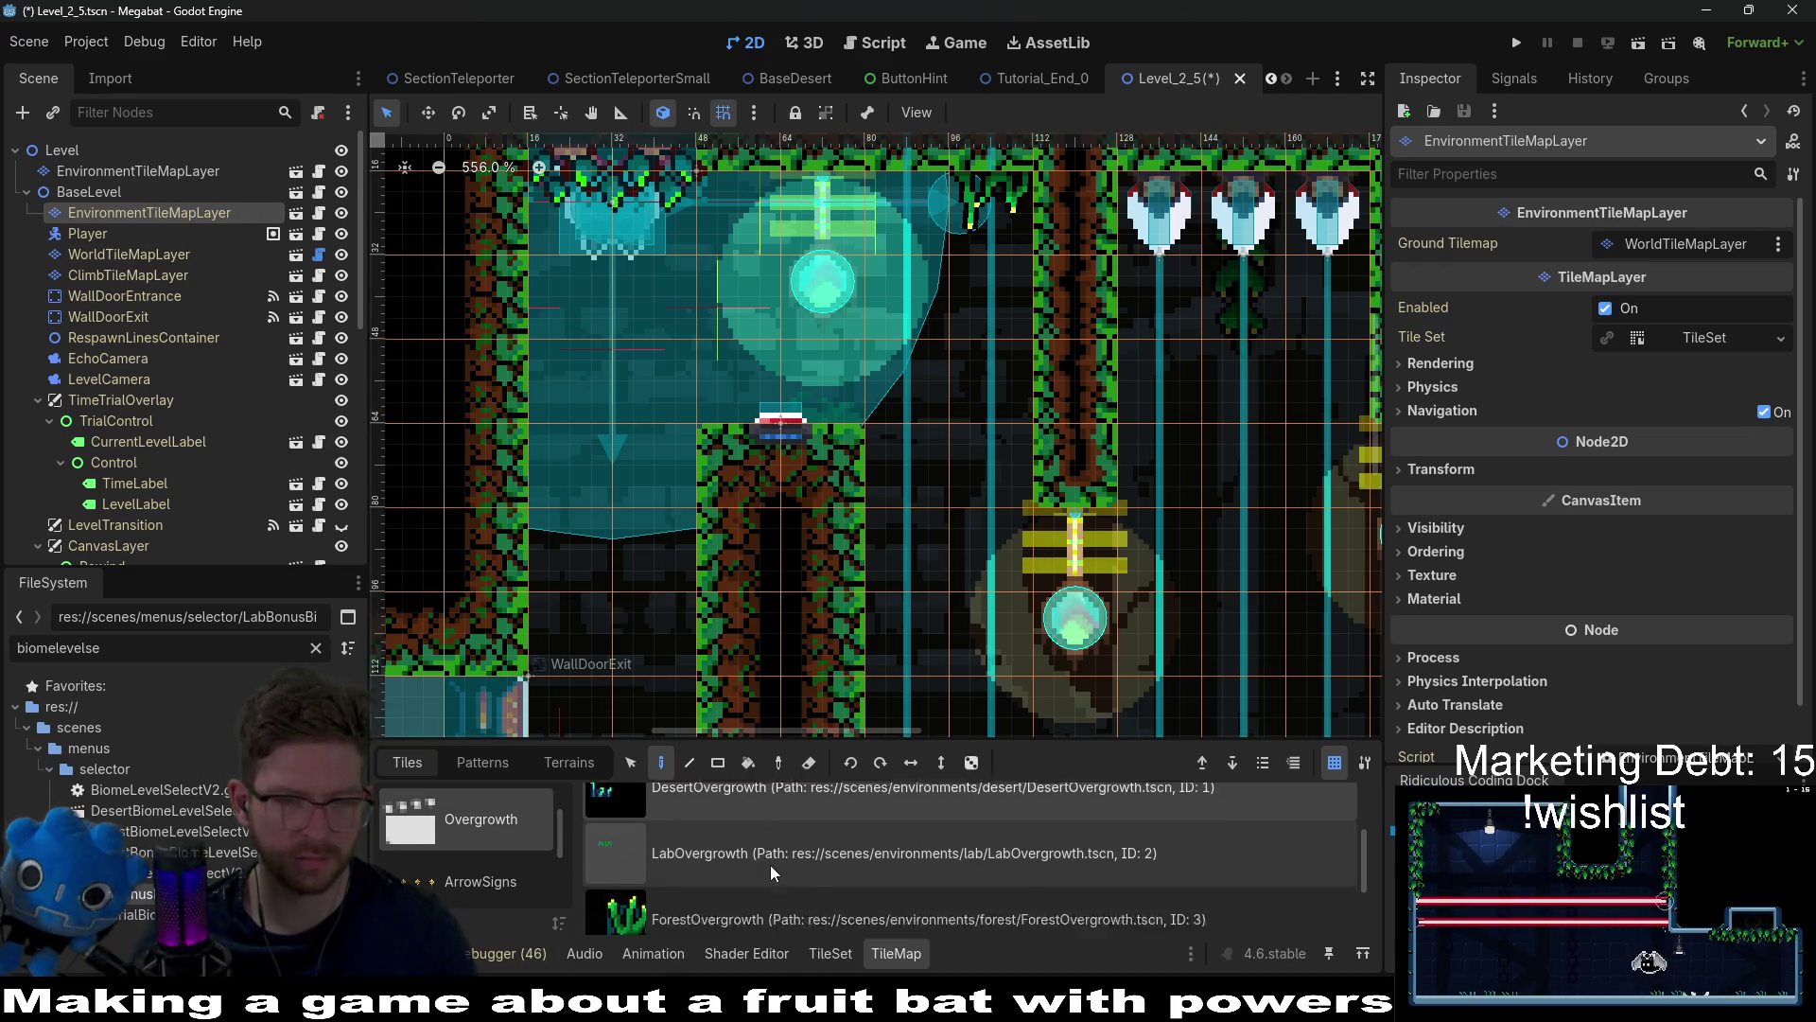
pyautogui.scroll(-2, 770, 864)
pyautogui.scroll(1, 479, 836)
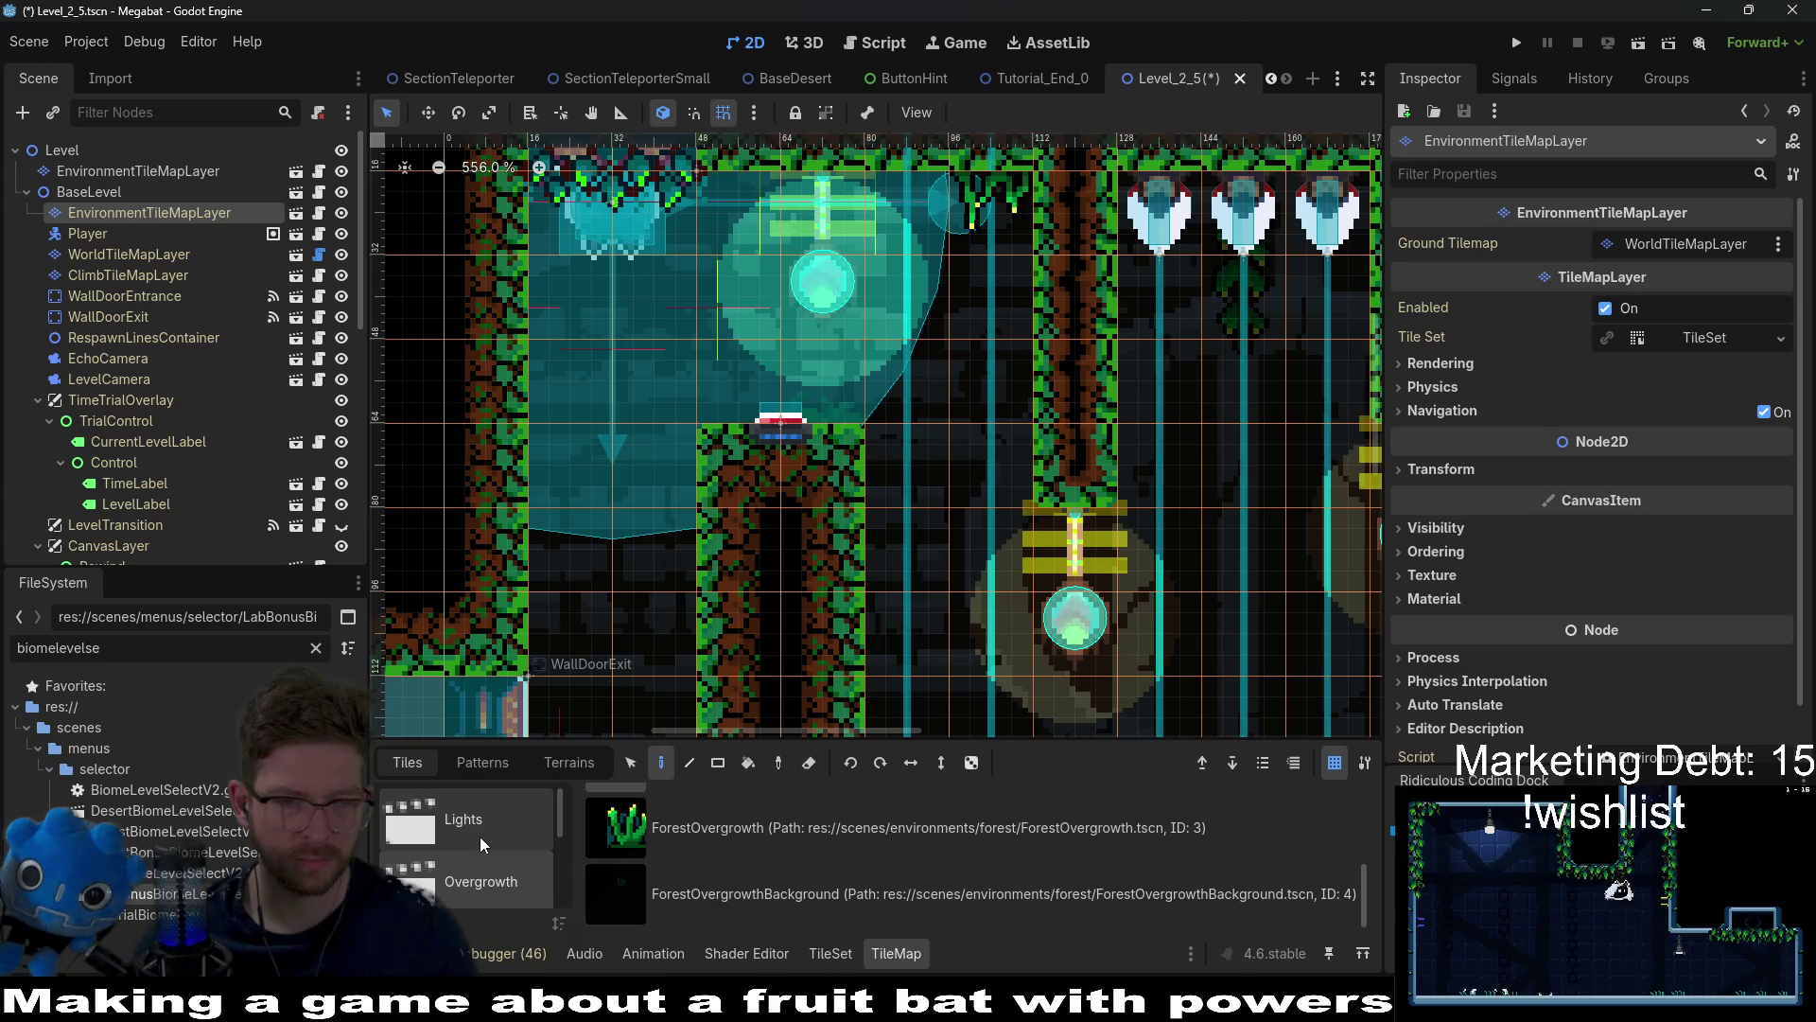
pyautogui.scroll(-2, 479, 836)
pyautogui.click(505, 815)
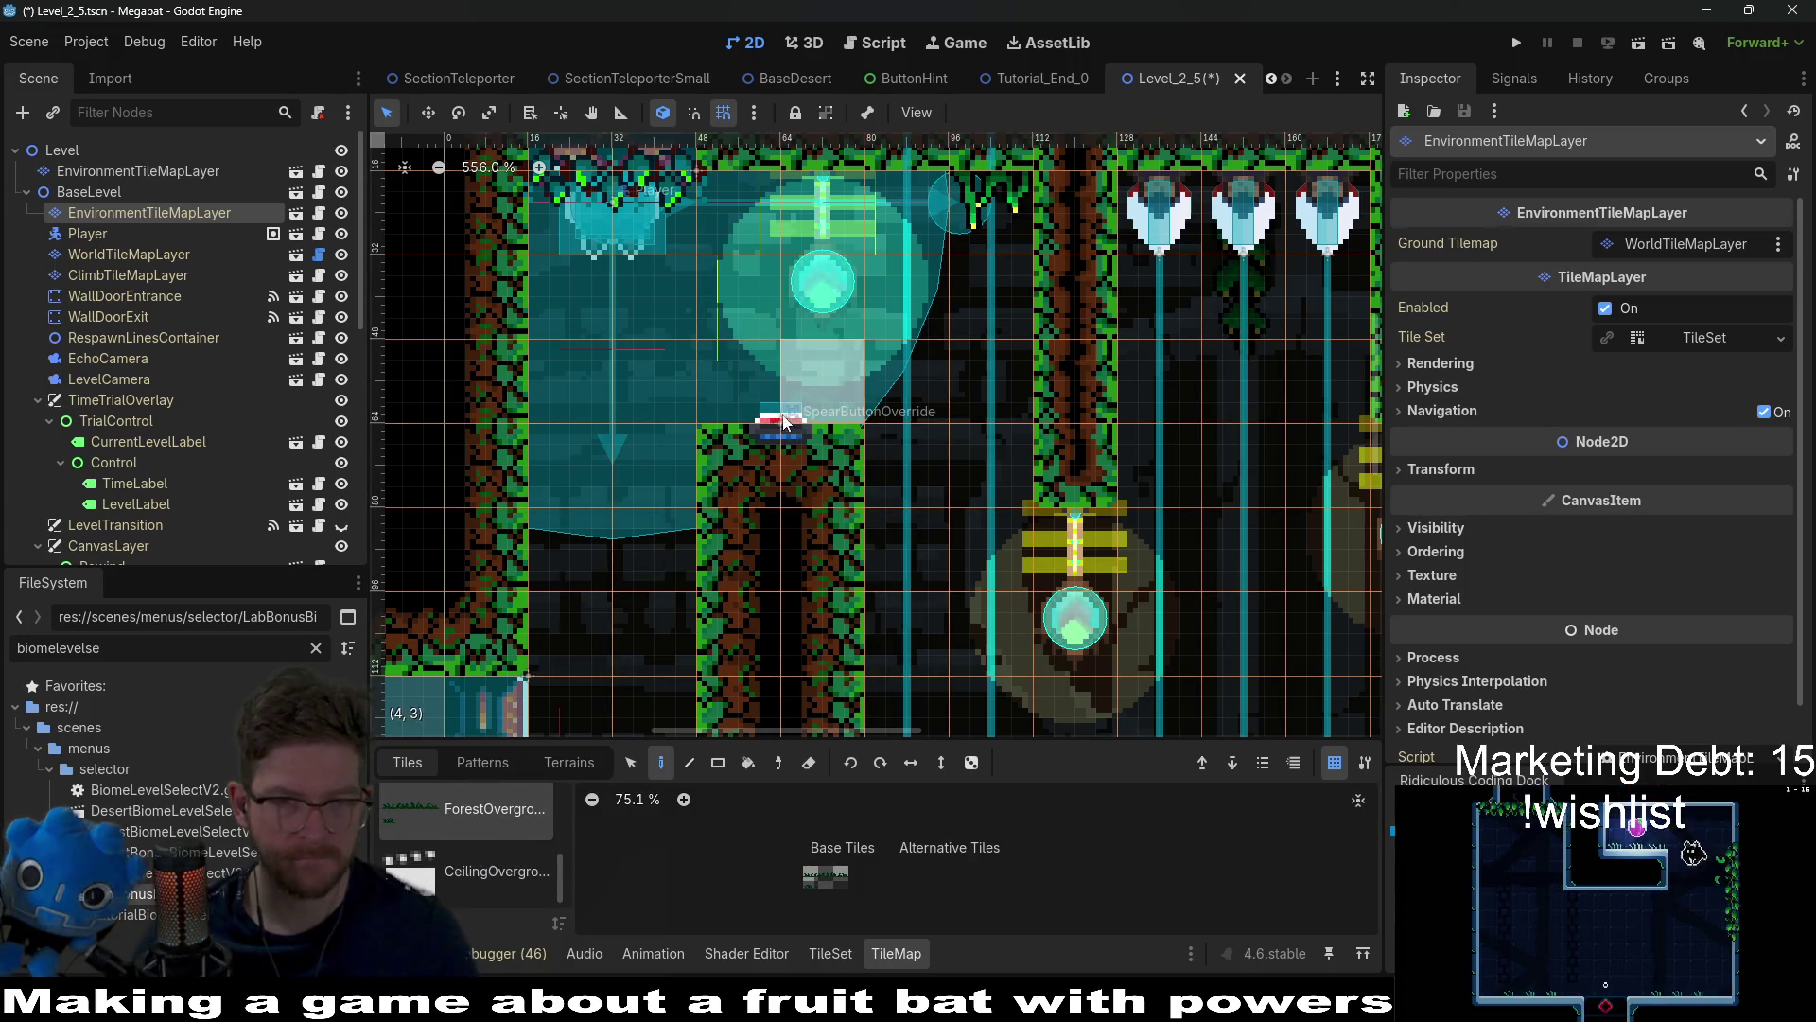
pyautogui.click(569, 763)
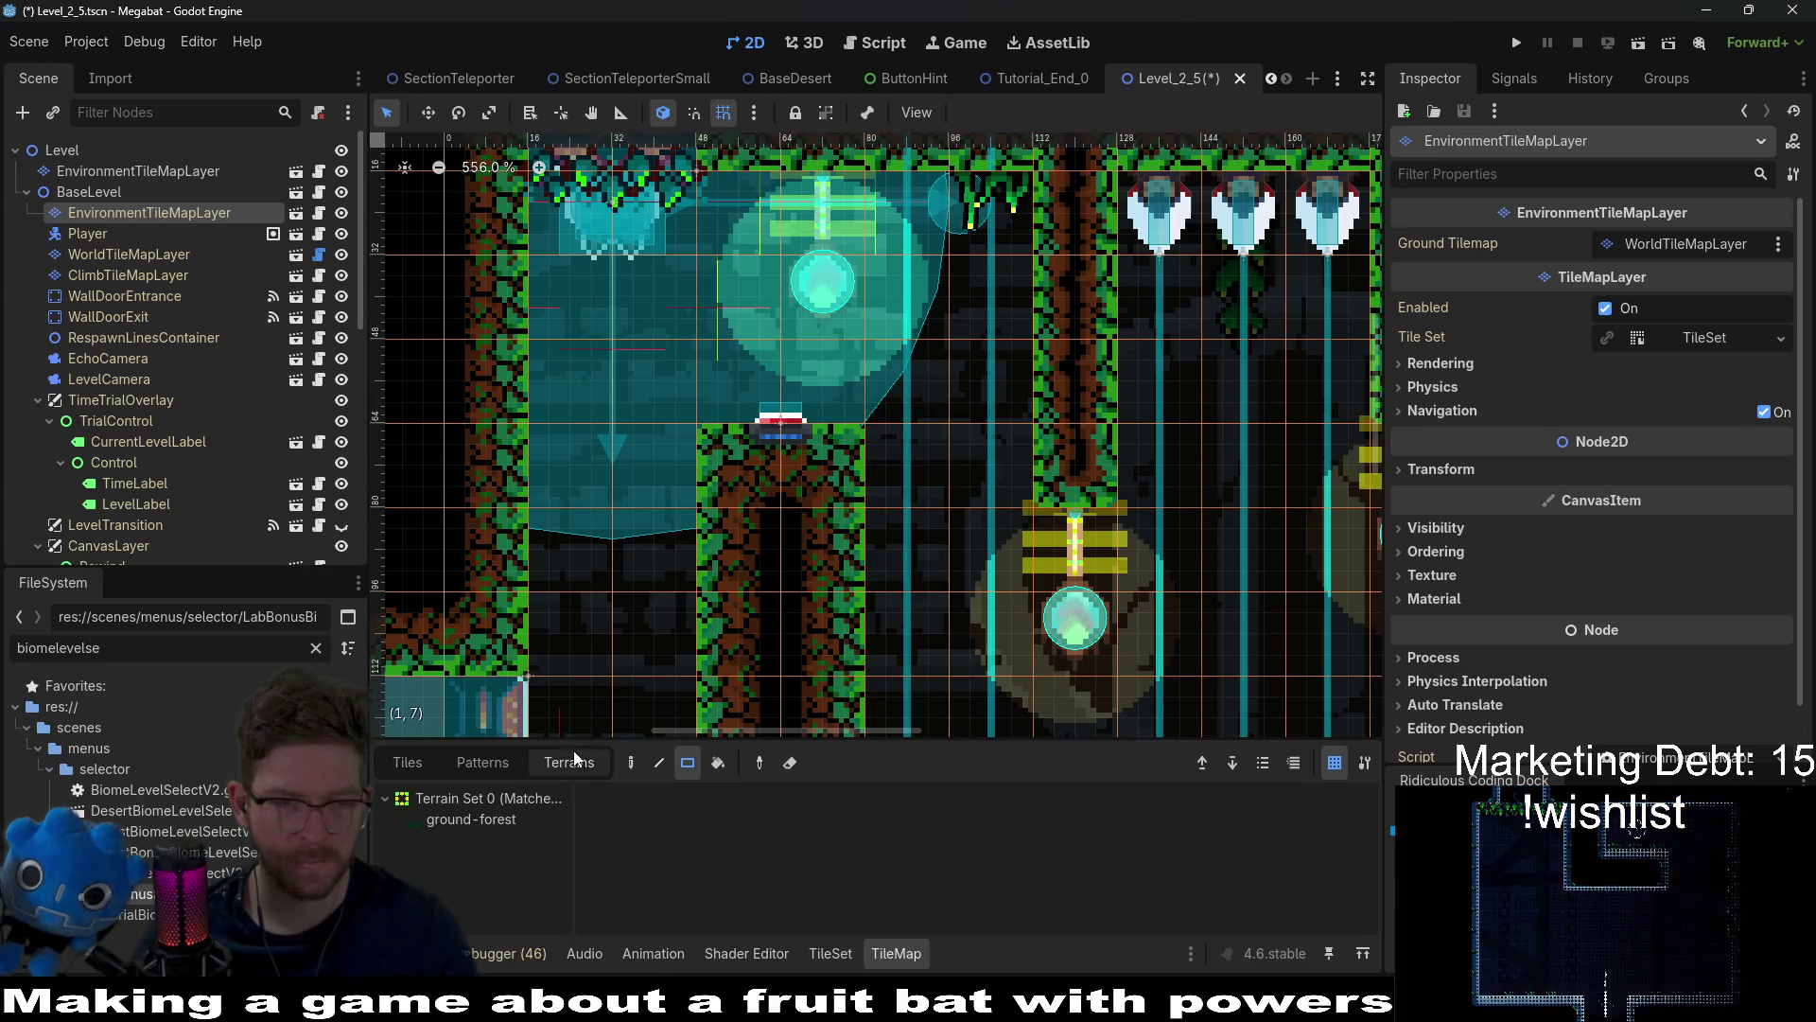
pyautogui.click(468, 815)
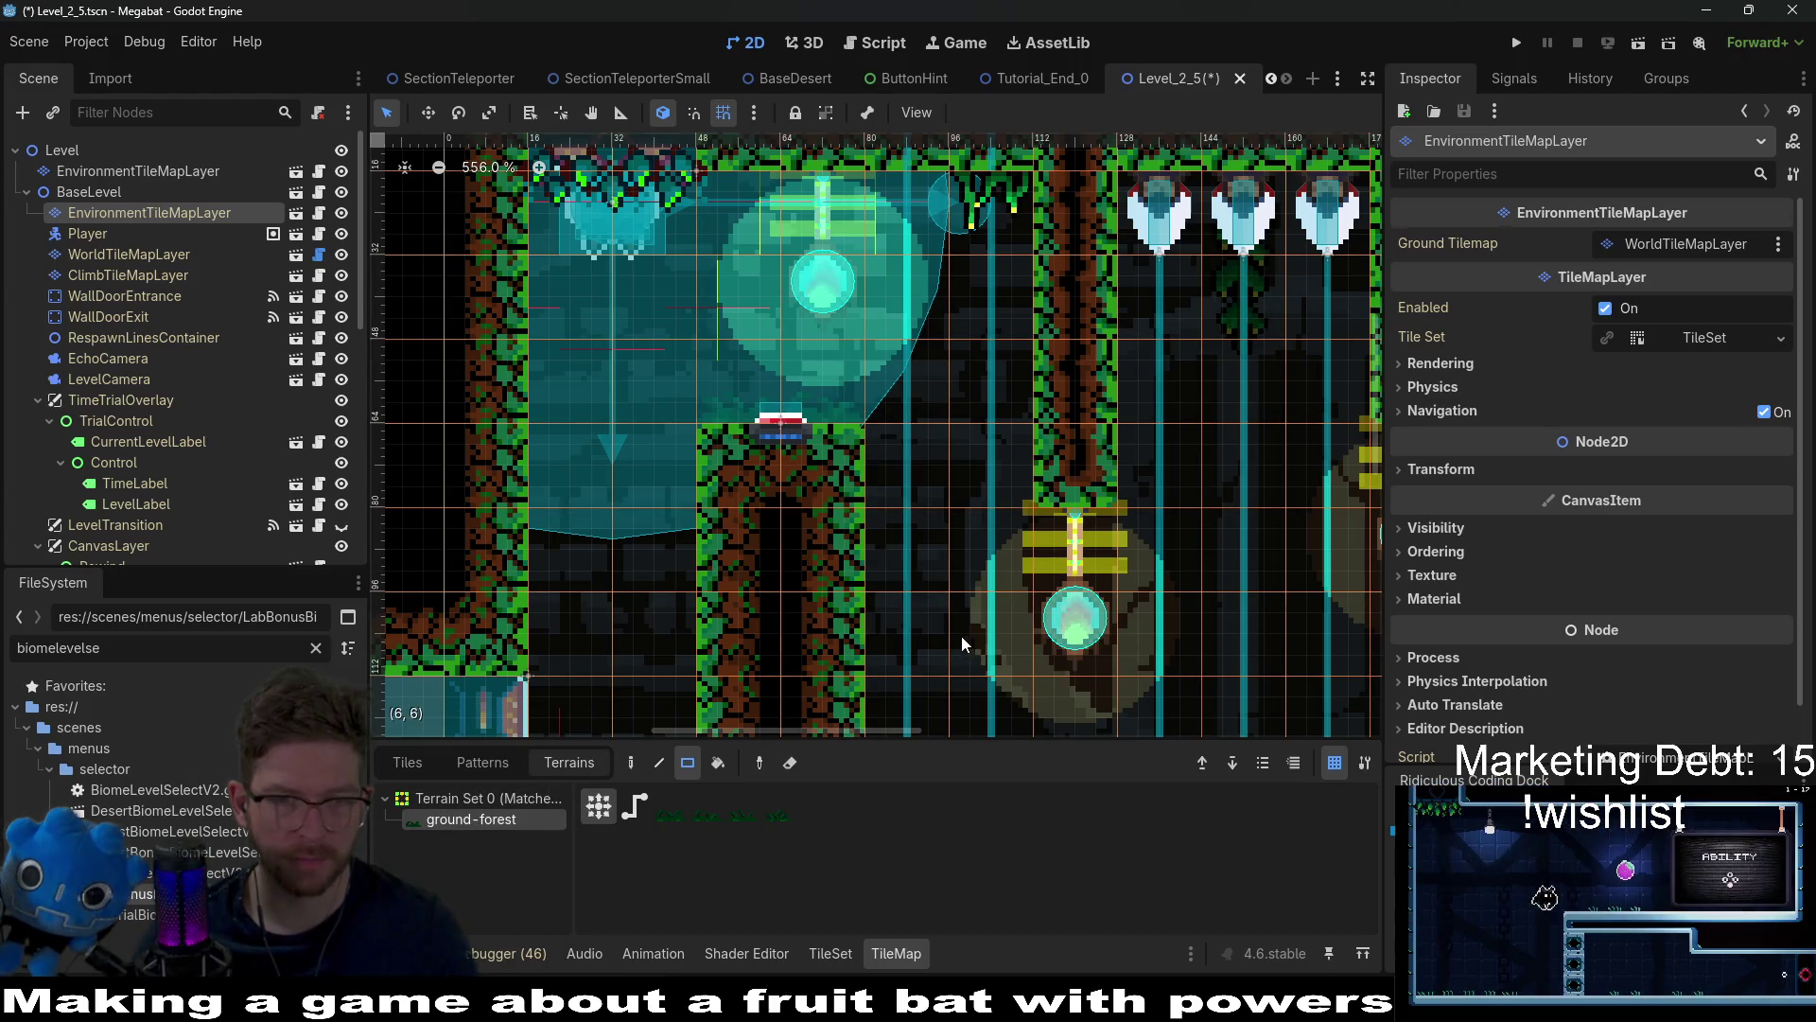
# Step: Save Level_2_5 and run the current scene to playtest it
pyautogui.hotkey('ctrl', 's')
pyautogui.scroll(-5, 1080, 376)
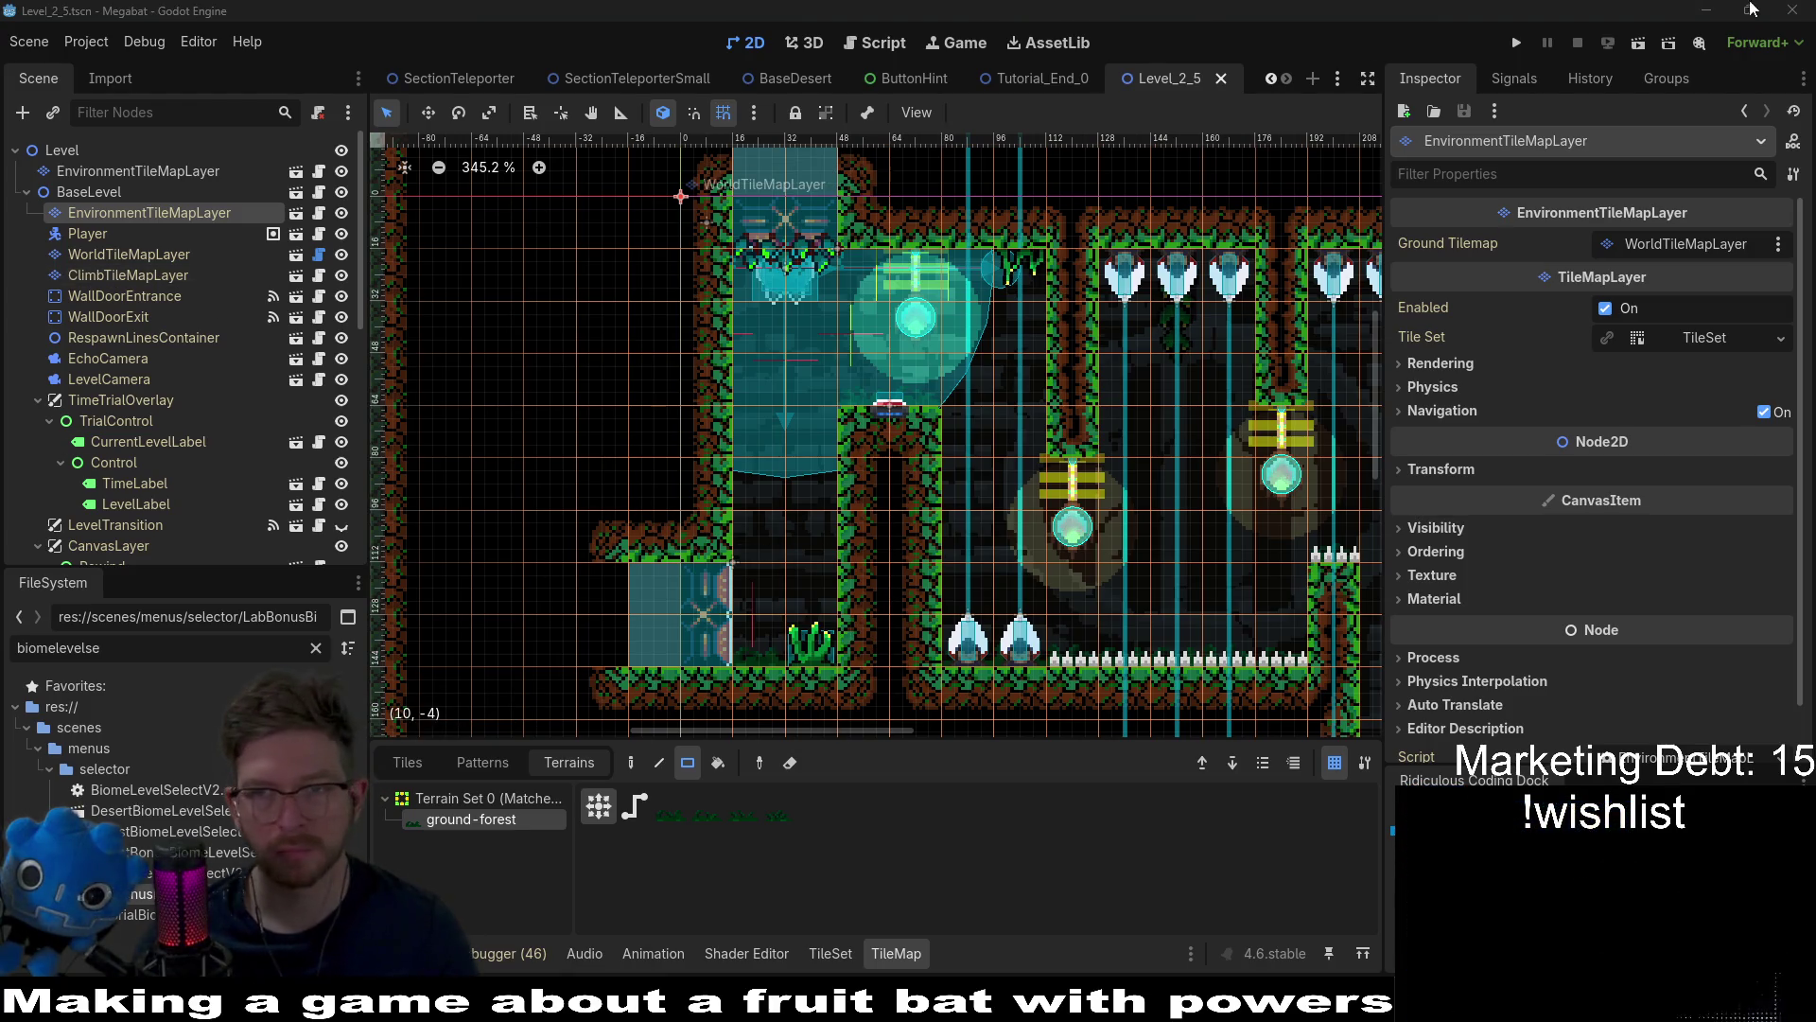
pyautogui.click(1639, 48)
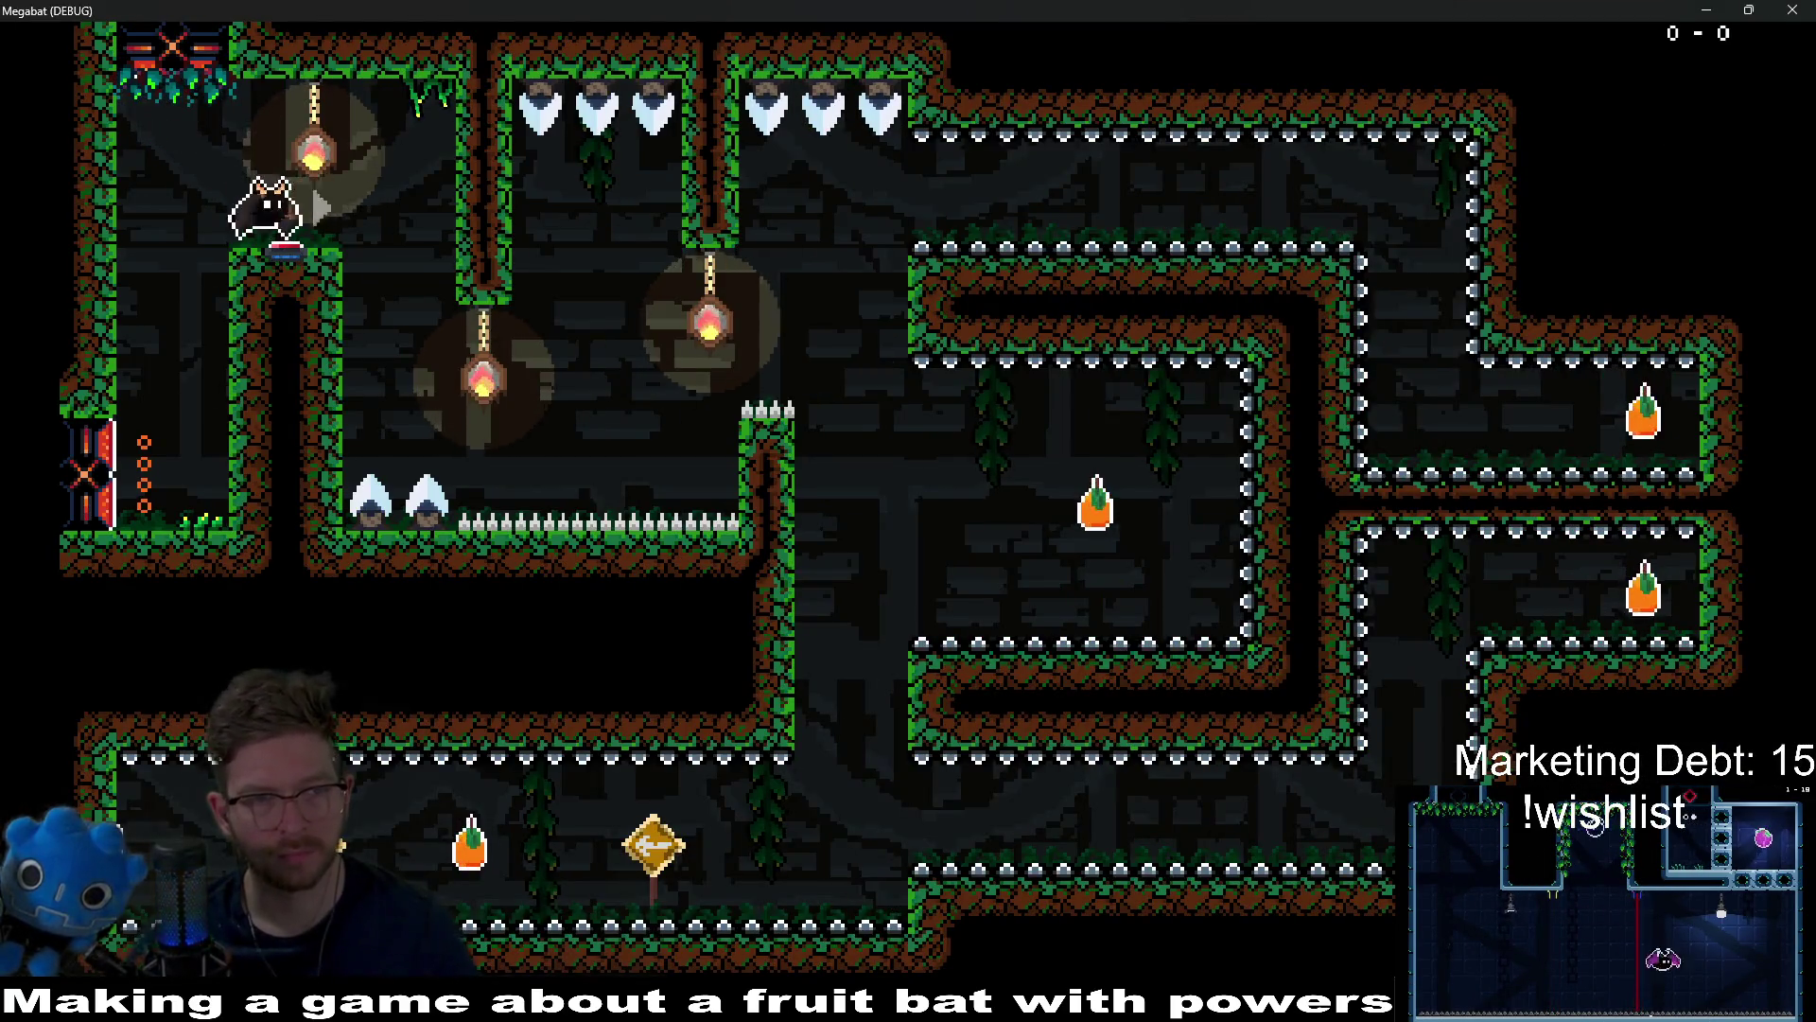
# Step: Fly the bat across the level, down through the lower-right room and along the lower corridor
pyautogui.press('Up')
pyautogui.press('Left')
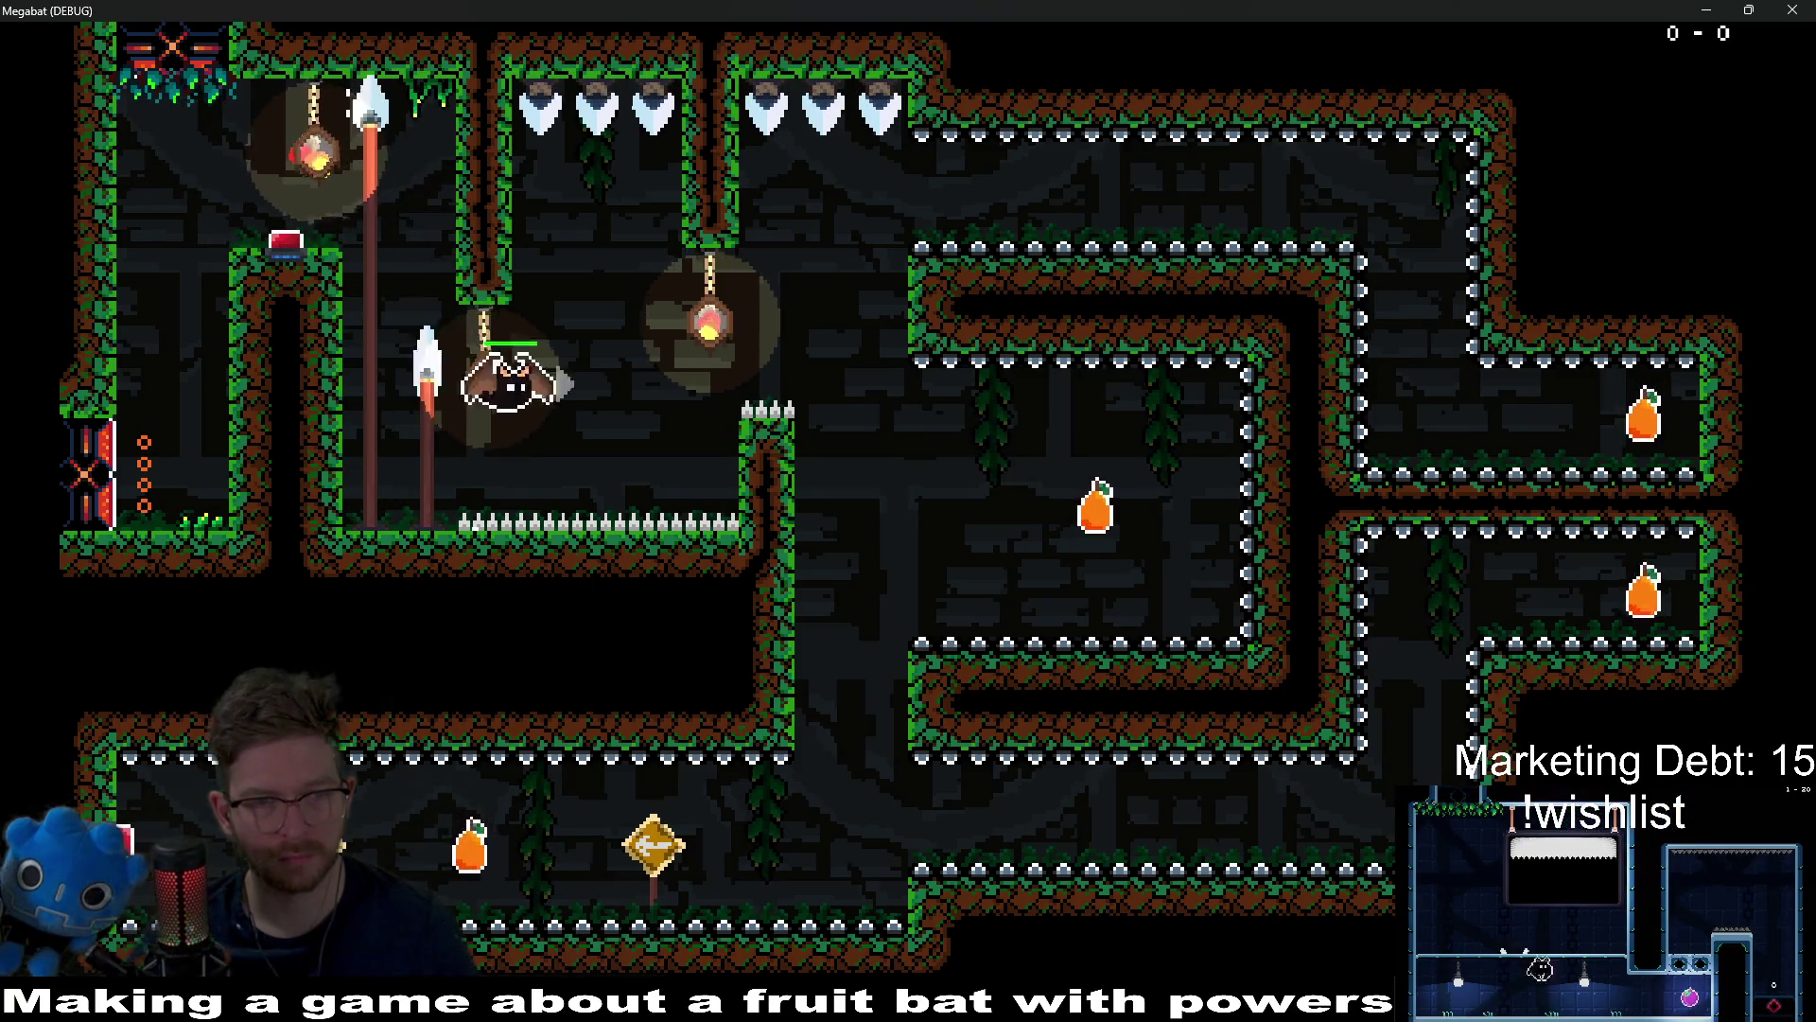
pyautogui.press('Right')
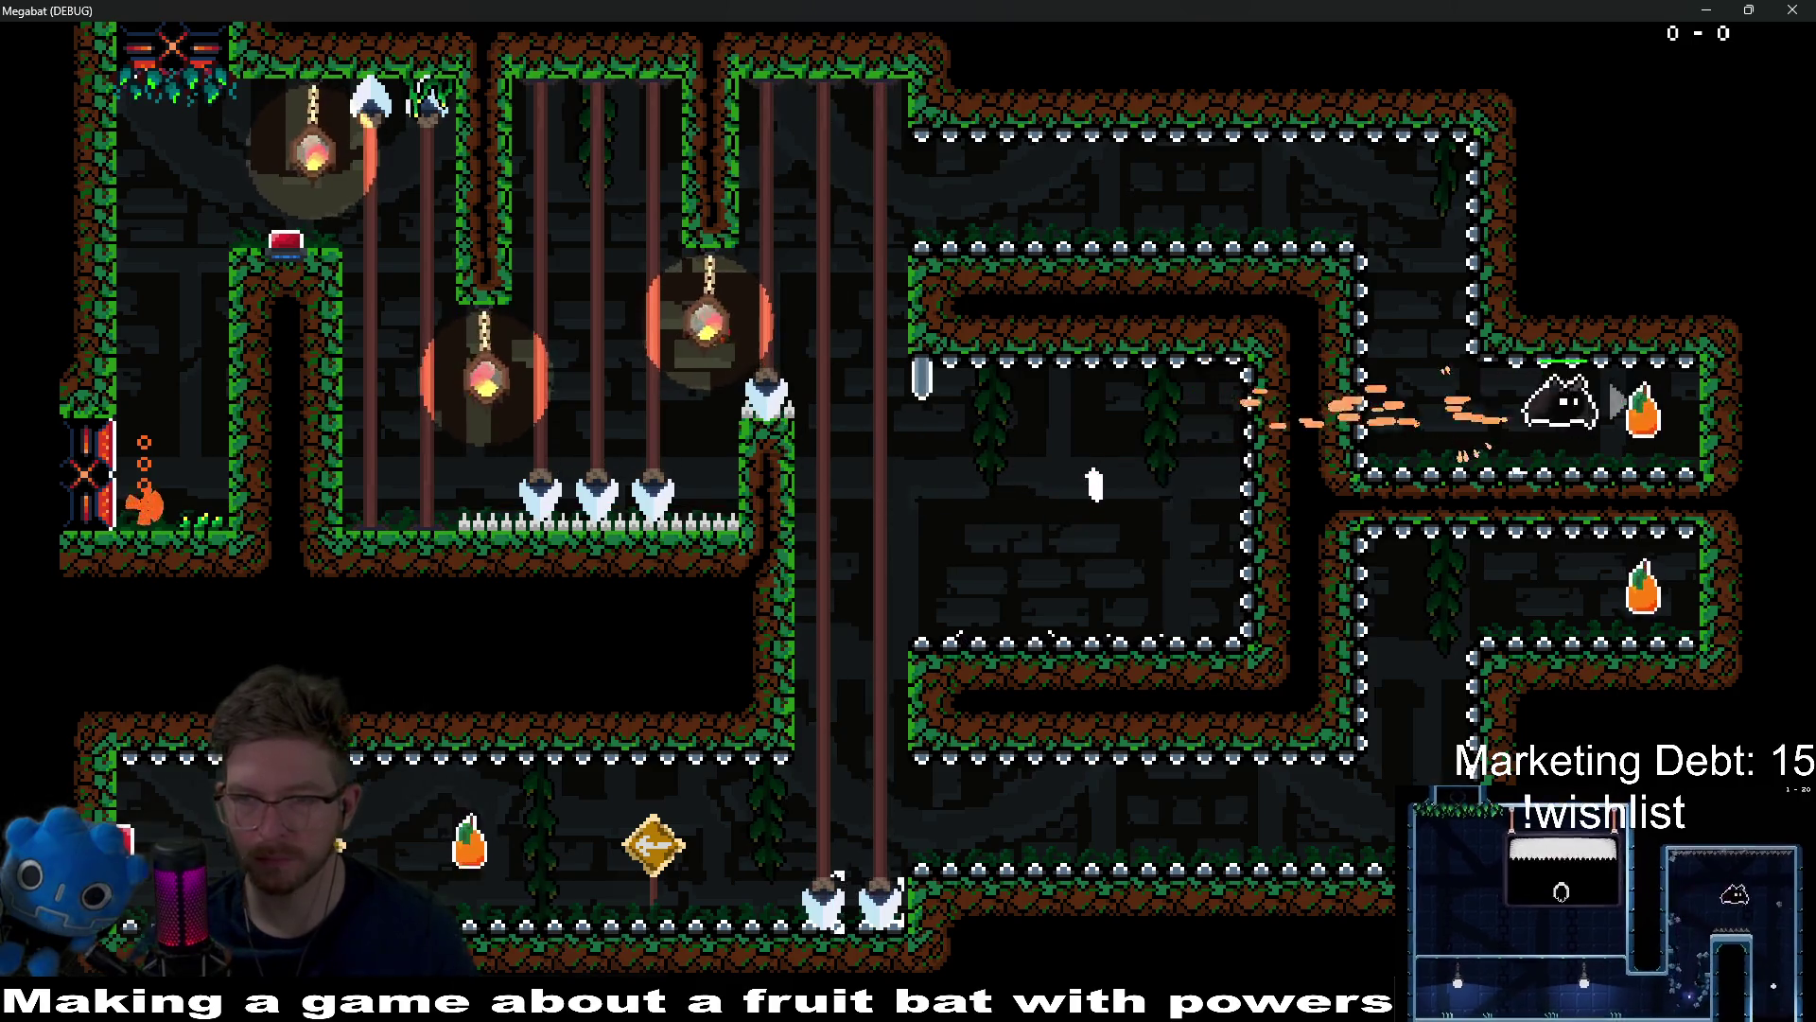
pyautogui.press('Down')
pyautogui.press('Left')
pyautogui.press('Down')
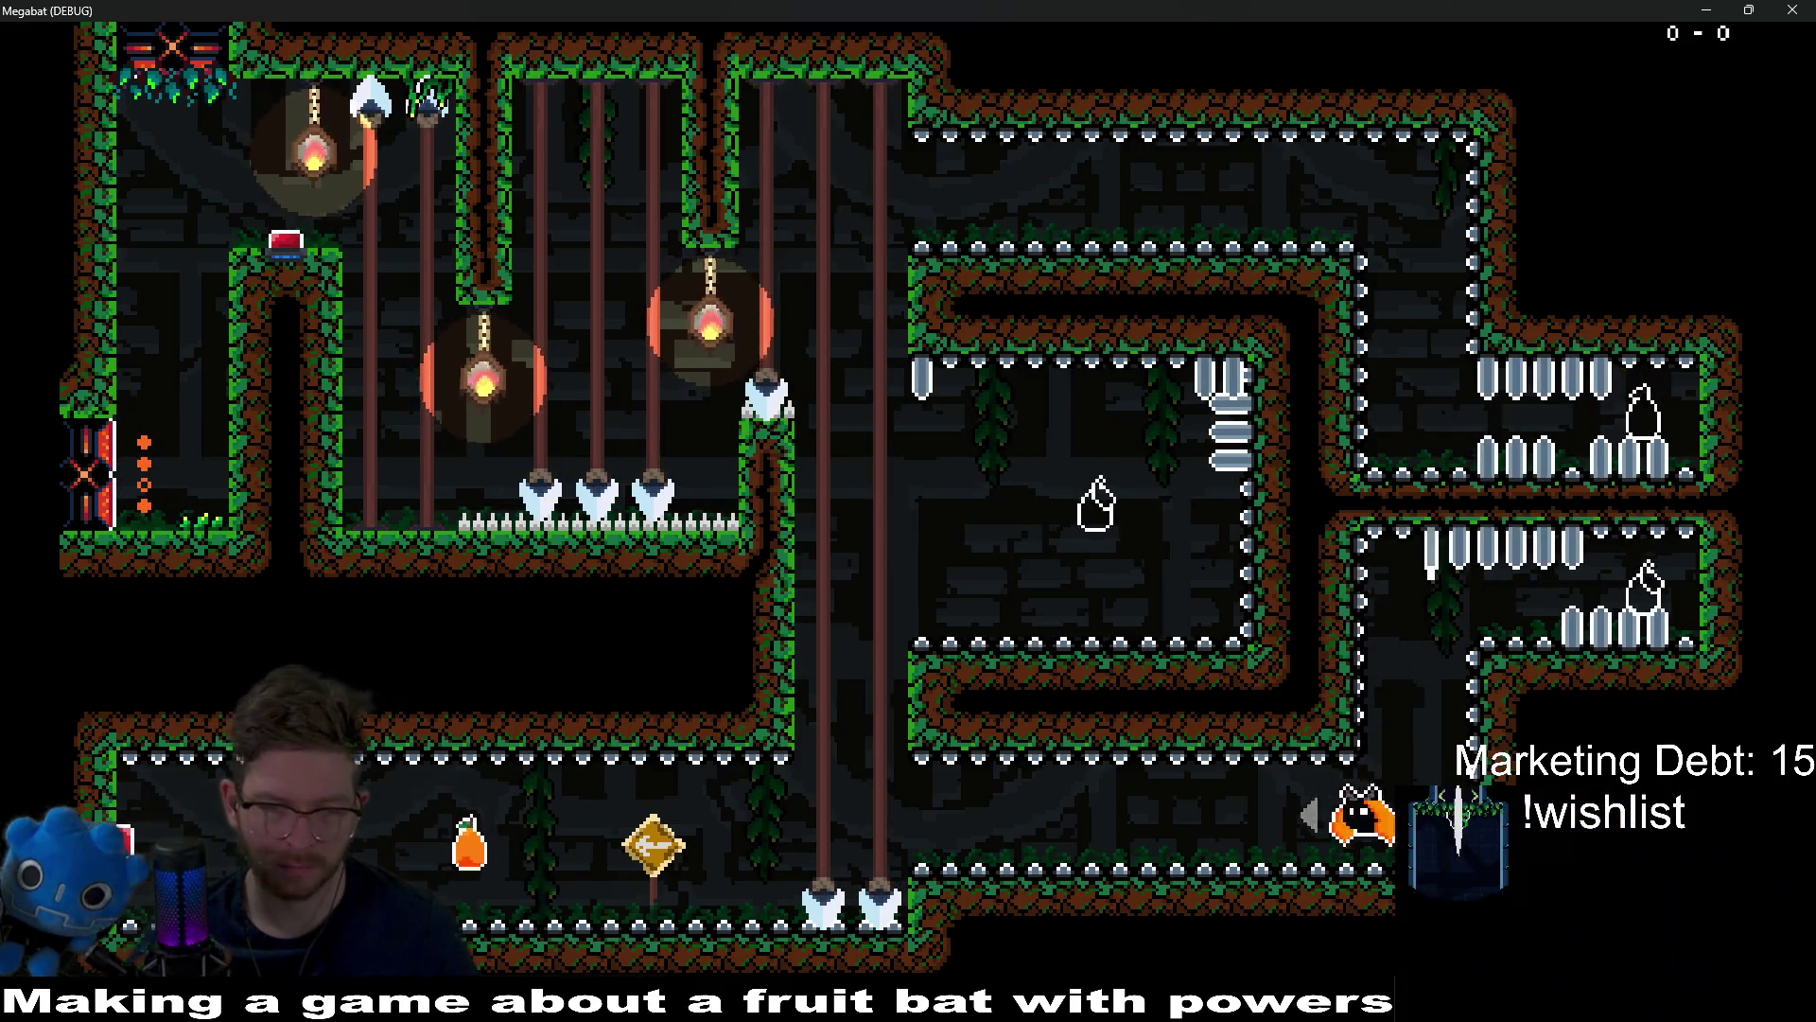
pyautogui.press('Left')
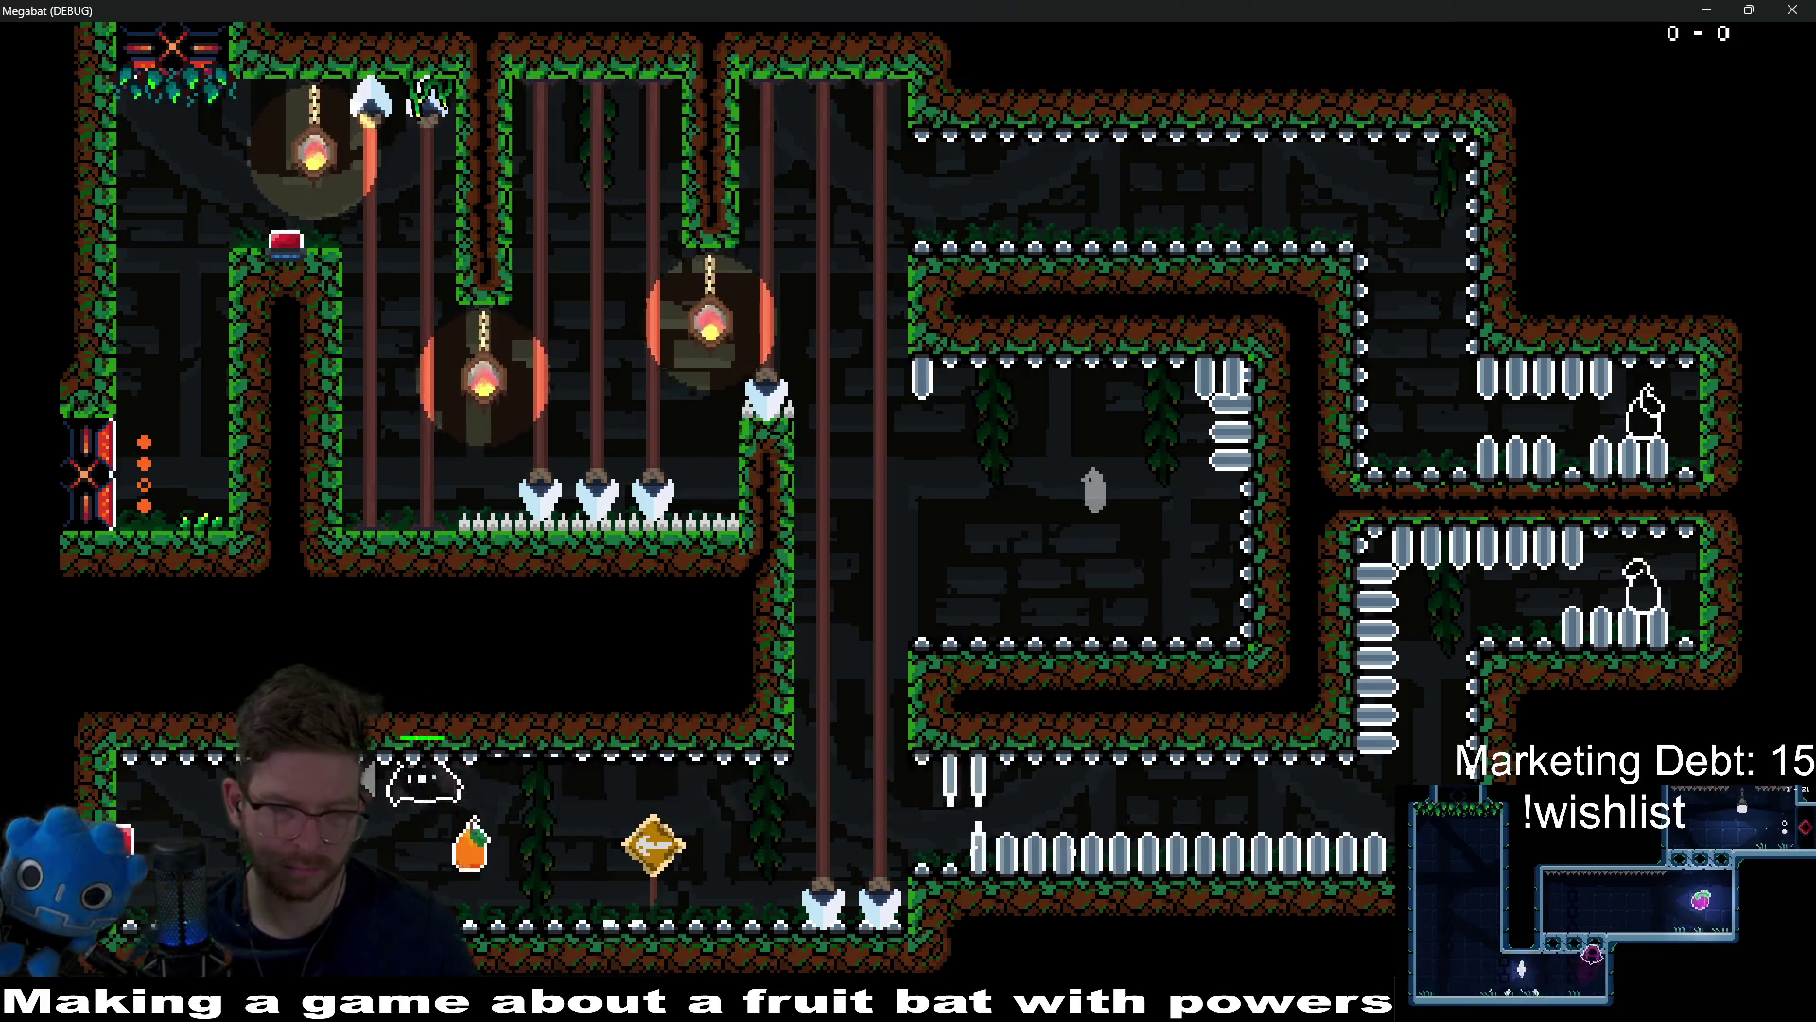
# Step: After respawning, fly up the central shaft to the upper-left ledge, then close the game and save Level_2_5
pyautogui.press('Right')
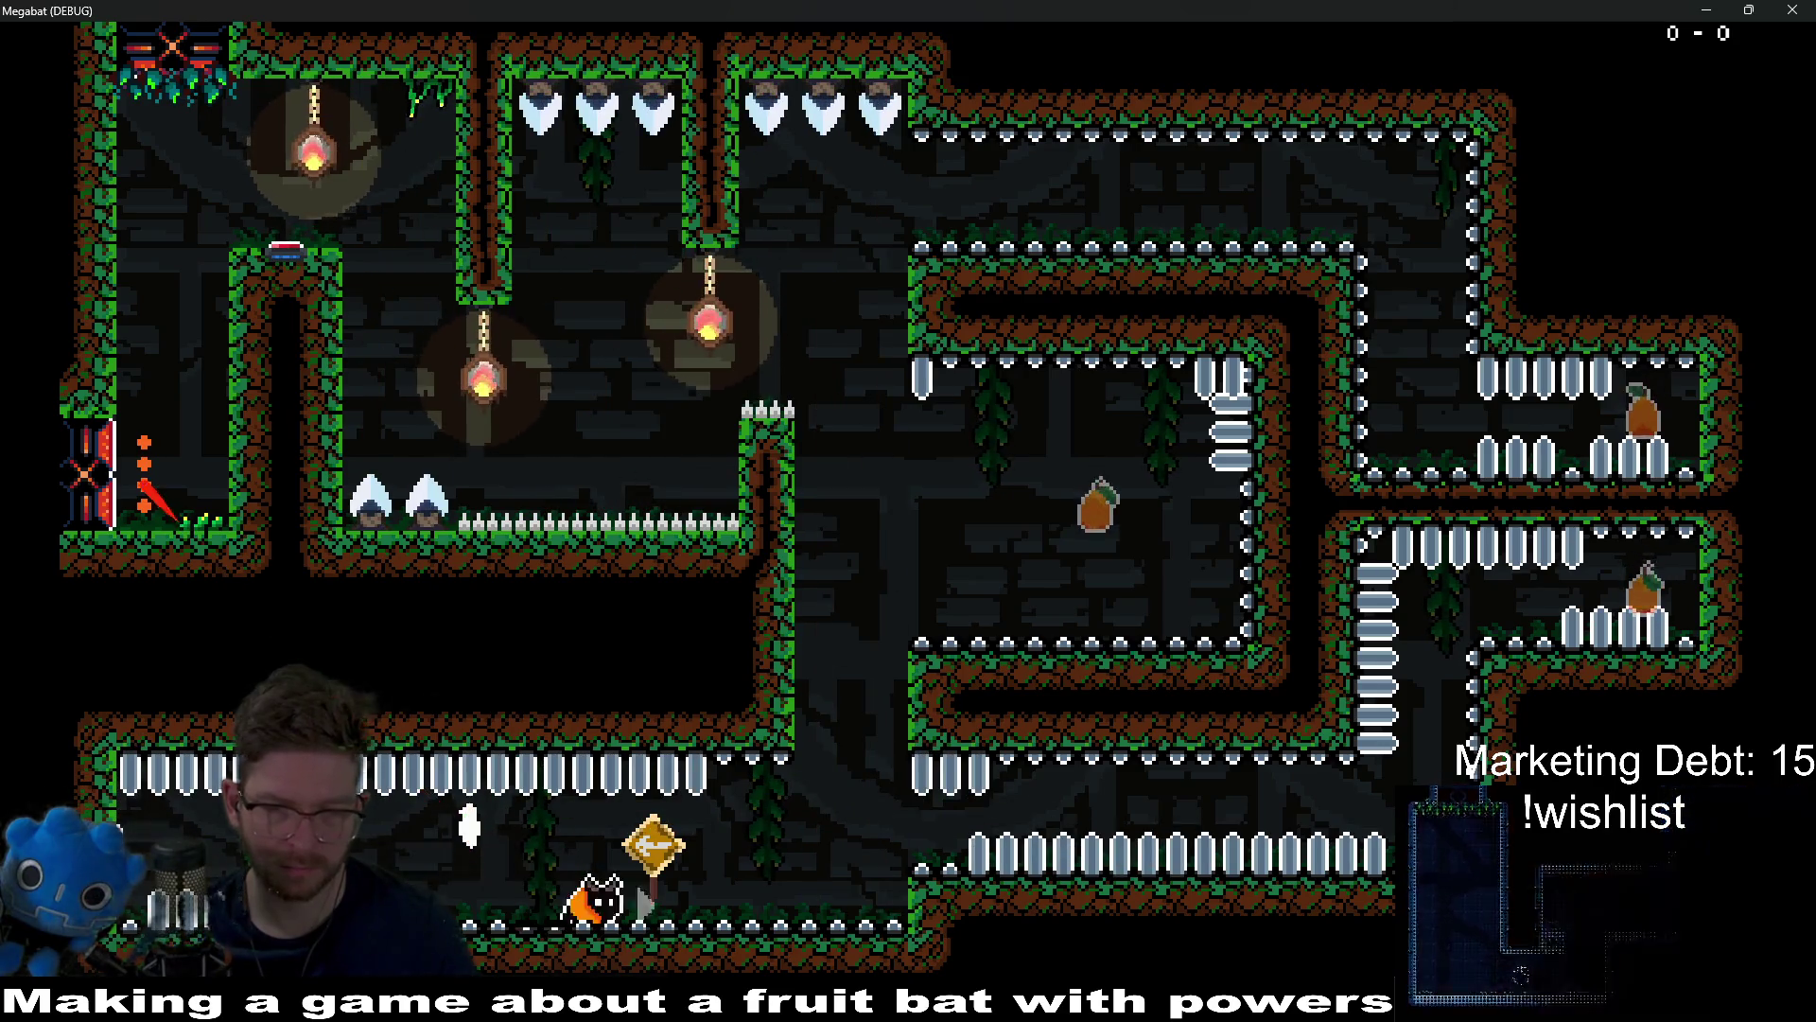
pyautogui.press('Up')
pyautogui.press('Right')
pyautogui.press('Left')
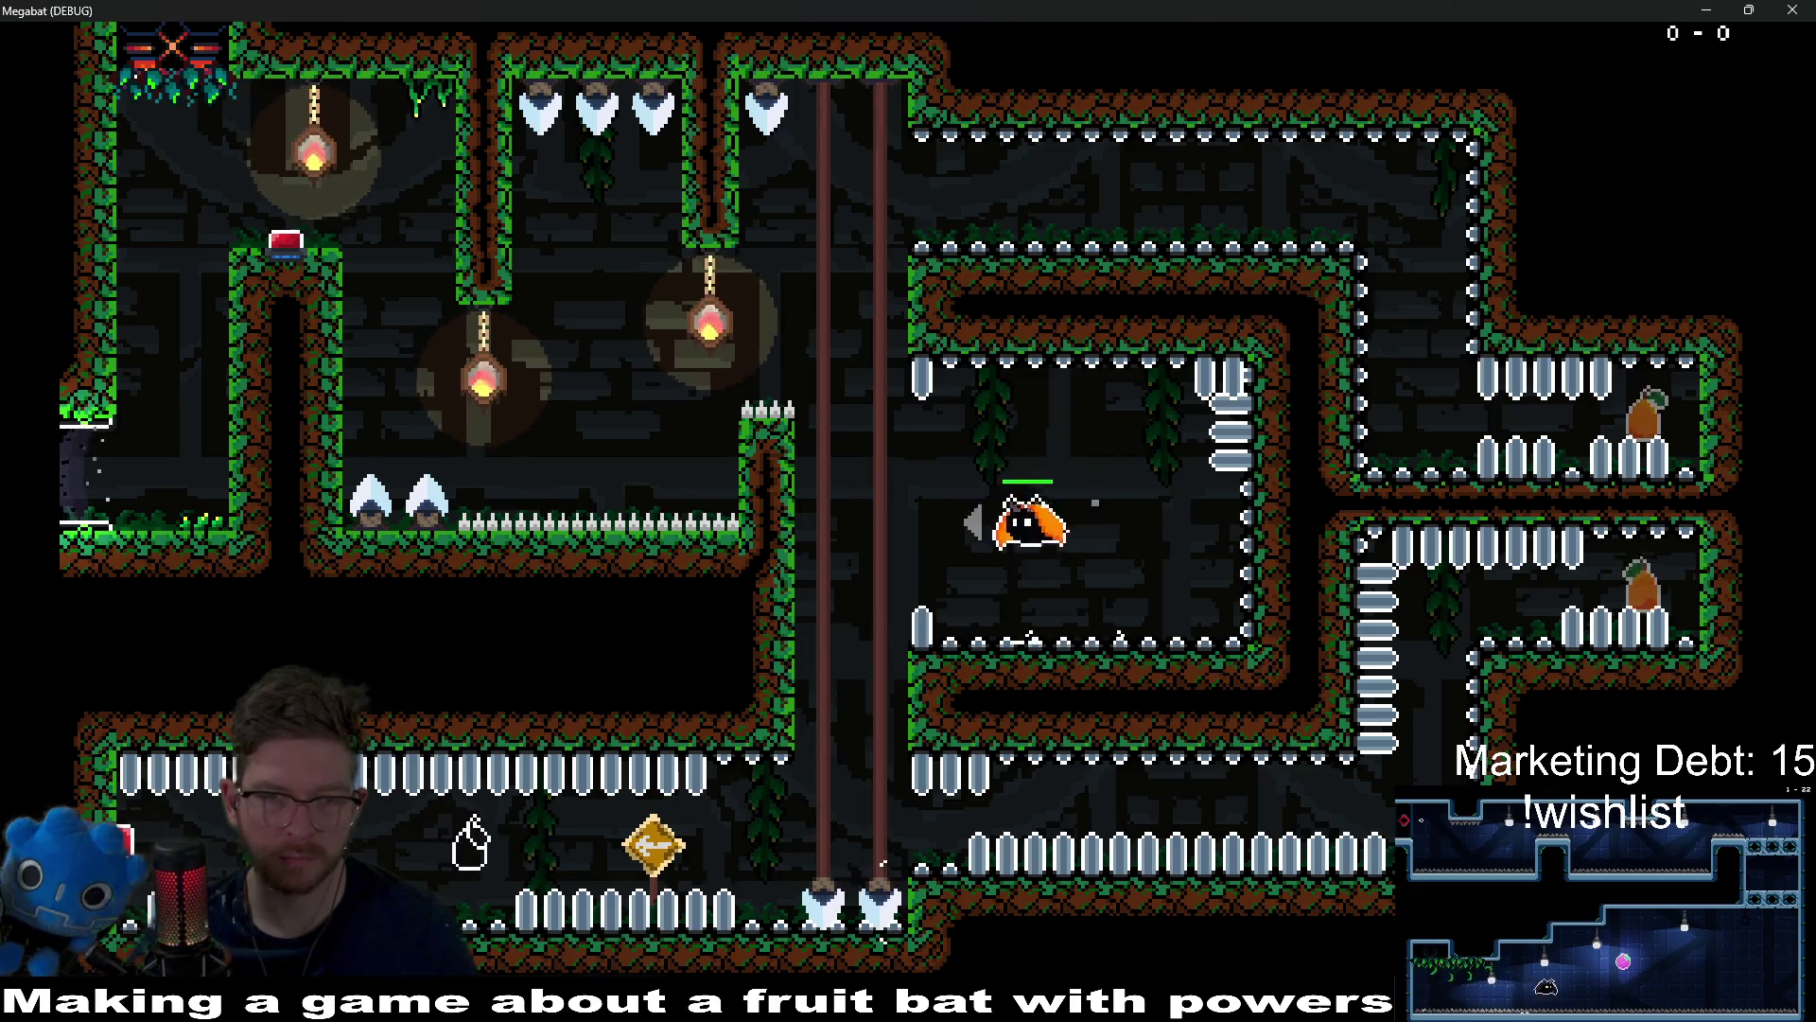
pyautogui.press('Up')
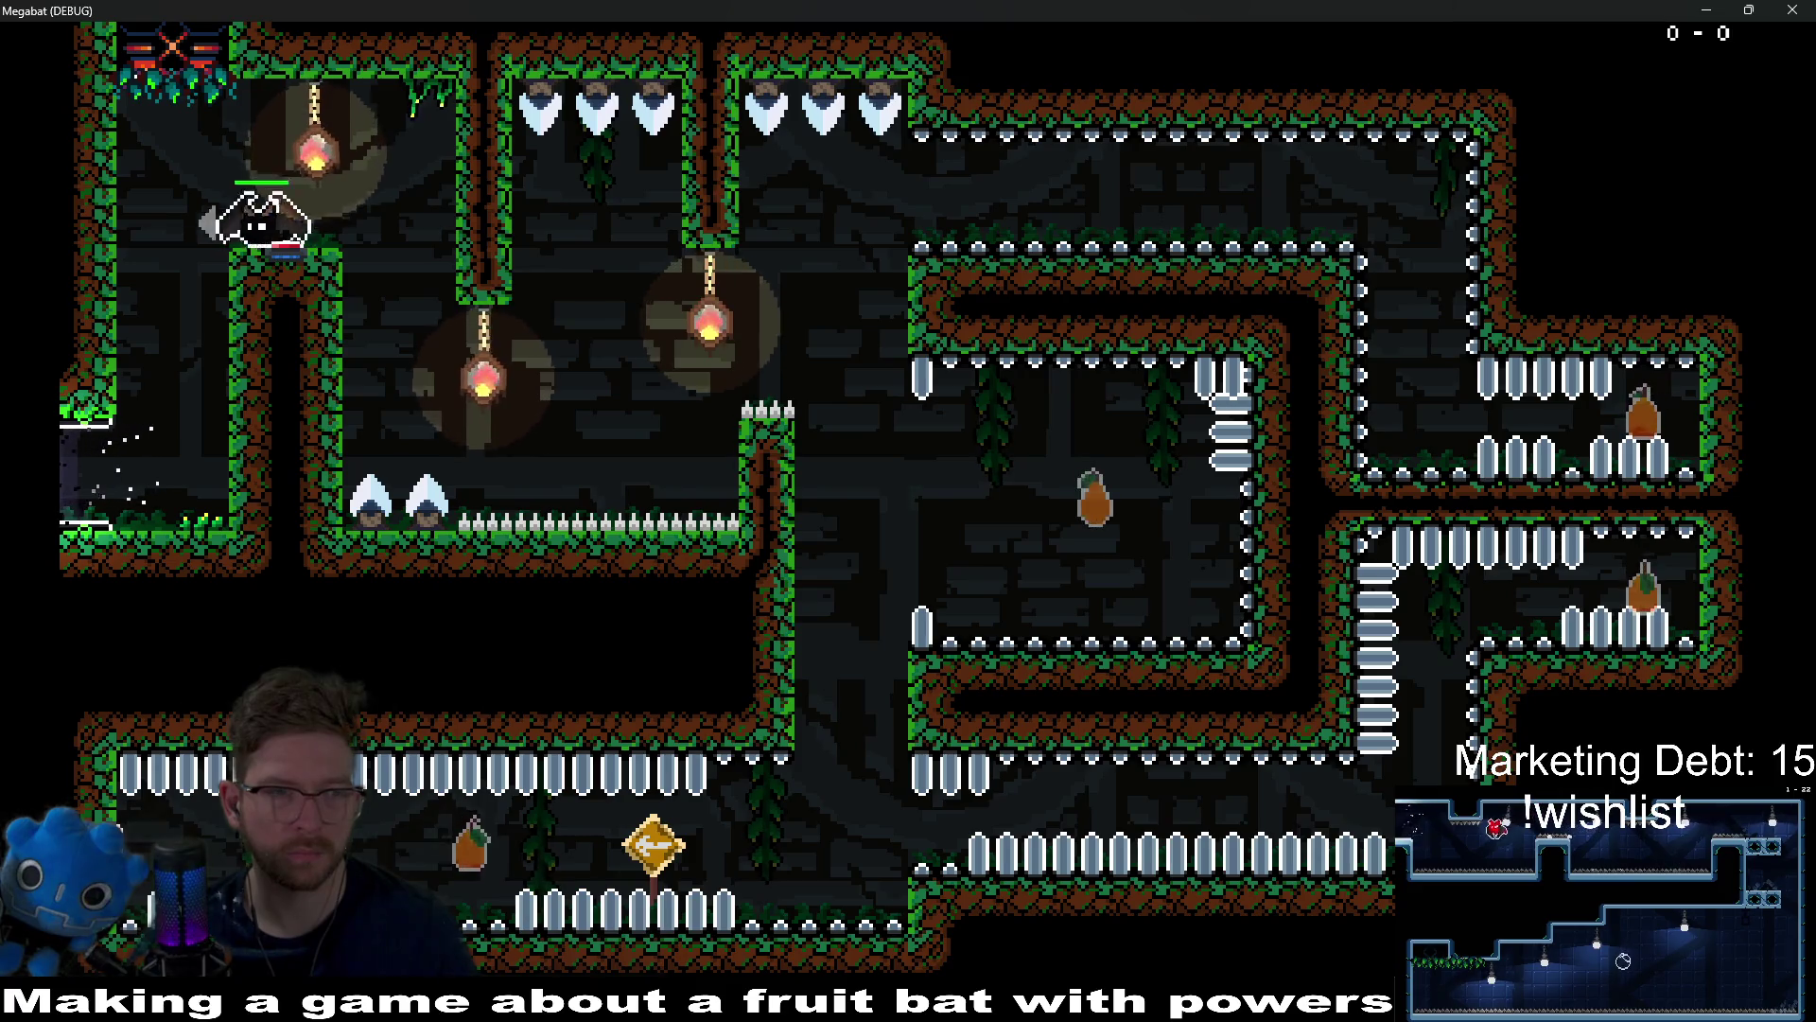
pyautogui.press('Left')
pyautogui.press('Right')
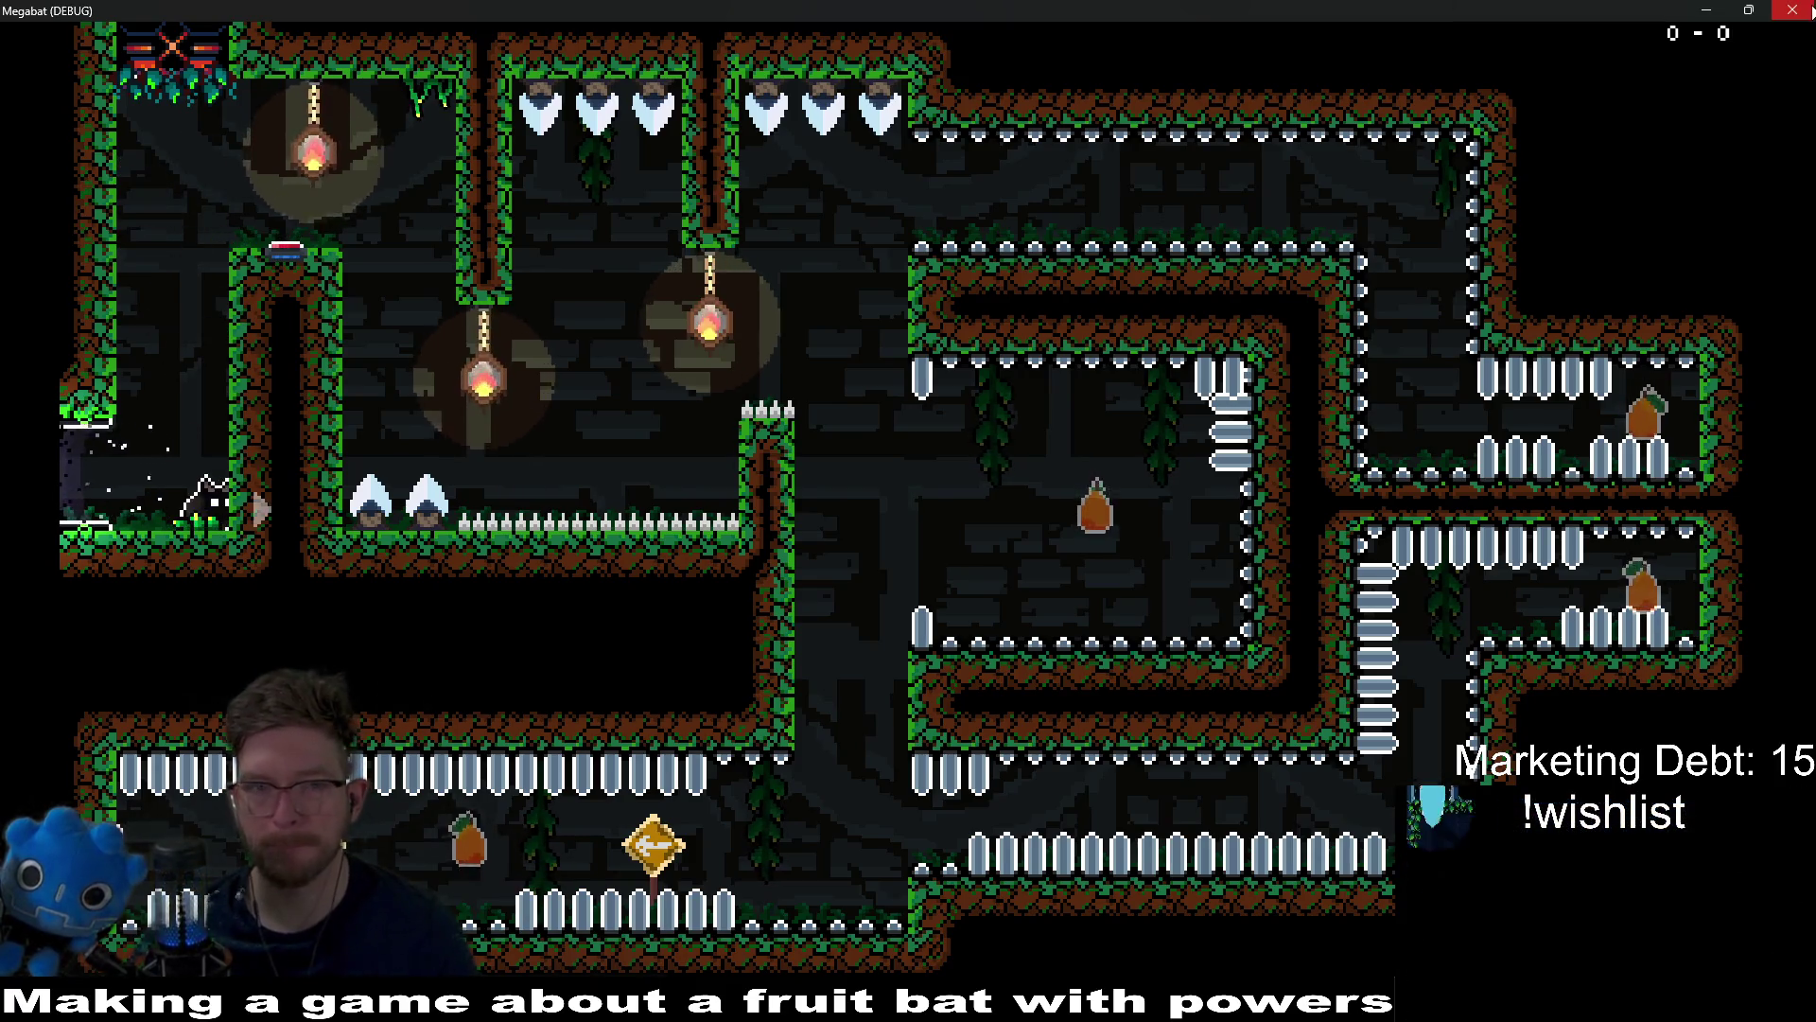
pyautogui.click(1808, 11)
pyautogui.hotkey('ctrl', 's')
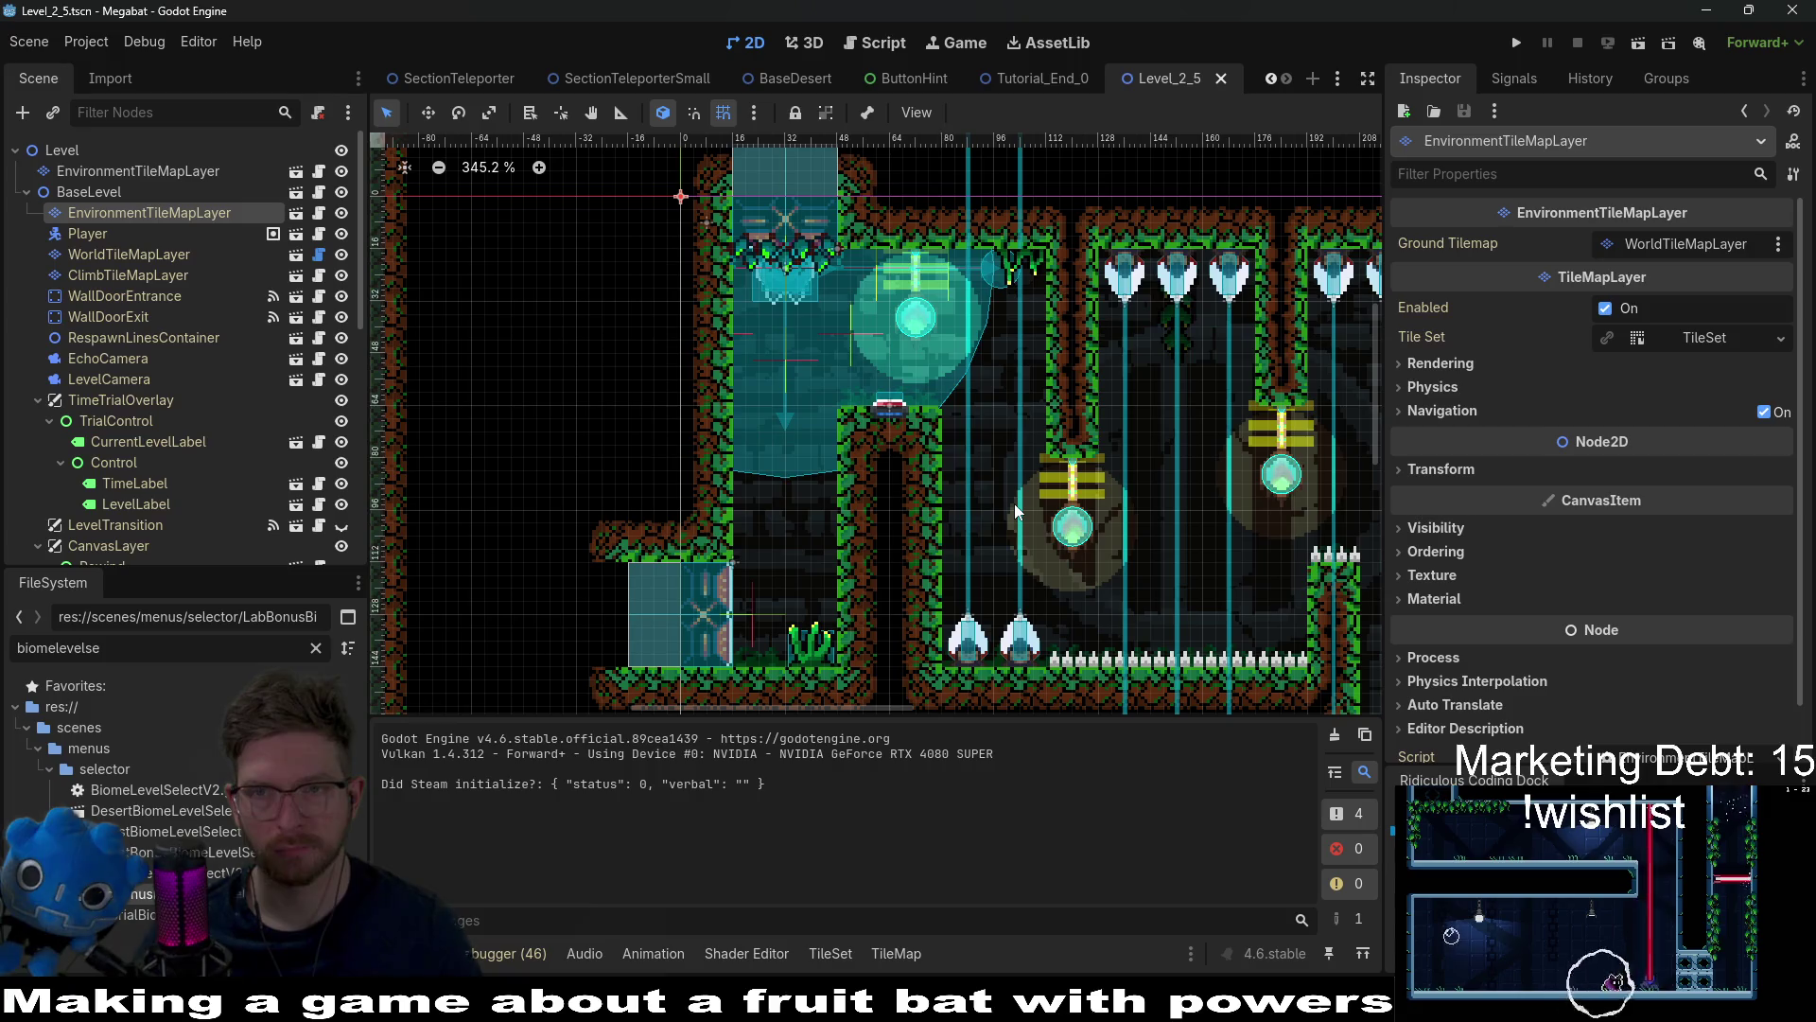
# Step: Pan and zoom the Level_2_5 view to look over the lower rooms
pyautogui.scroll(-3, 1014, 503)
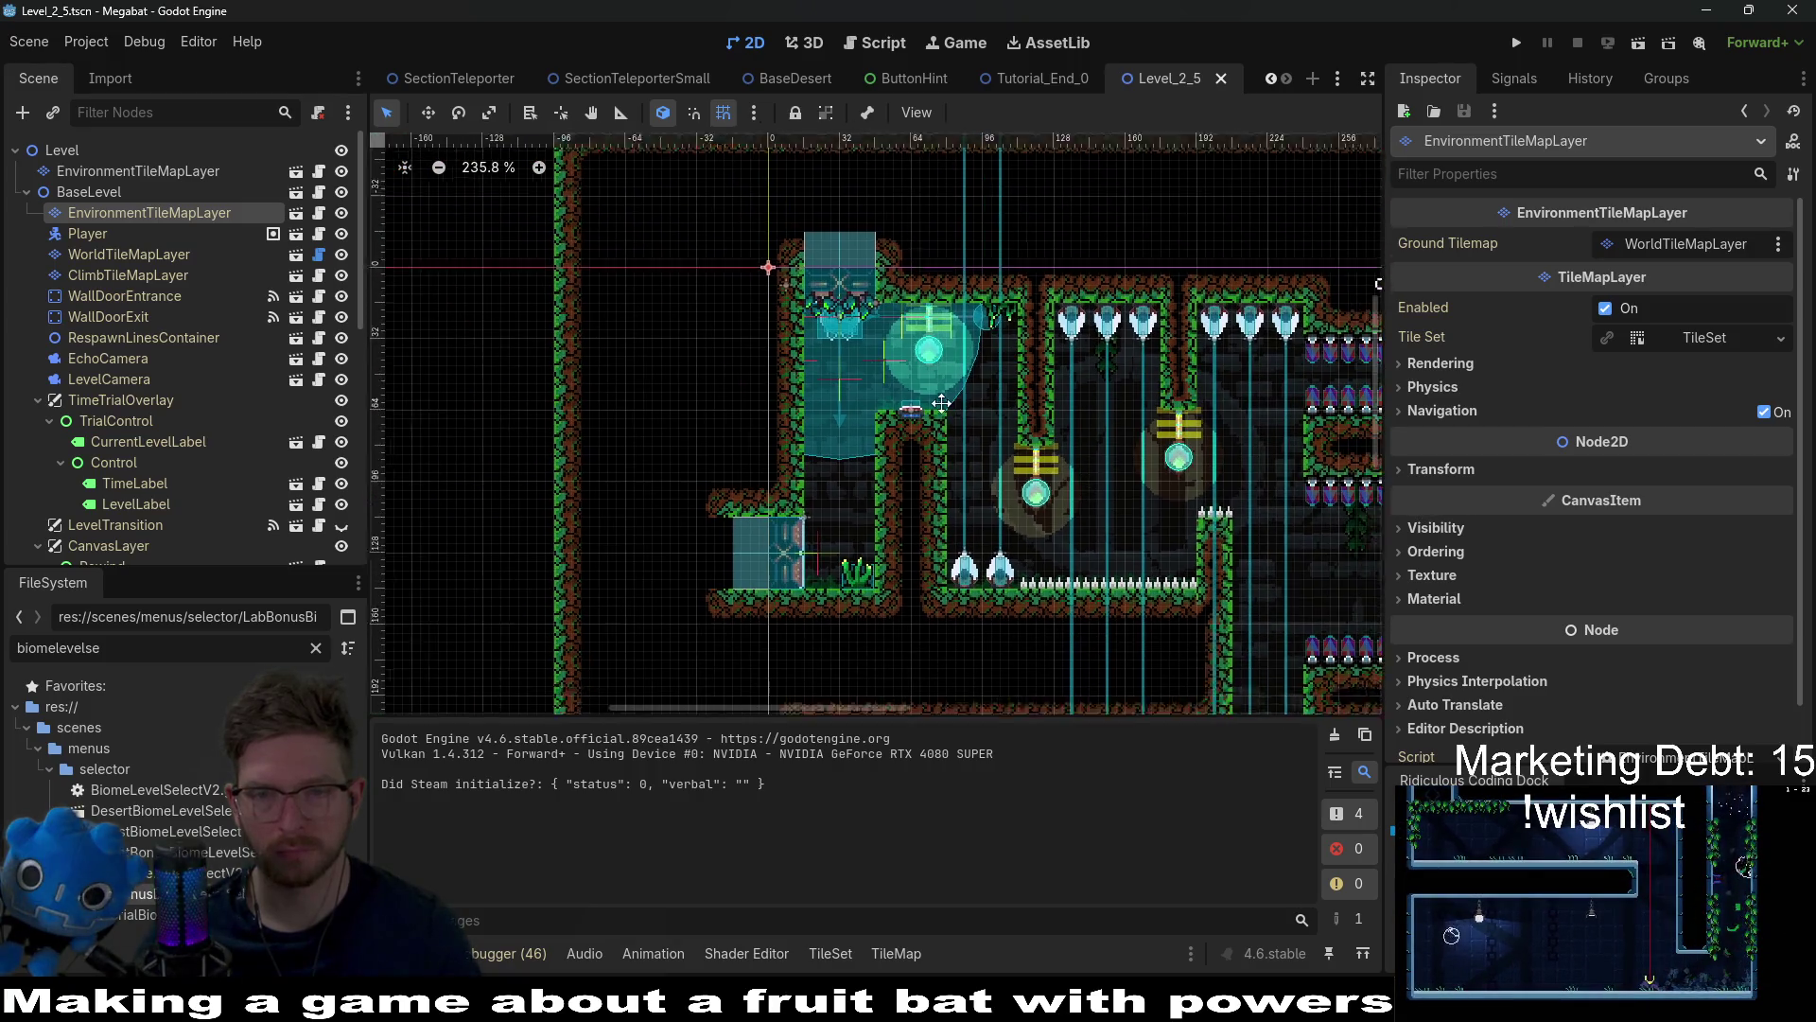
pyautogui.scroll(-1, 941, 404)
pyautogui.hscroll(3, 1060, 388)
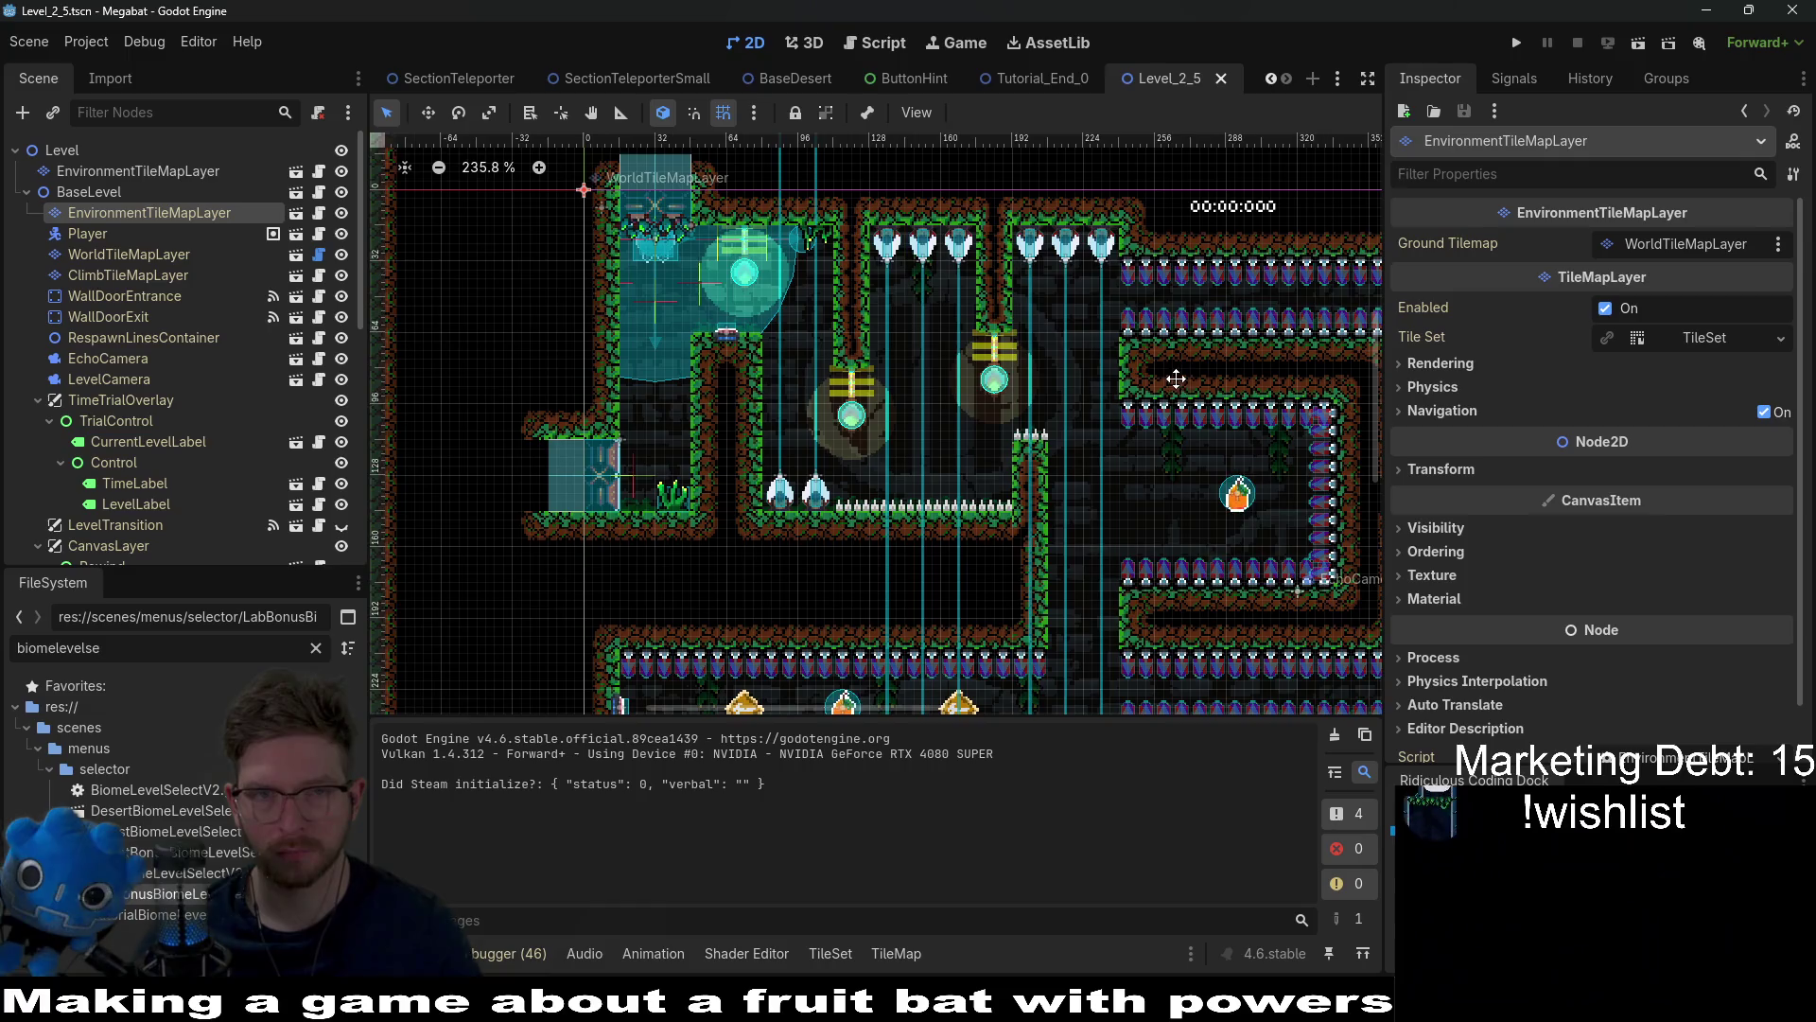
pyautogui.moveTo(1176, 379); pyautogui.dragTo(1029, 280)
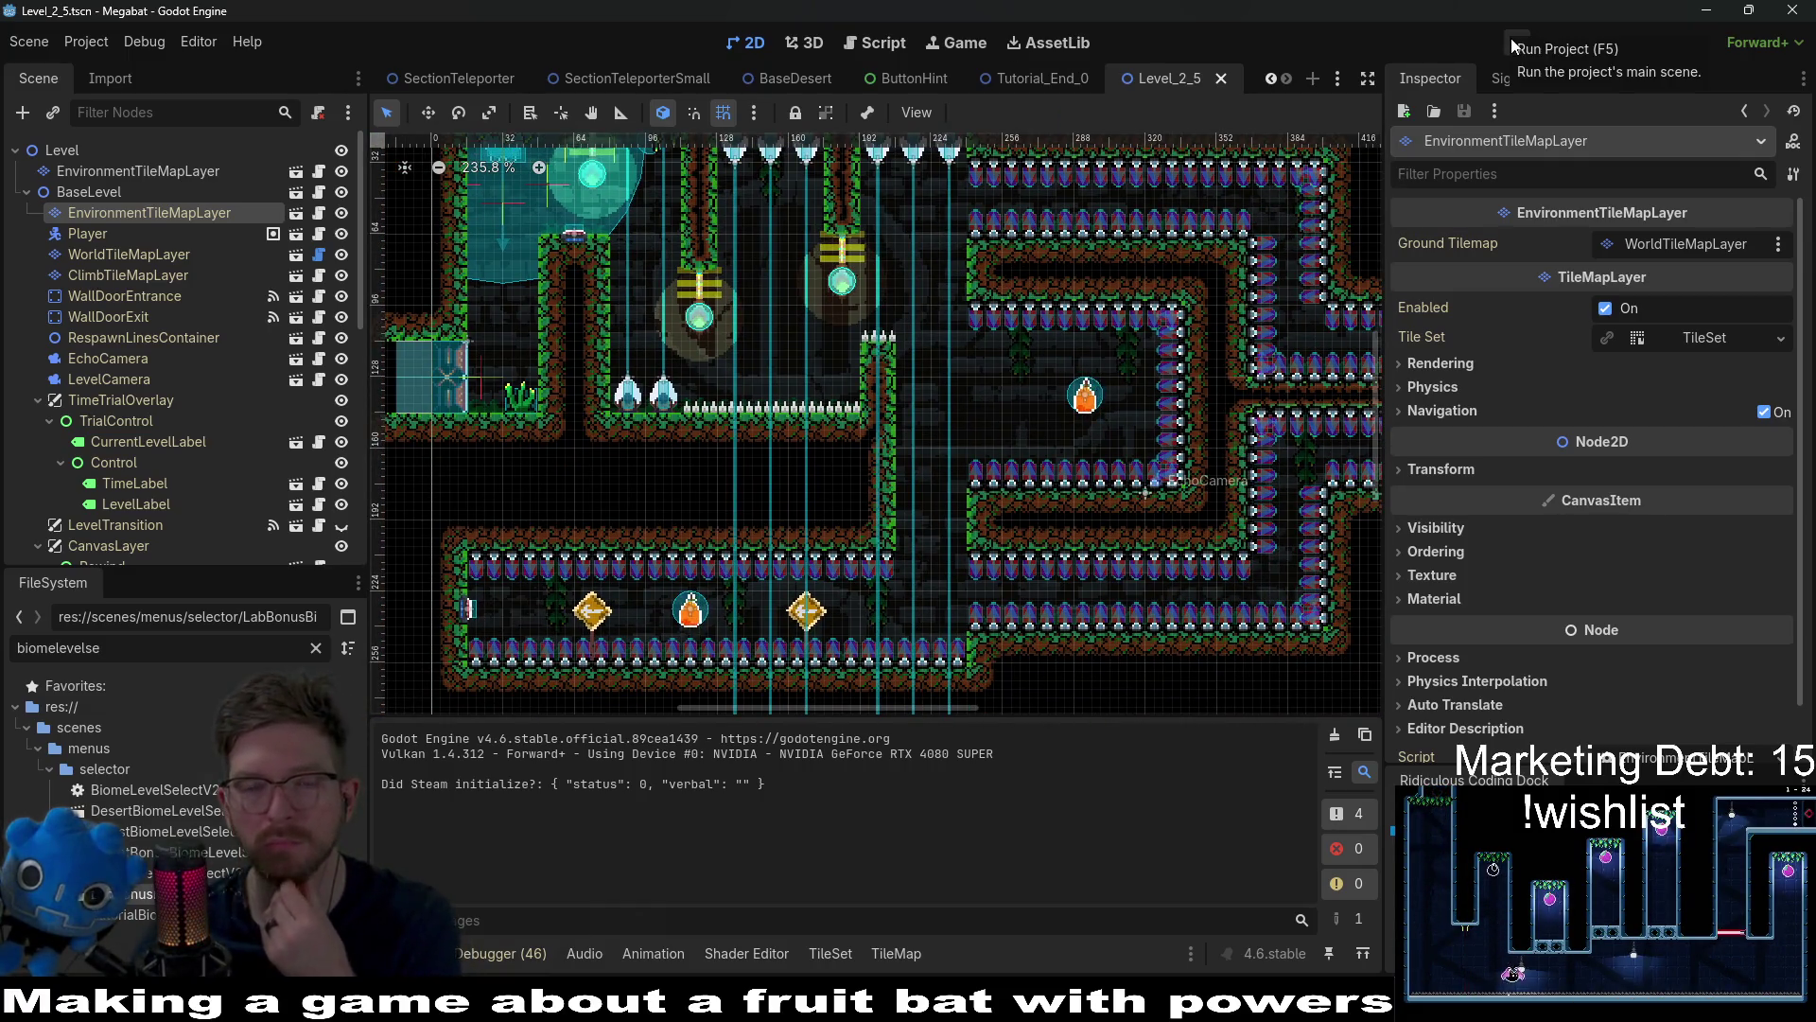
pyautogui.scroll(3, 548, 80)
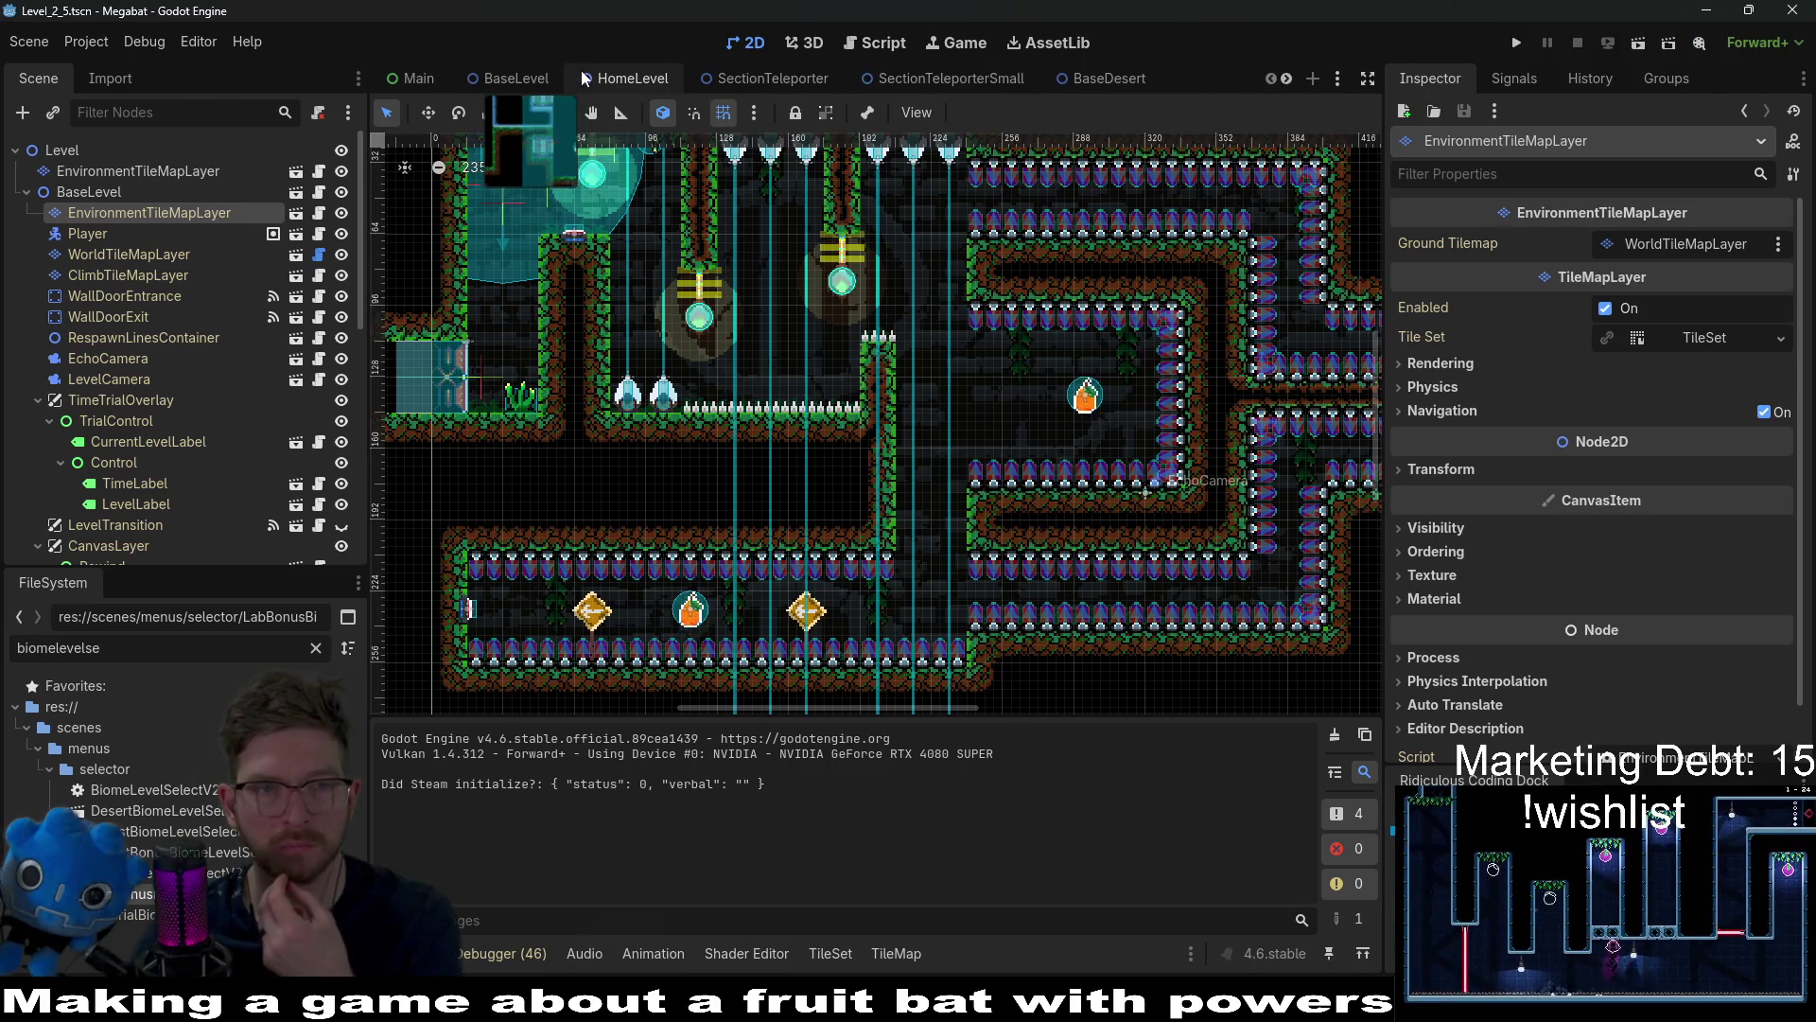
# Step: Switch to the HomeLevel scene and pan across the forest secret room
pyautogui.click(625, 79)
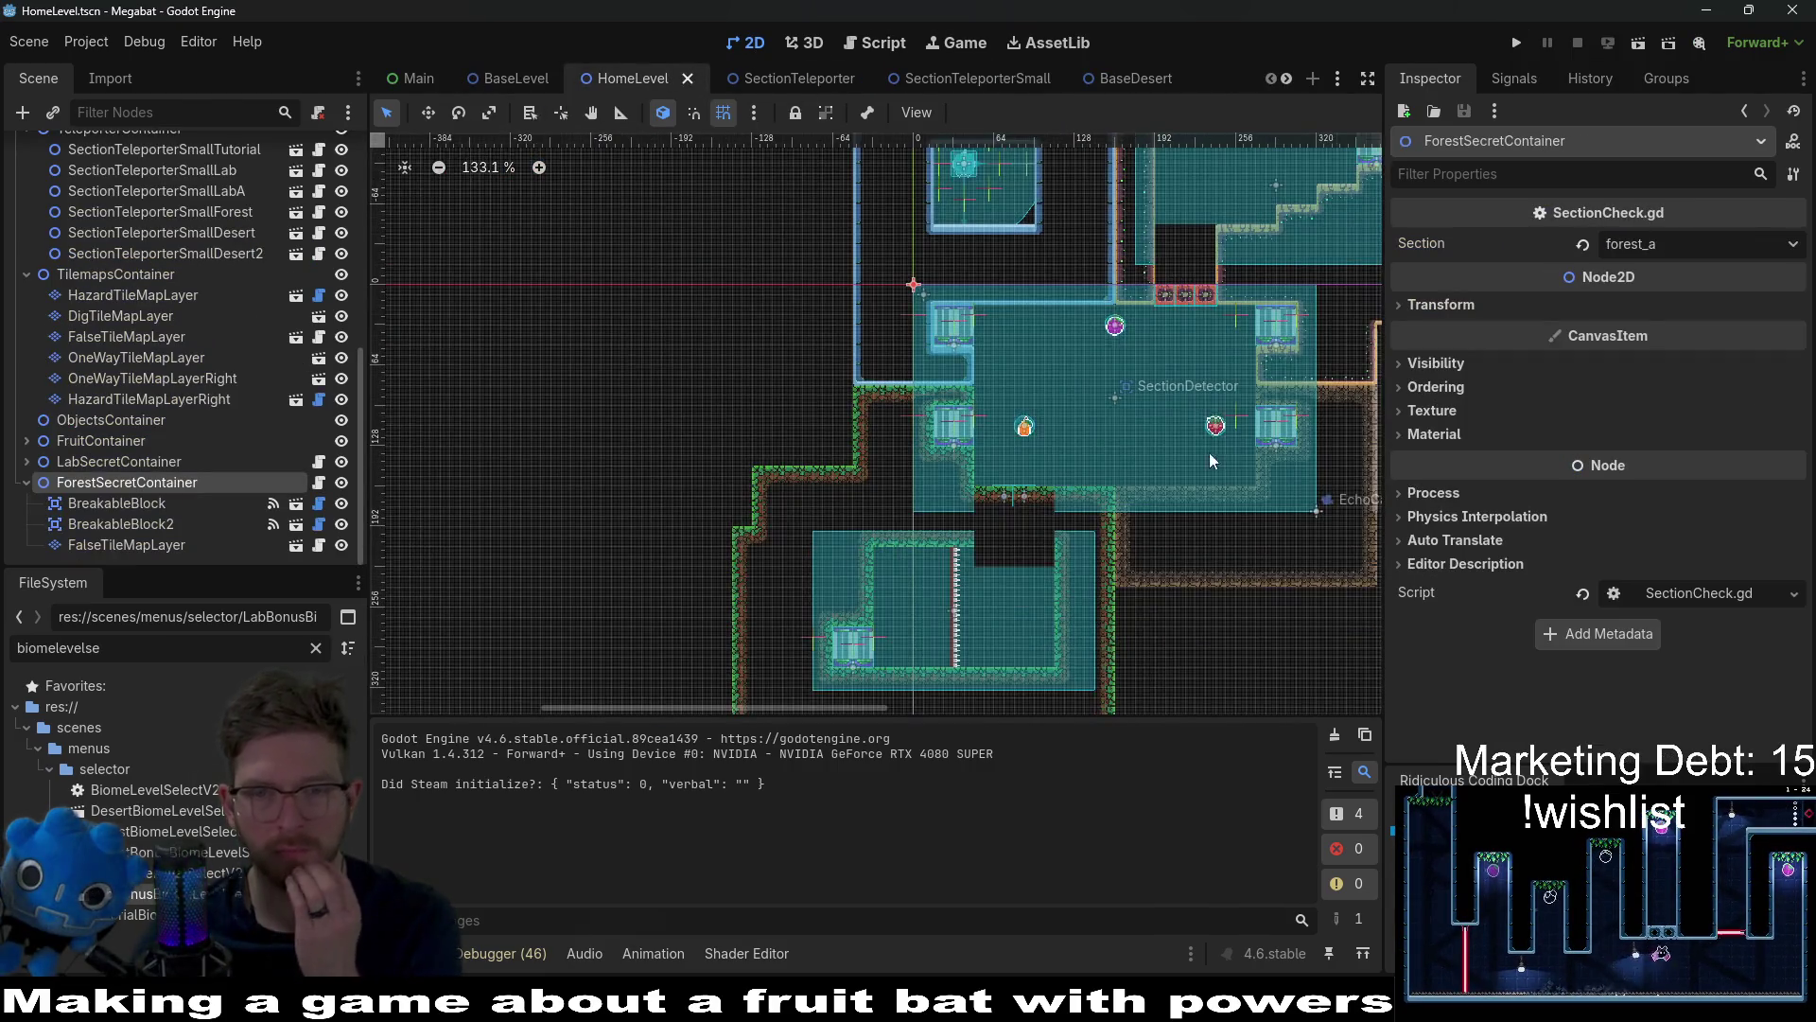
pyautogui.moveTo(1209, 453); pyautogui.dragTo(921, 360)
pyautogui.scroll(3, 864, 376)
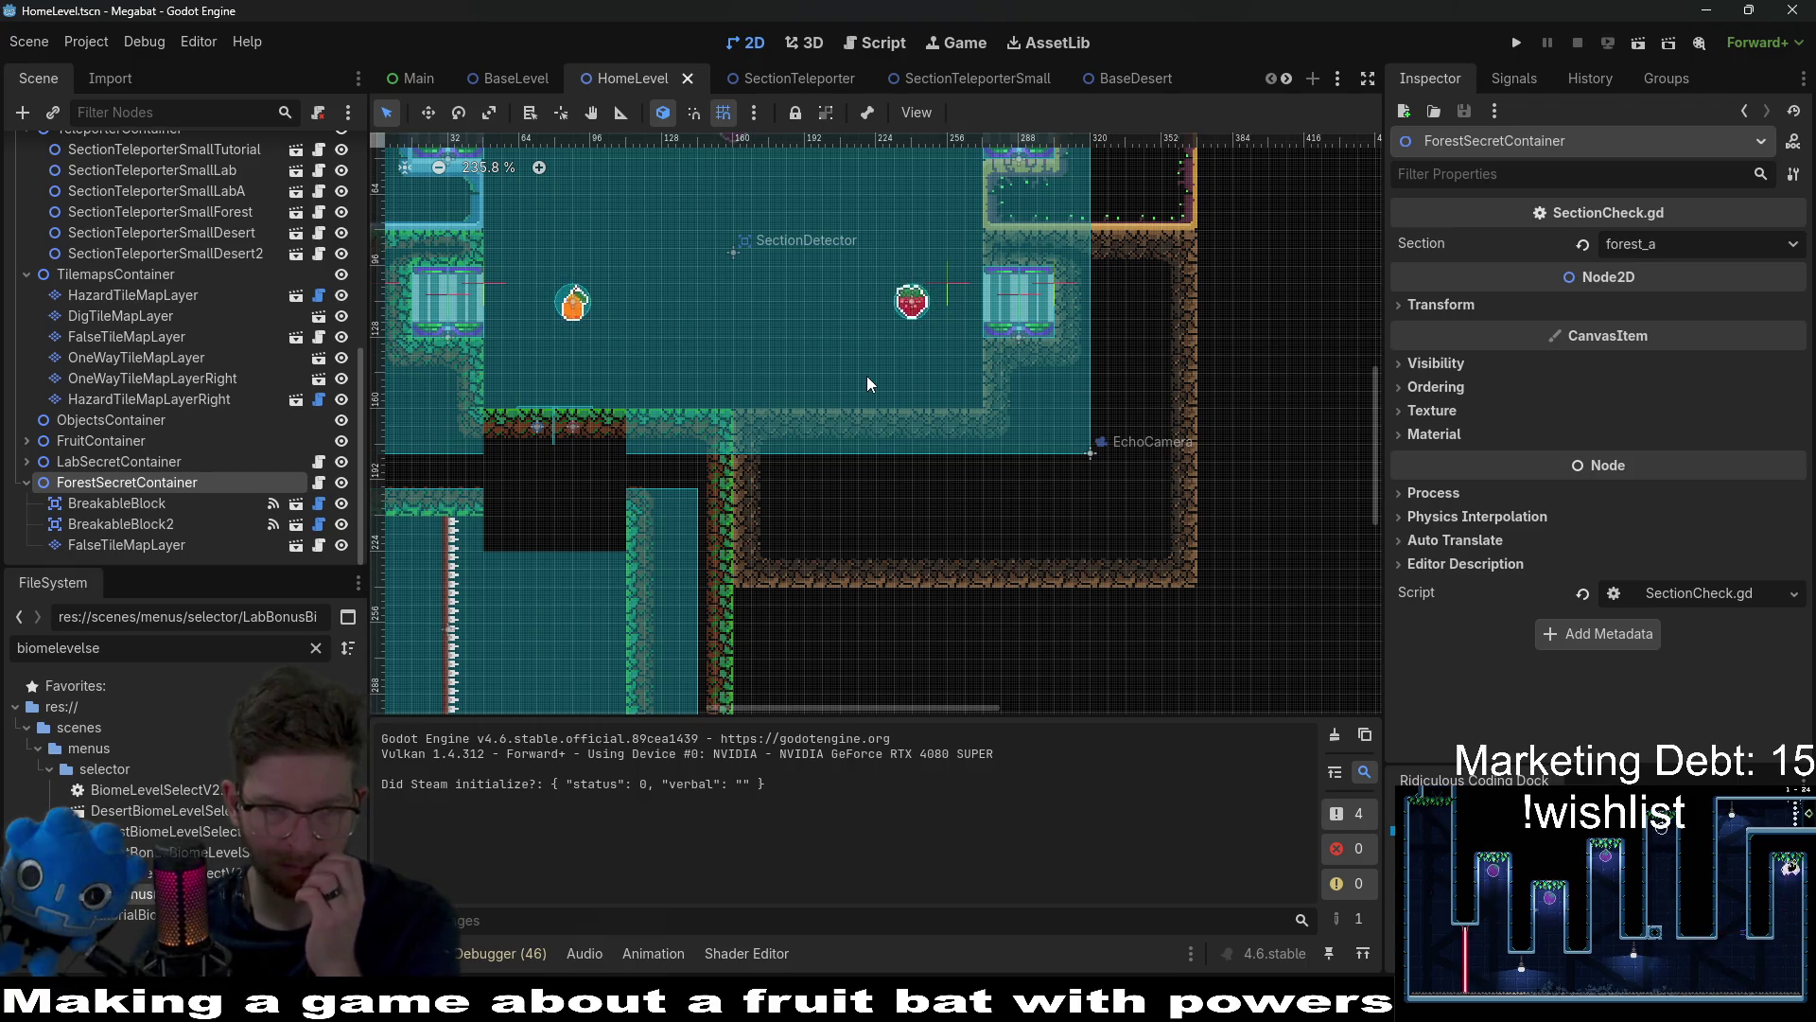
pyautogui.moveTo(658, 255)
pyautogui.mouseDown()
pyautogui.moveTo(809, 400)
pyautogui.moveTo(860, 496)
pyautogui.moveTo(870, 390)
pyautogui.mouseUp()
pyautogui.moveTo(915, 482); pyautogui.dragTo(898, 355)
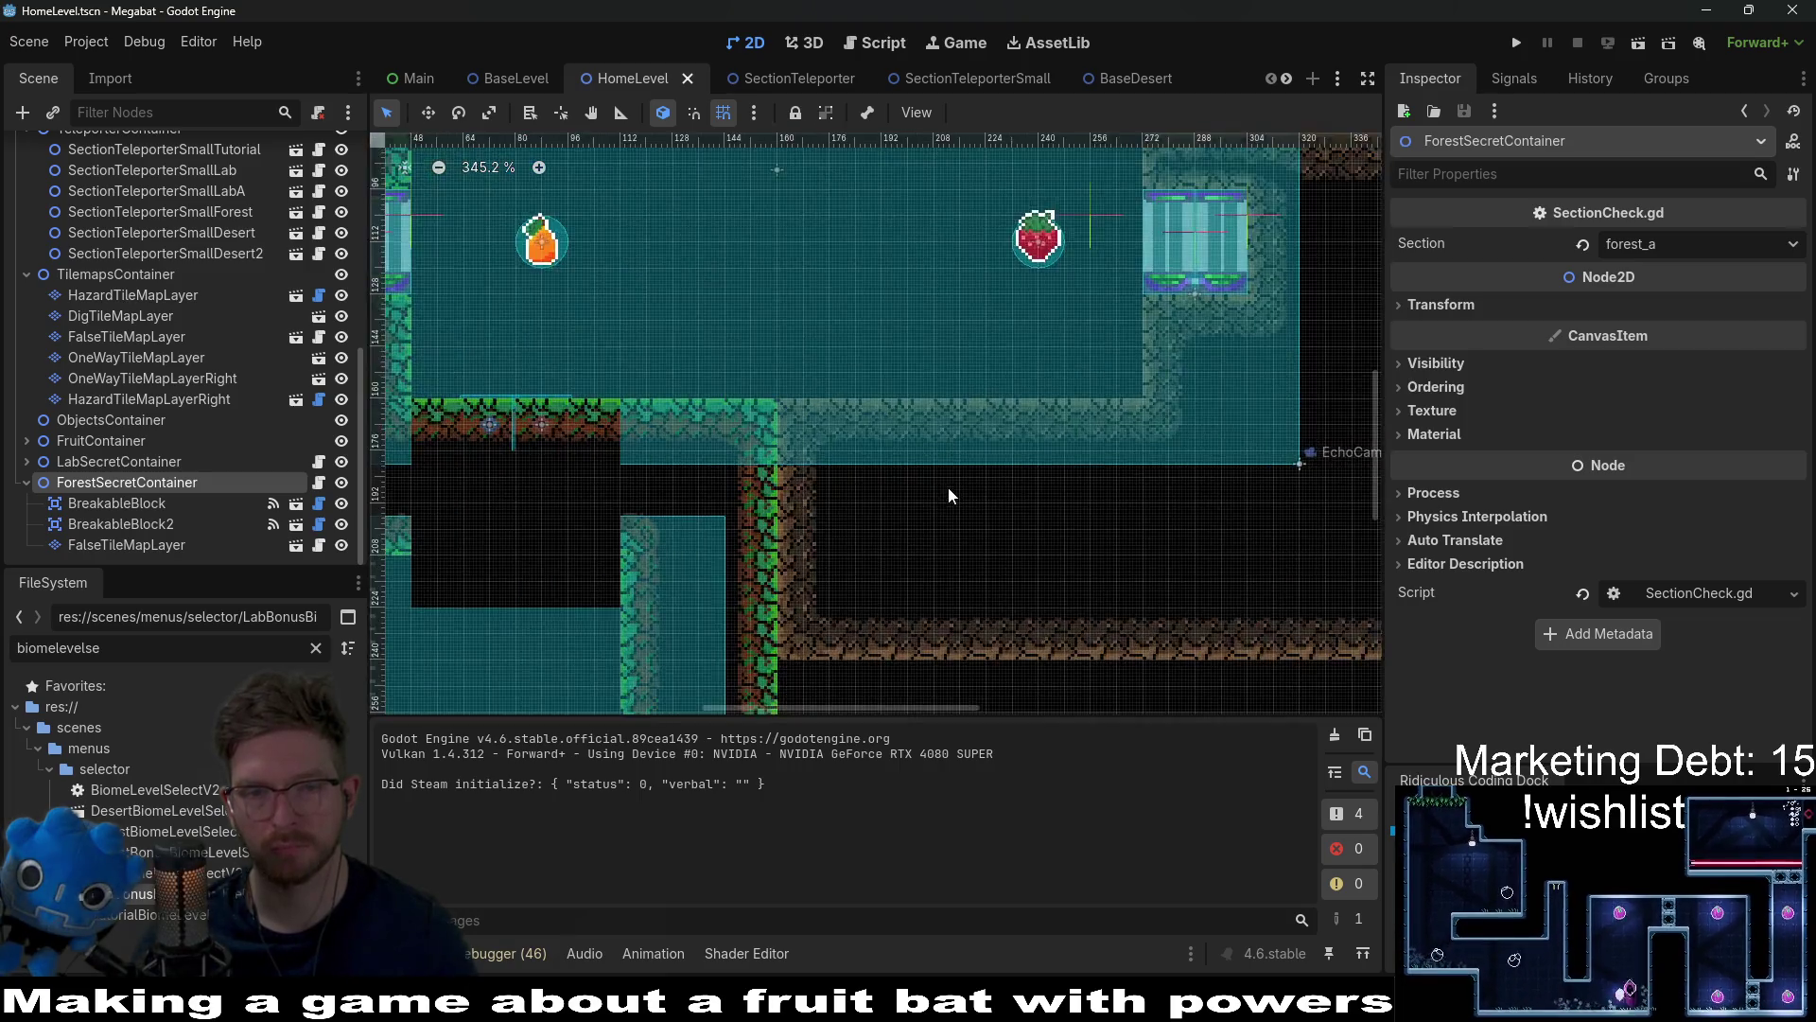
# Step: Zoom around the secret room and shift the view to the corridor below
pyautogui.scroll(4, 948, 486)
pyautogui.scroll(2, 972, 482)
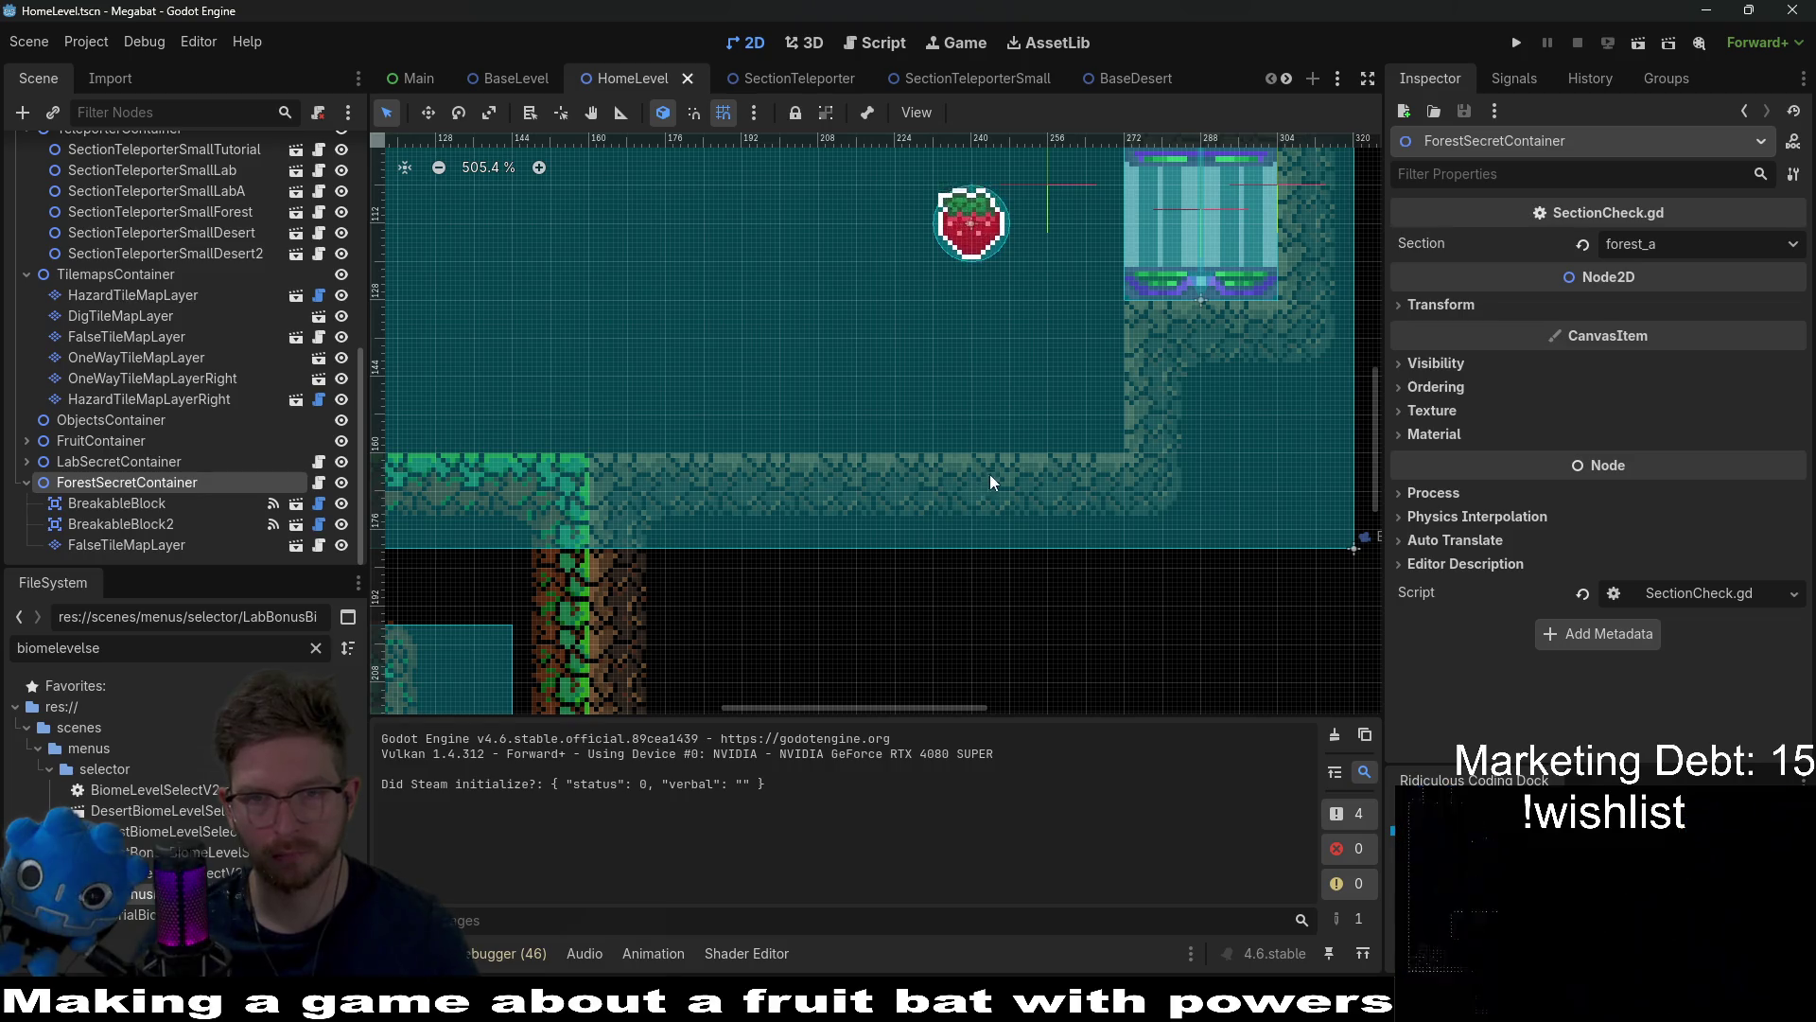
pyautogui.scroll(5, 989, 474)
pyautogui.hscroll(2, 989, 473)
pyautogui.scroll(1, 1066, 482)
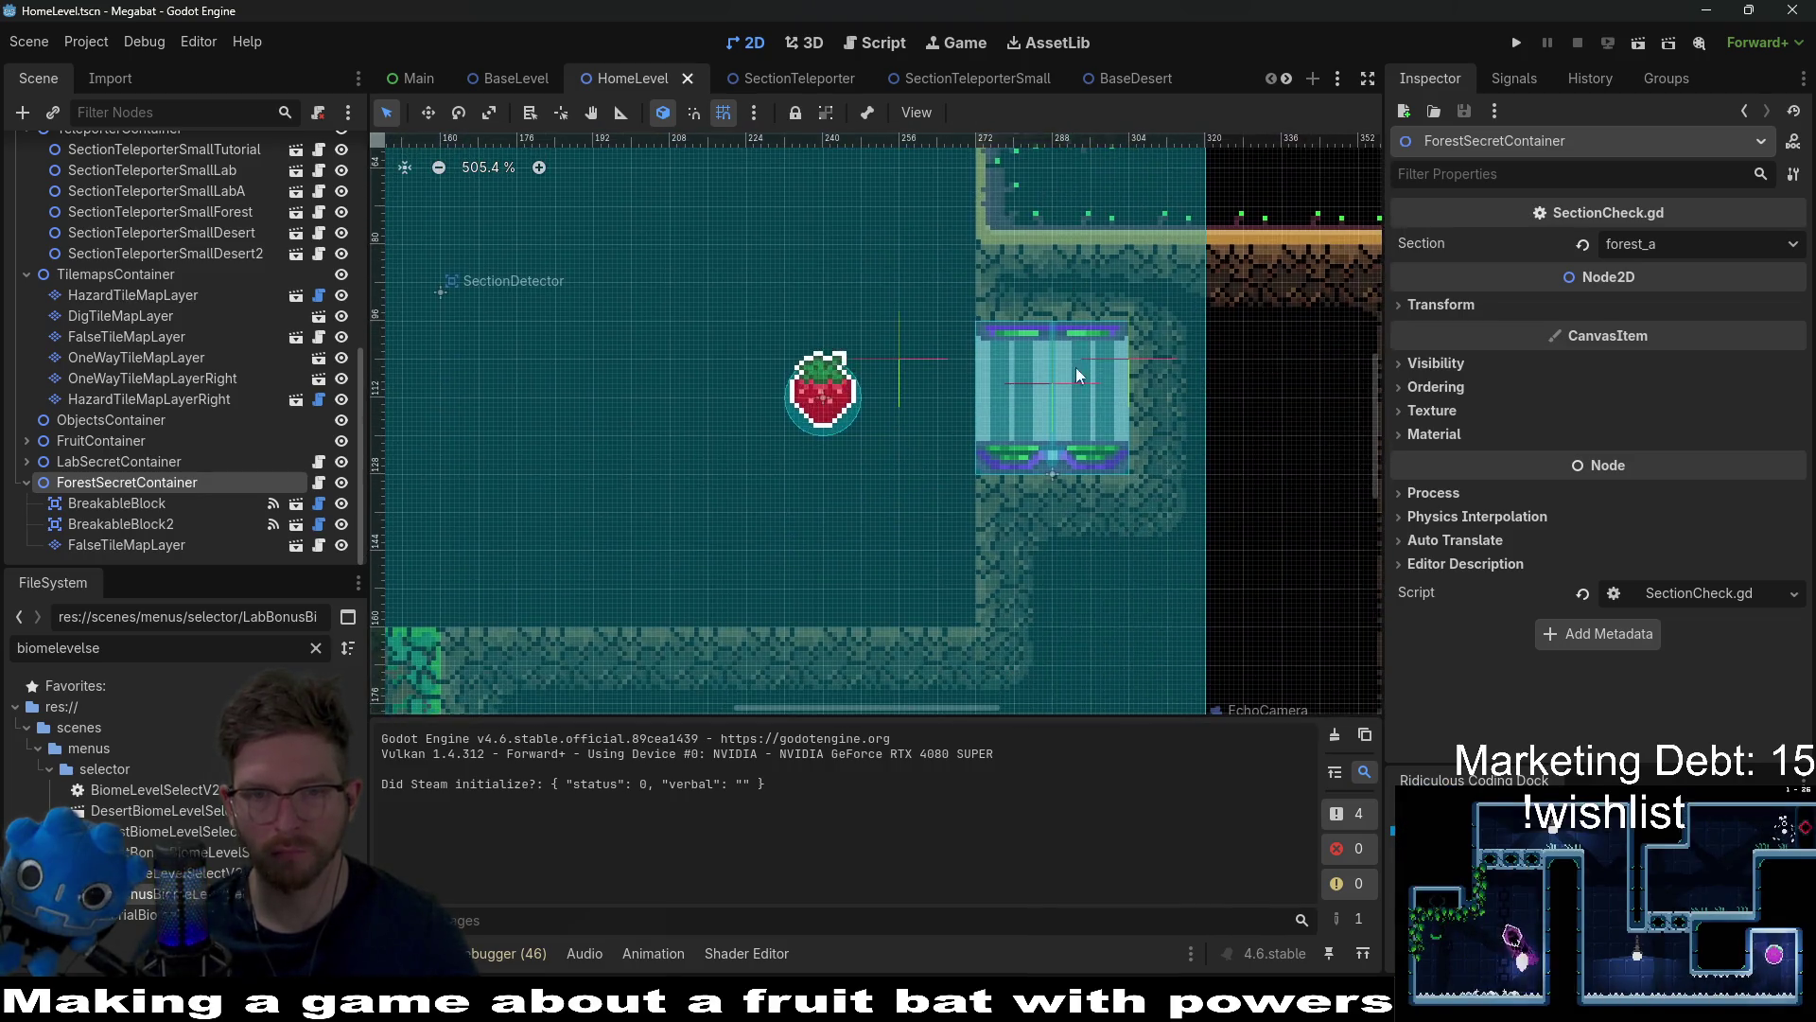
pyautogui.scroll(-6, 1076, 367)
pyautogui.hscroll(-1, 1075, 367)
pyautogui.scroll(10, 254, 424)
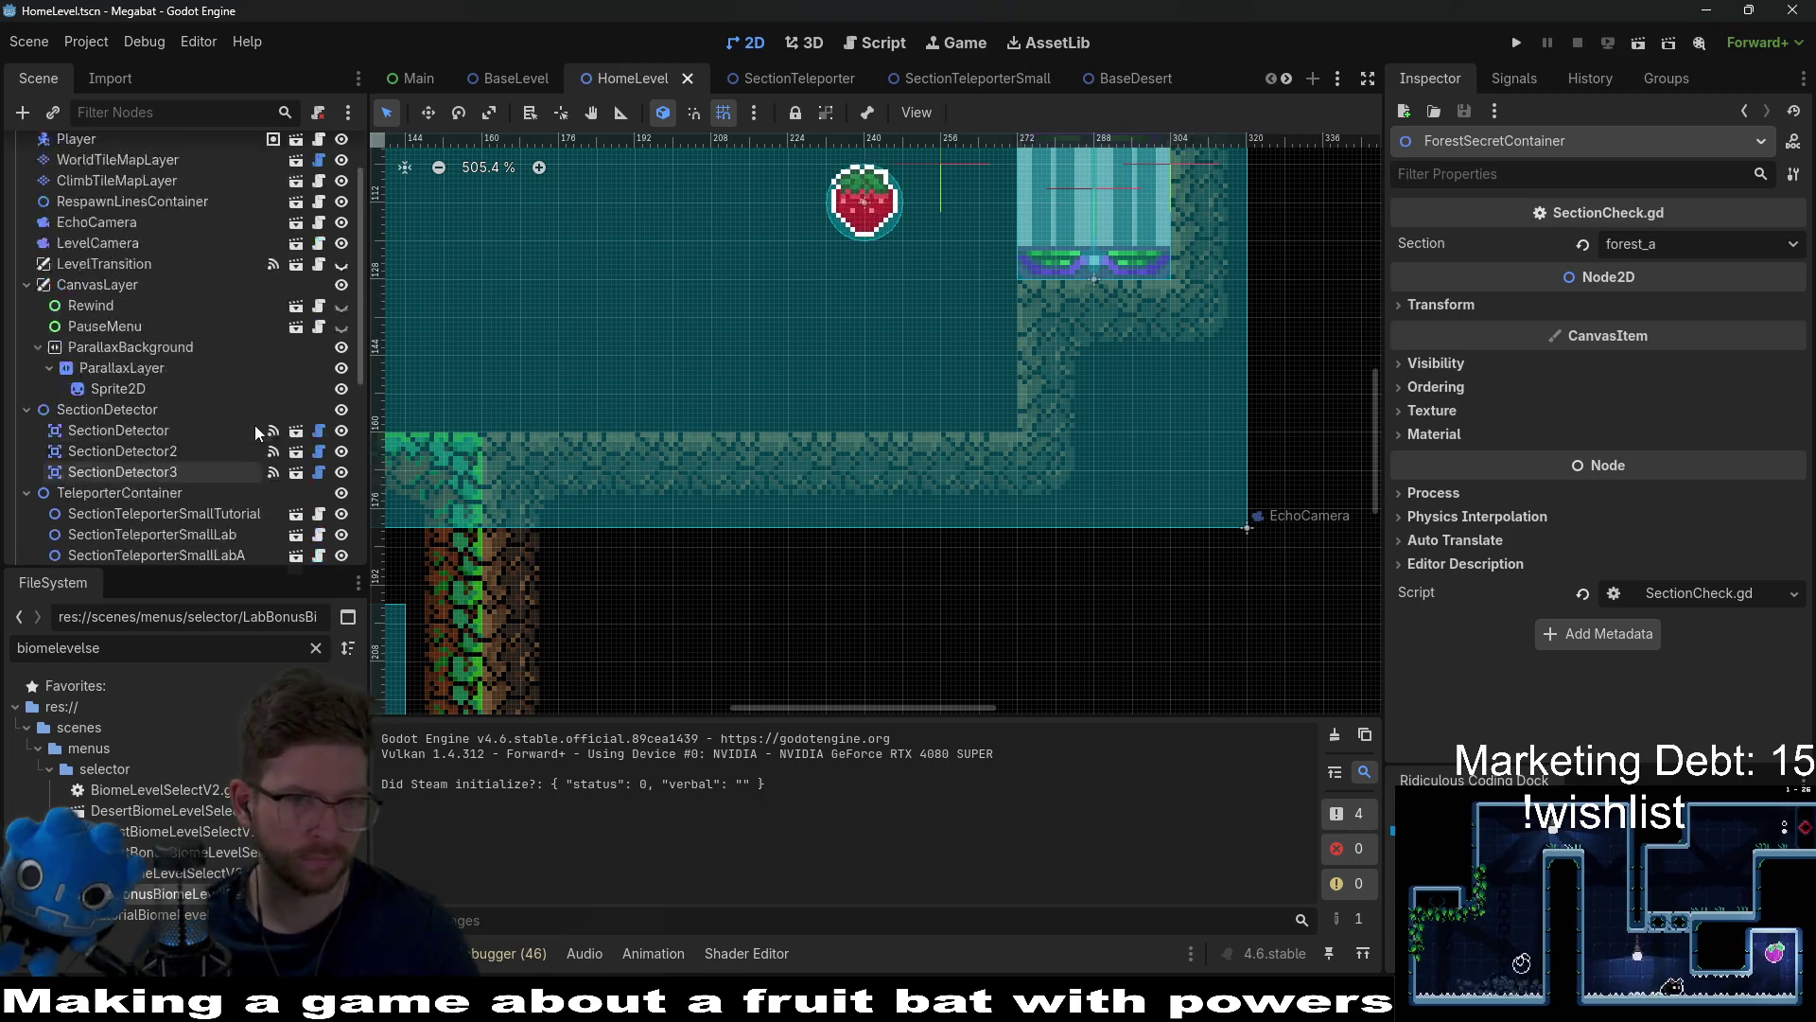
pyautogui.scroll(-10, 238, 445)
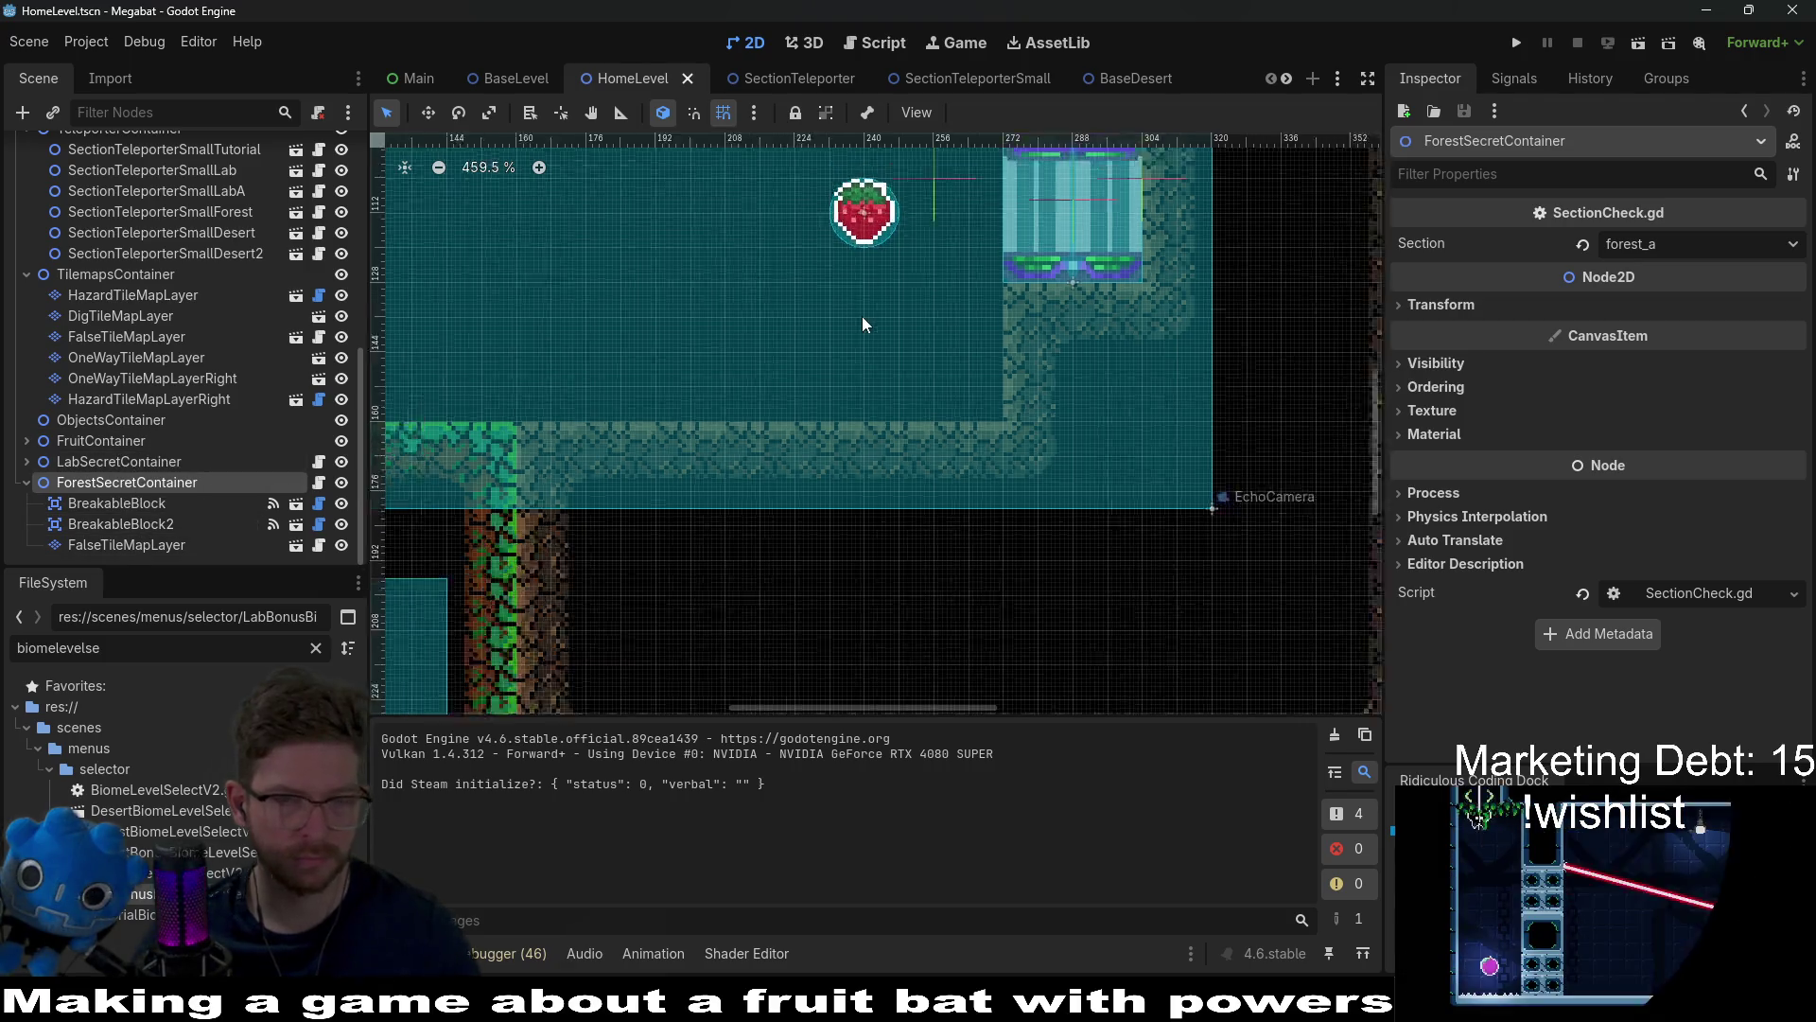
pyautogui.scroll(-3, 875, 324)
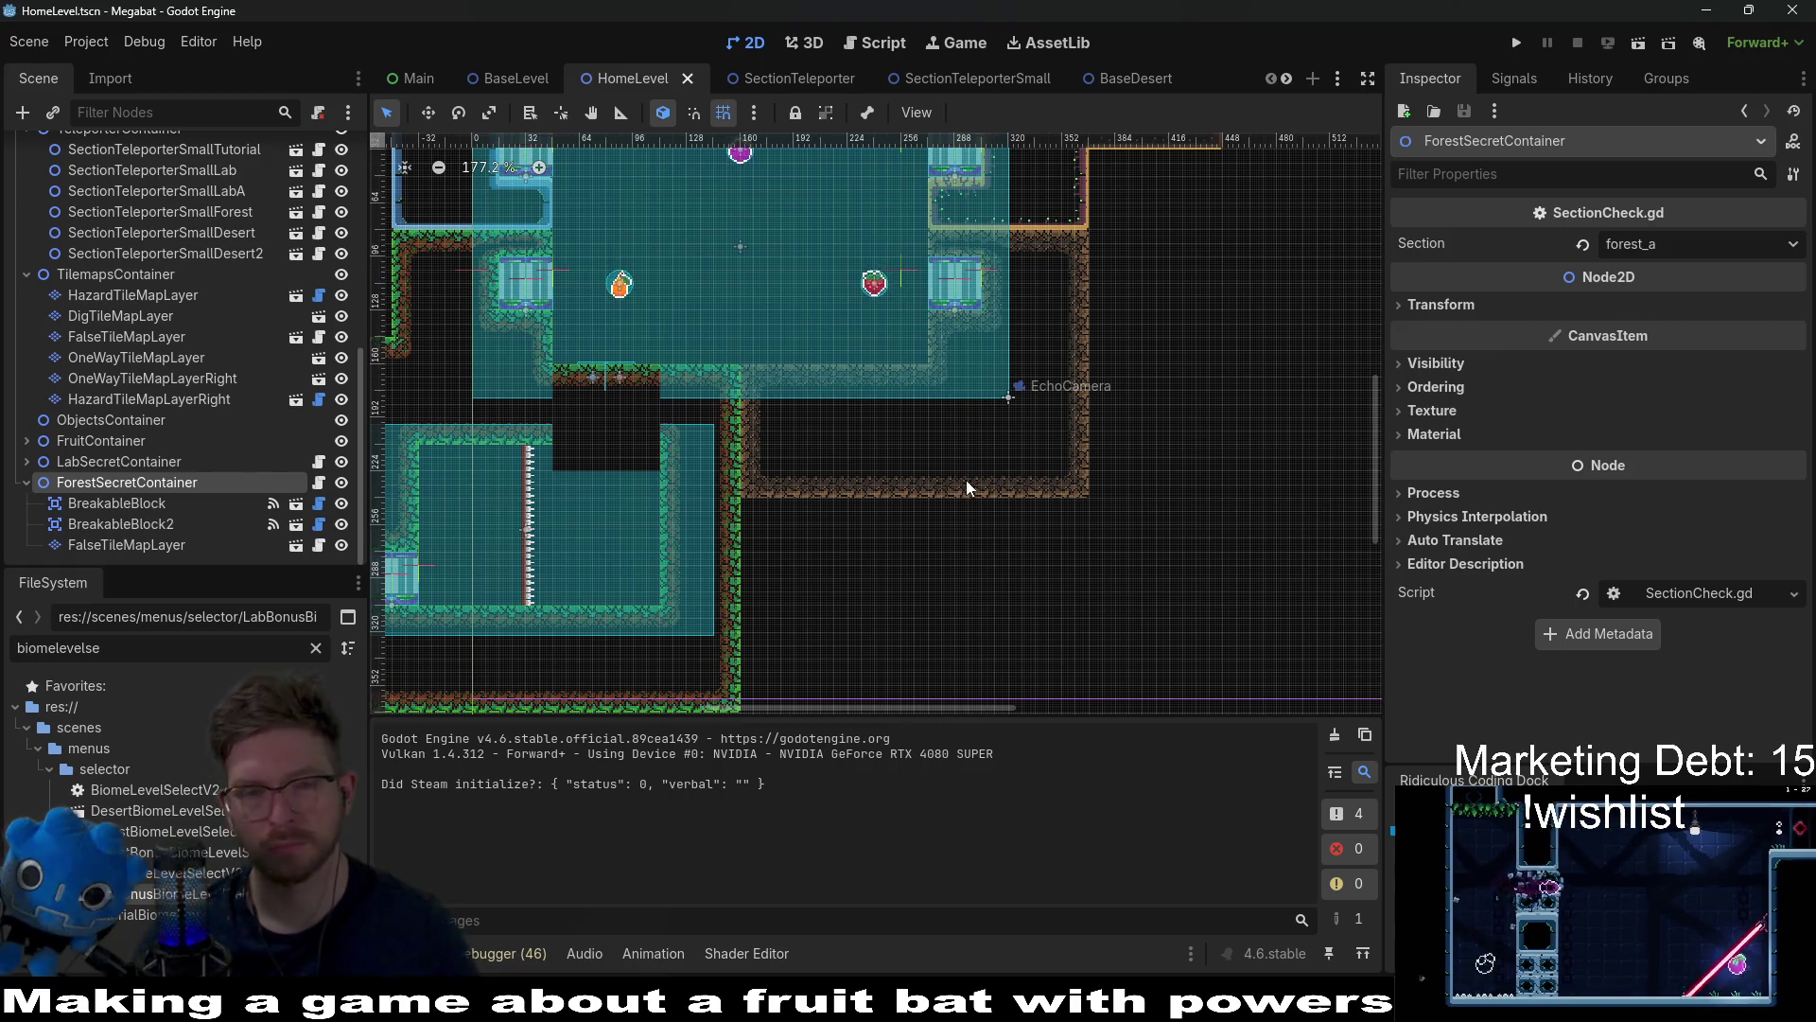
pyautogui.moveTo(966, 480); pyautogui.dragTo(871, 454)
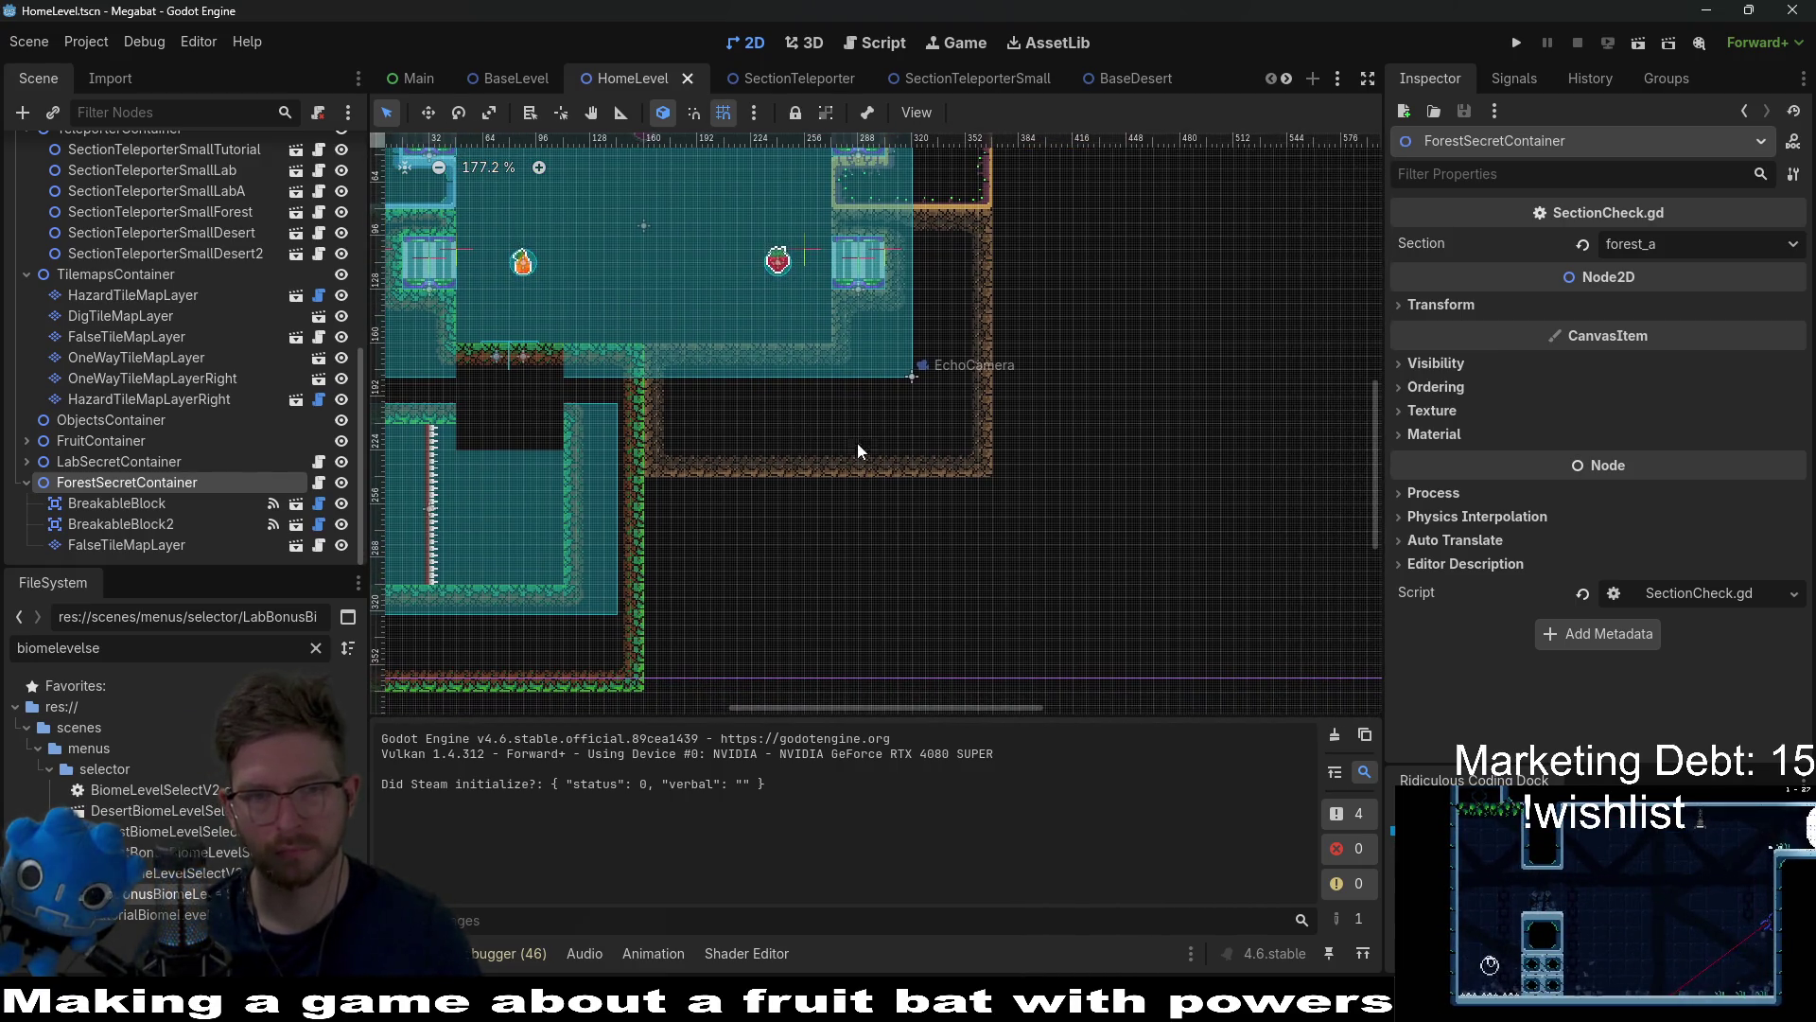
# Step: After checking FruitContainer, duplicate the empty ObjectsContainer node
pyautogui.click(83, 438)
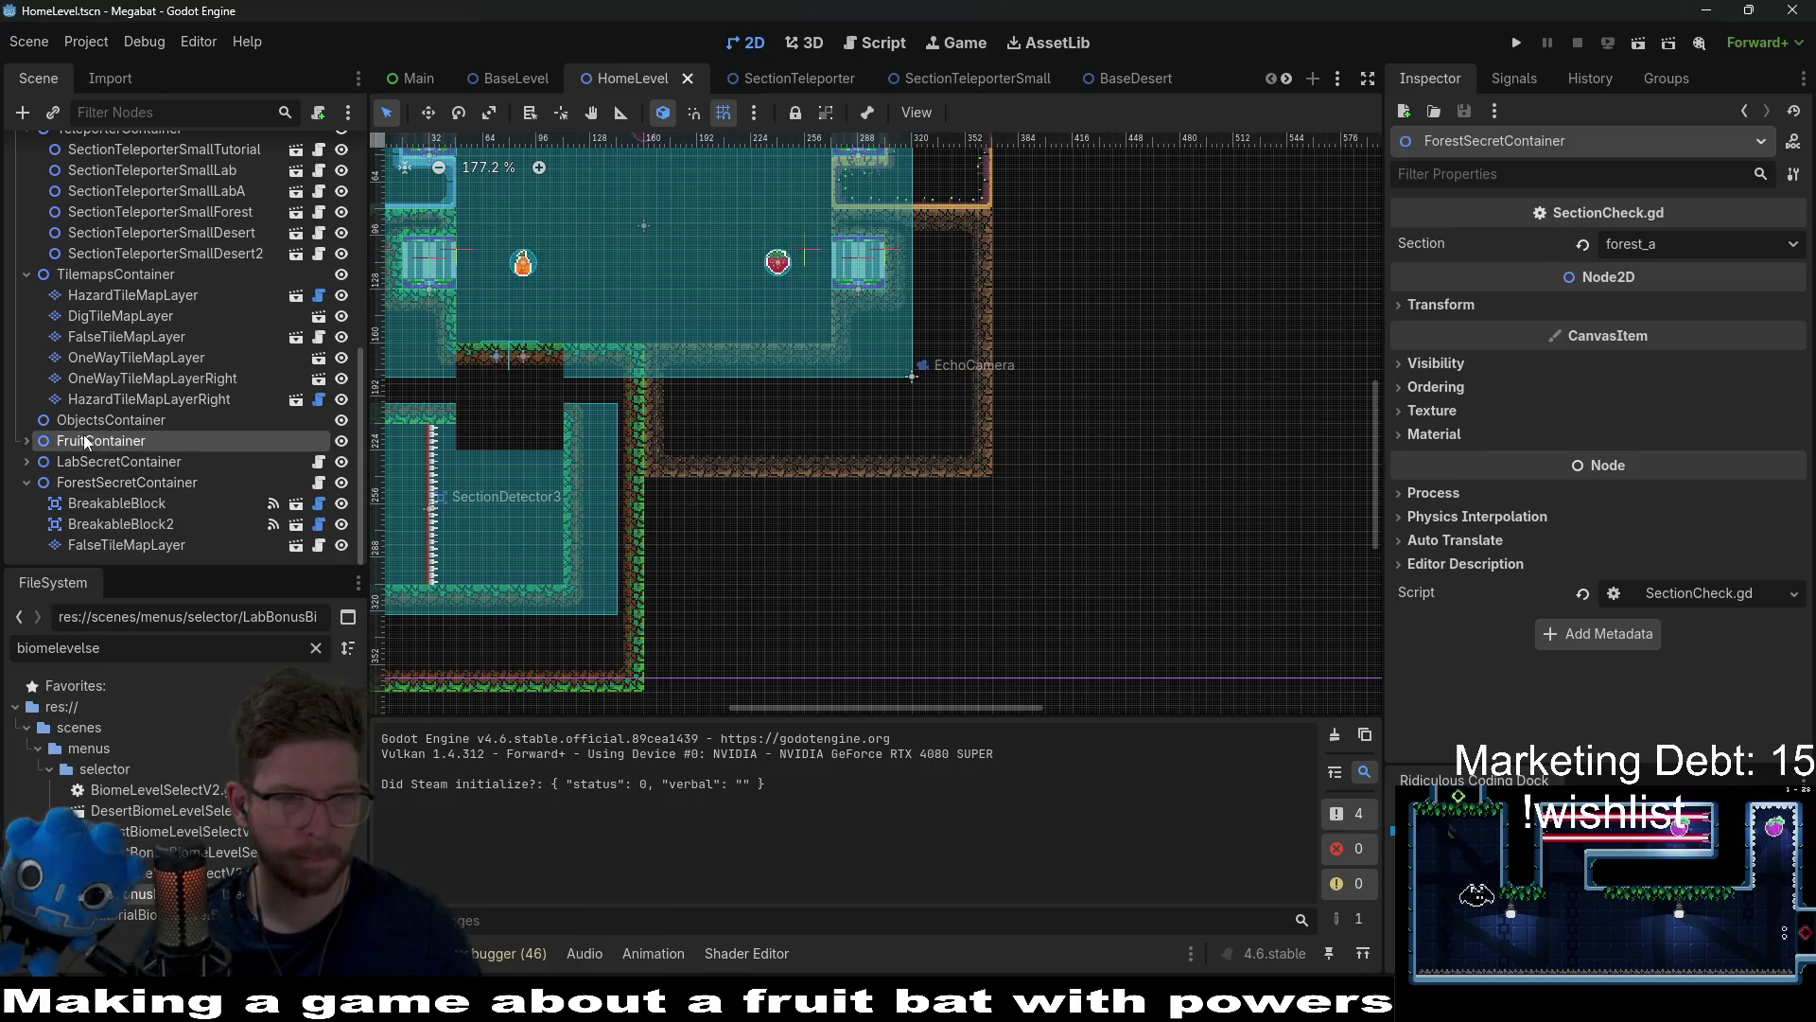
pyautogui.click(29, 442)
pyautogui.click(29, 442)
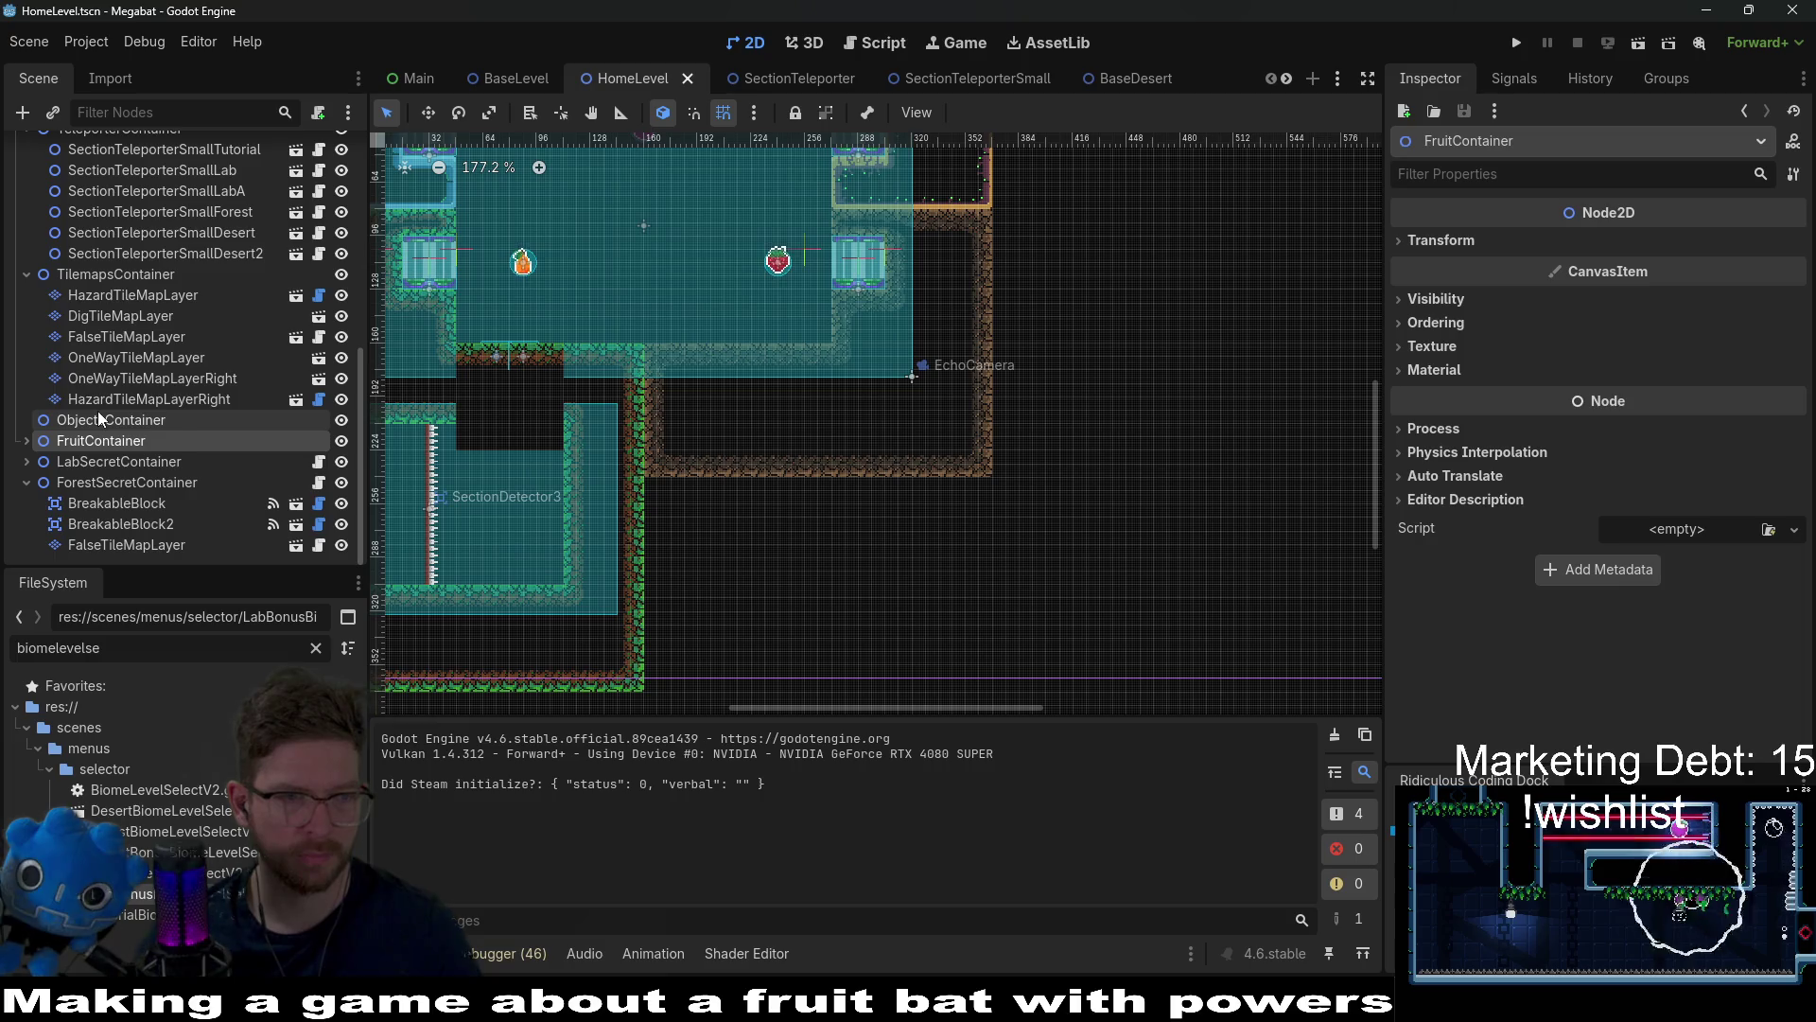
pyautogui.click(102, 419)
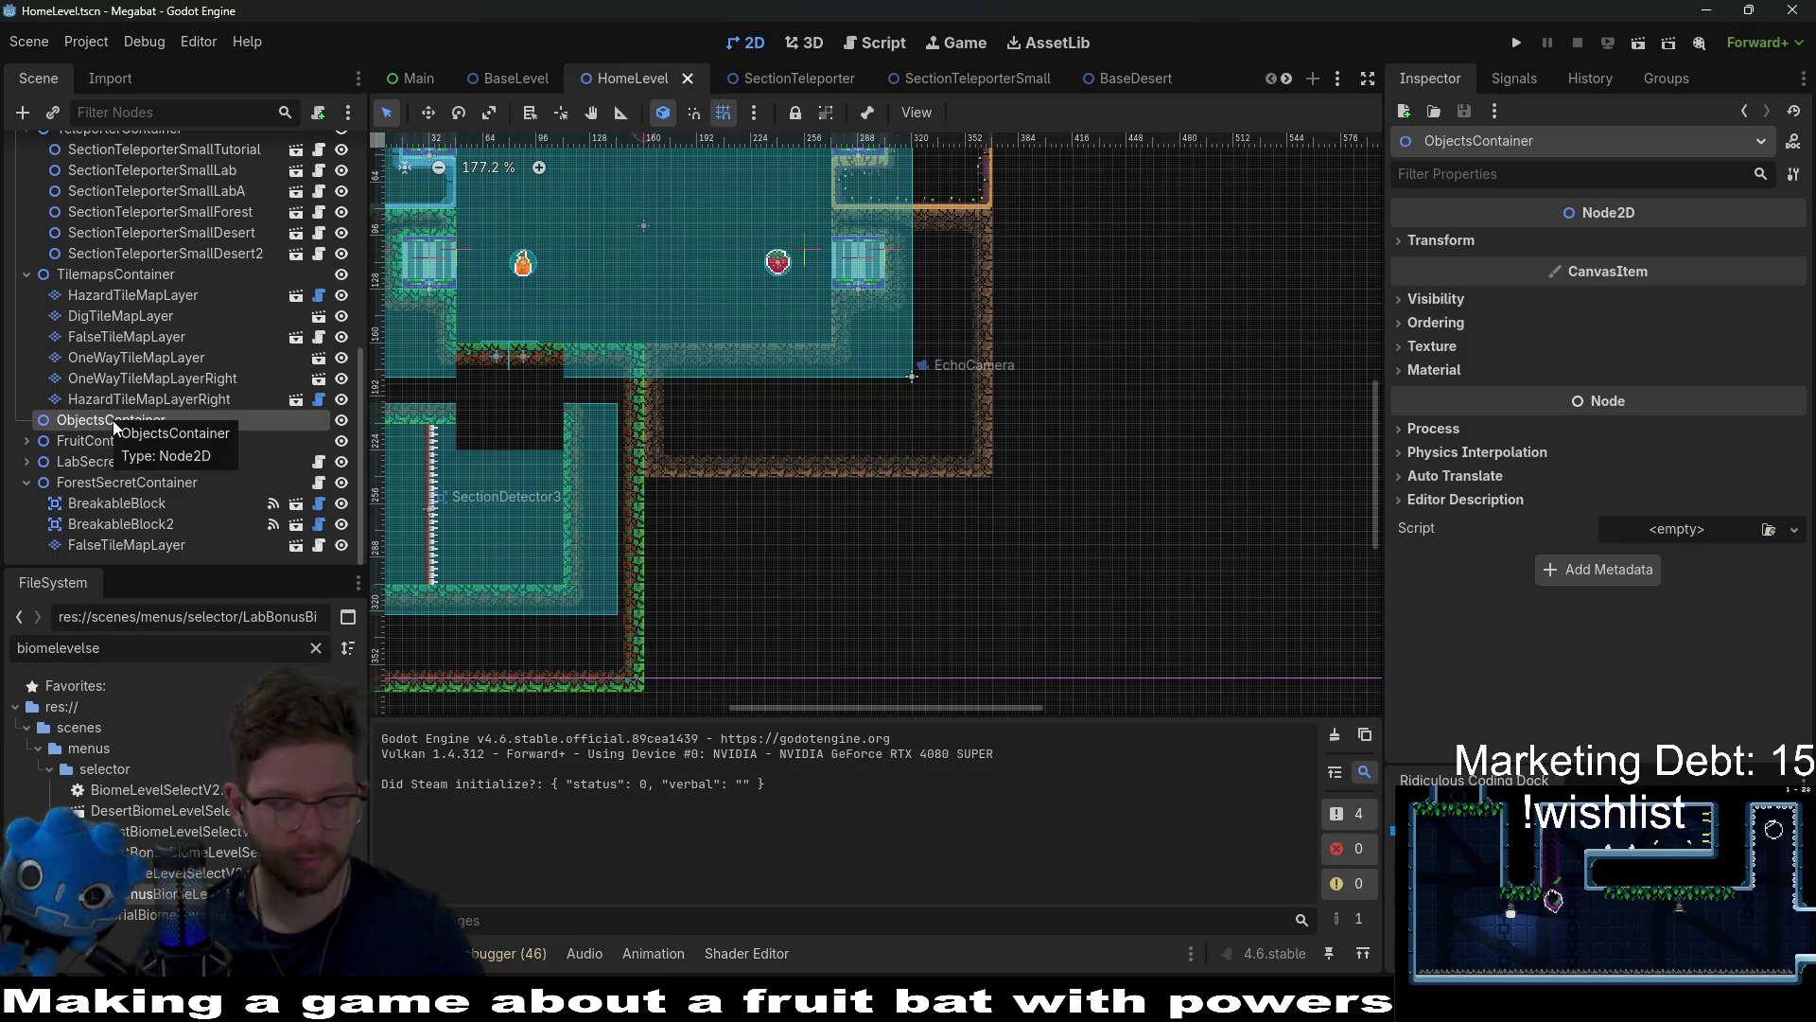
pyautogui.hotkey('ctrl', 'd')
# Step: Rename the copy DesertSecretContainer and move it below ForestSecretContainer
pyautogui.click(100, 449)
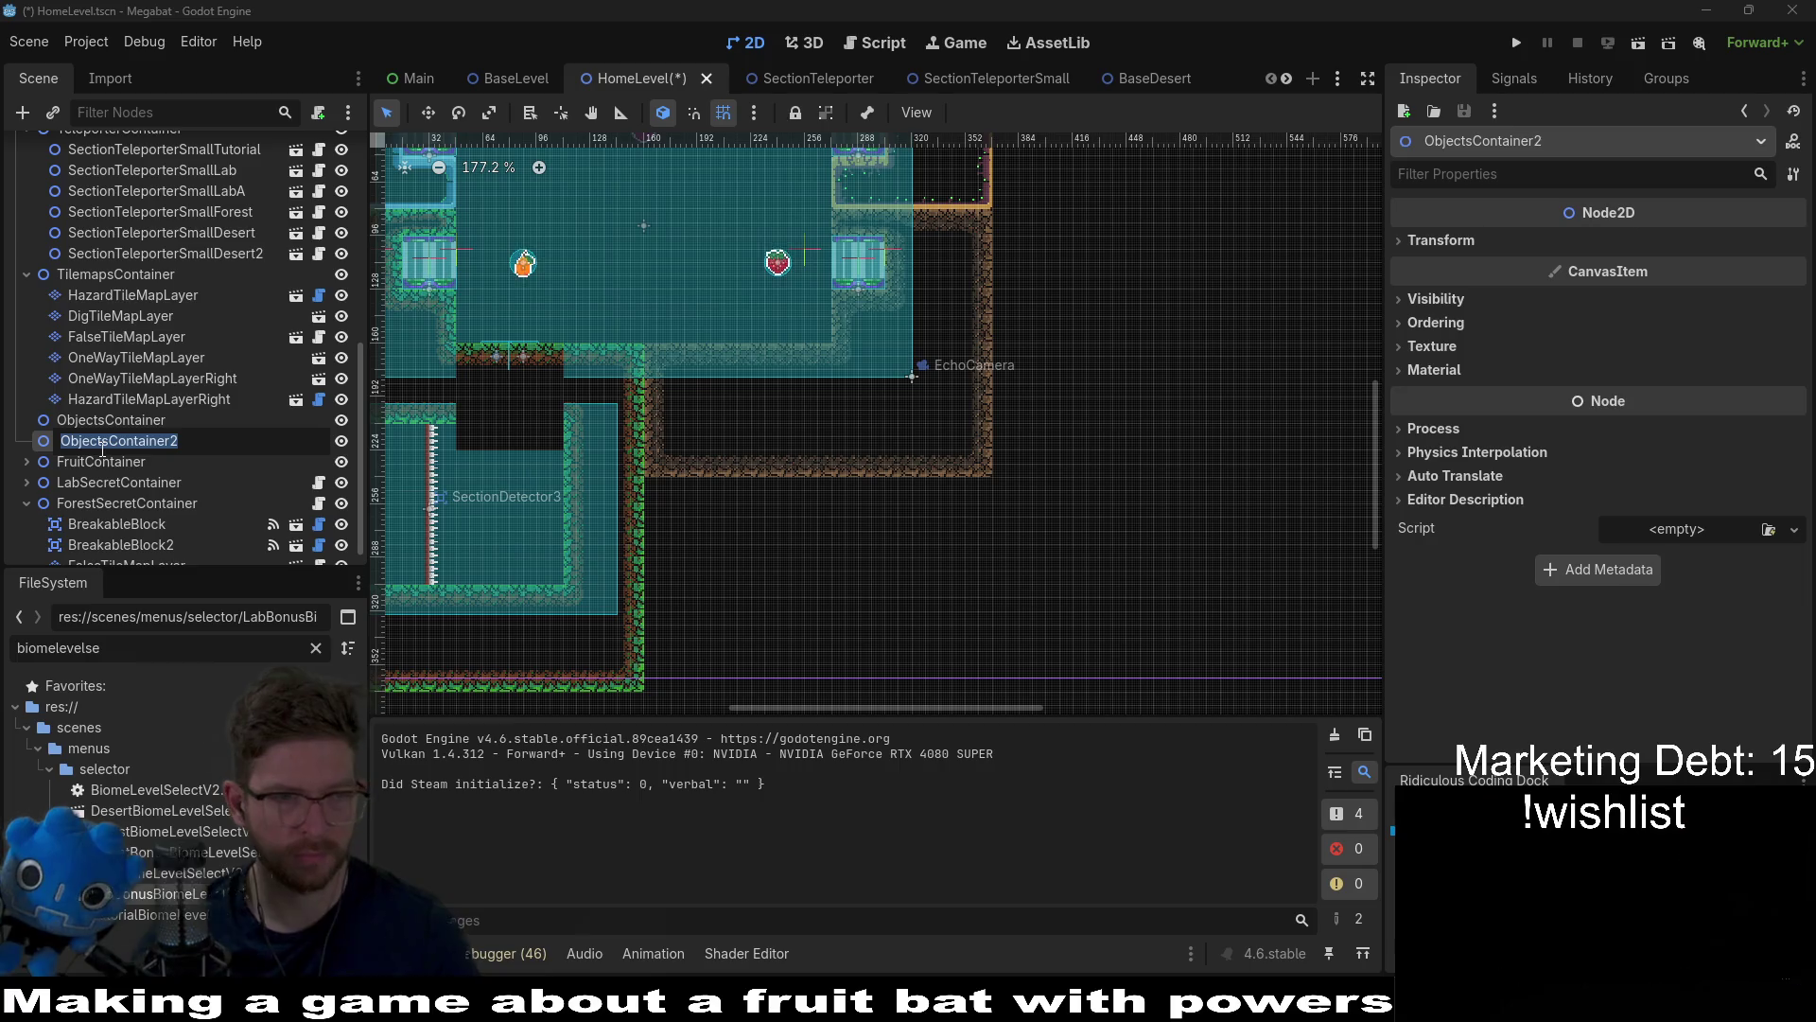
pyautogui.write('Dese')
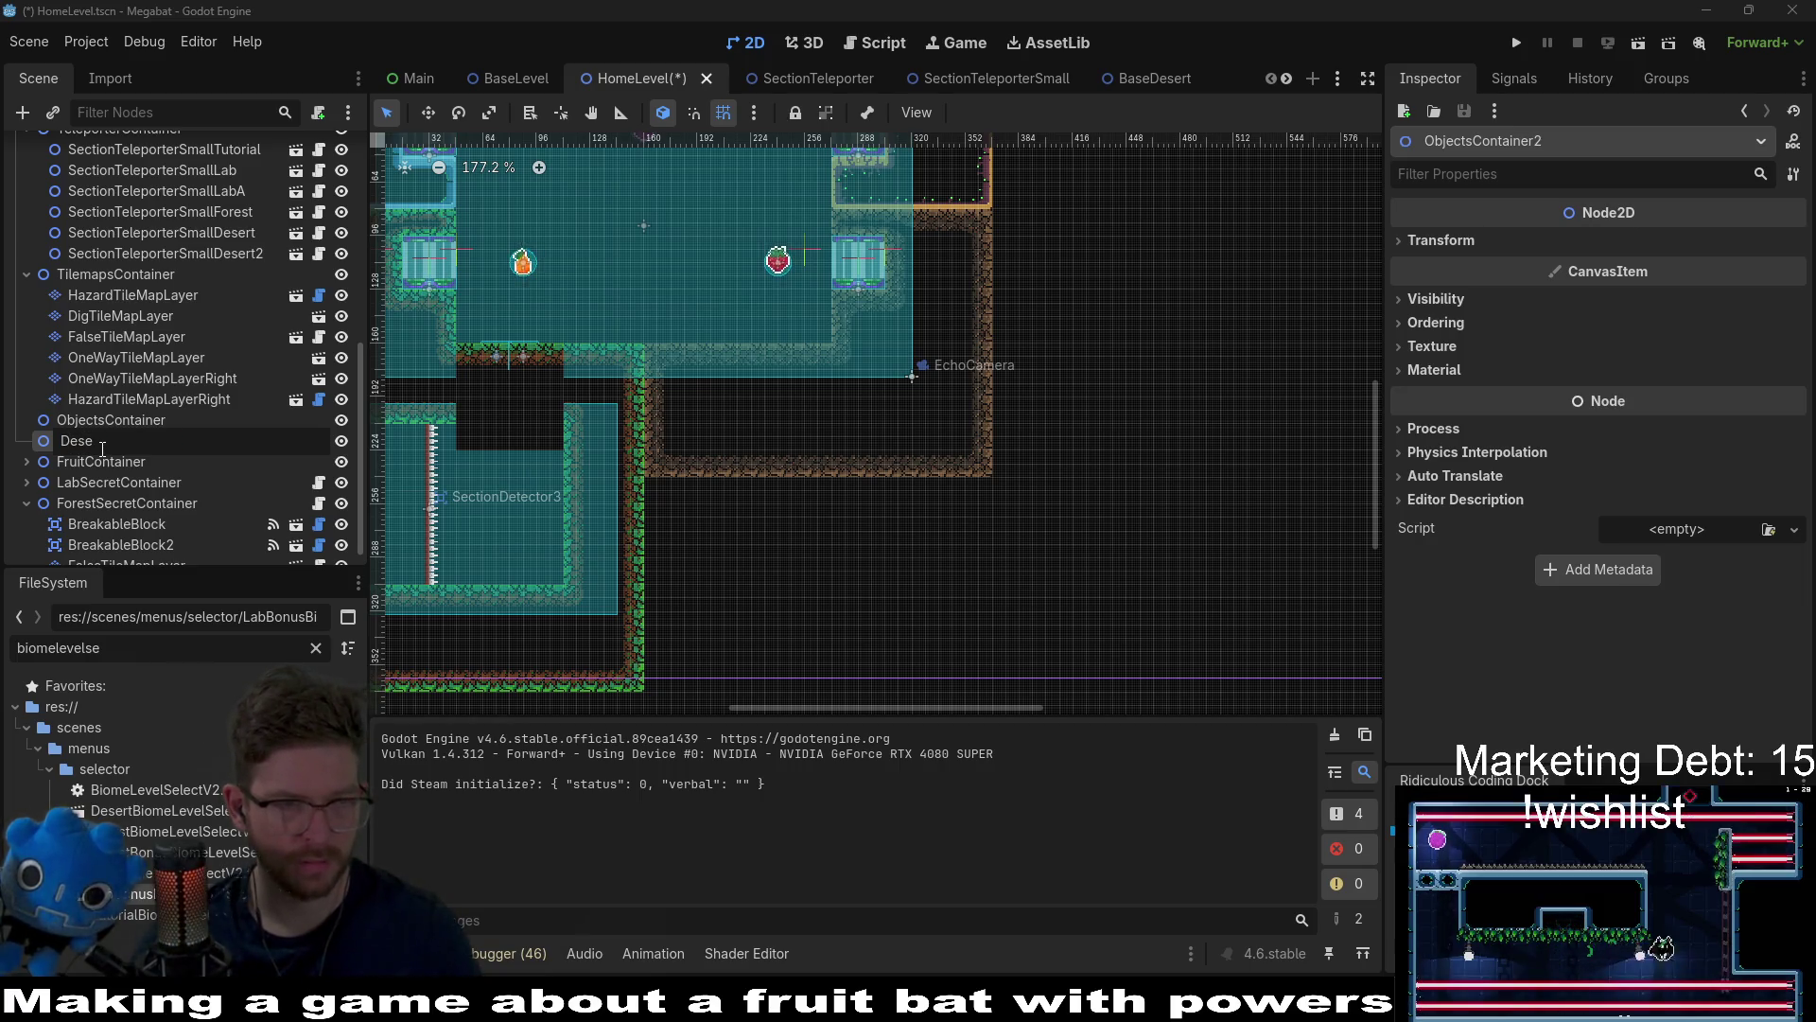
pyautogui.write('rtSec')
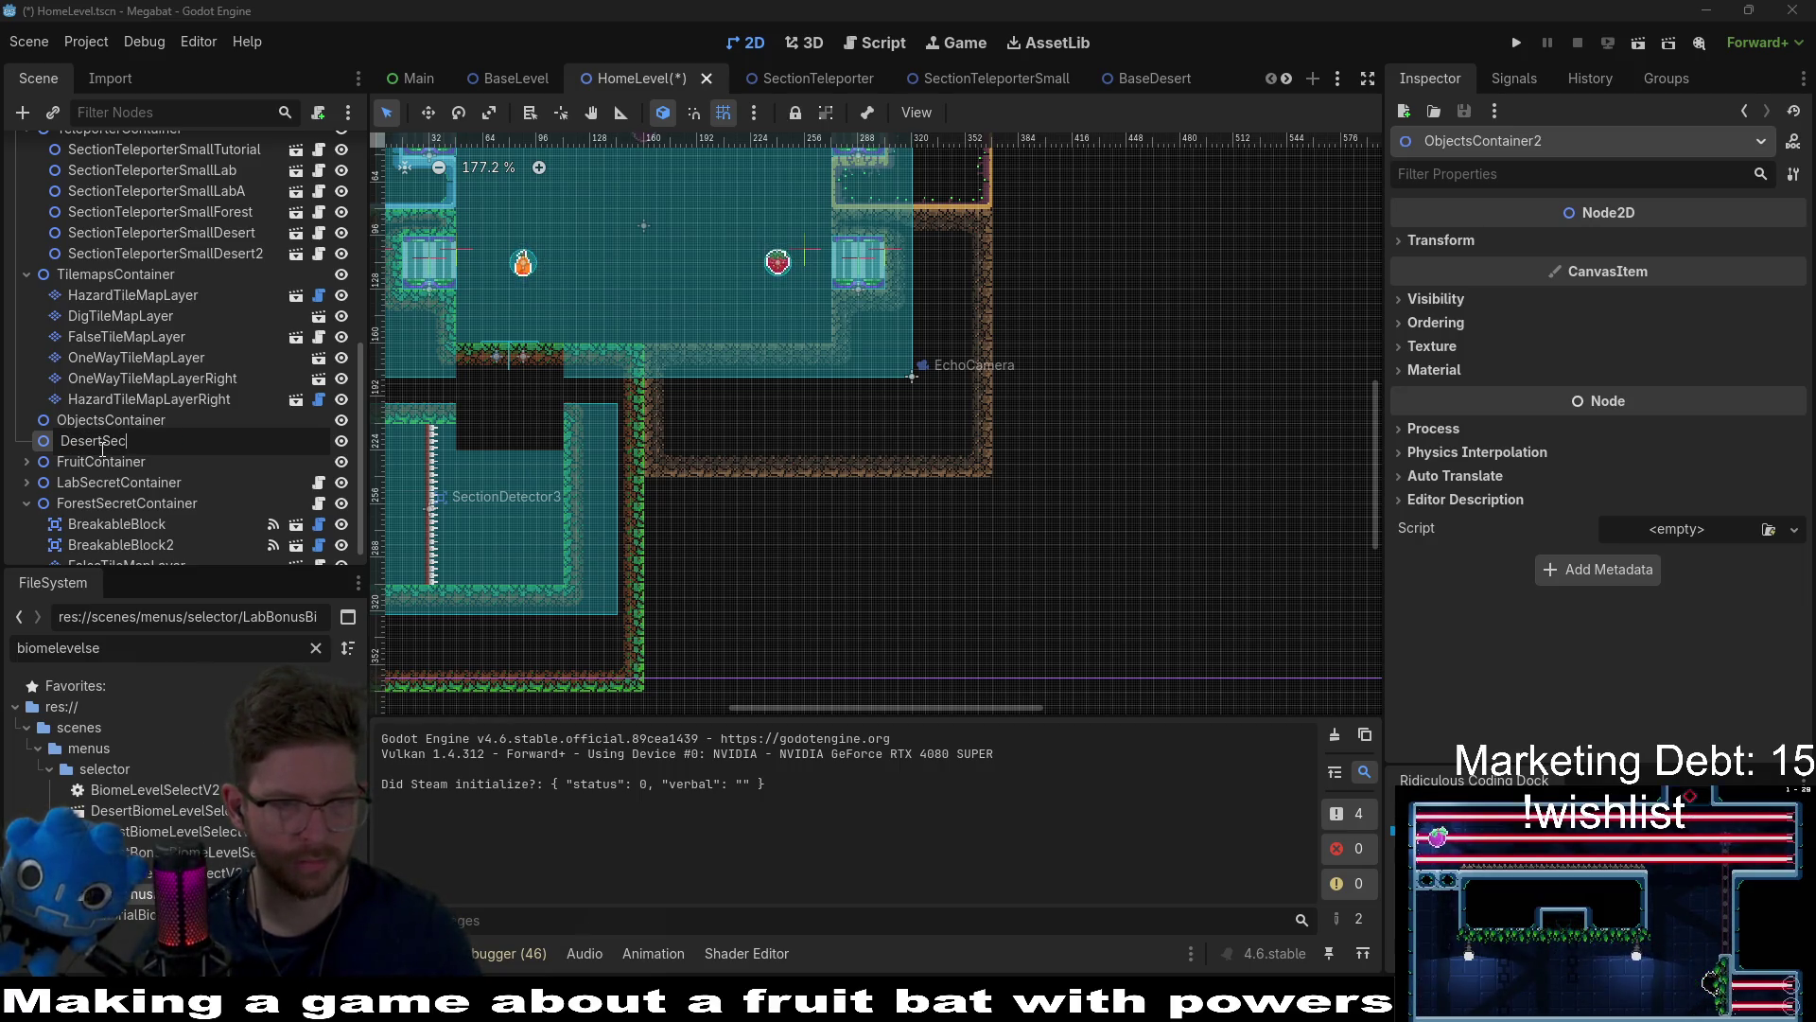
pyautogui.write('retContainer')
pyautogui.press('Return')
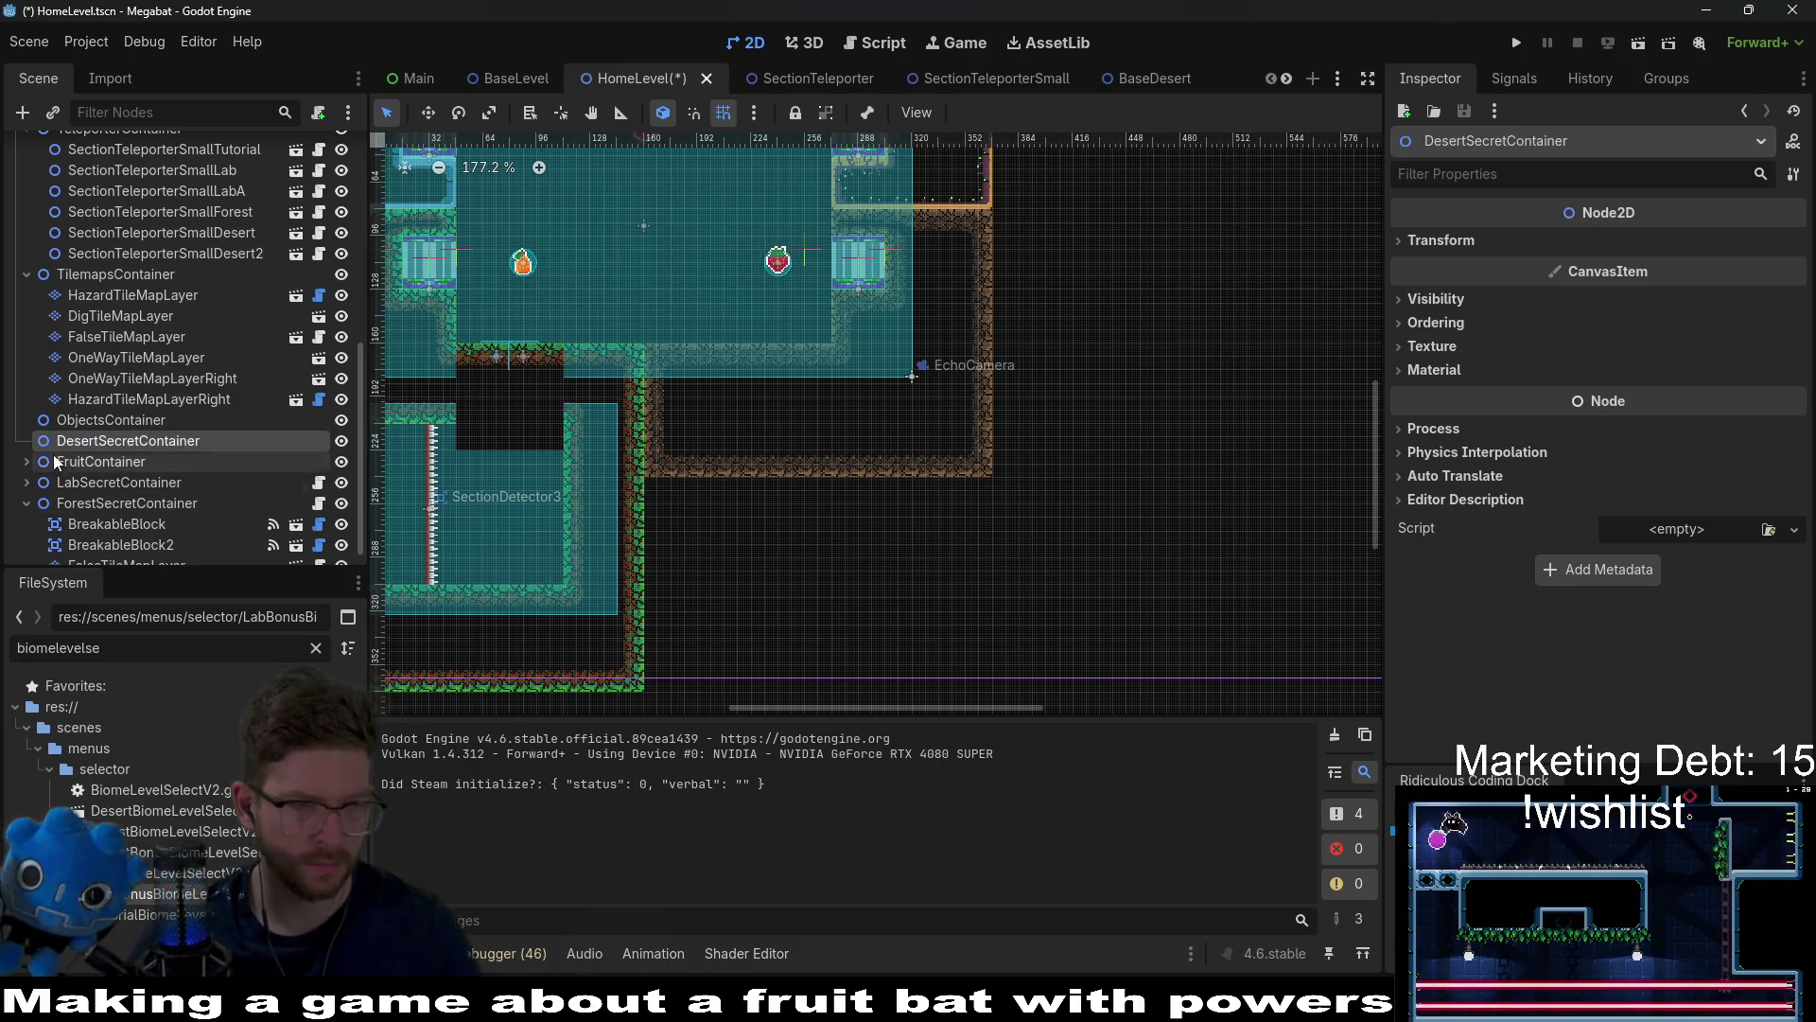
pyautogui.click(26, 502)
pyautogui.moveTo(94, 481); pyautogui.dragTo(83, 550)
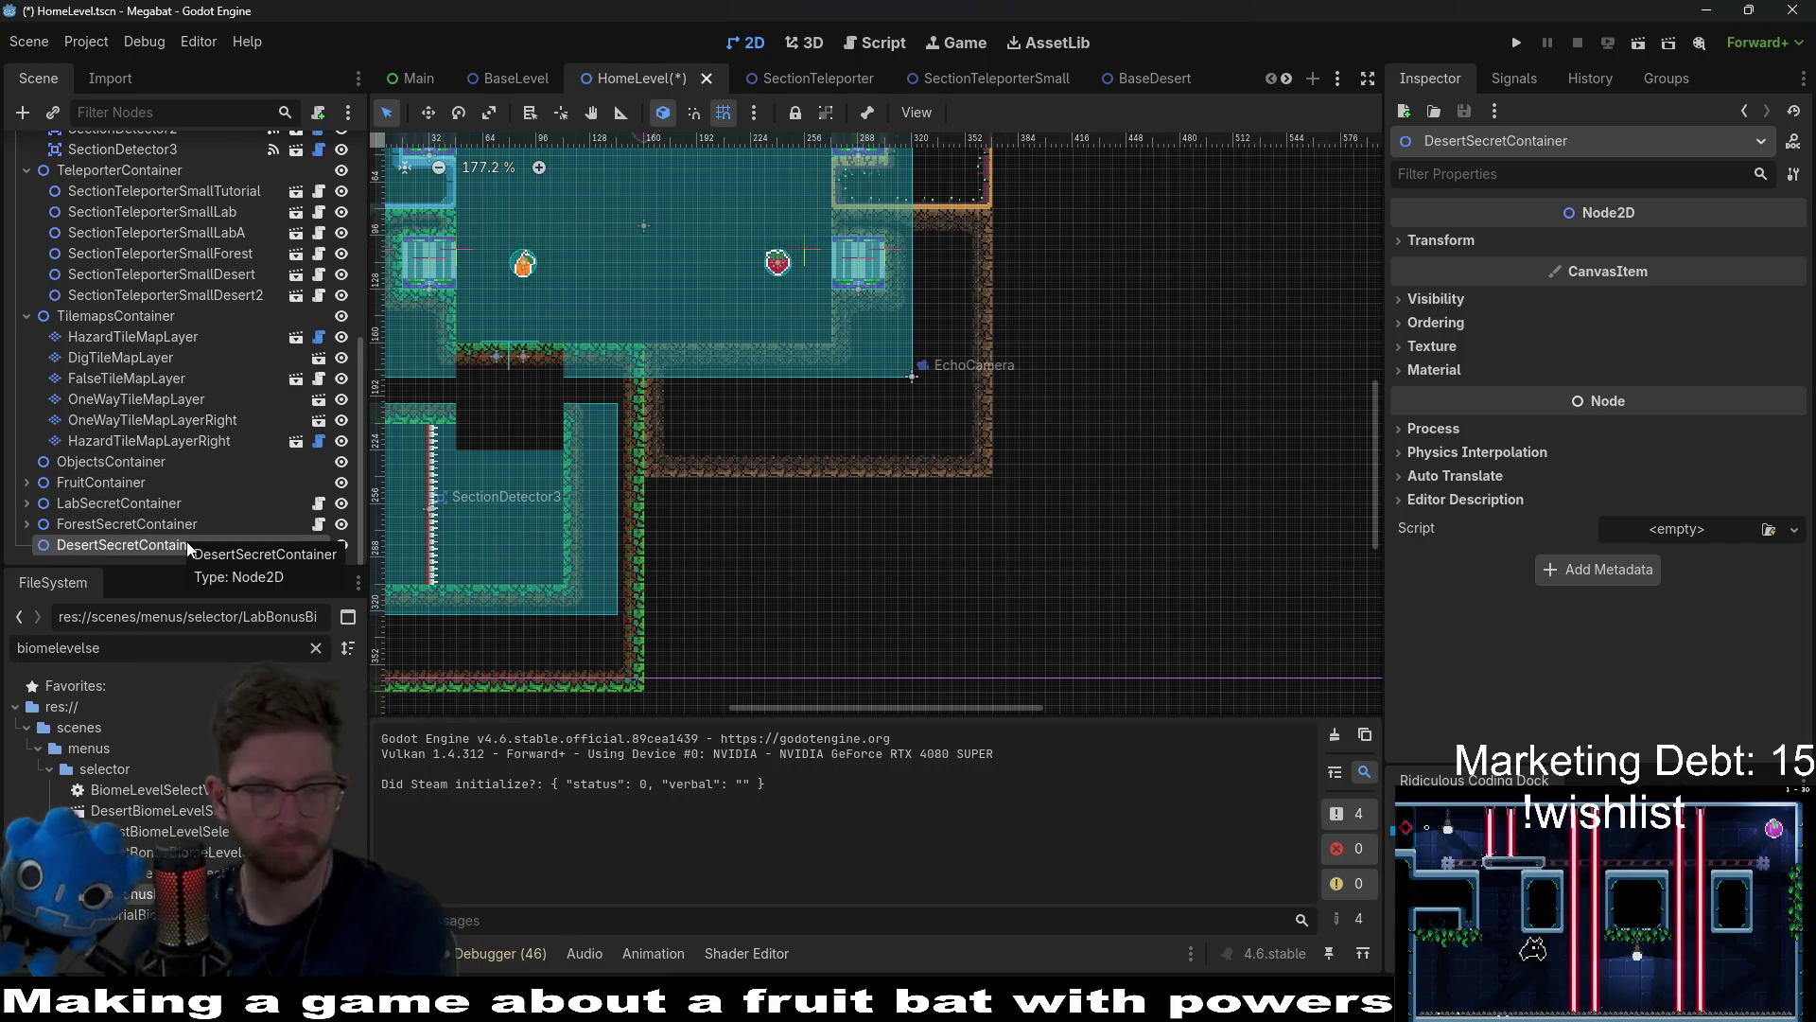
# Step: Load res://scenes/levels/home/SectionCheck.gd as DesertSecretContainer's script through Attach Script
pyautogui.rightClick(181, 547)
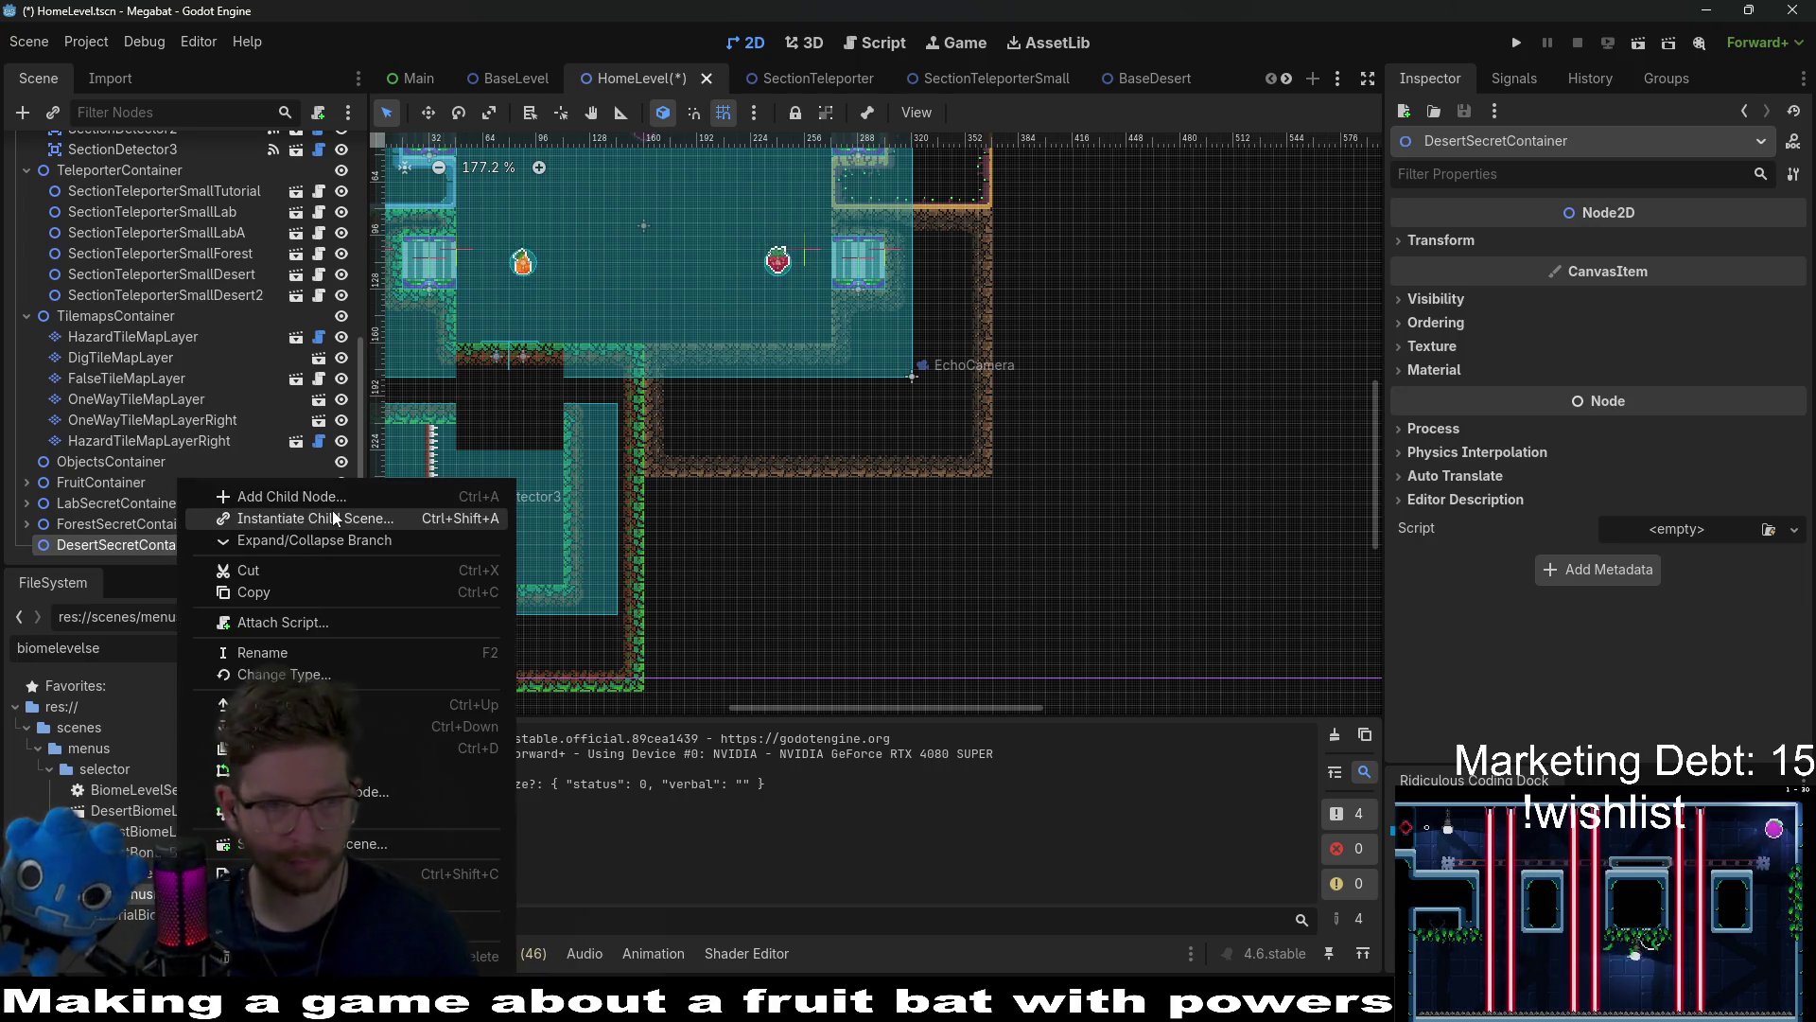
pyautogui.click(316, 519)
pyautogui.press('Escape')
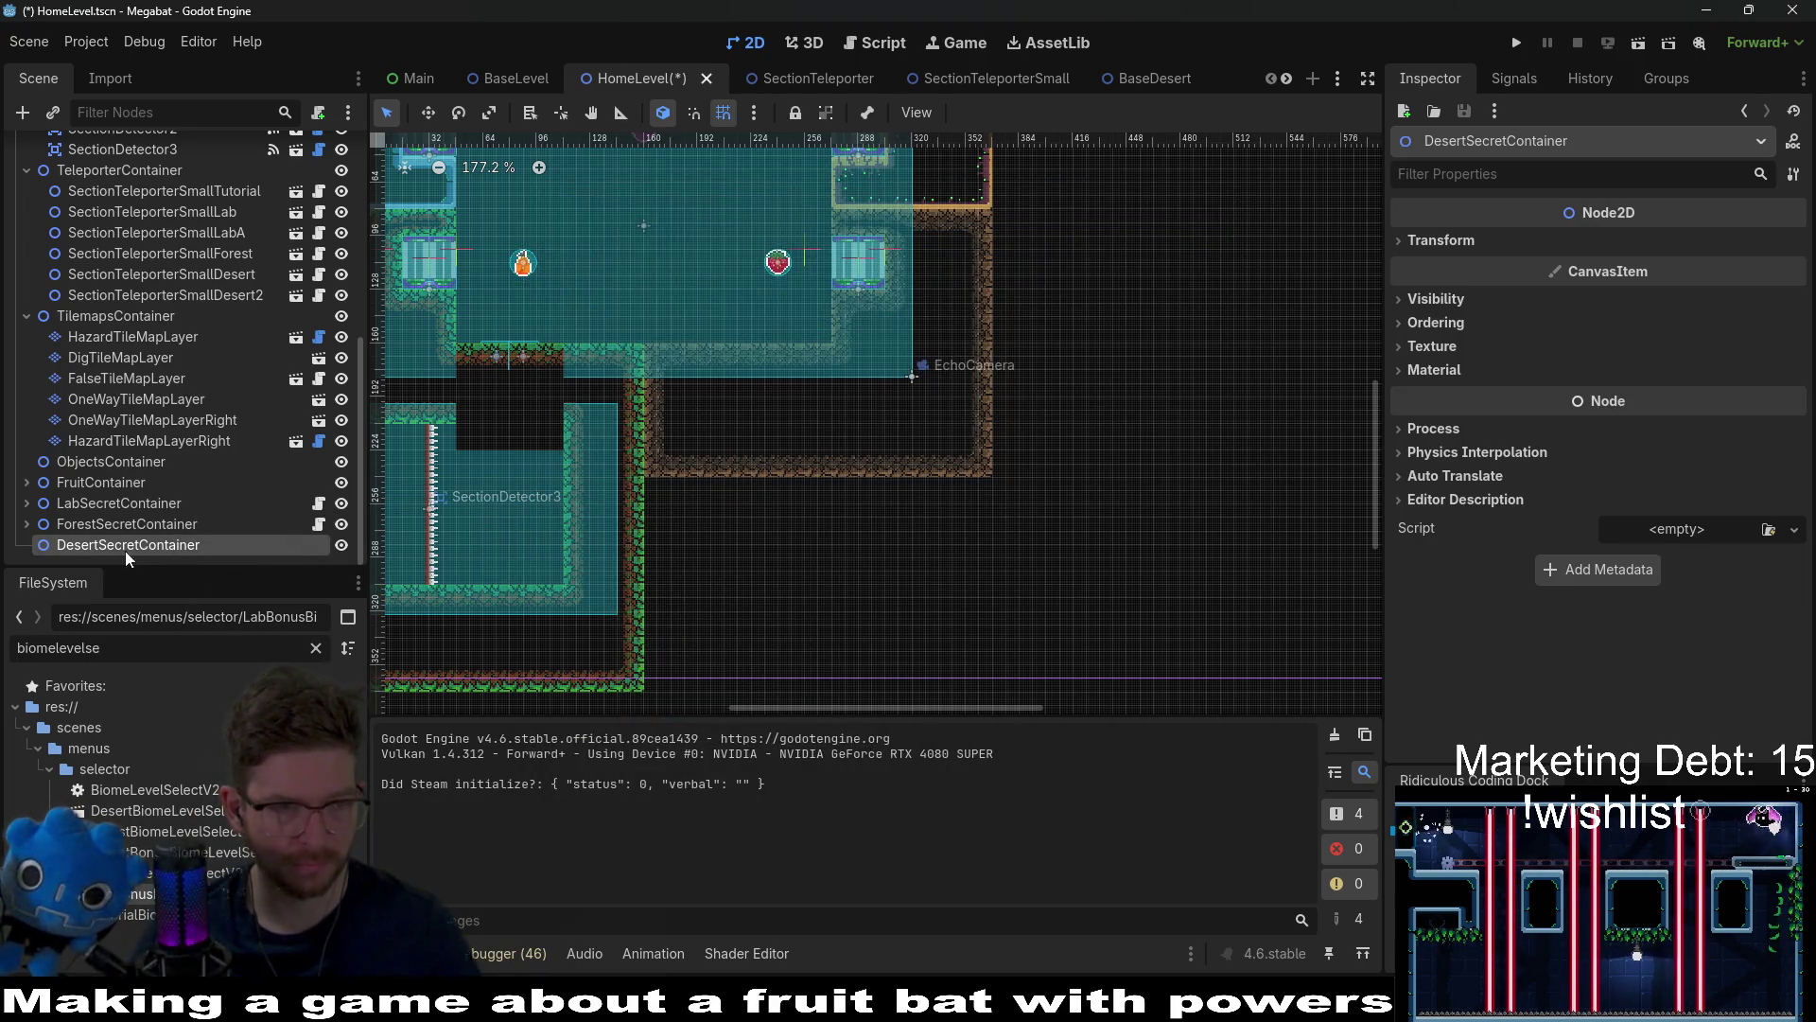
pyautogui.click(320, 113)
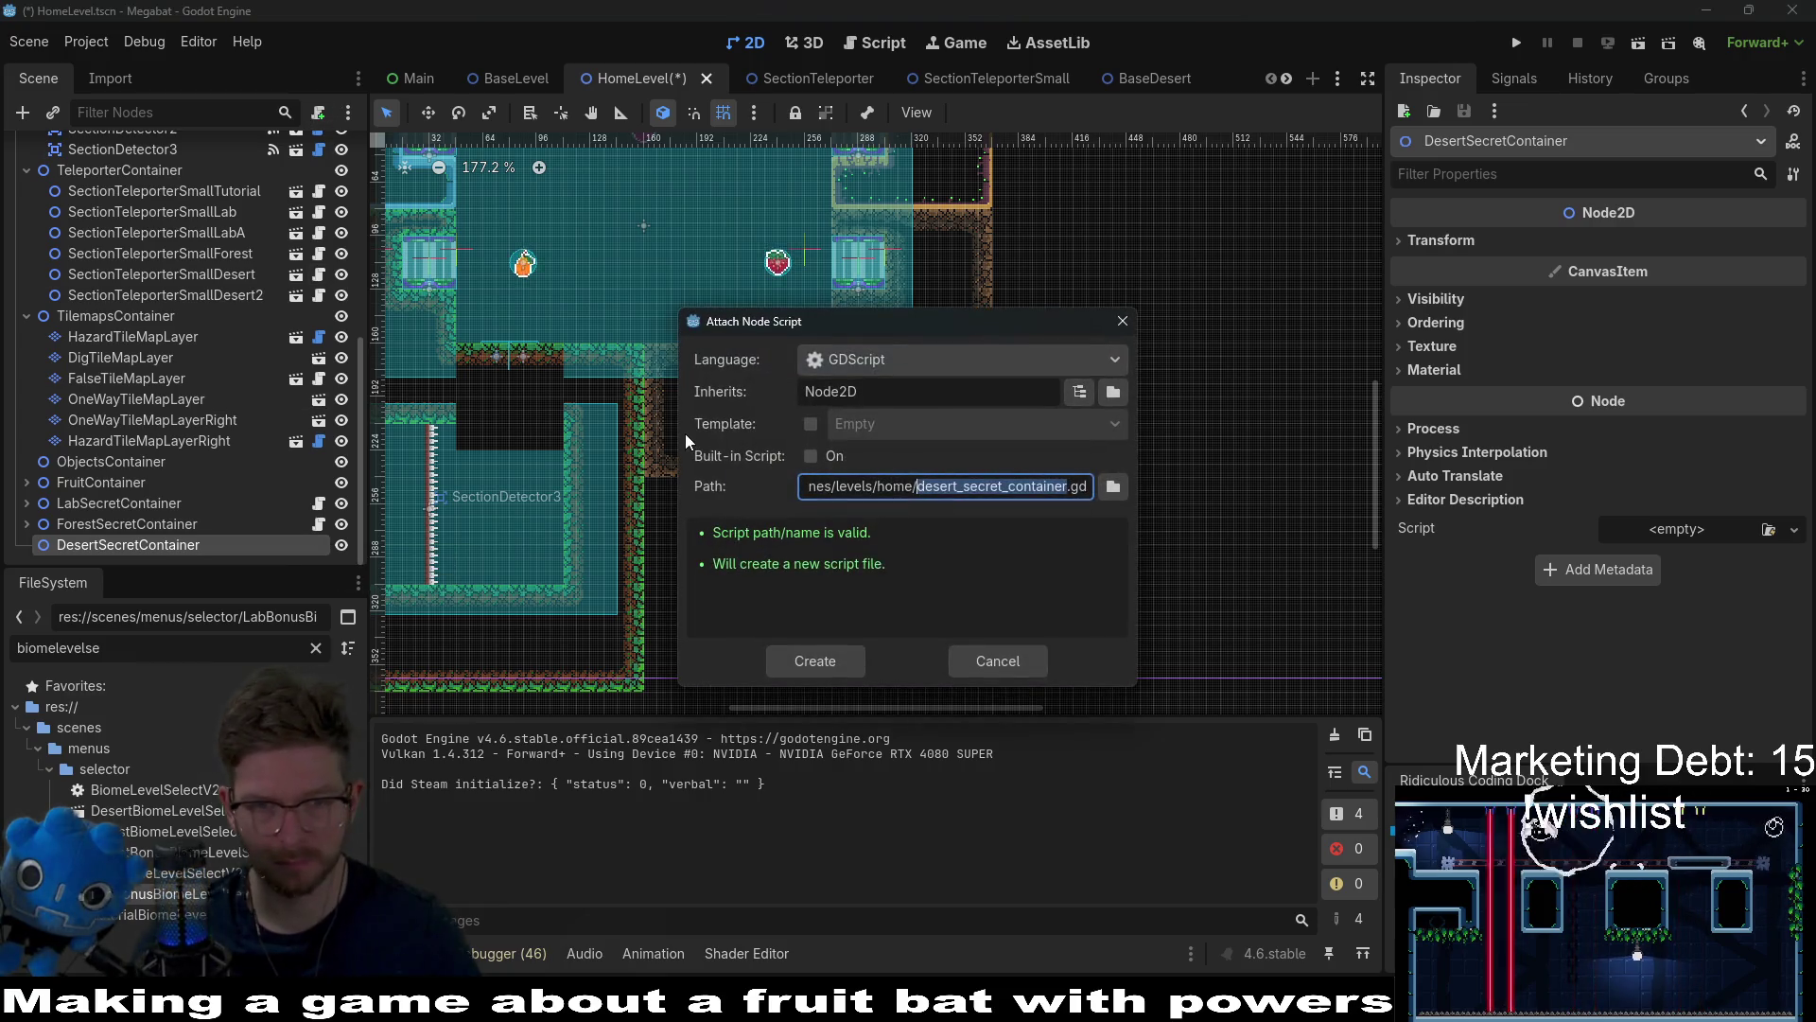
pyautogui.write('Secret')
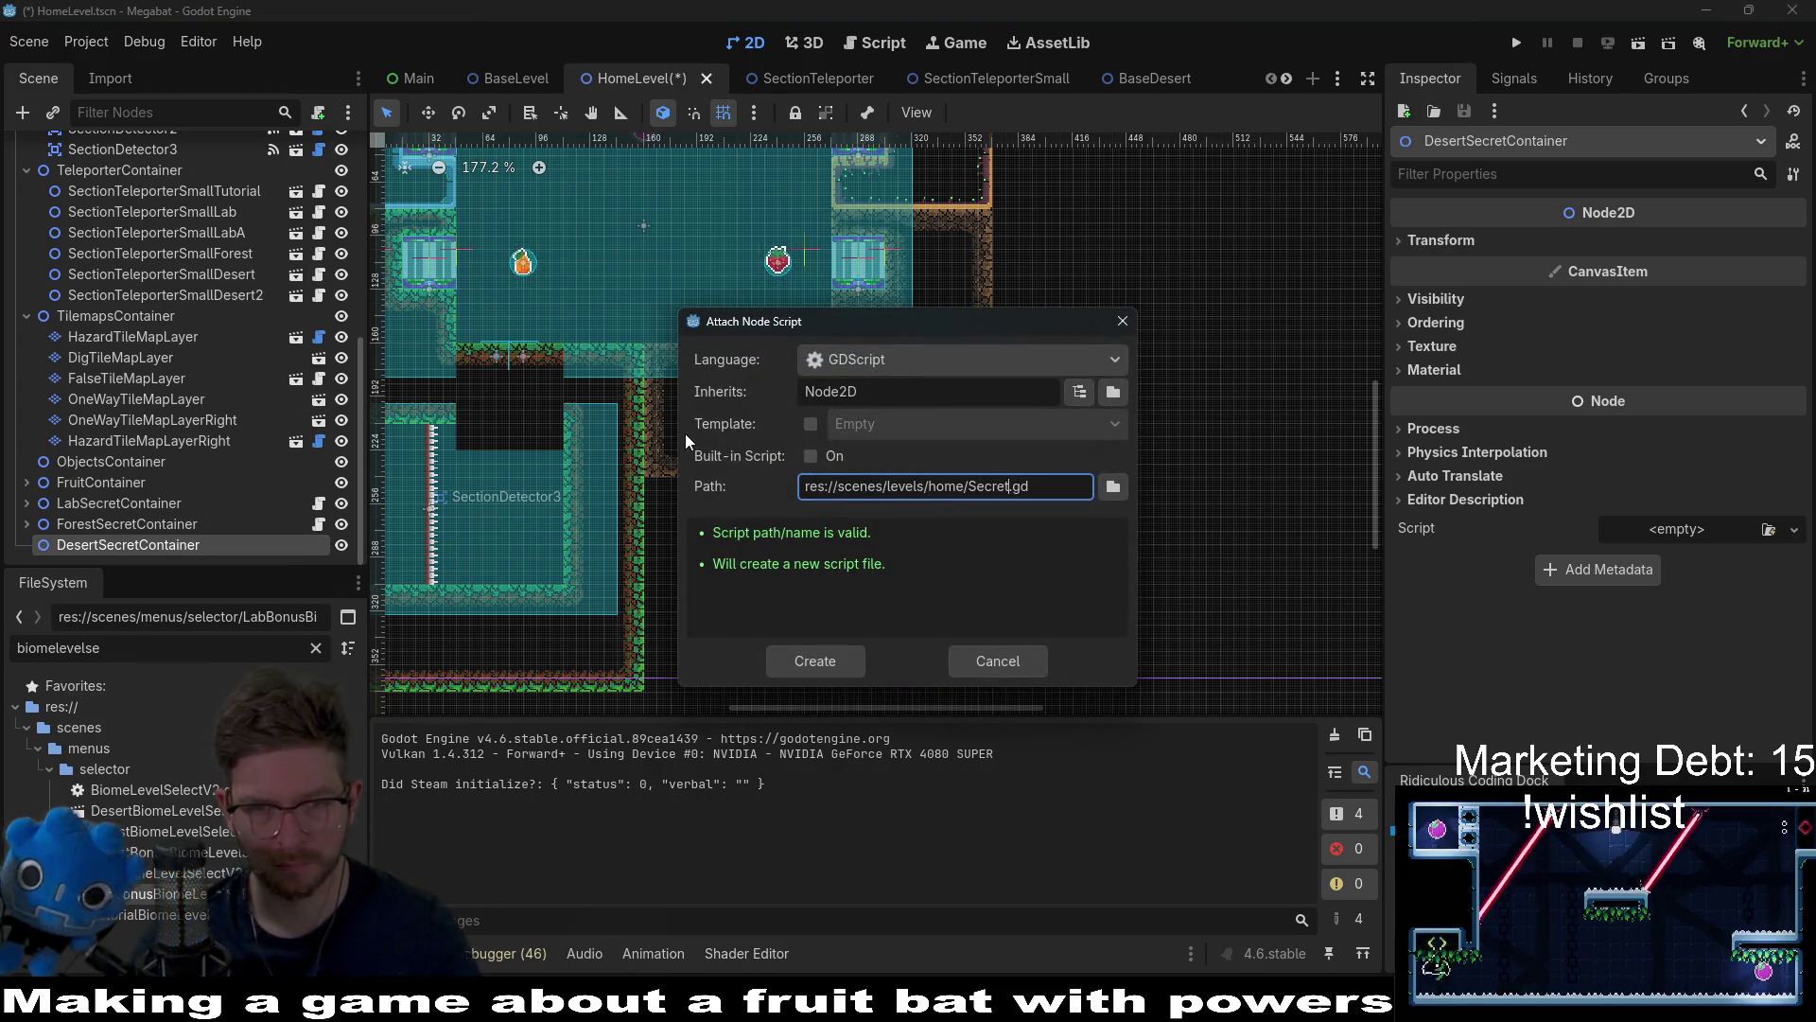
pyautogui.write('Section')
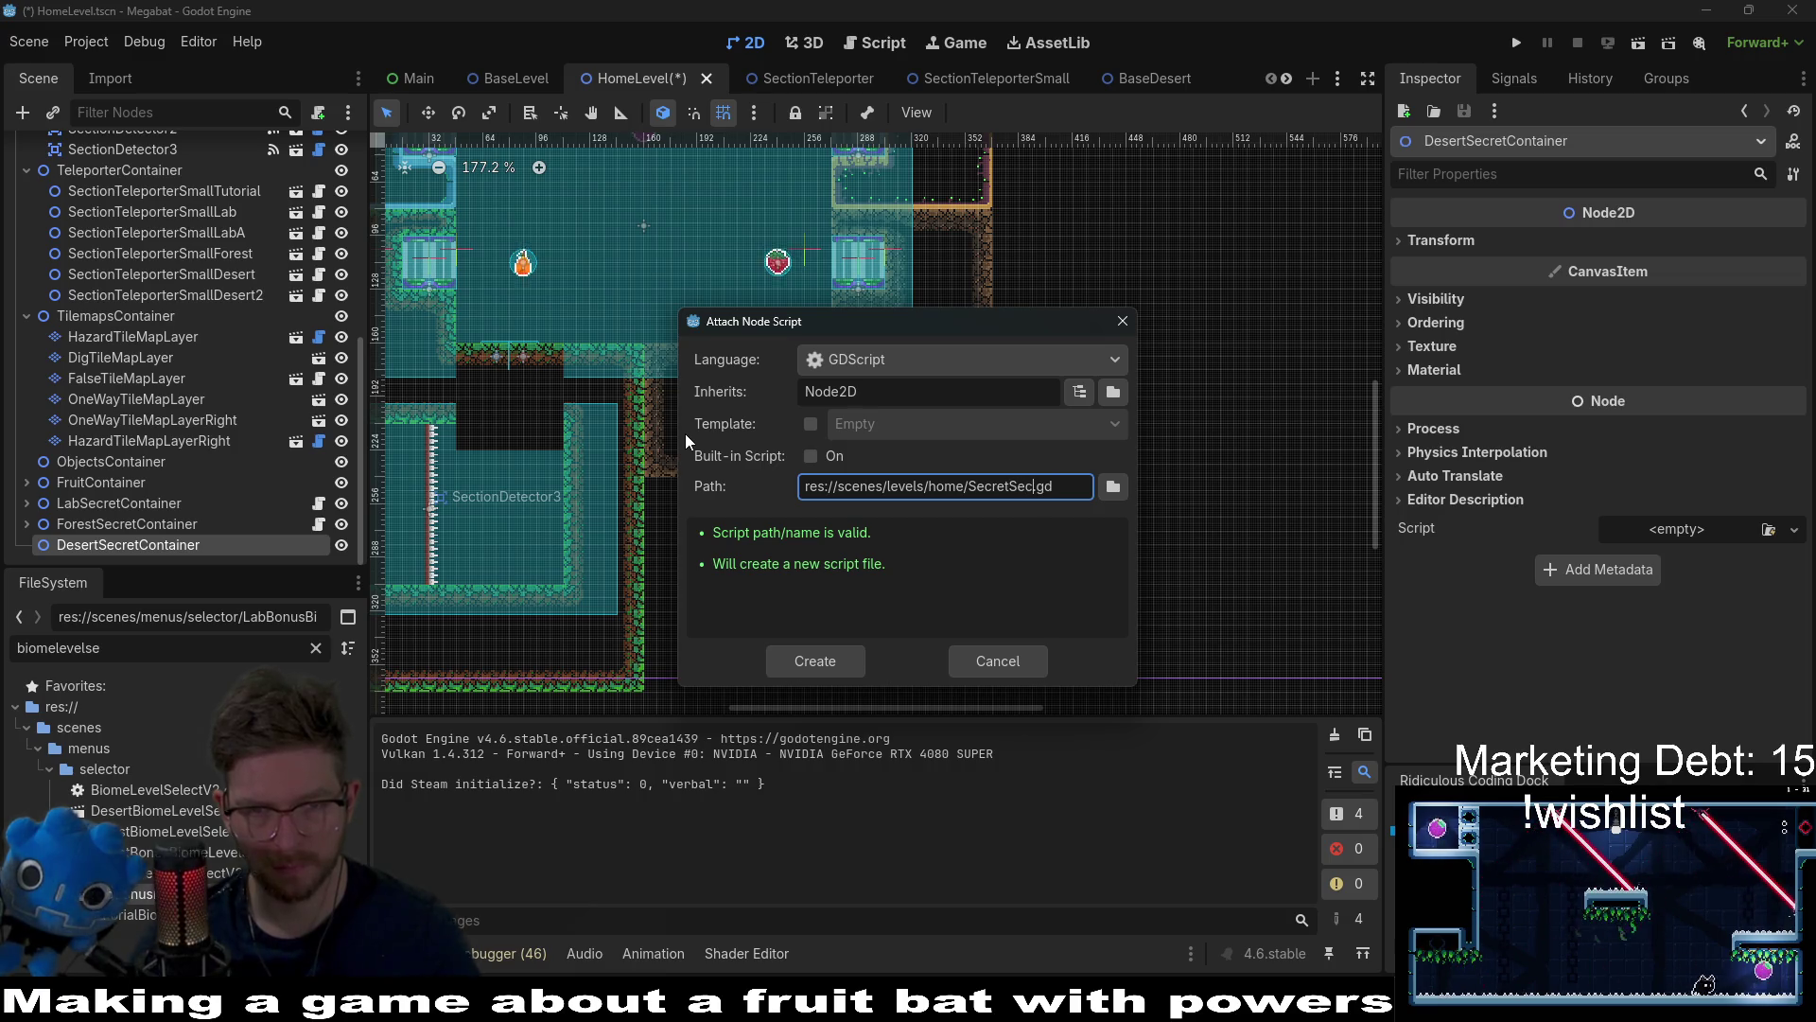
pyautogui.press('BackSpace')
pyautogui.press('BackSpace')
pyautogui.press('BackSpace')
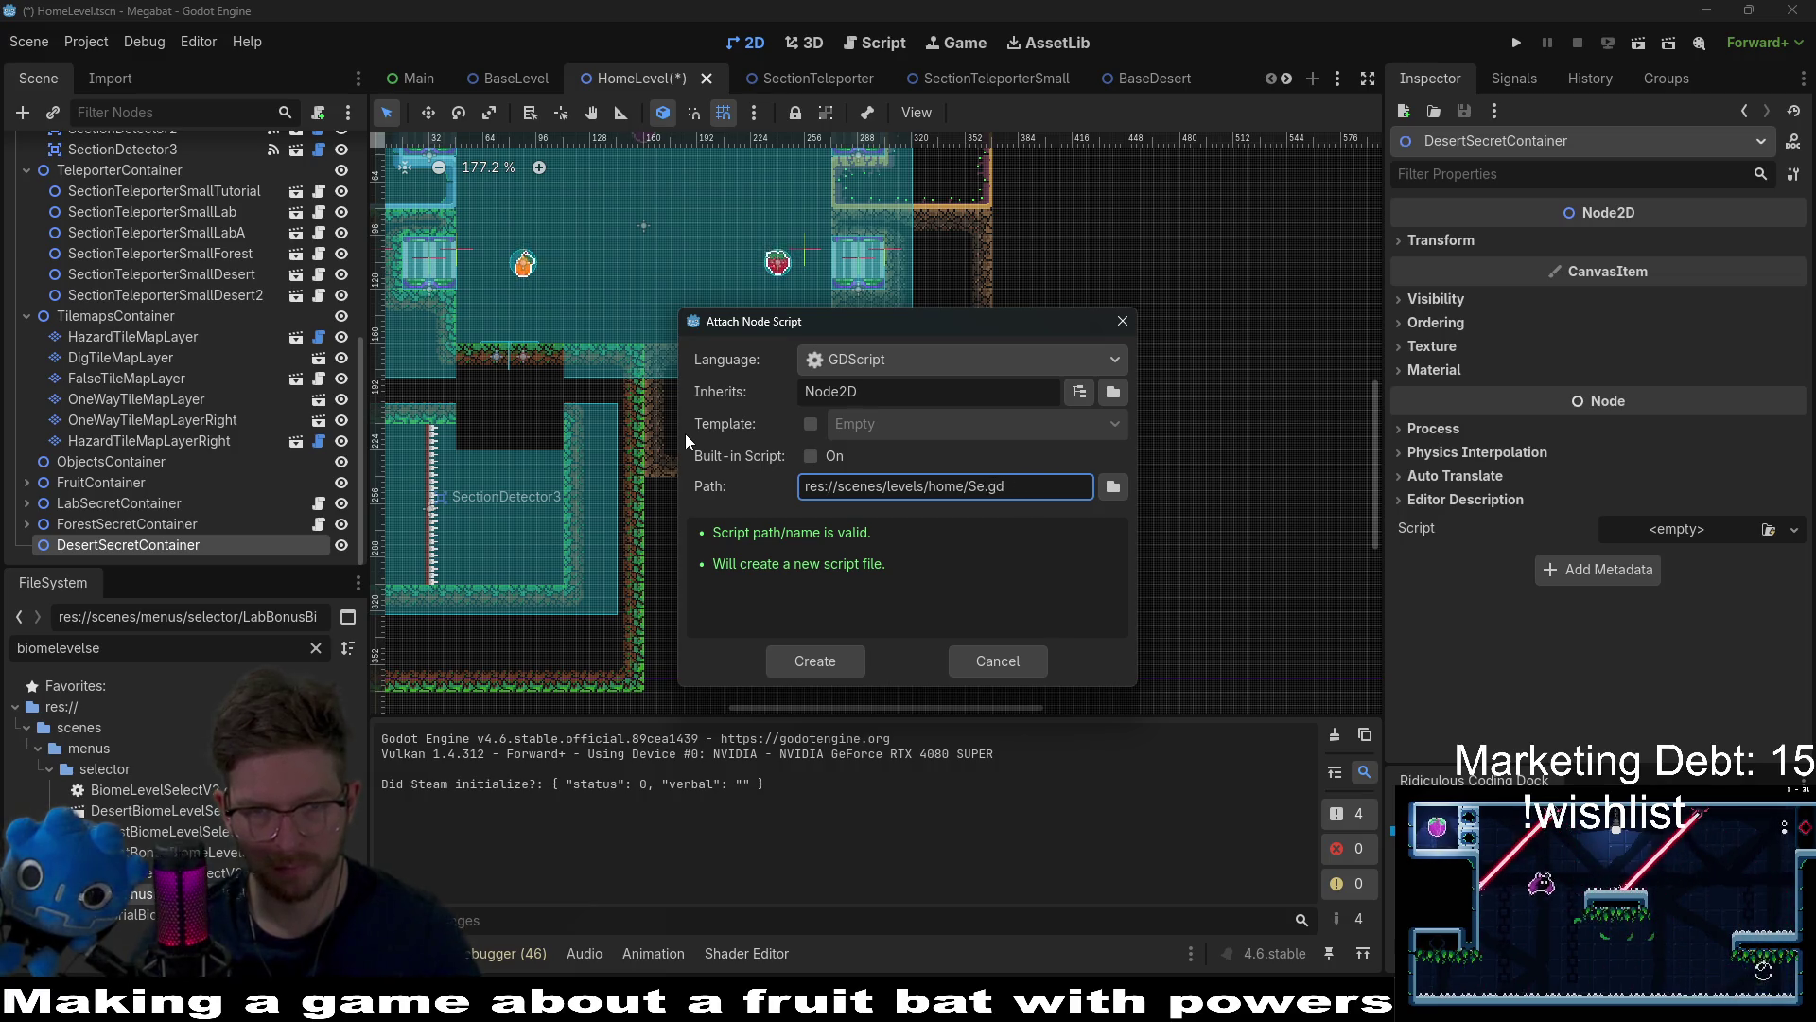
pyautogui.write('SectionCheck')
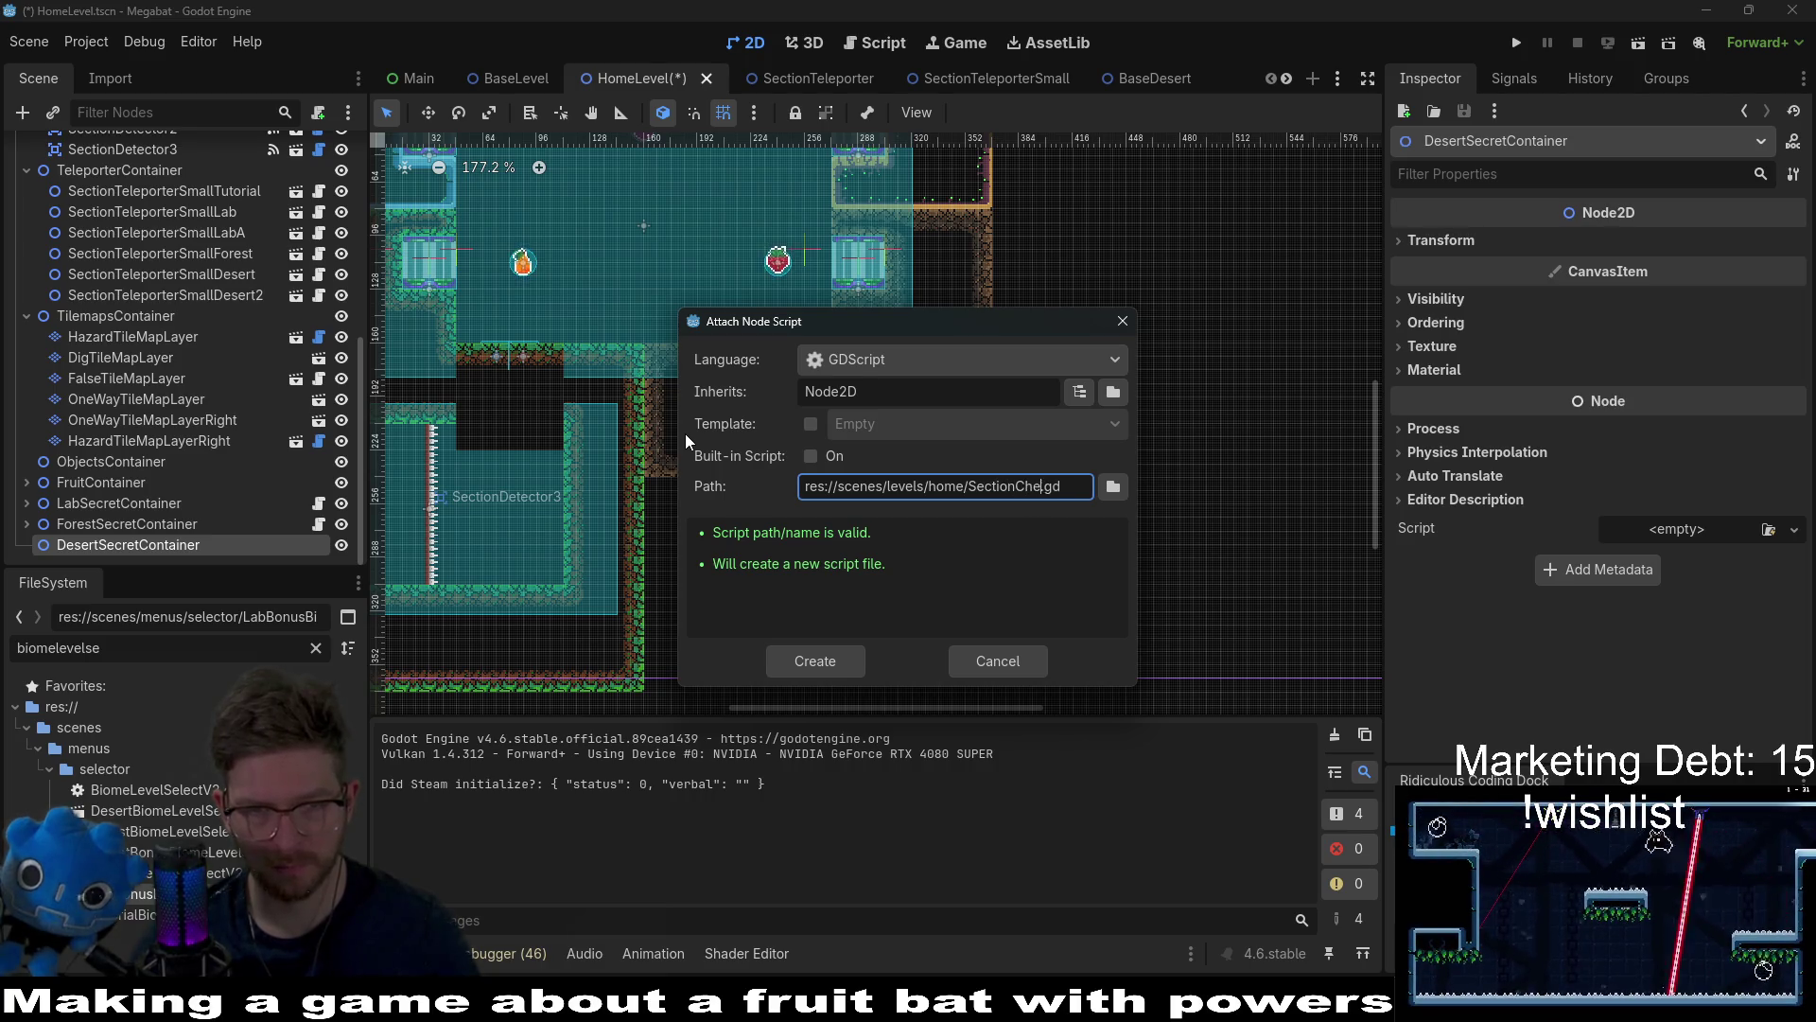
pyautogui.press('Return')
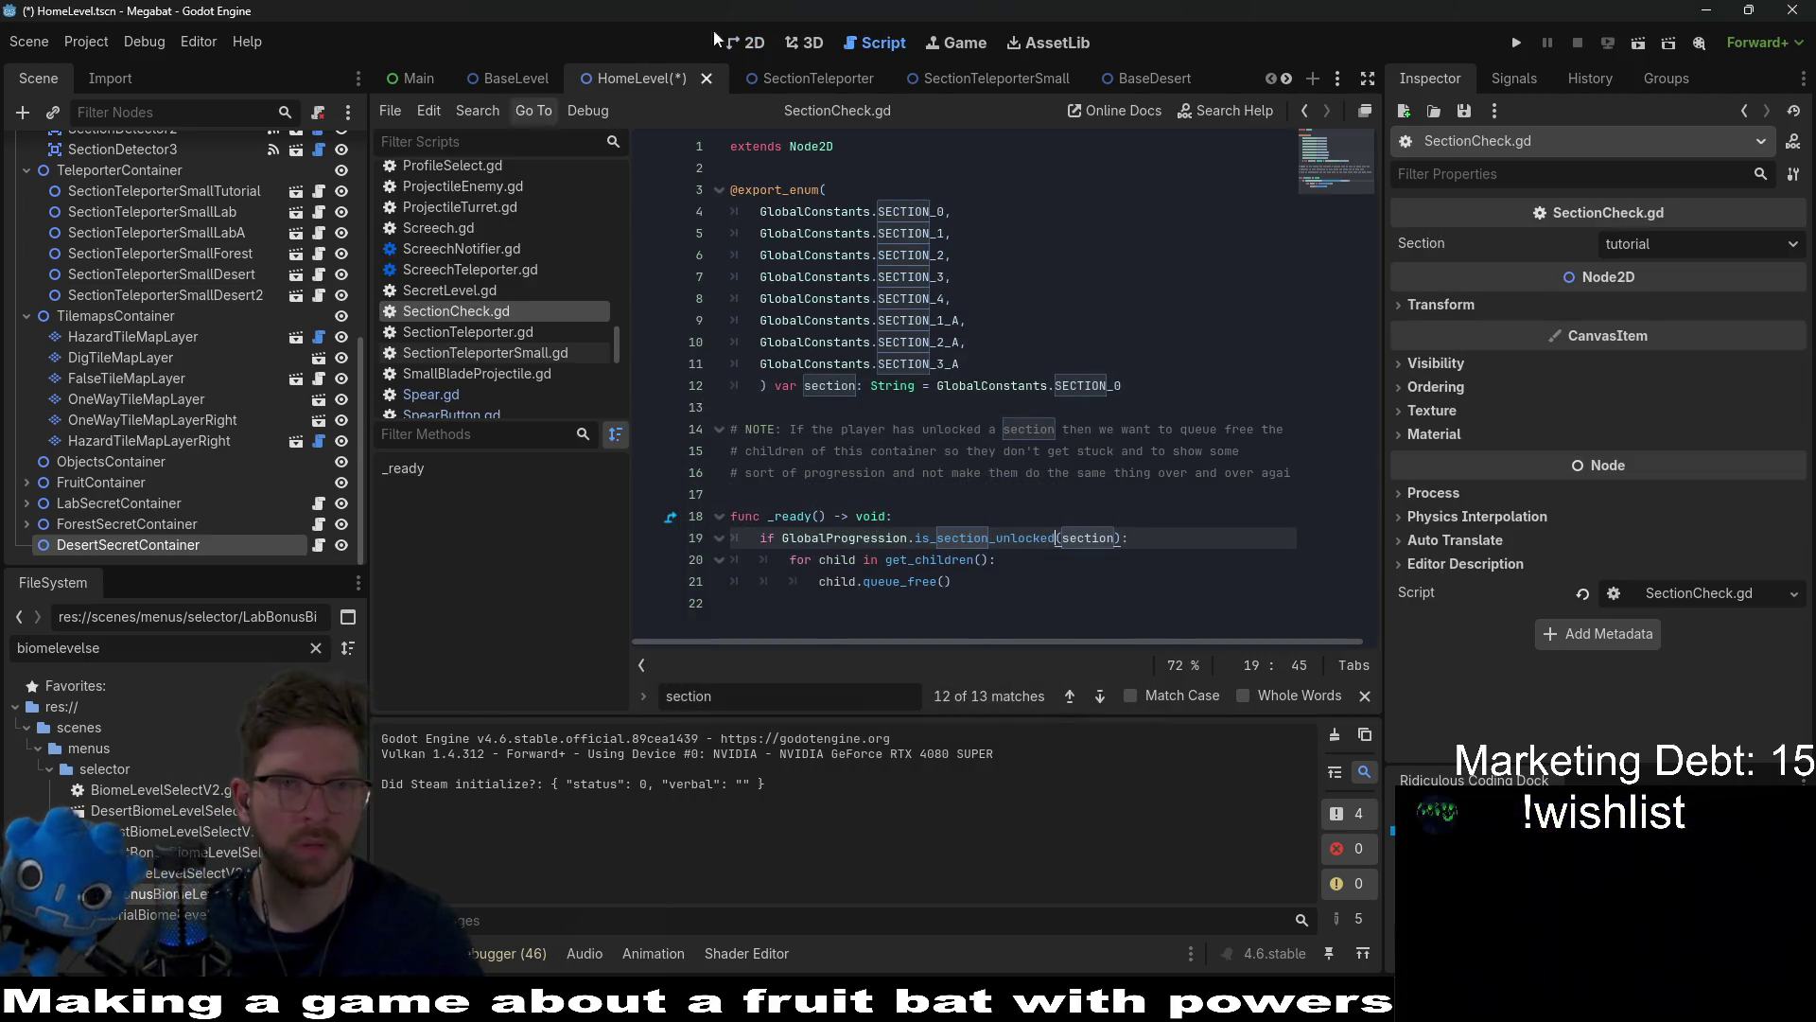
# Step: In the 2D view, select WorldTileMapLayer and pick the DESERT terrain for painting
pyautogui.click(739, 43)
pyautogui.scroll(2, 793, 376)
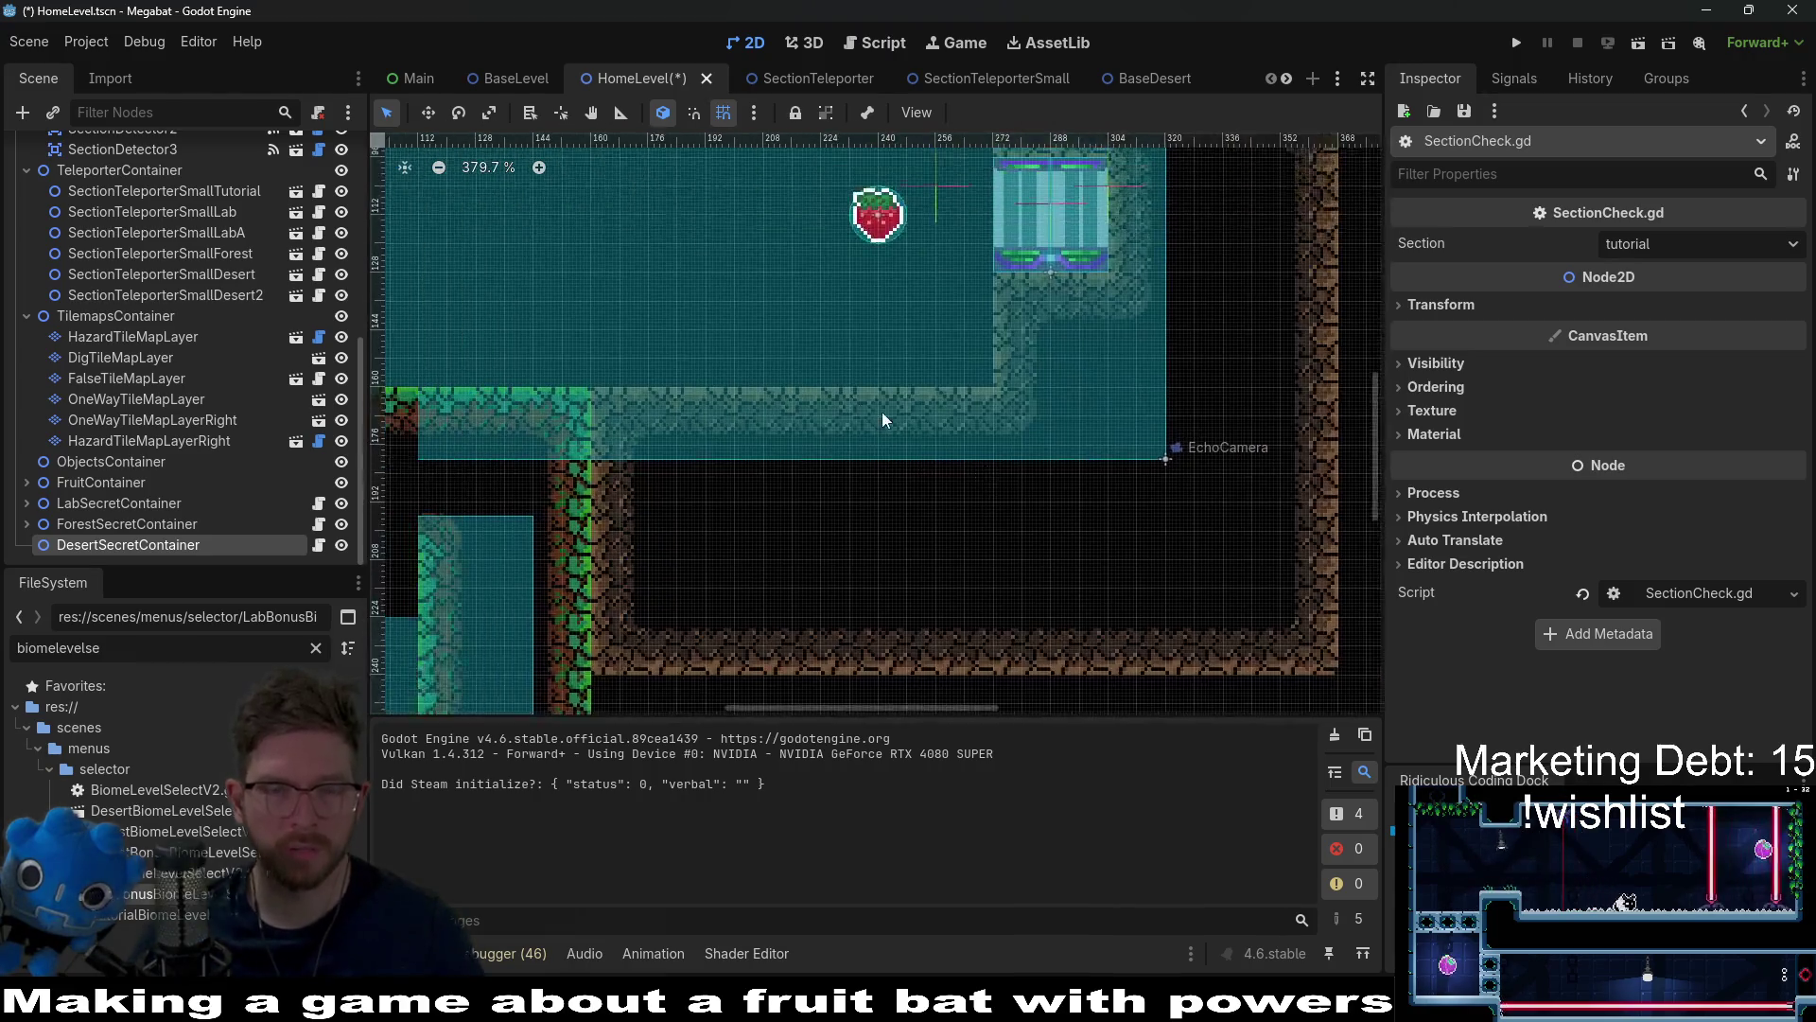
pyautogui.scroll(5, 141, 312)
pyautogui.click(121, 235)
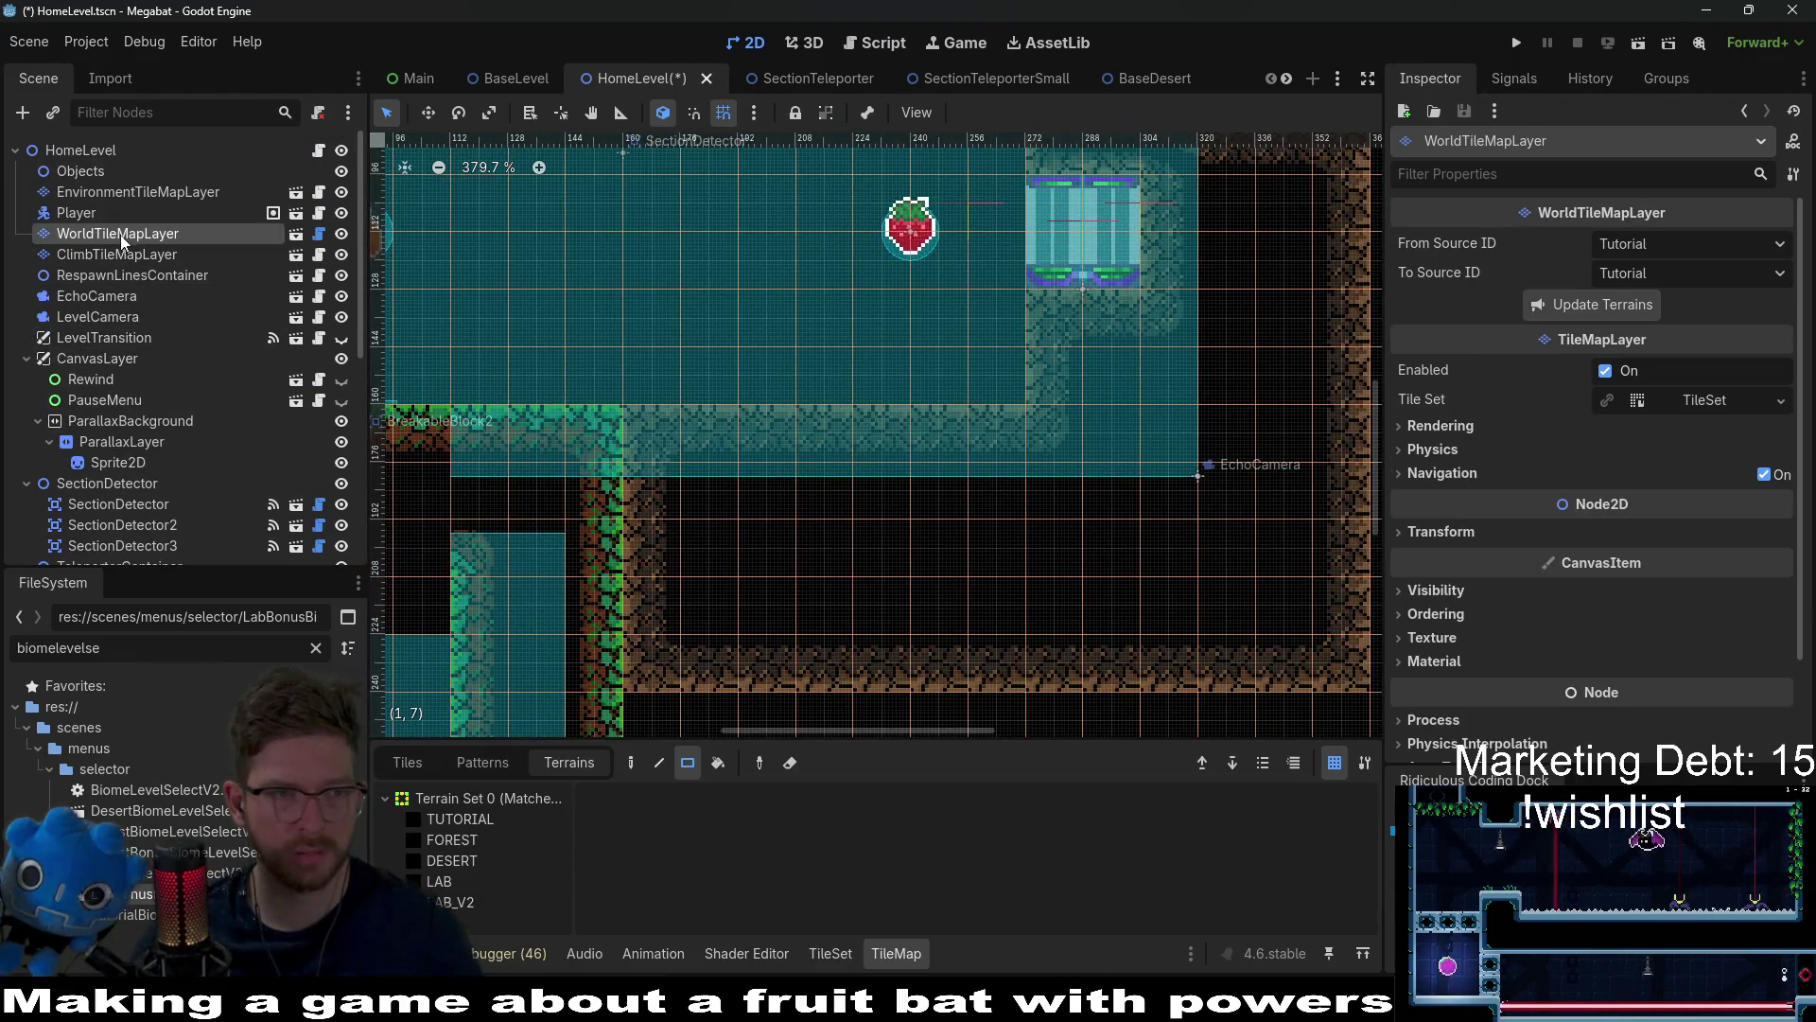
pyautogui.click(478, 860)
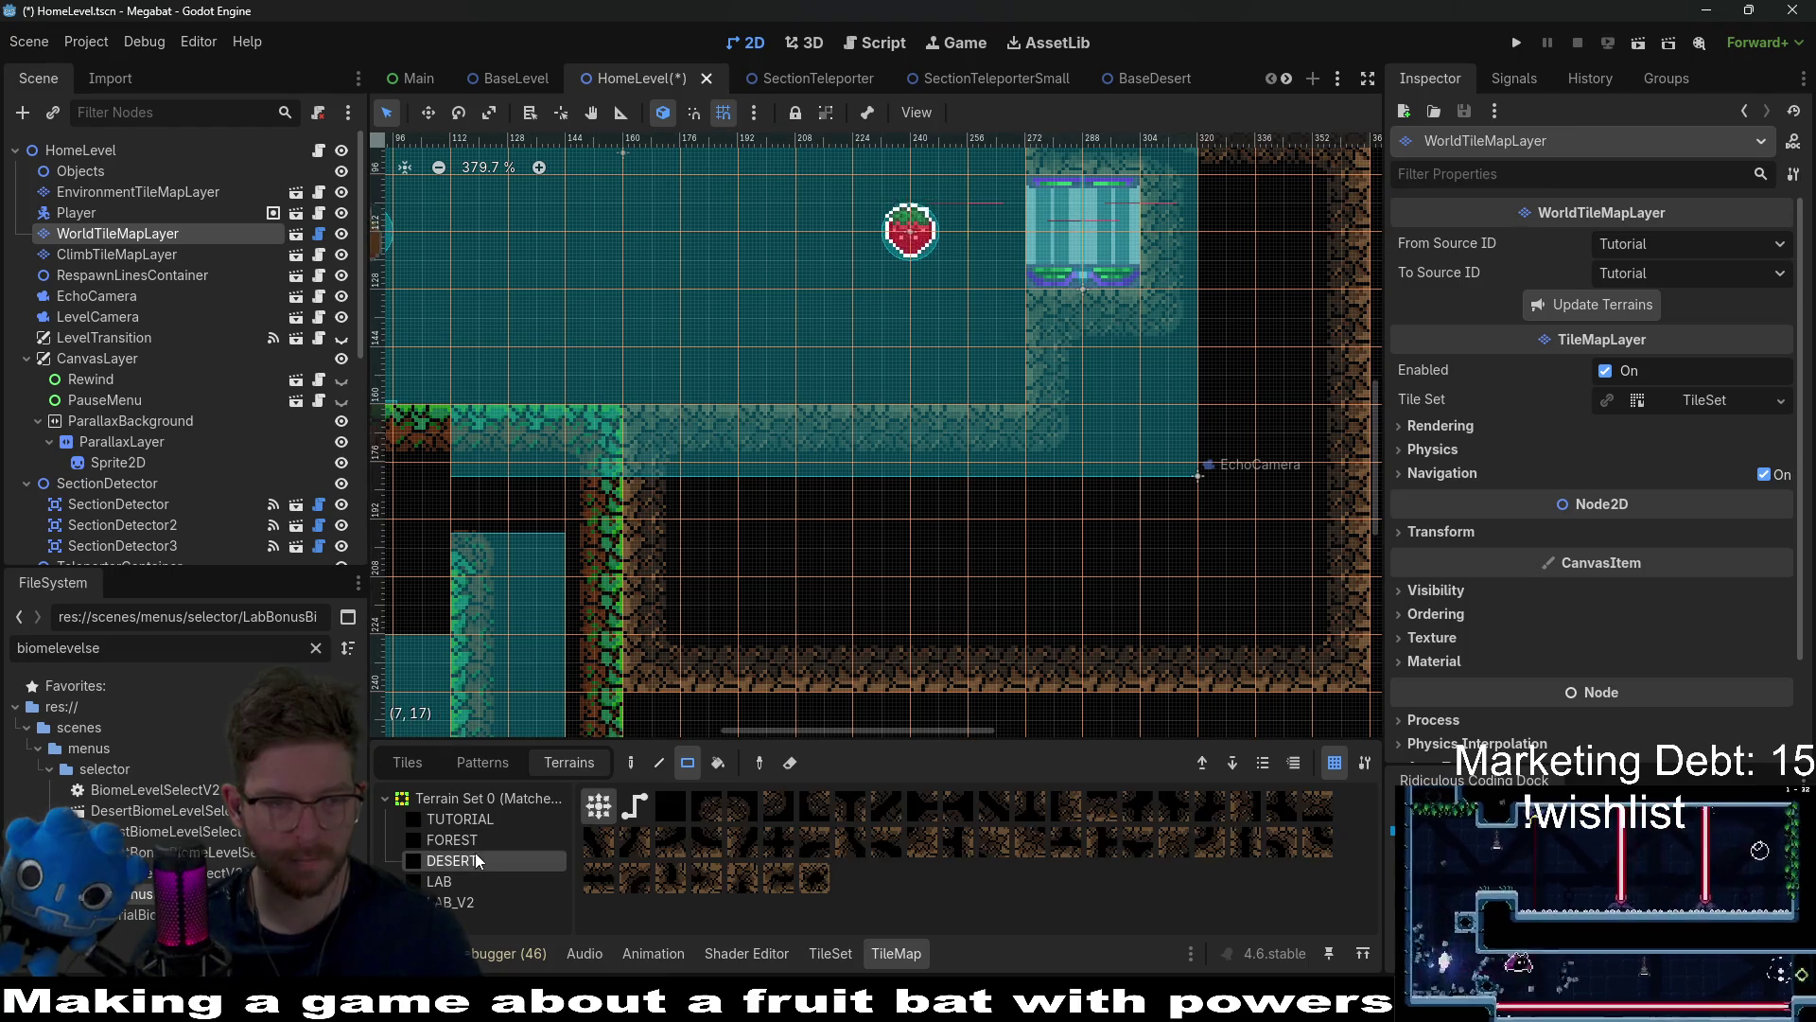
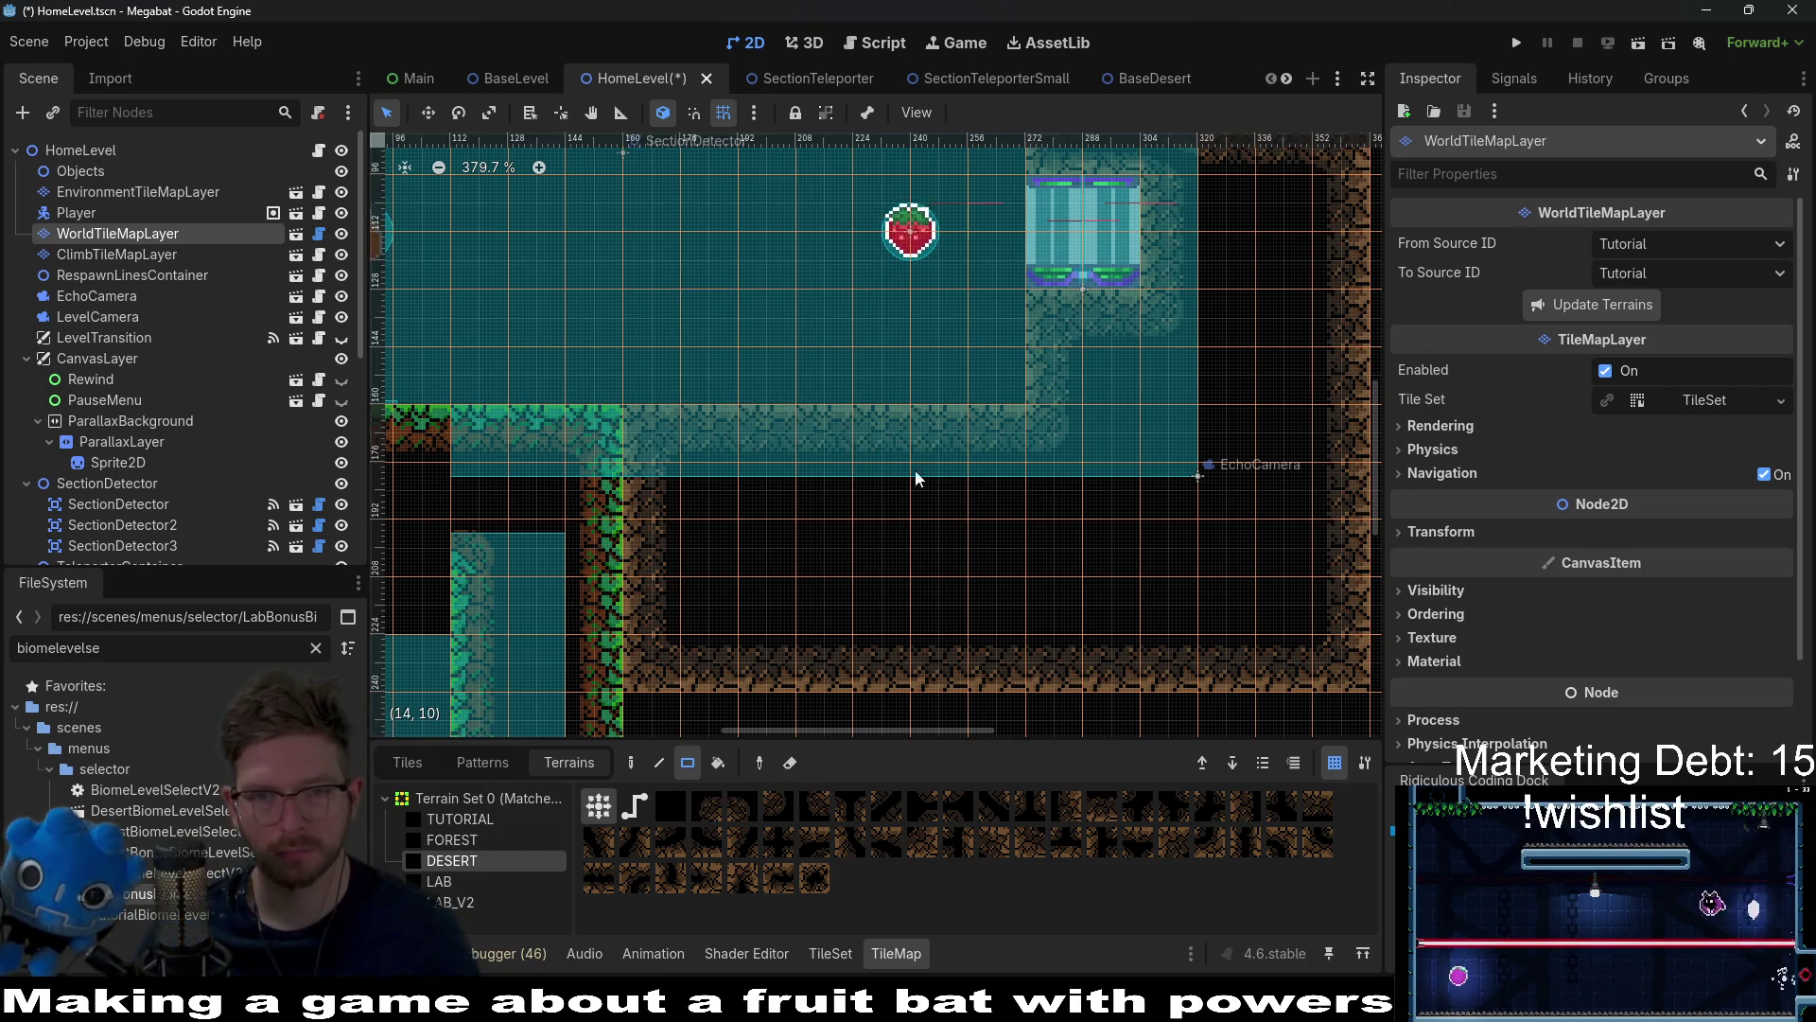
# Step: Paint a short desert wall strip and a wider desert wall block to its right below the teal area
pyautogui.scroll(-2, 916, 478)
pyautogui.hscroll(3, 915, 477)
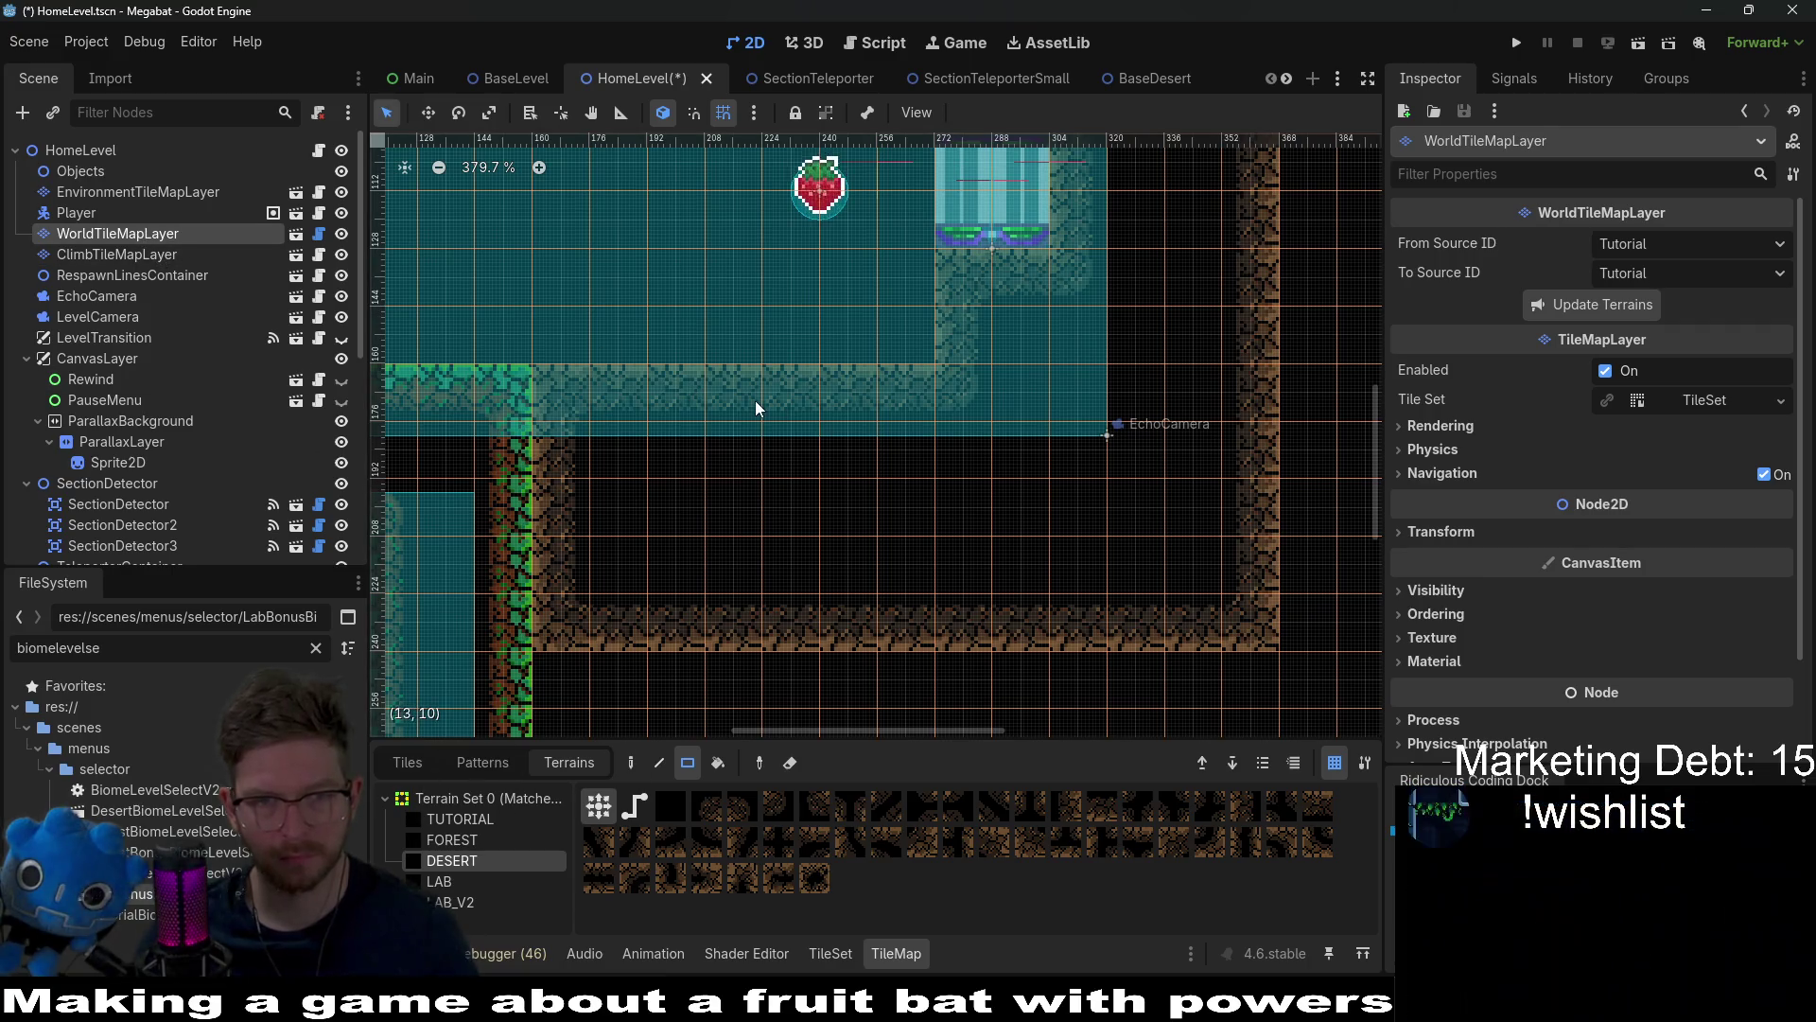
pyautogui.moveTo(755, 400); pyautogui.dragTo(823, 399)
pyautogui.hscroll(-3, 844, 482)
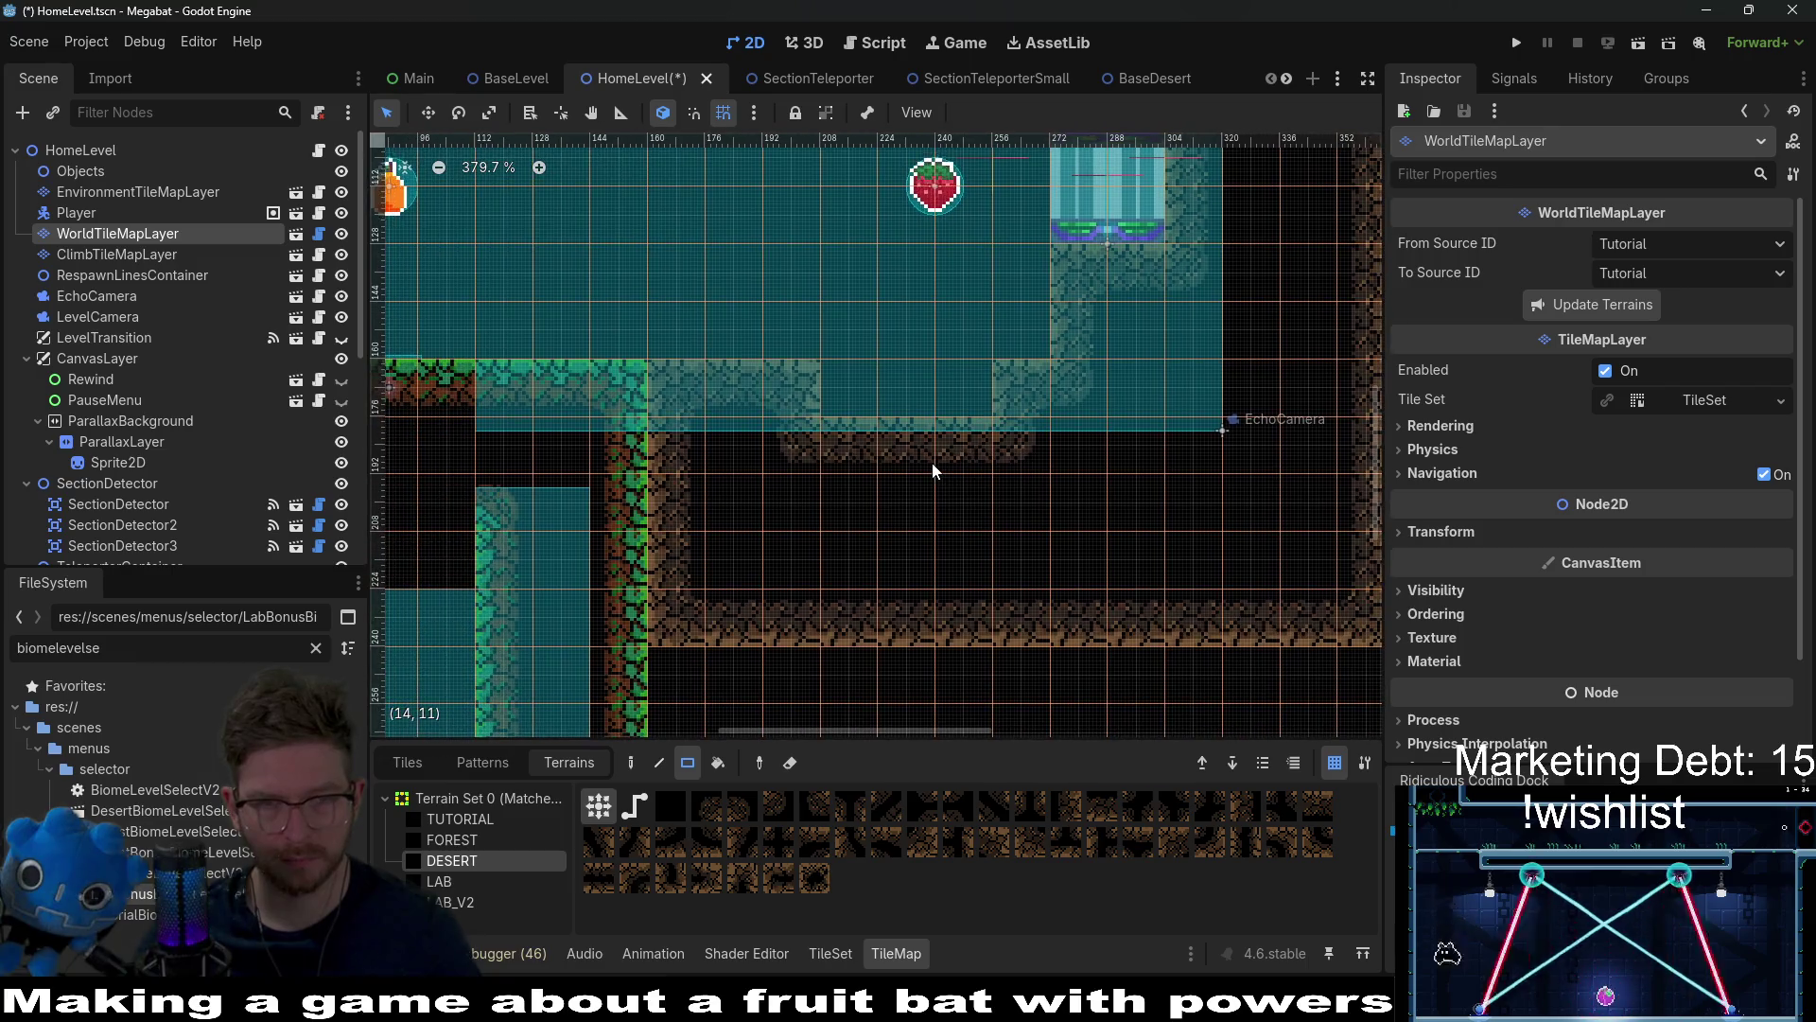
pyautogui.moveTo(962, 593); pyautogui.dragTo(1188, 649)
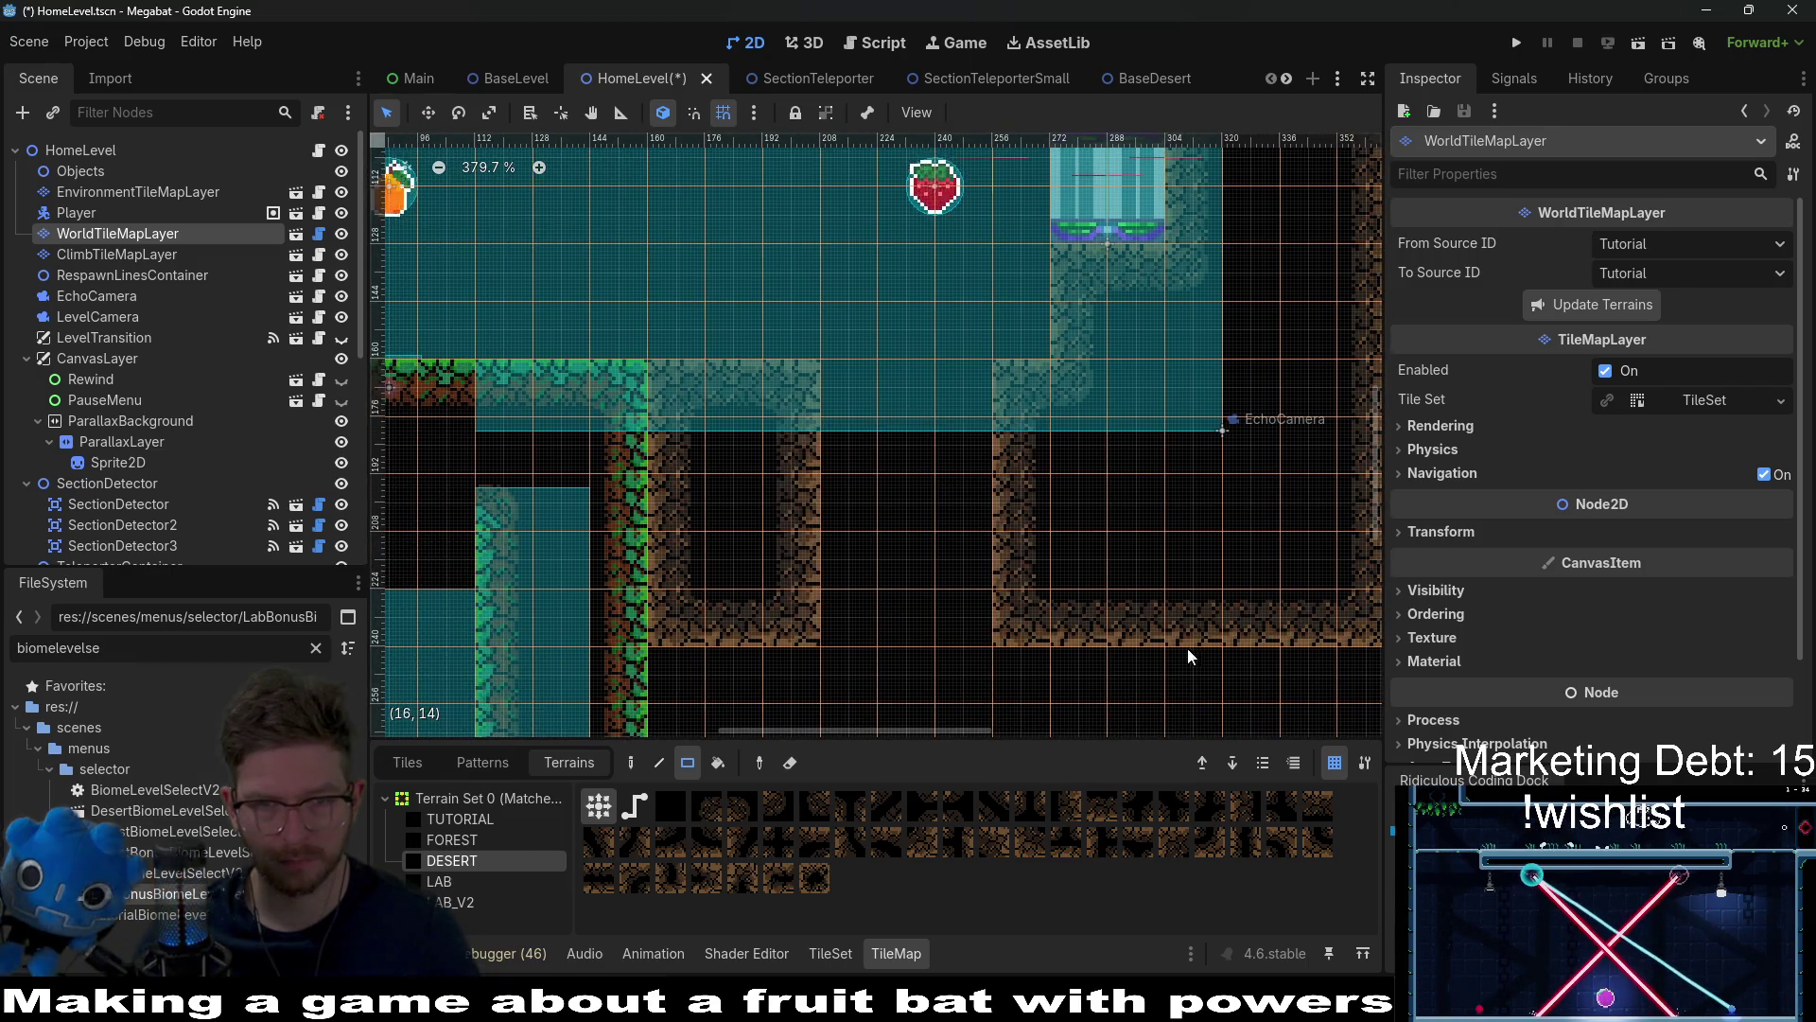
pyautogui.scroll(-3, 963, 434)
pyautogui.scroll(-5, 241, 398)
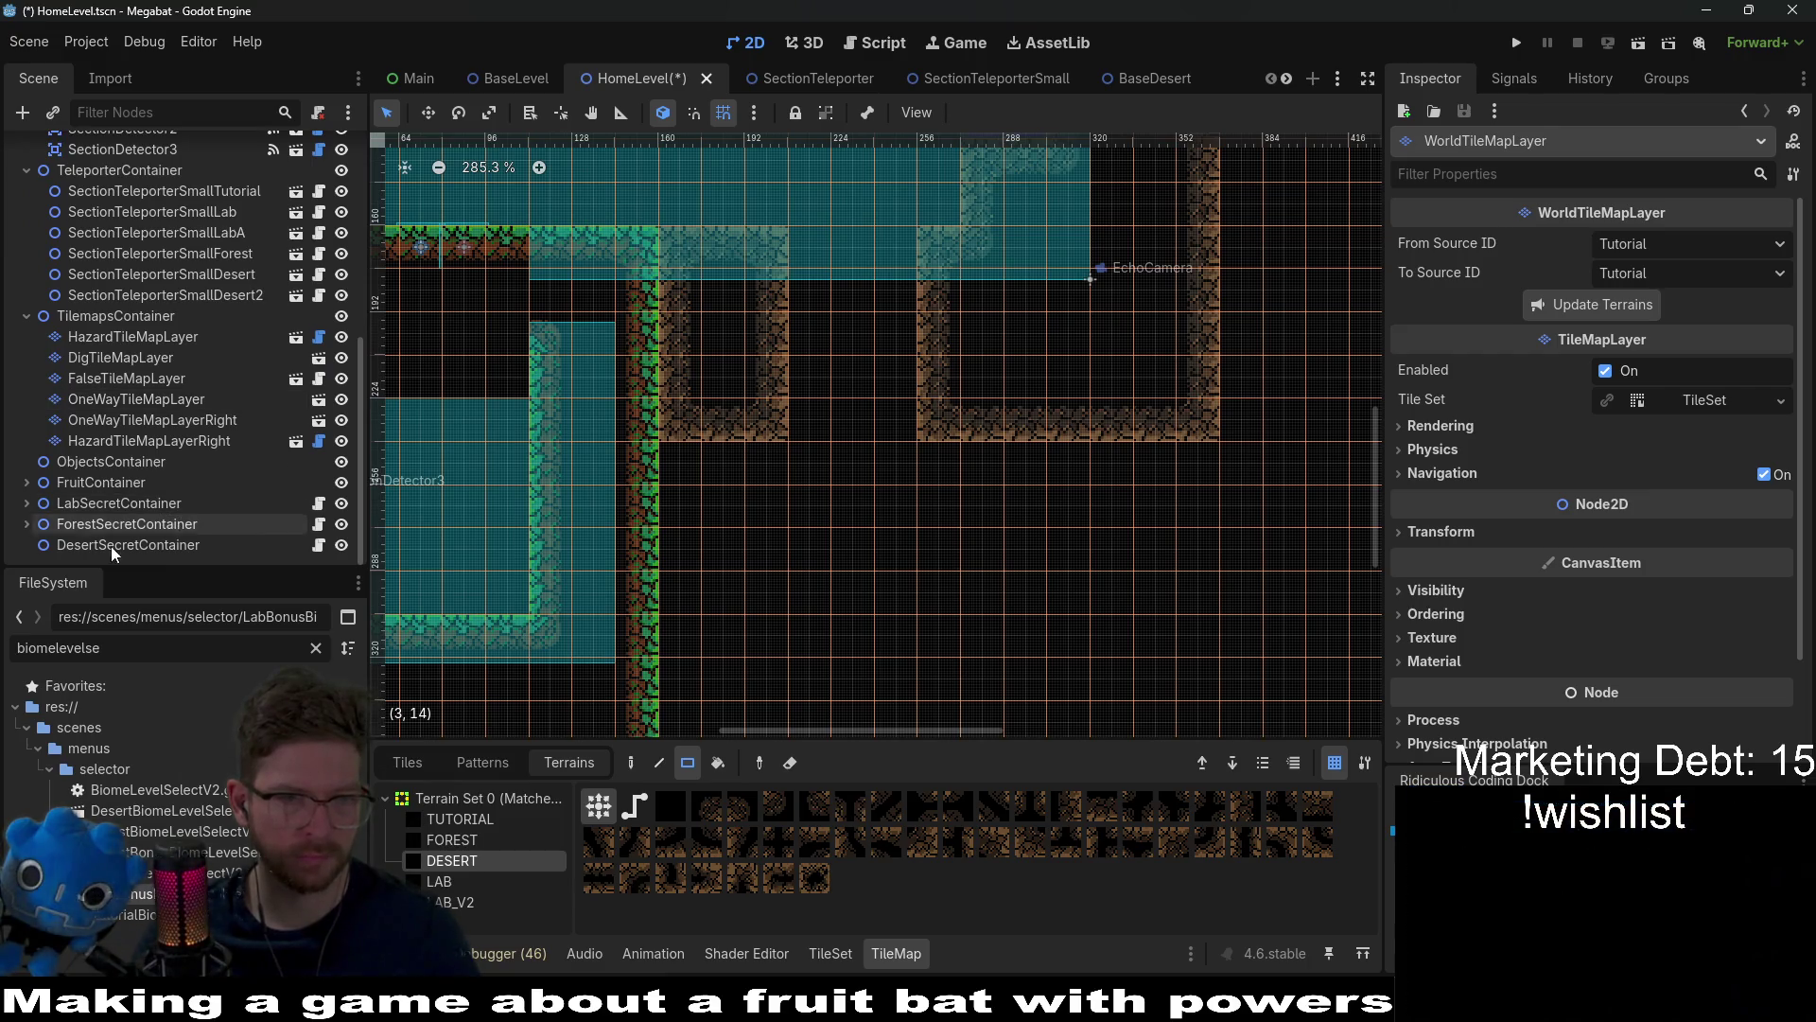
pyautogui.scroll(3, 180, 507)
pyautogui.scroll(2, 180, 507)
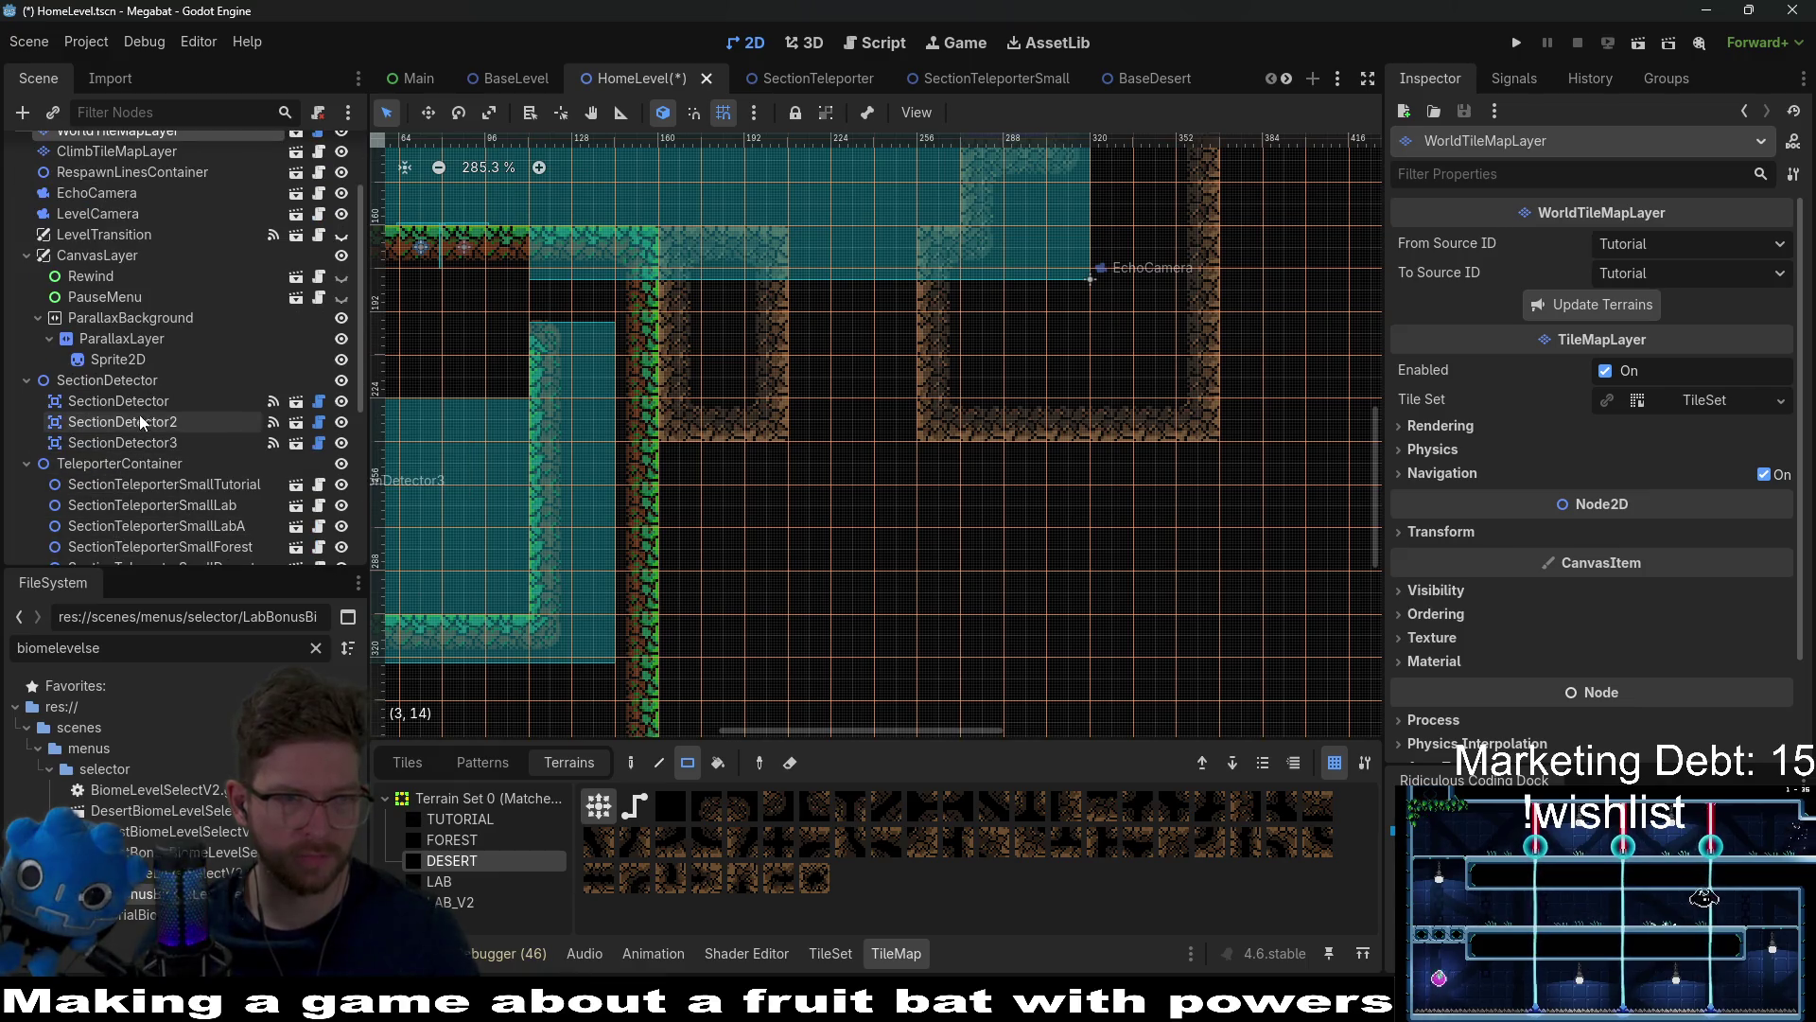
# Step: Instantiate SectionDetector.tscn as a new child, SectionDetector4, under the SectionDetector node
pyautogui.rightClick(132, 384)
pyautogui.click(242, 432)
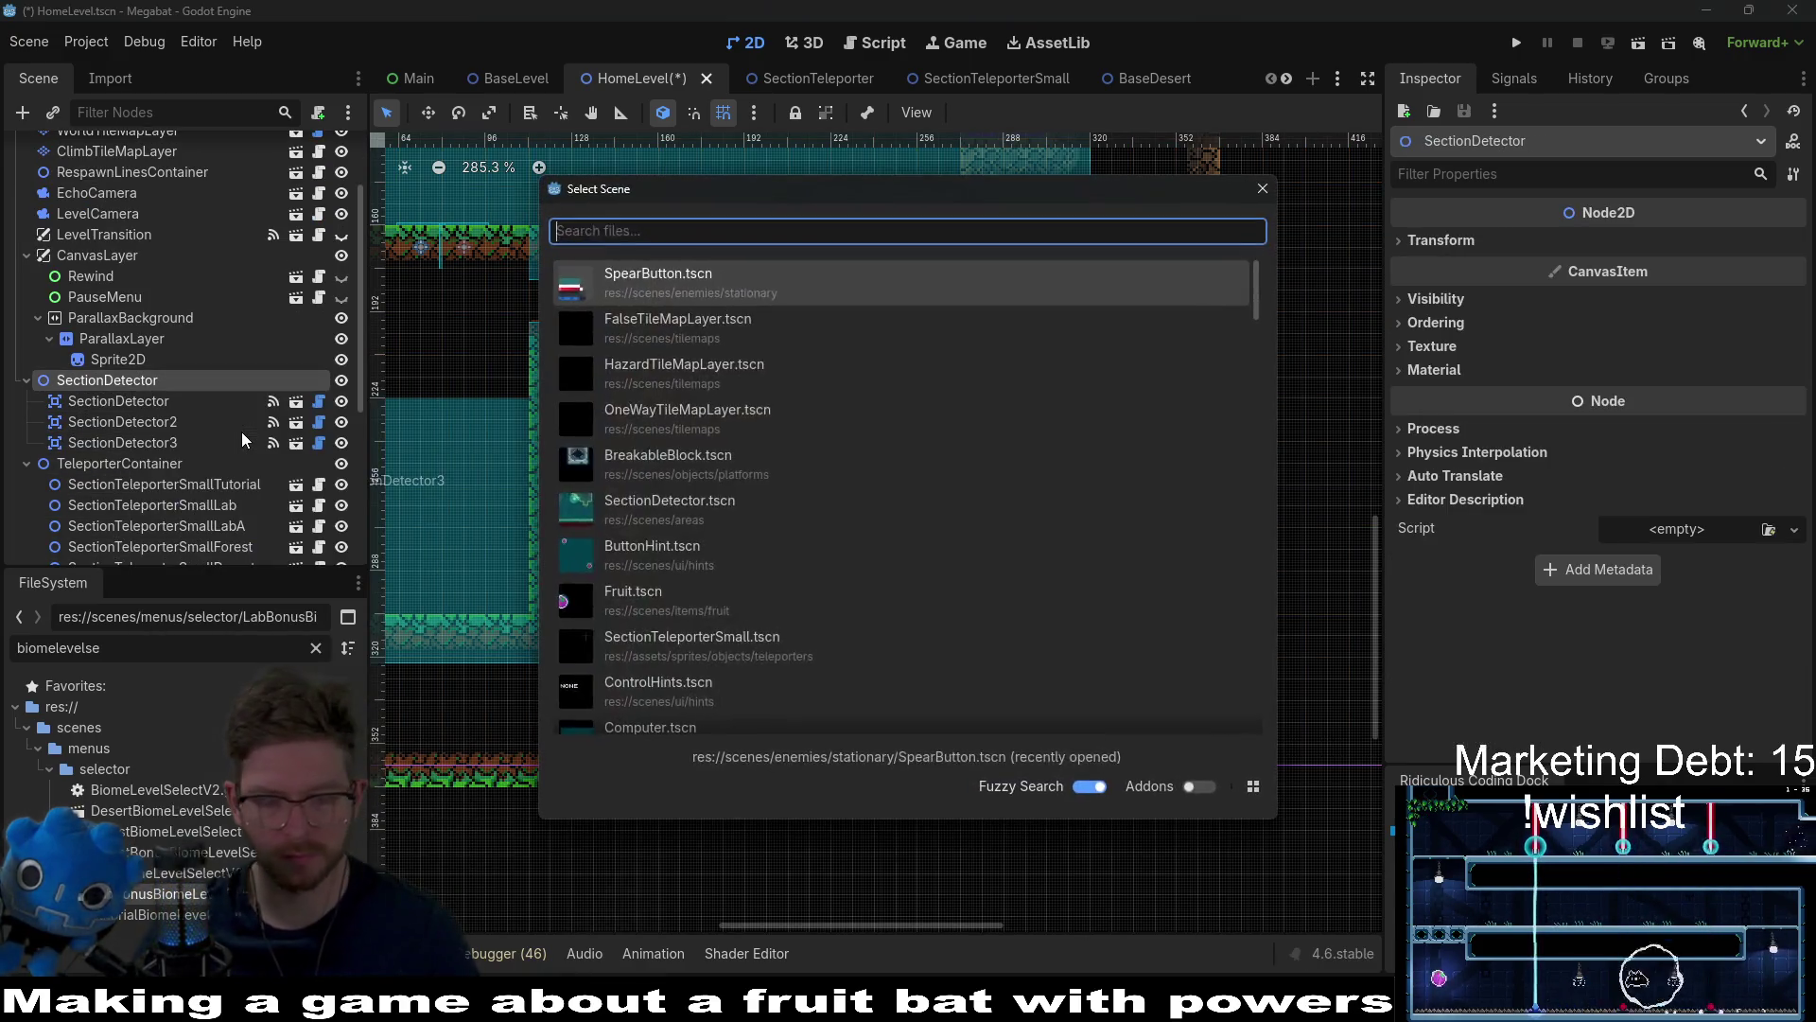
pyautogui.write('sectiondetector')
pyautogui.press('Return')
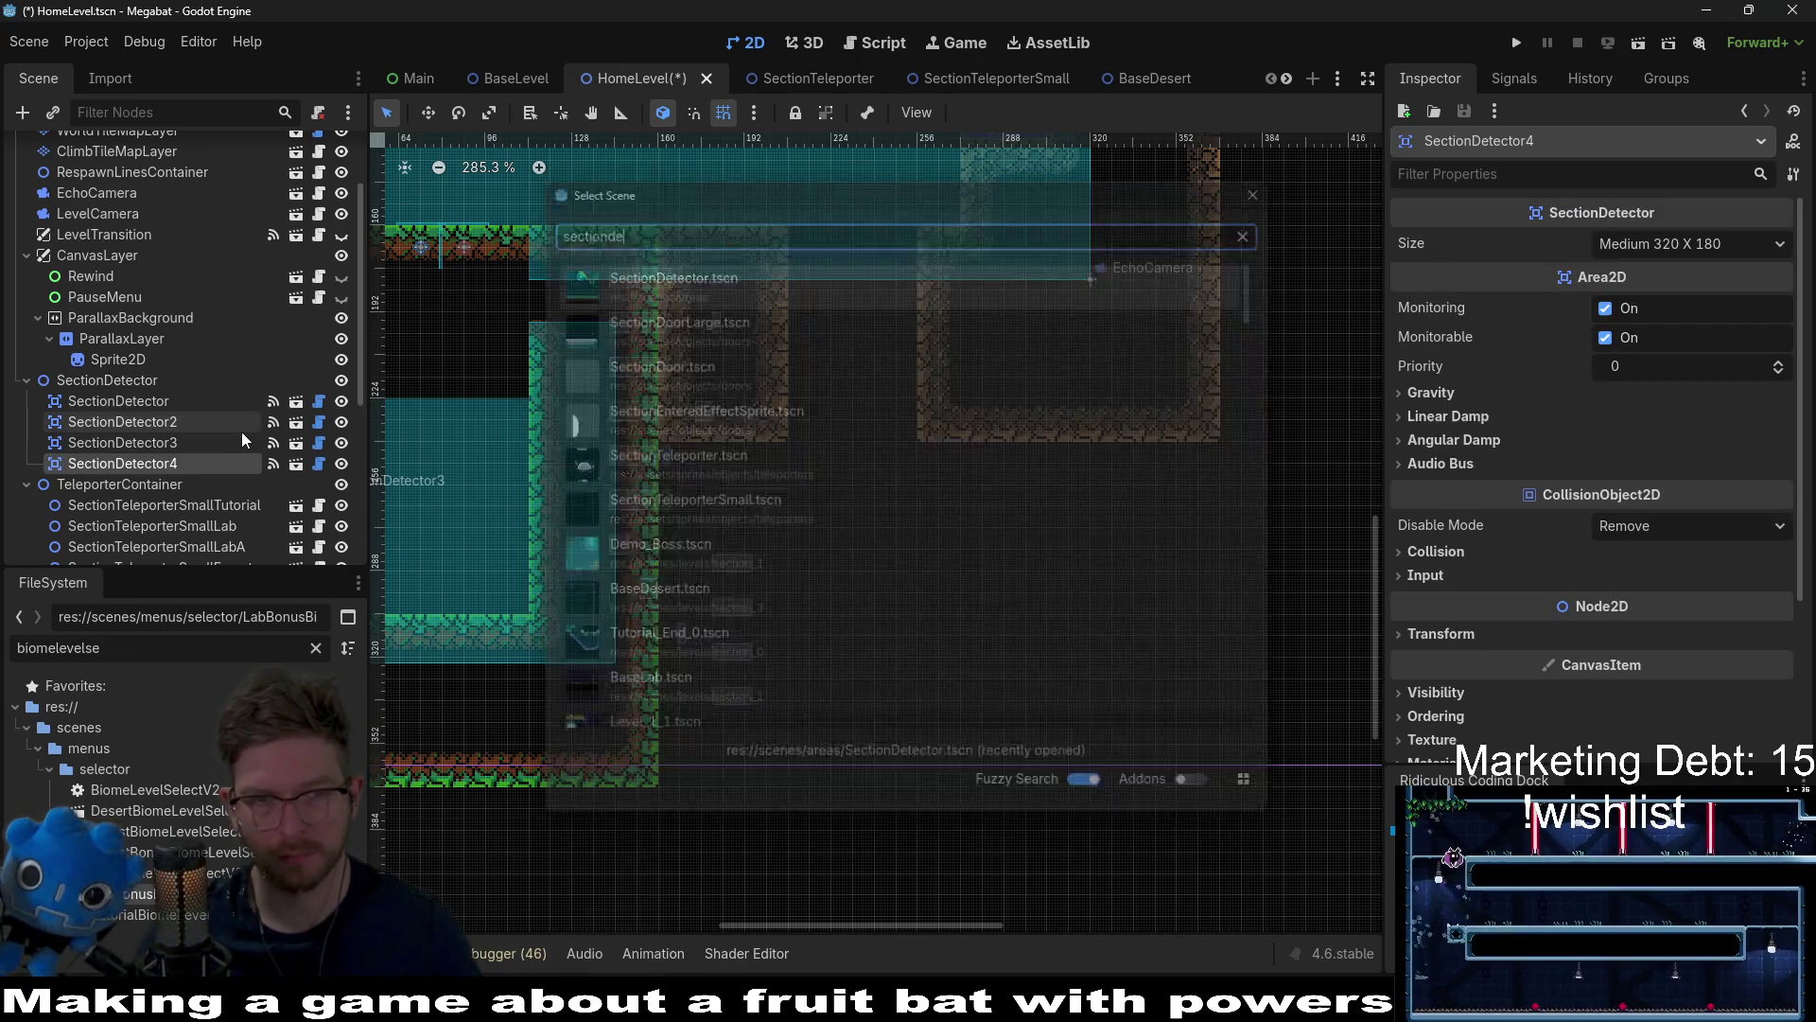
# Step: Move SectionDetector4 over the new lower room, aligning it and nudging it down one pixel
pyautogui.press('w')
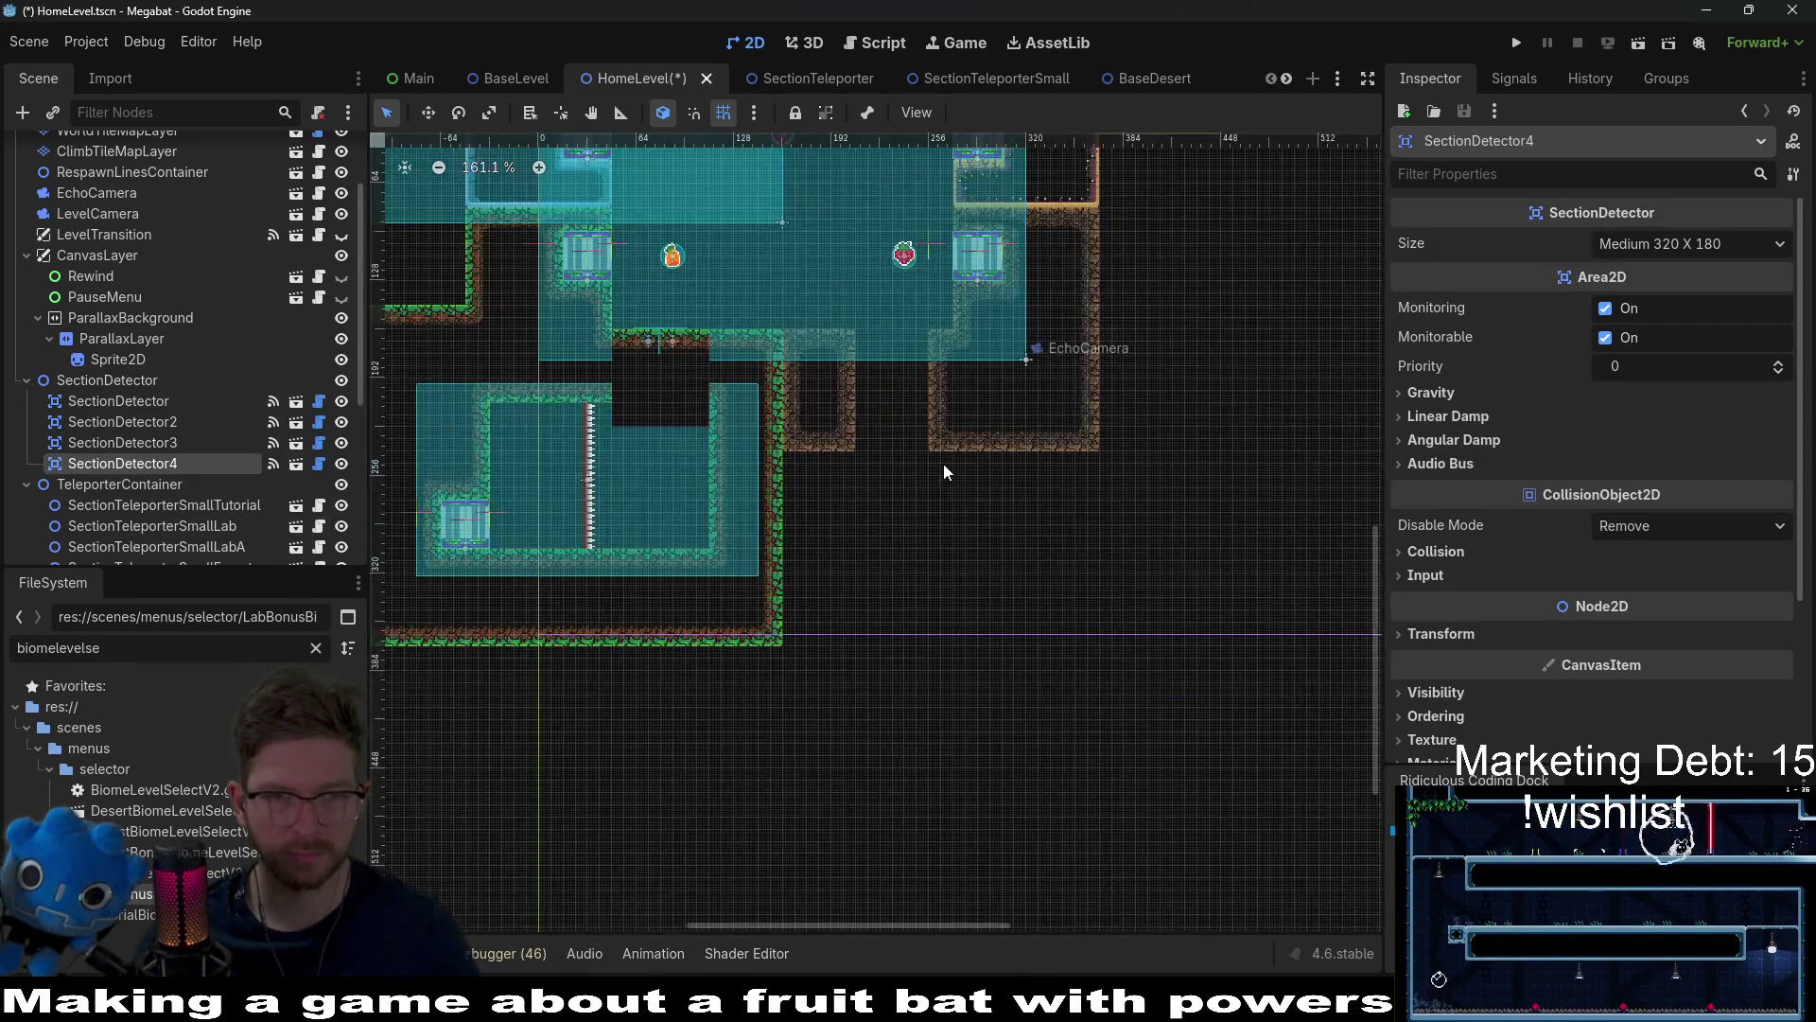
pyautogui.scroll(-4, 944, 463)
pyautogui.moveTo(884, 344); pyautogui.dragTo(1046, 523)
pyautogui.scroll(4, 1030, 438)
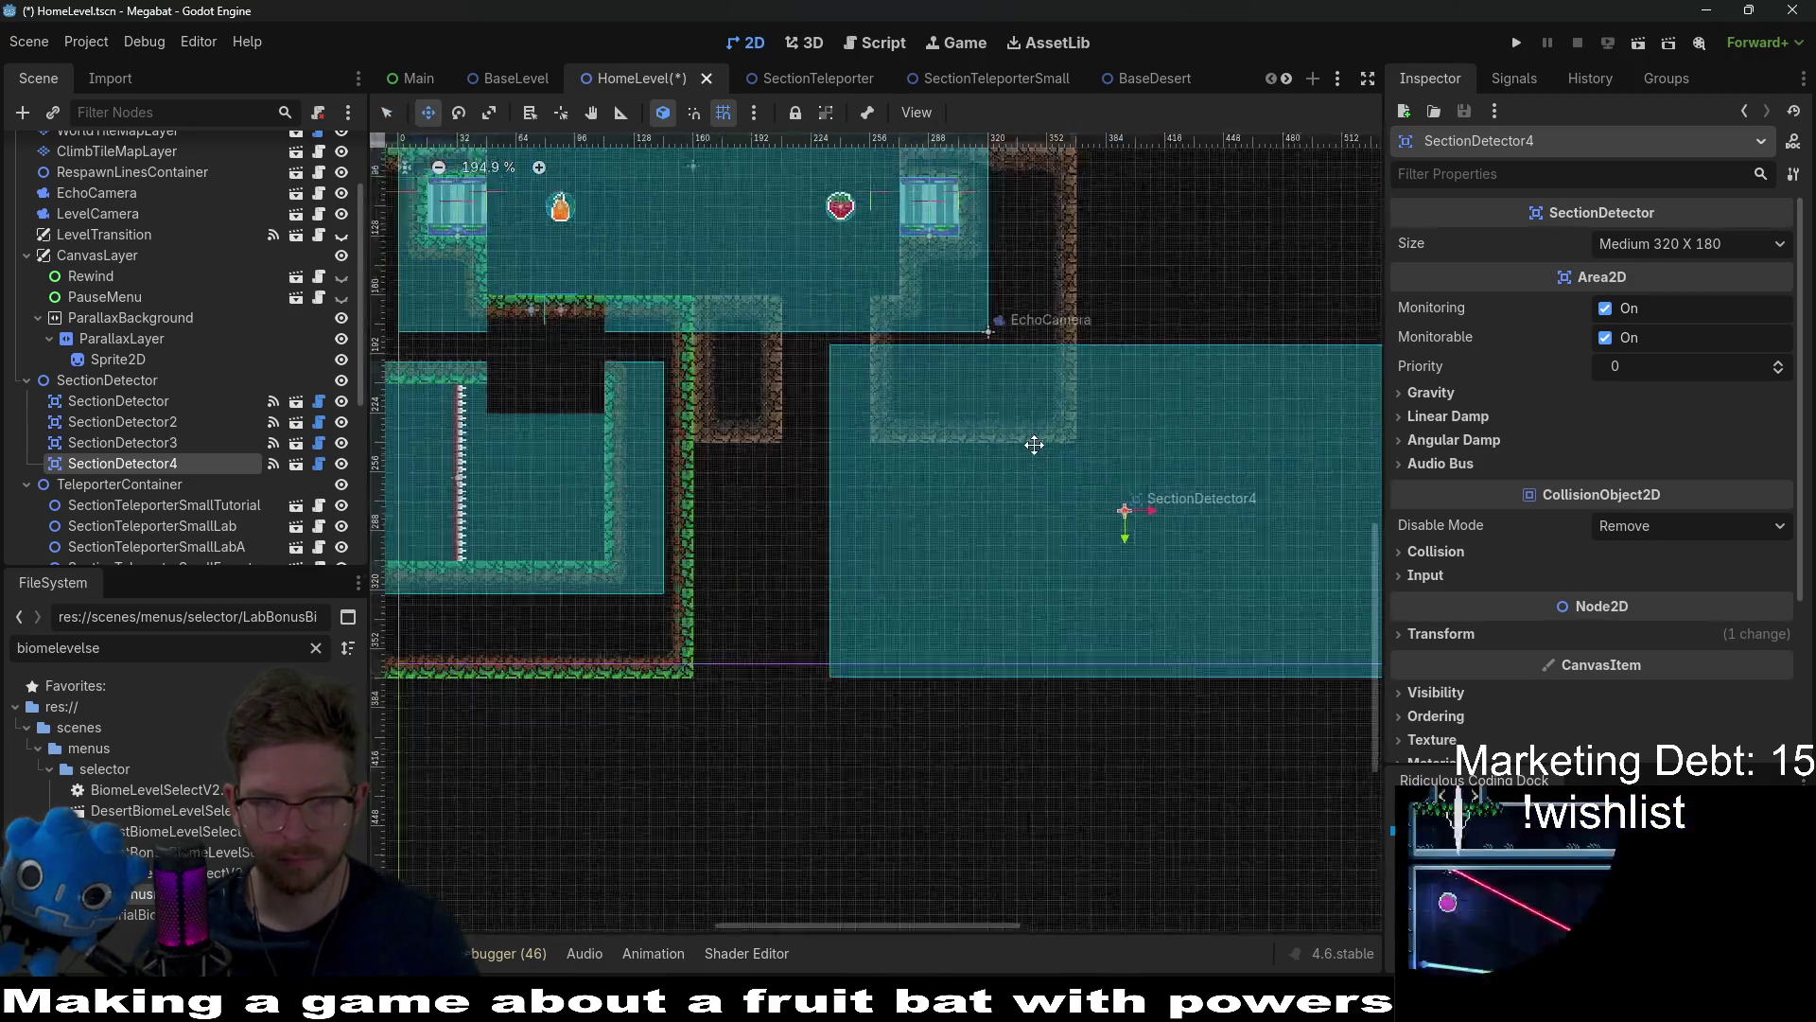
pyautogui.moveTo(1010, 461); pyautogui.dragTo(944, 429)
pyautogui.scroll(2, 944, 429)
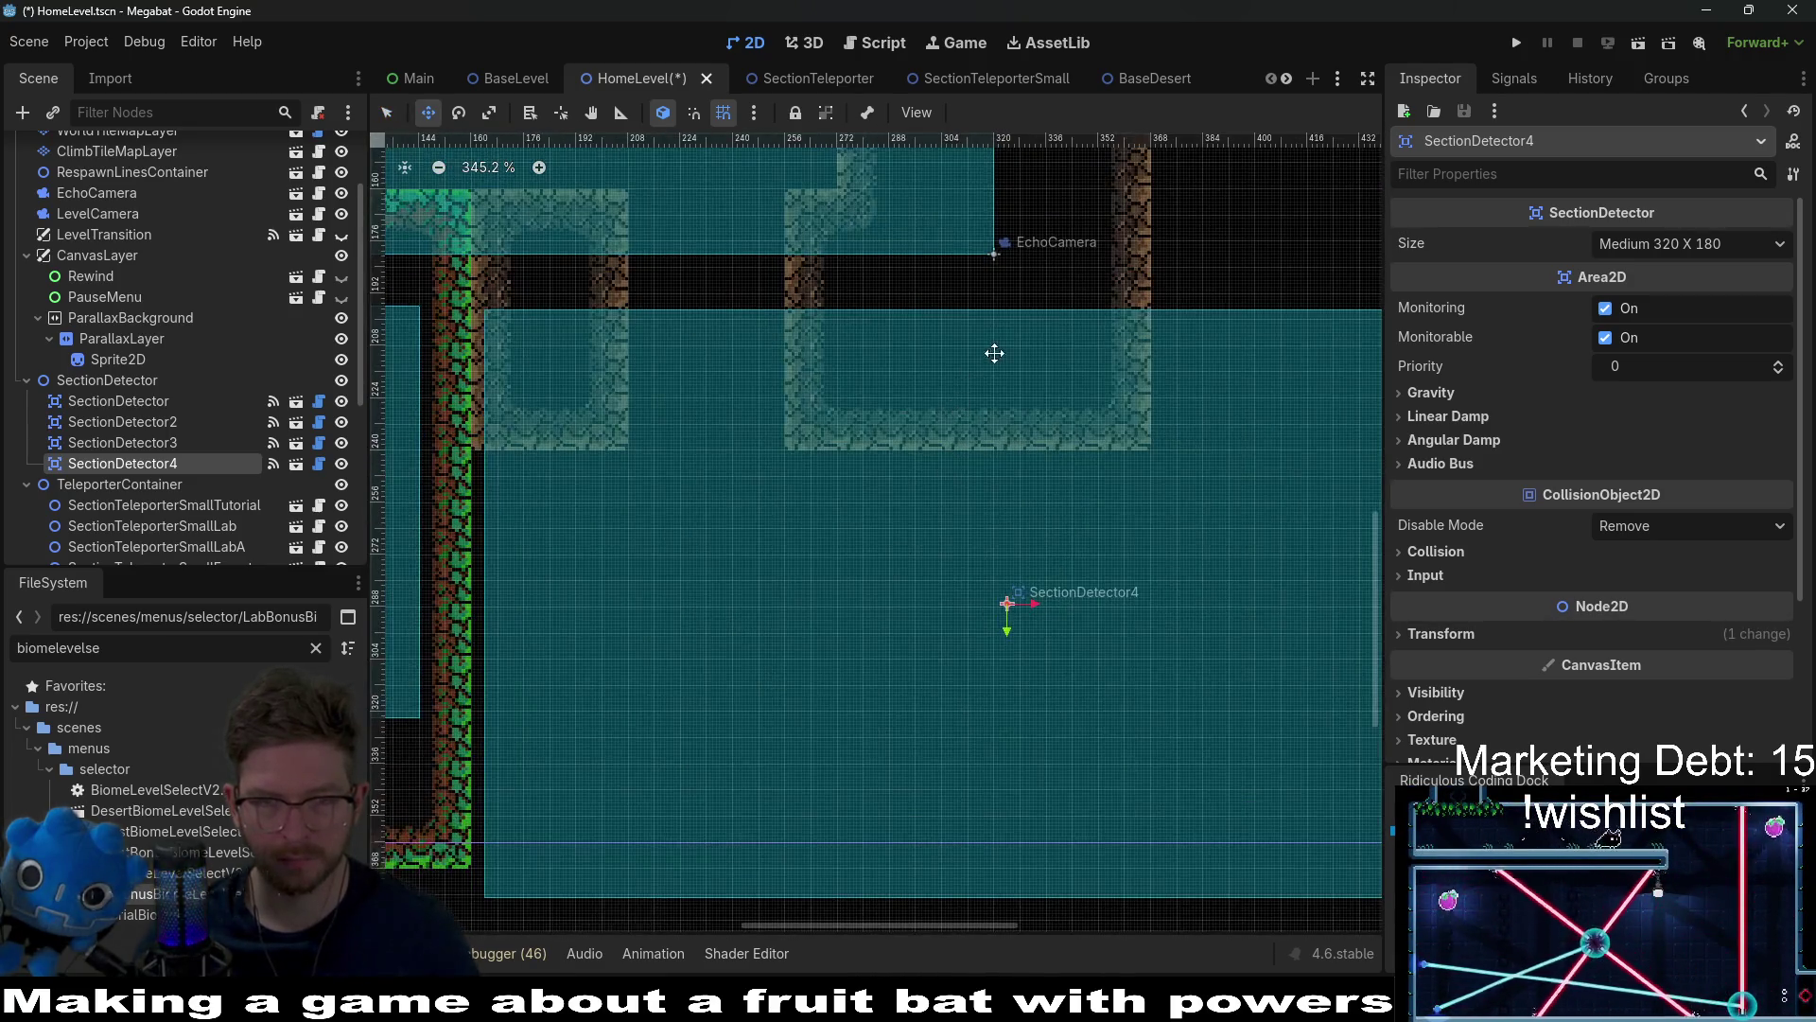
pyautogui.scroll(2, 838, 474)
pyautogui.moveTo(838, 474); pyautogui.dragTo(834, 471)
pyautogui.moveTo(847, 461); pyautogui.dragTo(875, 457)
pyautogui.scroll(7, 546, 379)
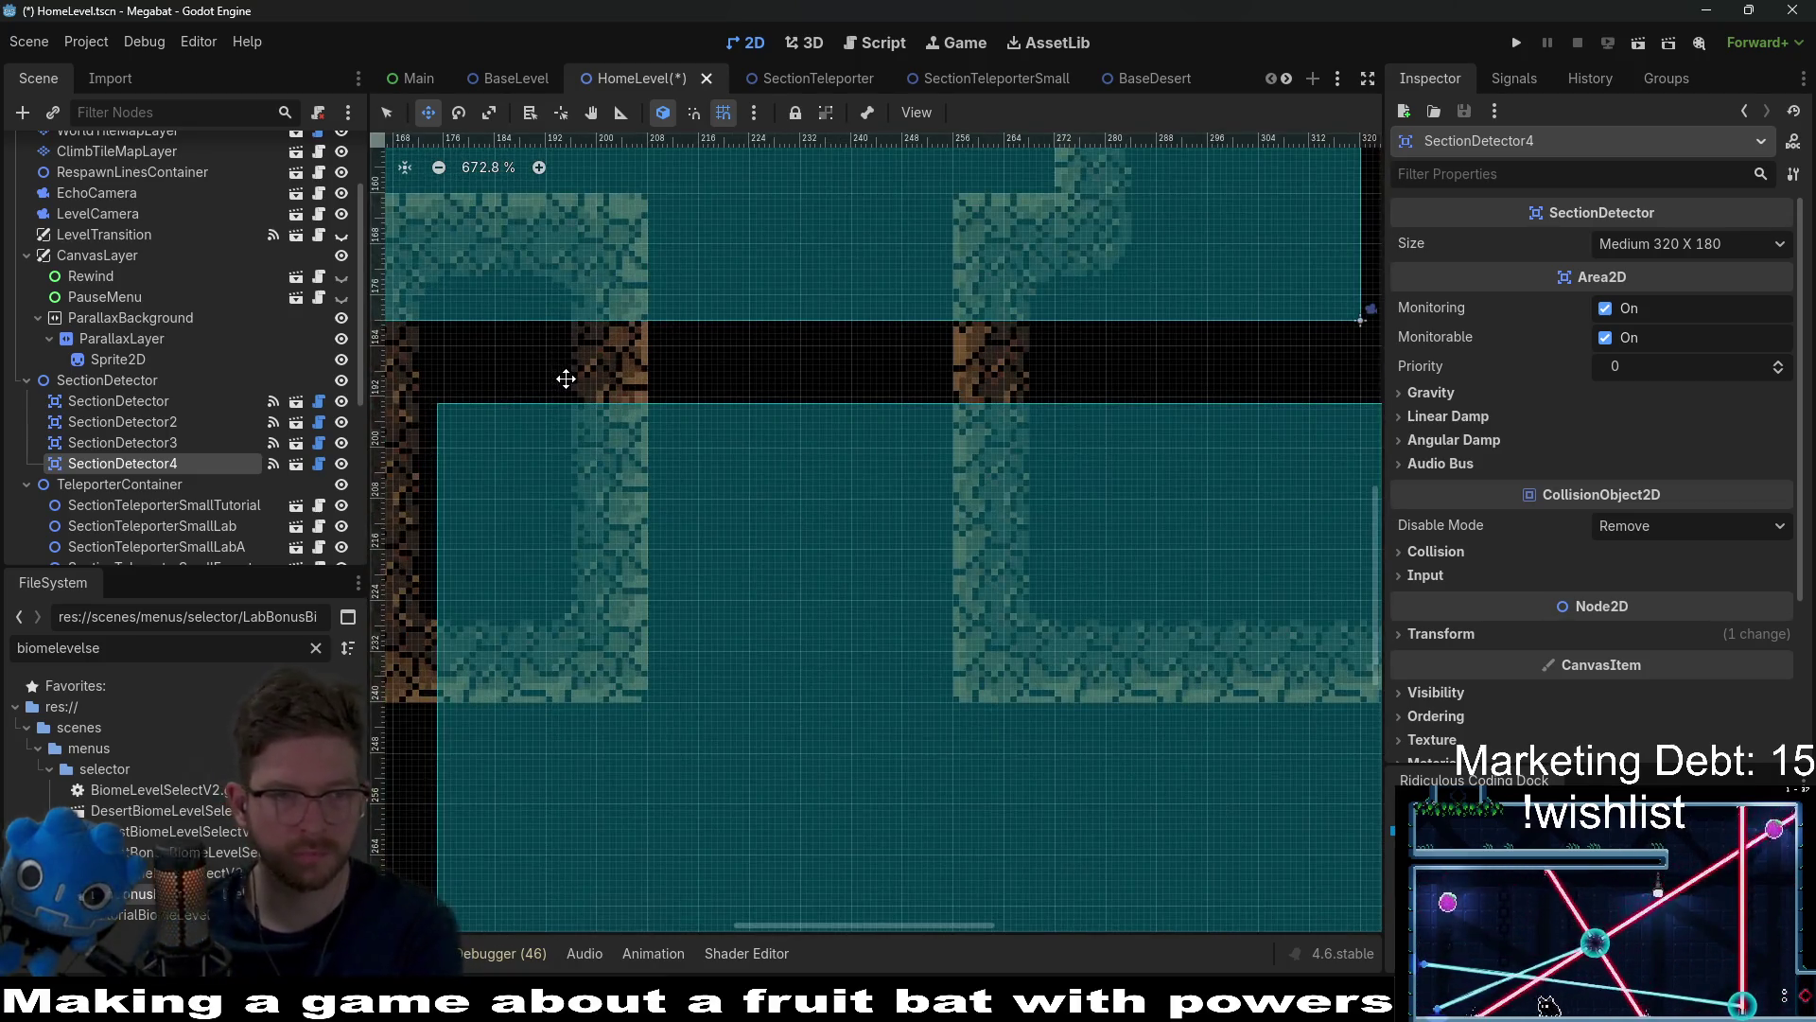
pyautogui.press('Down')
pyautogui.press('Down')
pyautogui.press('Down')
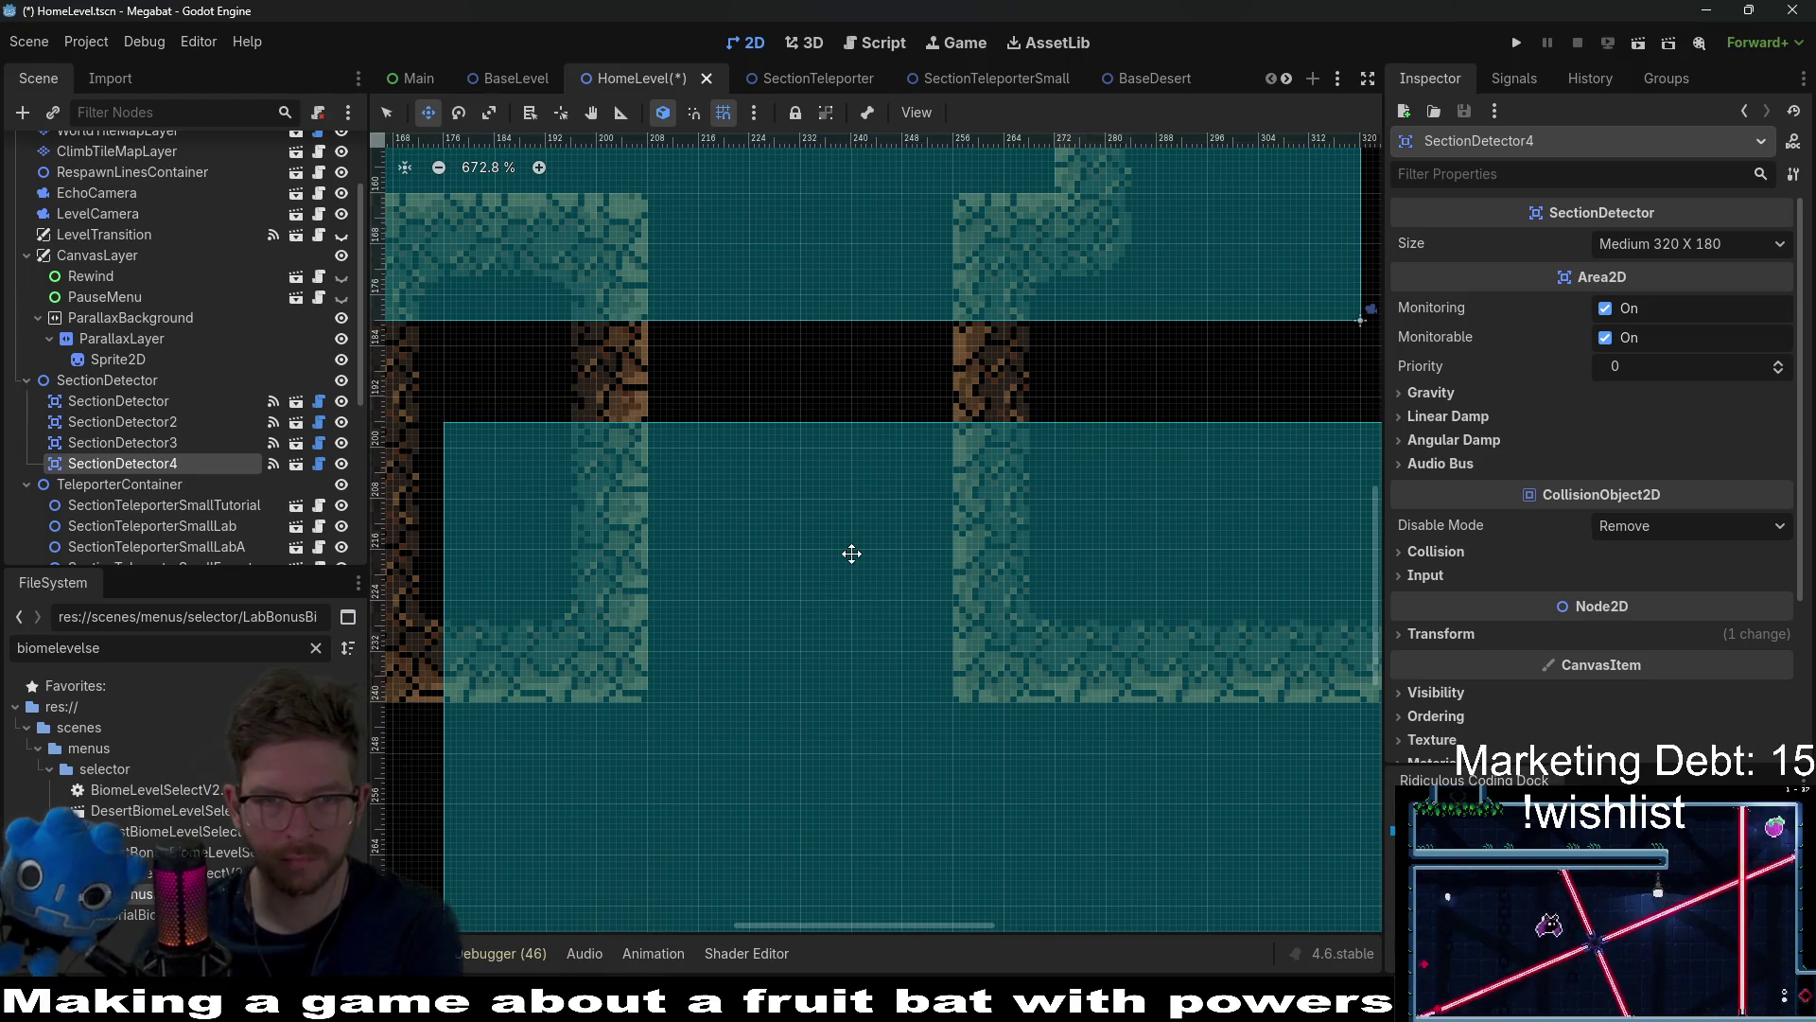
pyautogui.scroll(-15, 851, 553)
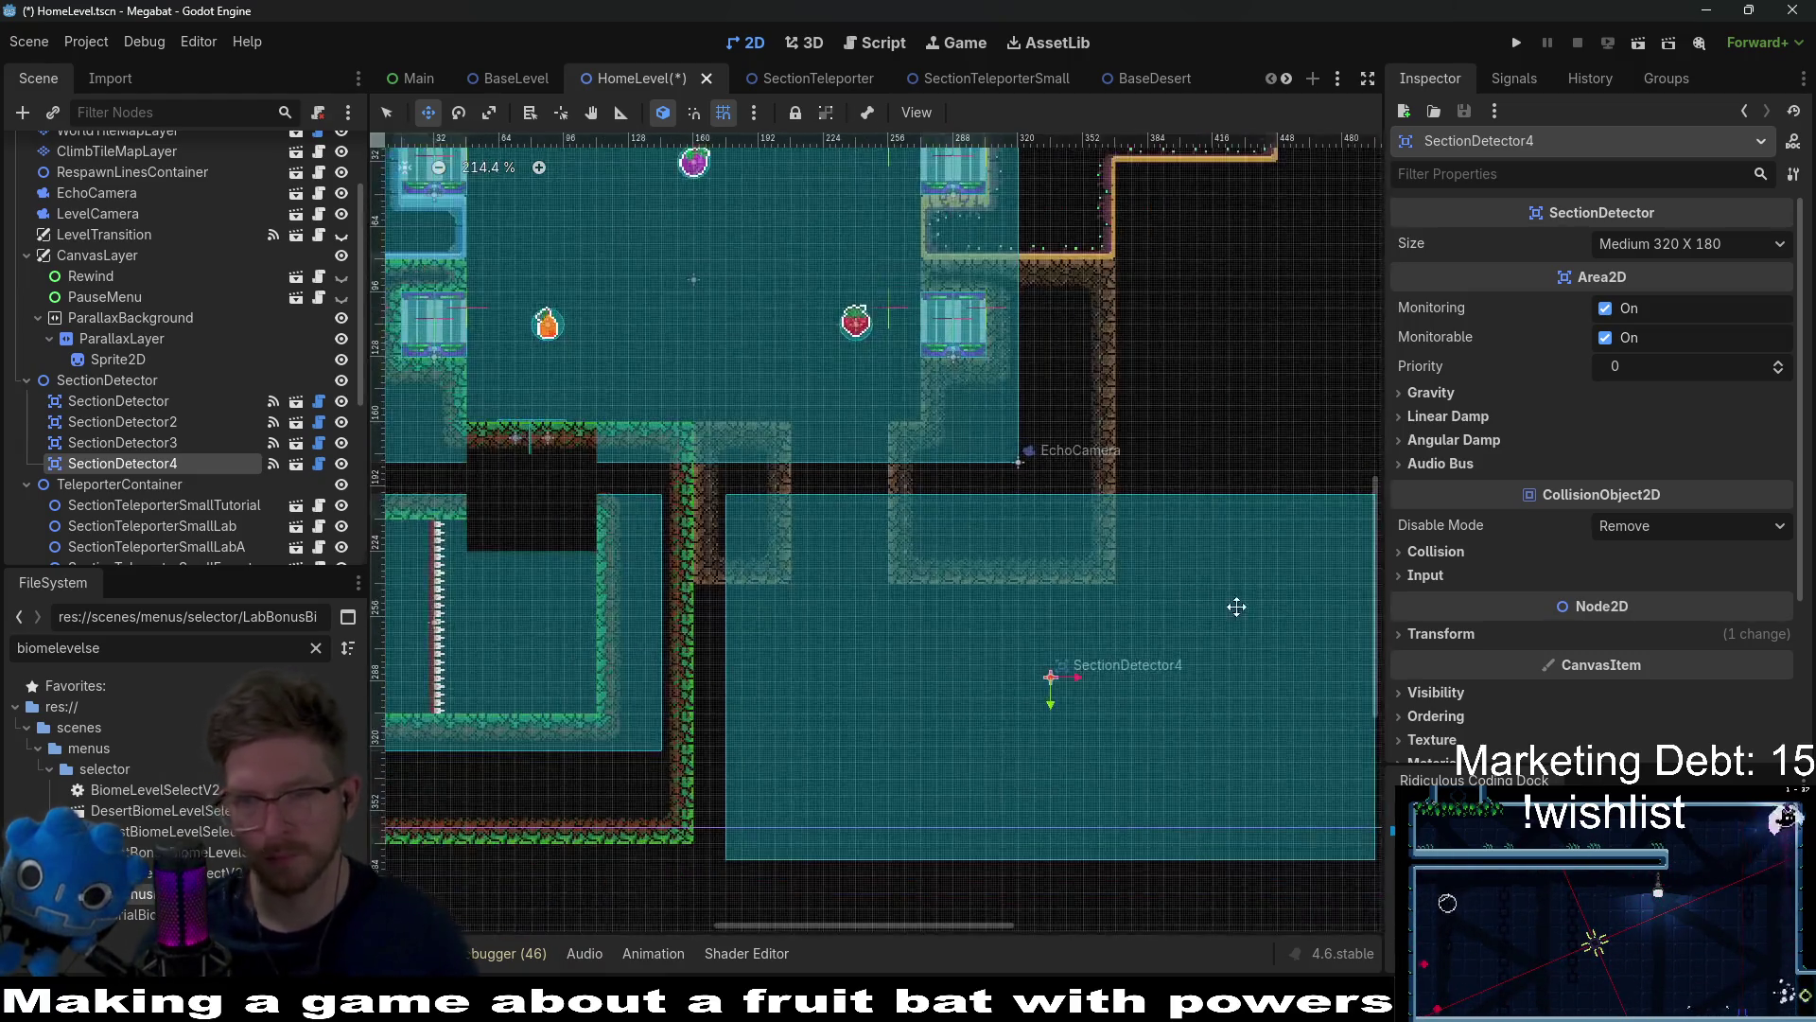
pyautogui.scroll(4, 861, 515)
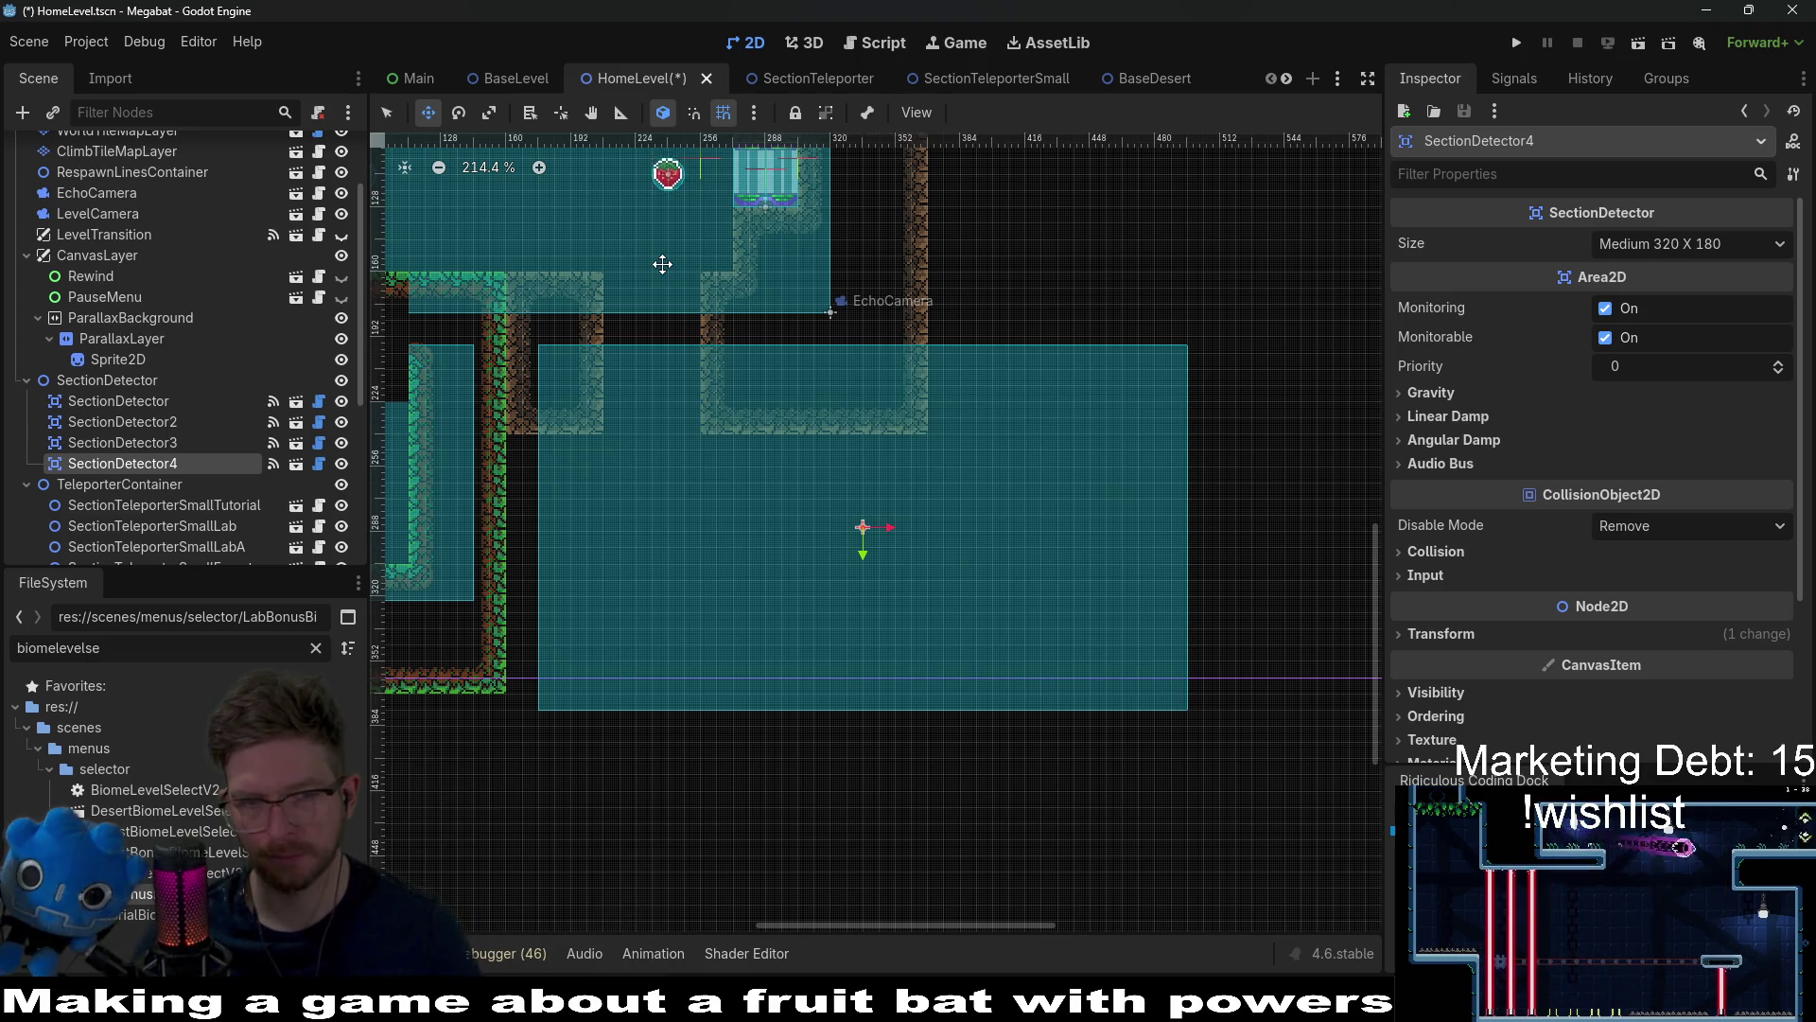
# Step: On WorldTileMapLayer with DESERT terrain, paint a 3x10 wall block and a lower-right rectangle
pyautogui.scroll(3, 107, 255)
pyautogui.click(115, 234)
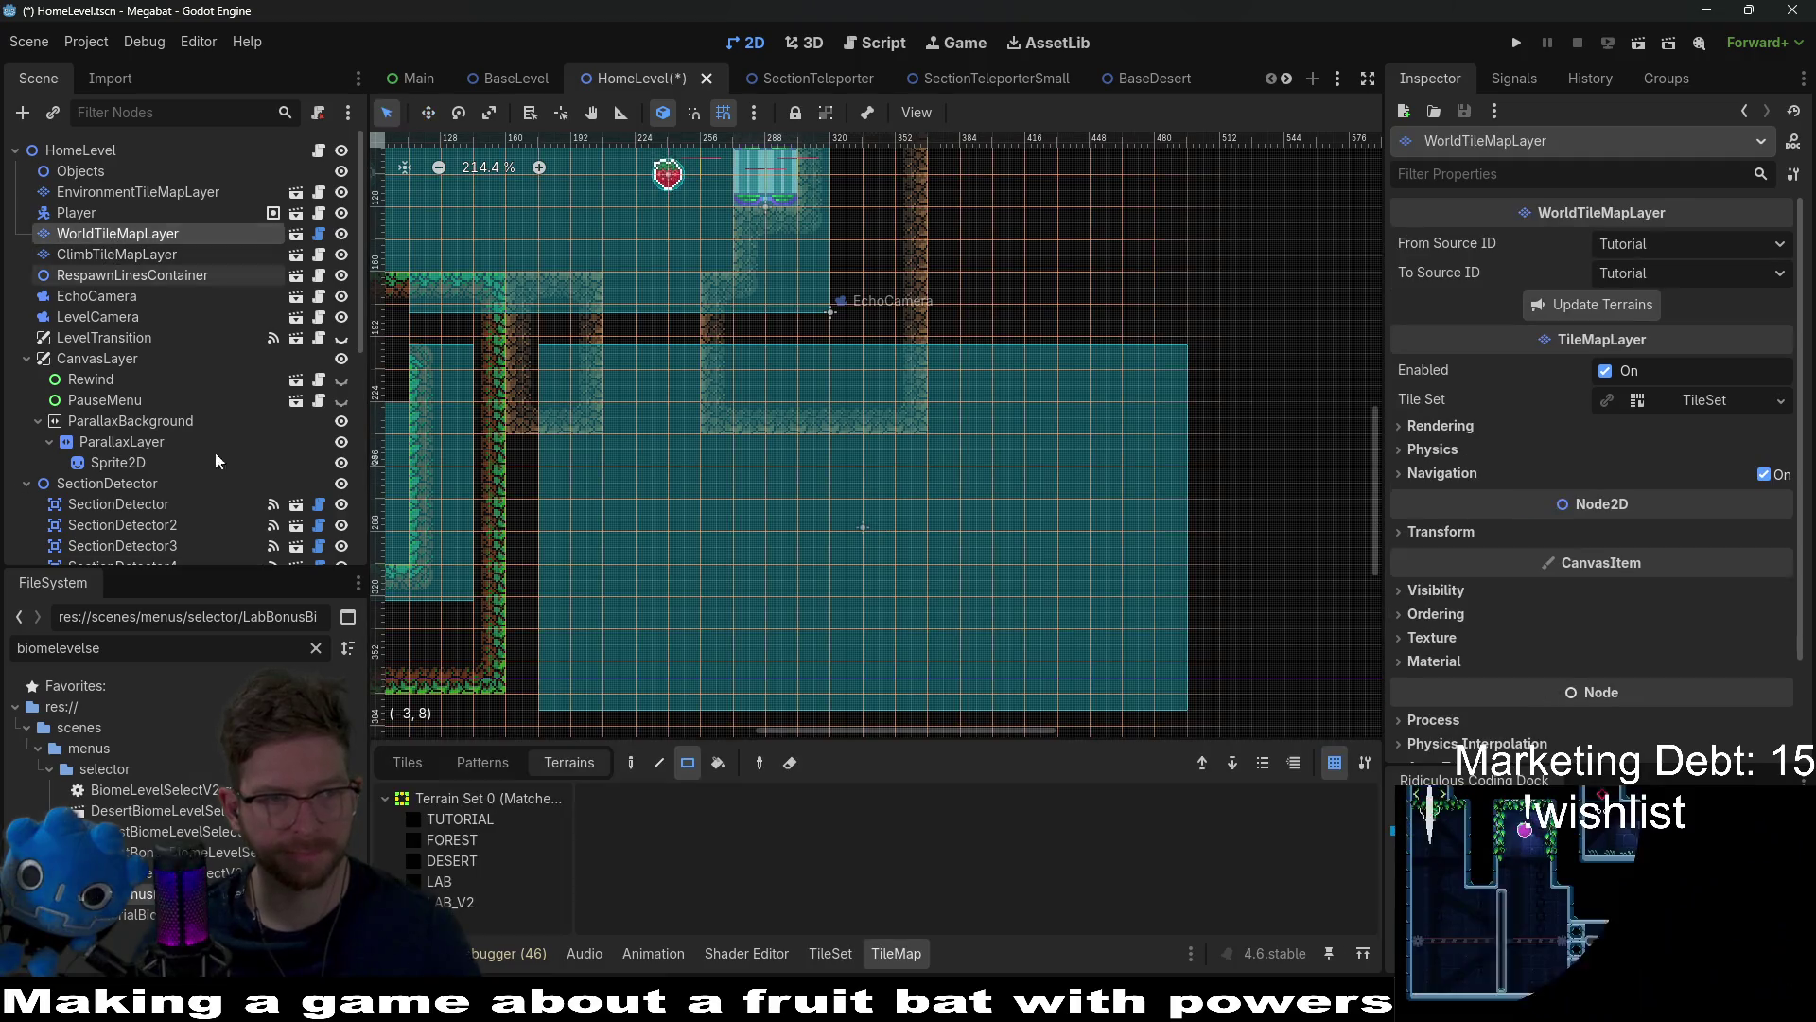
pyautogui.click(479, 860)
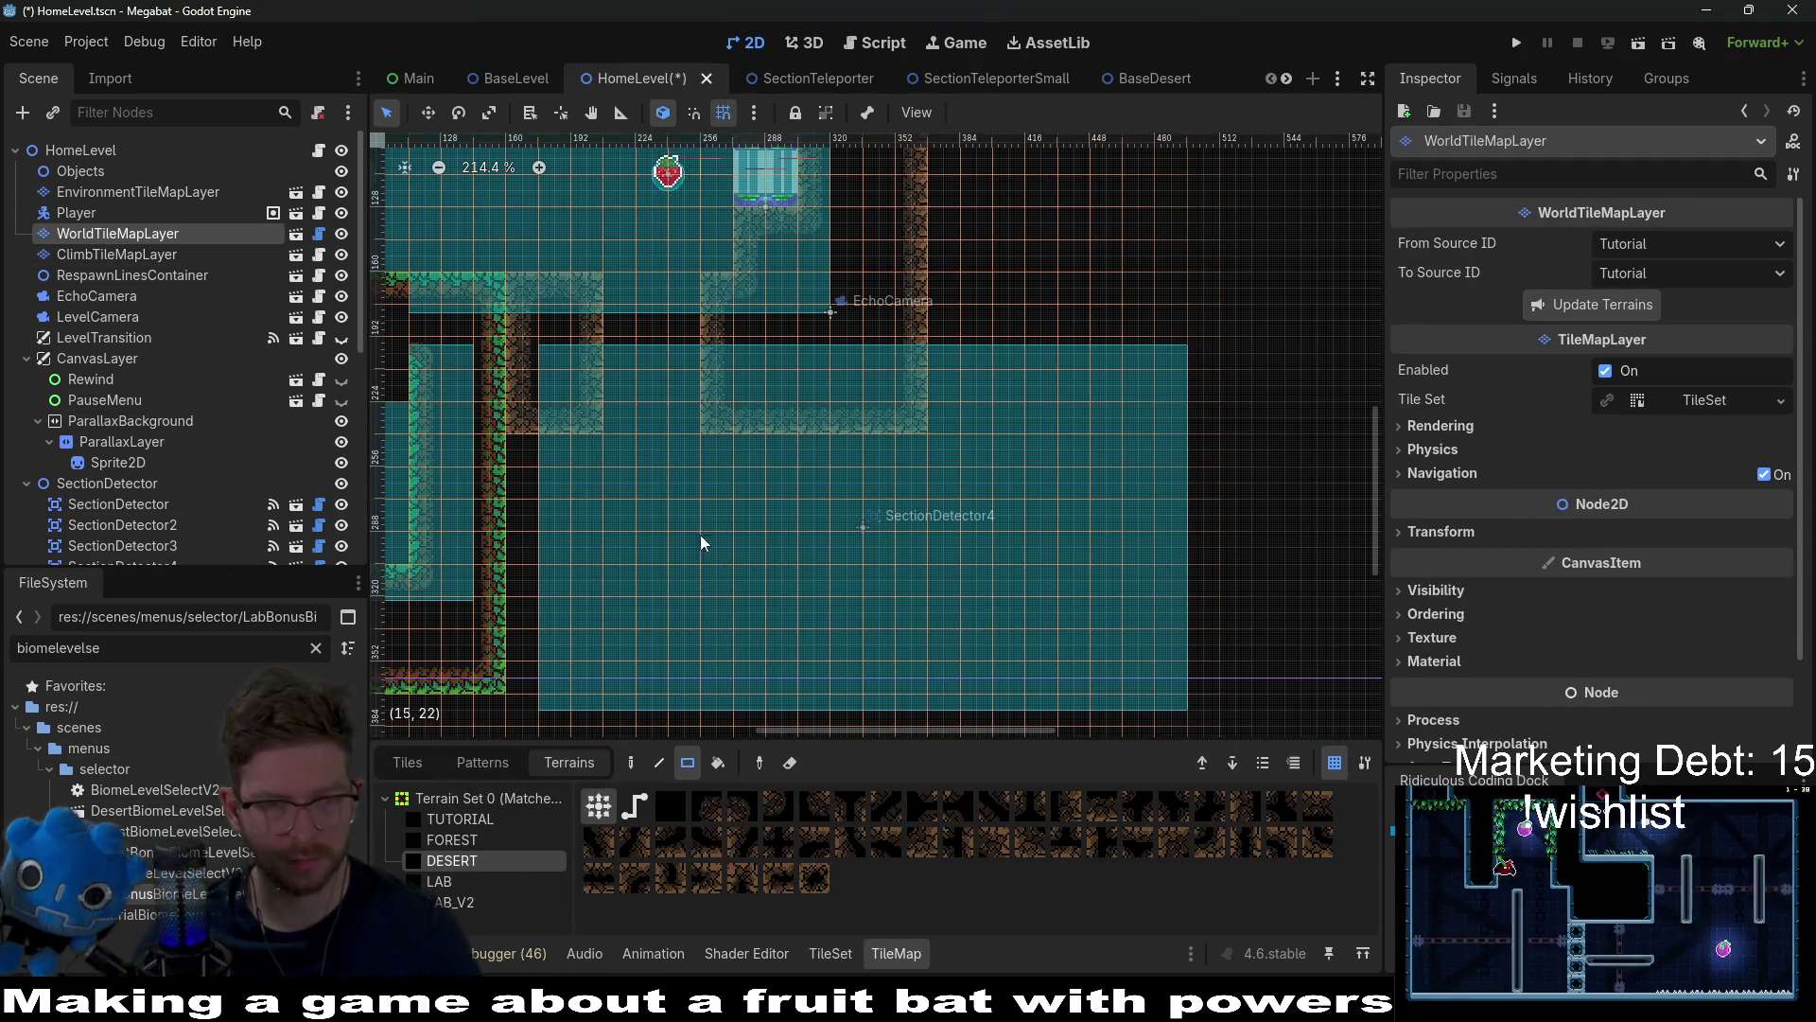
pyautogui.moveTo(511, 439); pyautogui.dragTo(601, 766)
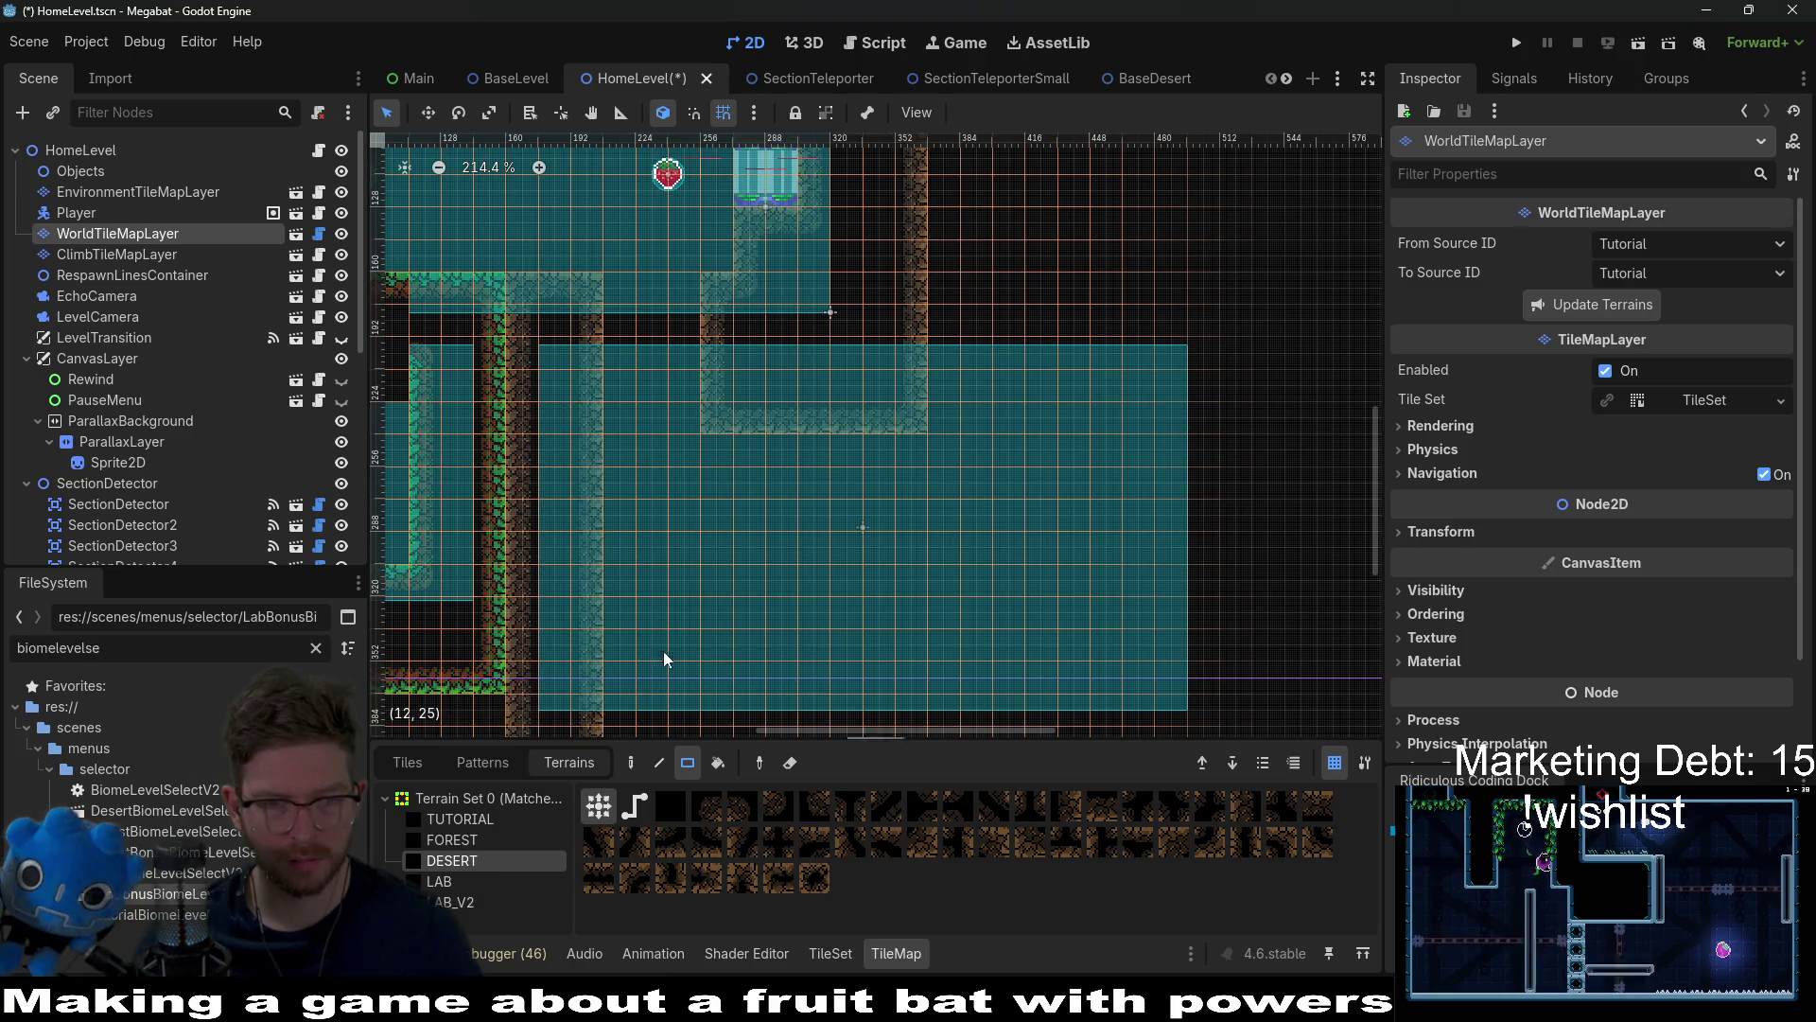
pyautogui.scroll(-3, 676, 576)
pyautogui.moveTo(550, 576); pyautogui.dragTo(1196, 674)
# Step: Paint desert walls extending the room further to the right
pyautogui.hscroll(3, 892, 567)
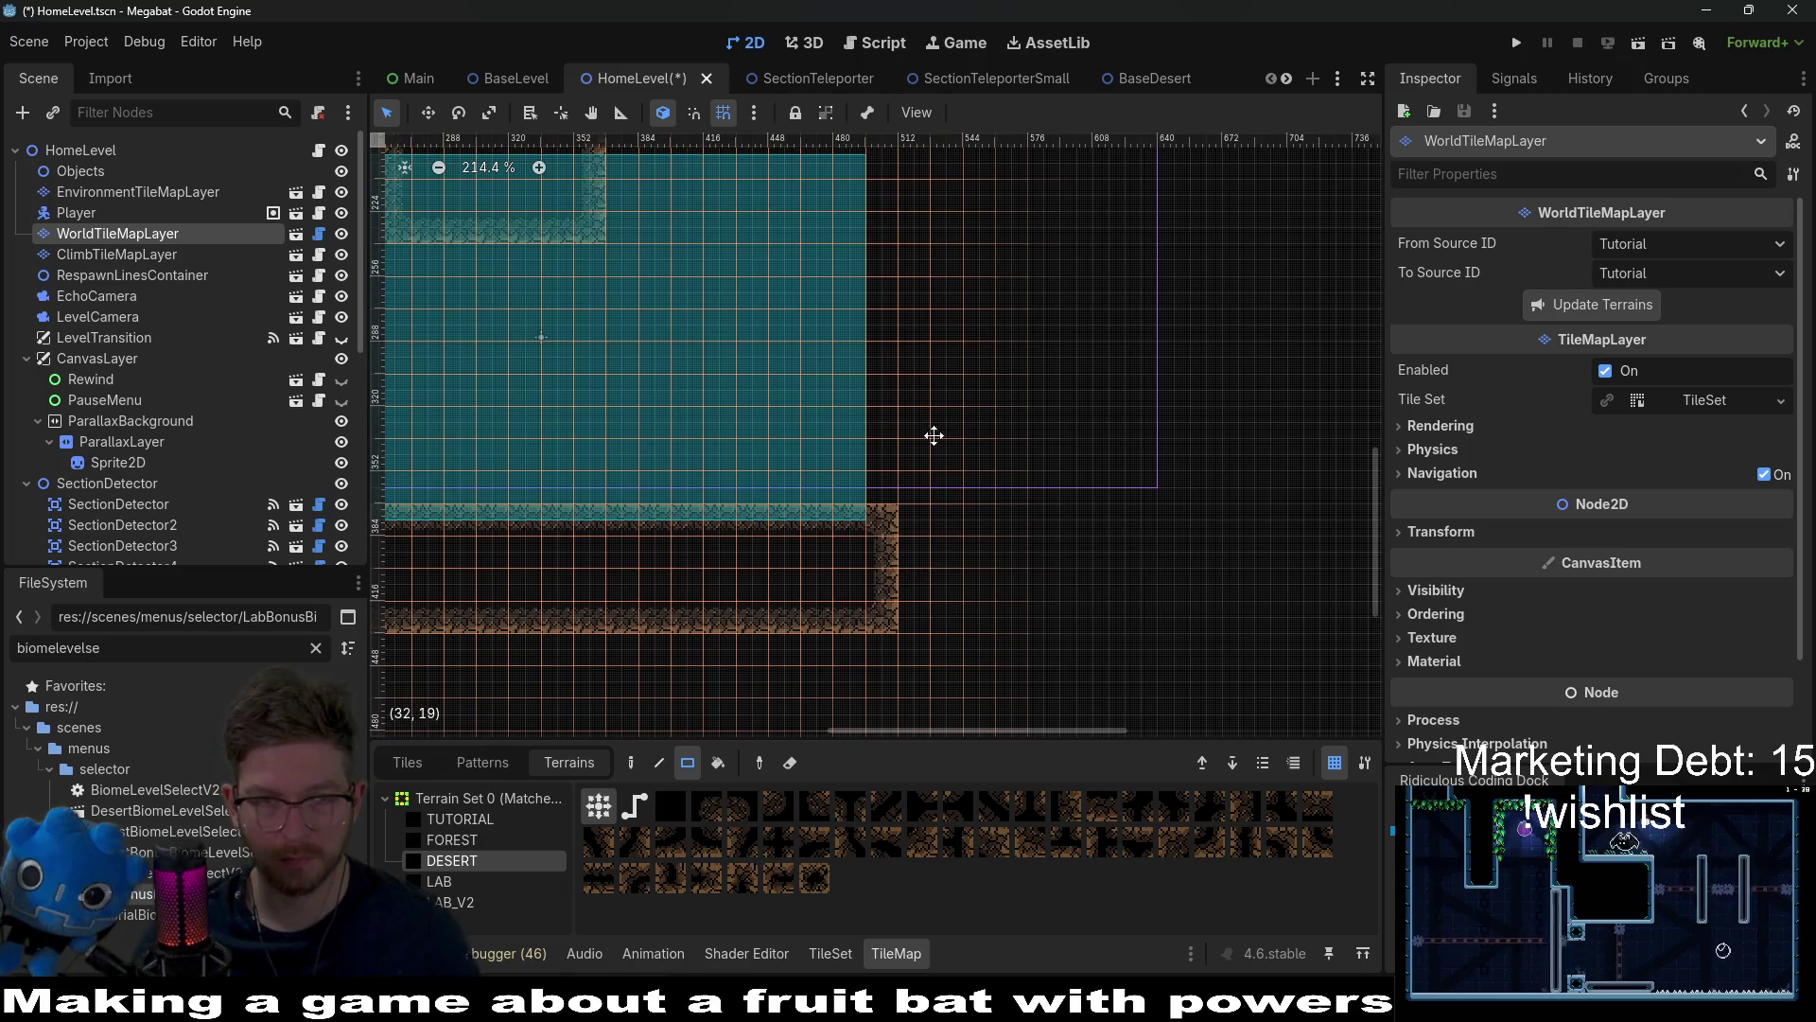
pyautogui.scroll(3, 730, 389)
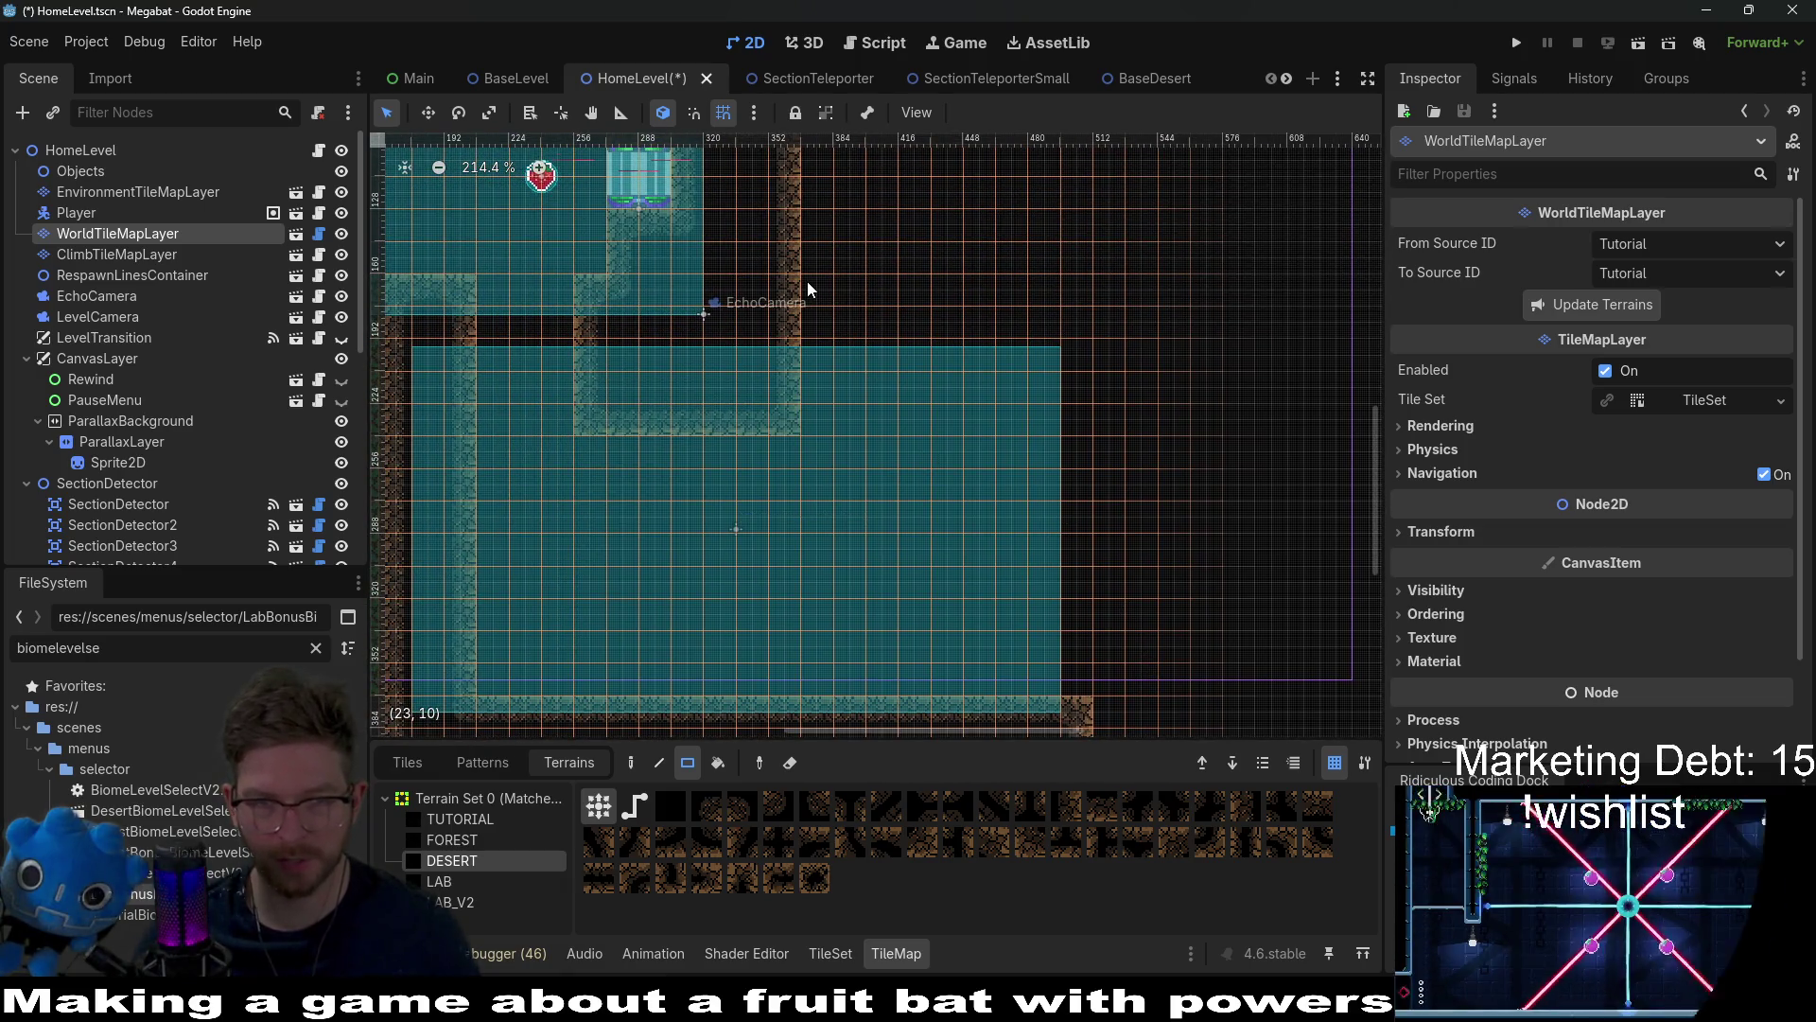
pyautogui.moveTo(823, 312)
pyautogui.mouseDown()
pyautogui.moveTo(1066, 394)
pyautogui.moveTo(1082, 418)
pyautogui.mouseUp()
pyautogui.scroll(-1, 958, 530)
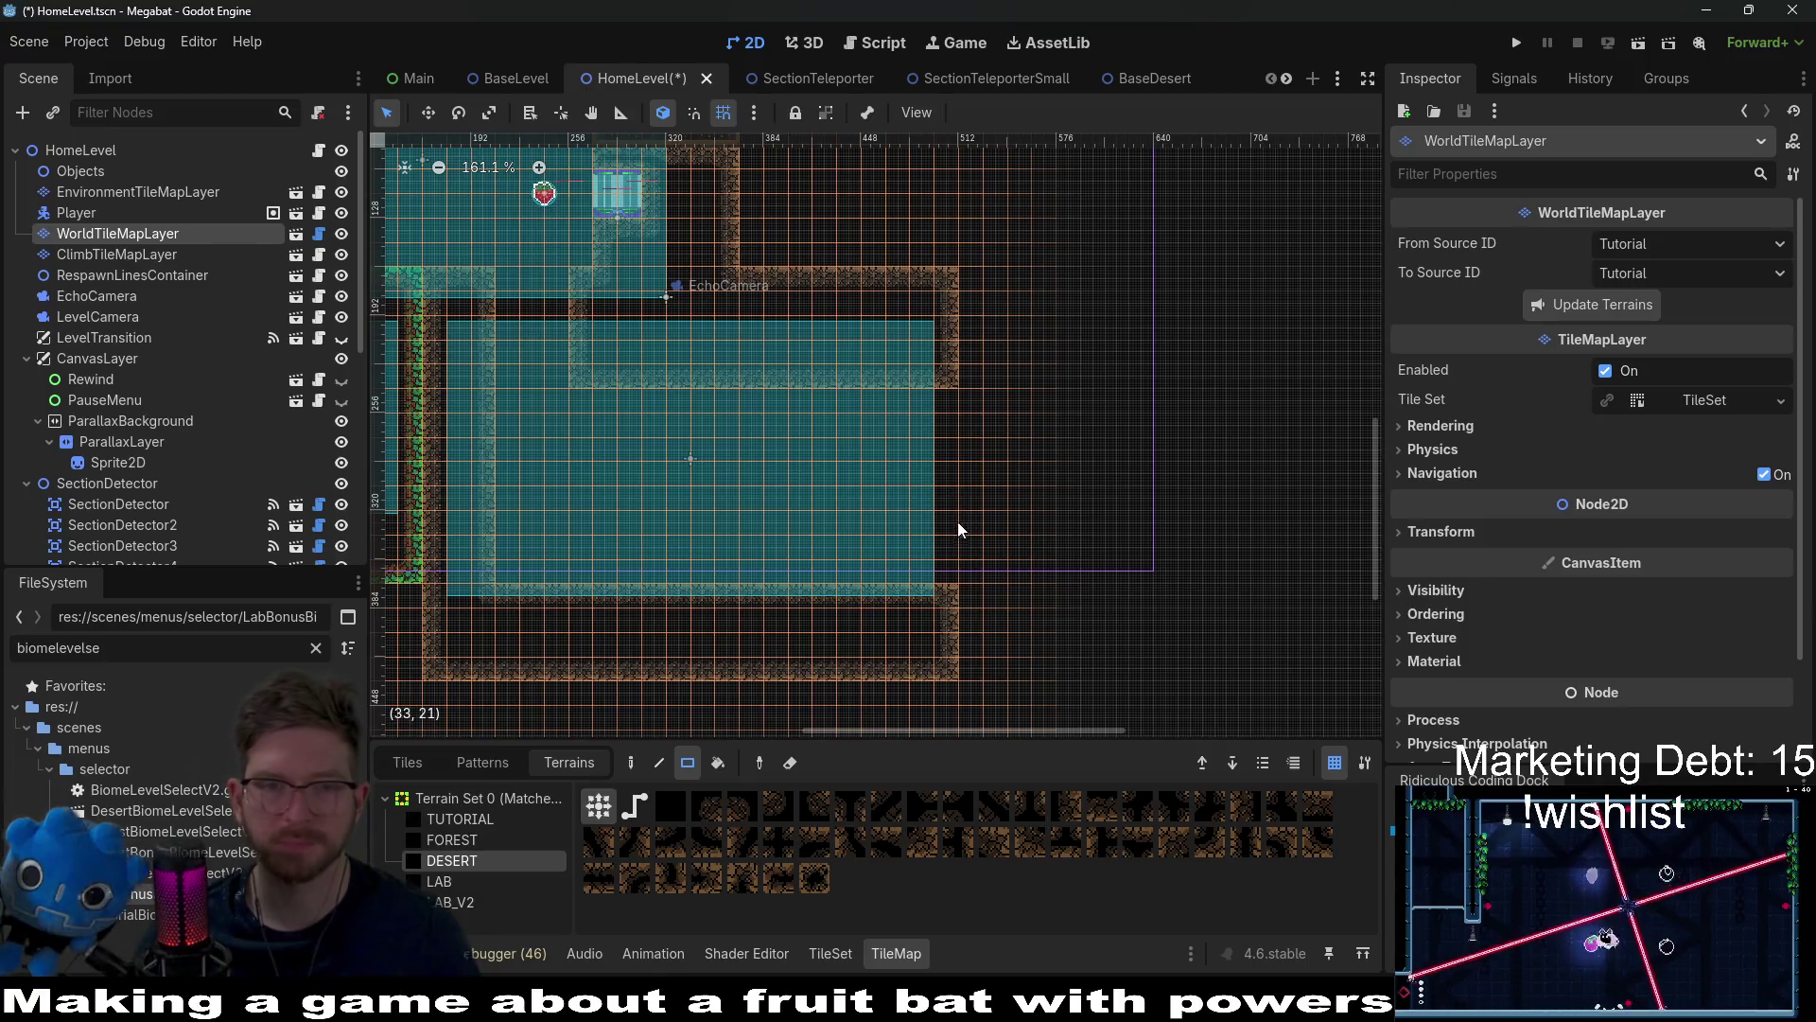
pyautogui.hscroll(-2, 990, 500)
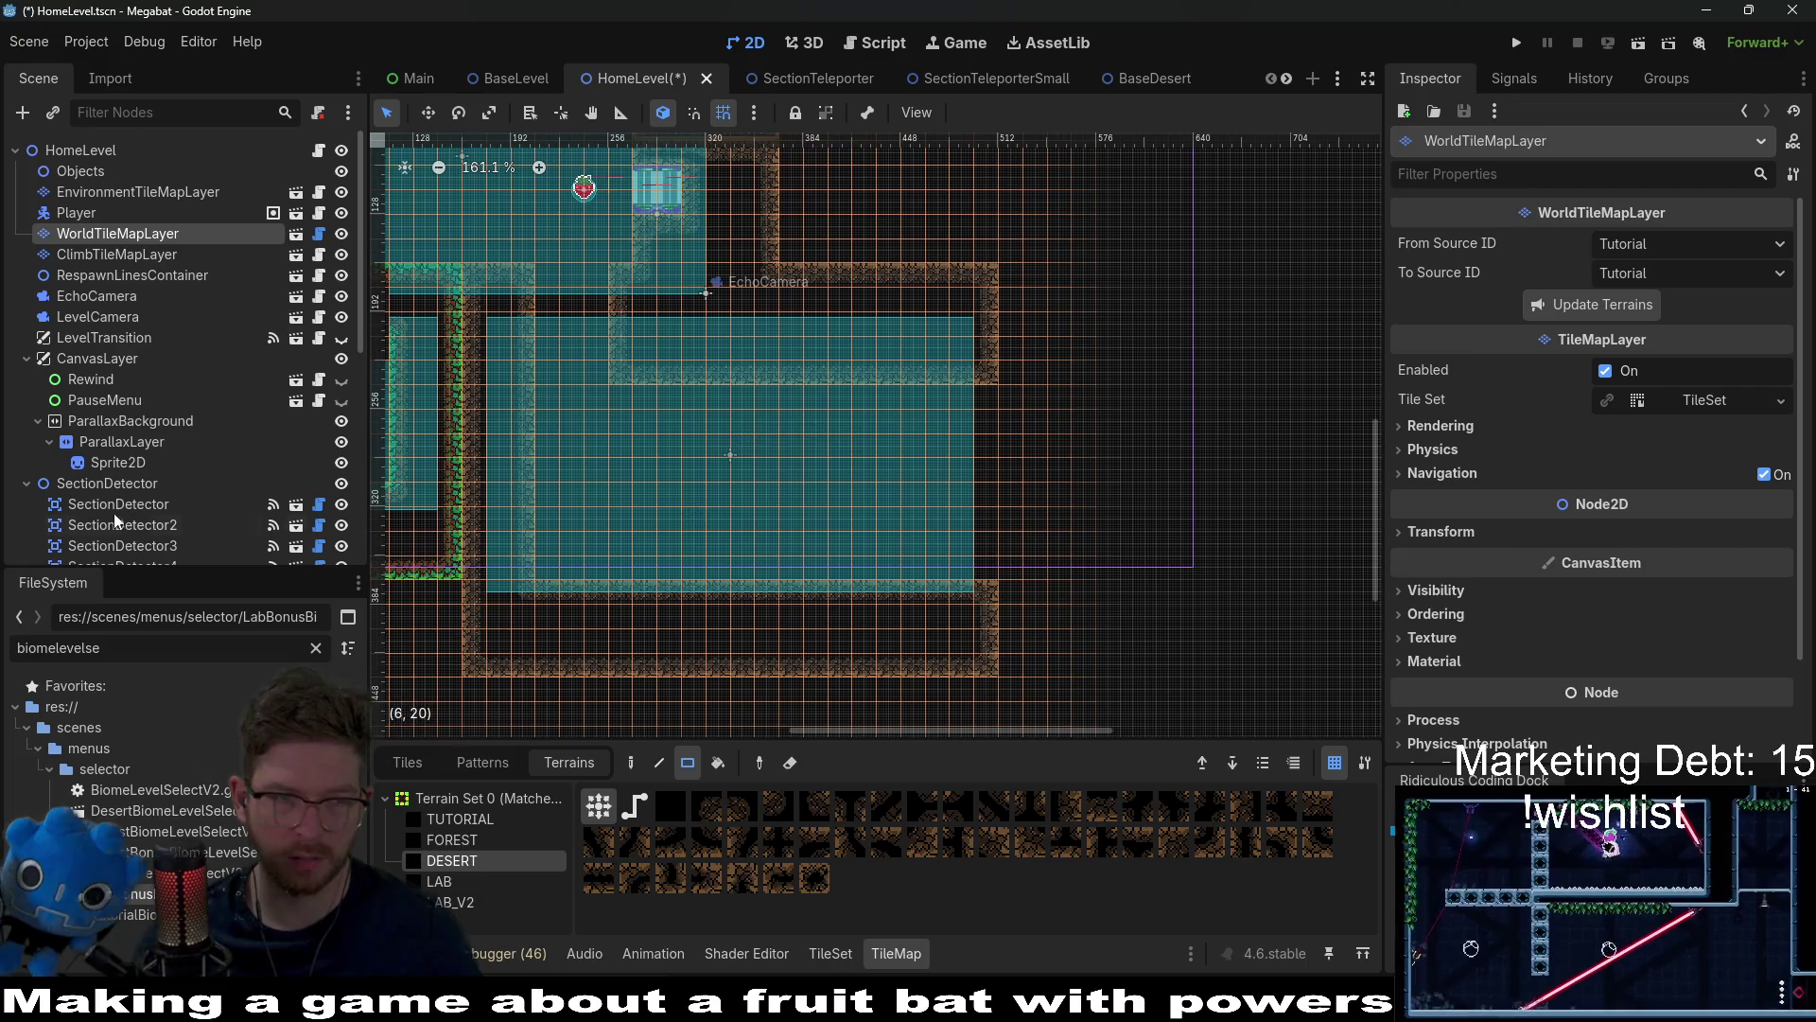
pyautogui.scroll(-5, 128, 515)
pyautogui.hscroll(5, 506, 536)
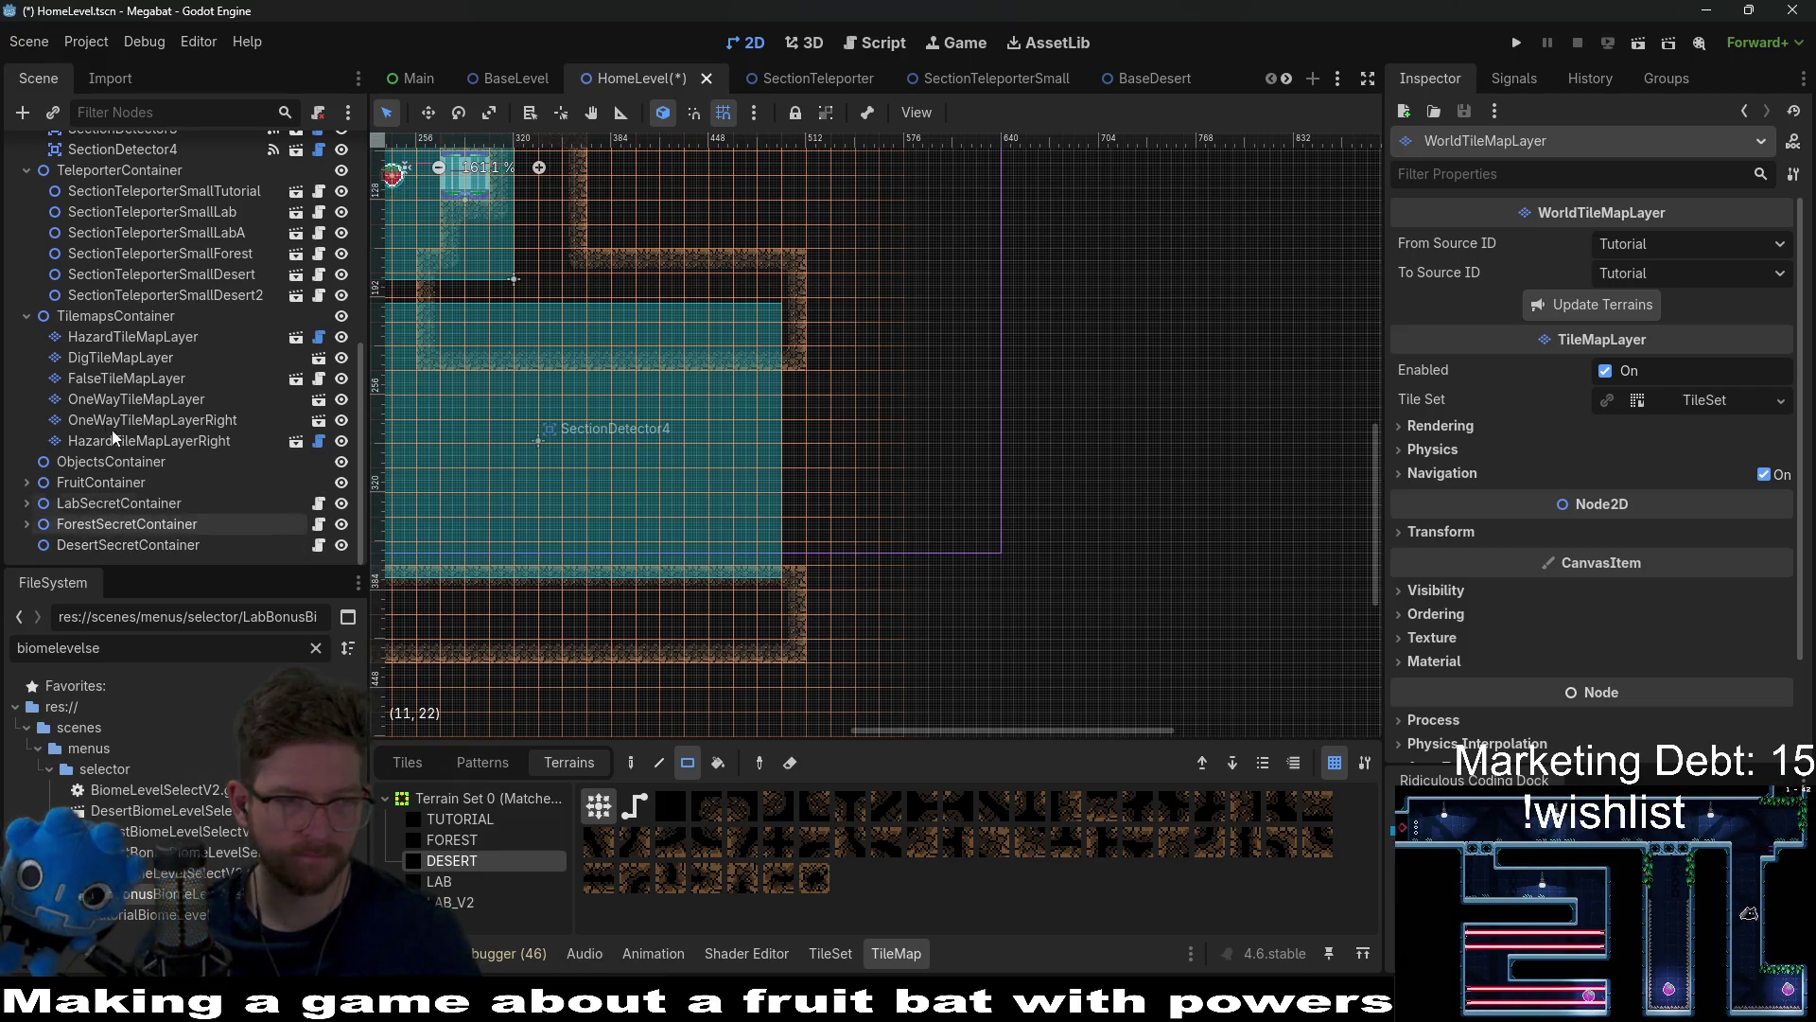
pyautogui.scroll(3, 110, 331)
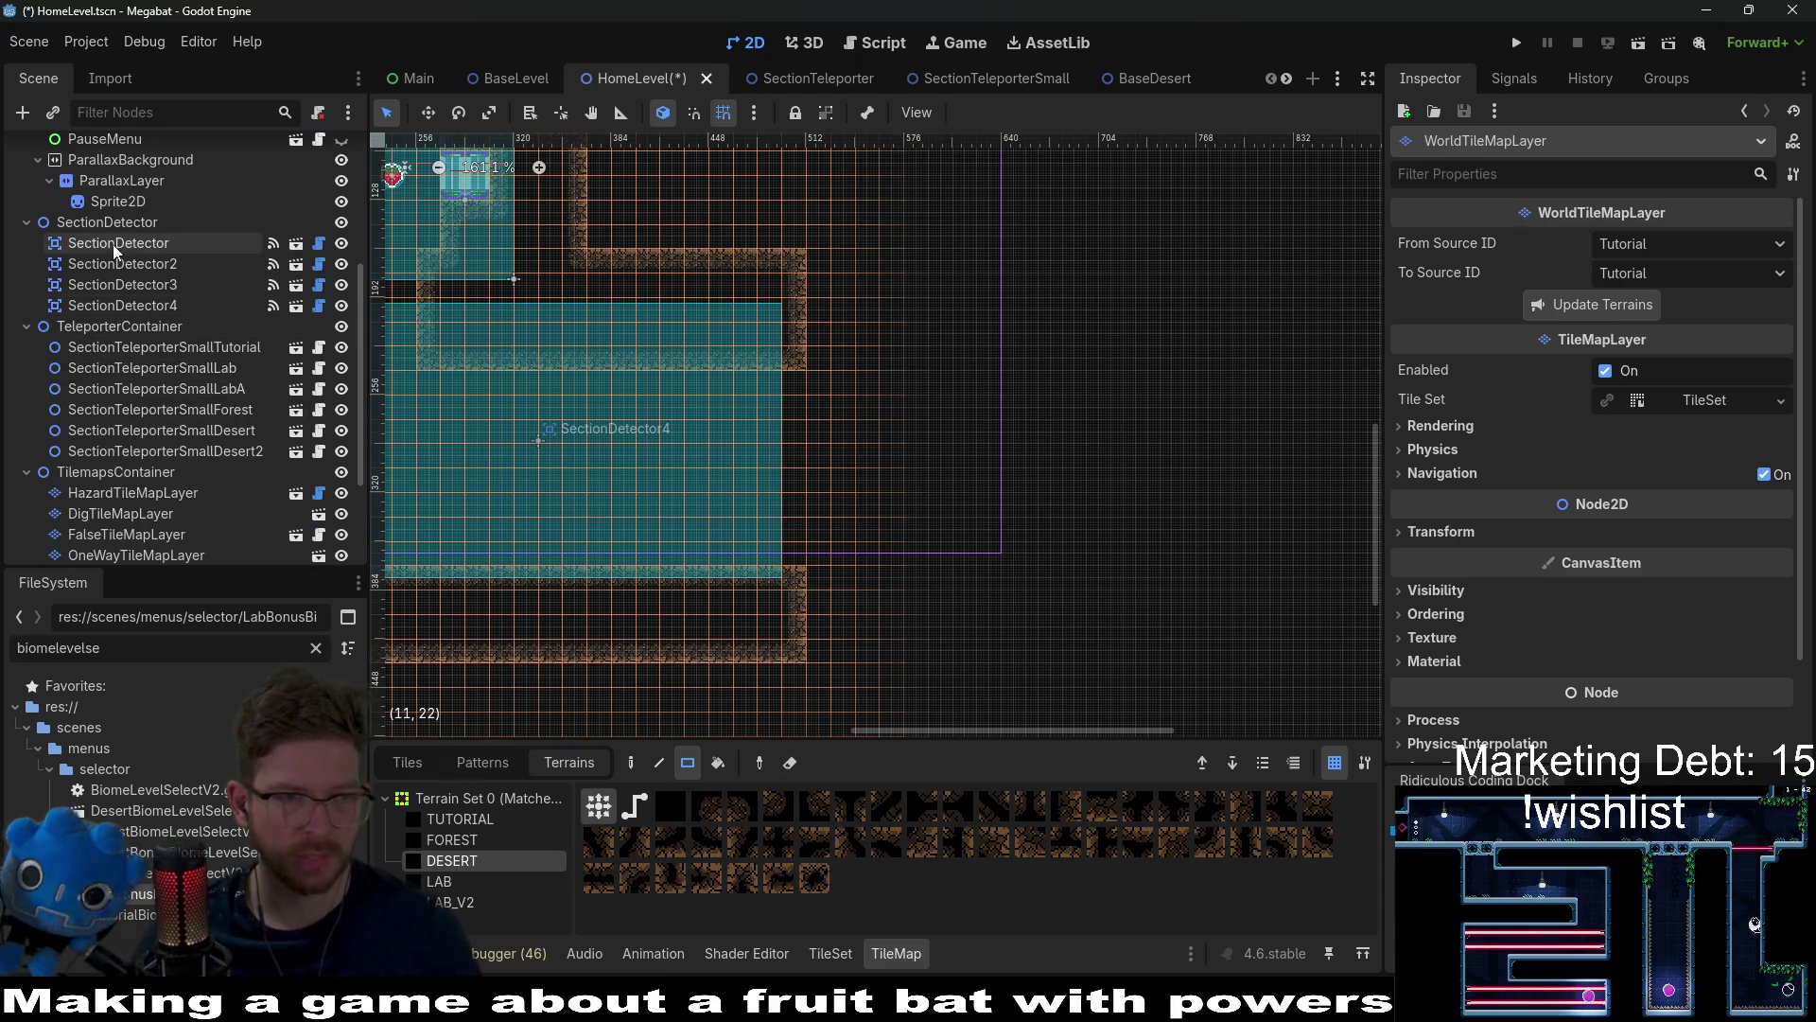
# Step: Instantiate SectionDetector.tscn under SectionDetector as SectionDetector5
pyautogui.rightClick(134, 221)
pyautogui.click(226, 259)
pyautogui.write('section')
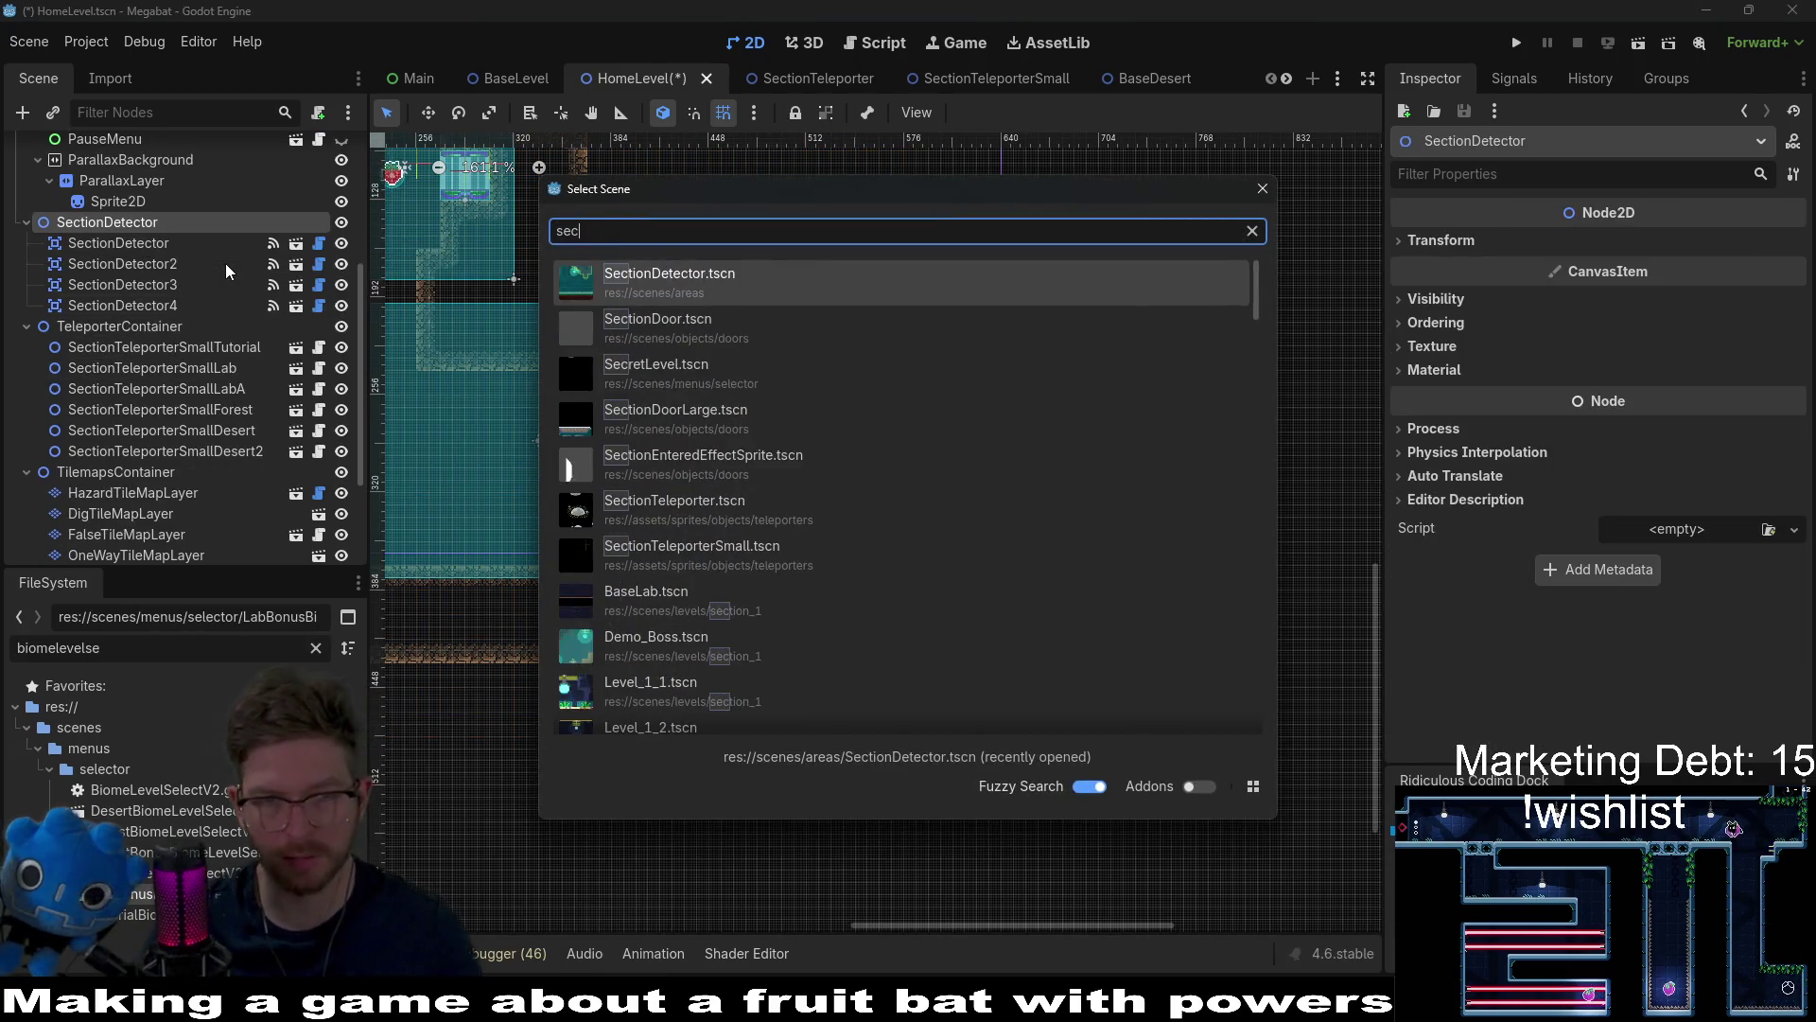
pyautogui.press('Return')
# Step: Place SectionDetector5 right of SectionDetector4's area, nudging it two pixels right
pyautogui.press('w')
pyautogui.moveTo(568, 265)
pyautogui.mouseDown()
pyautogui.moveTo(1000, 450)
pyautogui.moveTo(966, 442)
pyautogui.mouseUp()
pyautogui.scroll(8, 858, 373)
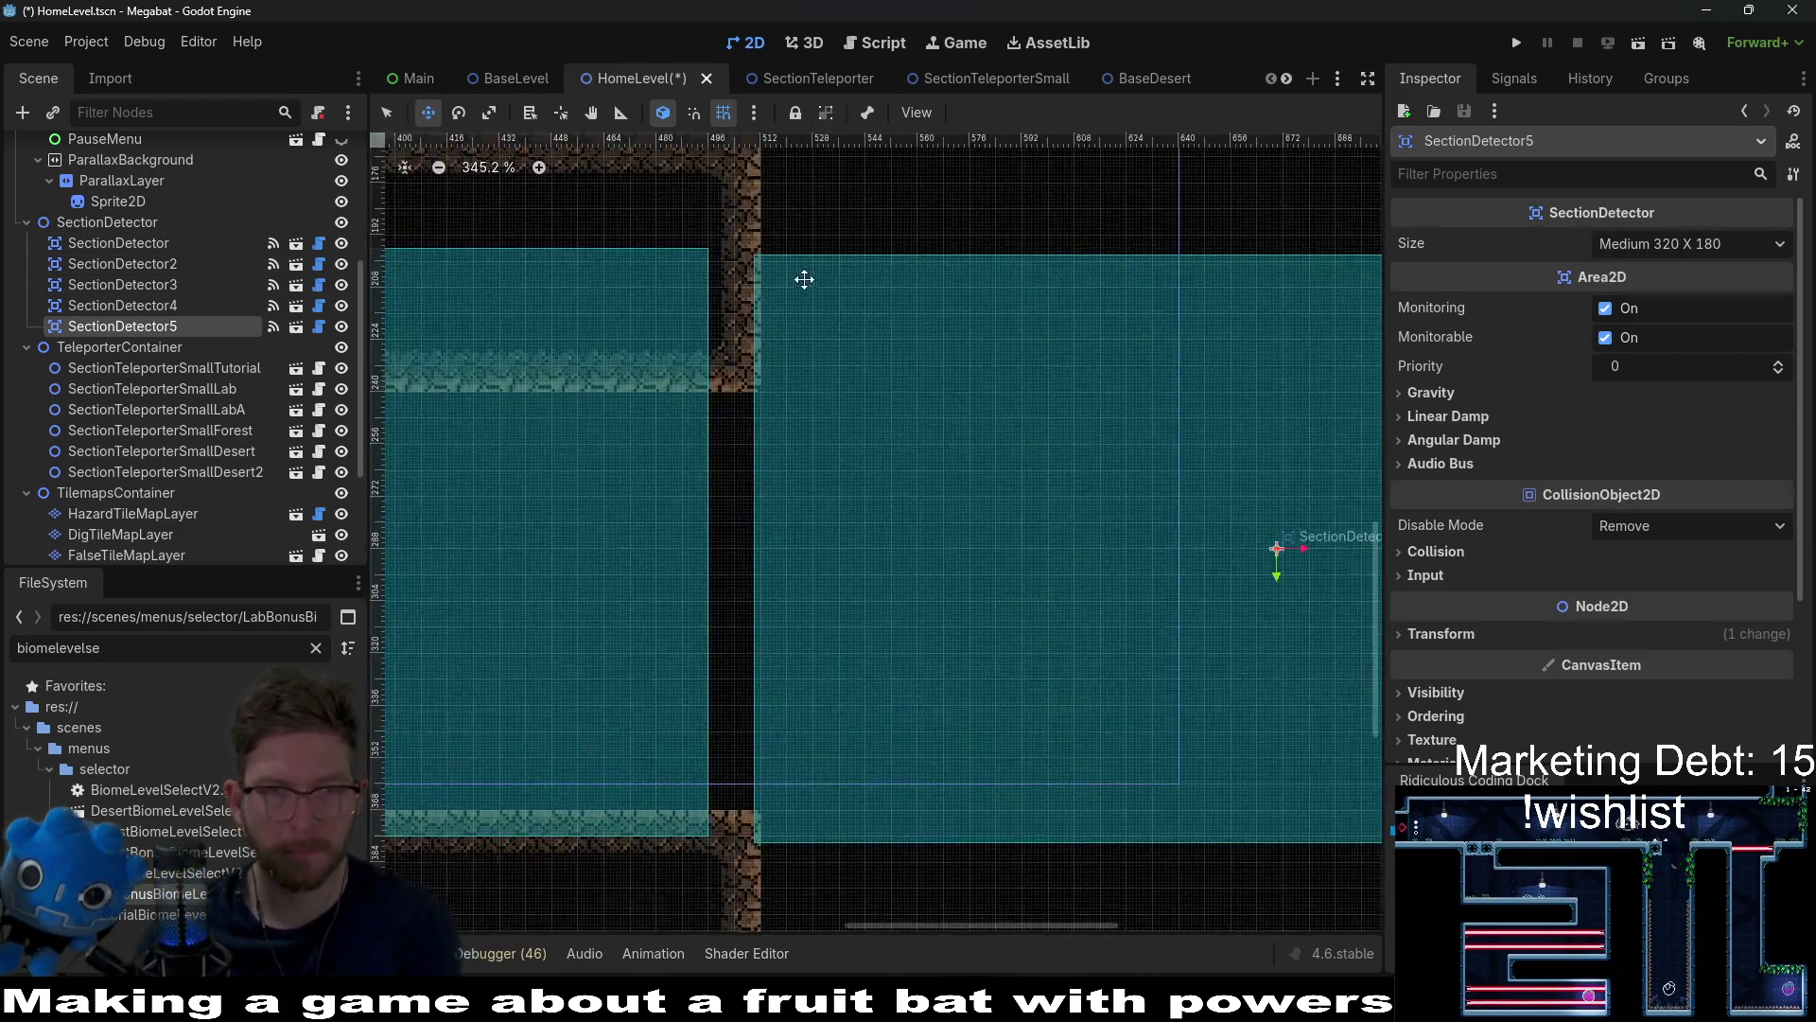
pyautogui.press('Right')
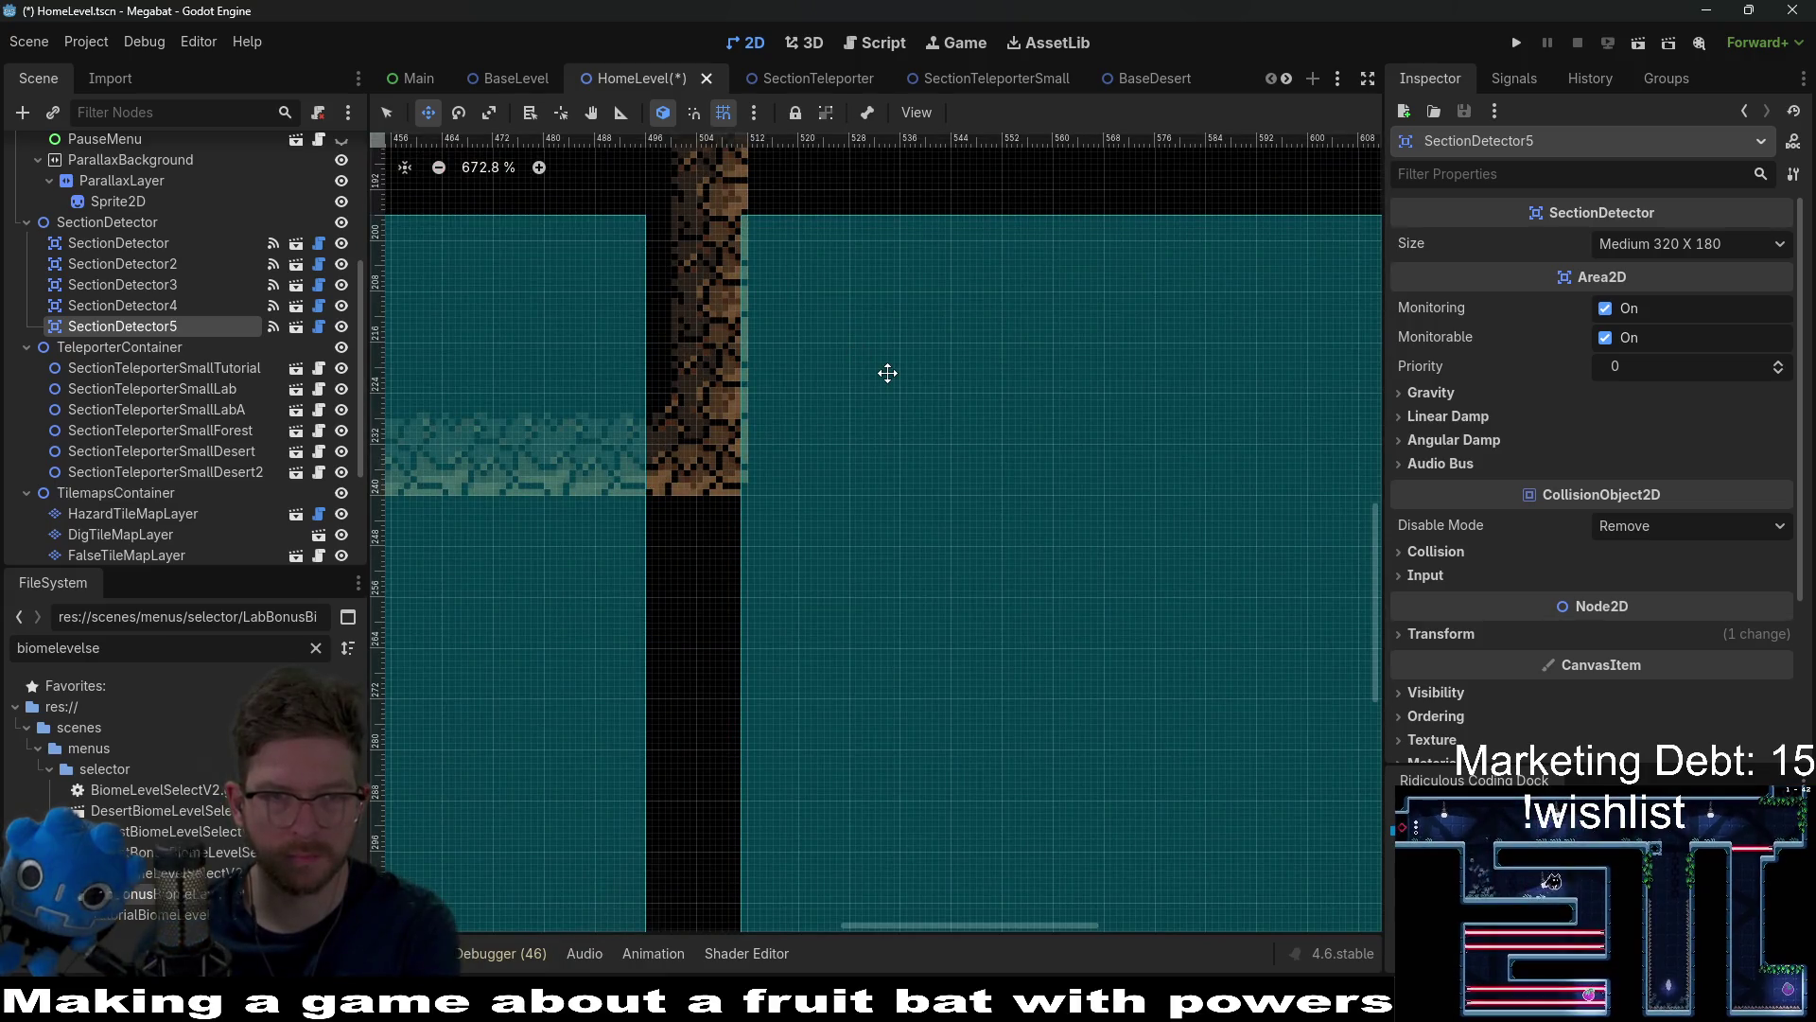
pyautogui.press('Right')
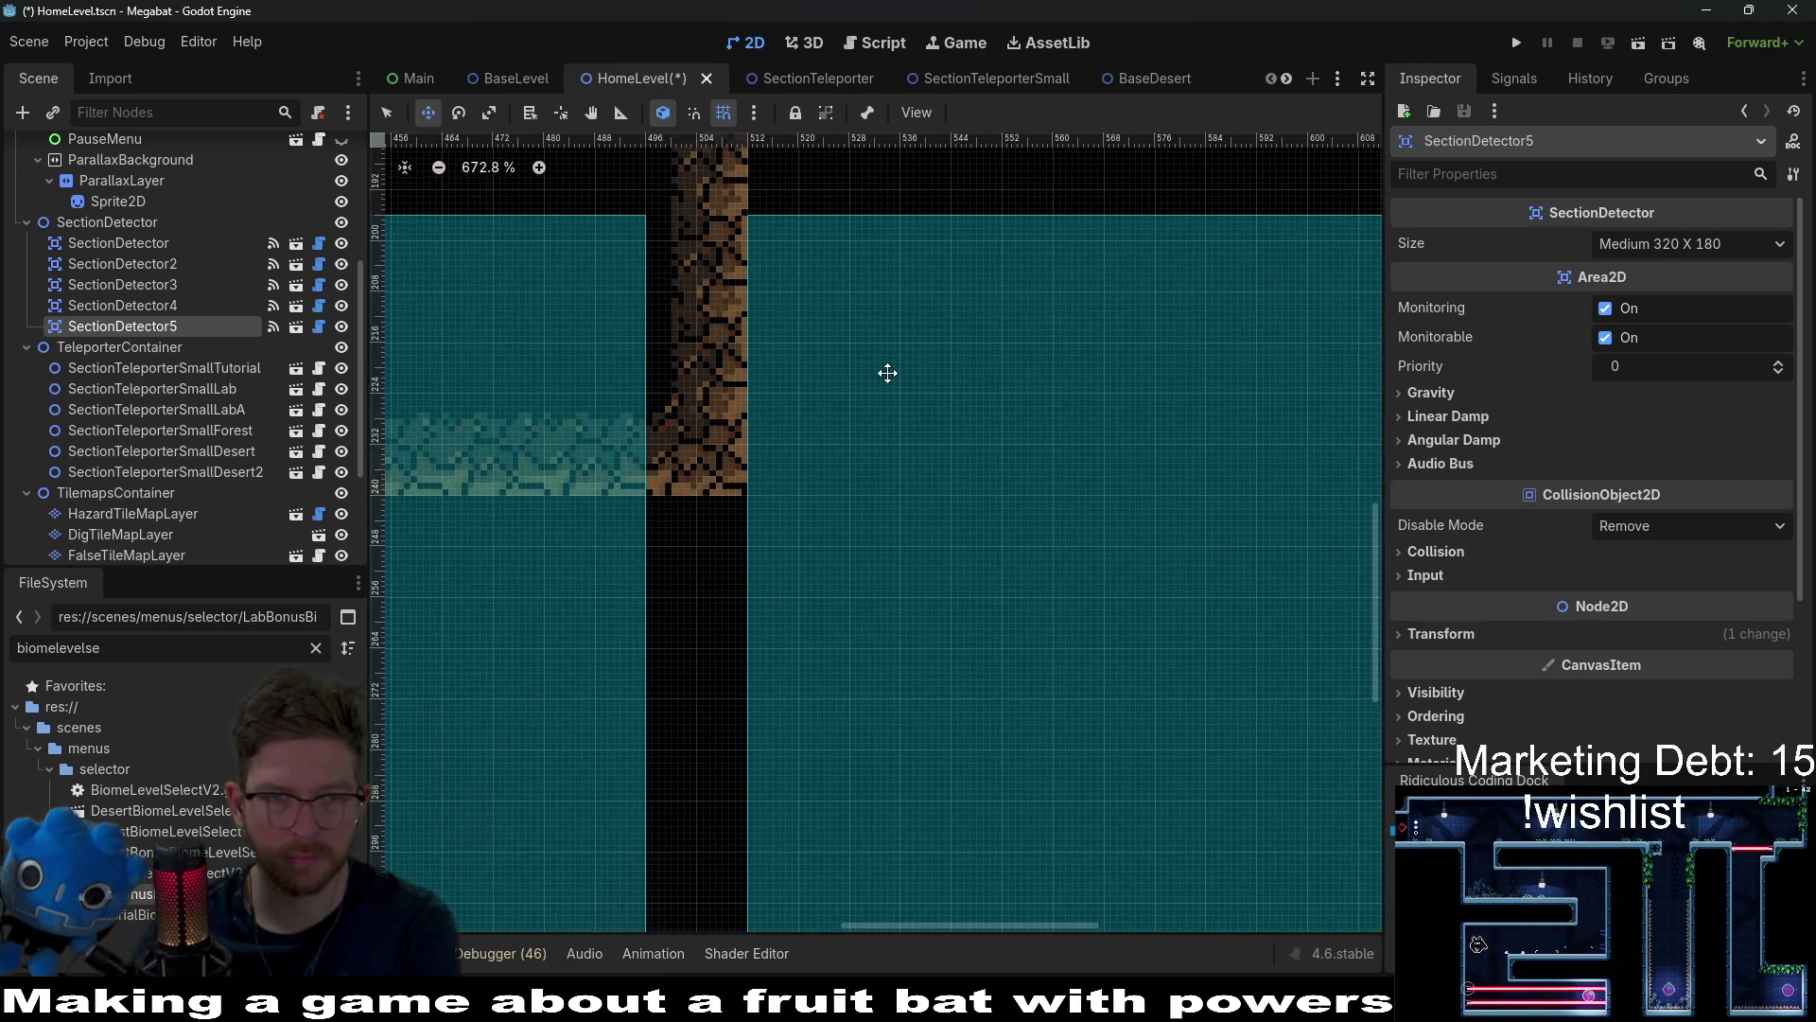
pyautogui.scroll(-6, 887, 372)
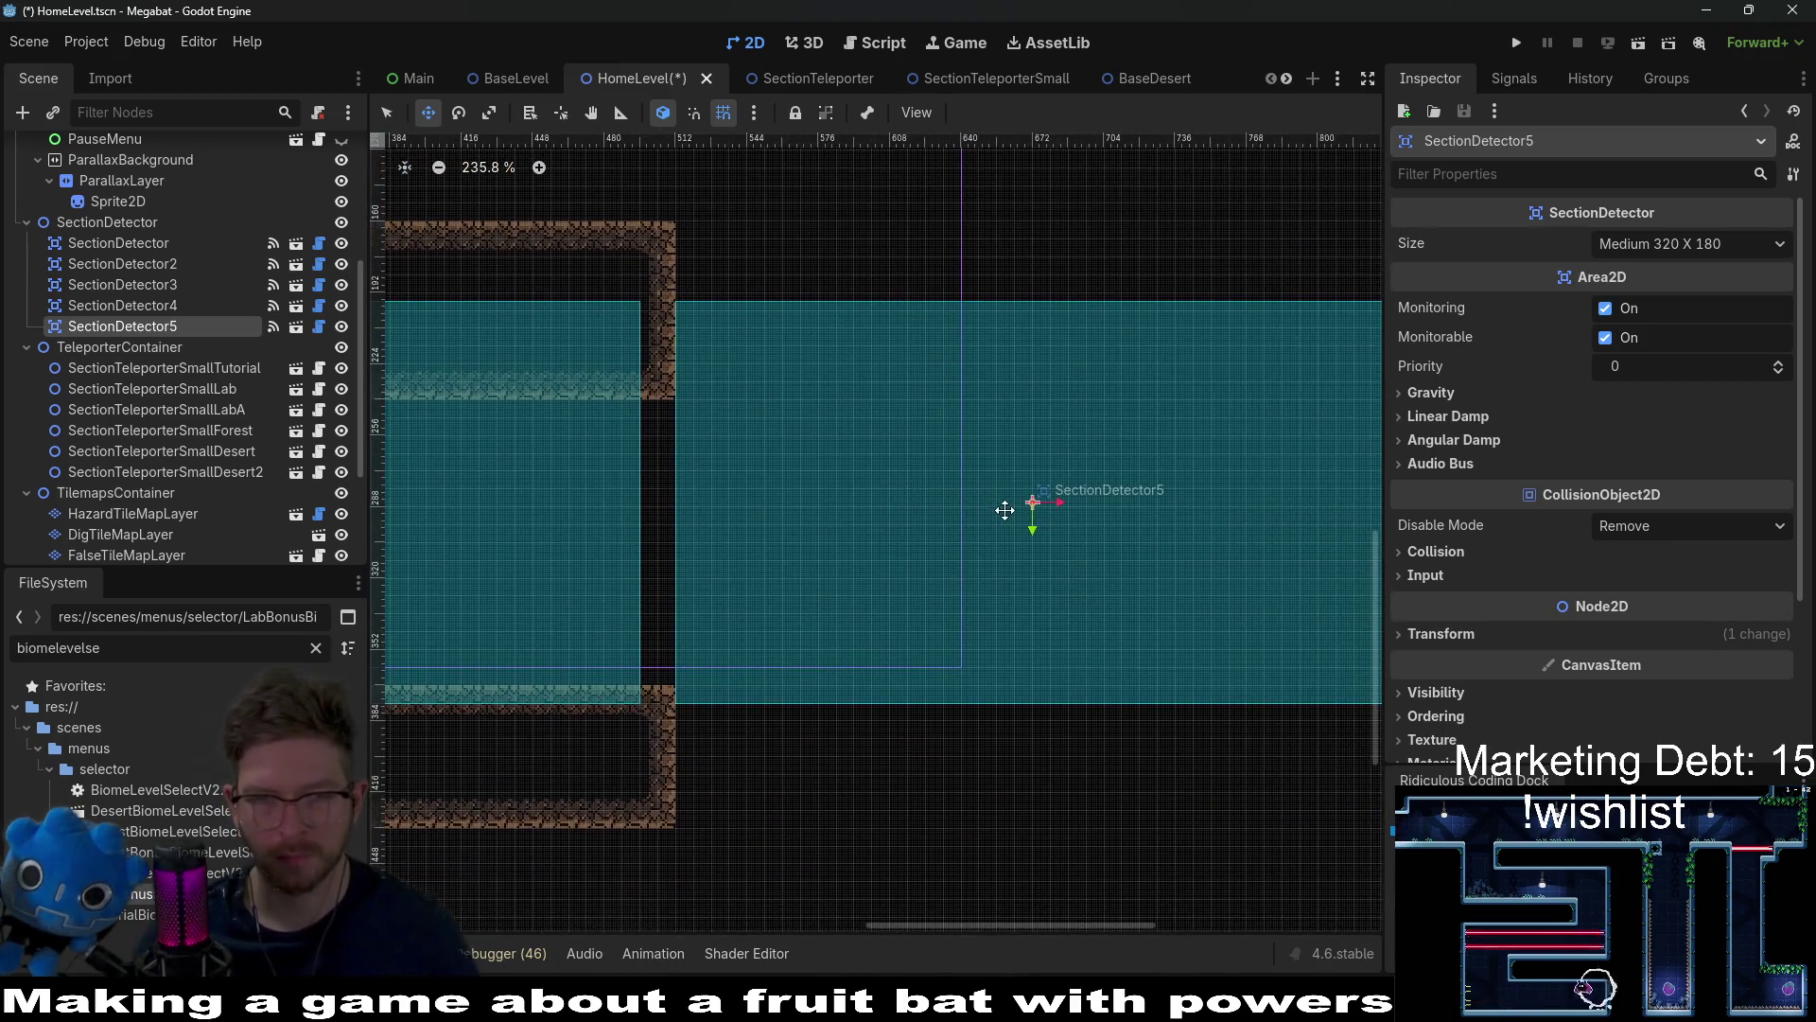
pyautogui.hscroll(2, 1150, 537)
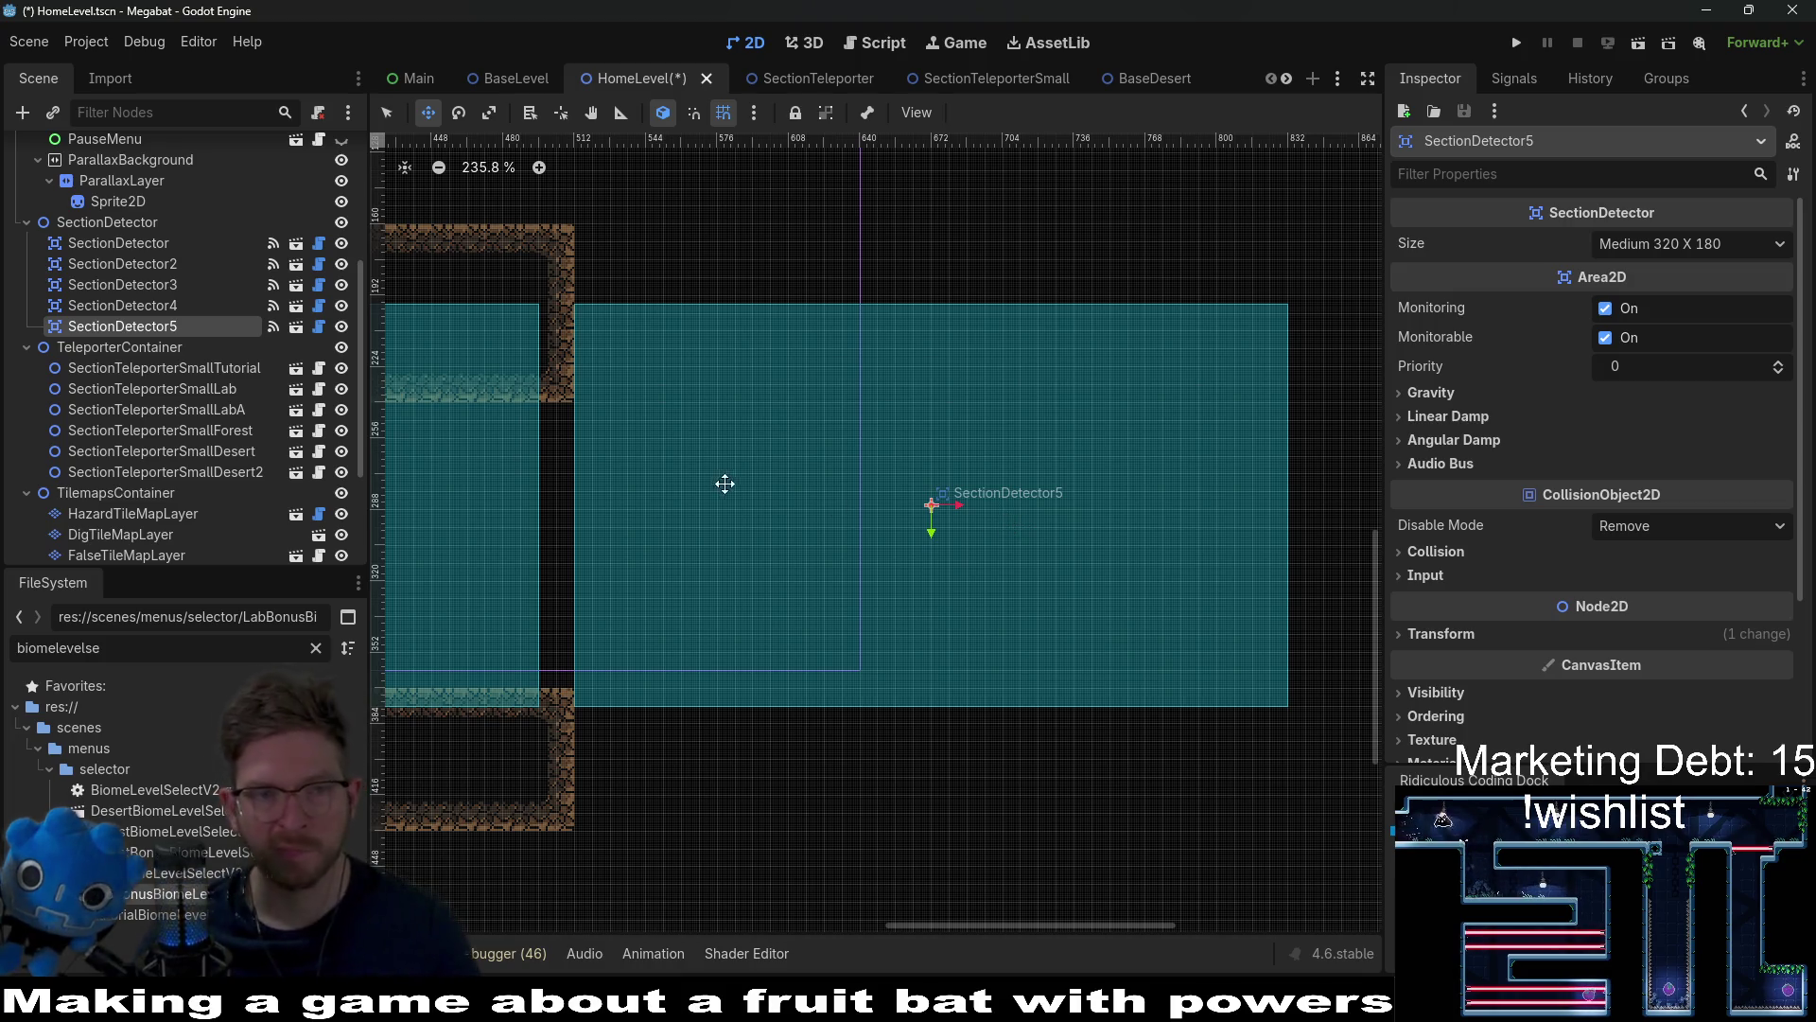
pyautogui.hscroll(-2, 833, 476)
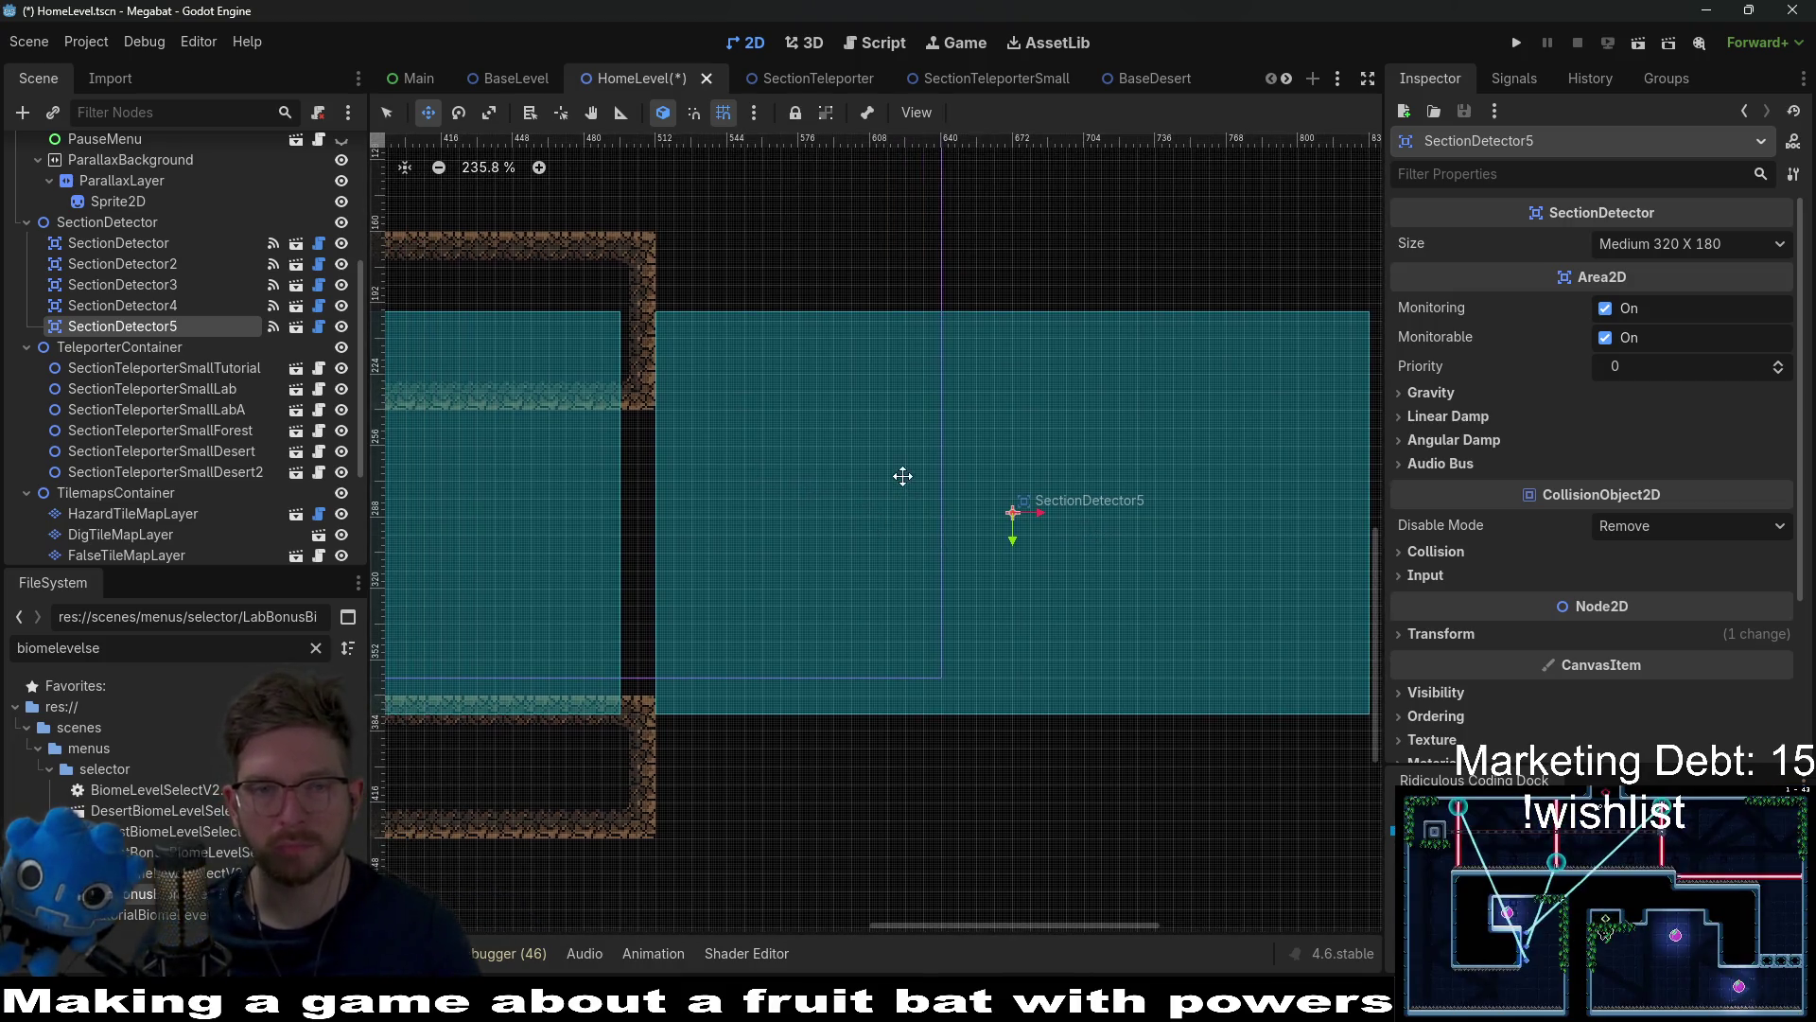
pyautogui.scroll(-3, 920, 512)
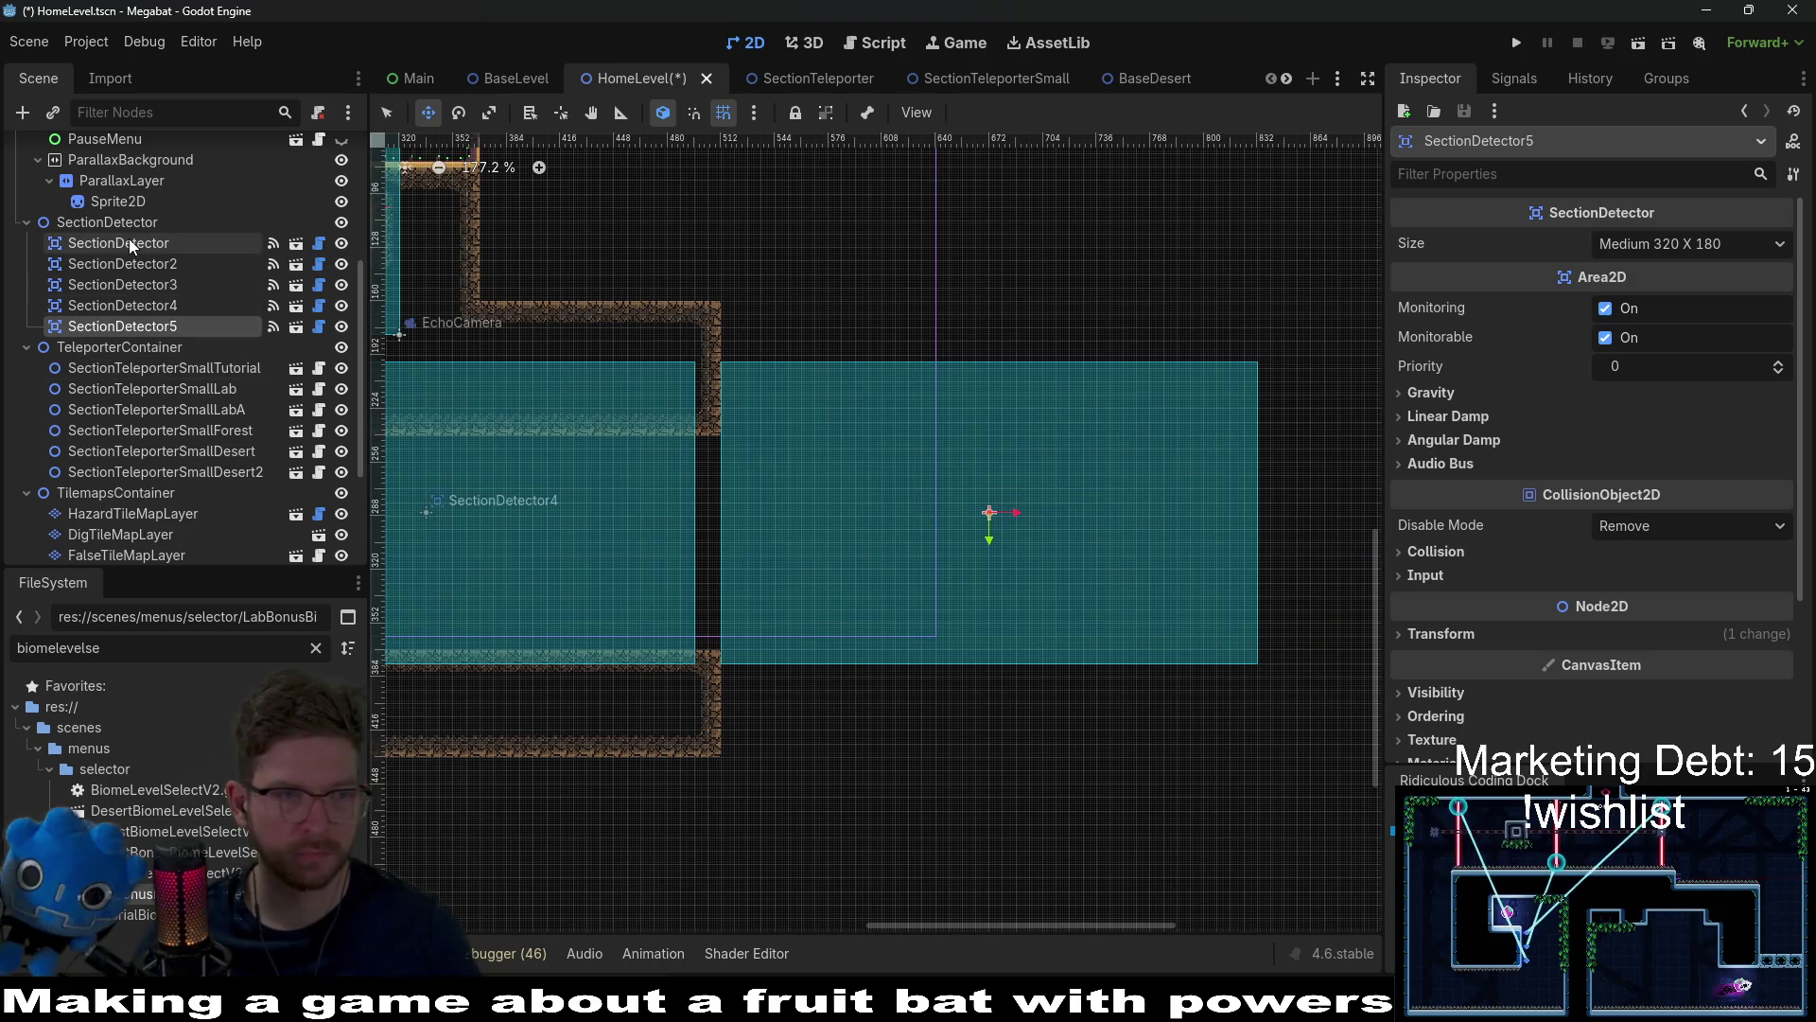
# Step: Instantiate another SectionDetector.tscn under SectionDetector as SectionDetector6
pyautogui.click(128, 227)
pyautogui.rightClick(127, 227)
pyautogui.click(214, 261)
pyautogui.write('s')
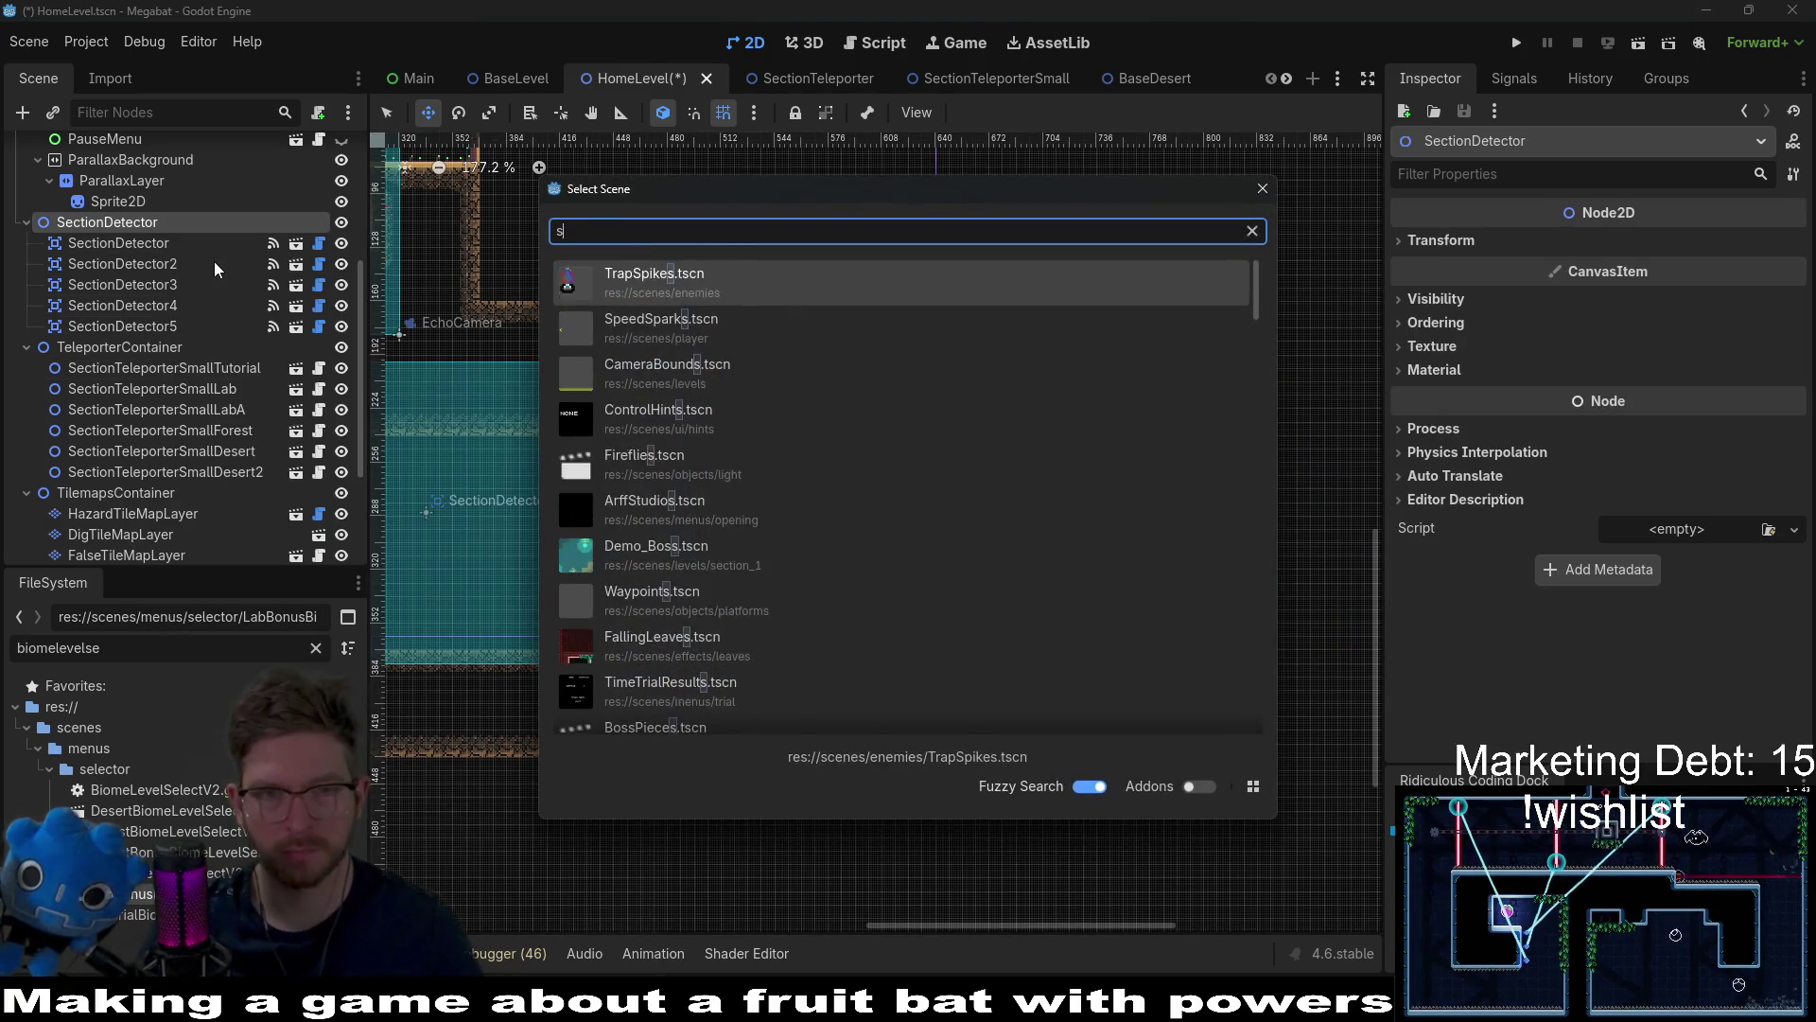
pyautogui.write('ectiondet')
pyautogui.press('Return')
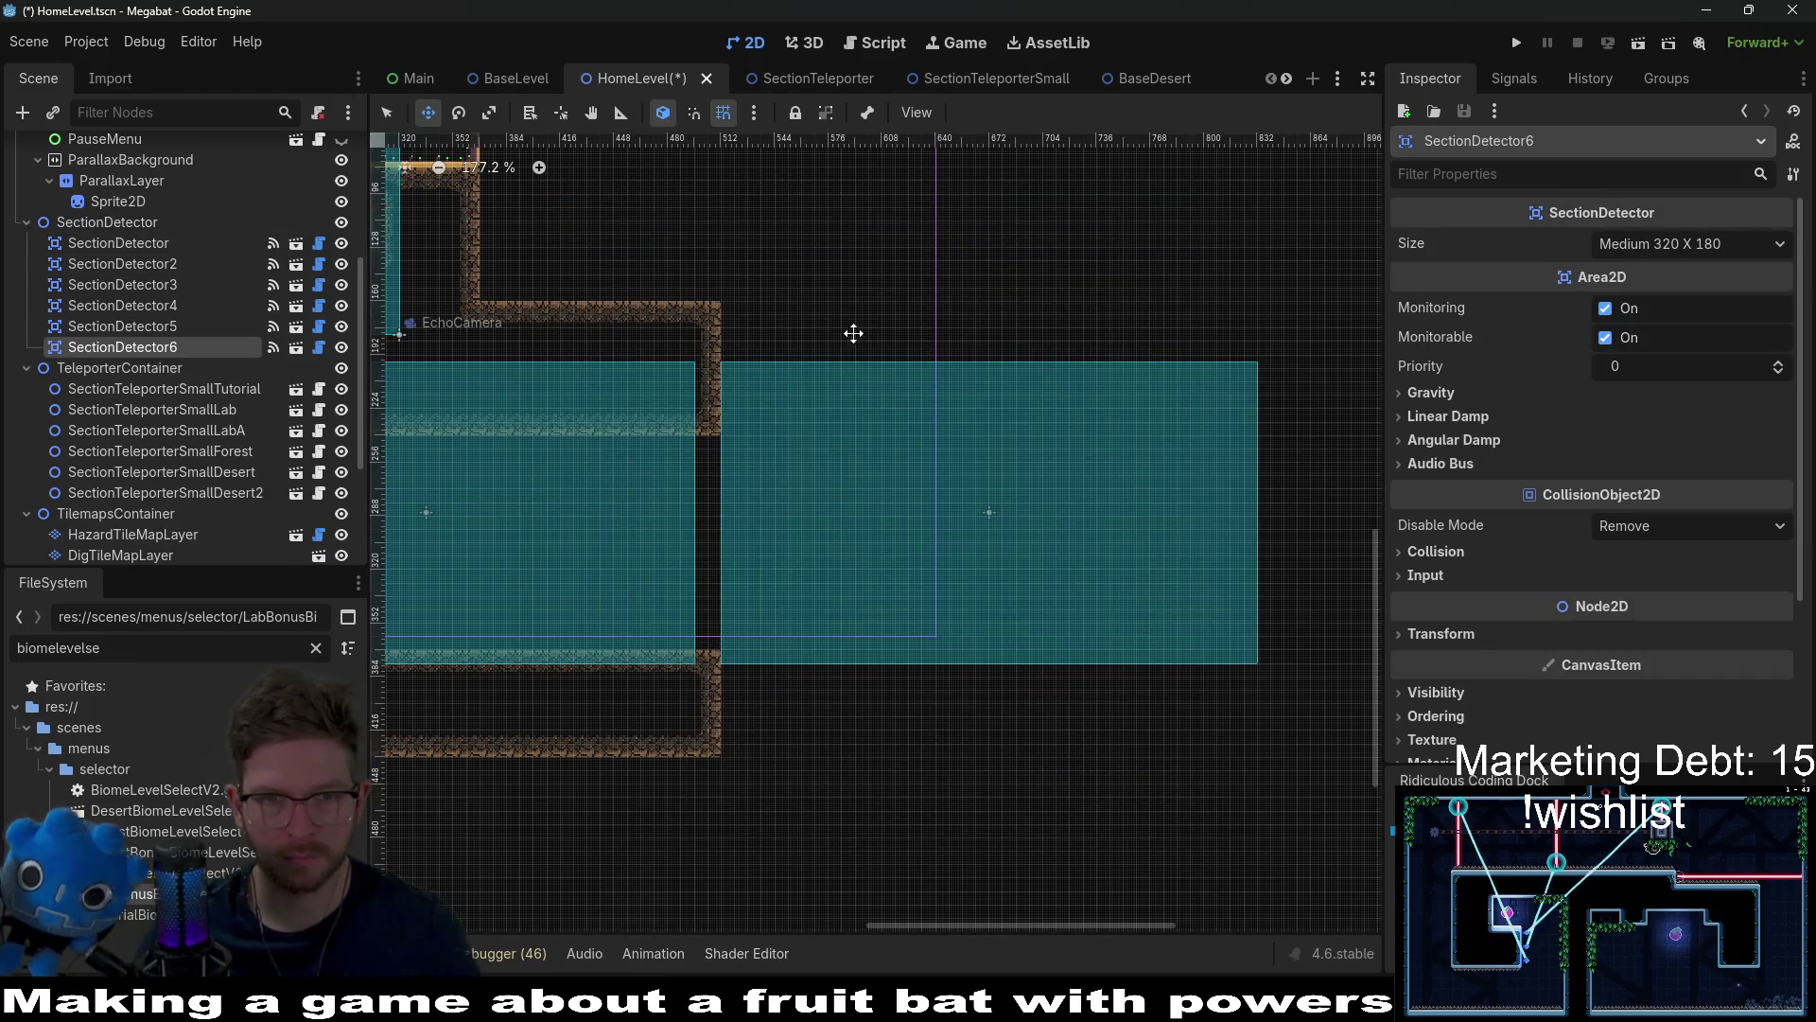
# Step: Set SectionDetector6 to Small 224 X 126 and position it above the existing rooms
pyautogui.moveTo(530, 284)
pyautogui.mouseDown()
pyautogui.moveTo(901, 357)
pyautogui.moveTo(1009, 353)
pyautogui.moveTo(1083, 491)
pyautogui.mouseUp()
pyautogui.click(1665, 243)
pyautogui.click(1661, 315)
pyautogui.scroll(5, 1068, 392)
pyautogui.moveTo(880, 397)
pyautogui.mouseDown()
pyautogui.moveTo(989, 413)
pyautogui.moveTo(1006, 399)
pyautogui.mouseUp()
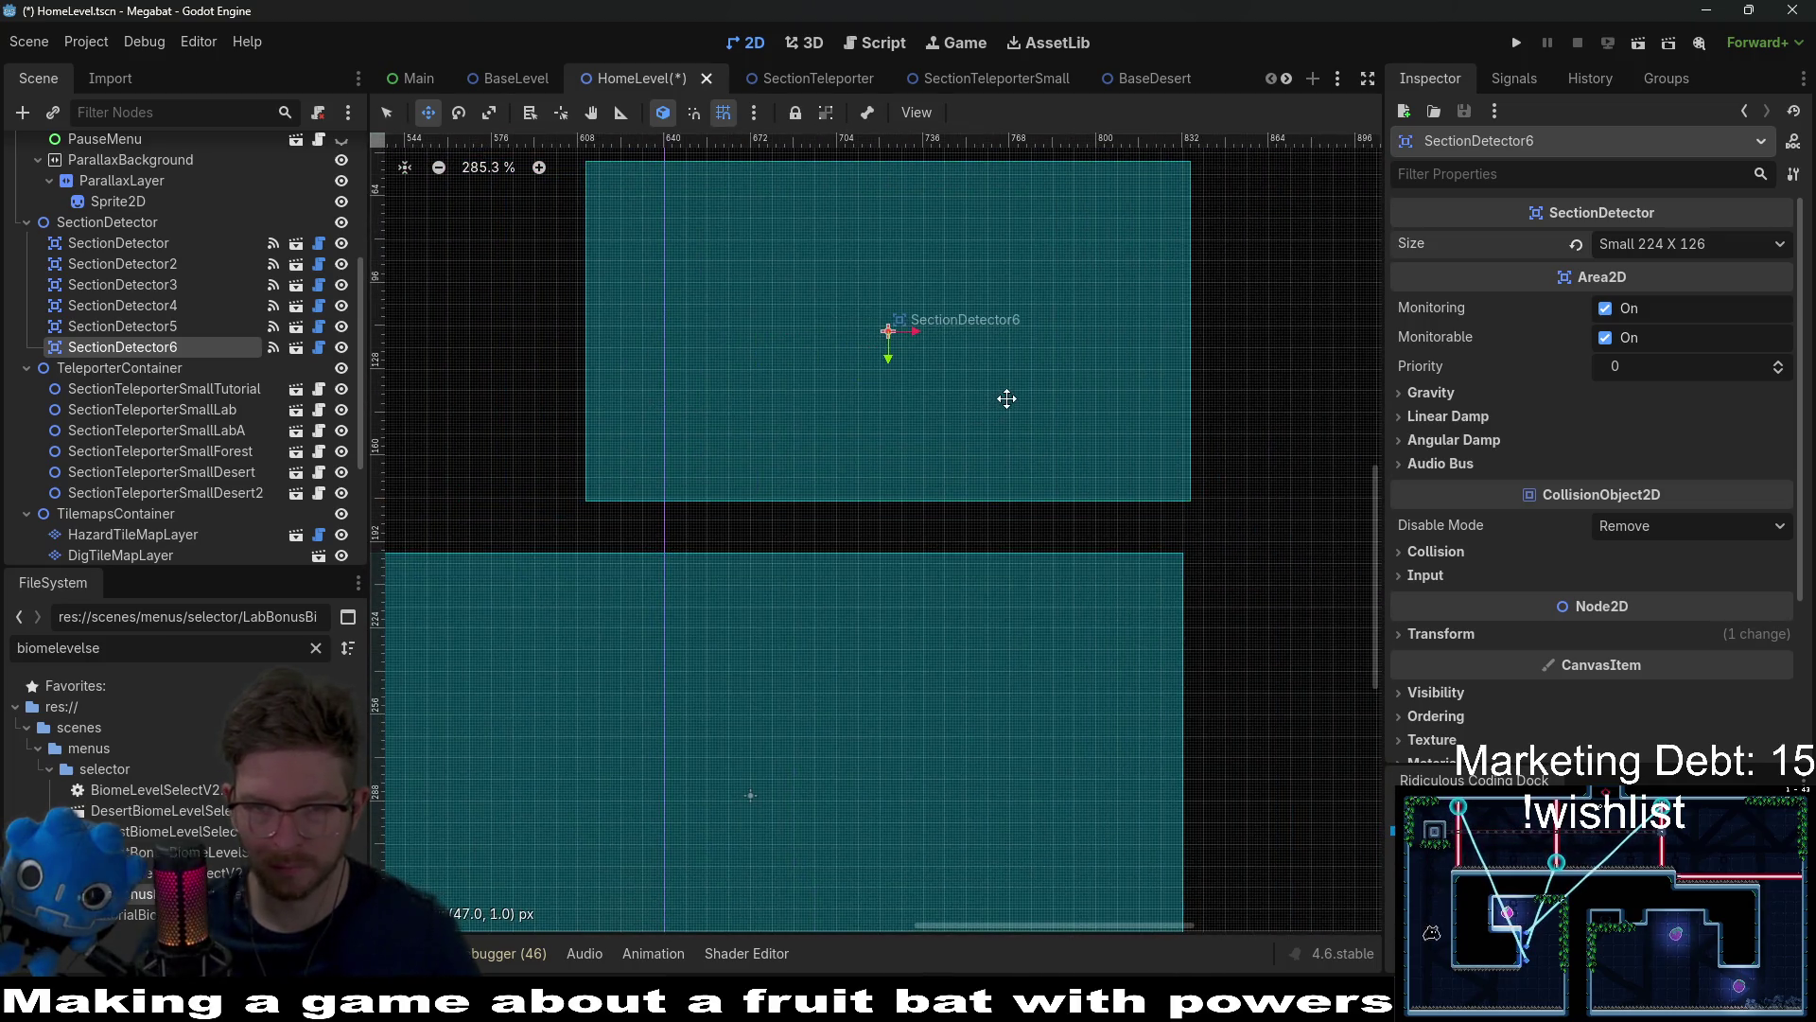
pyautogui.scroll(7, 1007, 399)
pyautogui.moveTo(1120, 519); pyautogui.dragTo(1158, 561)
pyautogui.scroll(5, 1196, 621)
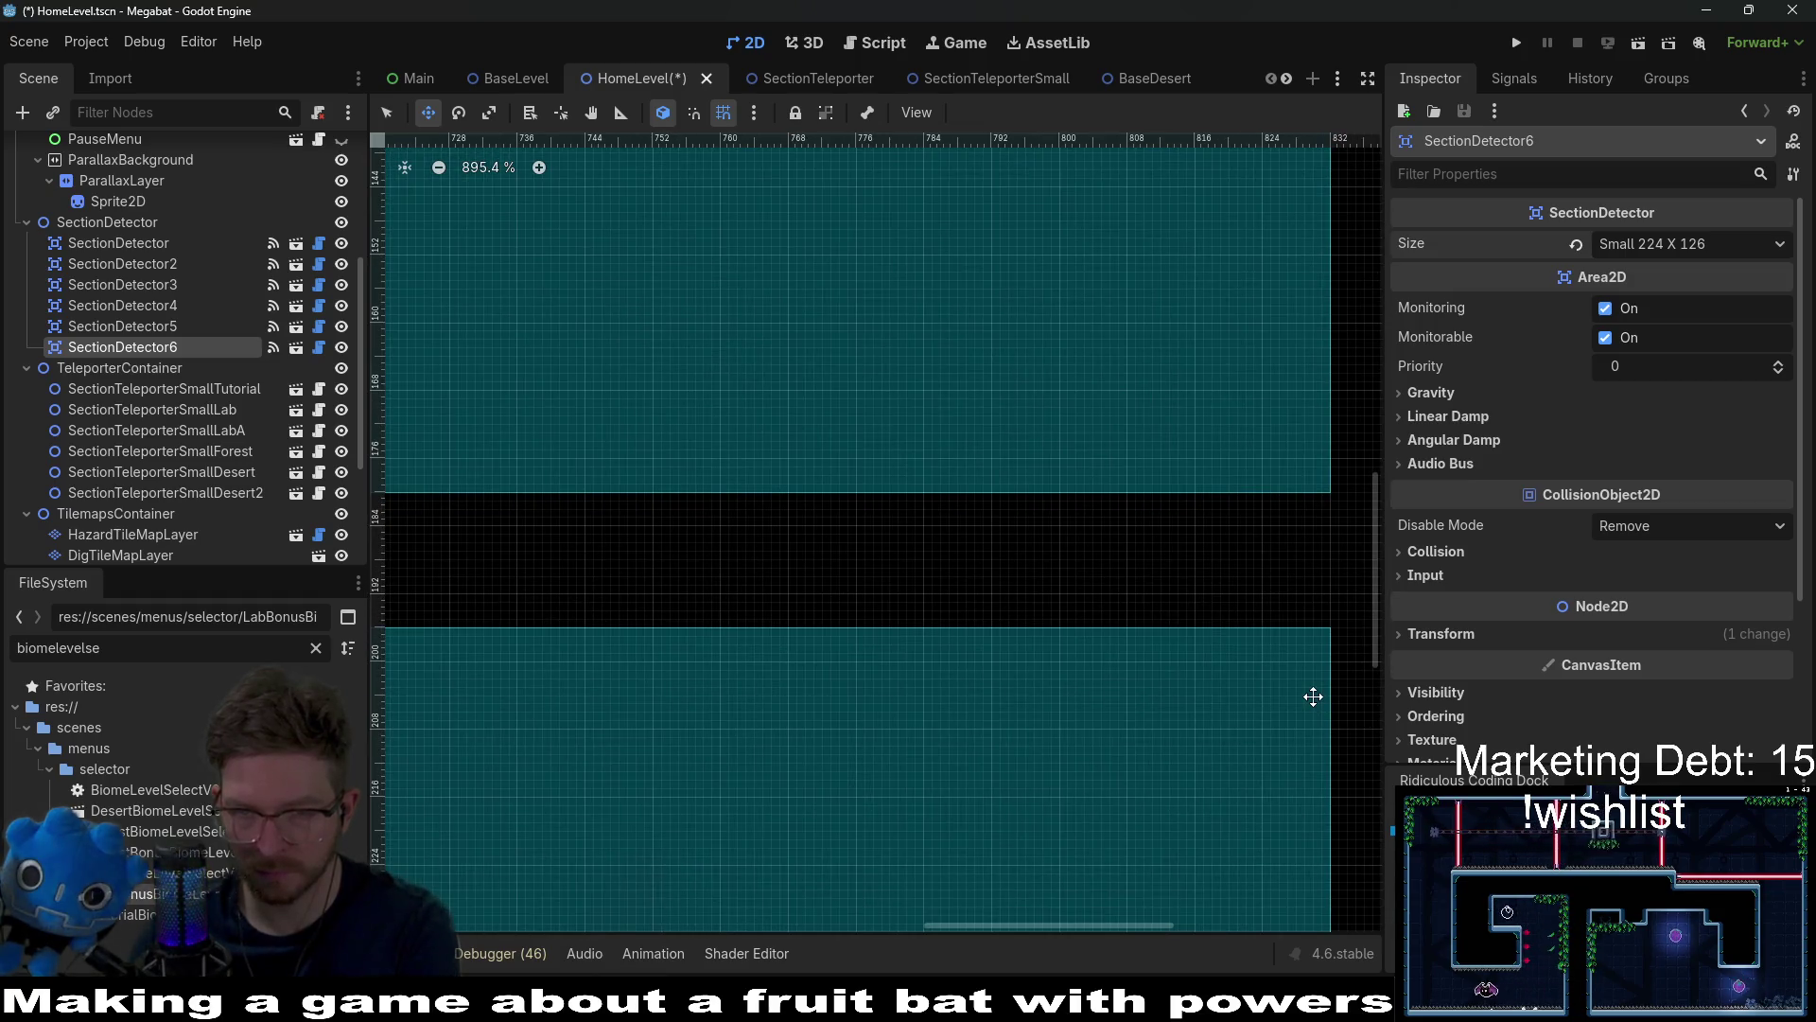
pyautogui.scroll(-17, 1313, 696)
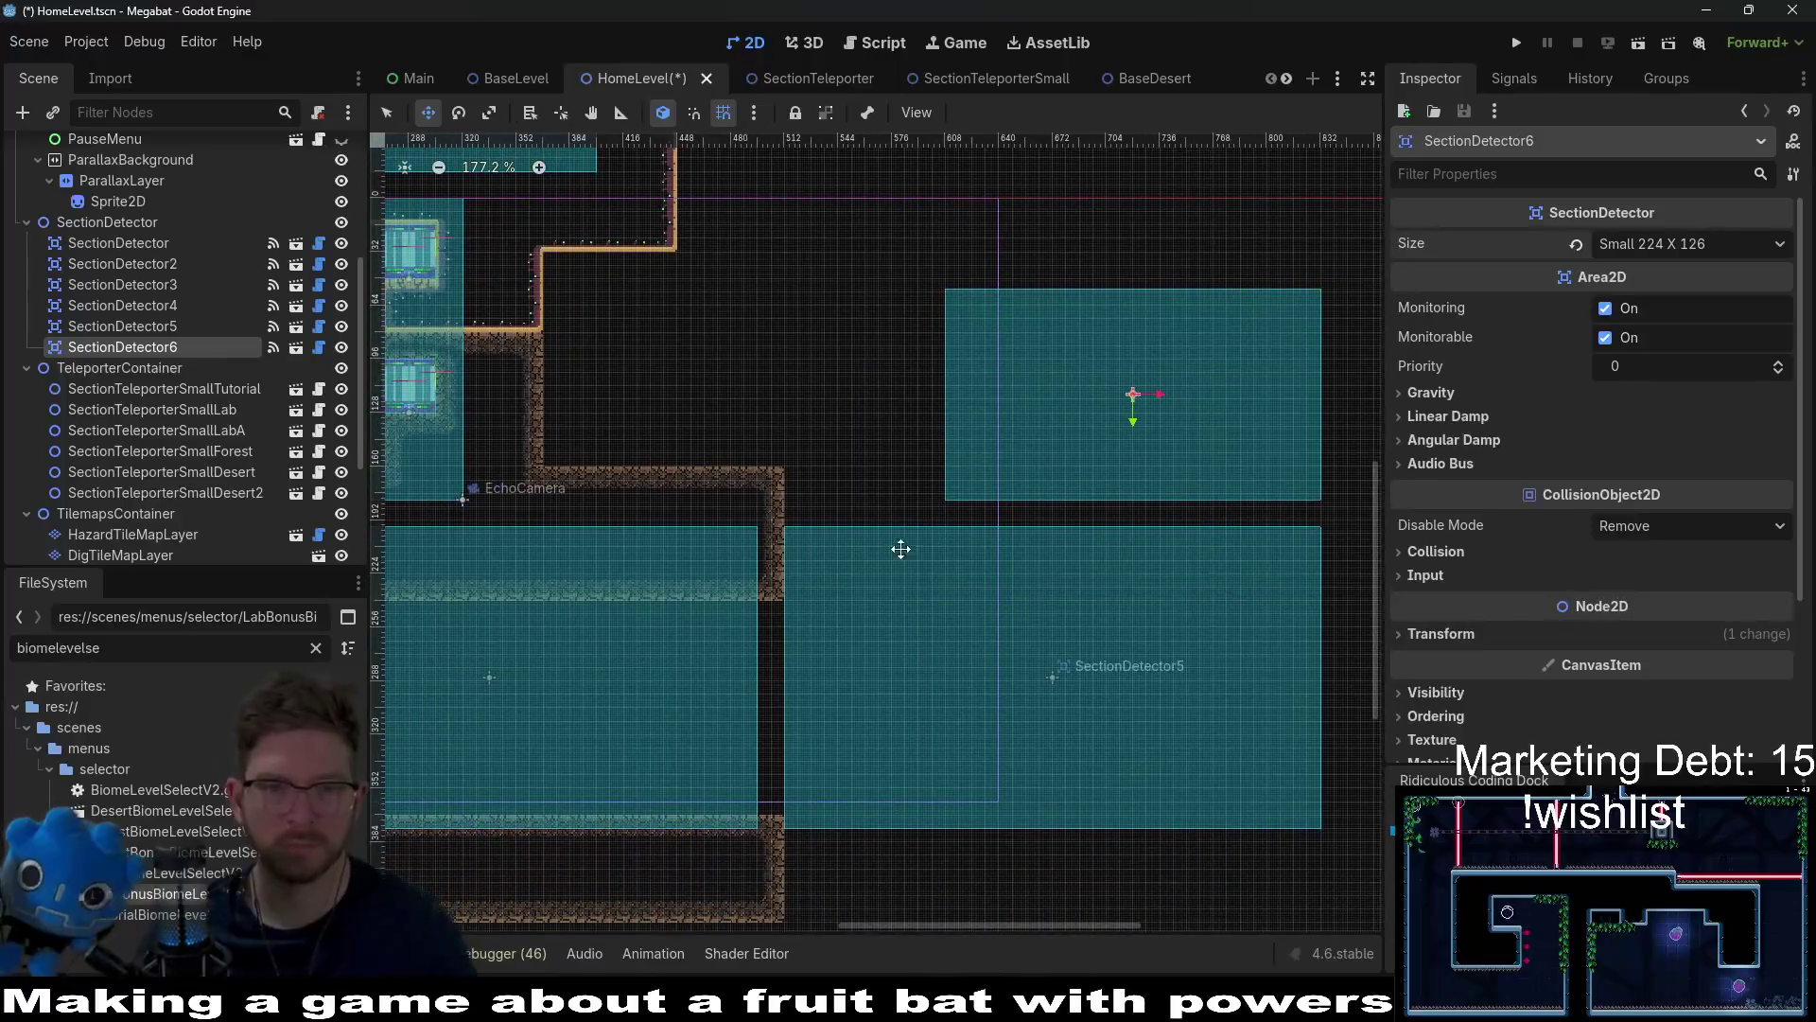
pyautogui.scroll(5, 205, 365)
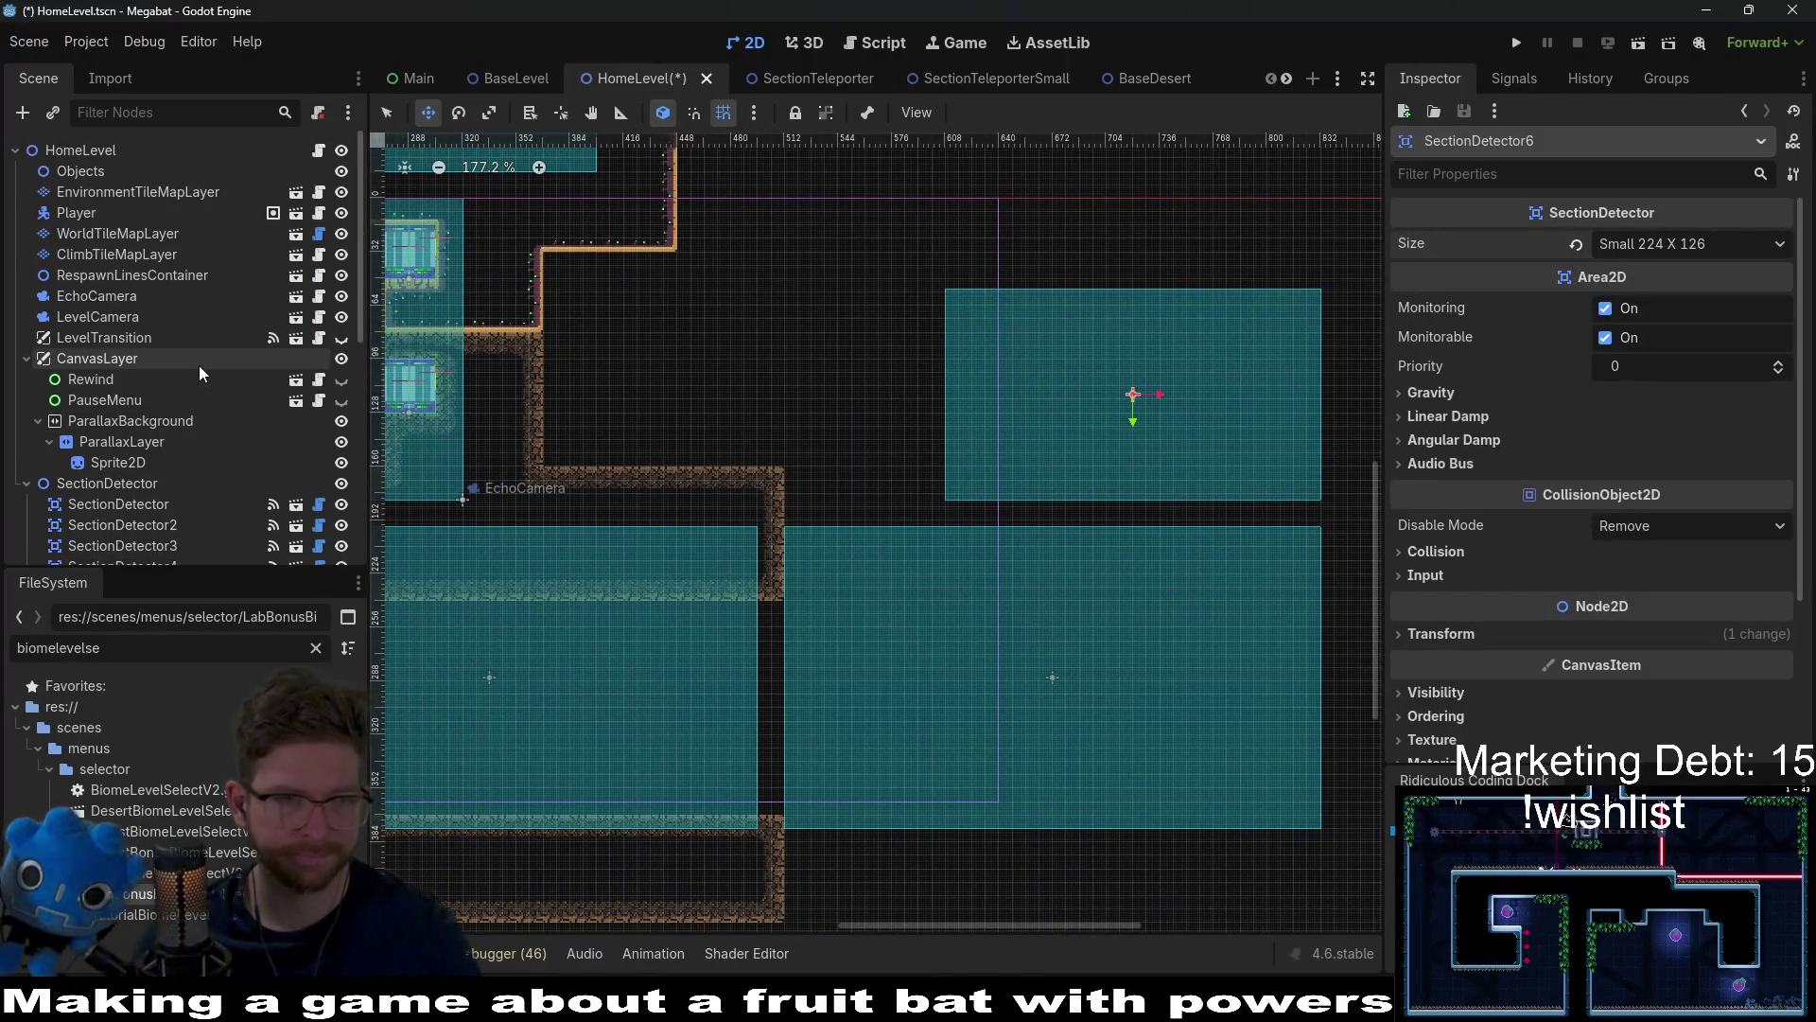
# Step: On WorldTileMapLayer with DESERT terrain, paint a desert floor along the bottom of the area
pyautogui.click(104, 234)
pyautogui.click(451, 842)
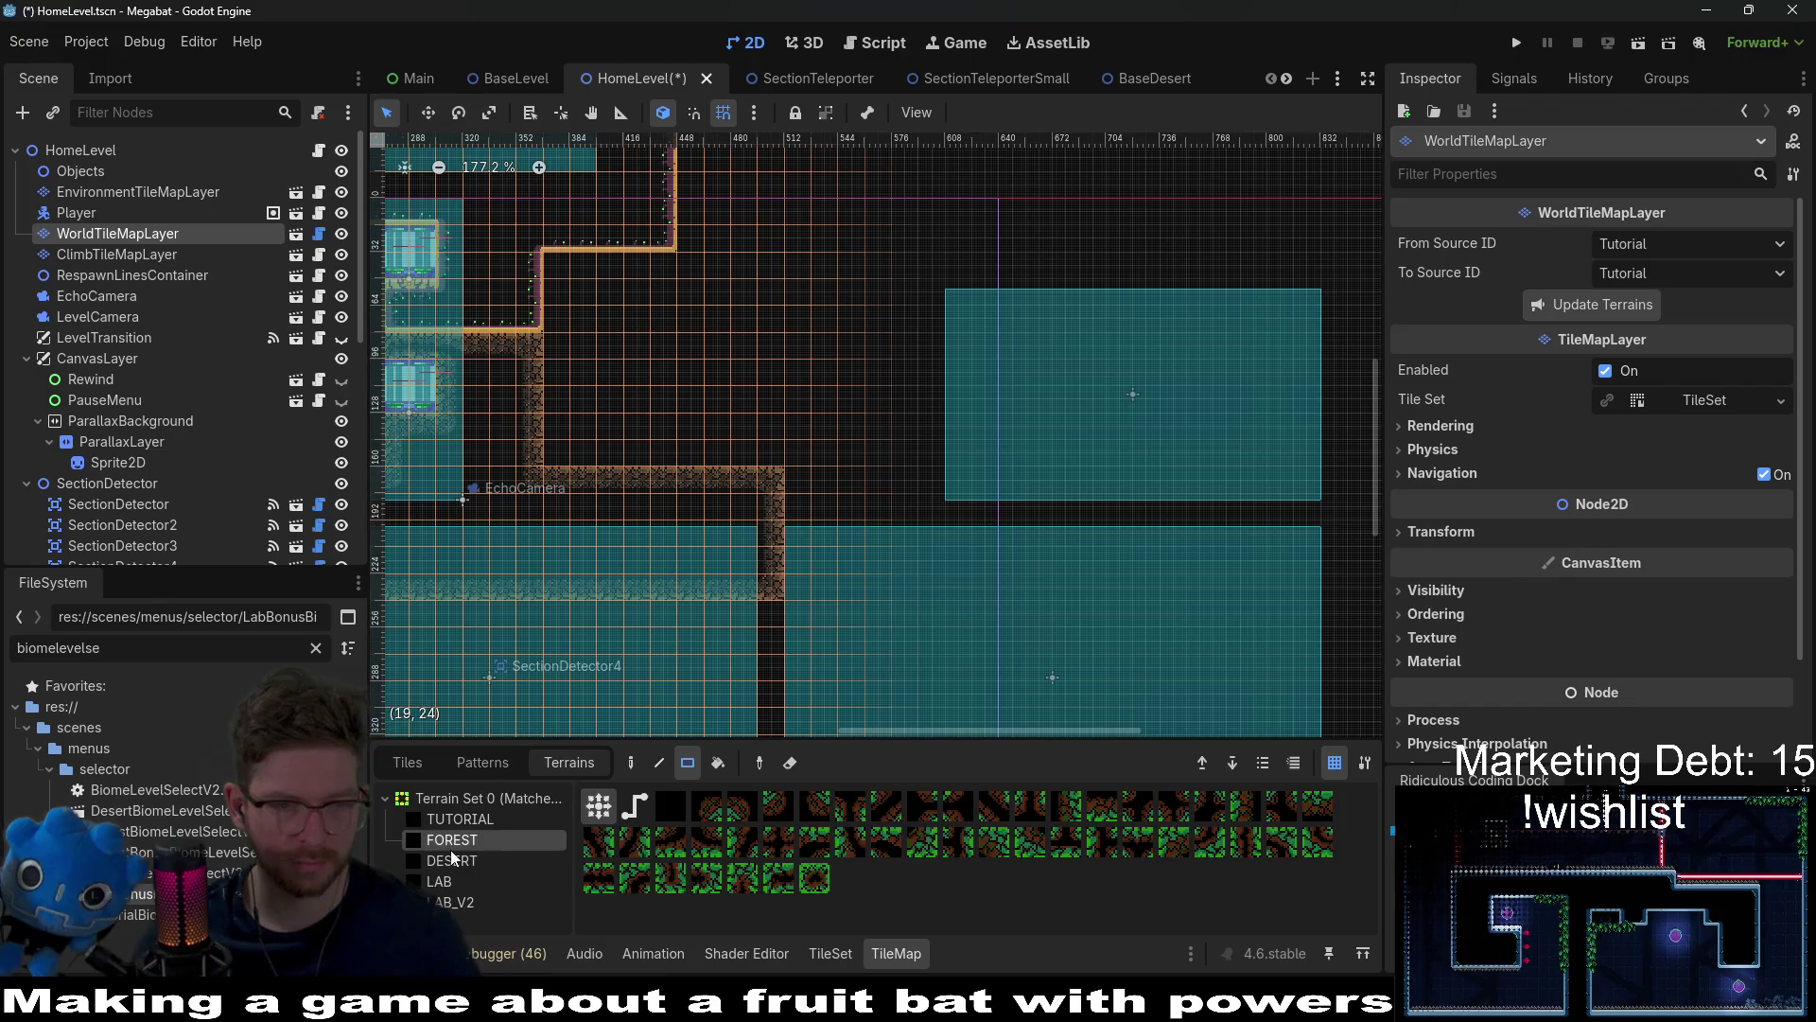
pyautogui.click(452, 861)
pyautogui.scroll(-5, 758, 434)
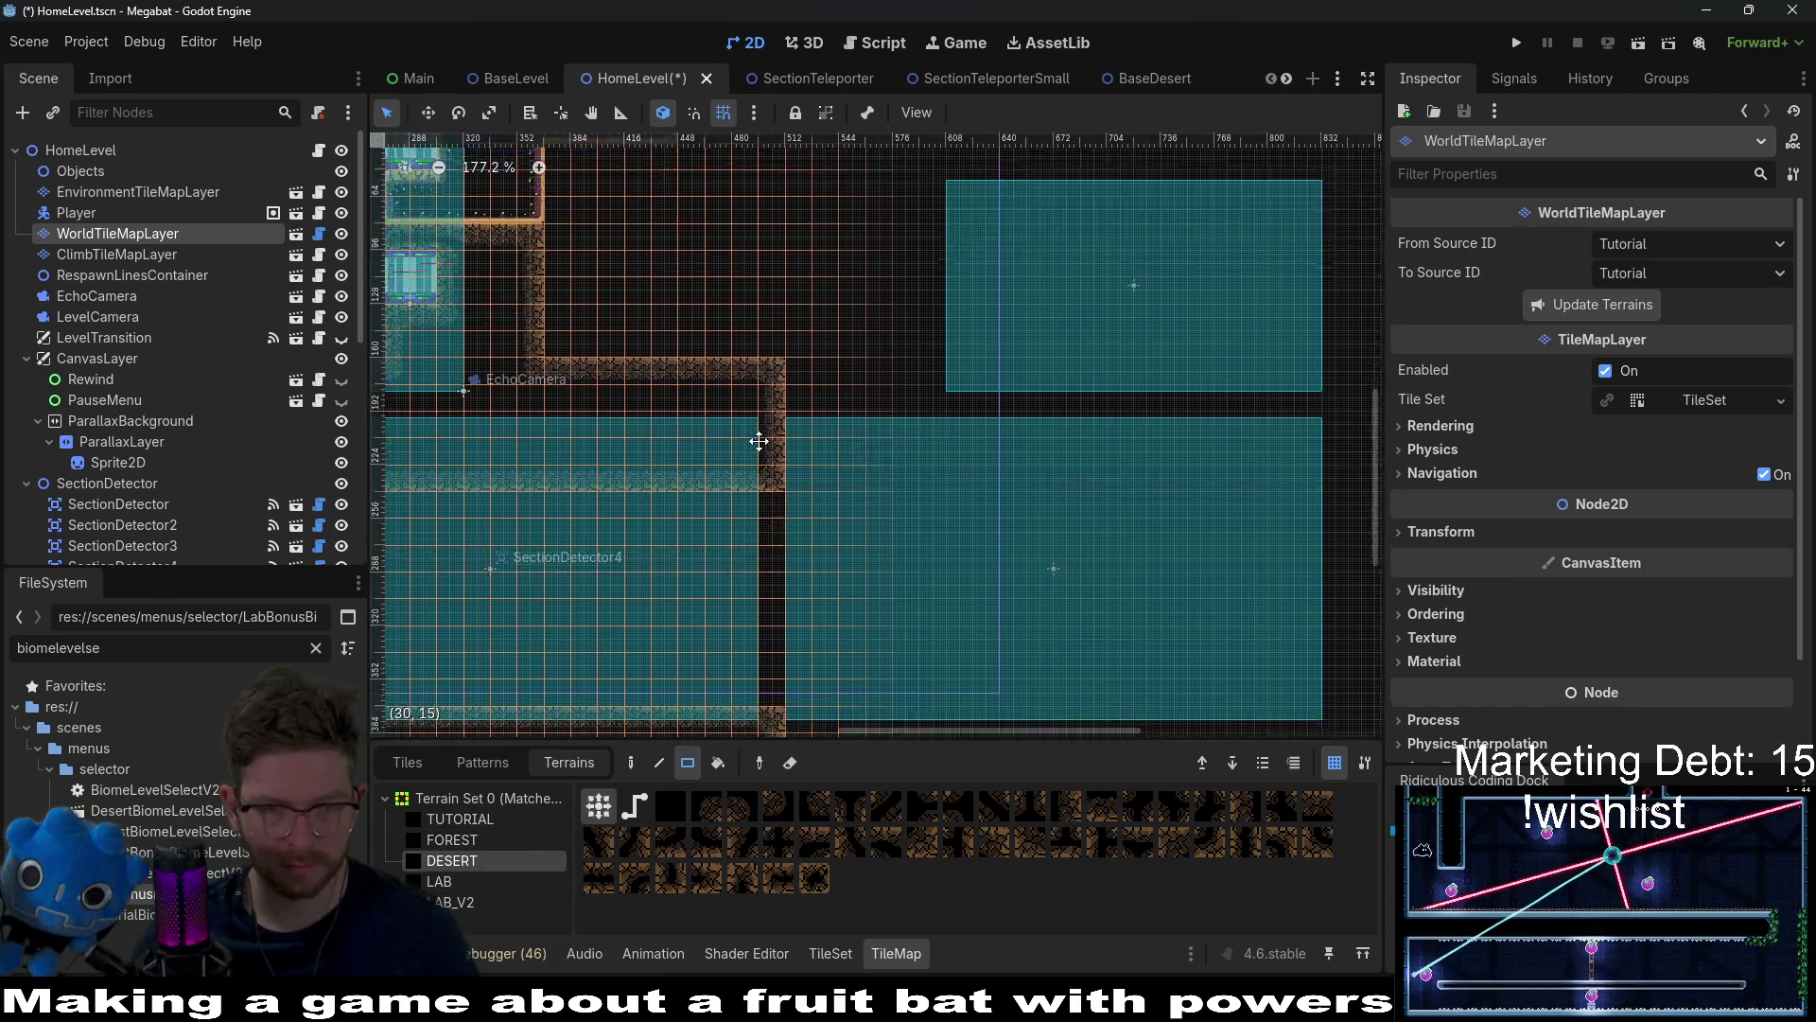
pyautogui.scroll(1, 814, 535)
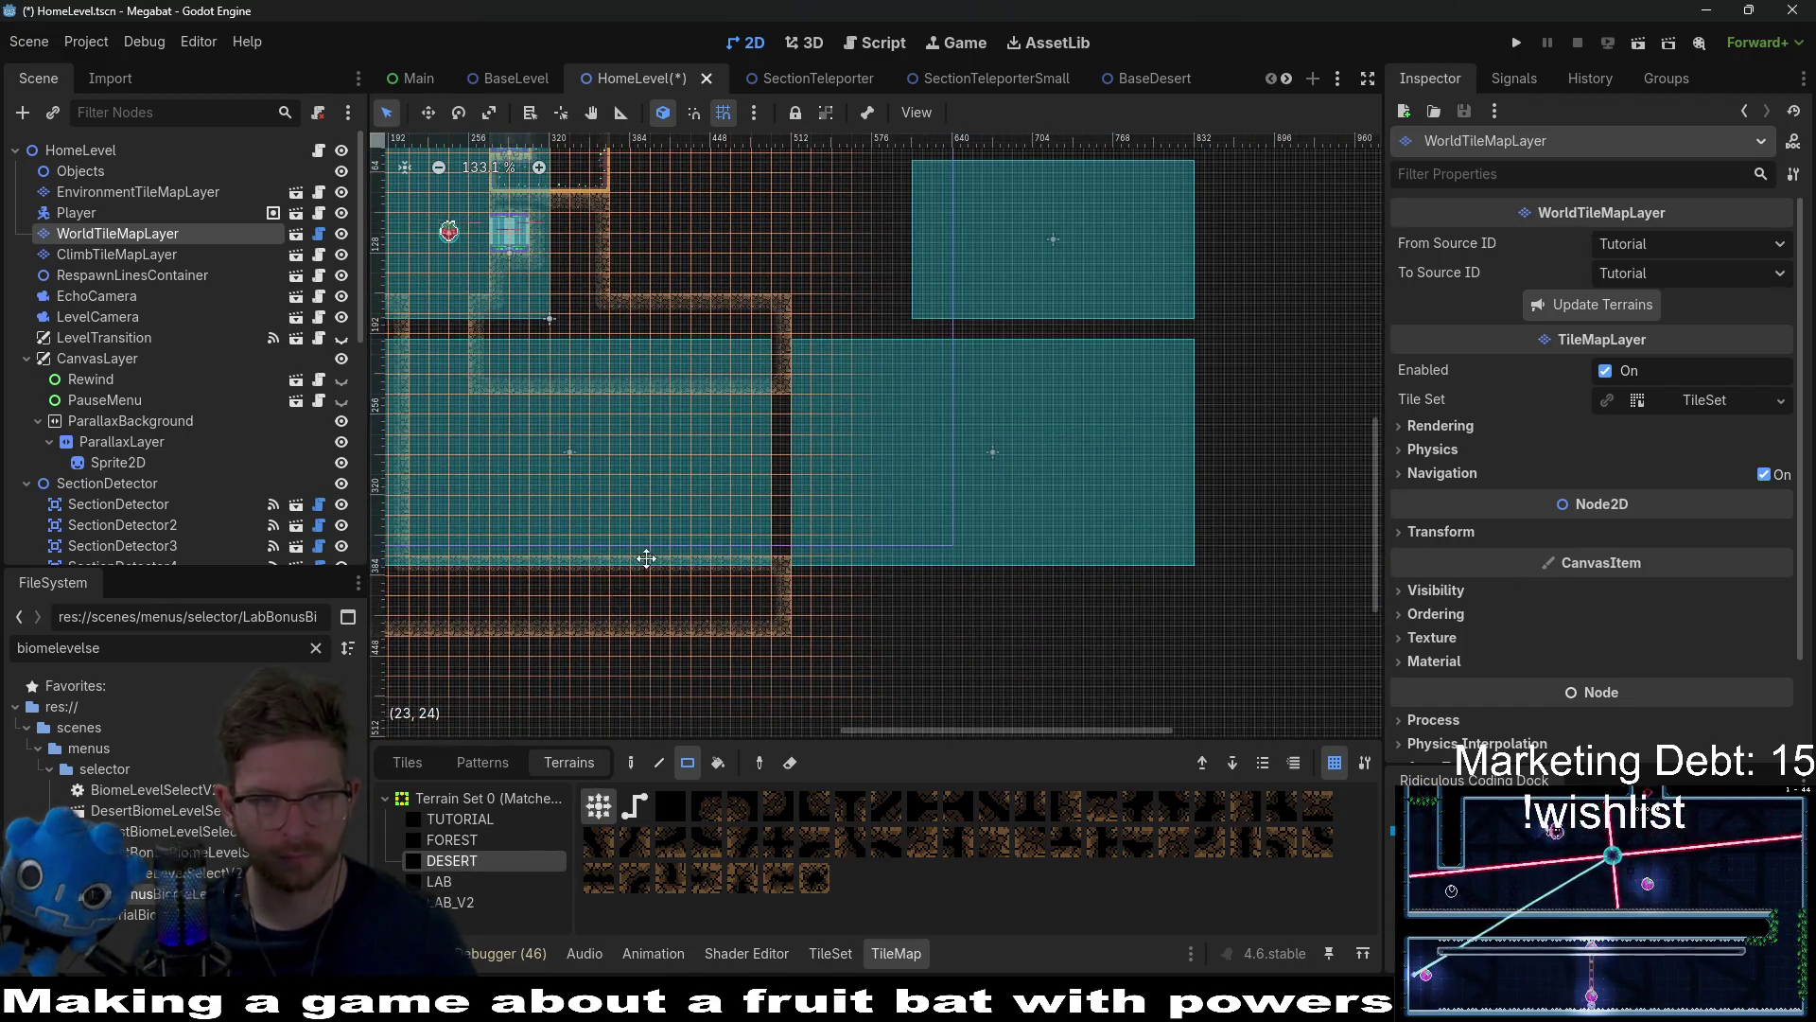
pyautogui.scroll(-2, 451, 535)
pyautogui.moveTo(703, 565)
pyautogui.mouseDown()
pyautogui.moveTo(1197, 569)
pyautogui.moveTo(1324, 605)
pyautogui.moveTo(1274, 575)
pyautogui.mouseUp()
# Step: Paint a vertical desert wall on the right side and a desert block beside the rooms
pyautogui.scroll(2, 1134, 493)
pyautogui.hscroll(3, 1135, 493)
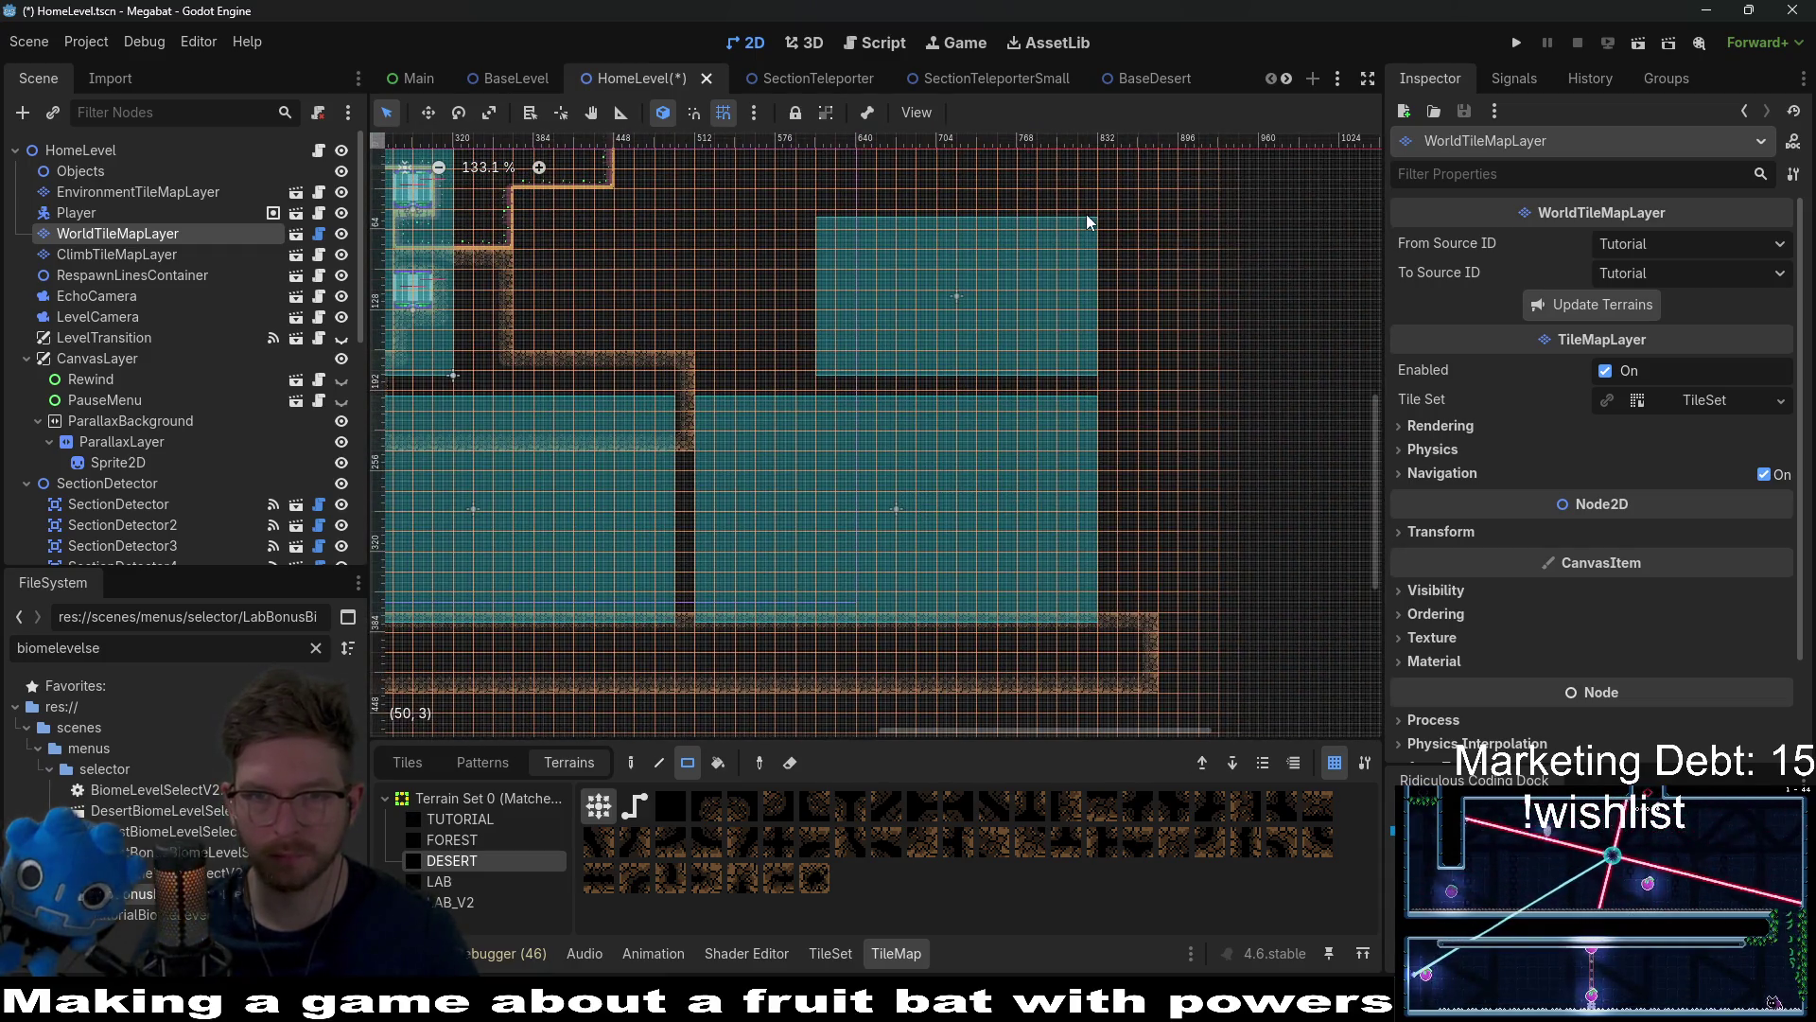
pyautogui.moveTo(1088, 216); pyautogui.dragTo(1177, 688)
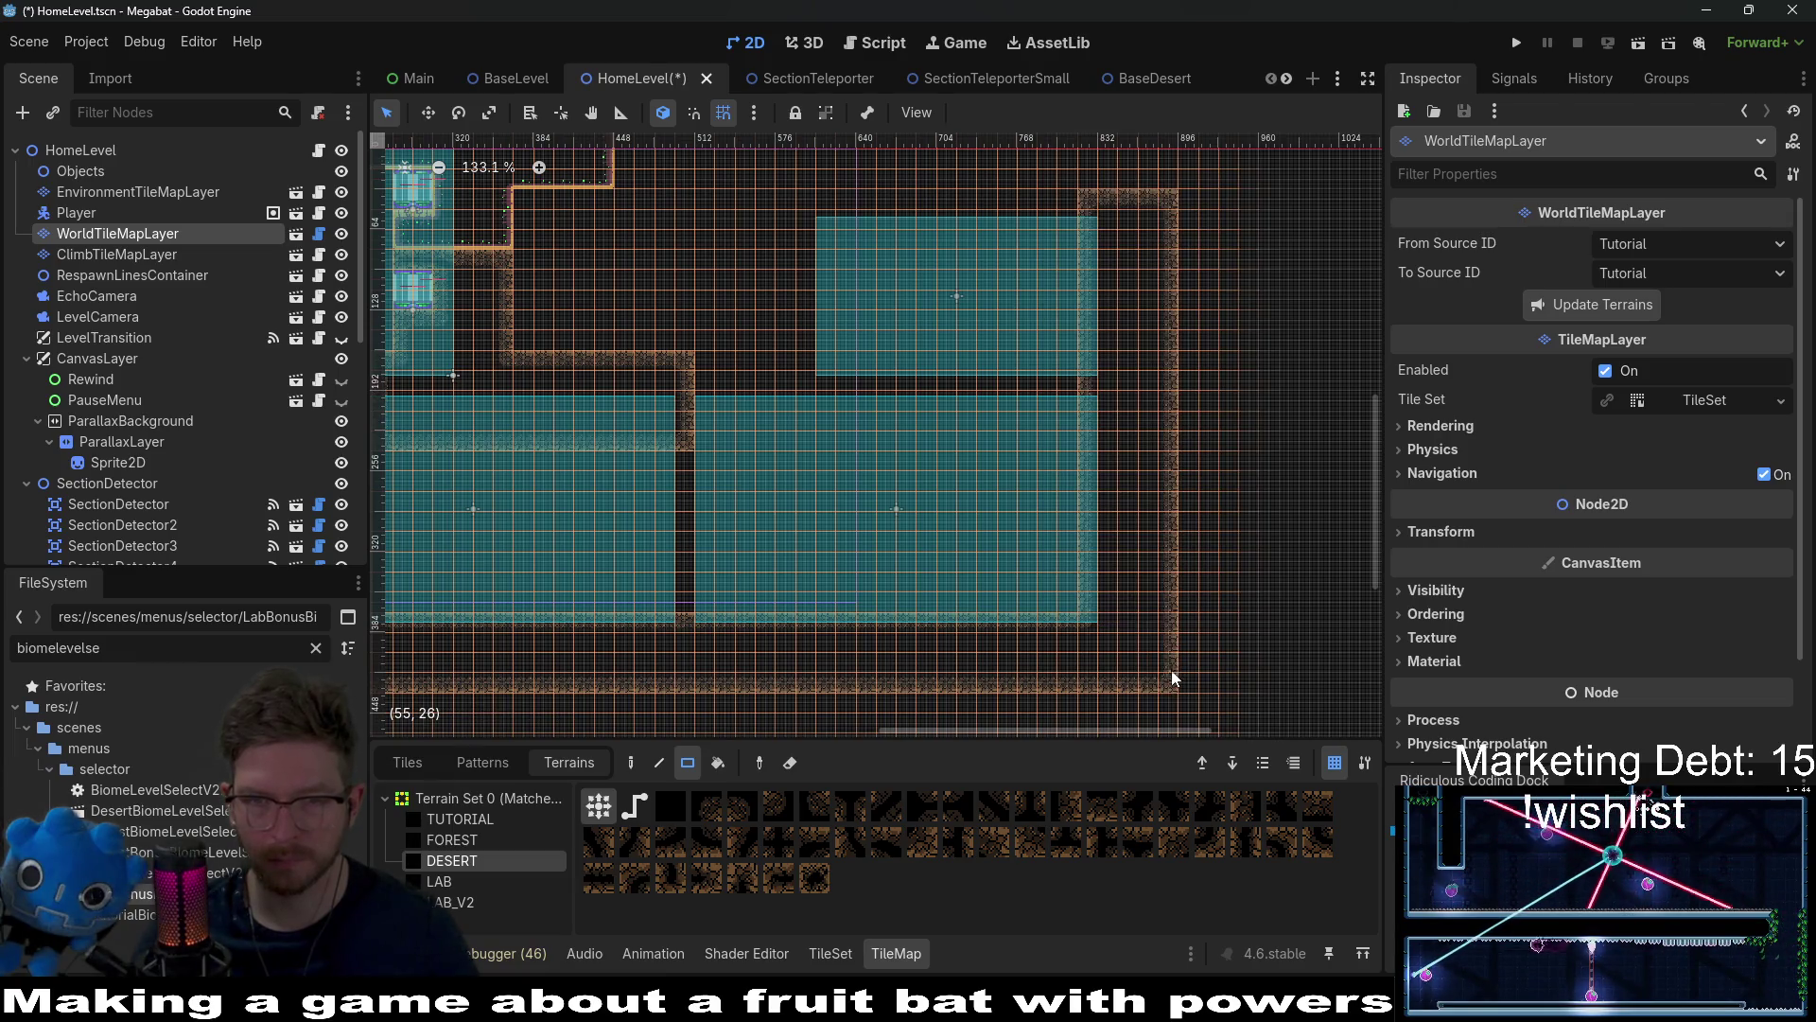
pyautogui.scroll(1, 726, 435)
pyautogui.moveTo(689, 402)
pyautogui.mouseDown()
pyautogui.moveTo(835, 474)
pyautogui.moveTo(998, 470)
pyautogui.mouseUp()
# Step: Paint a desert wall frame and surrounding terrain enclosing the upper SectionDetector6 room
pyautogui.scroll(1, 1000, 462)
pyautogui.scroll(1, 998, 463)
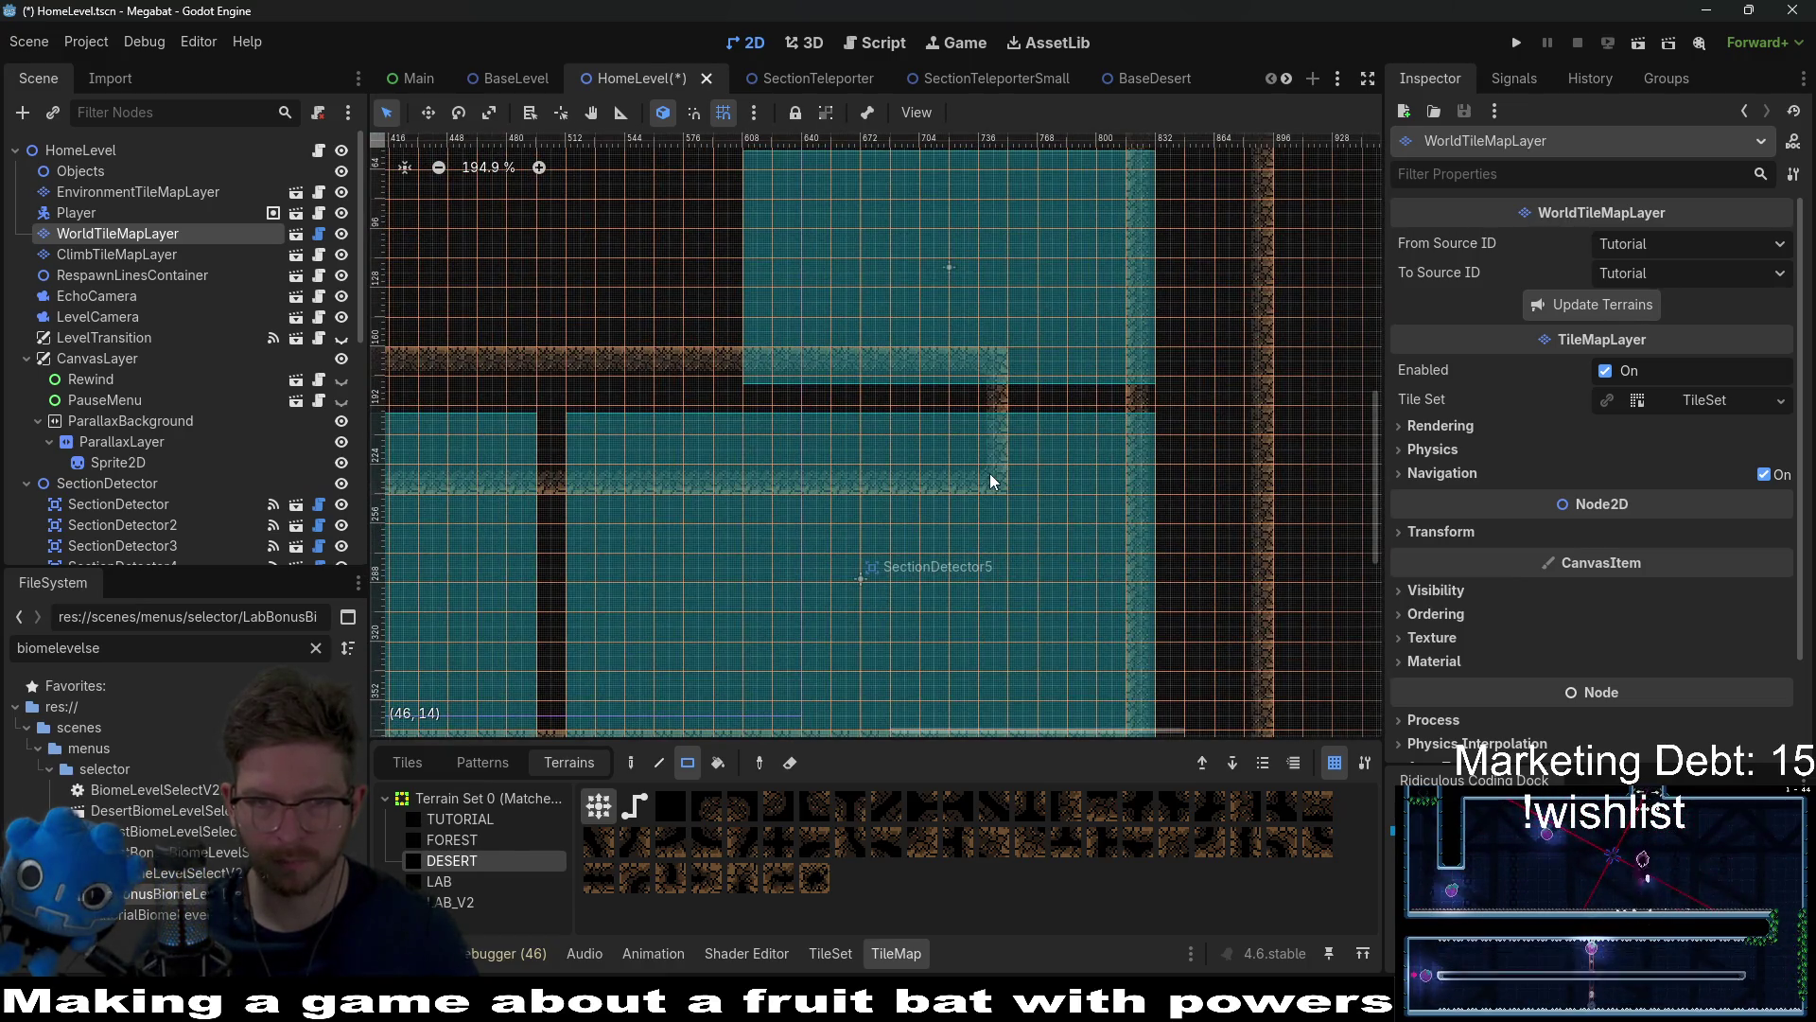
pyautogui.scroll(2, 899, 470)
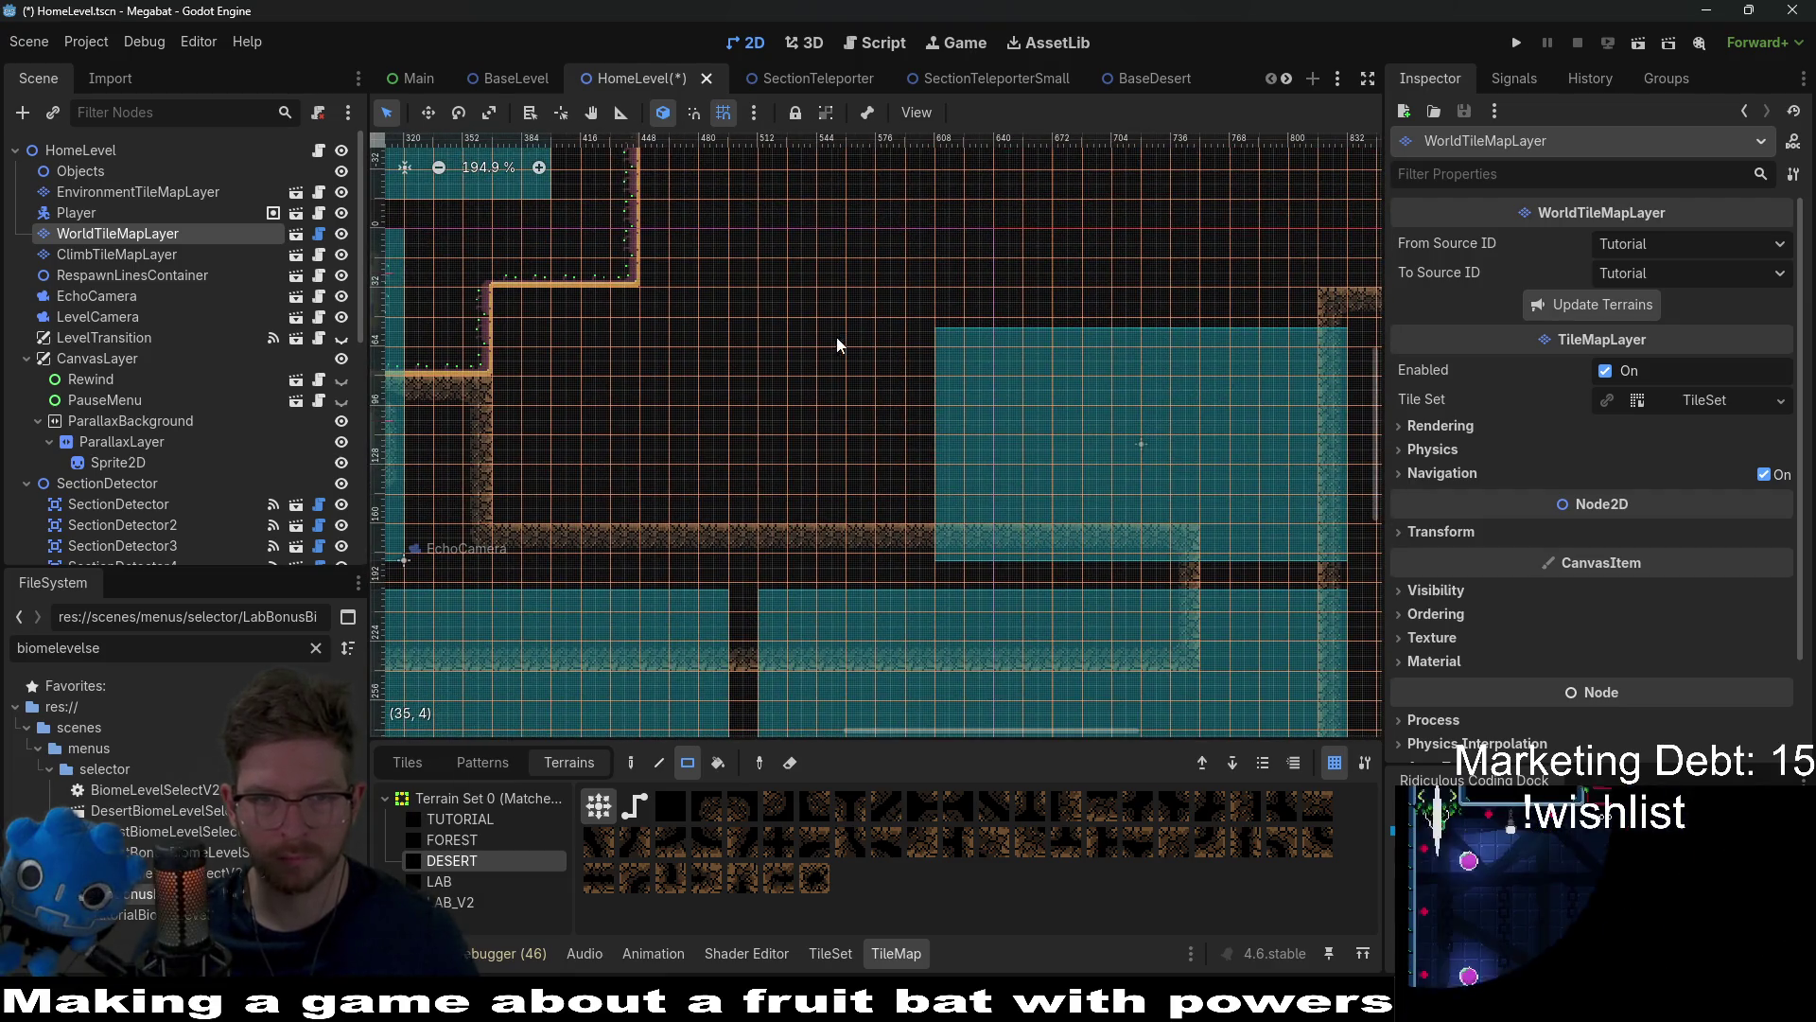
pyautogui.moveTo(878, 419); pyautogui.dragTo(956, 540)
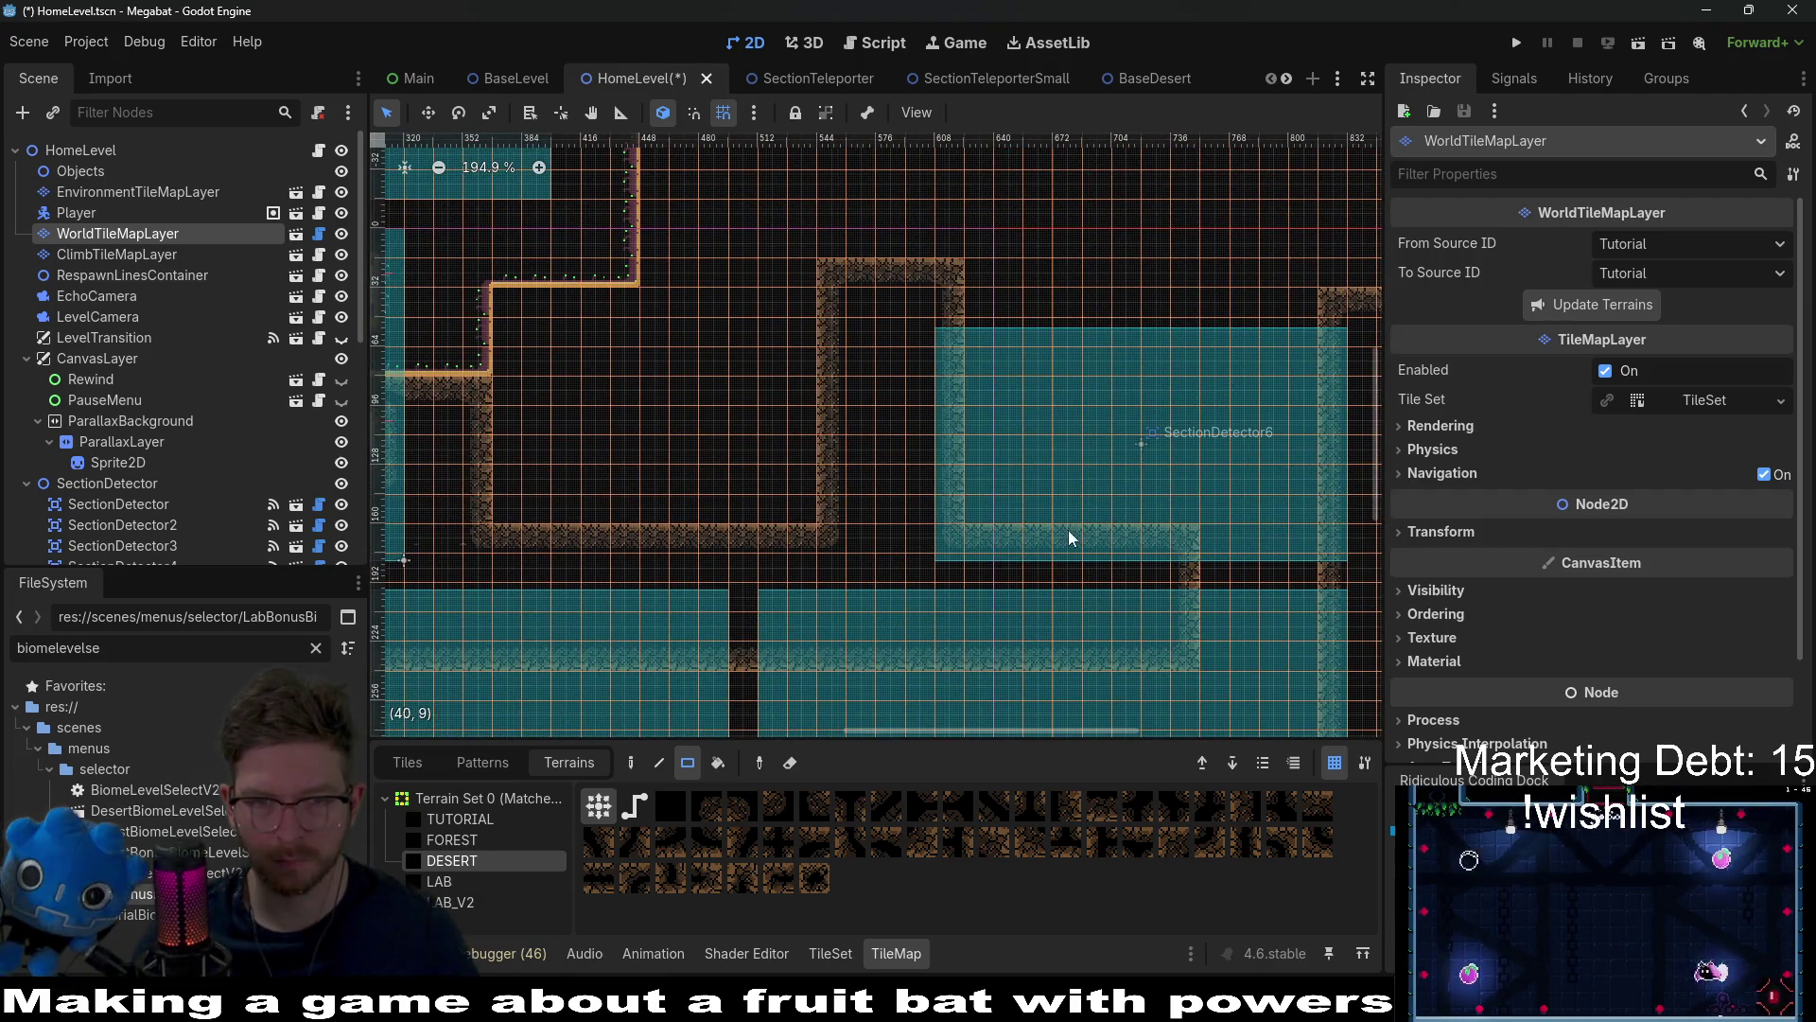
pyautogui.hscroll(3, 1002, 475)
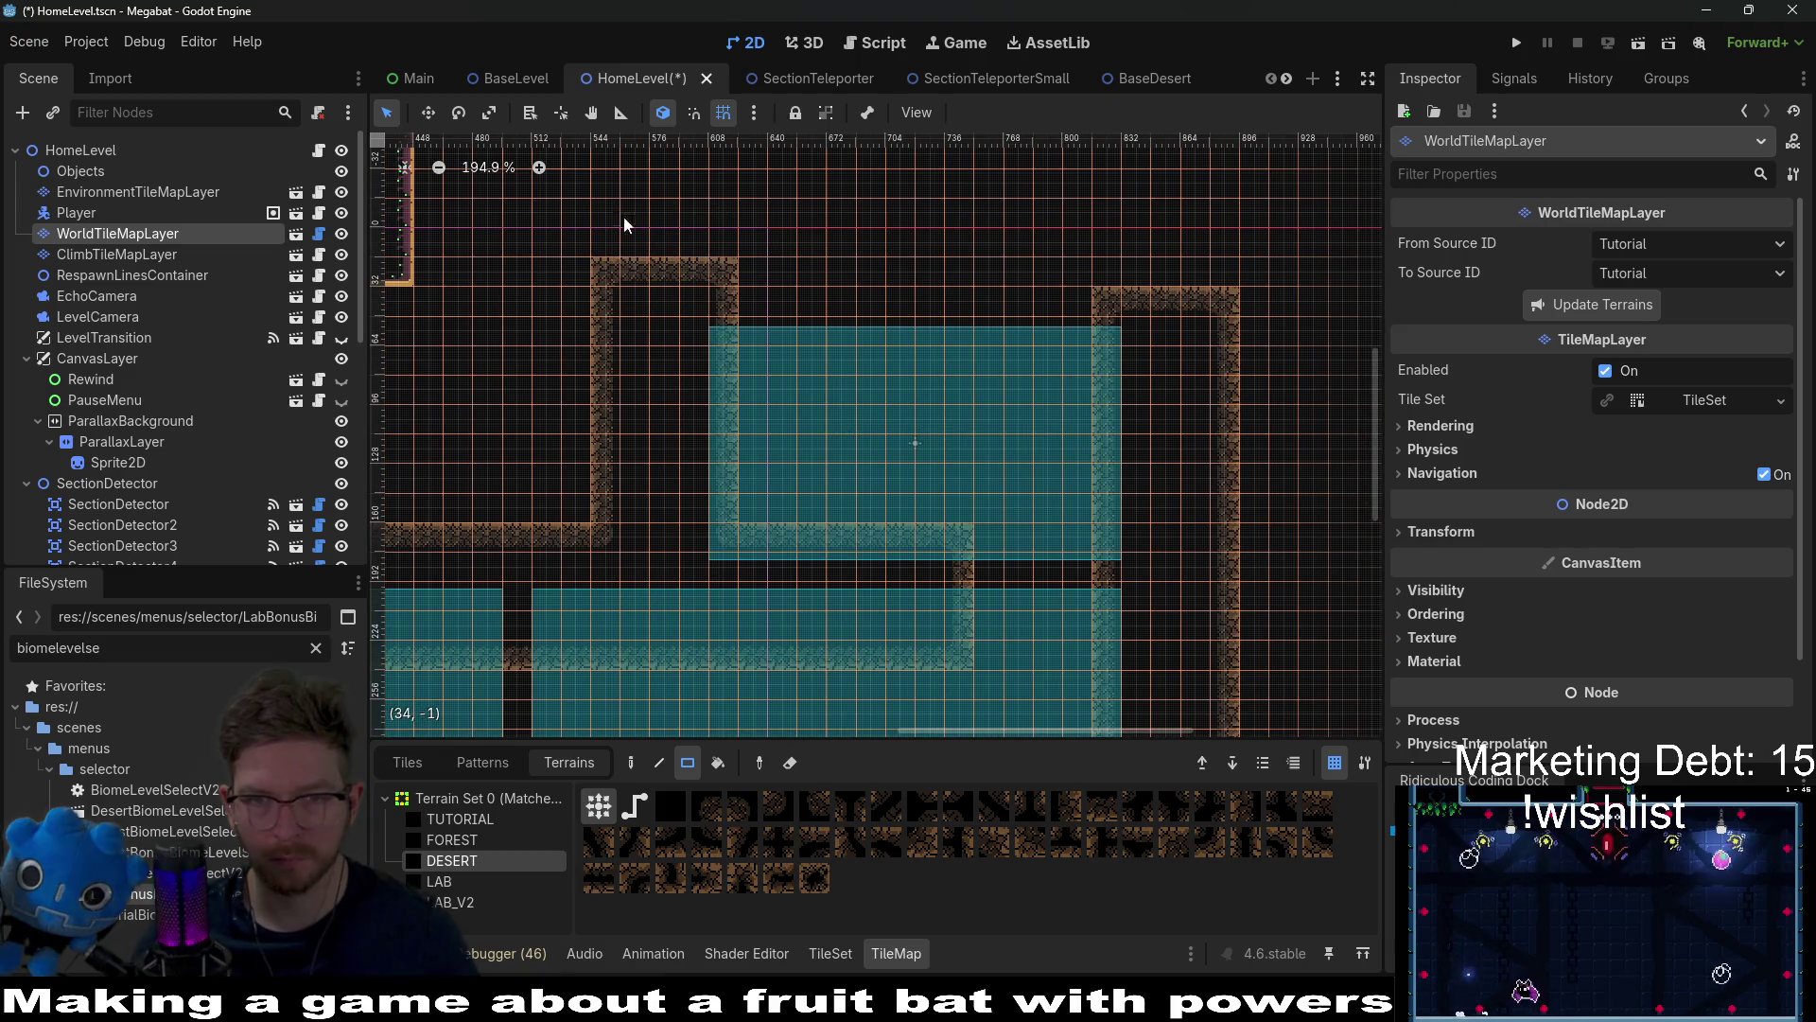
pyautogui.moveTo(624, 224); pyautogui.dragTo(1230, 342)
pyautogui.scroll(-2, 1182, 425)
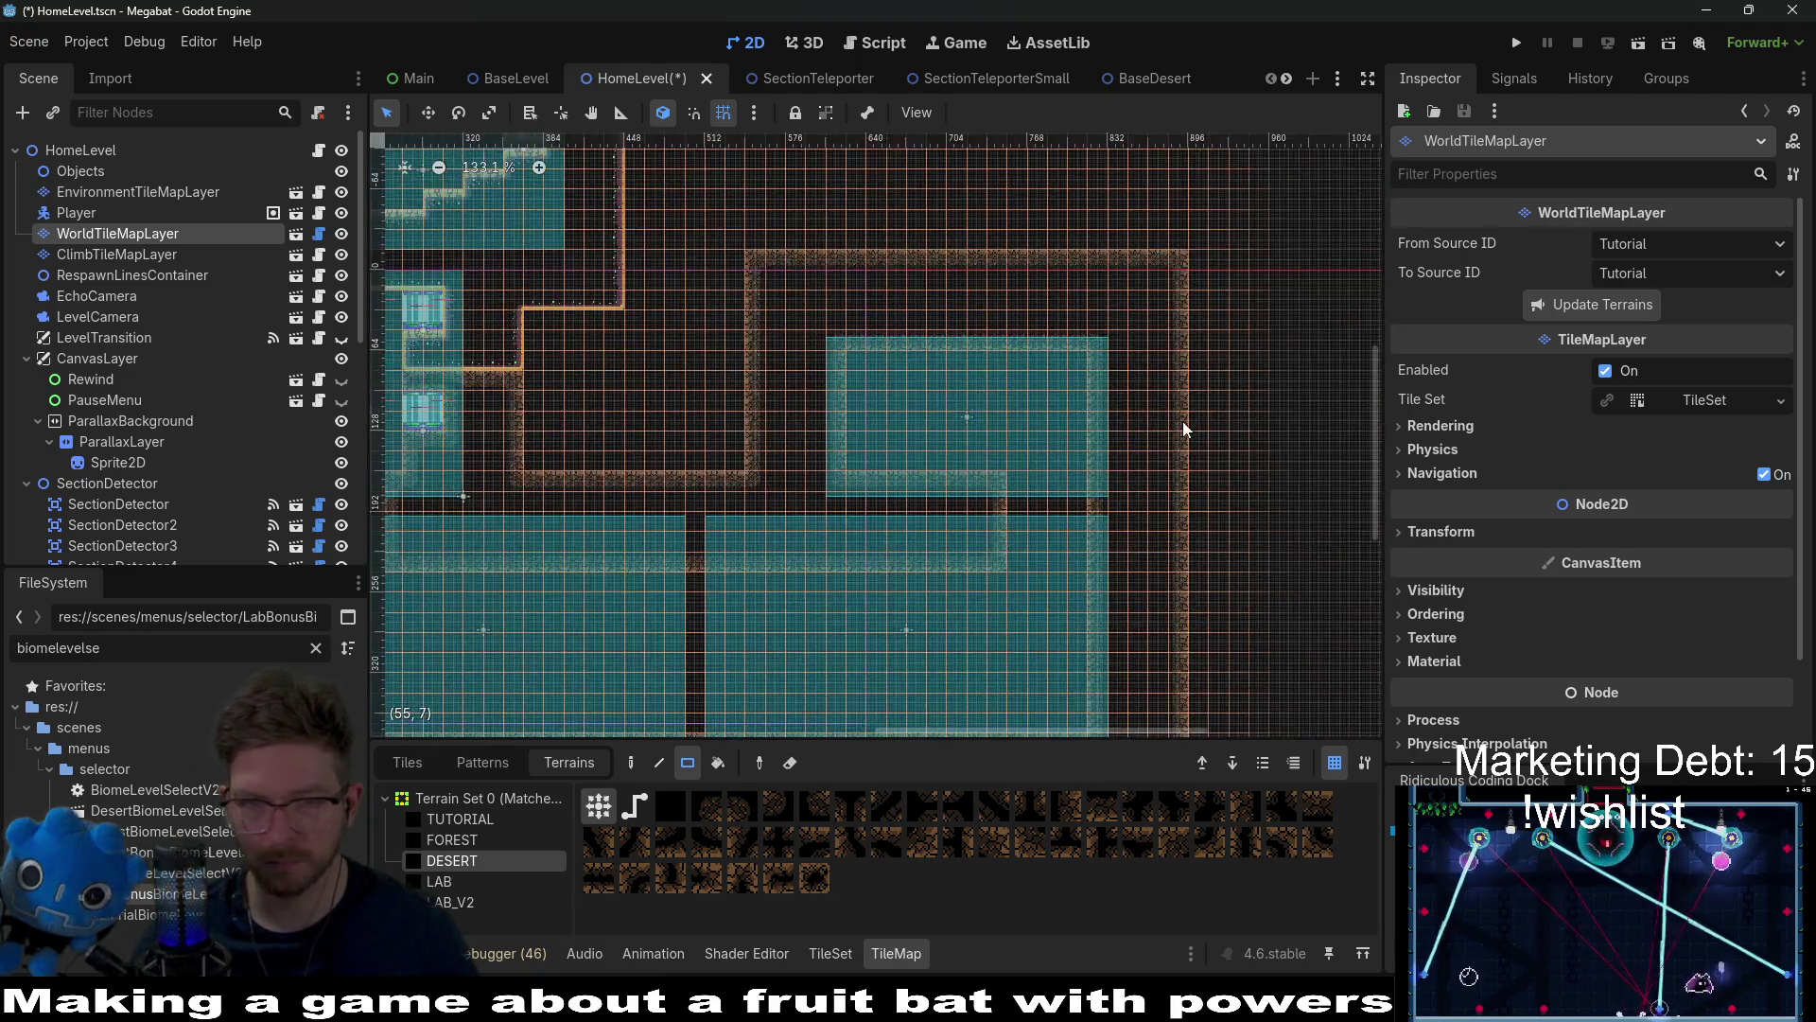
pyautogui.hscroll(-3, 1040, 426)
pyautogui.scroll(-1, 898, 426)
pyautogui.scroll(-1, 804, 424)
pyautogui.scroll(1, 741, 422)
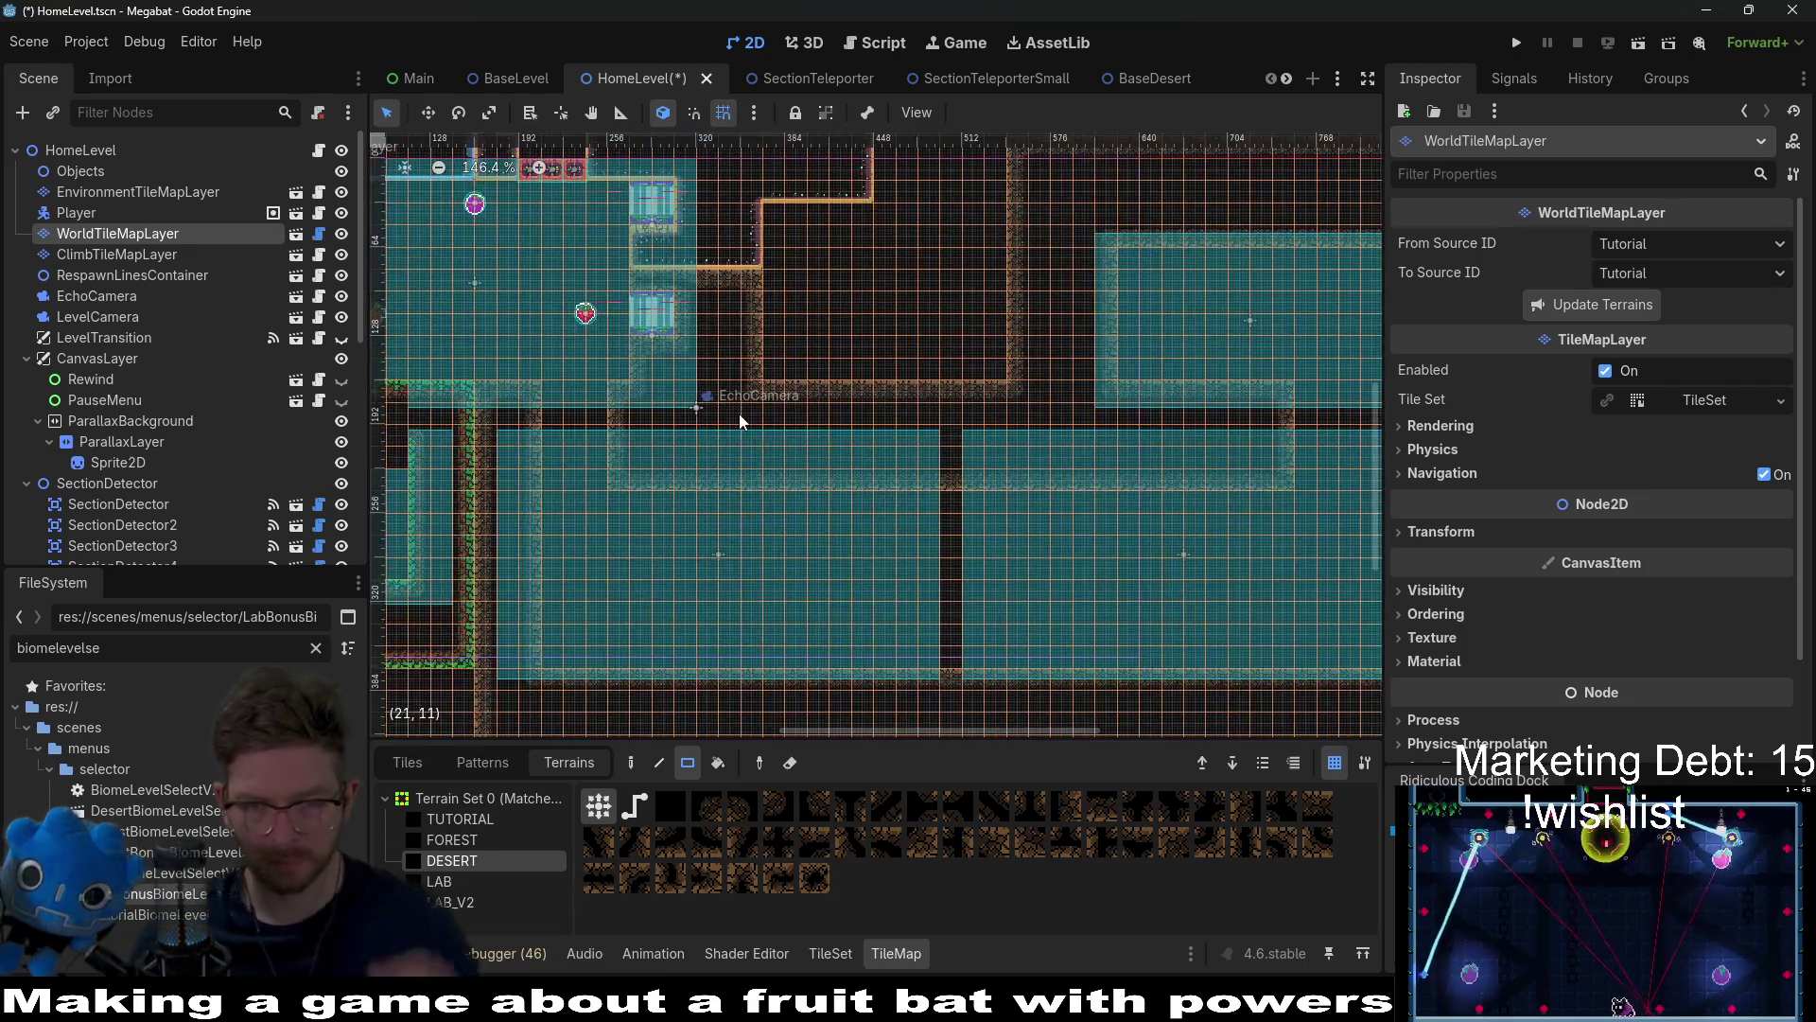
pyautogui.scroll(-1, 757, 511)
pyautogui.hscroll(1, 762, 541)
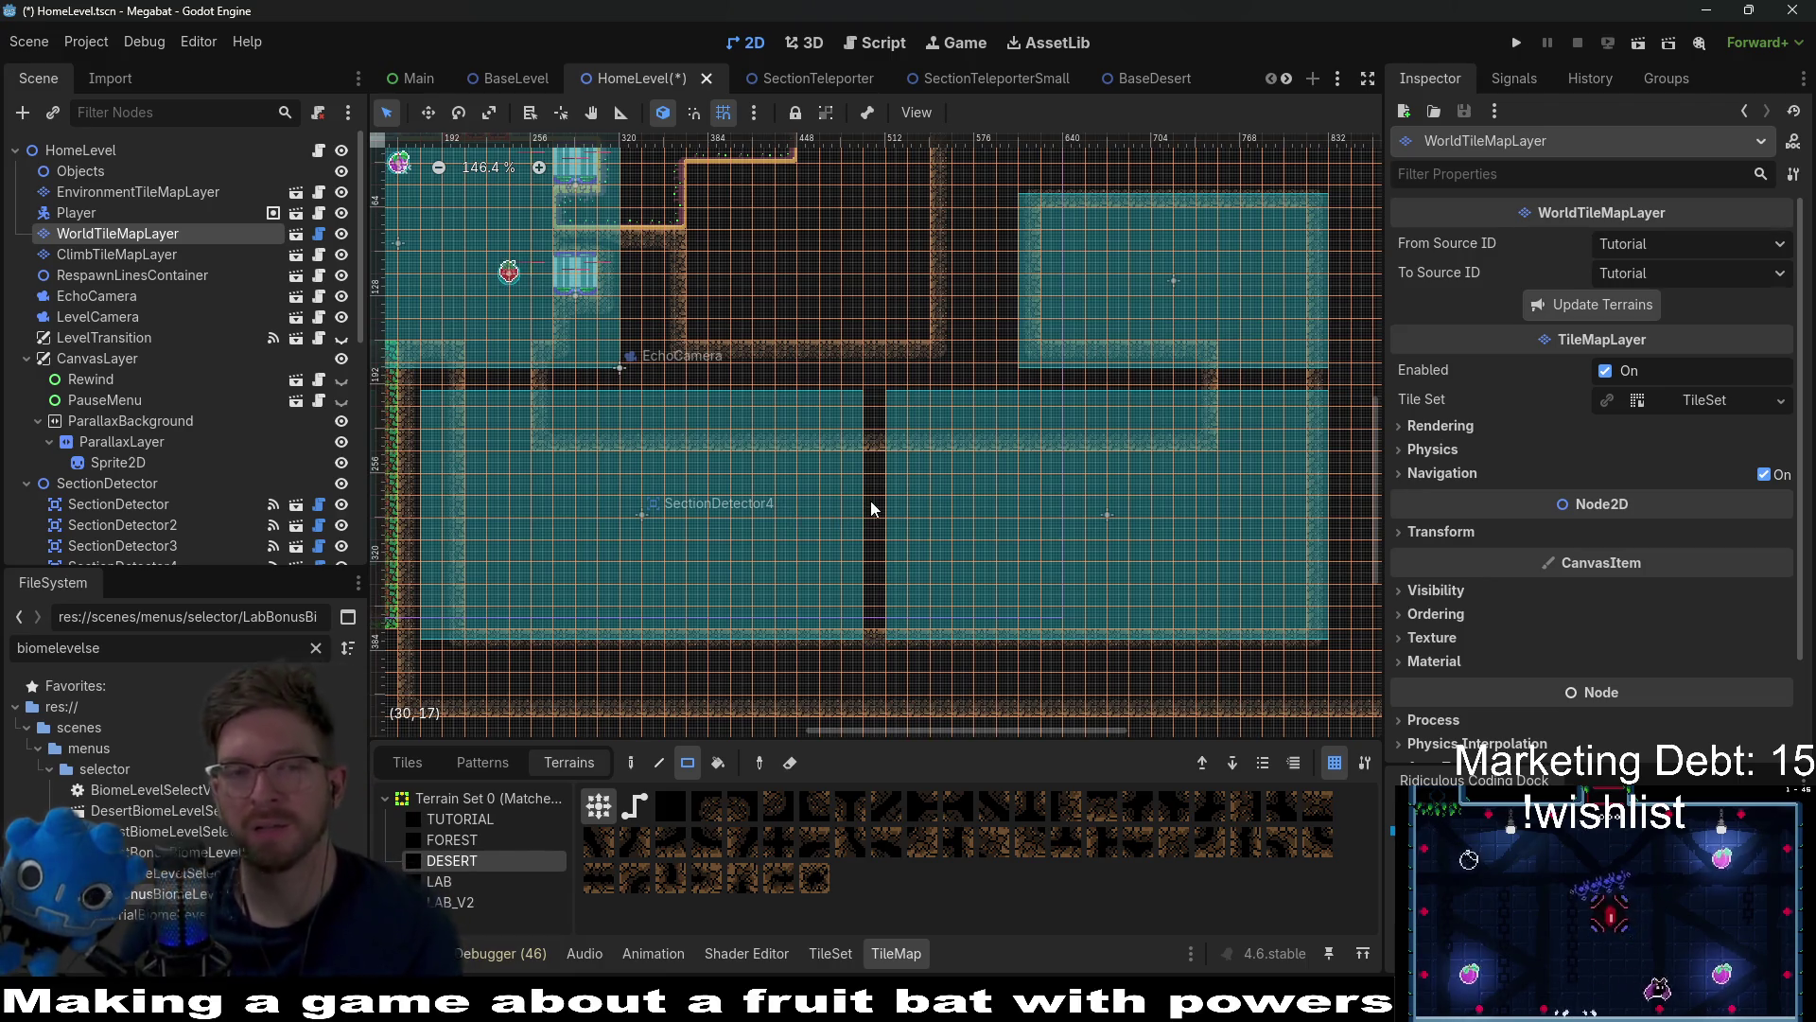
pyautogui.hscroll(-2, 758, 484)
pyautogui.scroll(1, 759, 484)
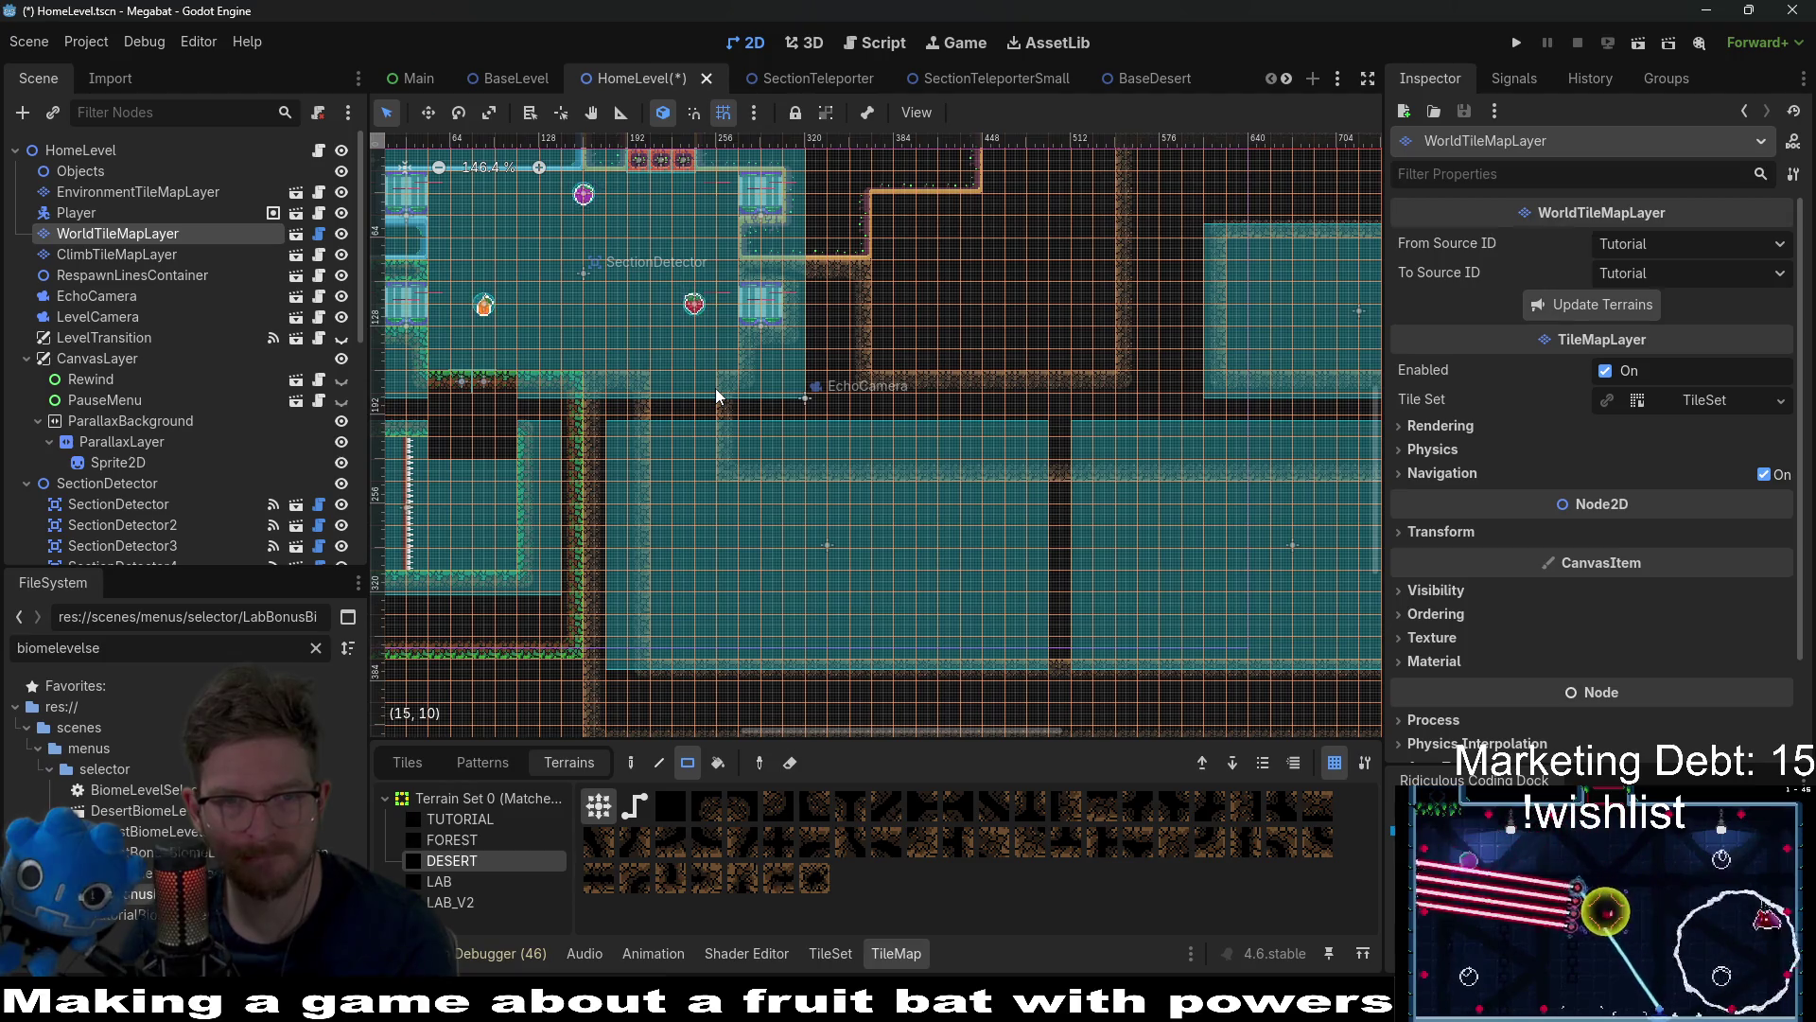
pyautogui.scroll(-3, 716, 396)
pyautogui.scroll(2, 762, 401)
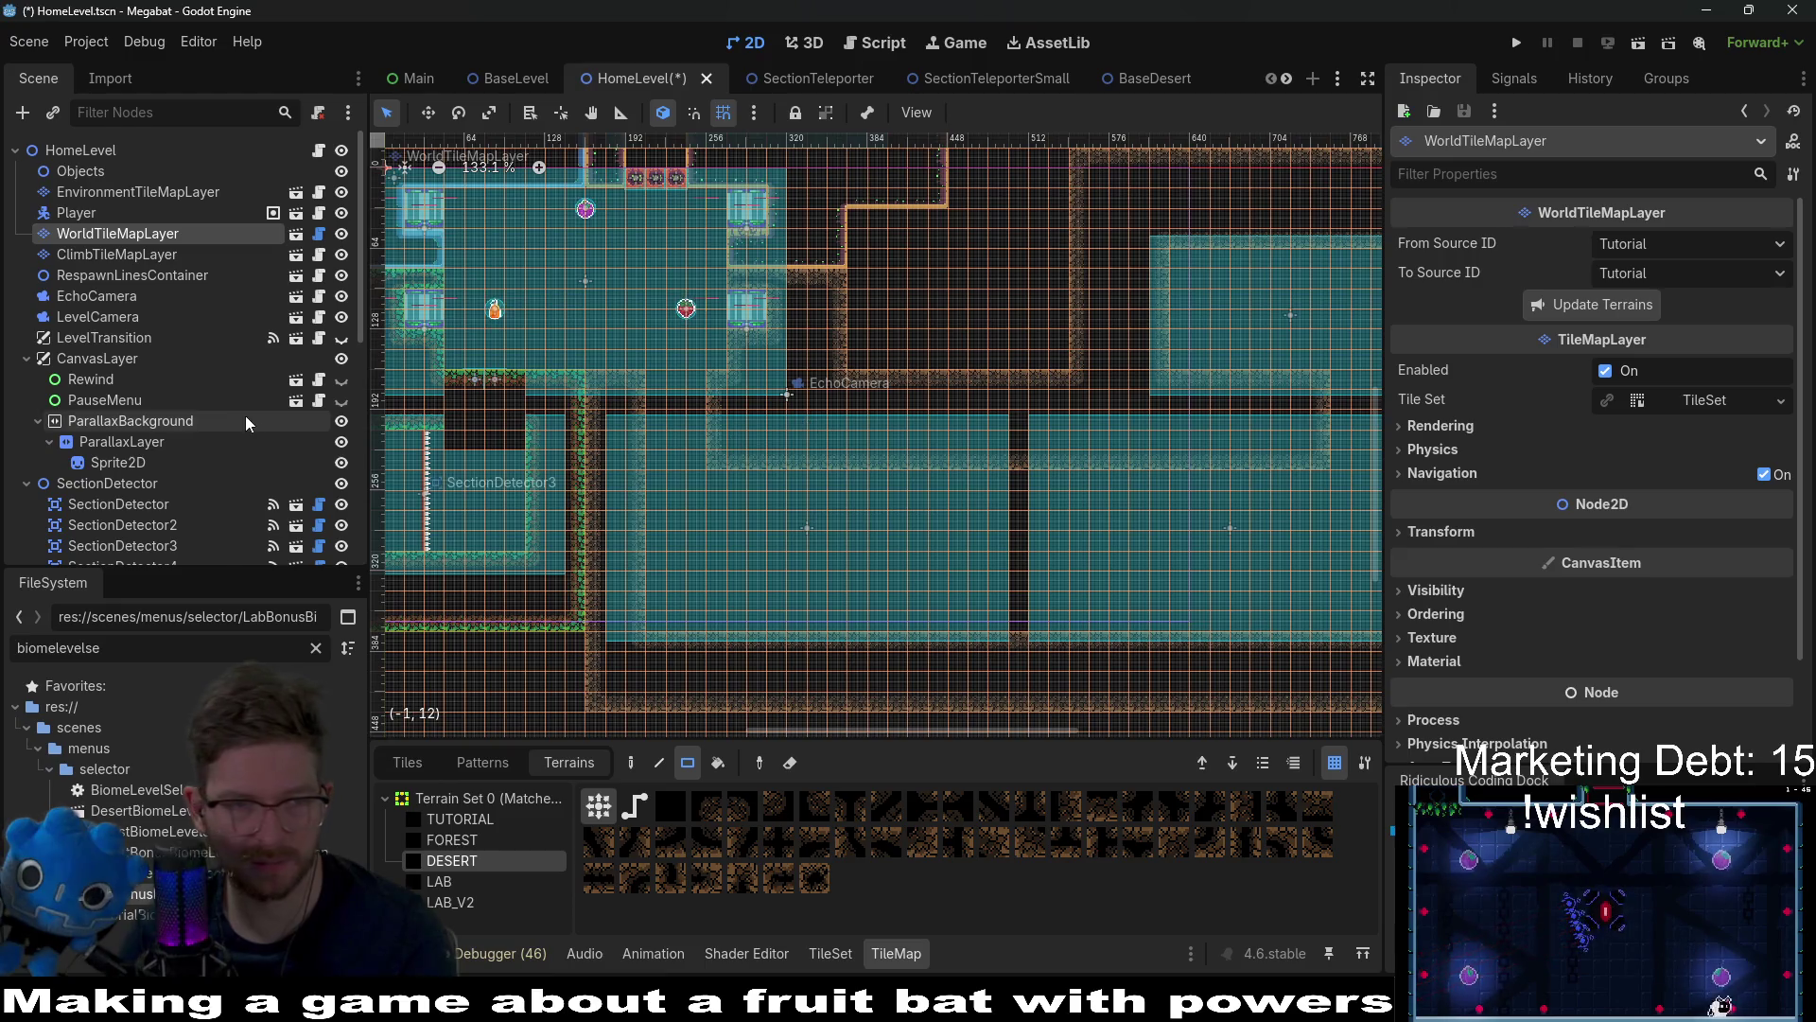
pyautogui.scroll(-5, 250, 418)
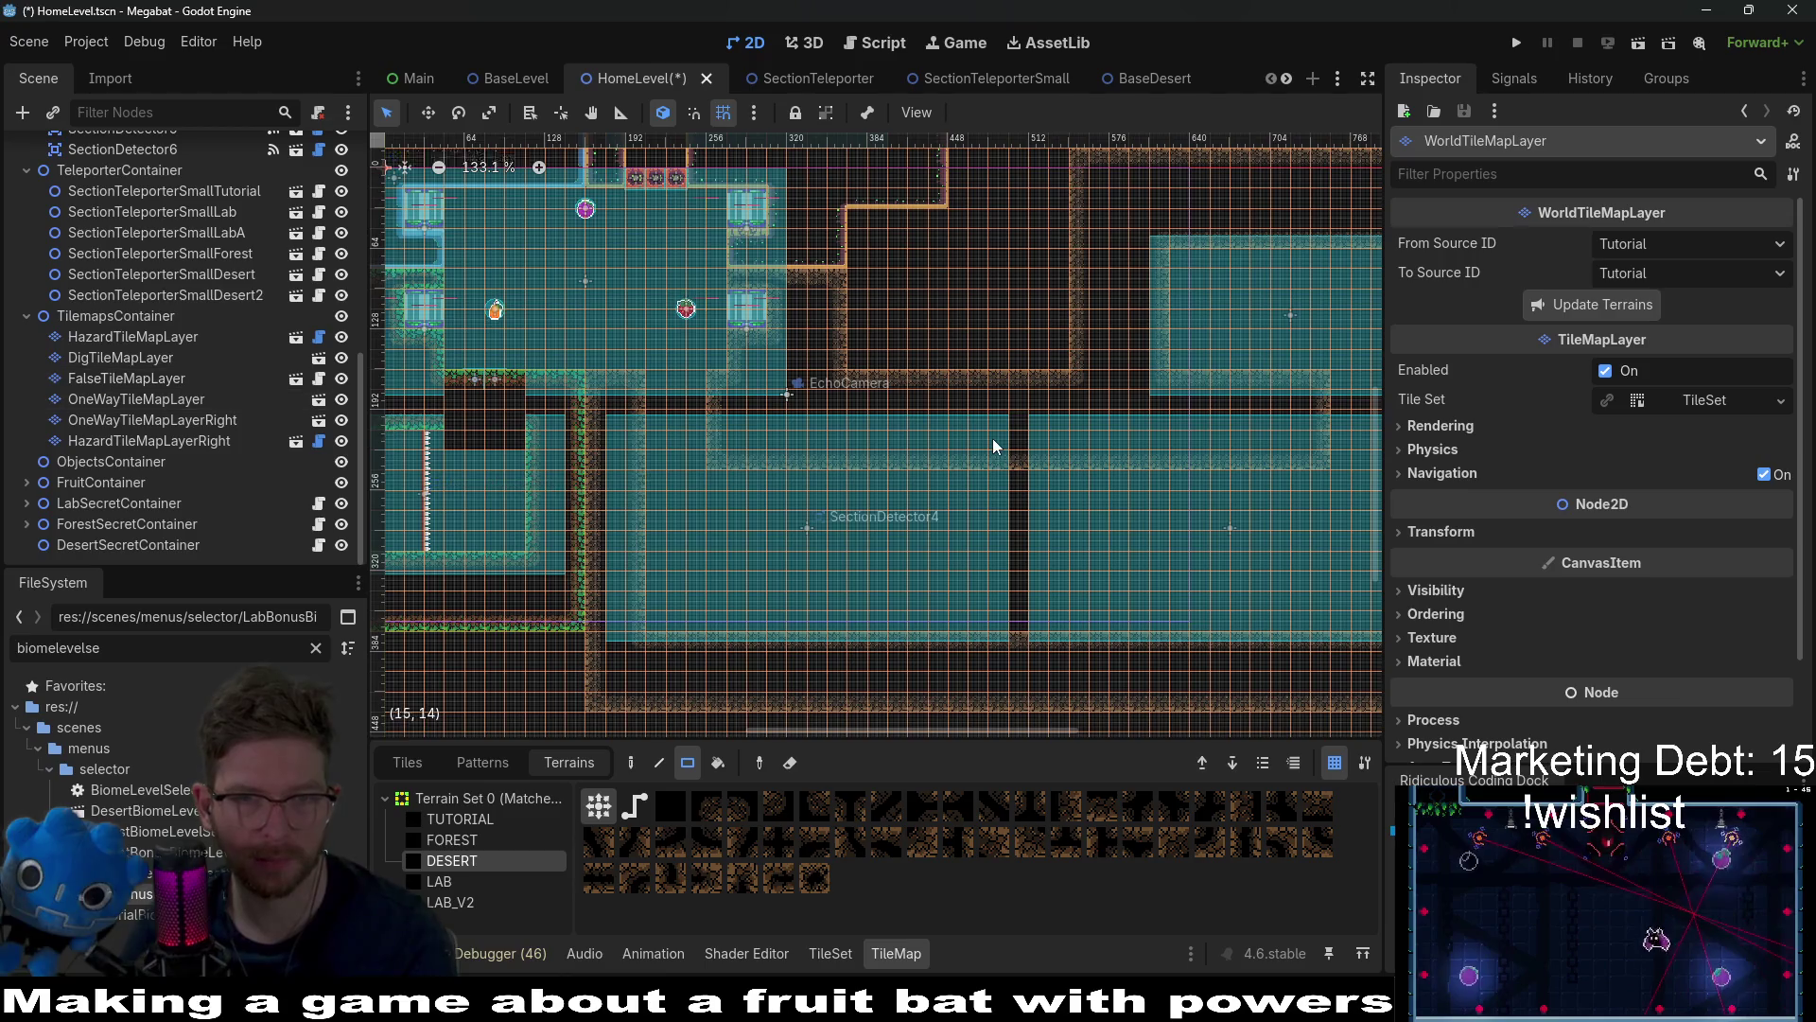
pyautogui.hscroll(3, 968, 374)
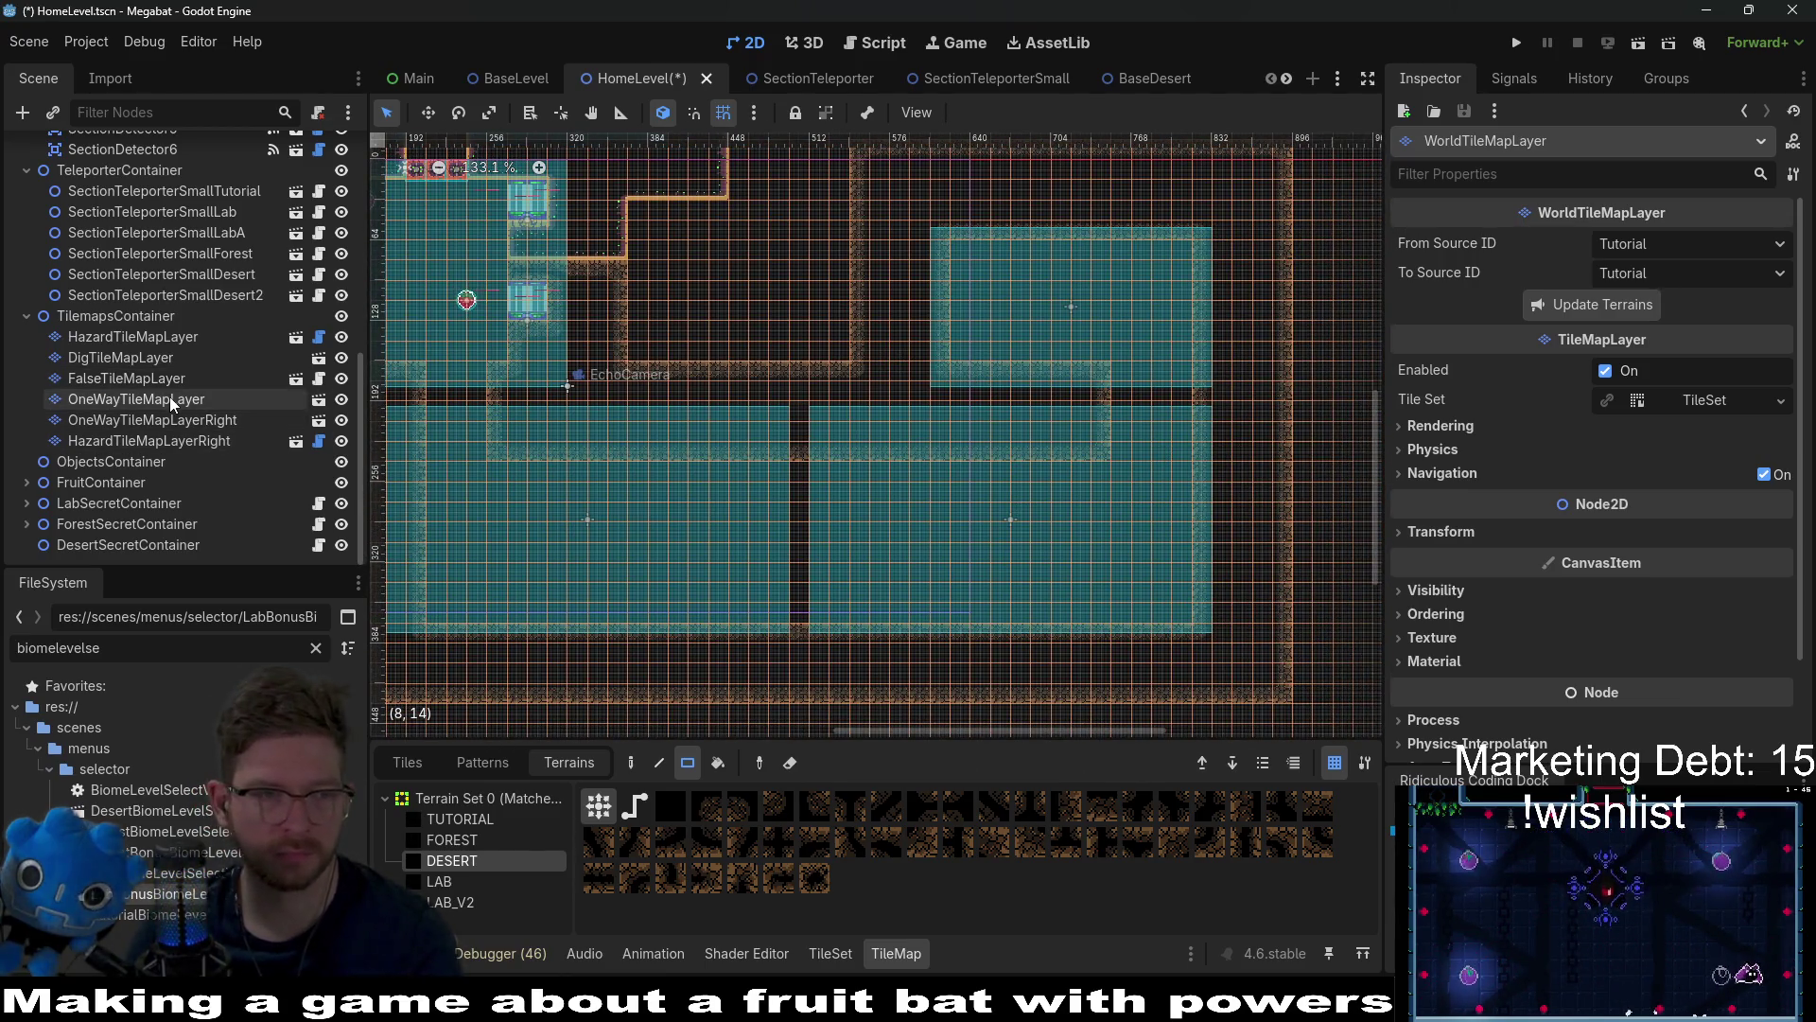
pyautogui.click(28, 483)
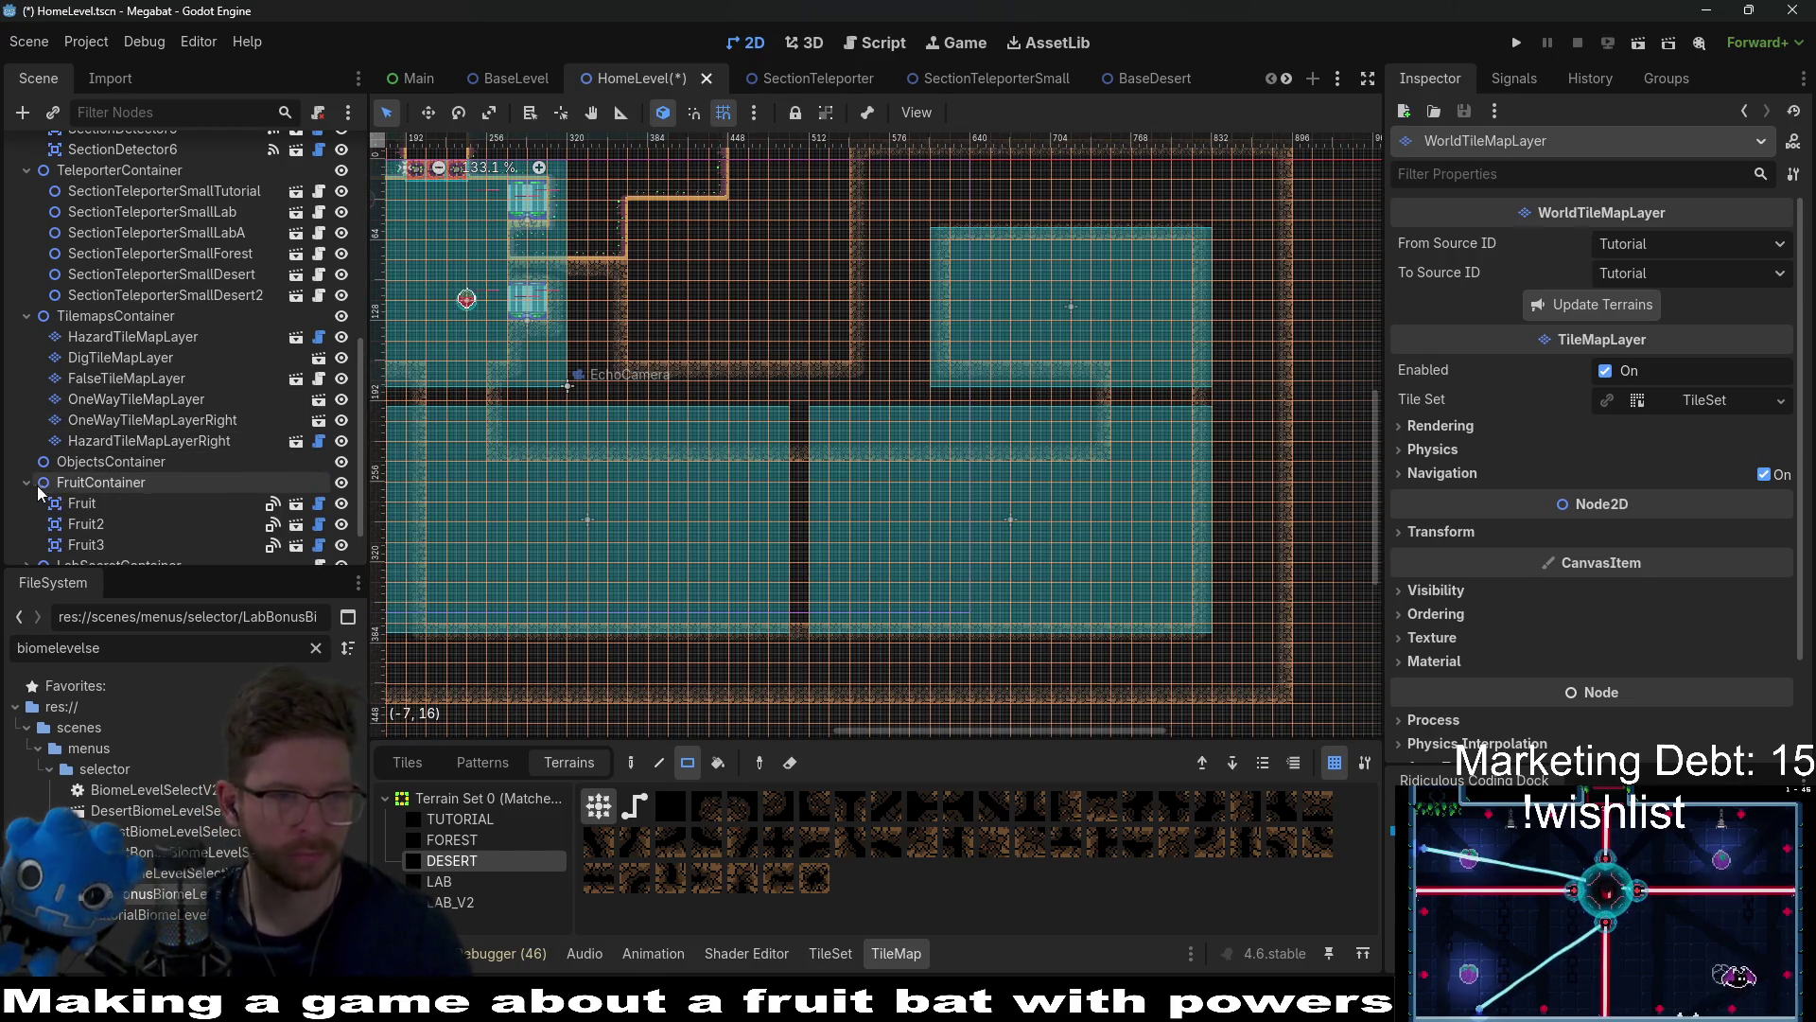
pyautogui.click(85, 484)
pyautogui.hscroll(-2, 622, 451)
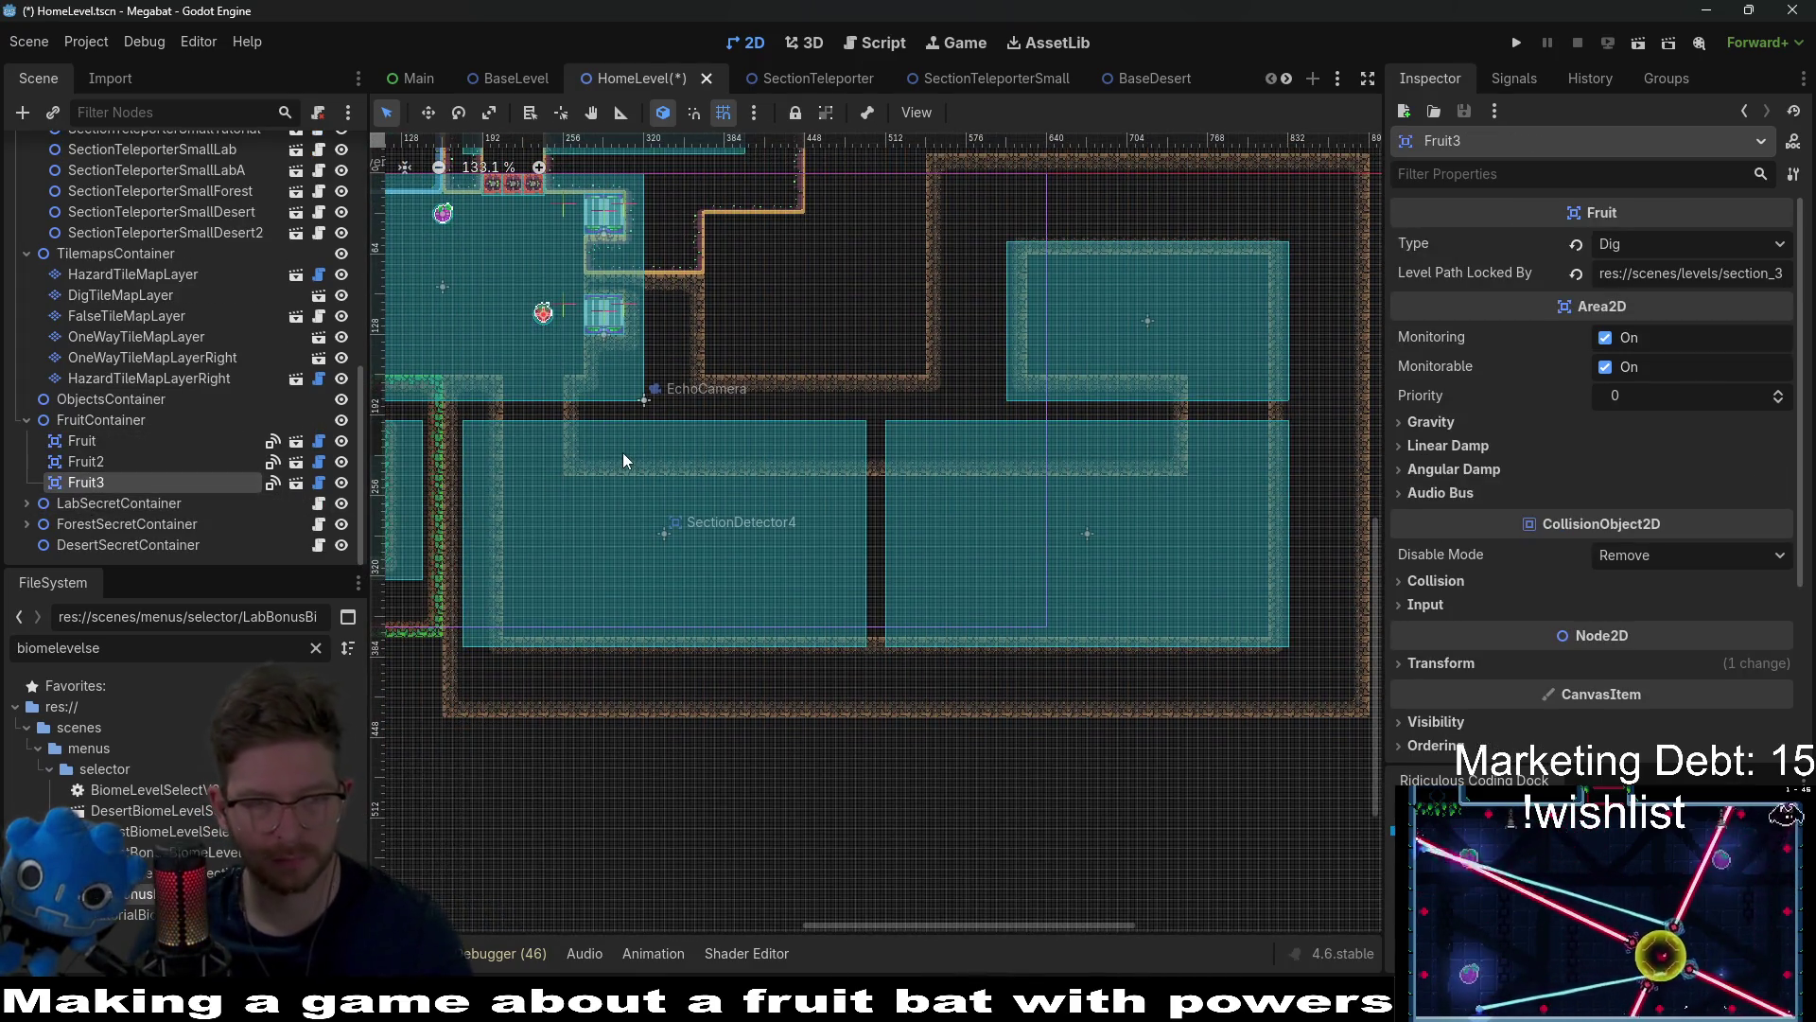
pyautogui.hotkey('ctrl', 'd')
pyautogui.press('w')
pyautogui.moveTo(562, 327); pyautogui.dragTo(1140, 316)
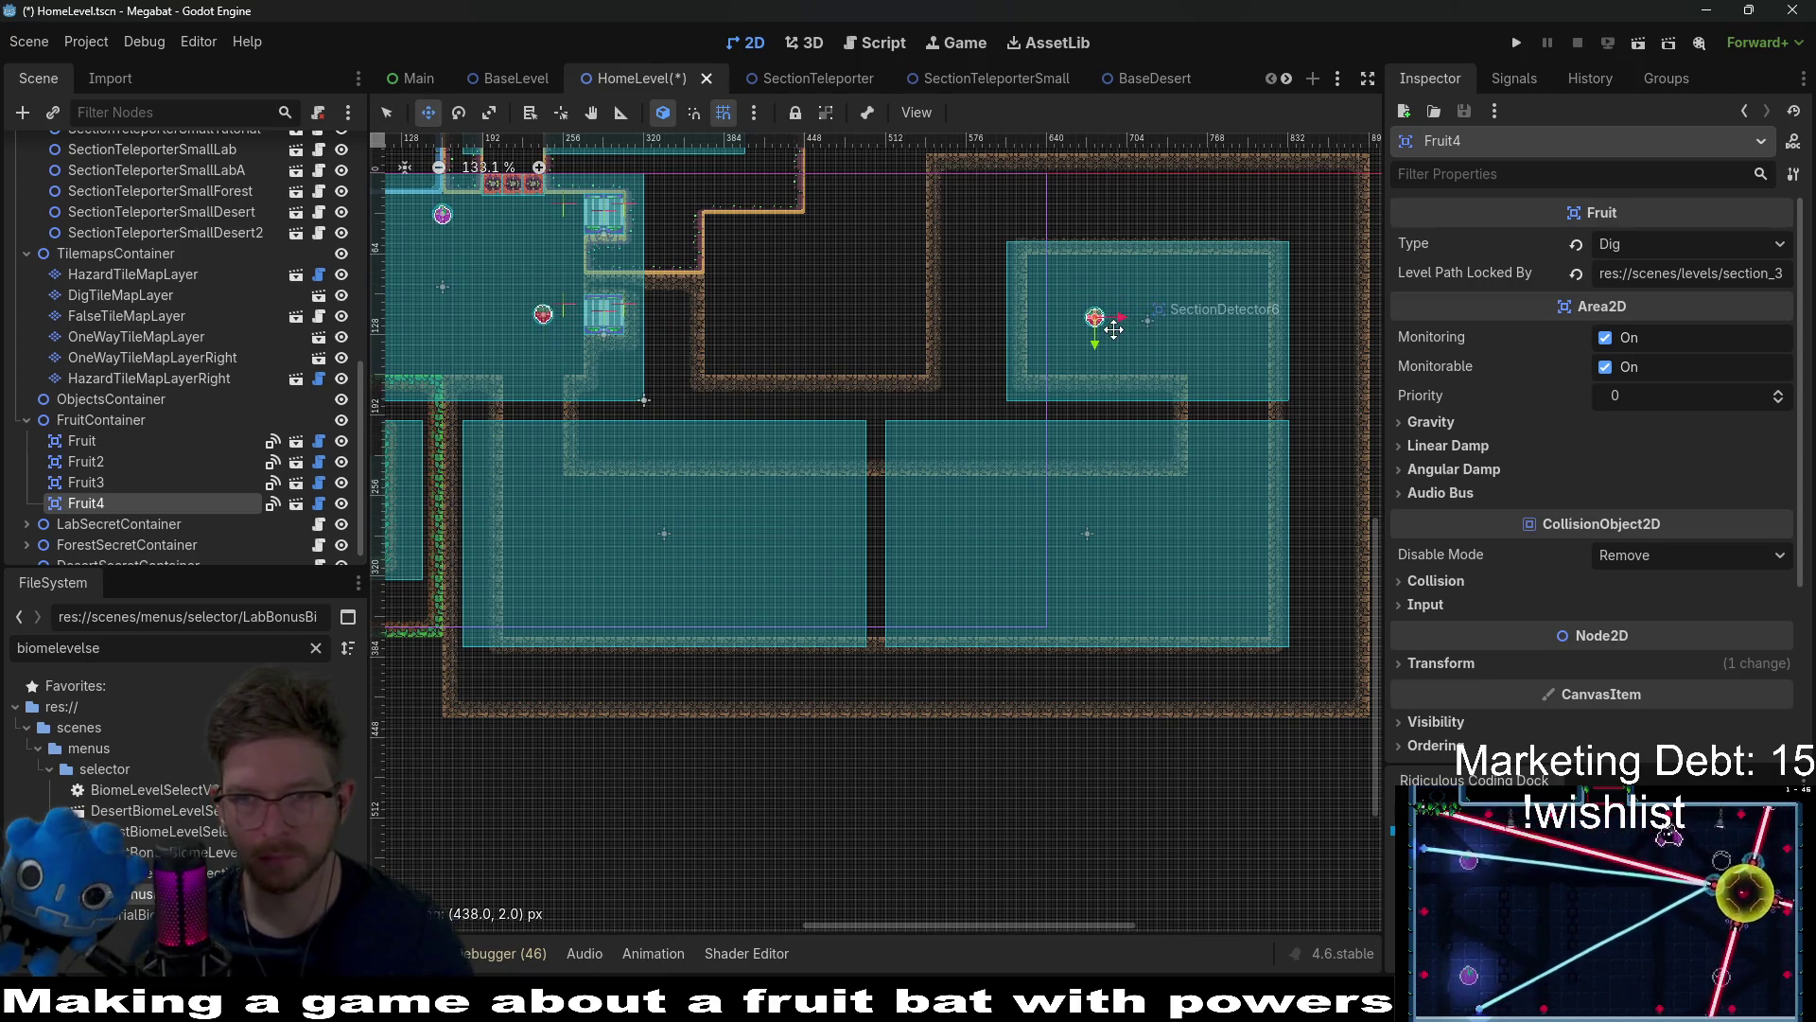
pyautogui.scroll(7, 1078, 326)
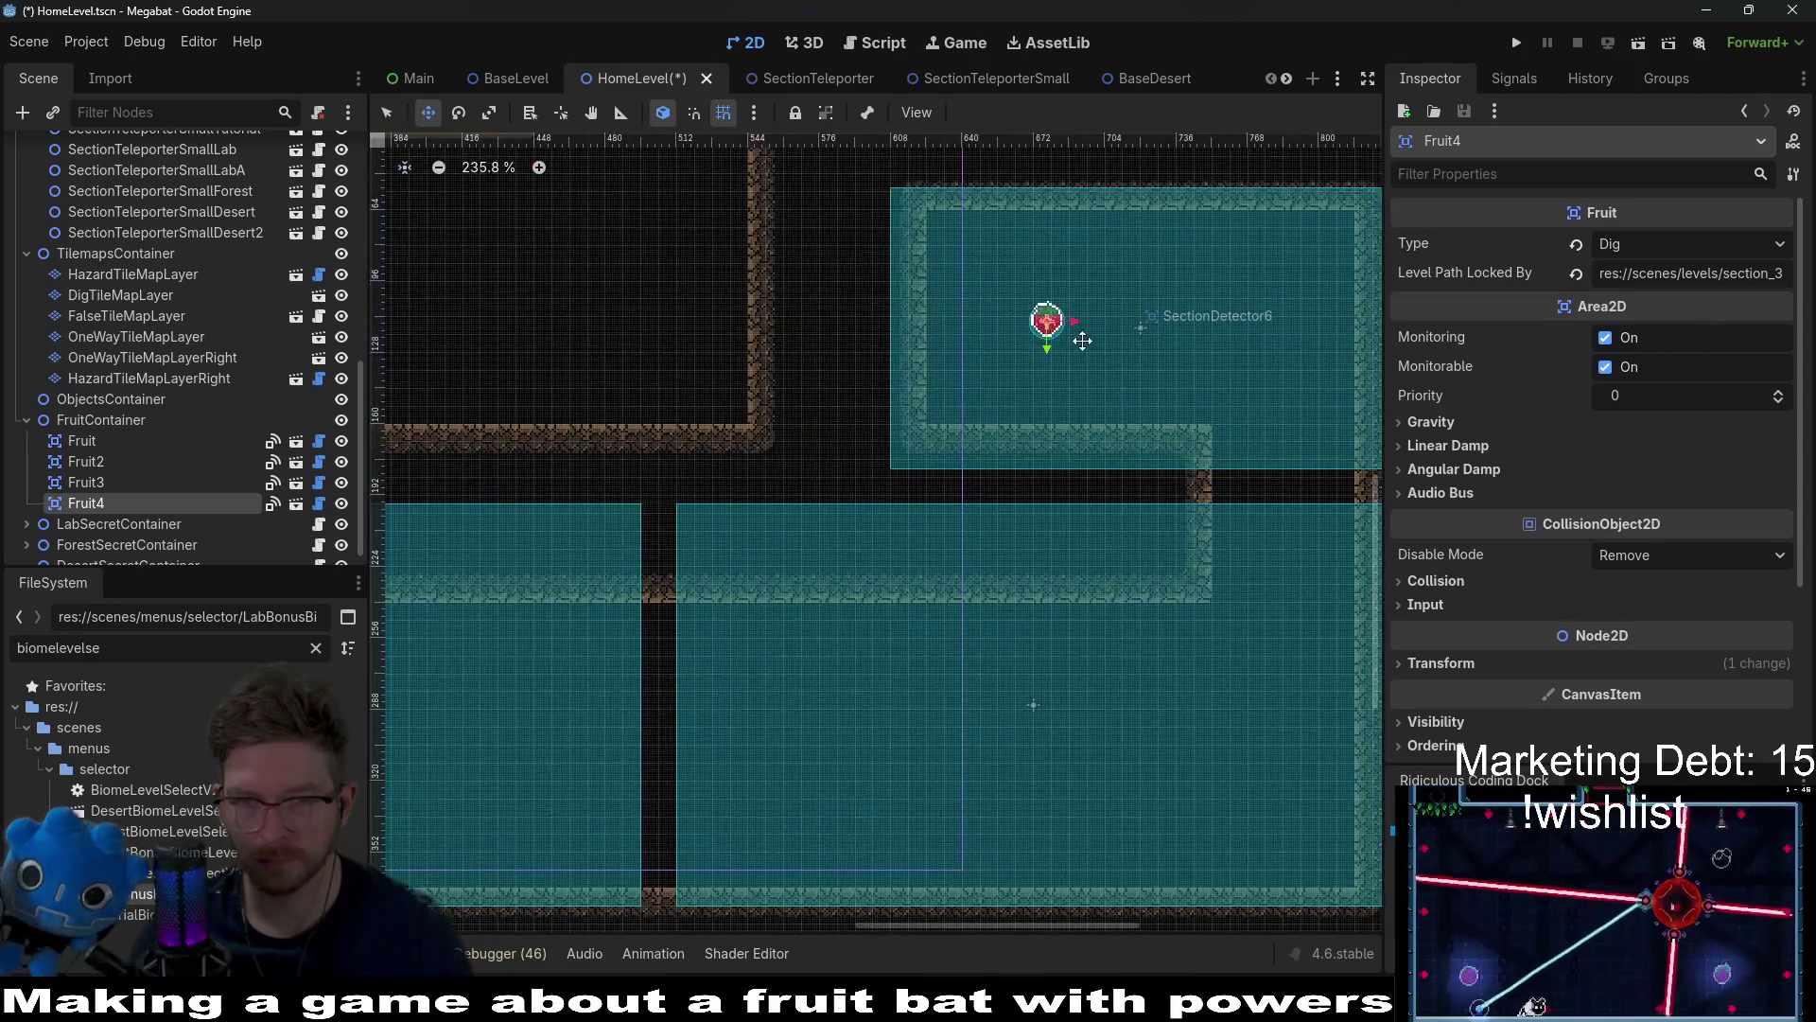
pyautogui.press('Right')
pyautogui.press('Right')
pyautogui.press('Up')
pyautogui.press('Up')
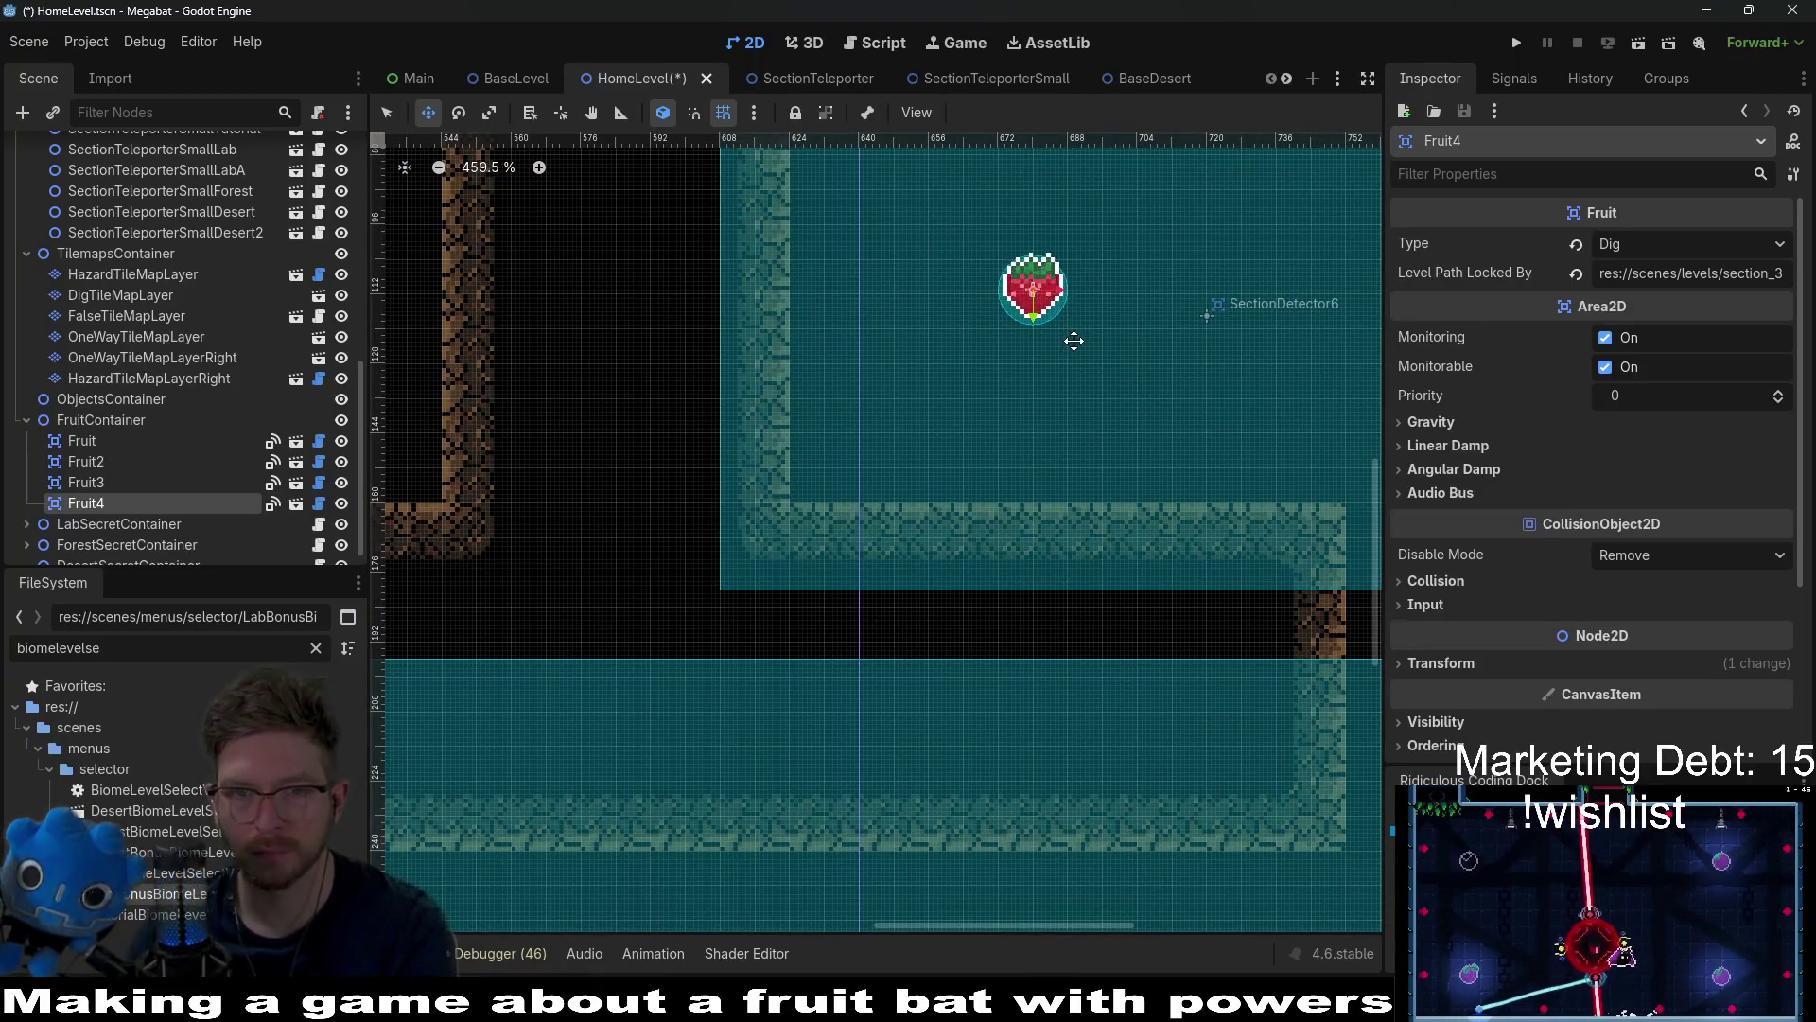
pyautogui.press('Right')
pyautogui.press('Right')
pyautogui.press('Right')
pyautogui.press('Right')
pyautogui.press('Right')
pyautogui.press('Right')
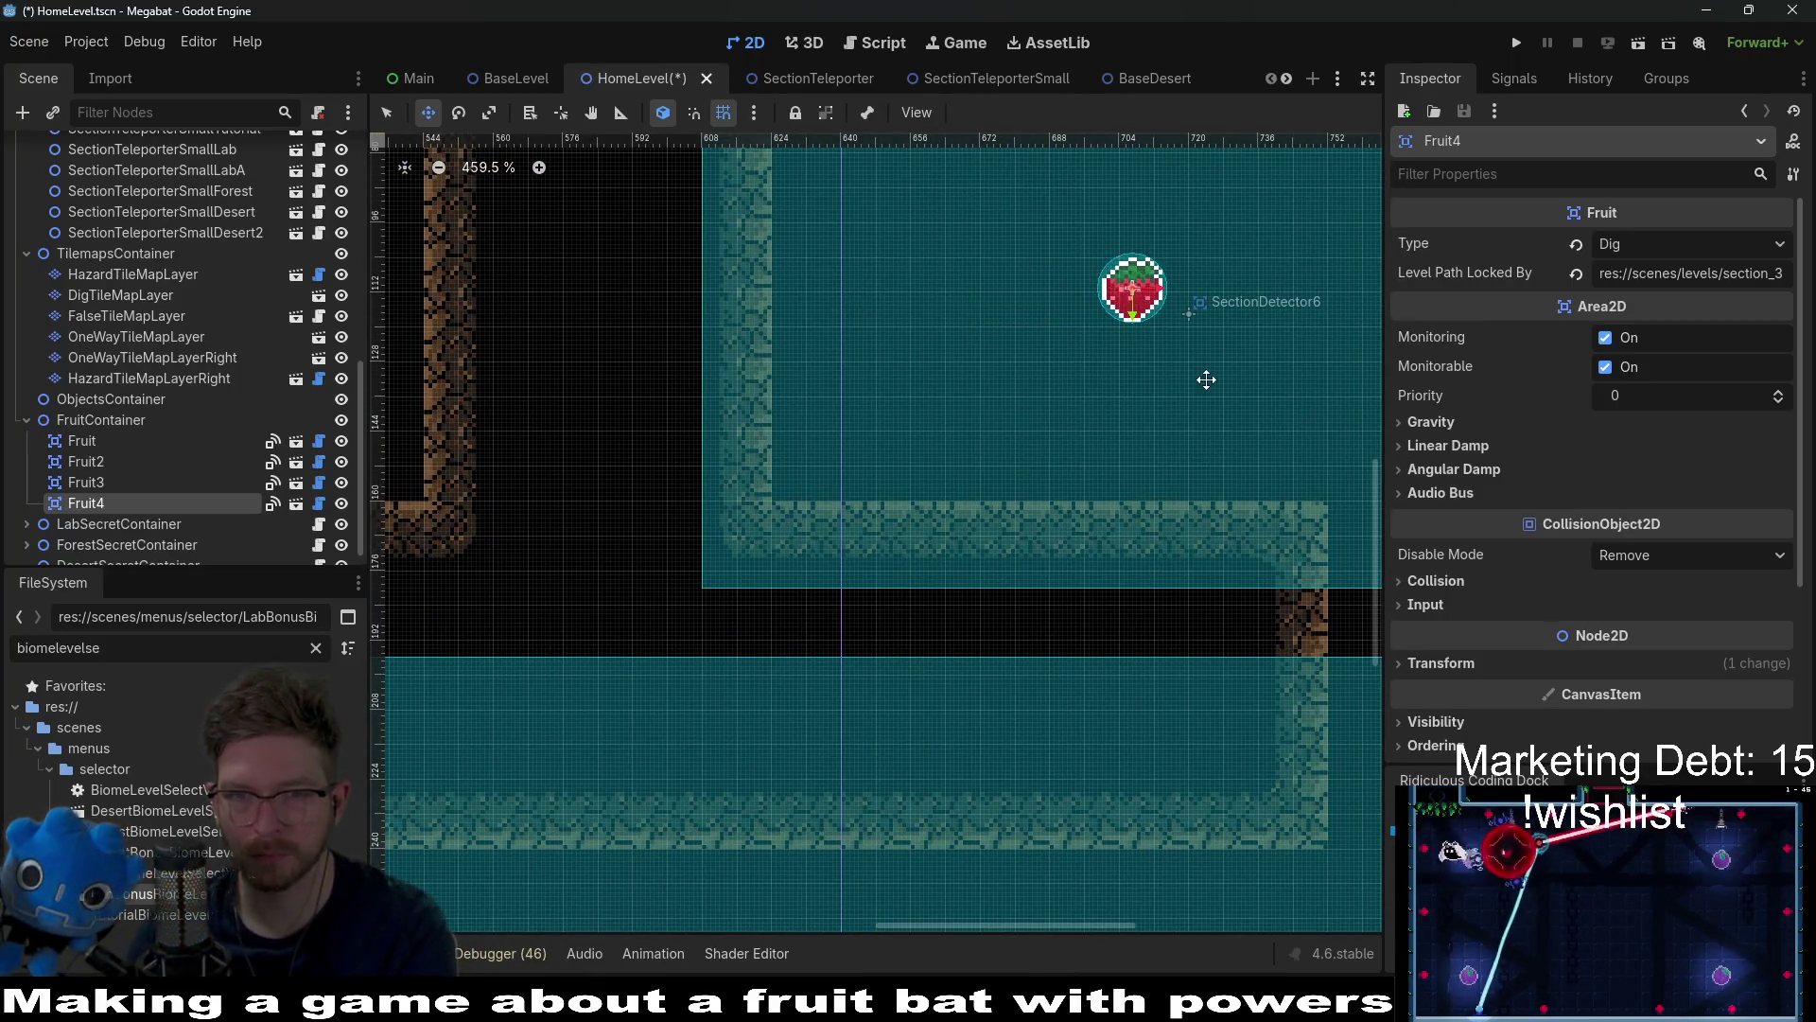
pyautogui.hscroll(5, 1041, 359)
pyautogui.moveTo(892, 344); pyautogui.dragTo(1192, 325)
pyautogui.press('Right')
pyautogui.press('Right')
pyautogui.press('Right')
pyautogui.press('Down')
pyautogui.press('Down')
pyautogui.press('Down')
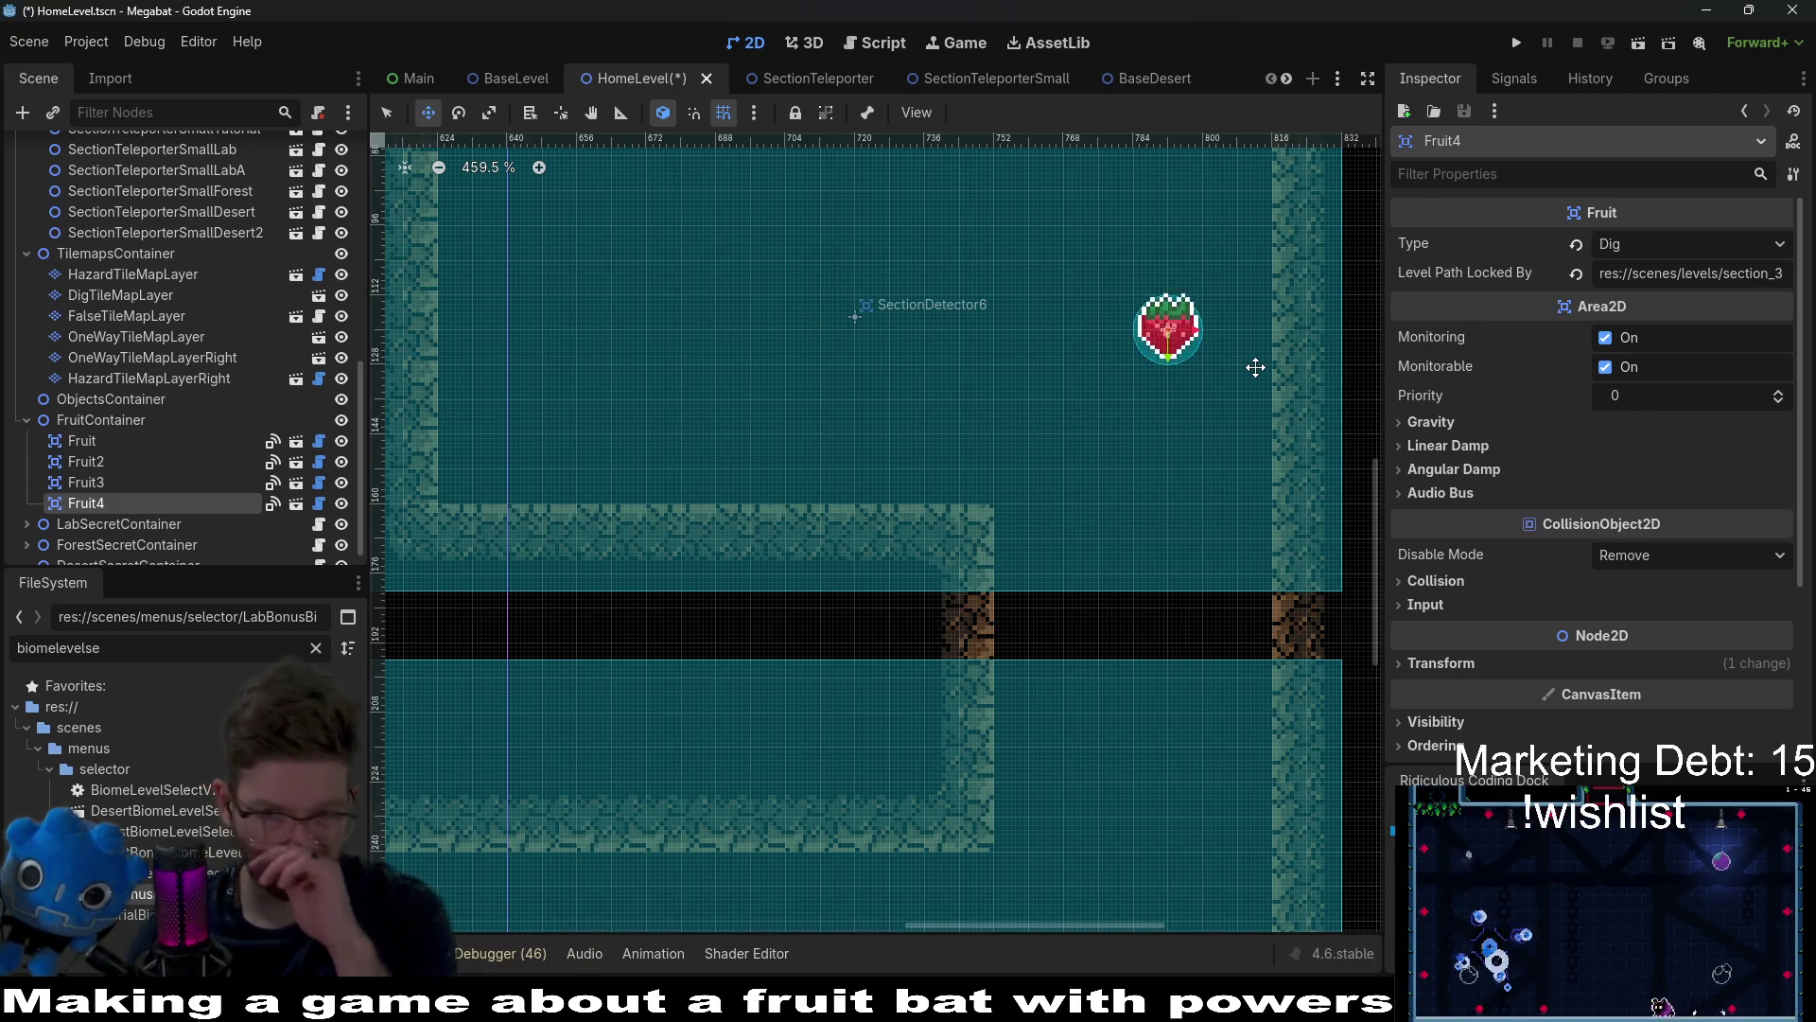
pyautogui.scroll(-6, 1239, 378)
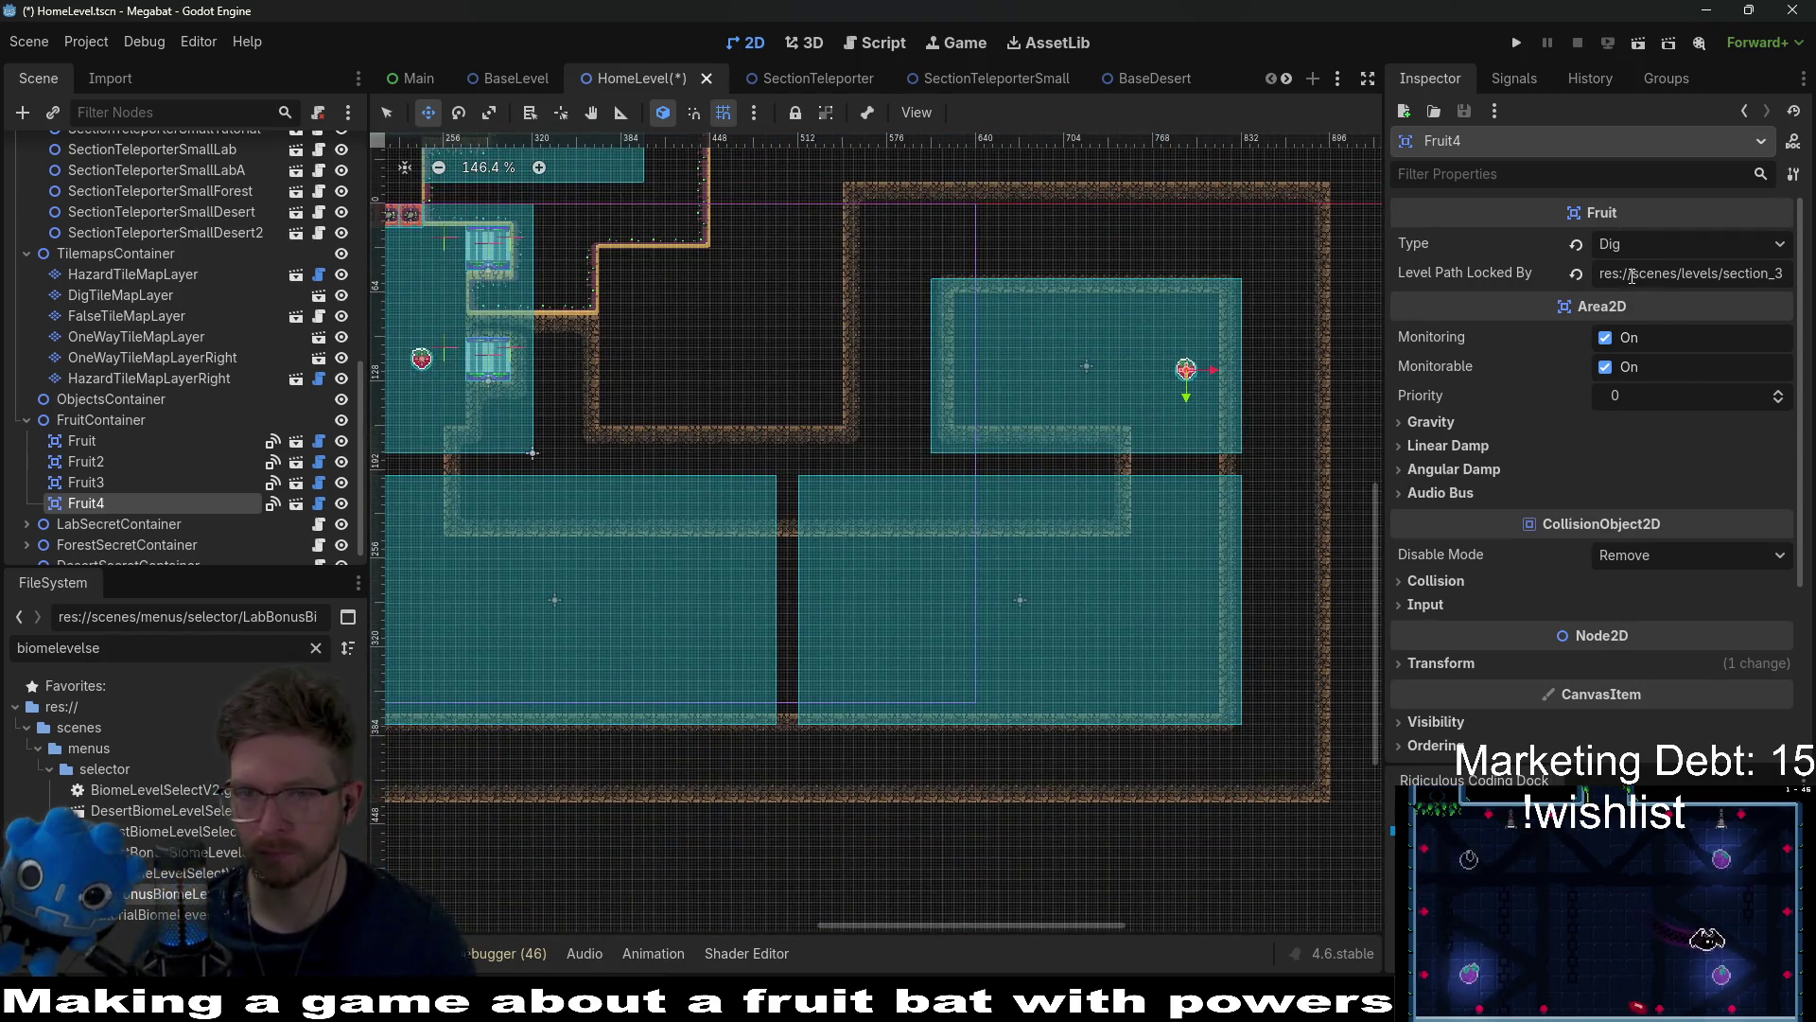
pyautogui.moveTo(1680, 272); pyautogui.dragTo(1813, 274)
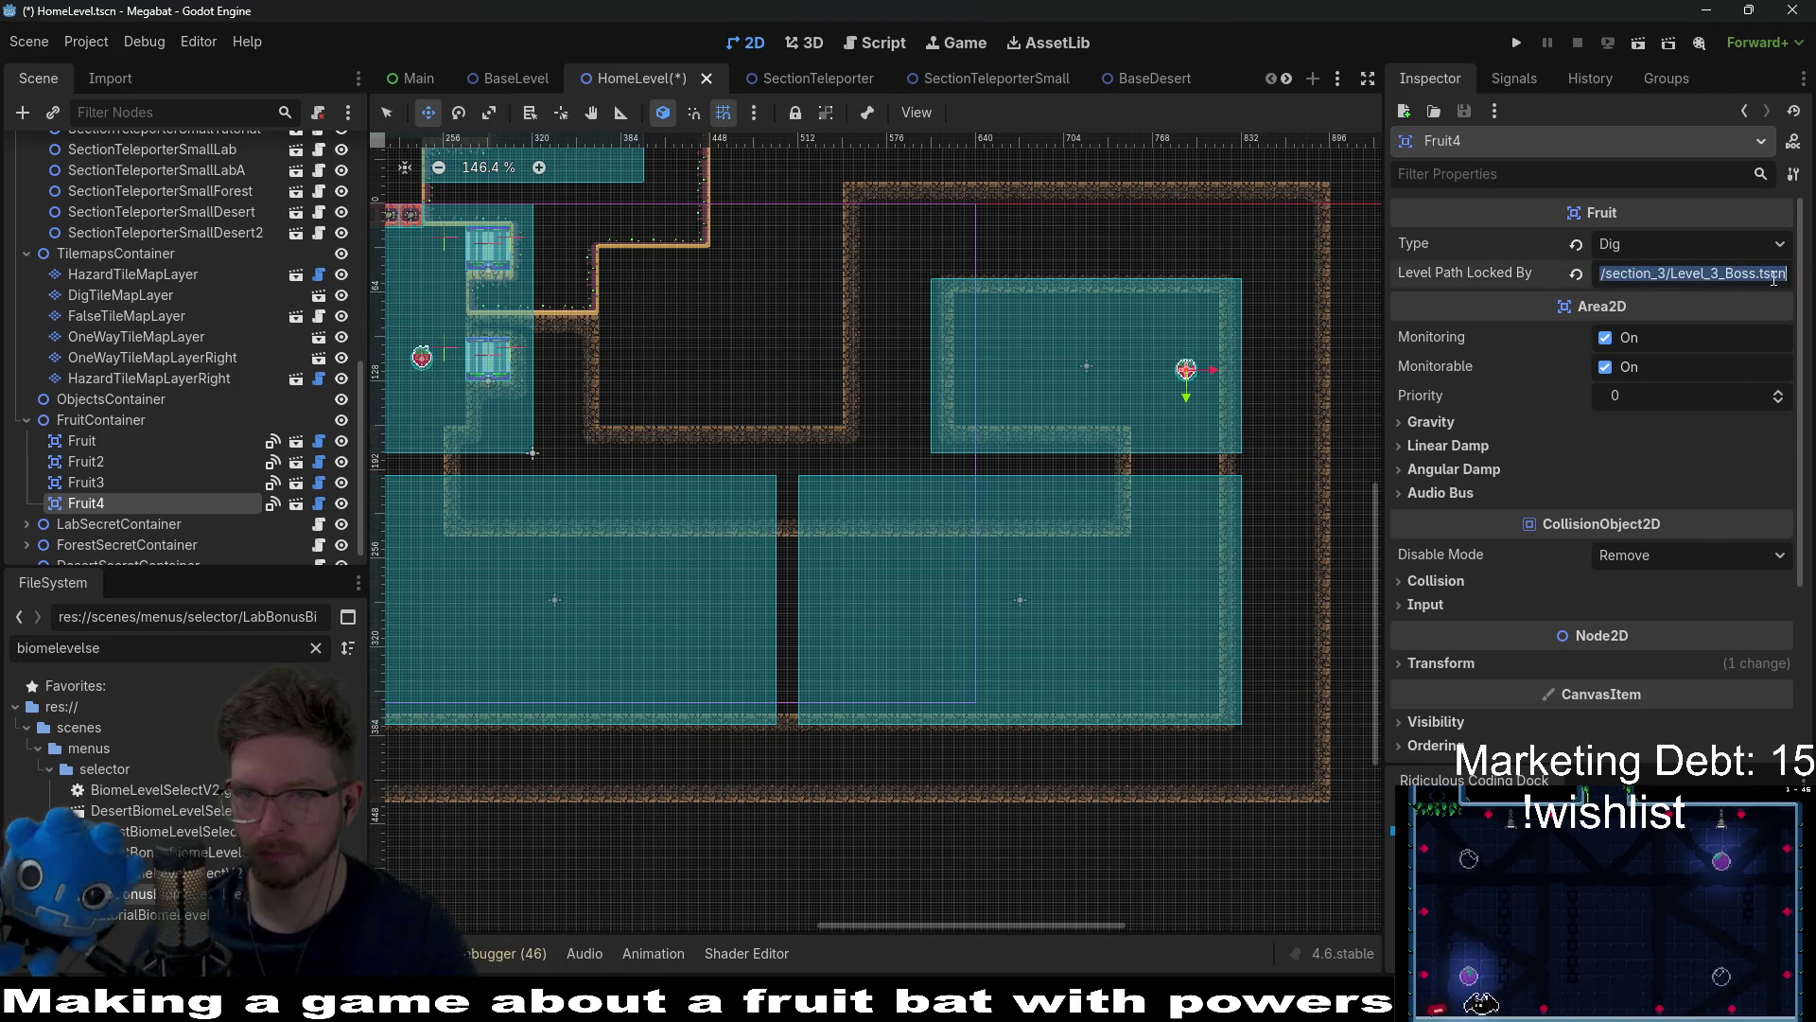
pyautogui.click(1773, 274)
pyautogui.moveTo(927, 442)
pyautogui.mouseDown()
pyautogui.moveTo(1144, 394)
pyautogui.moveTo(1066, 353)
pyautogui.mouseUp()
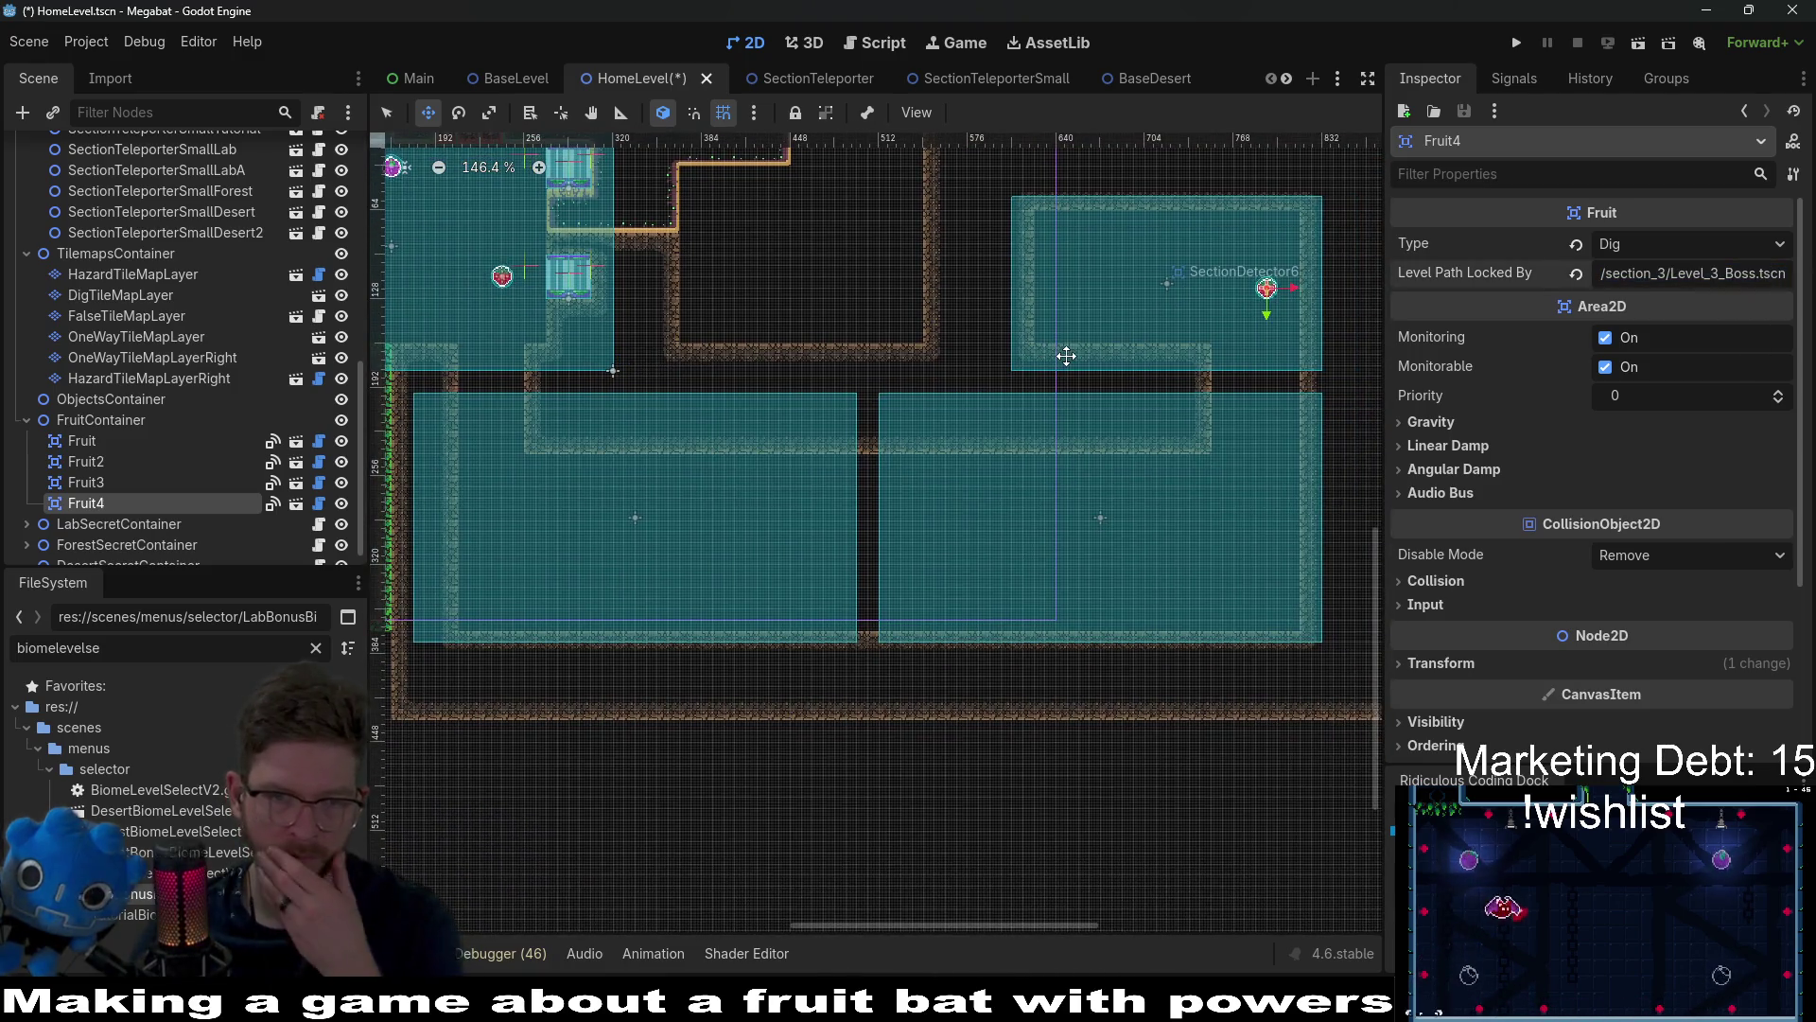
pyautogui.moveTo(1041, 519); pyautogui.dragTo(1059, 451)
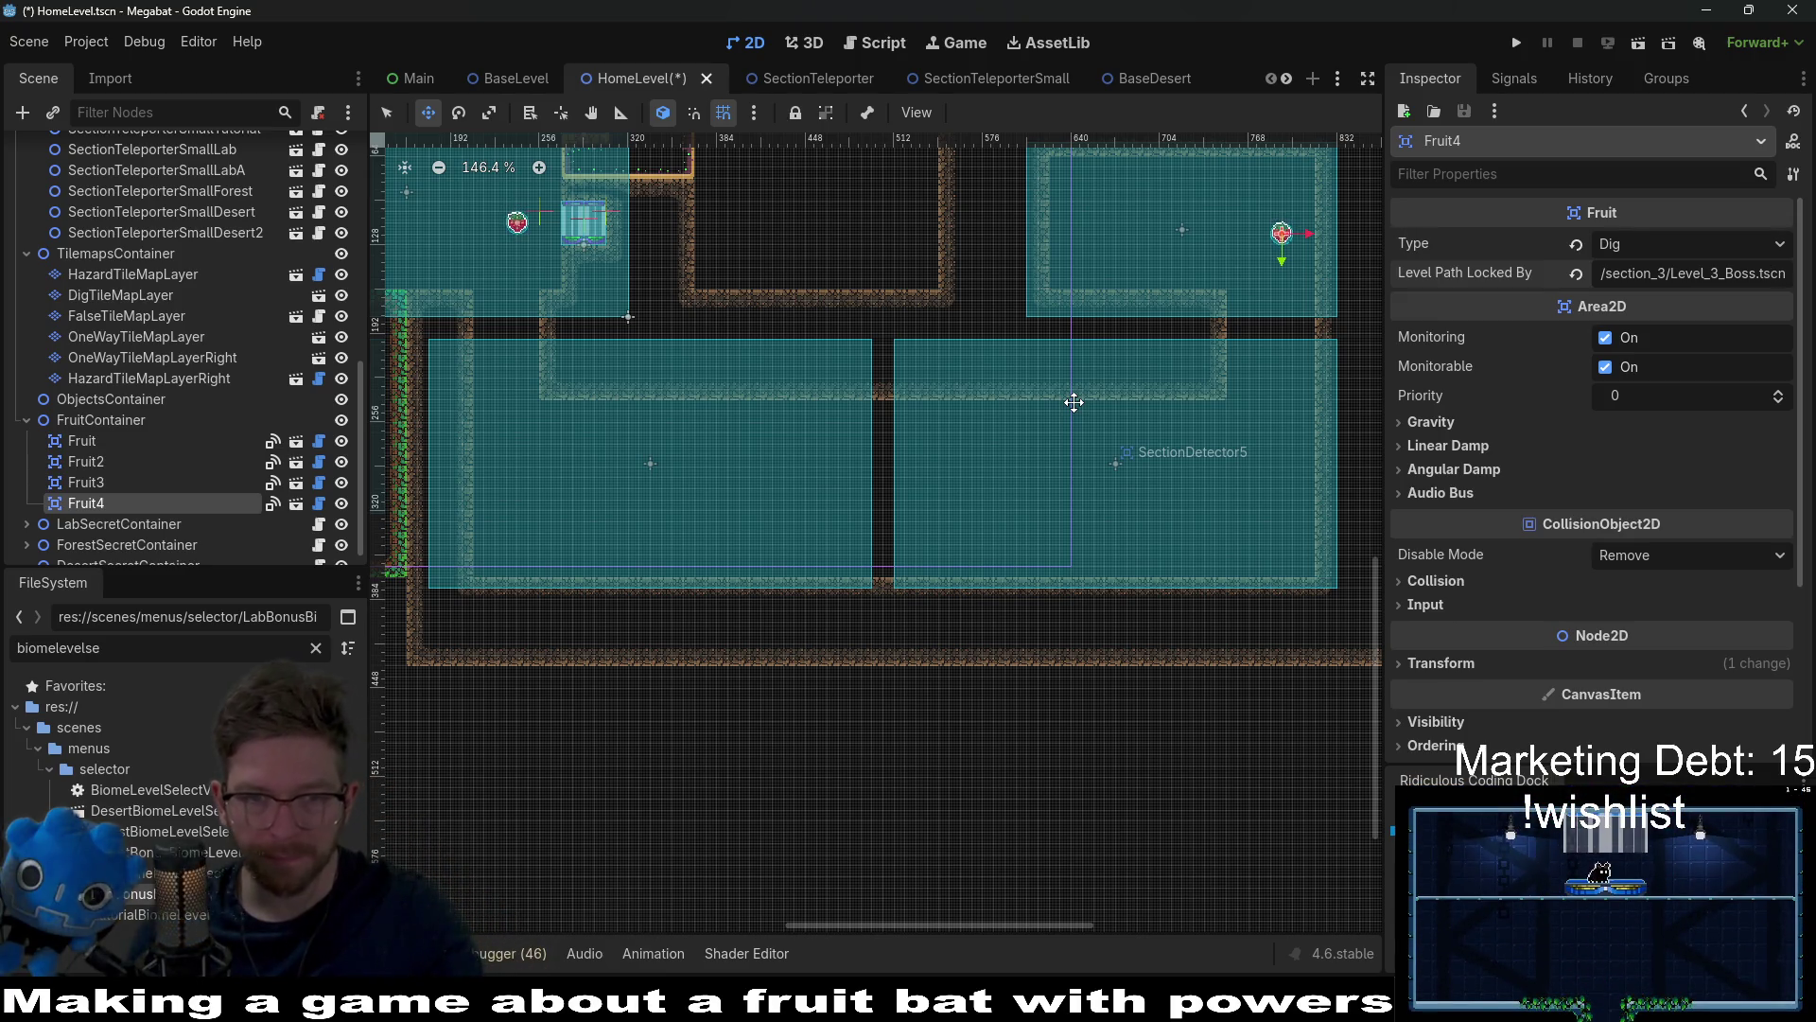
pyautogui.scroll(-1, 127, 409)
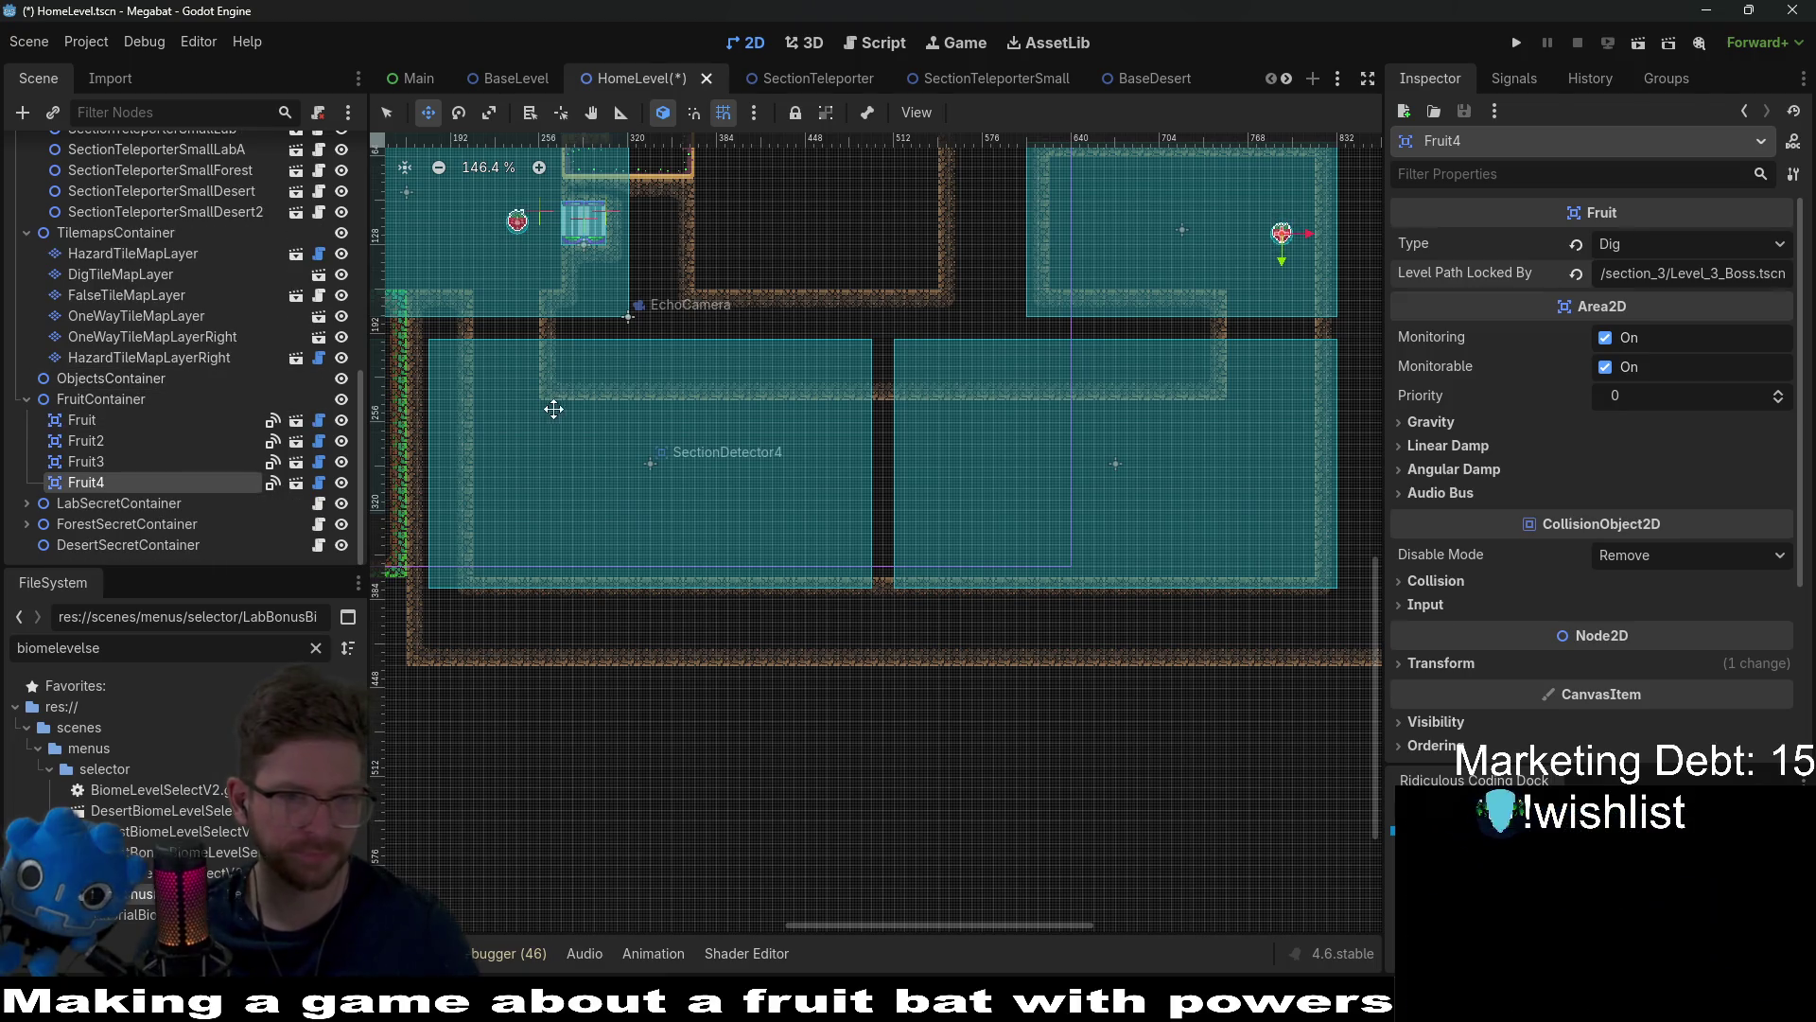
pyautogui.moveTo(554, 408)
pyautogui.mouseDown()
pyautogui.moveTo(696, 467)
pyautogui.moveTo(818, 410)
pyautogui.mouseUp()
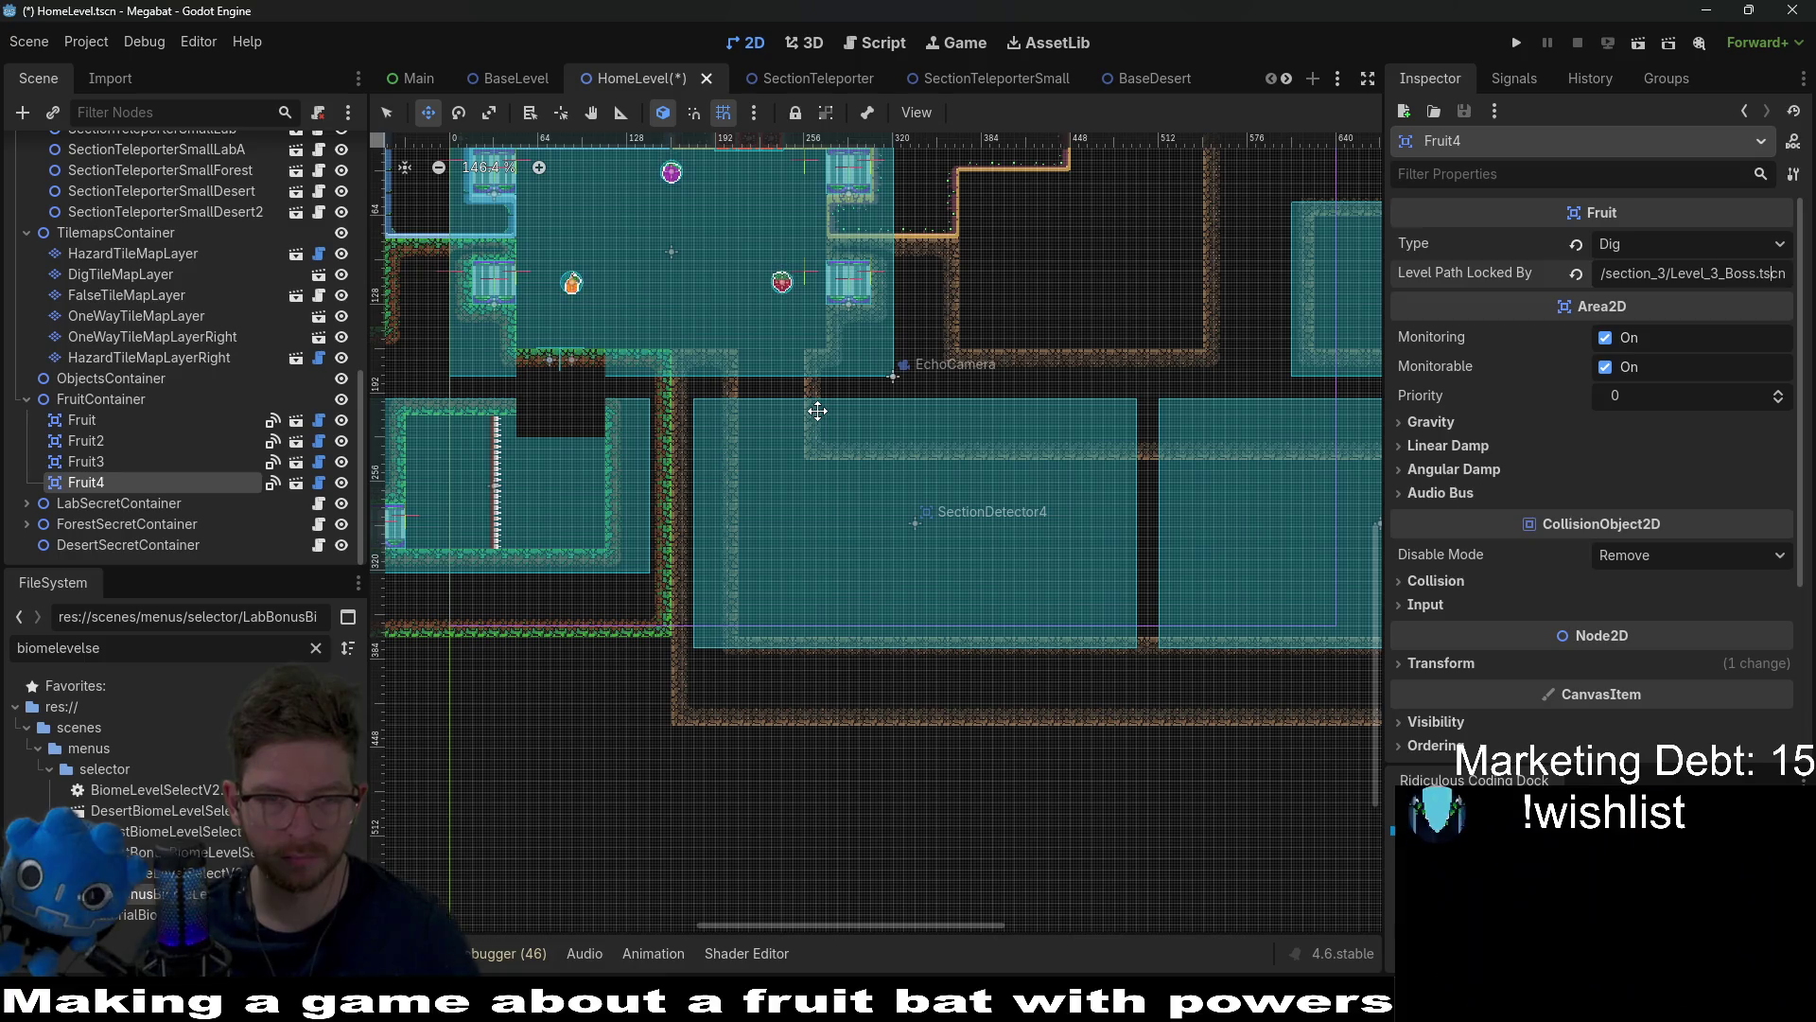
# Step: Instantiate DigTileMapLayer.tscn under TilemapsContainer as DigTileMapLayer2
pyautogui.moveTo(1090, 474); pyautogui.dragTo(953, 465)
pyautogui.rightClick(122, 234)
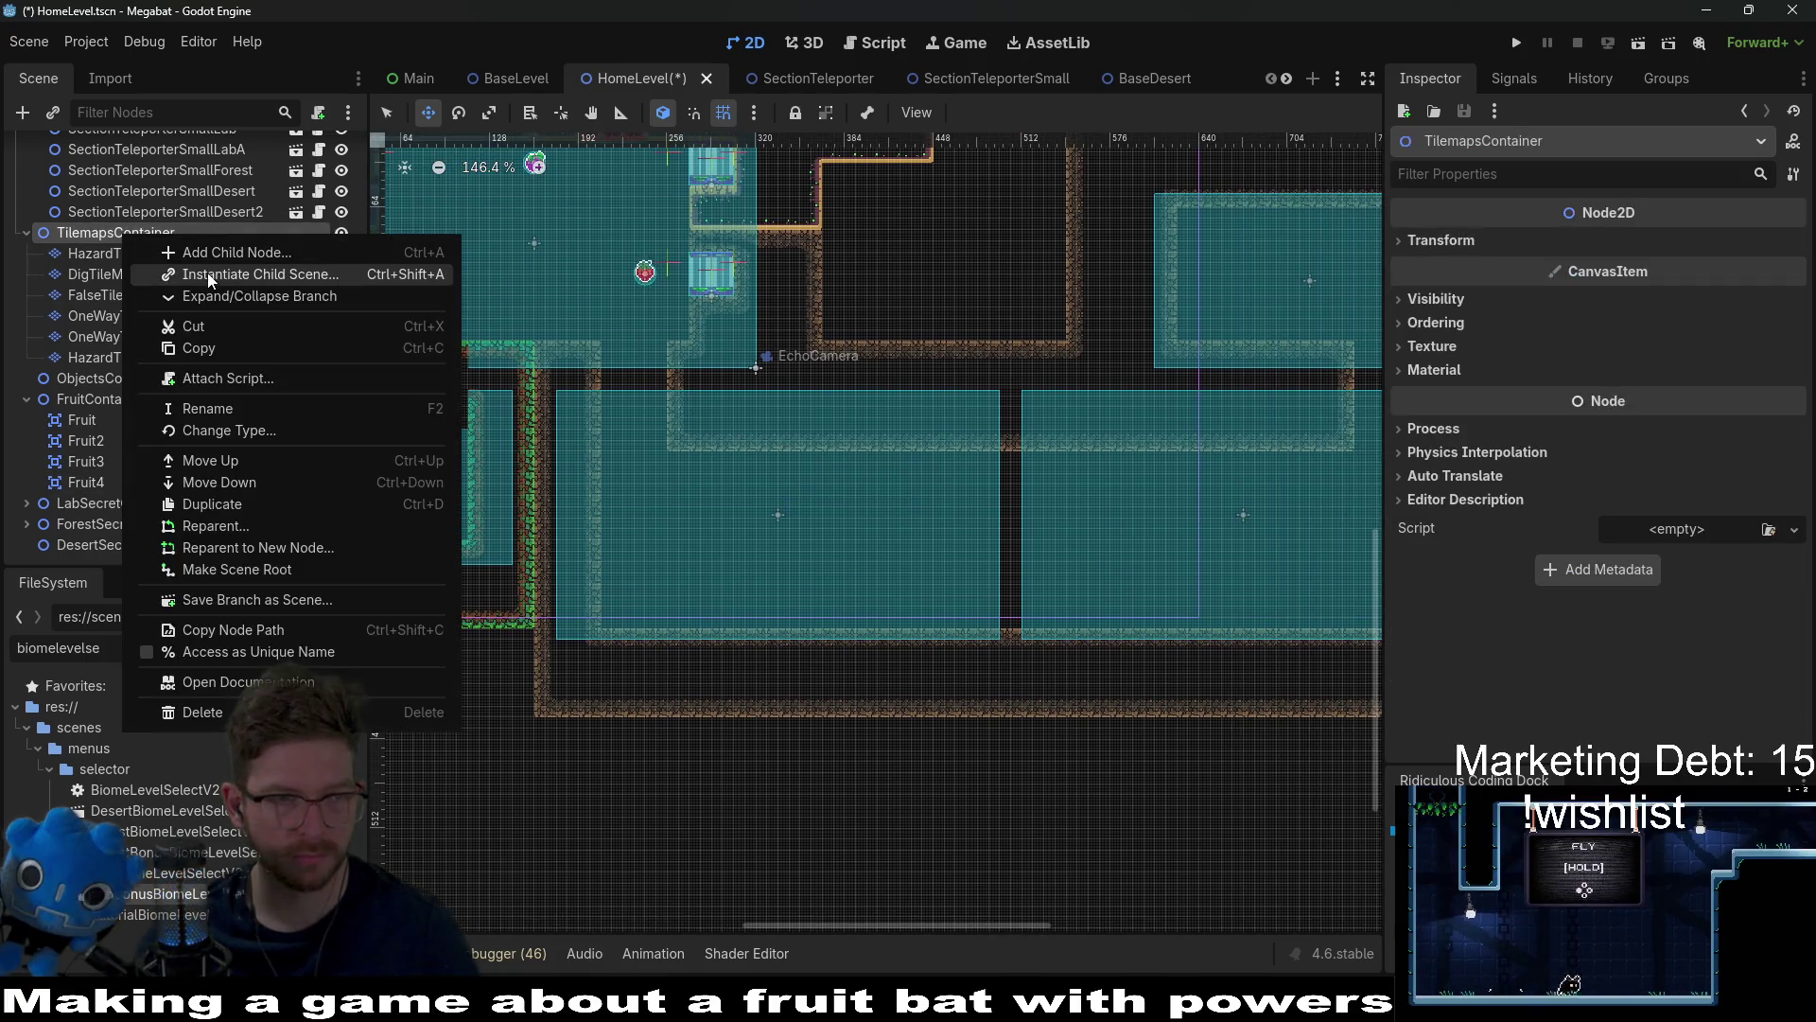
pyautogui.click(210, 274)
pyautogui.write('digtile')
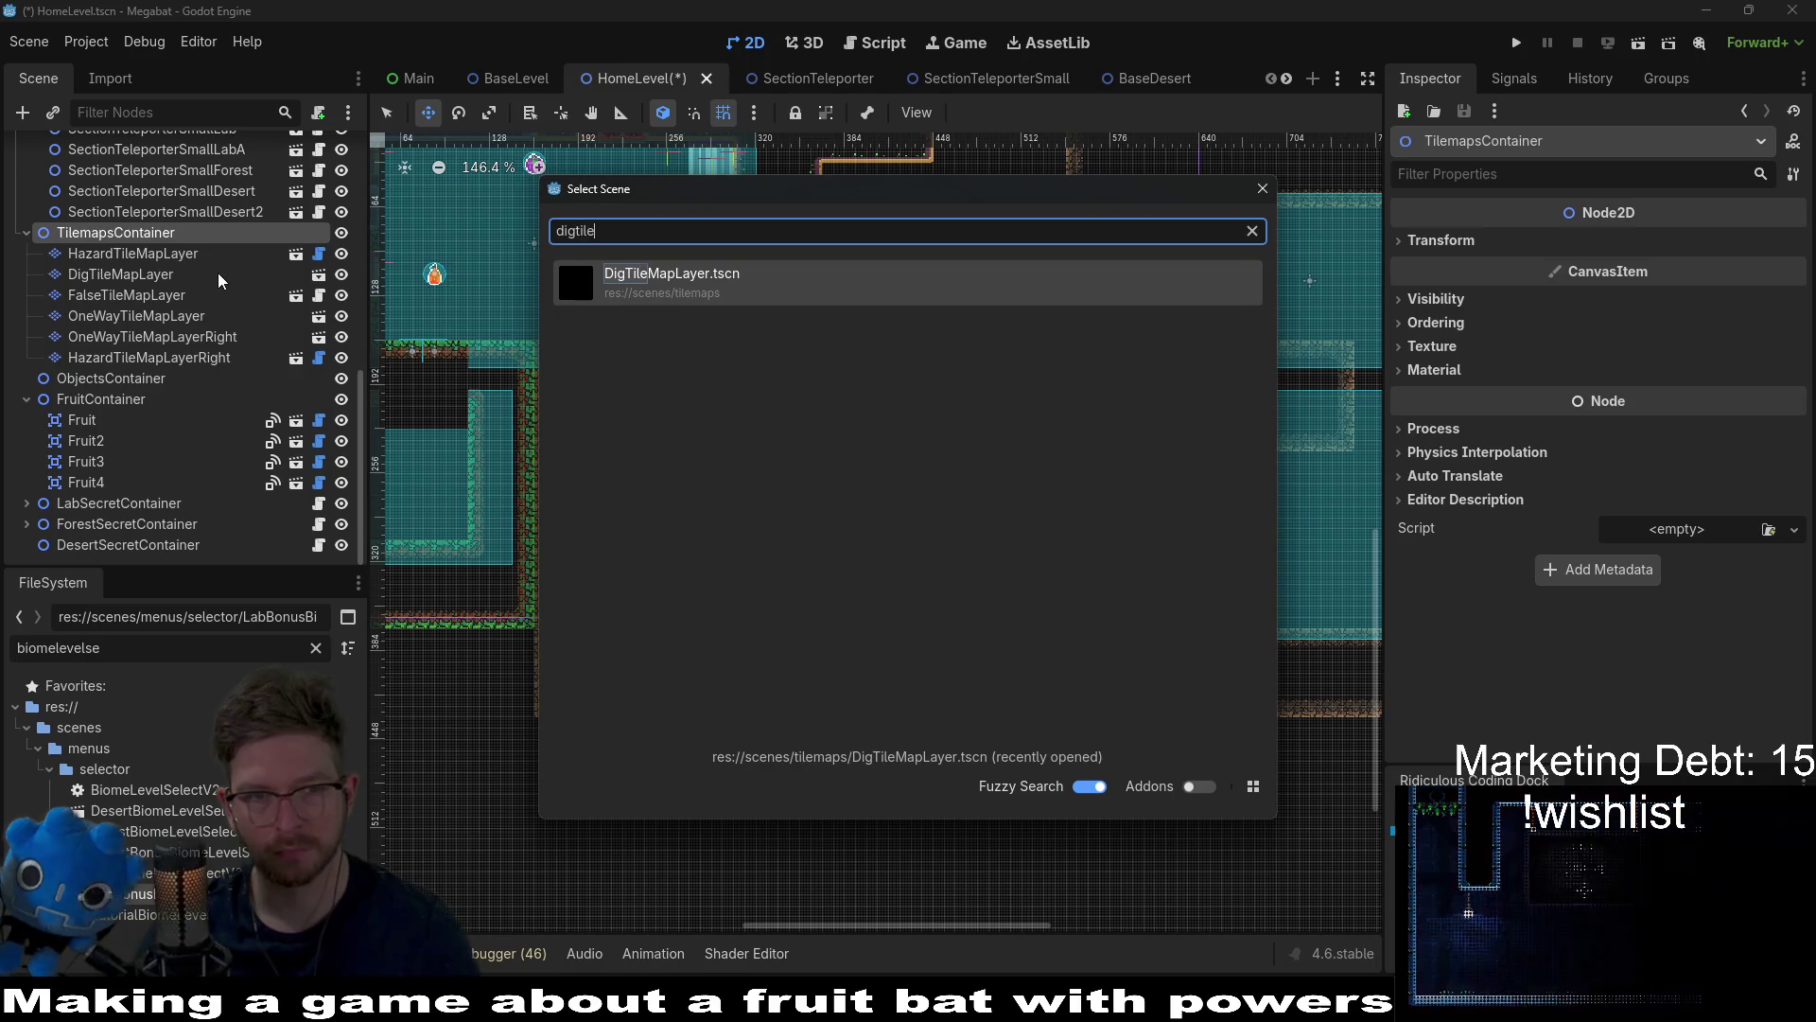
pyautogui.press('Return')
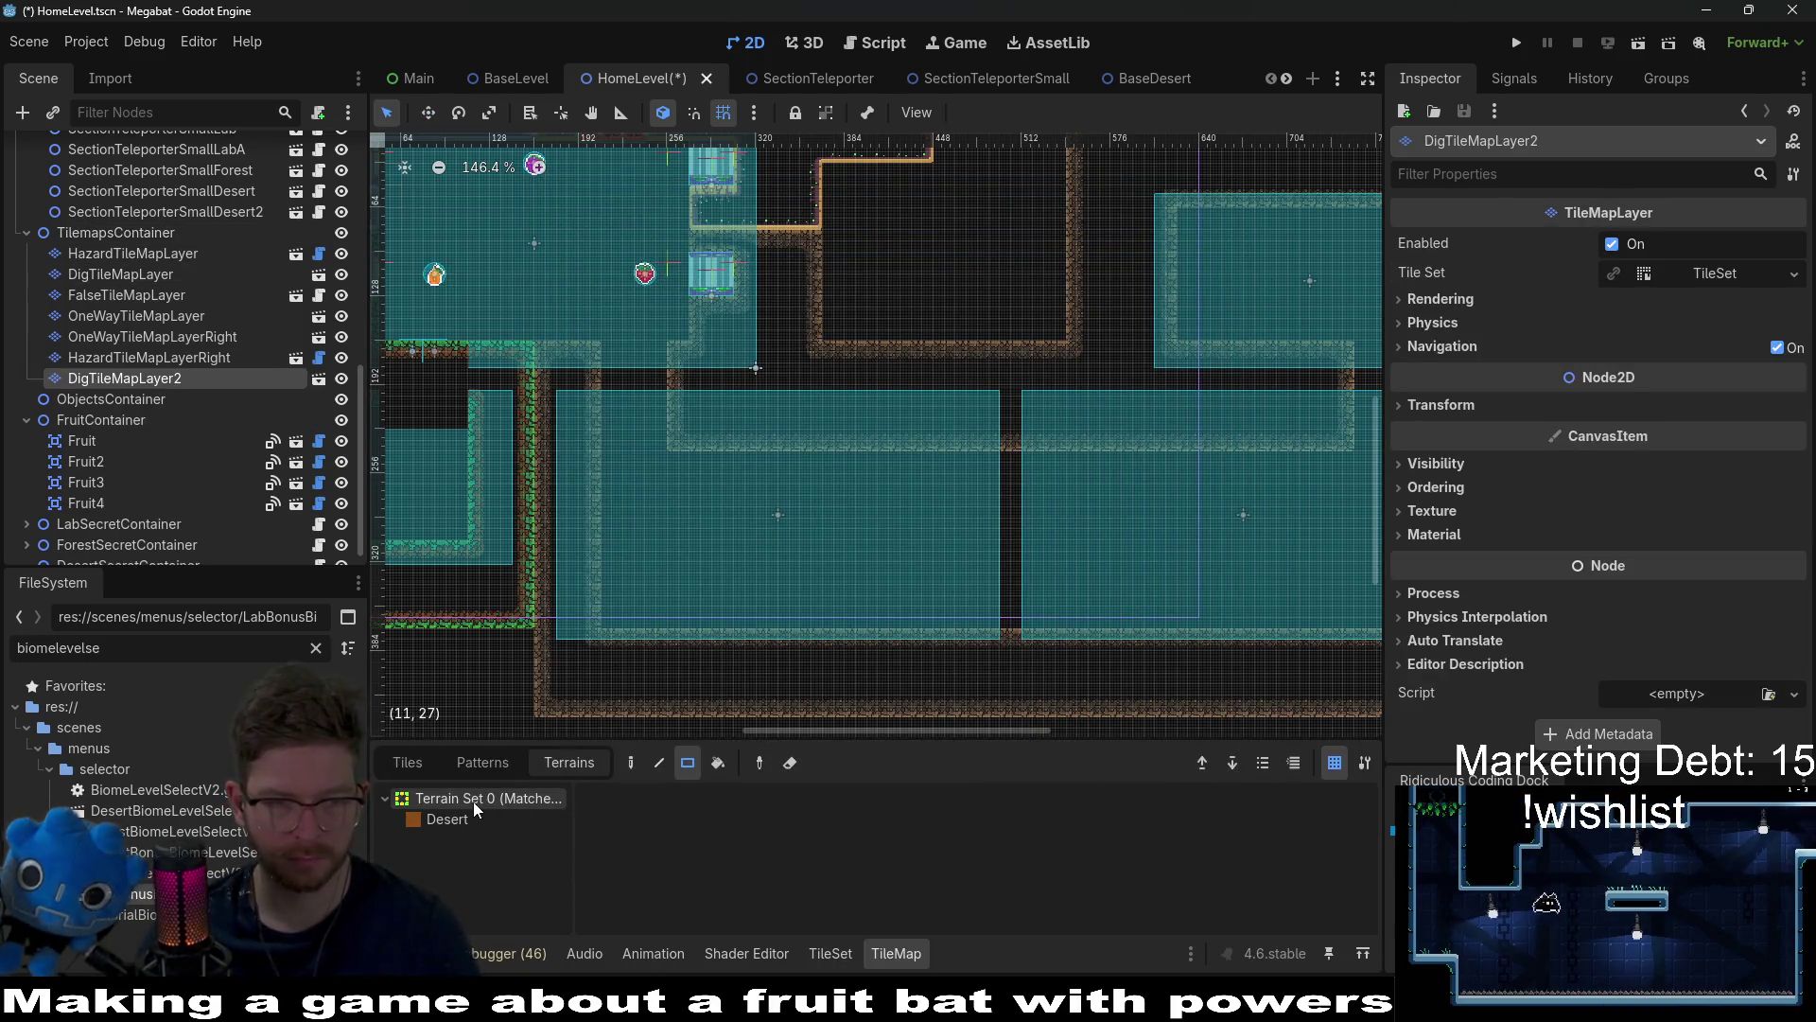
# Step: Paint Desert dig terrain: a left column, a wide corridor strip, and a right-side column
pyautogui.click(473, 812)
pyautogui.moveTo(610, 352); pyautogui.dragTo(659, 622)
pyautogui.moveTo(671, 458); pyautogui.dragTo(1347, 616)
pyautogui.hscroll(5, 1182, 596)
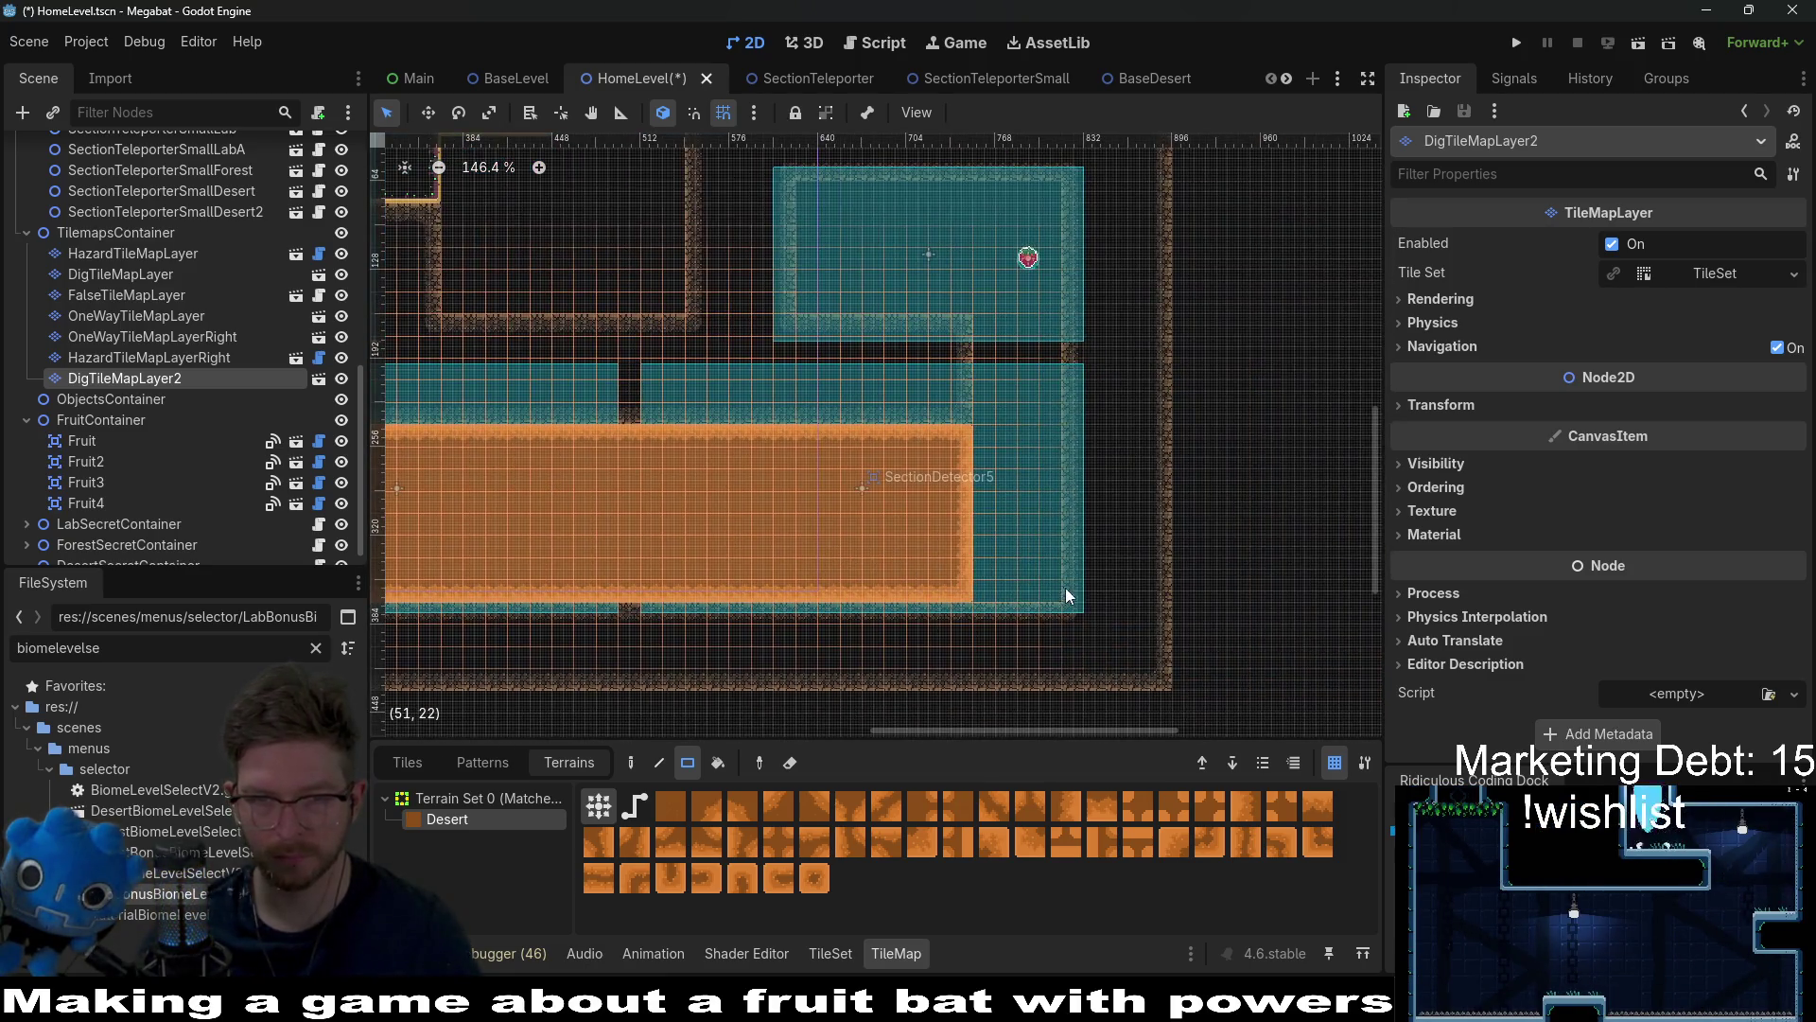
pyautogui.moveTo(1050, 591); pyautogui.dragTo(991, 327)
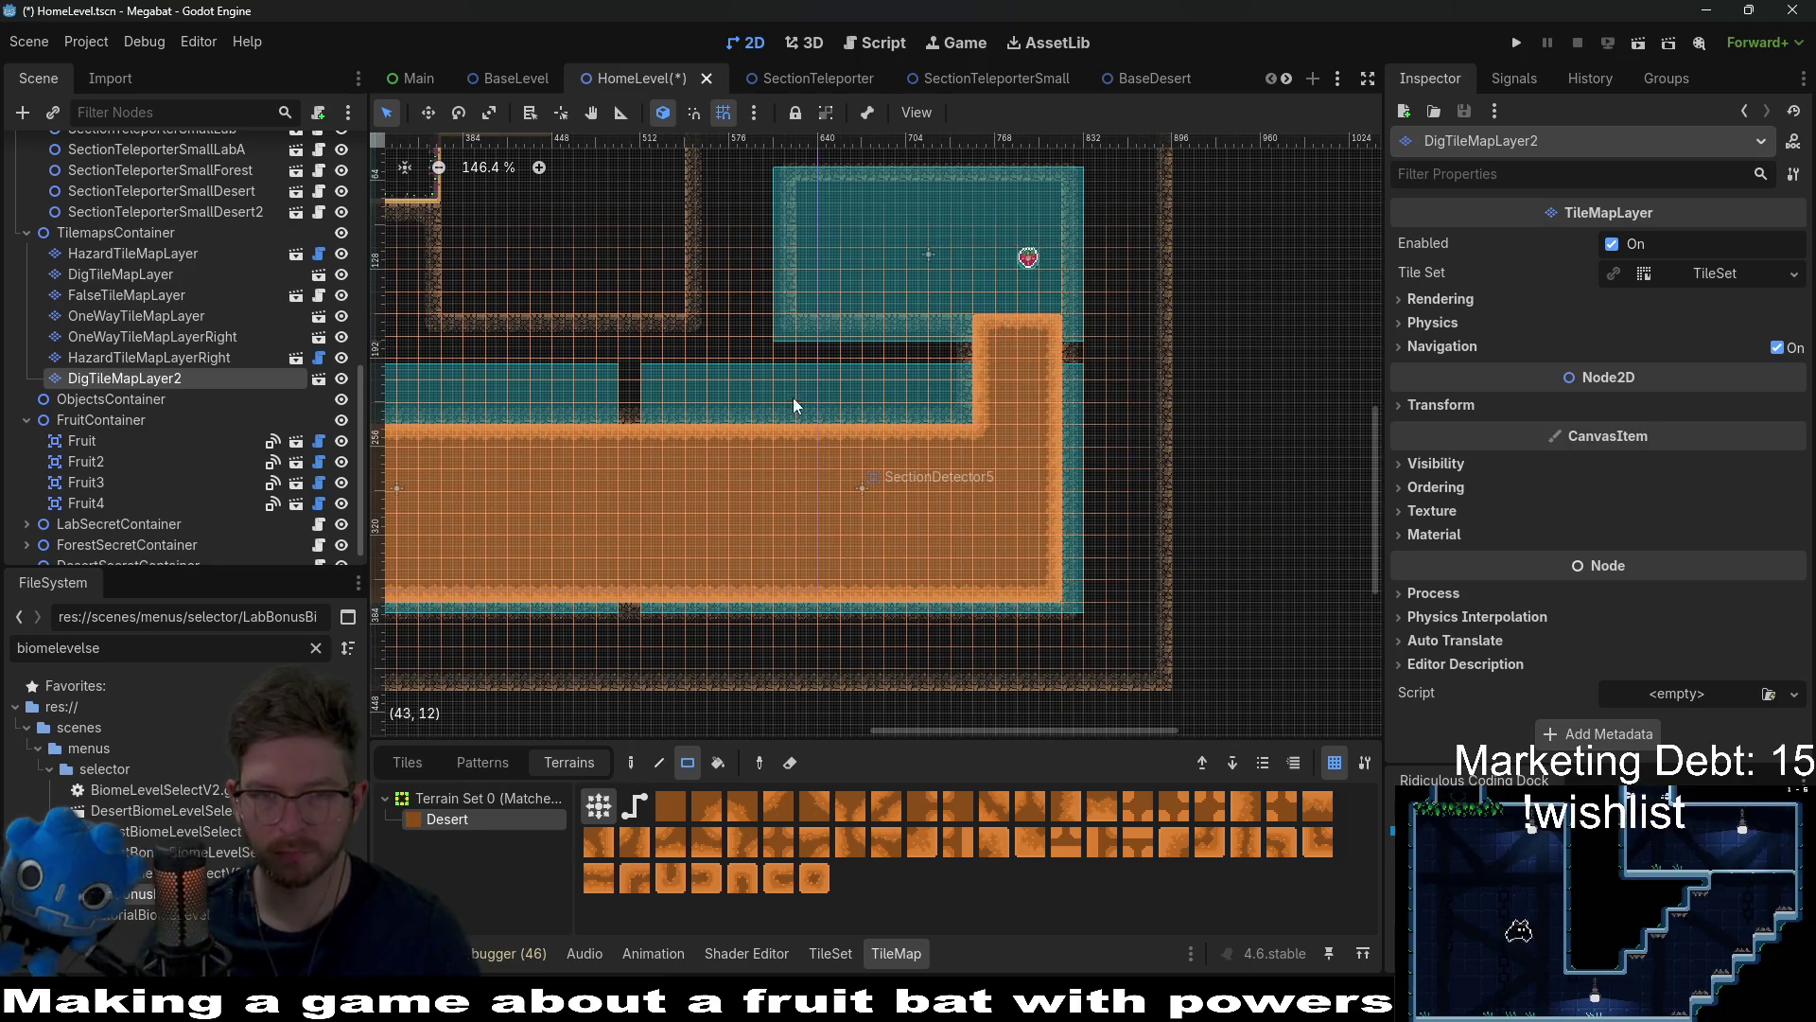
pyautogui.scroll(5, 756, 471)
pyautogui.hscroll(-4, 773, 472)
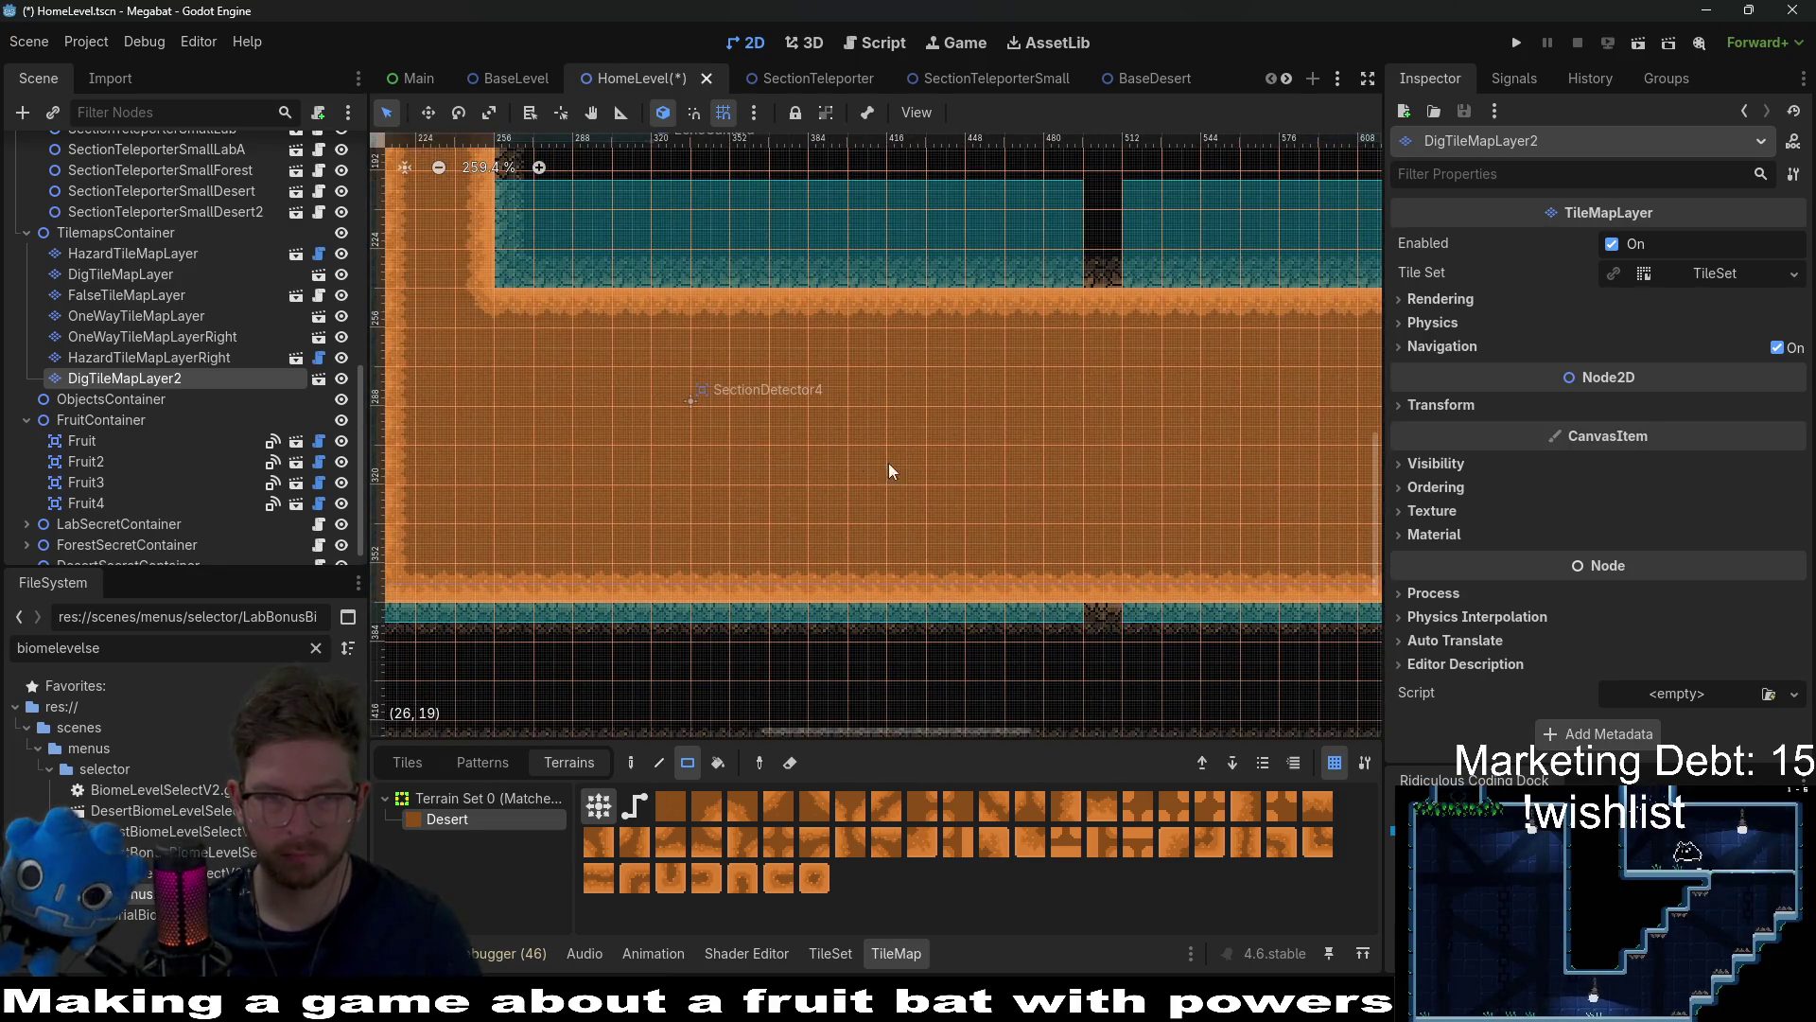
pyautogui.hscroll(9, 1015, 476)
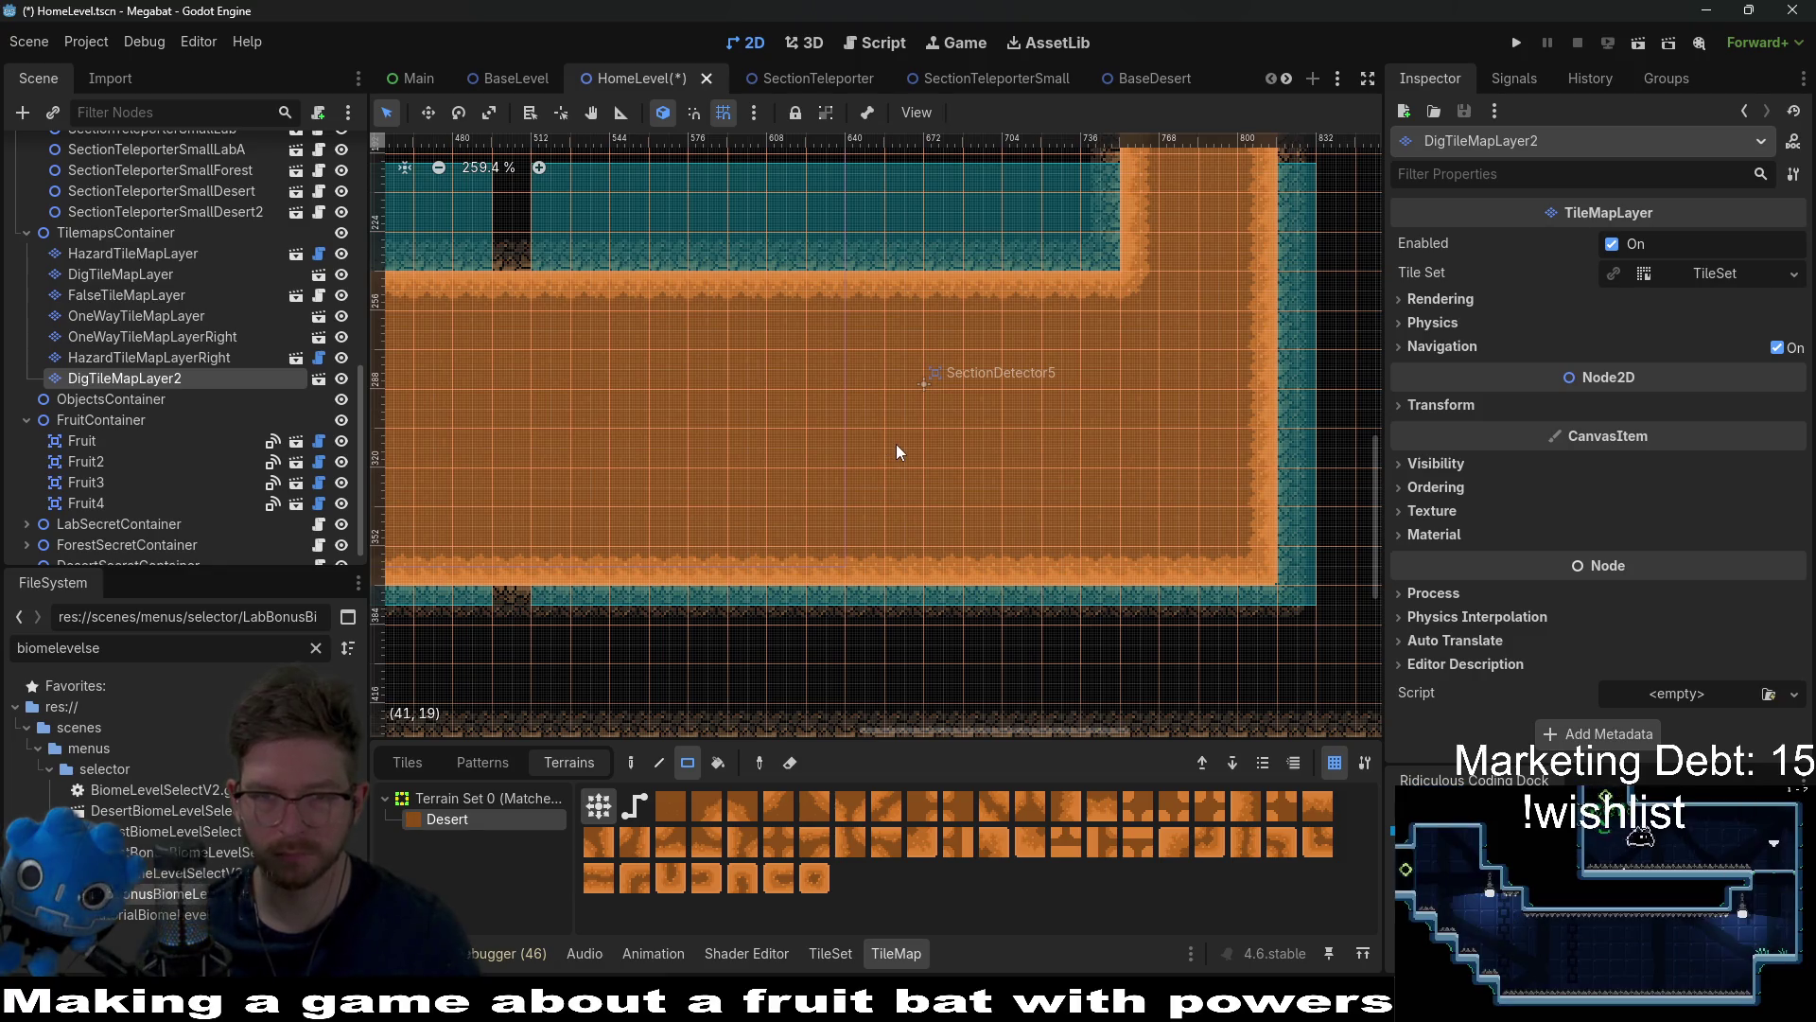
pyautogui.scroll(1, 910, 433)
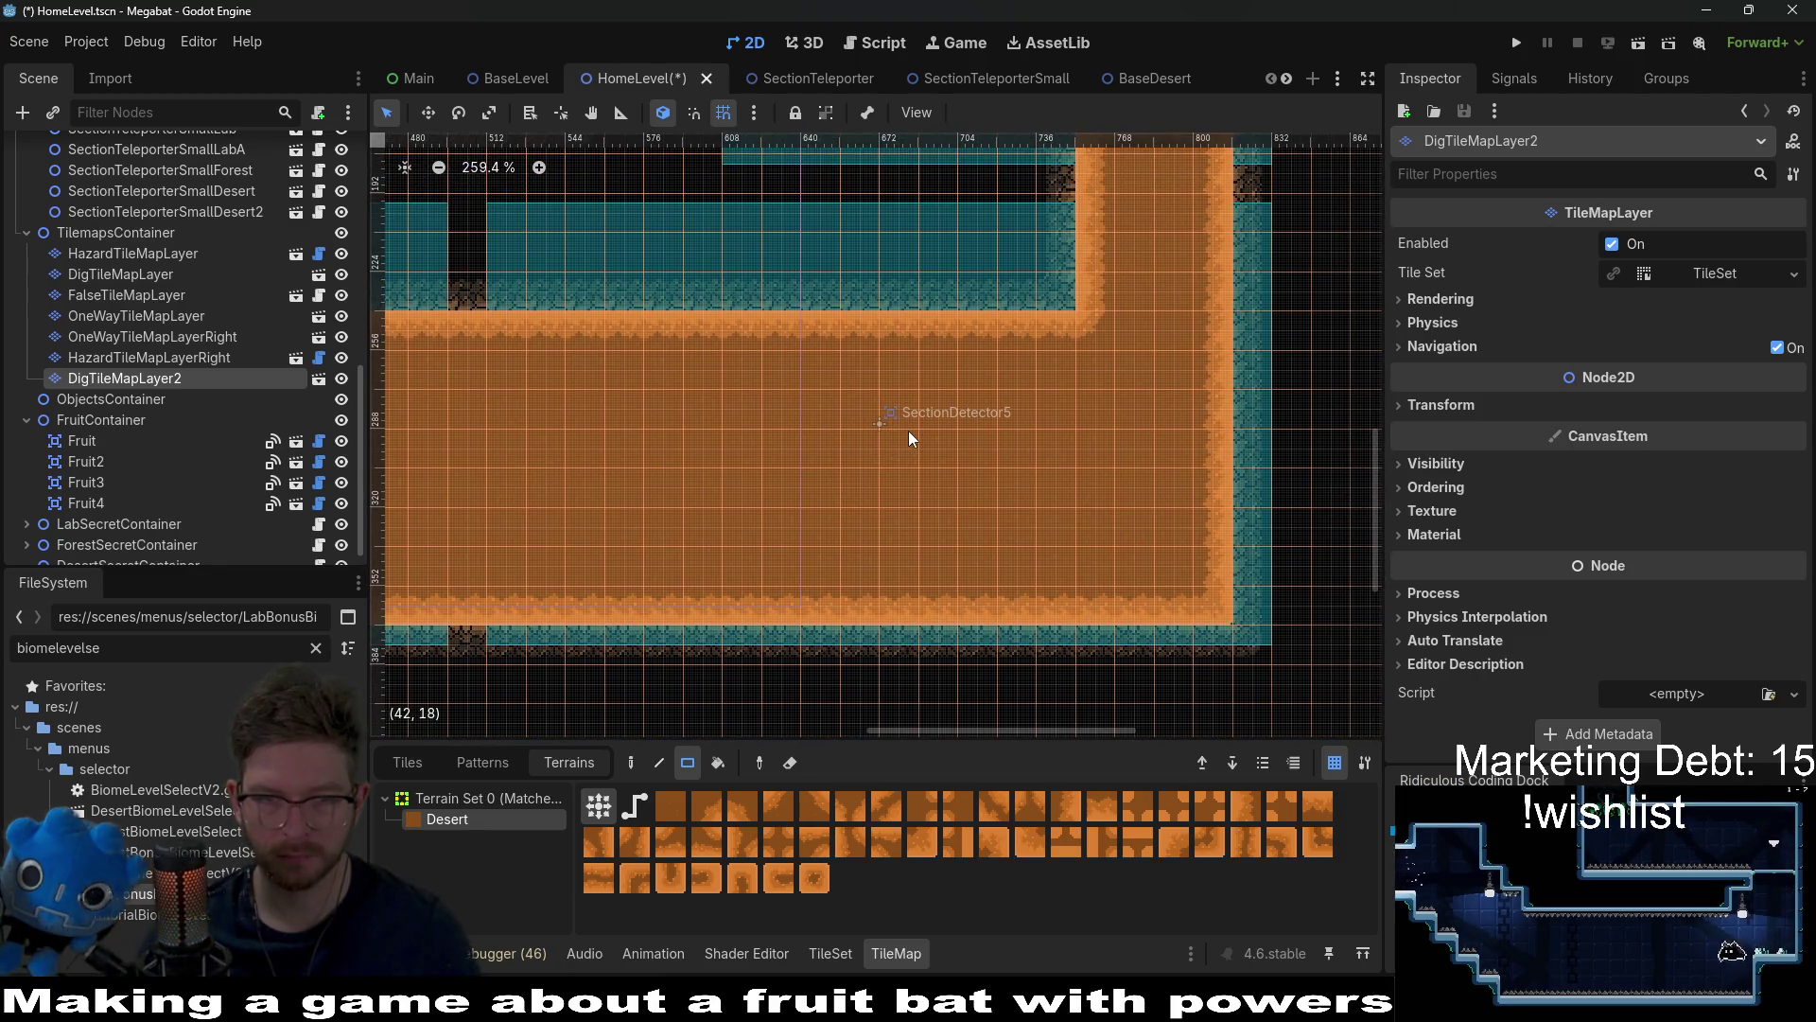
pyautogui.hscroll(3, 898, 426)
pyautogui.scroll(1, 898, 426)
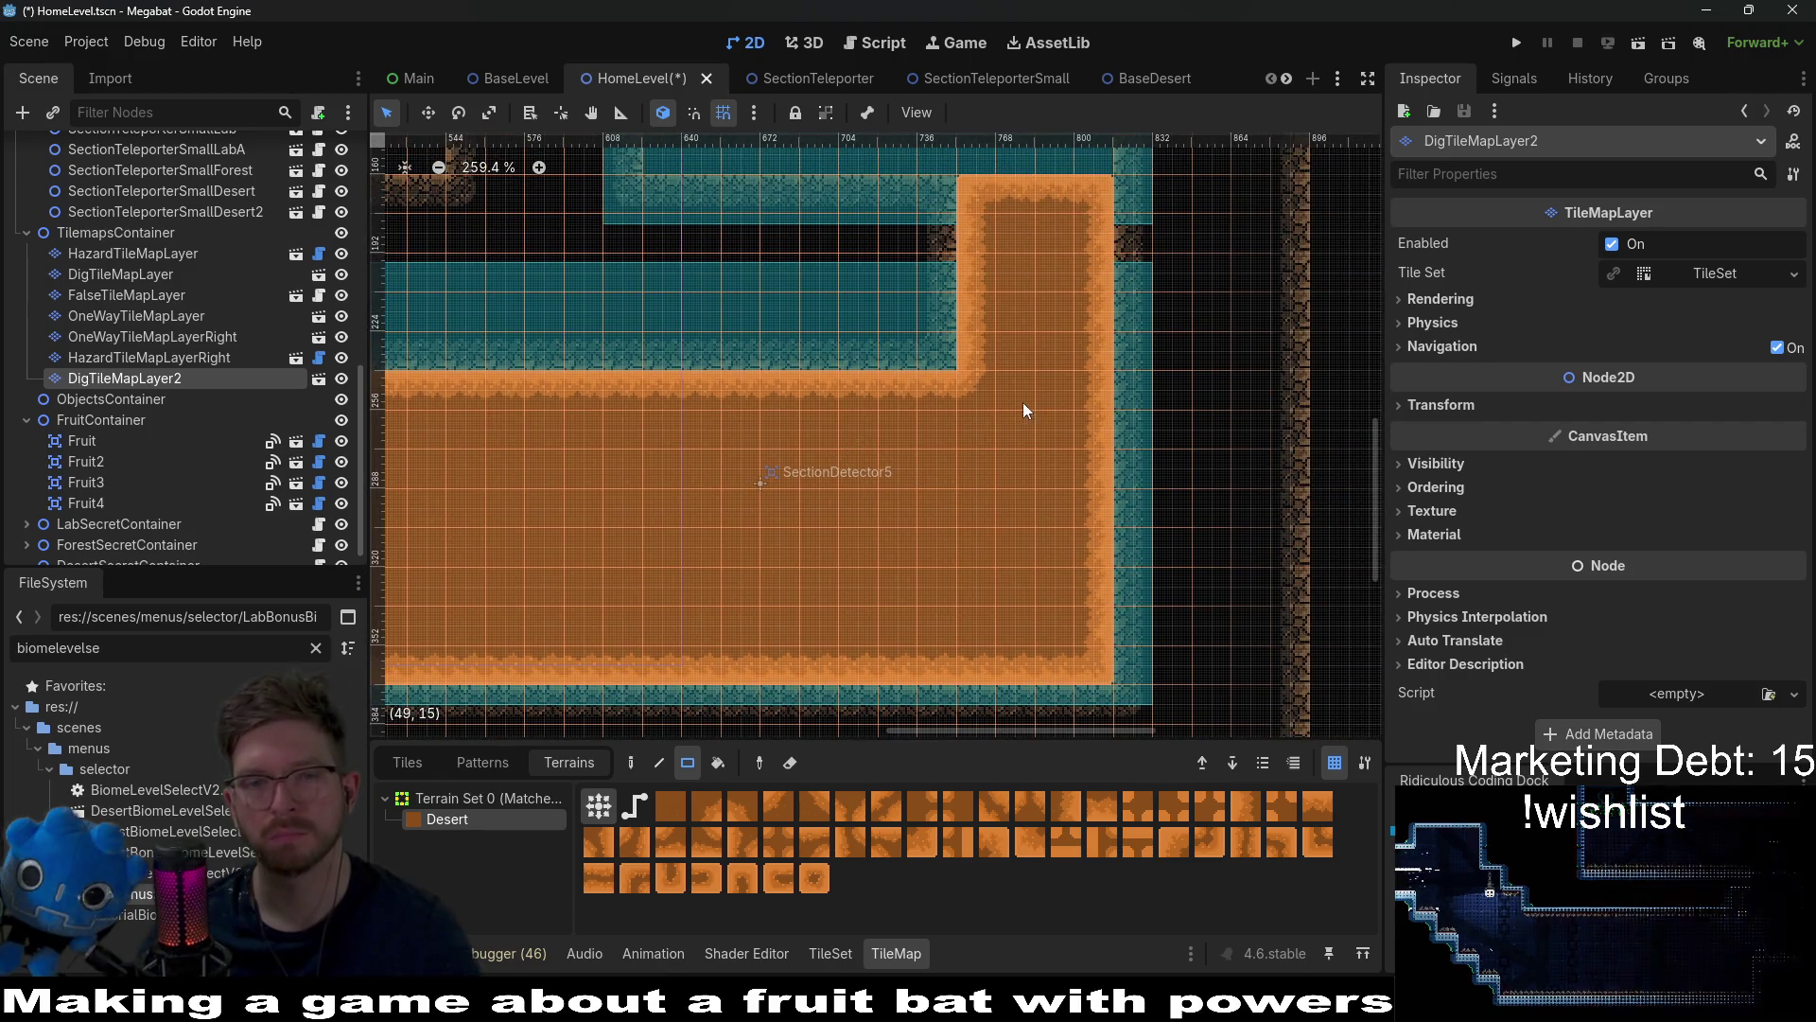
# Step: Pan and zoom across DigTileMapLayer2's desert area to inspect the U-shaped dig terrain
pyautogui.hscroll(-7, 1020, 492)
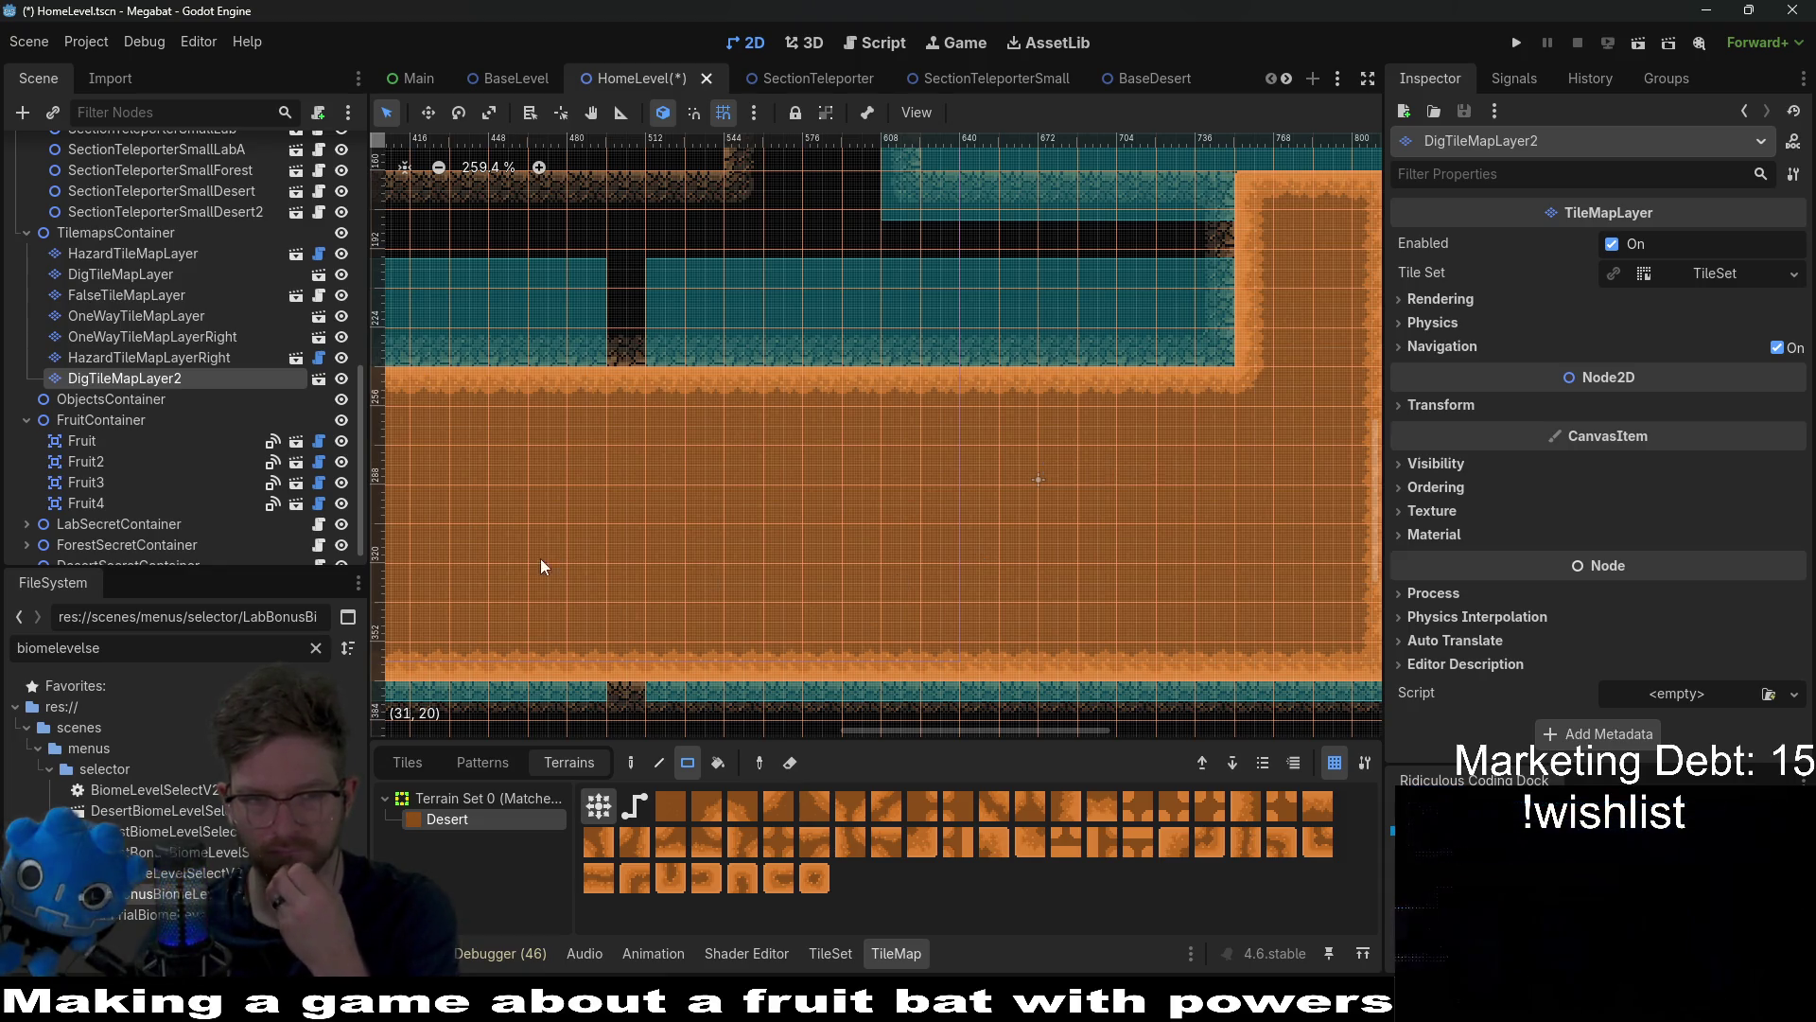
pyautogui.moveTo(541, 558)
pyautogui.mouseDown()
pyautogui.moveTo(900, 596)
pyautogui.moveTo(1164, 511)
pyautogui.mouseUp()
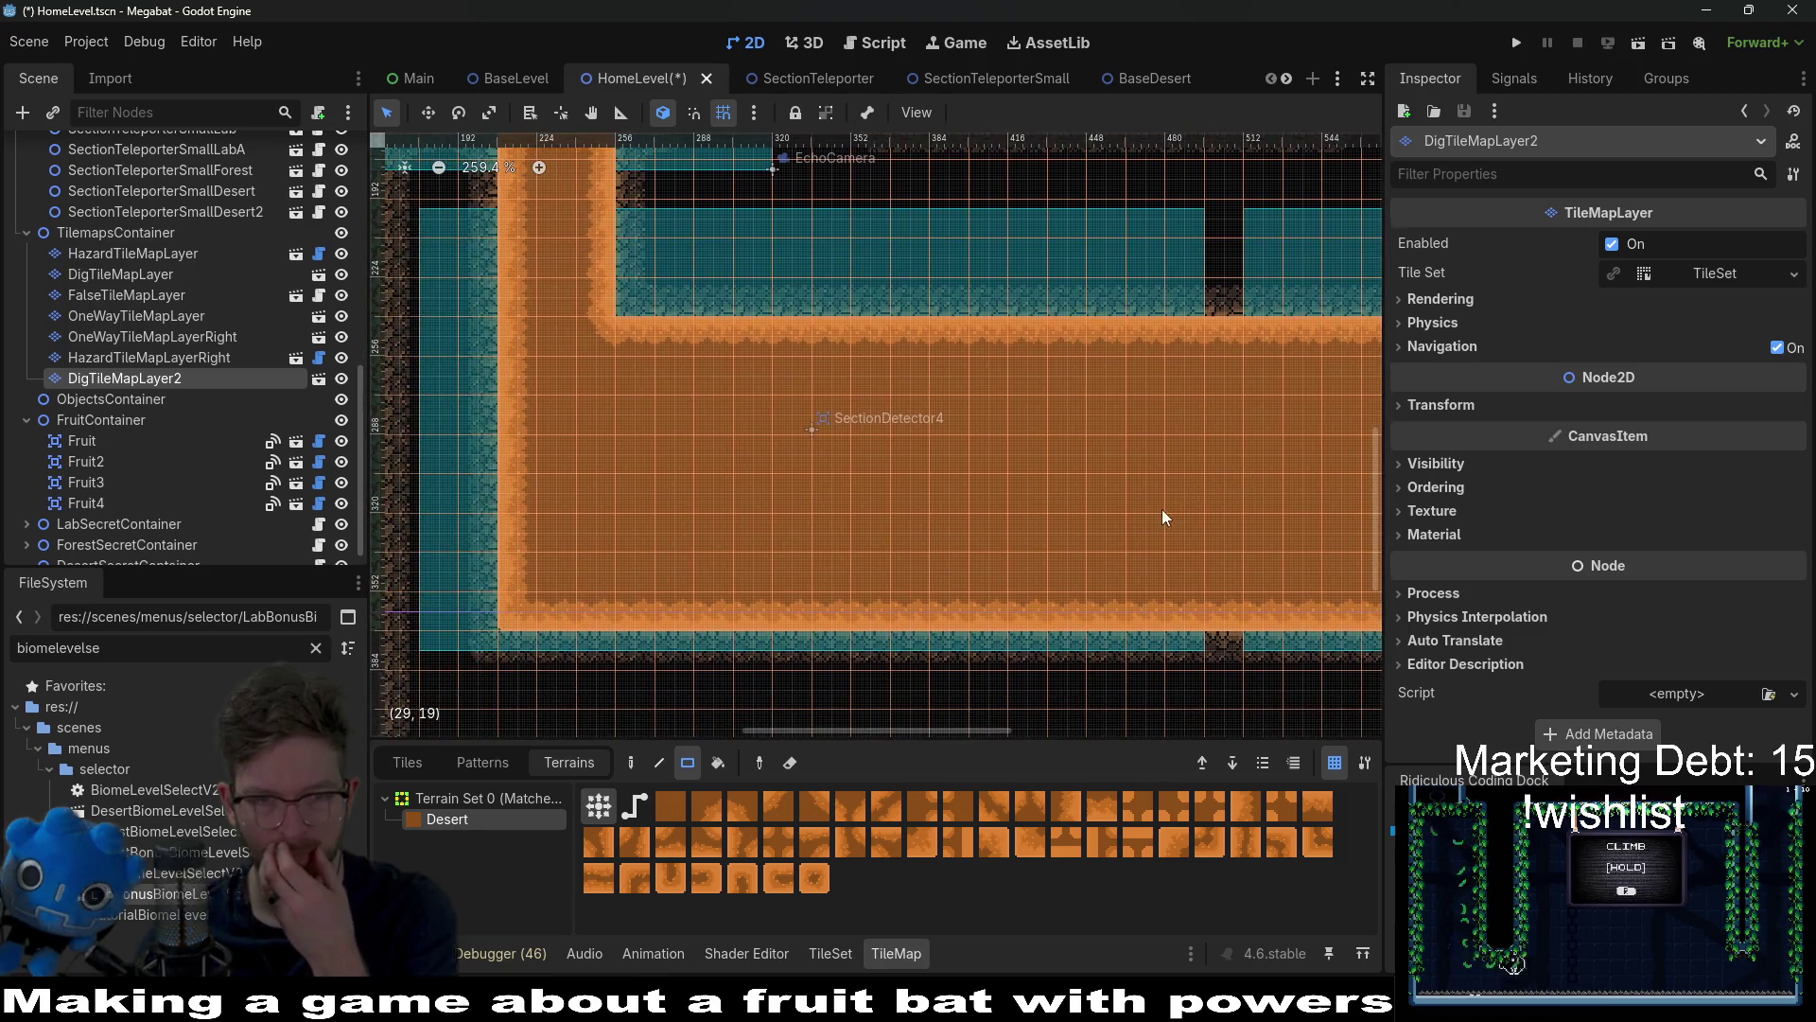
pyautogui.moveTo(1088, 460); pyautogui.dragTo(980, 460)
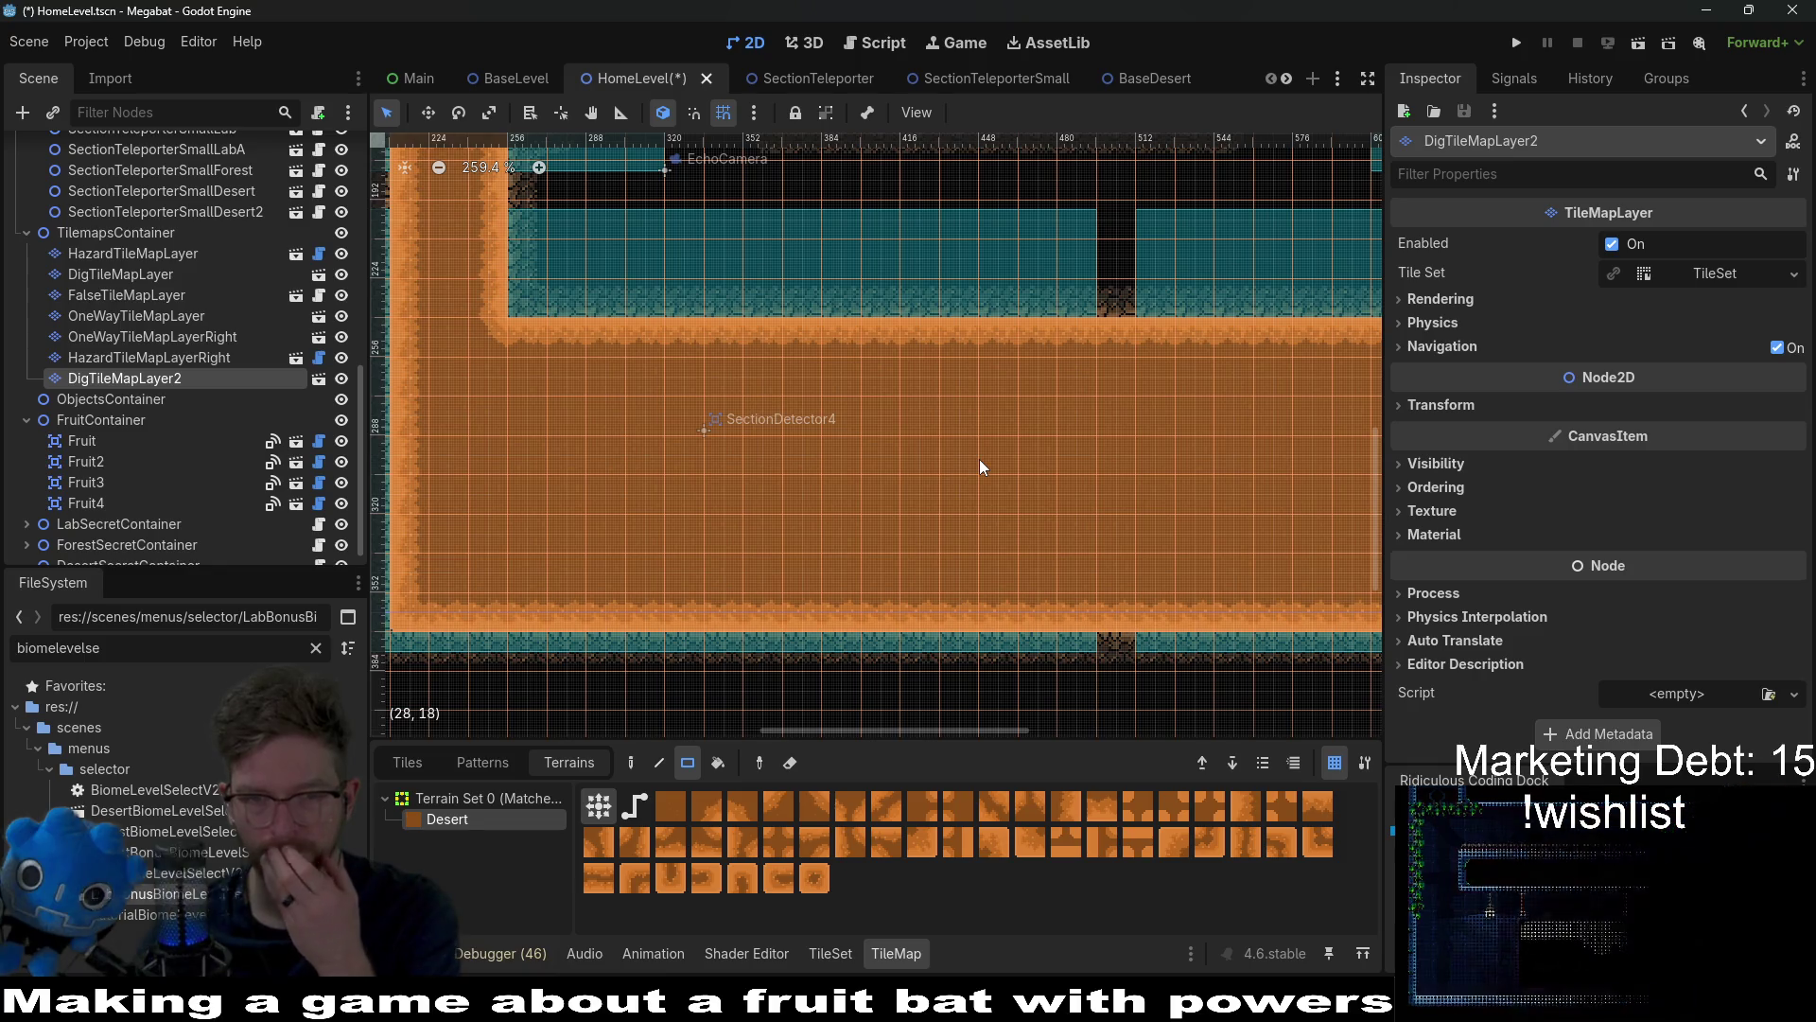
pyautogui.moveTo(979, 458); pyautogui.dragTo(730, 467)
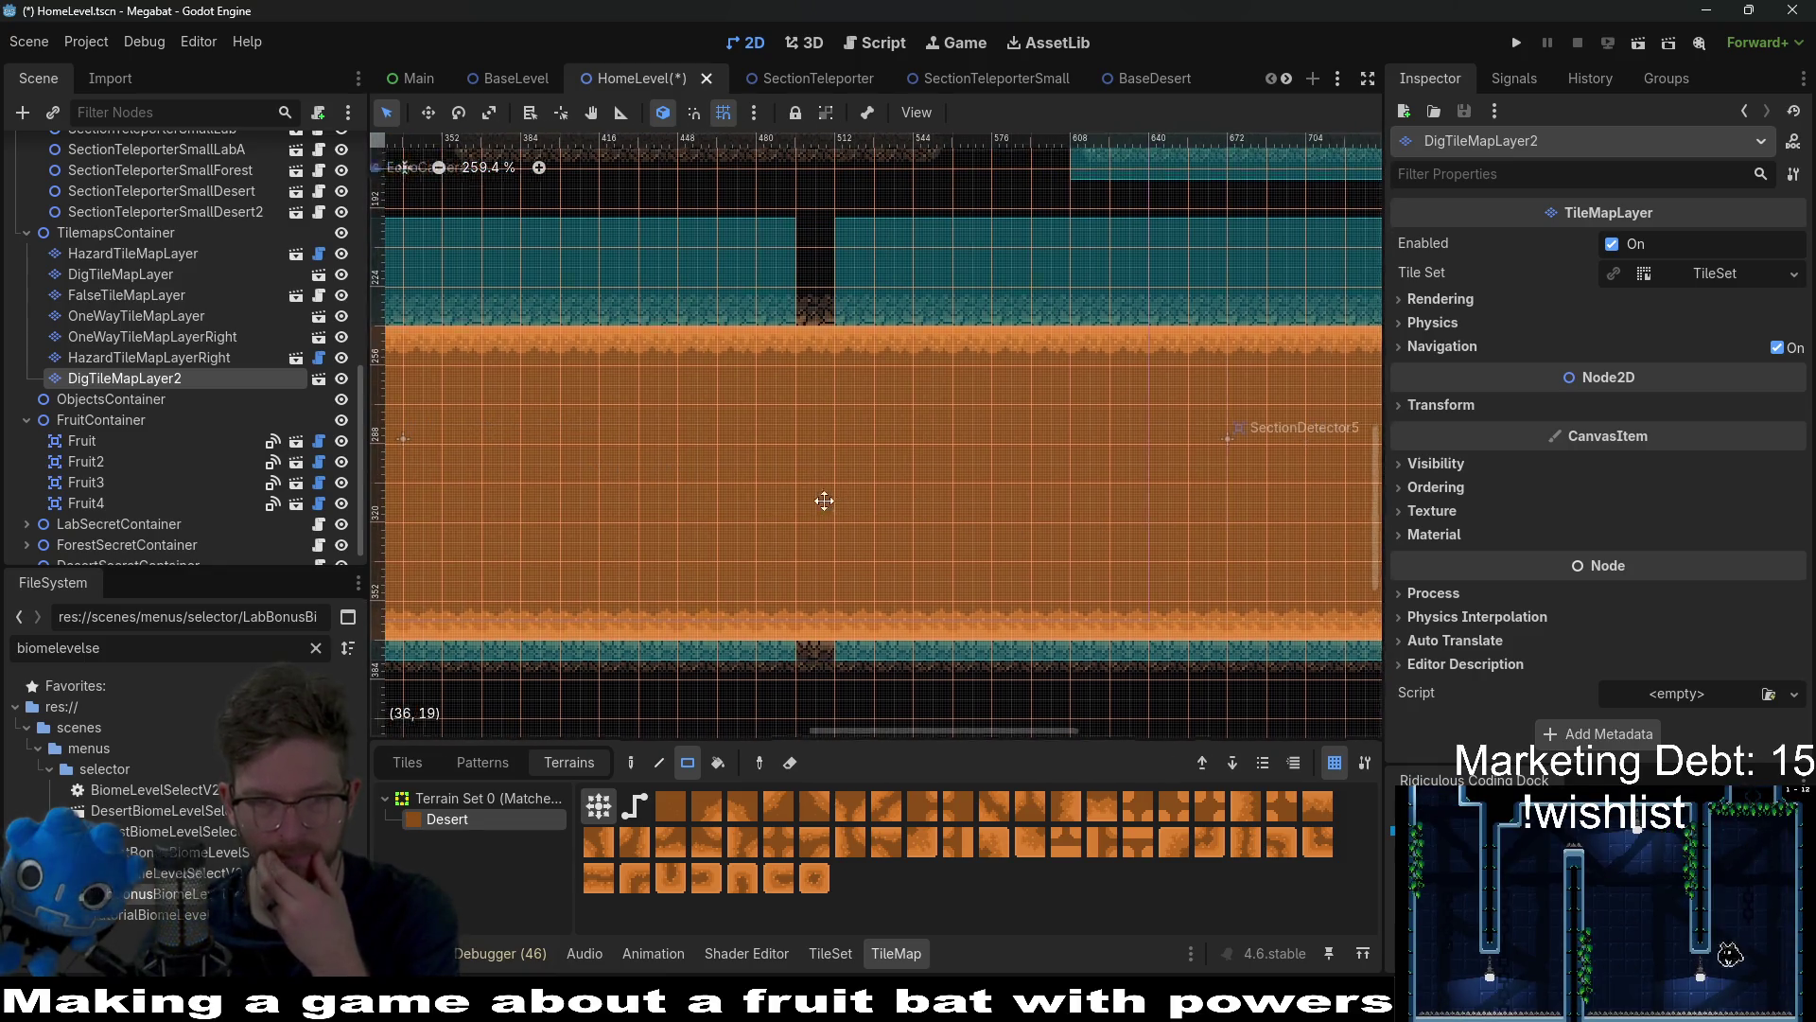
pyautogui.scroll(-4, 827, 495)
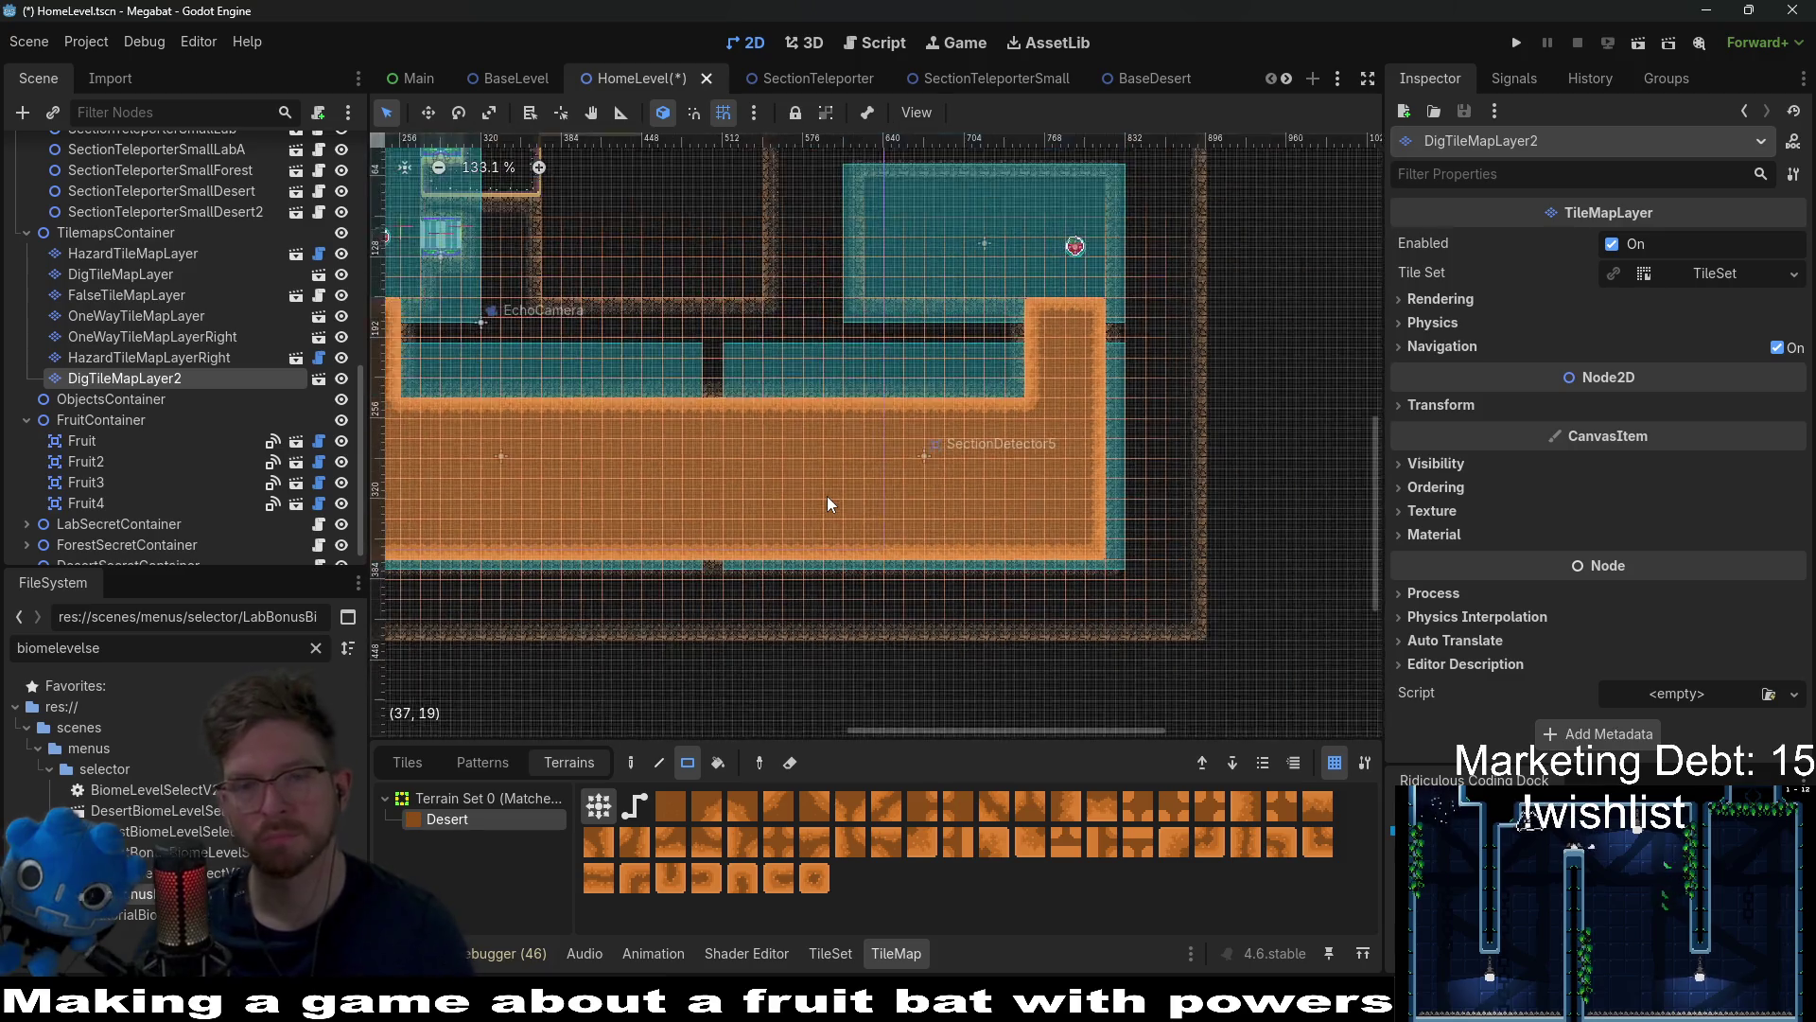
pyautogui.scroll(-3, 827, 496)
pyautogui.moveTo(539, 441); pyautogui.dragTo(813, 433)
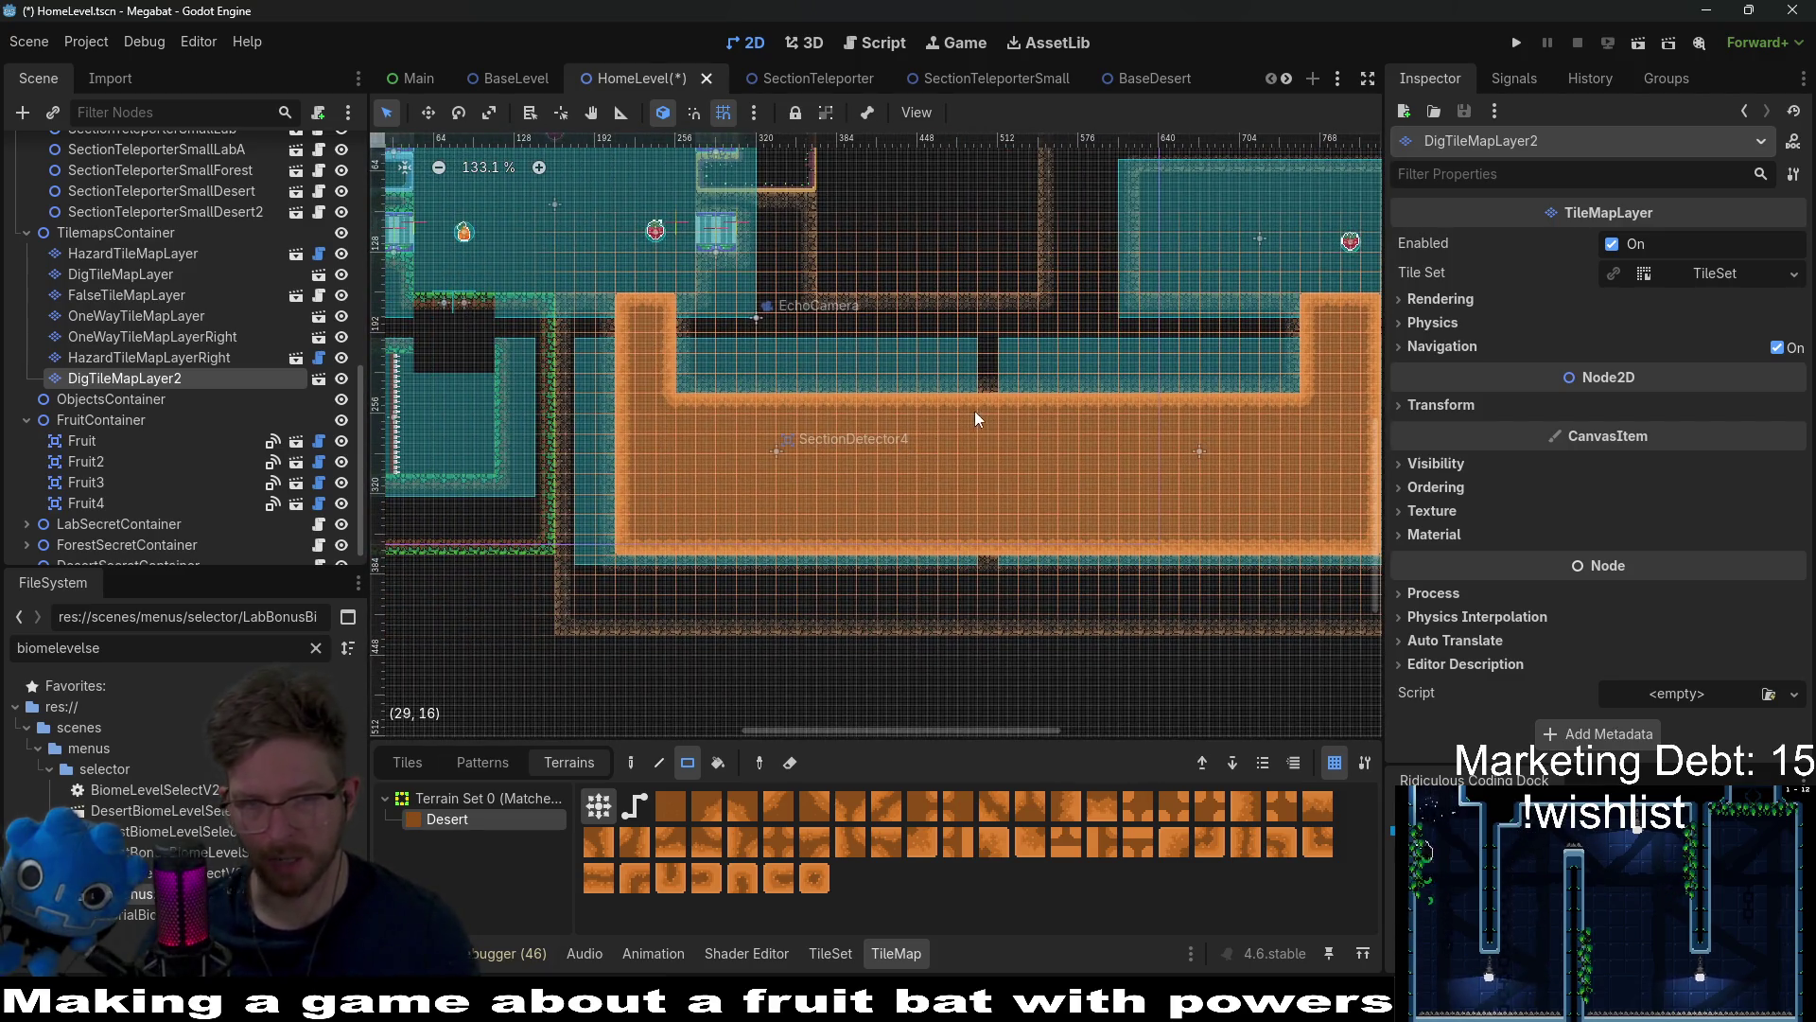
pyautogui.scroll(3, 852, 490)
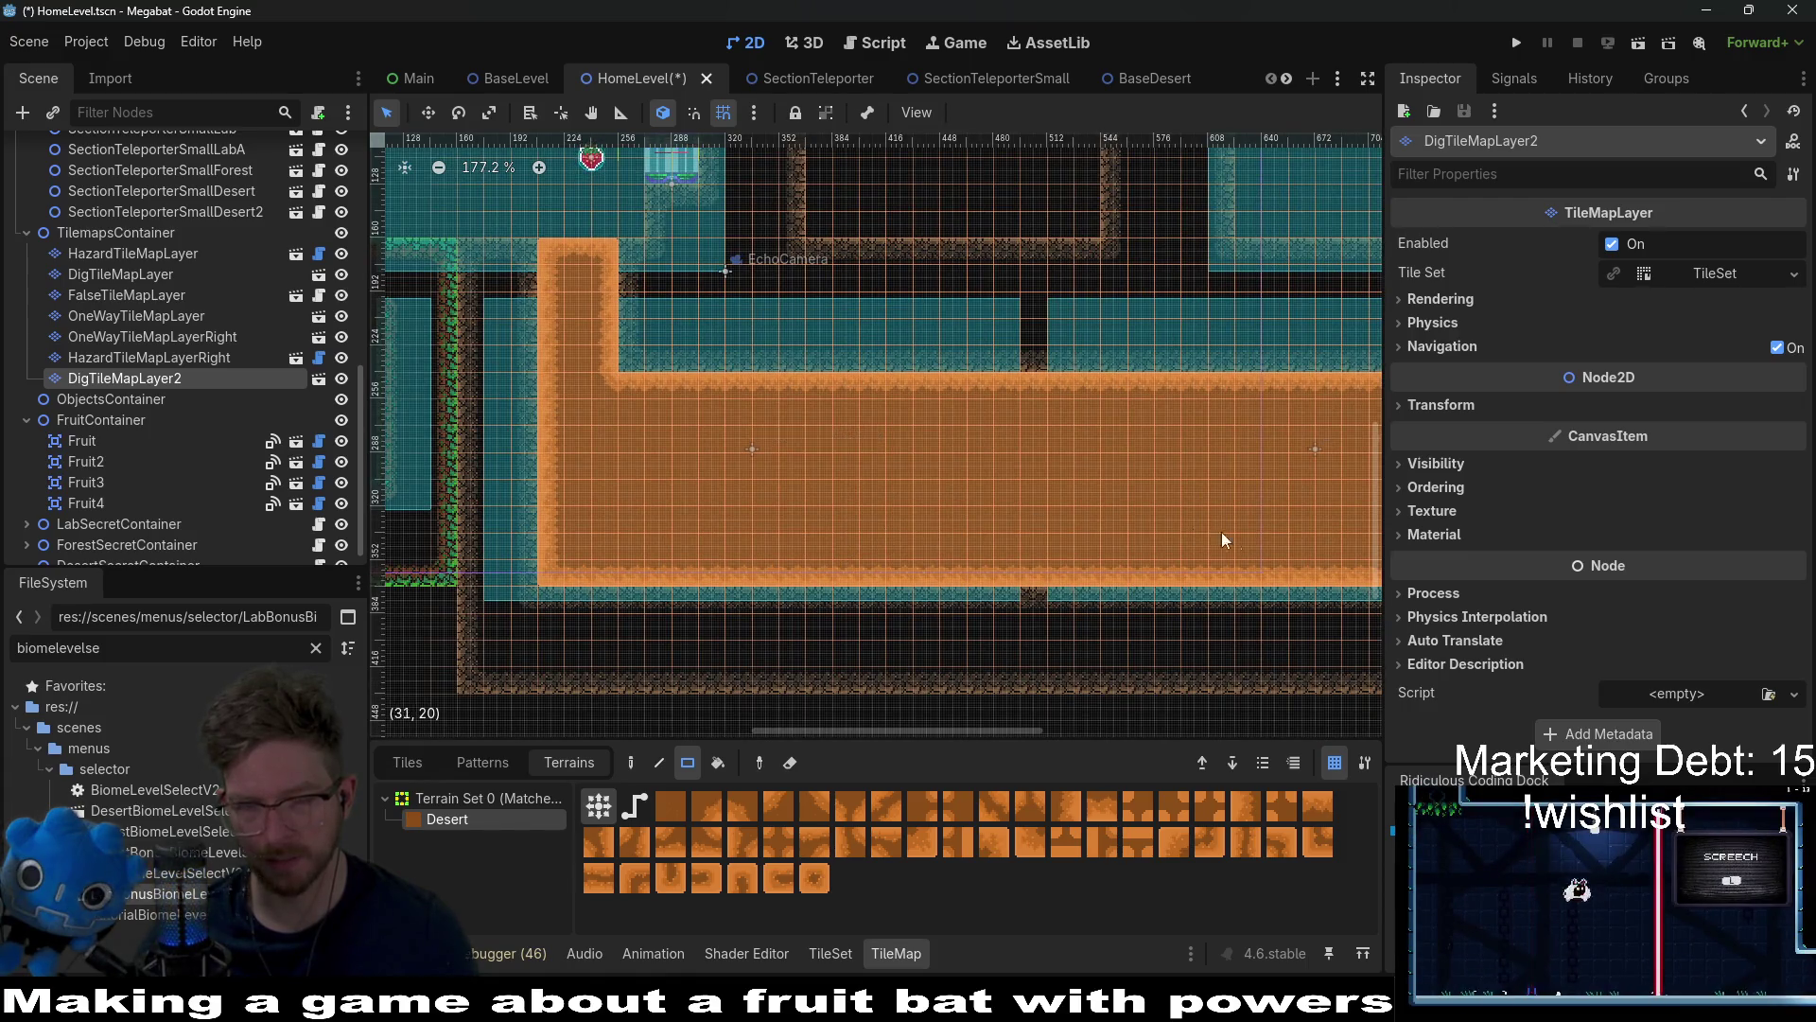
pyautogui.moveTo(1223, 532); pyautogui.dragTo(1019, 494)
pyautogui.hscroll(2, 974, 495)
pyautogui.scroll(1, 974, 495)
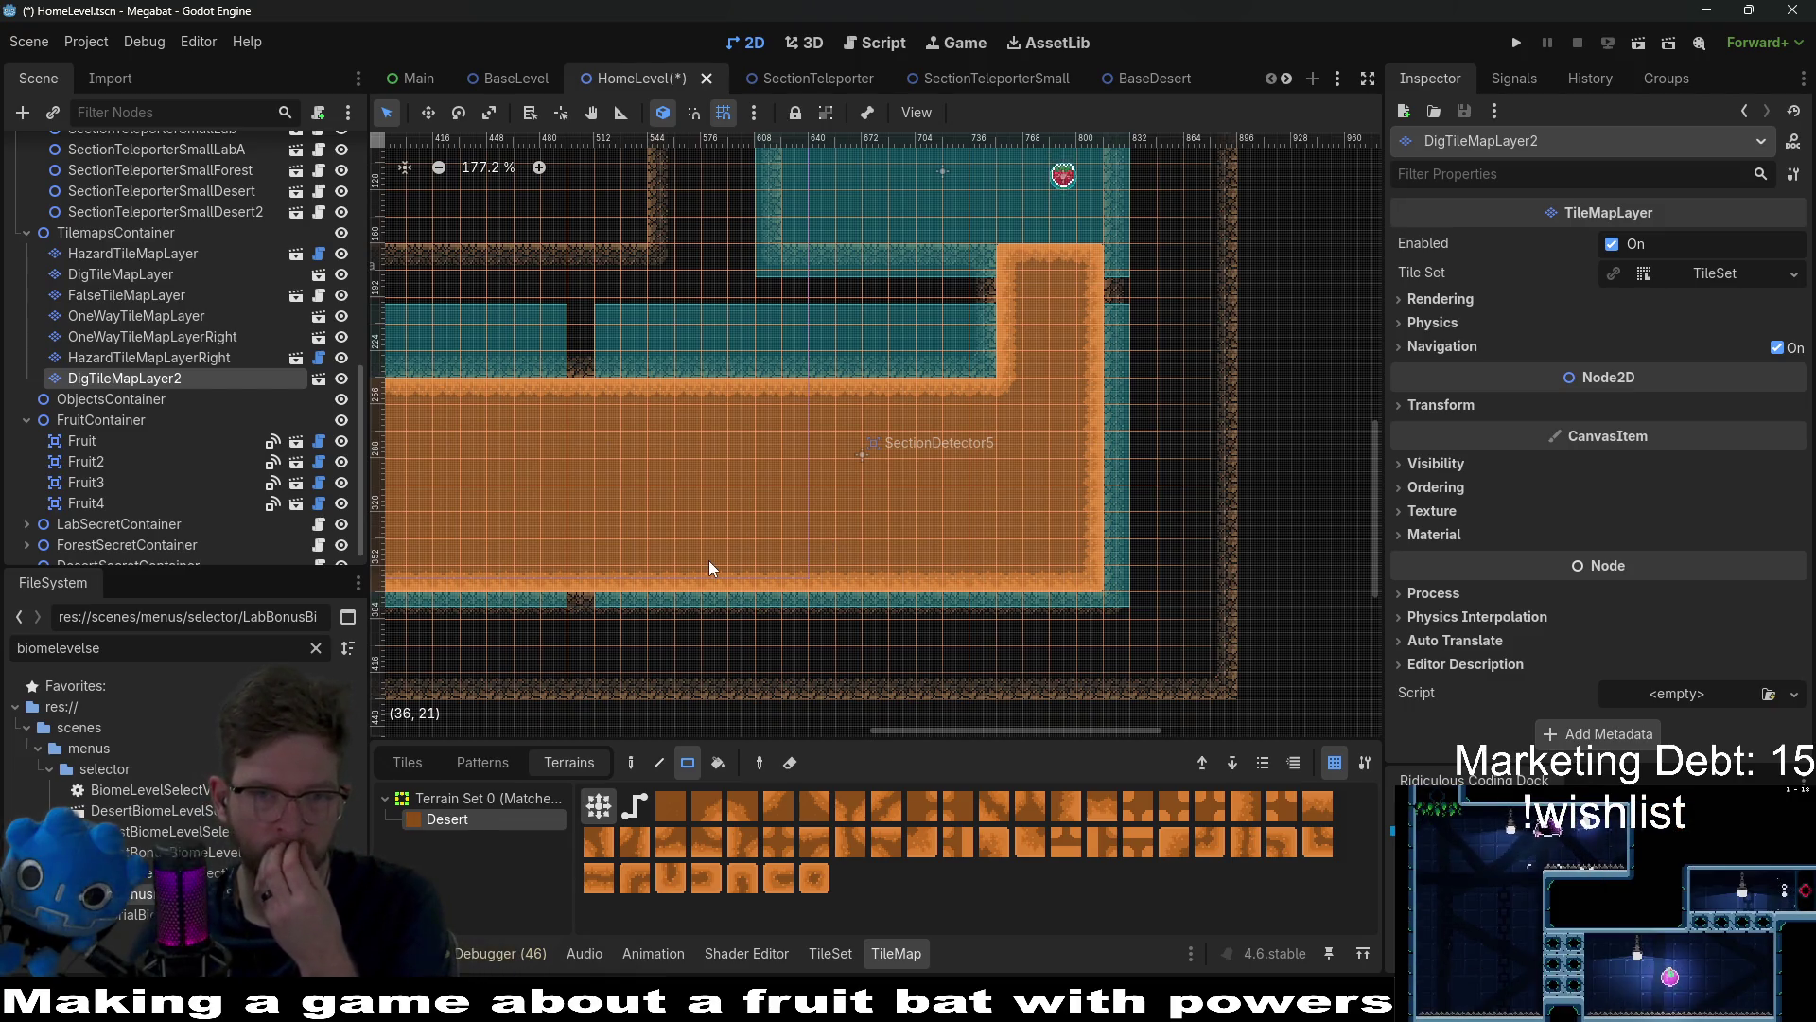
pyautogui.moveTo(710, 561); pyautogui.dragTo(838, 561)
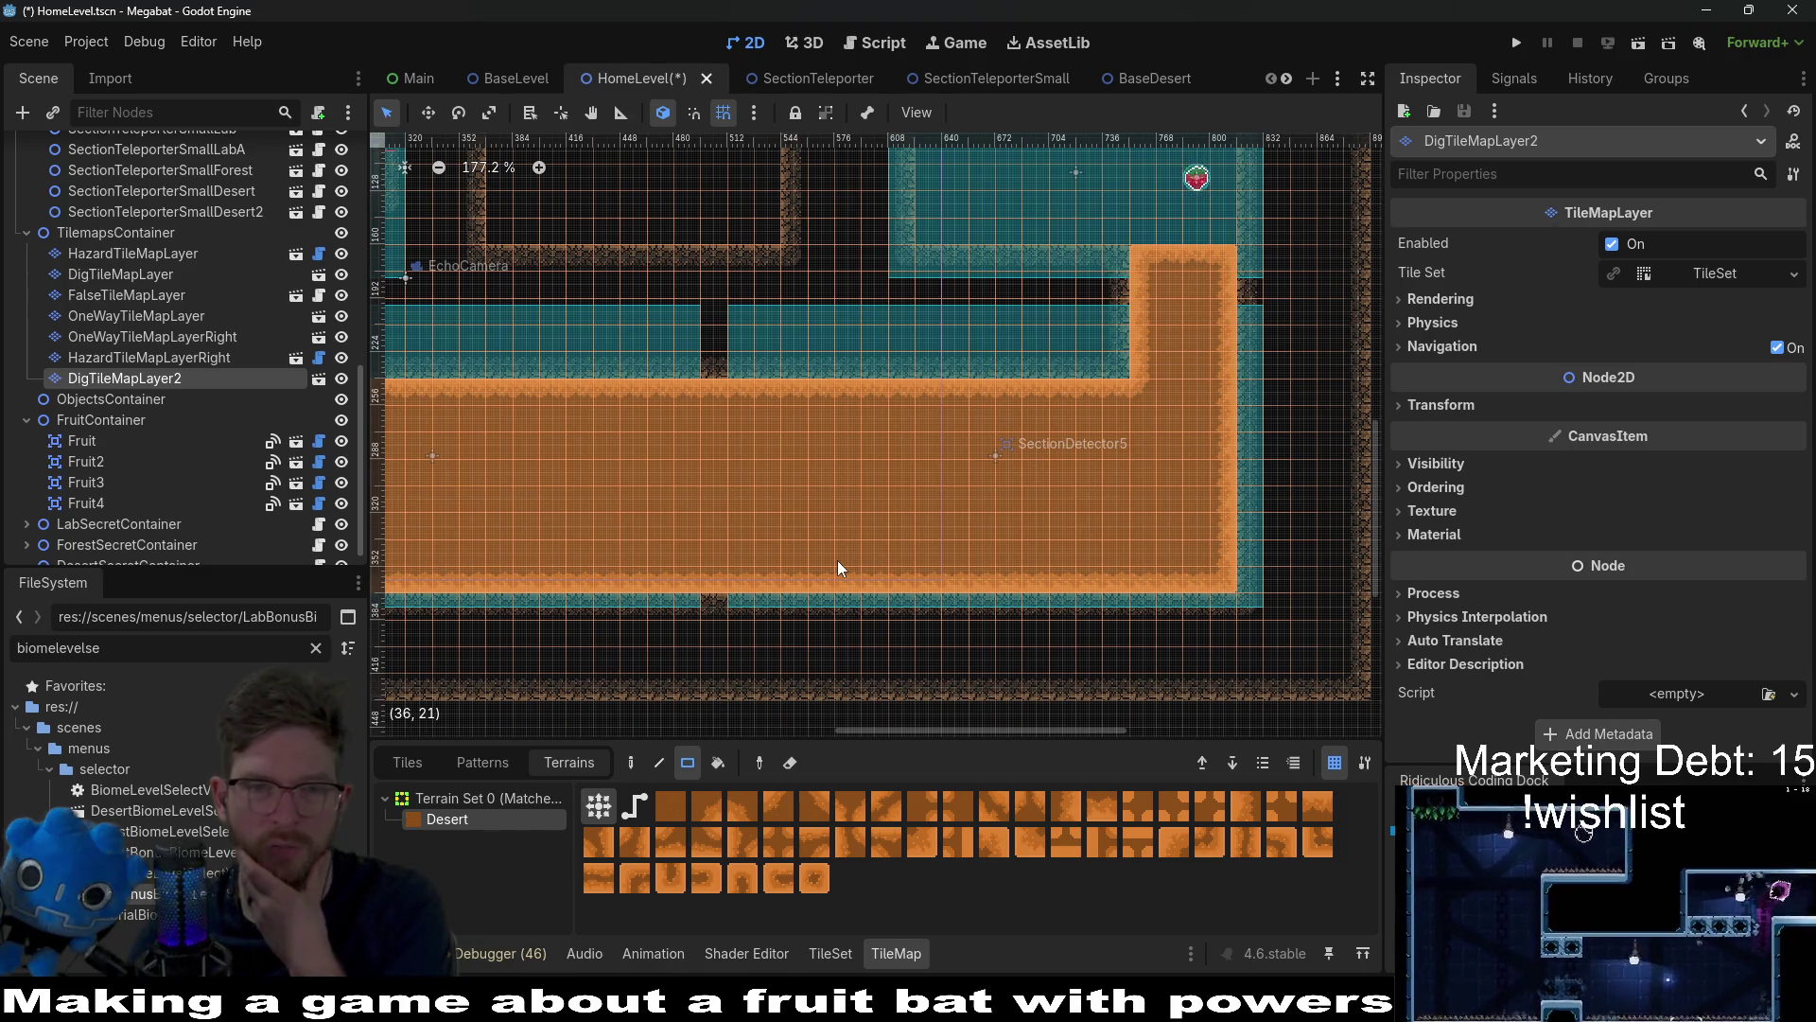
pyautogui.scroll(-1, 837, 560)
pyautogui.hscroll(2, 910, 491)
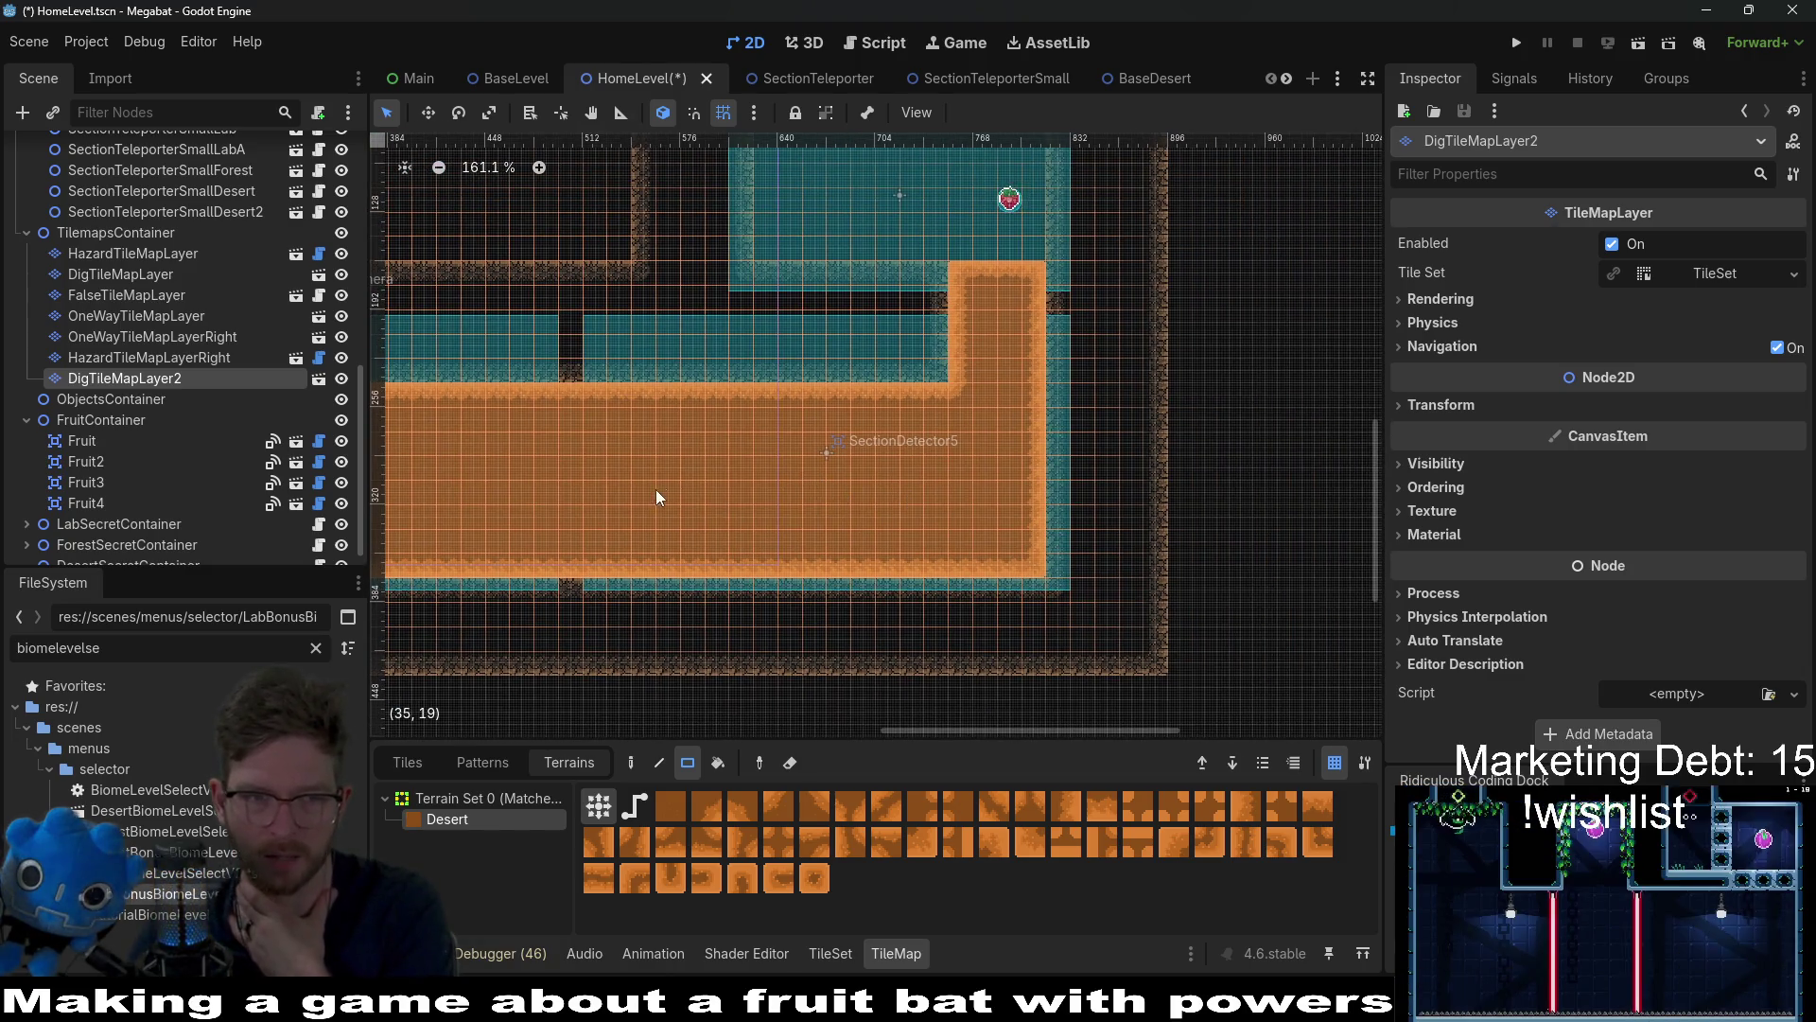
pyautogui.hscroll(-5, 838, 473)
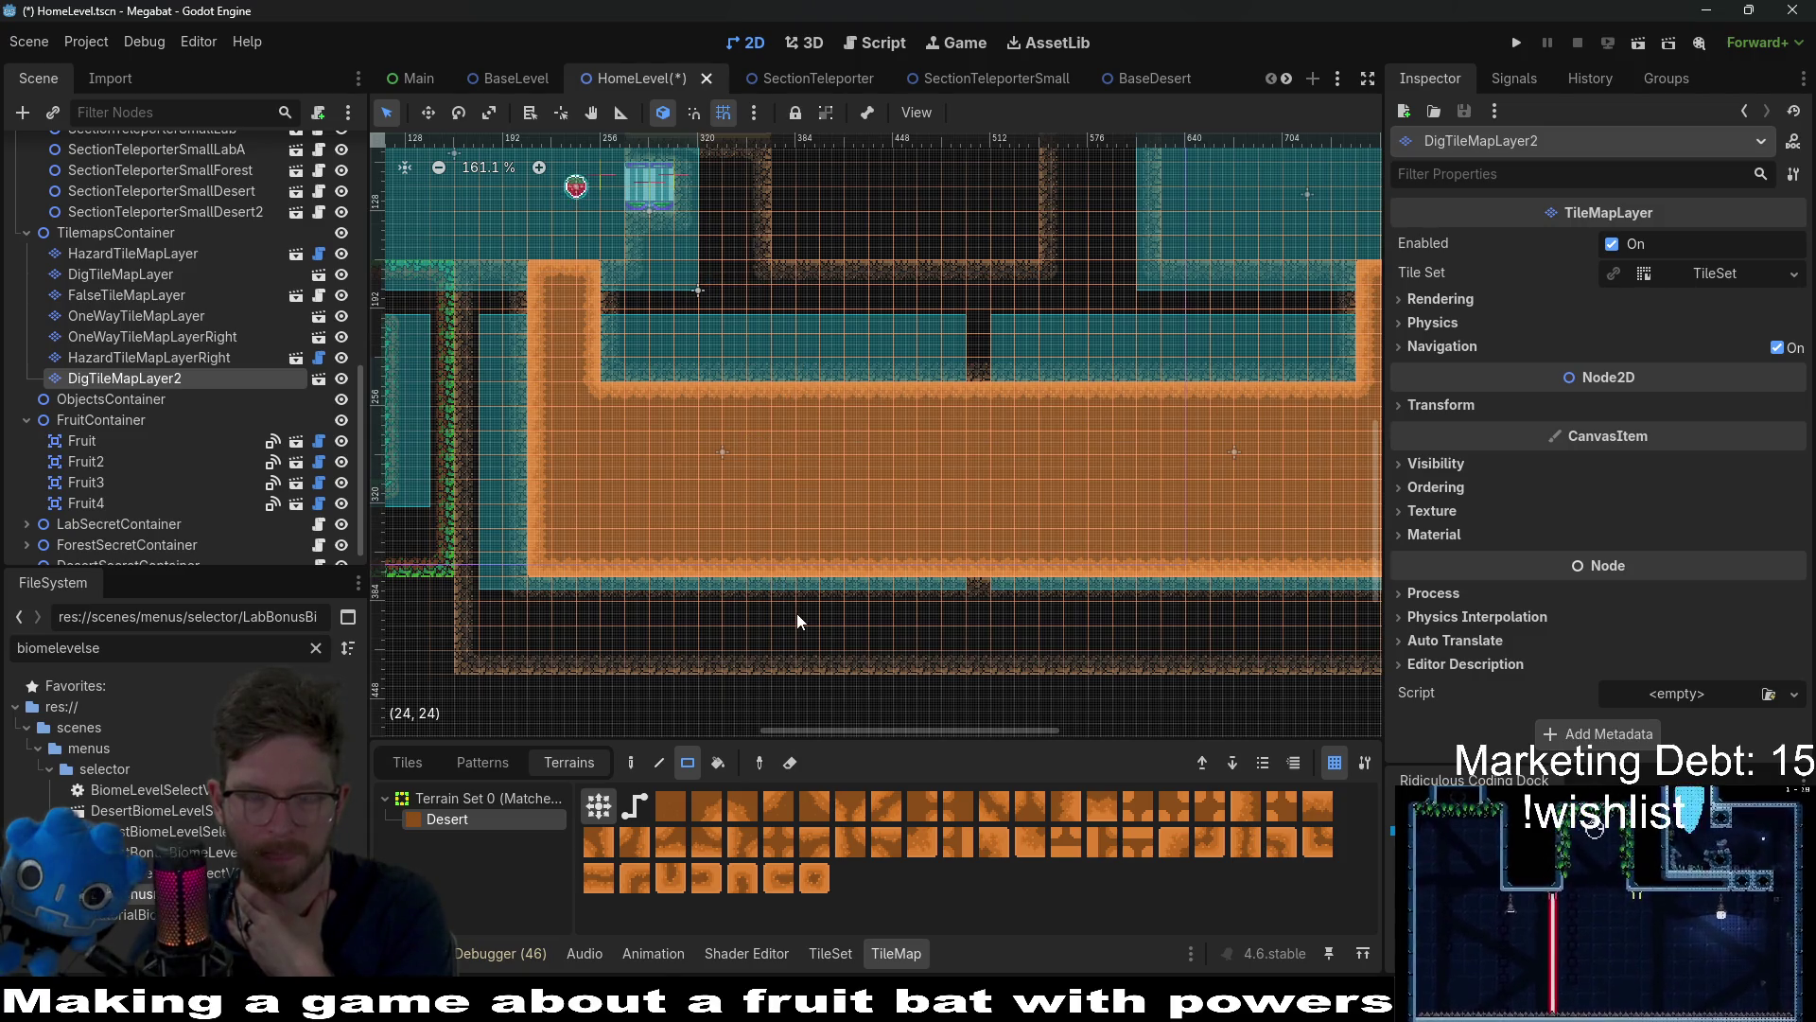
pyautogui.moveTo(1240, 479); pyautogui.dragTo(1003, 461)
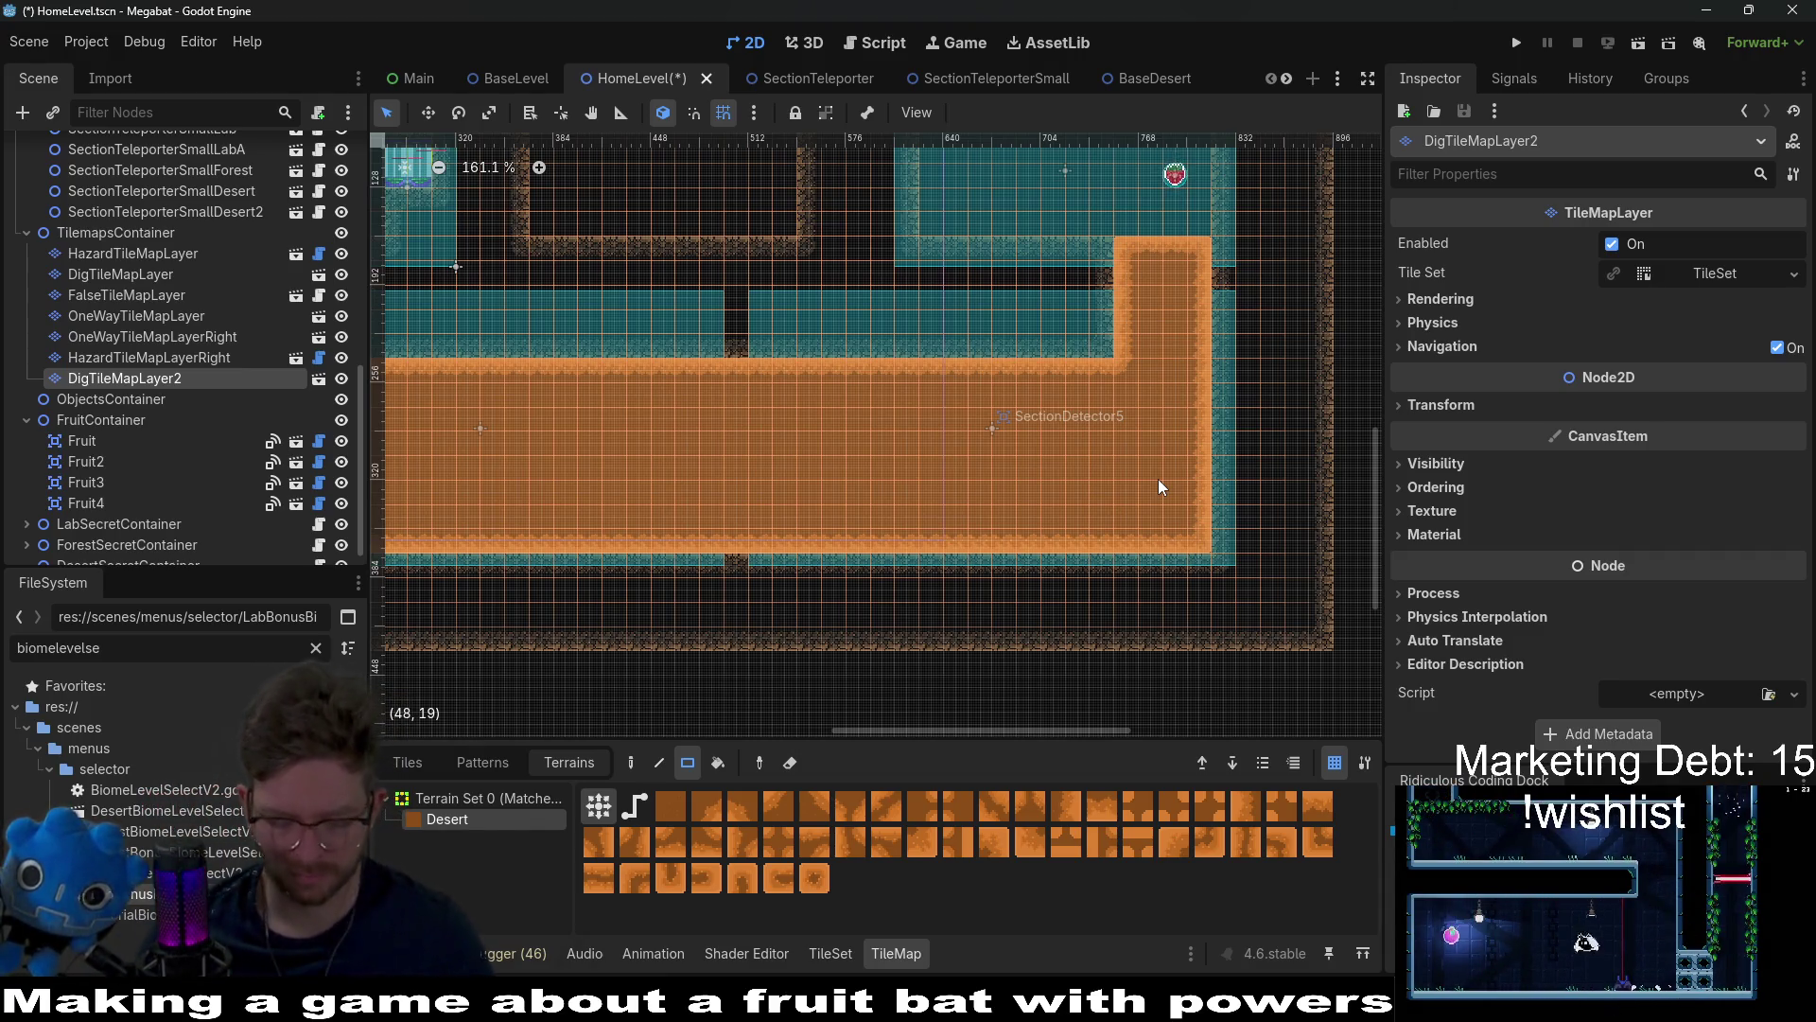
pyautogui.scroll(-4, 1173, 378)
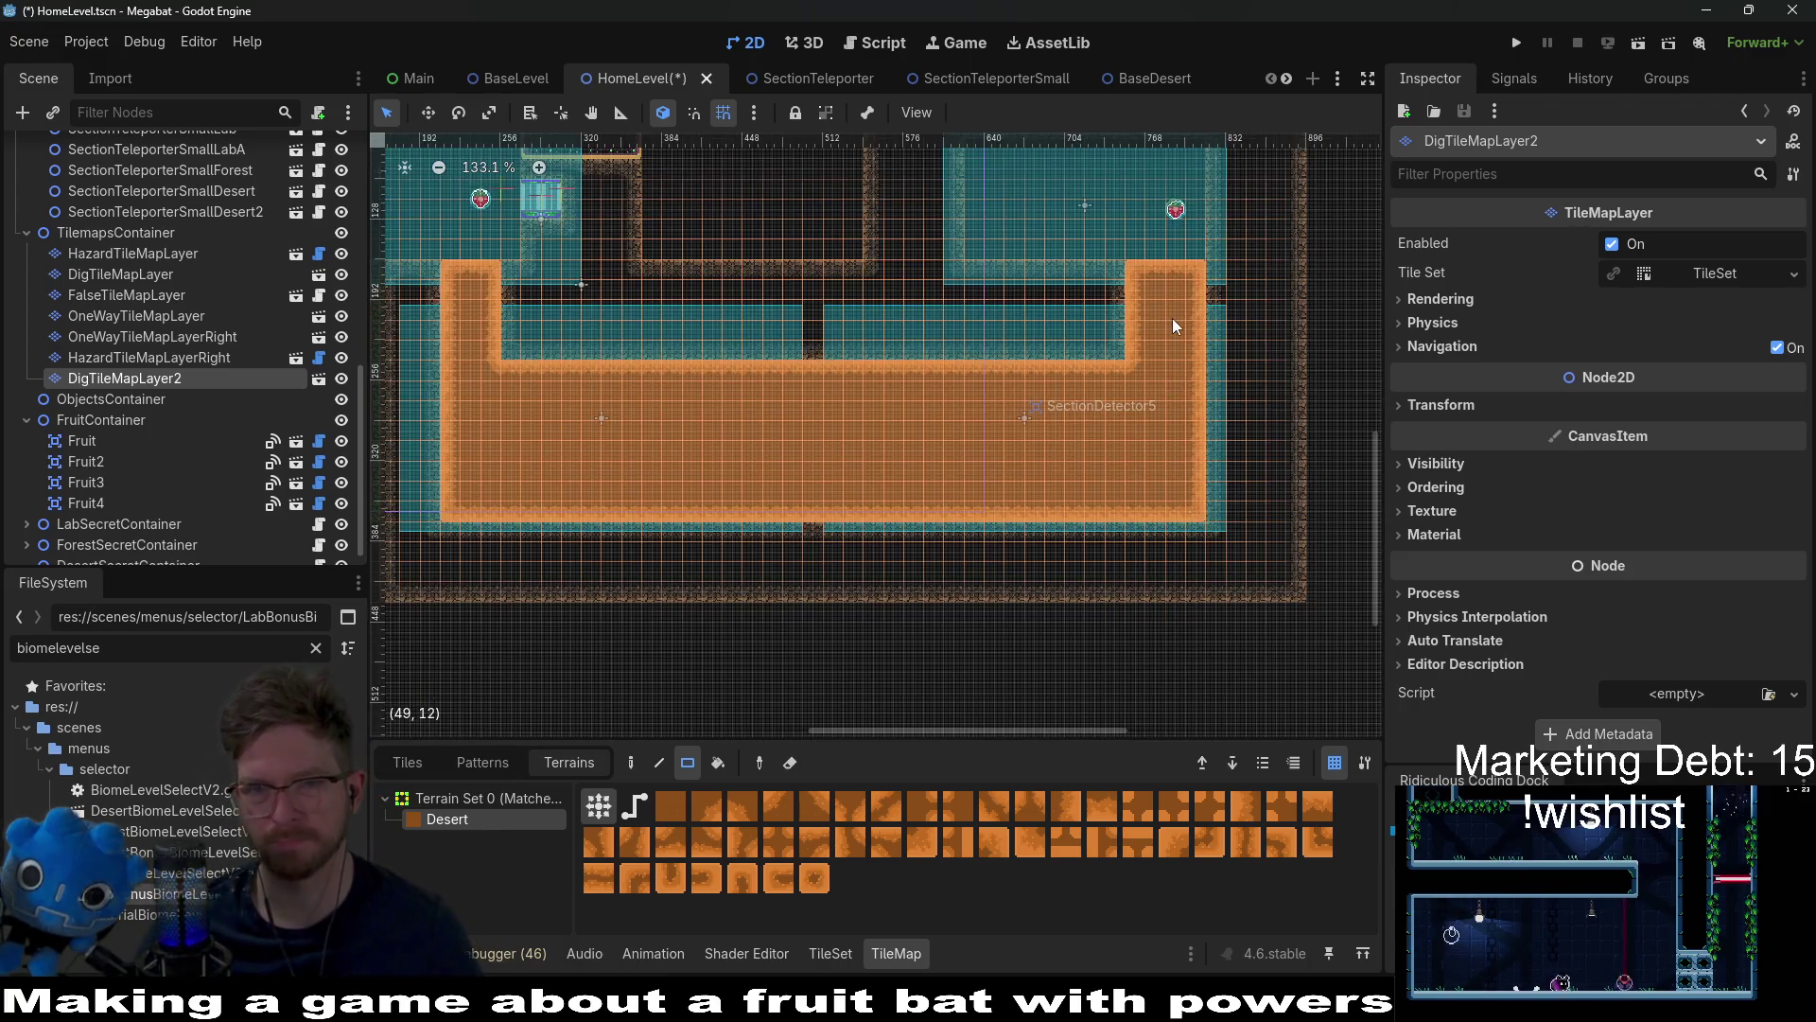
pyautogui.scroll(2, 1147, 379)
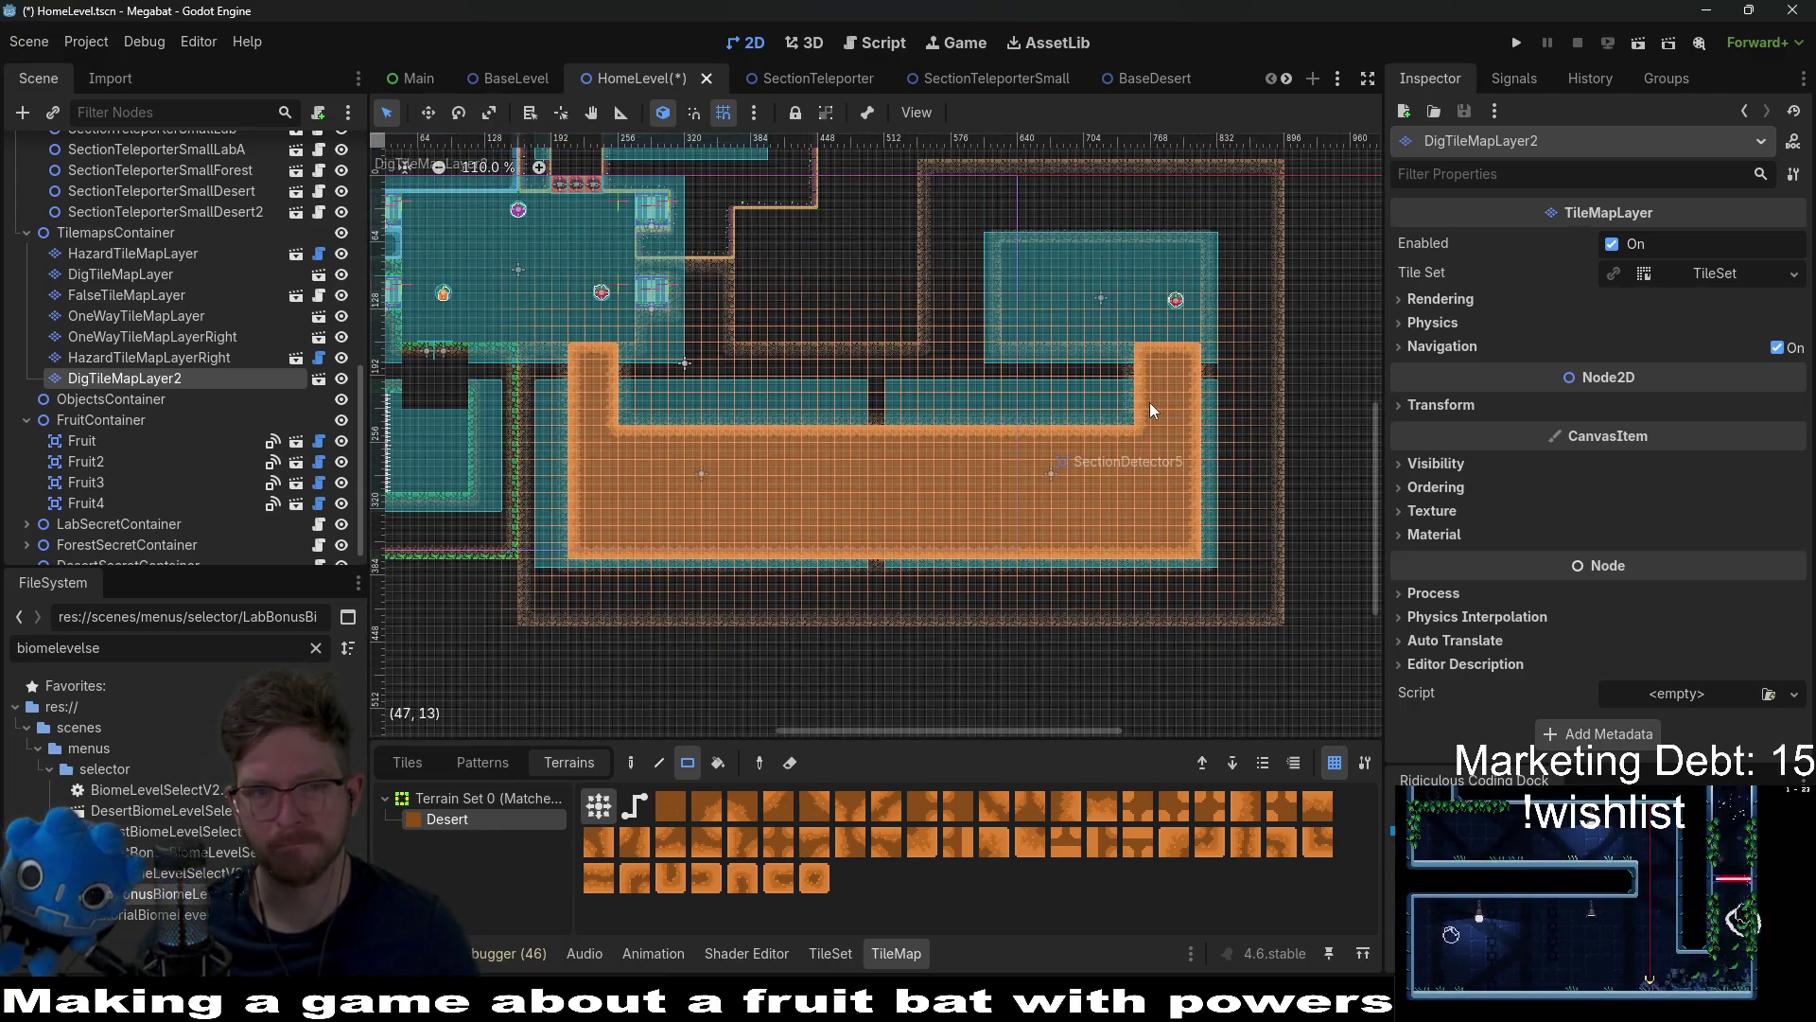
pyautogui.scroll(1, 1150, 401)
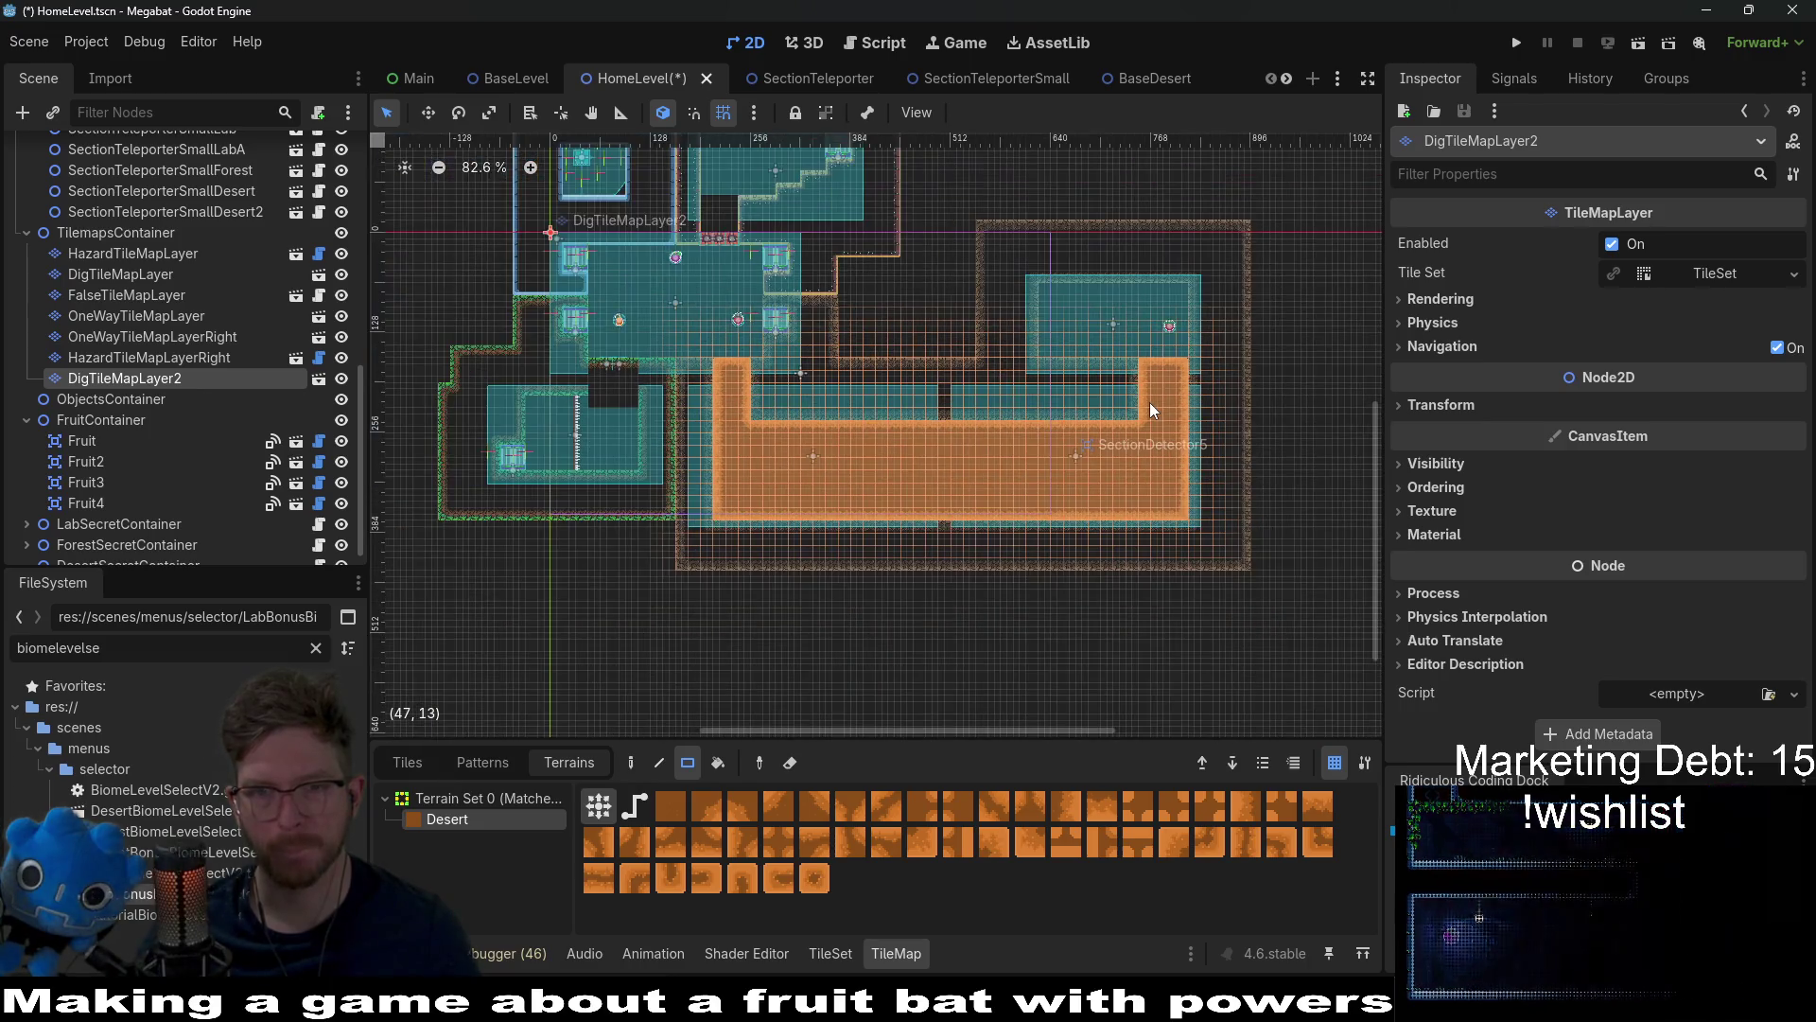
pyautogui.scroll(5, 204, 352)
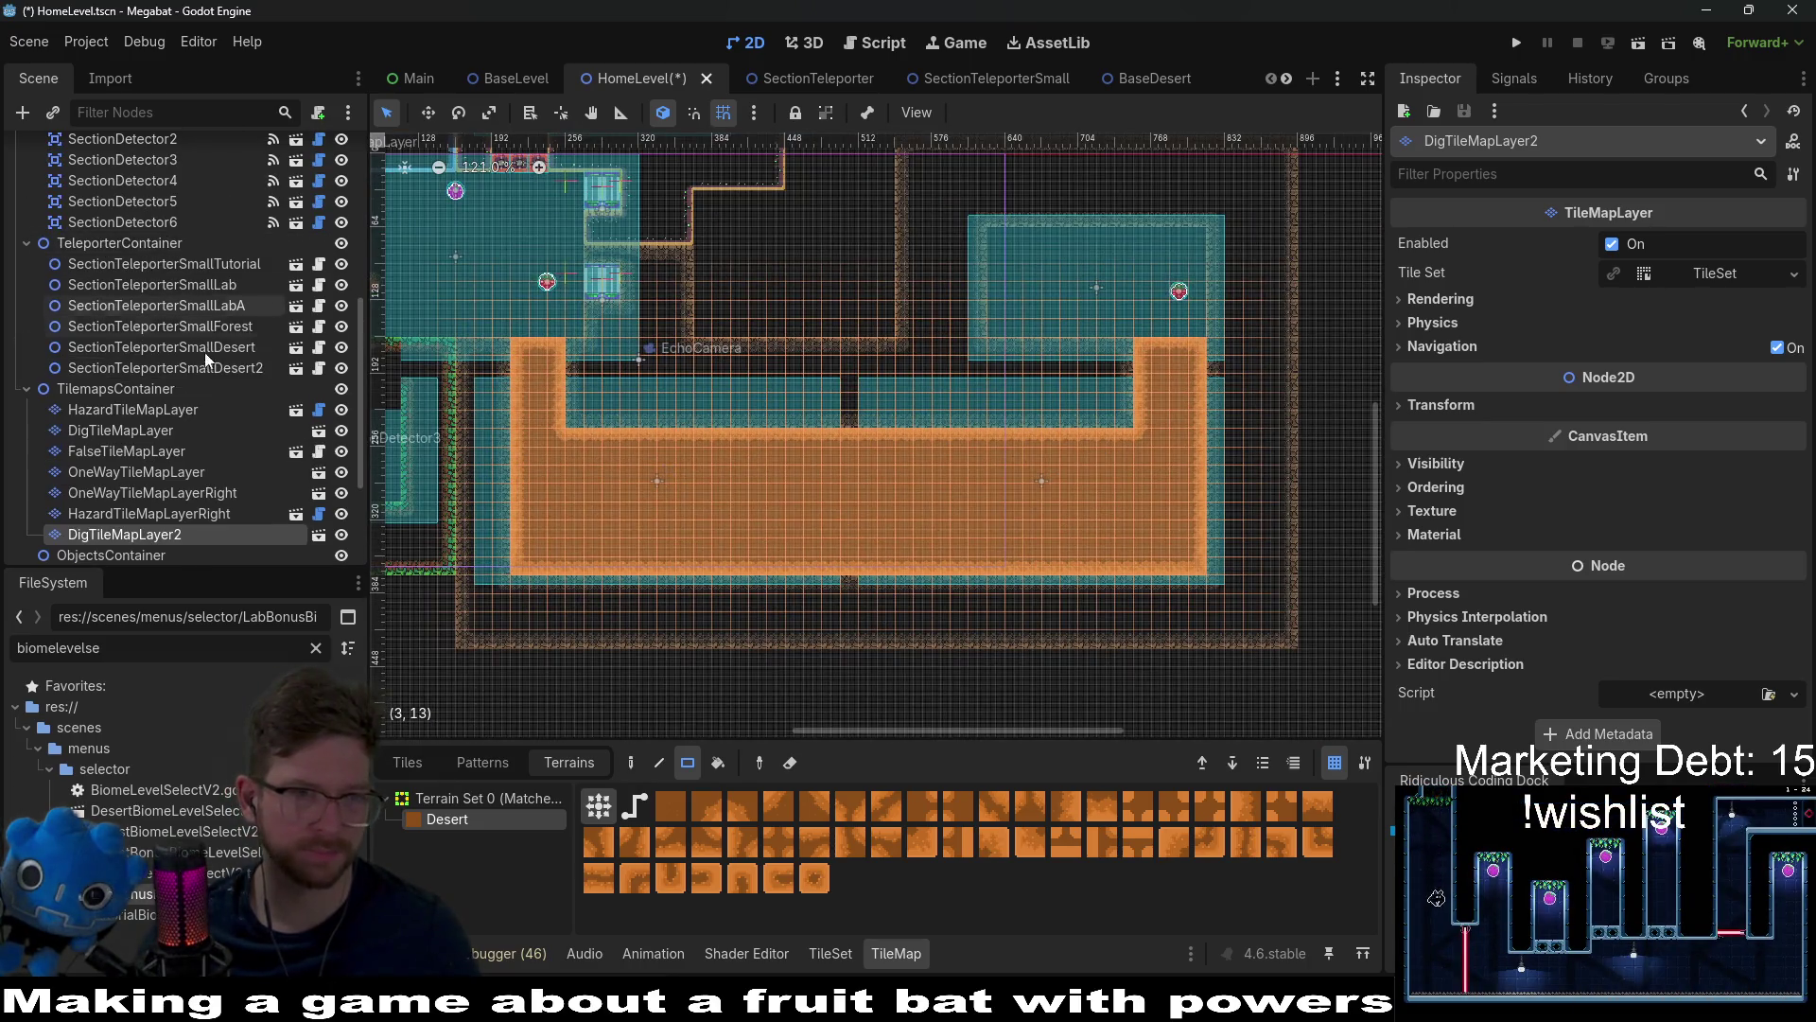
# Step: Rename SectionTeleporterSmallDesert2 to SectionTeleporterSmallDesertA, duplicate it, and move the copy into the right-hand room
pyautogui.click(164, 375)
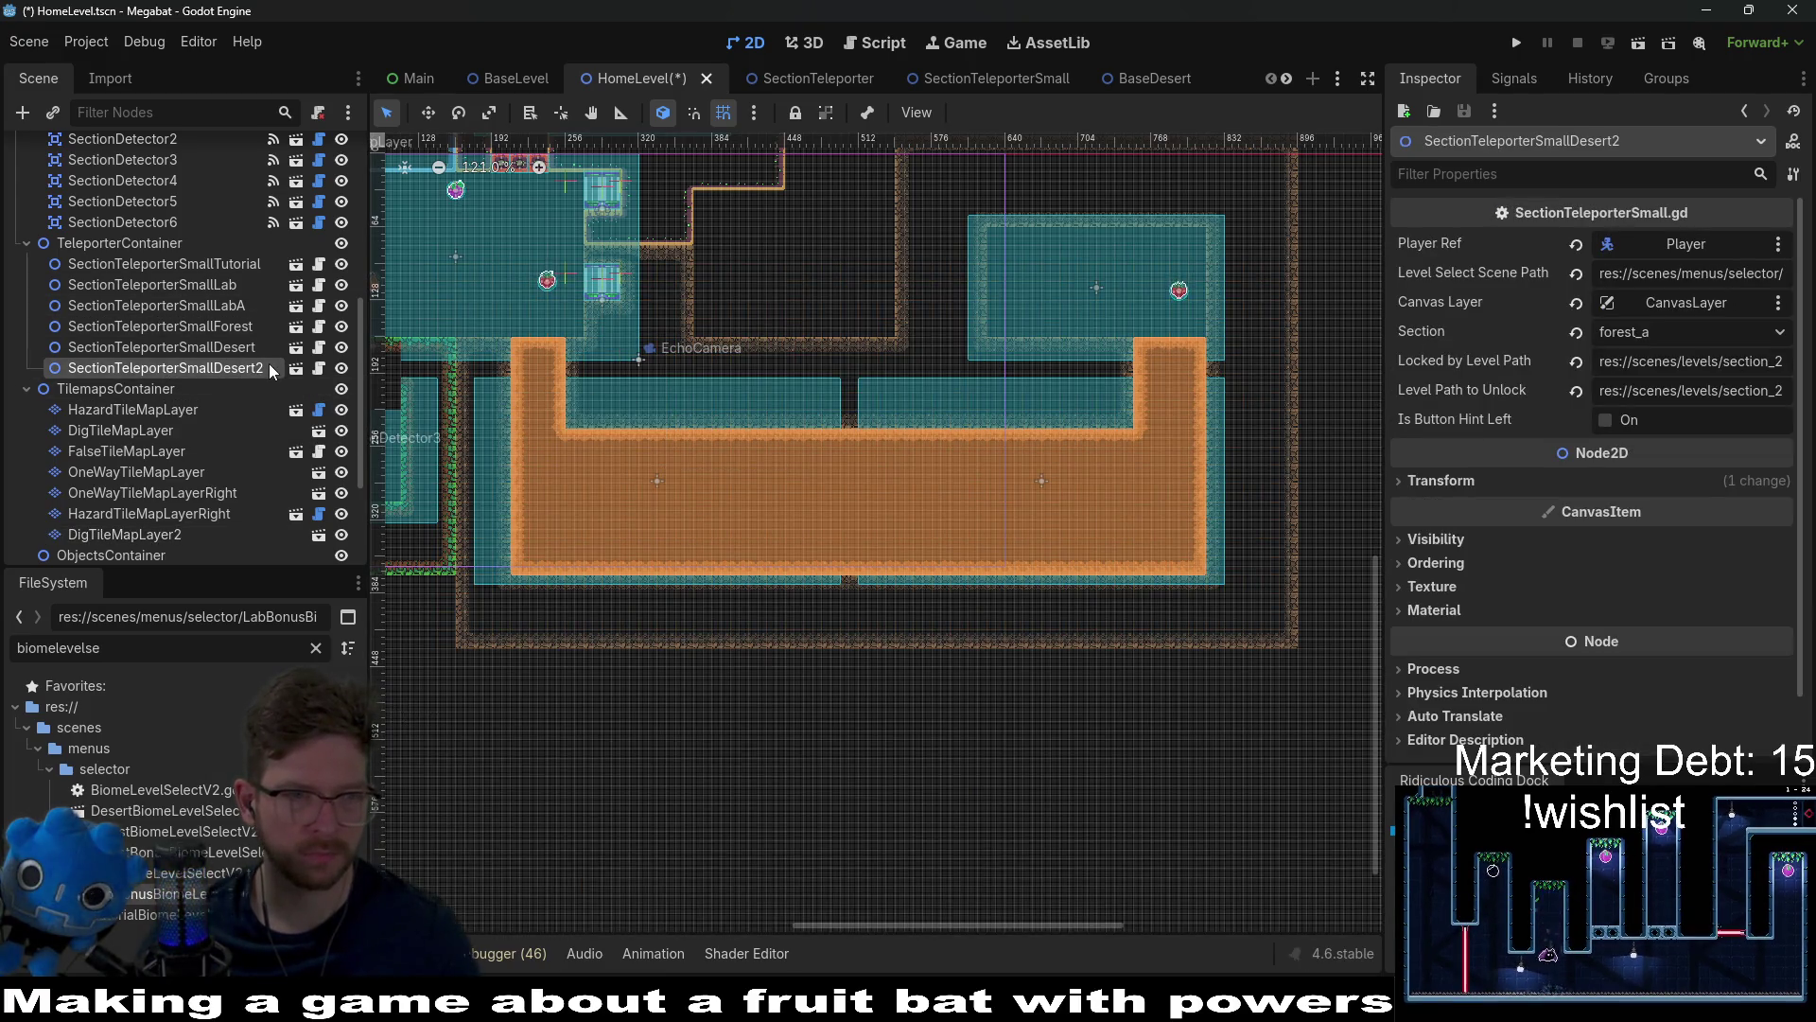
pyautogui.moveTo(542, 400); pyautogui.dragTo(945, 479)
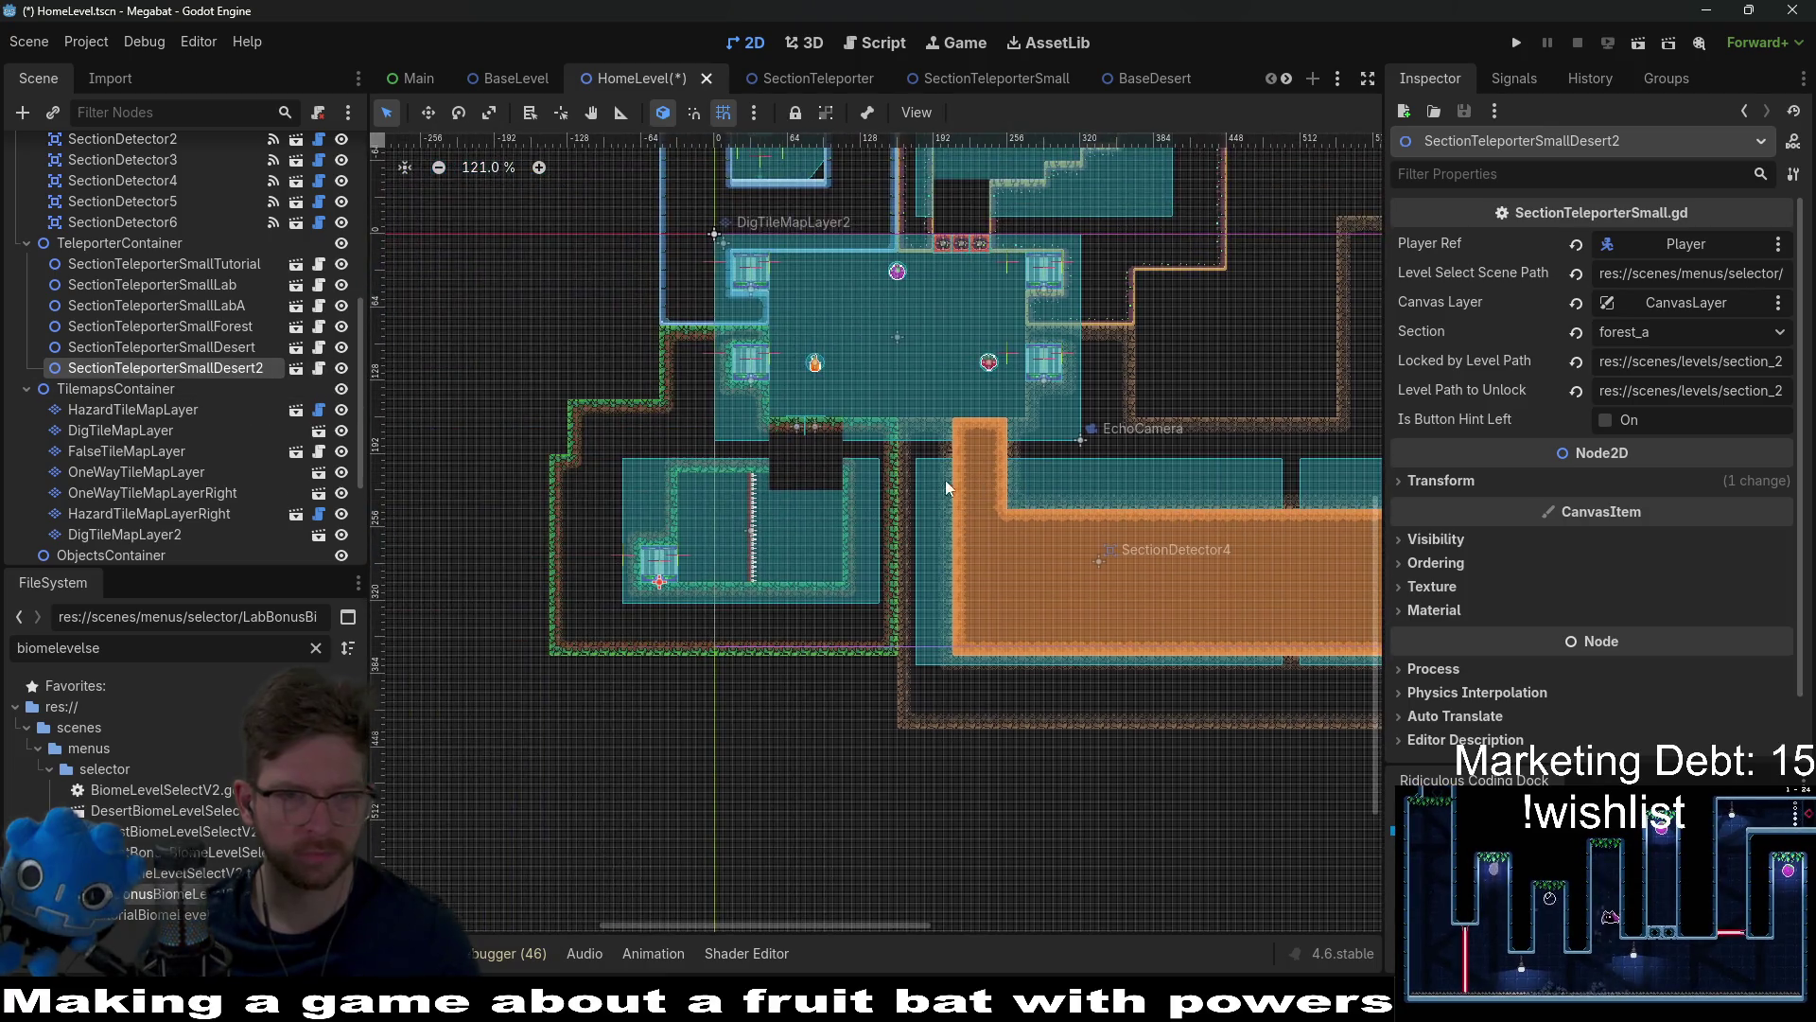
pyautogui.press('w')
pyautogui.moveTo(727, 570); pyautogui.dragTo(1114, 504)
pyautogui.rightClick(1114, 504)
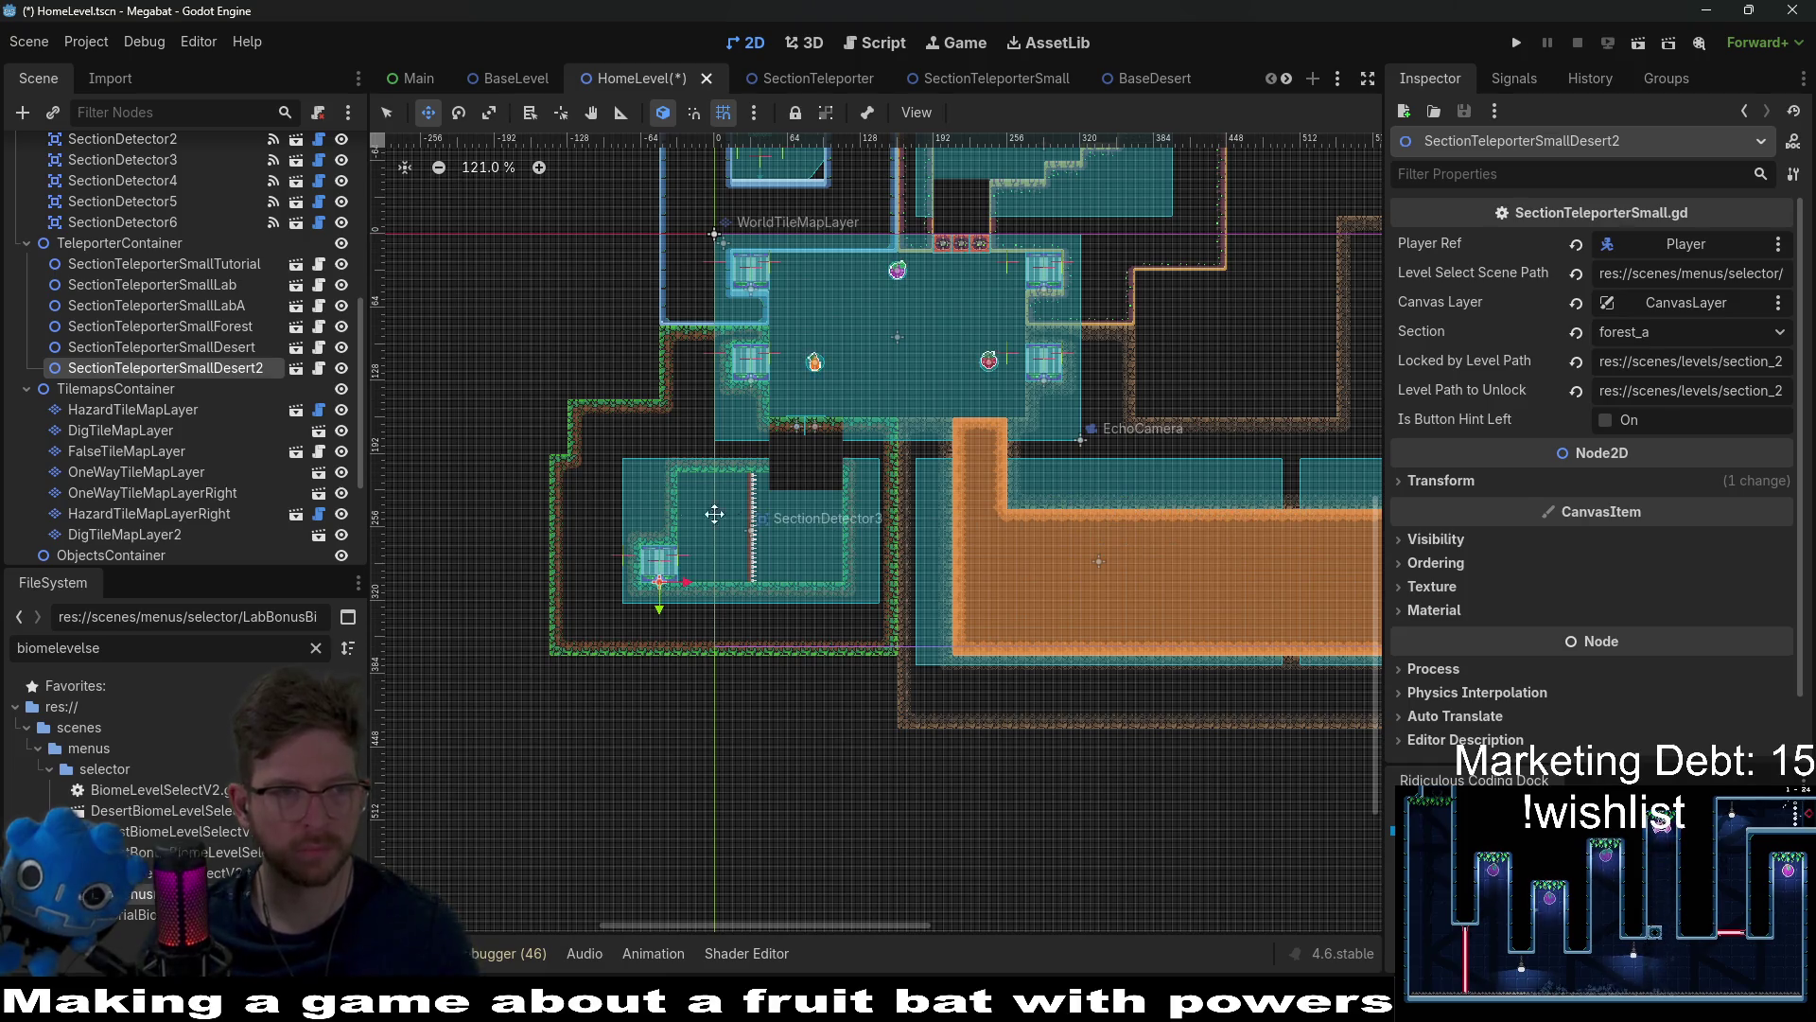
pyautogui.doubleClick(264, 372)
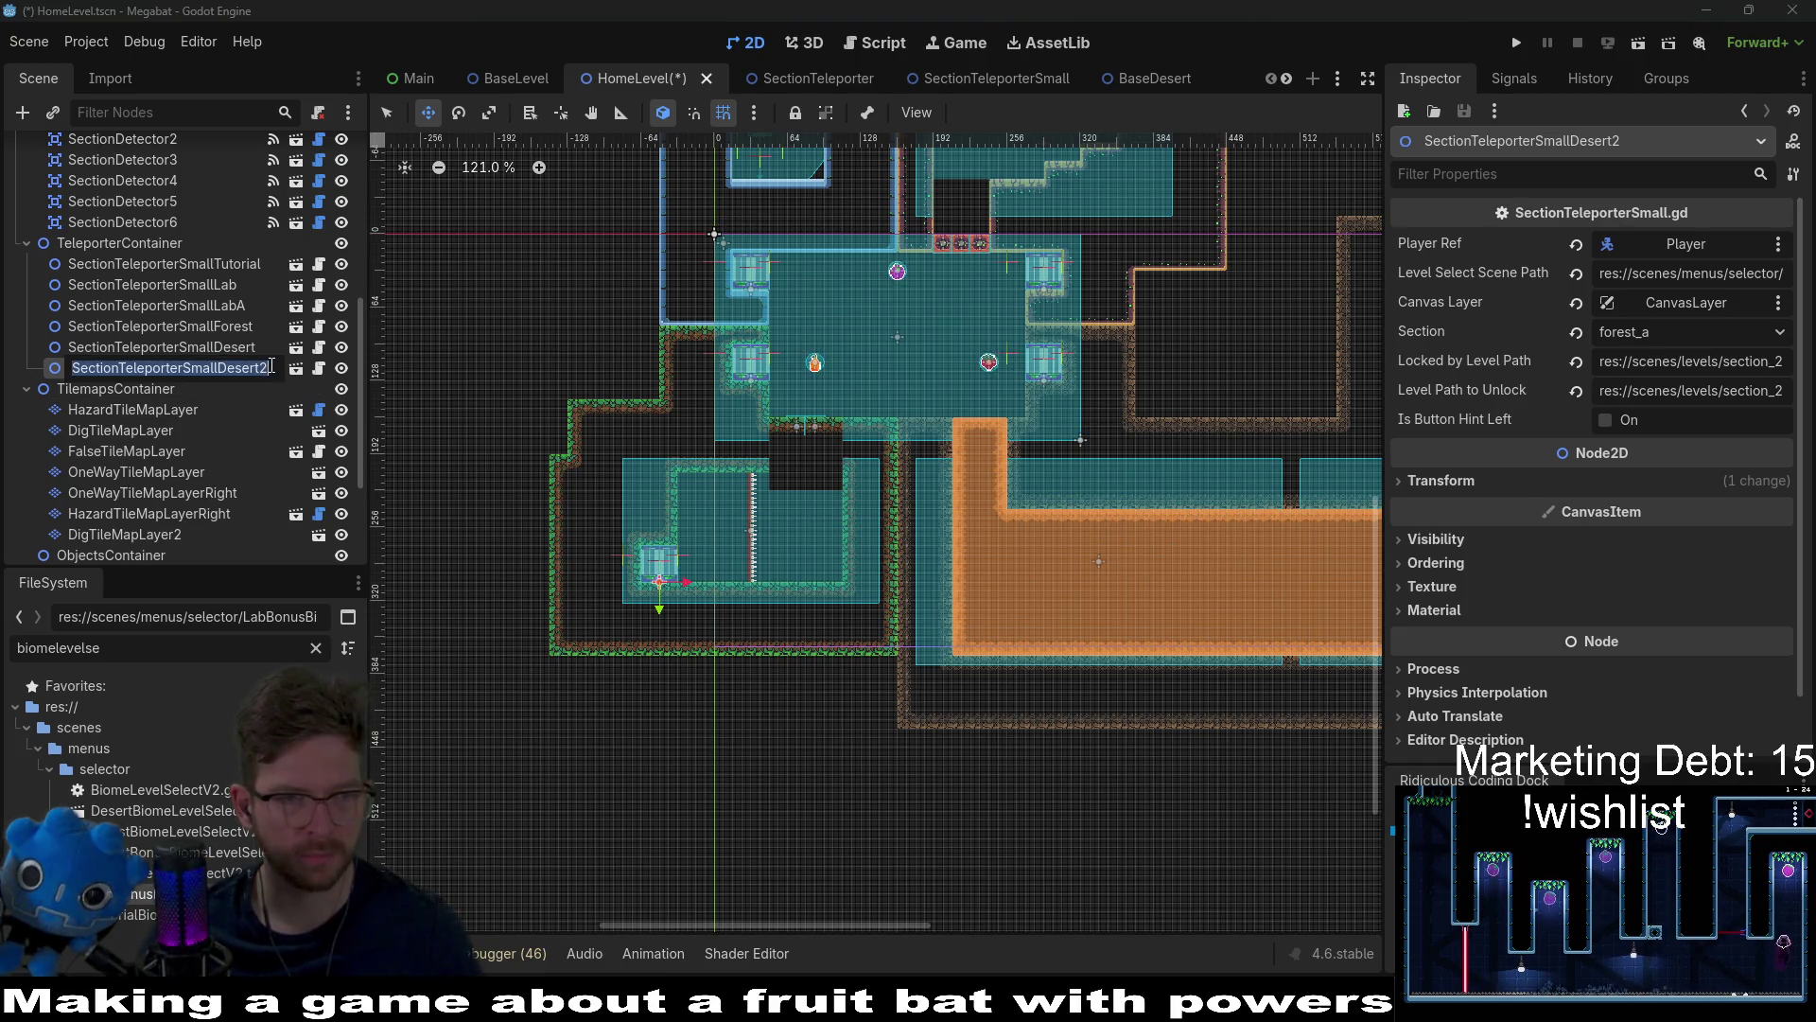
pyautogui.click(271, 367)
pyautogui.write('A')
pyautogui.press('Return')
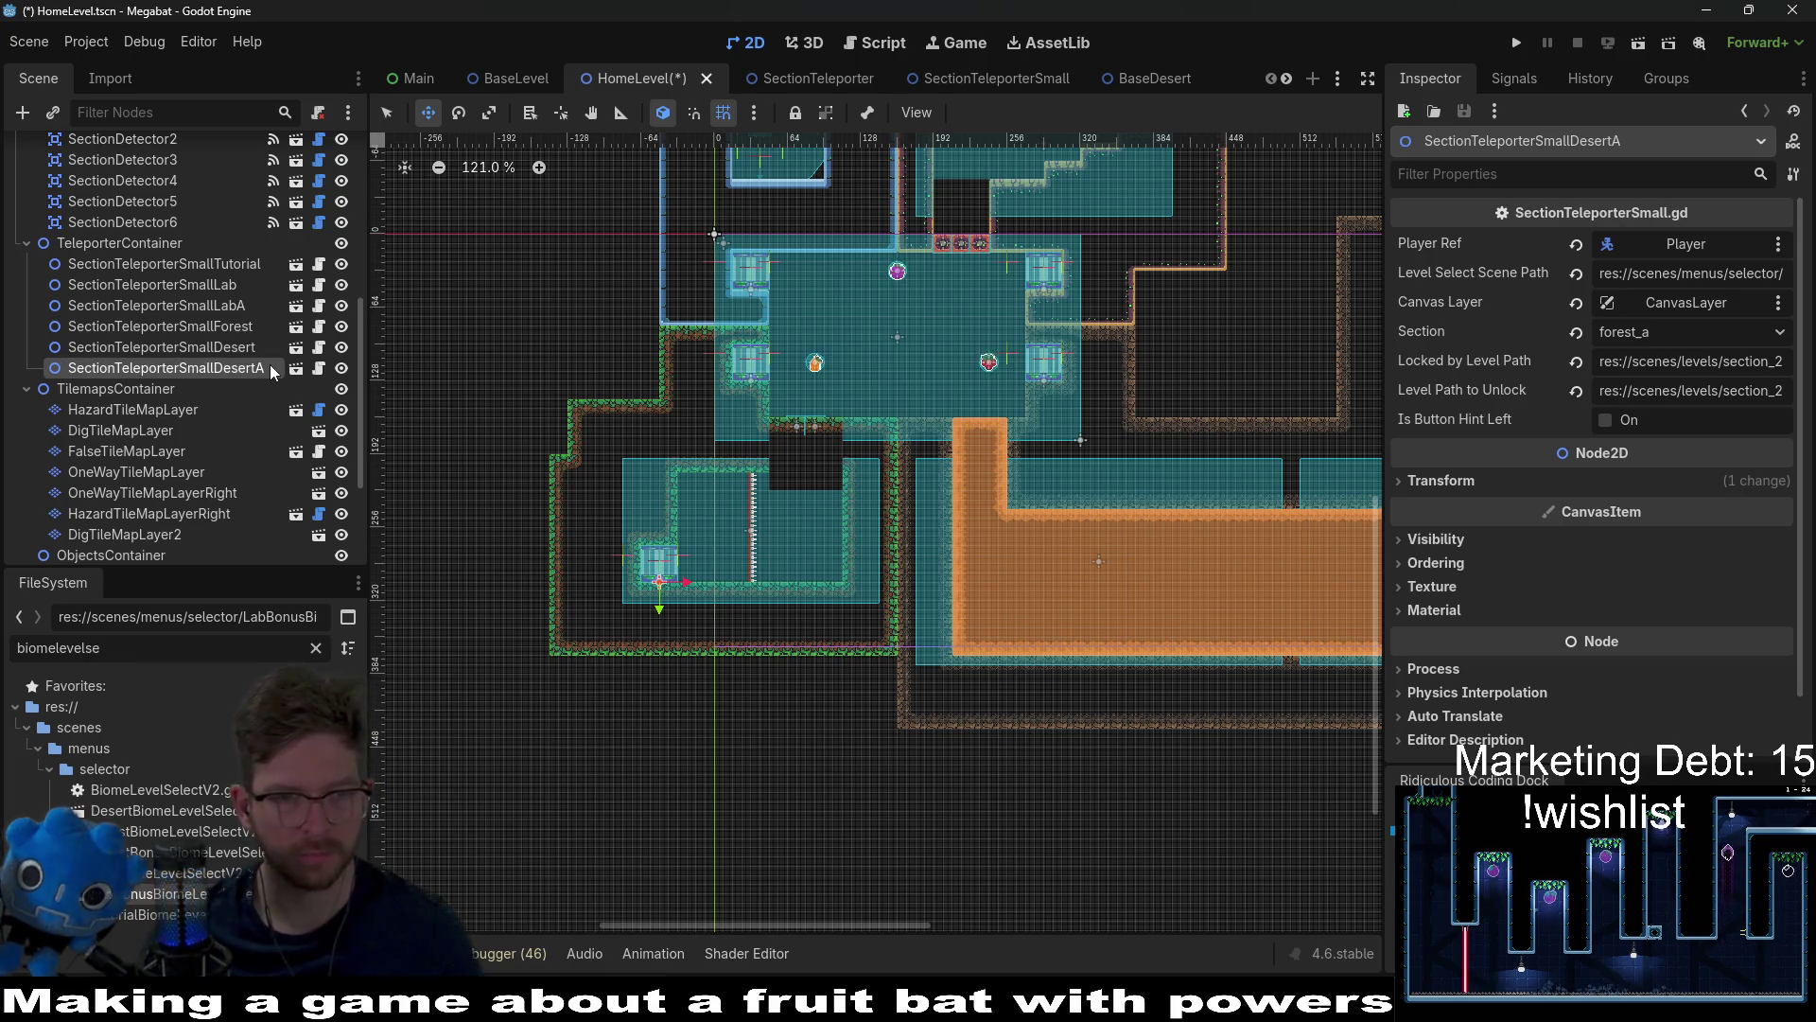
pyautogui.hotkey('ctrl', 'd')
pyautogui.moveTo(729, 598)
pyautogui.mouseDown()
pyautogui.moveTo(1245, 458)
pyautogui.moveTo(1302, 417)
pyautogui.moveTo(1068, 422)
pyautogui.mouseUp()
# Step: Rename the original teleporter SectionTeleporterSmallForestA and reorder it to sit just after Forest
pyautogui.moveTo(488, 473); pyautogui.dragTo(774, 457)
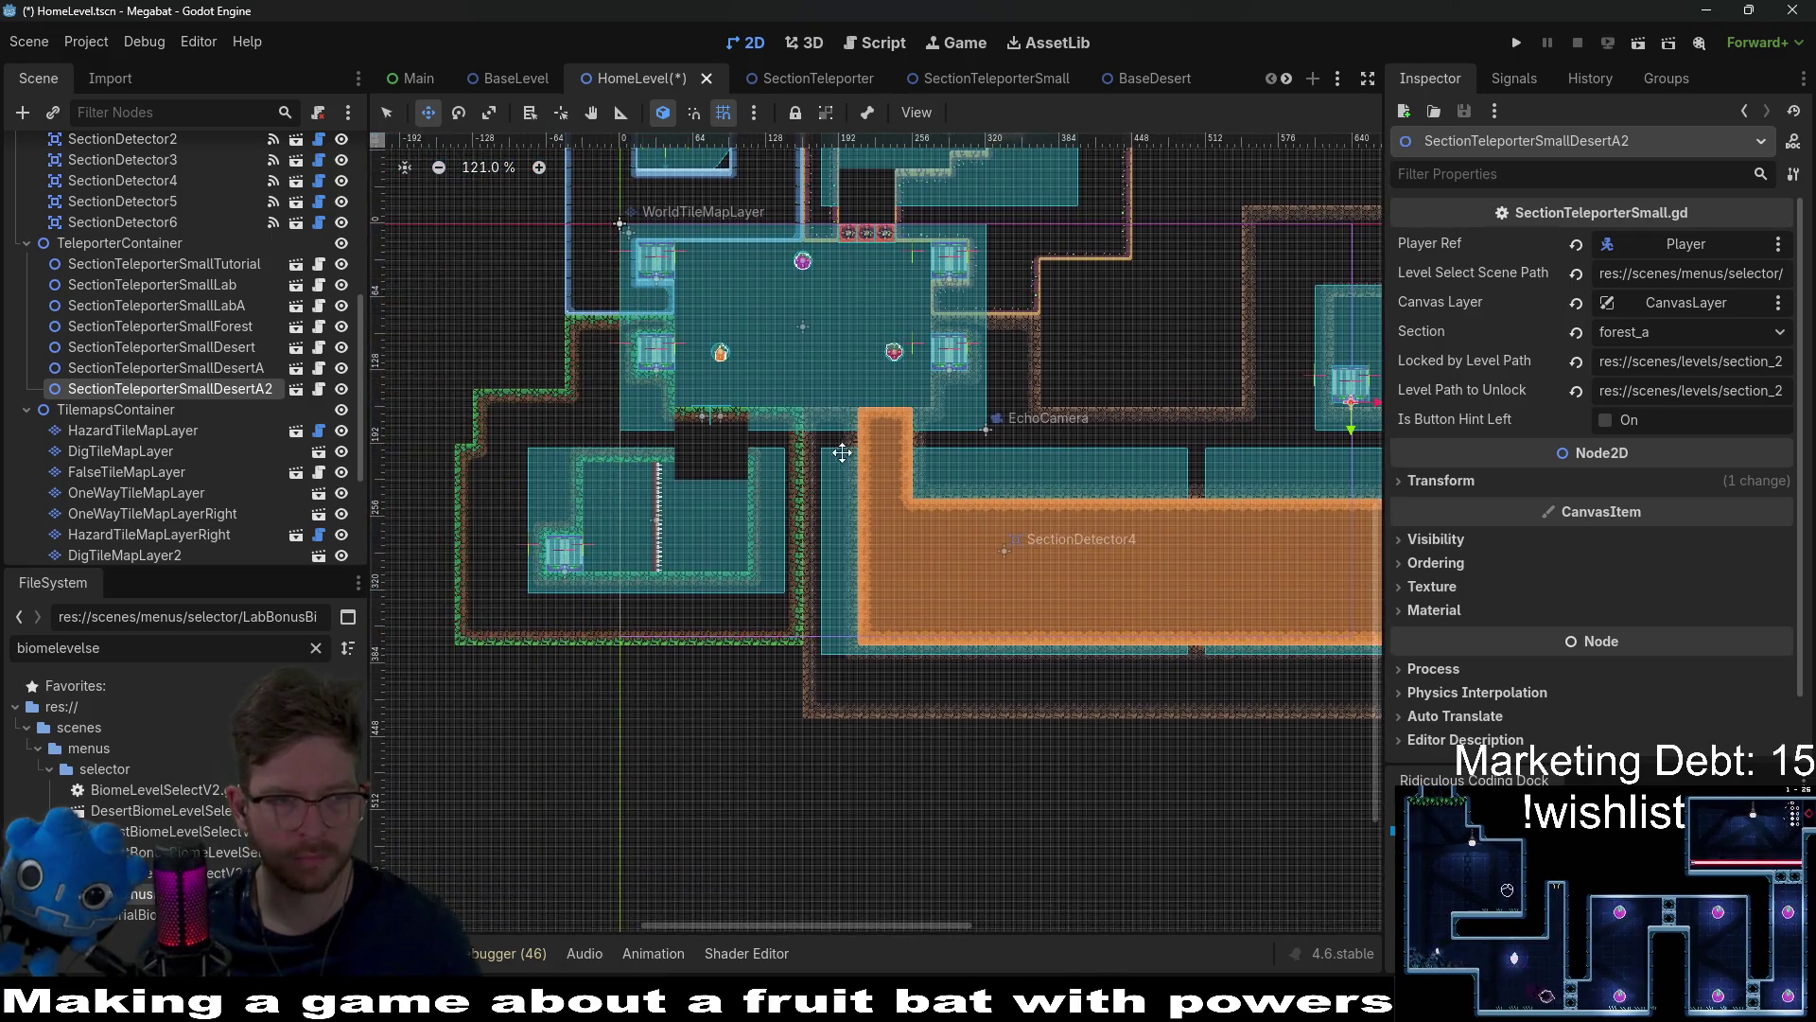
pyautogui.click(248, 368)
pyautogui.doubleClick(251, 368)
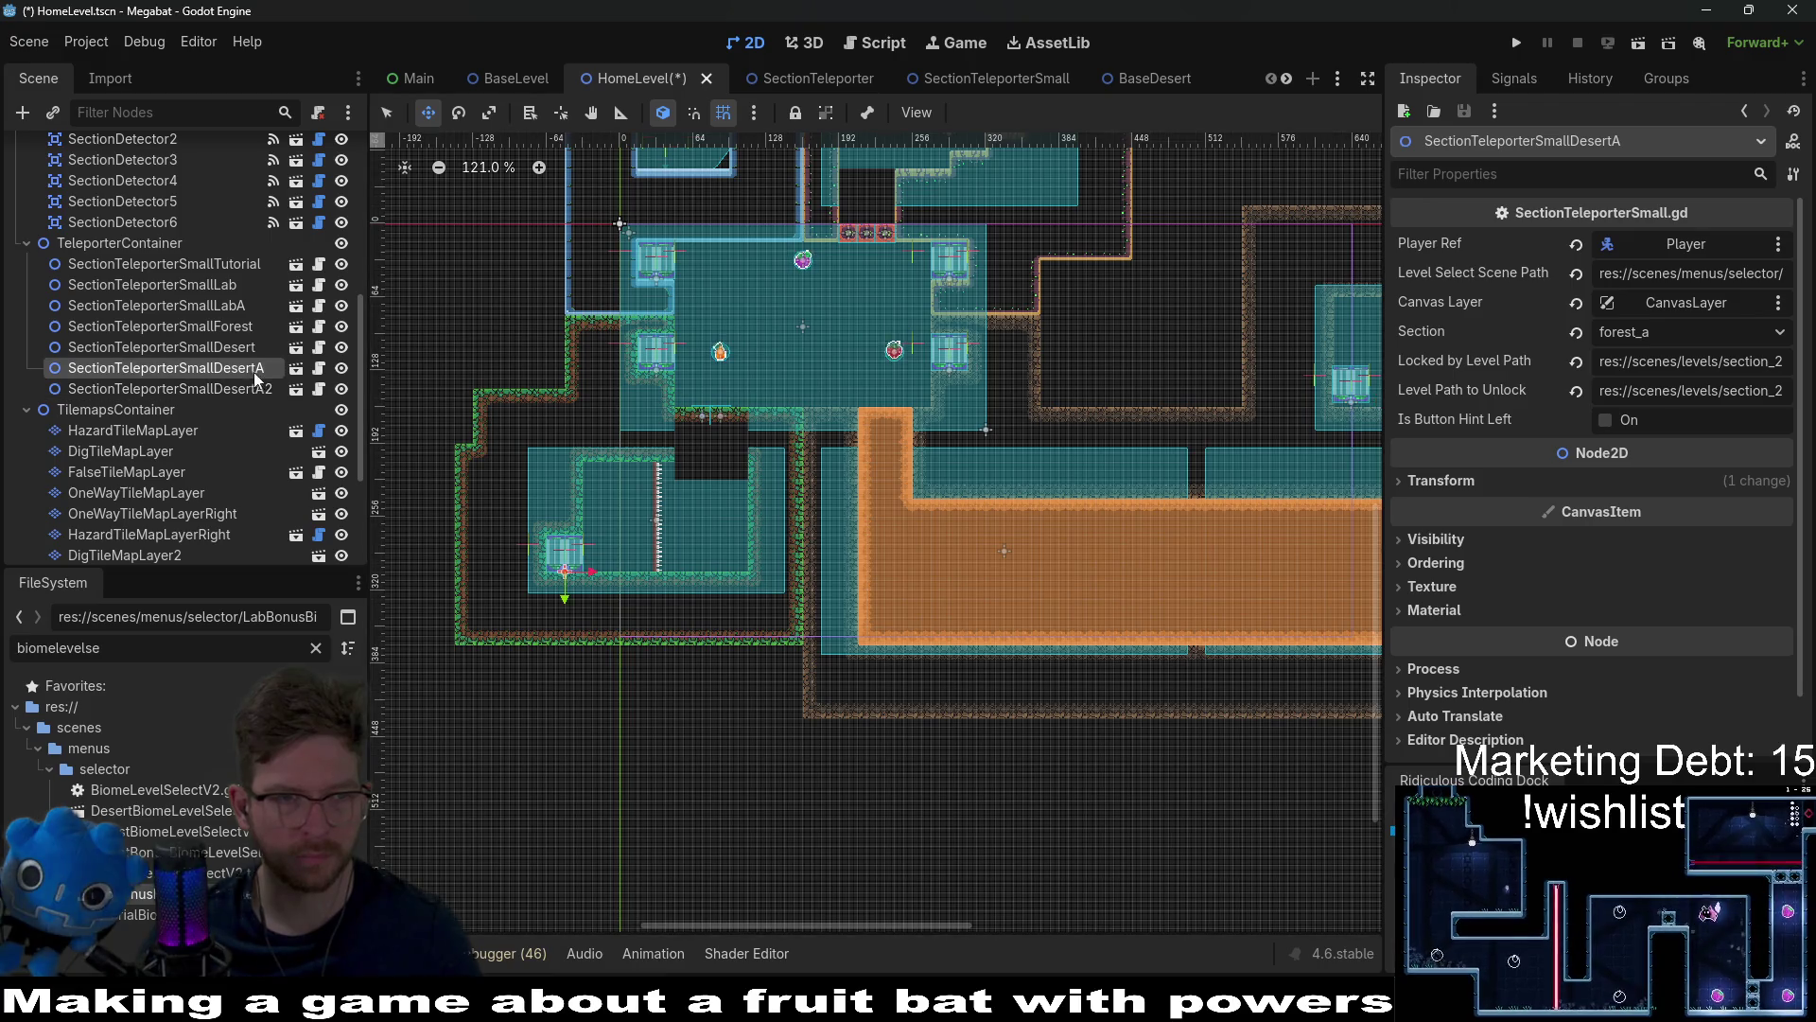
pyautogui.click(264, 368)
pyautogui.press('BackSpace')
pyautogui.press('BackSpace')
pyautogui.press('BackSpace')
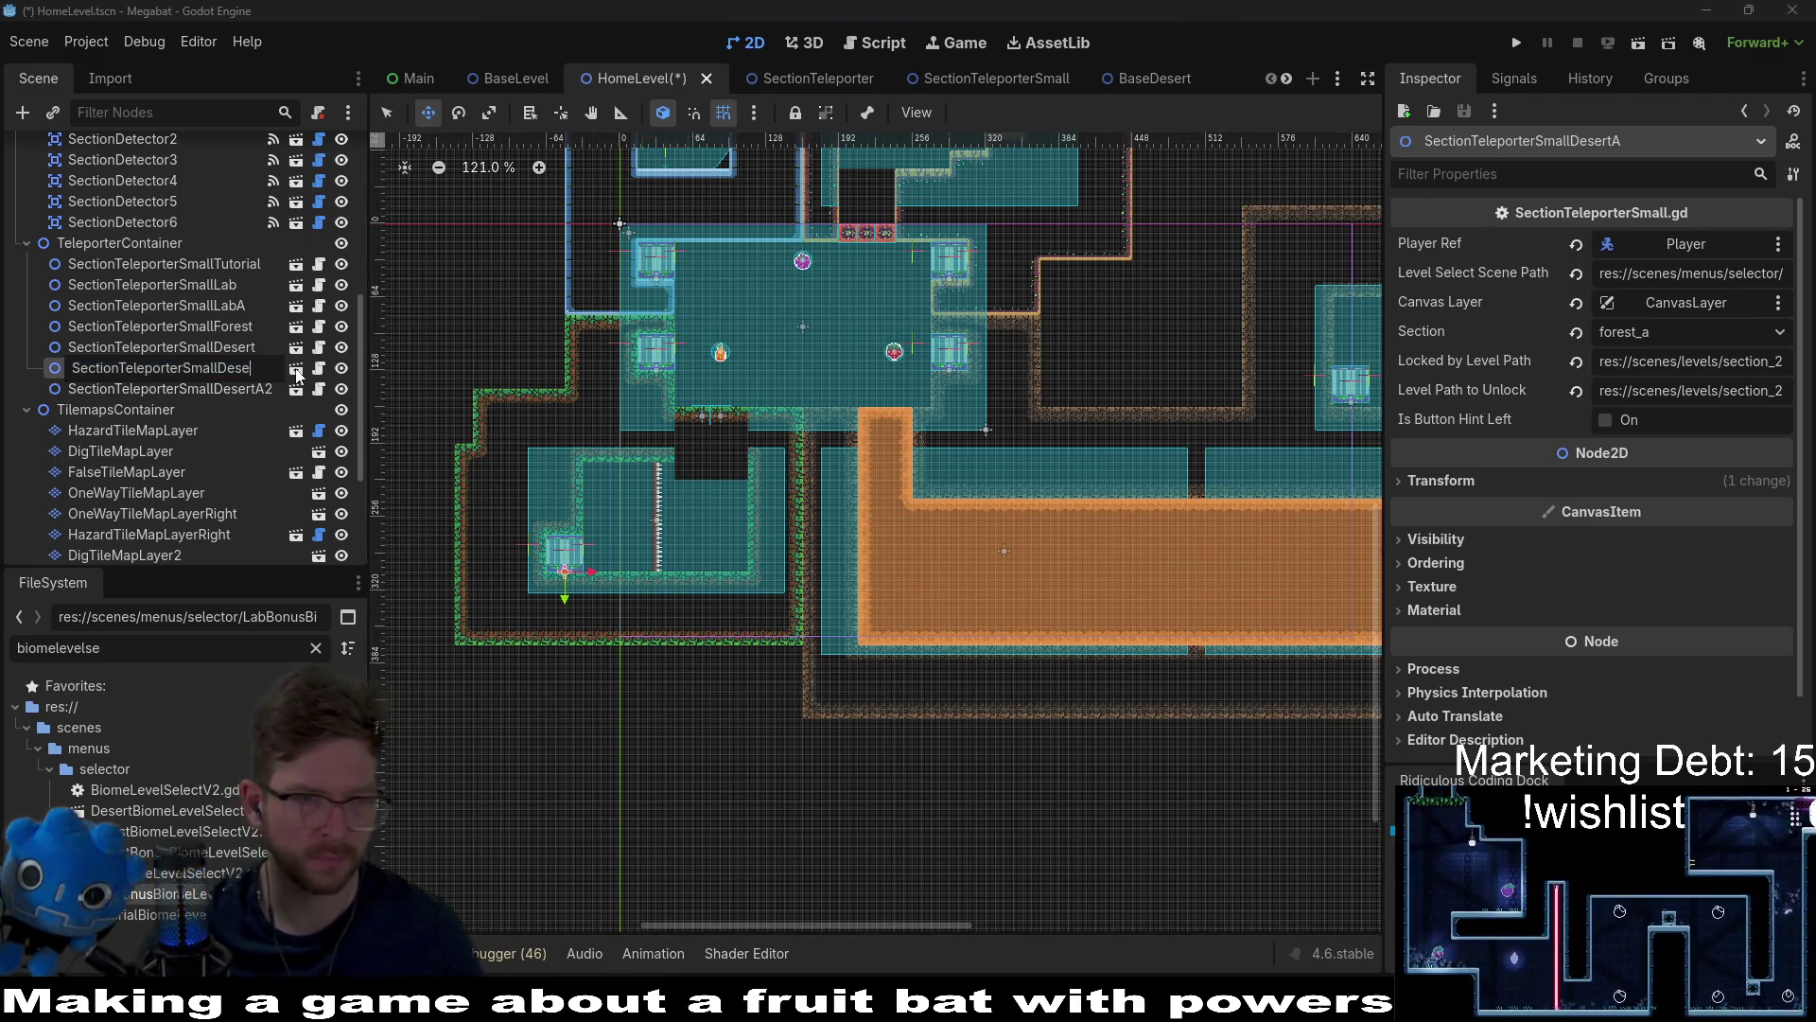
pyautogui.press('BackSpace')
pyautogui.write('Forest')
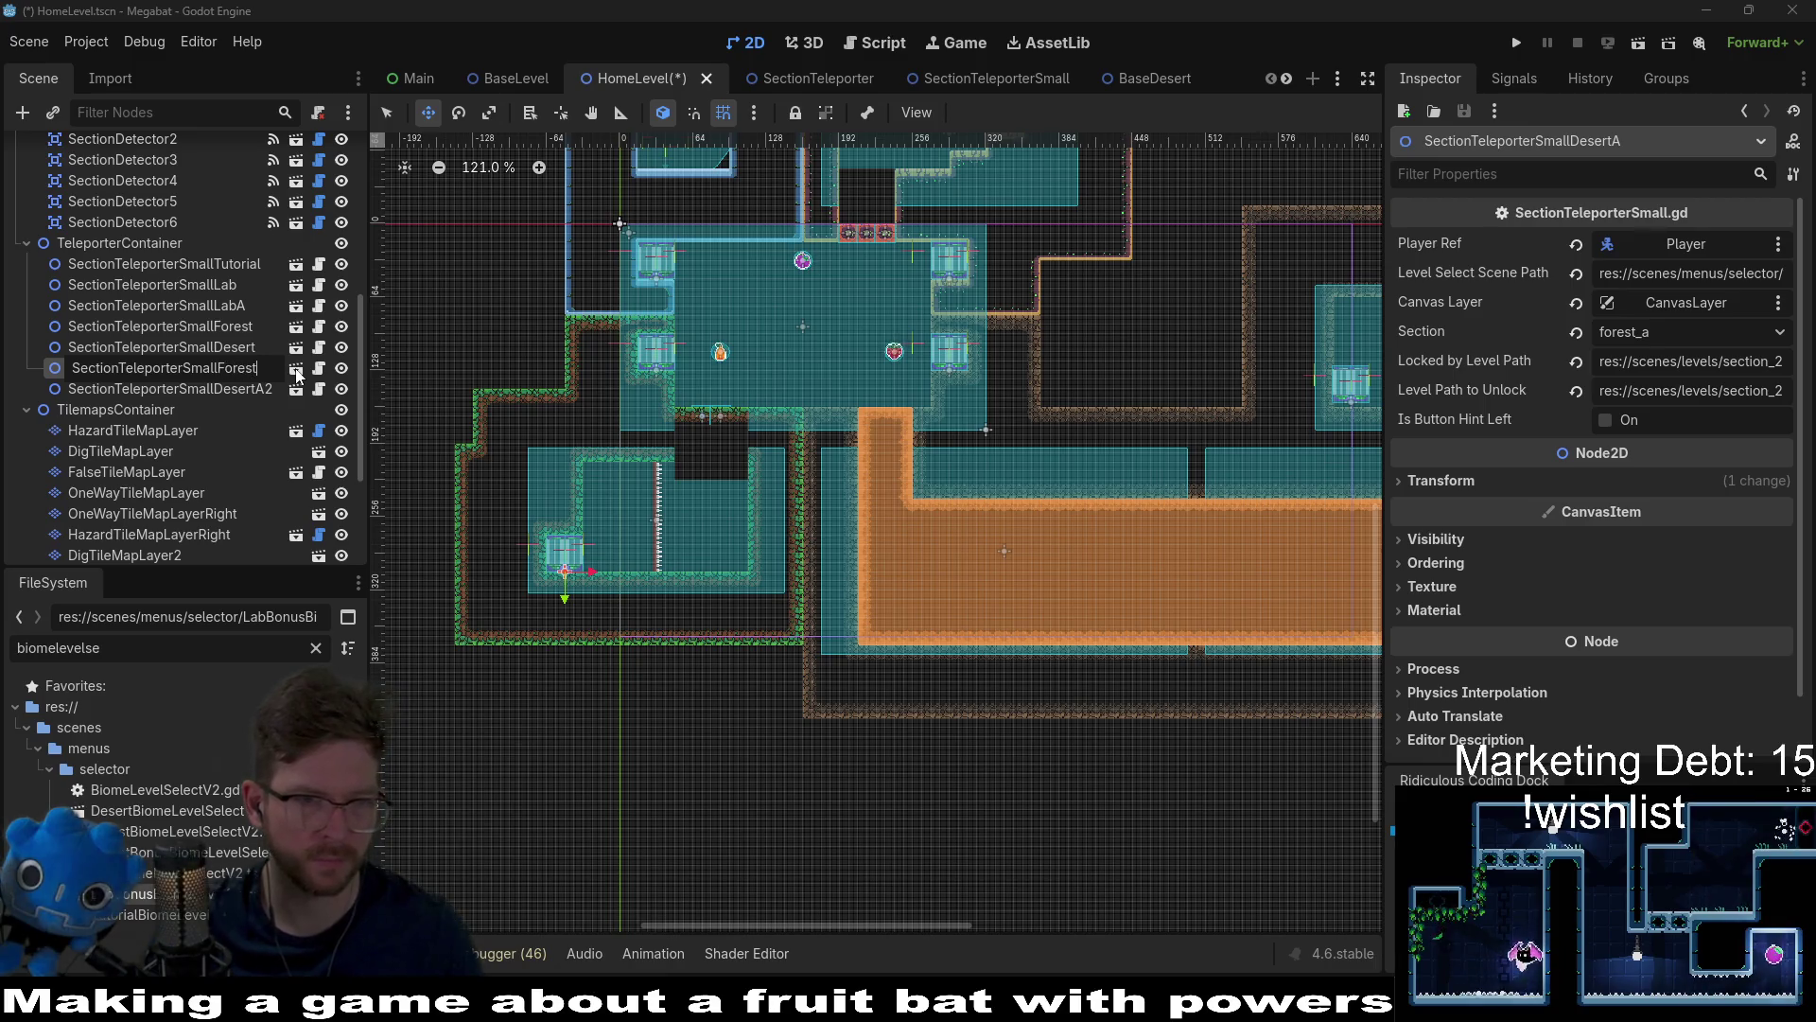
pyautogui.write('2')
pyautogui.press('Return')
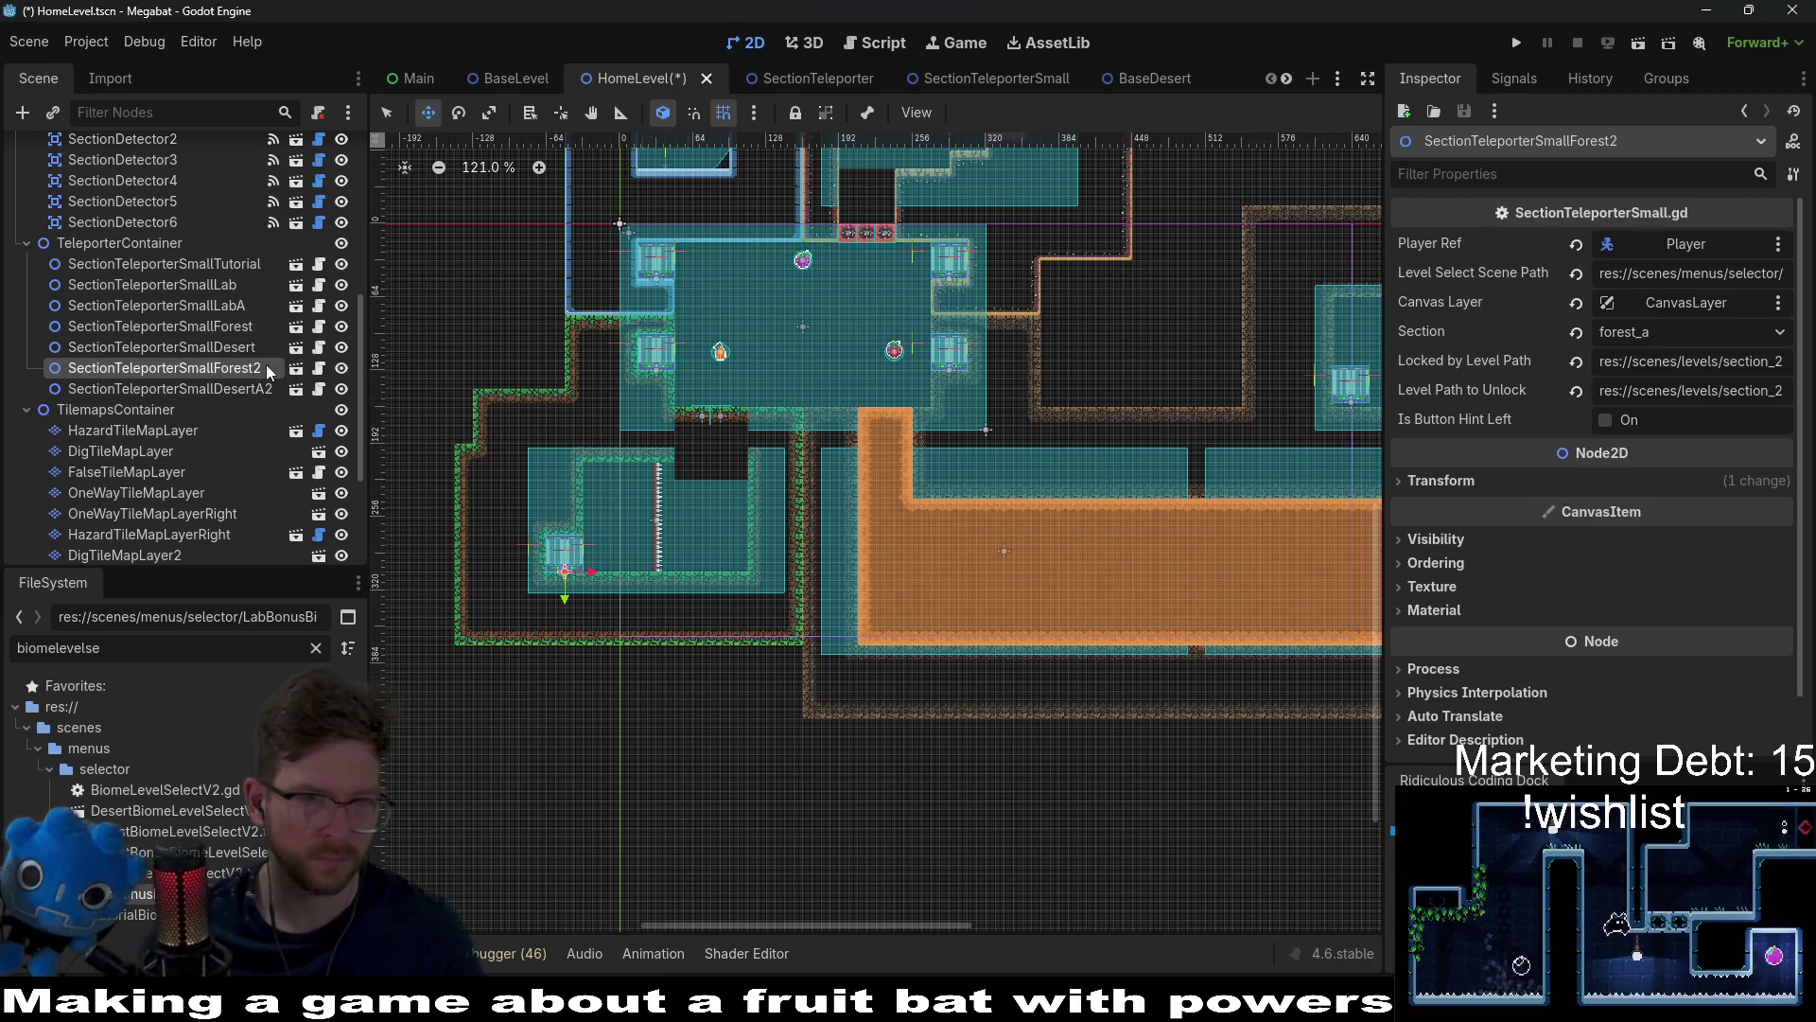
pyautogui.click(269, 367)
pyautogui.write('A')
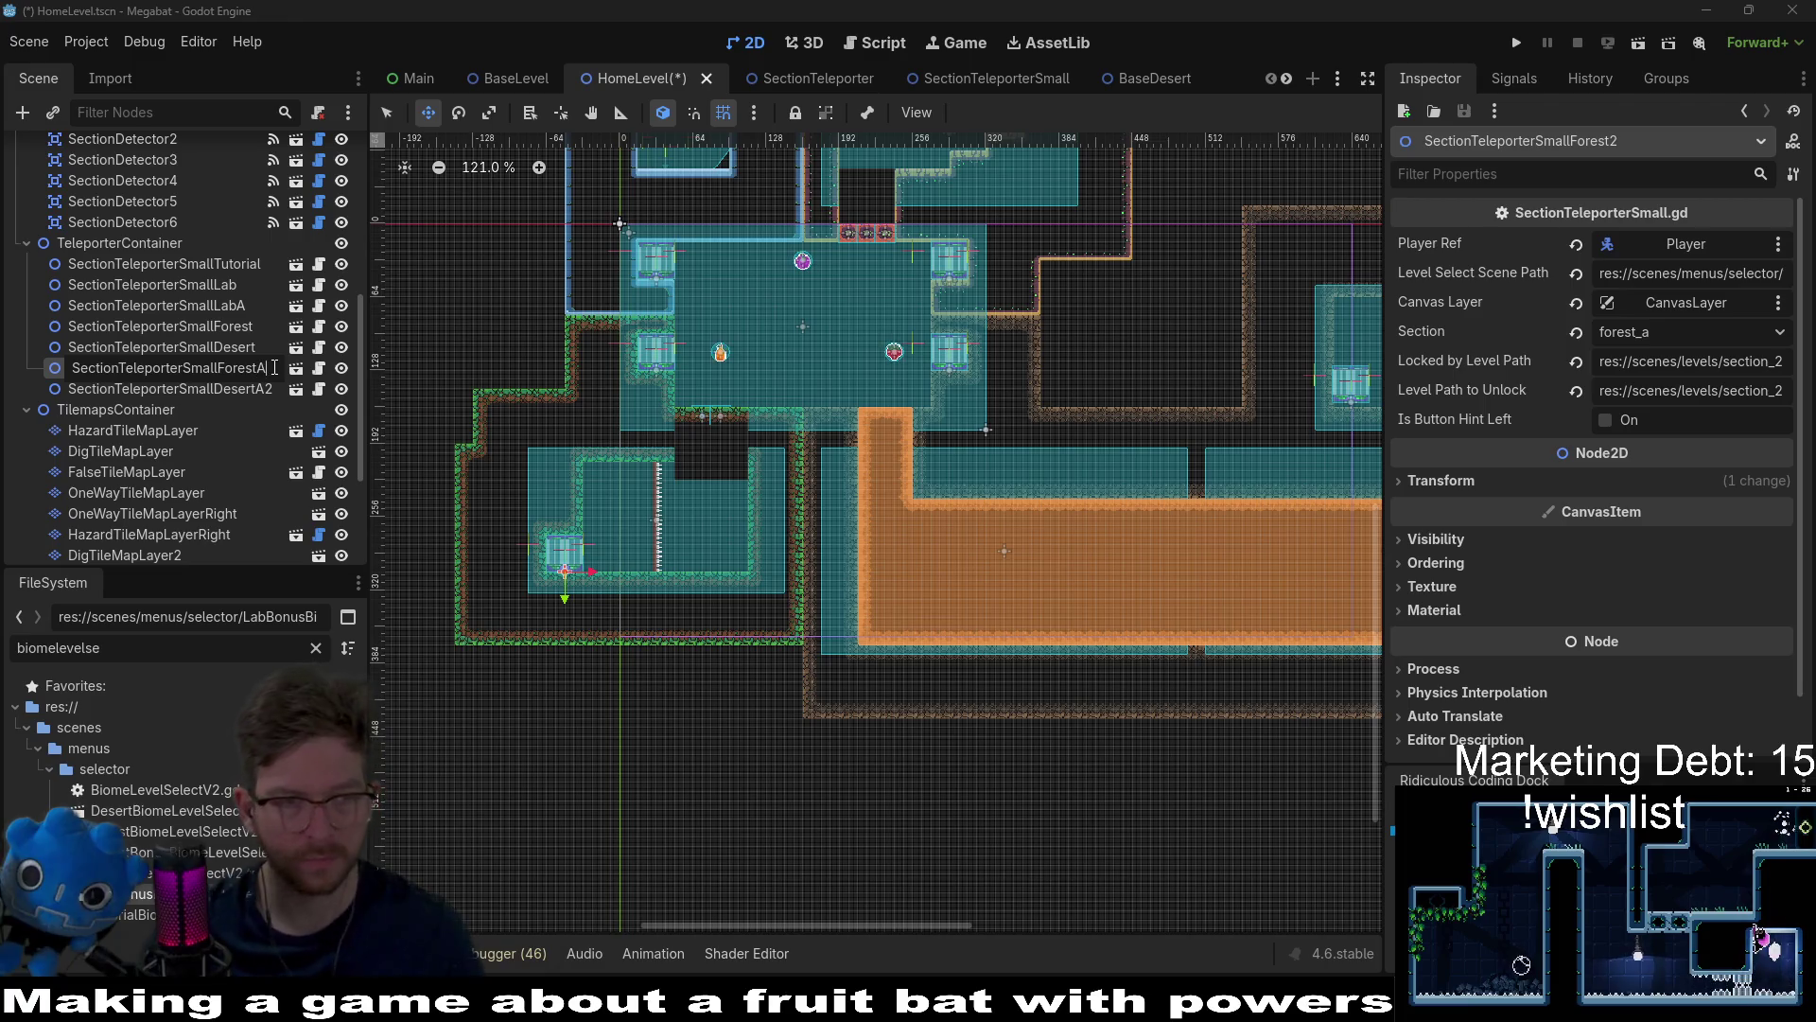
pyautogui.press('Return')
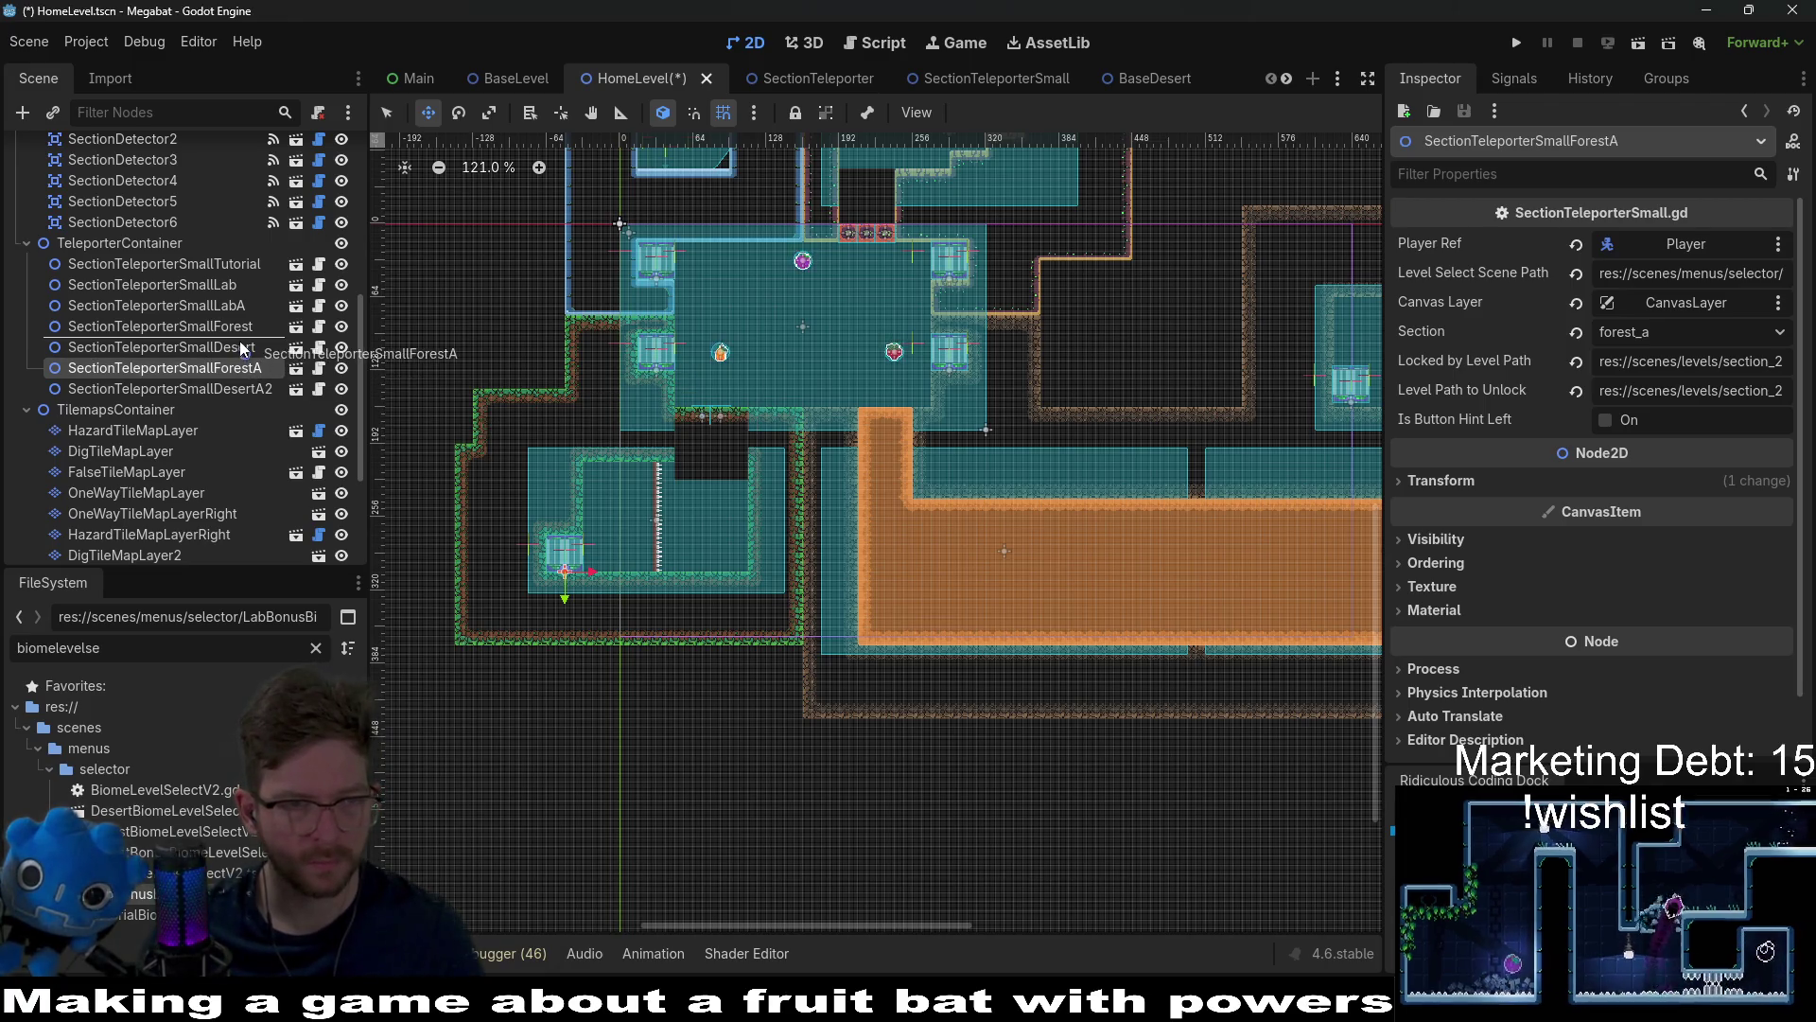
pyautogui.moveTo(244, 348); pyautogui.dragTo(244, 346)
# Step: Rename the duplicate SectionTeleporterSmallDesertA2 to SectionTeleporterSmallDesertA
pyautogui.click(248, 390)
pyautogui.click(265, 390)
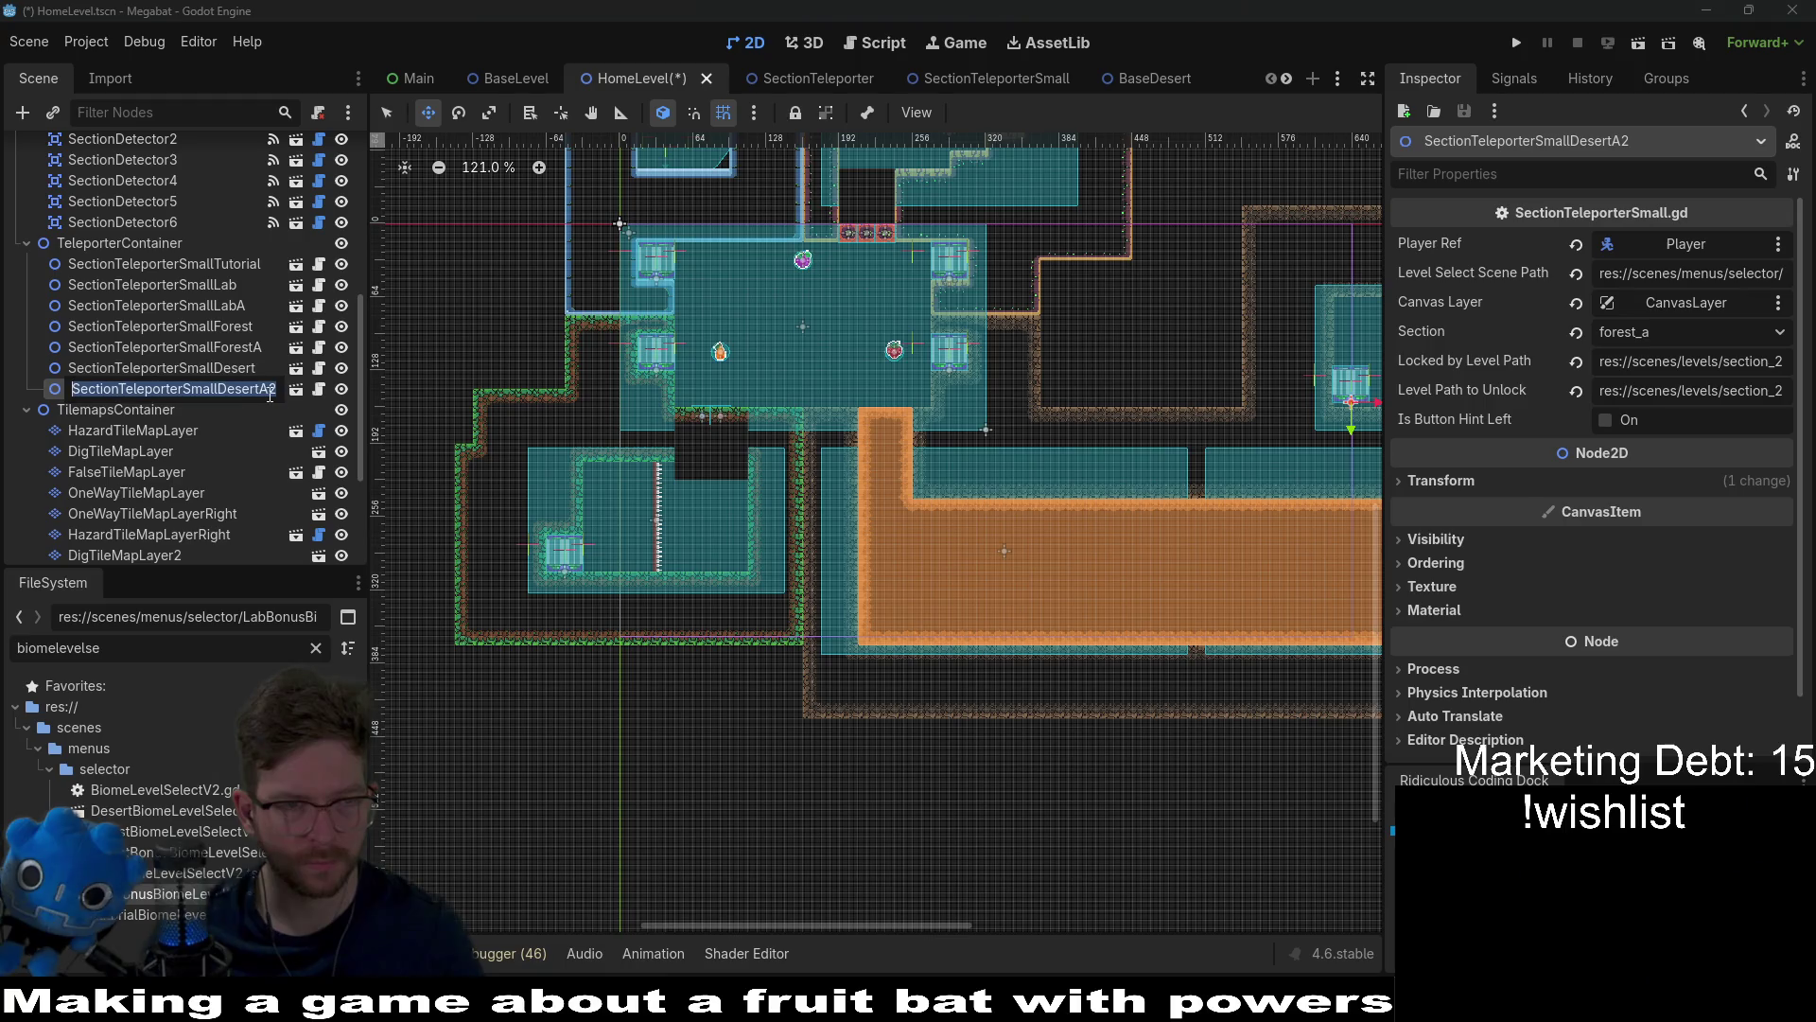
pyautogui.press('End')
pyautogui.press('BackSpace')
pyautogui.press('Return')
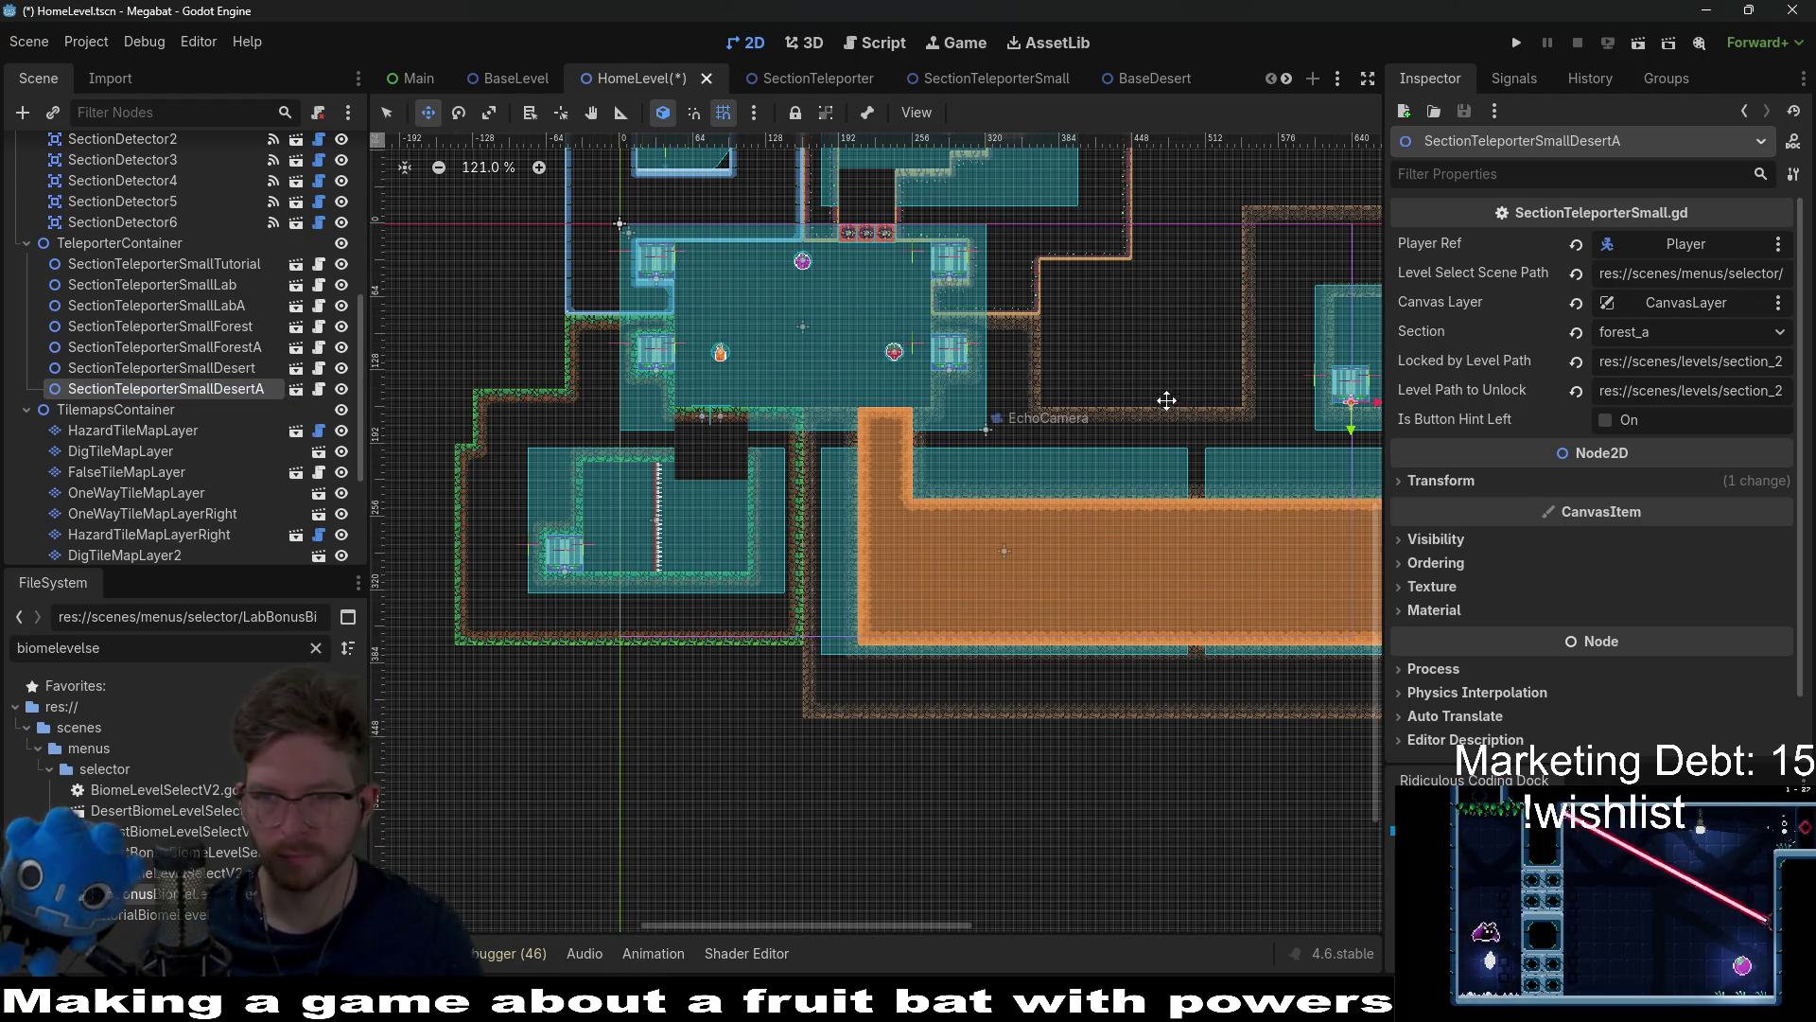
# Step: Drag SectionTeleporterSmallDesertA onto the SectionDetector6 room floor, left of the Fruit4 strawberry
pyautogui.scroll(8, 1011, 400)
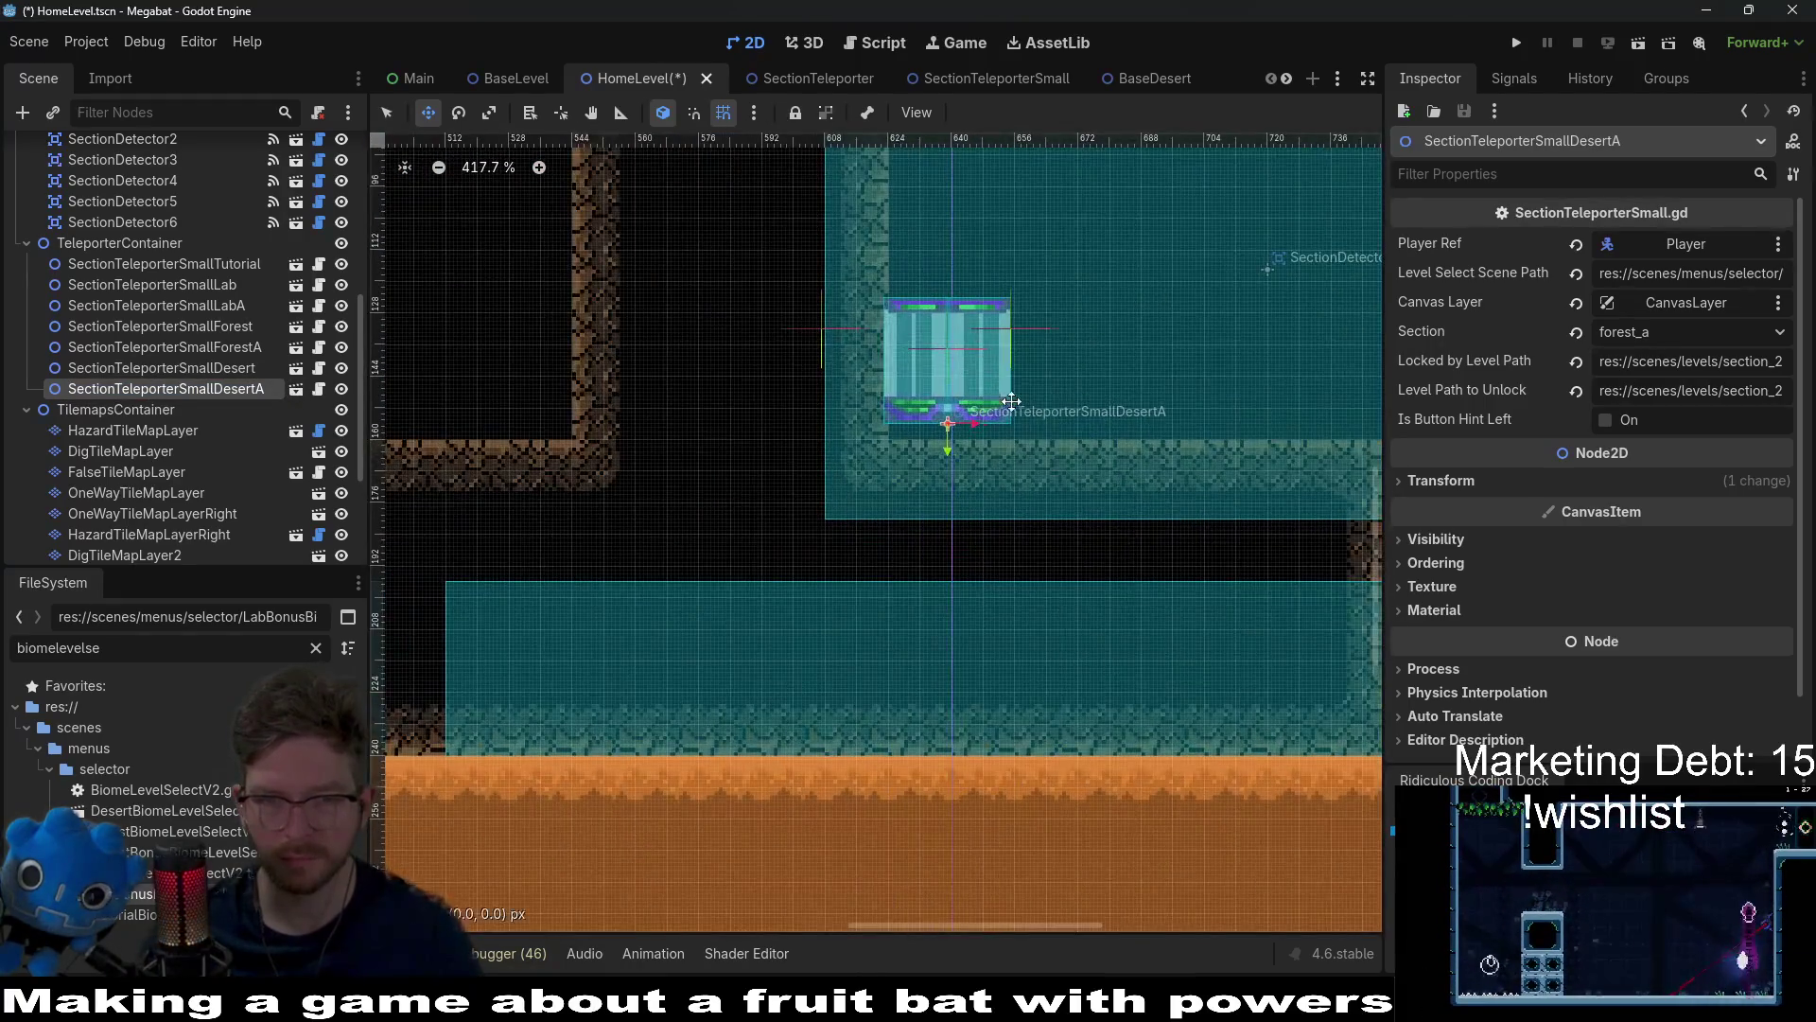
pyautogui.moveTo(1011, 400)
pyautogui.mouseDown()
pyautogui.moveTo(1023, 417)
pyautogui.moveTo(798, 478)
pyautogui.moveTo(689, 438)
pyautogui.moveTo(710, 442)
pyautogui.mouseUp()
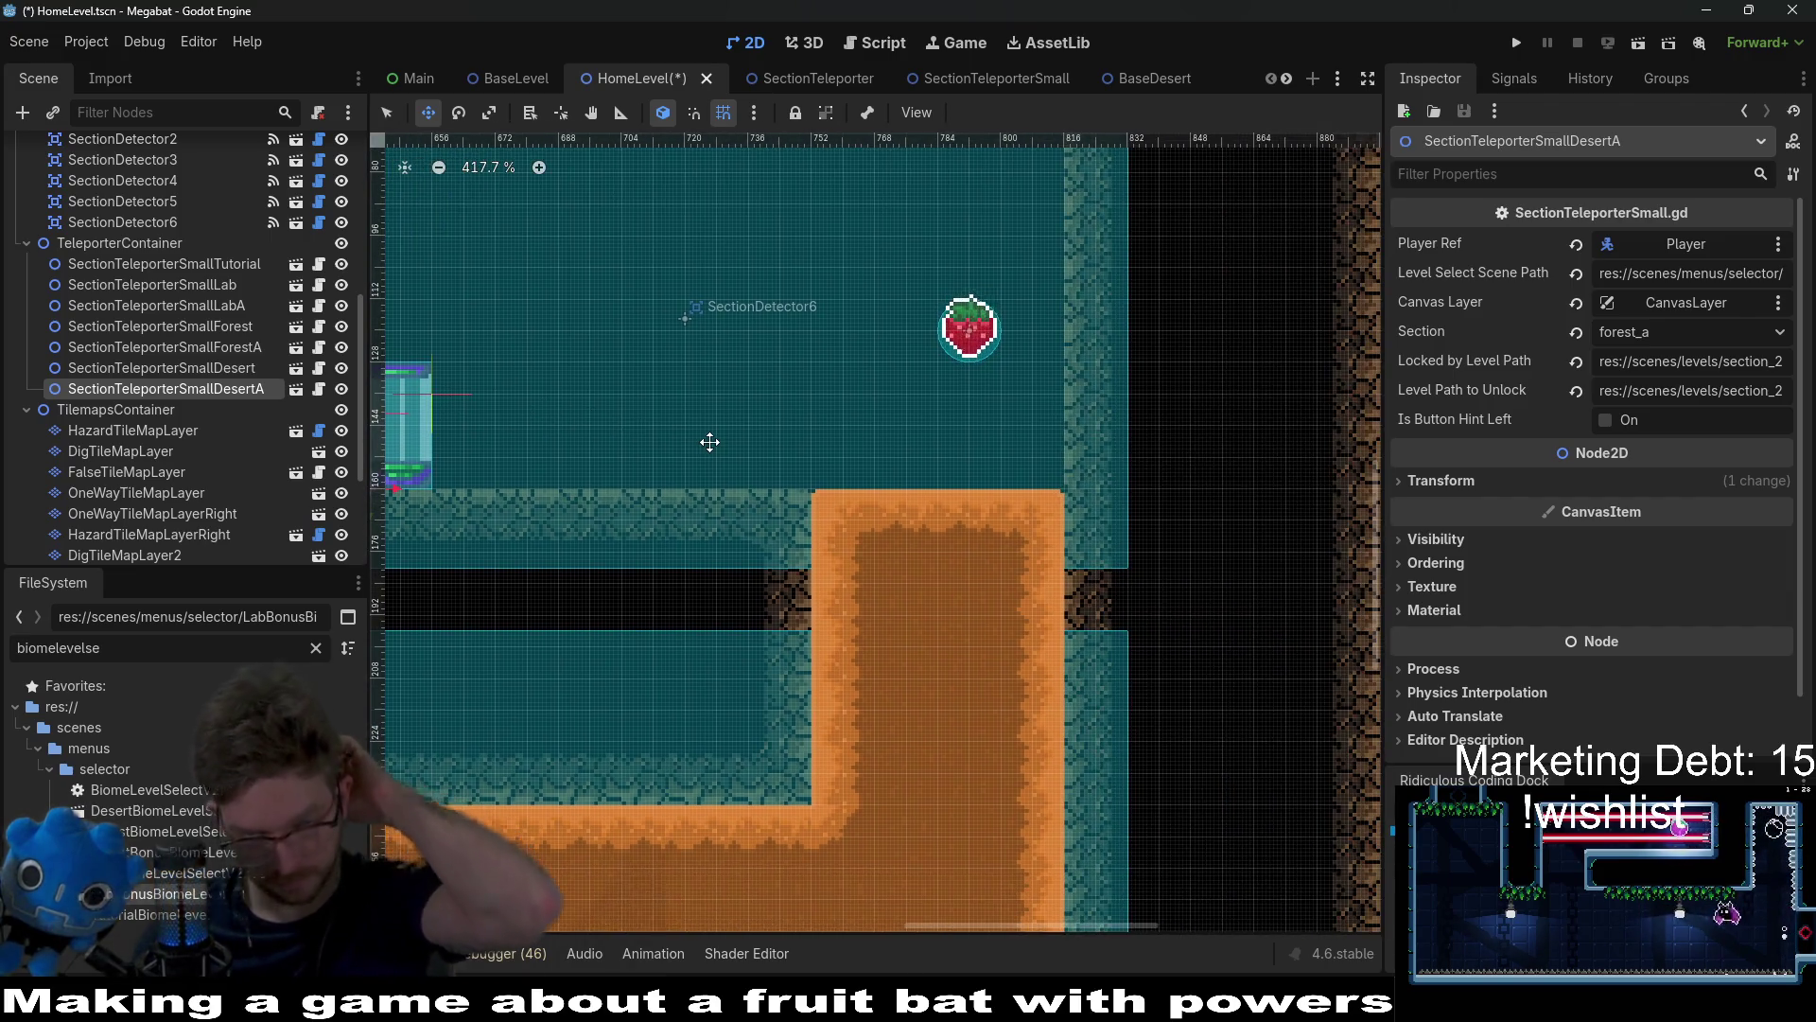
pyautogui.hscroll(-5, 855, 434)
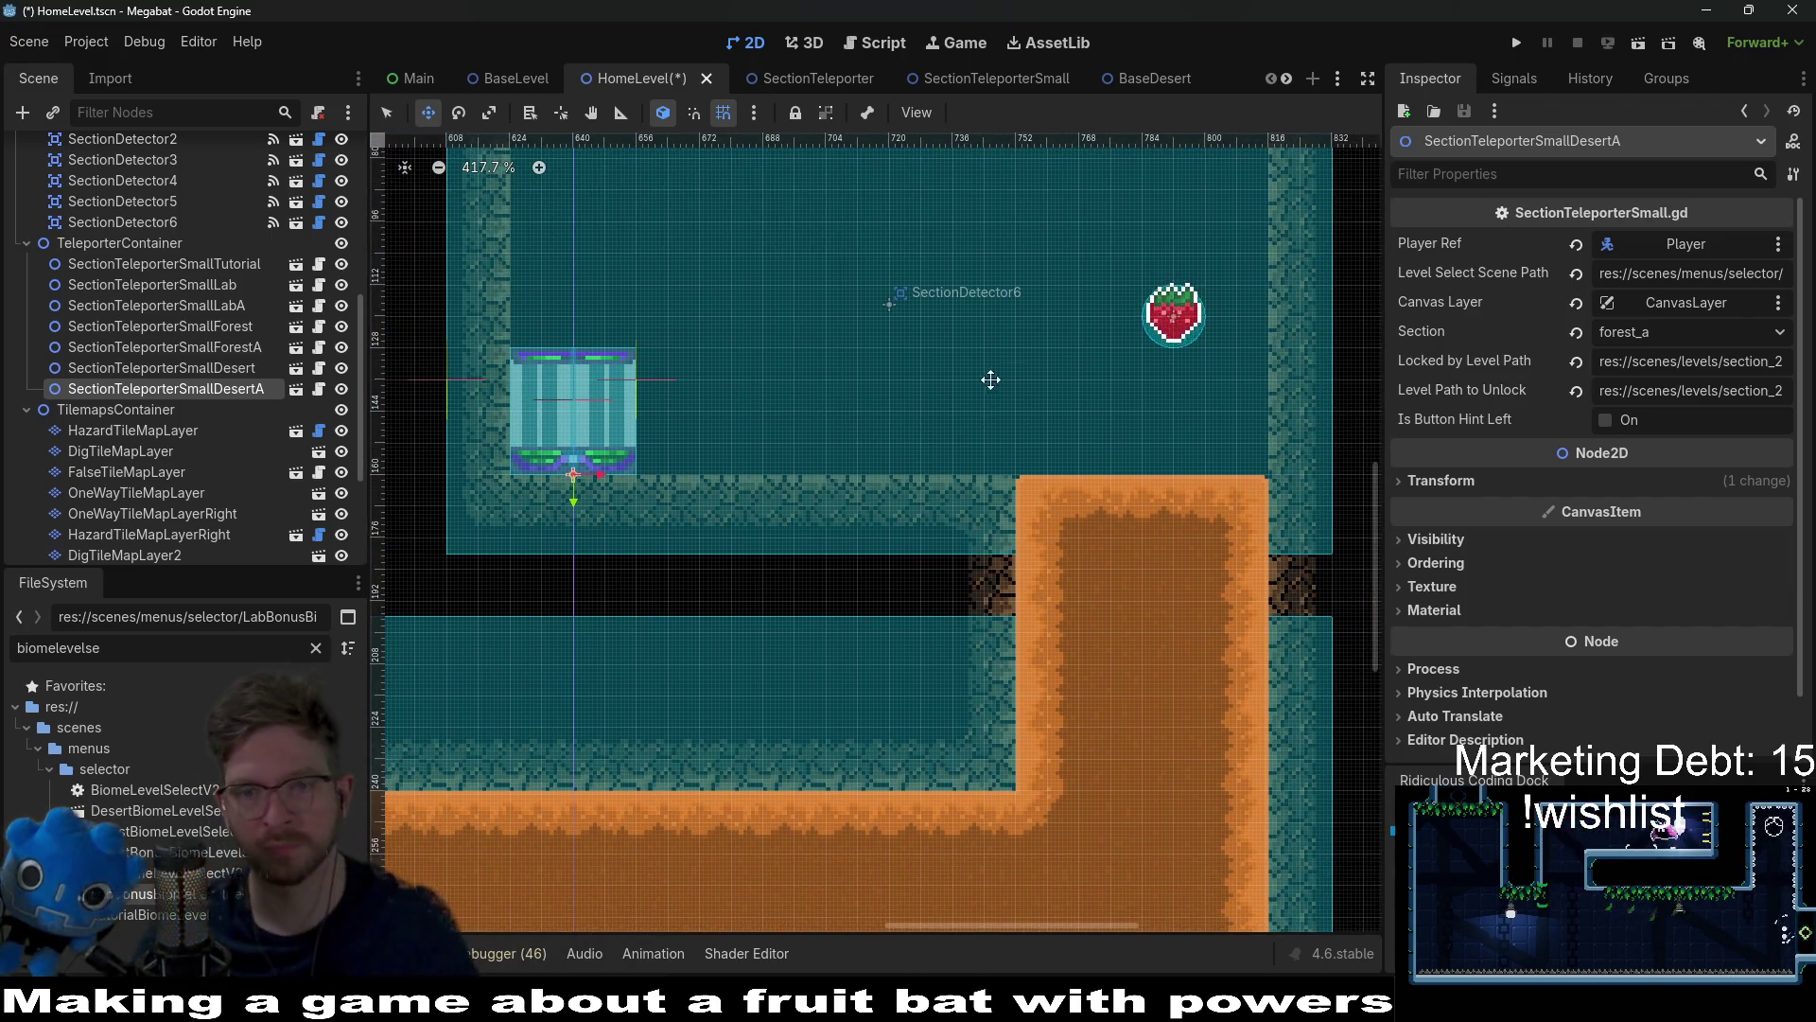
pyautogui.scroll(3, 1126, 397)
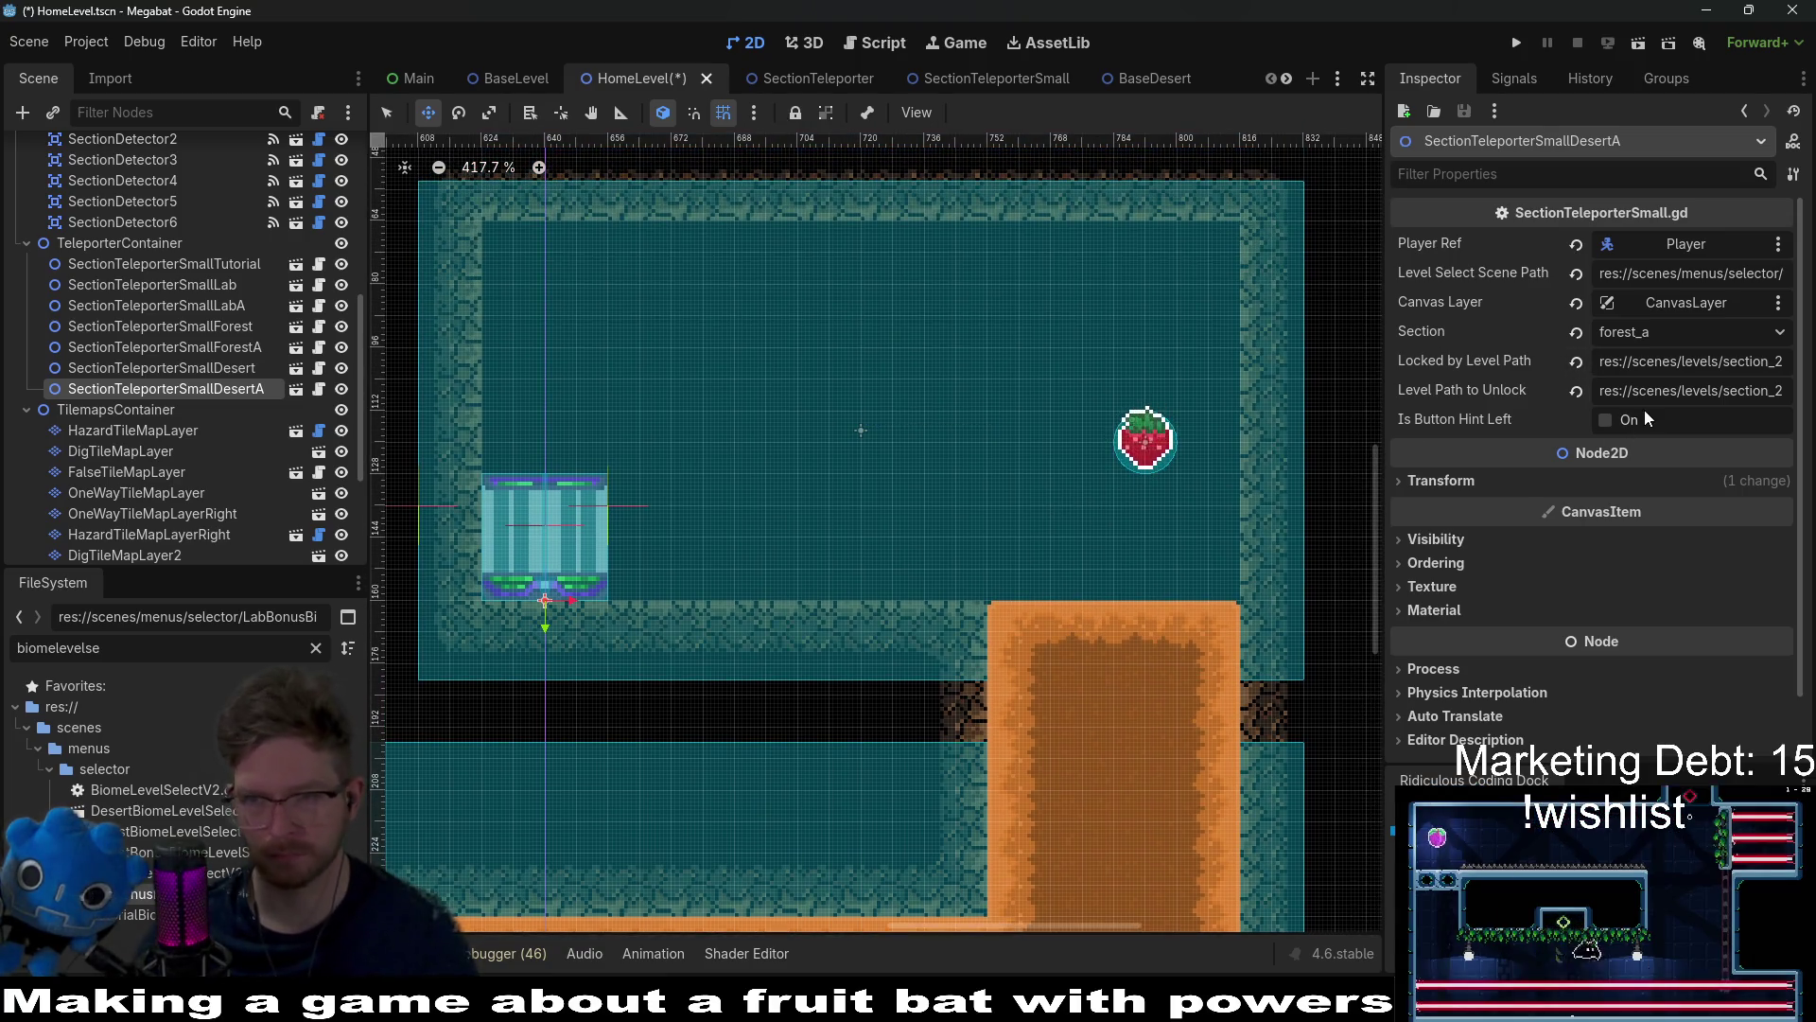
# Step: Set the teleporter's Section to desert_a and change its Locked by Level Path to section_3, Level_3
pyautogui.click(1659, 332)
pyautogui.click(1663, 517)
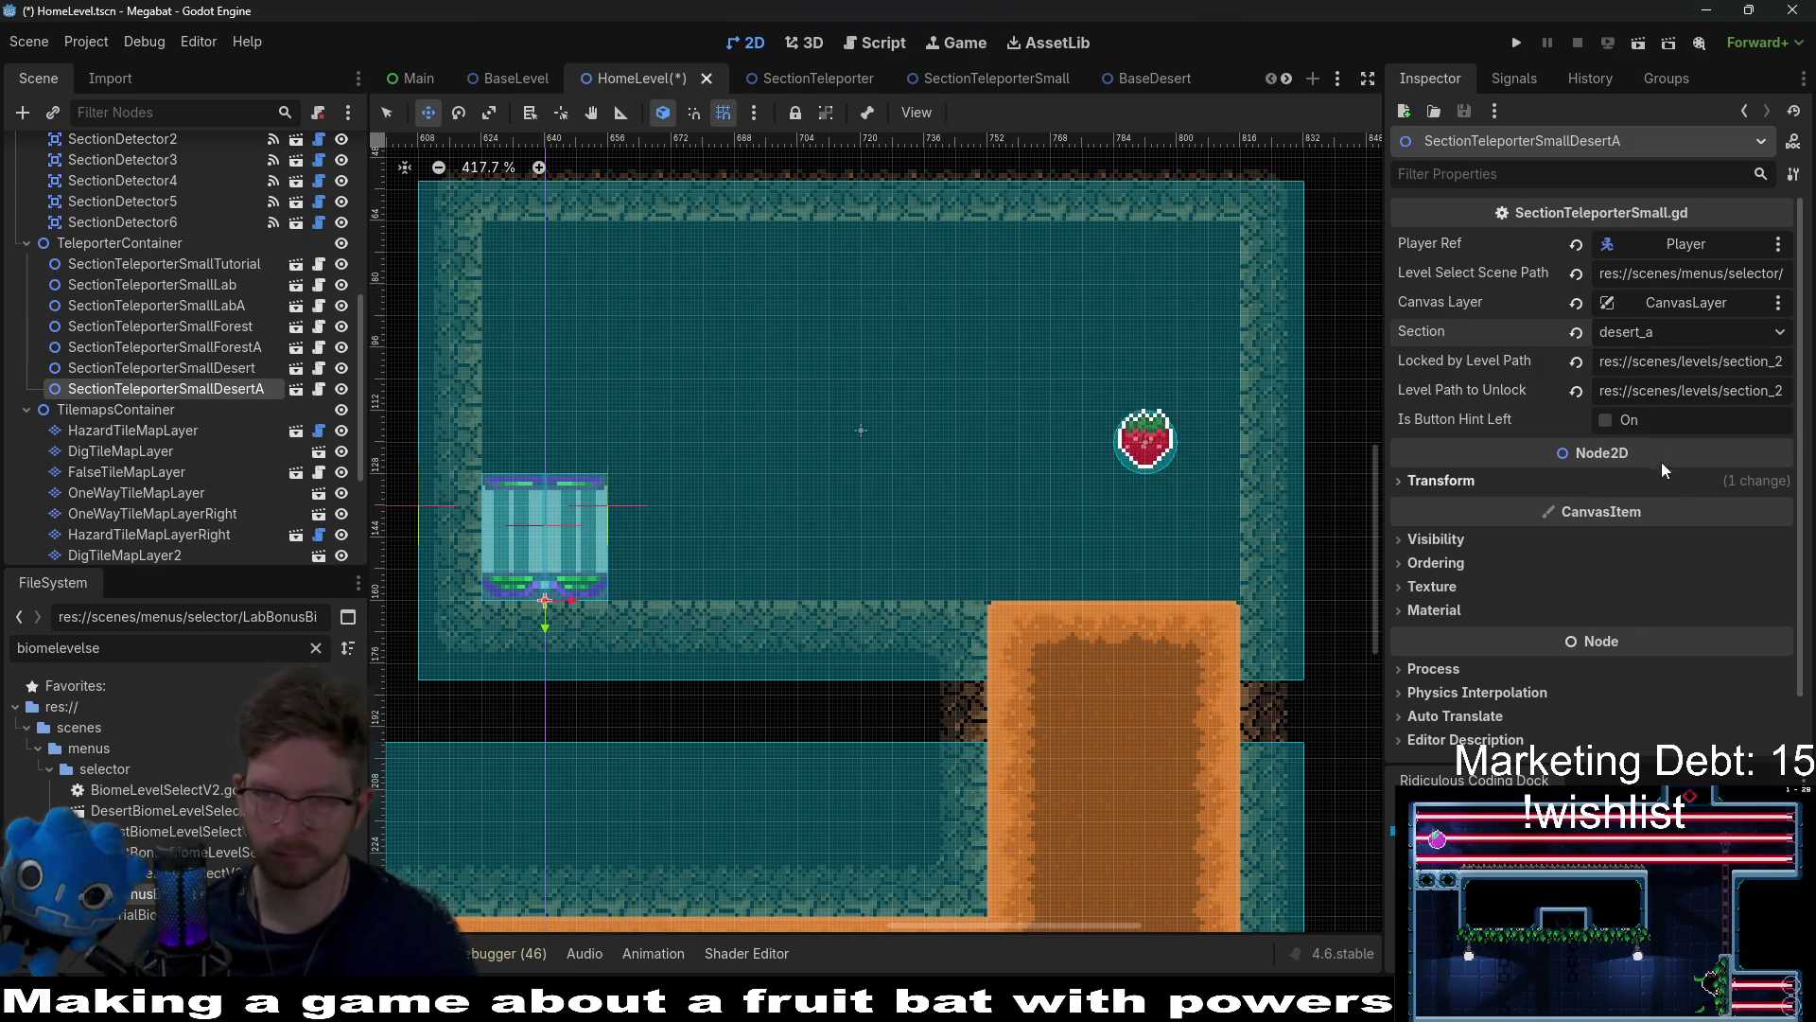
pyautogui.click(1763, 370)
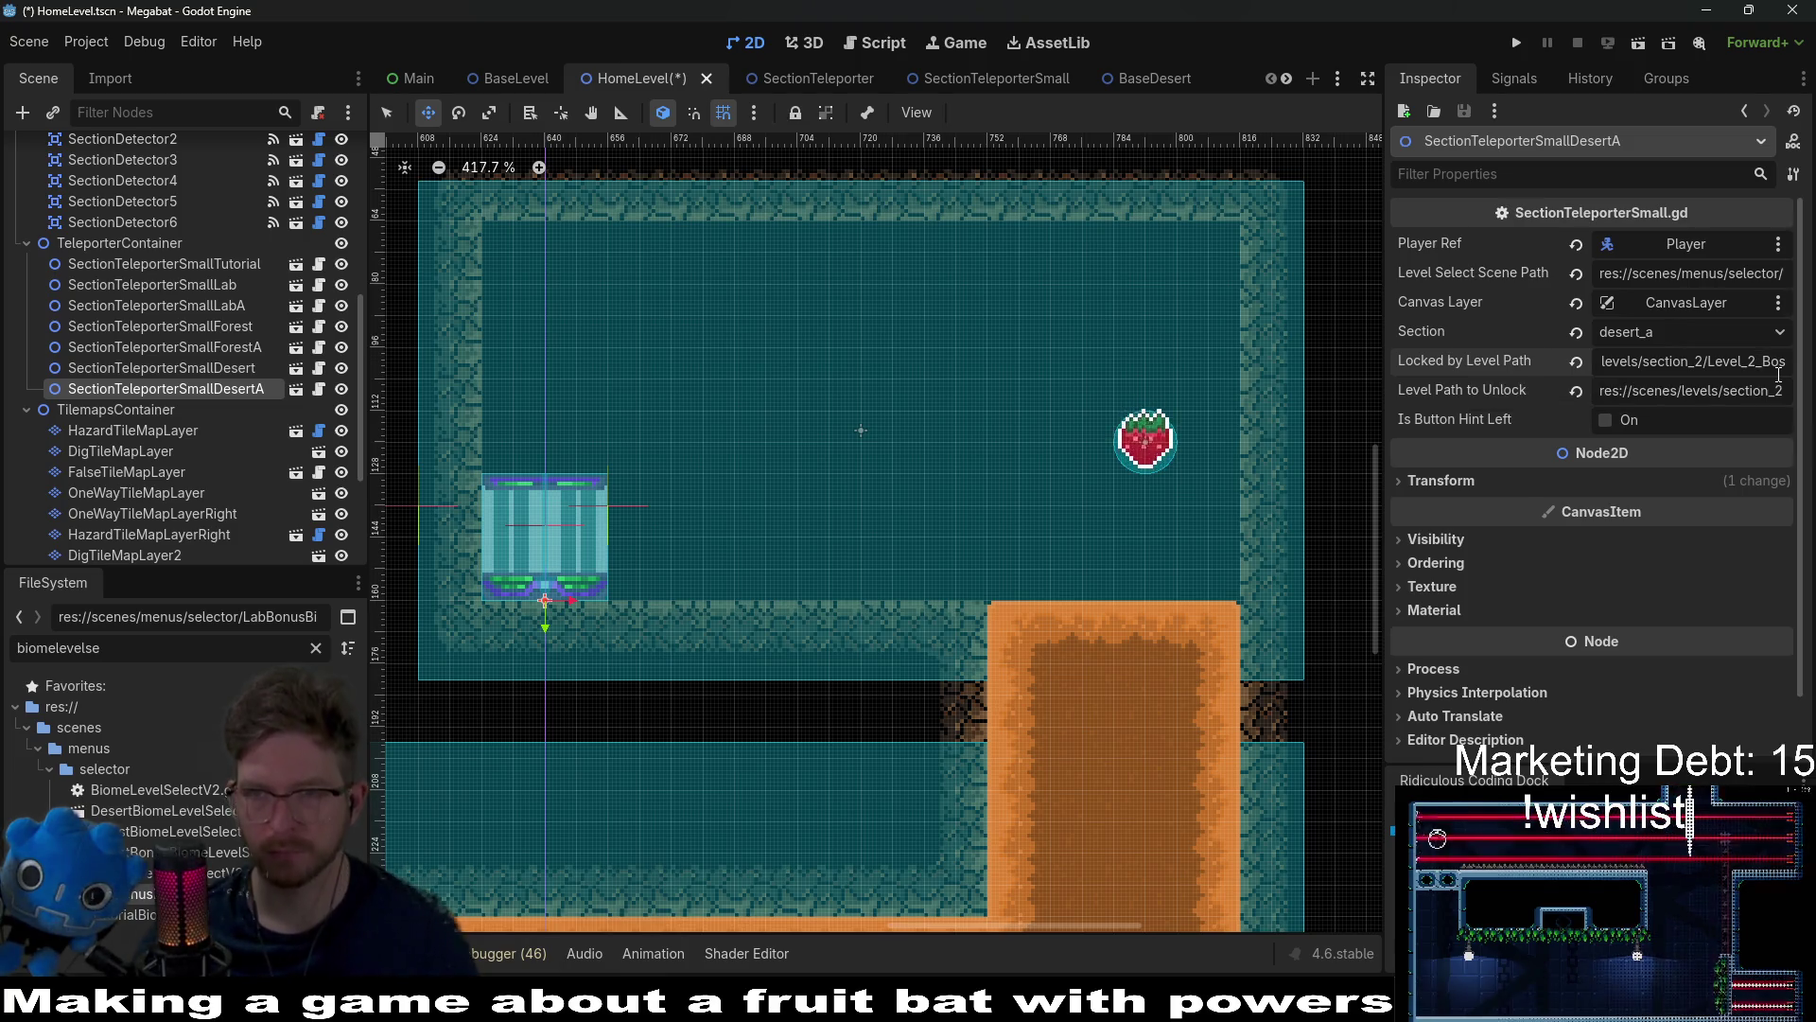
pyautogui.click(1708, 376)
pyautogui.press('BackSpace')
pyautogui.write('3')
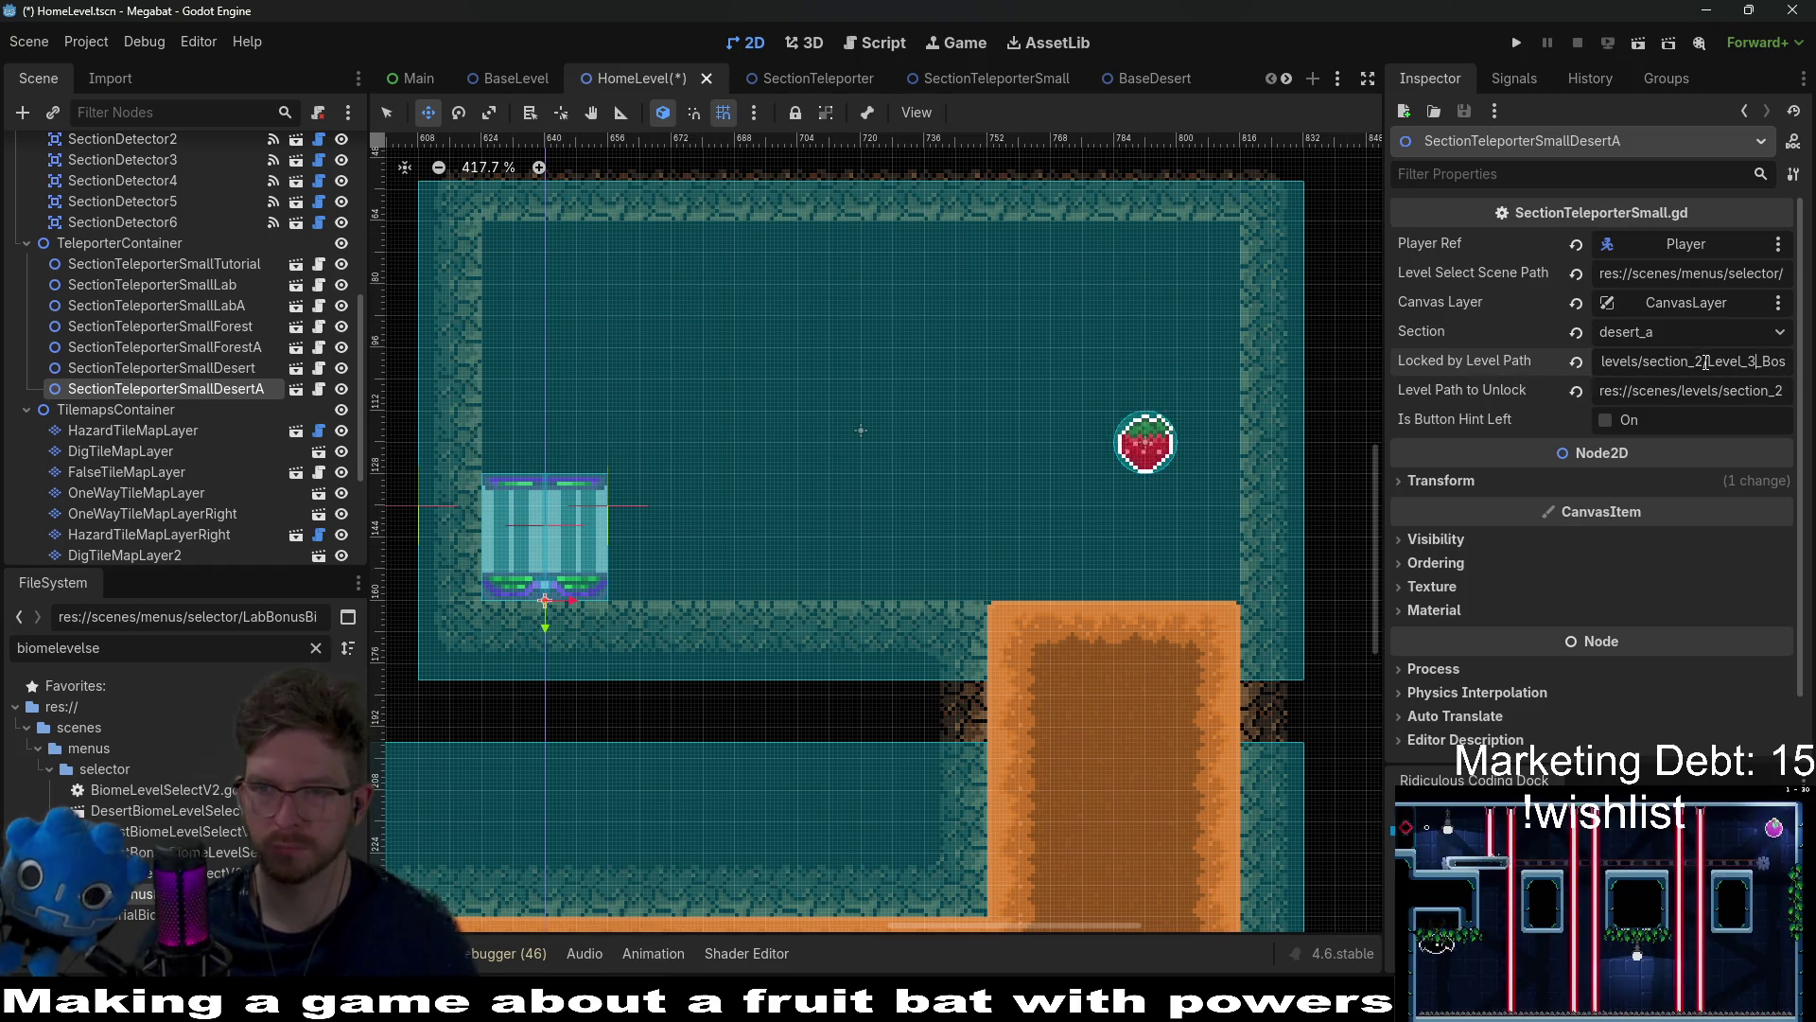
pyautogui.click(1706, 362)
pyautogui.press('BackSpace')
pyautogui.write('3')
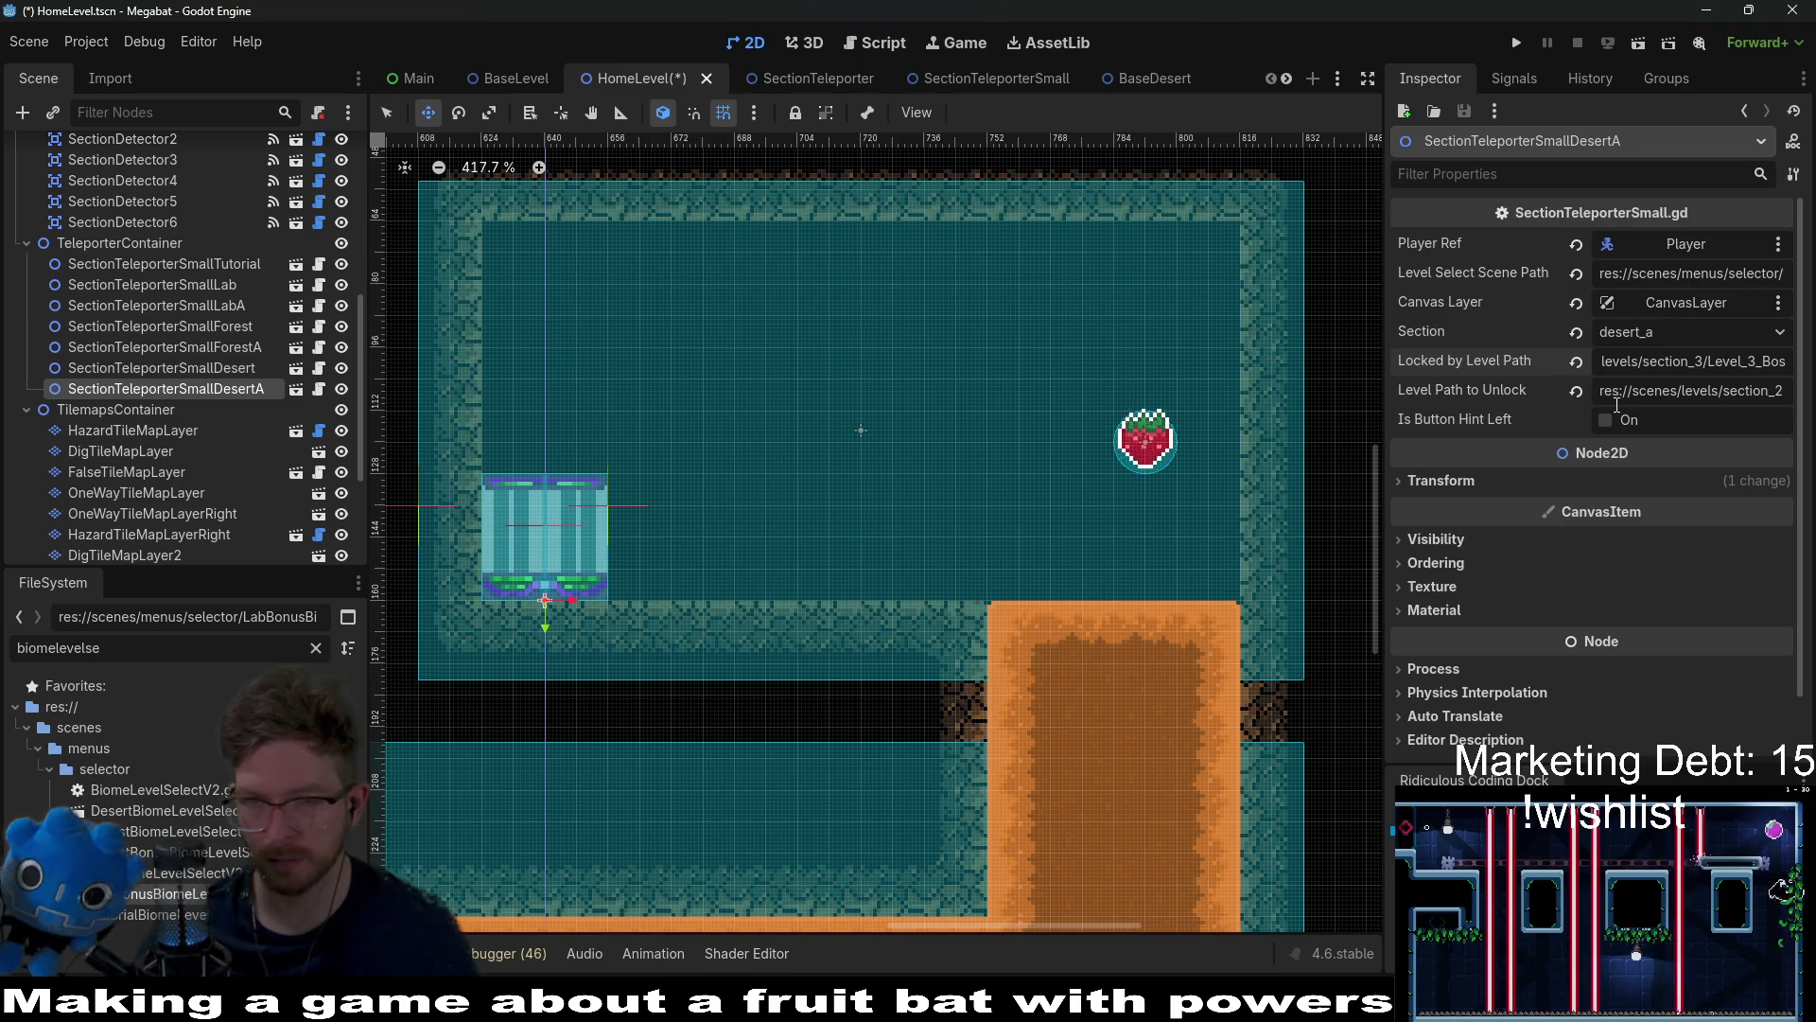
# Step: Point Level Path to Unlock at section_3a/Level_3A_1.tscn and save HomeLevel
pyautogui.moveTo(1641, 392); pyautogui.dragTo(1757, 396)
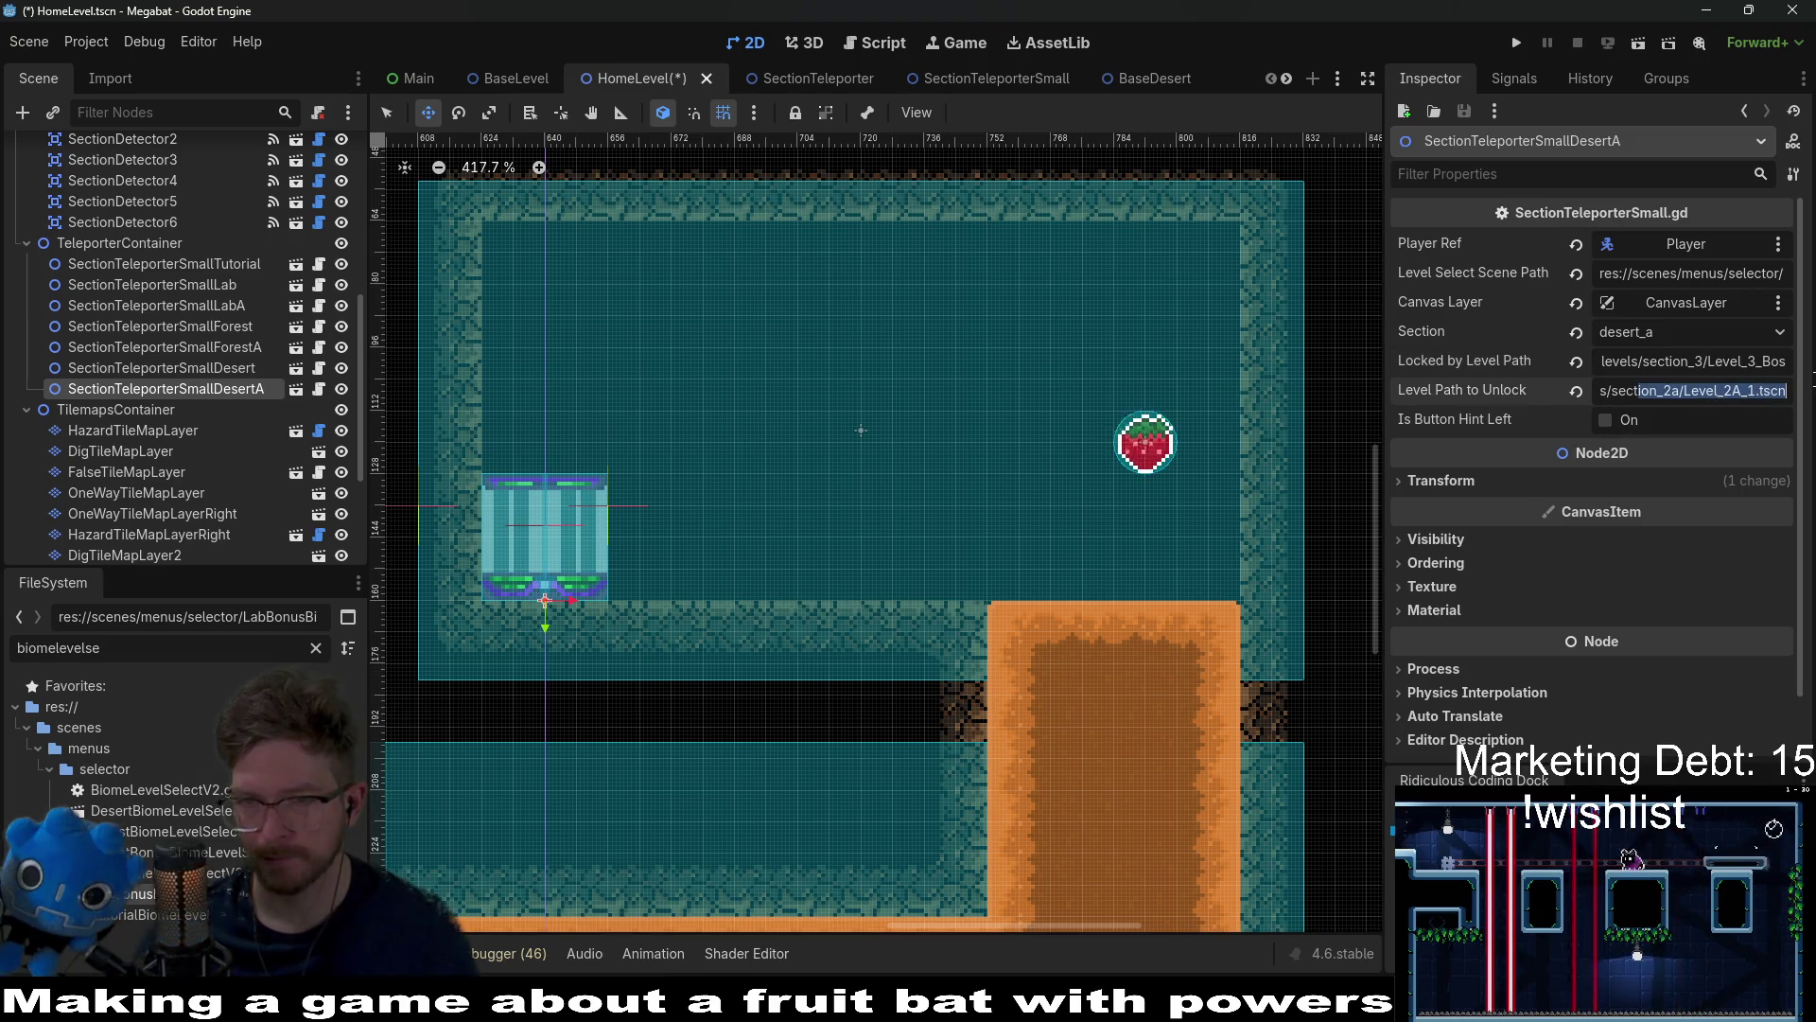
pyautogui.click(1750, 397)
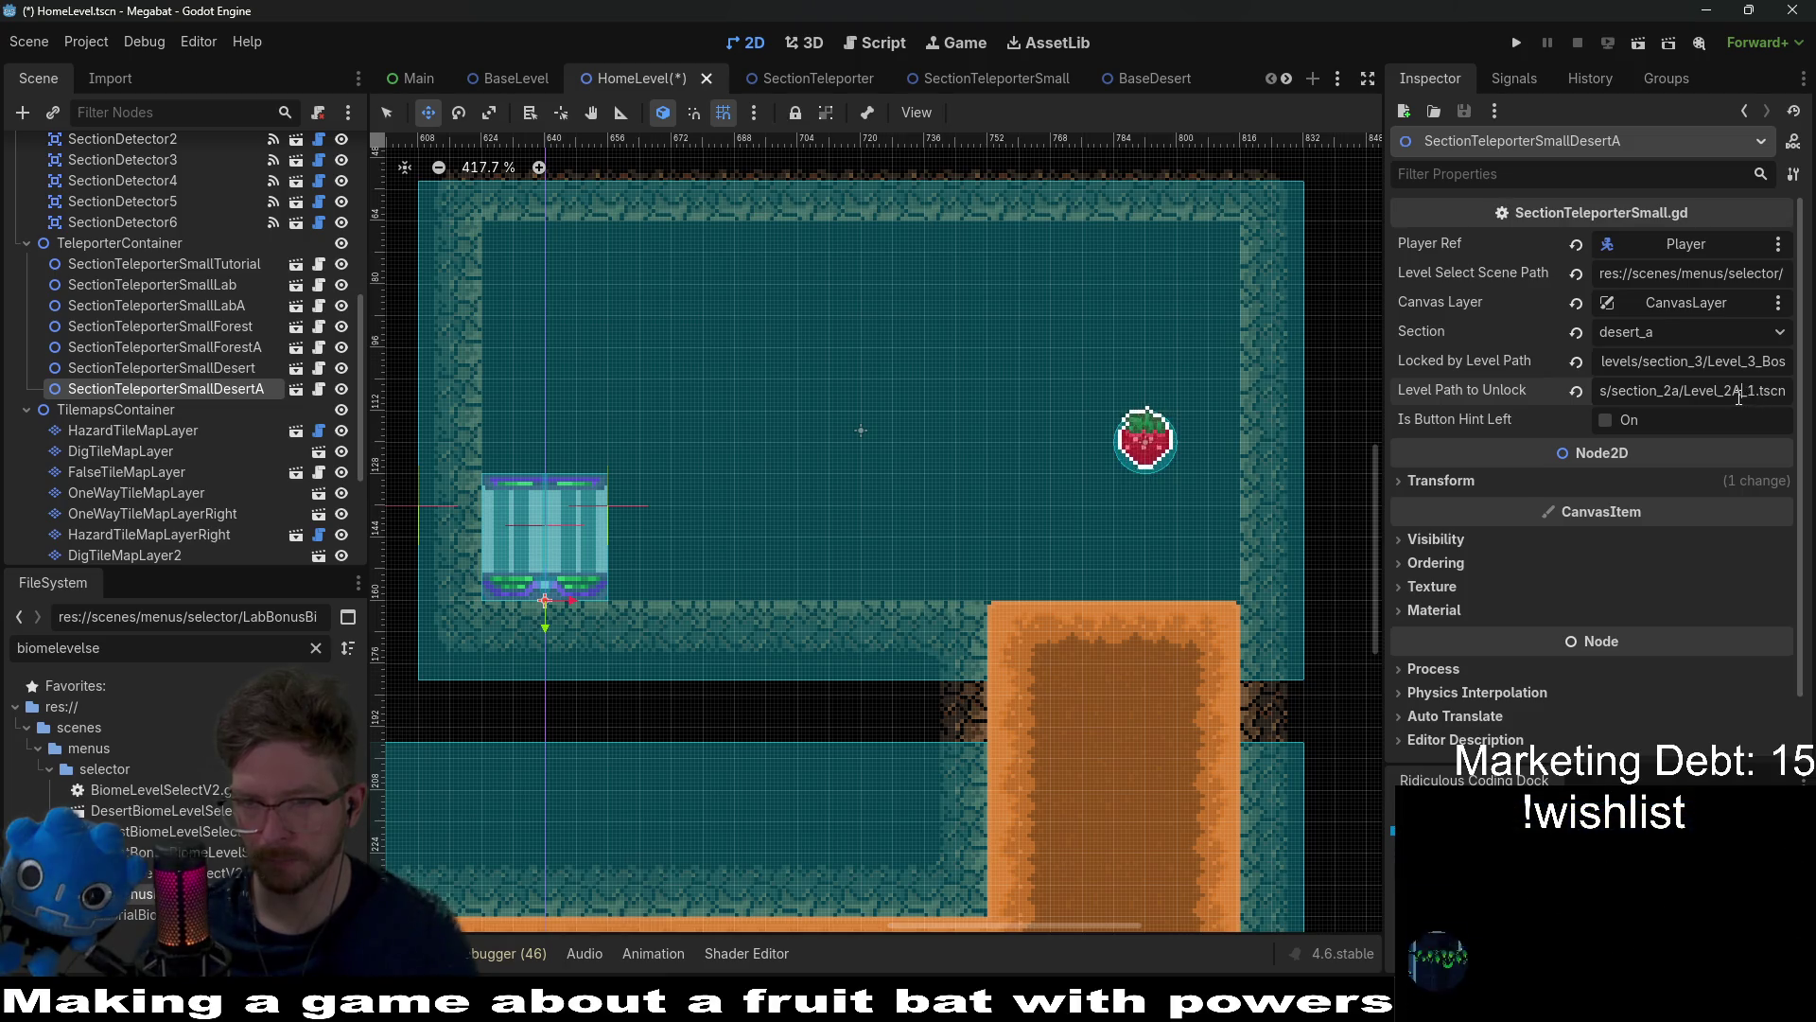
pyautogui.press('BackSpace')
pyautogui.write('3')
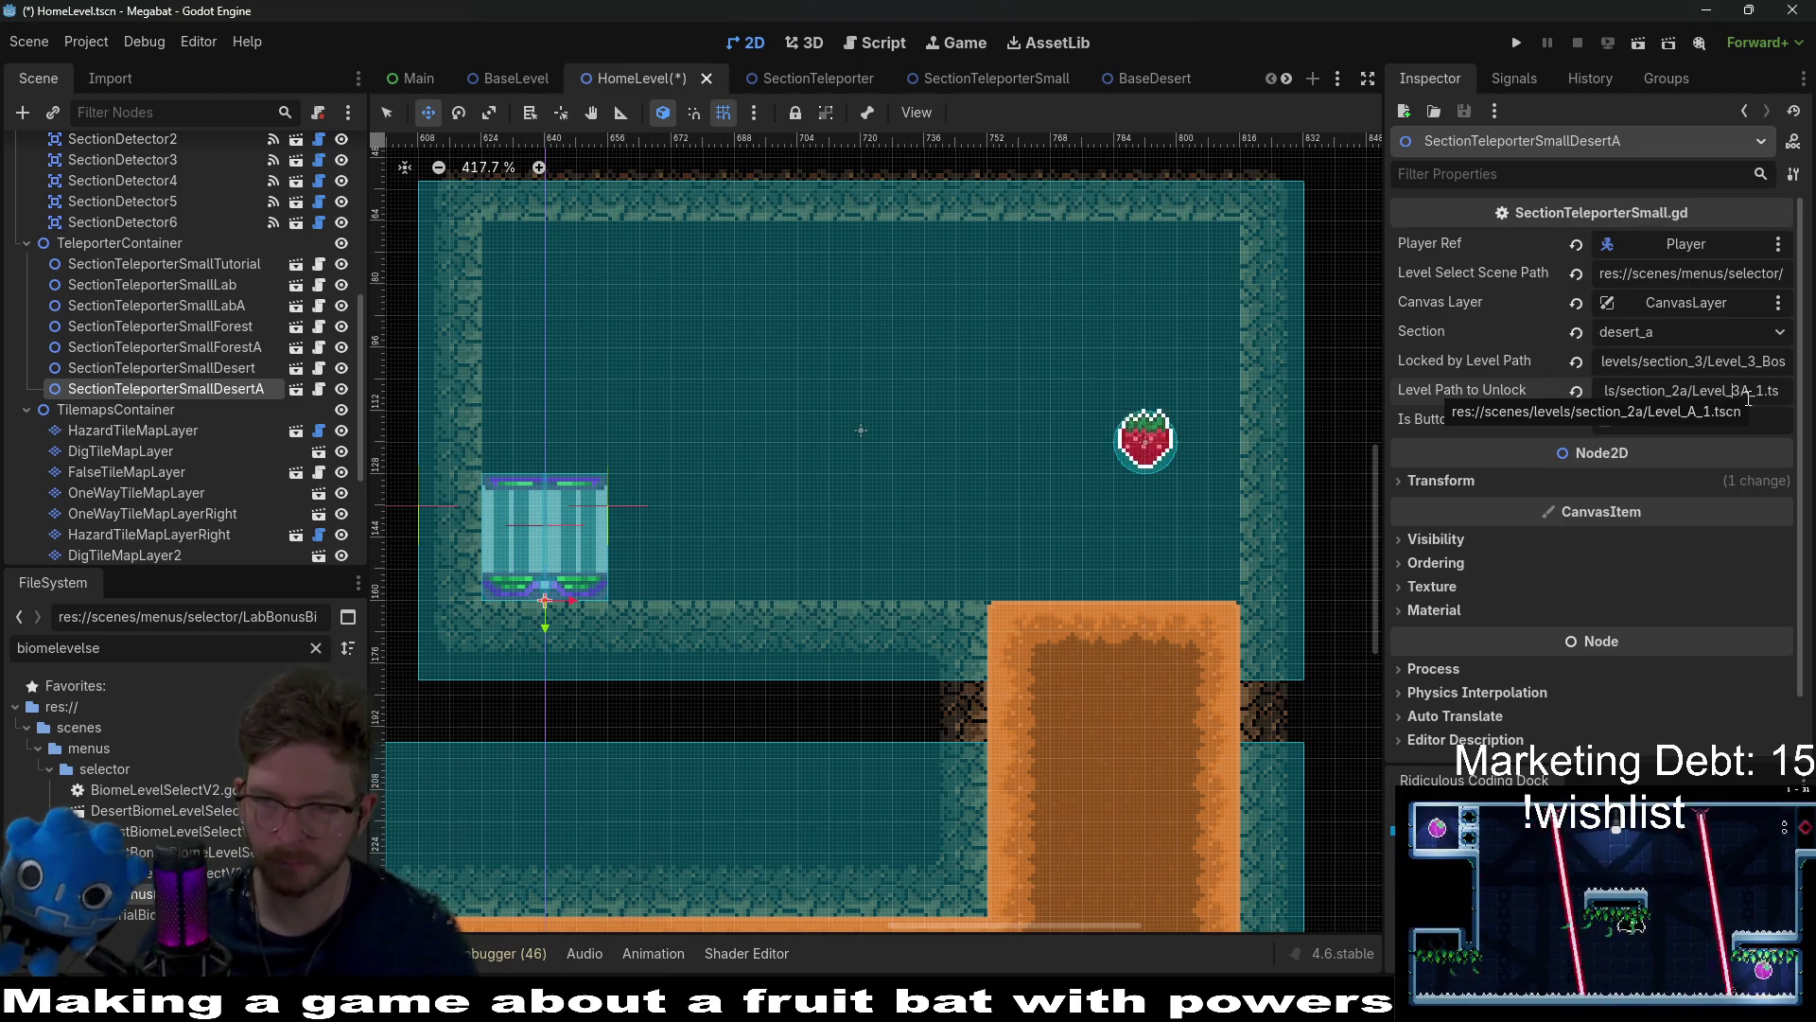
pyautogui.press('Right')
pyautogui.press('Right')
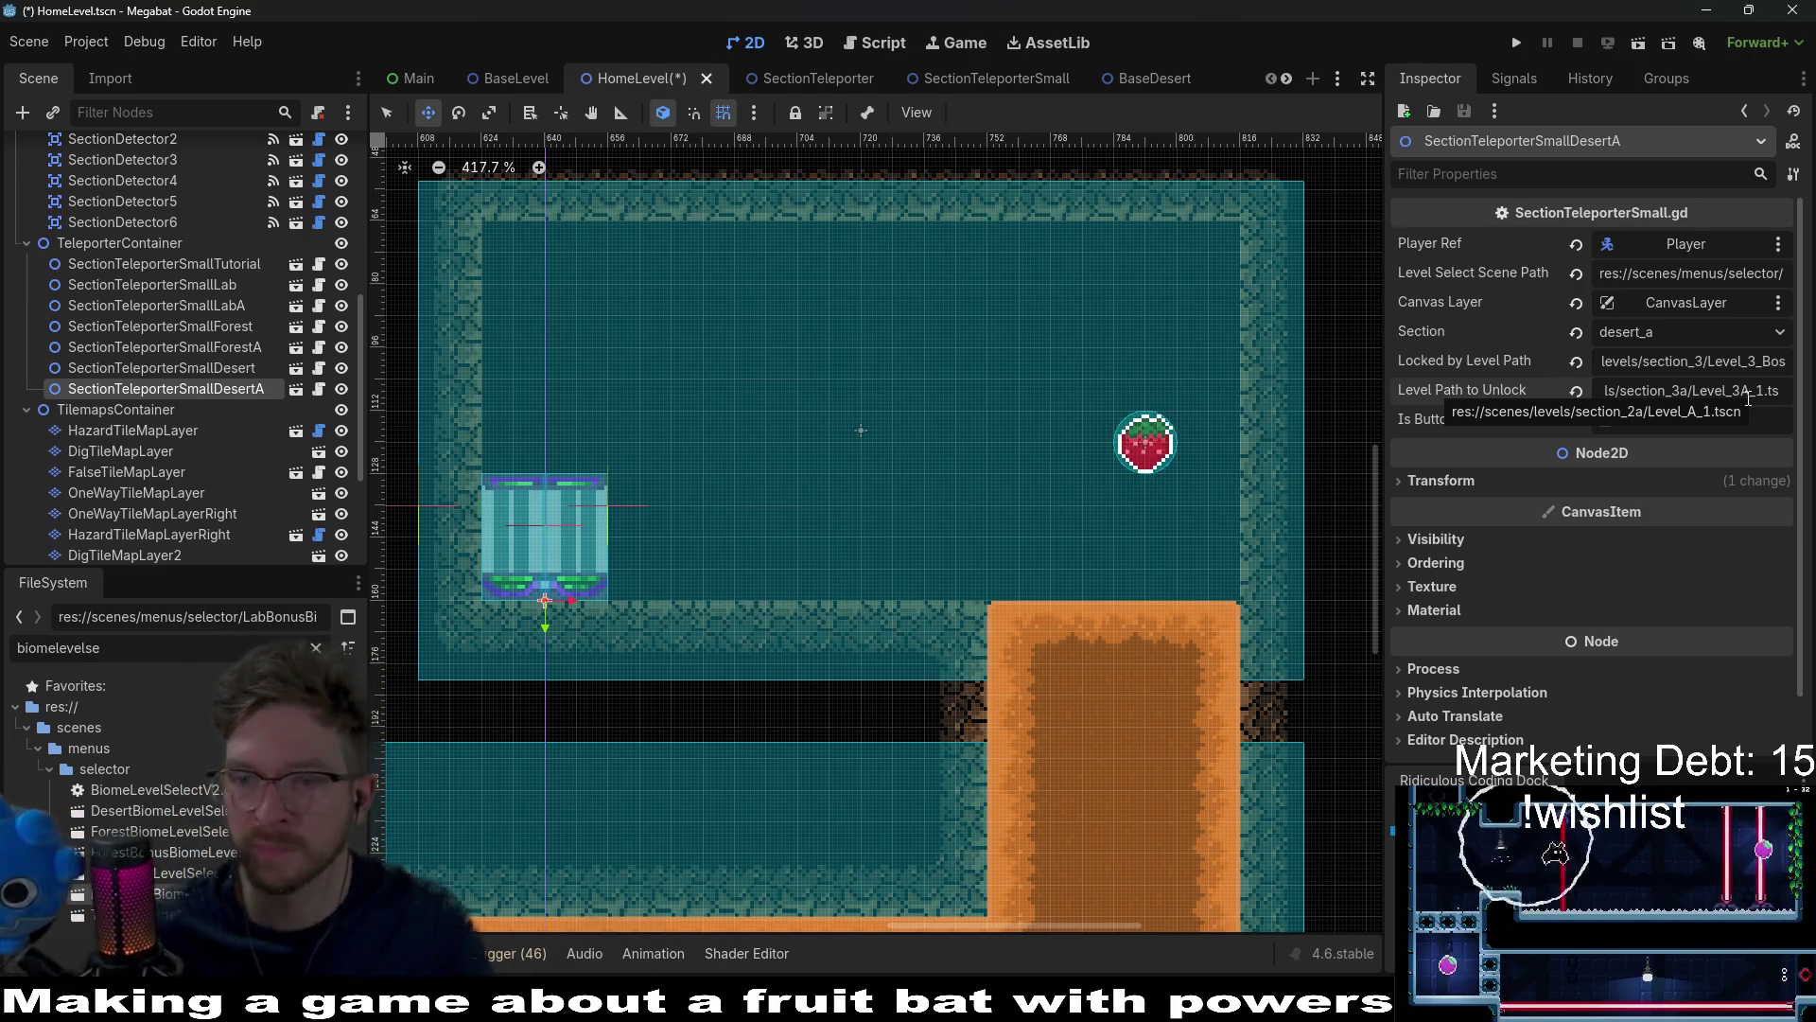
pyautogui.hotkey('ctrl', 's')
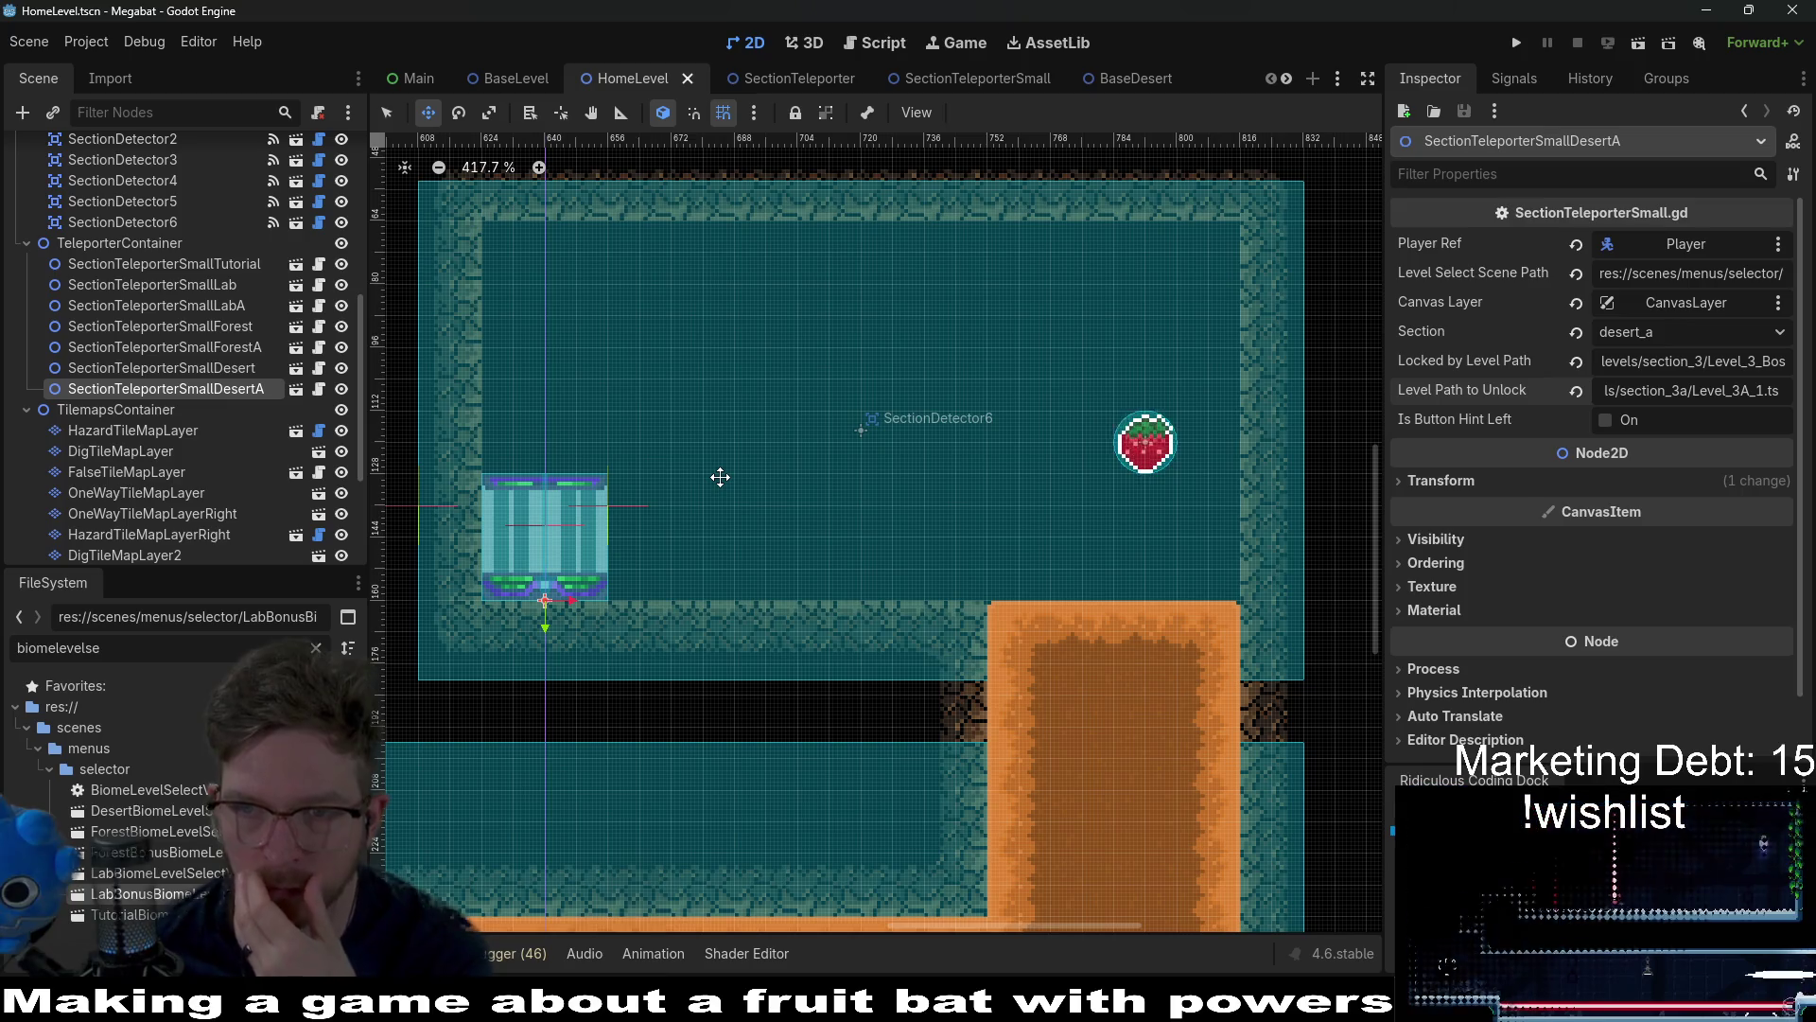
# Step: Find DesertSecretContainer and change its Section dropdown from tutorial to desert in the Inspector
pyautogui.hscroll(-4, 832, 486)
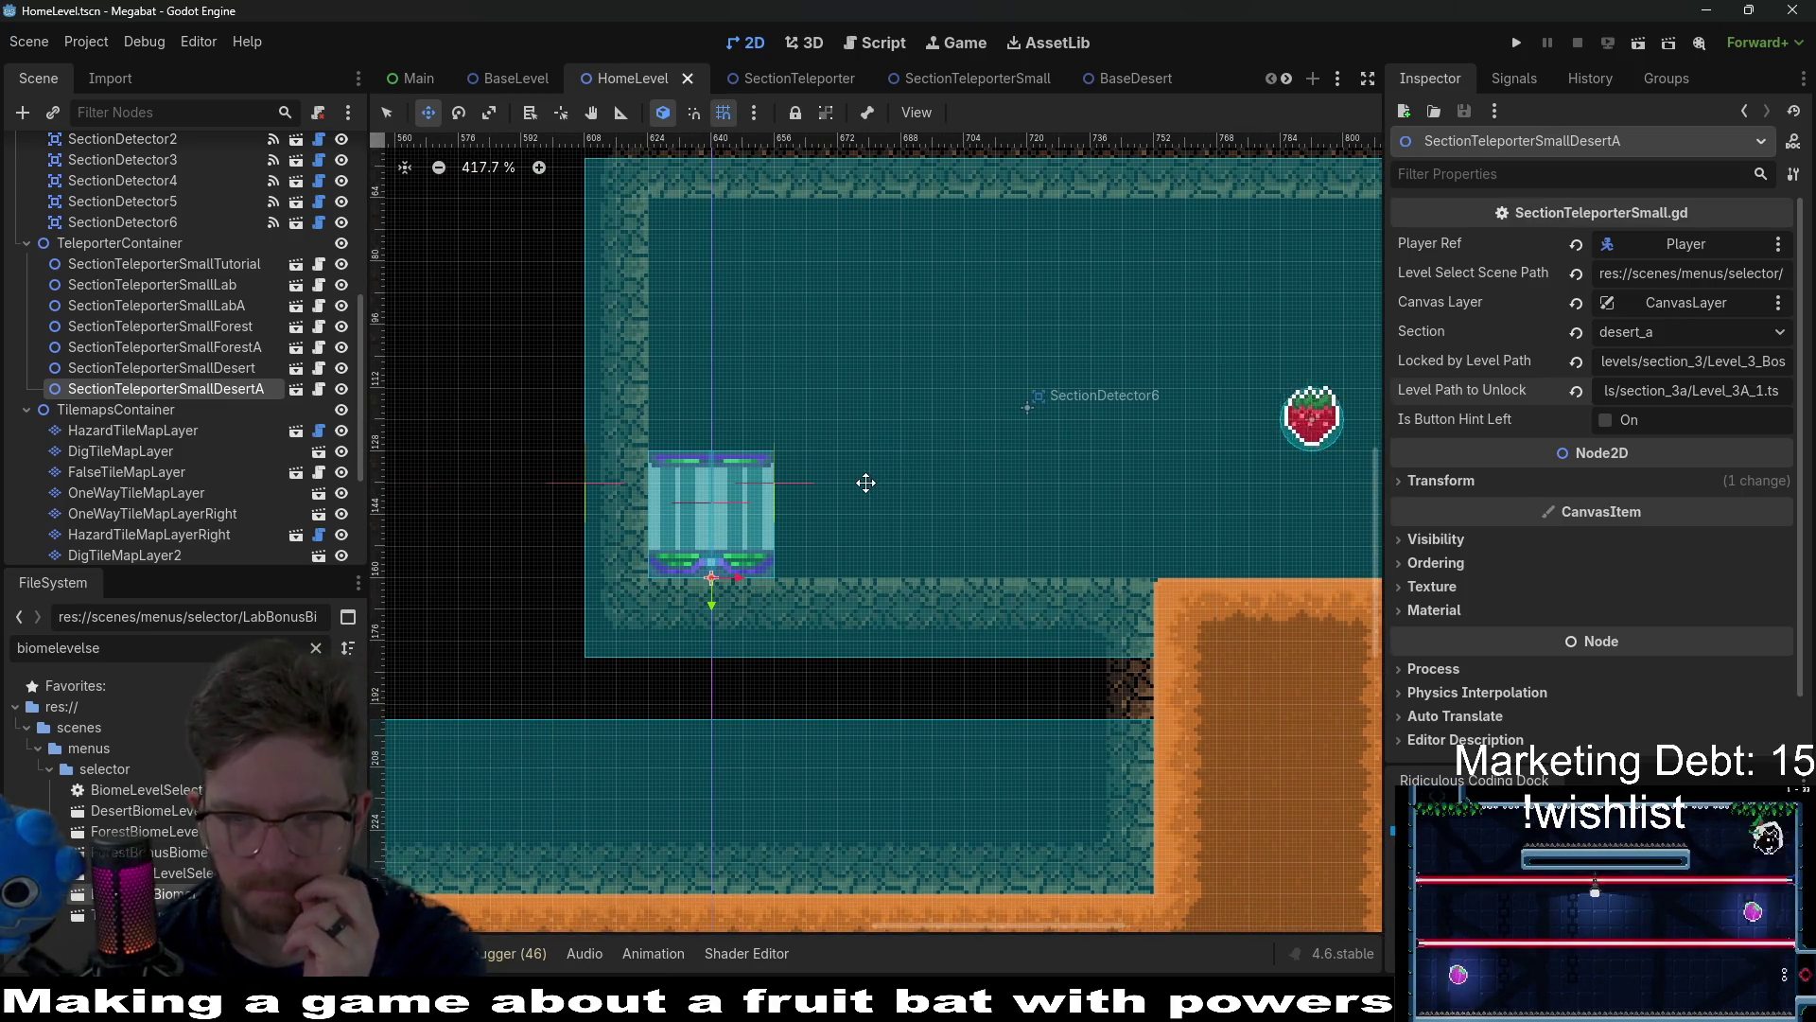
pyautogui.scroll(-5, 865, 482)
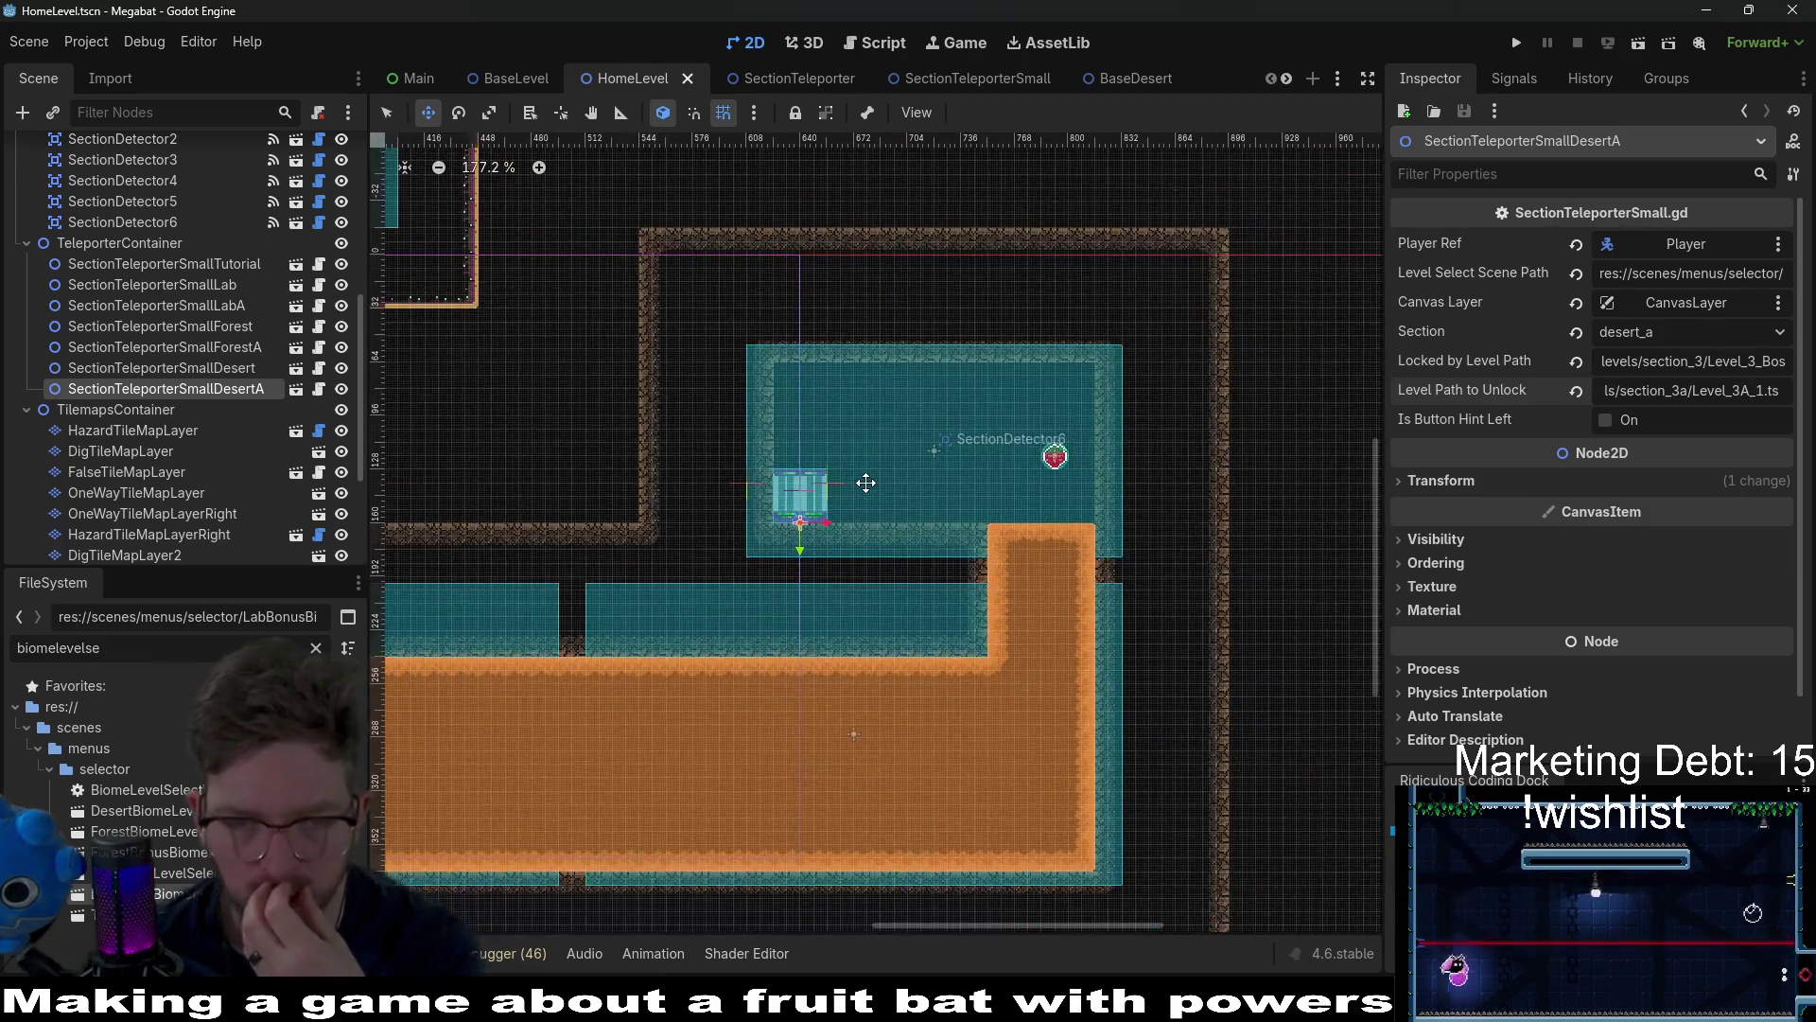
pyautogui.moveTo(866, 483); pyautogui.dragTo(954, 454)
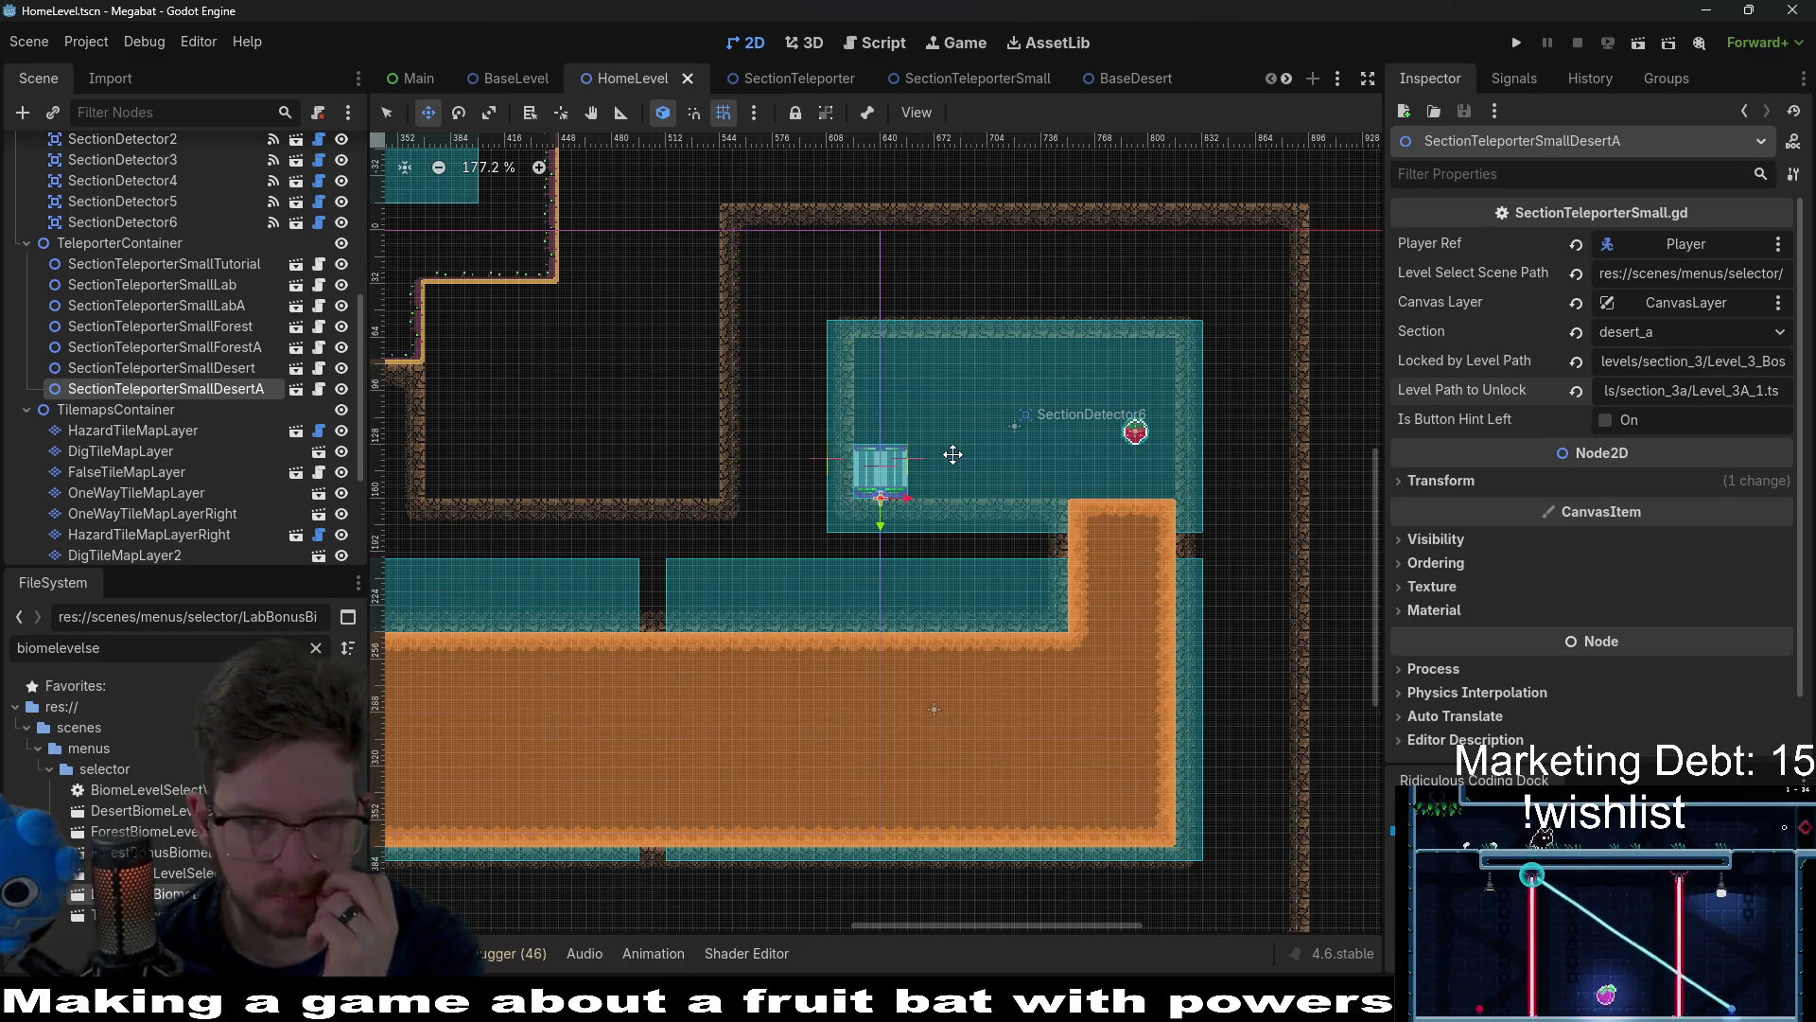
pyautogui.scroll(5, 796, 473)
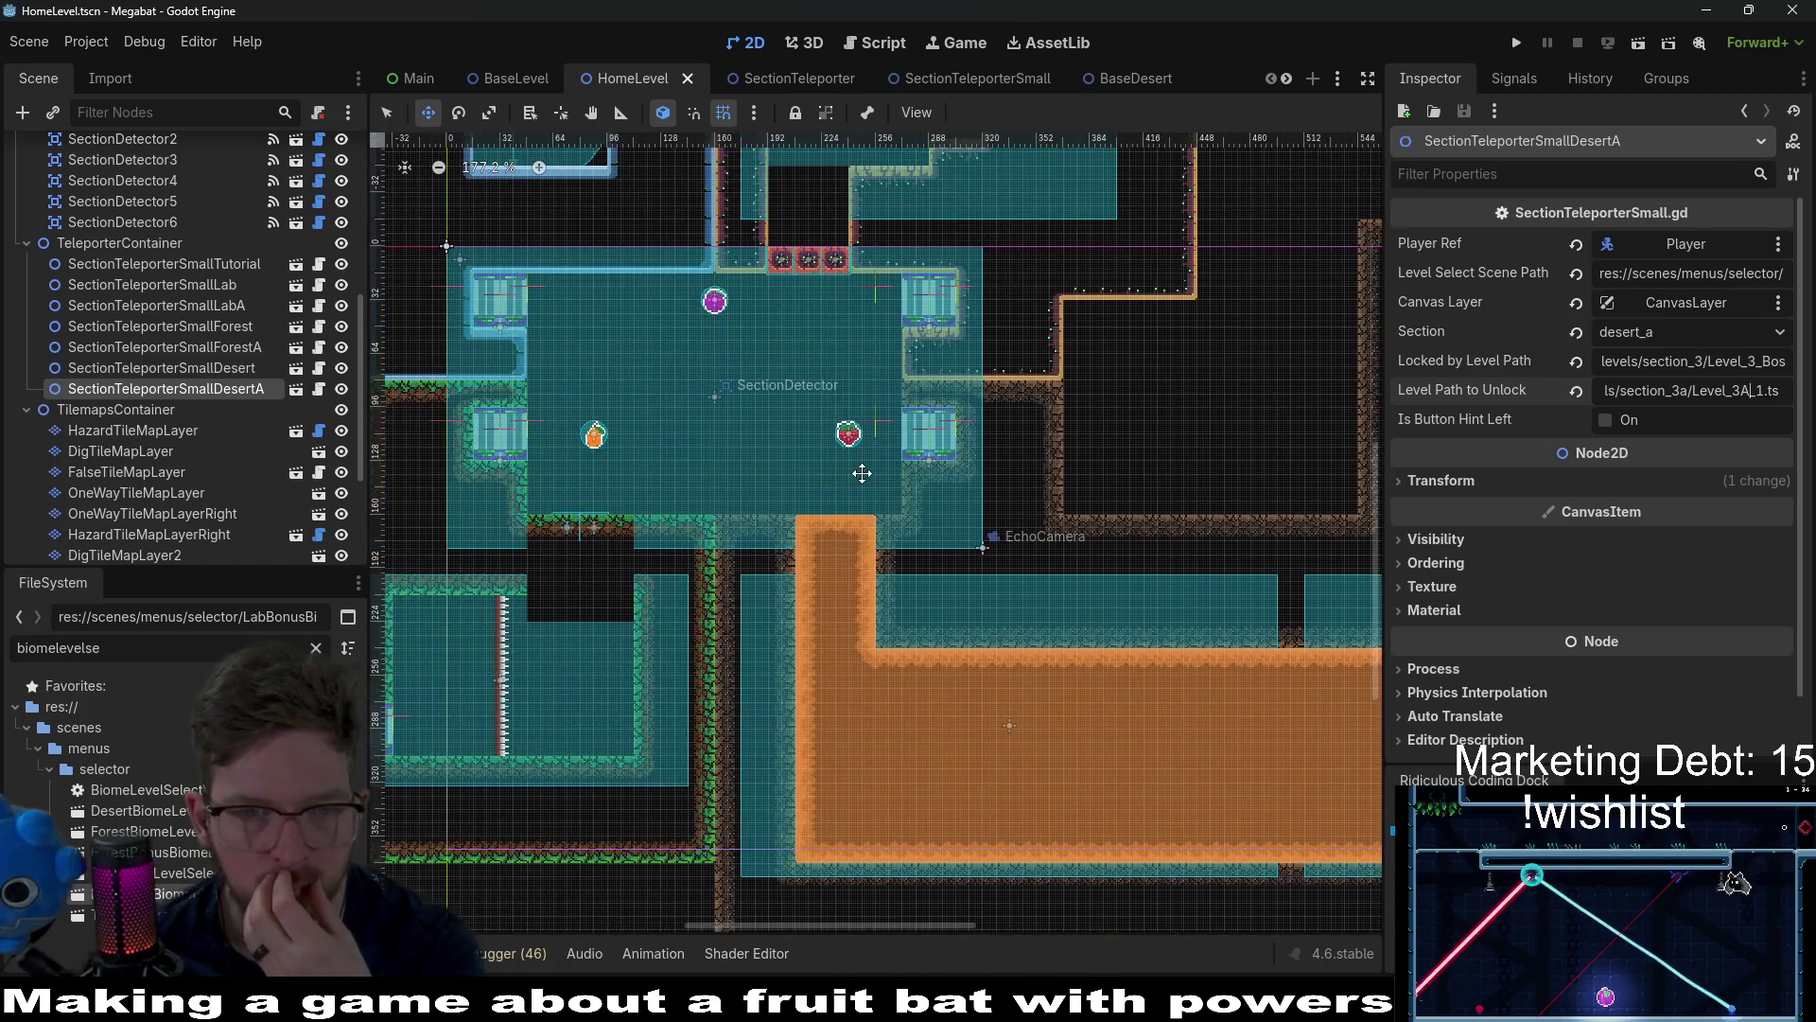
pyautogui.hscroll(-8, 851, 492)
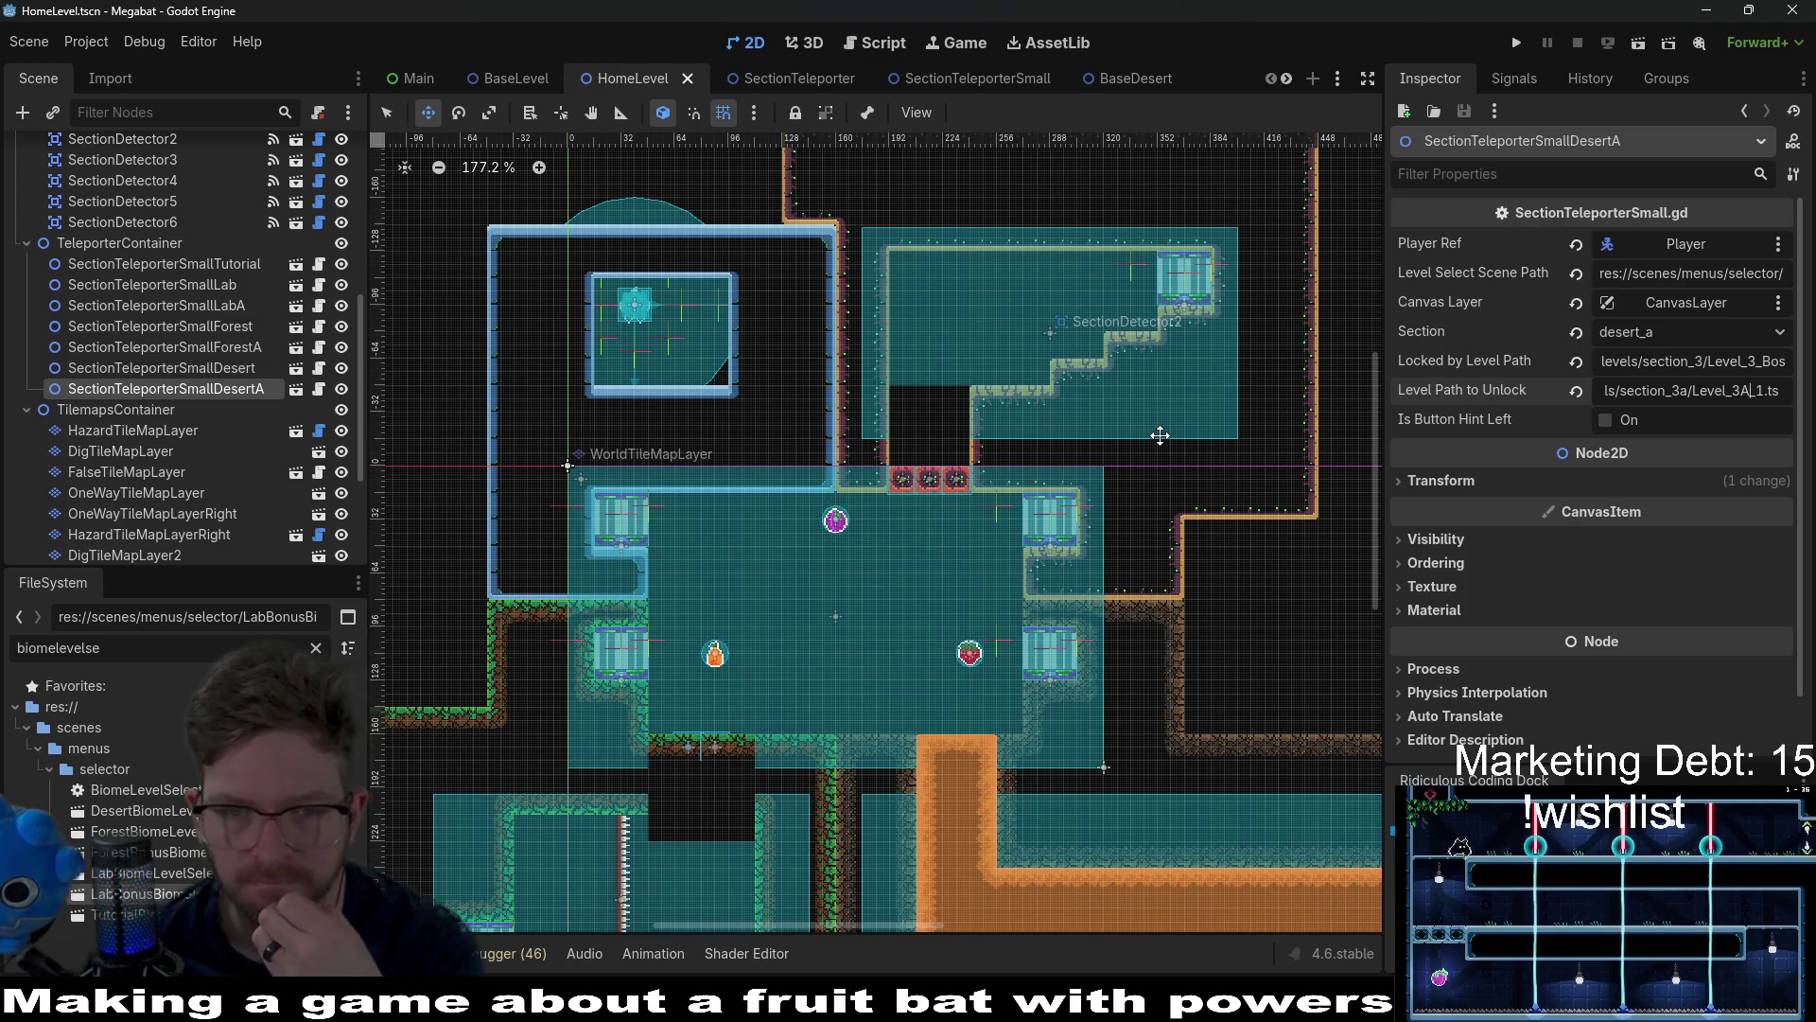
pyautogui.scroll(-2, 1135, 447)
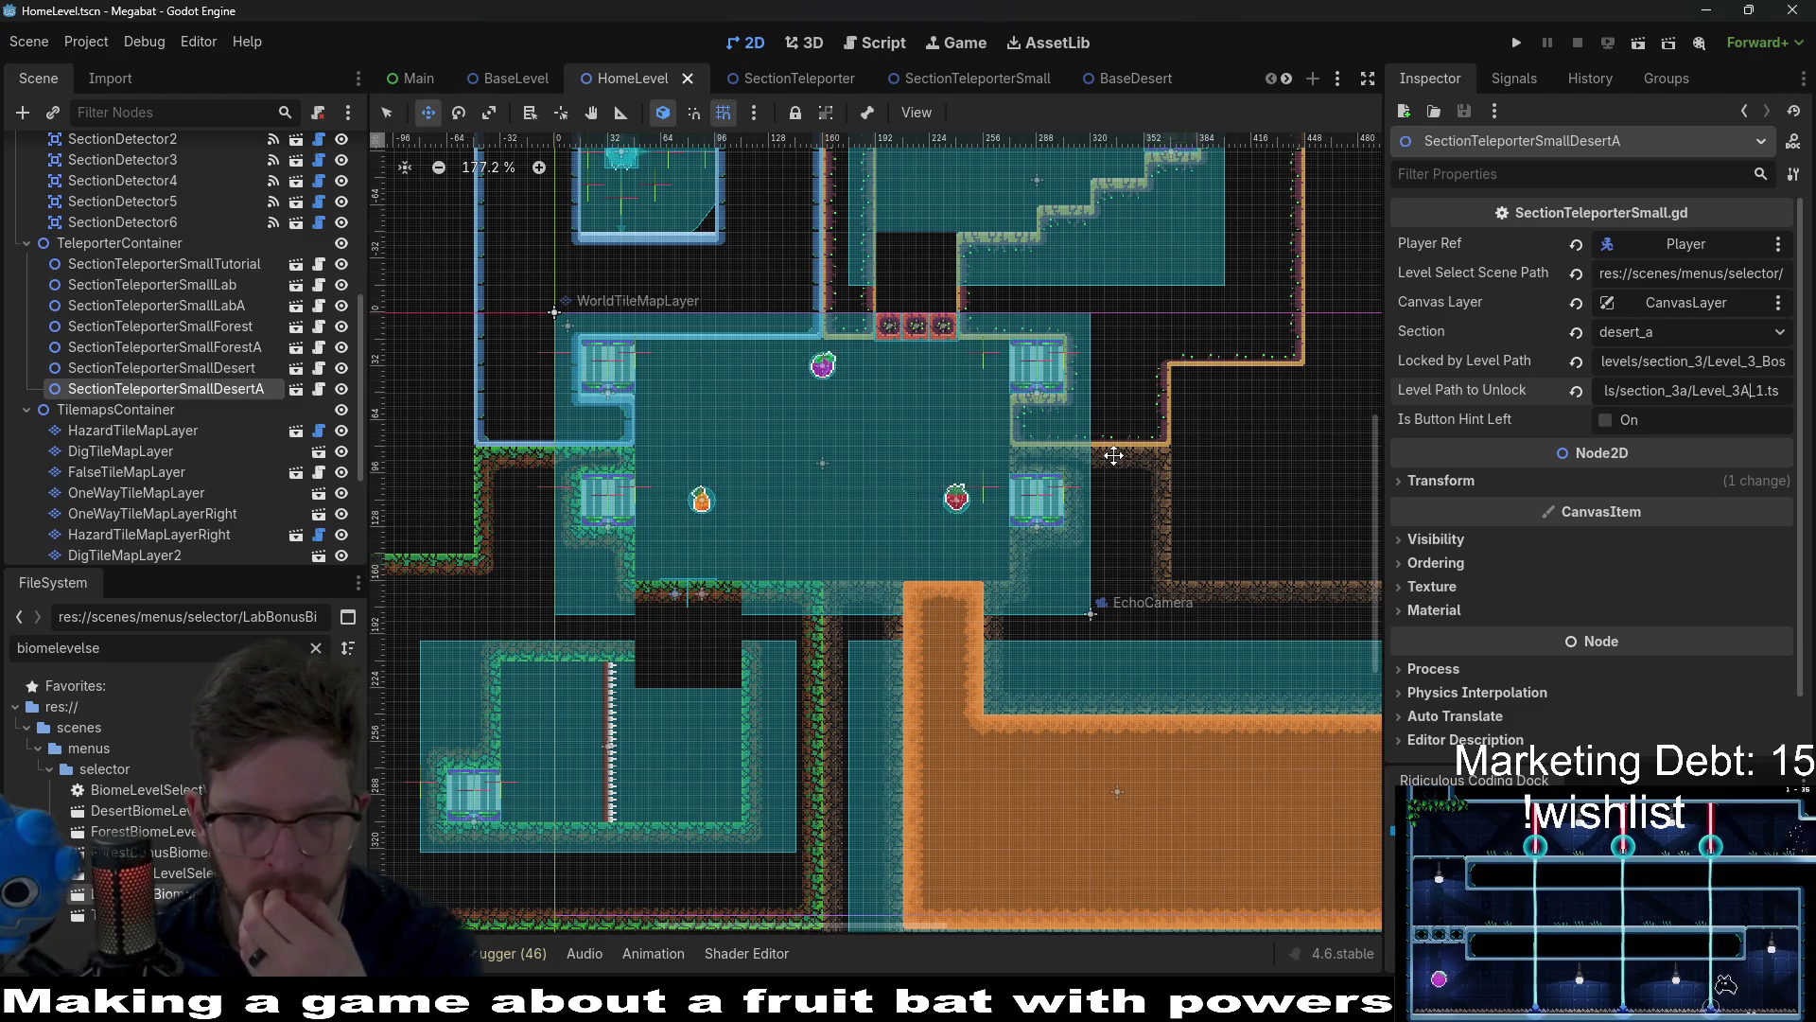
pyautogui.scroll(-3, 1114, 455)
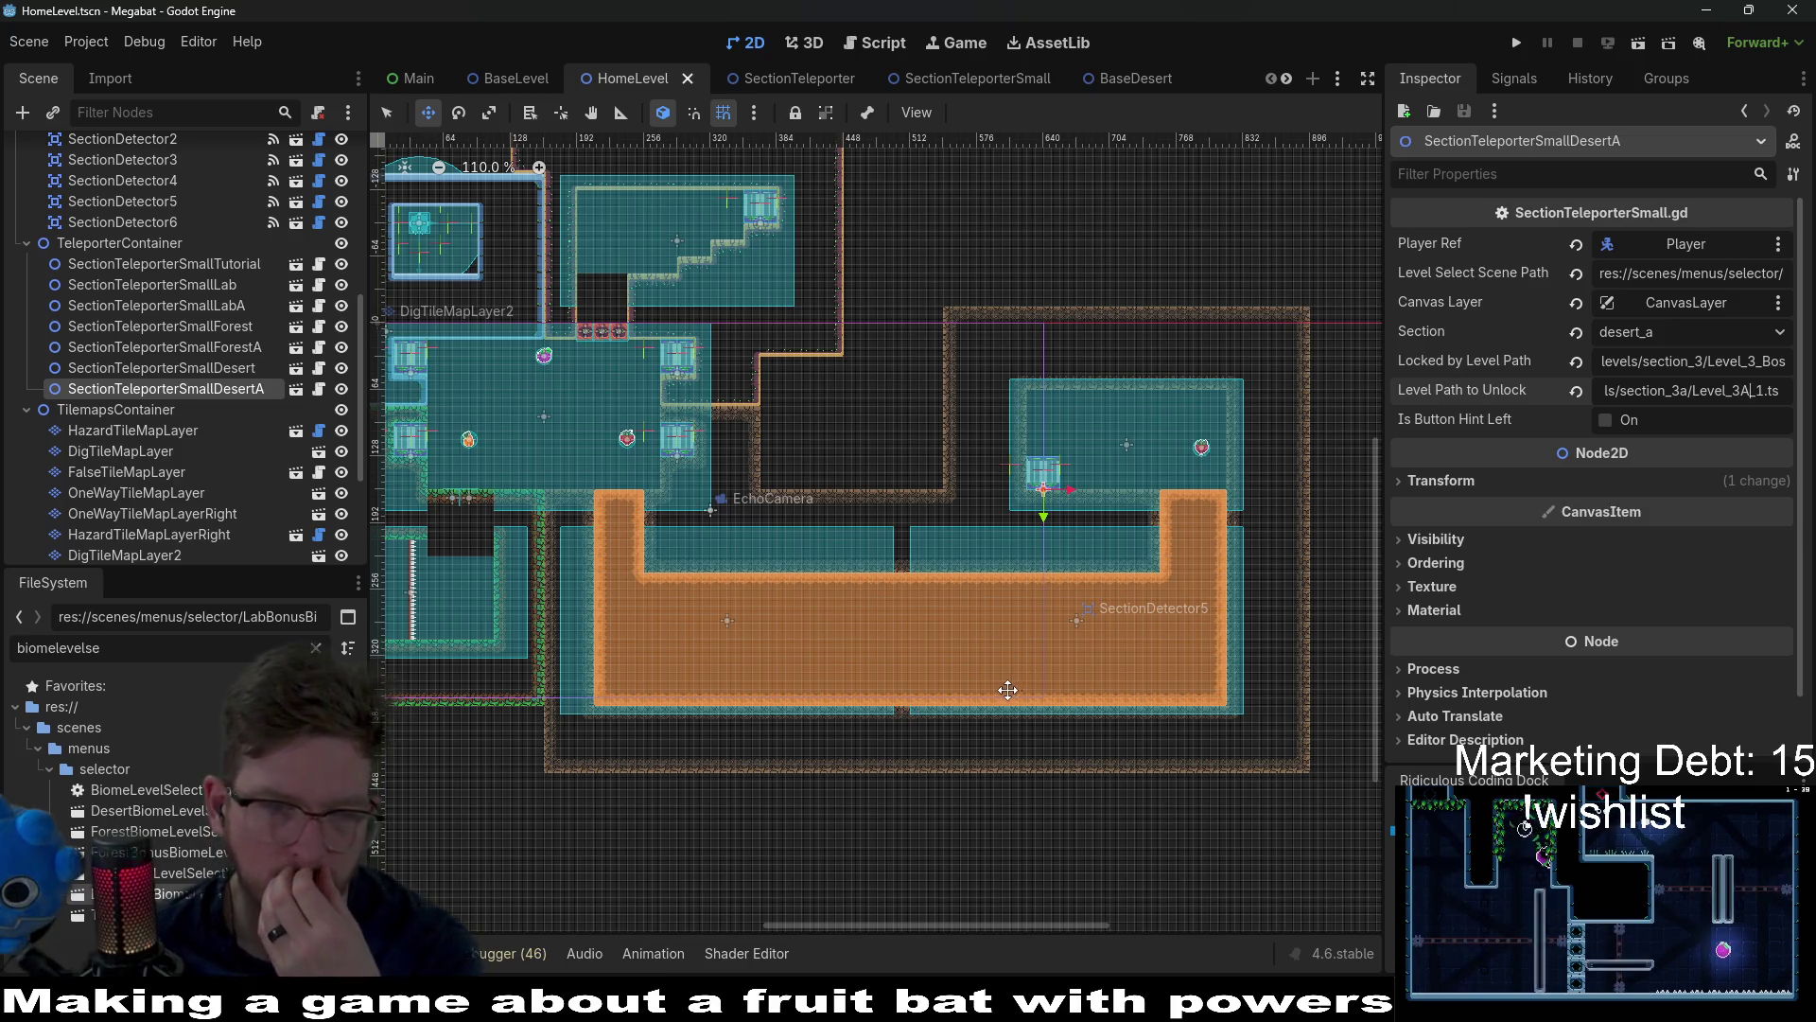
pyautogui.scroll(-5, 219, 513)
pyautogui.rightClick(89, 546)
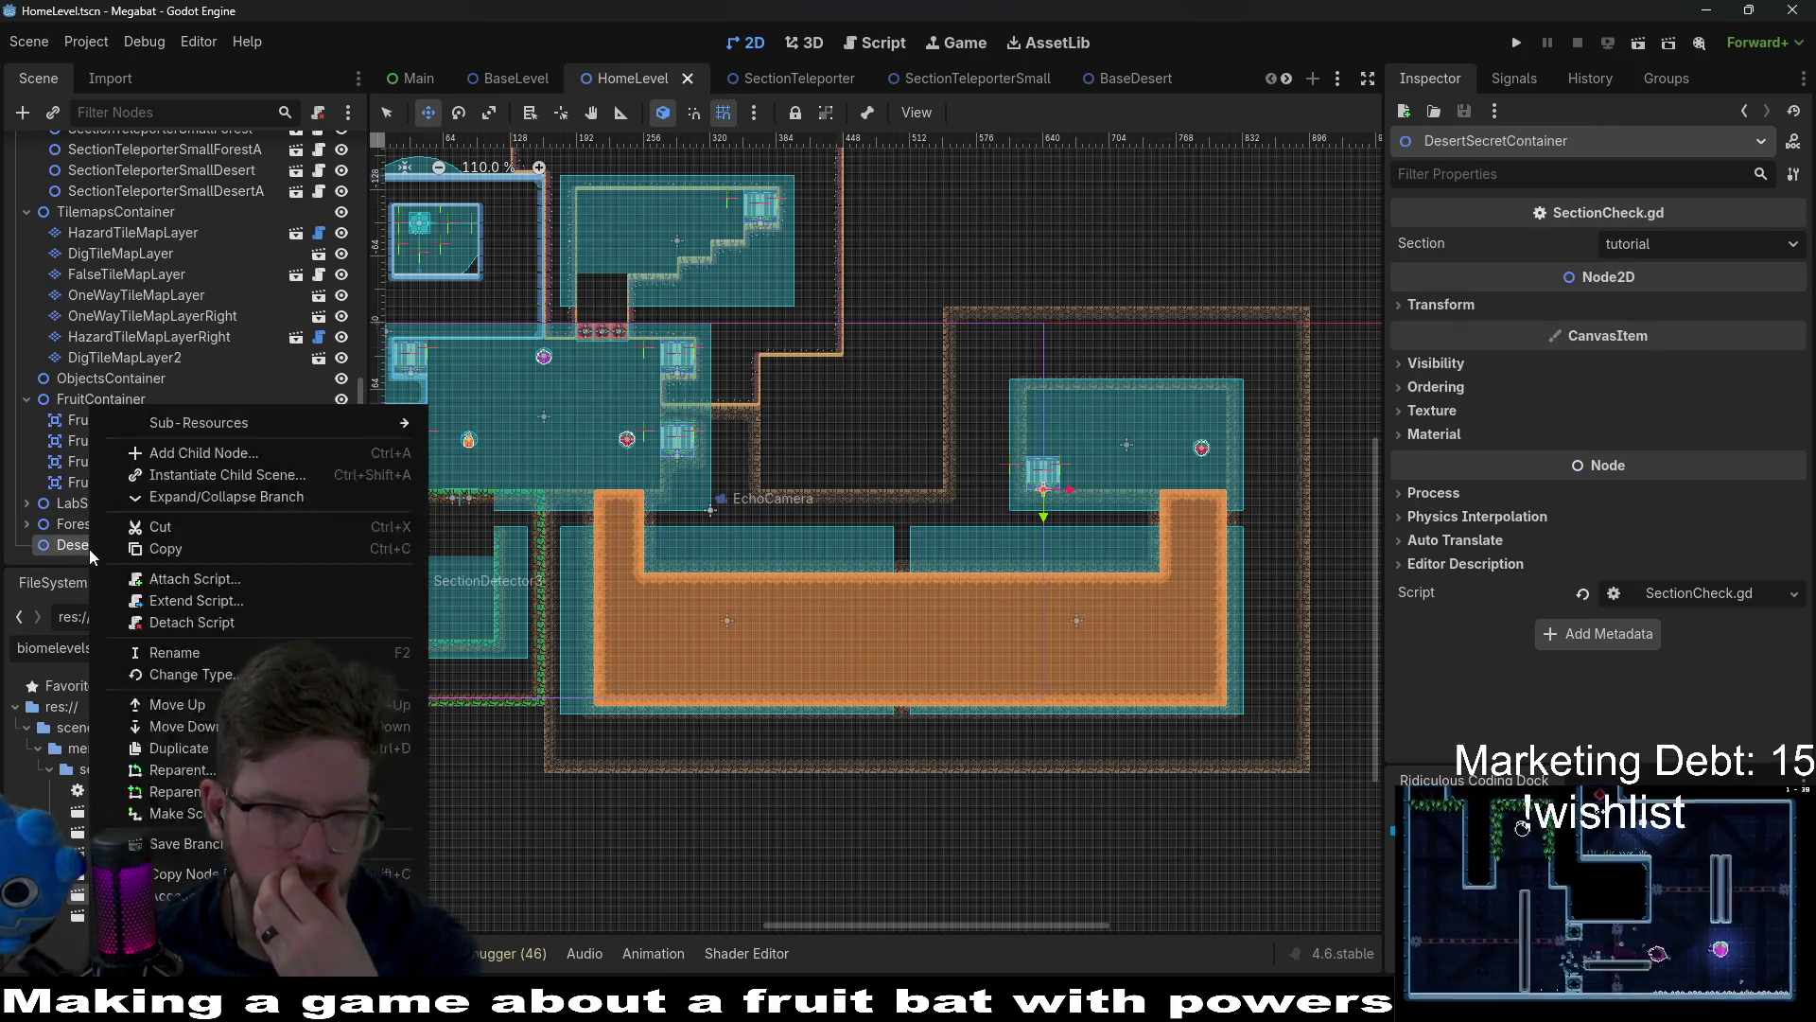
pyautogui.press('Escape')
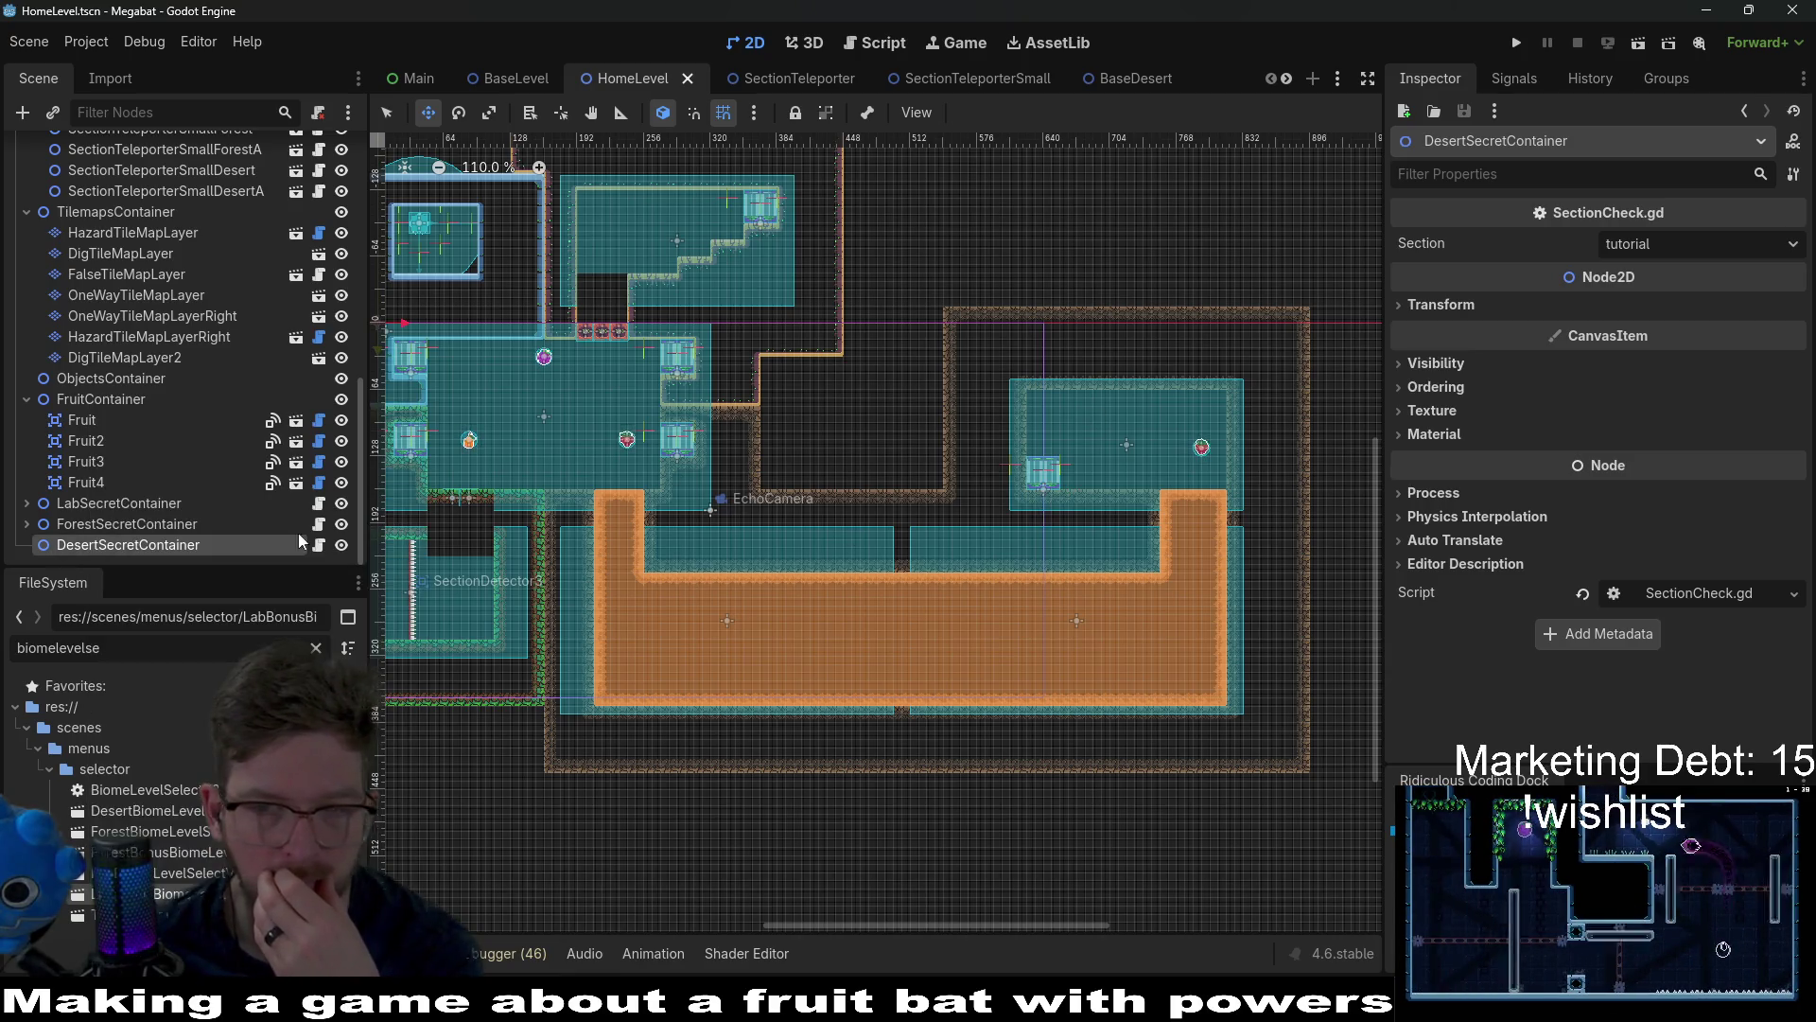
pyautogui.click(1682, 247)
pyautogui.click(1665, 345)
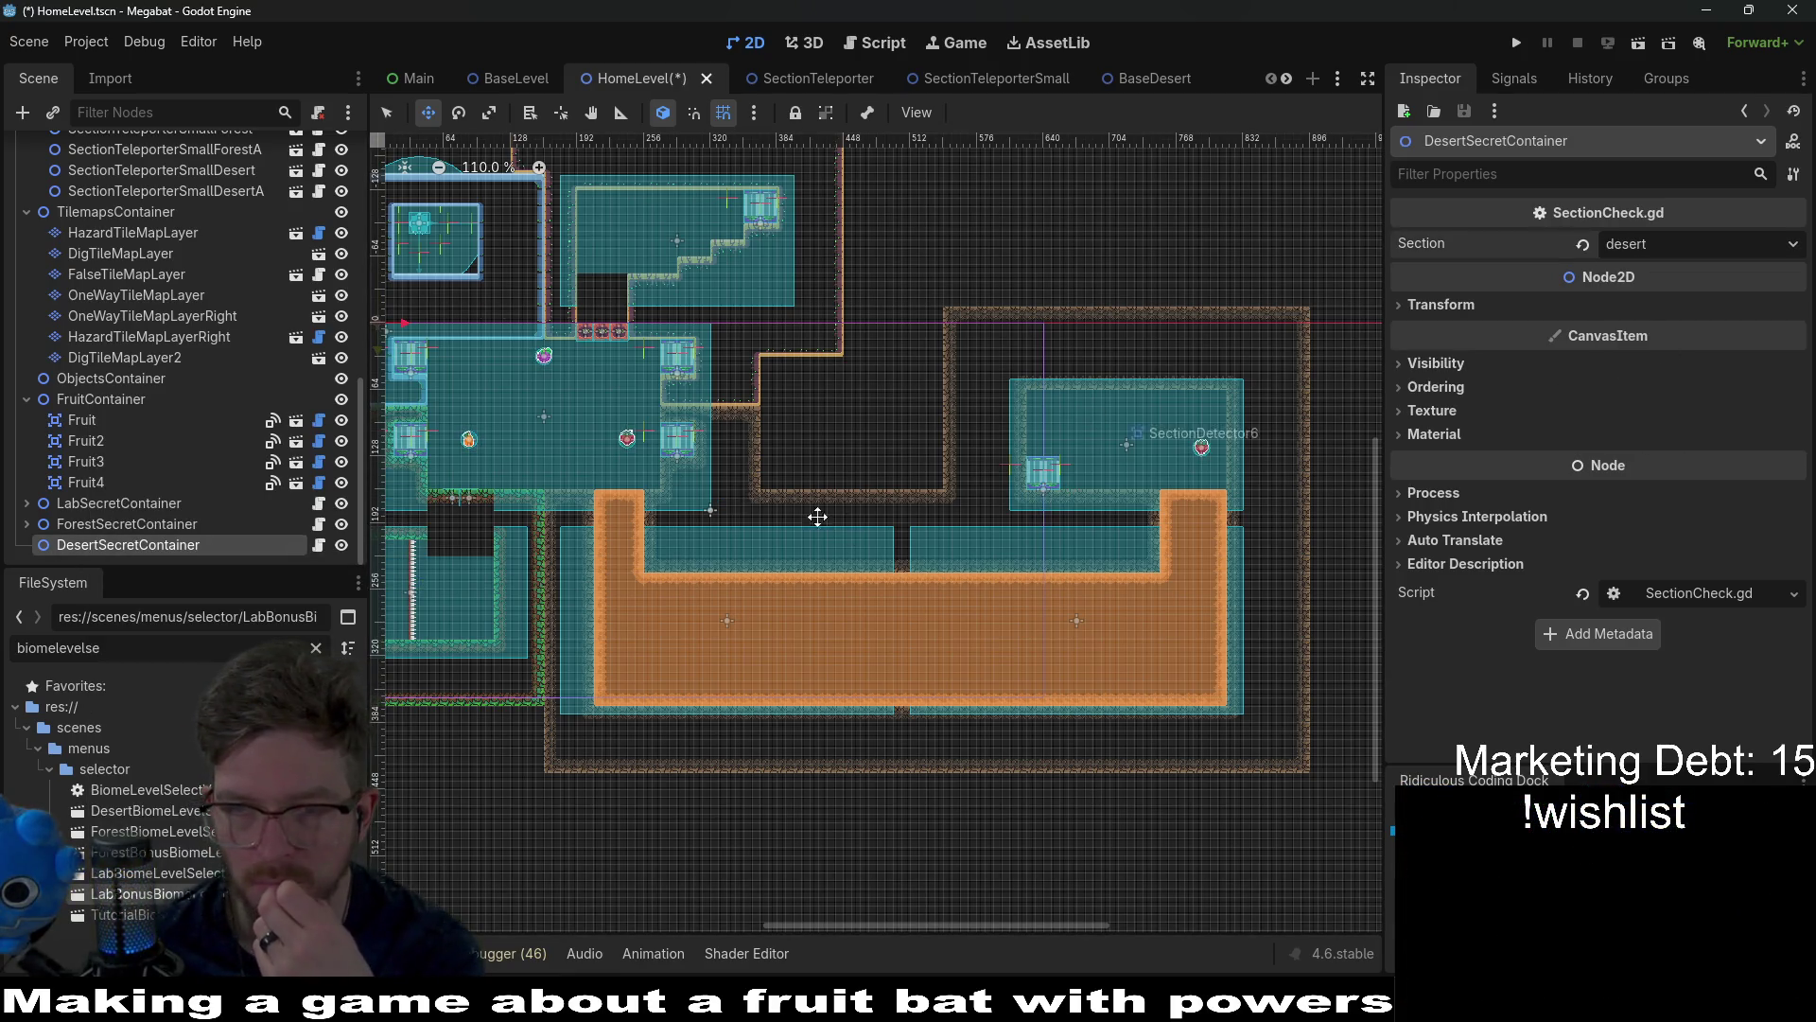
pyautogui.rightClick(136, 547)
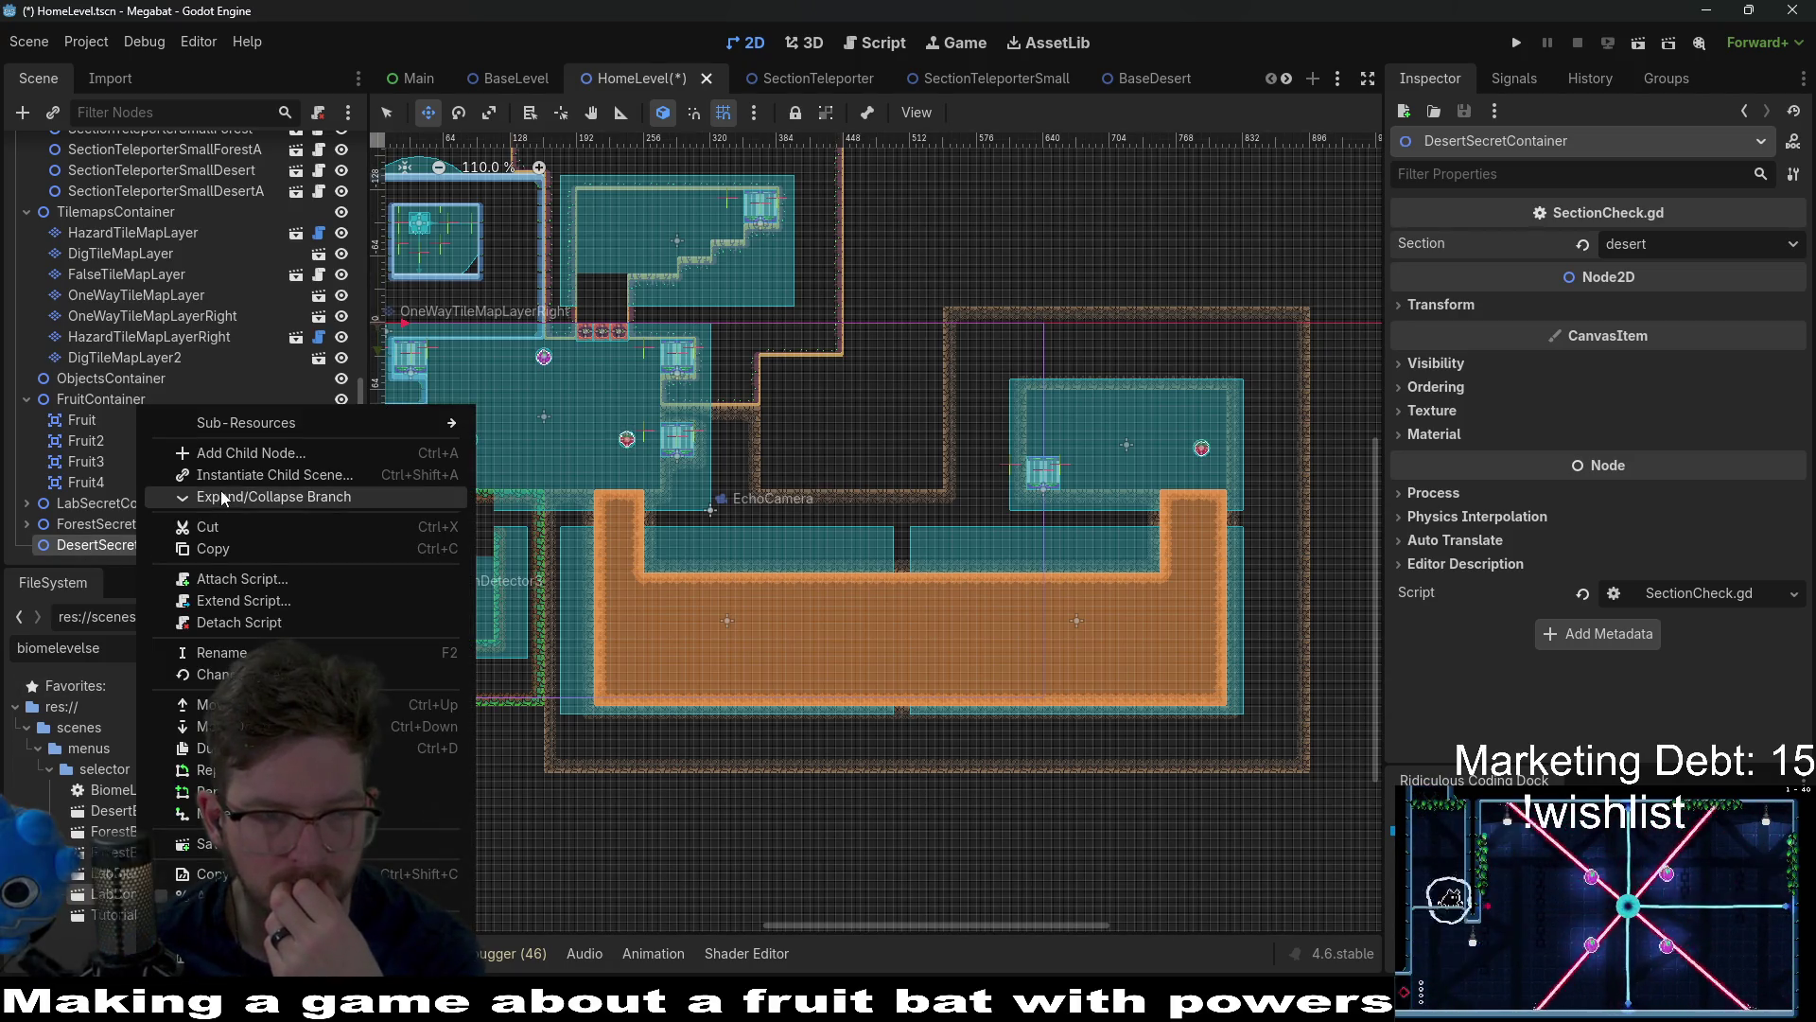
# Step: Instance BreakableBlock.tscn under DesertSecretContainer and place it on the desert passage's upper ledge
pyautogui.press('Escape')
pyautogui.hotkey('ctrl', 'shift', 'a')
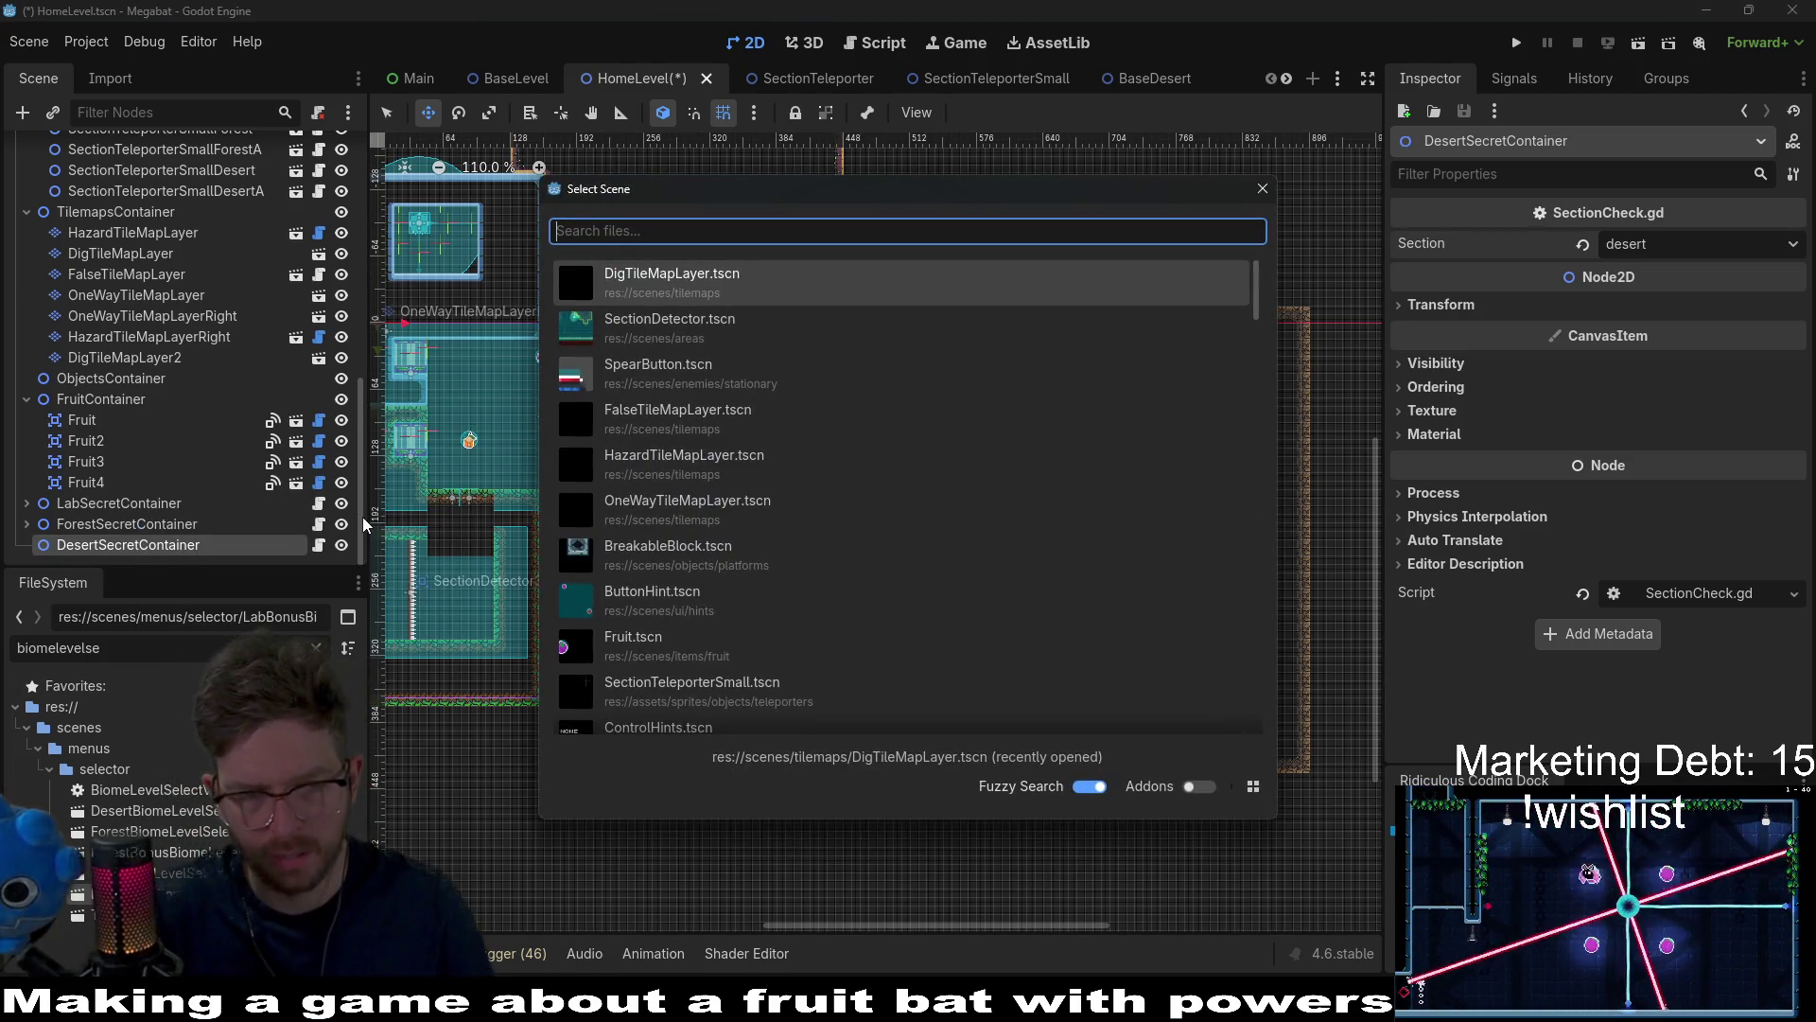
pyautogui.write('break')
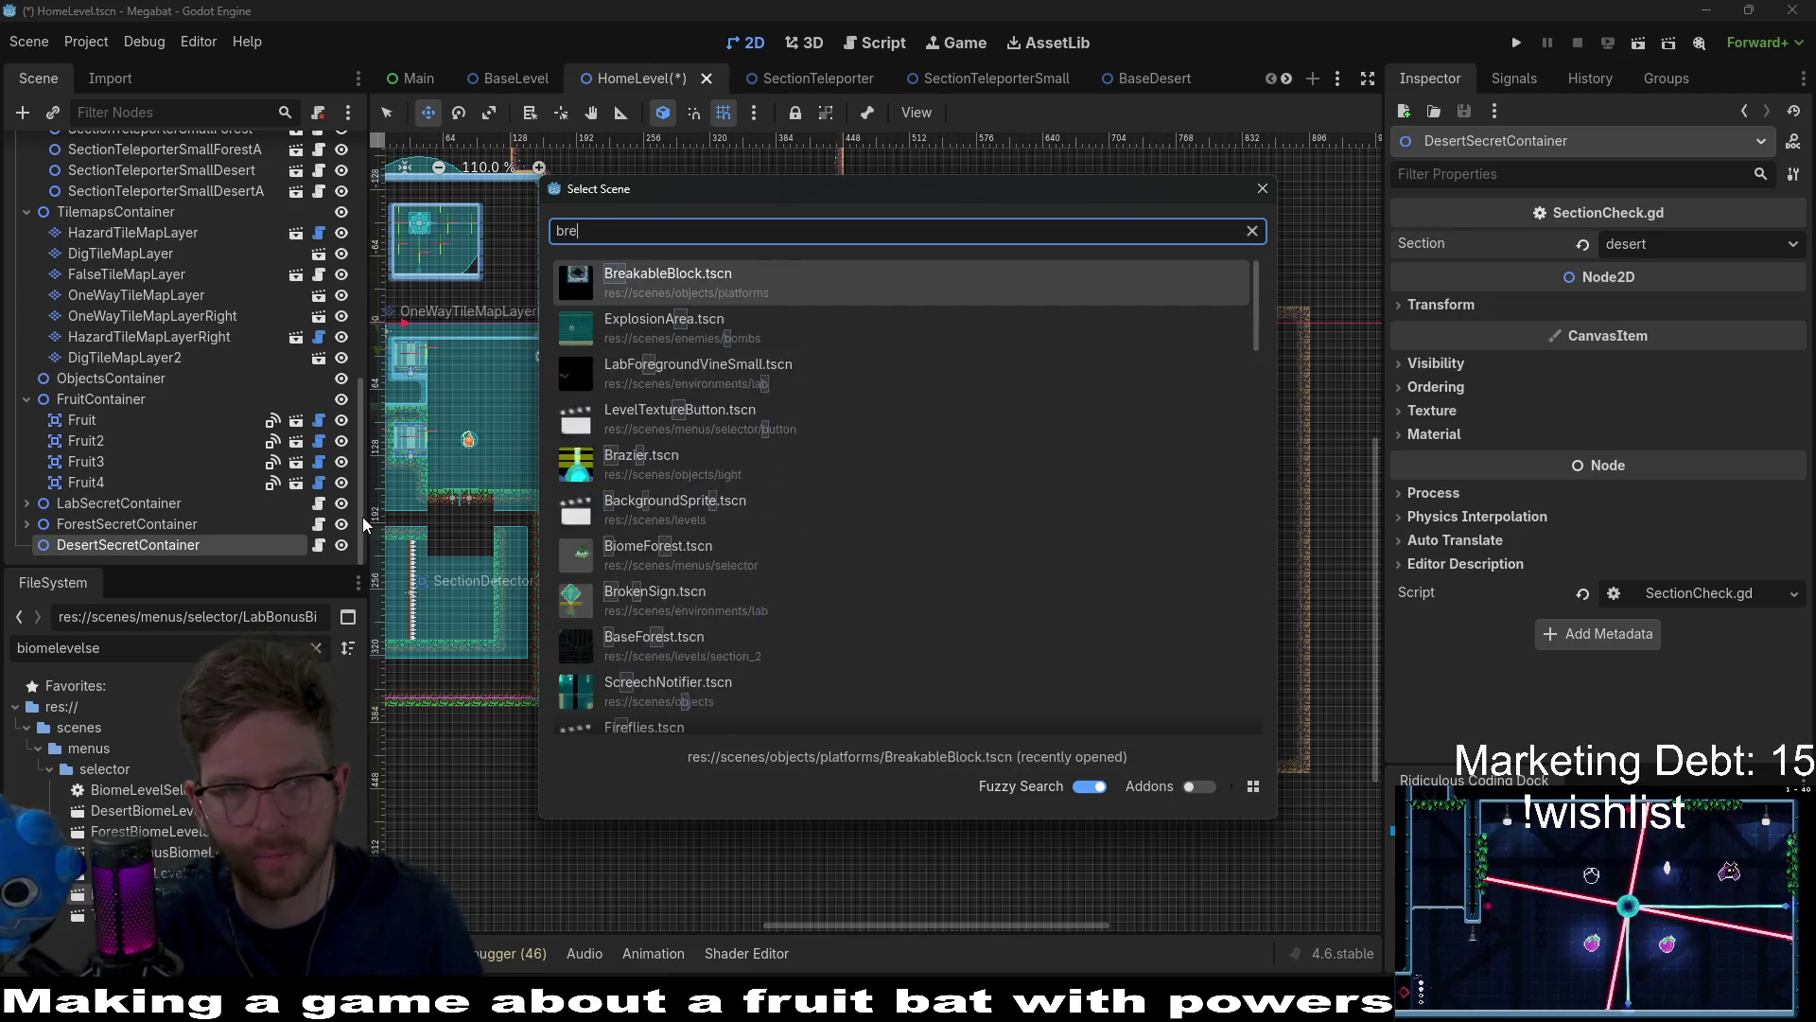
pyautogui.press('Return')
pyautogui.moveTo(701, 523)
pyautogui.mouseDown()
pyautogui.moveTo(876, 631)
pyautogui.moveTo(713, 594)
pyautogui.moveTo(693, 565)
pyautogui.moveTo(900, 462)
pyautogui.moveTo(836, 451)
pyautogui.mouseUp()
pyautogui.scroll(10, 876, 631)
pyautogui.scroll(1, 821, 490)
pyautogui.scroll(-1, 927, 511)
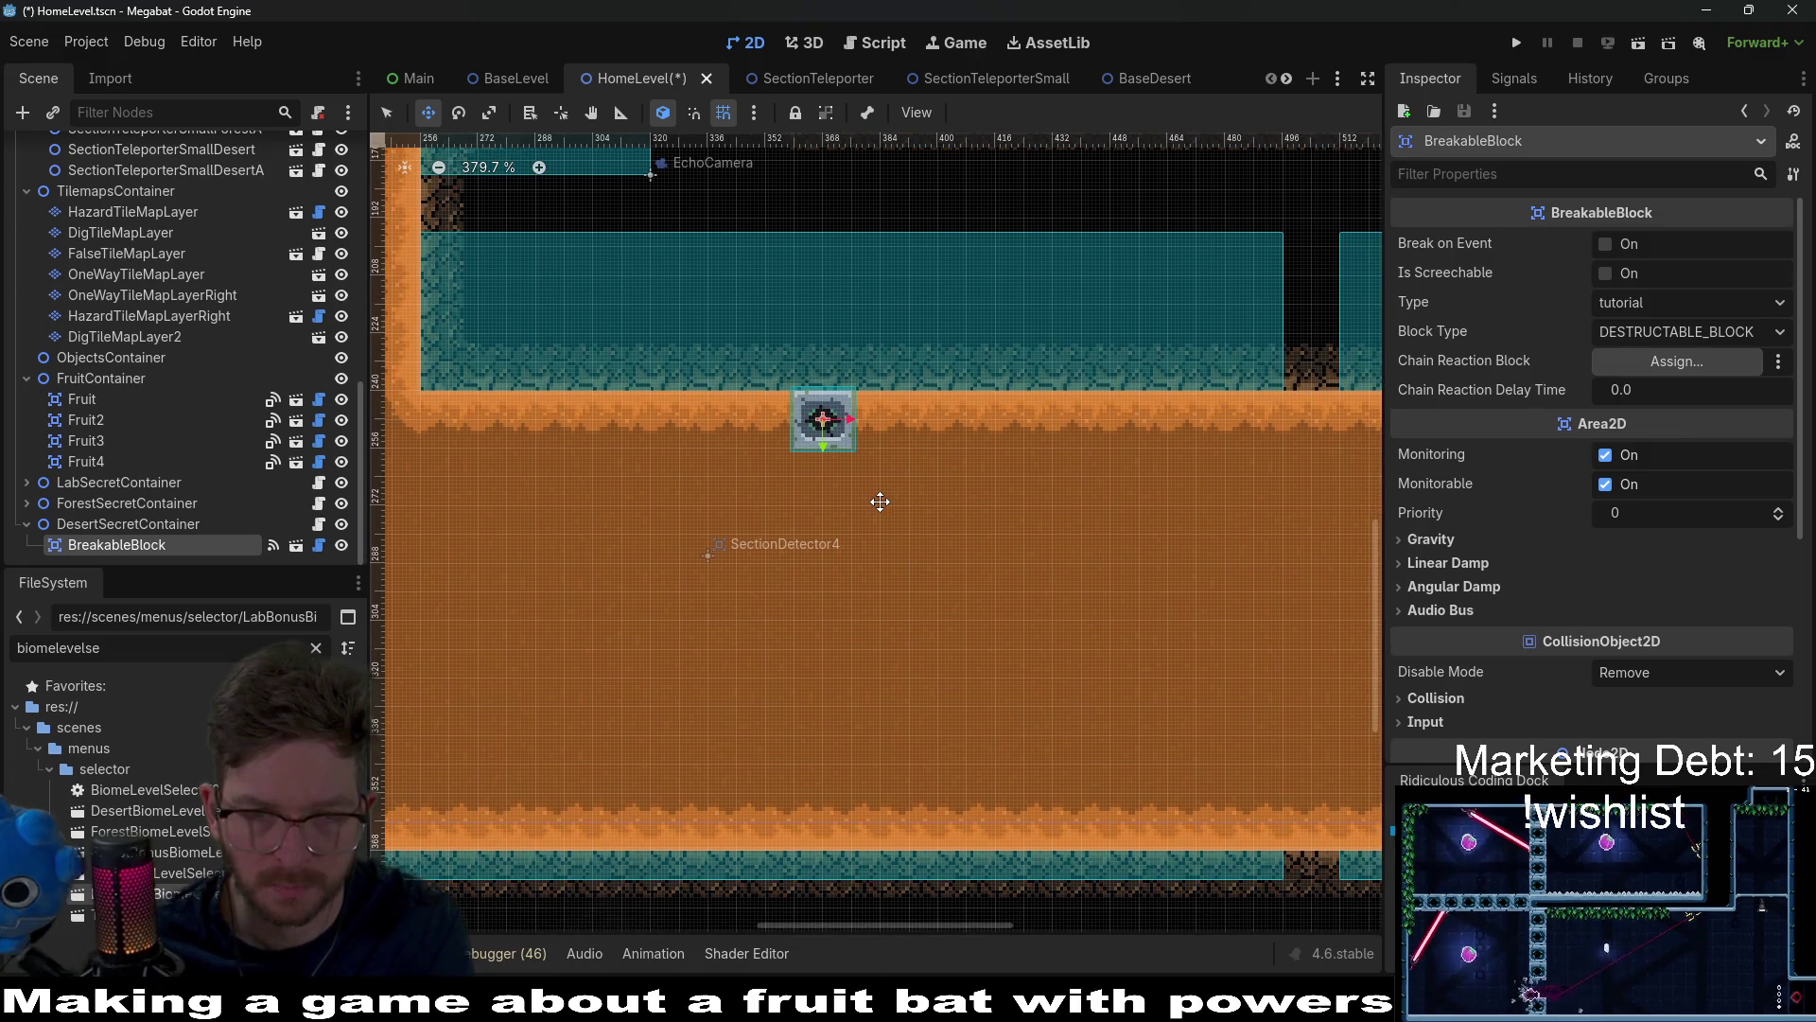
# Step: Set the breakable block's Type to desert
pyautogui.click(1646, 309)
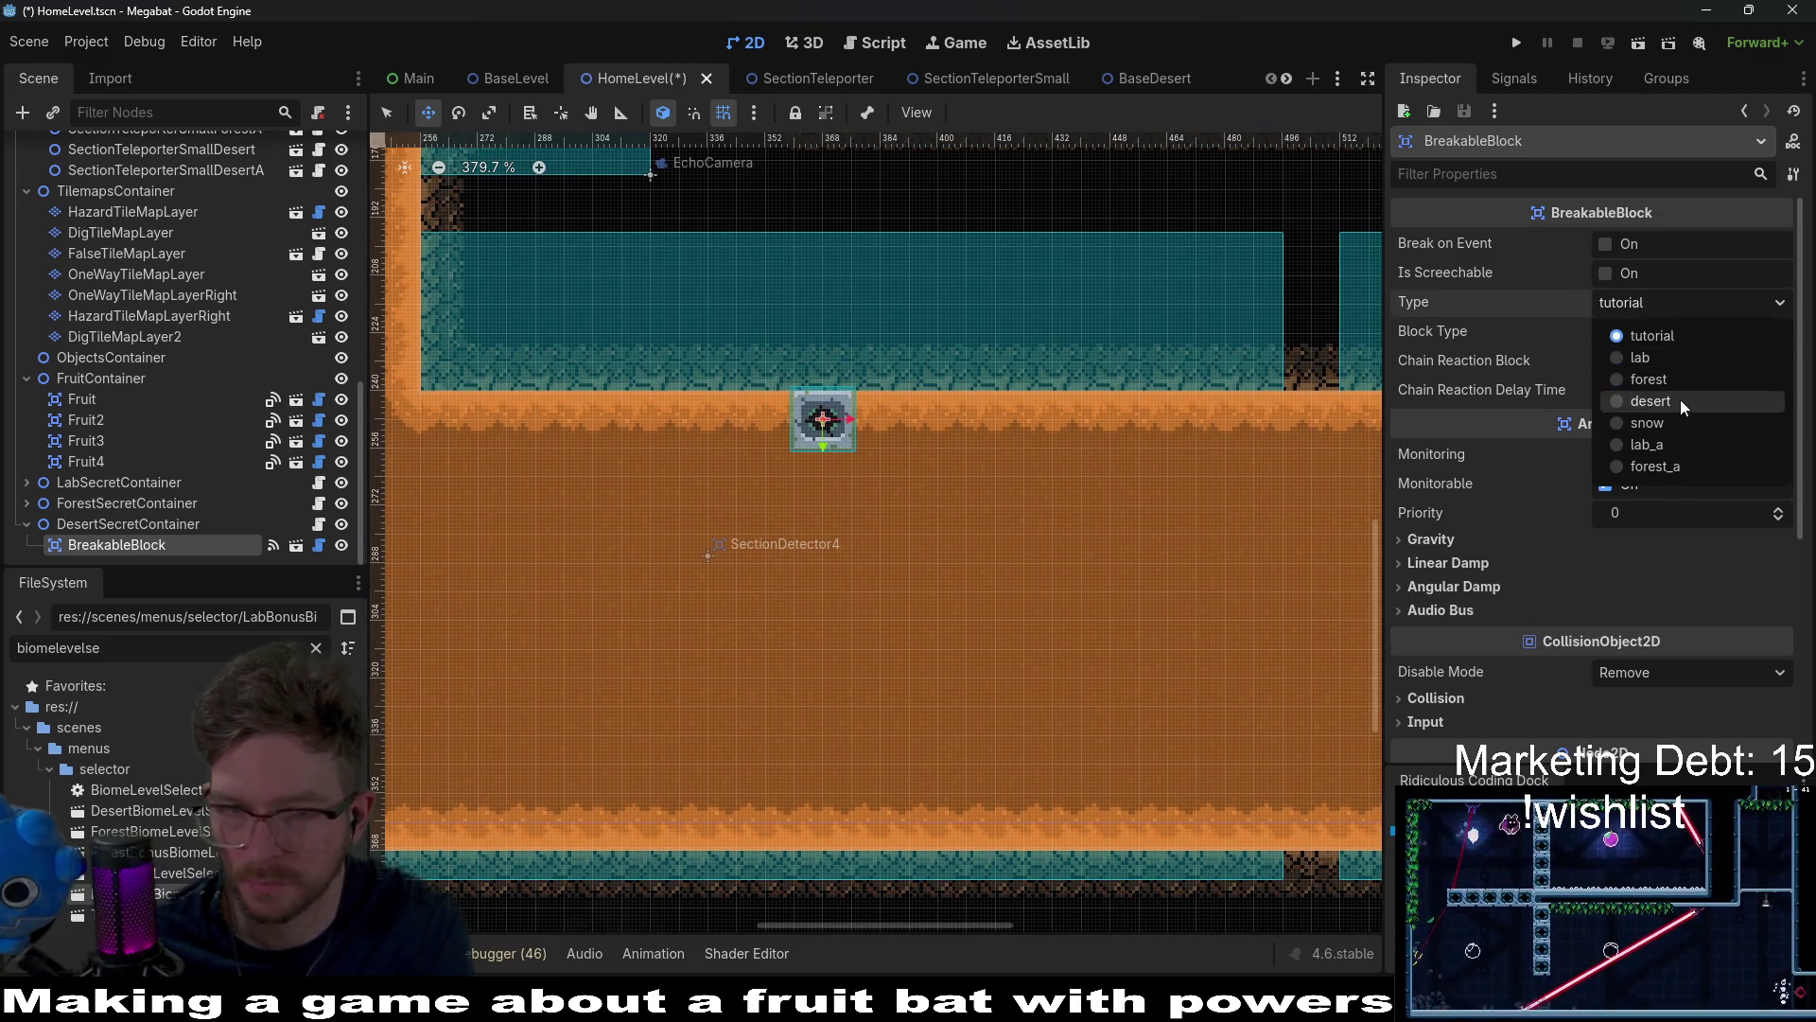
pyautogui.click(1680, 399)
pyautogui.scroll(-2, 800, 470)
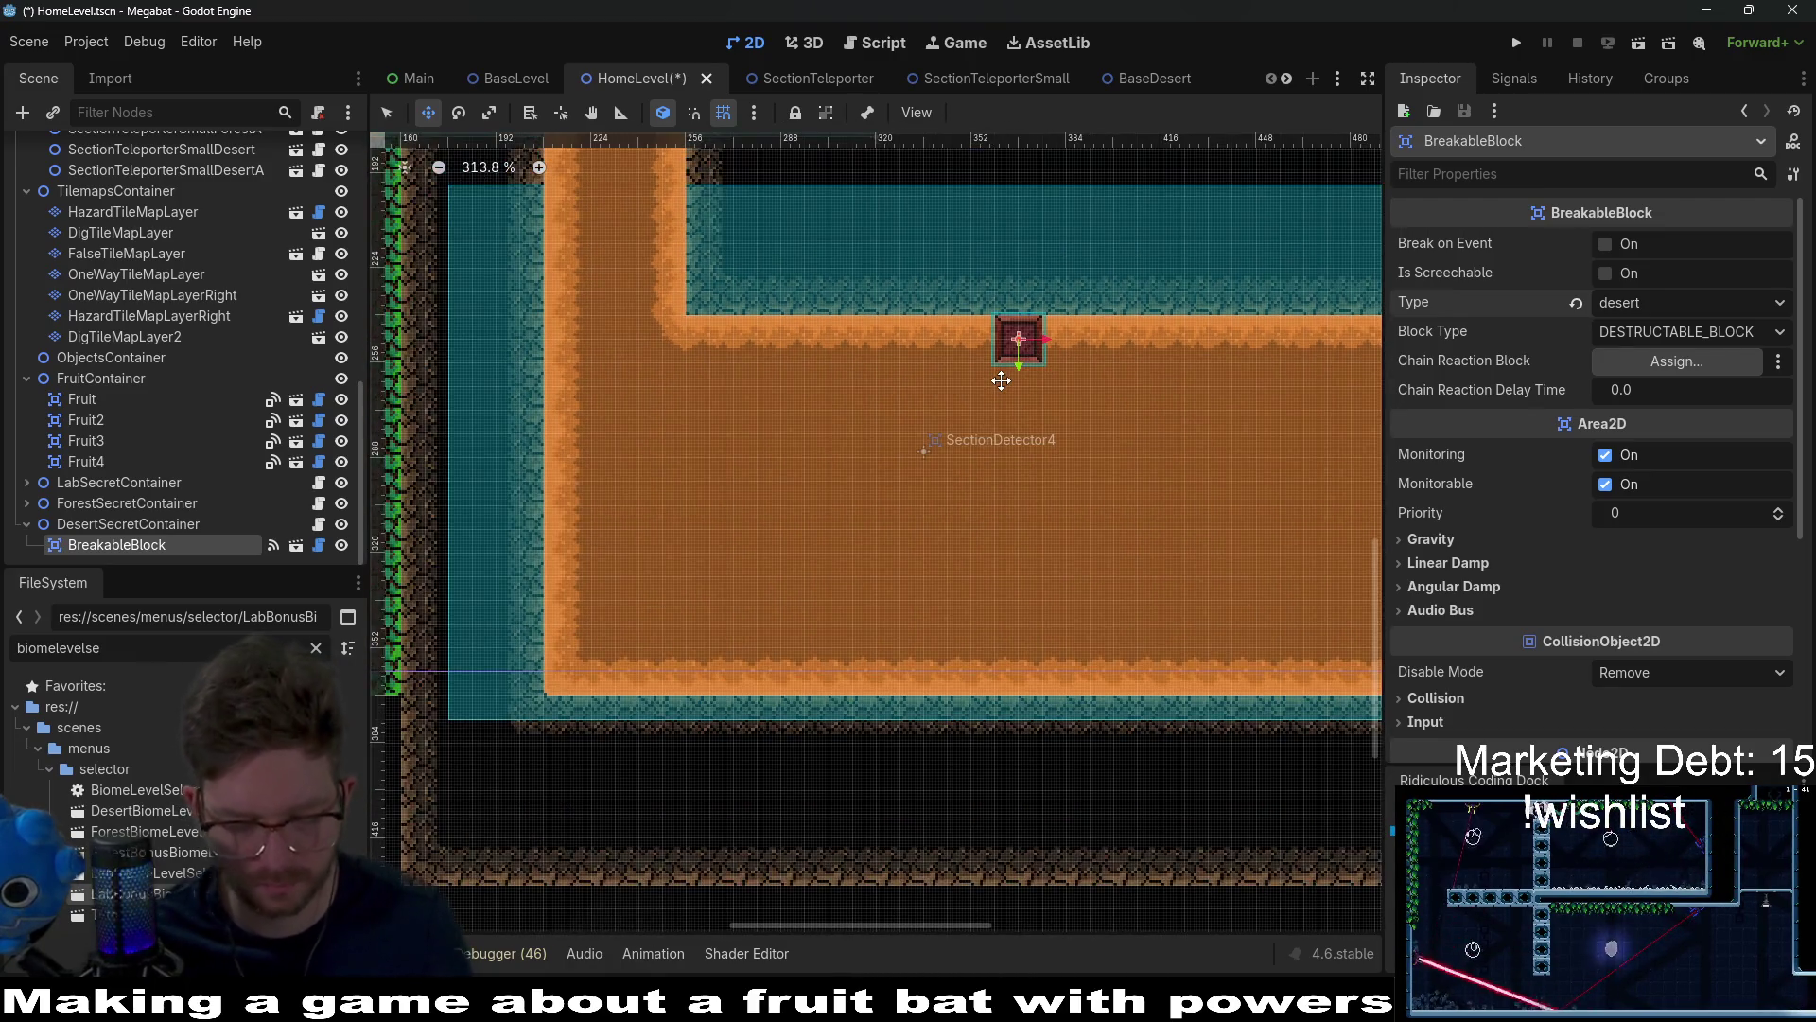
# Step: Duplicate the block three times, nudging each copy down one tile into a four-block column
pyautogui.hotkey('ctrl', 'd')
pyautogui.press('Down')
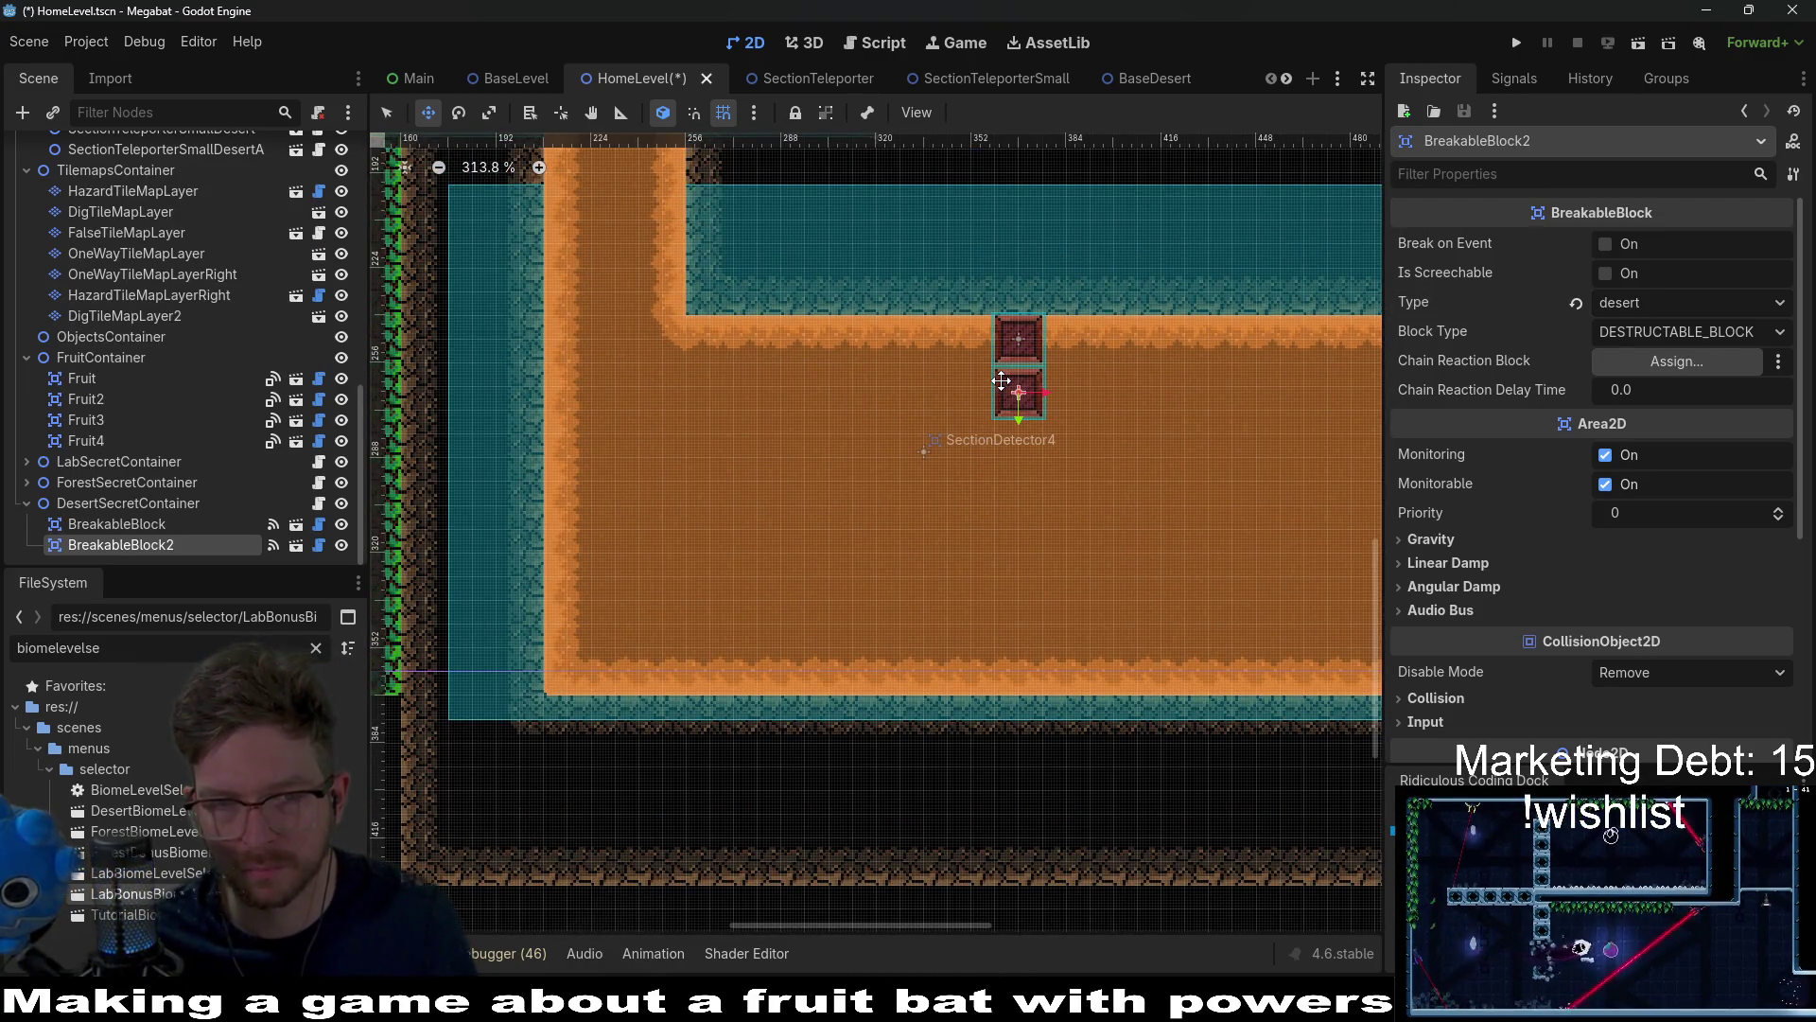
pyautogui.hotkey('ctrl', 'd')
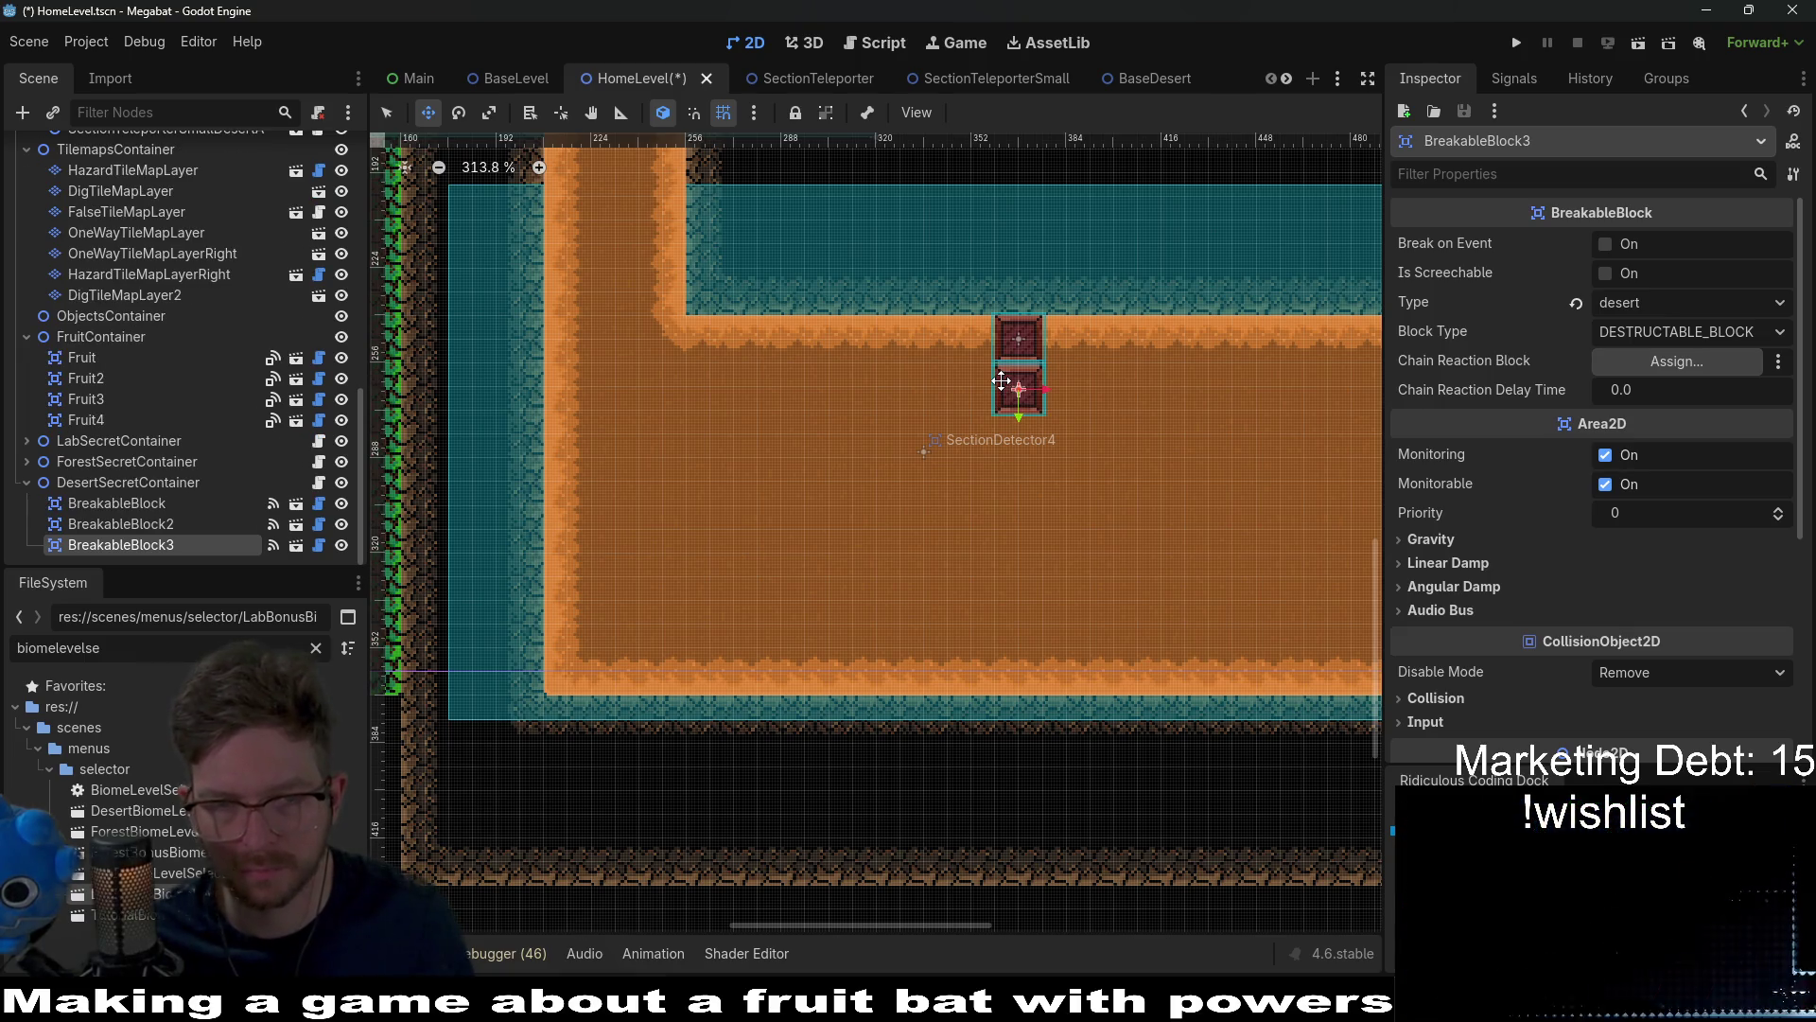
pyautogui.press('Down')
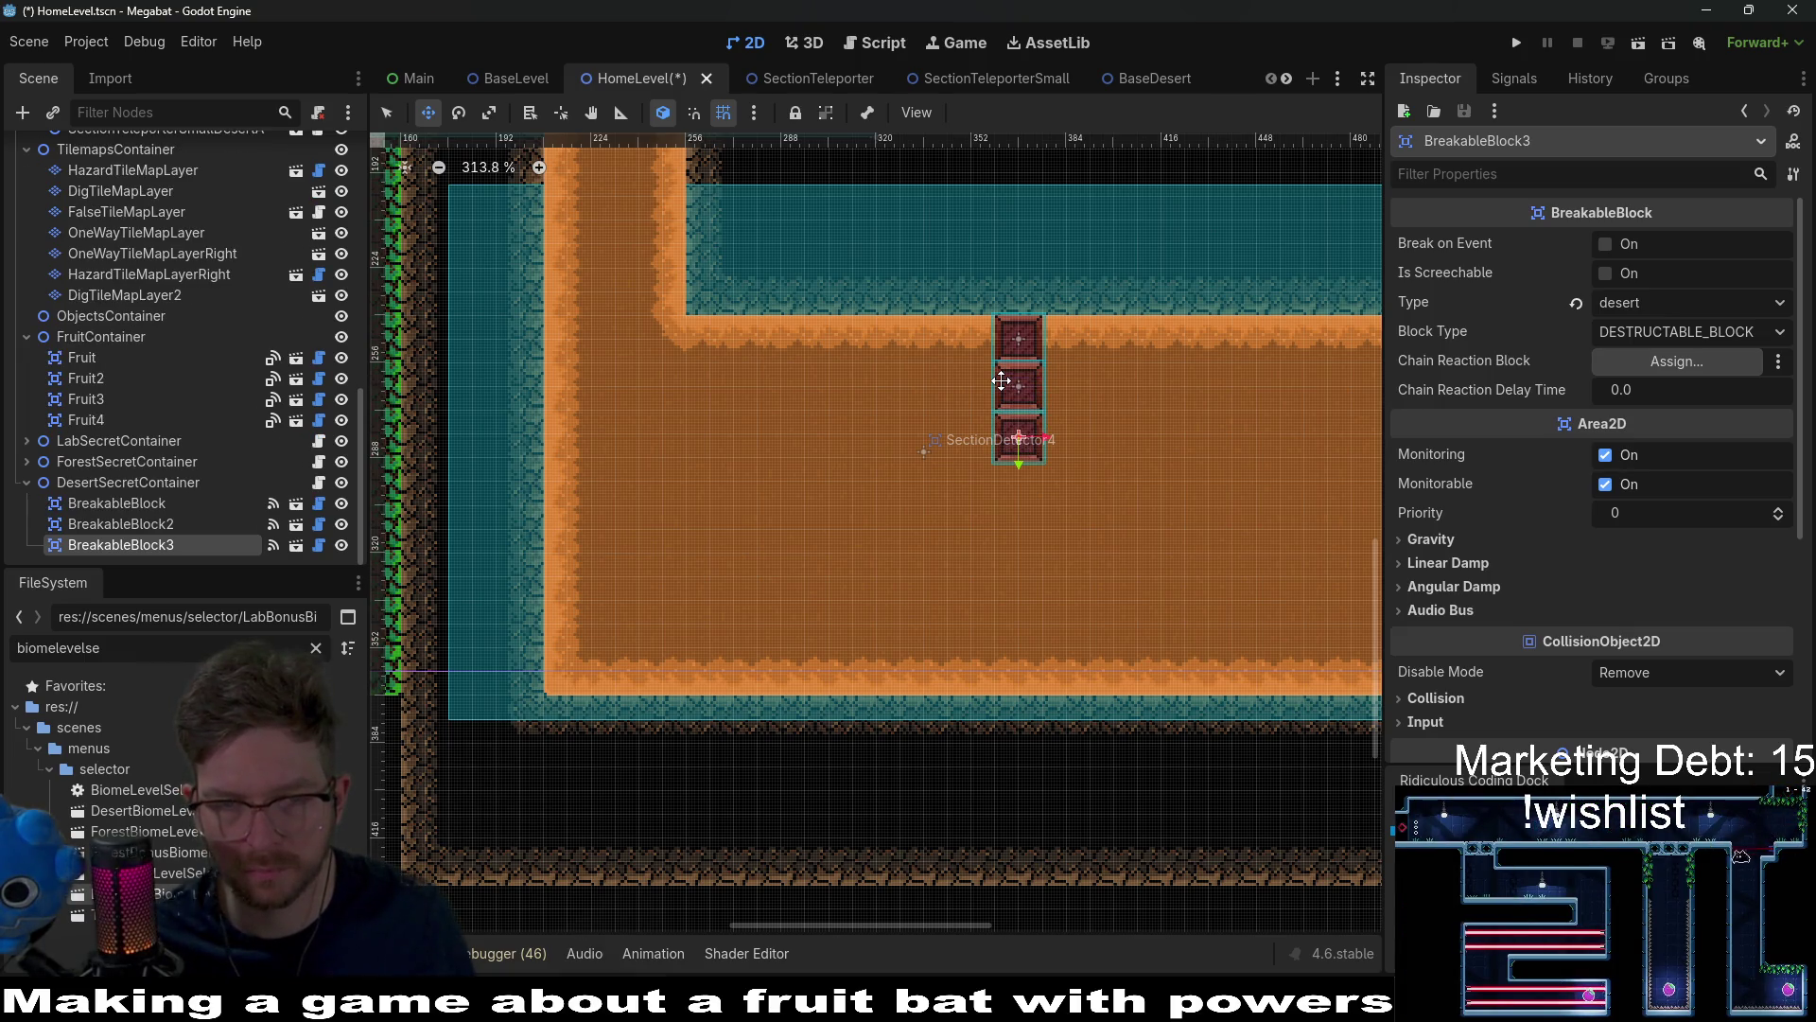
pyautogui.hotkey('ctrl', 'd')
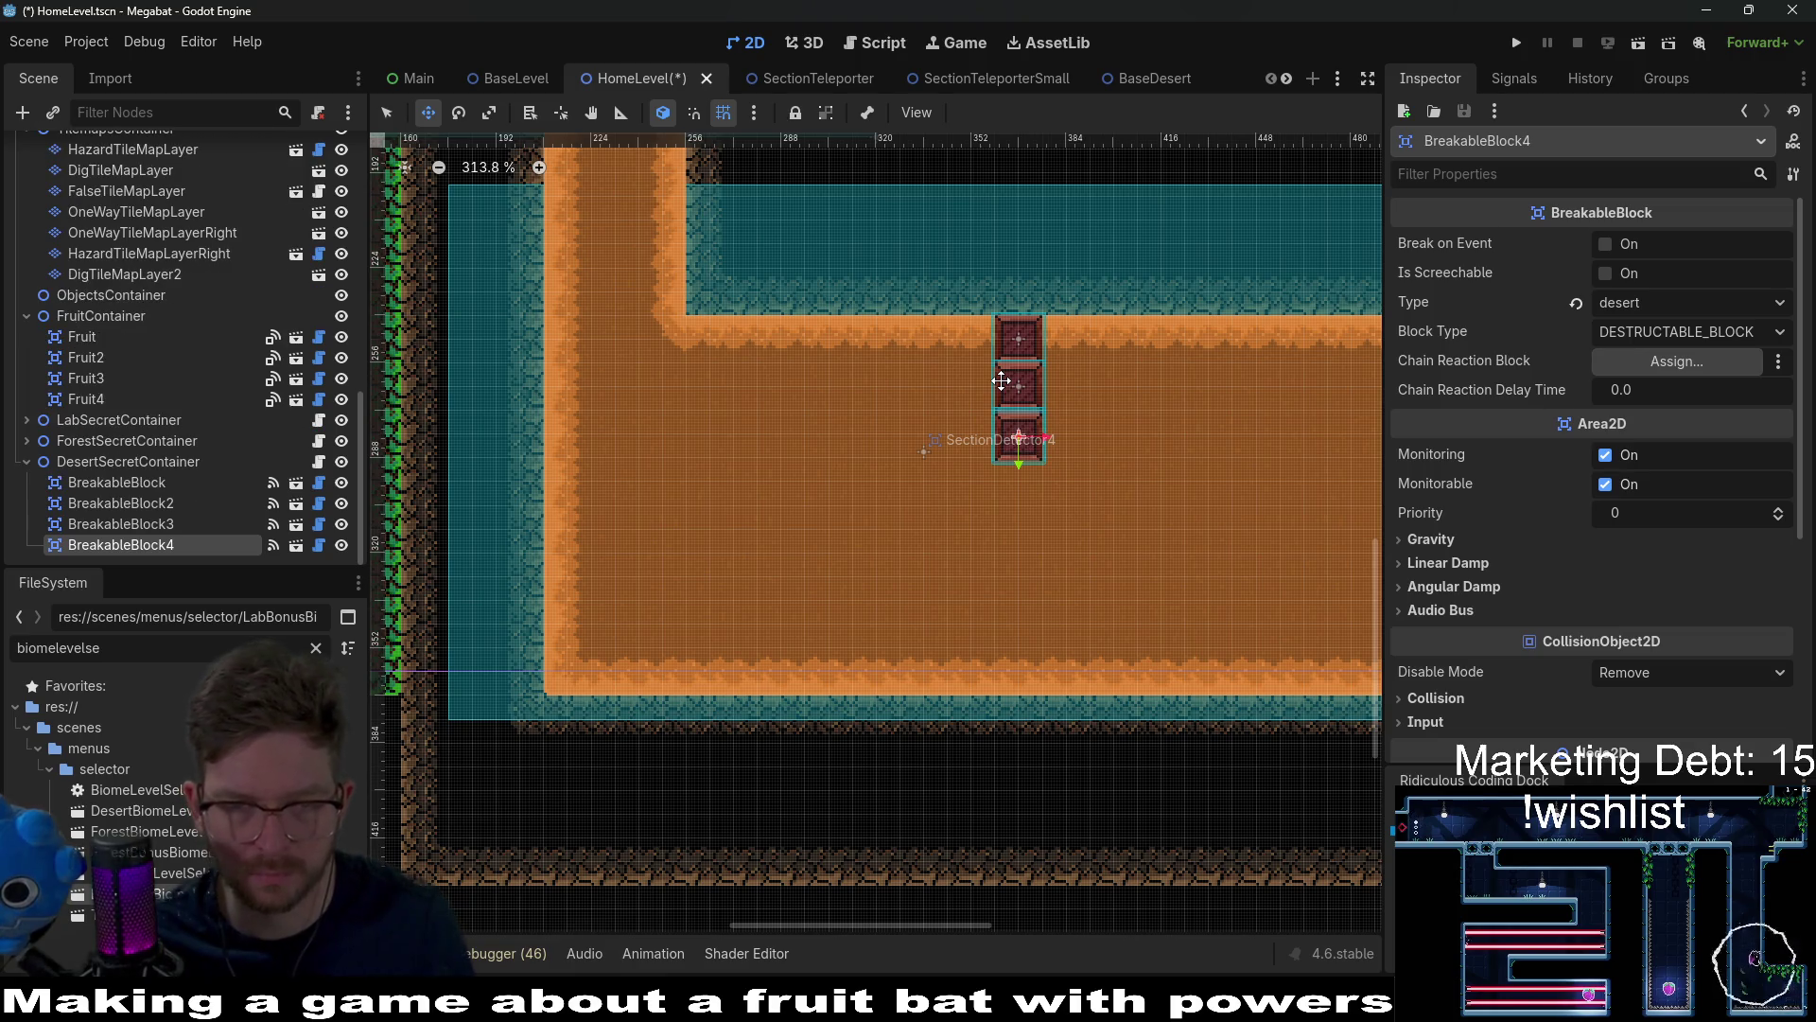
pyautogui.press('Down')
pyautogui.press('Down')
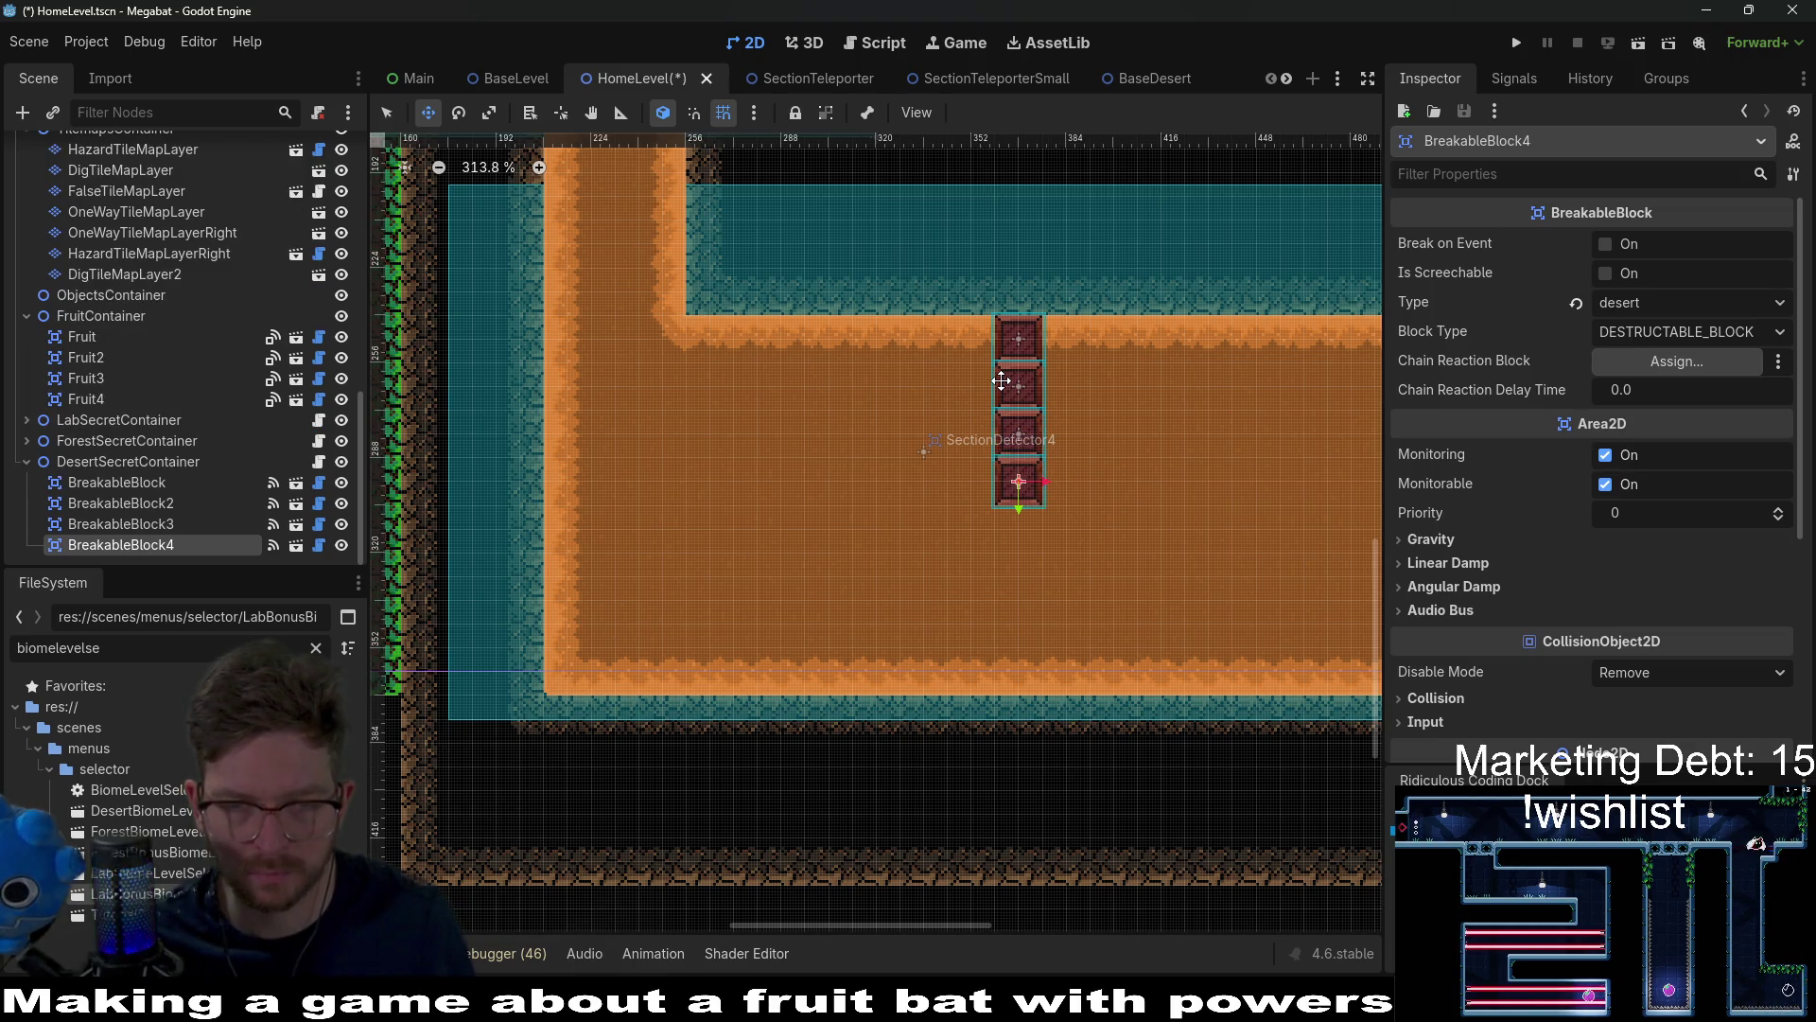
pyautogui.scroll(-5, 1022, 454)
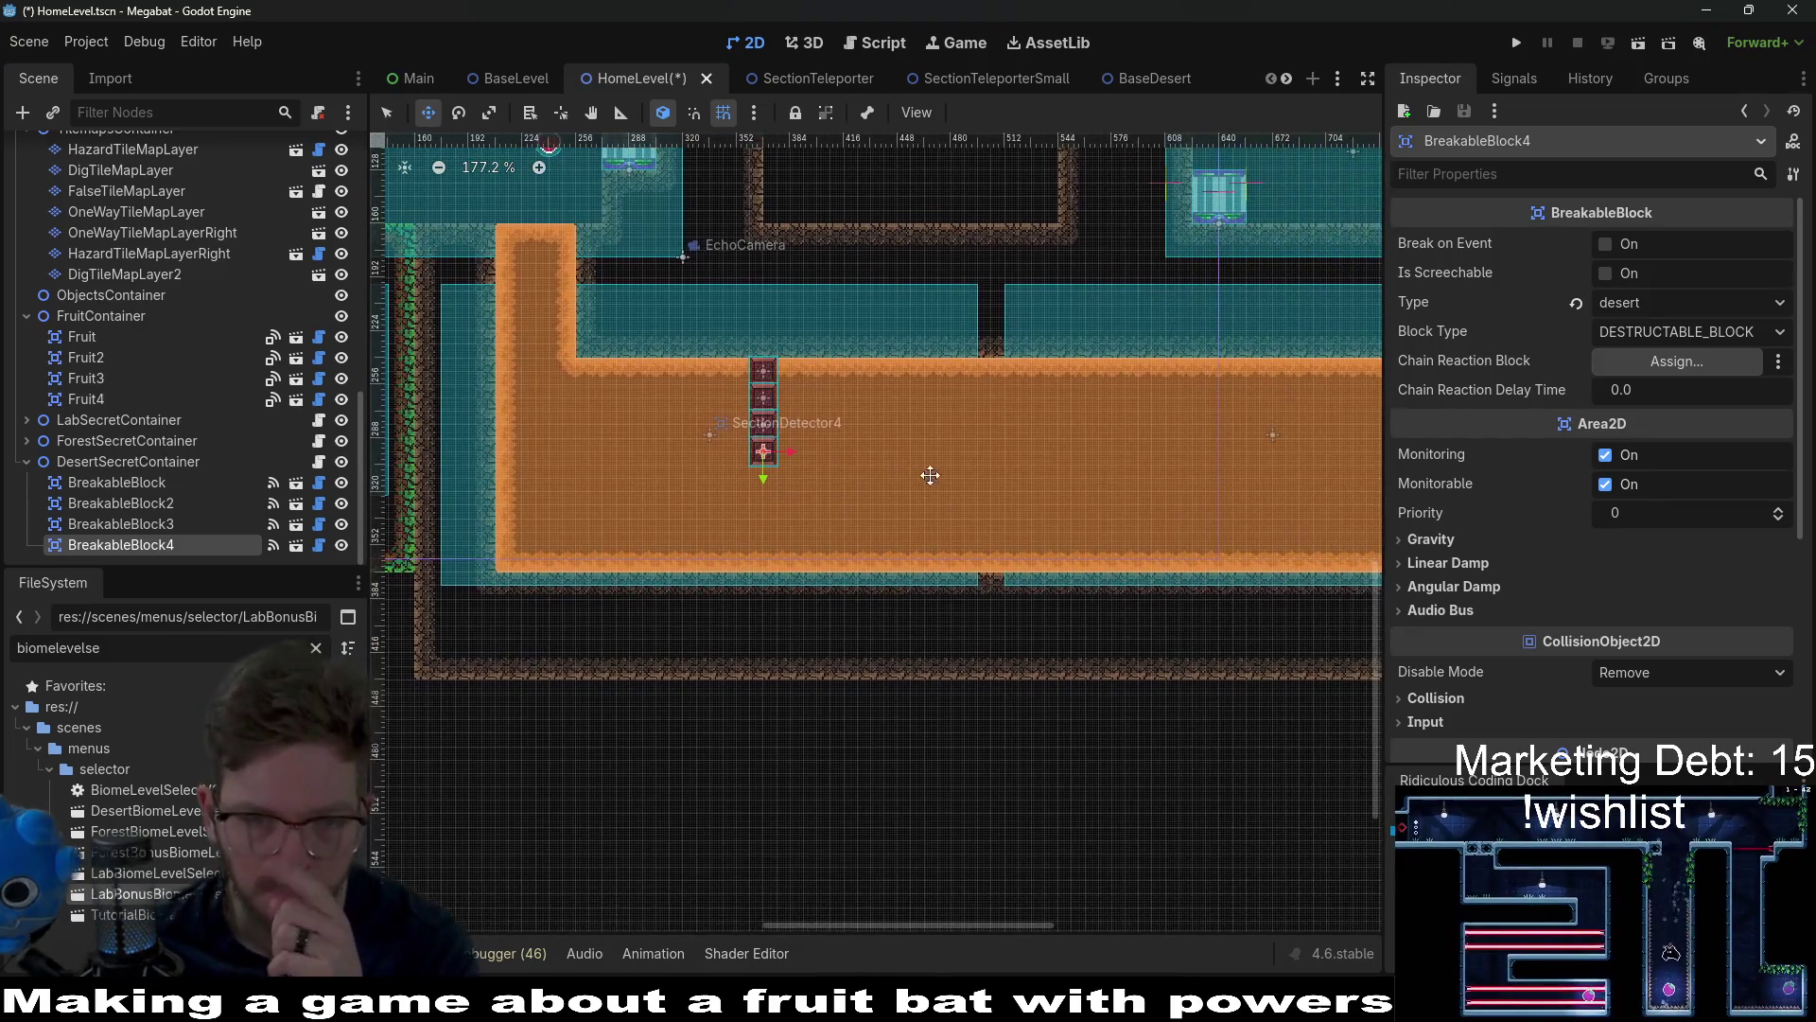
pyautogui.scroll(10, 204, 302)
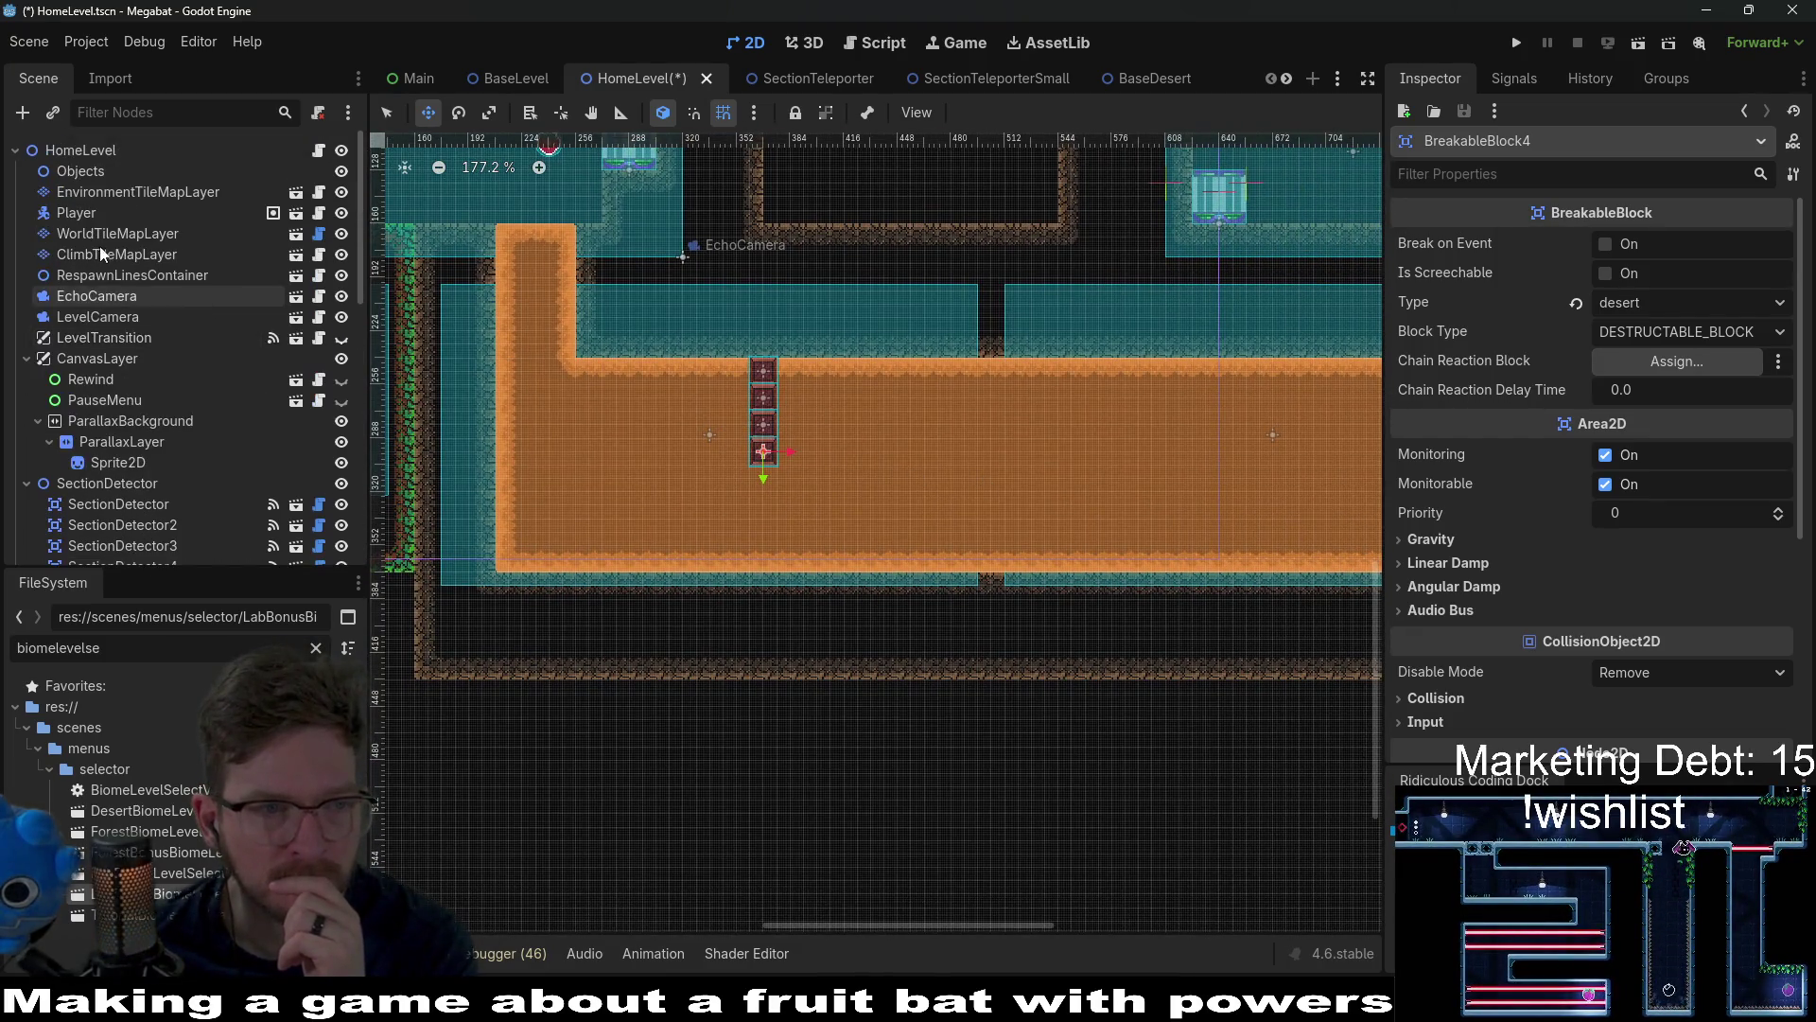
# Step: Paint a 9x4 DESERT terrain rectangle on WorldTileMapLayer around the block column, then select DigTileMapLayer2
pyautogui.click(133, 213)
pyautogui.click(106, 234)
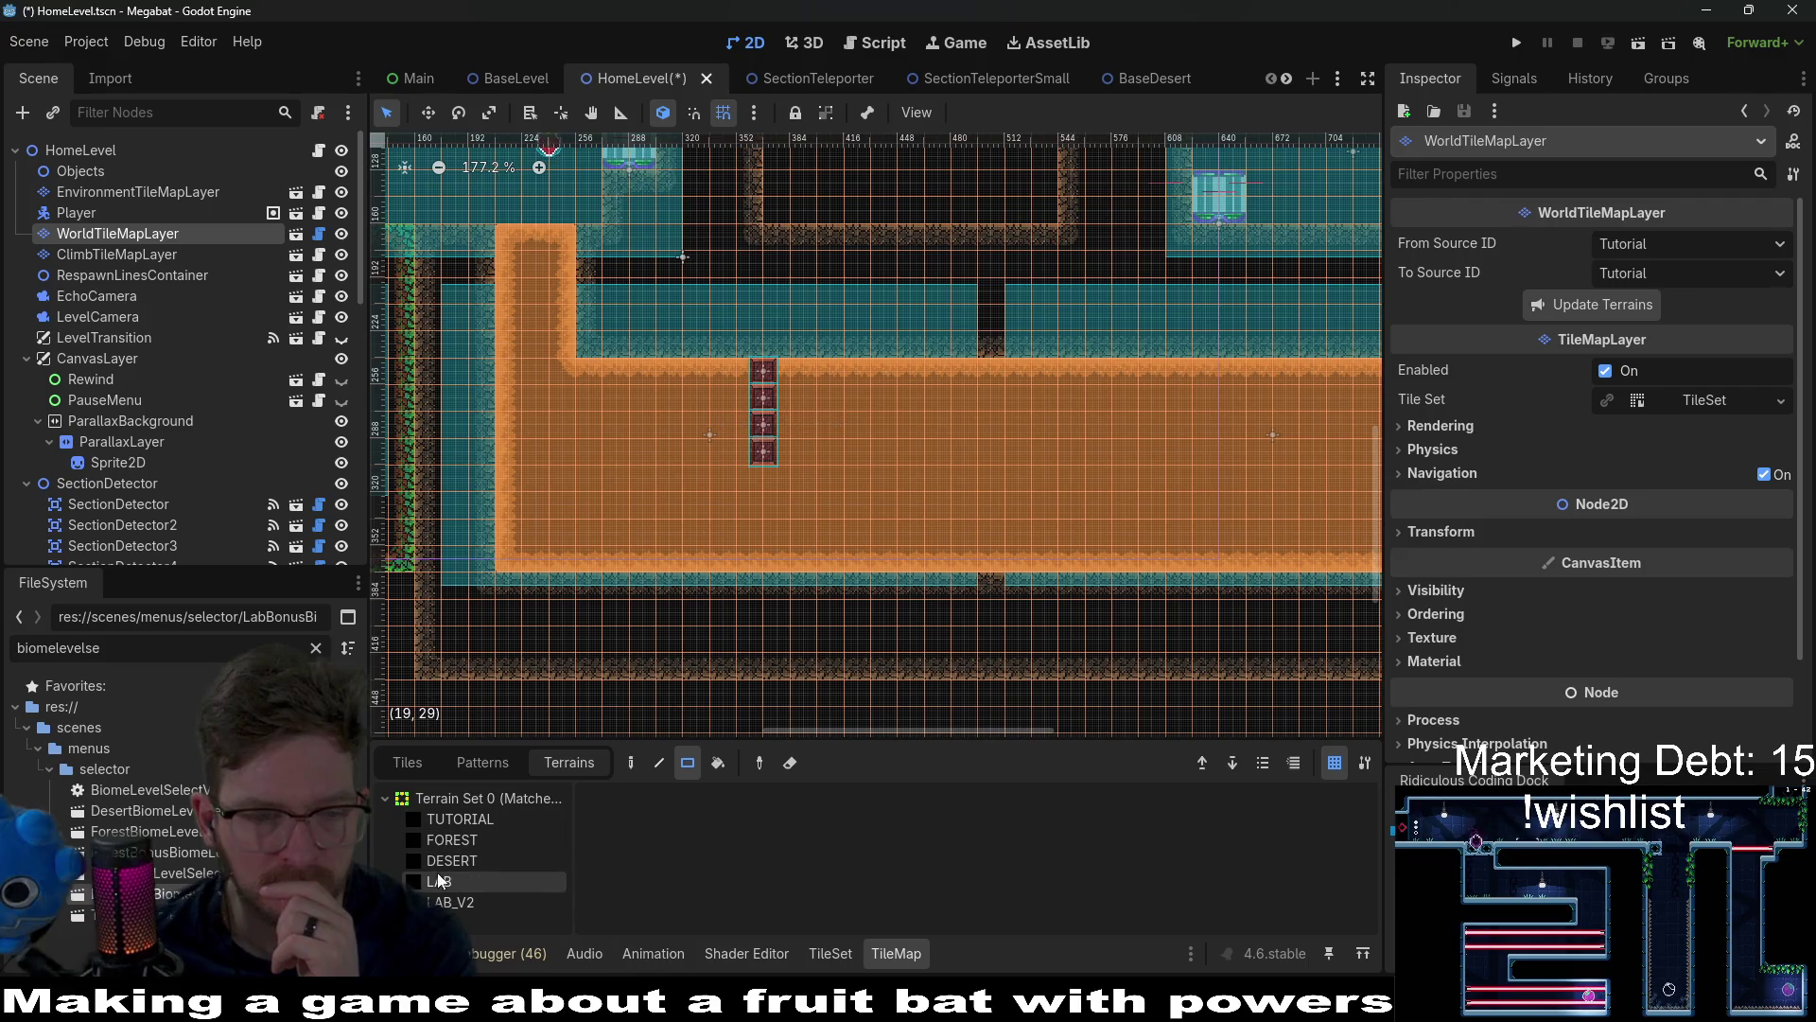
pyautogui.click(445, 860)
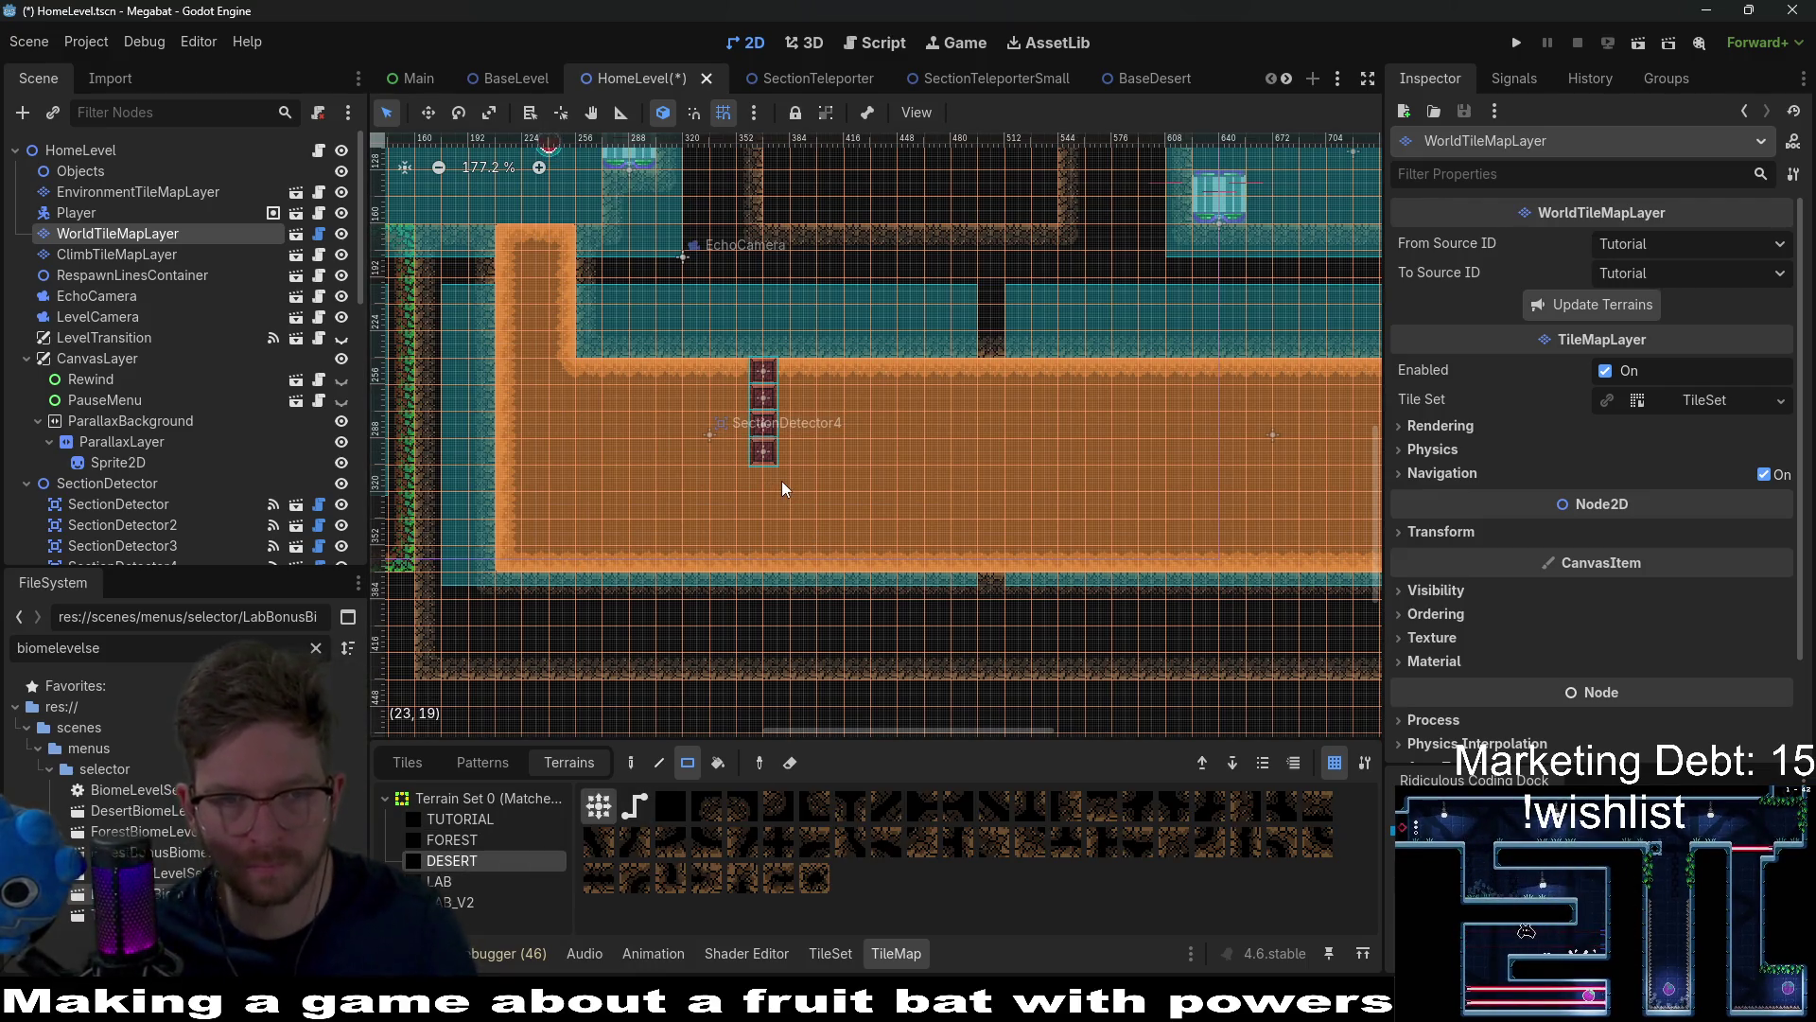
pyautogui.scroll(6, 784, 489)
pyautogui.moveTo(724, 478)
pyautogui.mouseDown()
pyautogui.moveTo(893, 596)
pyautogui.moveTo(1115, 614)
pyautogui.mouseUp()
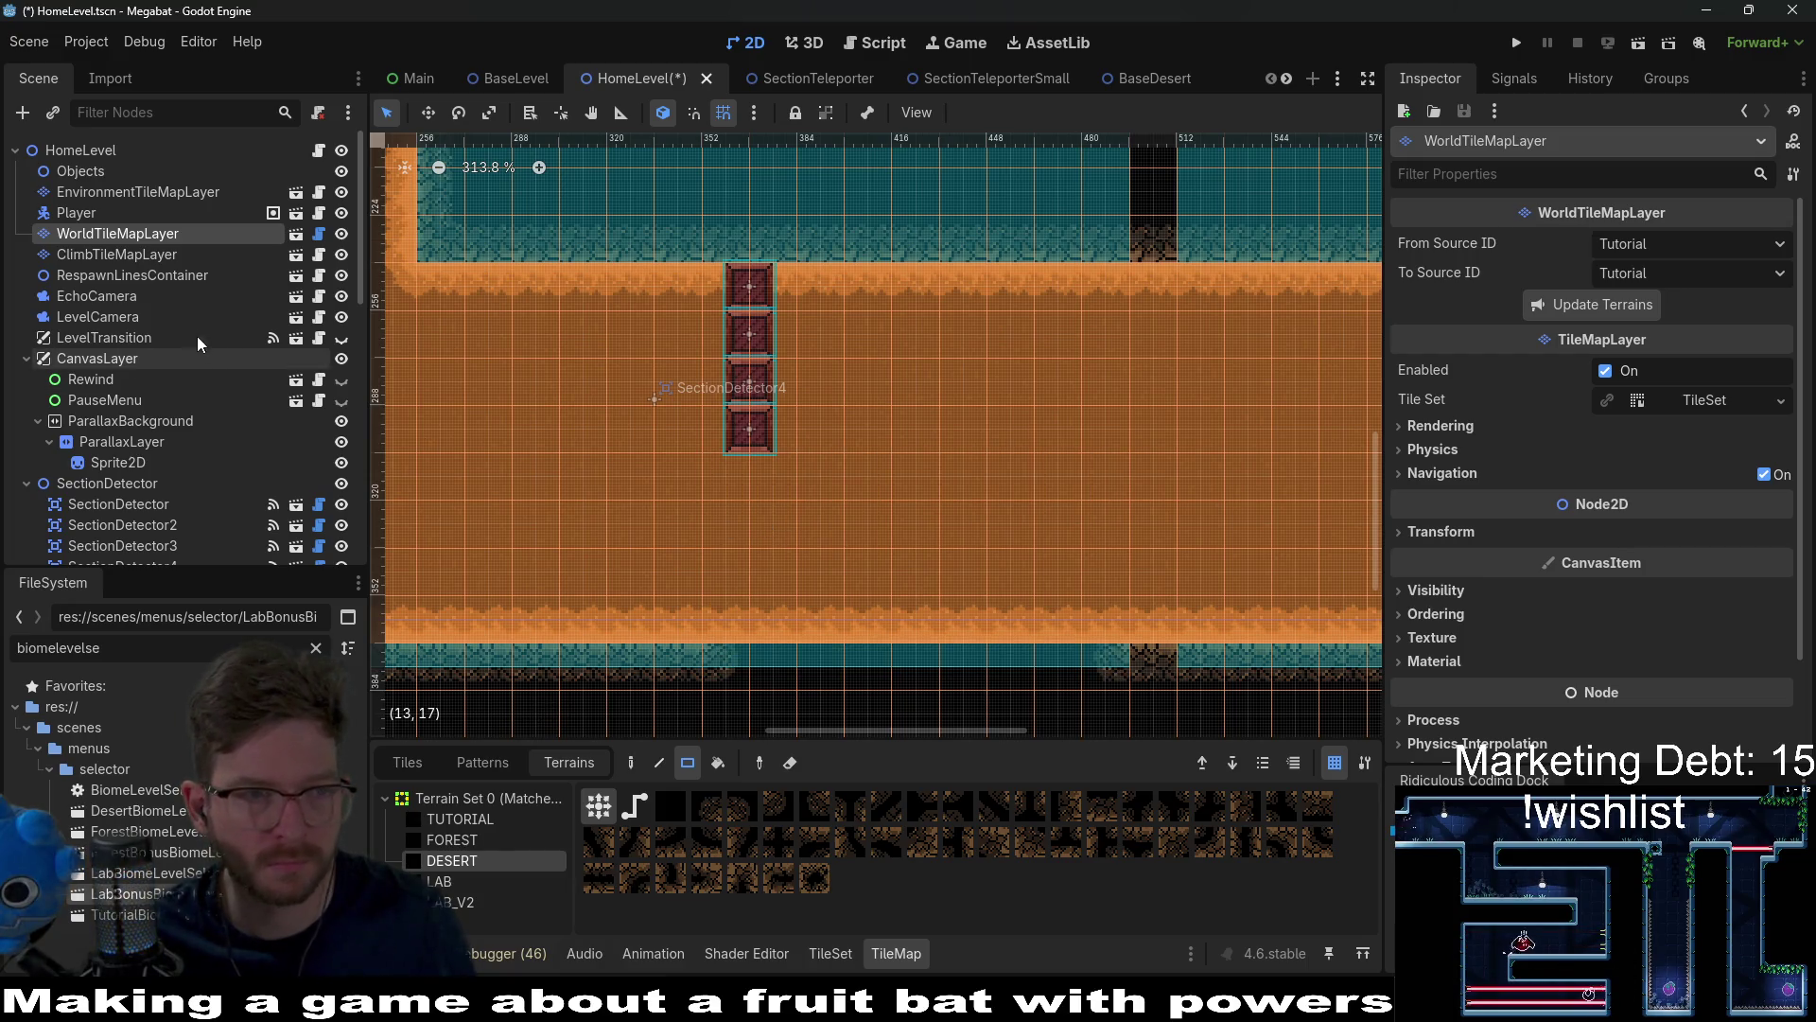
pyautogui.scroll(-5, 193, 441)
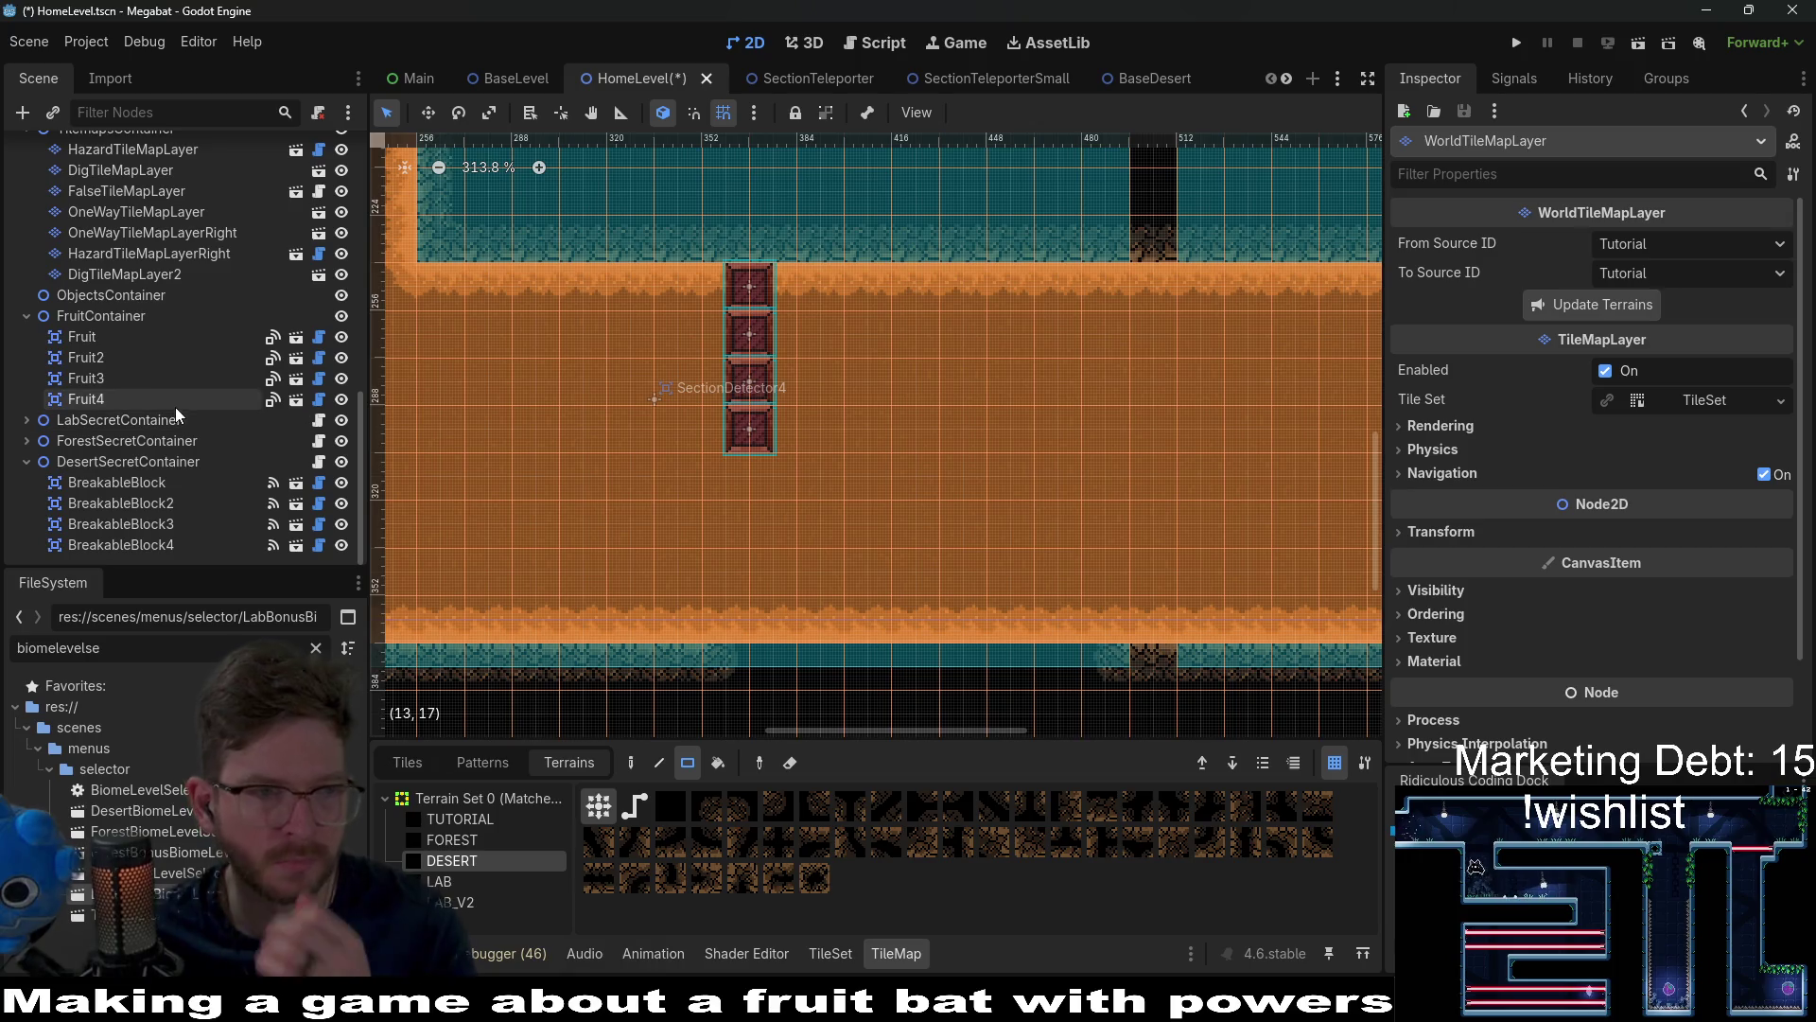
pyautogui.click(145, 282)
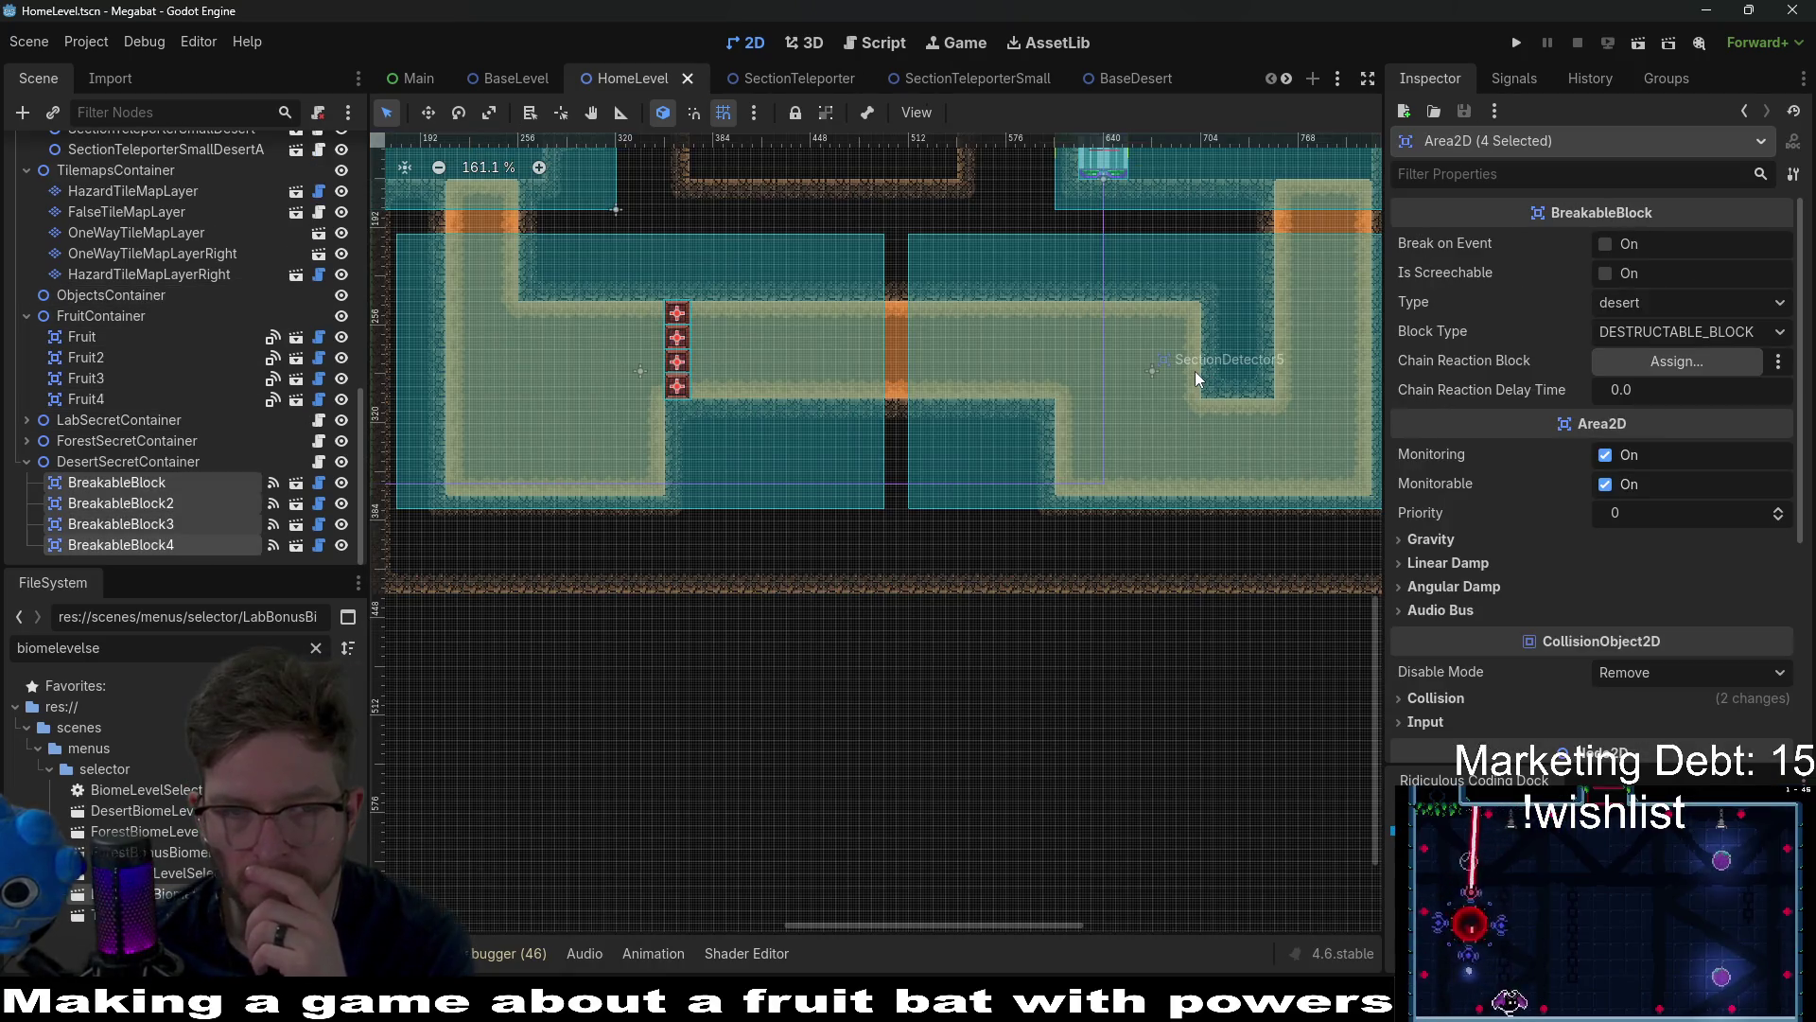
pyautogui.moveTo(1207, 372); pyautogui.dragTo(1099, 469)
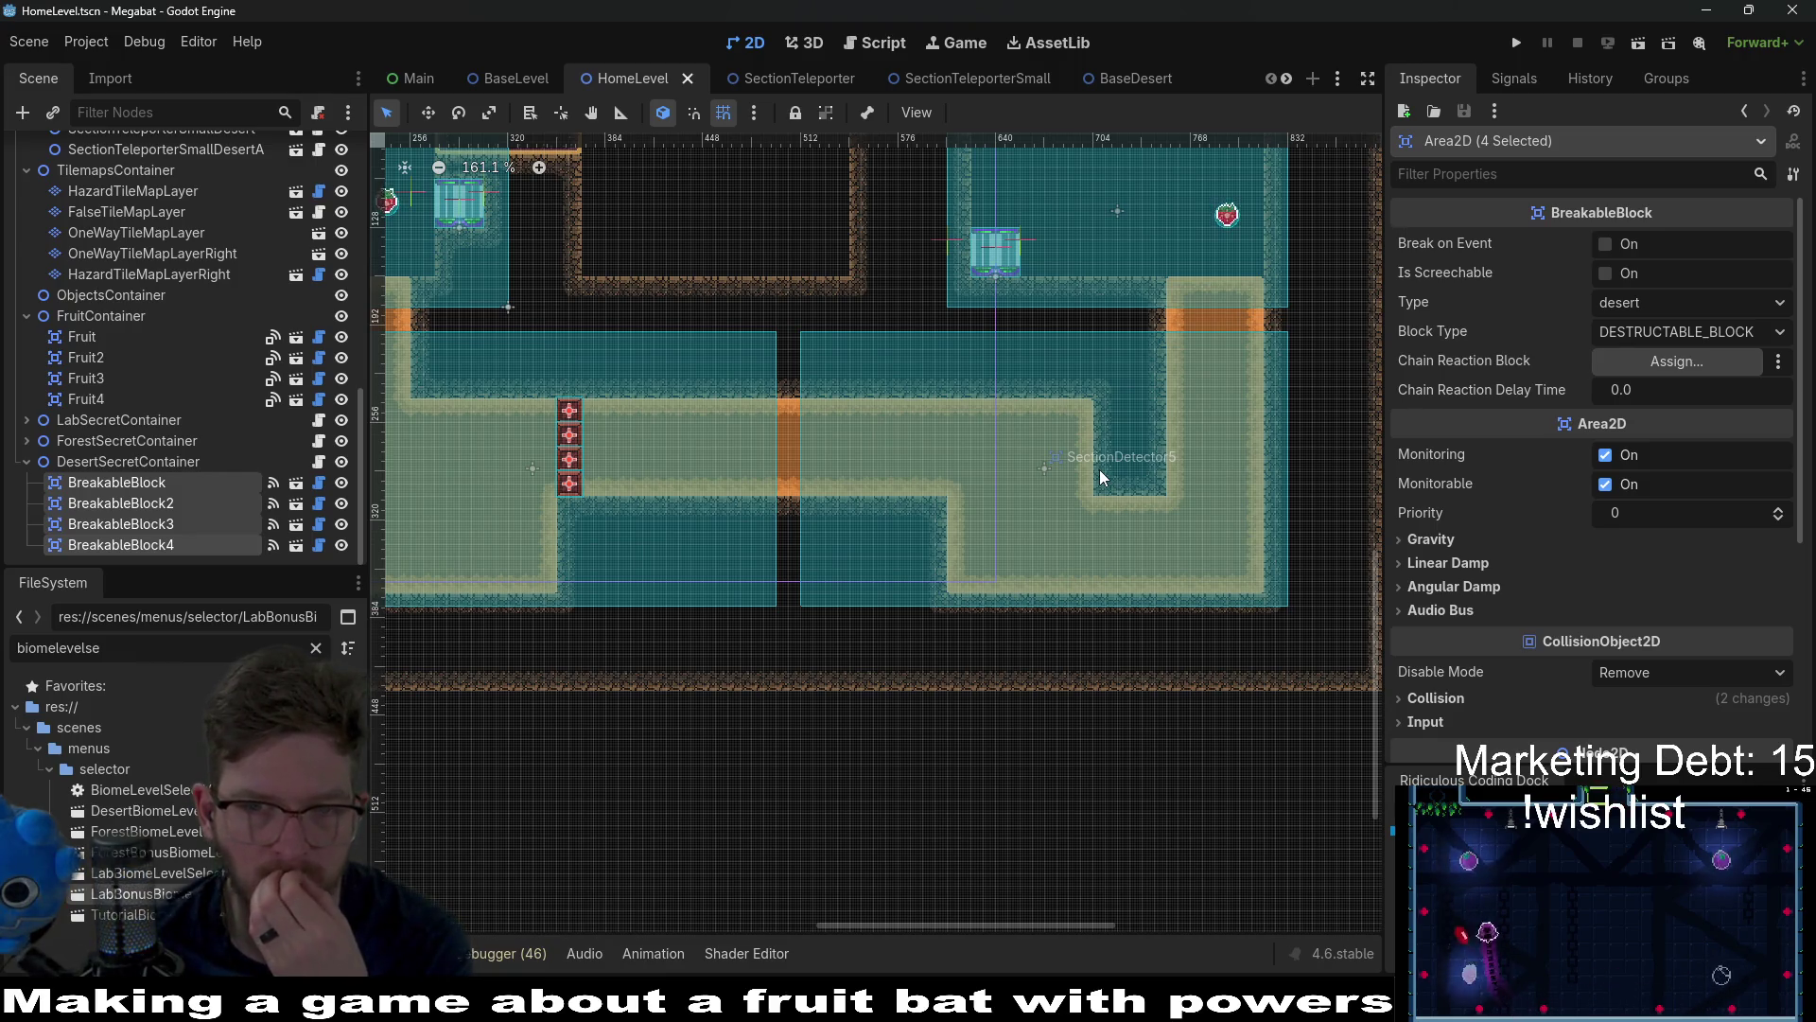
pyautogui.moveTo(1167, 412); pyautogui.dragTo(1130, 454)
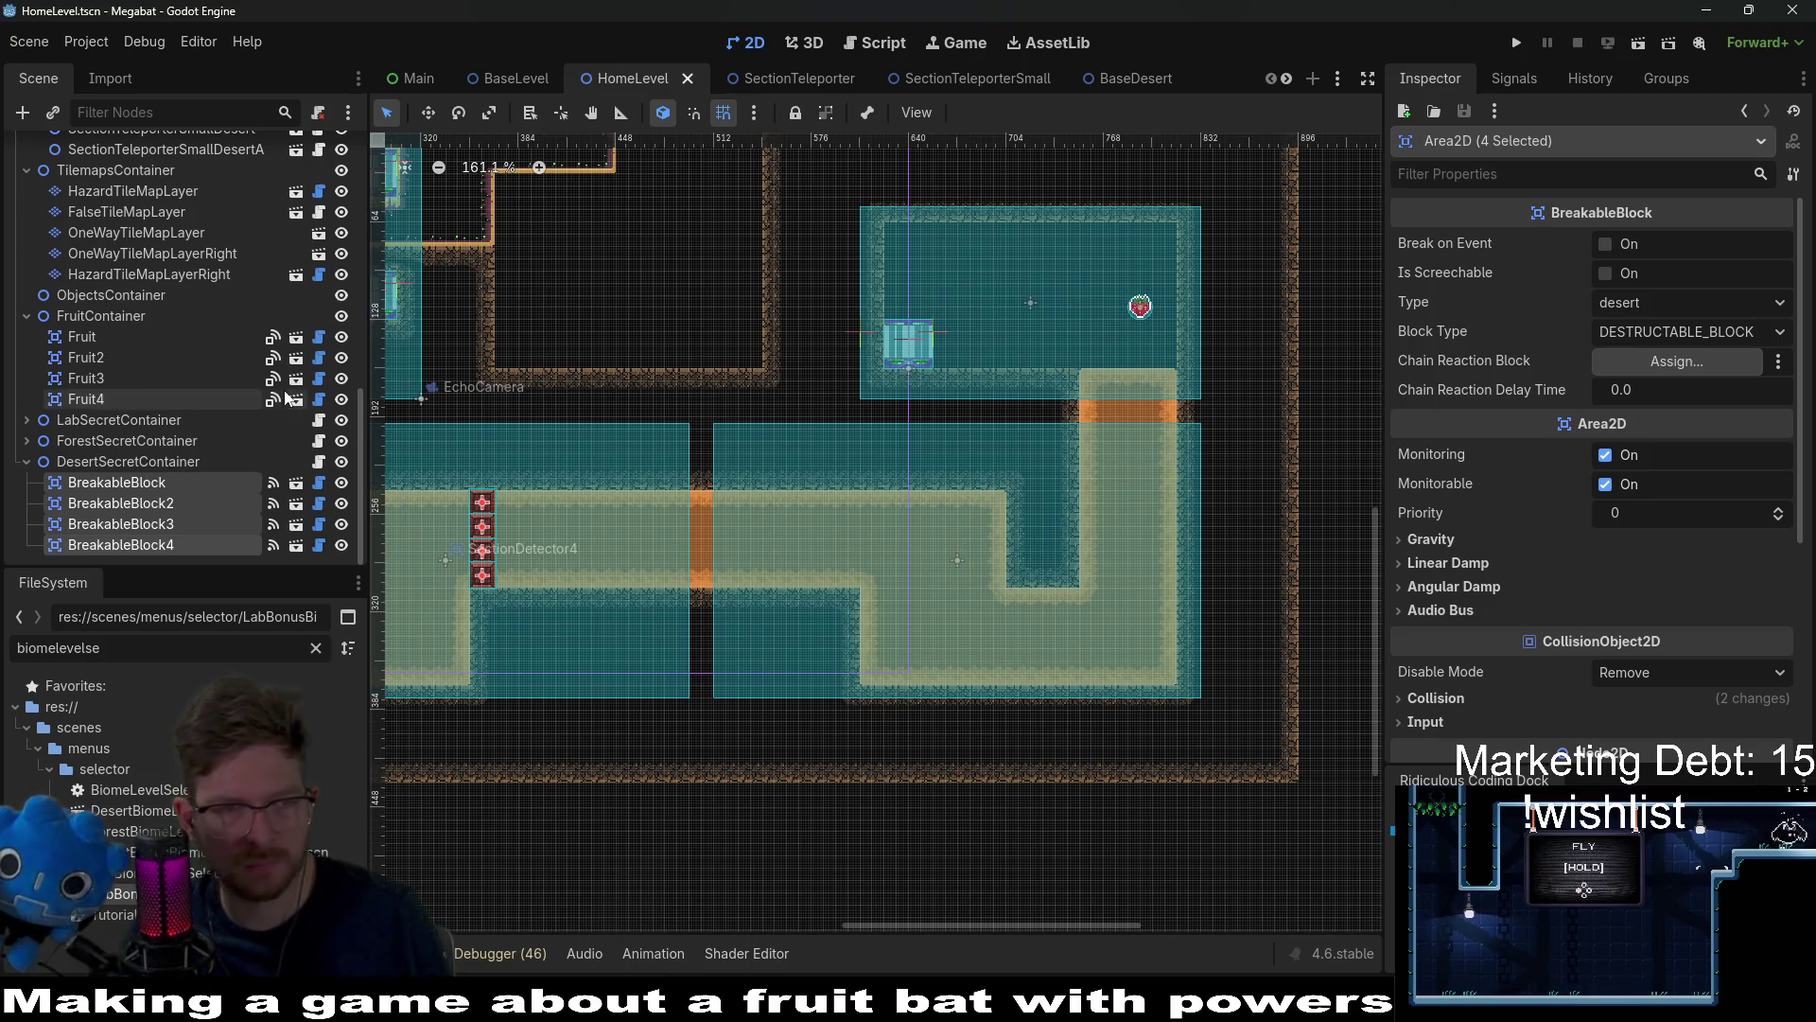
pyautogui.scroll(8, 138, 423)
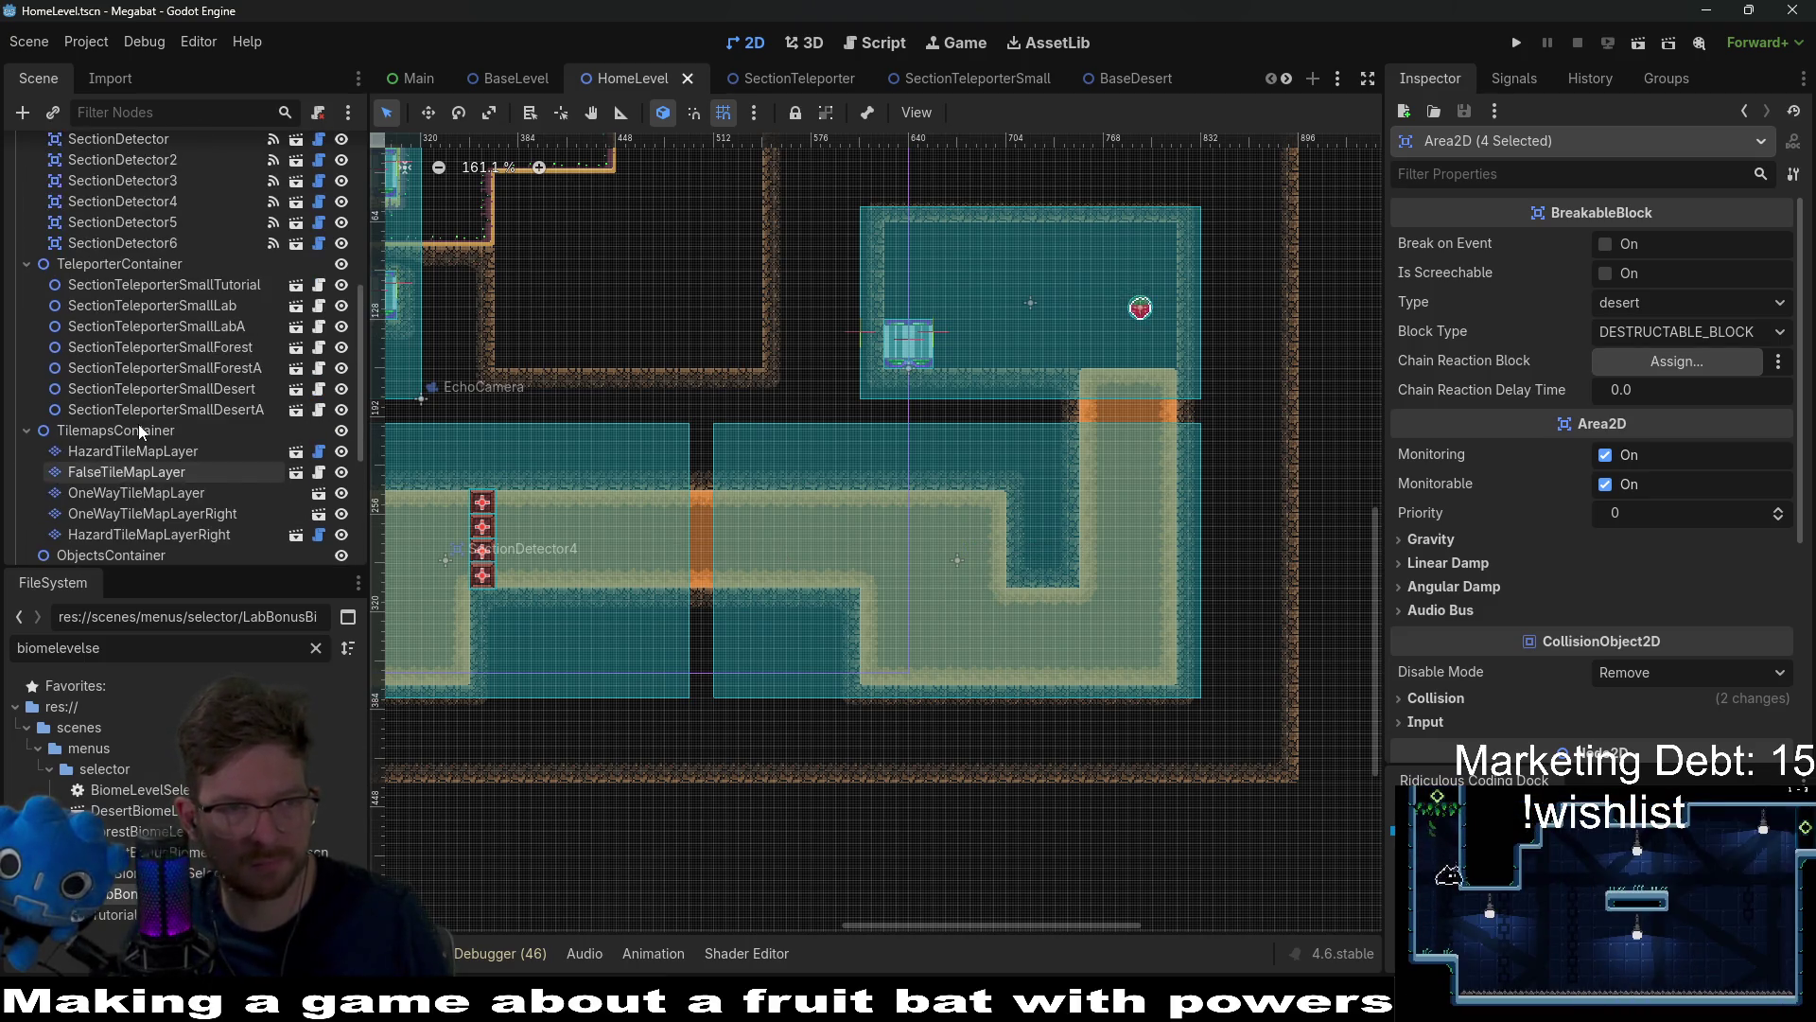
pyautogui.scroll(6, 138, 424)
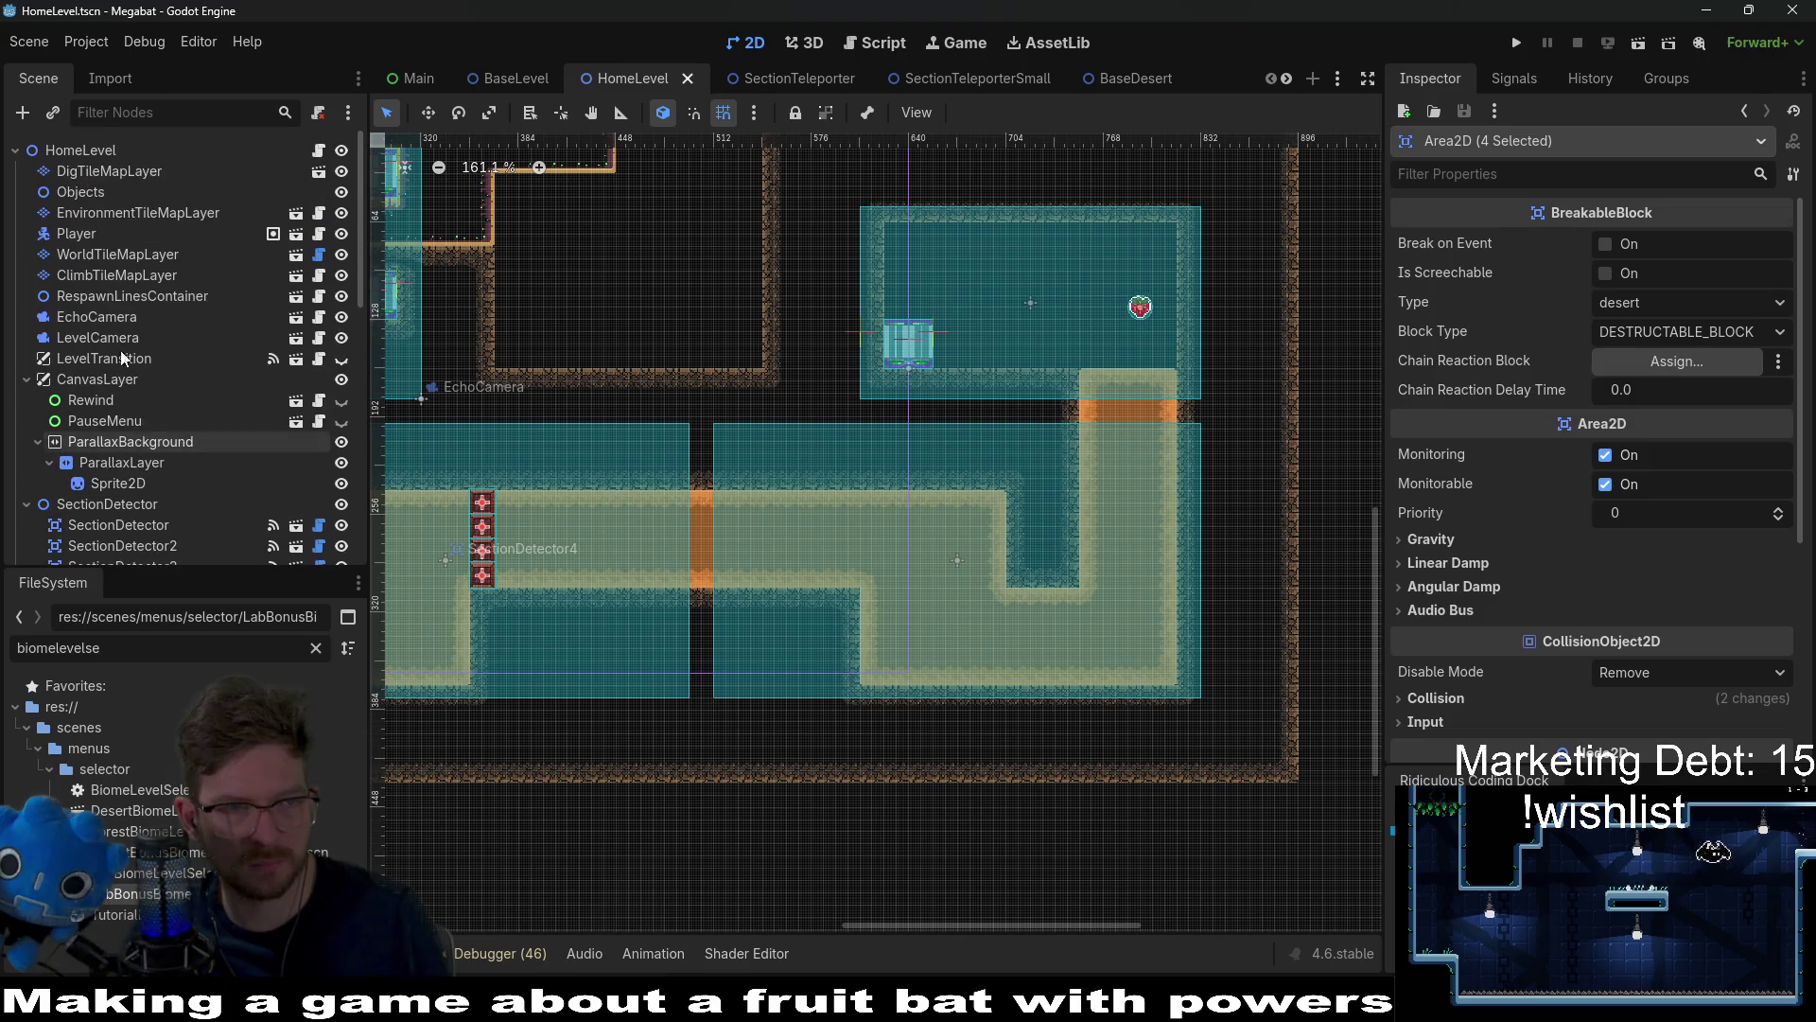
# Step: Instance CrystalDoor.tscn under HomeLevel and drag it into the lower corridor
pyautogui.rightClick(93, 149)
pyautogui.click(172, 219)
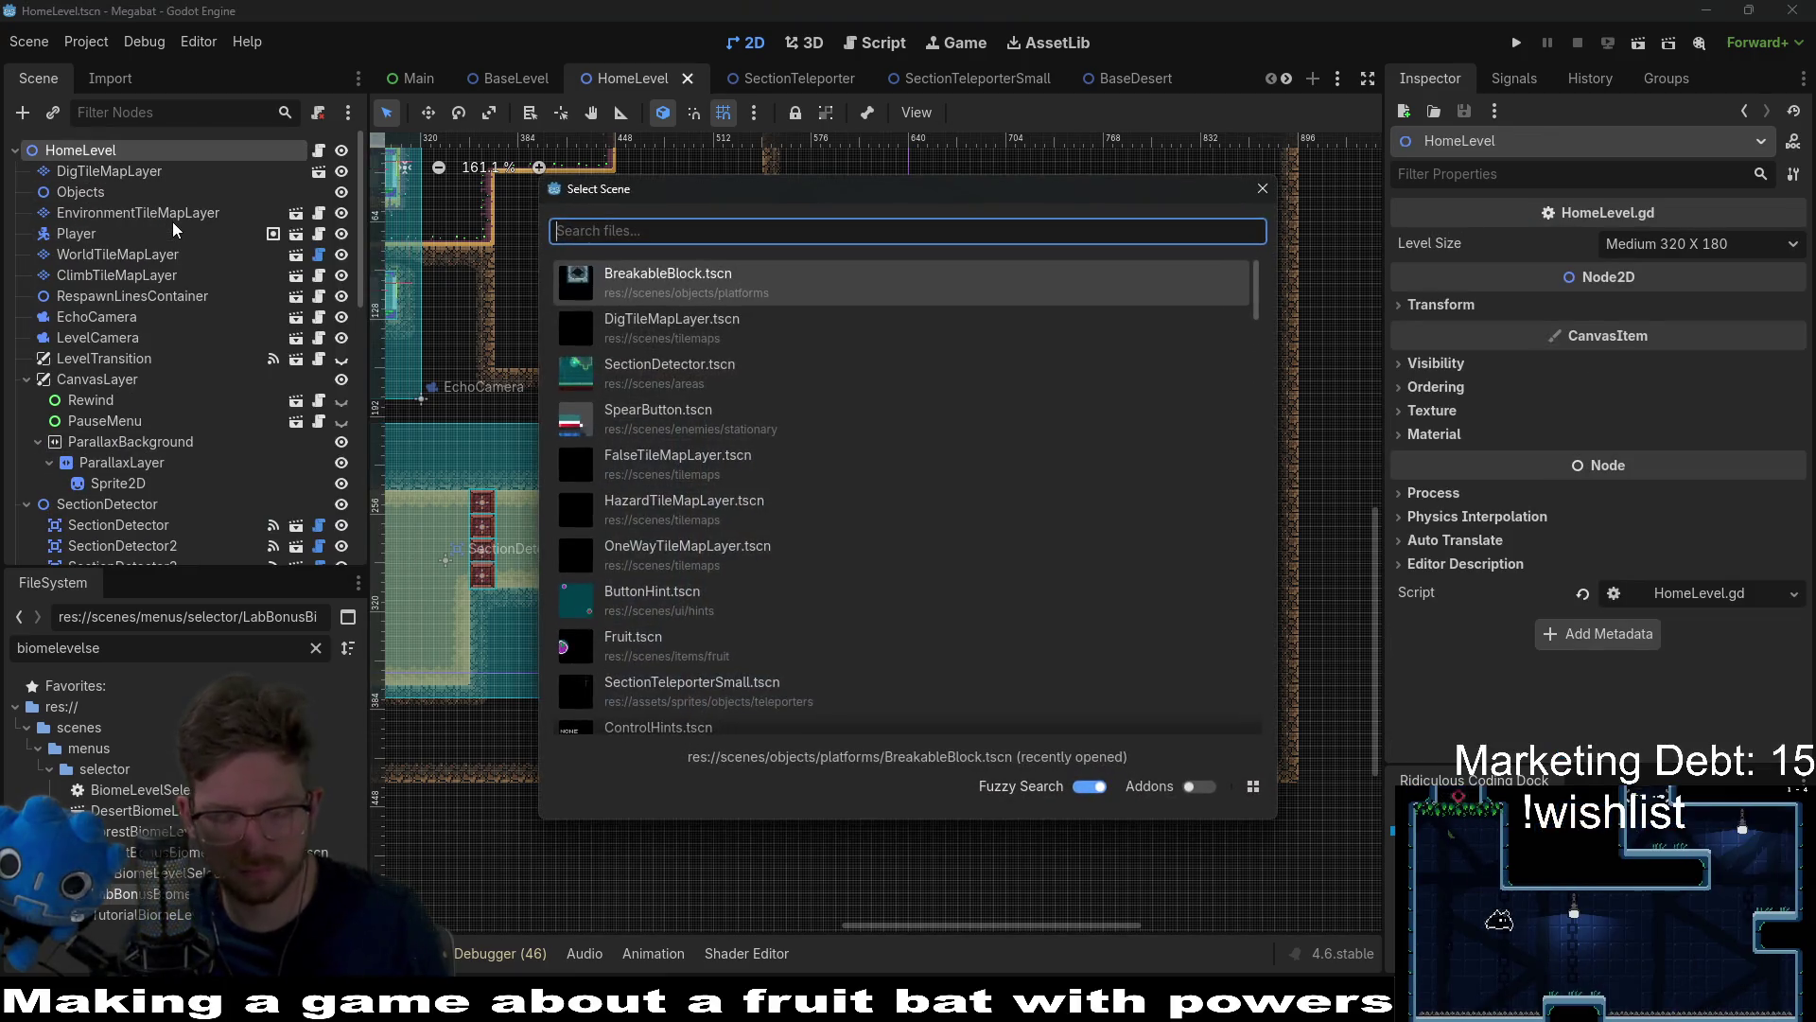
pyautogui.write('crystal')
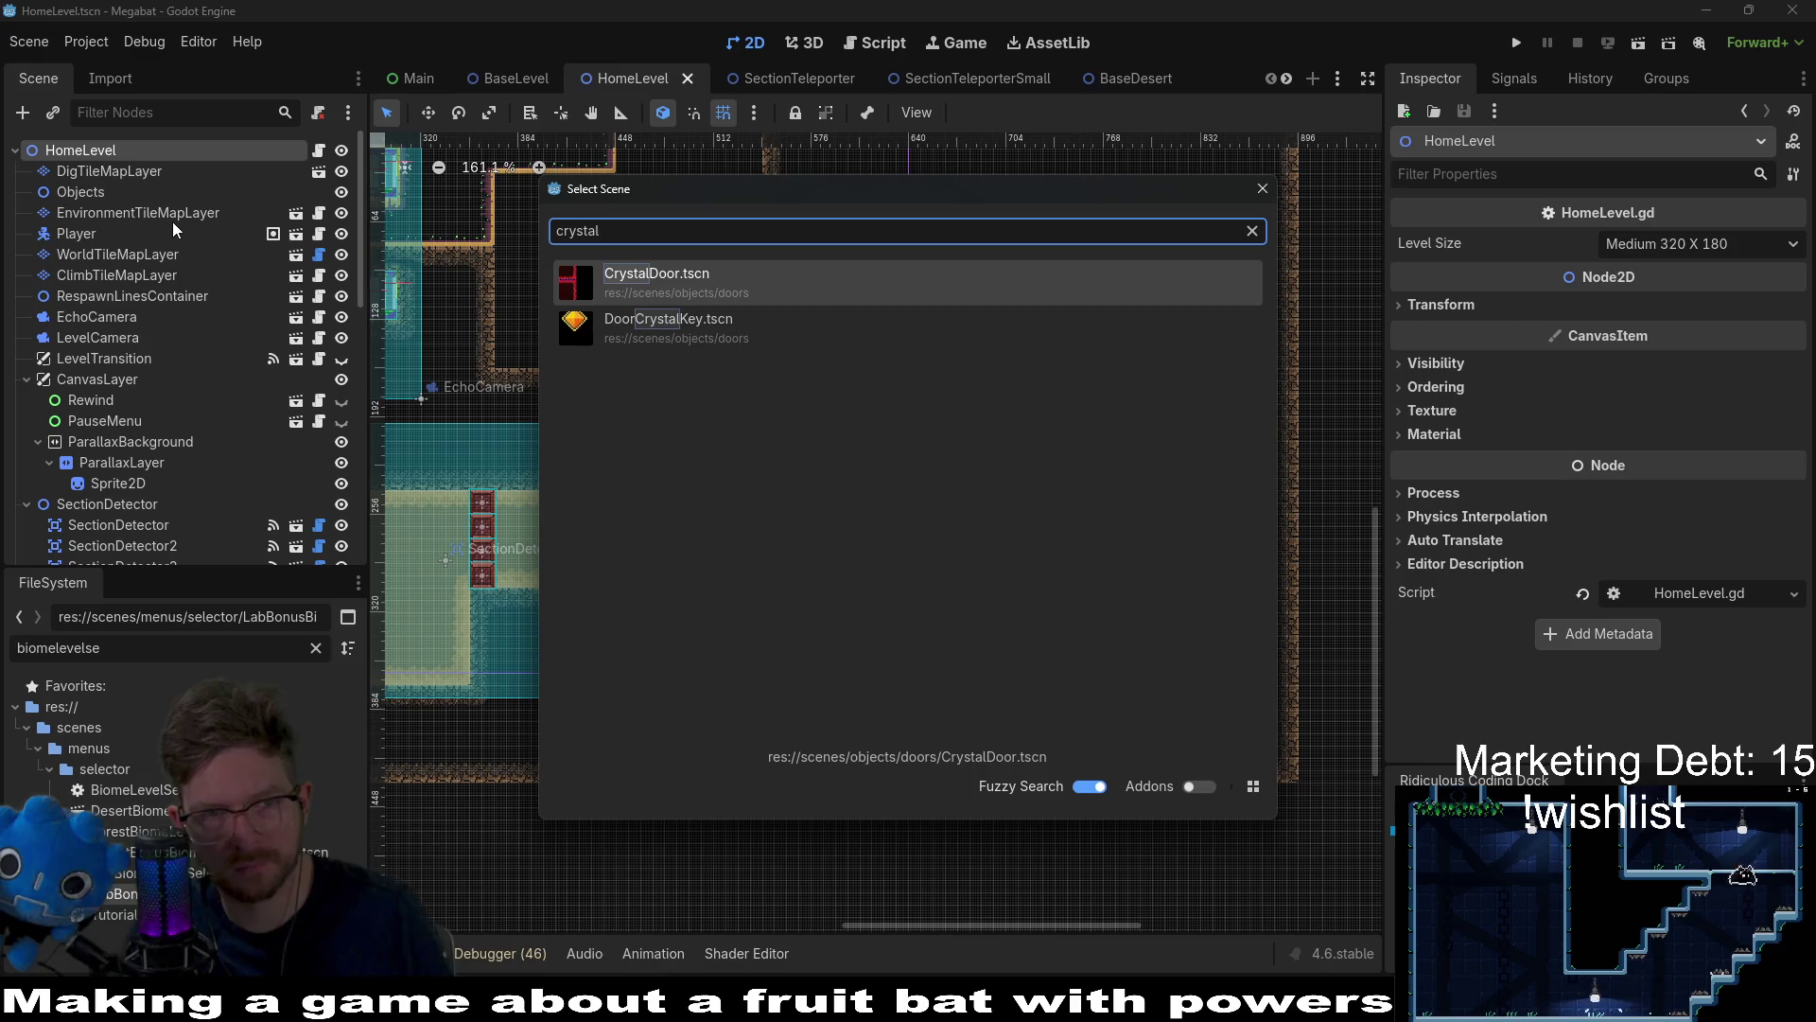
pyautogui.press('Return')
pyautogui.press('w')
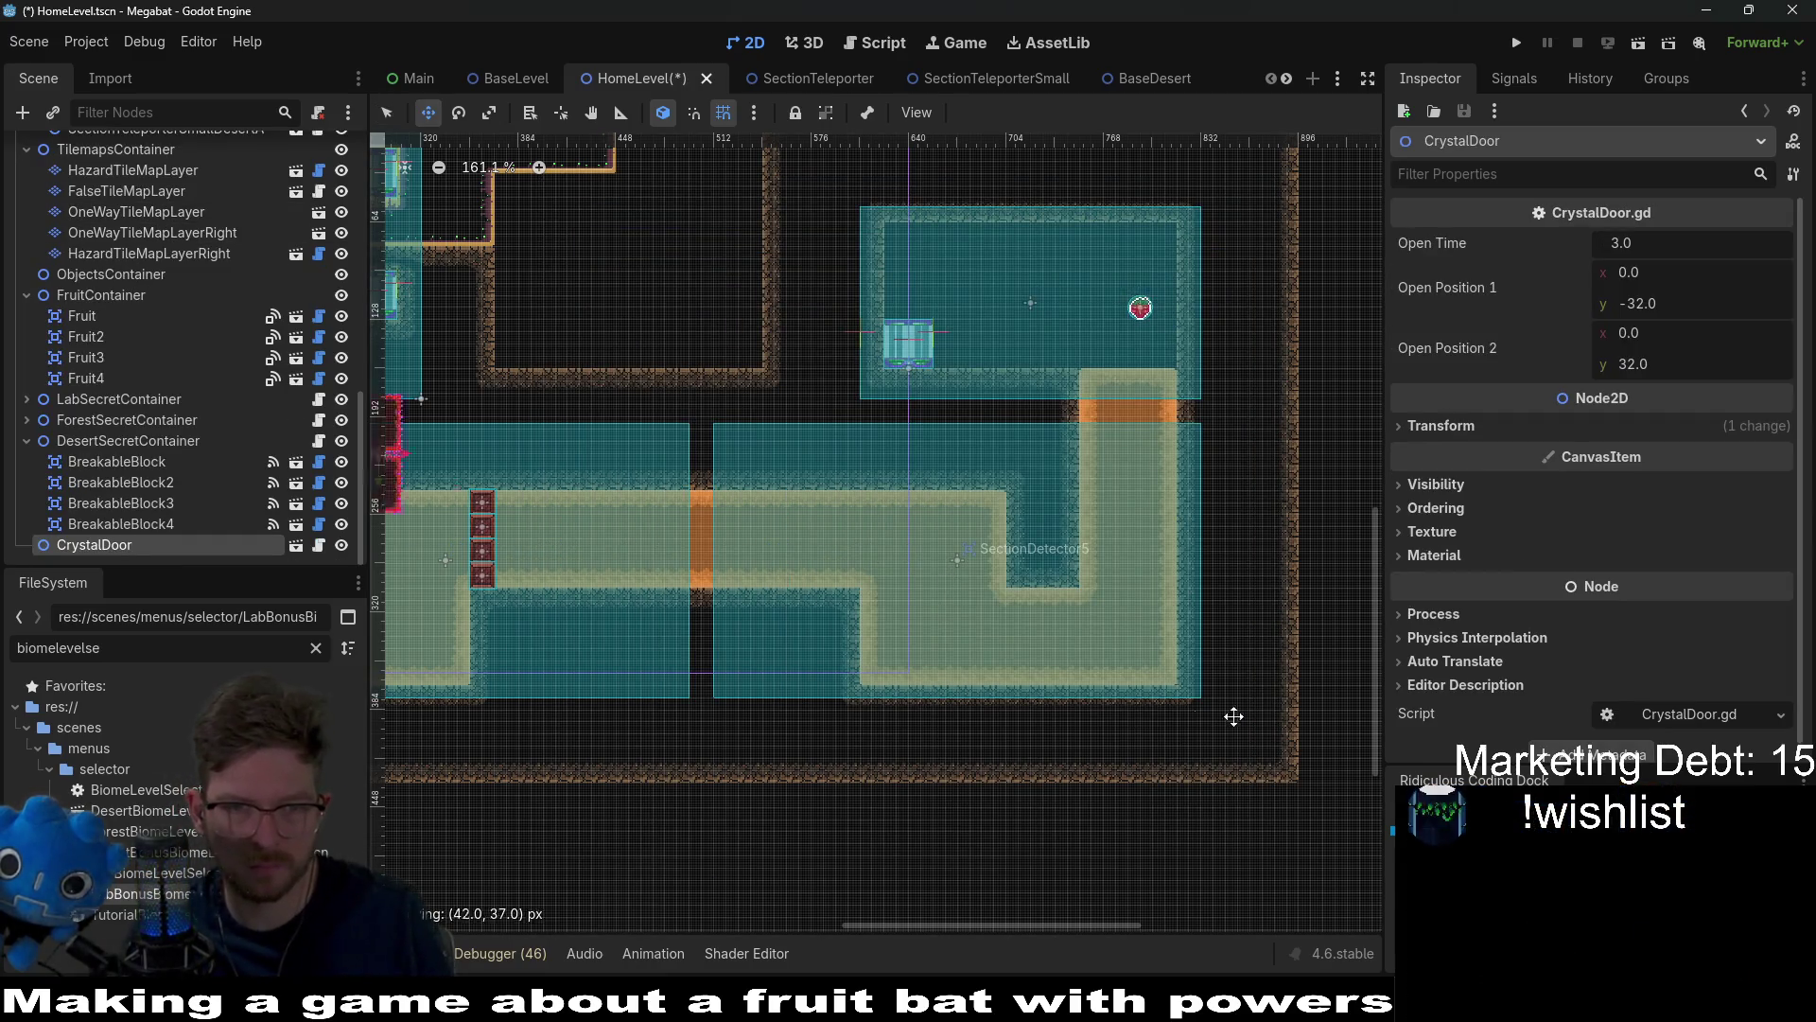
pyautogui.moveTo(1233, 716)
pyautogui.mouseDown()
pyautogui.moveTo(662, 568)
pyautogui.moveTo(901, 565)
pyautogui.mouseUp()
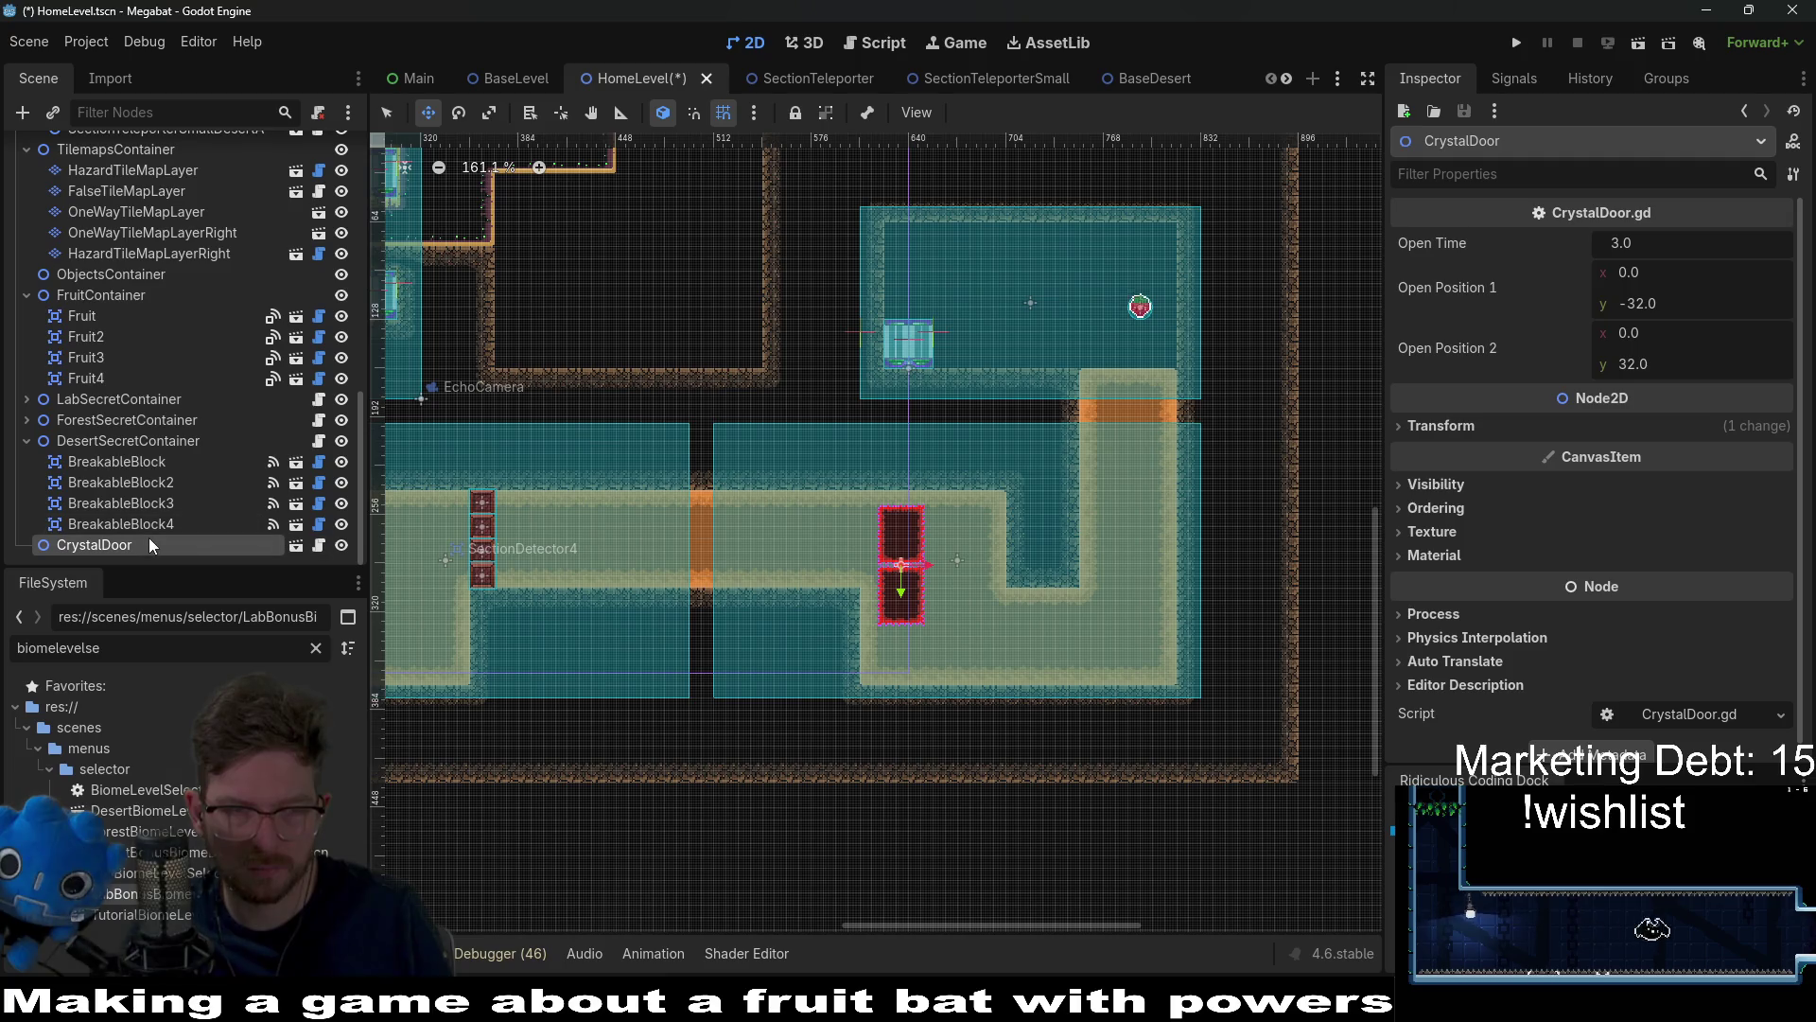
# Step: Read the CrystalDoor.gd script, noting its DoorCrystalKey class name, then return to the 2D view
pyautogui.click(319, 546)
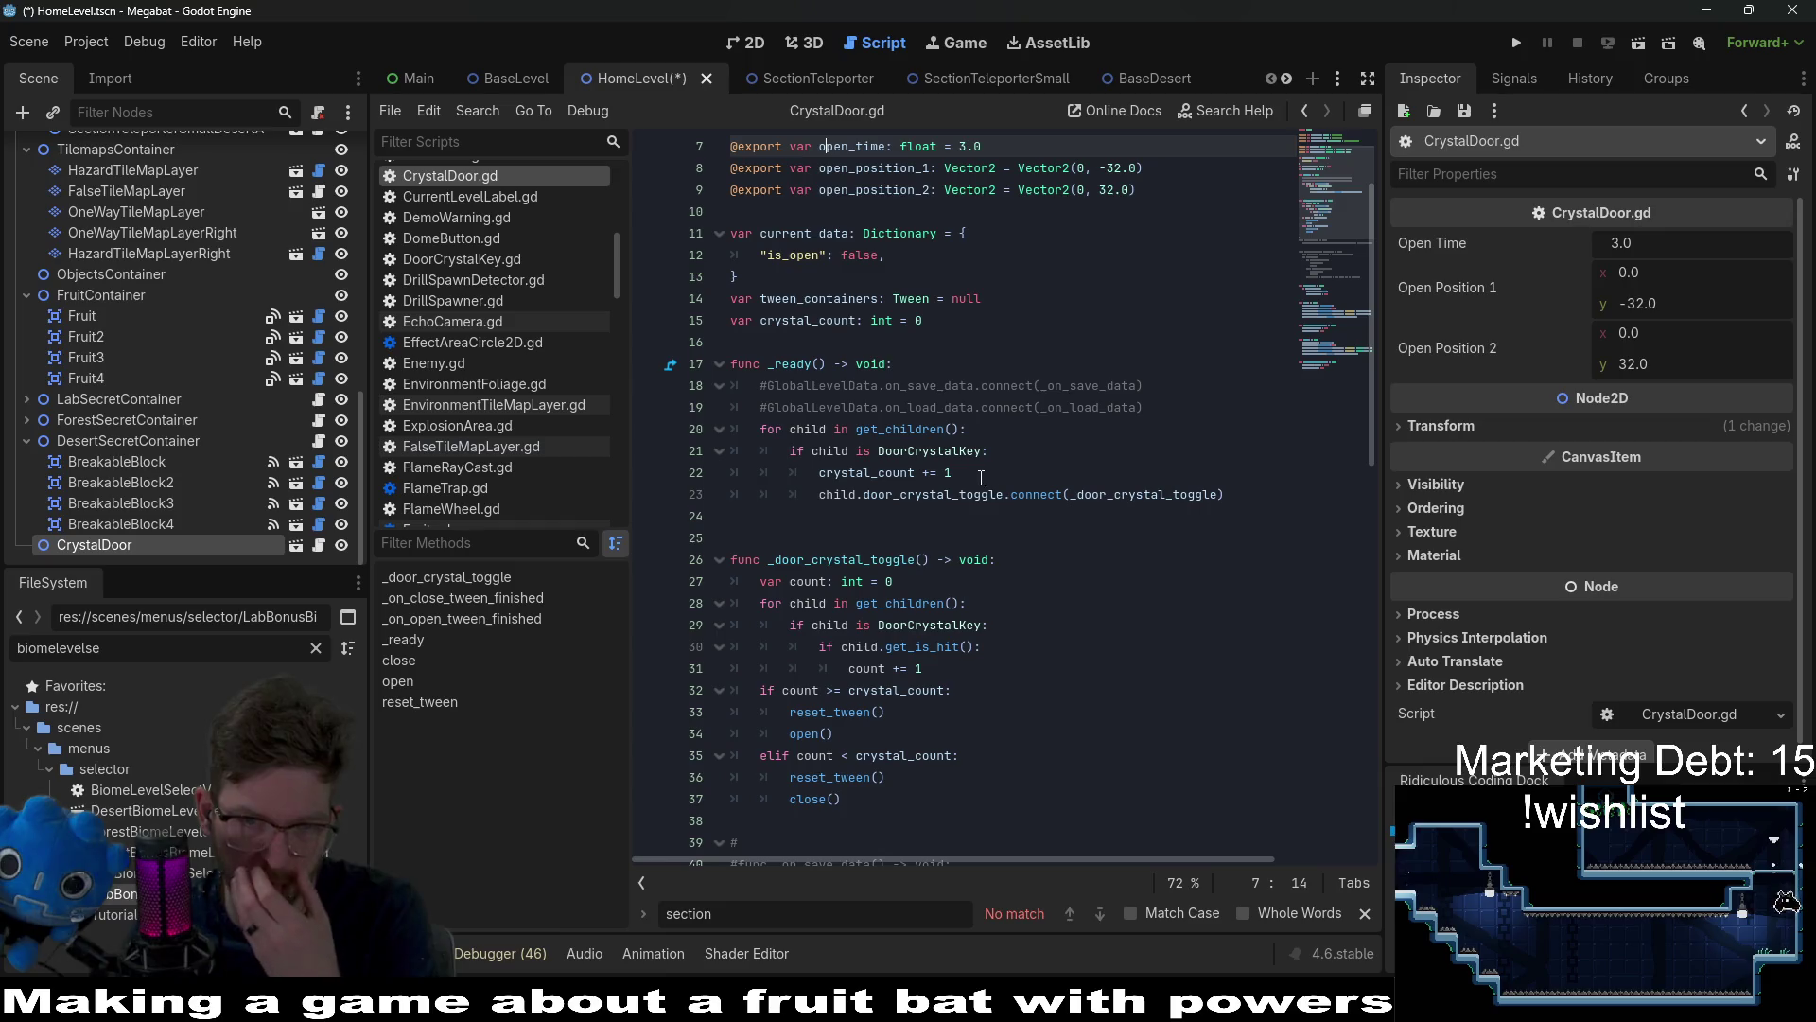
pyautogui.doubleClick(963, 452)
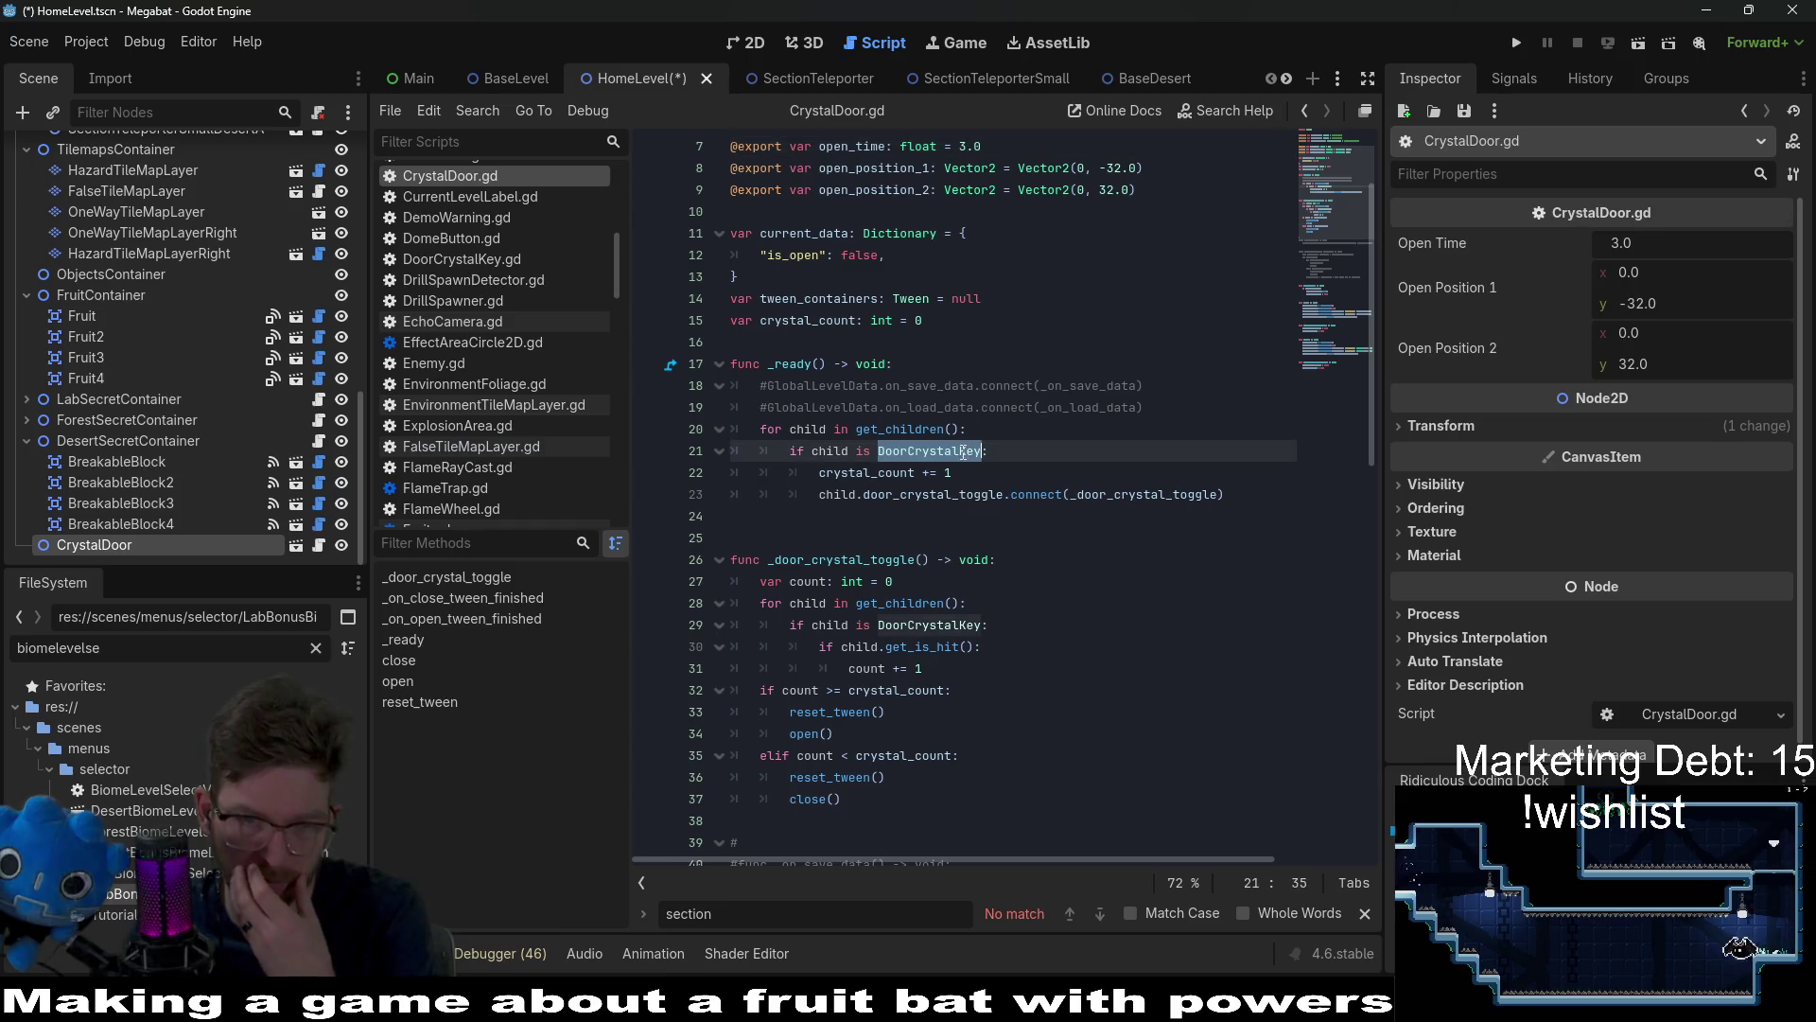
pyautogui.click(748, 53)
pyautogui.scroll(3, 974, 638)
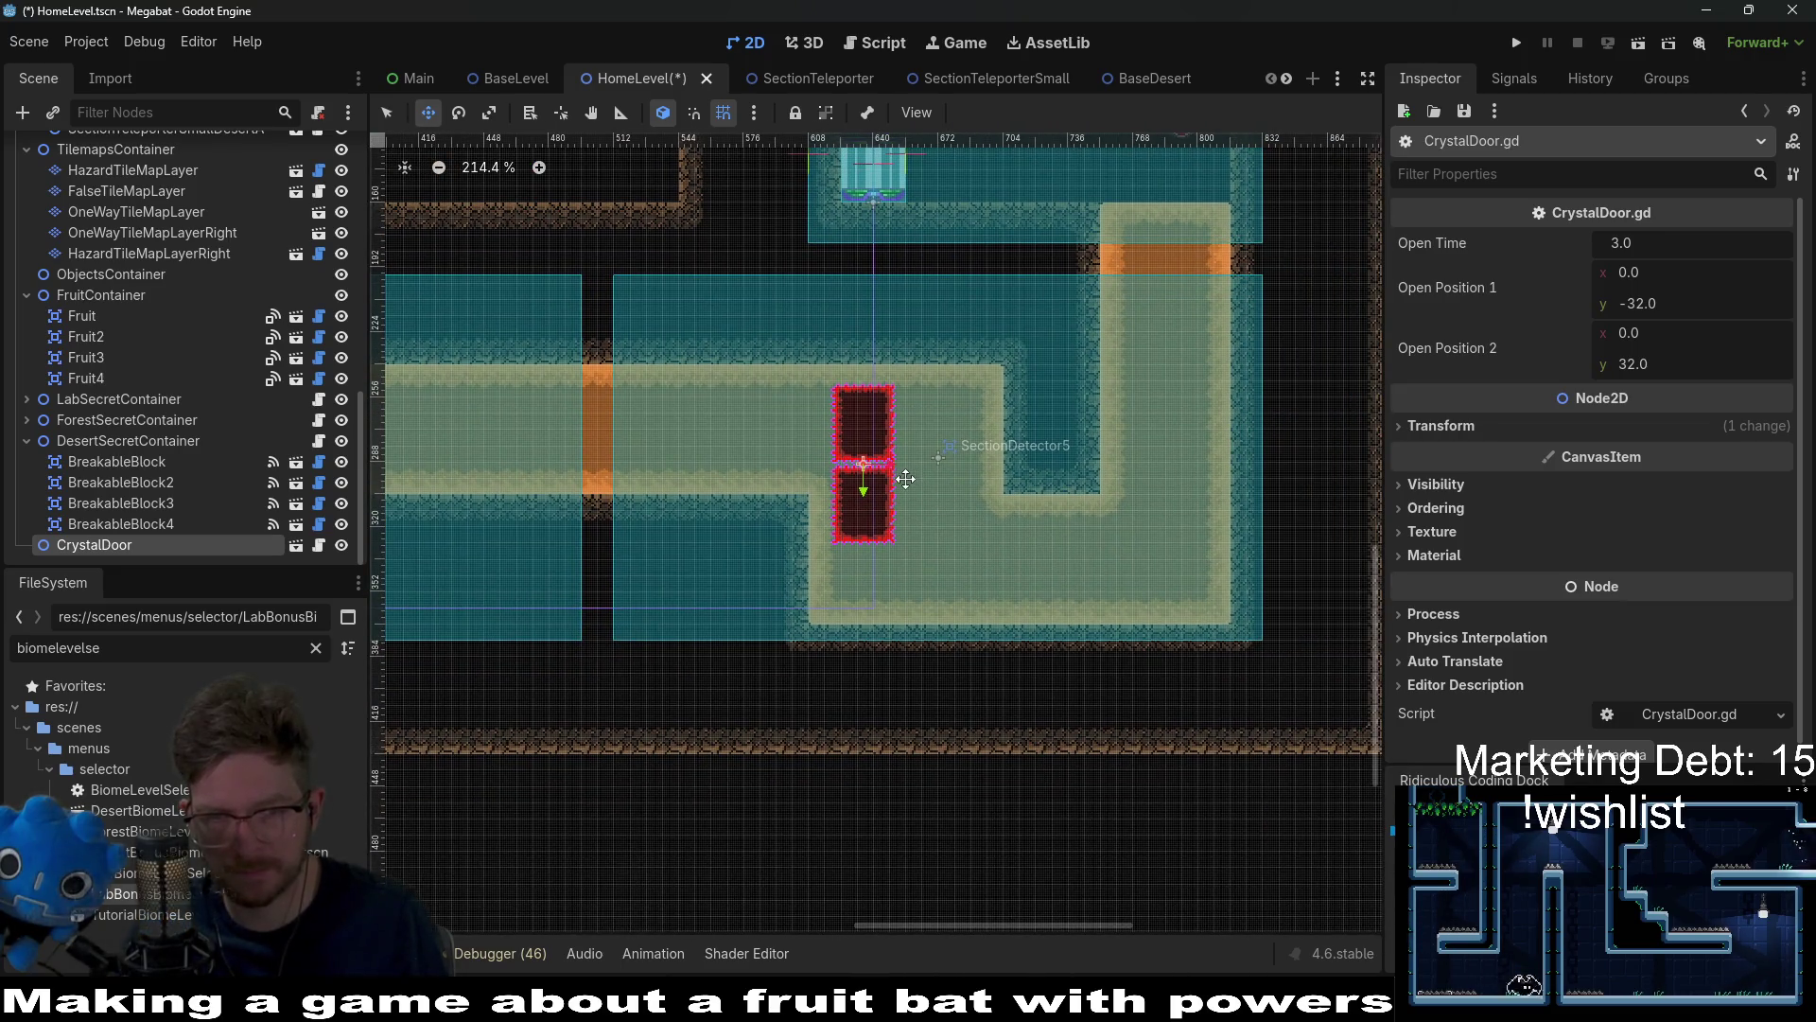
# Step: Drag CrystalDoor into the corridor shaft and move its Scene row up just under DigTileMapLayer
pyautogui.moveTo(905, 478); pyautogui.dragTo(1185, 492)
pyautogui.scroll(3, 1196, 492)
pyautogui.scroll(2, 1196, 492)
pyautogui.scroll(3, 1185, 493)
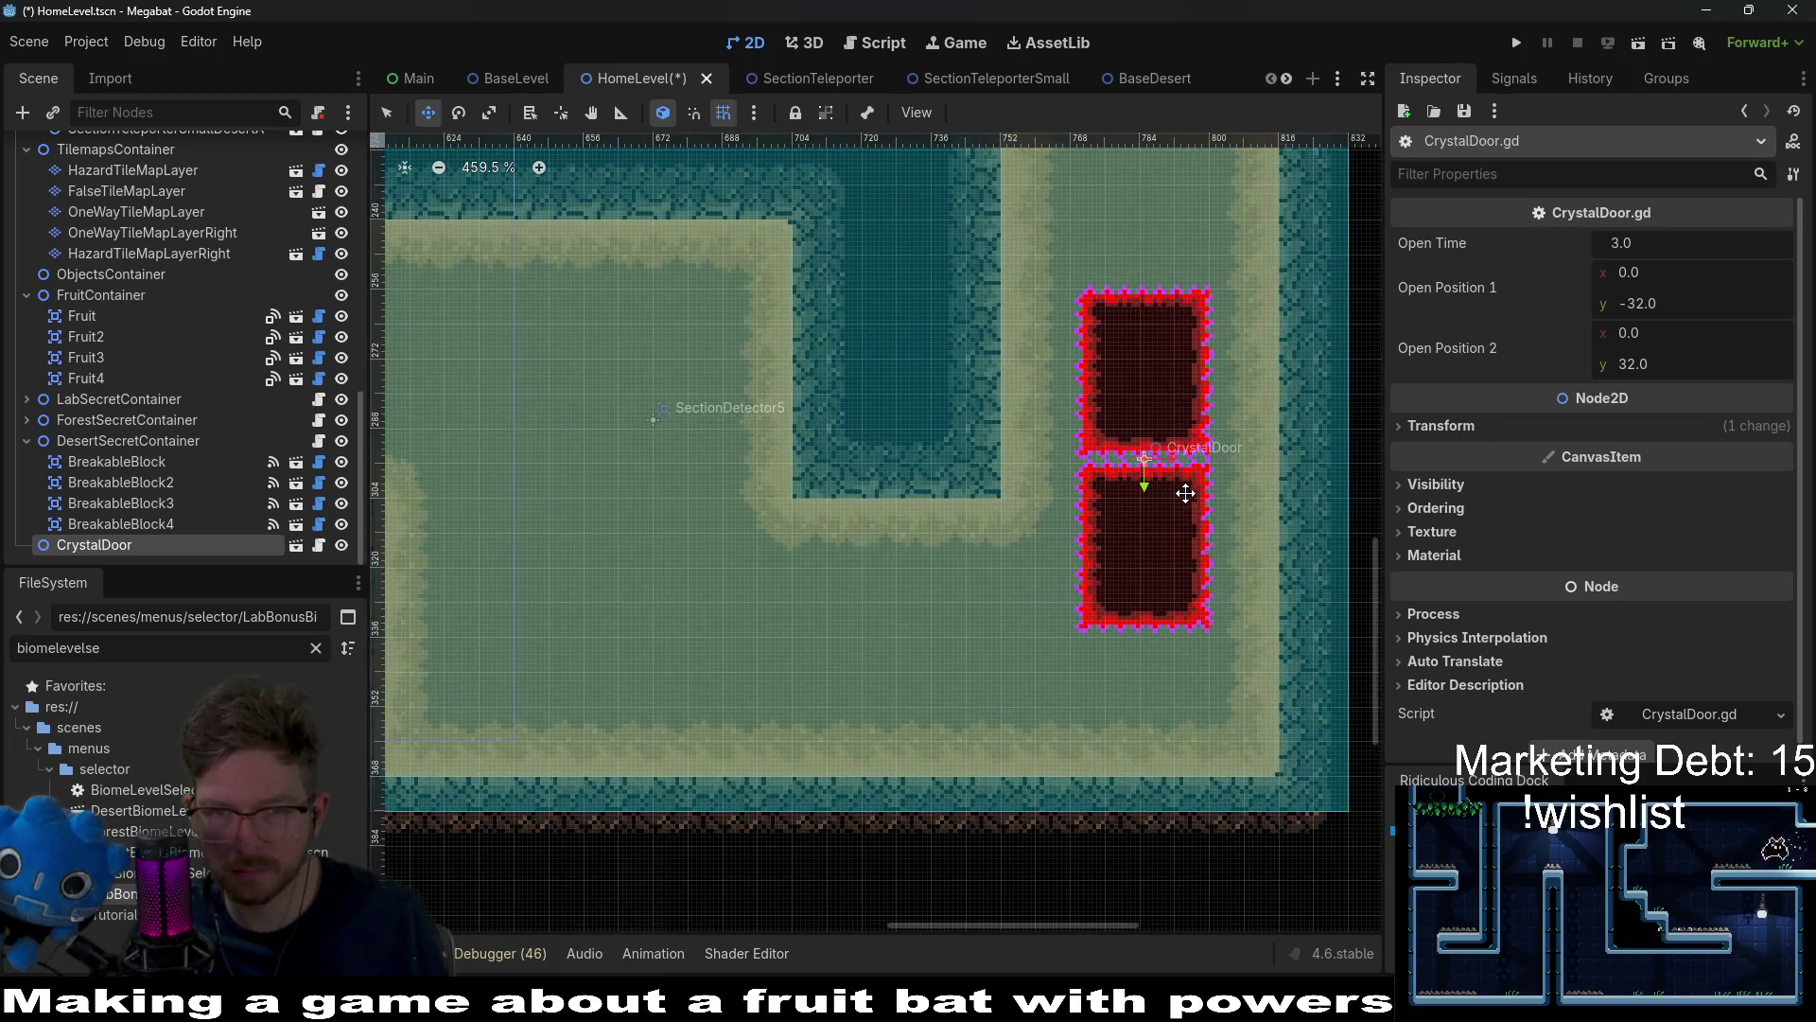
pyautogui.moveTo(1177, 481)
pyautogui.mouseDown()
pyautogui.moveTo(920, 639)
pyautogui.moveTo(938, 632)
pyautogui.moveTo(932, 651)
pyautogui.mouseUp()
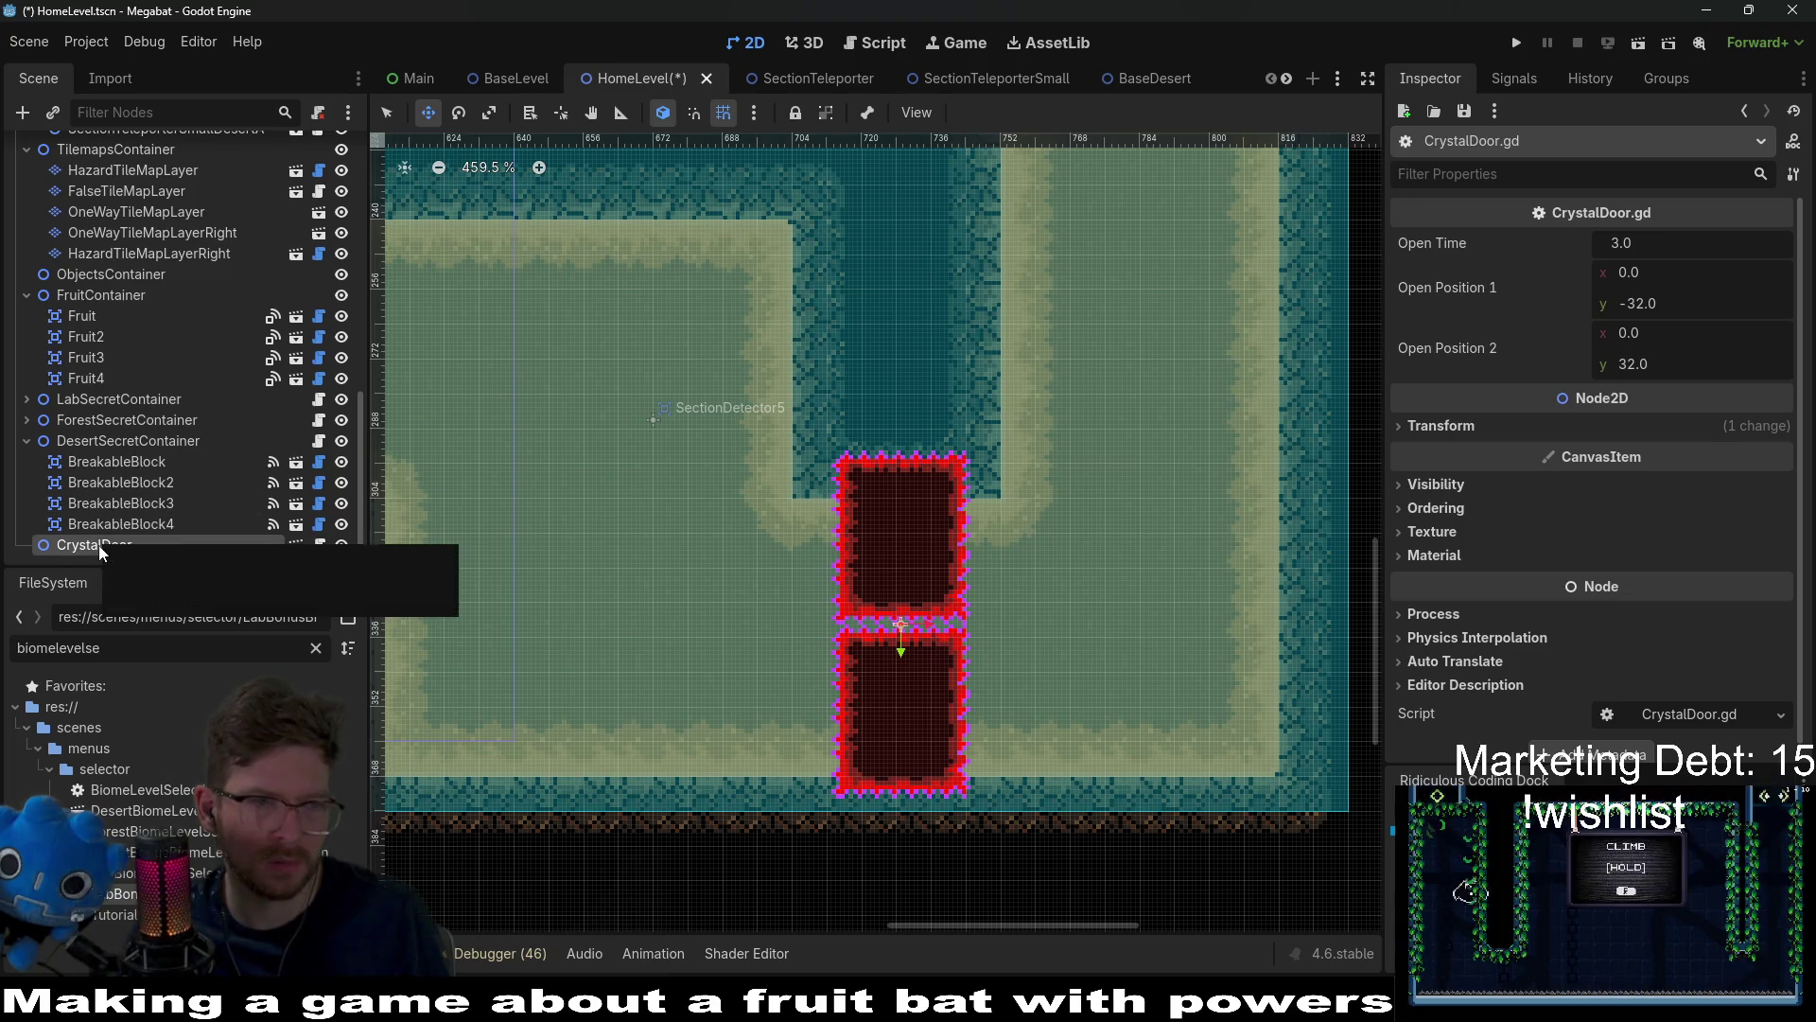
pyautogui.moveTo(99, 544)
pyautogui.mouseDown()
pyautogui.moveTo(142, 120)
pyautogui.moveTo(112, 176)
pyautogui.mouseUp()
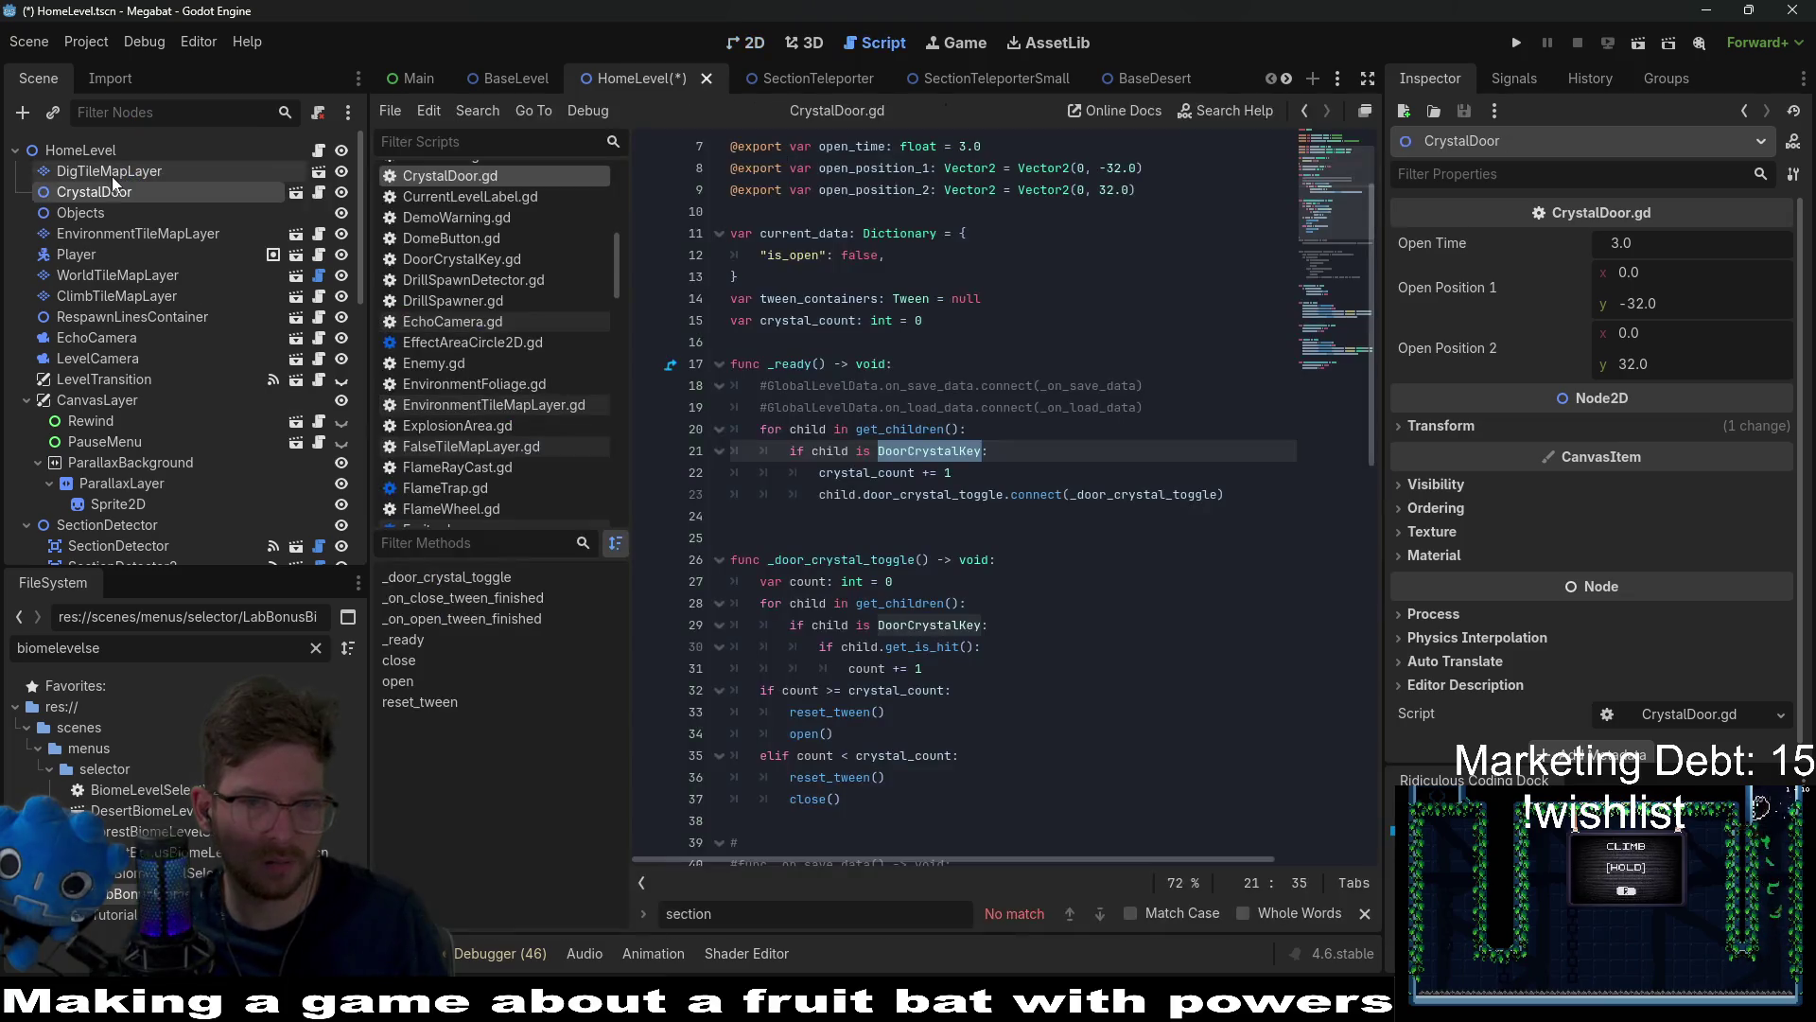
# Step: Centre the 2D view on the door shaft and reselect CrystalDoor with the Move tool, zoomed in
pyautogui.click(121, 180)
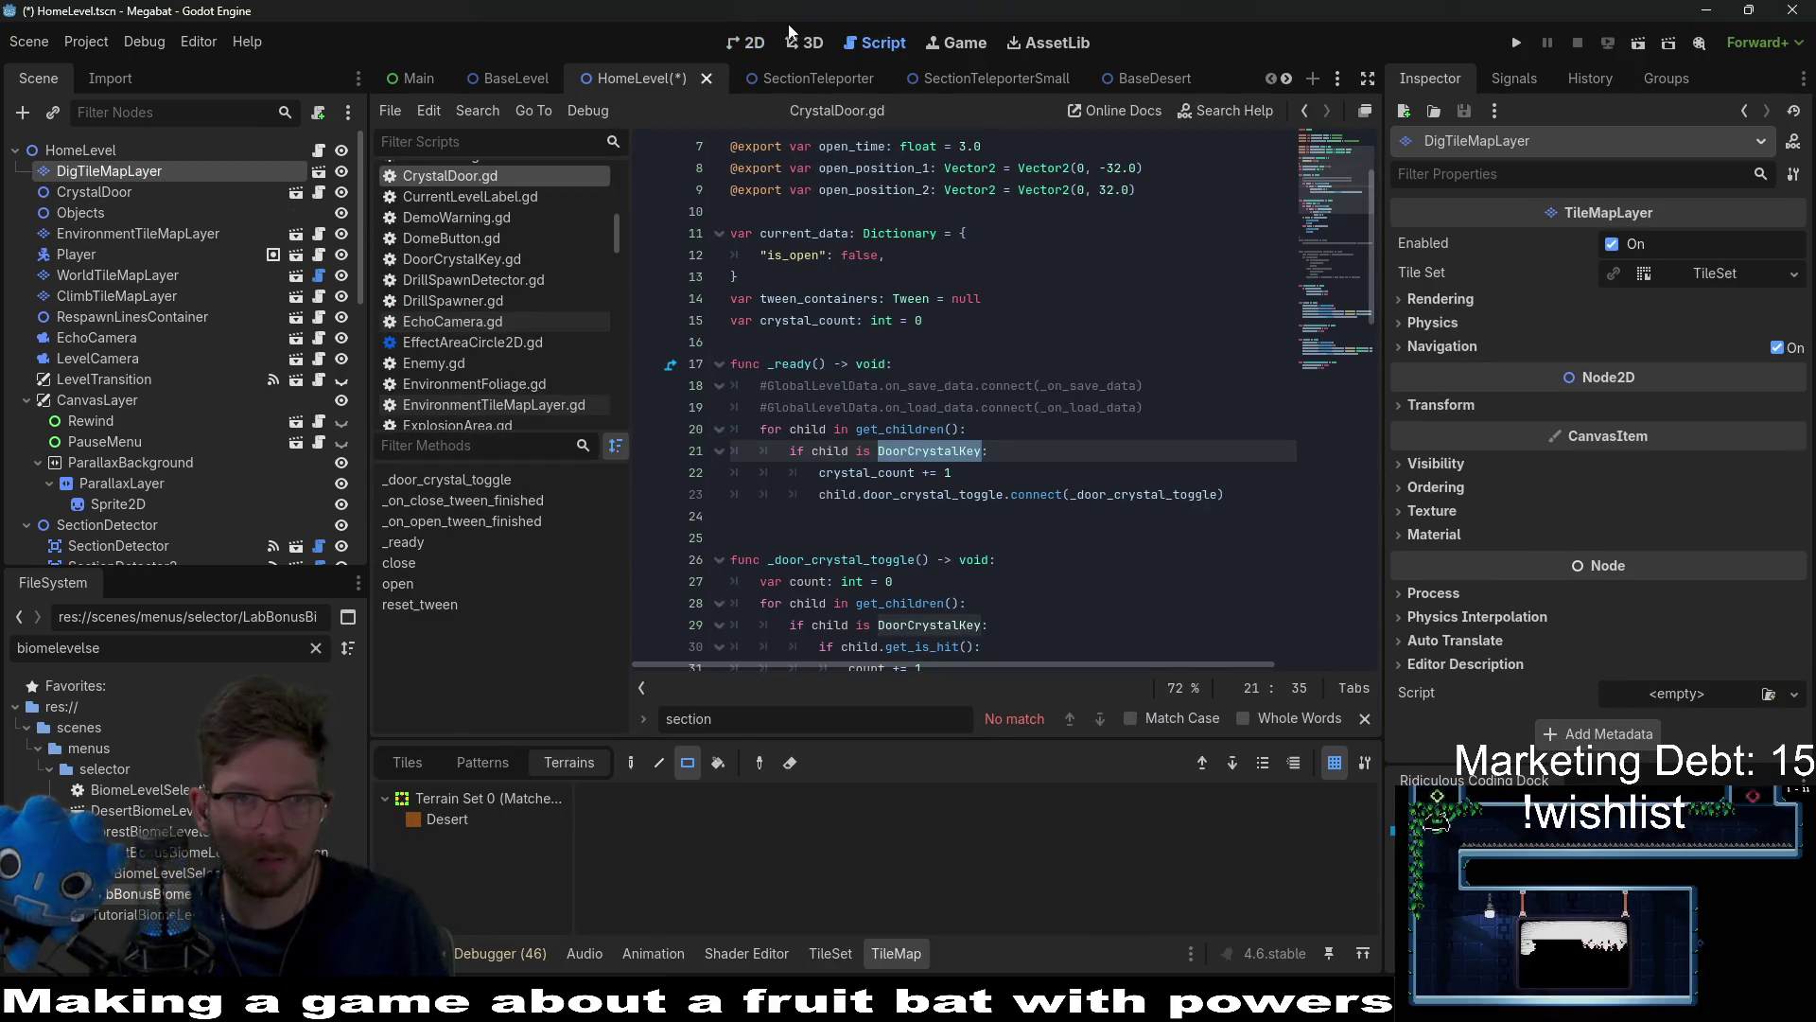
pyautogui.click(746, 43)
pyautogui.moveTo(950, 513); pyautogui.dragTo(1008, 369)
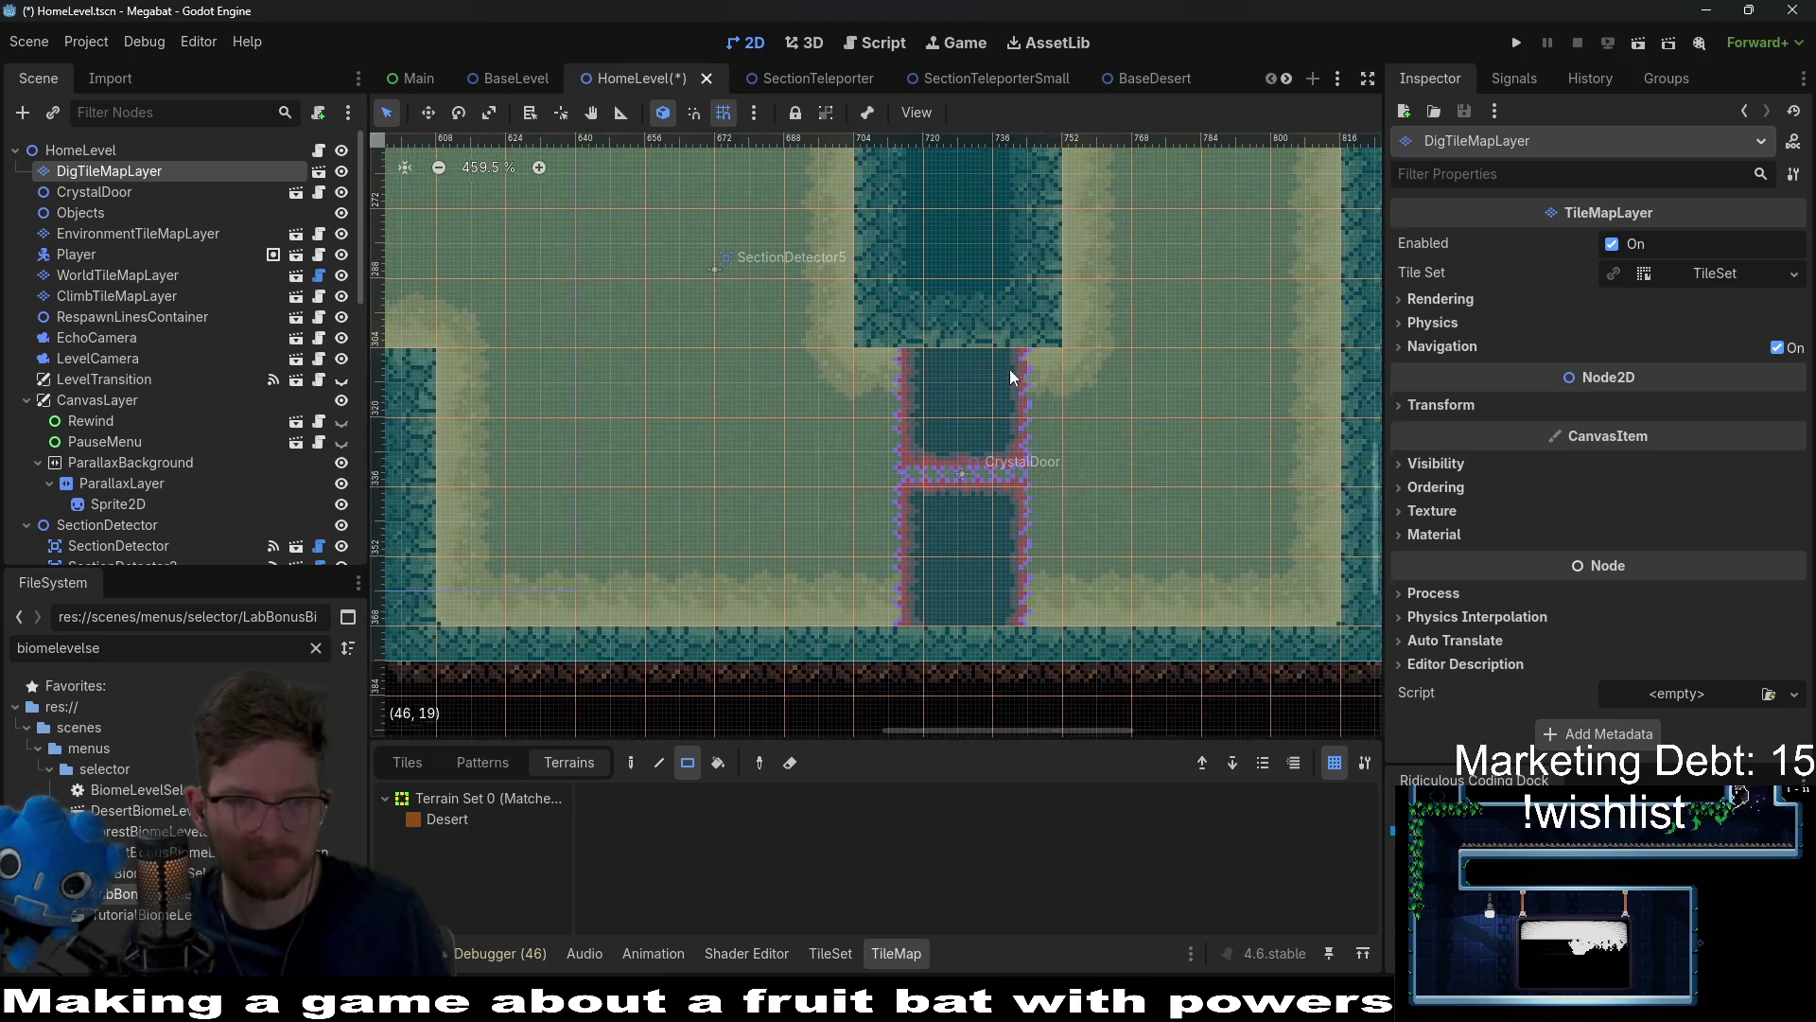
pyautogui.click(99, 190)
pyautogui.click(999, 505)
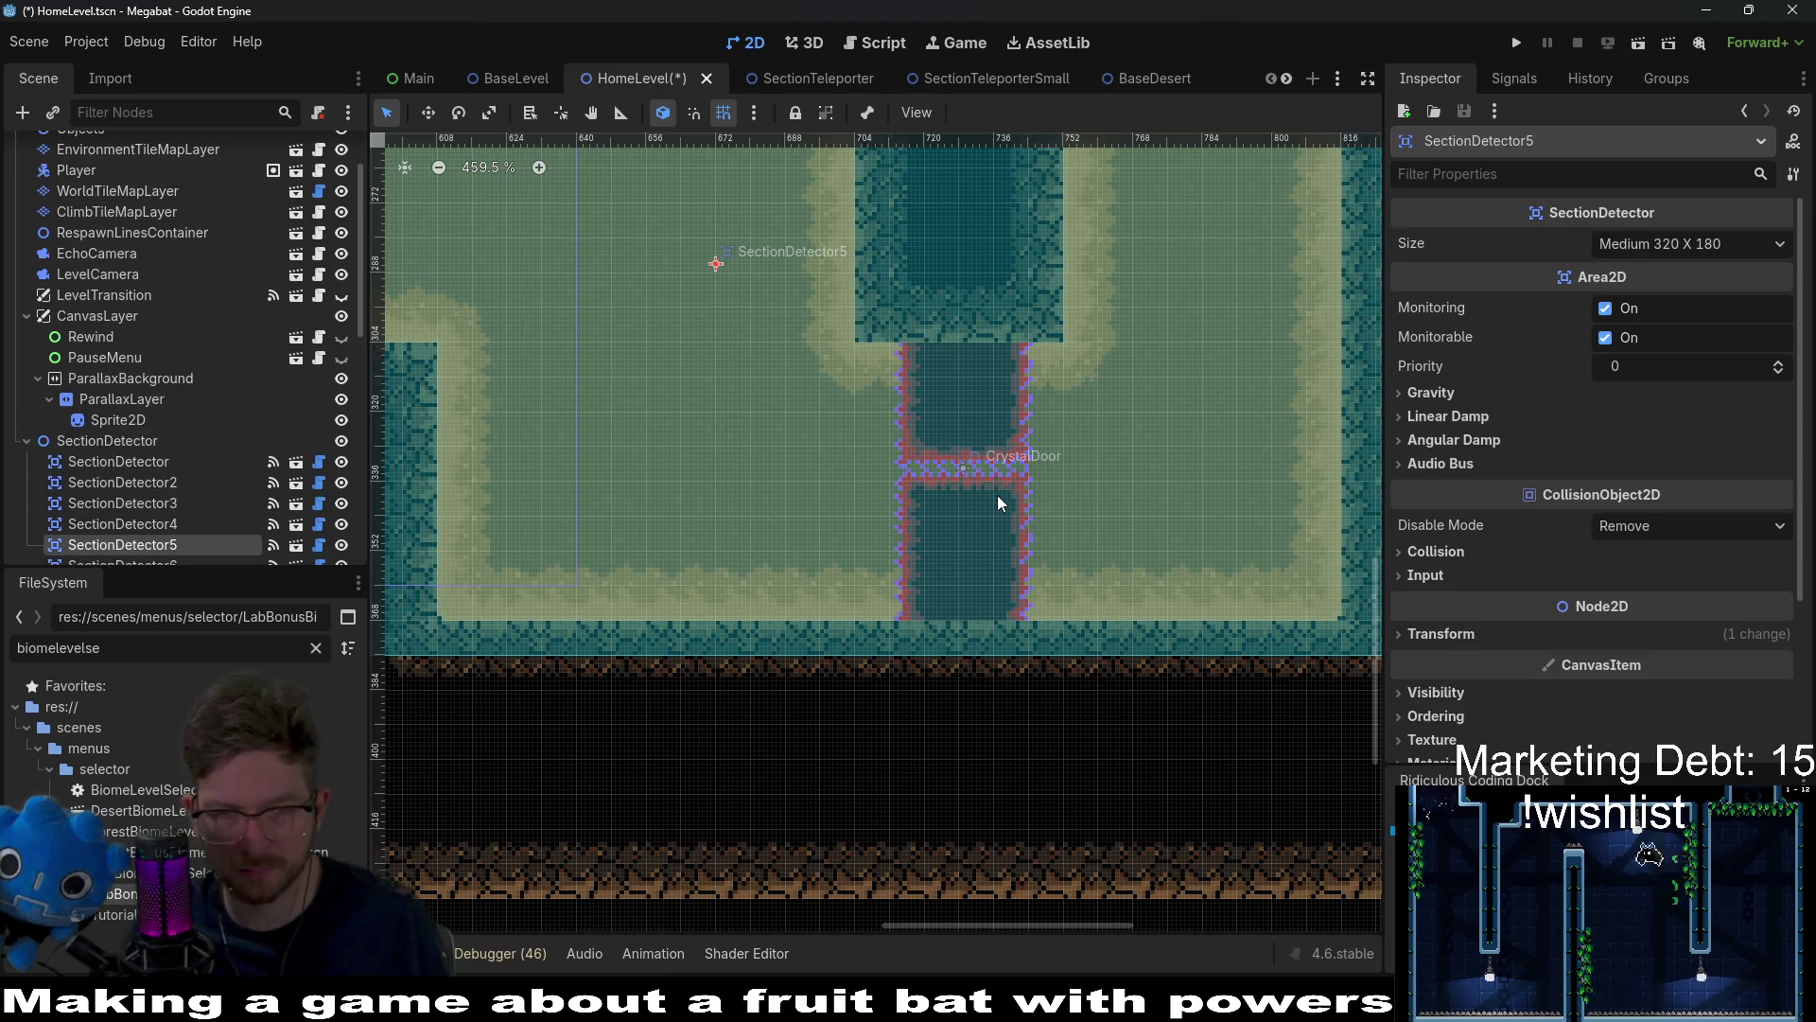
pyautogui.click(111, 191)
pyautogui.scroll(2, 111, 191)
pyautogui.click(91, 192)
pyautogui.press('w')
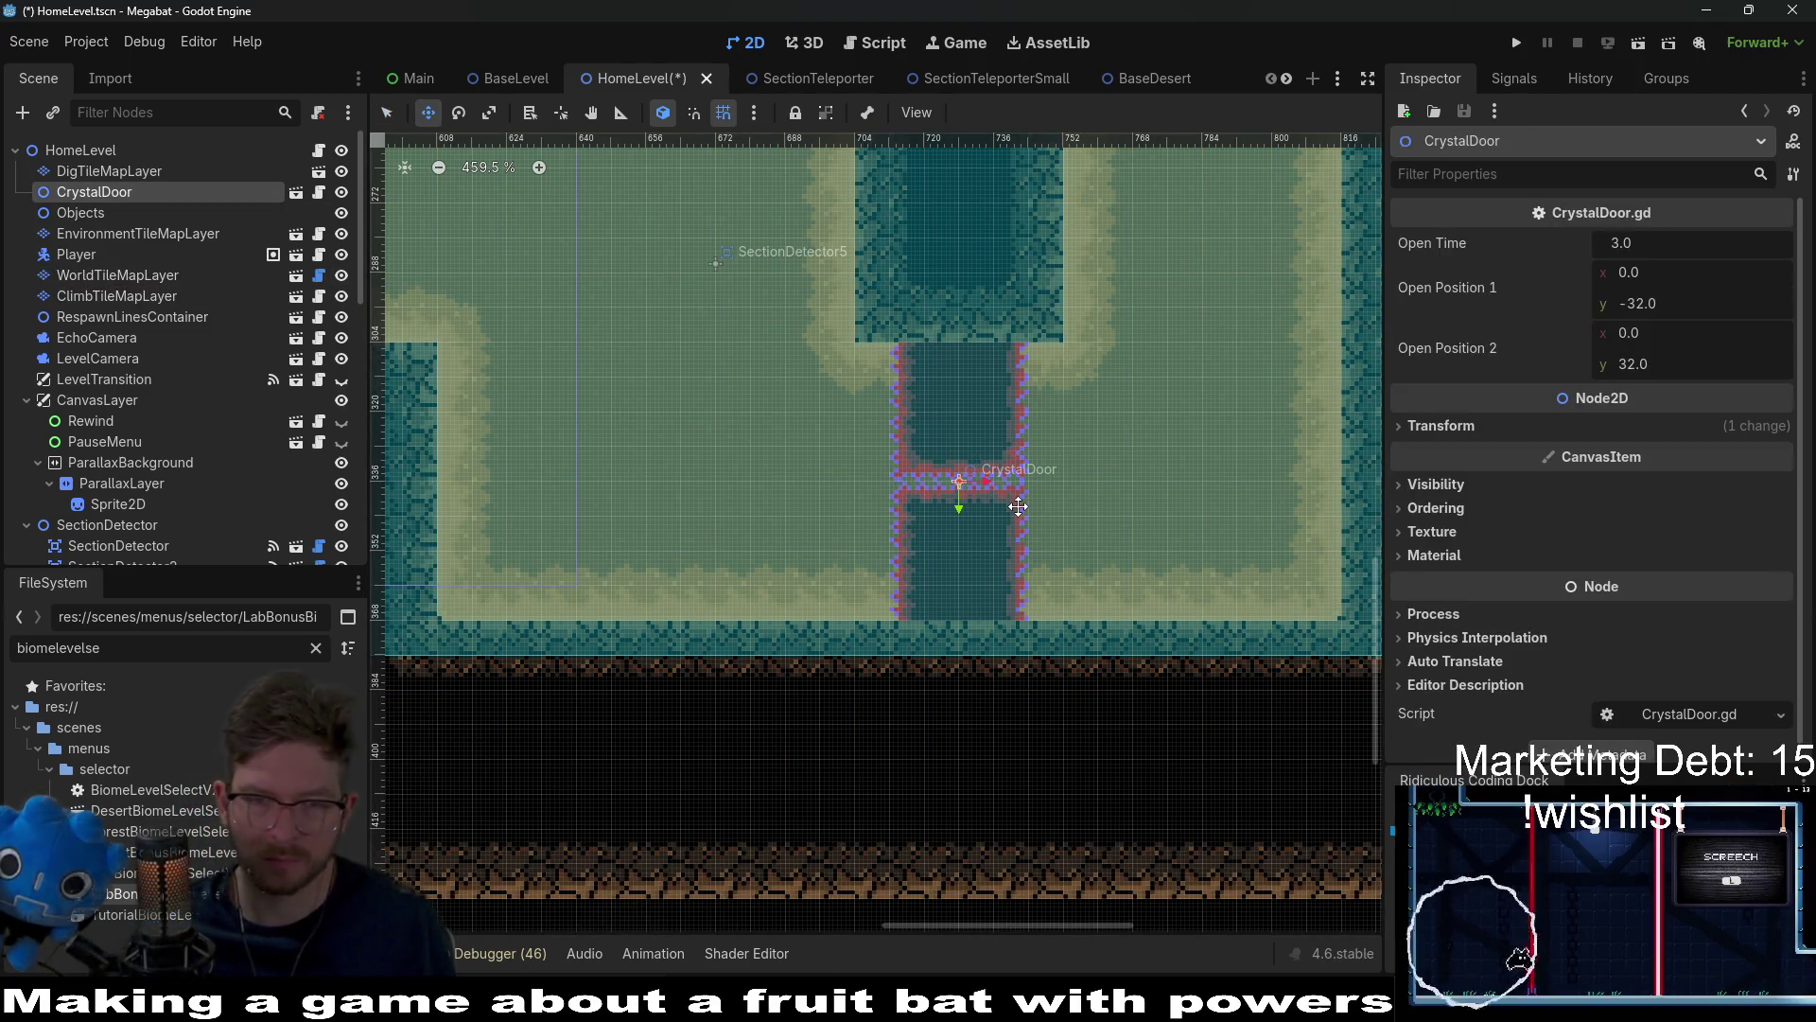
pyautogui.scroll(1, 1041, 507)
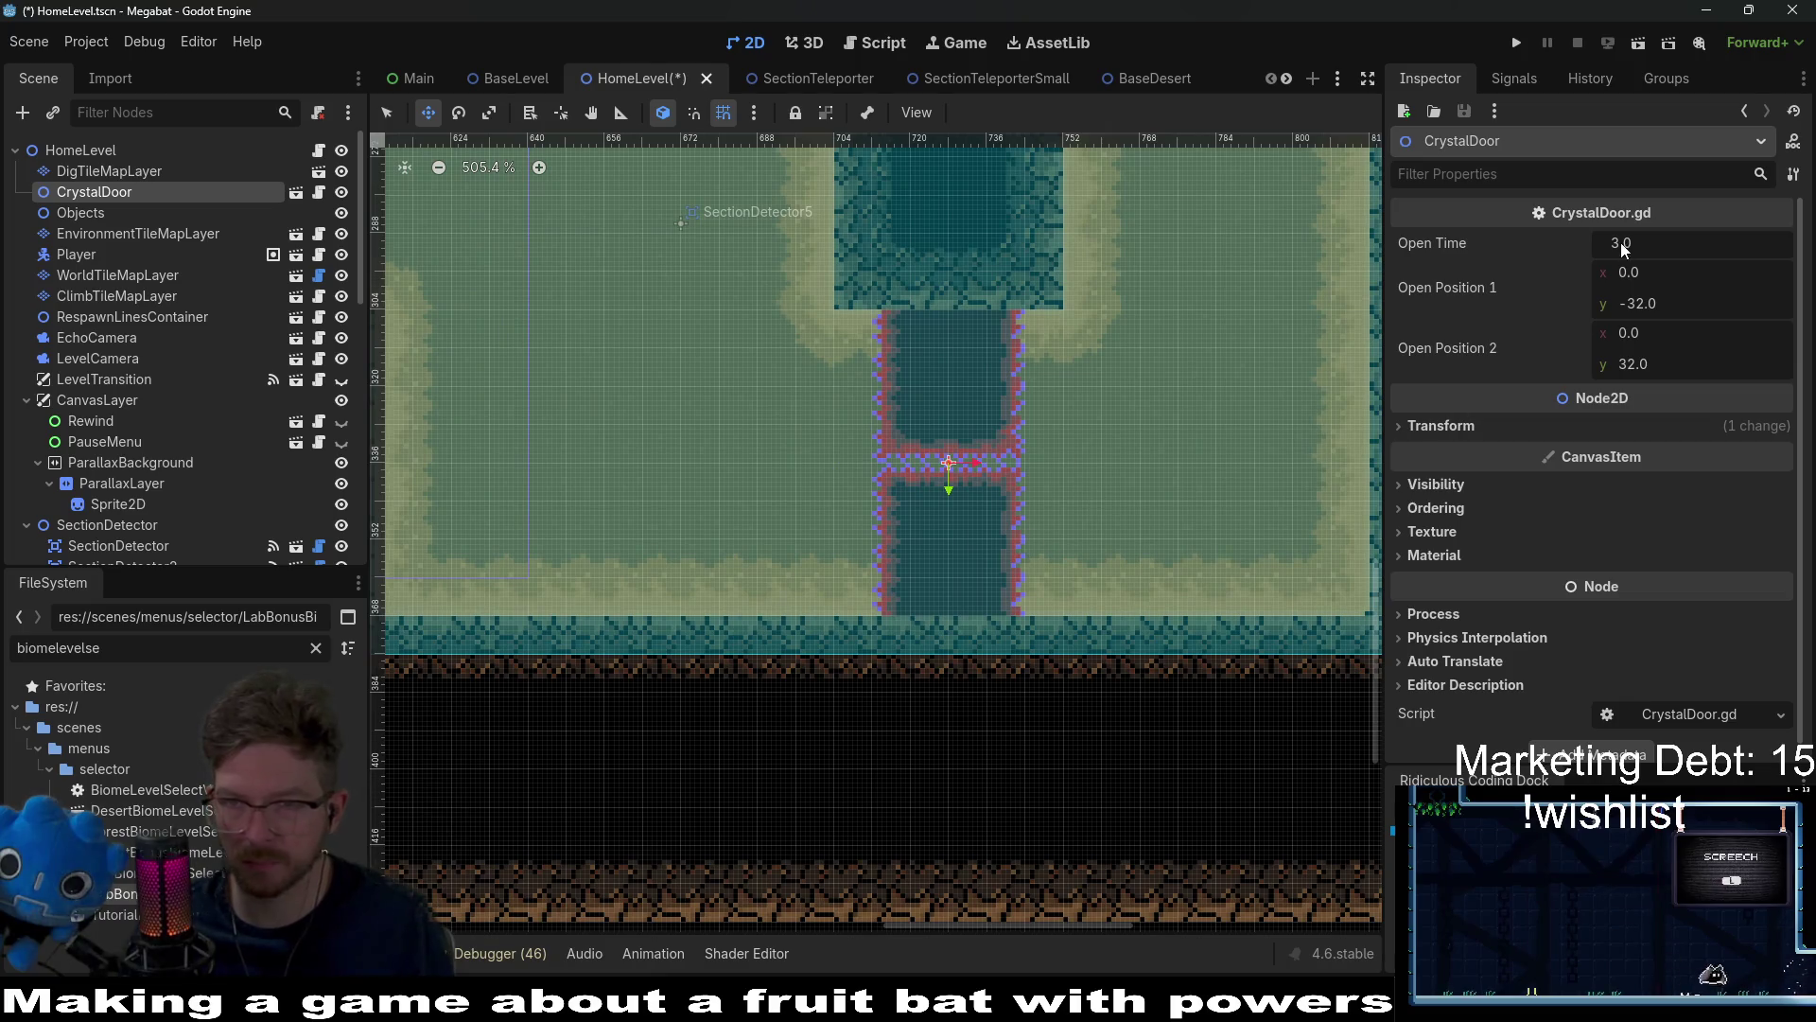
# Step: Instantiate DoorCrystalKey.tscn under CrystalDoor and drag it onto the corridor floor right of the door
pyautogui.rightClick(79, 199)
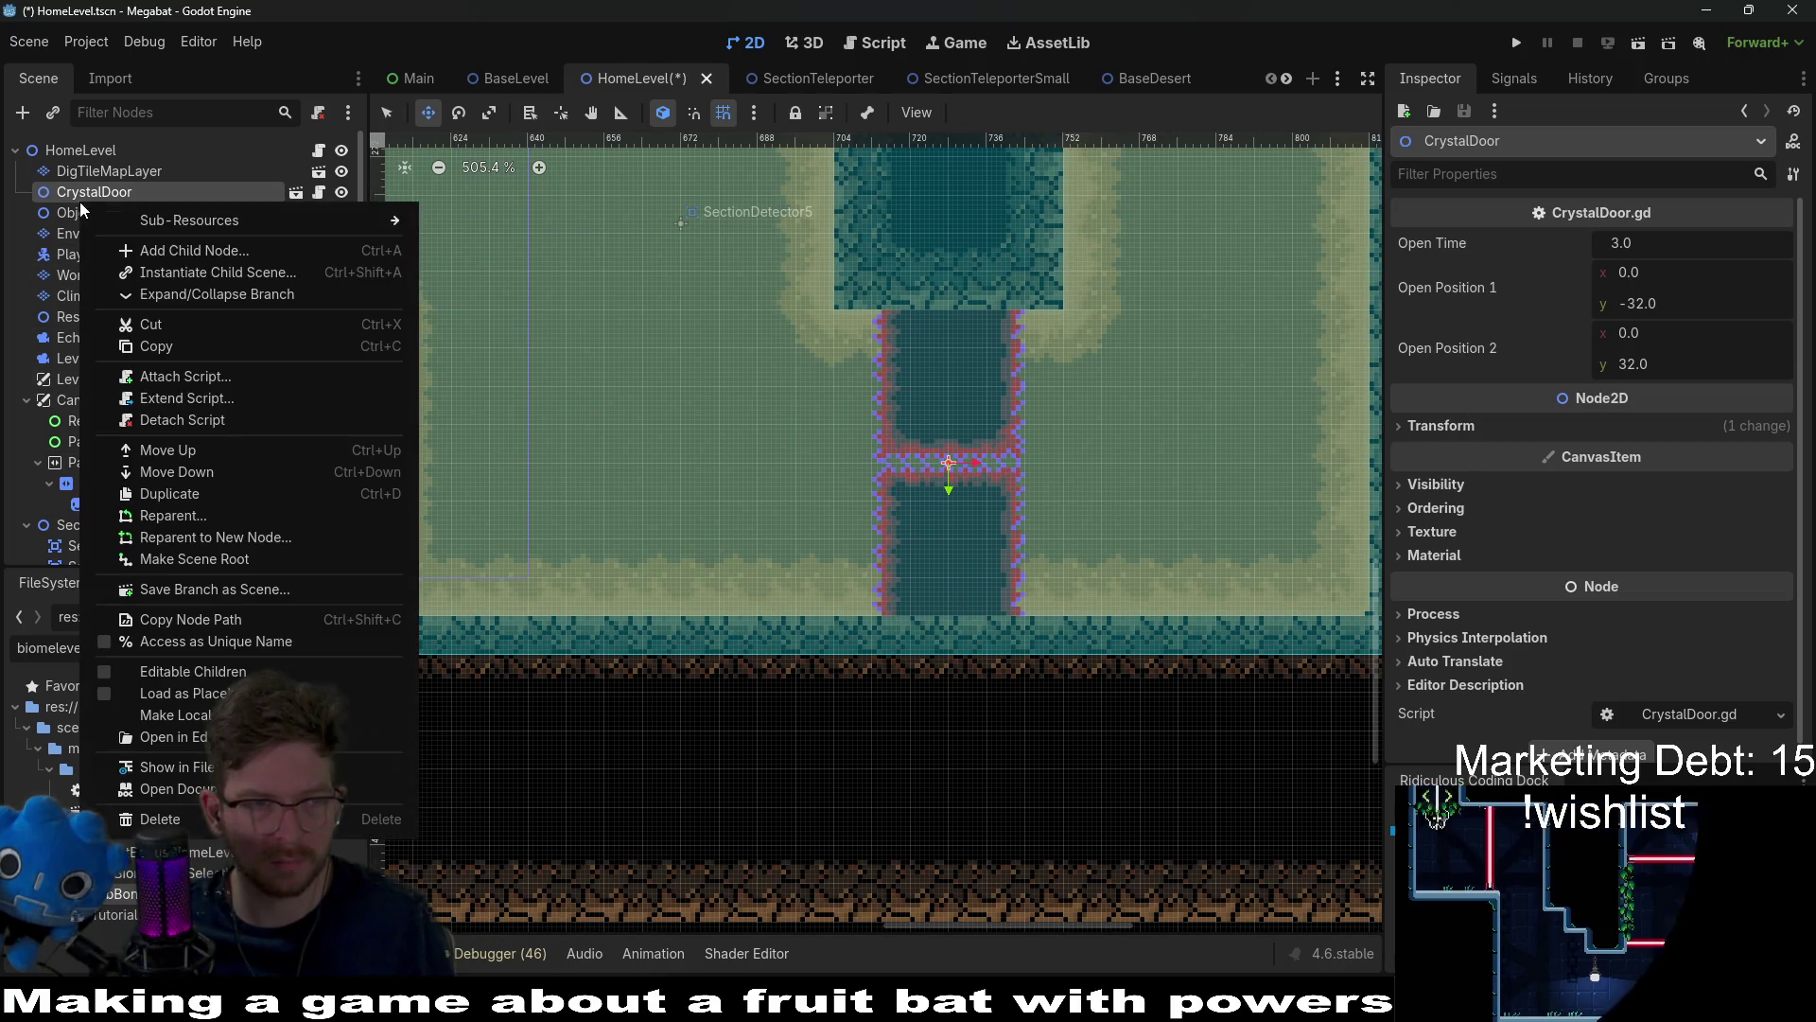
pyautogui.click(73, 193)
pyautogui.rightClick(72, 191)
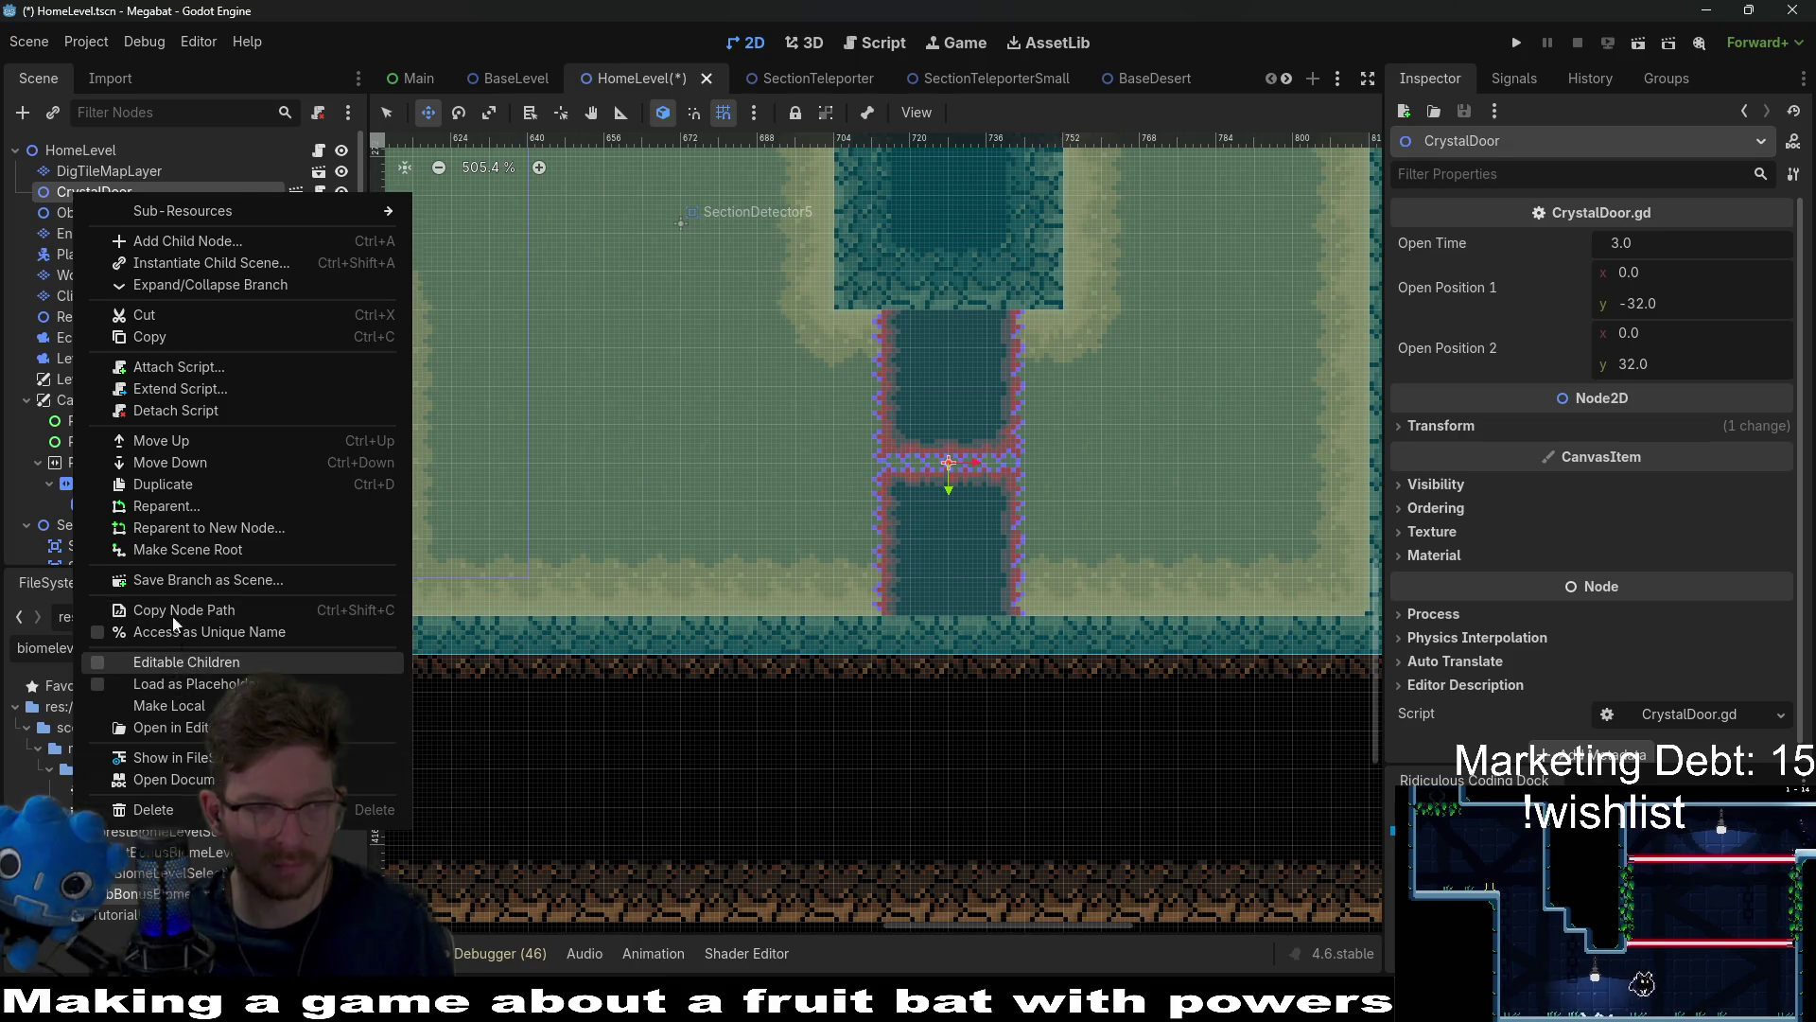
pyautogui.click(60, 214)
pyautogui.rightClick(92, 194)
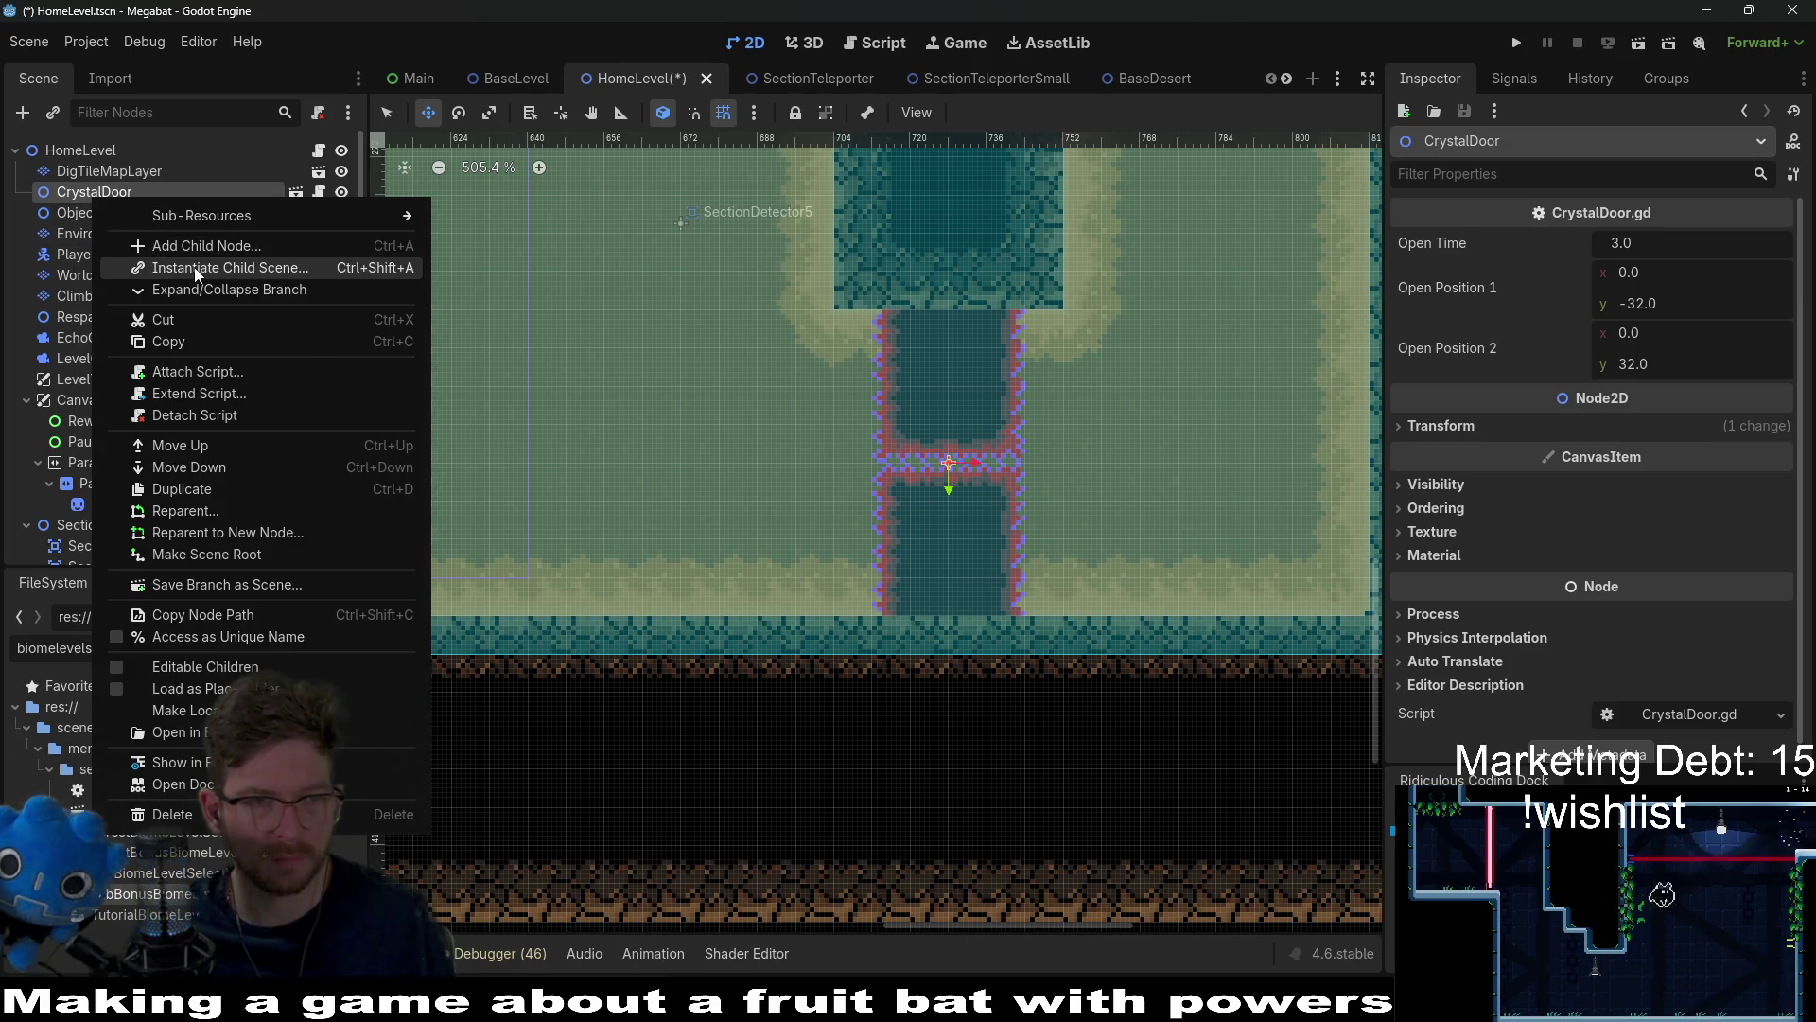
pyautogui.click(166, 267)
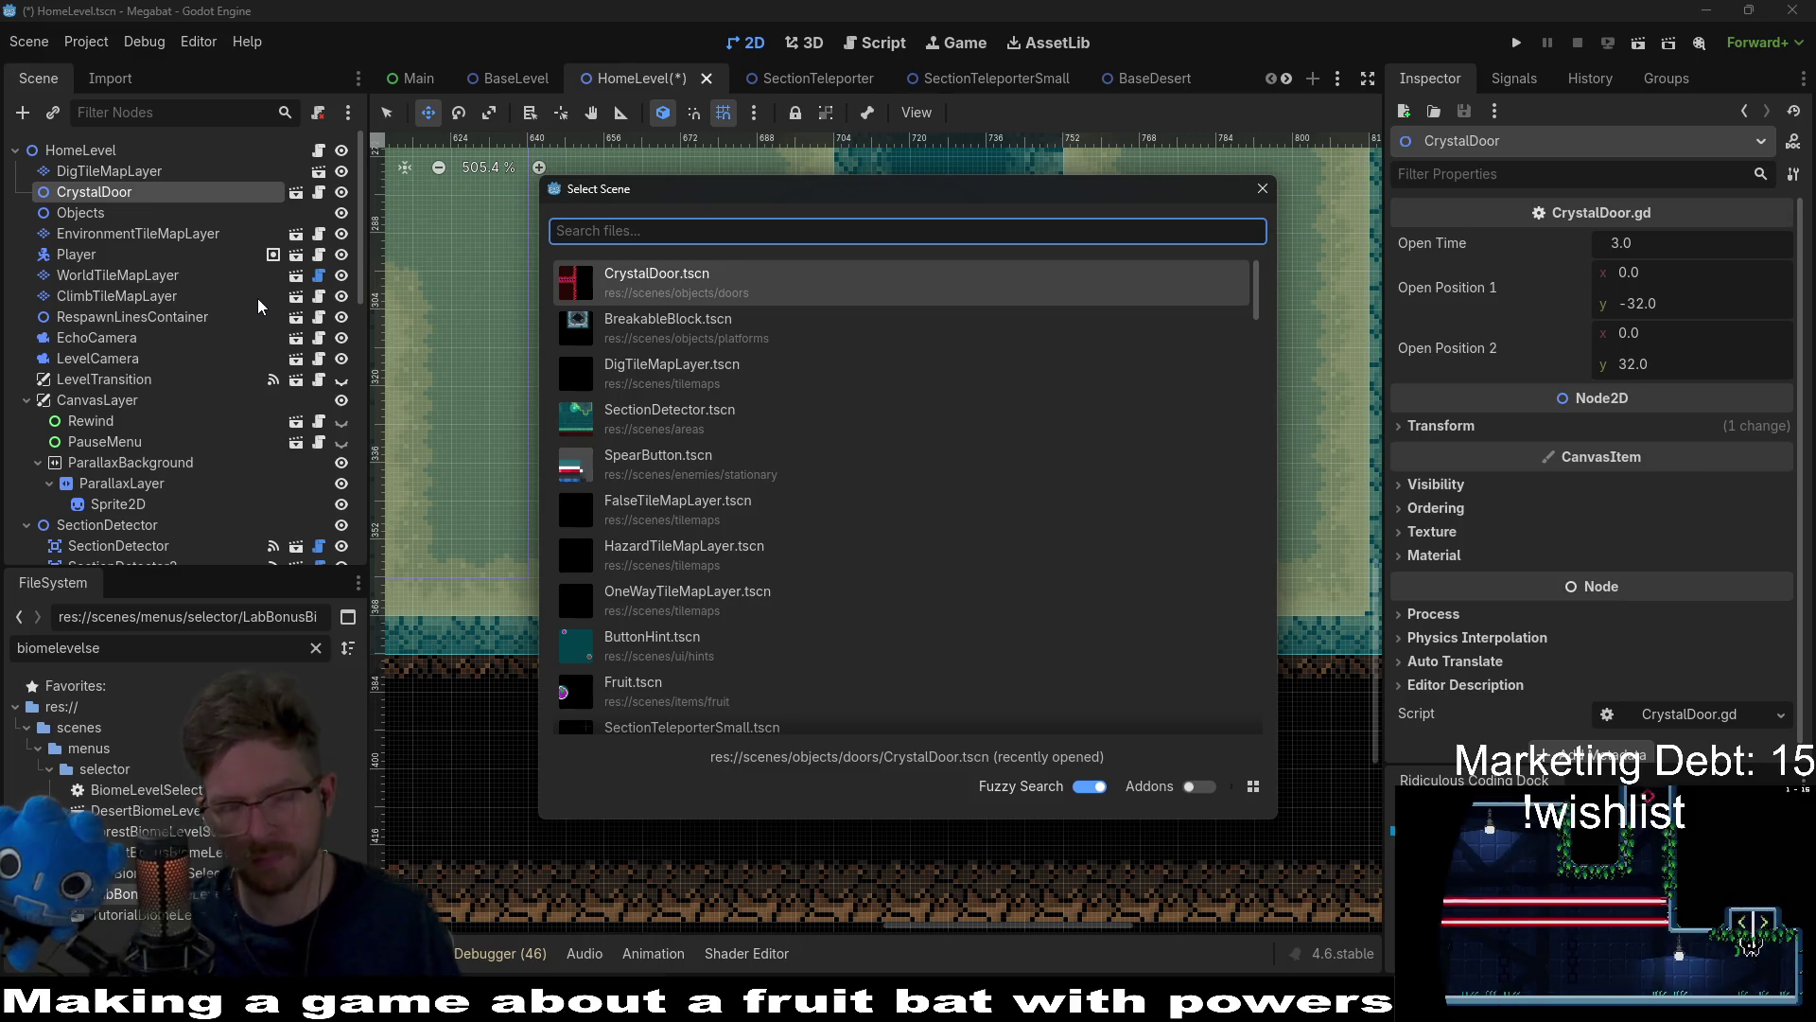
pyautogui.write('crystal')
pyautogui.press('Down')
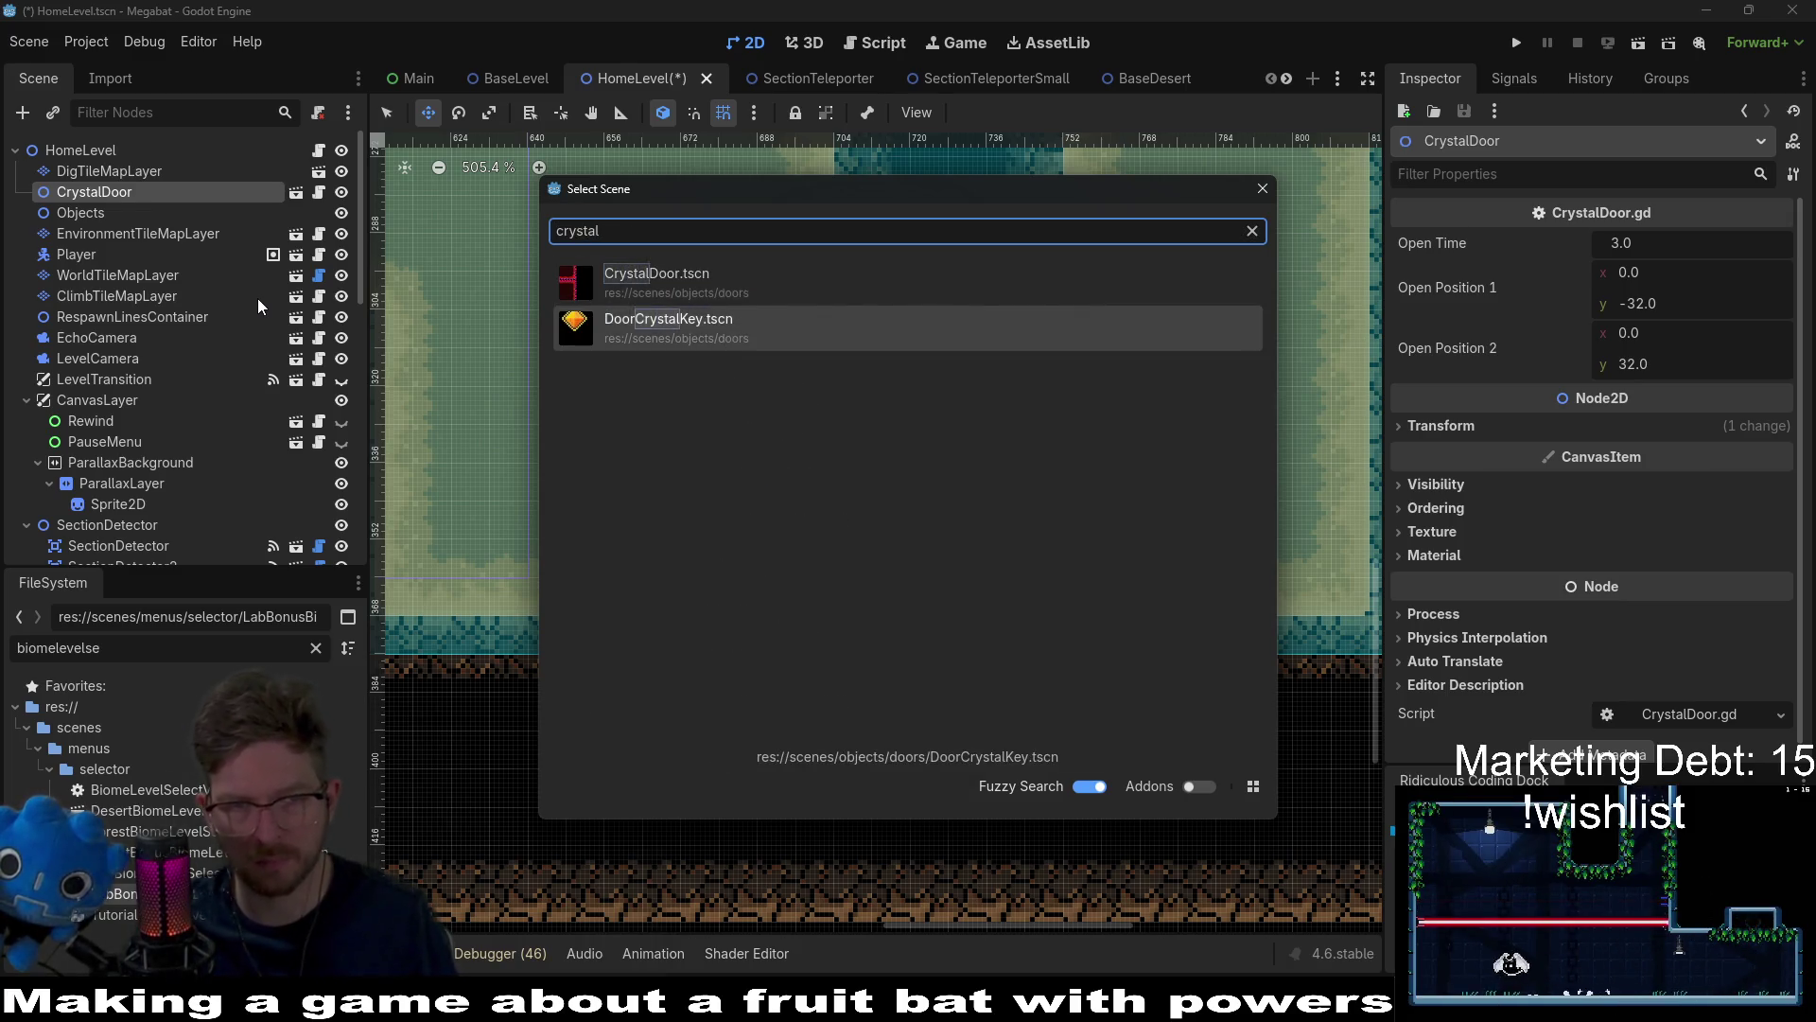
pyautogui.press('Return')
pyautogui.scroll(-5, 983, 468)
pyautogui.moveTo(970, 467); pyautogui.dragTo(1147, 465)
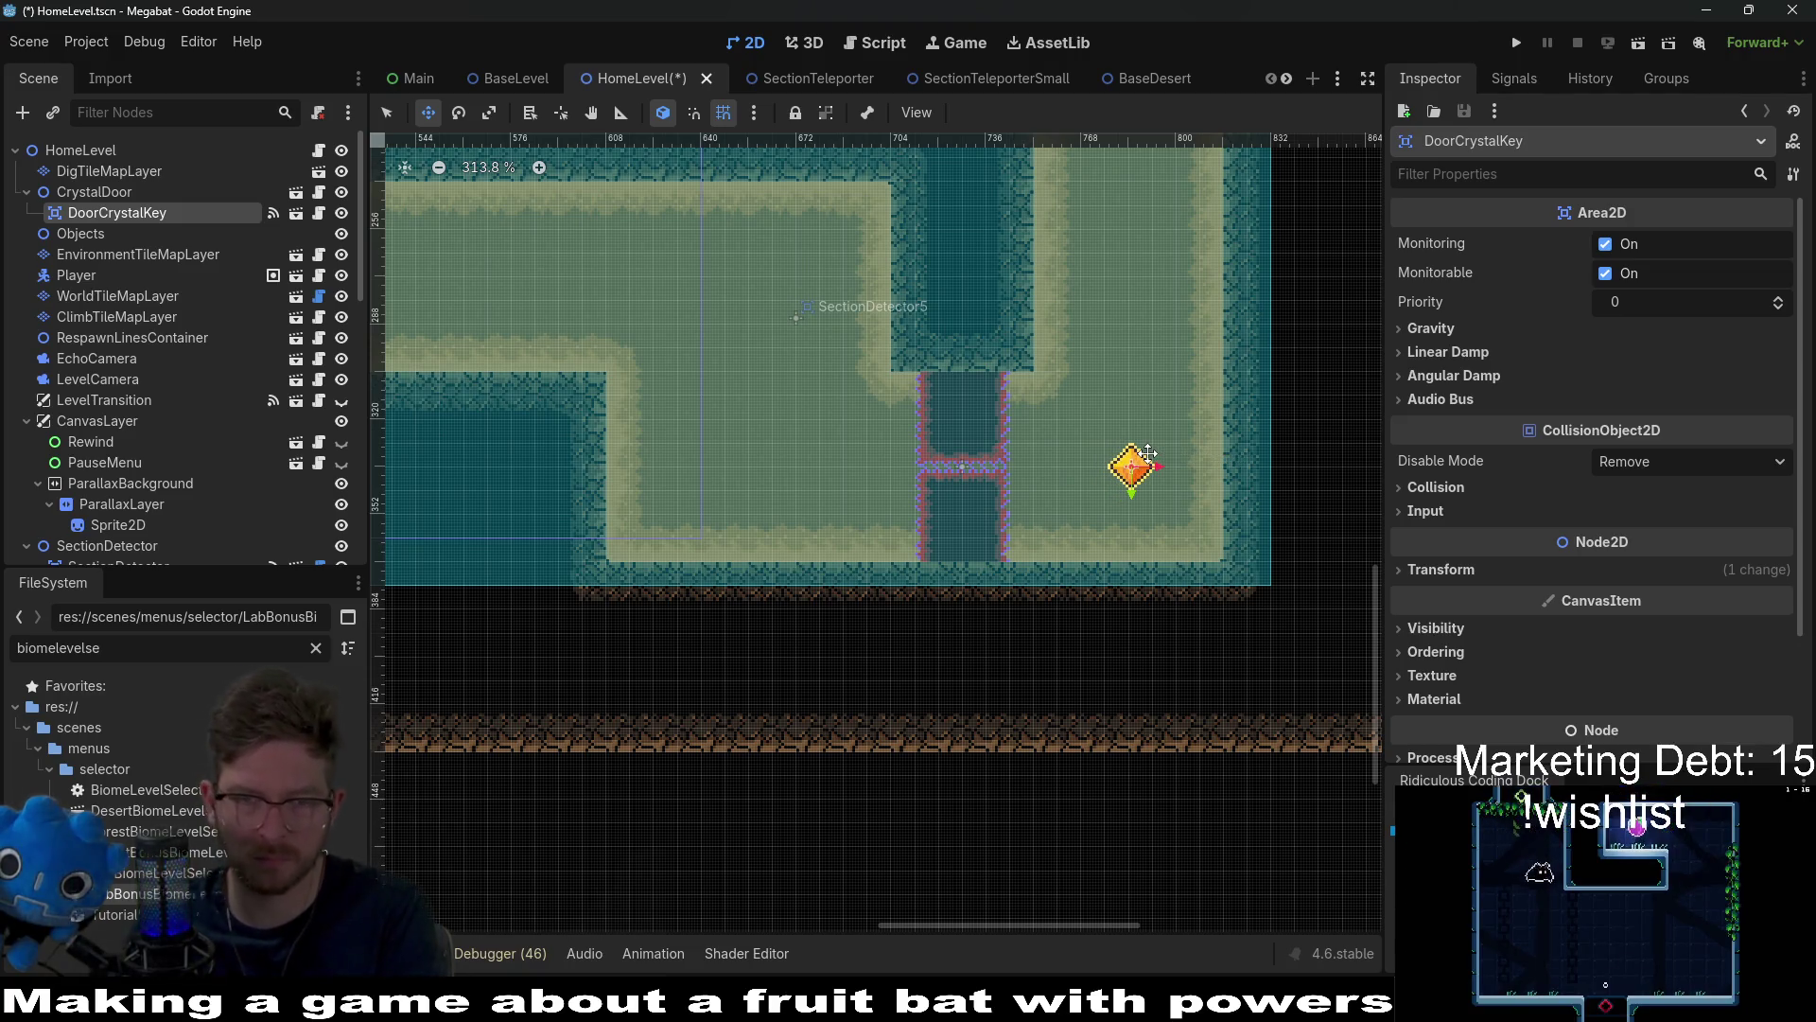
pyautogui.scroll(2, 1148, 453)
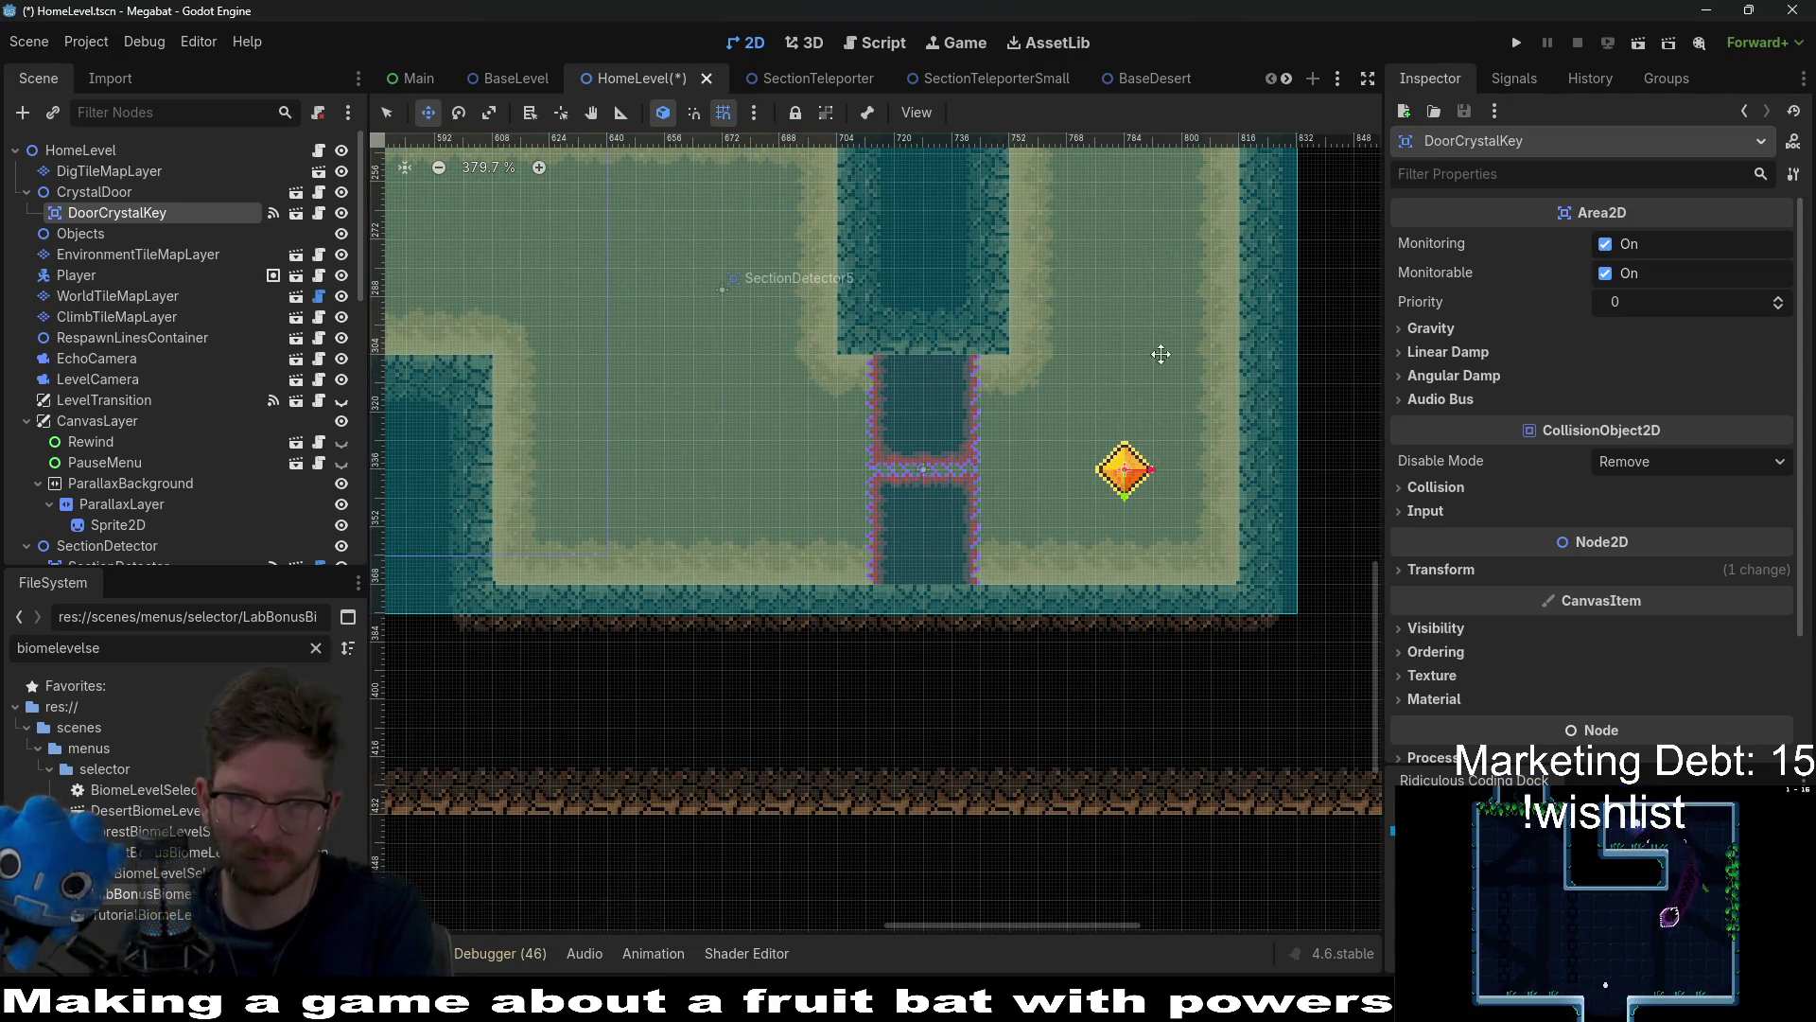
# Step: Pan the canvas back to the crystal door and bring up CrystalDoor's node options
pyautogui.scroll(3, 1127, 539)
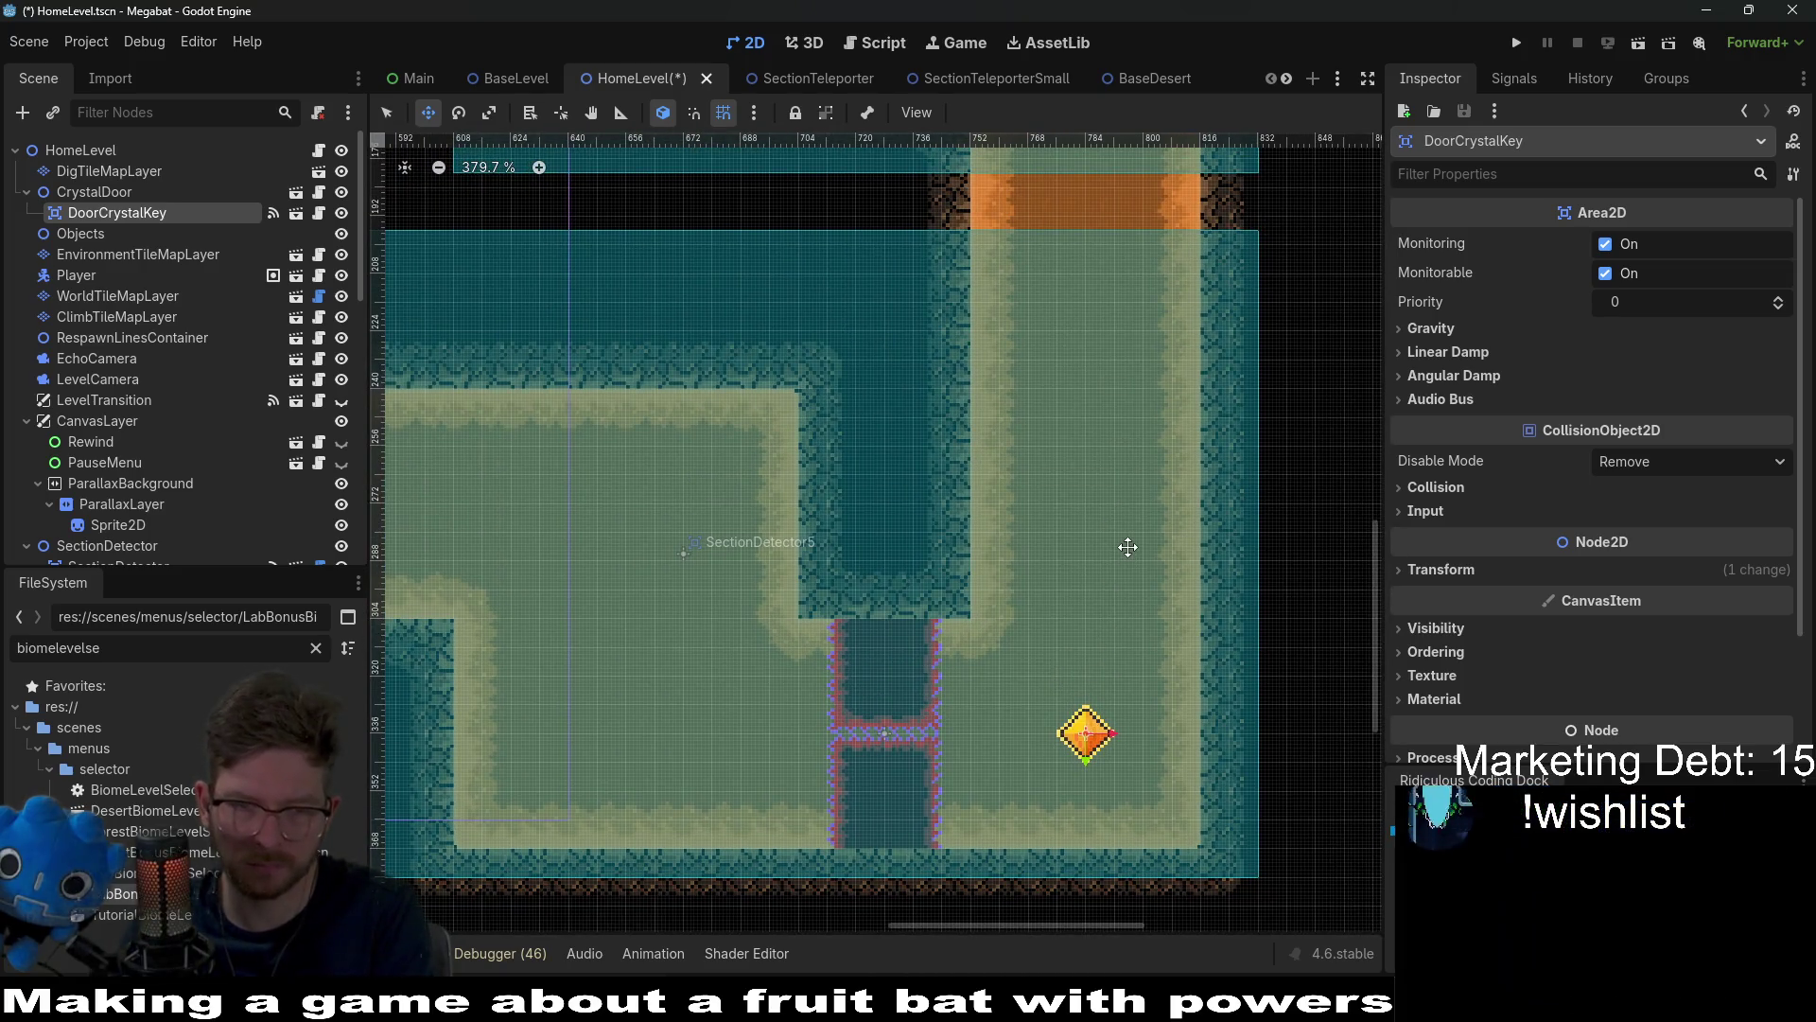
pyautogui.scroll(-3, 1050, 600)
pyautogui.hscroll(-3, 1050, 601)
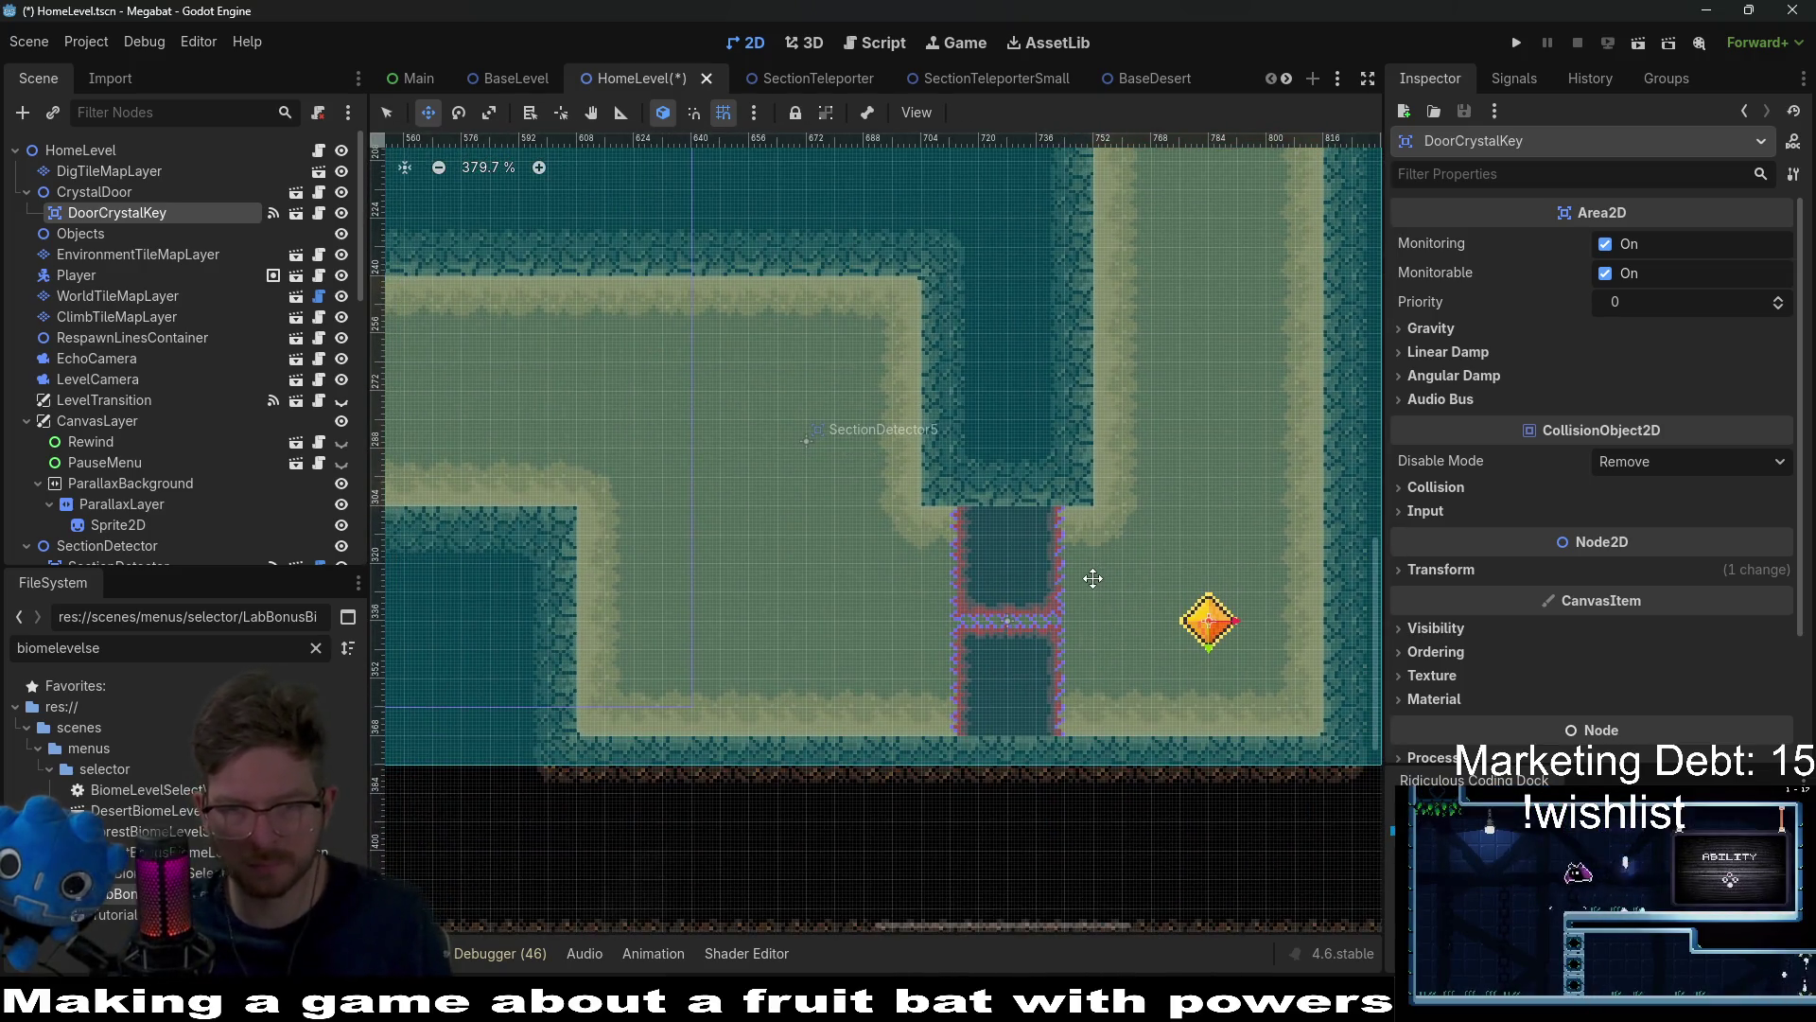
pyautogui.scroll(3, 993, 615)
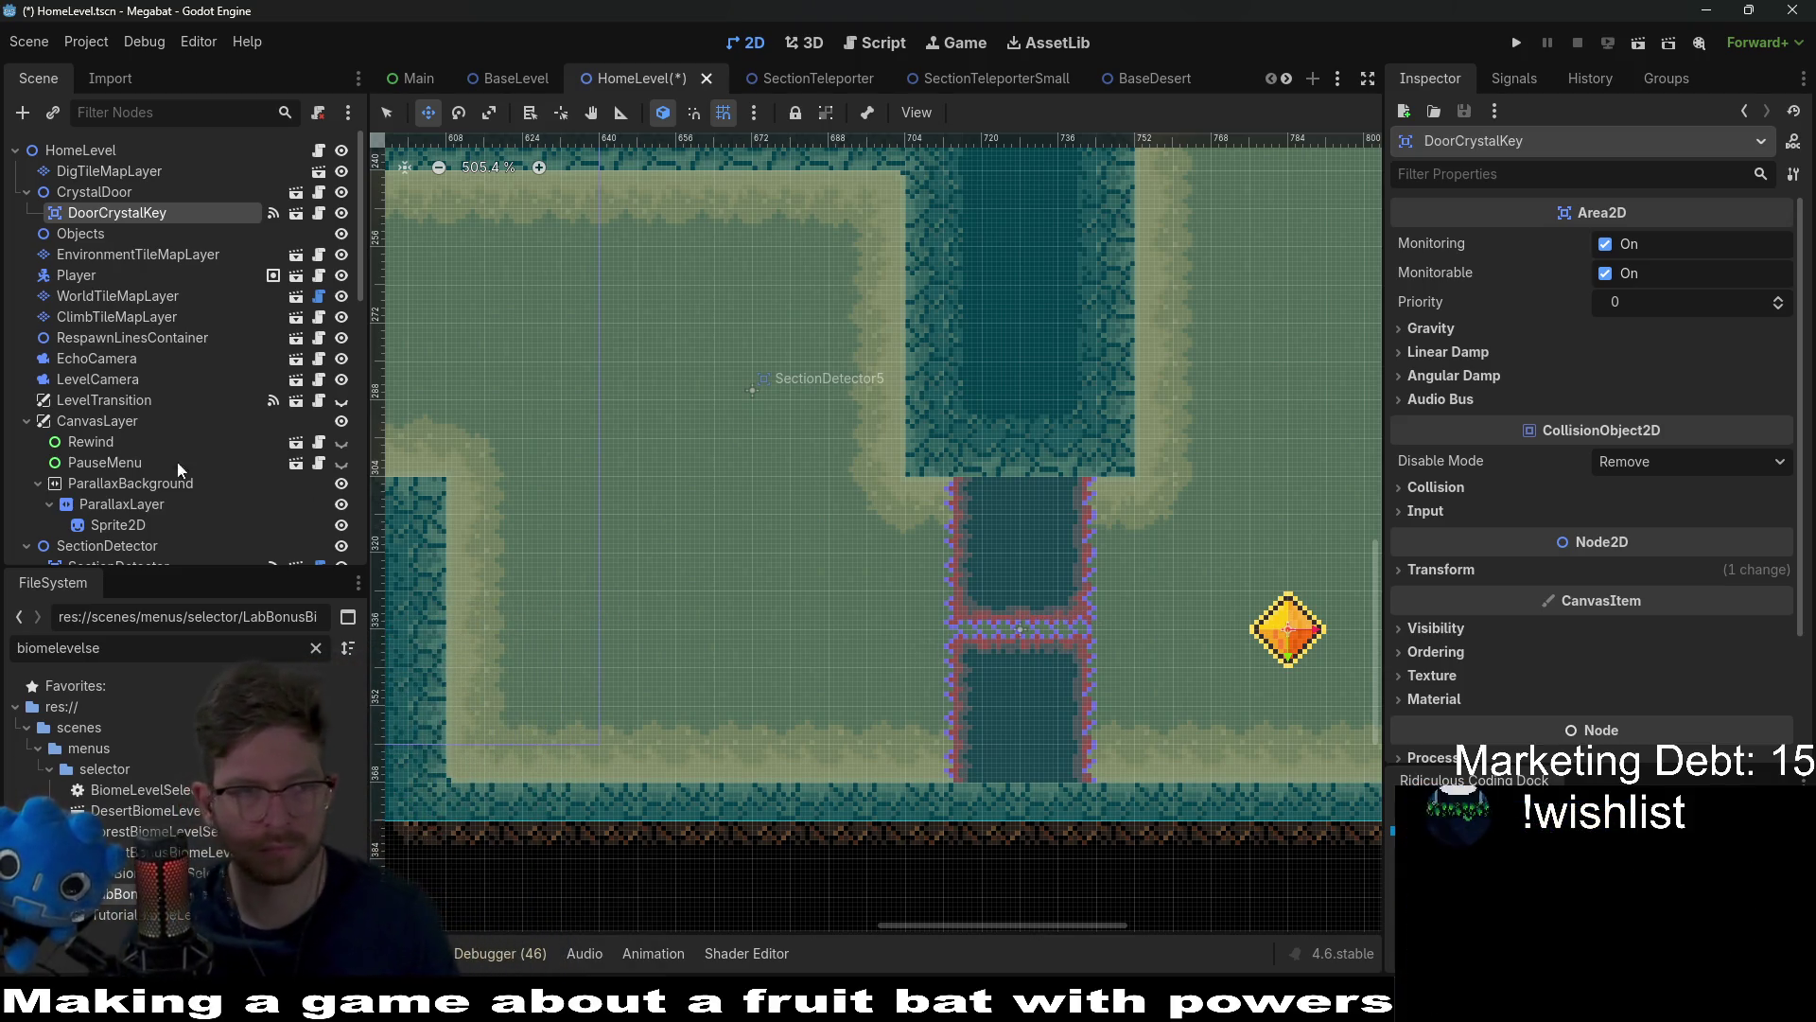
pyautogui.rightClick(82, 195)
# Step: Enable Editable Children on CrystalDoor, then select SpikeTileMapLayer8x8_1 with the Ruby terrain
pyautogui.click(193, 667)
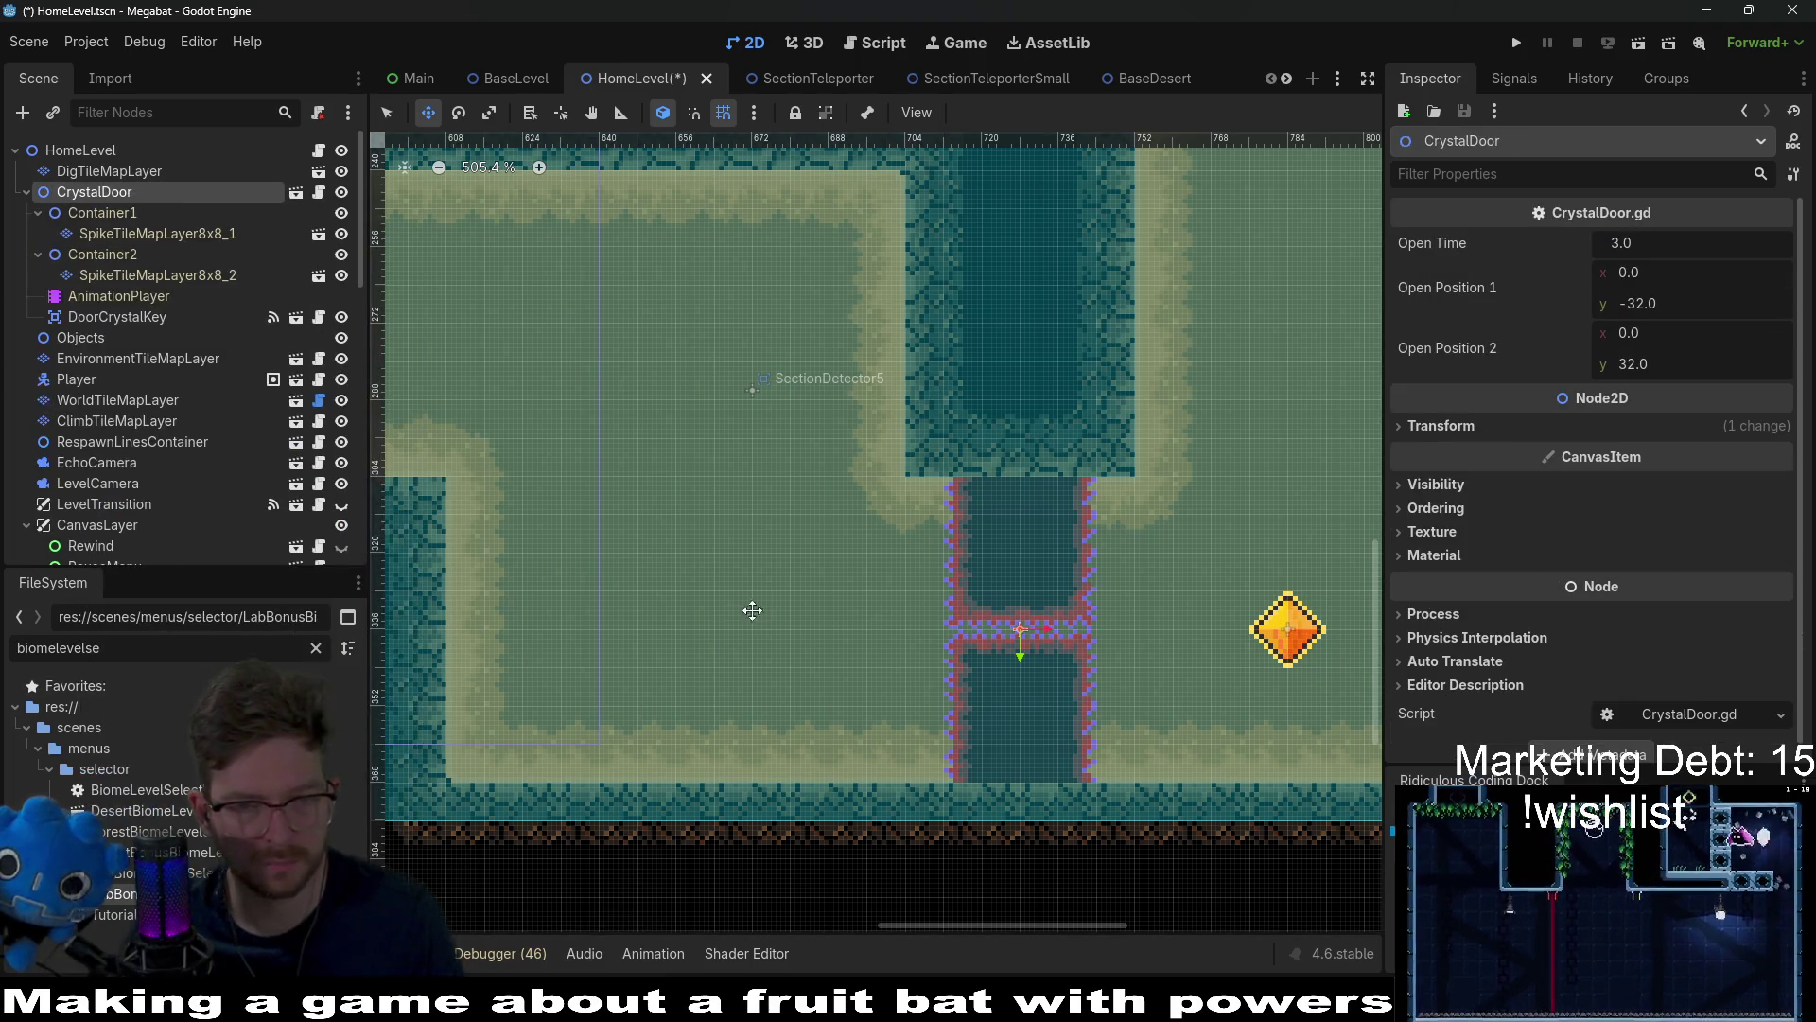
pyautogui.click(141, 234)
pyautogui.click(442, 840)
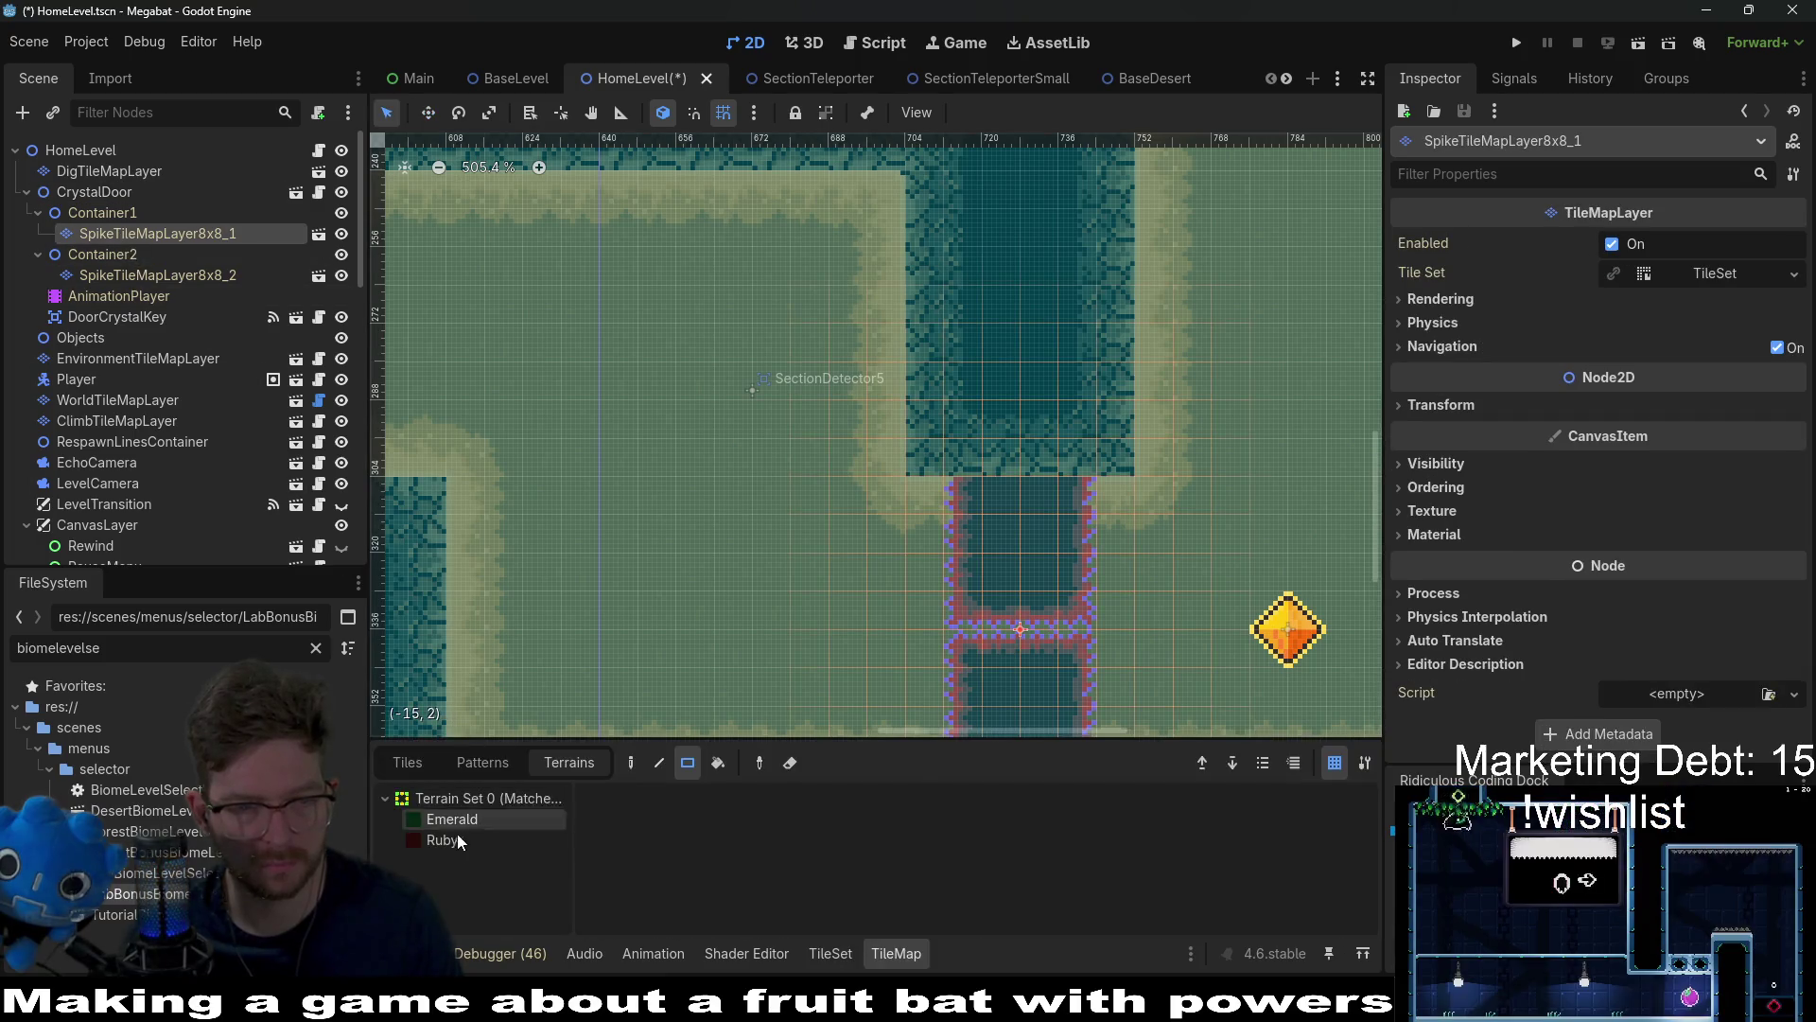
pyautogui.scroll(2, 1015, 520)
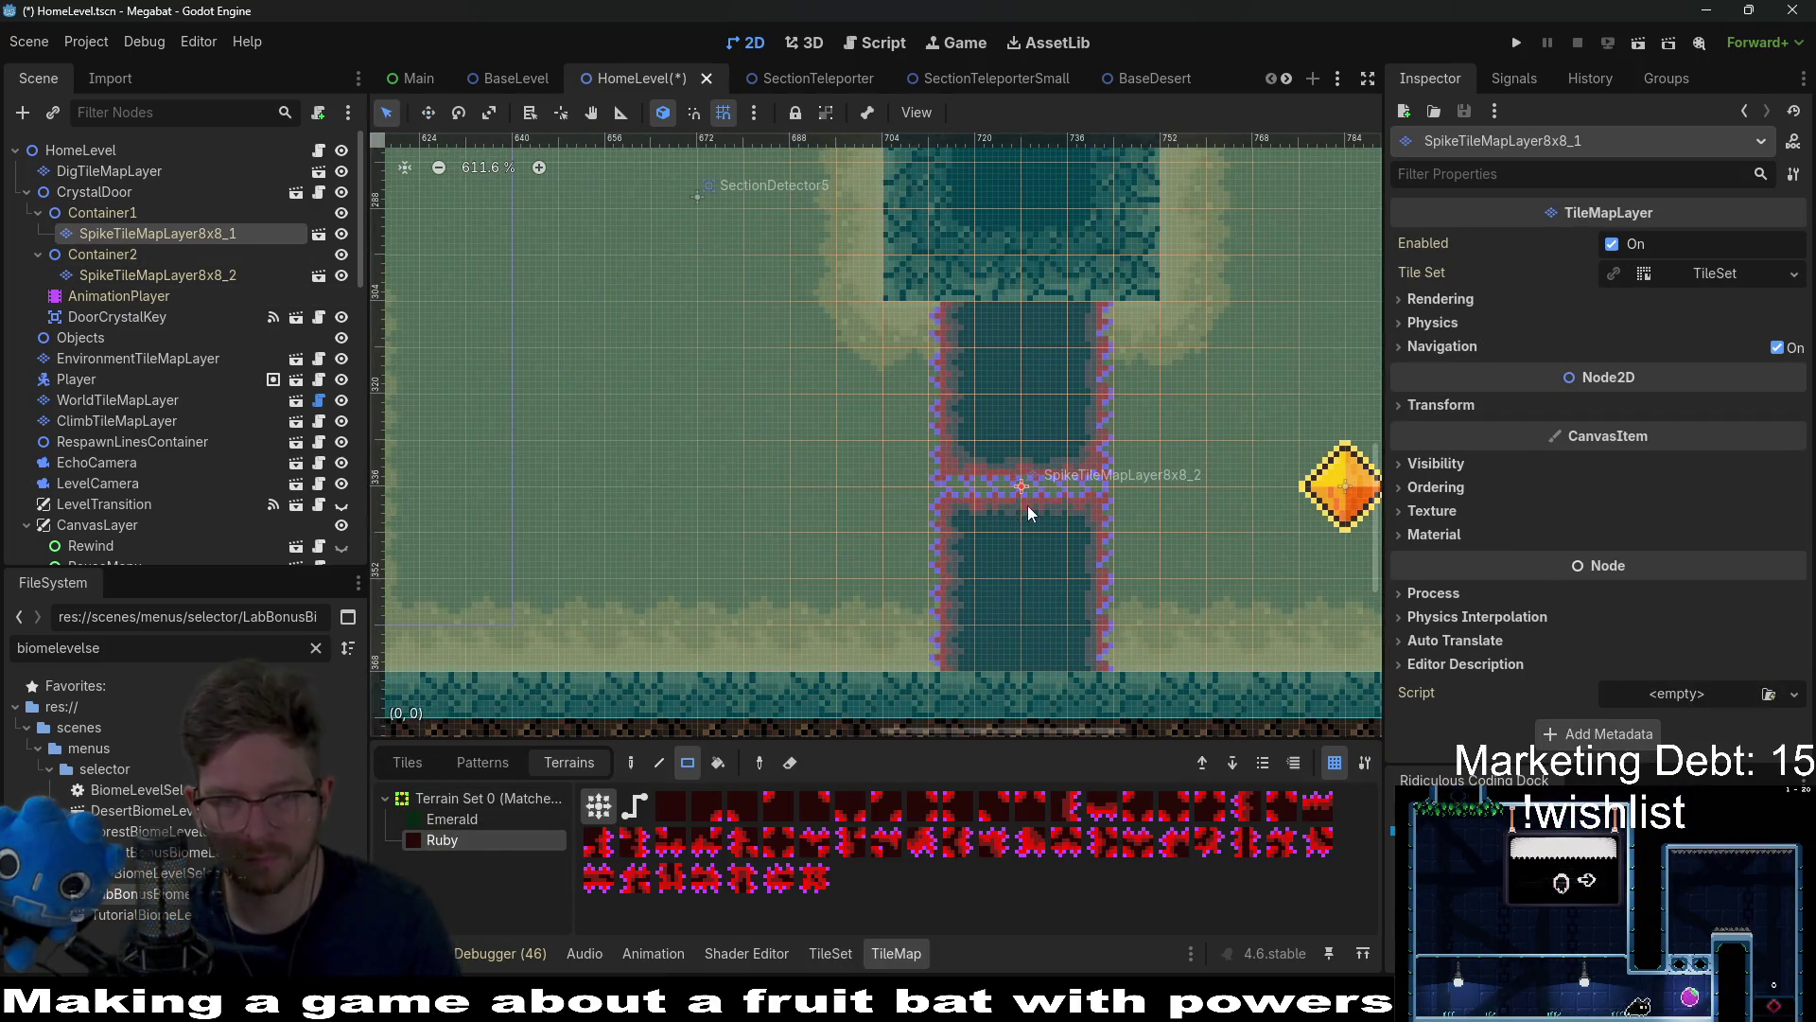
pyautogui.moveTo(1027, 505); pyautogui.dragTo(933, 552)
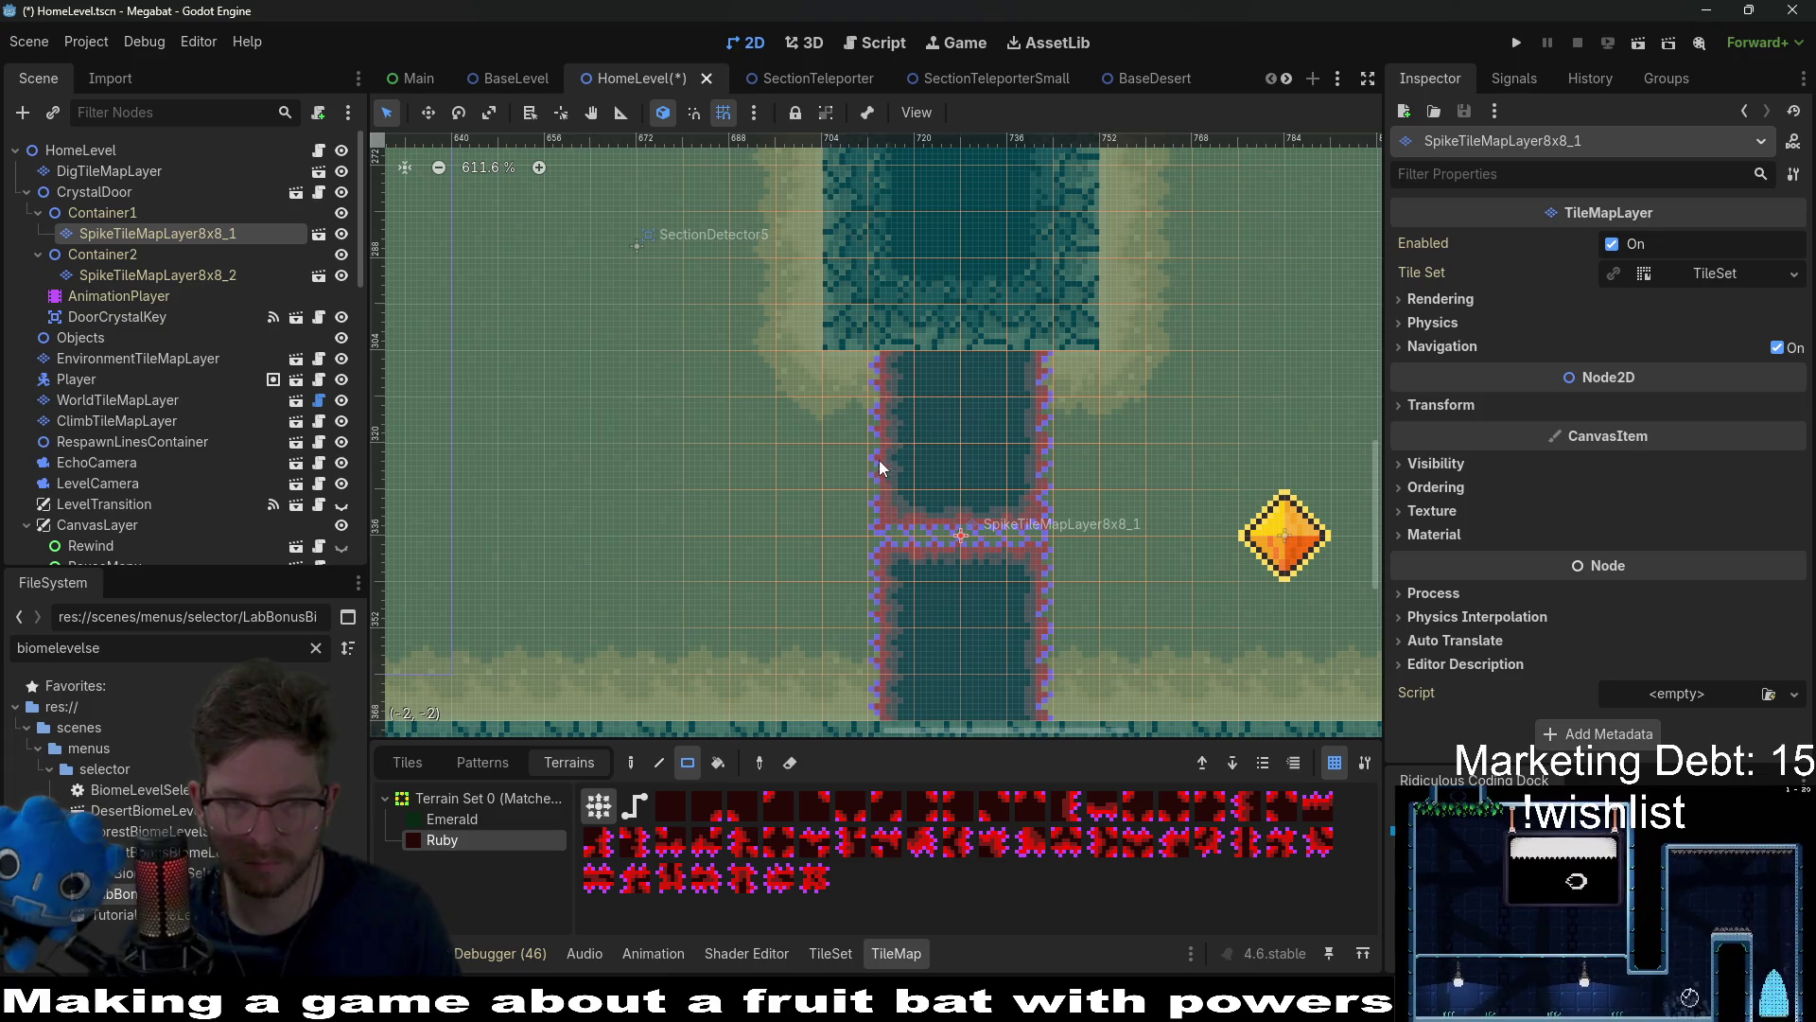
# Step: Paint and erase Ruby spikes to narrow the upper spike column and close off its bottom
pyautogui.moveTo(890, 467); pyautogui.dragTo(908, 527)
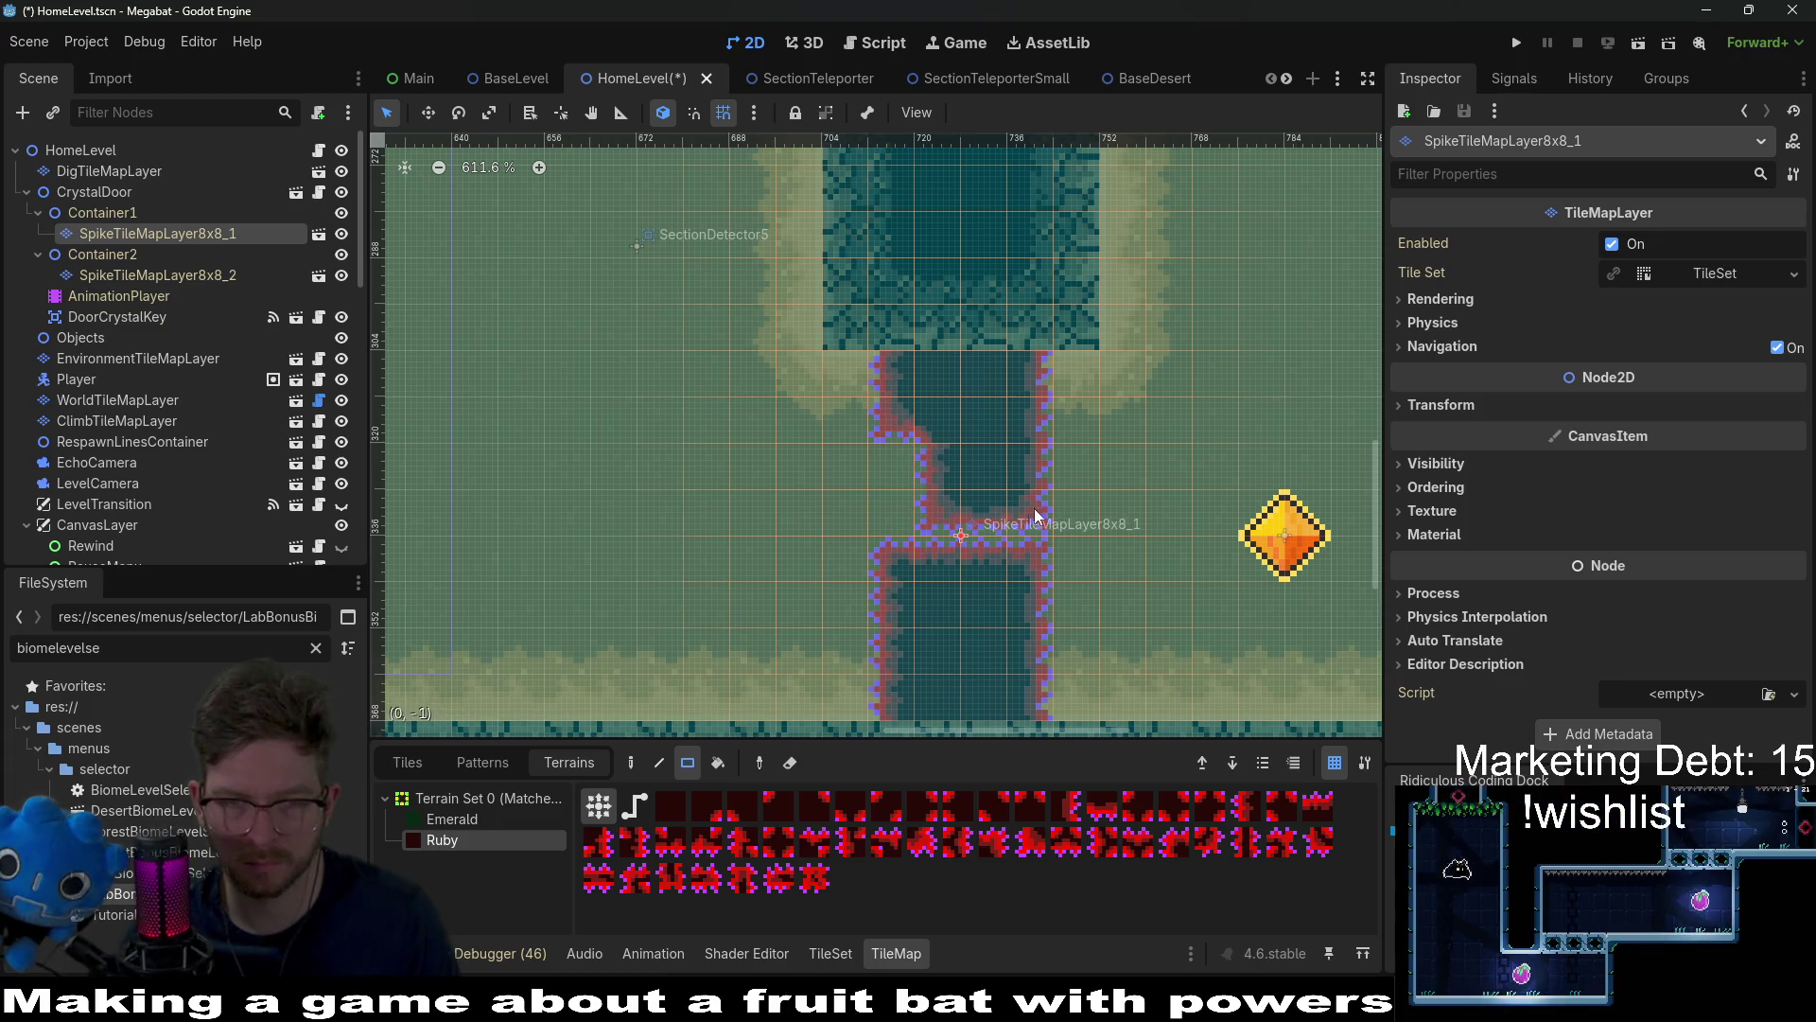
pyautogui.moveTo(1036, 530); pyautogui.dragTo(1017, 355)
pyautogui.moveTo(923, 452); pyautogui.dragTo(872, 352)
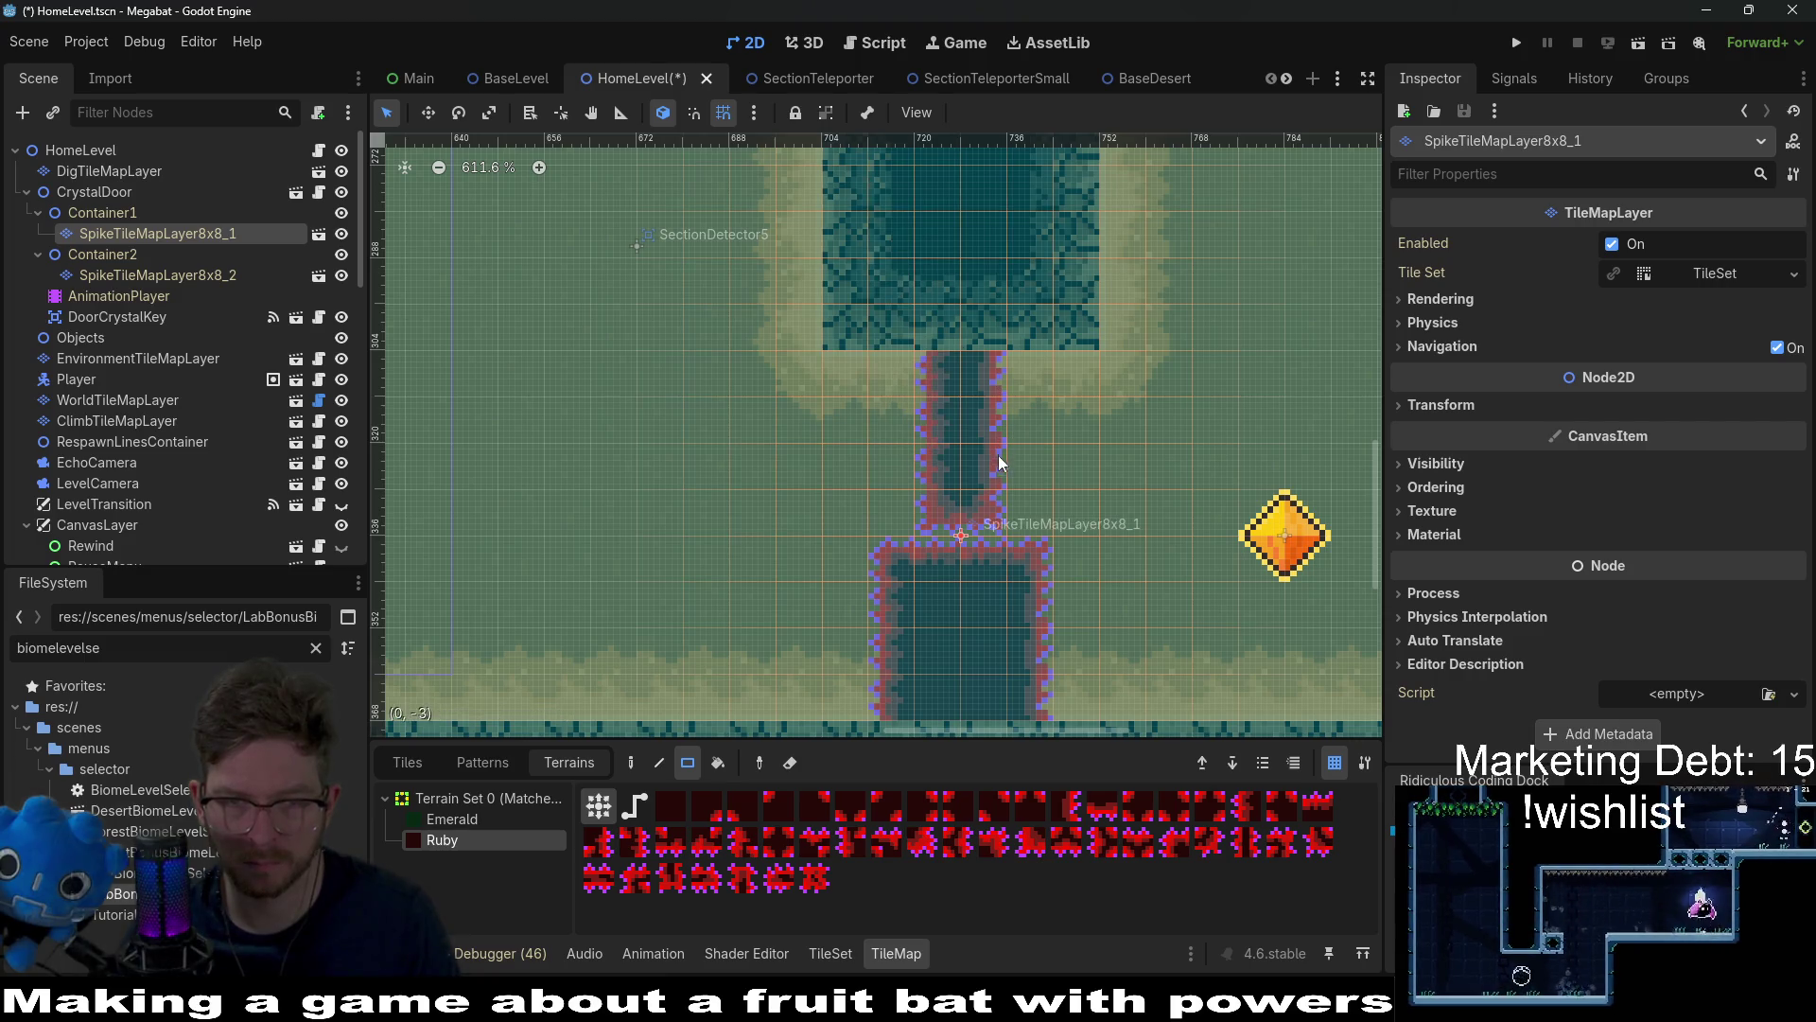
pyautogui.moveTo(885, 418)
pyautogui.mouseDown()
pyautogui.moveTo(990, 418)
pyautogui.moveTo(919, 441)
pyautogui.moveTo(919, 511)
pyautogui.mouseUp()
pyautogui.scroll(-2, 1003, 503)
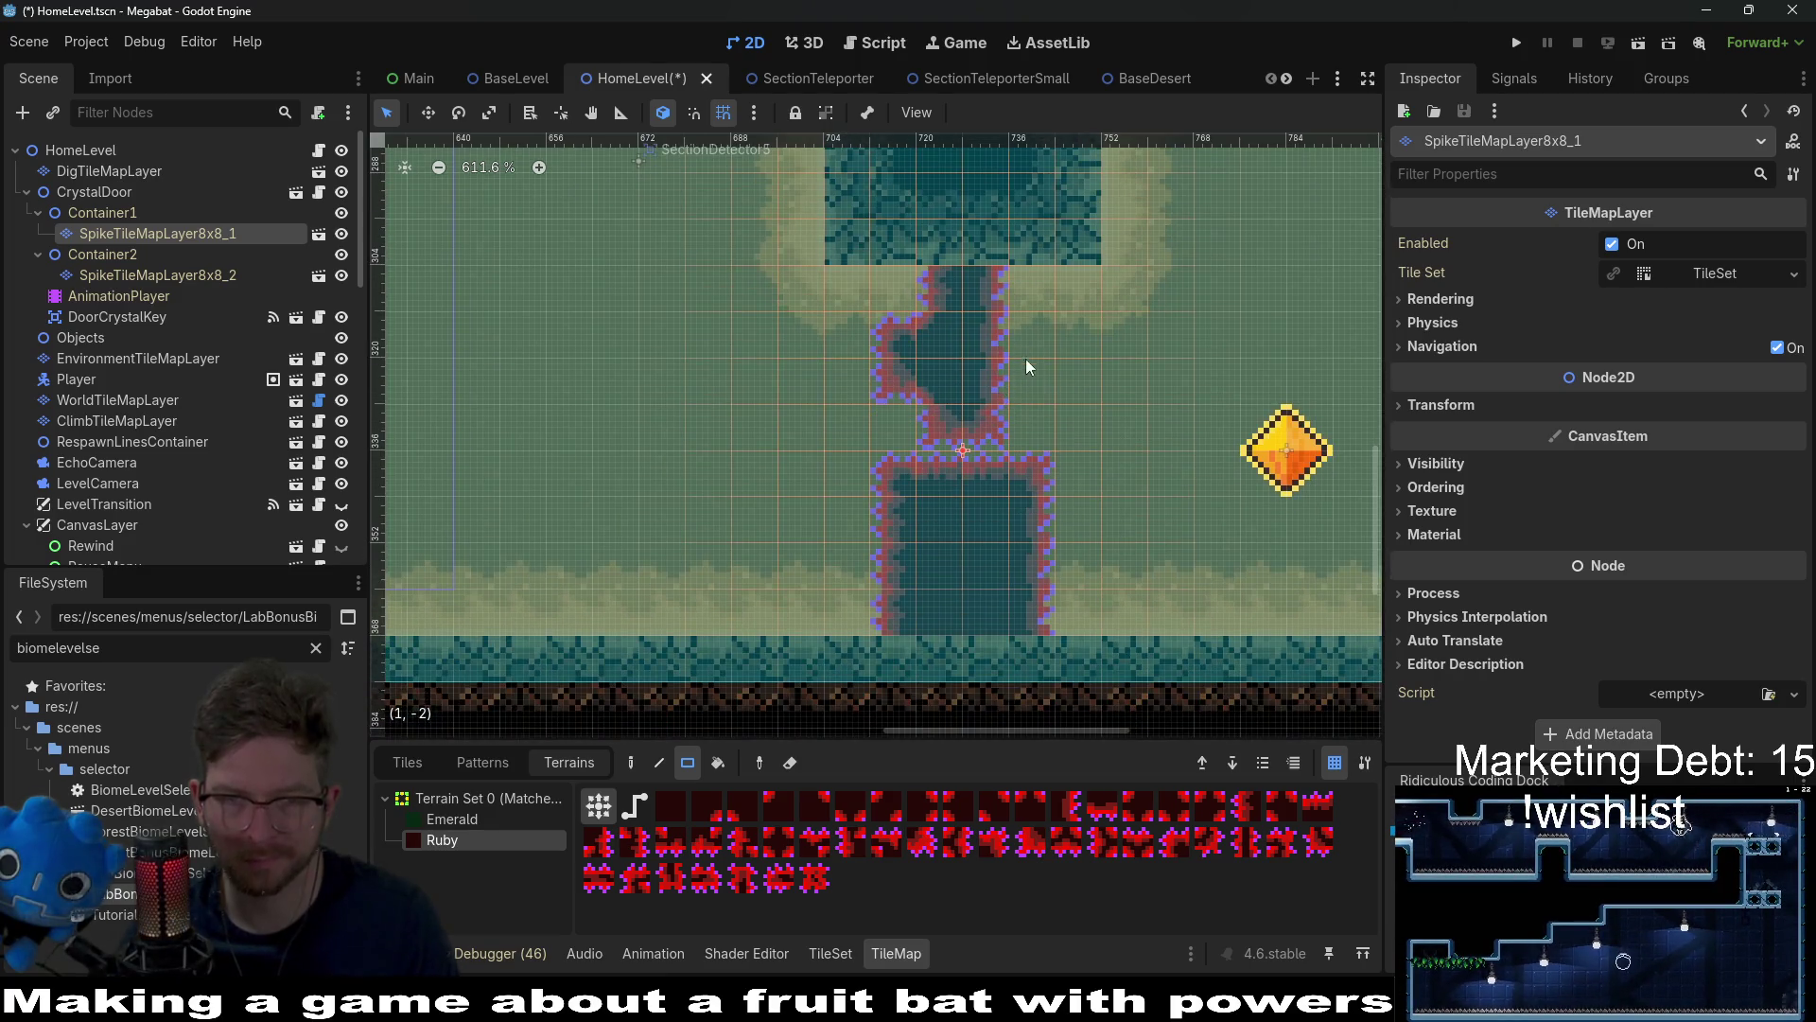
pyautogui.moveTo(1026, 361); pyautogui.dragTo(1026, 283)
pyautogui.scroll(-2, 993, 382)
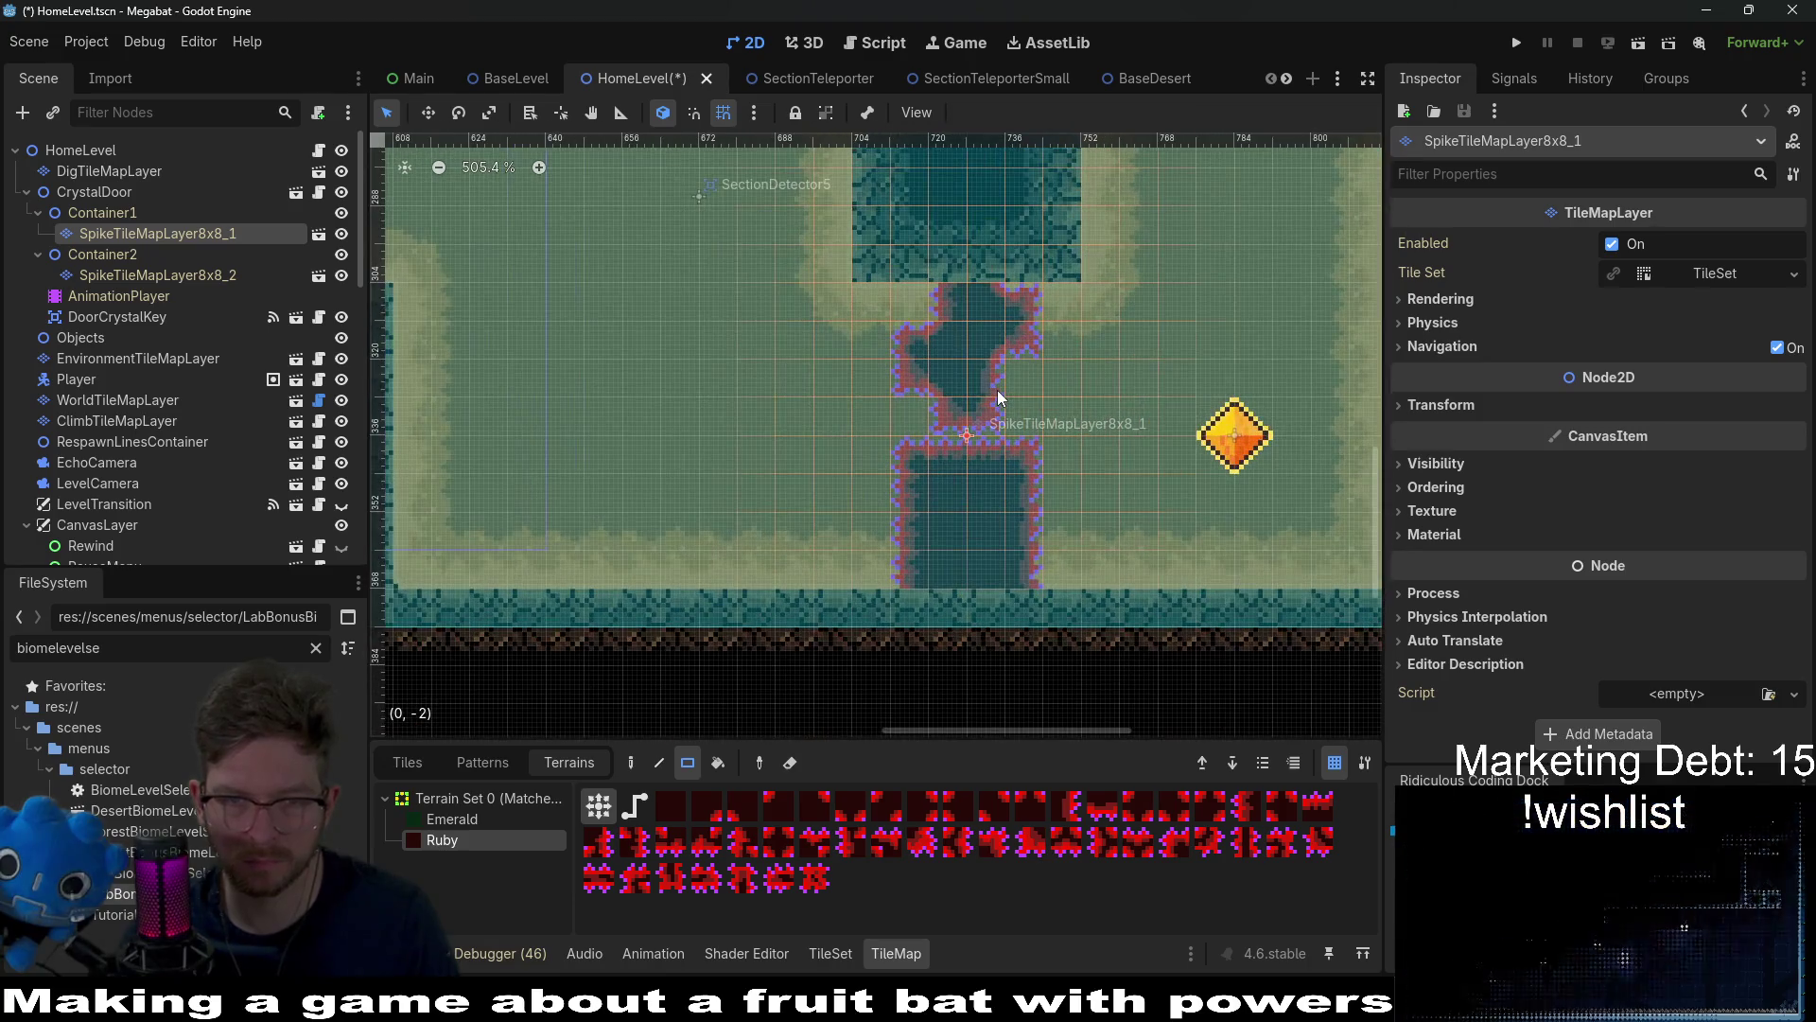
pyautogui.moveTo(898, 326); pyautogui.dragTo(967, 385)
pyautogui.moveTo(1026, 284); pyautogui.dragTo(1019, 363)
pyautogui.click(955, 431)
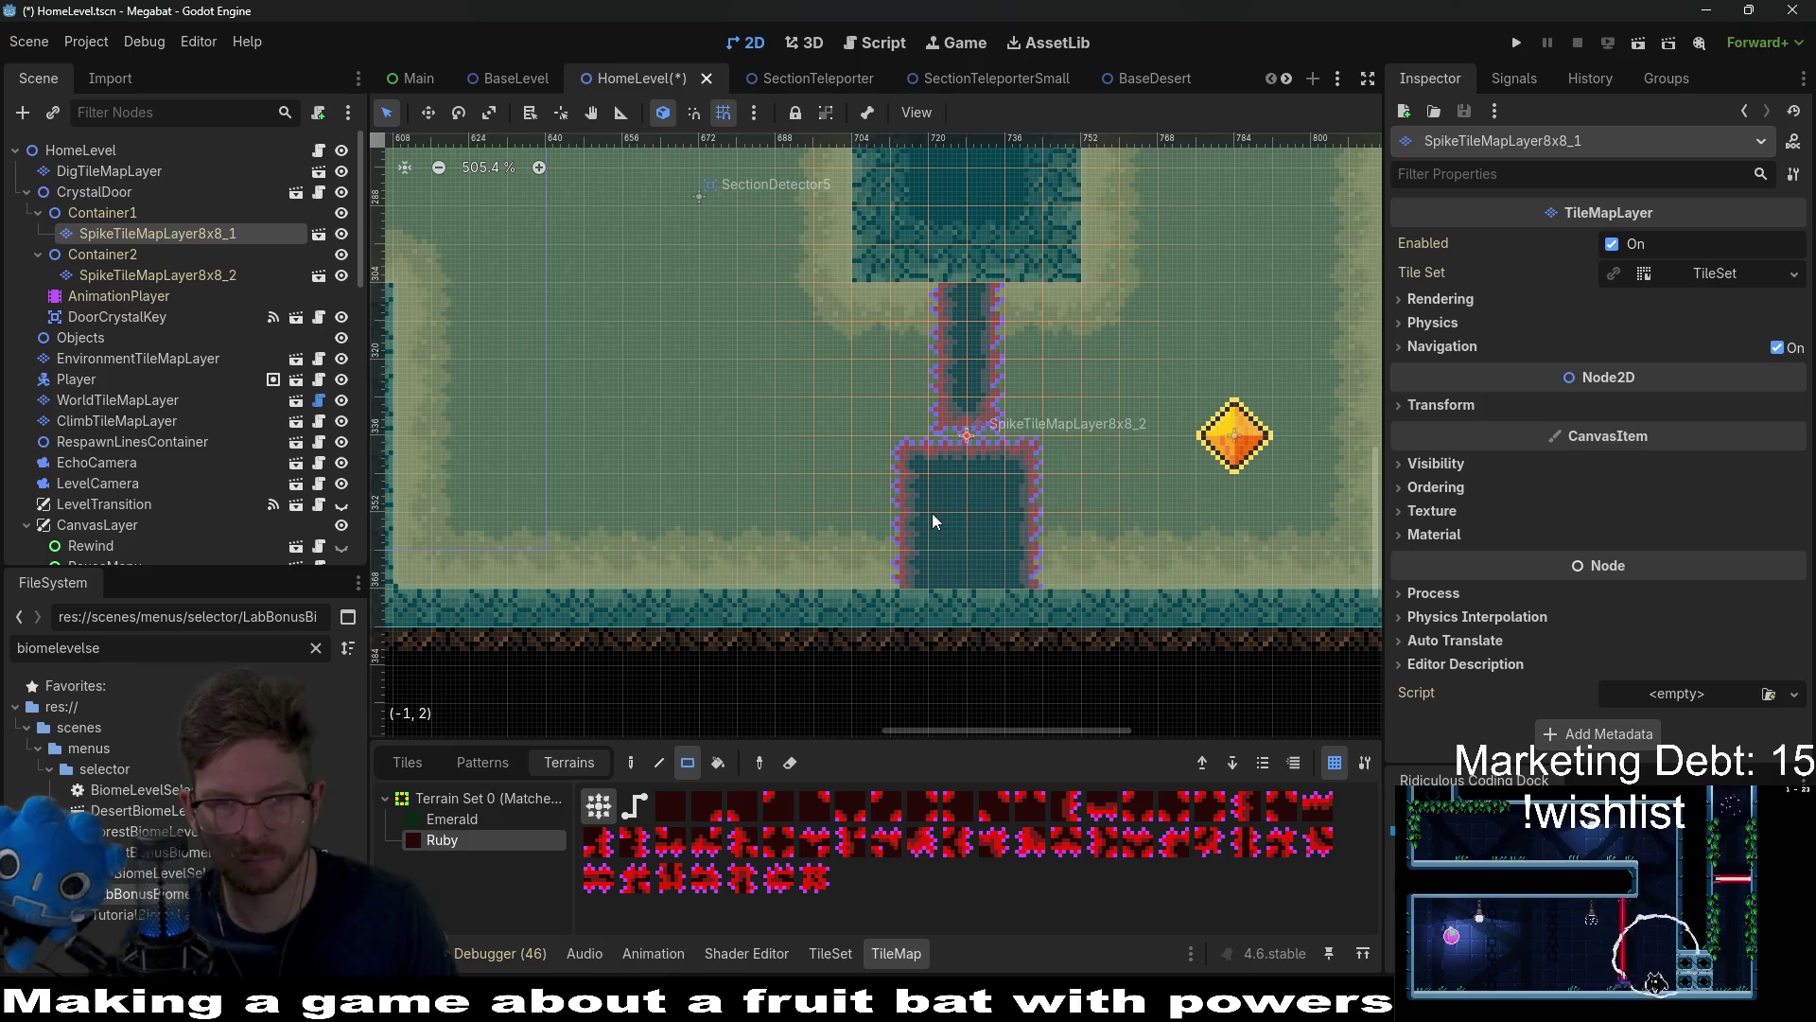
# Step: On SpikeTileMapLayer8x8_2, erase the lower column's side strips and fill a narrow Ruby column to the floor
pyautogui.click(156, 275)
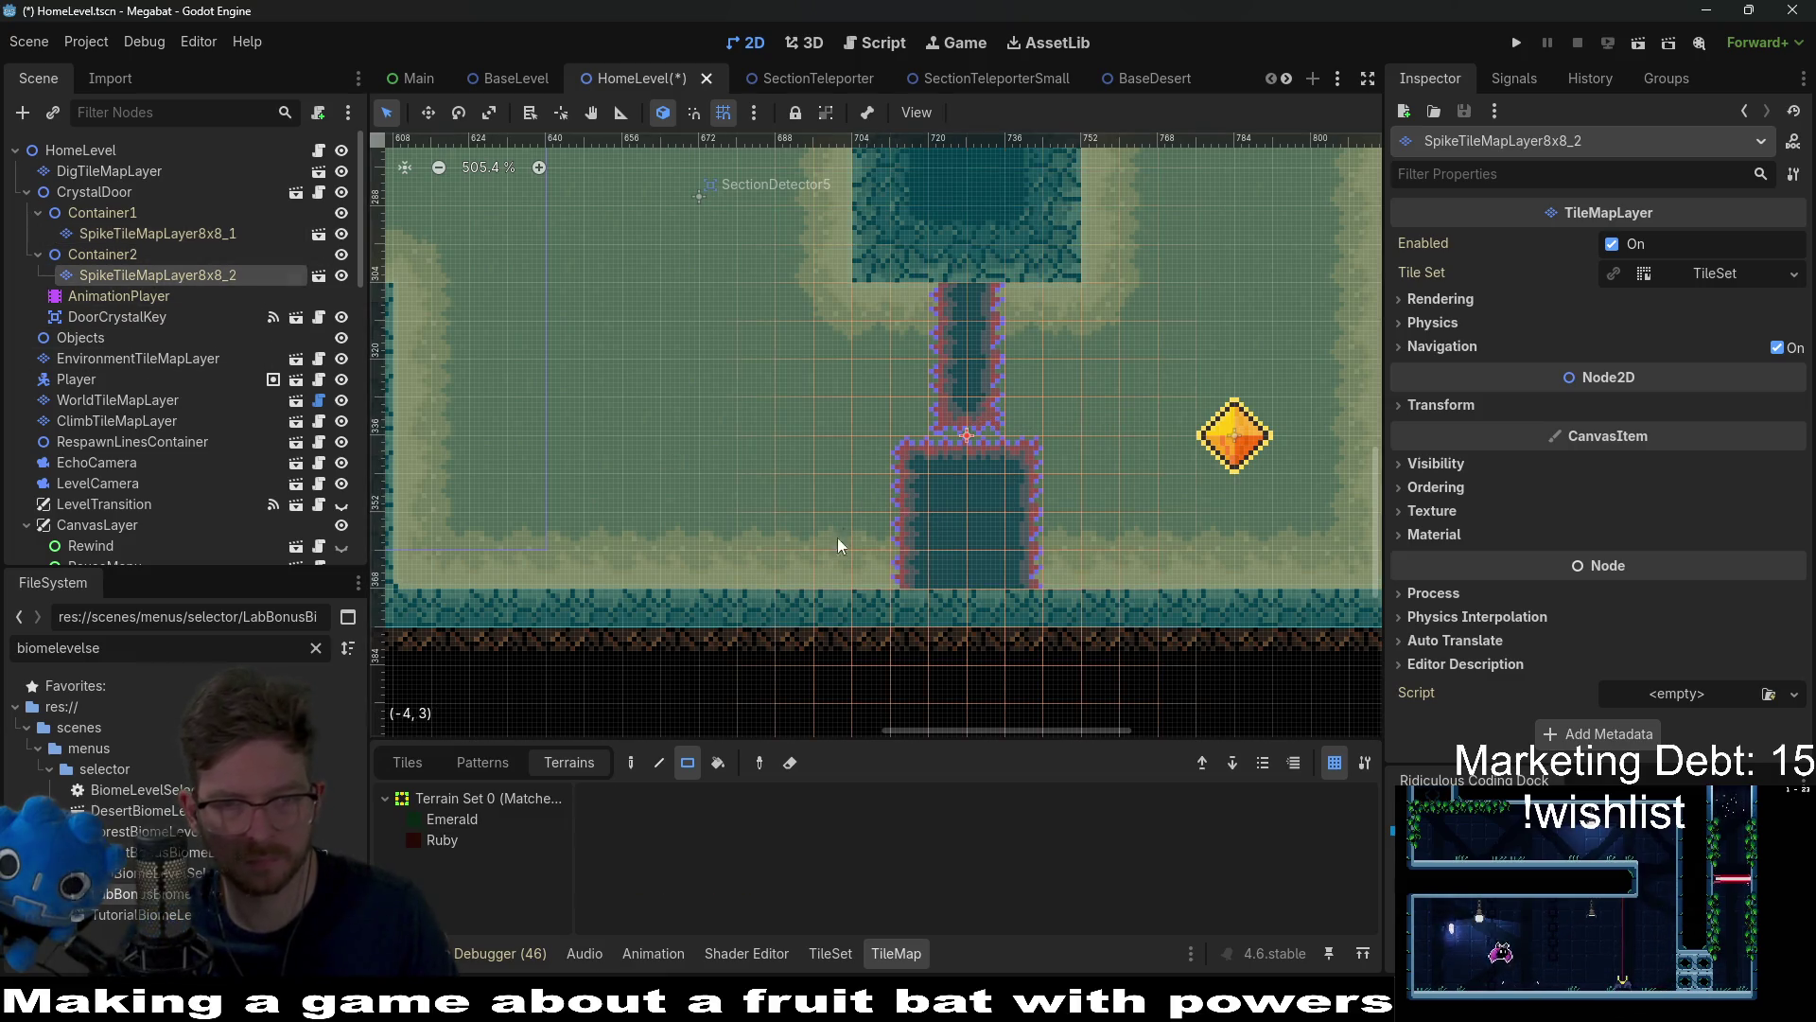
pyautogui.click(406, 838)
pyautogui.moveTo(895, 438); pyautogui.dragTo(930, 620)
pyautogui.moveTo(1033, 458); pyautogui.dragTo(1007, 605)
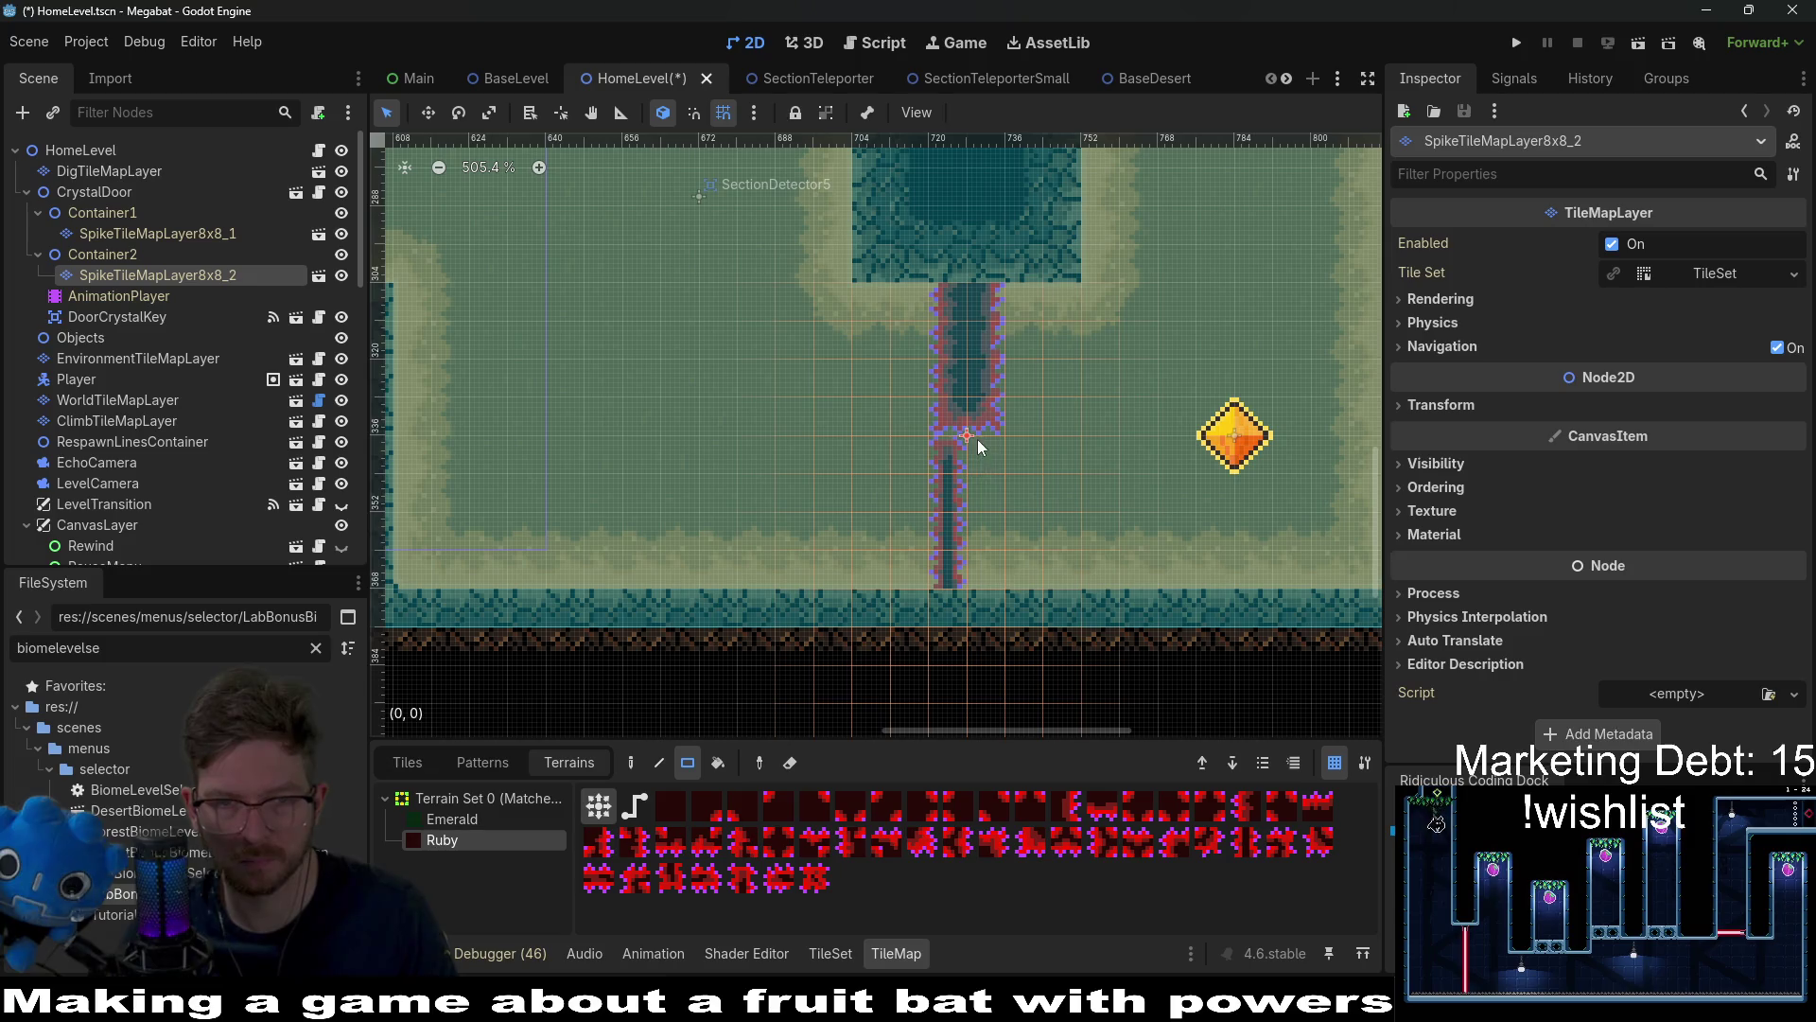
pyautogui.moveTo(979, 439); pyautogui.dragTo(991, 623)
pyautogui.scroll(-3, 991, 622)
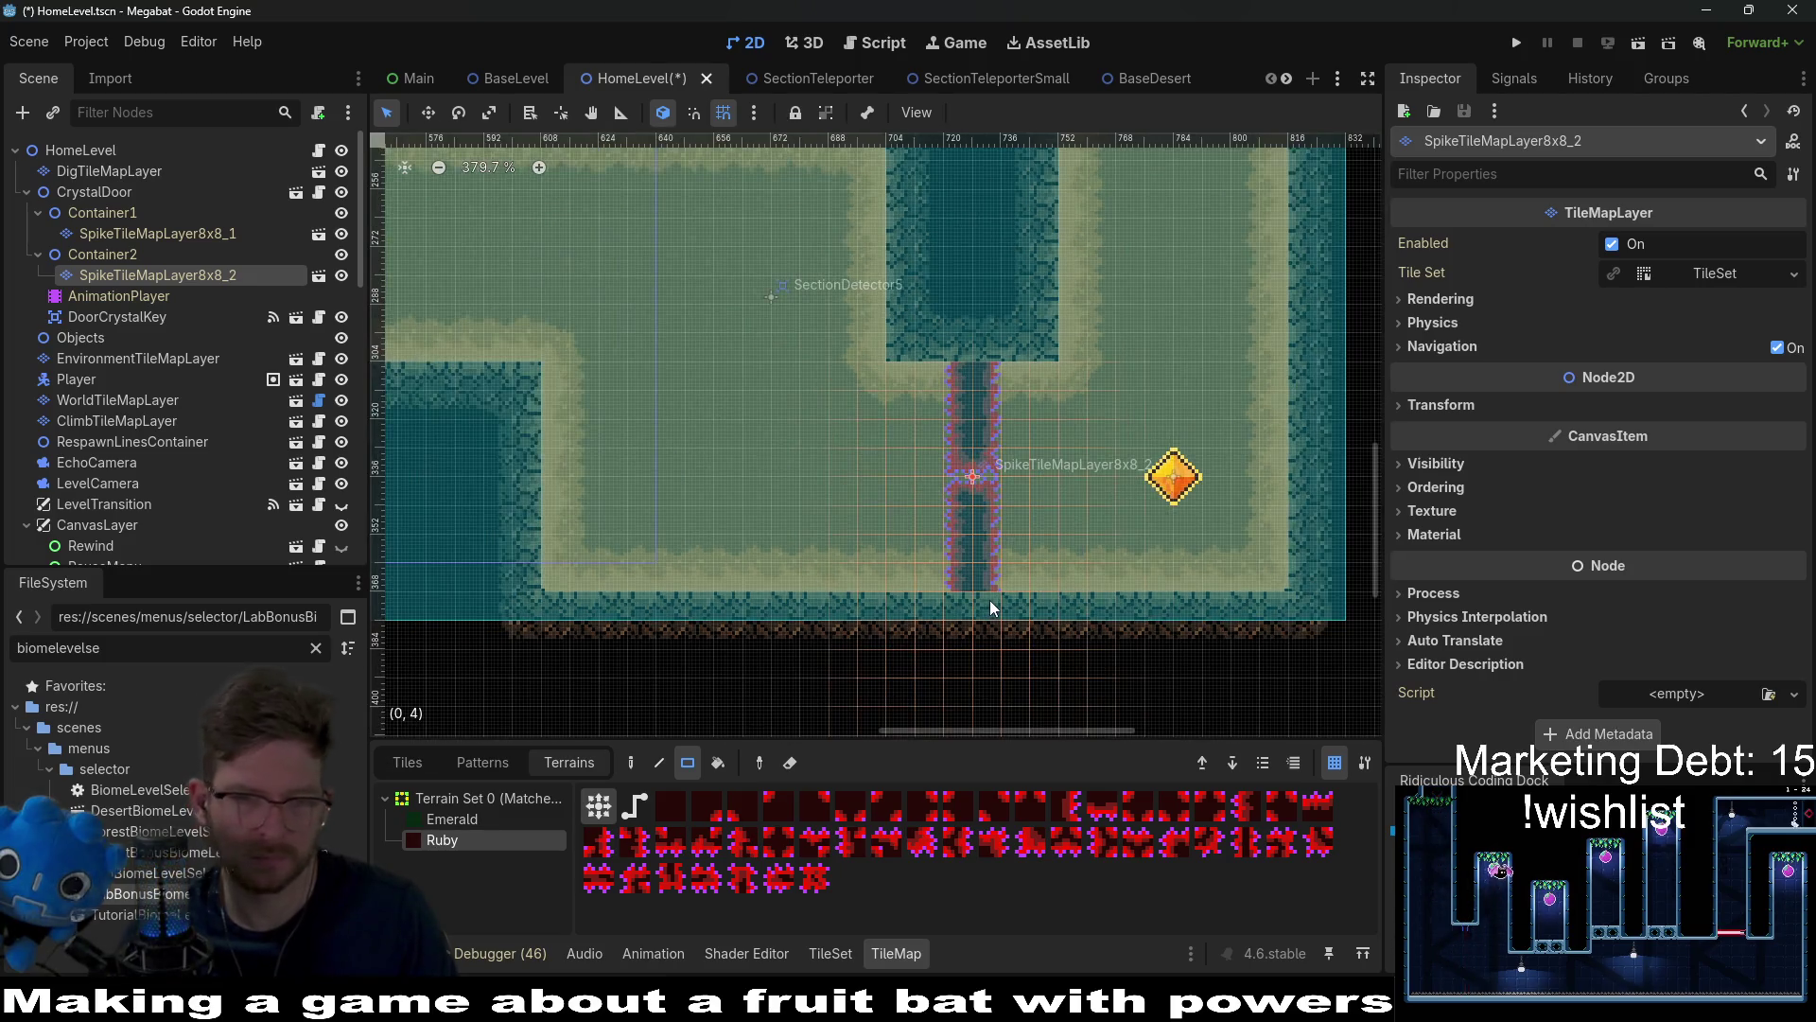
pyautogui.scroll(2, 990, 615)
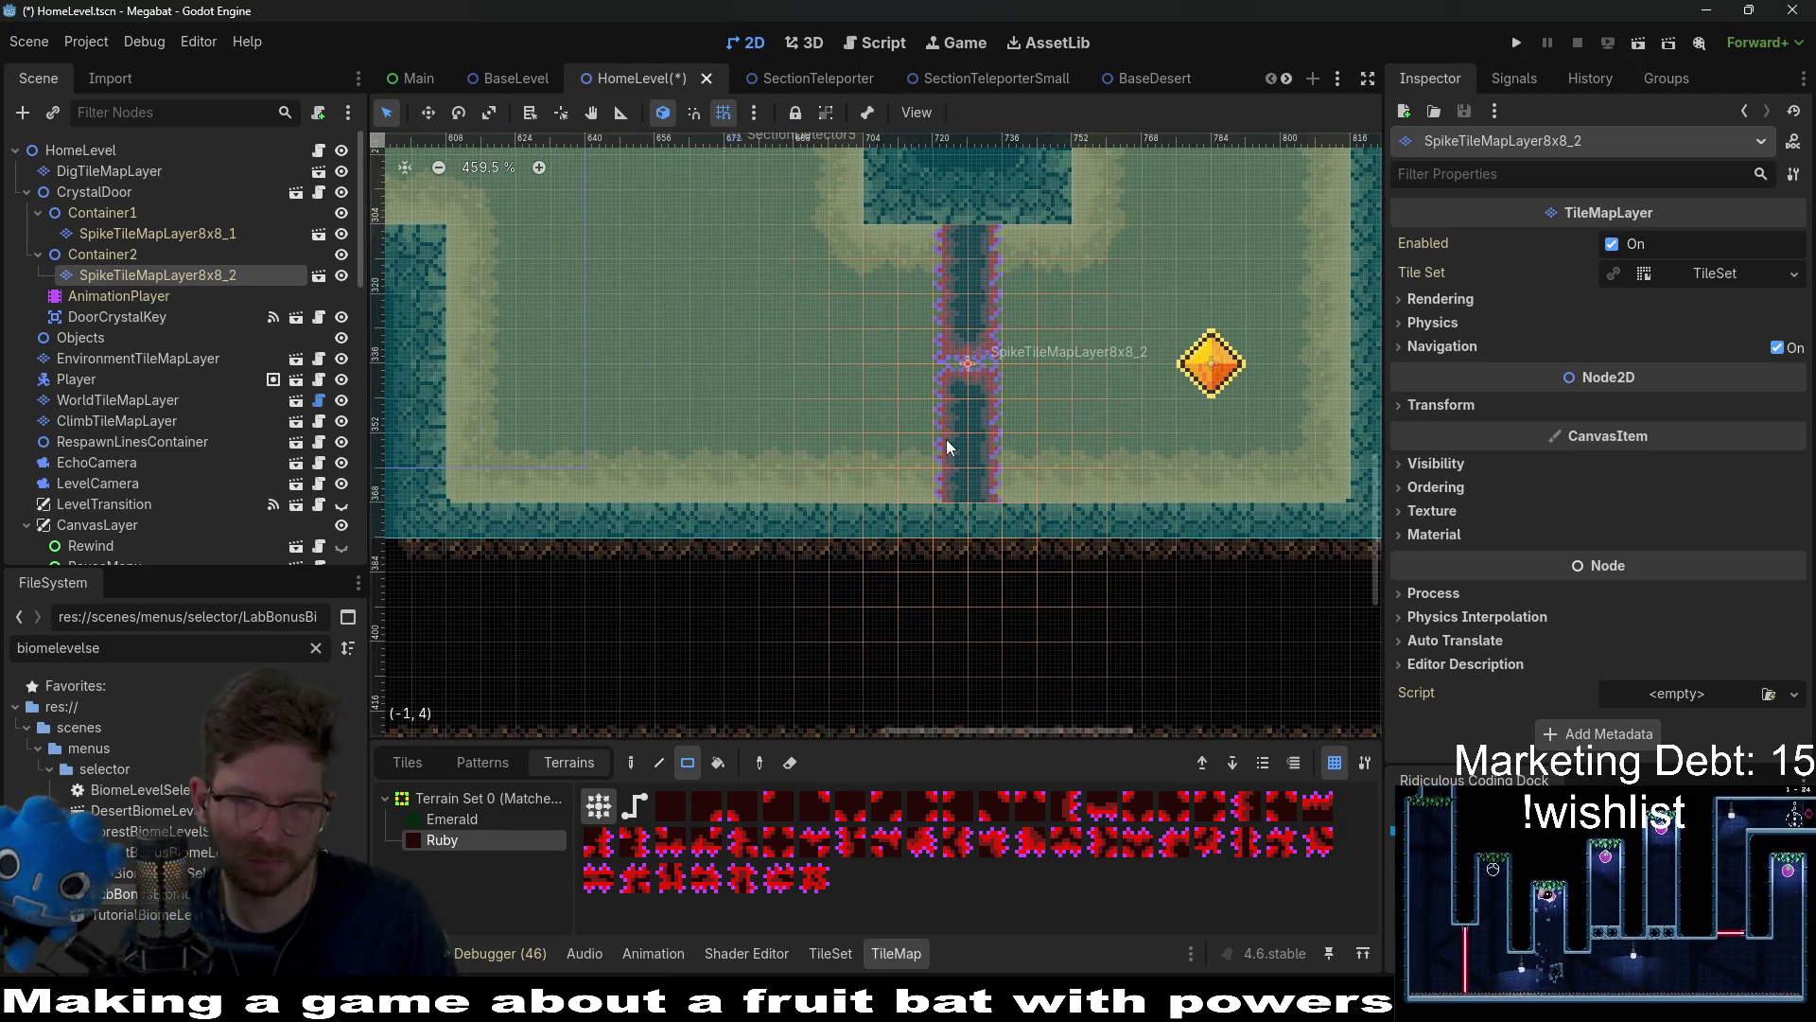
pyautogui.moveTo(958, 387); pyautogui.dragTo(986, 541)
pyautogui.scroll(3, 1003, 520)
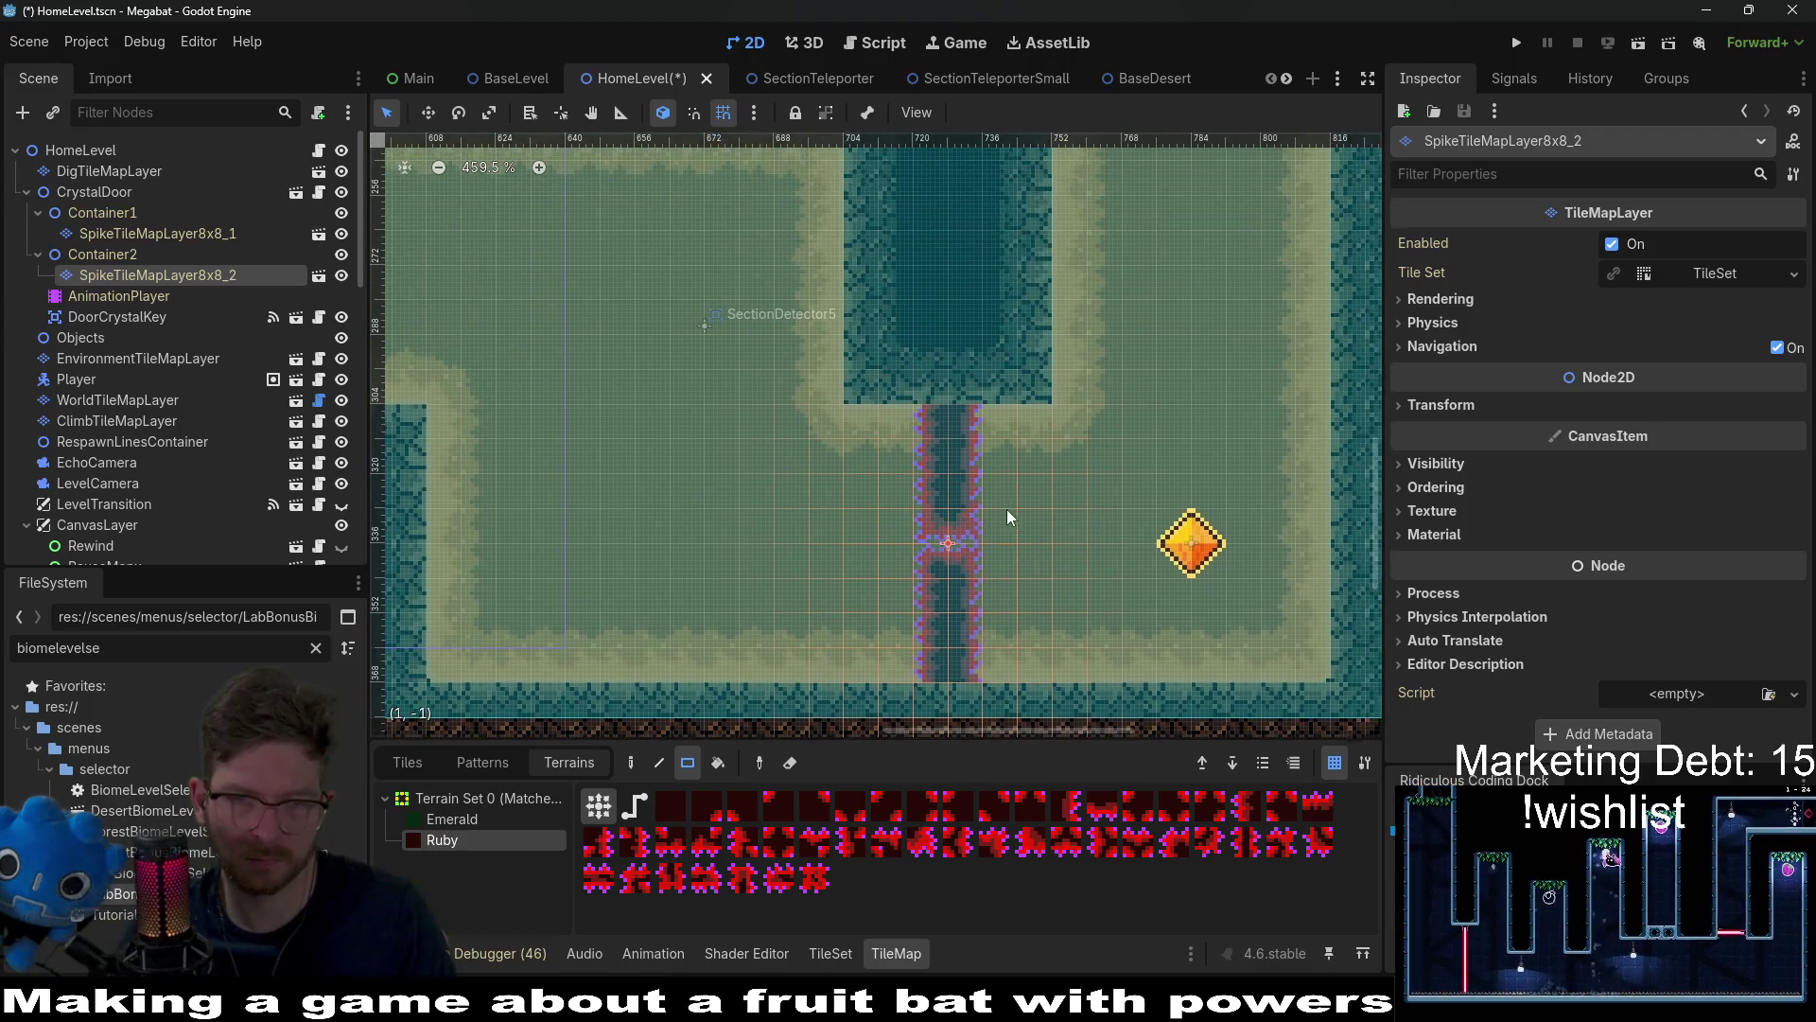
pyautogui.scroll(-8, 1031, 457)
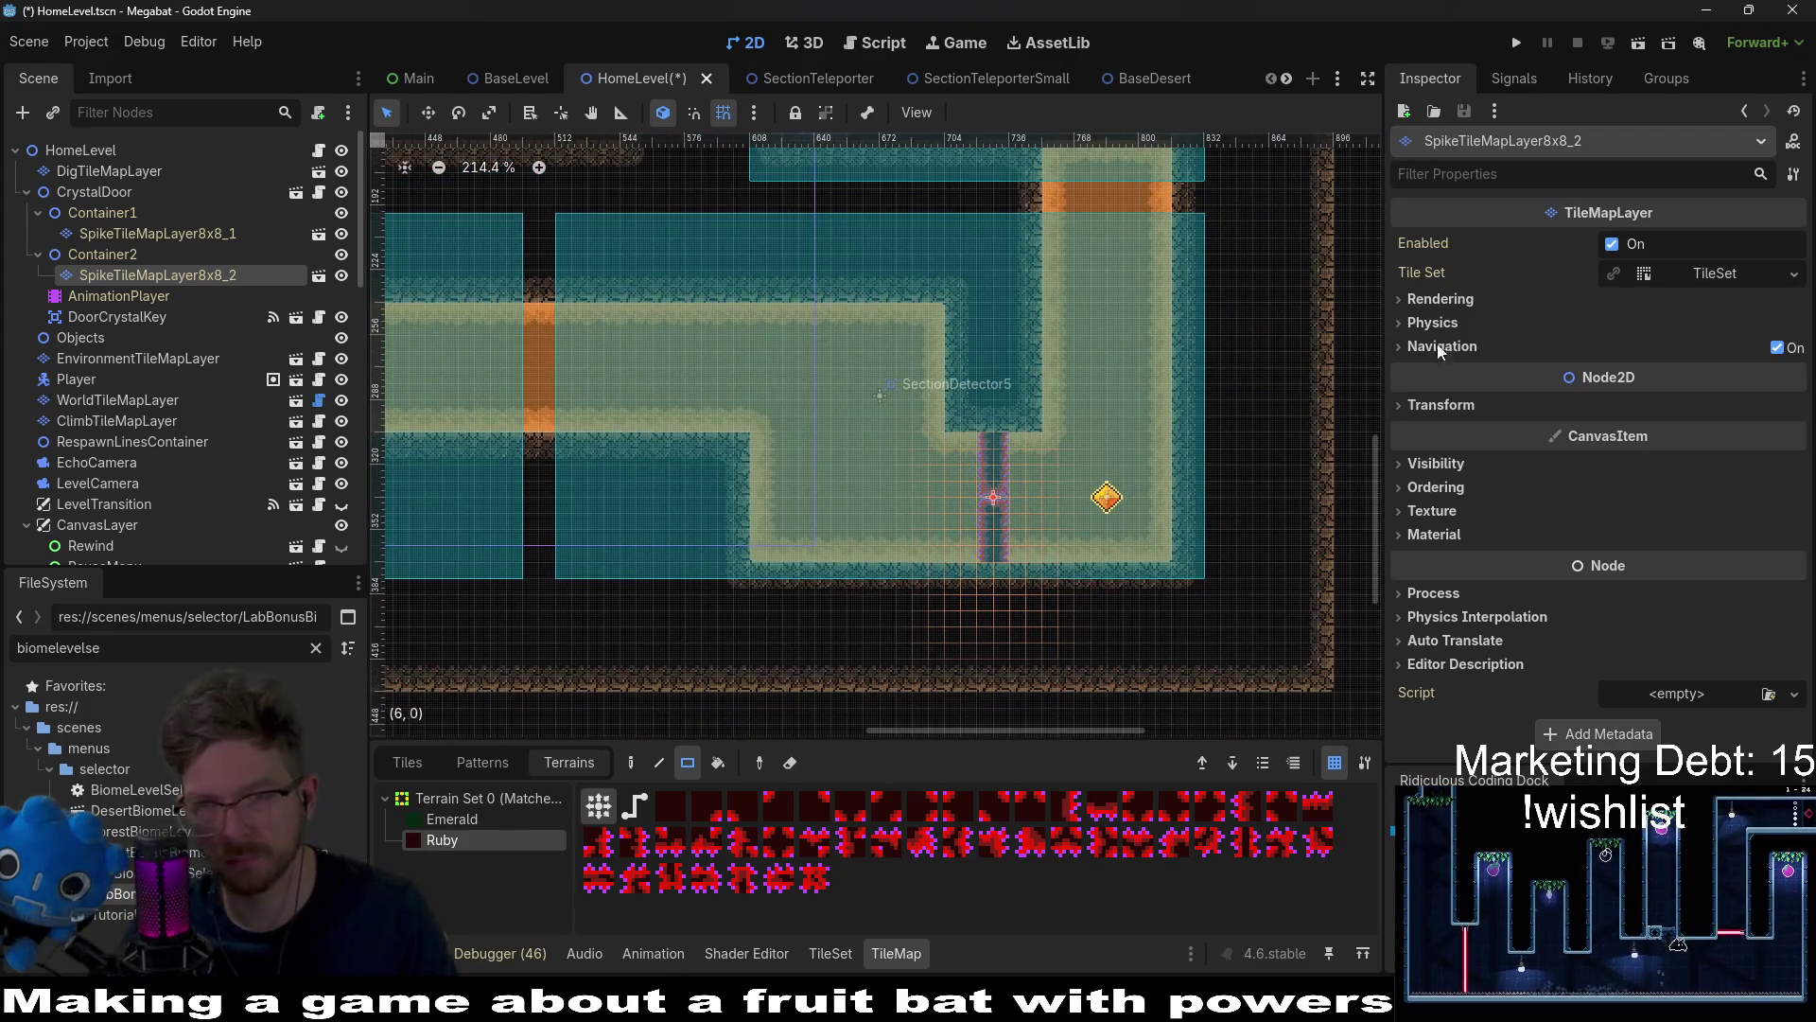
# Step: Select CrystalDoor and change its Open Time from 3.0 to 2.0 in the Inspector
pyautogui.click(95, 192)
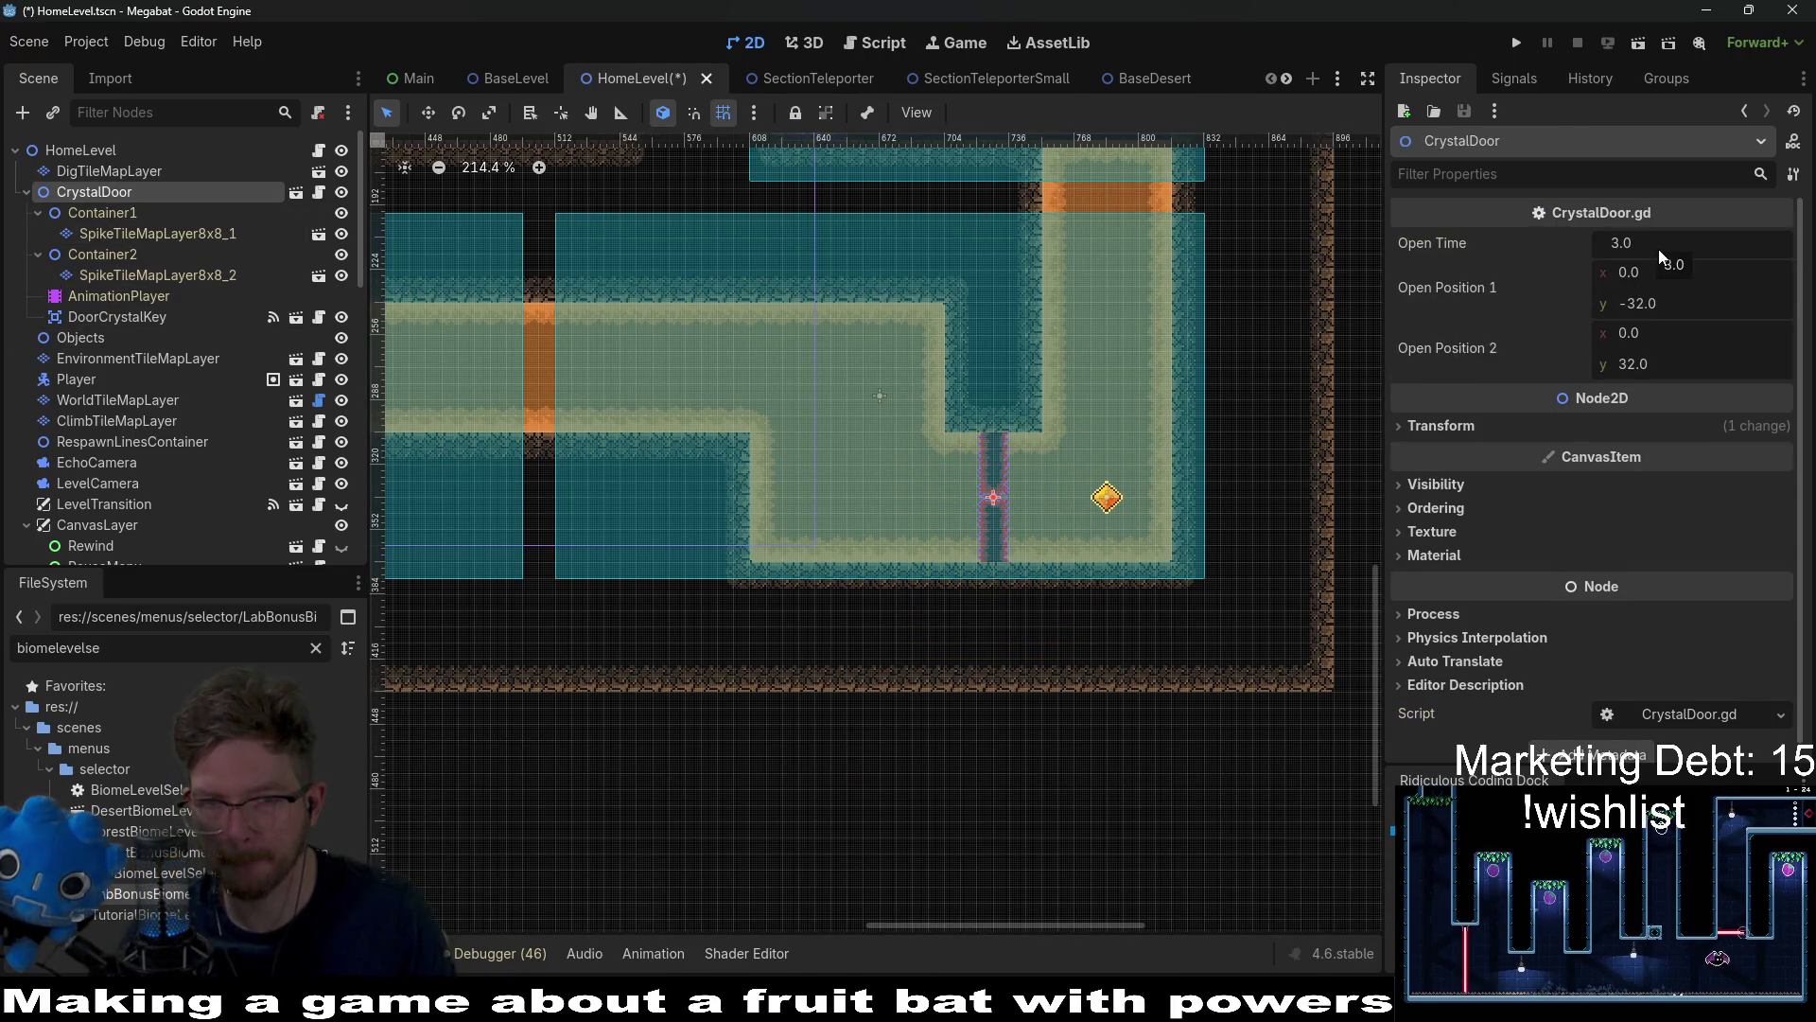
pyautogui.click(1657, 303)
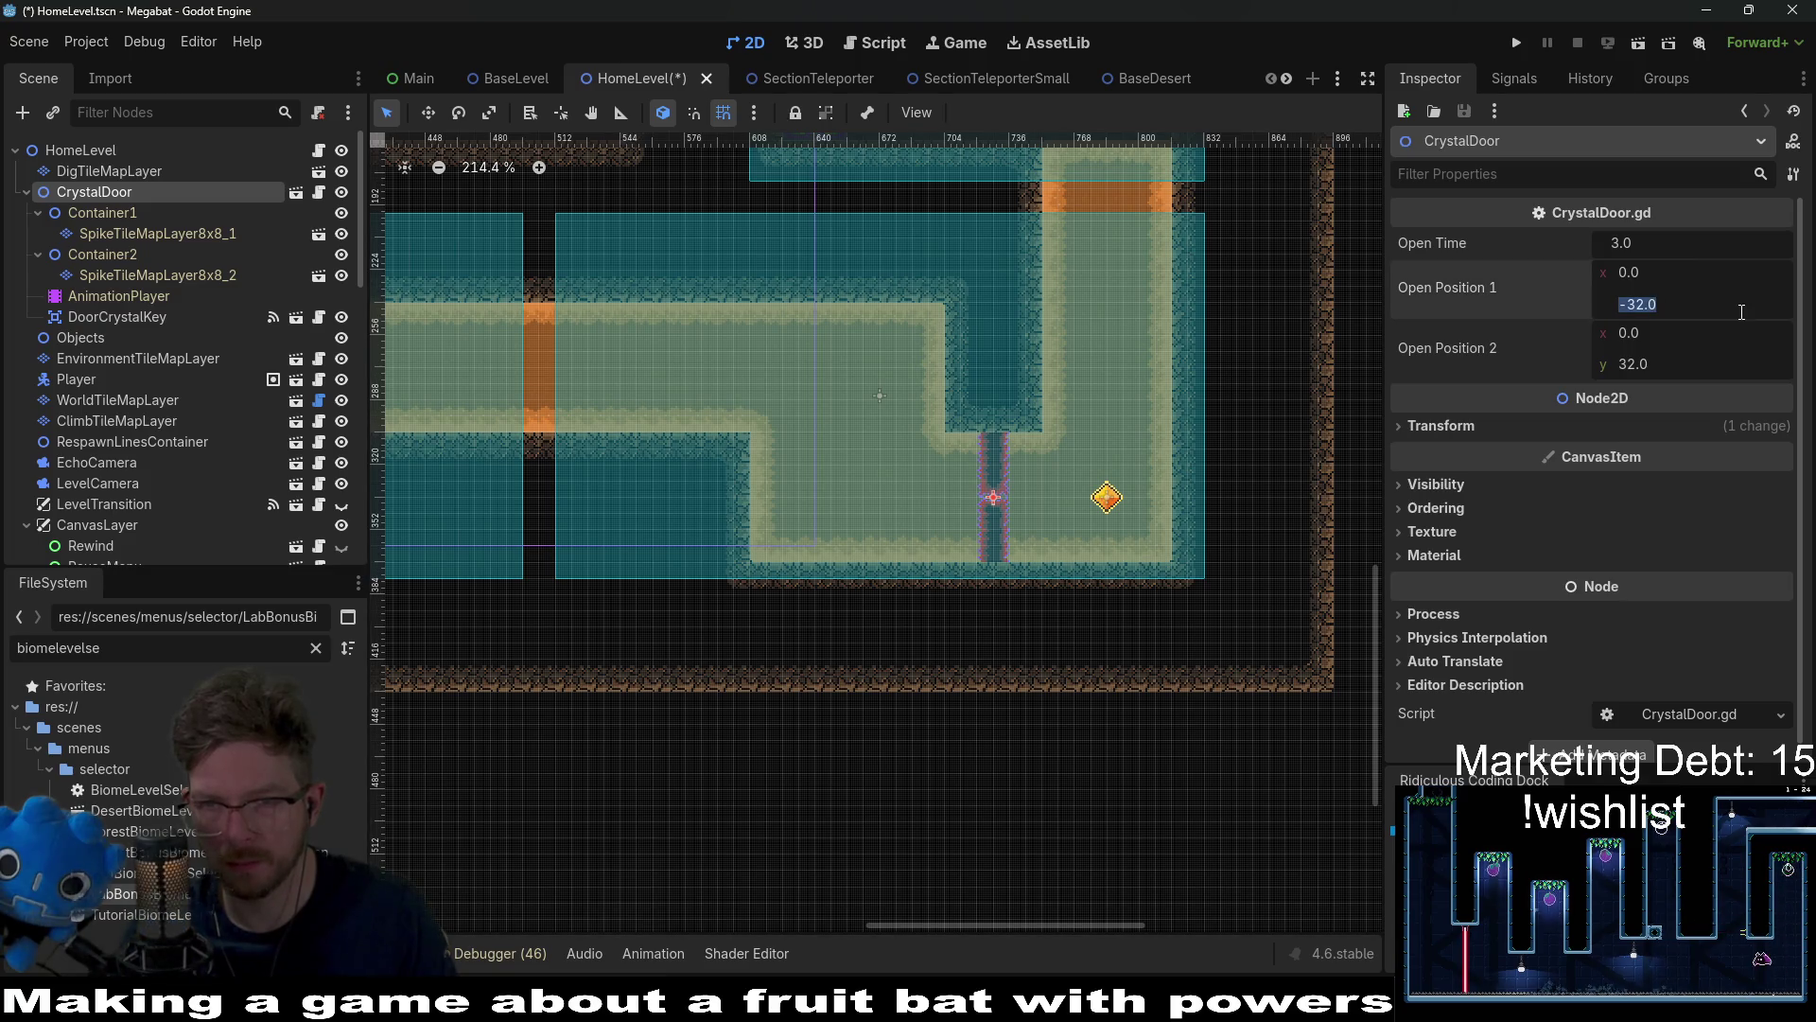
pyautogui.click(1678, 248)
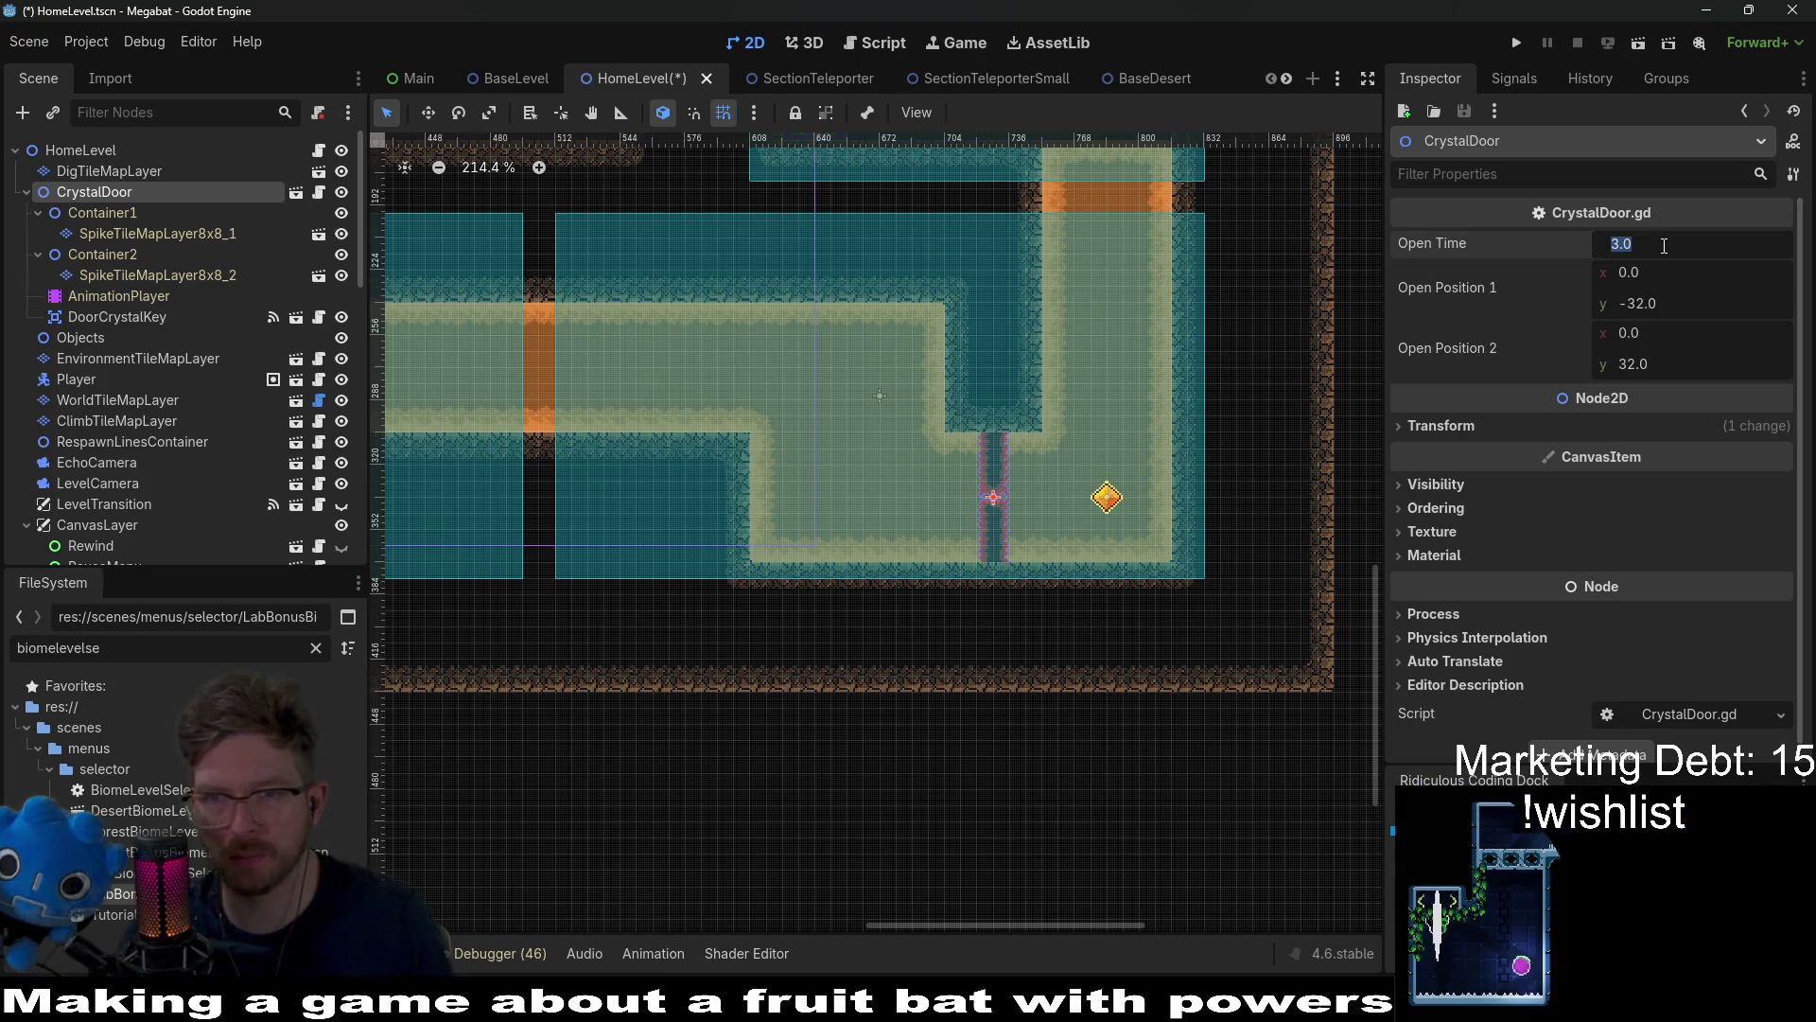
pyautogui.write('2')
pyautogui.click(1649, 274)
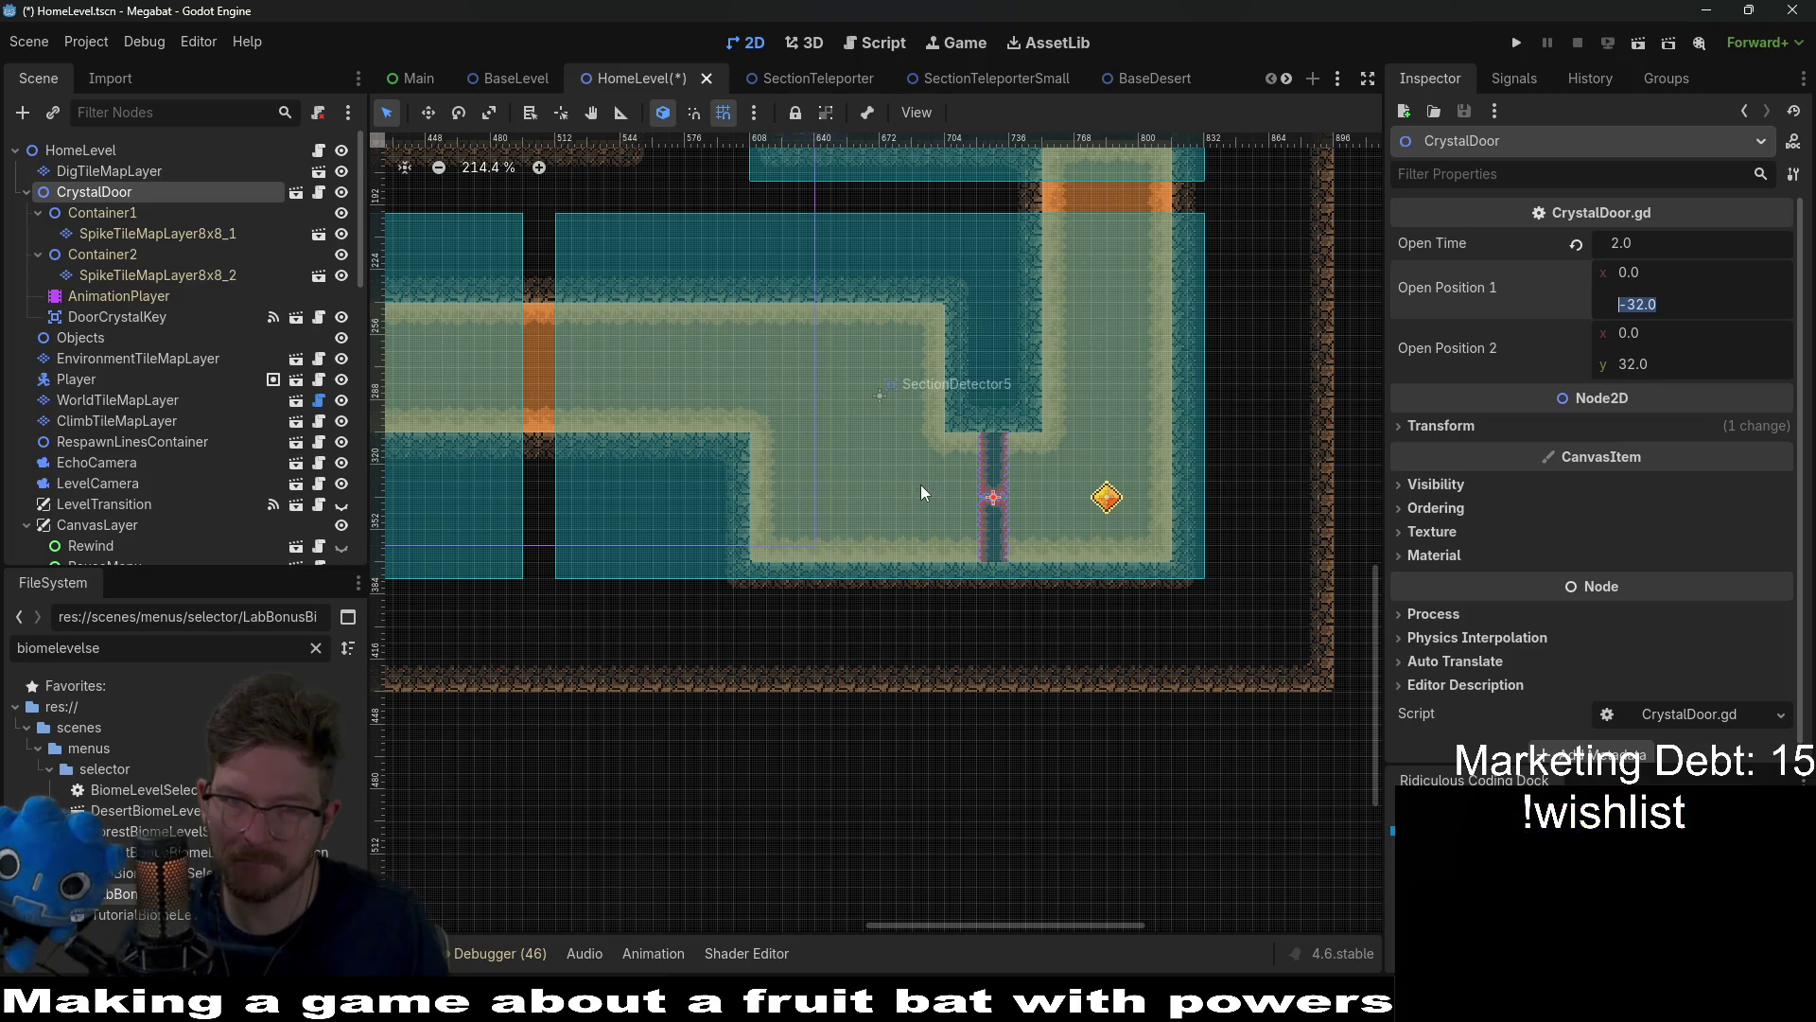
pyautogui.scroll(5, 1019, 446)
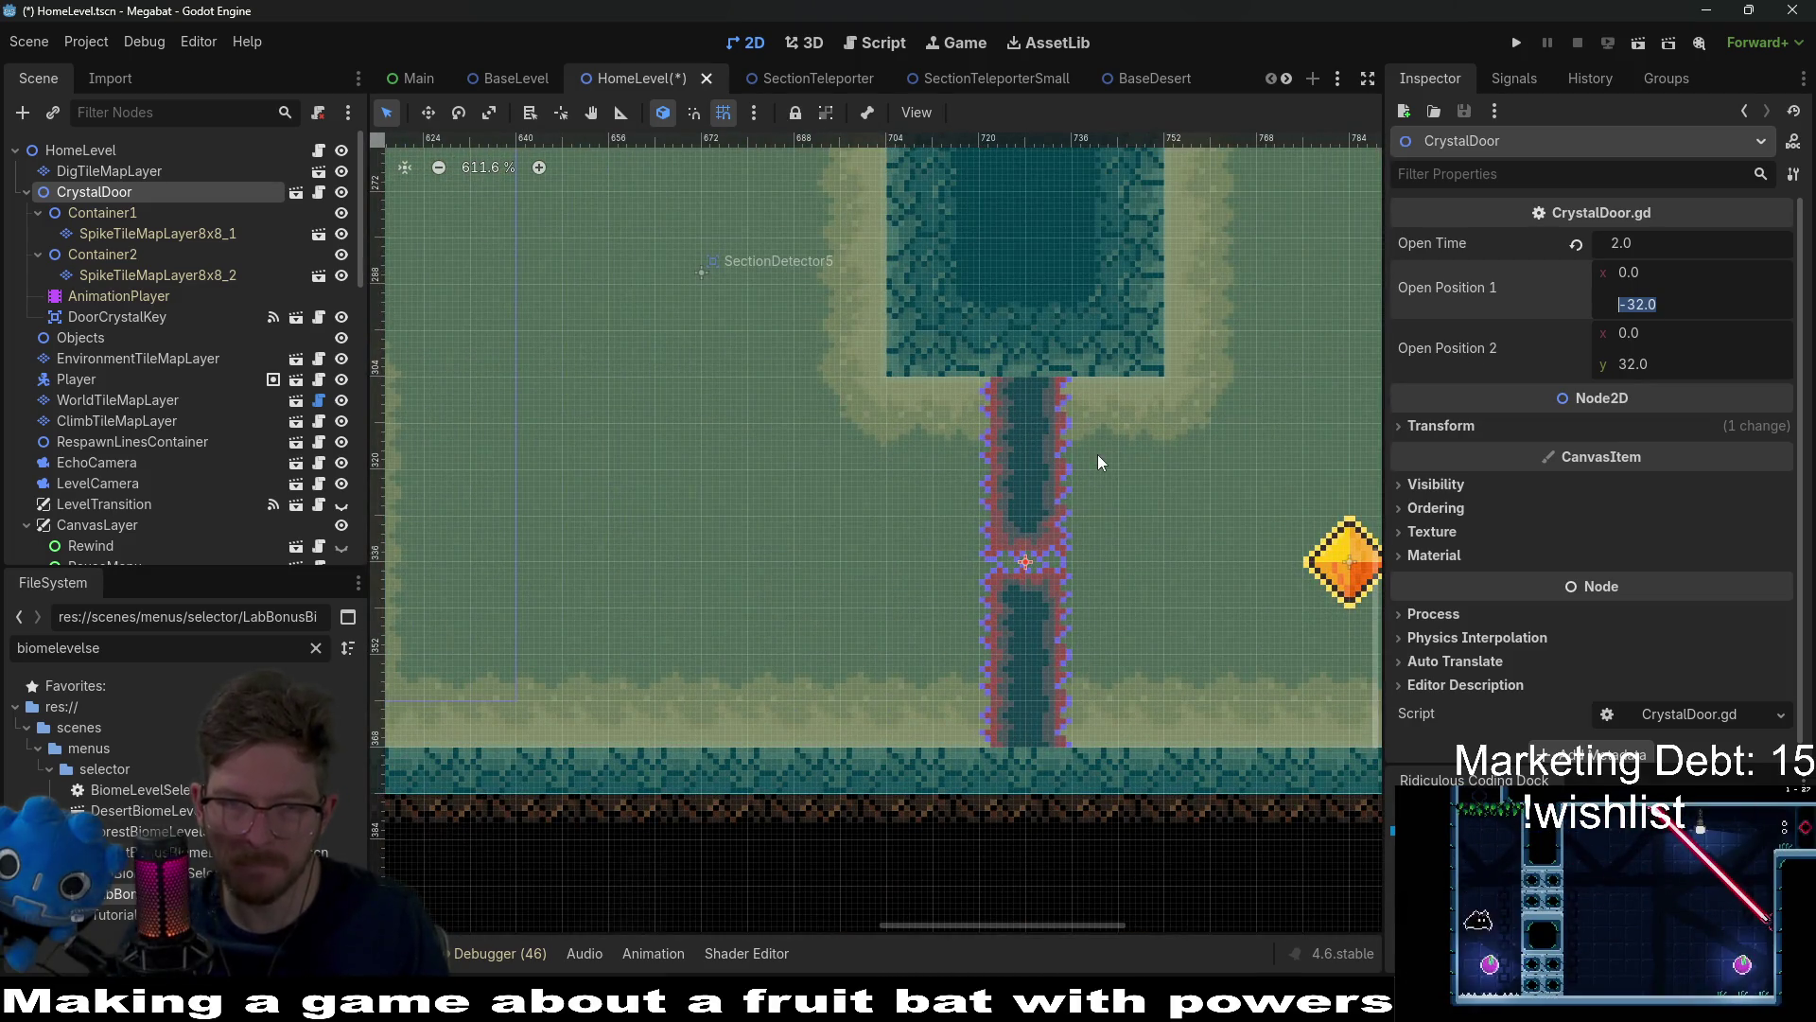
pyautogui.scroll(-2, 1097, 454)
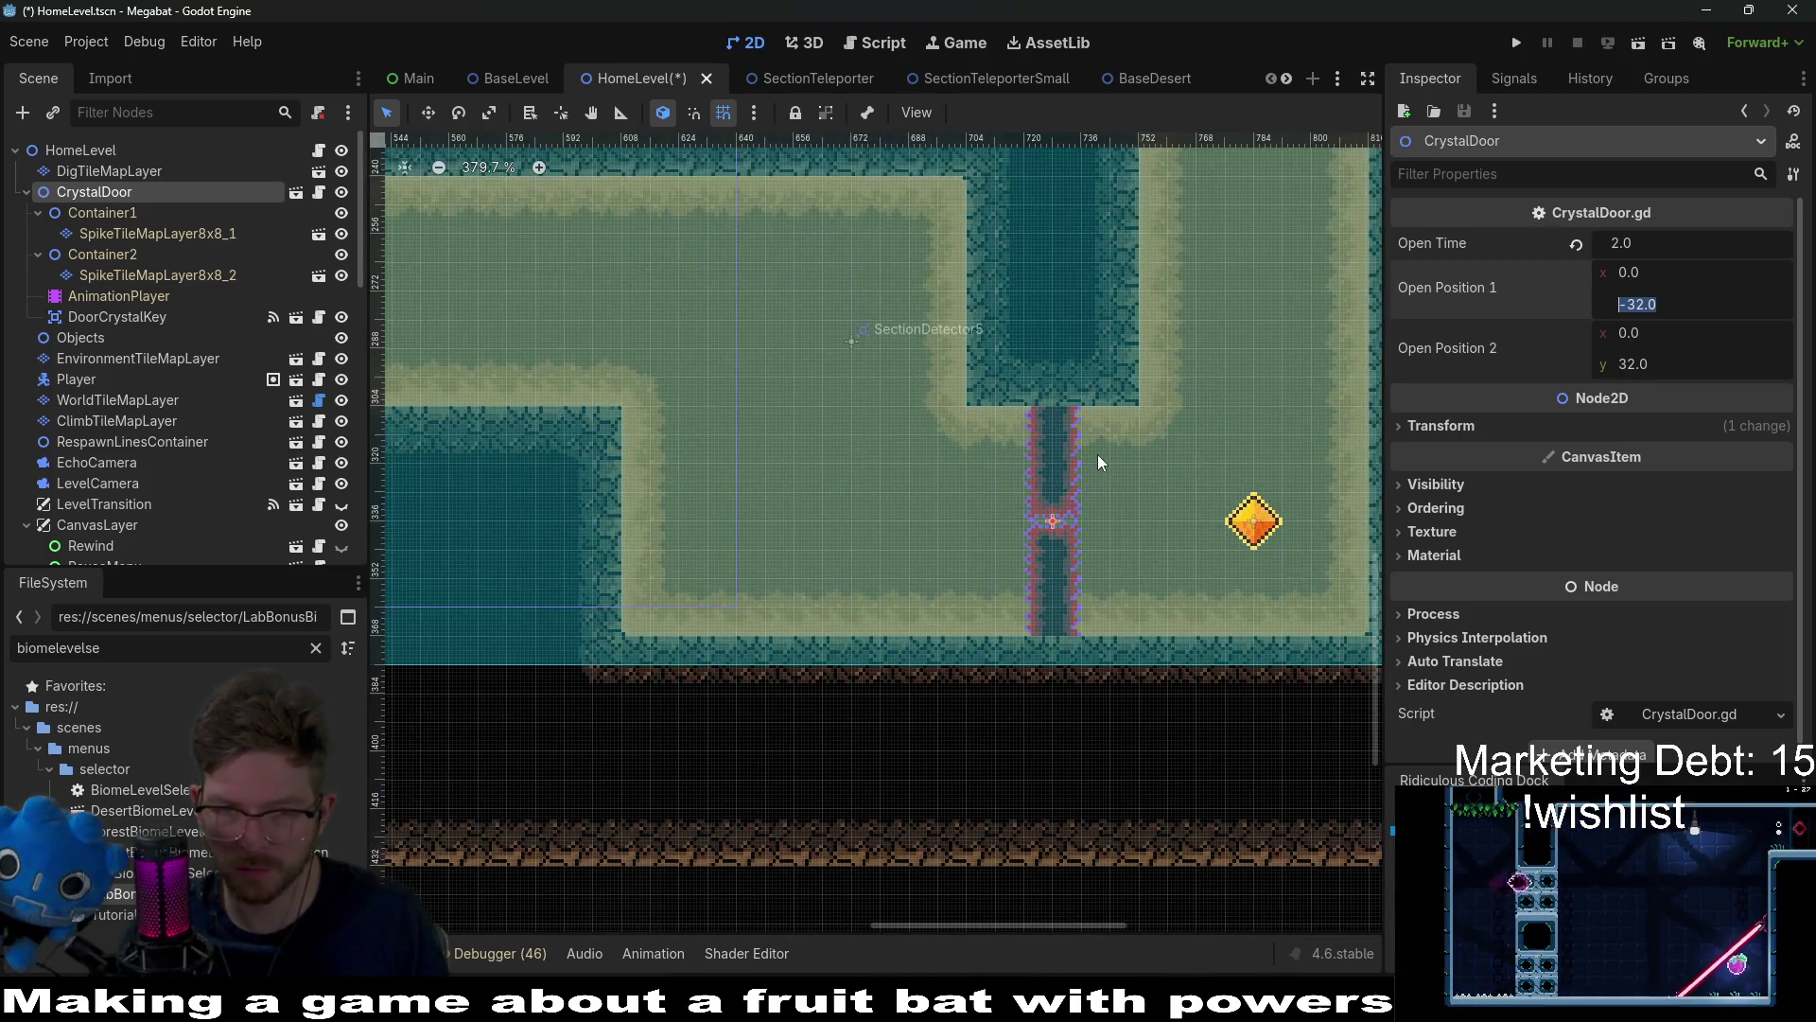
# Step: On SpikeTileMapLayer8x8_1, paint Ruby spike branches flaring out left and right at the pillar top
pyautogui.click(163, 233)
pyautogui.click(428, 848)
pyautogui.scroll(2, 981, 522)
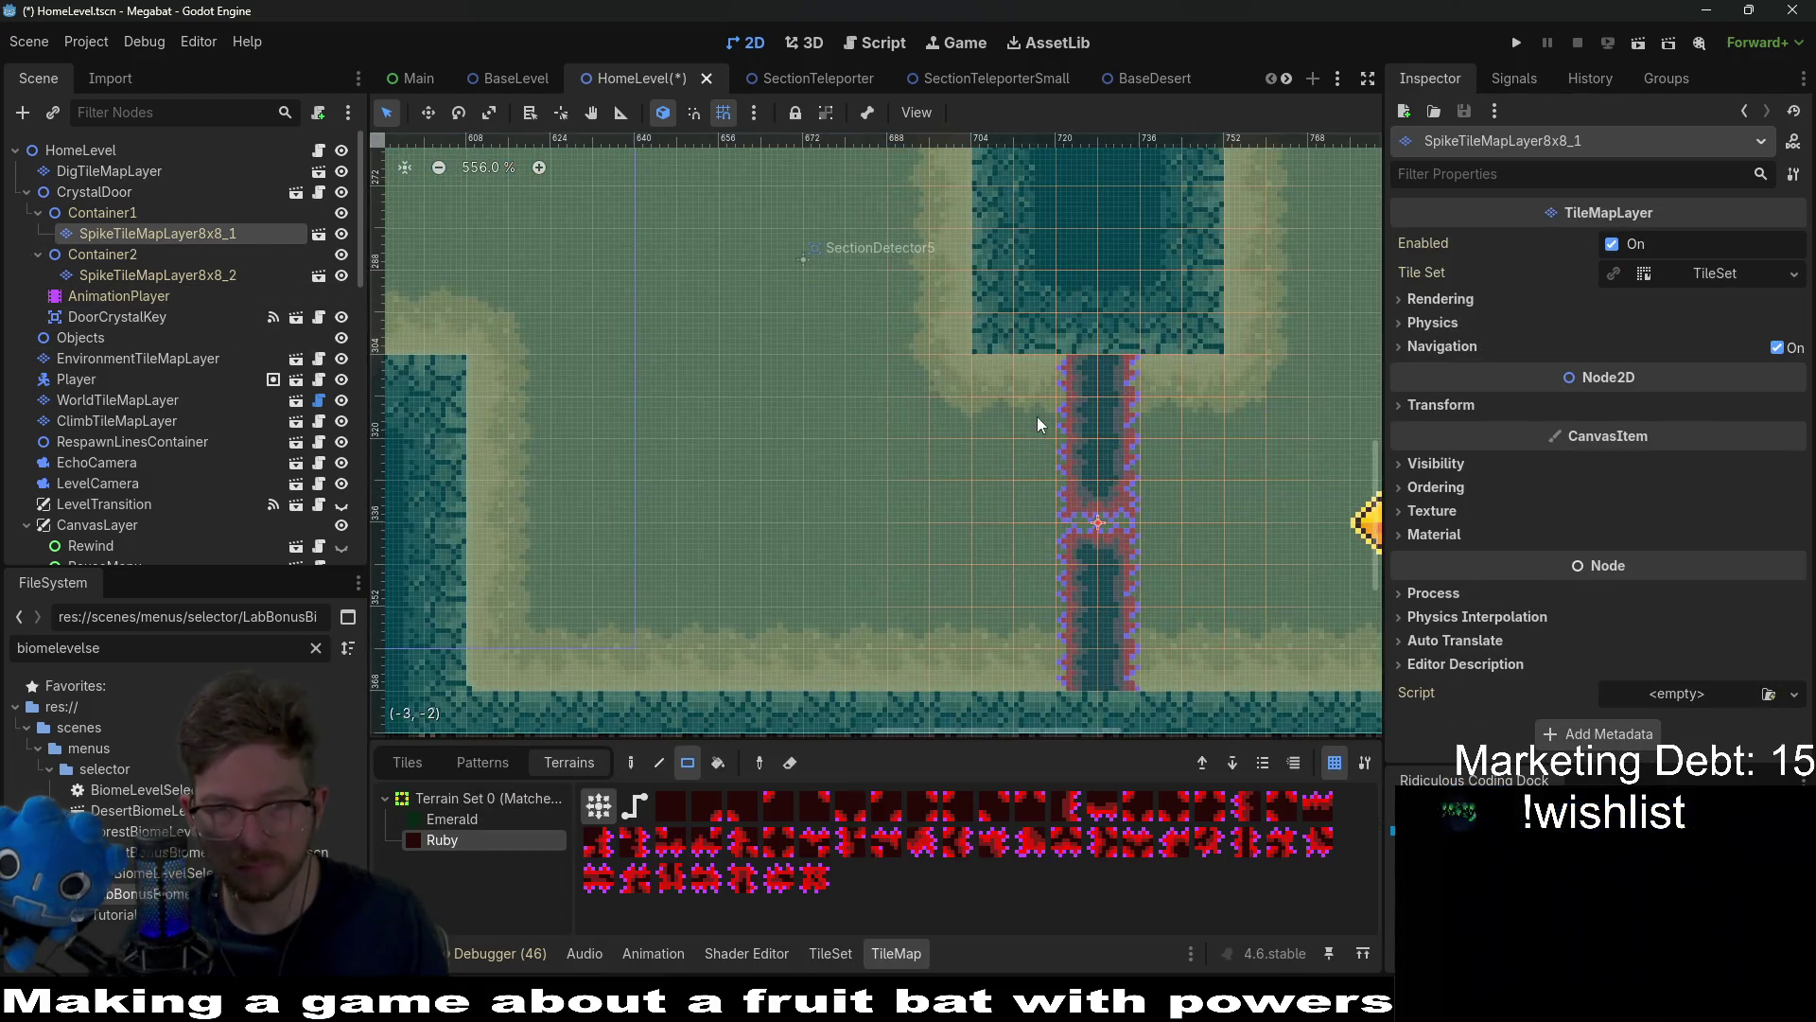
pyautogui.click(1038, 376)
pyautogui.click(1164, 381)
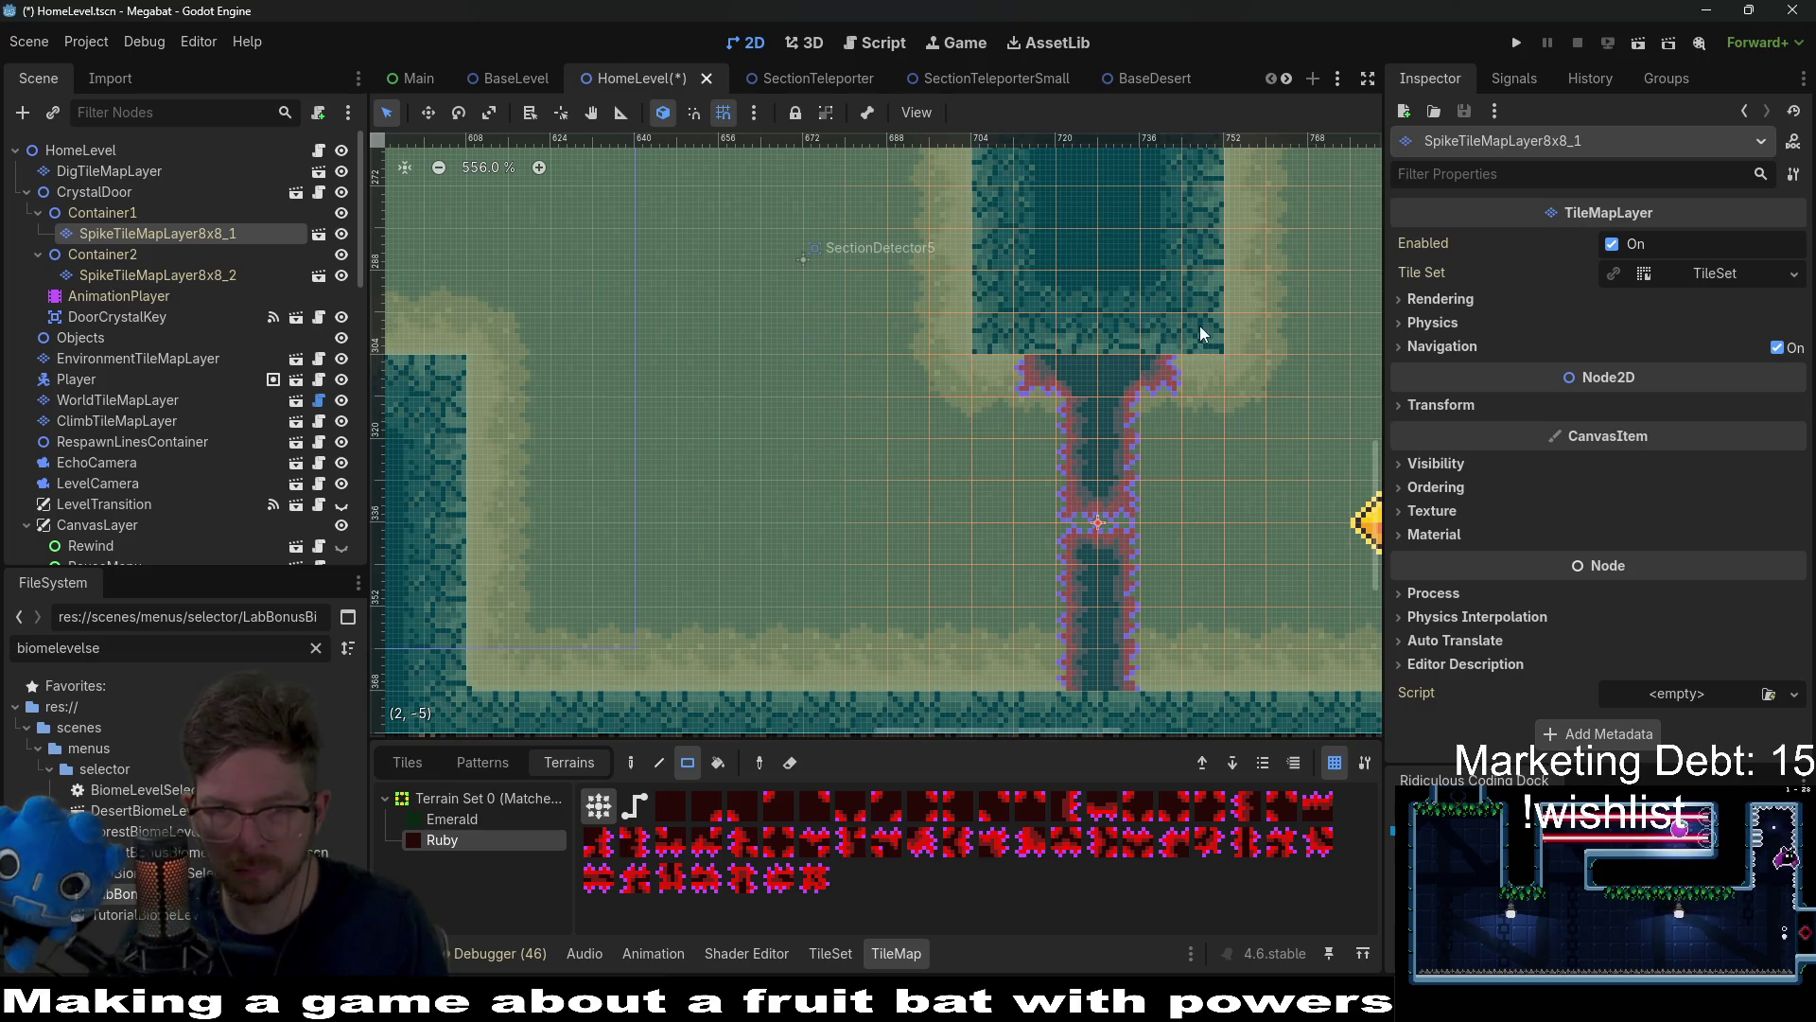
pyautogui.click(1173, 396)
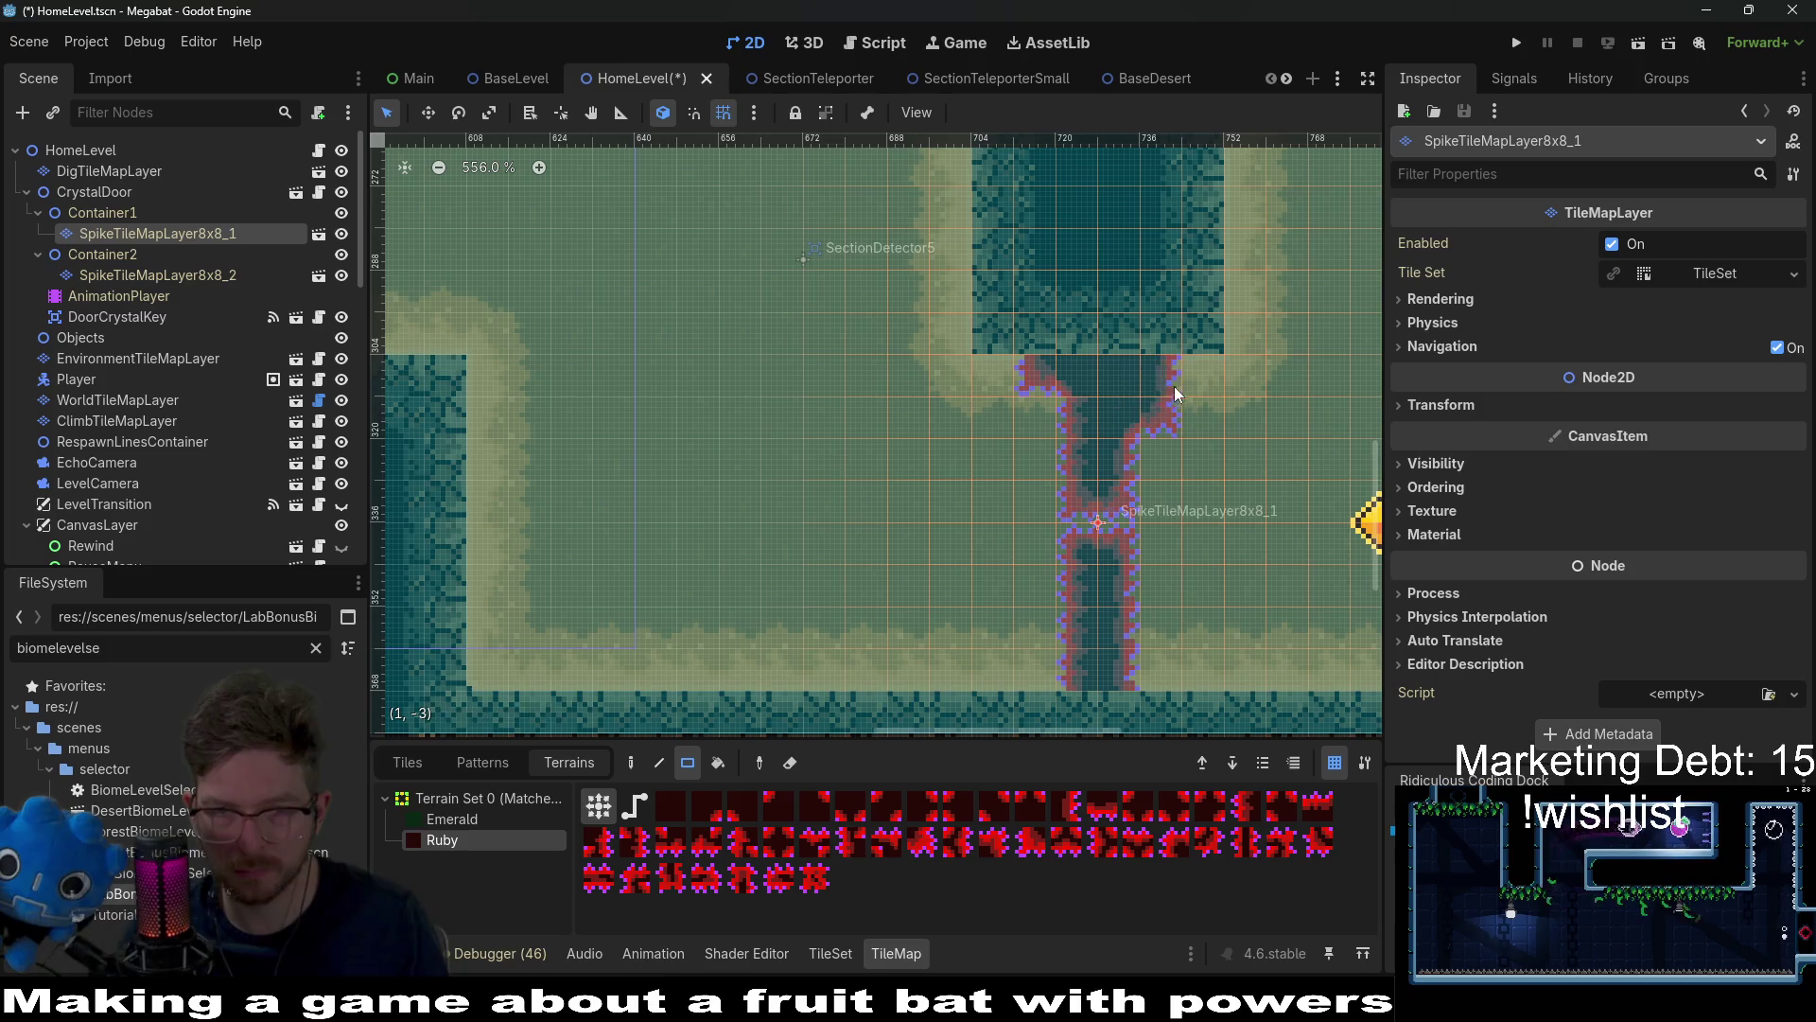
pyautogui.click(999, 367)
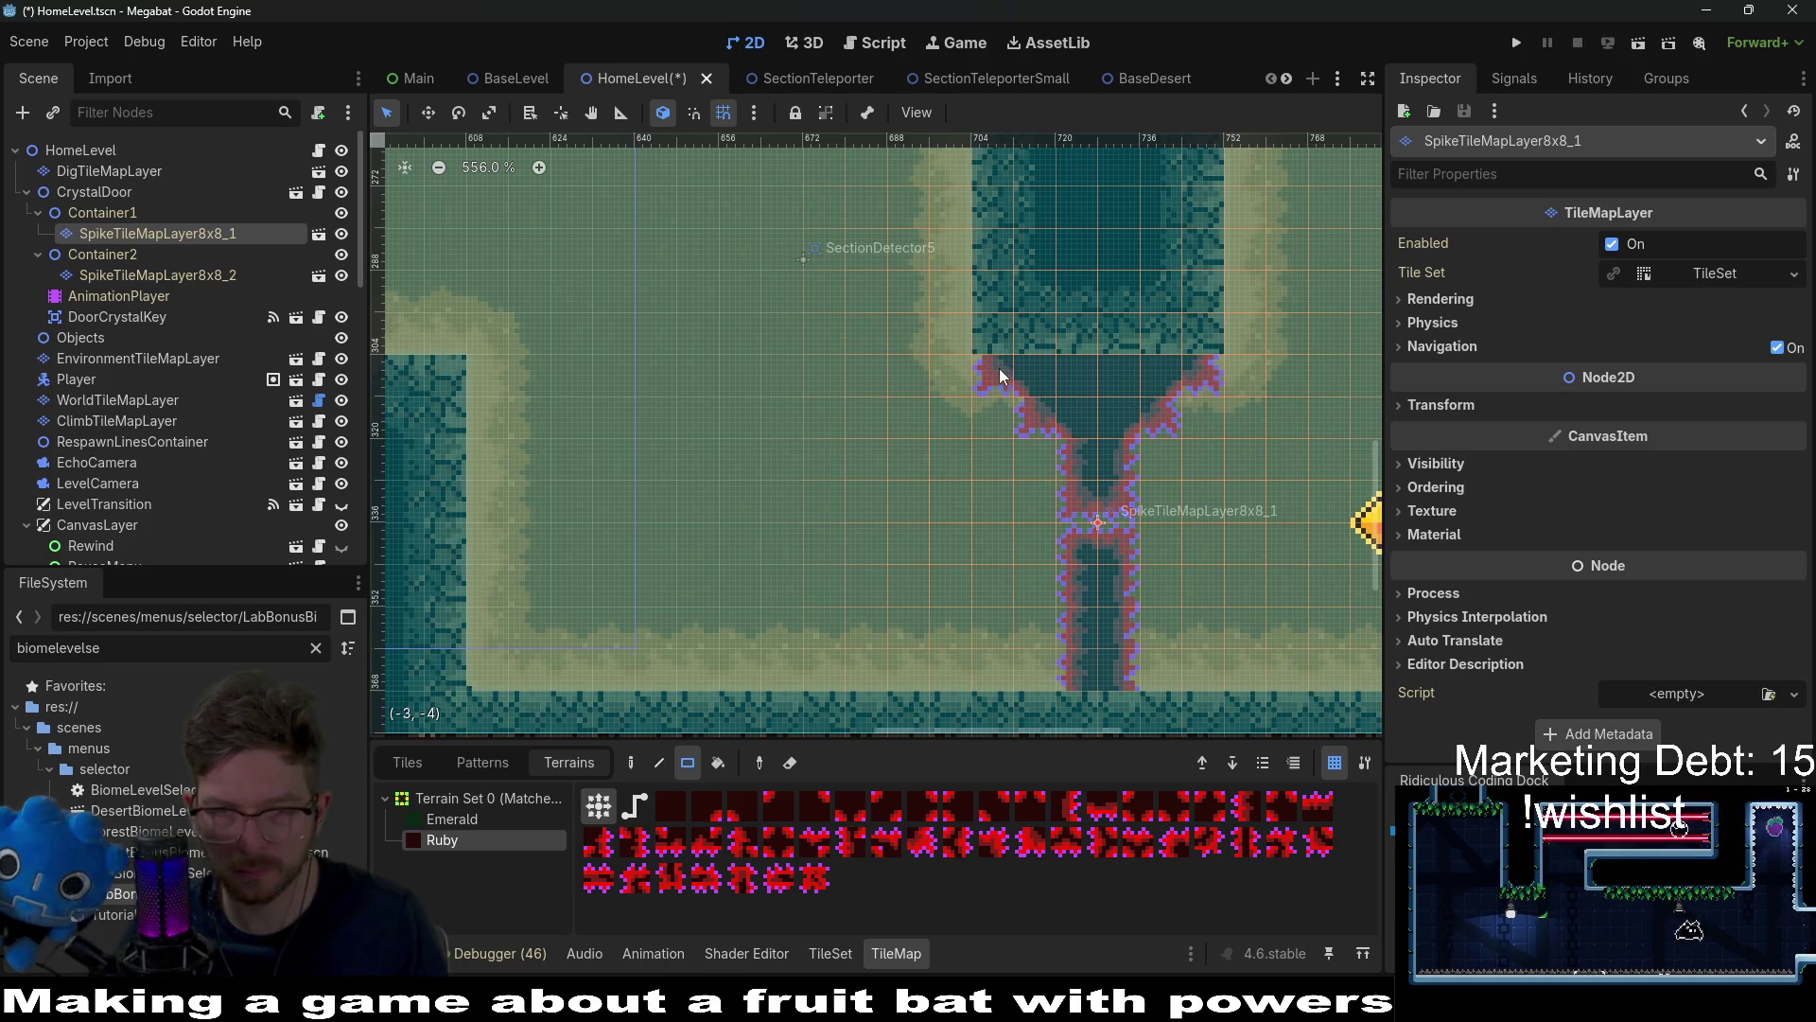
pyautogui.scroll(-3, 1084, 405)
# Step: On SpikeTileMapLayer8x8_2, paint Ruby spikes flaring out at the pillar's bottom left and right
pyautogui.click(157, 274)
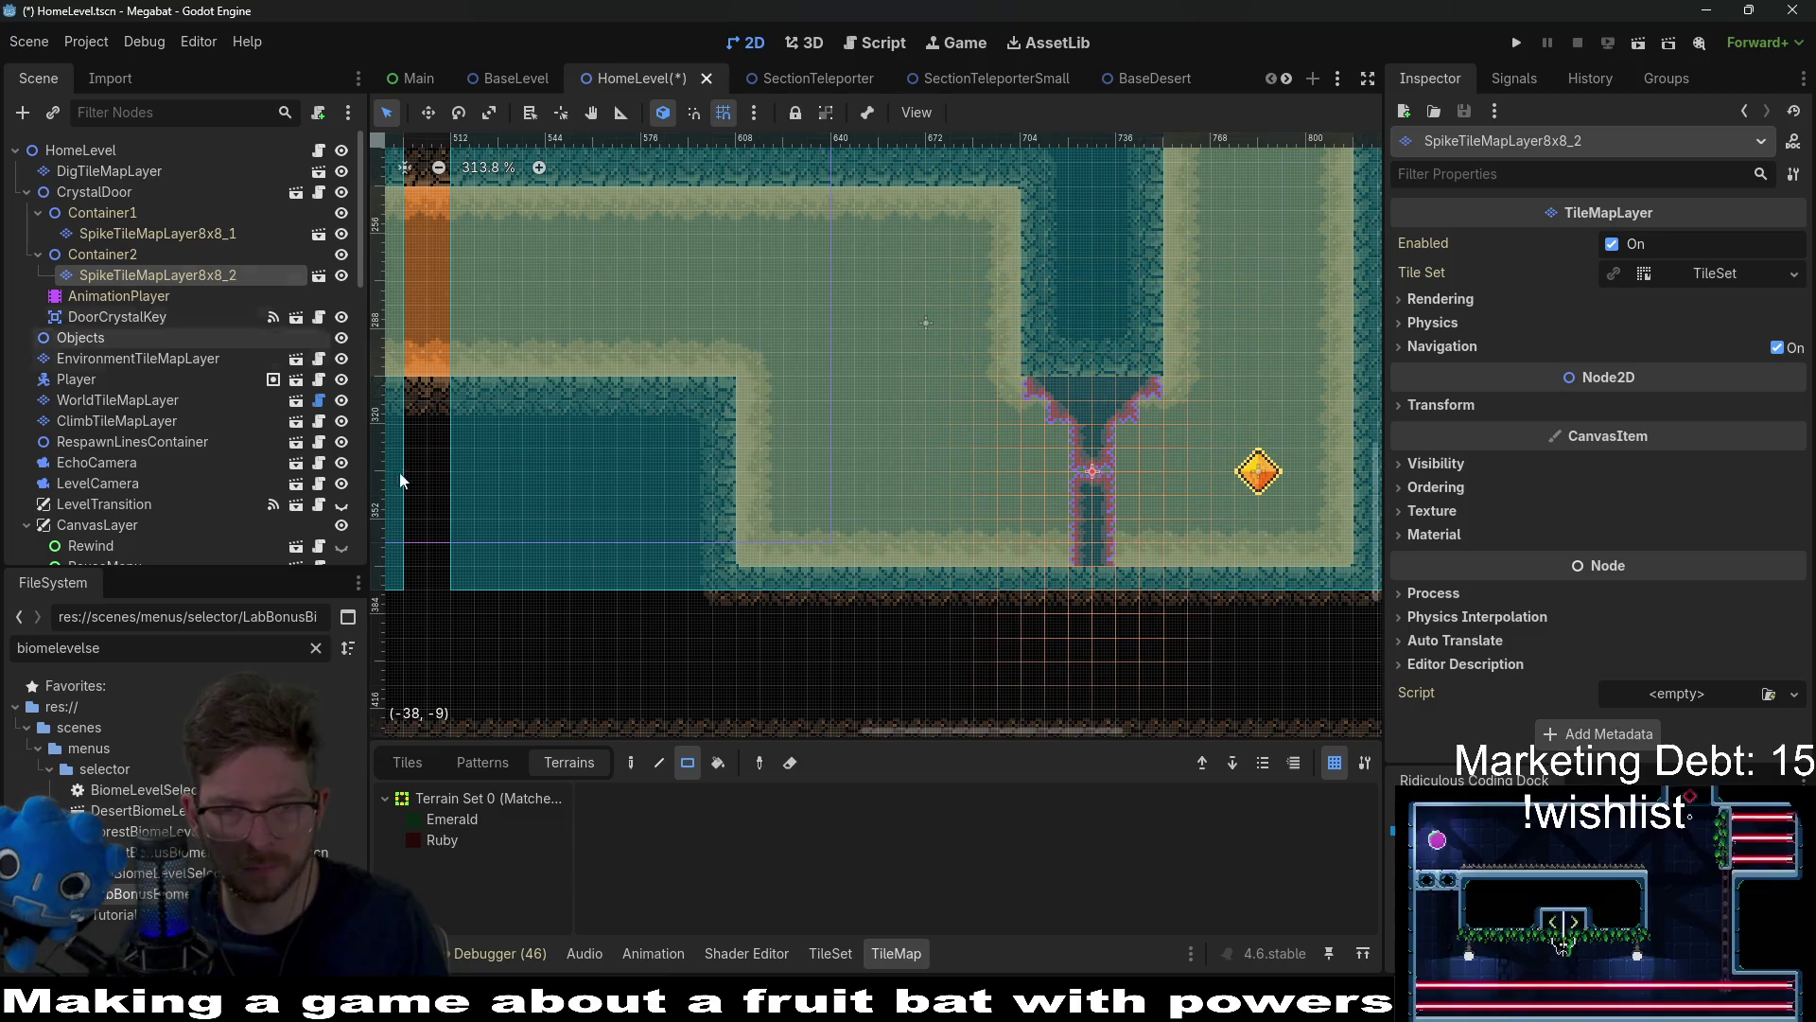
pyautogui.click(479, 842)
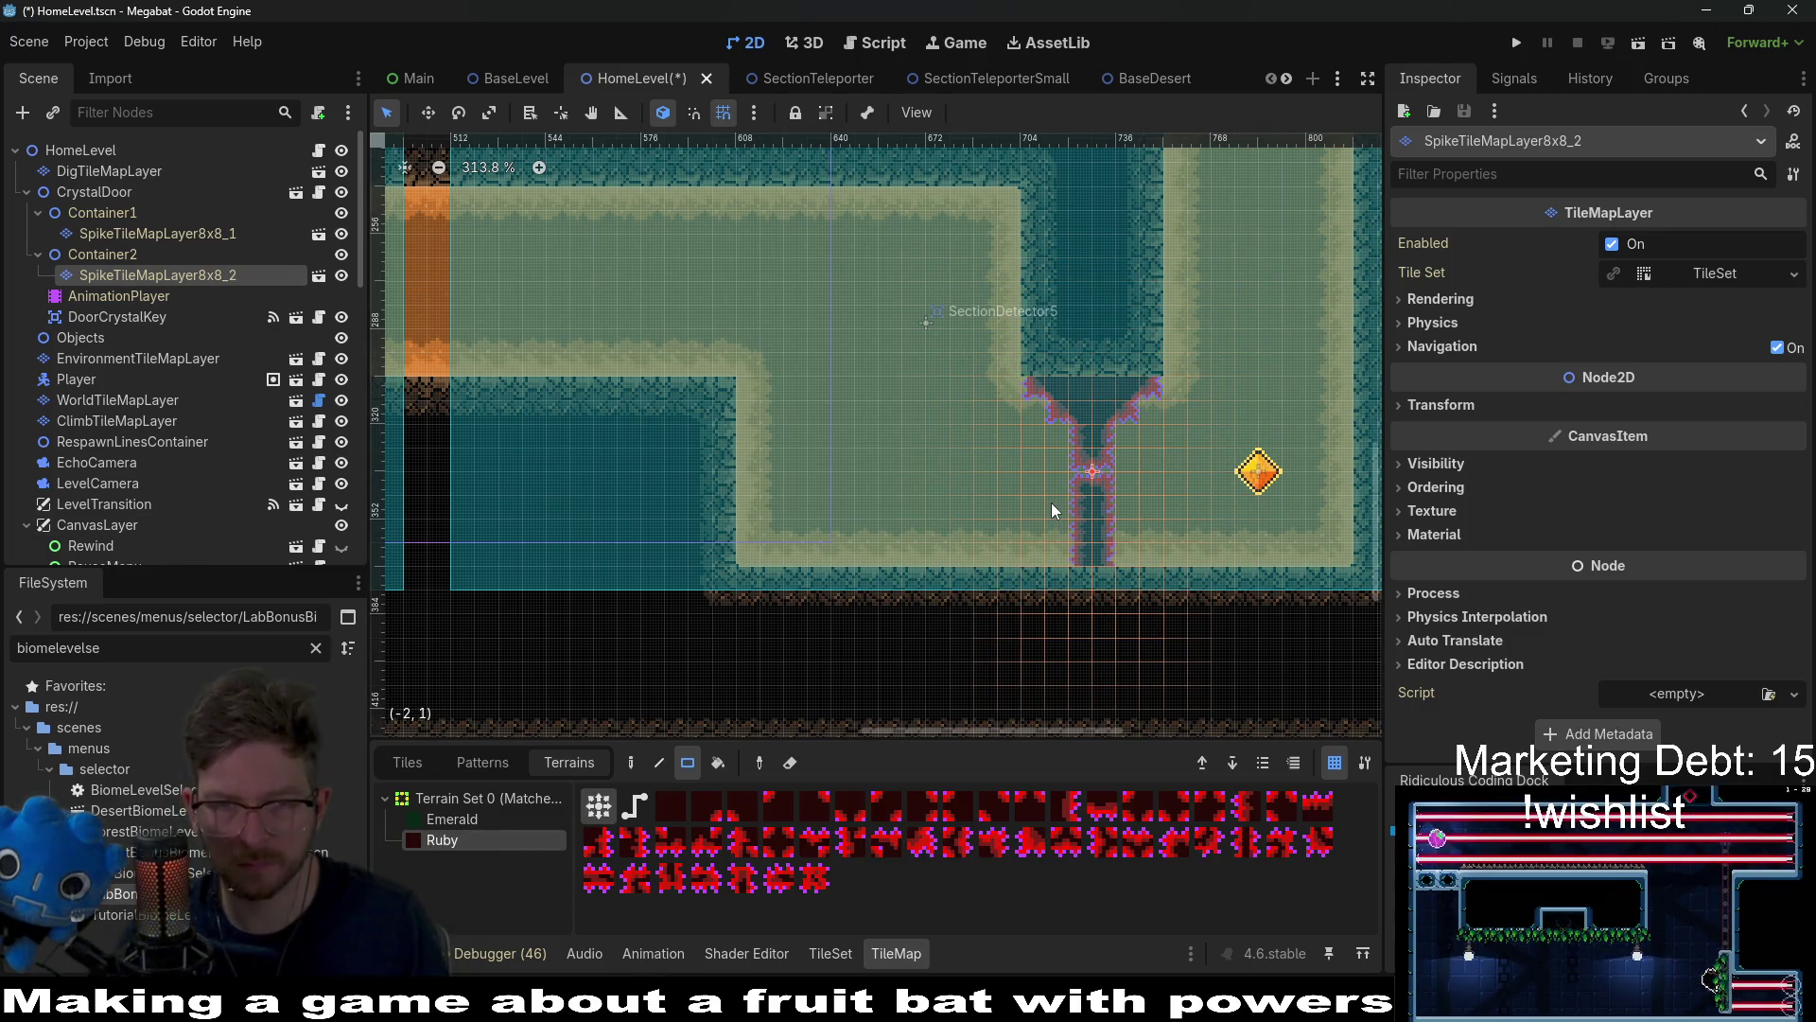
pyautogui.scroll(3, 1054, 511)
pyautogui.moveTo(1062, 538)
pyautogui.mouseDown()
pyautogui.moveTo(1097, 600)
pyautogui.moveTo(1219, 661)
pyautogui.mouseUp()
pyautogui.moveTo(1020, 591)
pyautogui.mouseDown()
pyautogui.moveTo(1022, 644)
pyautogui.moveTo(1230, 661)
pyautogui.mouseUp()
pyautogui.scroll(-3, 1084, 539)
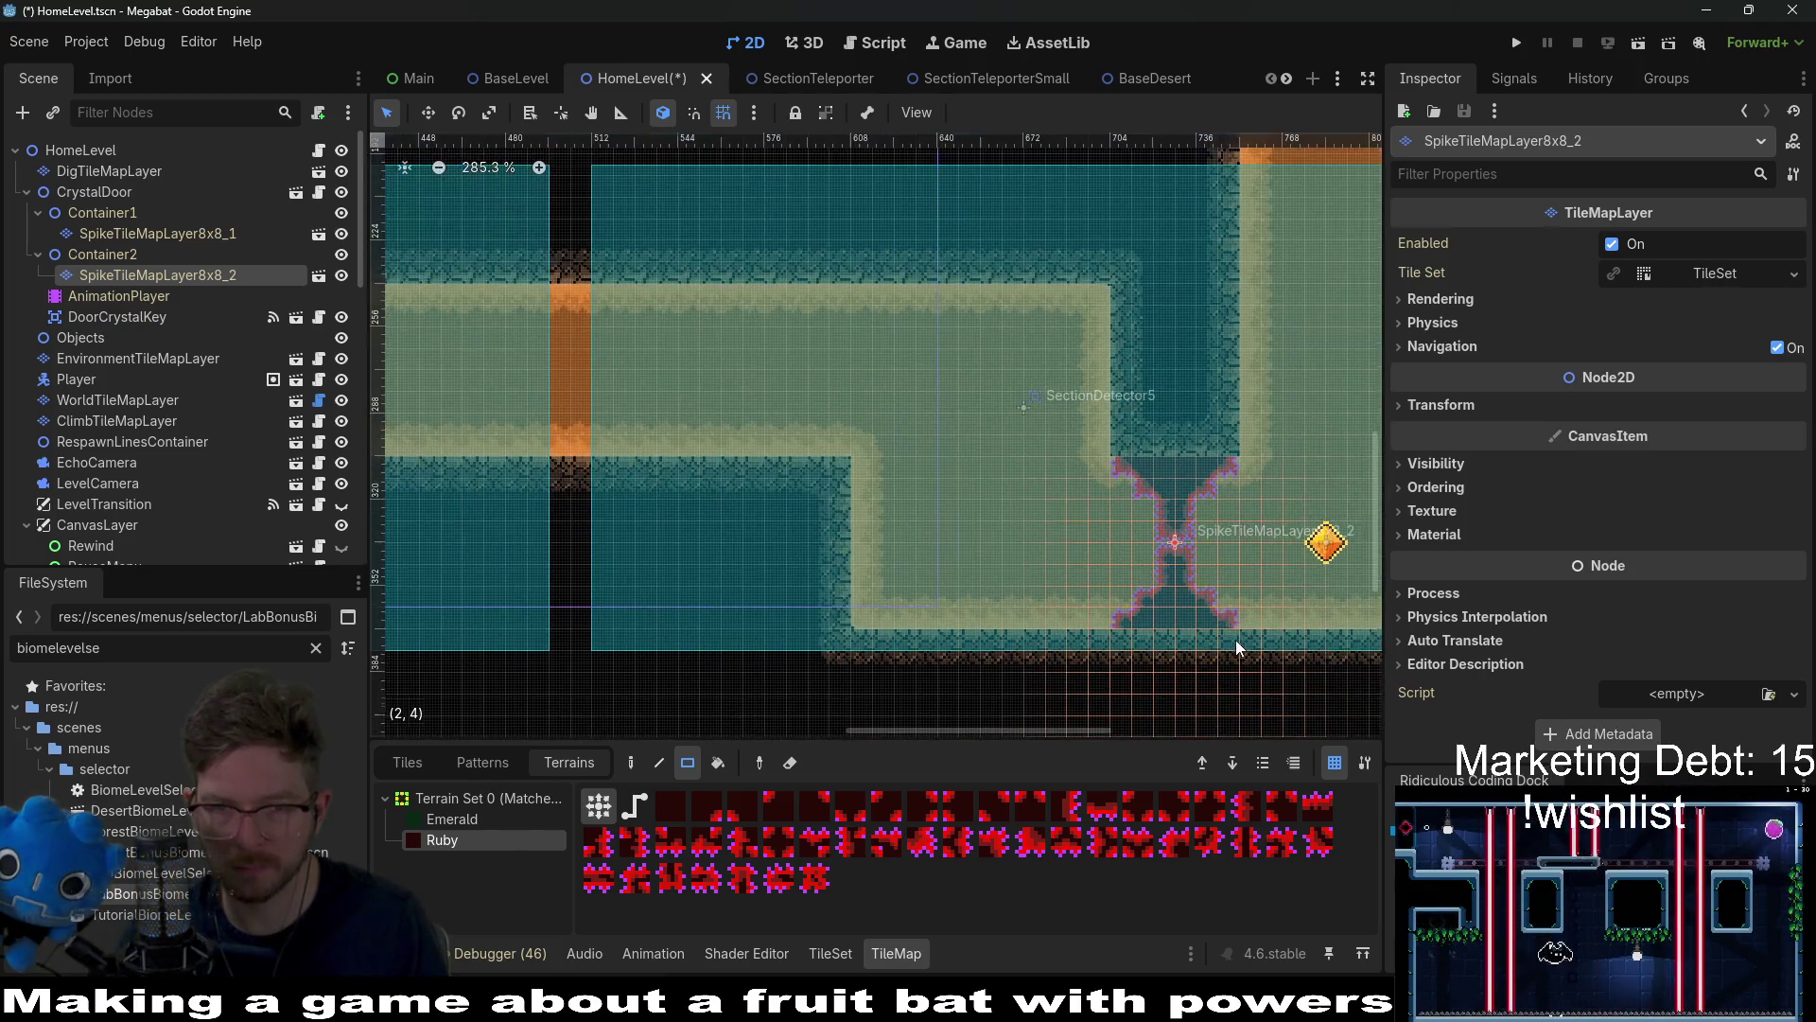
pyautogui.scroll(2, 1084, 541)
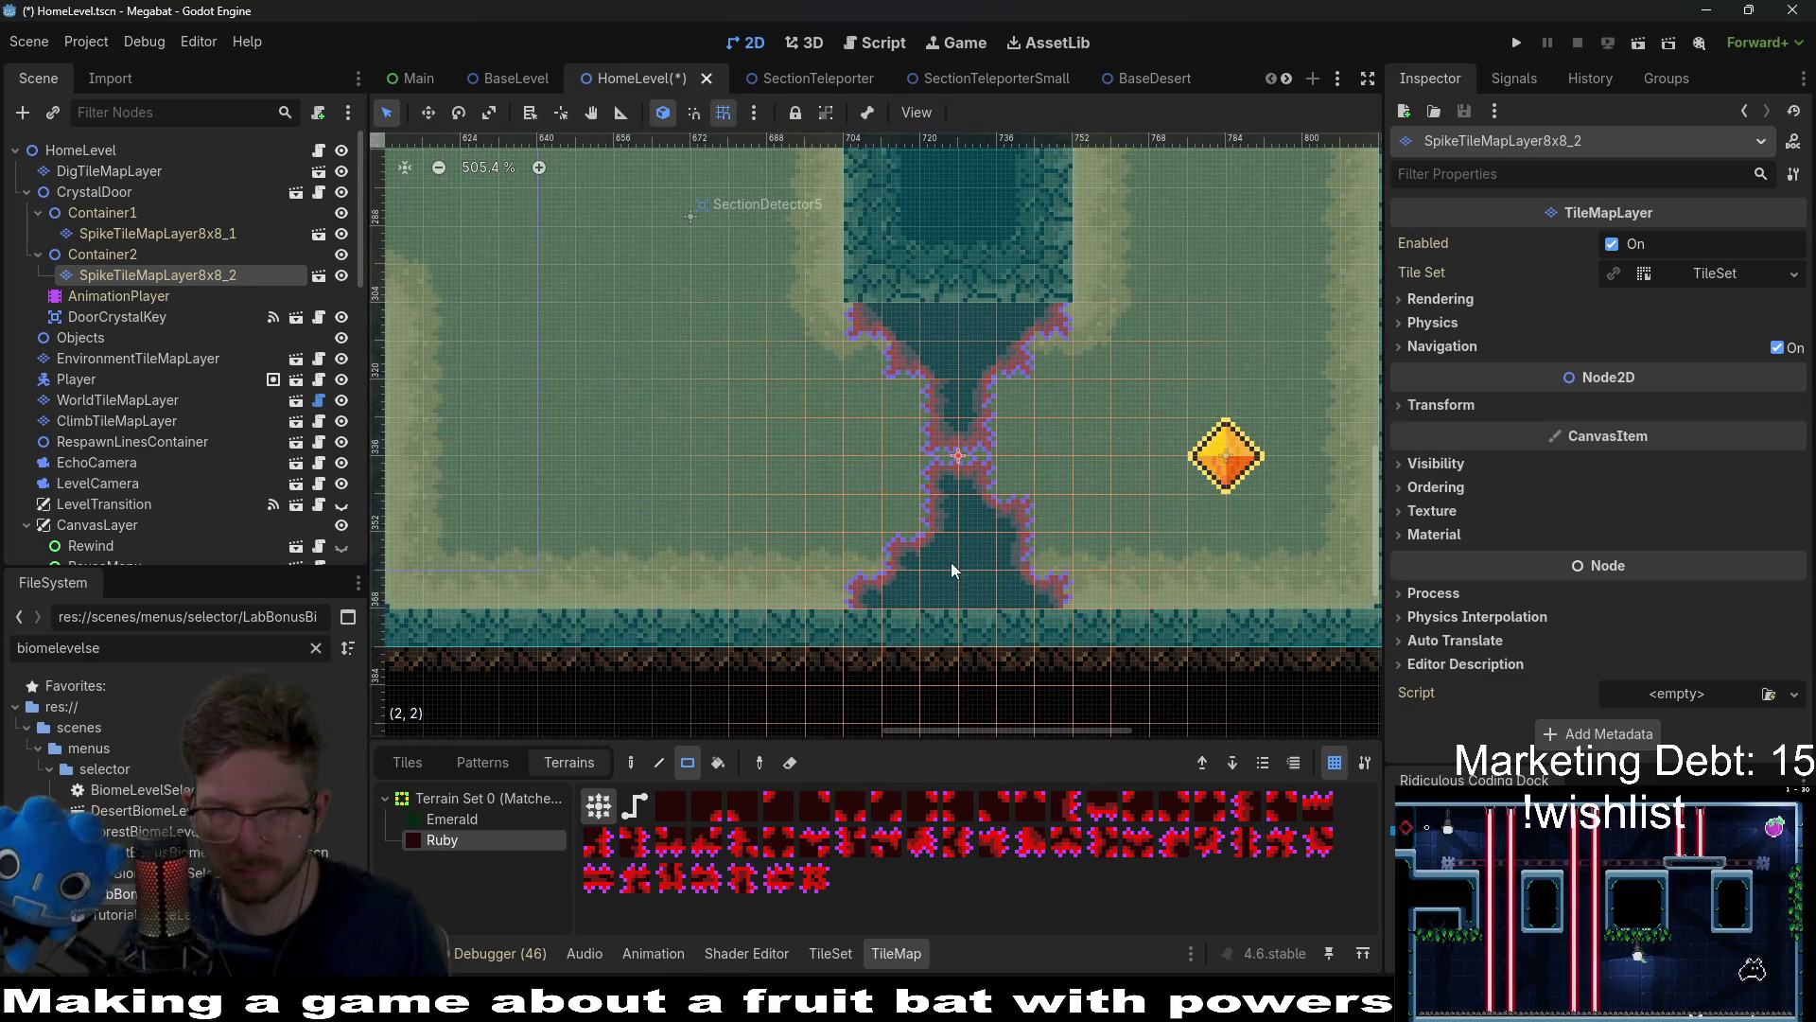
# Step: Reselect SpikeTileMapLayer8x8_1 and scroll over the finished X-shaped spike pillar
pyautogui.click(180, 233)
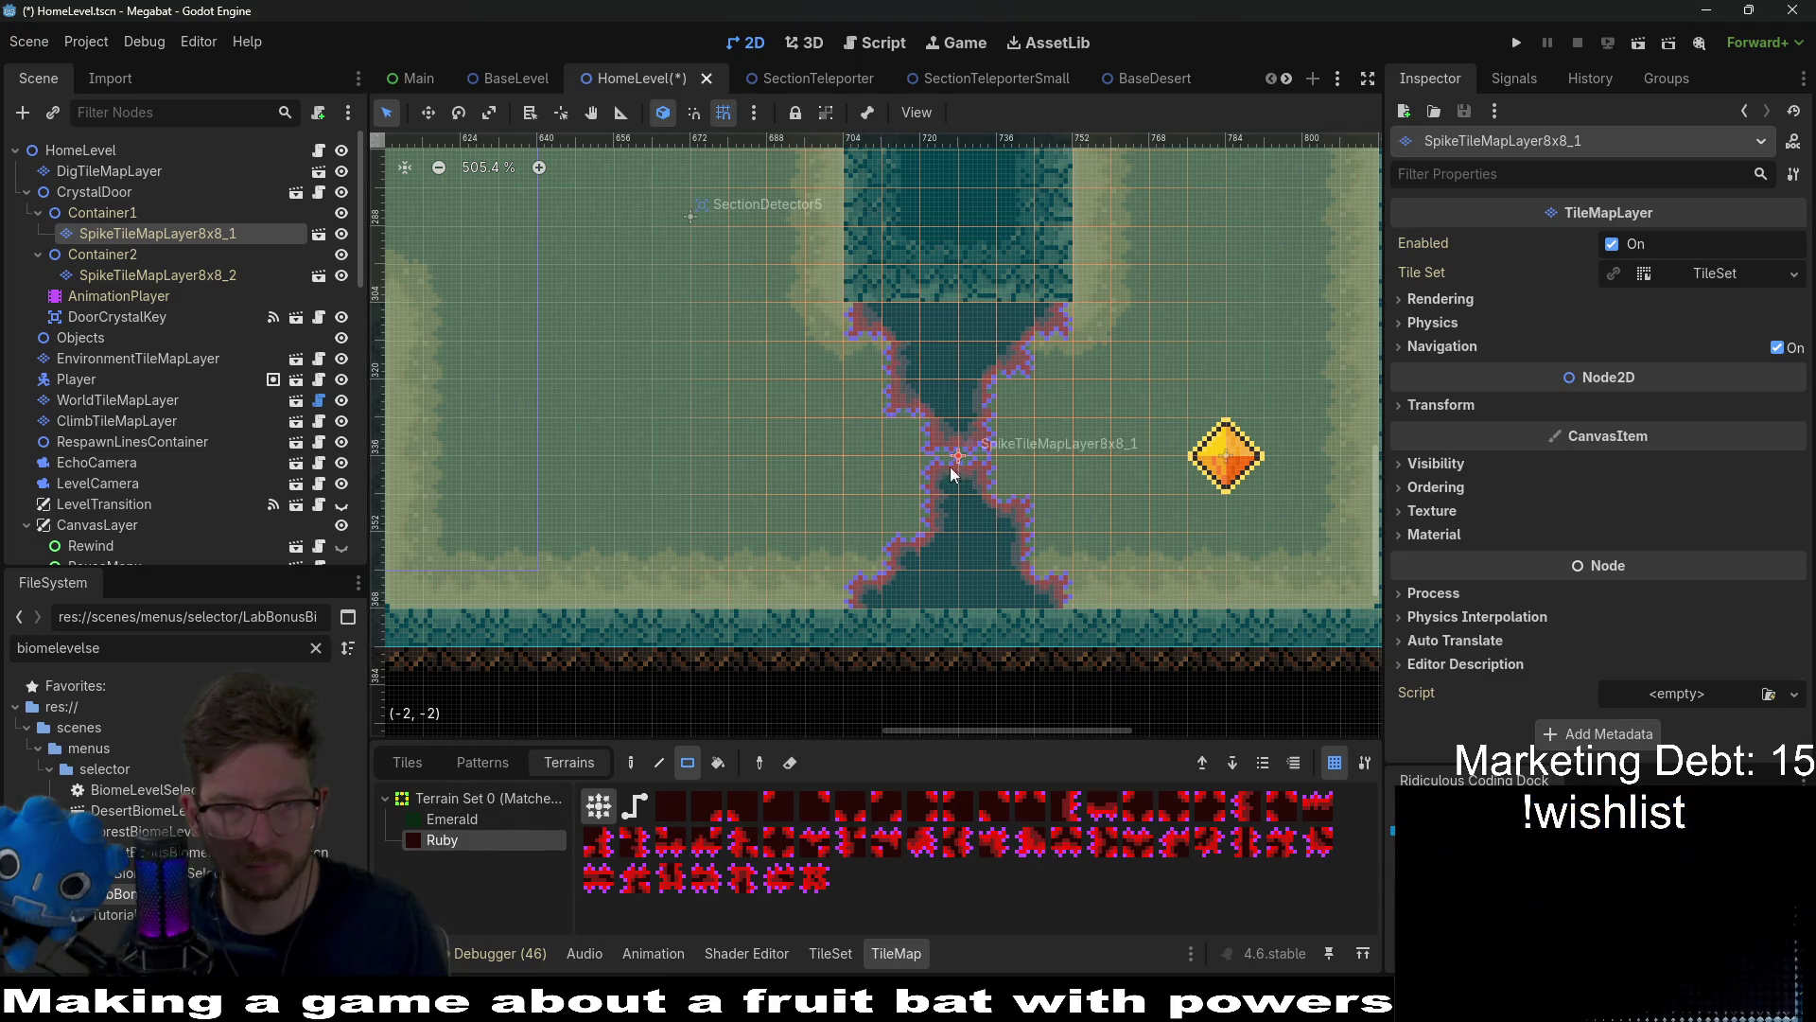
pyautogui.scroll(-8, 972, 496)
pyautogui.scroll(-1, 972, 496)
pyautogui.scroll(2, 980, 496)
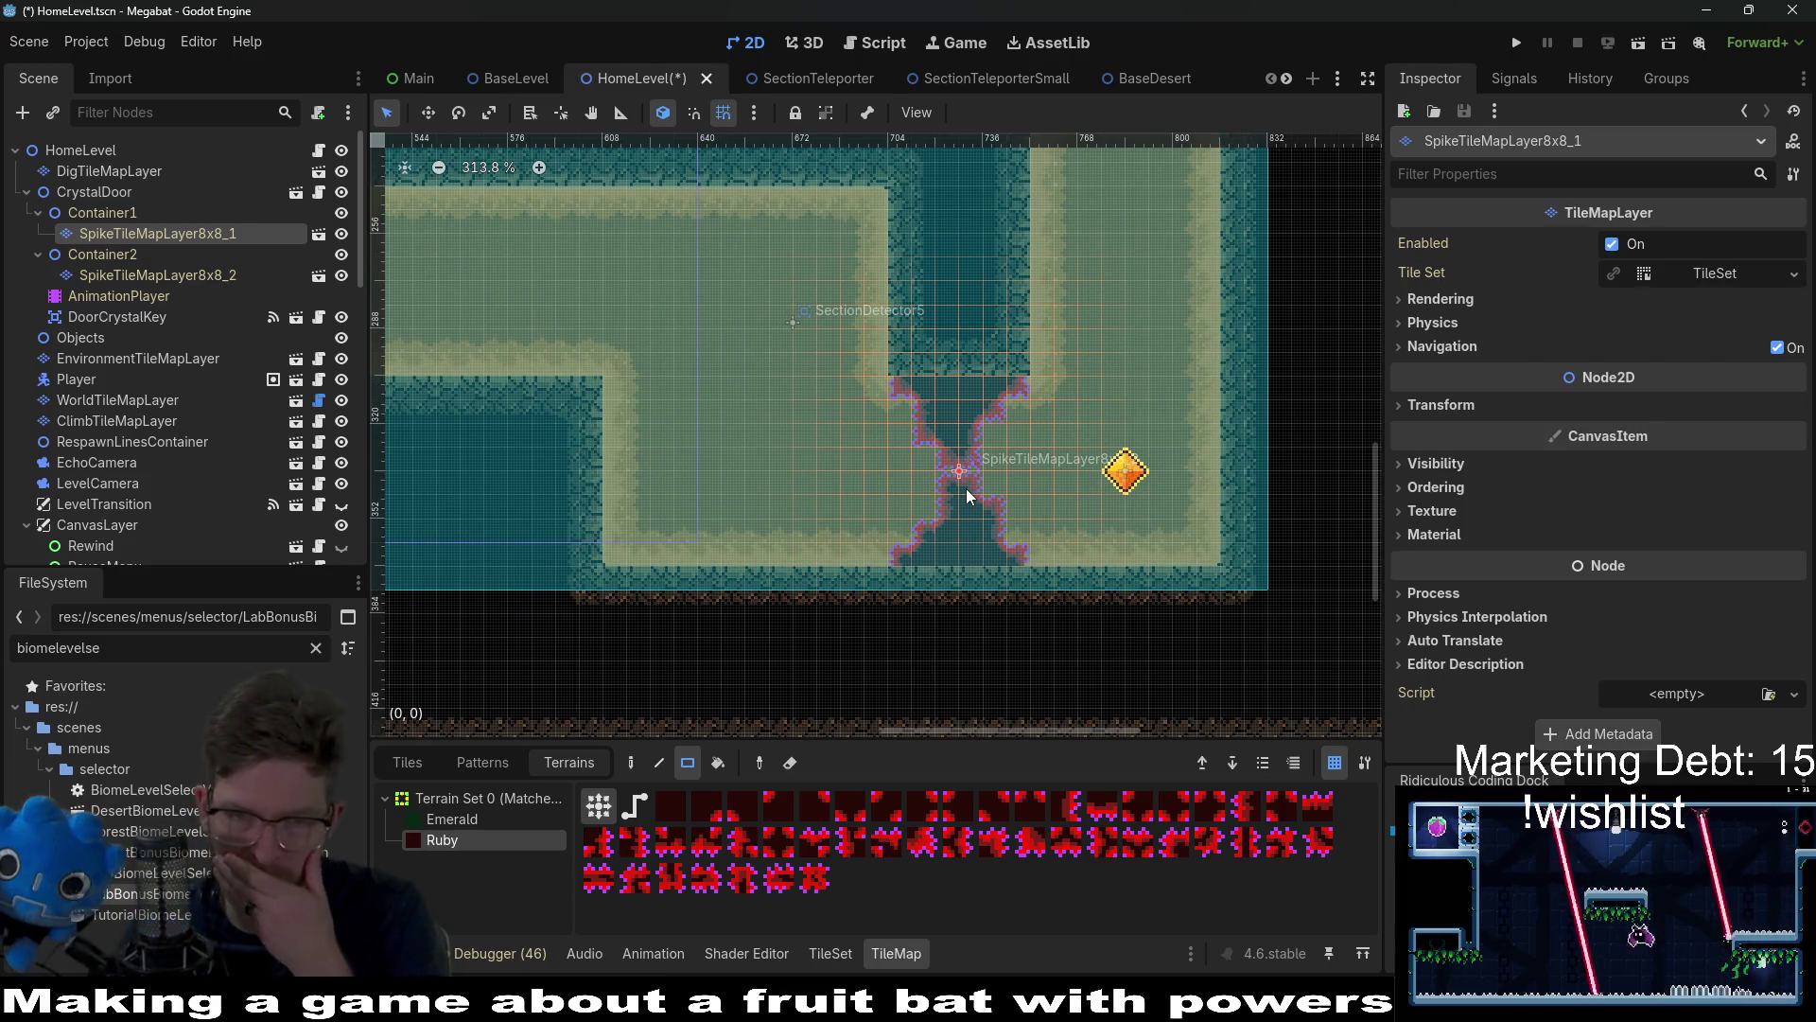
pyautogui.scroll(-2, 966, 488)
pyautogui.scroll(-2, 966, 488)
pyautogui.scroll(-2, 966, 489)
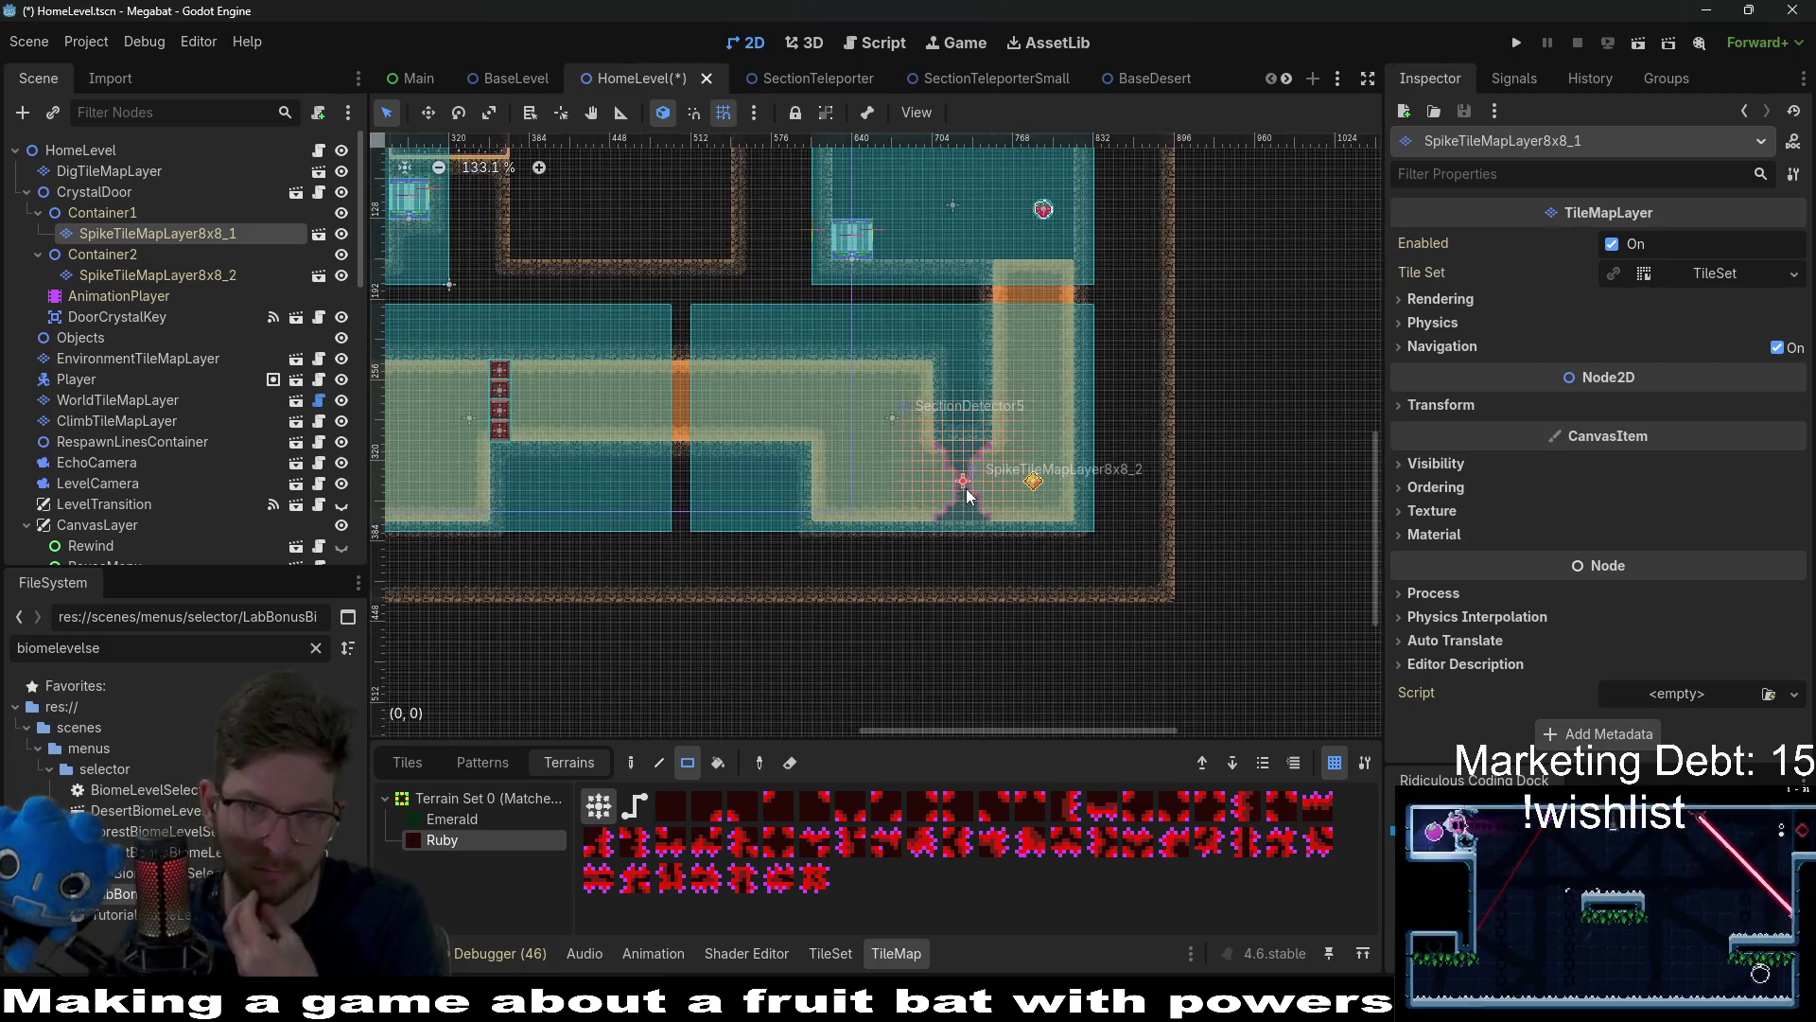
pyautogui.scroll(-12, 152, 395)
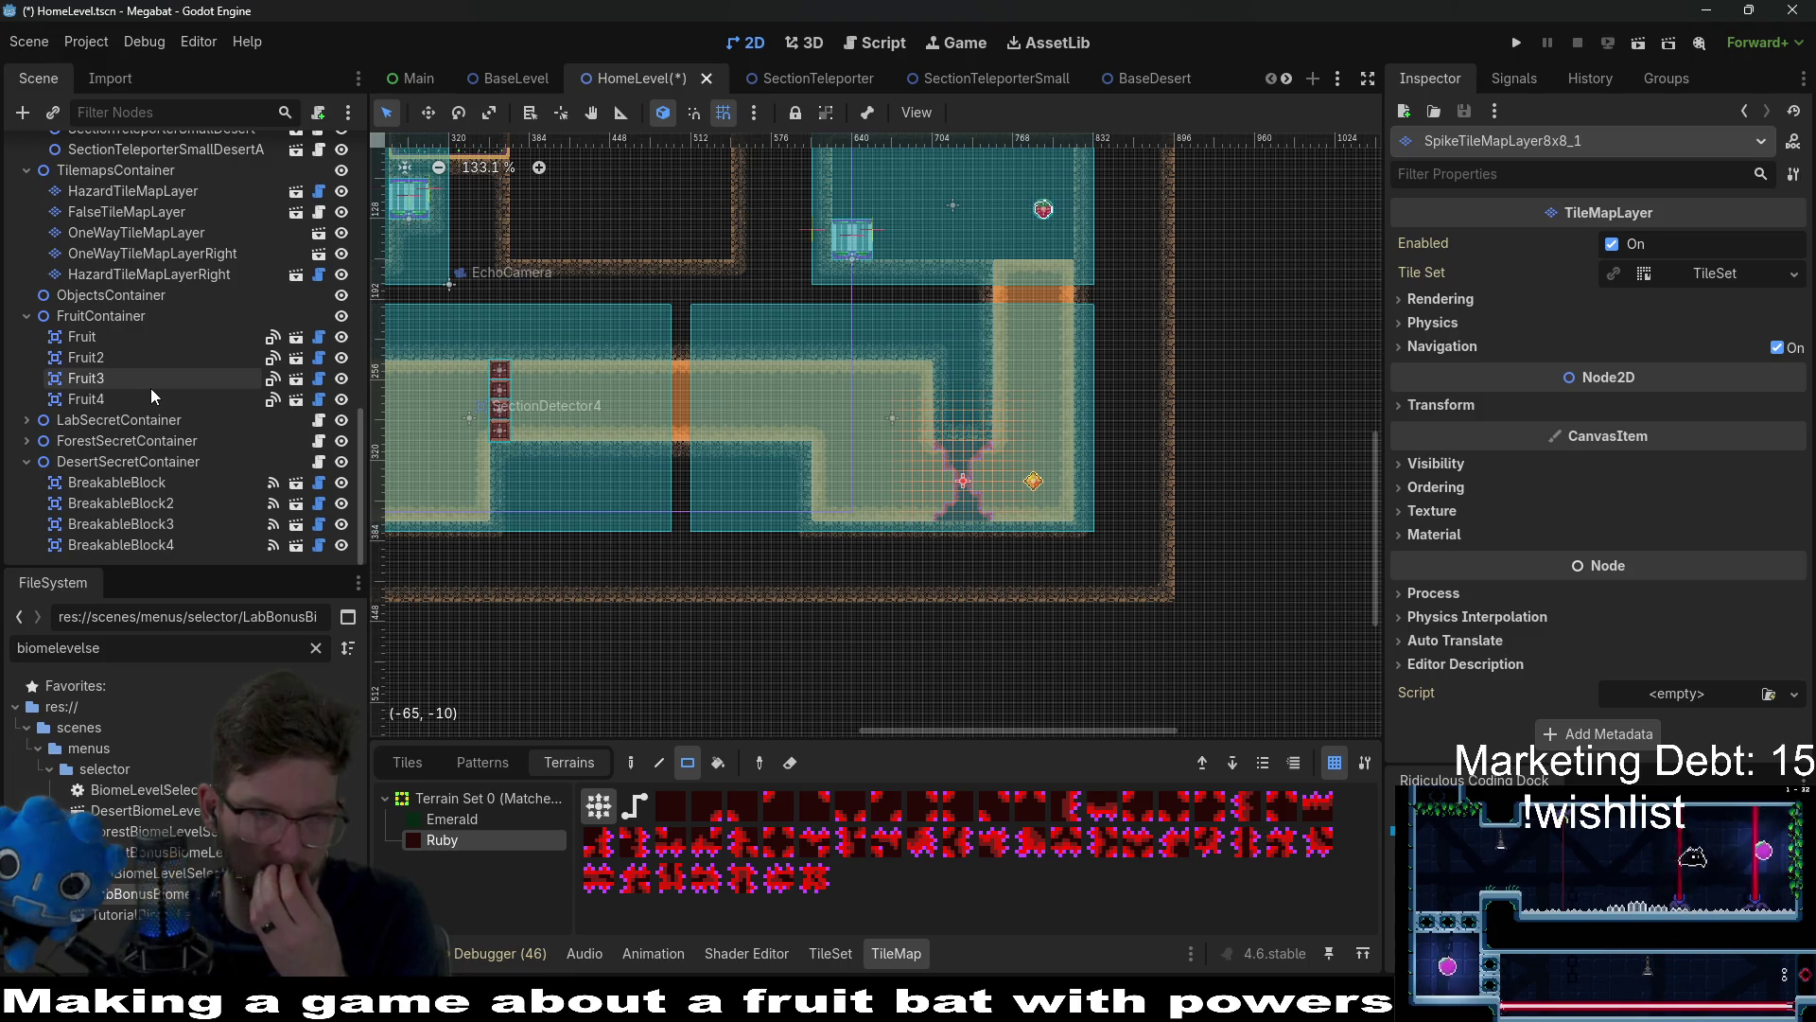
# Step: Select DesertSecretContainer, open its SectionCheck.gd script and place the caret below extends
pyautogui.click(110, 441)
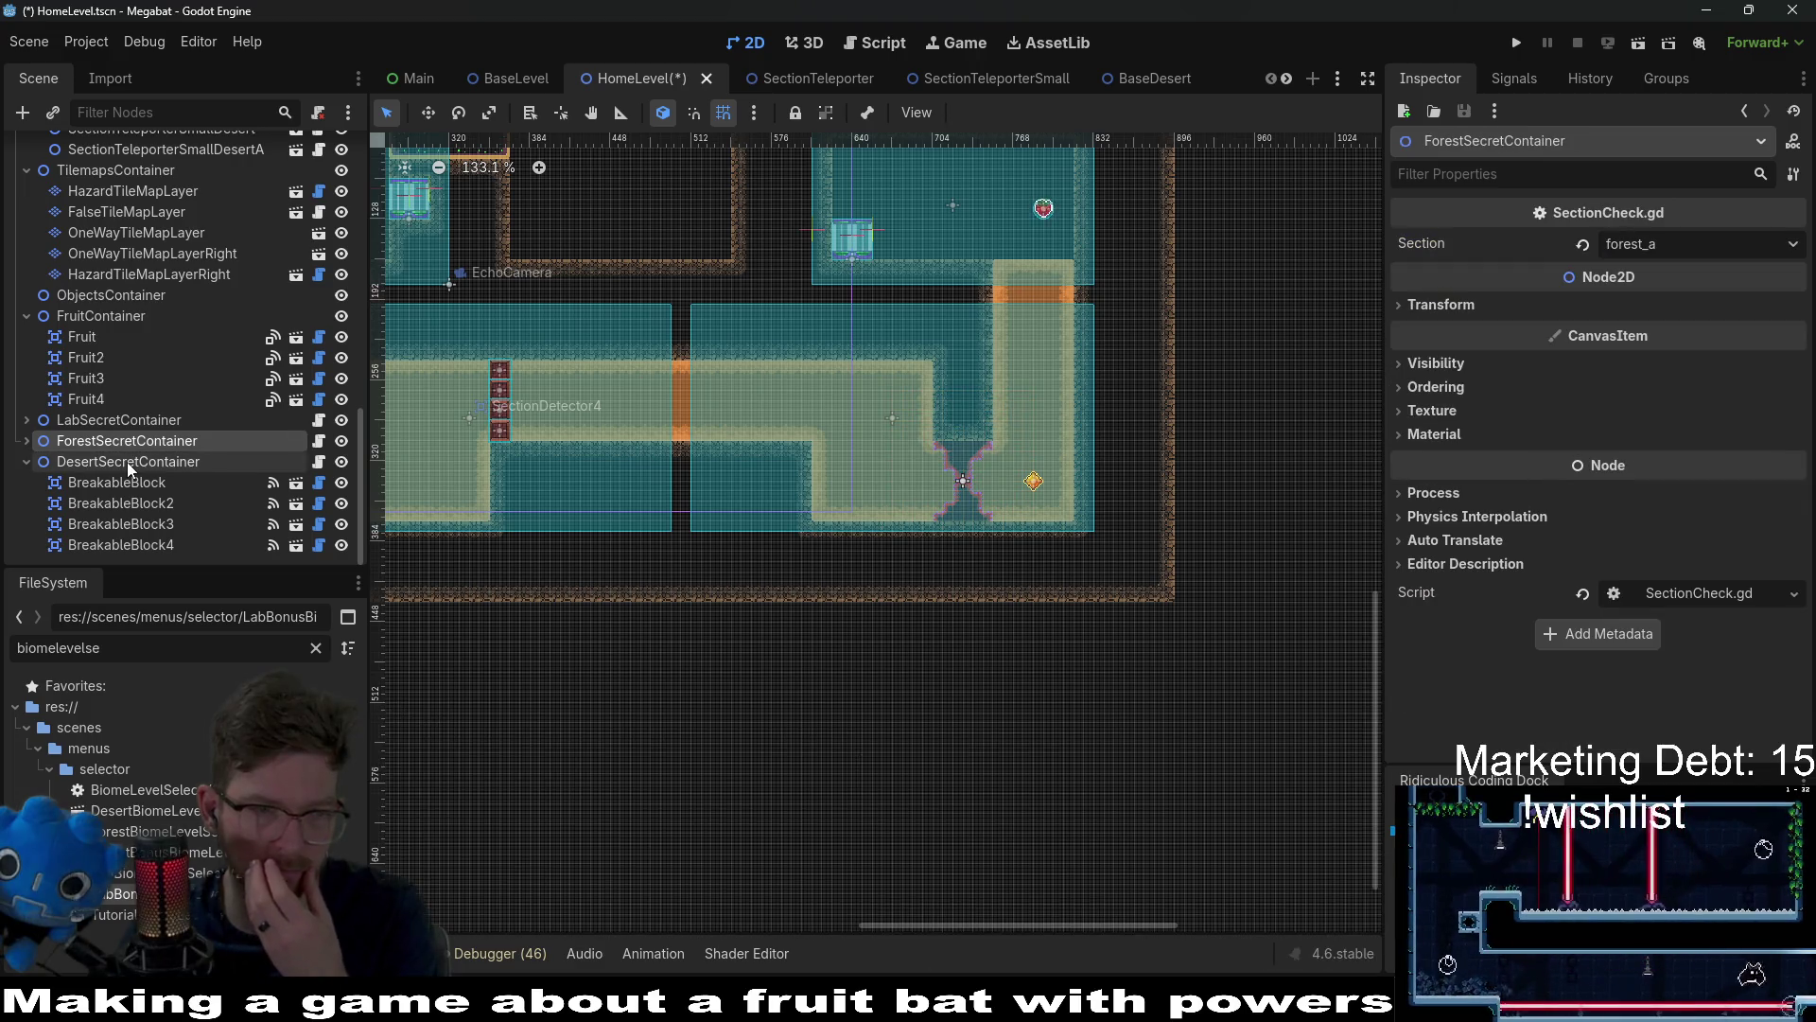
pyautogui.click(127, 461)
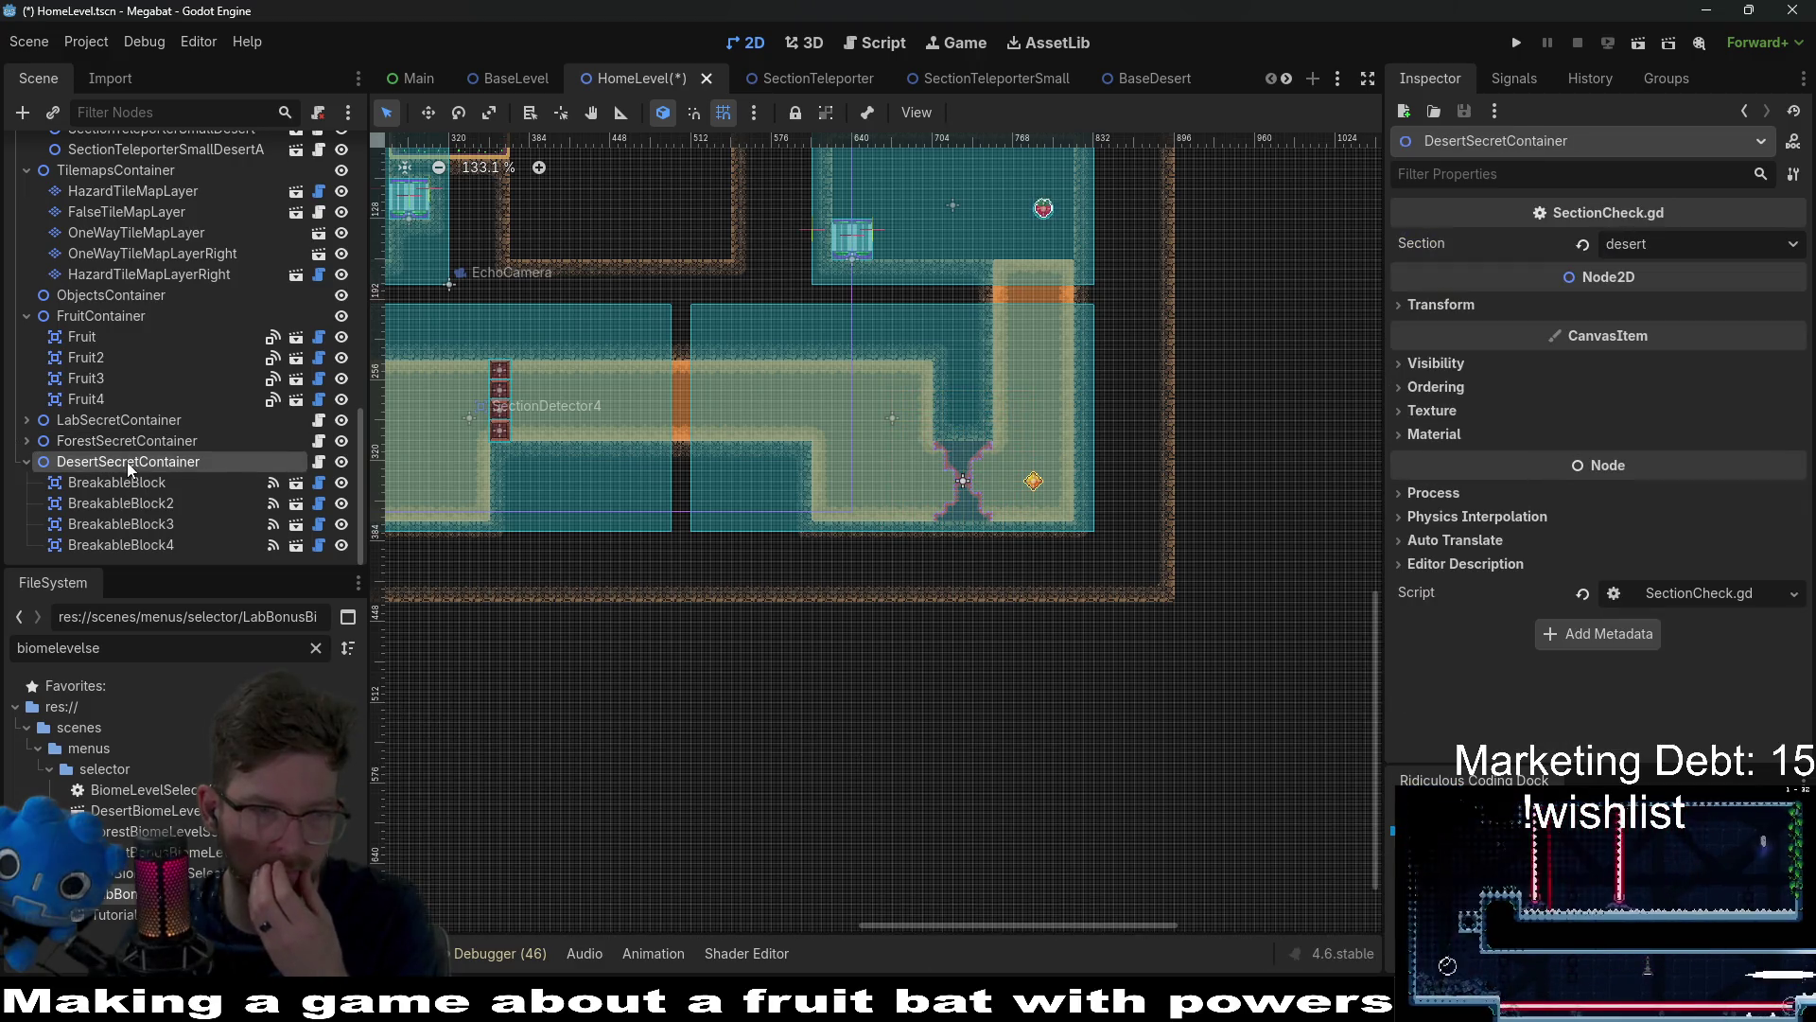
pyautogui.click(319, 461)
pyautogui.click(825, 171)
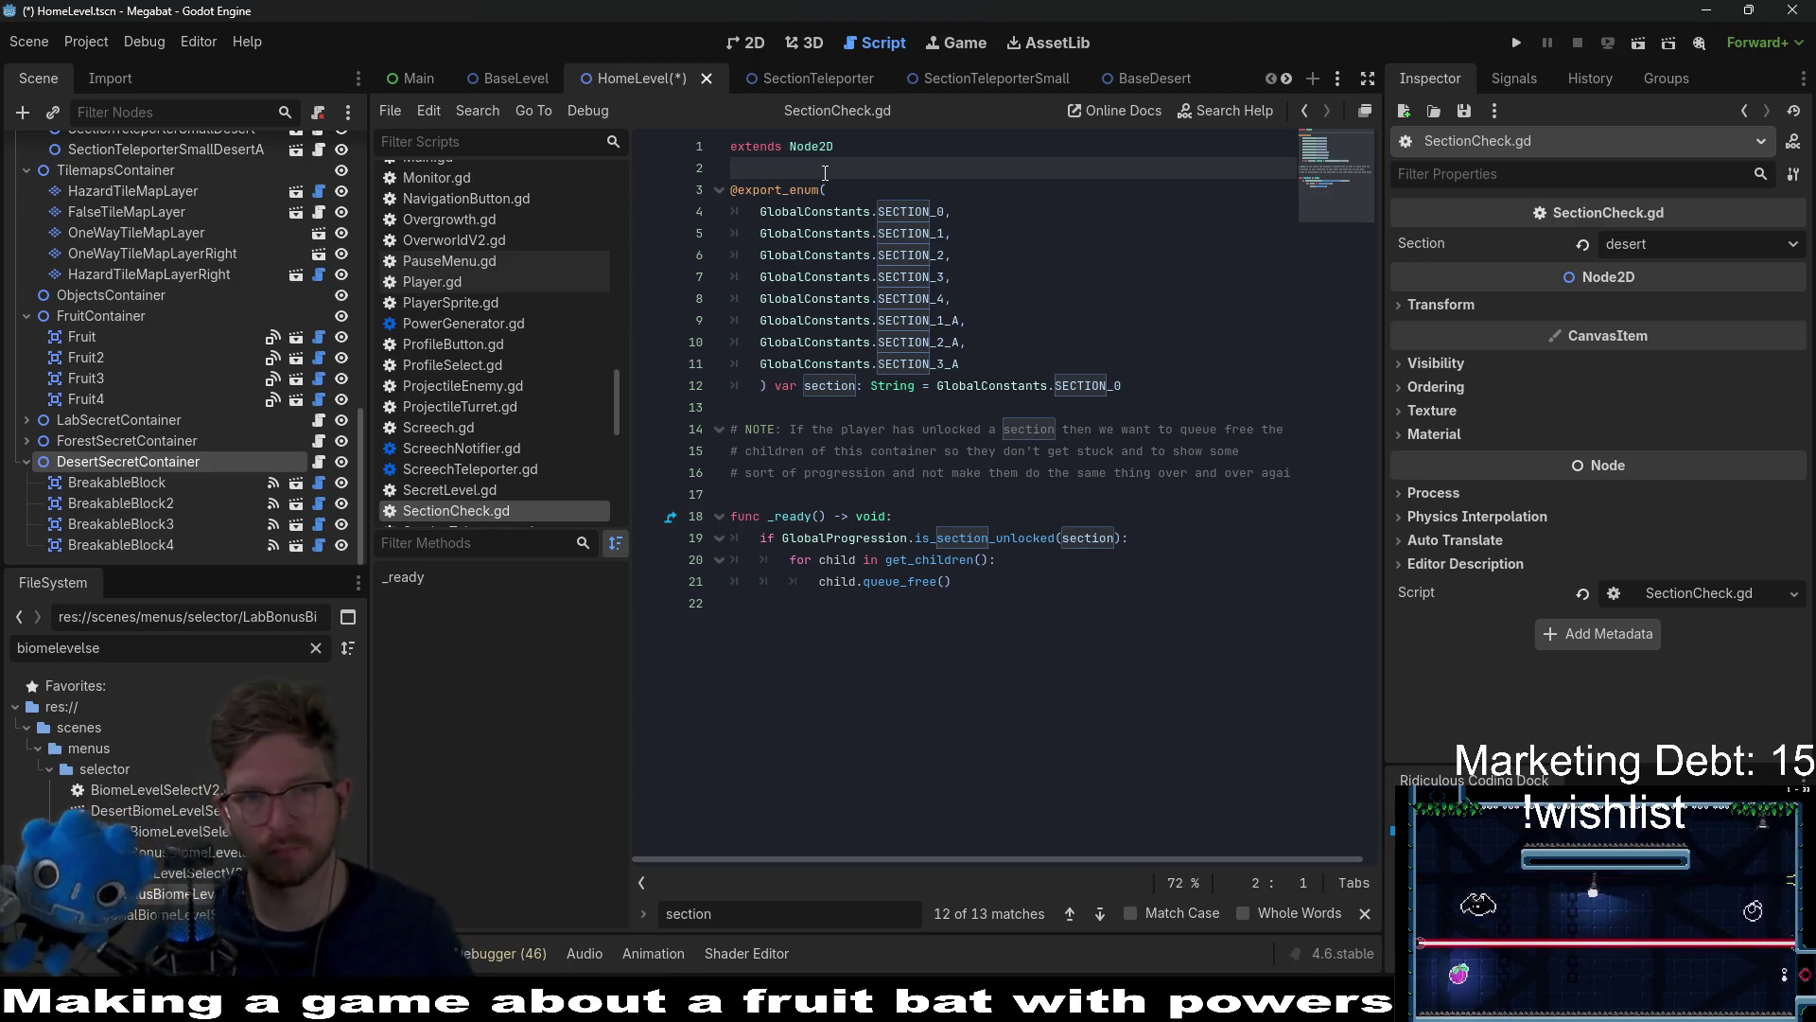
# Step: Declare 'signal unlock', add 'unlock.emit()' inside the is_section_unlocked branch, and save
pyautogui.press('Return')
pyautogui.press('Return')
pyautogui.press('Up')
pyautogui.write('si')
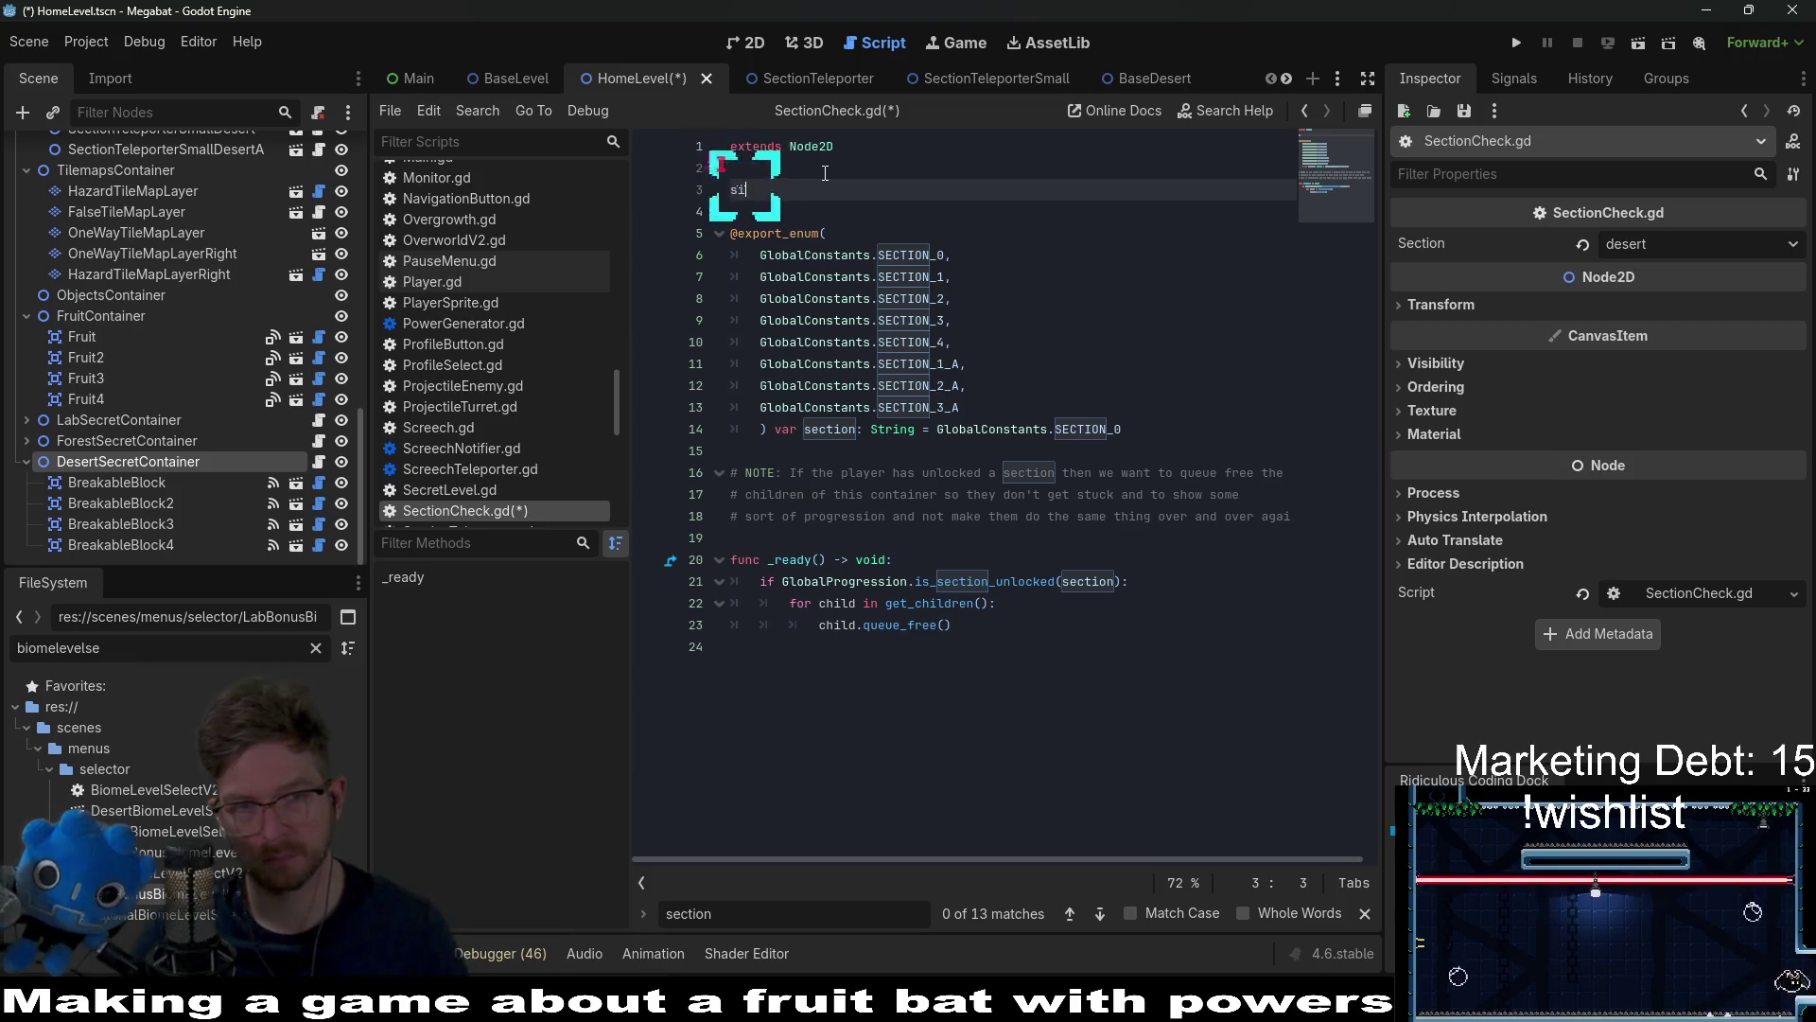
pyautogui.write('gnal unlock()')
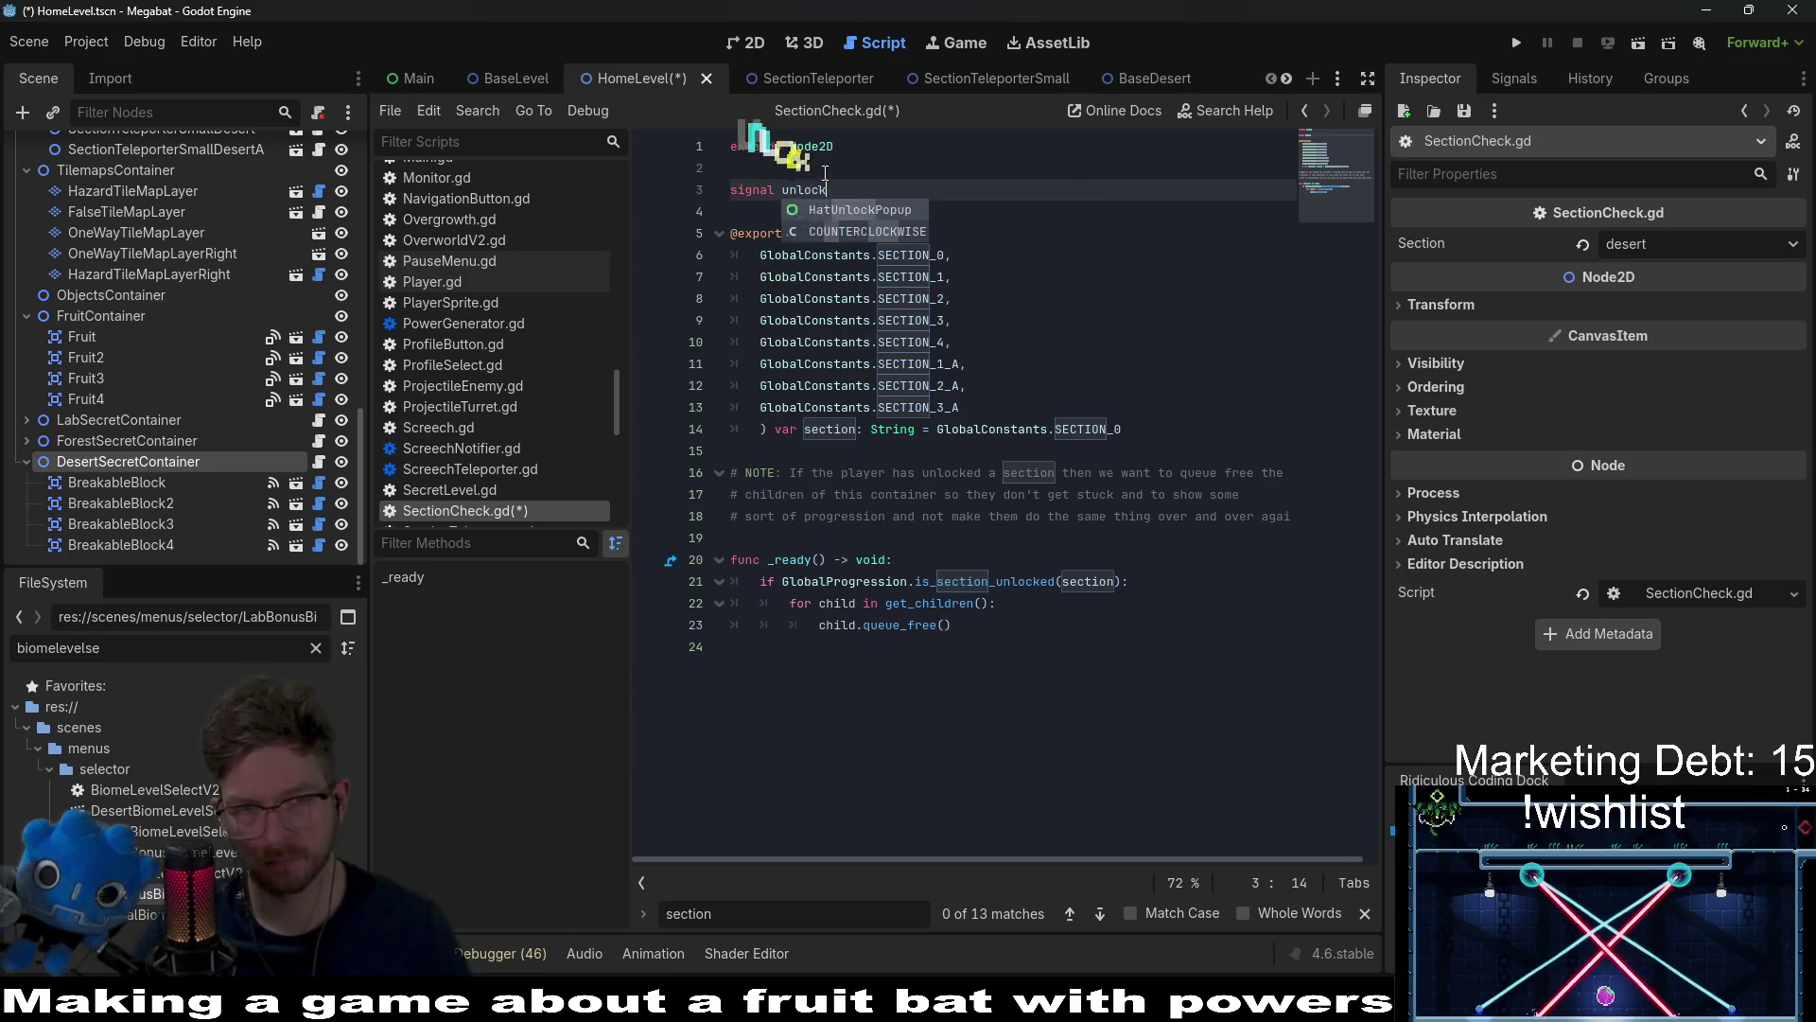
pyautogui.press('BackSpace')
pyautogui.press('BackSpace')
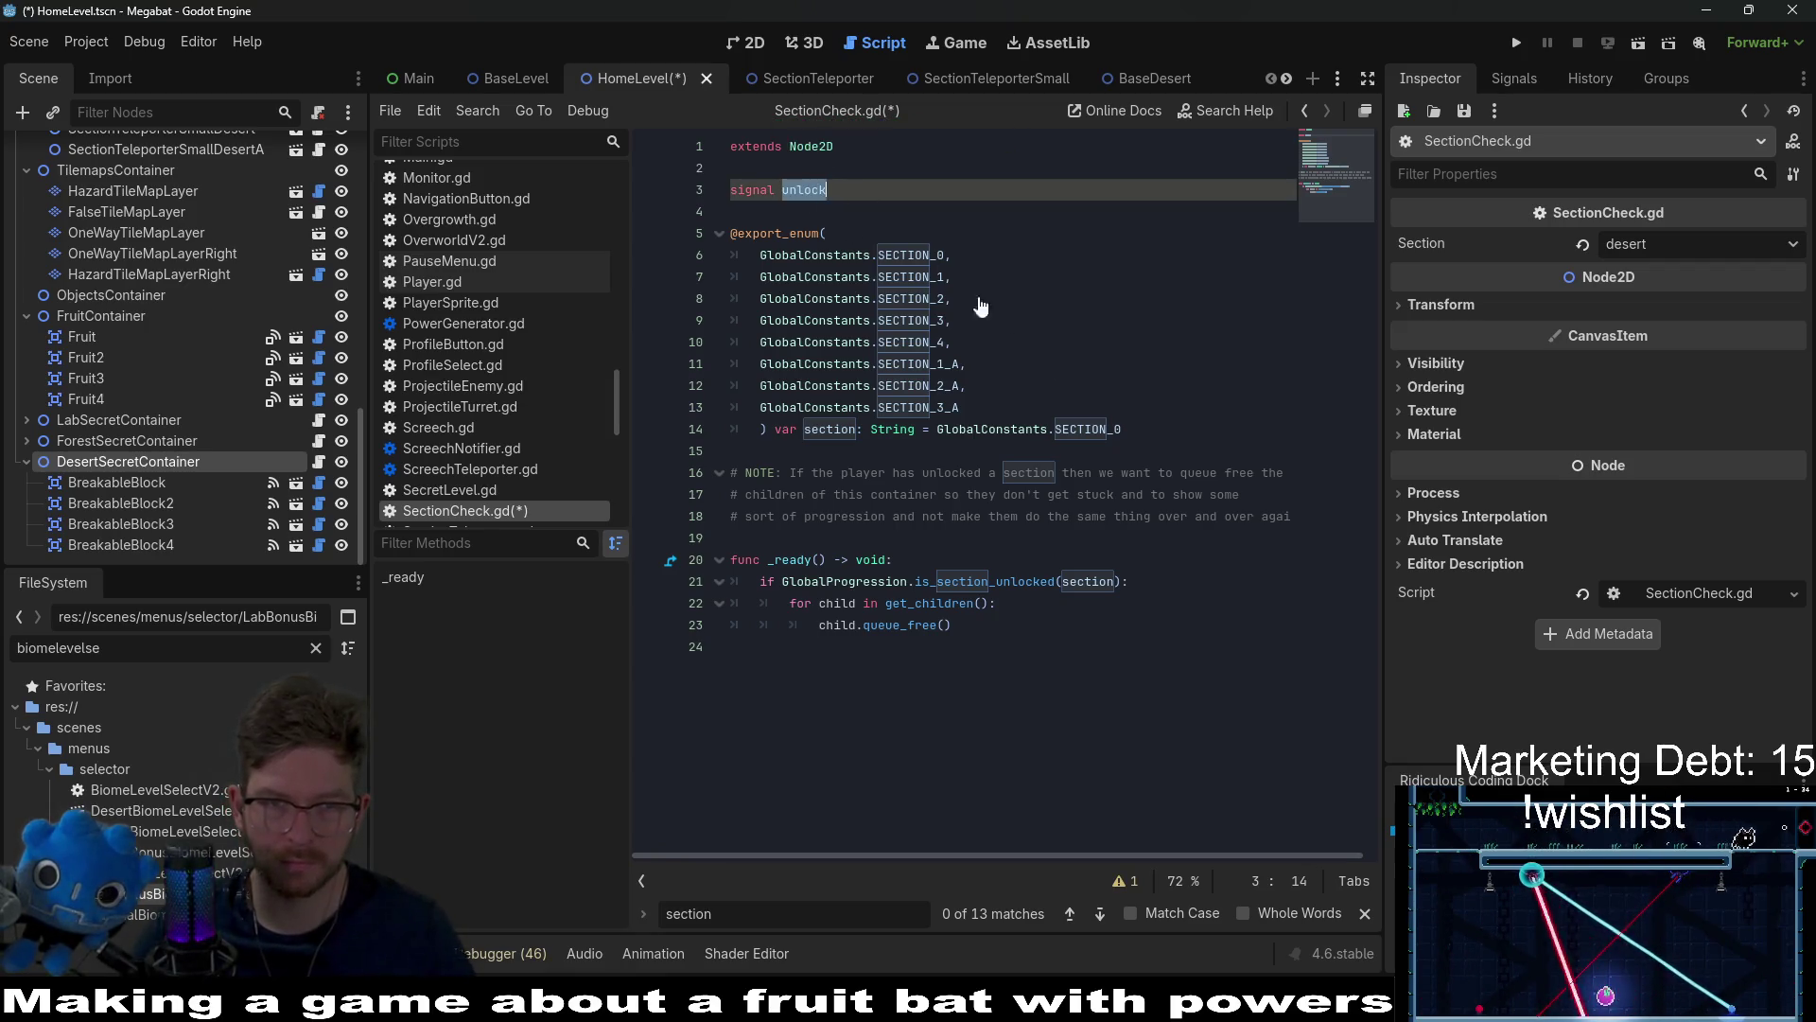
pyautogui.click(1152, 581)
pyautogui.press('Return')
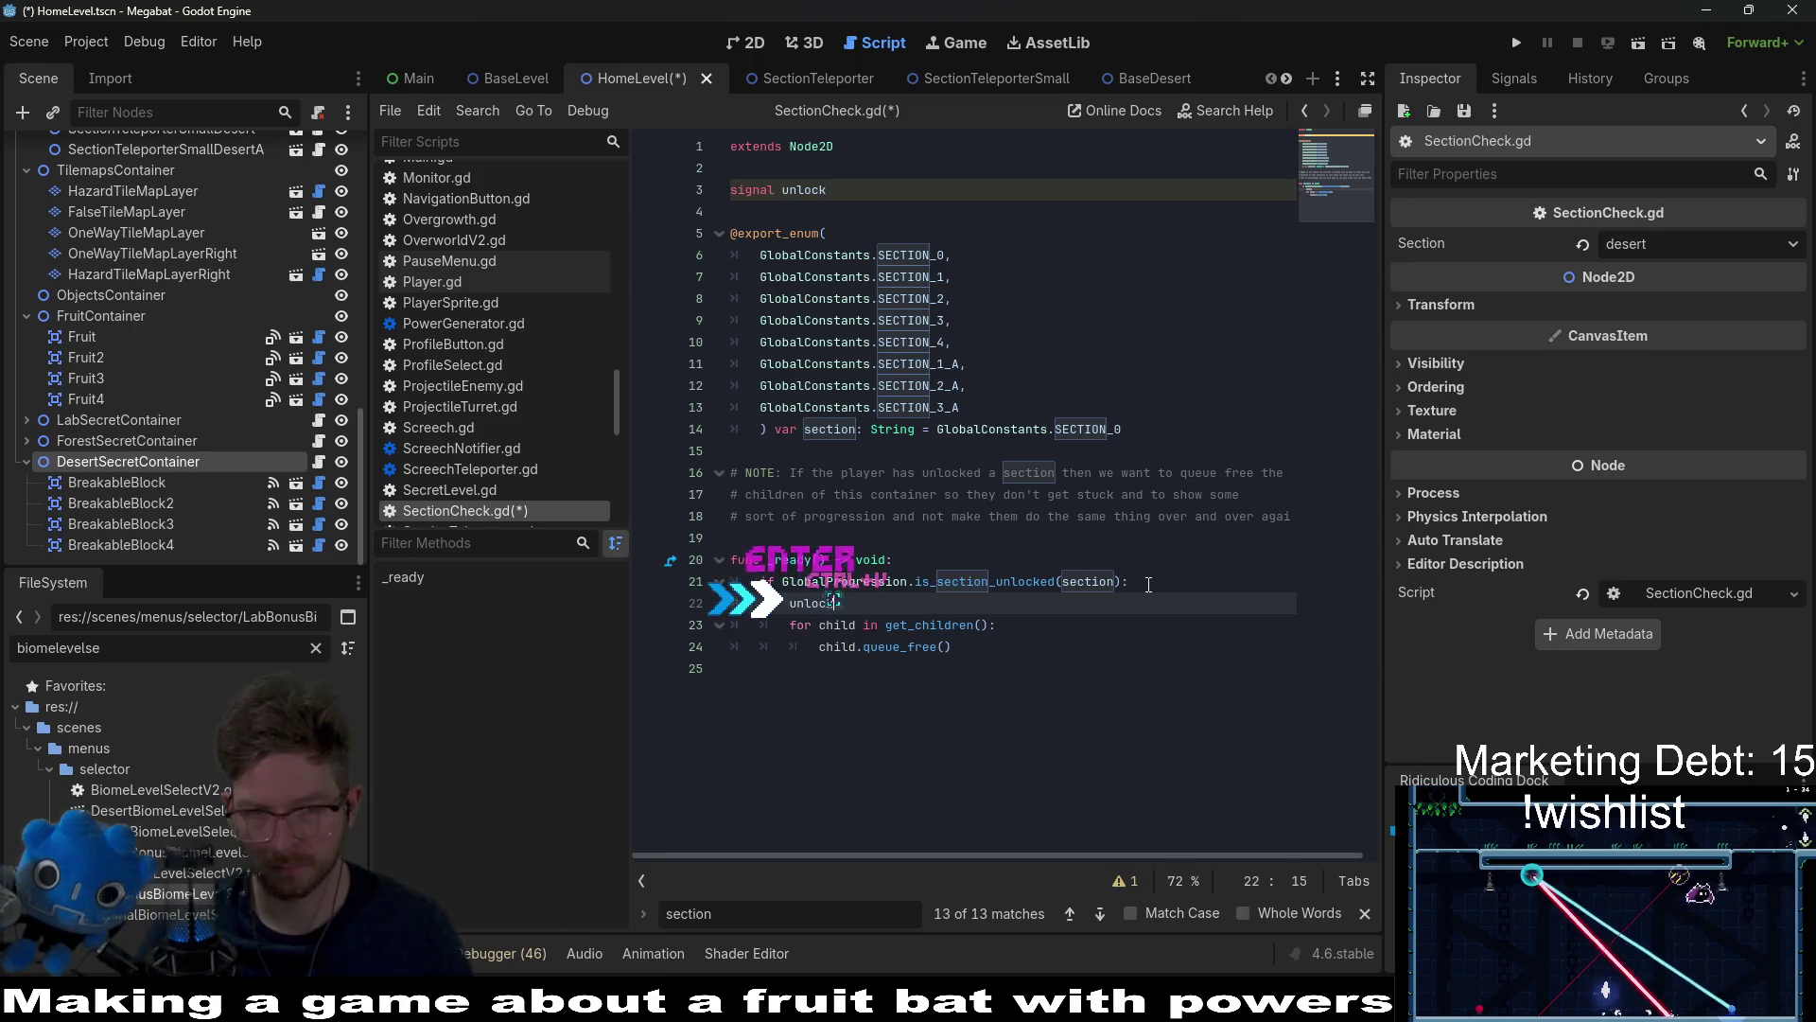
pyautogui.hotkey('ctrl', 'v')
pyautogui.write('.emit()')
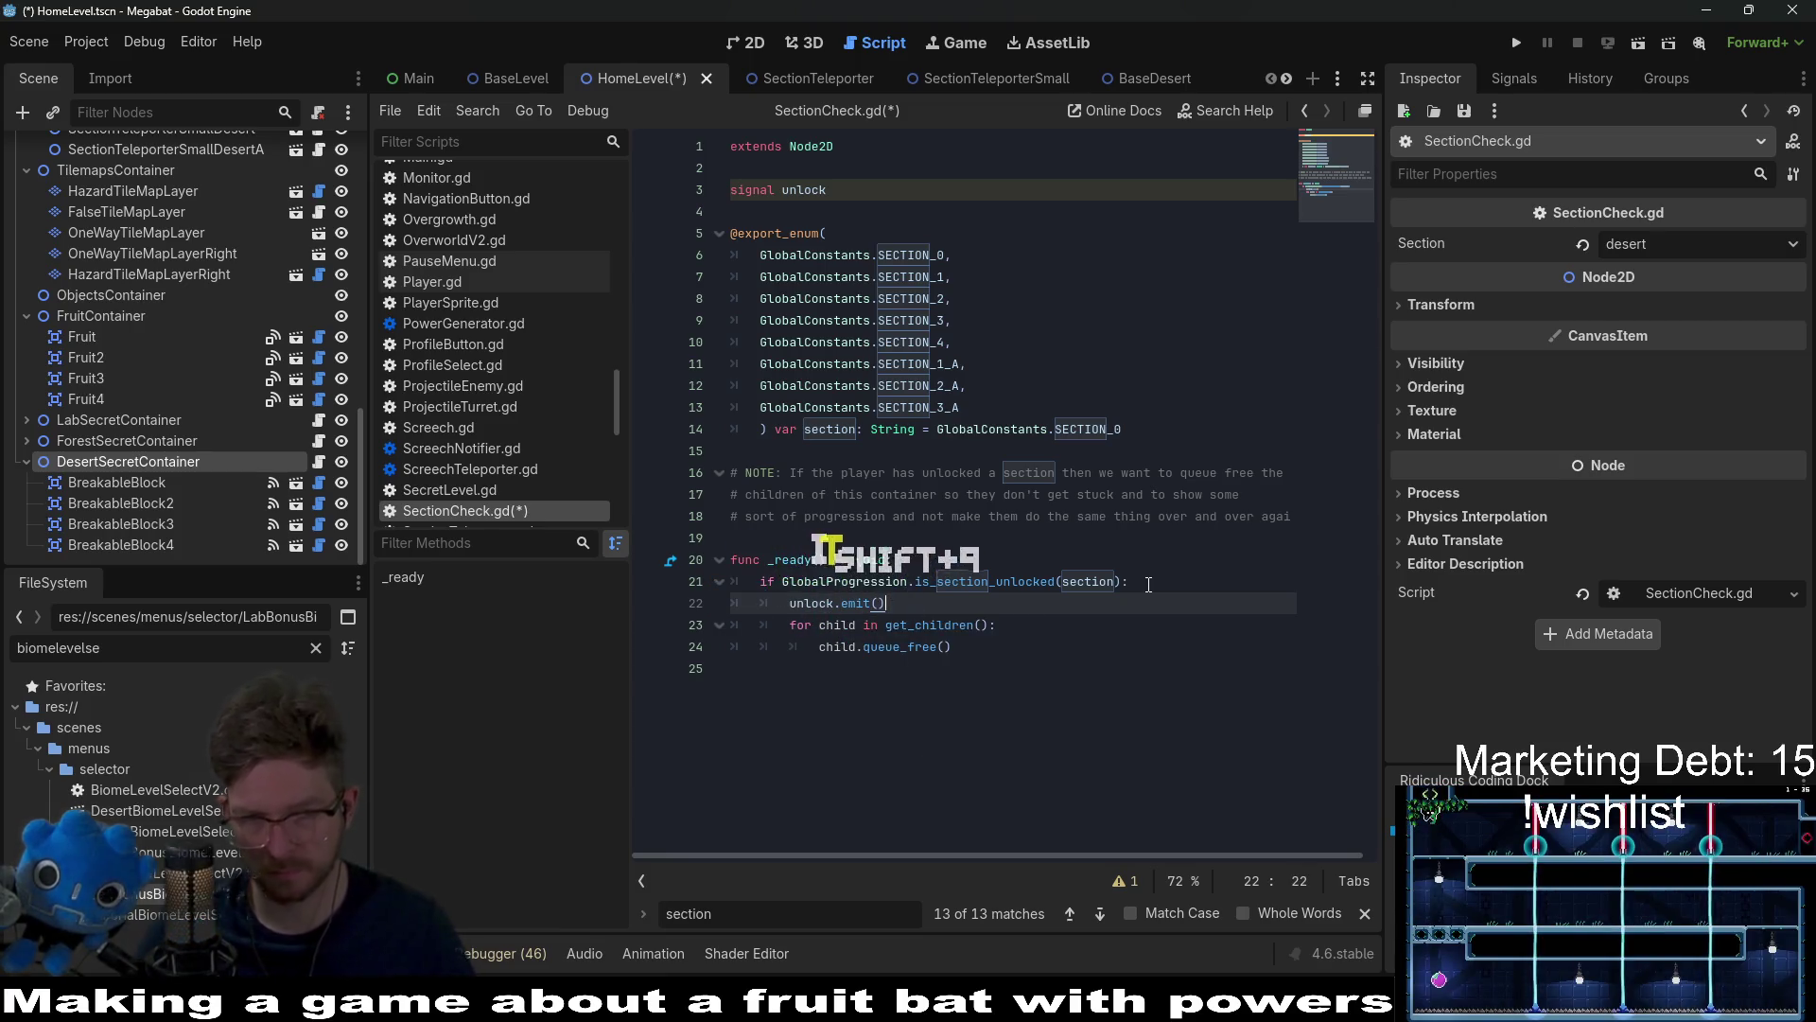
pyautogui.hotkey('ctrl', 's')
# Step: Add the comment '# NOTE: for other things we don't want to queue free' above the signal and save
pyautogui.scroll(15, 212, 367)
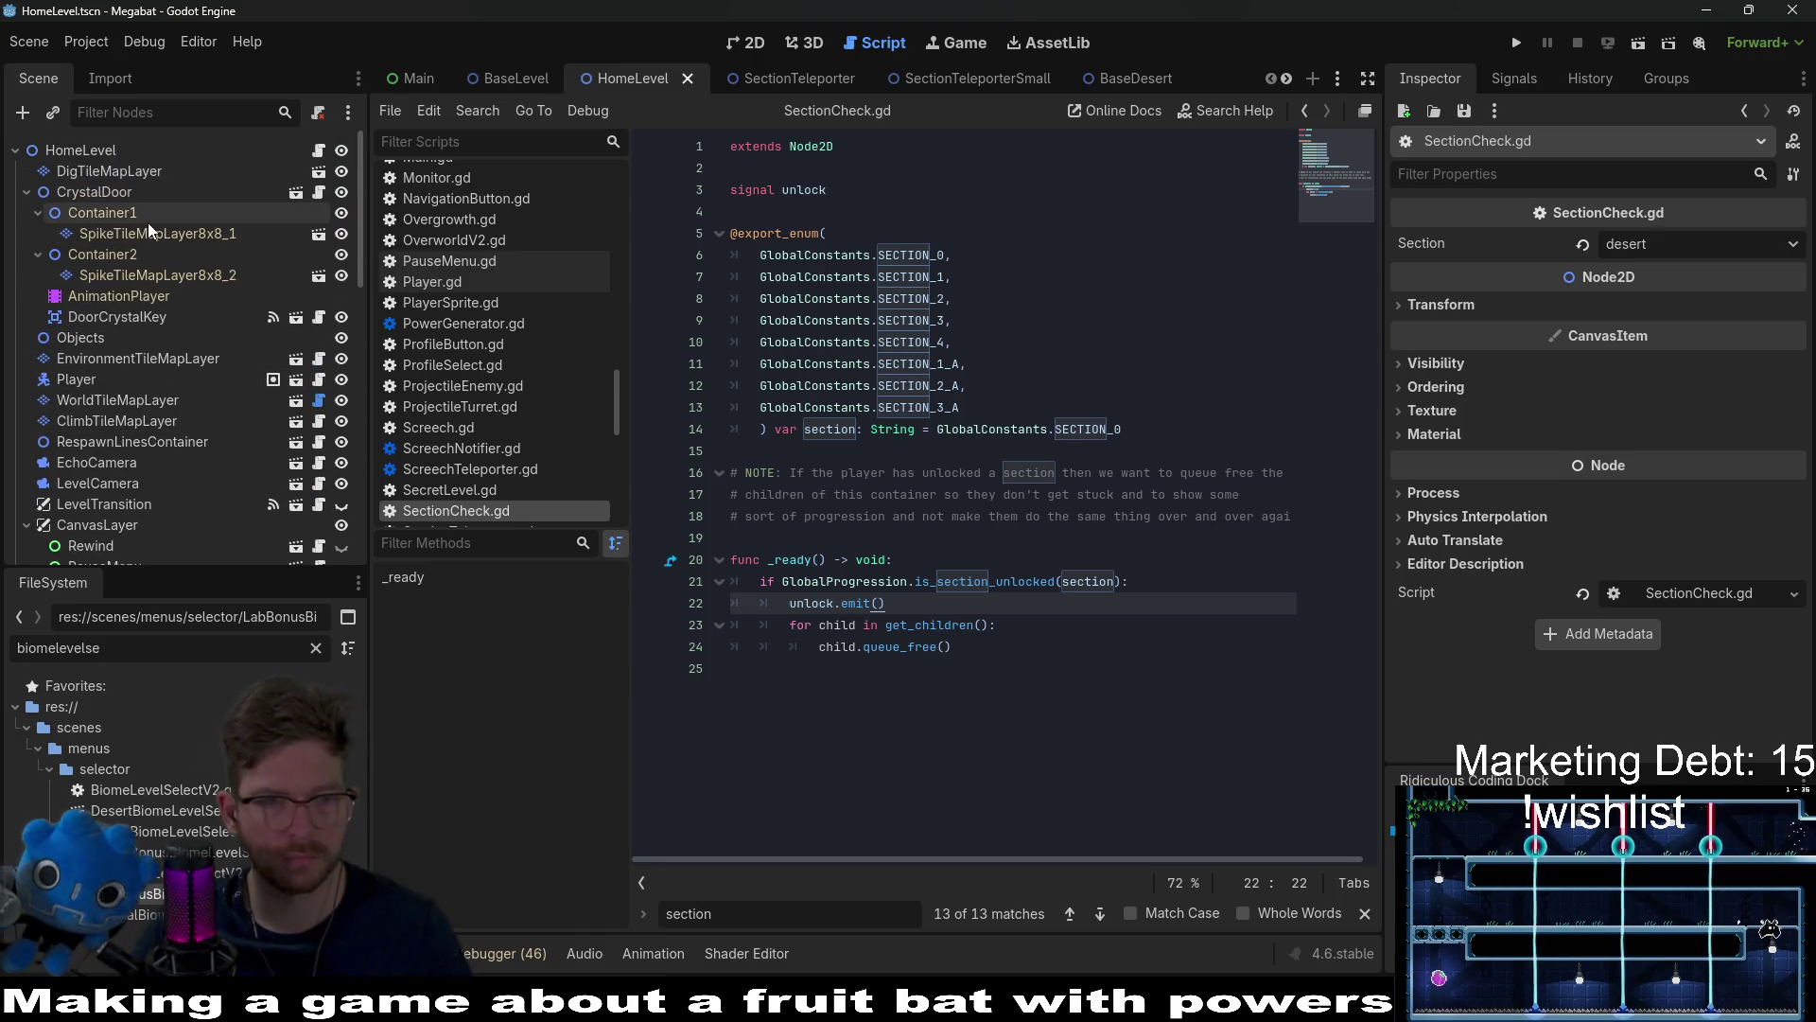
pyautogui.click(879, 194)
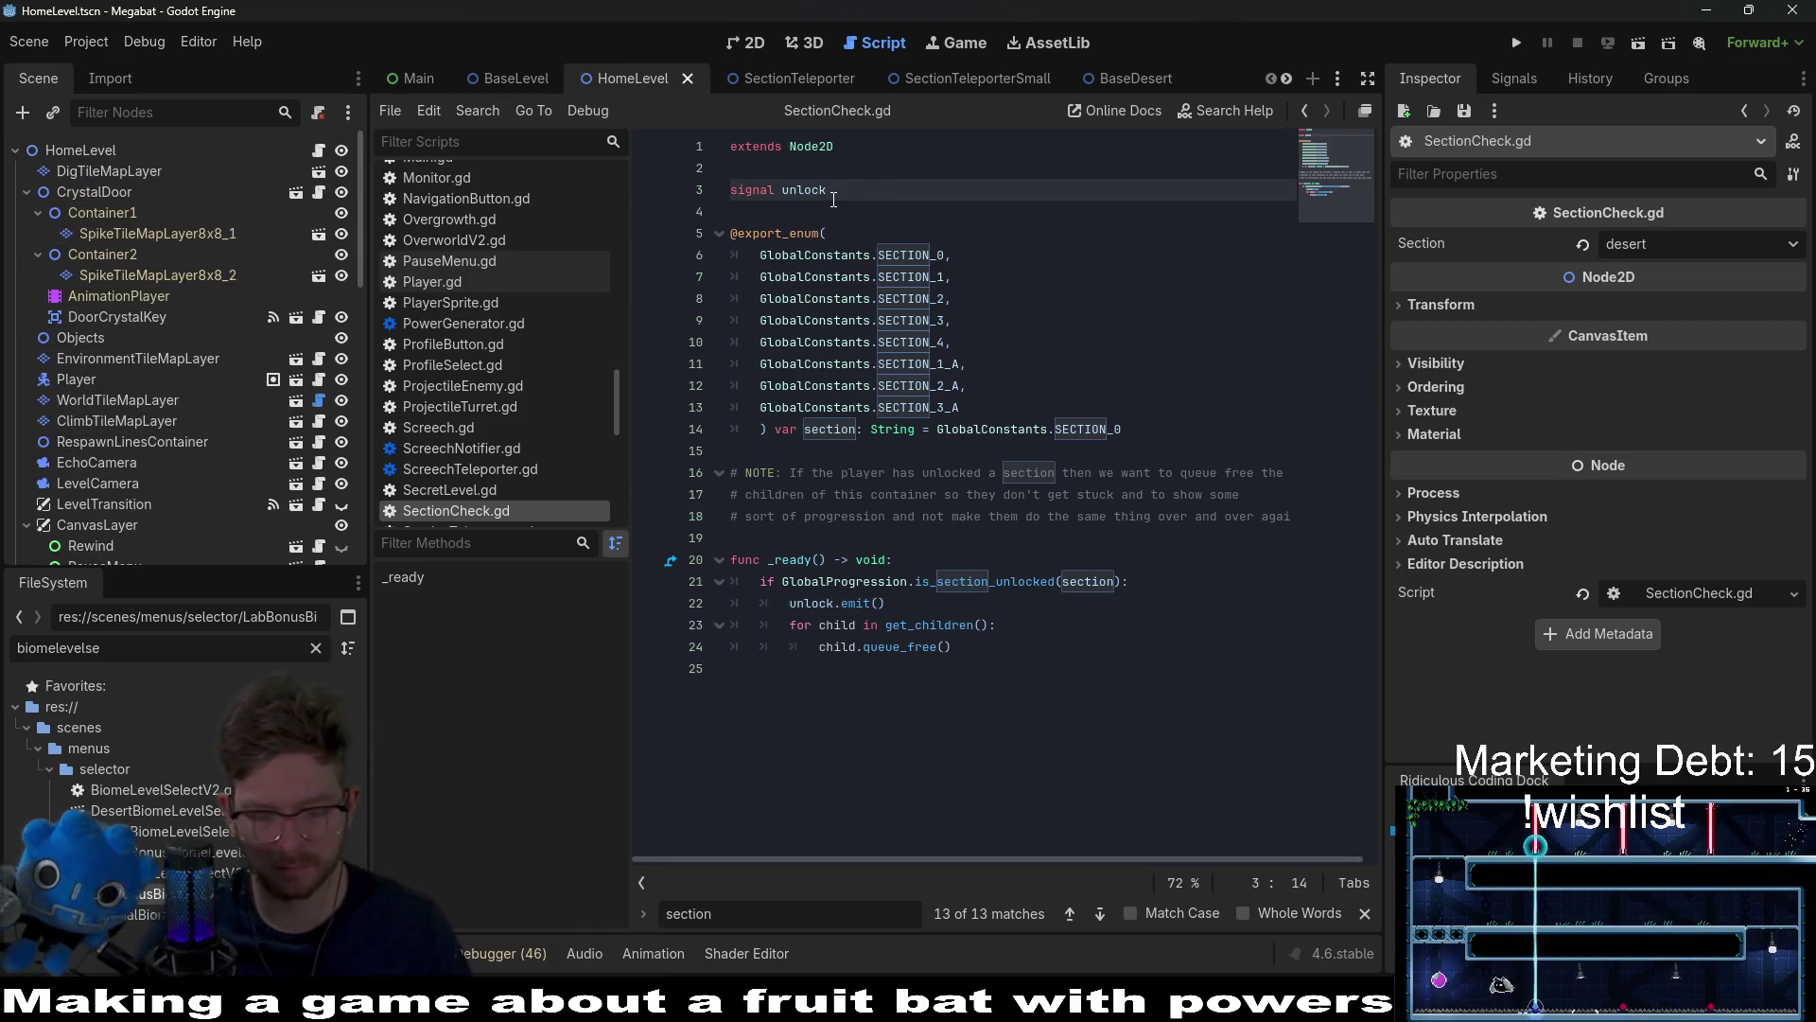
pyautogui.hotkey('ctrl', 'shift', 'Return')
pyautogui.write('# oTO')
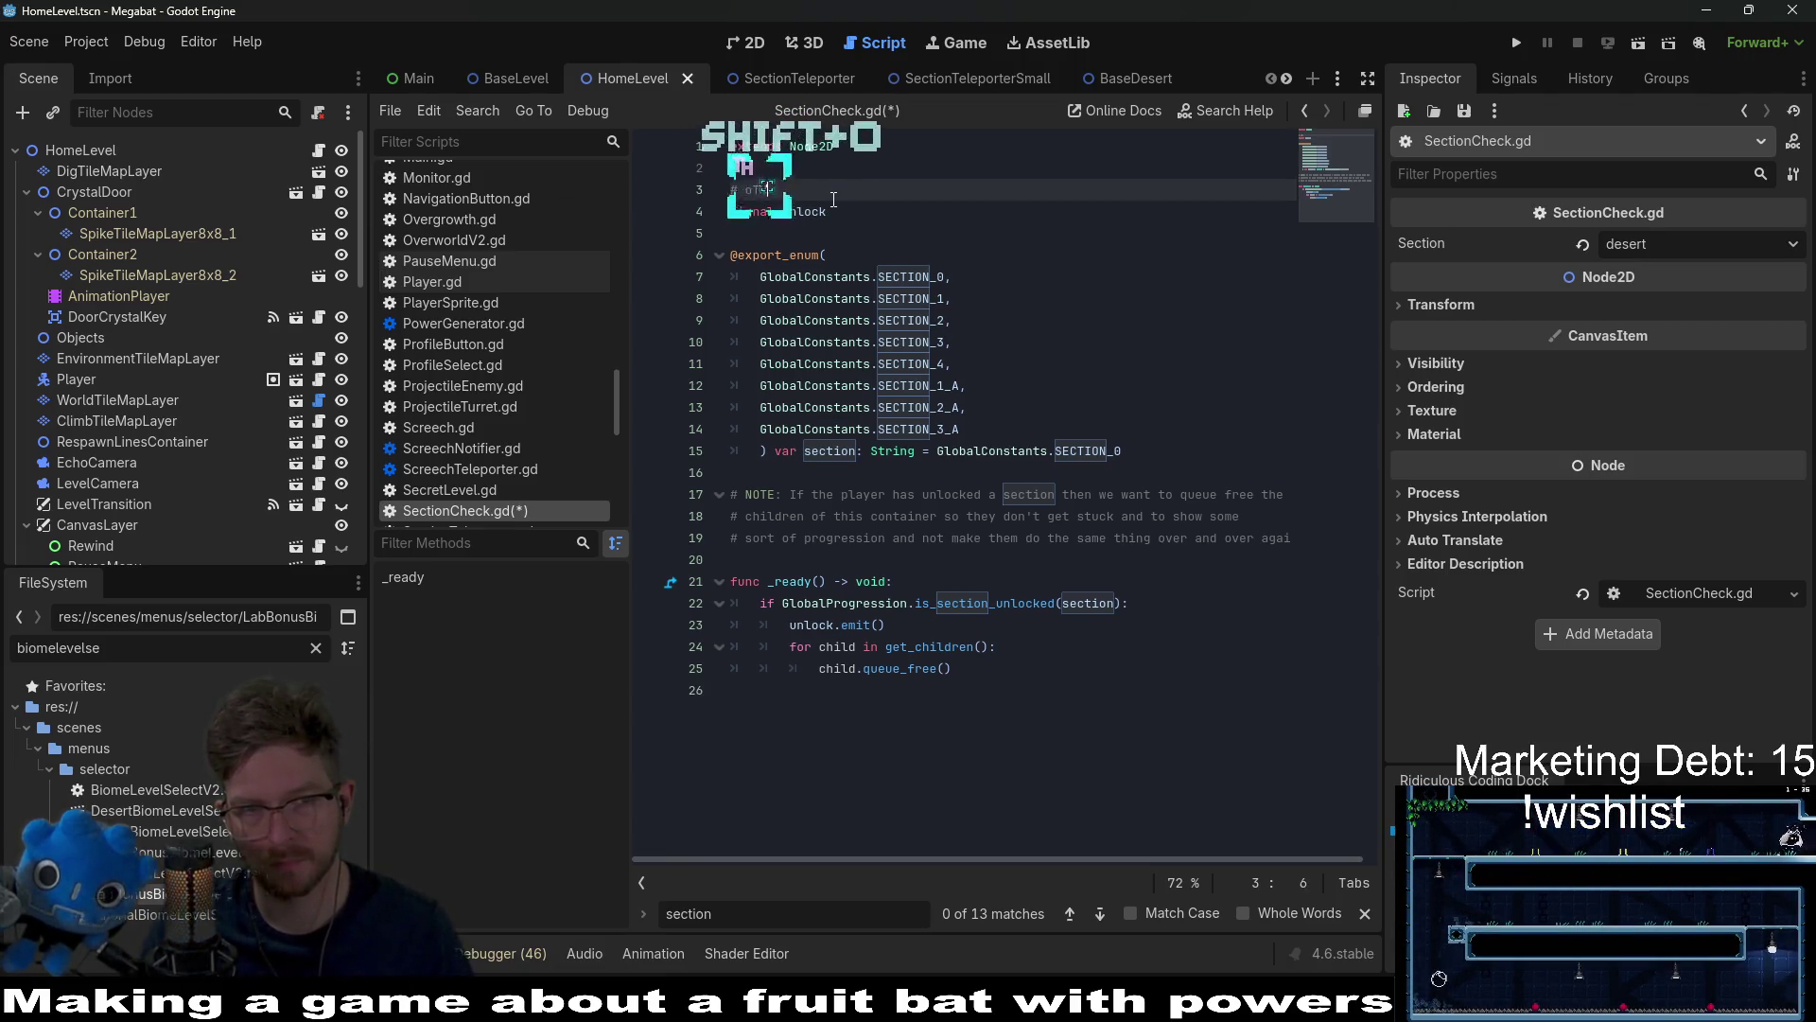
pyautogui.write('ther')
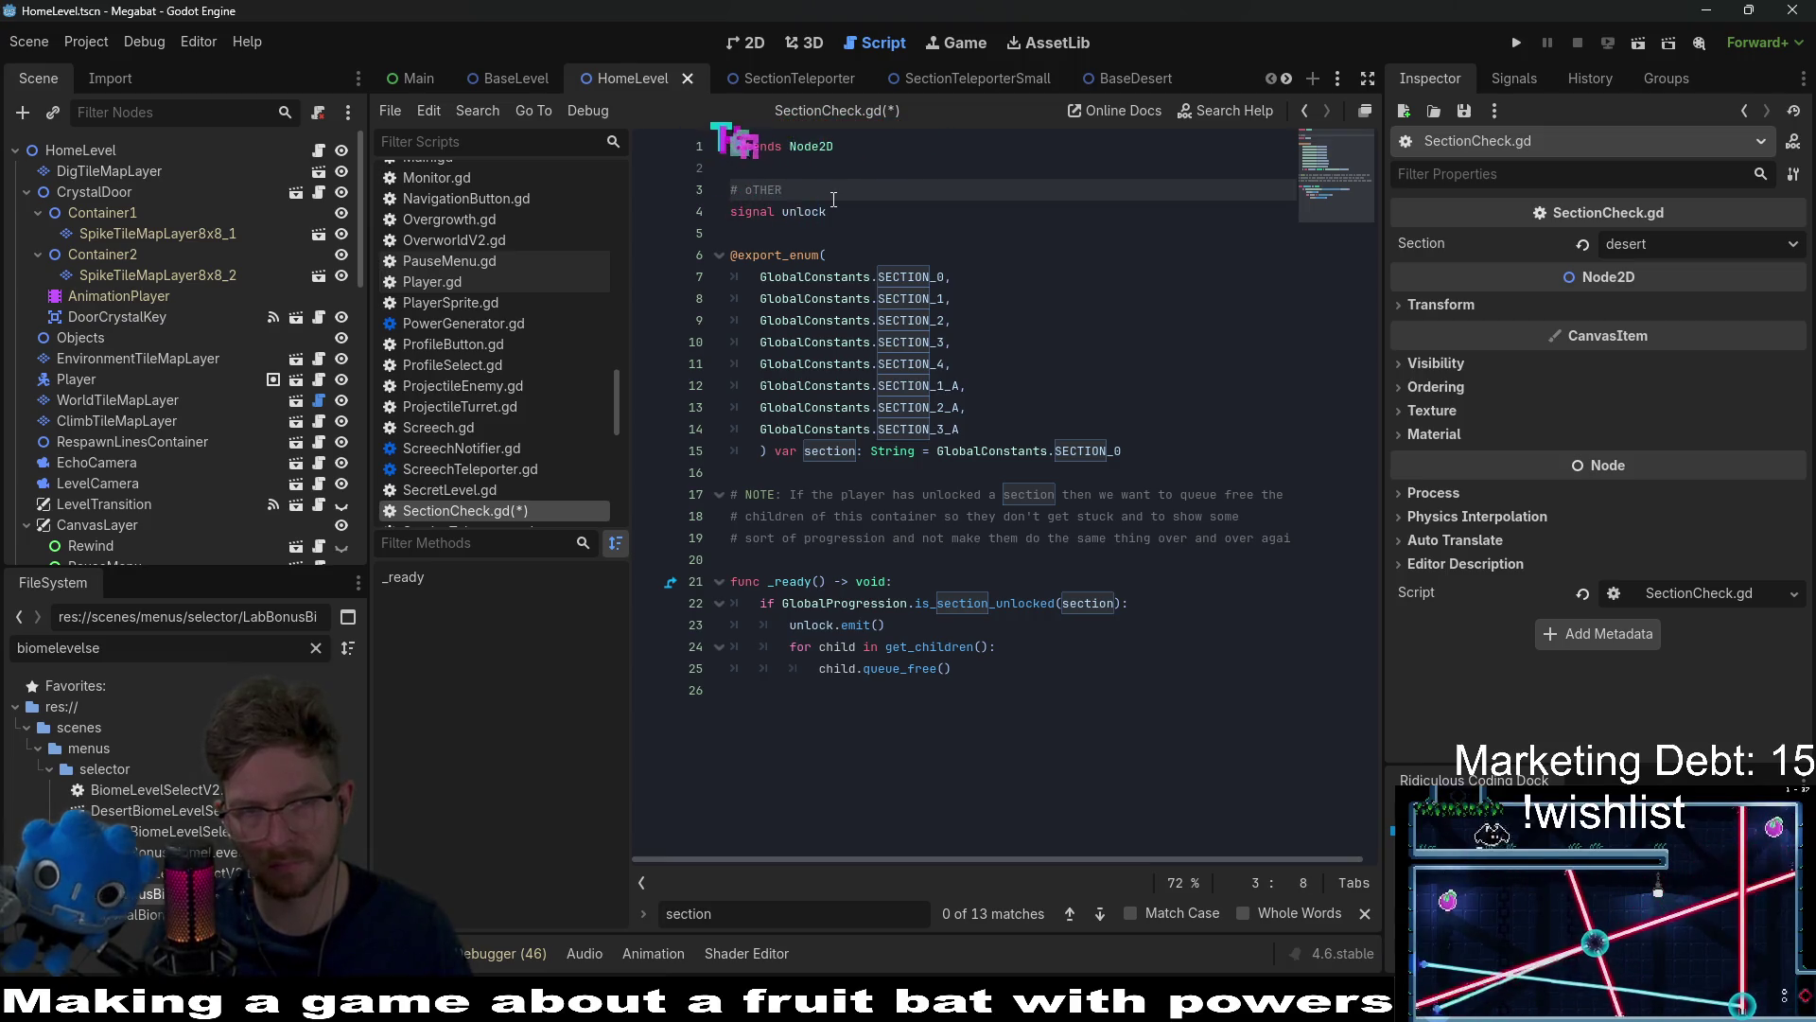
pyautogui.press('BackSpace')
pyautogui.press('BackSpace')
pyautogui.press('BackSpace')
pyautogui.write('Obj')
pyautogui.press('BackSpace')
pyautogui.press('BackSpace')
pyautogui.press('BackSpace')
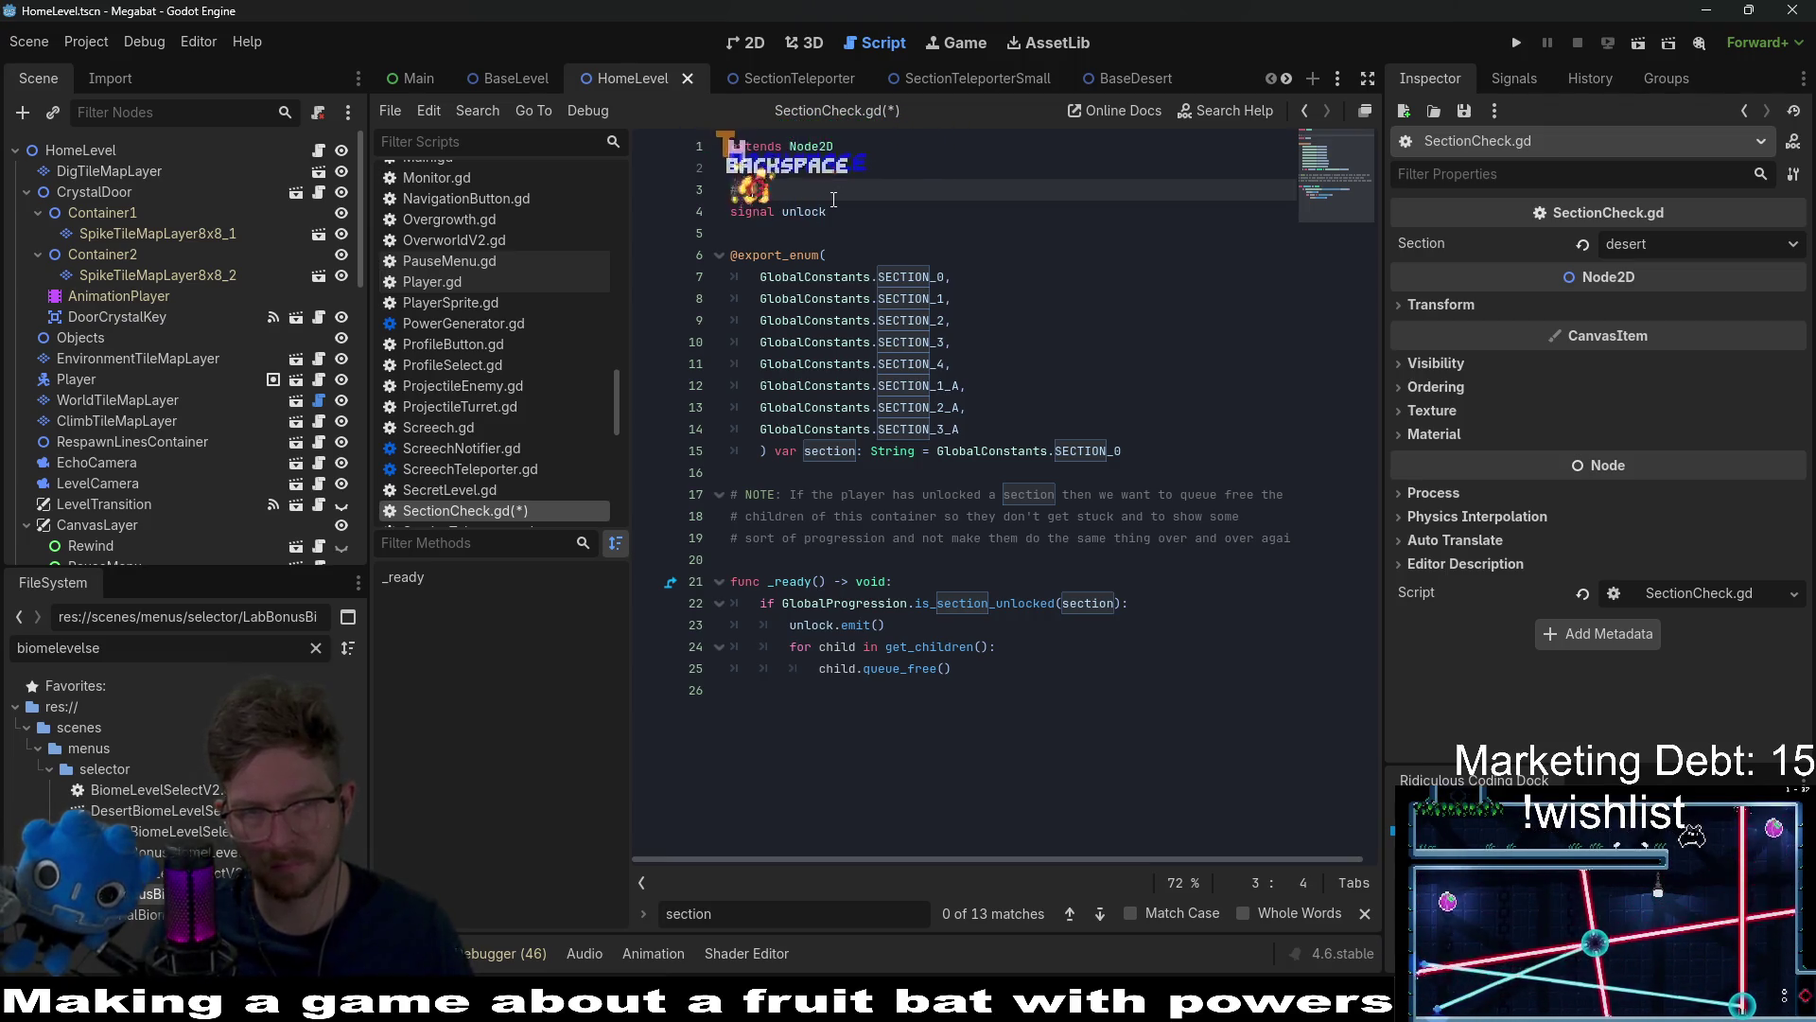
pyautogui.write('NODE:')
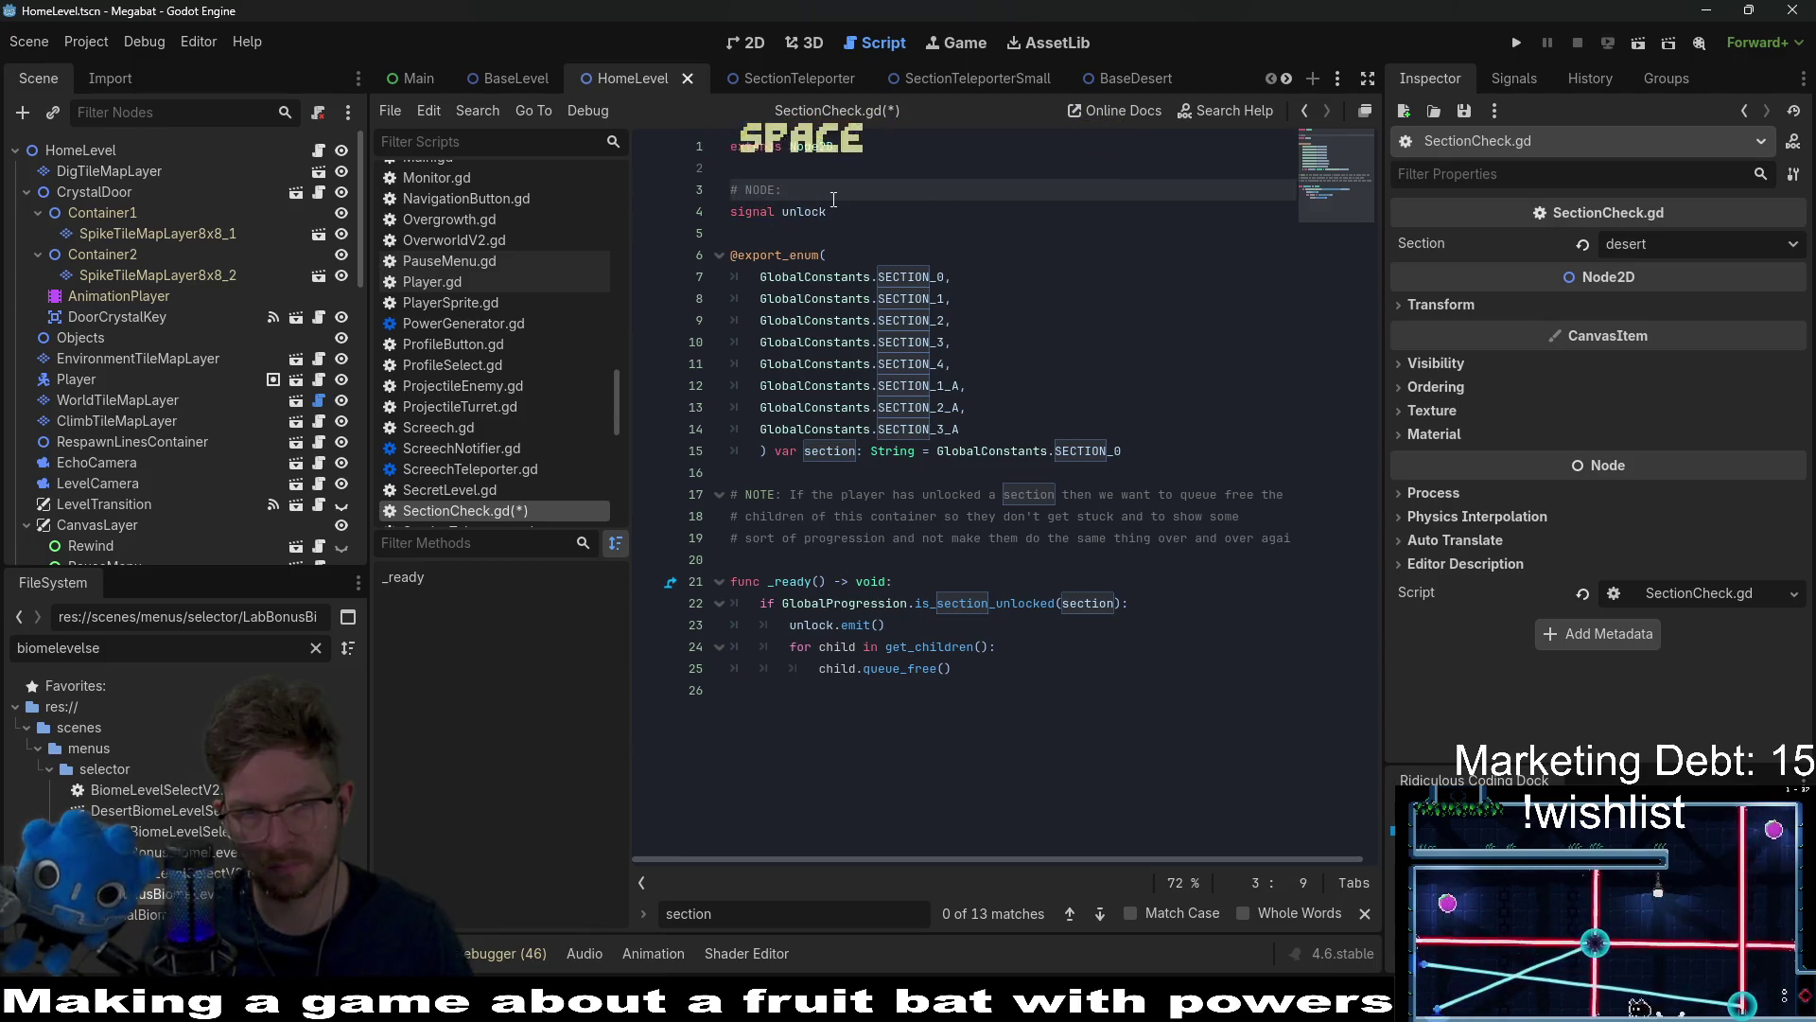
pyautogui.press('BackSpace')
pyautogui.press('BackSpace')
pyautogui.press('BackSpace')
pyautogui.write('TE')
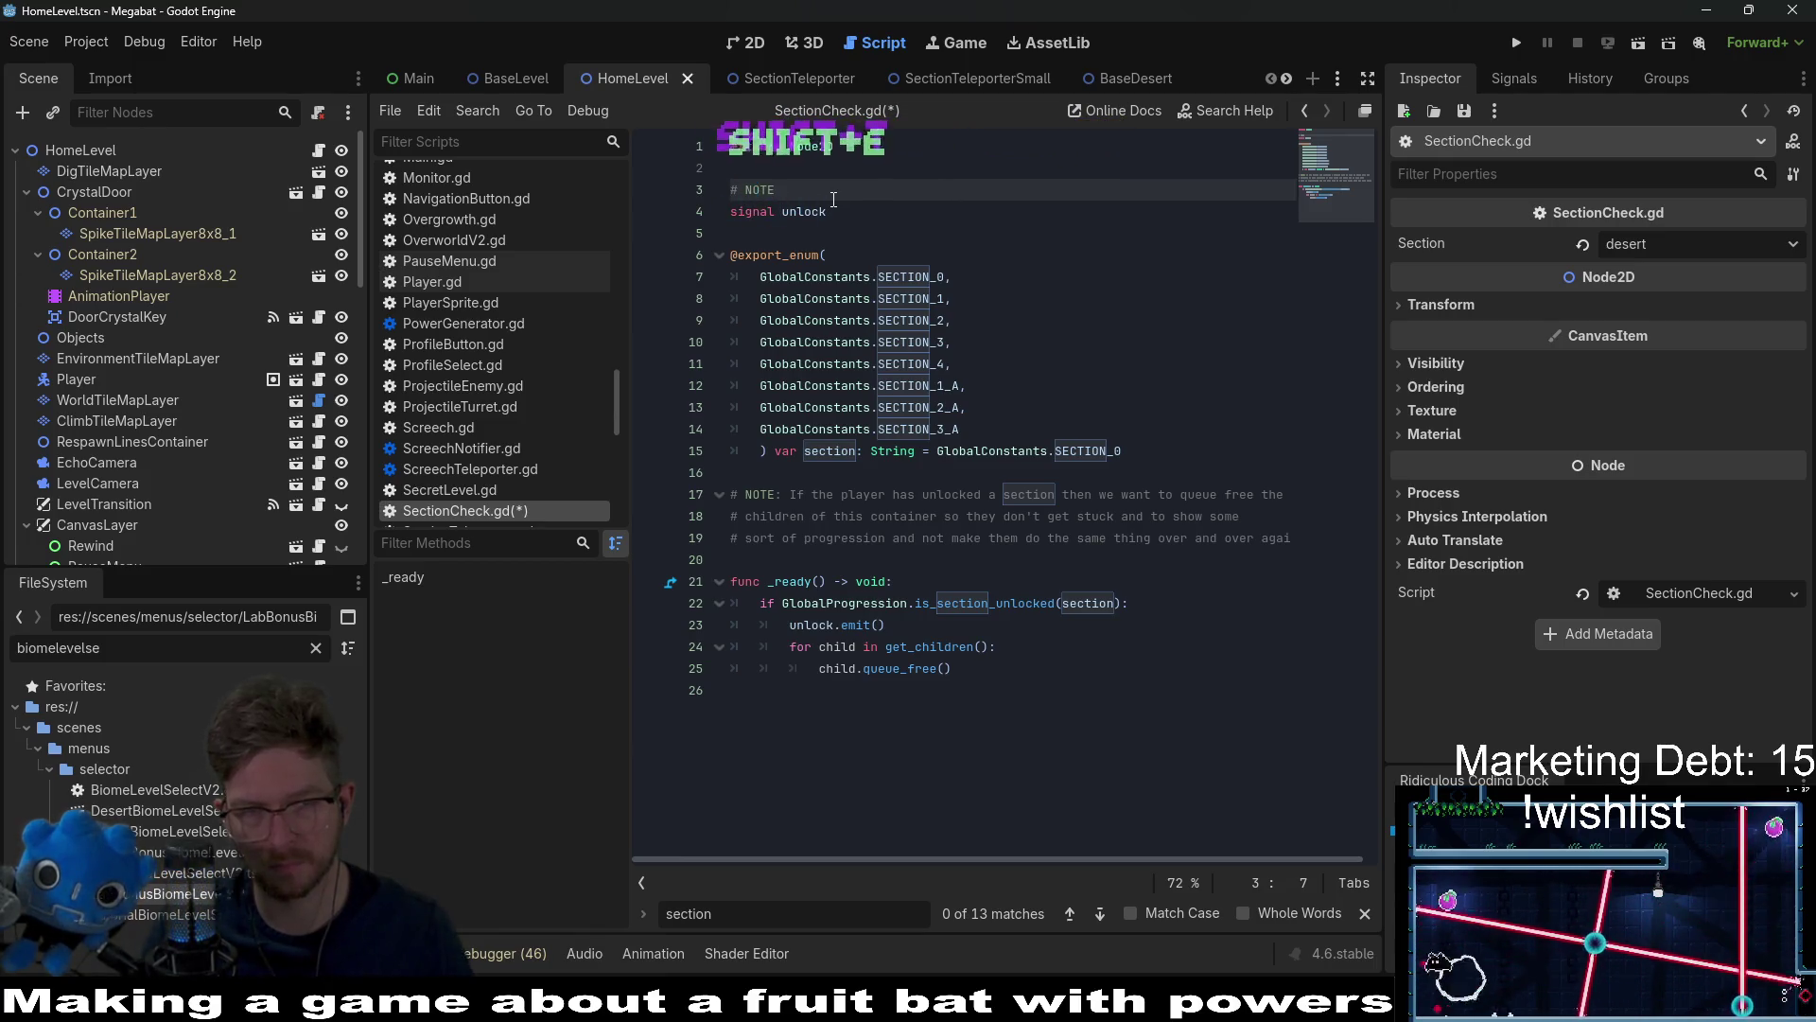
pyautogui.write(": for objer things we don't wa")
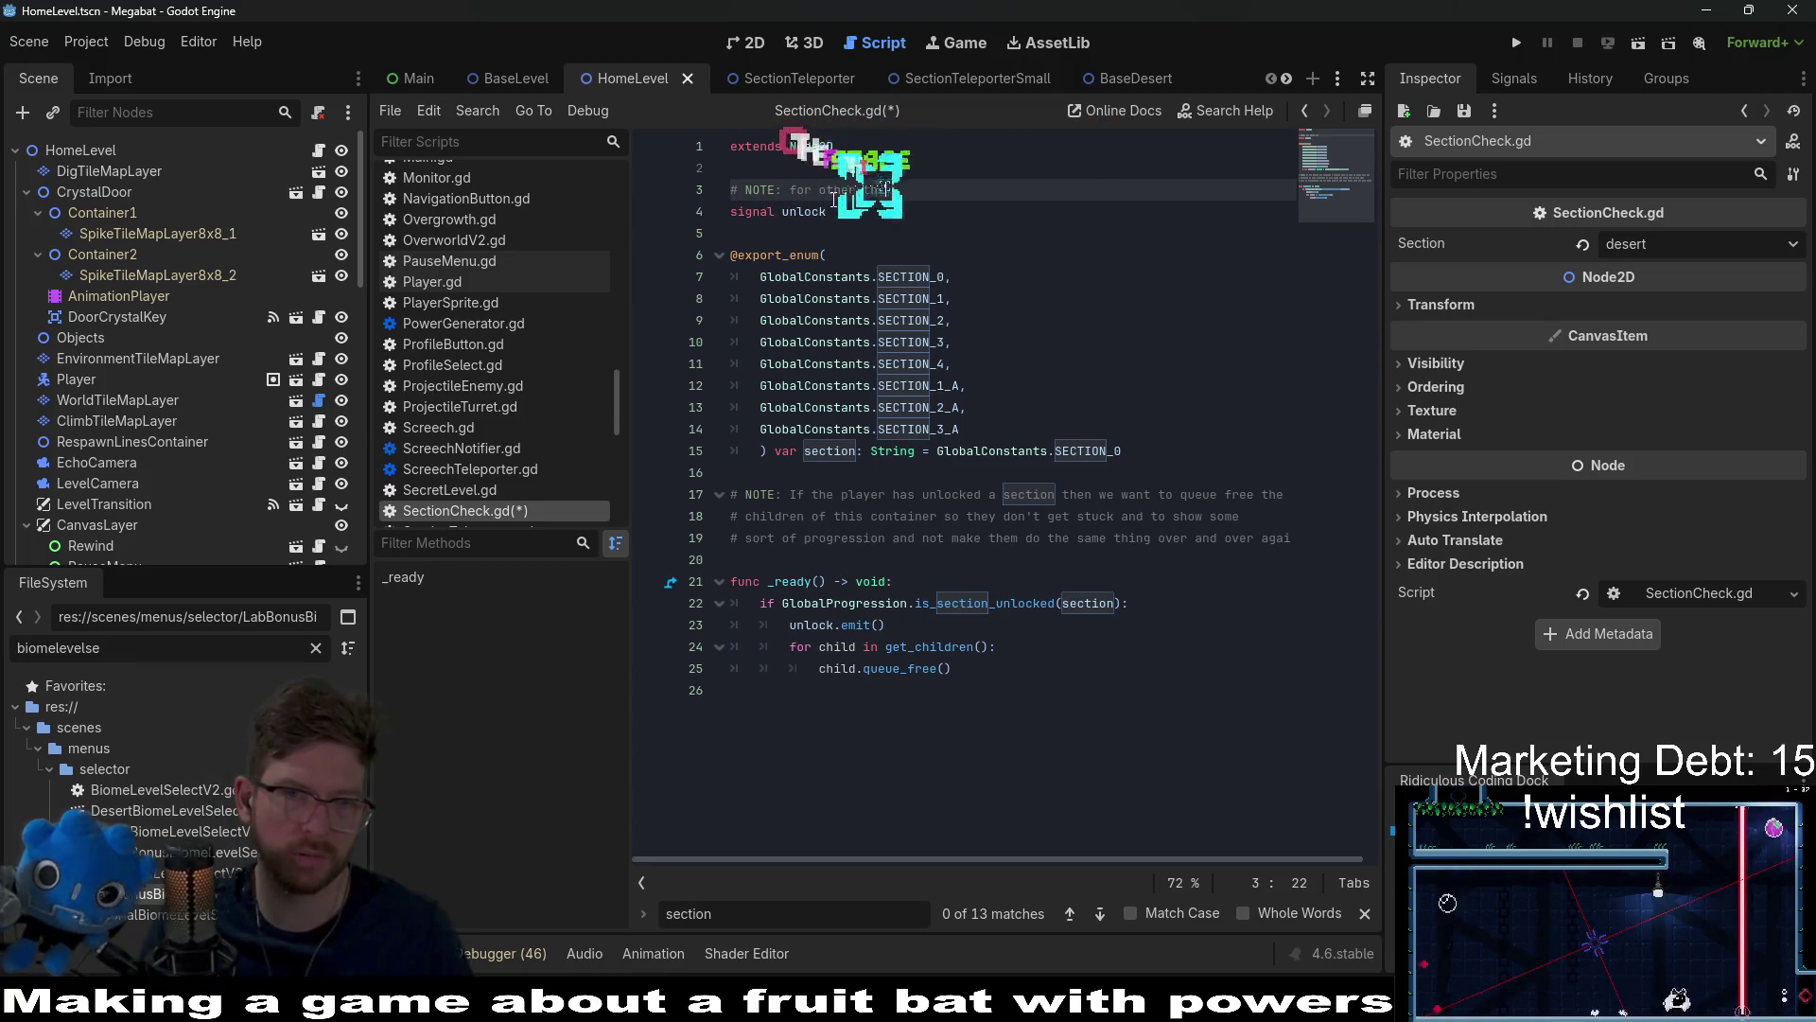
pyautogui.write('nt to ')
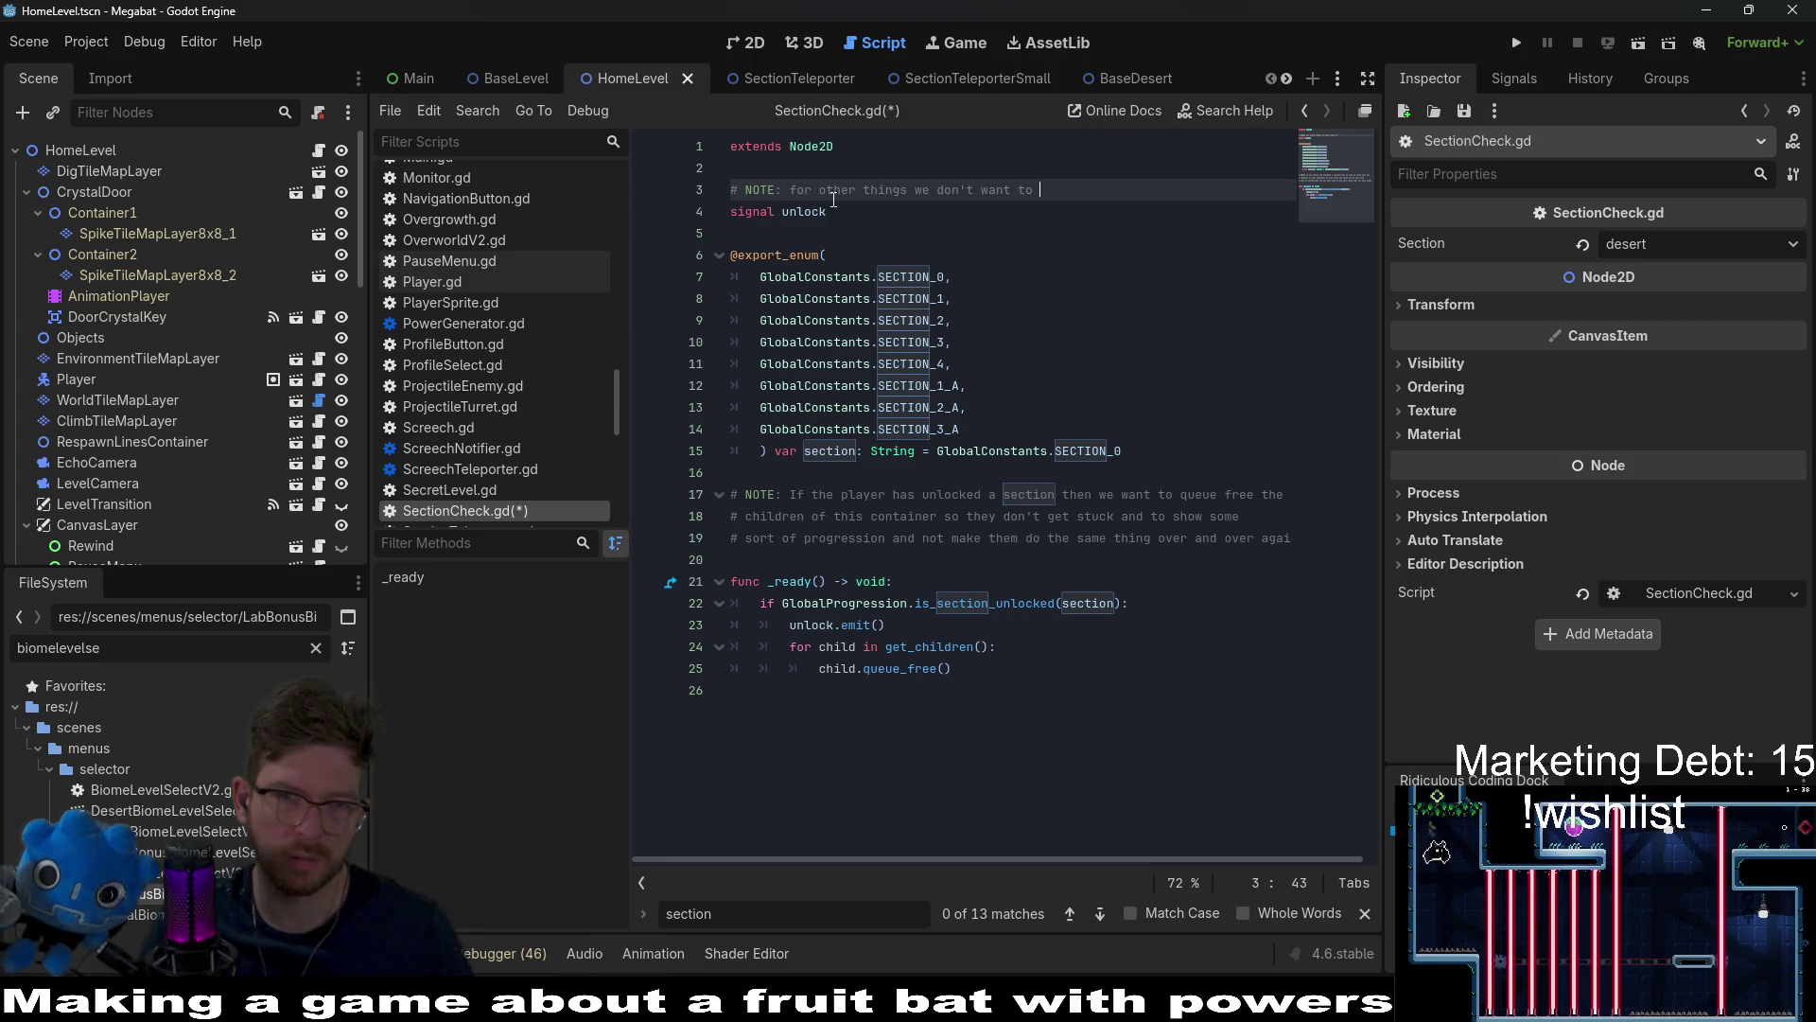
pyautogui.write('queue fre')
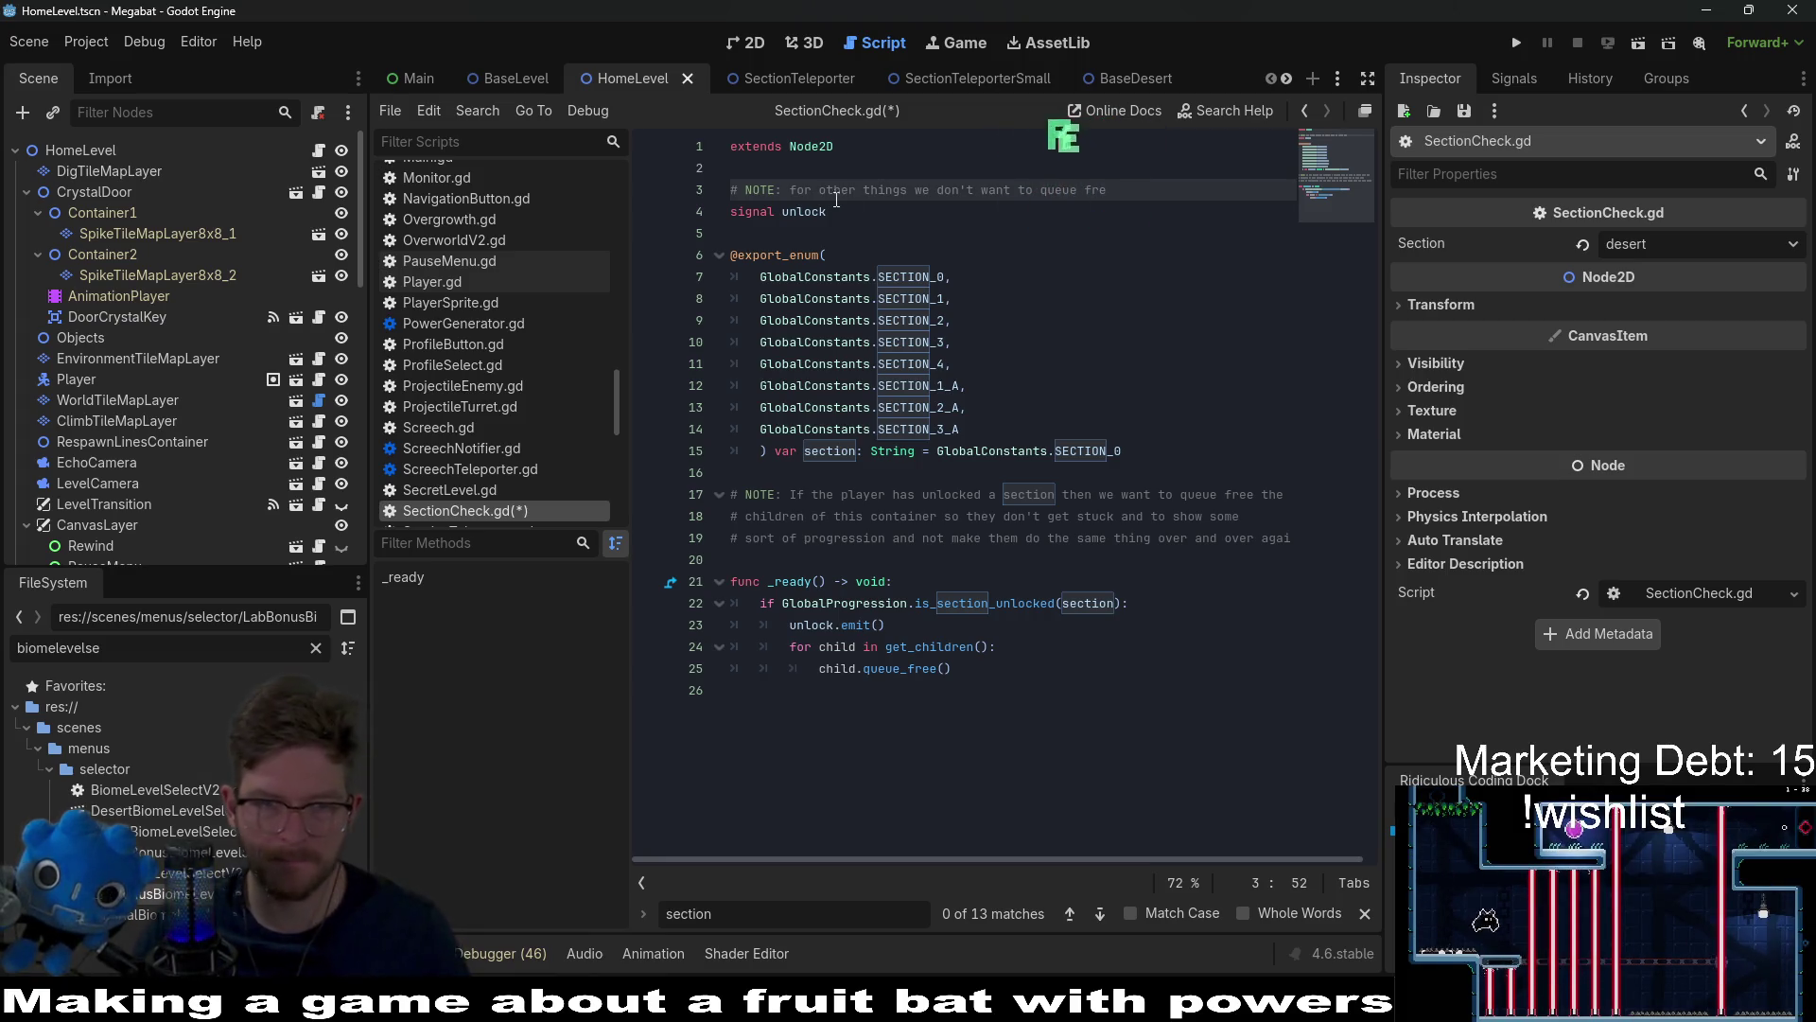
pyautogui.hotkey('ctrl', 's')
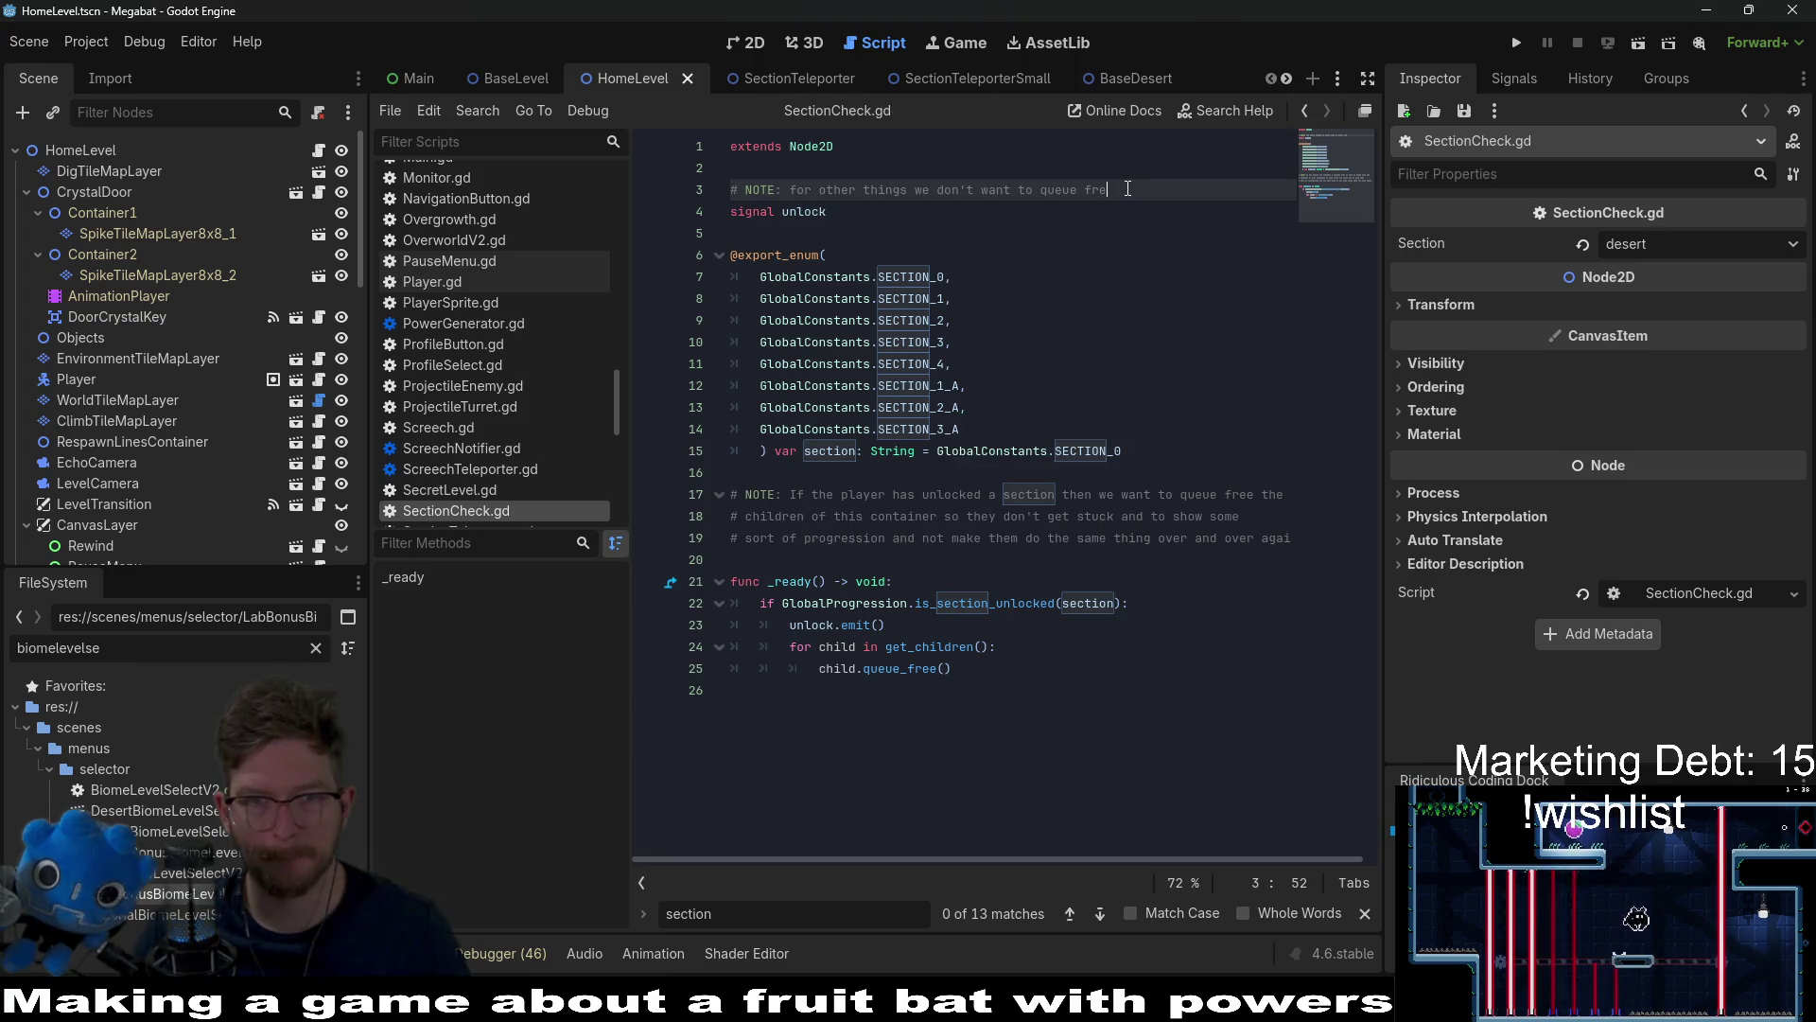
pyautogui.hotkey('ctrl', 's')
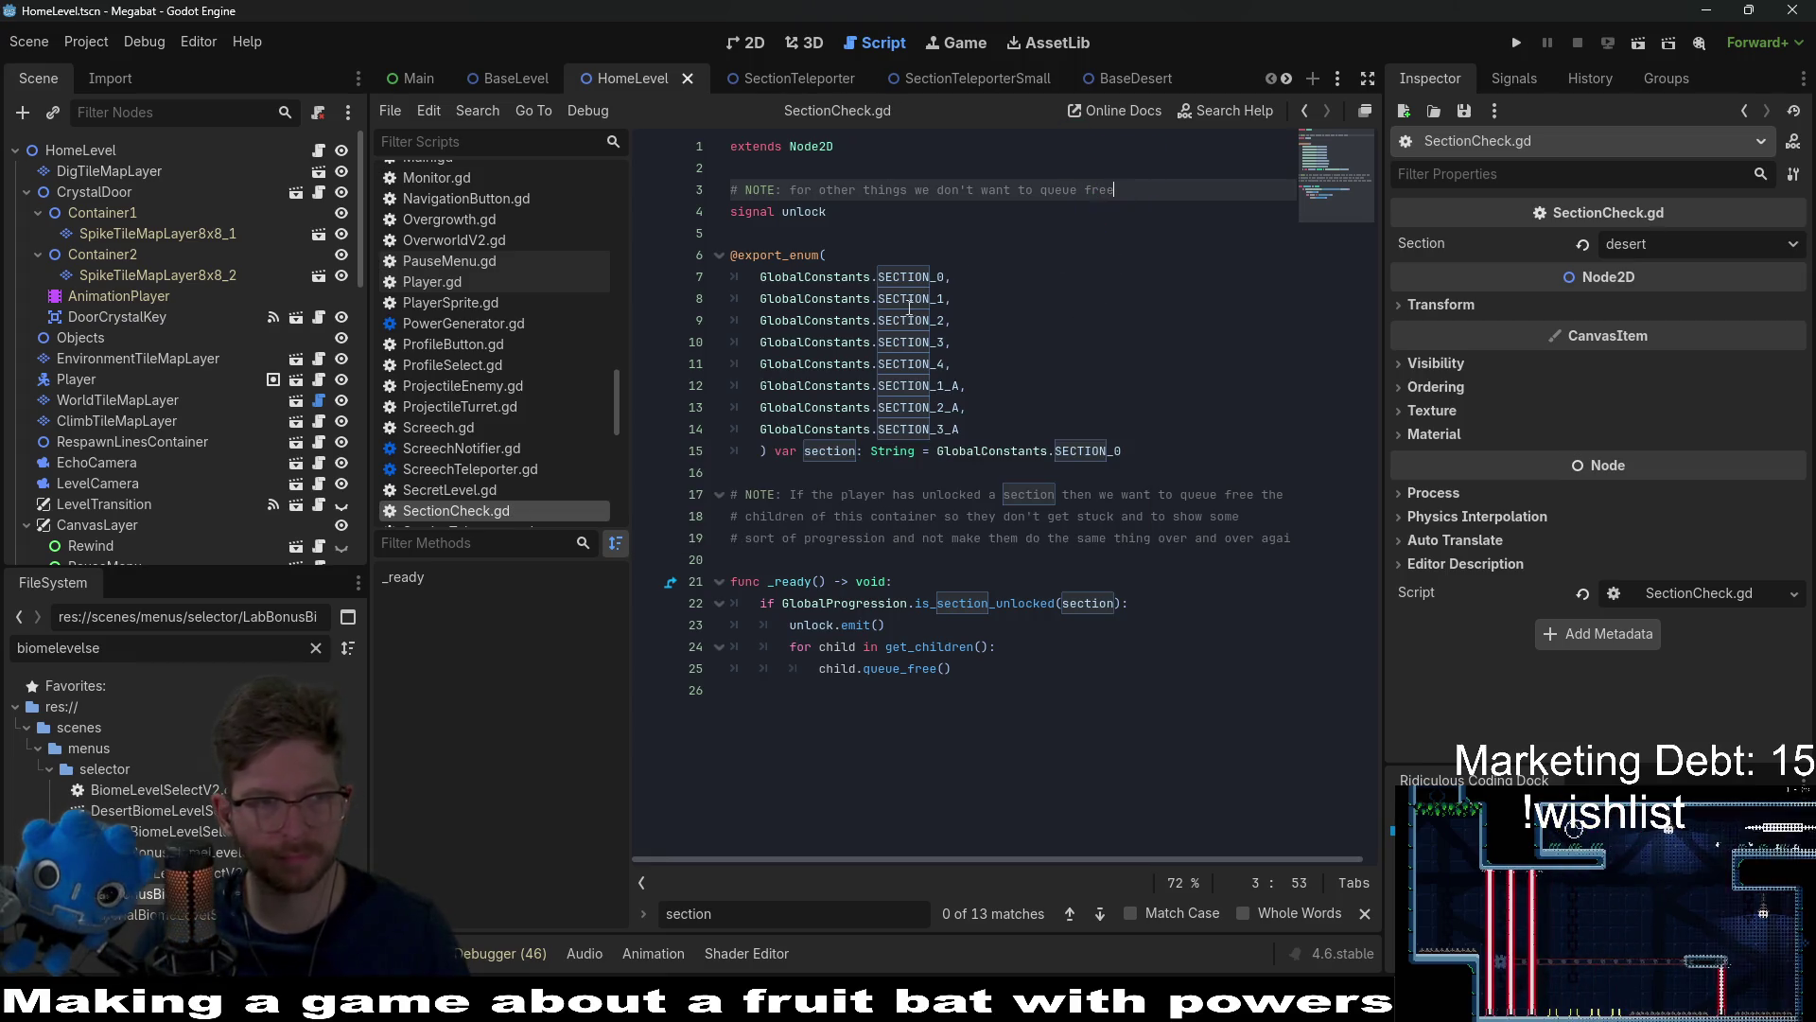
# Step: From the 2D view, select DoorCrystalKey and open its _on_body_entered handler from the Signals tab
pyautogui.click(753, 44)
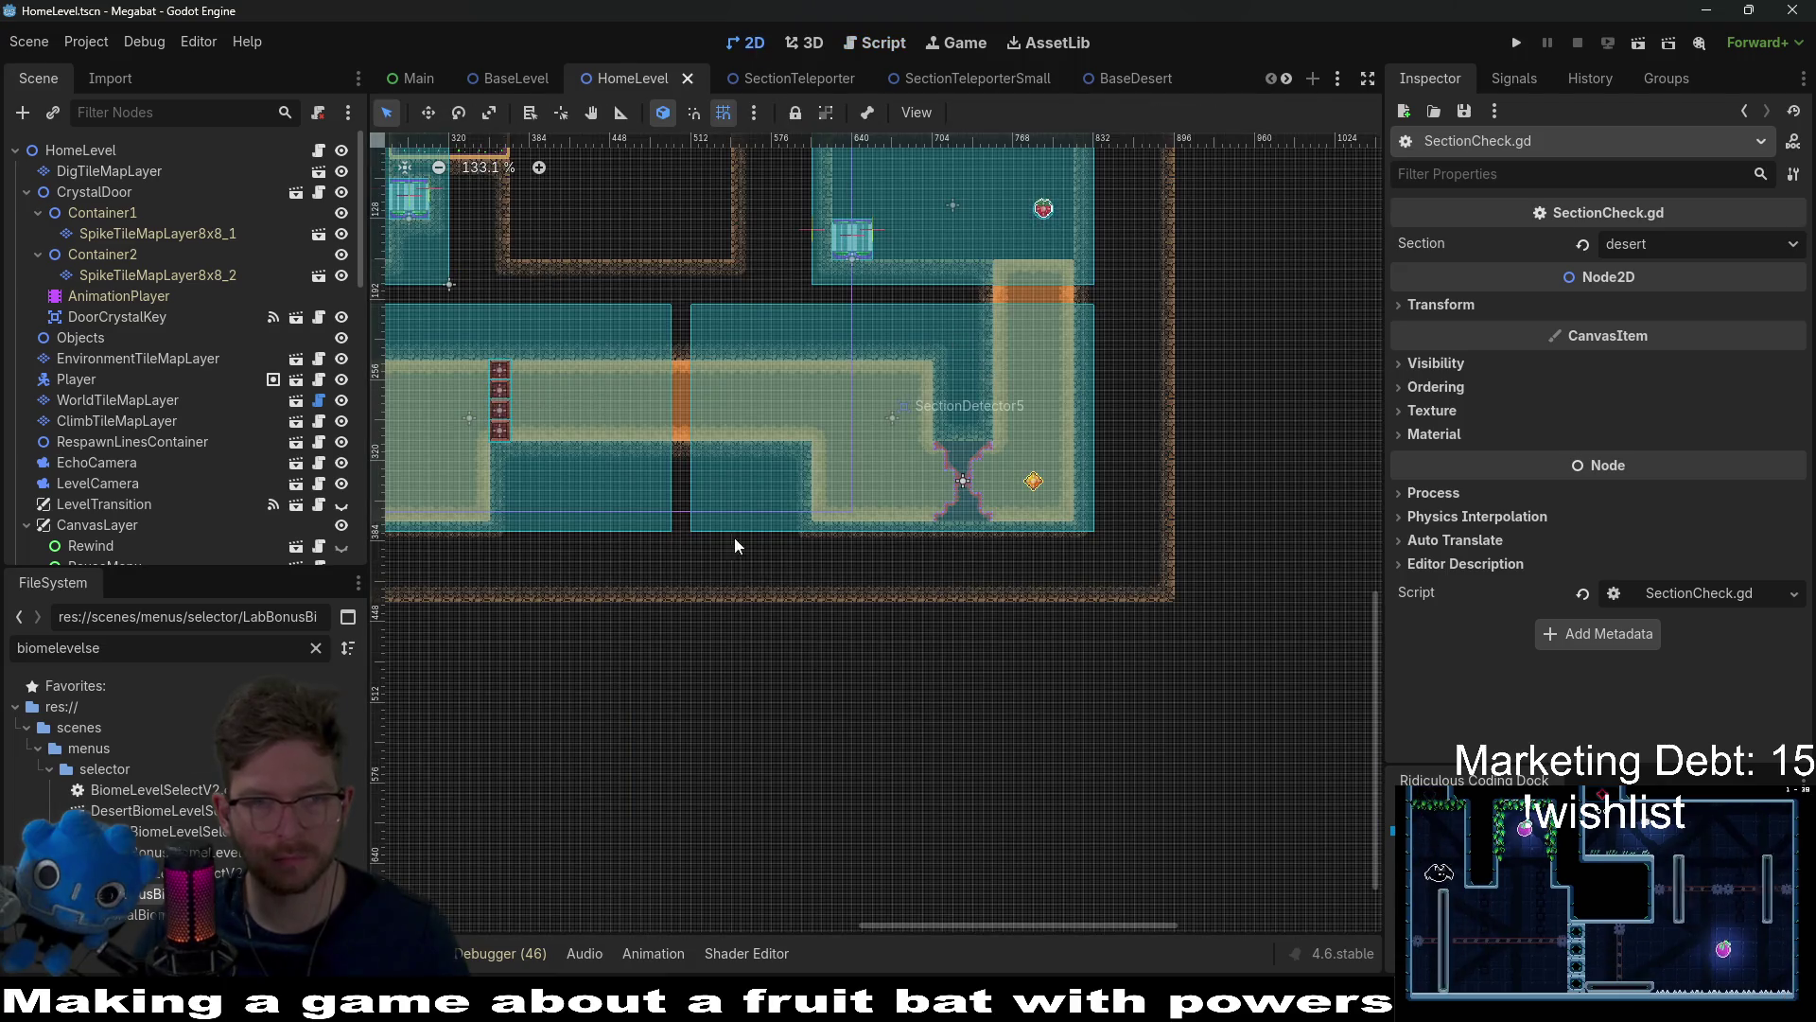
pyautogui.click(105, 193)
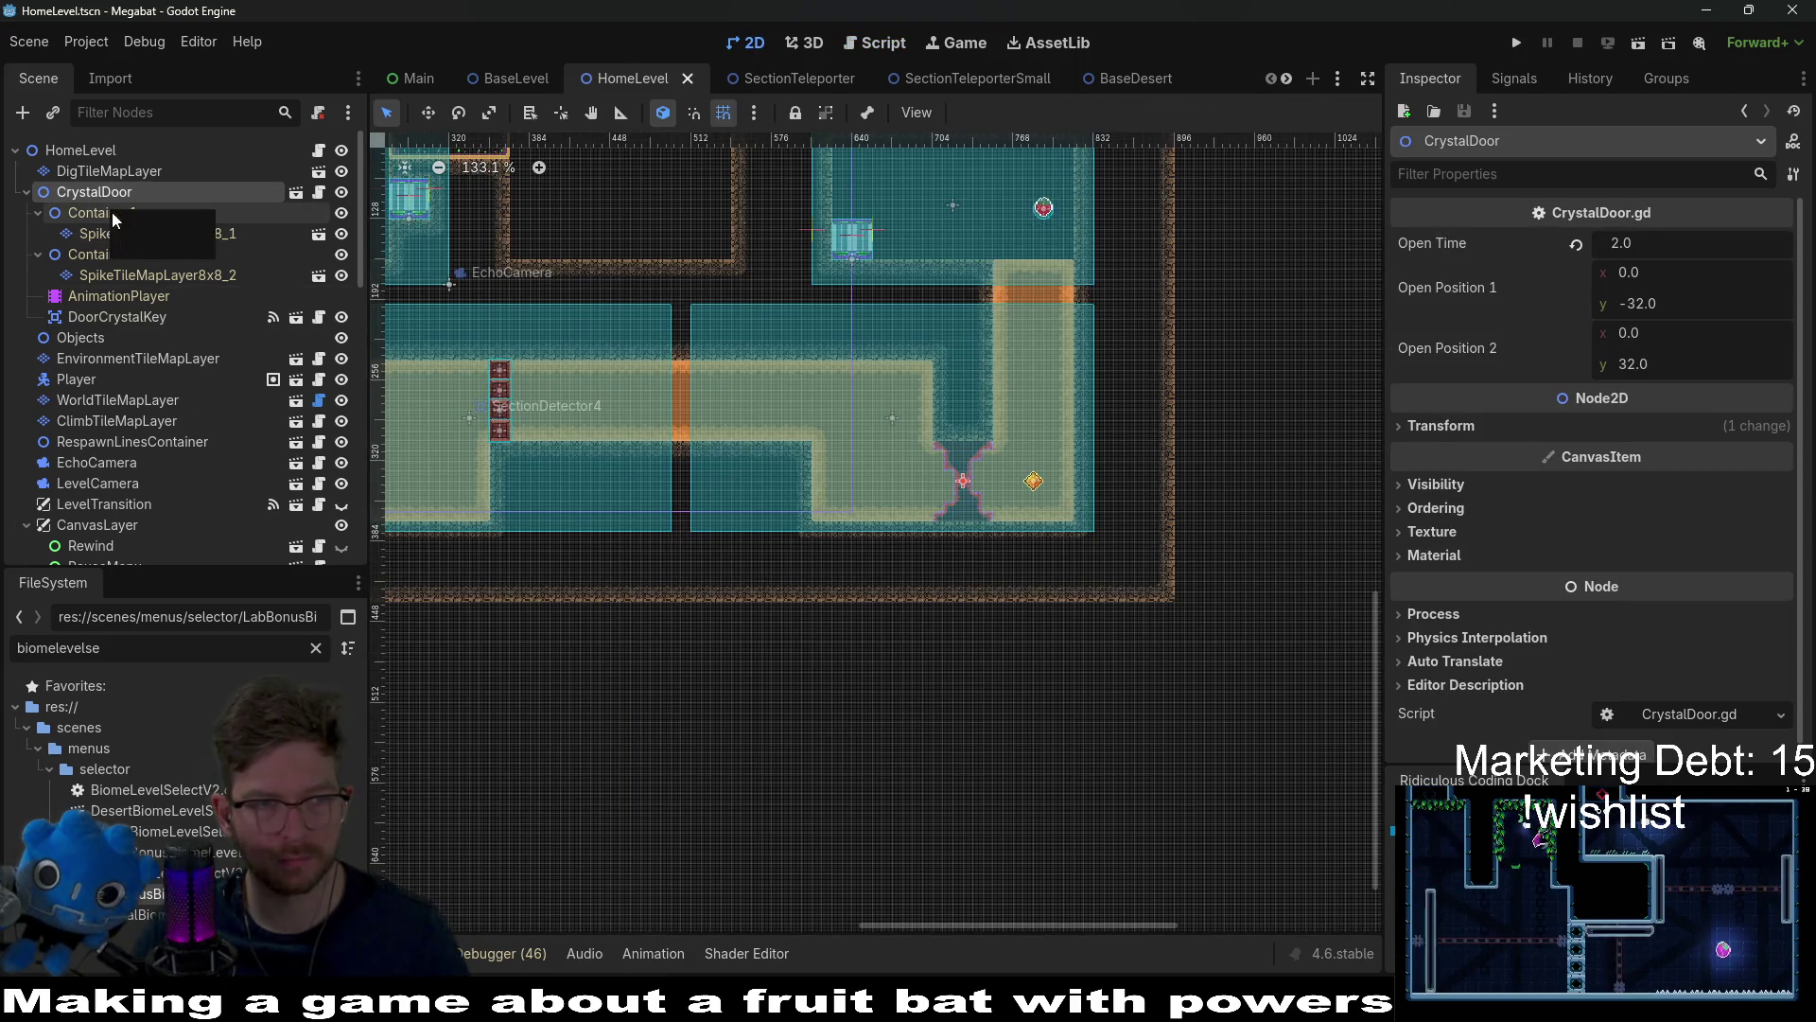
pyautogui.click(145, 320)
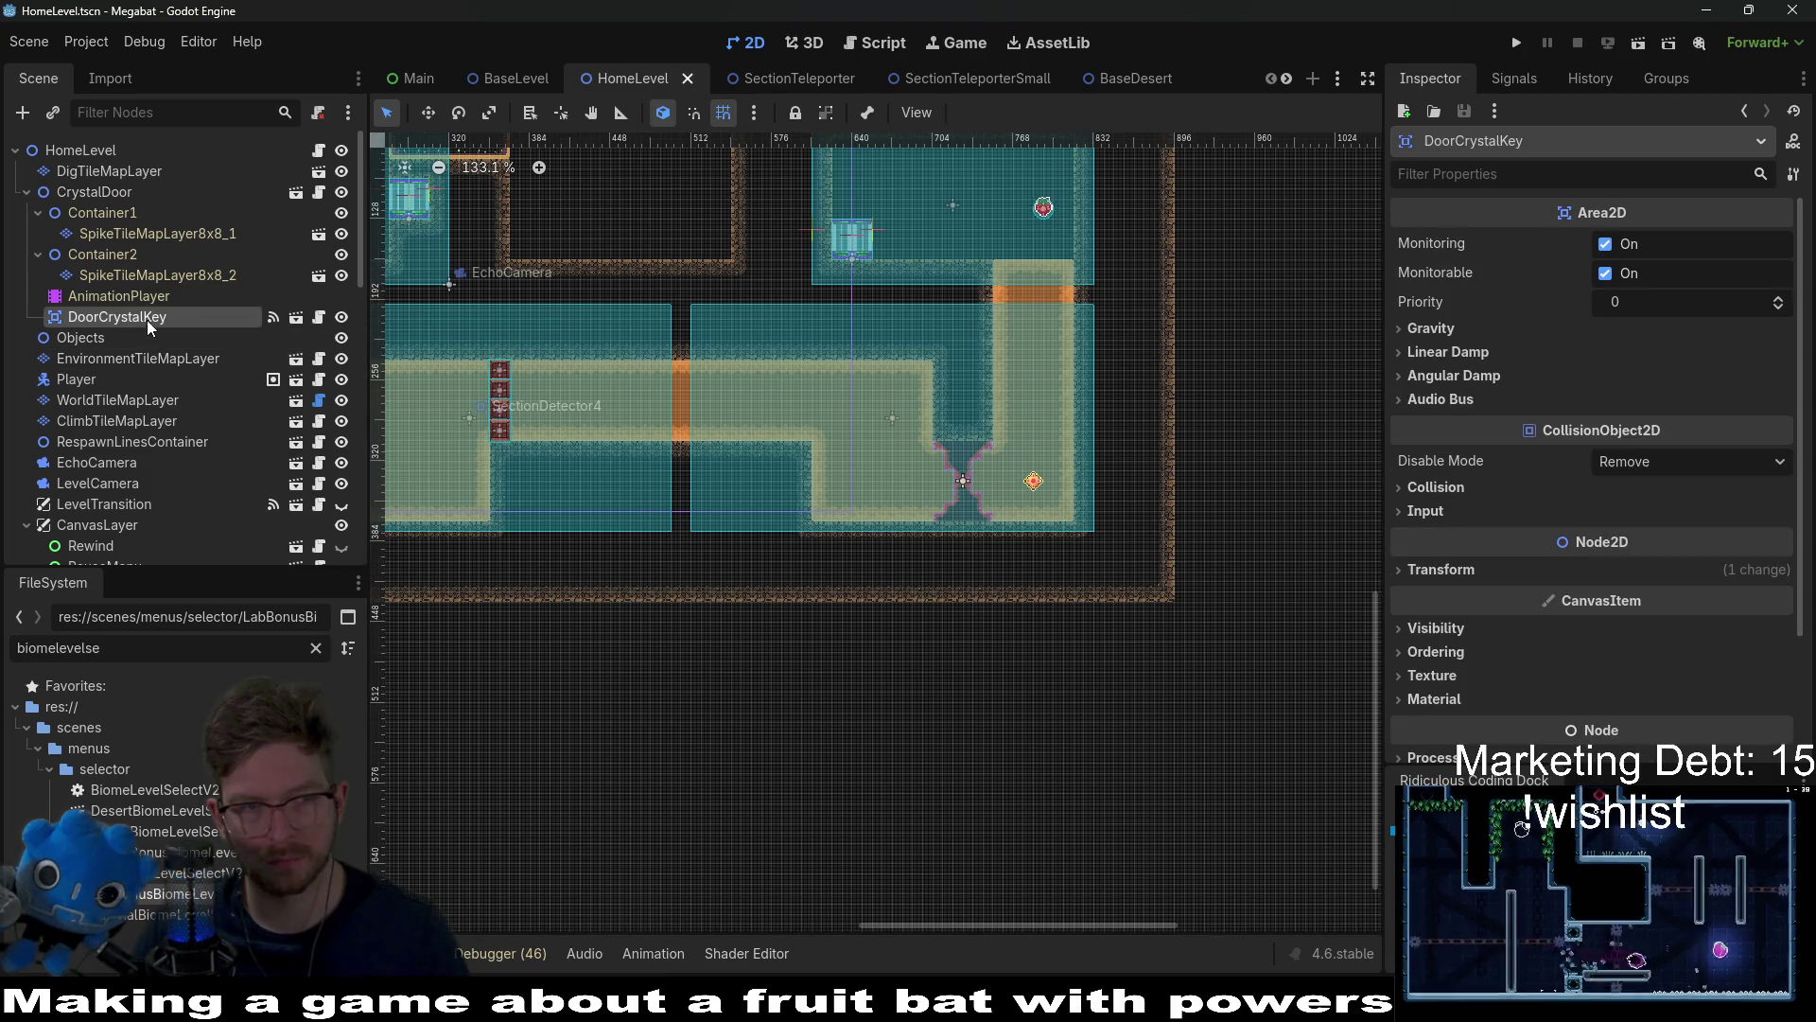
pyautogui.click(1526, 83)
pyautogui.doubleClick(1563, 316)
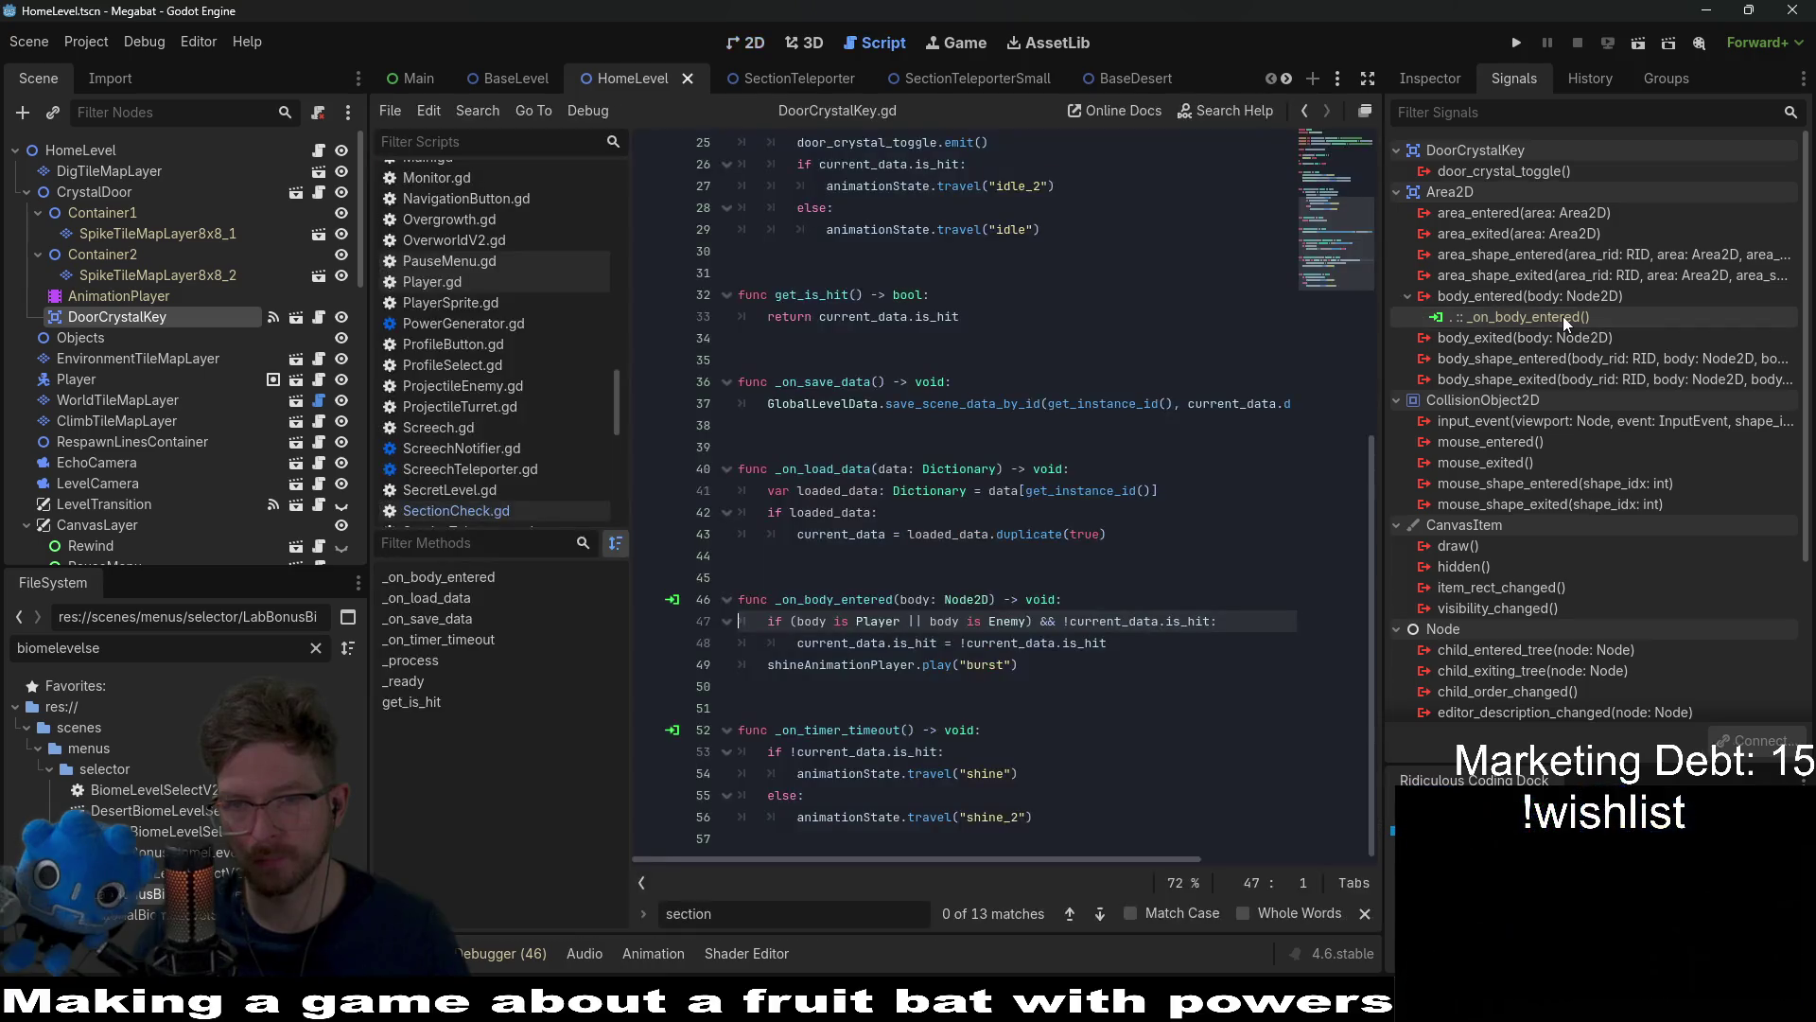
pyautogui.moveTo(1115, 485)
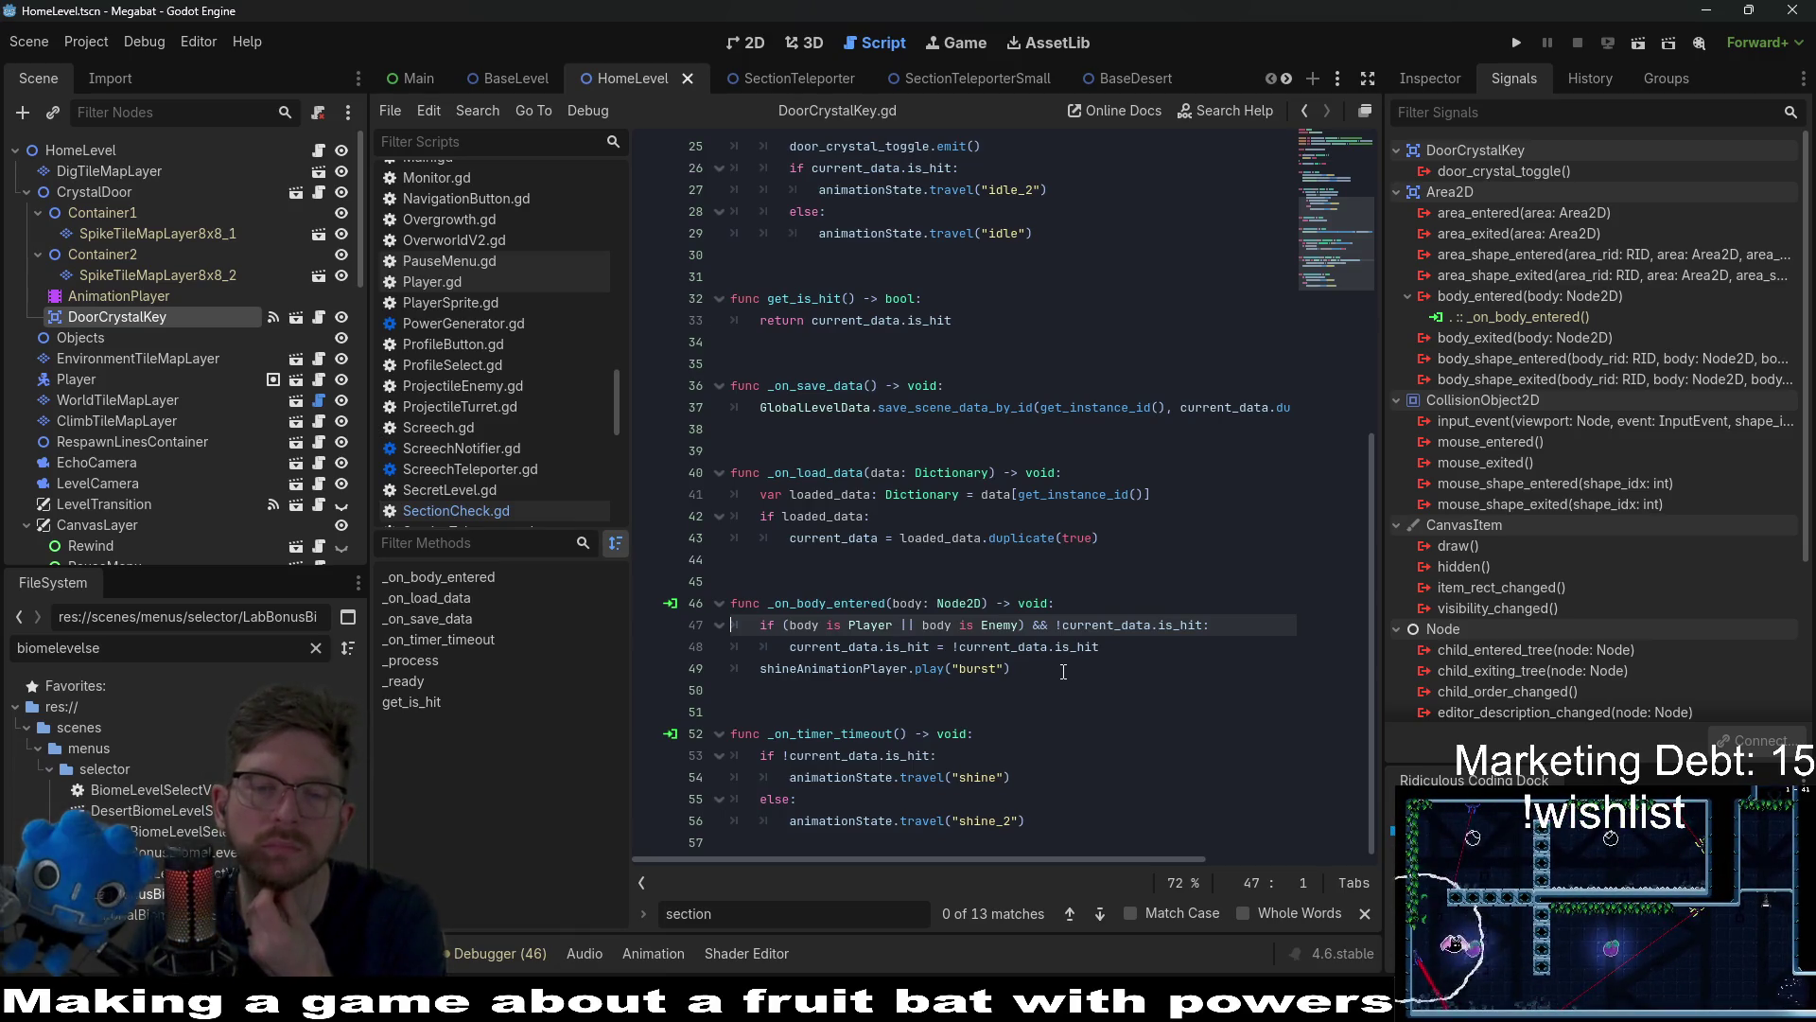
# Step: Scroll through DoorCrystalKey.gd and highlight every use of door_crystal_toggle
pyautogui.scroll(8, 1063, 672)
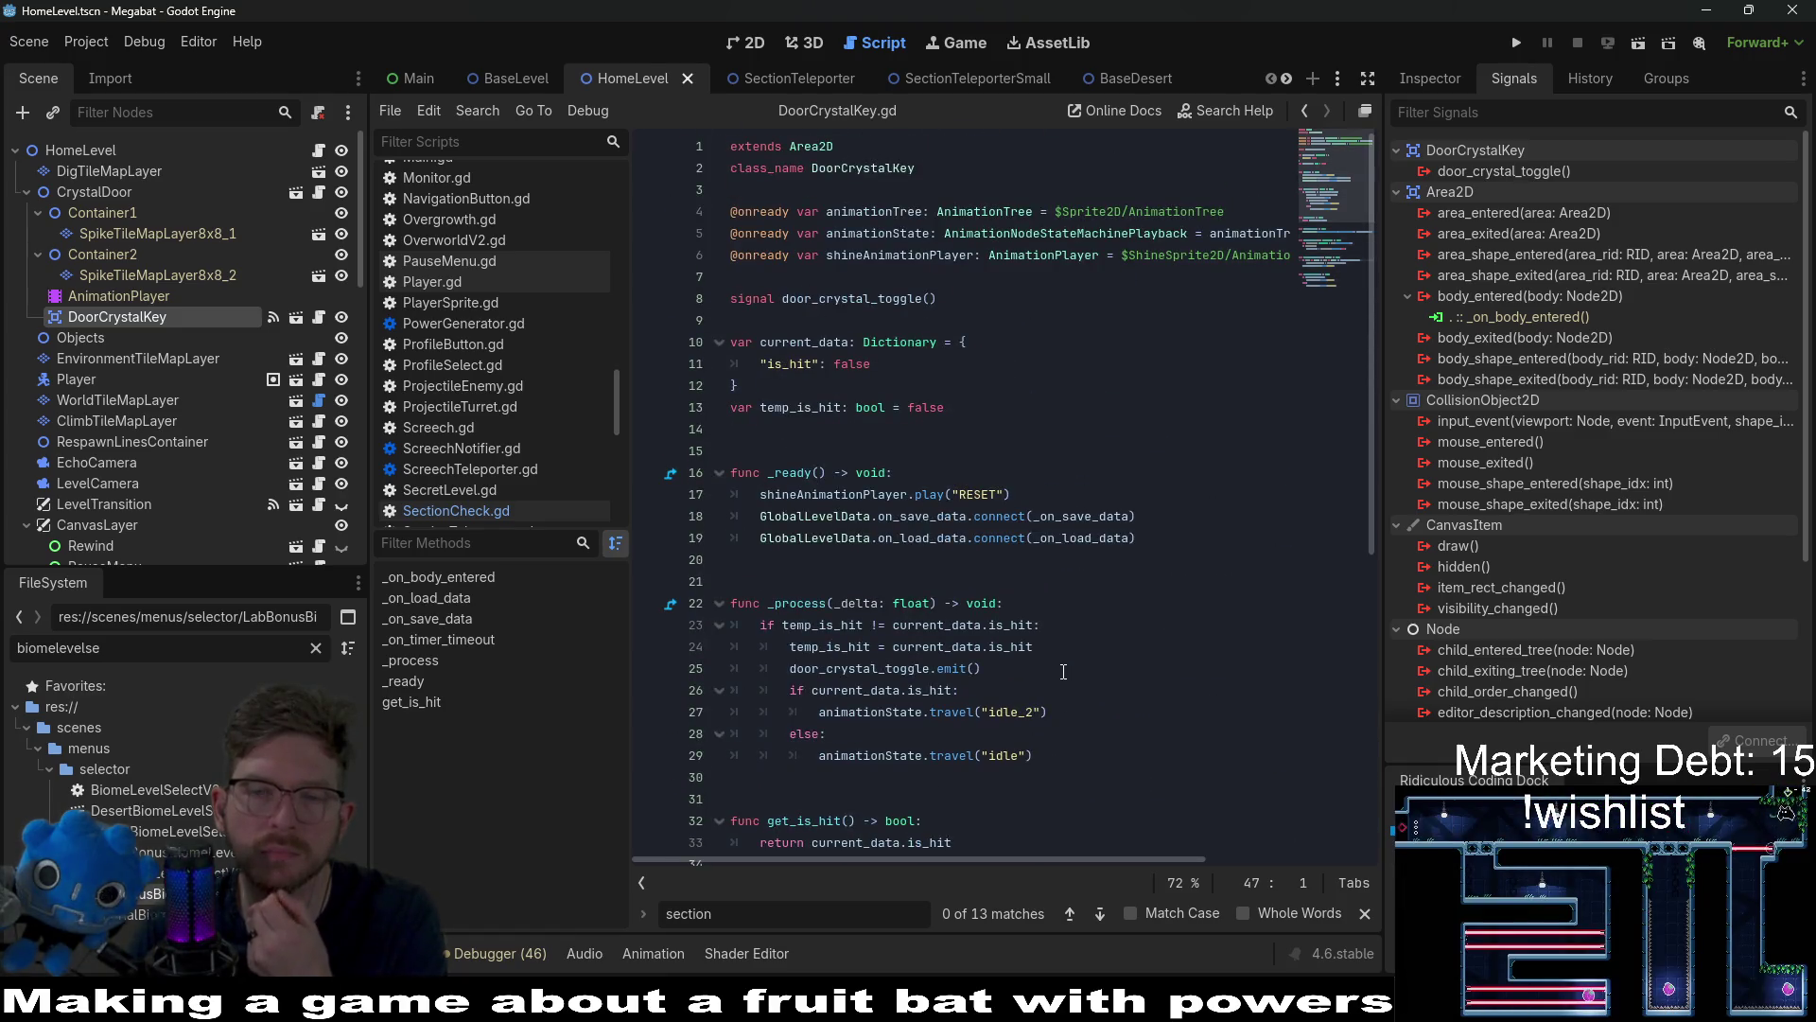
pyautogui.scroll(-1, 1063, 672)
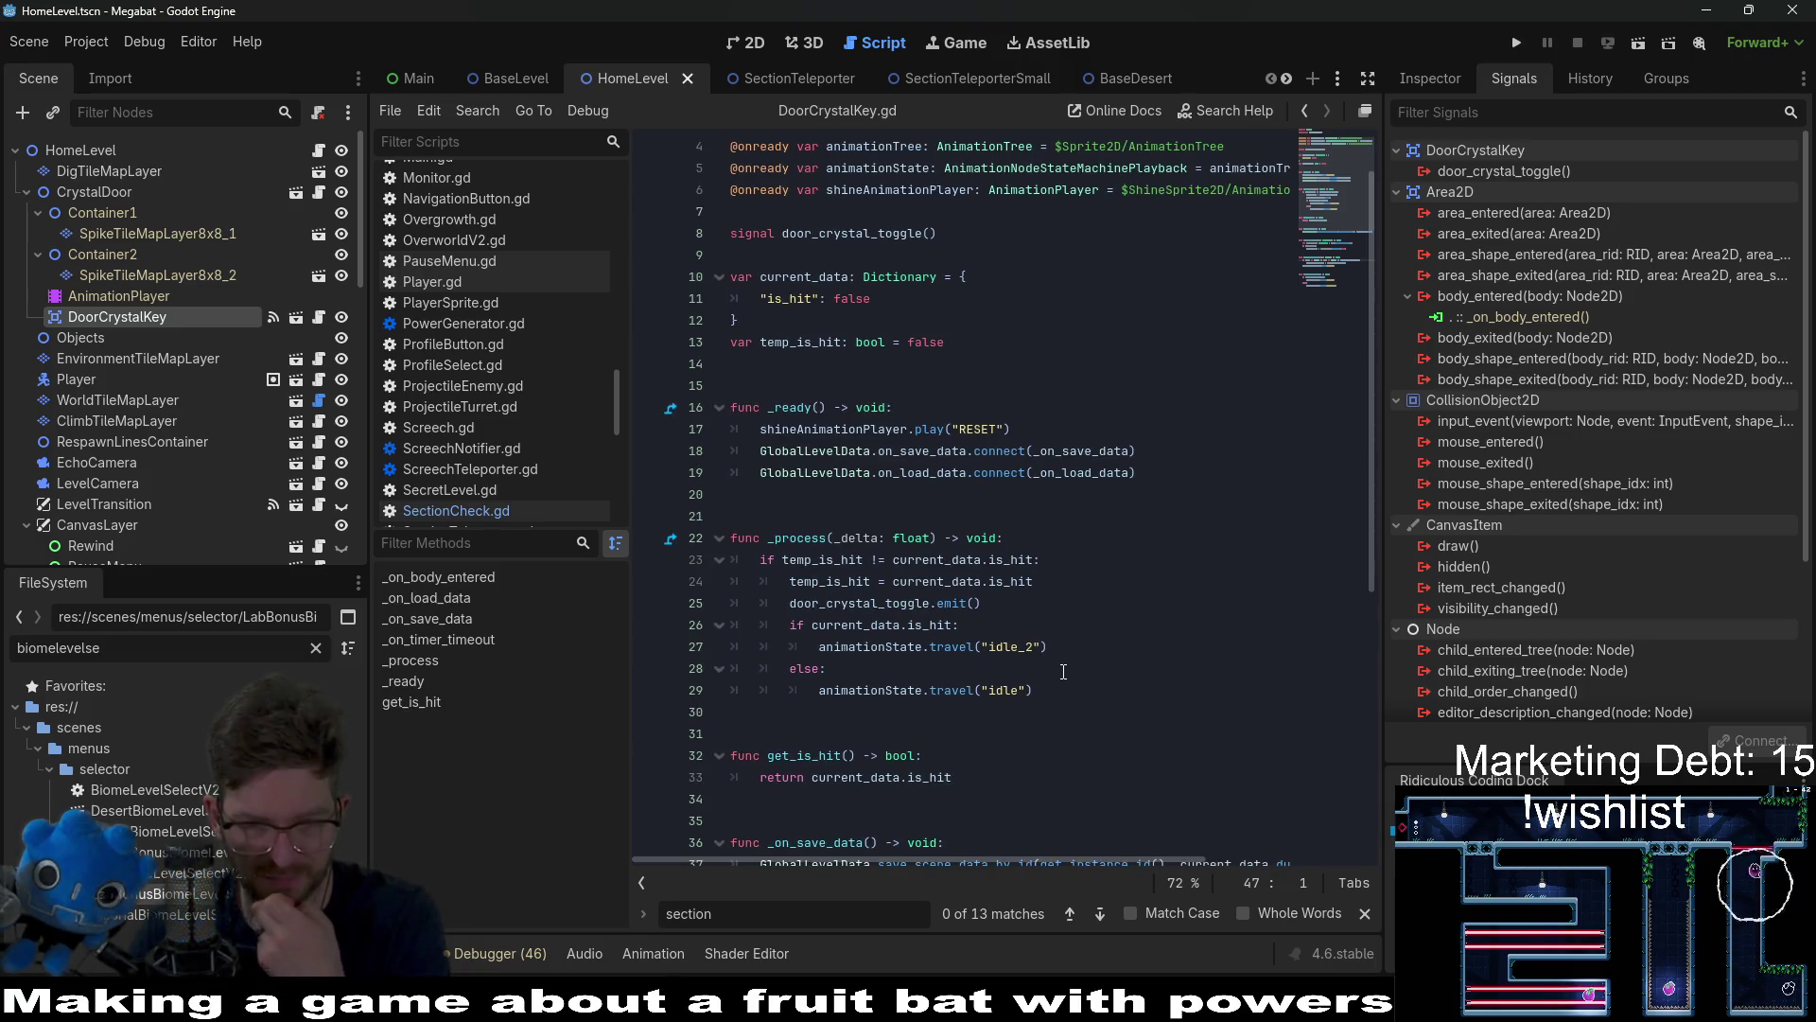
pyautogui.click(1029, 601)
pyautogui.doubleClick(890, 602)
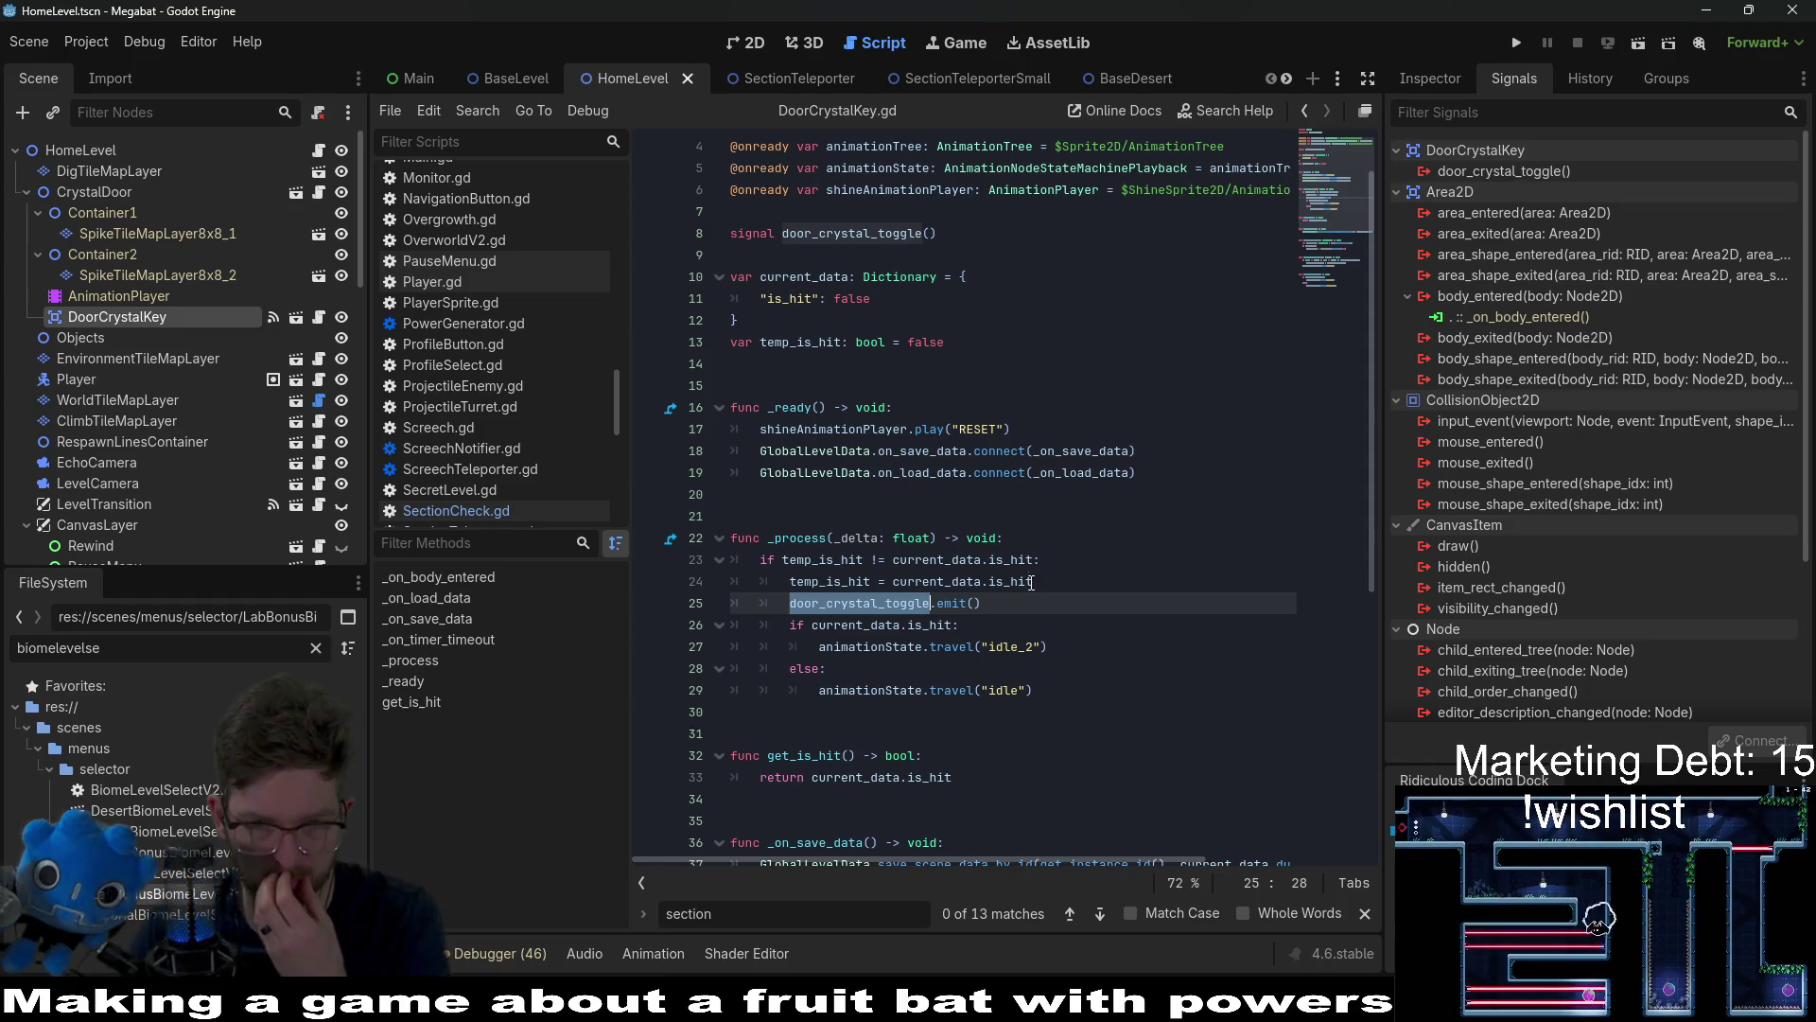
pyautogui.click(956, 494)
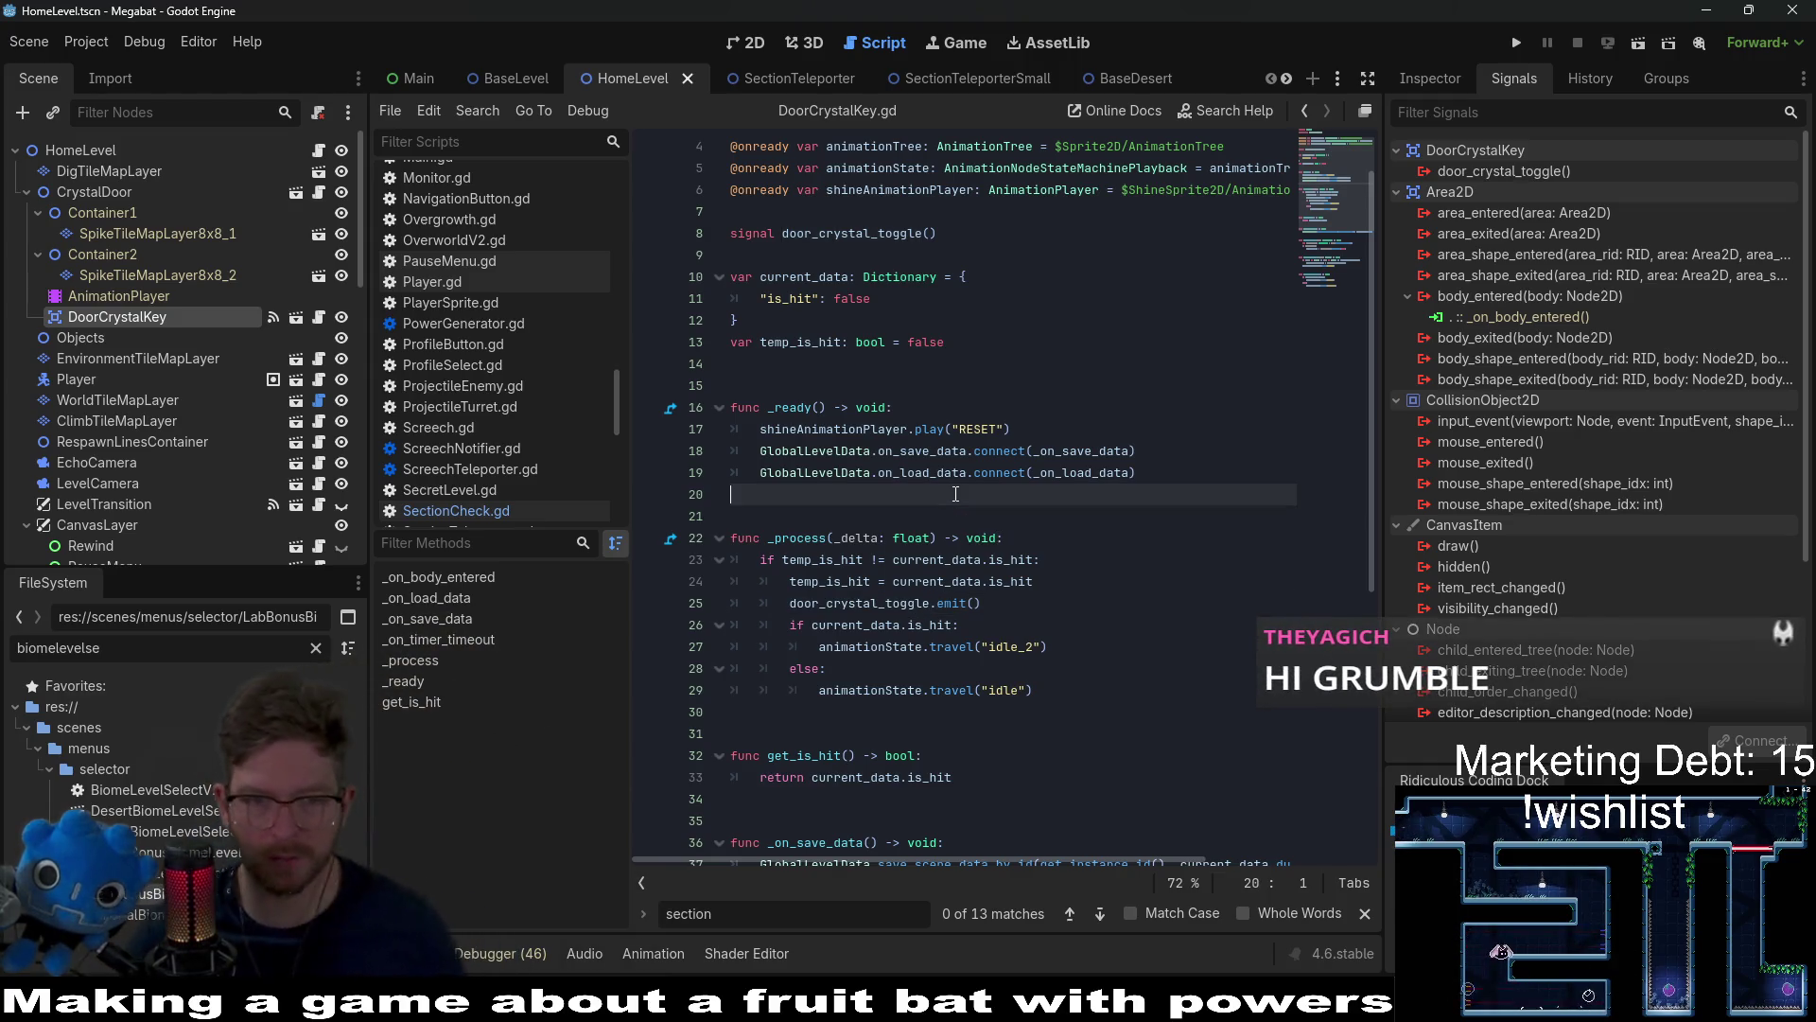
# Step: Add an empty _on_hit_override() -> void function with a pass body after _process
pyautogui.click(782, 710)
pyautogui.press('Return')
pyautogui.press('Return')
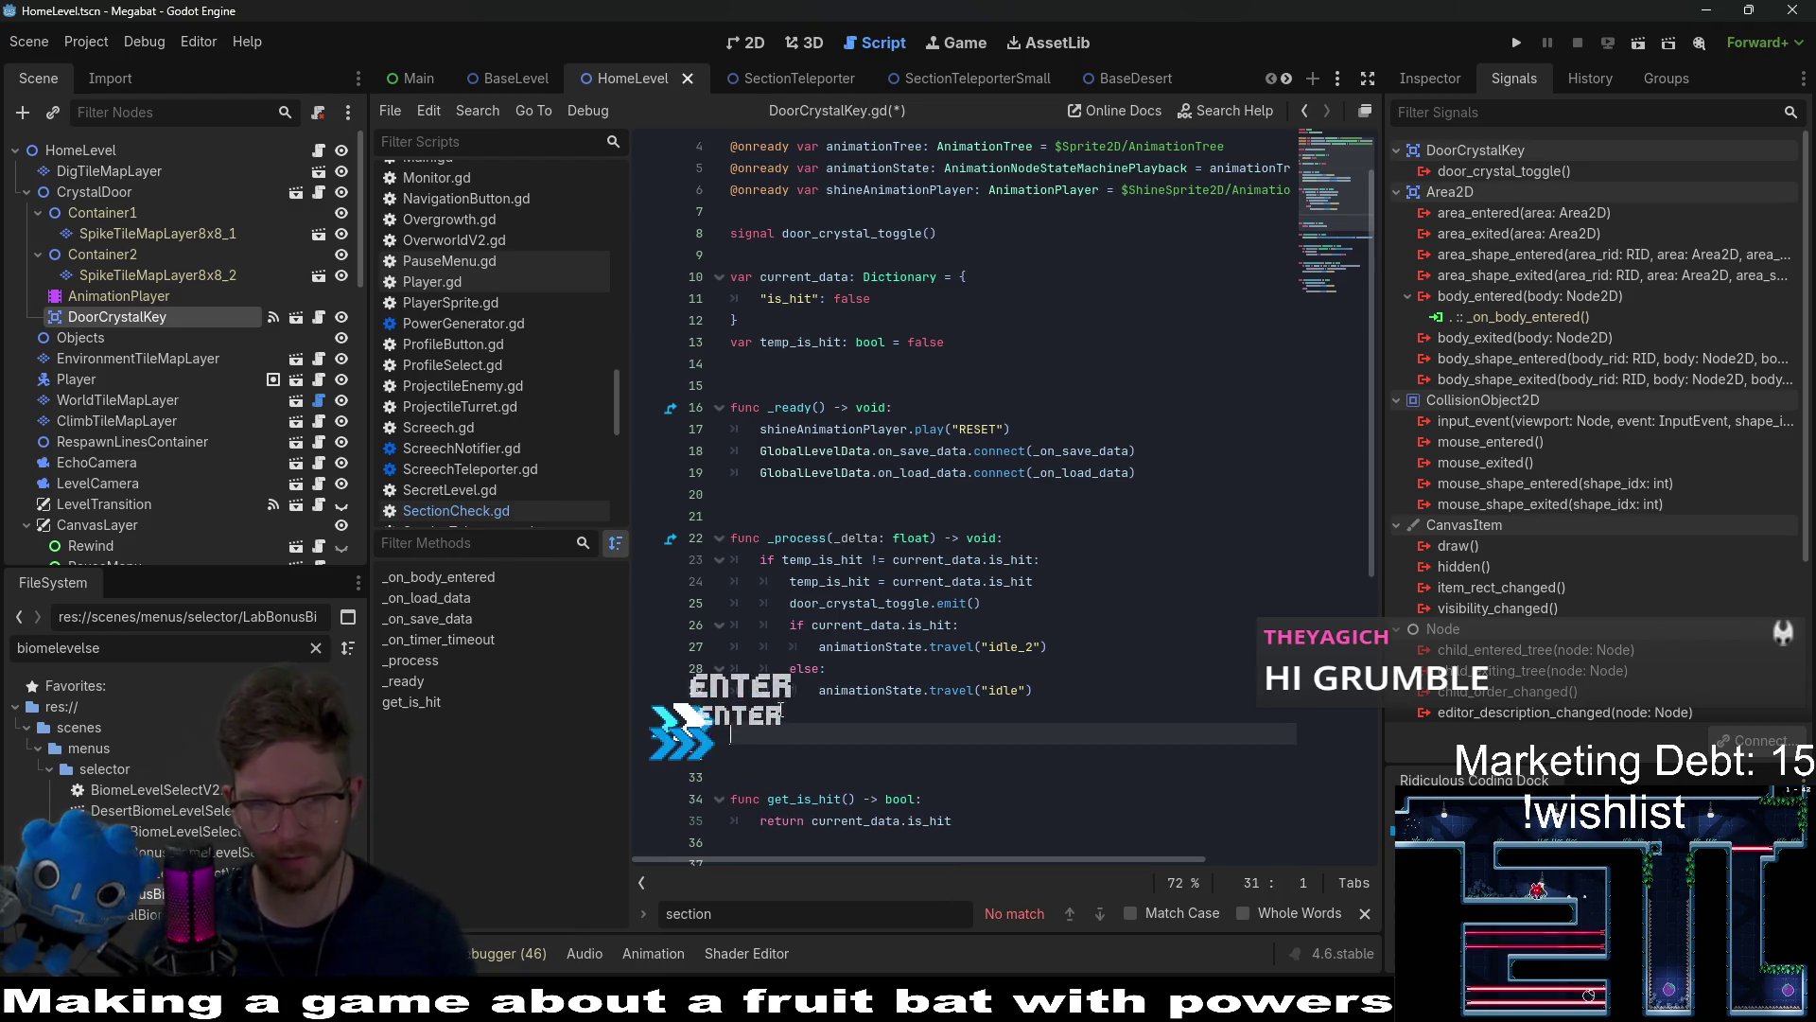
pyautogui.write('func hi')
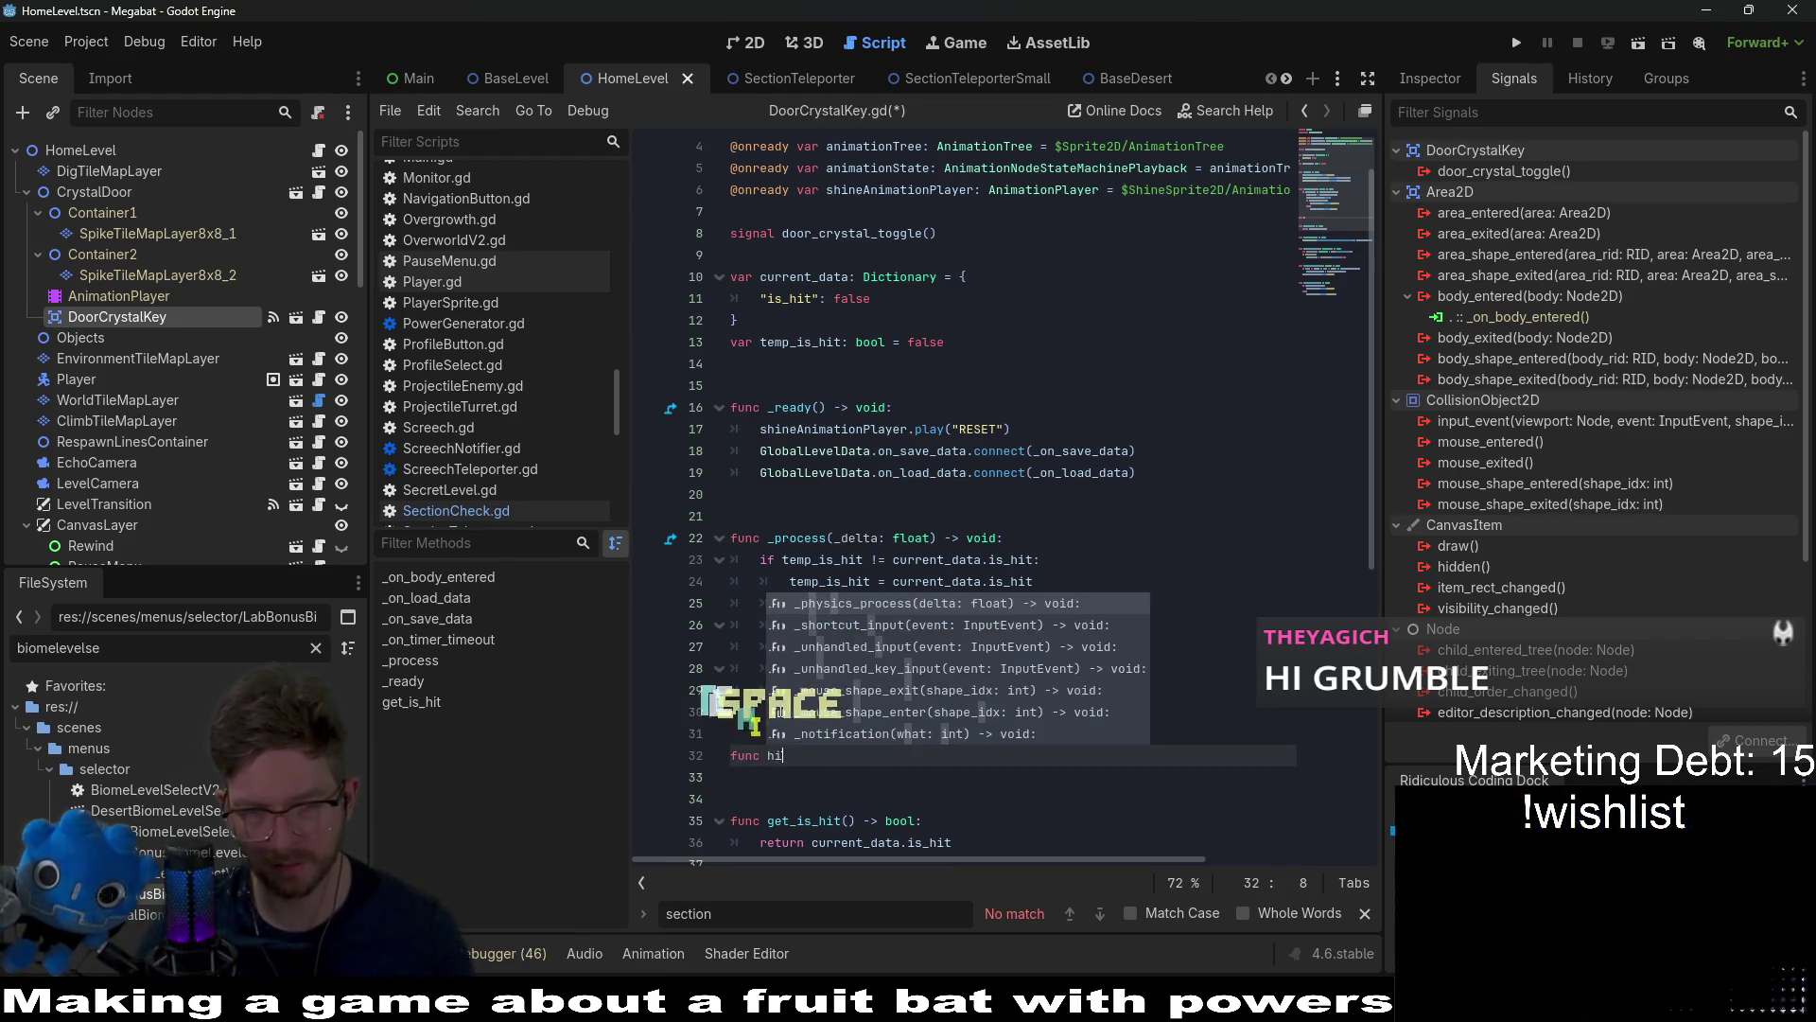
pyautogui.write('t_o')
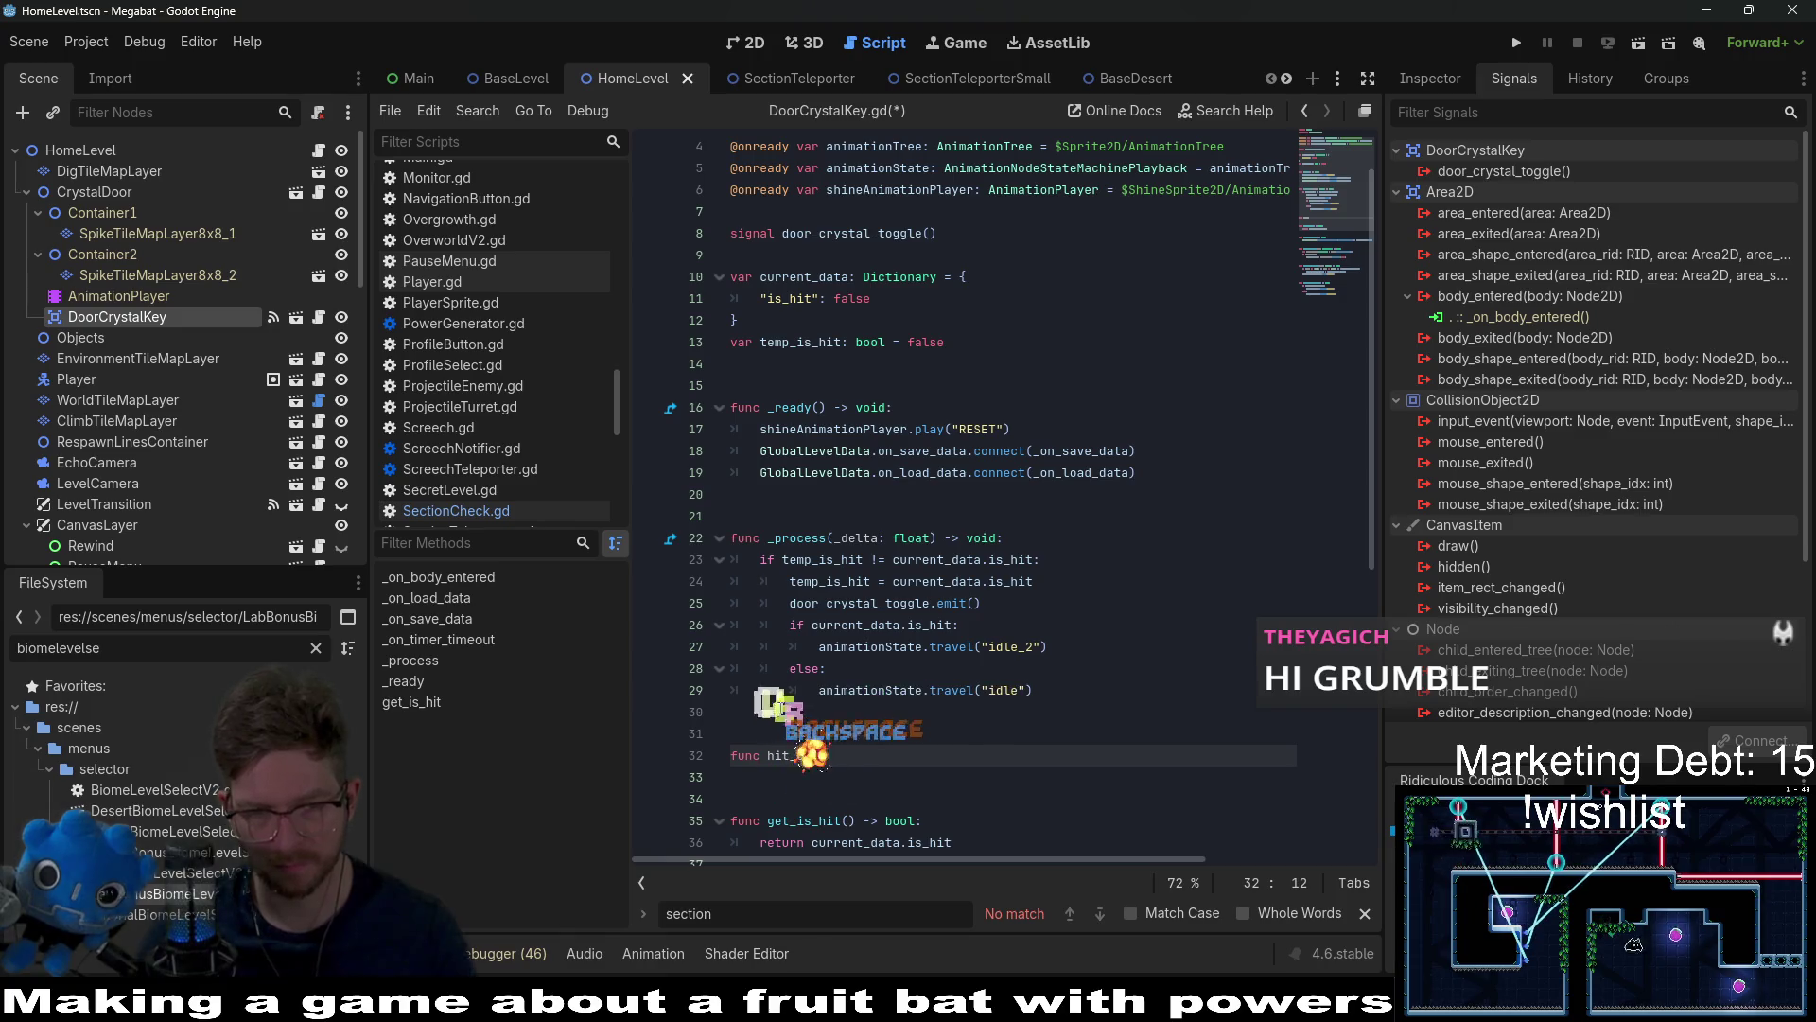
pyautogui.press('BackSpace')
pyautogui.press('BackSpace')
pyautogui.press('BackSpace')
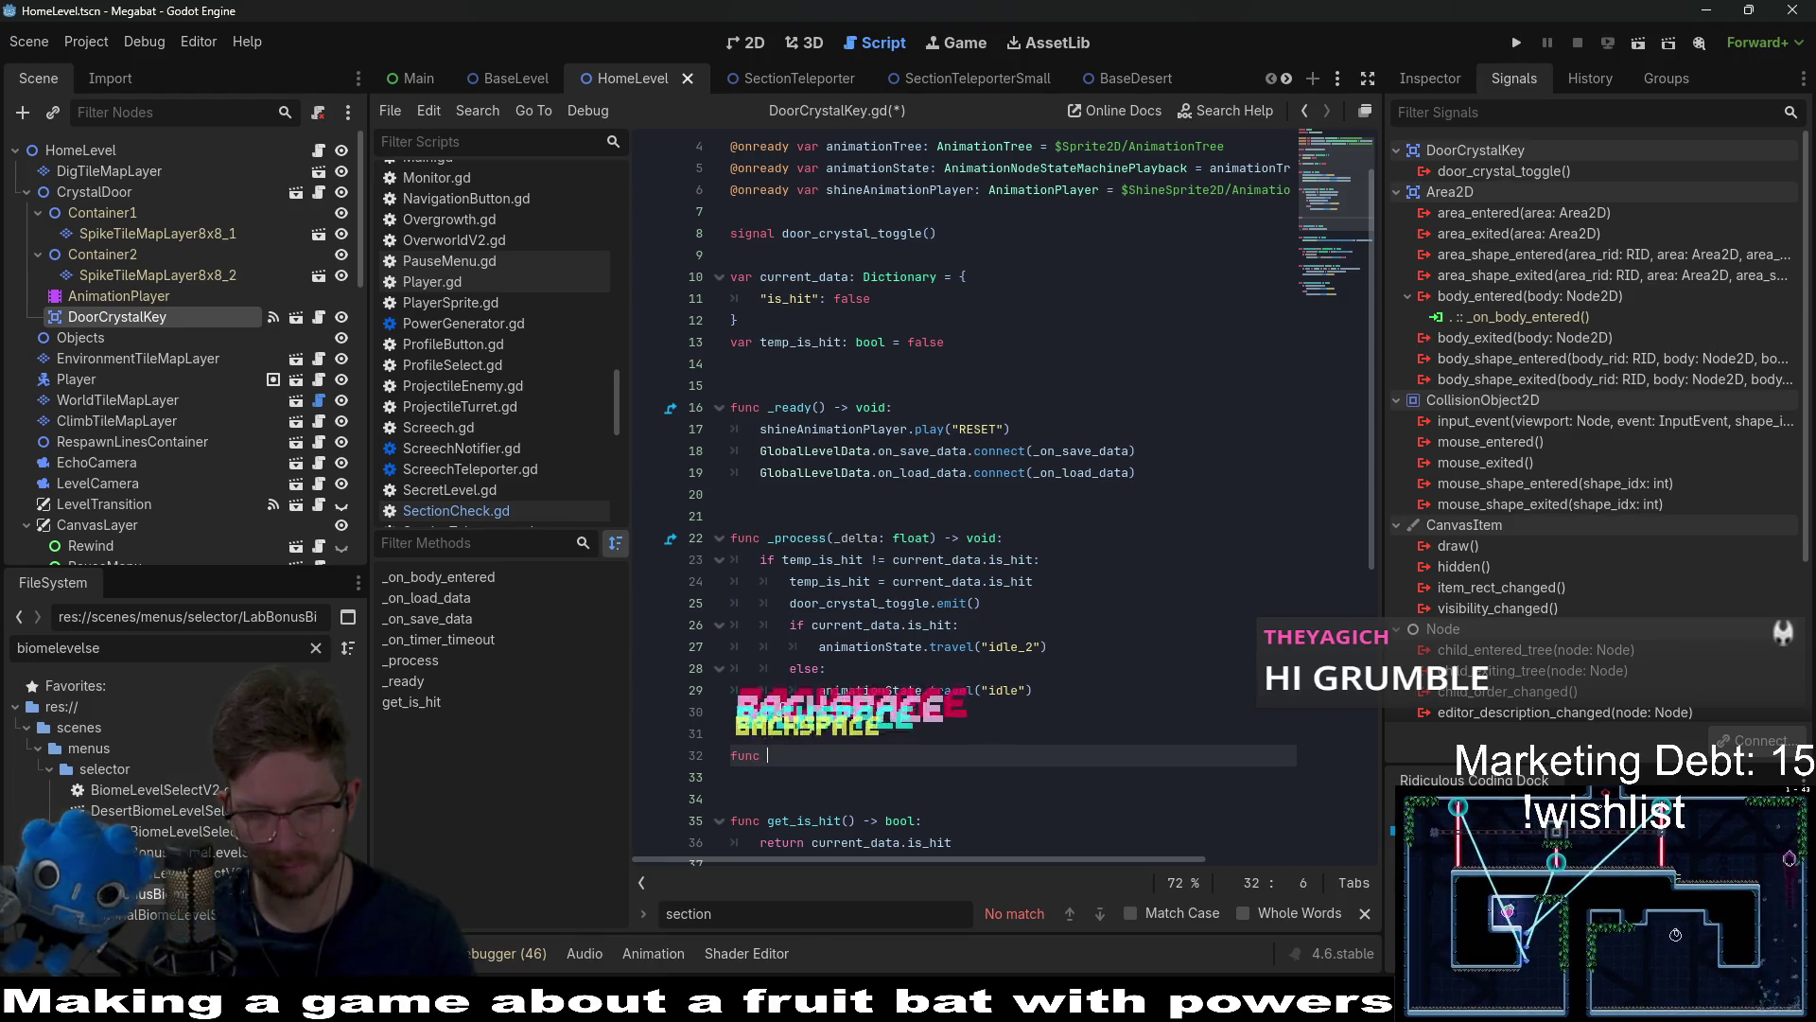
pyautogui.write('_on_hit_override() -> void:')
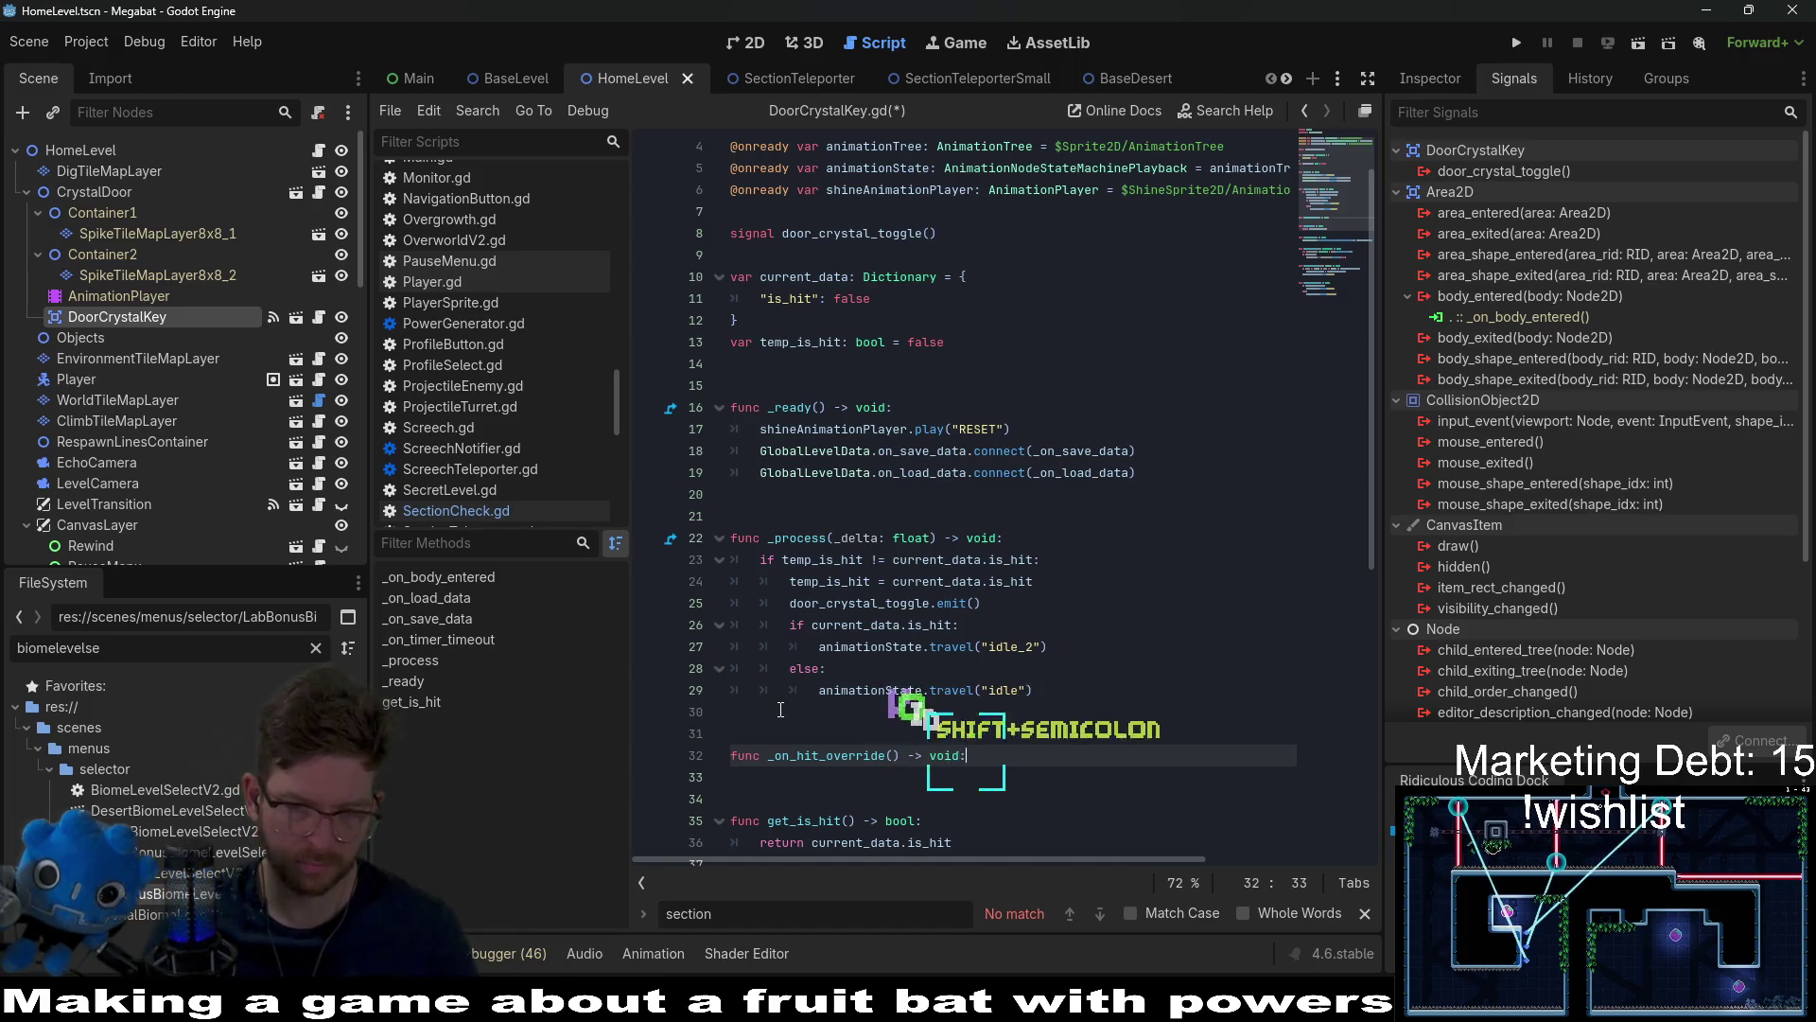
pyautogui.press('Return')
pyautogui.write('pass')
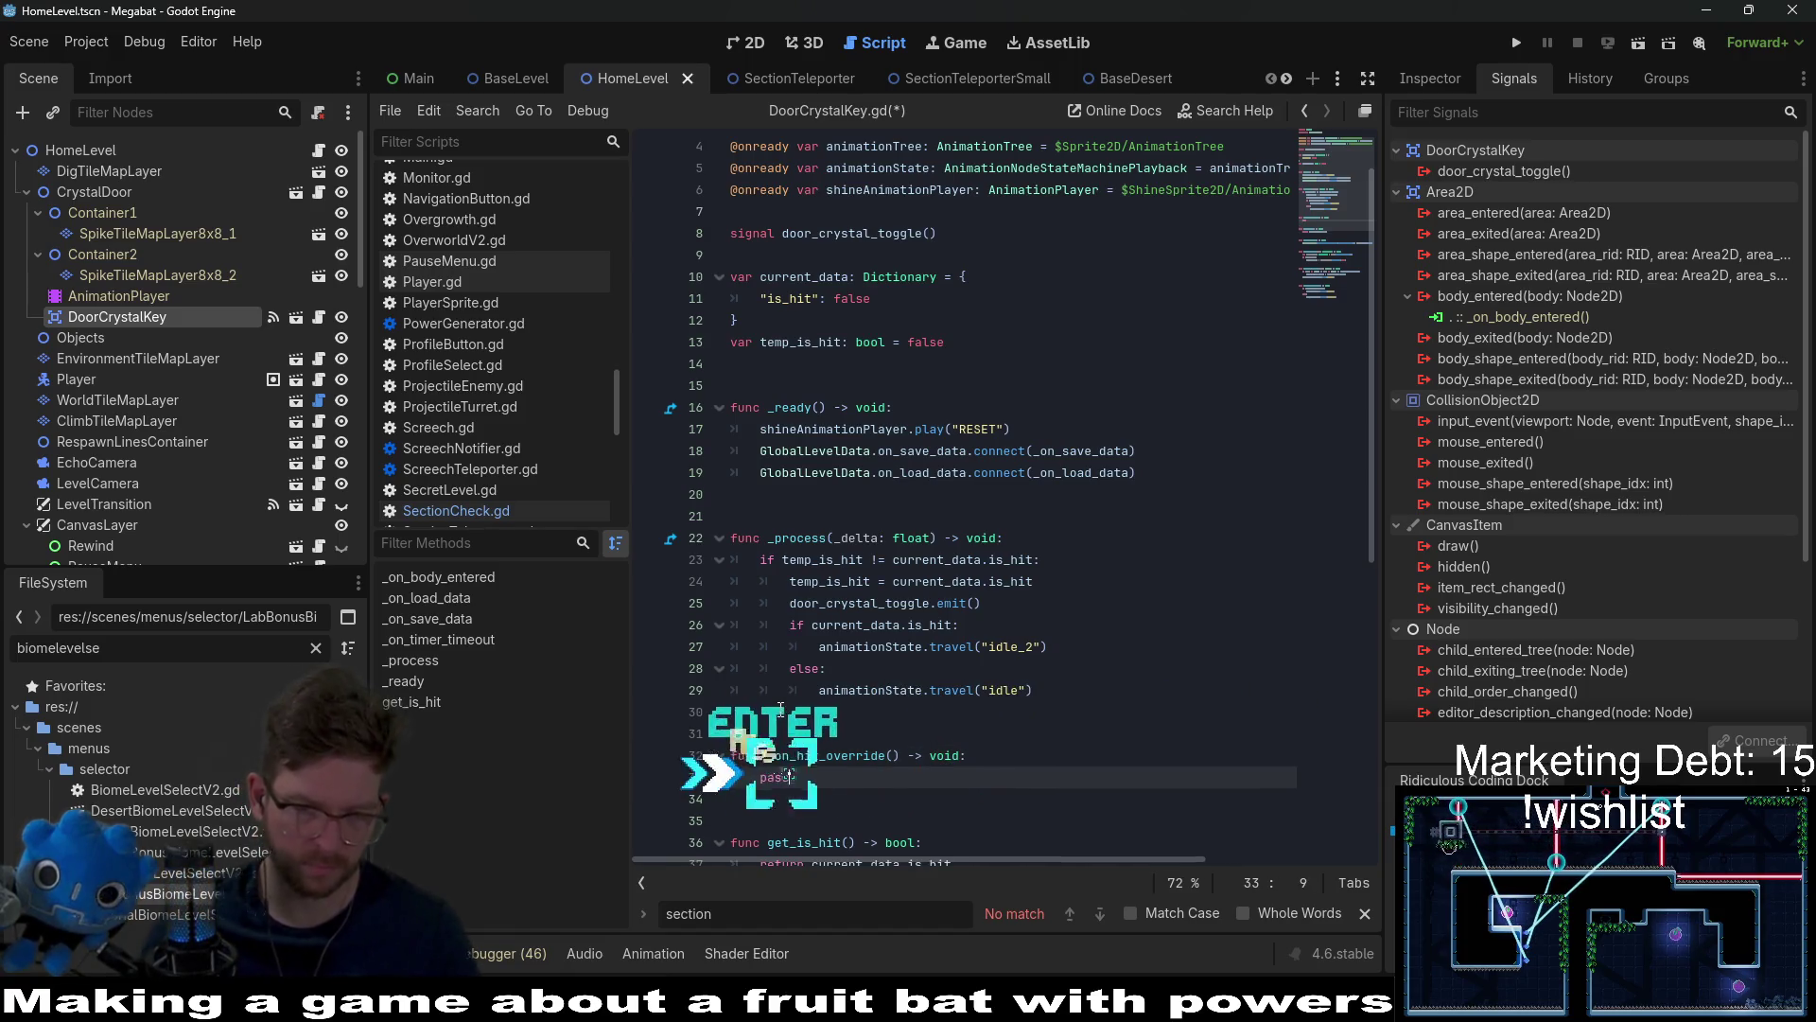
# Step: Add a NOTE comment above it: should only be for section check script to force this open
pyautogui.press('Up')
pyautogui.hotkey('ctrl', 'shift', 'Return')
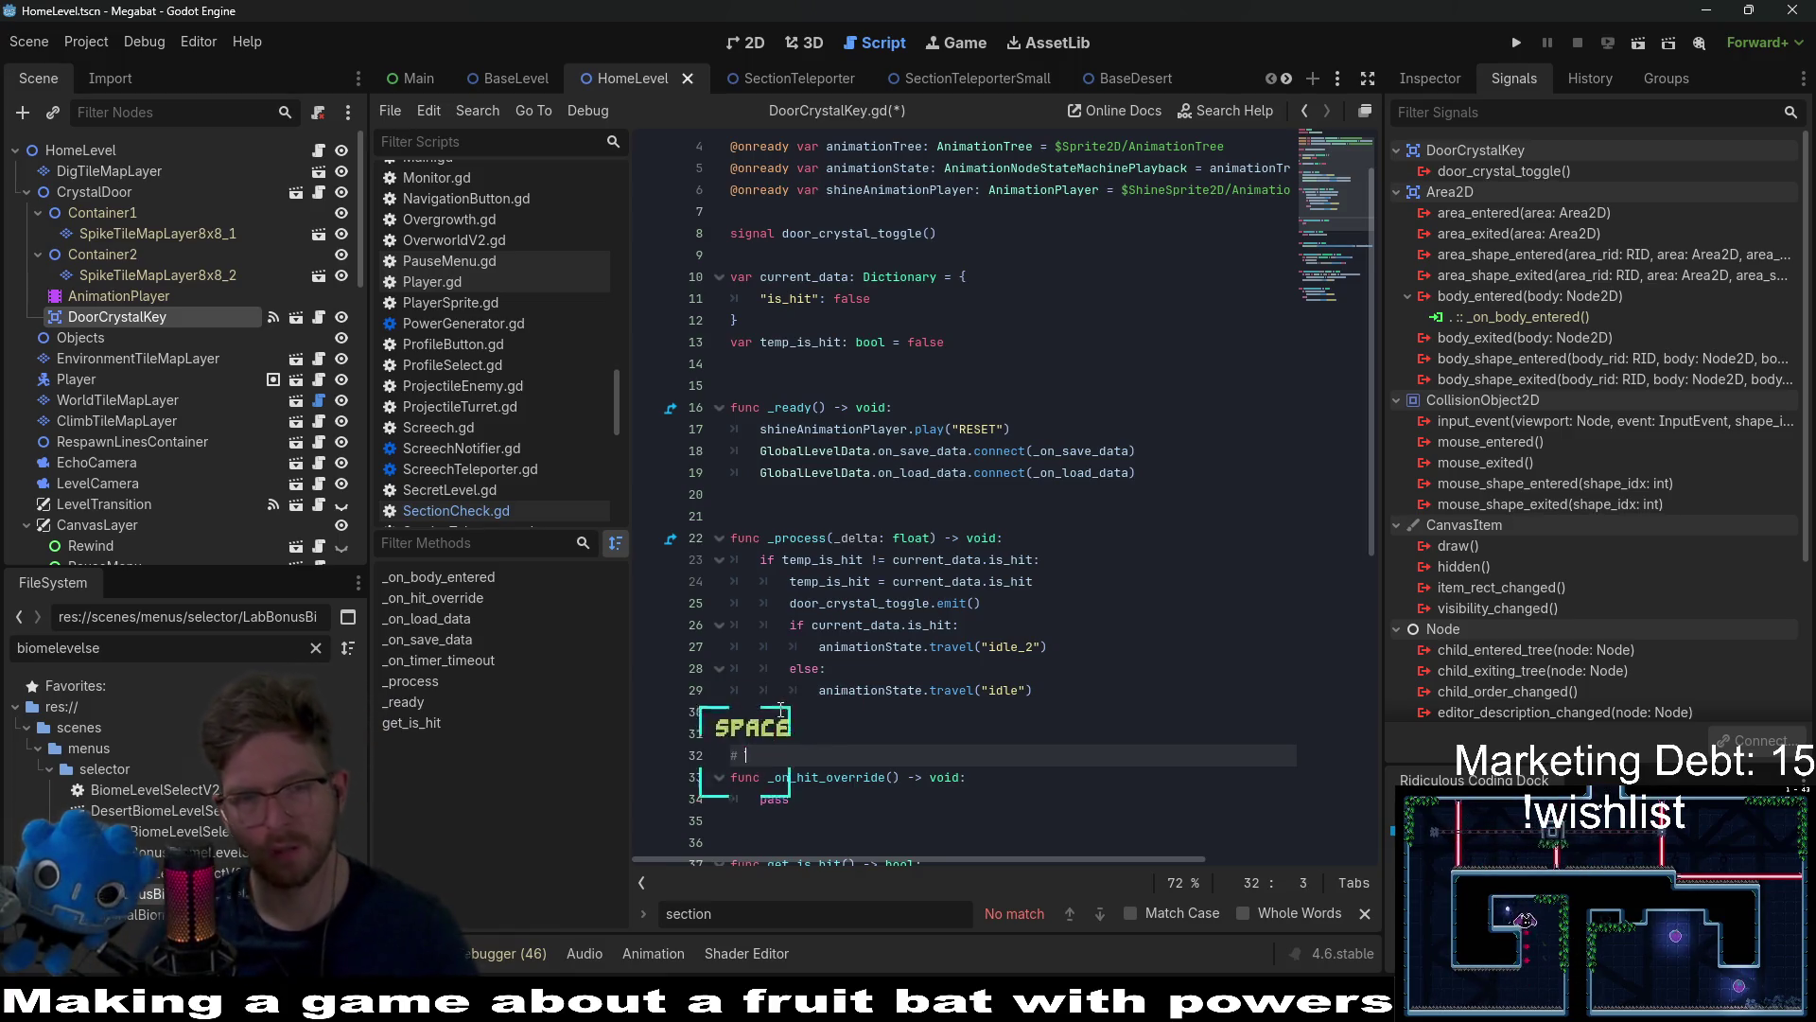
pyautogui.write('NOTE: ')
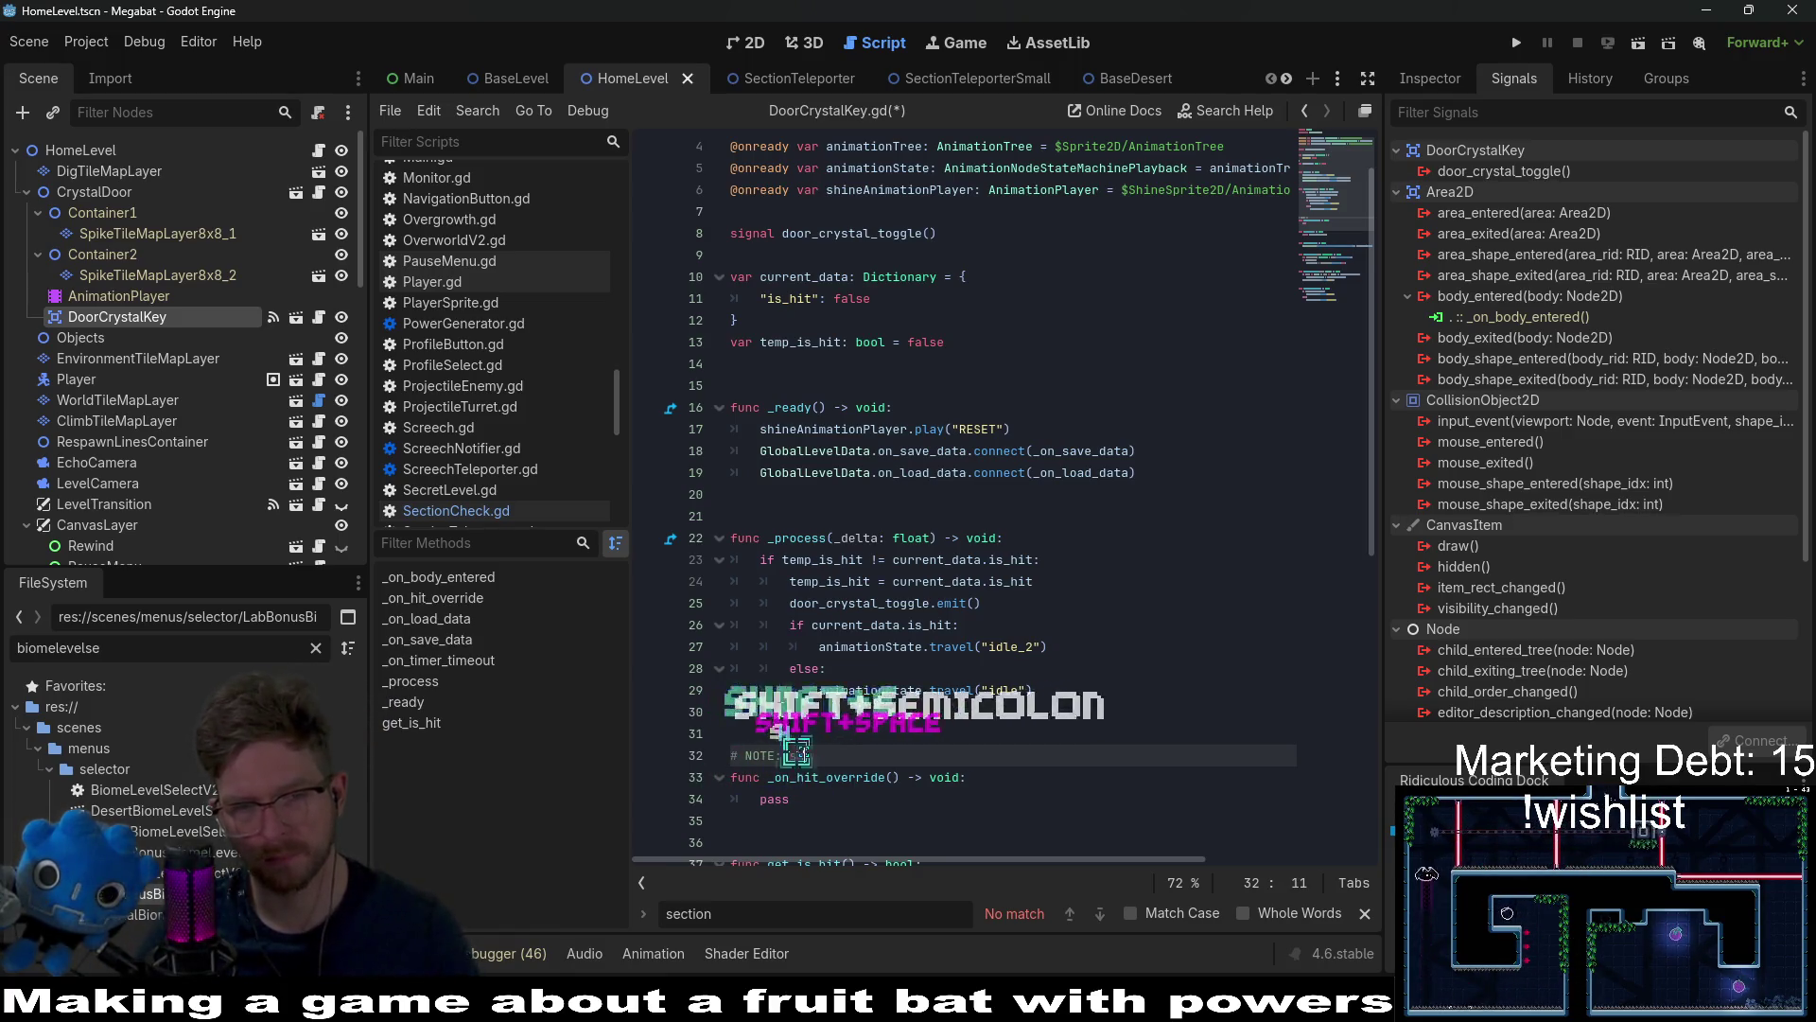
pyautogui.write('should only be for ')
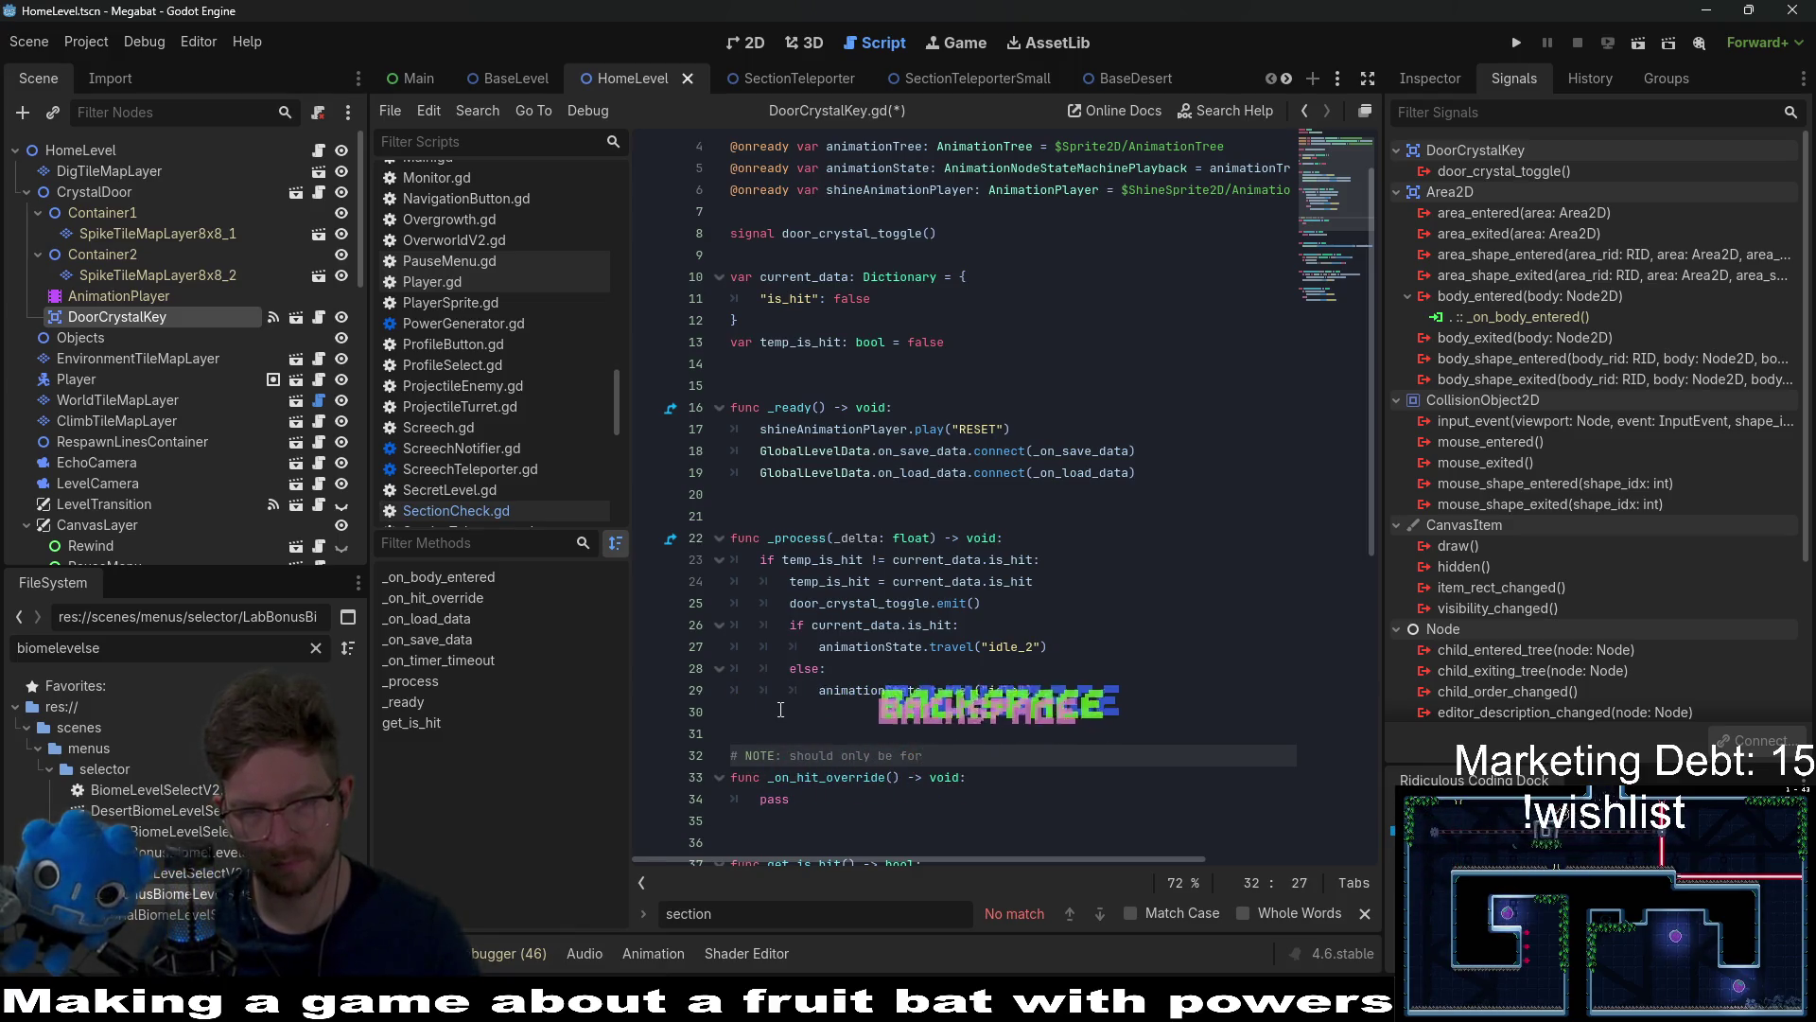
pyautogui.write('sec')
pyautogui.press('BackSpace')
pyautogui.press('BackSpace')
pyautogui.press('BackSpace')
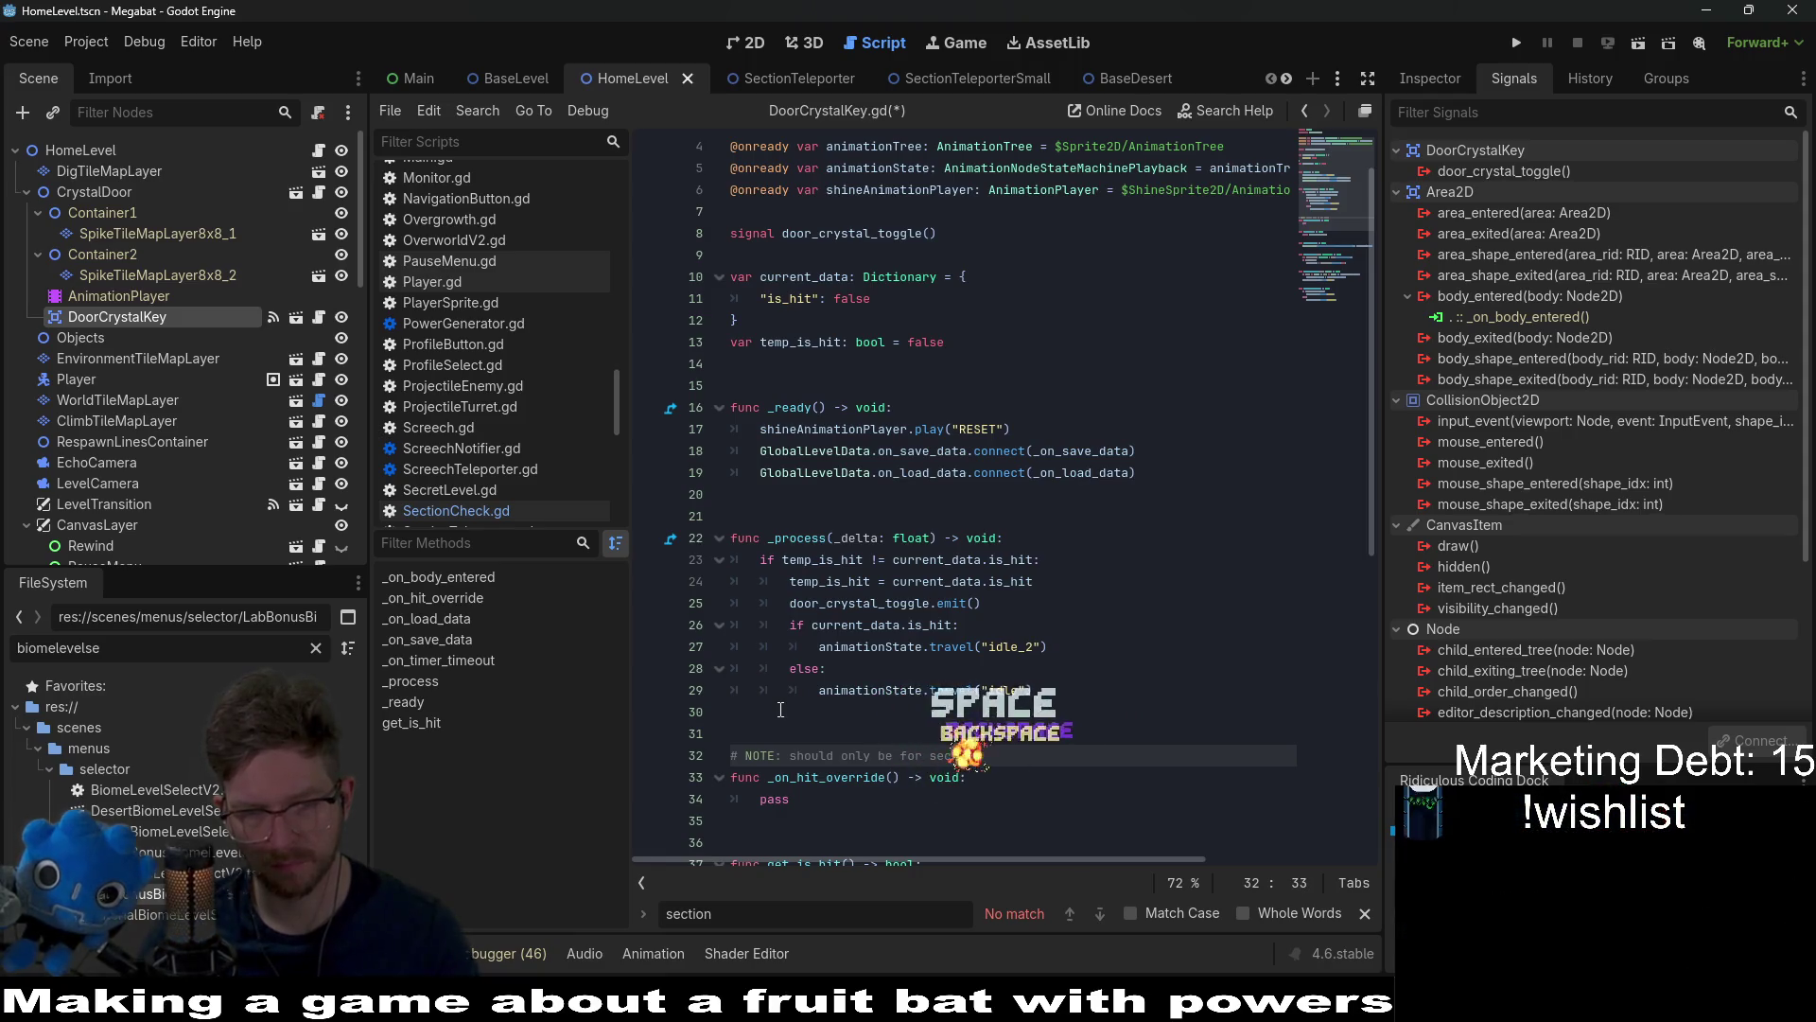
pyautogui.write('ction ')
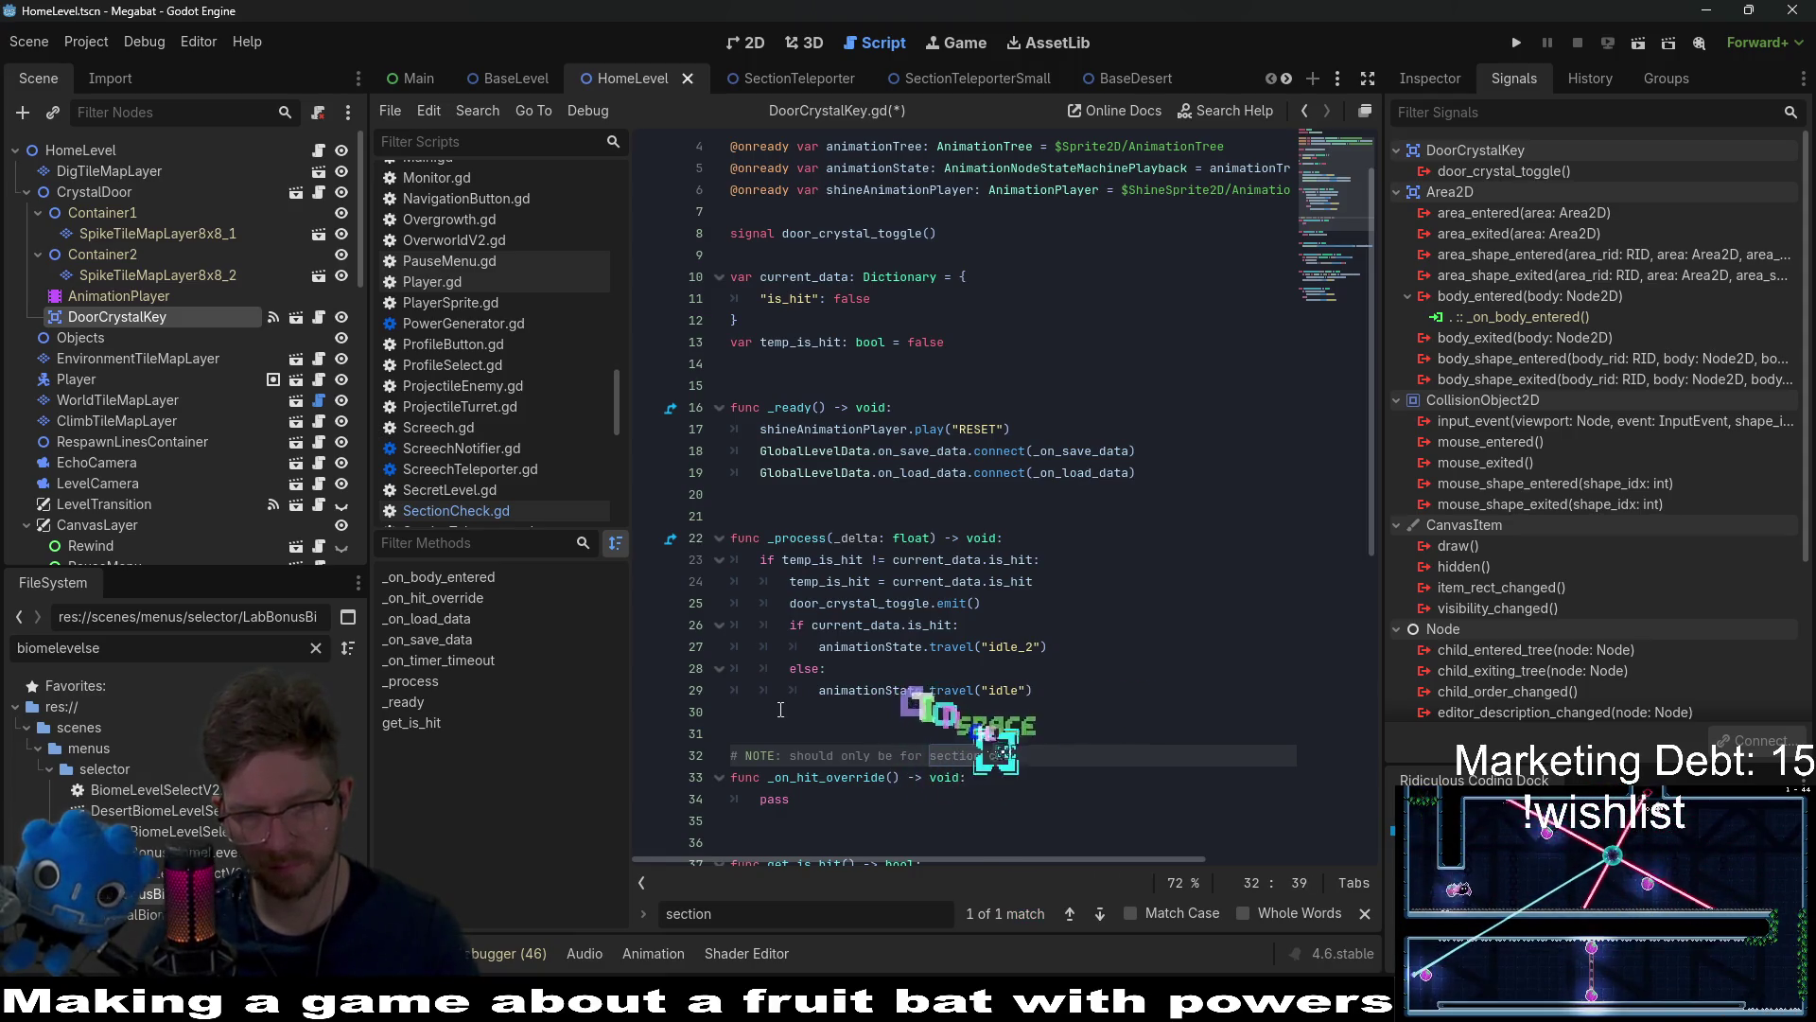
pyautogui.write('ch')
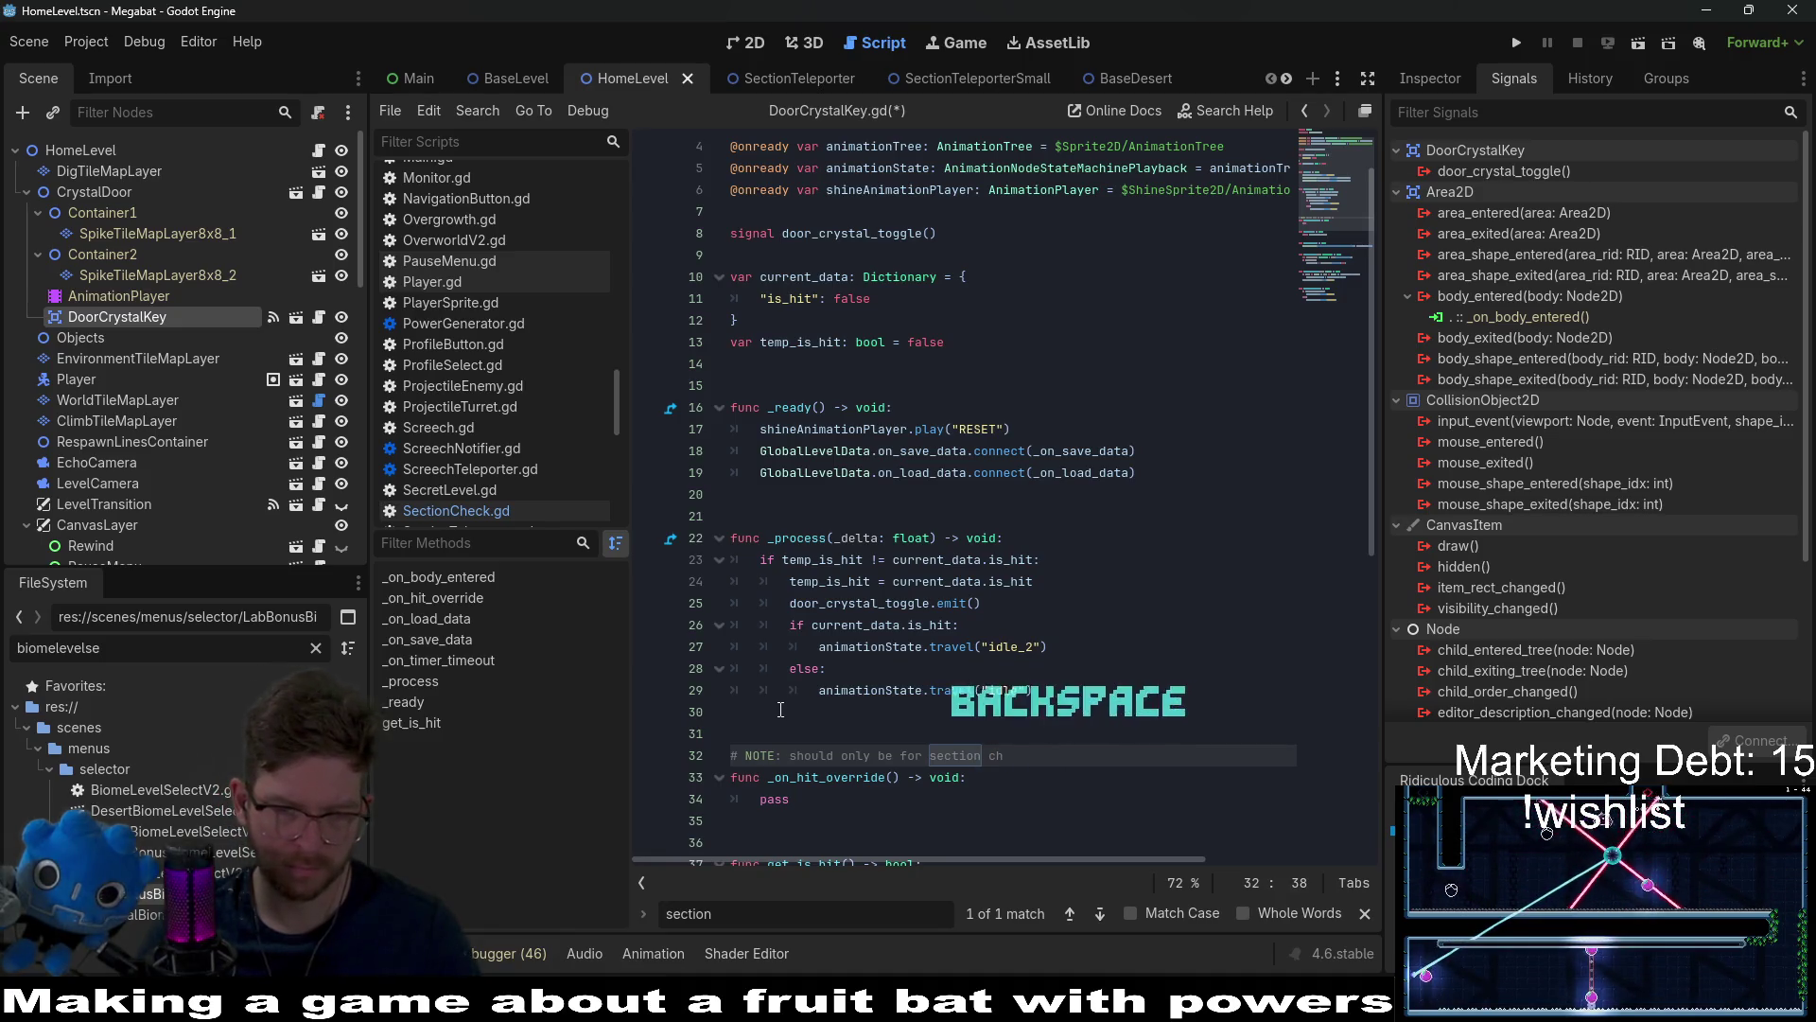
pyautogui.write('eck script ')
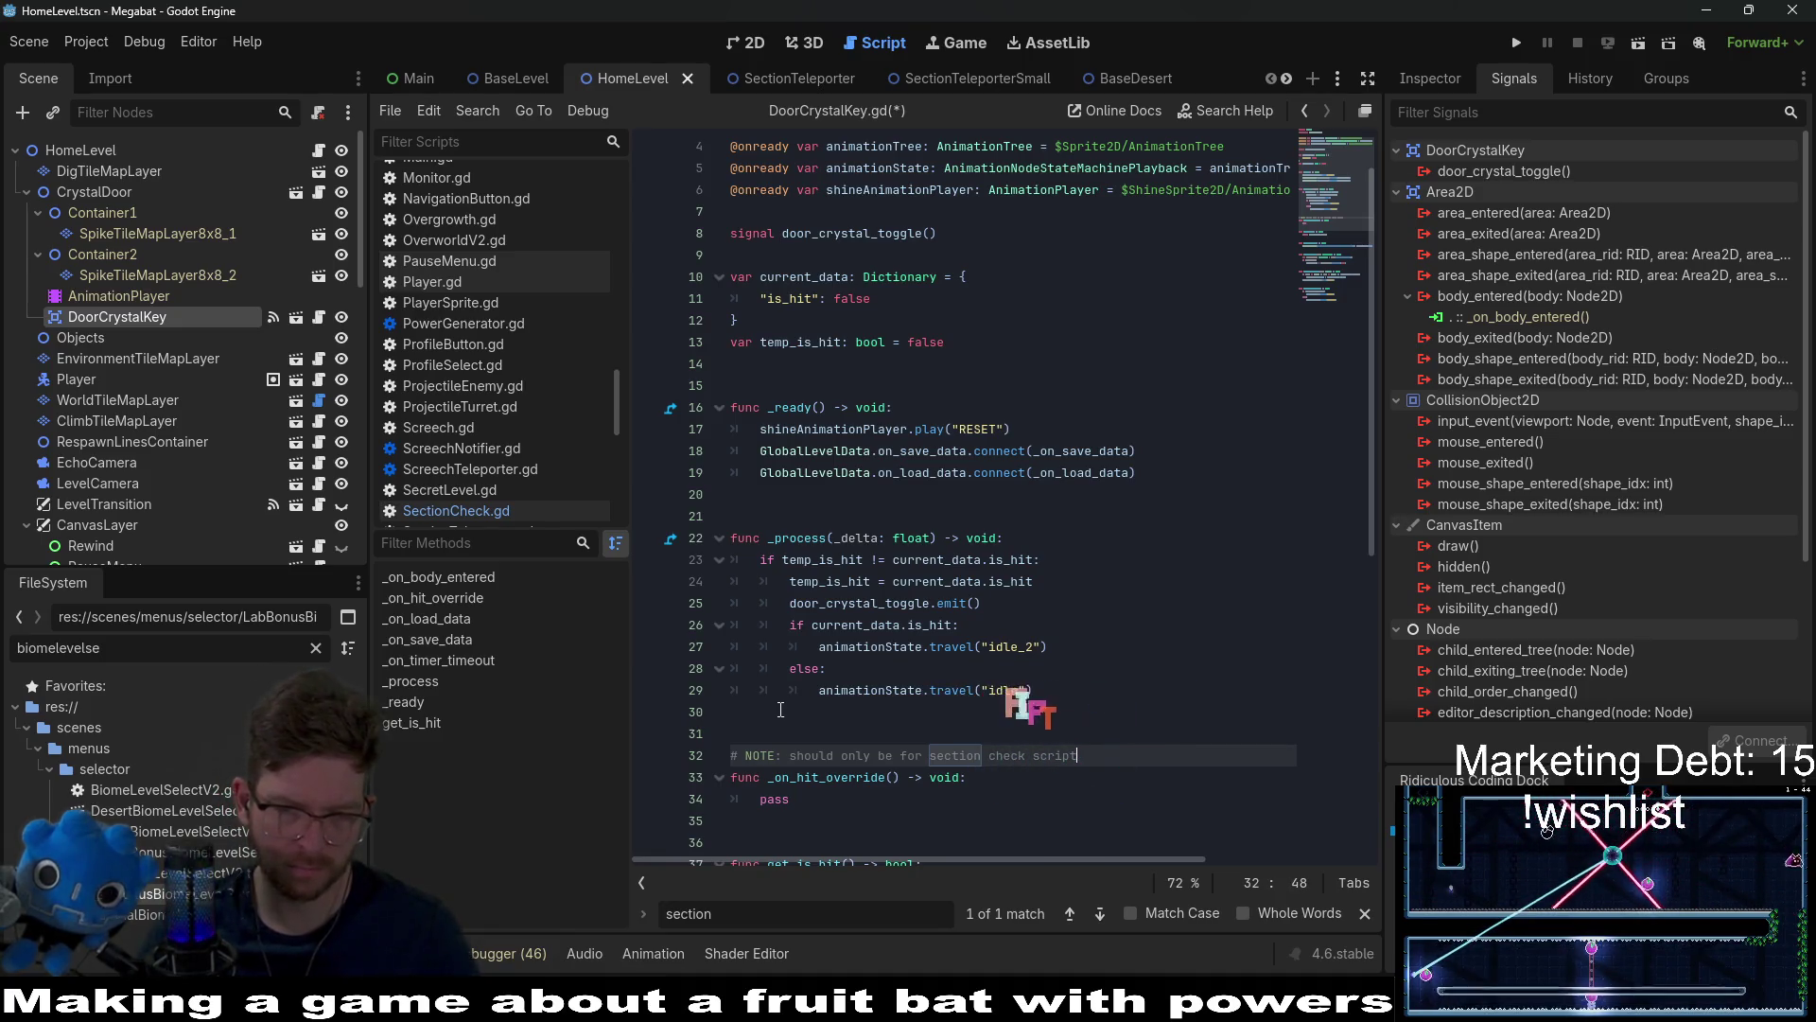
pyautogui.write('to call to for')
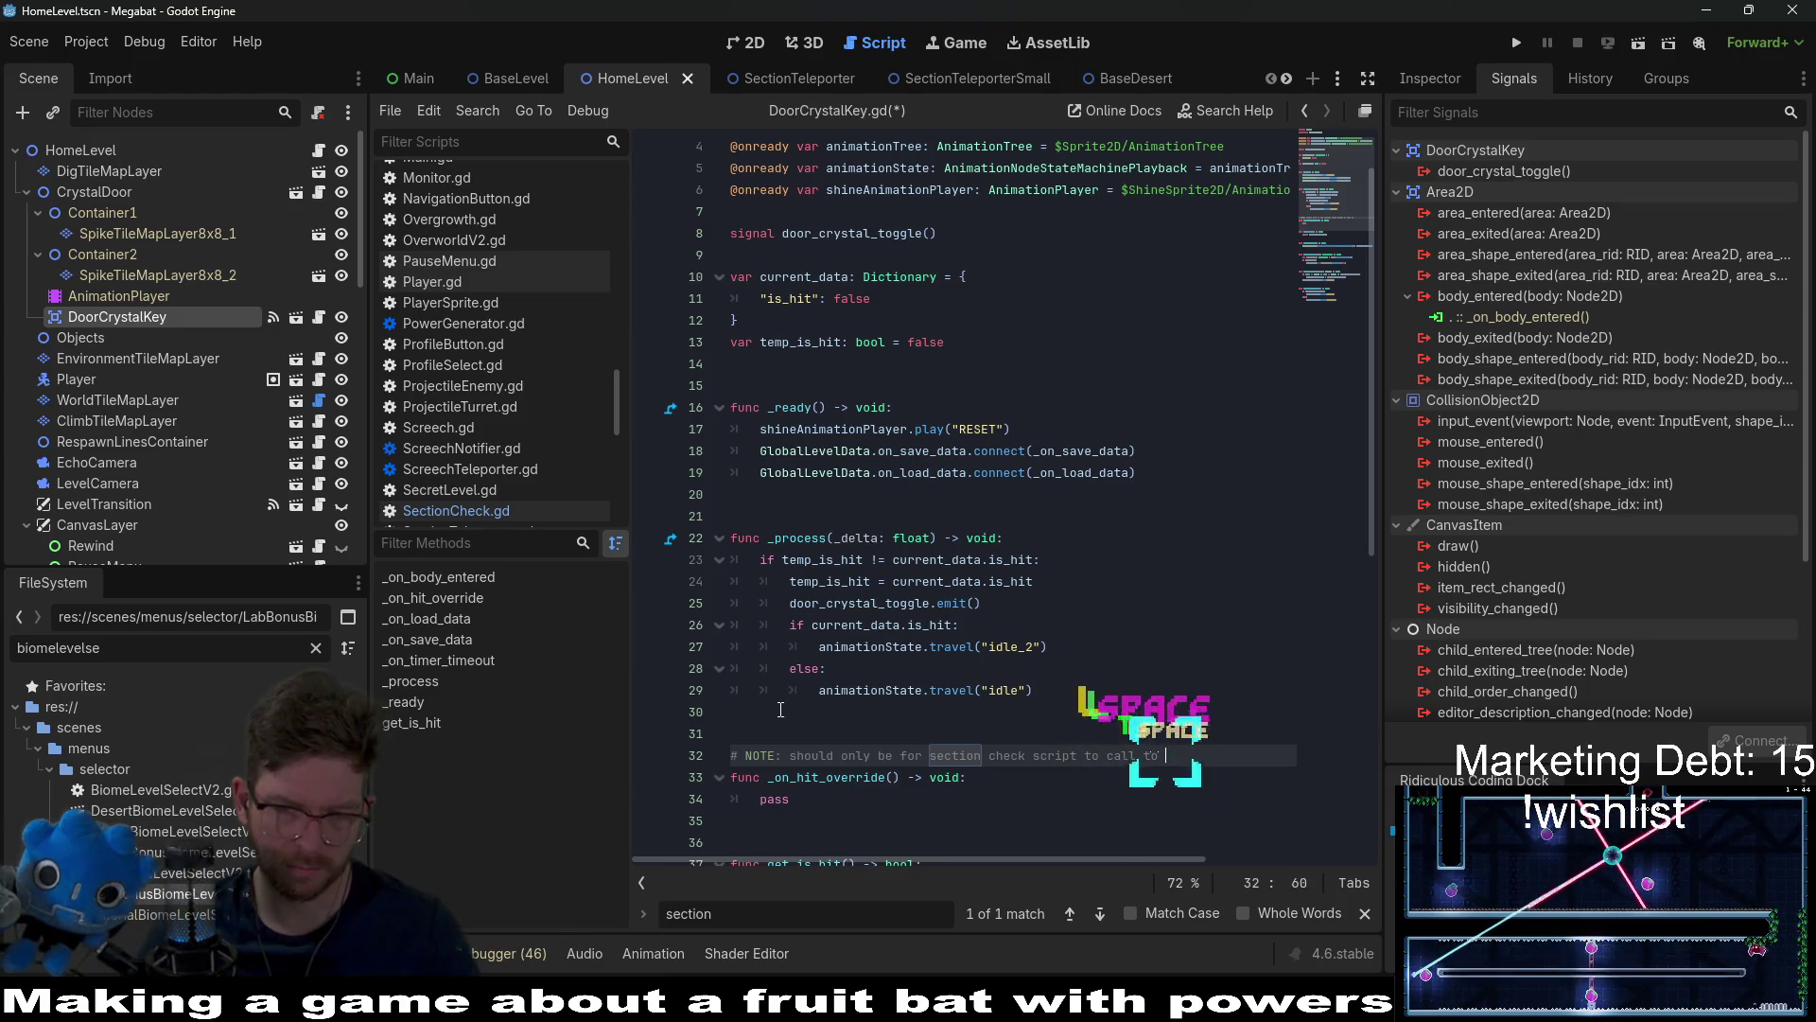
pyautogui.press('BackSpace')
pyautogui.write('ce this open')
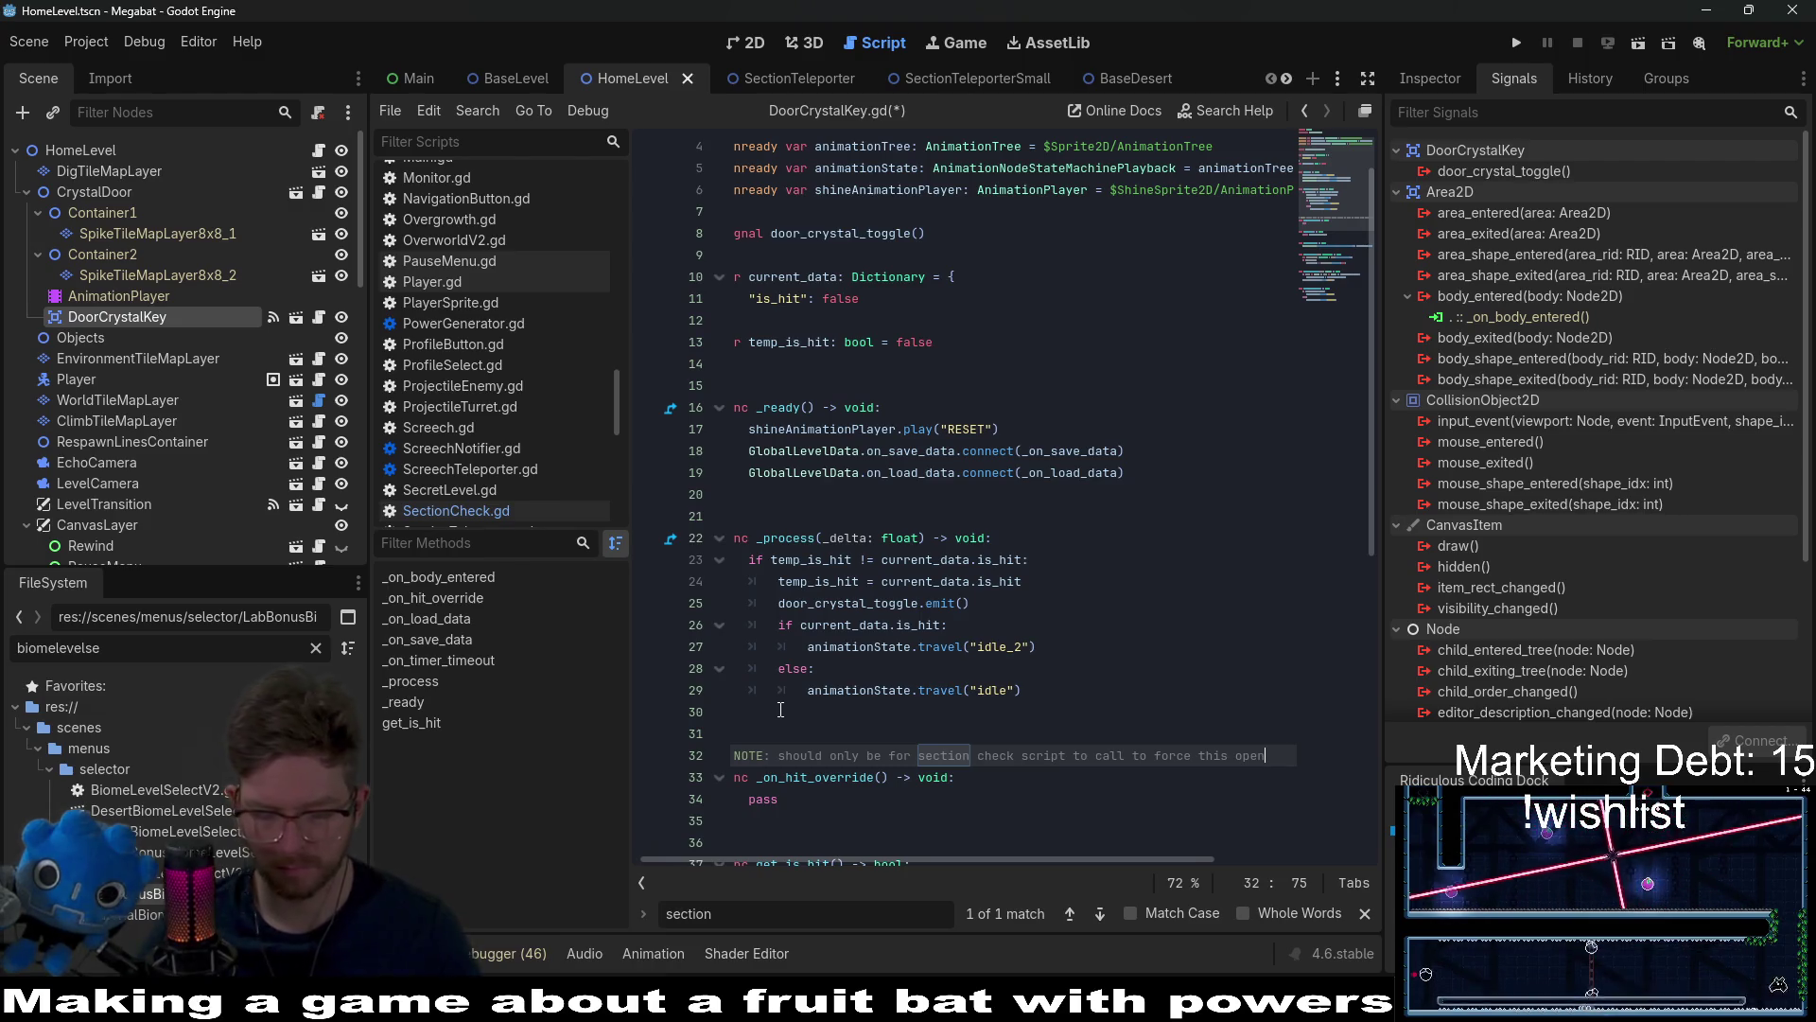
# Step: Add a second comment line below the note about this section being unlocked
pyautogui.press('Return')
pyautogui.write('# TI')
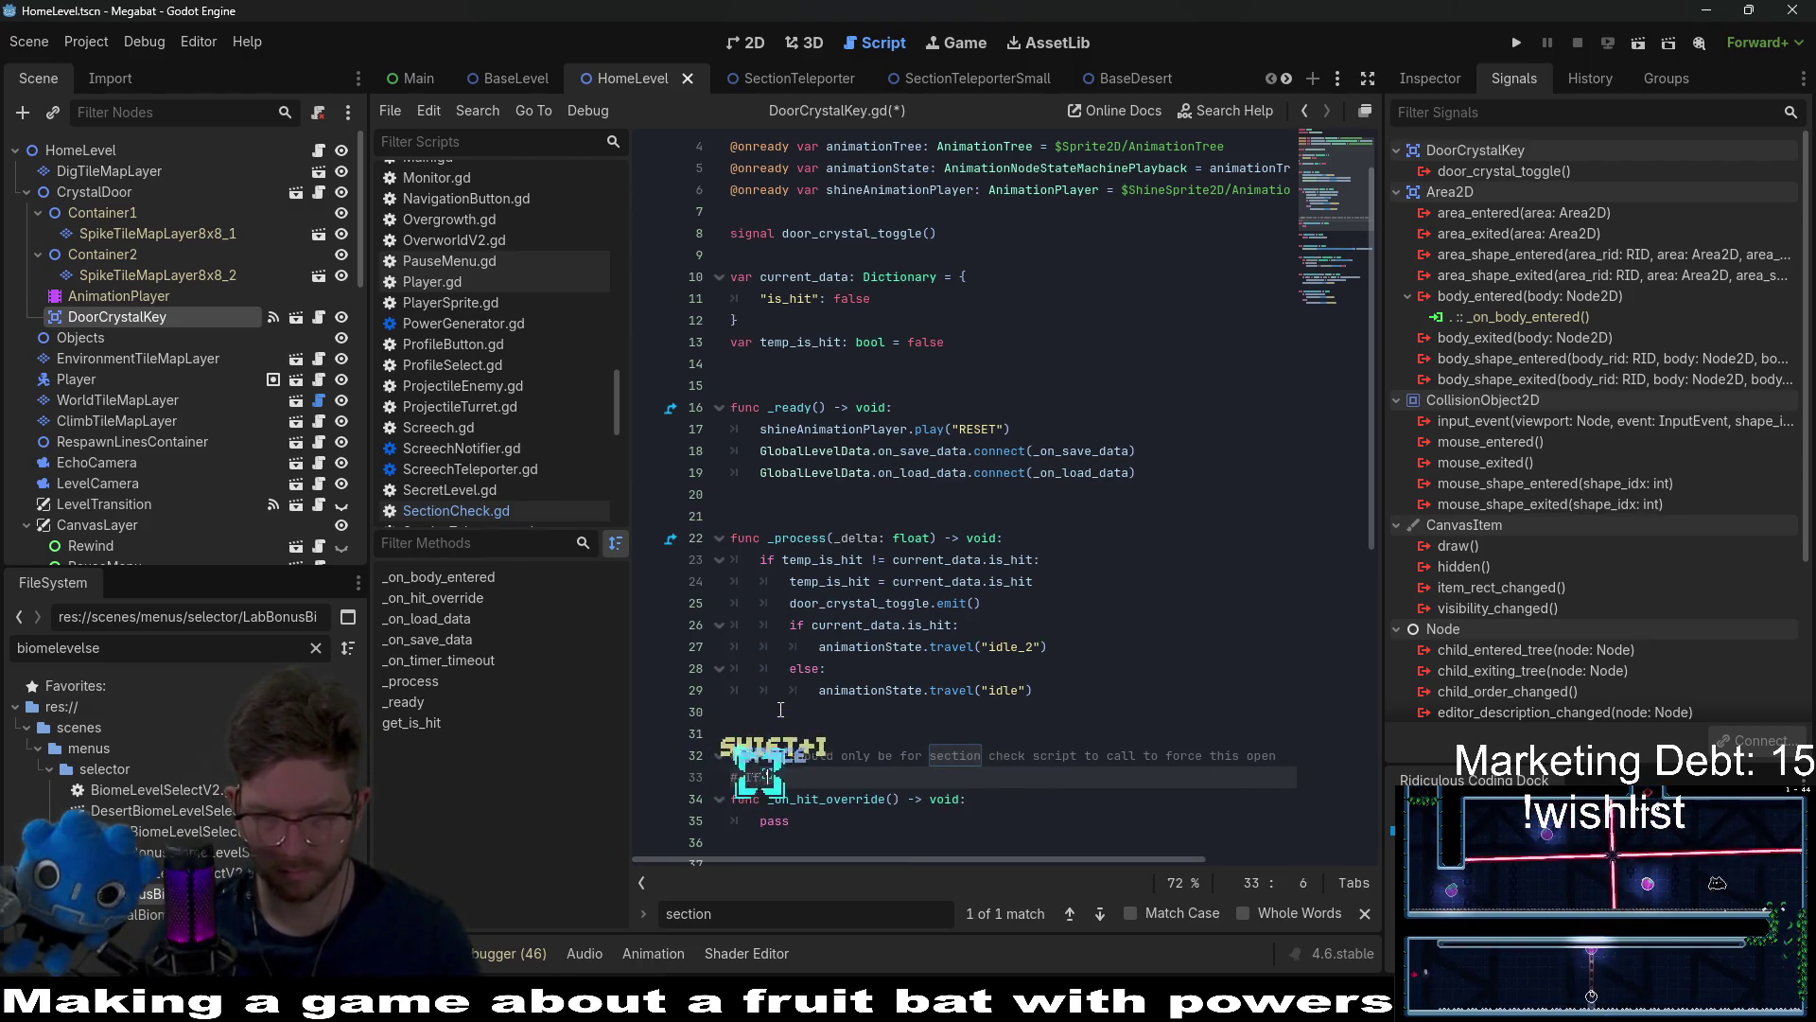
pyautogui.press('BackSpace')
pyautogui.press('BackSpace')
pyautogui.press('BackSpace')
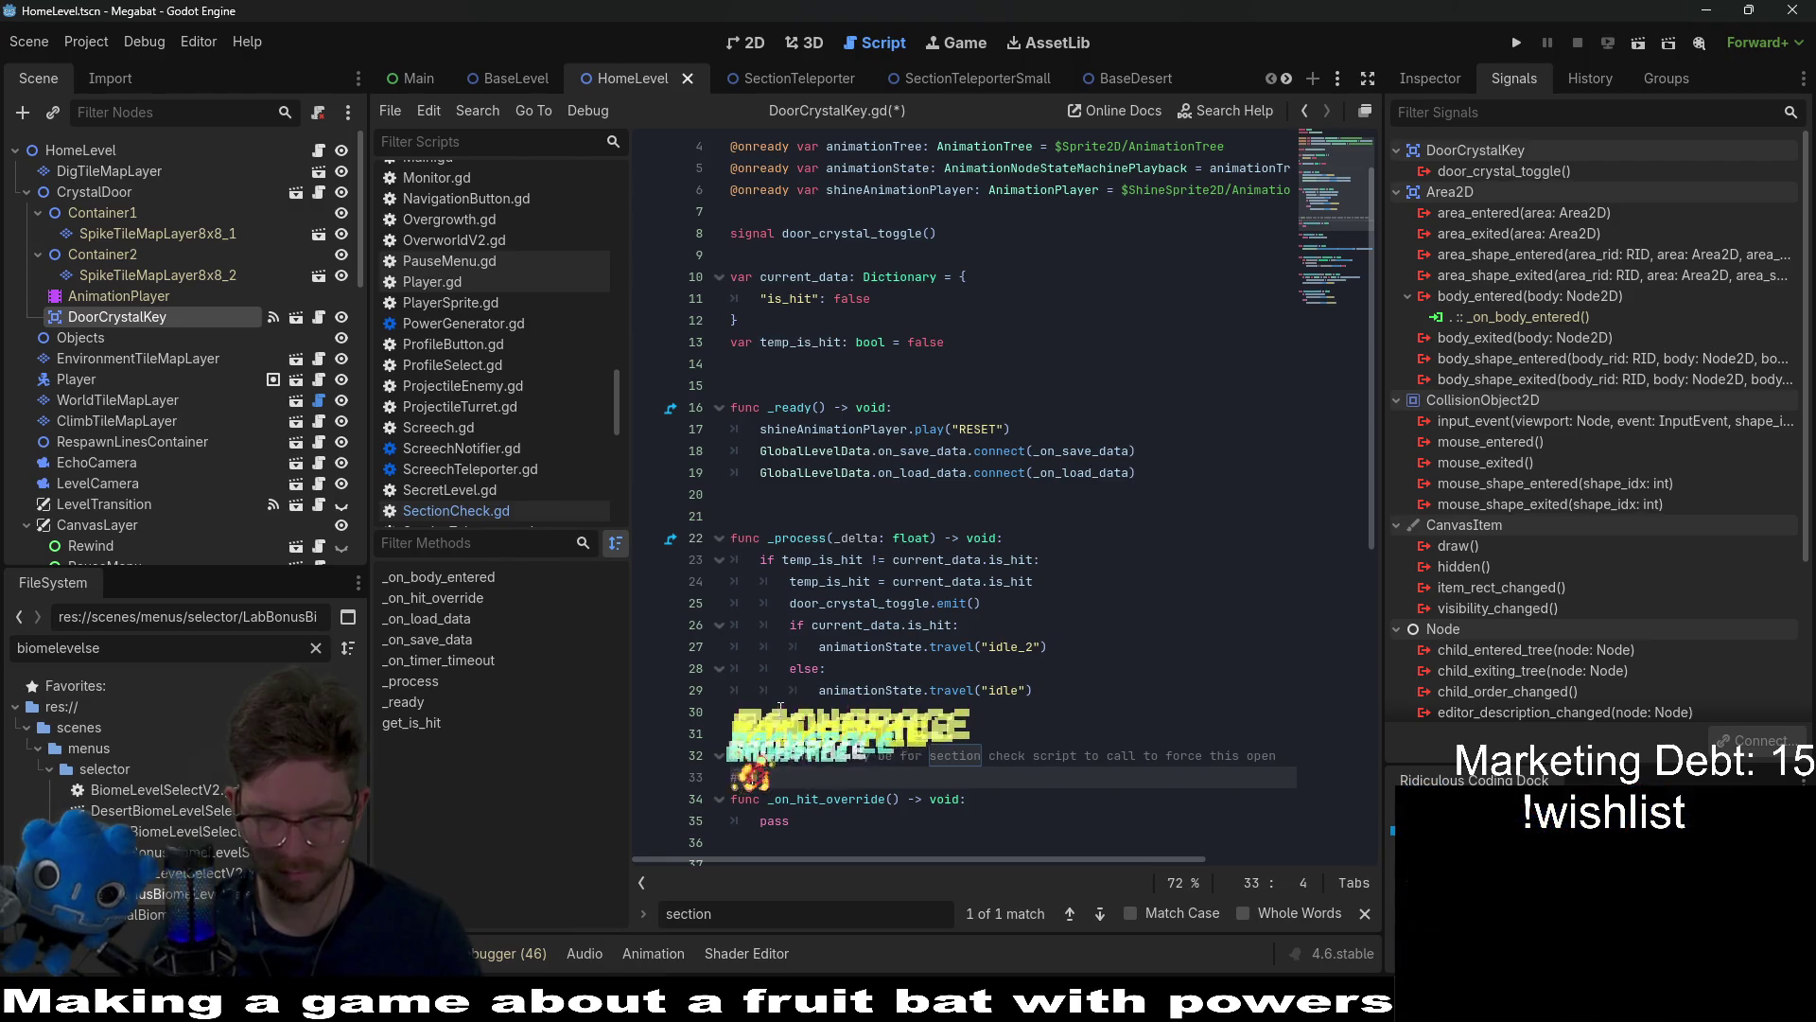
pyautogui.write('f this sec')
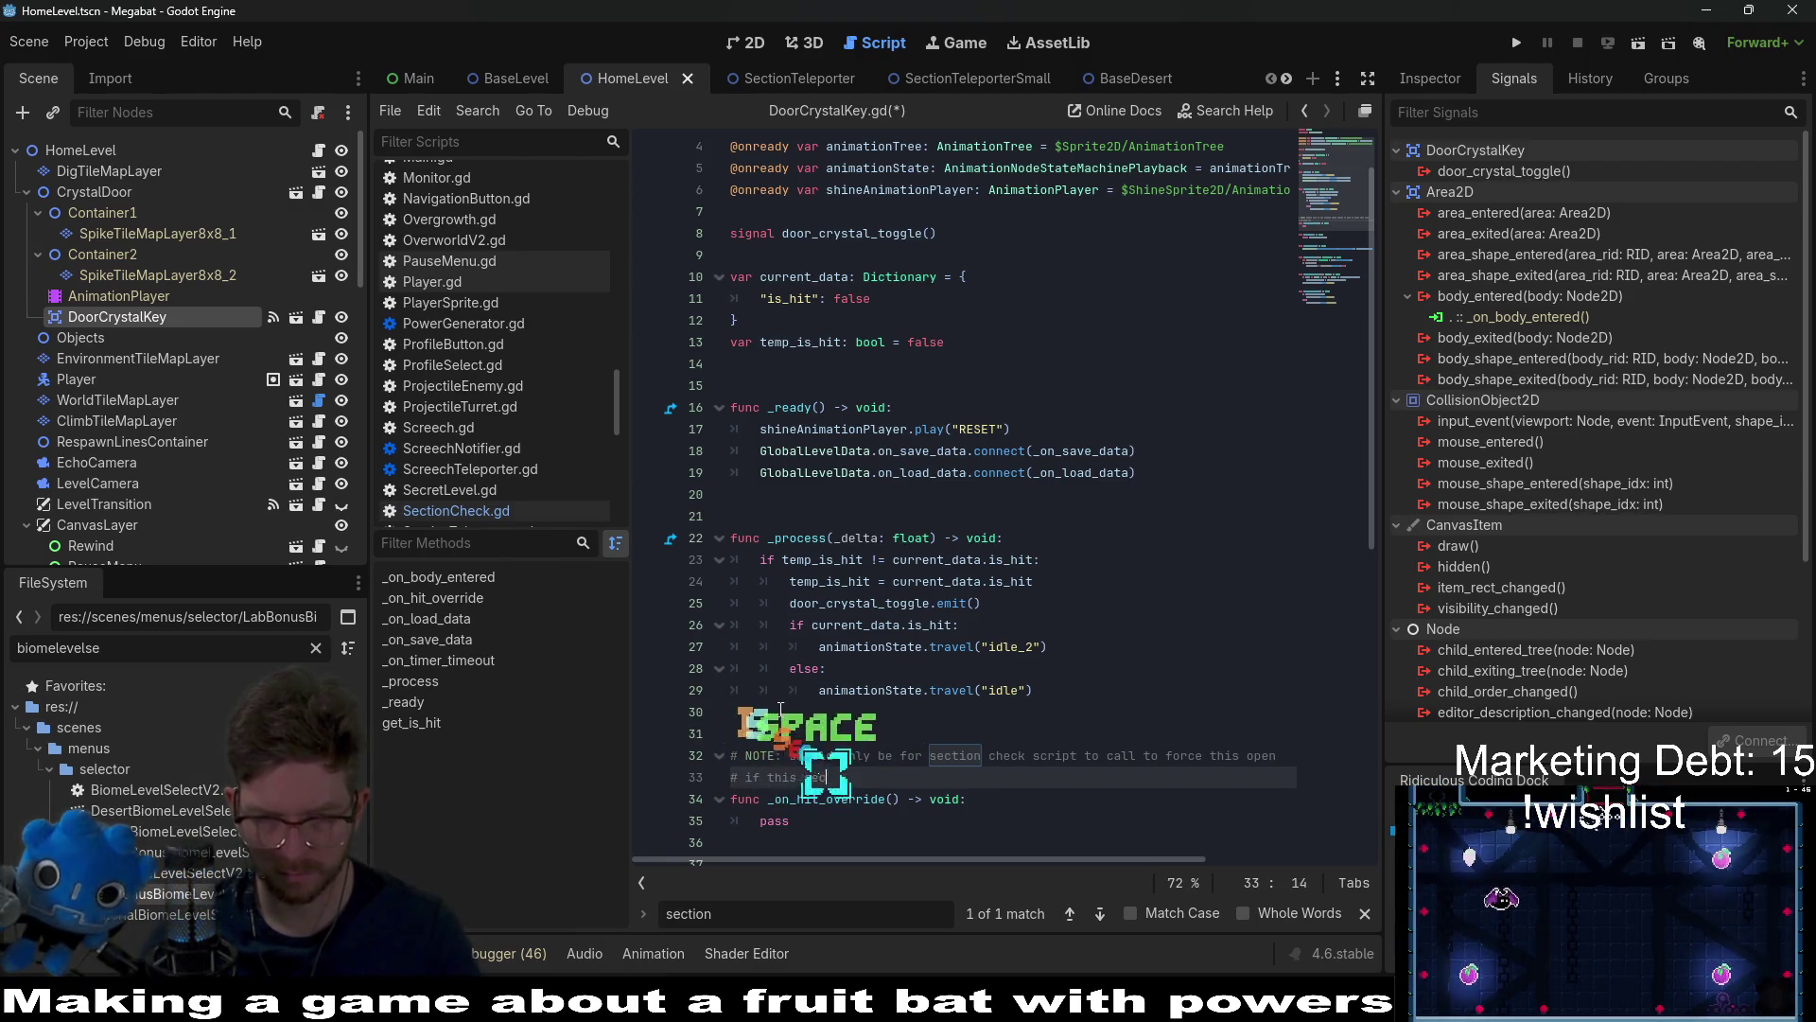
pyautogui.write('tion has been calle')
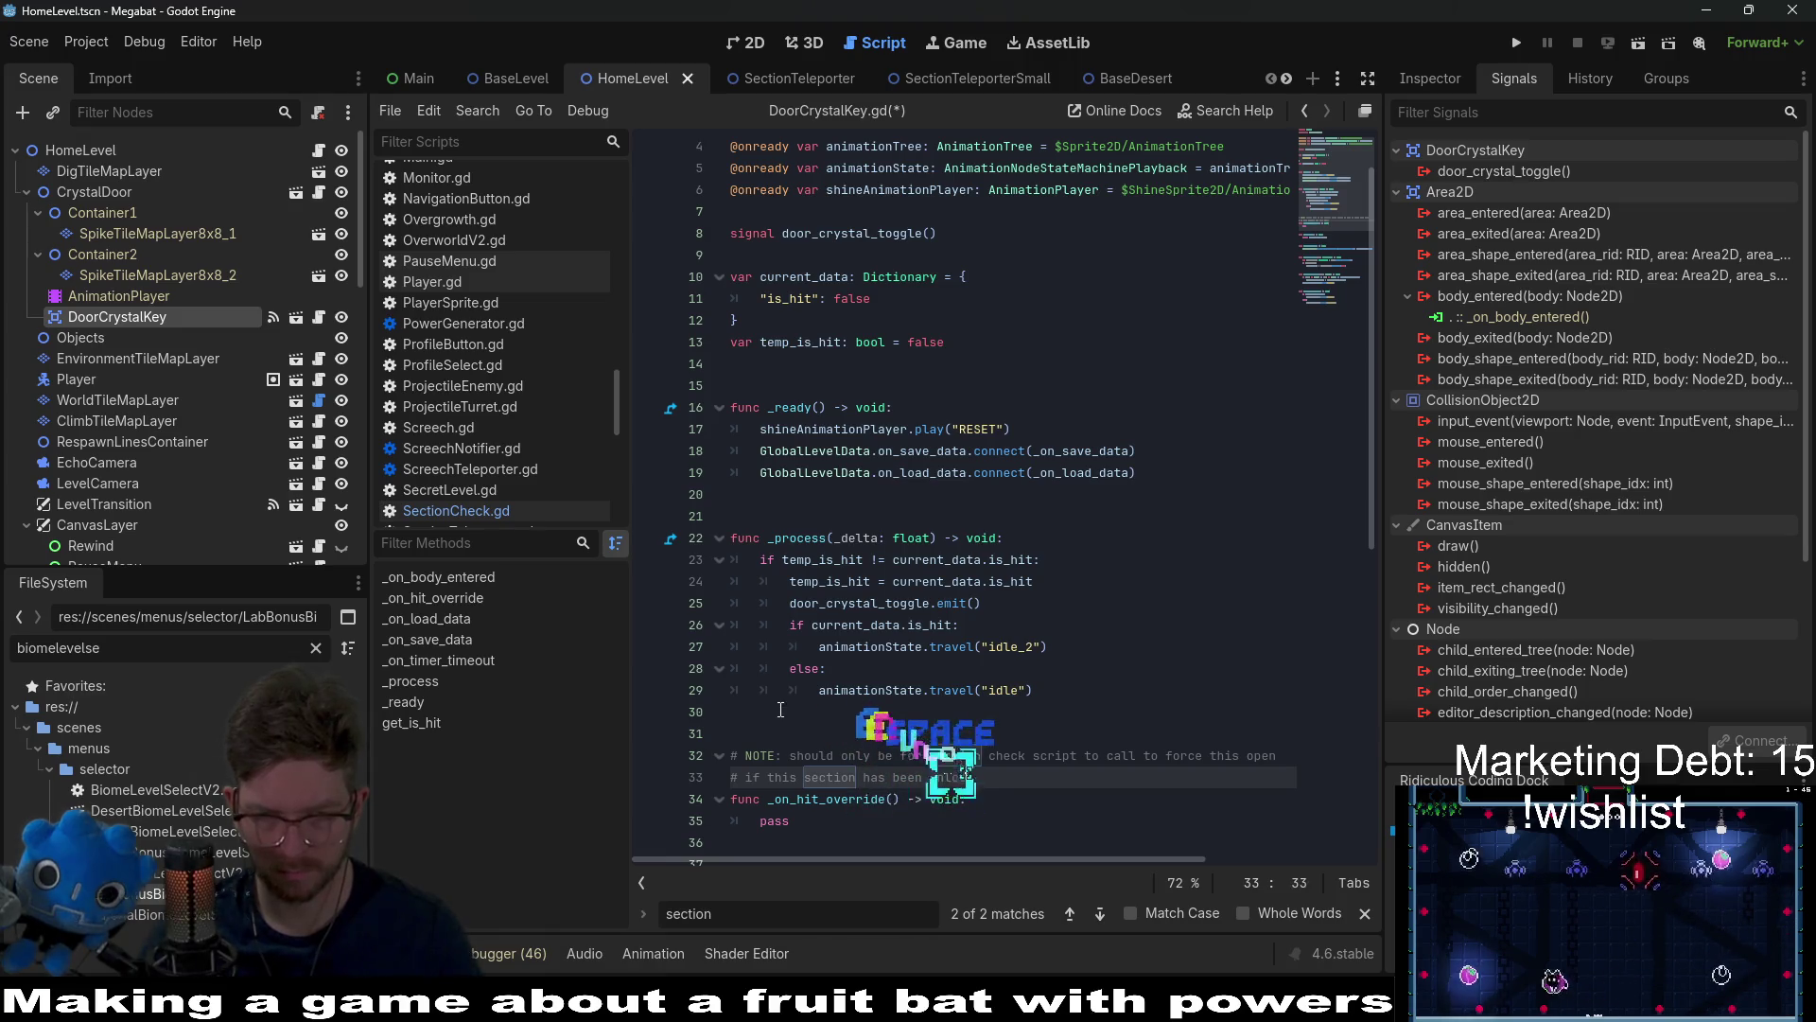
pyautogui.write('ked')
pyautogui.press('BackSpace')
pyautogui.press('BackSpace')
pyautogui.press('BackSpace')
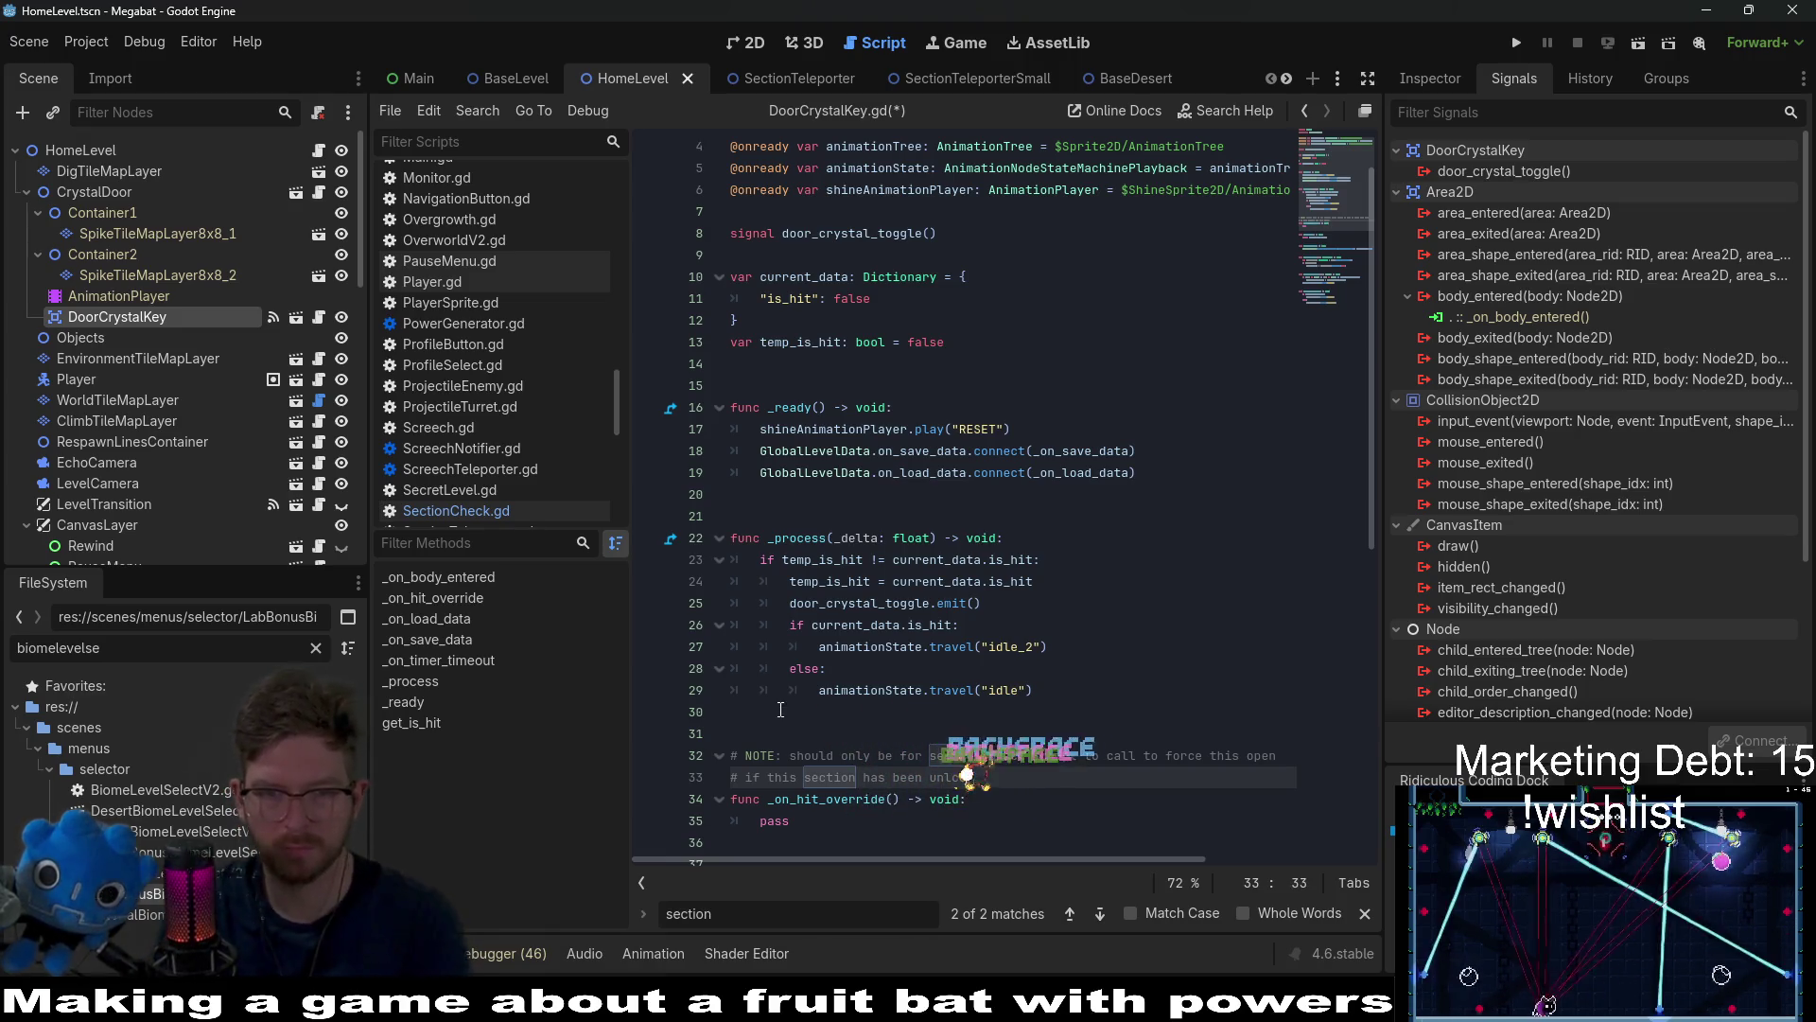
pyautogui.write('ade')
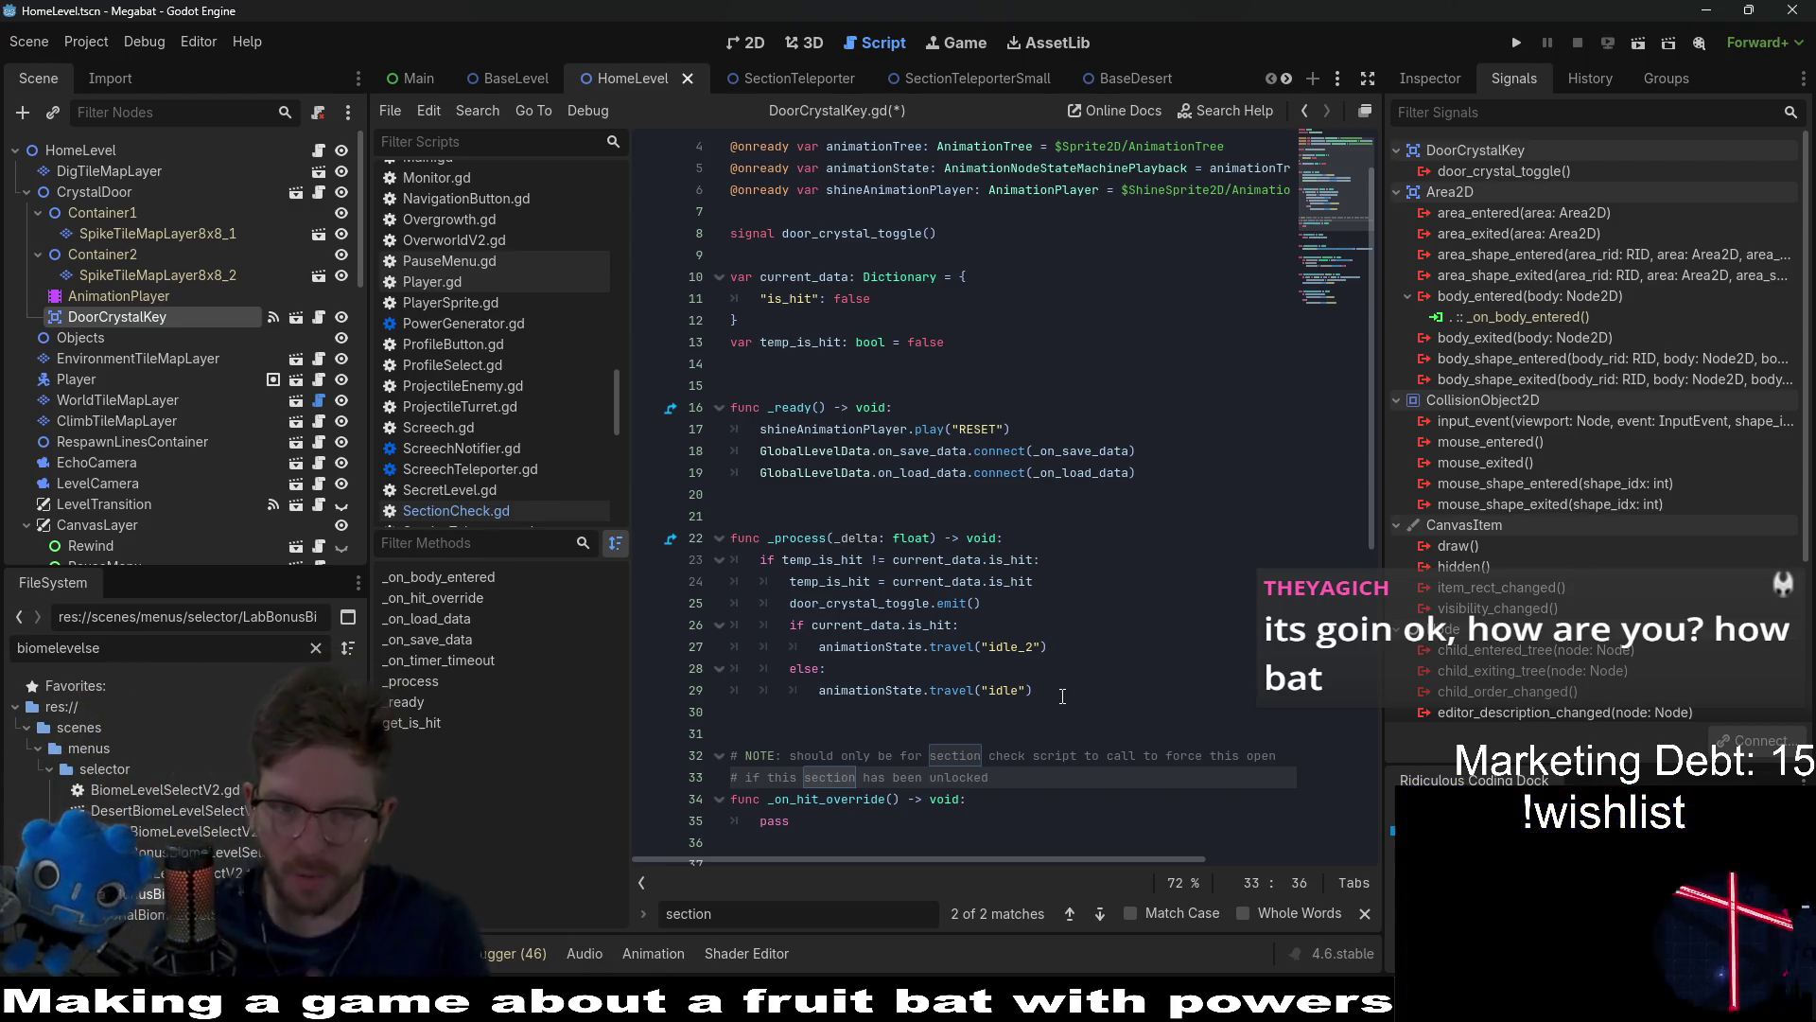
pyautogui.scroll(-3, 999, 669)
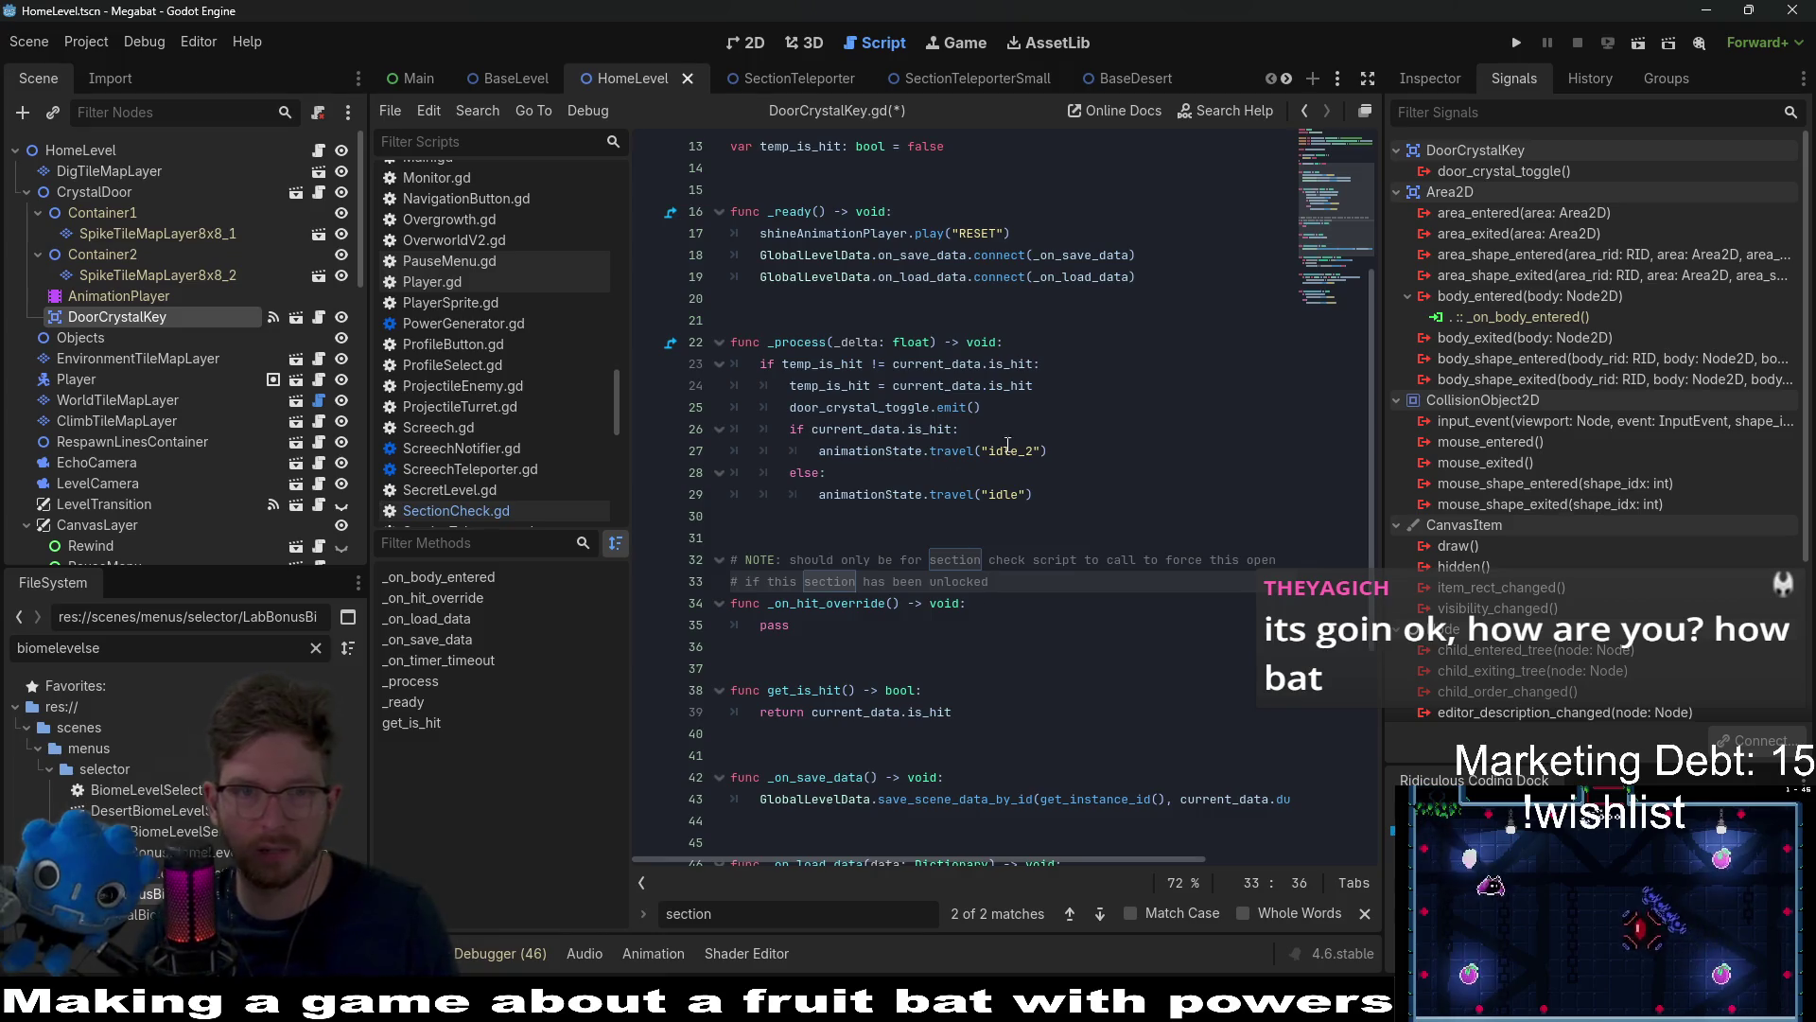
pyautogui.scroll(3, 1007, 446)
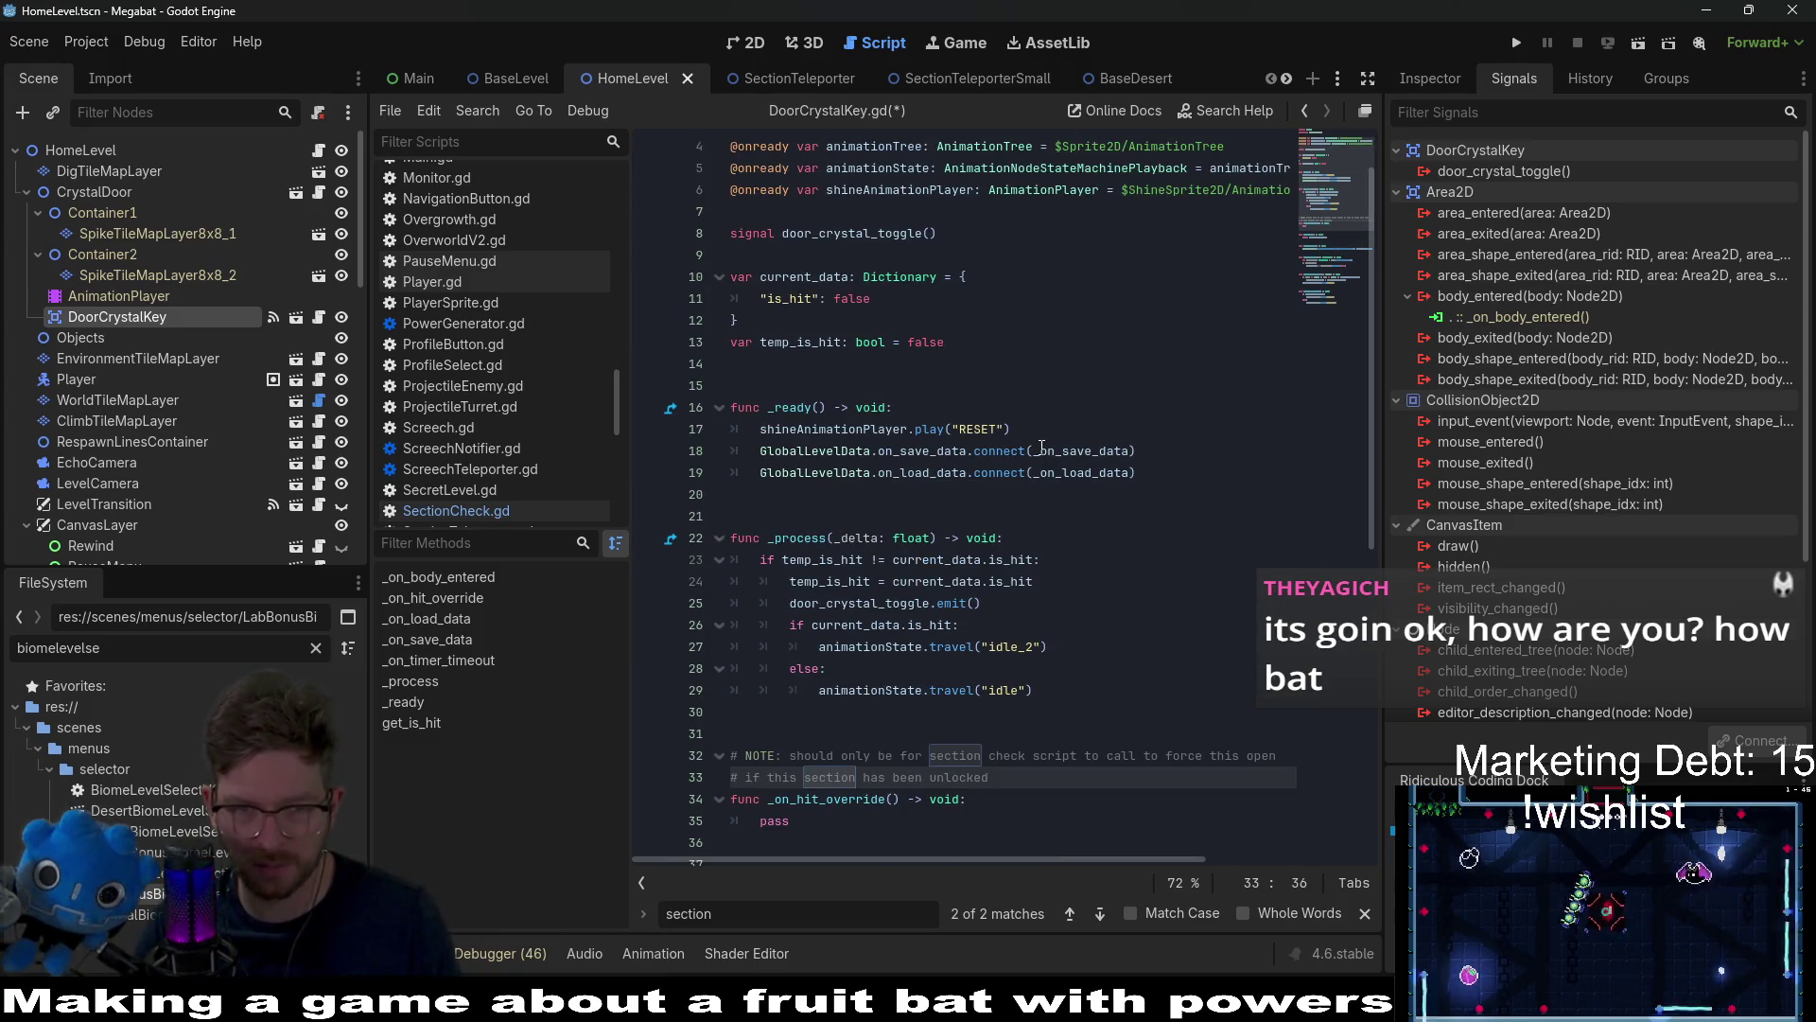
pyautogui.click(1076, 428)
pyautogui.press('Down')
pyautogui.press('Down')
pyautogui.press('Up')
pyautogui.press('Up')
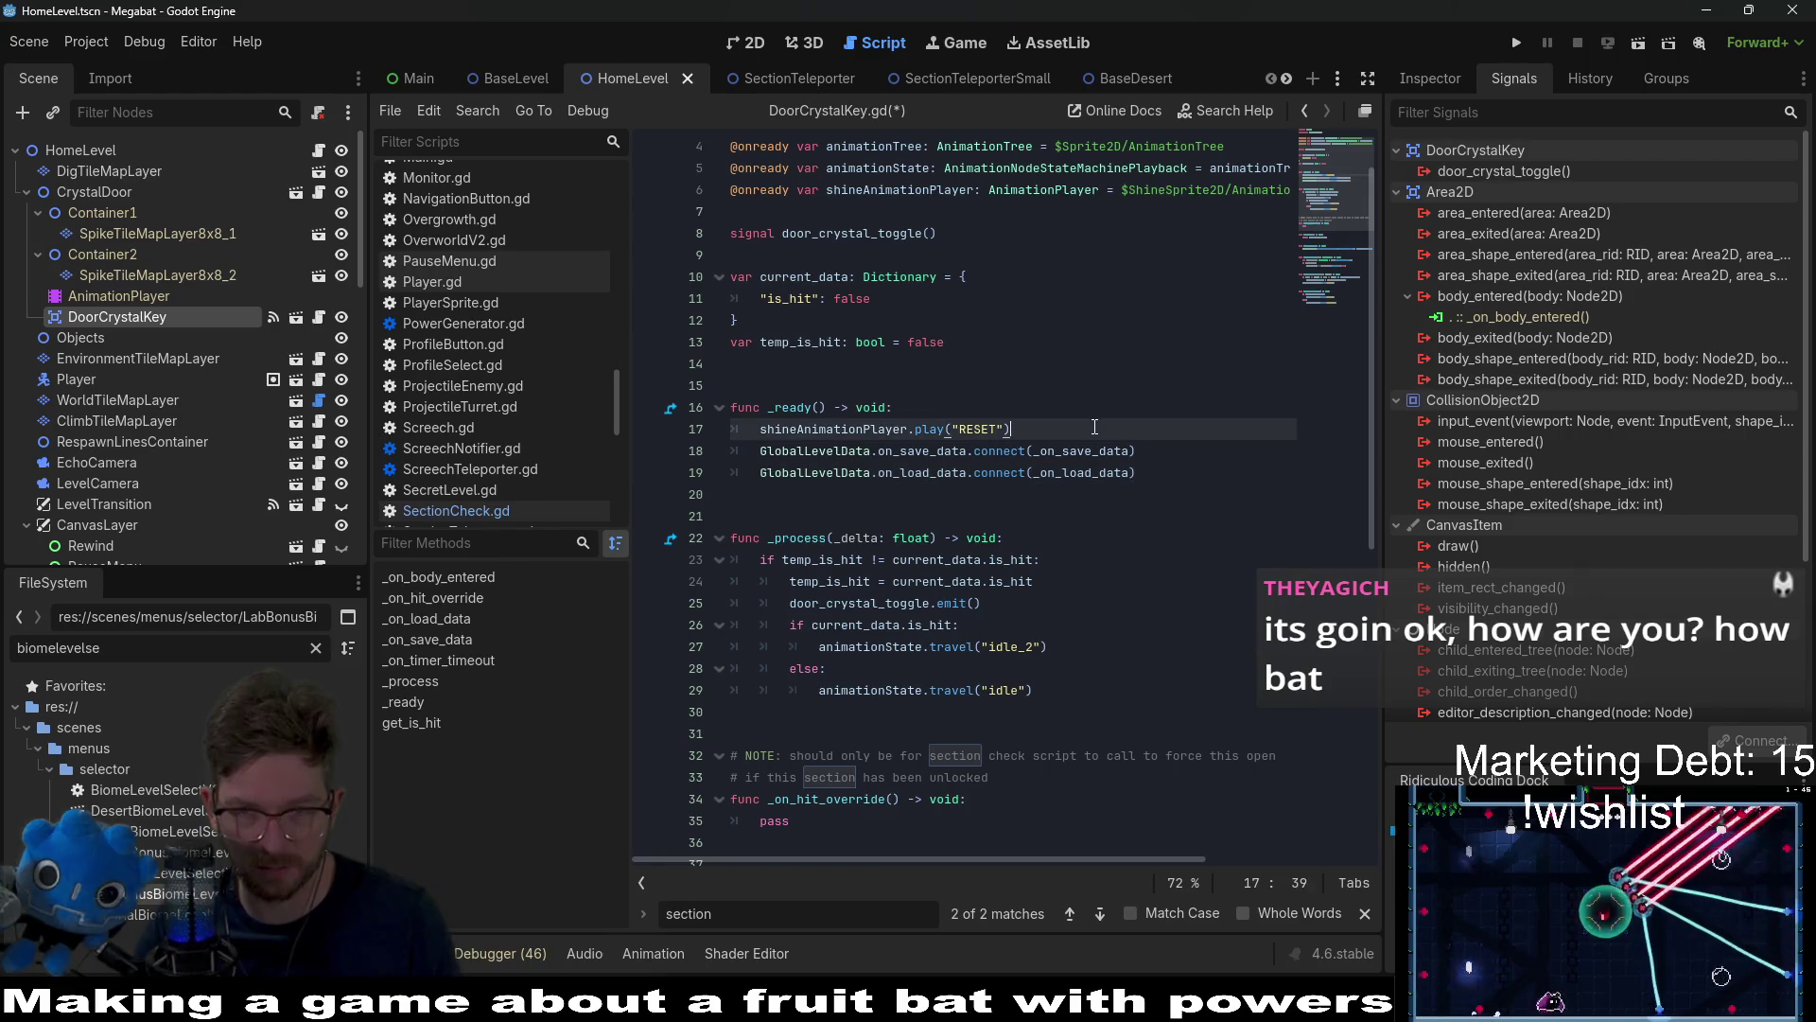
# Step: Return to HomeLevel's 2D canvas, select DesertSecretContainer and open options for its unlock() signal
pyautogui.click(758, 52)
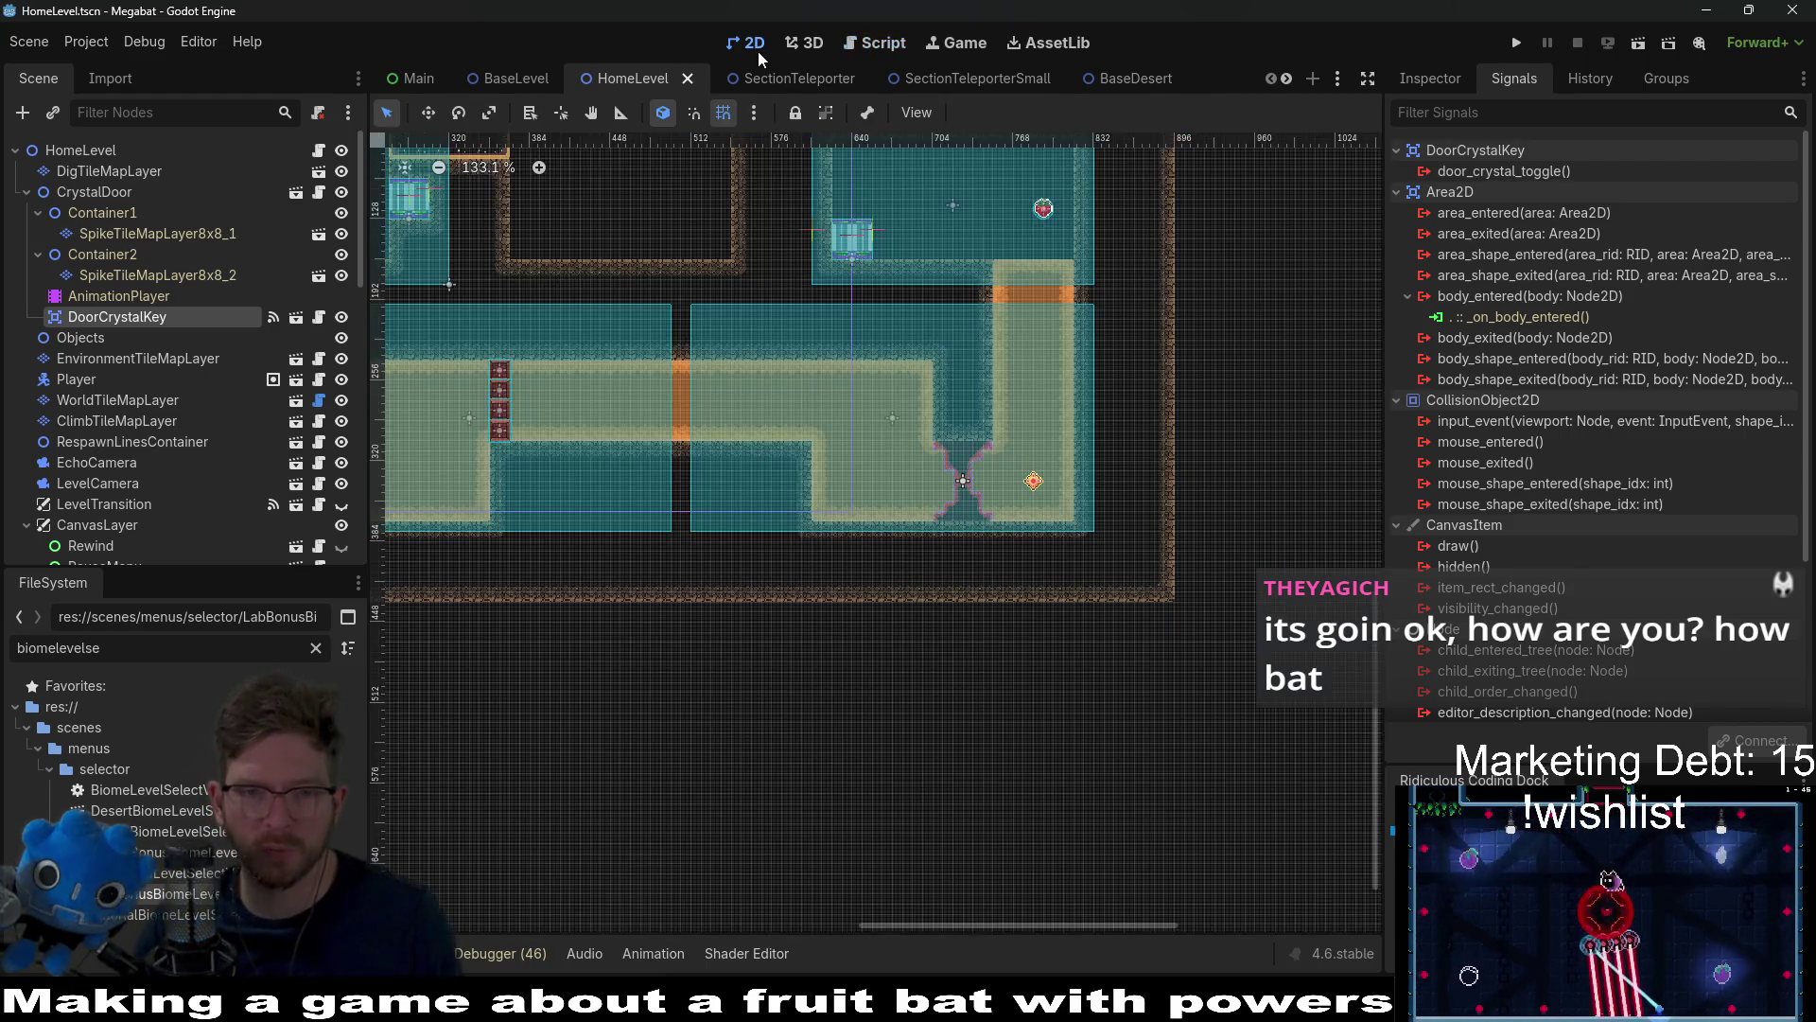
pyautogui.scroll(1, 1001, 445)
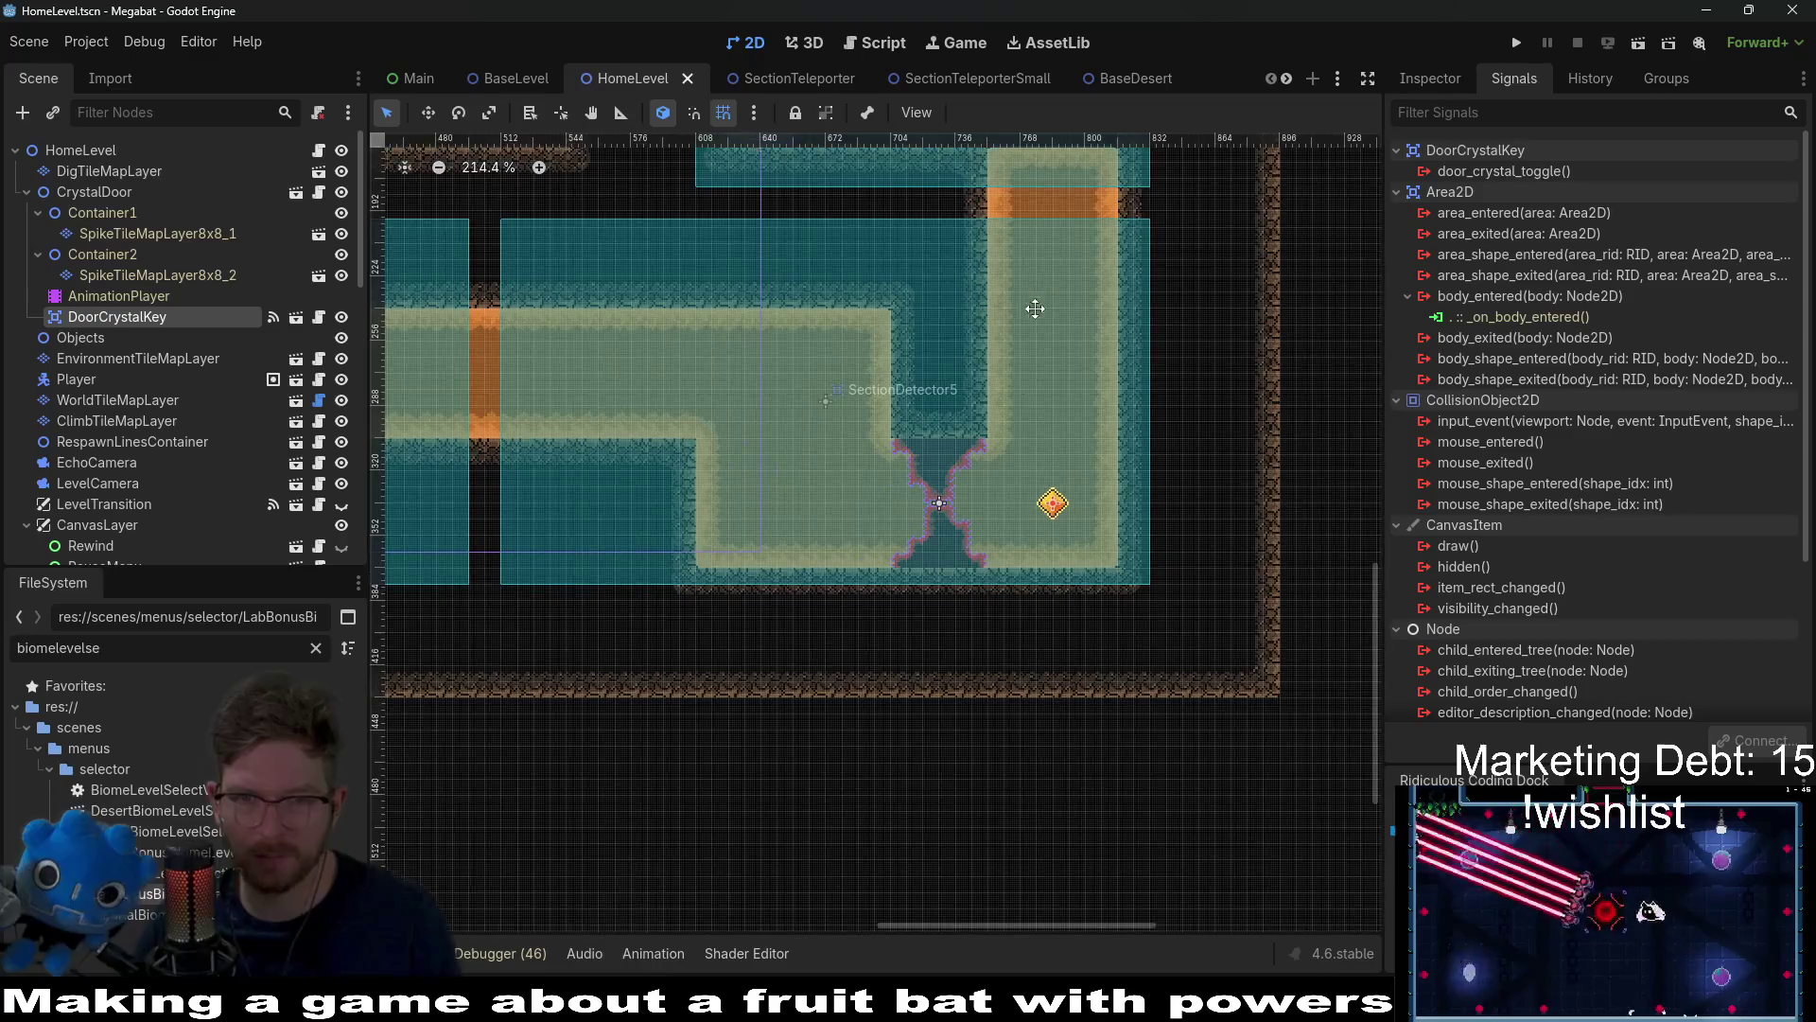
pyautogui.scroll(3, 1000, 431)
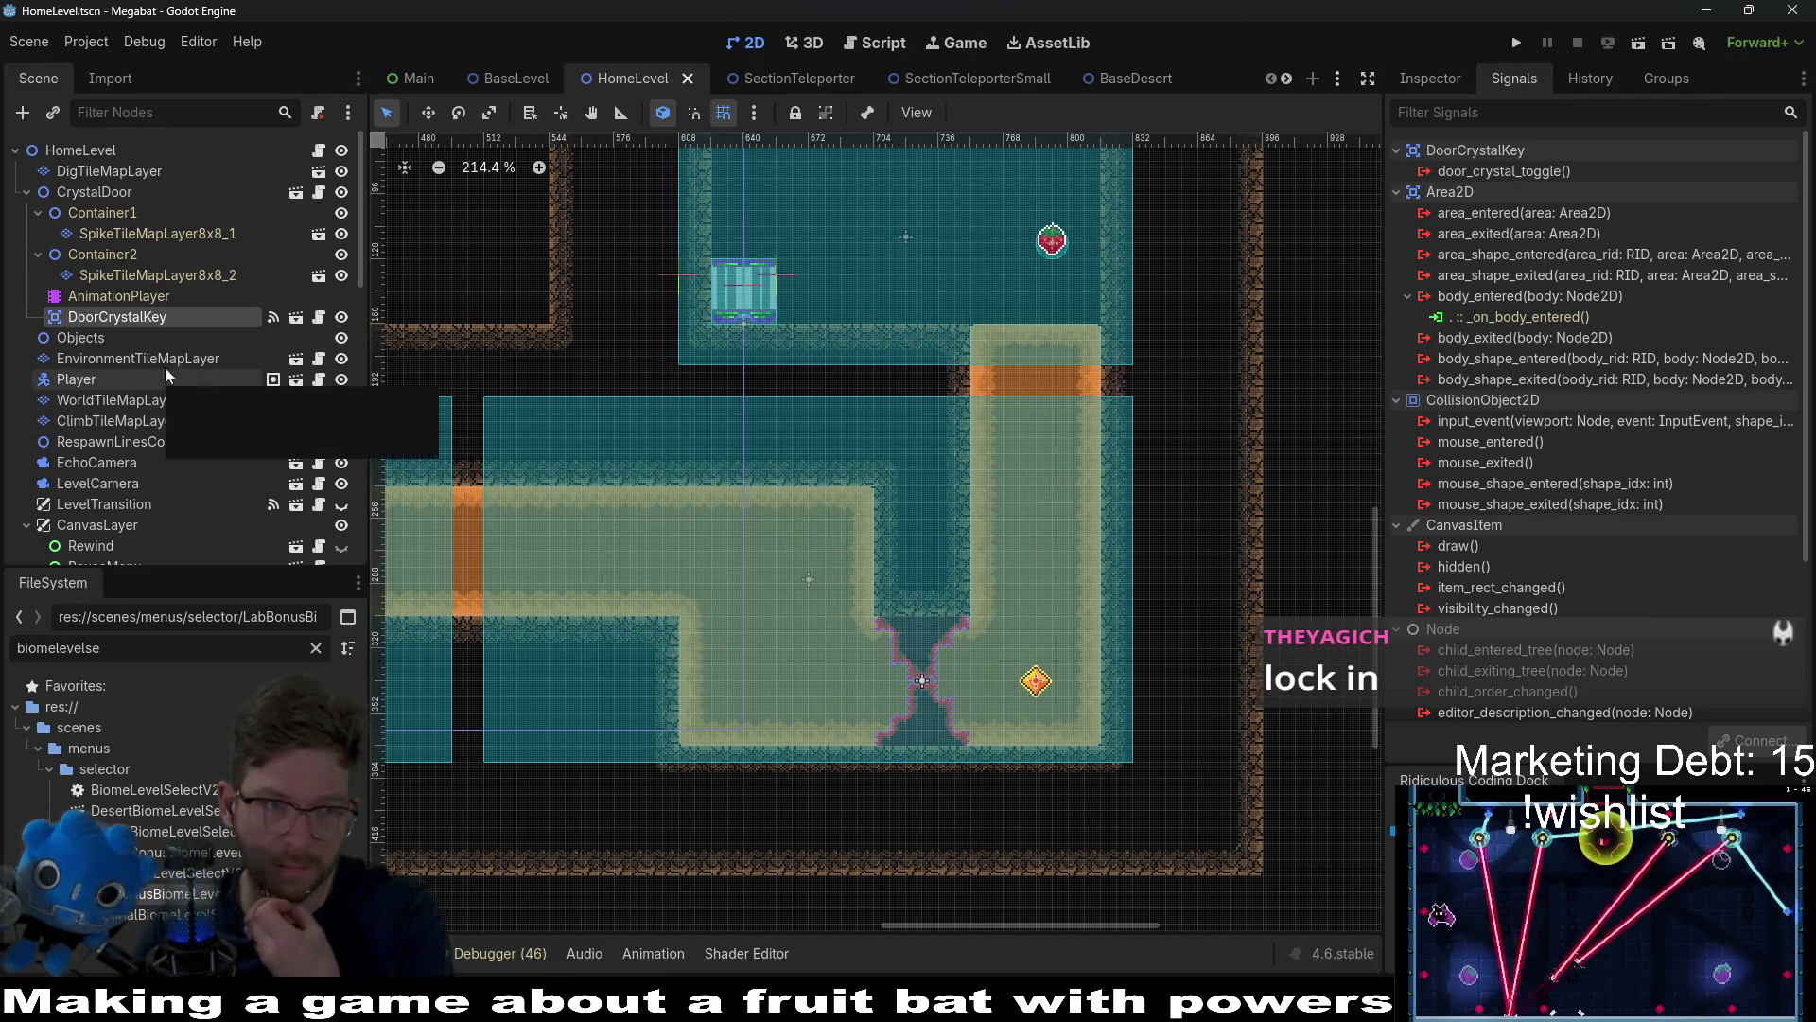
pyautogui.scroll(-10, 197, 450)
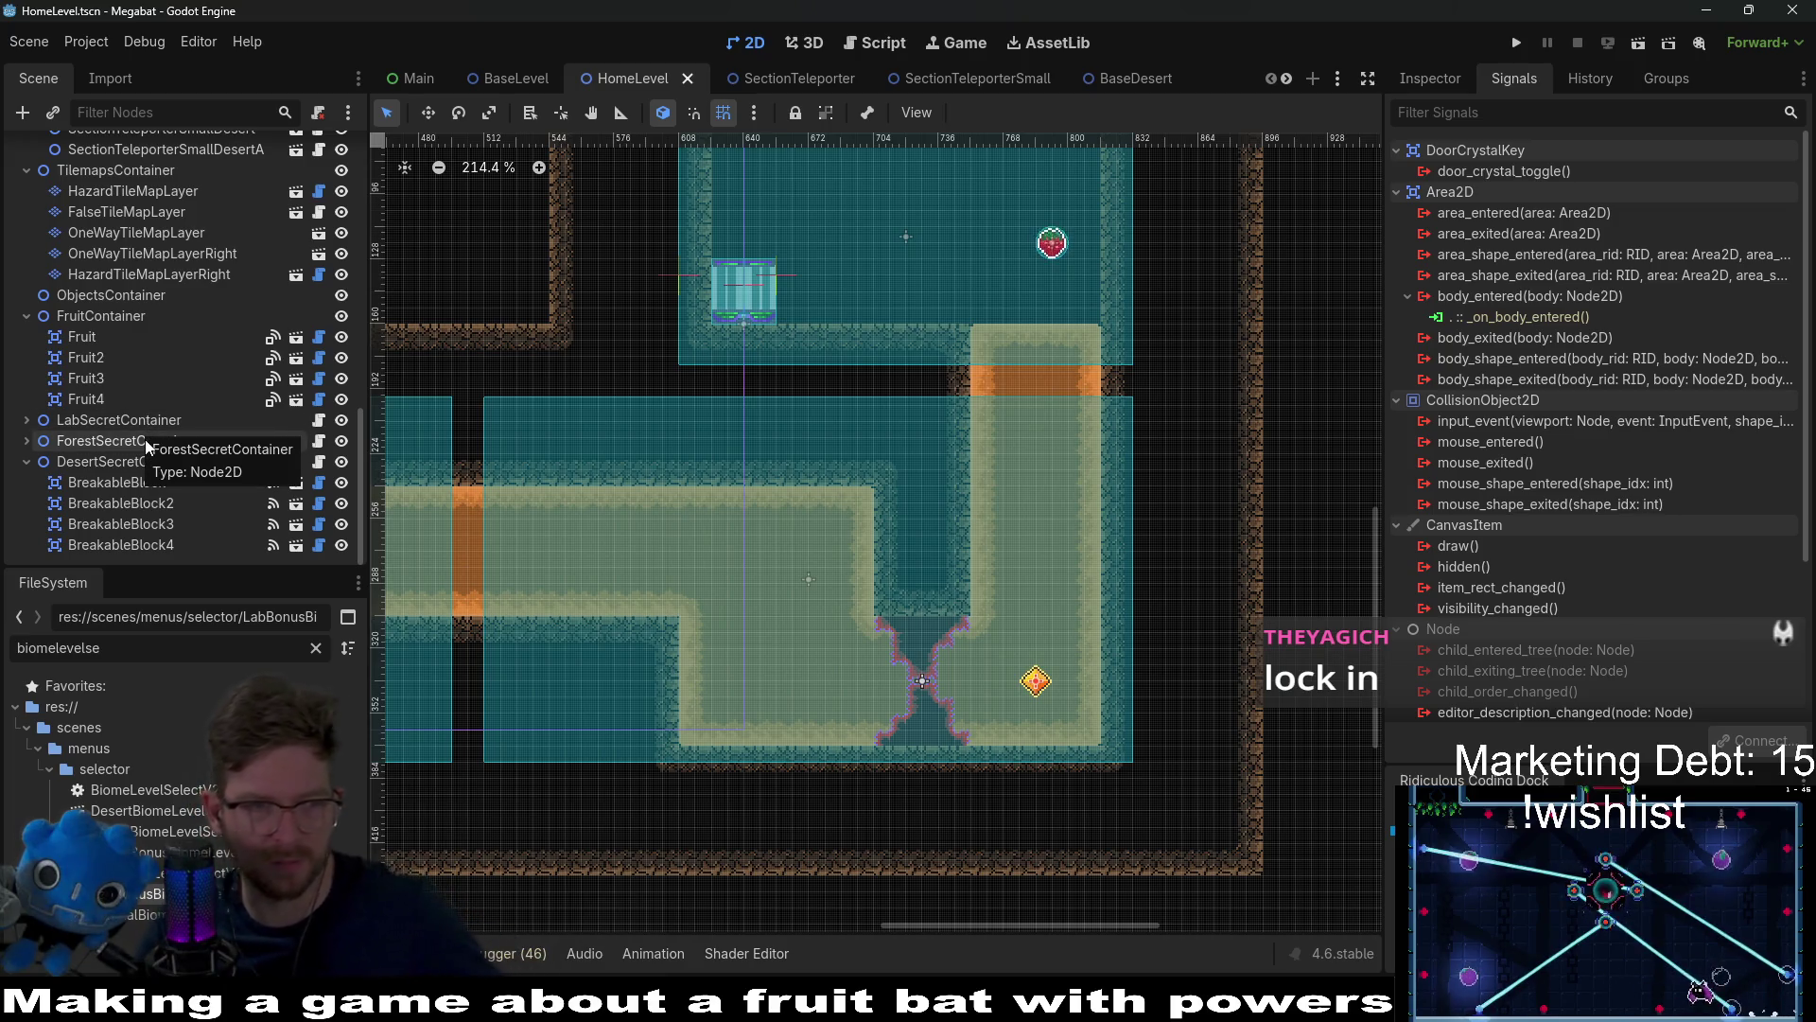
pyautogui.click(150, 462)
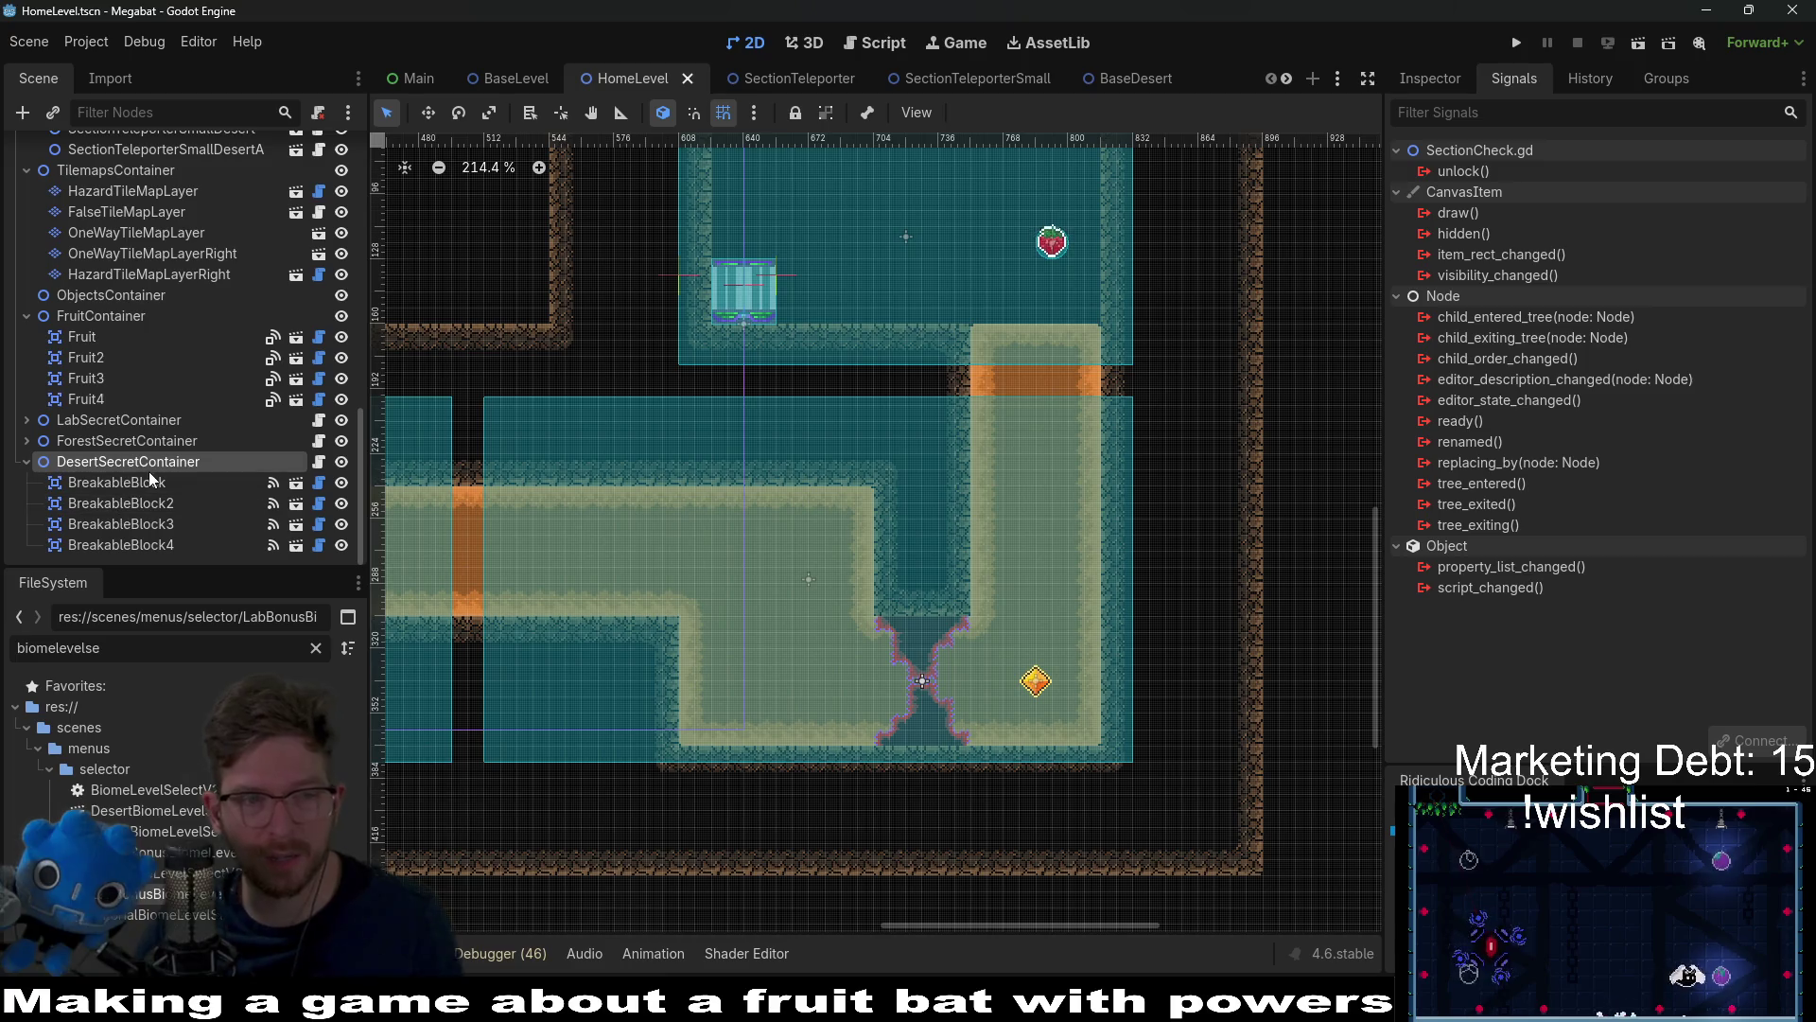
pyautogui.rightClick(1481, 172)
# Step: Connect the unlock() signal to DoorCrystalKey, choosing _on_hit_override as the receiver method
pyautogui.click(1514, 183)
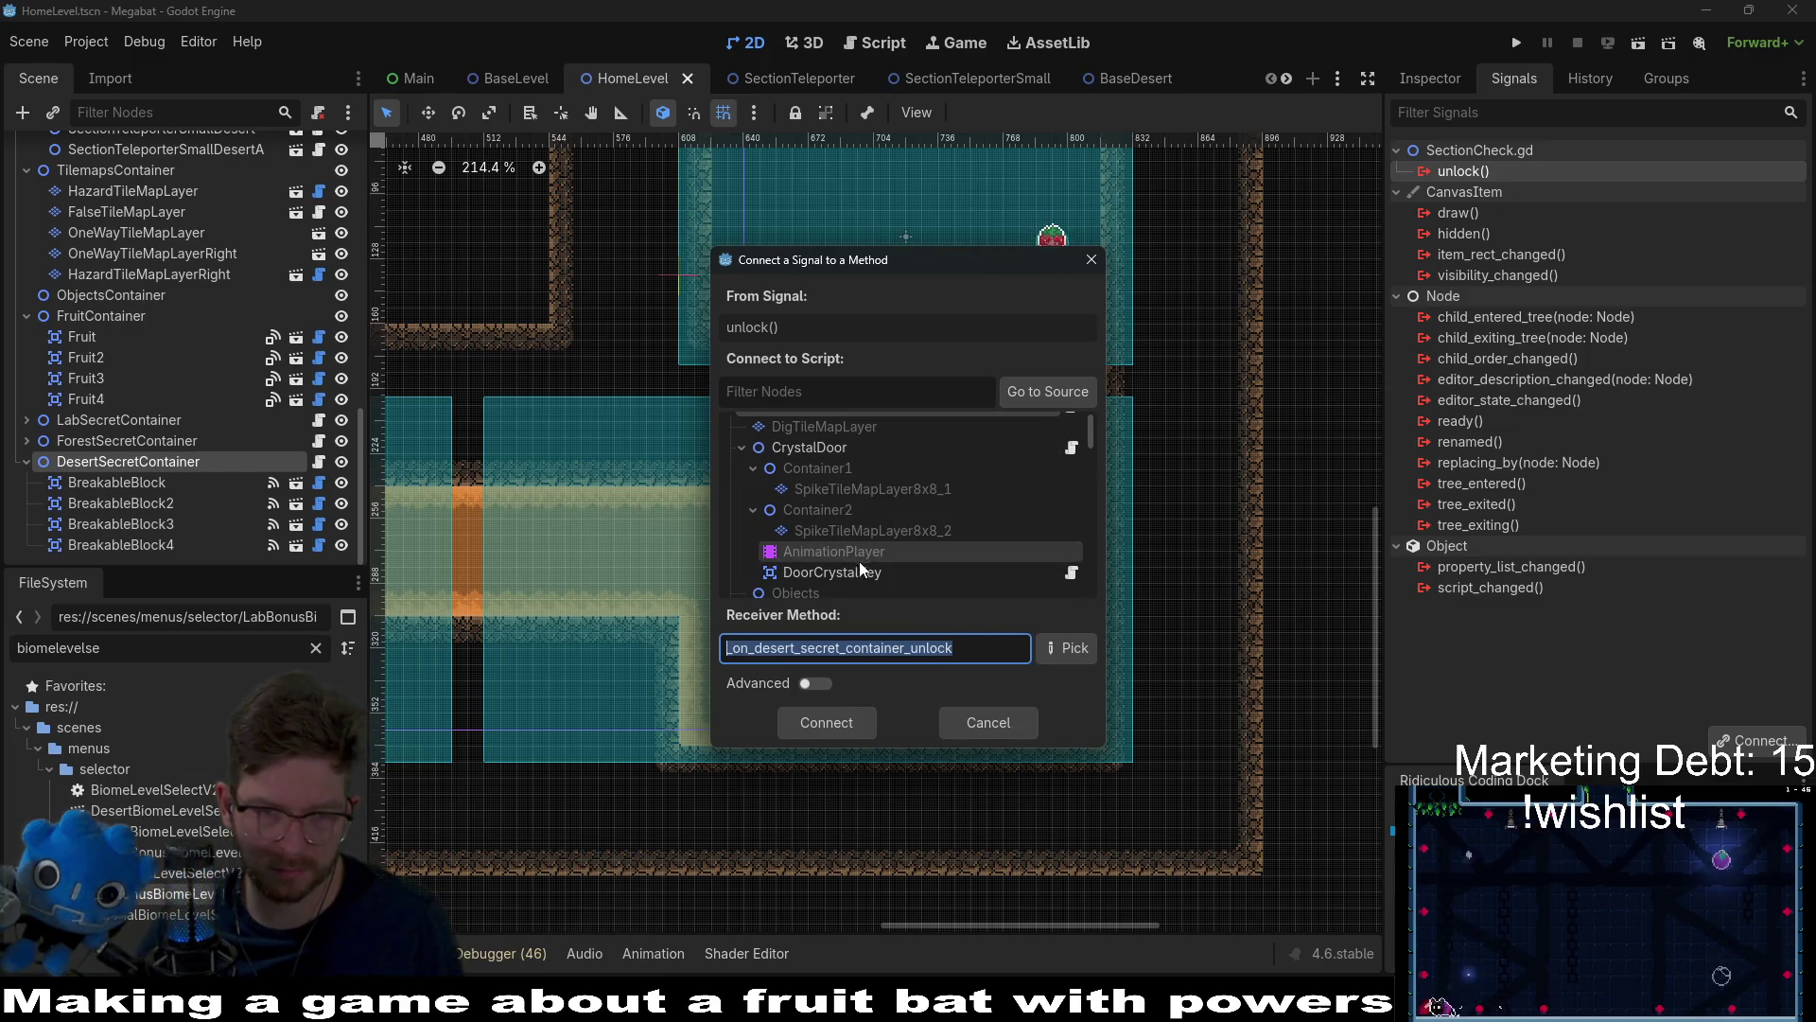
pyautogui.click(950, 587)
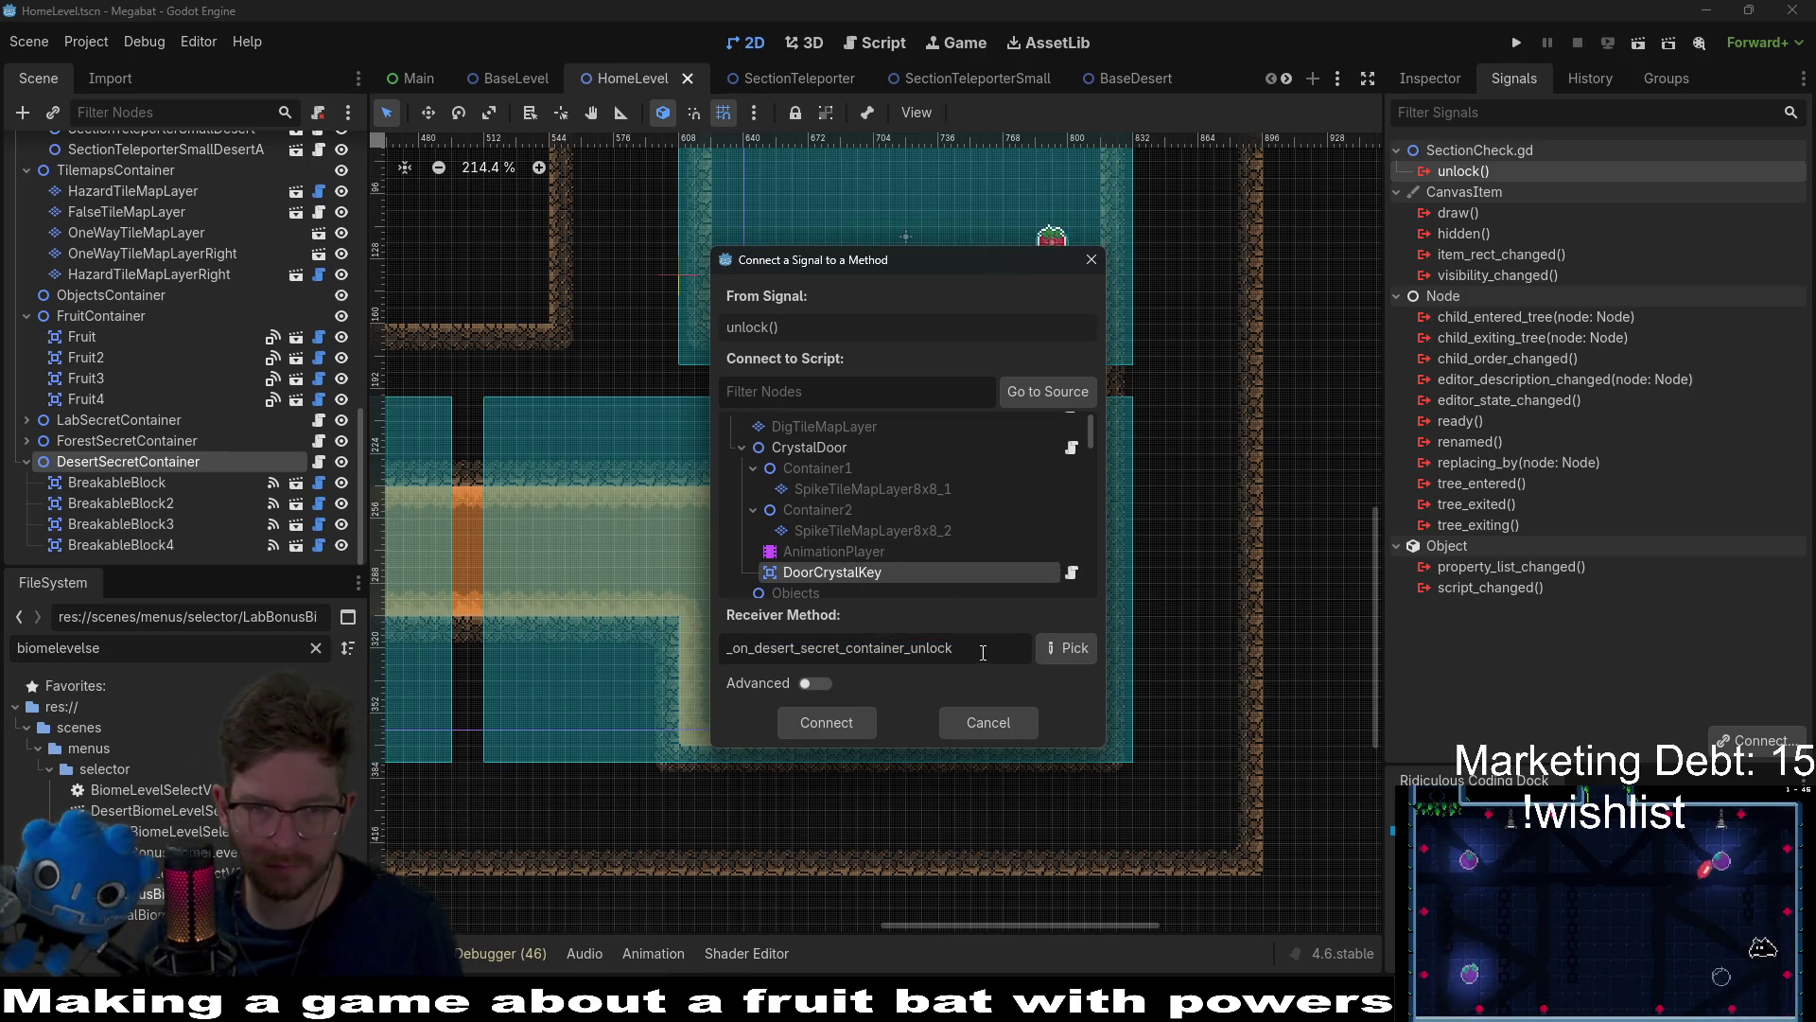
pyautogui.click(1088, 649)
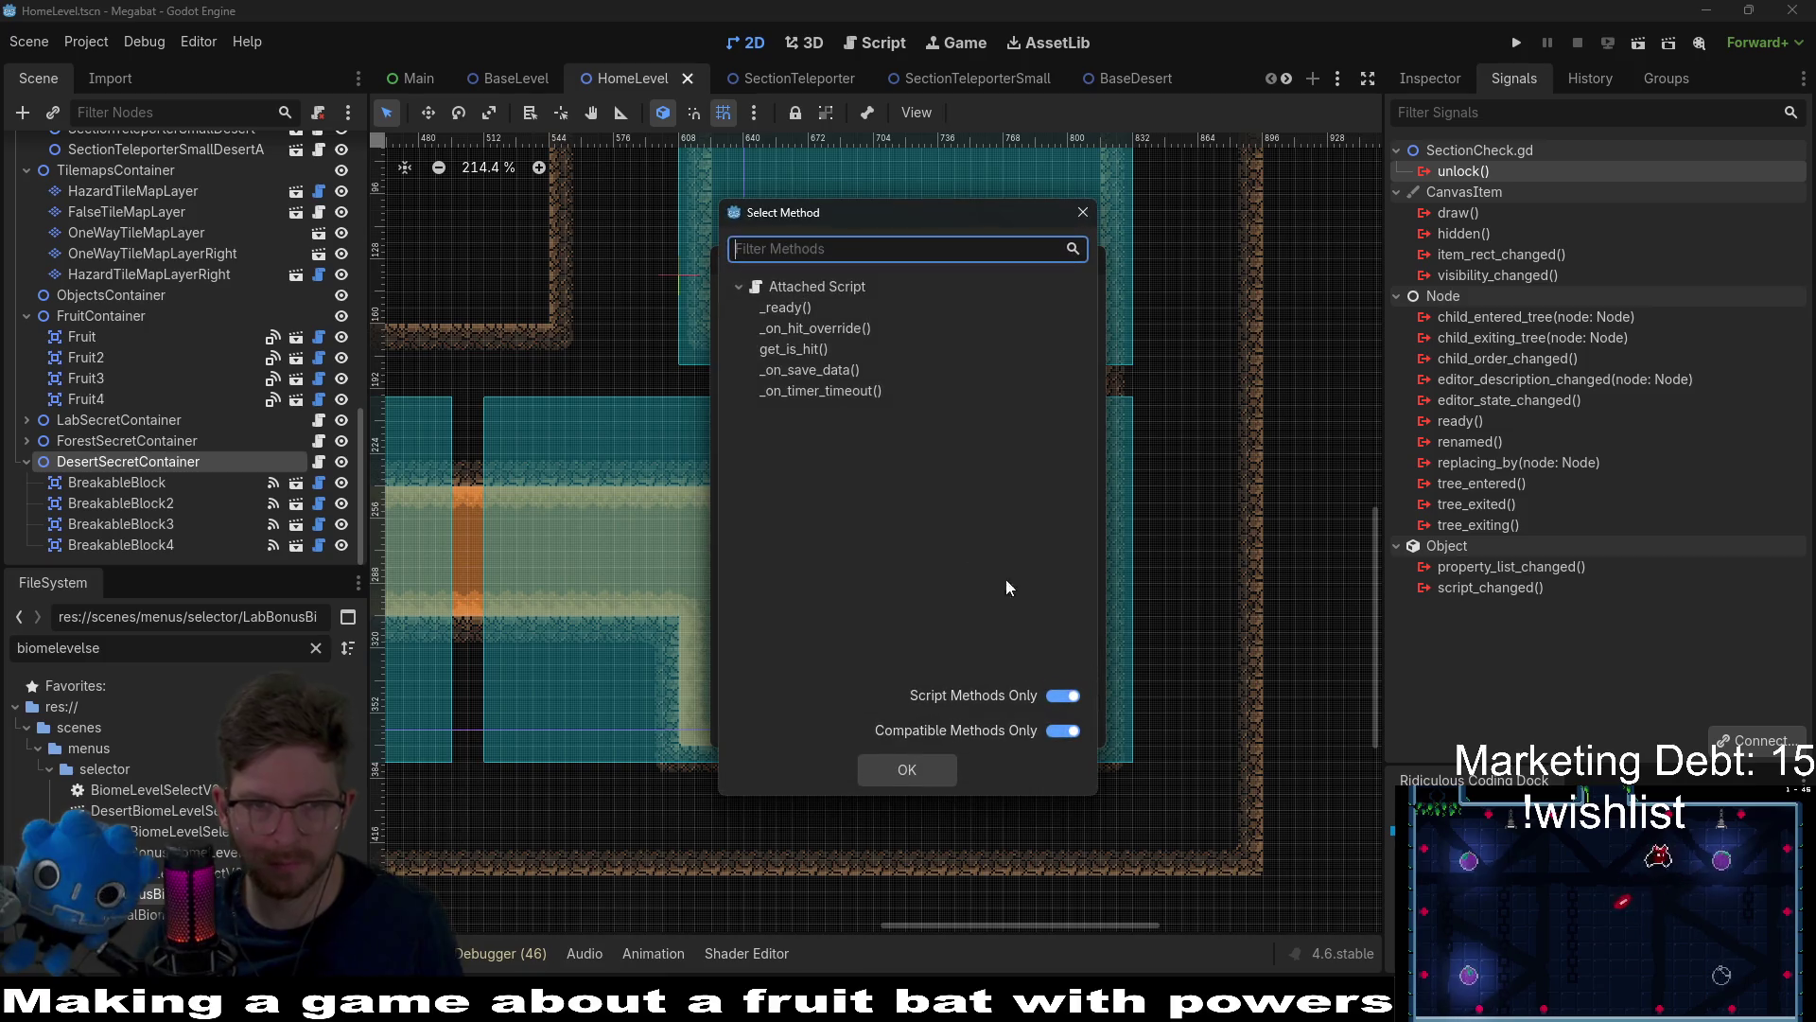
pyautogui.doubleClick(826, 337)
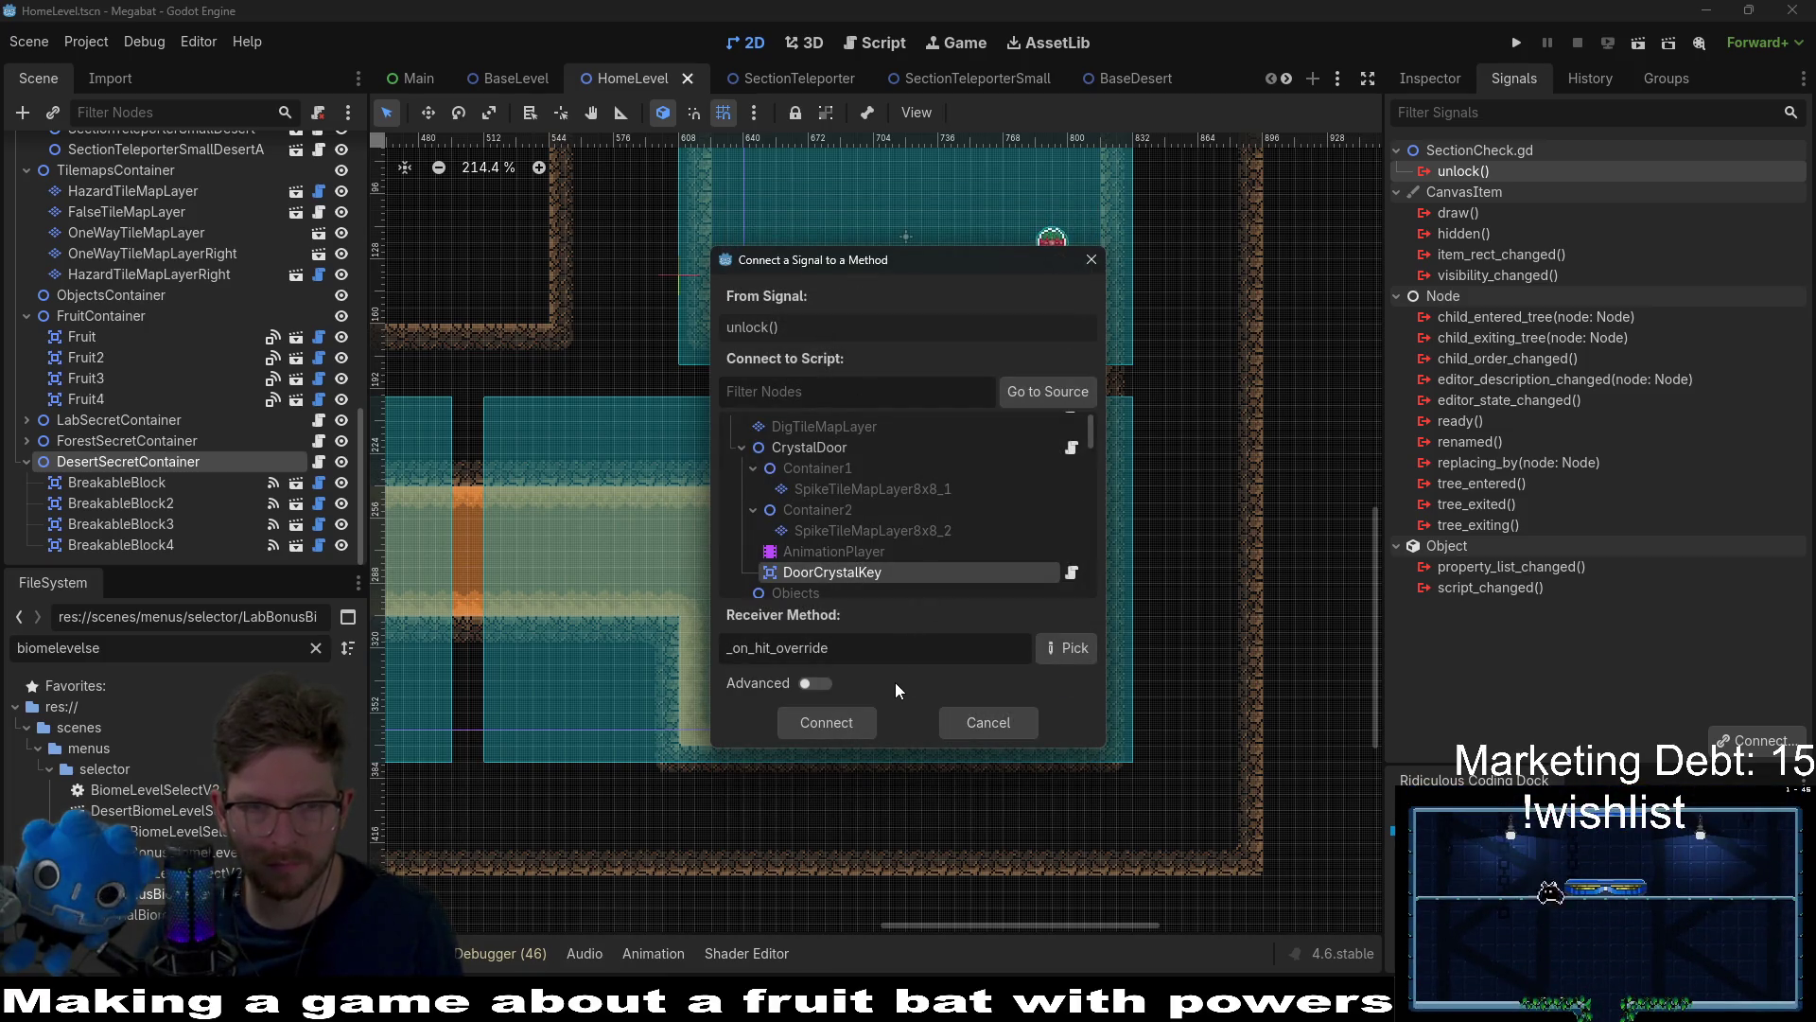
pyautogui.click(847, 724)
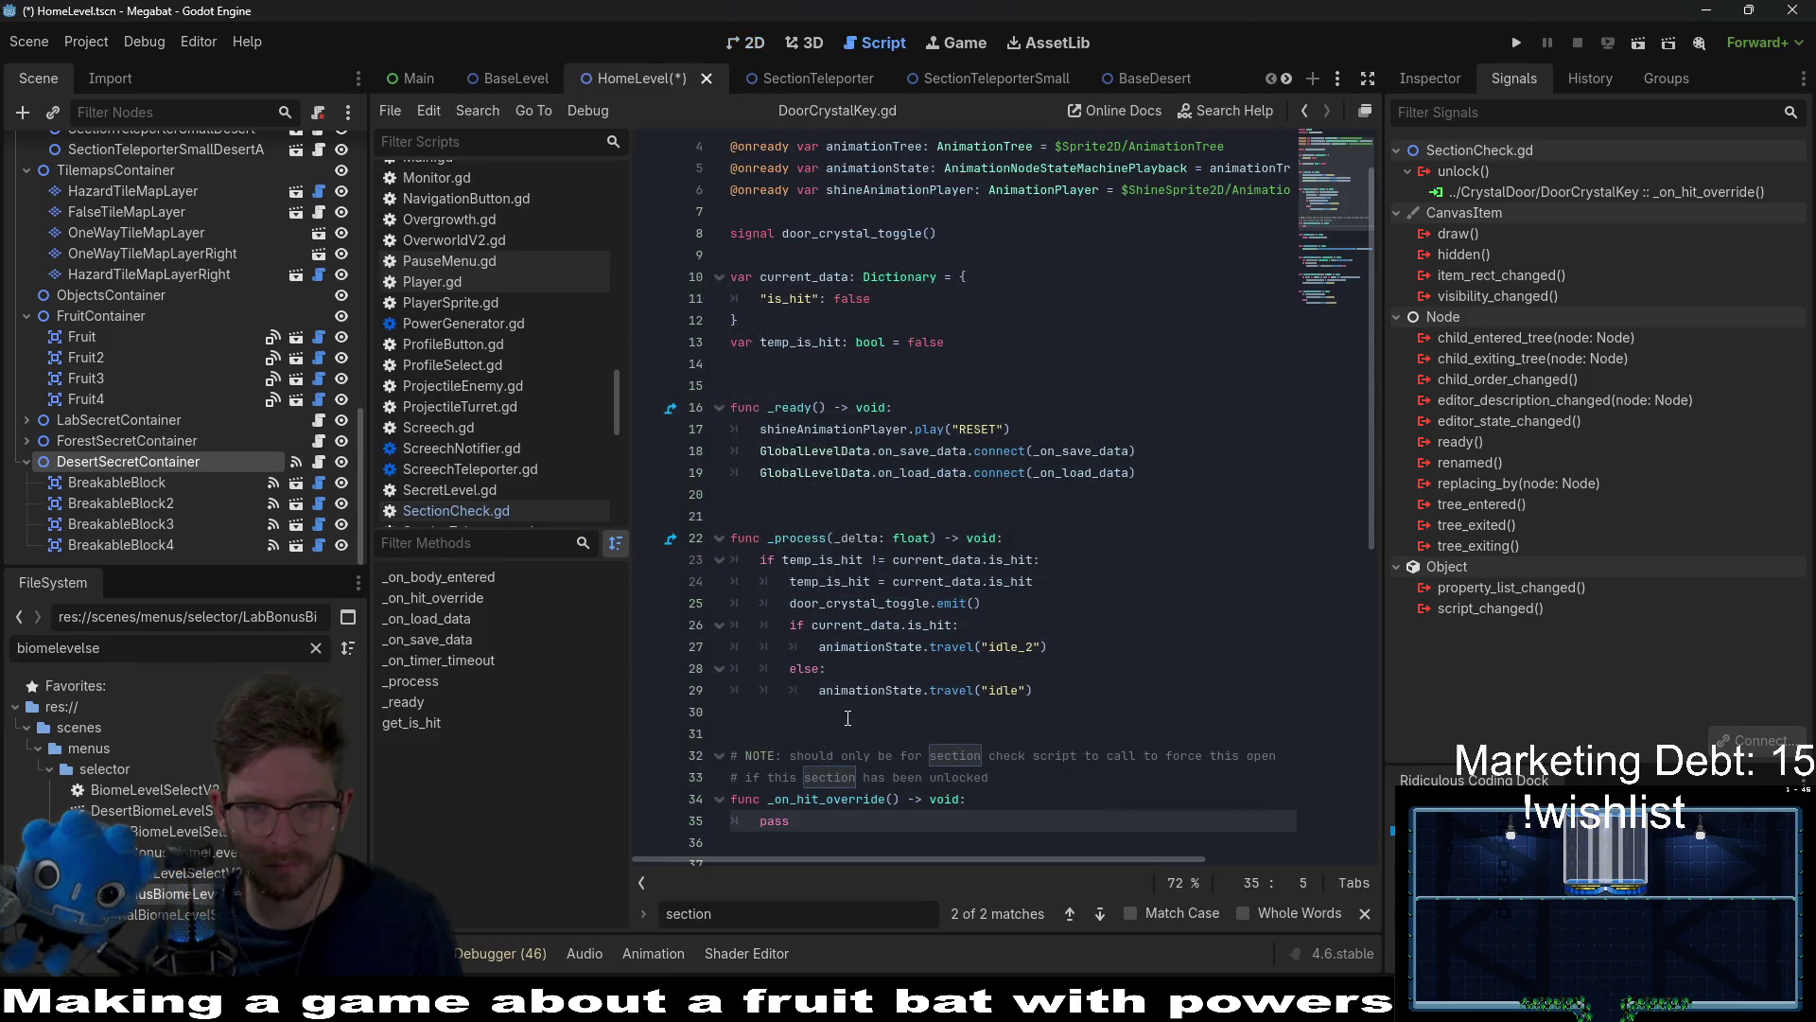
# Step: Replace pass in _on_hit_override with current_data.is_hit = true and save DoorCrystalKey.gd
pyautogui.scroll(-4, 845, 717)
pyautogui.click(818, 559)
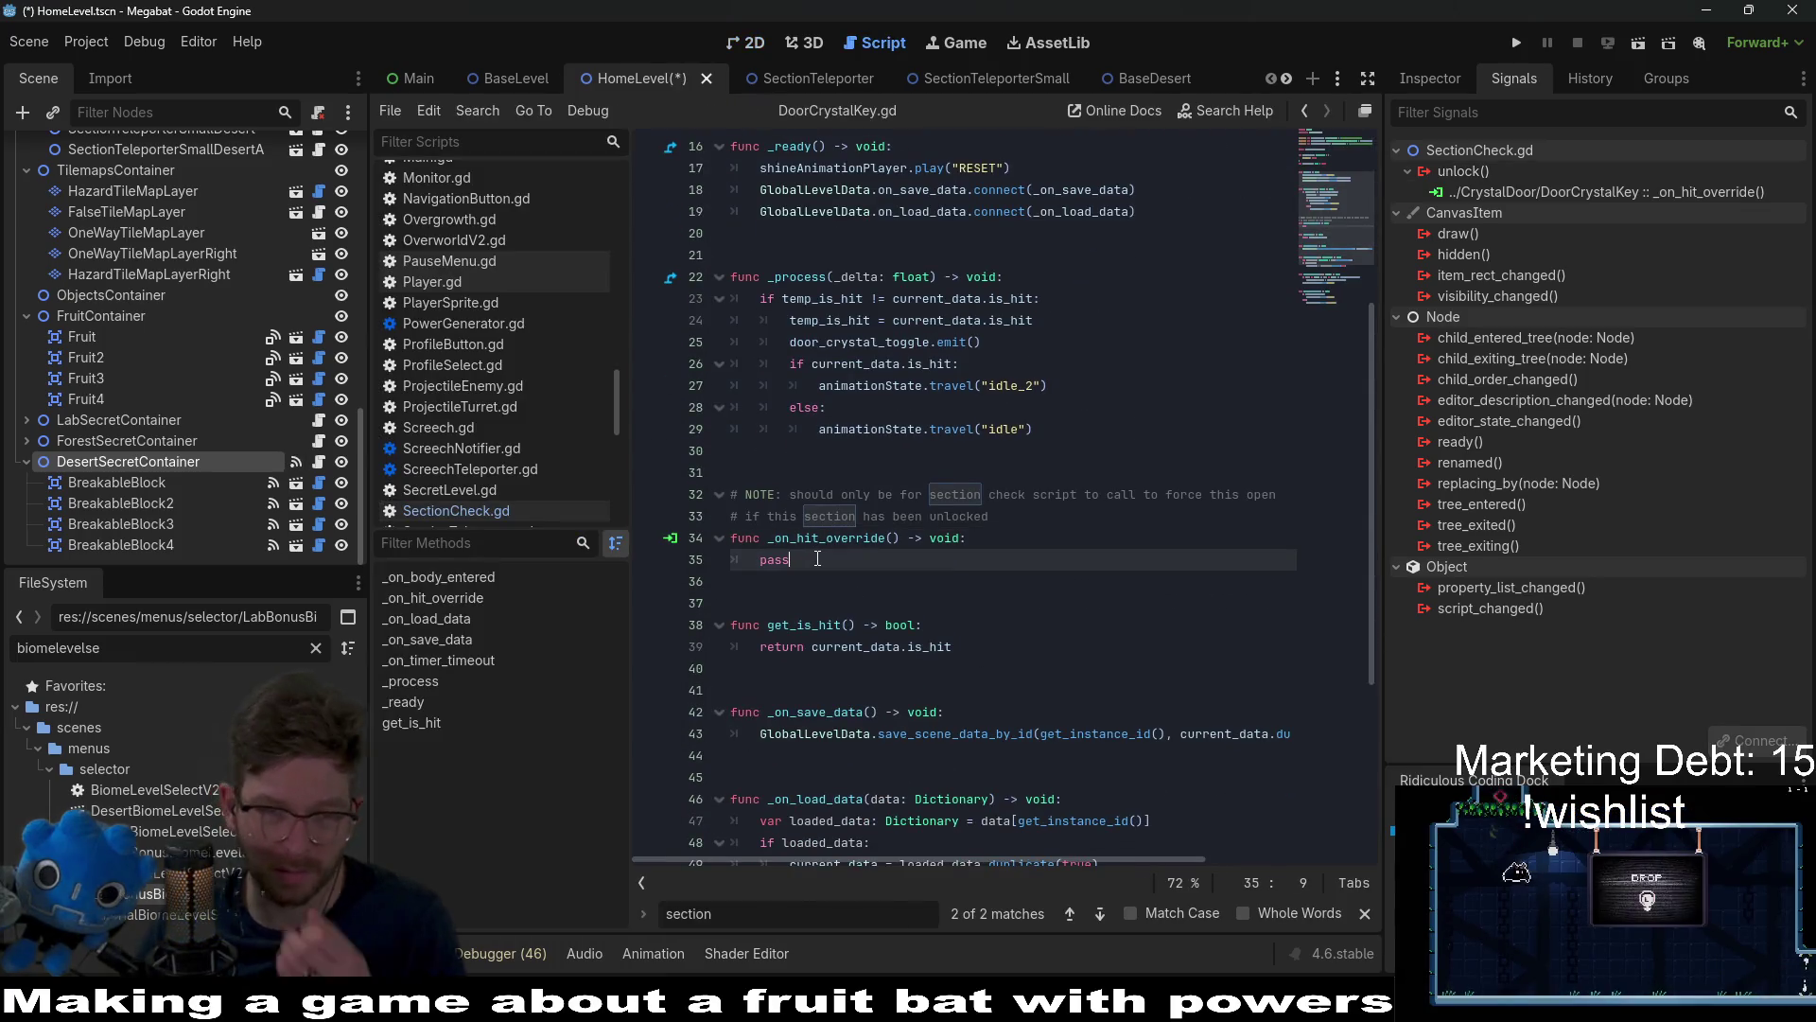
pyautogui.scroll(2, 818, 559)
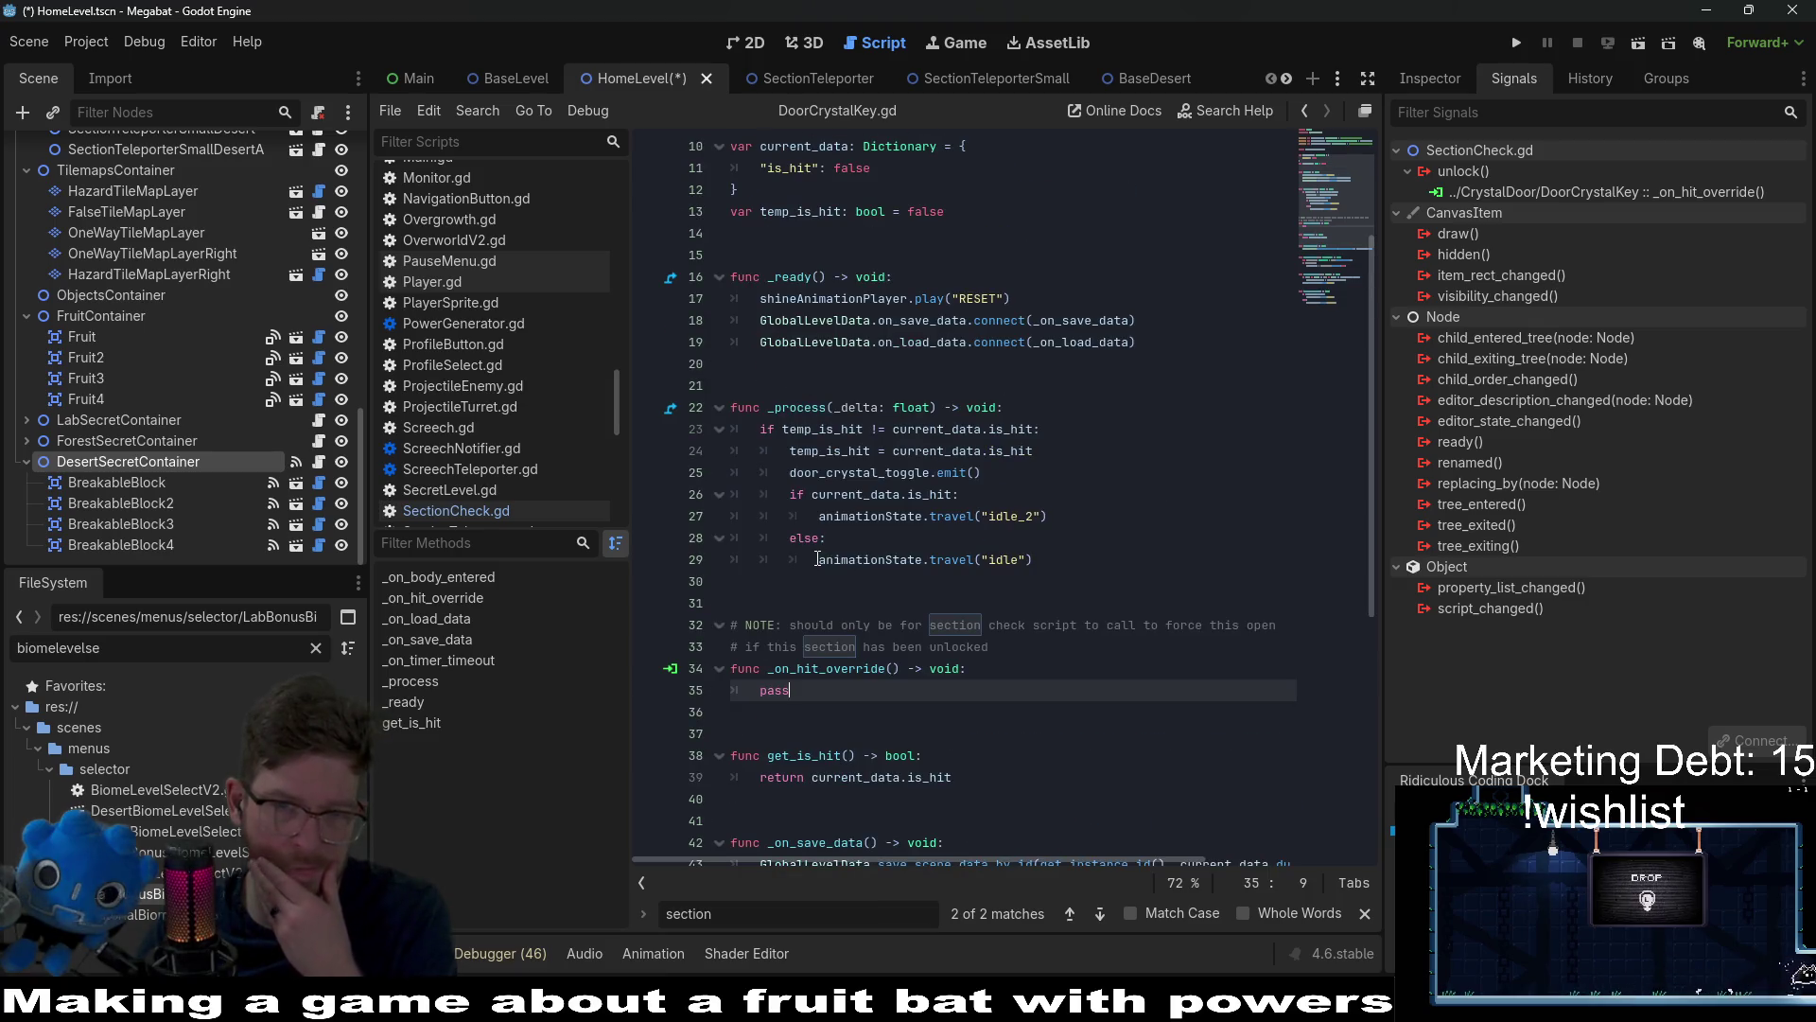
pyautogui.scroll(2, 817, 559)
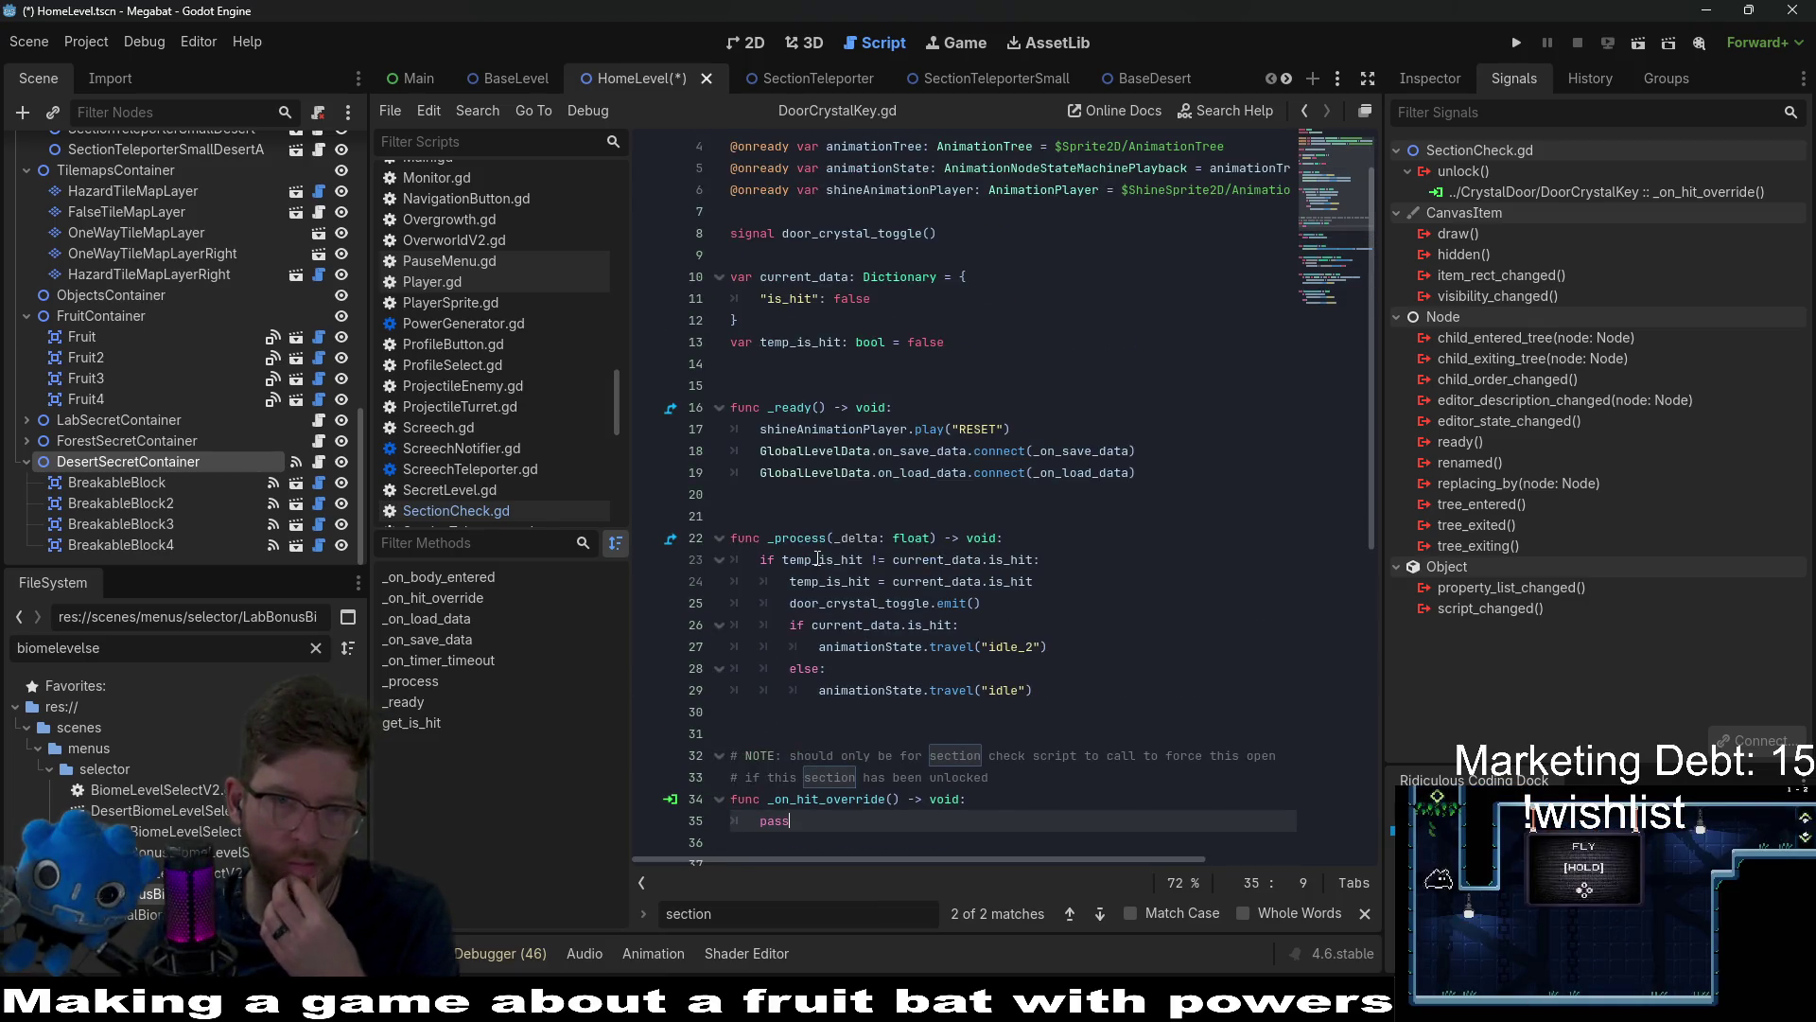
pyautogui.doubleClick(814, 276)
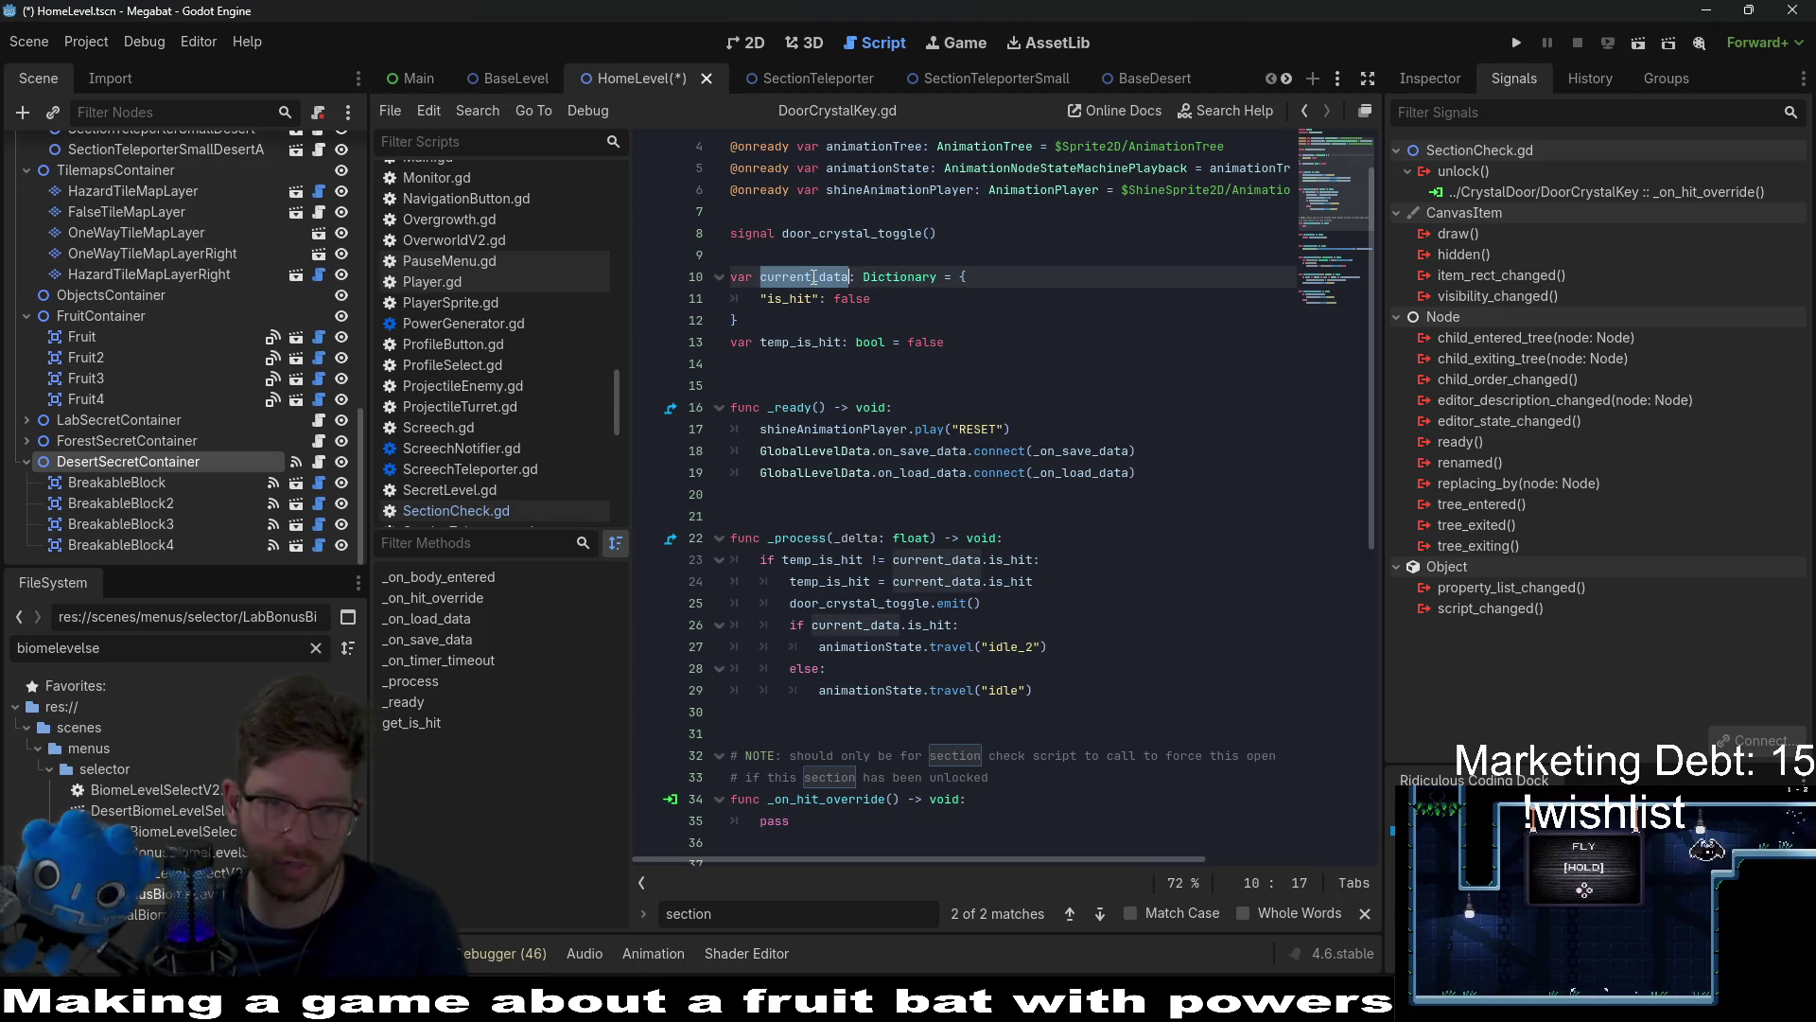
pyautogui.scroll(-2, 814, 276)
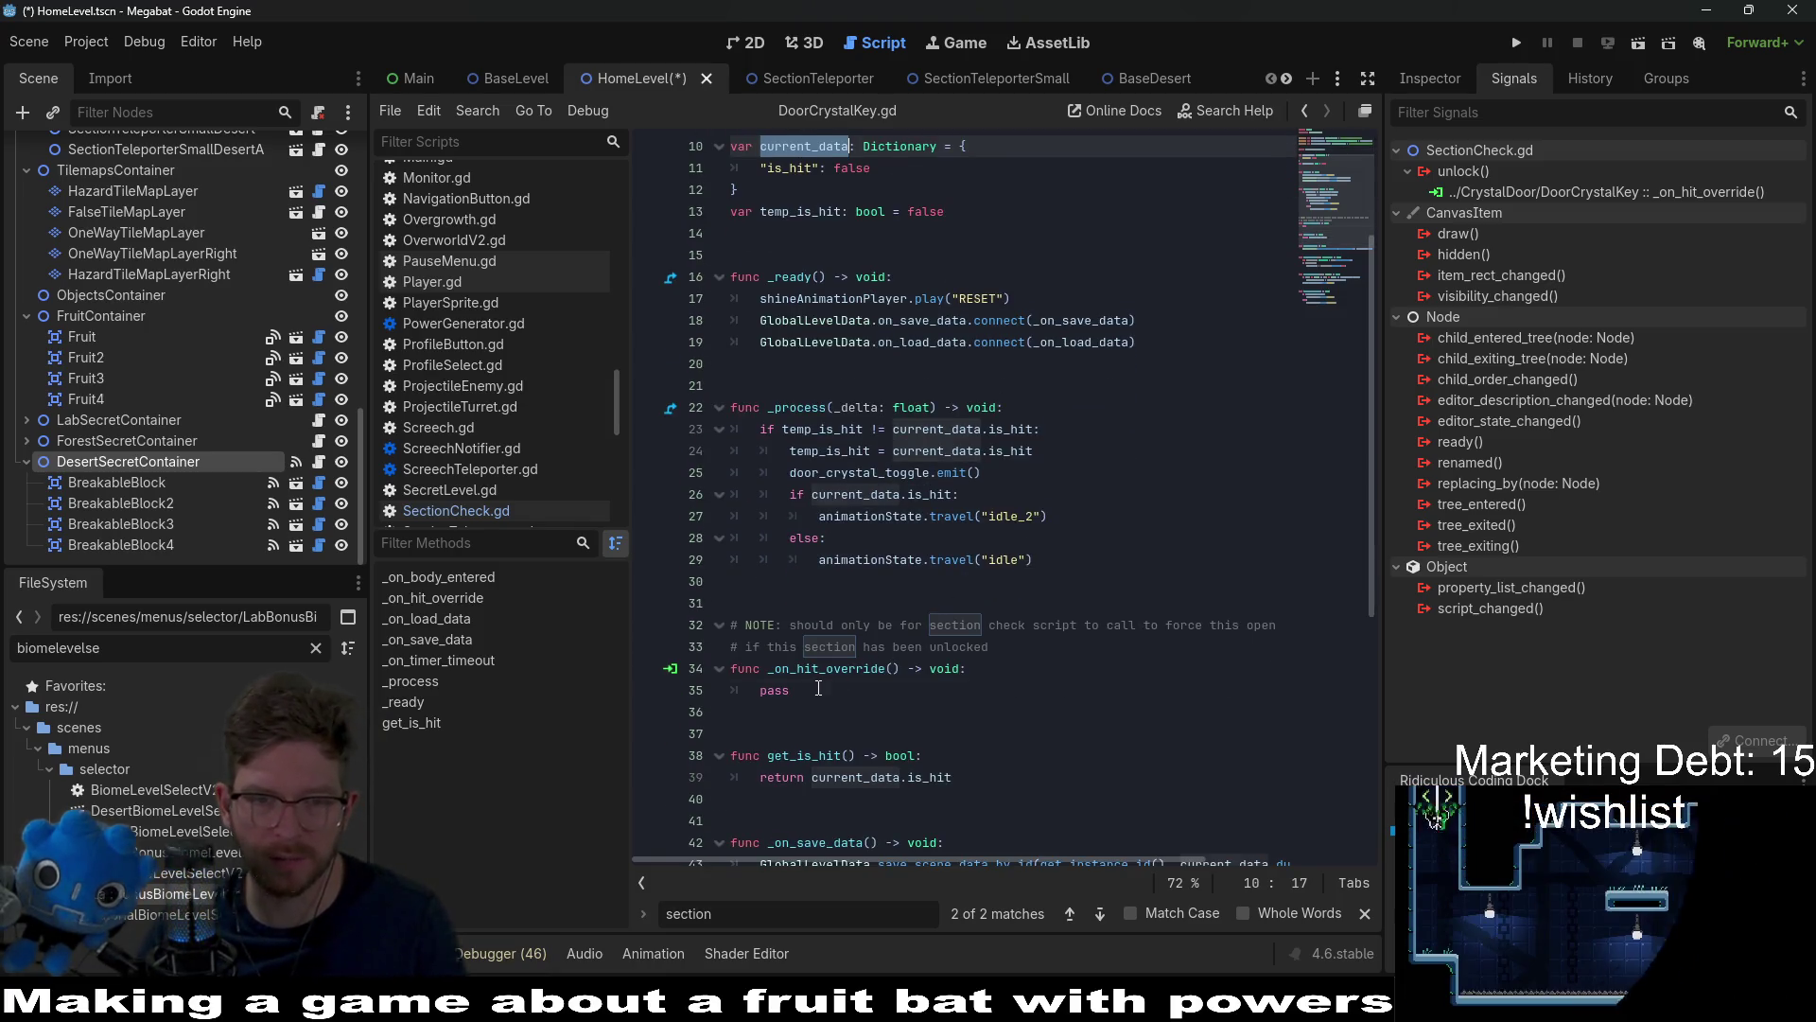
pyautogui.click(1004, 705)
pyautogui.press('BackSpace')
pyautogui.press('BackSpace')
pyautogui.press('BackSpace')
pyautogui.write('current_data')
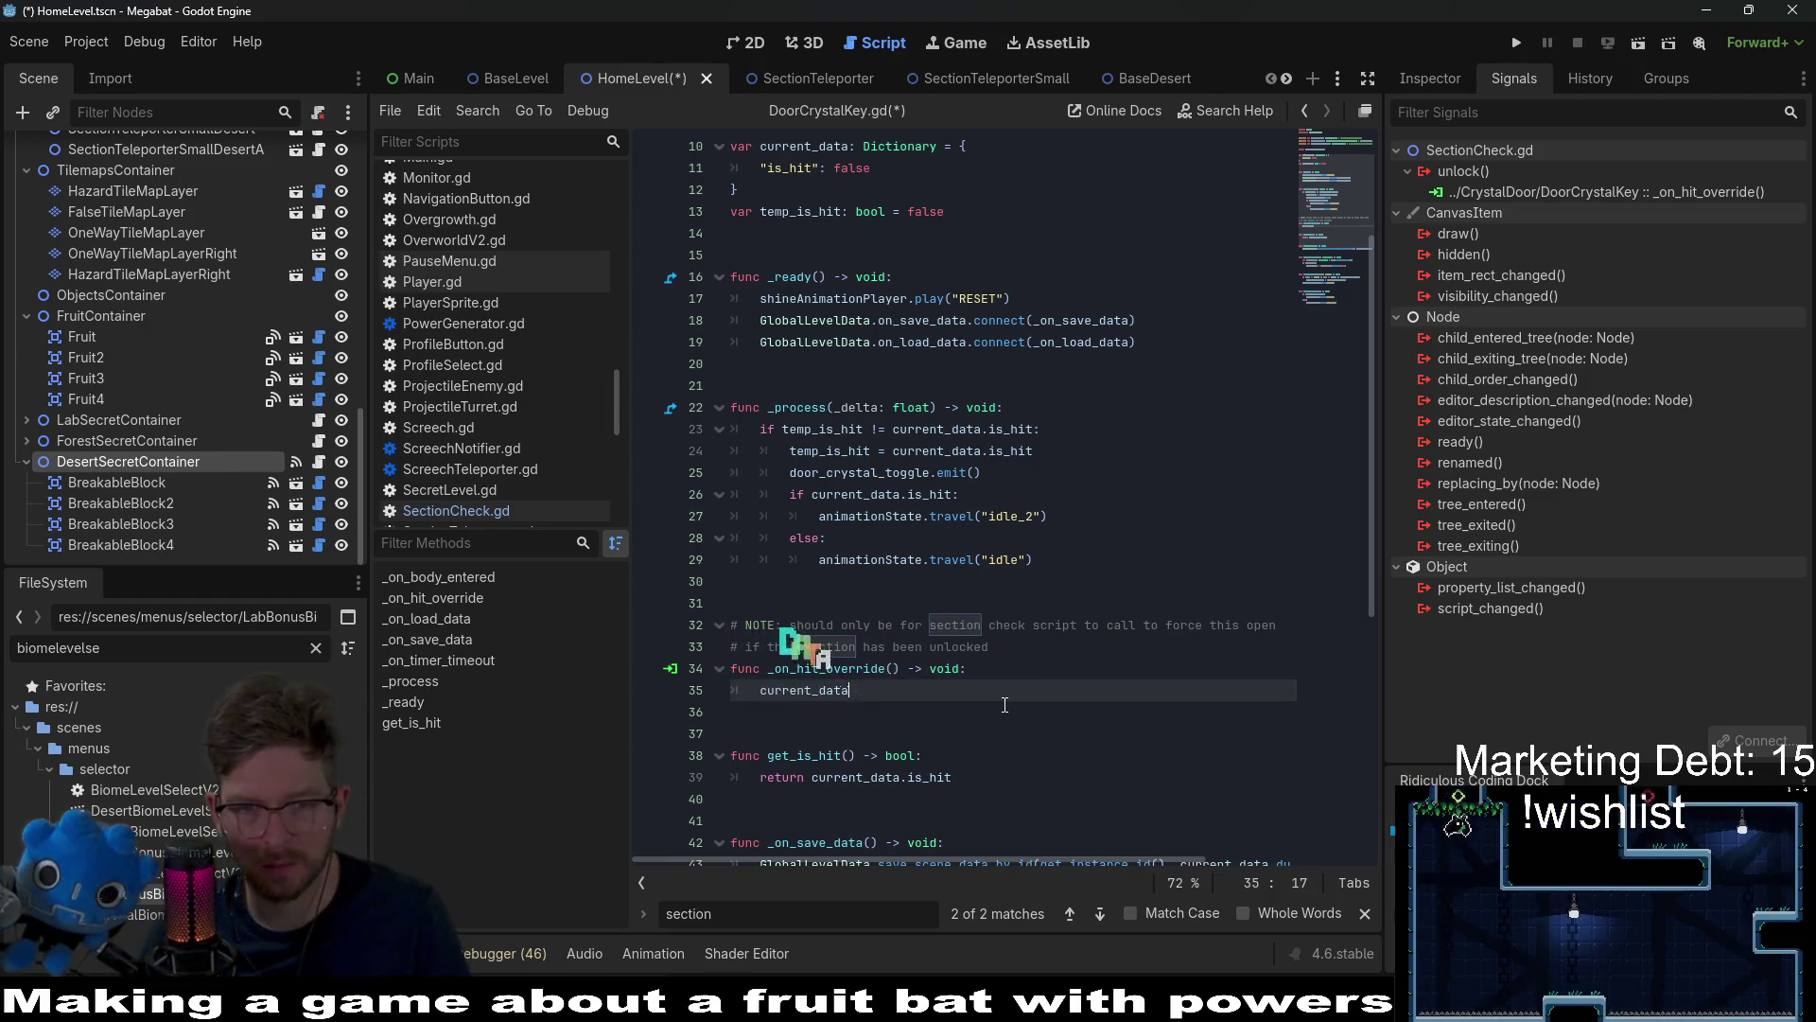
pyautogui.write('.is_hi')
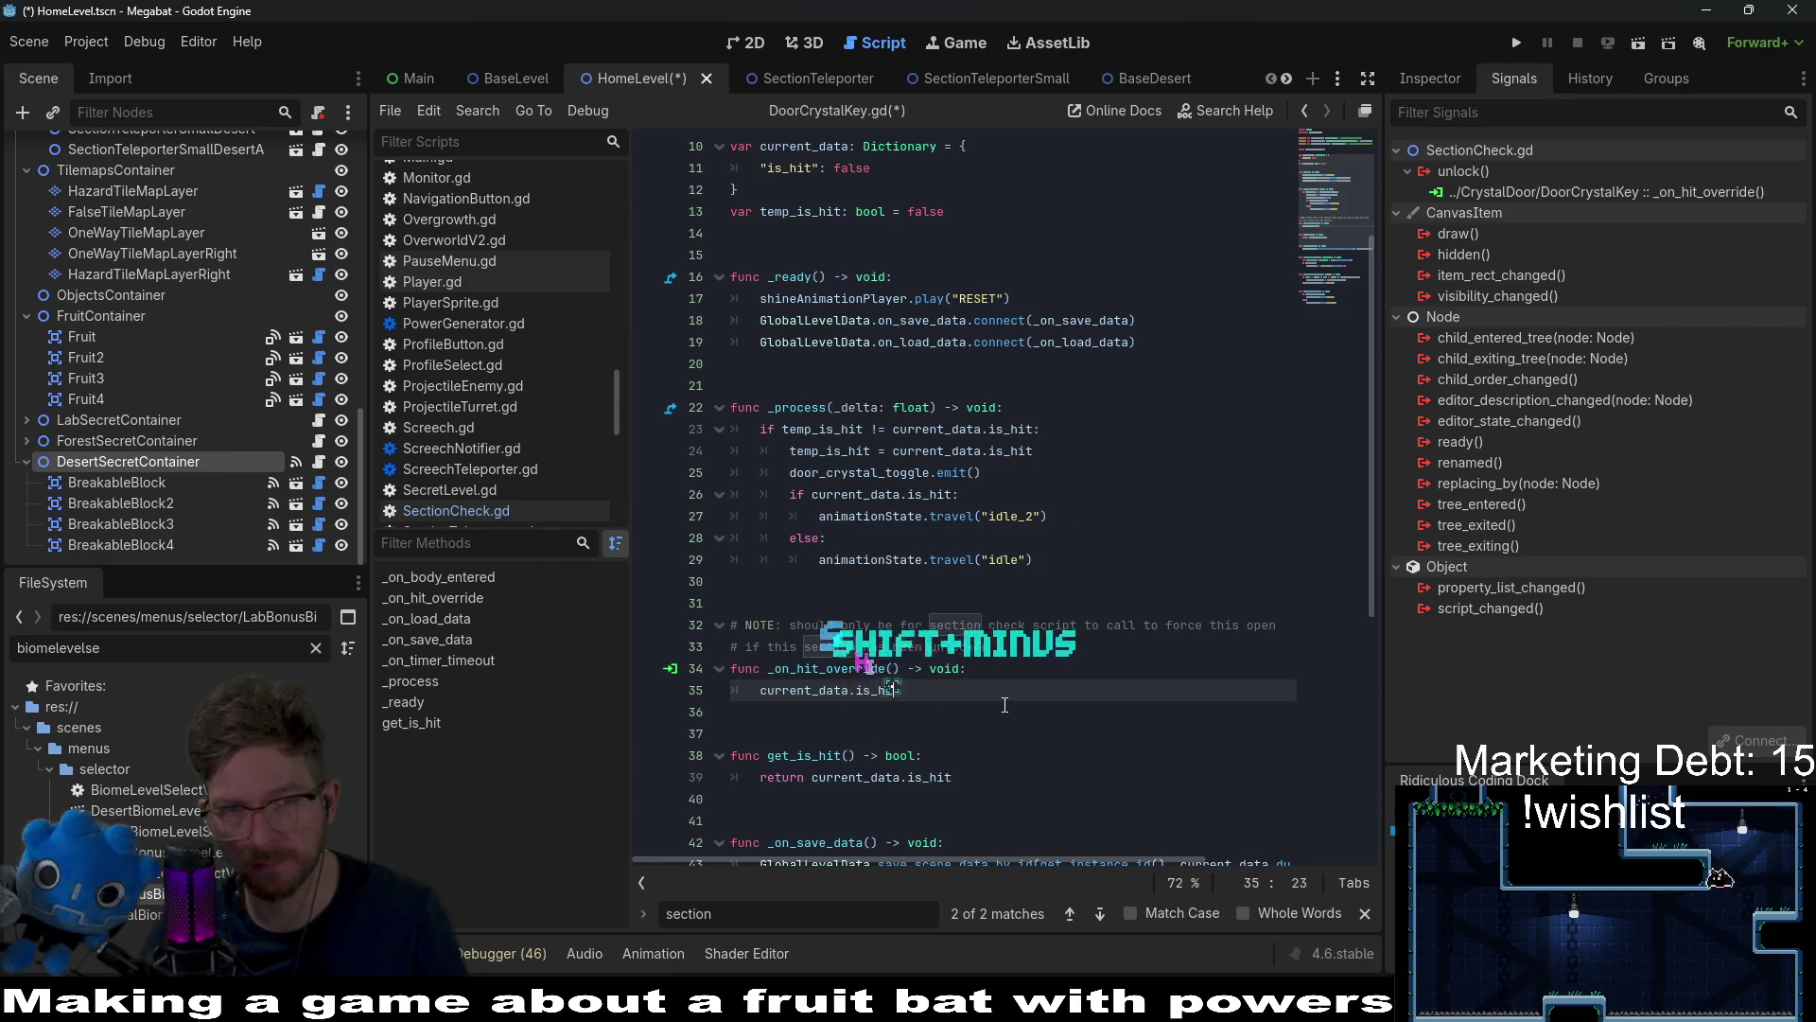
pyautogui.write('t ')
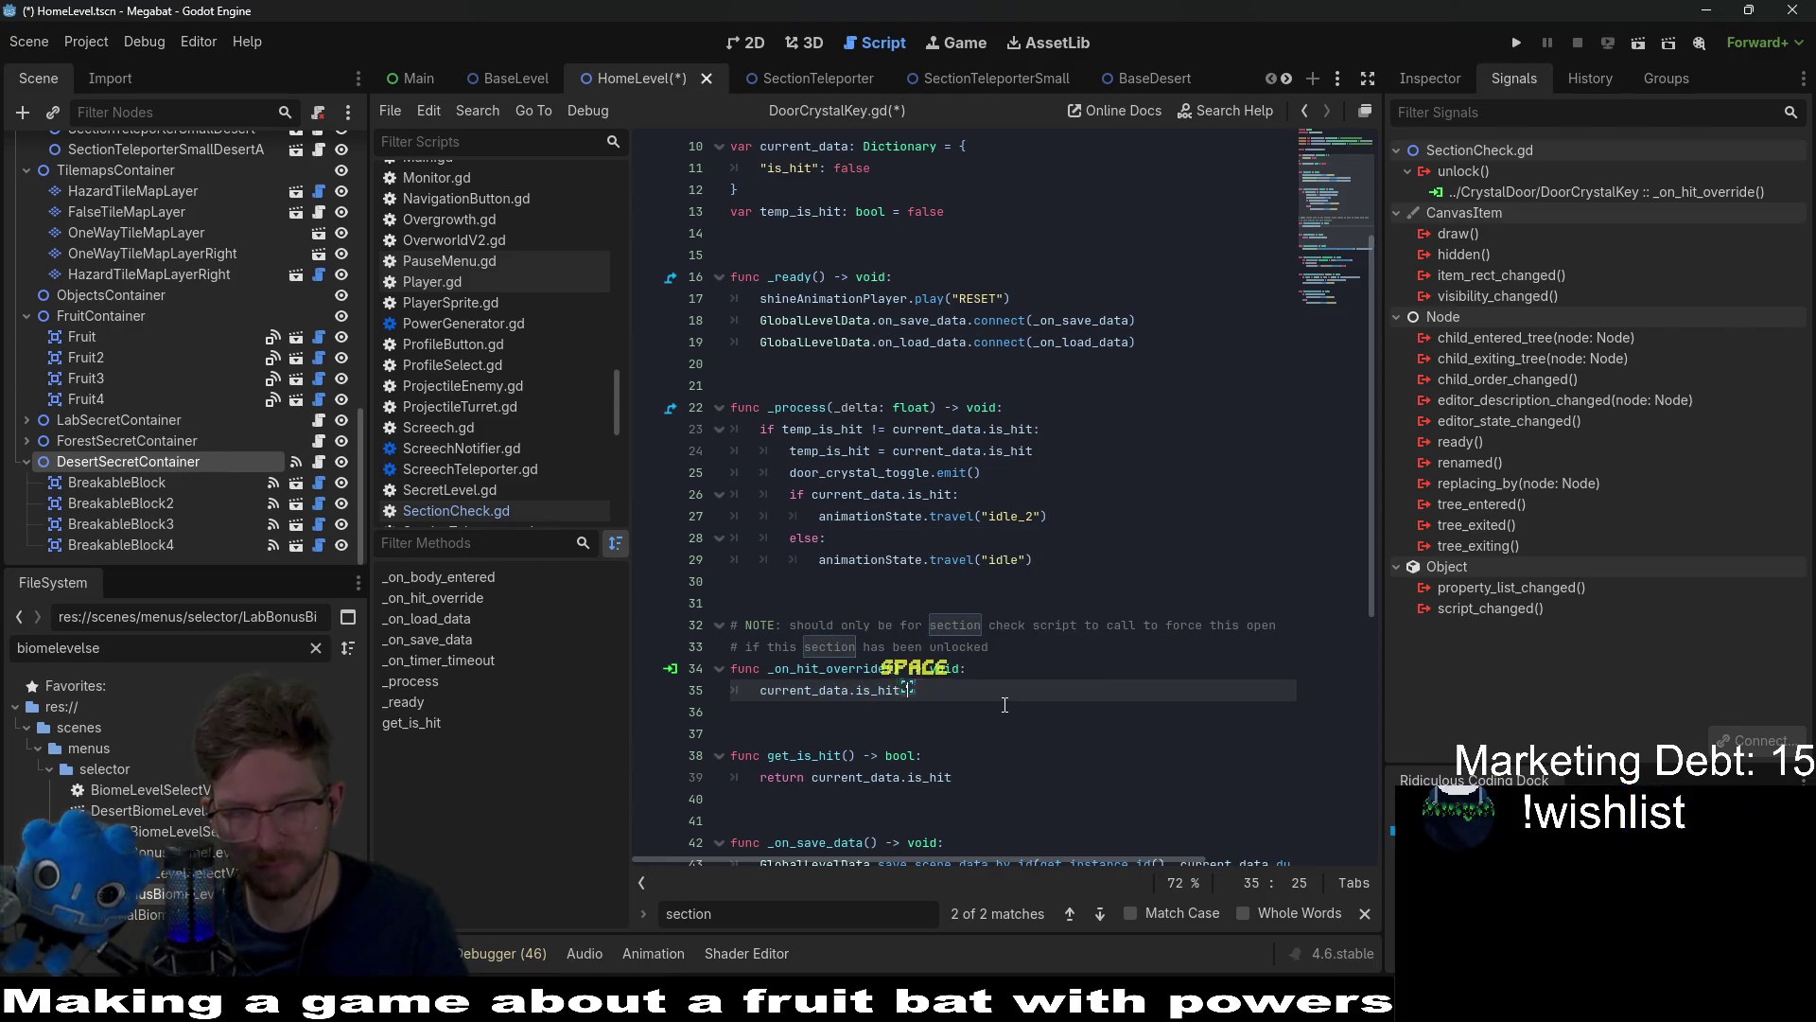
pyautogui.write('= true')
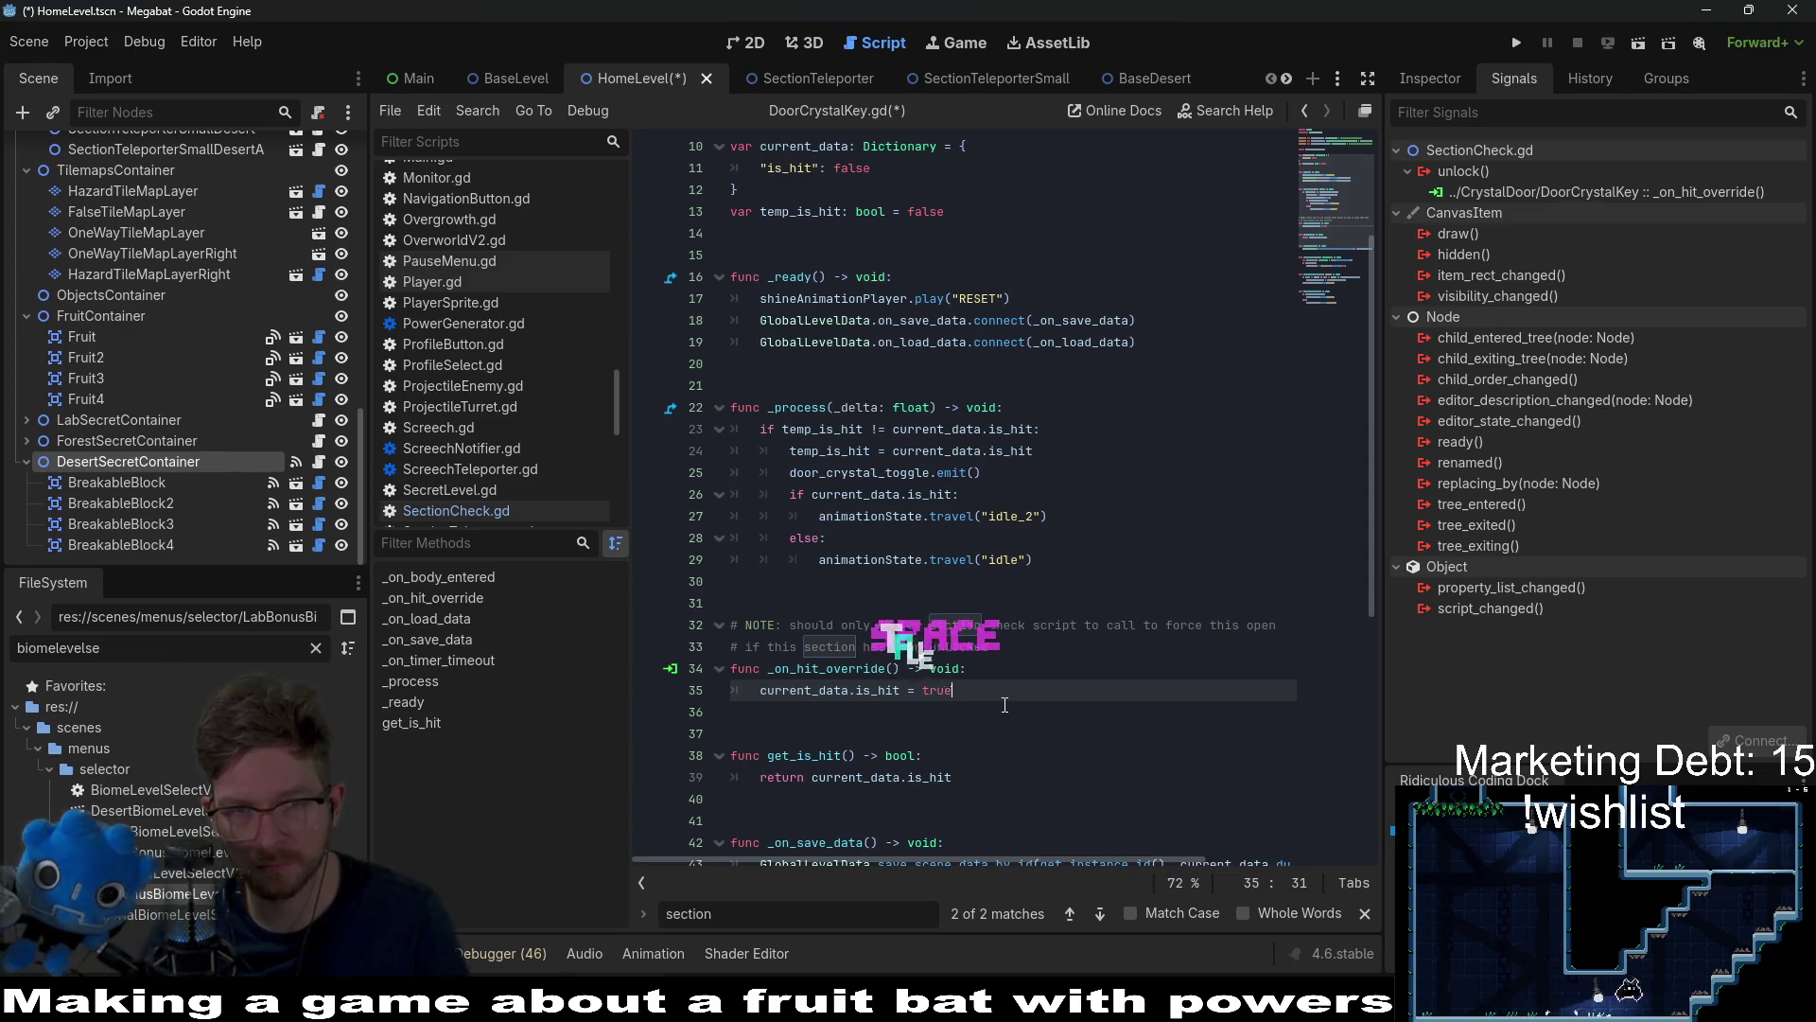
pyautogui.hotkey('ctrl', 's')
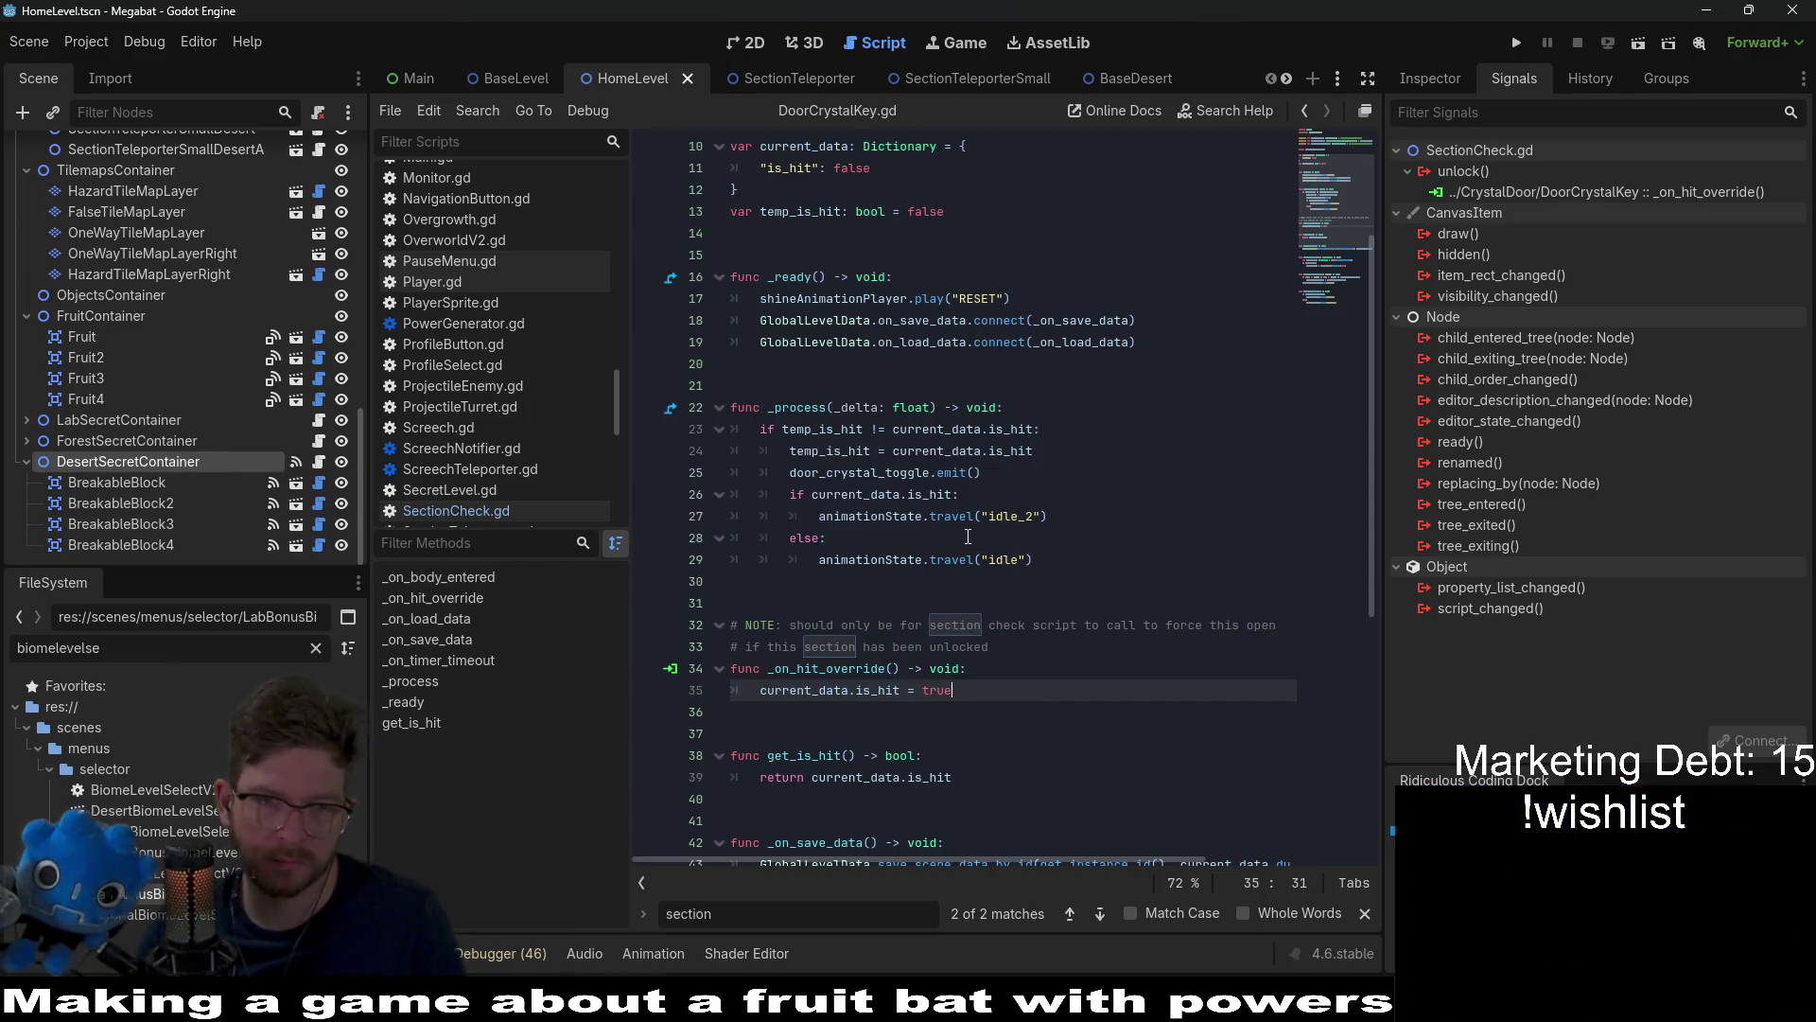
# Step: Review the is_hit check and door_crystal_toggle.emit() call, then return to the 2D view
pyautogui.doubleClick(977, 431)
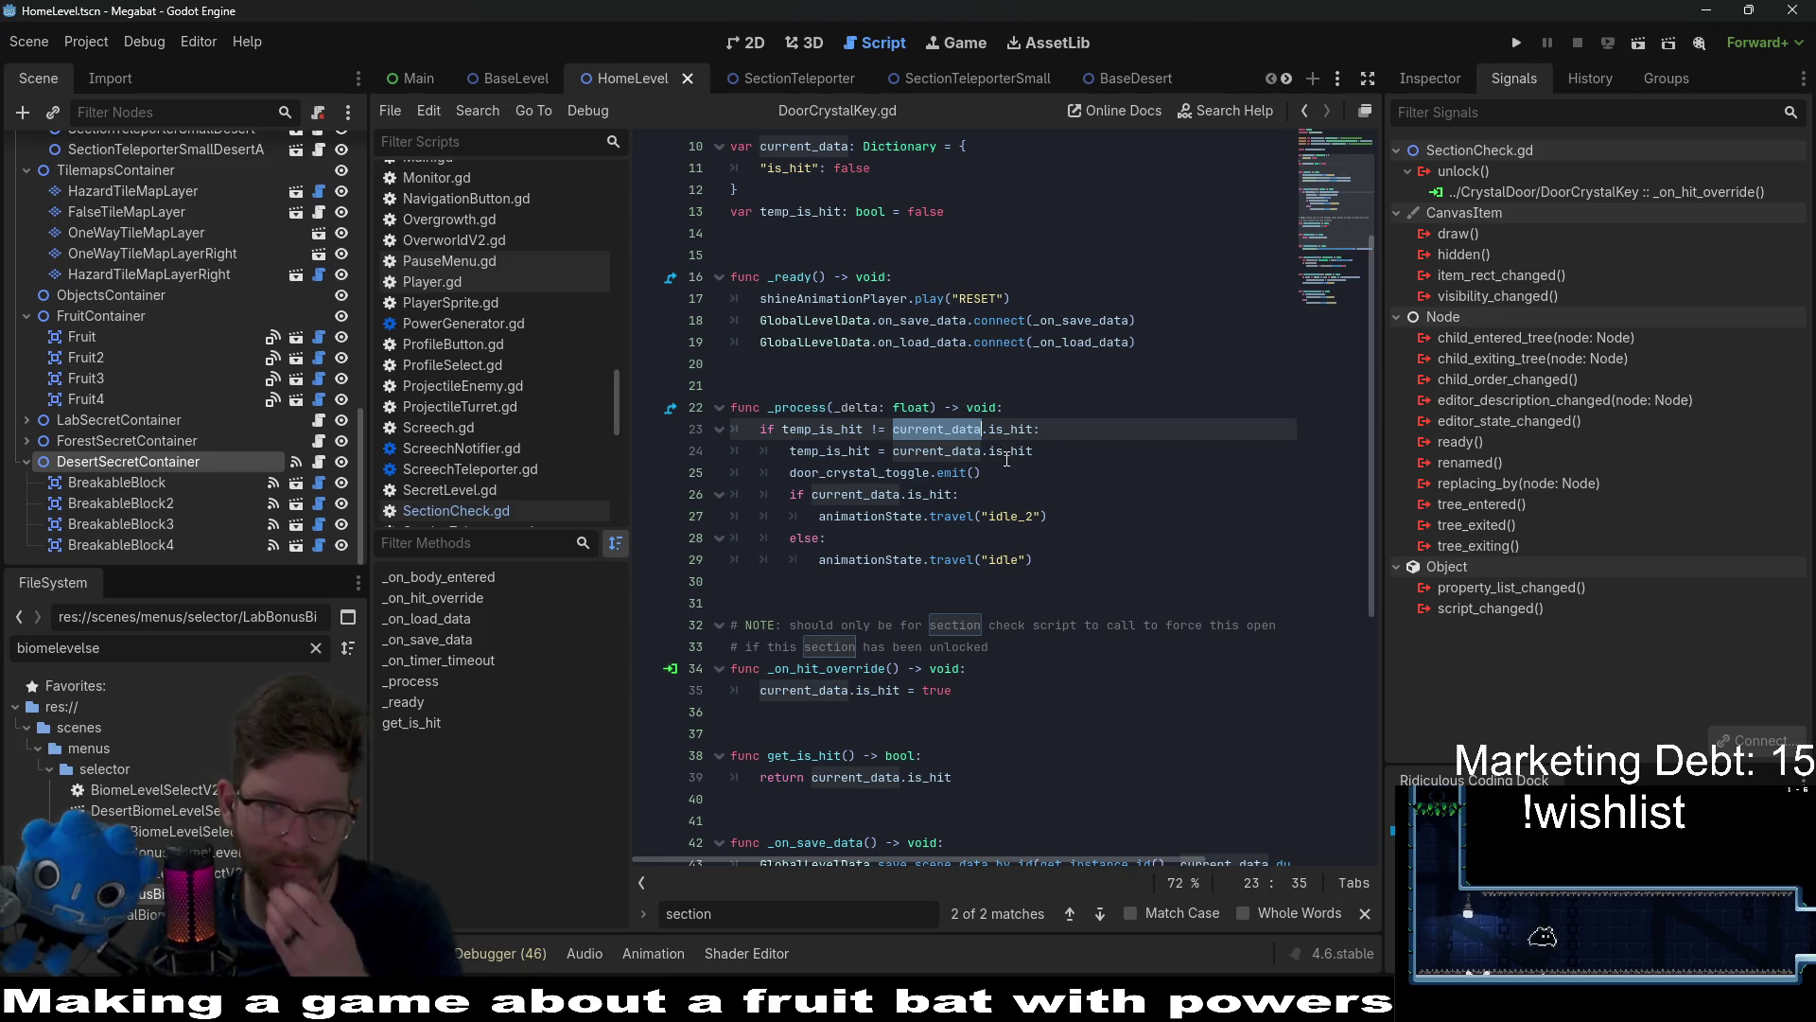
pyautogui.moveTo(1001, 480); pyautogui.dragTo(790, 481)
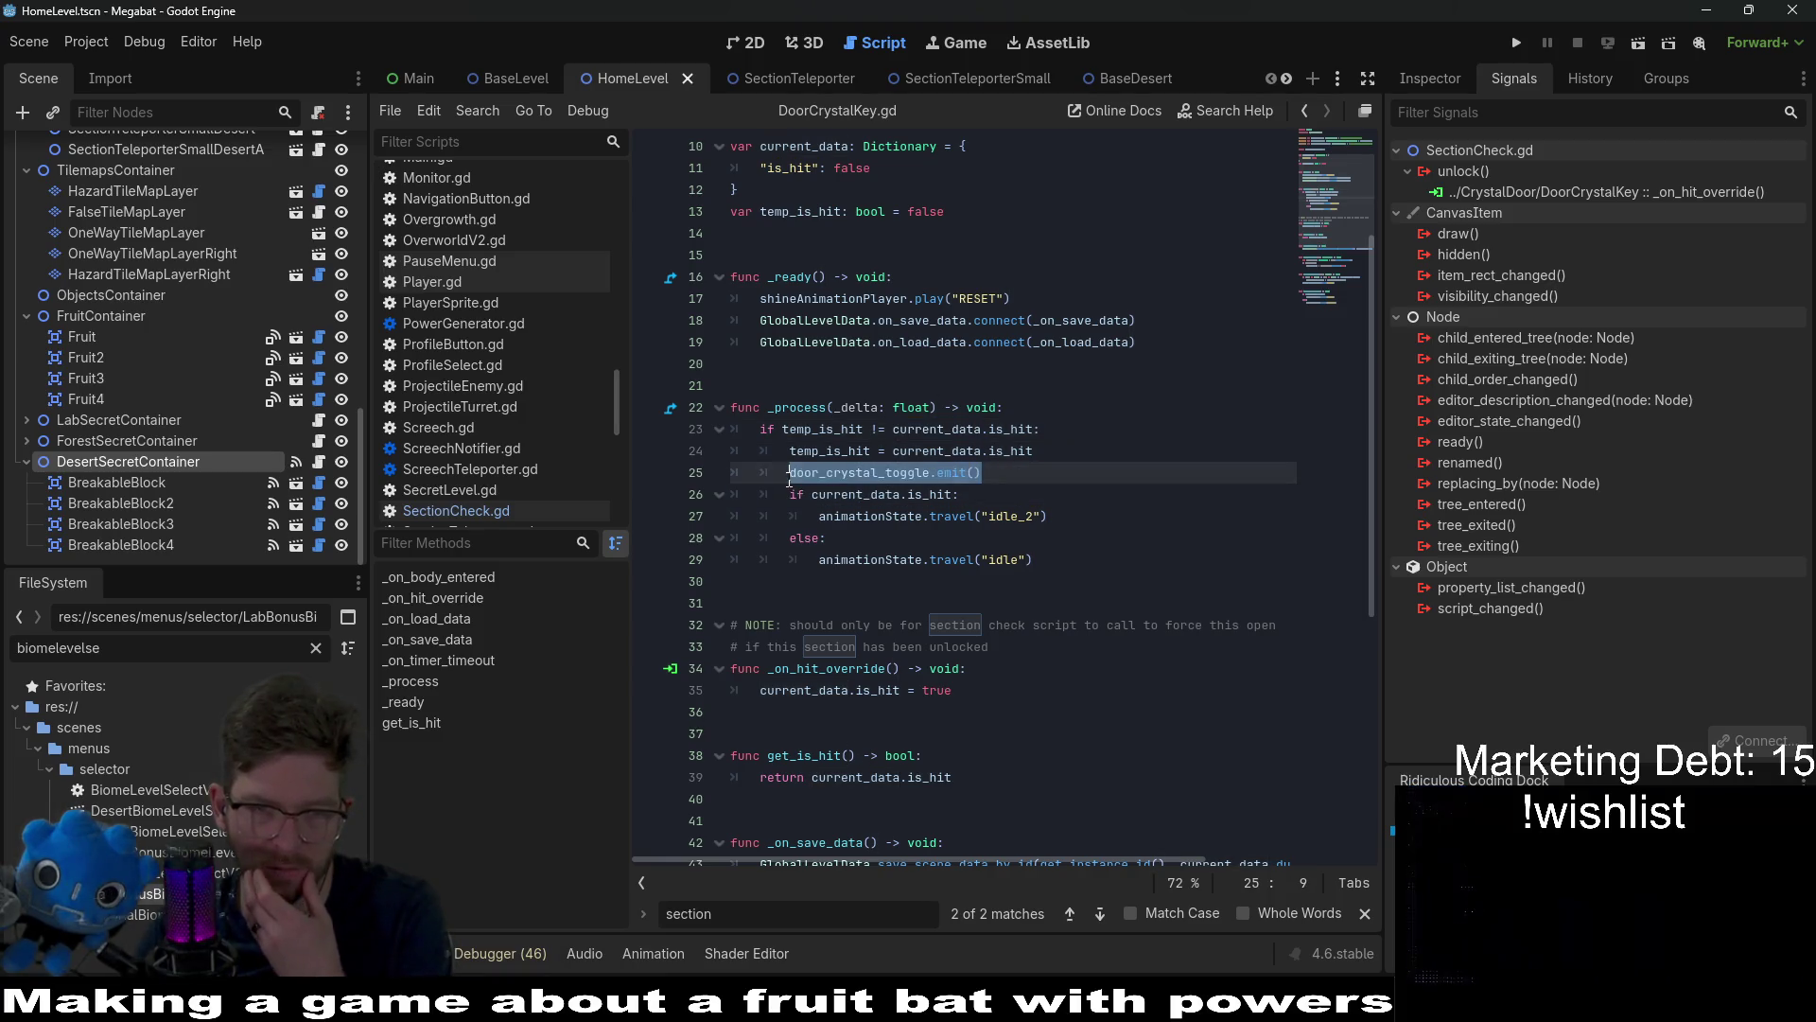
pyautogui.click(1084, 515)
pyautogui.scroll(-2, 1084, 507)
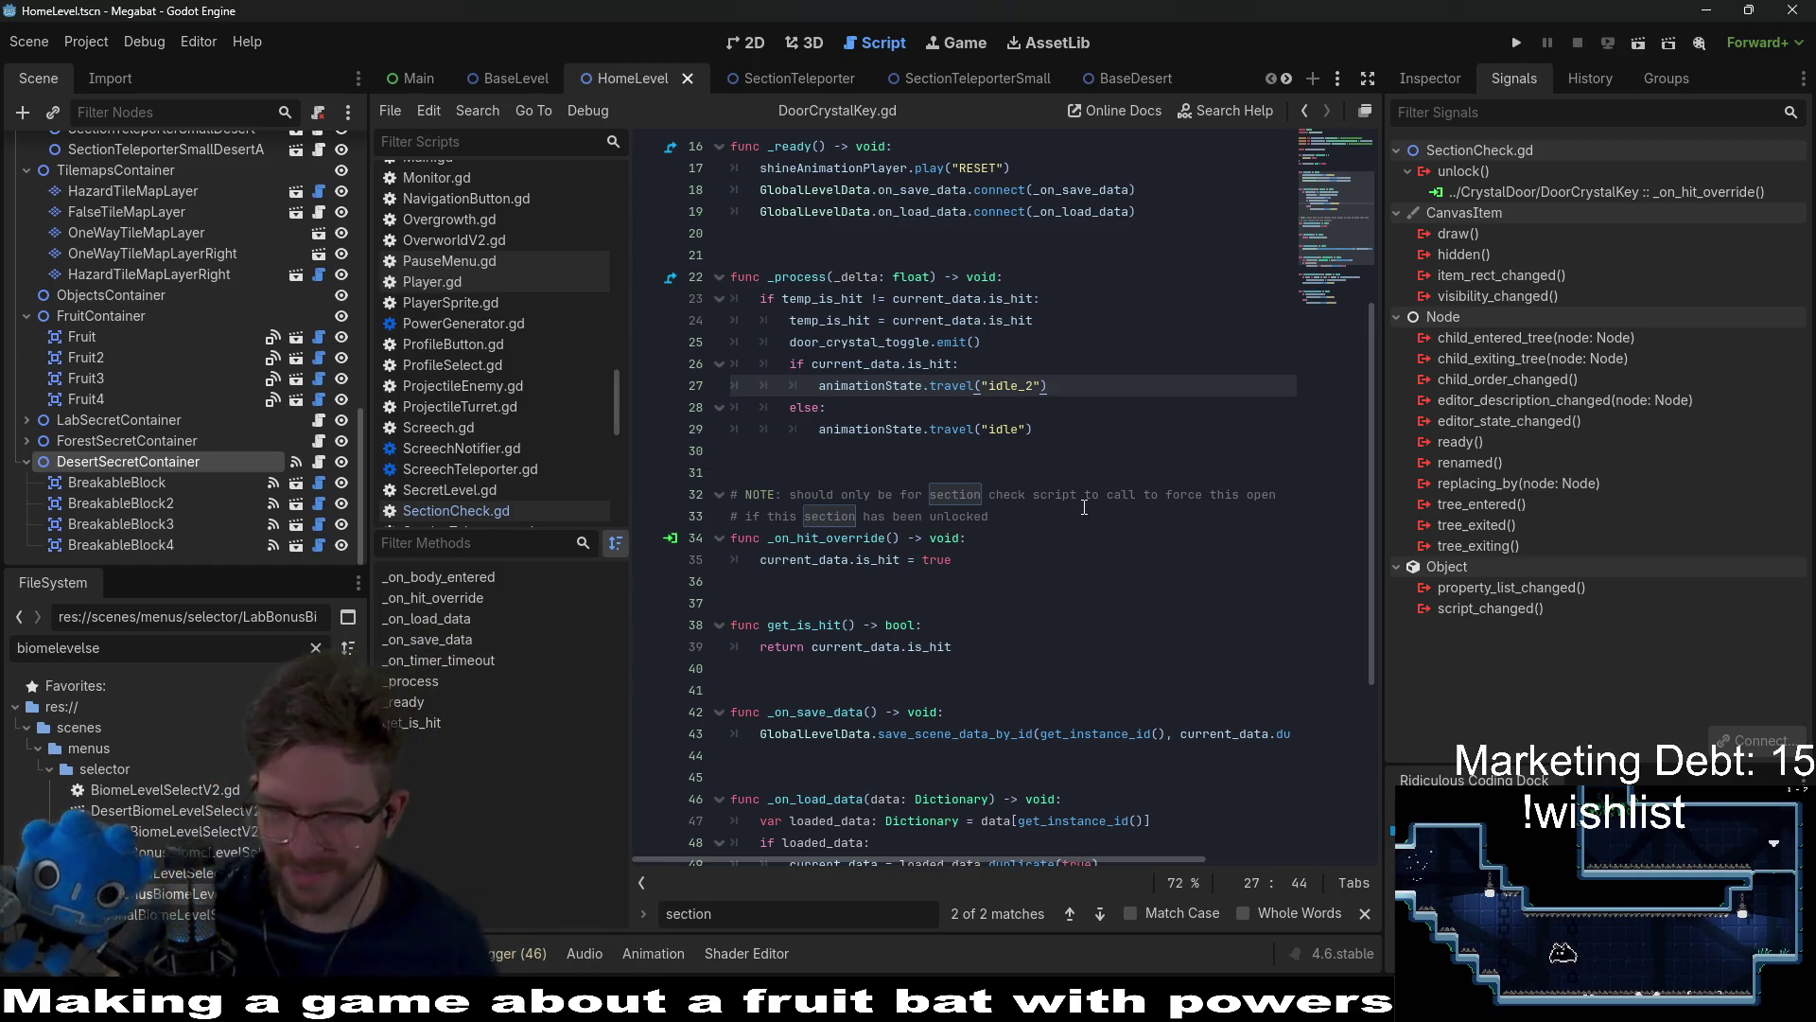
pyautogui.click(1084, 510)
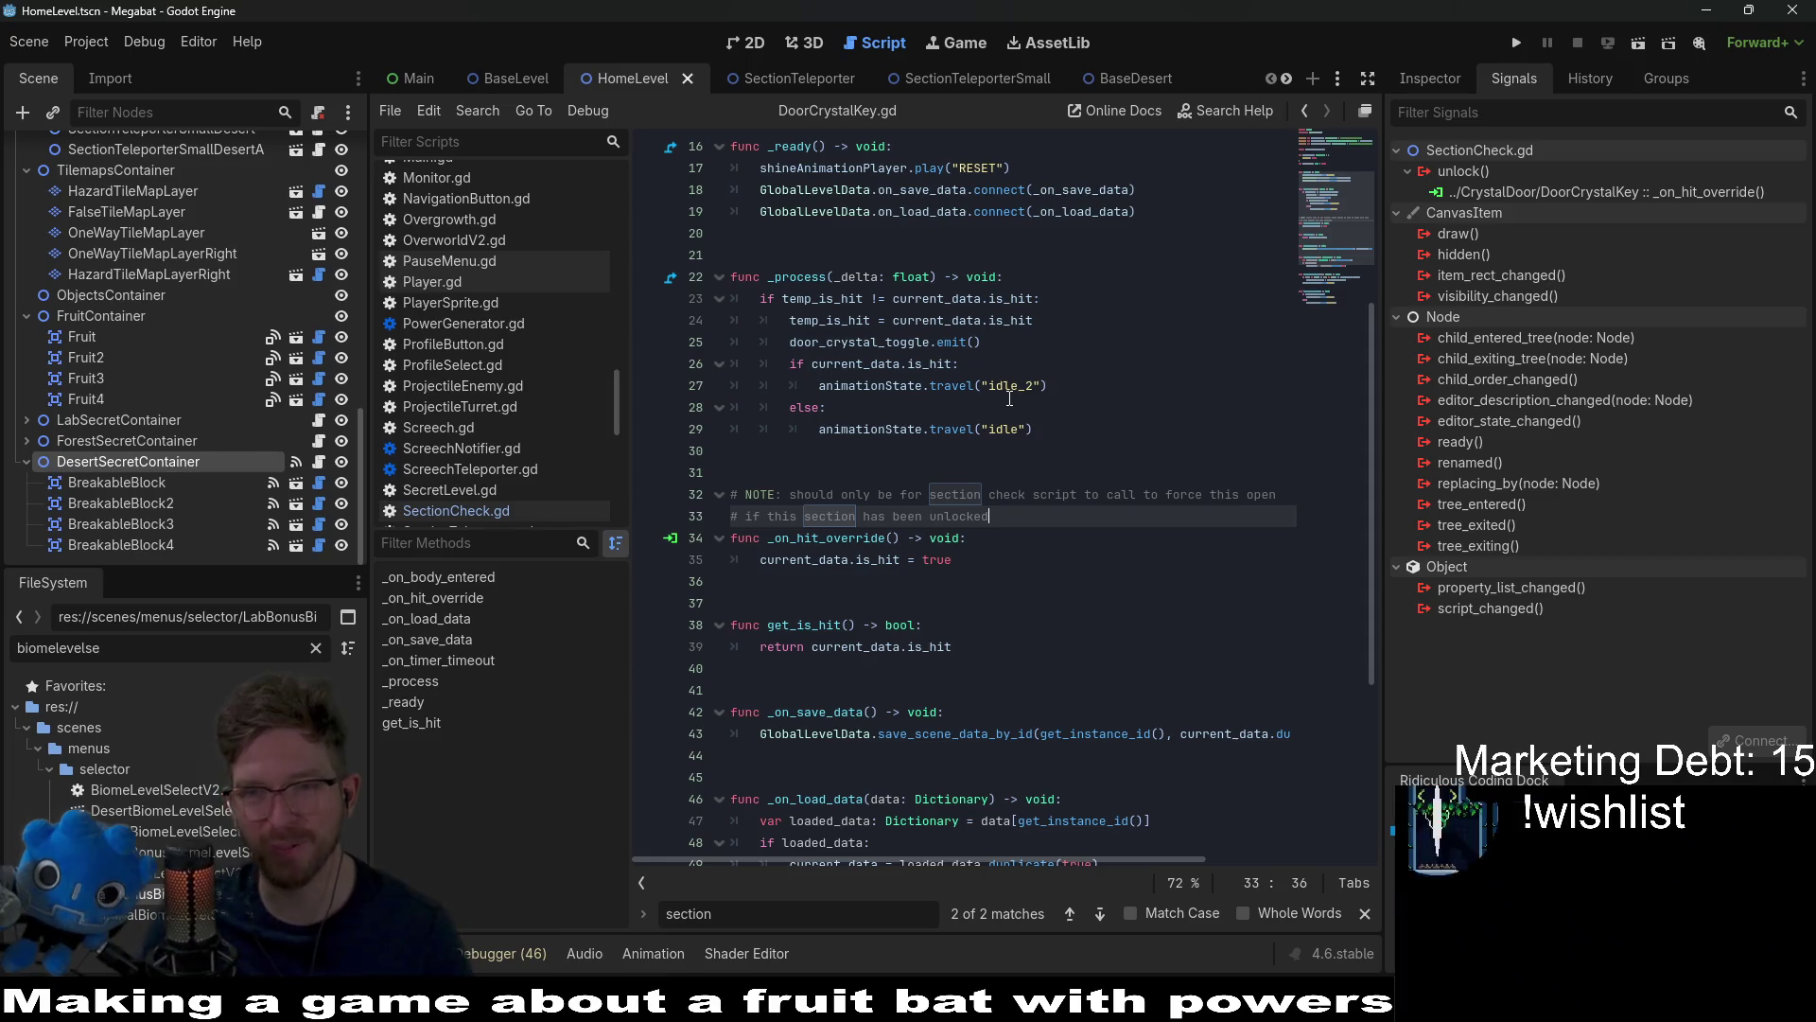
pyautogui.click(738, 42)
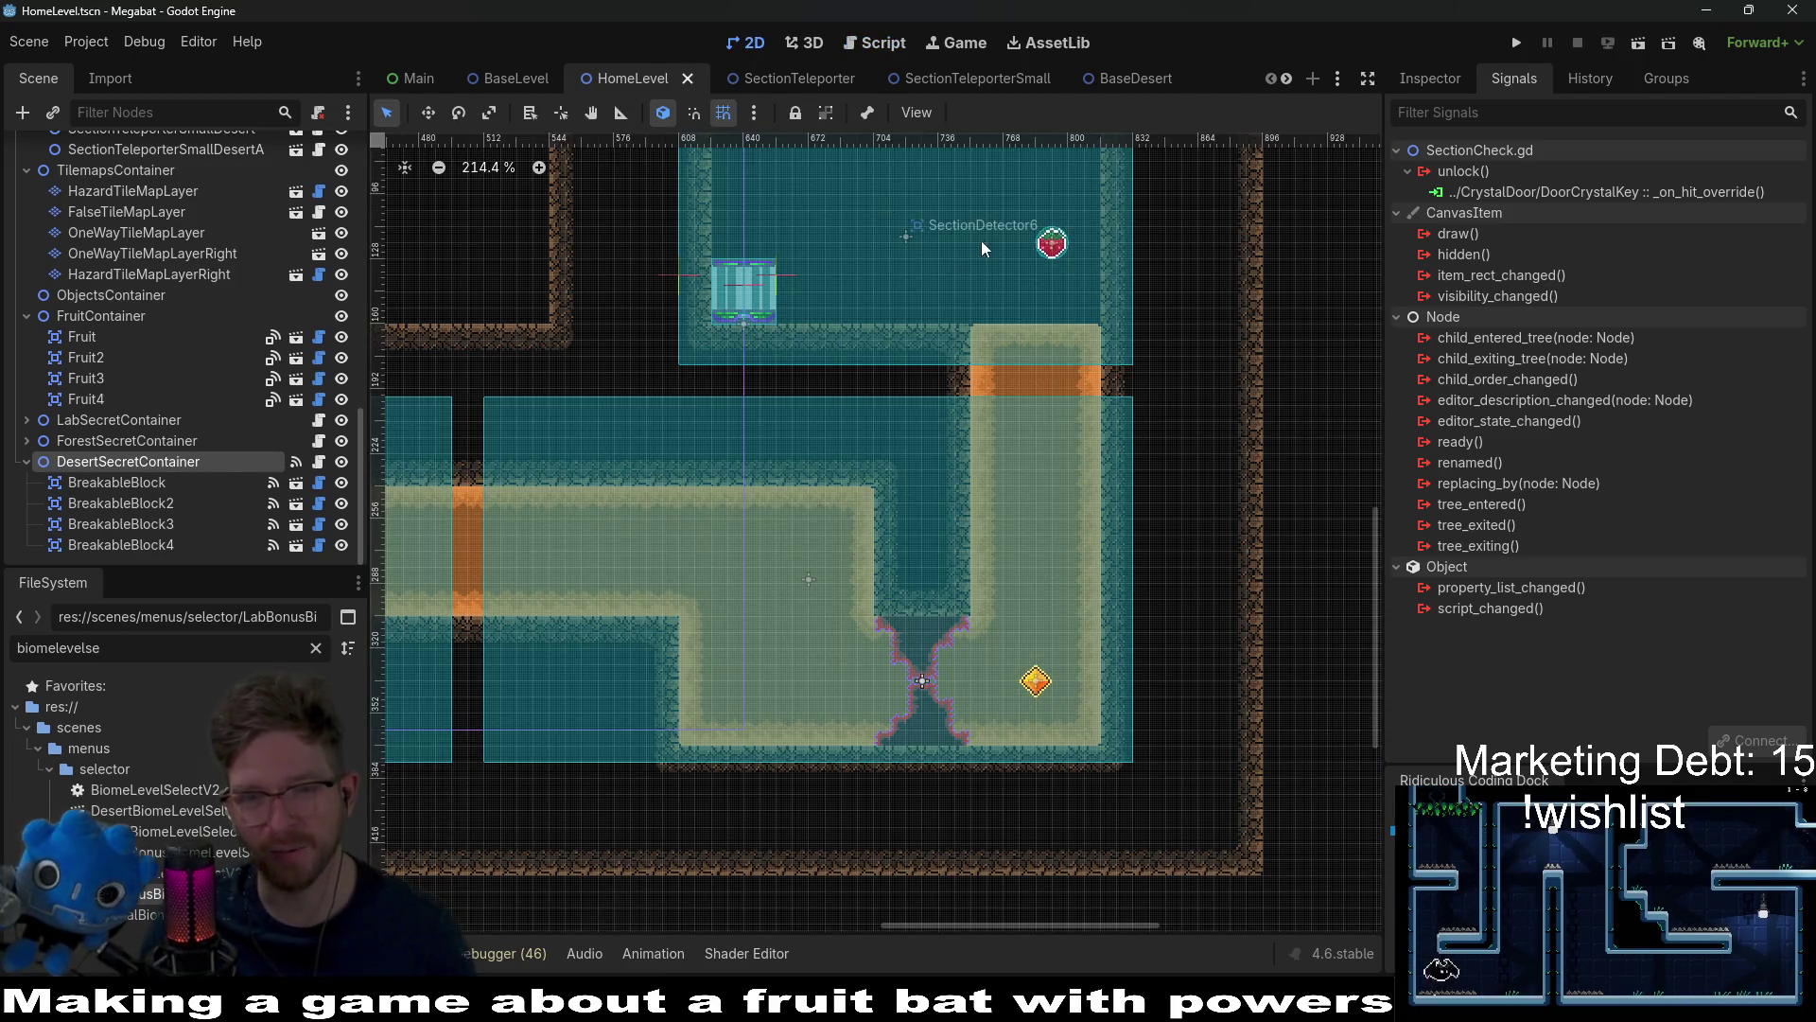
# Step: Select SectionTeleporterSmallDesertA in the level and show its properties in the Inspector
pyautogui.moveTo(936, 442)
pyautogui.mouseDown()
pyautogui.moveTo(1074, 425)
pyautogui.moveTo(794, 386)
pyautogui.moveTo(1021, 417)
pyautogui.moveTo(819, 397)
pyautogui.mouseUp()
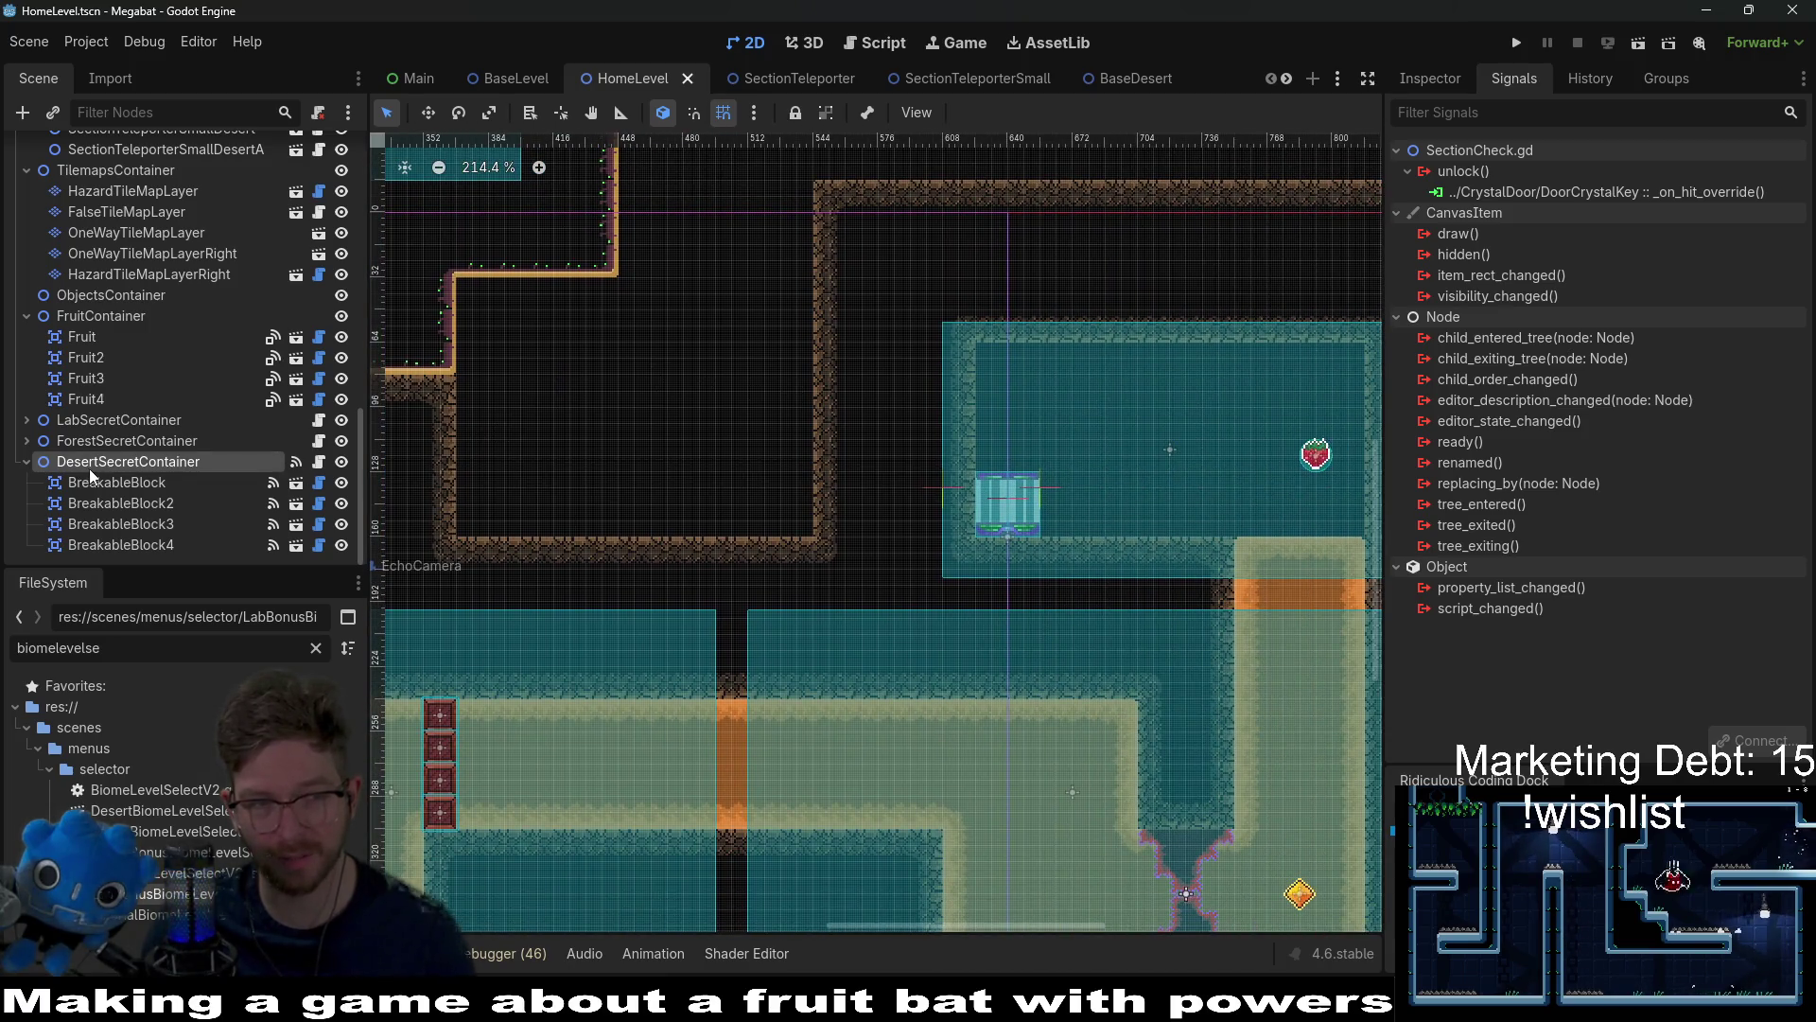
pyautogui.scroll(4, 172, 454)
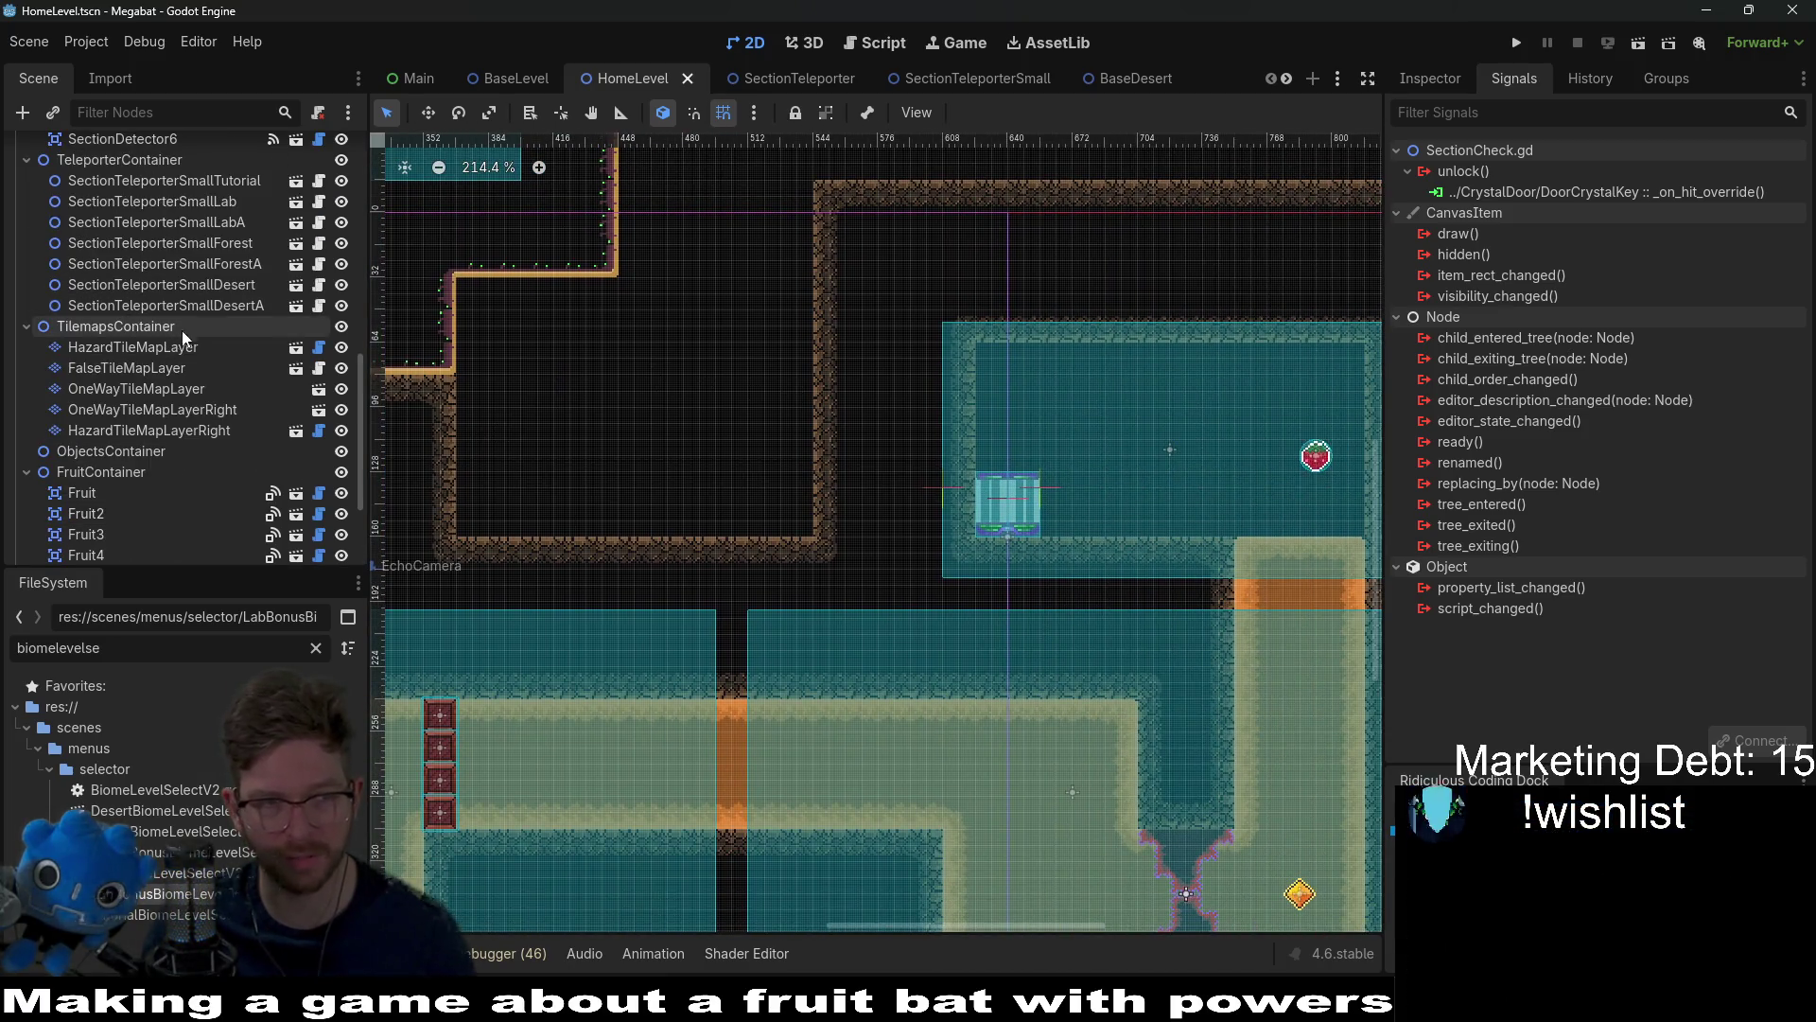
pyautogui.click(216, 305)
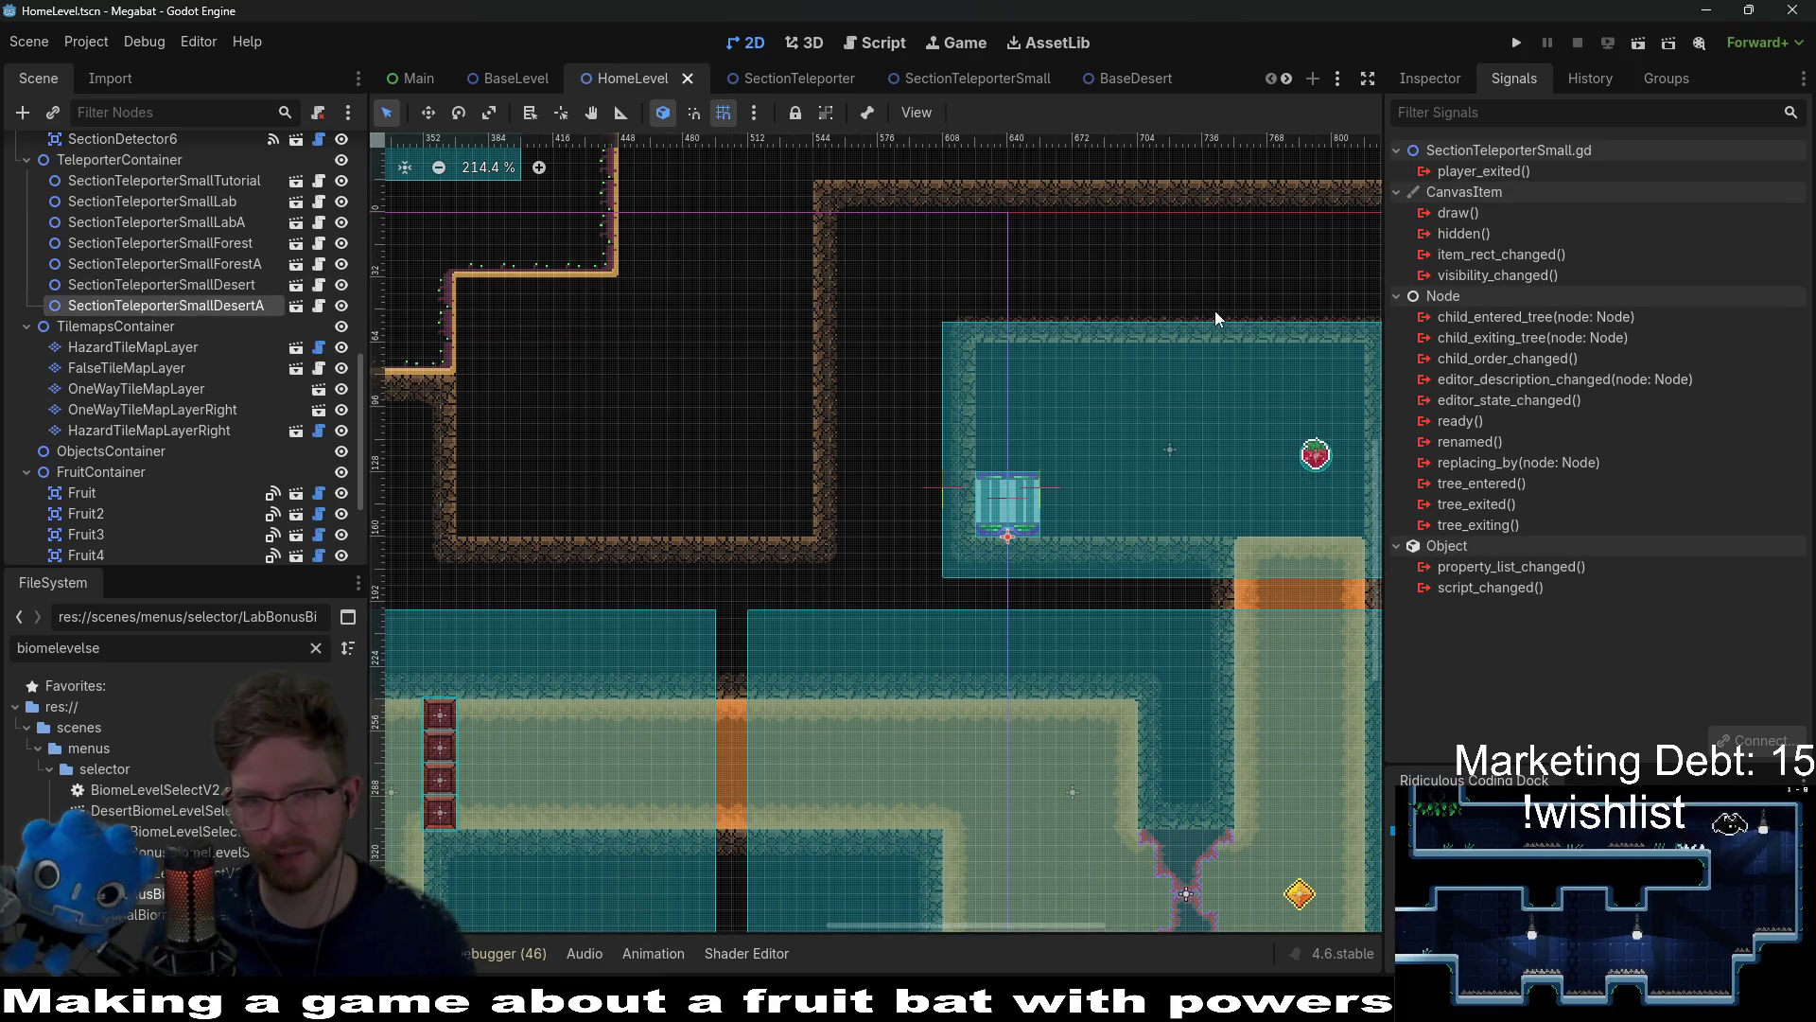
pyautogui.moveTo(1230, 622); pyautogui.dragTo(1237, 520)
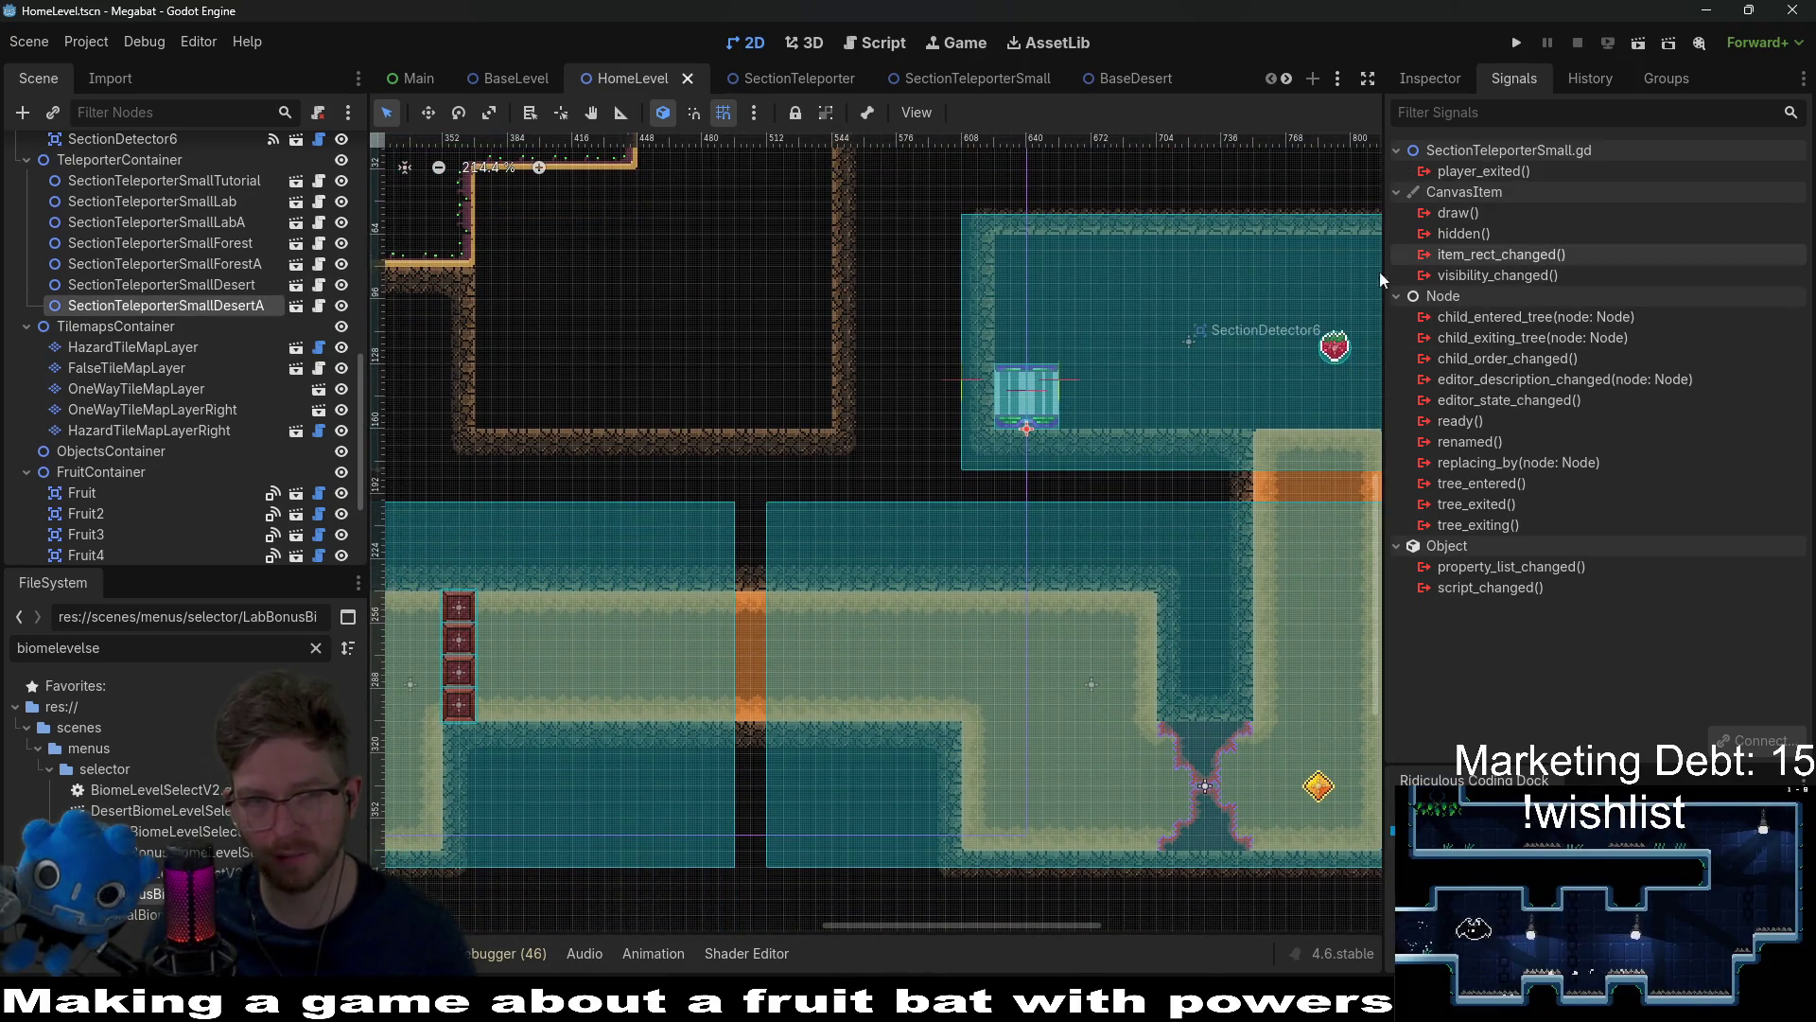
pyautogui.click(1413, 80)
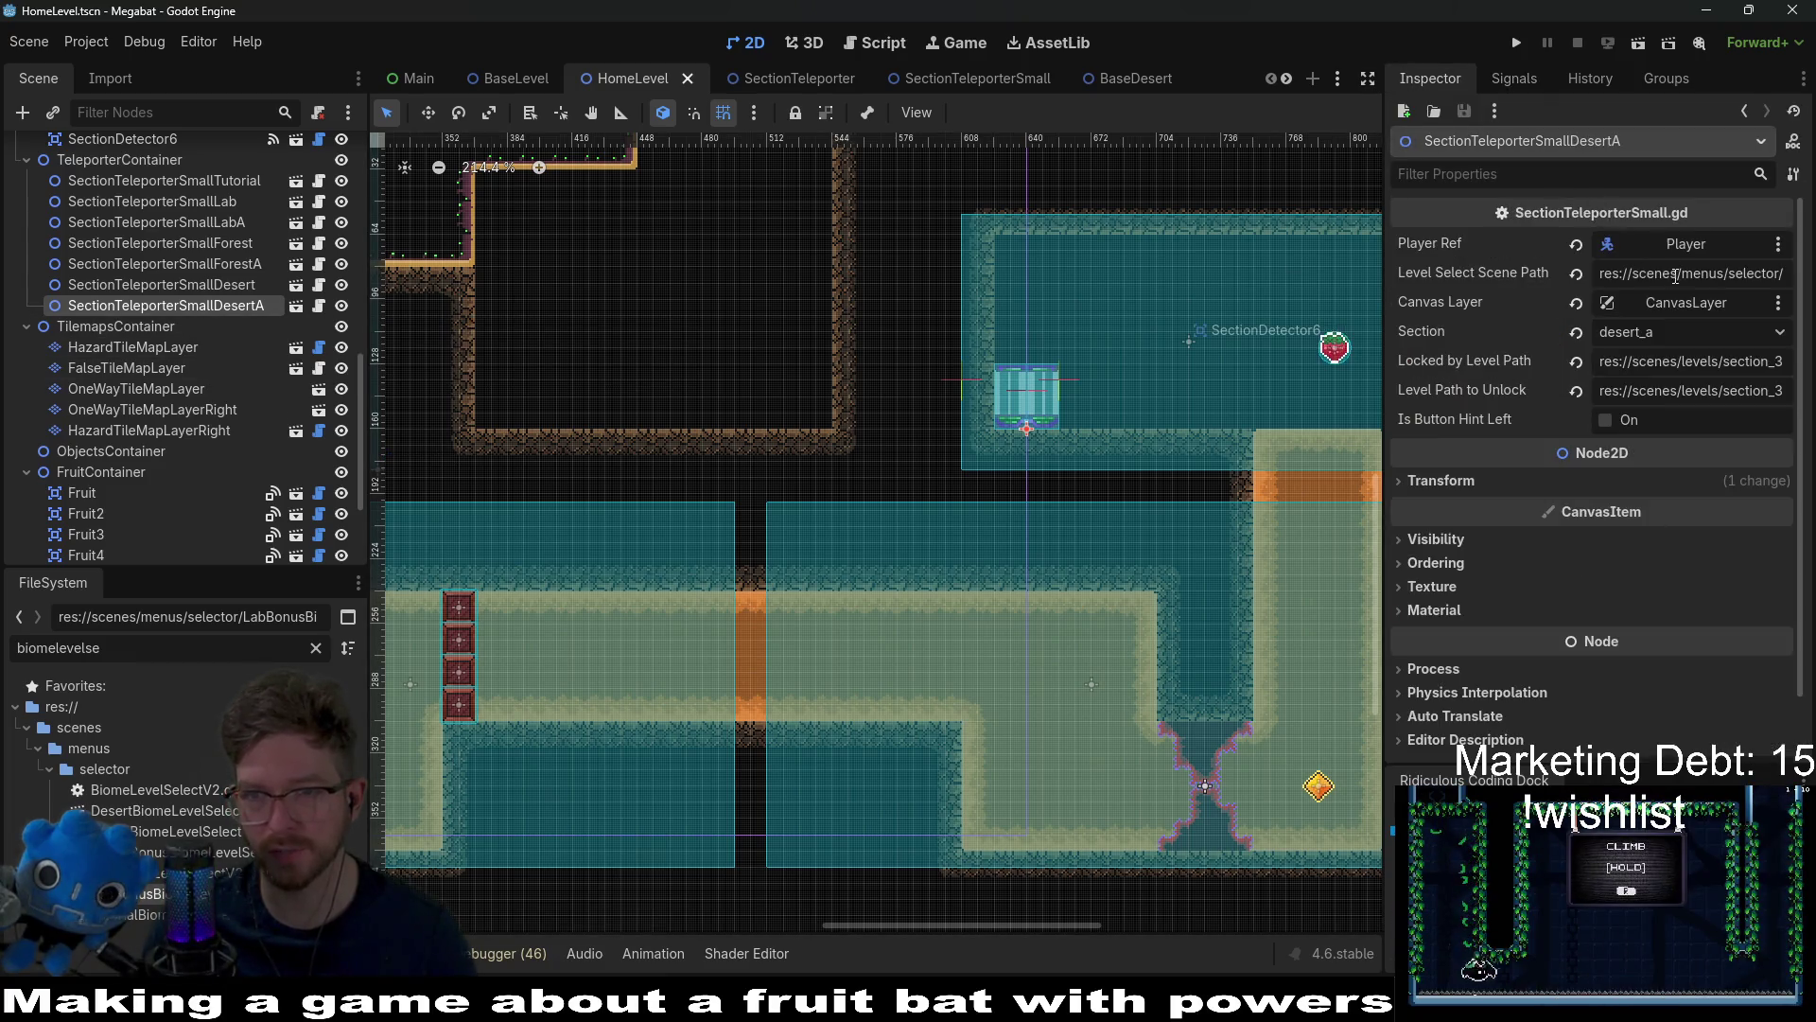
# Step: Change the teleporter's Section from desert_a to tutorial, save HomeLevel, and run the game
pyautogui.click(1653, 337)
pyautogui.click(1649, 355)
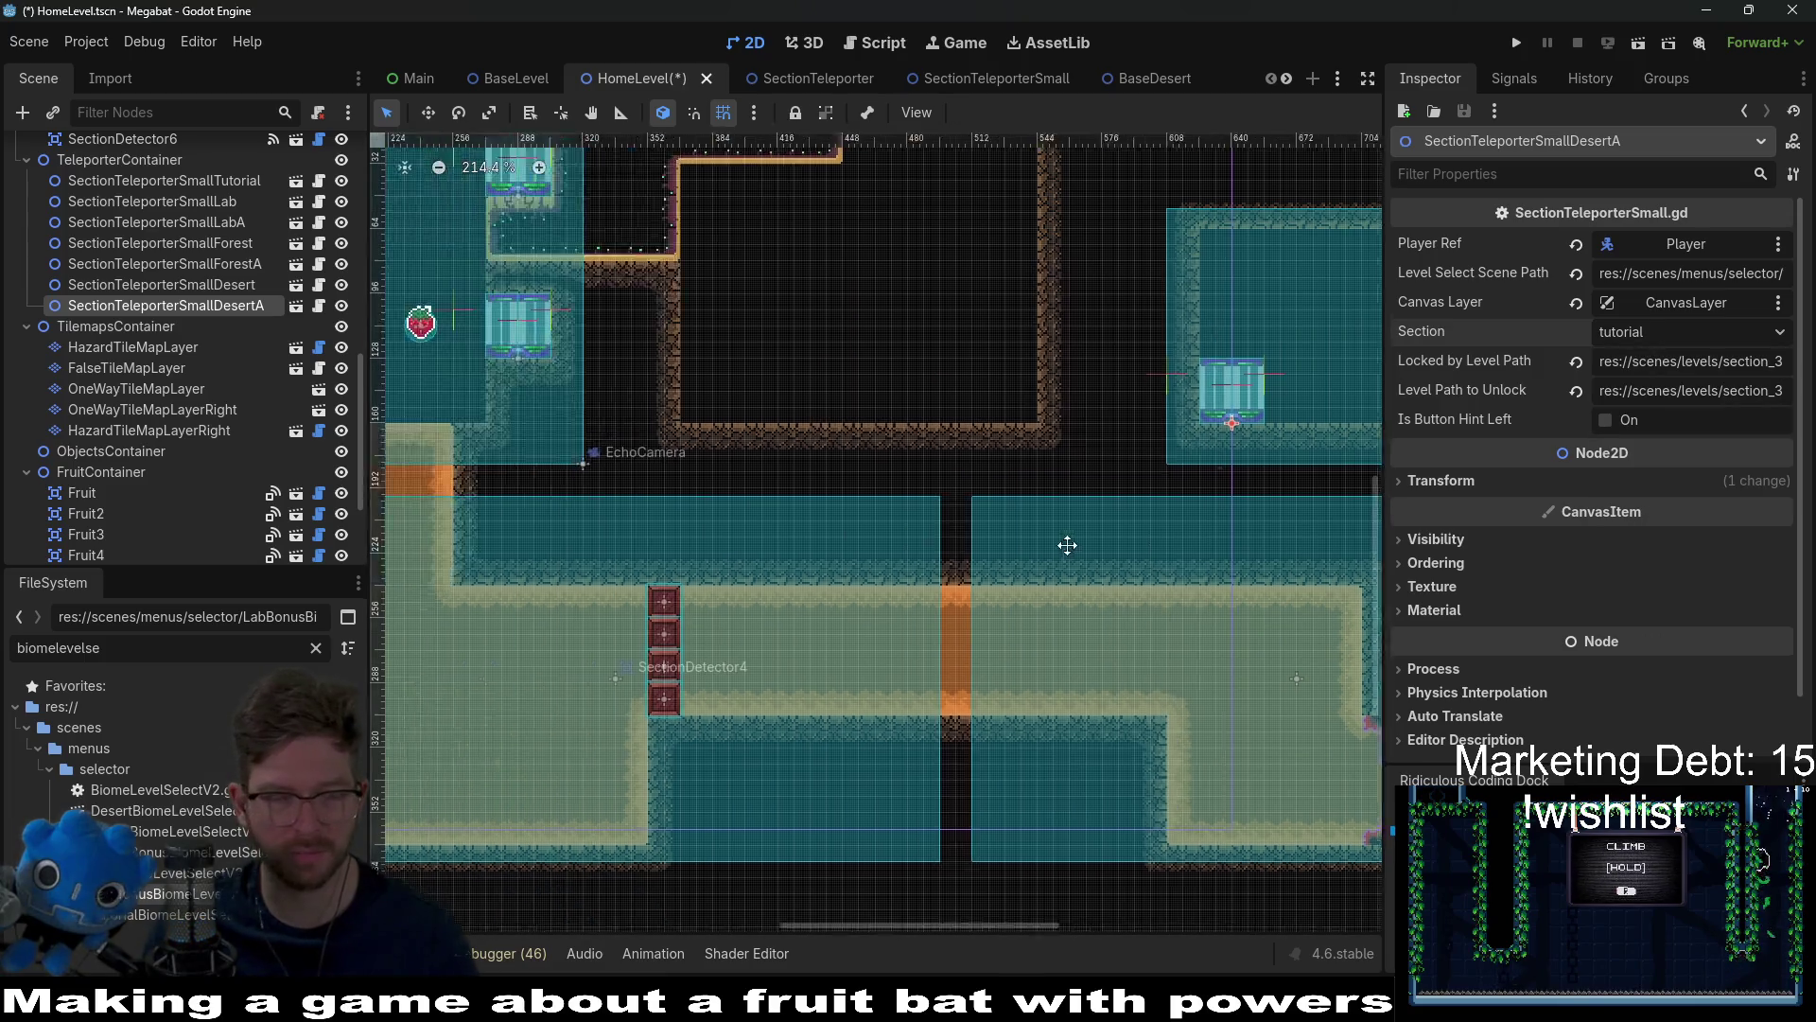
pyautogui.hotkey('ctrl', 's')
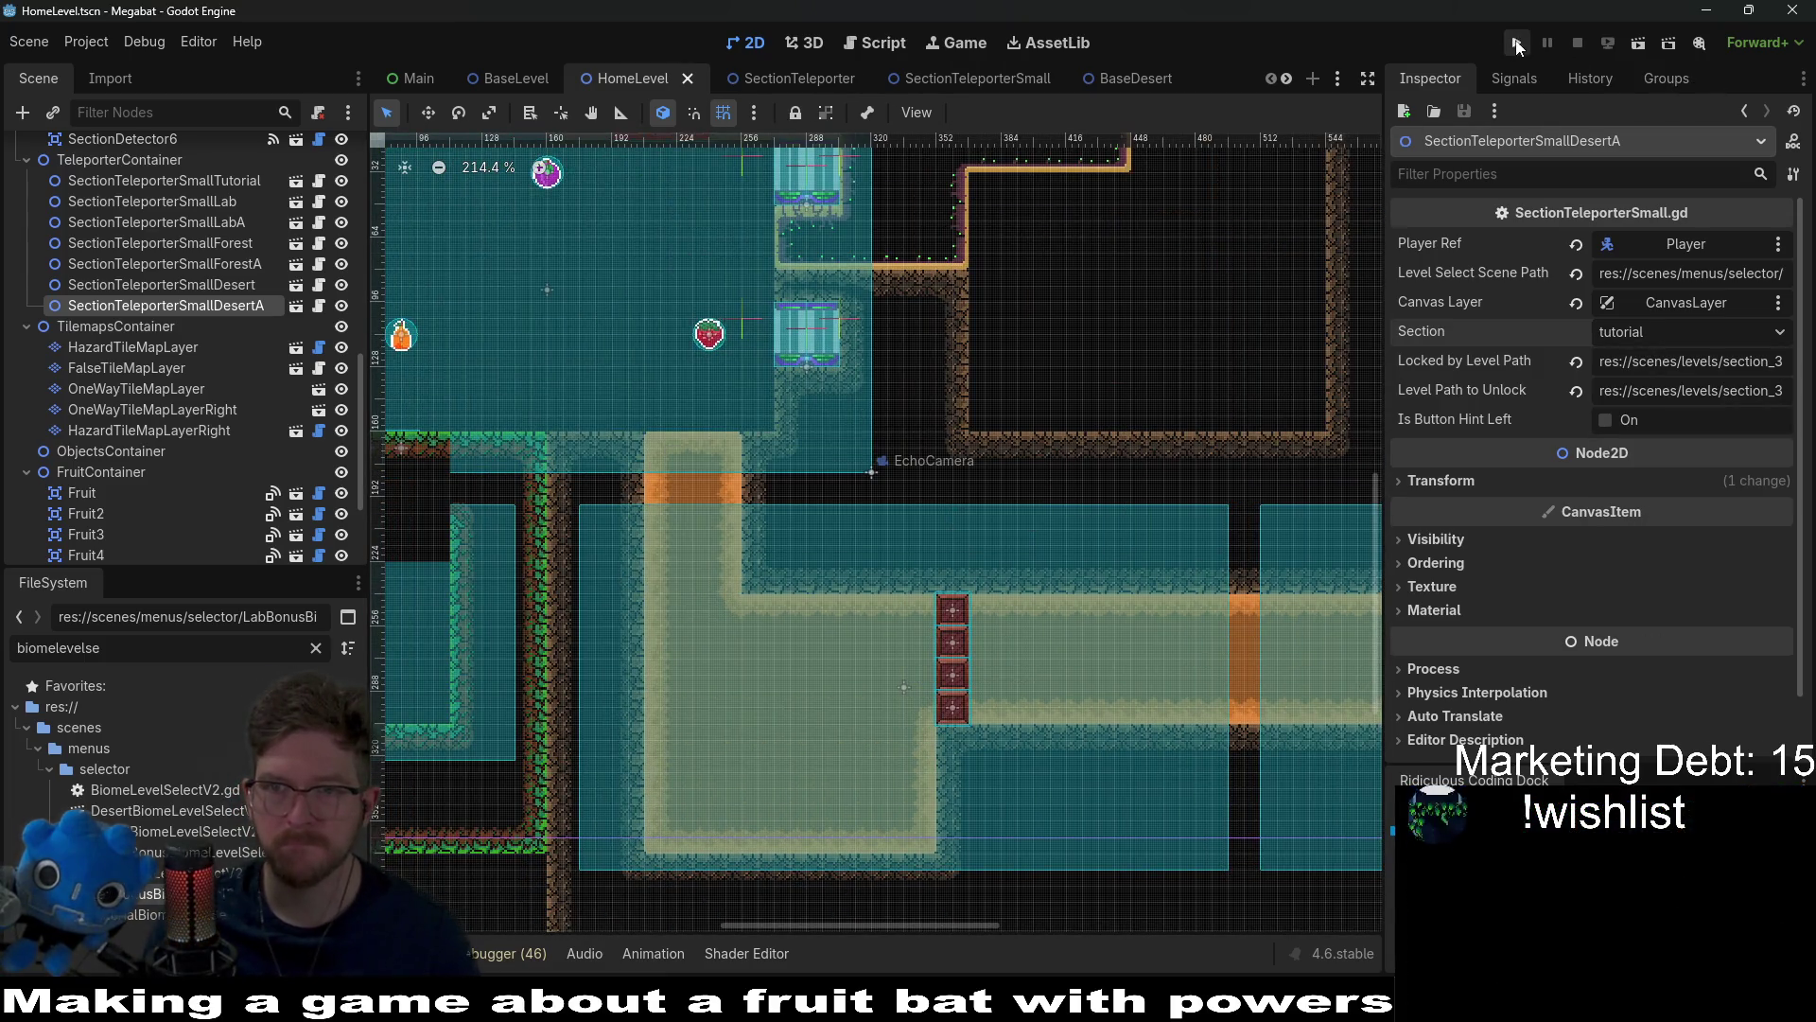
pyautogui.click(1517, 44)
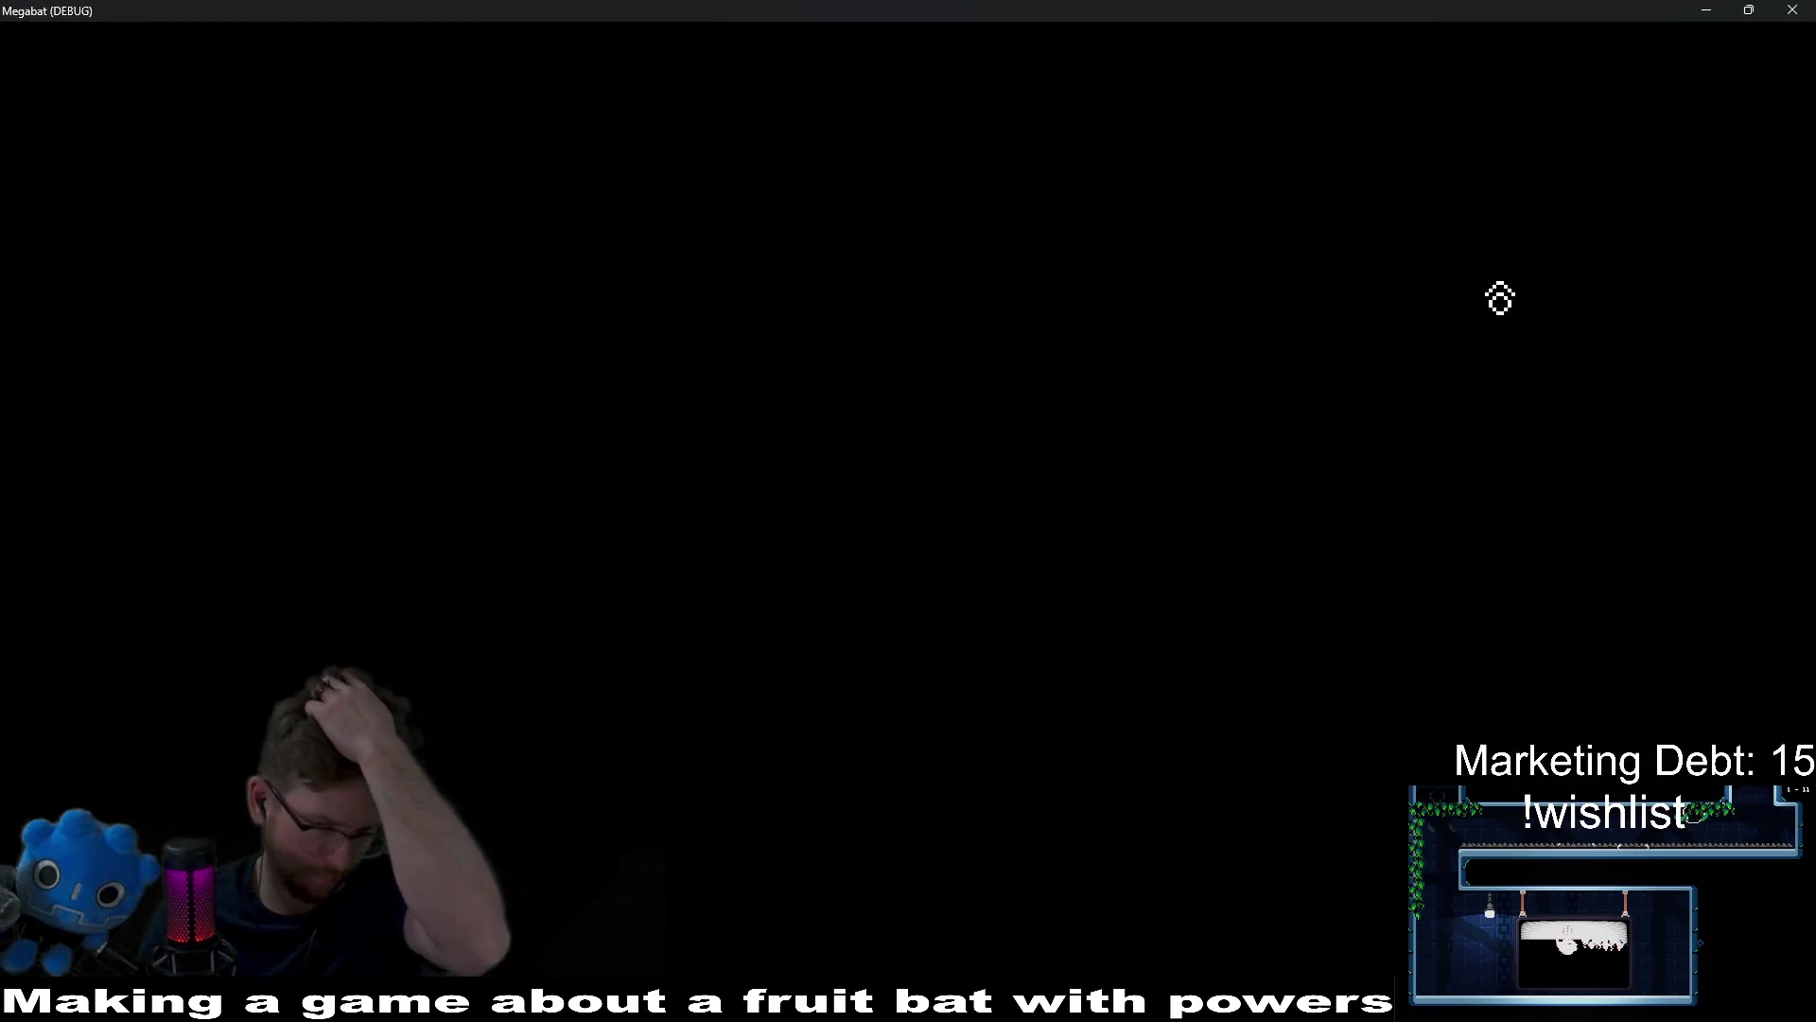
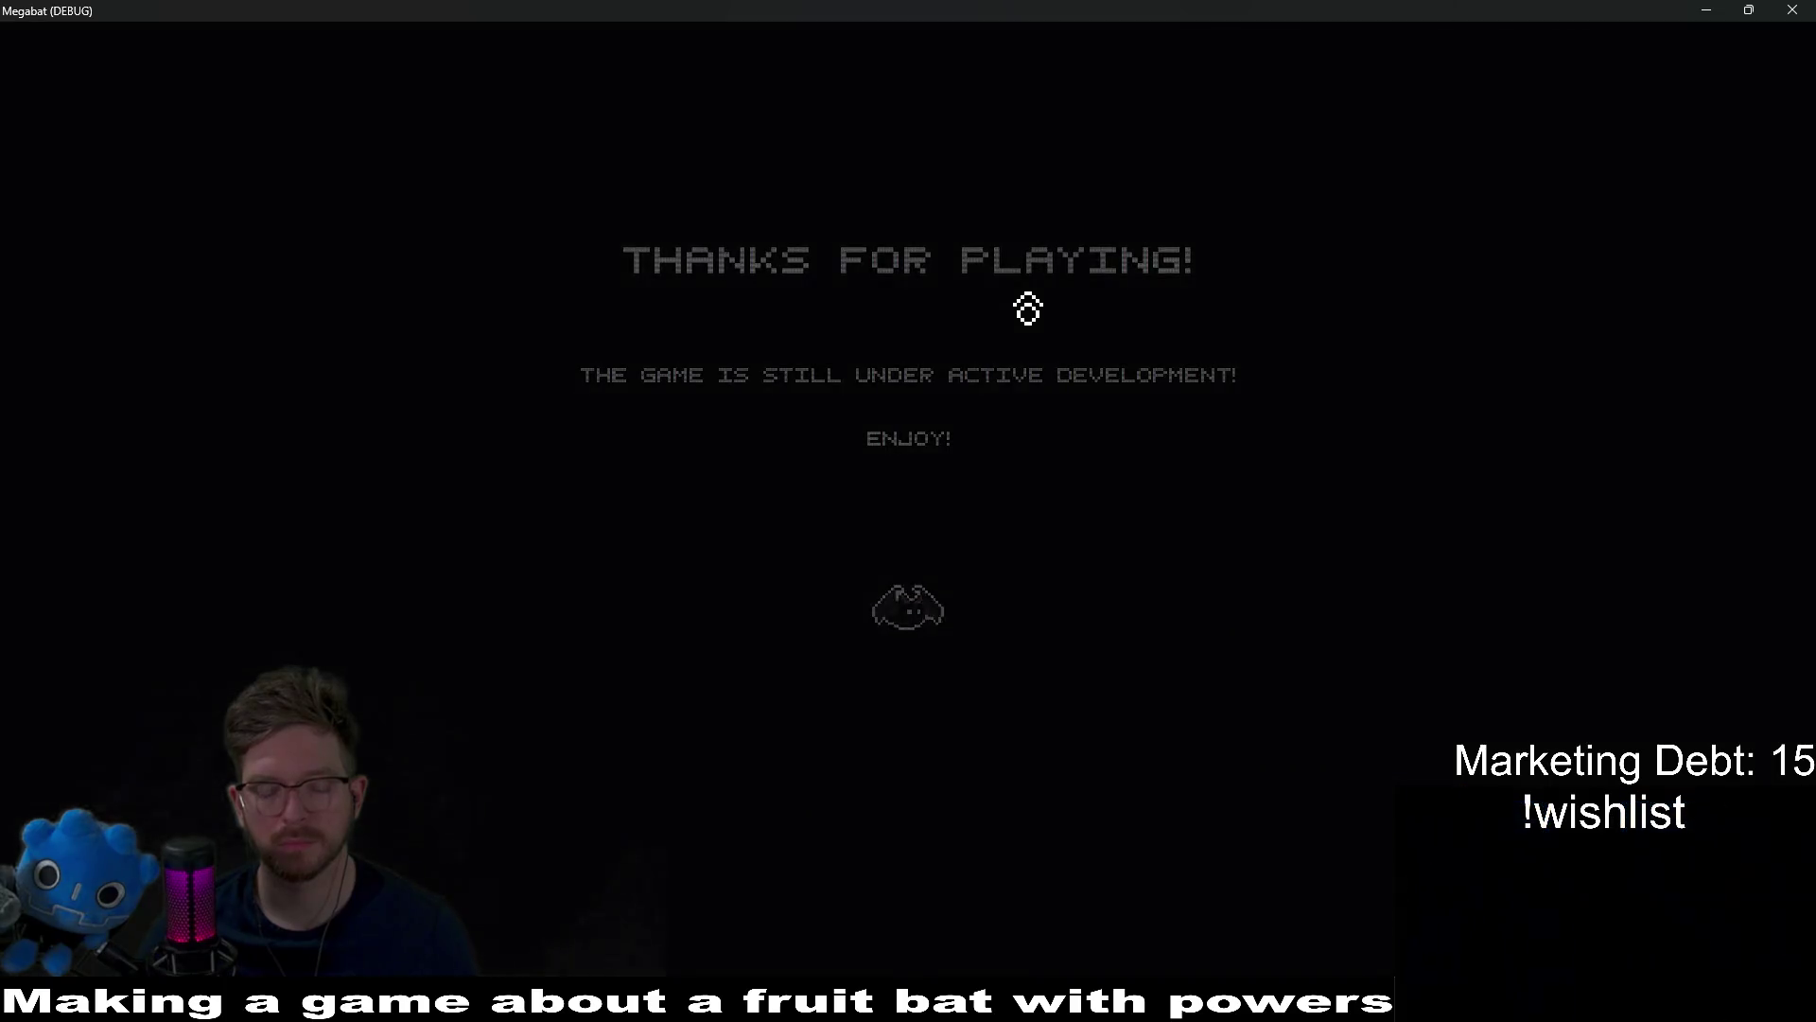
# Step: Load the Desert profile and start level 3-10 from level select
pyautogui.click(942, 498)
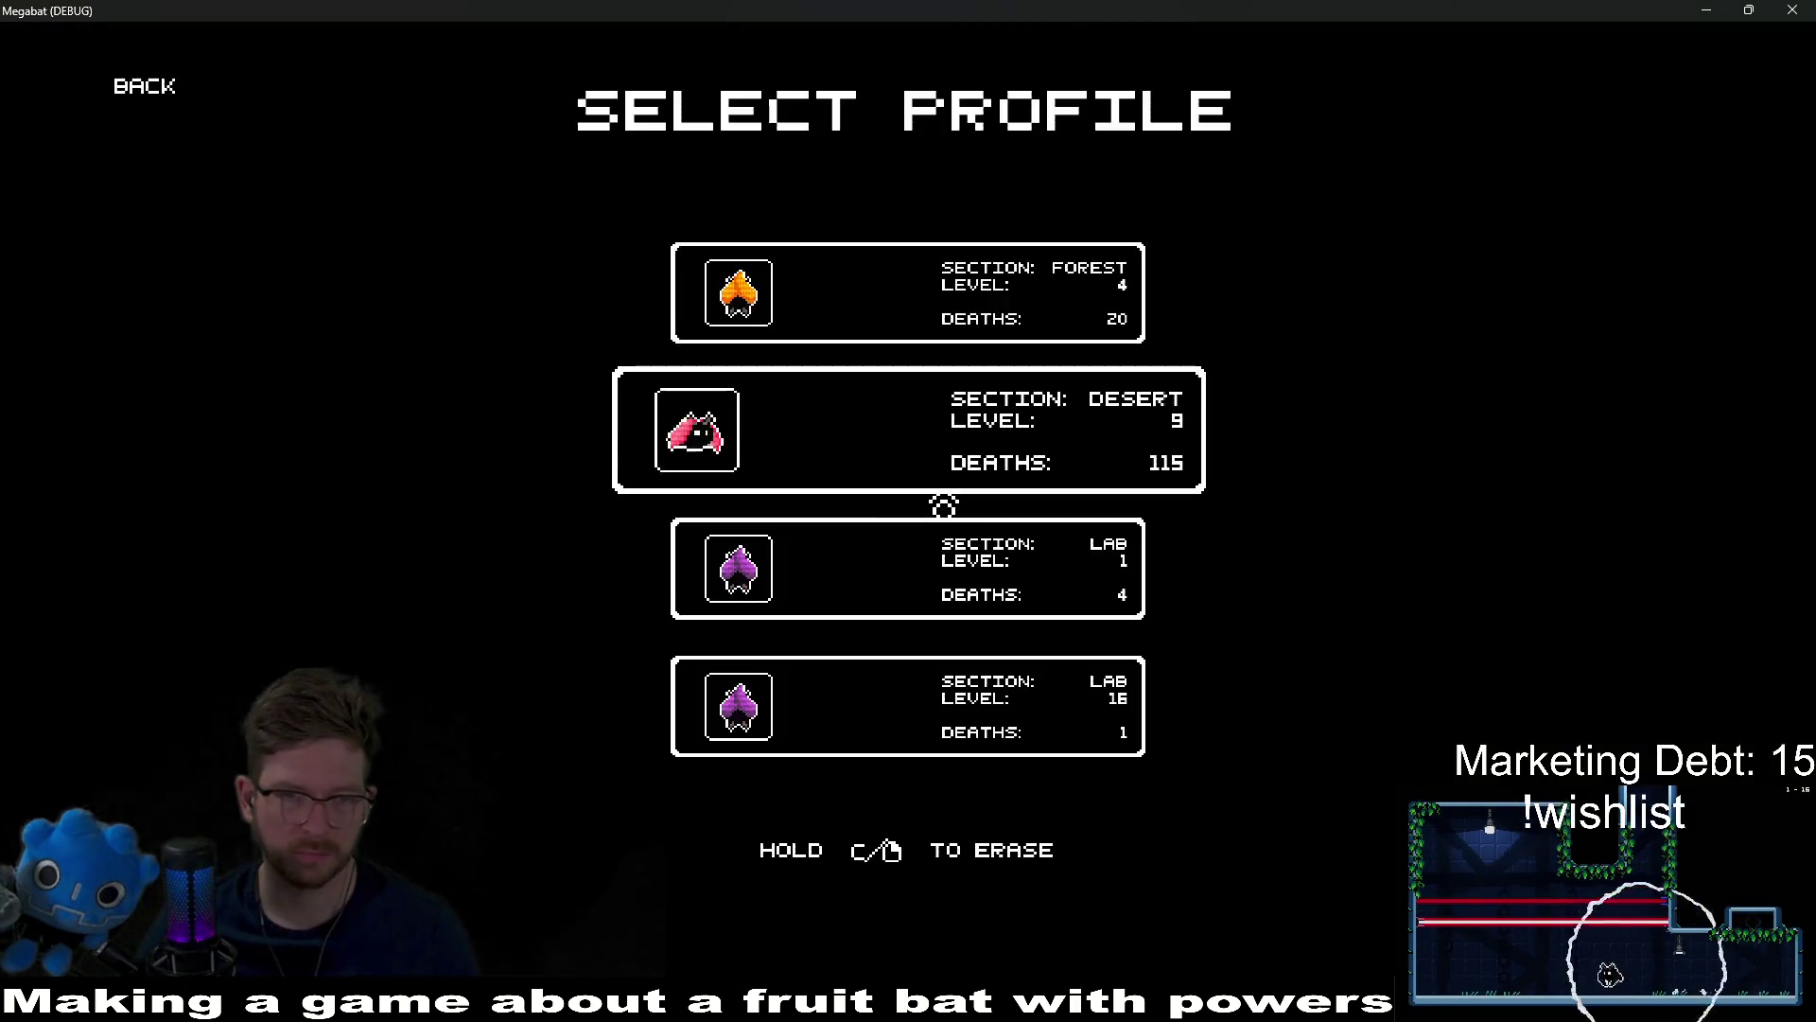
pyautogui.click(920, 477)
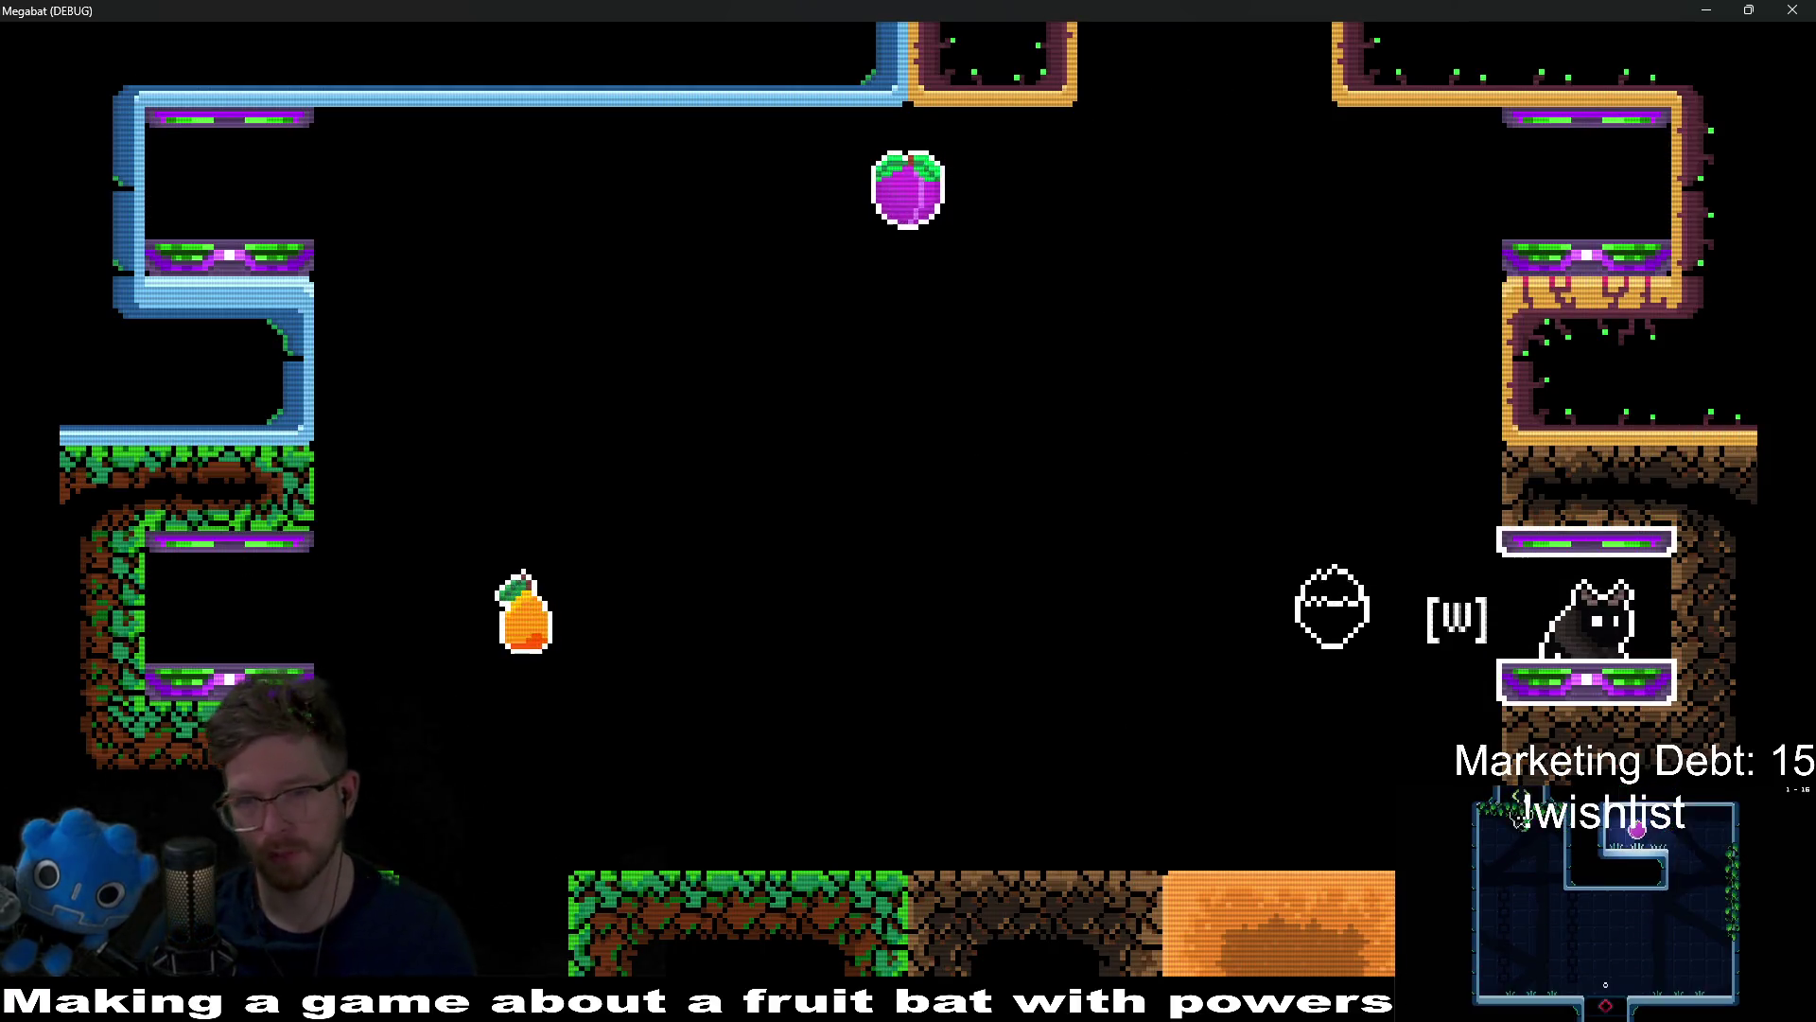
pyautogui.press('w')
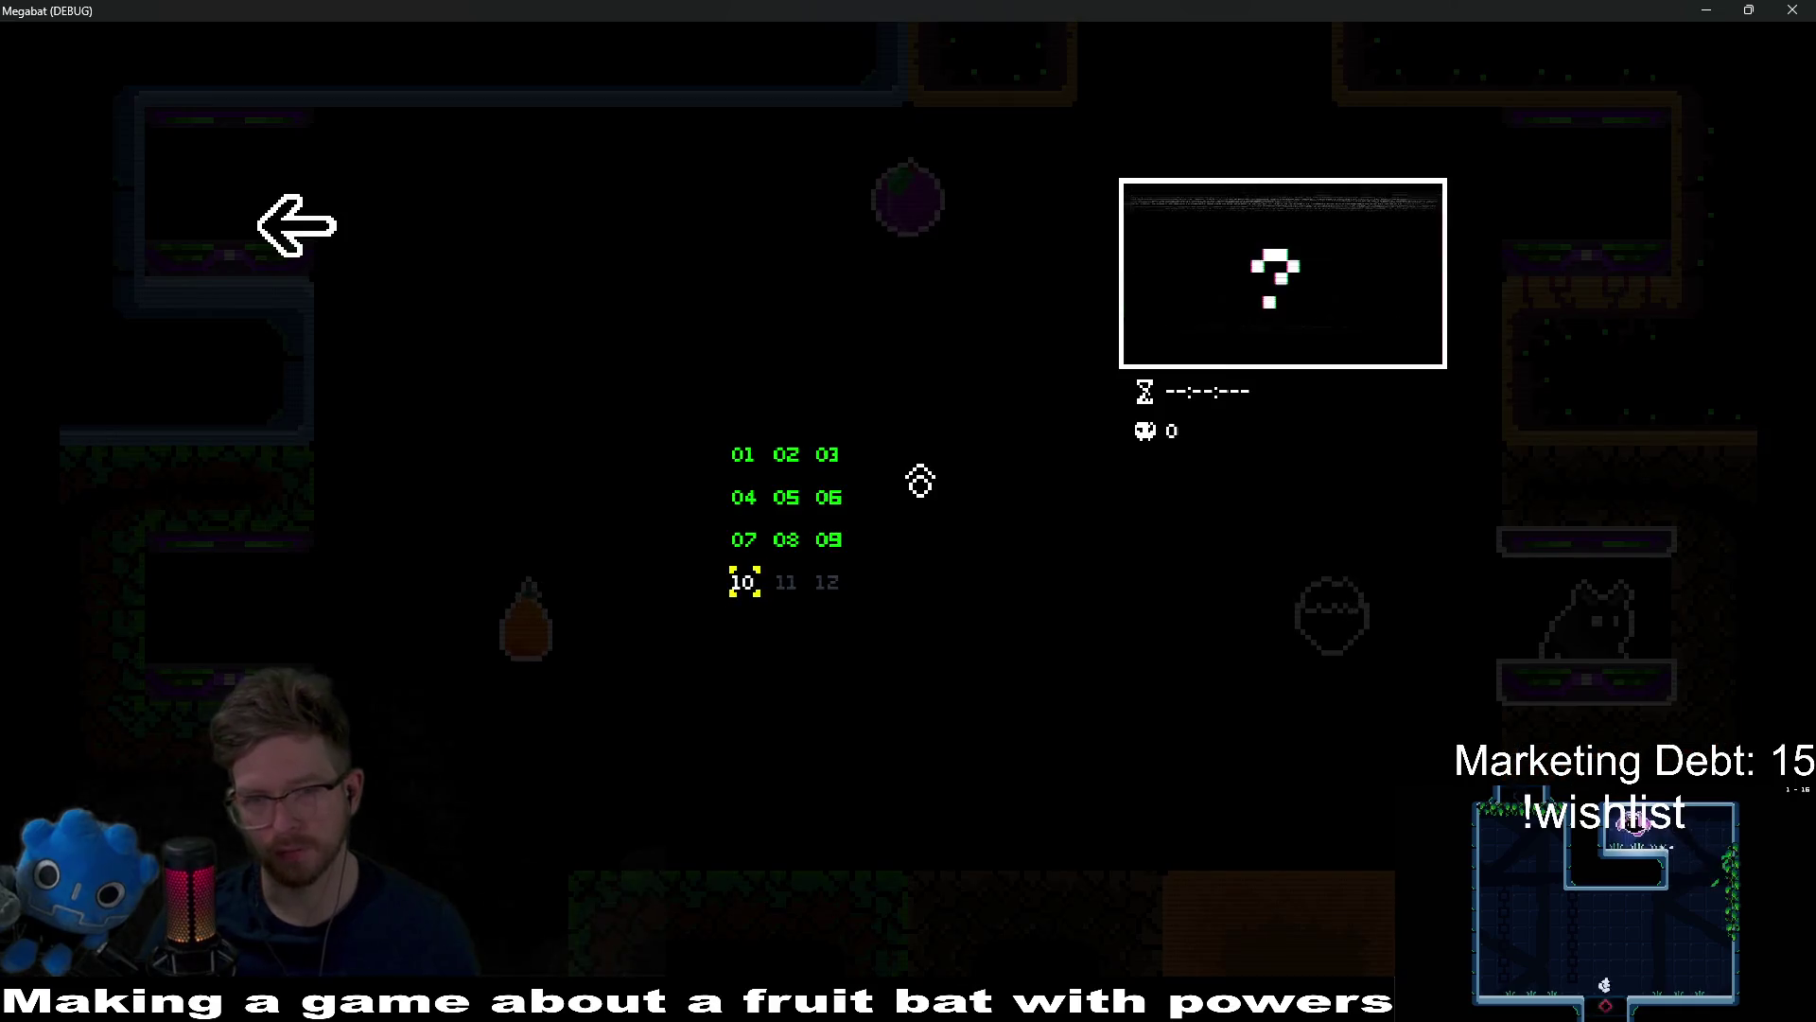
pyautogui.press('Return')
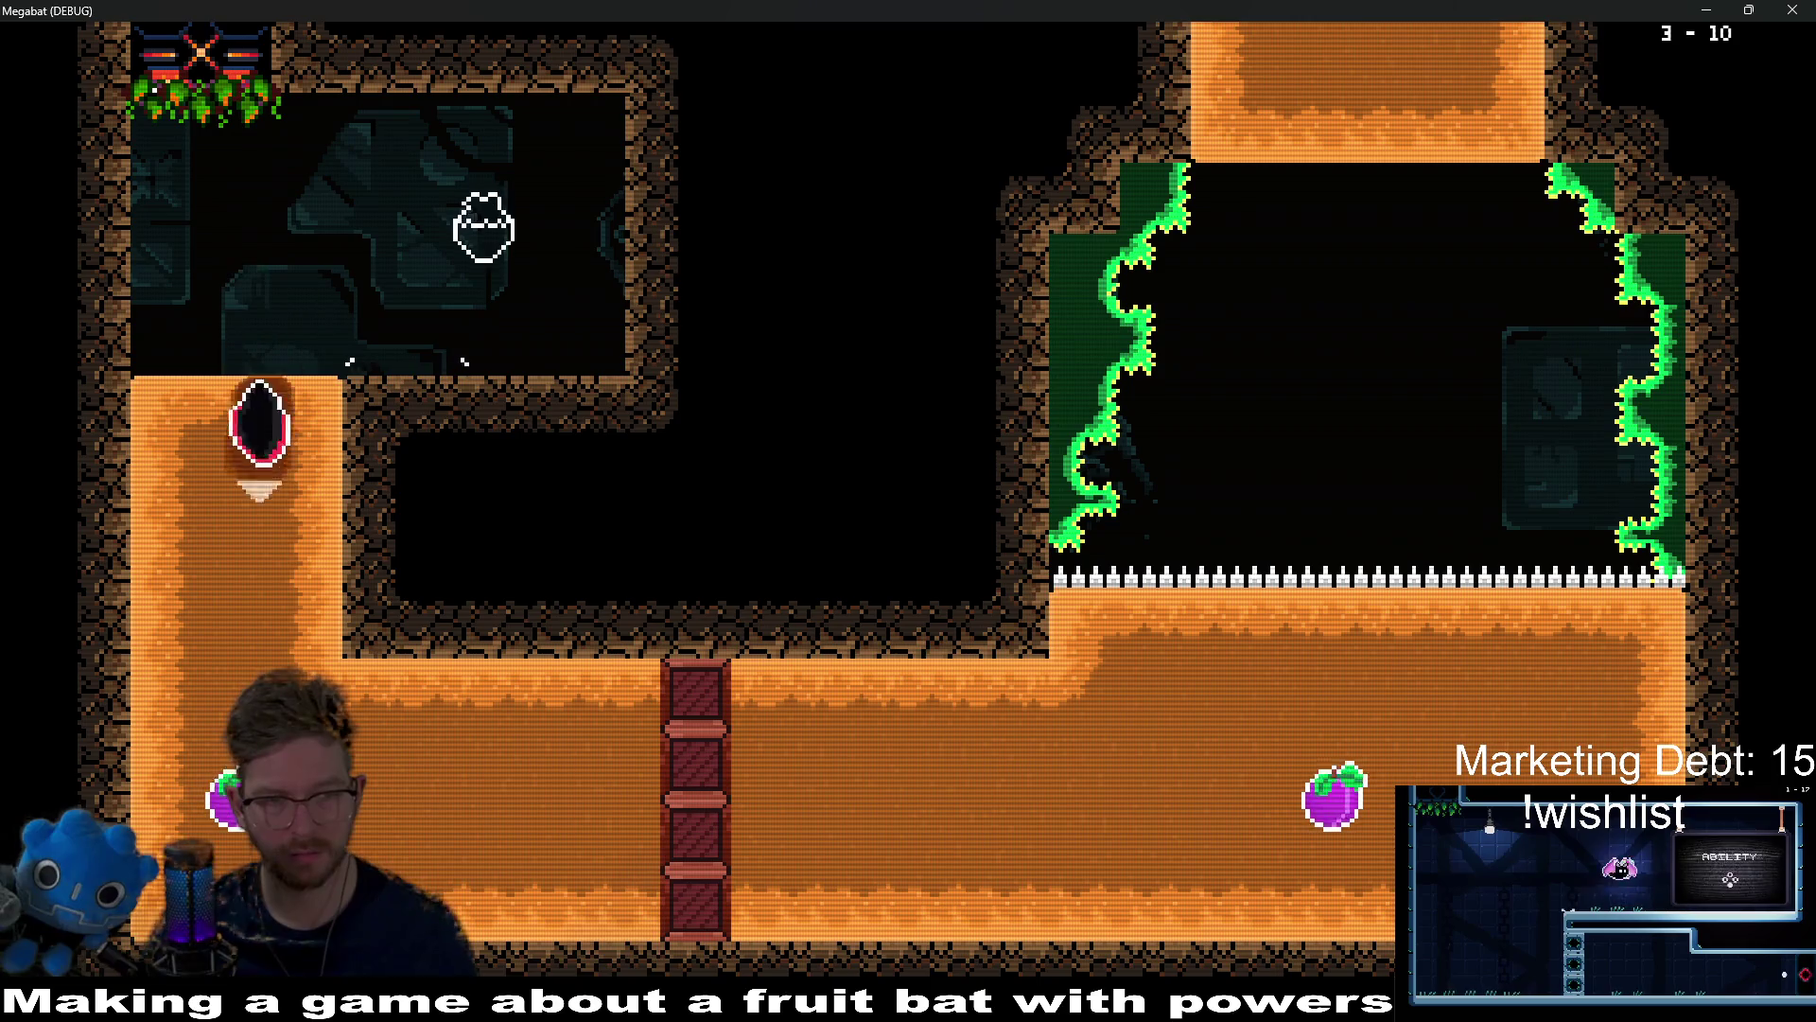
# Step: Fly through level 3-10's bottom corridor and up to collect the strawberry
pyautogui.press('Right')
pyautogui.press('Up')
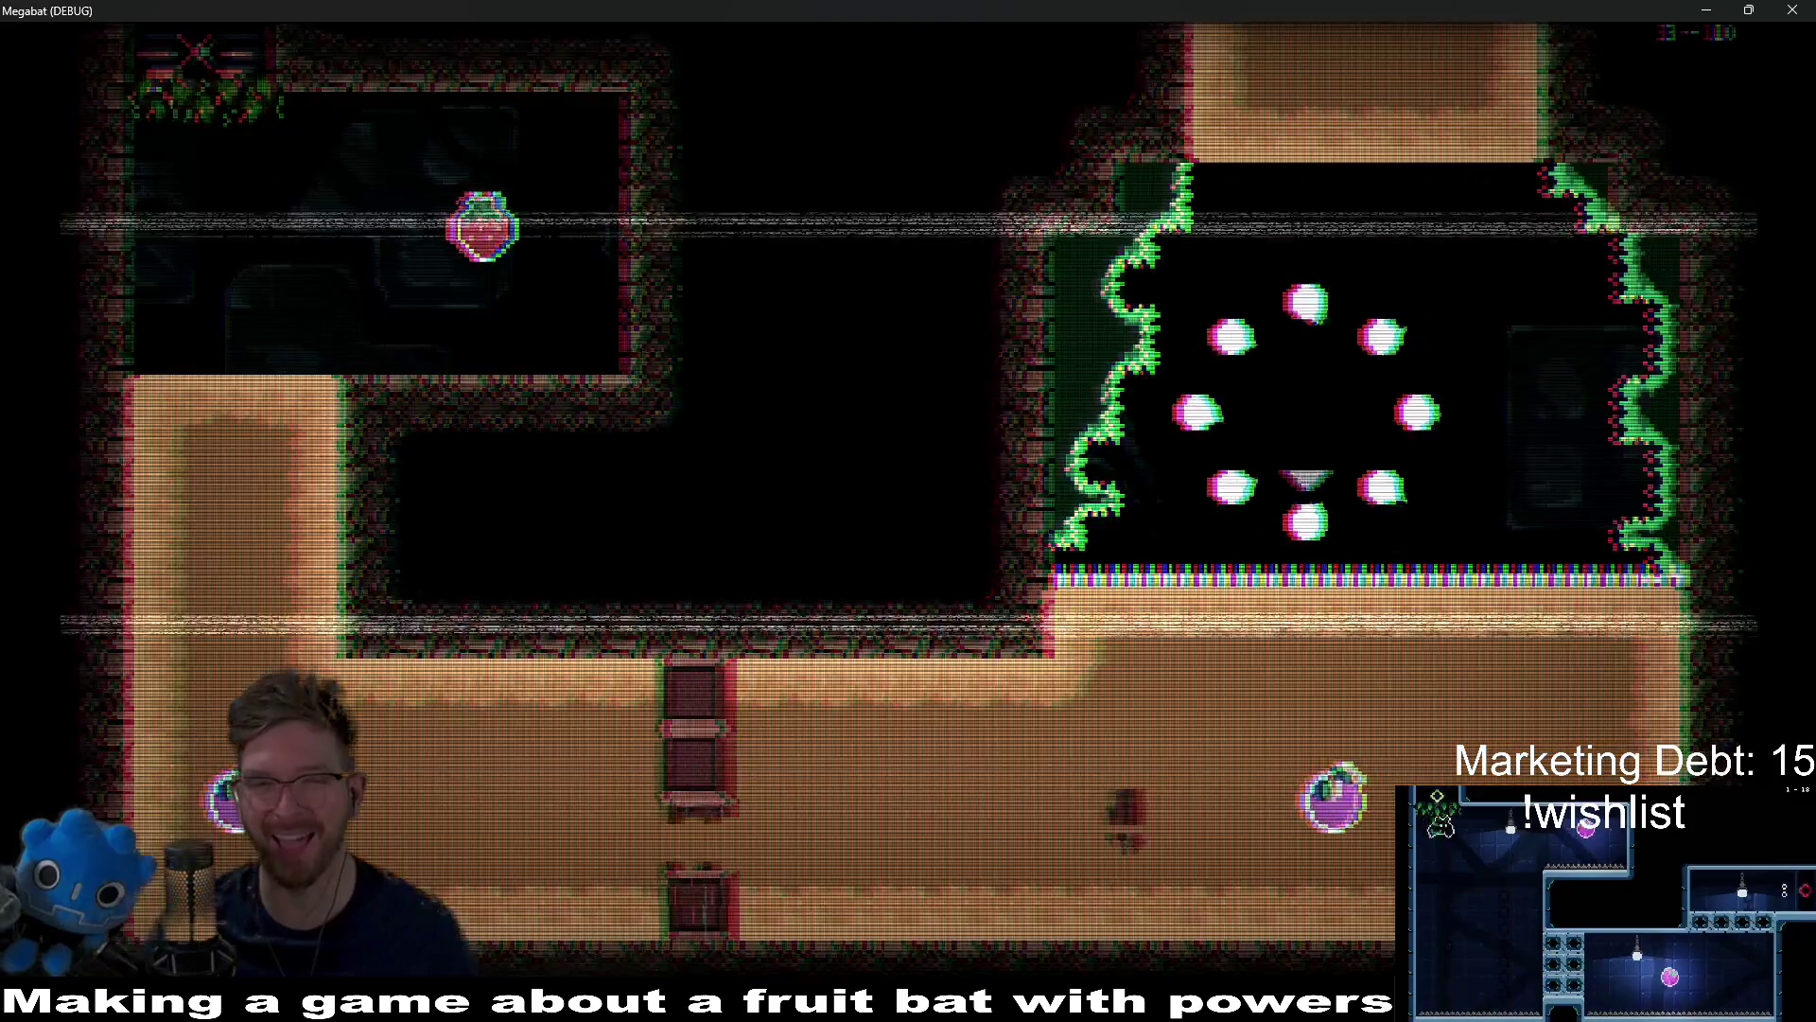
pyautogui.press('Left')
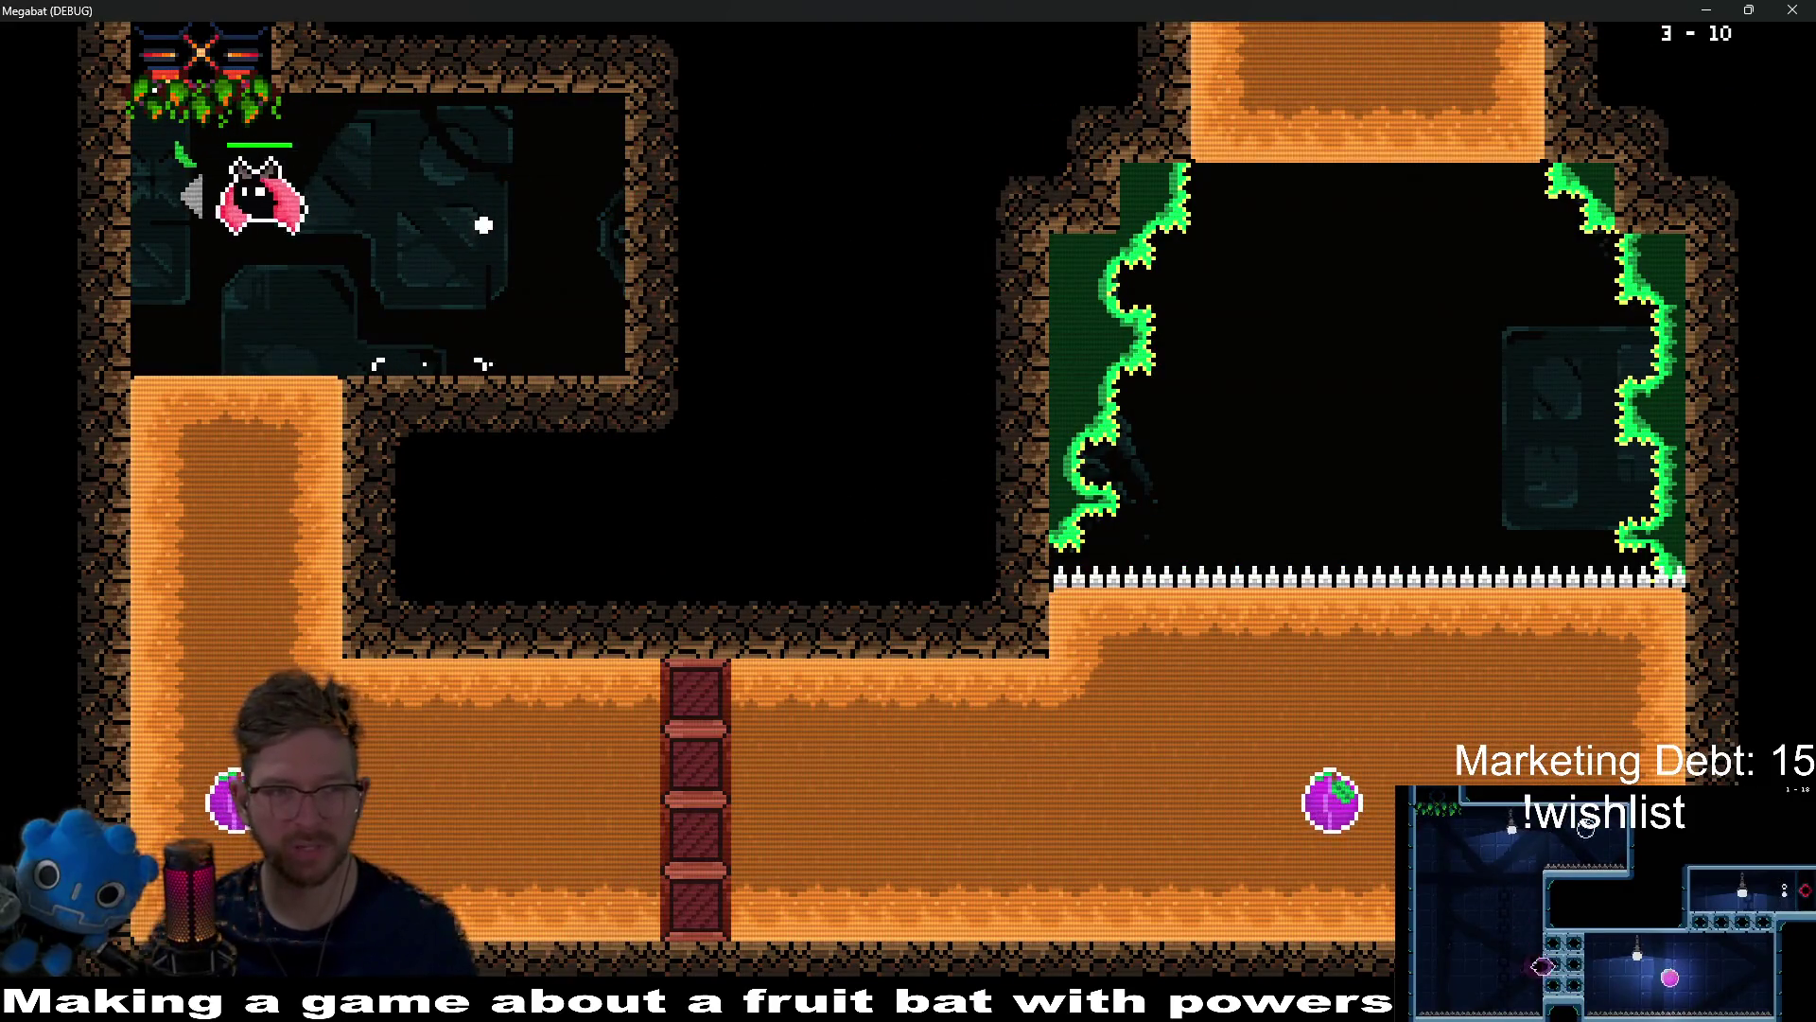
pyautogui.press('Right')
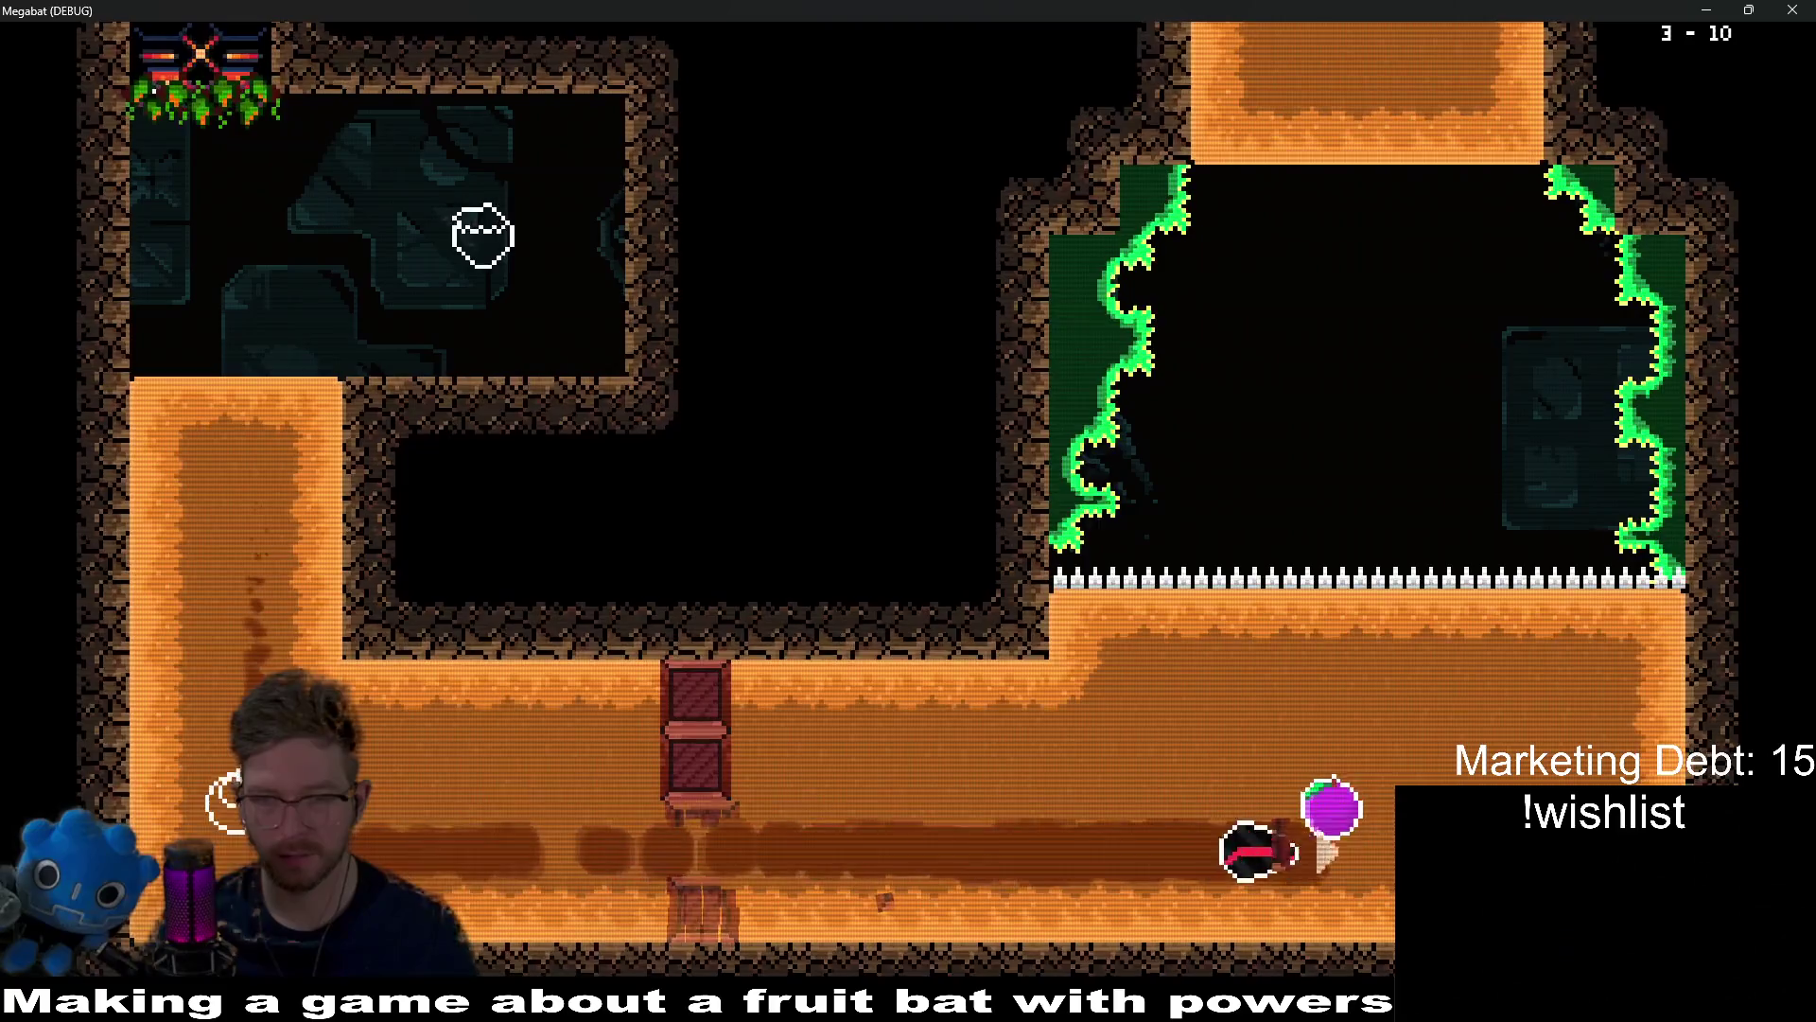
pyautogui.press('Up')
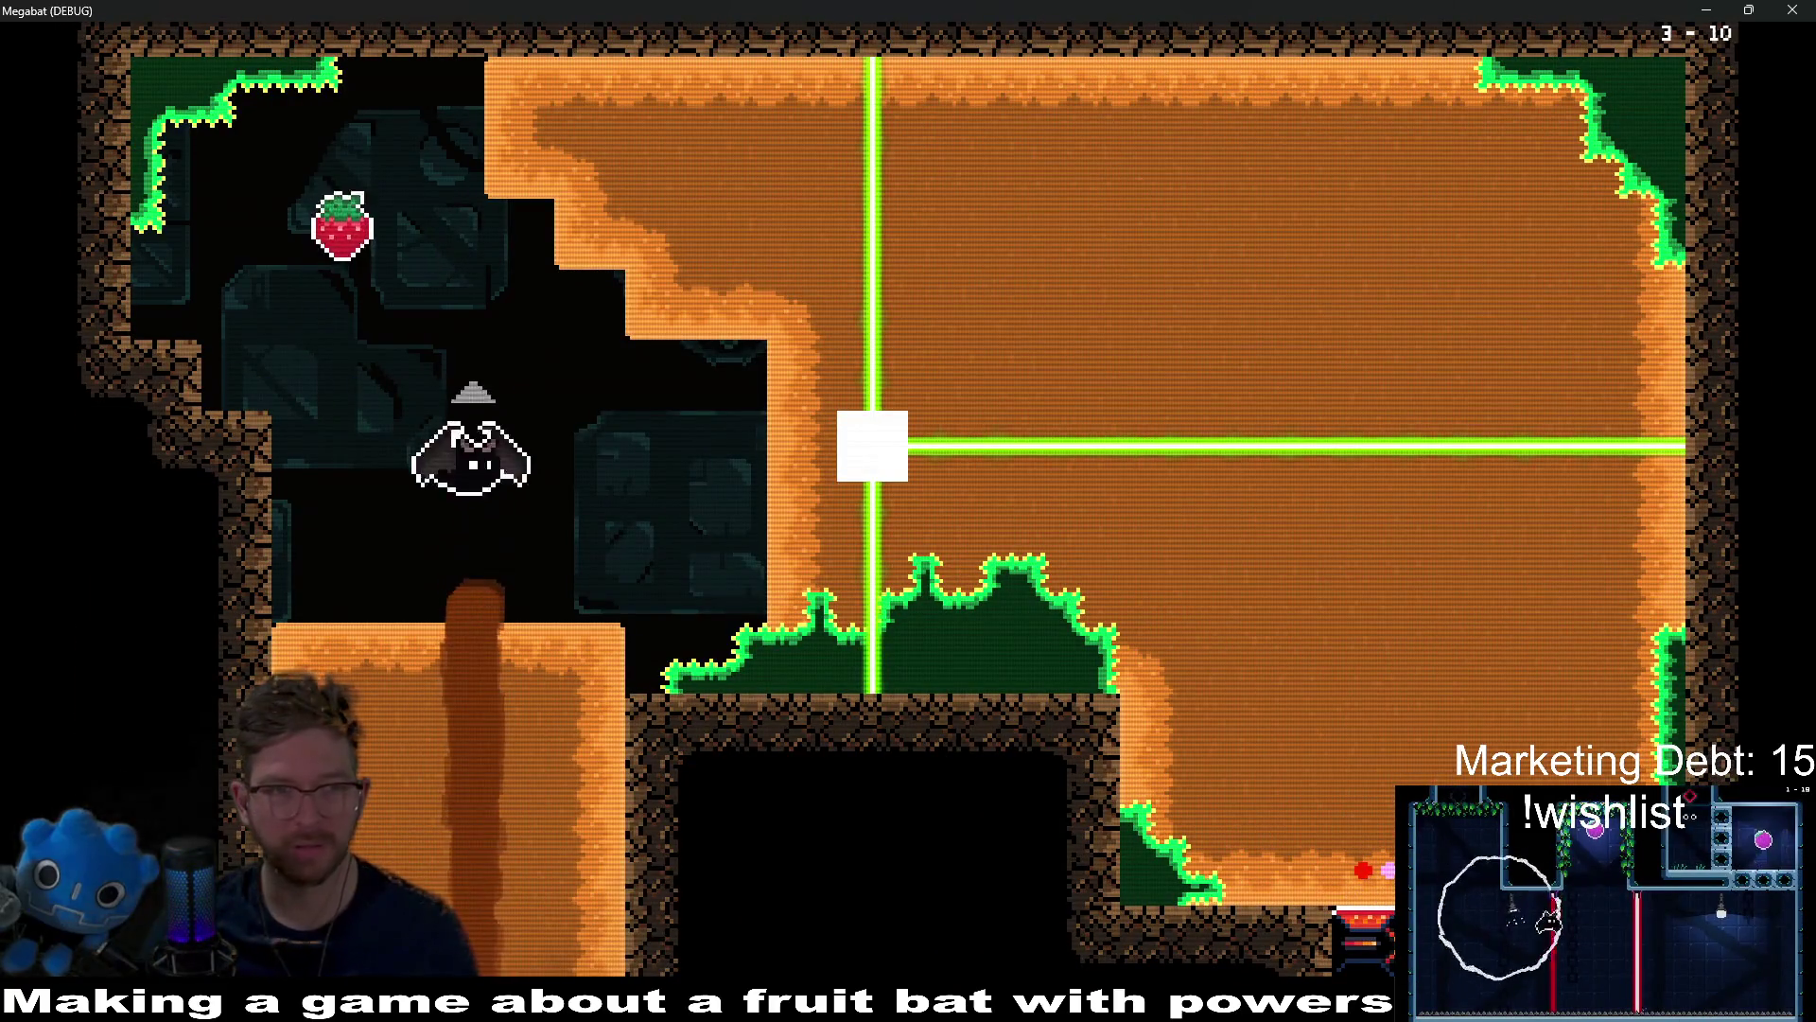
pyautogui.press('Left')
pyautogui.press('Right')
# Step: Pass the rotating laser, finish 3-10, and fly through 3-11 and 3-12 to the end
pyautogui.press('Right')
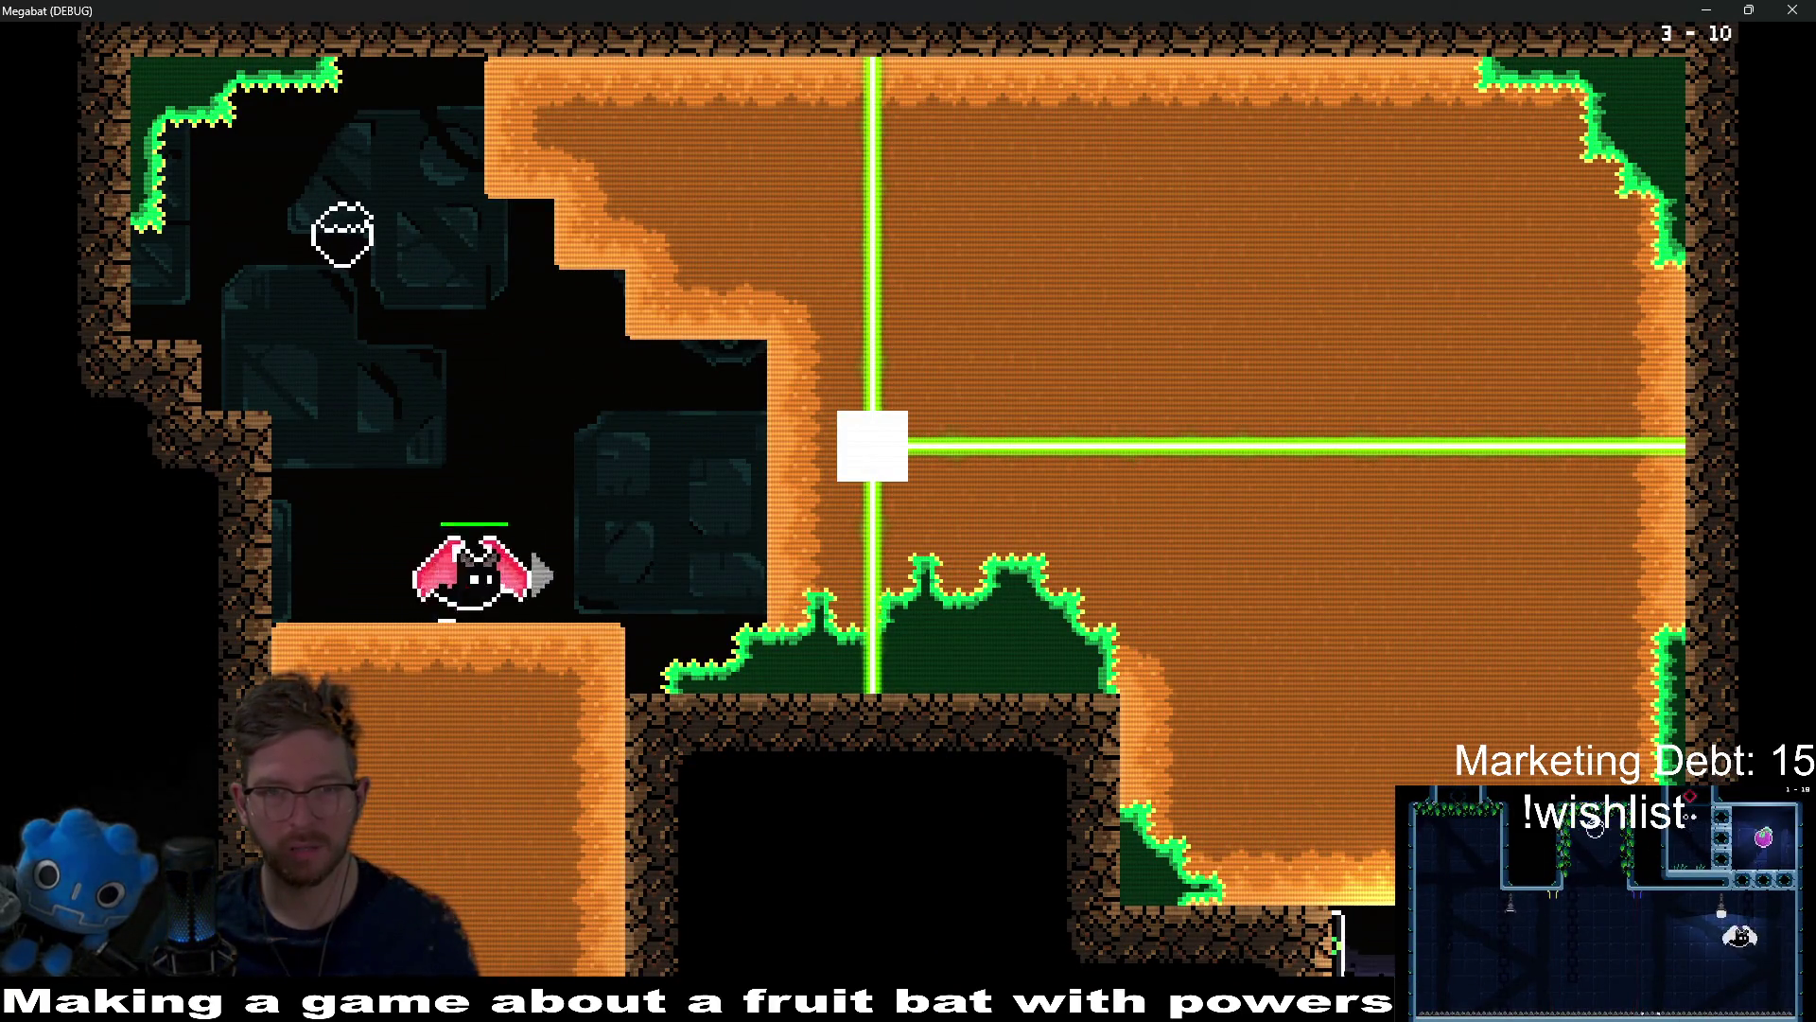
pyautogui.press('Up')
pyautogui.press('Left')
pyautogui.press('Right')
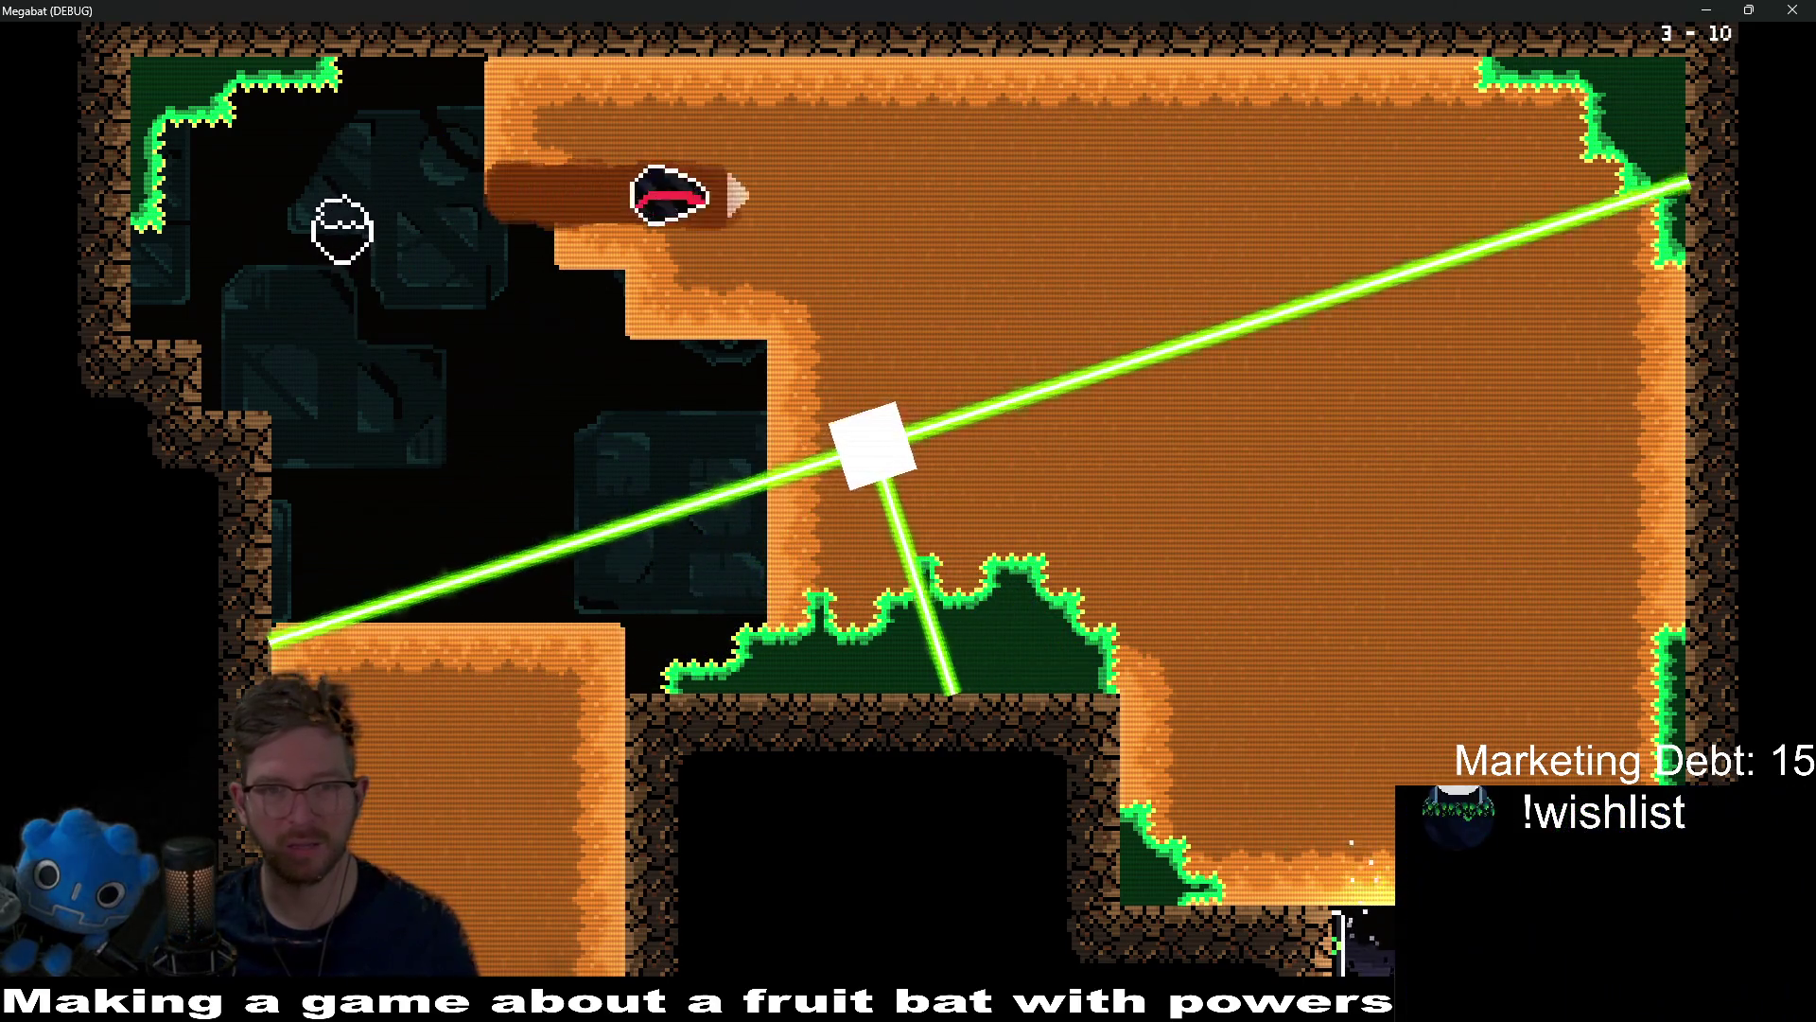
pyautogui.press('Down')
pyautogui.press('Left')
pyautogui.press('Down')
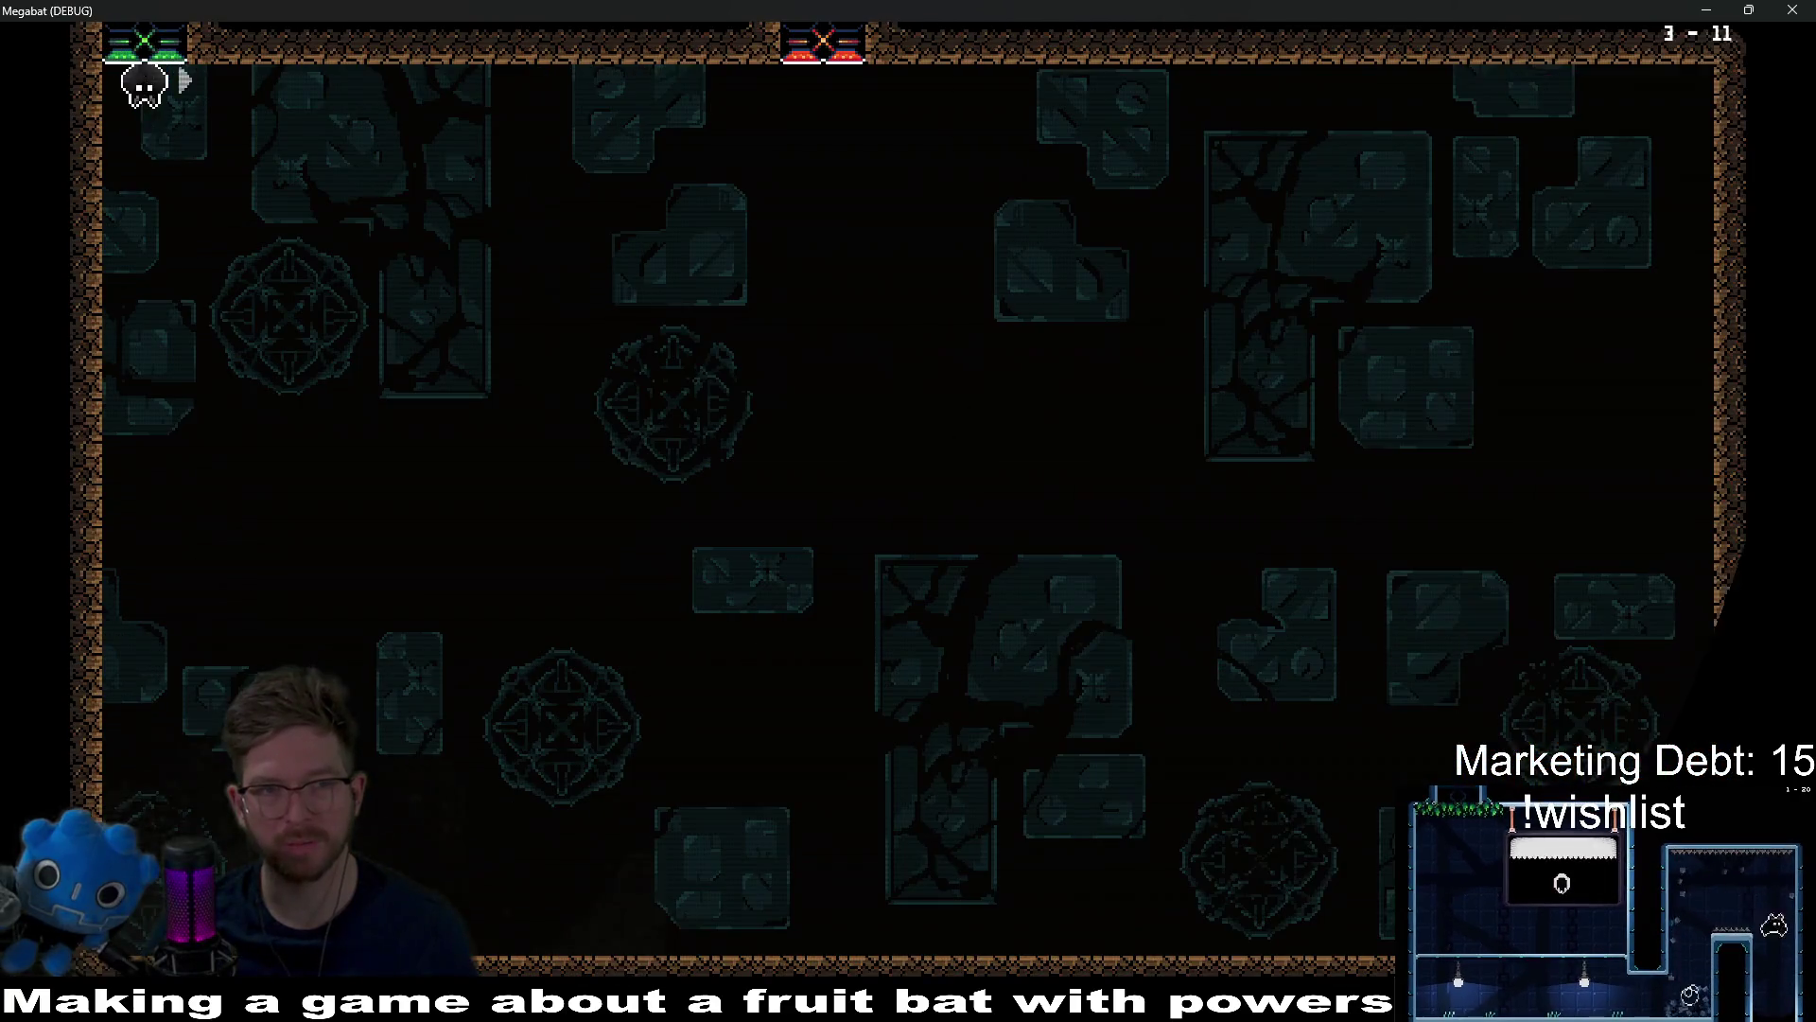
pyautogui.press('Up')
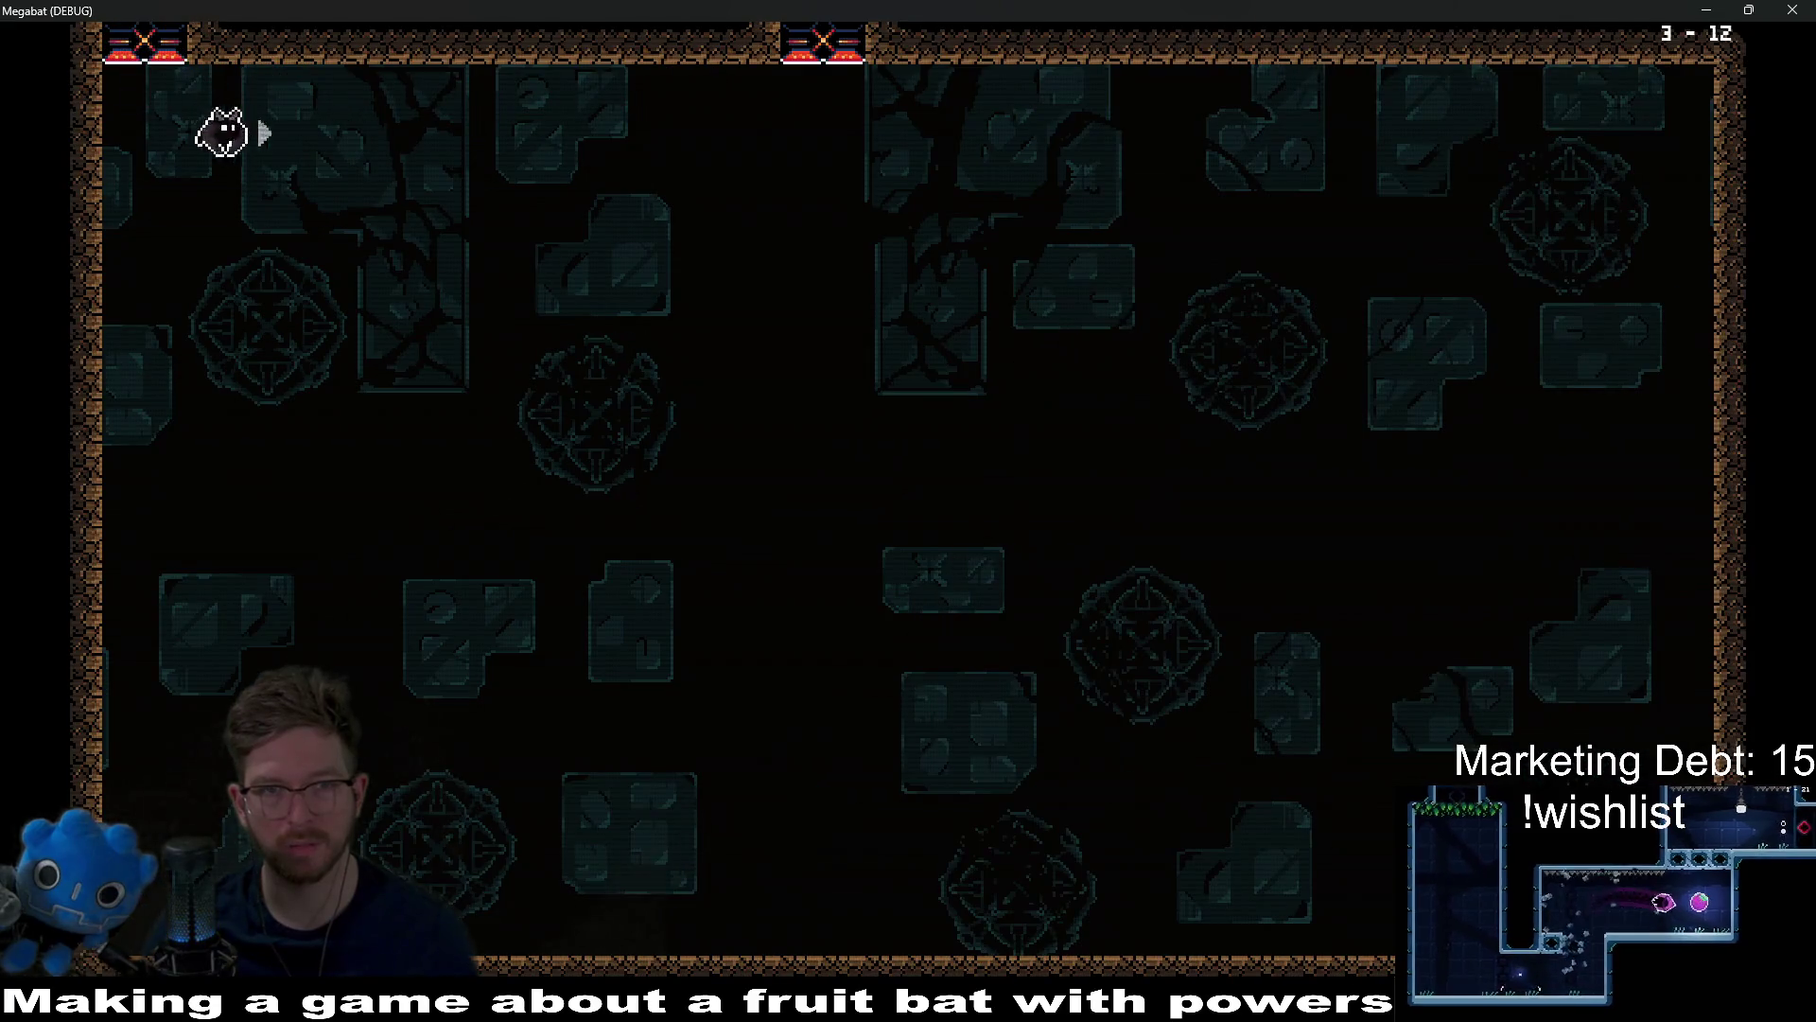
pyautogui.press('Up')
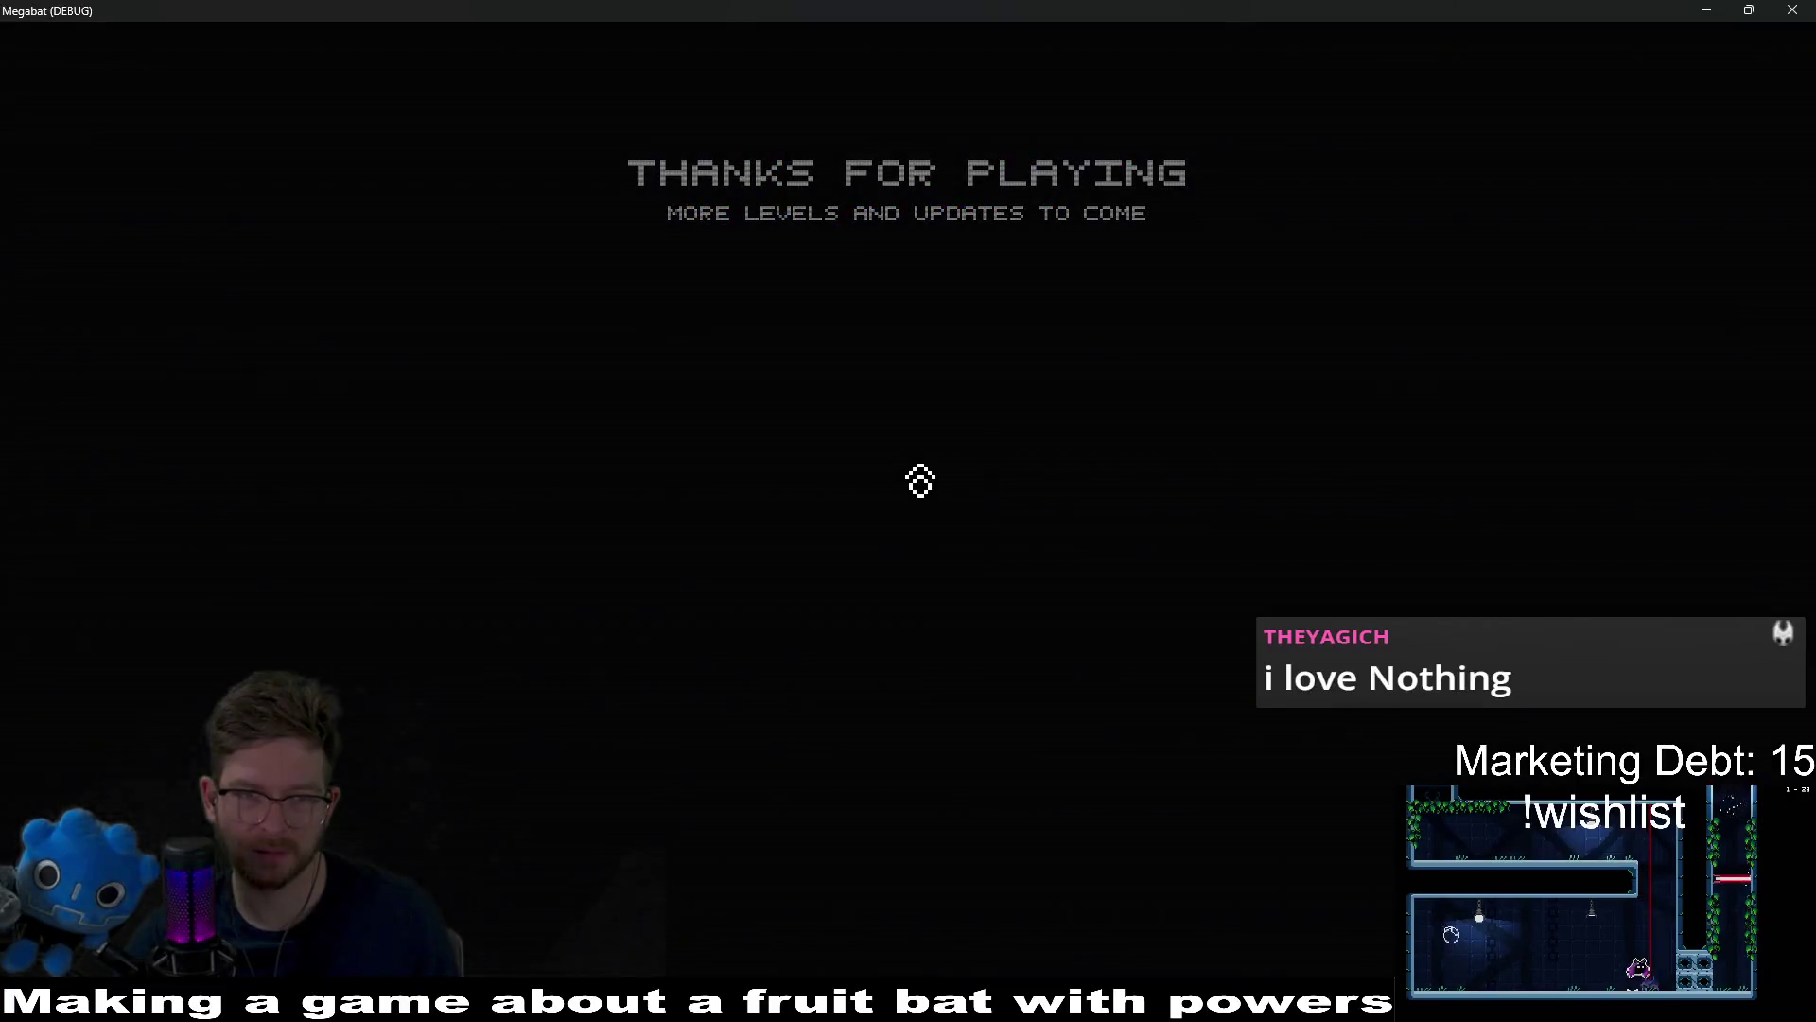
# Step: Load the Desert profile and fly through the orange corridor up to the strawberry room
pyautogui.click(919, 482)
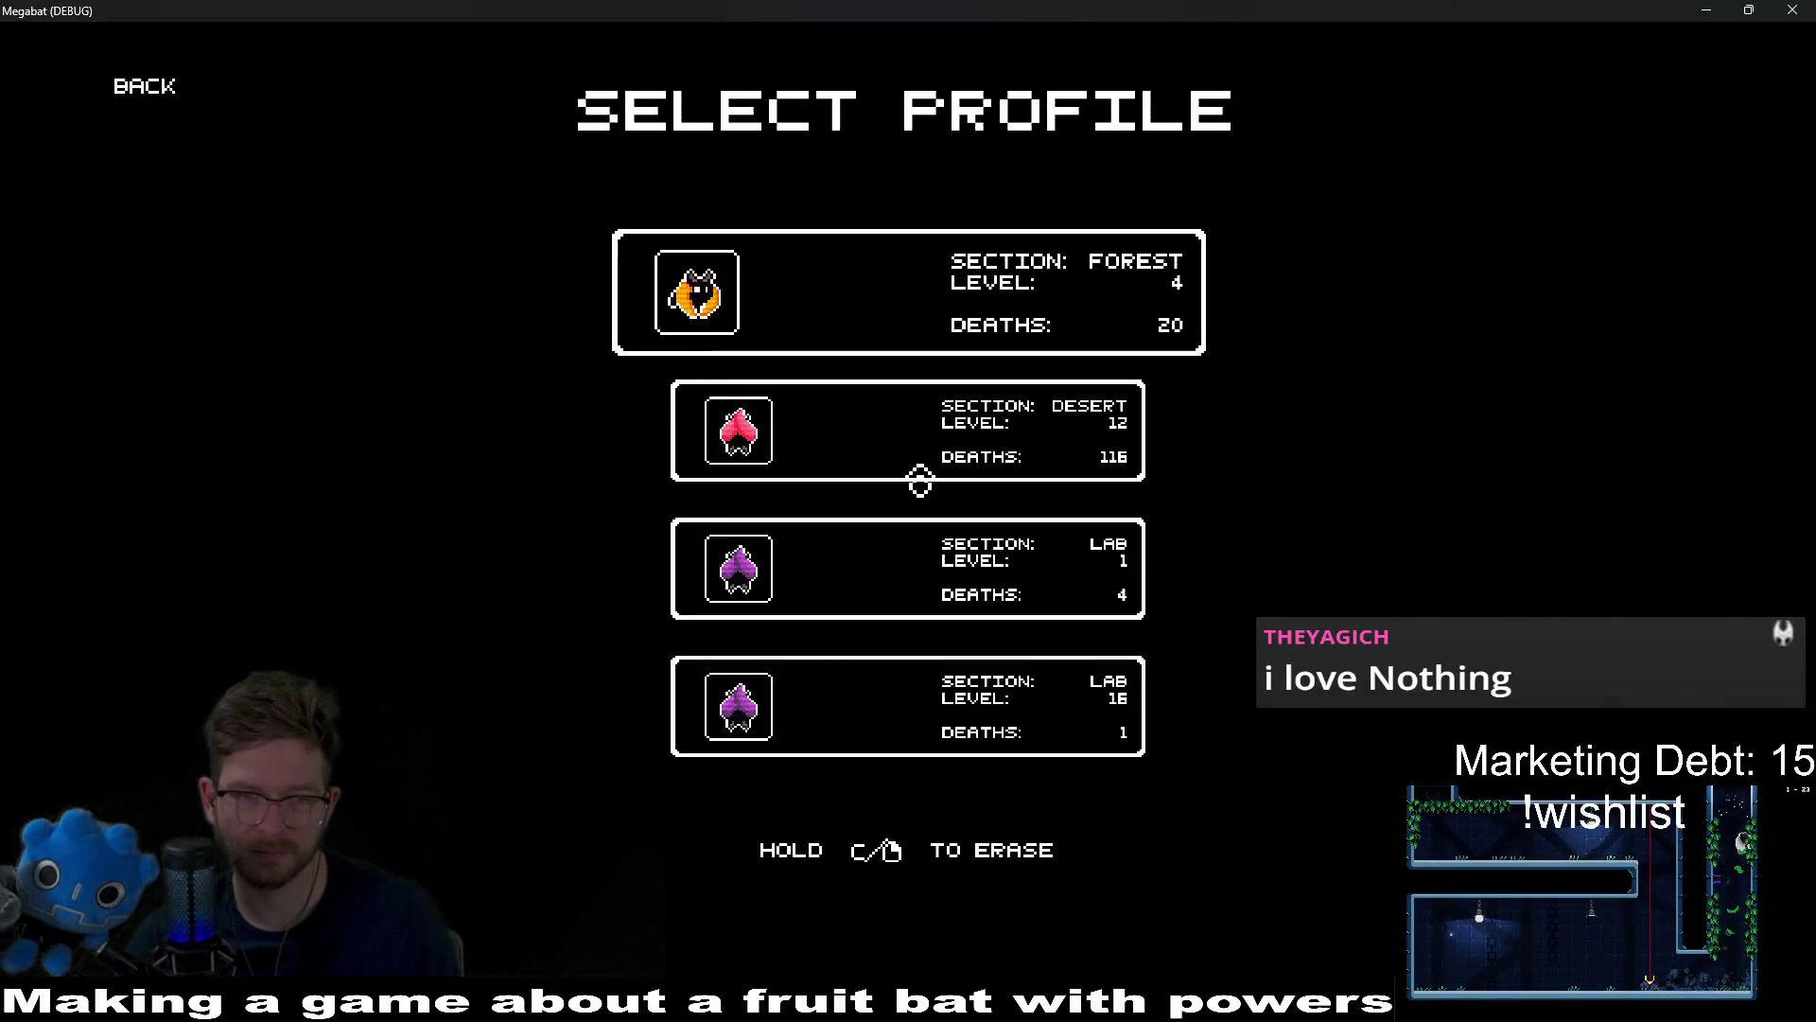
pyautogui.click(921, 476)
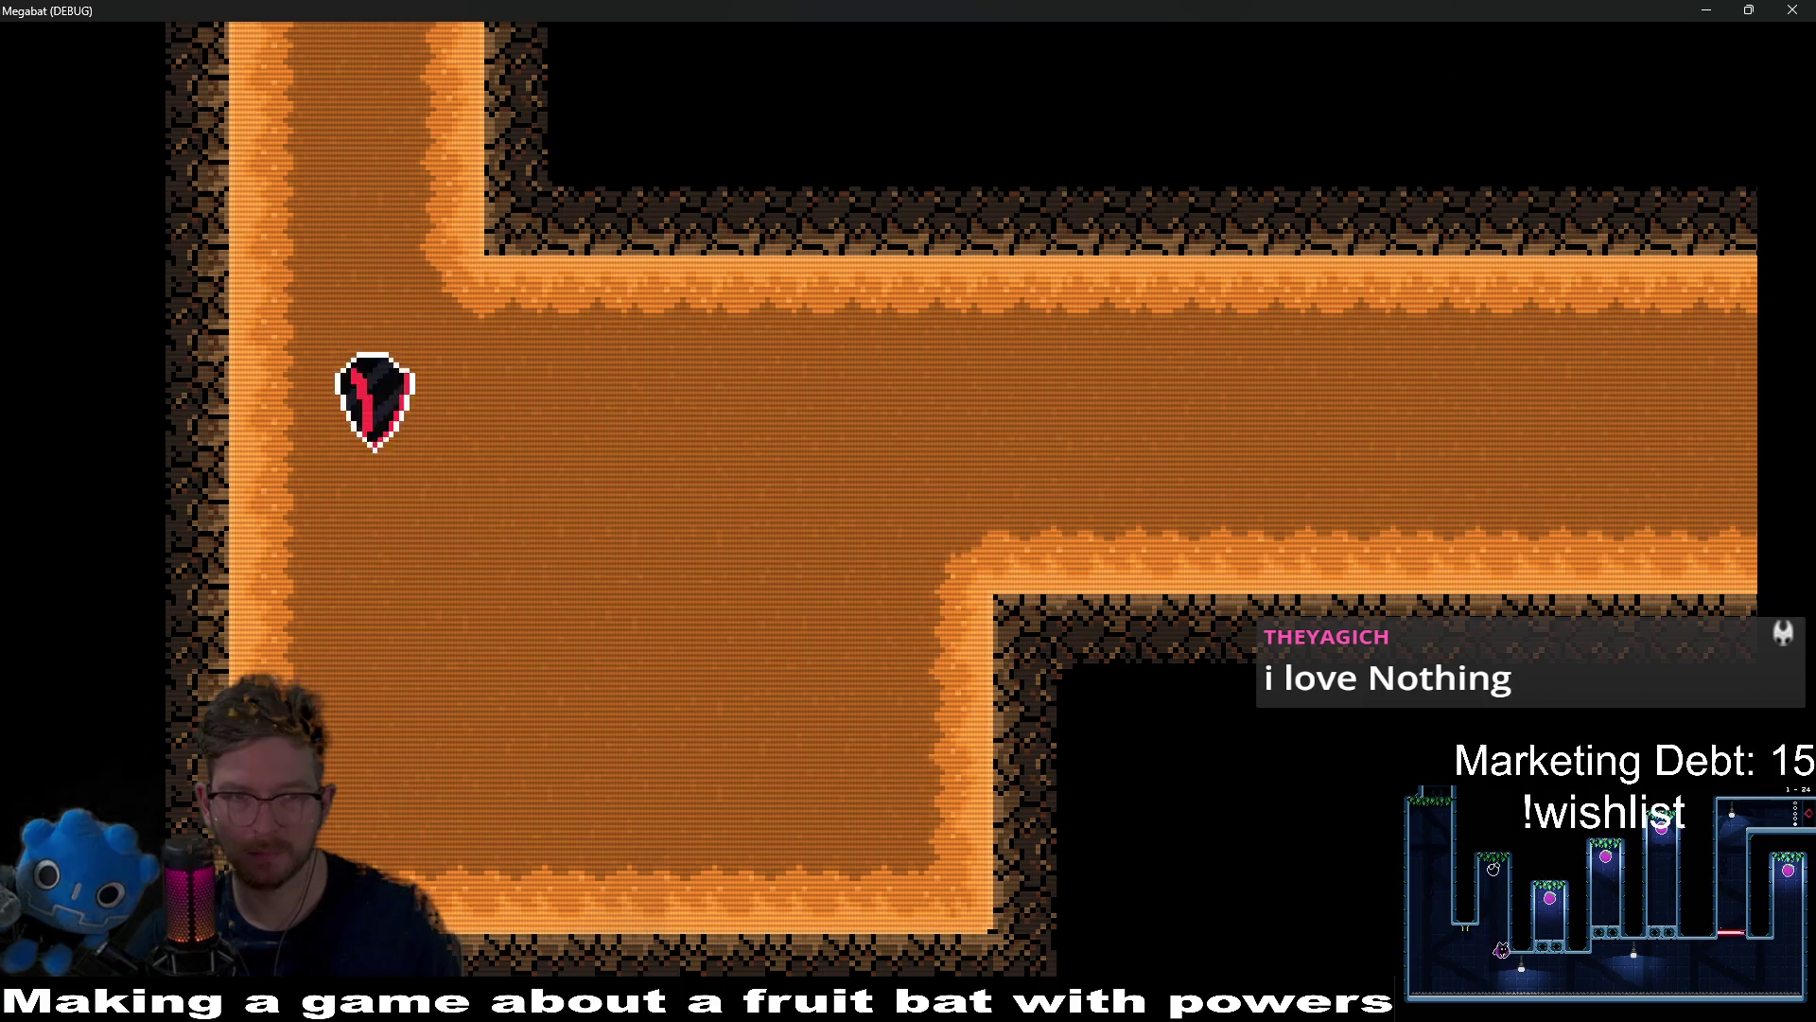
pyautogui.press('Right')
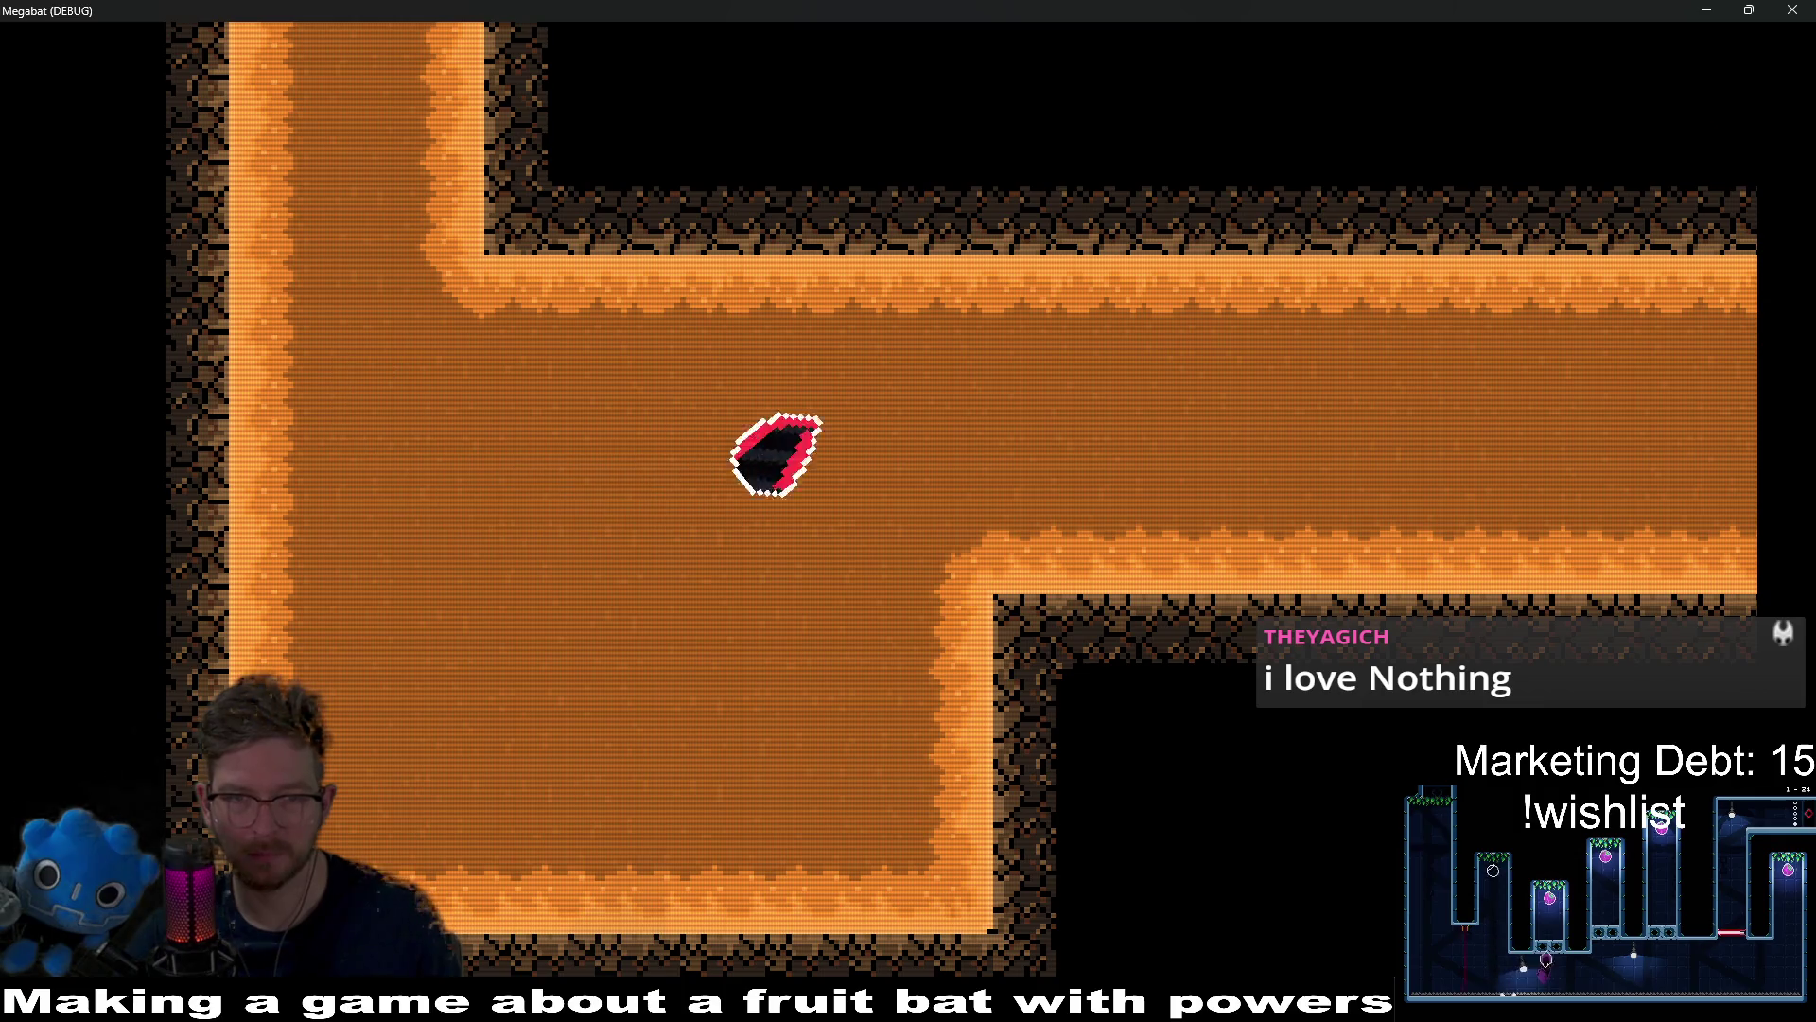
pyautogui.press('Down')
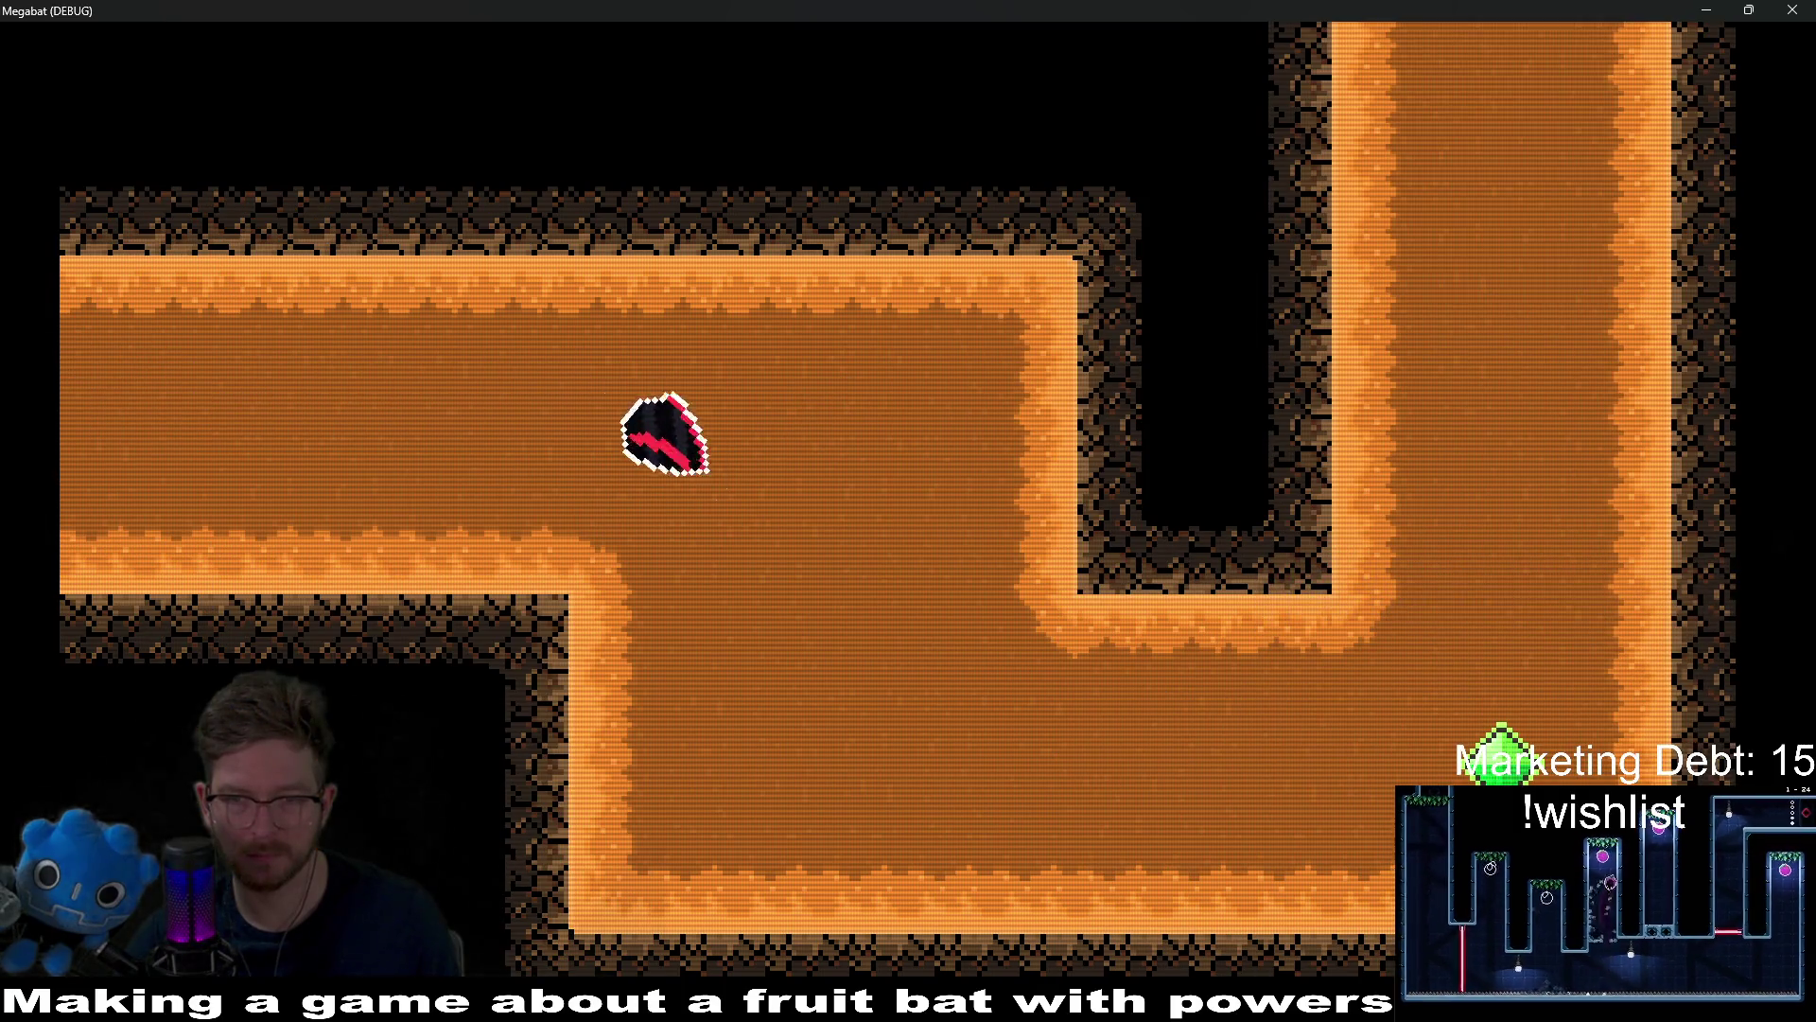
pyautogui.press('Up')
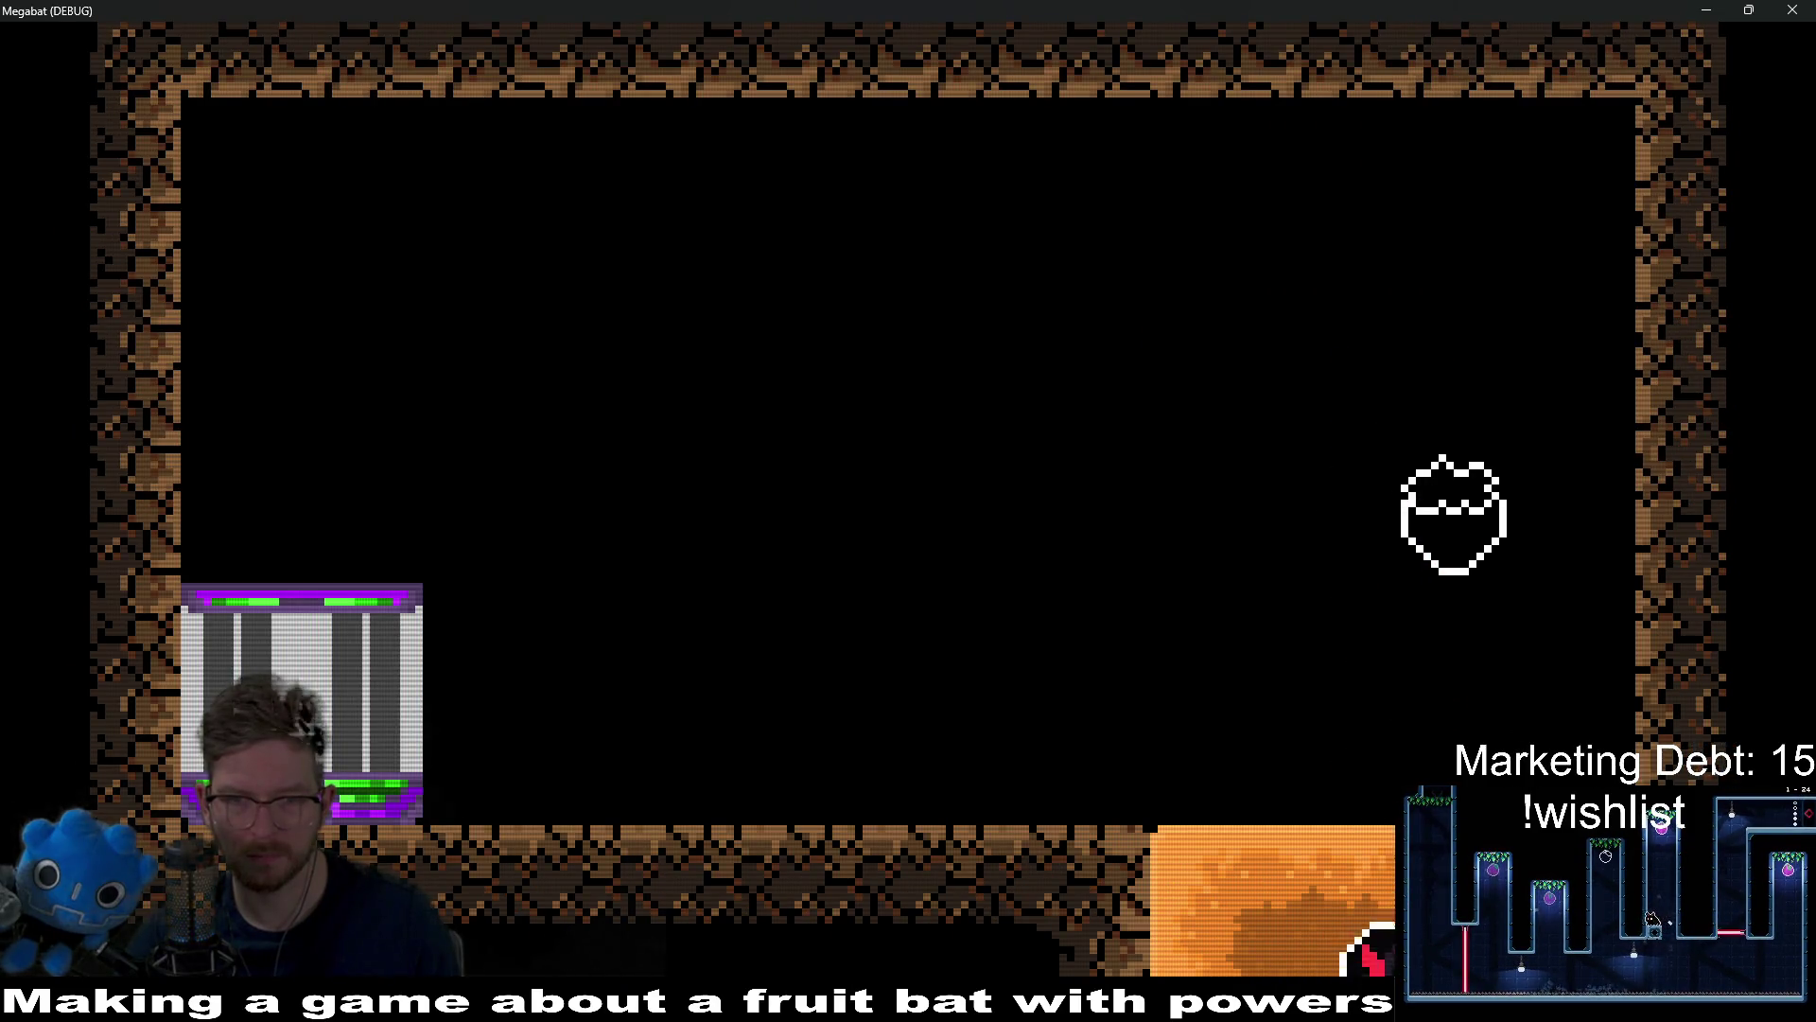
pyautogui.press('Down')
# Step: Loop back through the corridors, eat the strawberry, land, and close the game
pyautogui.press('Left')
pyautogui.press('Up')
pyautogui.press('Left')
pyautogui.press('Right')
pyautogui.press('Down')
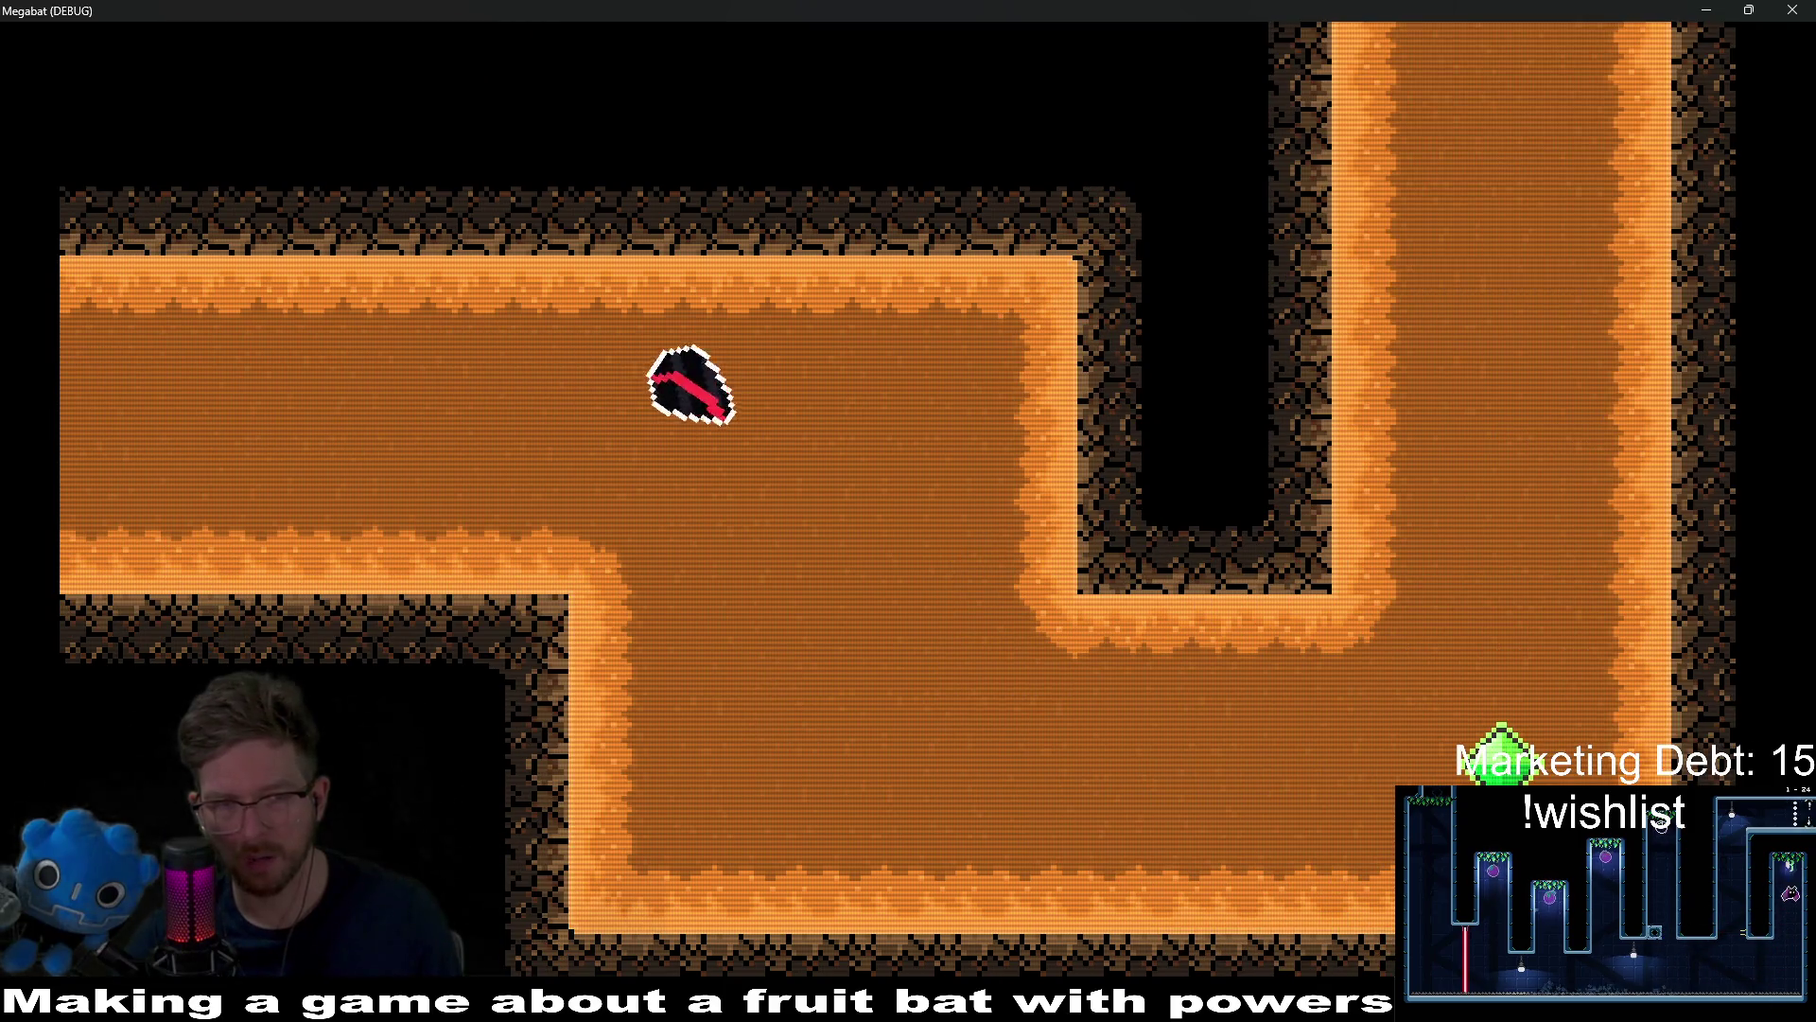
pyautogui.press('Up')
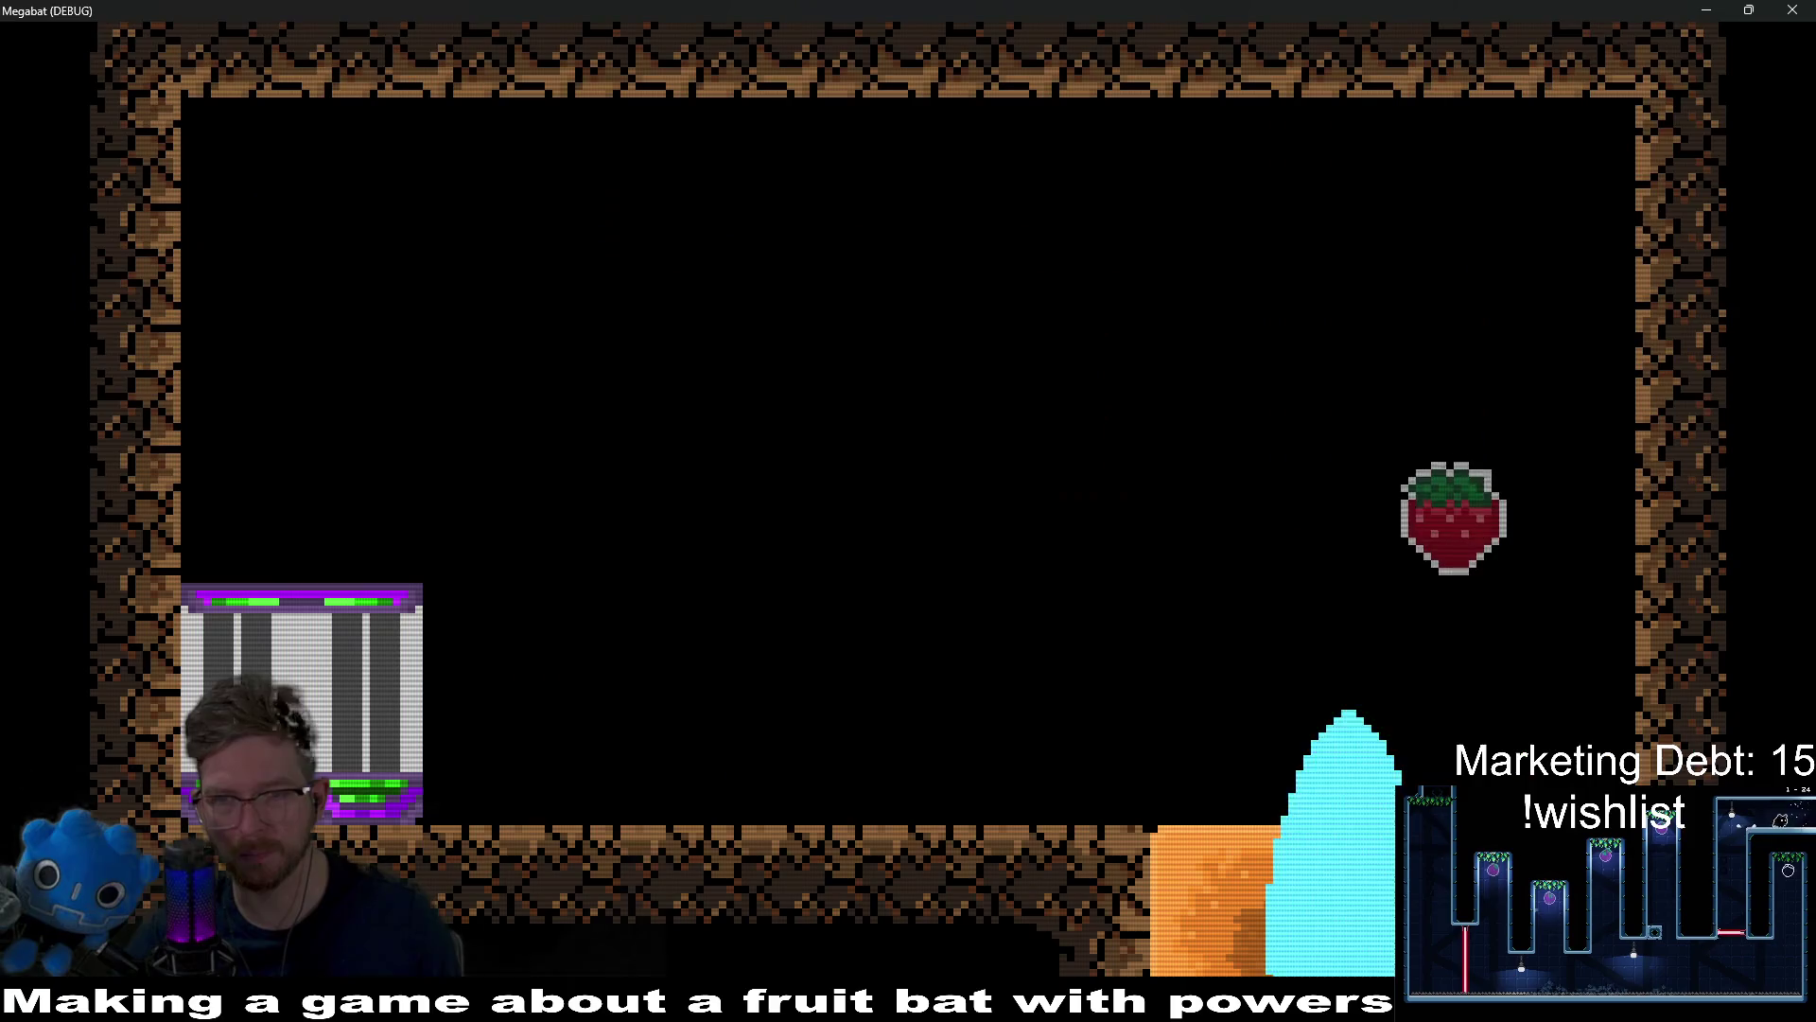
pyautogui.press('Left')
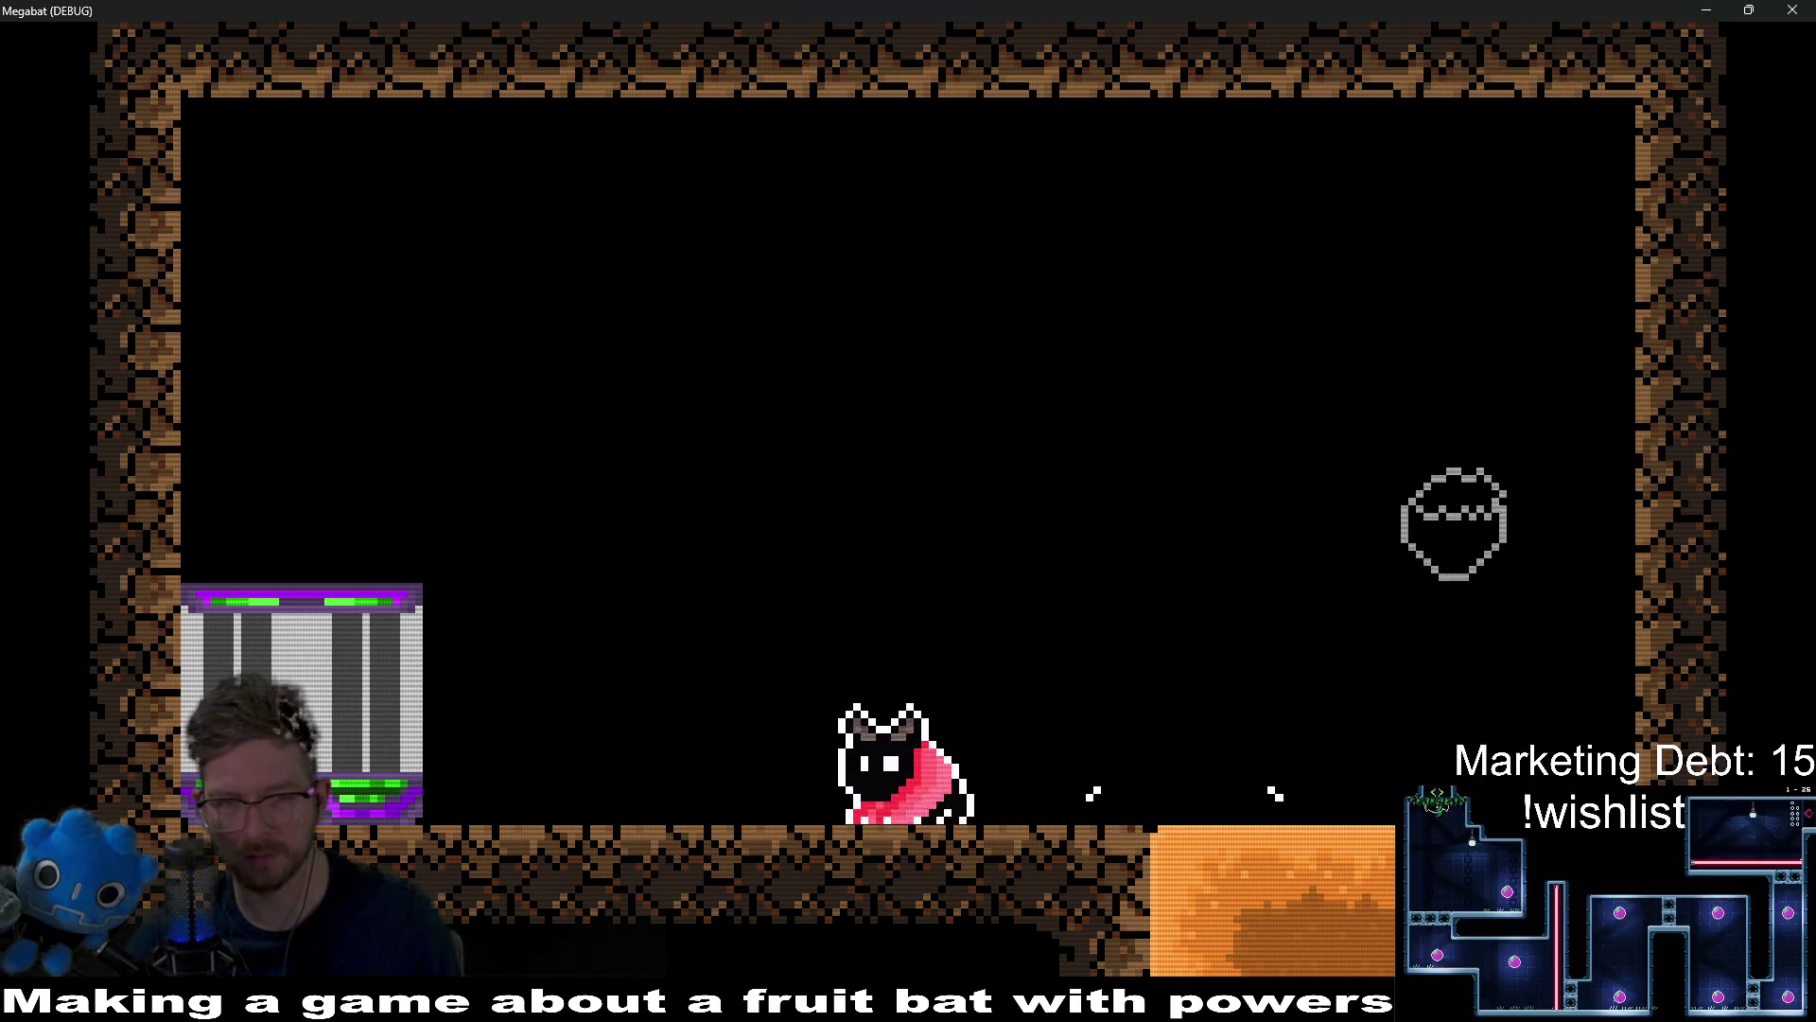
pyautogui.press('Right')
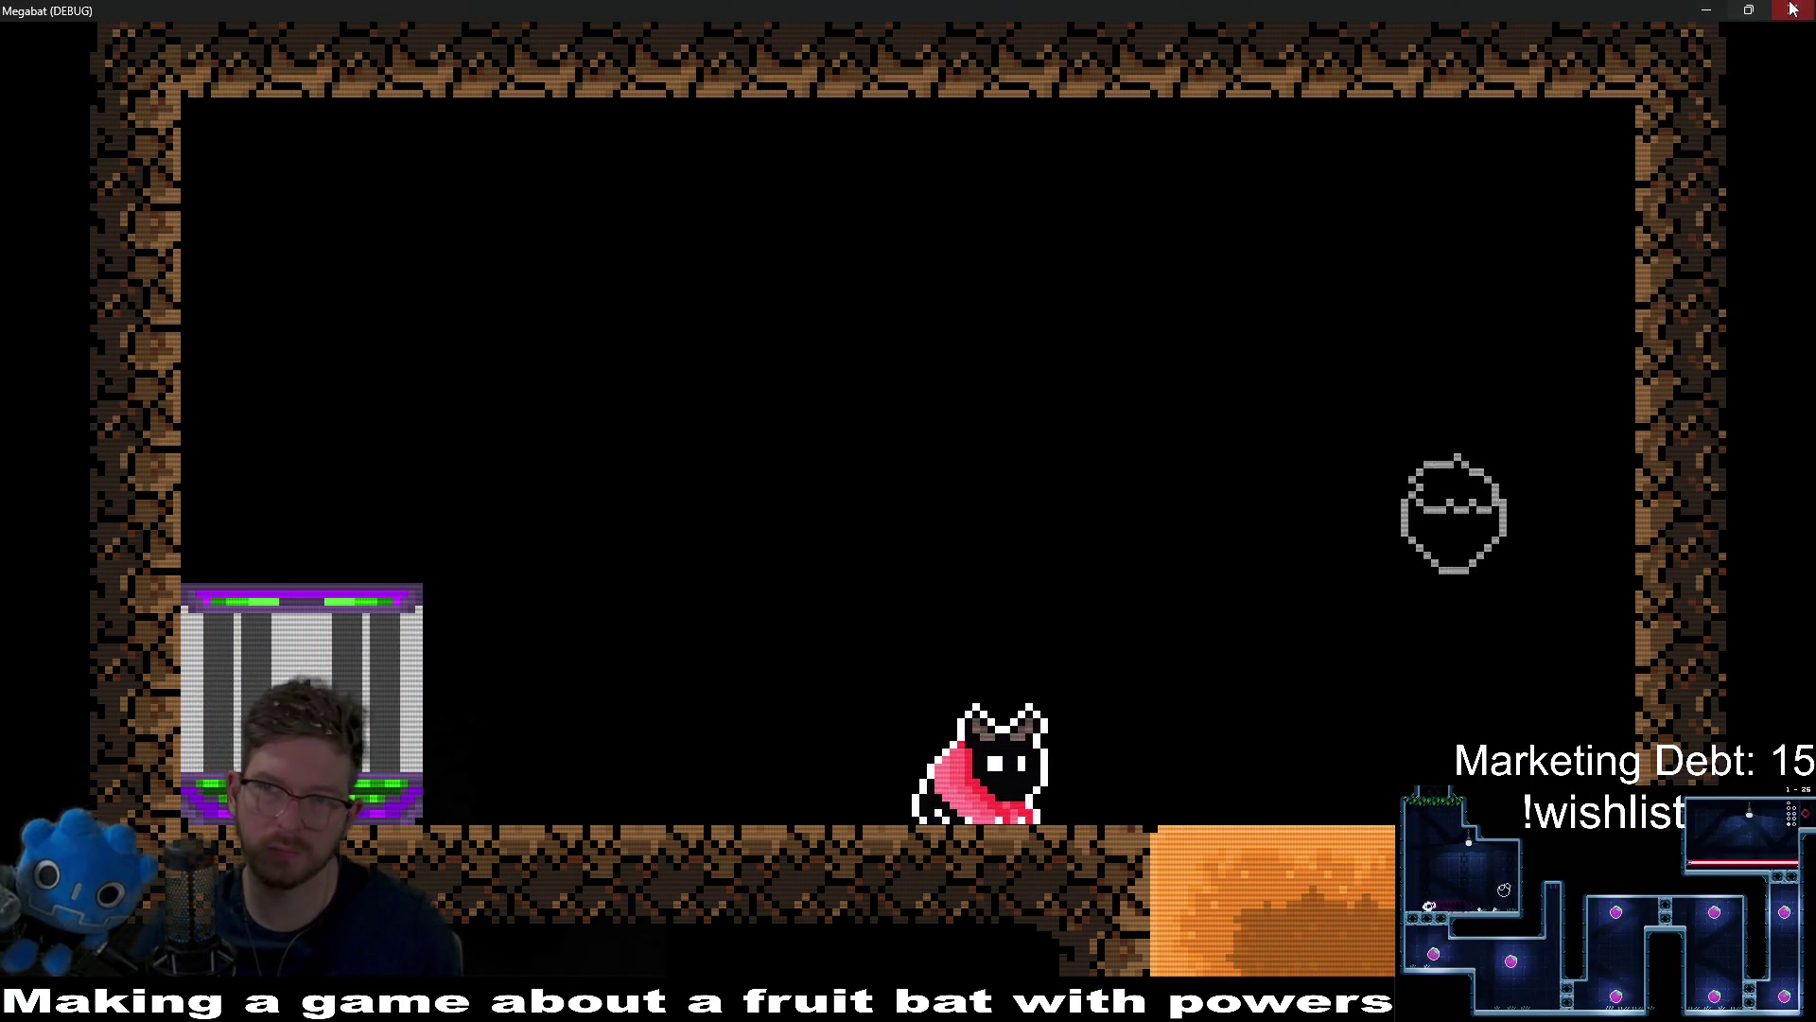
pyautogui.click(1791, 9)
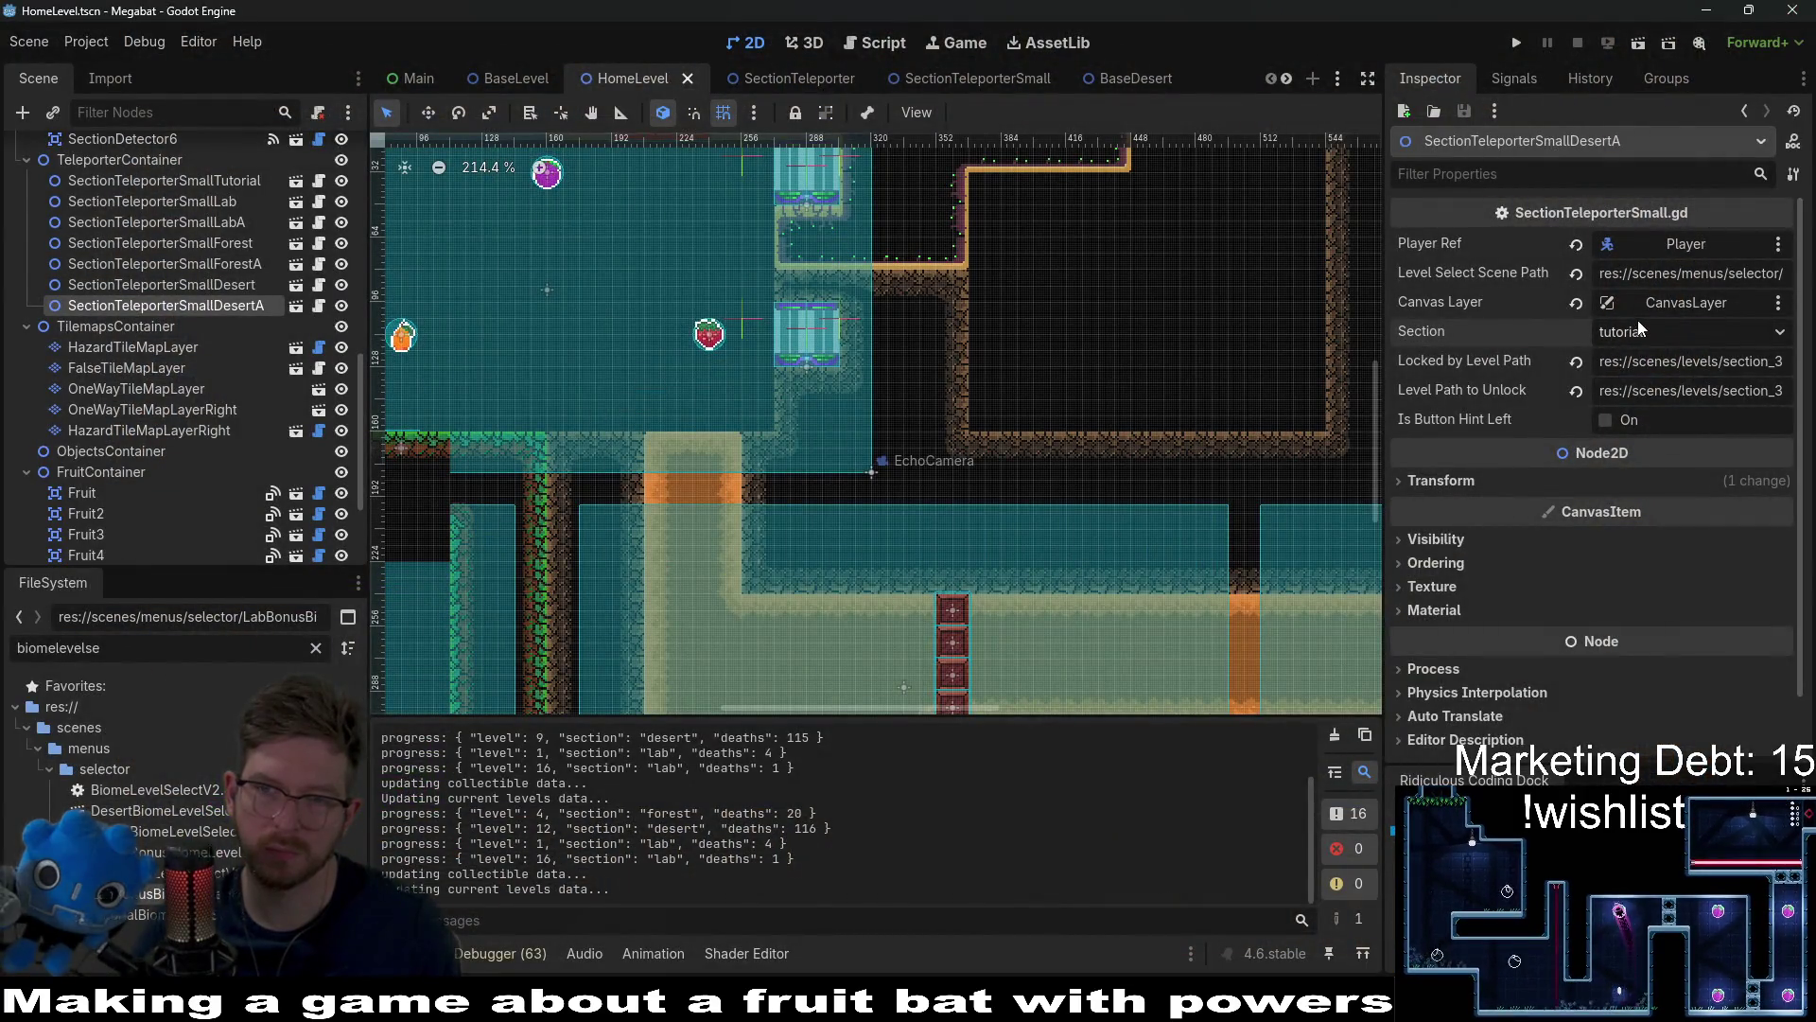
# Step: Set the SectionTeleporterSmallDesertA teleporter's Section to desert_a
pyautogui.scroll(-2, 911, 519)
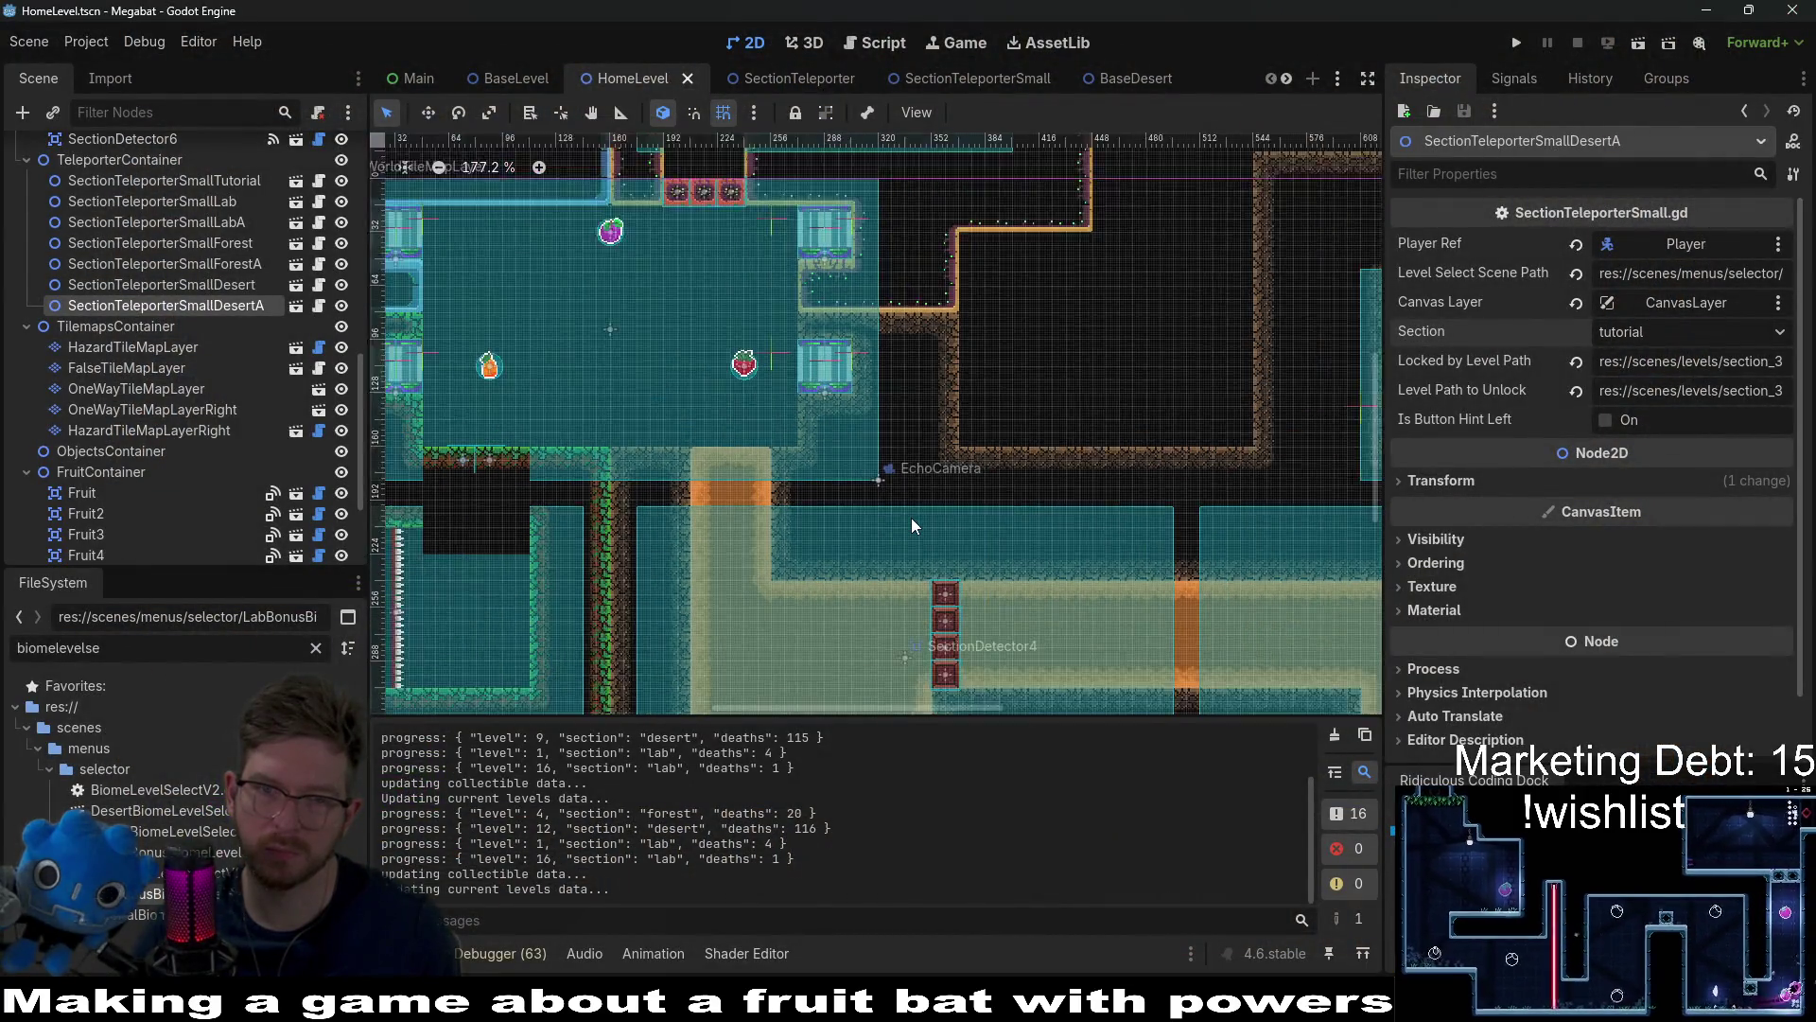
pyautogui.scroll(-1, 911, 518)
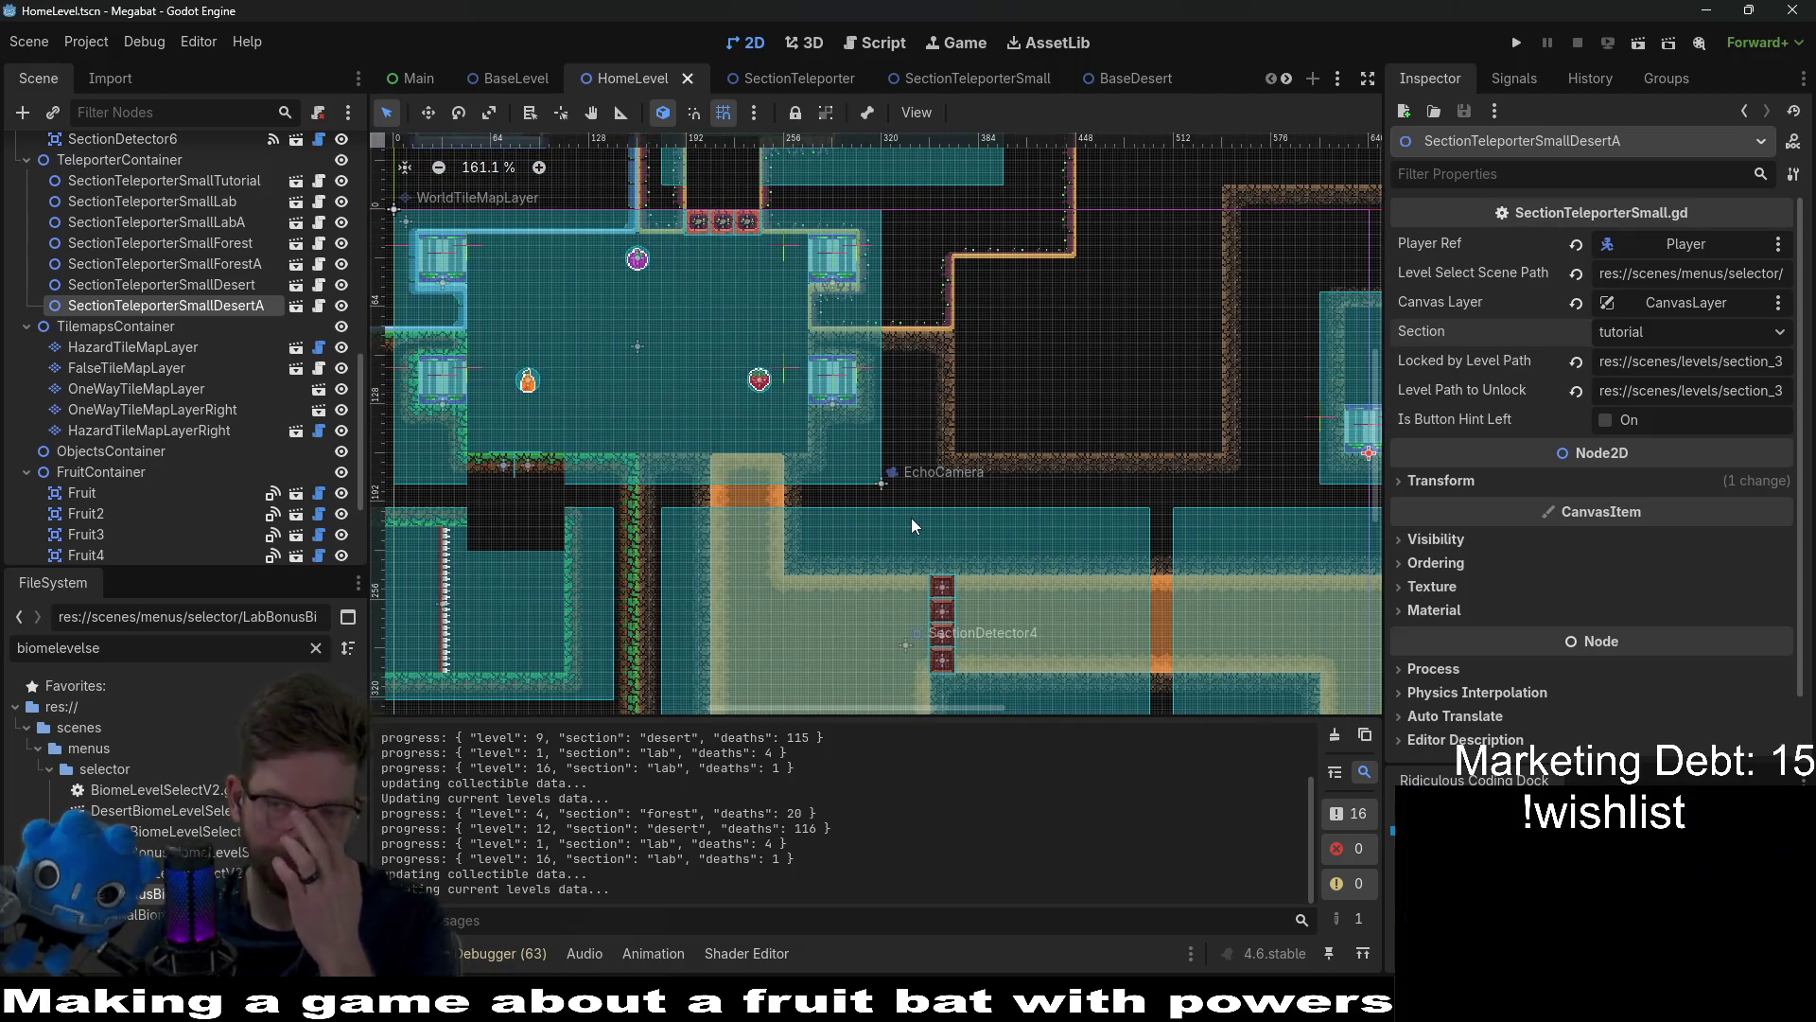
pyautogui.click(1656, 332)
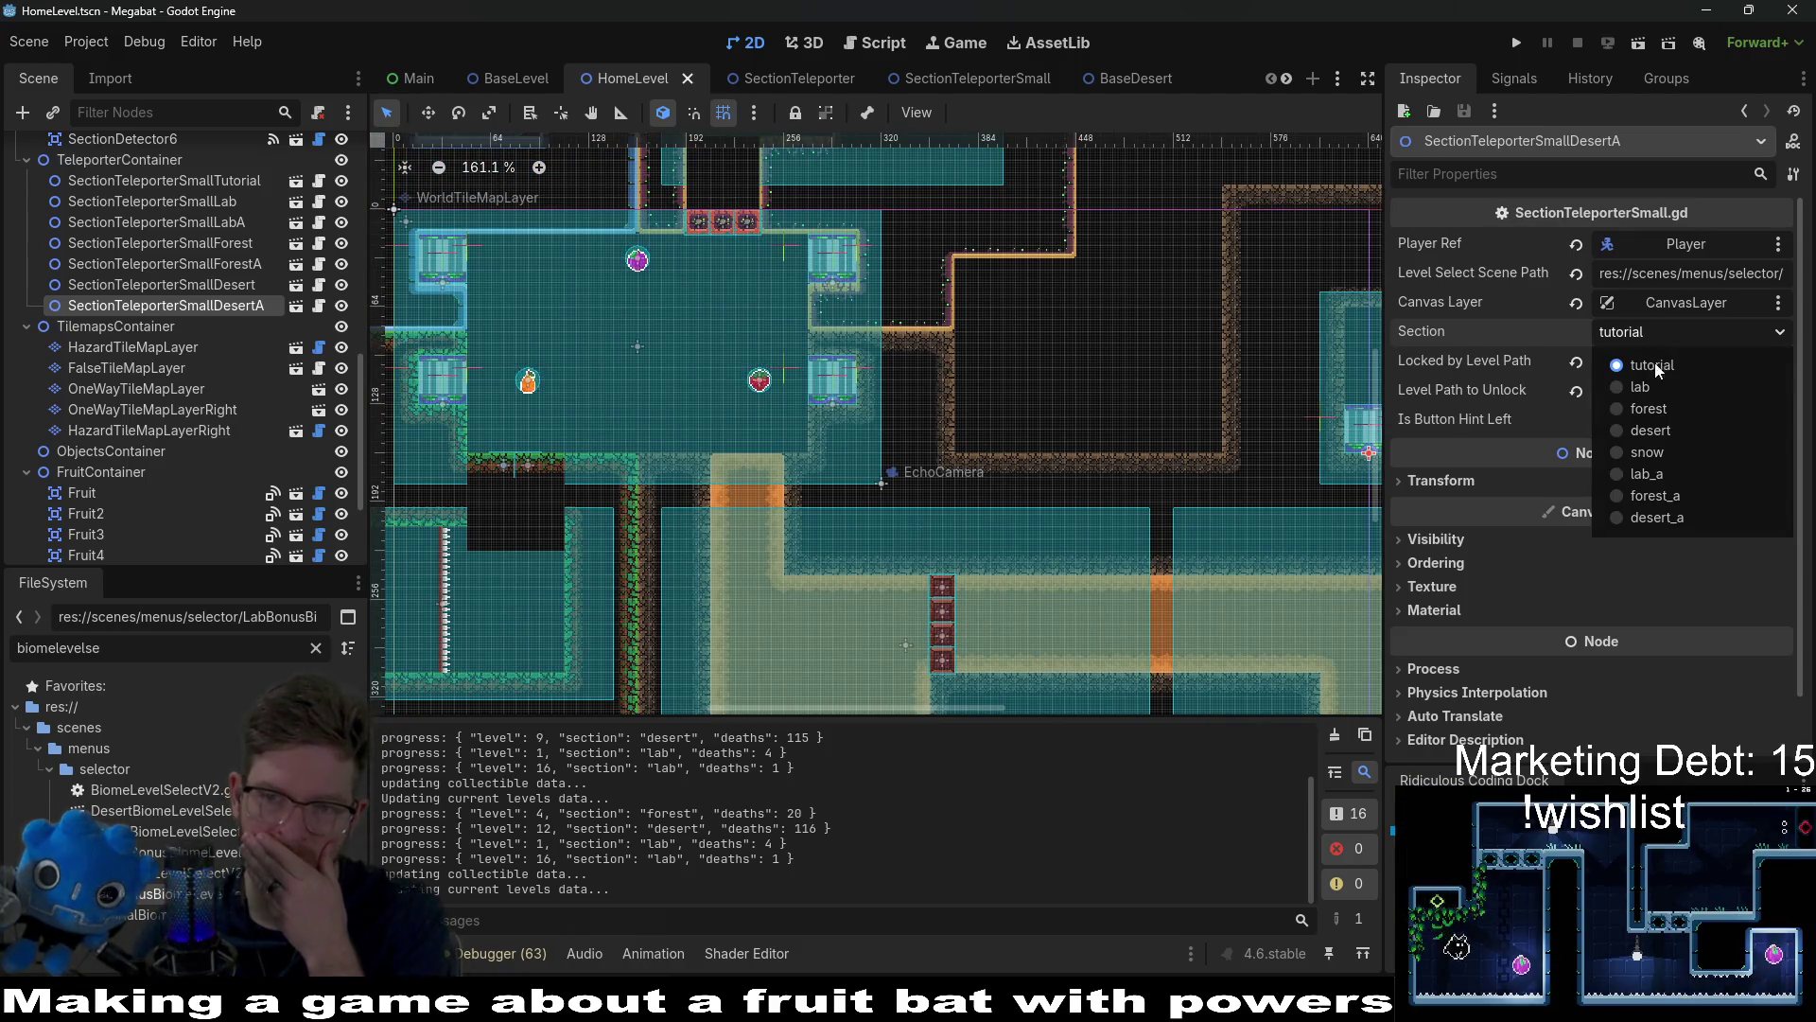
pyautogui.click(1667, 518)
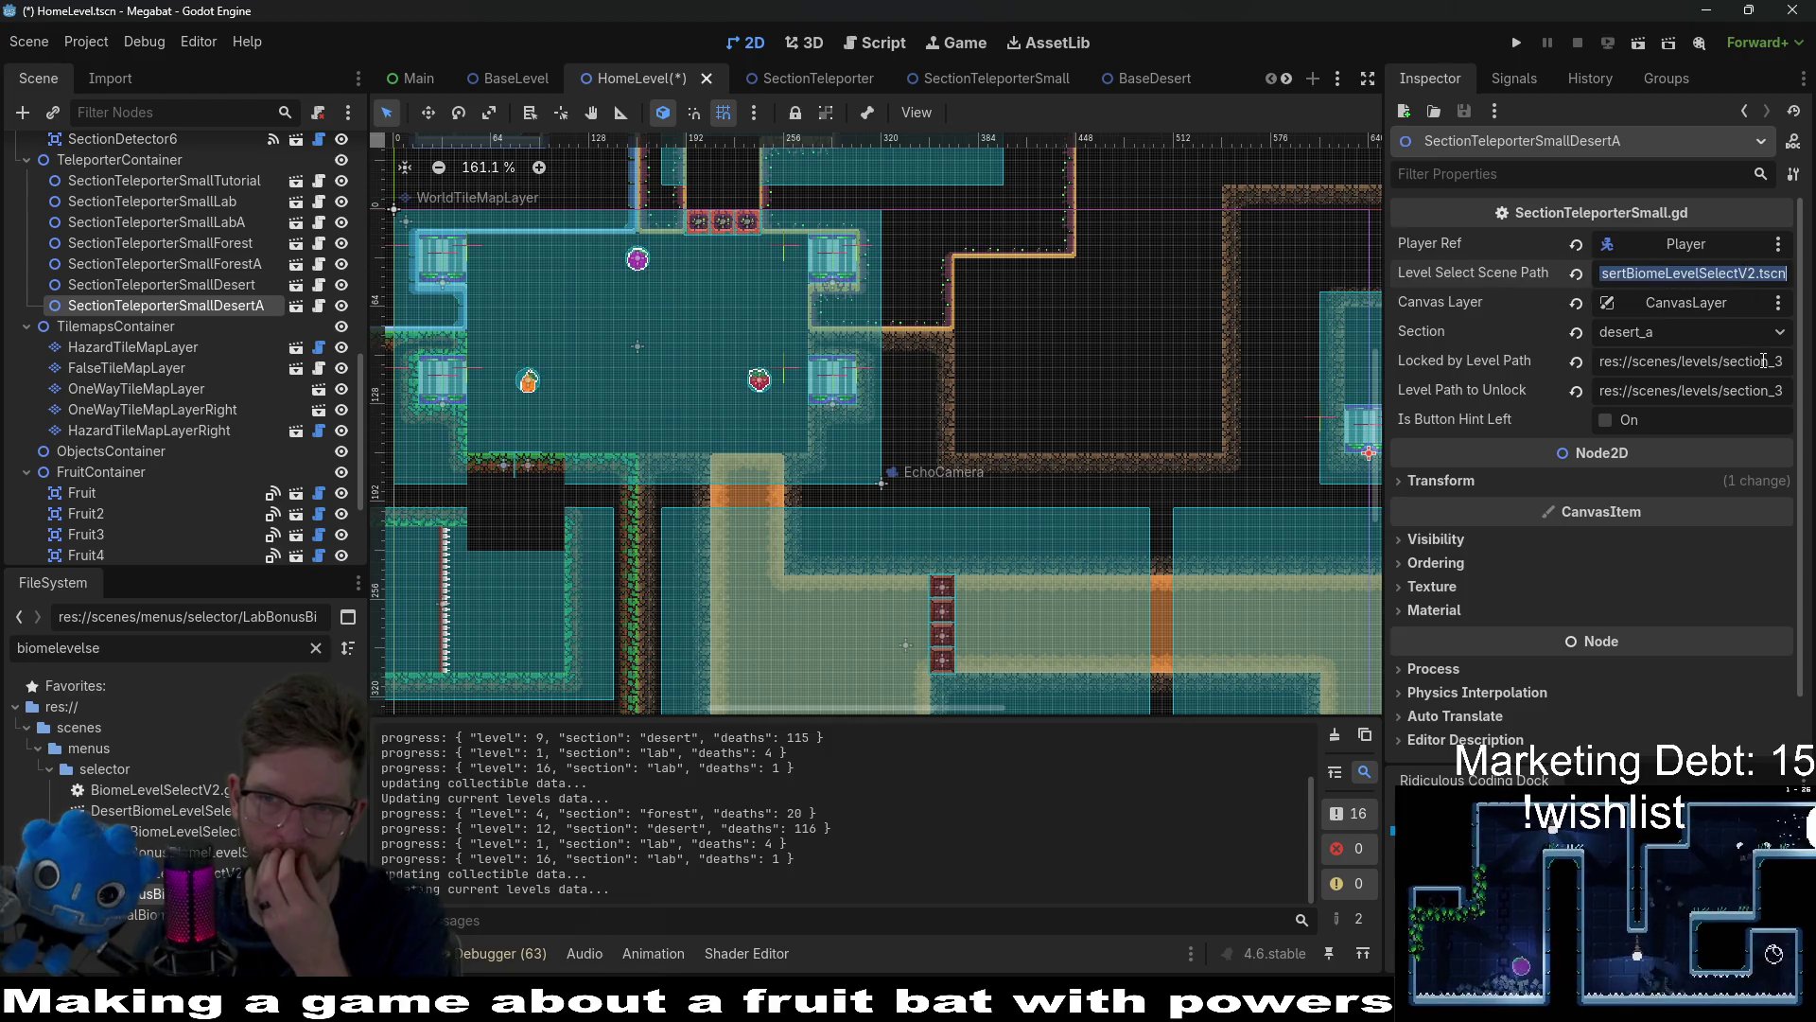
# Step: Review the locked-by and unlock level paths, then inspect SectionTeleporterSmallForestA
pyautogui.moveTo(1786, 362); pyautogui.dragTo(1643, 363)
pyautogui.moveTo(1749, 390); pyautogui.dragTo(1804, 392)
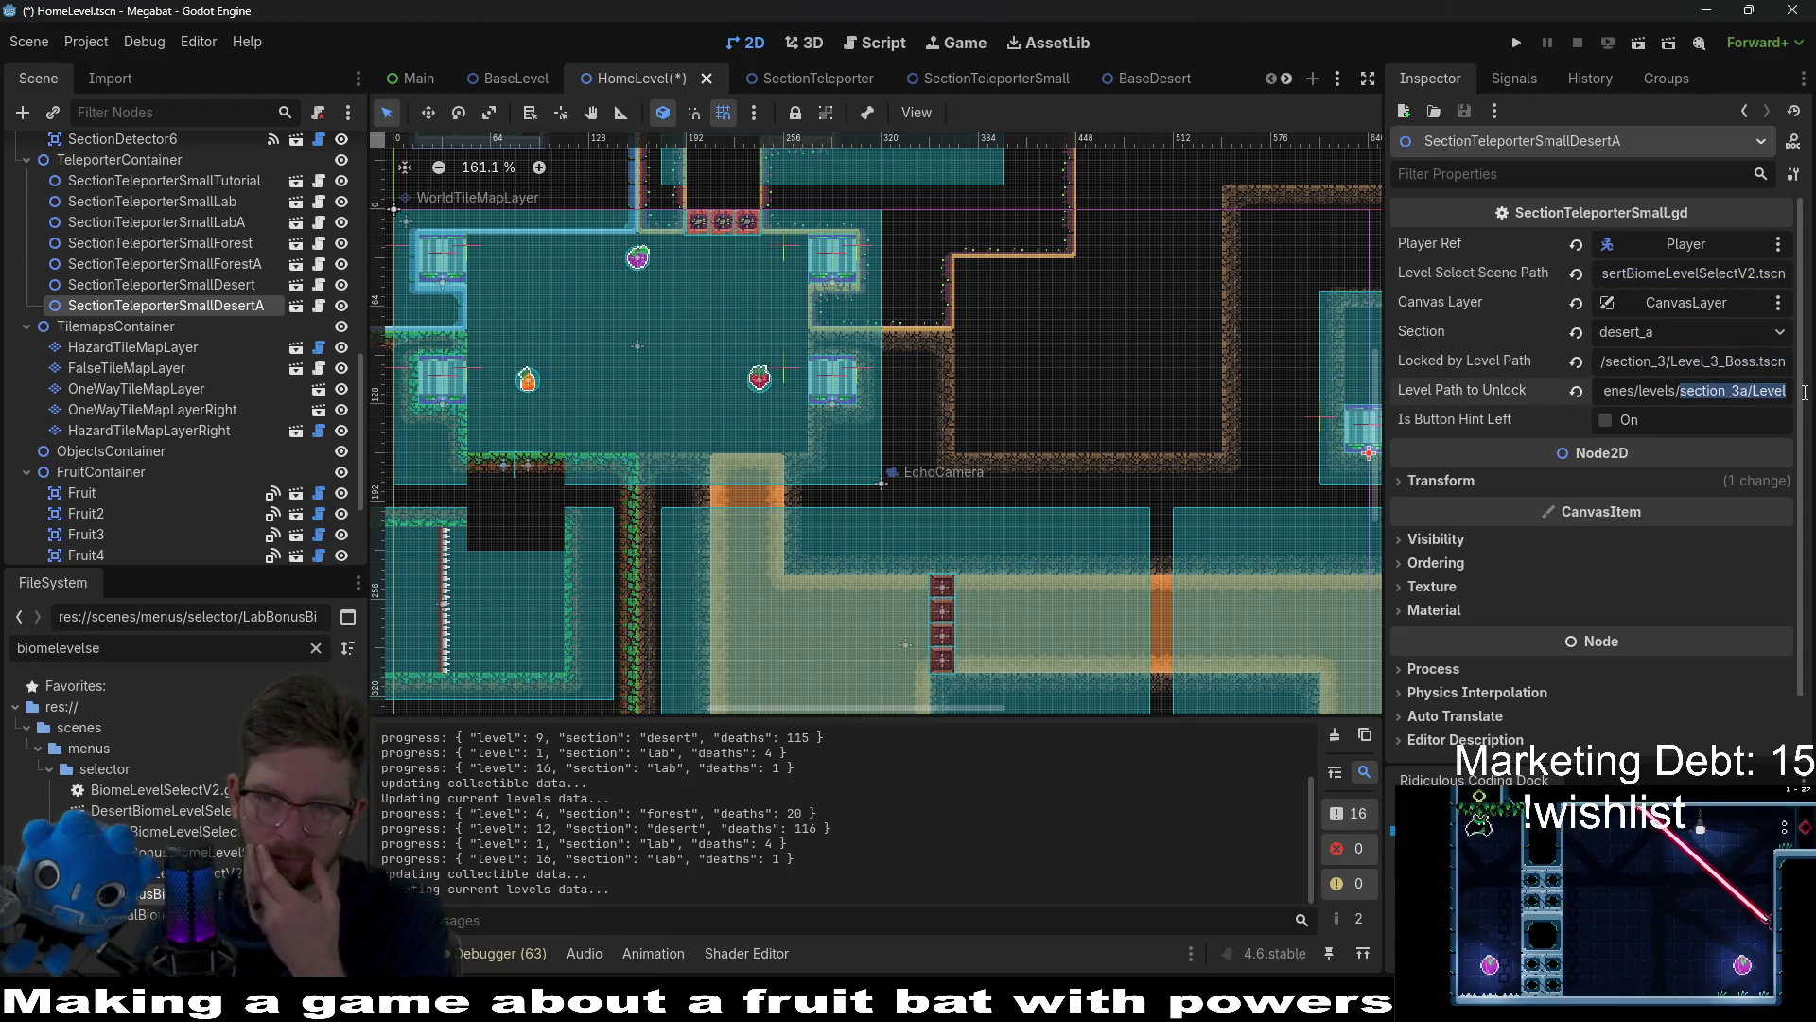
pyautogui.click(1776, 302)
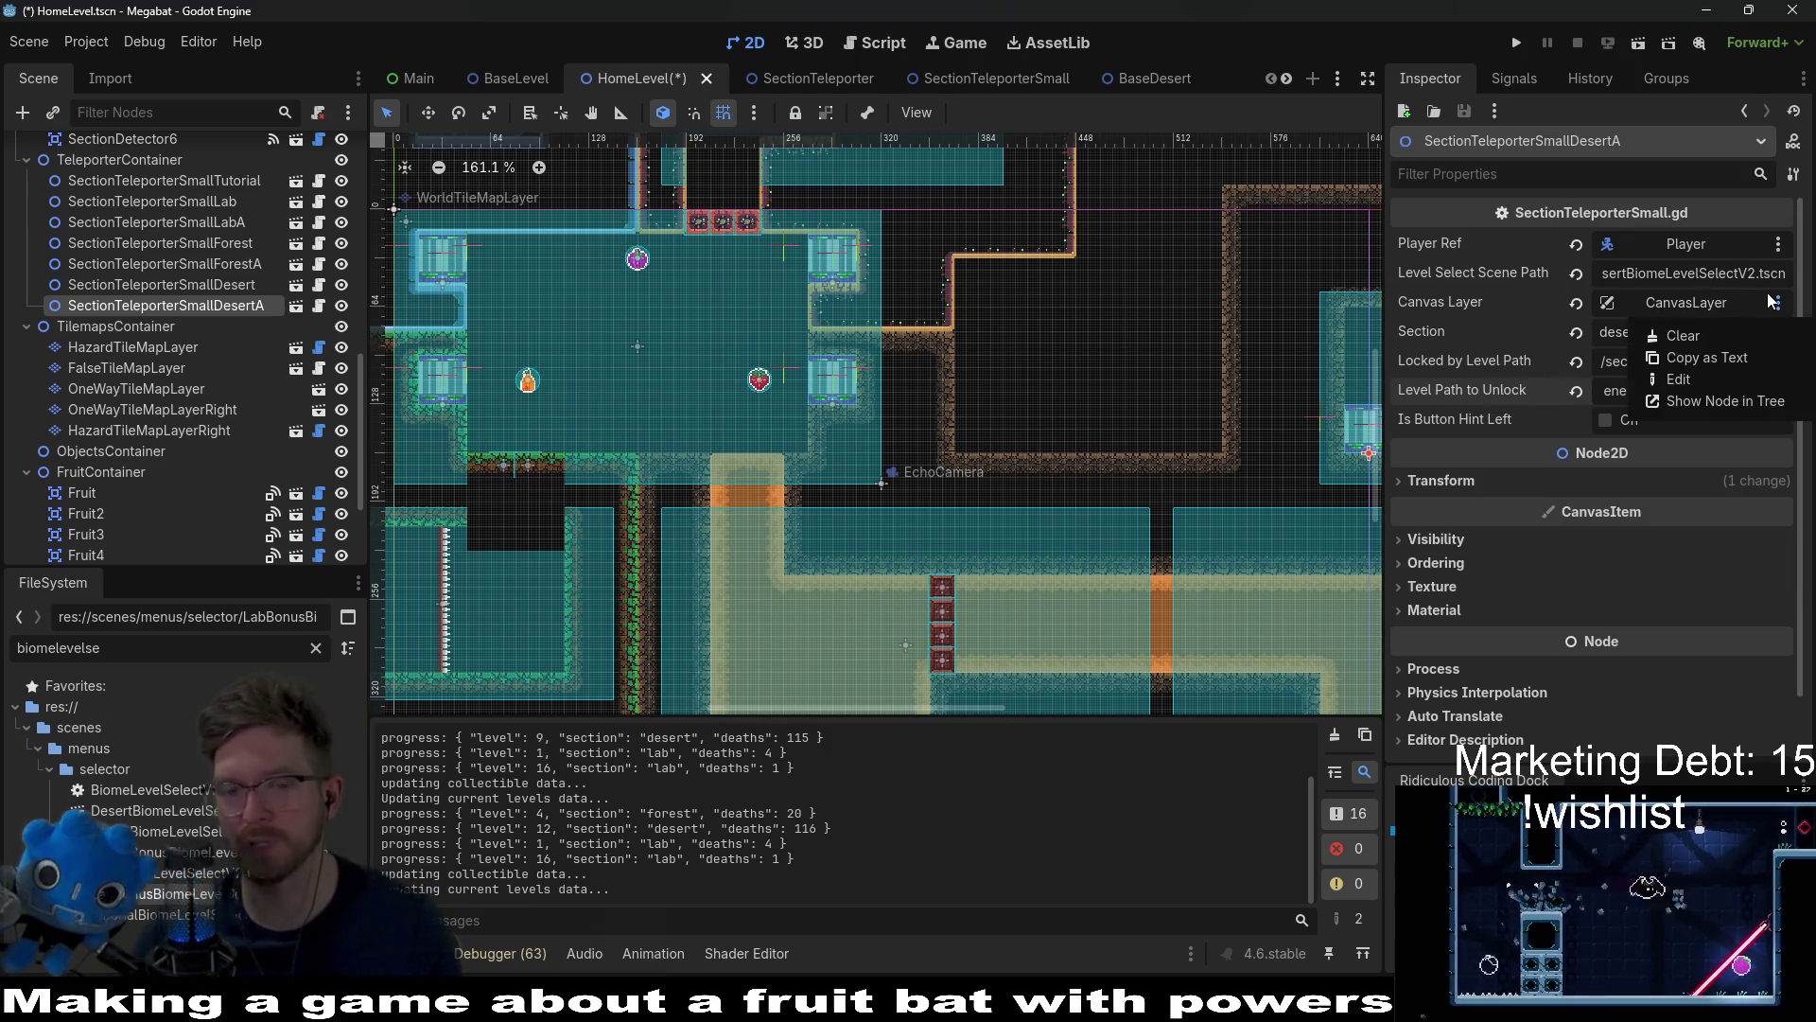
pyautogui.click(1756, 288)
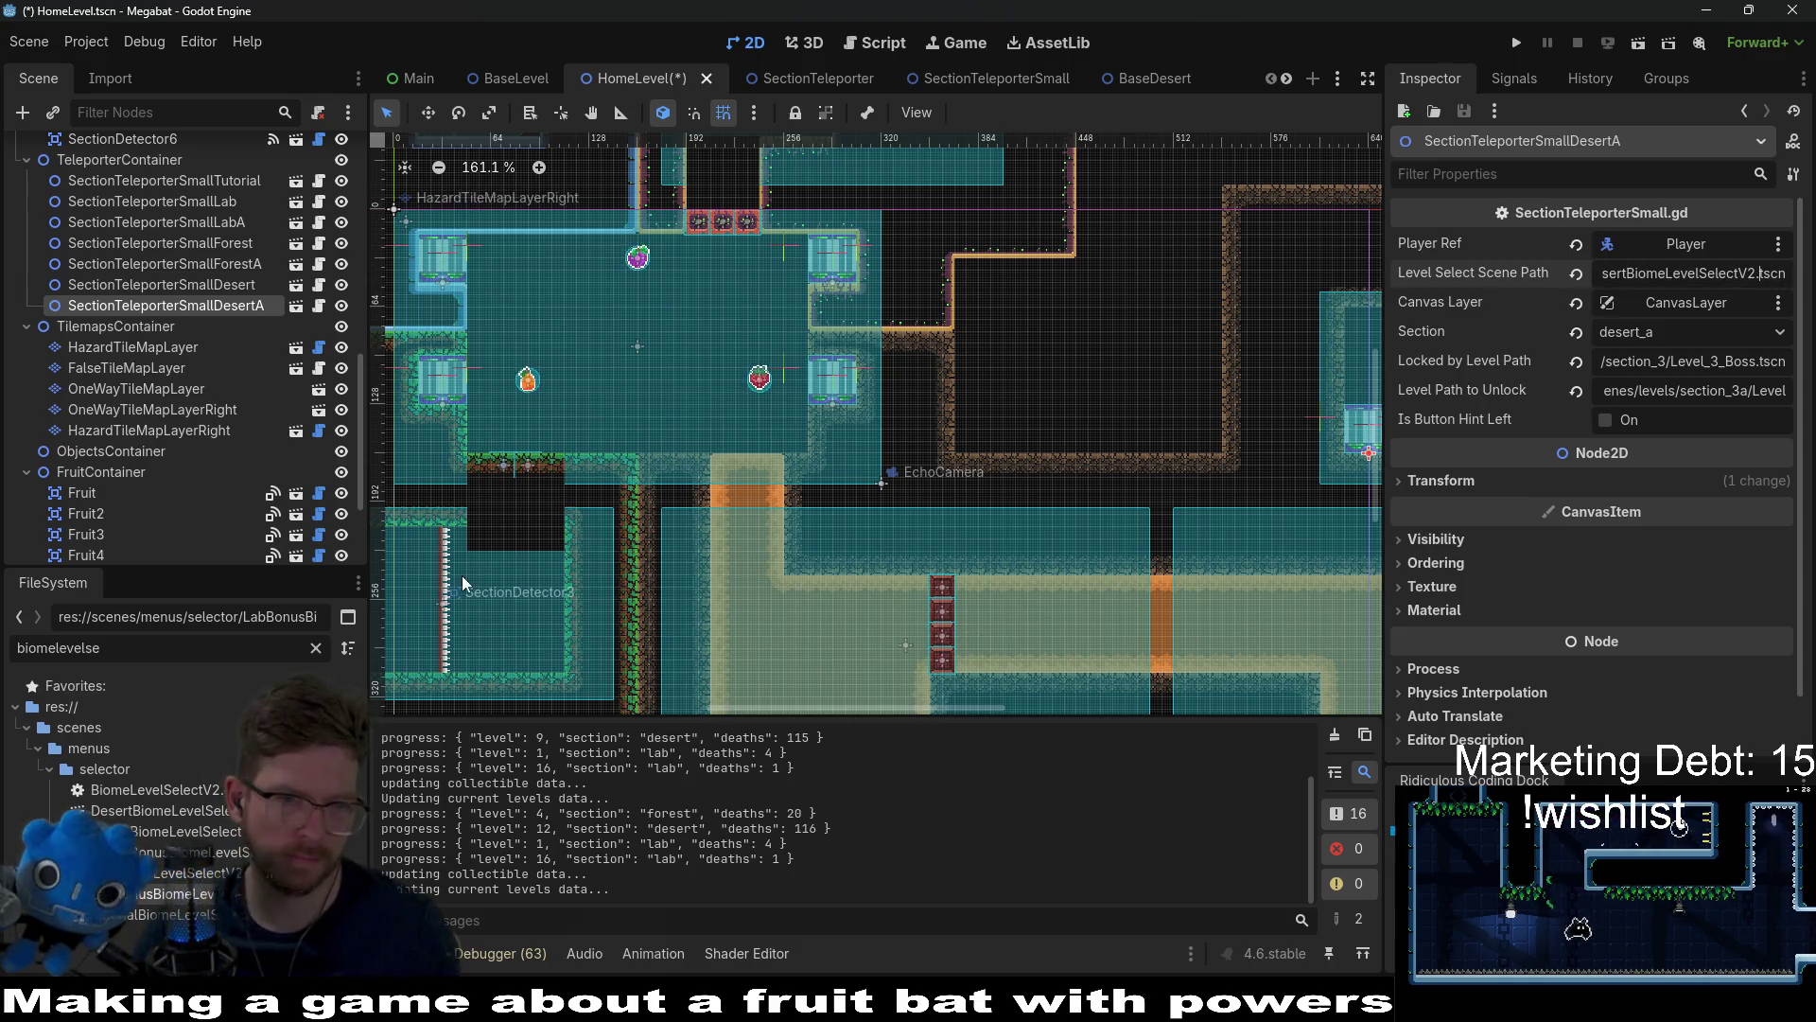
pyautogui.moveTo(464, 584); pyautogui.dragTo(702, 562)
pyautogui.click(189, 264)
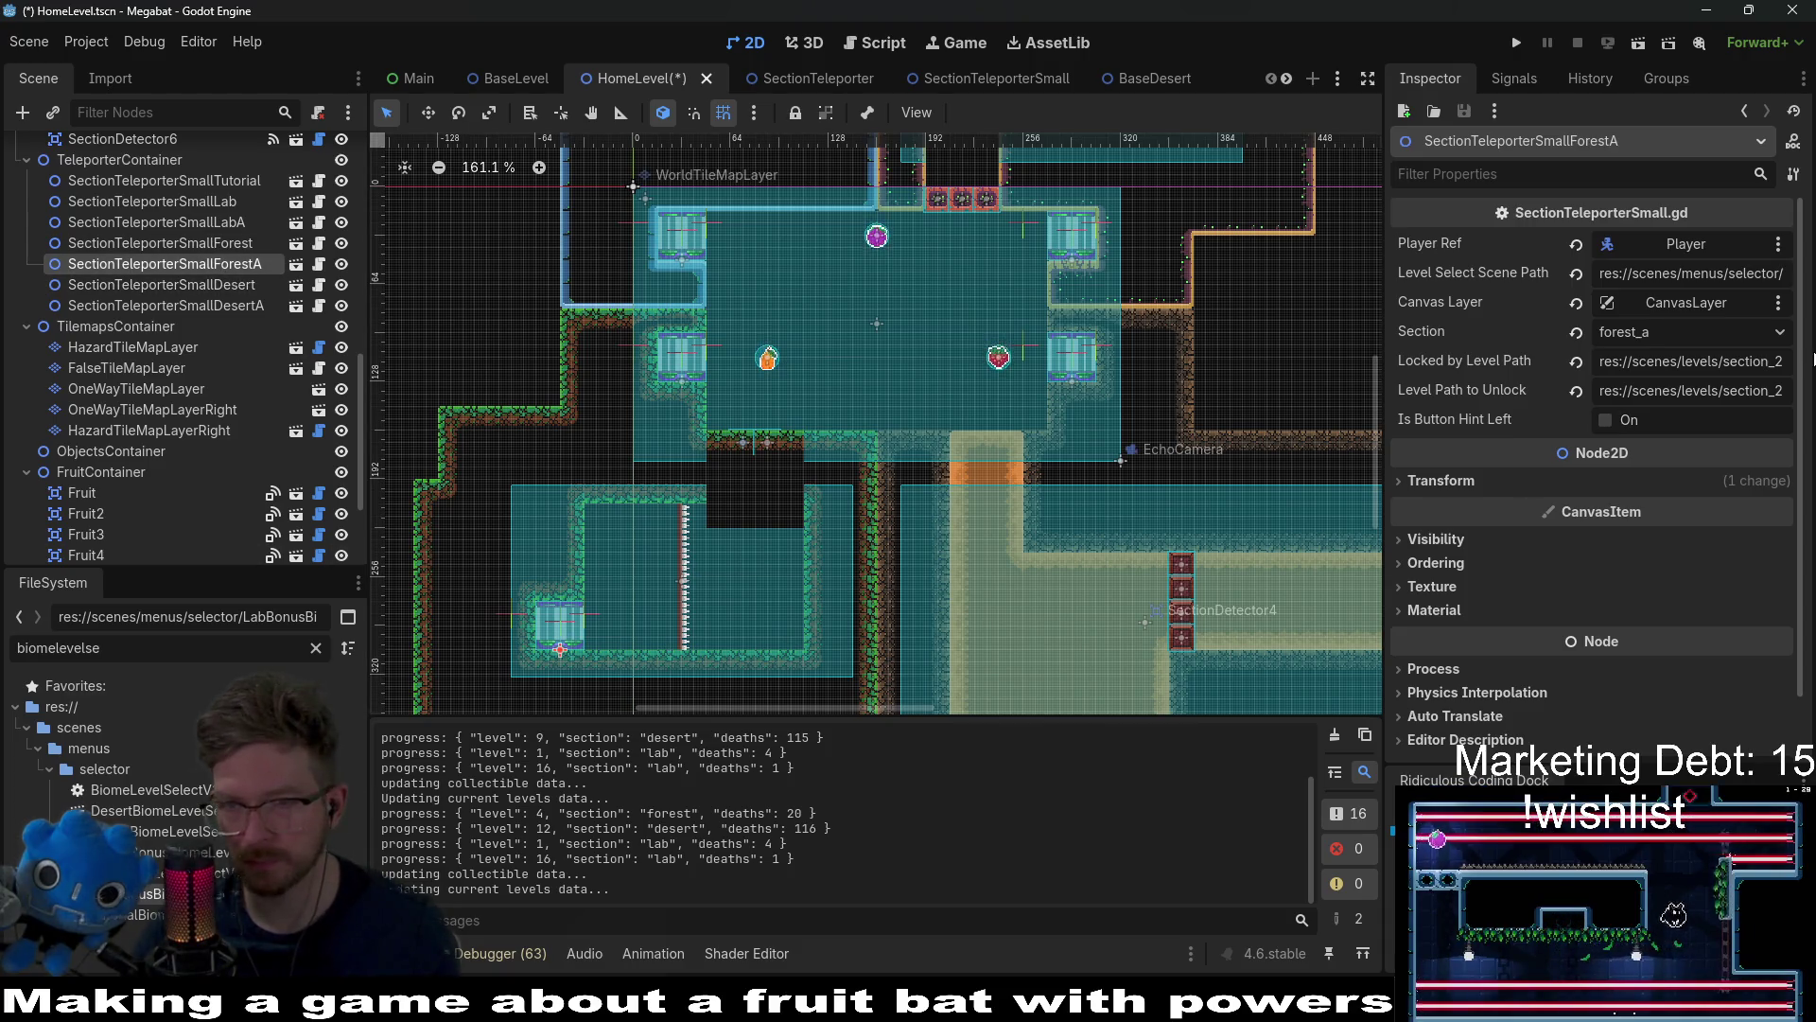
# Step: Copy the level select scene's path and paste it into Level Select Scene Path
pyautogui.click(1715, 271)
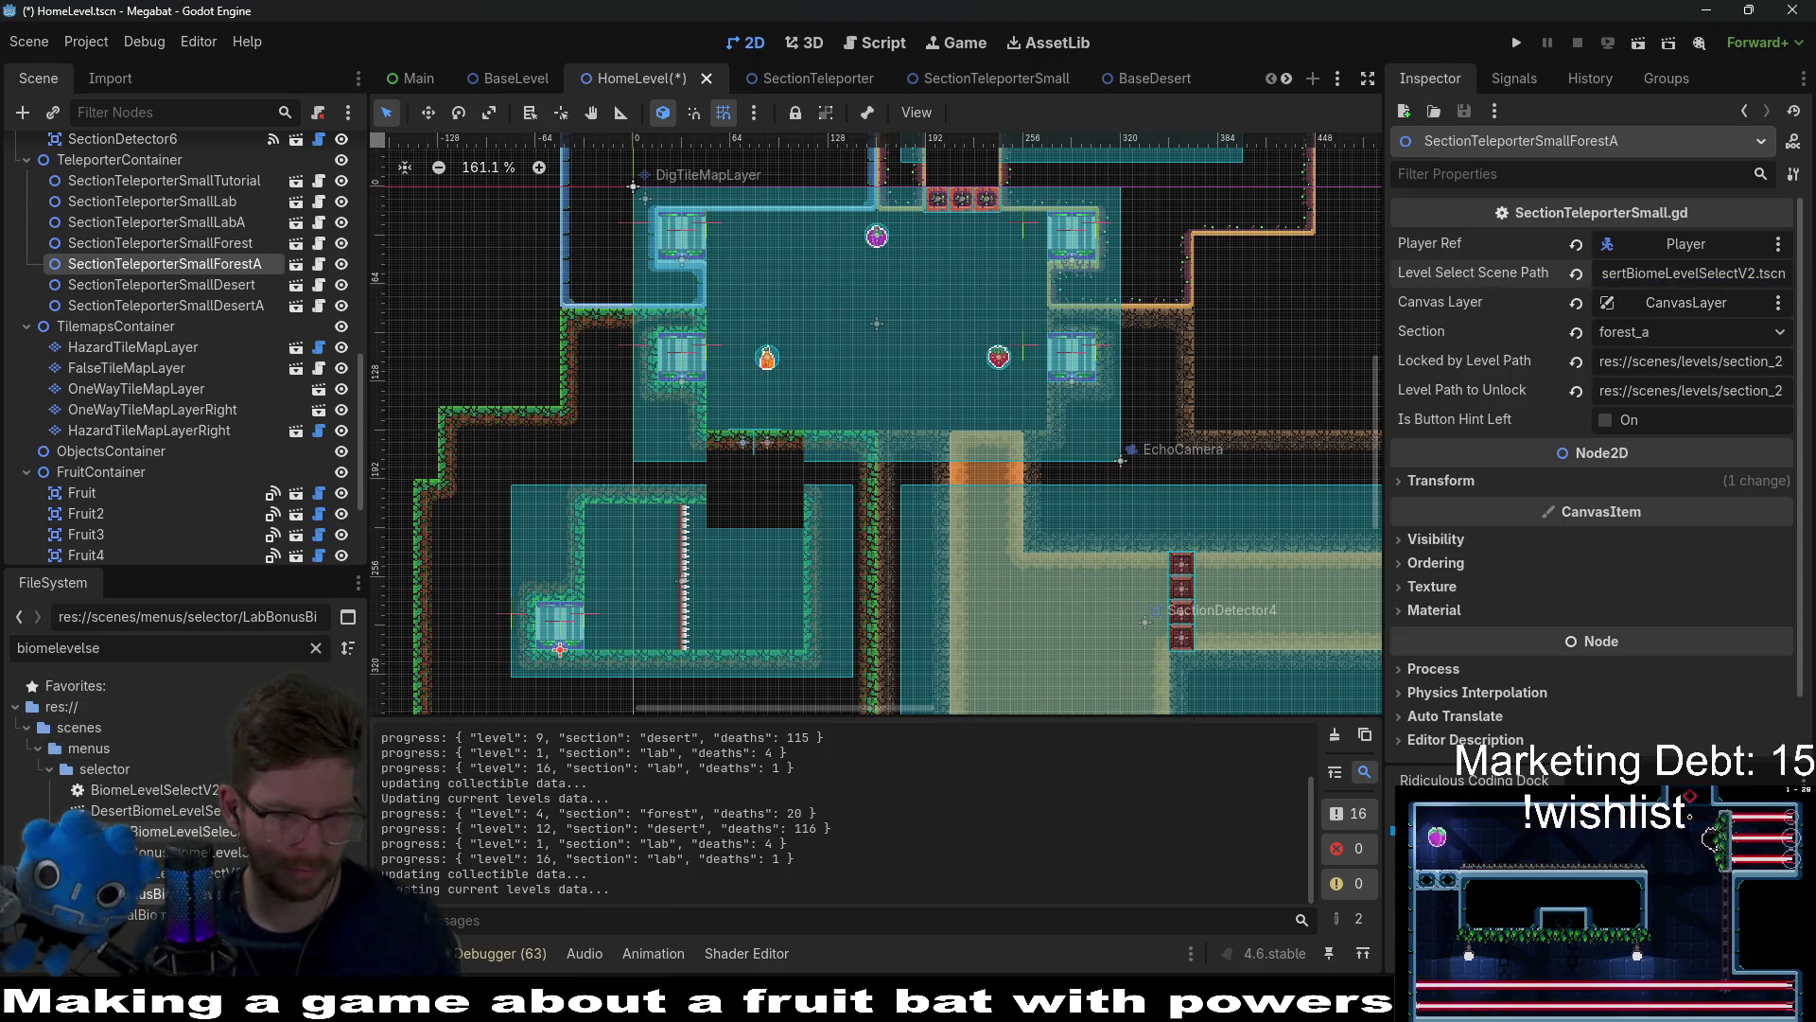
pyautogui.rightClick(243, 856)
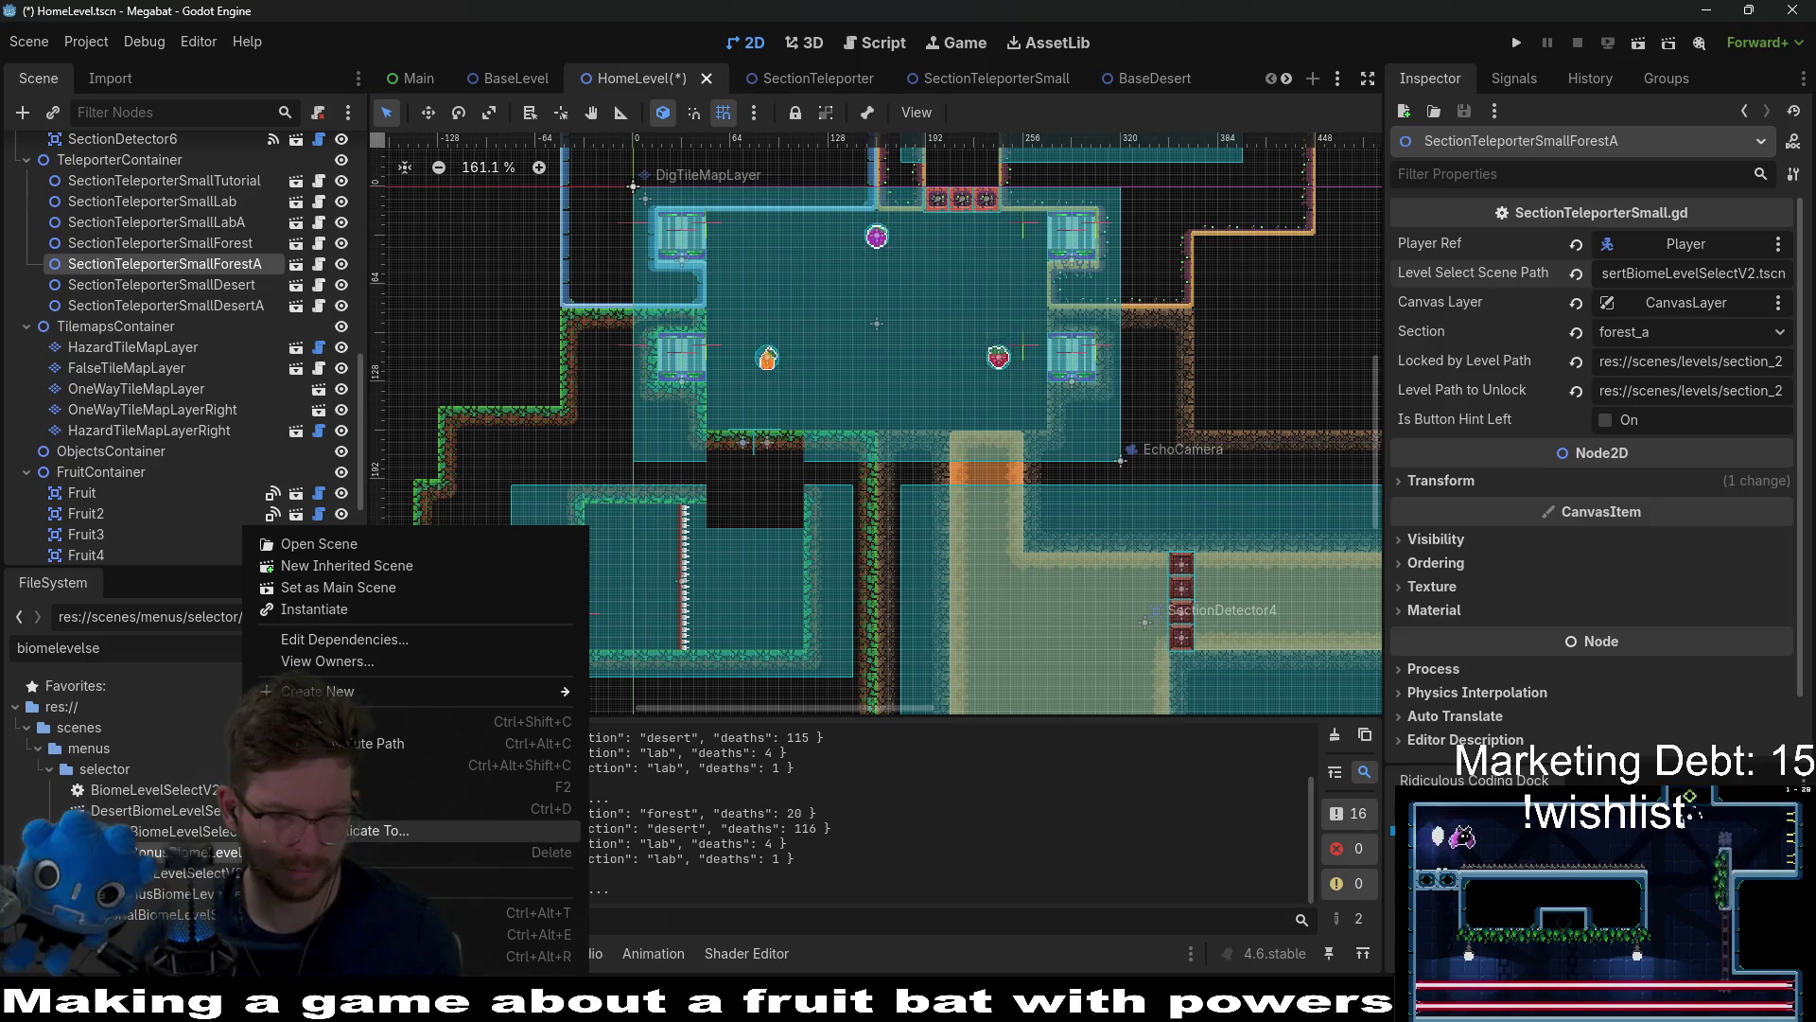
pyautogui.click(314, 608)
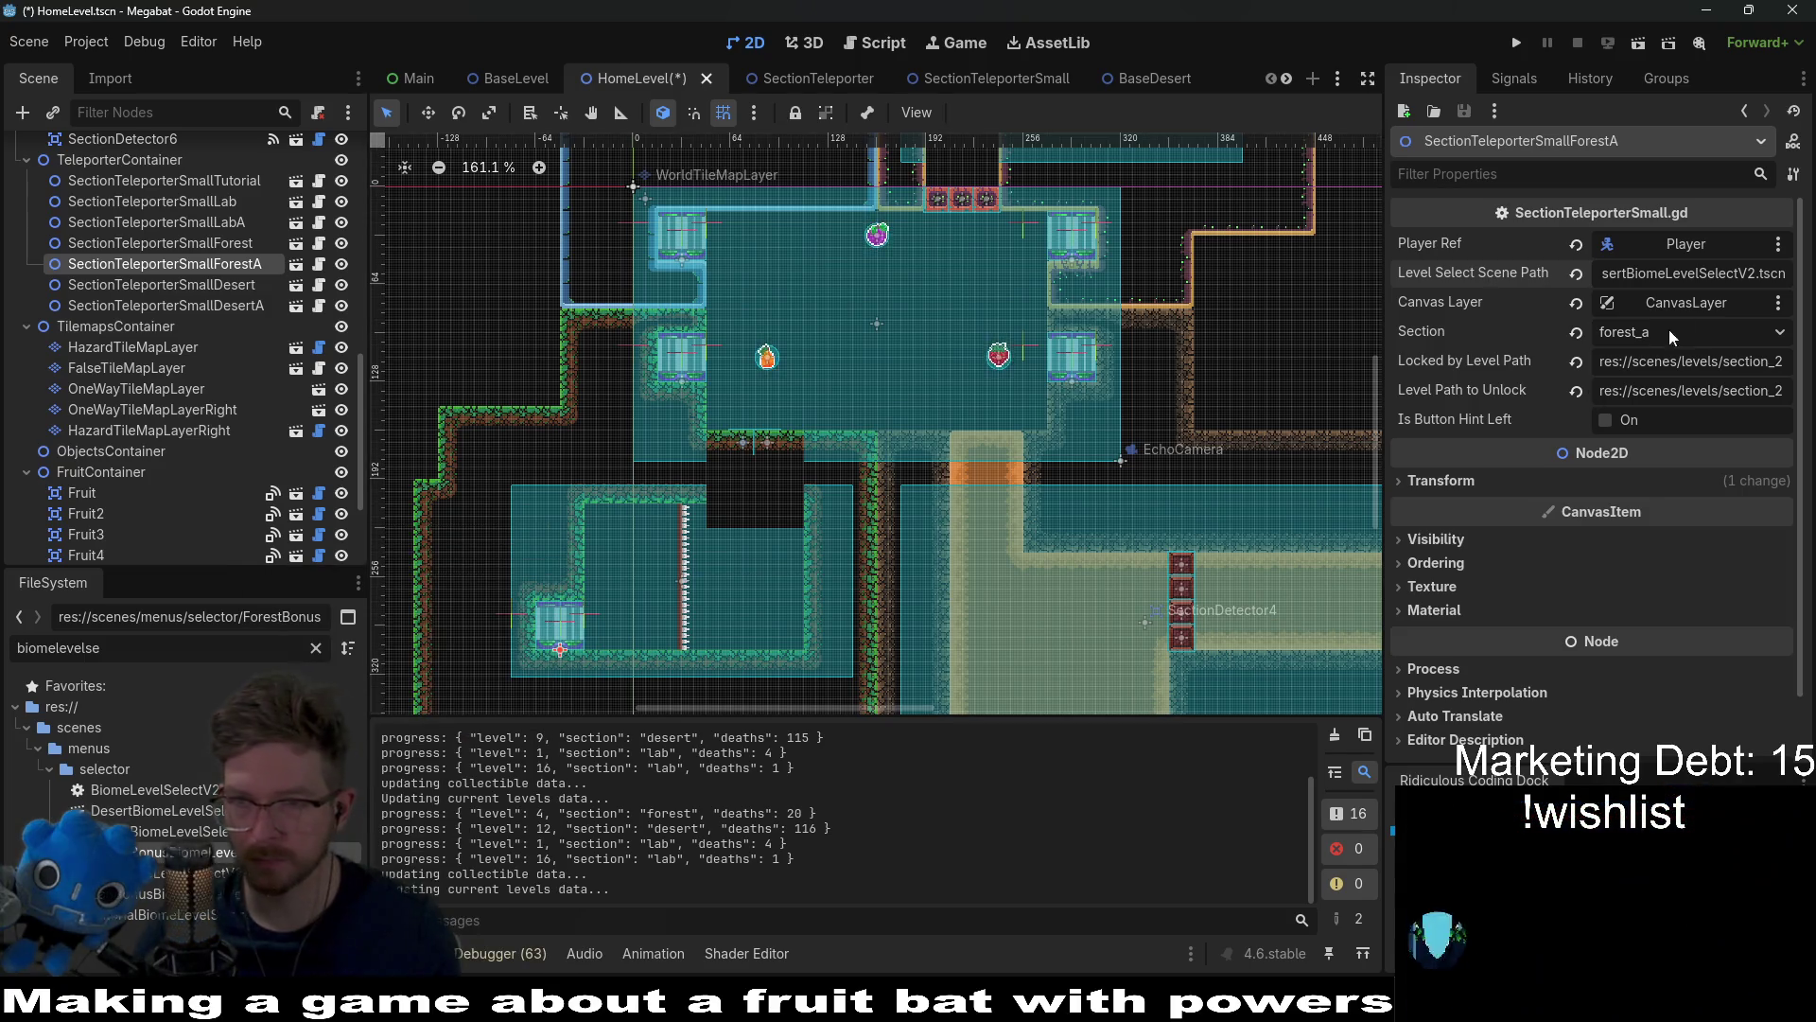
pyautogui.doubleClick(1690, 274)
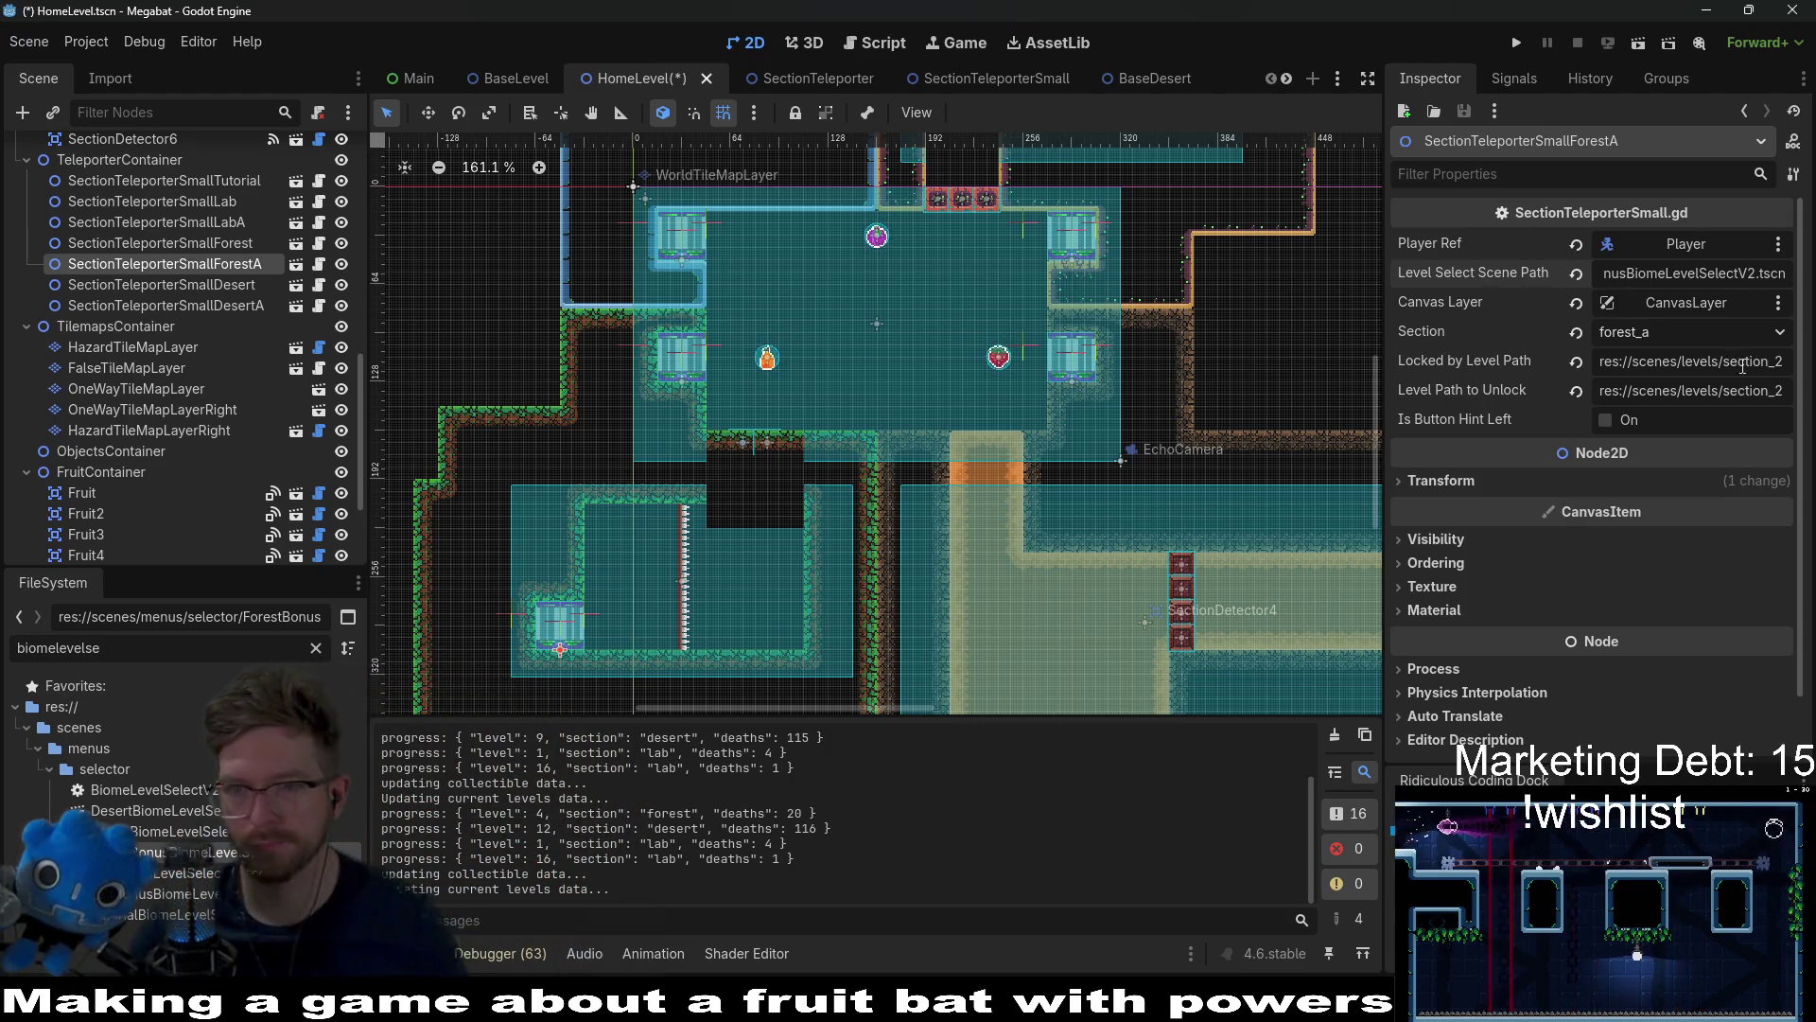
pyautogui.moveTo(1765, 272); pyautogui.dragTo(1596, 284)
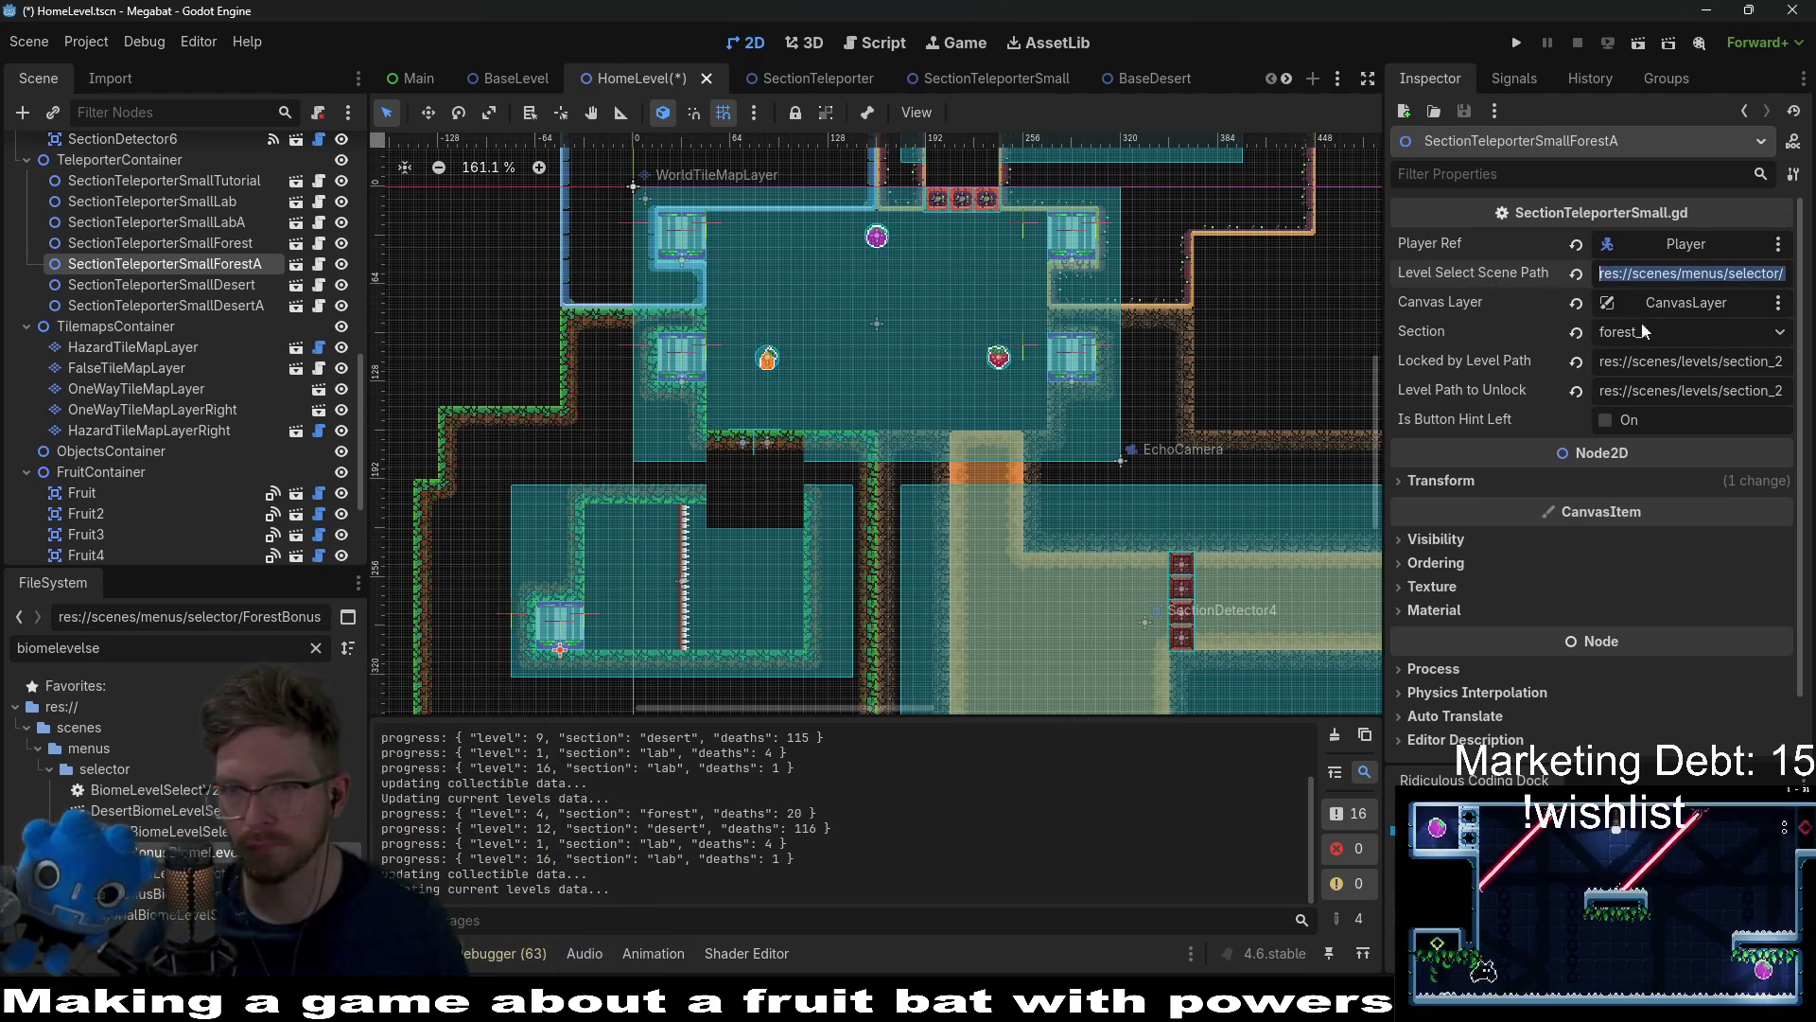
pyautogui.click(1677, 362)
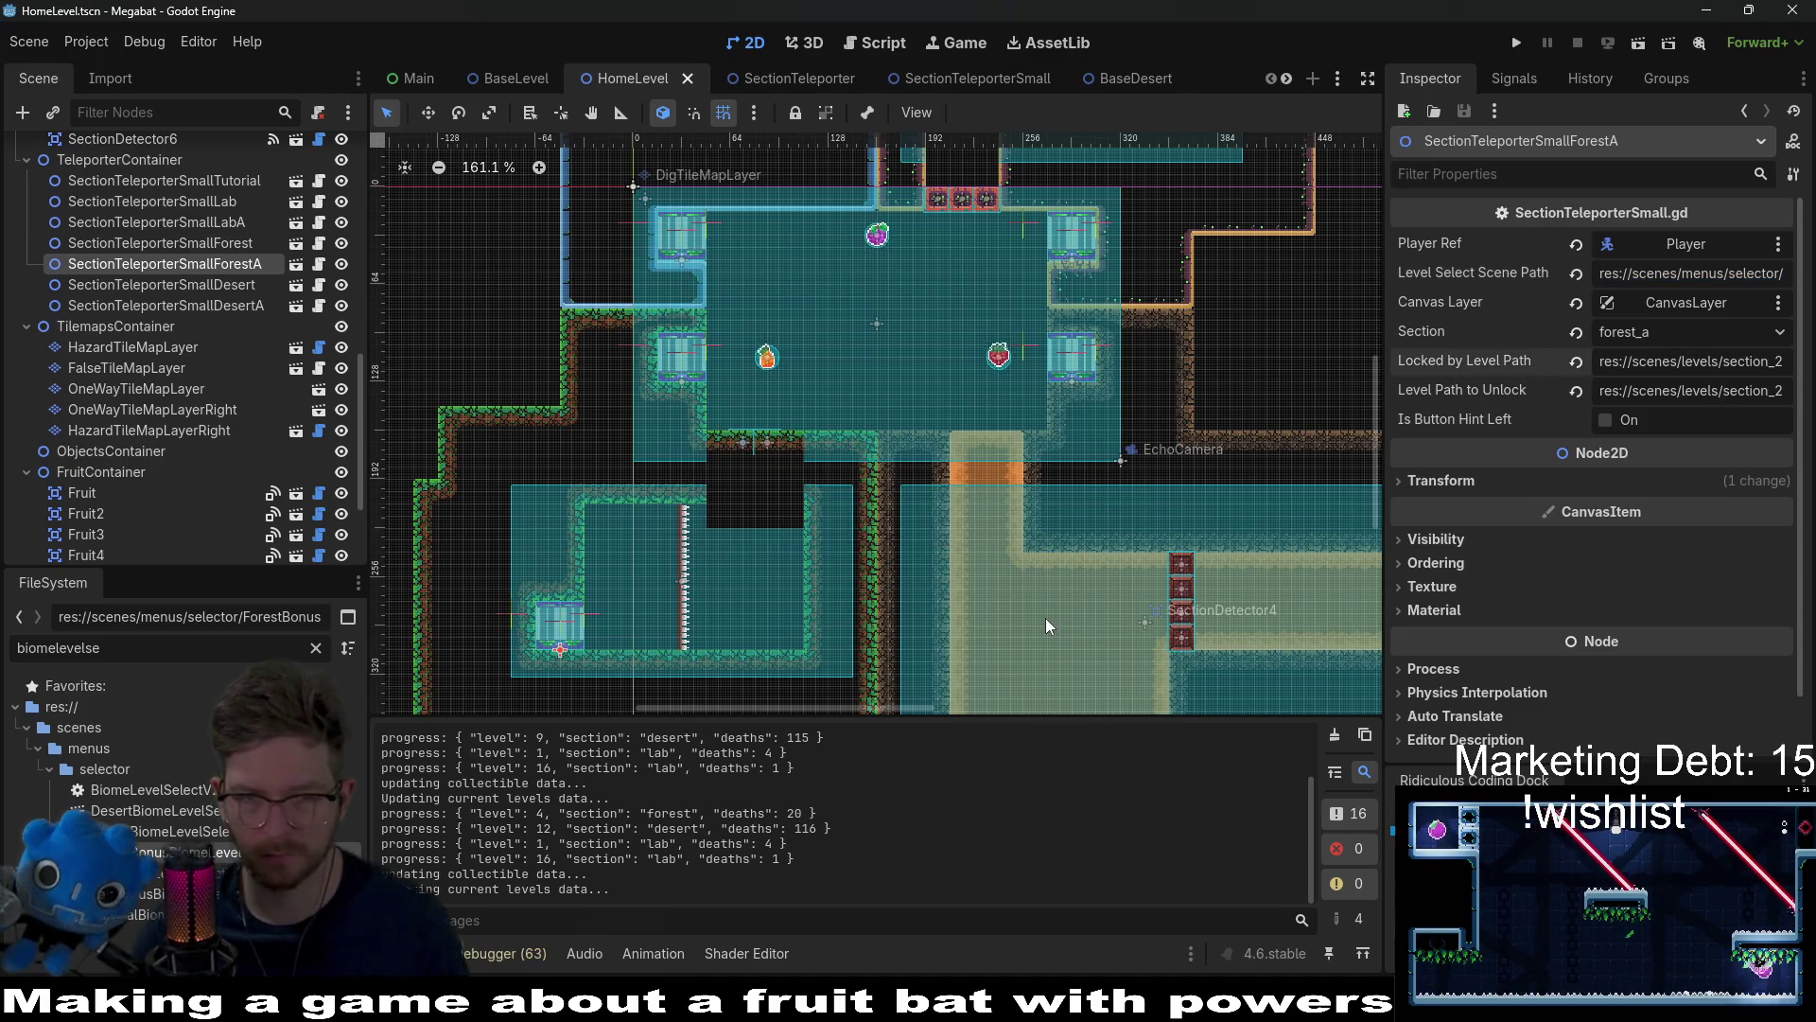
# Step: Scroll the scene tree and select the DesertSecretContainer node
pyautogui.scroll(-3, 1047, 625)
pyautogui.hscroll(3, 1032, 605)
pyautogui.scroll(-4, 189, 460)
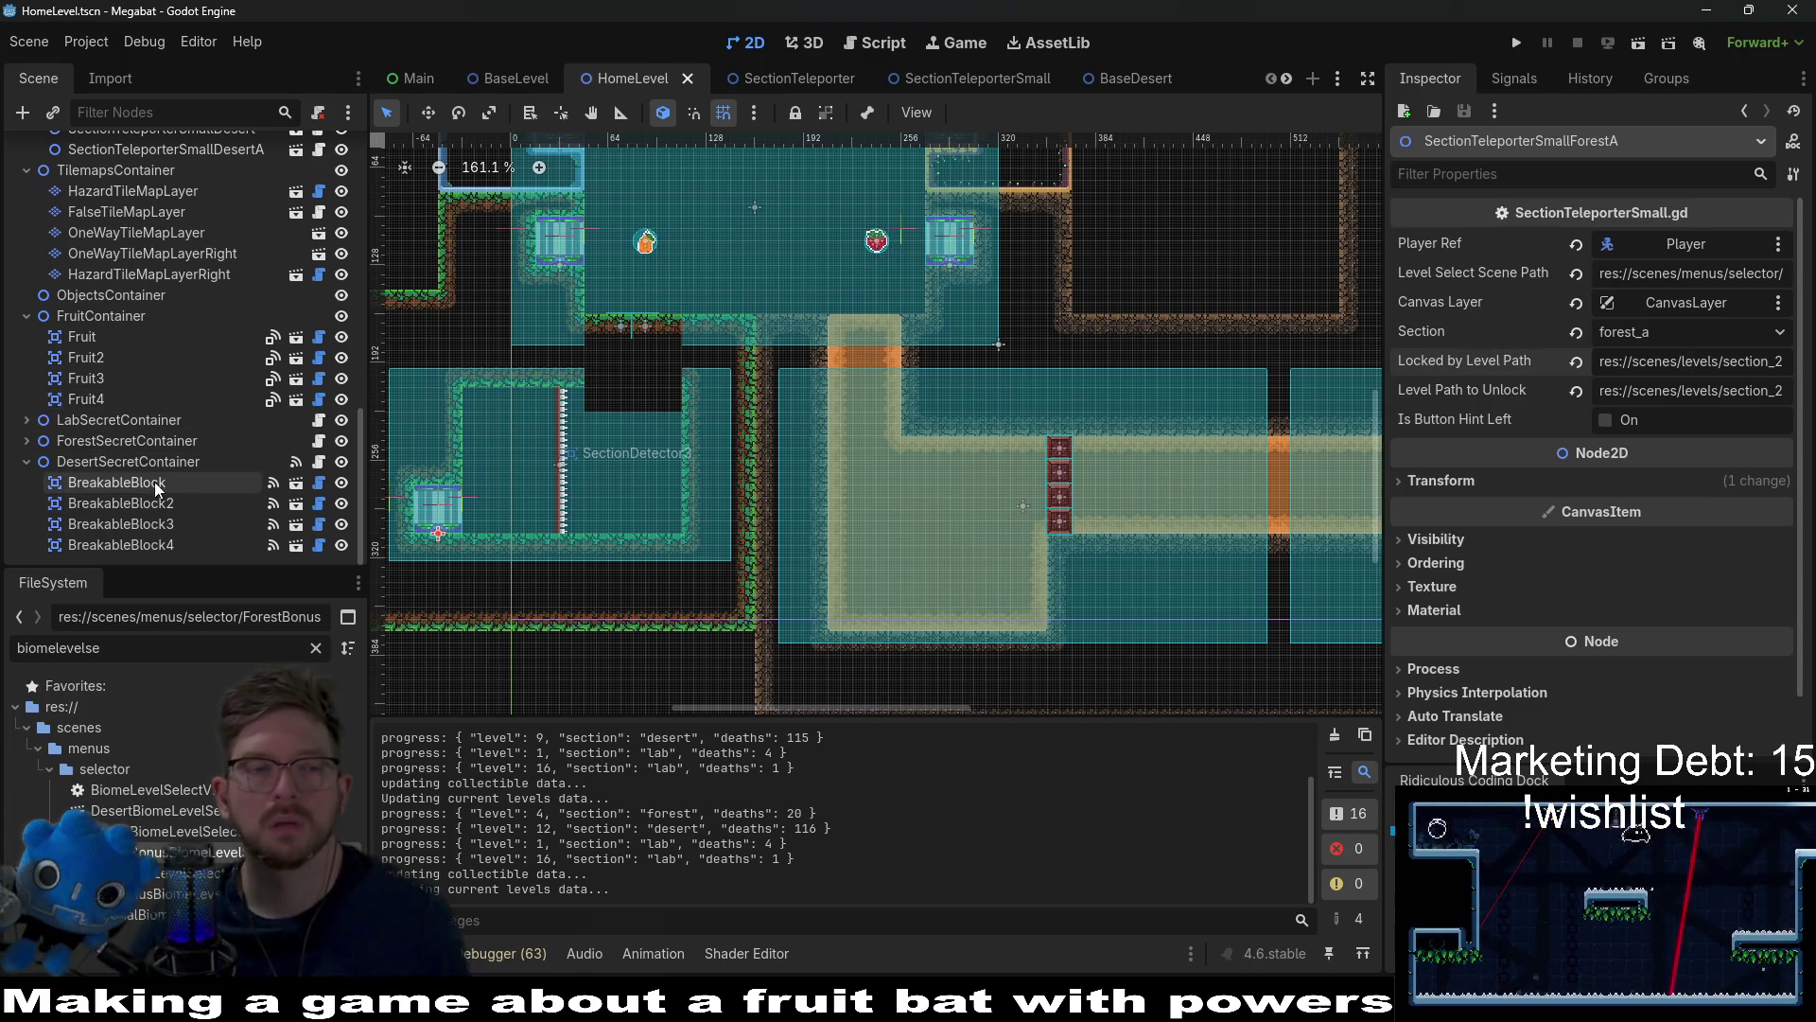
pyautogui.click(137, 472)
# Step: Instance FalseTileMapLayer.tscn under DesertSecretContainer by searching 'false' in the scene picker
pyautogui.rightClick(139, 473)
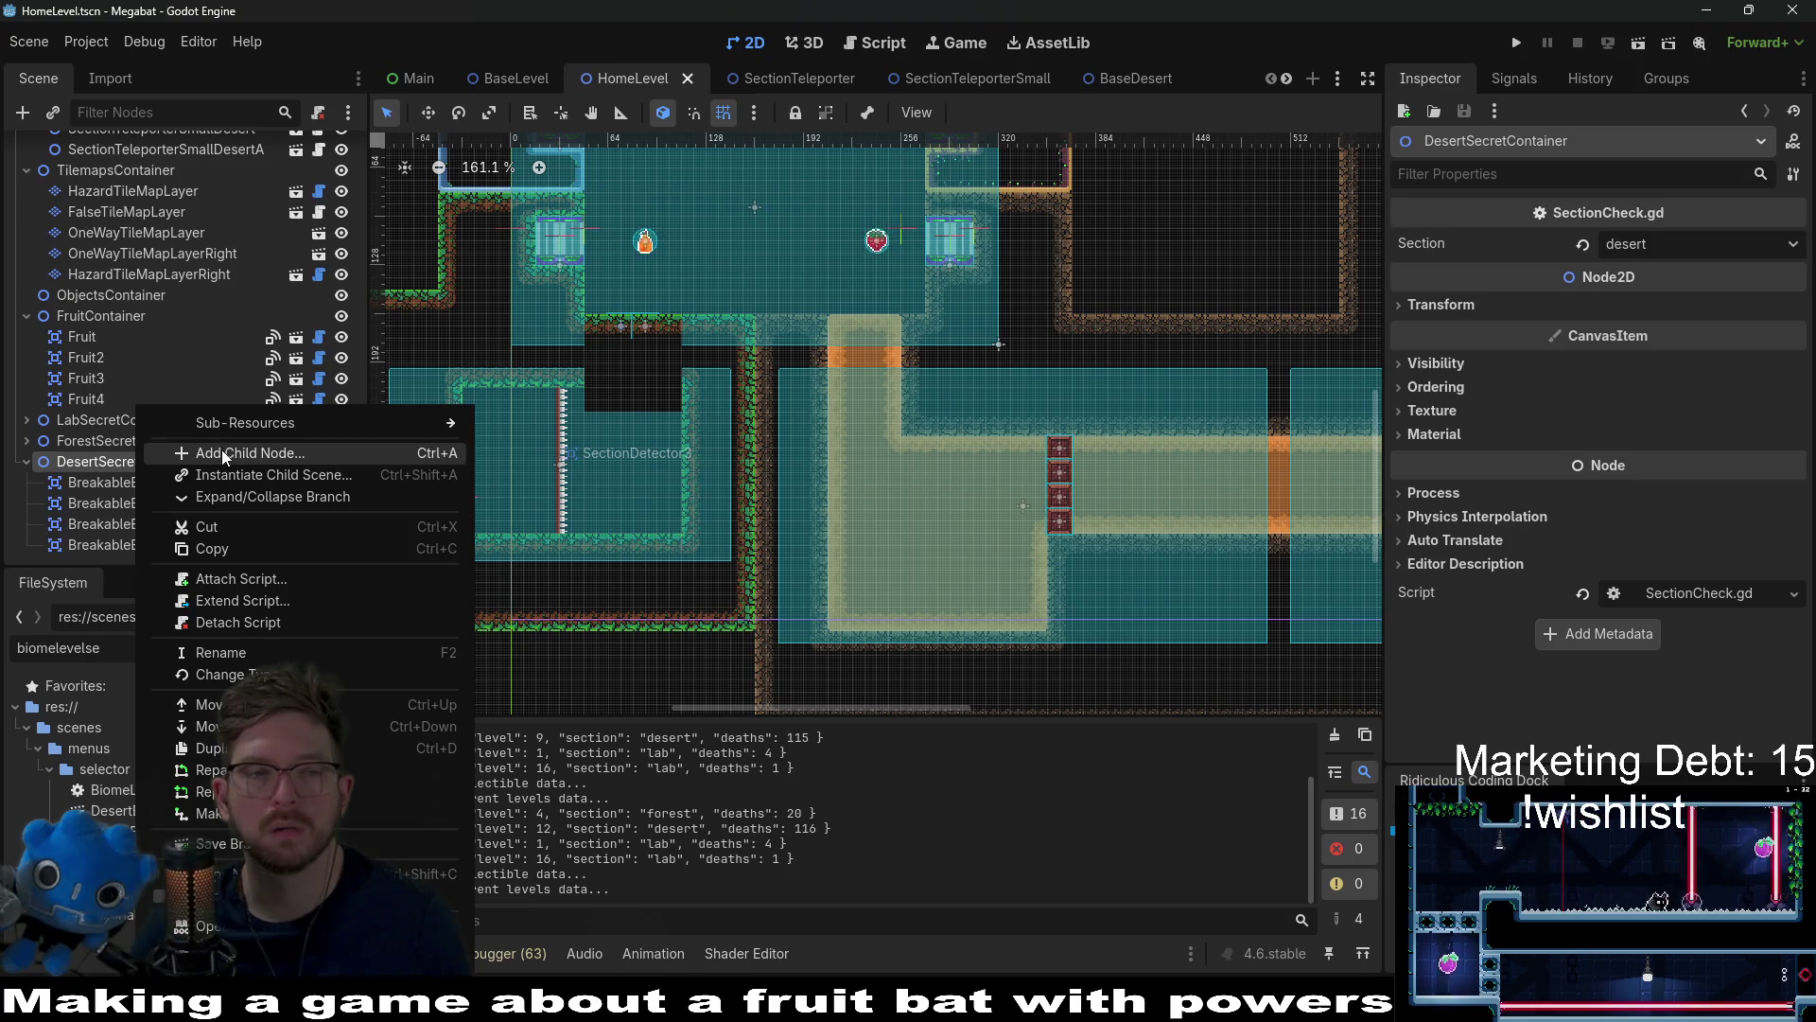
pyautogui.scroll(4, 818, 355)
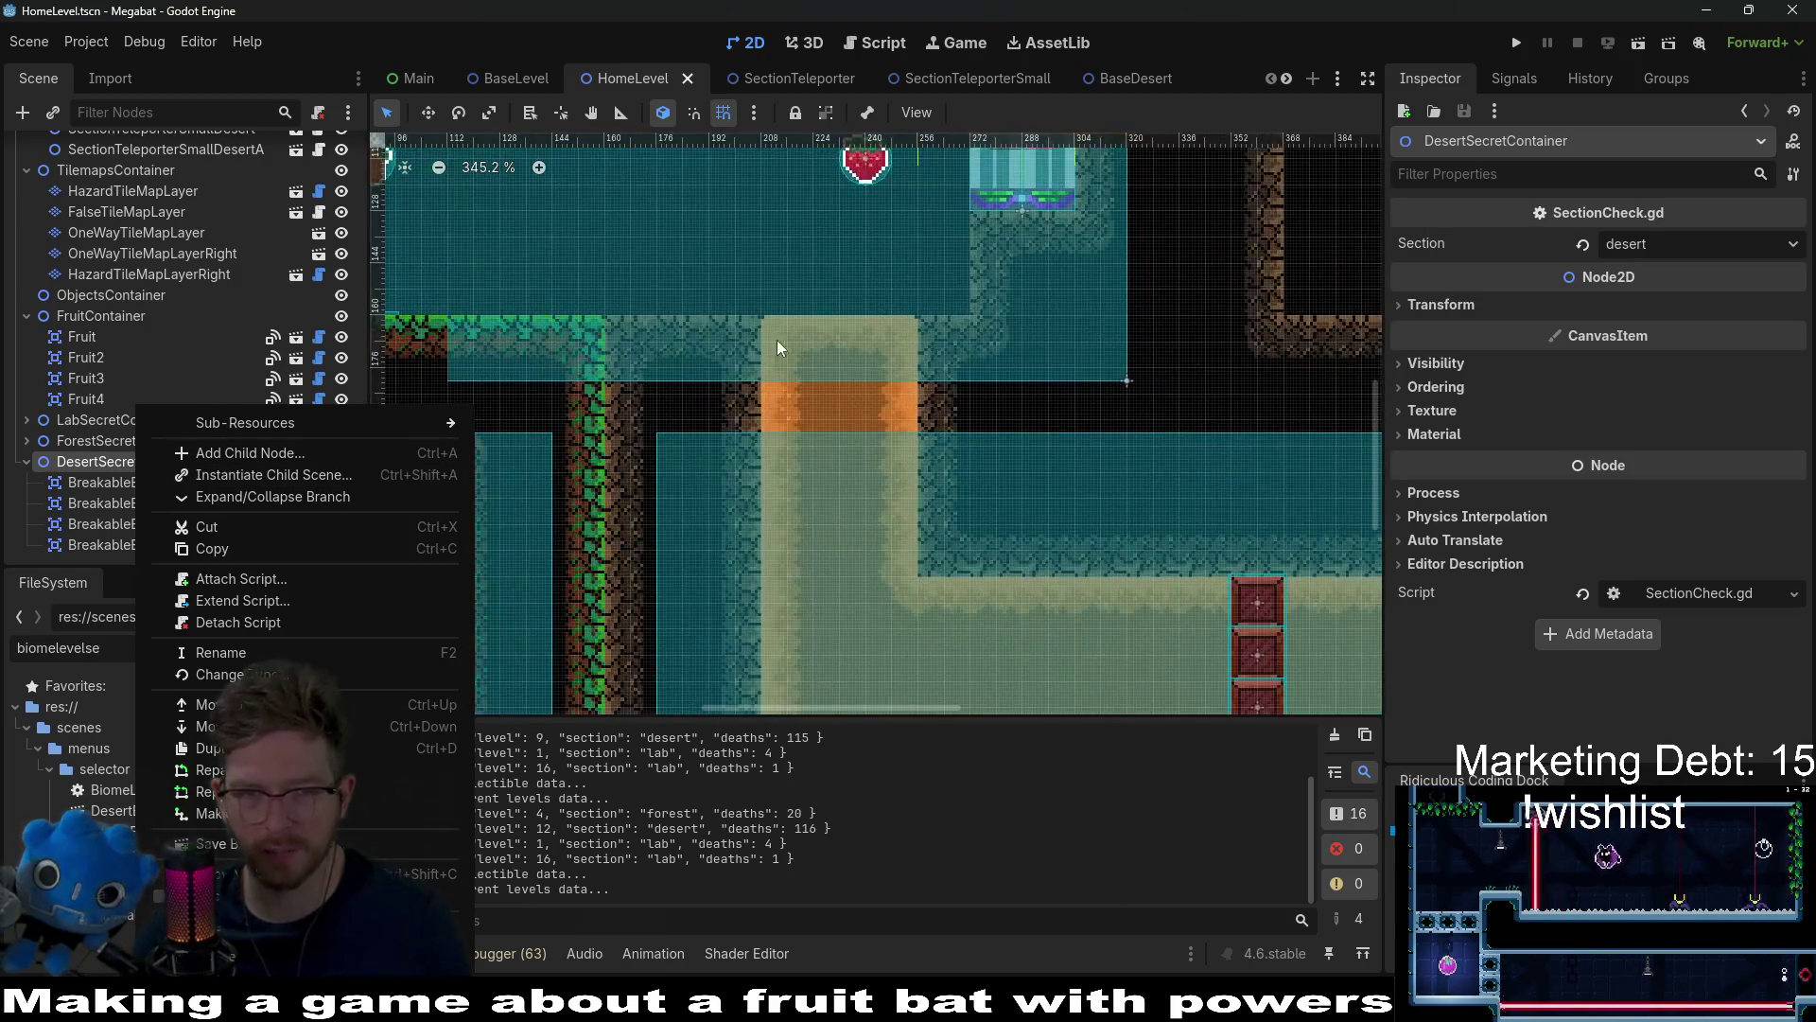
pyautogui.click(777, 348)
pyautogui.moveTo(993, 445); pyautogui.dragTo(1178, 535)
pyautogui.moveTo(475, 521)
pyautogui.mouseDown()
pyautogui.moveTo(323, 398)
pyautogui.moveTo(399, 521)
pyautogui.mouseUp()
pyautogui.rightClick(142, 462)
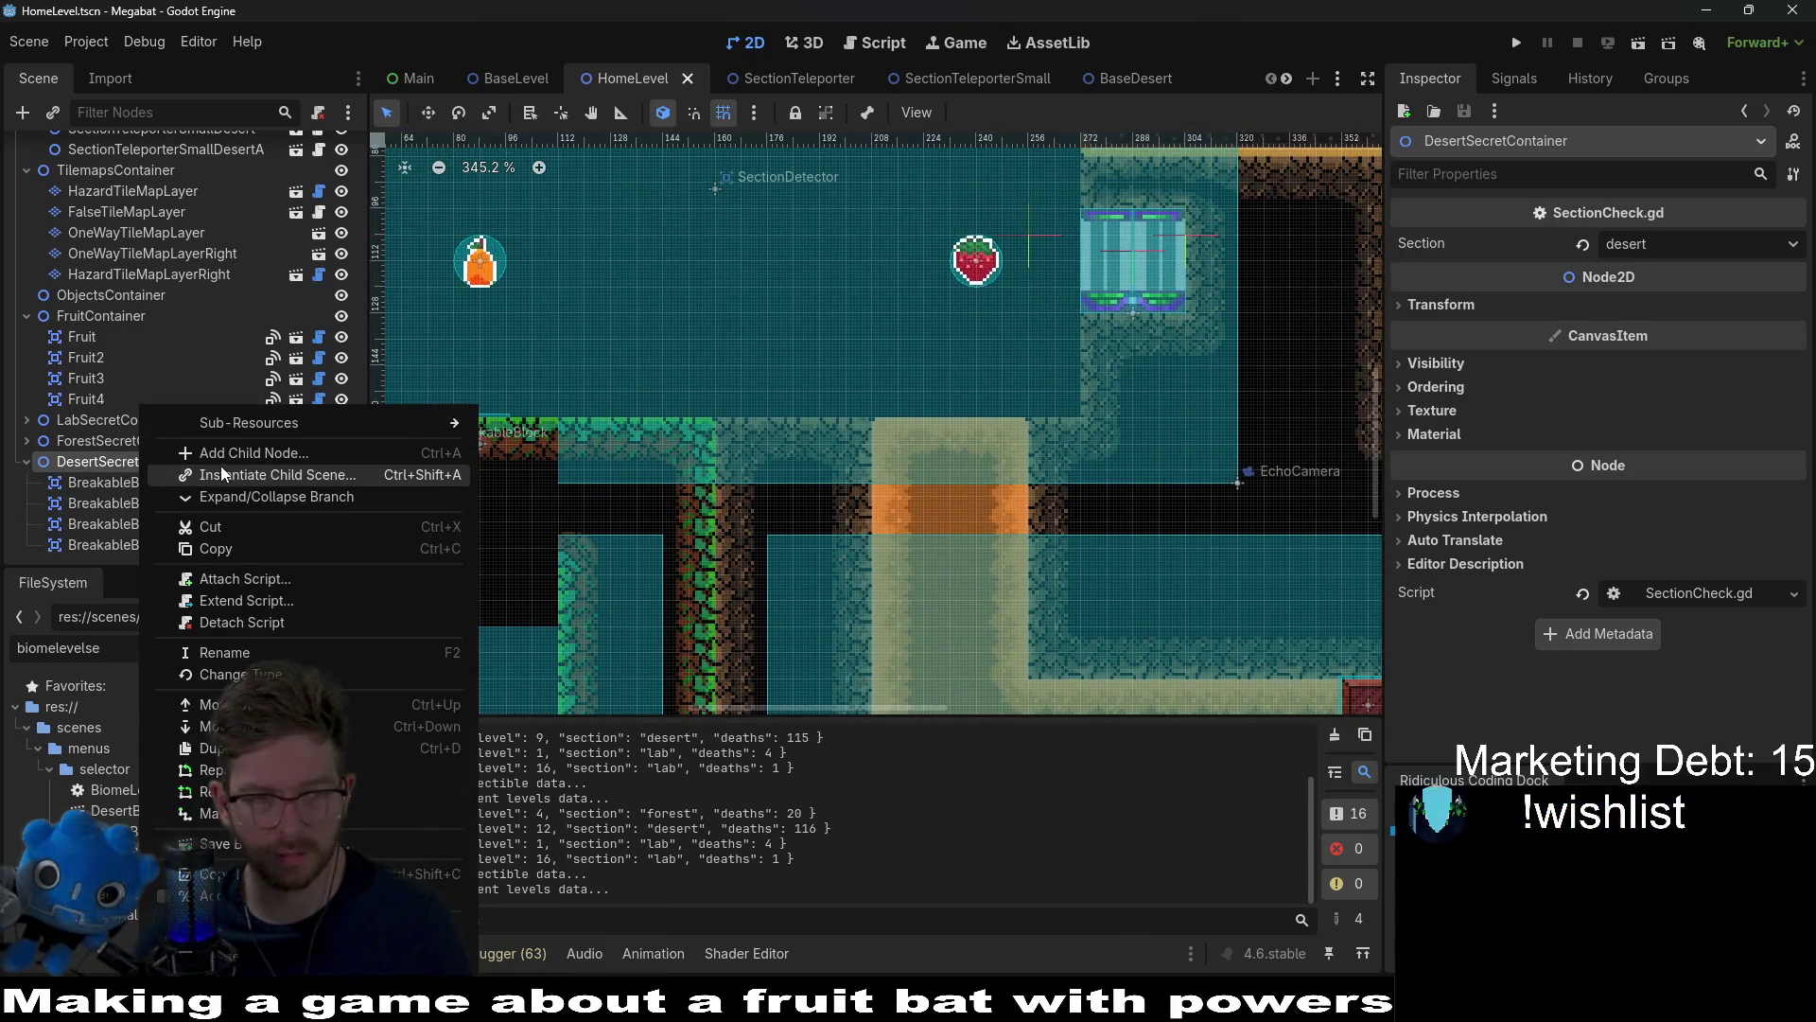
pyautogui.click(224, 474)
pyautogui.write('false')
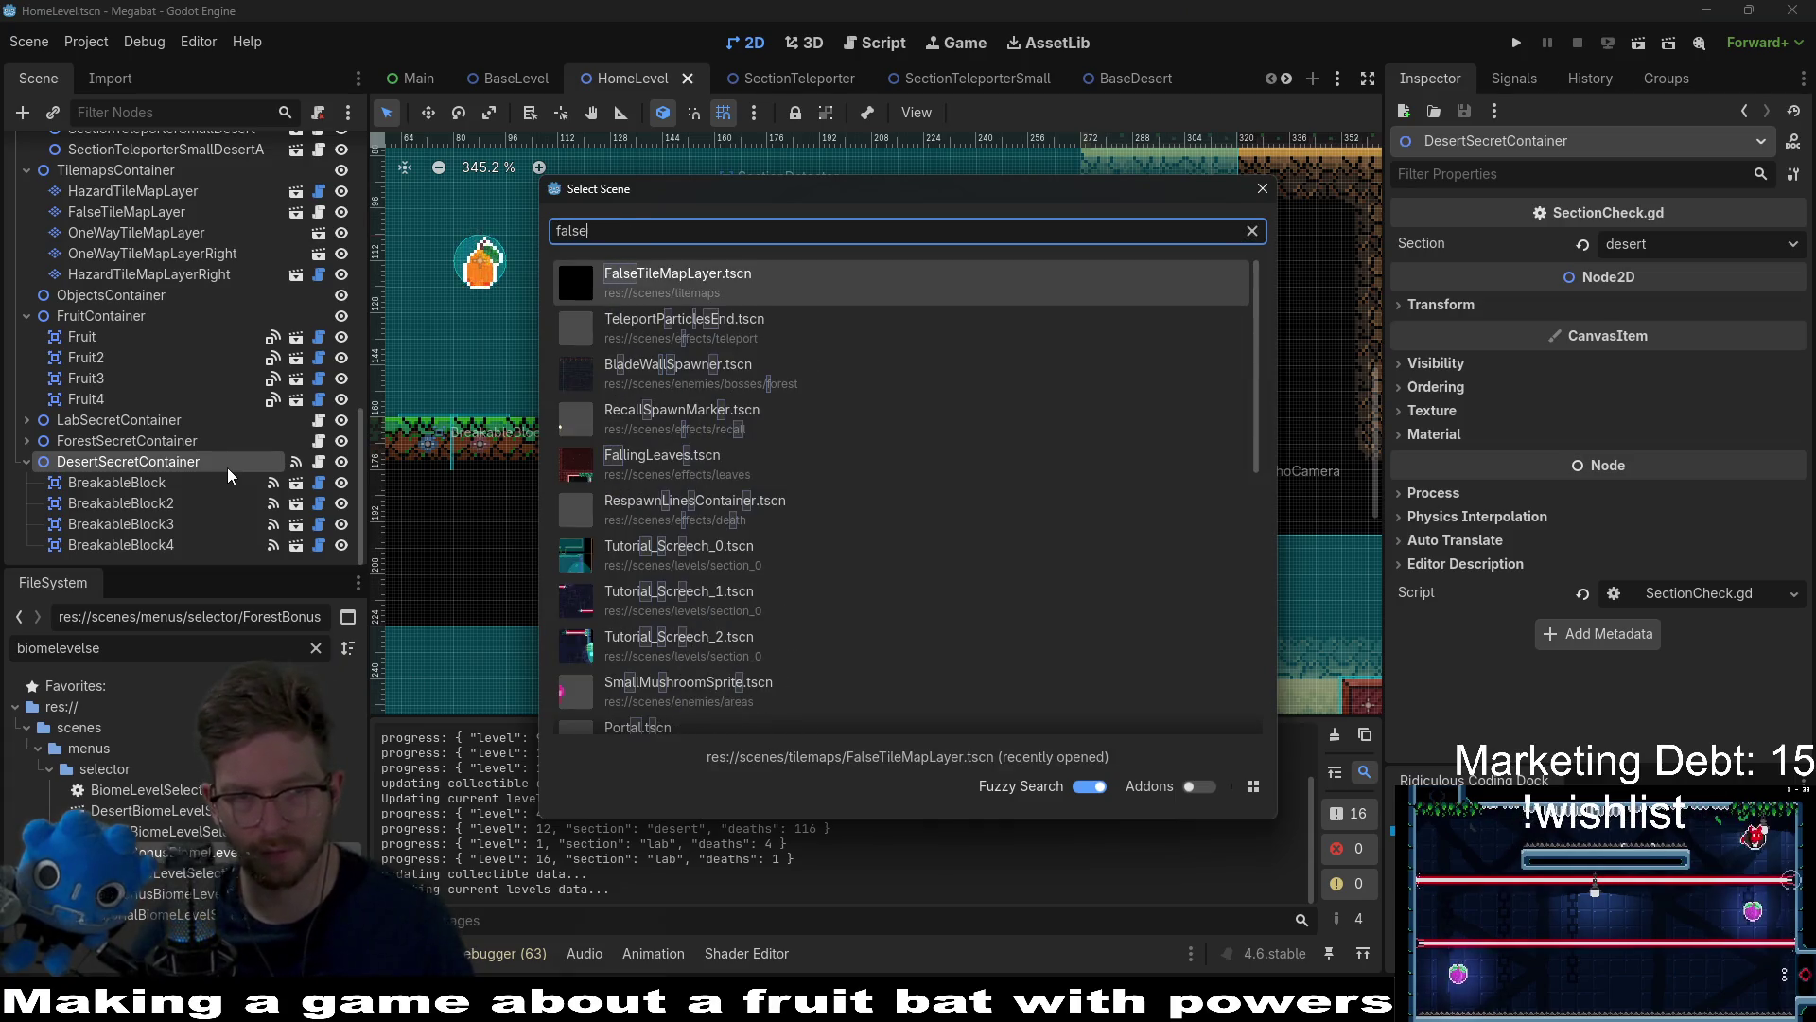
pyautogui.press('Return')
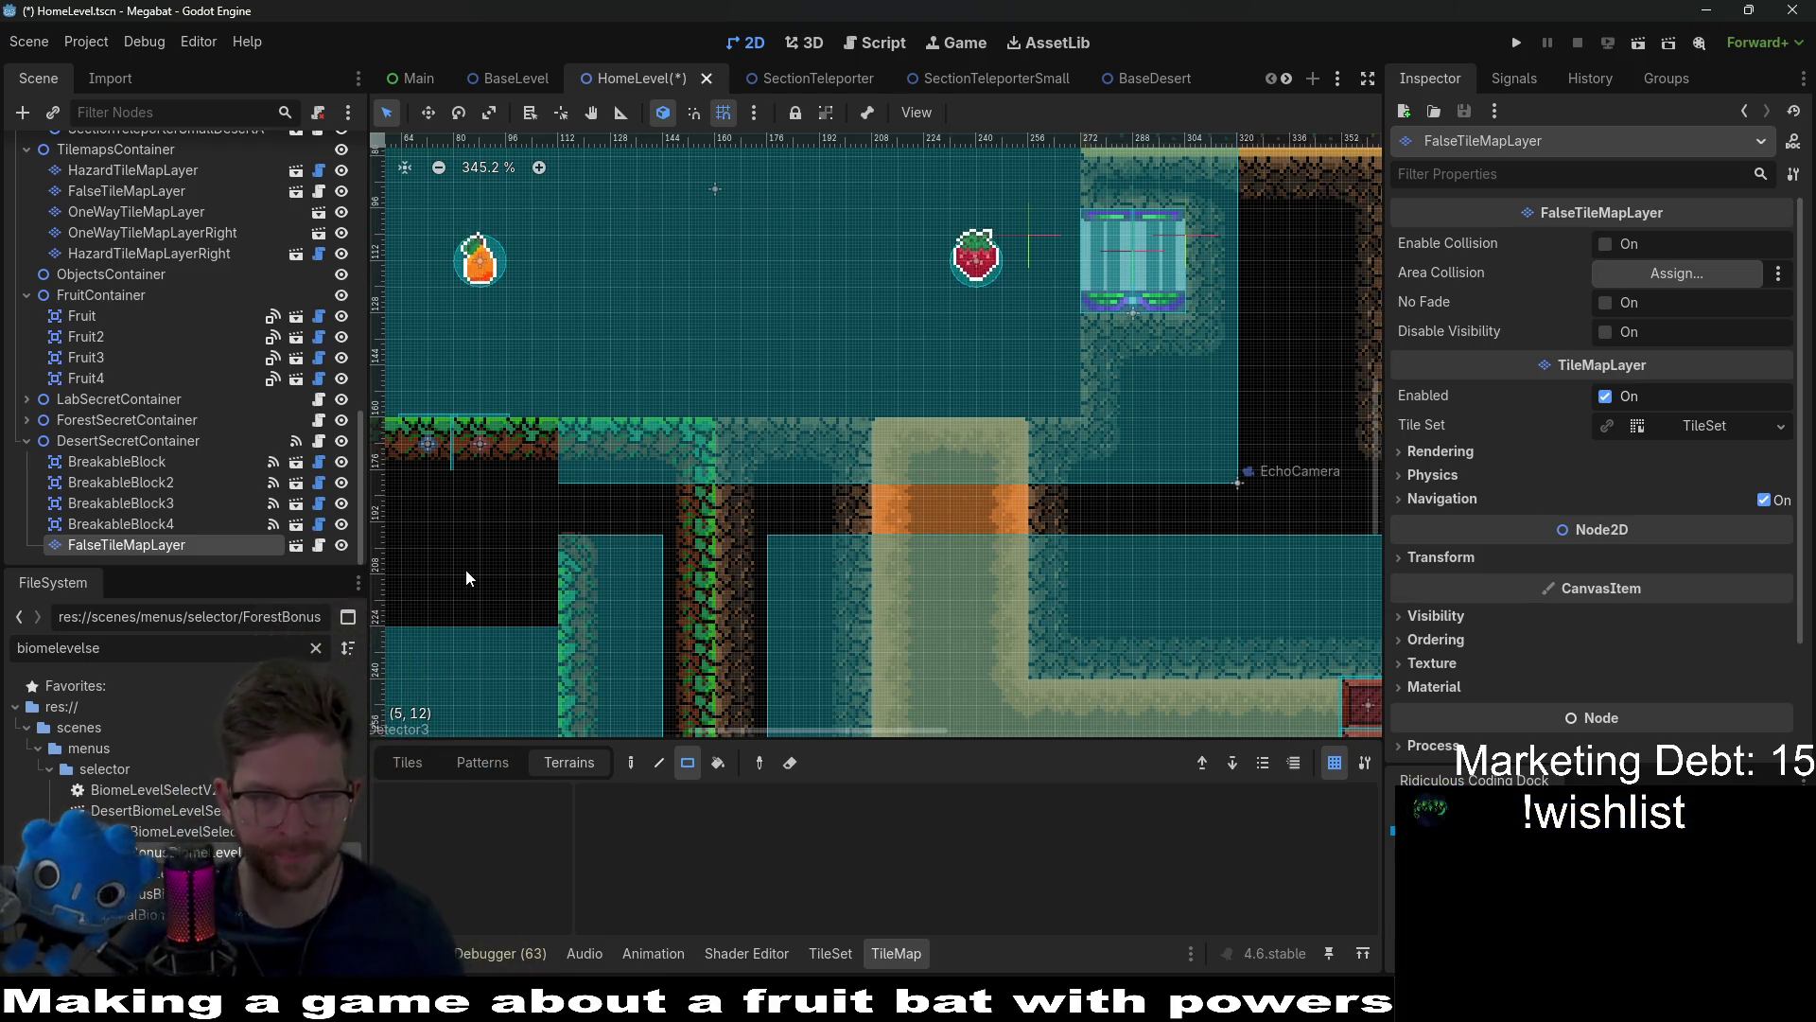
# Step: Compare the new layer's tile sources with its terrain options
pyautogui.click(407, 762)
pyautogui.click(569, 763)
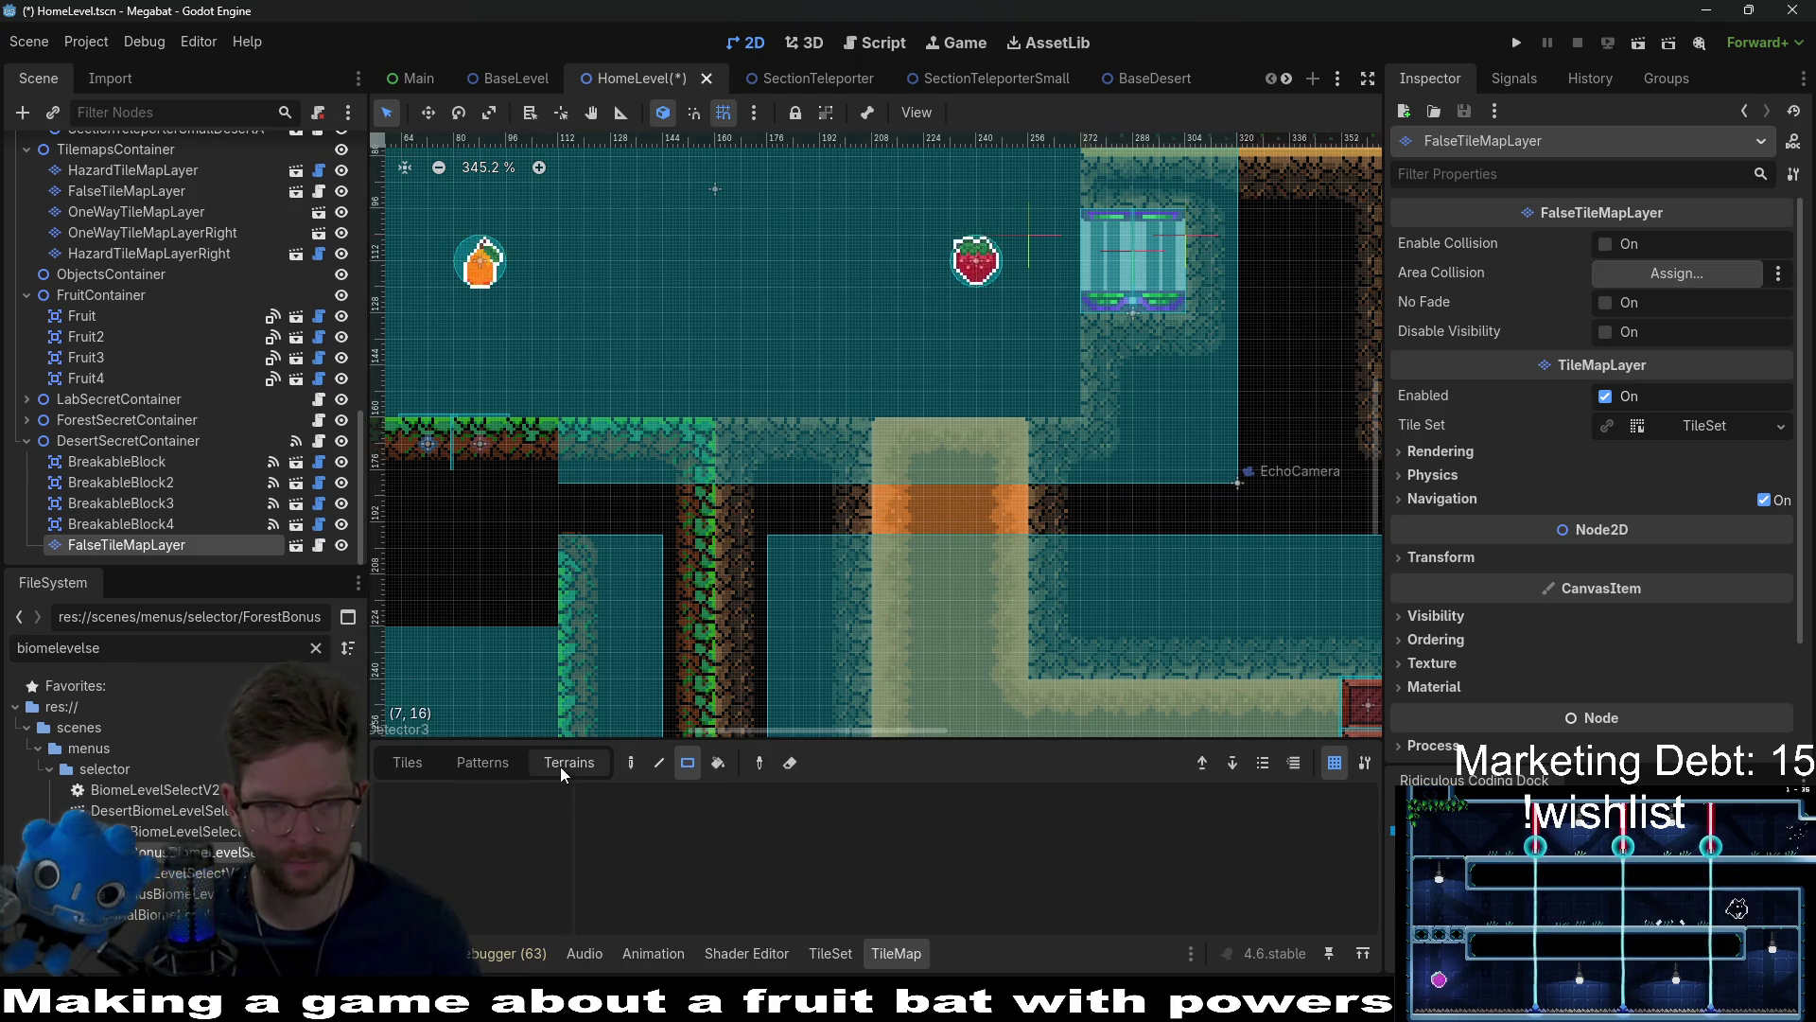
pyautogui.click(416, 764)
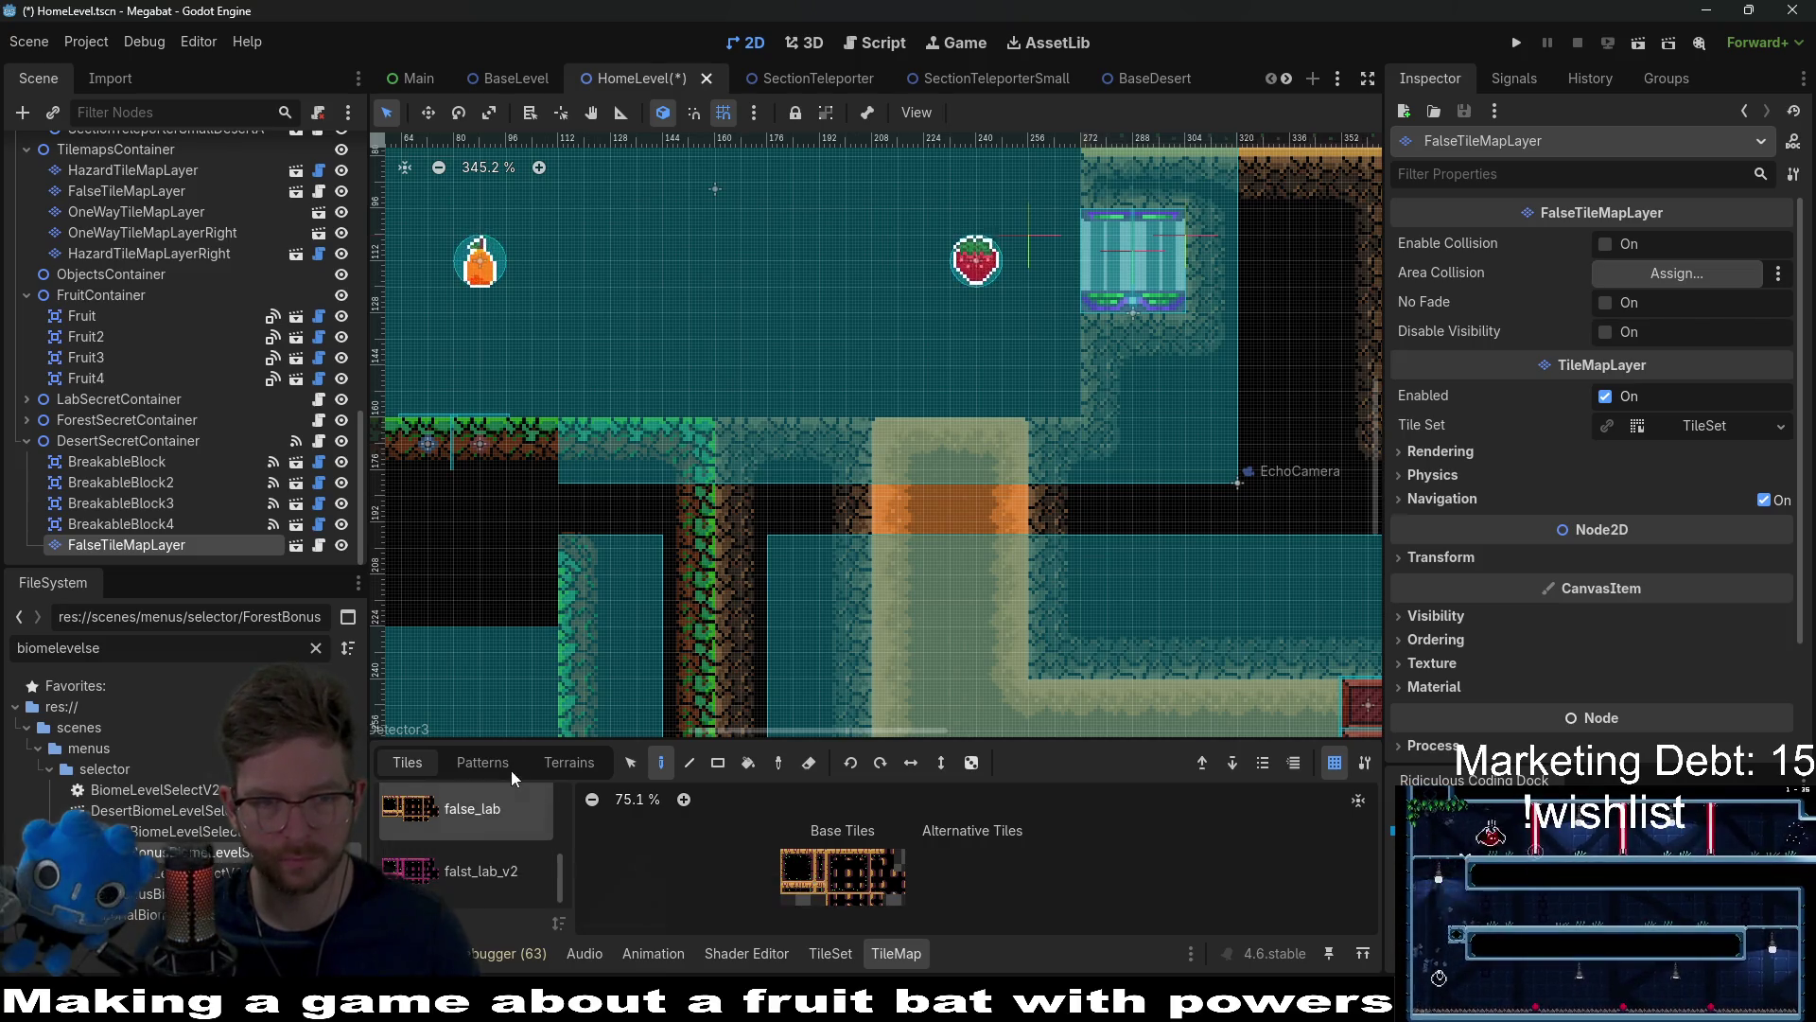
pyautogui.click(546, 765)
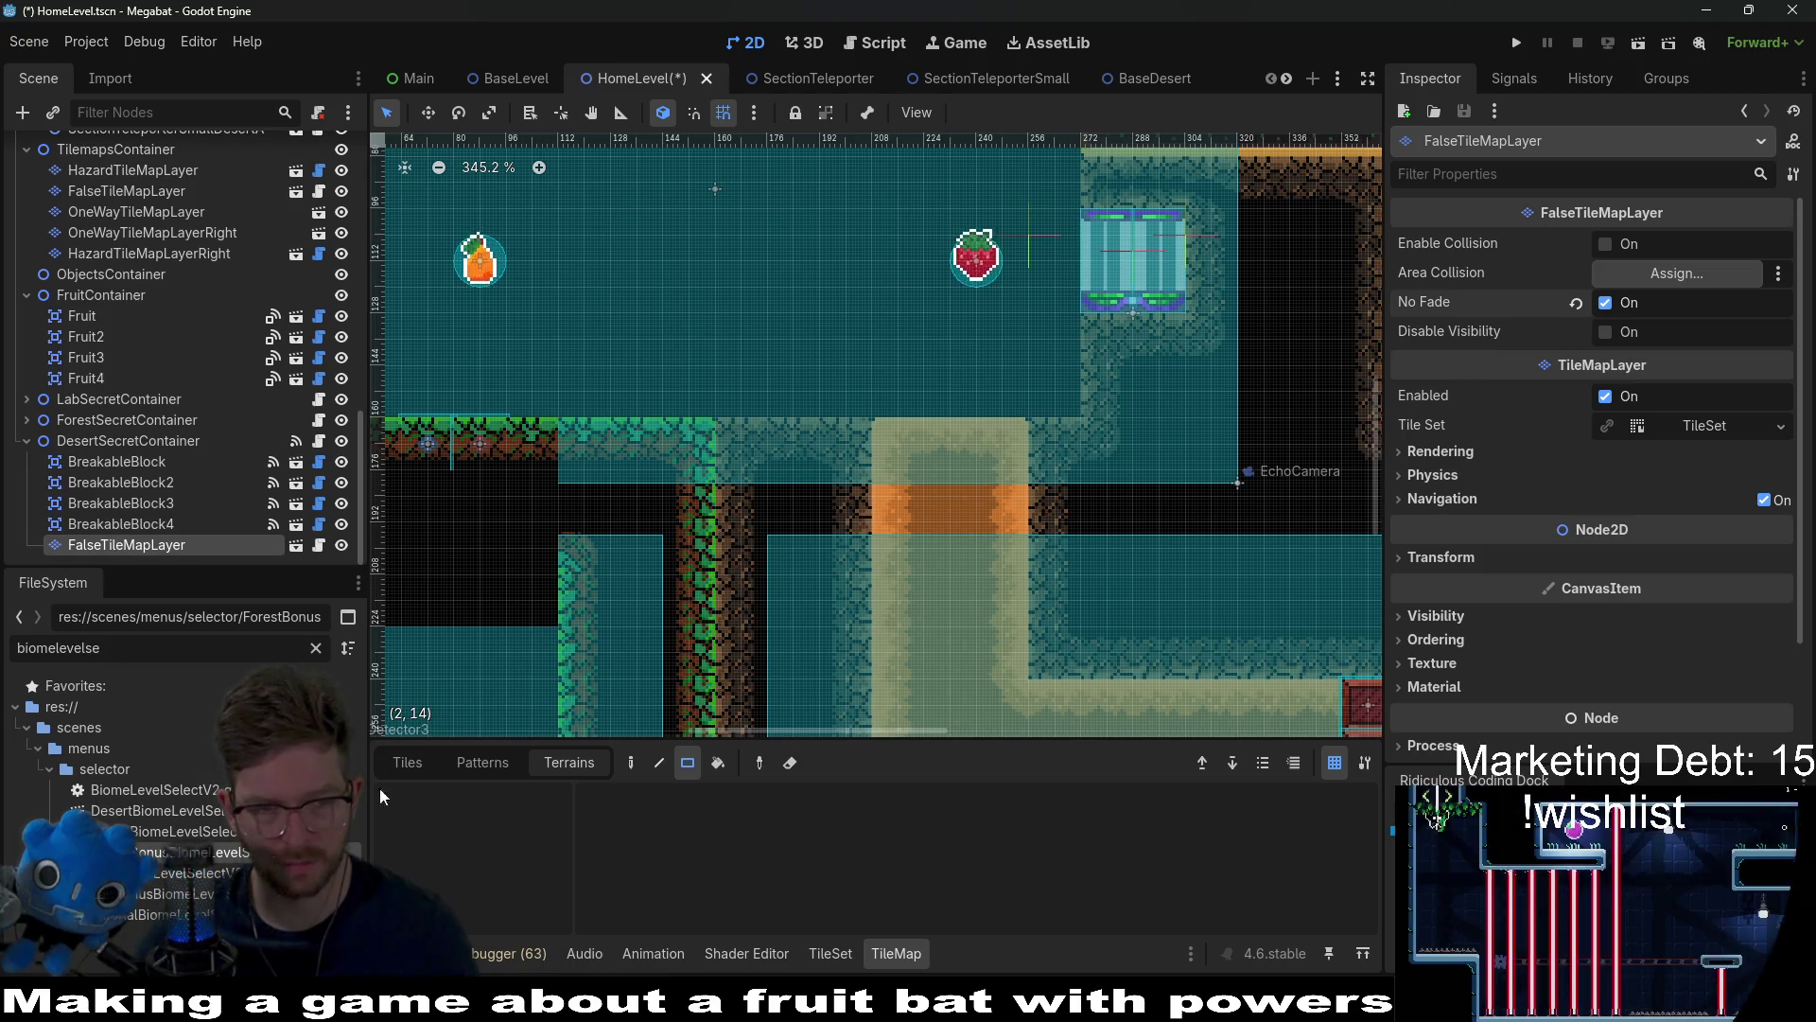
pyautogui.click(407, 762)
# Step: Paint false_desert tiles across the orange passage below the strawberry
pyautogui.scroll(2, 485, 871)
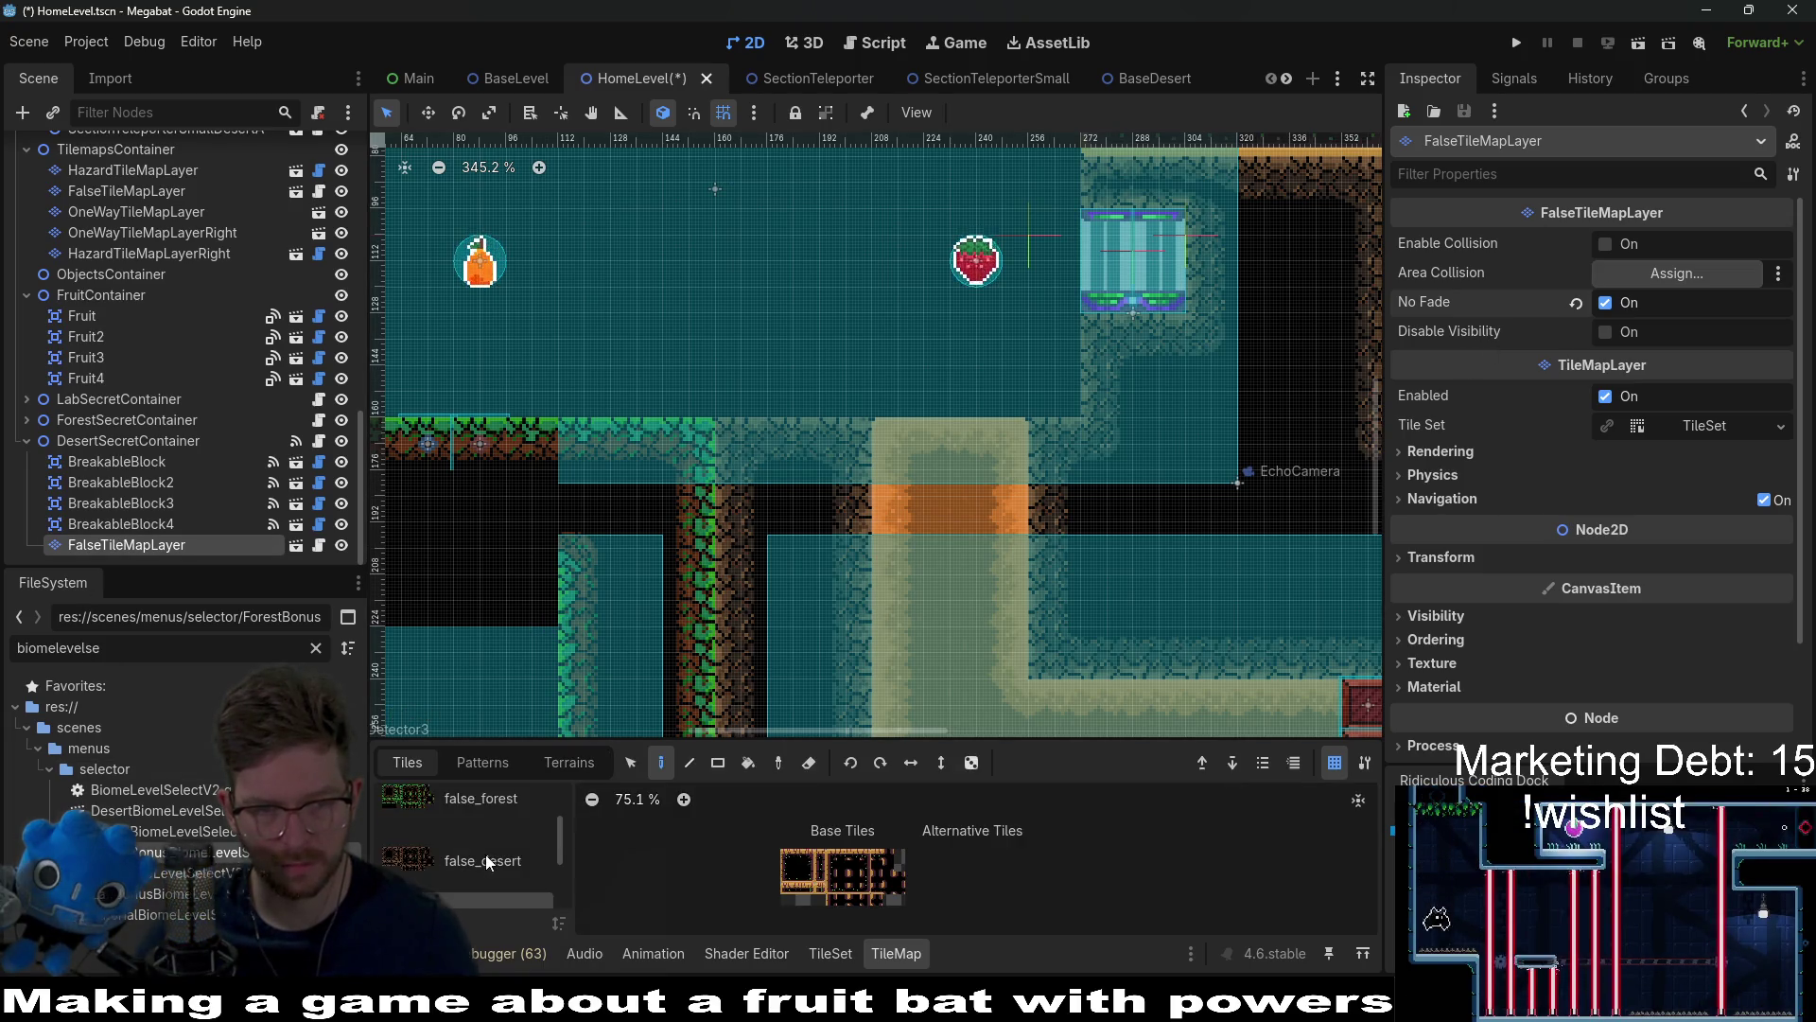
pyautogui.click(483, 804)
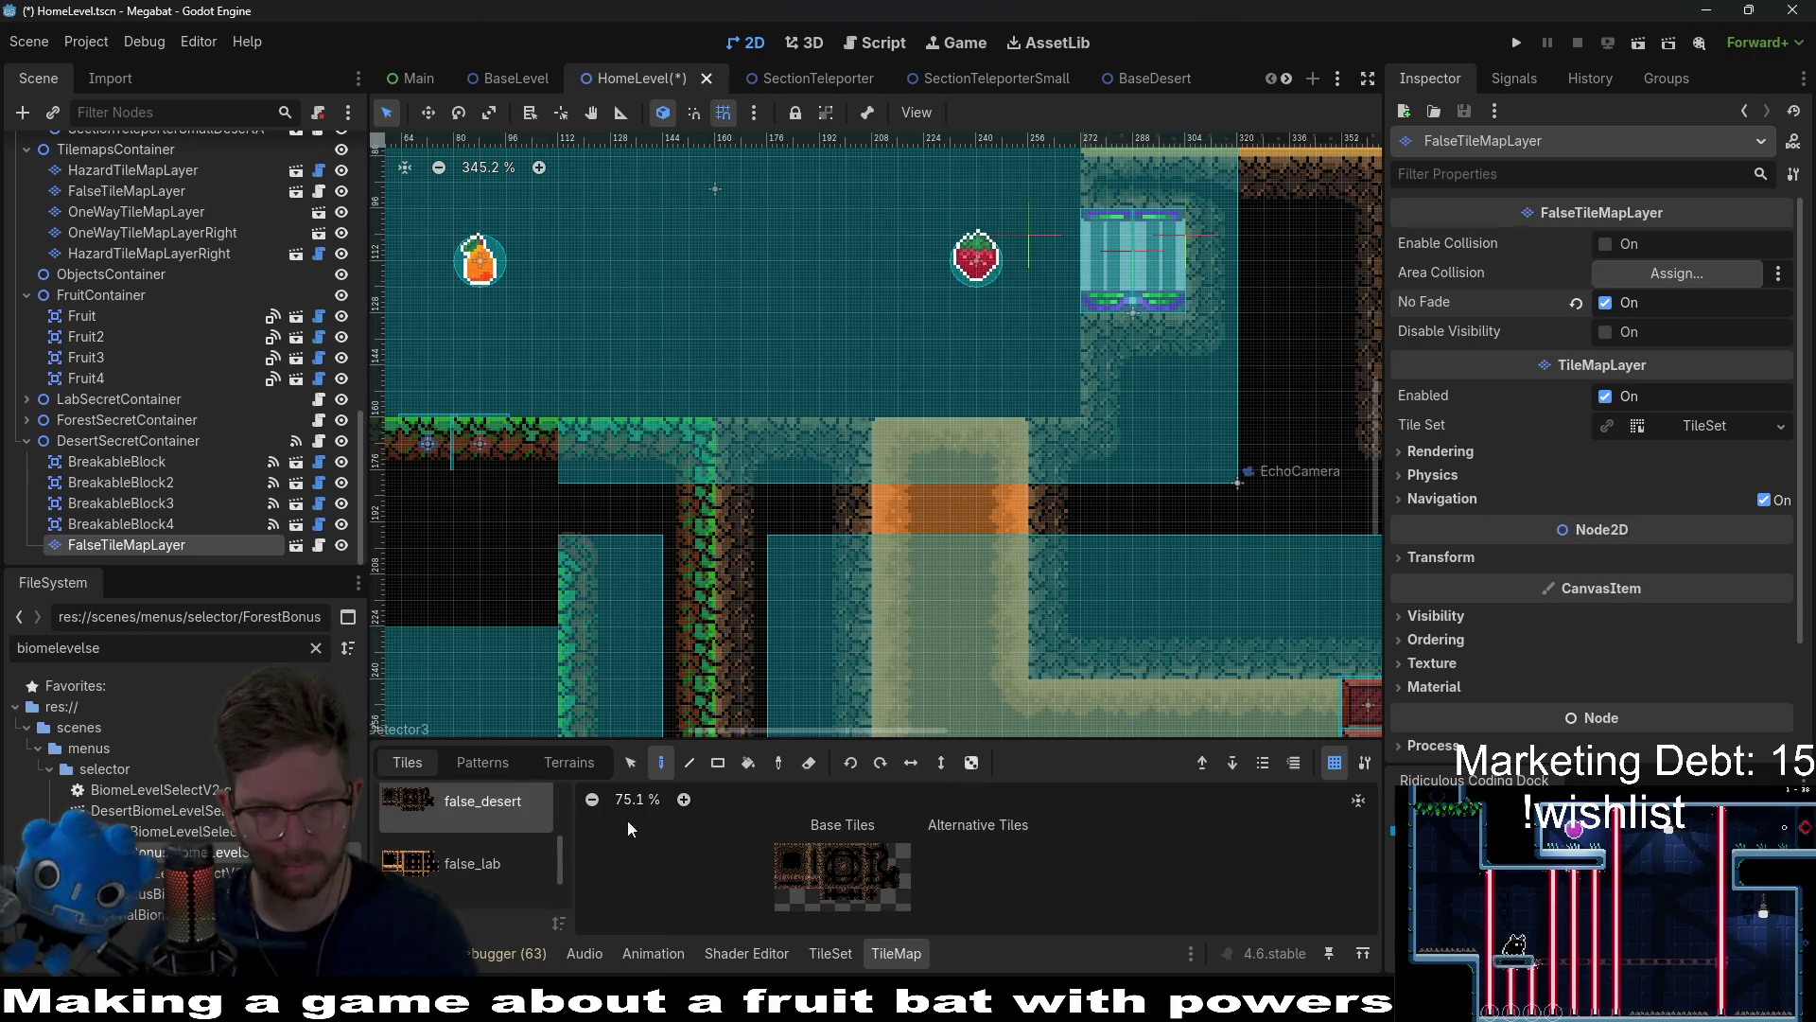
pyautogui.click(795, 865)
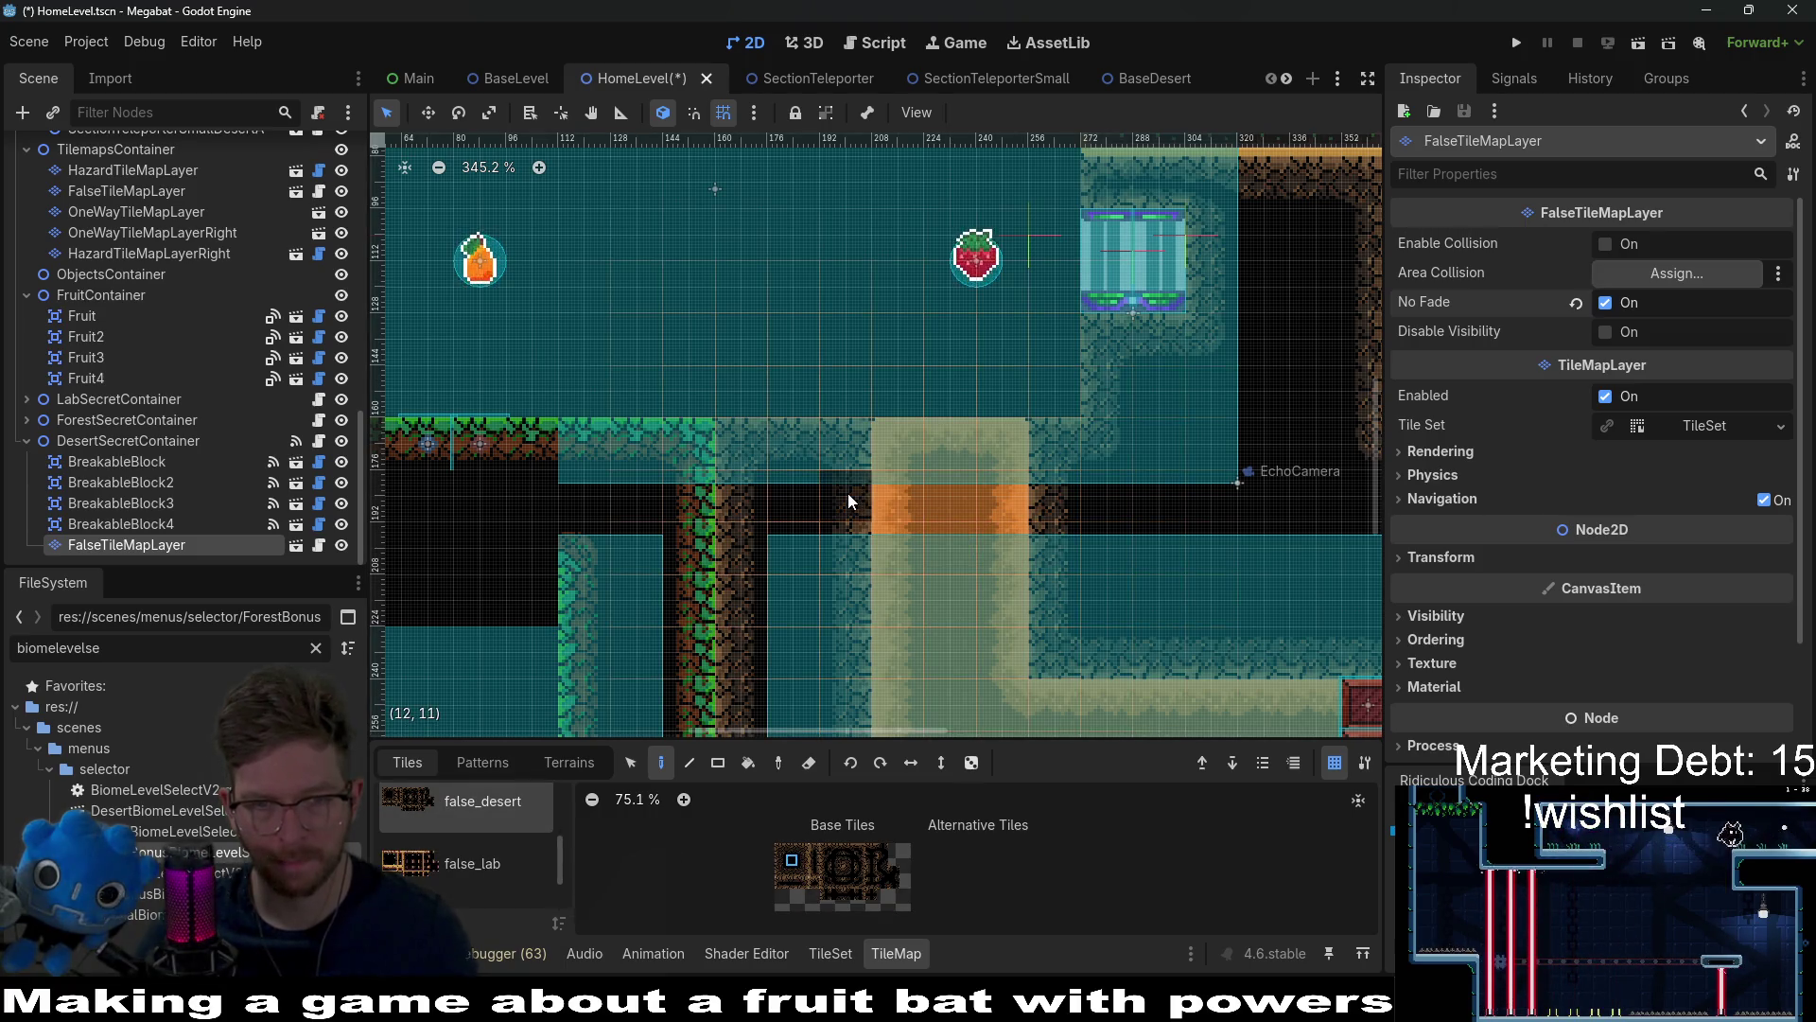
pyautogui.moveTo(848, 502); pyautogui.dragTo(1029, 499)
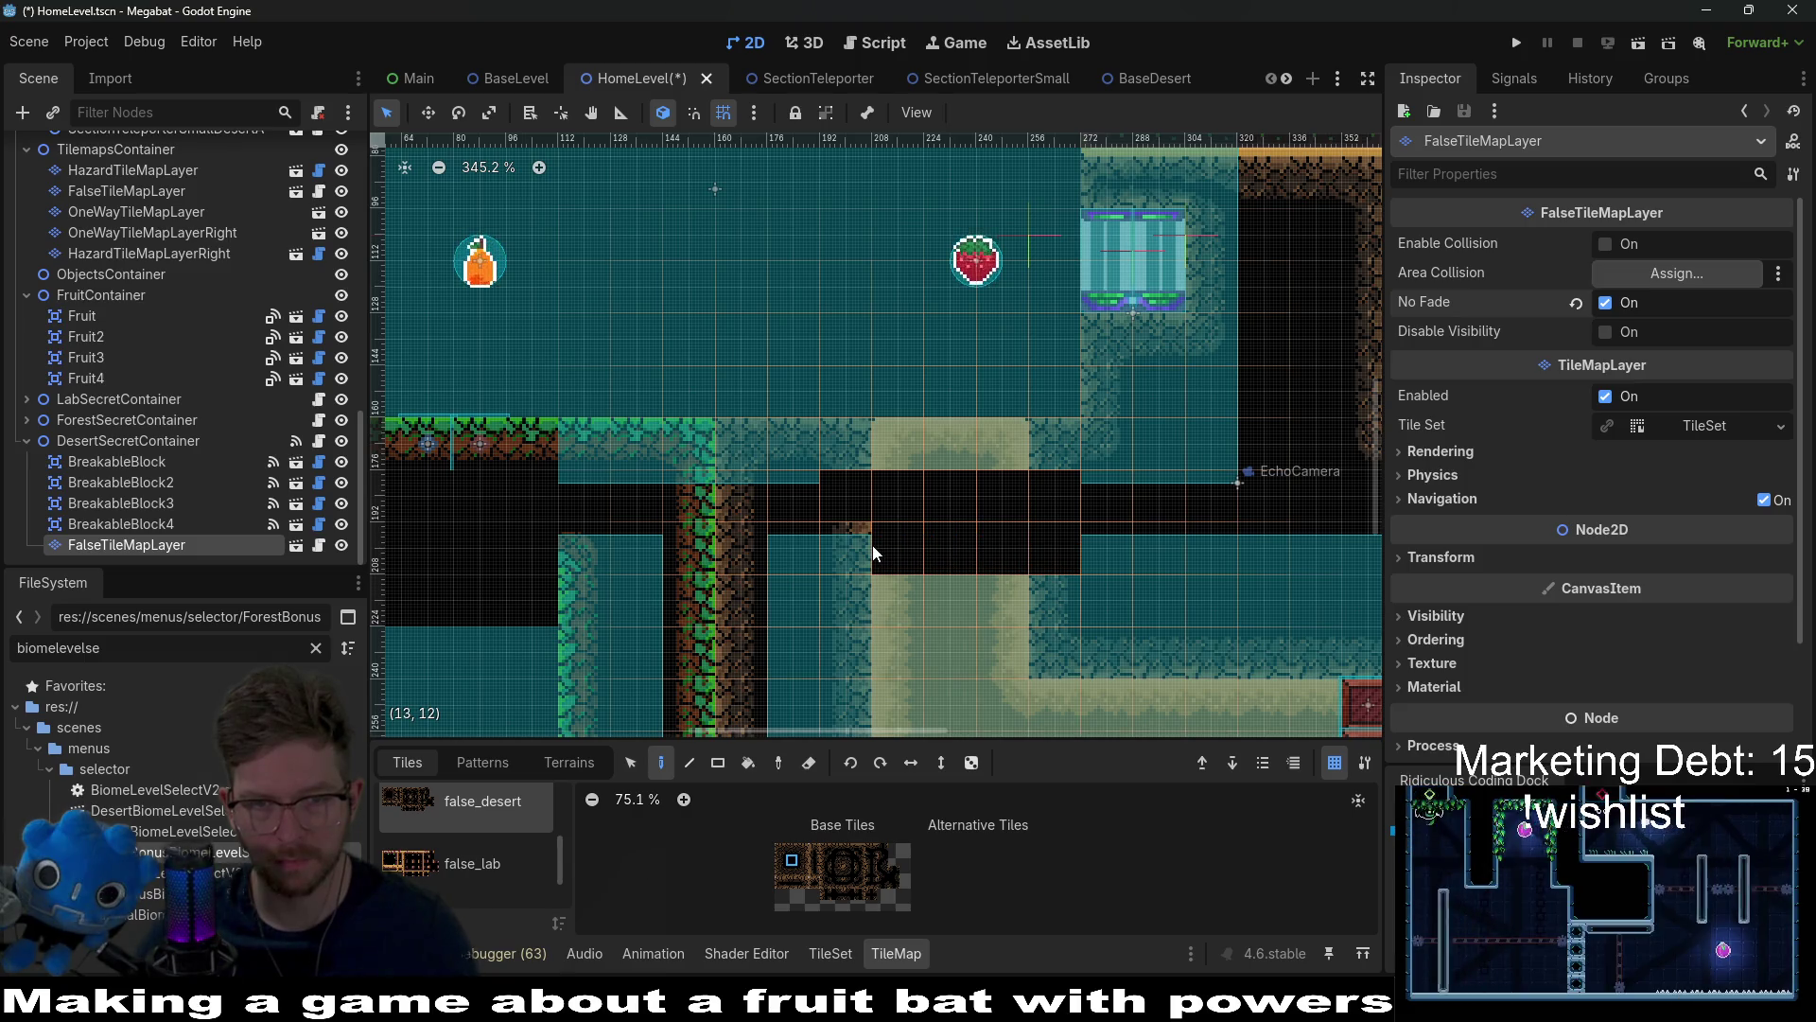
pyautogui.scroll(4, 1023, 542)
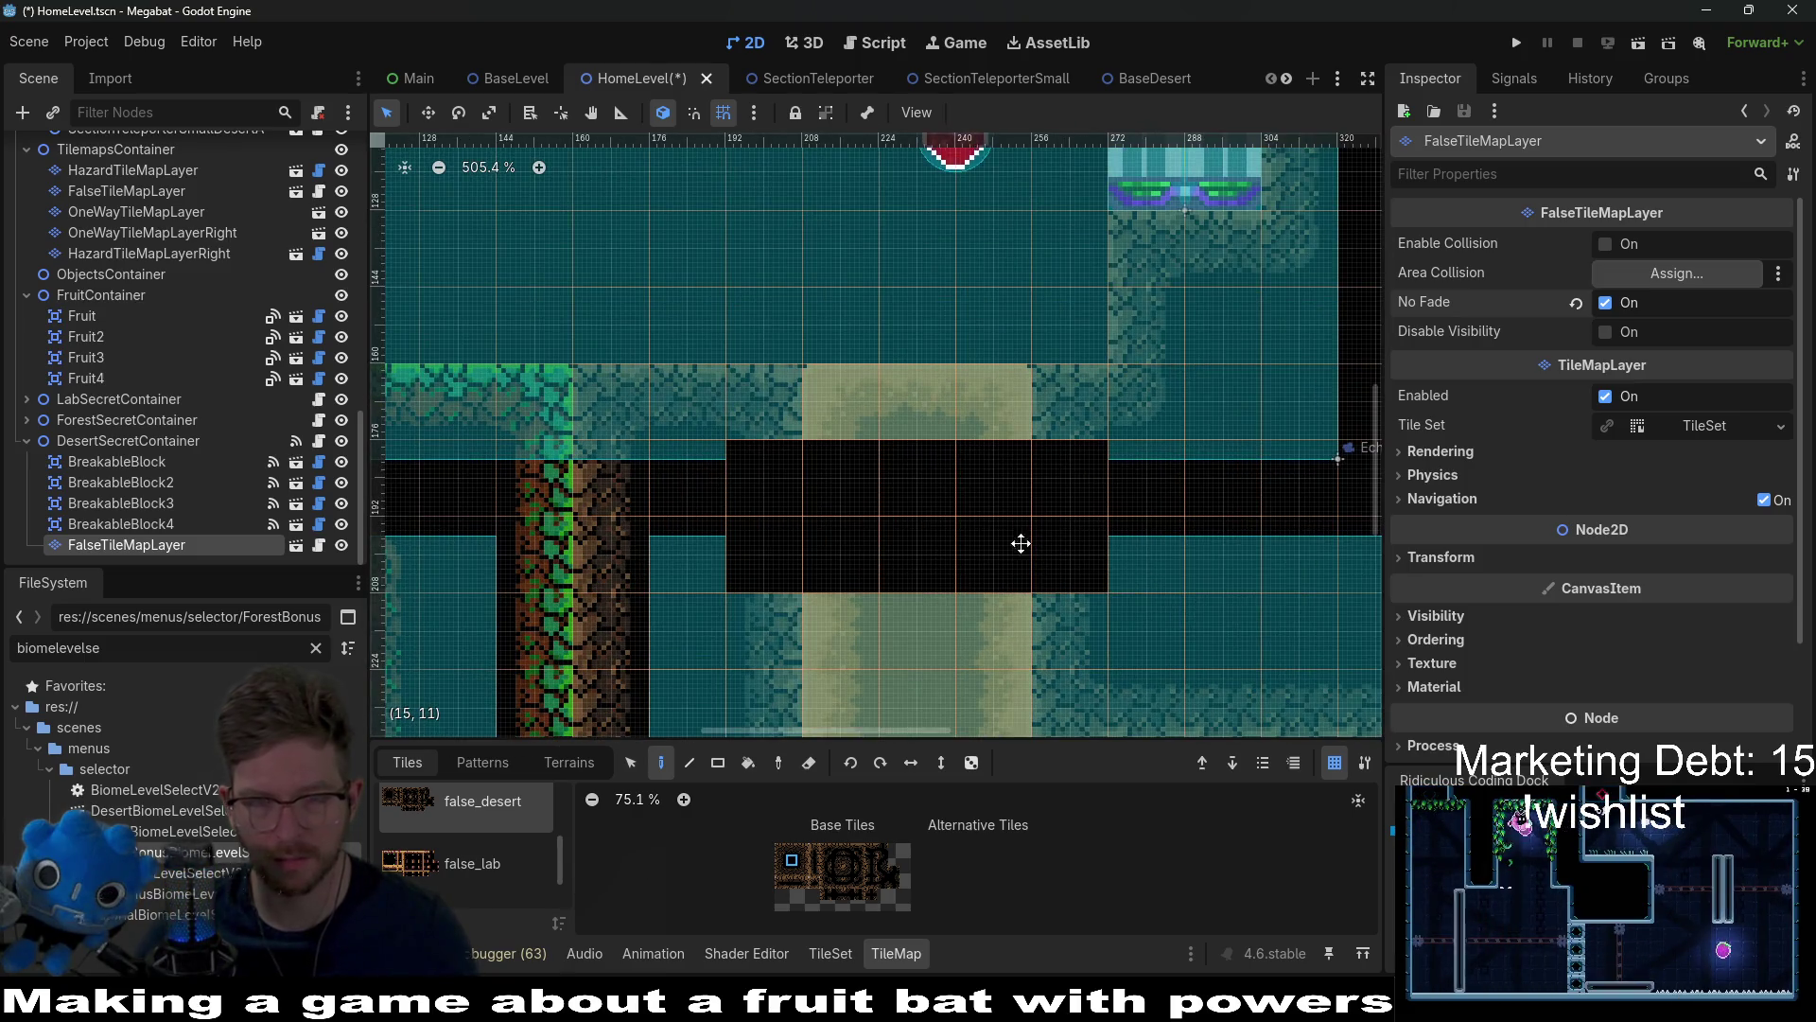
pyautogui.moveTo(1023, 524); pyautogui.dragTo(1005, 648)
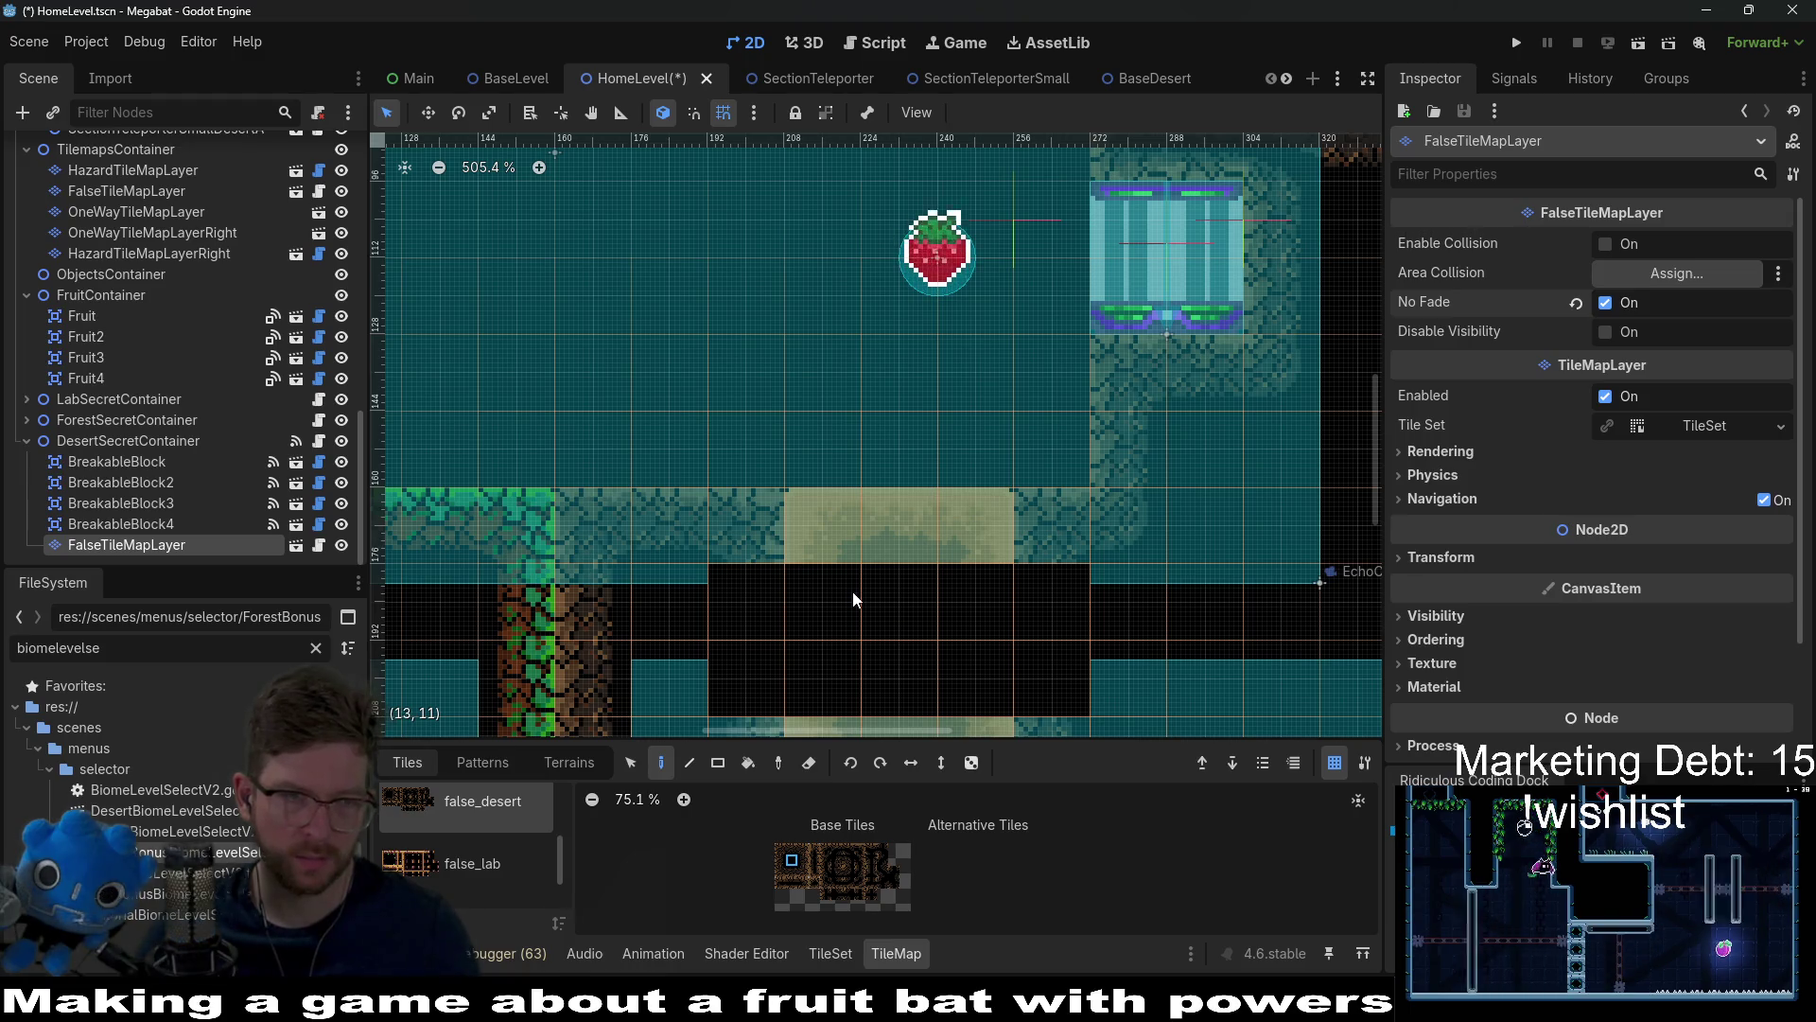
pyautogui.scroll(15, 113, 178)
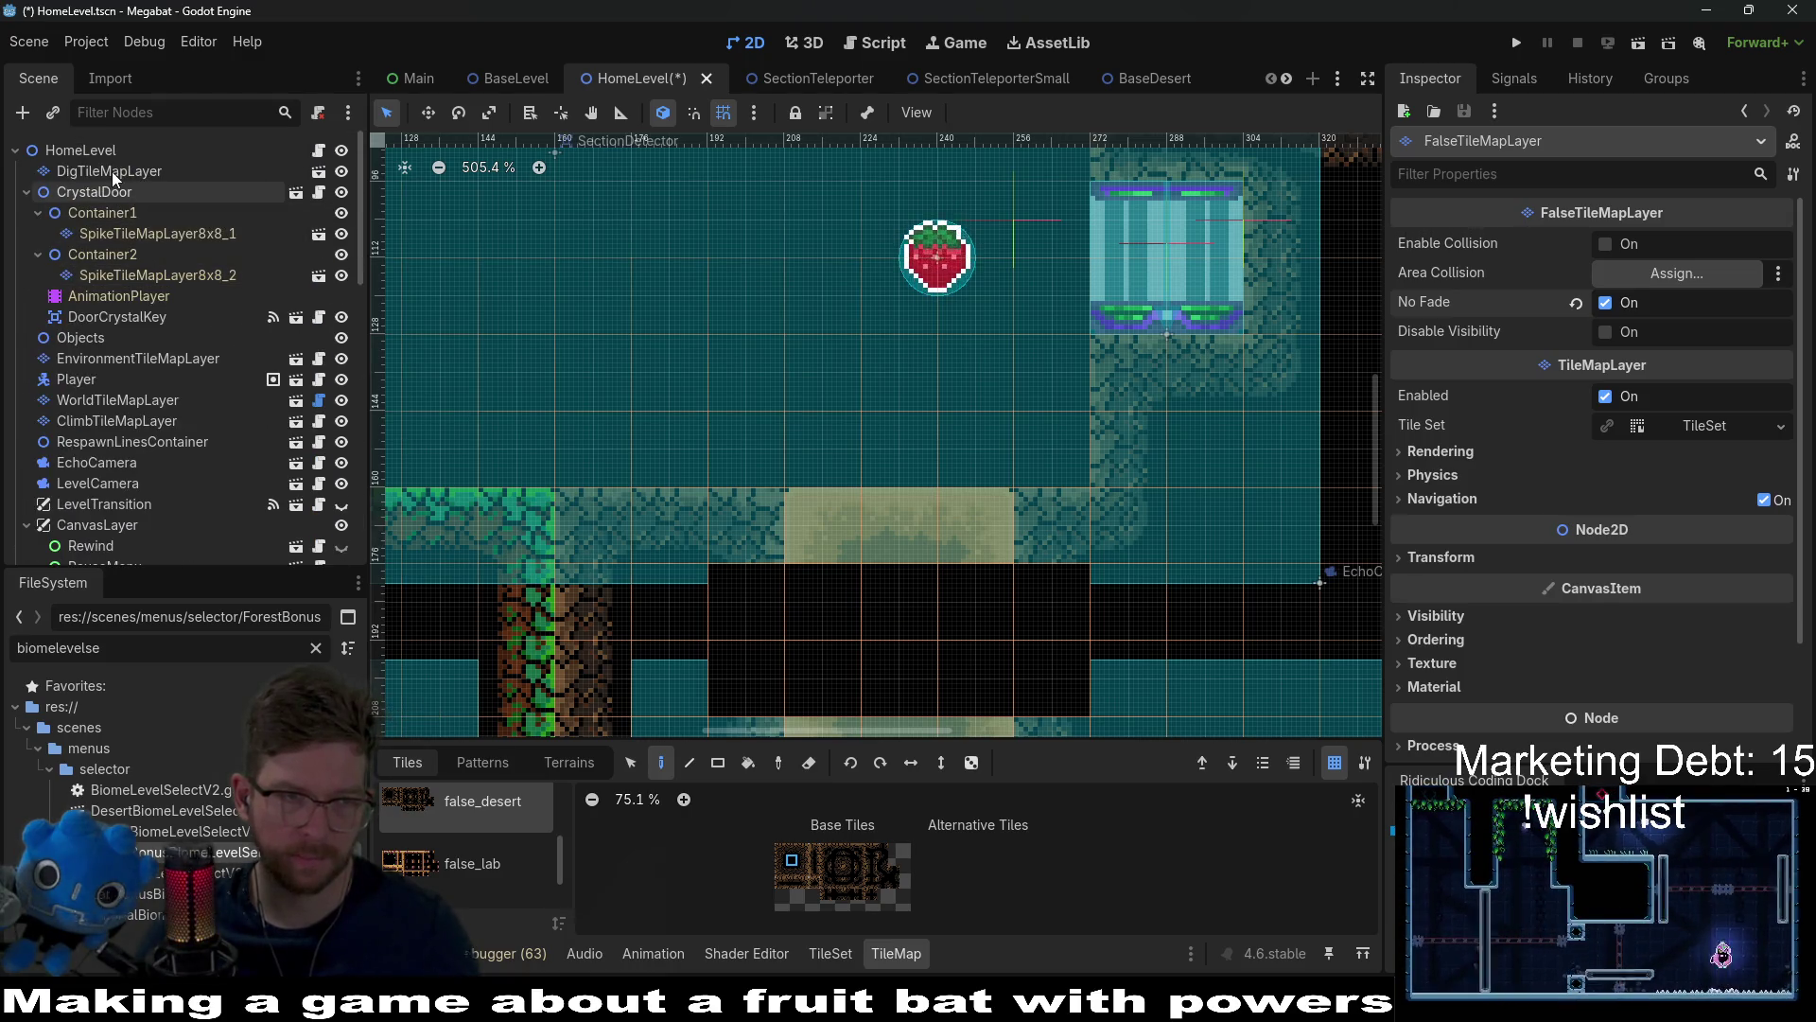
# Step: Erase the sand strip above the passage from DigTileMapLayer using the Desert terrain
pyautogui.click(110, 174)
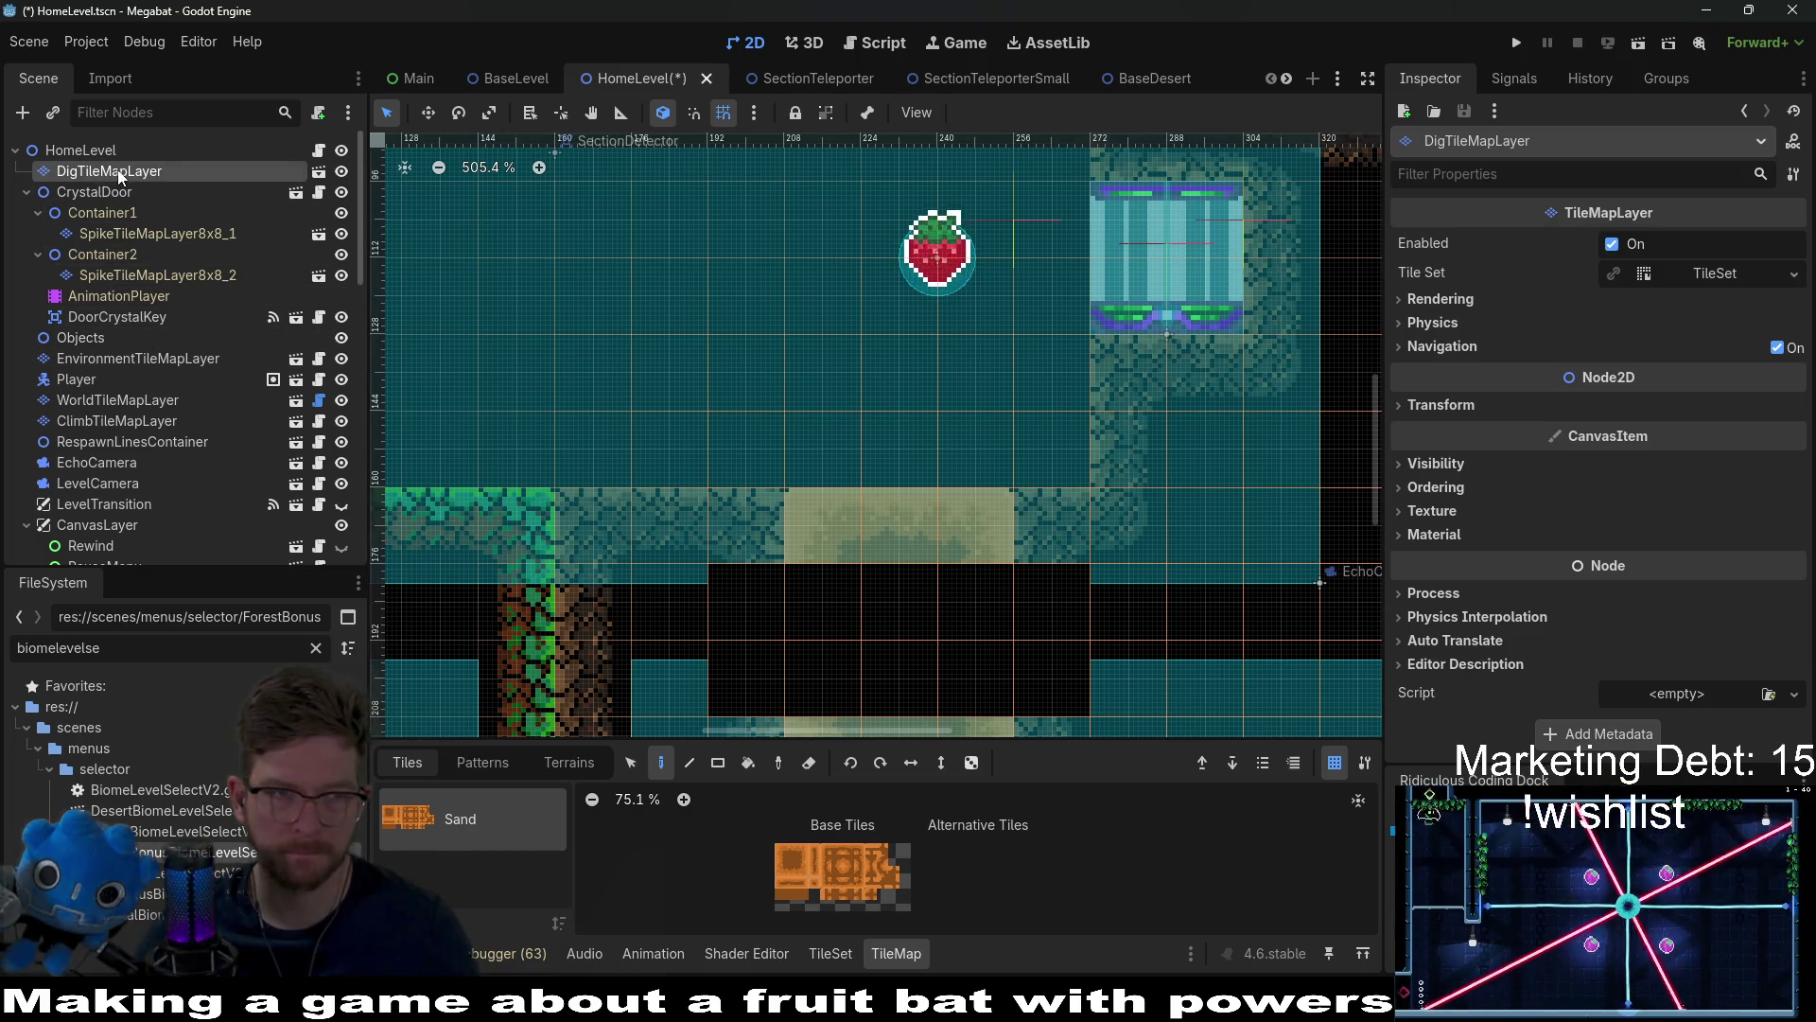
pyautogui.click(590, 771)
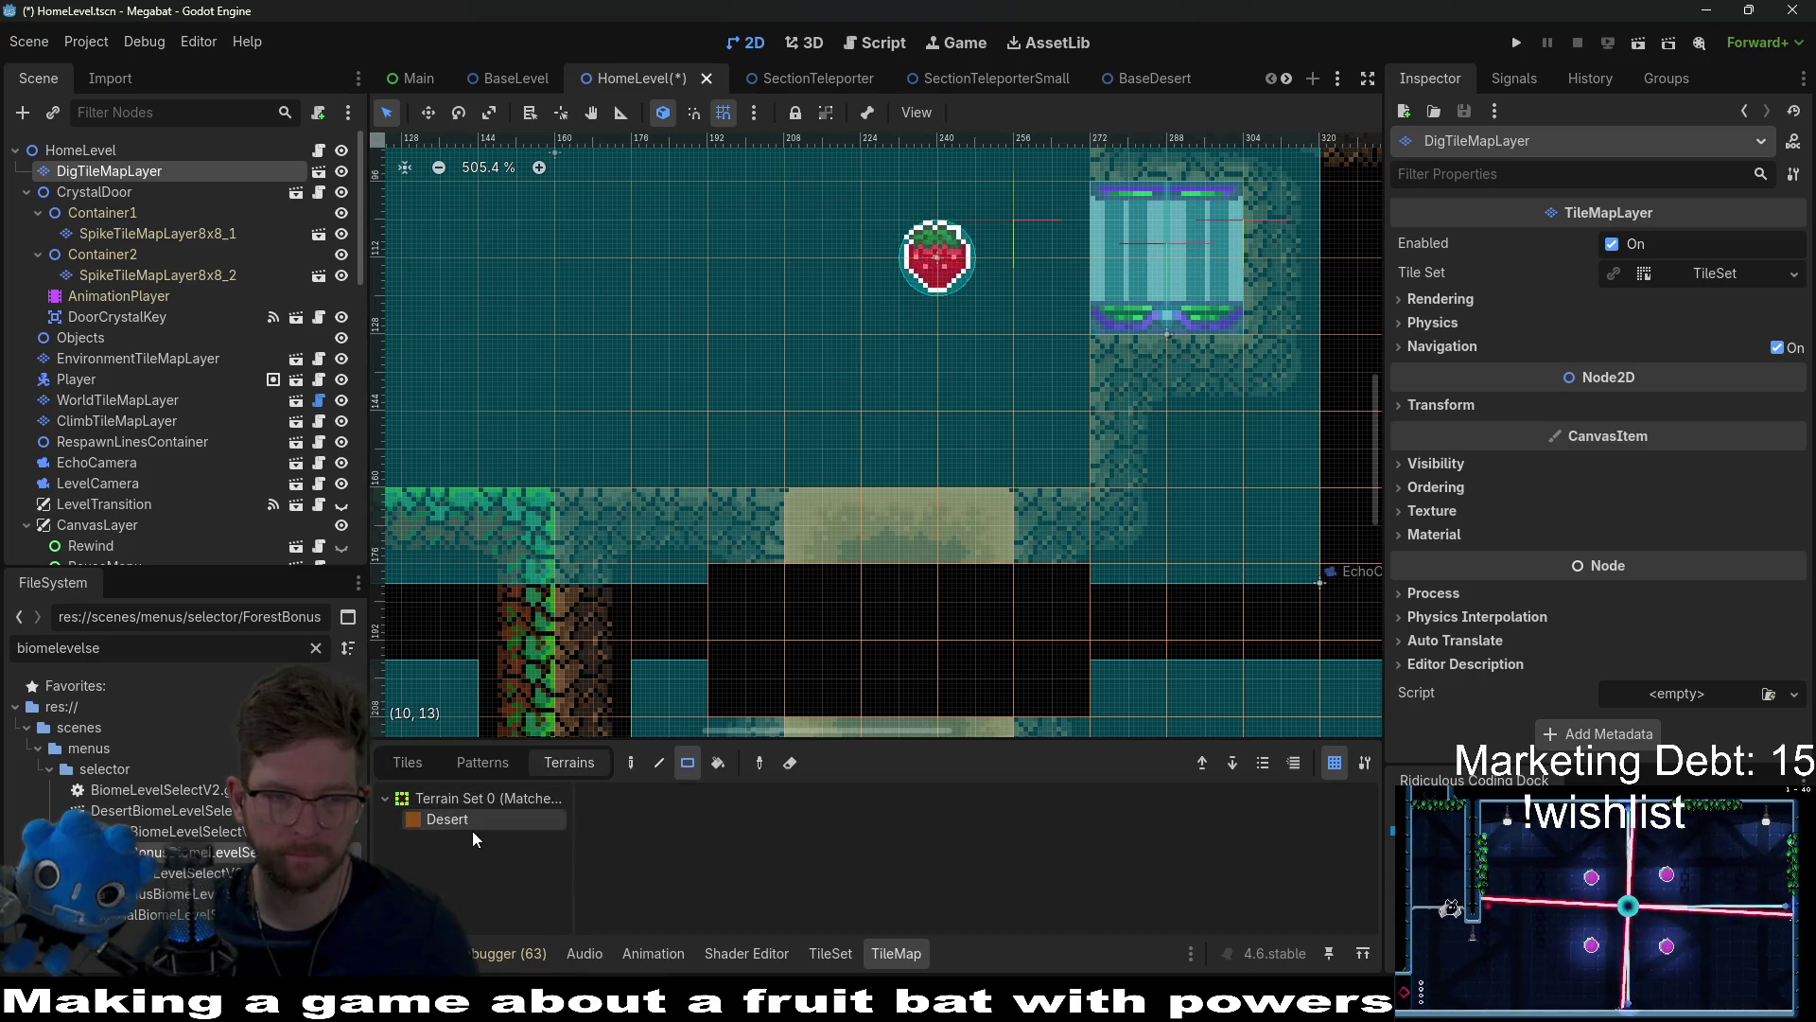
pyautogui.click(490, 828)
pyautogui.moveTo(994, 542); pyautogui.dragTo(691, 650)
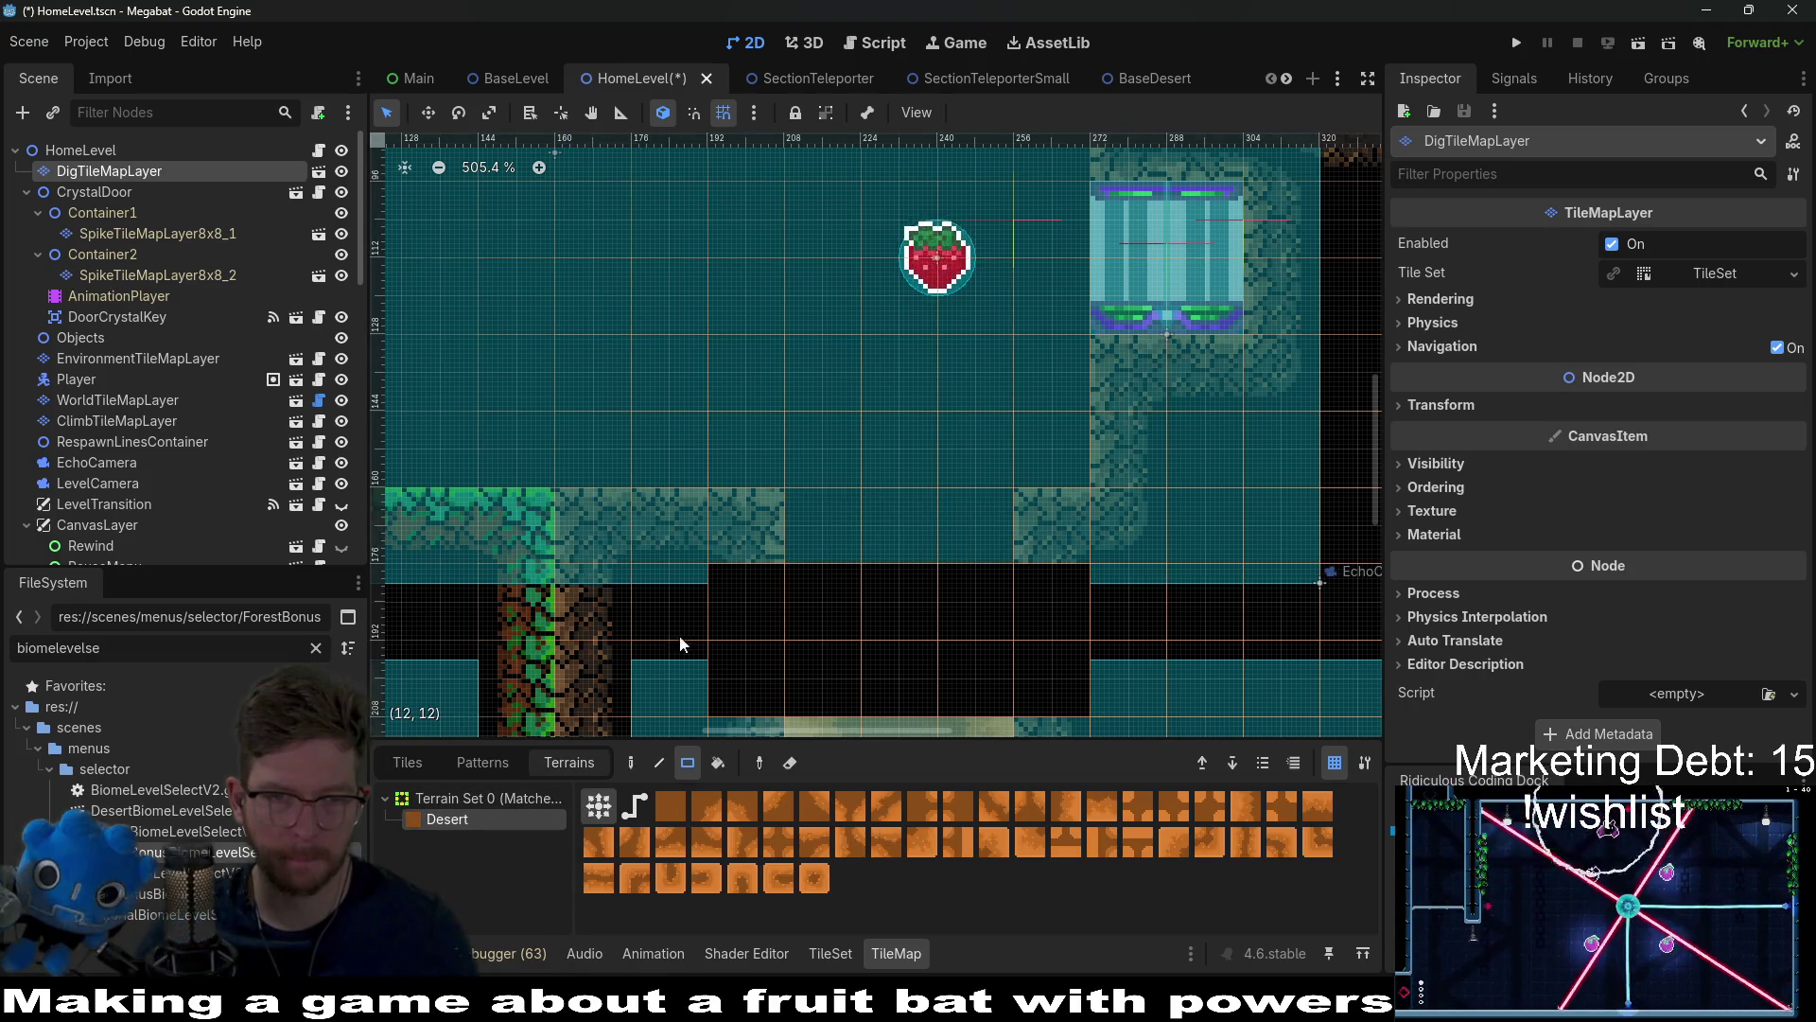
pyautogui.scroll(-10, 198, 385)
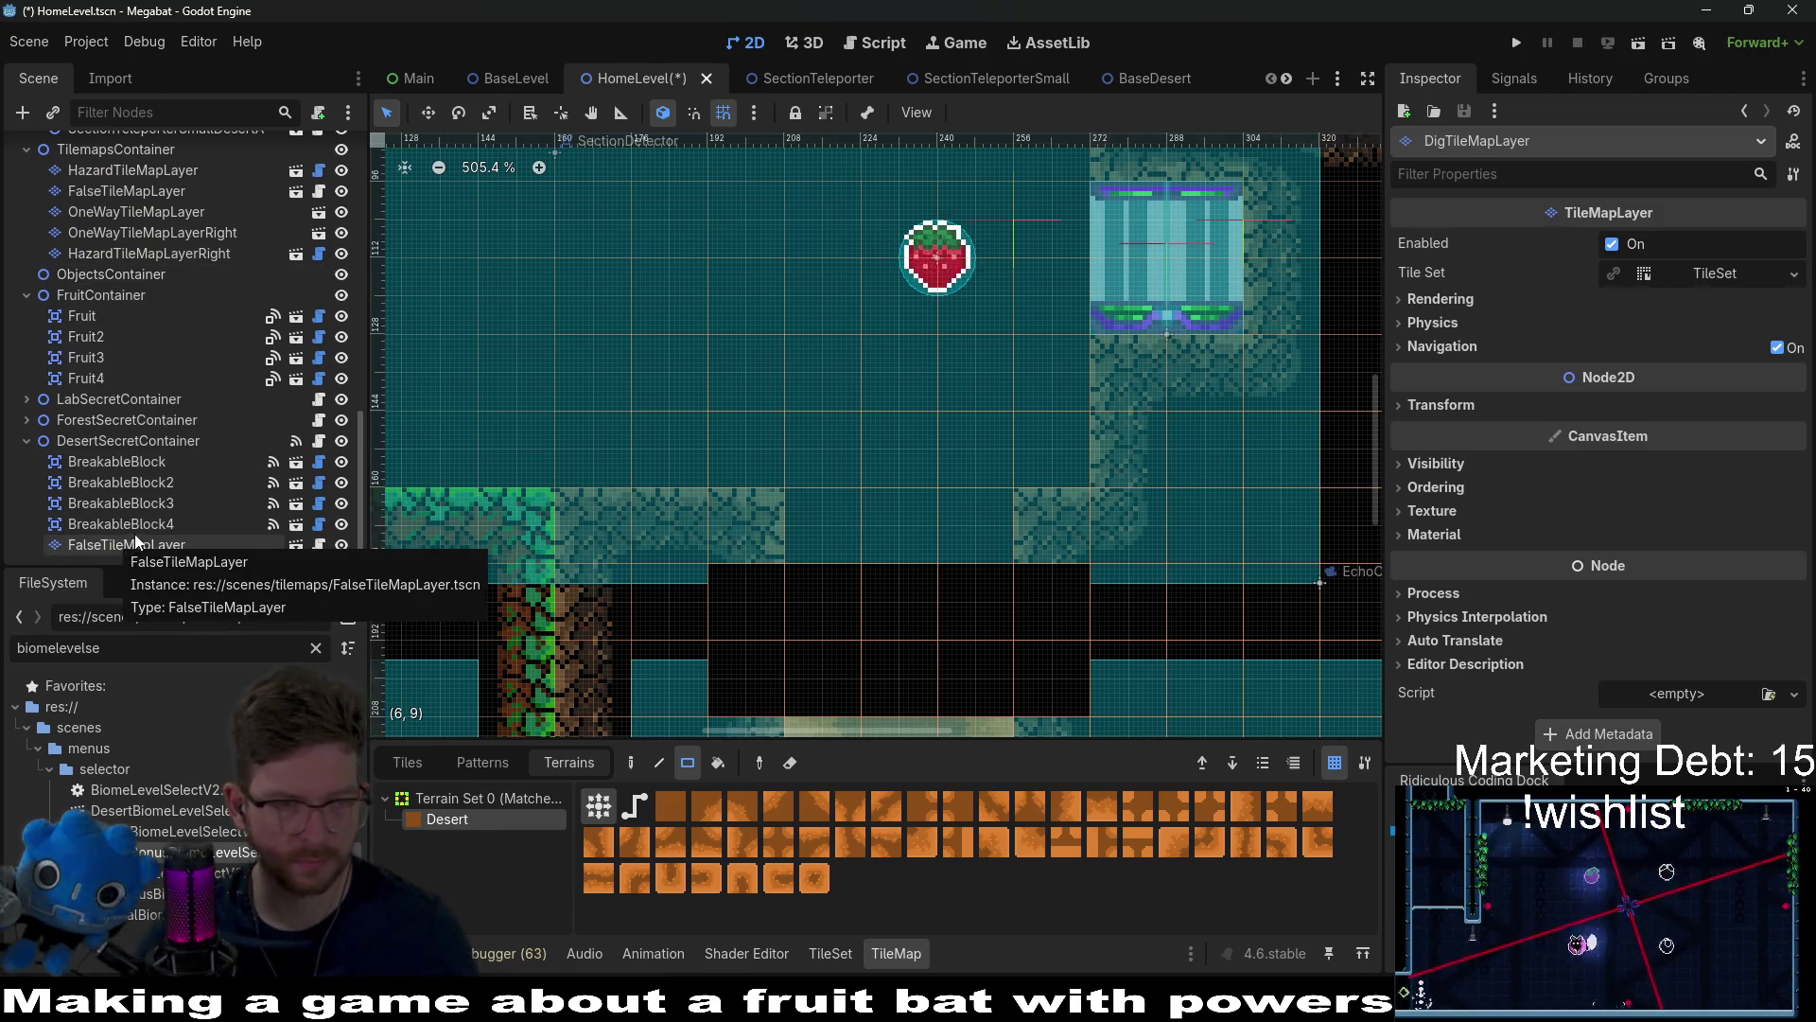
# Step: Pick the false_desert tile on FalseTileMapLayer to cap the opening's upper corners
pyautogui.click(136, 544)
pyautogui.click(416, 766)
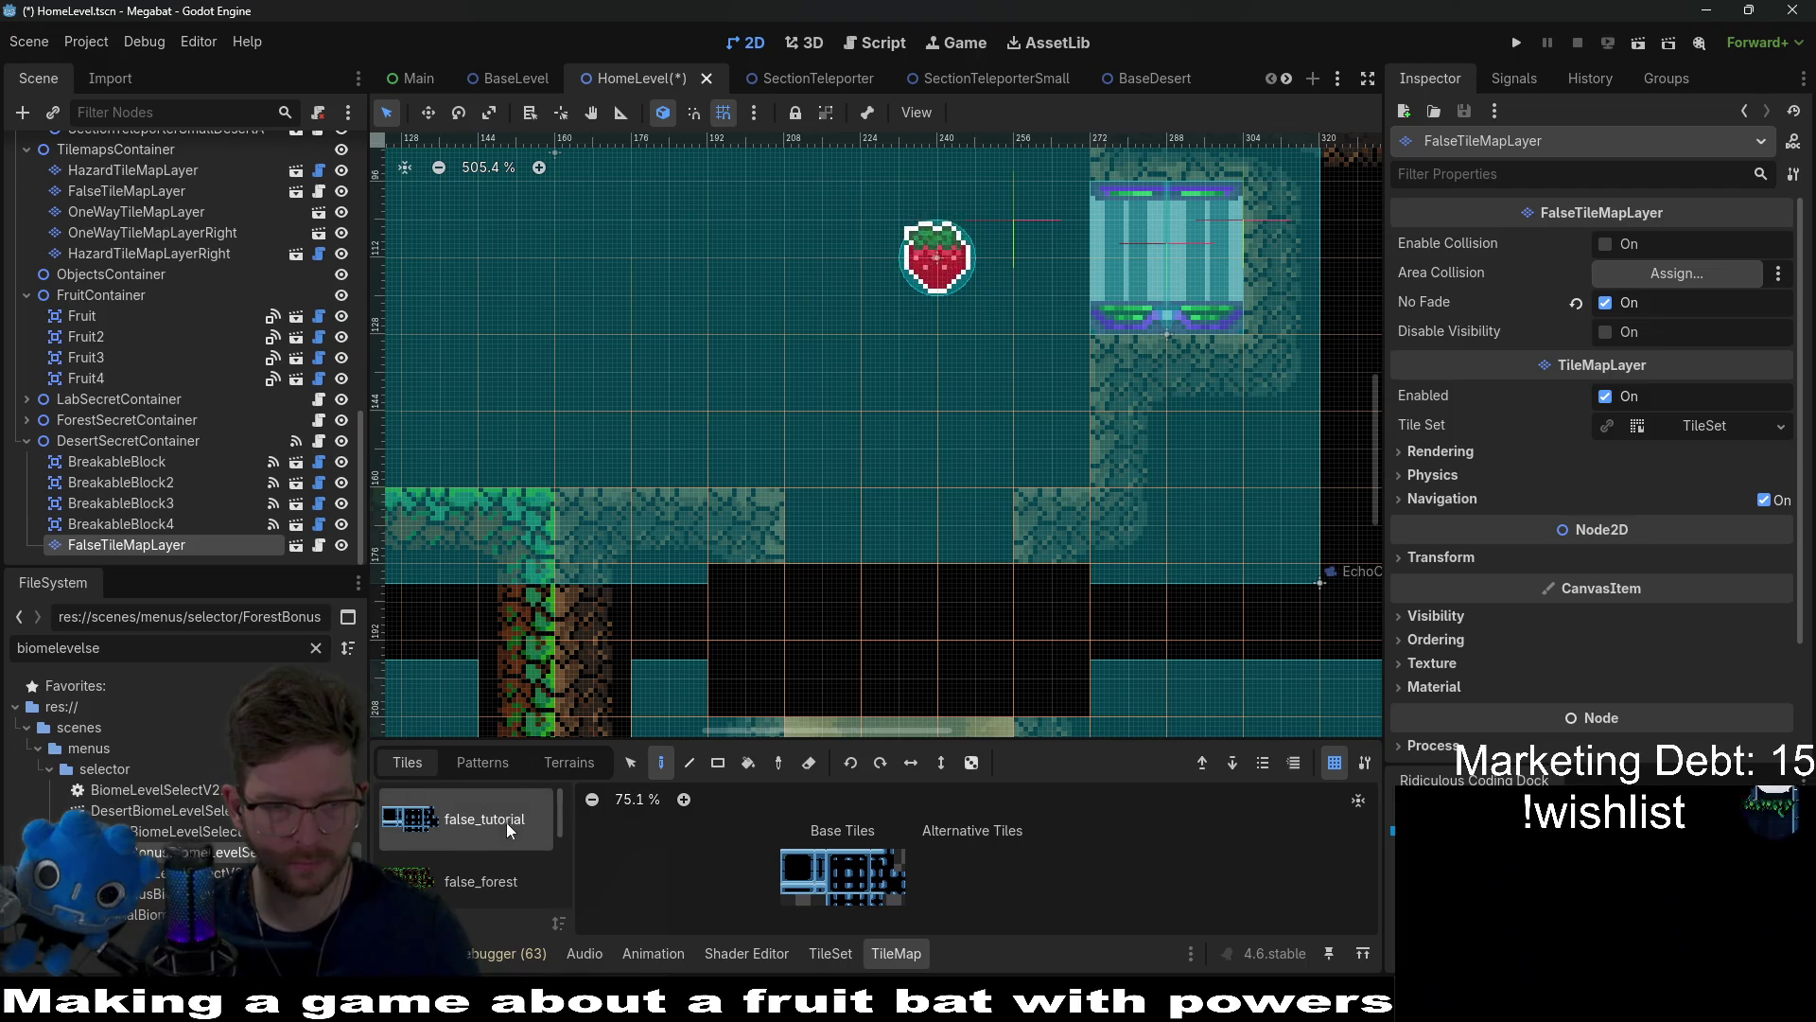
pyautogui.click(483, 763)
pyautogui.click(408, 762)
pyautogui.scroll(-3, 492, 870)
pyautogui.scroll(1, 499, 882)
pyautogui.click(478, 793)
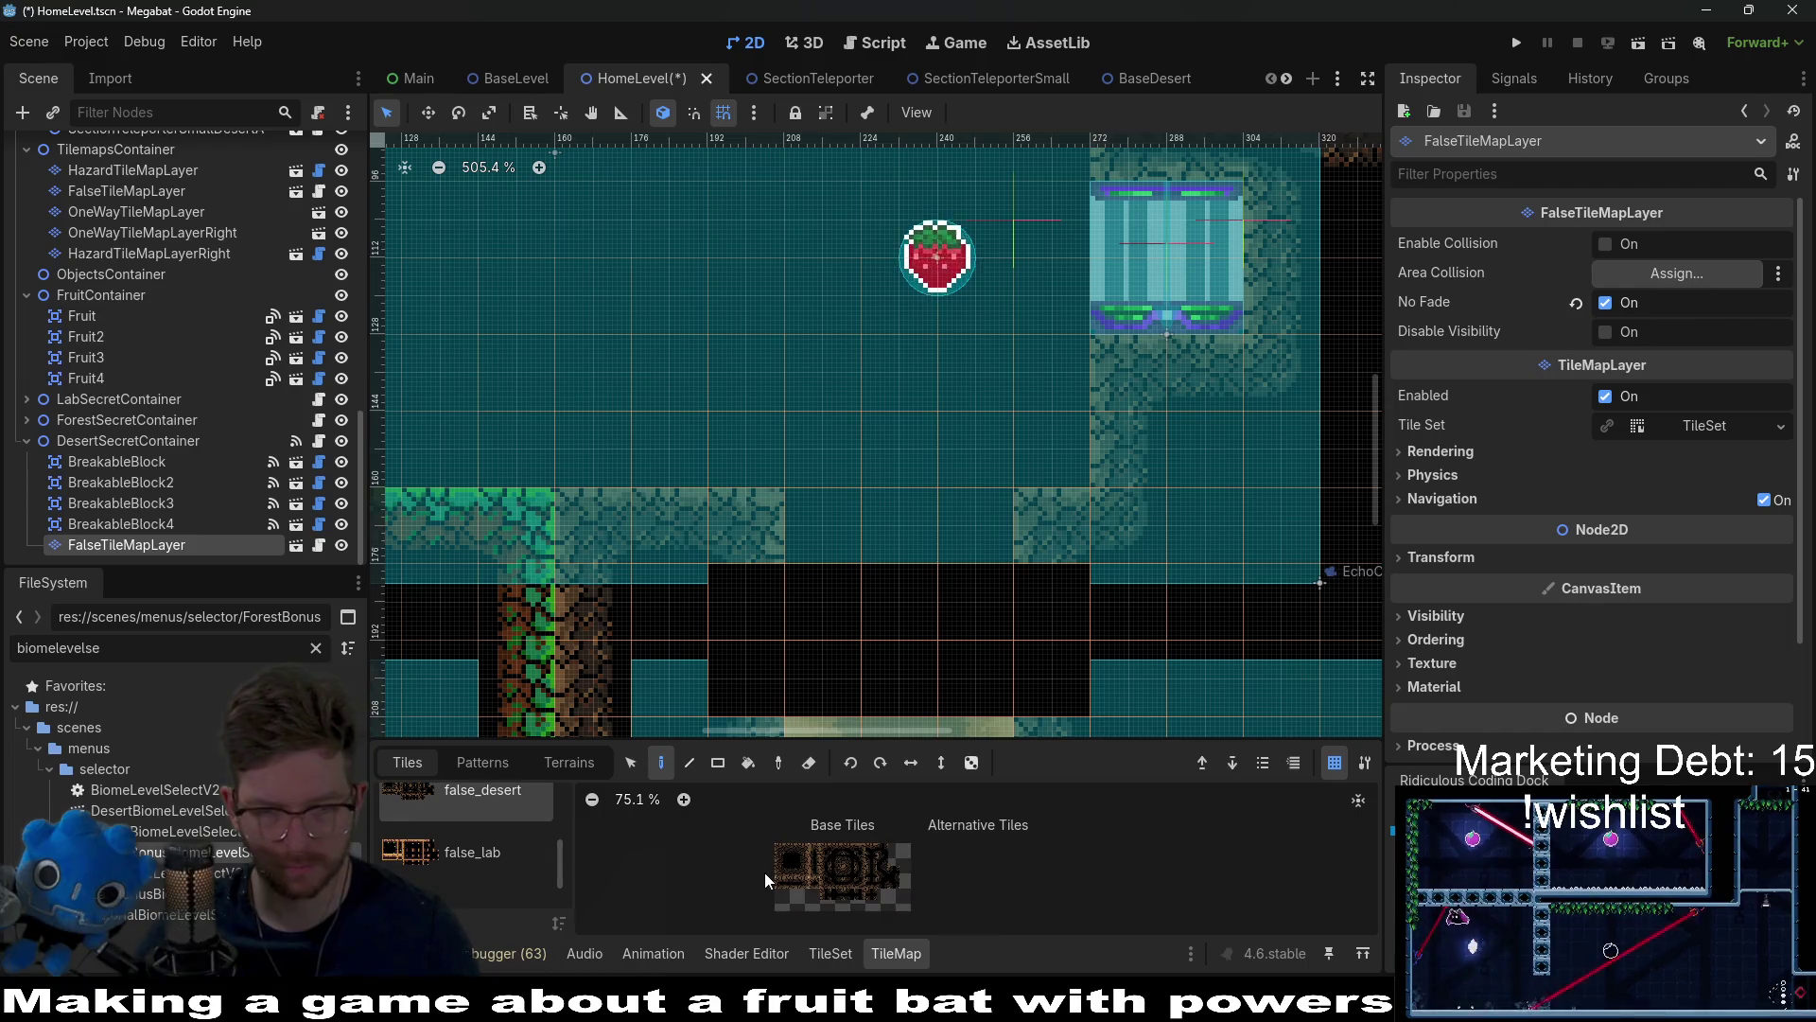
pyautogui.click(792, 852)
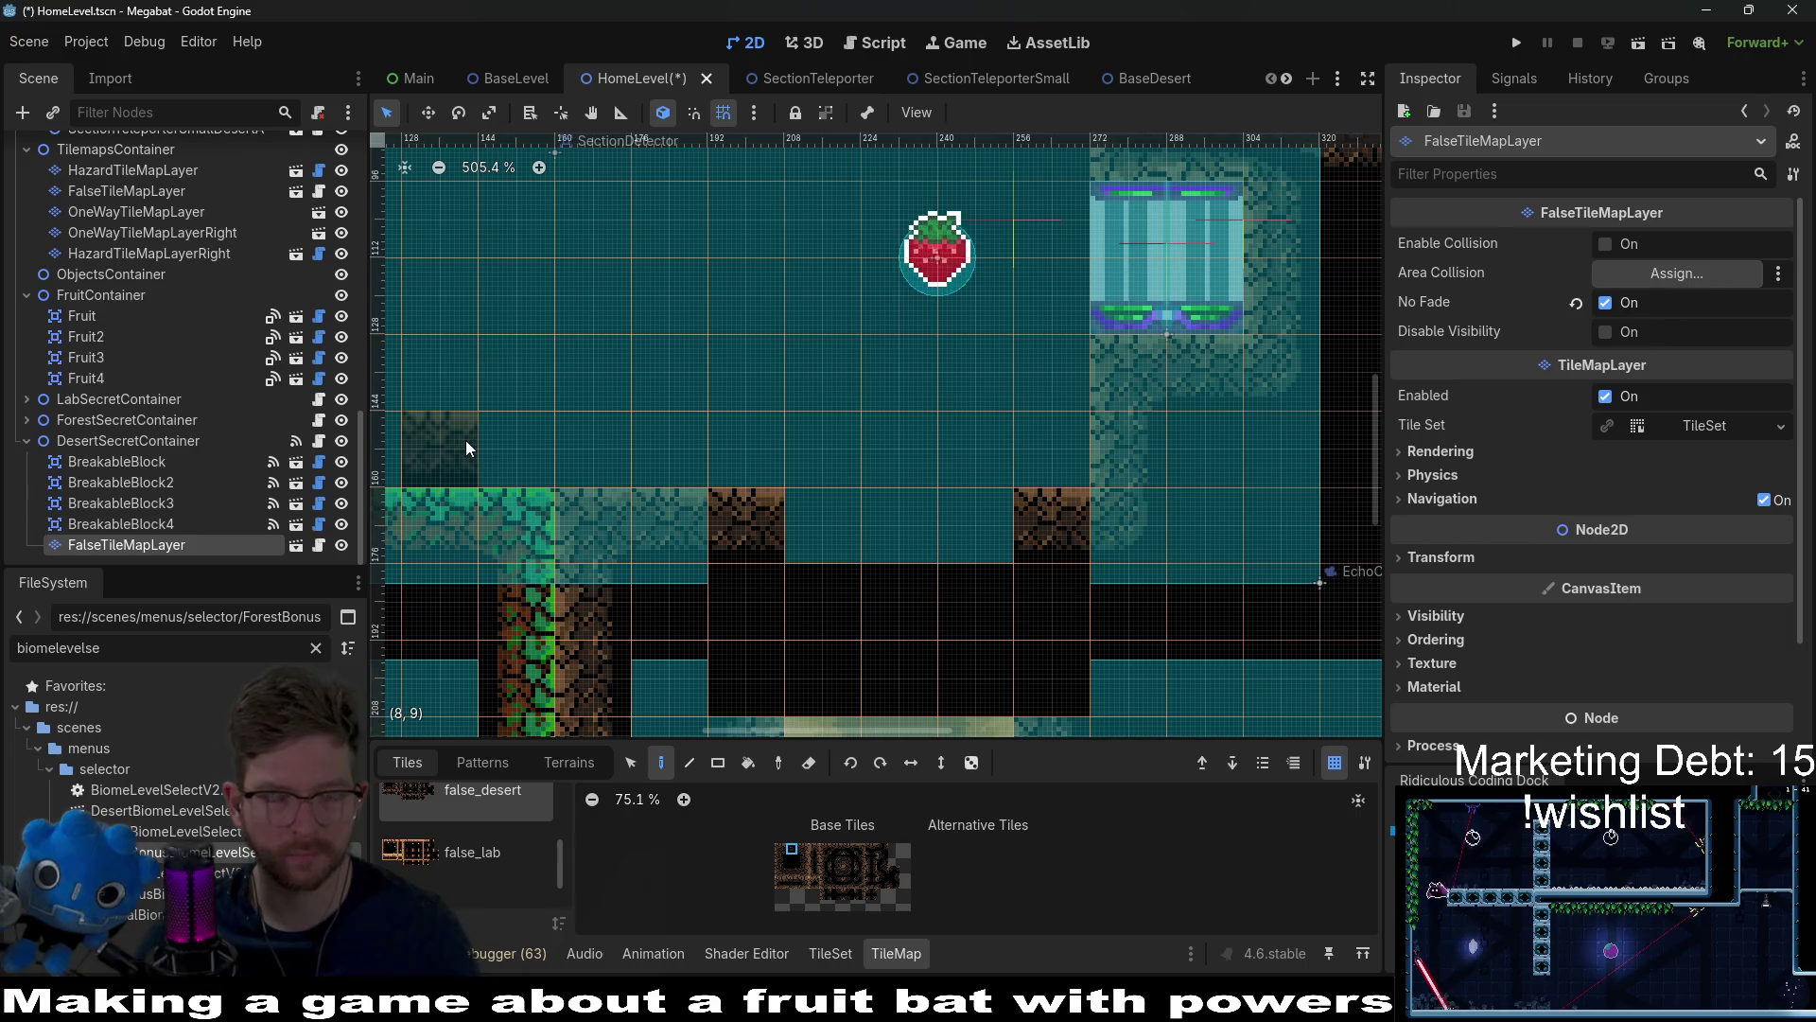
pyautogui.scroll(3, 133, 397)
pyautogui.scroll(-3, 132, 444)
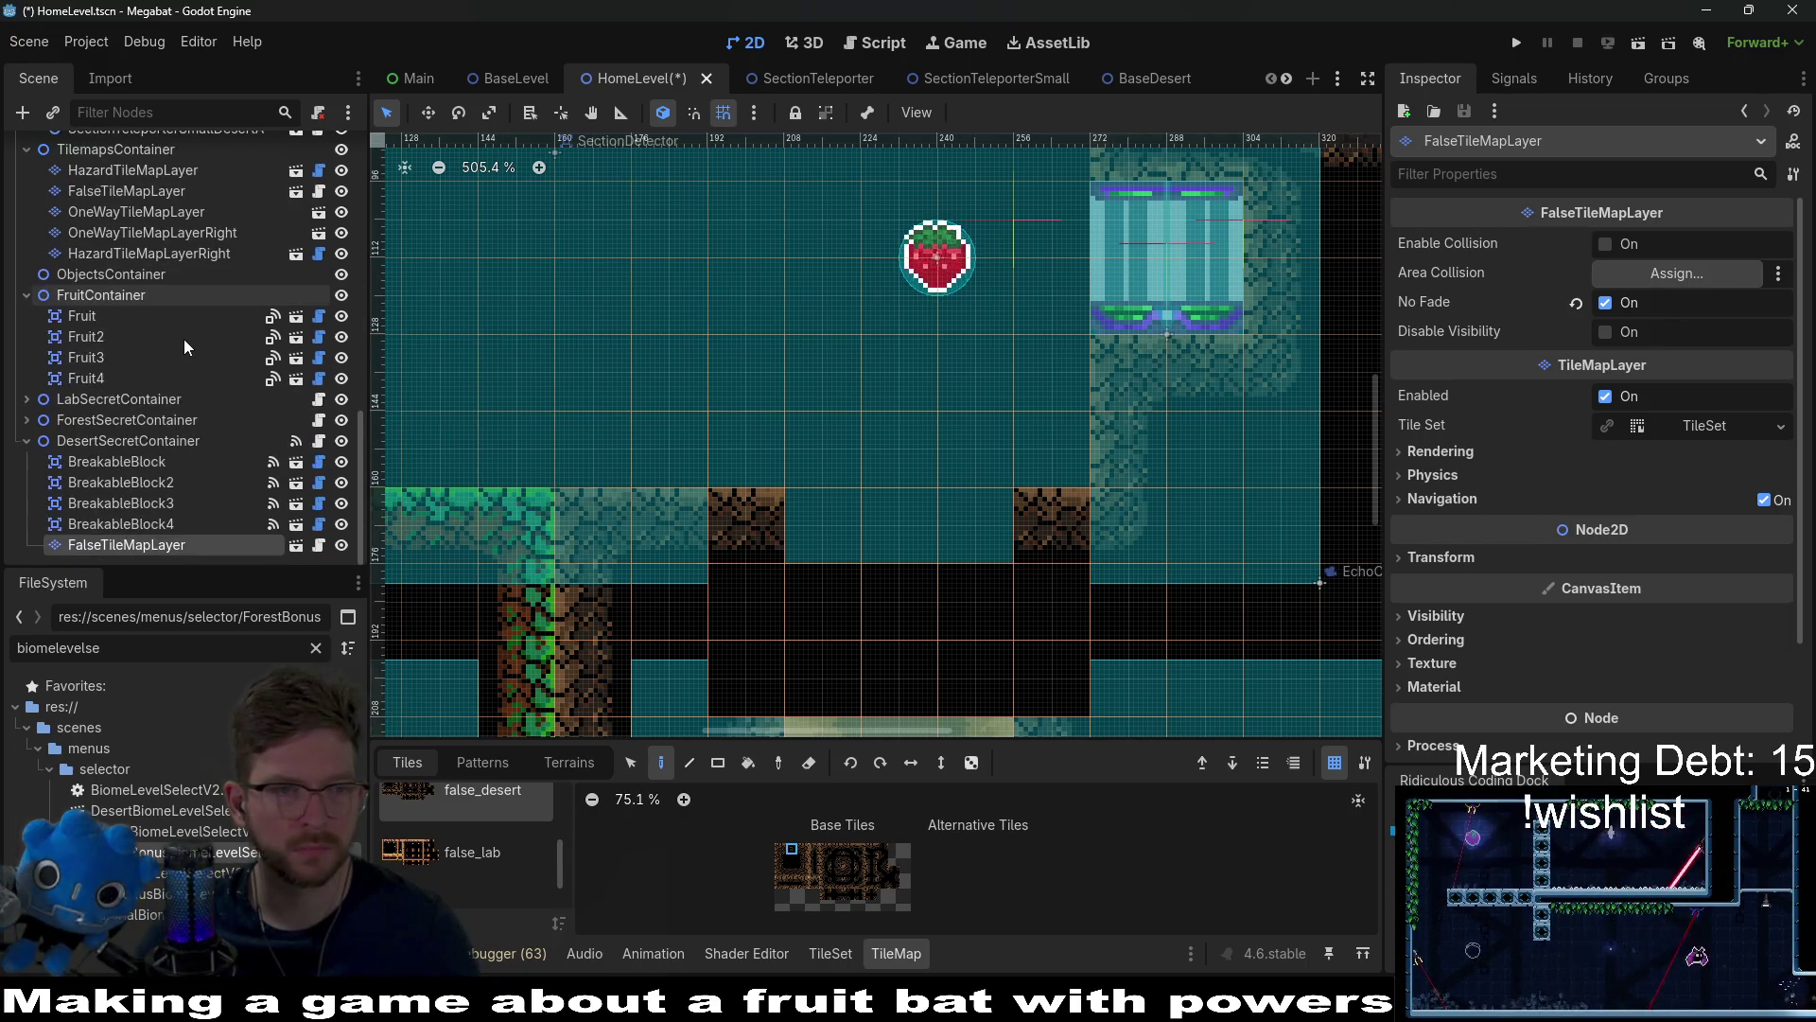
pyautogui.click(133, 445)
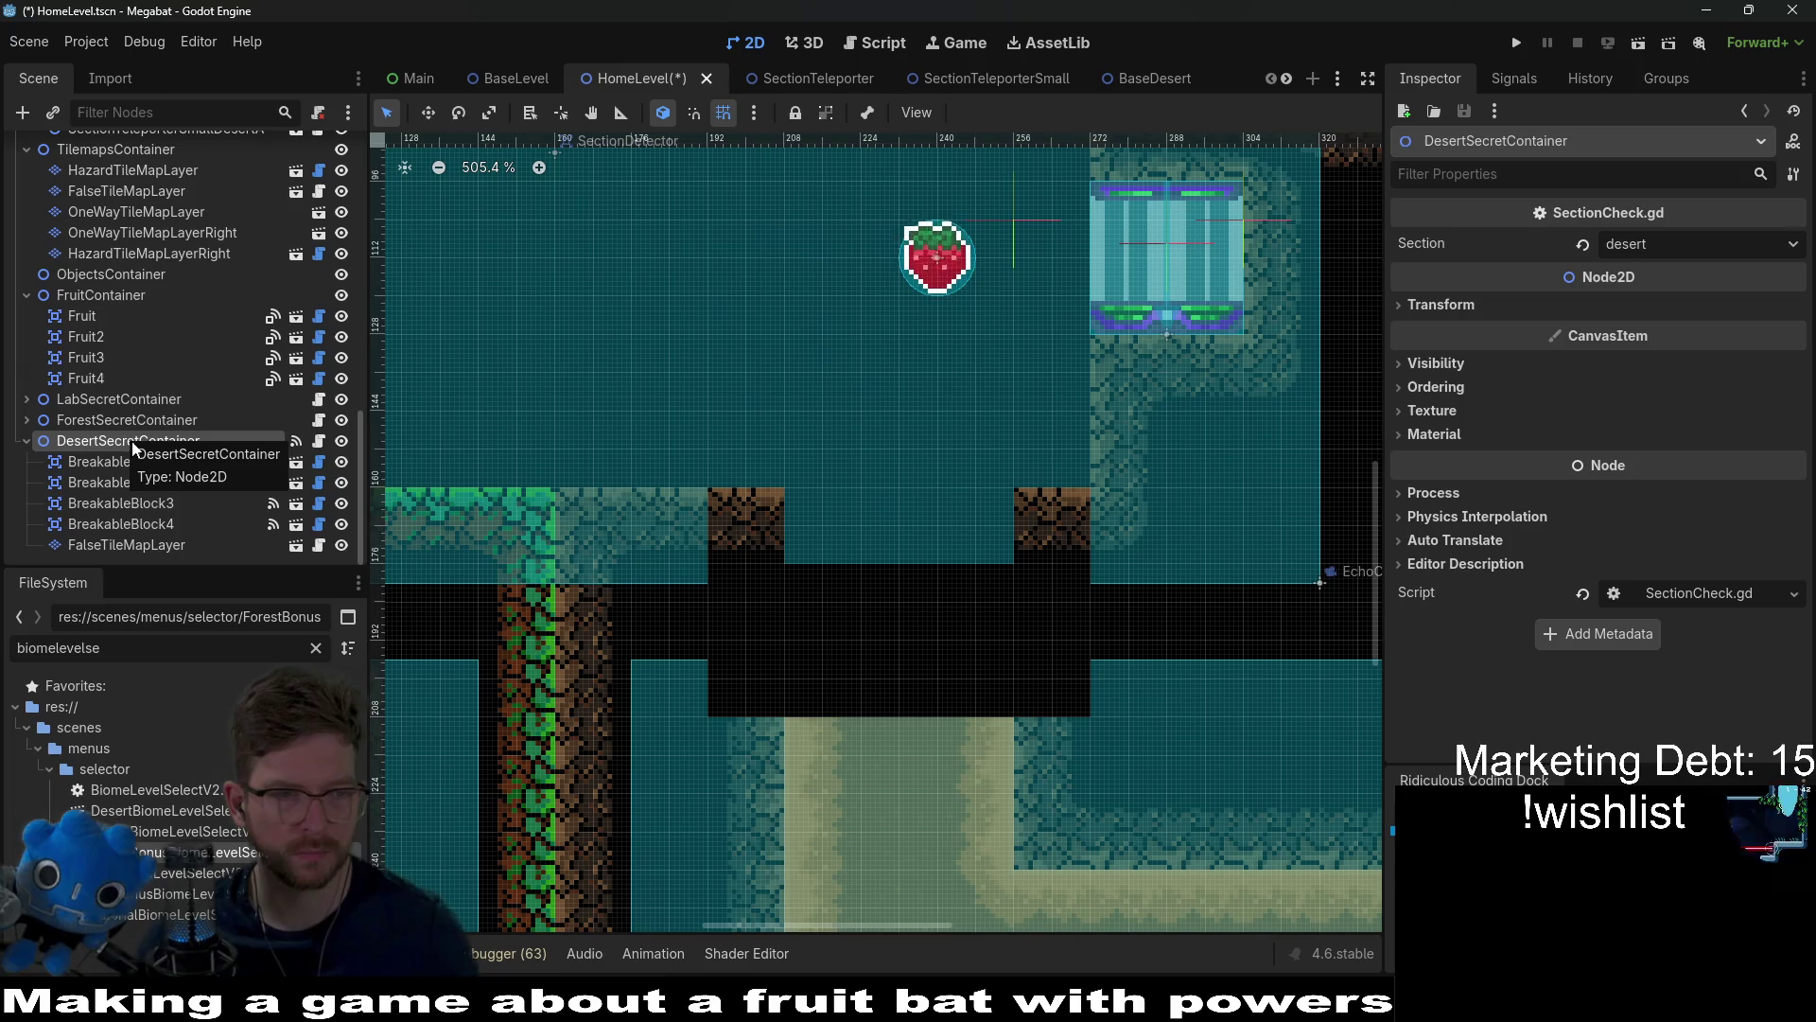
# Step: Instance BreakableBlock.tscn under DesertSecretContainer by searching 'bre'
pyautogui.rightClick(147, 441)
pyautogui.click(234, 476)
pyautogui.write('bre')
pyautogui.press('Return')
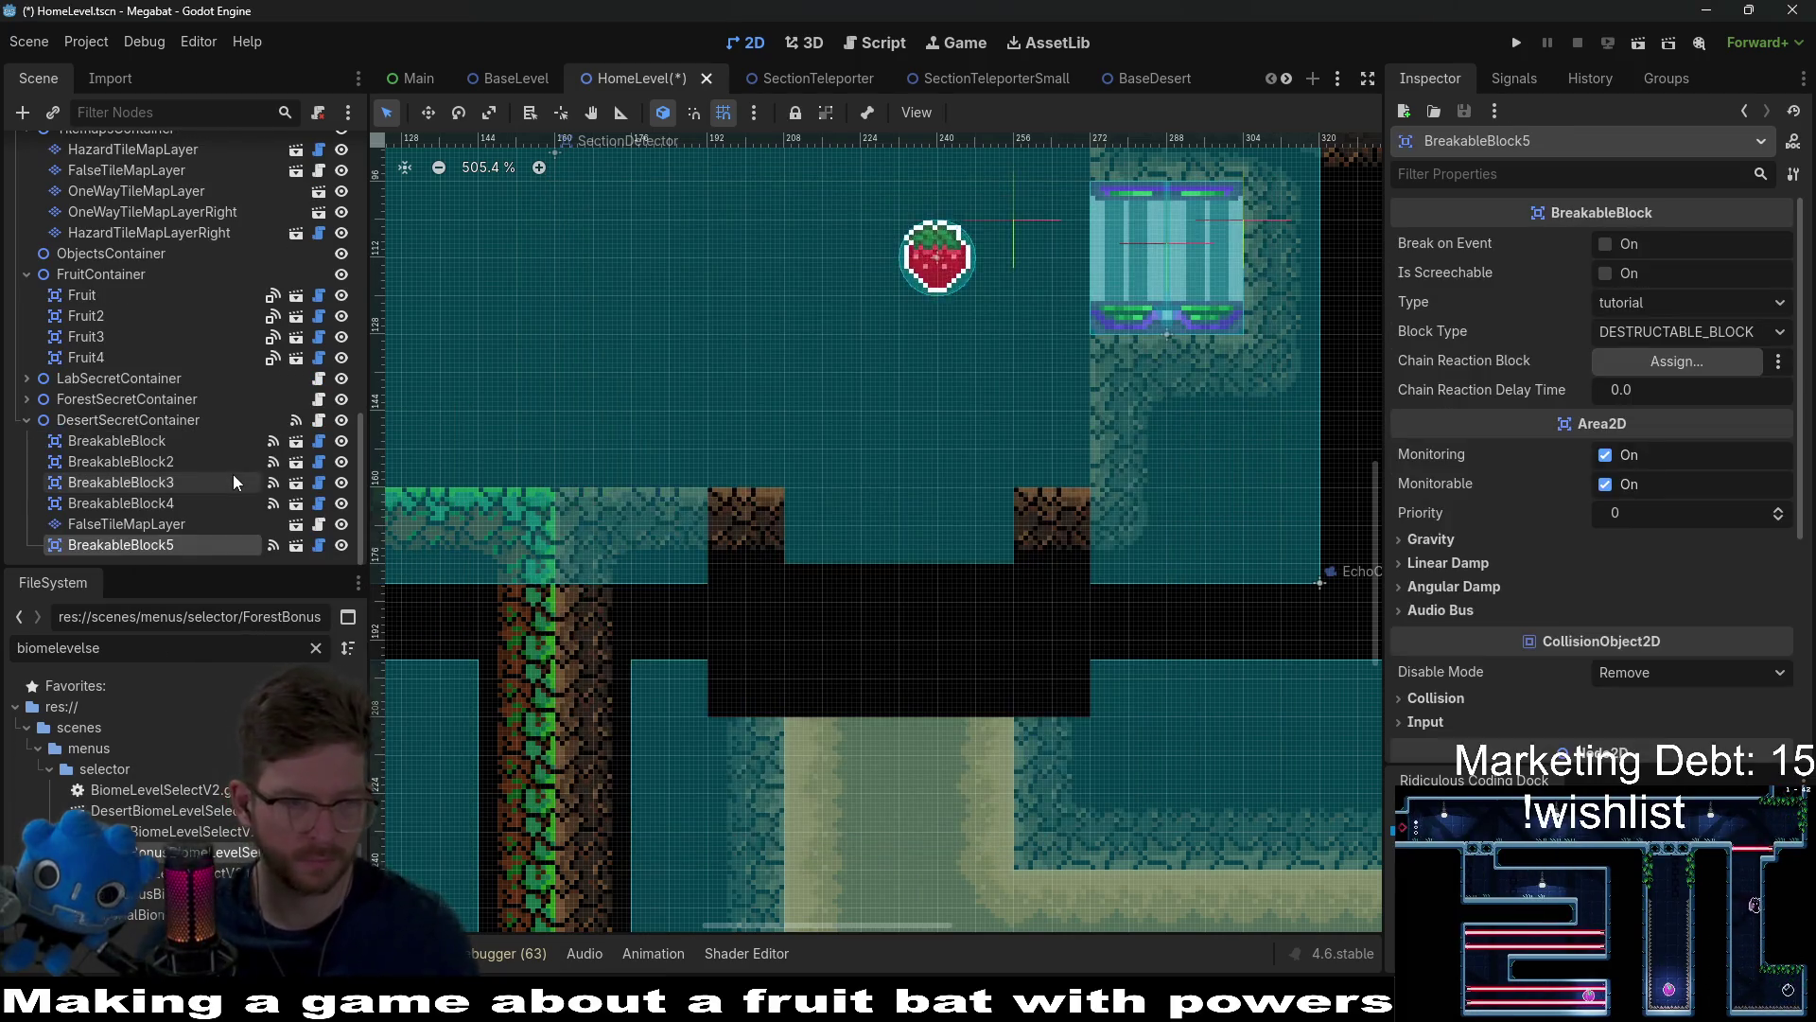
pyautogui.scroll(-3, 1150, 681)
pyautogui.hscroll(4, 1150, 681)
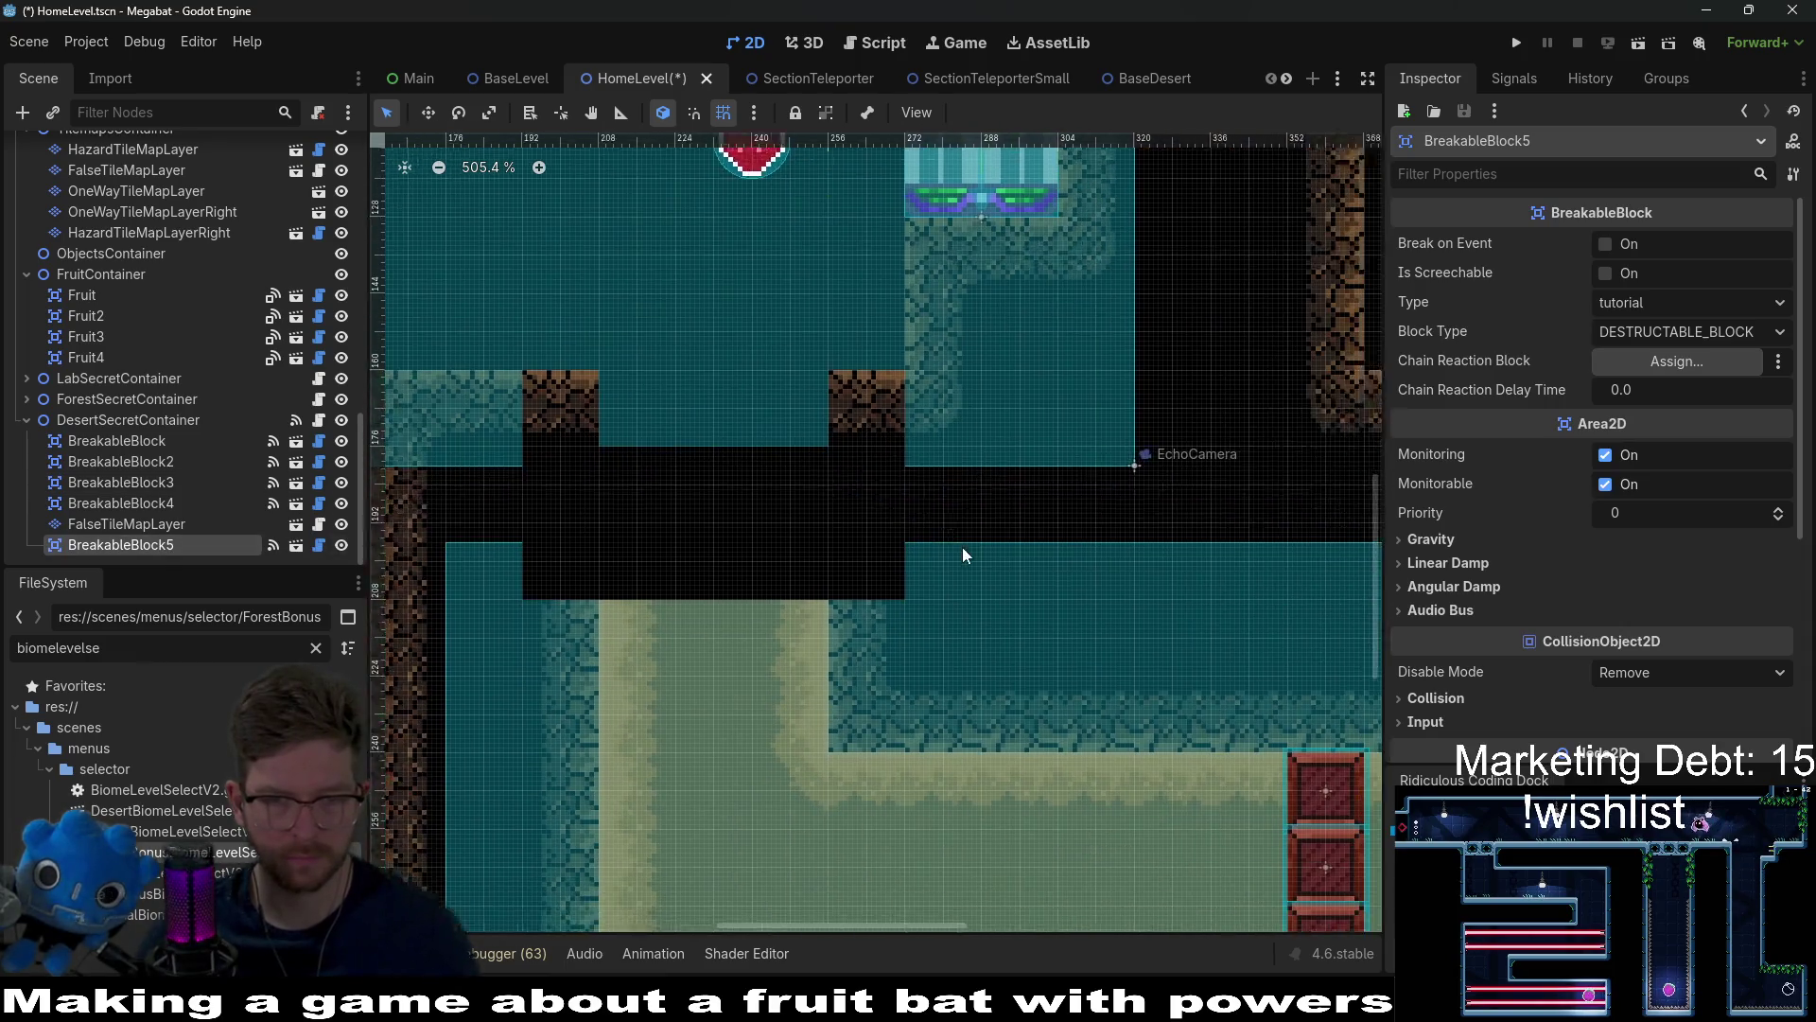
pyautogui.press('w')
pyautogui.scroll(-3, 981, 691)
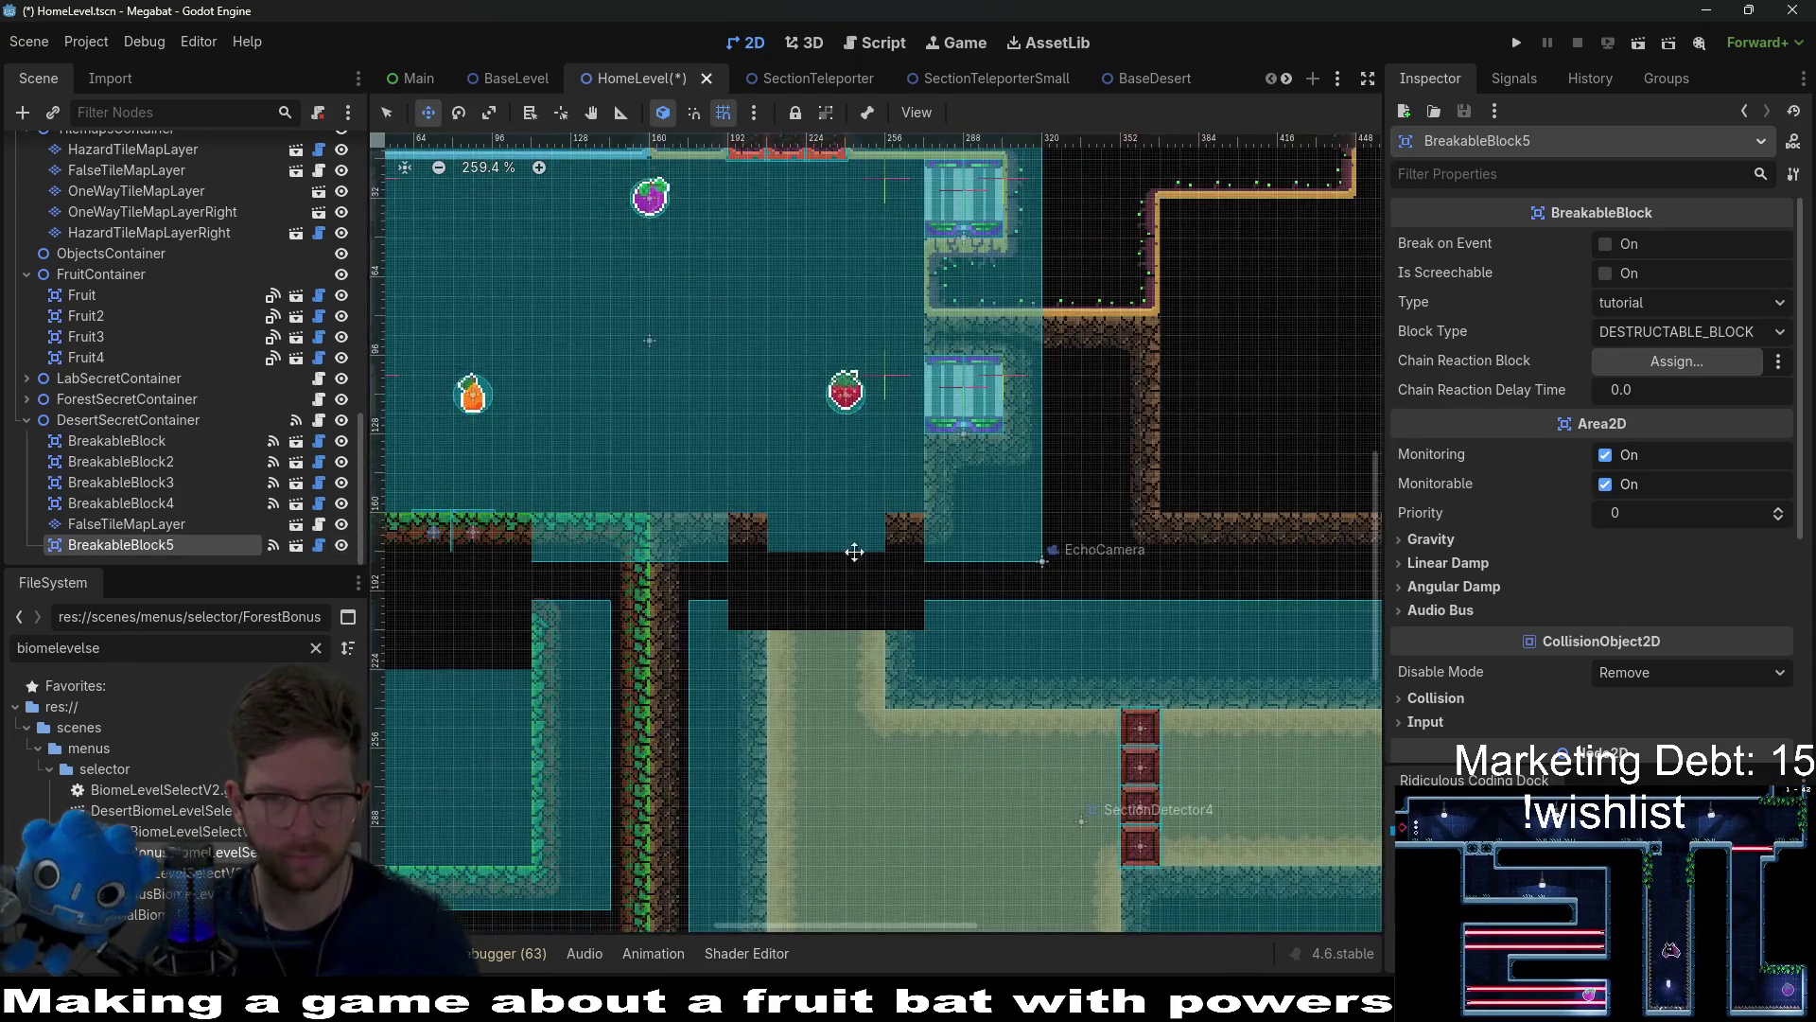
pyautogui.scroll(-2, 653, 413)
pyautogui.scroll(4, 725, 506)
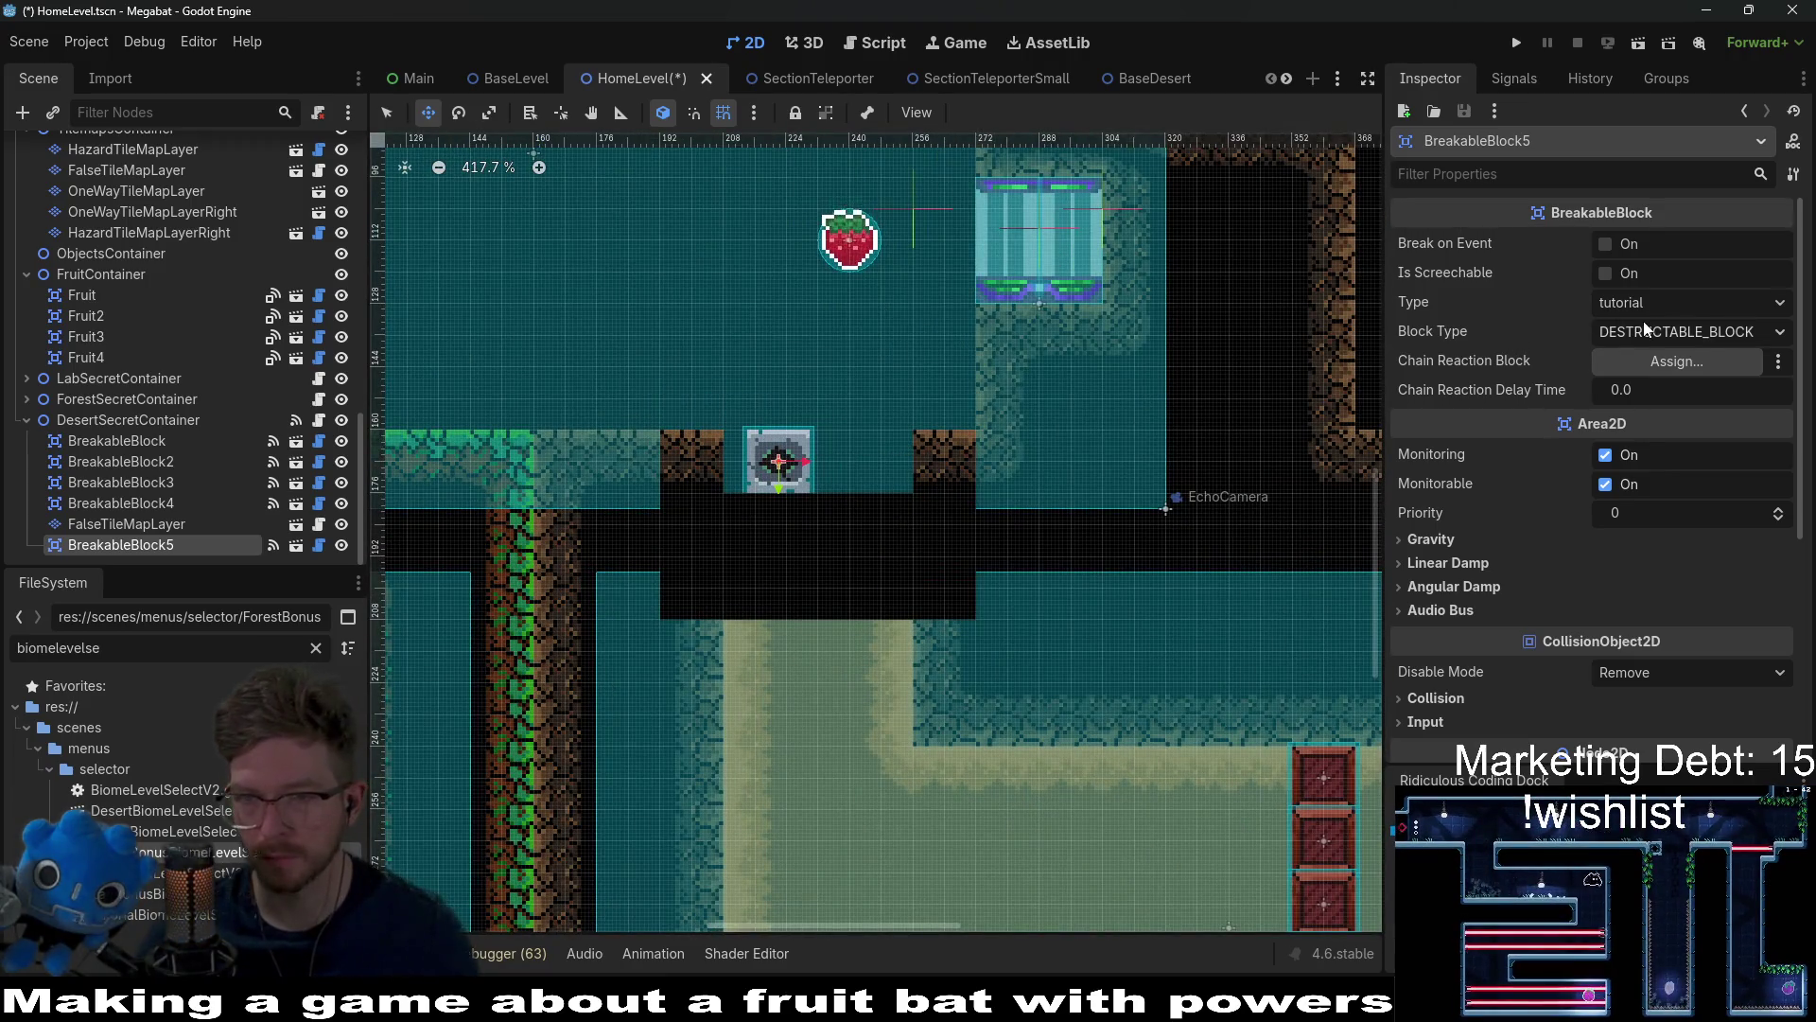
# Step: Make the block a desert CENTER_TOP_BLOCK and nudge it left into line
pyautogui.click(1647, 303)
pyautogui.click(1650, 400)
pyautogui.click(1665, 333)
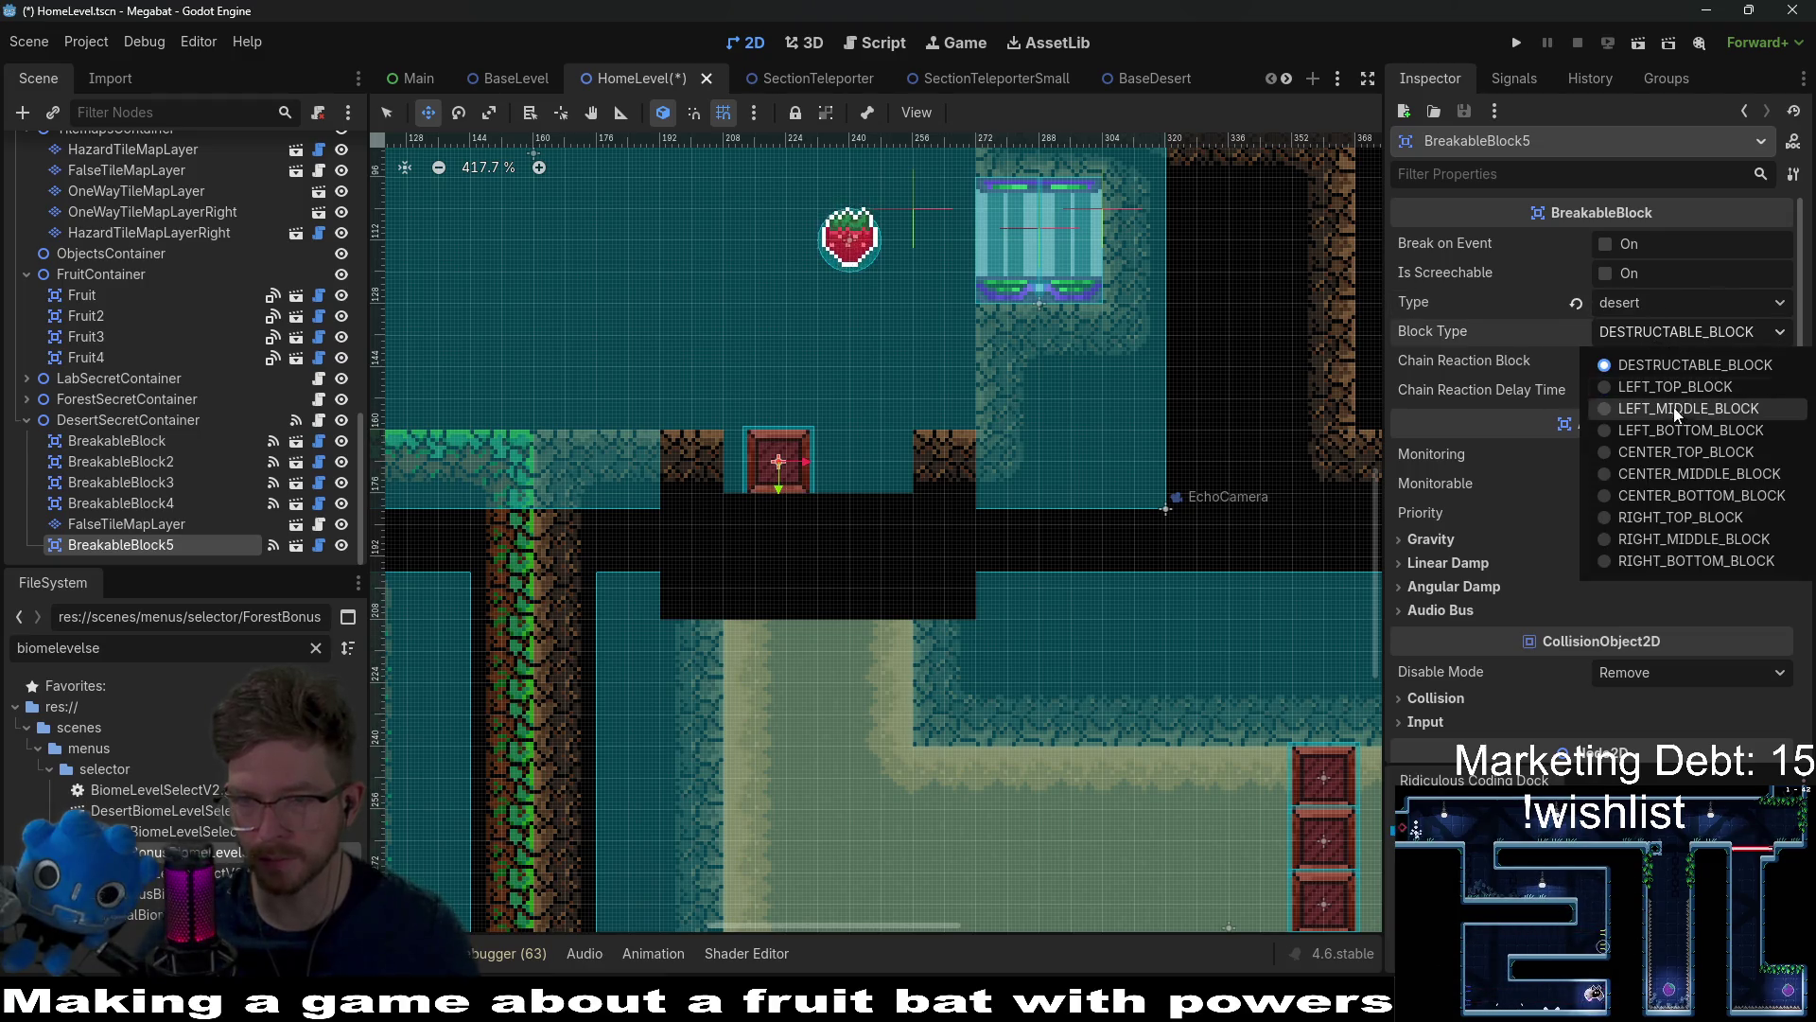
pyautogui.click(1676, 452)
pyautogui.scroll(3, 1113, 500)
pyautogui.press('Left')
pyautogui.press('Left')
pyautogui.press('Left')
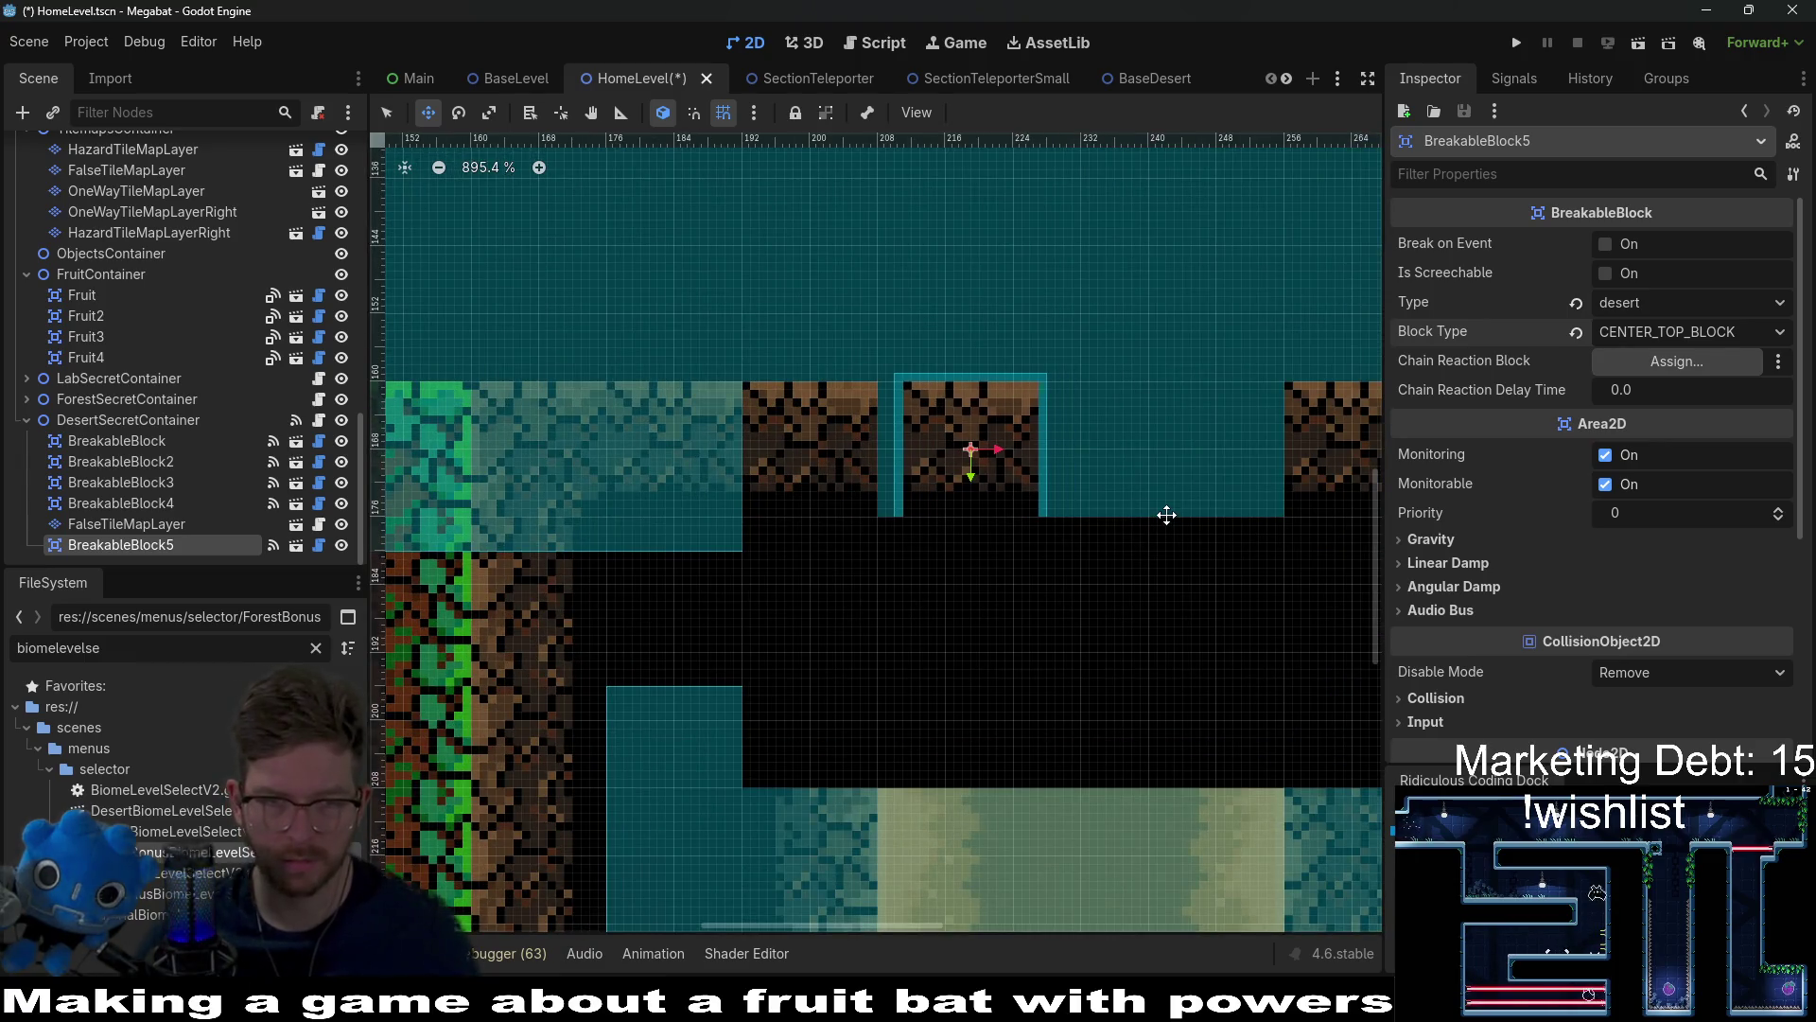
# Step: Duplicate the block twice, shifting each copy one block right
pyautogui.hotkey('ctrl', 'd')
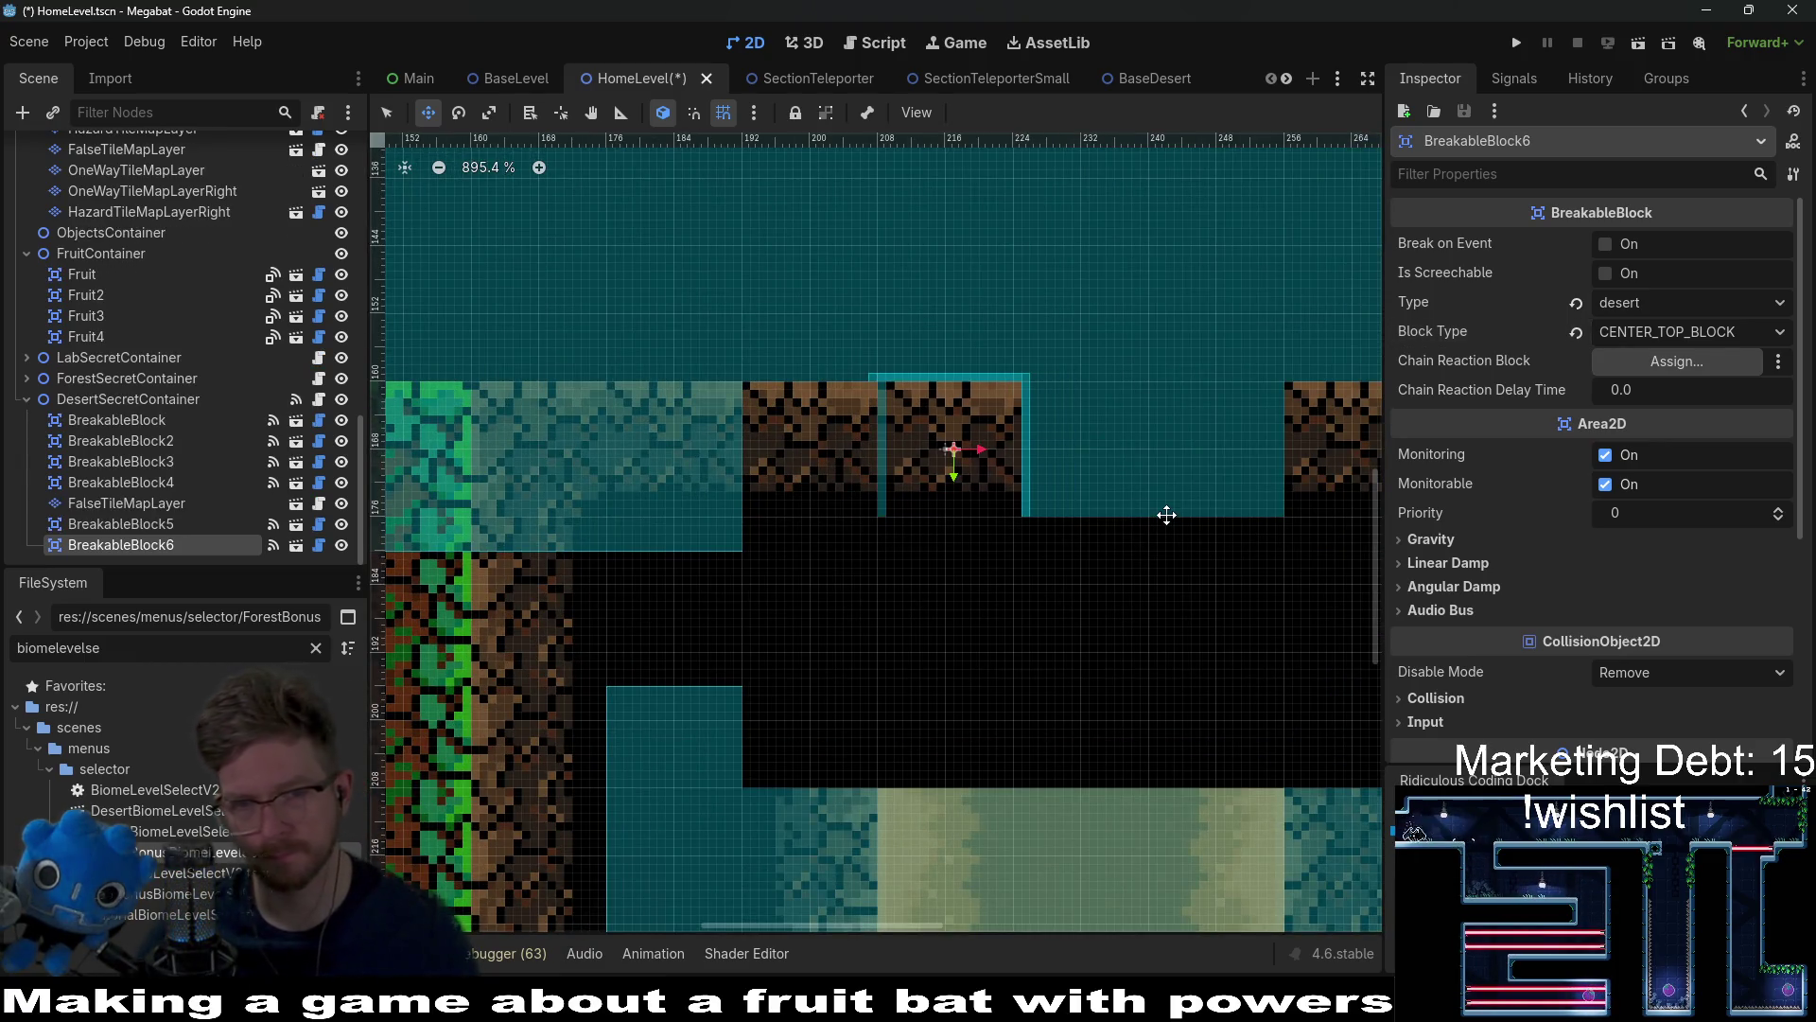
pyautogui.press('Right')
pyautogui.press('Right')
pyautogui.press('Right')
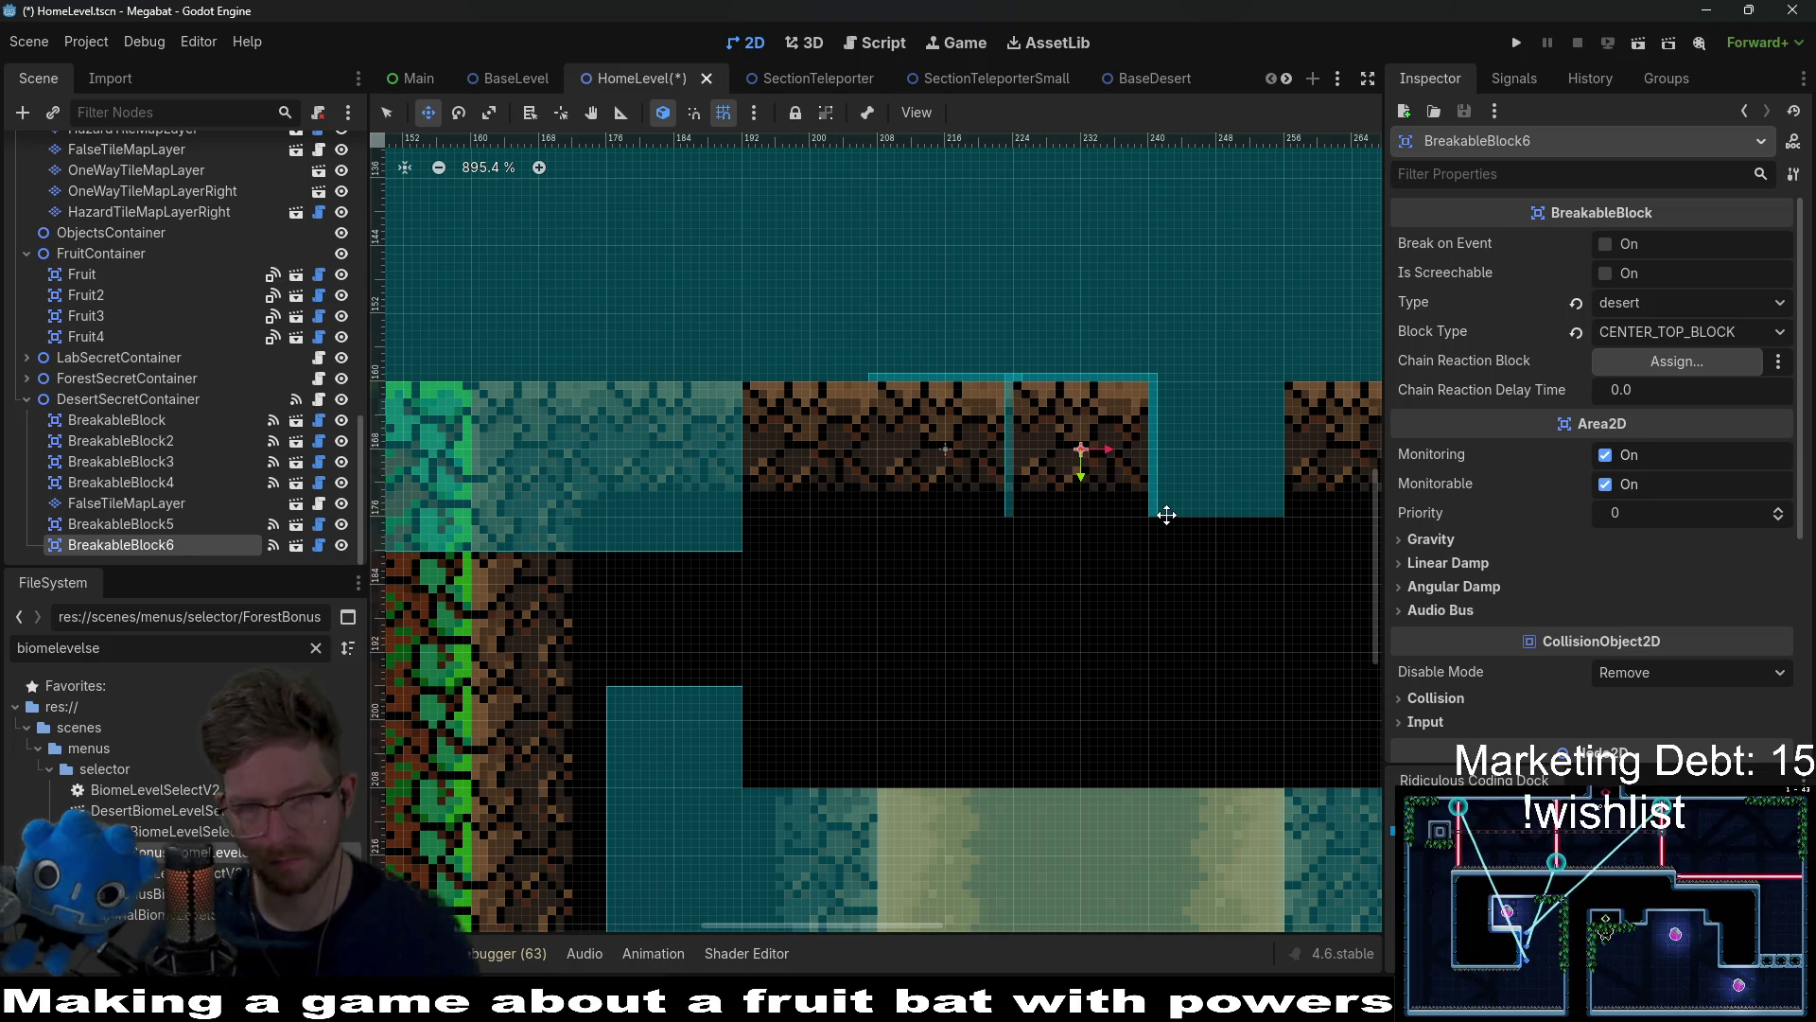
pyautogui.hotkey('ctrl', 'd')
pyautogui.press('Right')
pyautogui.press('Right')
pyautogui.press('Right')
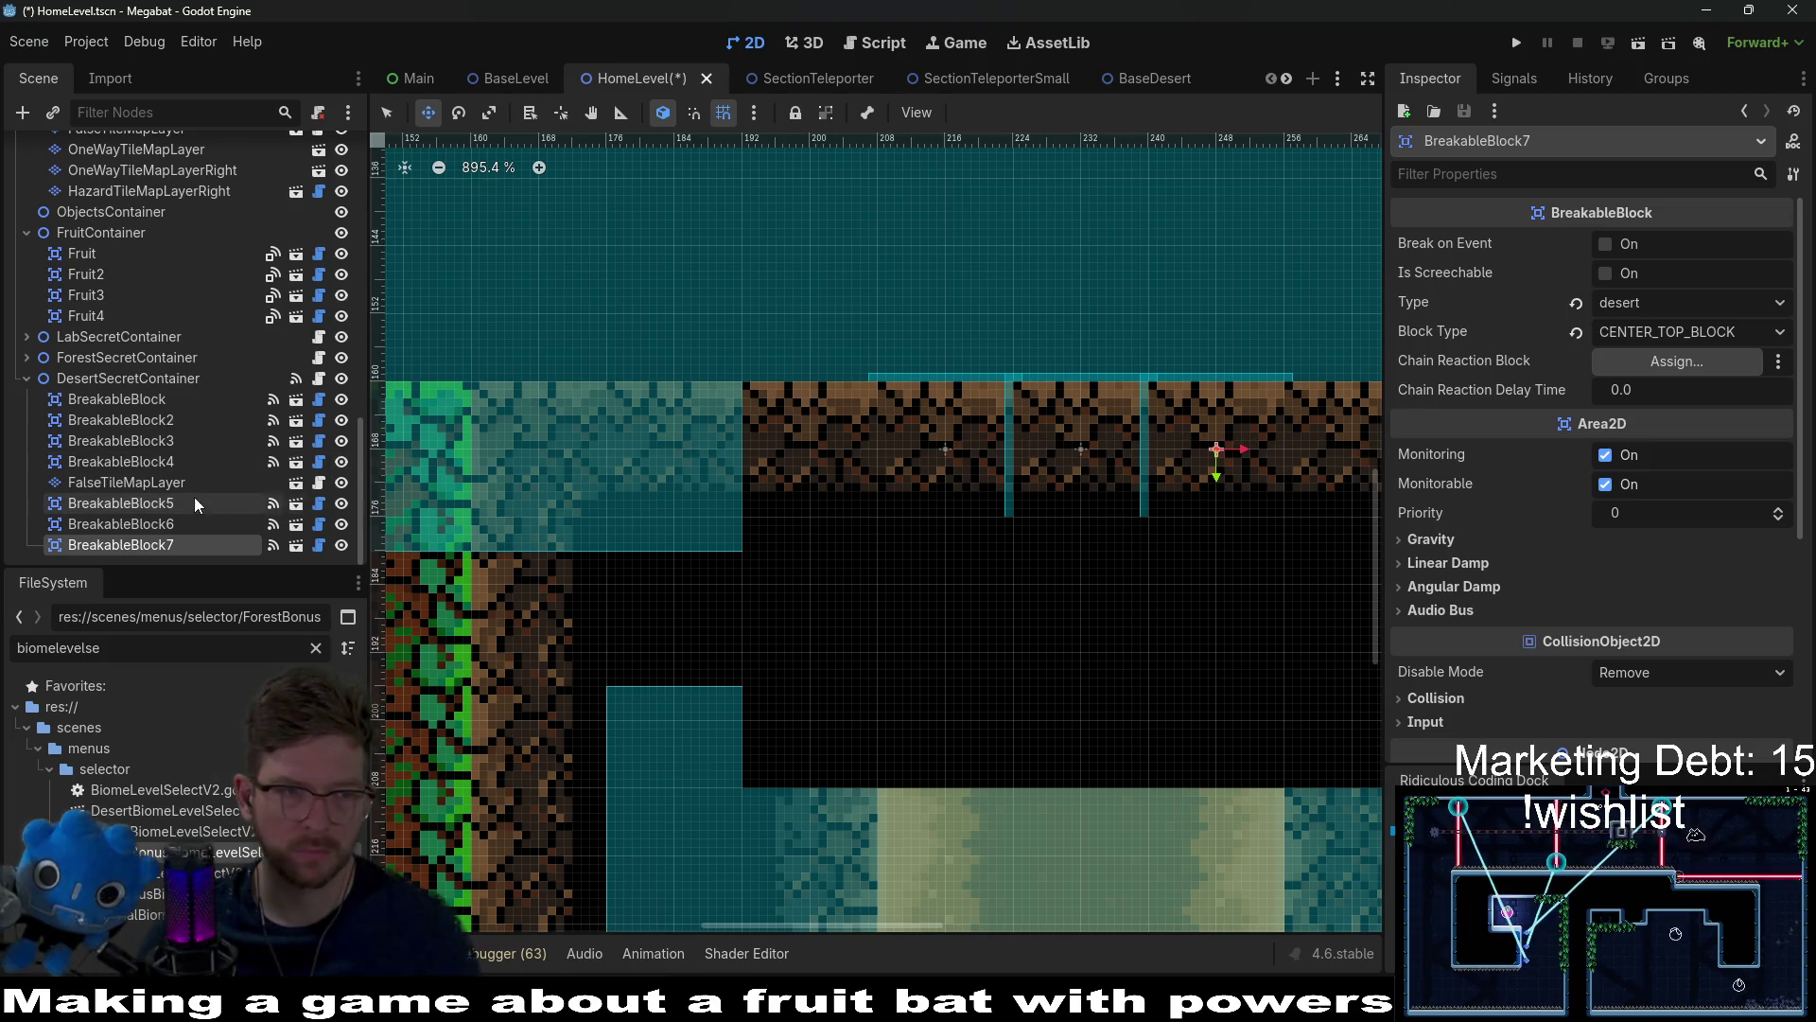
# Step: Make BreakableBlock5–7 screechable together and save HomeLevel
pyautogui.keyDown('shift'); pyautogui.click(162, 510); pyautogui.keyUp('shift')
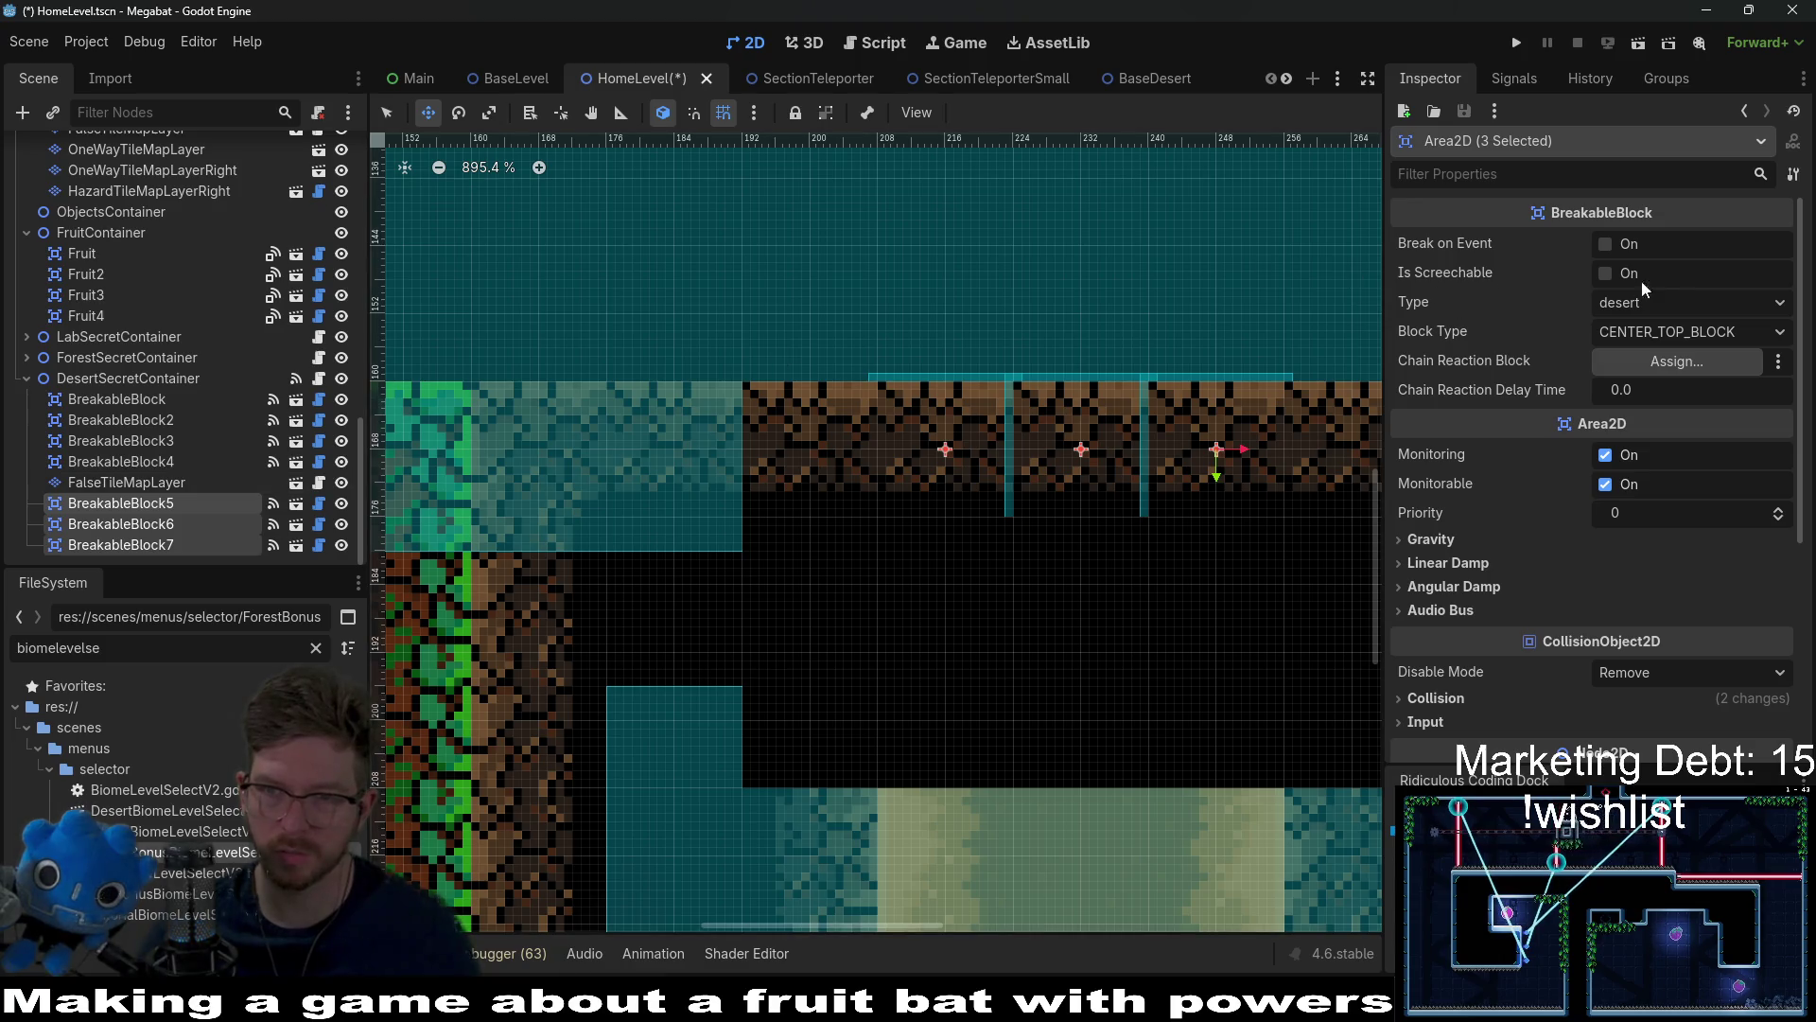
pyautogui.click(1606, 274)
pyautogui.scroll(-5, 986, 373)
pyautogui.hotkey('ctrl', 's')
# Step: Pan back to the level's starting room and save the scene again
pyautogui.scroll(-2, 1053, 445)
pyautogui.moveTo(1067, 521)
pyautogui.mouseDown()
pyautogui.moveTo(712, 463)
pyautogui.moveTo(863, 501)
pyautogui.mouseUp()
pyautogui.moveTo(1156, 521)
pyautogui.mouseDown()
pyautogui.moveTo(766, 464)
pyautogui.moveTo(1164, 501)
pyautogui.mouseUp()
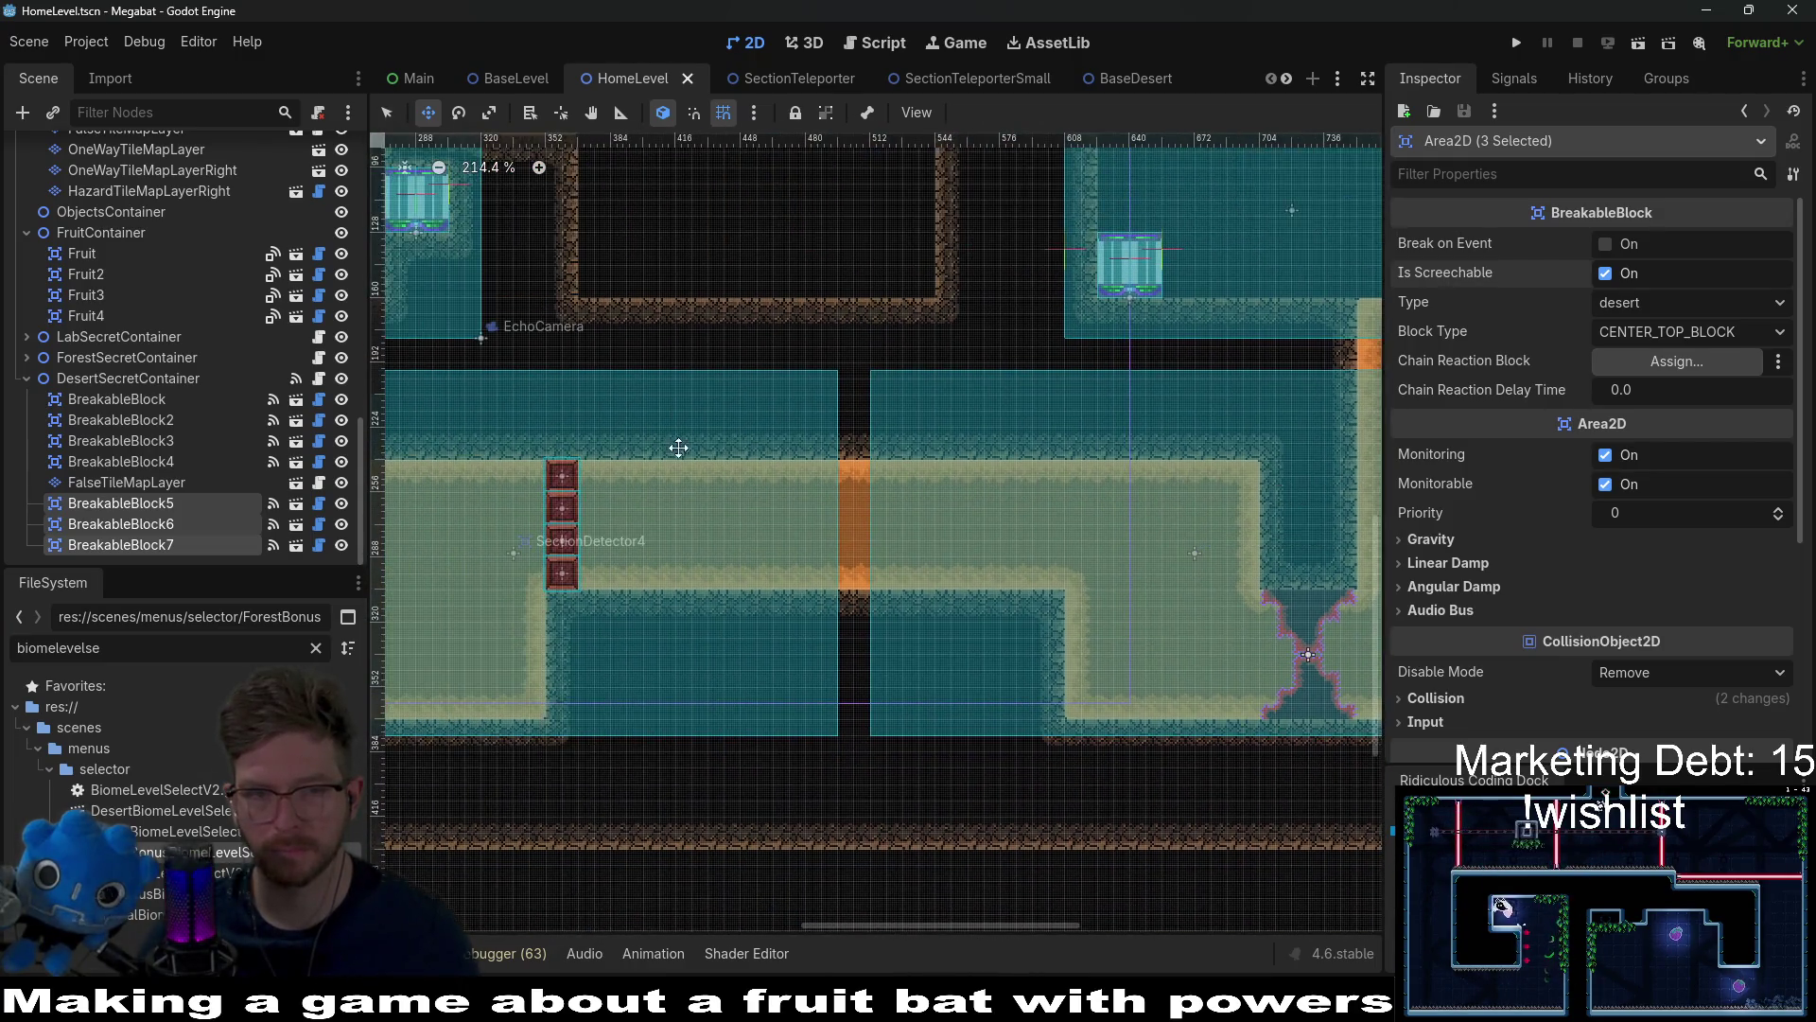
pyautogui.moveTo(530, 378); pyautogui.dragTo(946, 416)
pyautogui.moveTo(416, 312); pyautogui.dragTo(707, 361)
pyautogui.scroll(-2, 730, 359)
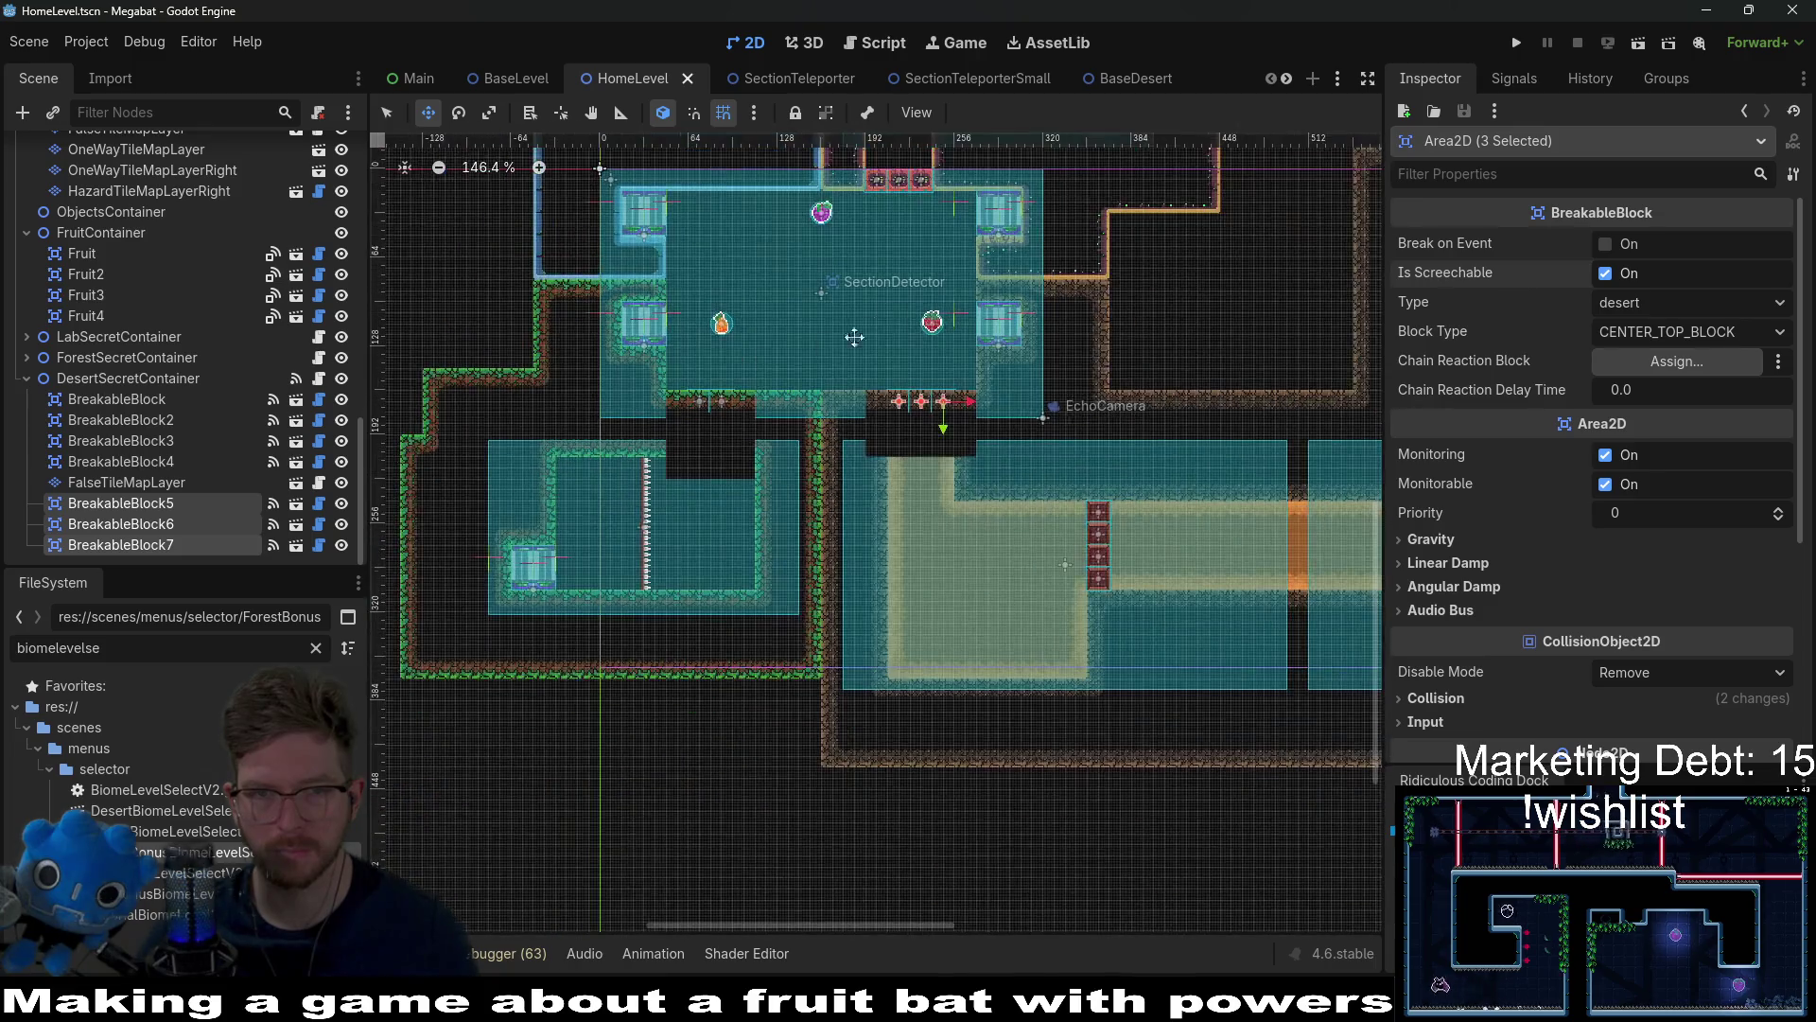
pyautogui.moveTo(832, 331); pyautogui.dragTo(851, 477)
pyautogui.hotkey('ctrl', 's')
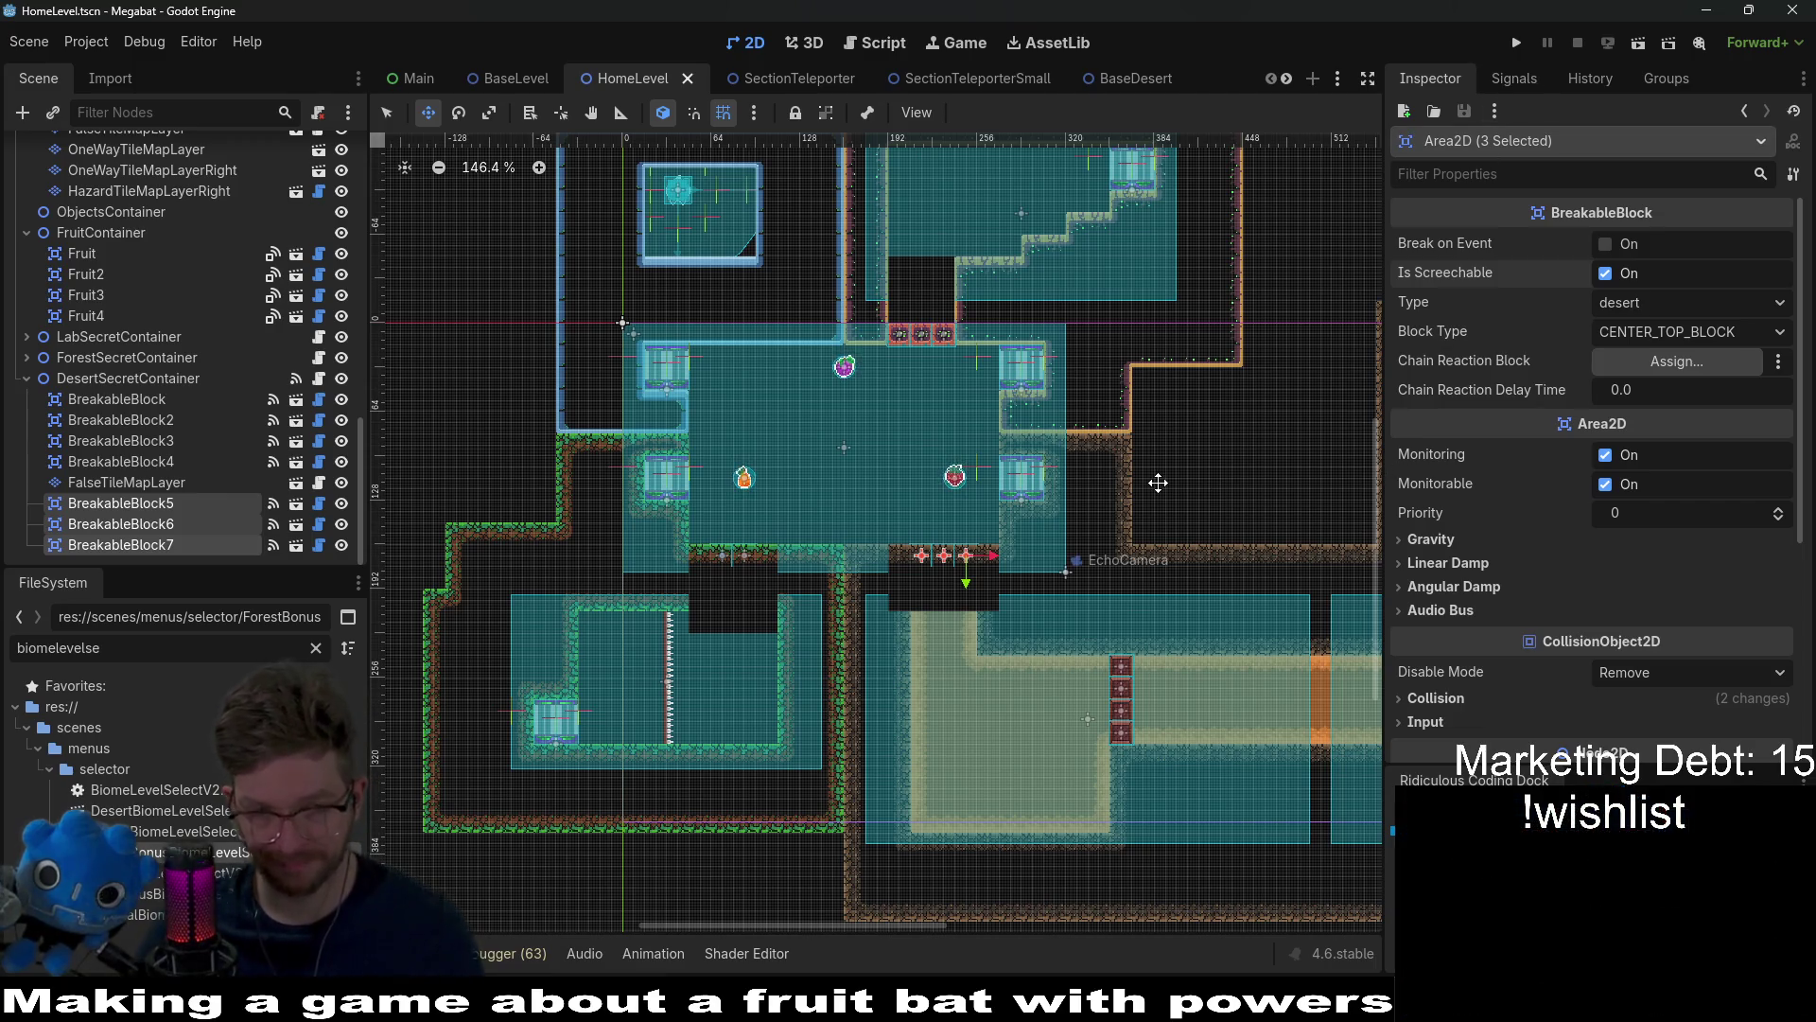
# Step: Zoom out on the canvas and run the Megabat project
pyautogui.scroll(-2, 1158, 482)
pyautogui.click(1518, 44)
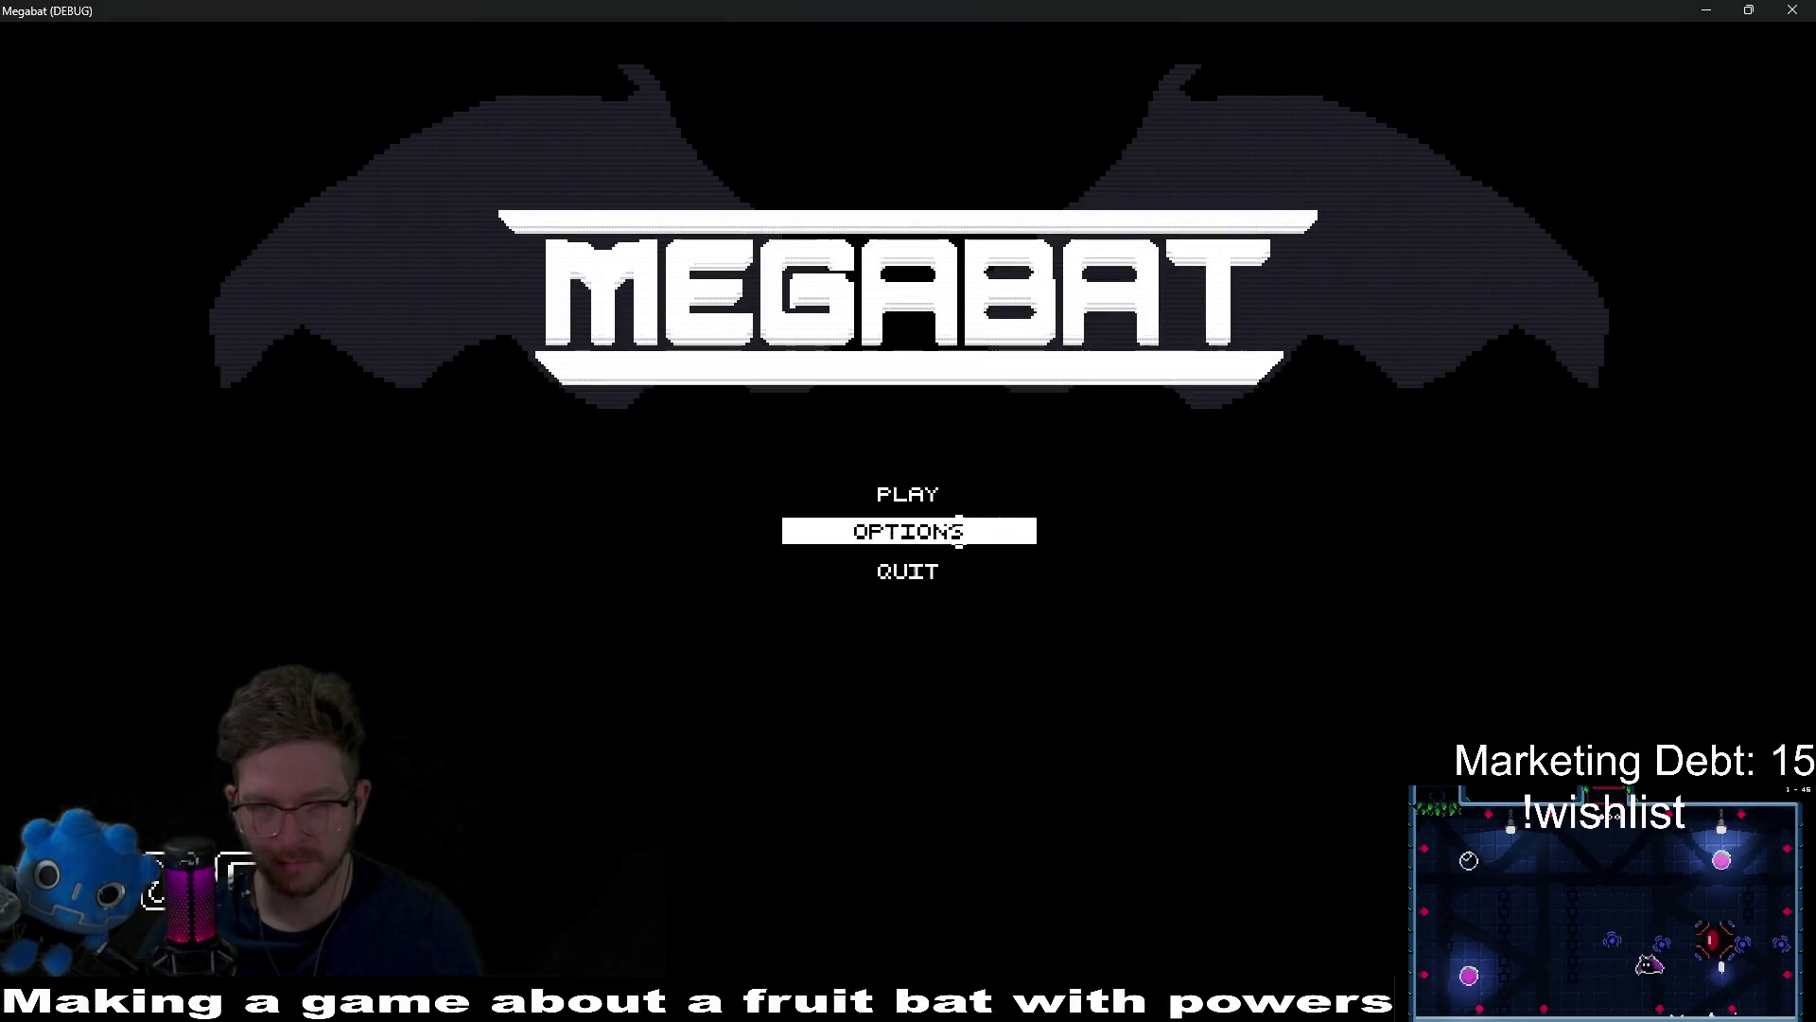
# Step: Load the Forest save and move the bat along the grass floors
pyautogui.click(950, 506)
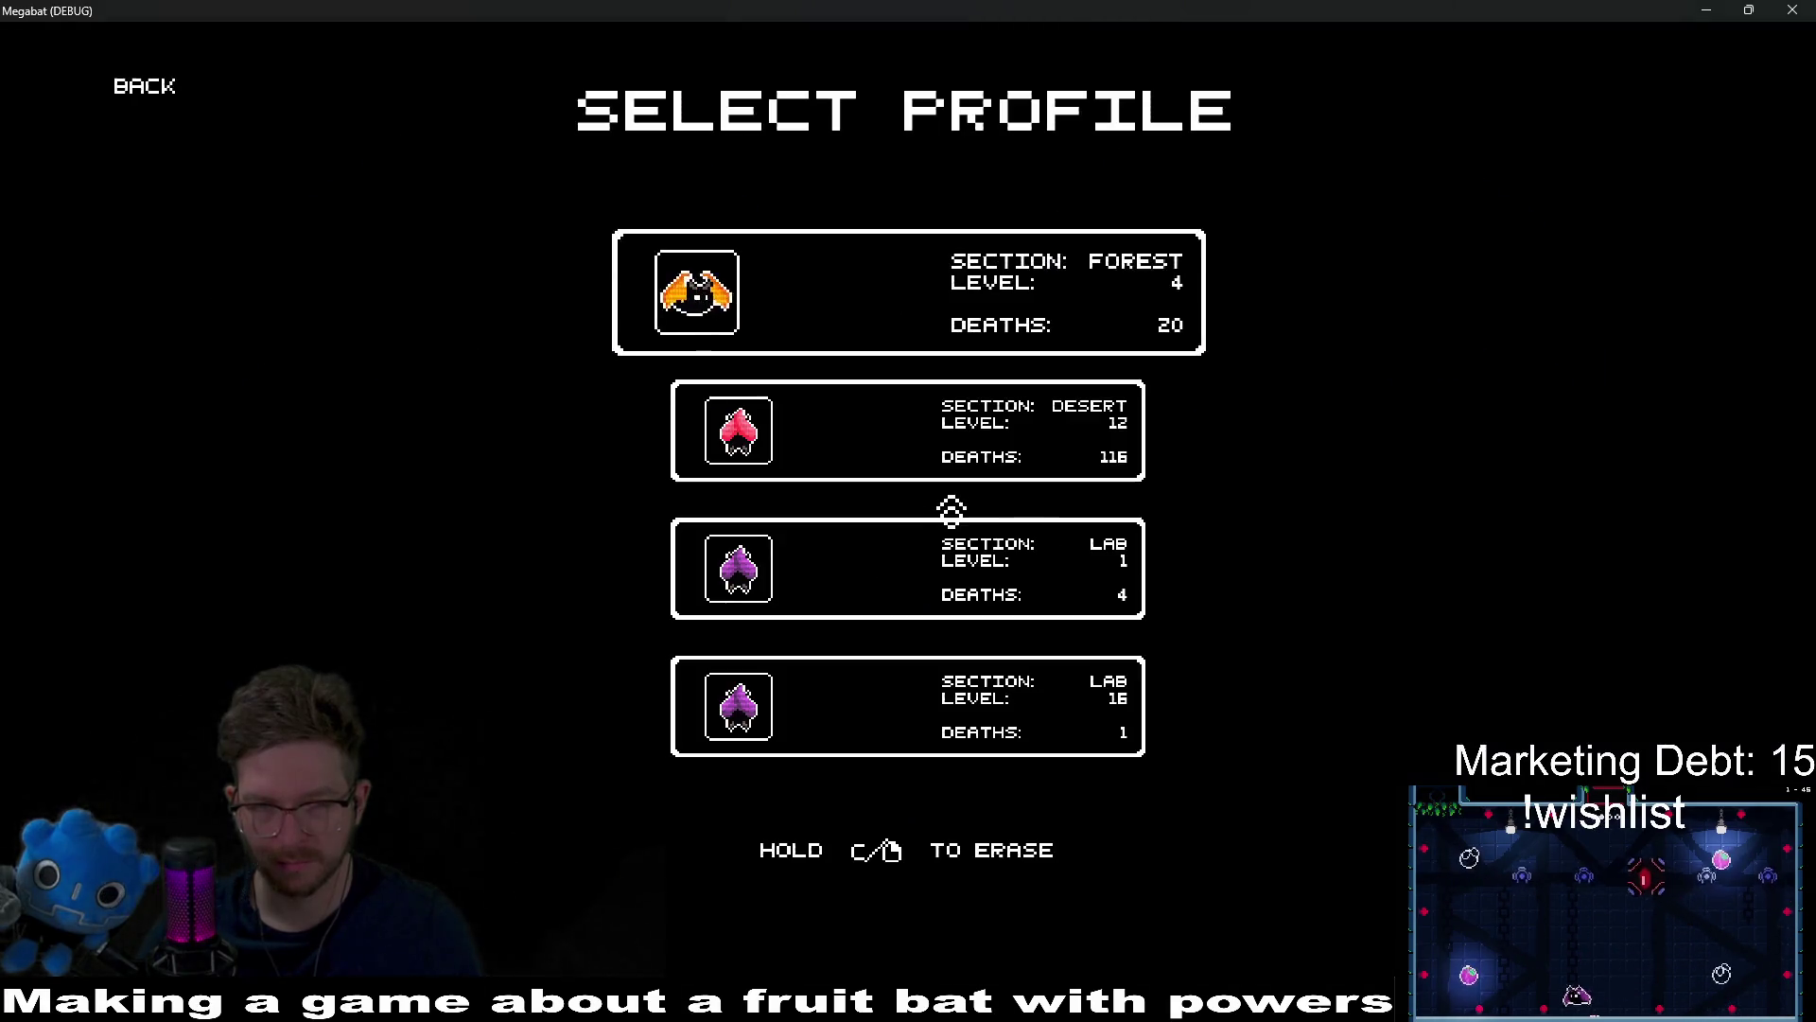
pyautogui.click(809, 327)
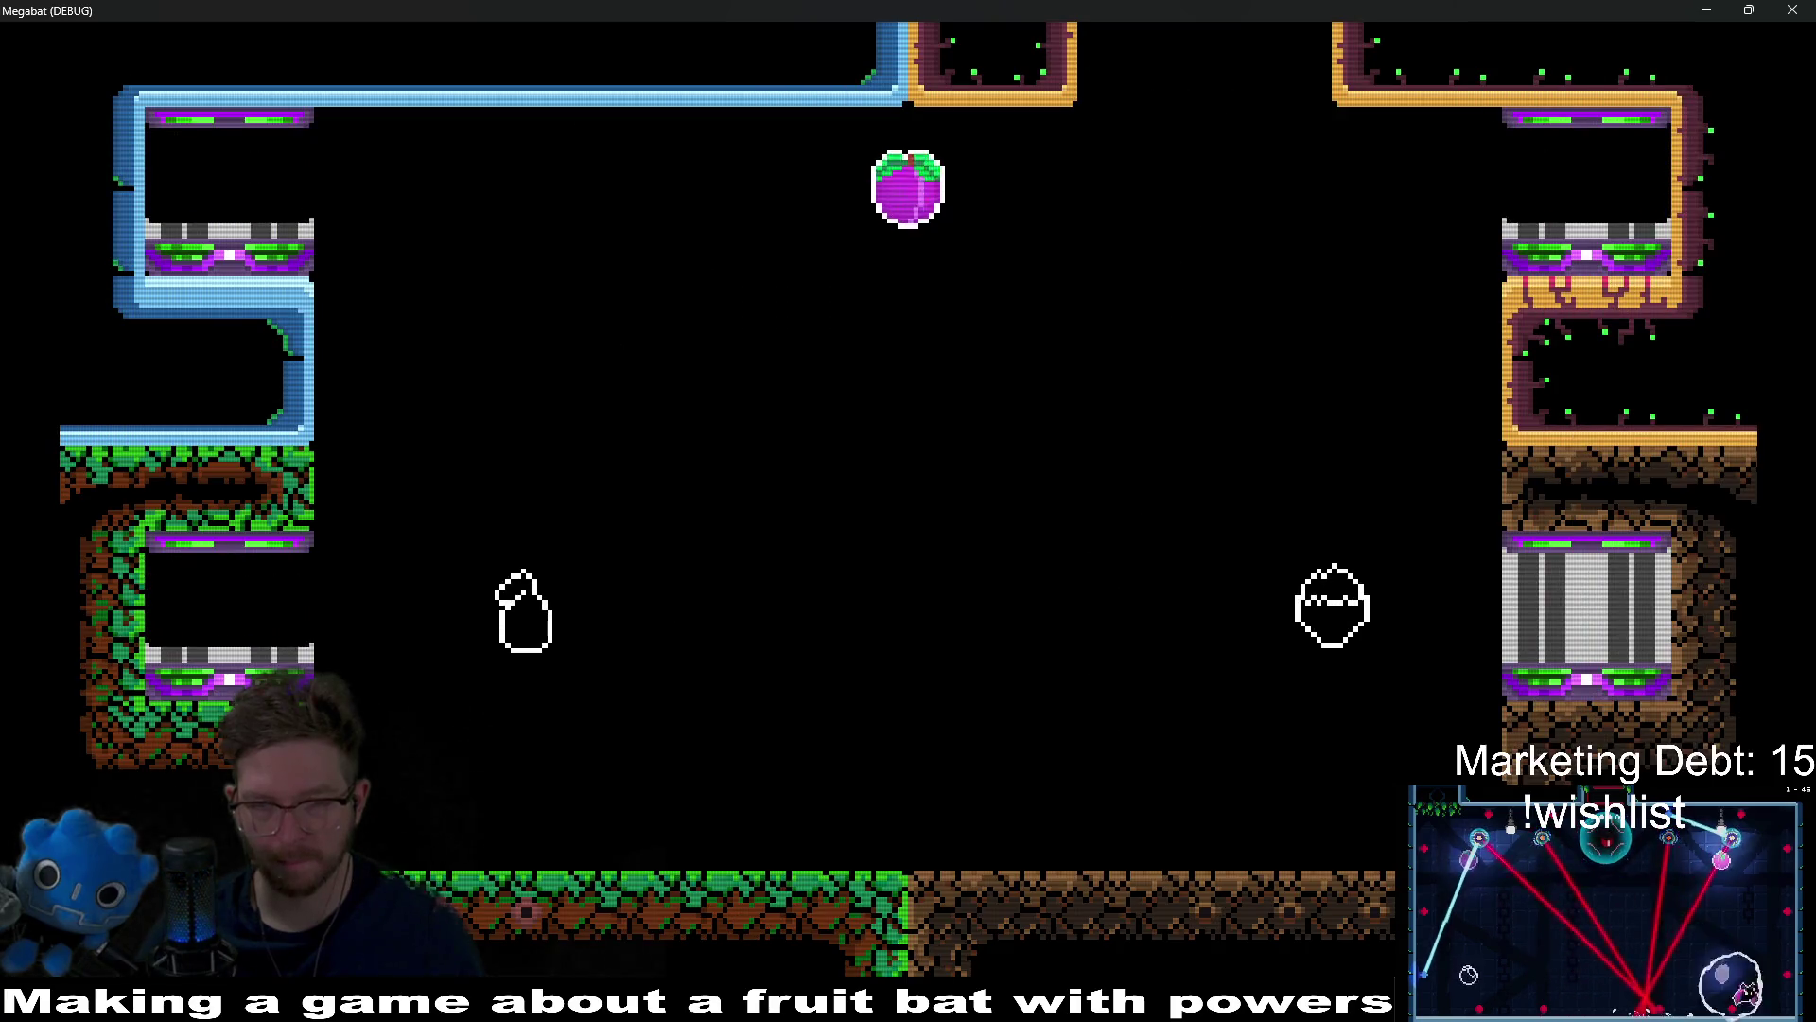
pyautogui.press('d')
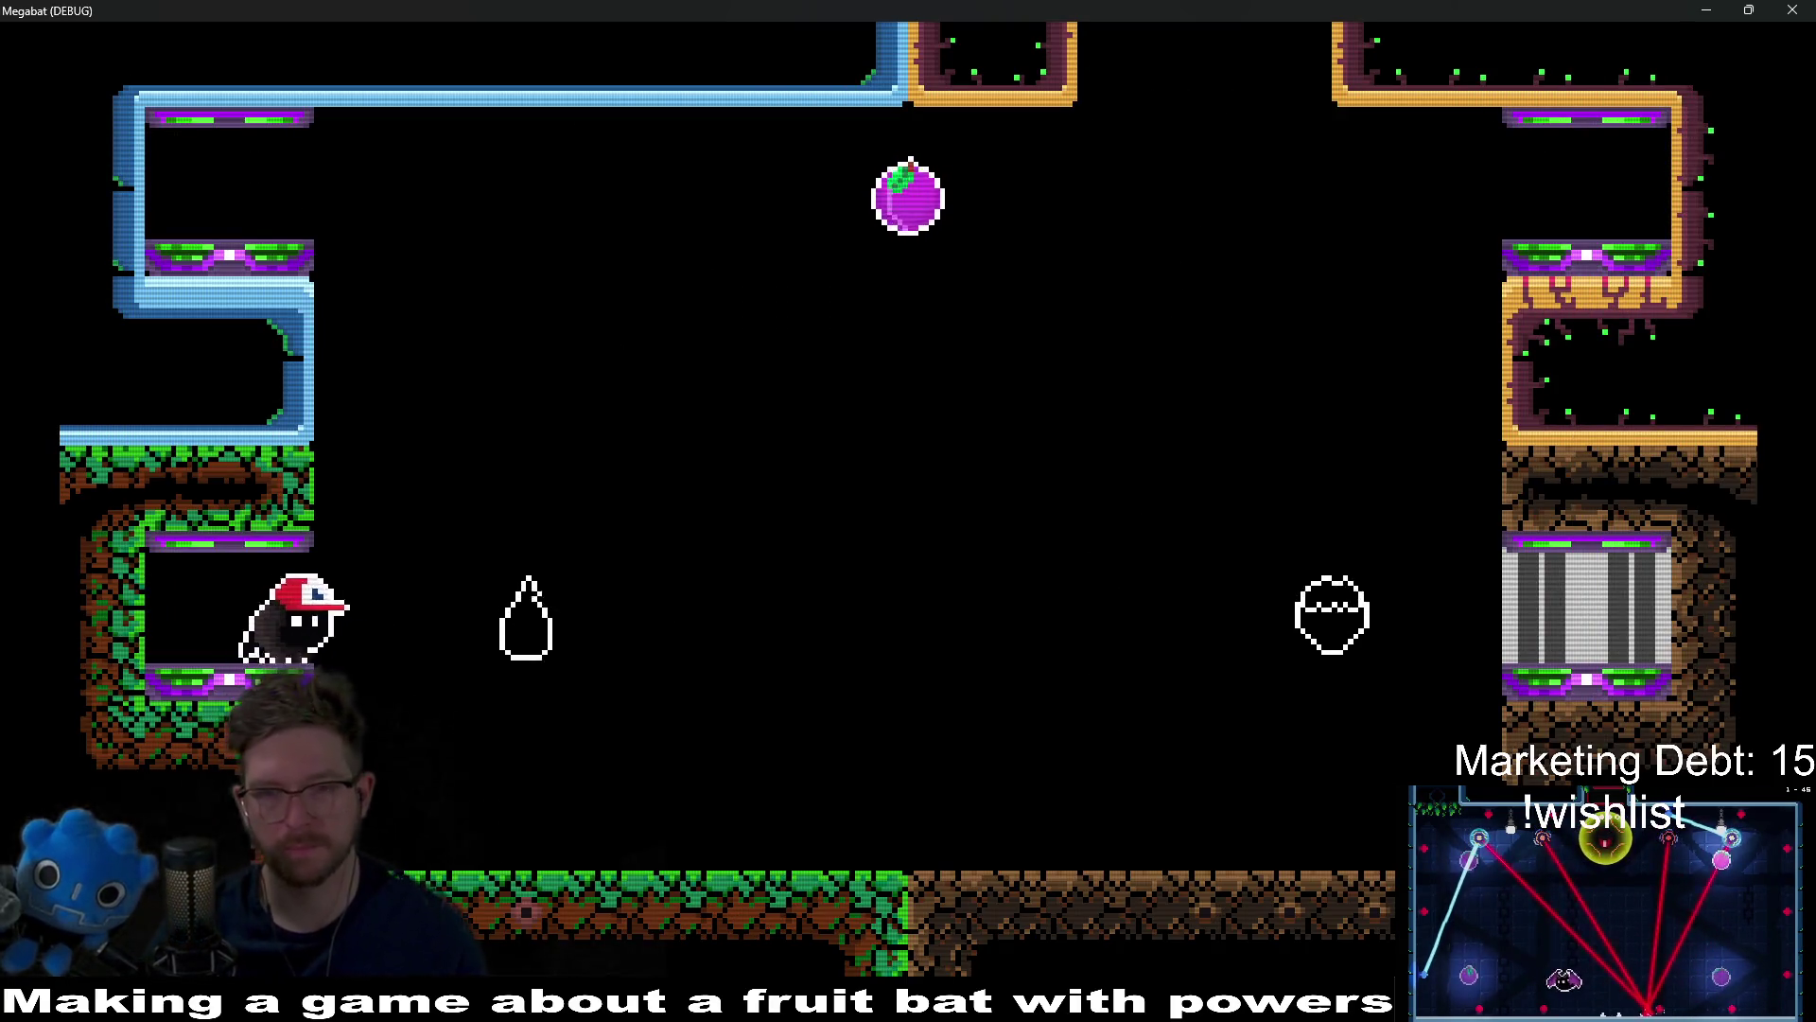
pyautogui.press('w')
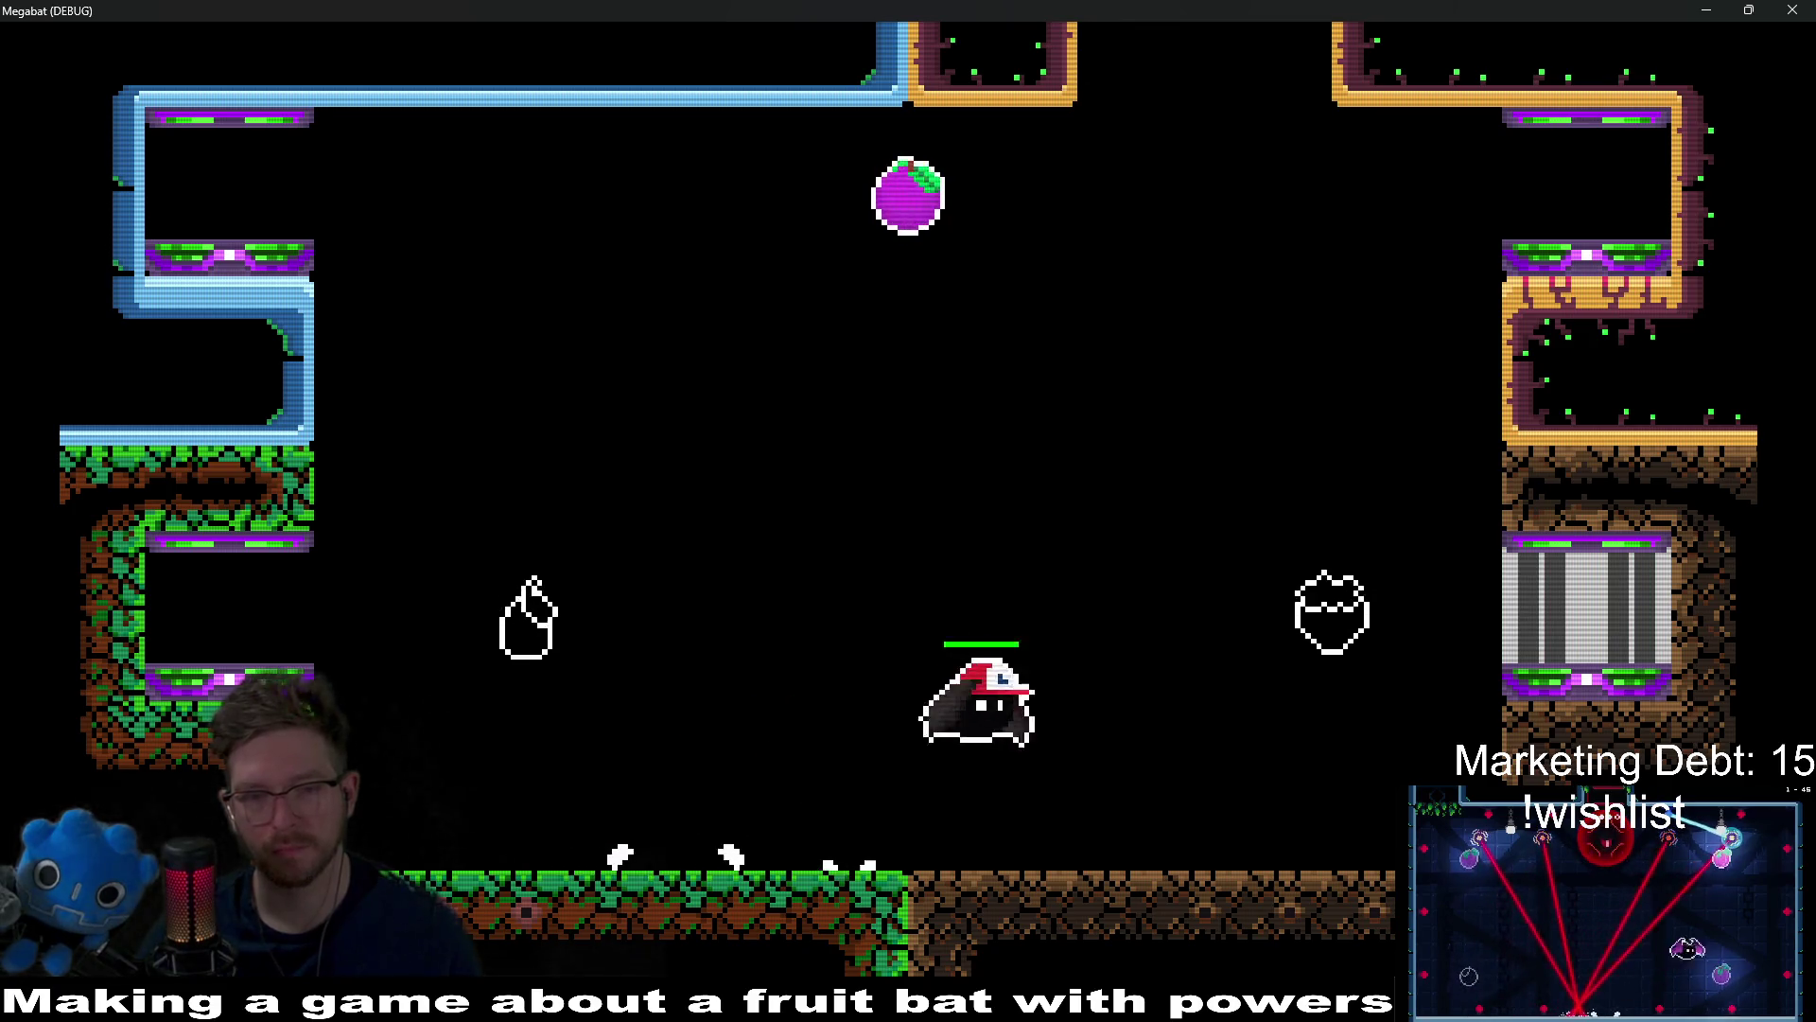
pyautogui.press('a')
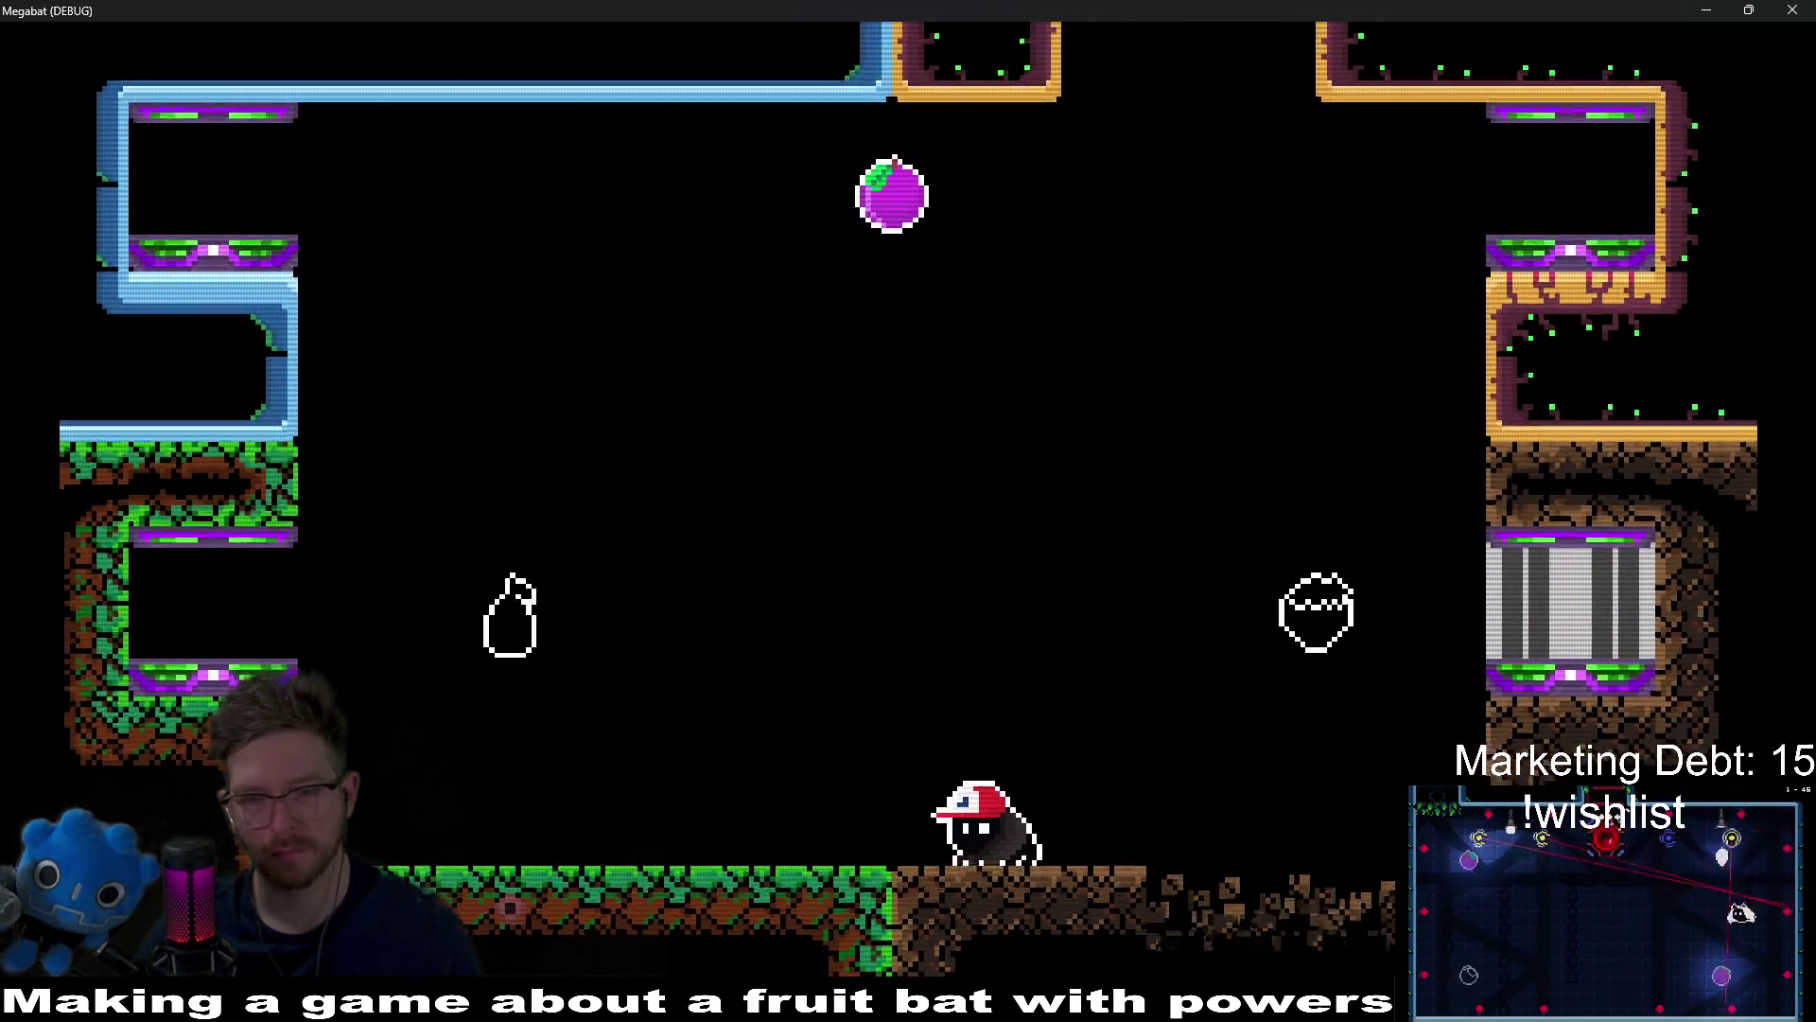
pyautogui.press('d')
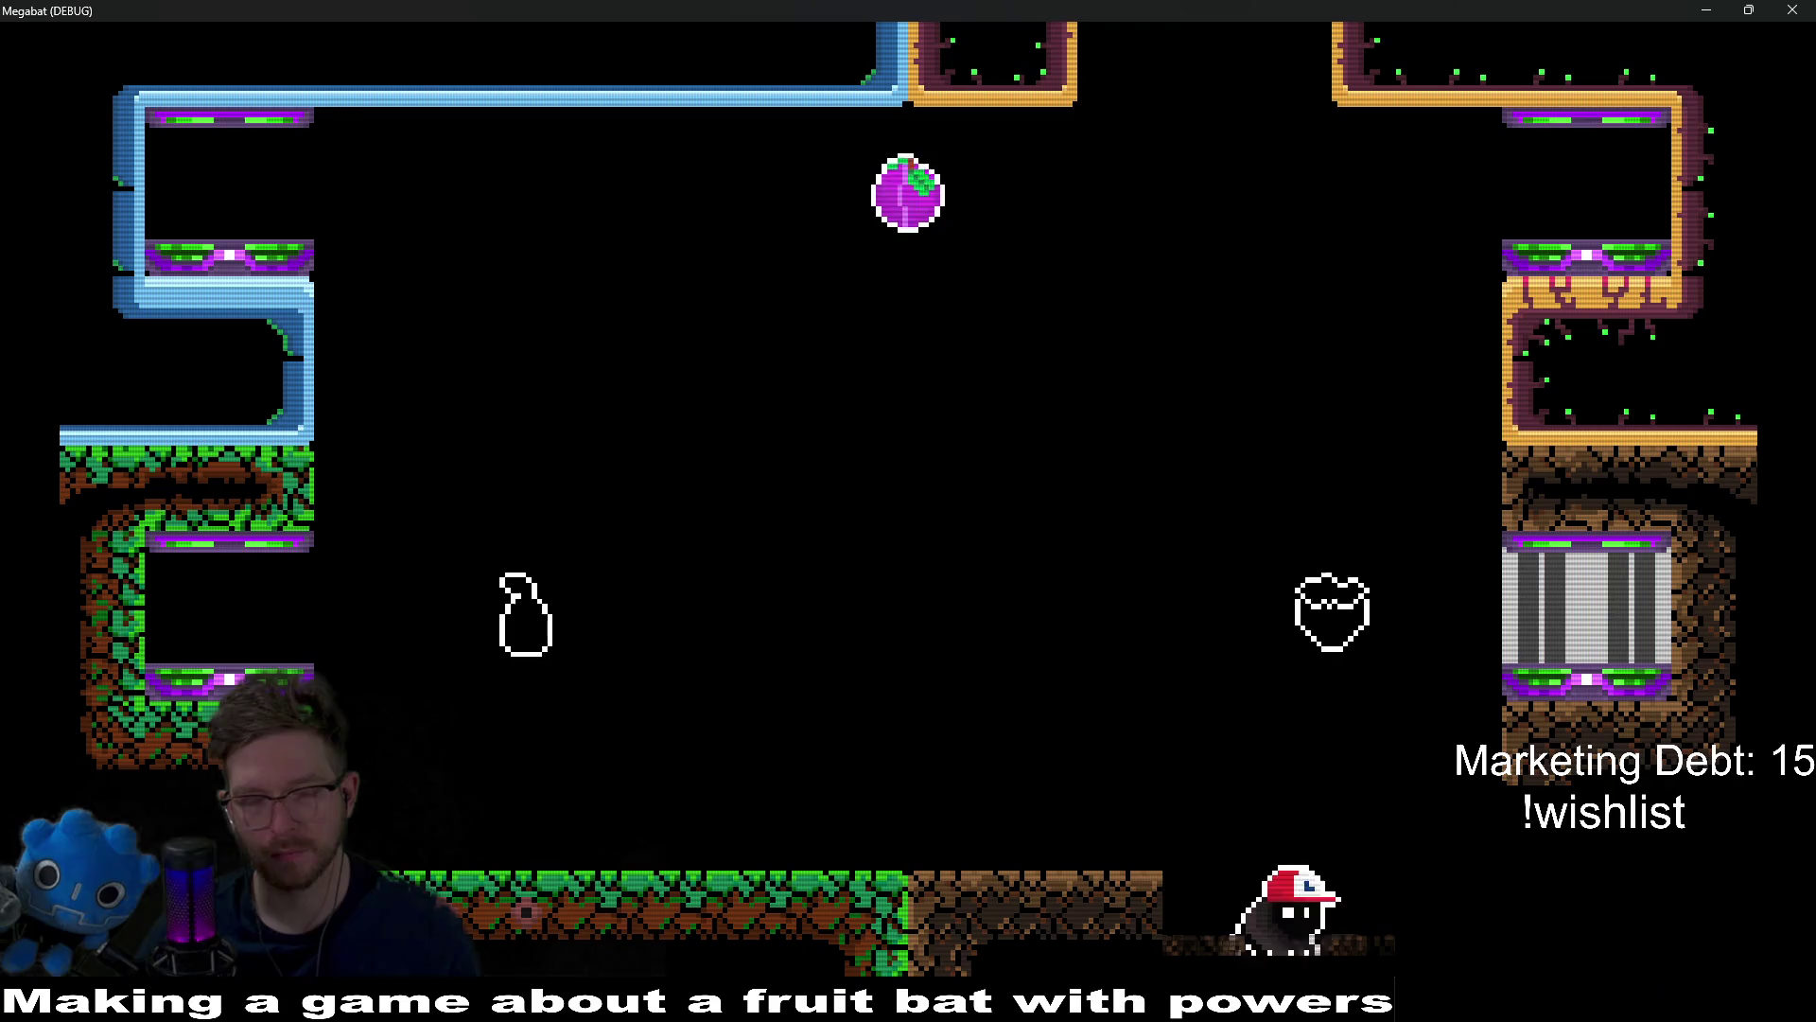
# Step: Jump the bat on and off the brown ledge repeatedly, then close the game
pyautogui.press('a')
pyautogui.press('w')
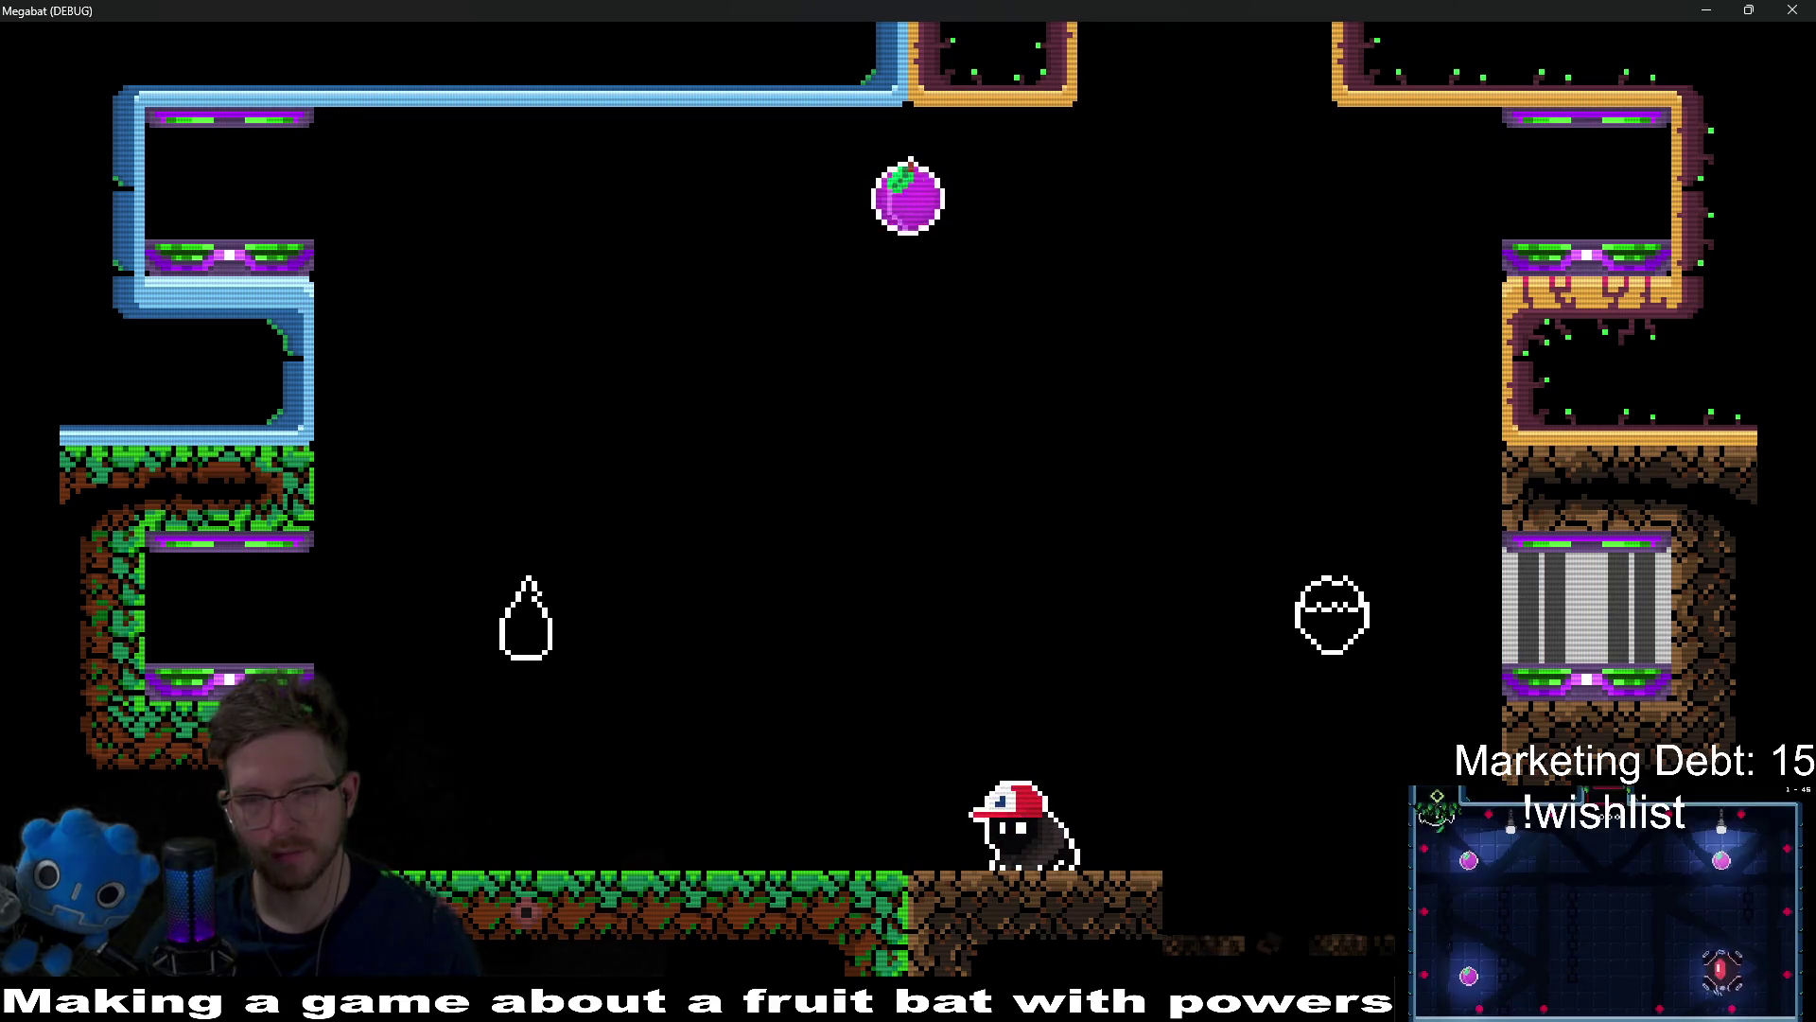
pyautogui.press('d')
pyautogui.press('a')
pyautogui.press('w')
pyautogui.press('d')
pyautogui.press('a')
pyautogui.press('w')
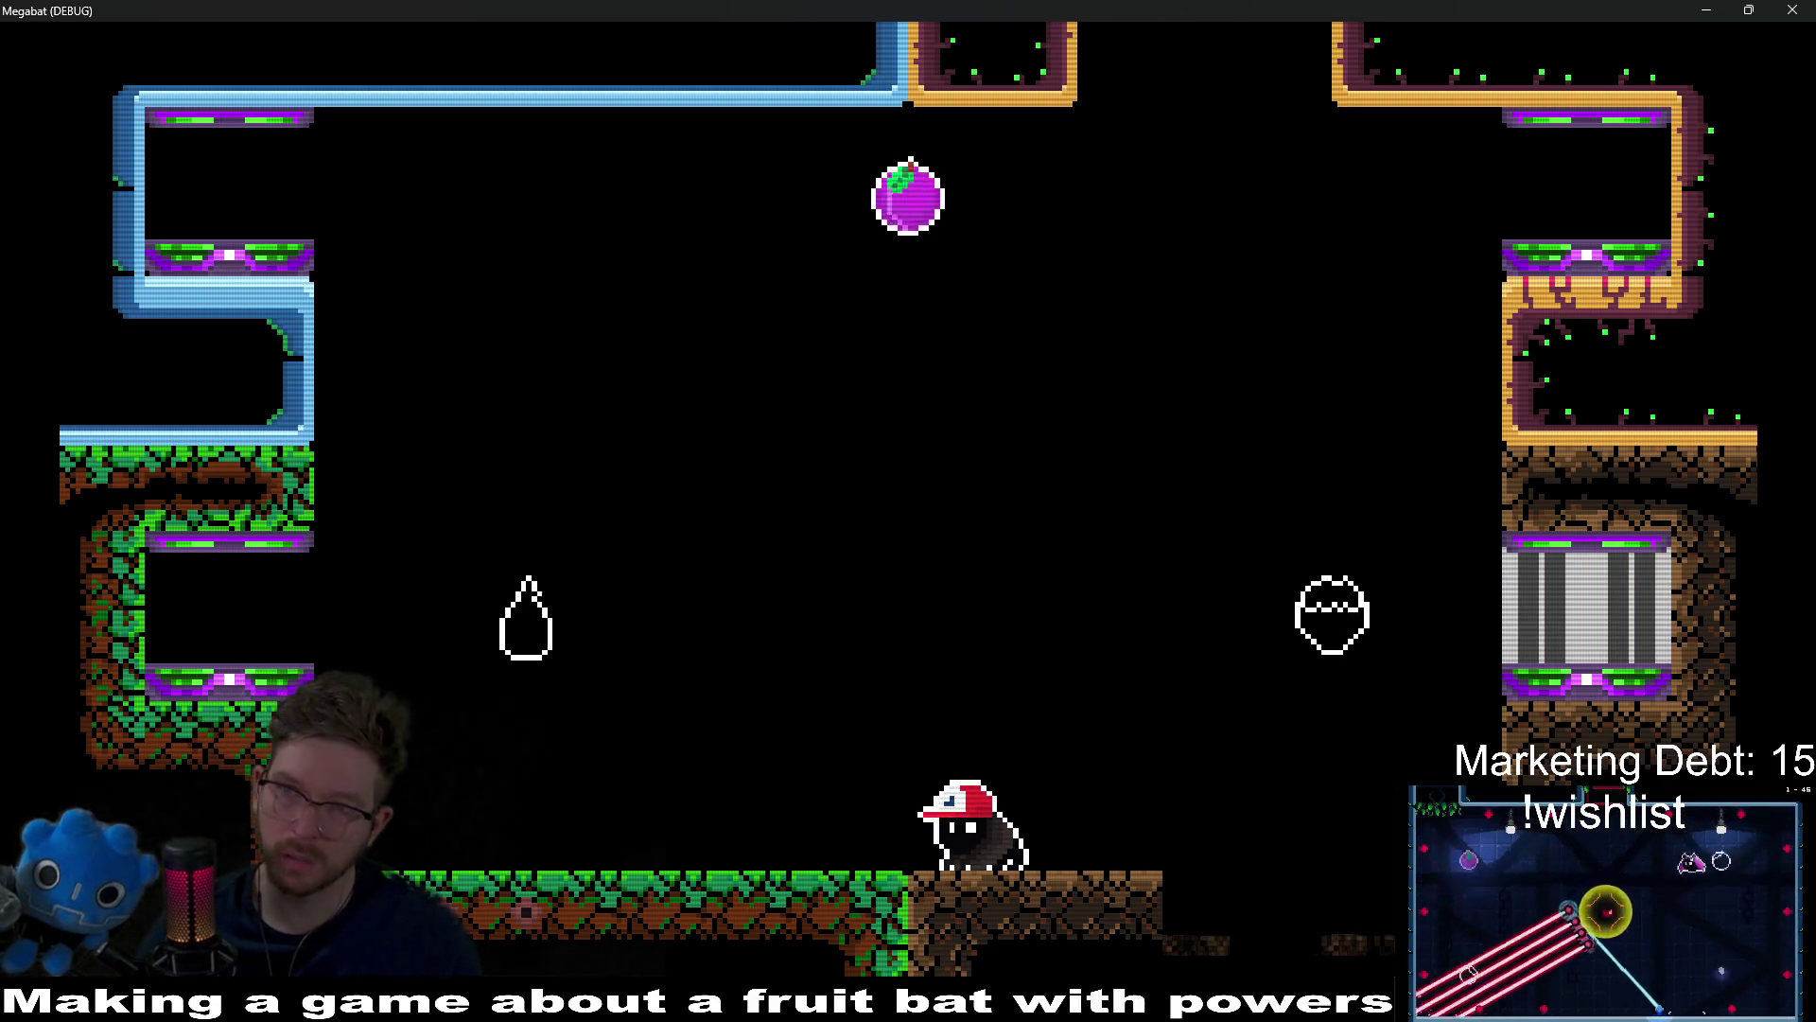
pyautogui.click(1791, 11)
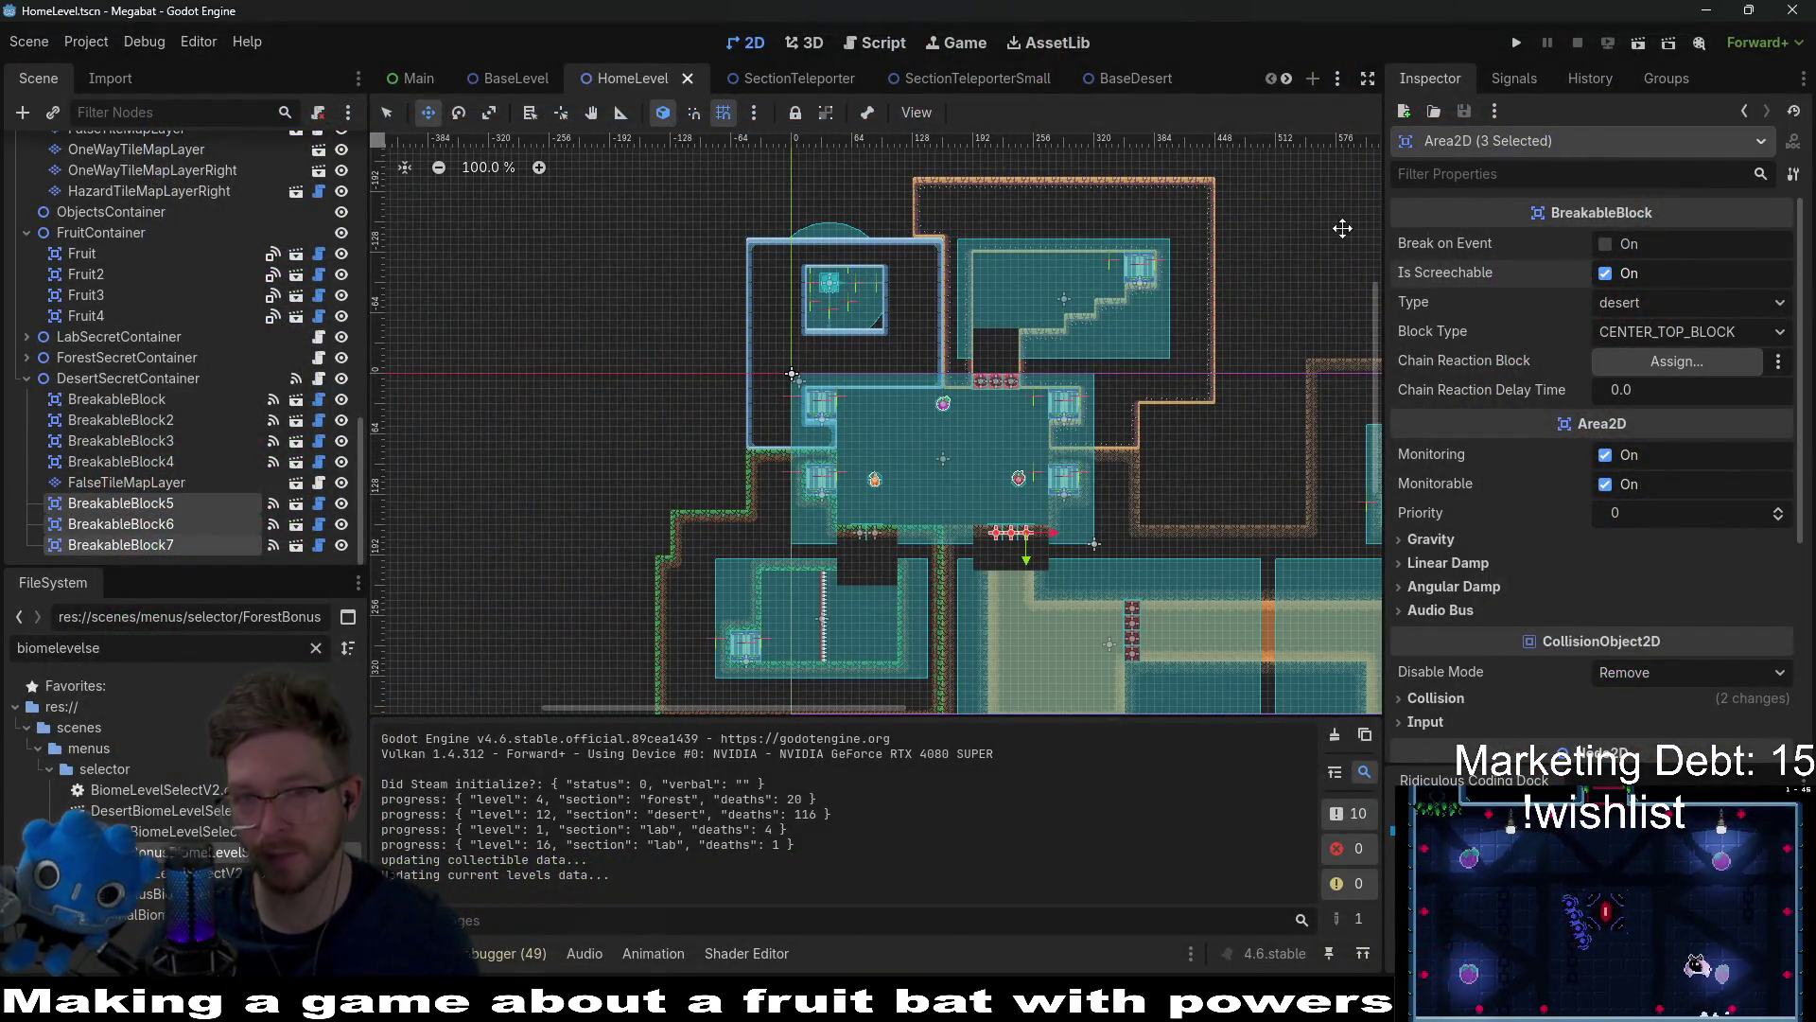
# Step: Connect BreakableBlock5's broken signal to FalseTileMapLayer's _on_stay_open method
pyautogui.click(1518, 80)
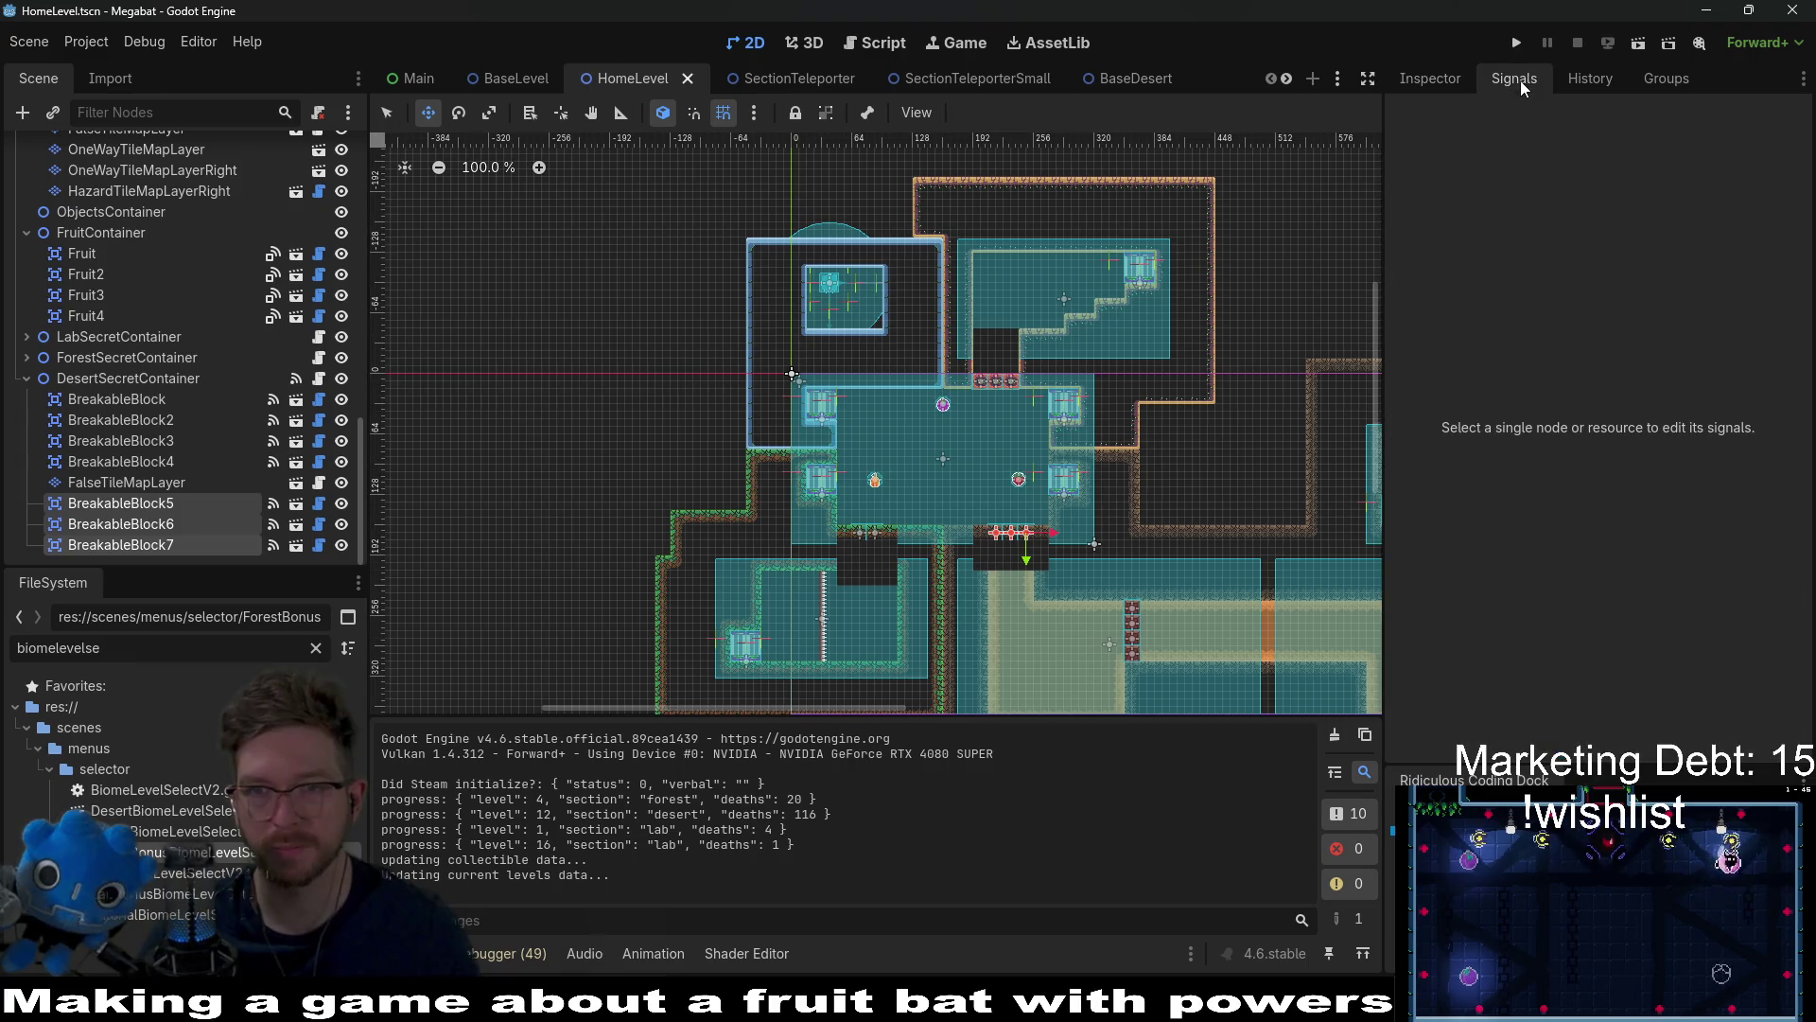
pyautogui.click(1594, 80)
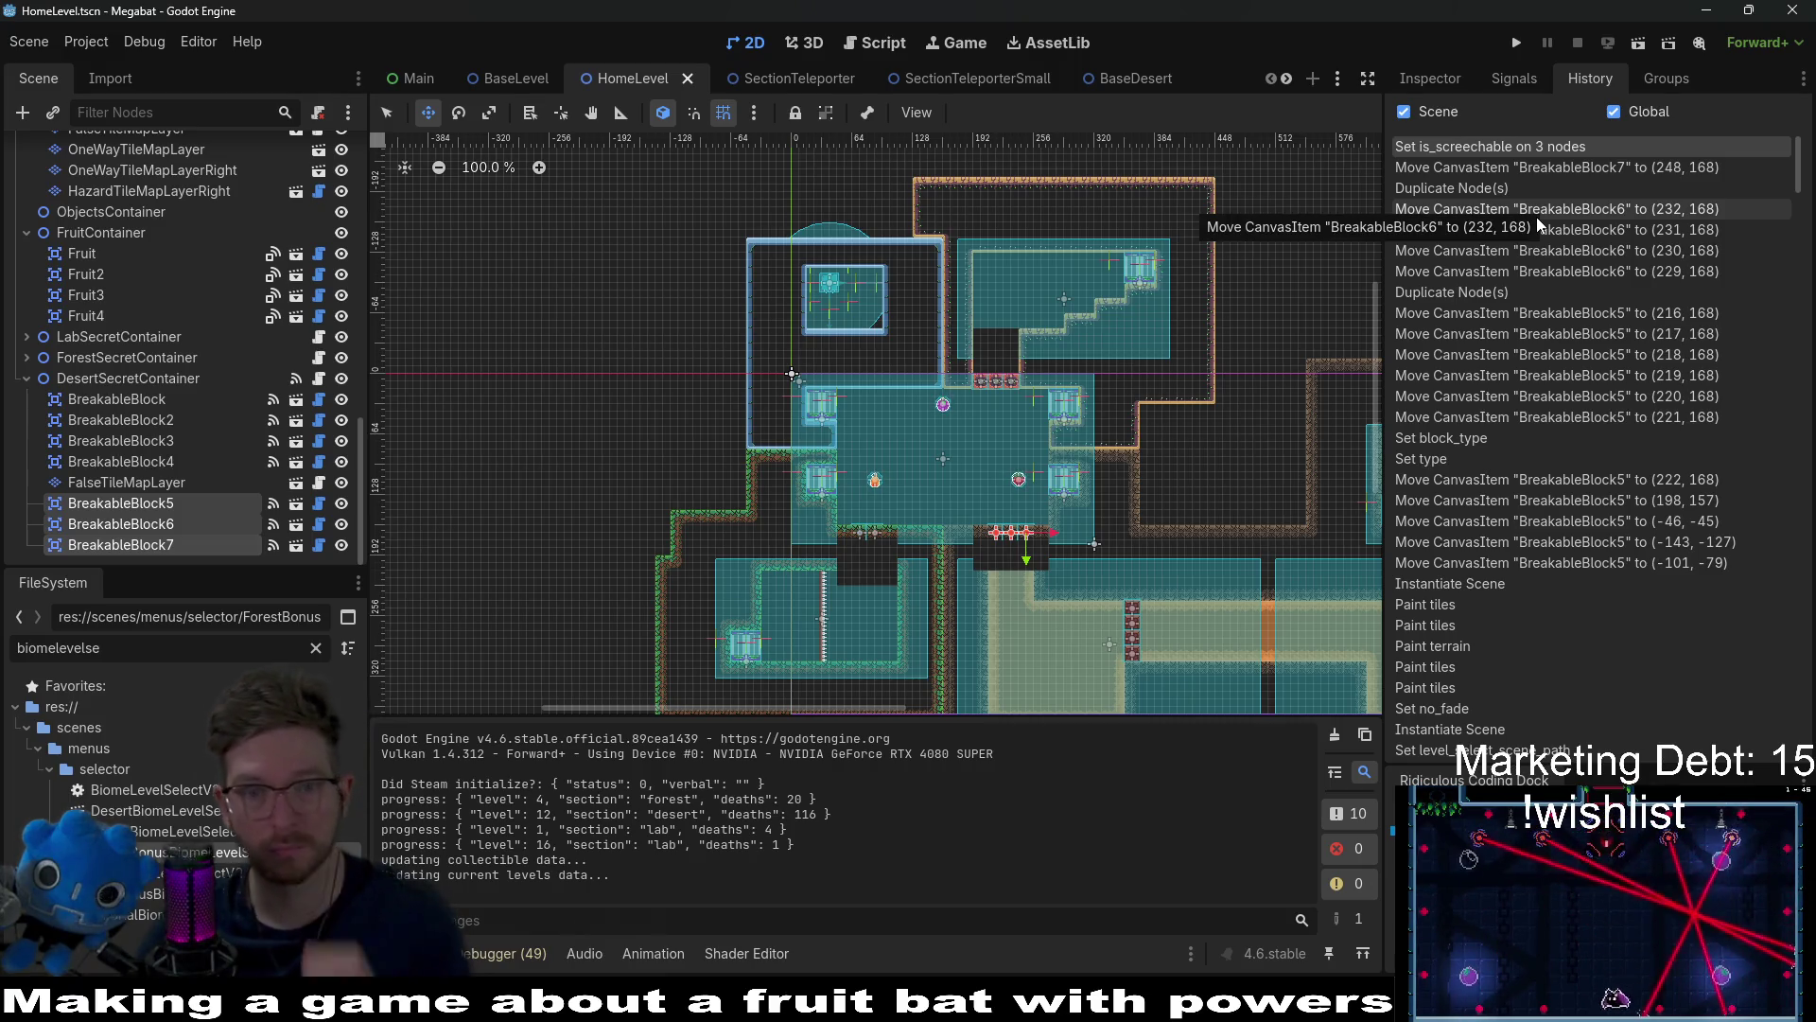
pyautogui.click(1504, 81)
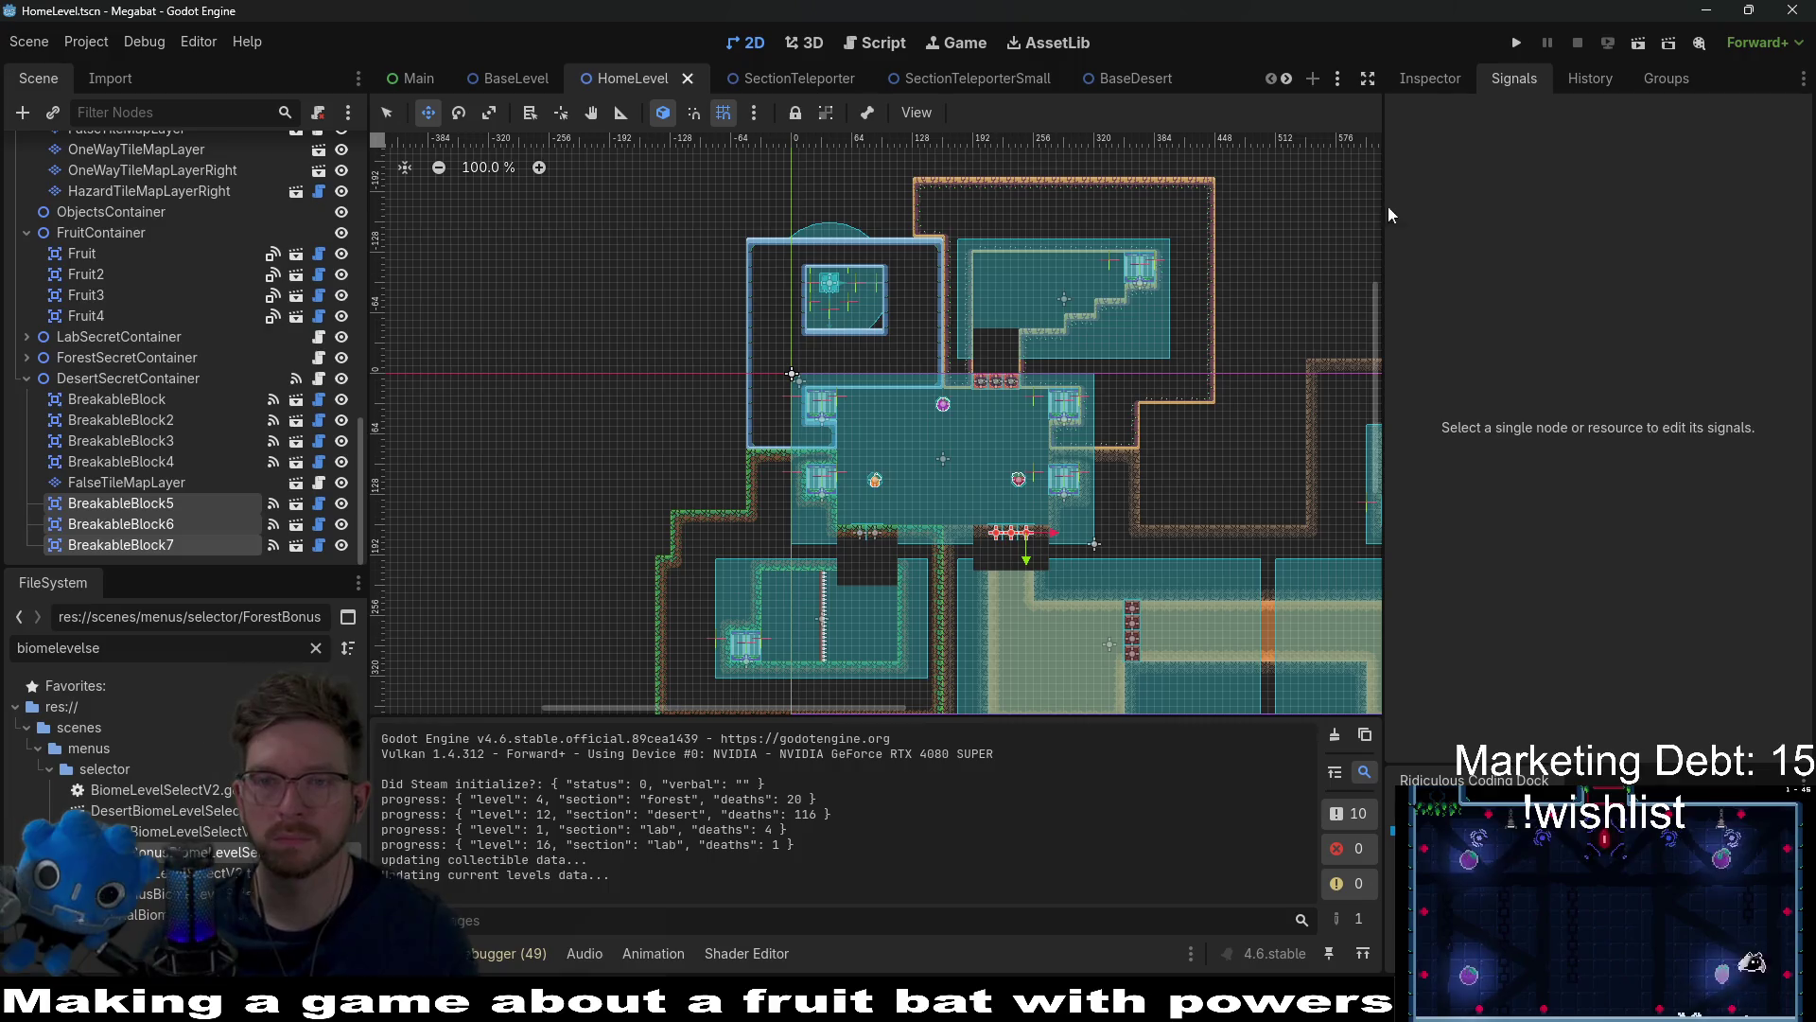
pyautogui.click(180, 512)
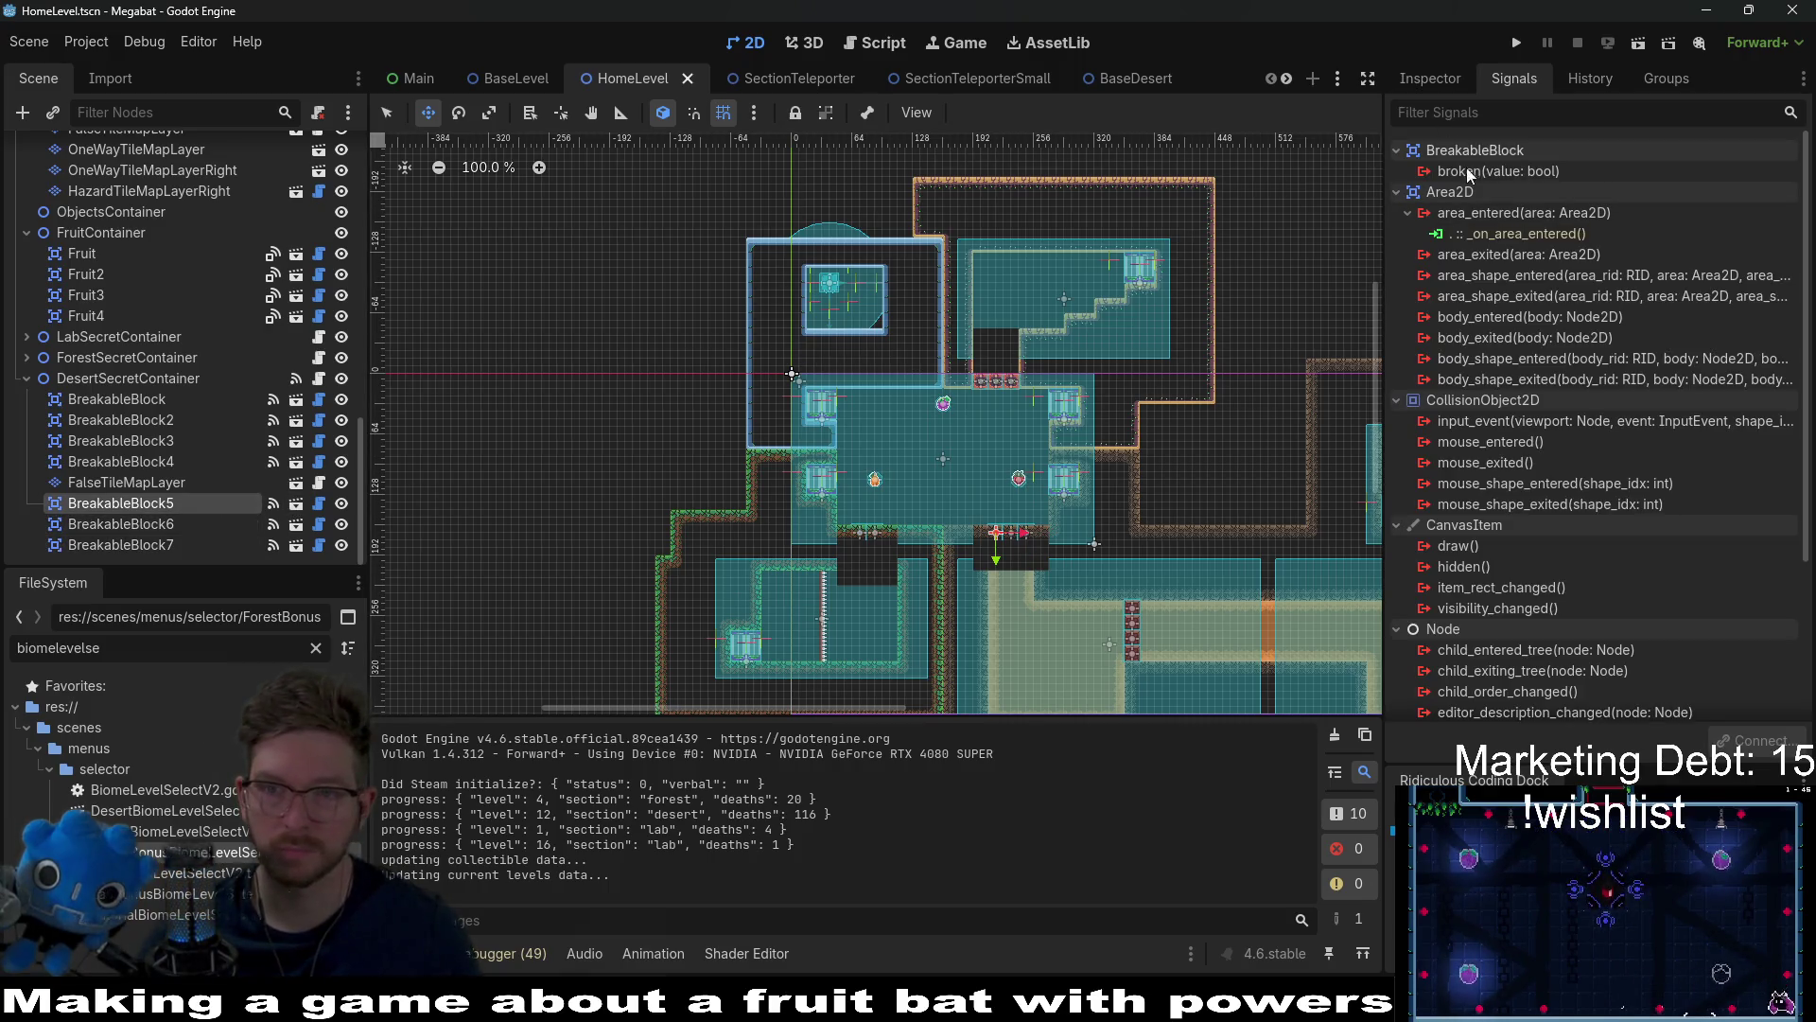
pyautogui.rightClick(1525, 170)
pyautogui.click(1575, 190)
pyautogui.scroll(-8, 898, 514)
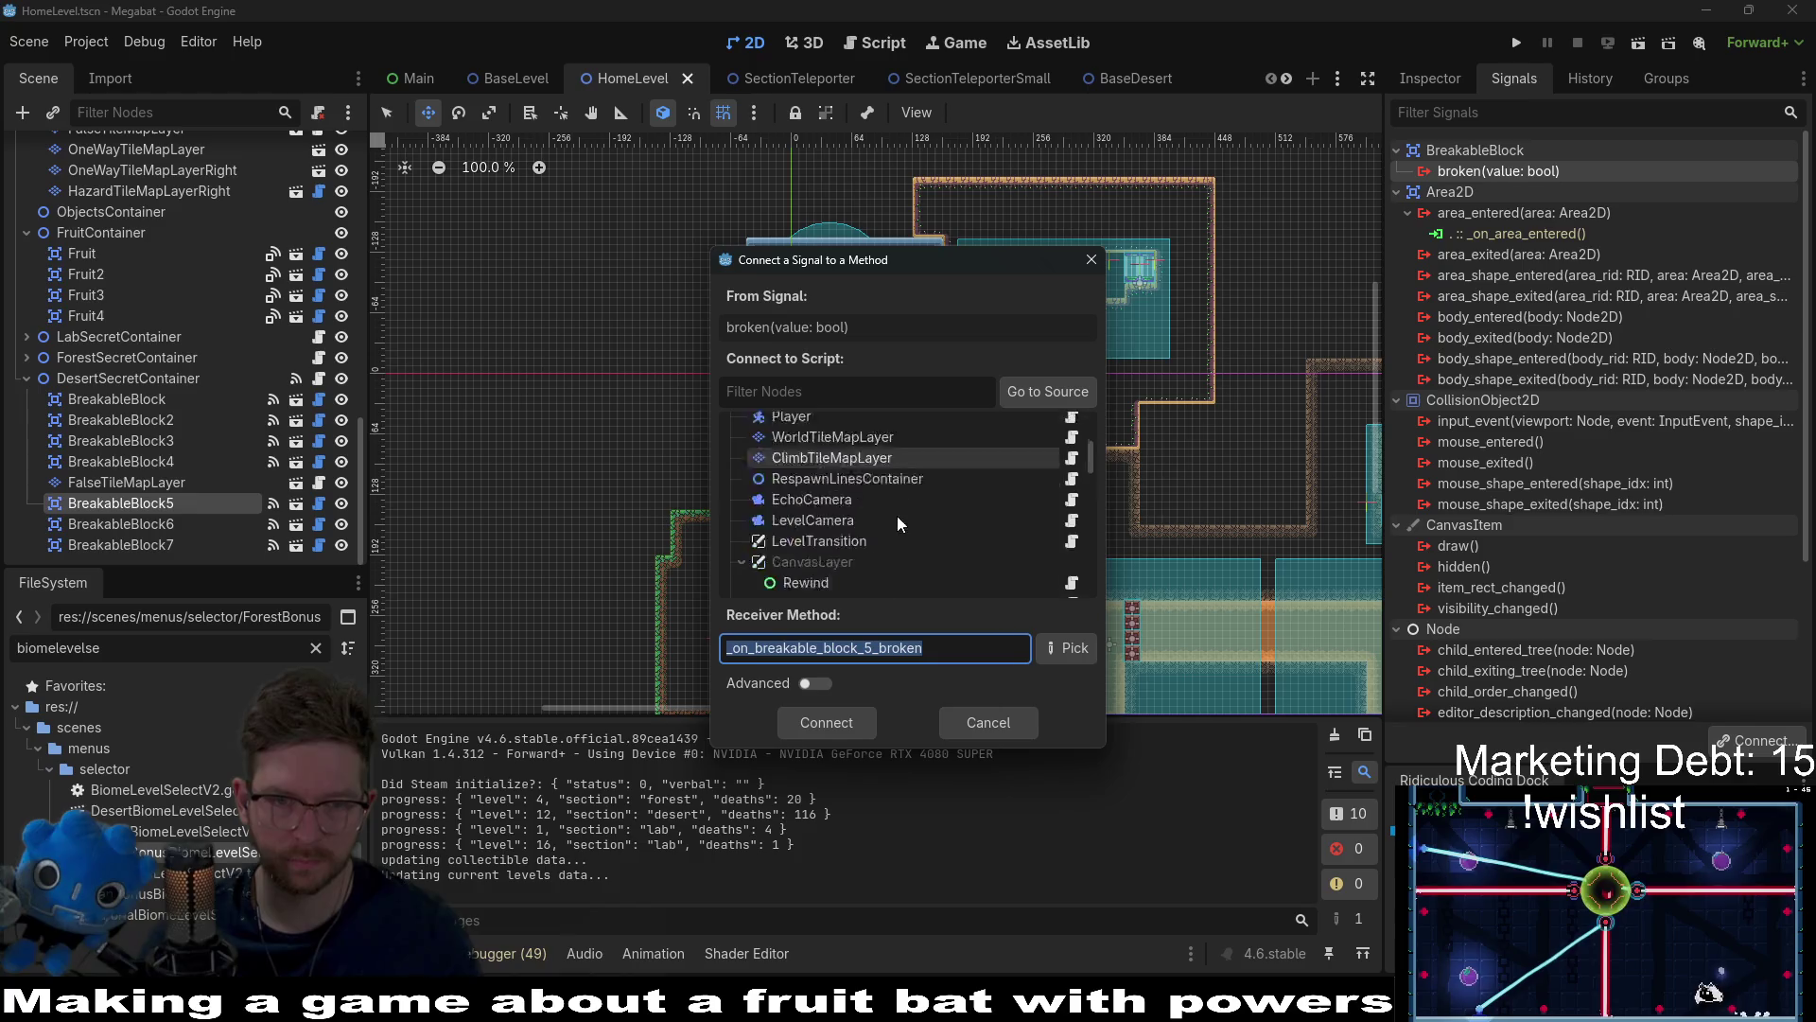
pyautogui.click(862, 520)
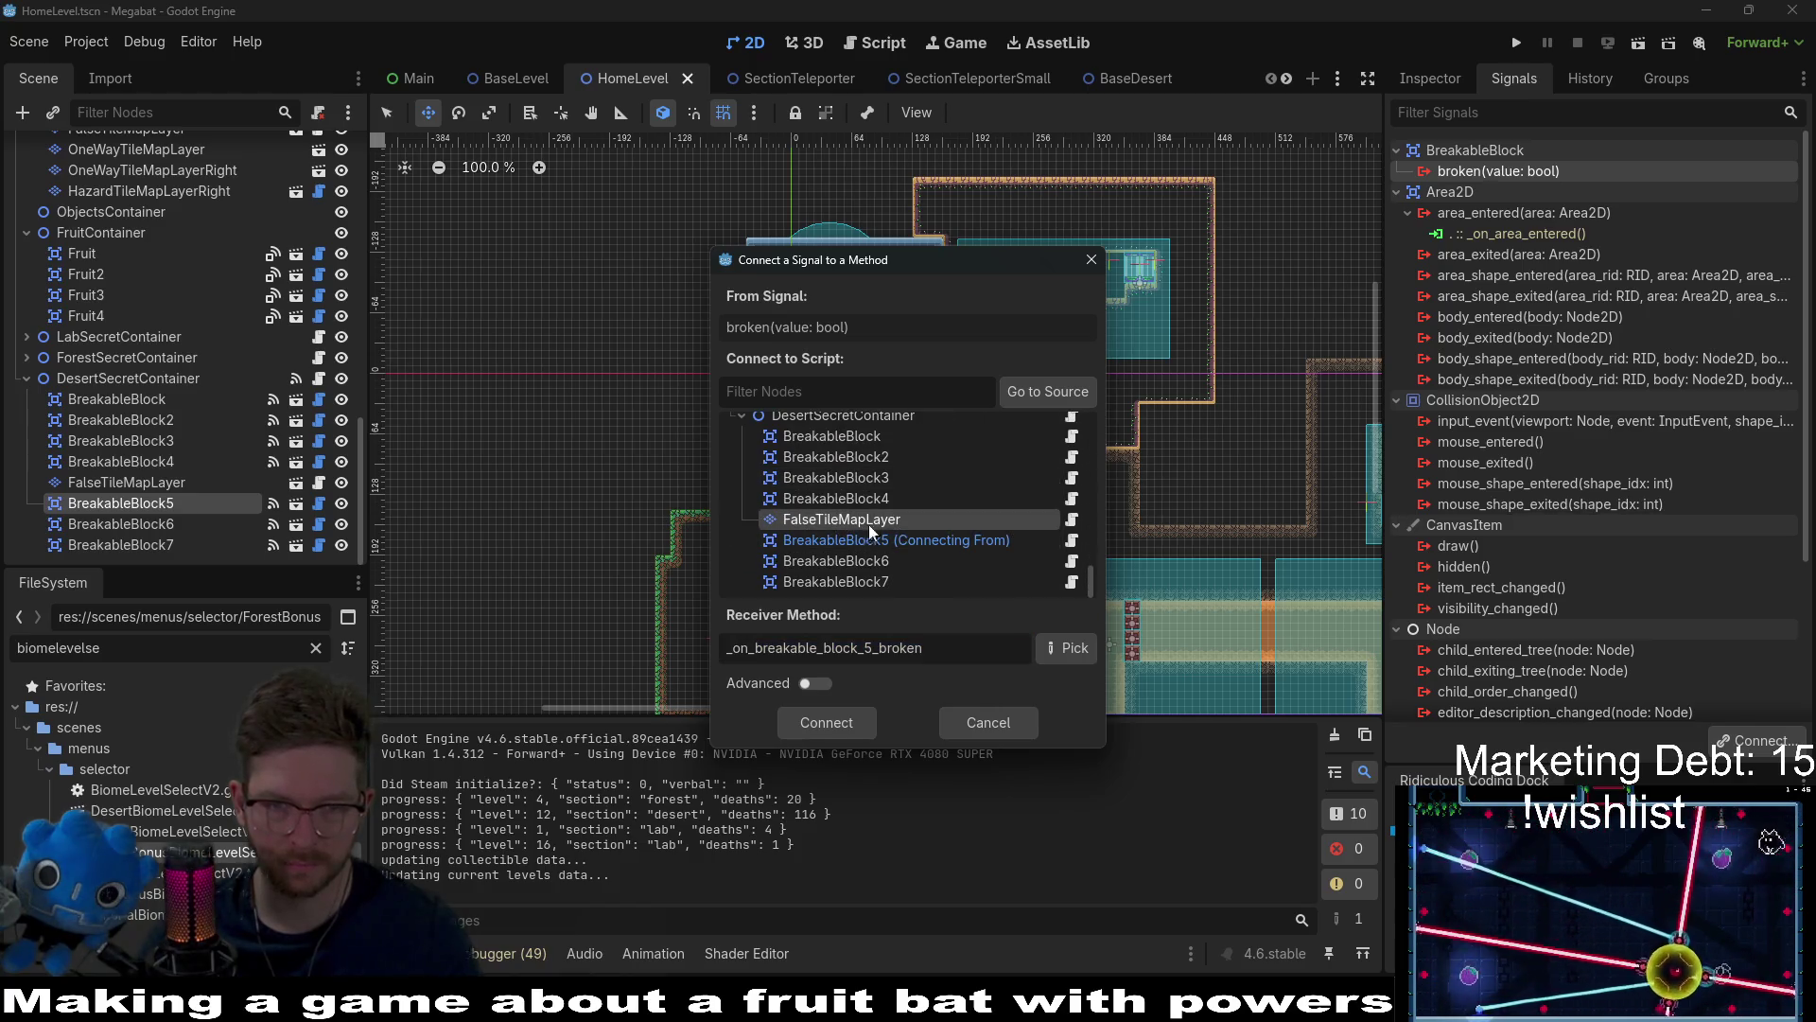
pyautogui.click(1055, 647)
pyautogui.doubleClick(843, 305)
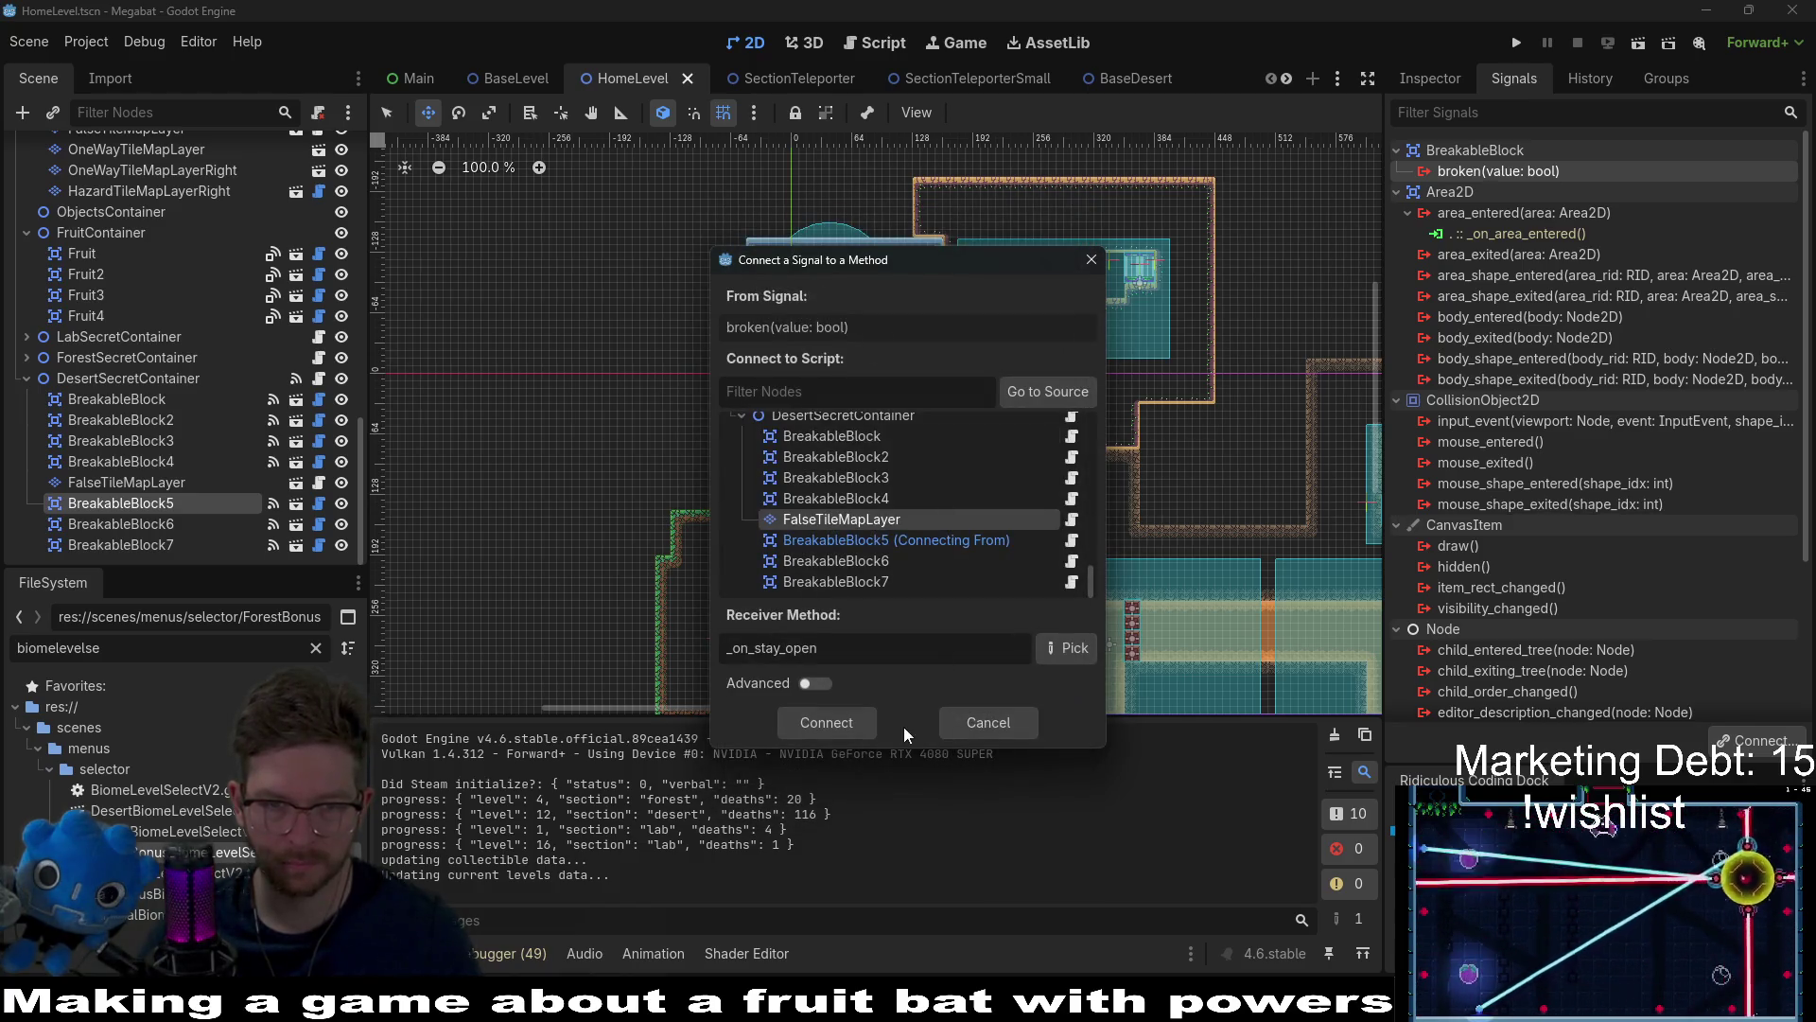
pyautogui.click(826, 724)
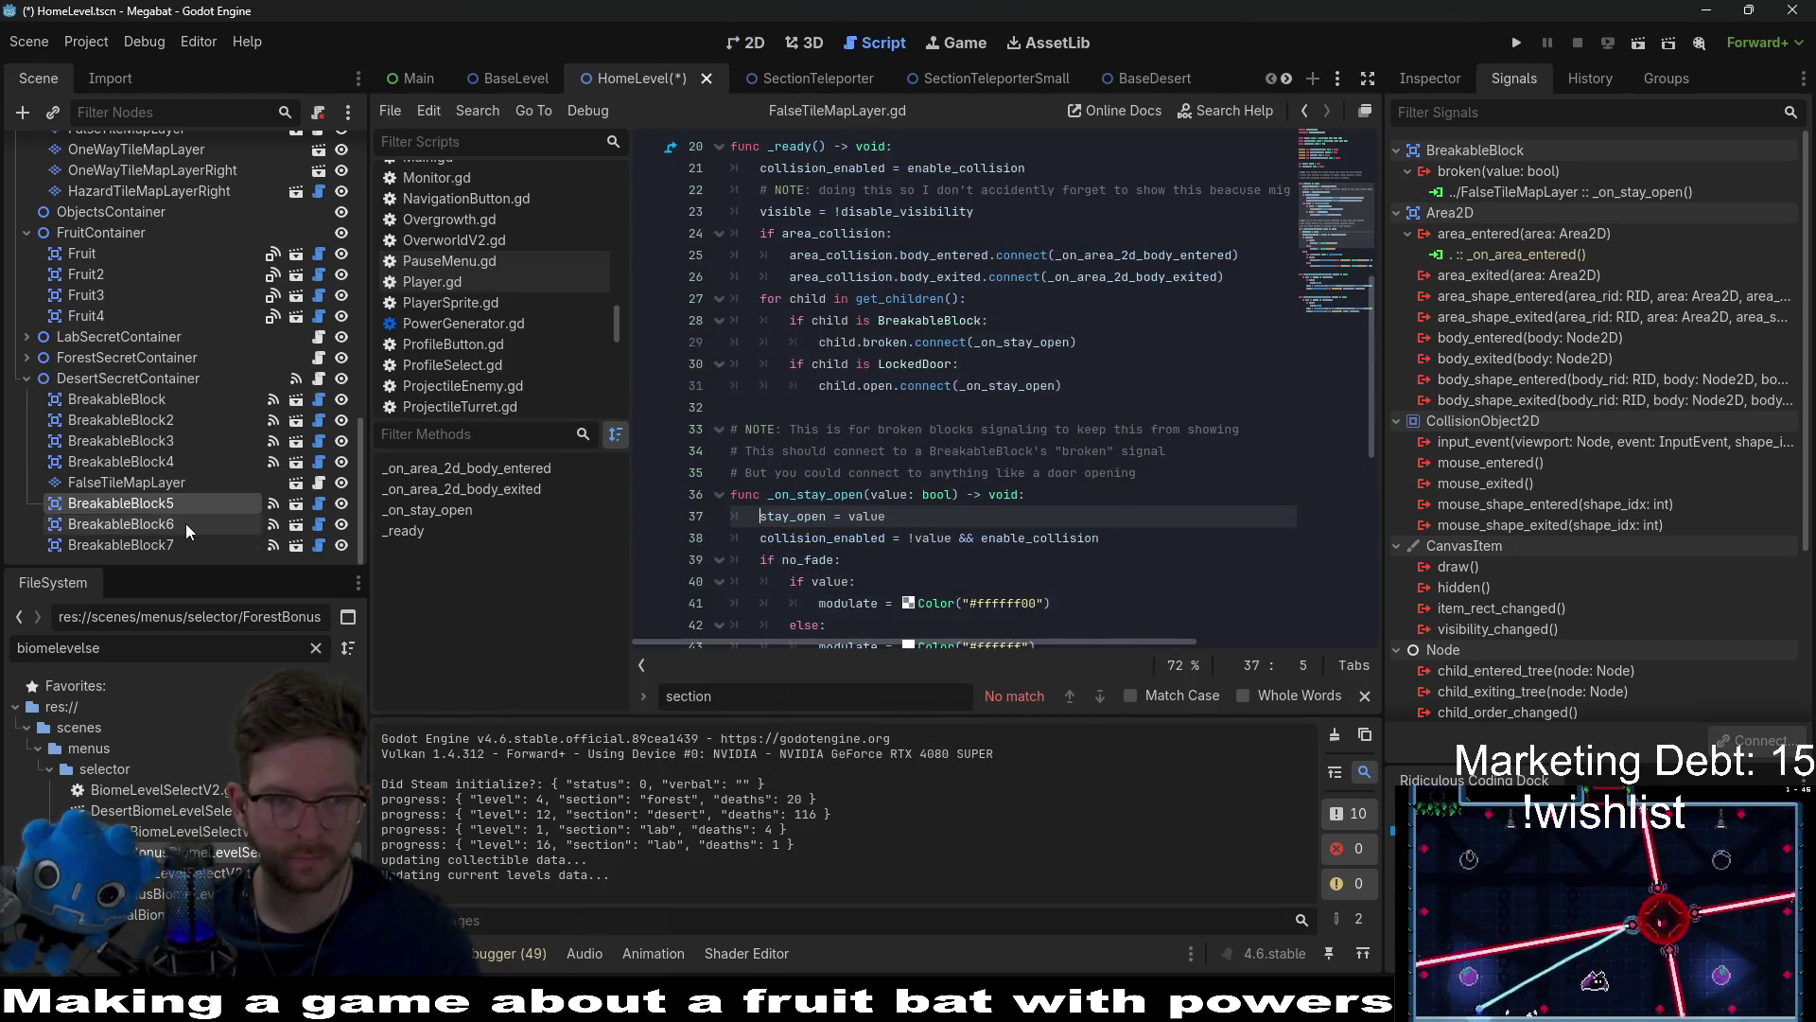
# Step: Connect BreakableBlock6's broken signal to FalseTileMapLayer's _on_stay_open method
pyautogui.click(122, 523)
pyautogui.rightClick(1587, 174)
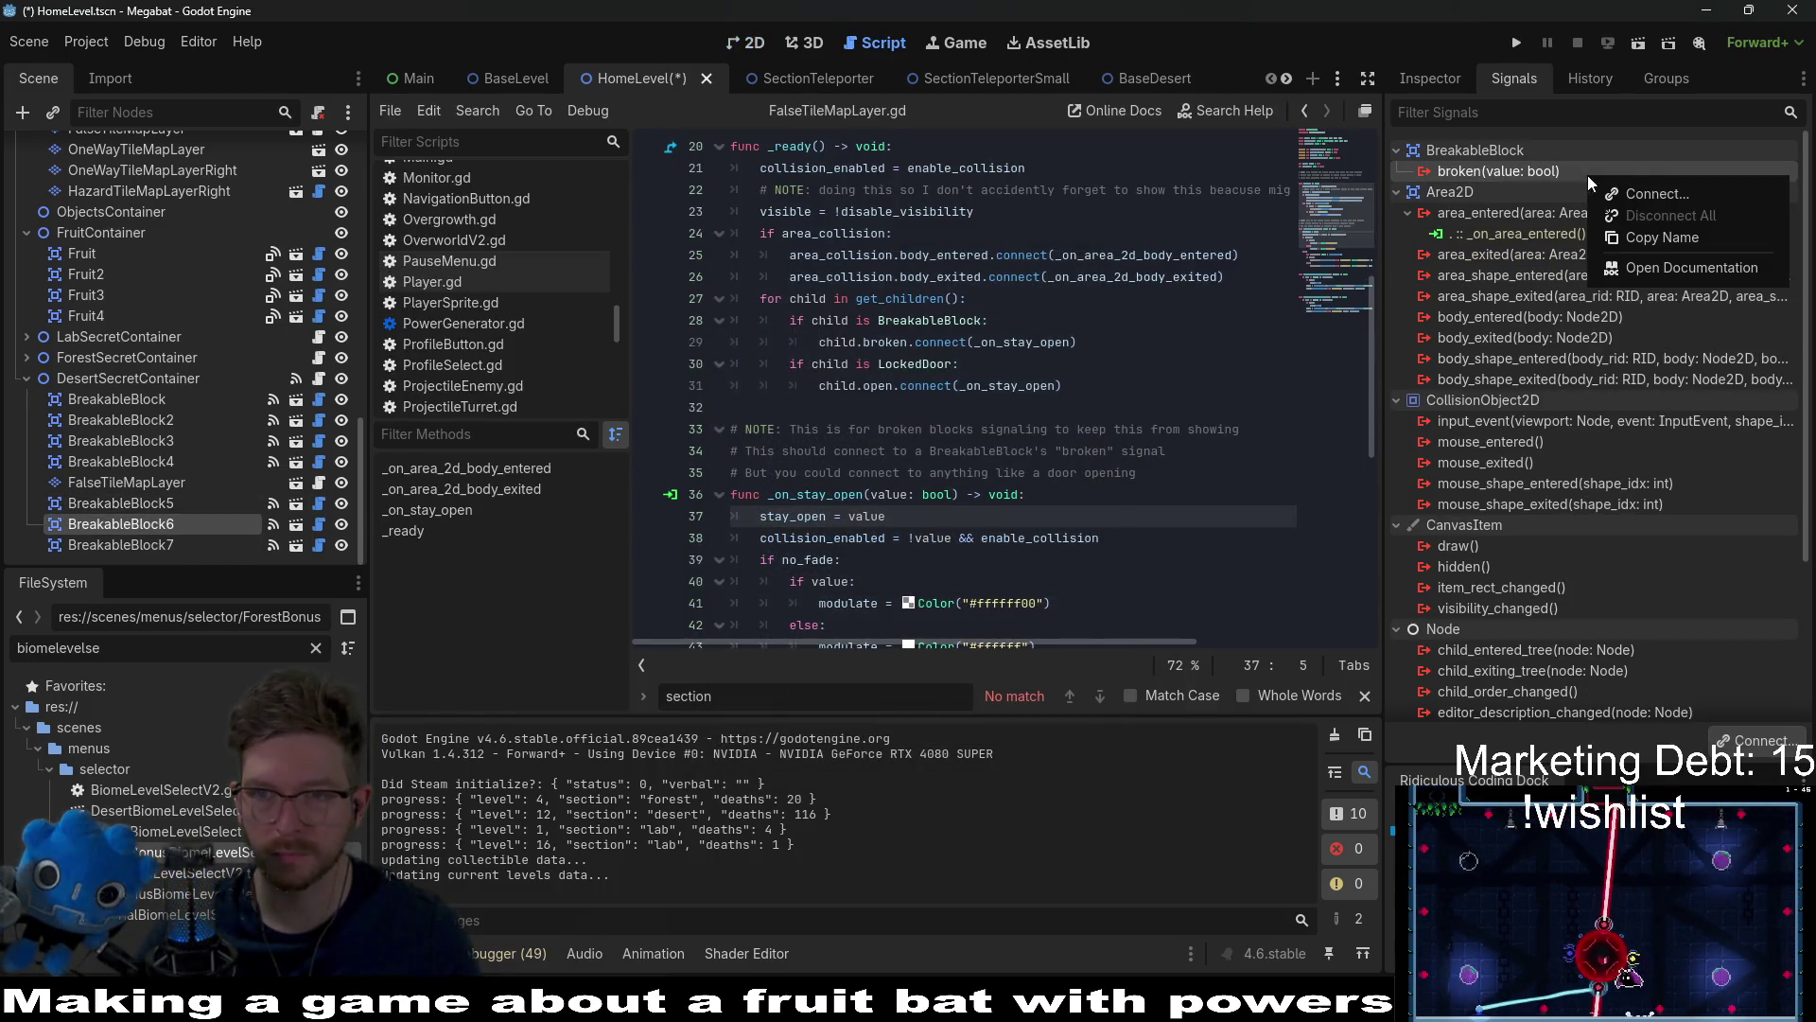
pyautogui.click(1646, 193)
pyautogui.scroll(-5, 936, 568)
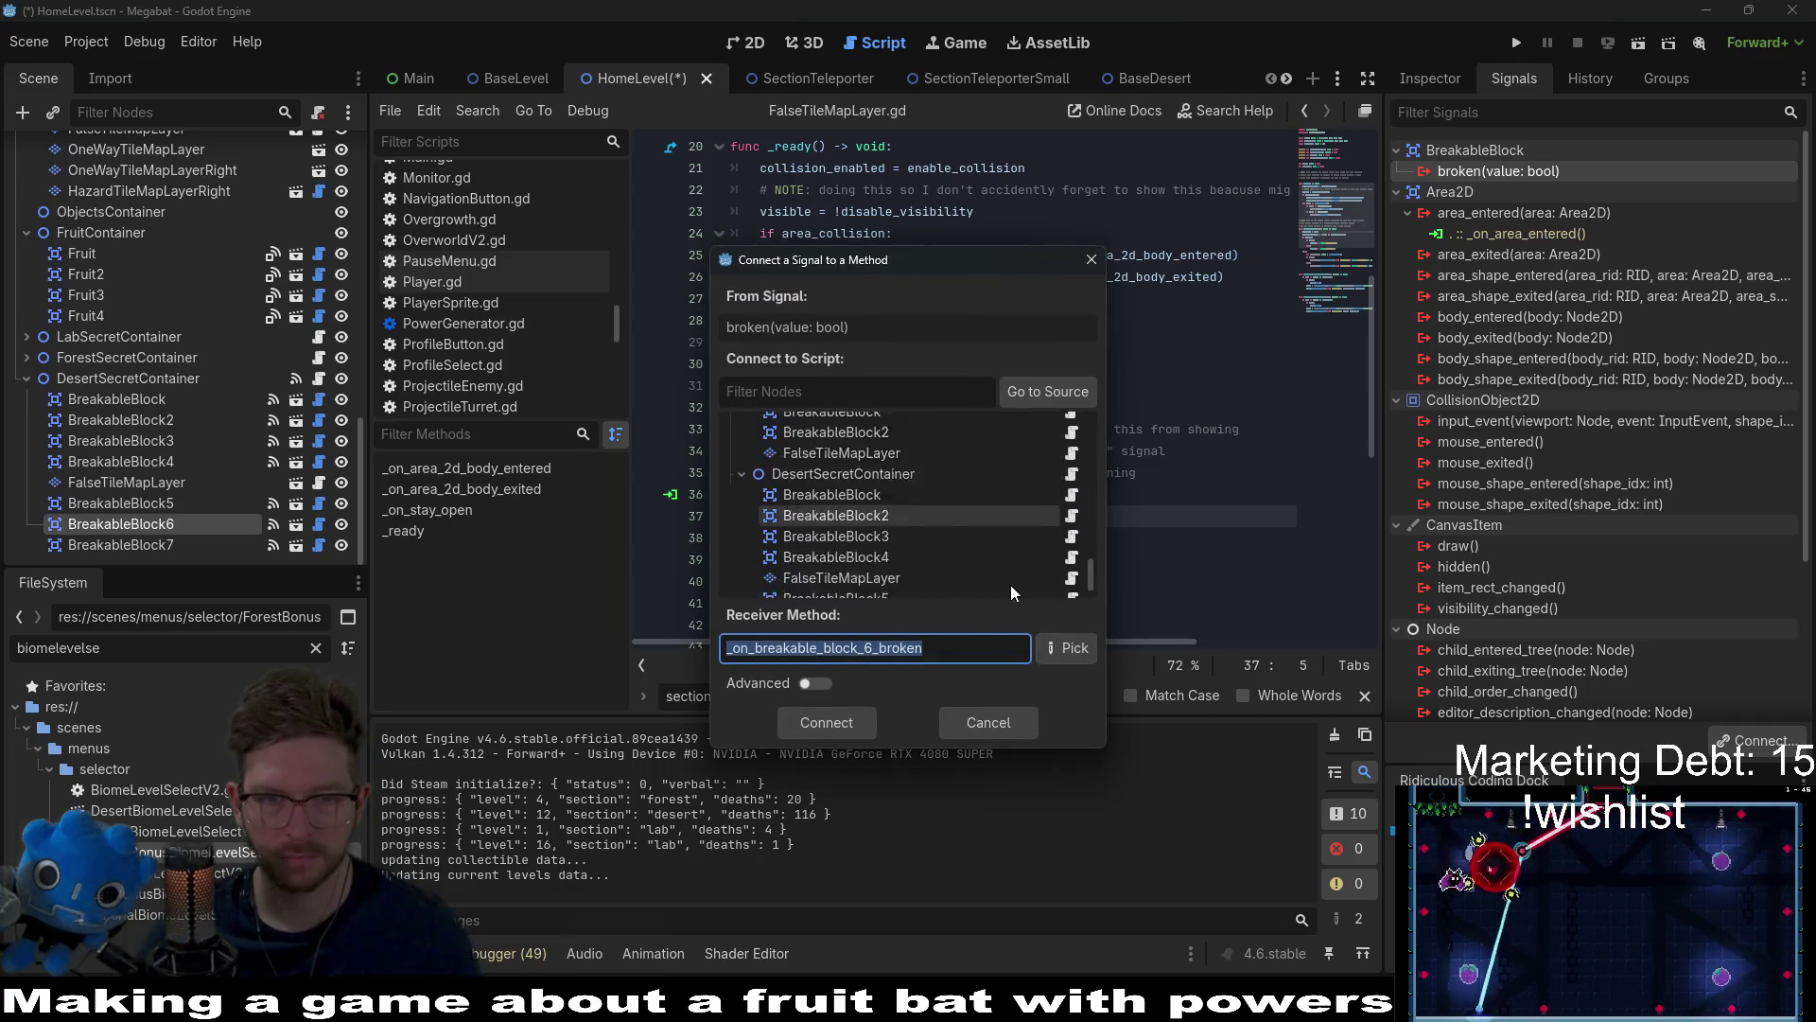
pyautogui.click(841, 519)
pyautogui.click(1066, 648)
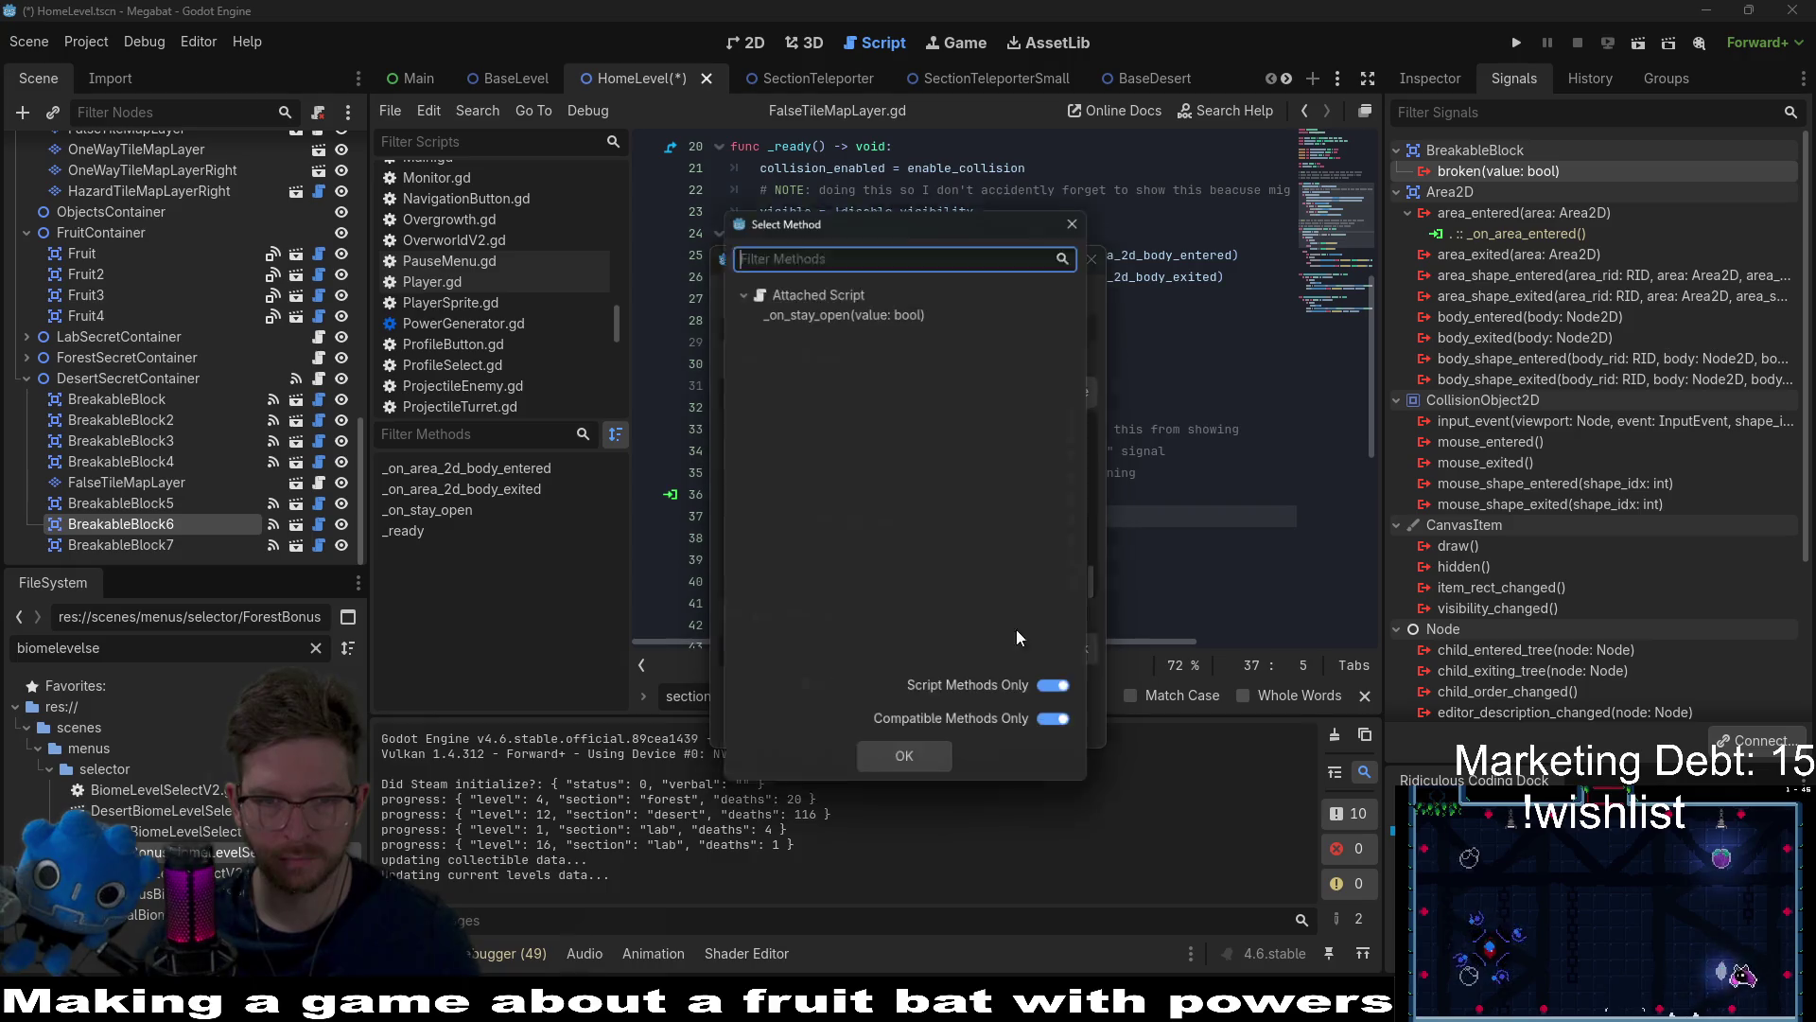
pyautogui.doubleClick(842, 307)
pyautogui.click(827, 722)
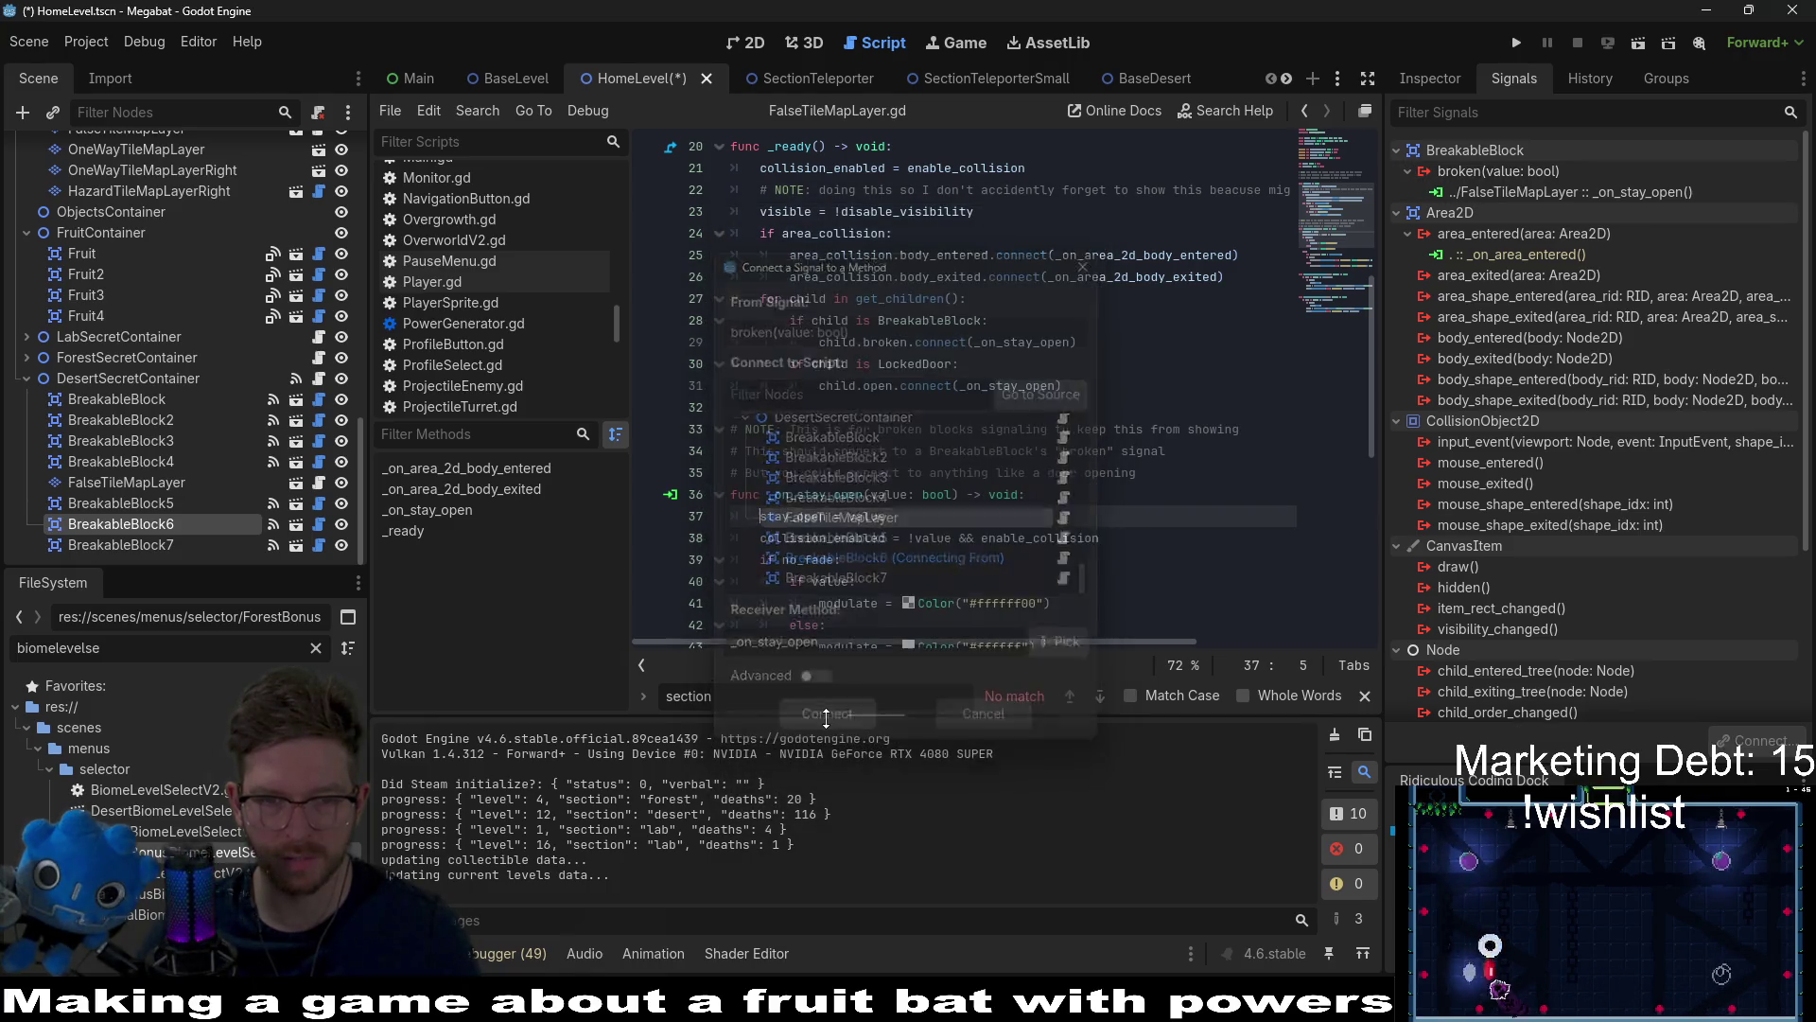
# Step: Connect BreakableBlock7's broken signal to _on_stay_open, save HomeLevel, and show the 2D layout
pyautogui.click(179, 545)
pyautogui.doubleClick(1499, 171)
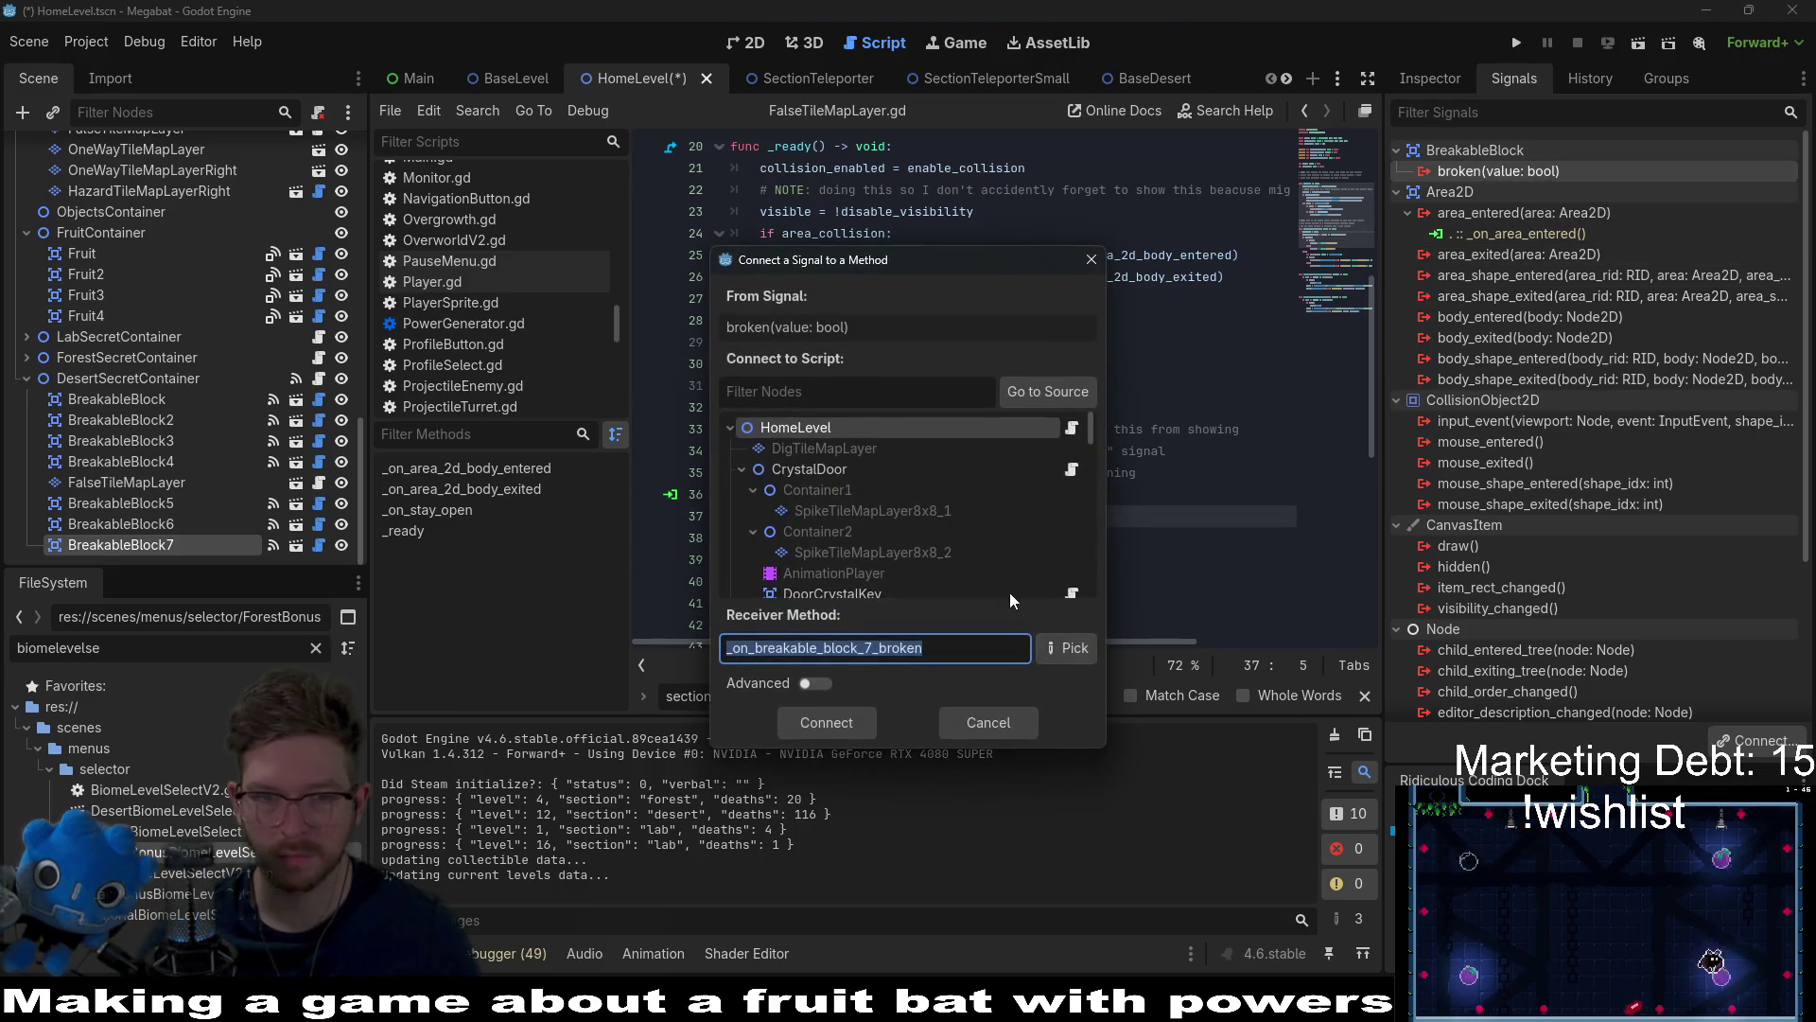
pyautogui.scroll(-10, 1011, 596)
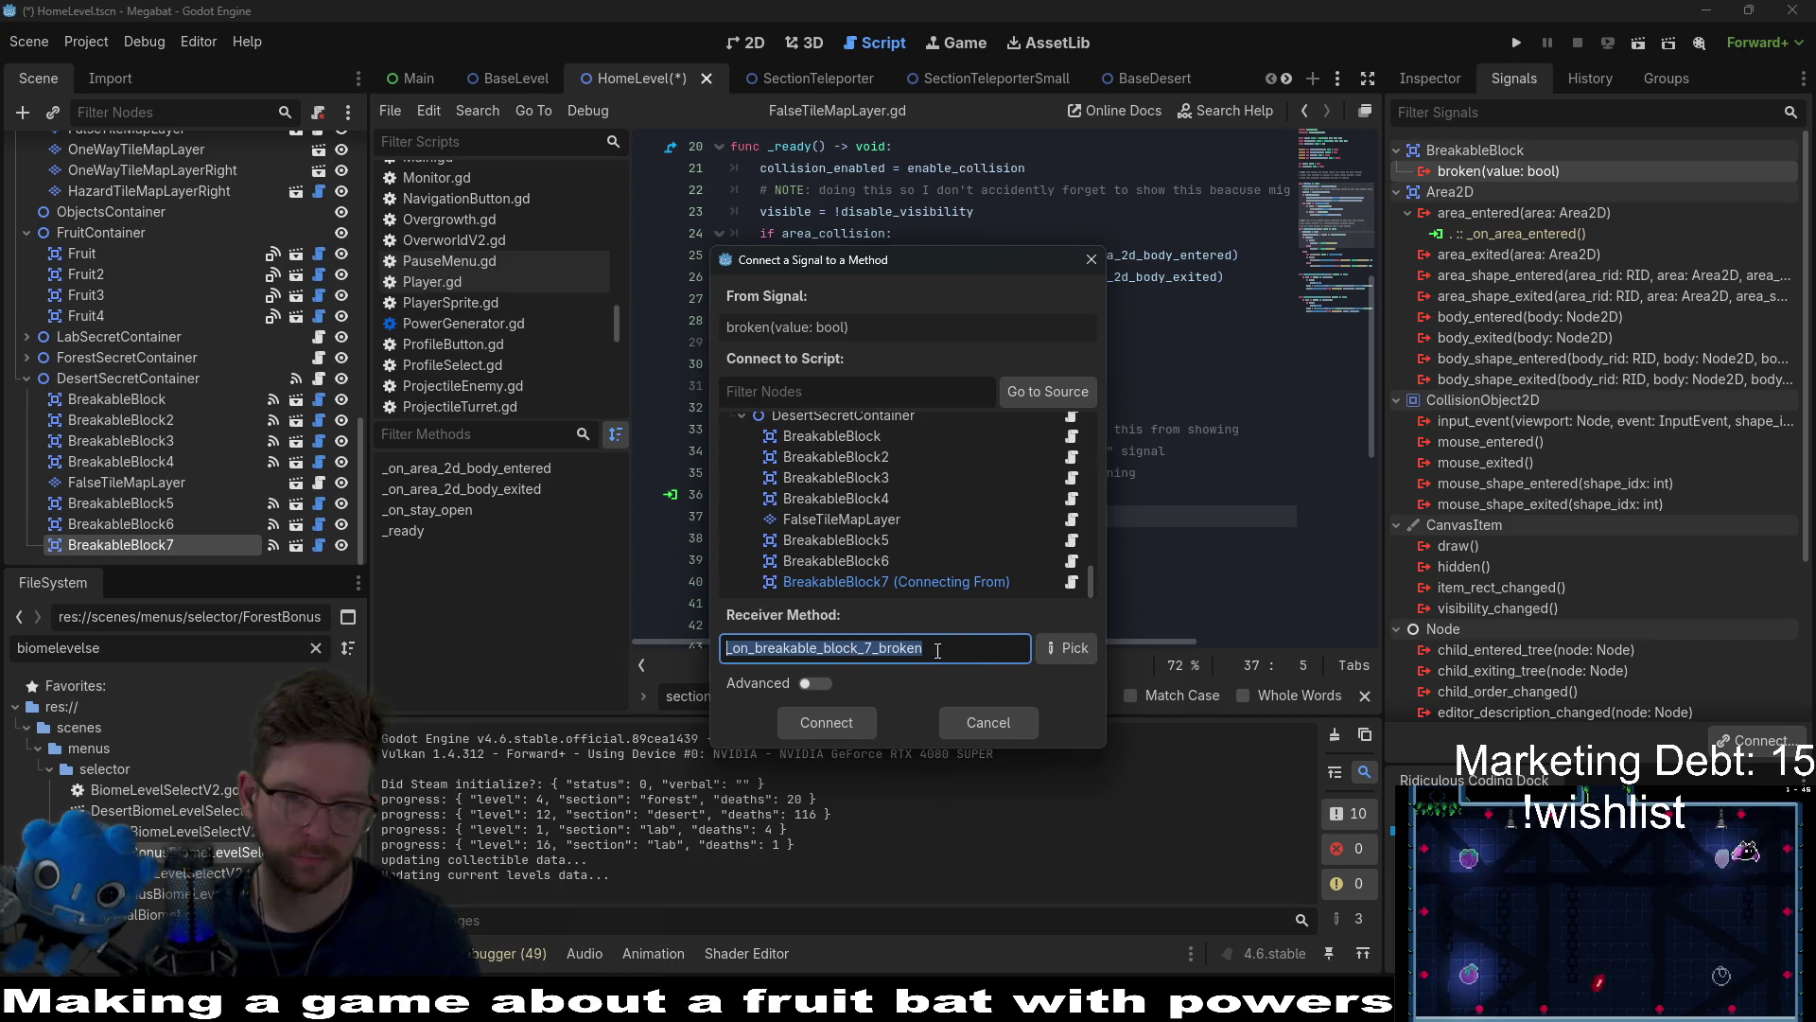
pyautogui.click(1066, 647)
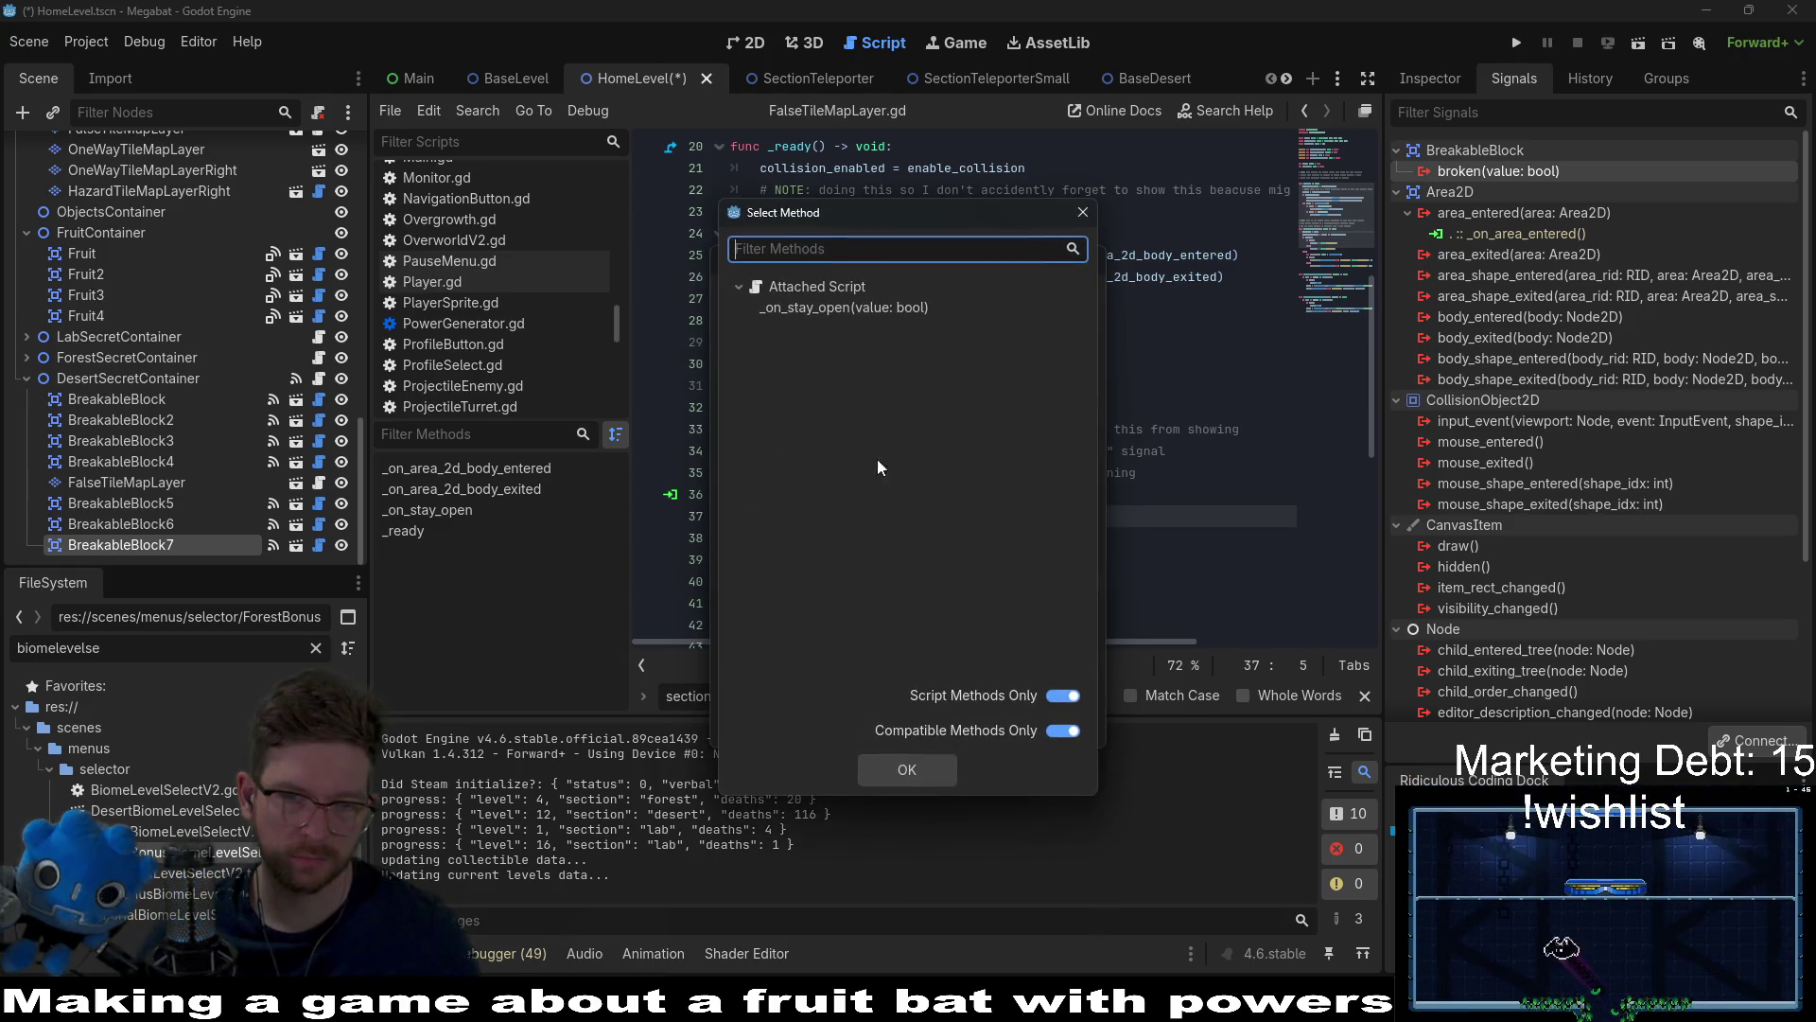
pyautogui.doubleClick(873, 307)
pyautogui.click(827, 723)
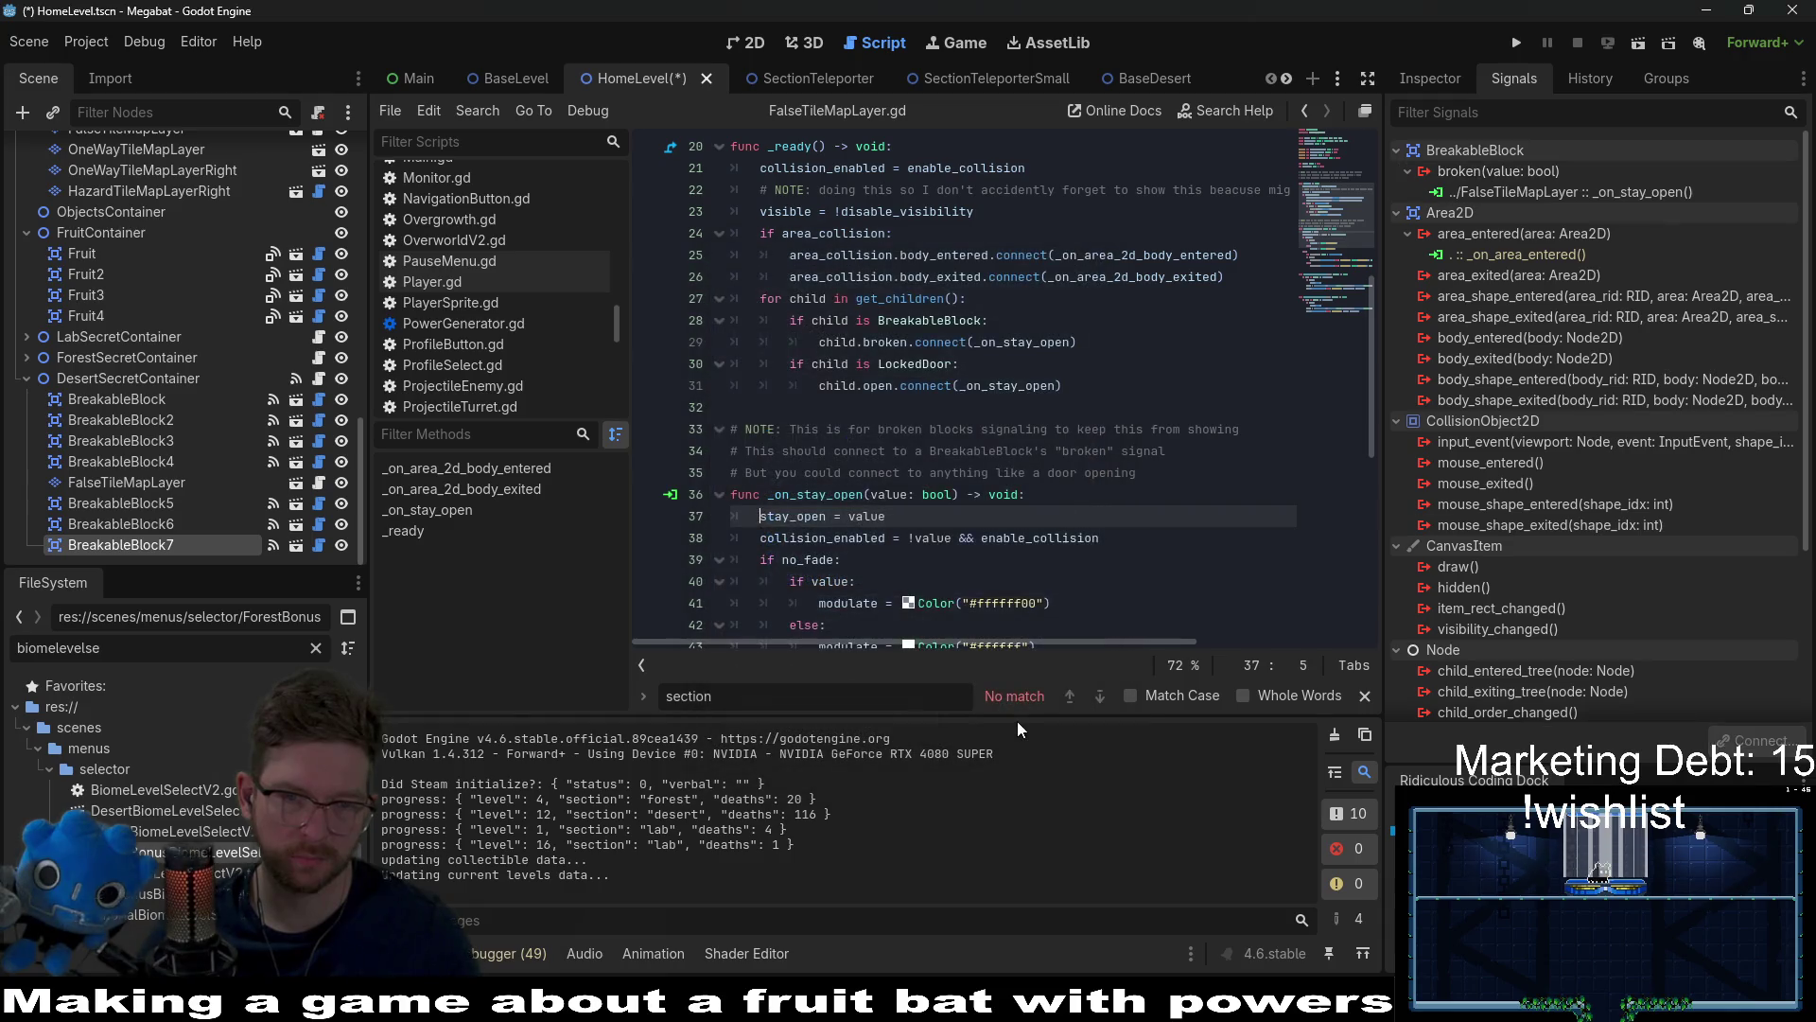
pyautogui.hotkey('ctrl', 's')
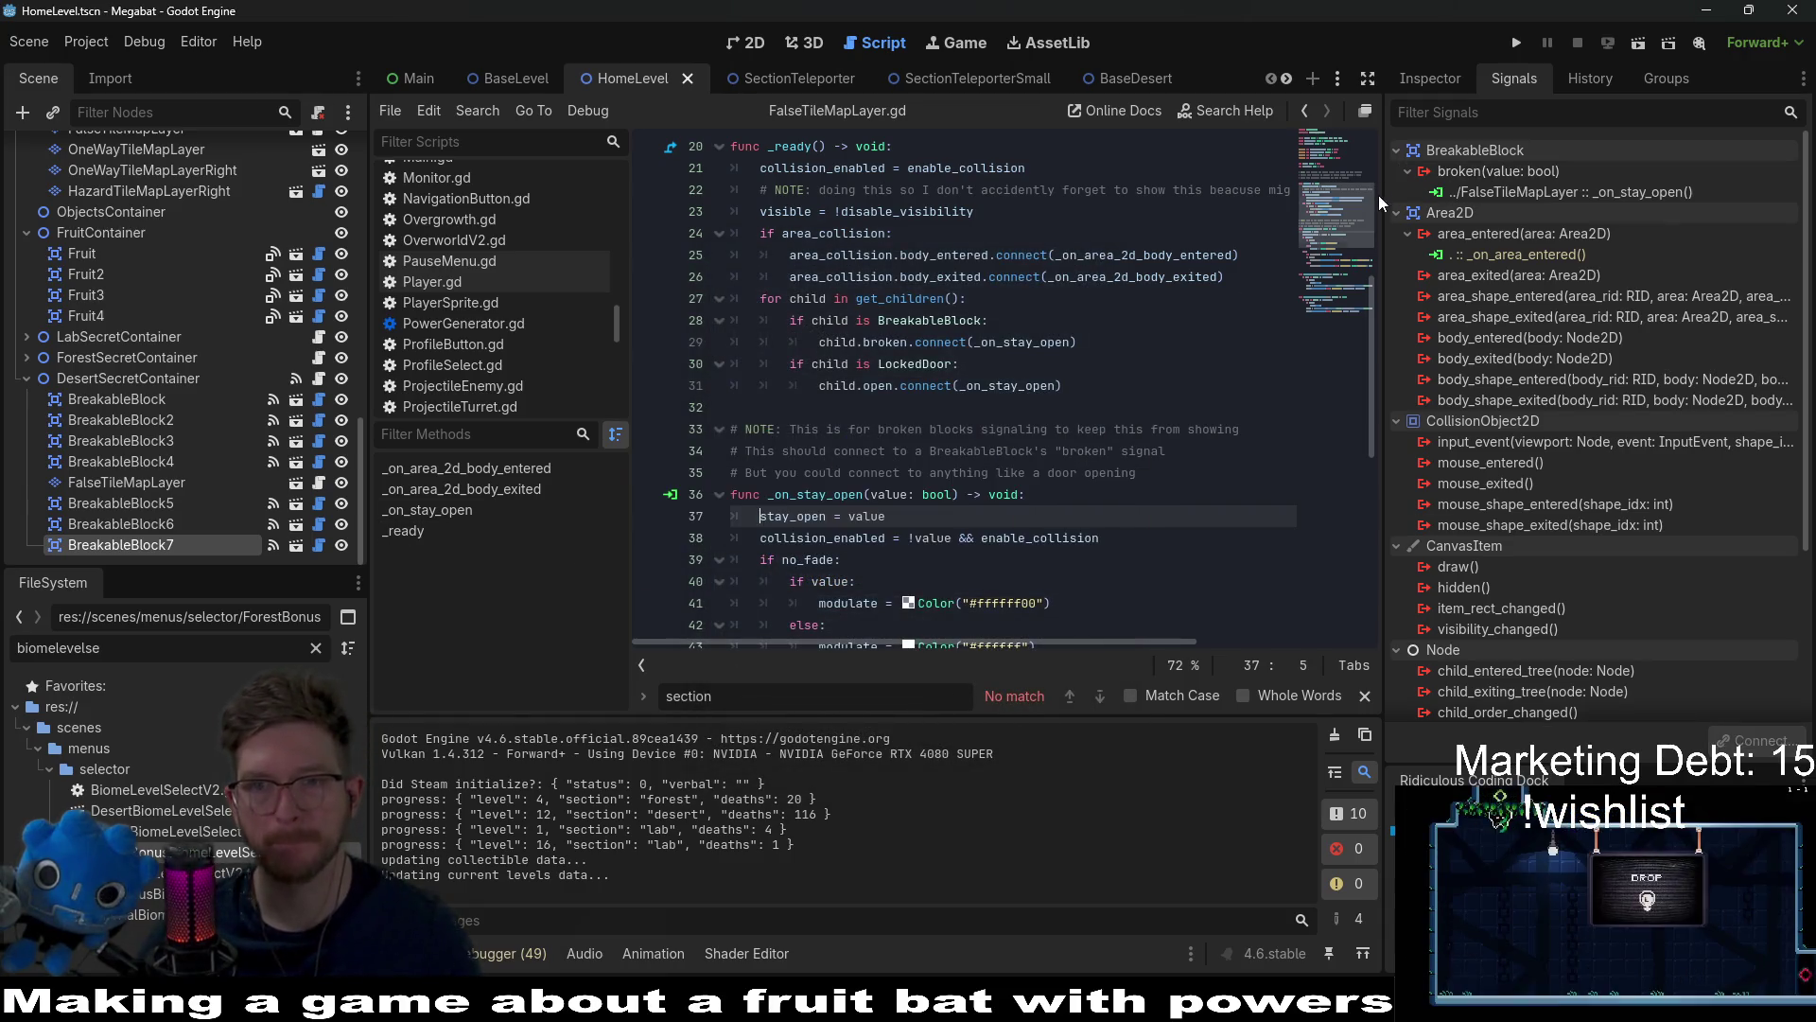
pyautogui.click(755, 44)
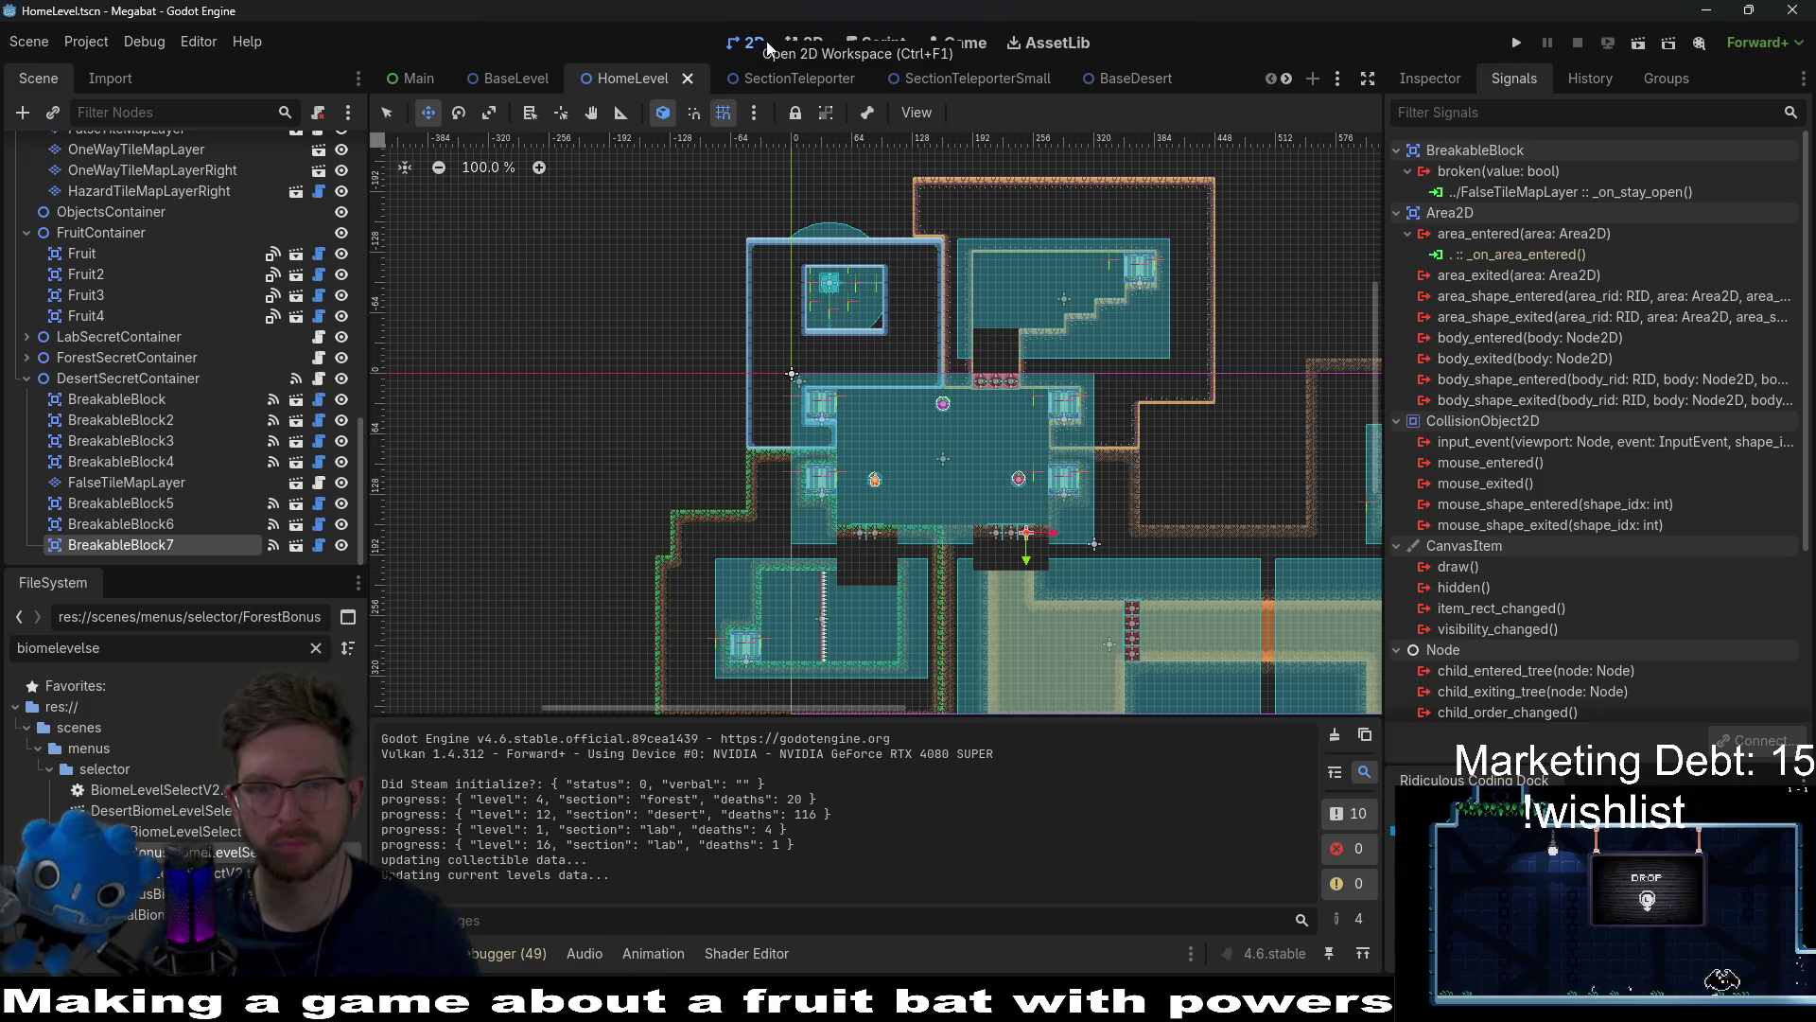
# Step: Run the project and load the Forest profile's save
pyautogui.click(1516, 43)
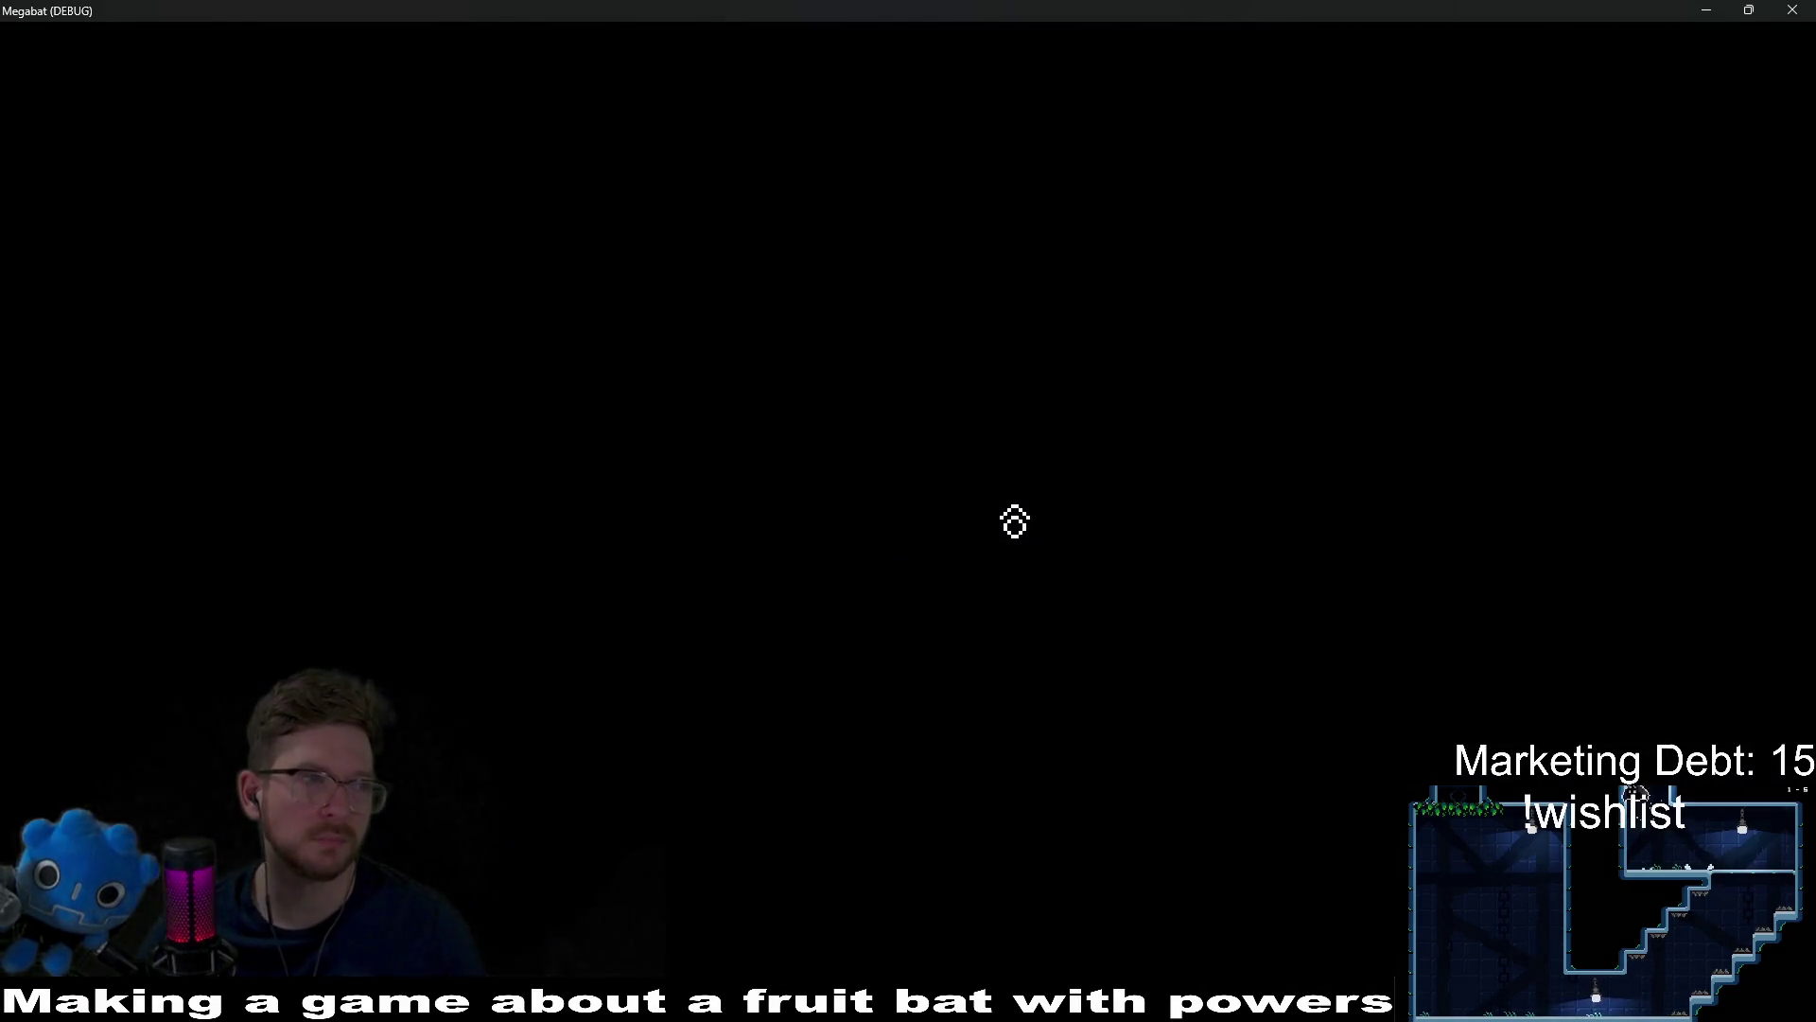
pyautogui.click(982, 511)
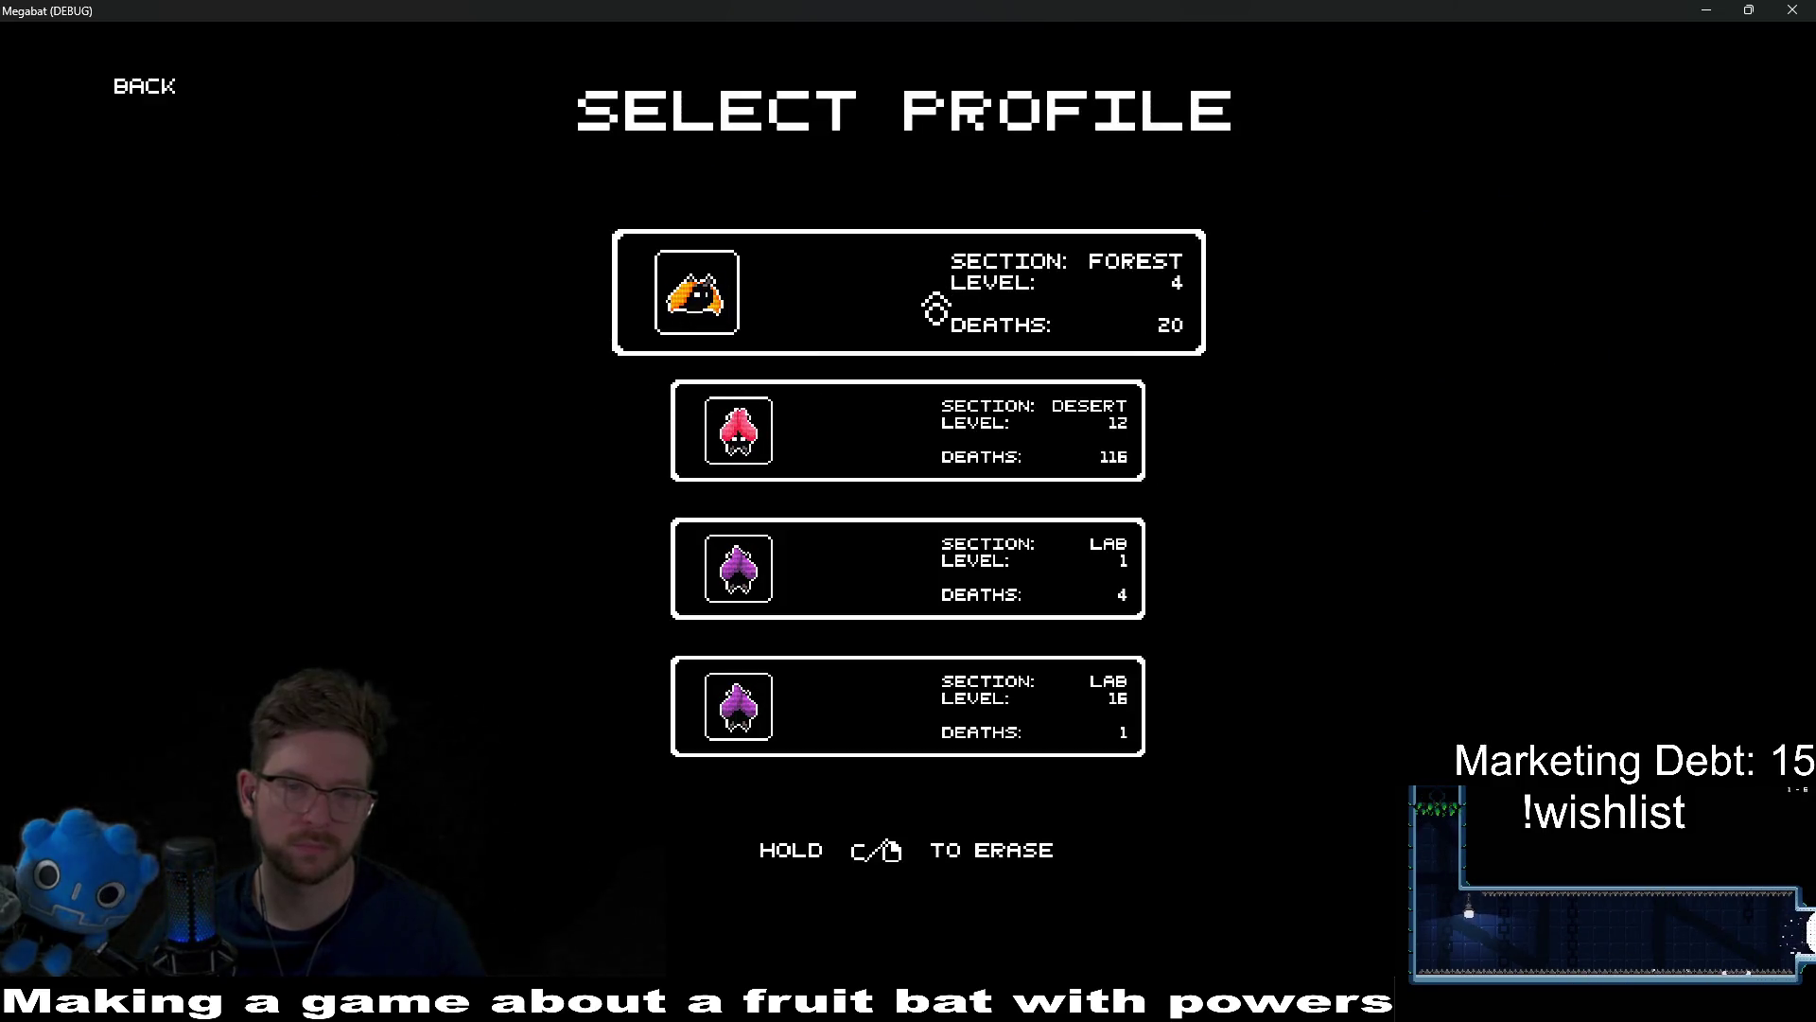
pyautogui.click(936, 309)
# Step: Fly the bat from its nest through the home rooms and pit to the level-select entrance
pyautogui.press('w')
pyautogui.press('d')
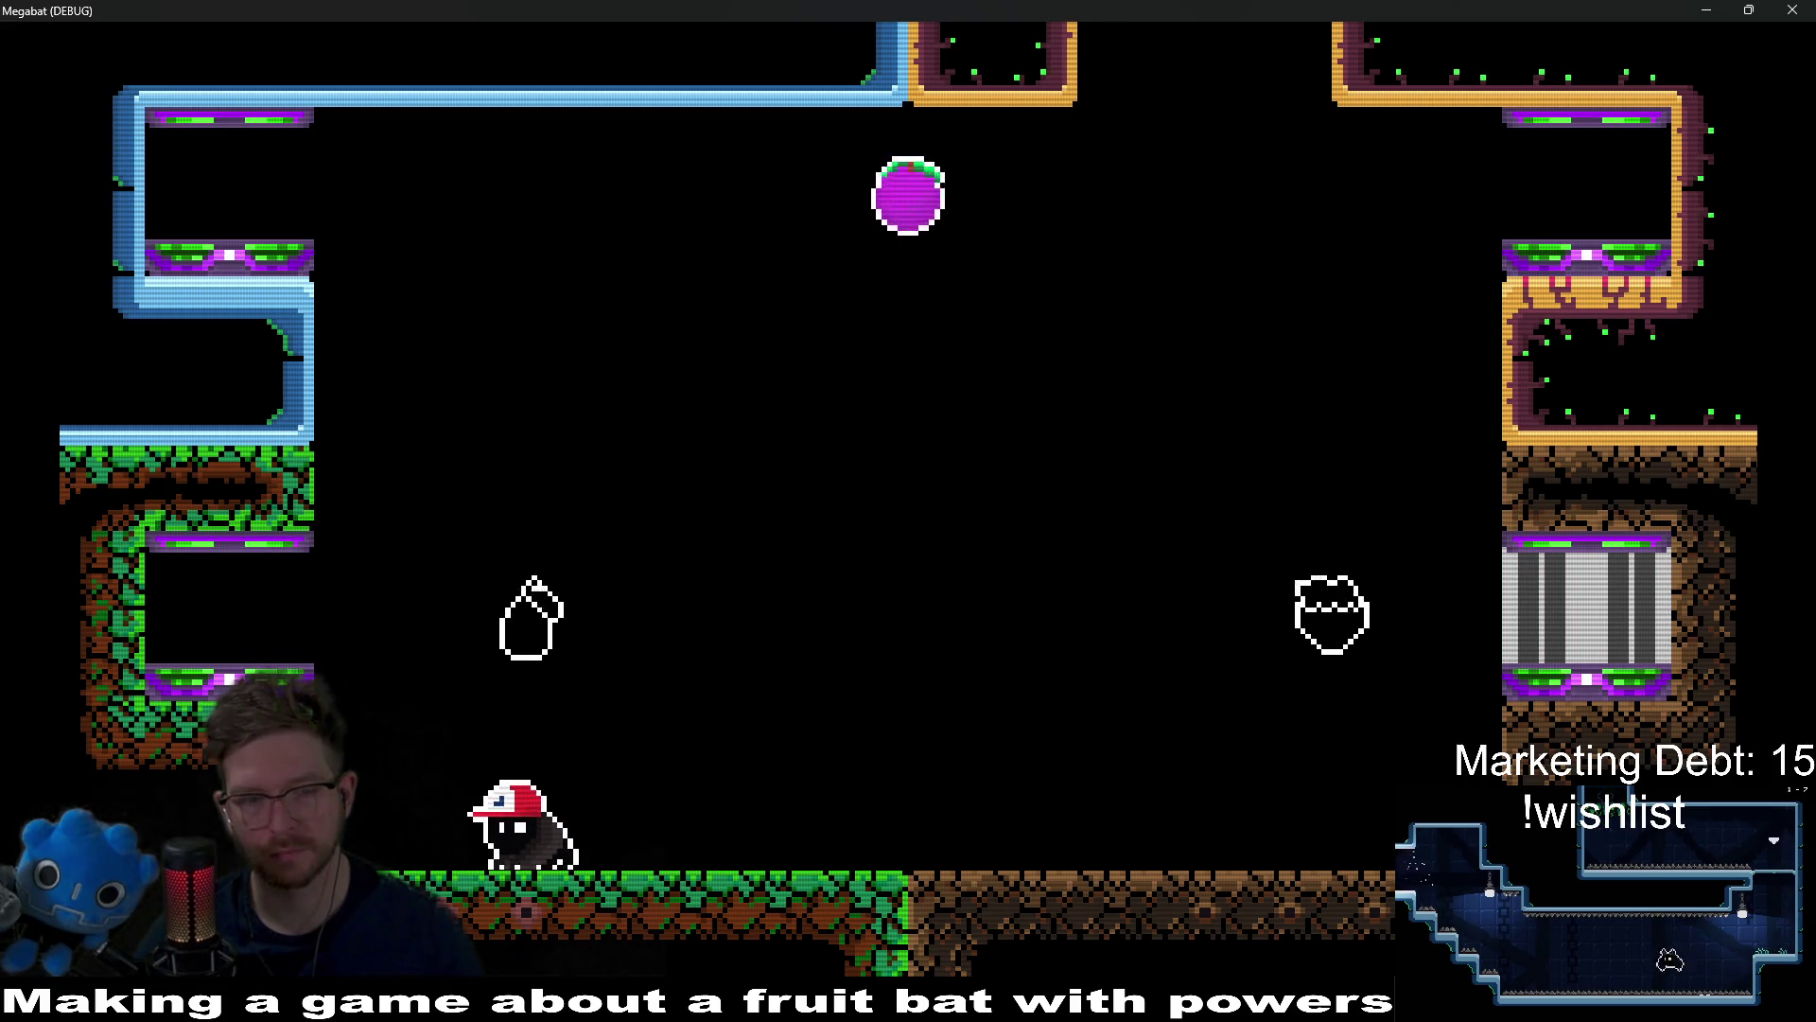
pyautogui.press('a')
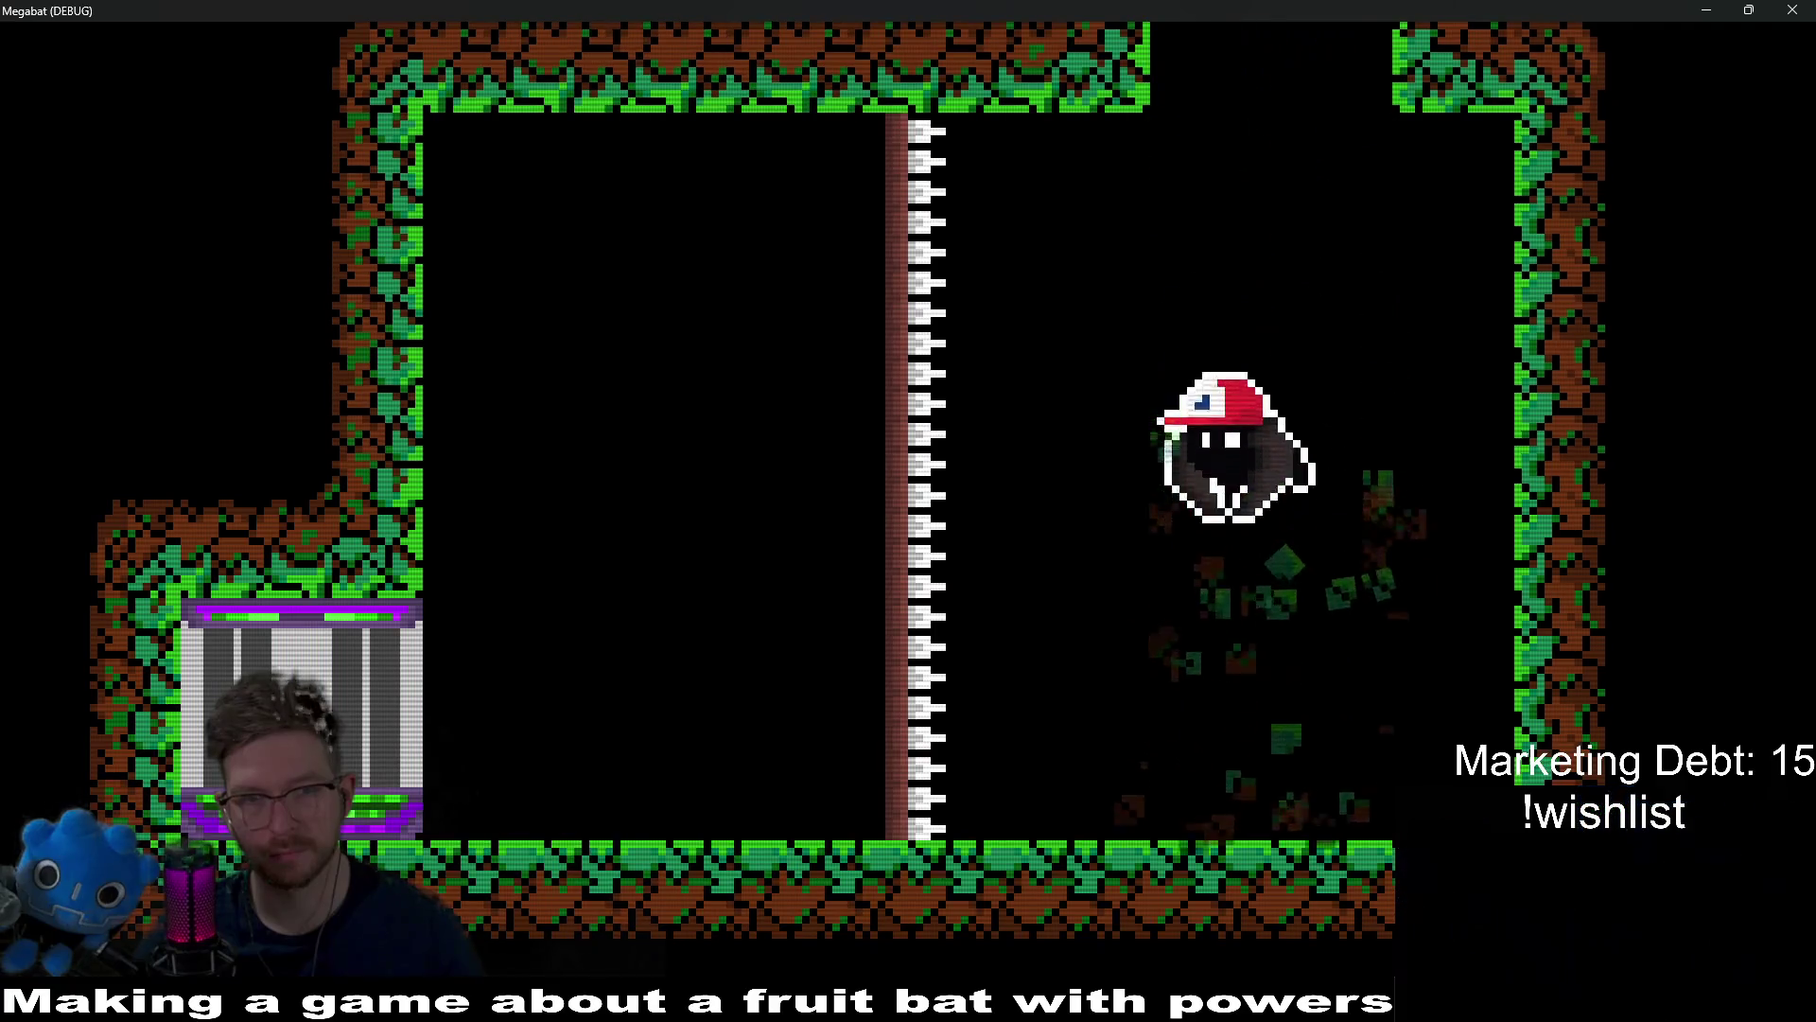
pyautogui.press('w')
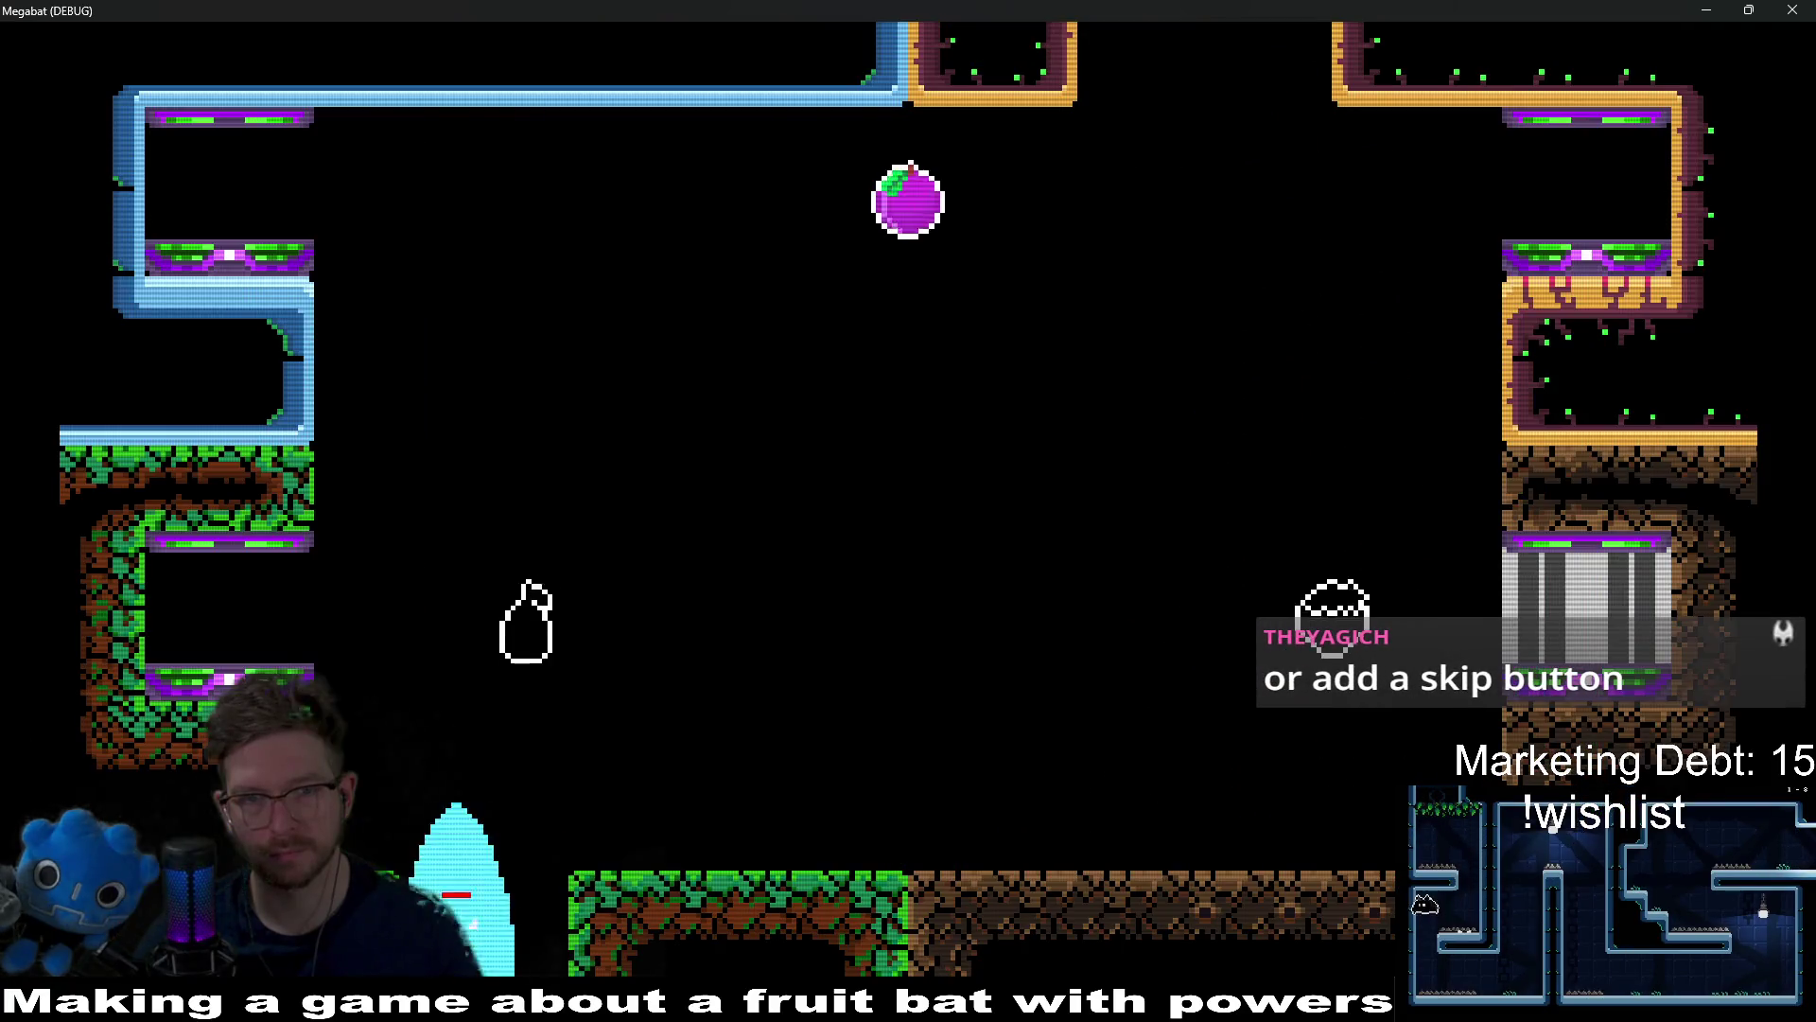
pyautogui.press('a')
pyautogui.press('w')
pyautogui.press('d')
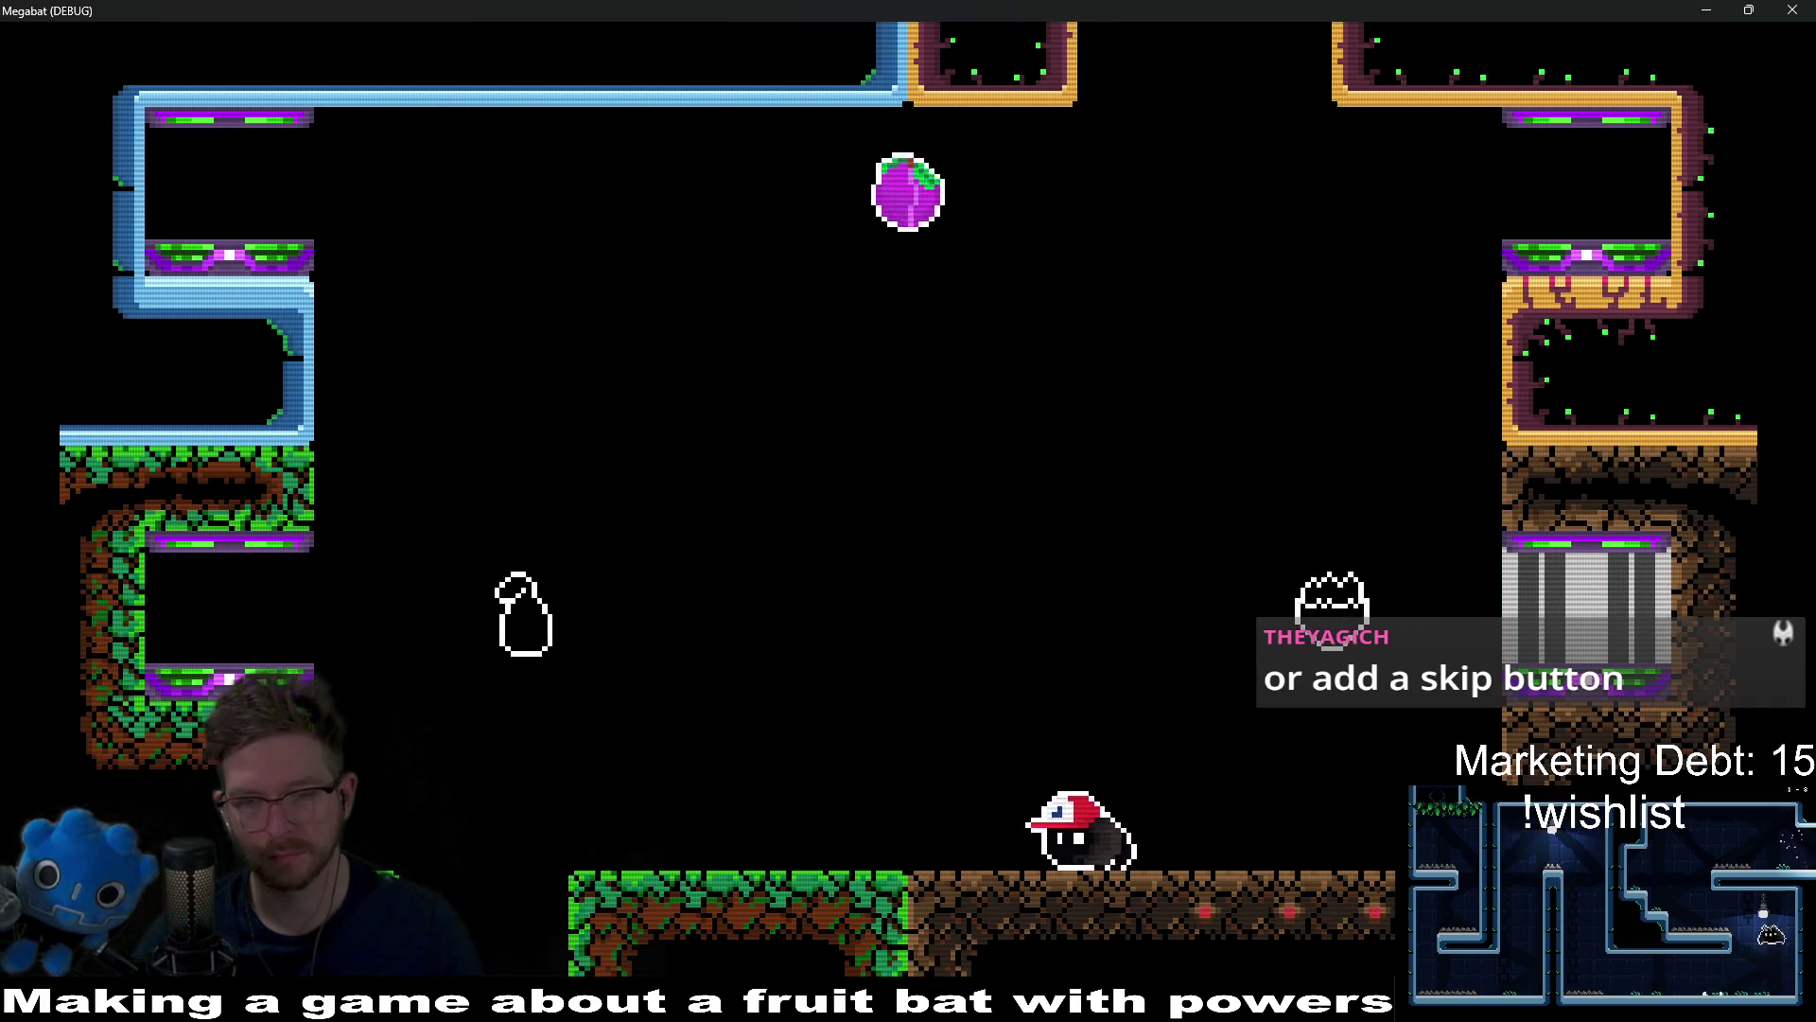
pyautogui.press('a')
pyautogui.press('d')
pyautogui.press('a')
pyautogui.press('d')
pyautogui.press('w')
pyautogui.press('a')
pyautogui.press('a')
pyautogui.press('w')
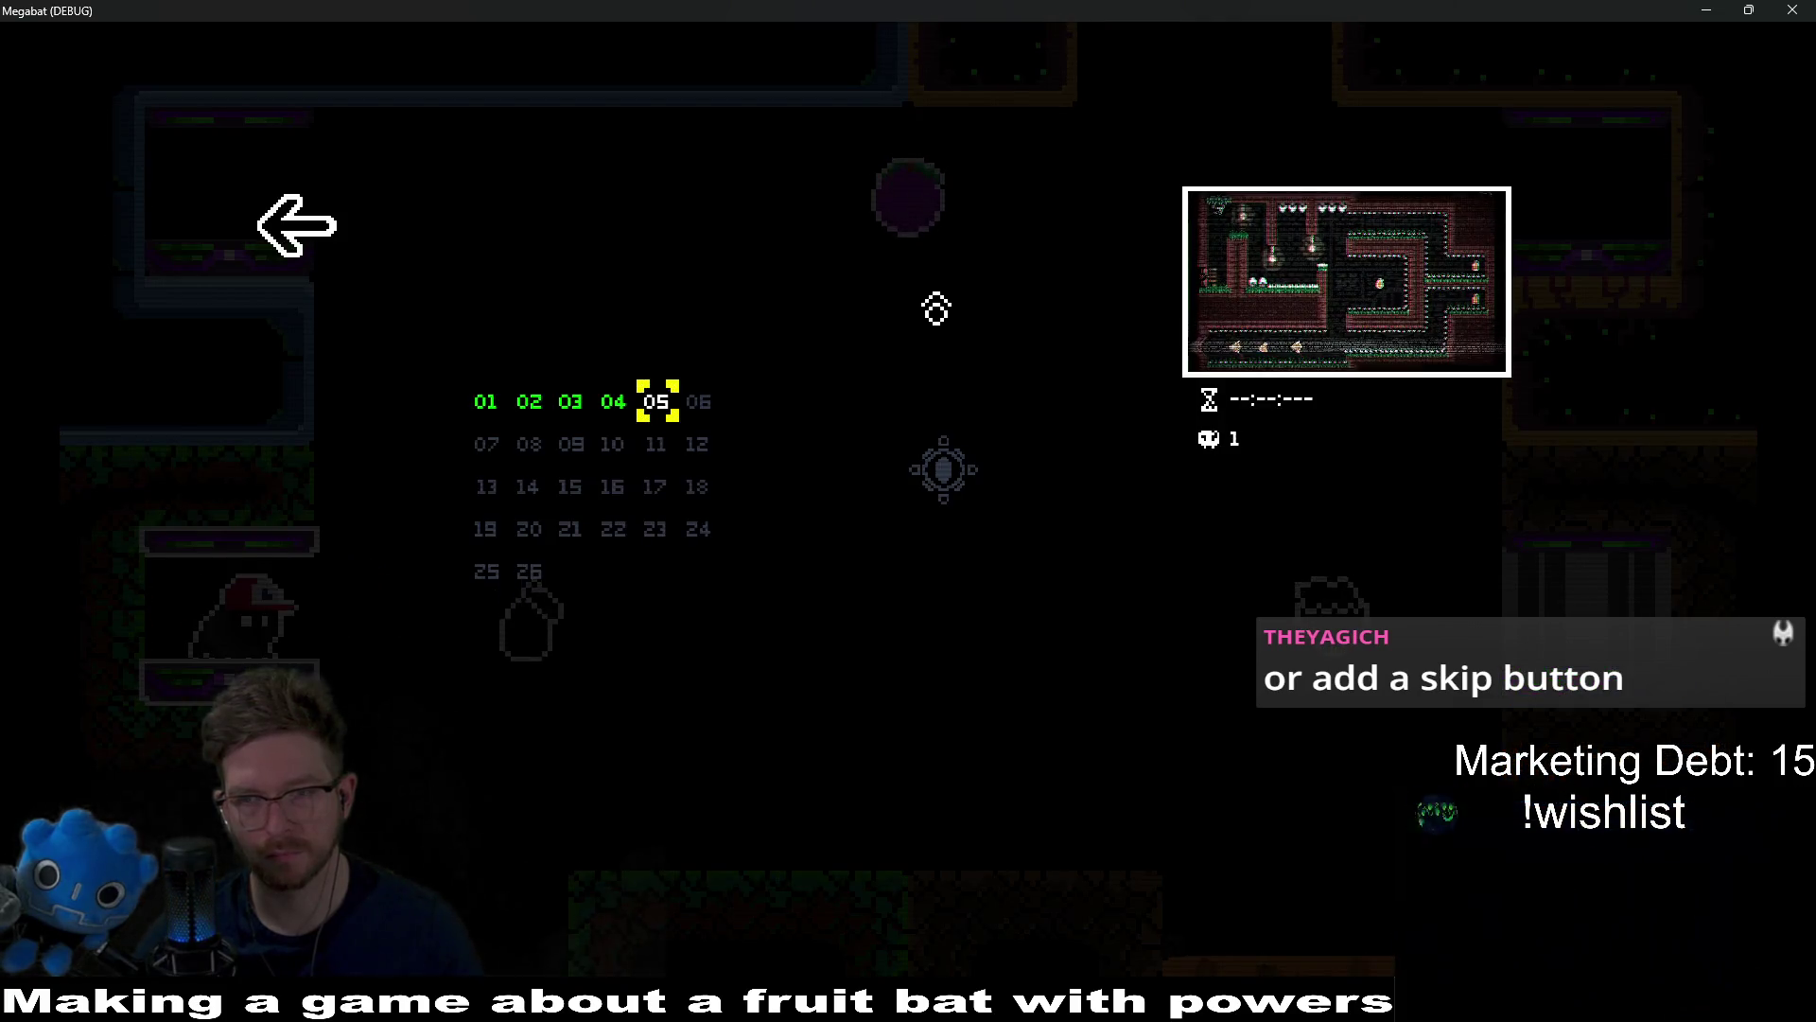
# Step: Start level 05 and dash through 2-5's corridors collecting fruit, then rise into the room above
pyautogui.press('Return')
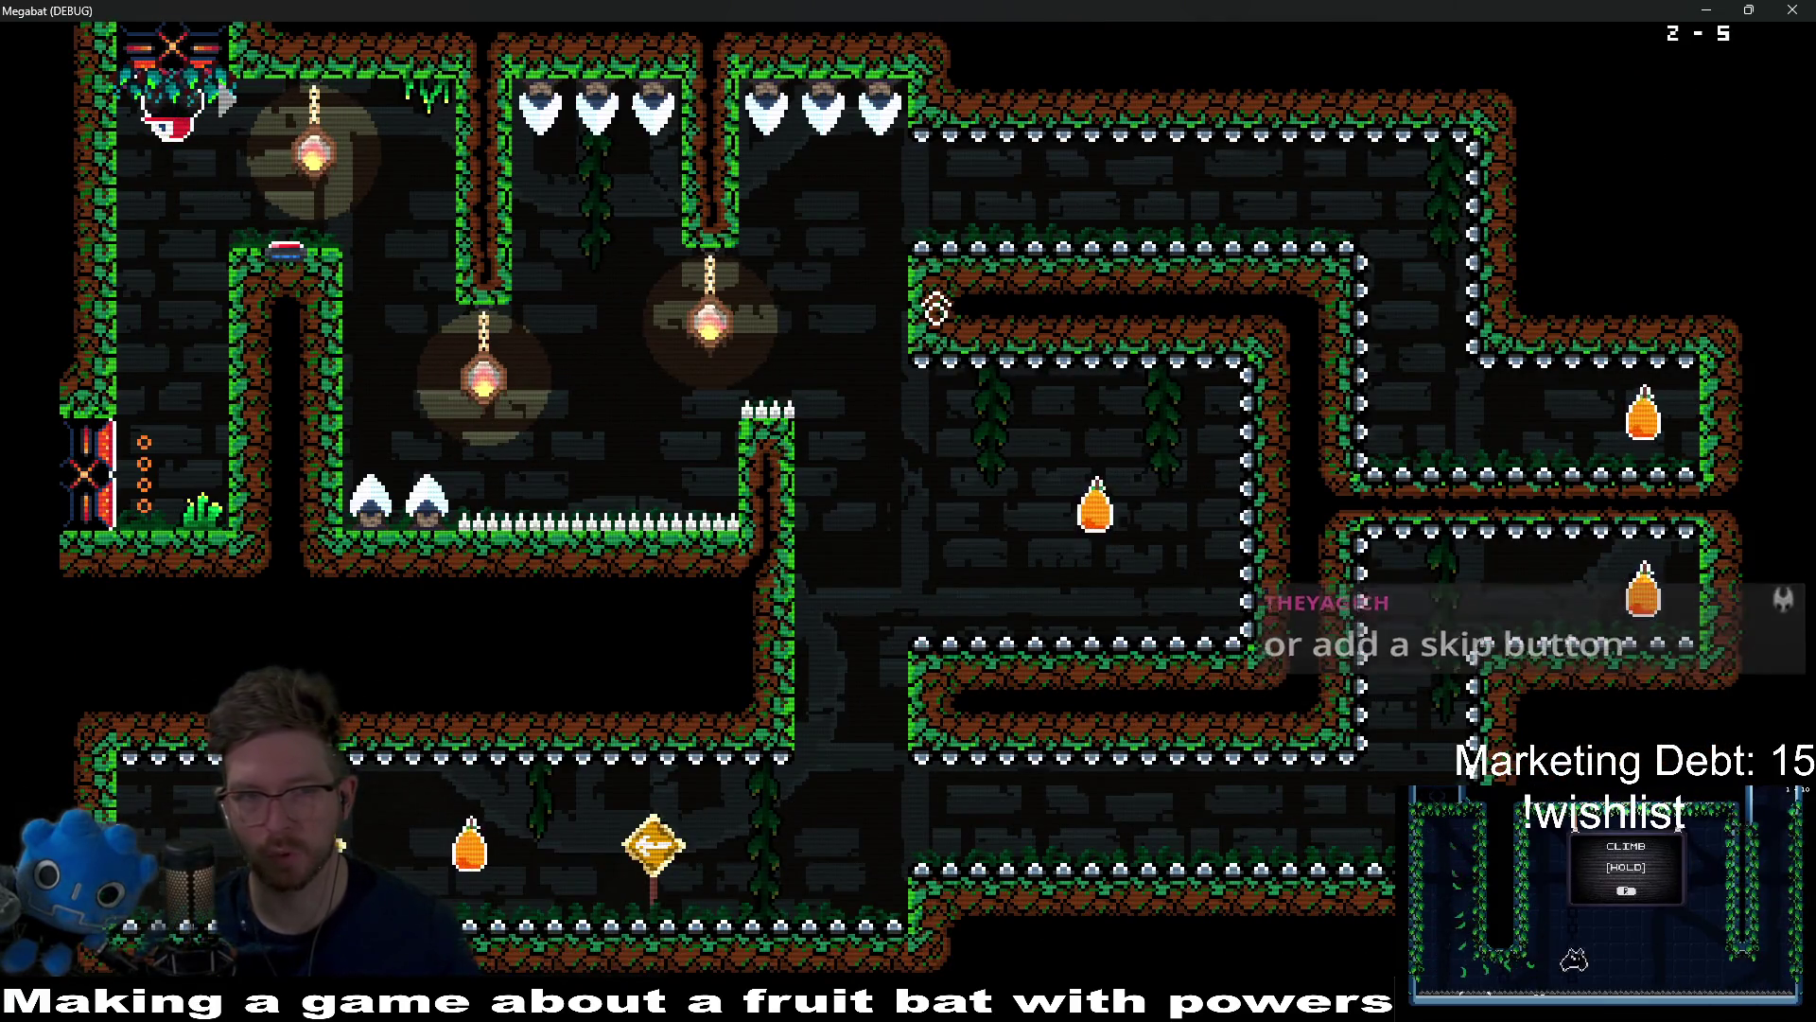
pyautogui.press('d')
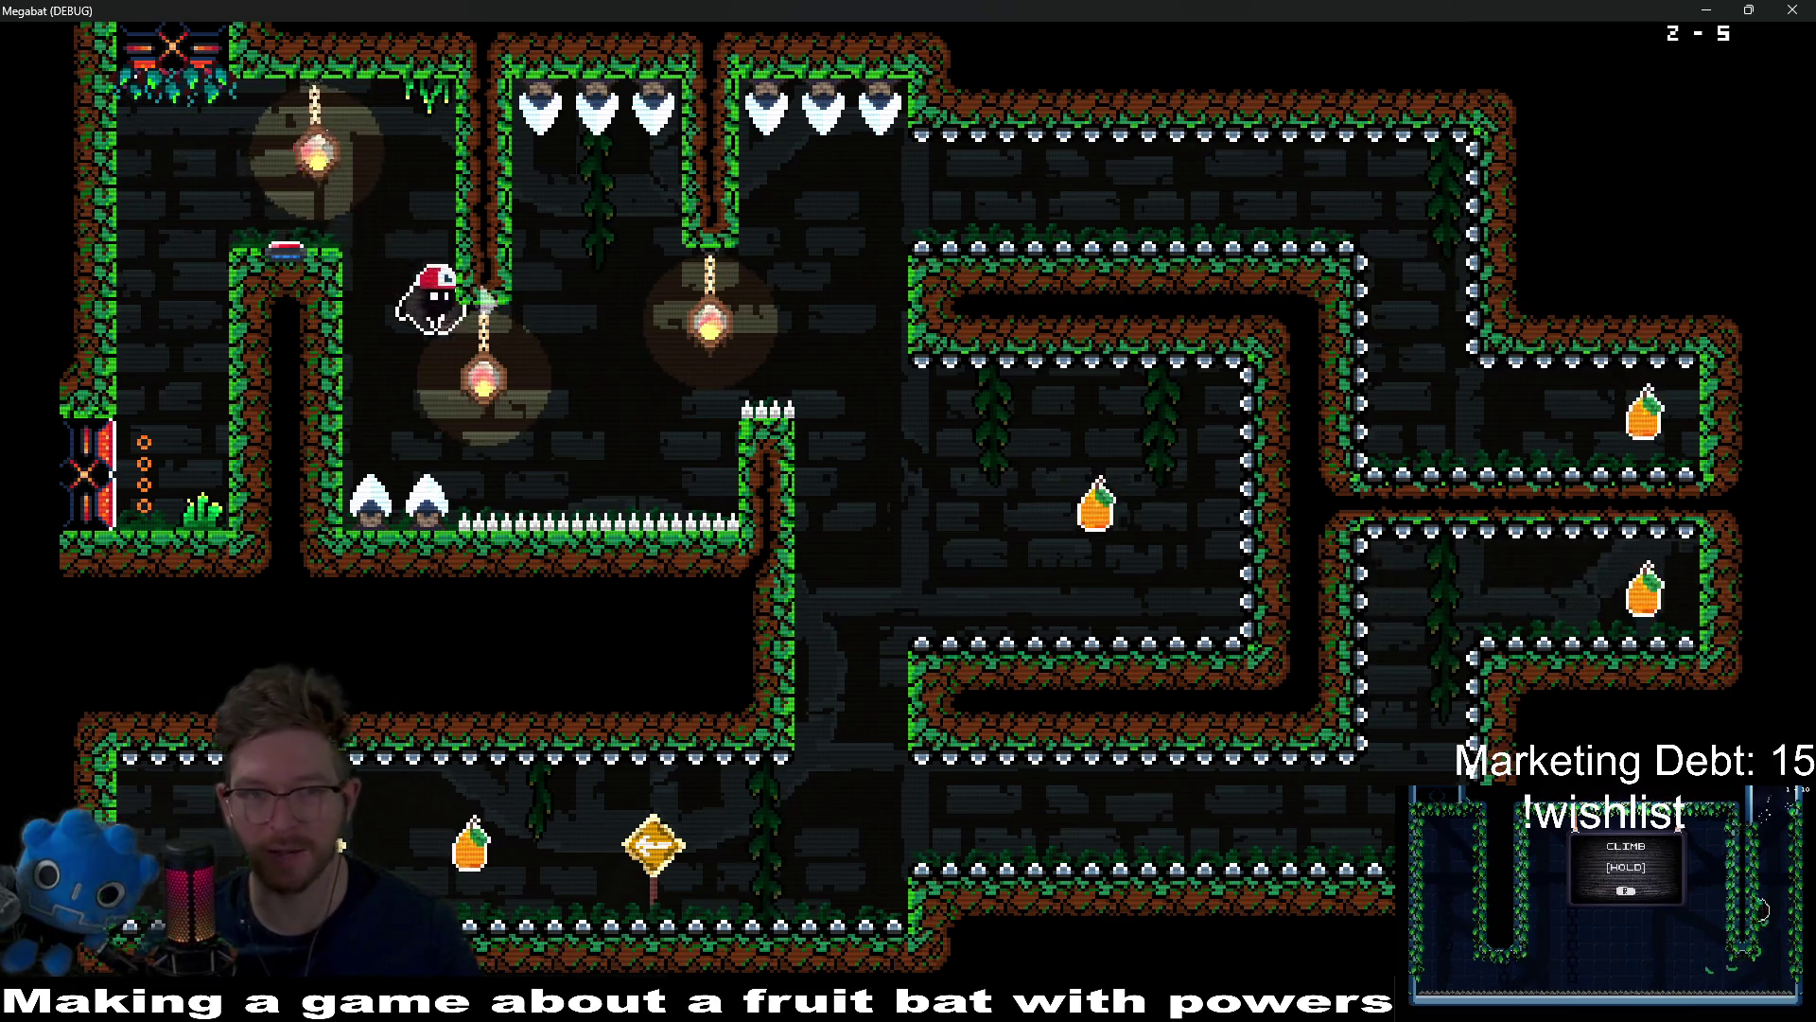
pyautogui.press('x')
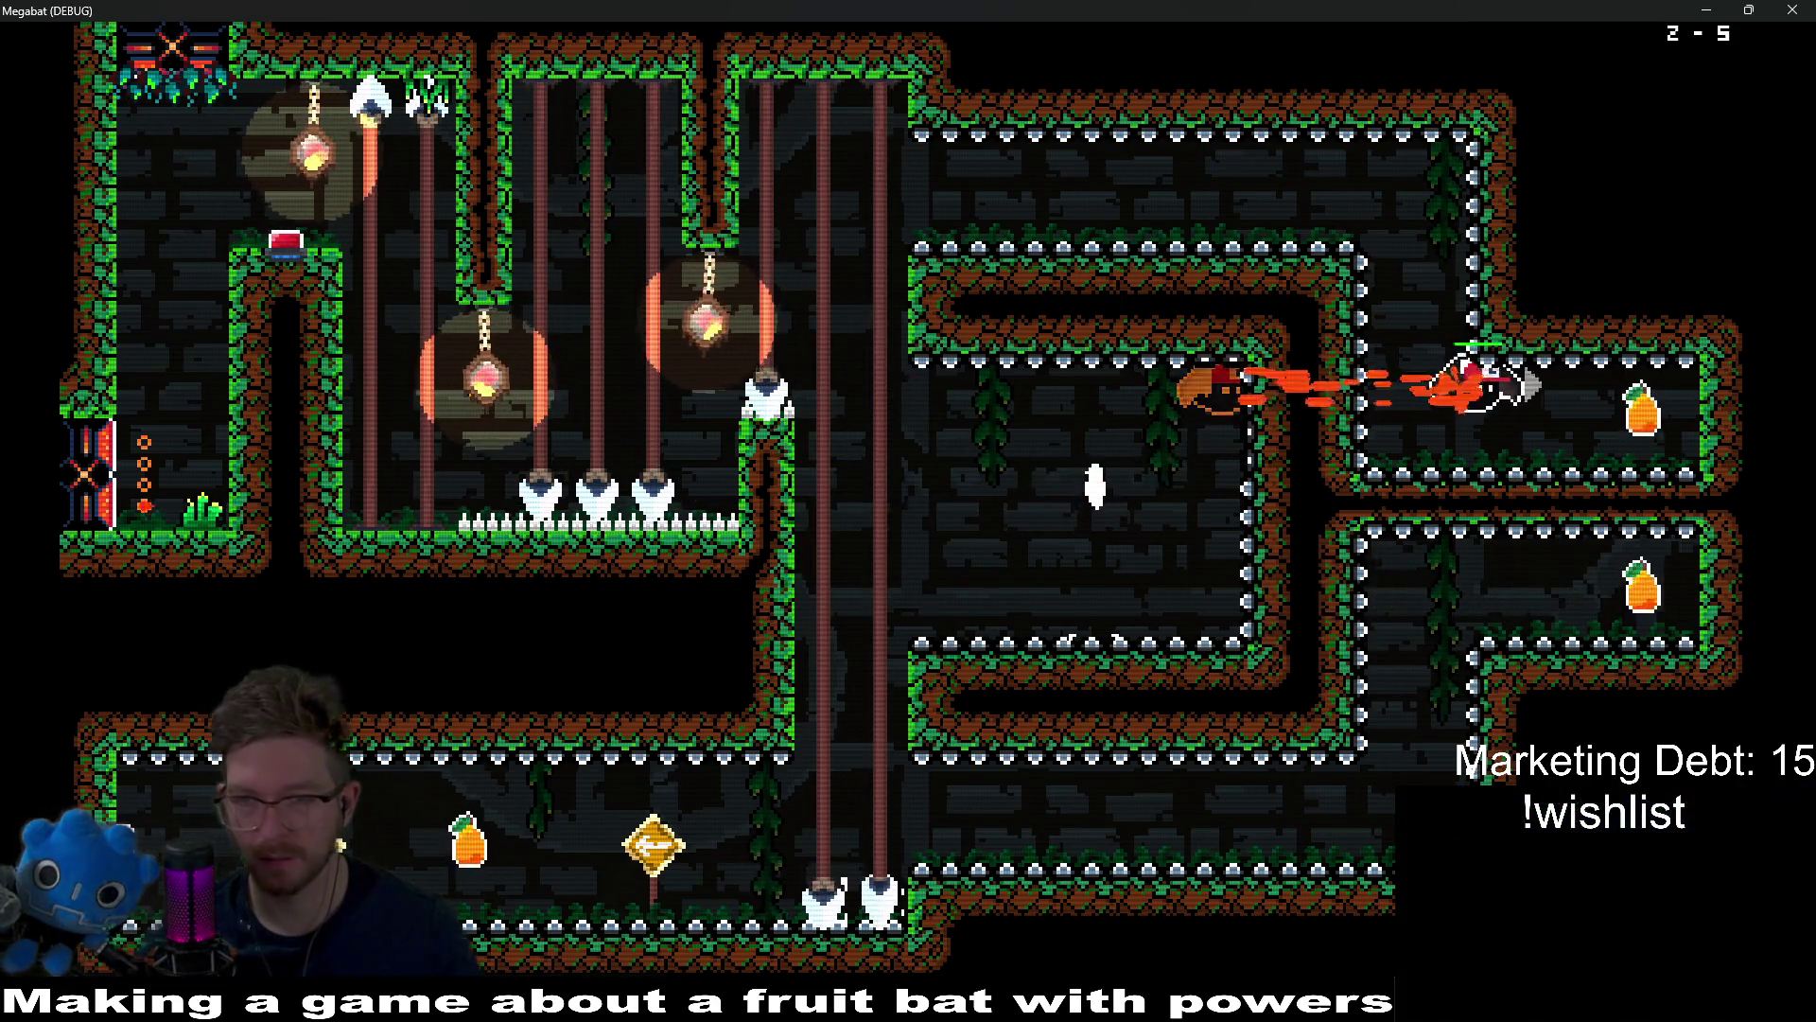
pyautogui.press('Down')
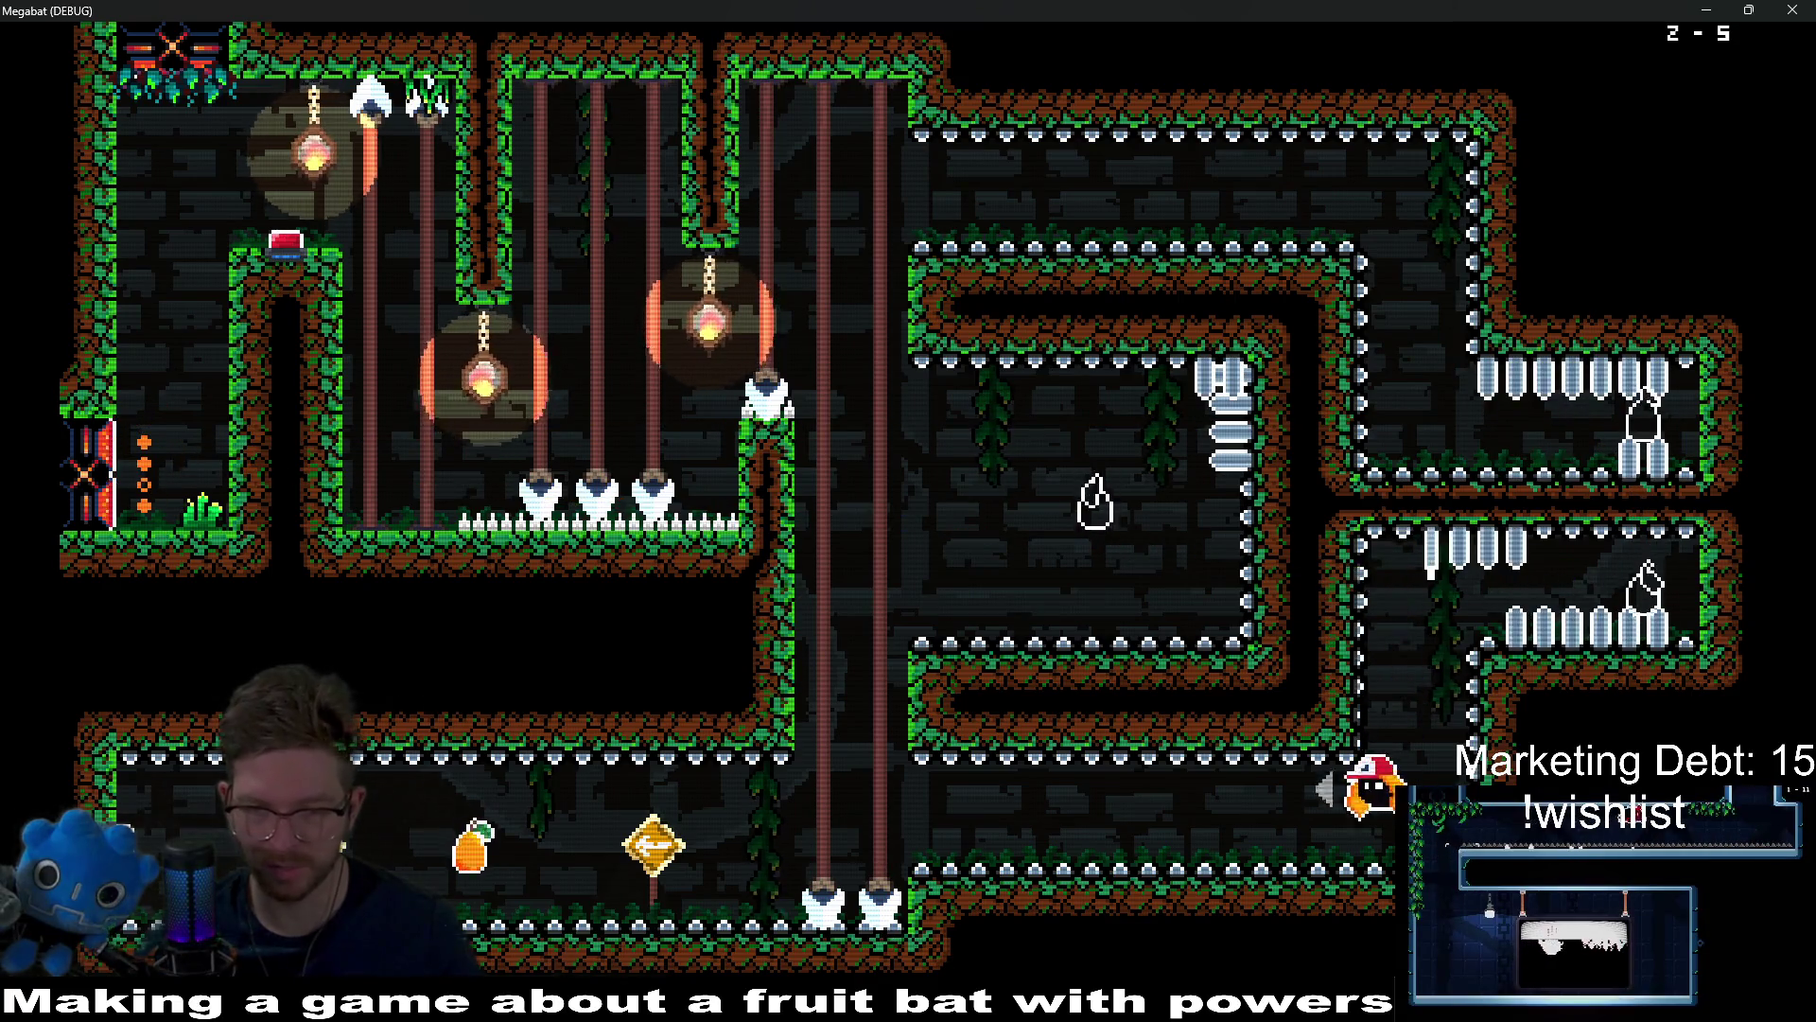
pyautogui.press('x')
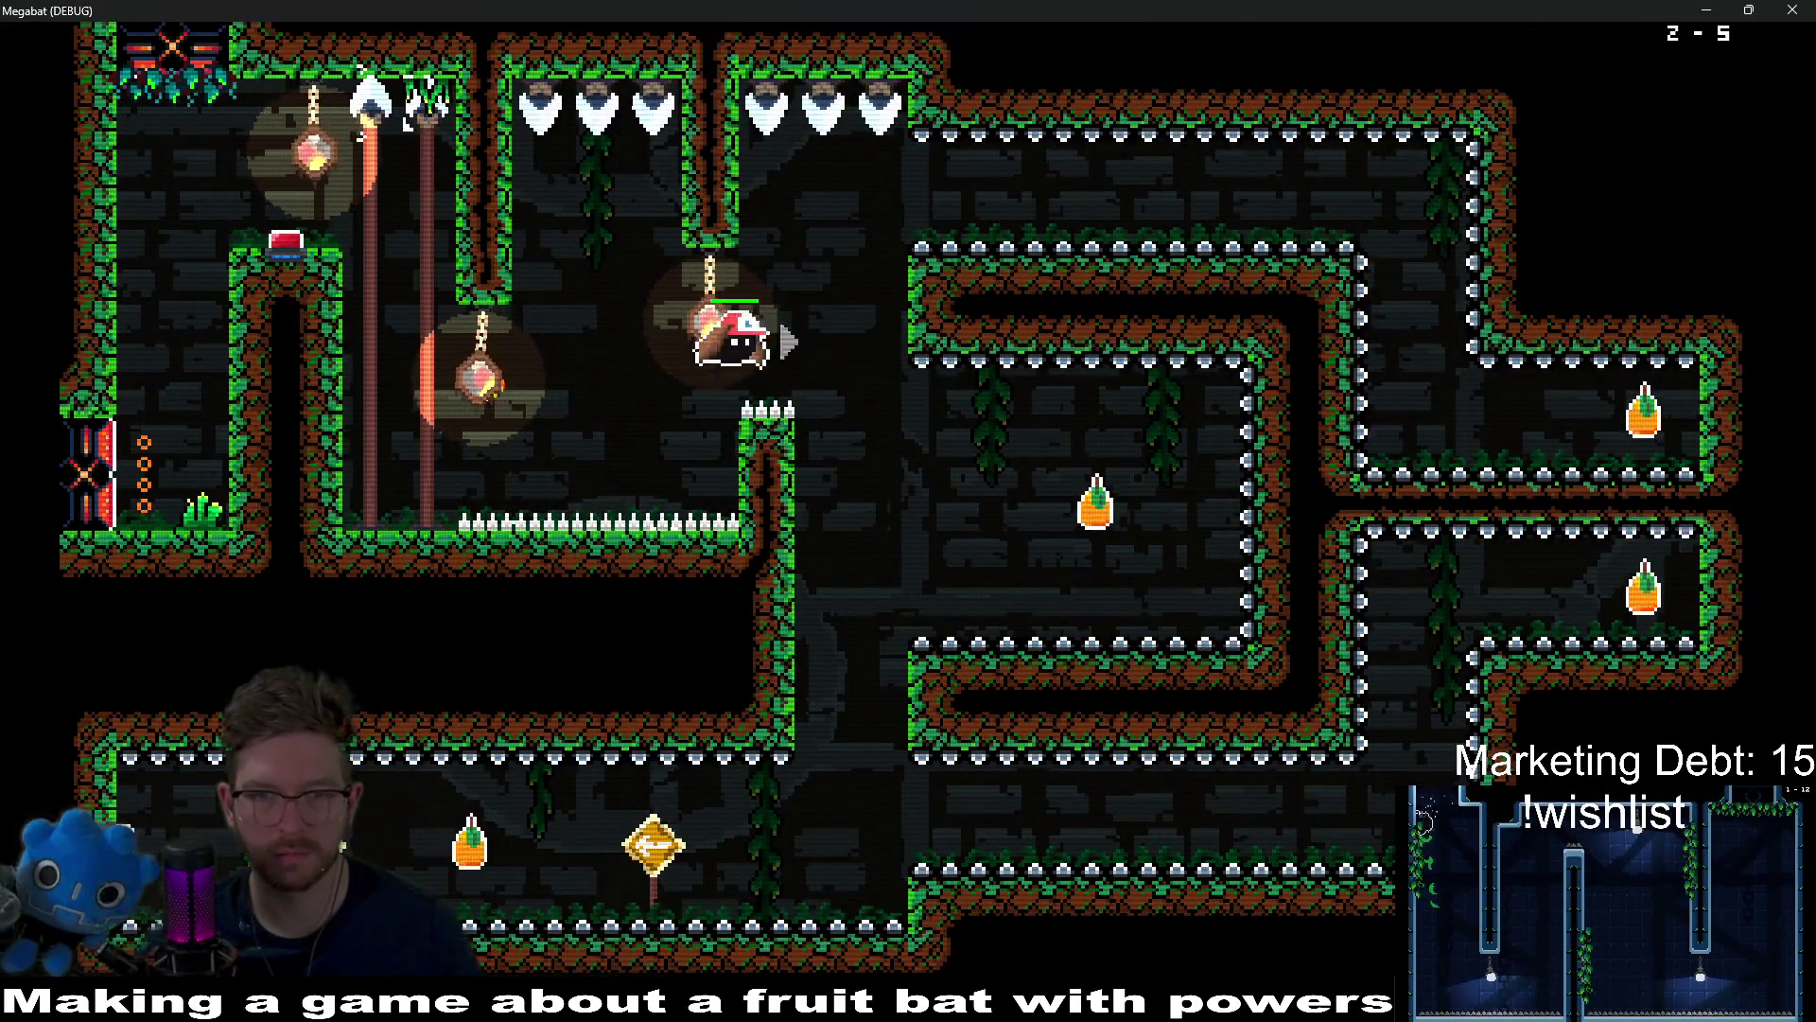
pyautogui.press('Right')
pyautogui.press('x')
pyautogui.press('Down')
pyautogui.press('Left')
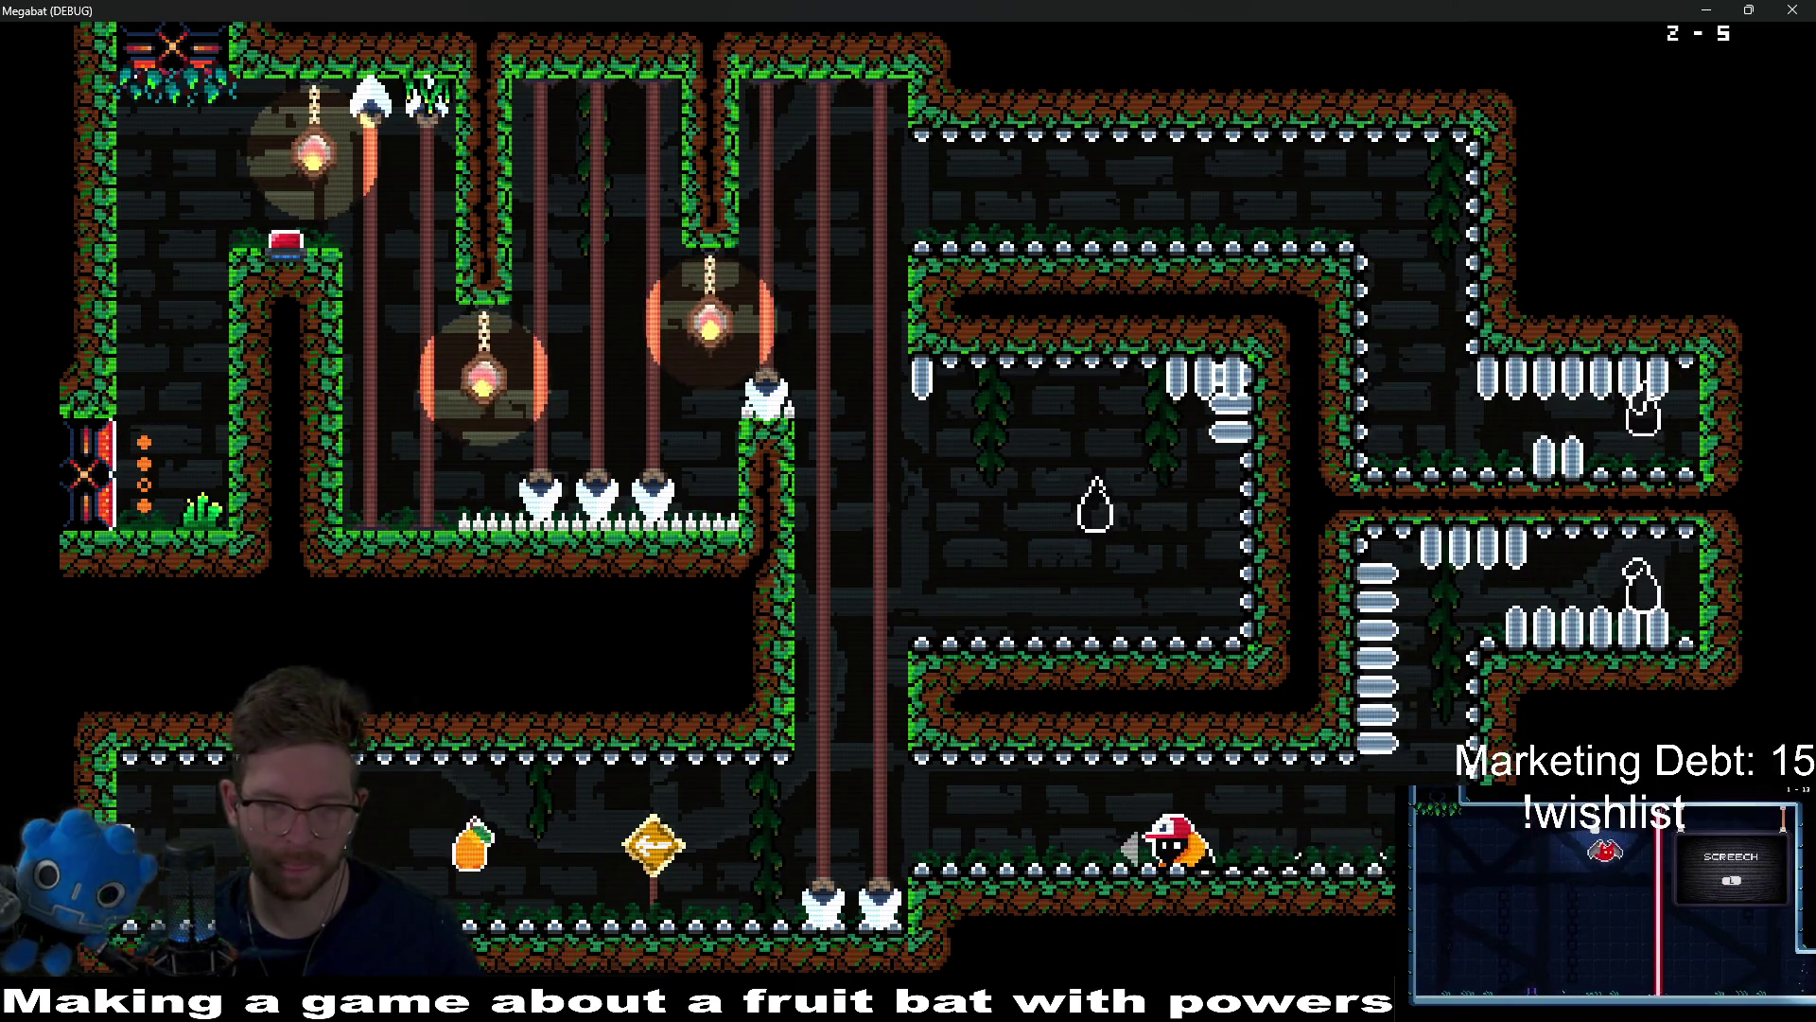
pyautogui.press('x')
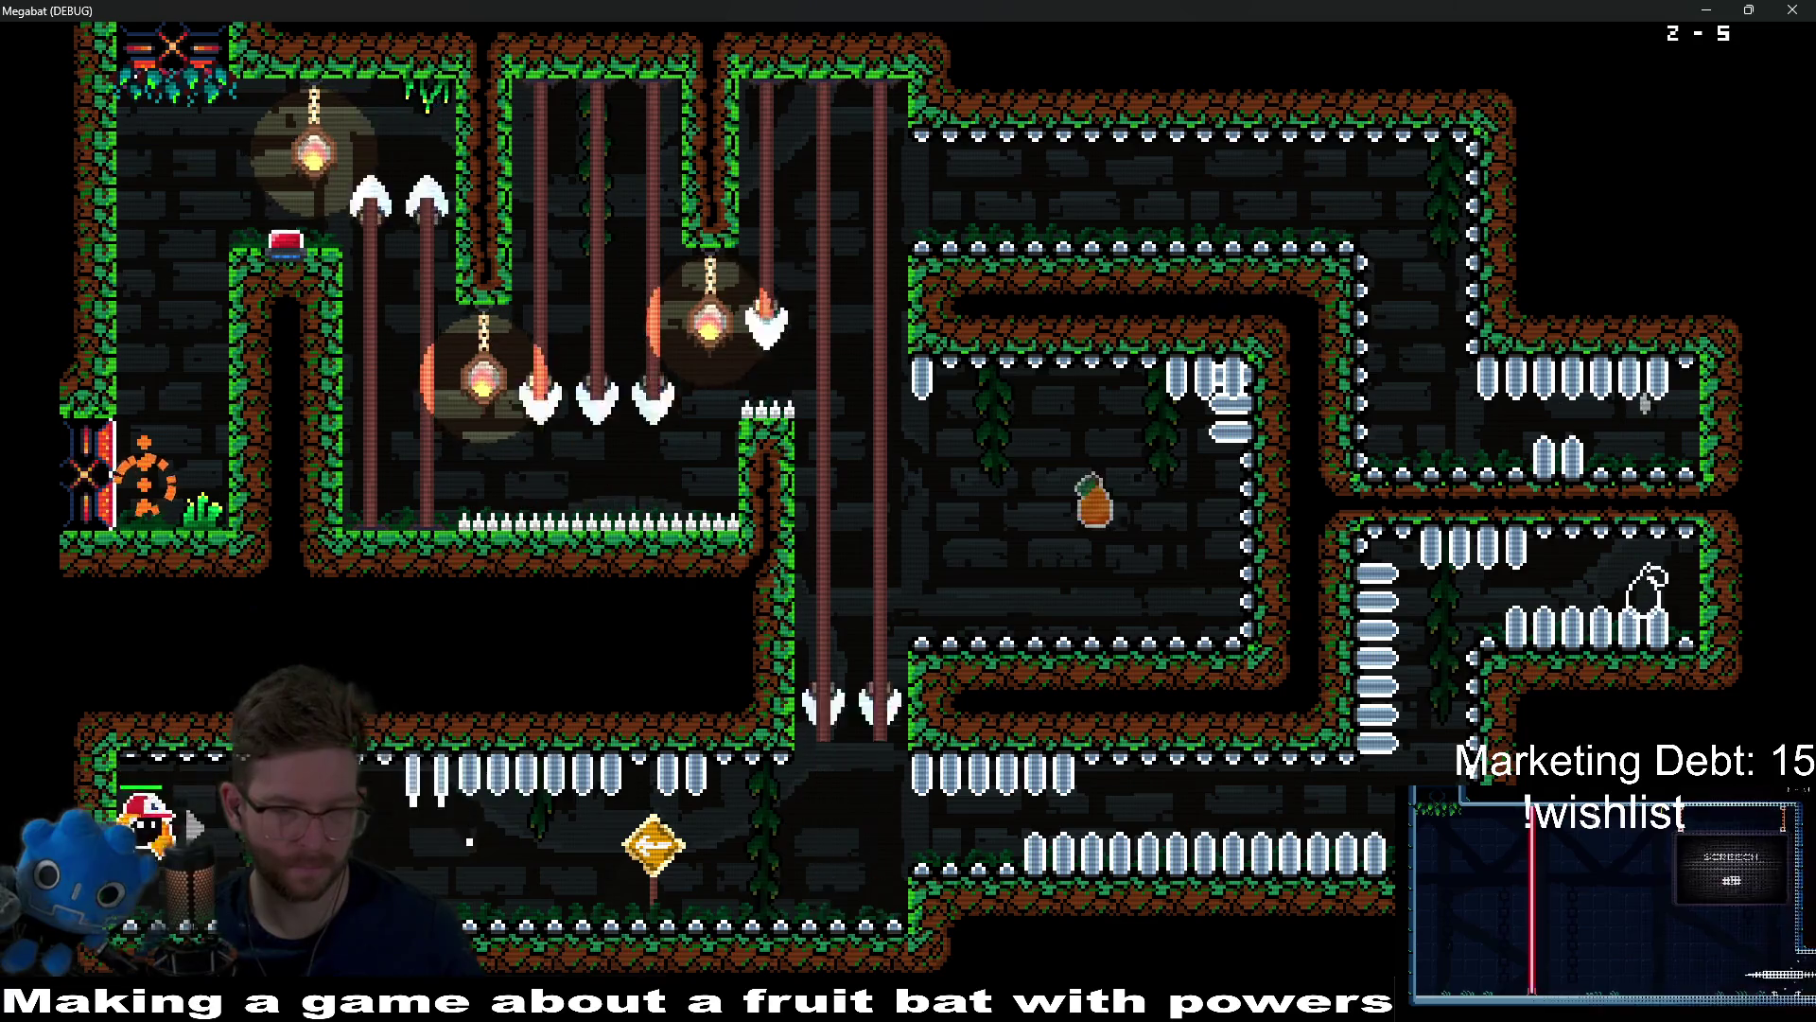
pyautogui.press('Right')
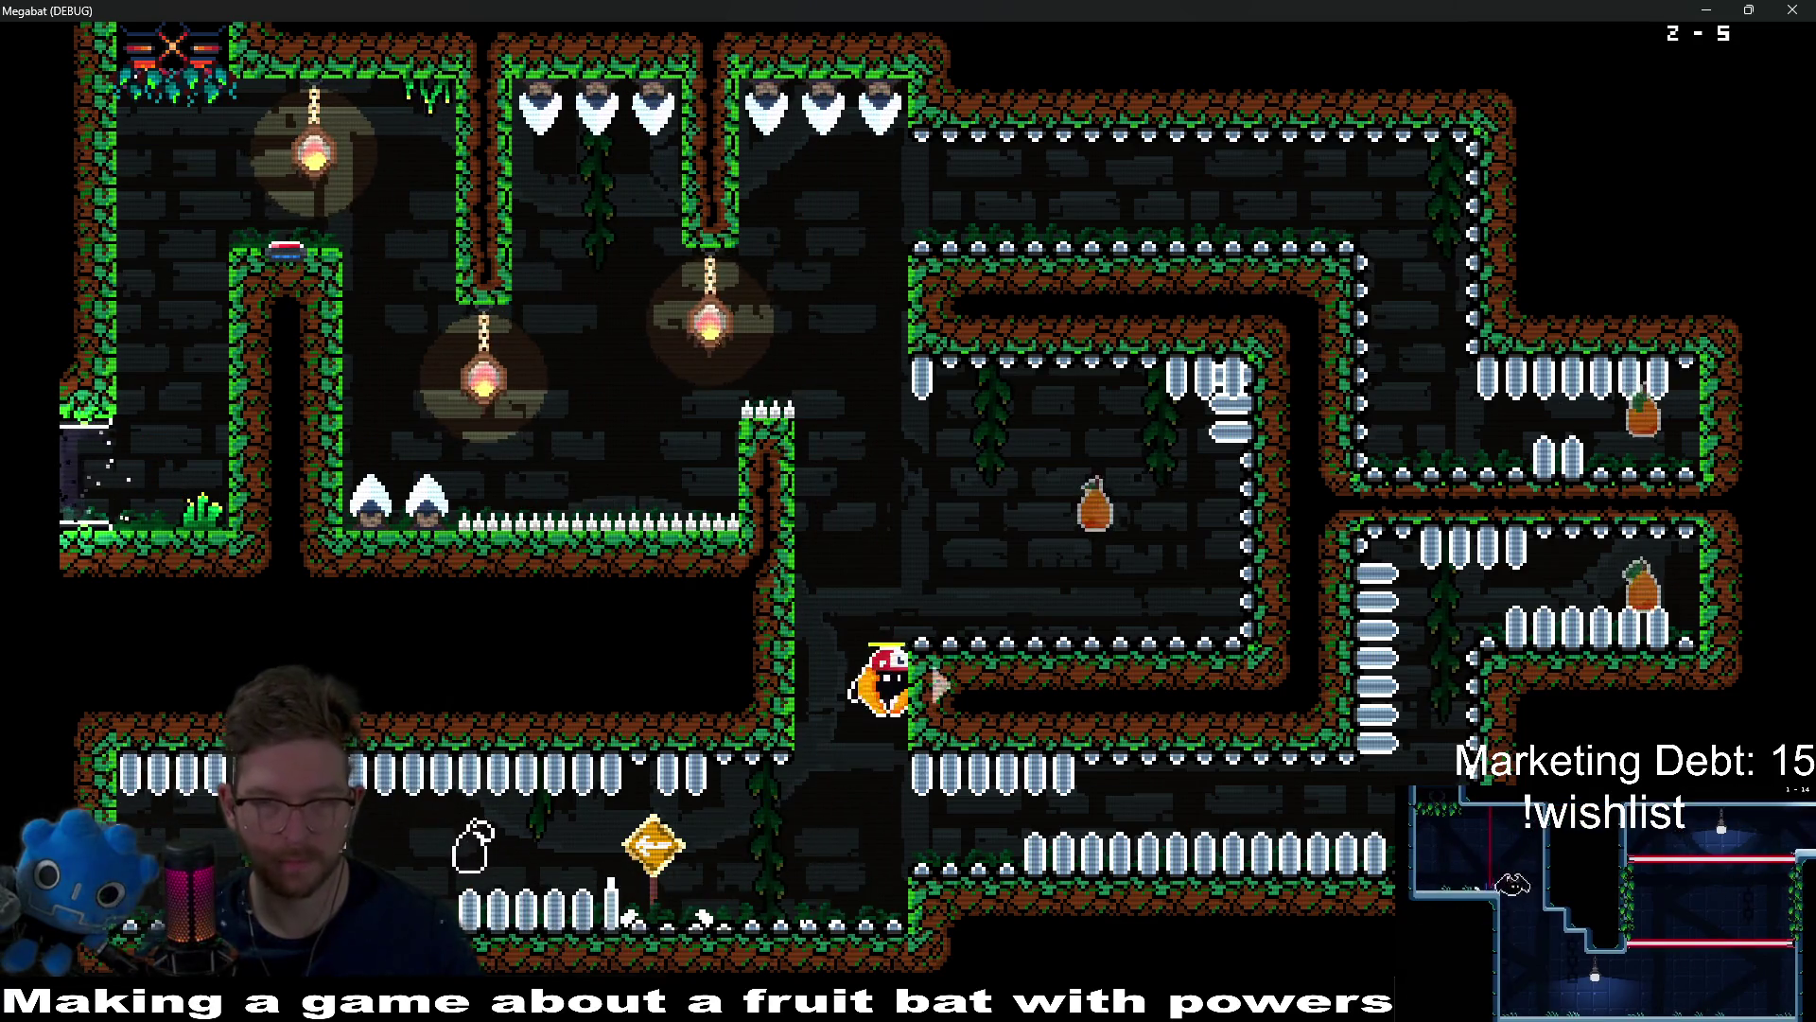
pyautogui.press('Up')
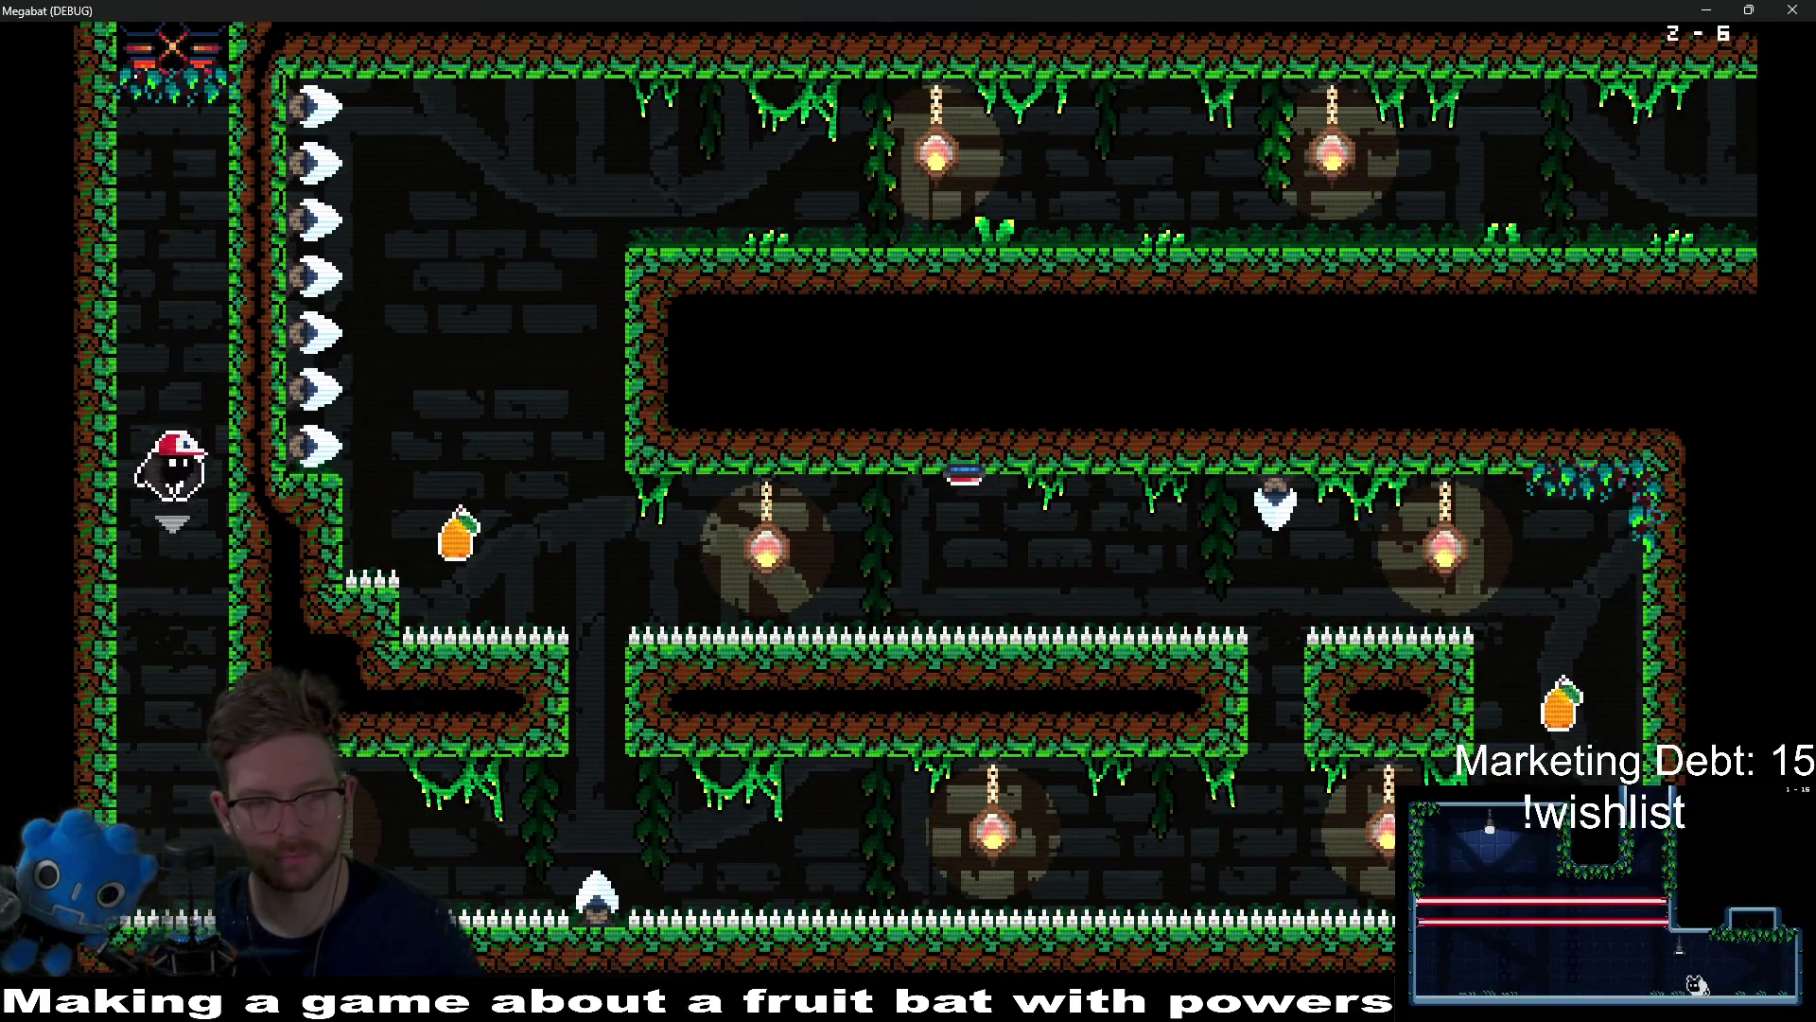
# Step: Fly through 2-6's shafts and corridors, collecting the pear, orange fruit and pineapples
pyautogui.press('Right')
pyautogui.press('Right')
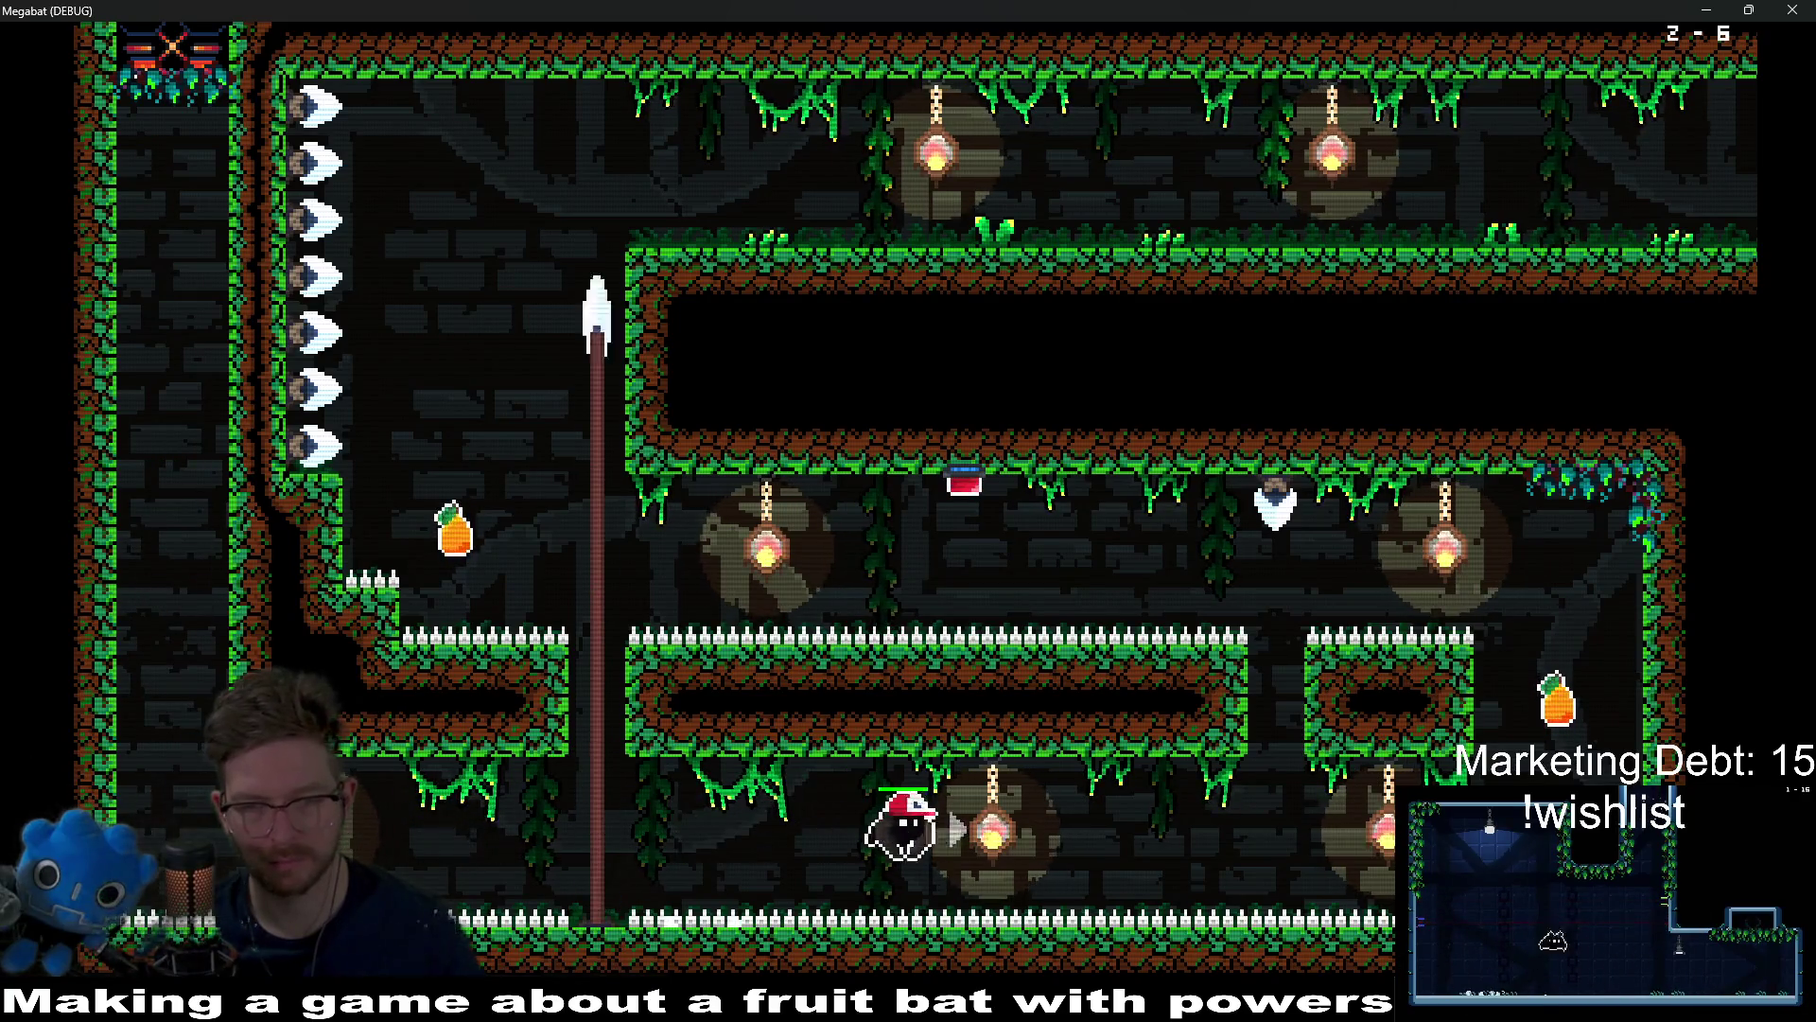
pyautogui.press('Up')
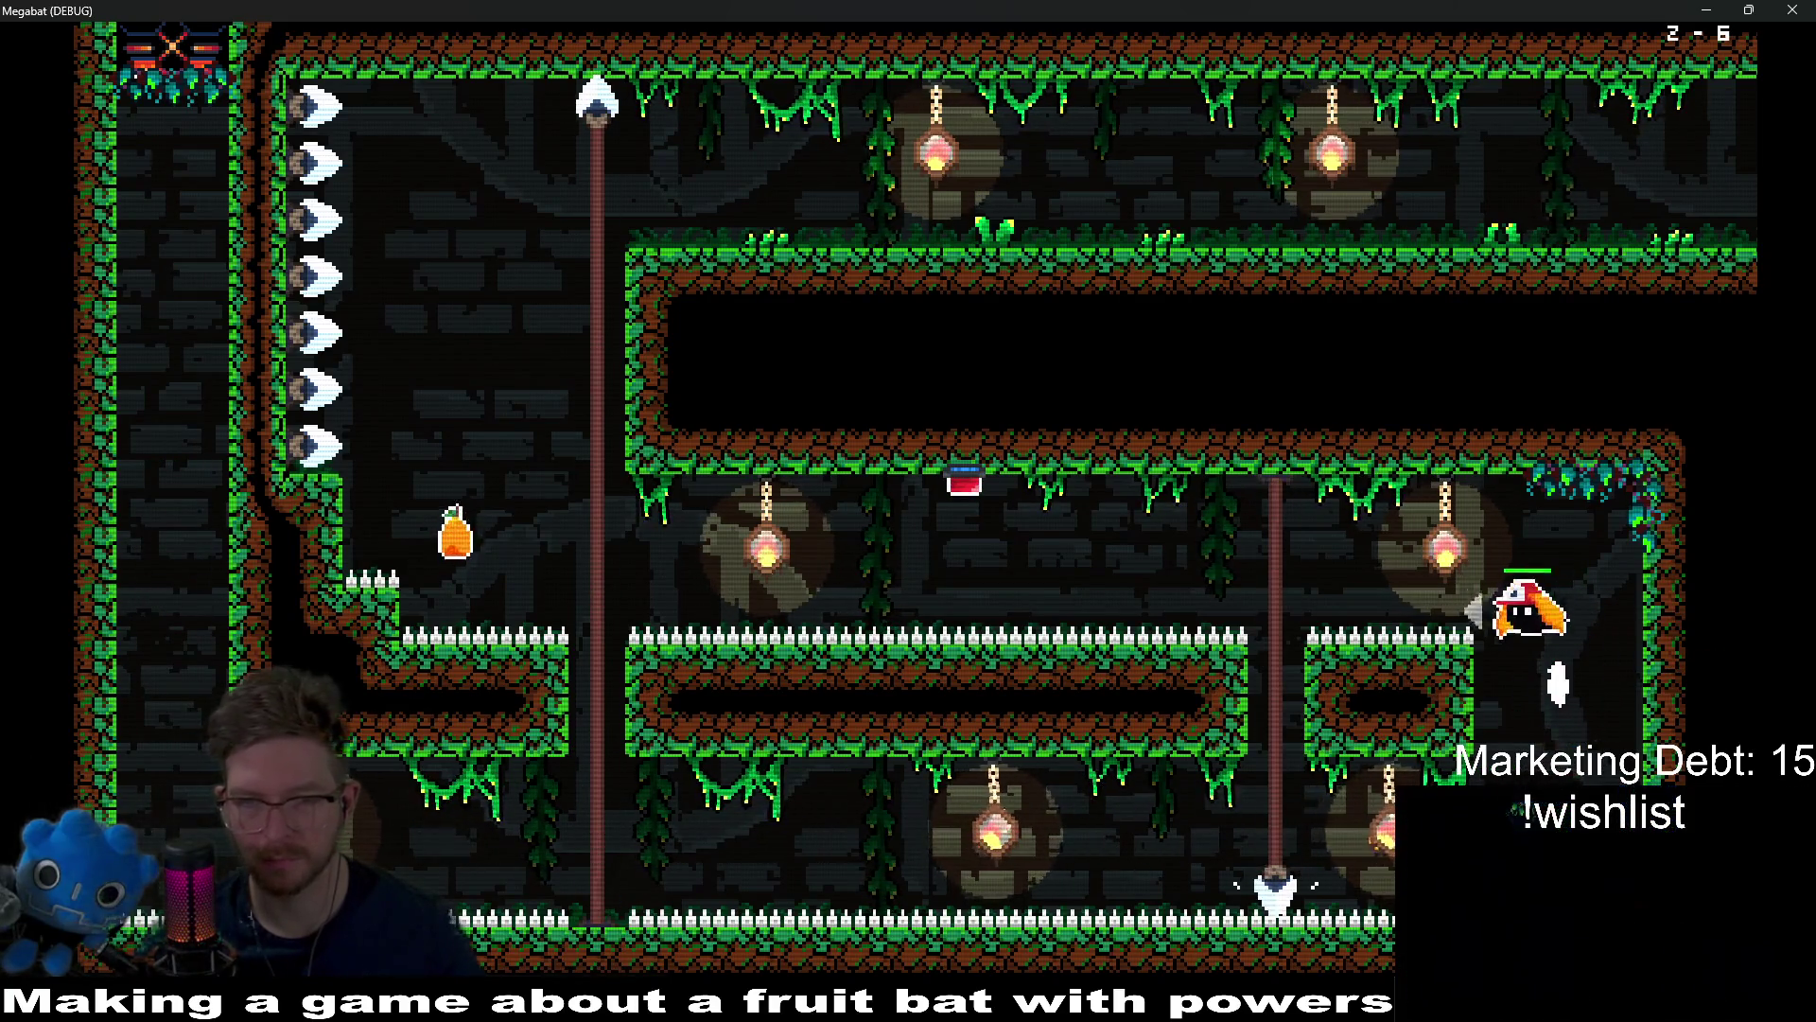
pyautogui.press('Left')
pyautogui.press('Up')
pyautogui.press('Right')
pyautogui.press('Right')
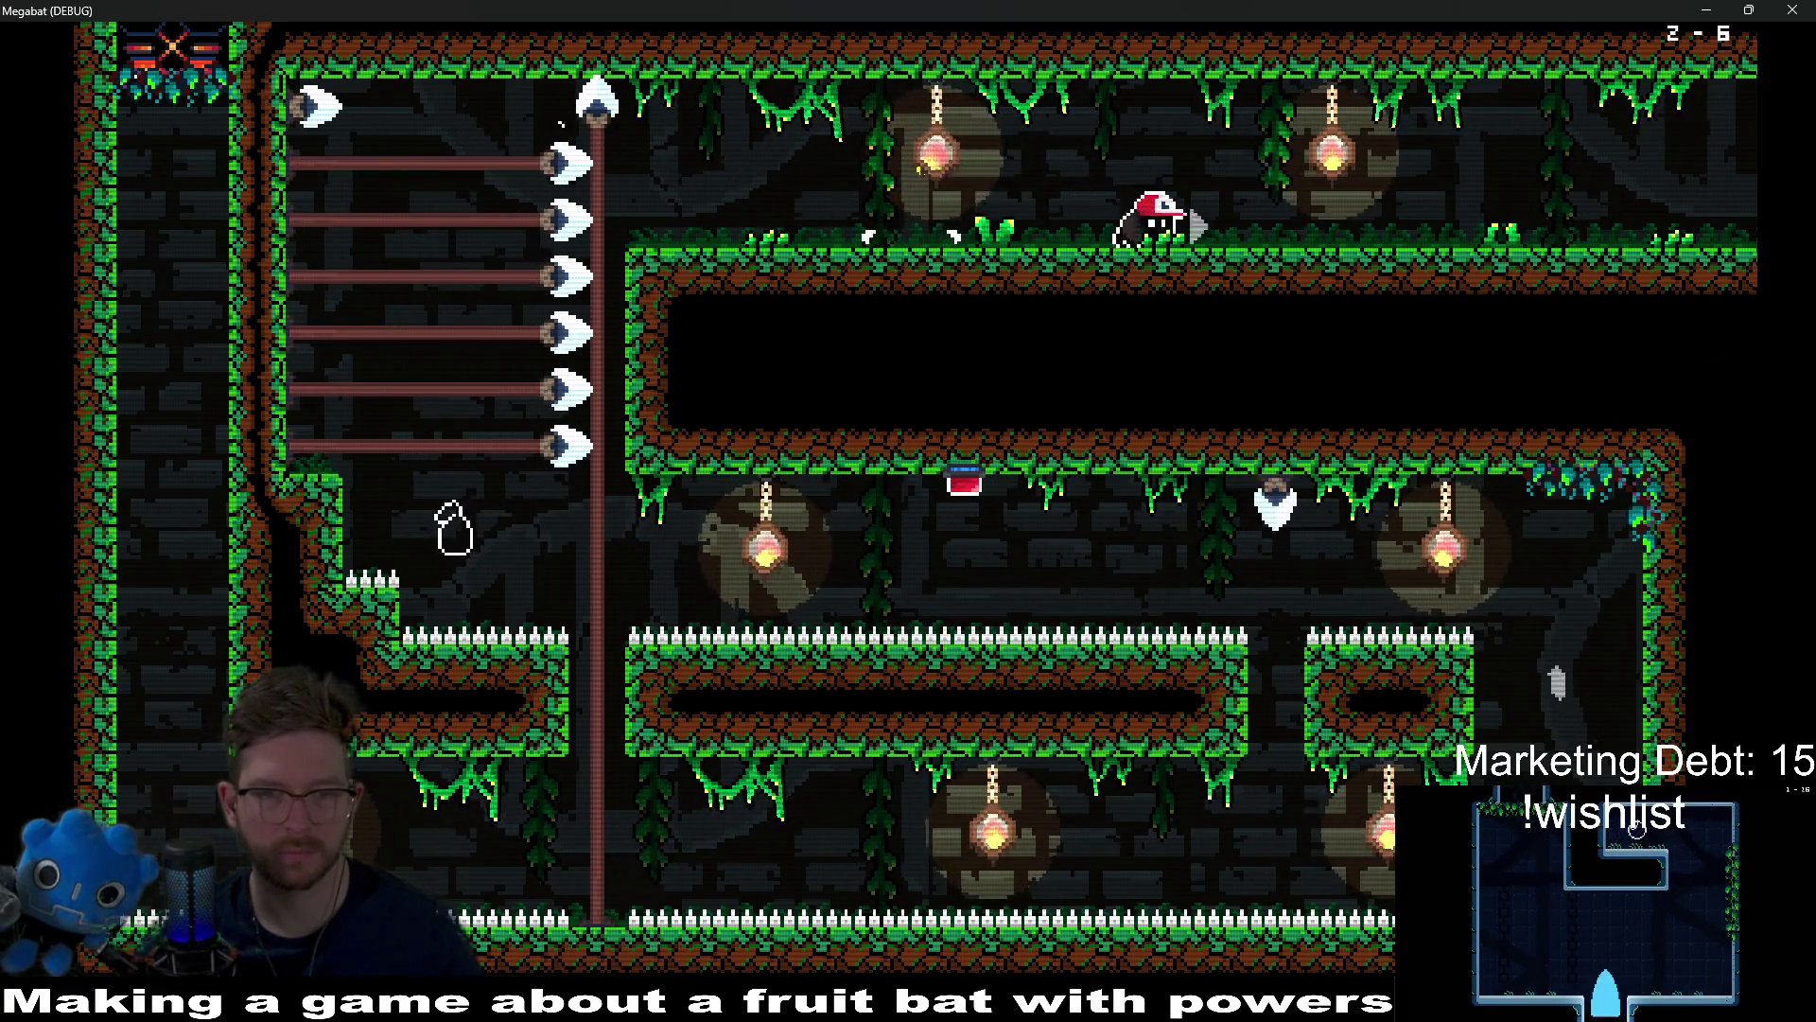
pyautogui.press('Right')
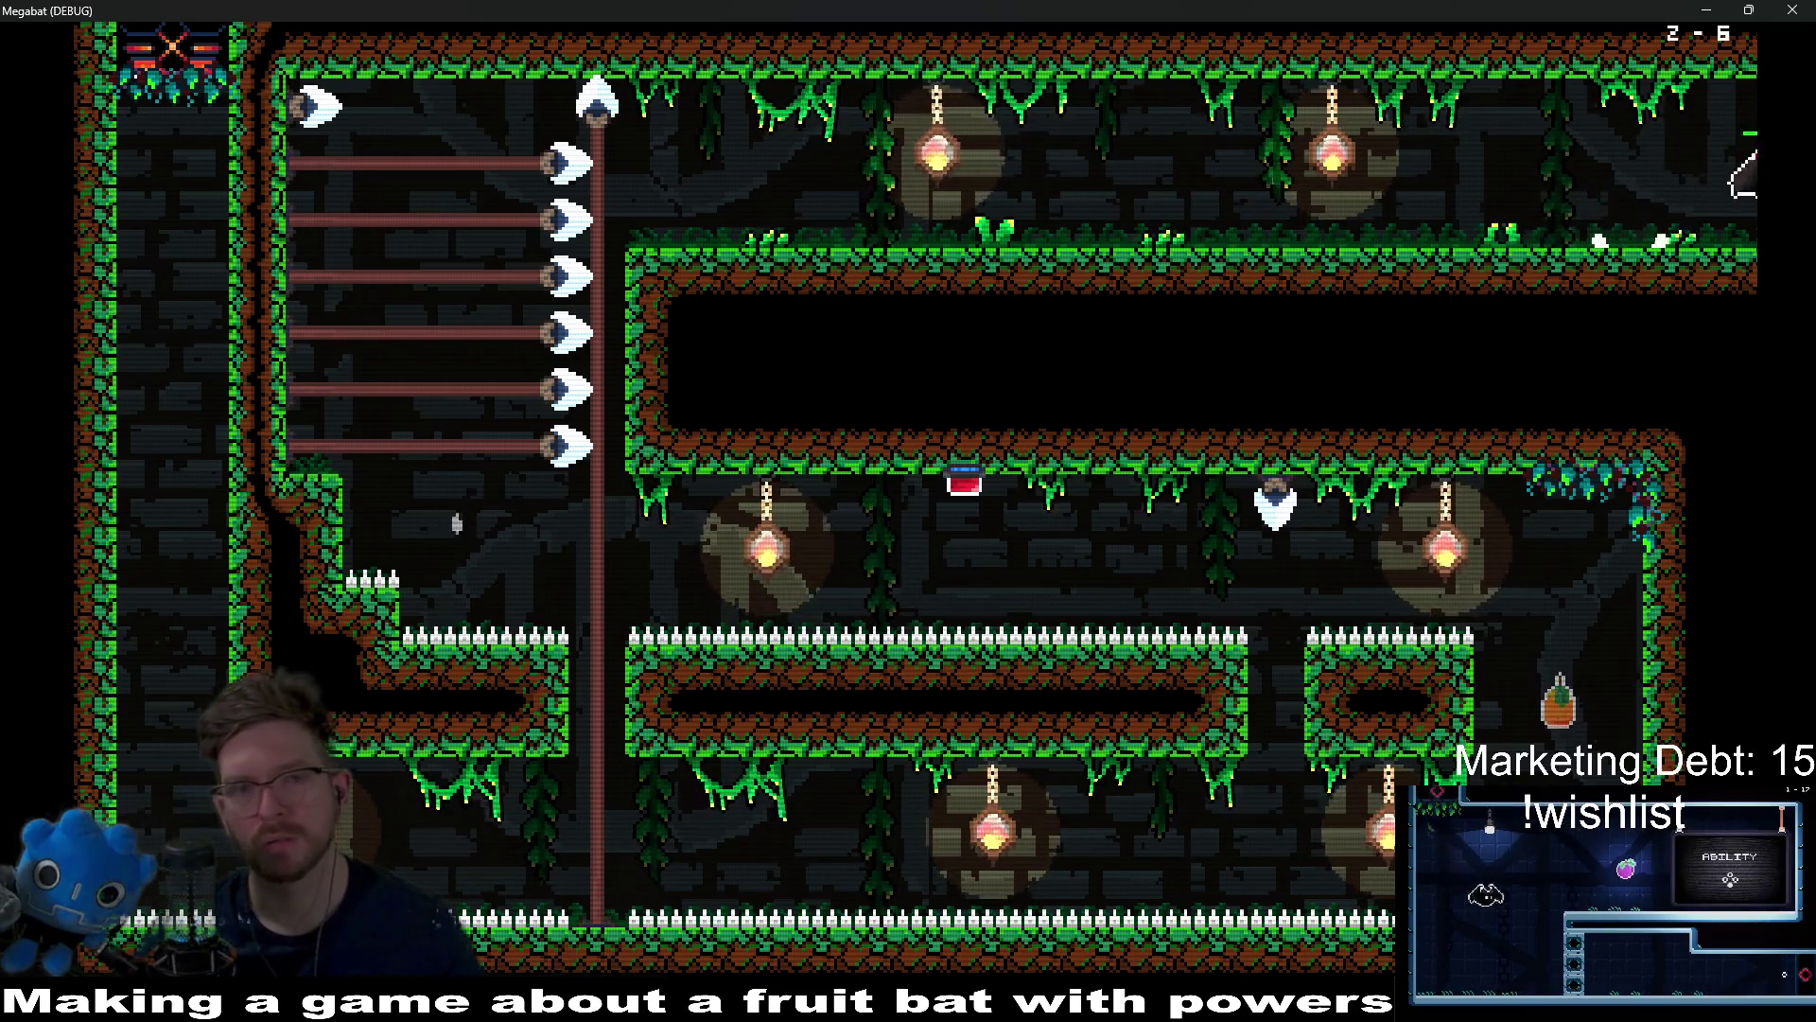
pyautogui.press('Right')
pyautogui.press('Right')
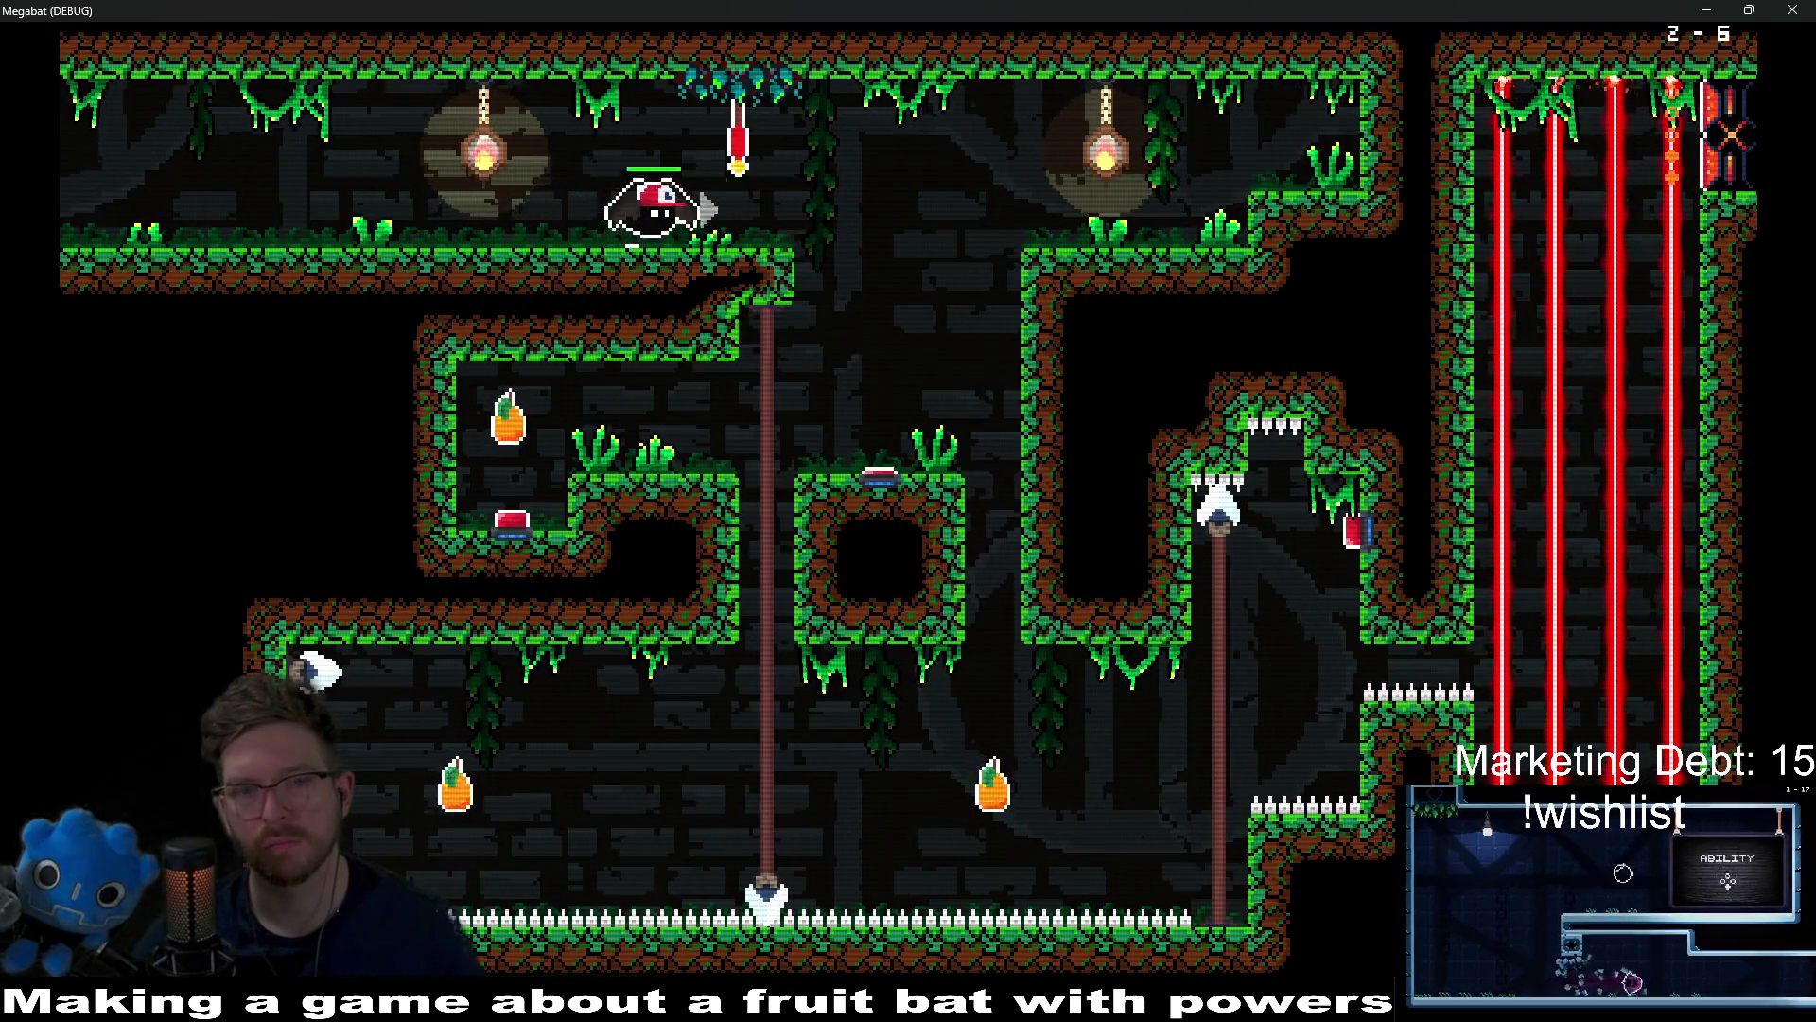
pyautogui.press('Down')
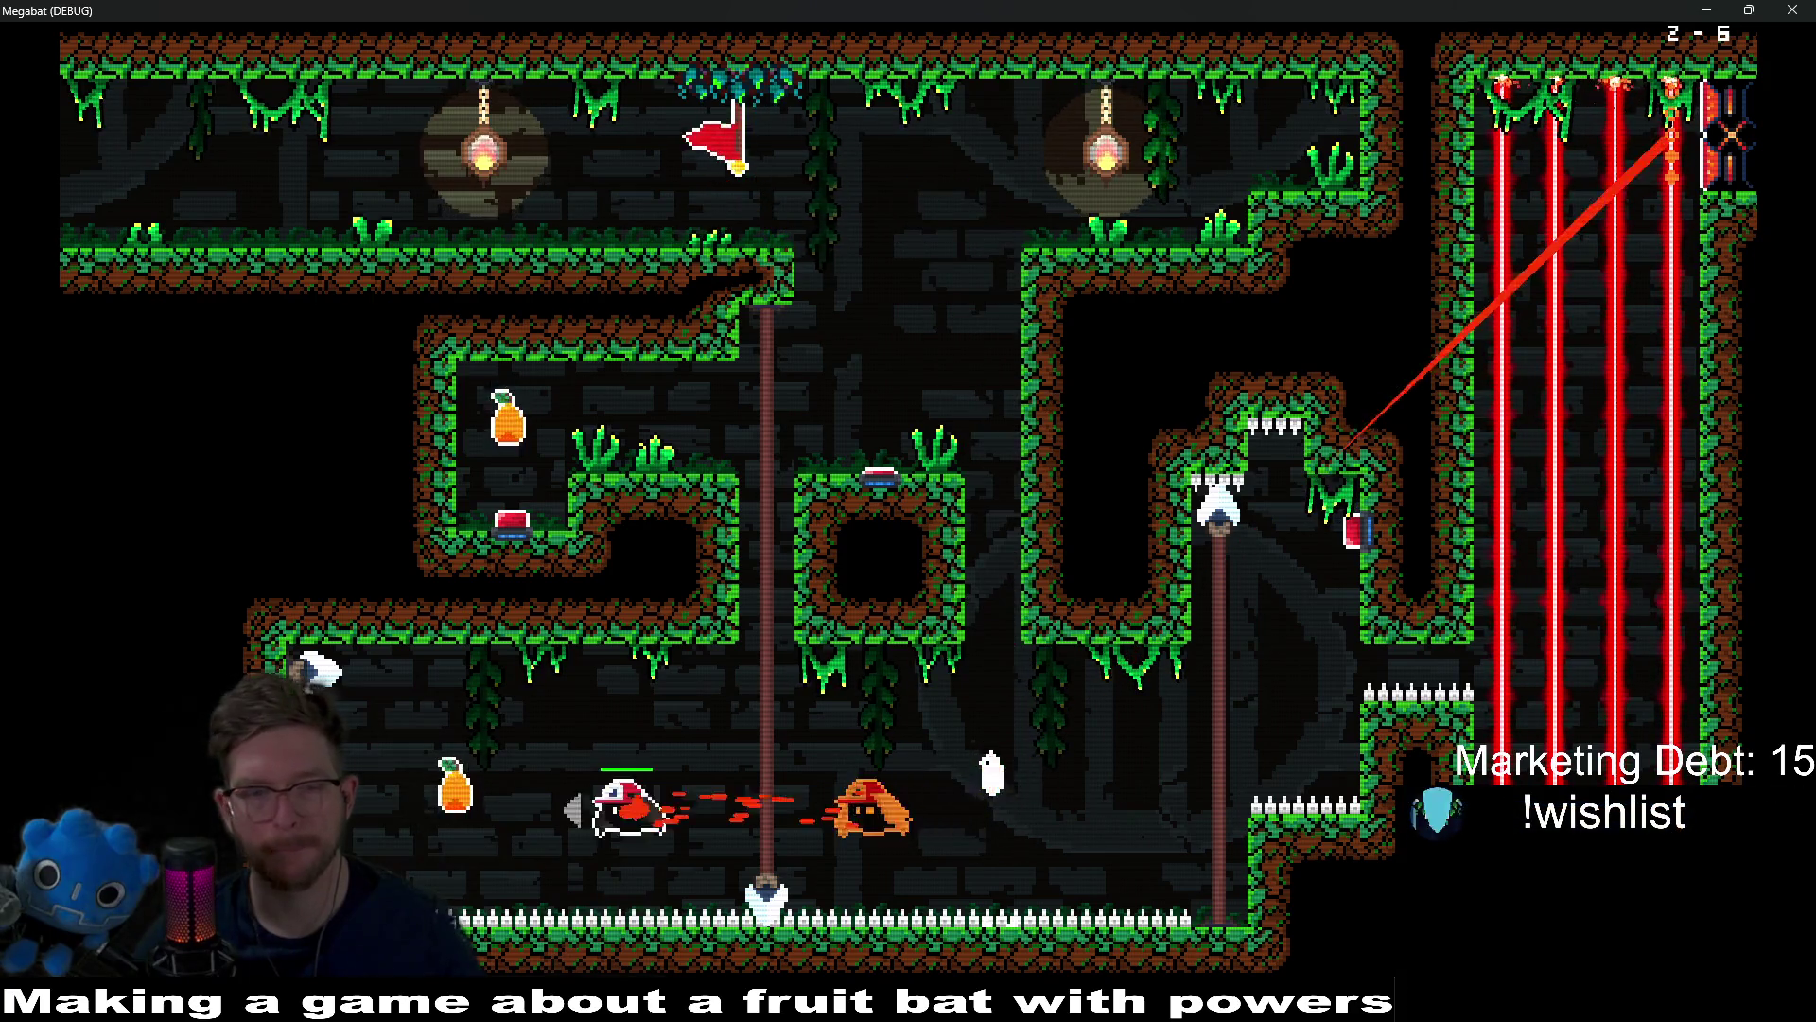
pyautogui.press('Left')
pyautogui.press('Right')
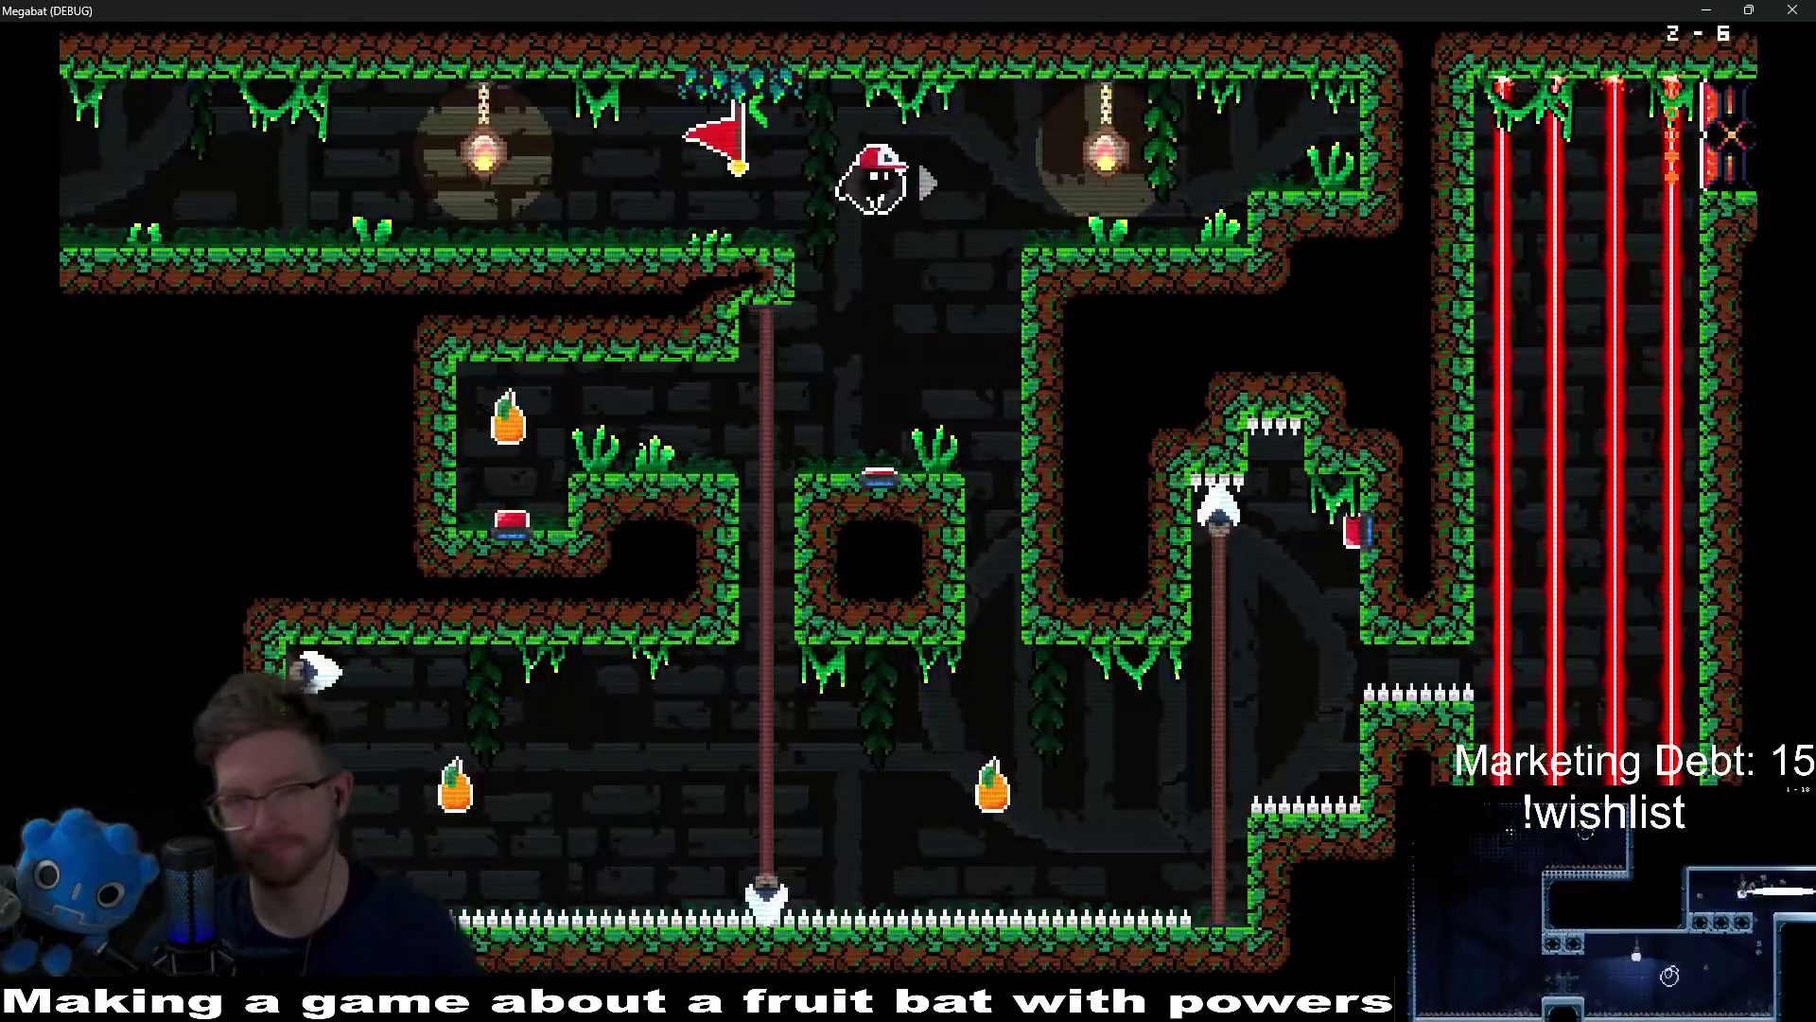
pyautogui.press('Left')
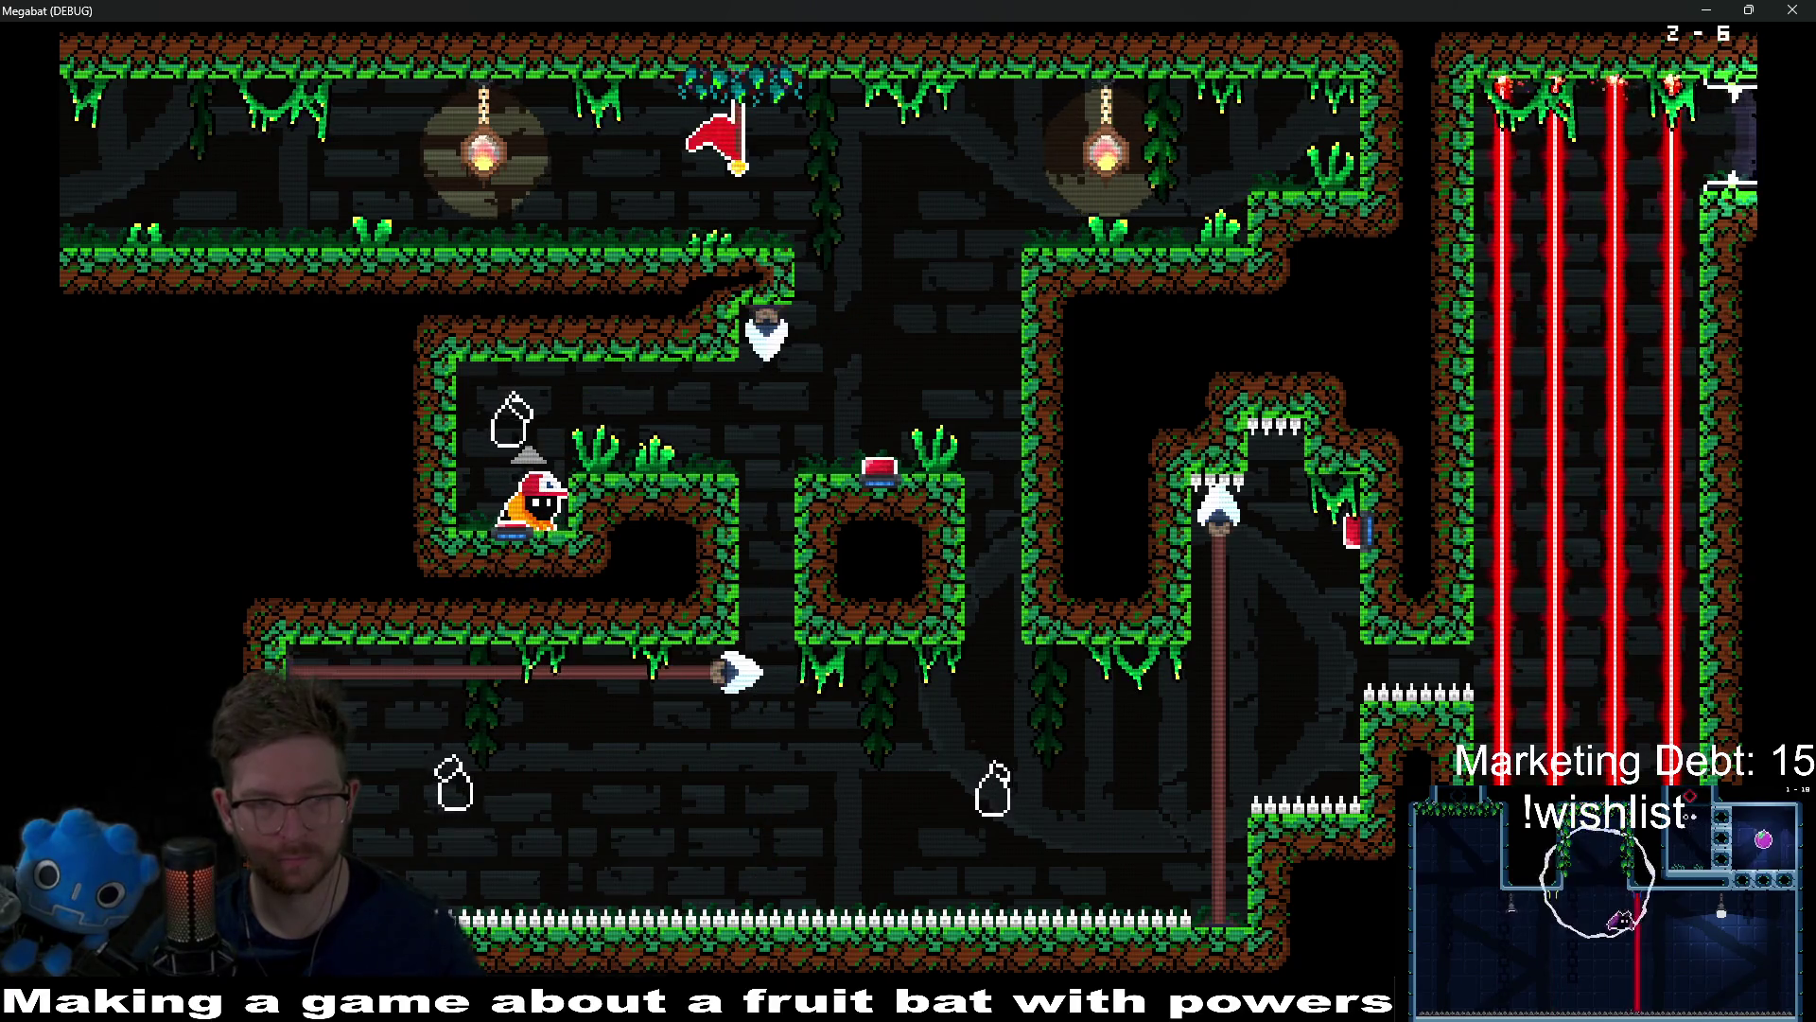
pyautogui.press('Right')
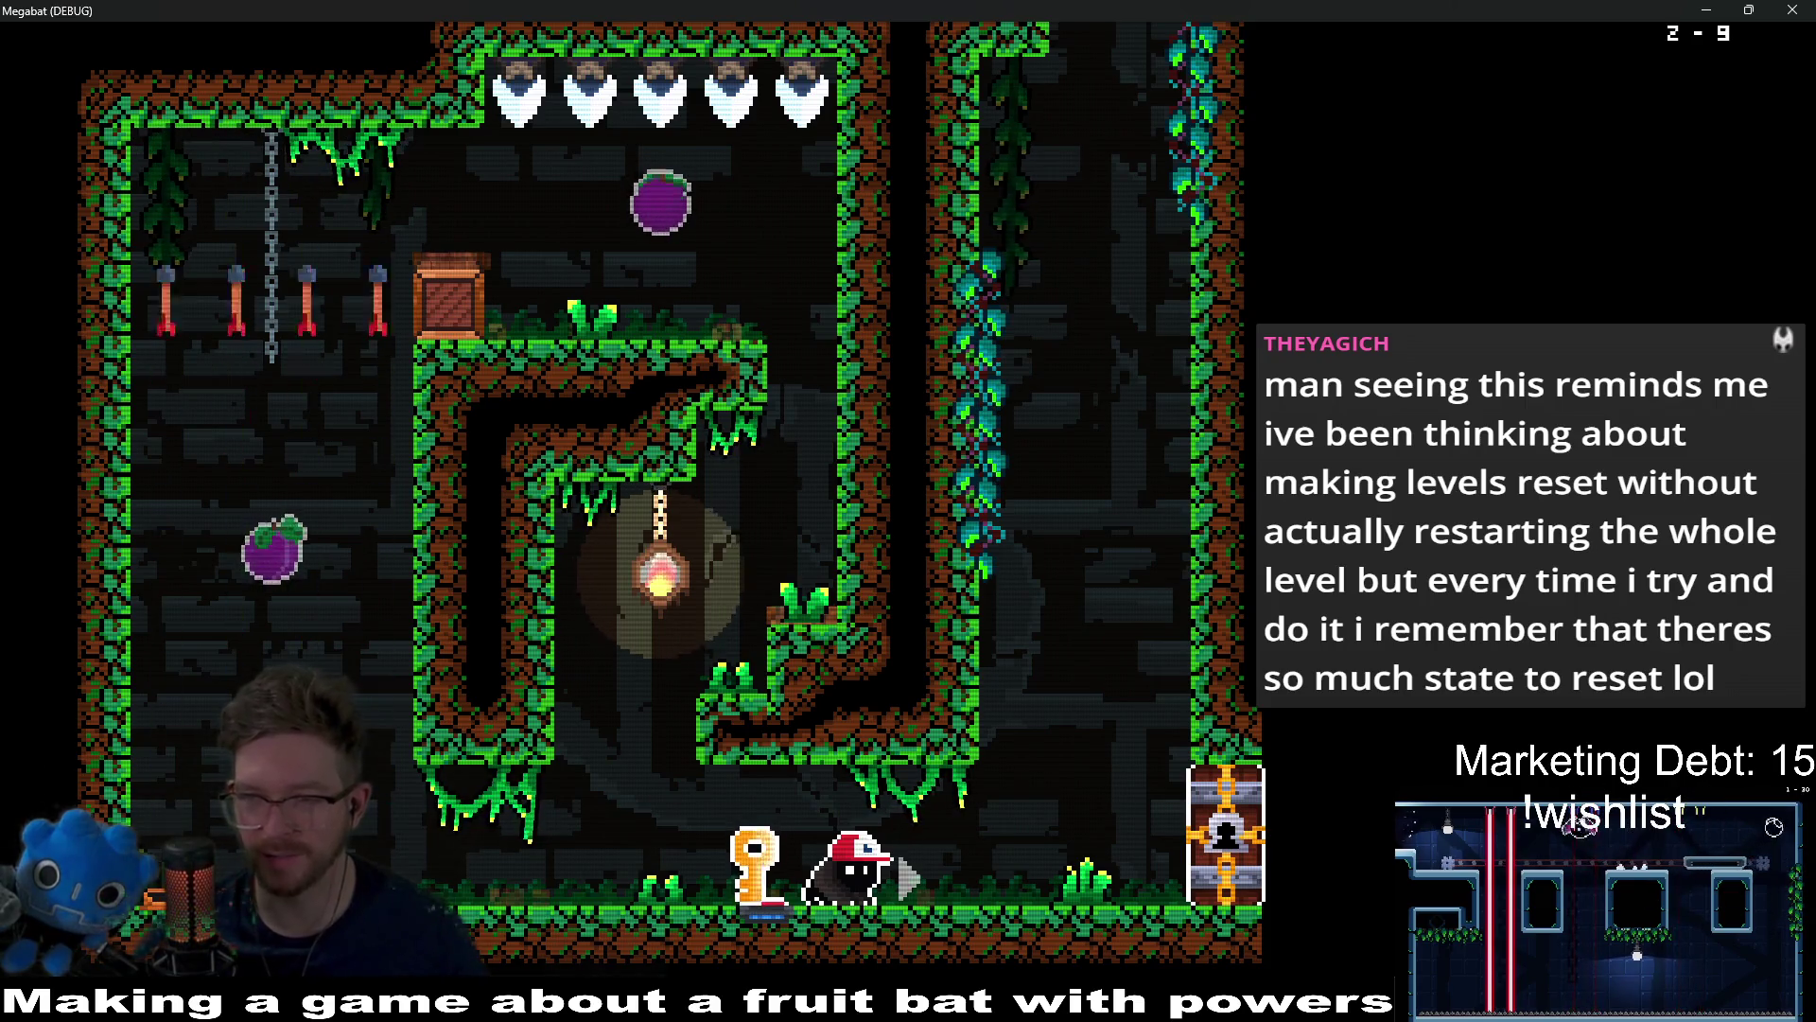
# Step: Climb 2-9's central shaft, eat the middle room's fruit, and exit through its top
pyautogui.press('Right')
pyautogui.press('Right')
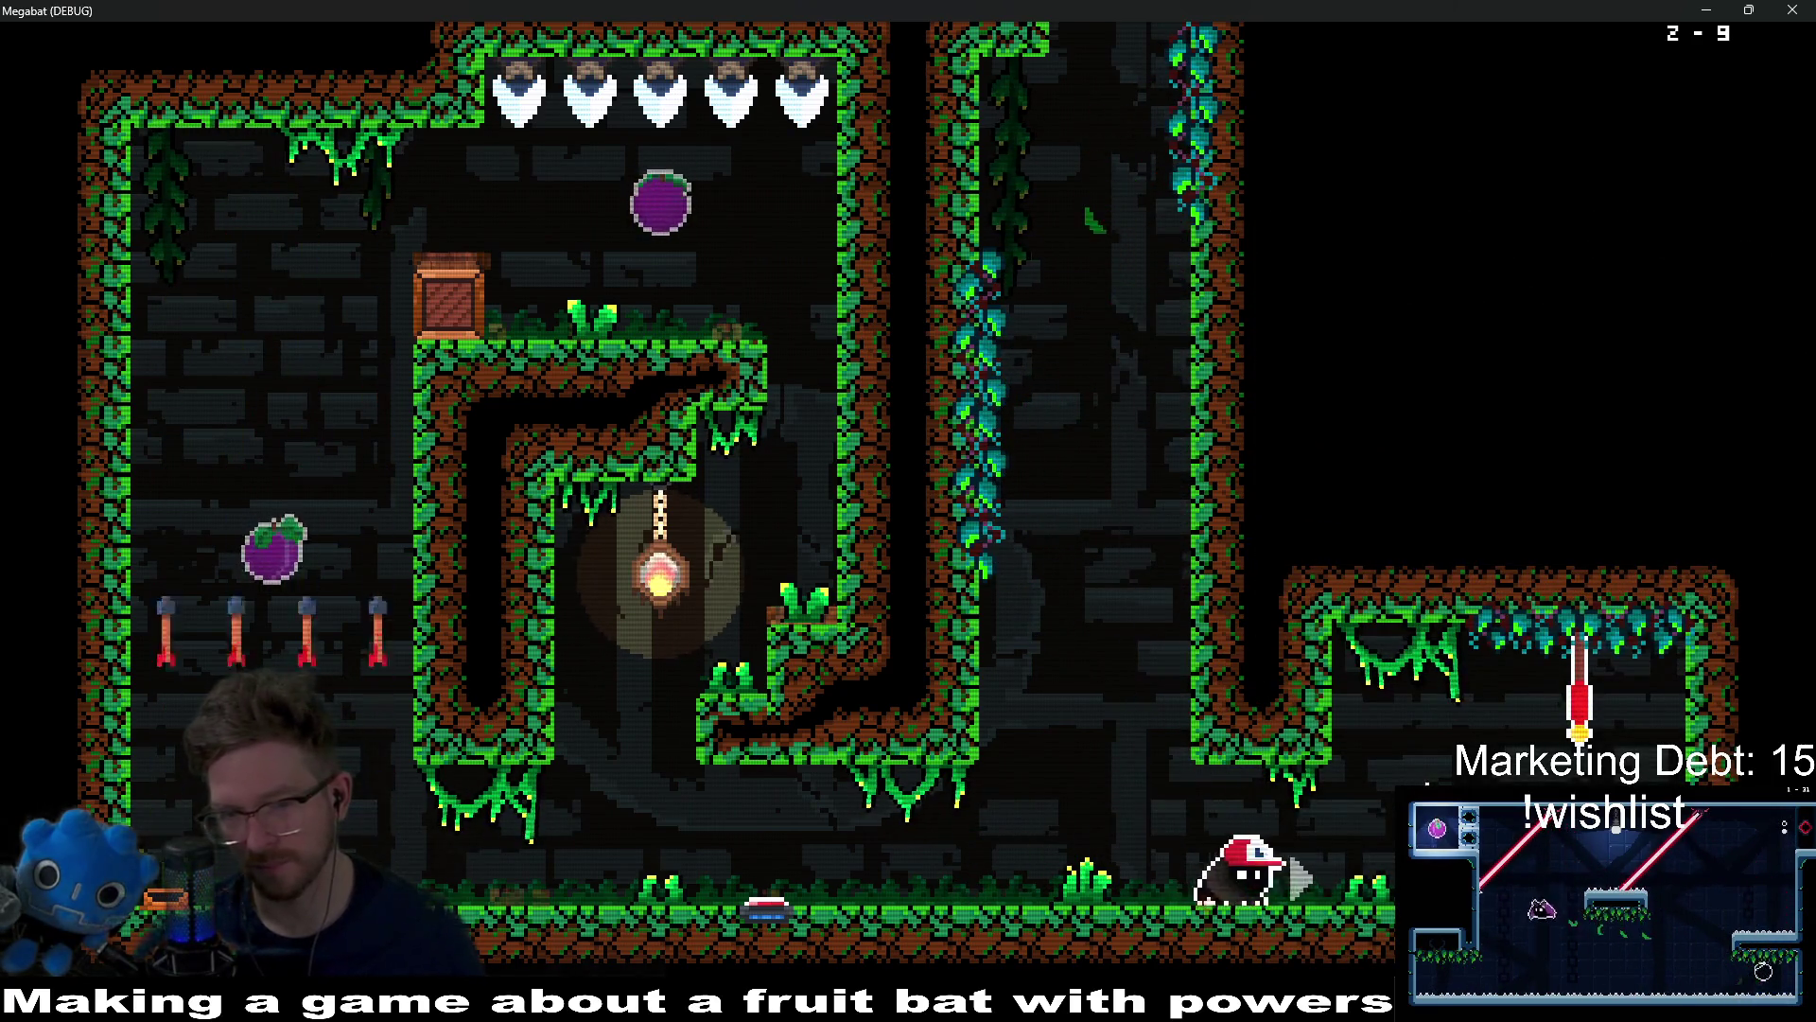
pyautogui.press('Left')
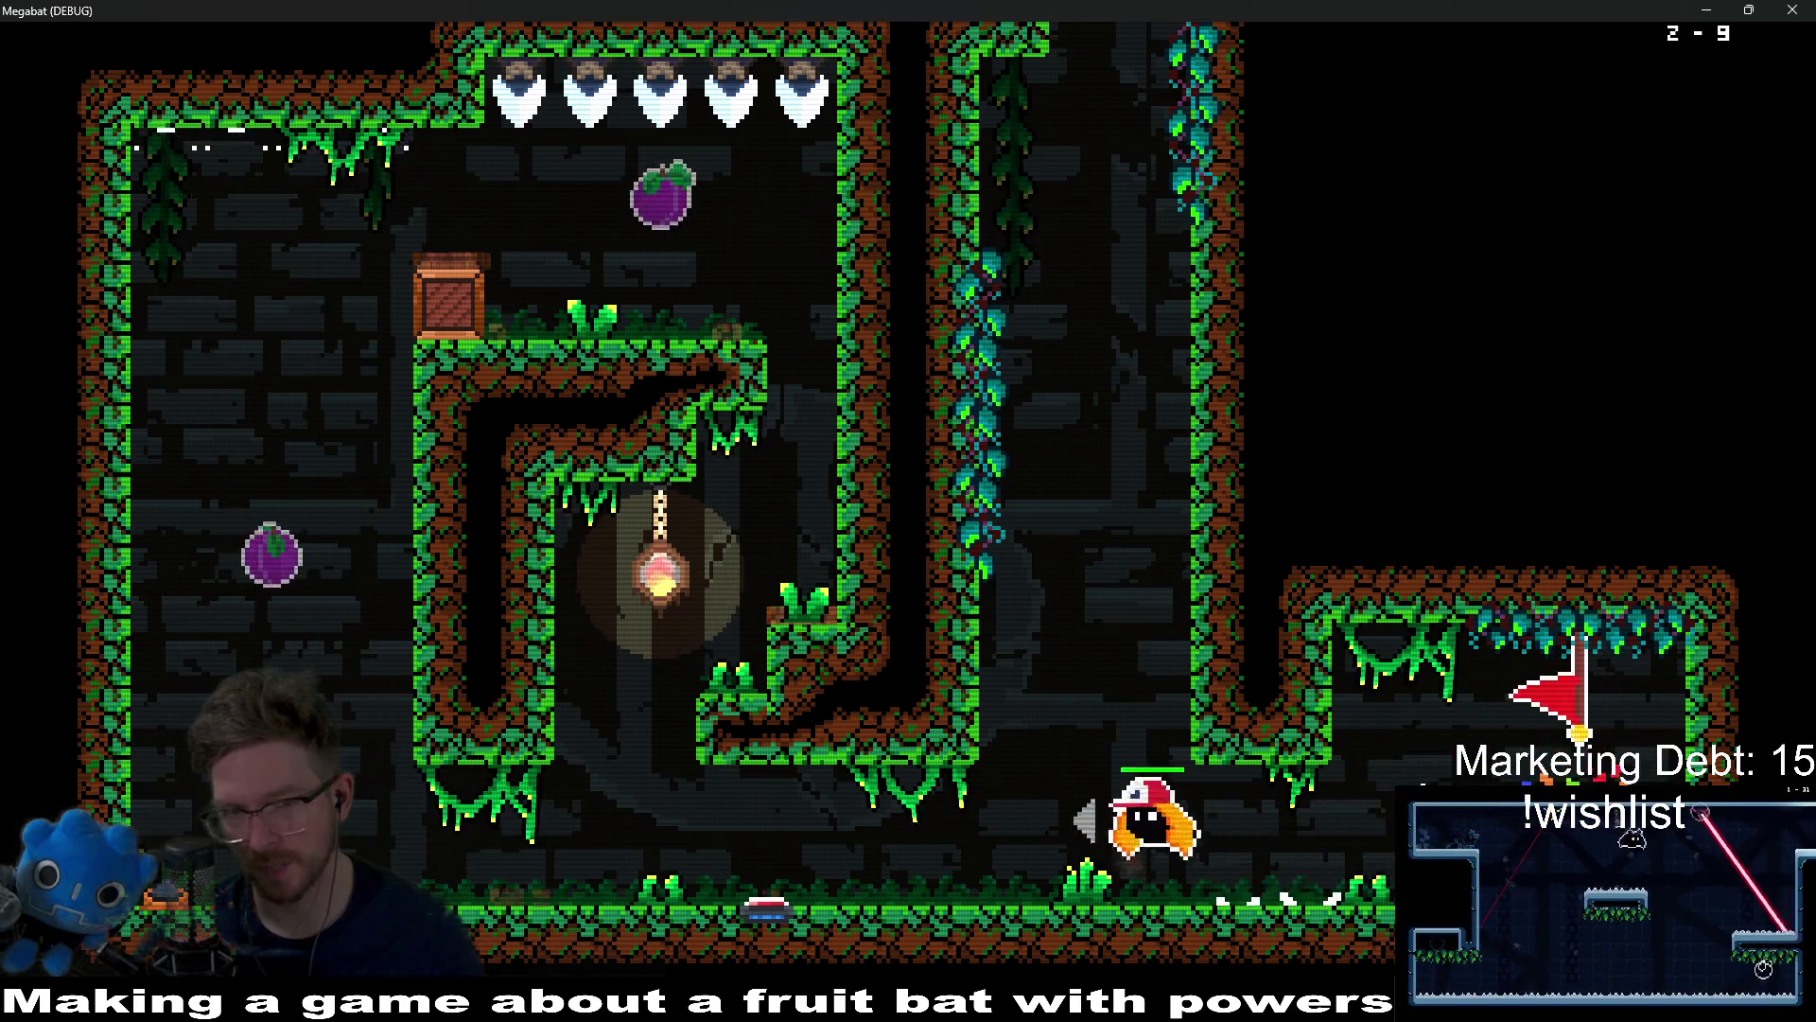
pyautogui.press('Up')
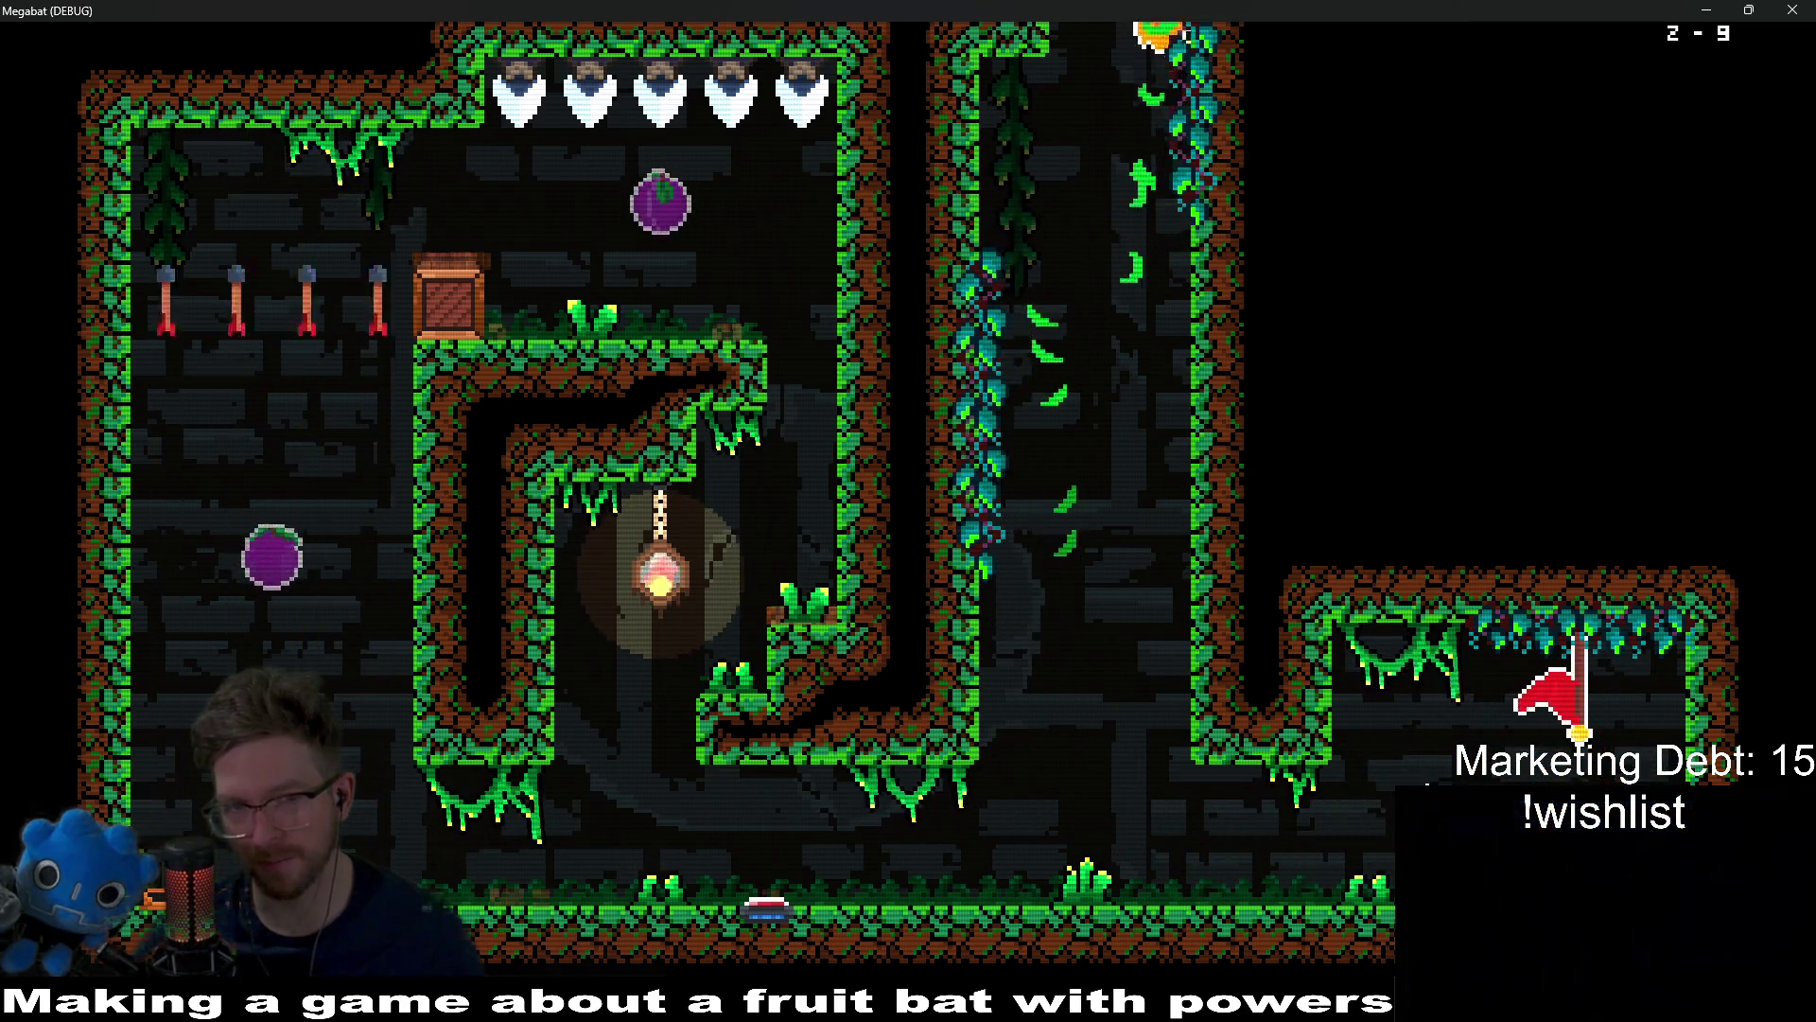
pyautogui.press('Right')
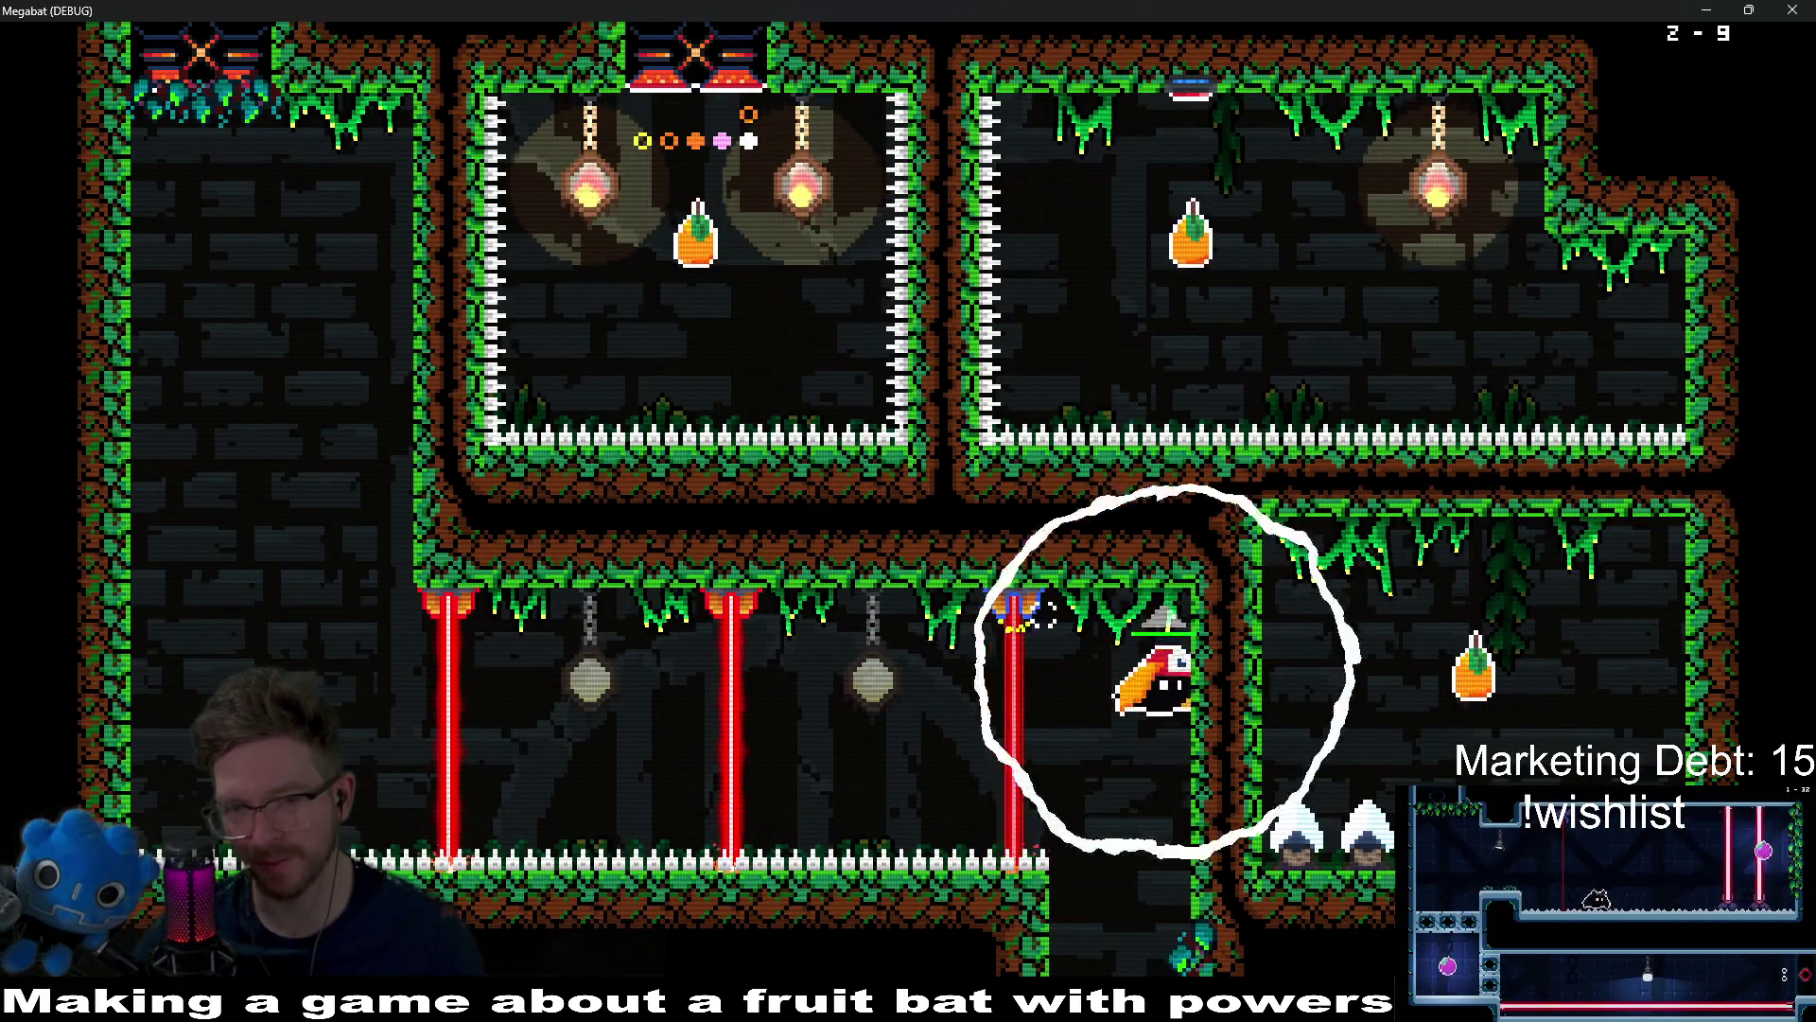
pyautogui.press('Left')
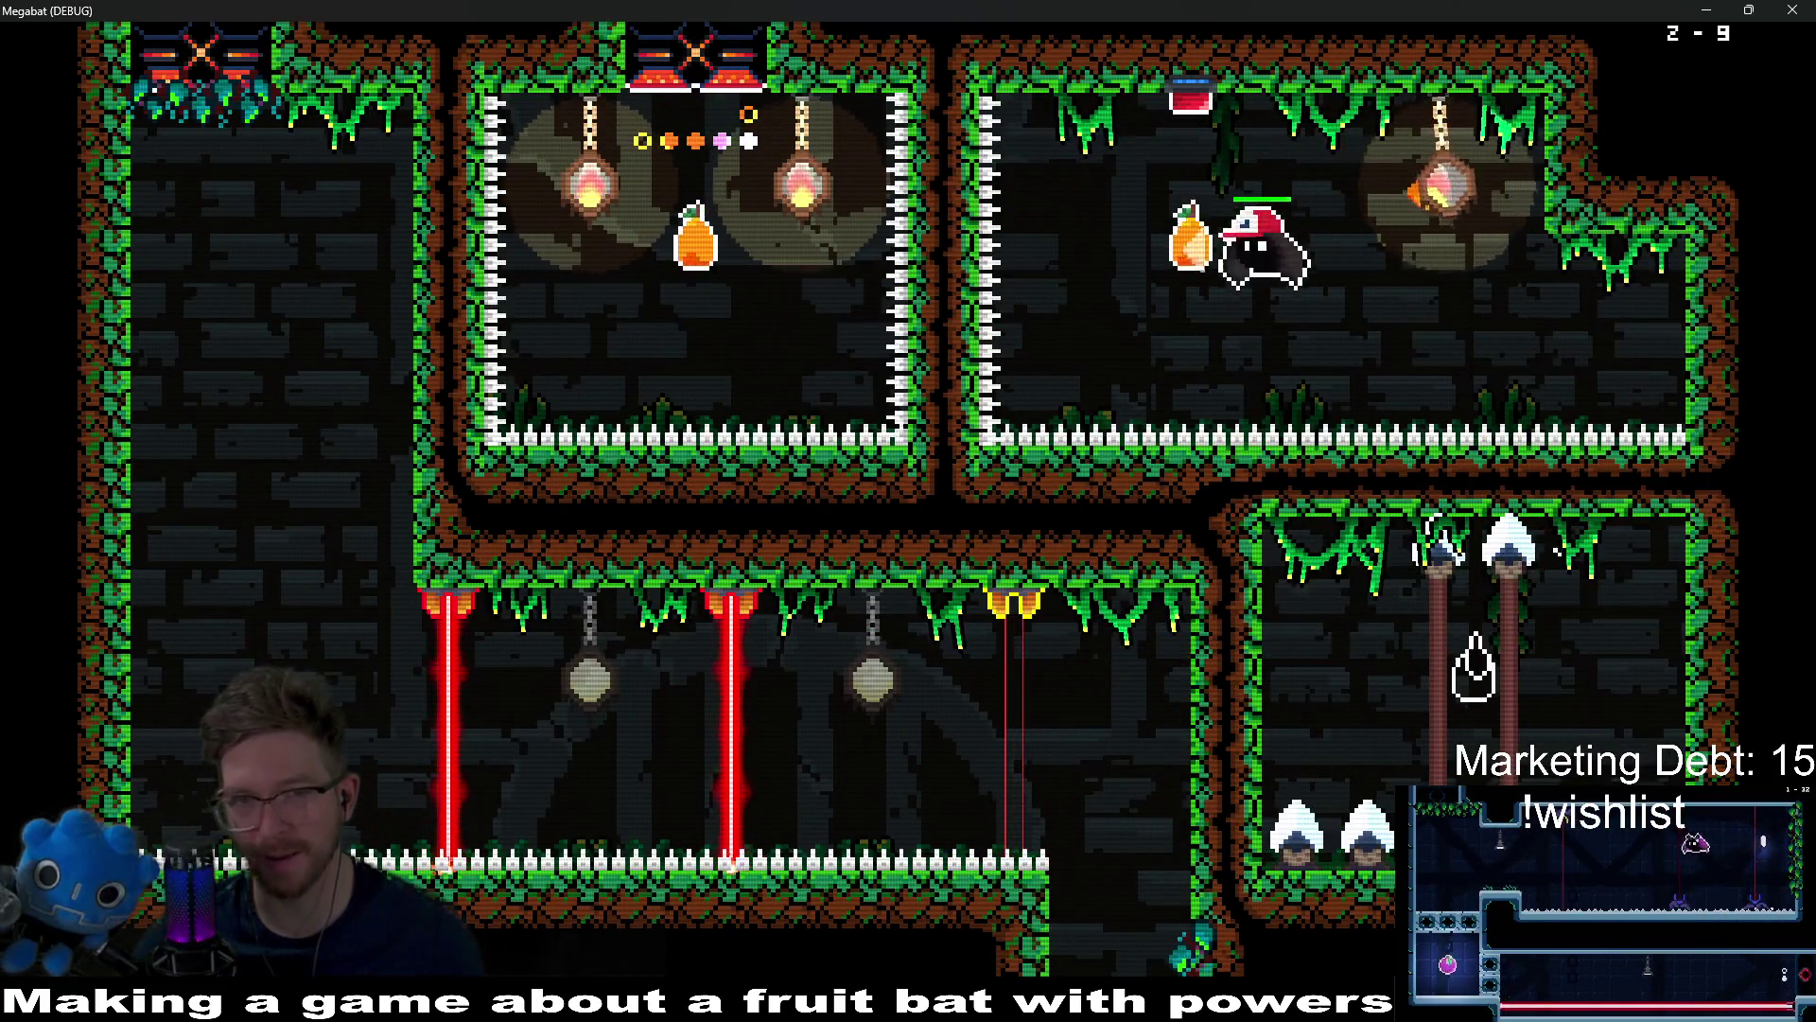
pyautogui.press('Up')
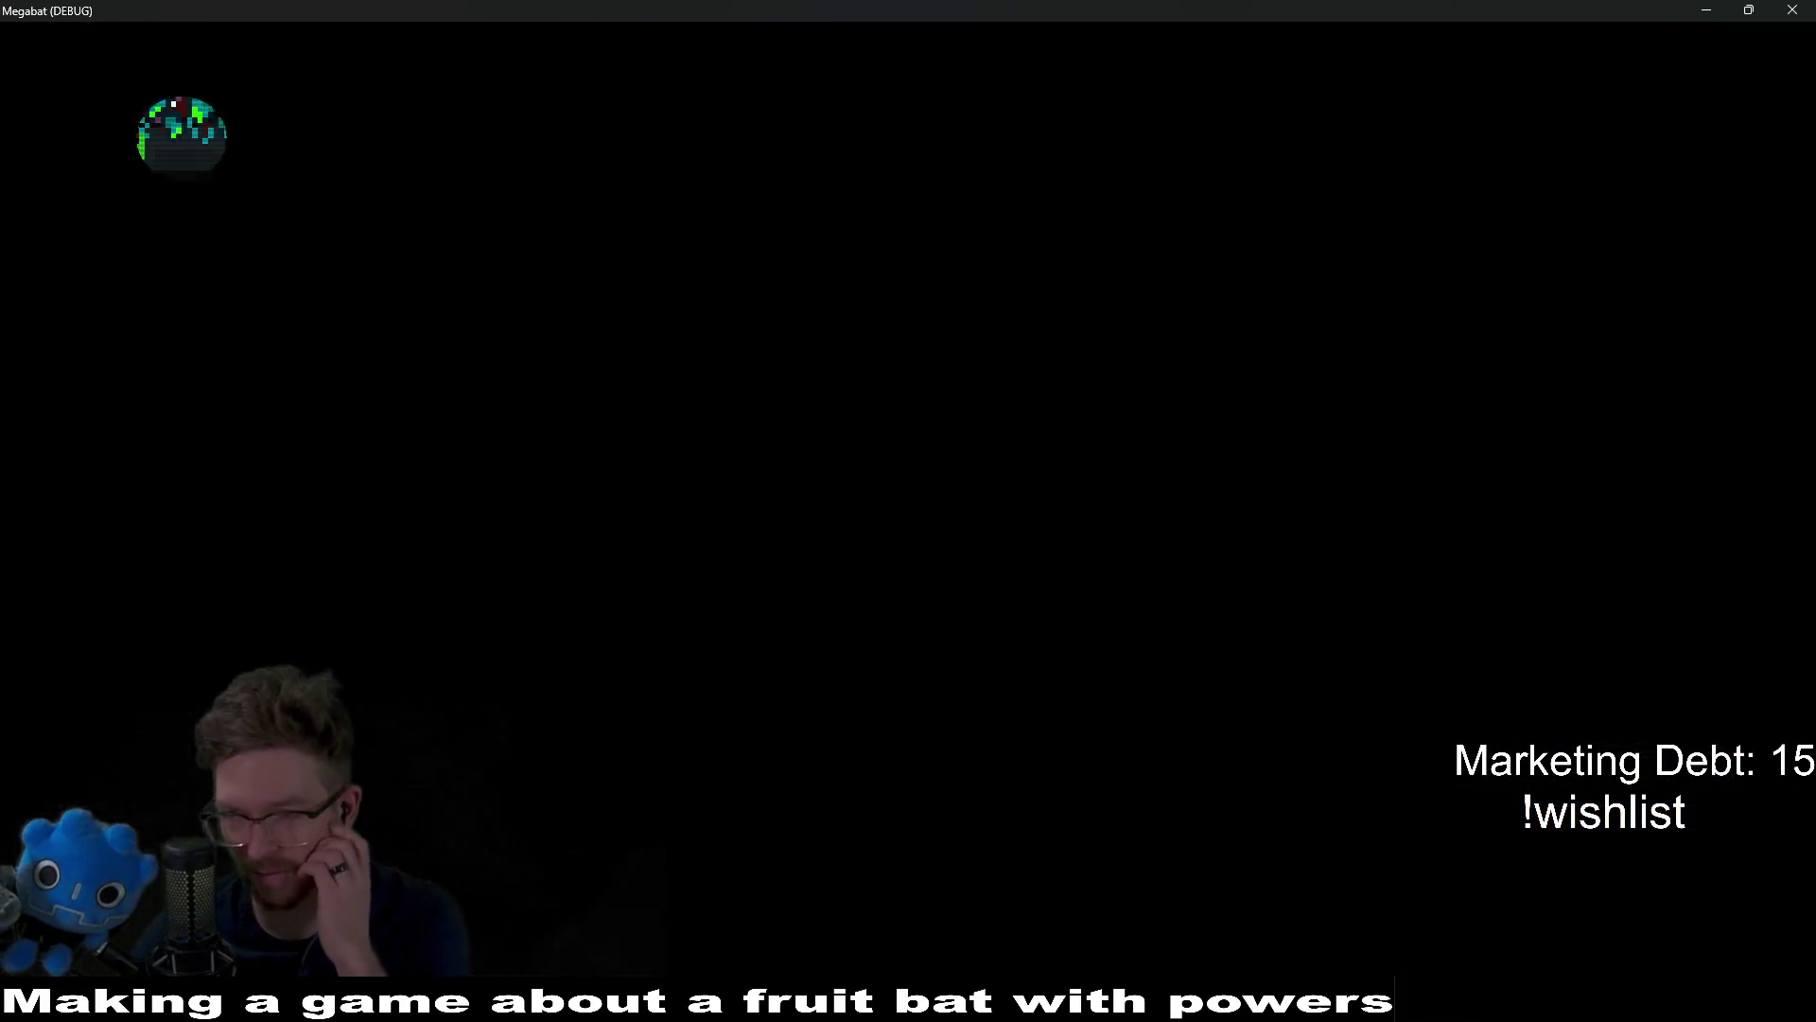
# Step: Fetch the key from the lower room and carry it across the laser room to unlock the ceiling chest
pyautogui.press('Down')
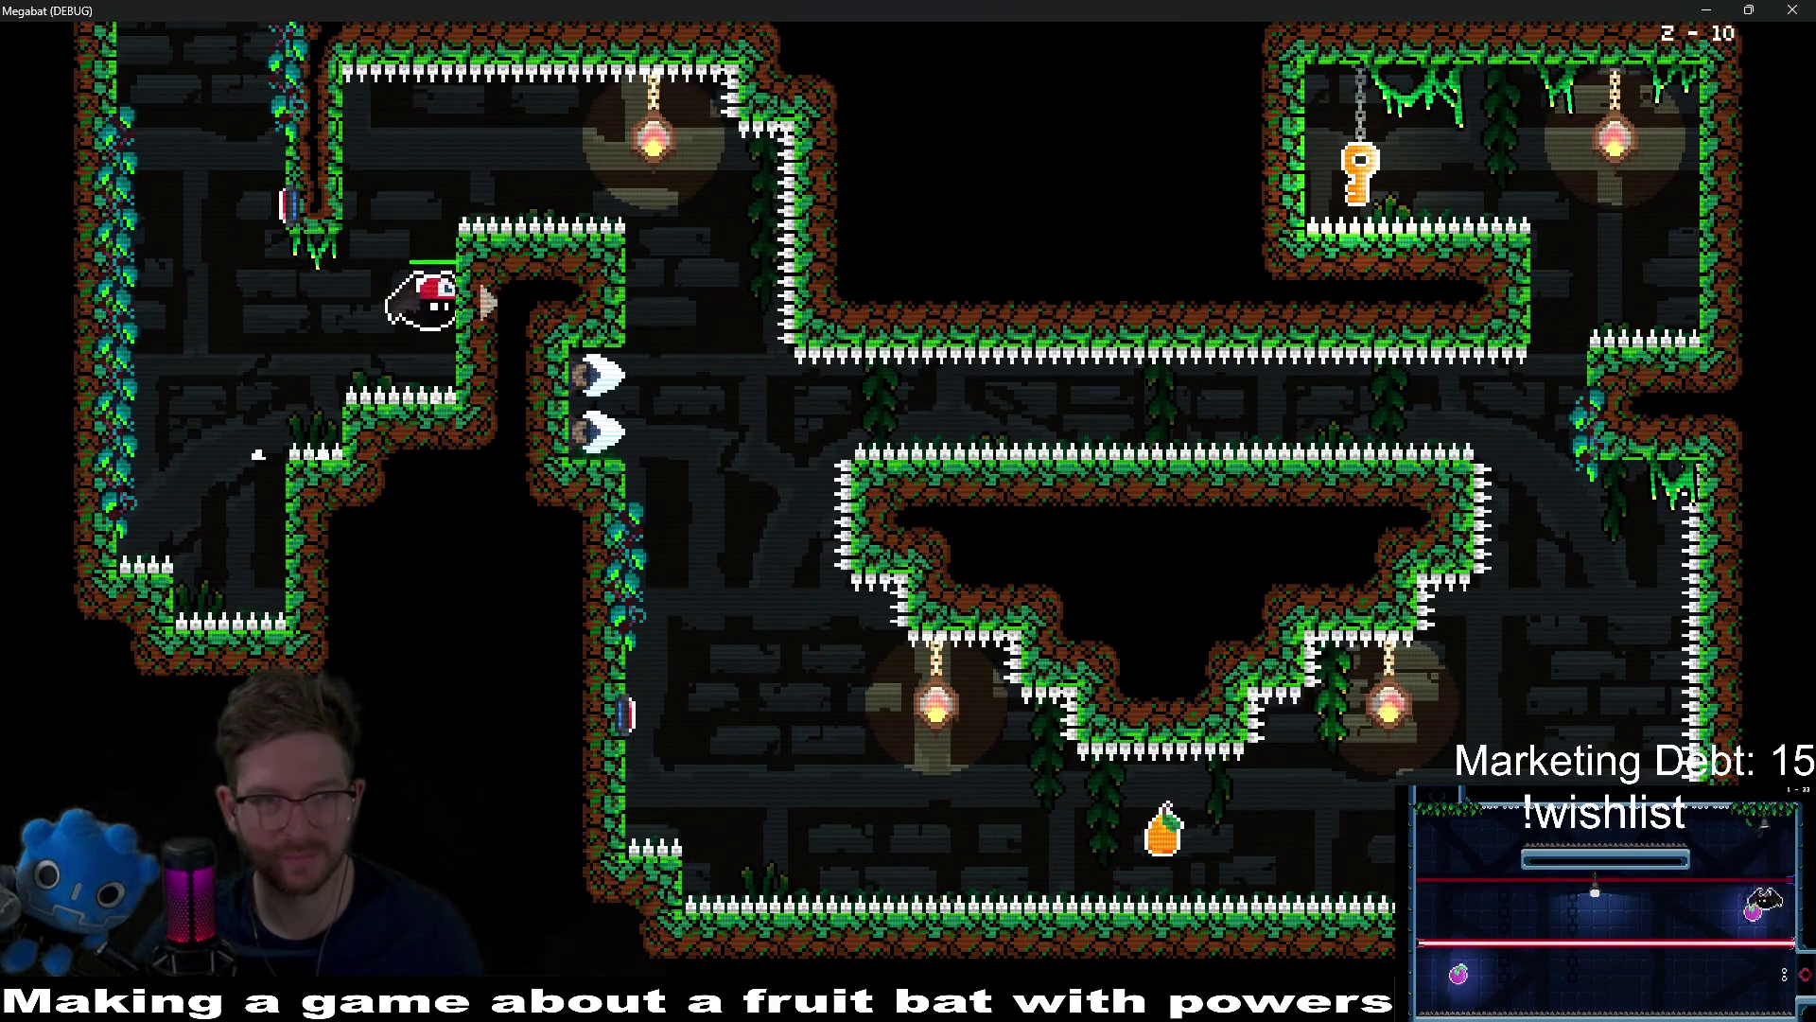
pyautogui.press('Down')
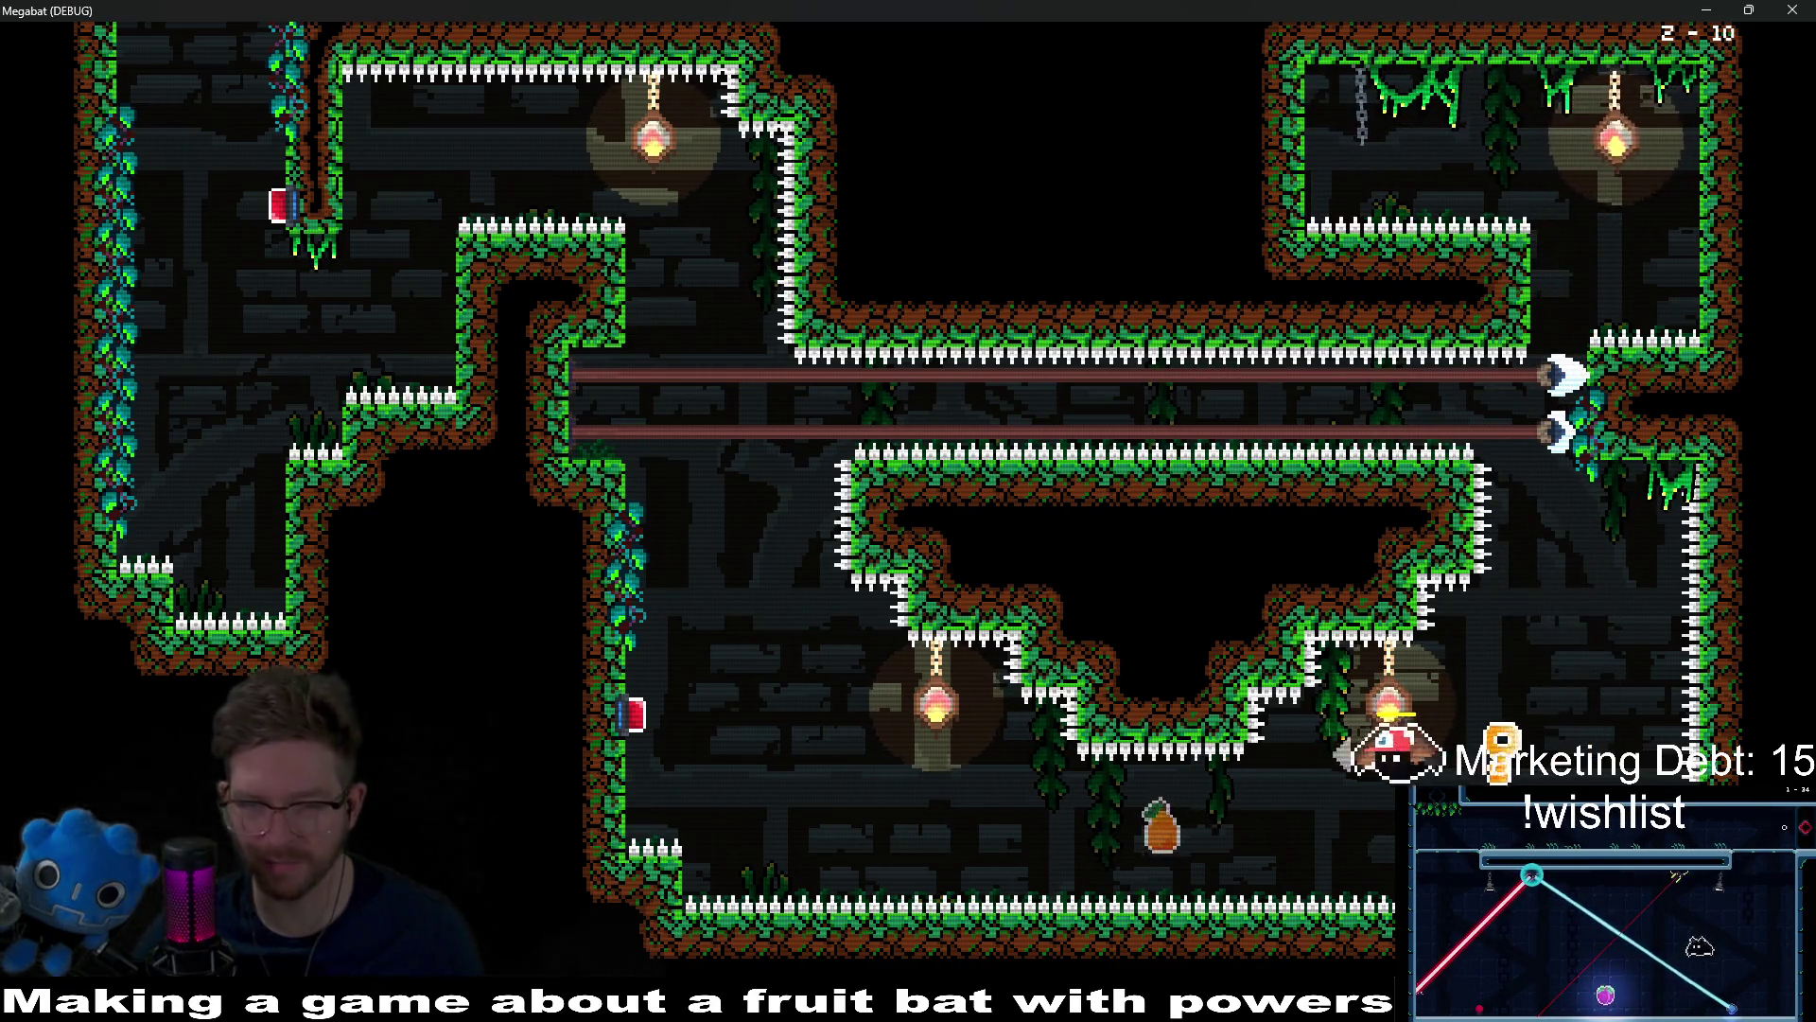
pyautogui.press('Up')
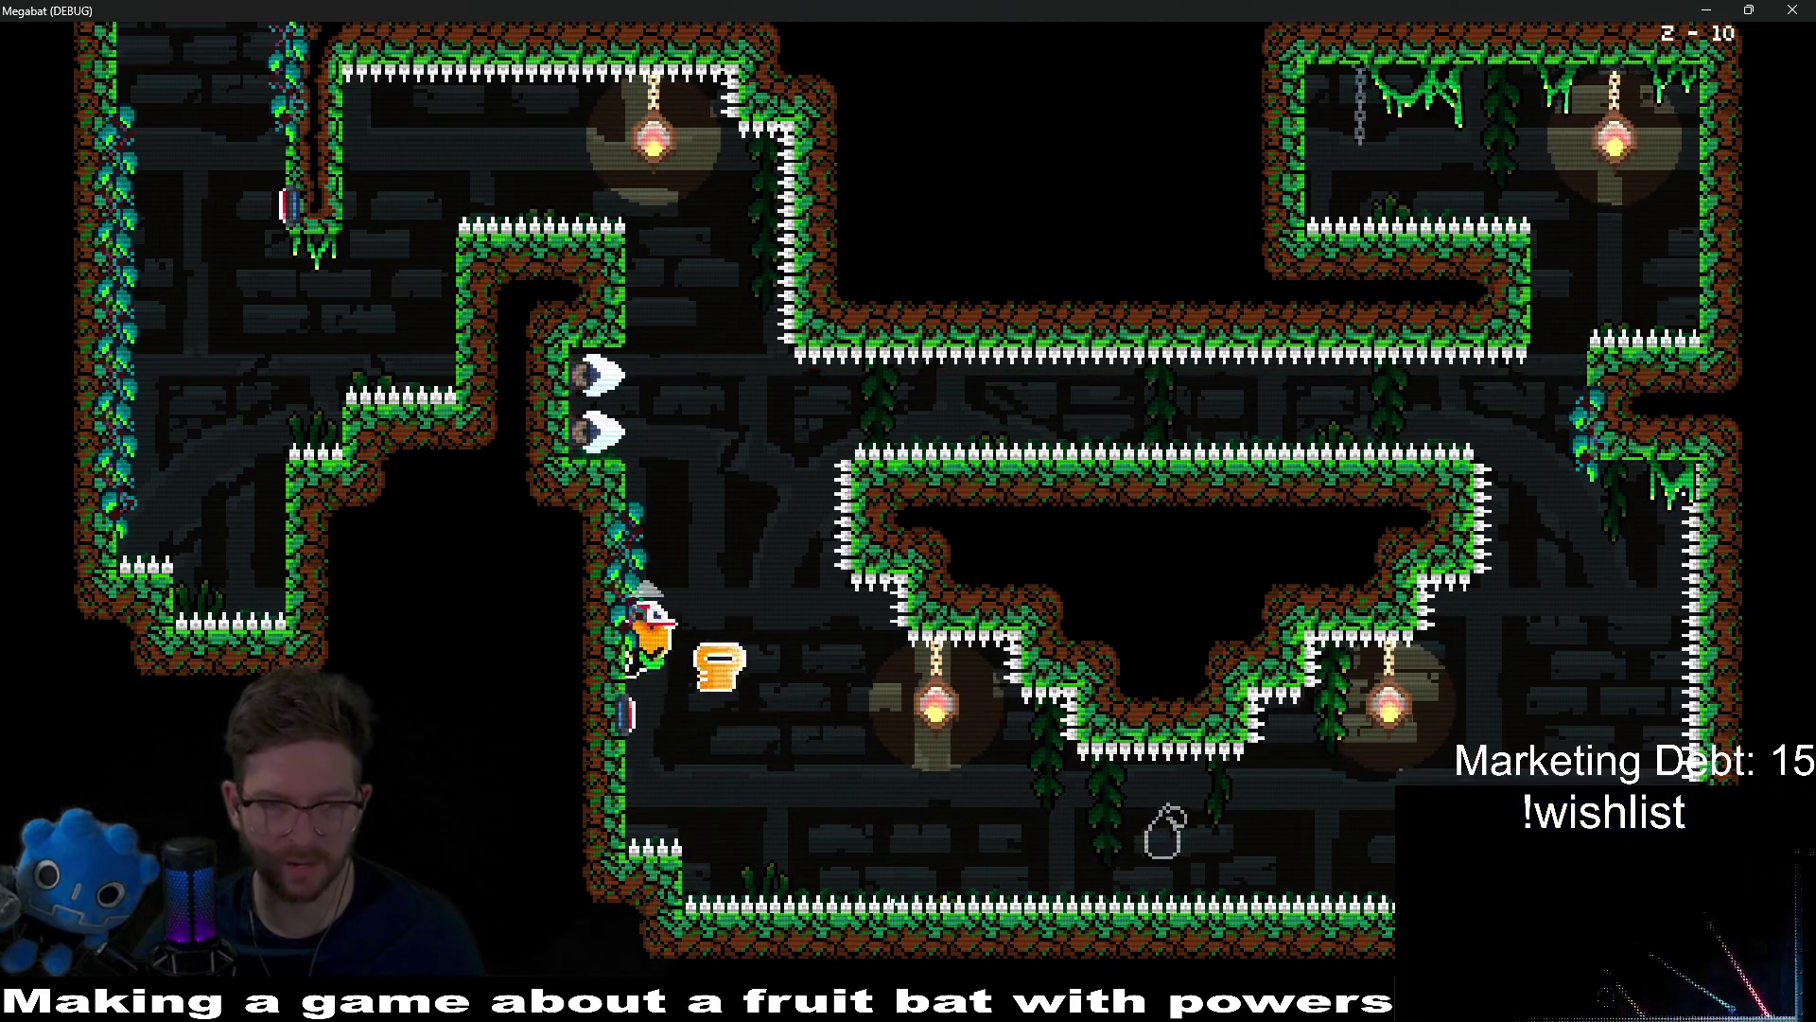
pyautogui.press('Up')
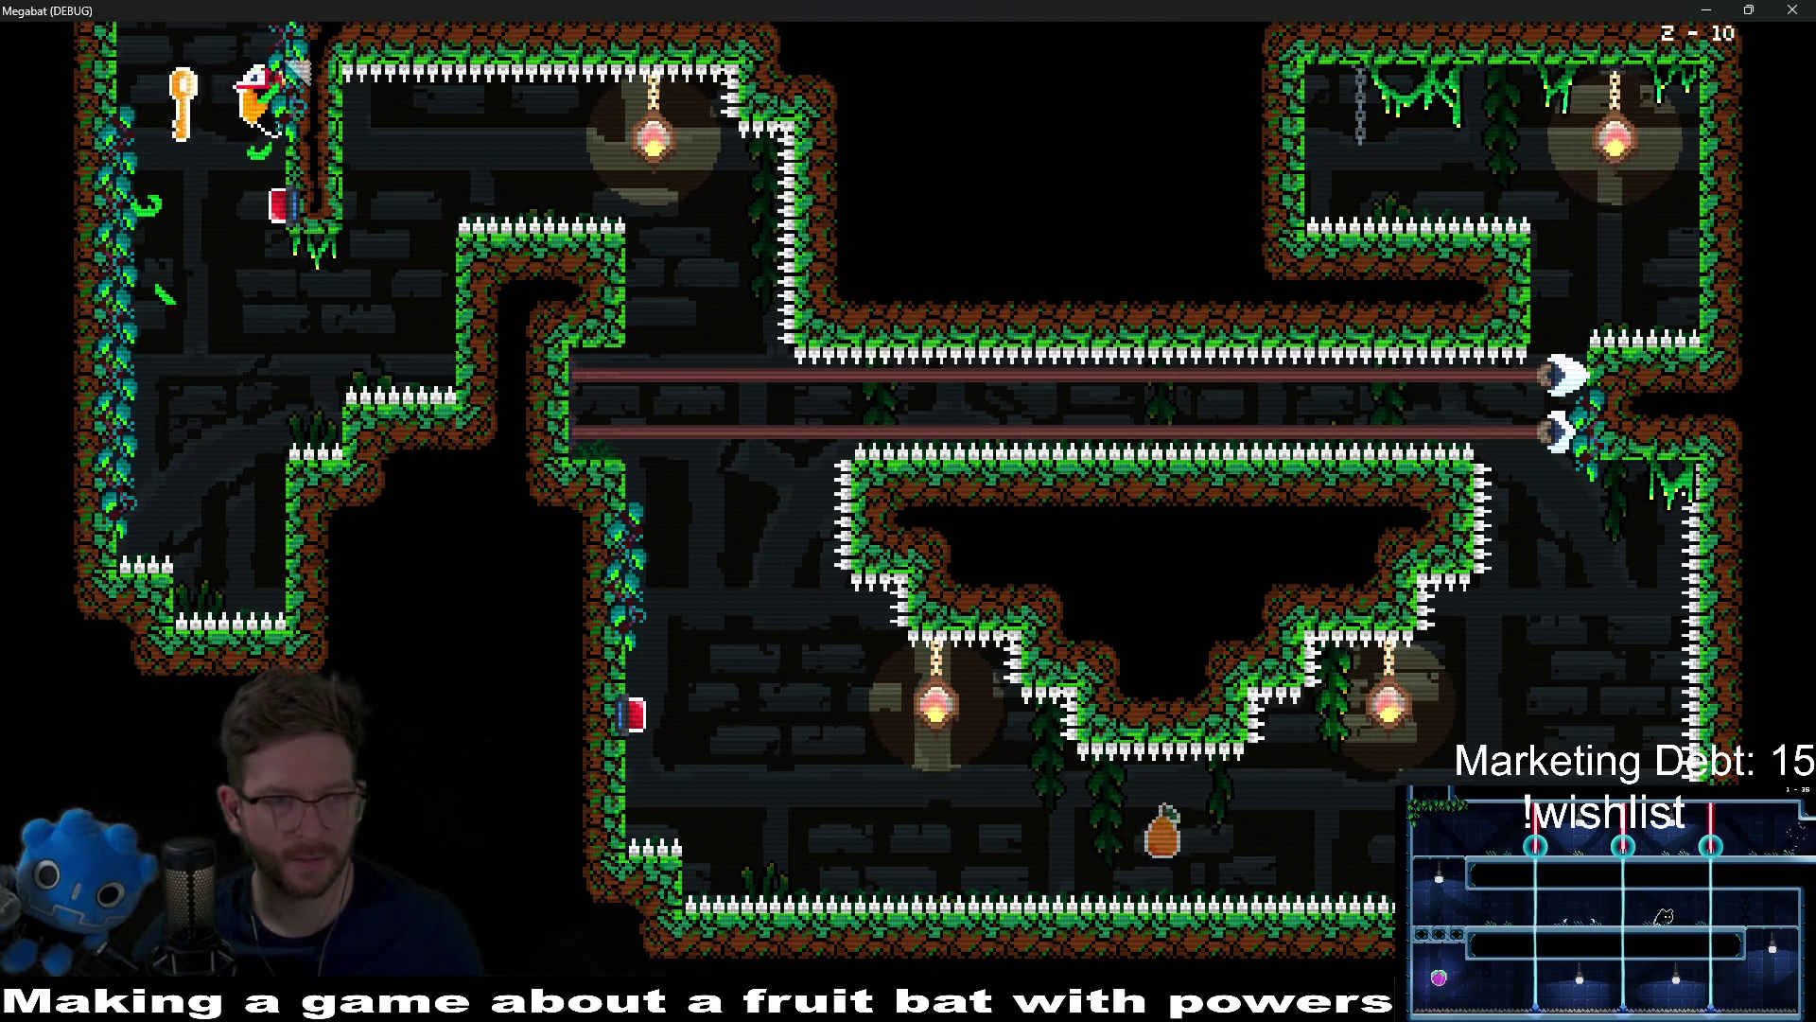
pyautogui.press('Up')
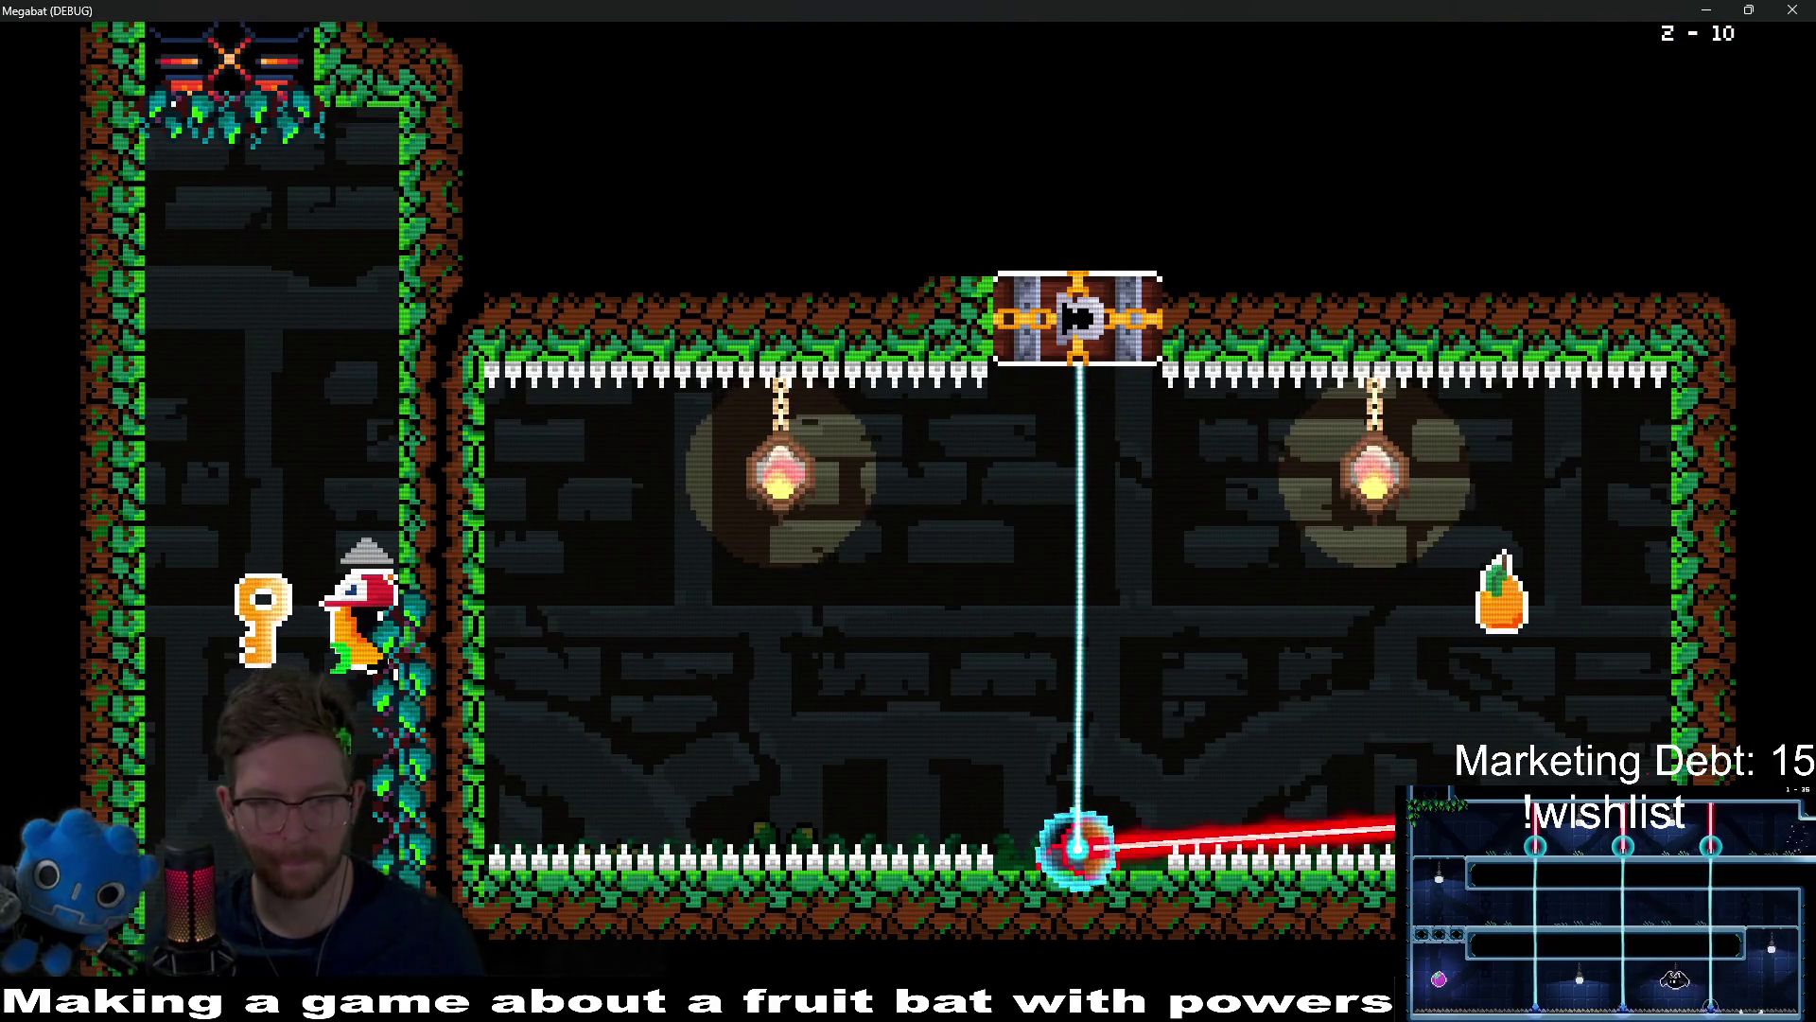
pyautogui.press('Right')
pyautogui.press('Up')
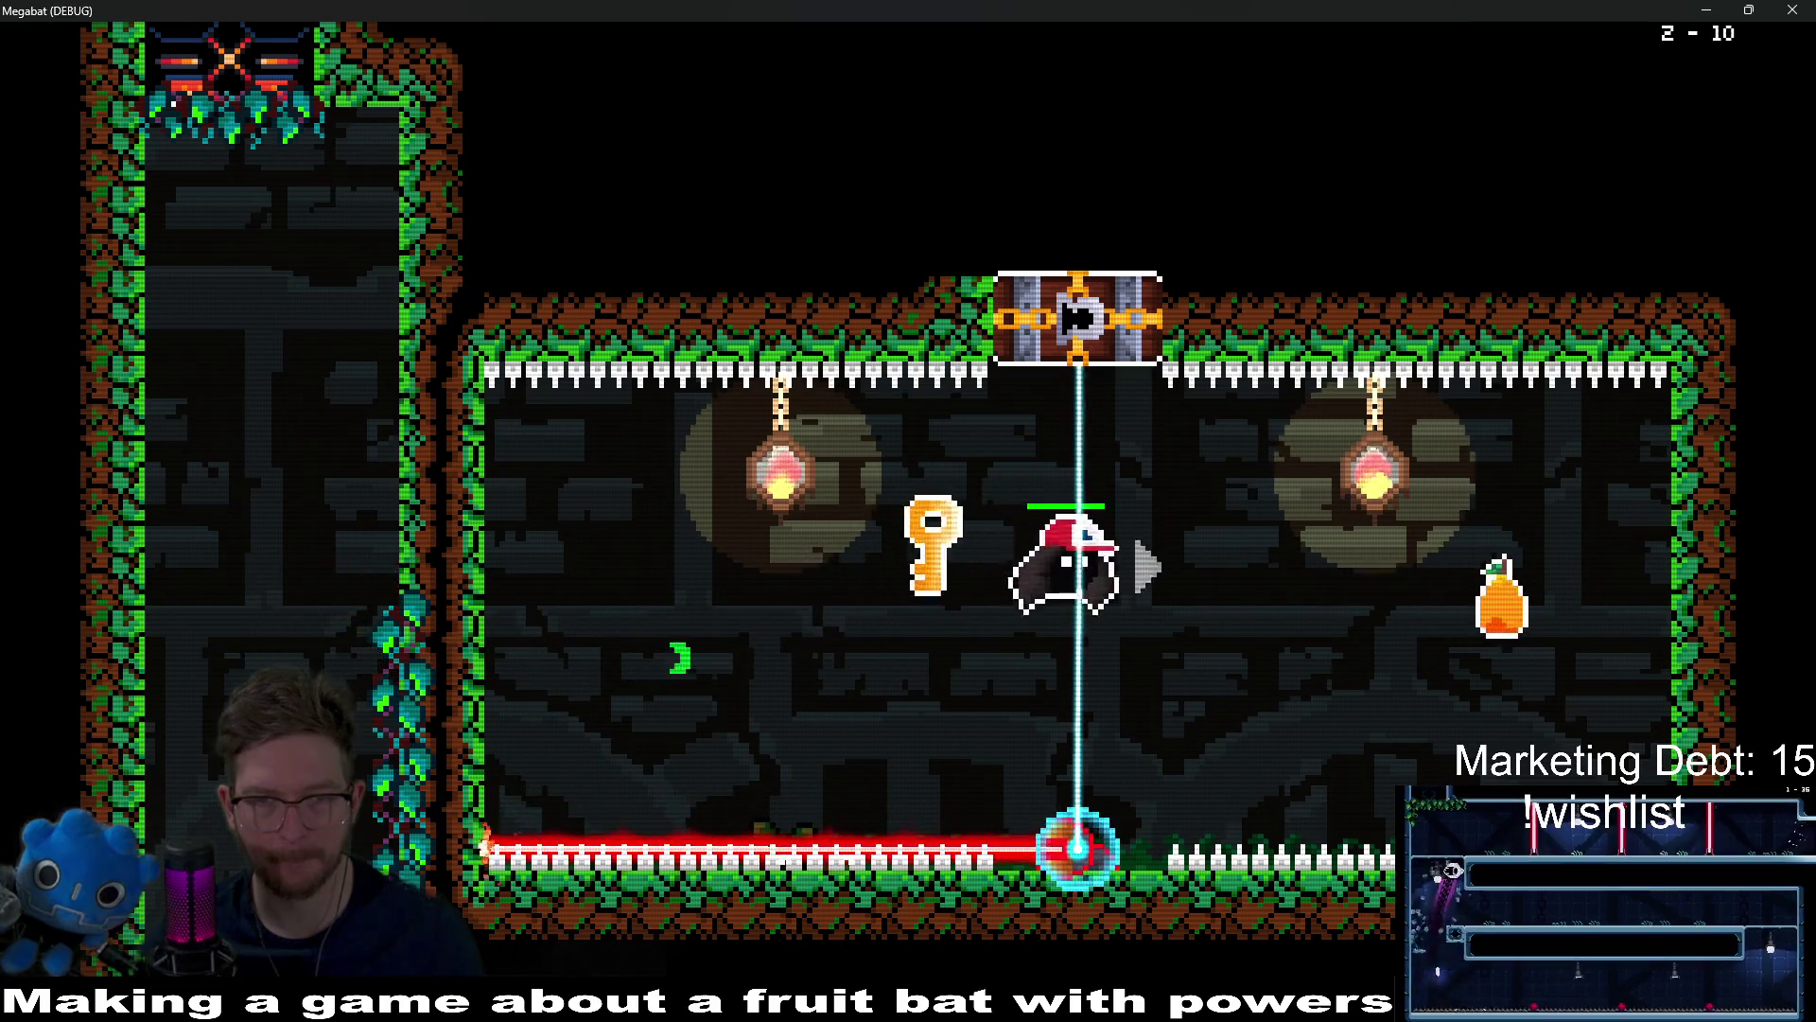
pyautogui.press('Right')
# Step: Collect the fruit and pass through the opened ceiling passage, dropping back into the laser room
pyautogui.press('Left')
pyautogui.press('Right')
pyautogui.press('Up')
pyautogui.press('Right')
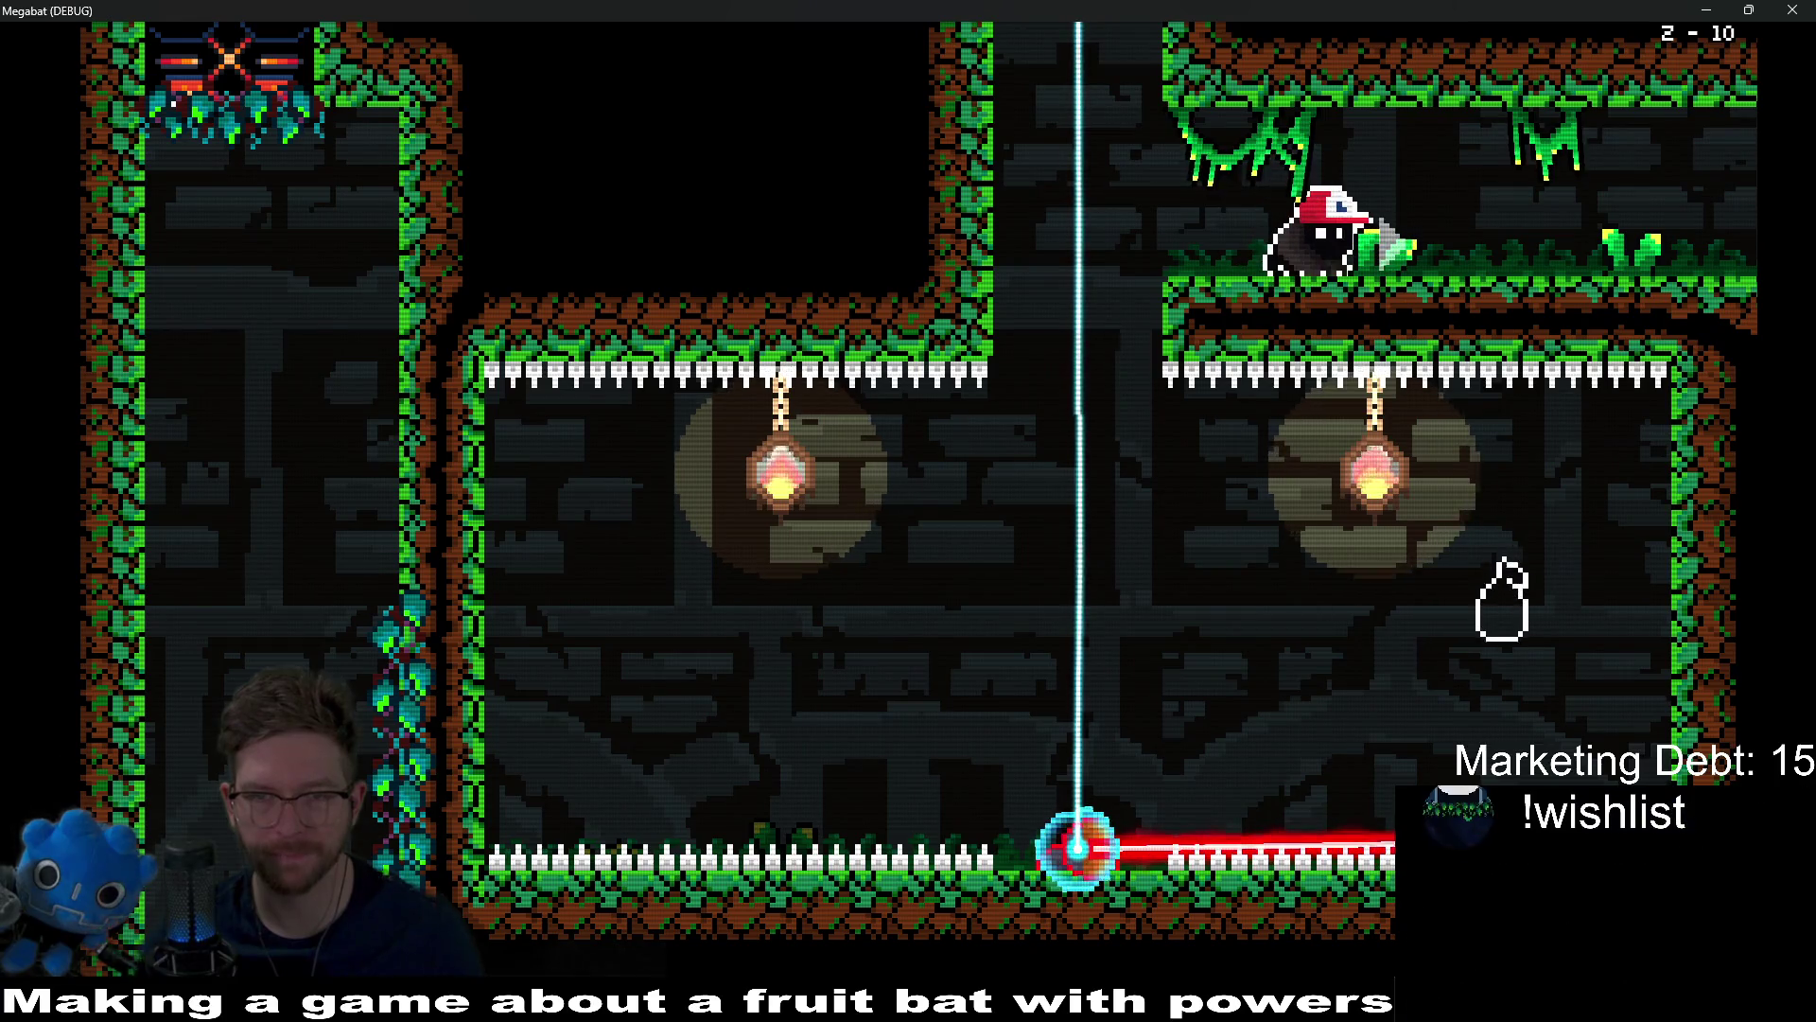
pyautogui.press('Left')
pyautogui.press('Down')
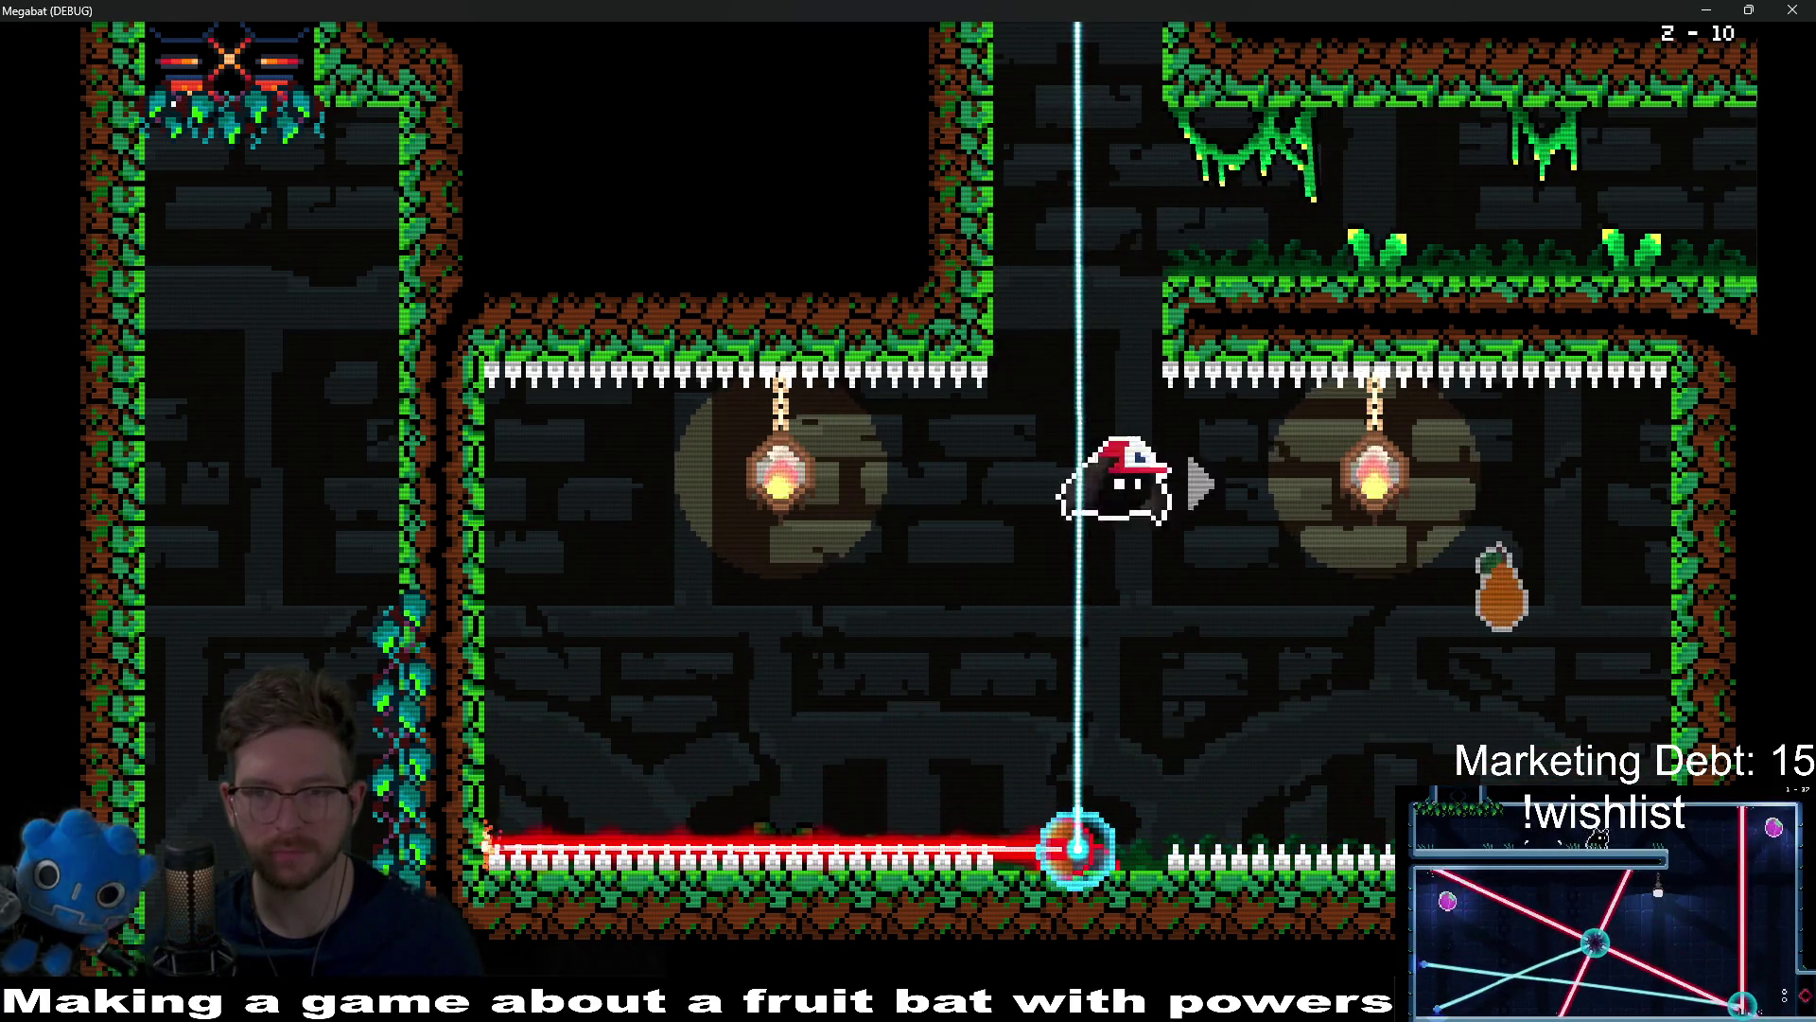
pyautogui.press('Left')
# Step: Head right into the next laser room, reach the checkpoint, and move to the room's centre
pyautogui.press('Up')
pyautogui.press('Right')
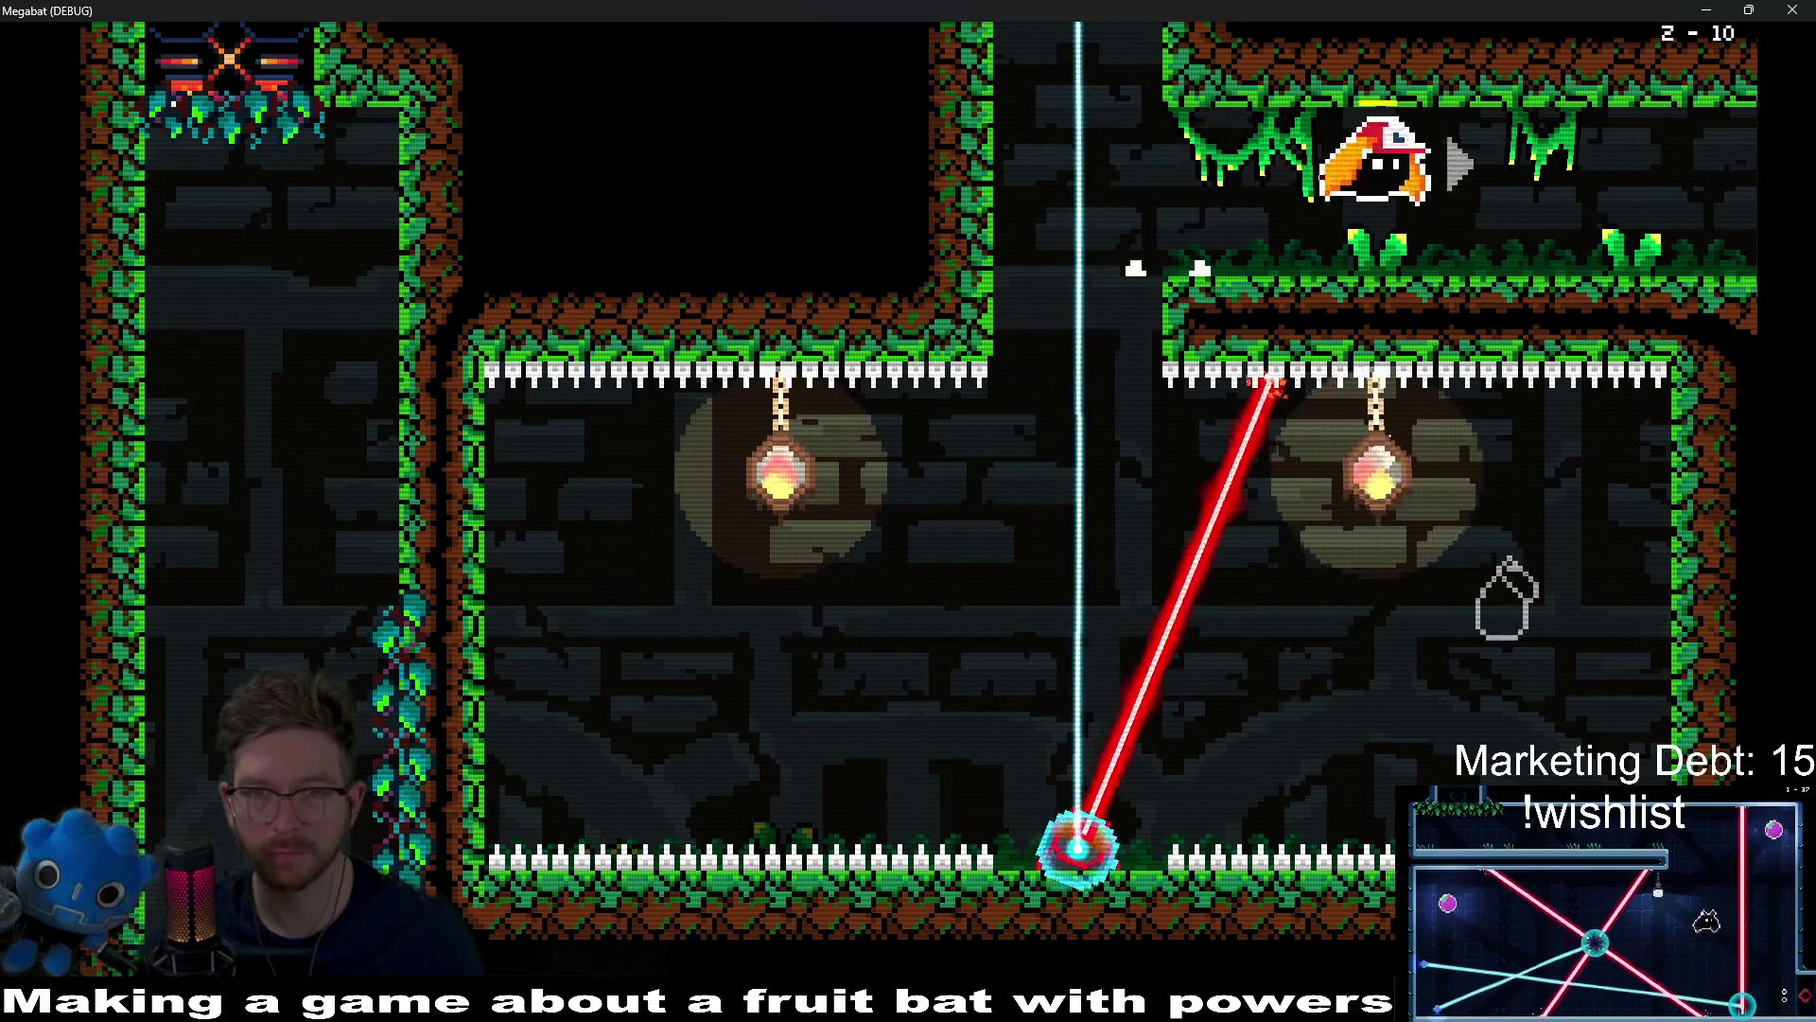
pyautogui.press('Down')
pyautogui.press('Right')
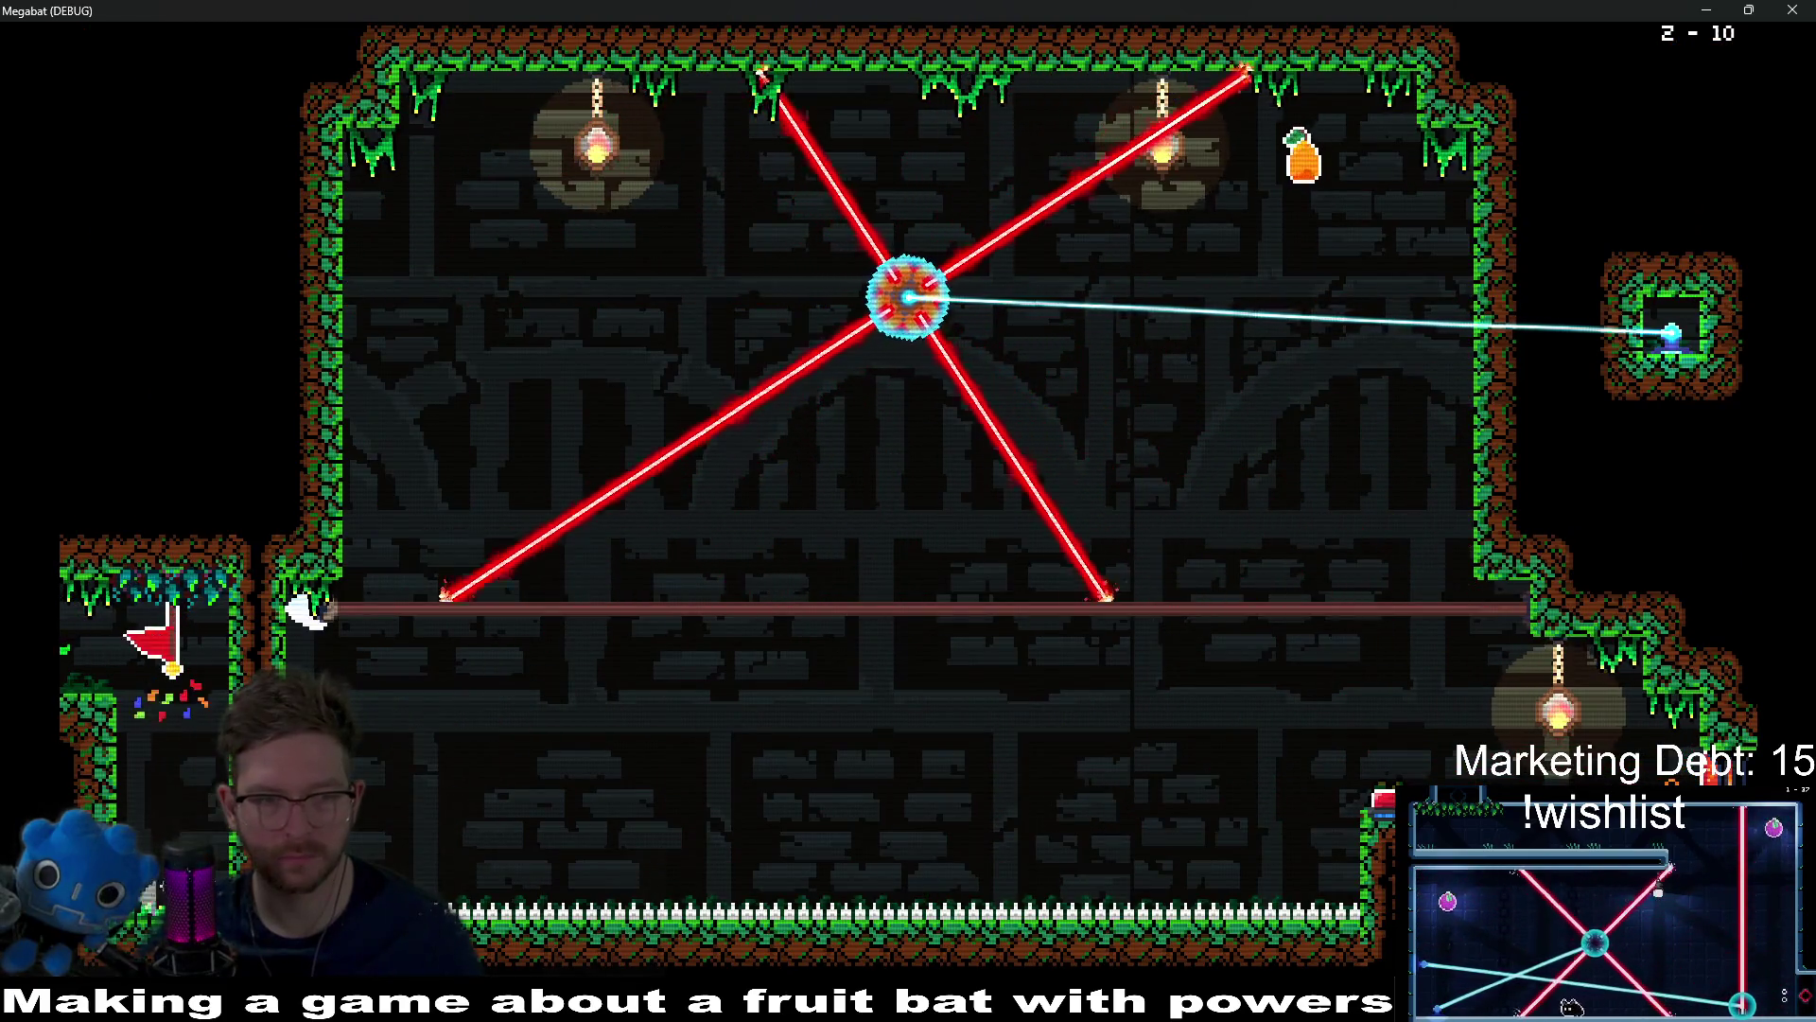
pyautogui.press('Right')
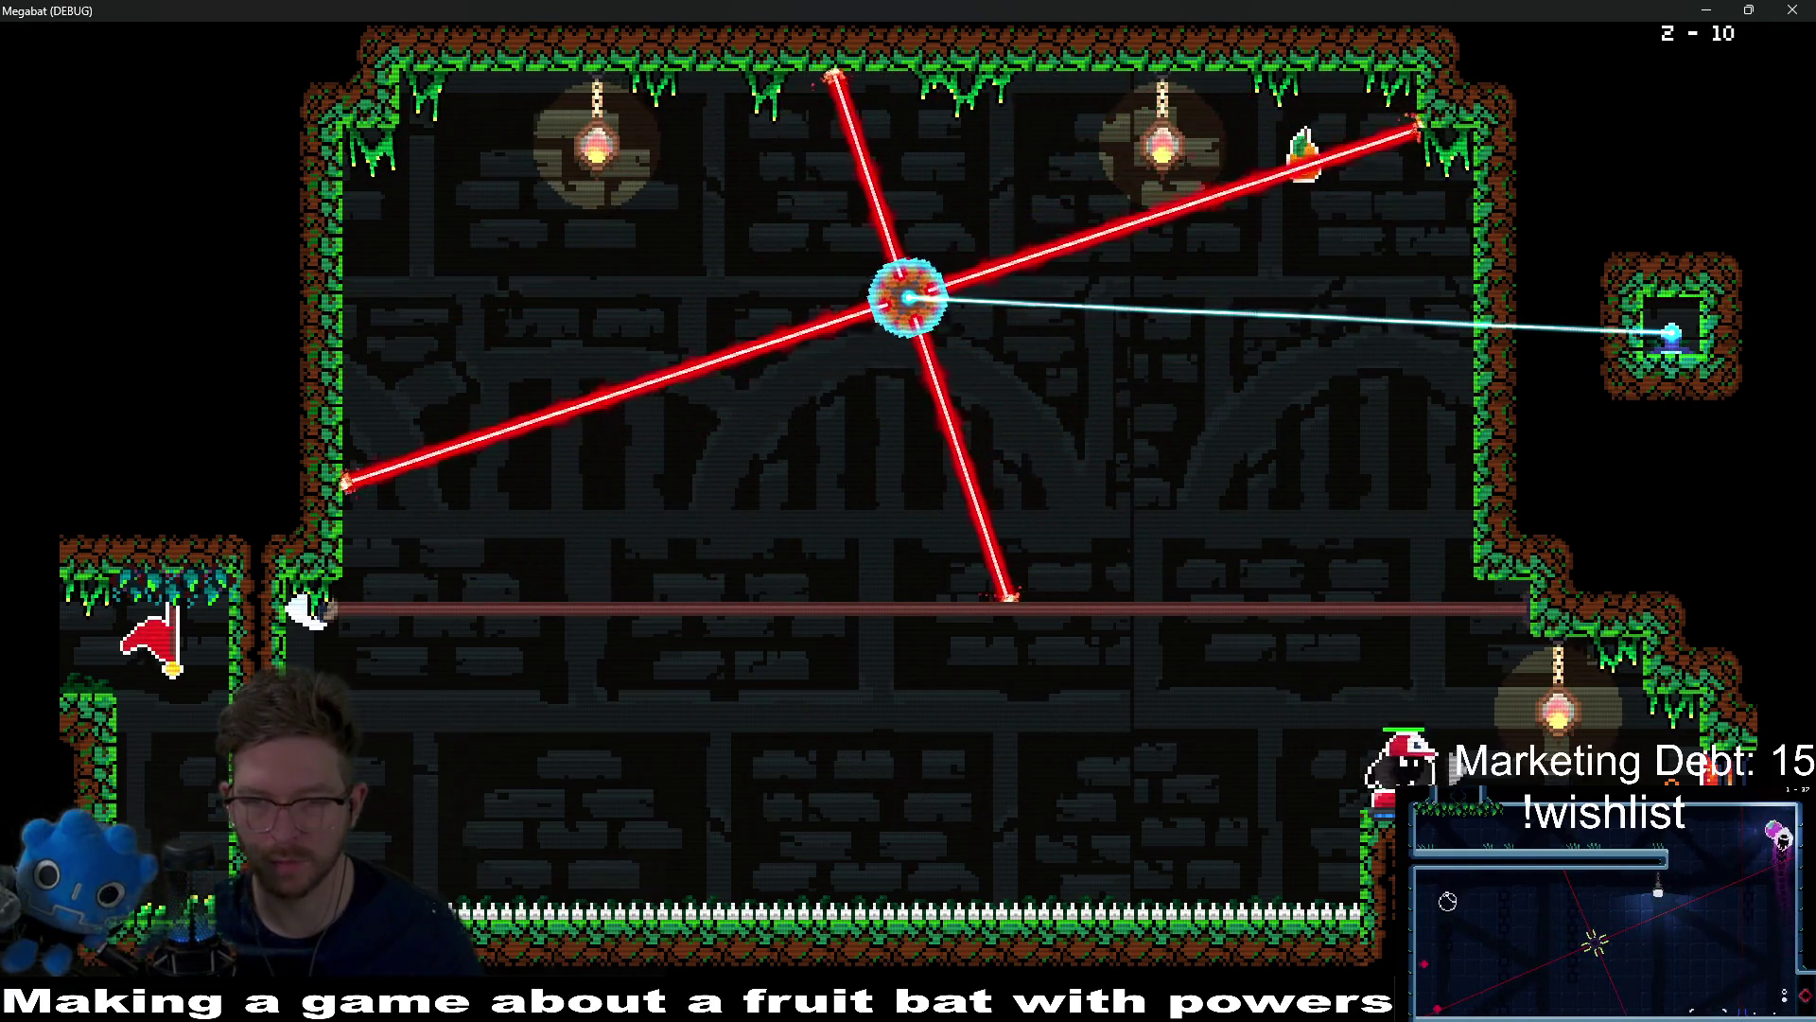
pyautogui.press('Left')
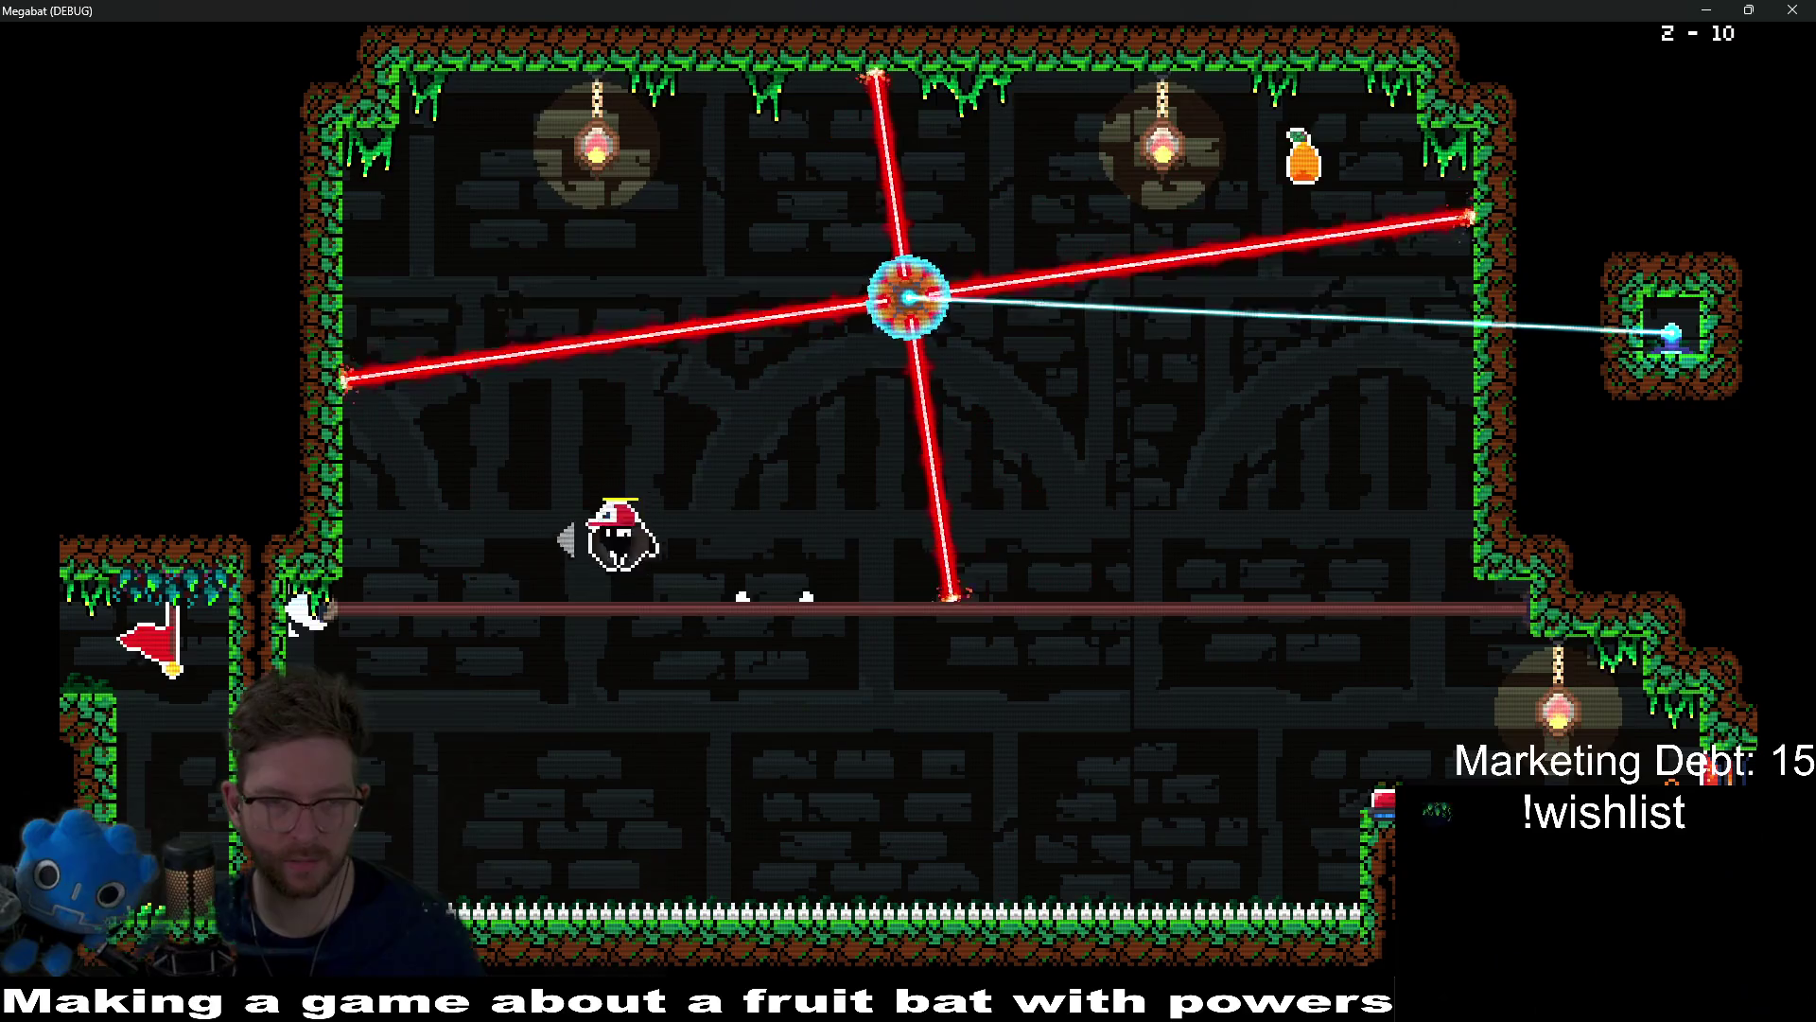
pyautogui.press('Left')
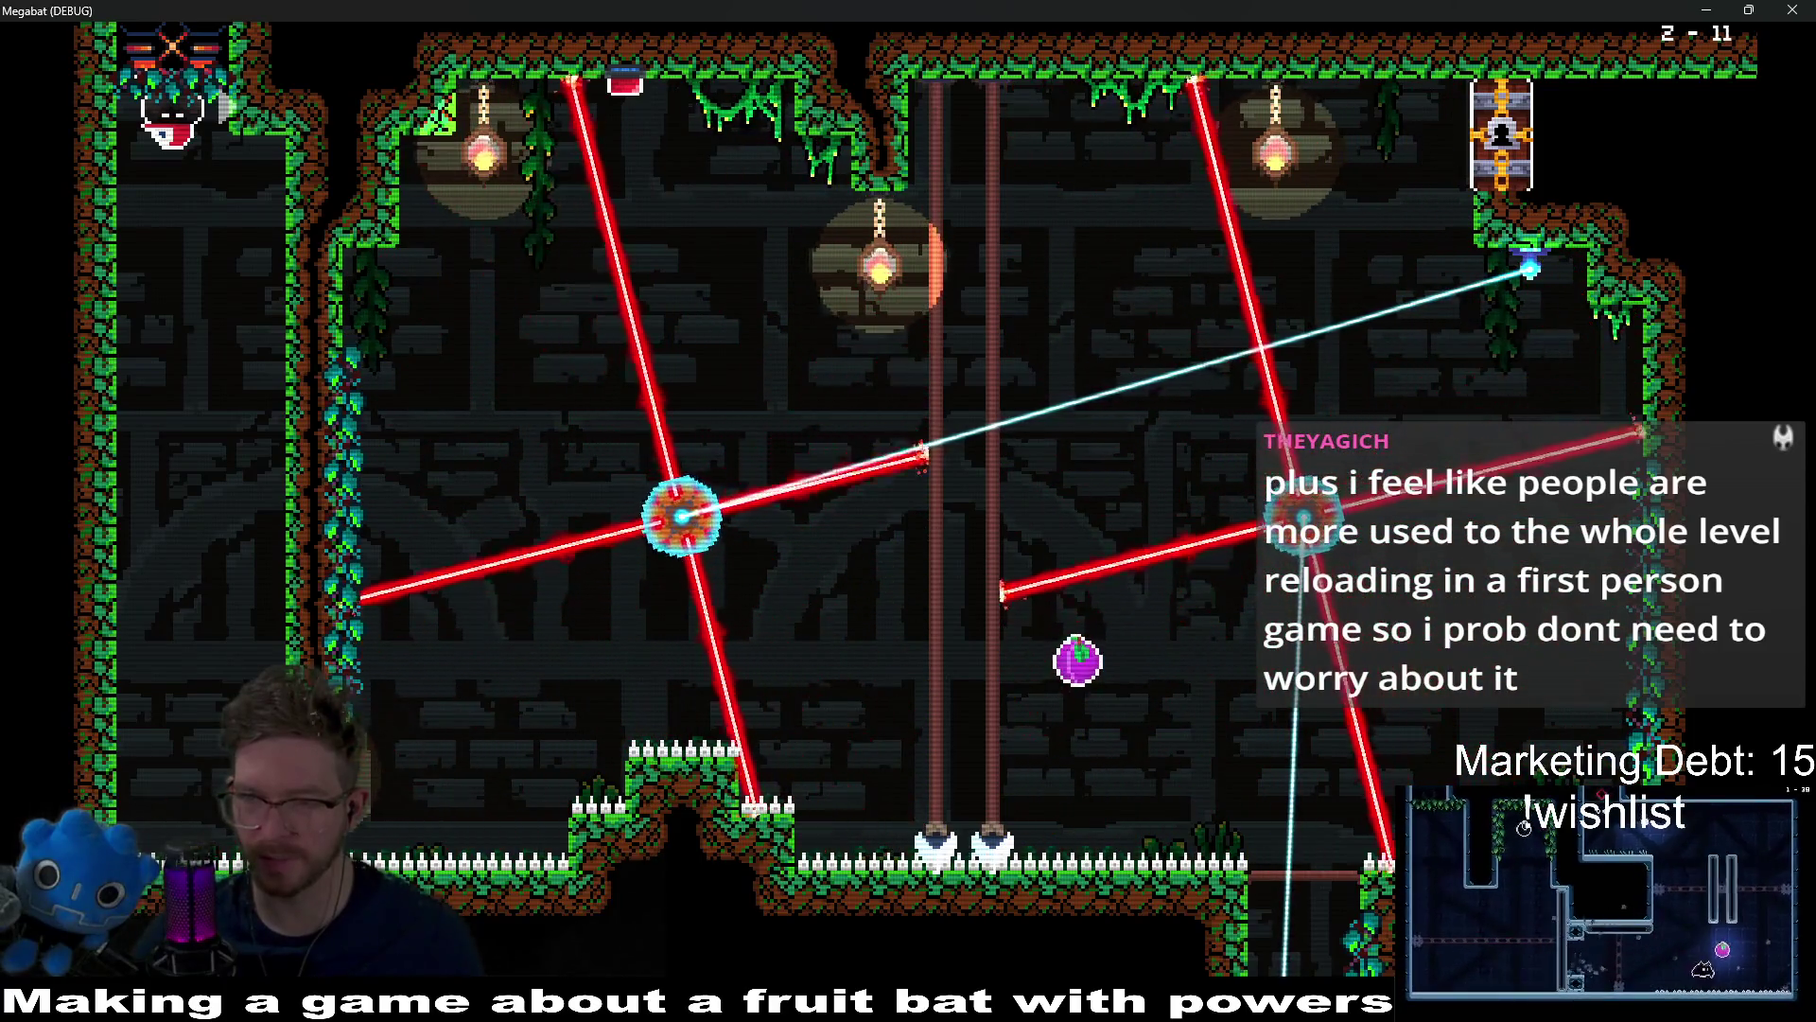
# Step: Weave between 2-11's spinning lasers, across the top and down the right side, rising through the gap
pyautogui.press('Right')
pyautogui.press('Down')
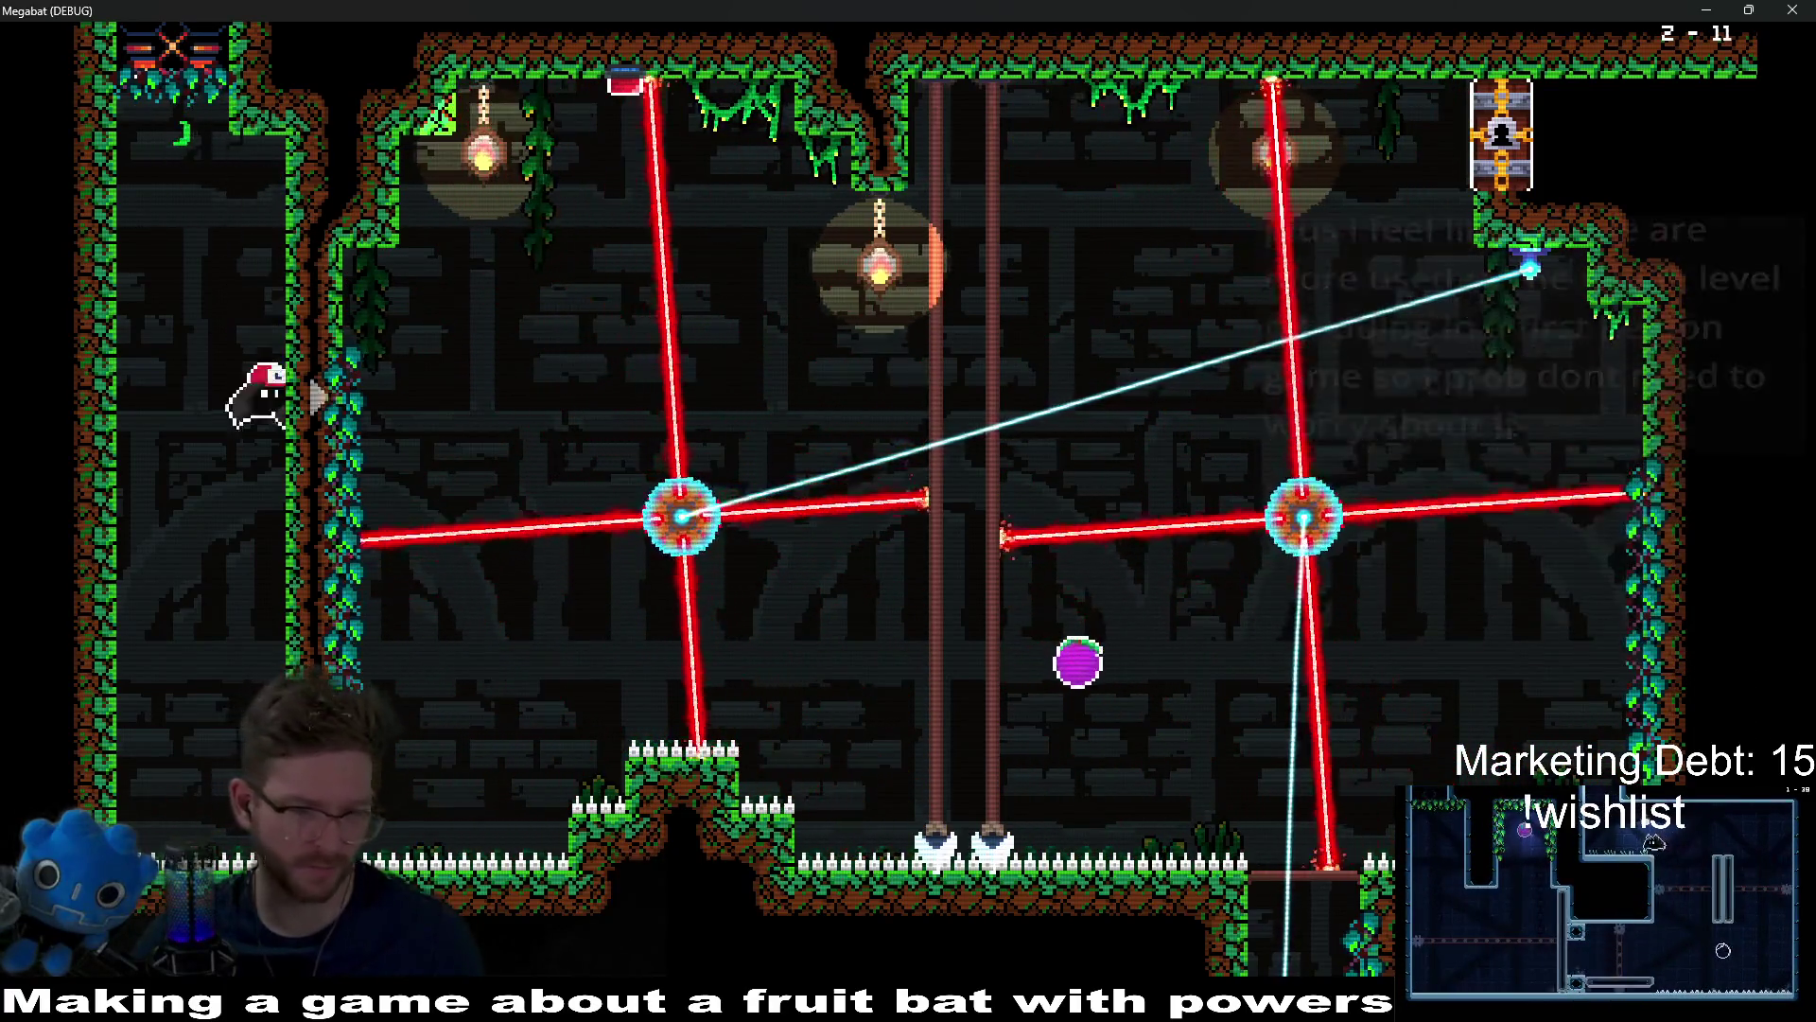
pyautogui.press('Right')
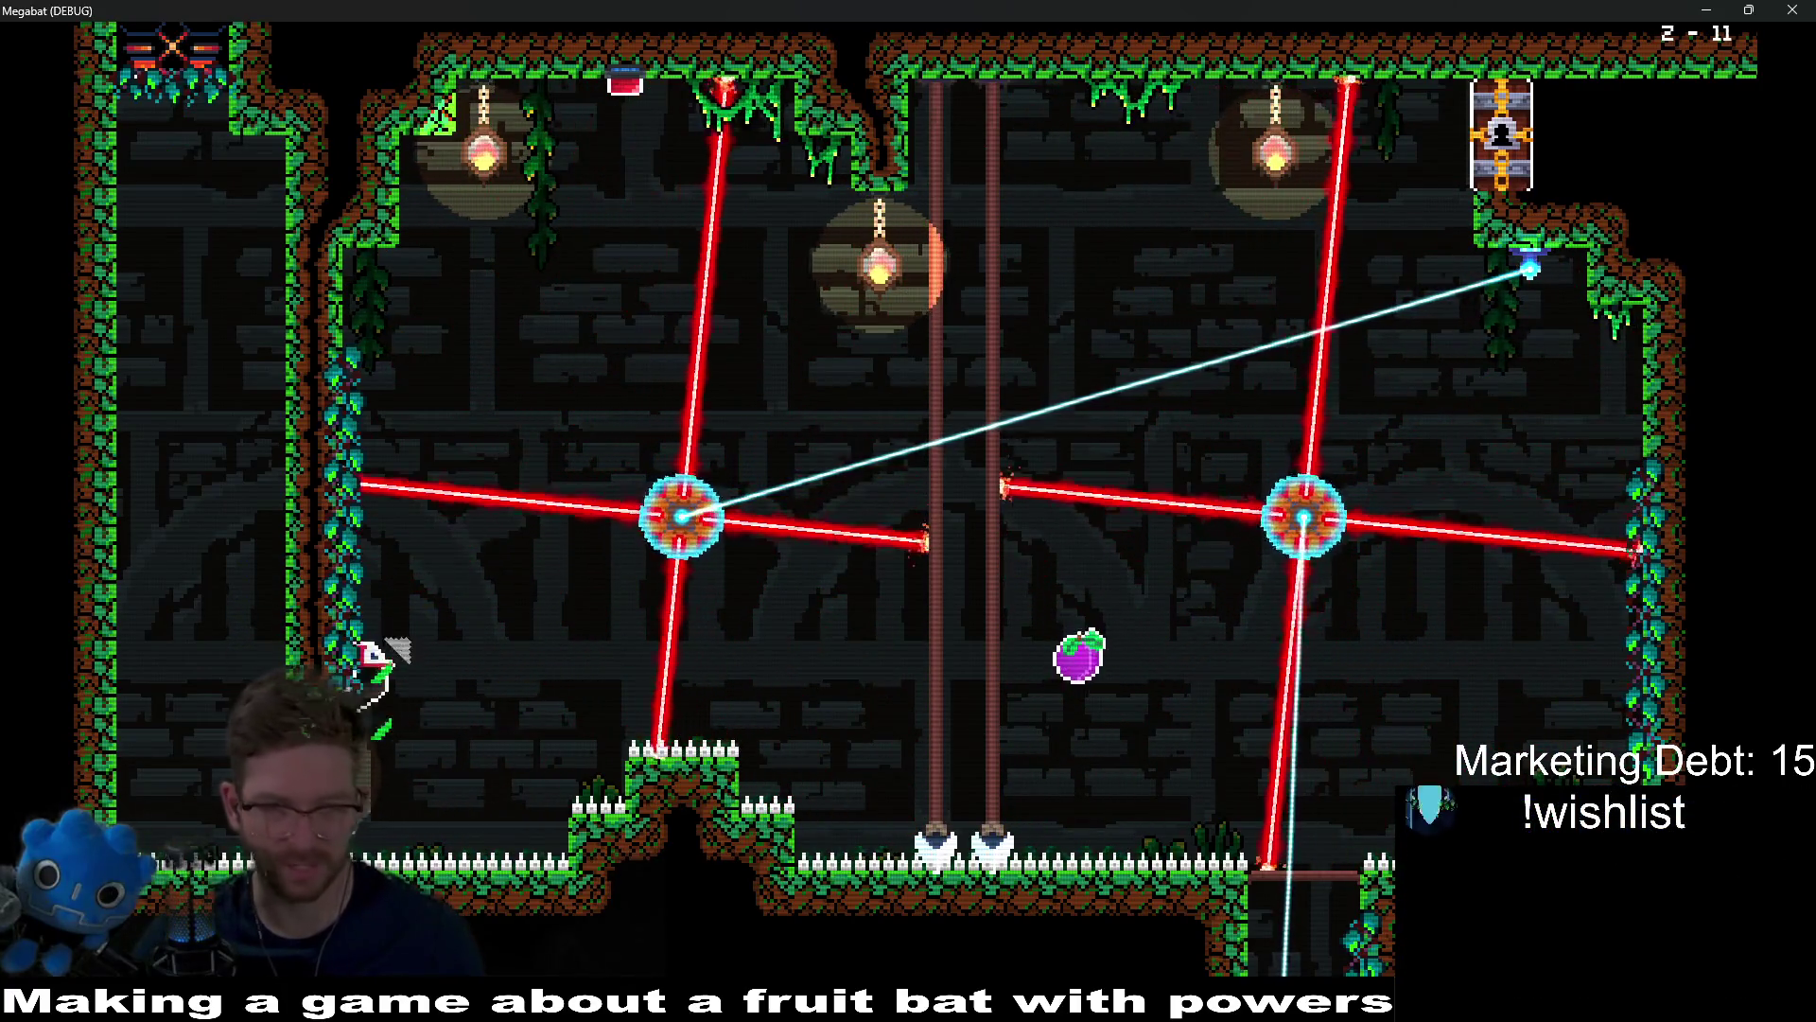
pyautogui.press('Up')
pyautogui.press('Right')
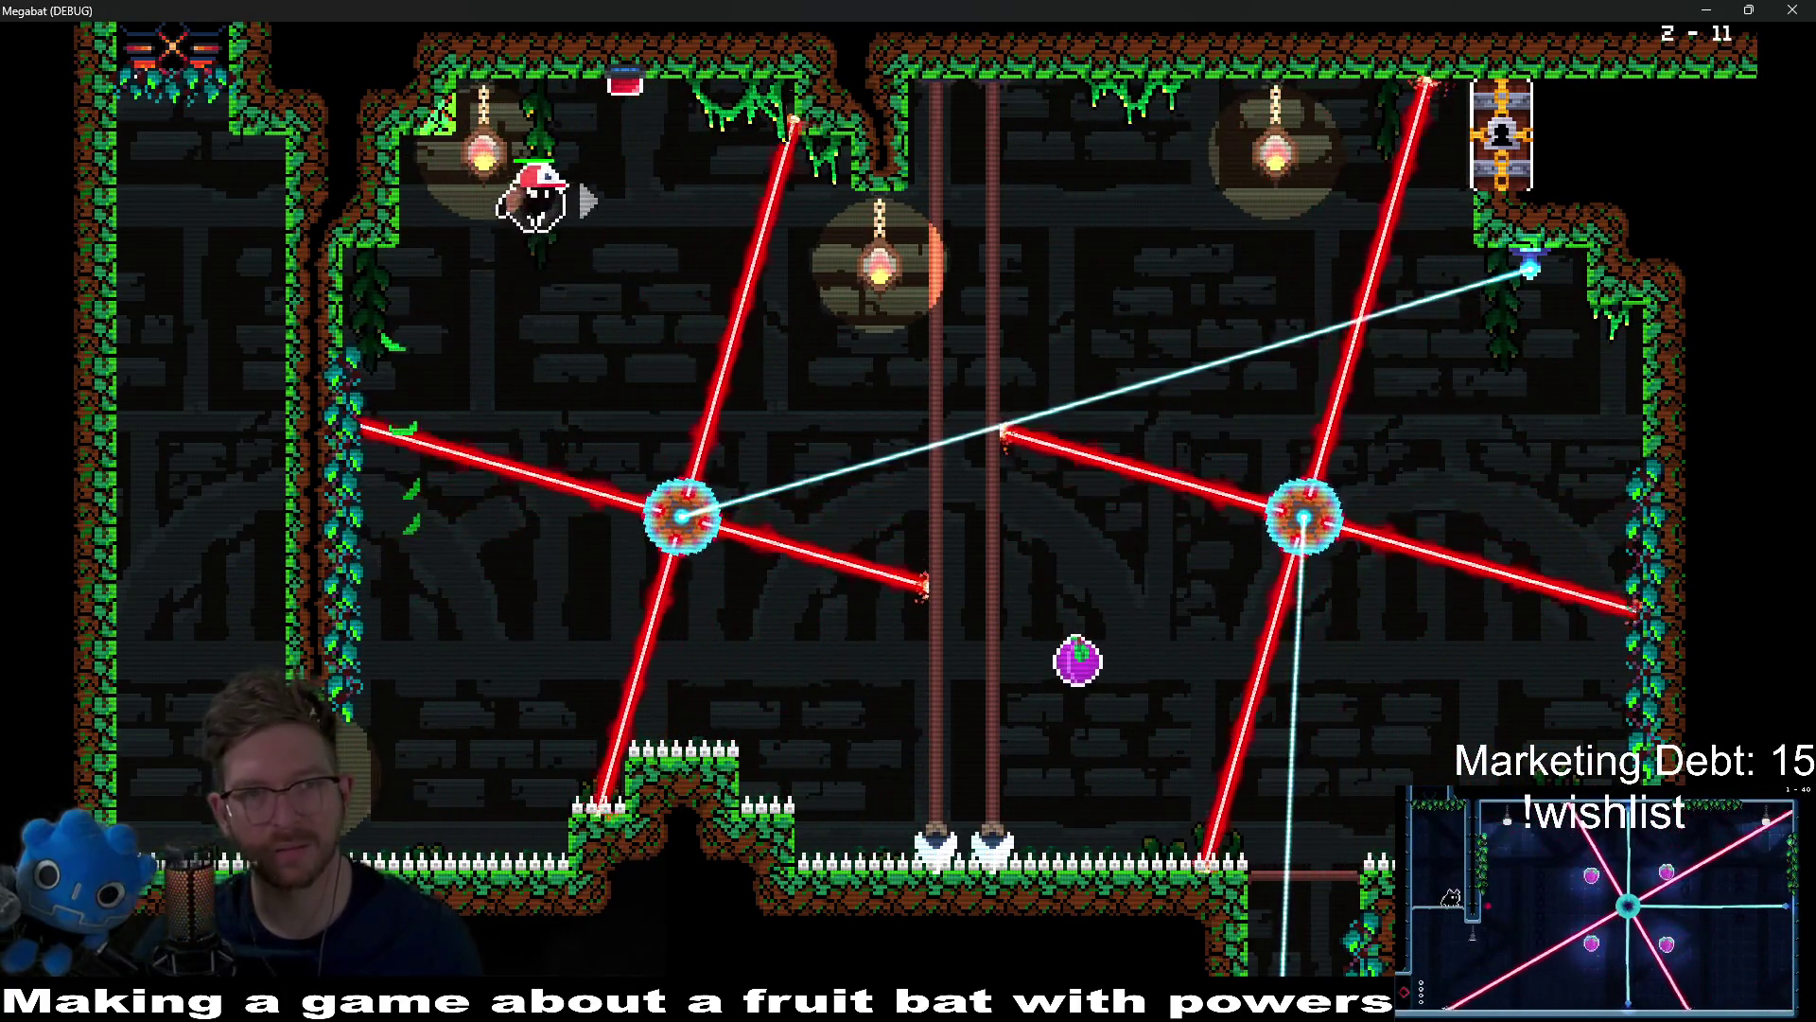
pyautogui.press('Right')
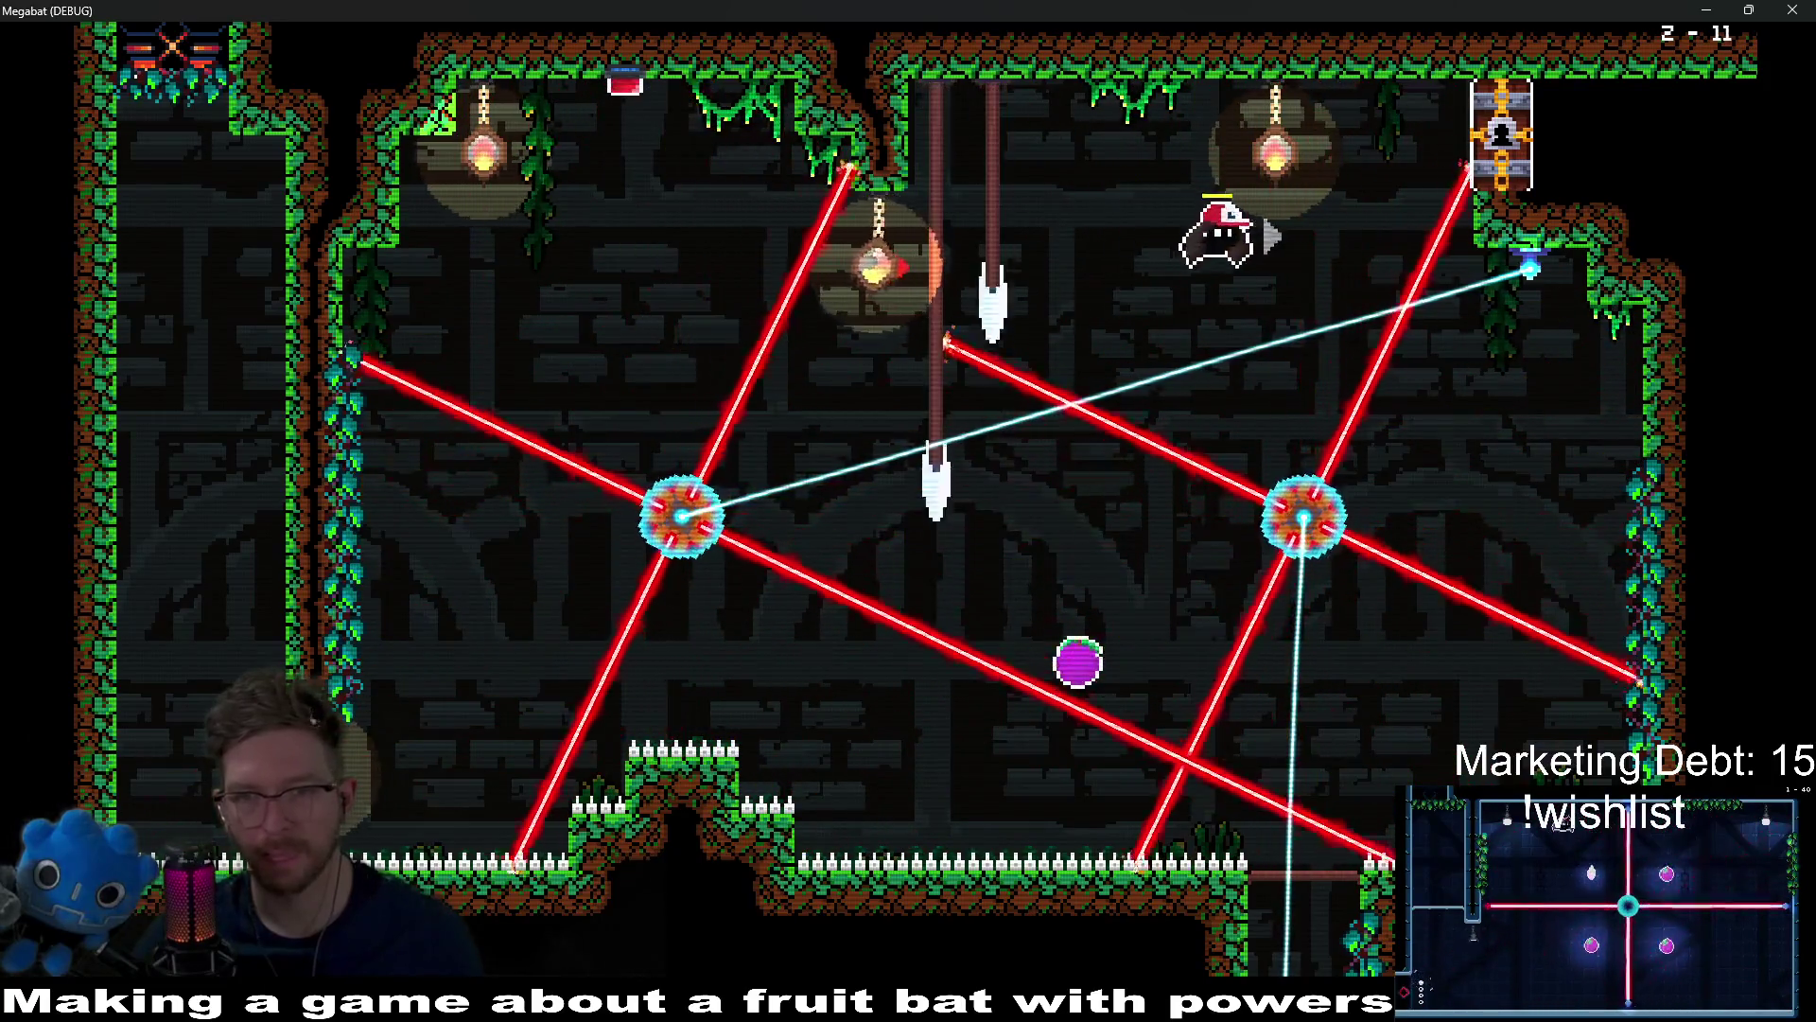
pyautogui.press('Down')
pyautogui.press('Left')
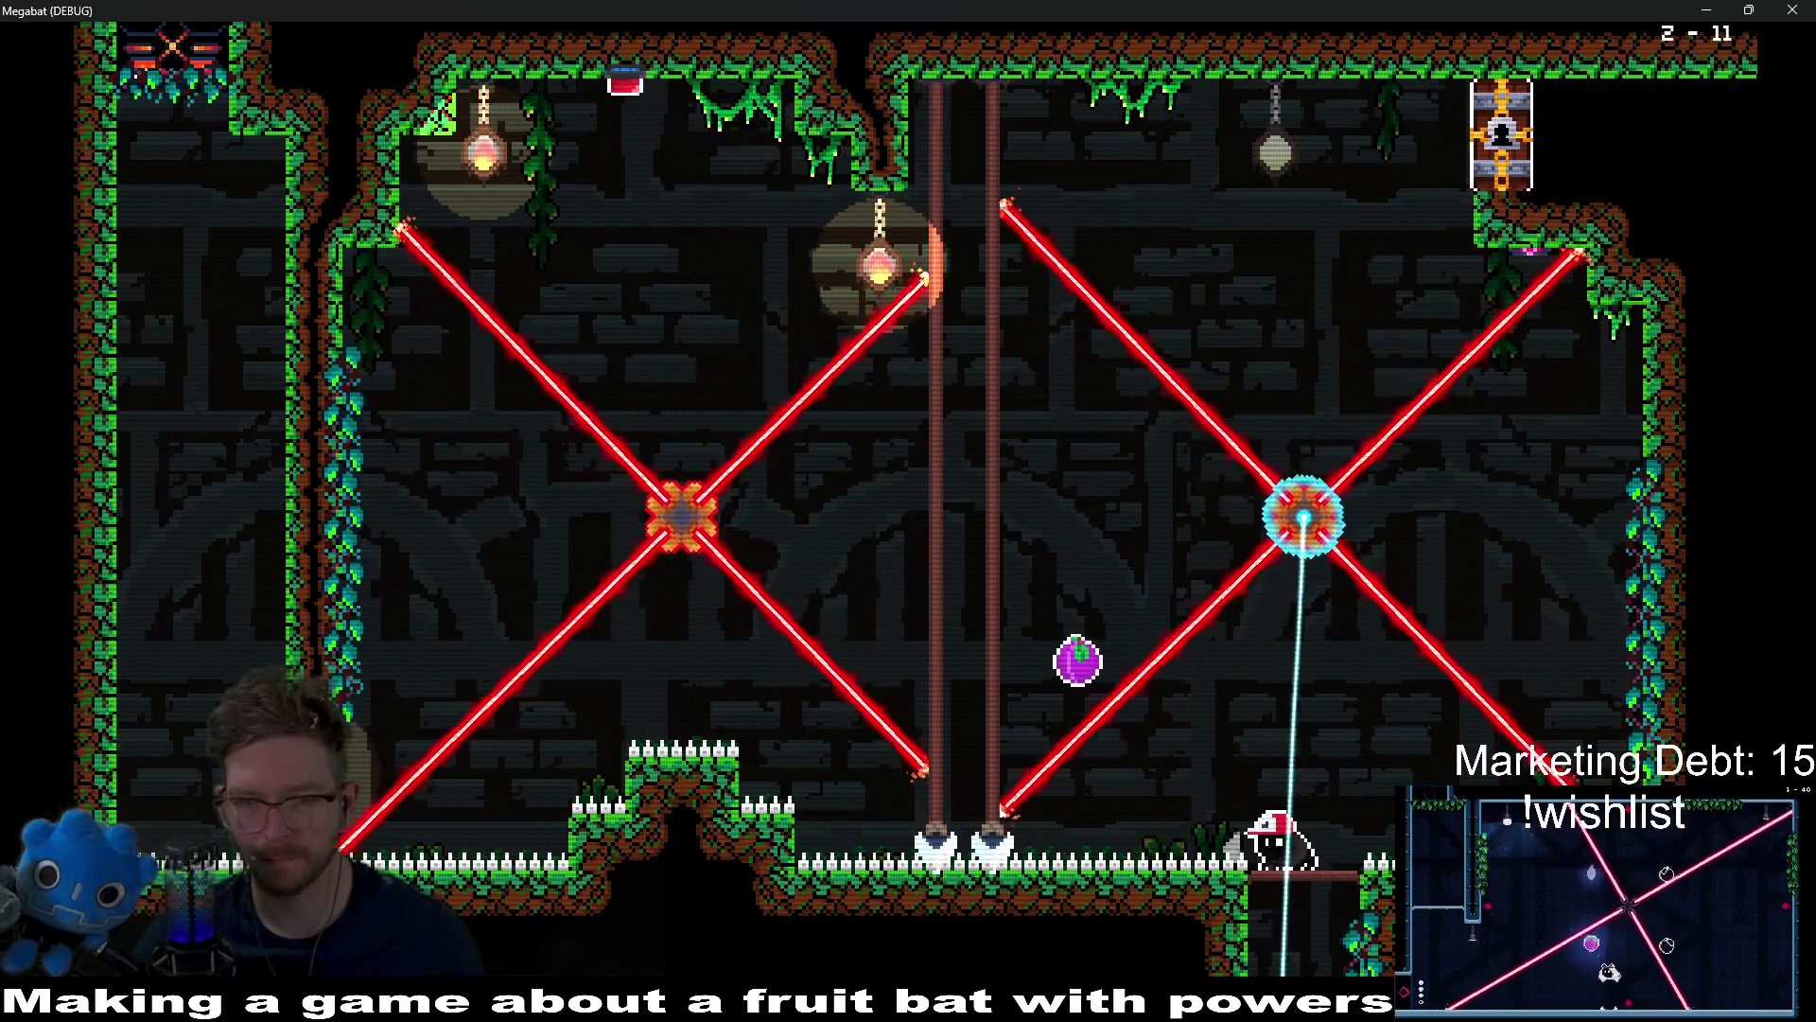
pyautogui.press('Up')
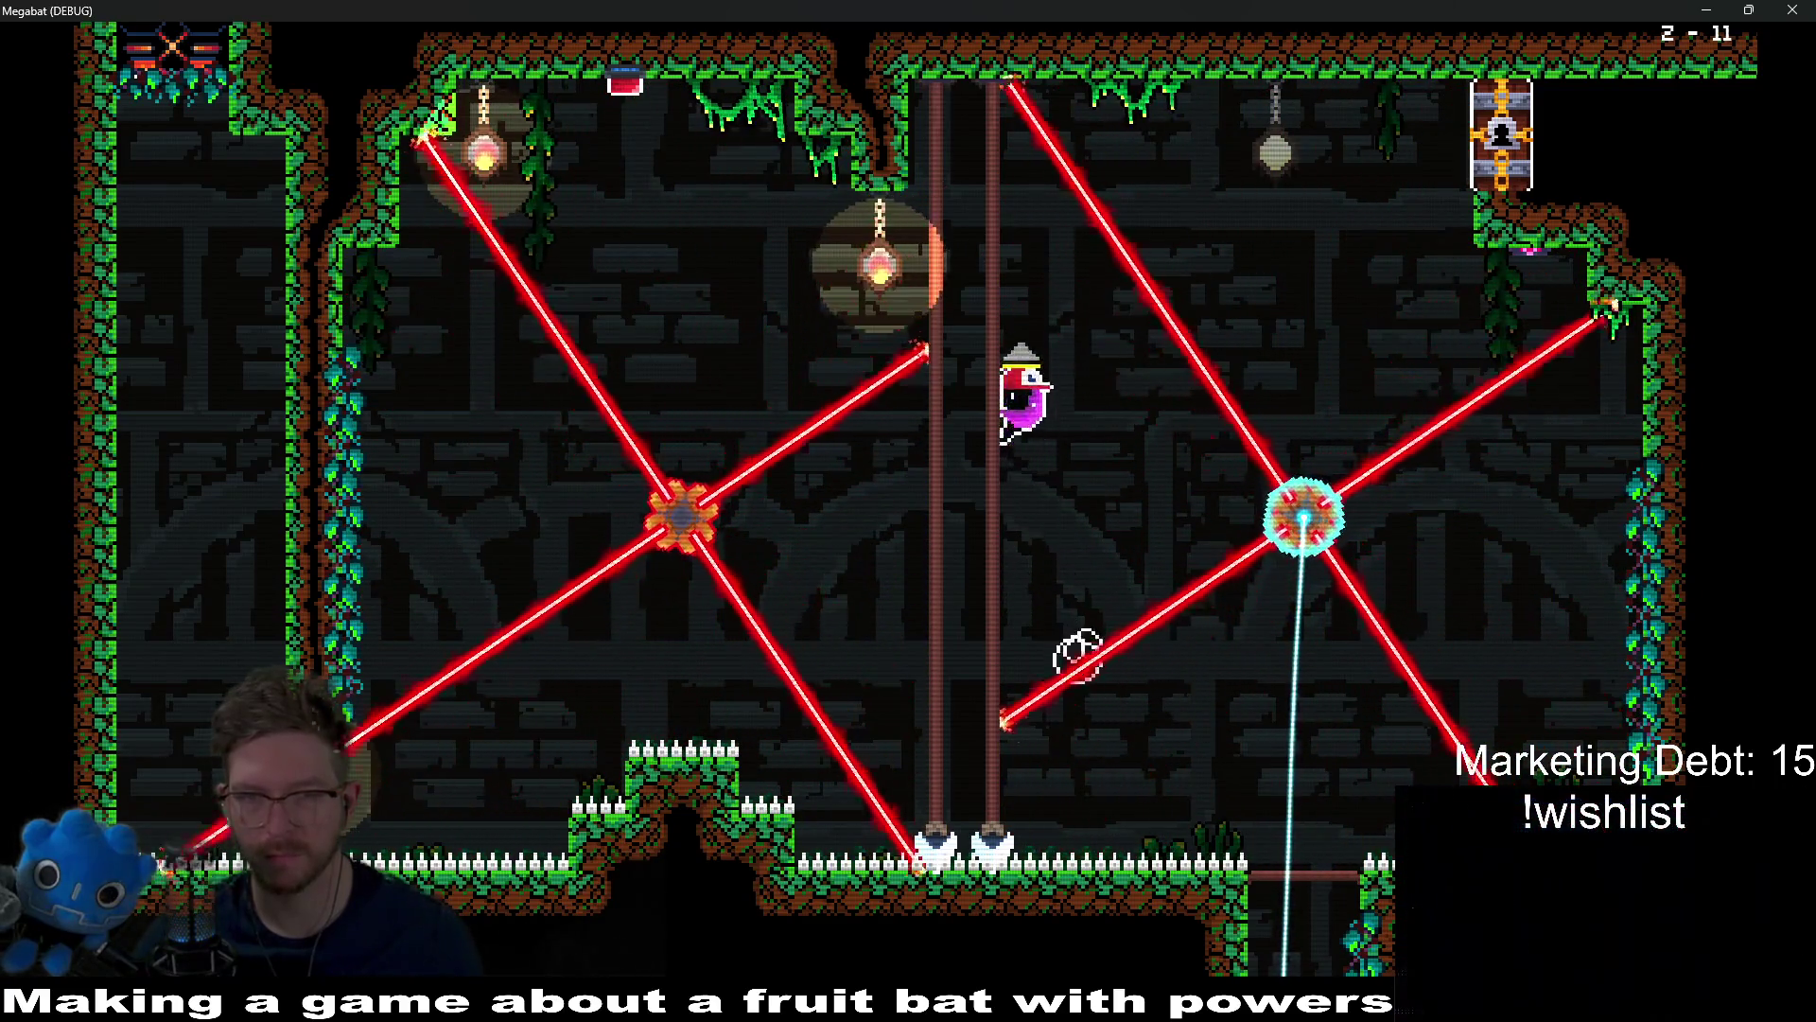
pyautogui.press('Right')
pyautogui.press('Right')
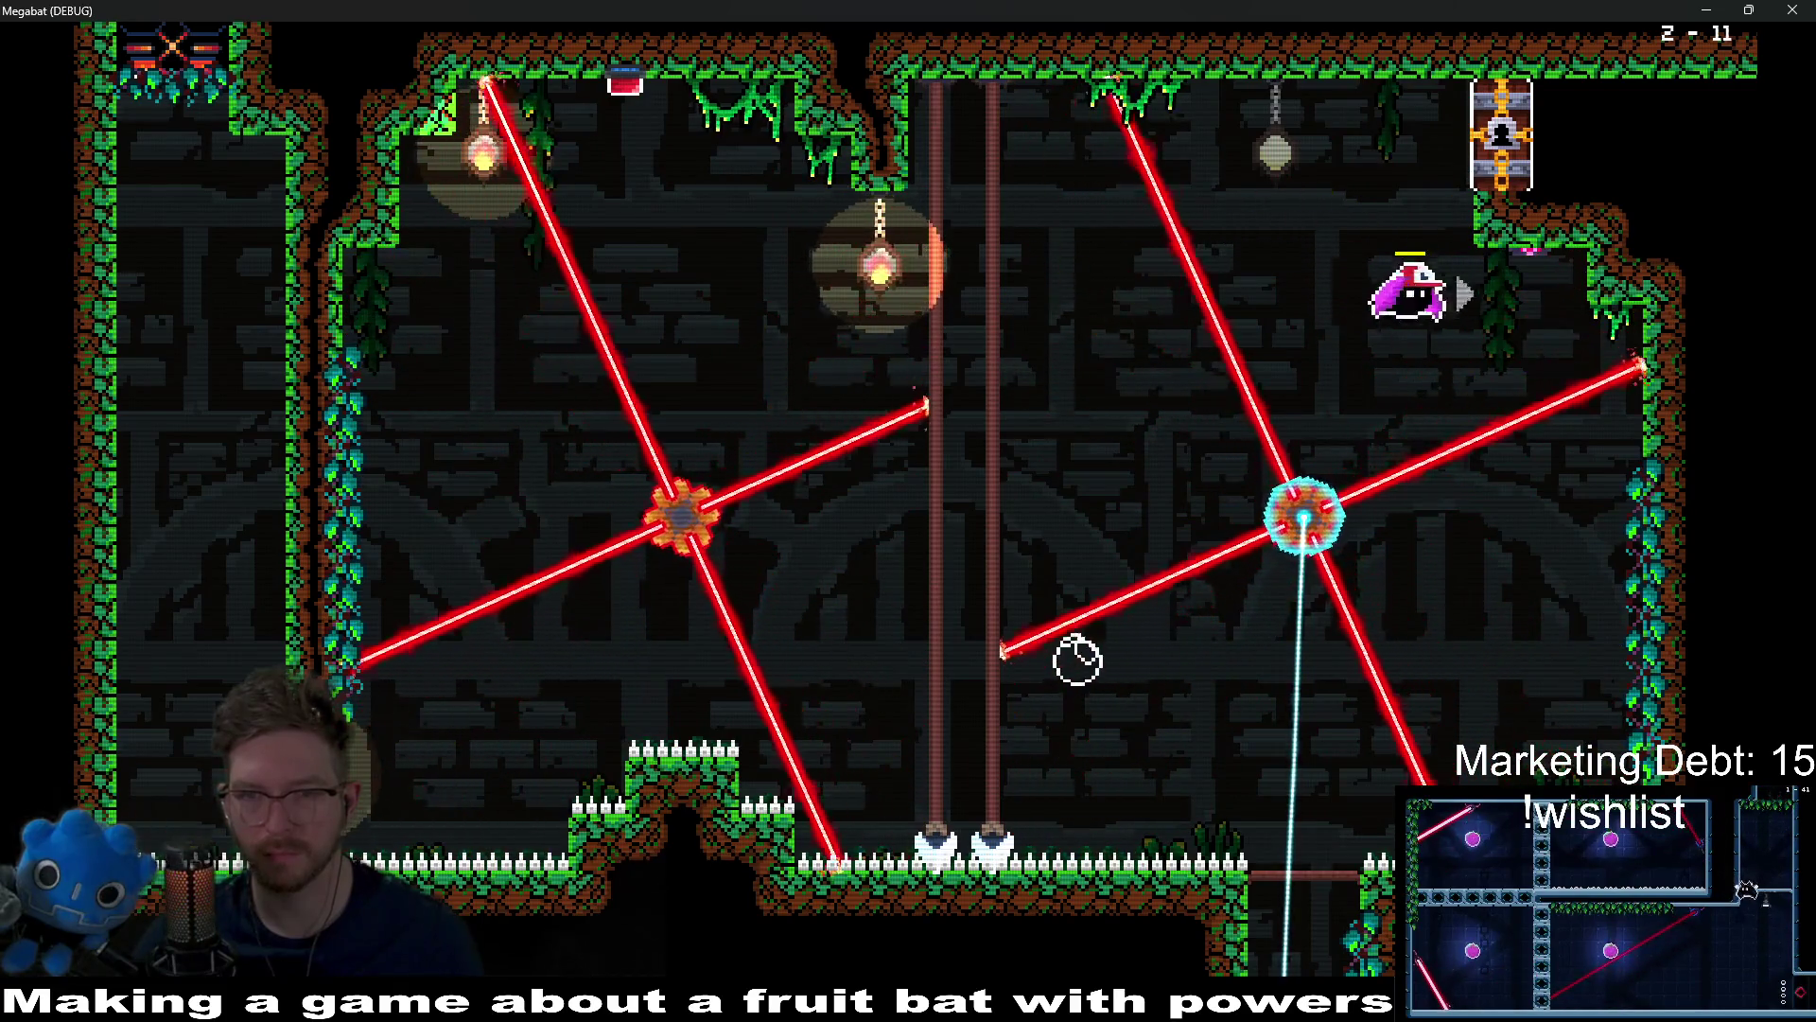
pyautogui.press('Down')
pyautogui.press('Left')
# Step: Drop down past the crate onto the ledge and fly right past the checkpoint flag
pyautogui.press('Down')
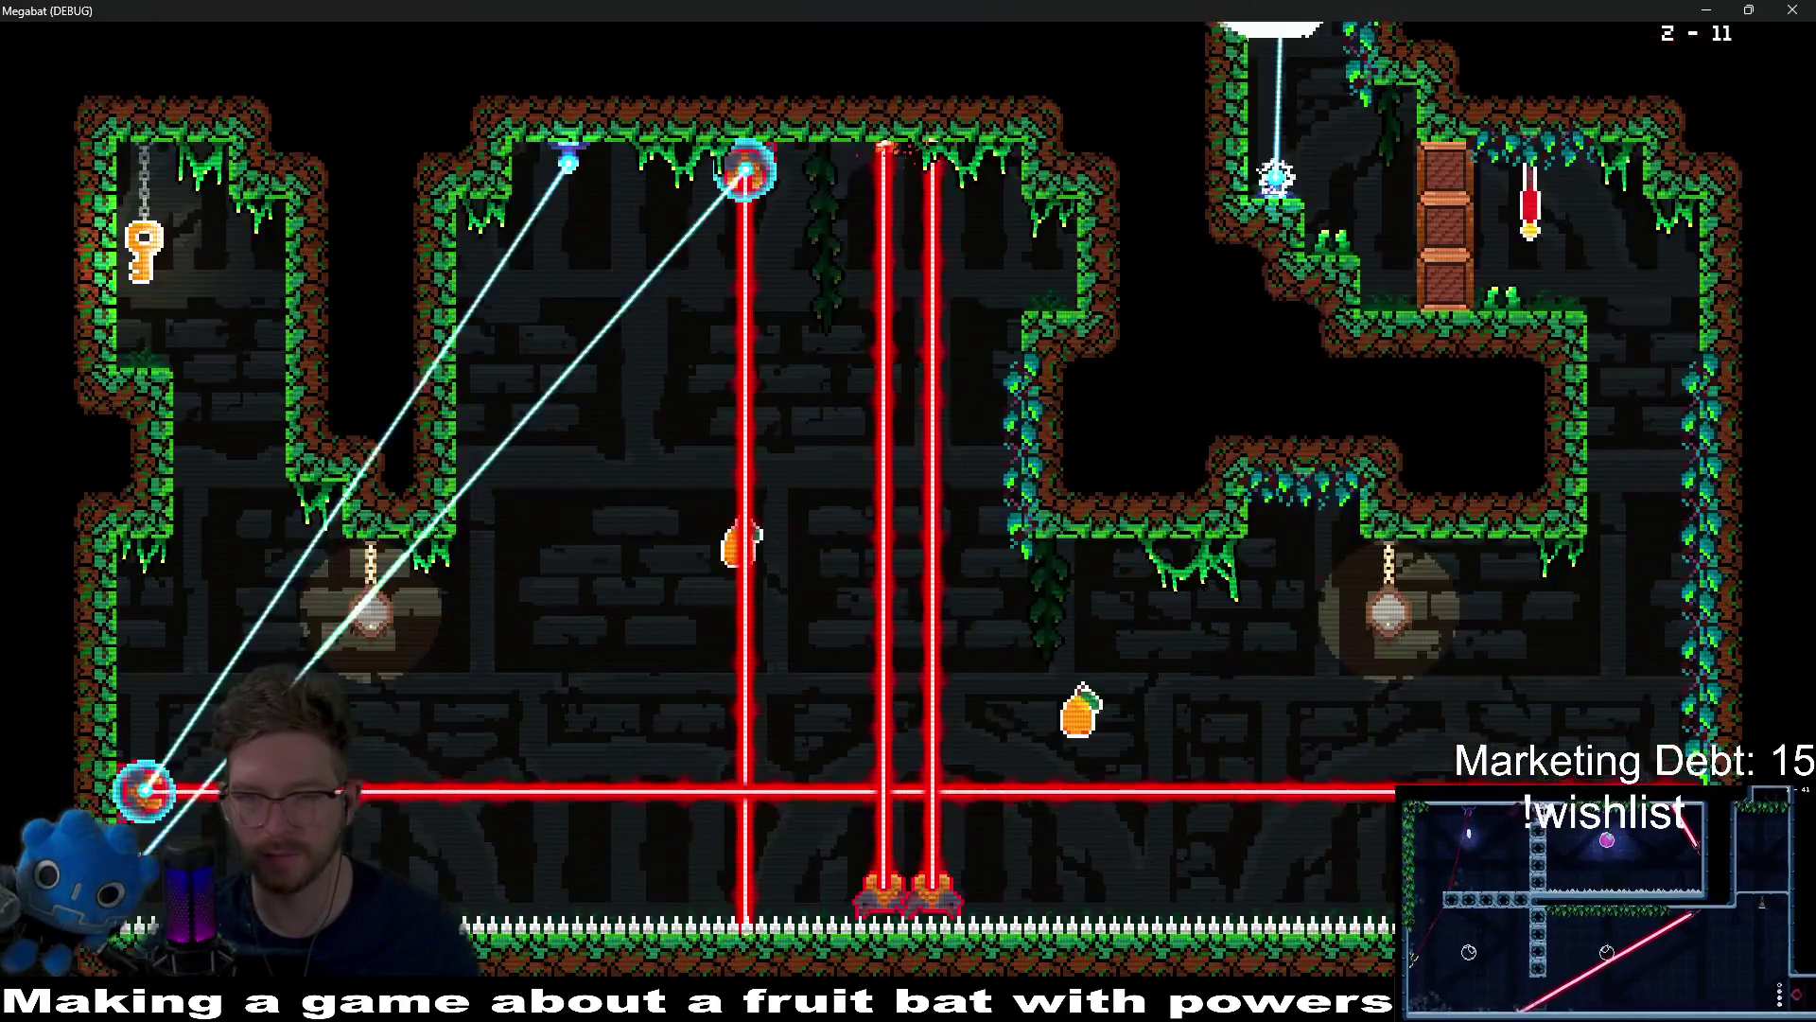
pyautogui.press('Right')
pyautogui.press('Down')
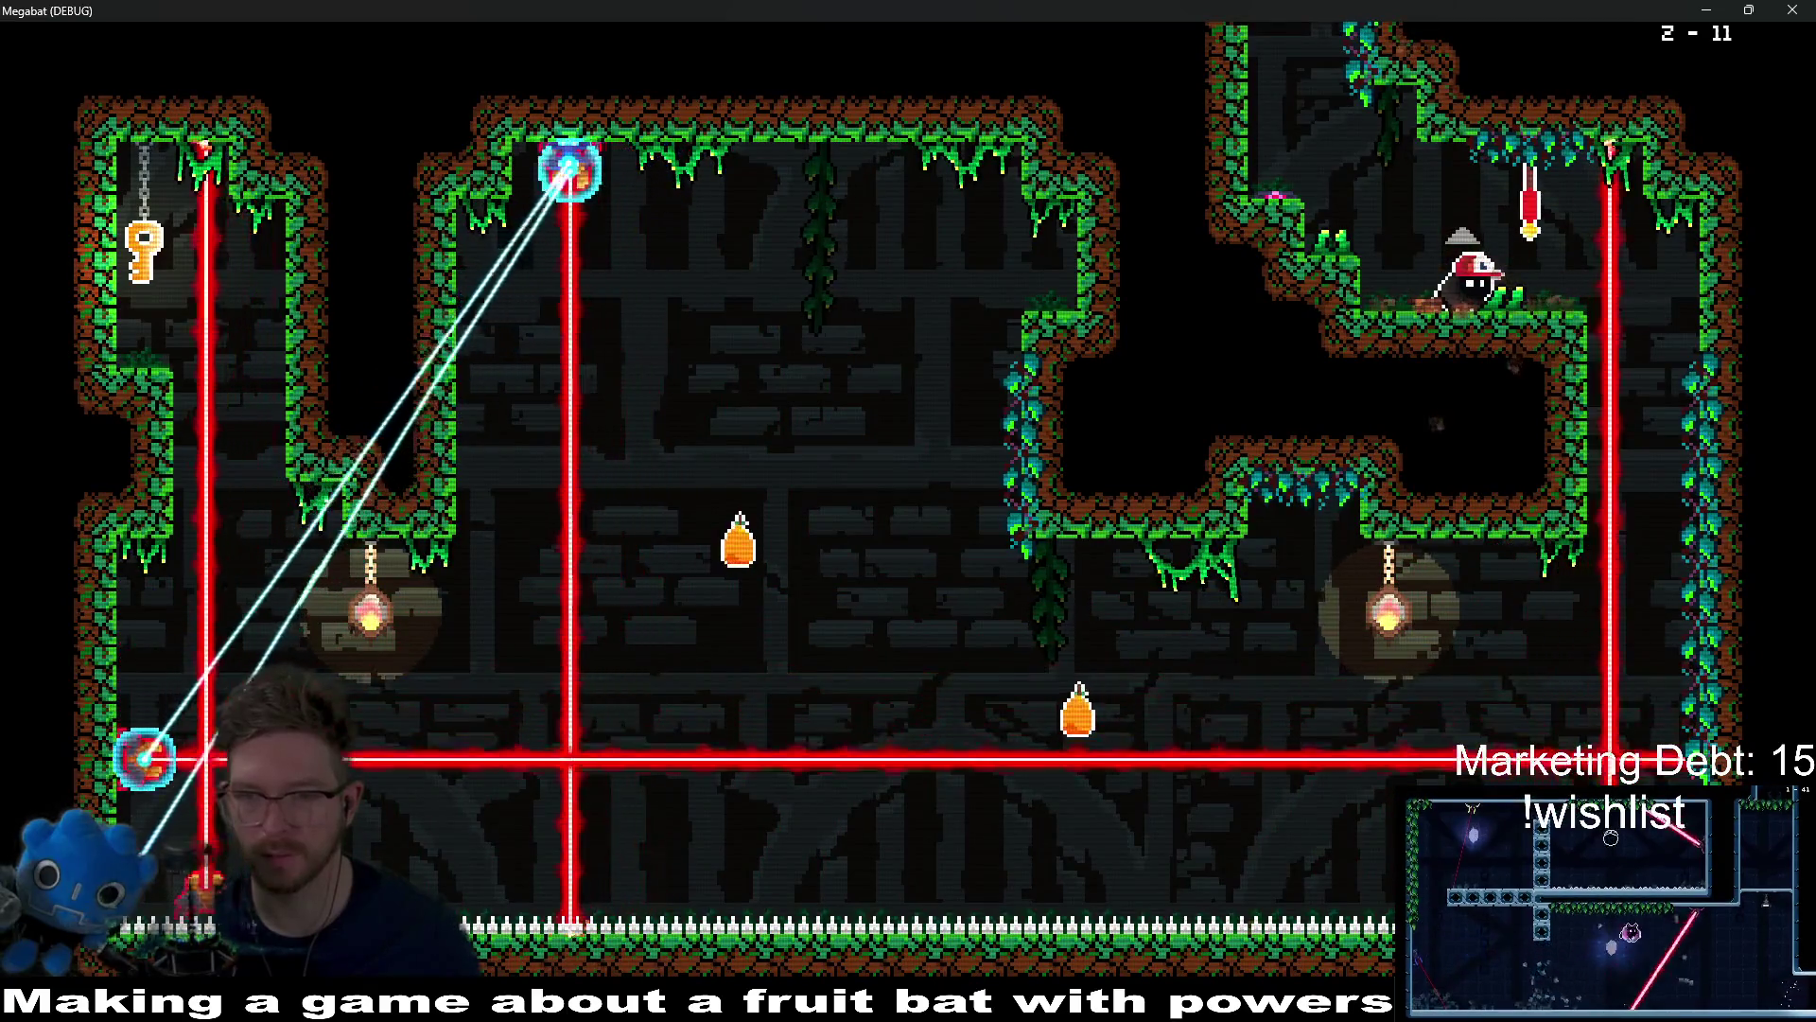
pyautogui.press('Right')
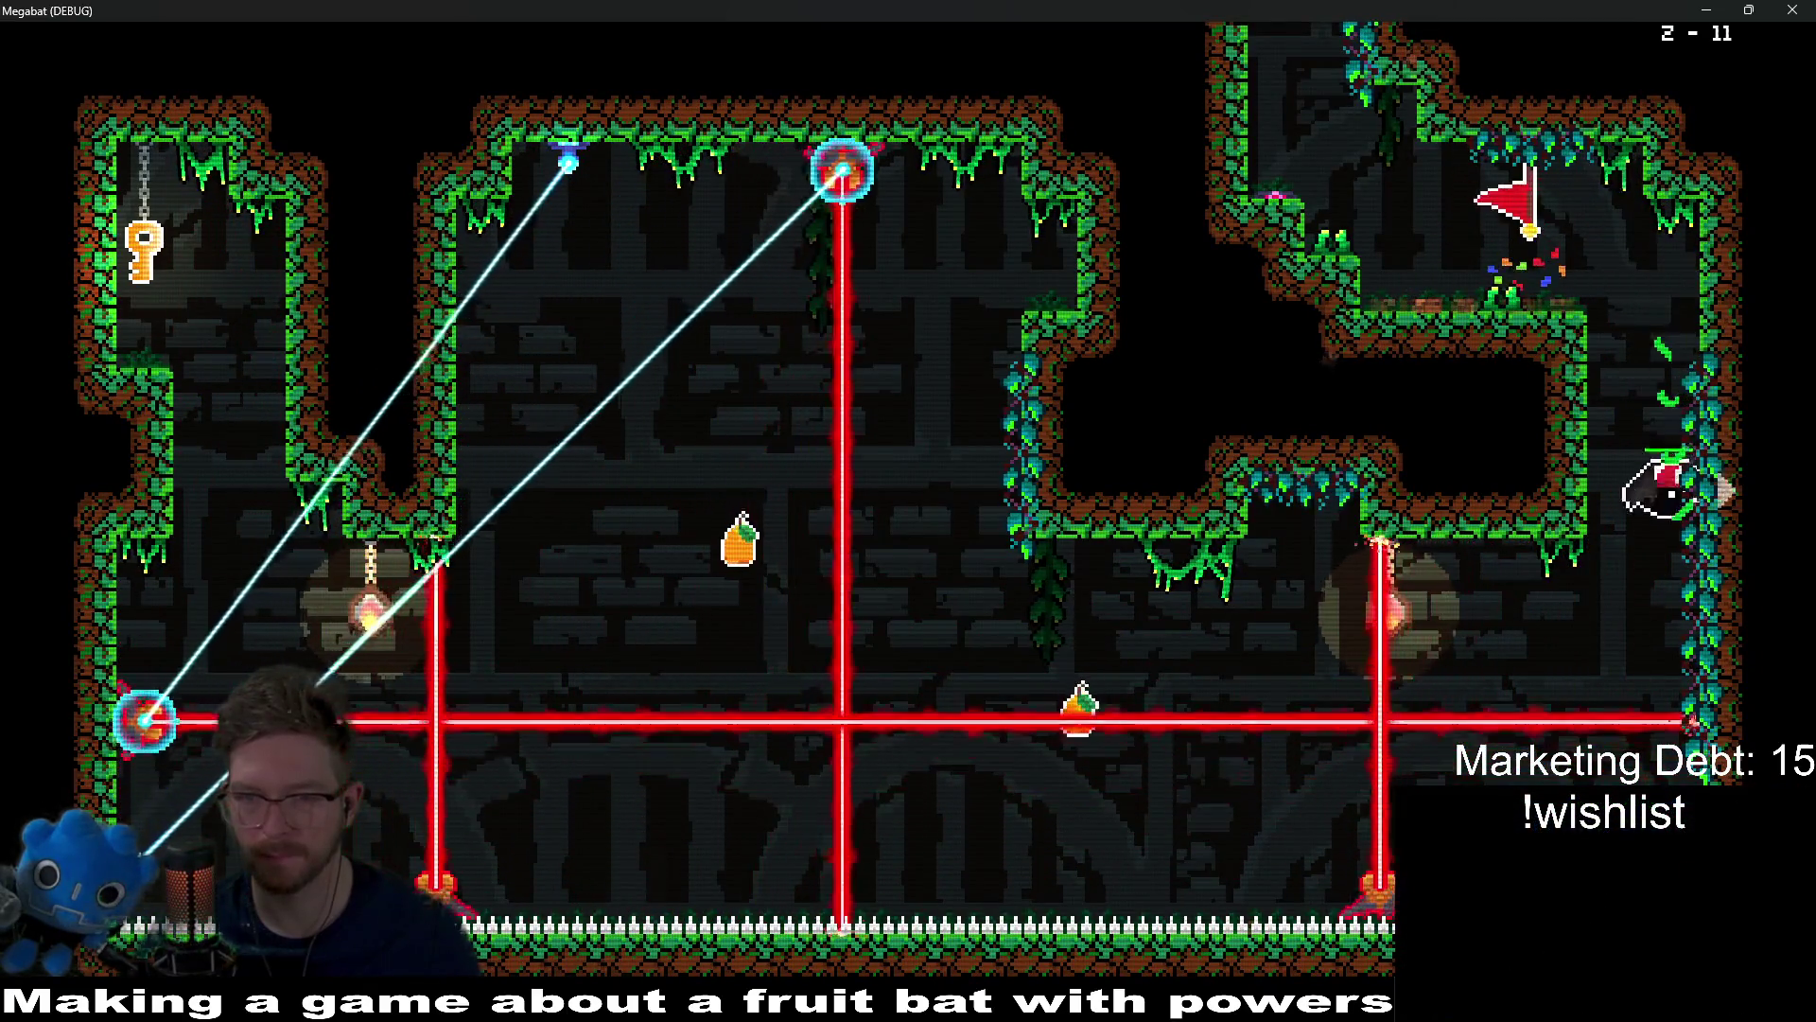
pyautogui.press('Left')
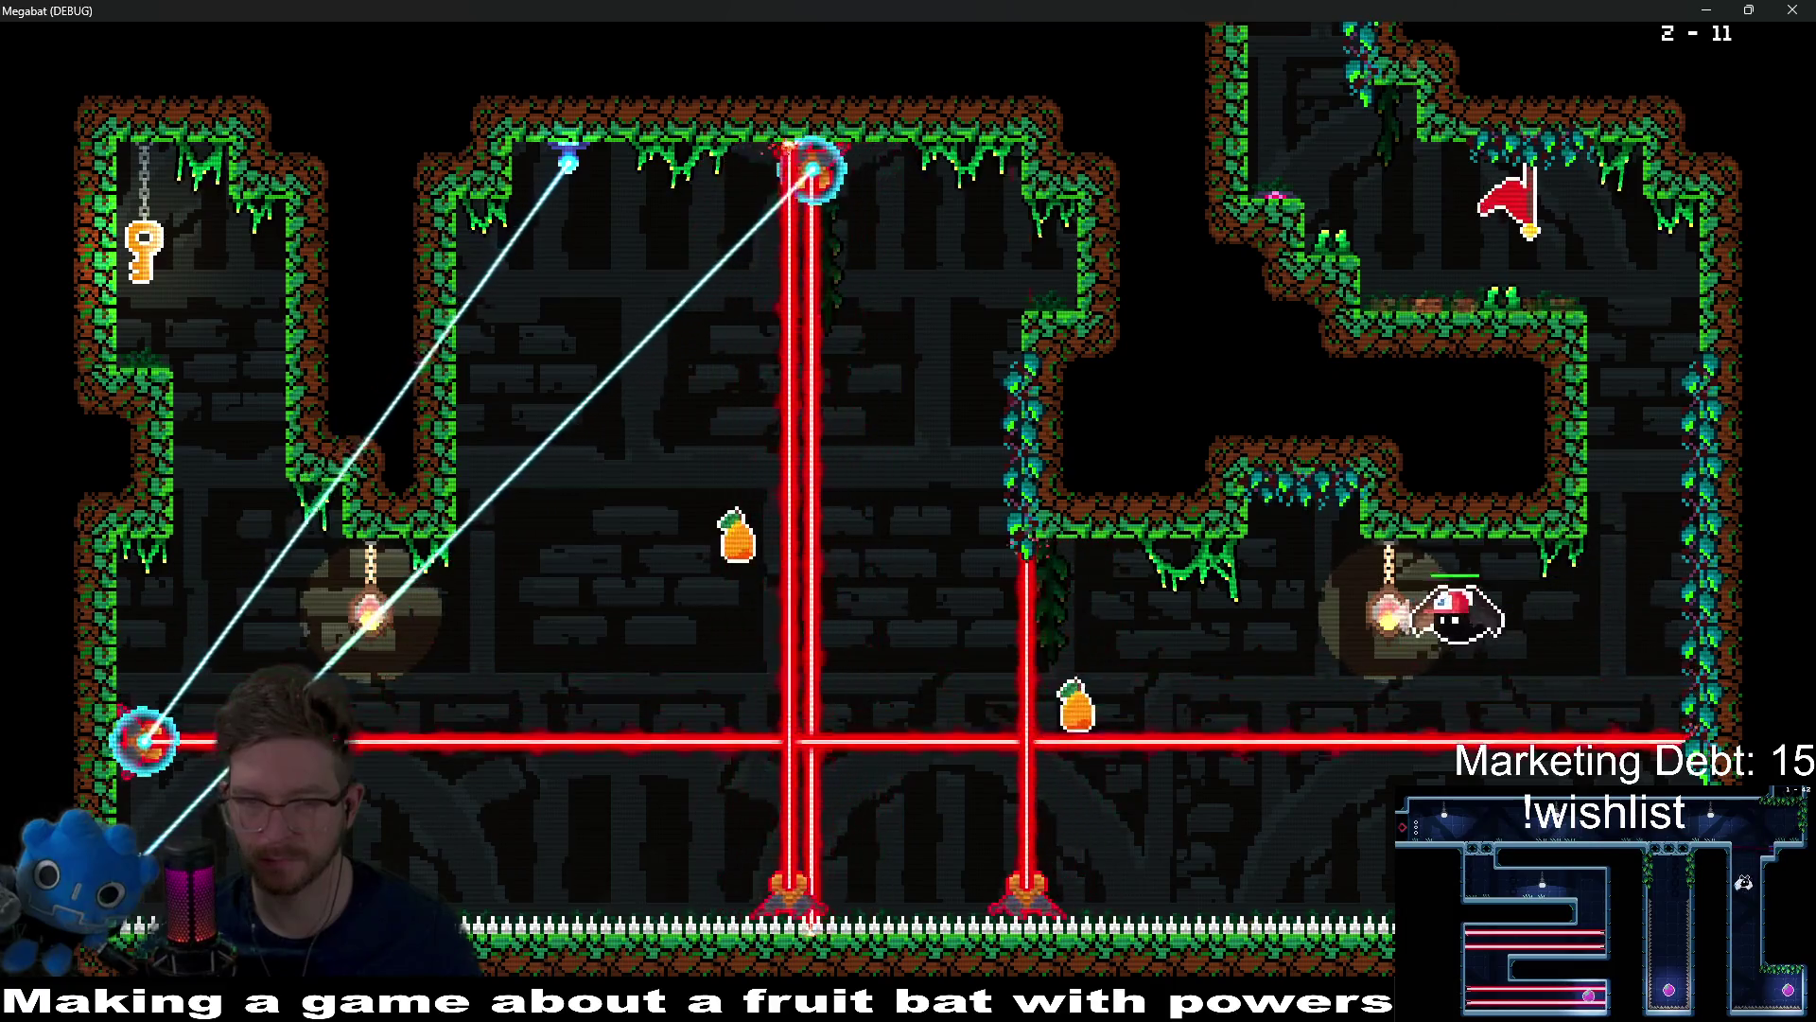
# Step: Collect the fruits up top and below, then perch on the left wall
pyautogui.press('Up')
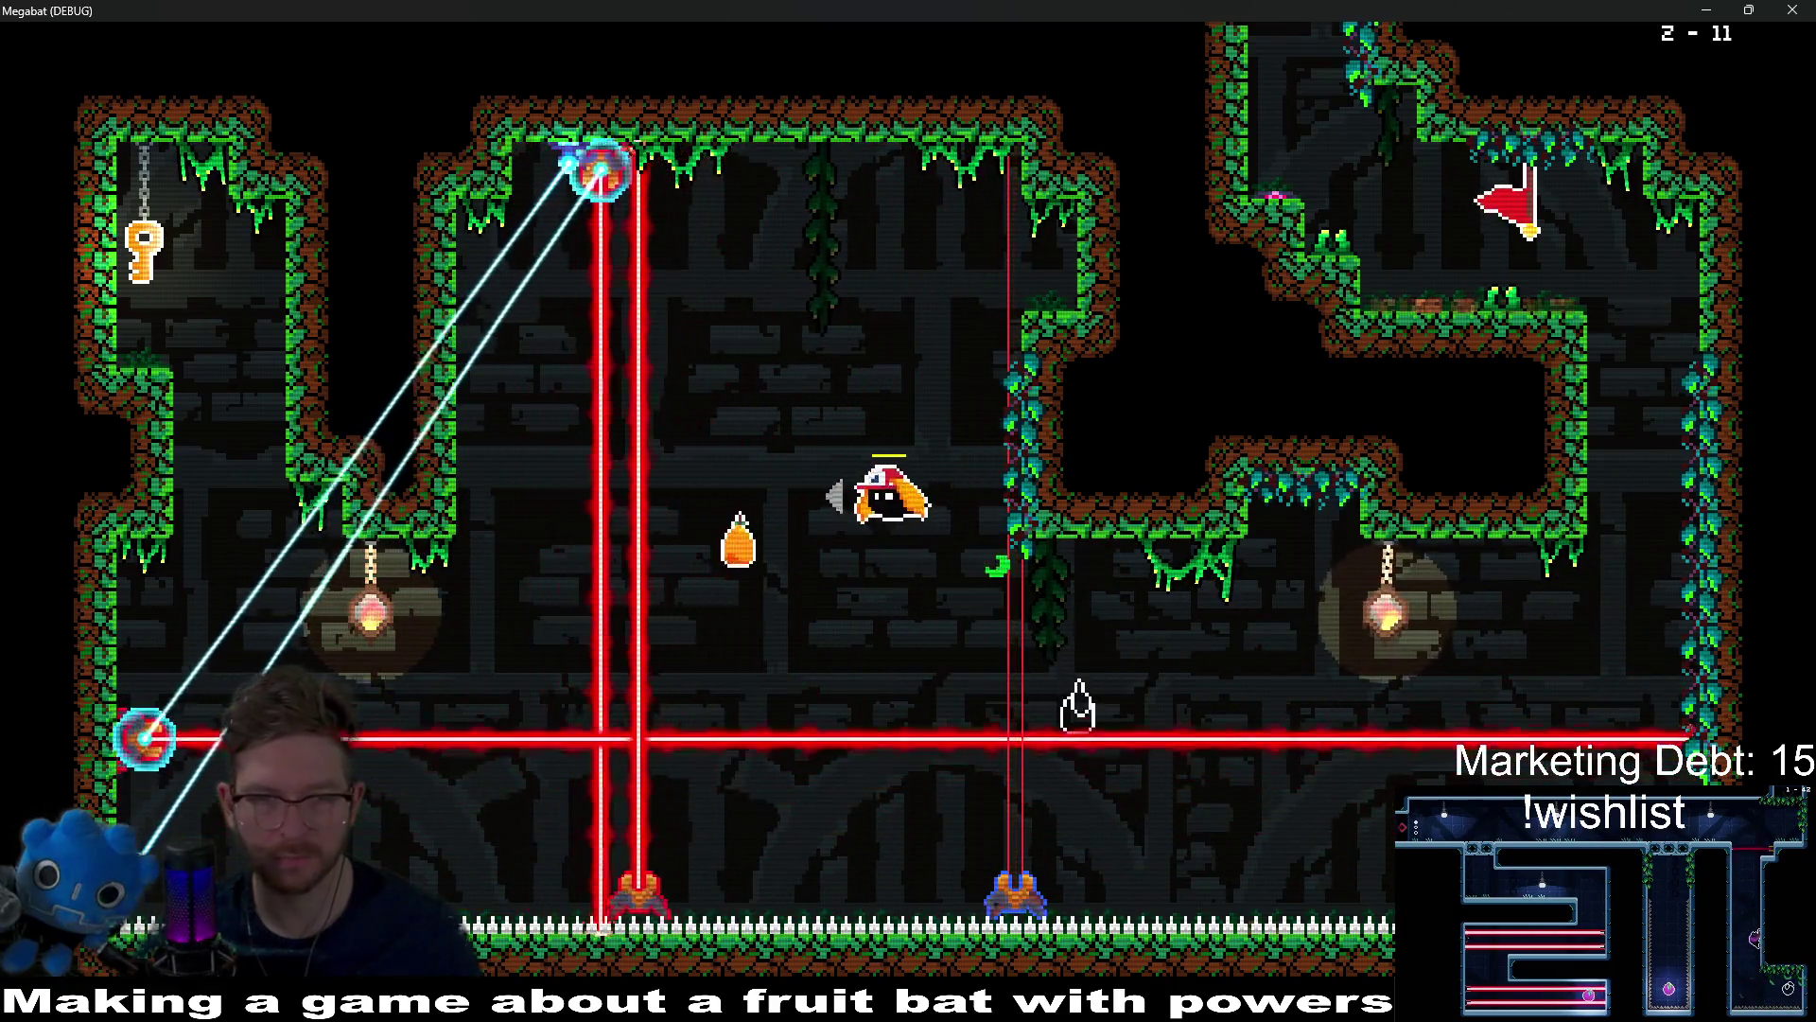
pyautogui.press('Right')
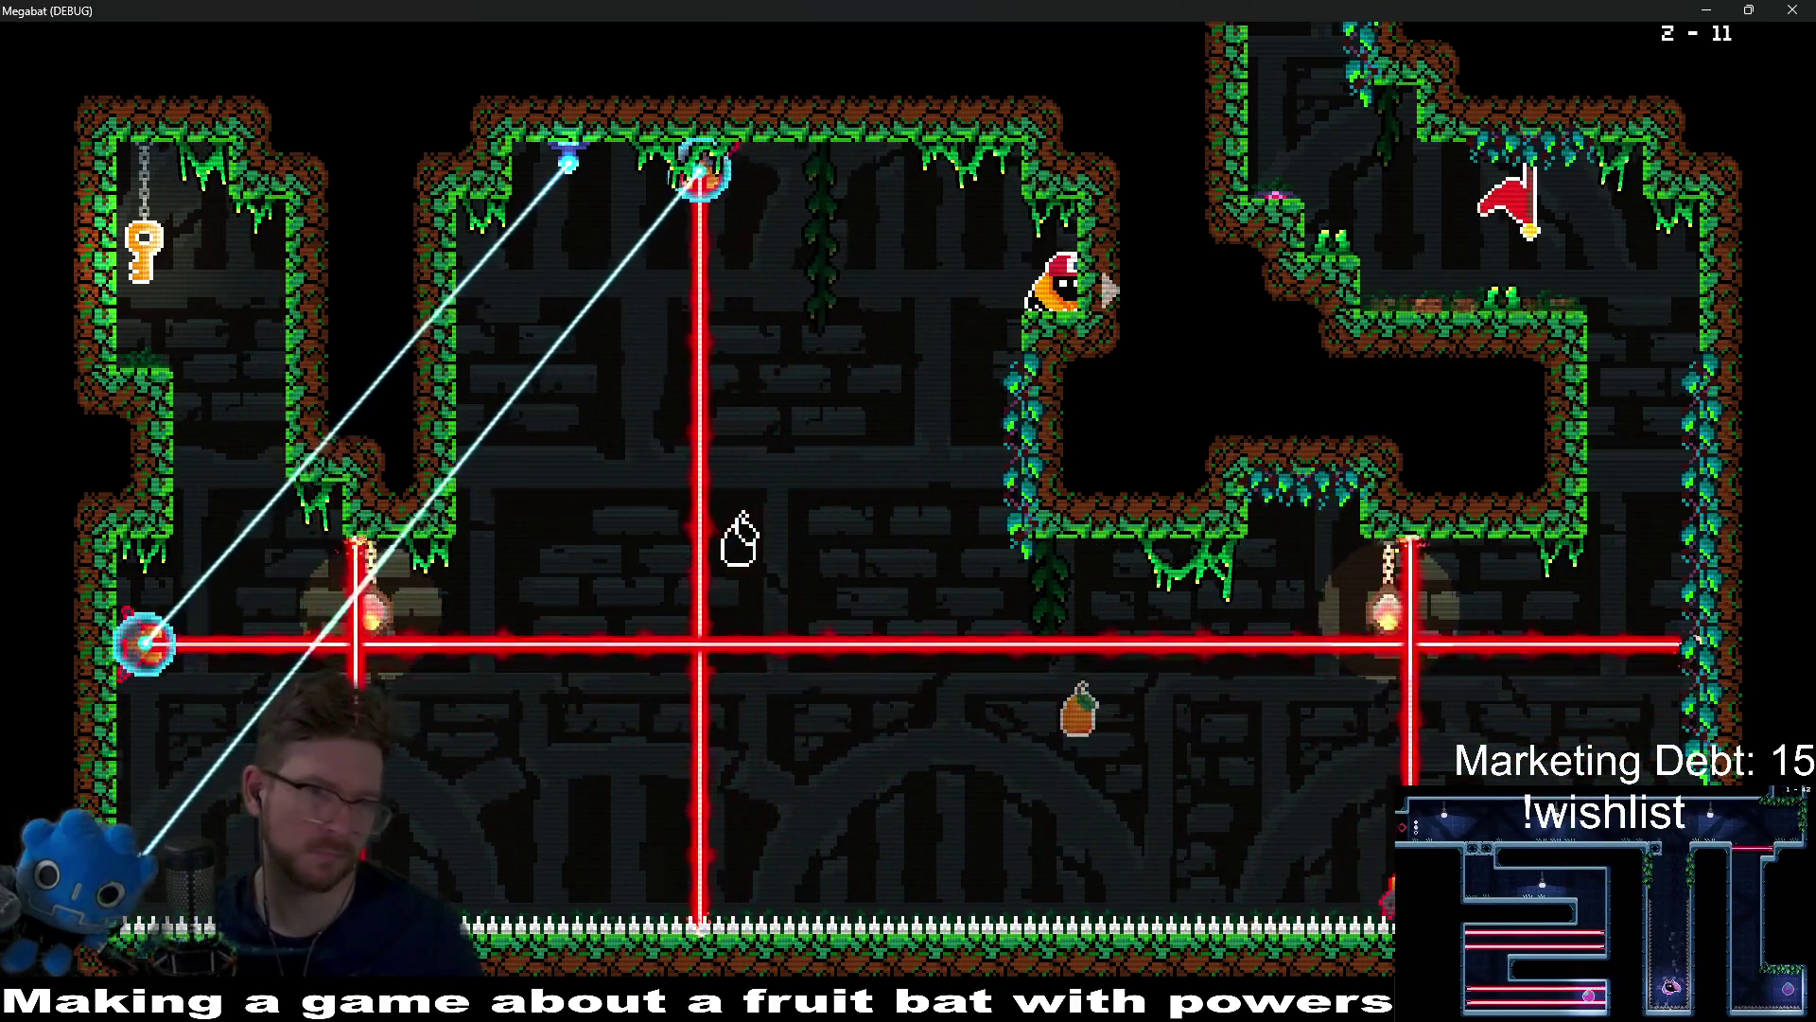
pyautogui.press('Left')
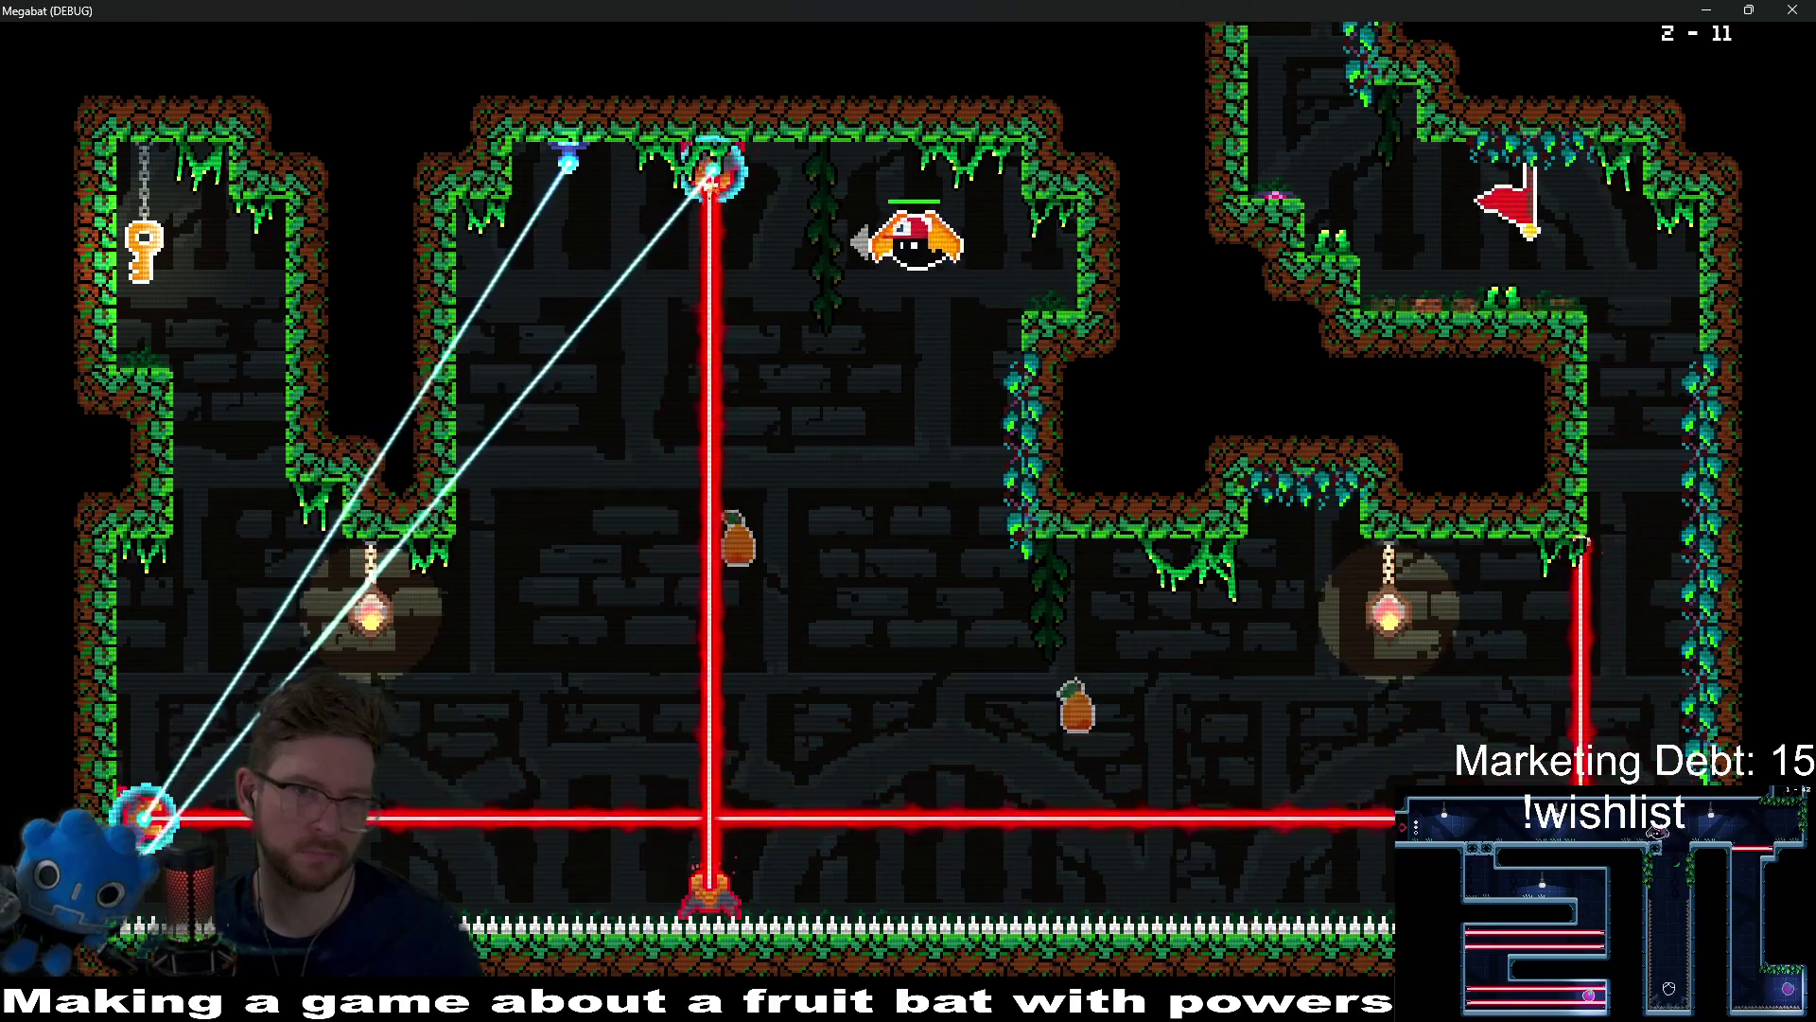
pyautogui.press('Left')
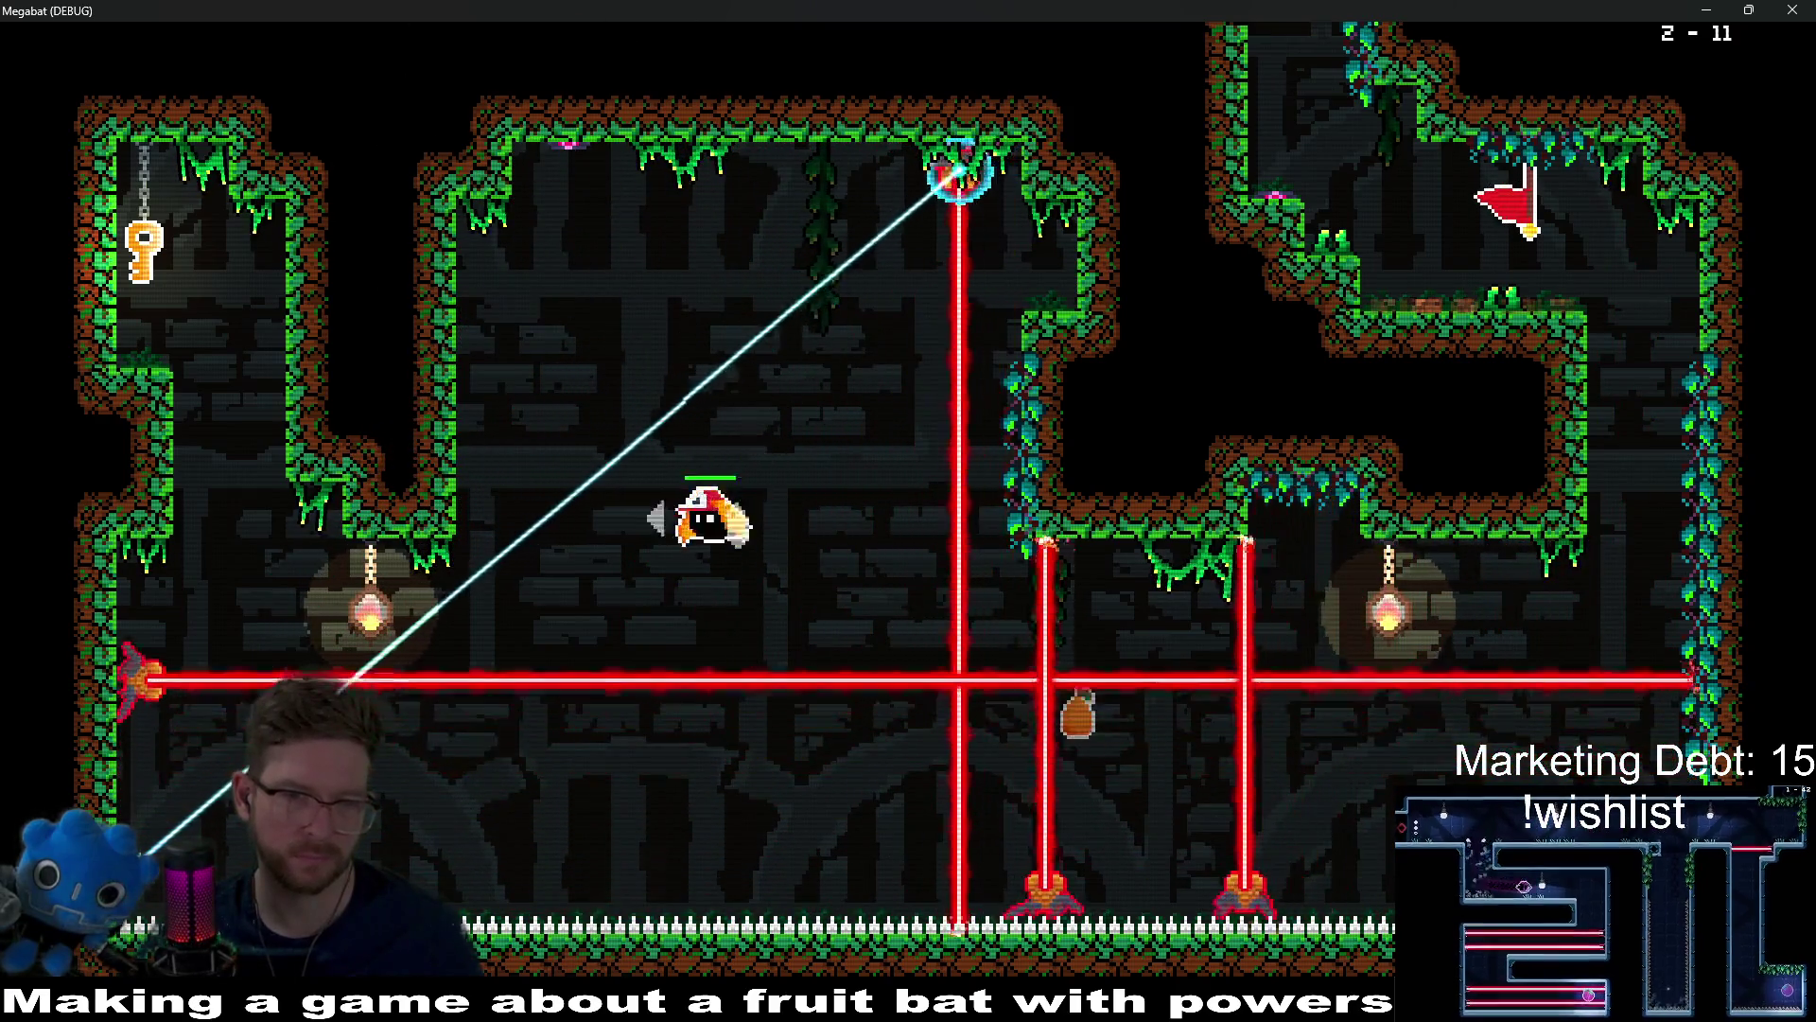
pyautogui.press('Left')
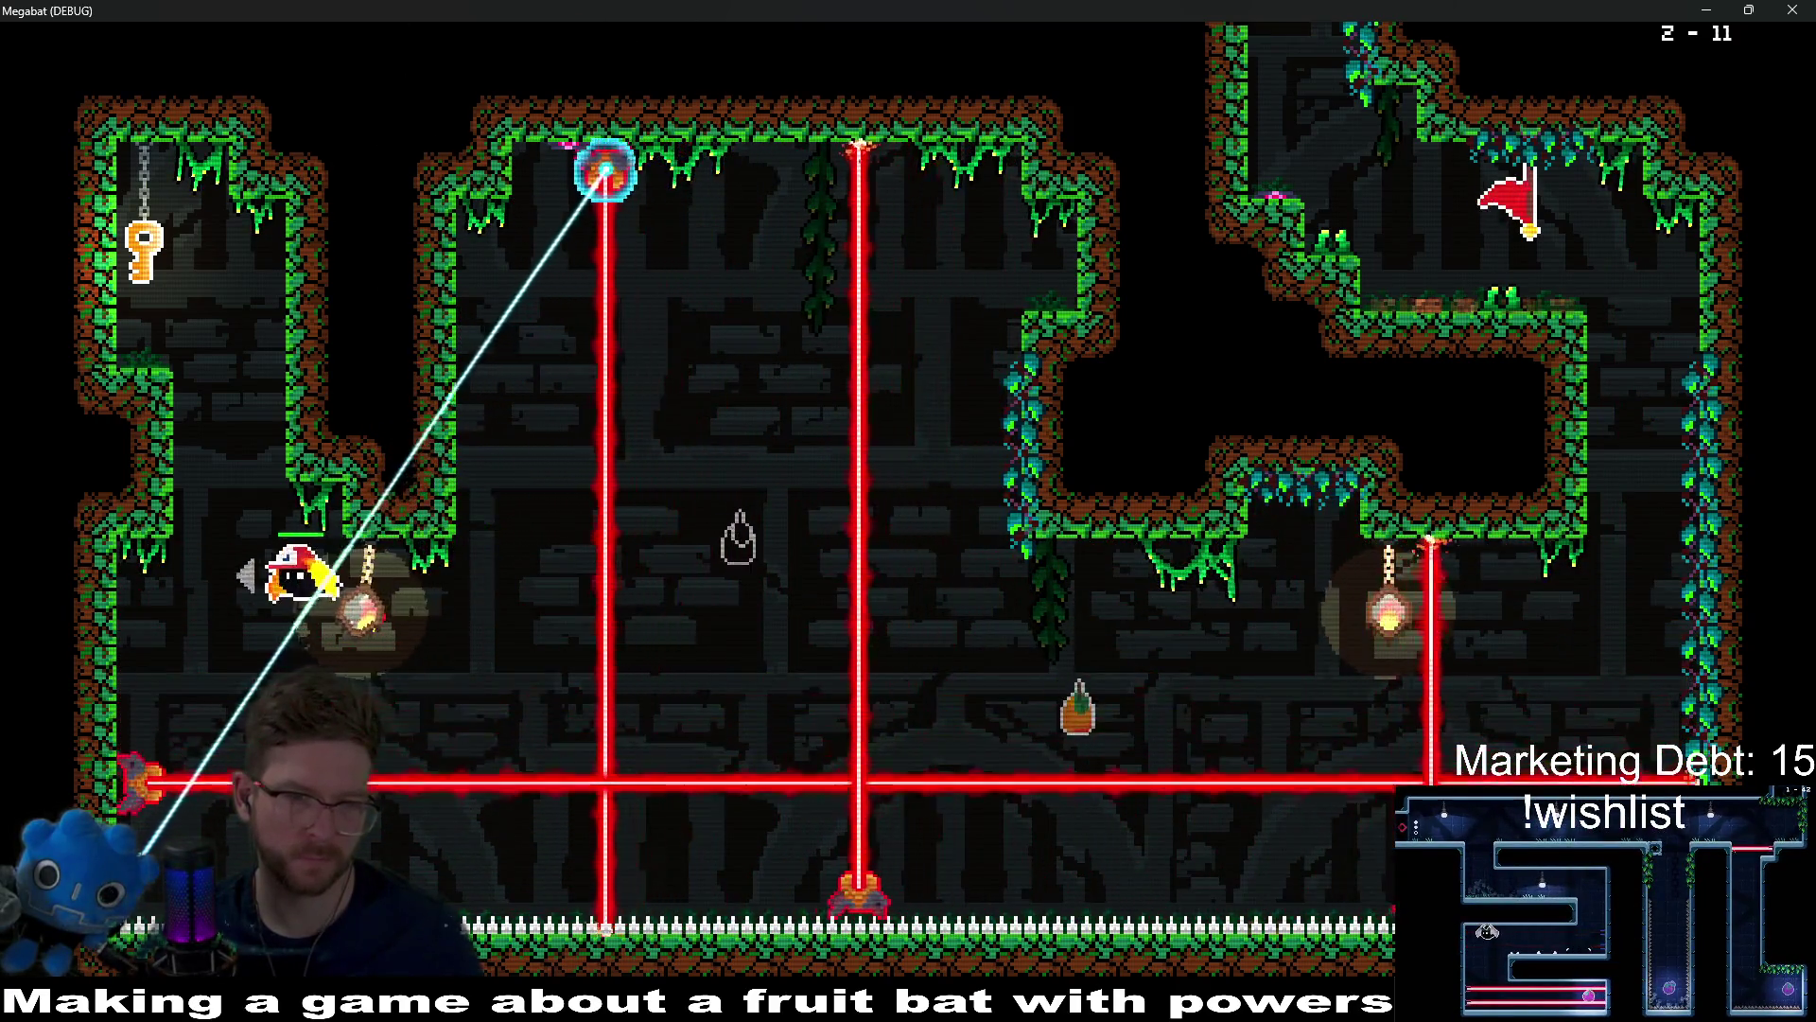
pyautogui.press('Right')
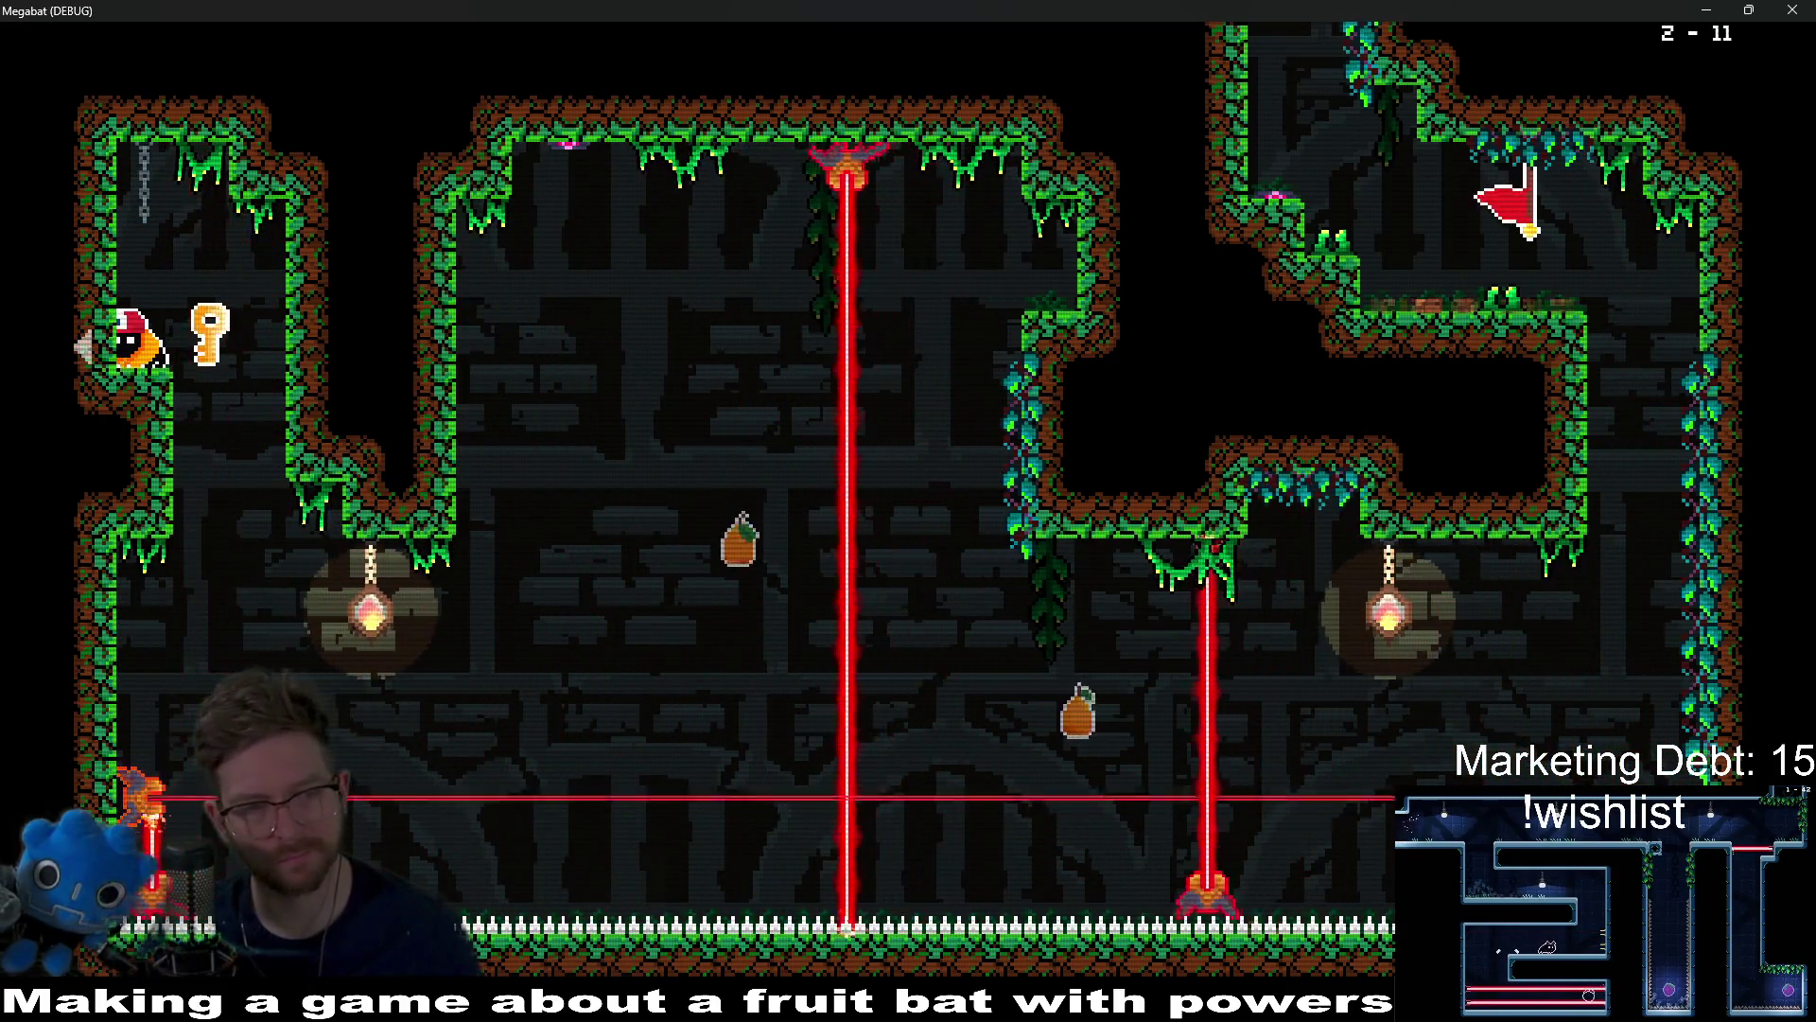
# Step: Carry the key up through the room and dodge the lasers beside the right wall
pyautogui.press('Right')
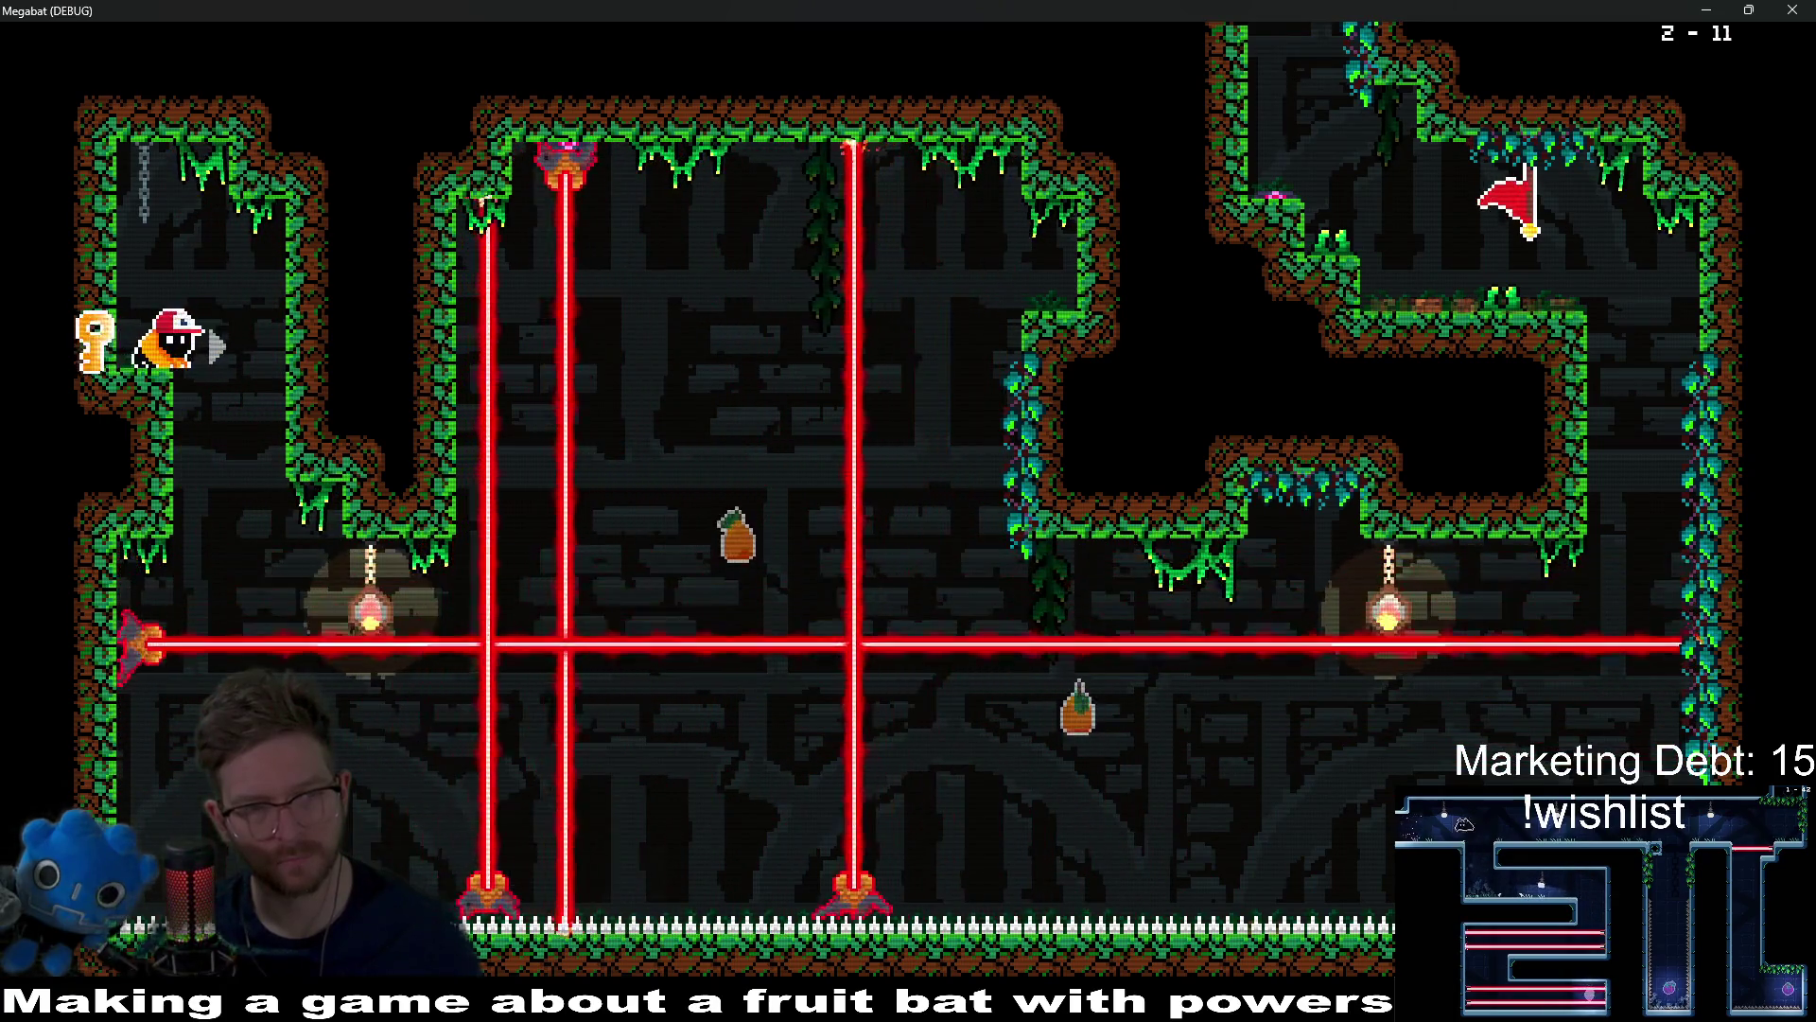
pyautogui.press('Left')
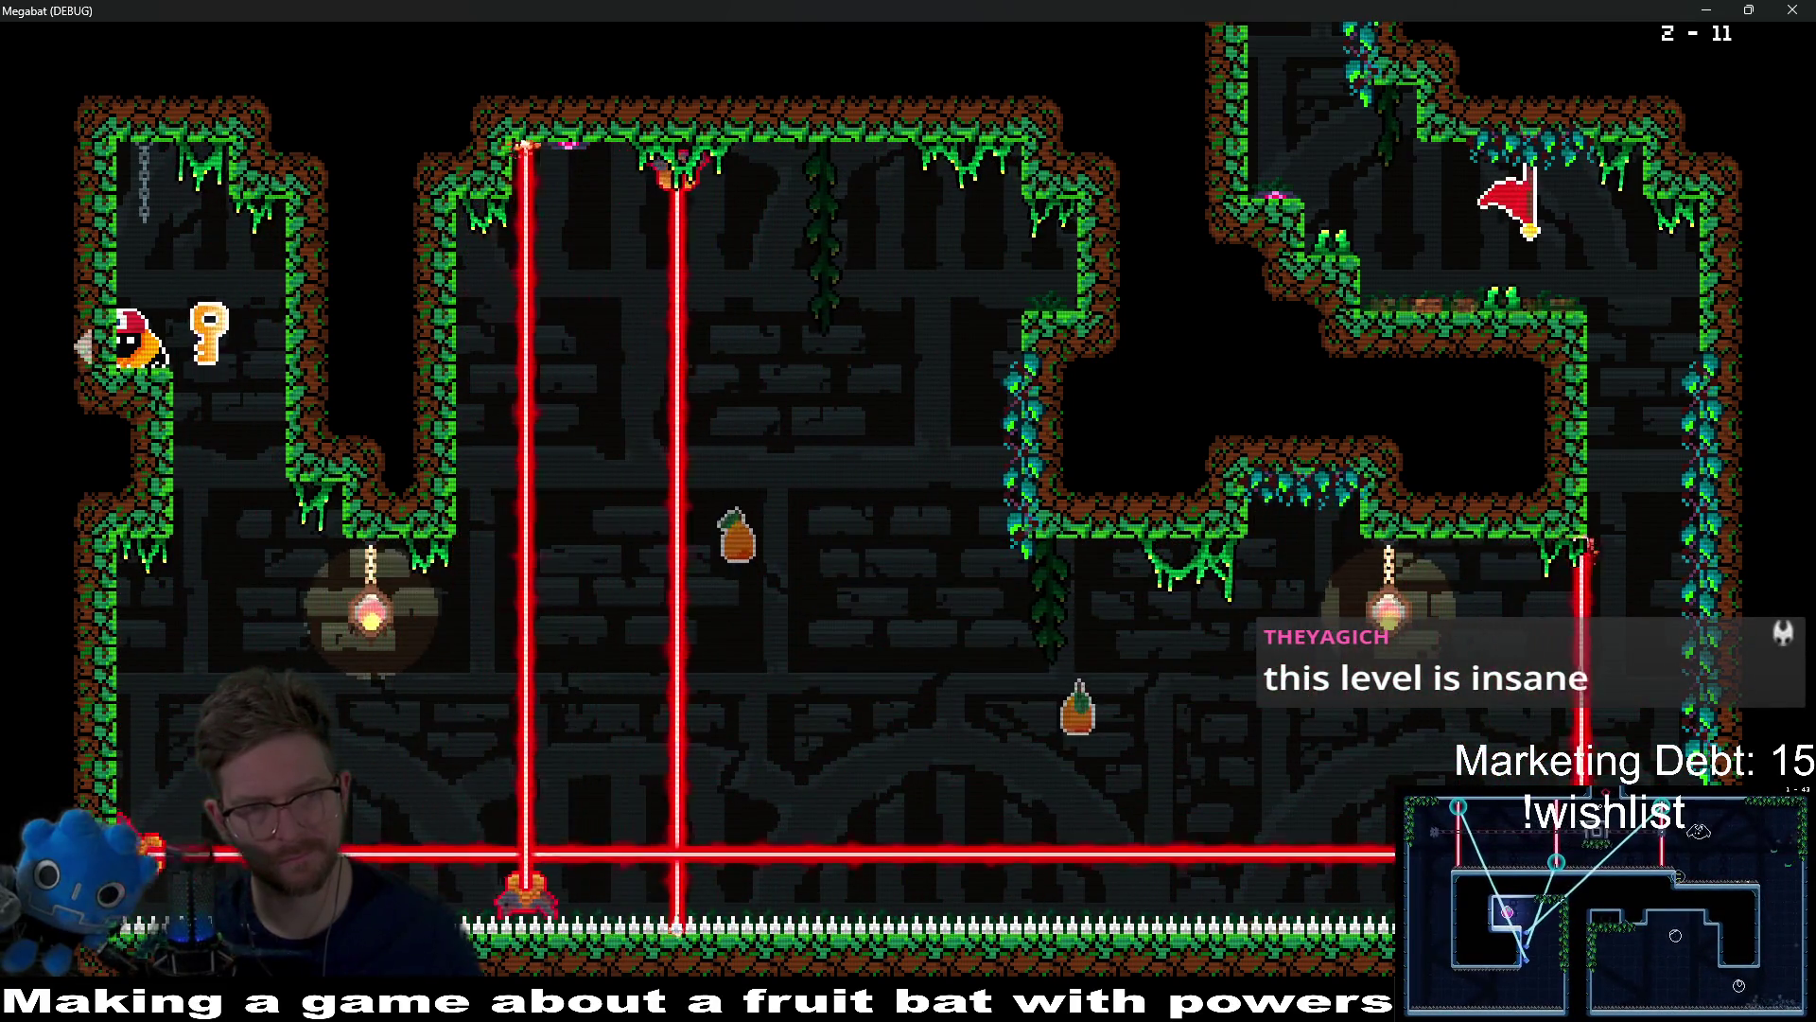
pyautogui.press('Right')
pyautogui.press('Right')
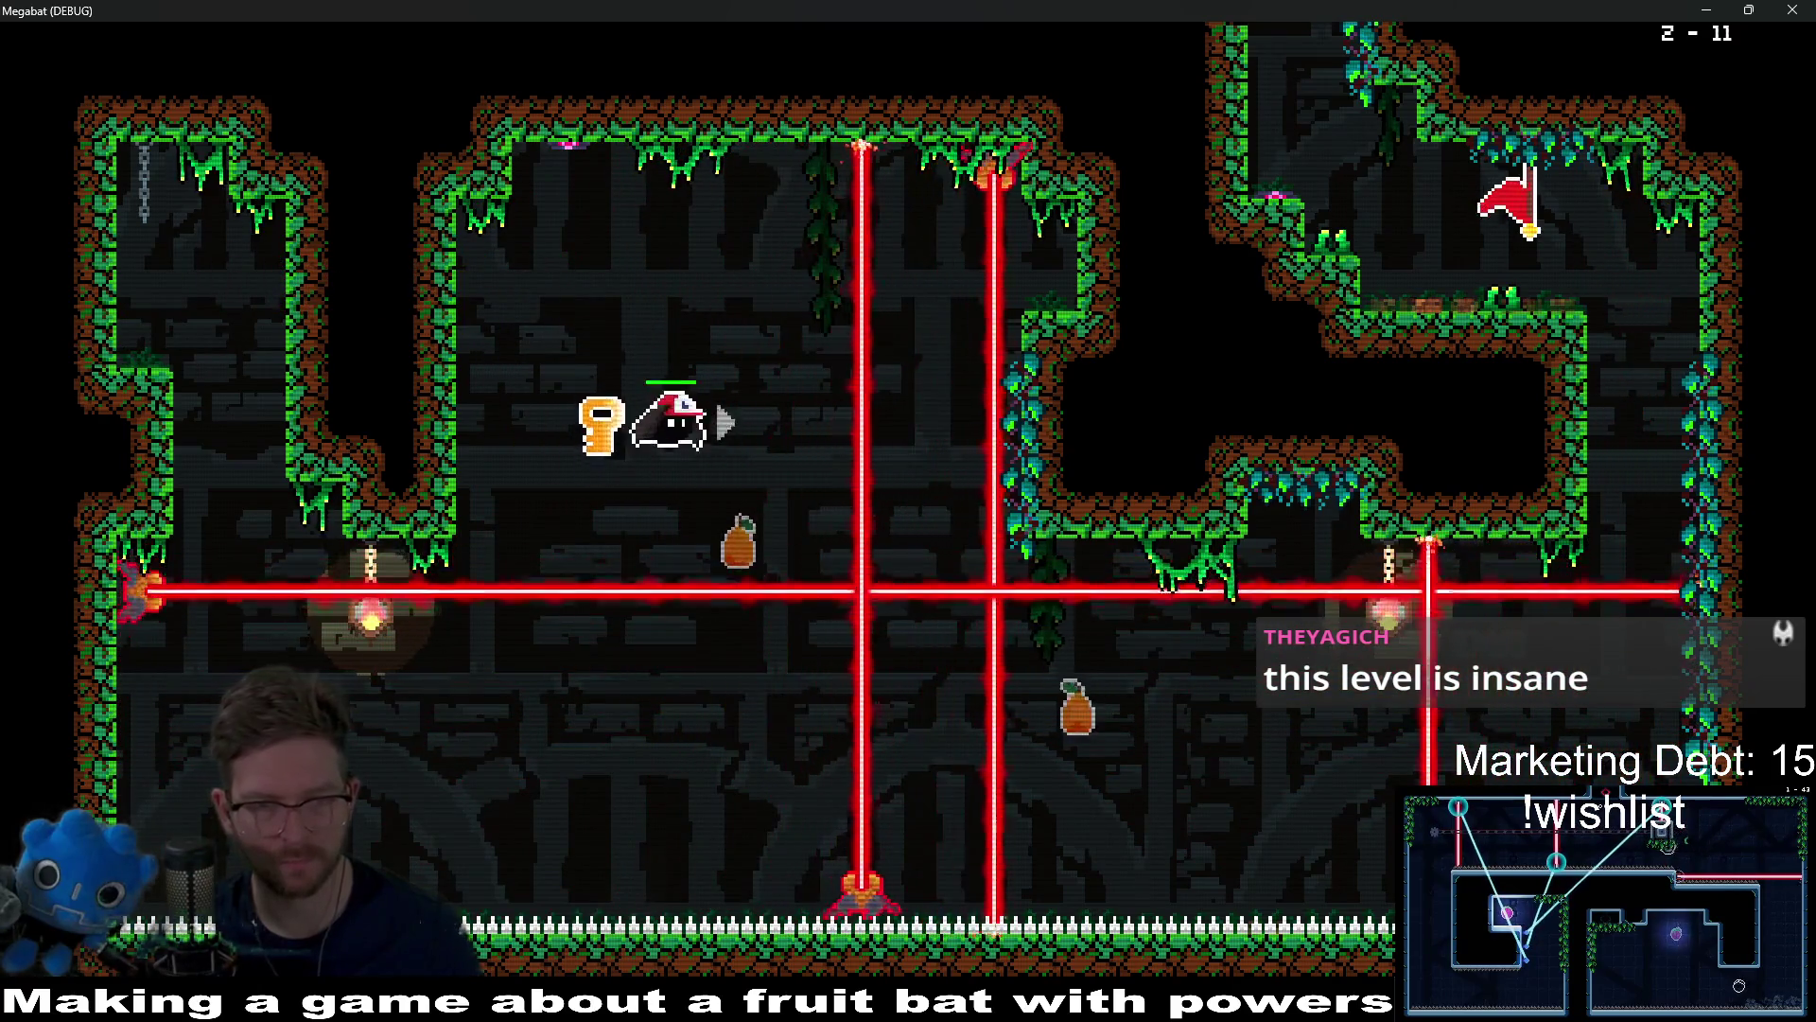
pyautogui.press('Left')
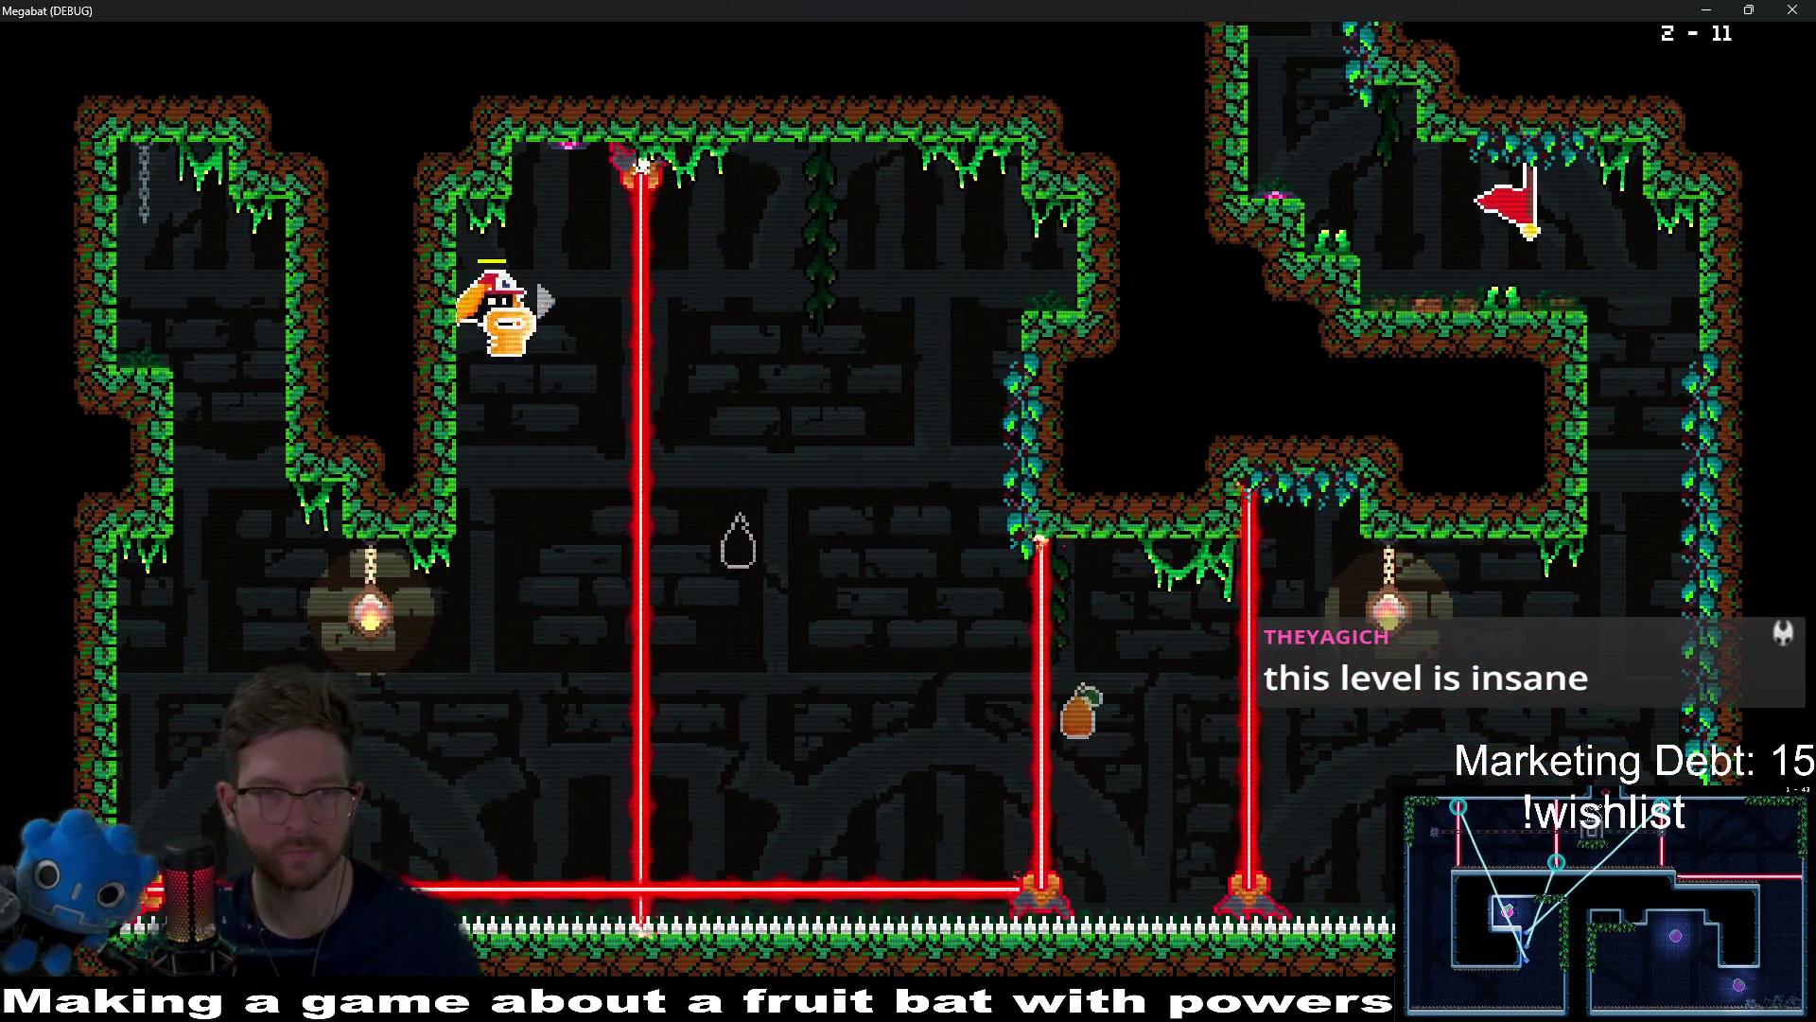
pyautogui.press('Right')
pyautogui.press('Left')
pyautogui.press('Right')
pyautogui.press('Left')
pyautogui.press('Right')
pyautogui.press('Left')
pyautogui.press('Up')
pyautogui.press('Up')
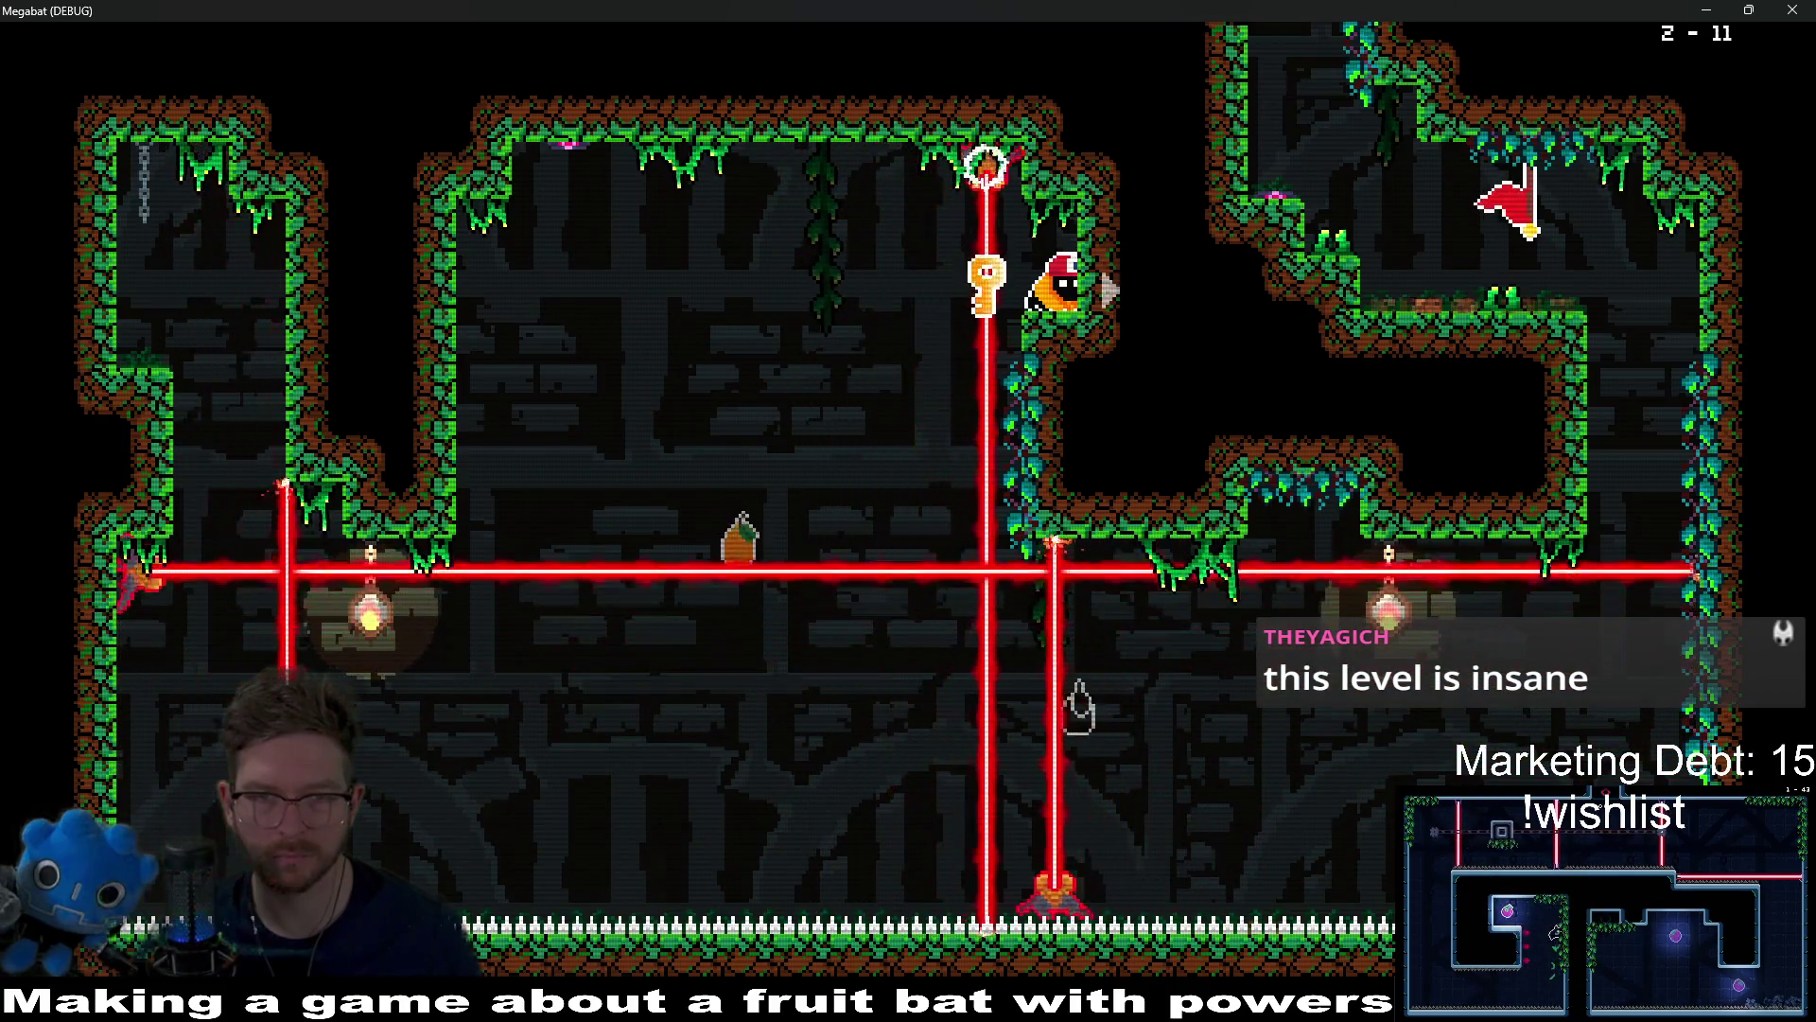
# Step: Bring the key down the shaft, up through the flag room, and weave past the rotating lasers
pyautogui.press('Left')
pyautogui.press('Down')
pyautogui.press('Right')
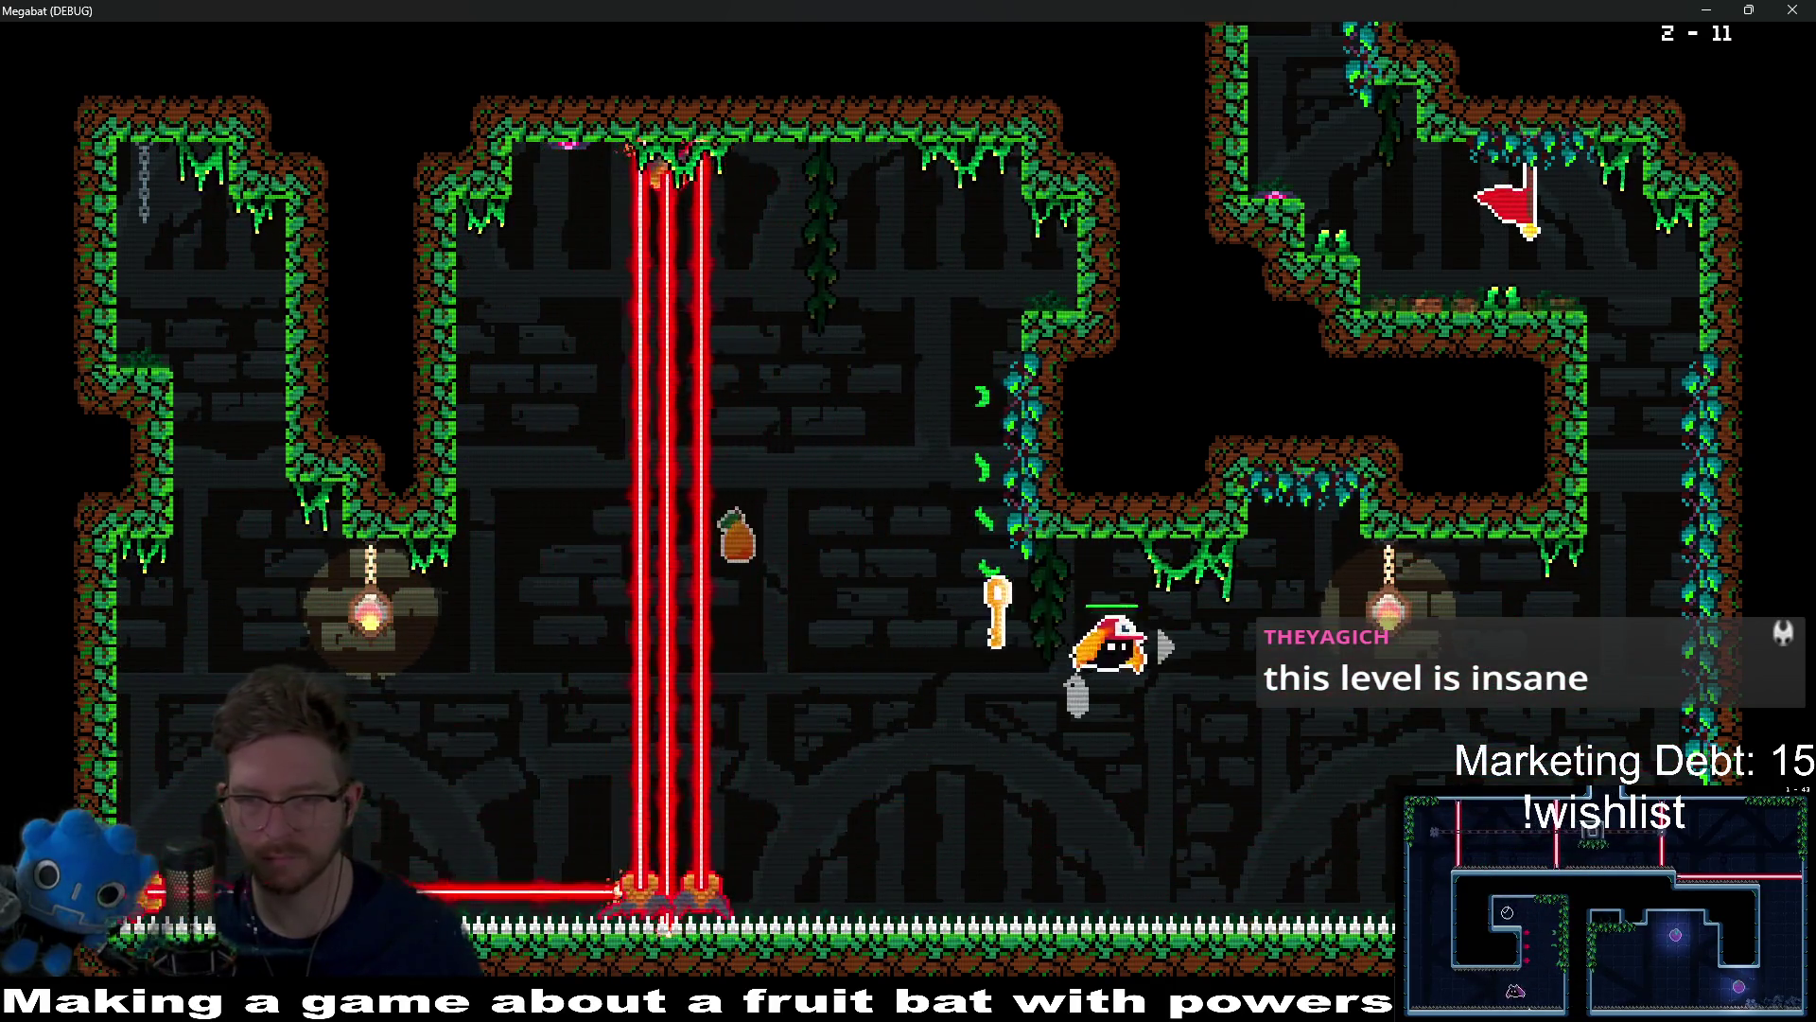
pyautogui.press('Right')
pyautogui.press('Up')
pyautogui.press('Left')
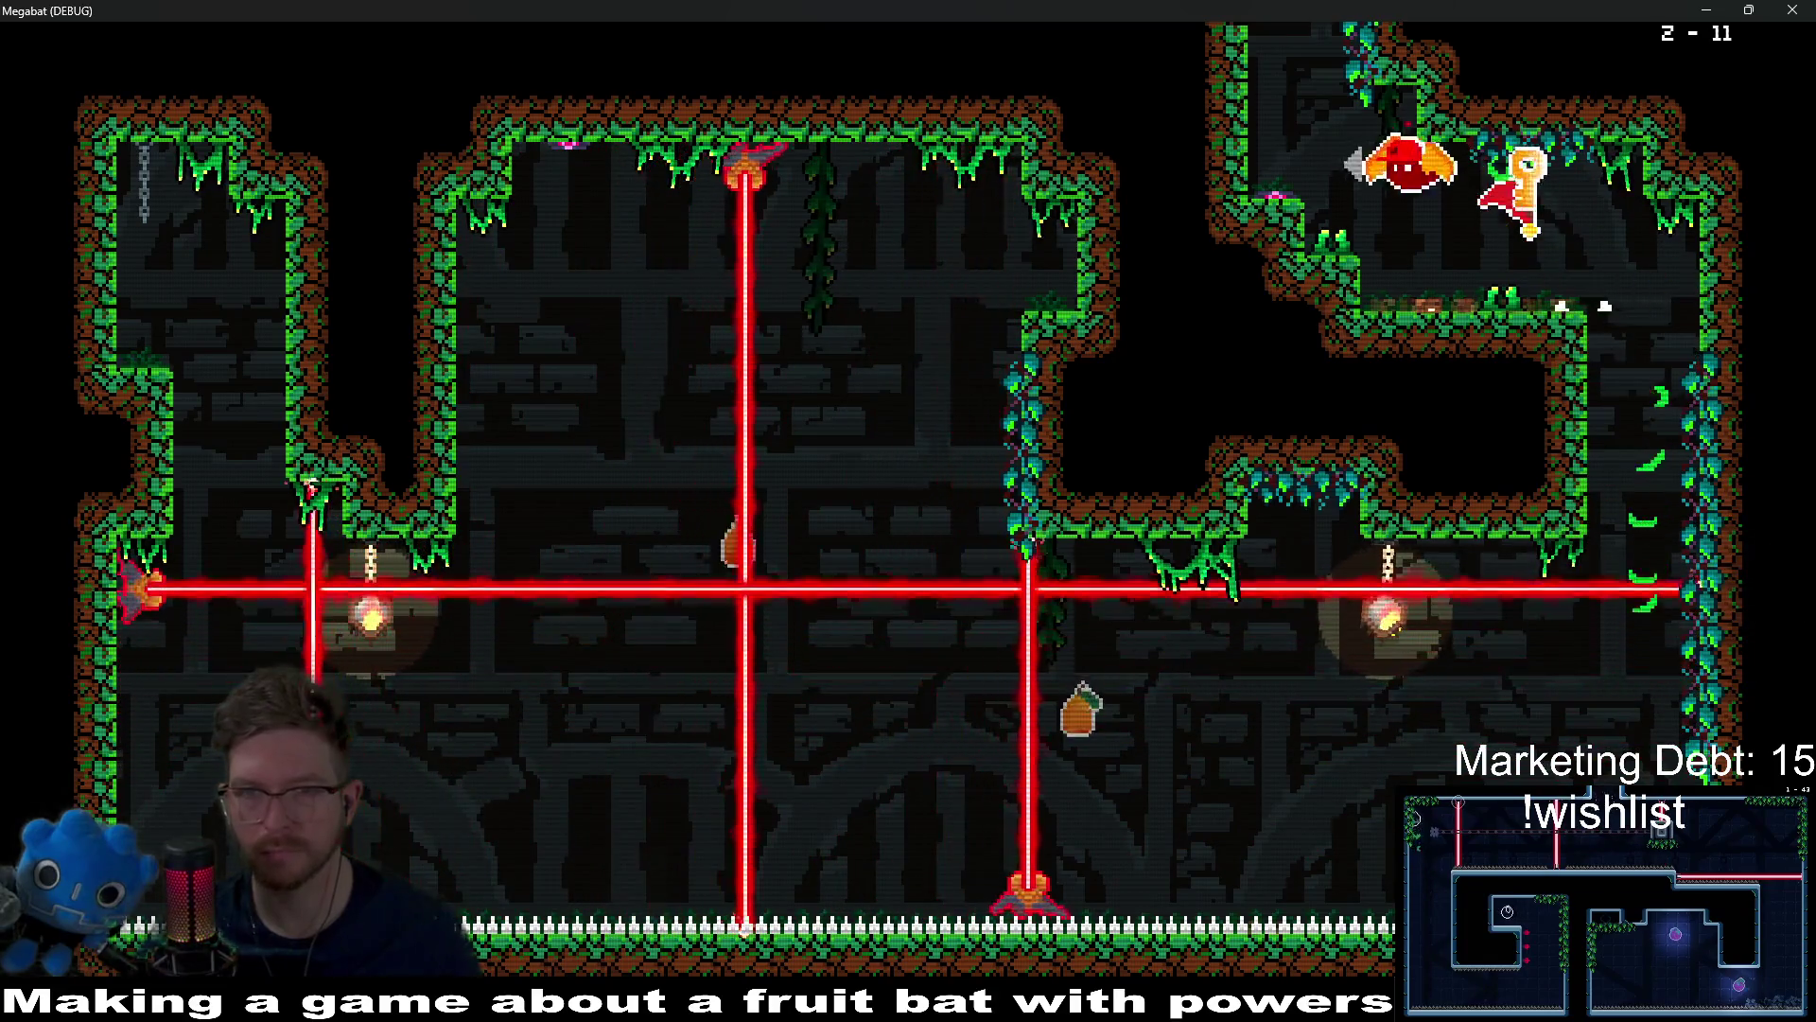
pyautogui.press('Up')
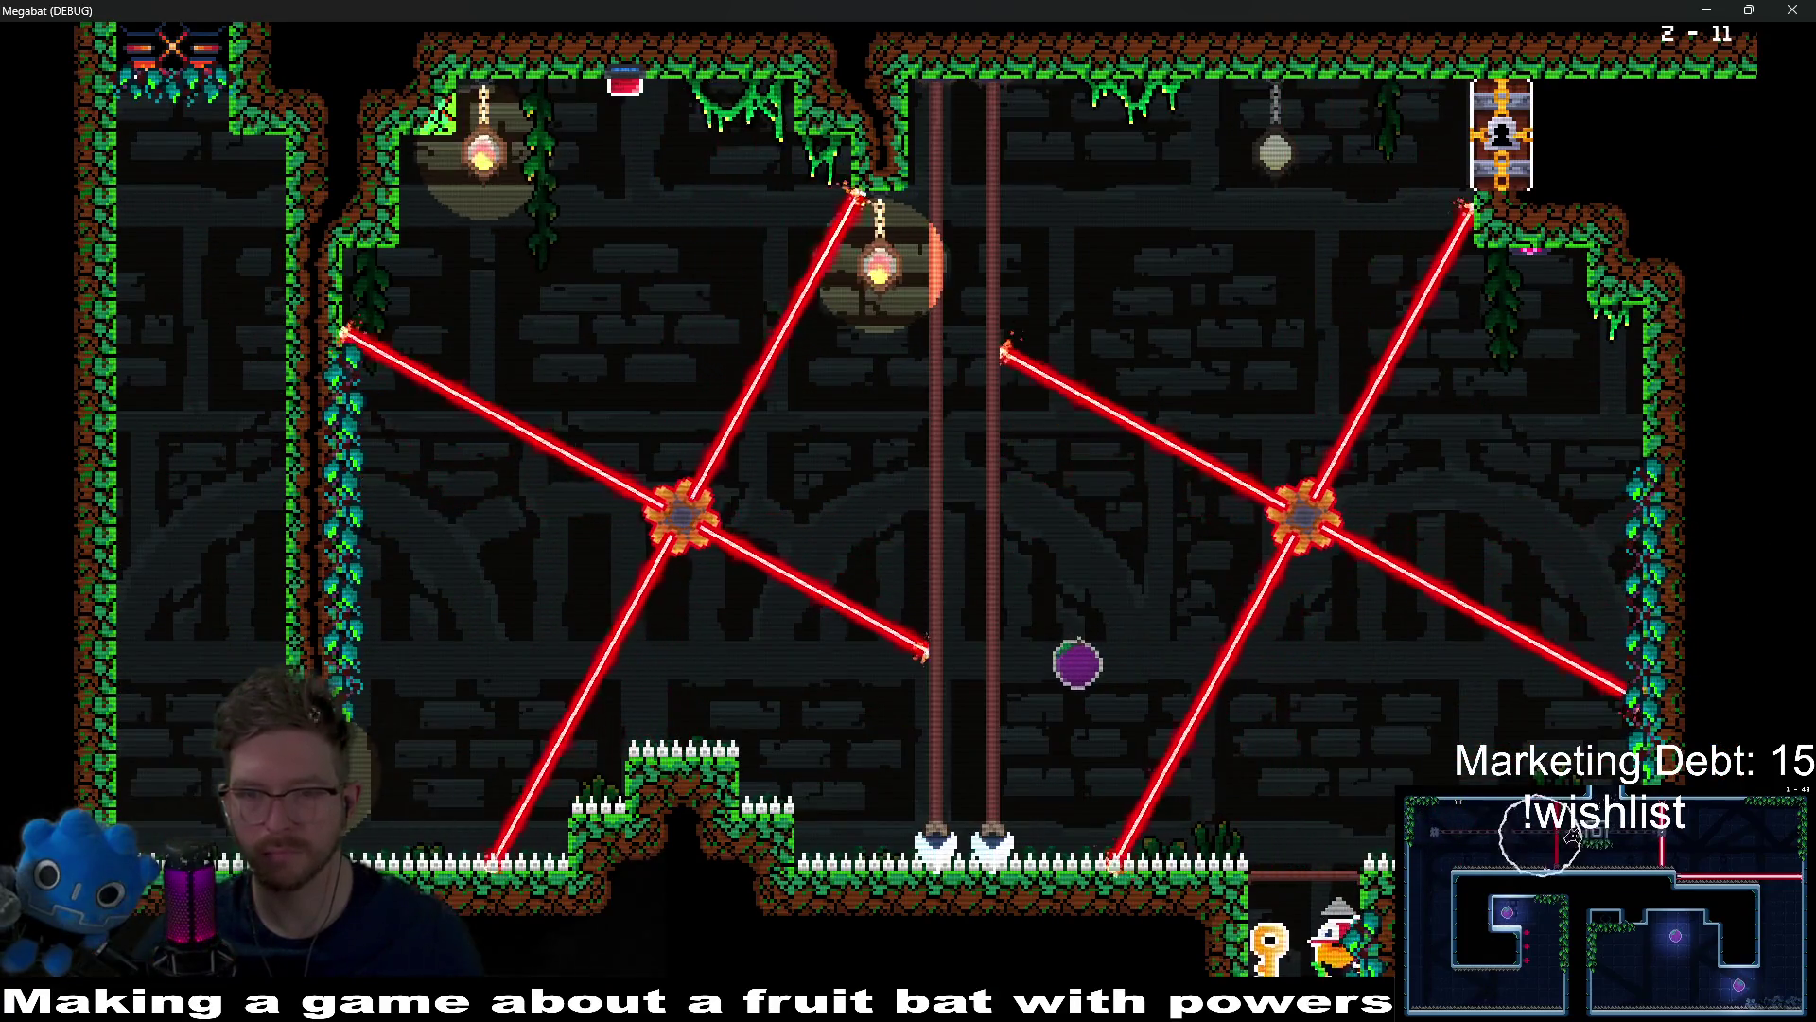
pyautogui.press('Up')
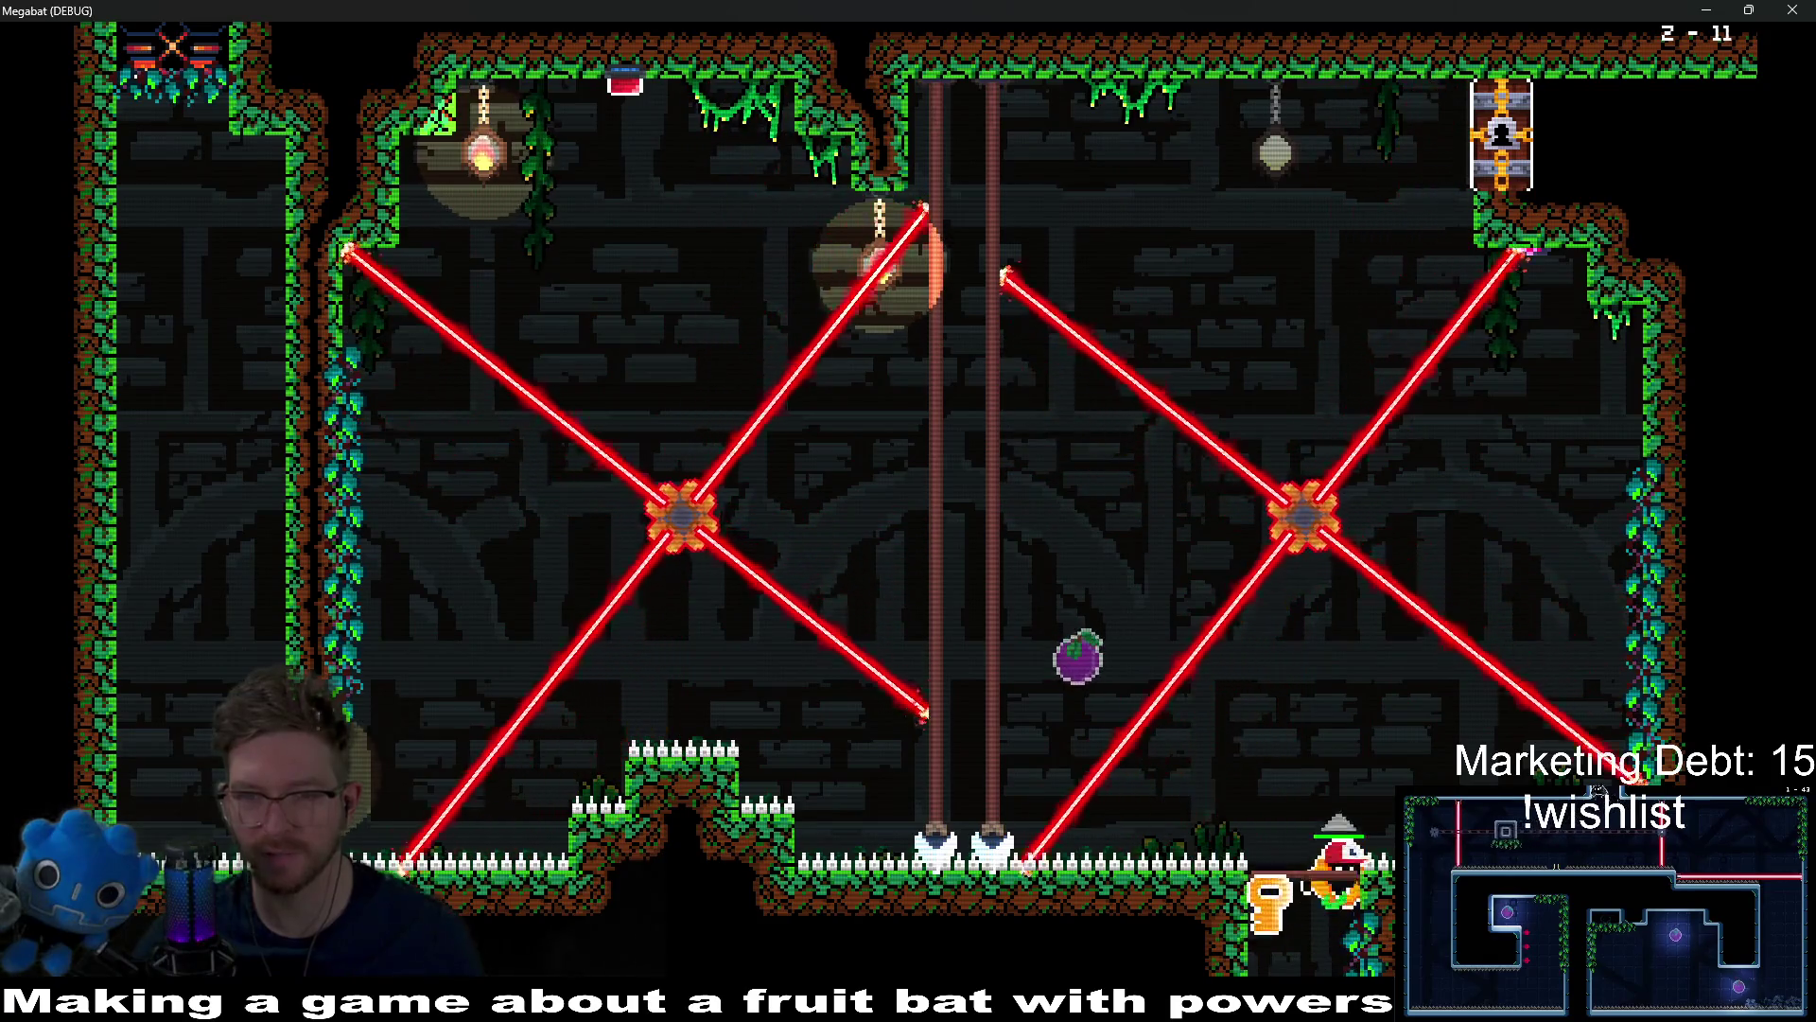
pyautogui.press('Left')
pyautogui.press('Down')
pyautogui.press('Left')
pyautogui.press('Up')
pyautogui.press('Right')
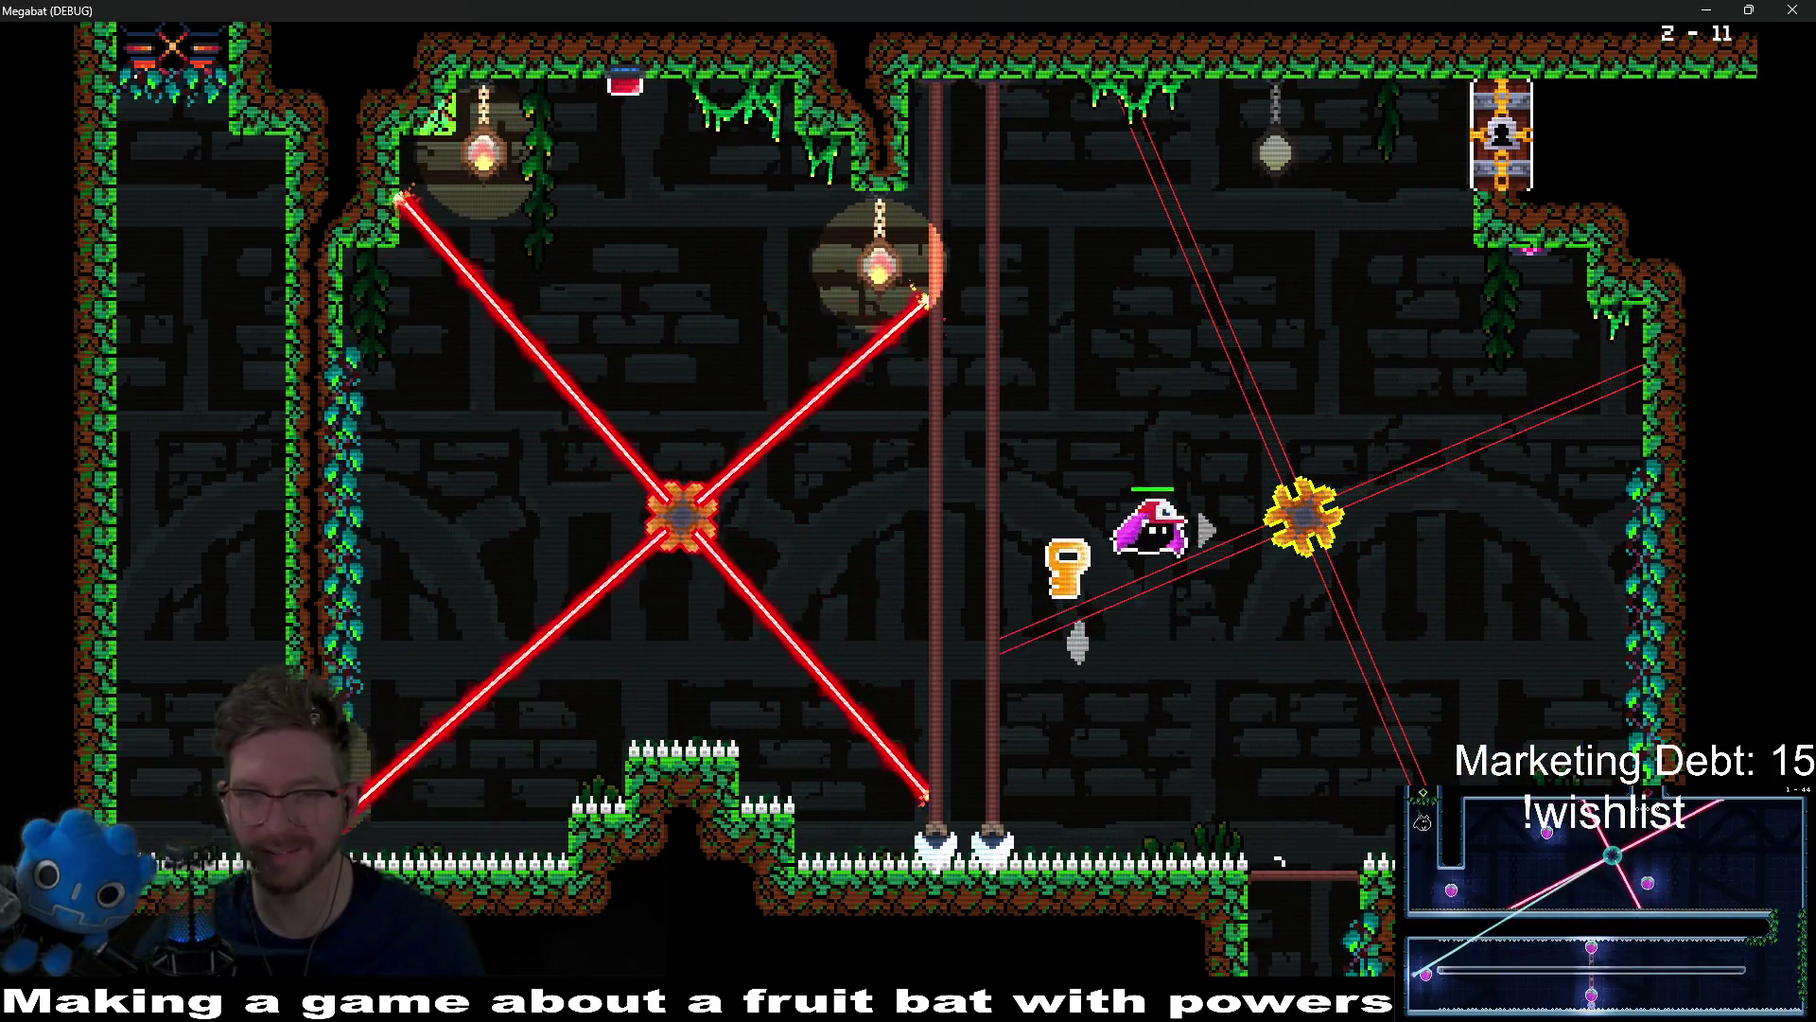
# Step: Unlock the door with the key, exit right and dive down into level 2-12's lower corridor
pyautogui.press('Up')
pyautogui.press('Down')
pyautogui.press('Right')
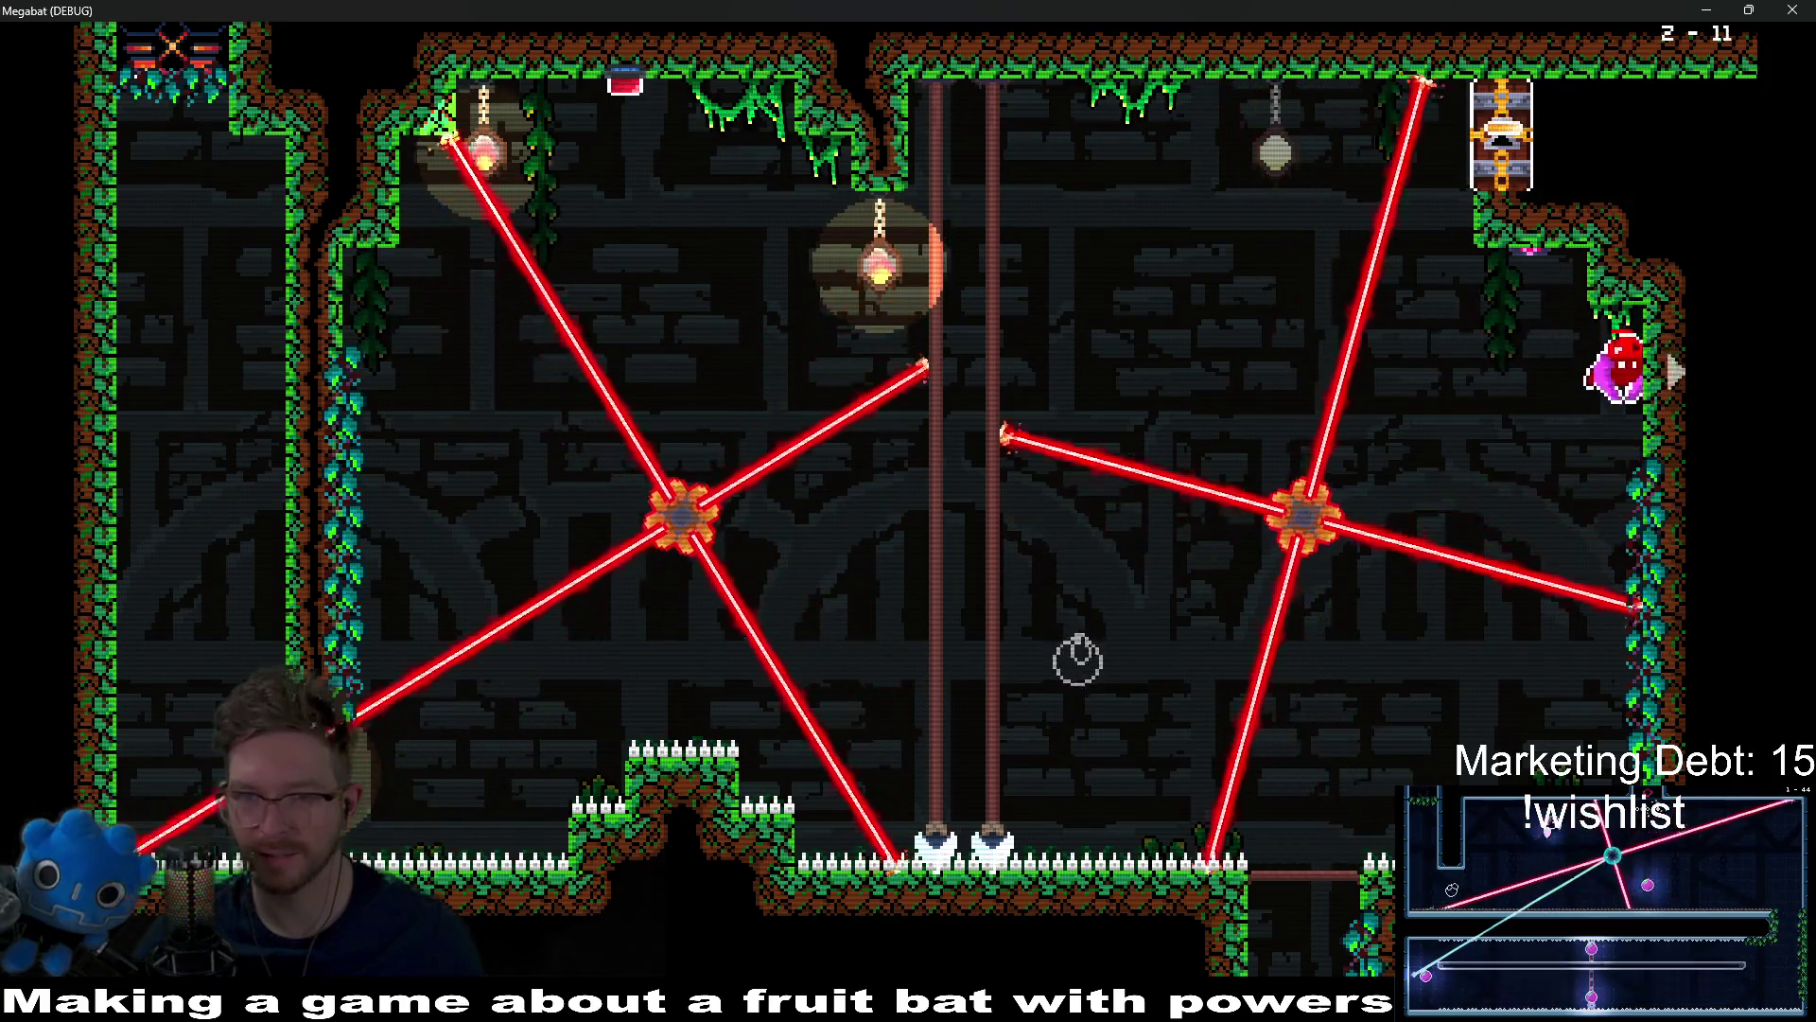
pyautogui.press('Left')
pyautogui.press('Up')
pyautogui.press('Right')
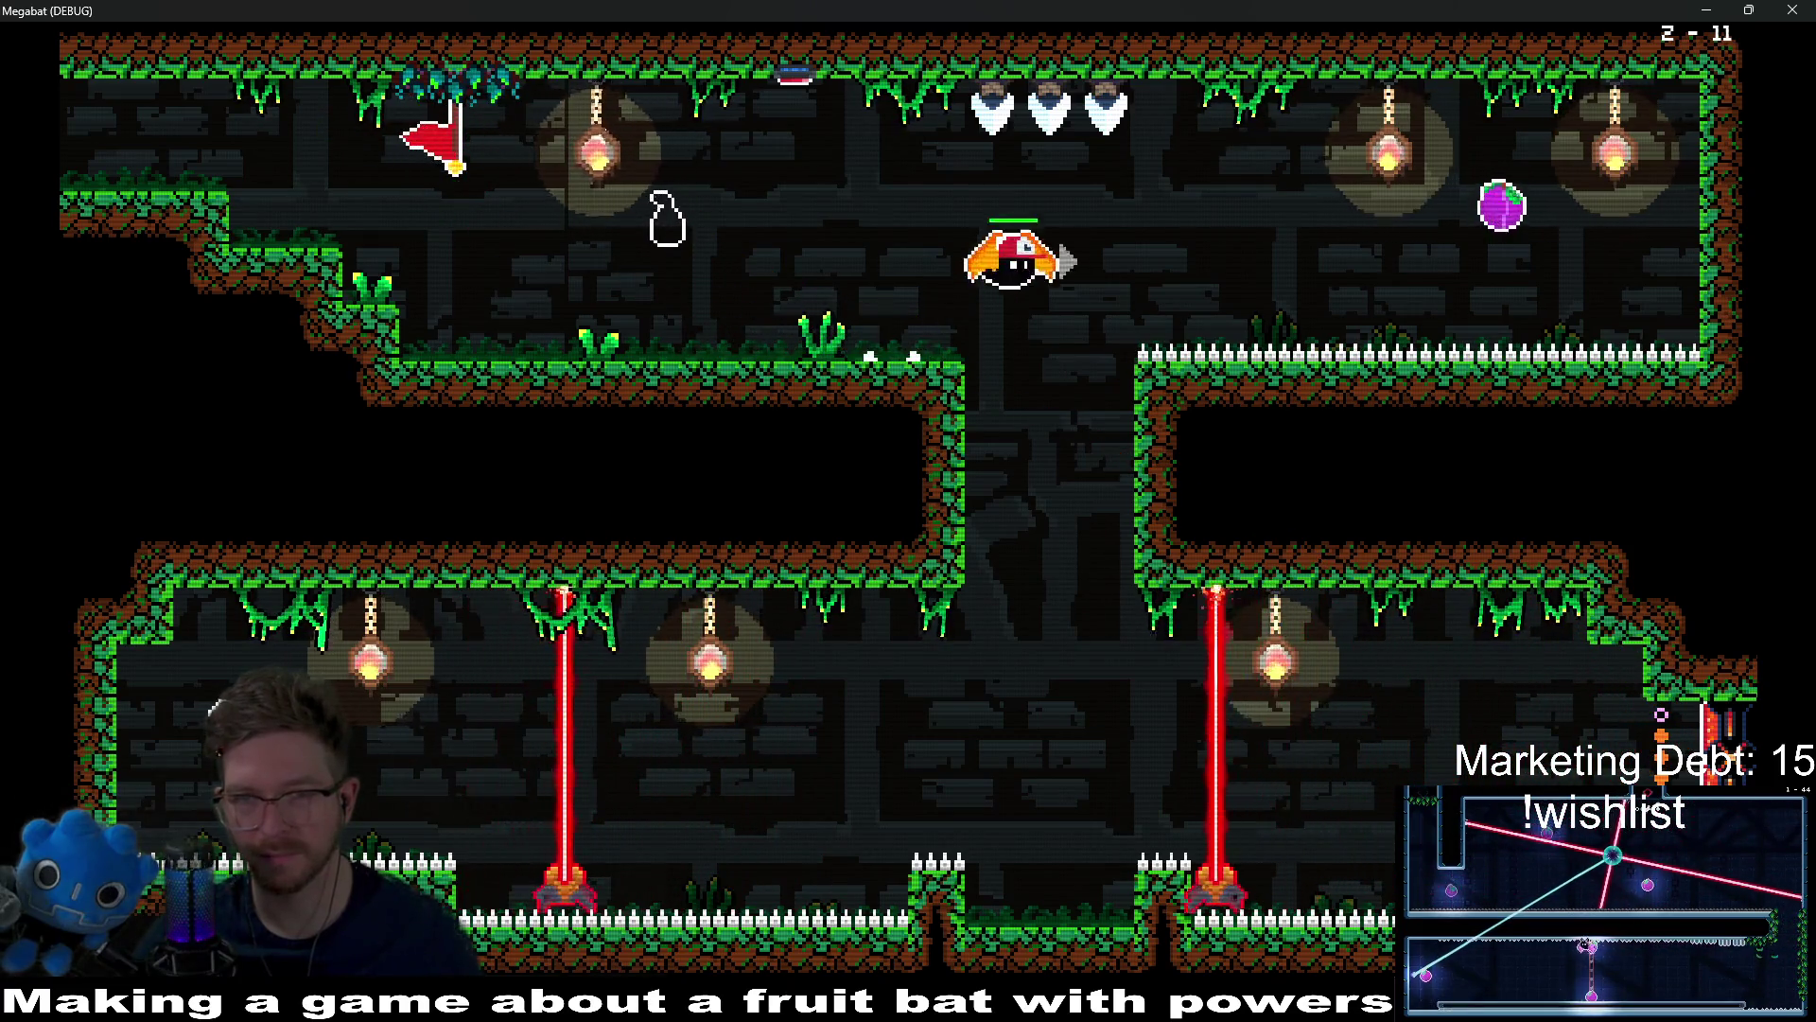
pyautogui.press('Right')
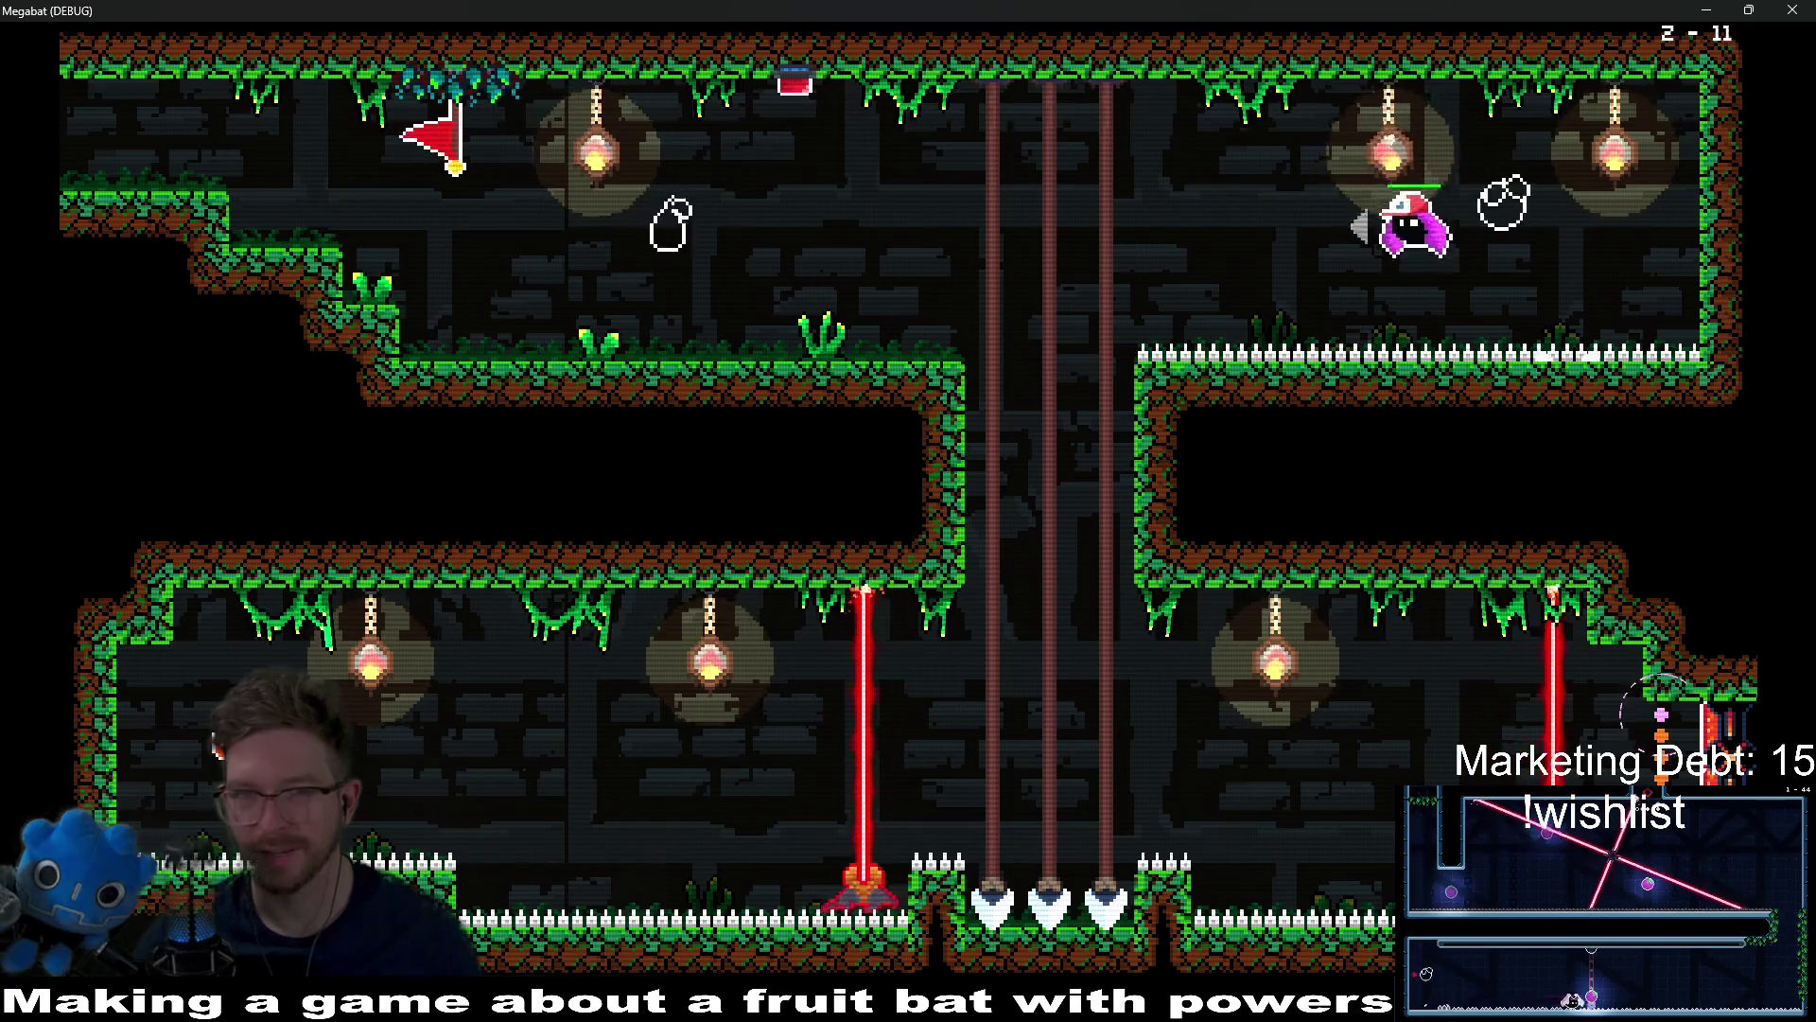
pyautogui.press('Down')
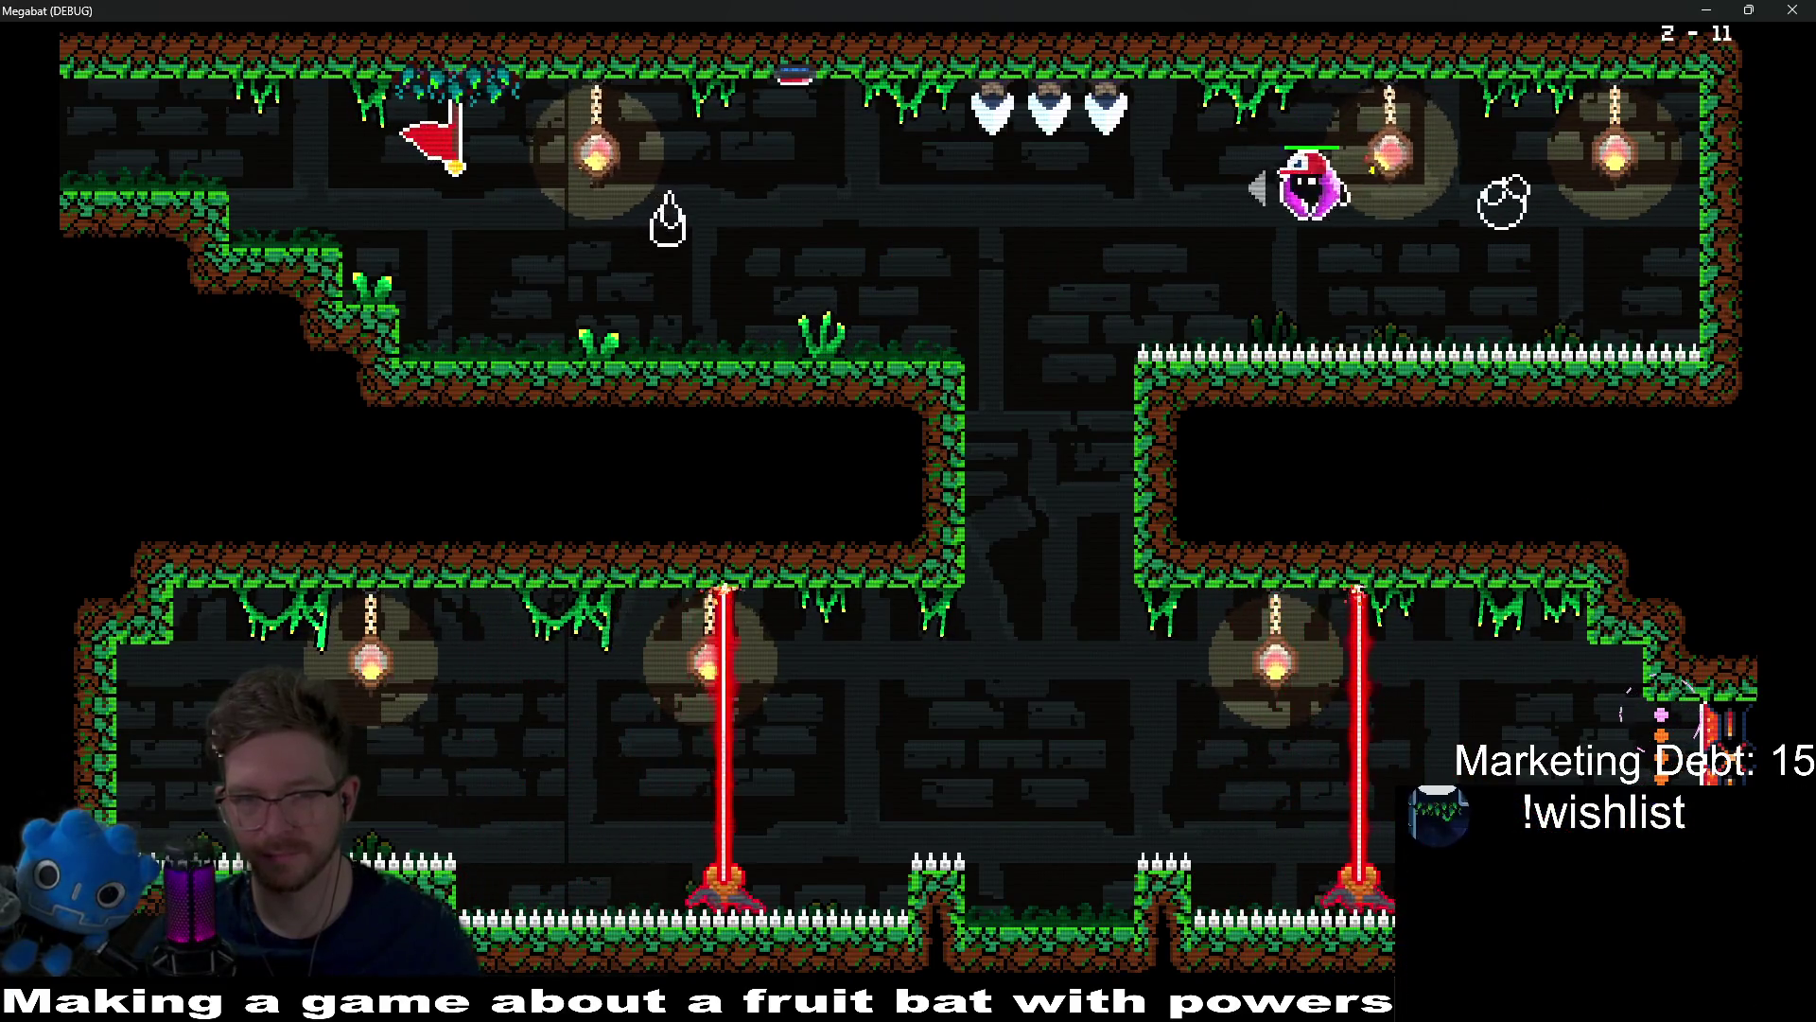
pyautogui.press('Down')
pyautogui.press('Left')
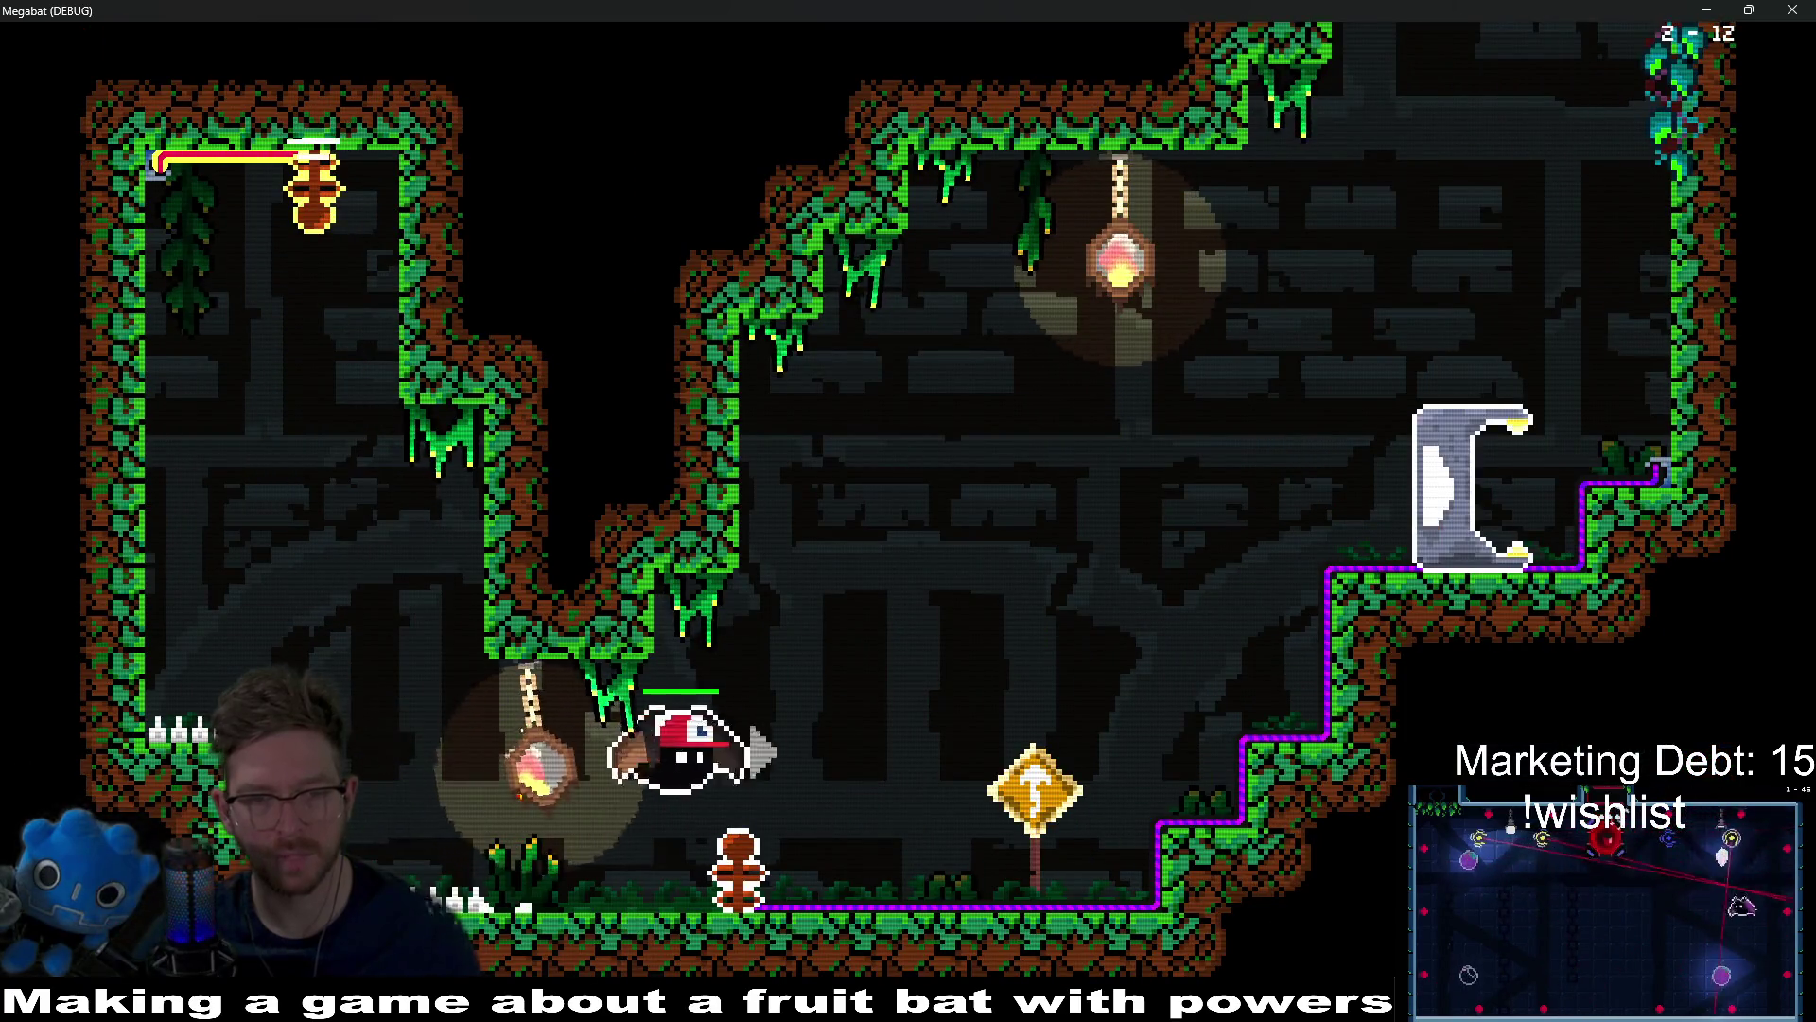
# Step: Fly out level 2-12's top-right exit, drop around the spike ledge, and rise toward the striped beam
pyautogui.press('Right')
pyautogui.press('space')
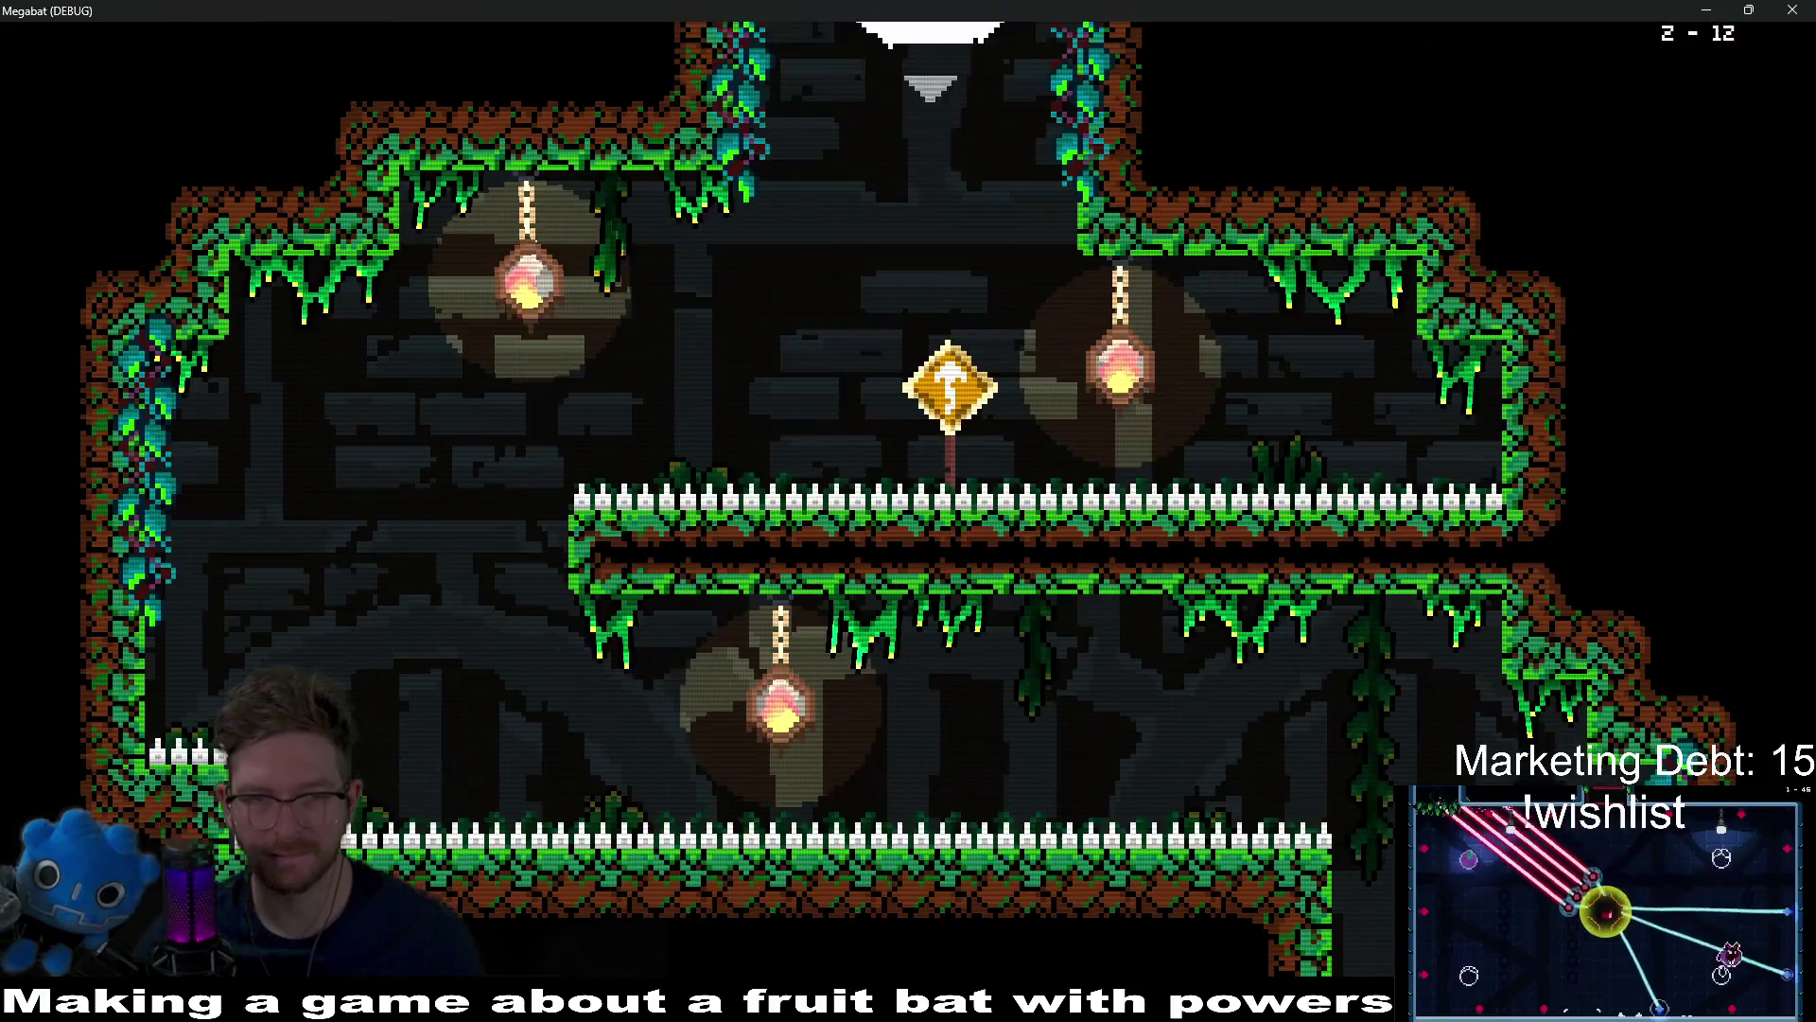
pyautogui.press('Left')
pyautogui.press('Right')
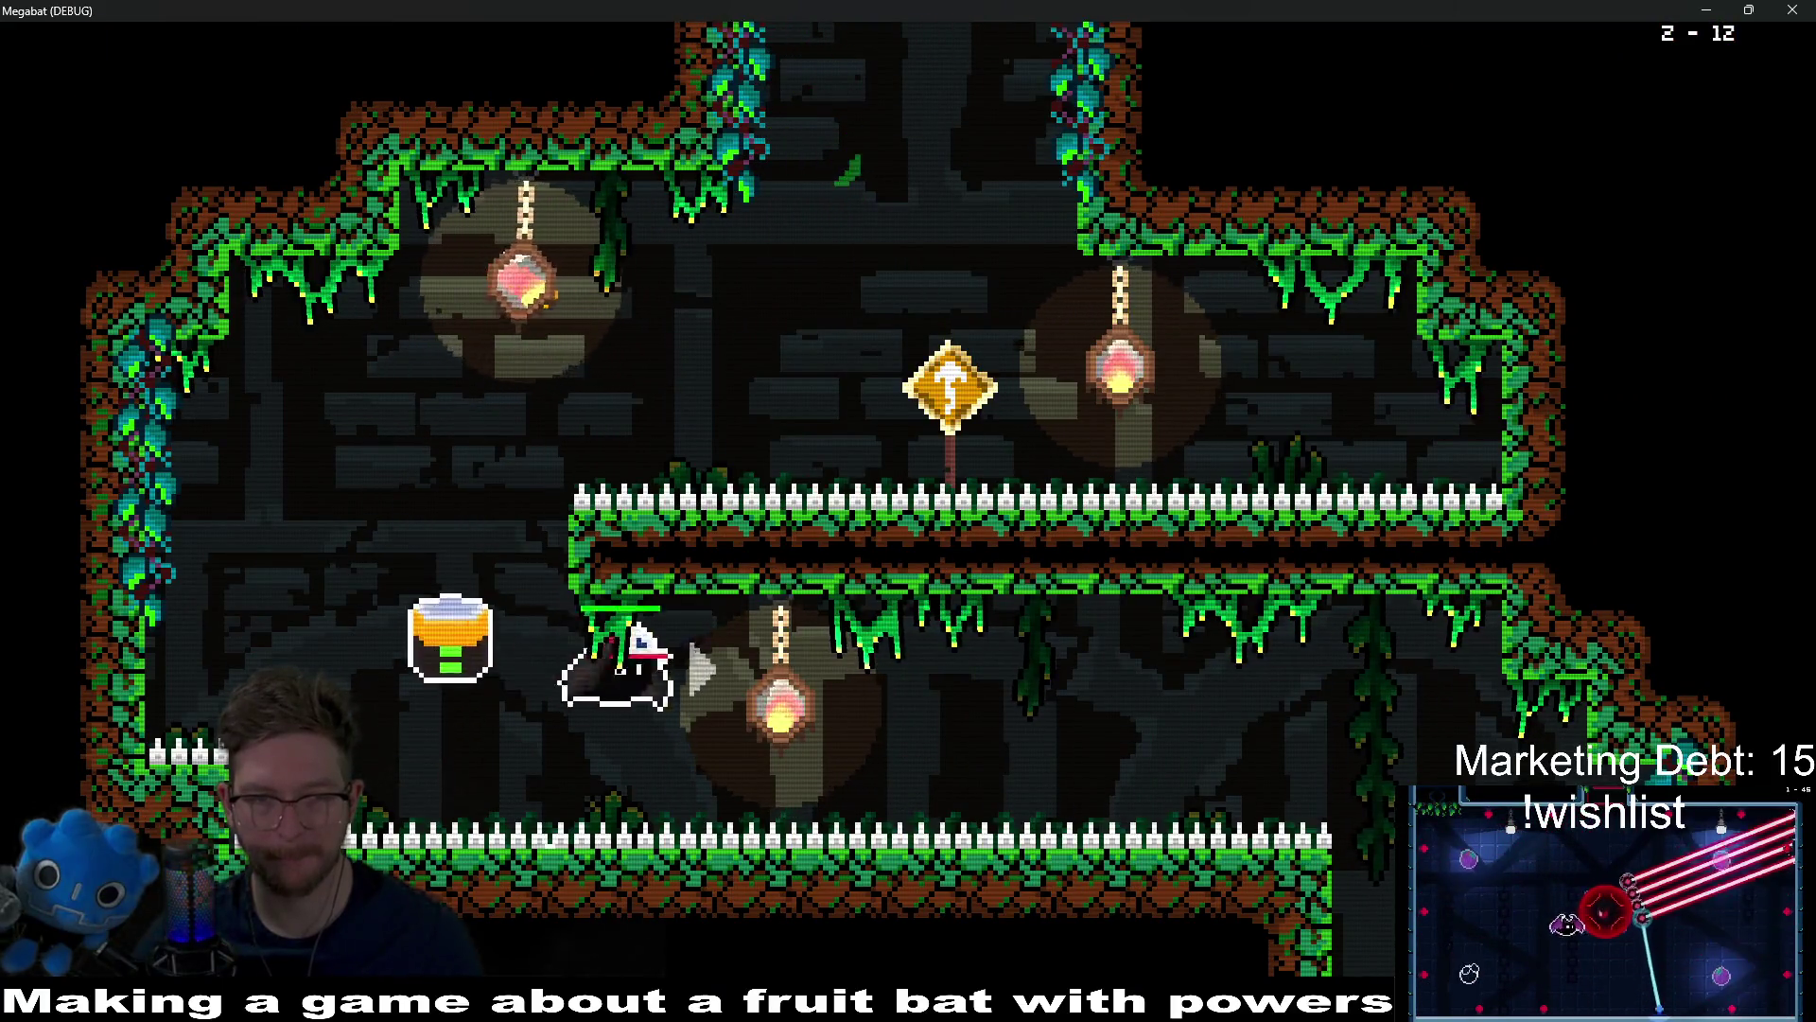
pyautogui.press('Left')
pyautogui.press('Left')
pyautogui.press('Left')
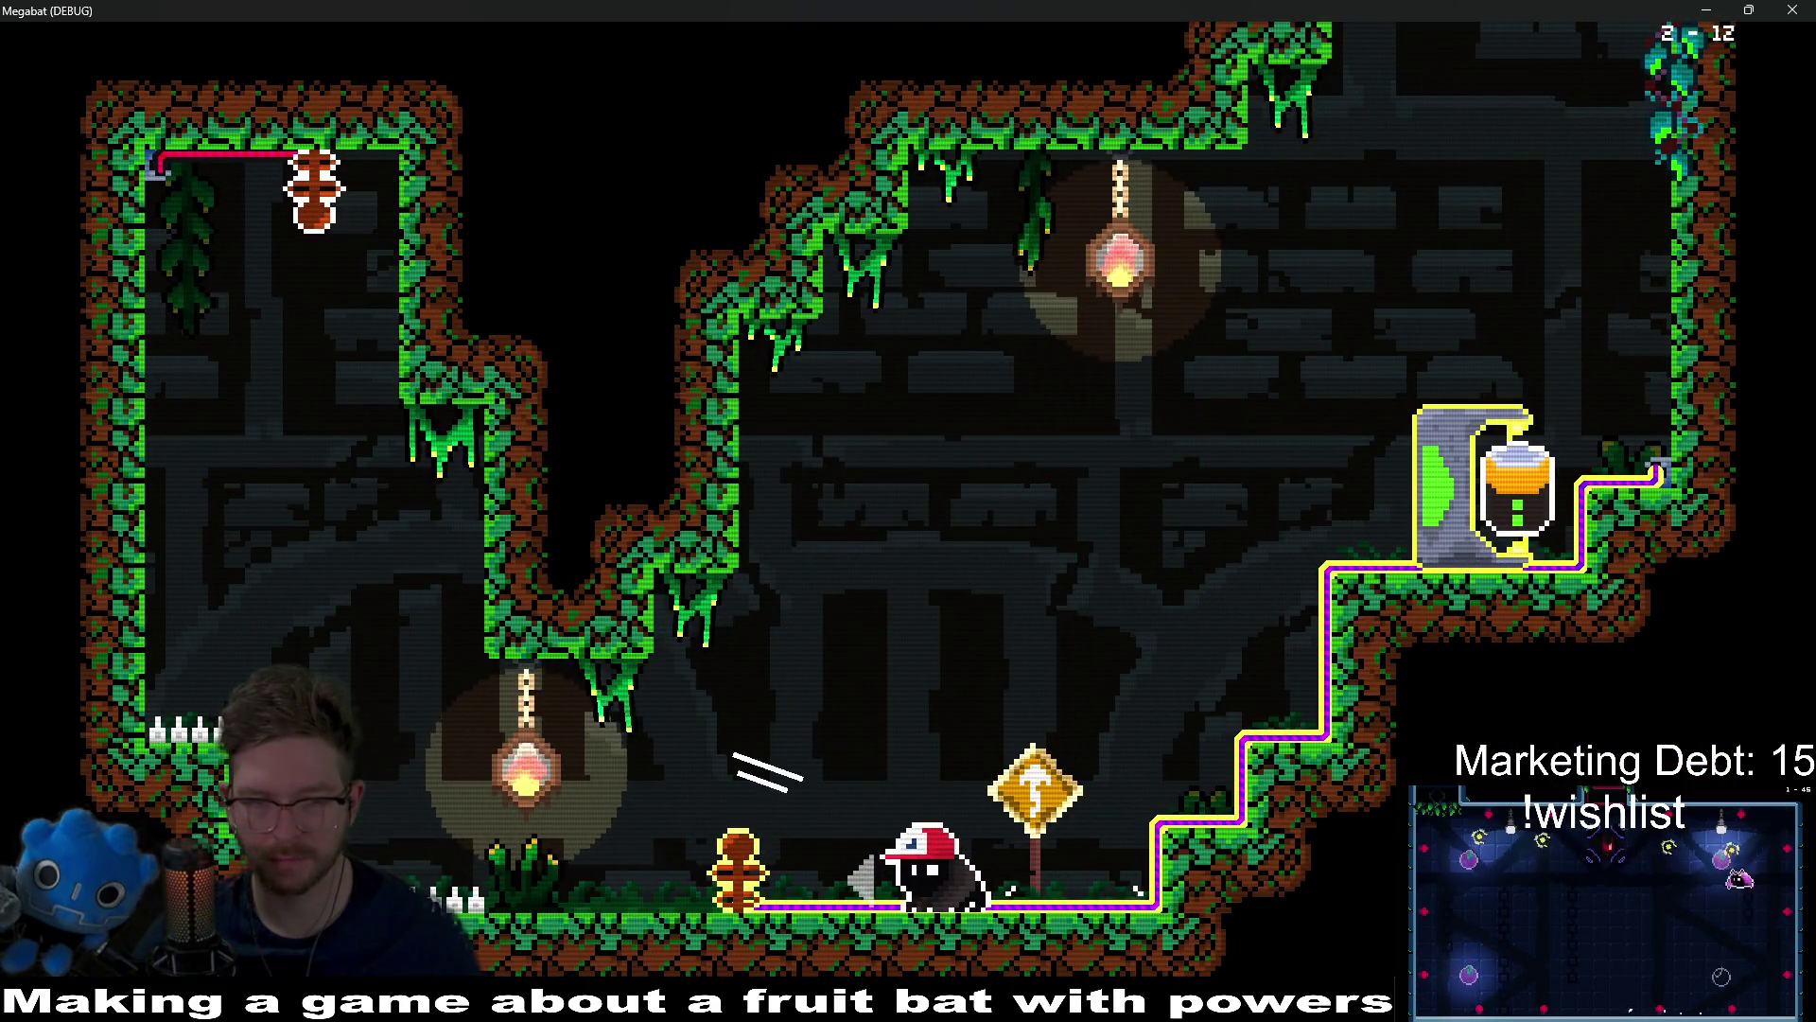
pyautogui.press('Up')
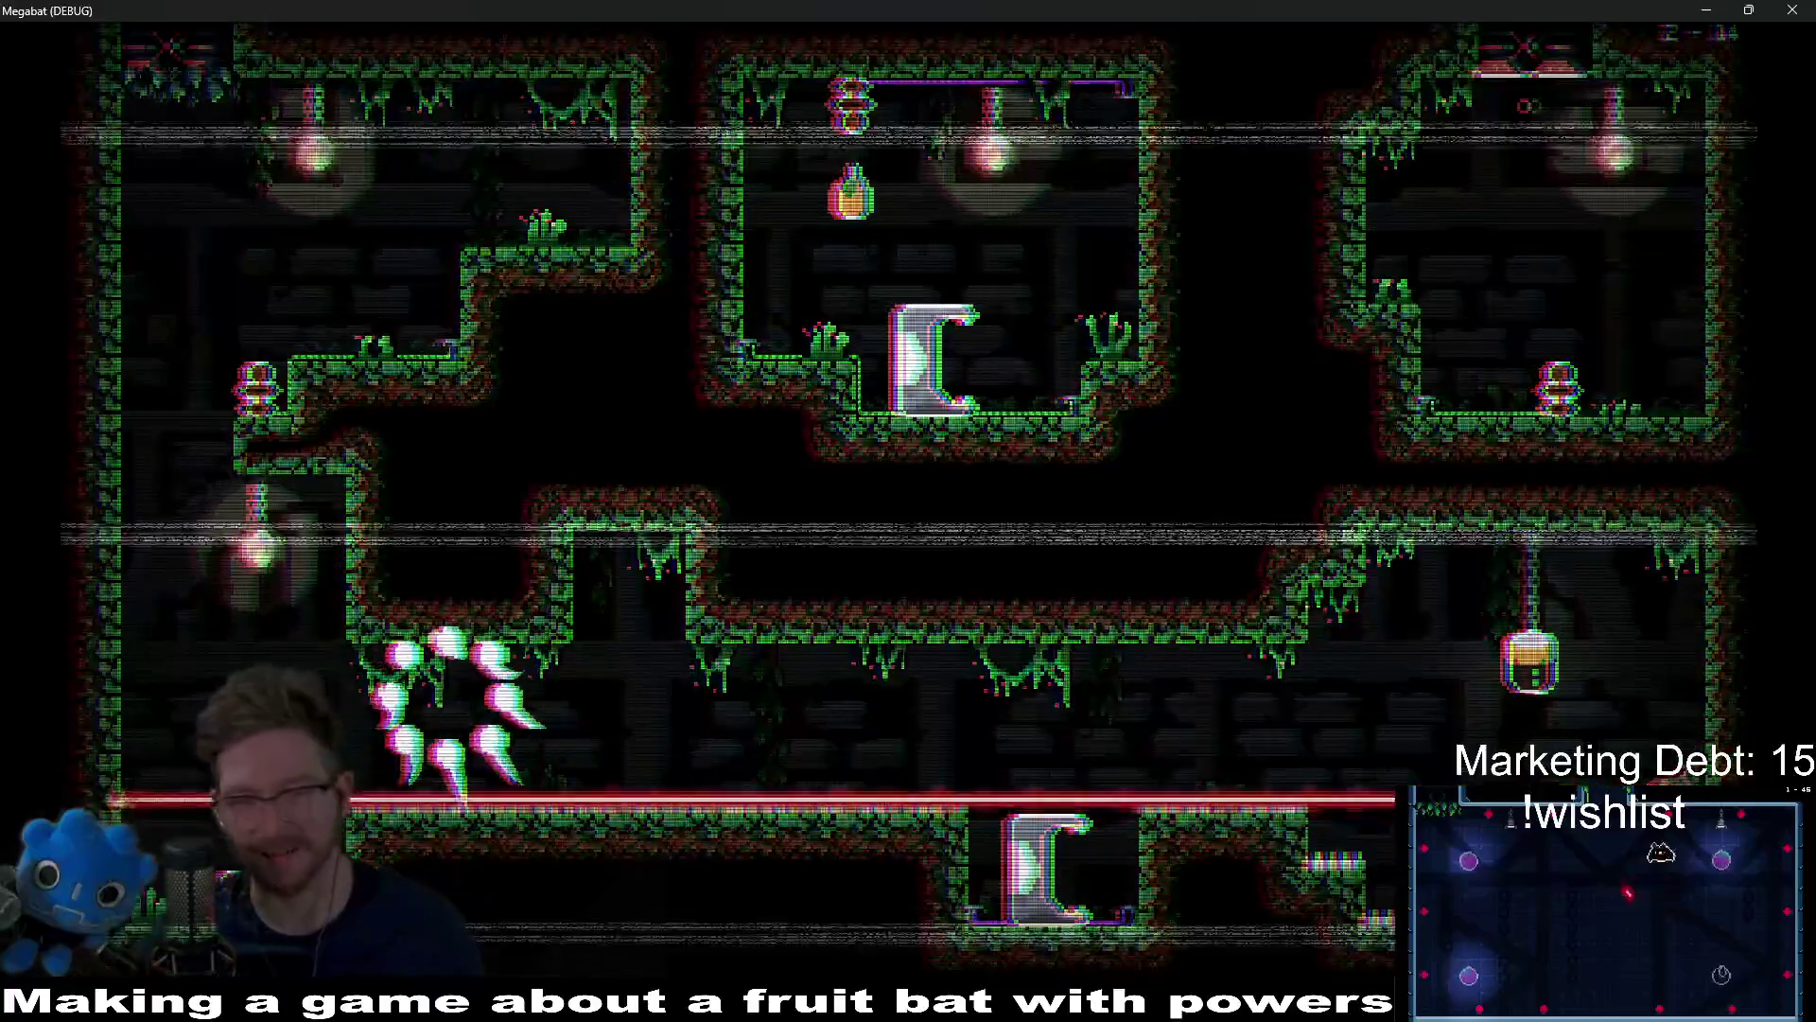
# Step: Fly up through level 2-14's corridors after respawning and shockwave the lantern loose
pyautogui.press('space')
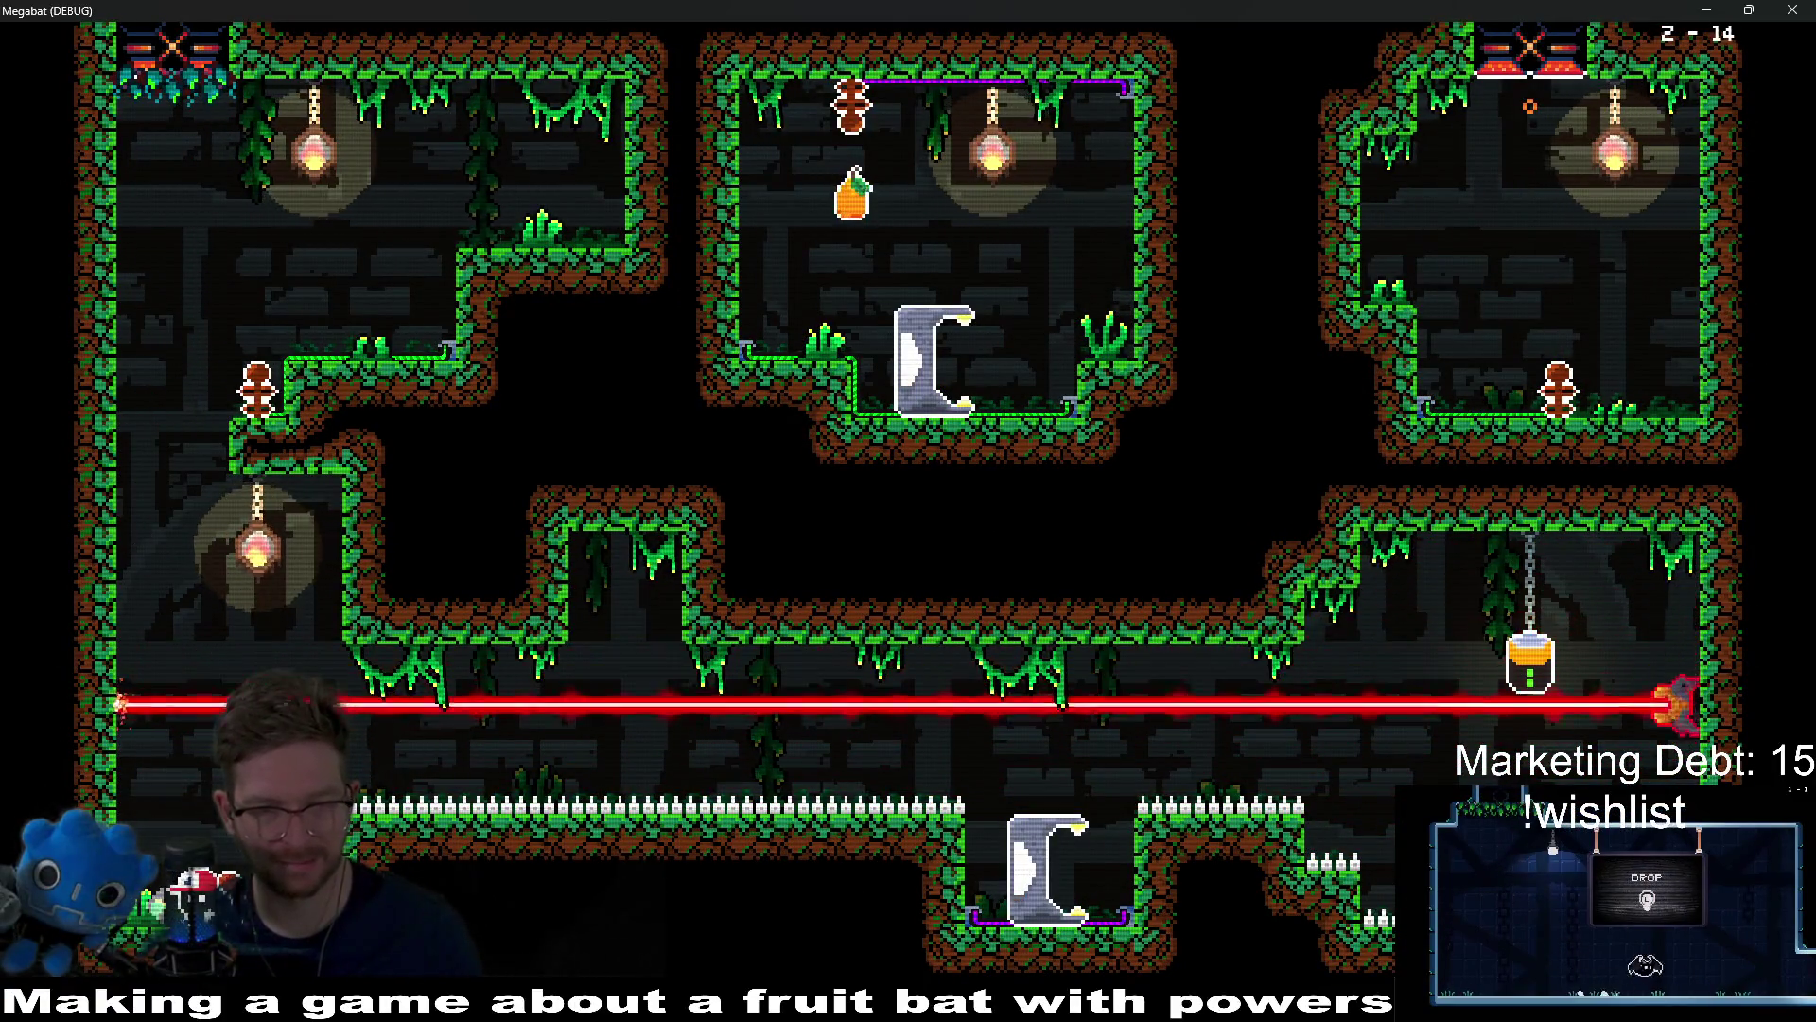
pyautogui.press('Up')
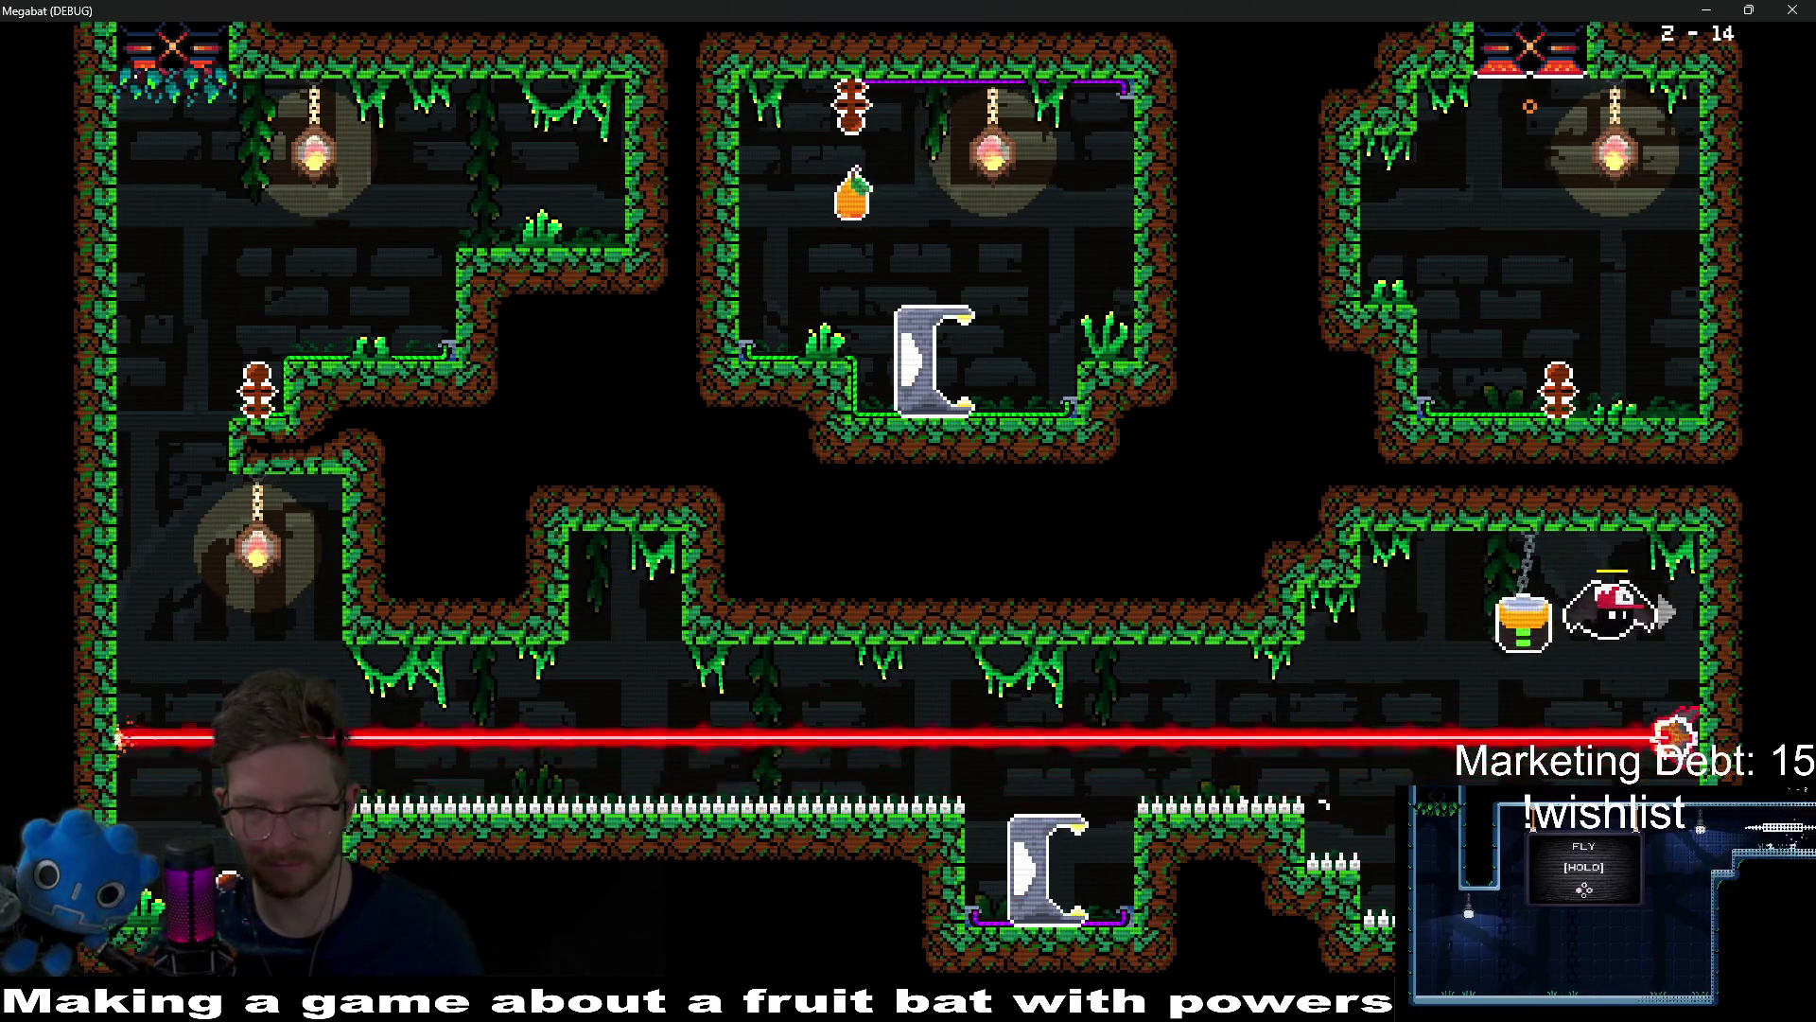
pyautogui.press('Left')
pyautogui.press('Left')
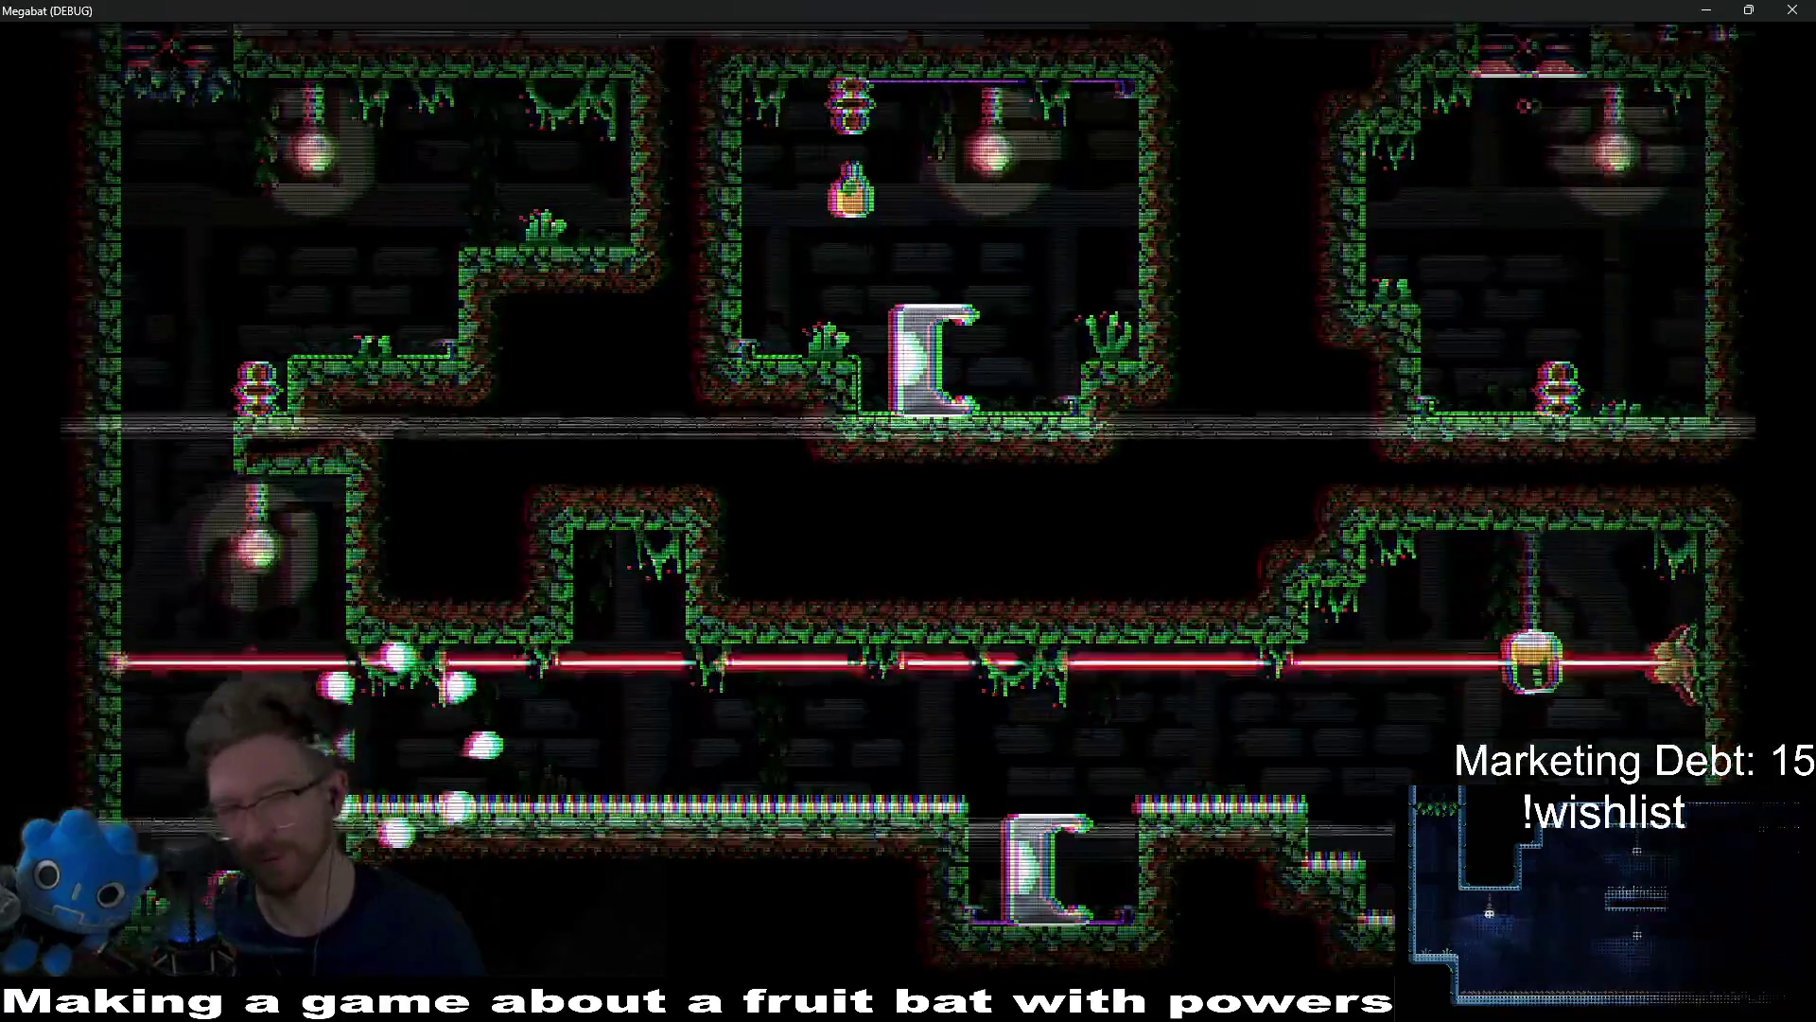
pyautogui.press('Left')
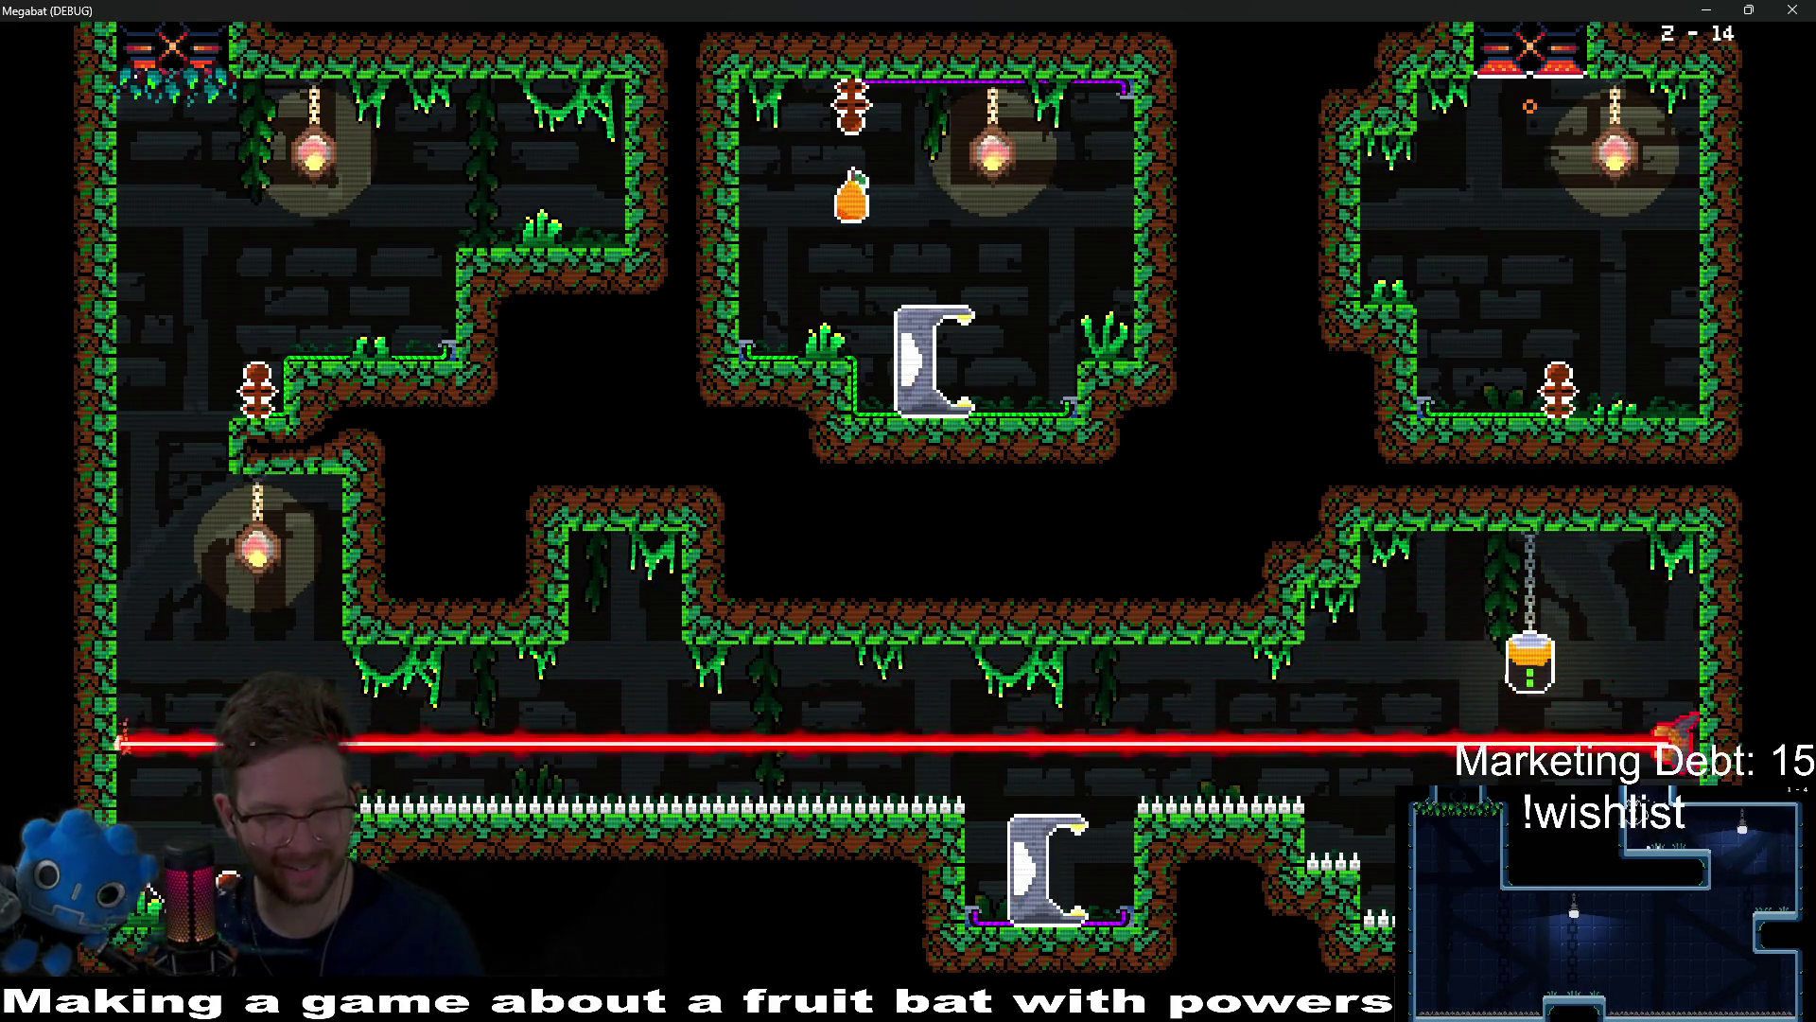
pyautogui.press('Right')
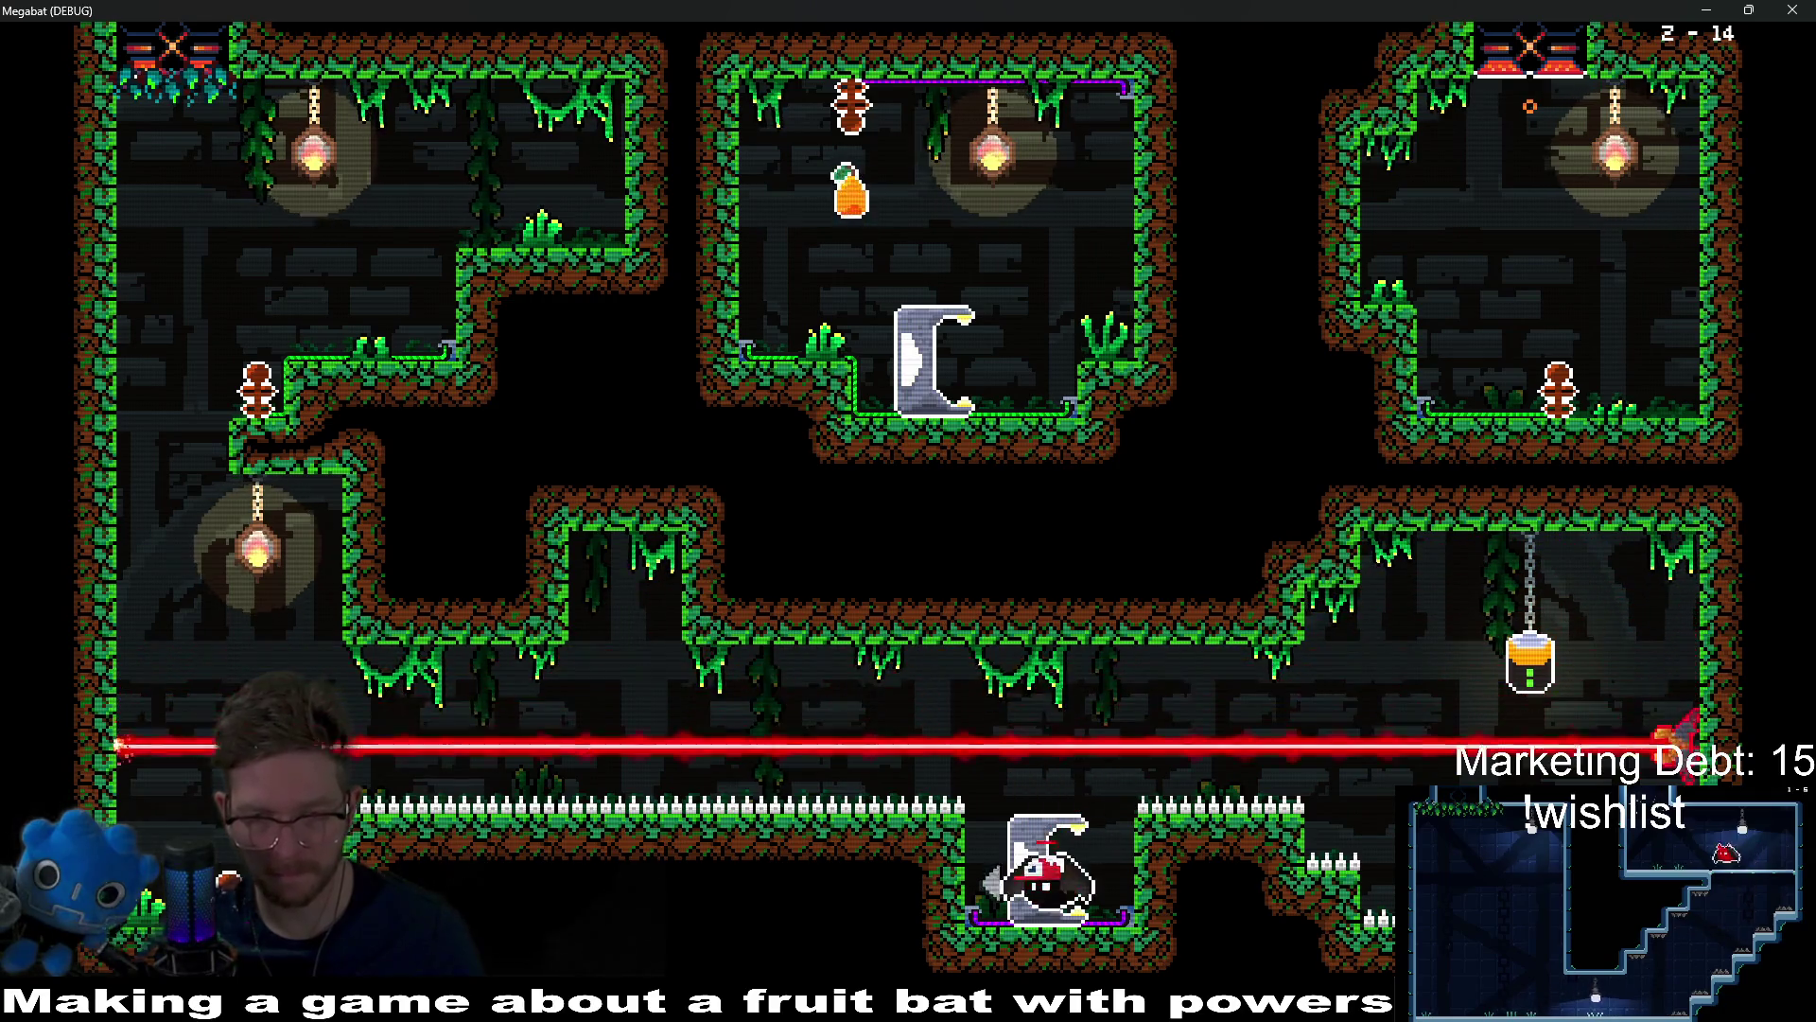
pyautogui.press('Right')
pyautogui.press('x')
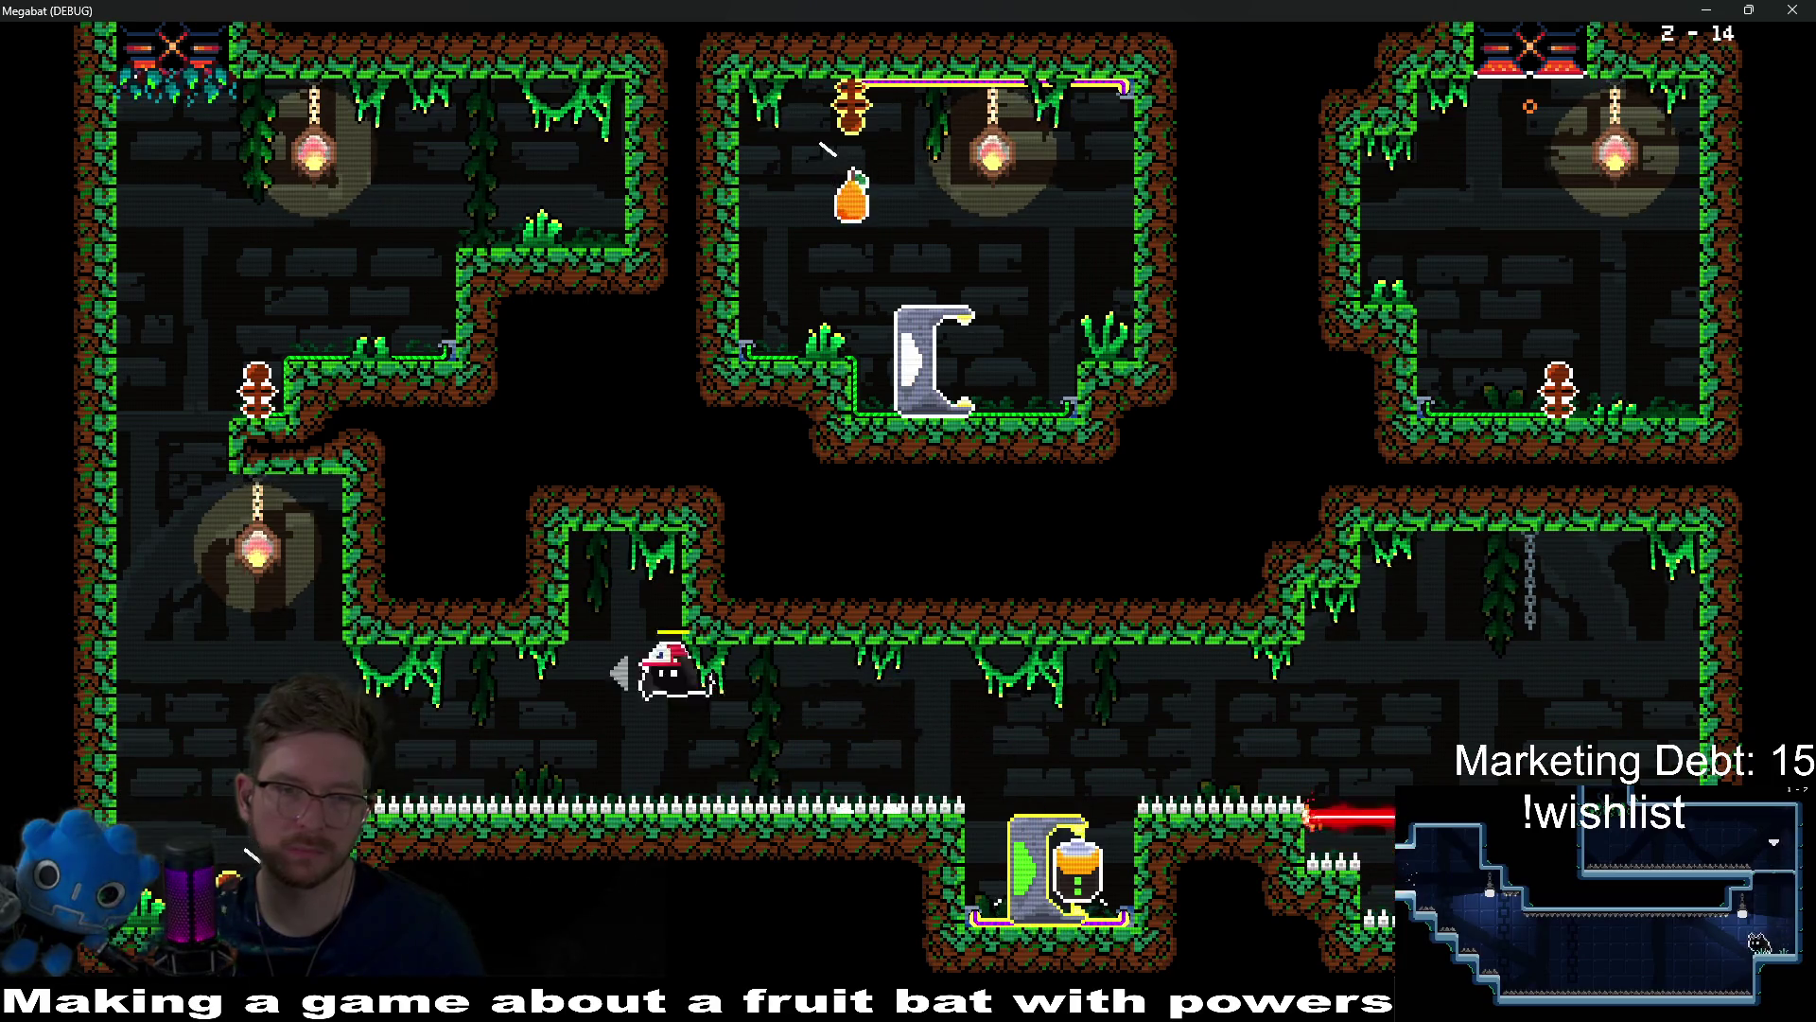
pyautogui.press('Left')
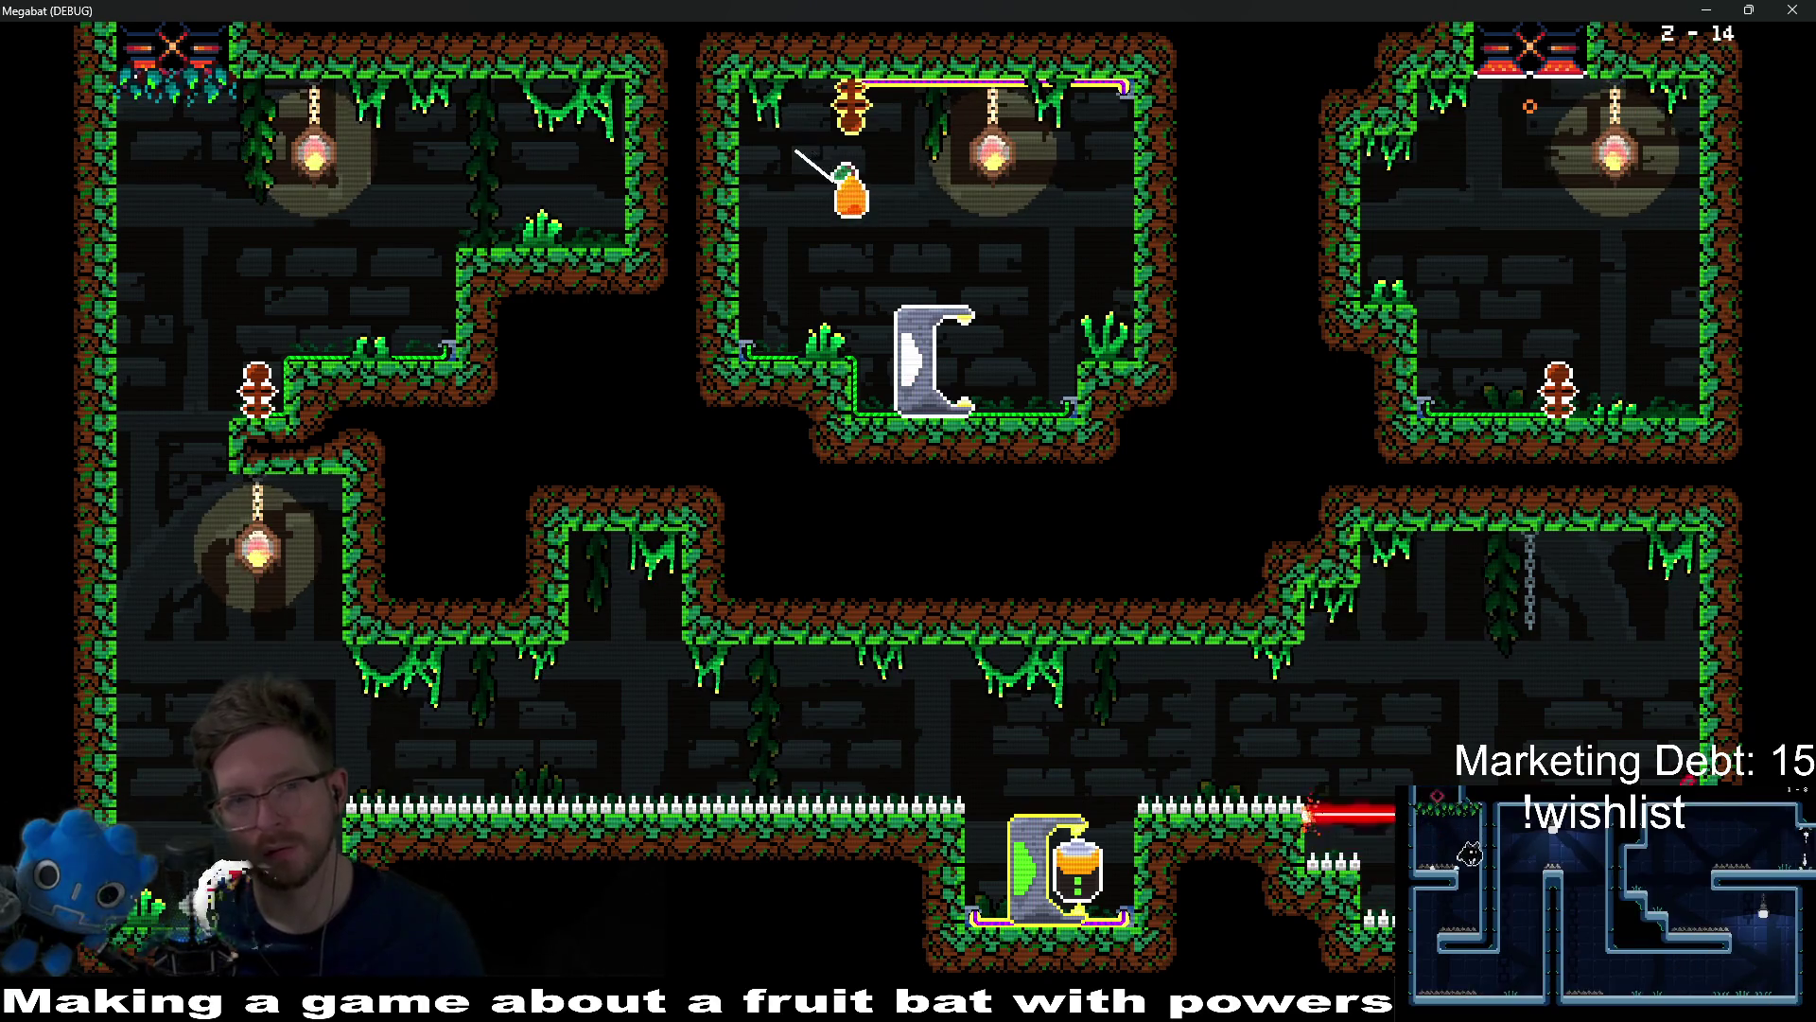
# Step: Land on the upper ledge, burst off it and fly through the middle corridor toward the jar
pyautogui.press('Left')
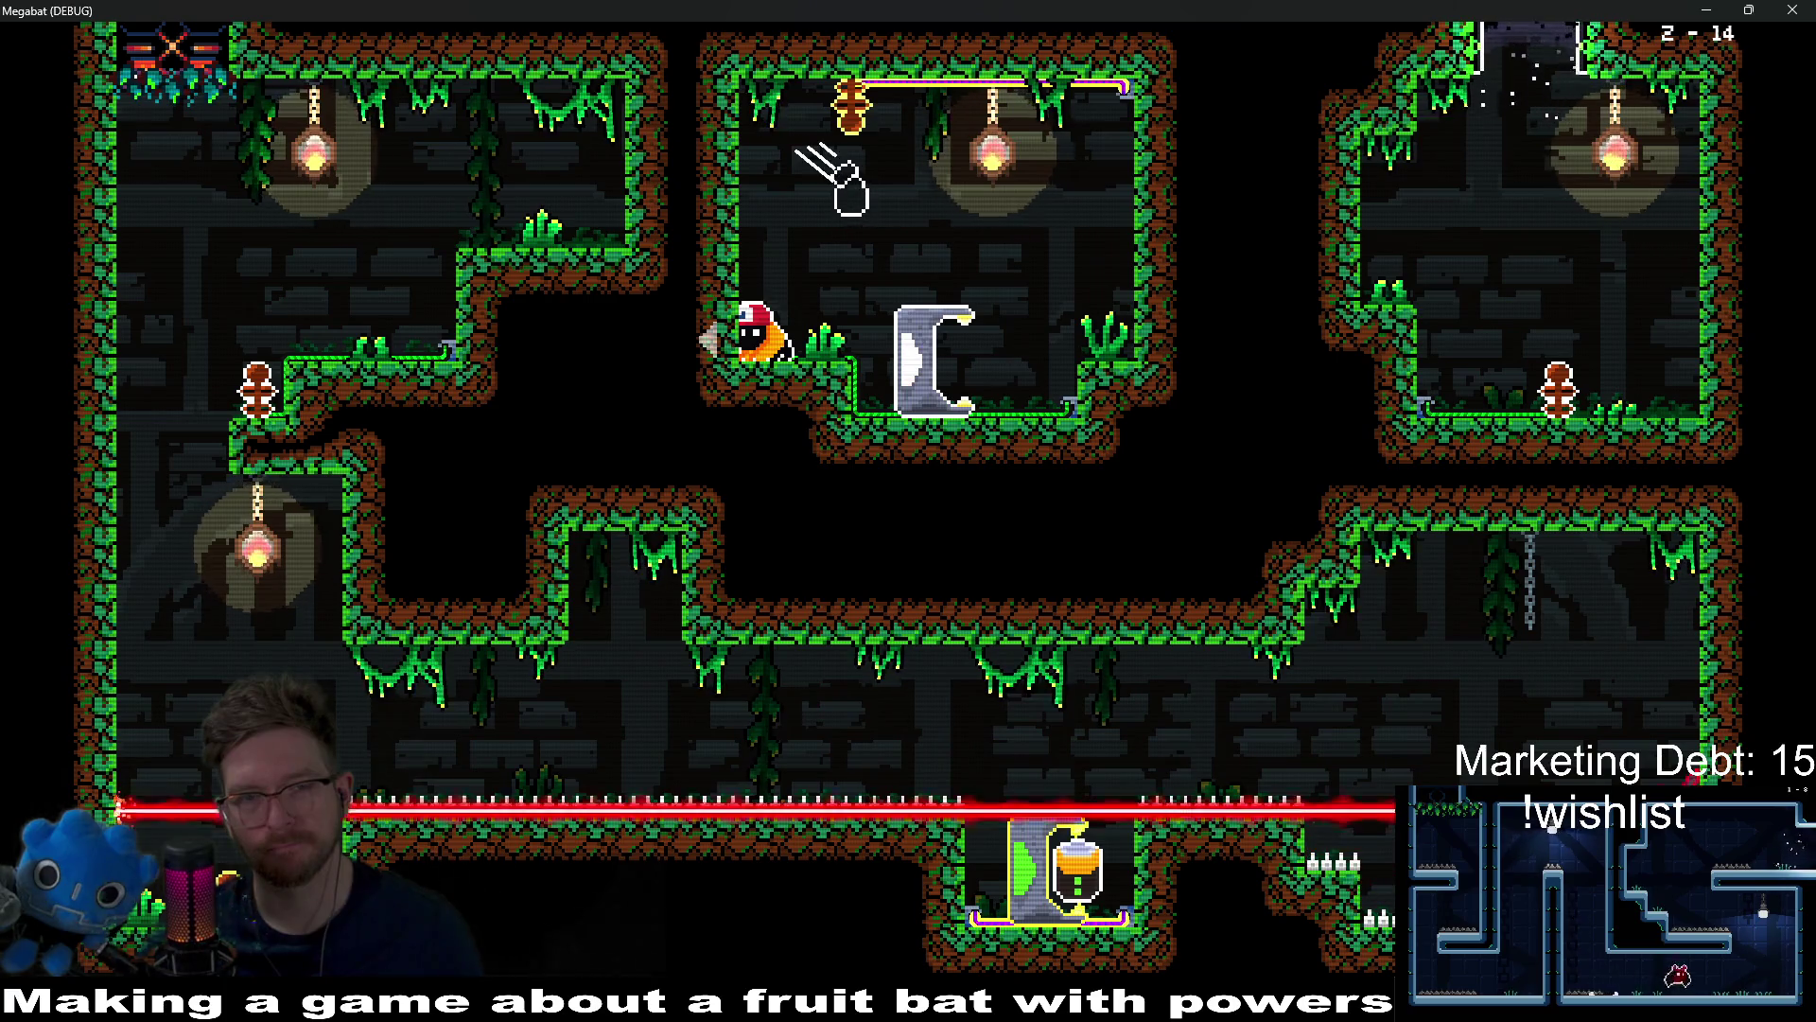
pyautogui.press('Right')
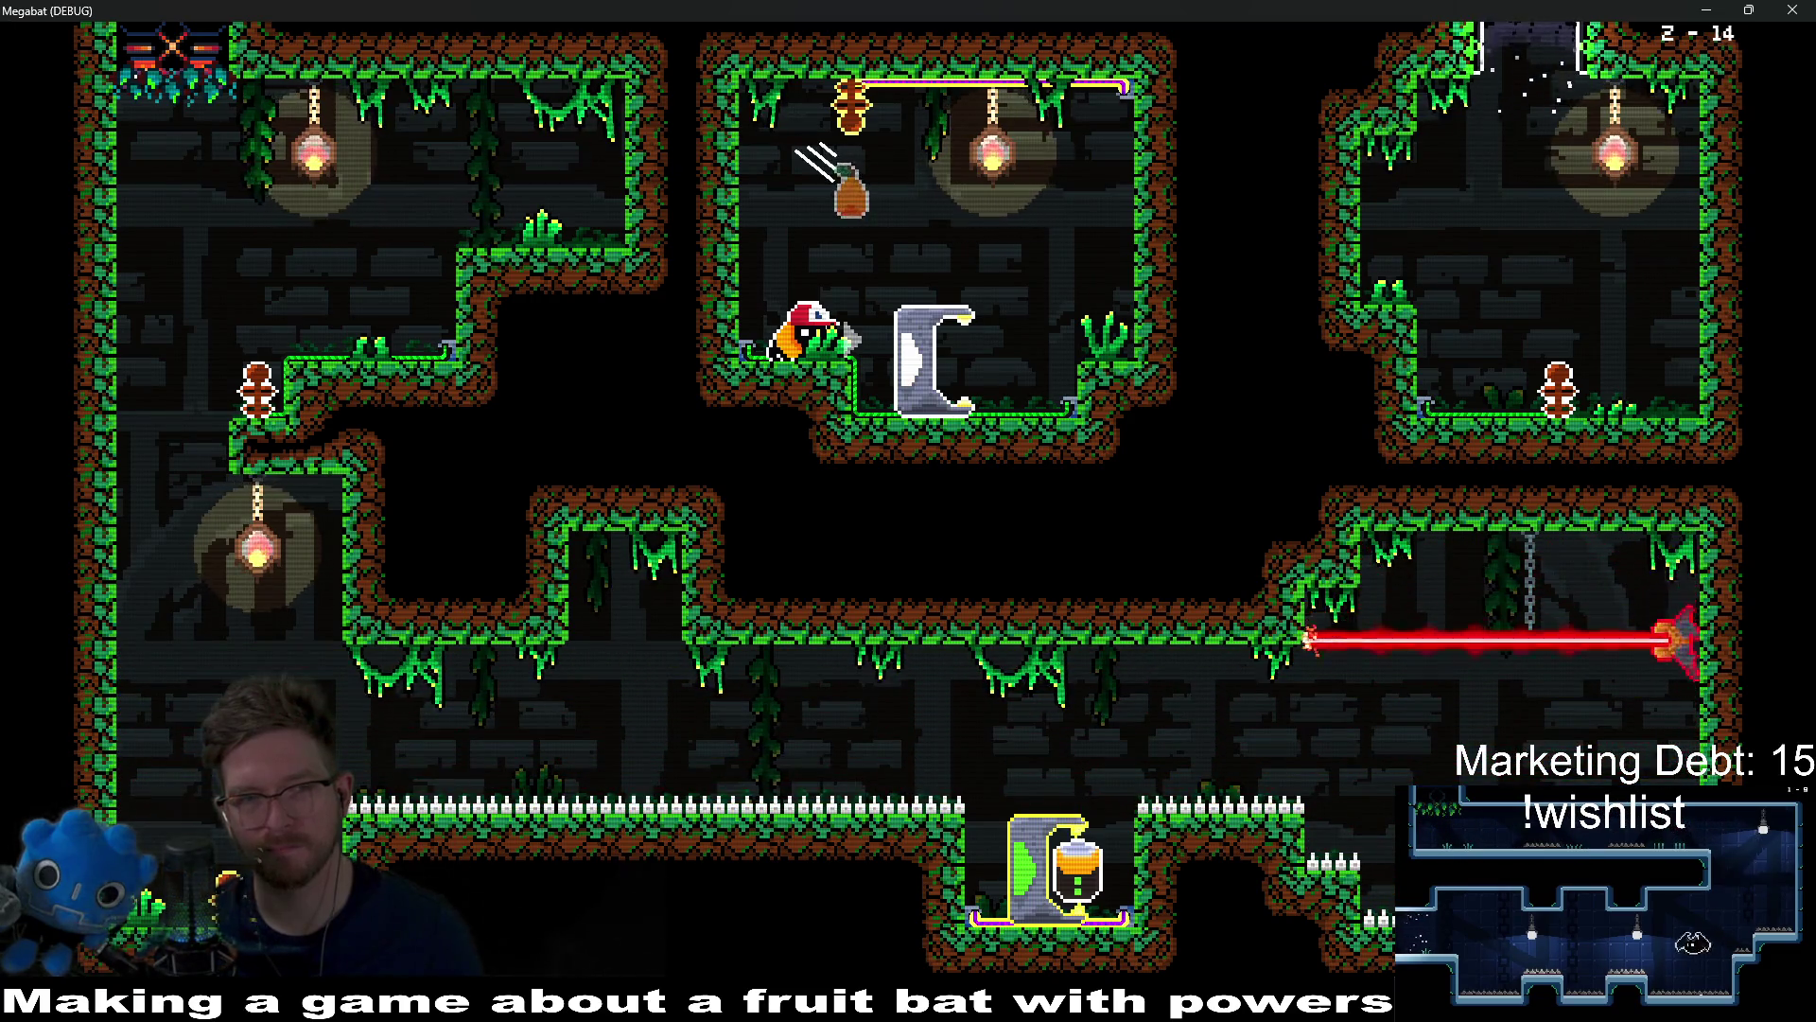
pyautogui.press('space')
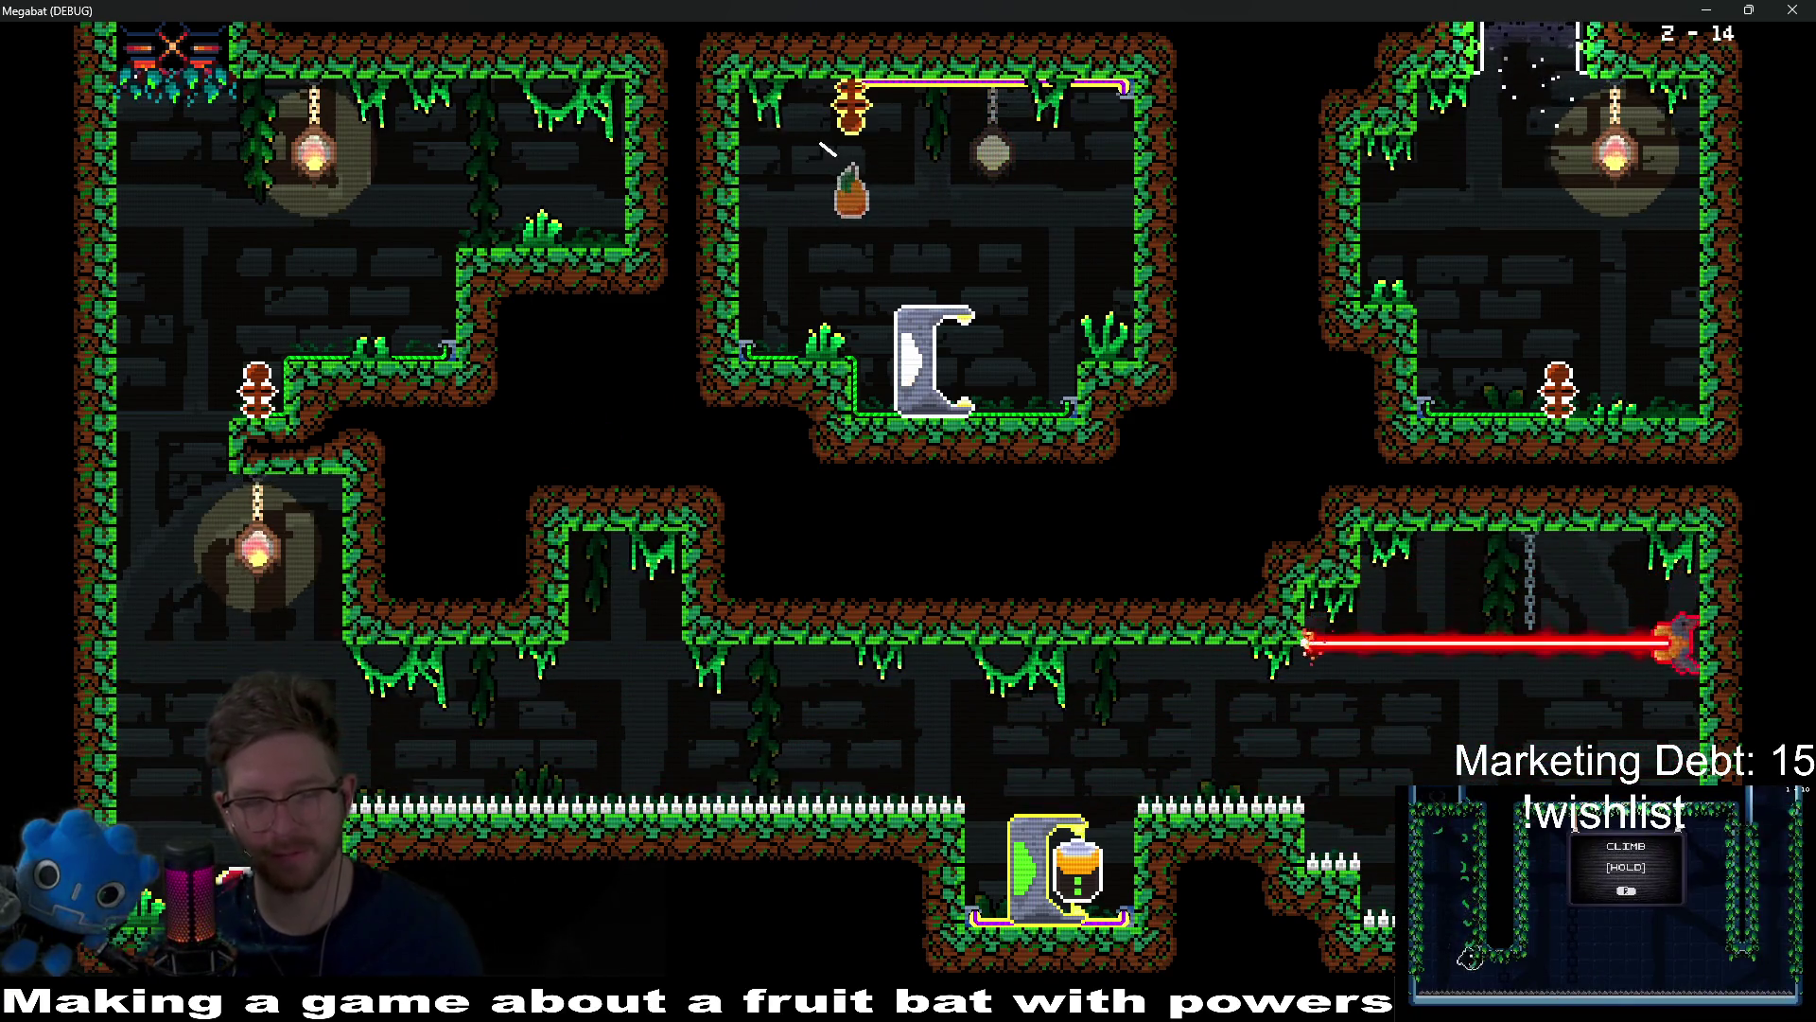
pyautogui.press('Right')
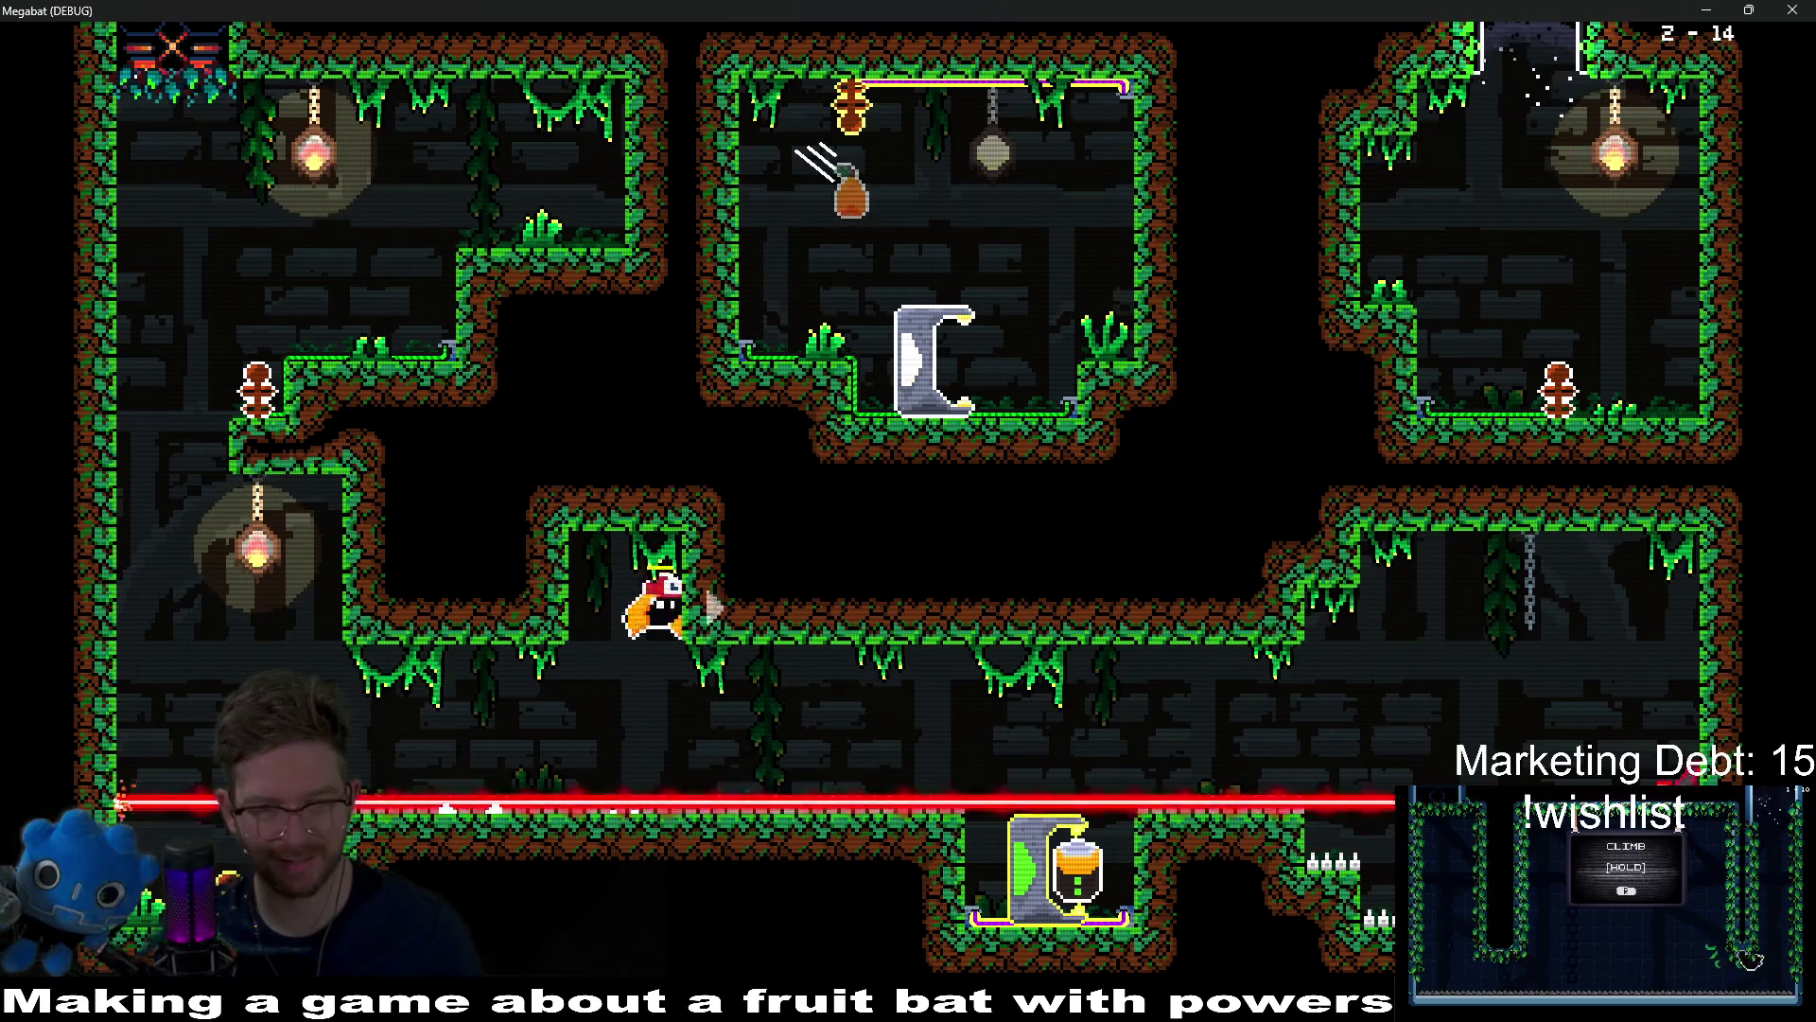
pyautogui.press('Right')
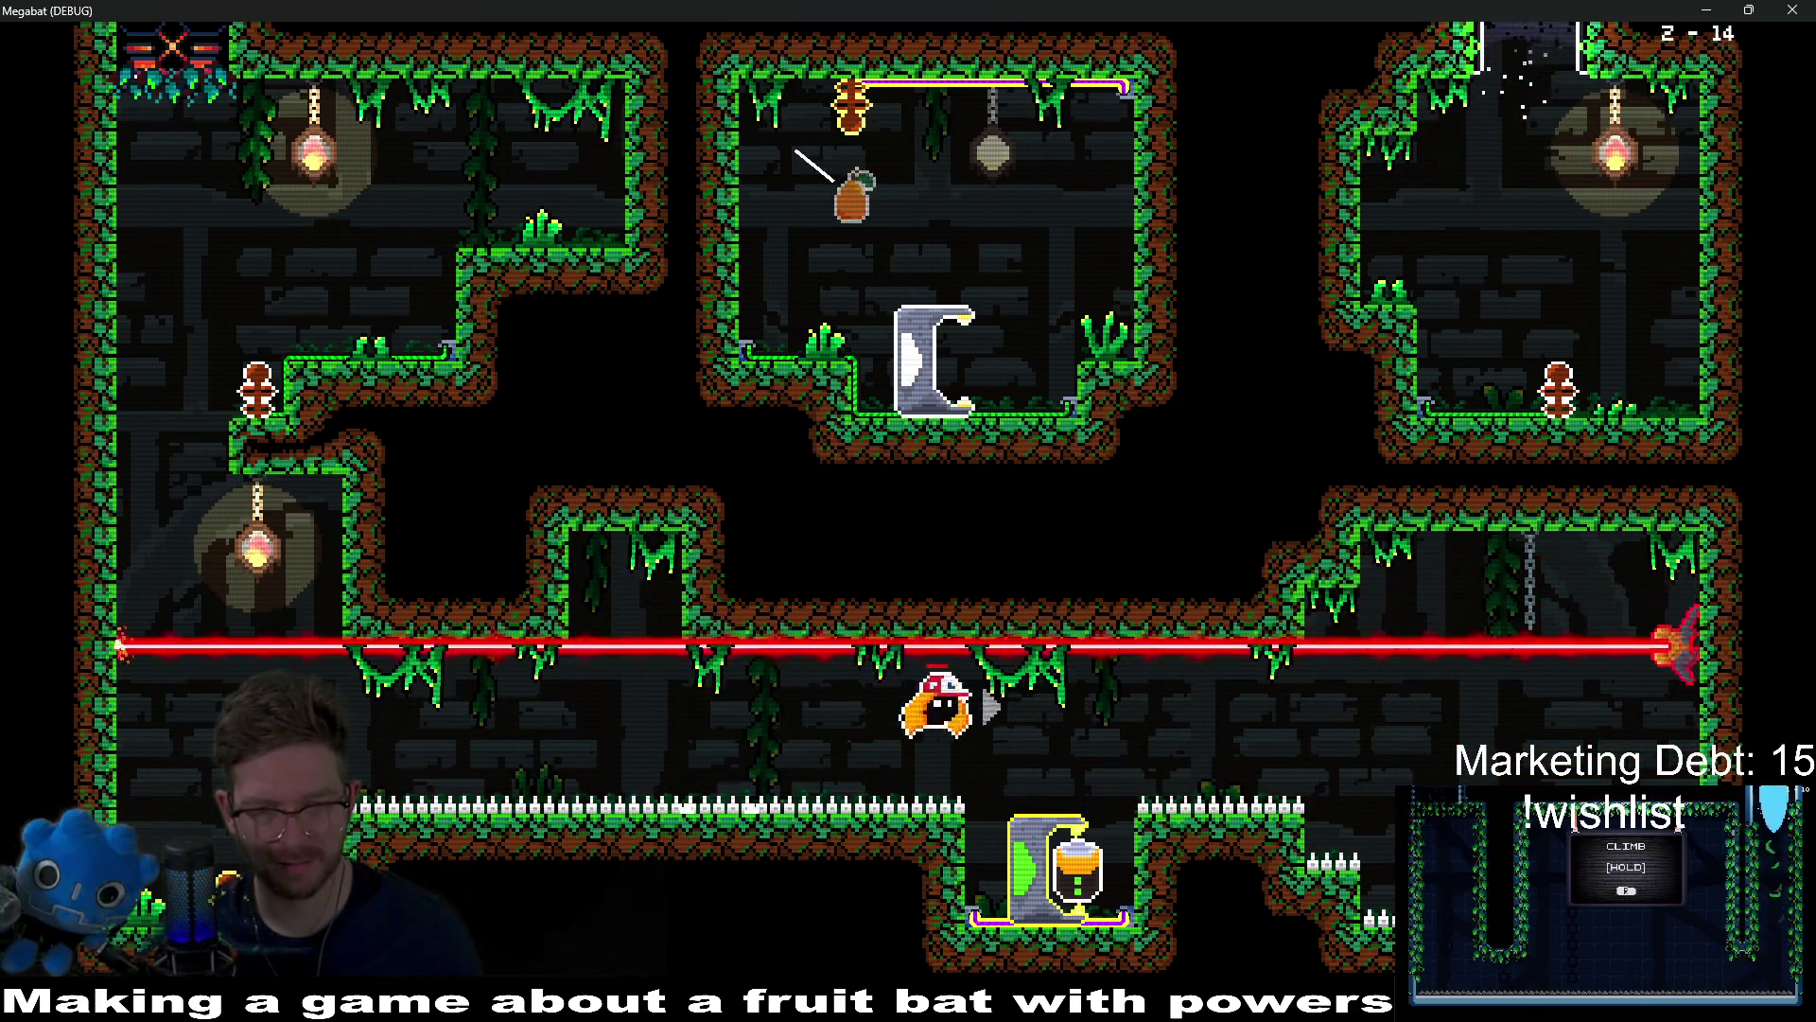
# Step: Grab the jar, dash it into the upper-middle room and drop it in the holder
pyautogui.press('Down')
pyautogui.press('Left')
pyautogui.press('Left')
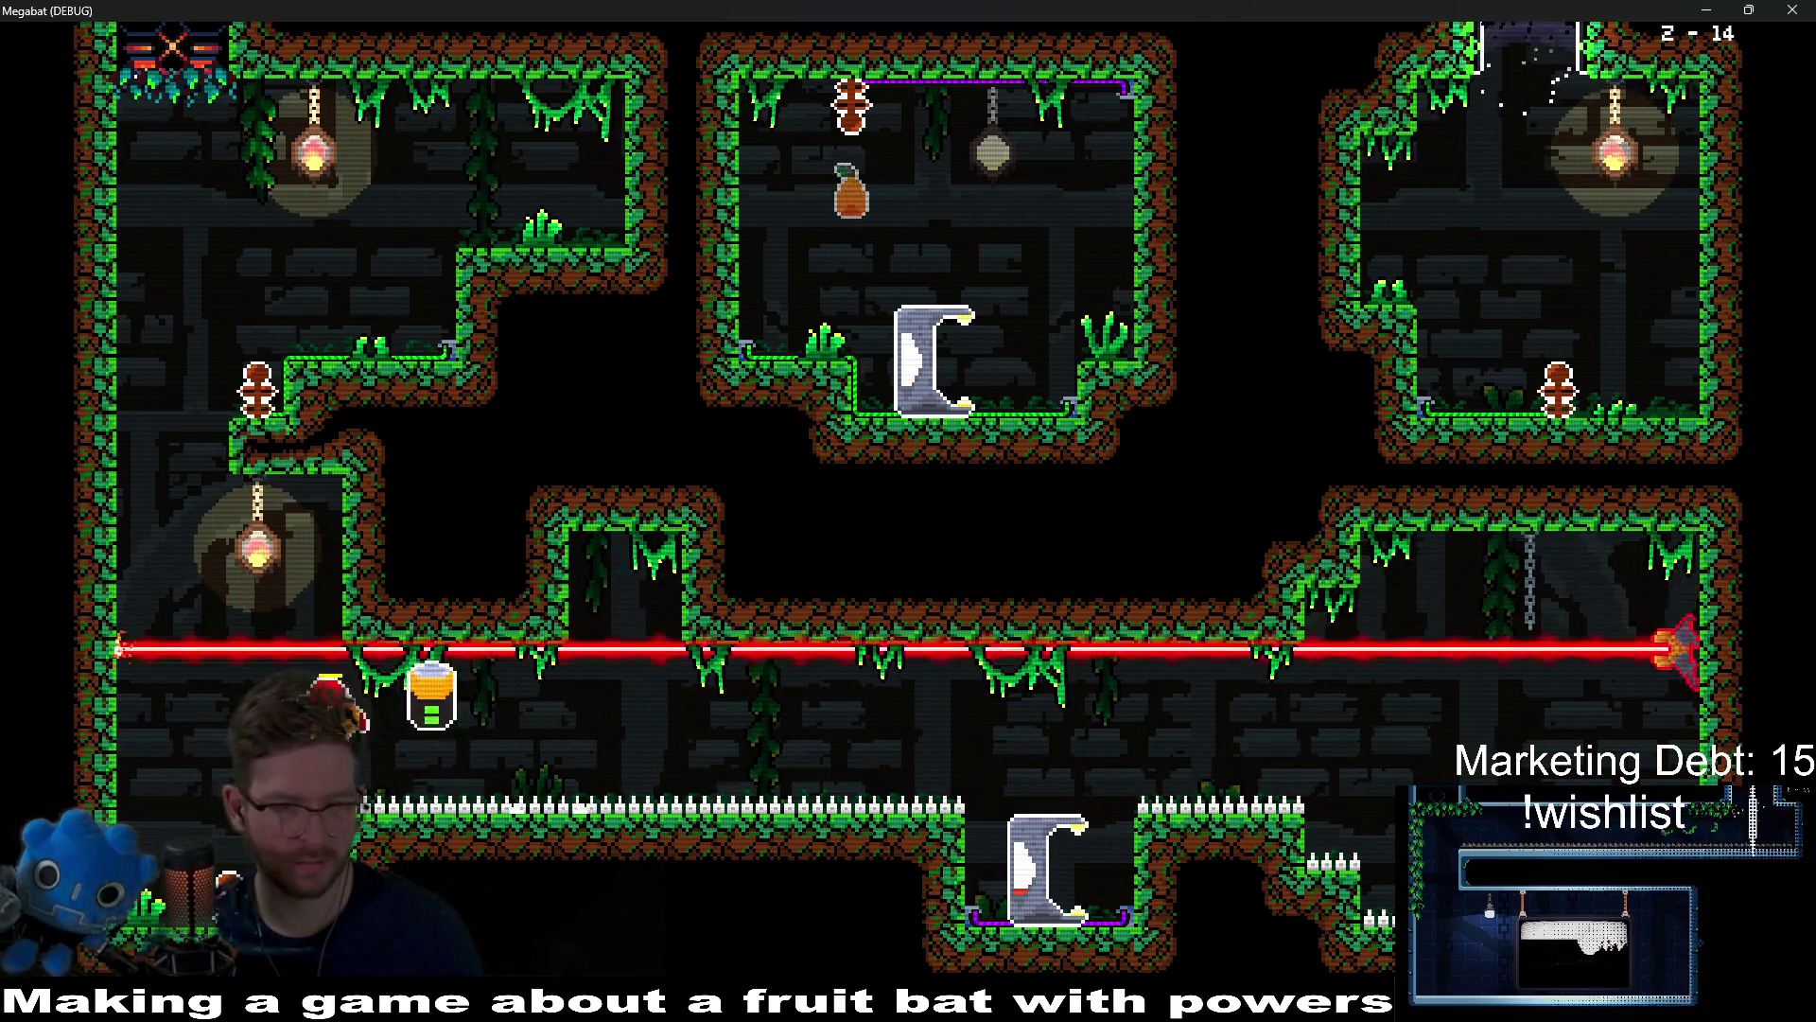
pyautogui.press('Up')
pyautogui.press('Right')
pyautogui.press('Down')
pyautogui.press('Left')
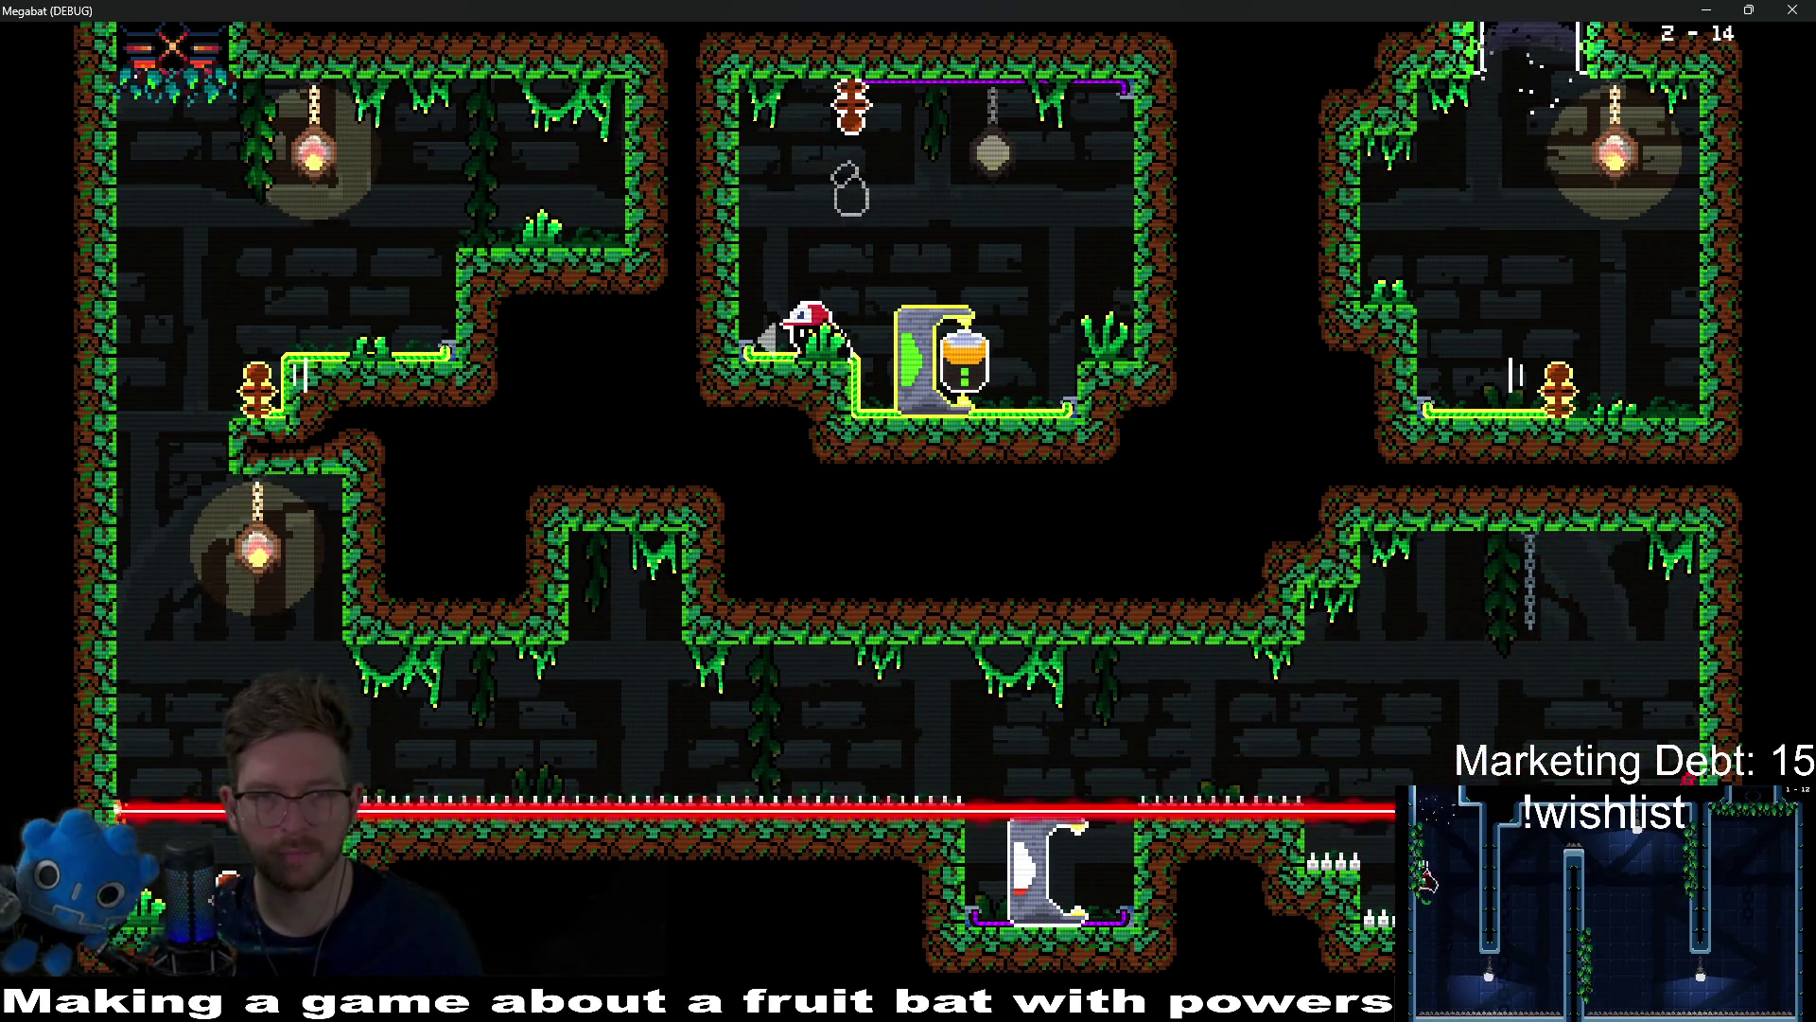
pyautogui.press('Left')
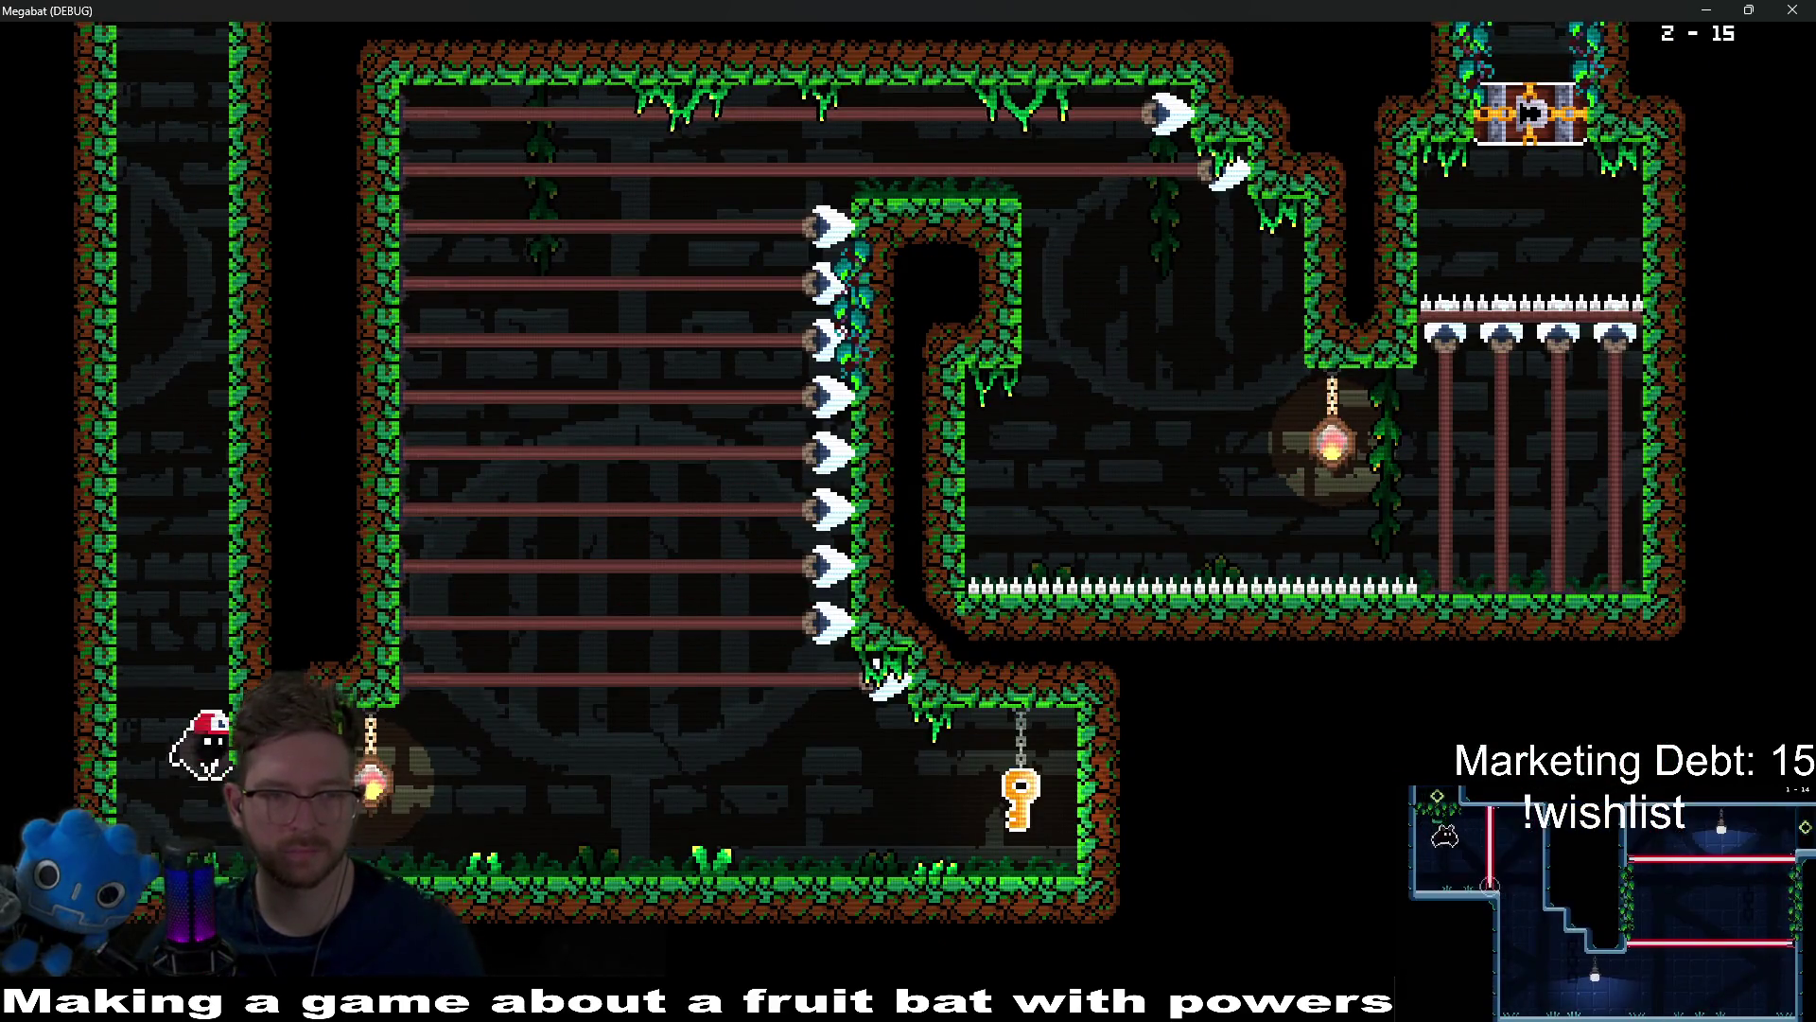
# Step: Grab level 2-15's key, fly over the wall to open the chest, and eat the pineapple
pyautogui.press('Right')
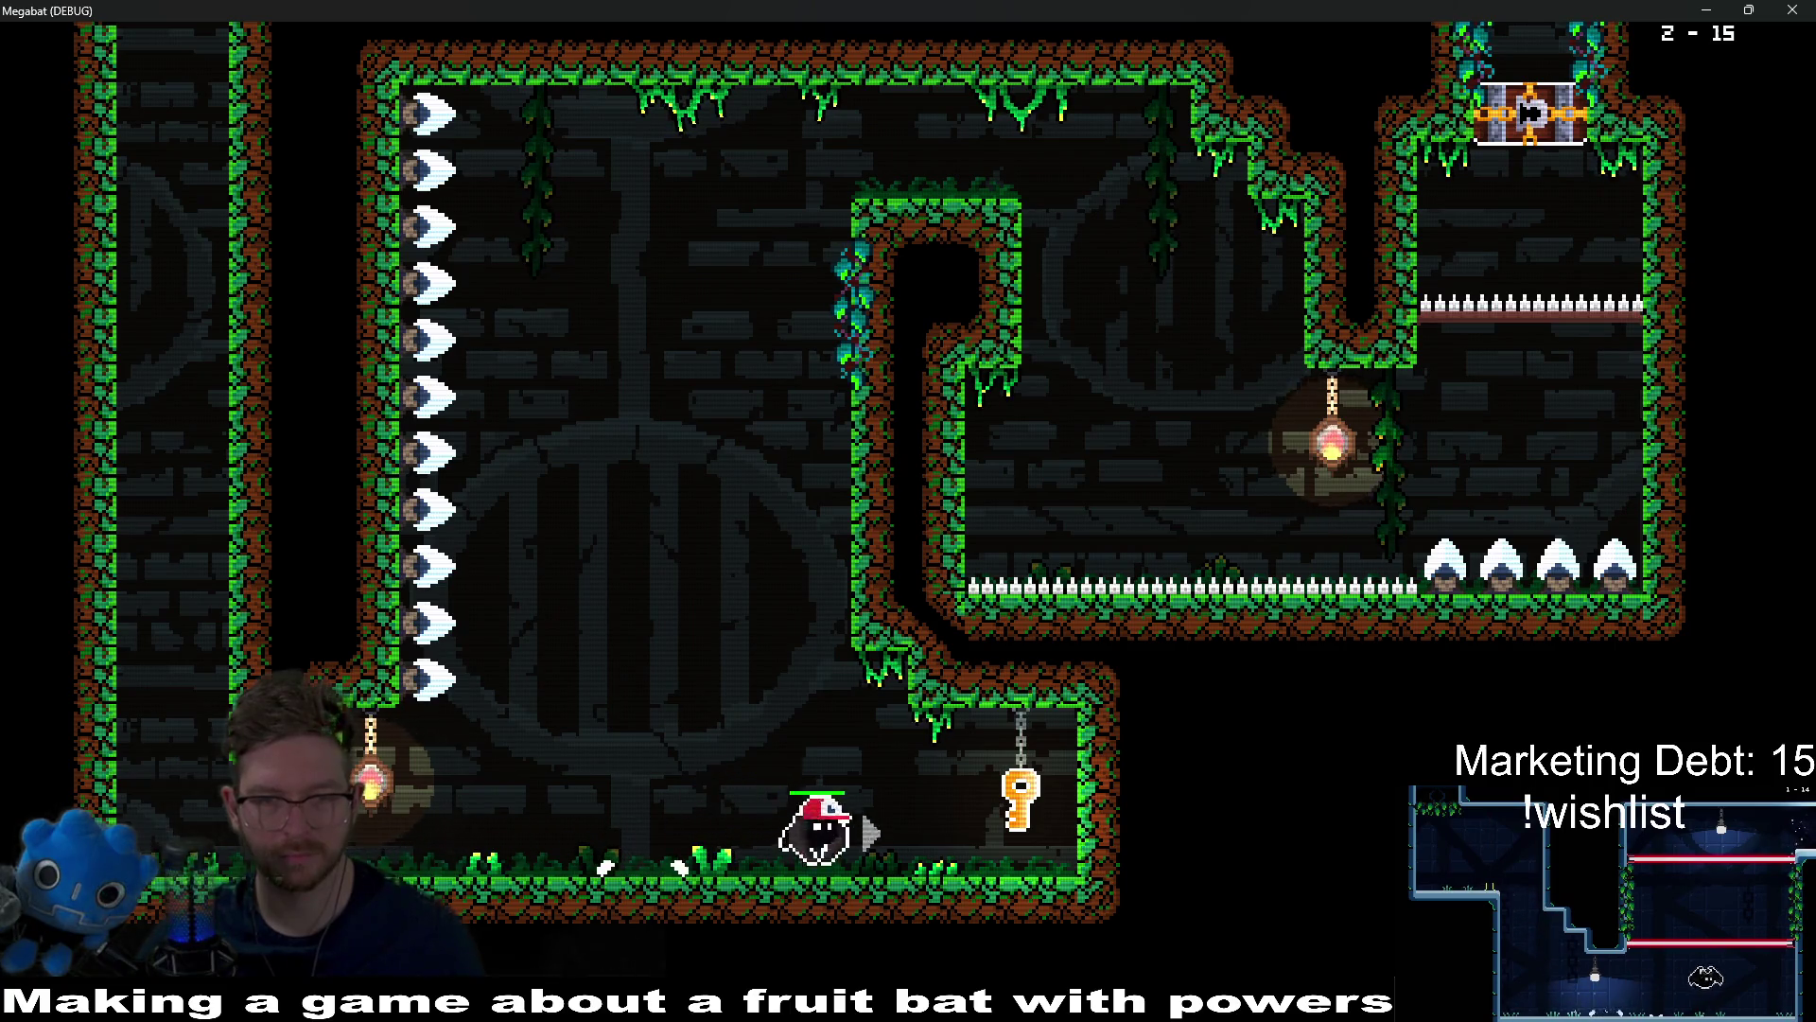
pyautogui.press('Right')
pyautogui.press('Left')
pyautogui.press('space')
pyautogui.press('space')
pyautogui.press('Right')
pyautogui.press('Right')
pyautogui.press('space')
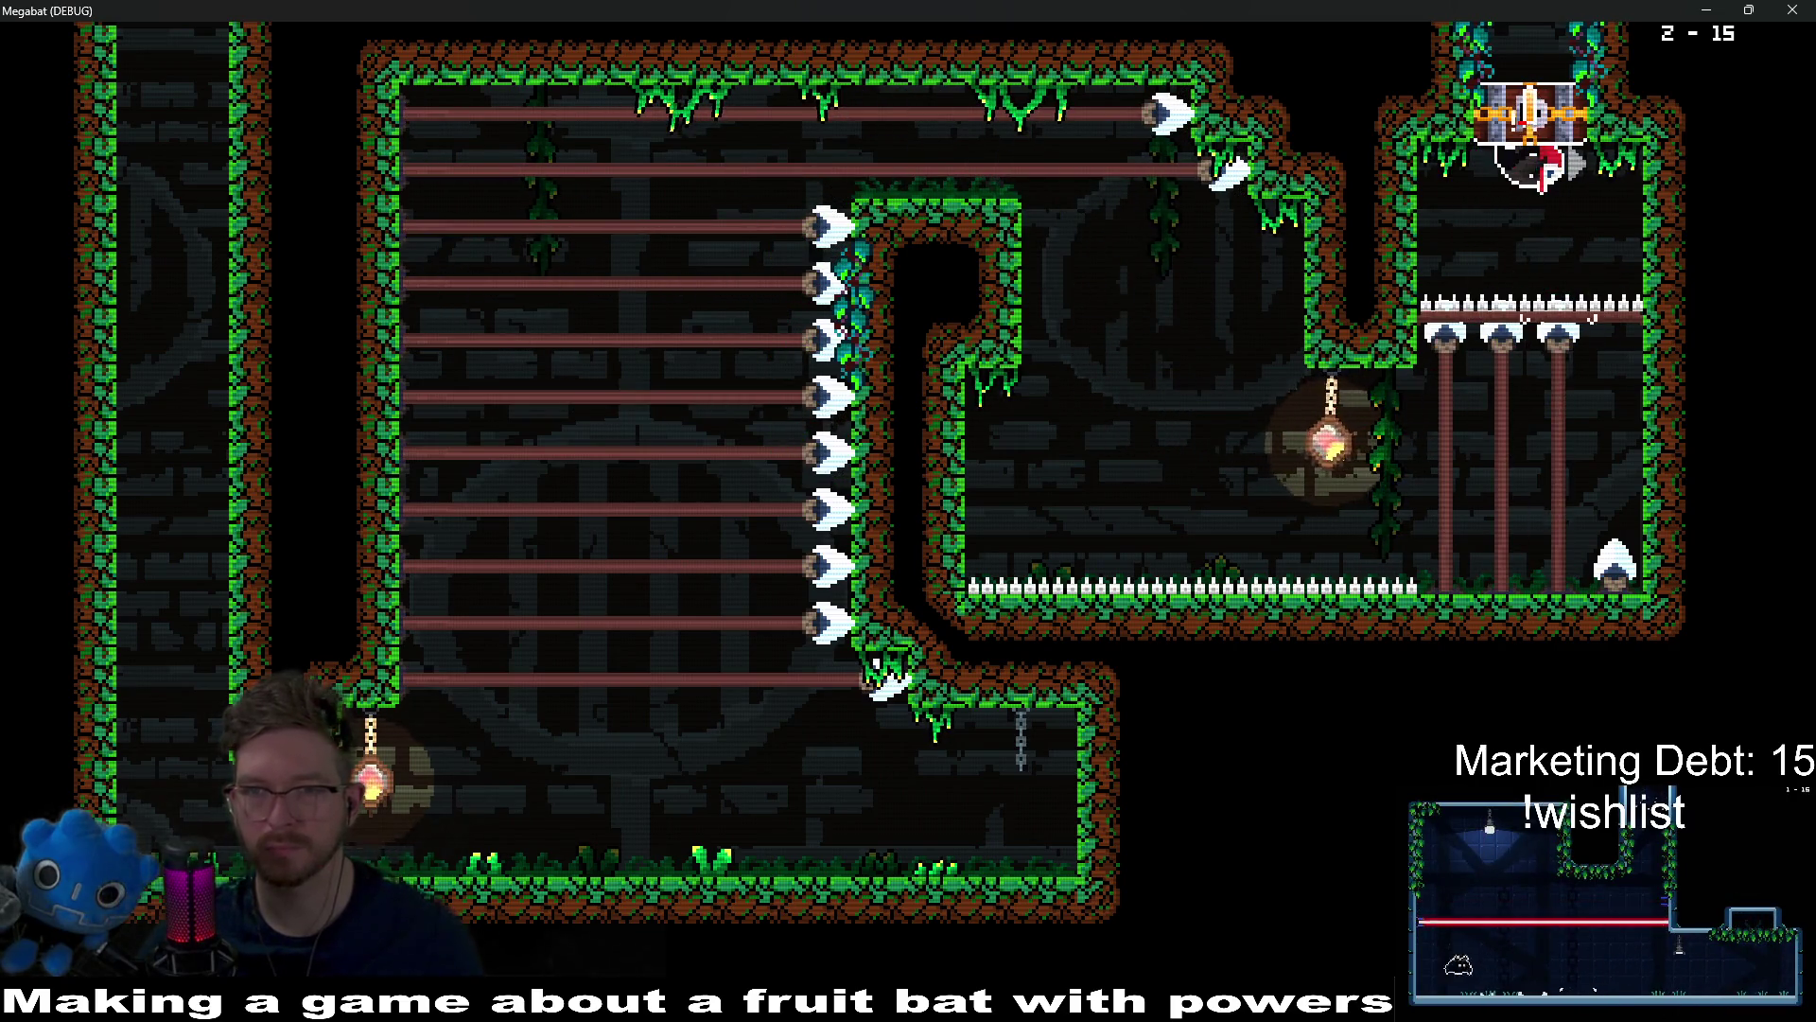
pyautogui.press('space')
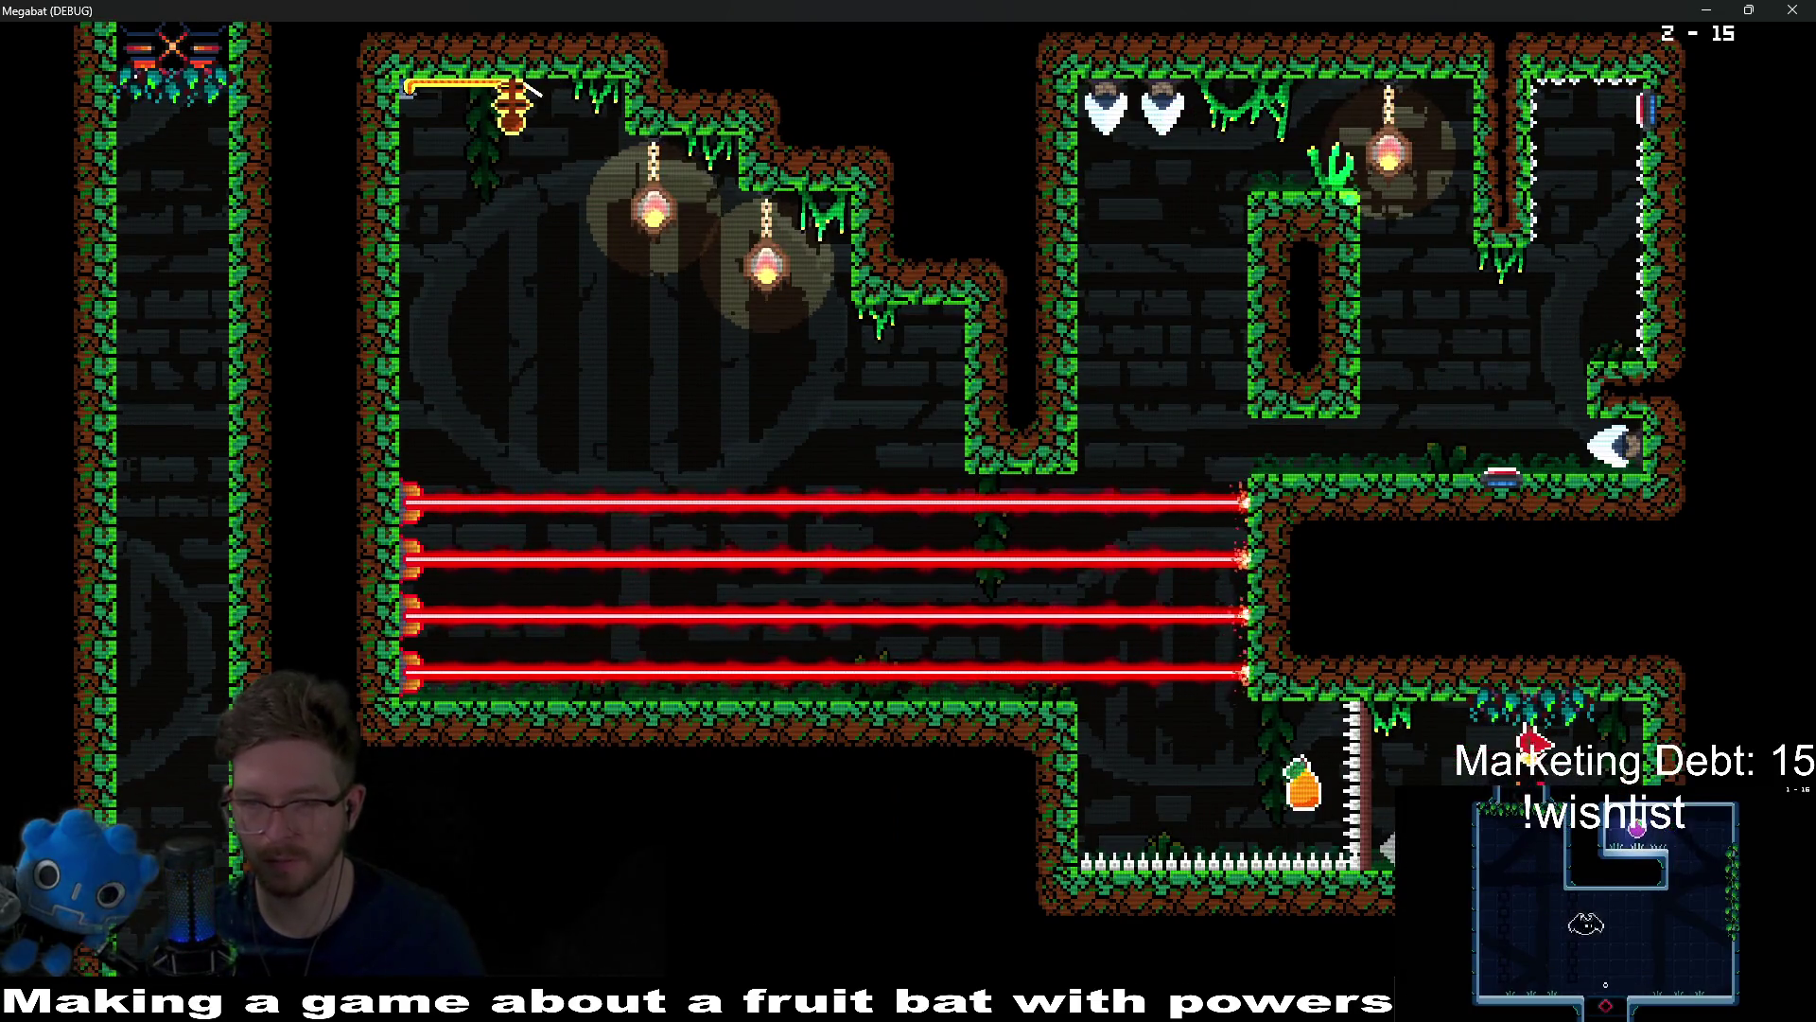
pyautogui.click(1300, 780)
# Step: Climb the vertical shaft, cross the upper rooms via the upper-left exit, and drop down the right shaft
pyautogui.press('Up')
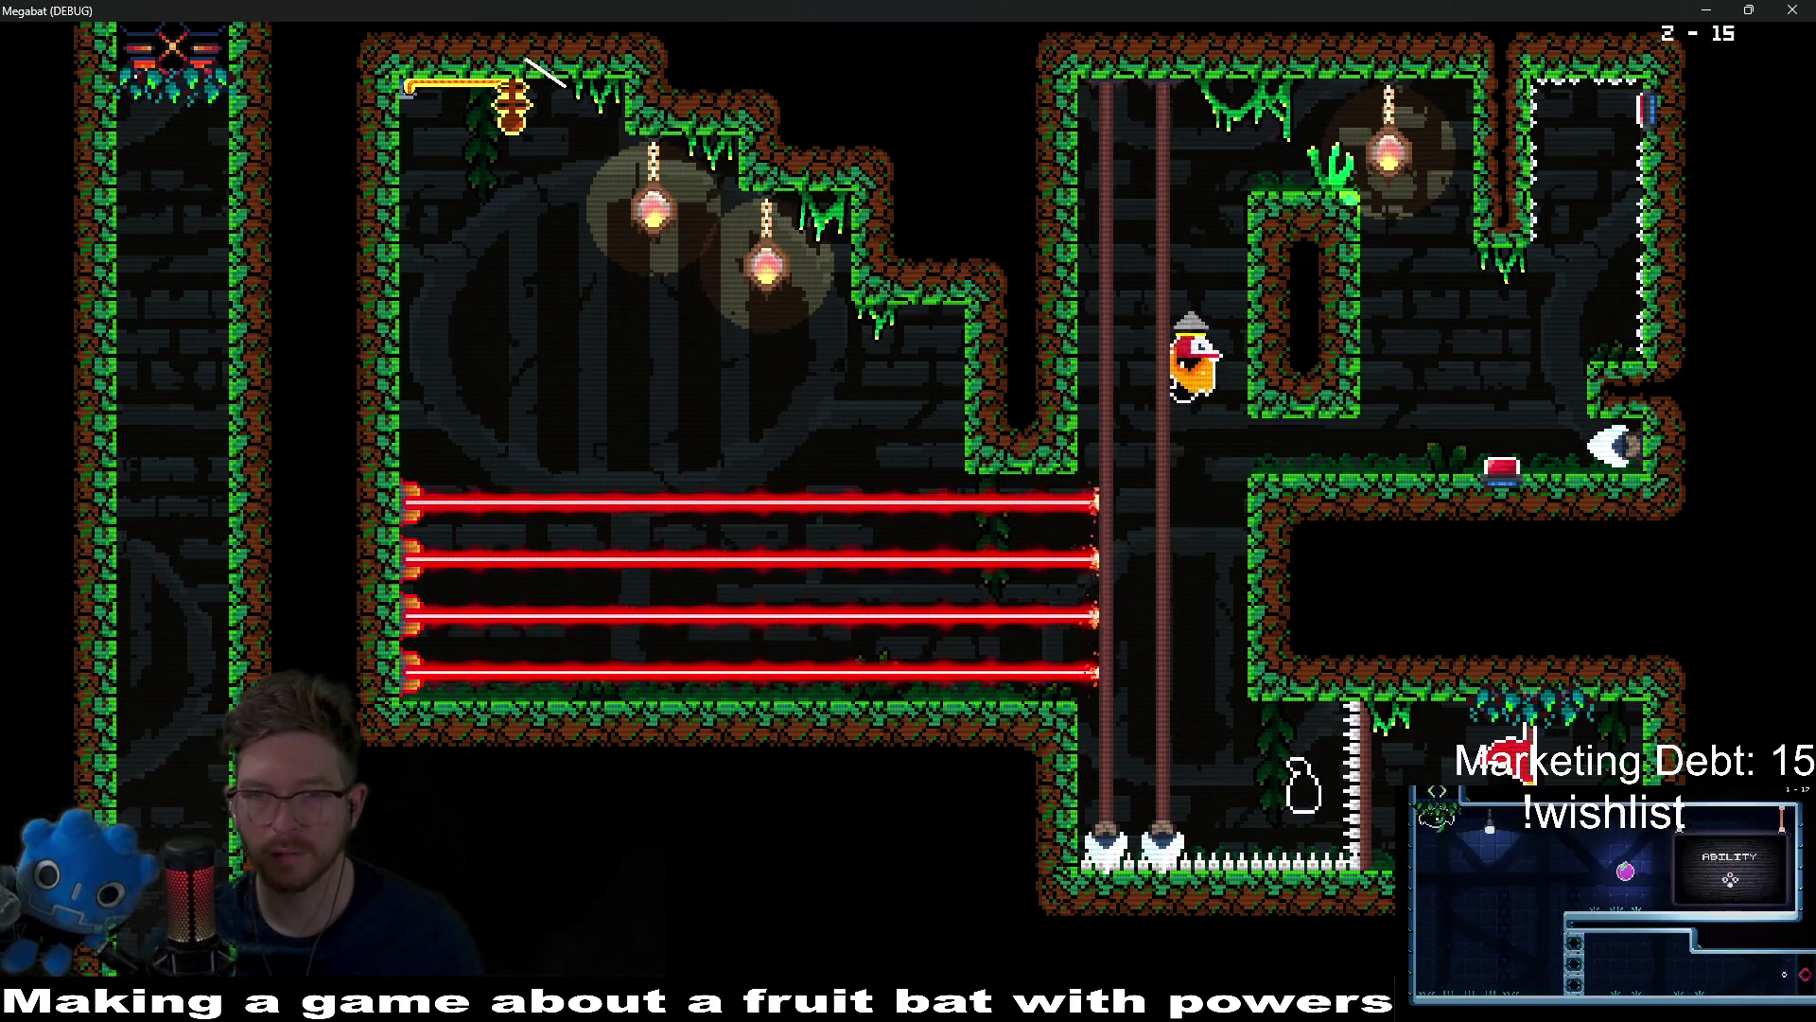
pyautogui.press('Right')
pyautogui.press('Right')
pyautogui.press('Left')
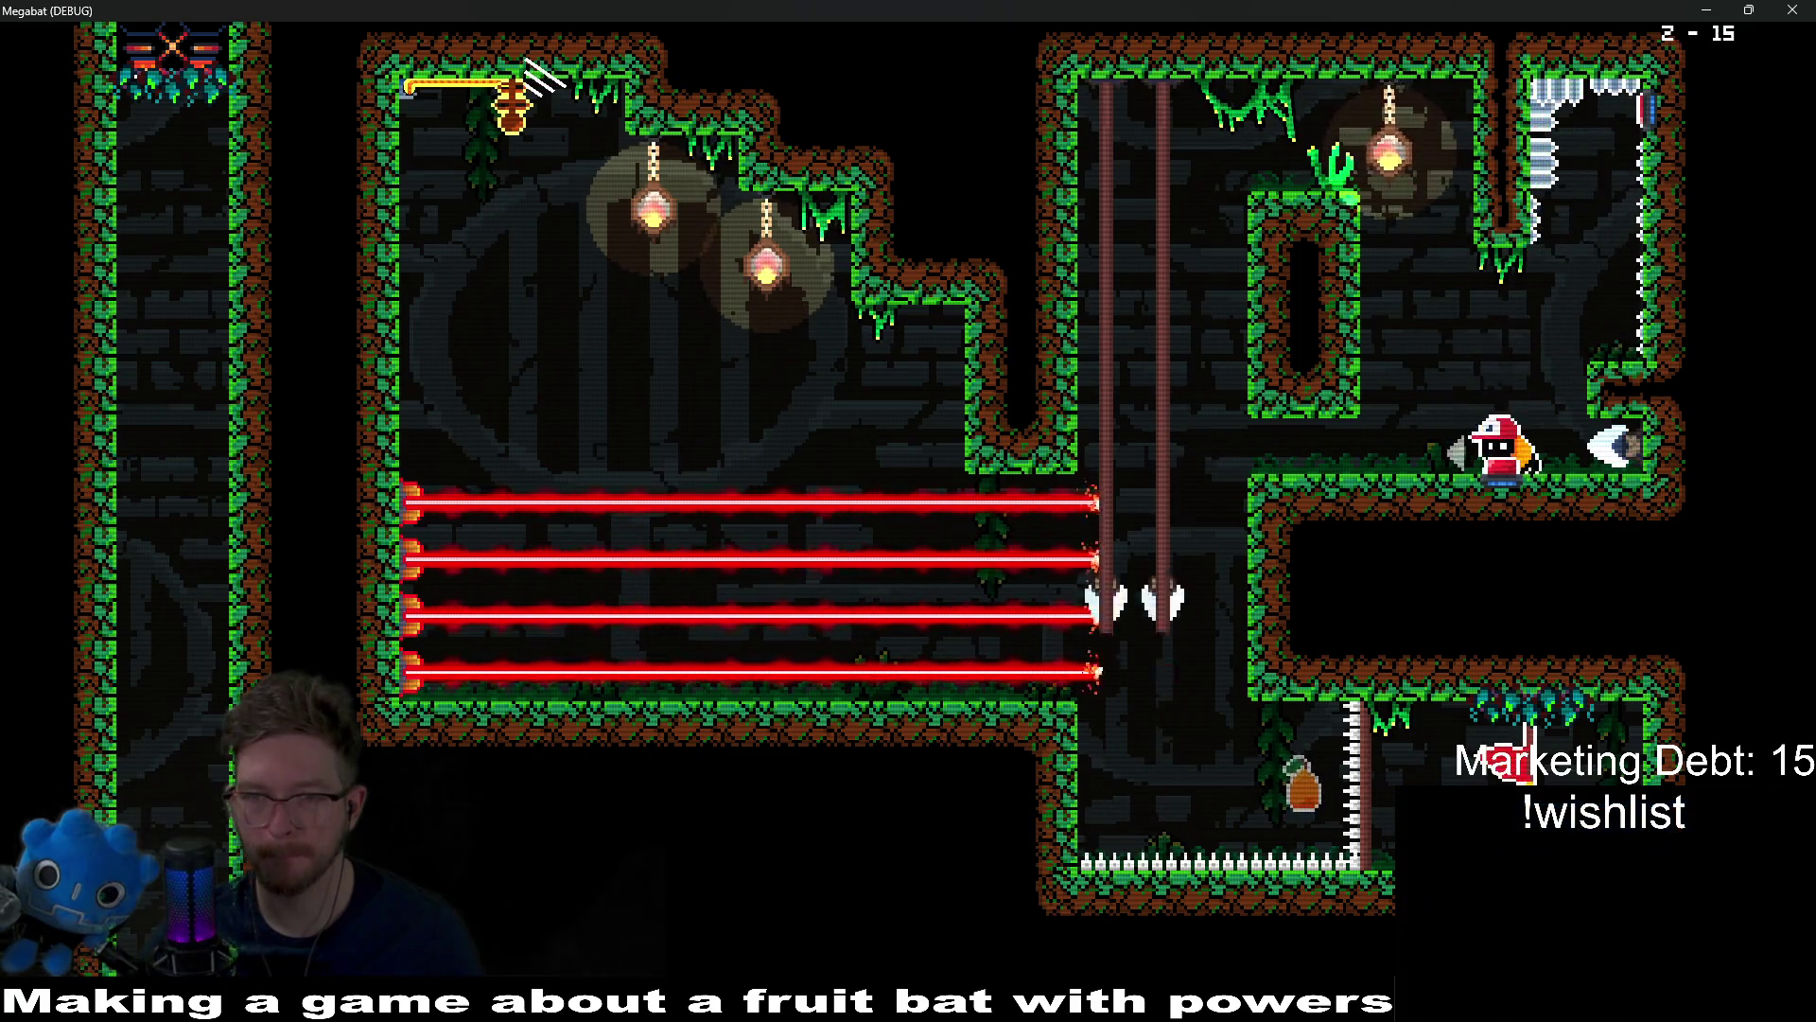
pyautogui.press('Up')
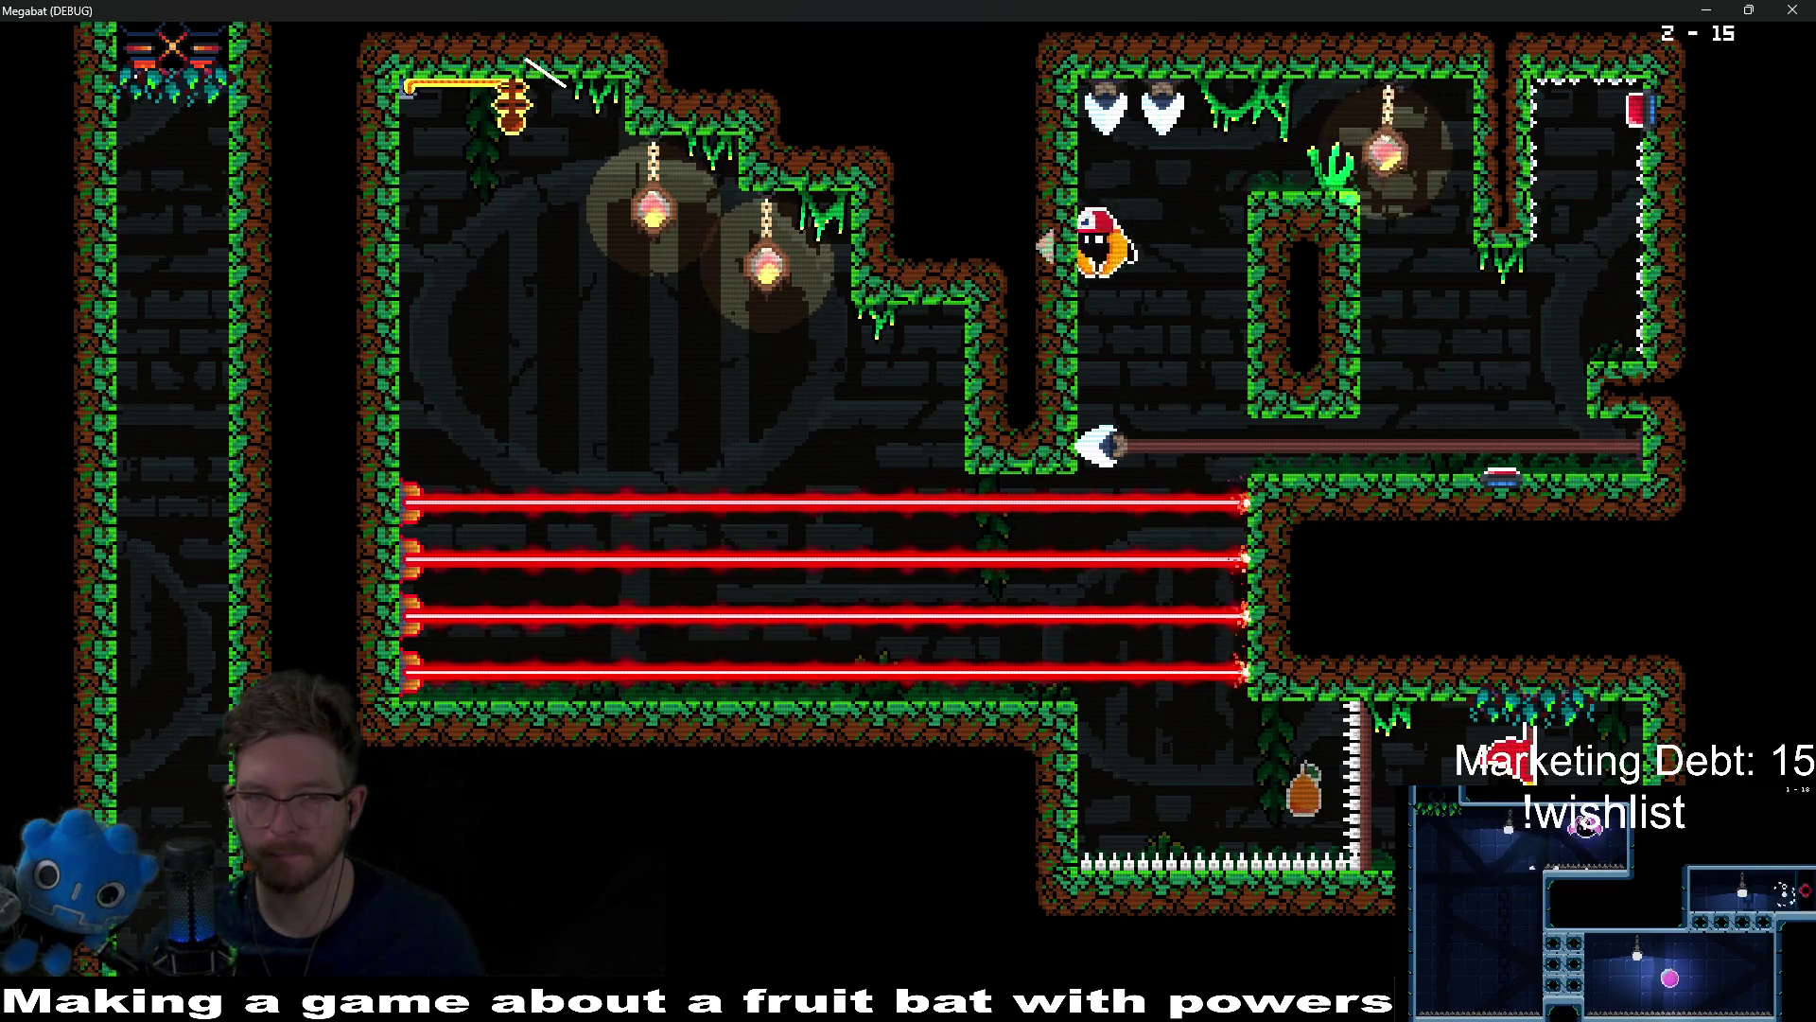
pyautogui.press('Left')
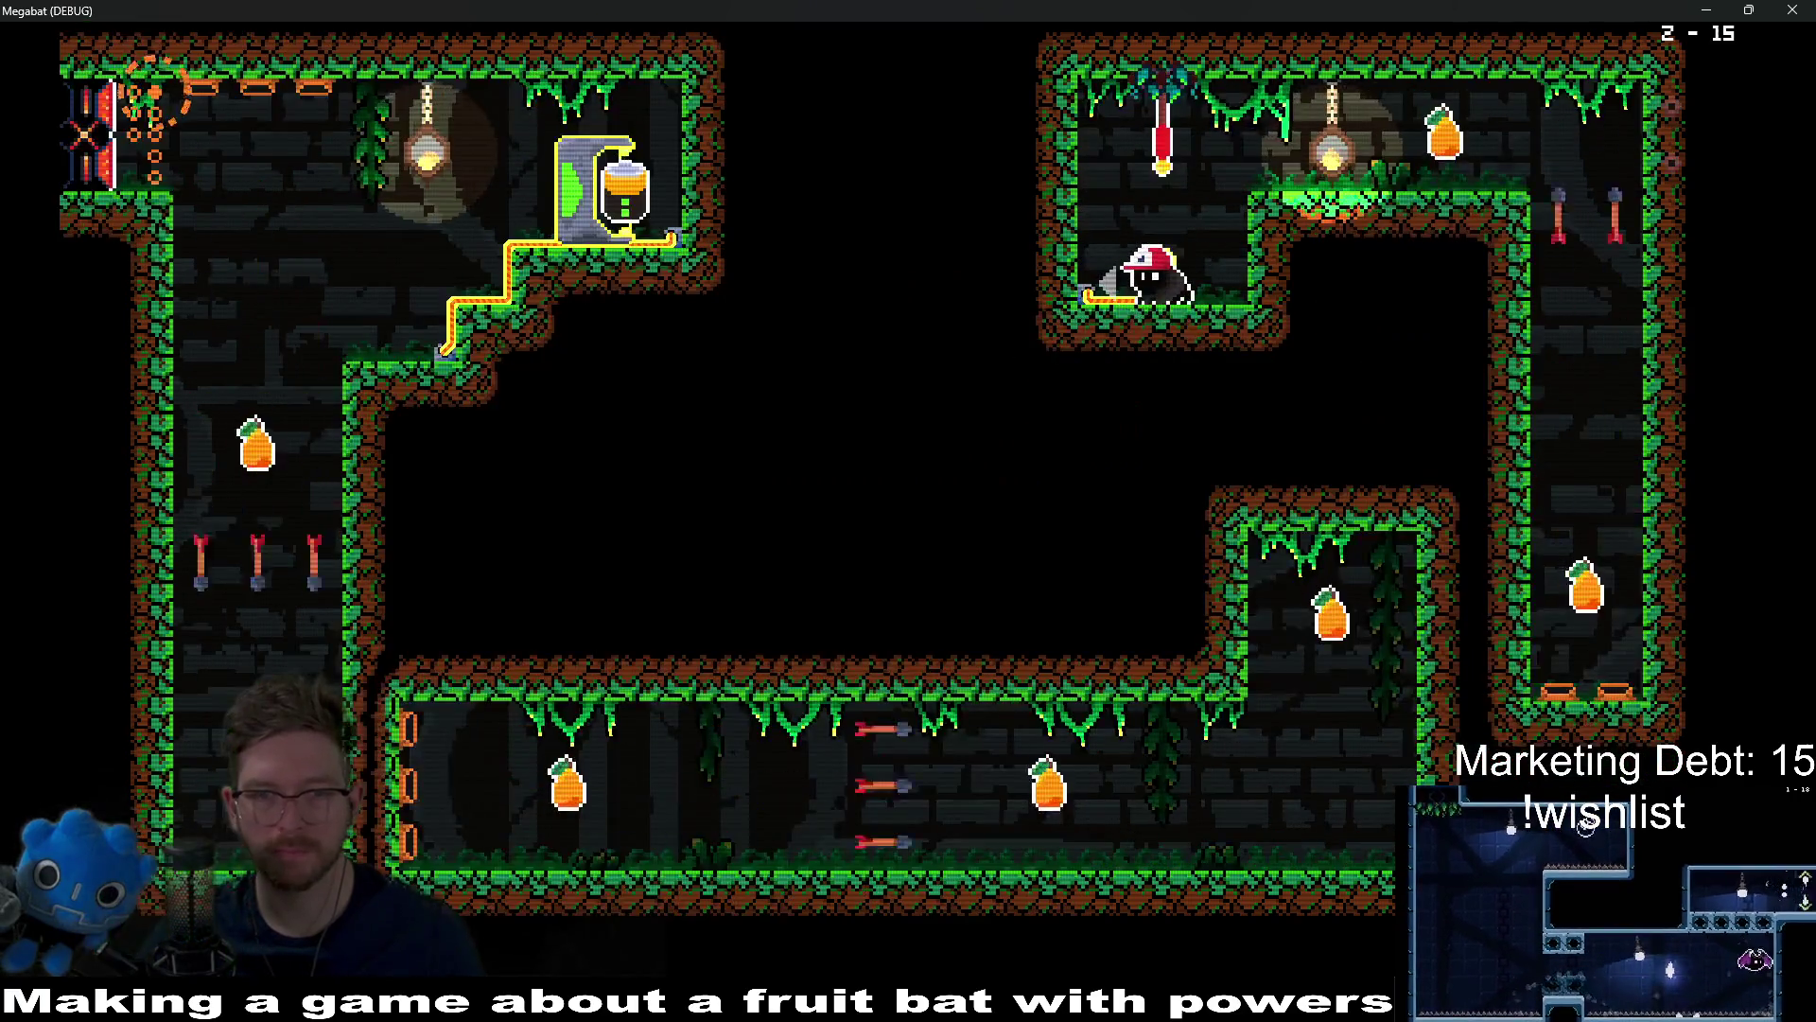
pyautogui.press('Up')
pyautogui.press('Right')
pyautogui.press('Down')
# Step: Dash along the bottom corridor, up the left shaft and diagonal to exit into level 2-16
pyautogui.press('Left')
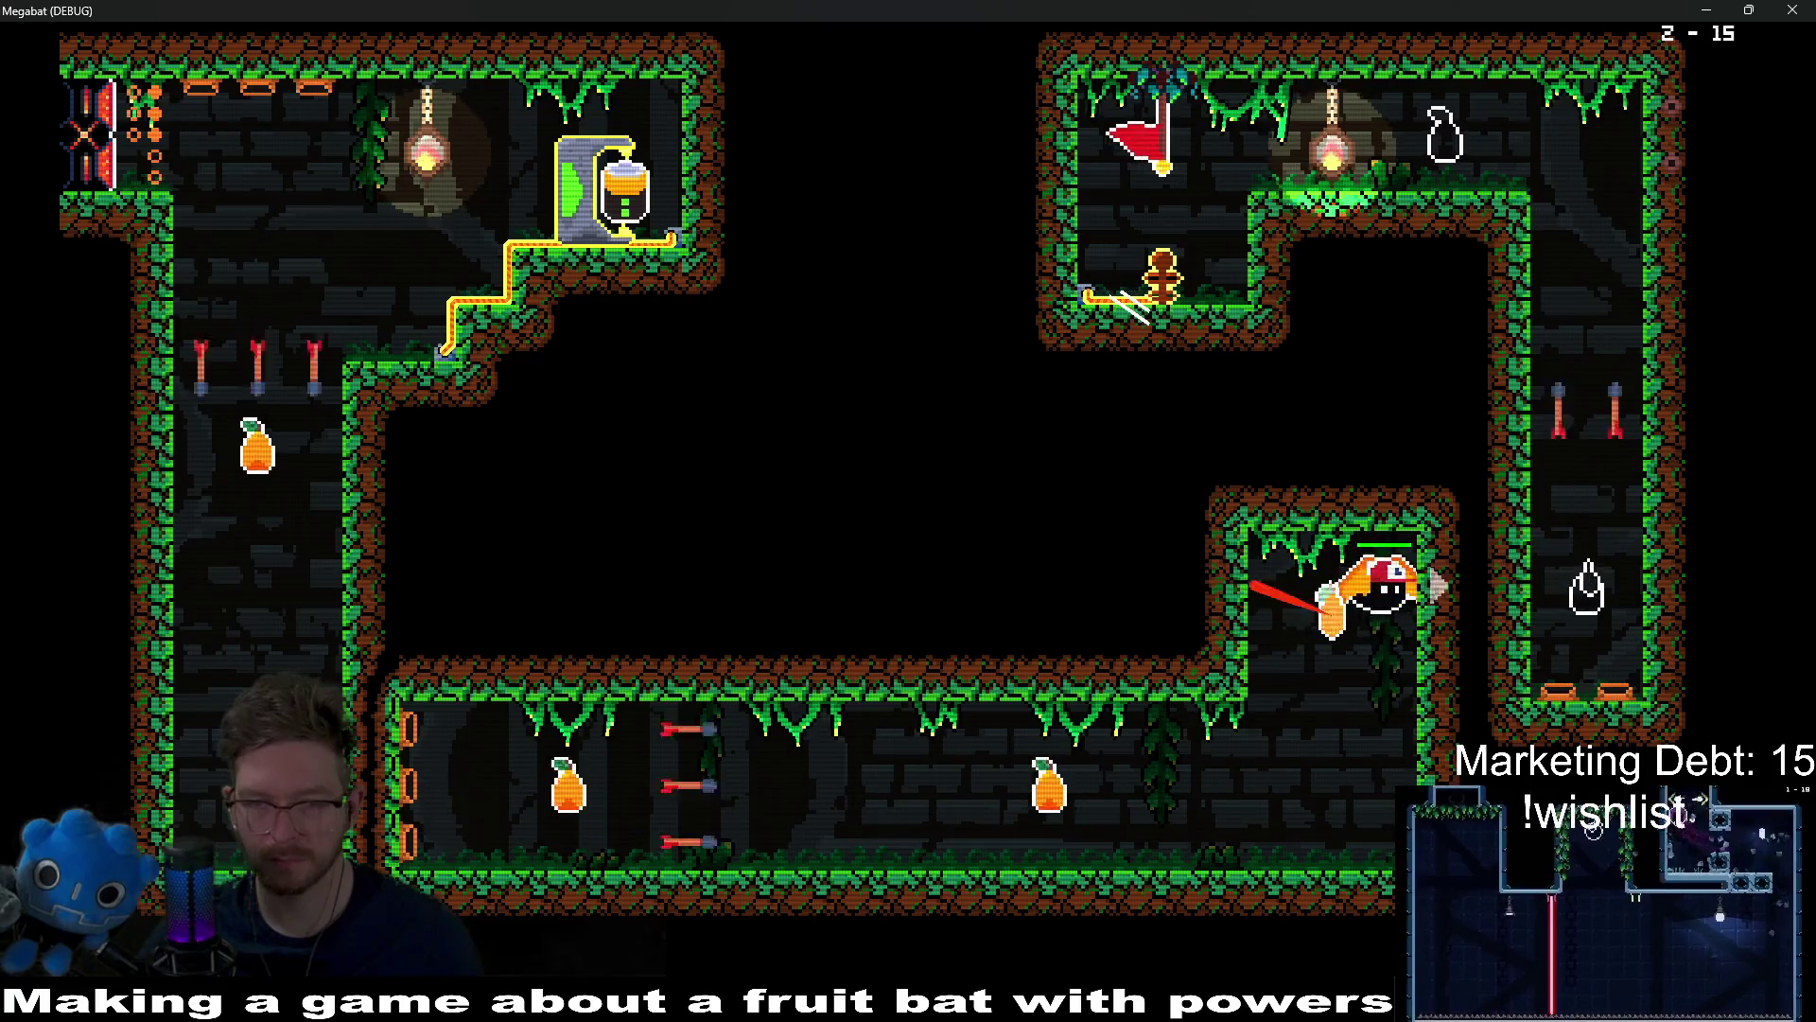
pyautogui.press('Down')
pyautogui.press('Left')
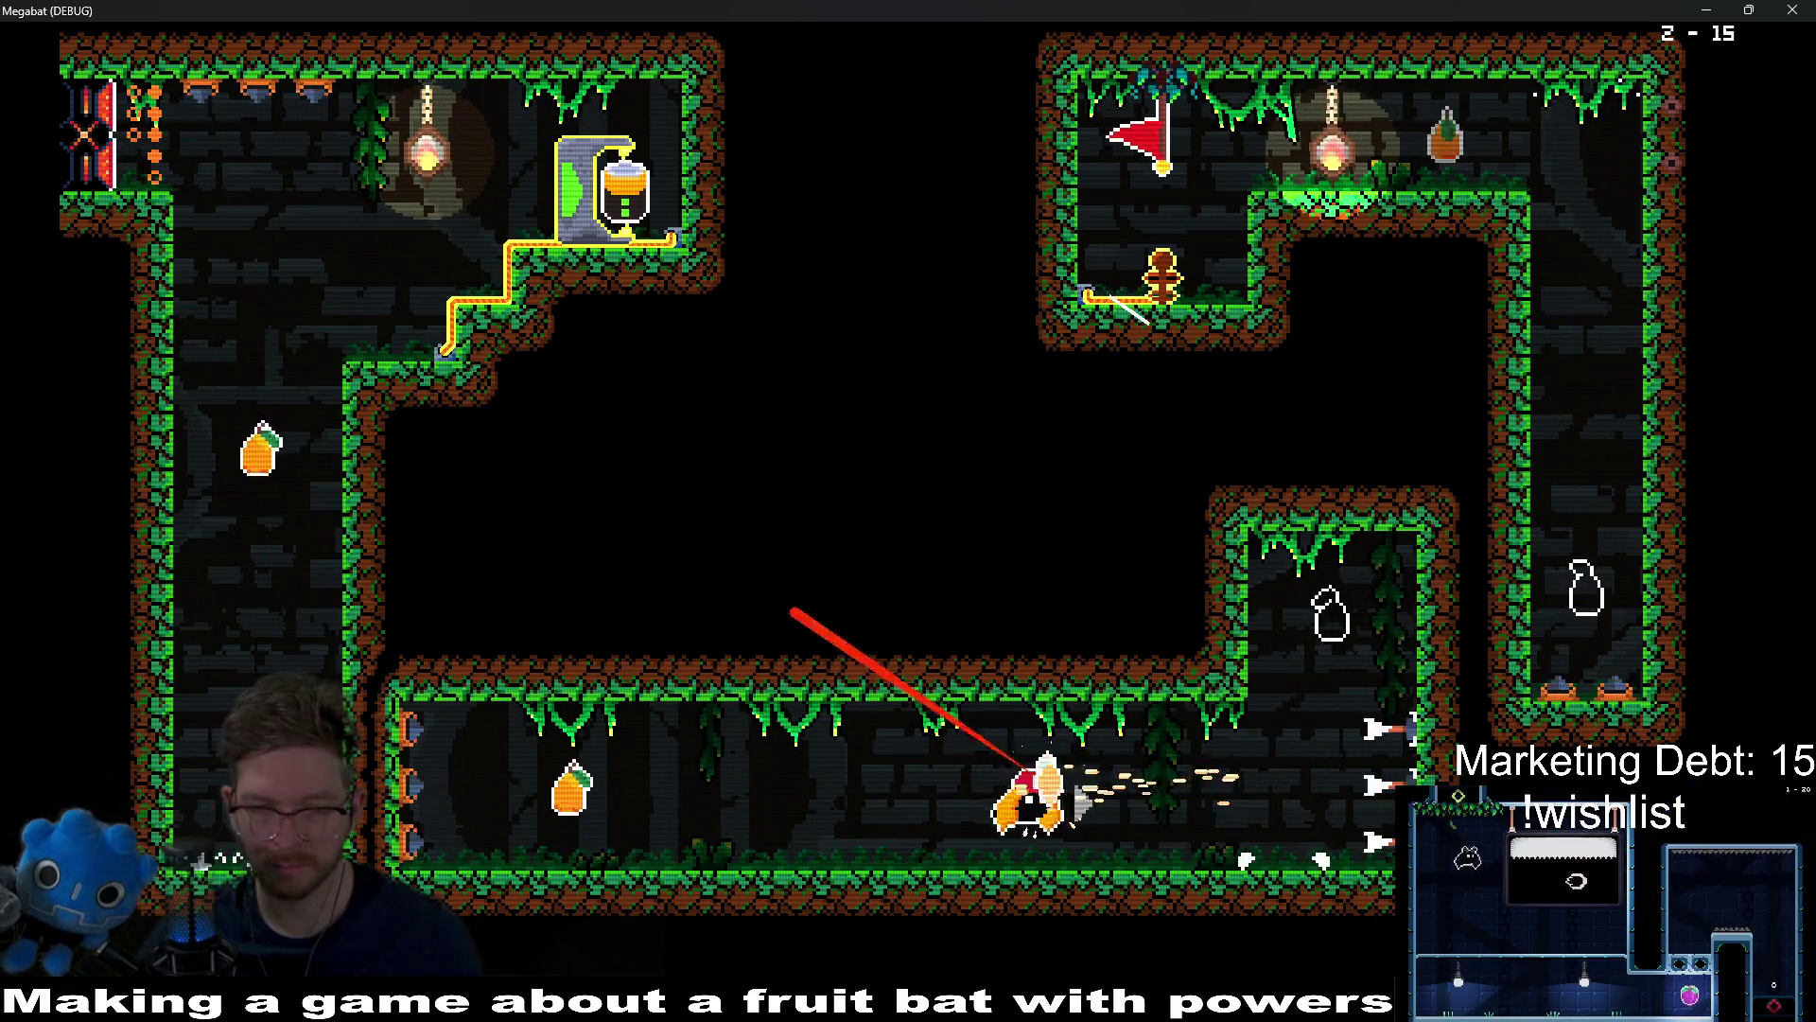
pyautogui.press('Left')
pyautogui.press('Up')
pyautogui.press('Right')
pyautogui.press('Up')
pyautogui.press('Left')
pyautogui.press('Left')
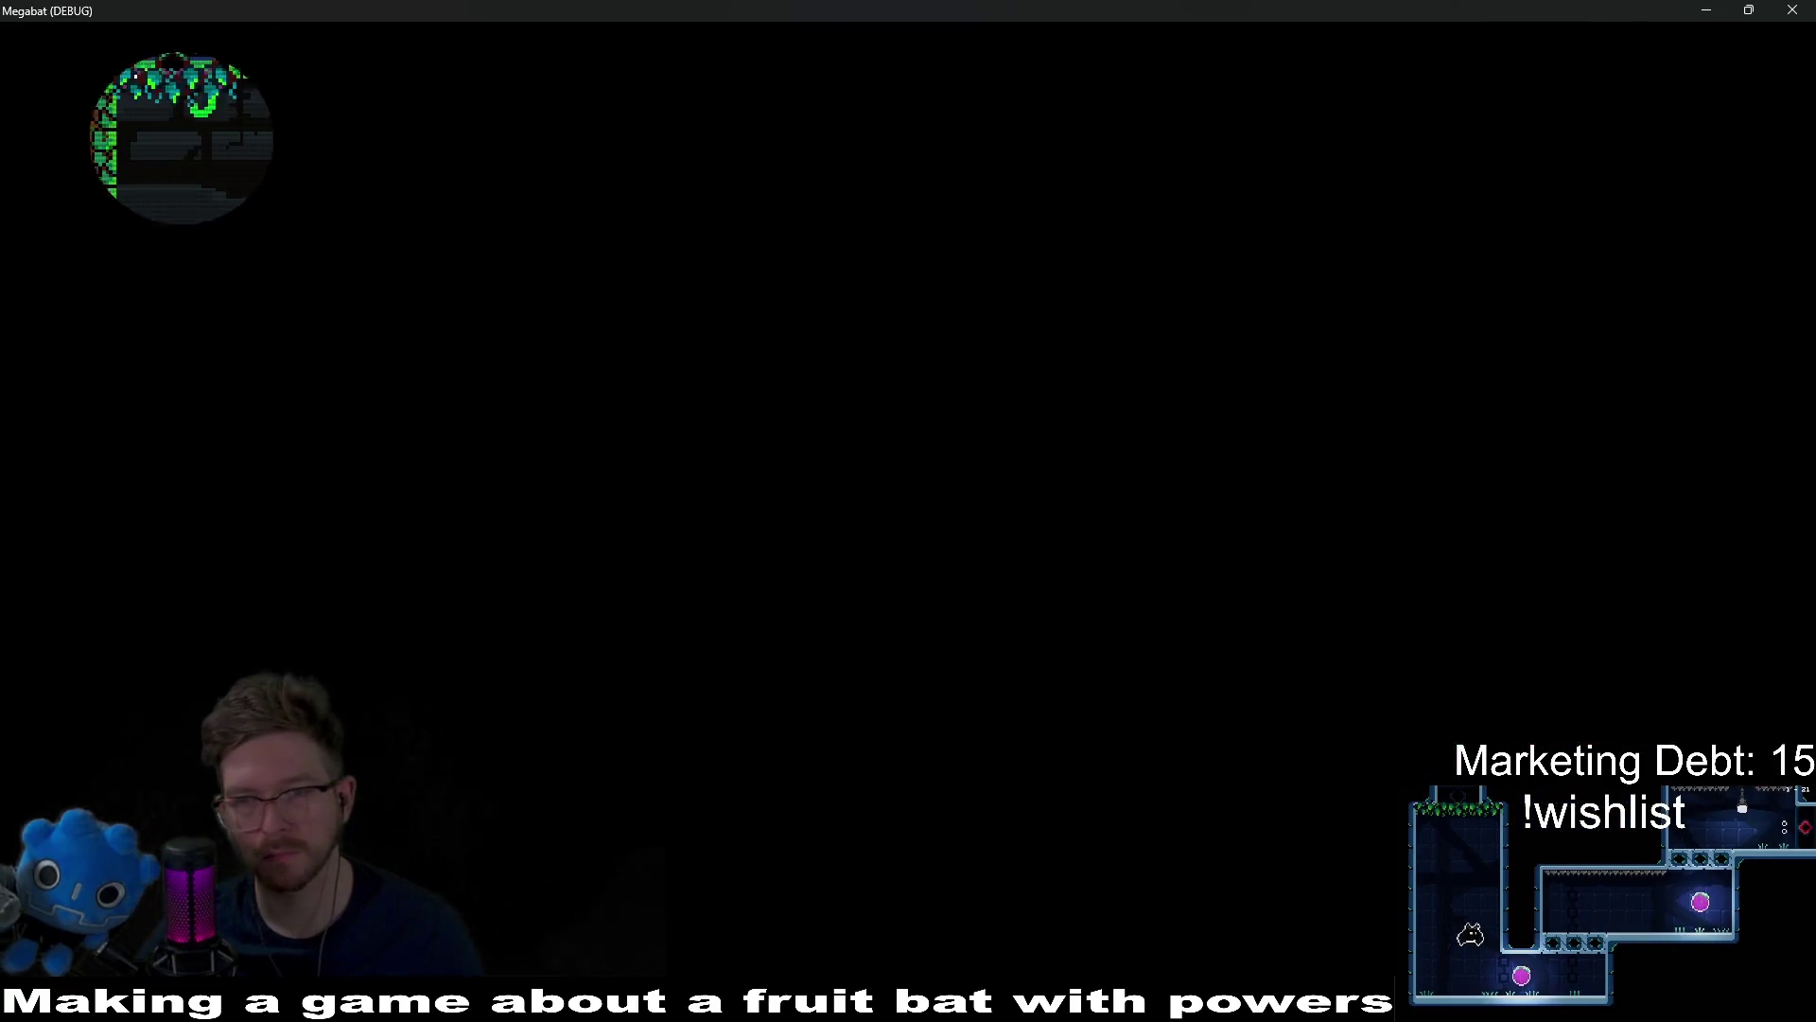
pyautogui.press('Right')
# Step: Dodge the spear traps and fly down-left into level 2-16's laser room
pyautogui.press('Down')
pyautogui.press('Right')
pyautogui.press('Left')
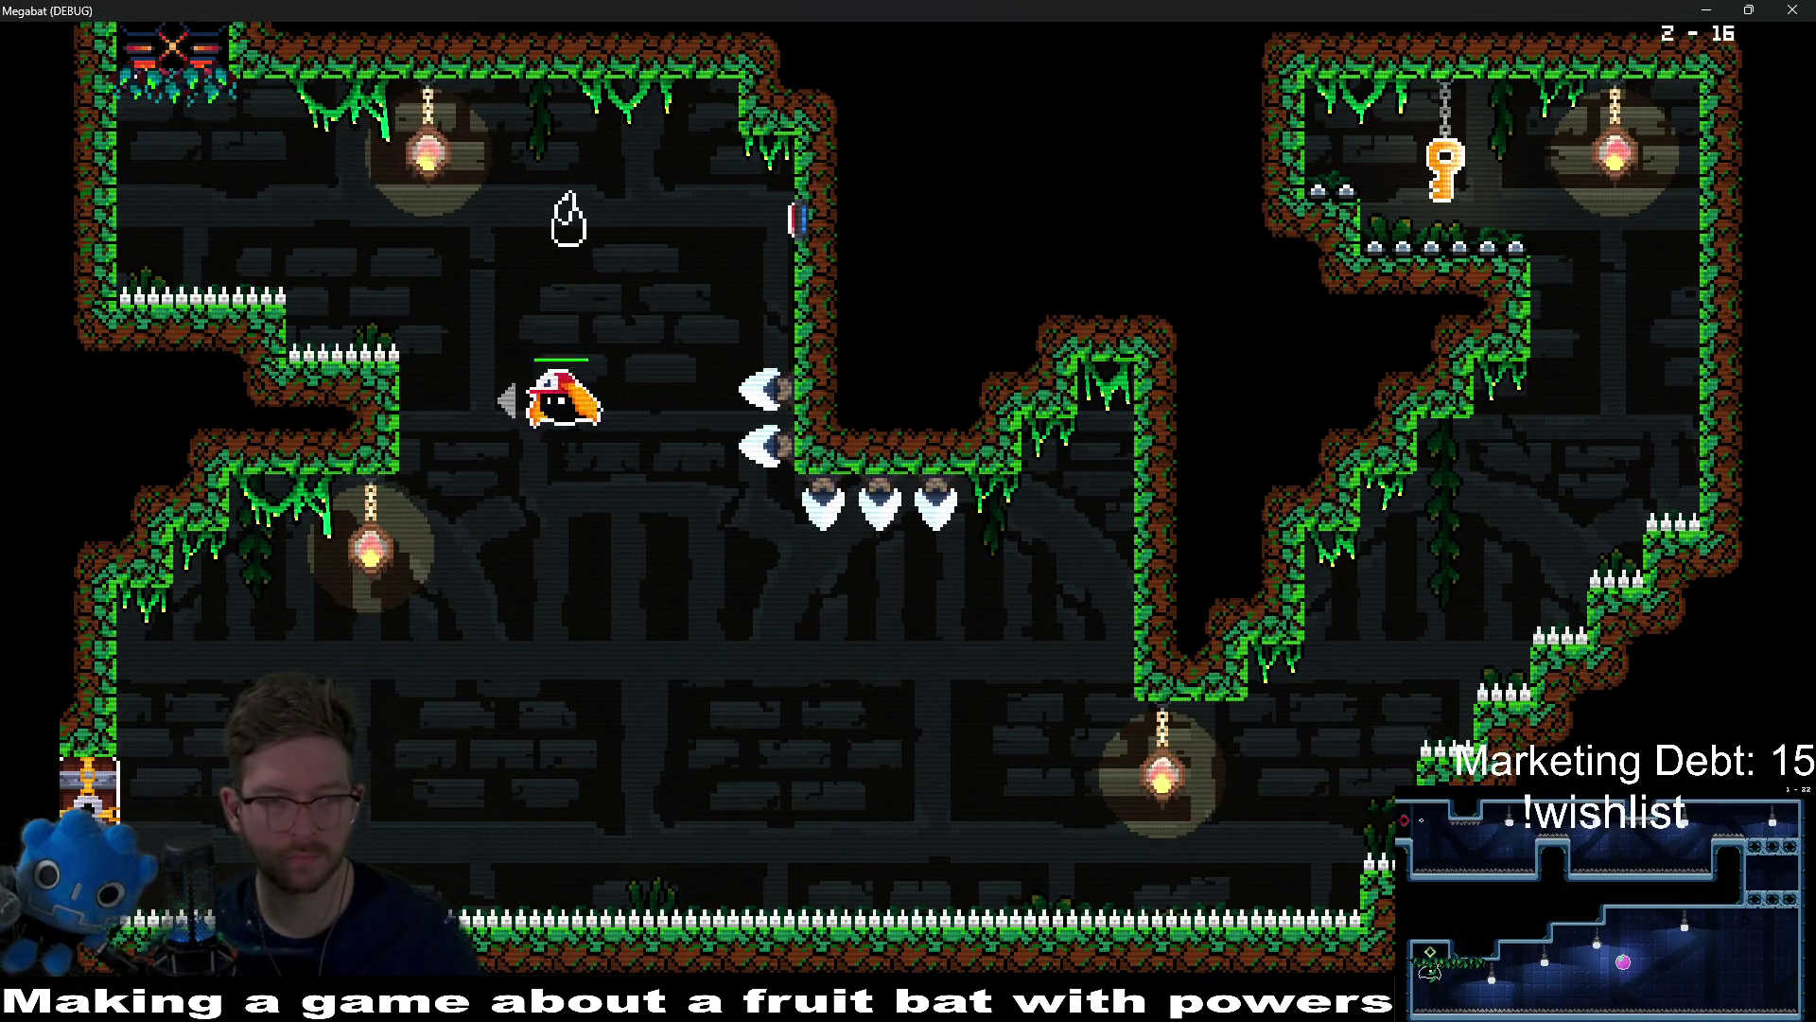
pyautogui.press('Left')
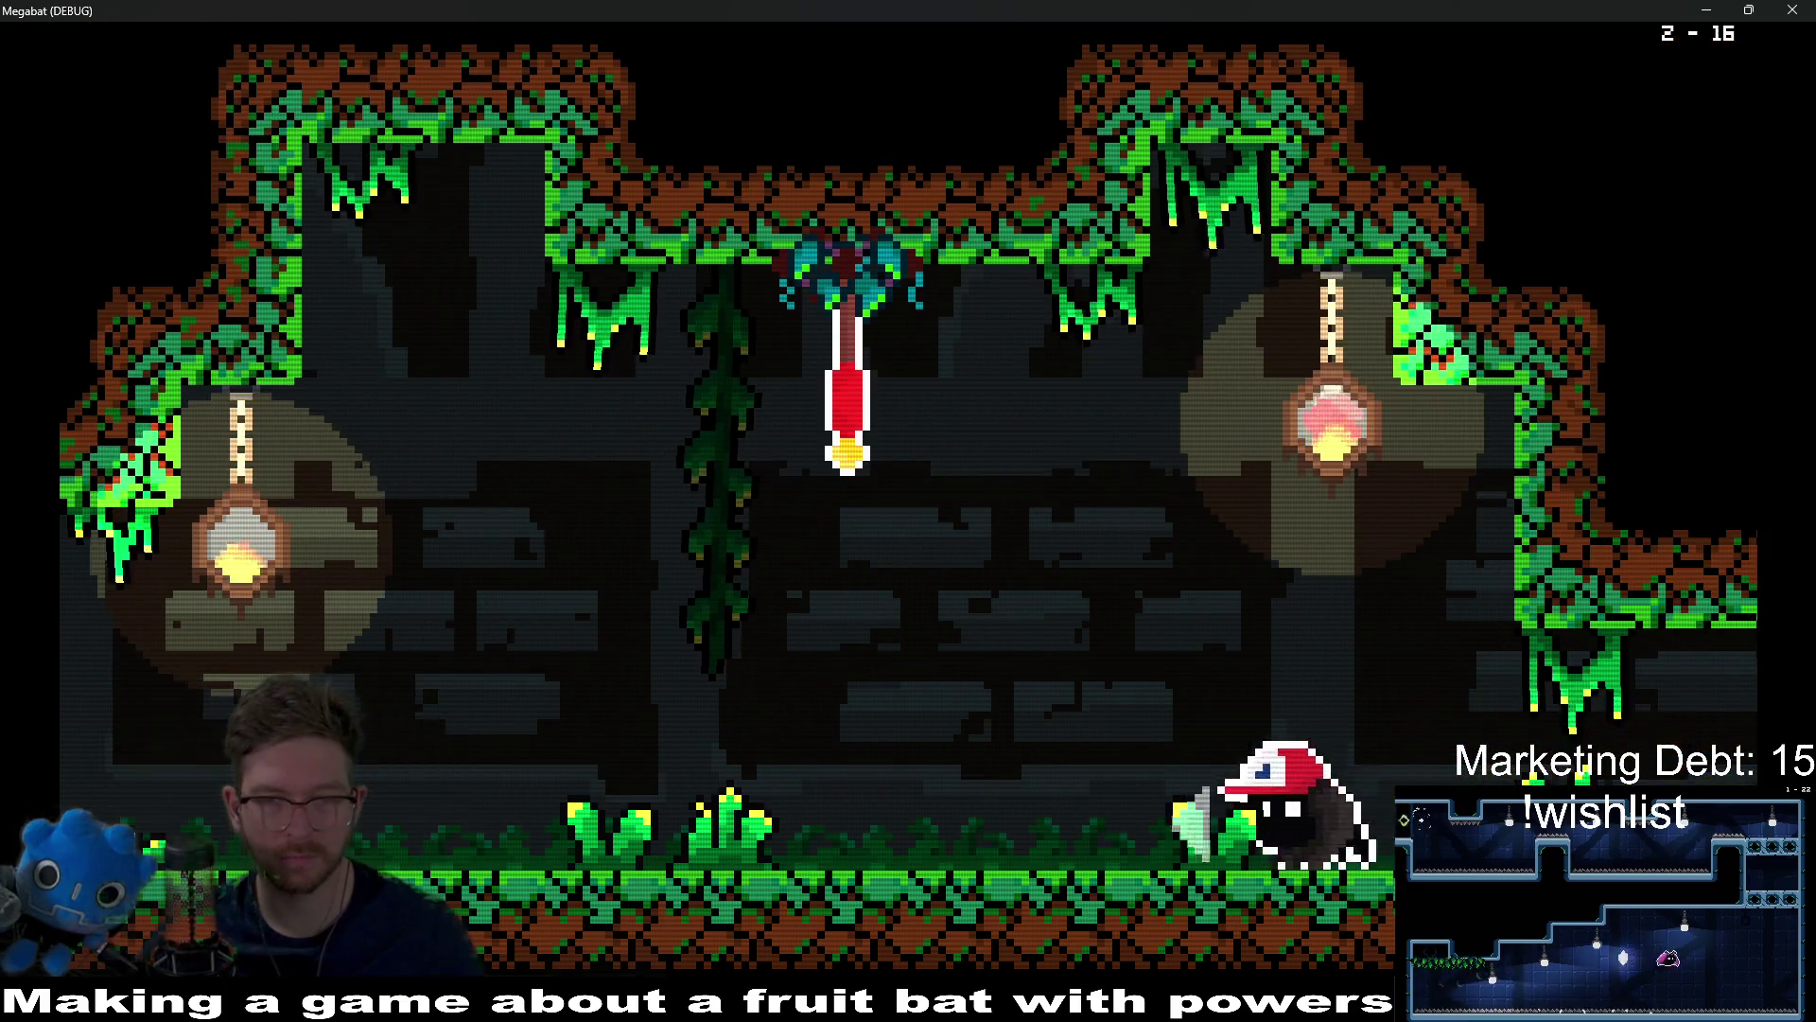
pyautogui.press('Up')
pyautogui.press('Left')
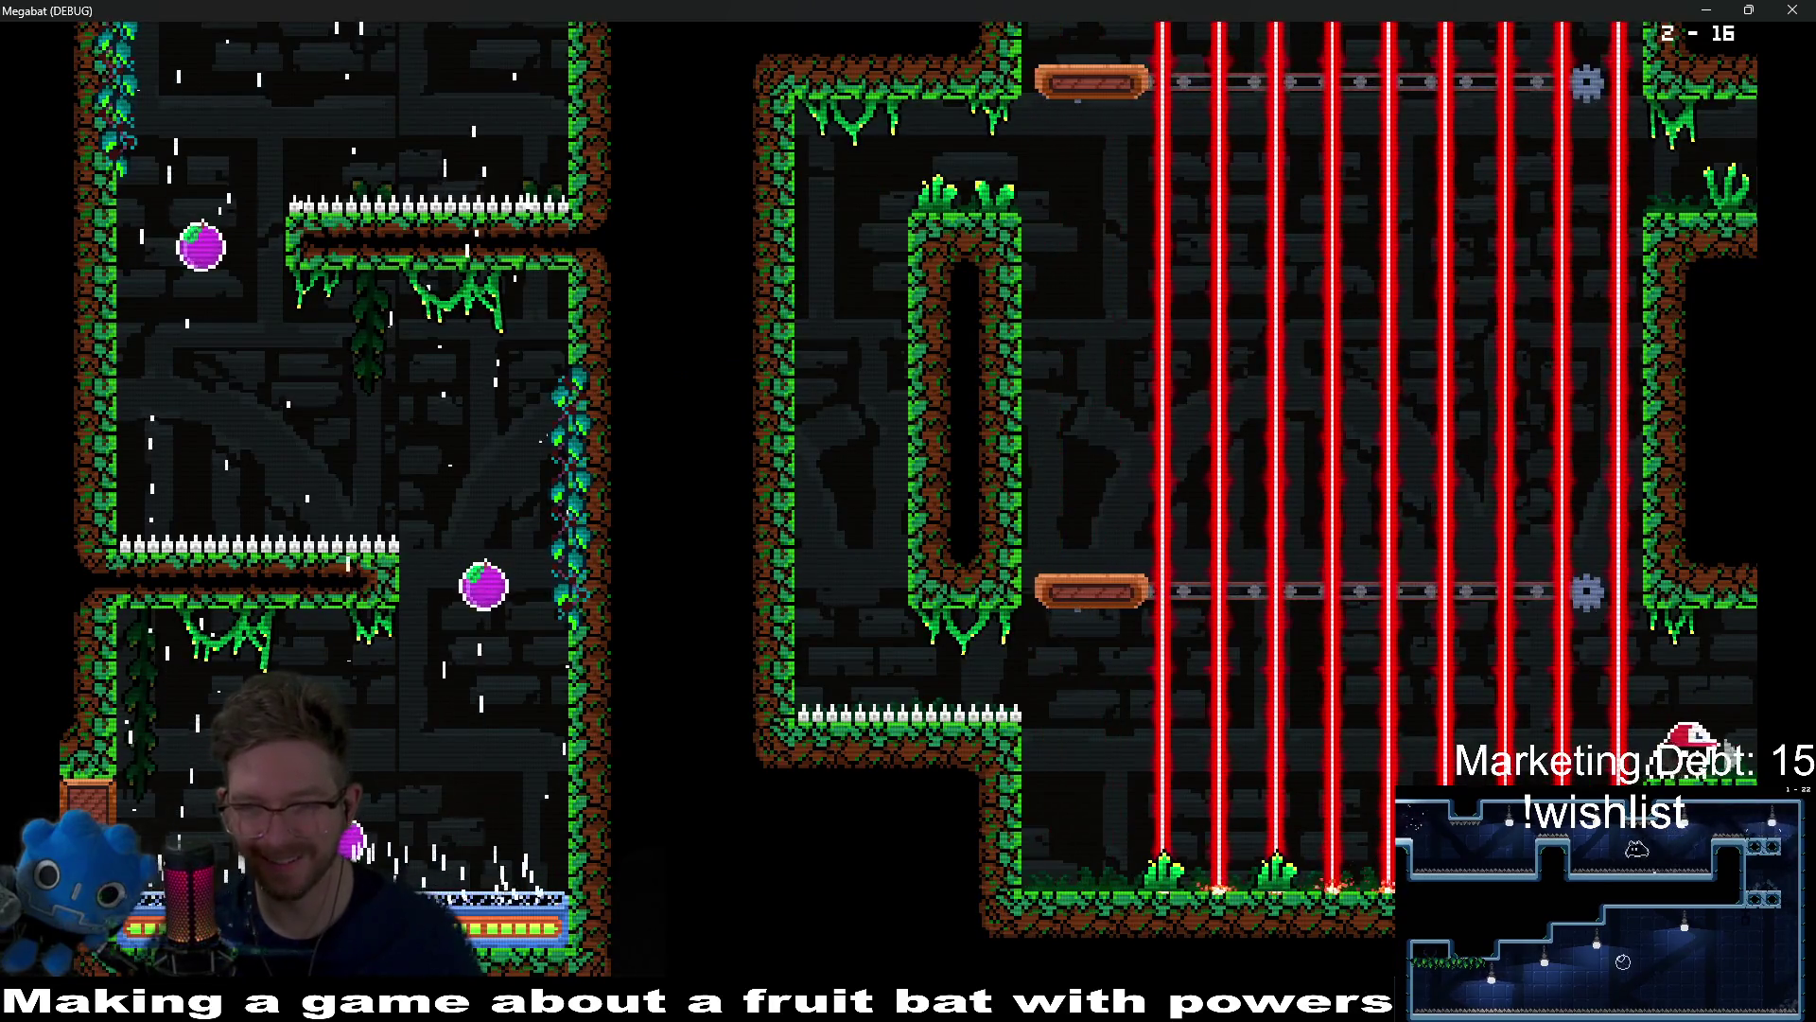
pyautogui.press('Right')
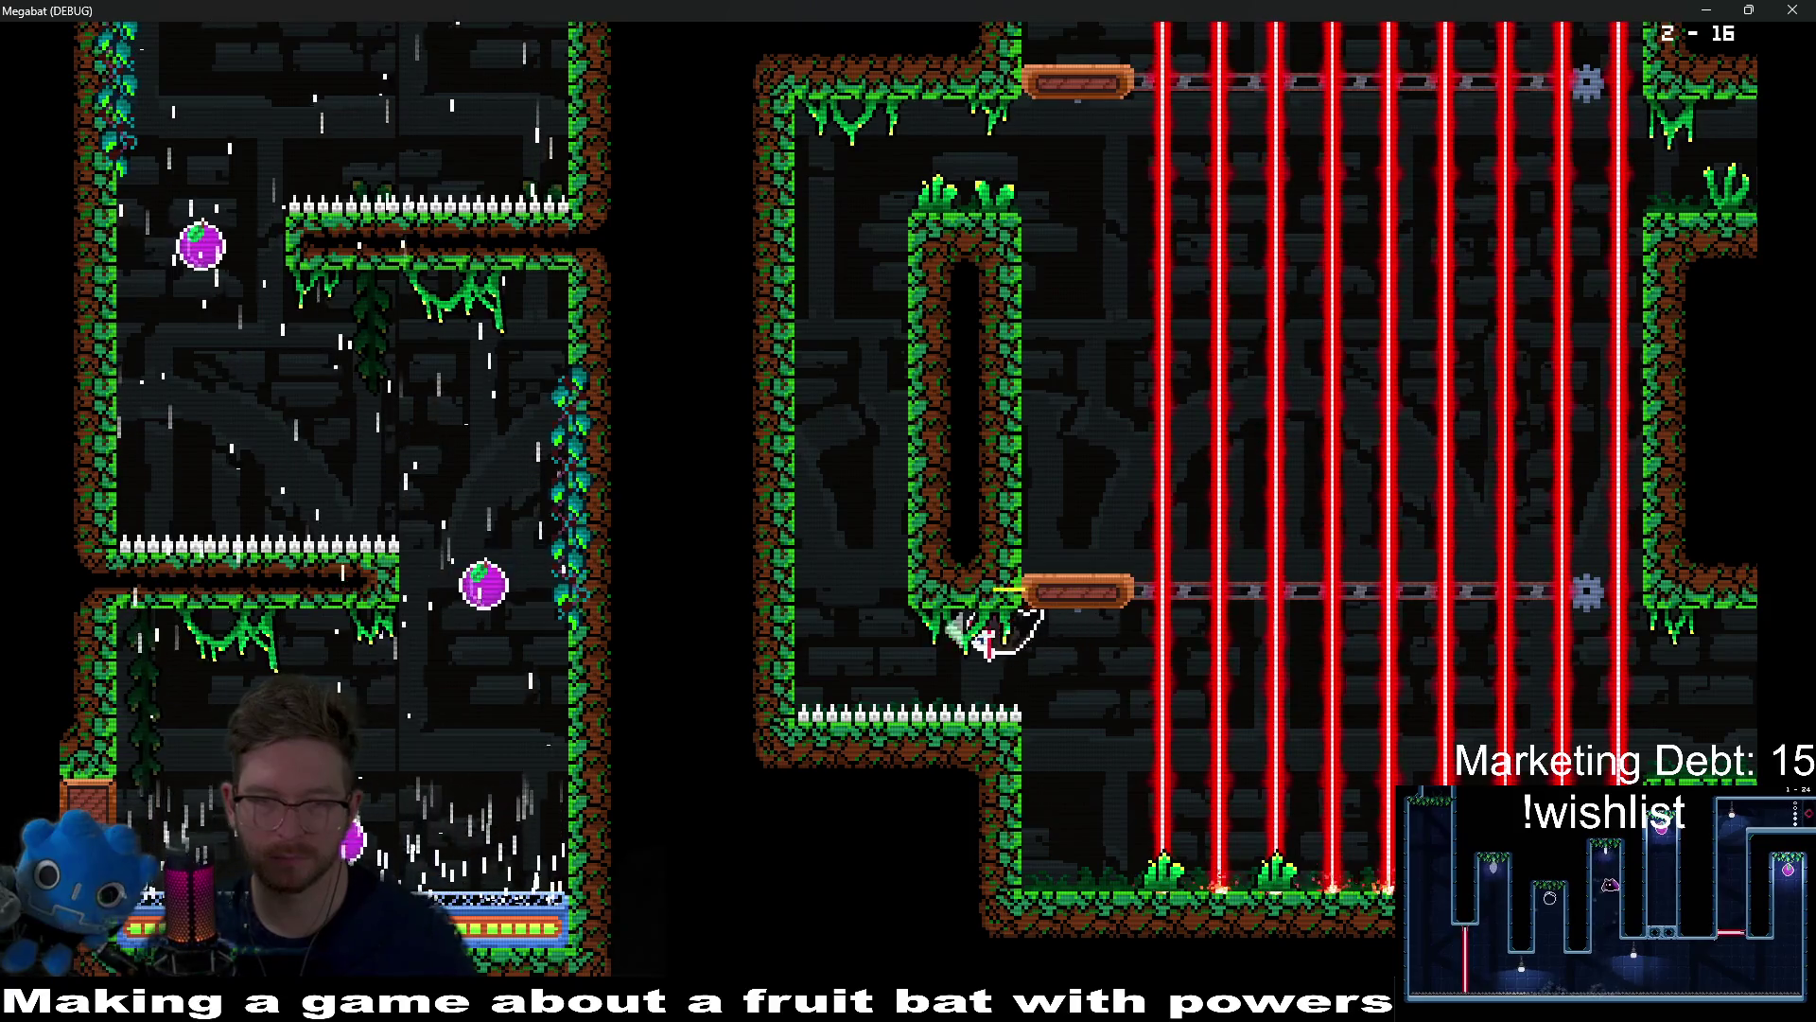
# Step: Climb the wall past the lasers into the lamp room, then fly back up-left to the ledge
pyautogui.press('Up')
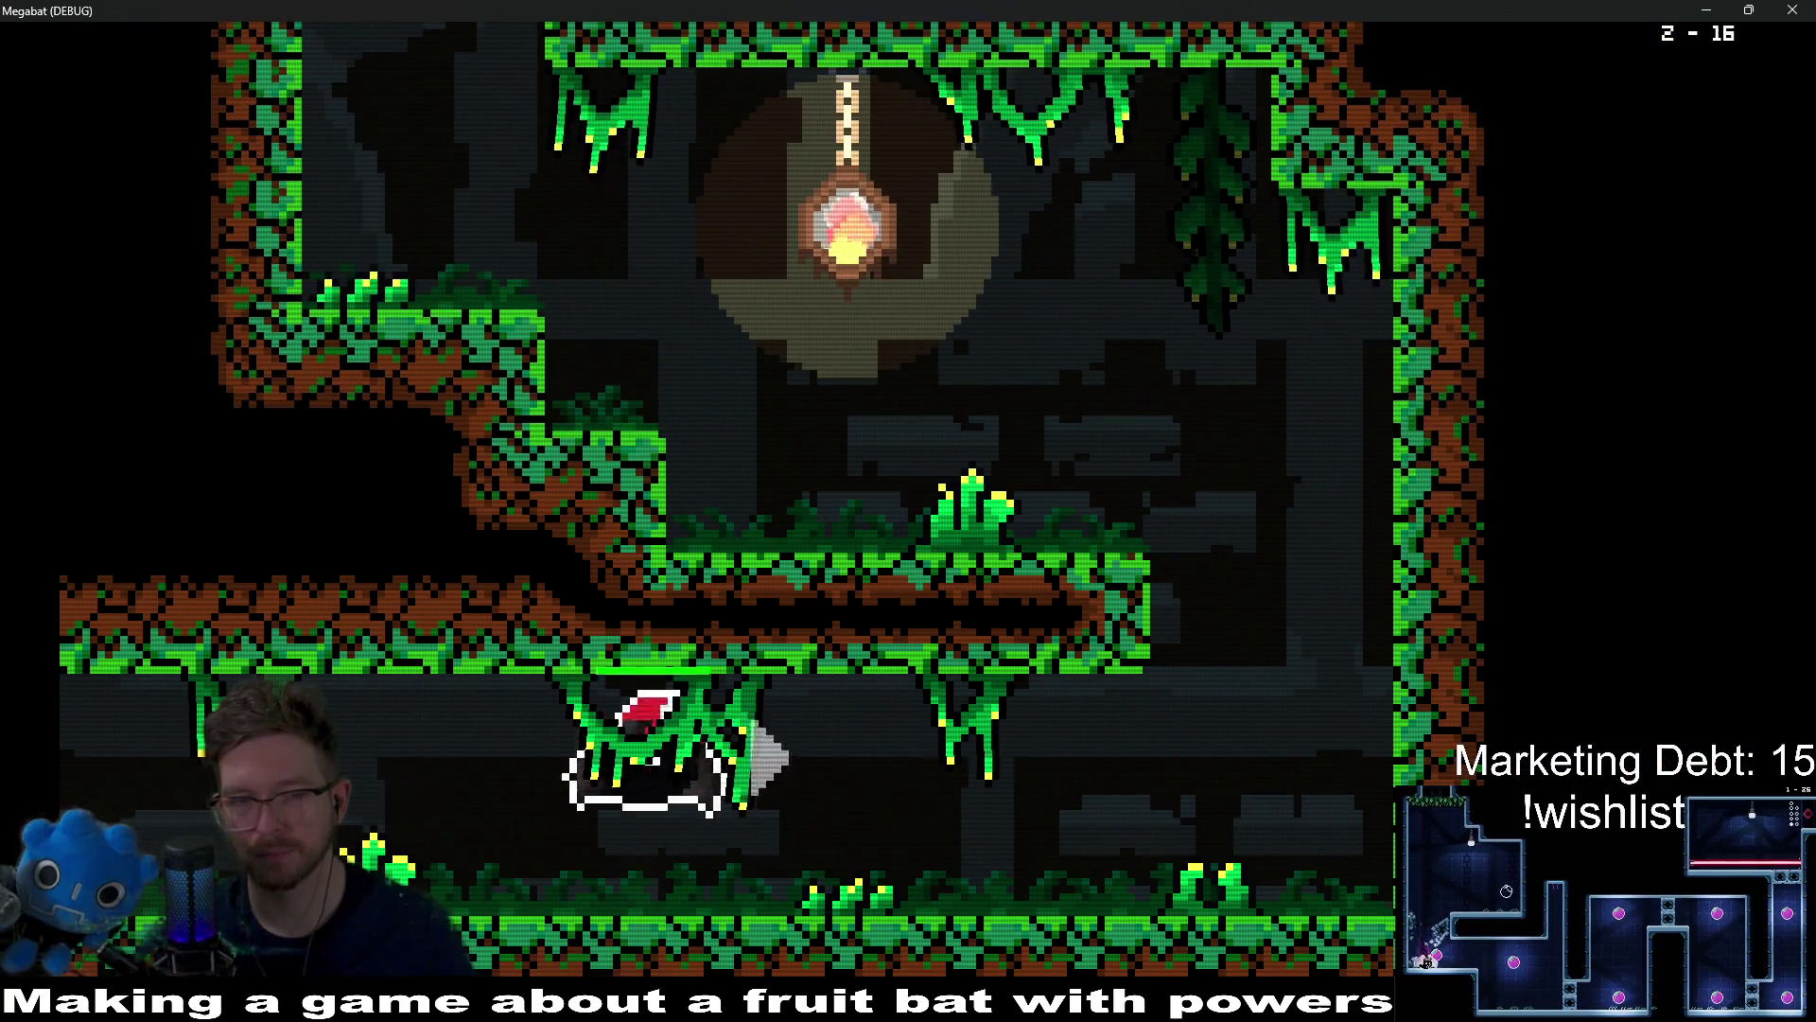
pyautogui.press('Right')
pyautogui.press('space')
pyautogui.press('Left')
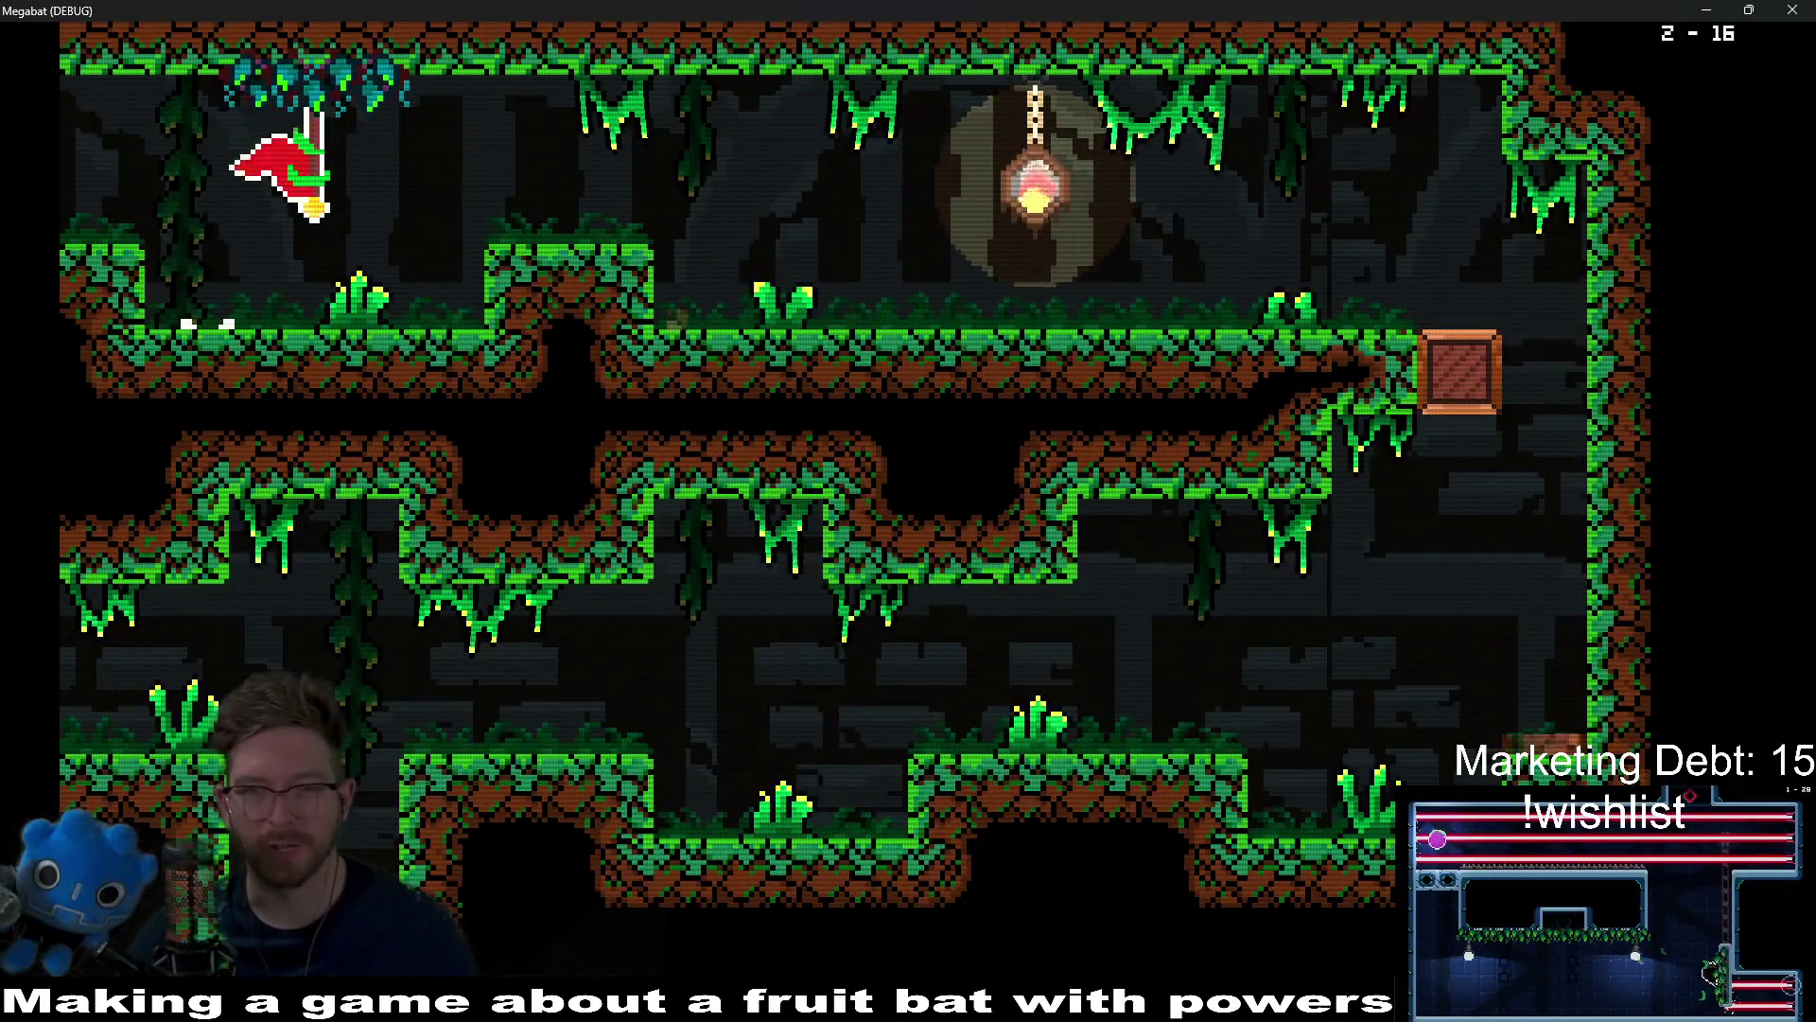
pyautogui.press('Left')
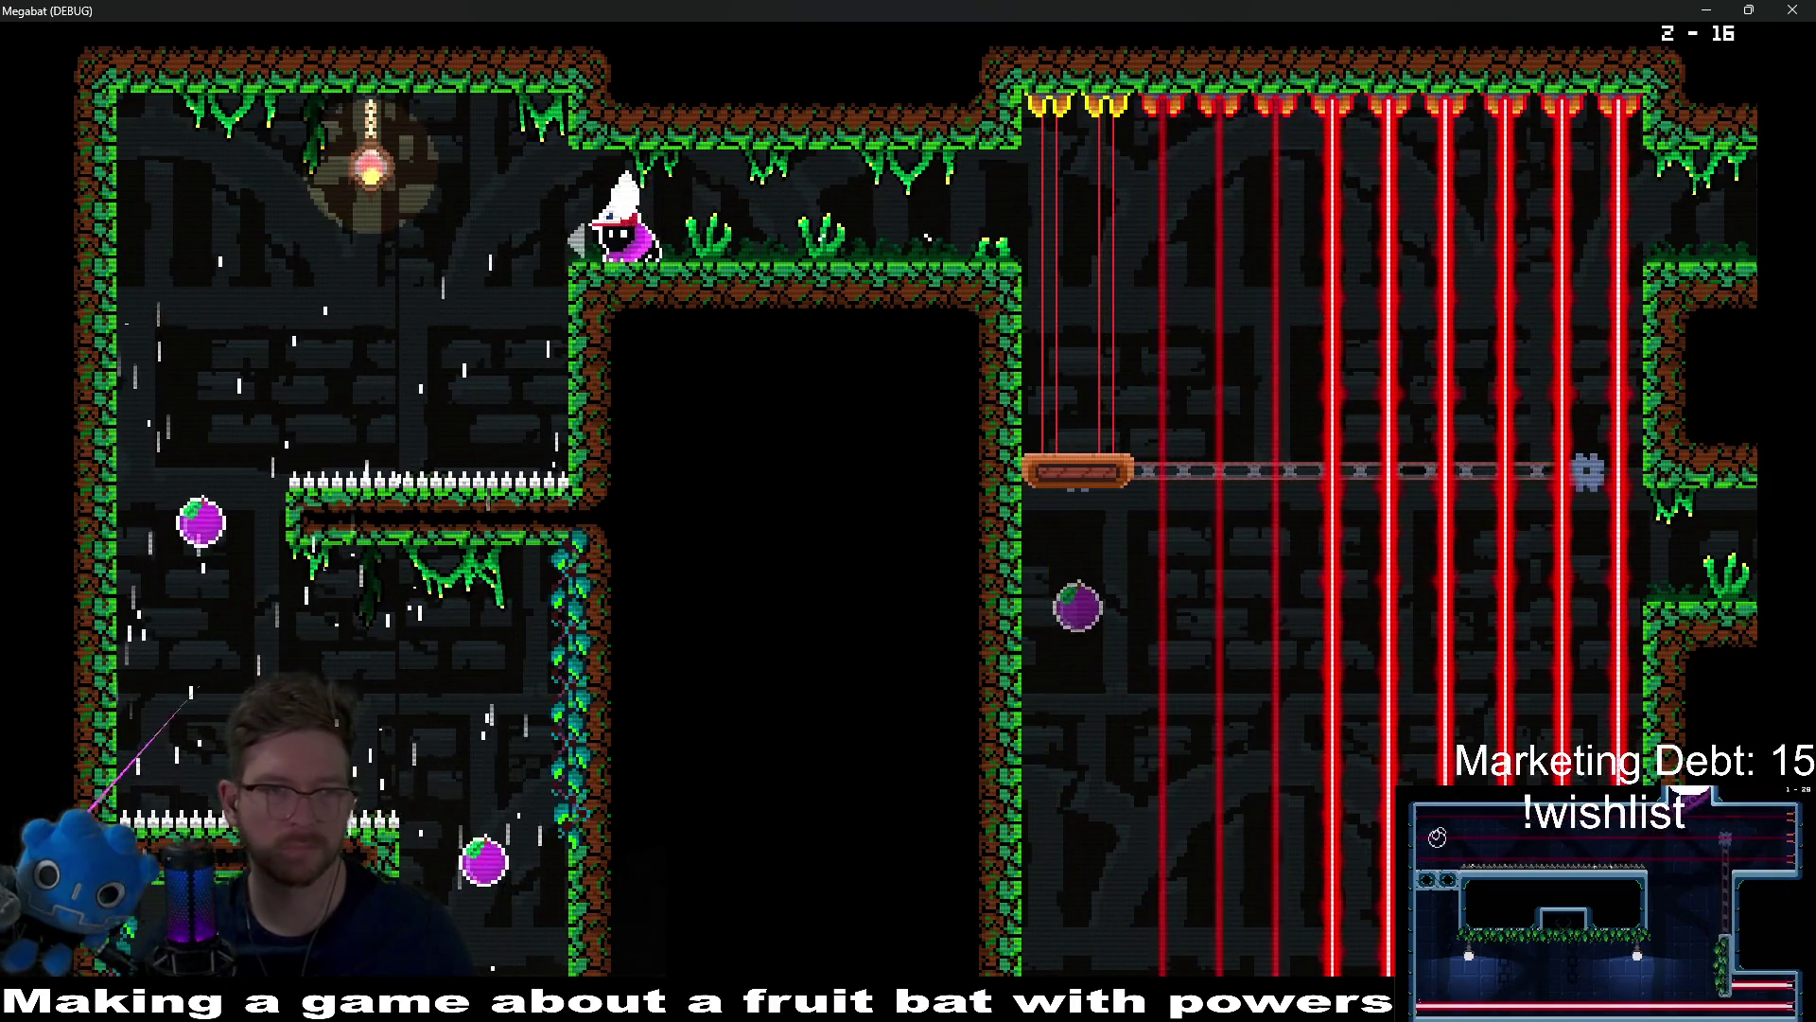
pyautogui.press('Left')
pyautogui.press('Left')
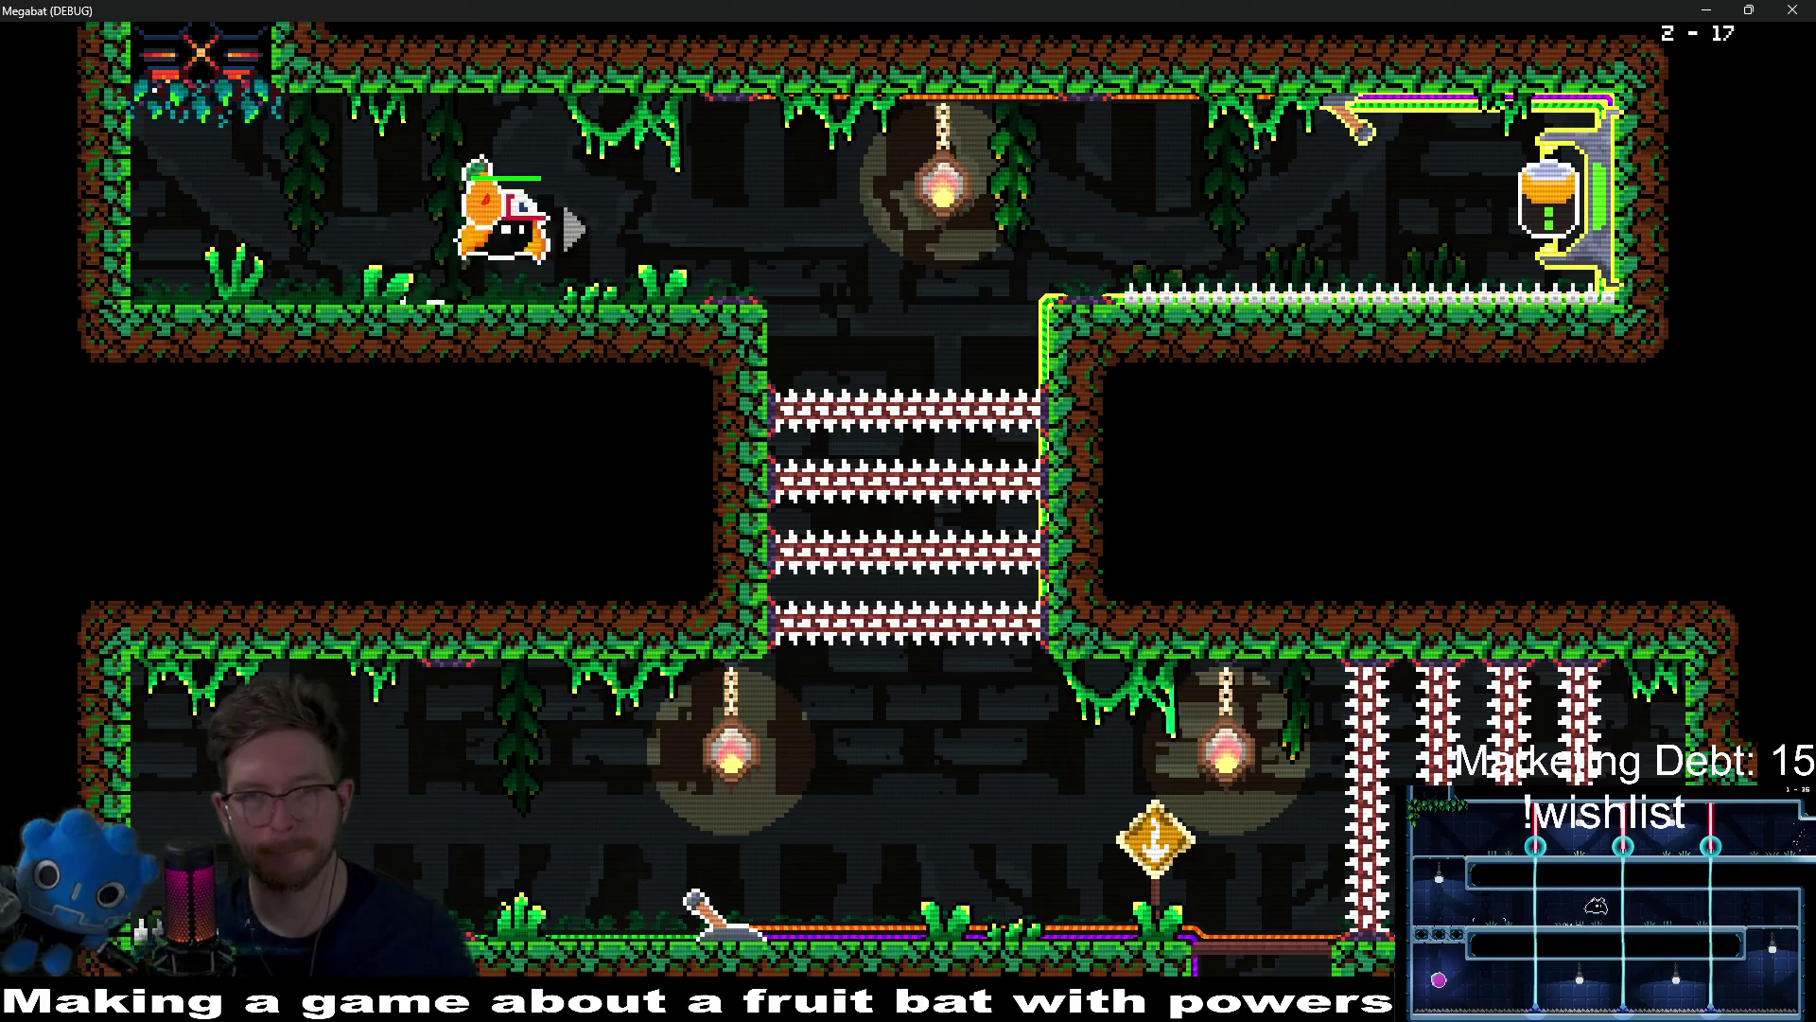
# Step: Enter level 2-17's capsule to transform and flip the lever to swap the spike columns
pyautogui.press('Right')
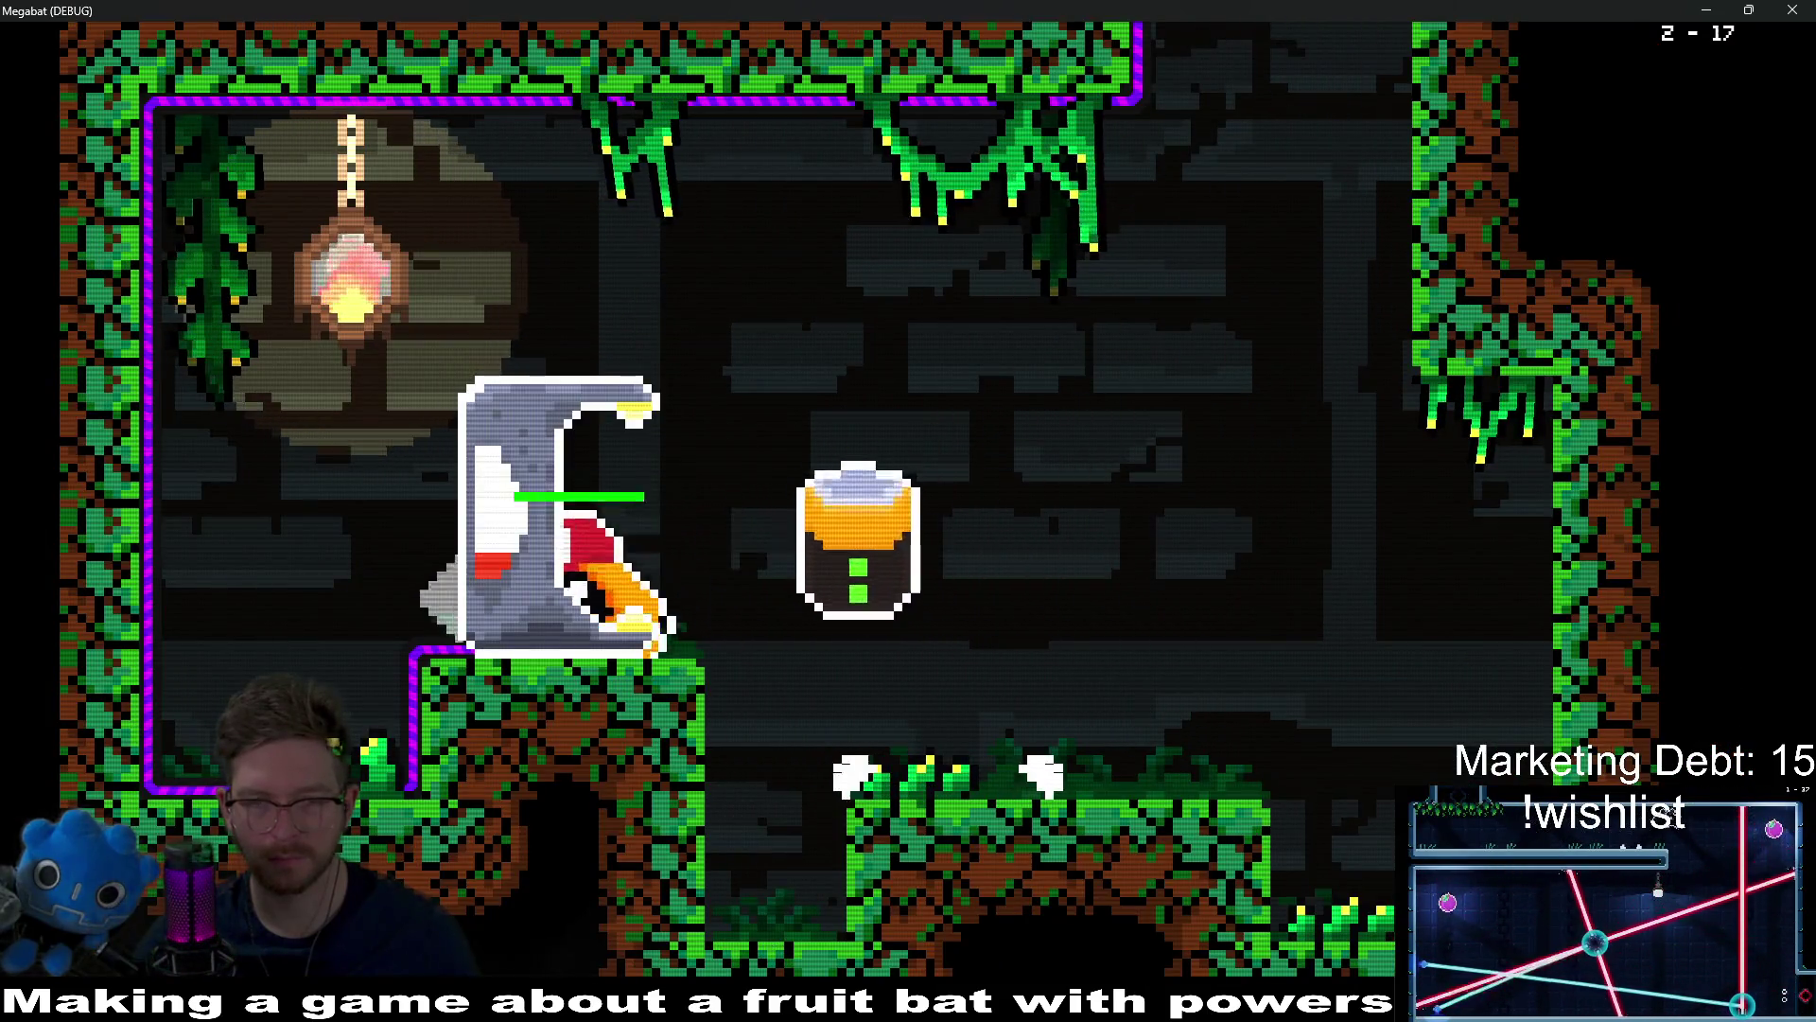
pyautogui.press('Right')
pyautogui.press('Left')
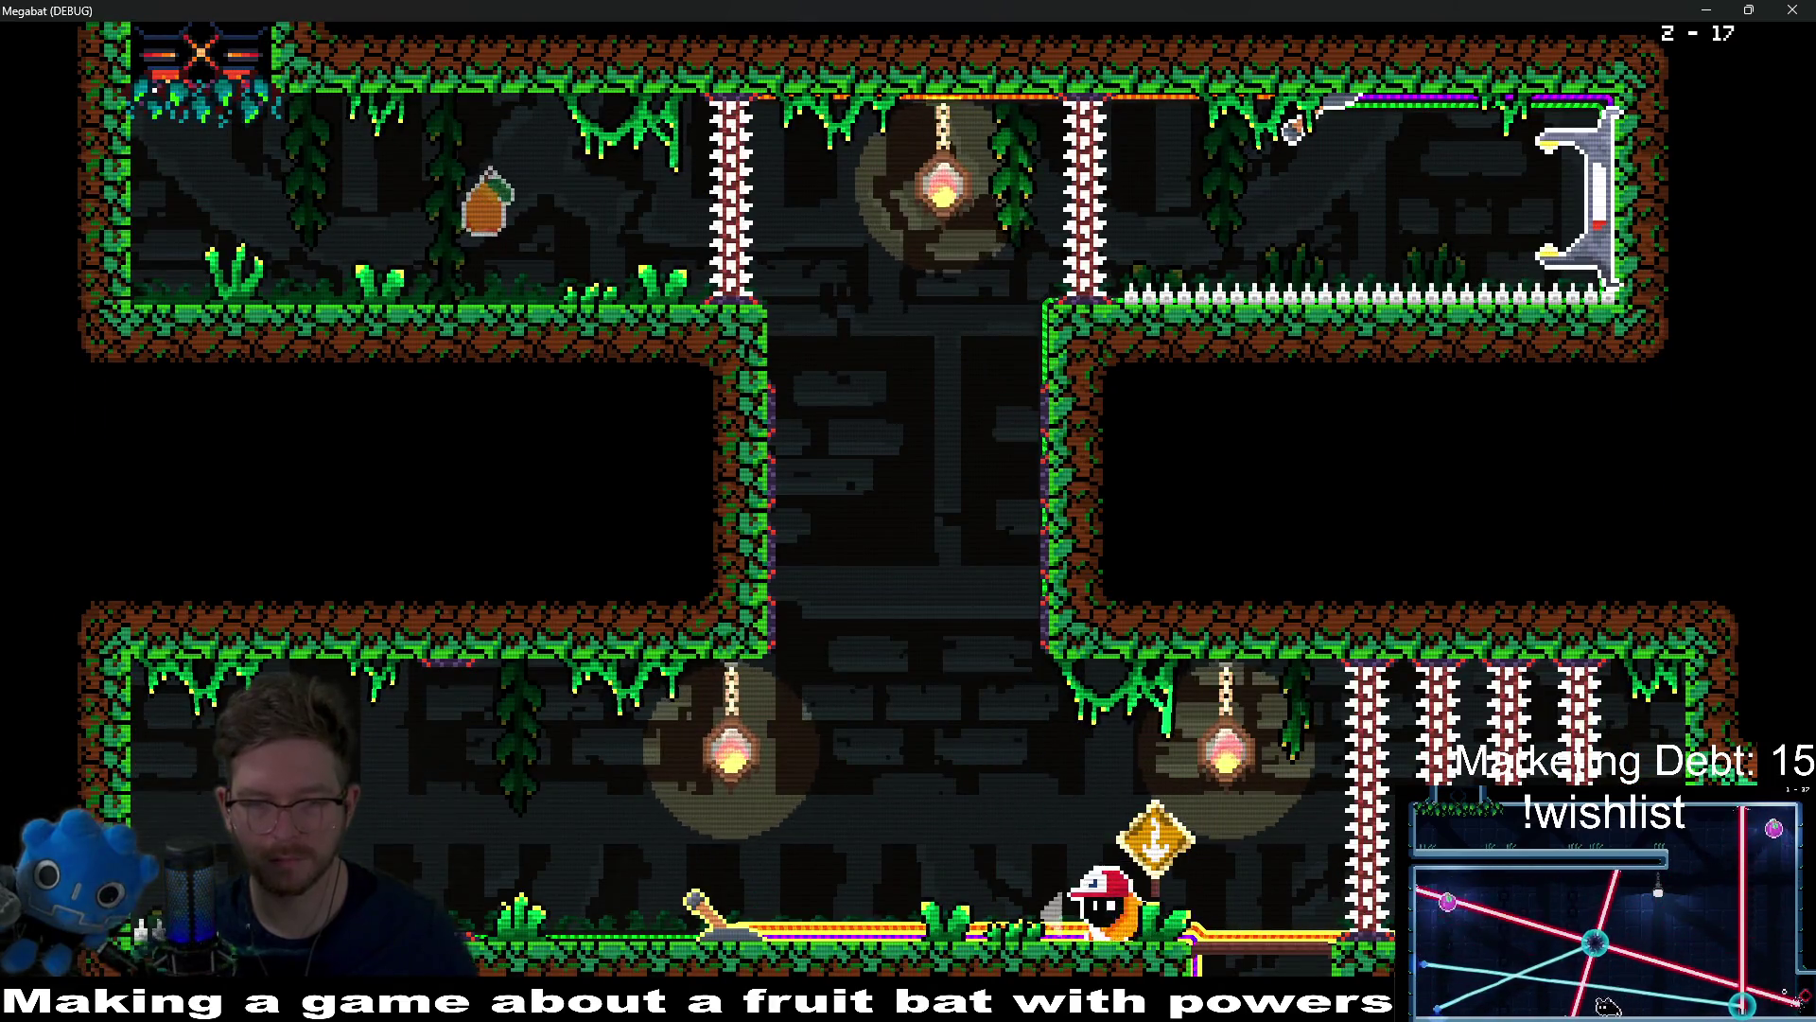
pyautogui.press('Right')
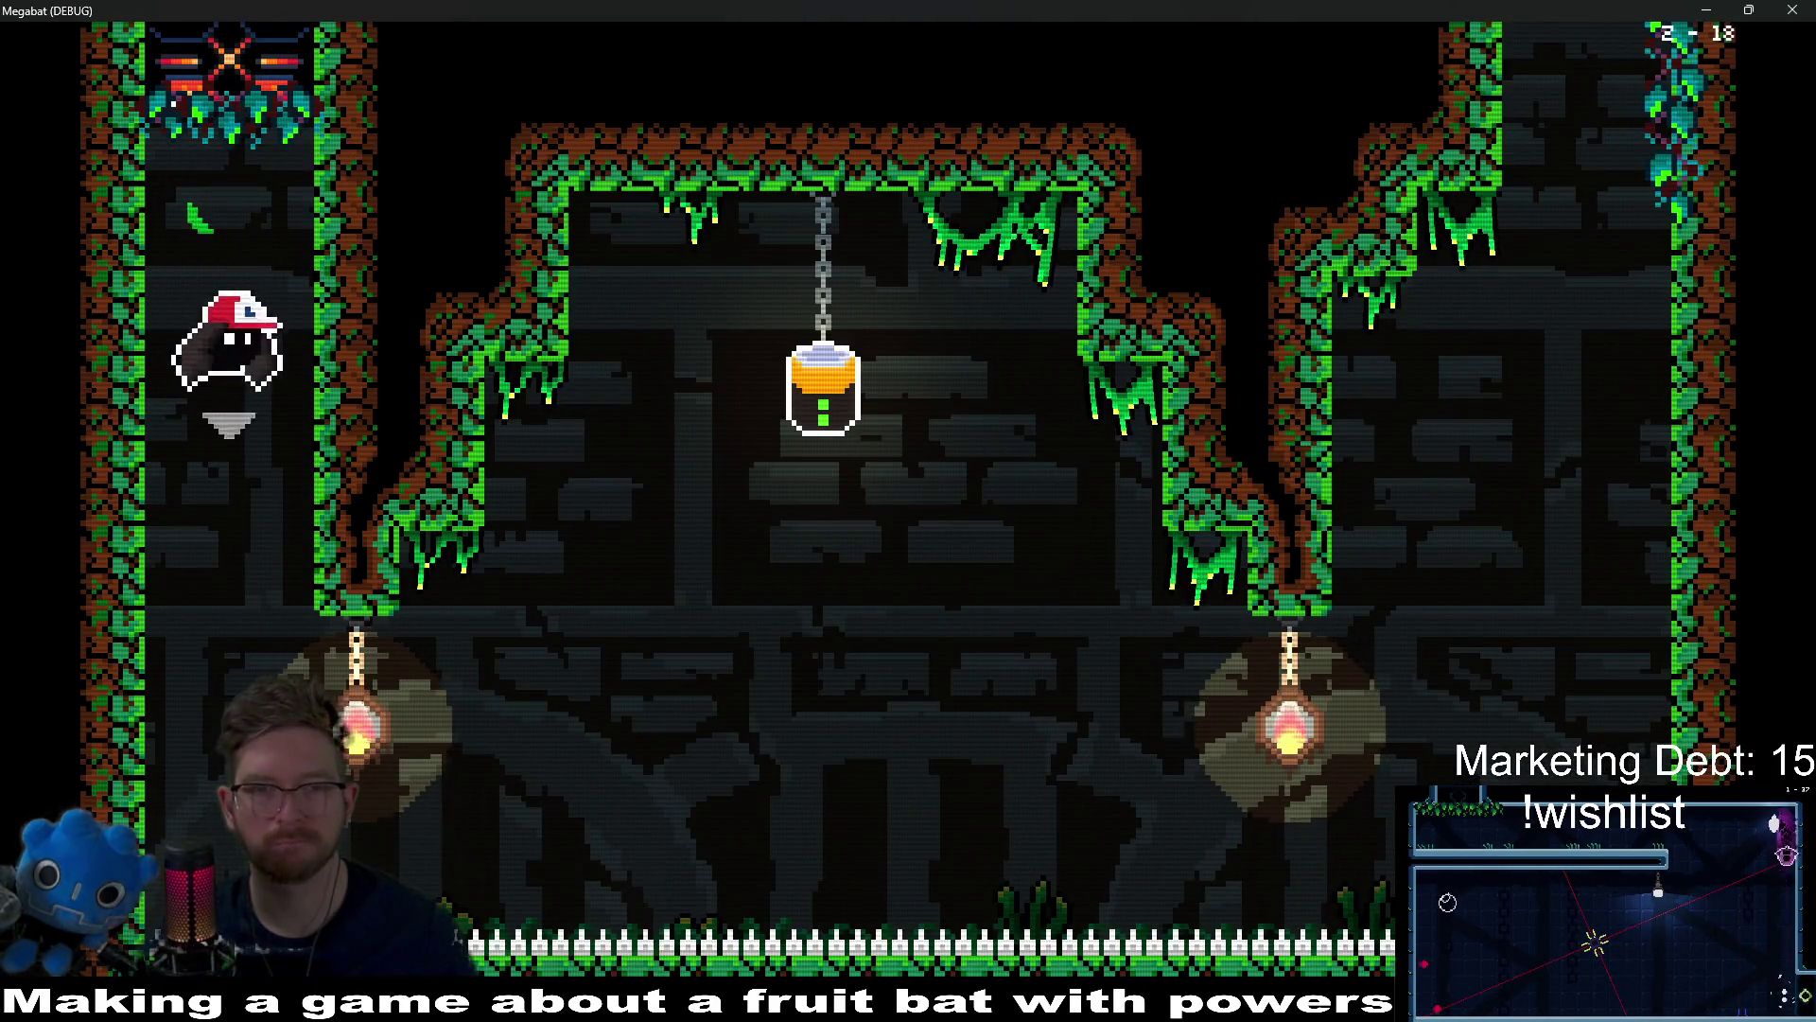
# Step: Knock the hanging capsule loose and carry it past the lasers to the middle platform
pyautogui.press('Right')
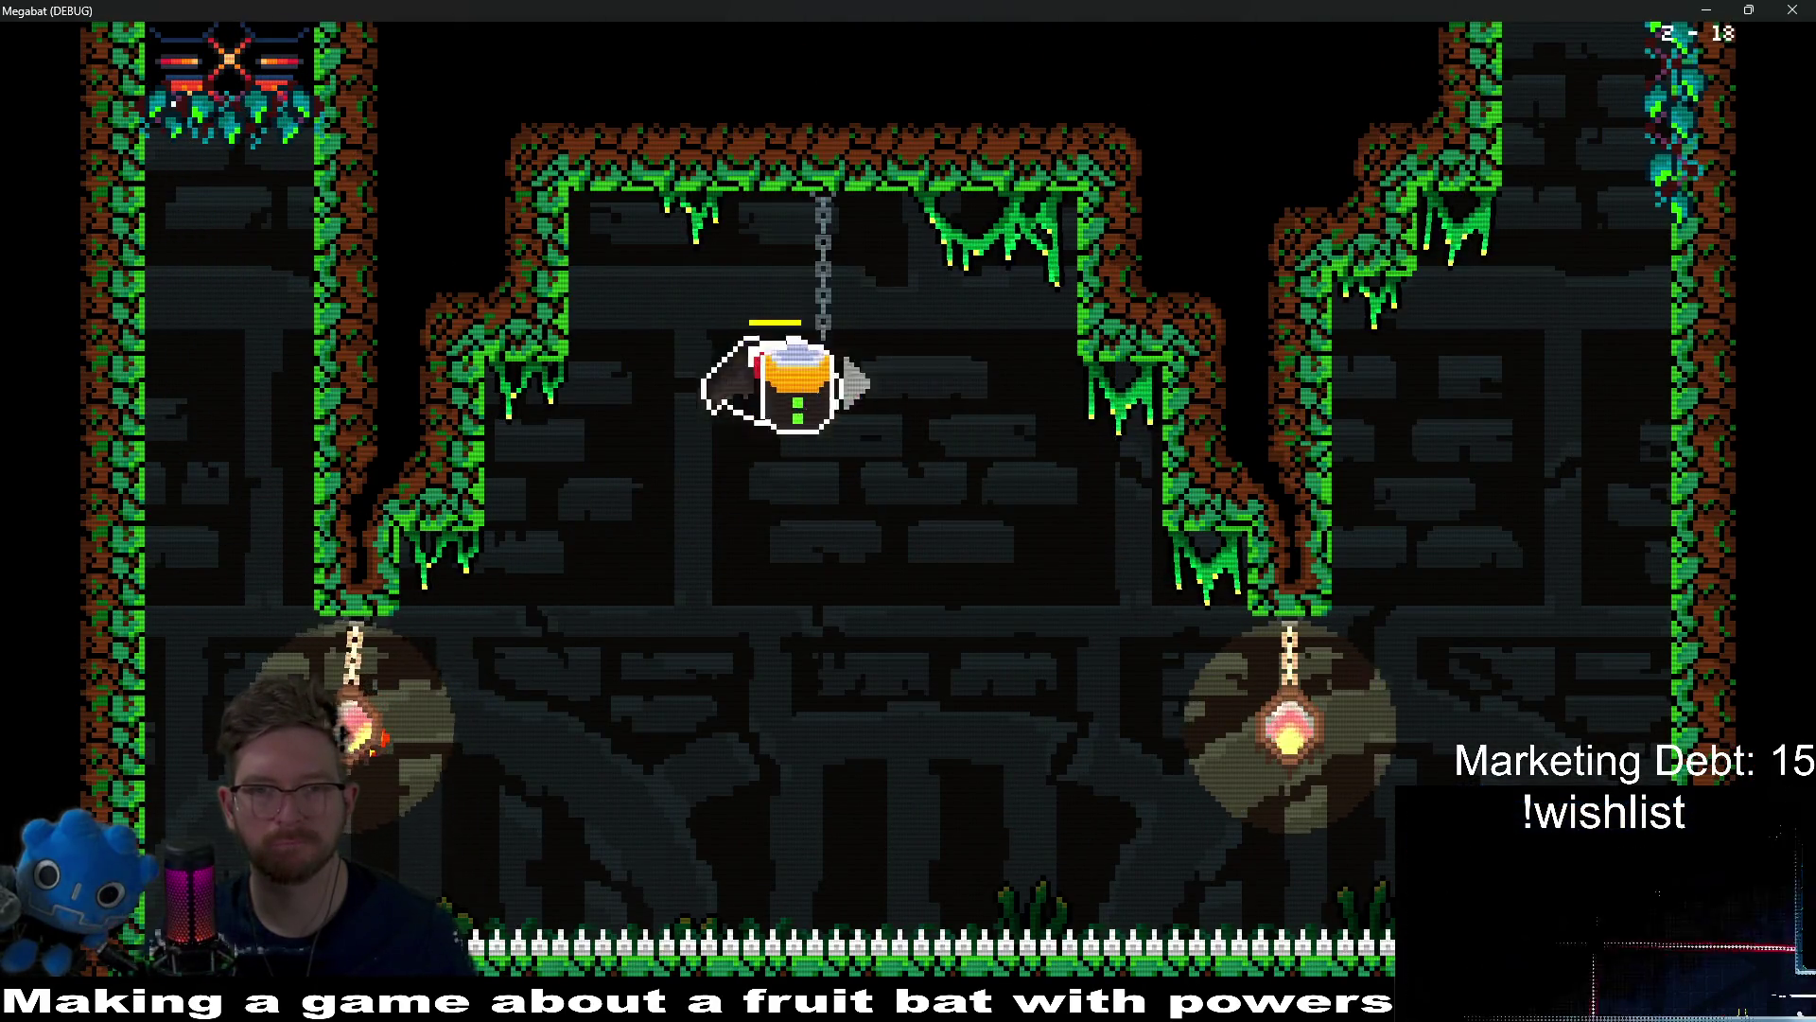
pyautogui.press('Right')
pyautogui.press('Up')
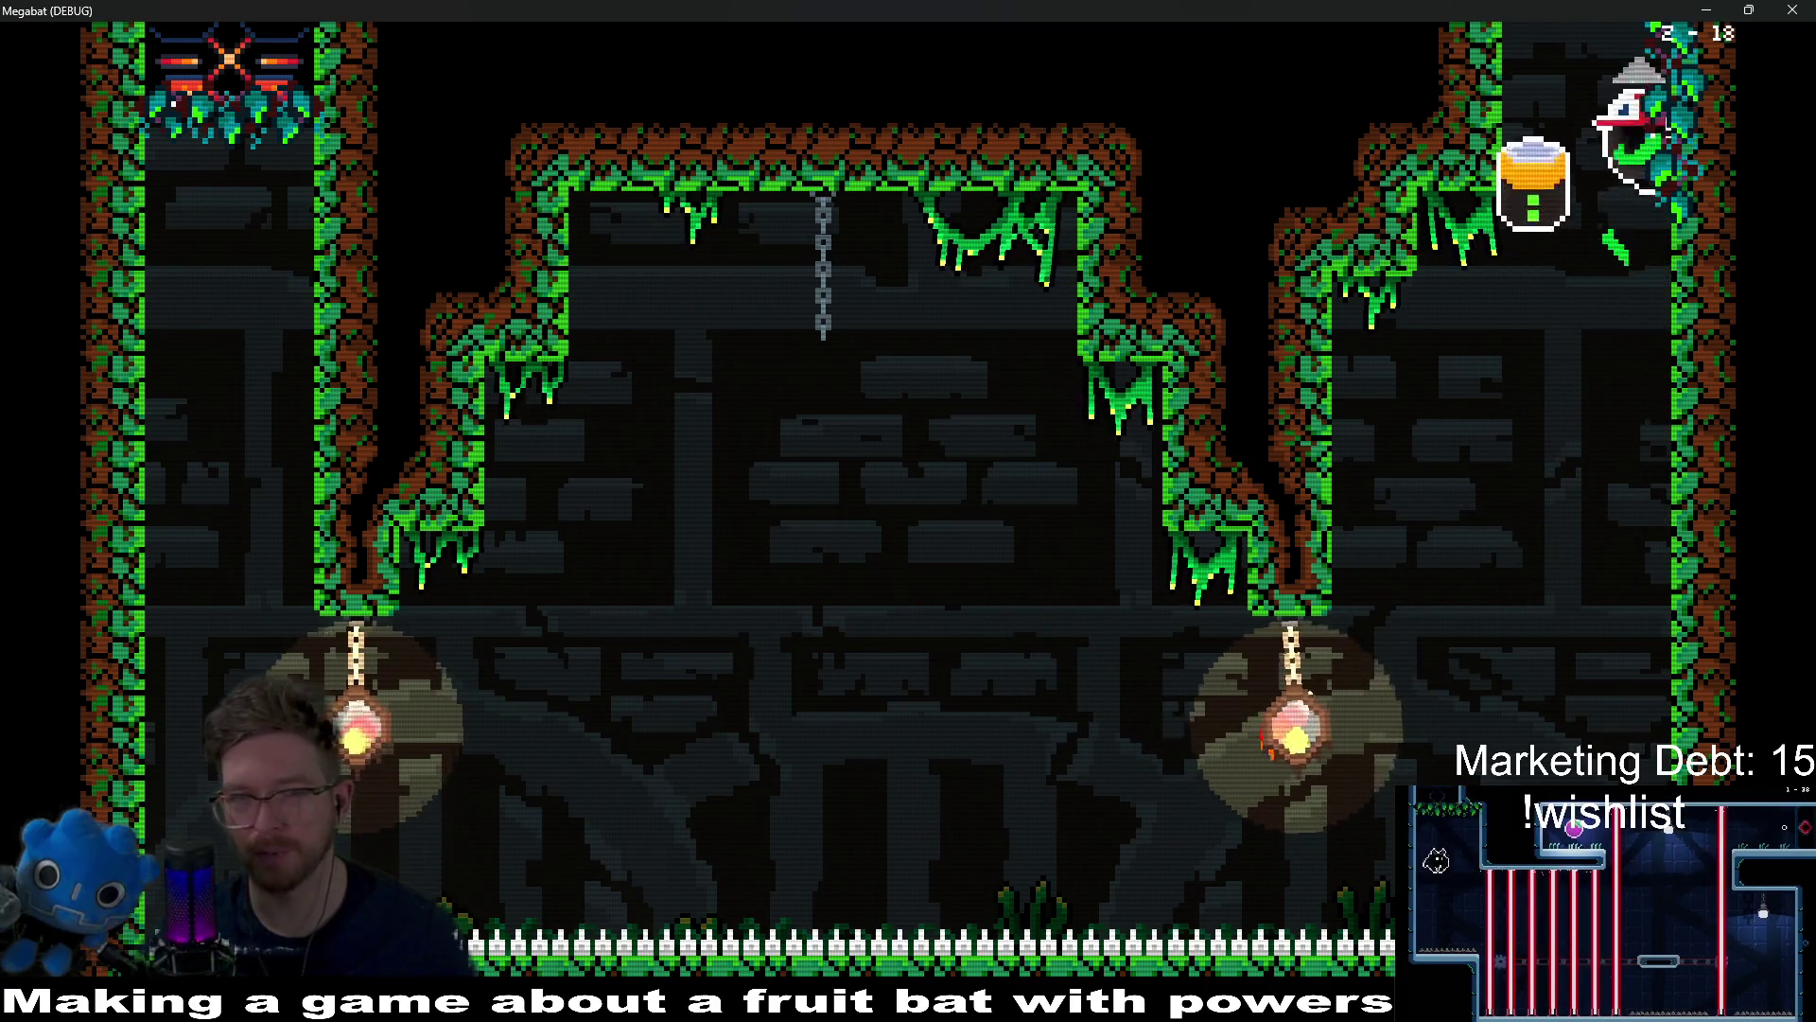
pyautogui.press('Right')
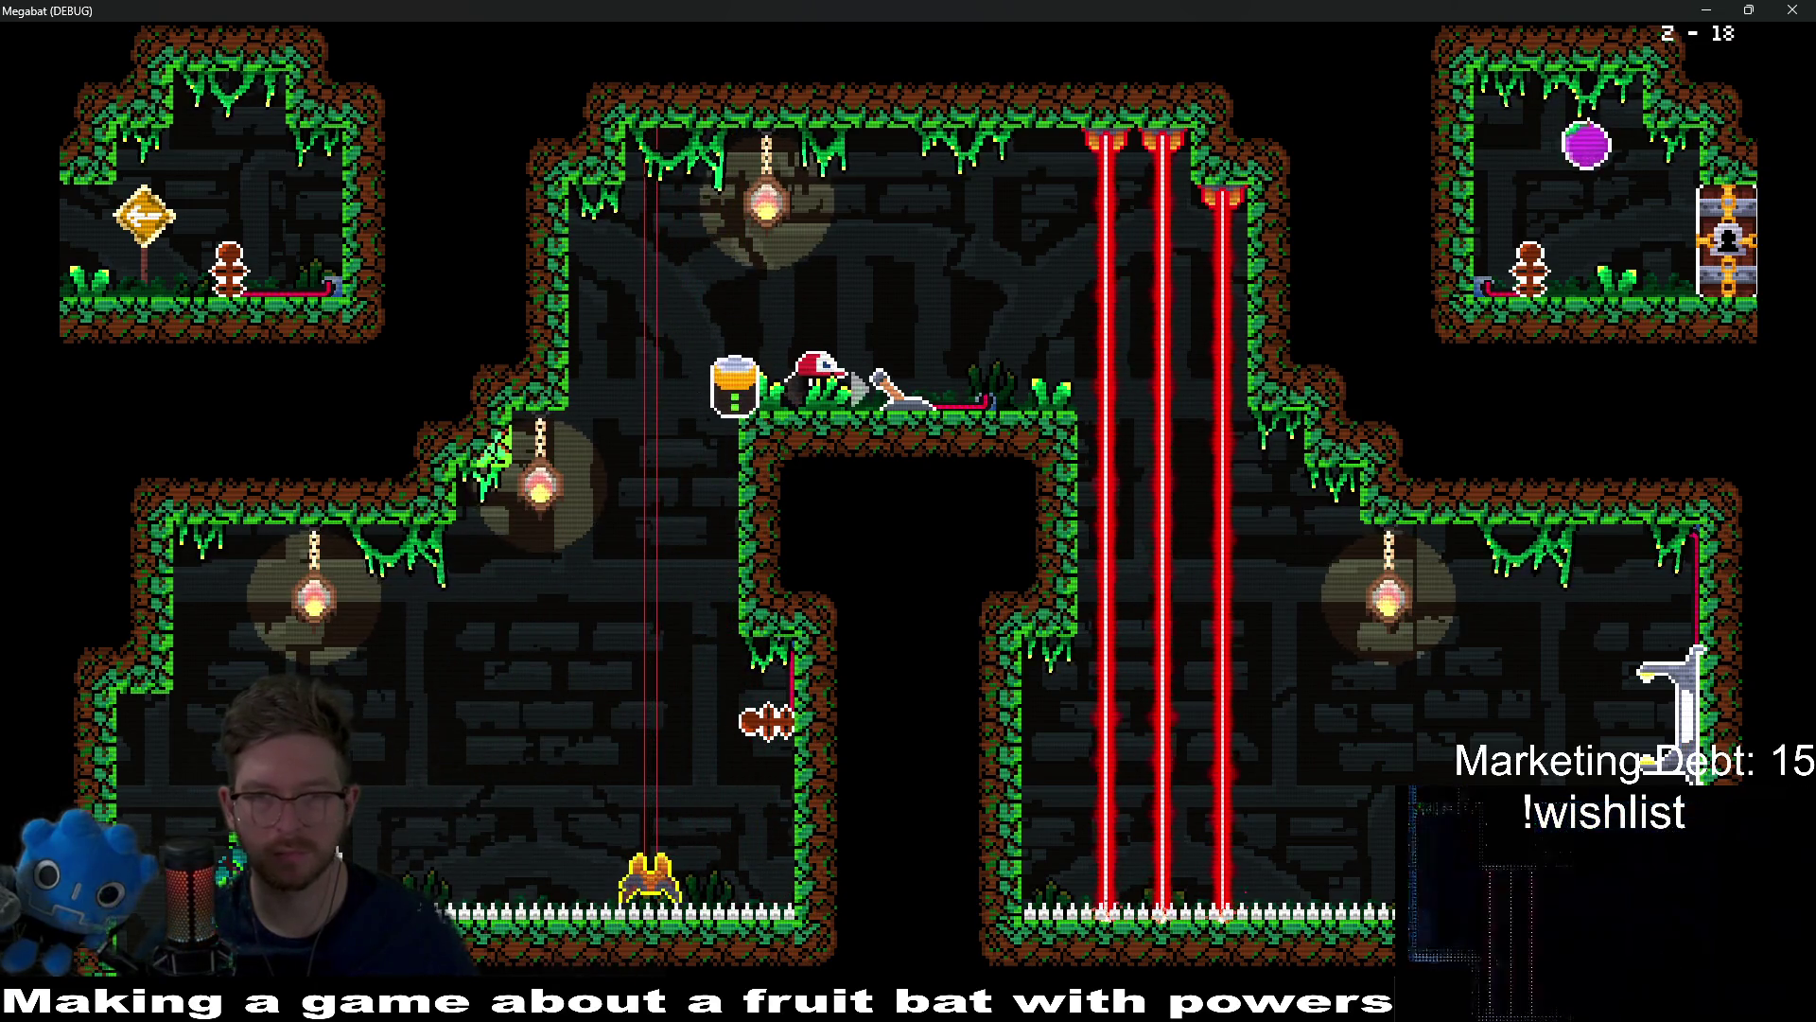
pyautogui.press('Right')
pyautogui.press('Up')
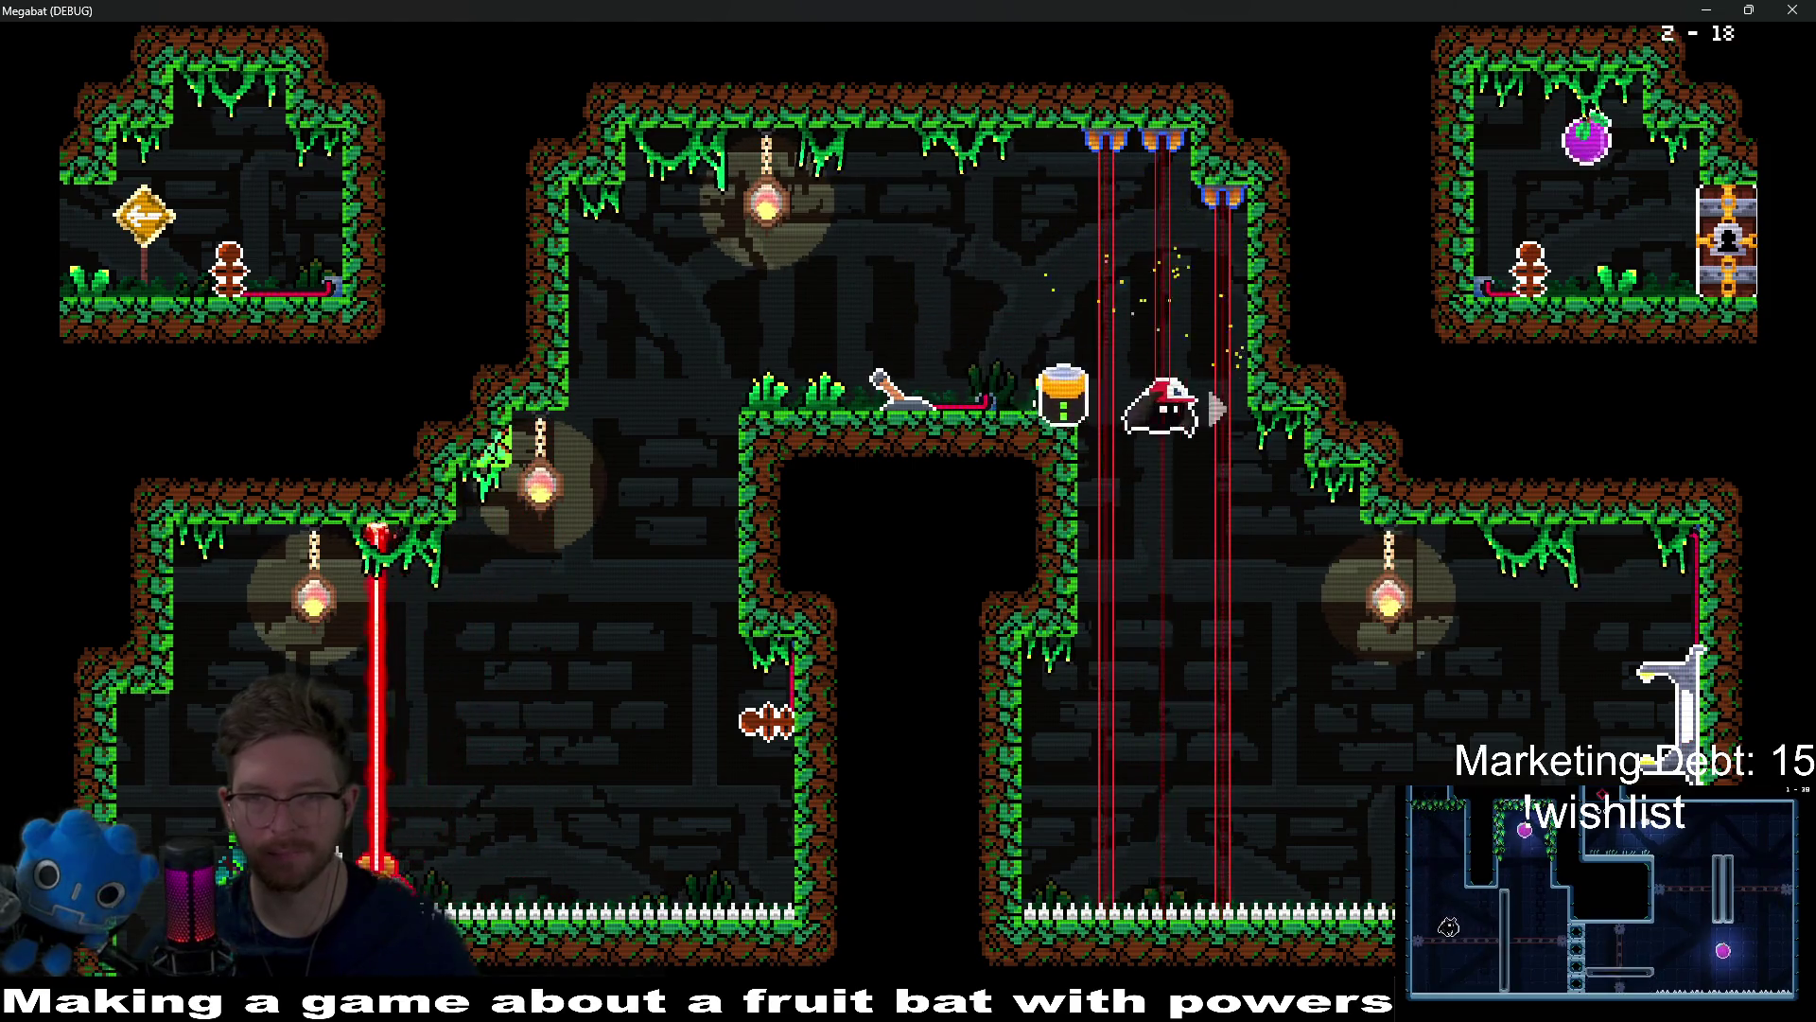
pyautogui.press('Up')
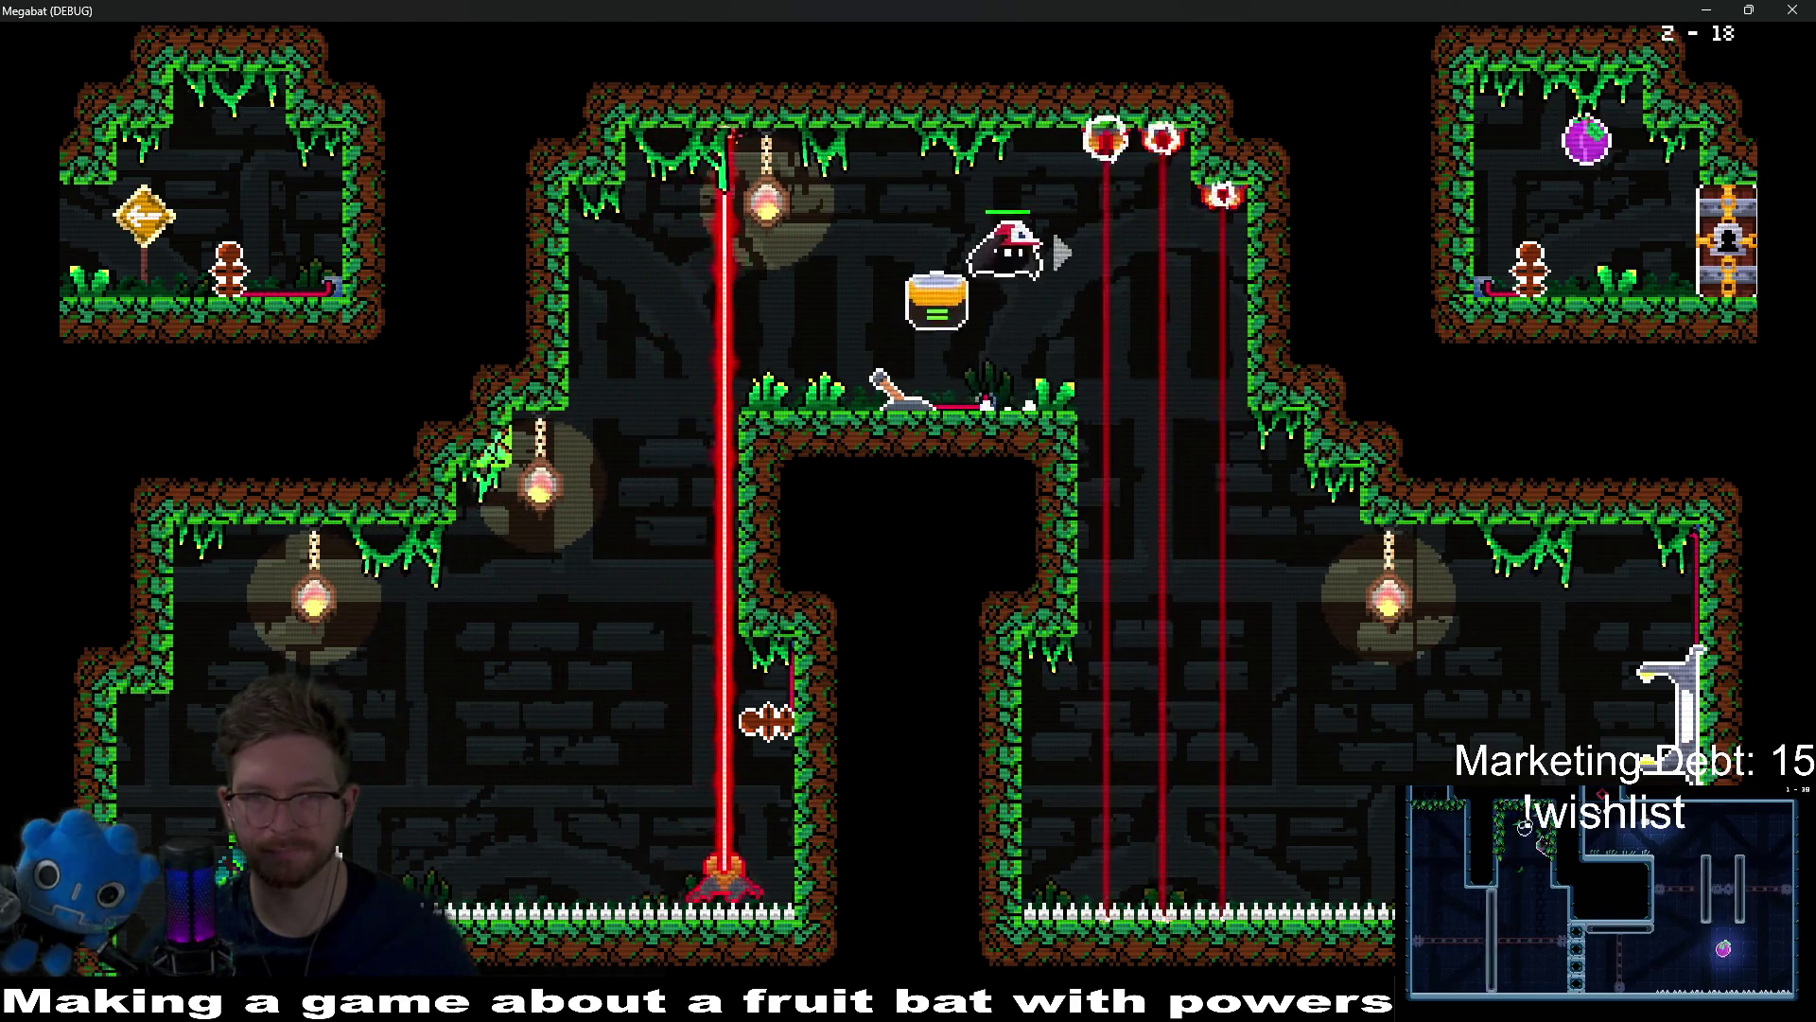
# Step: Move back and forth on the middle platform, then drop off its left edge
pyautogui.press('Right')
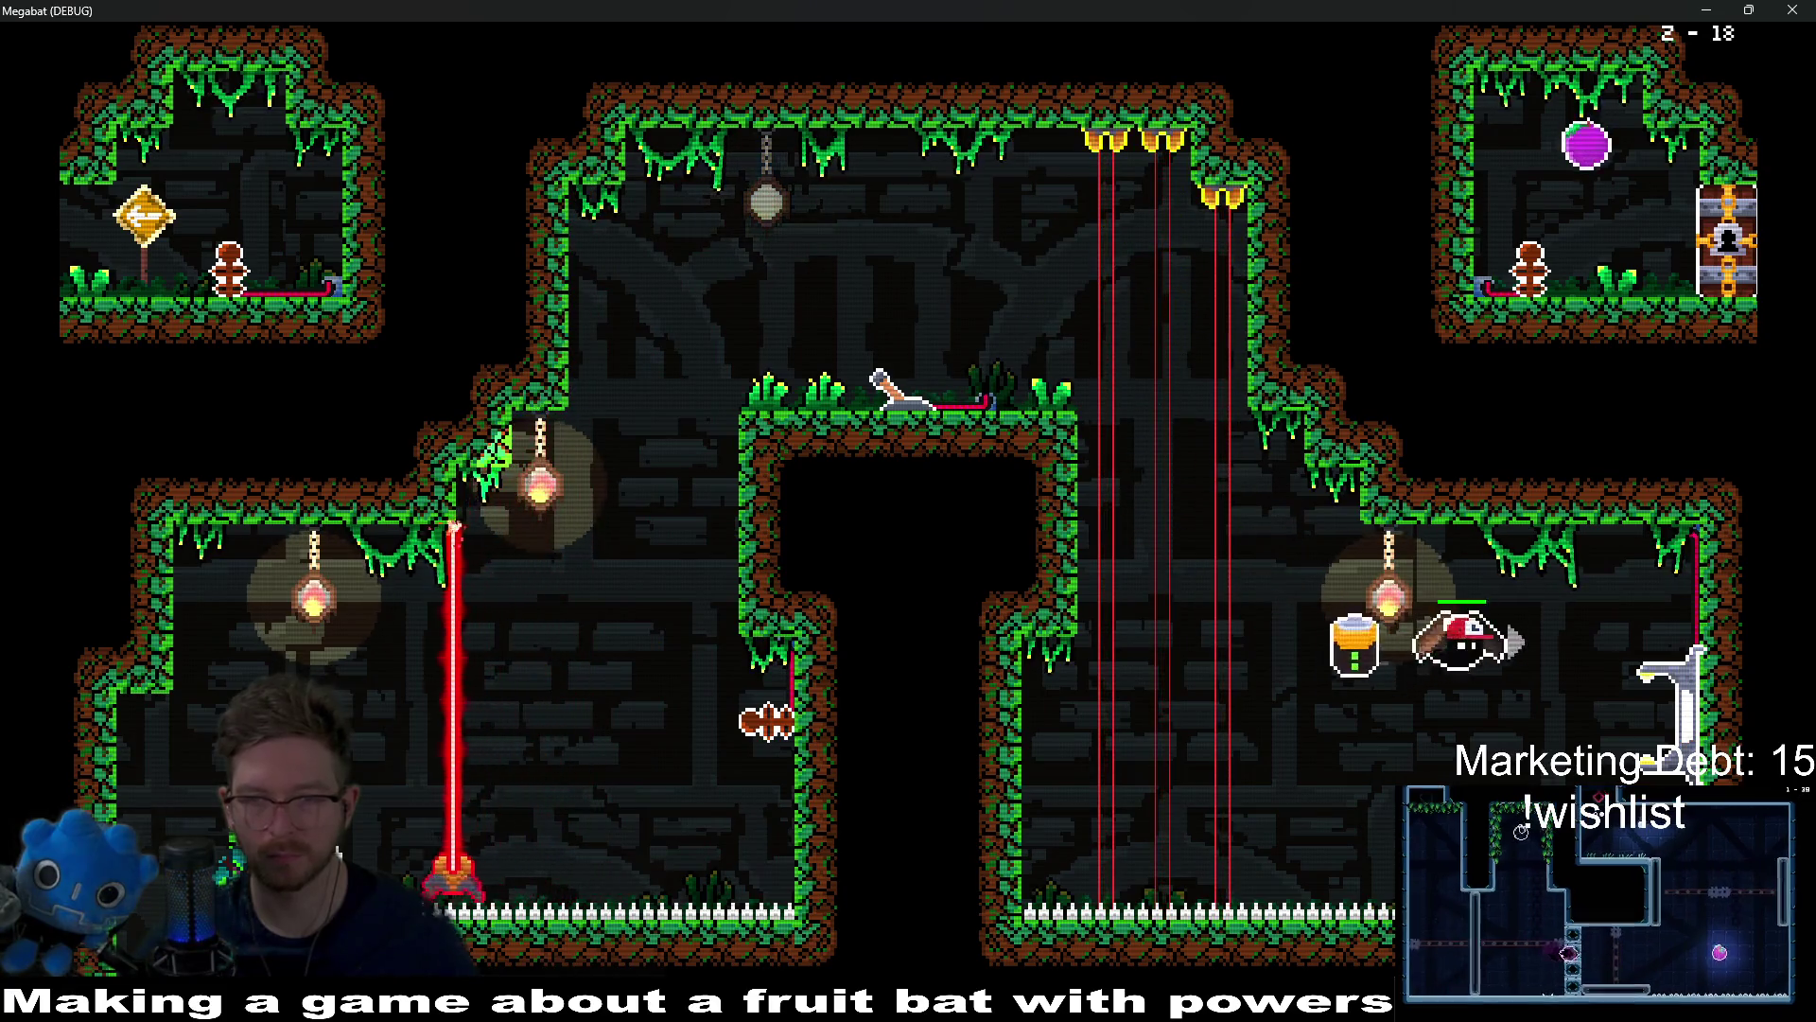
pyautogui.press('Up')
pyautogui.press('Right')
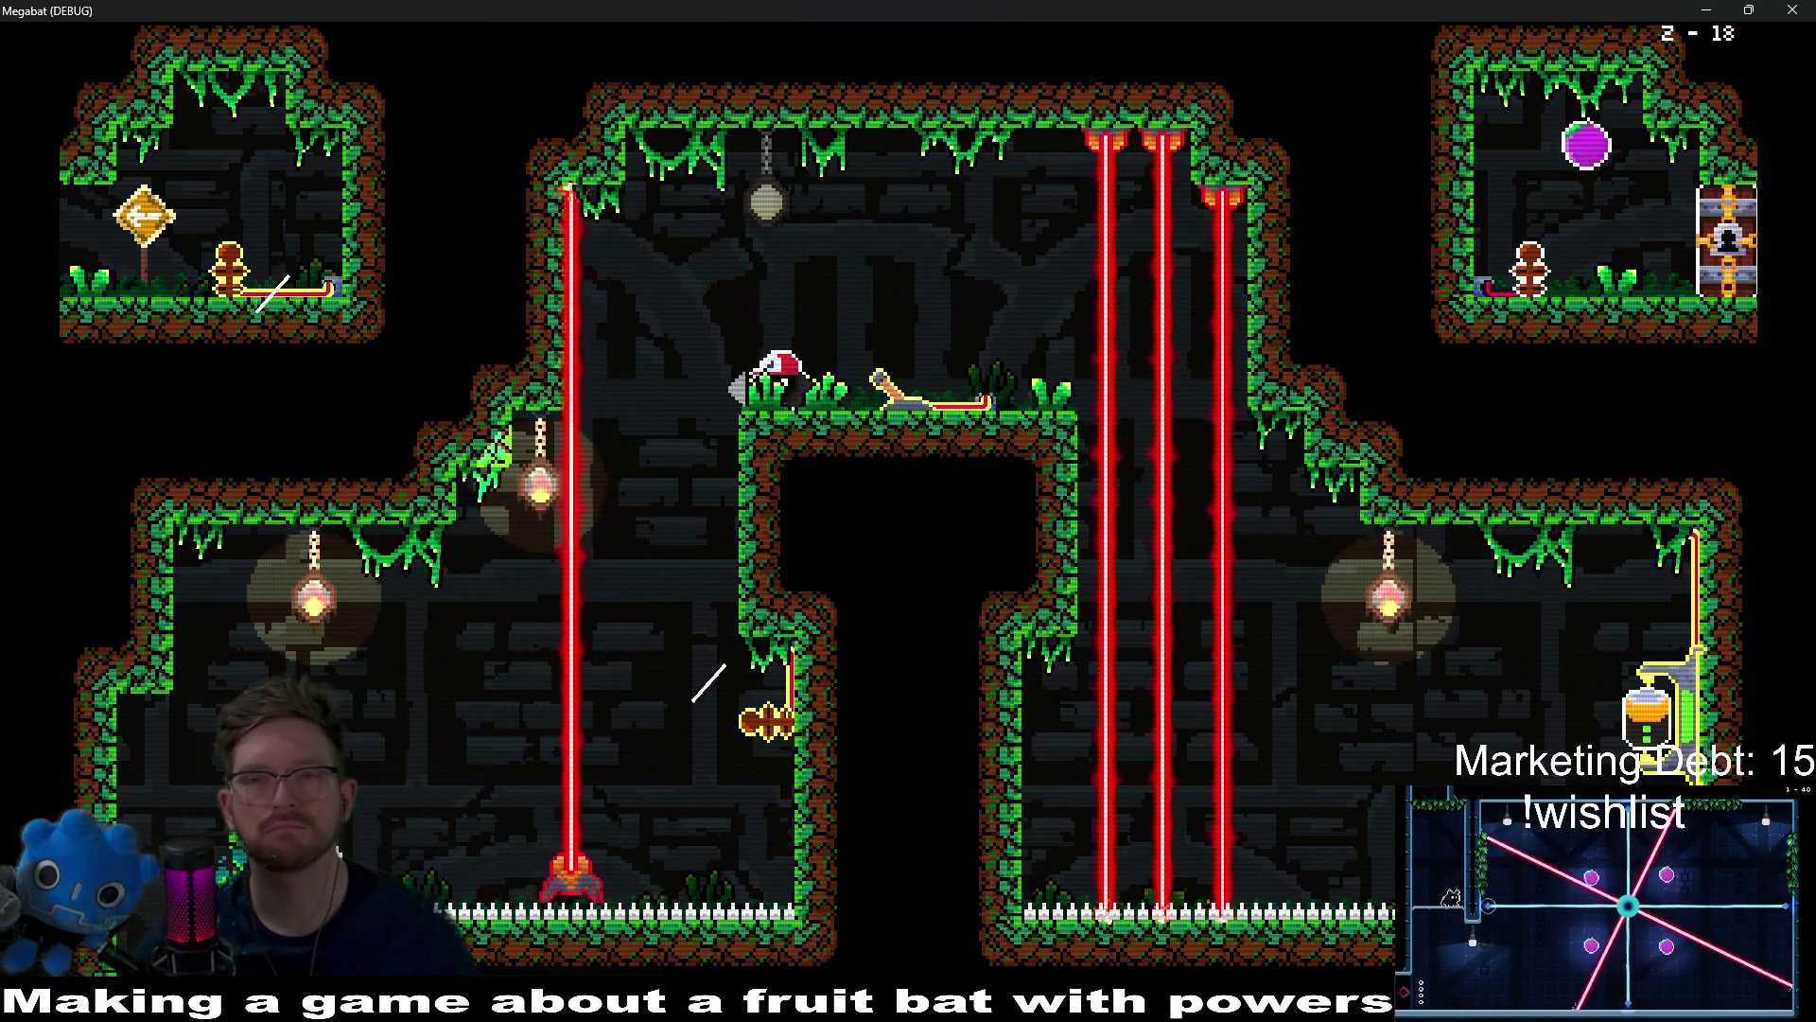
pyautogui.press('Left')
pyautogui.press('Left')
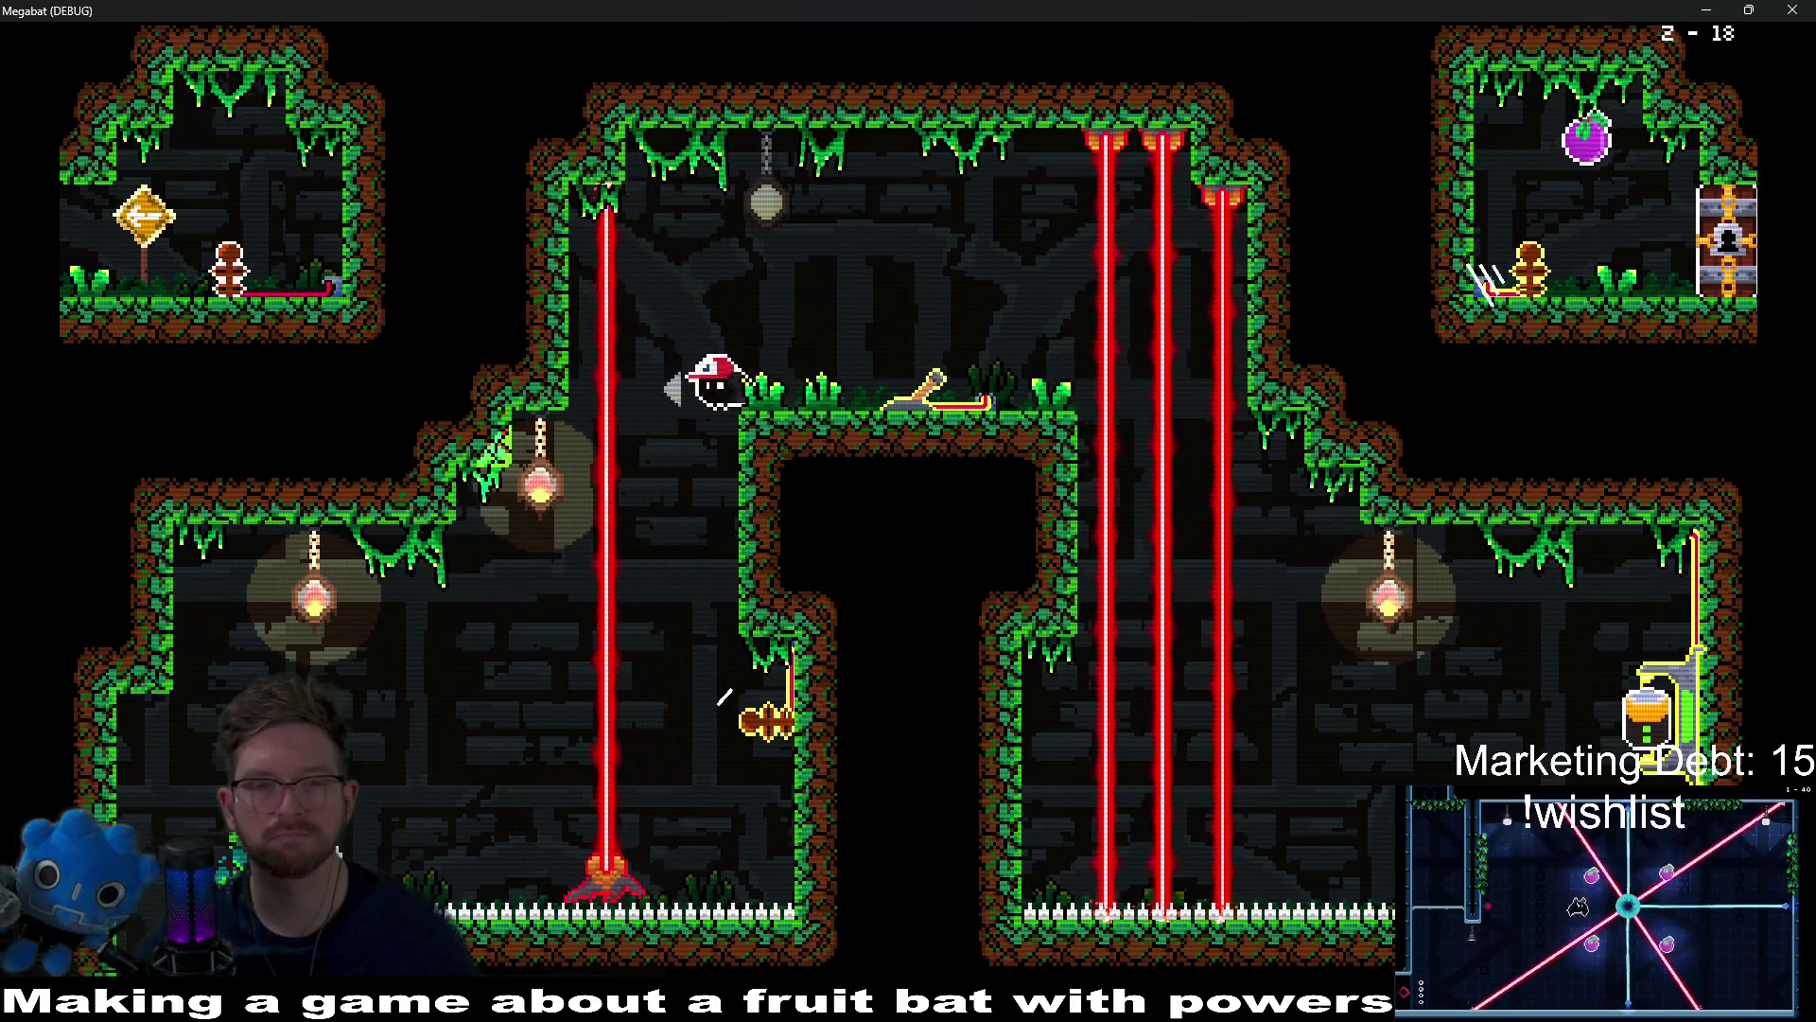
pyautogui.press('Down')
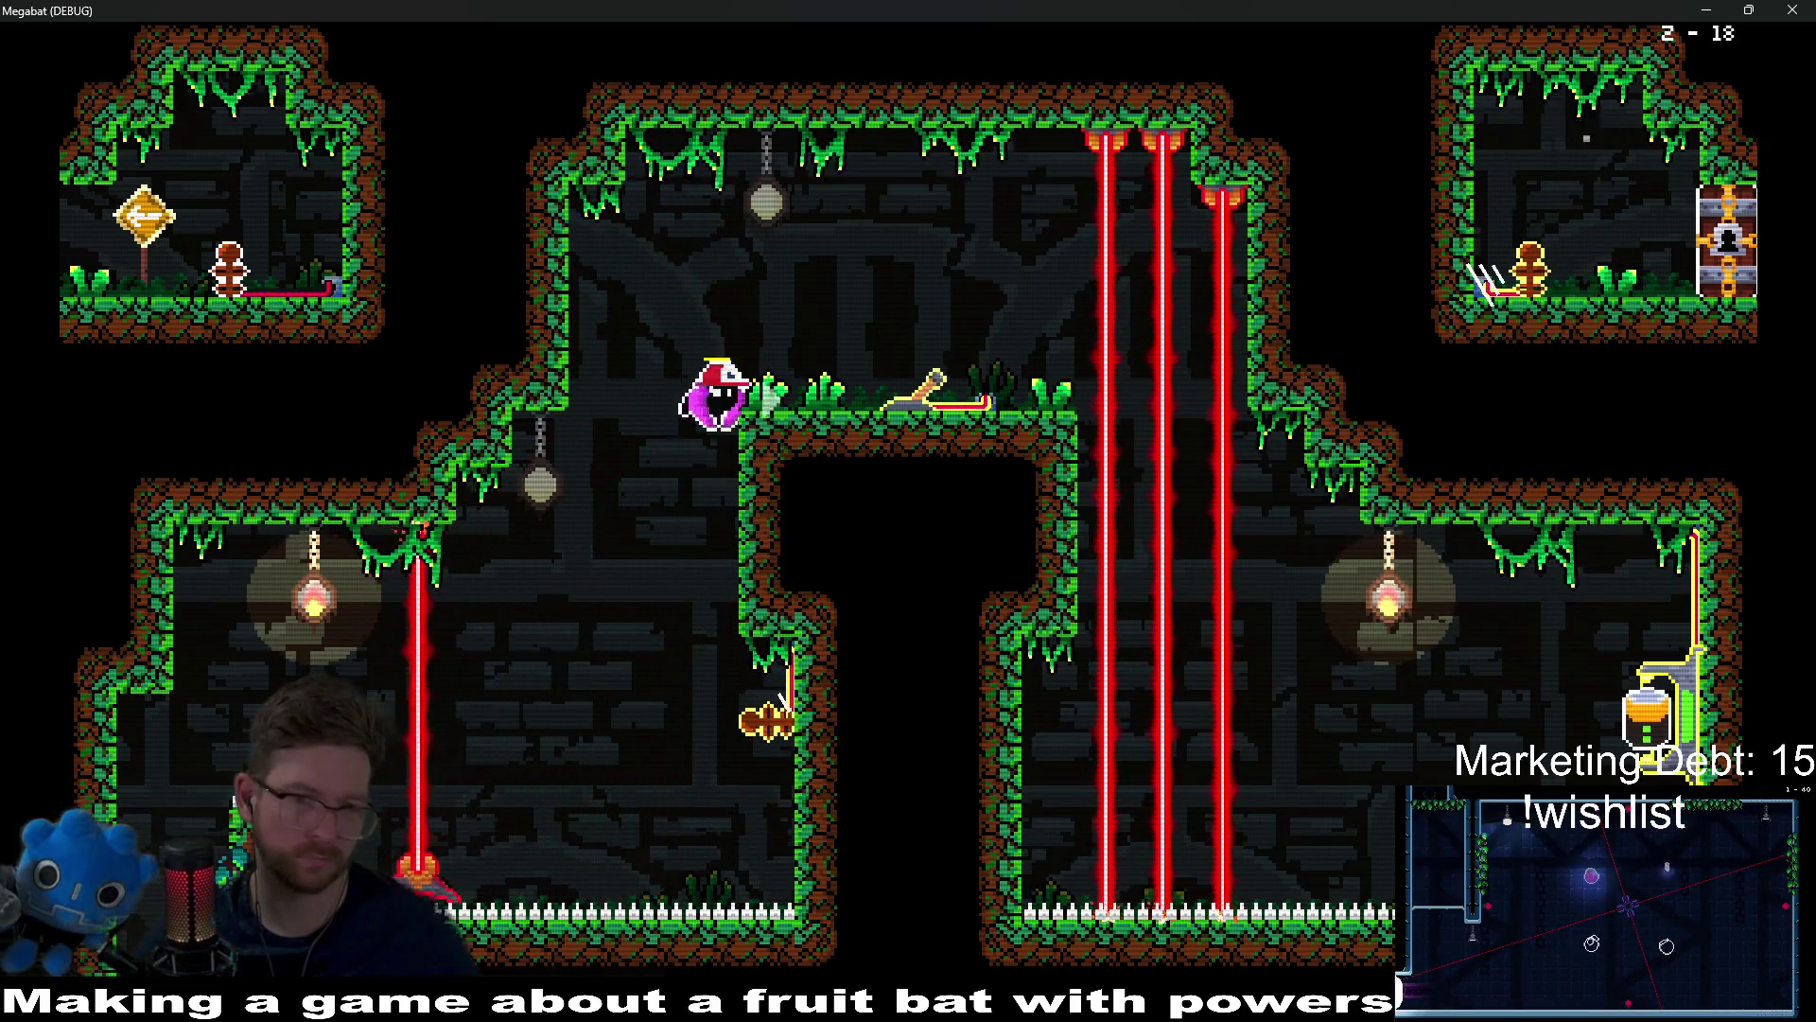
pyautogui.press('Right')
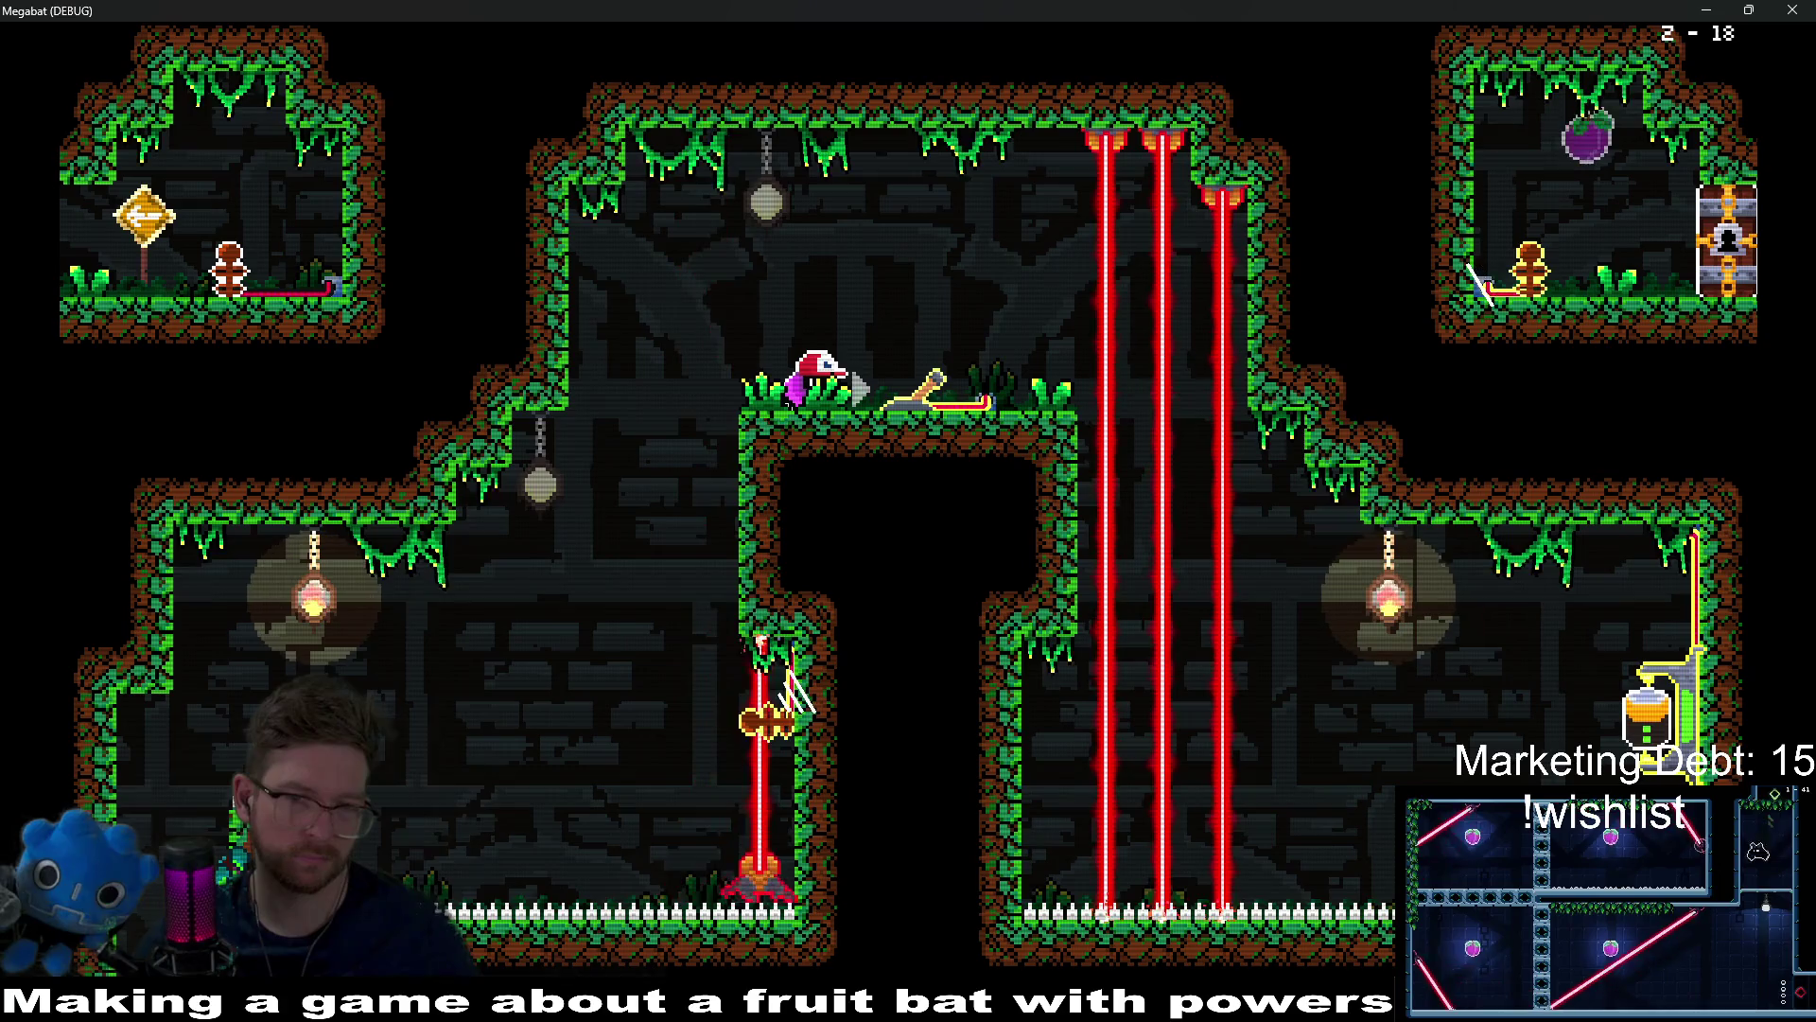
pyautogui.press('Left')
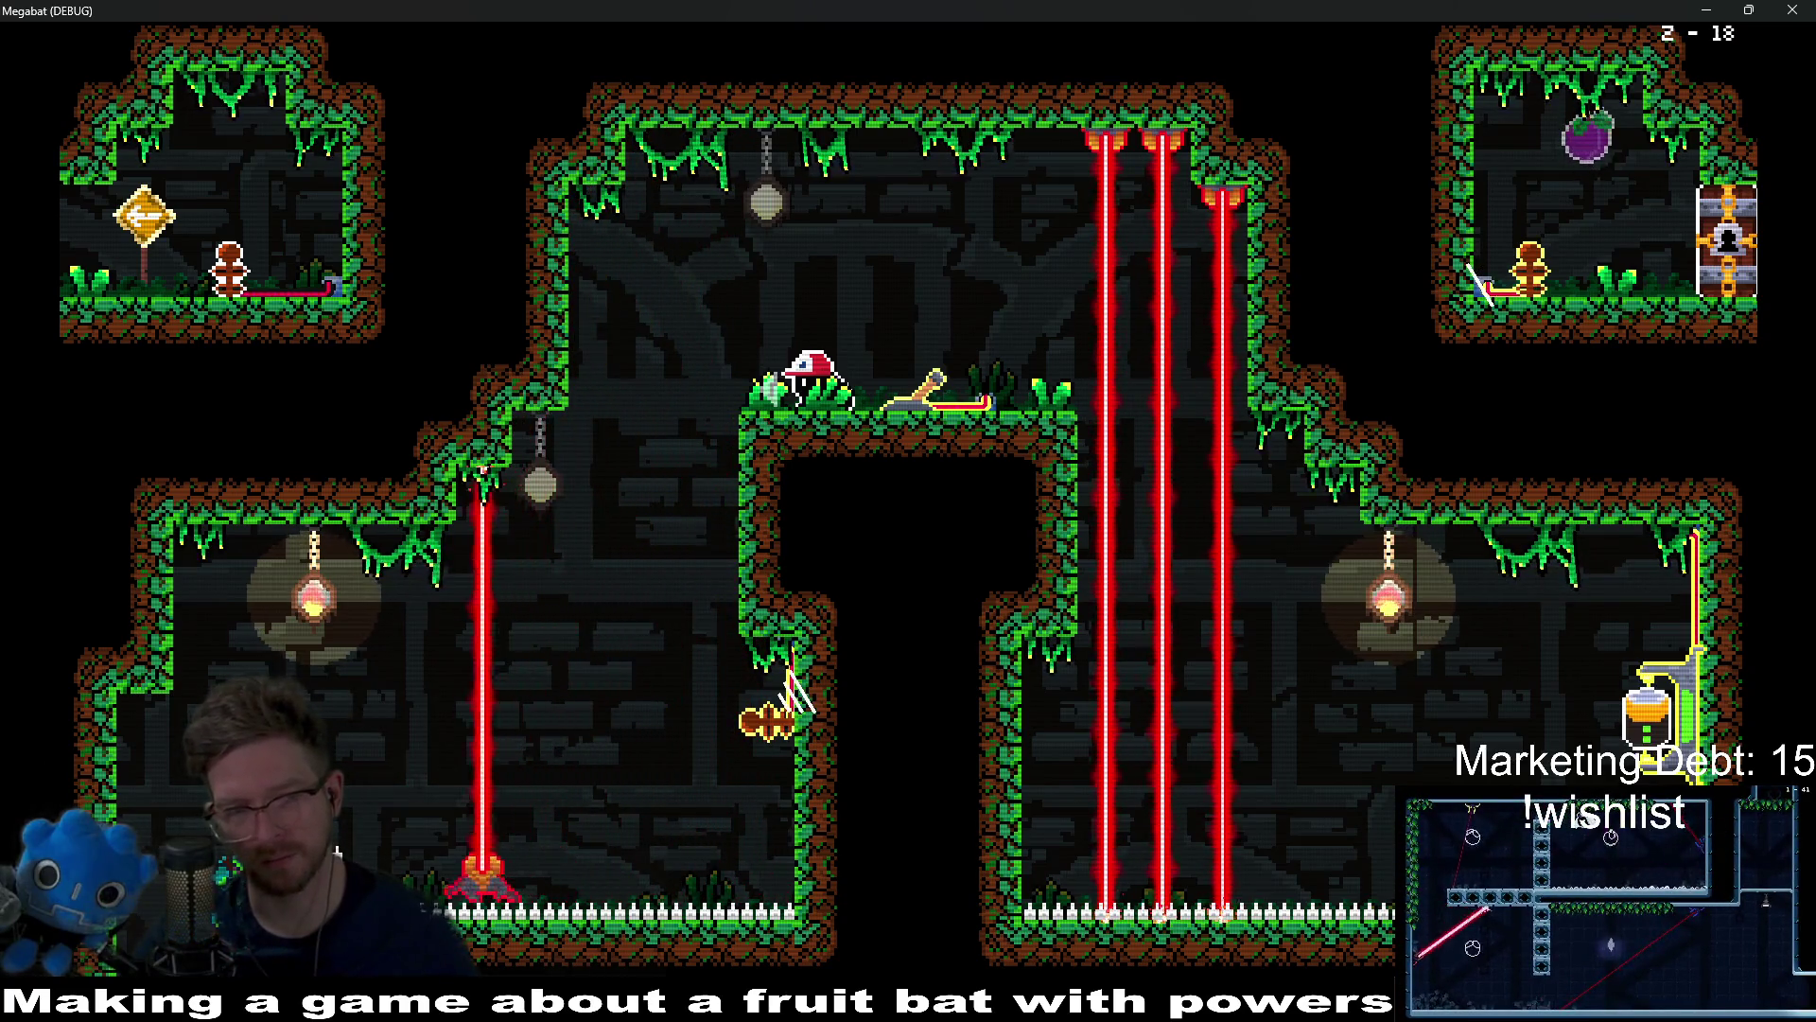
pyautogui.press('Left')
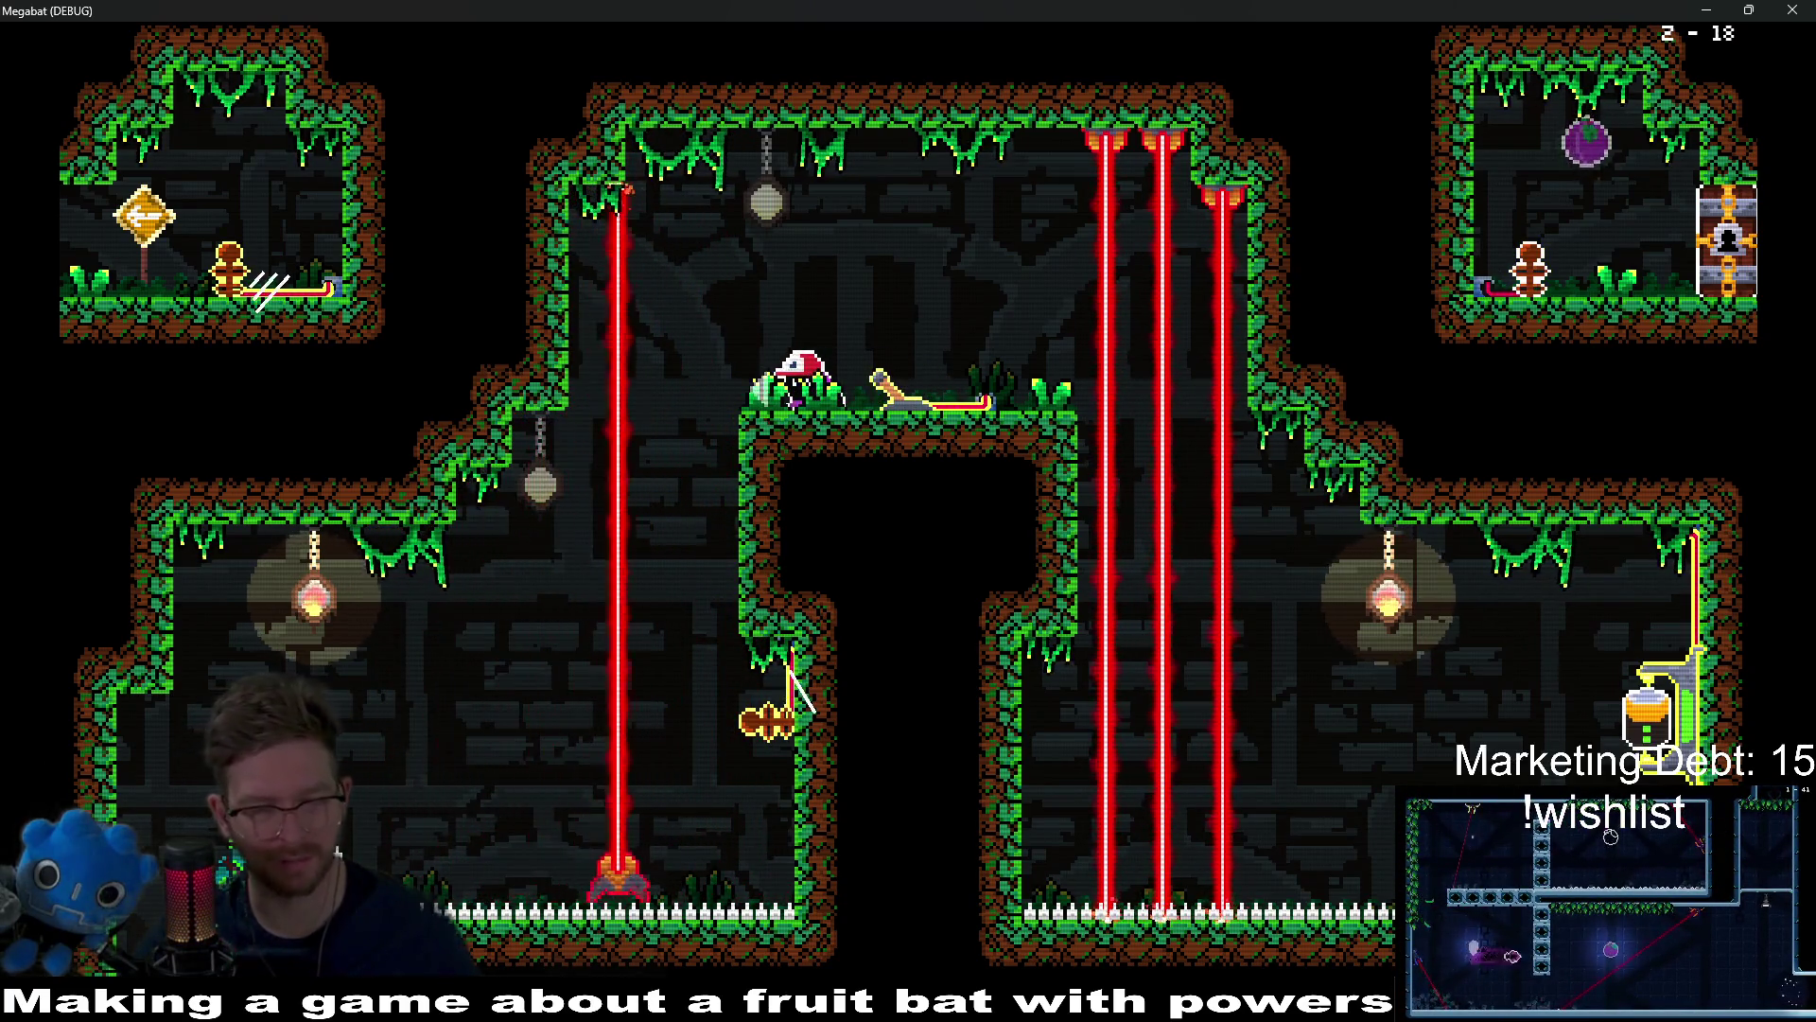
pyautogui.press('Left')
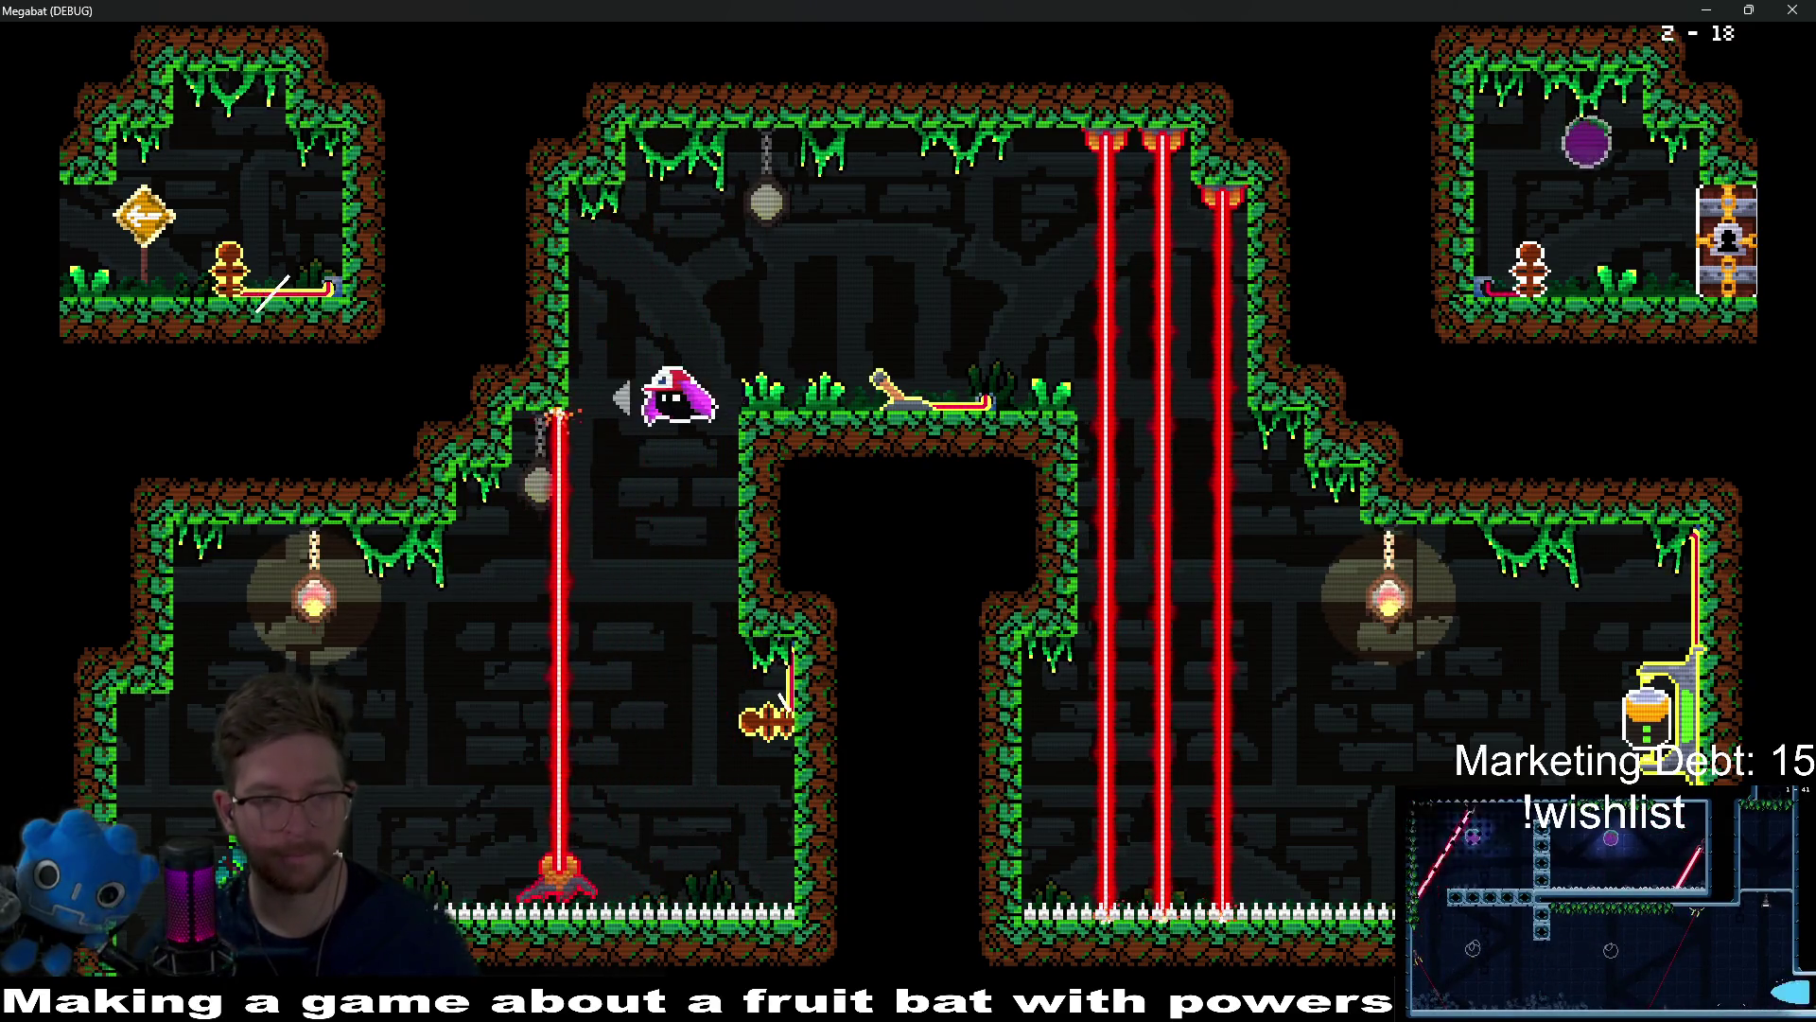
pyautogui.press('space')
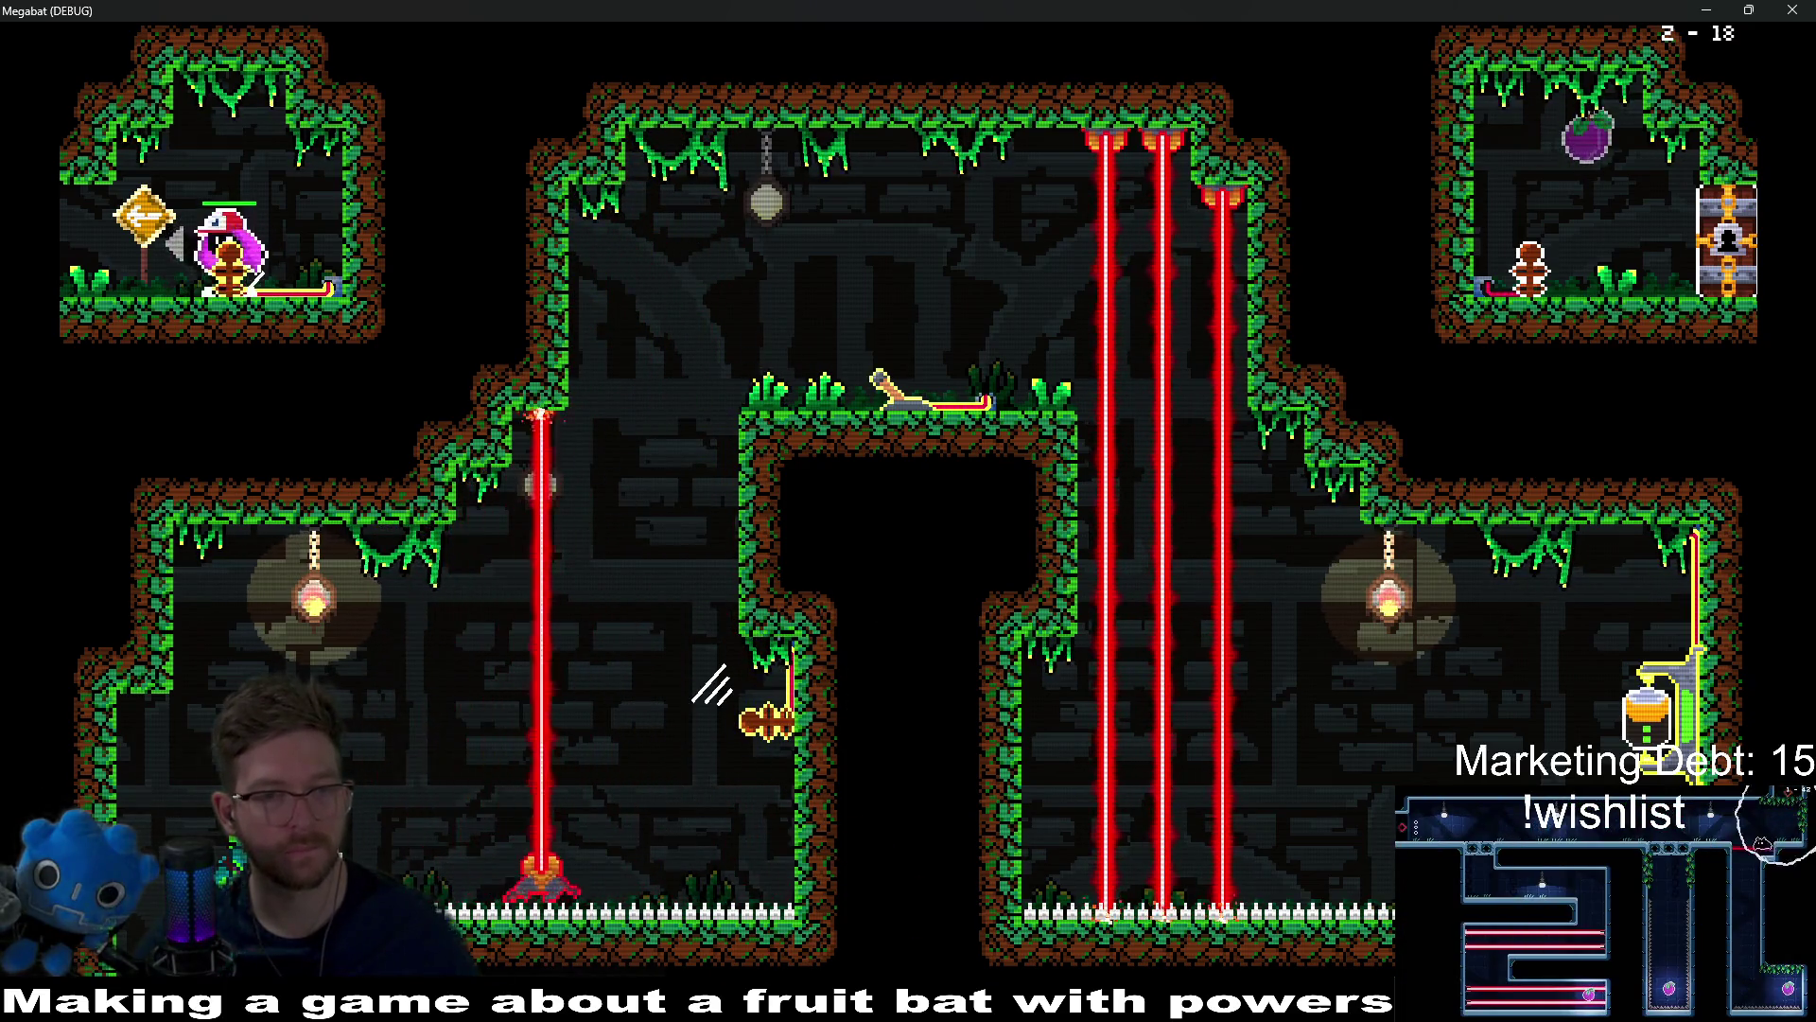
# Step: Fly left along the top corridor onto the purple fruit, then head down the lower corridor
pyautogui.press('Left')
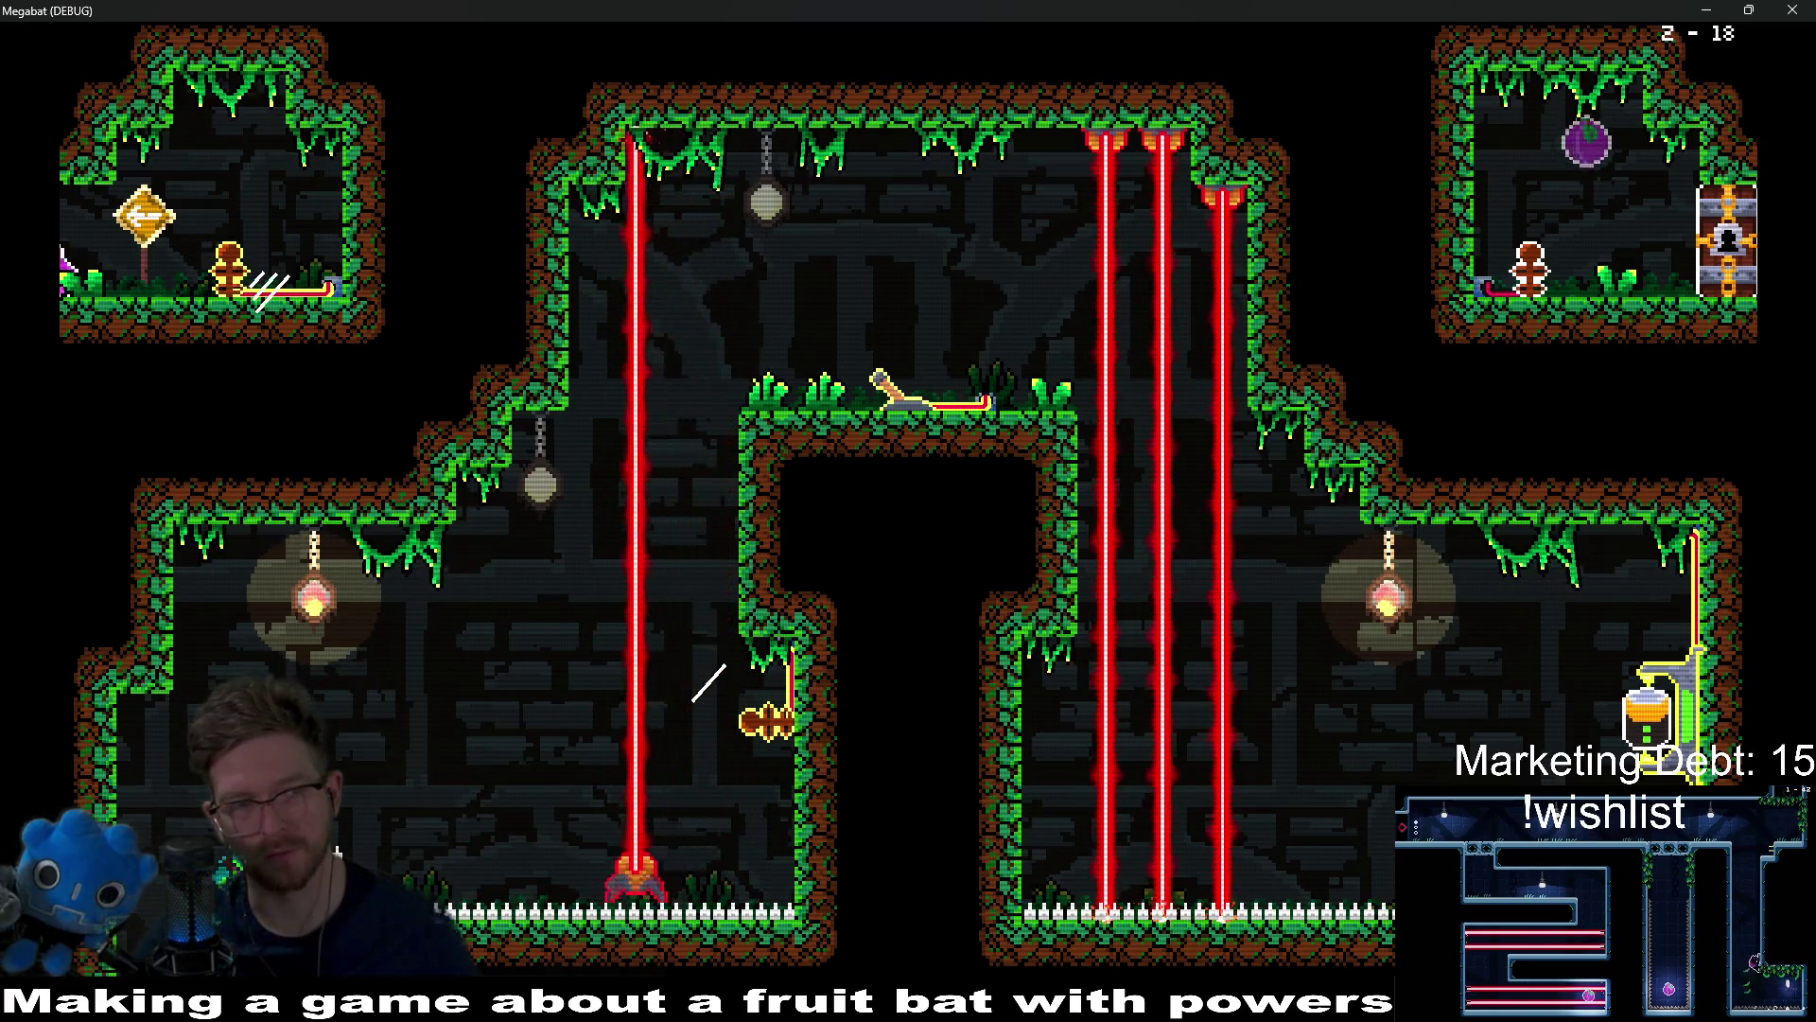
pyautogui.press('Left')
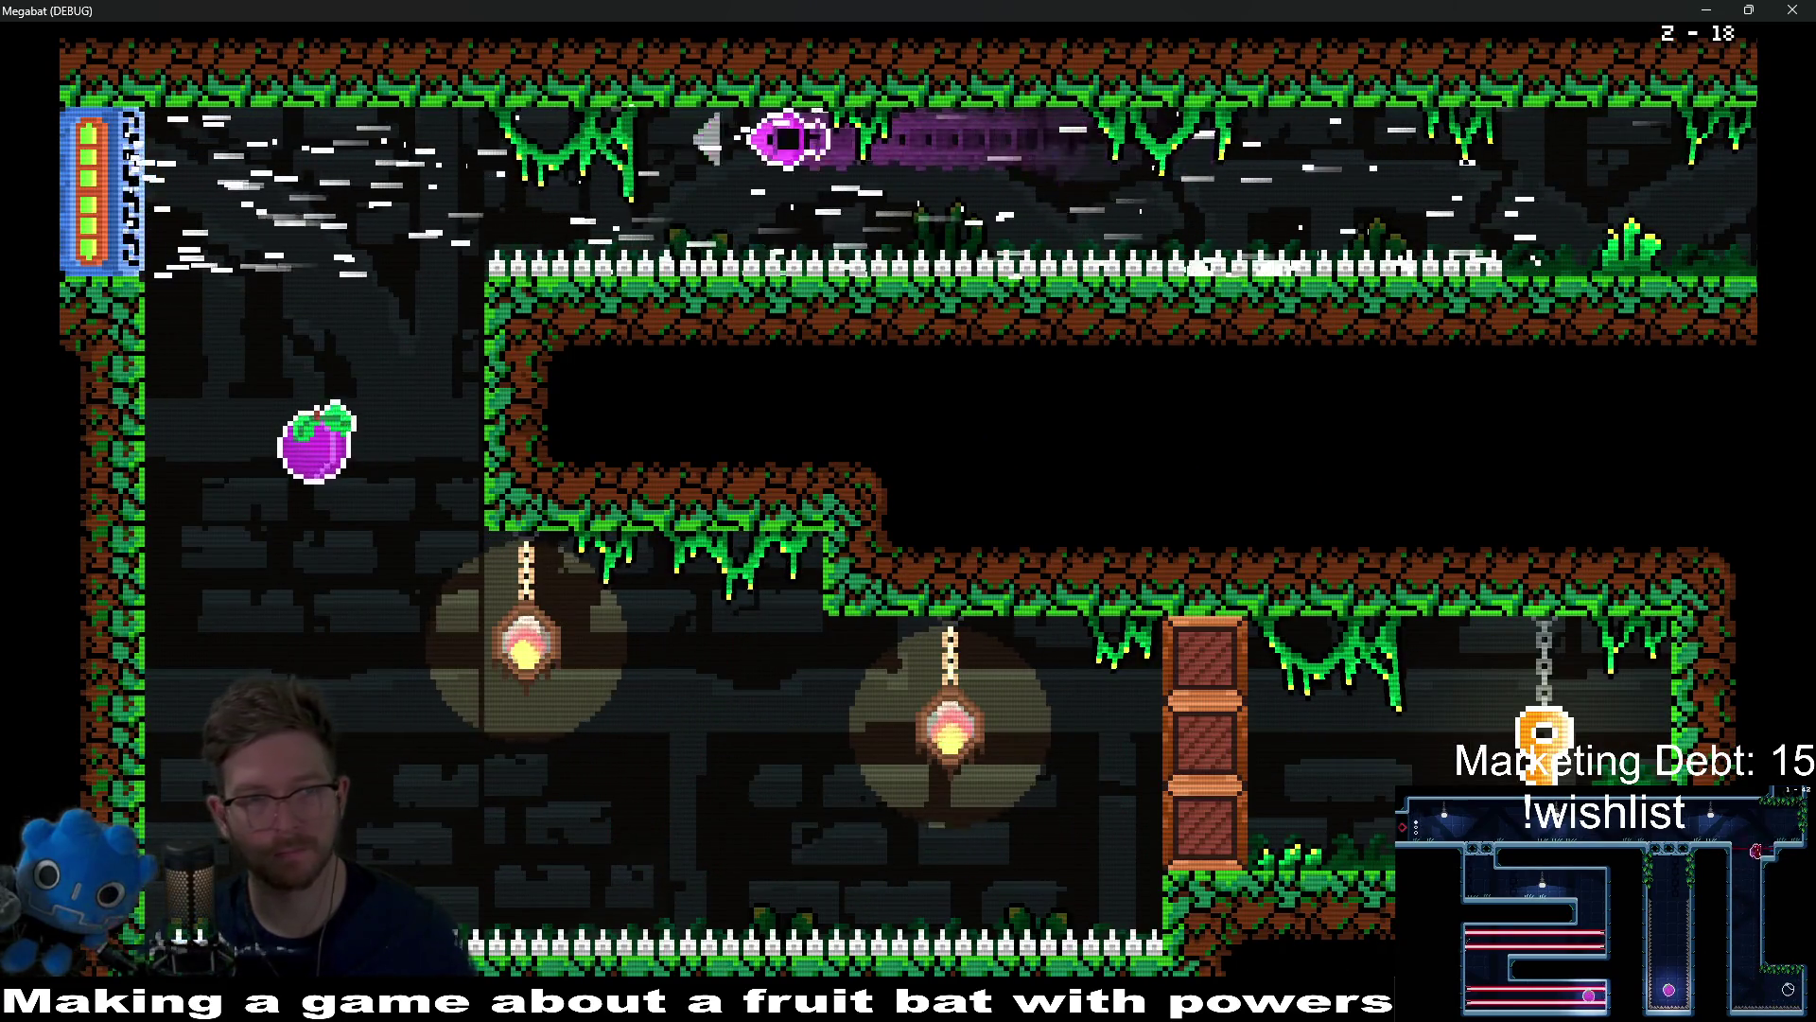
pyautogui.press('Down')
pyautogui.press('Right')
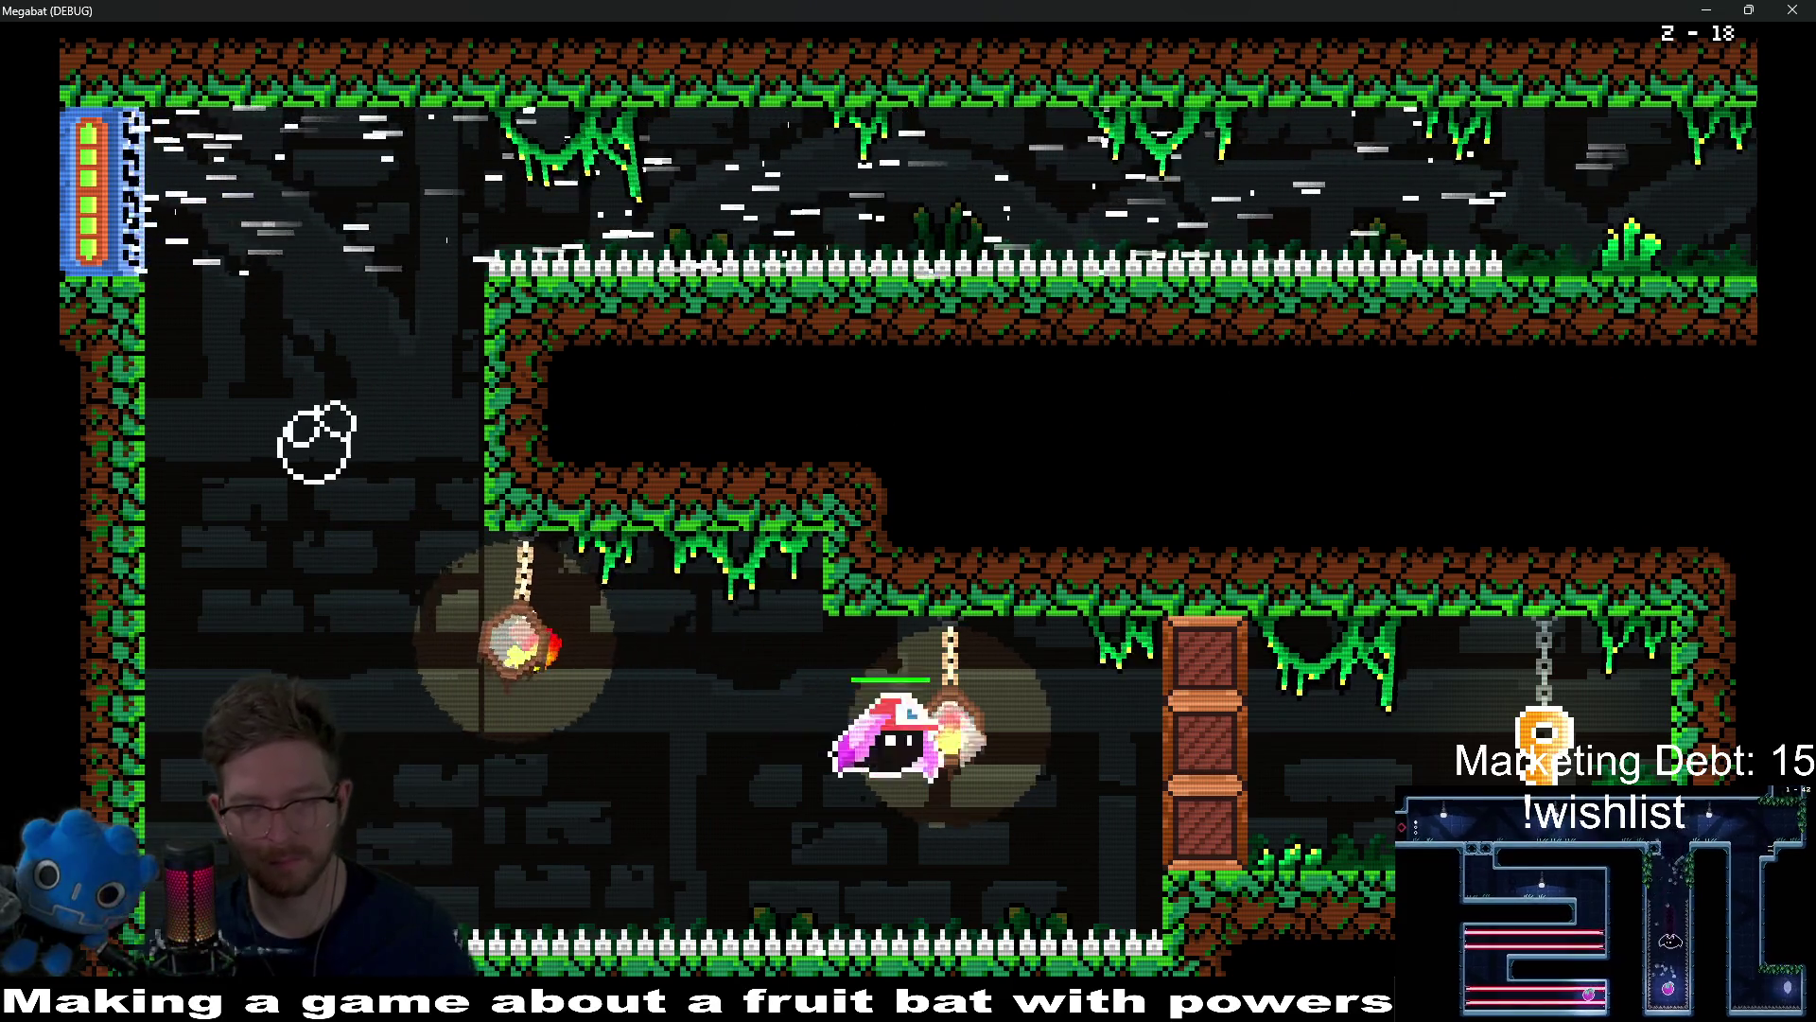
# Step: Grab the golden key and carry it through the top corridor onto the central grass platform
pyautogui.press('Left')
pyautogui.press('Up')
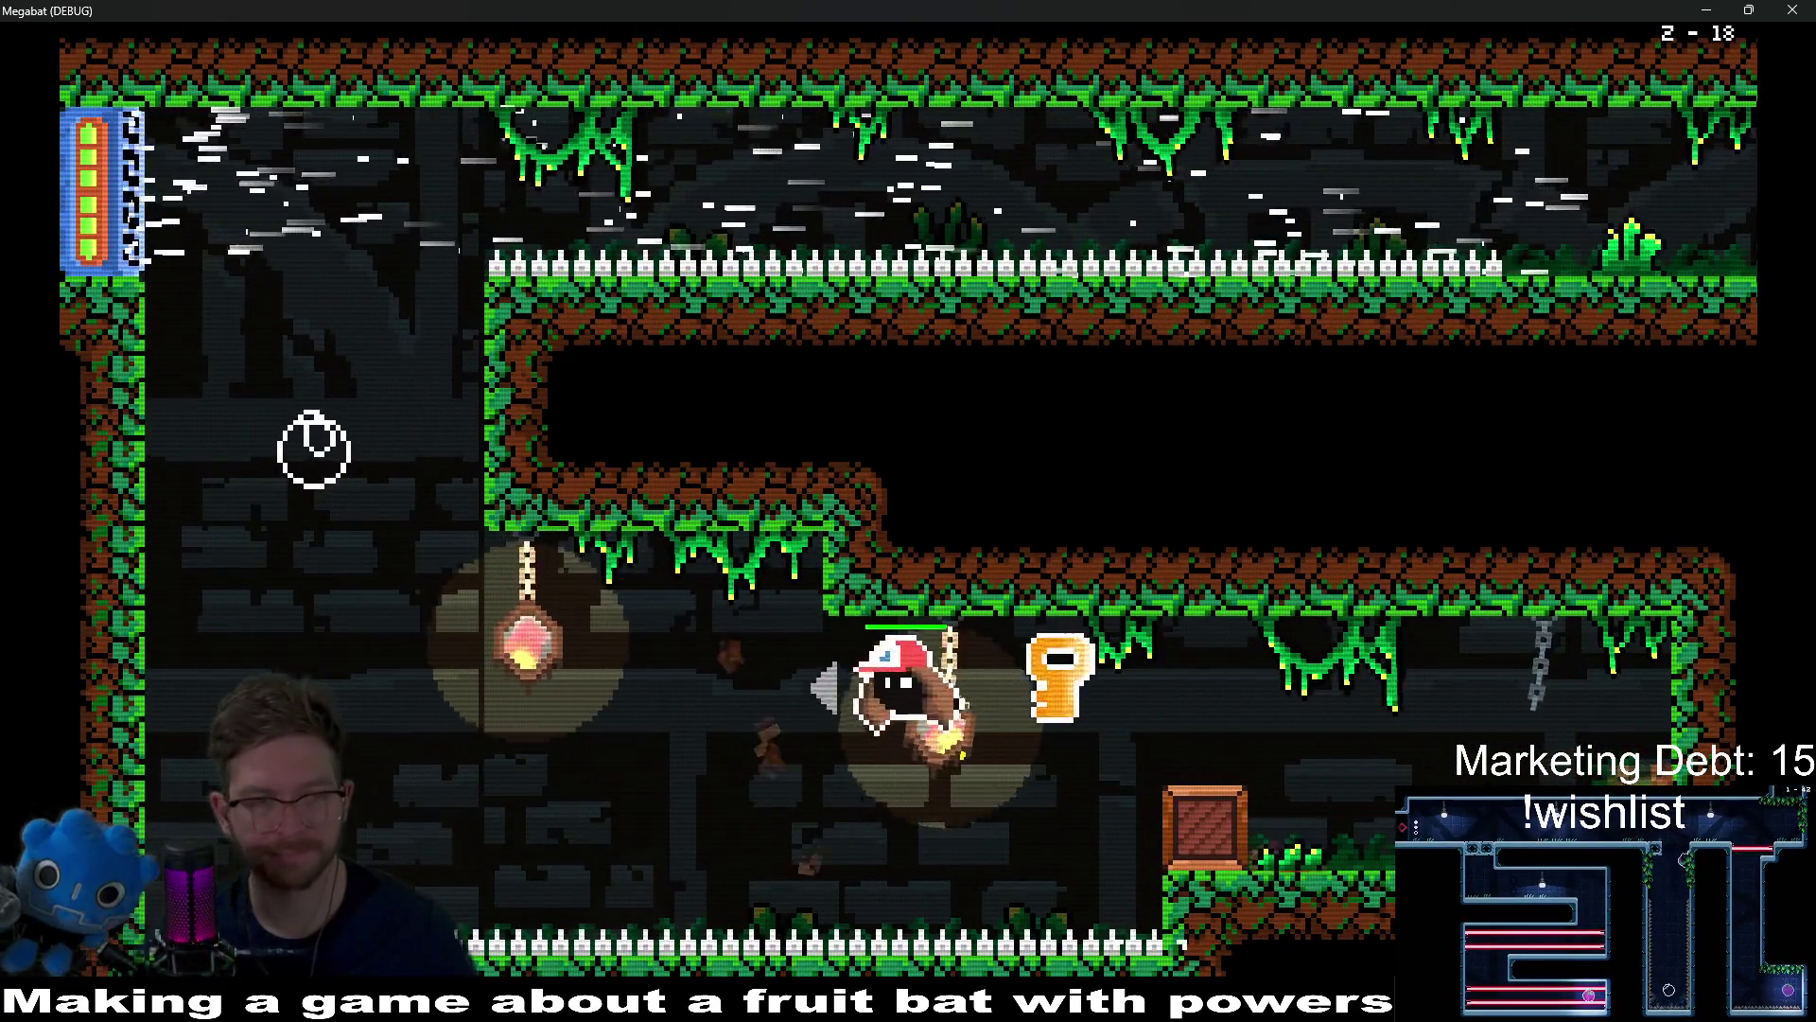
pyautogui.press('Up')
pyautogui.press('Right')
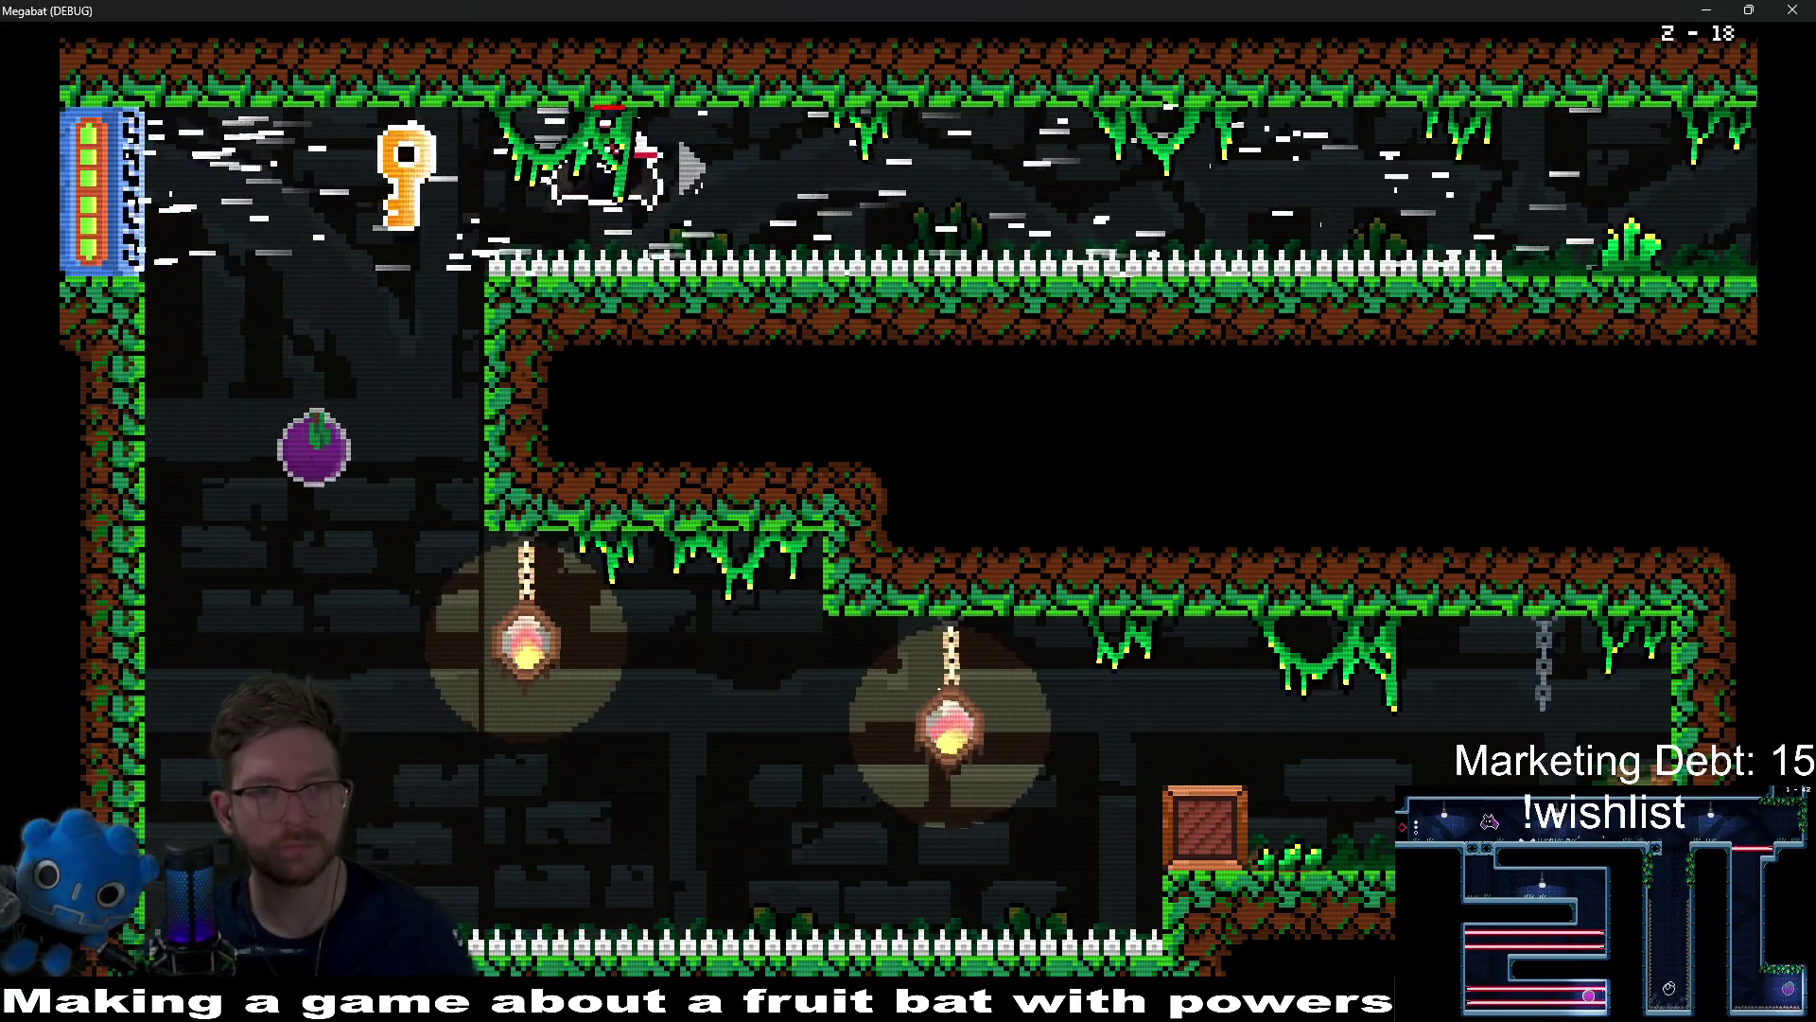
pyautogui.press('Right')
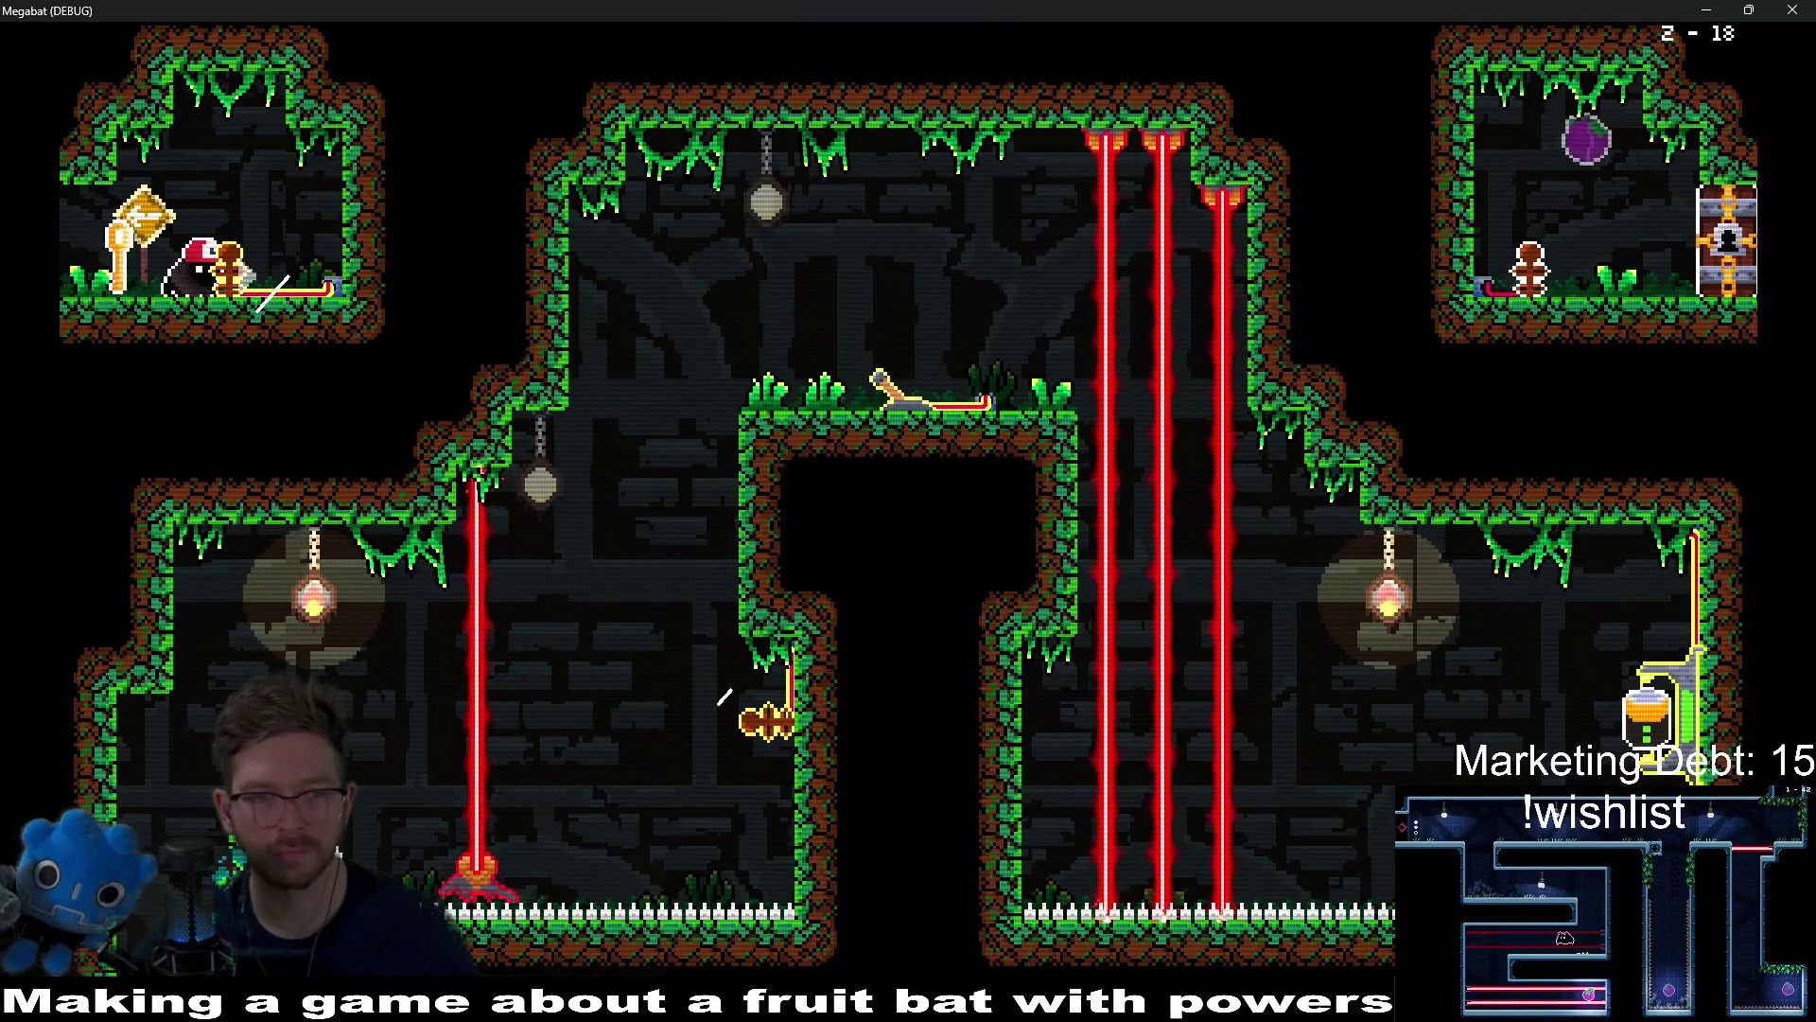
pyautogui.press('Up')
pyautogui.press('Right')
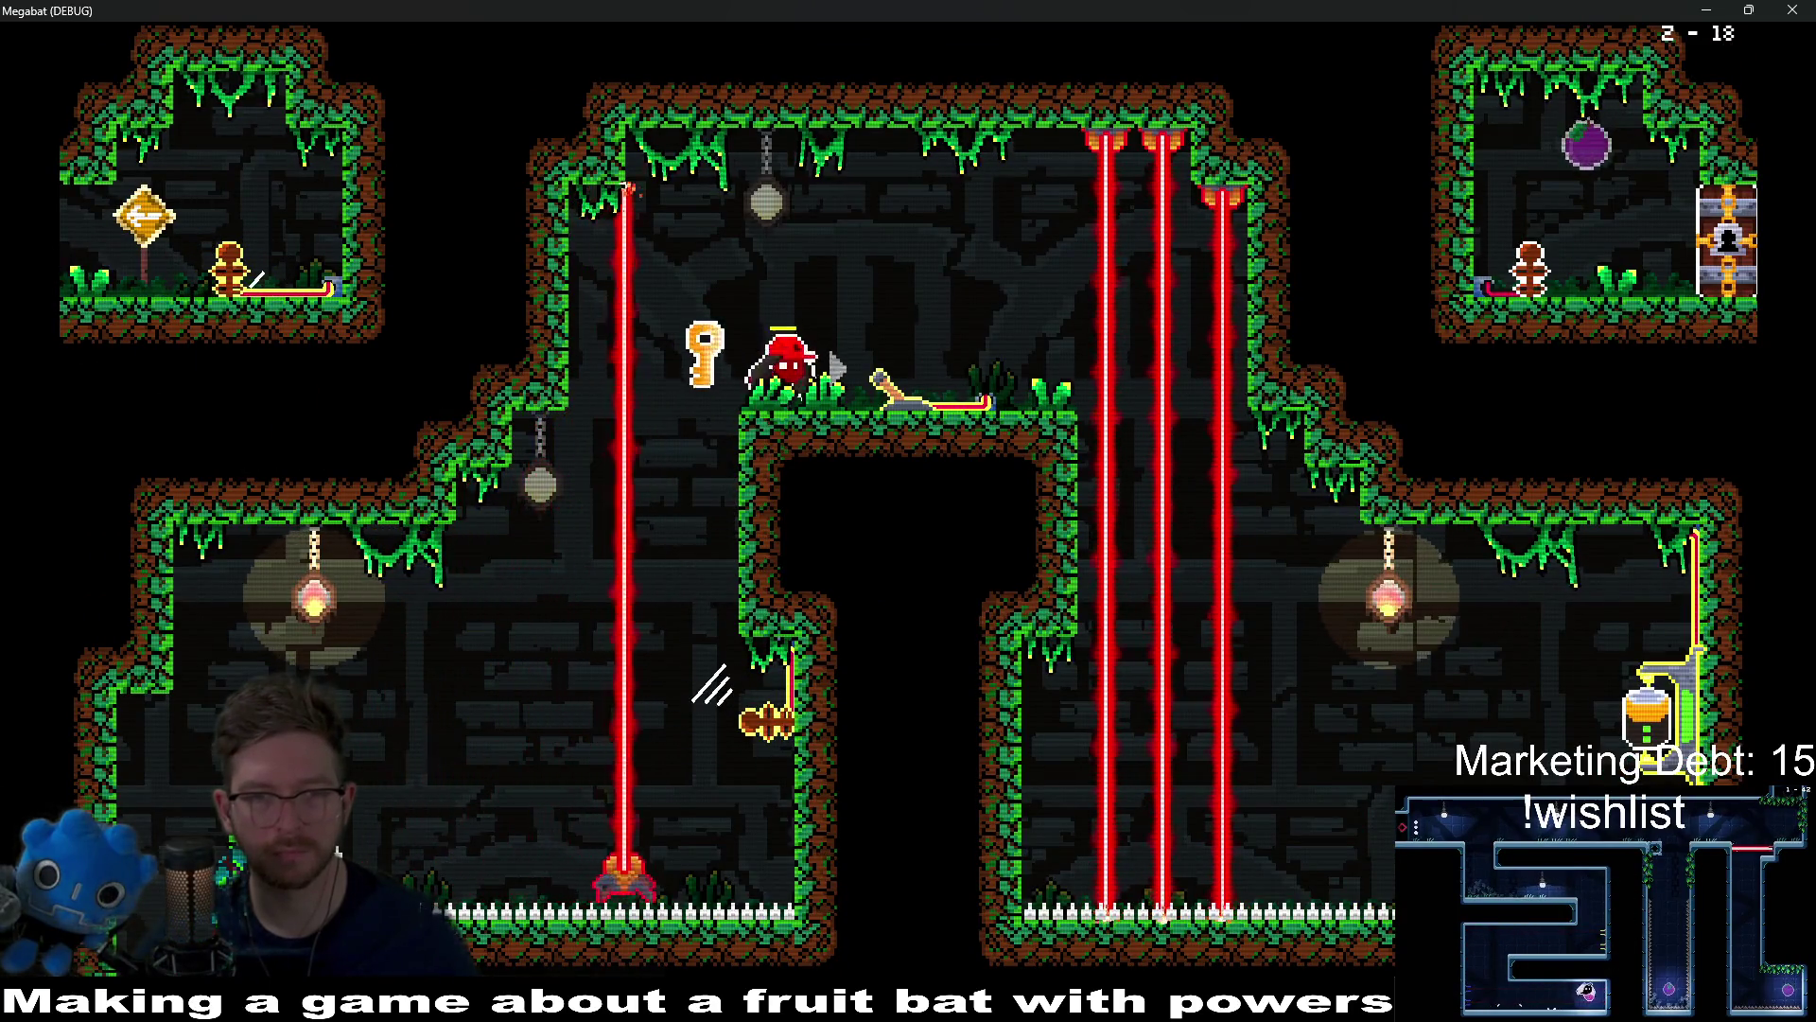
pyautogui.press('Left')
pyautogui.press('Left')
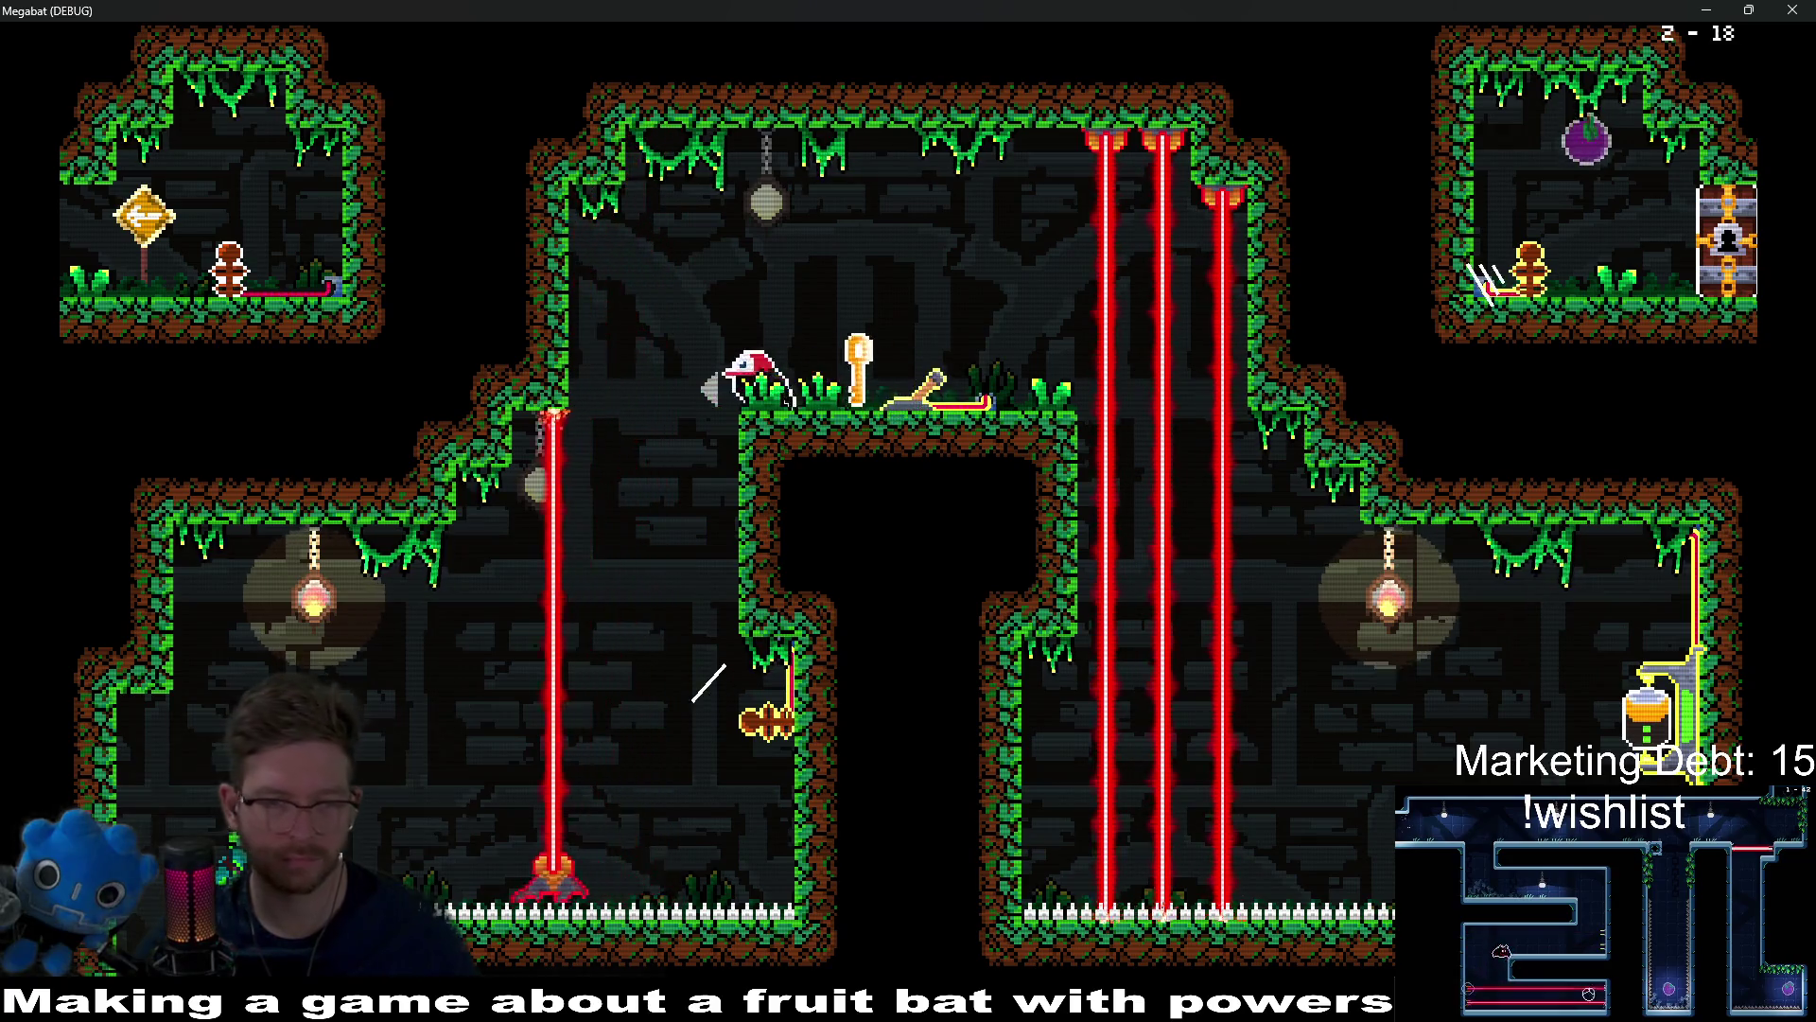
# Step: Bring the key to the locked top-right door and go through once it opens
pyautogui.press('Right')
pyautogui.press('Up')
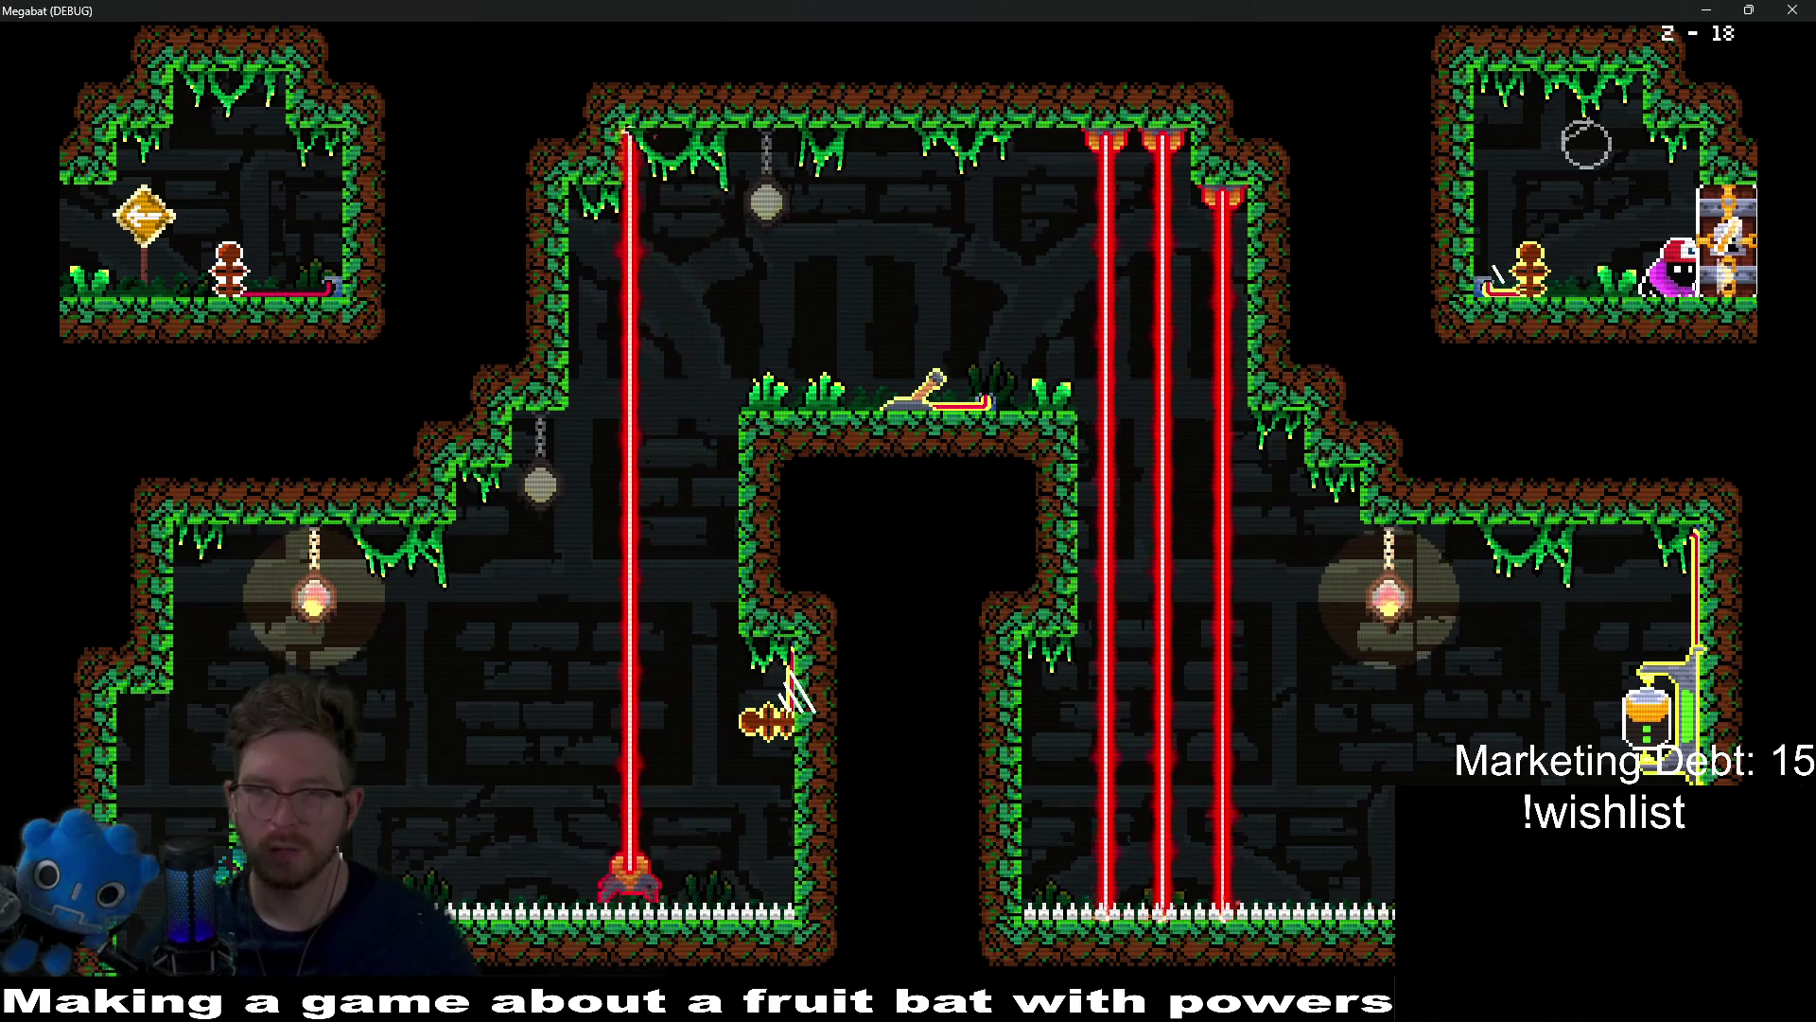
pyautogui.press('x')
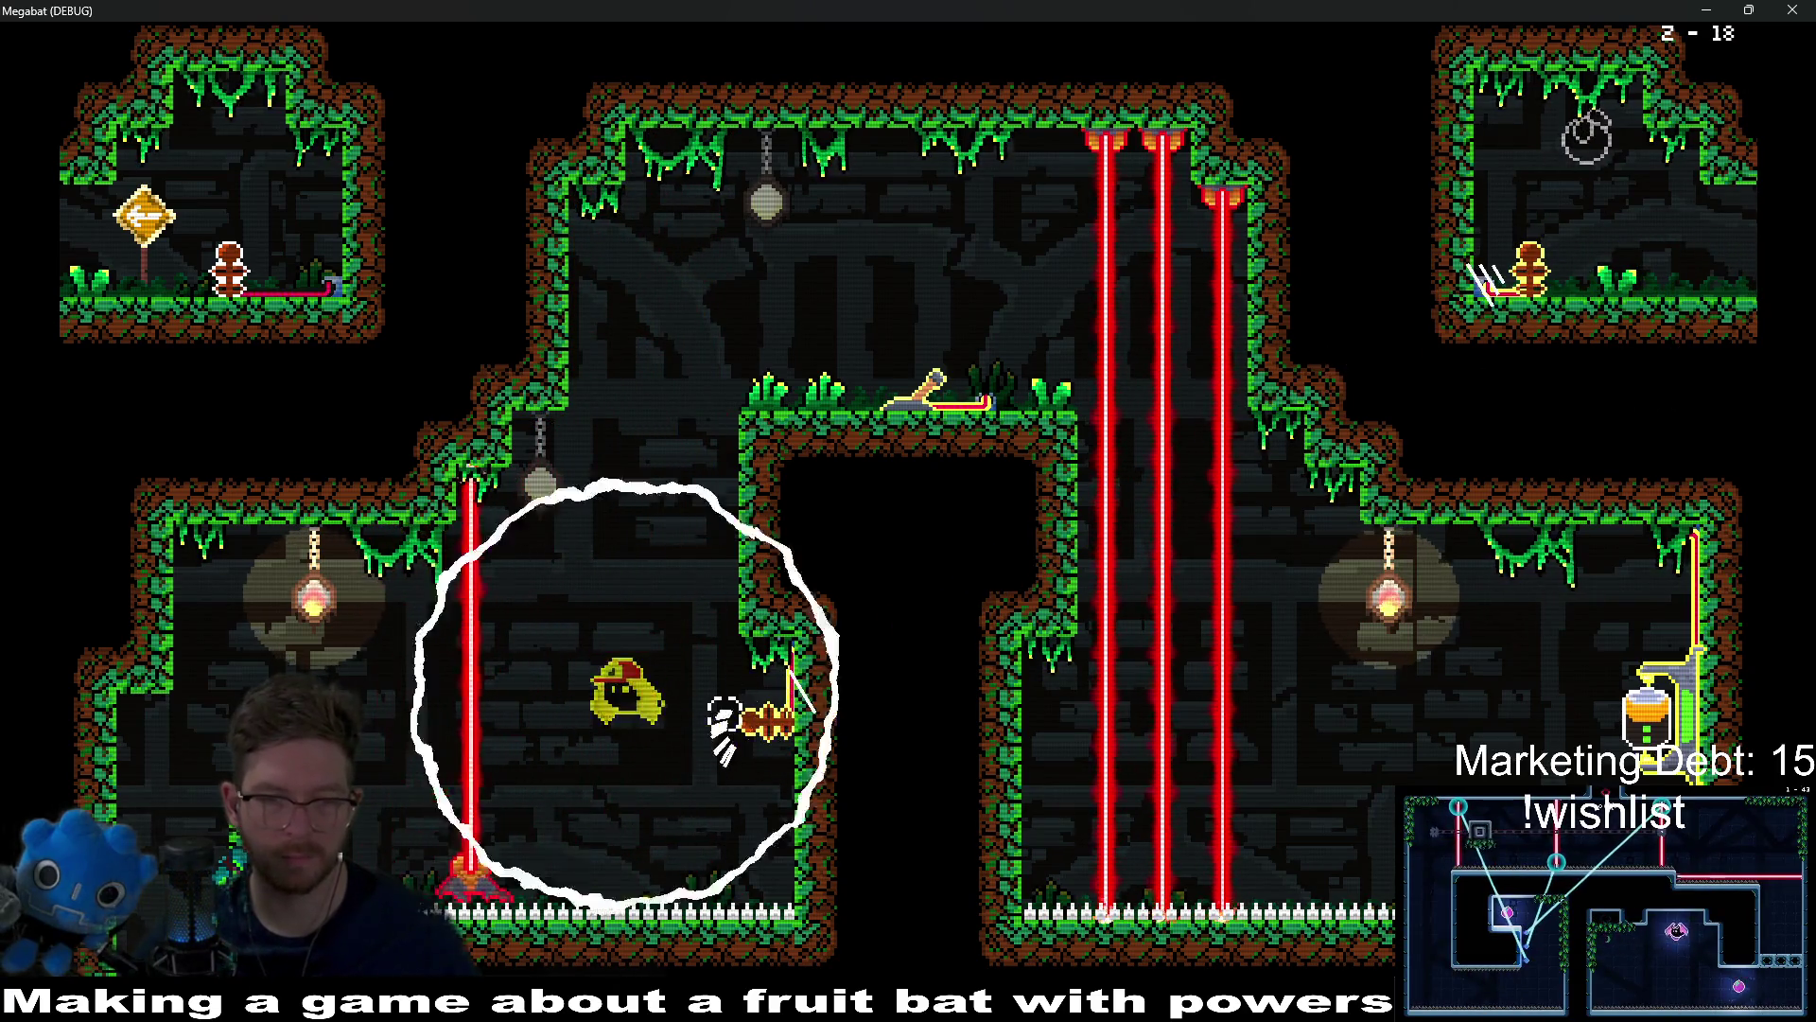
pyautogui.press('Right')
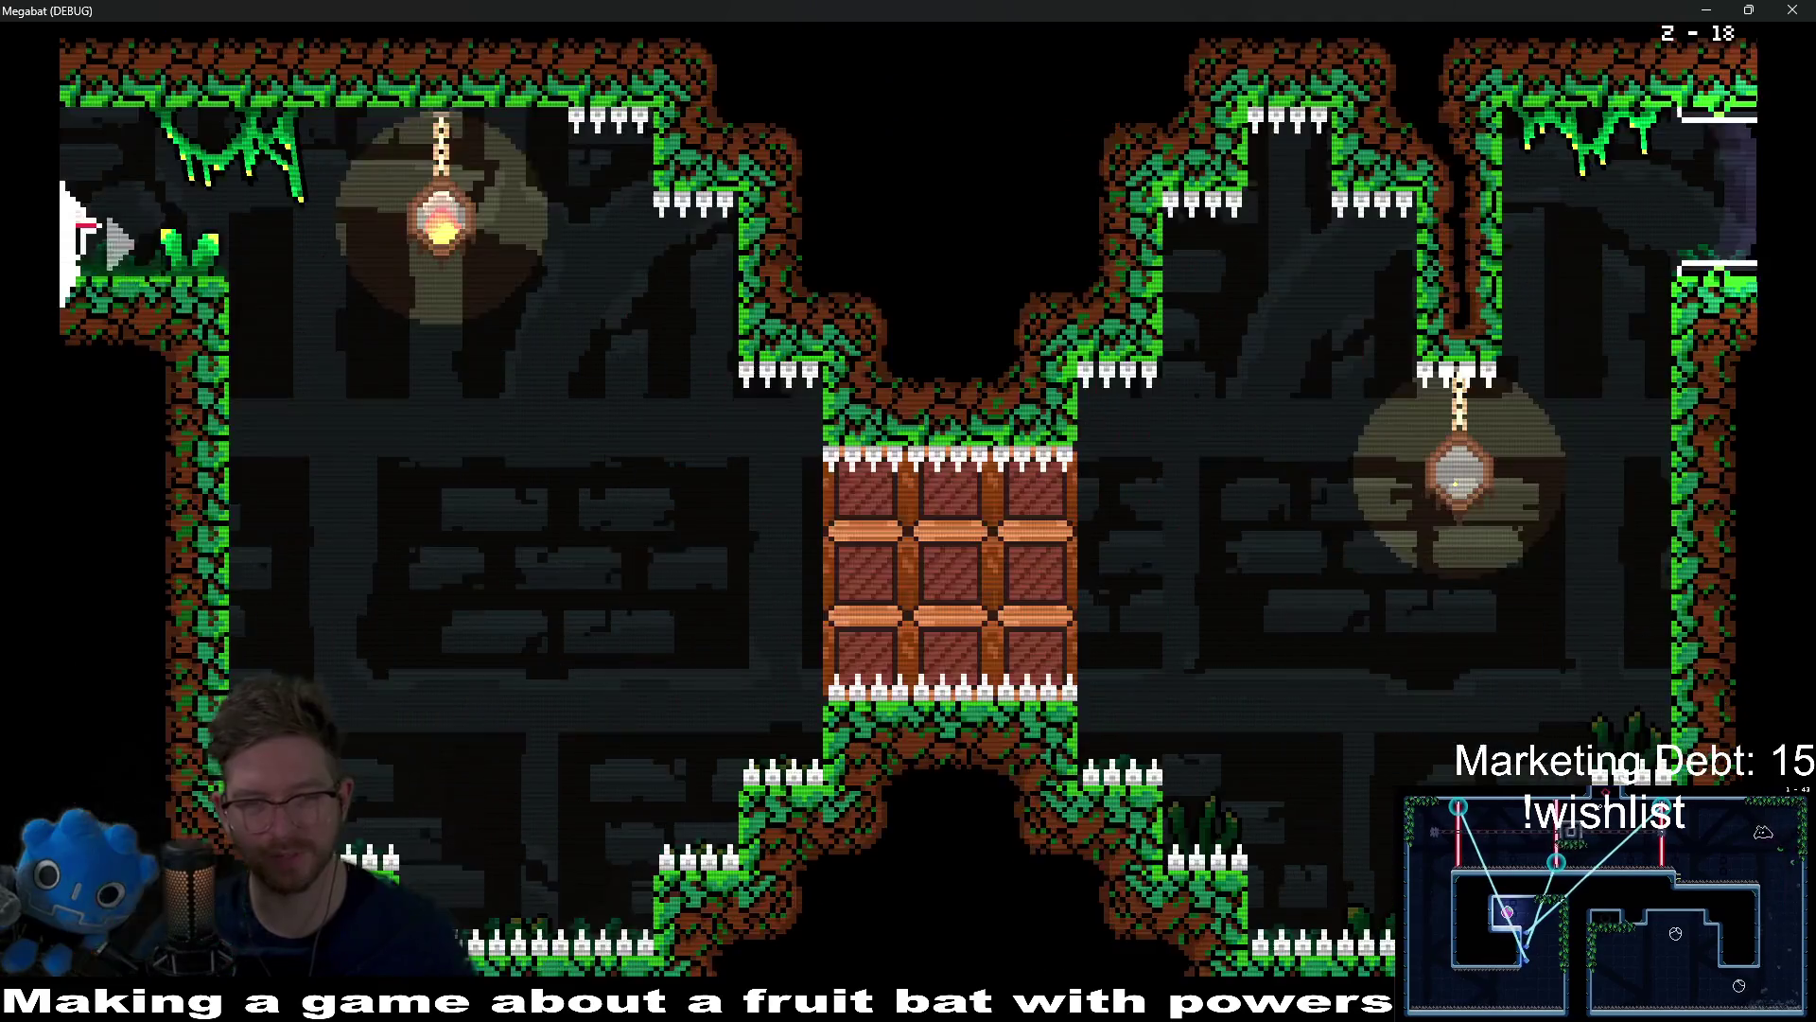
# Step: Dash through the crate blocks and climb the right wall out into level 2-19
pyautogui.press('Right')
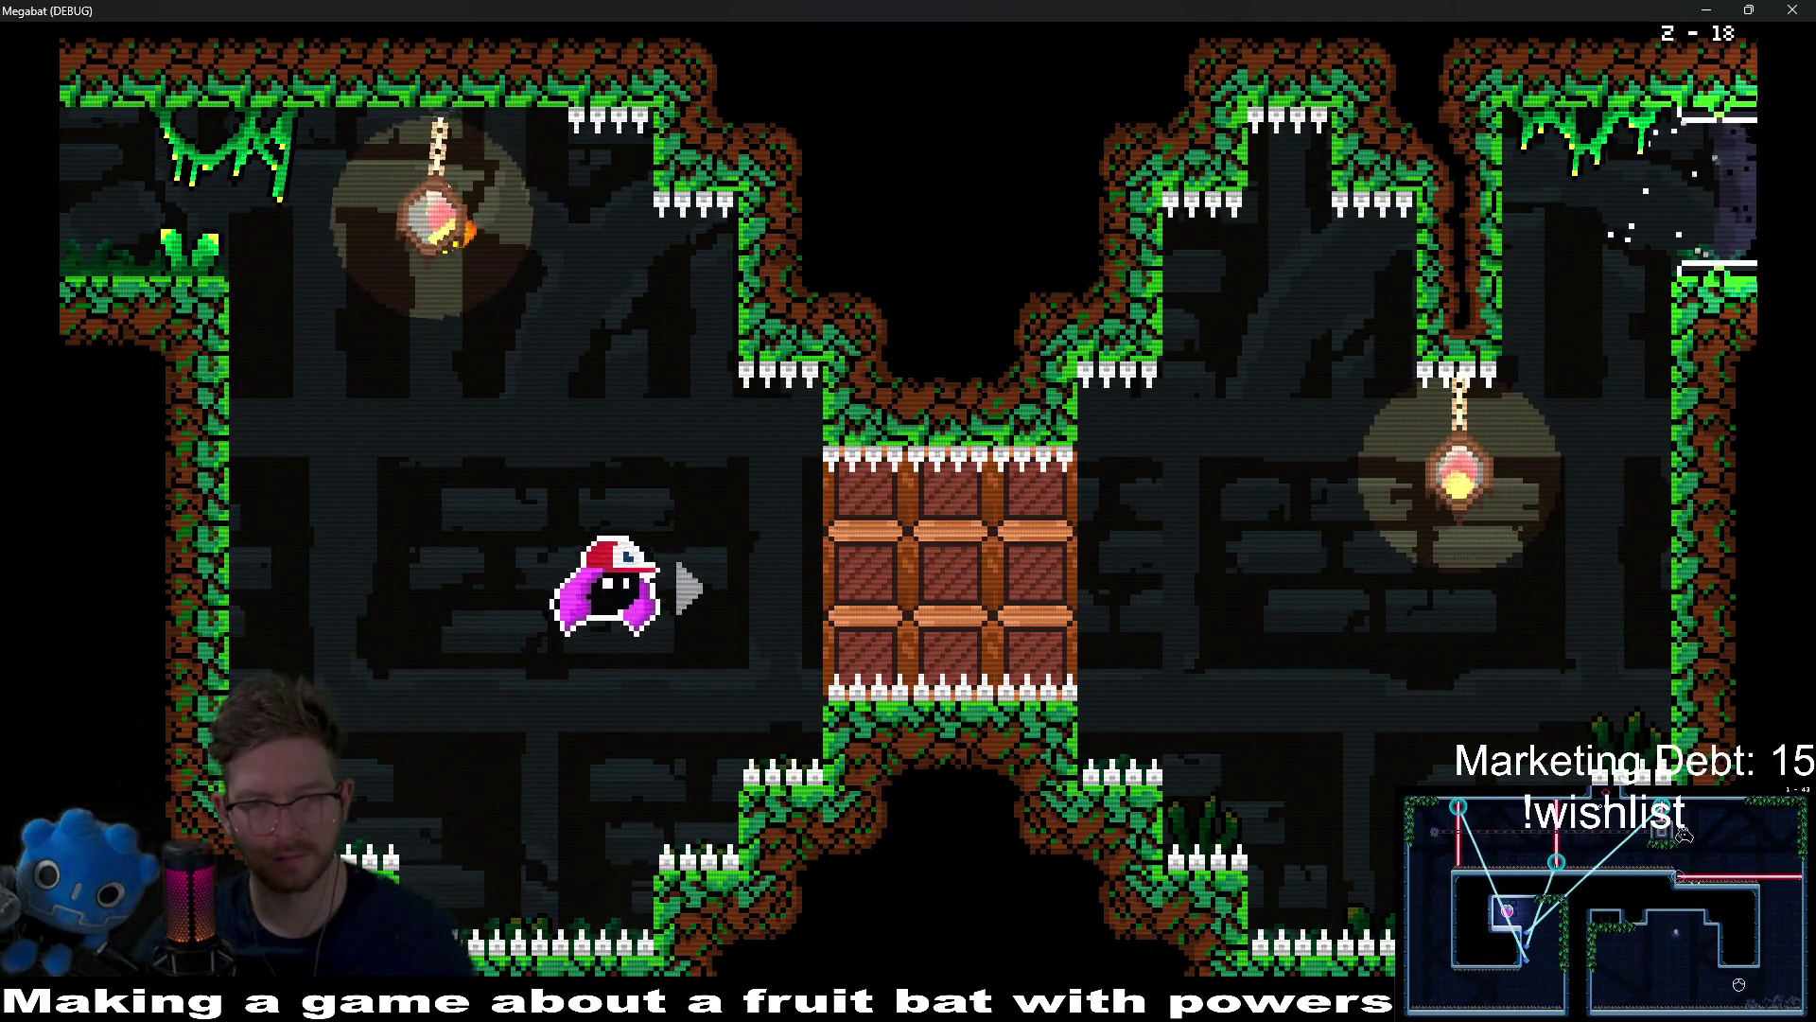
pyautogui.press('Right')
pyautogui.press('Up')
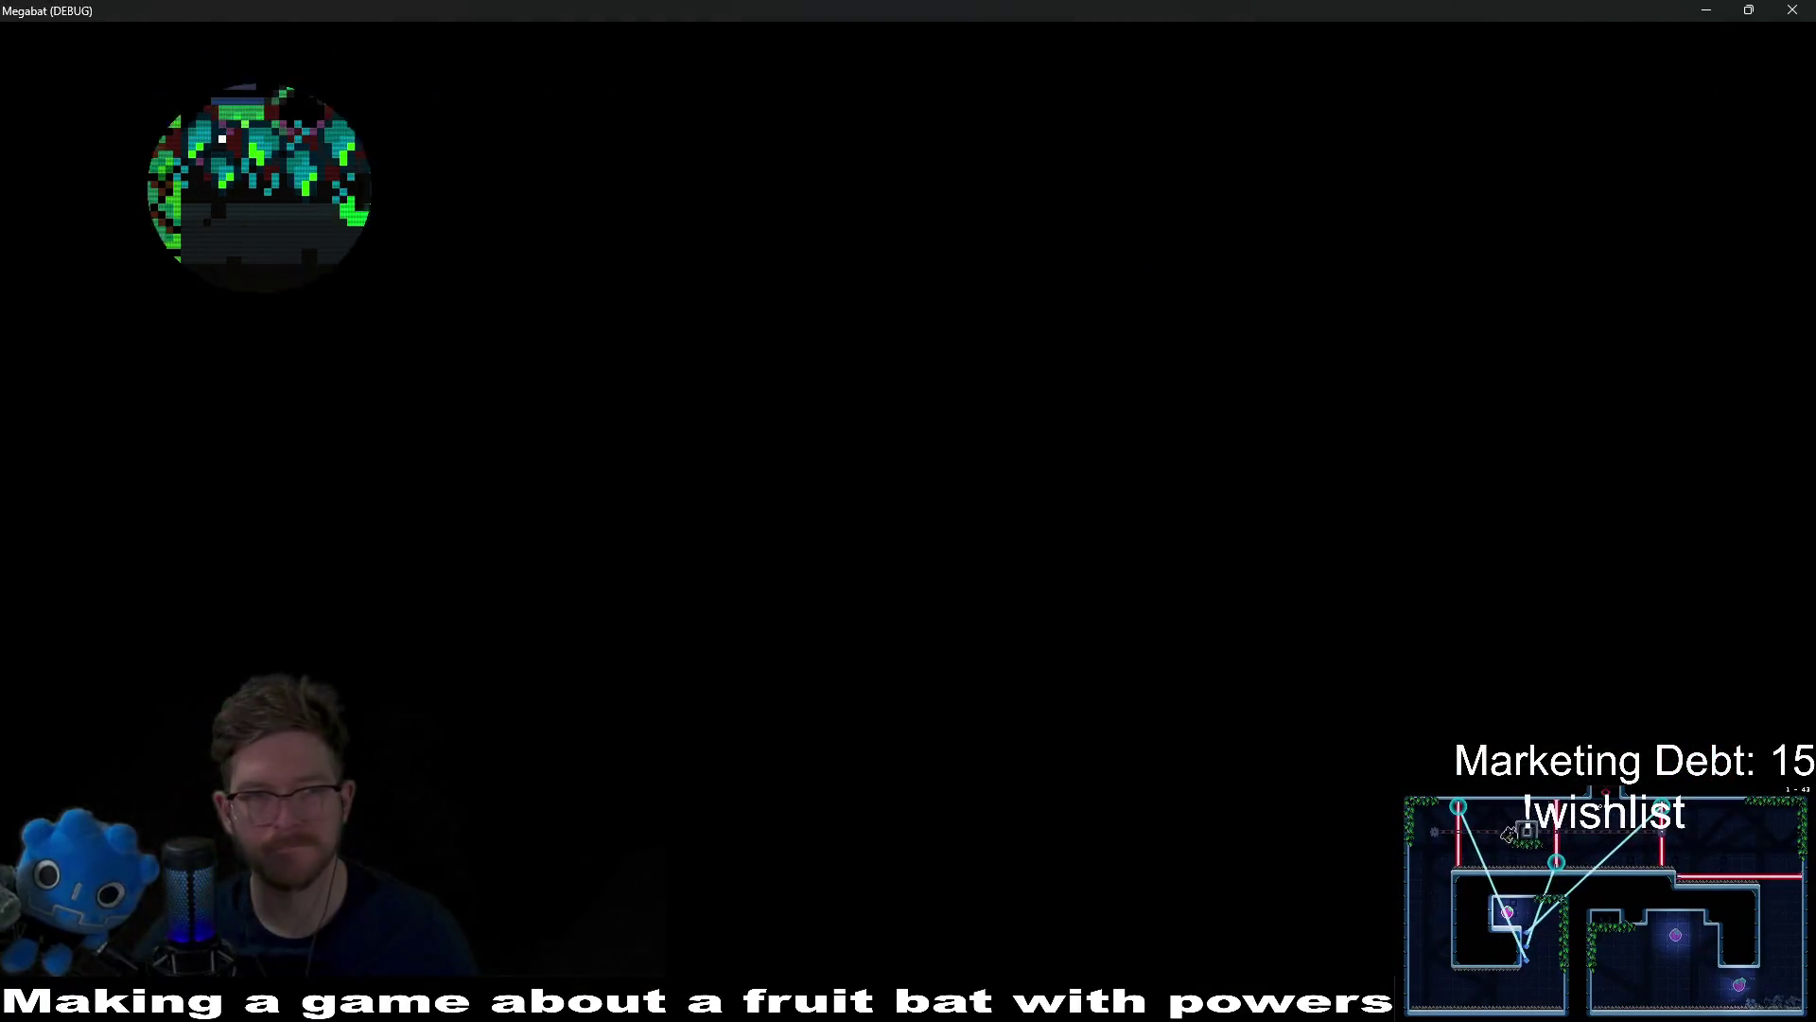
pyautogui.press('Down')
# Step: Get past the saw blades, fly up the spike-room wall, and slide down to the floor
pyautogui.press('Right')
pyautogui.press('Right')
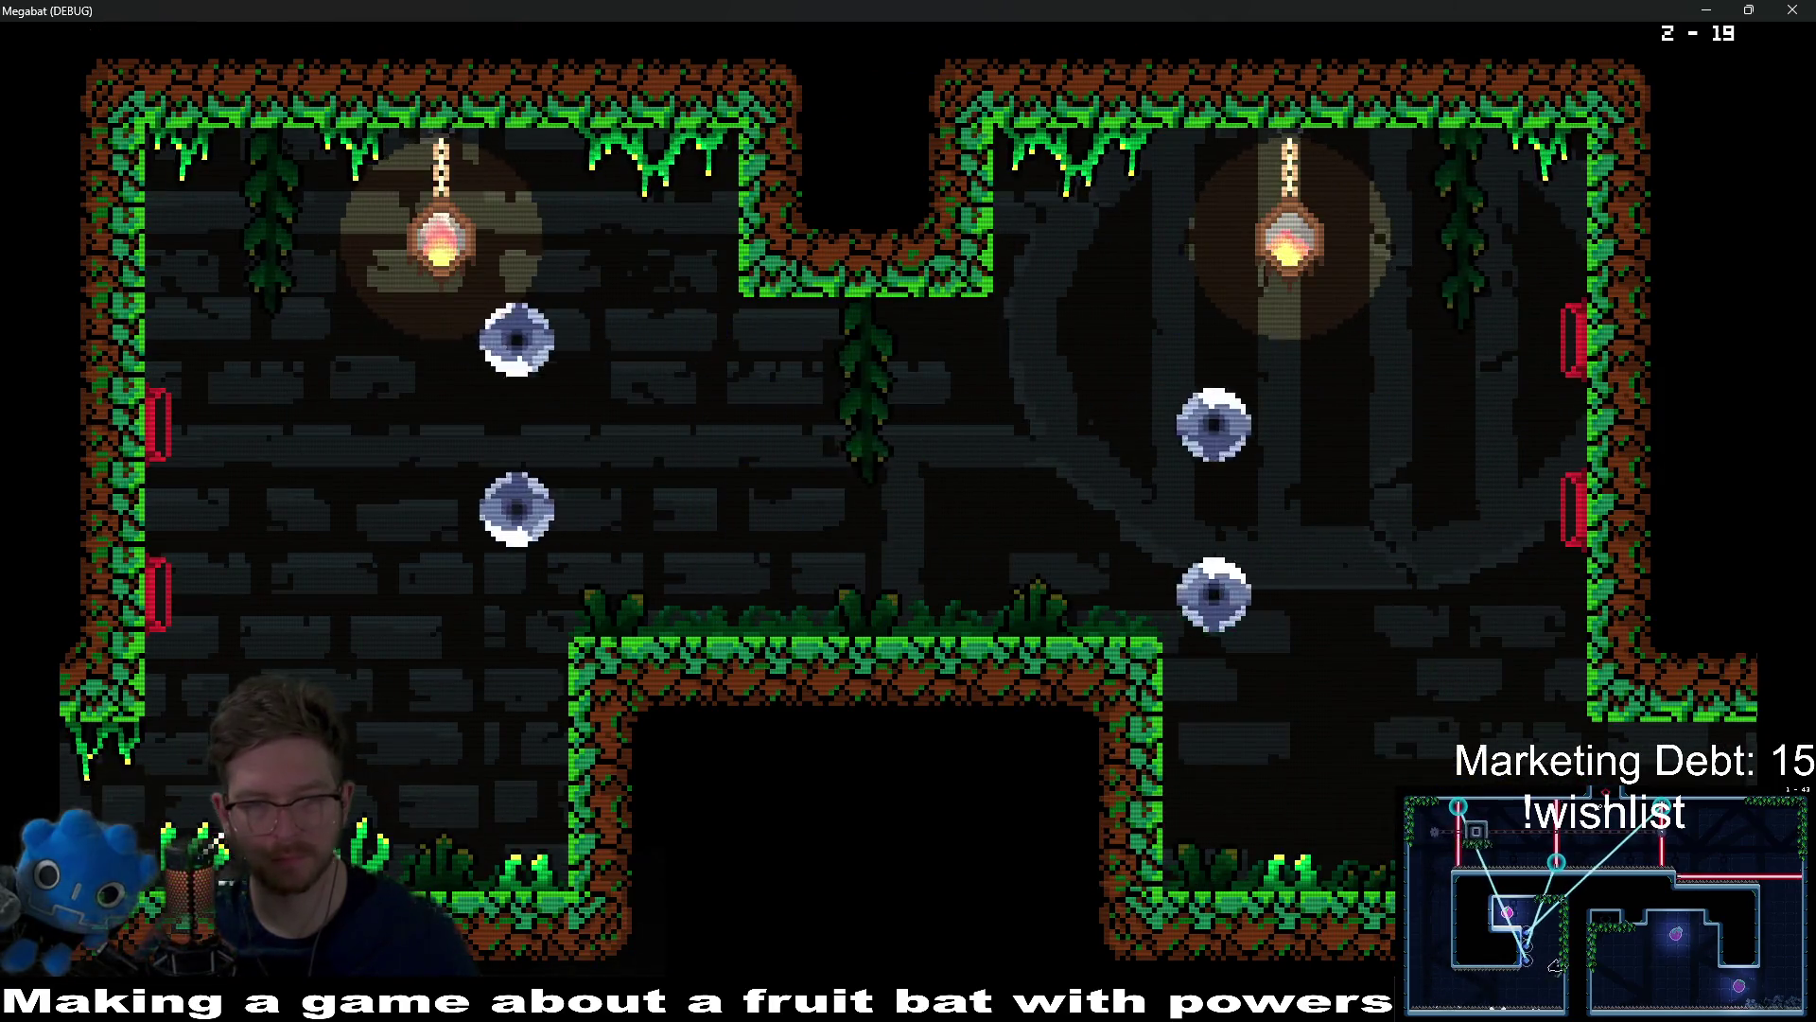
pyautogui.press('Left')
pyautogui.press('Right')
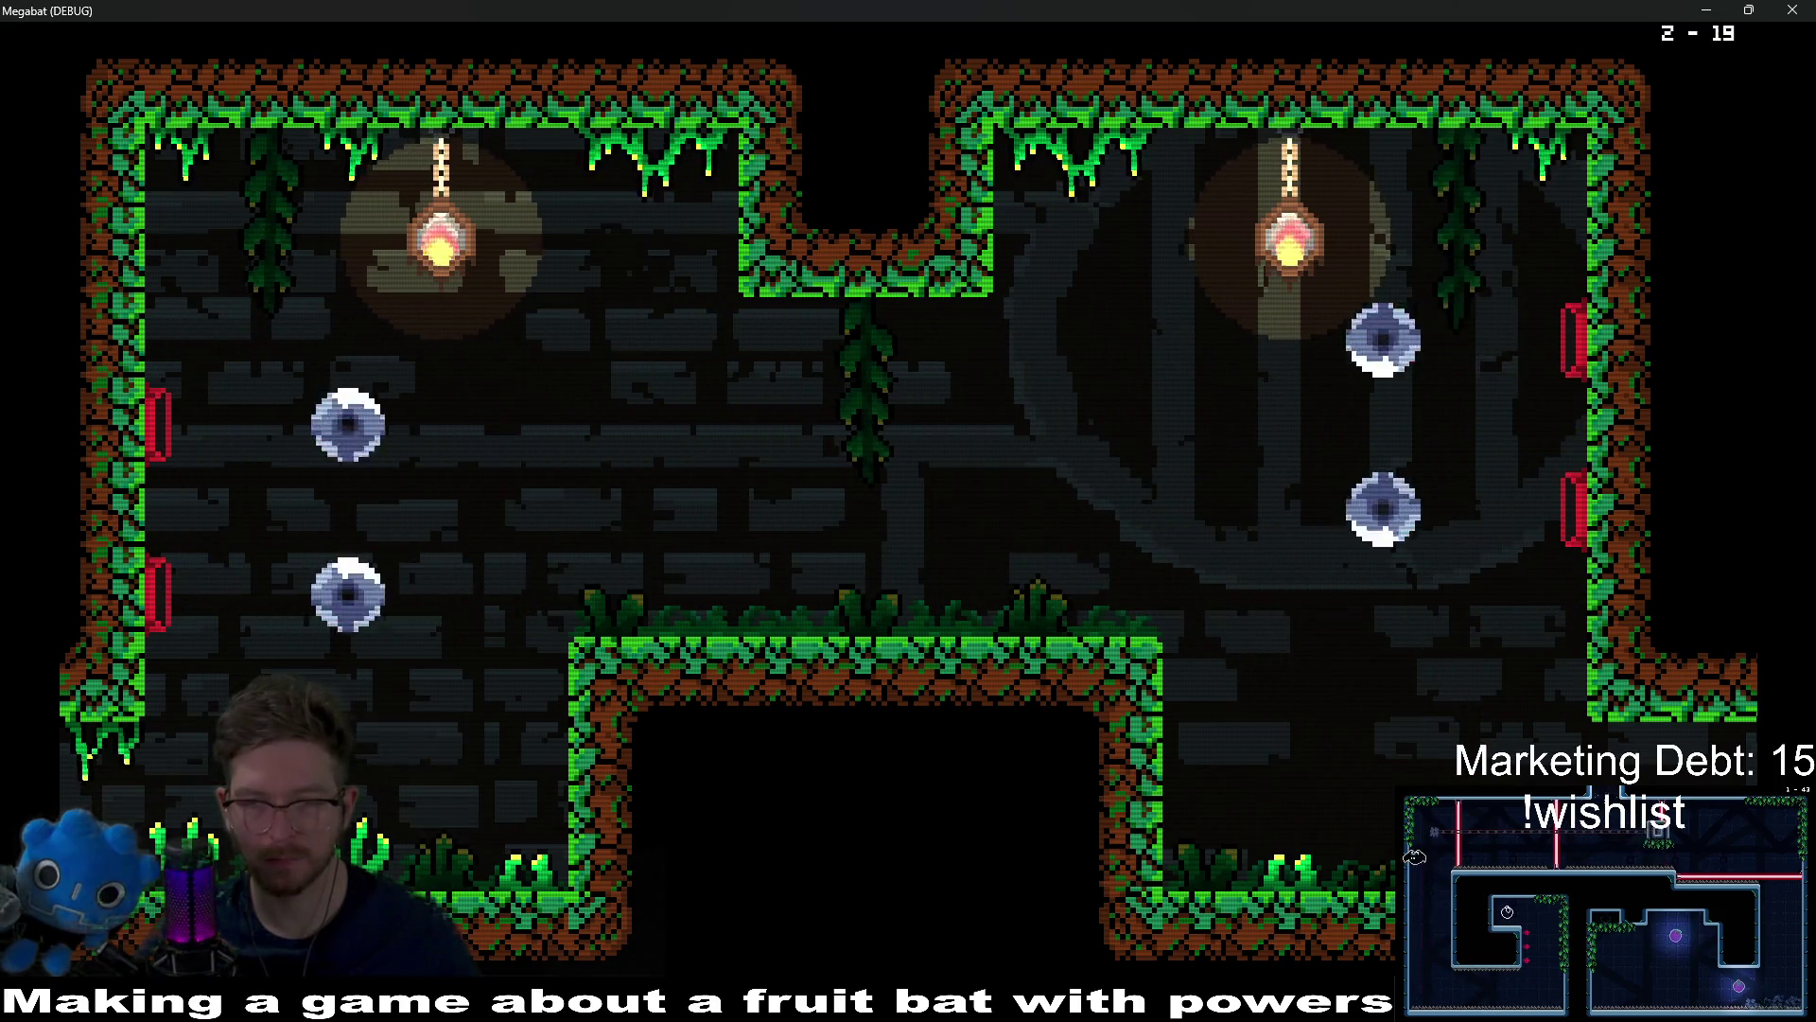
pyautogui.press('Up')
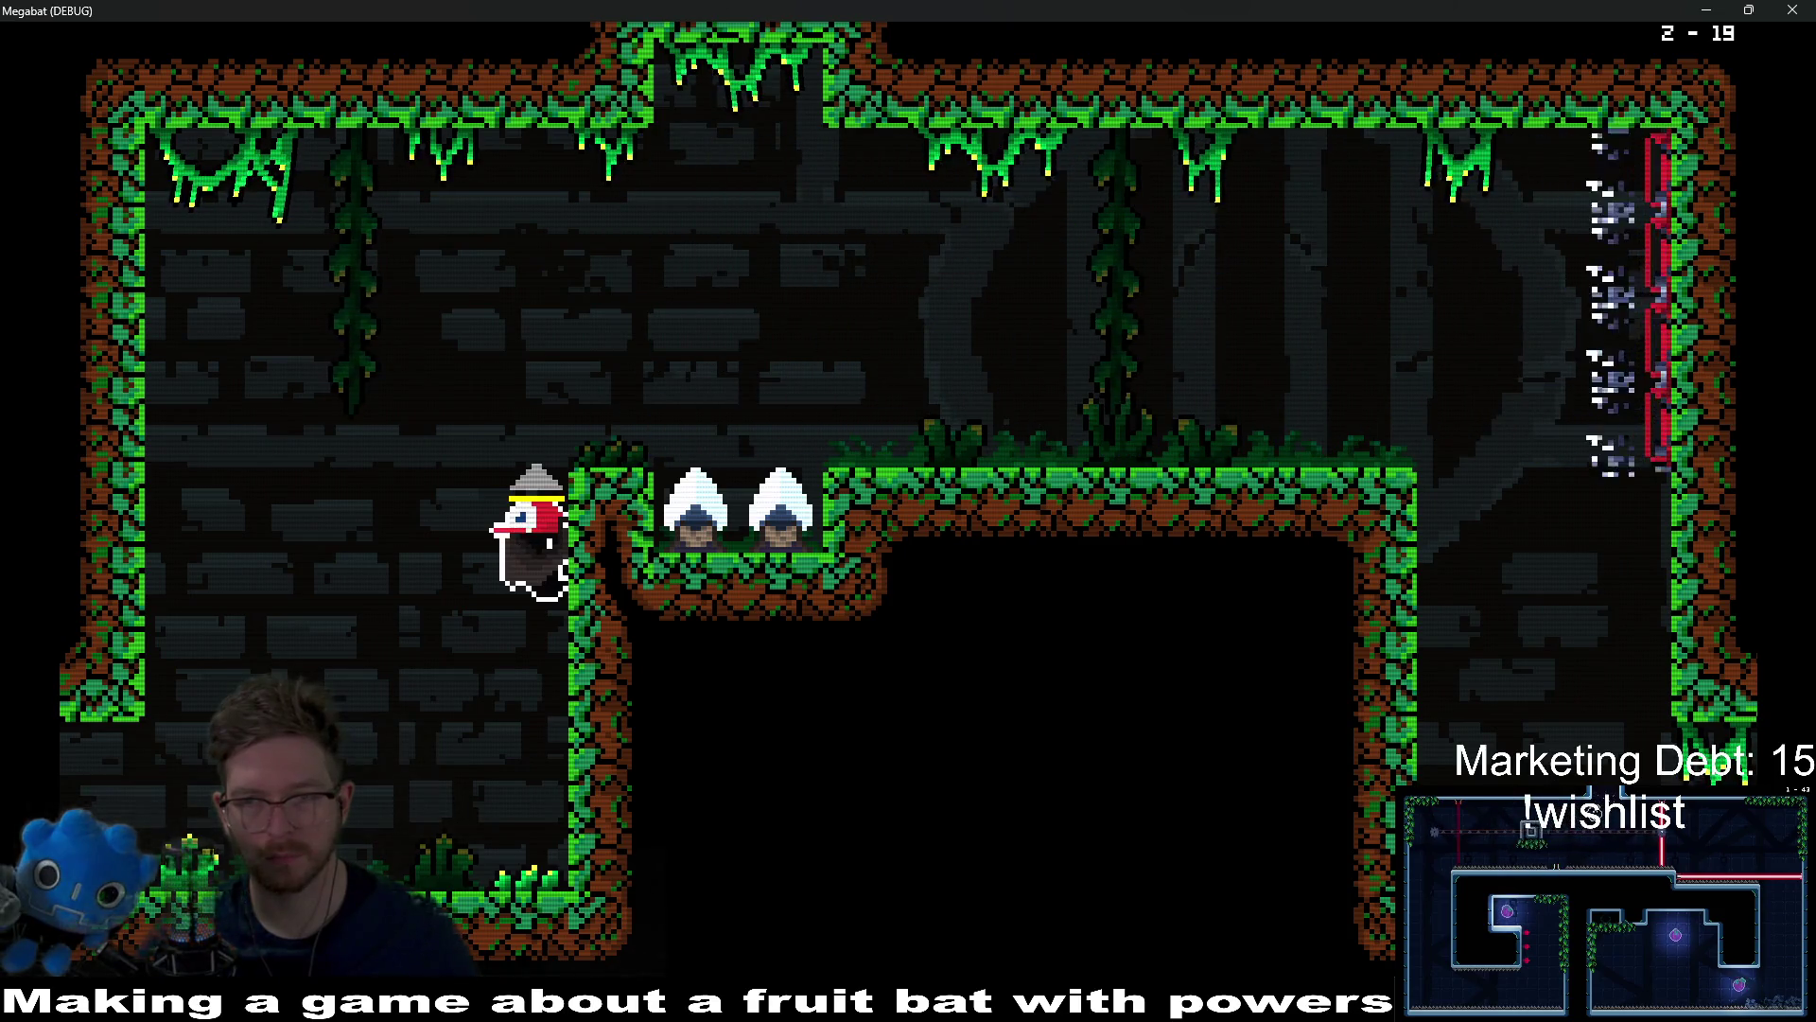
pyautogui.press('Down')
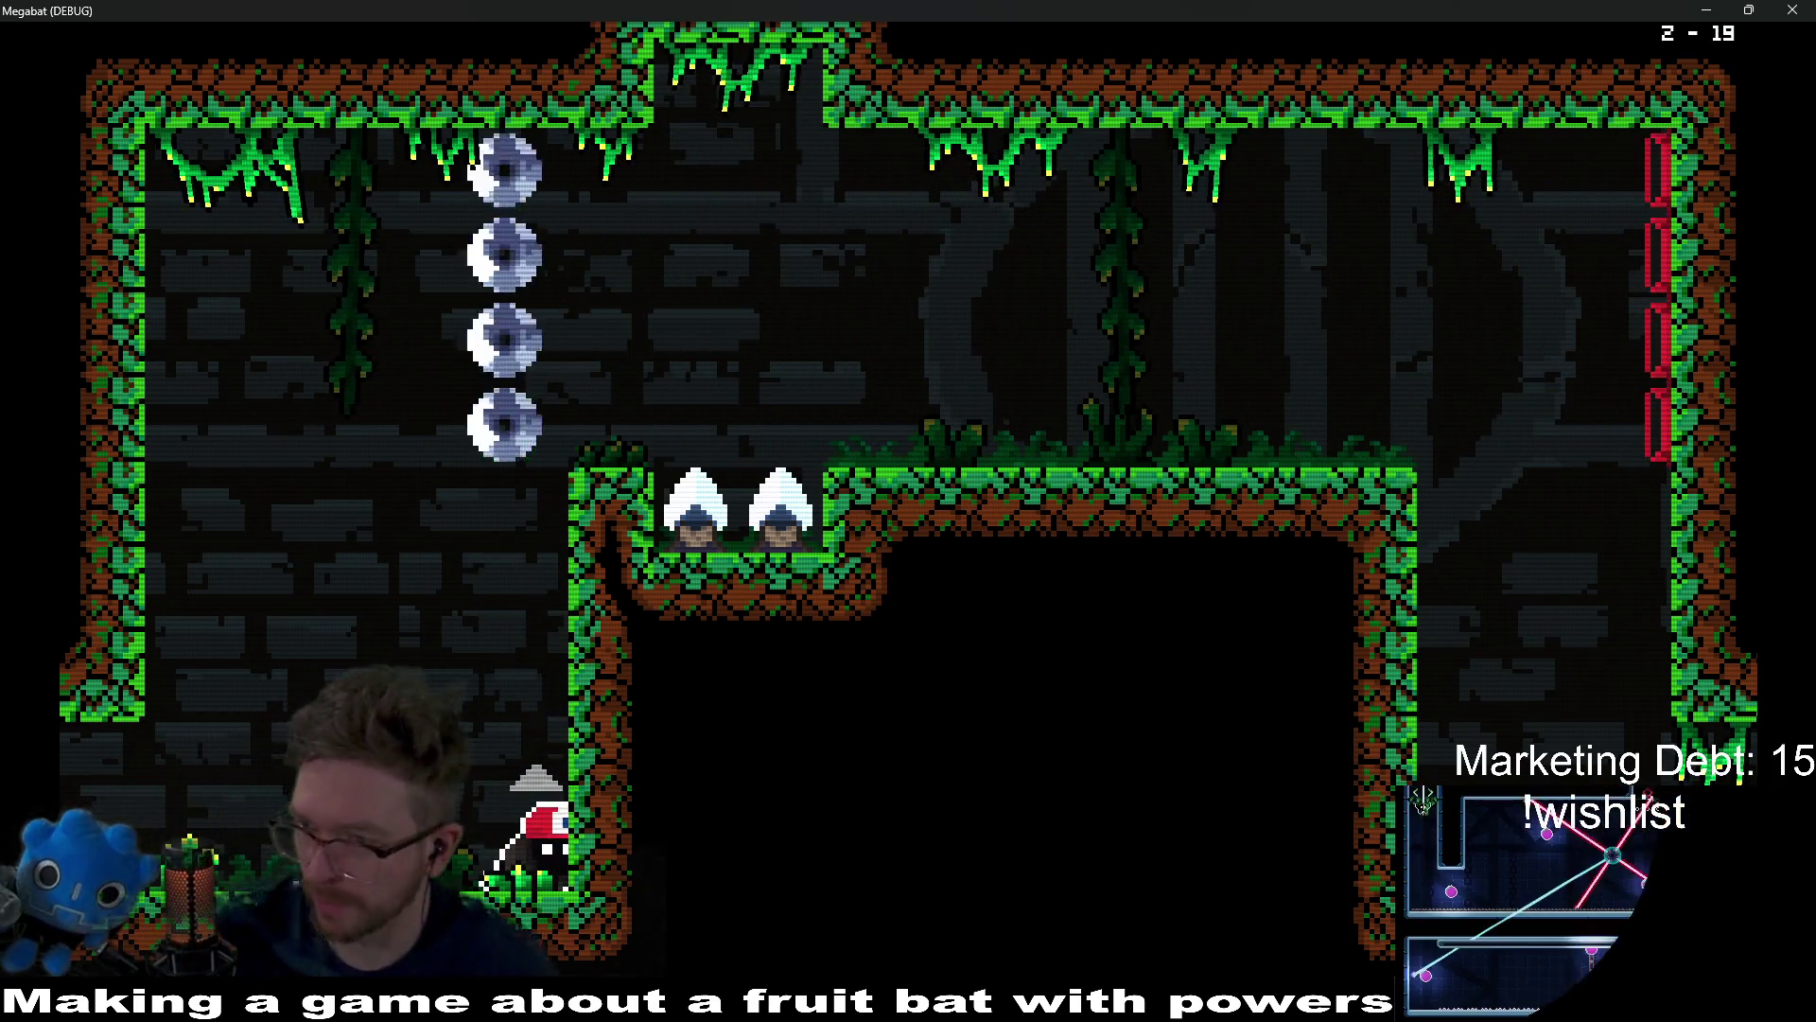
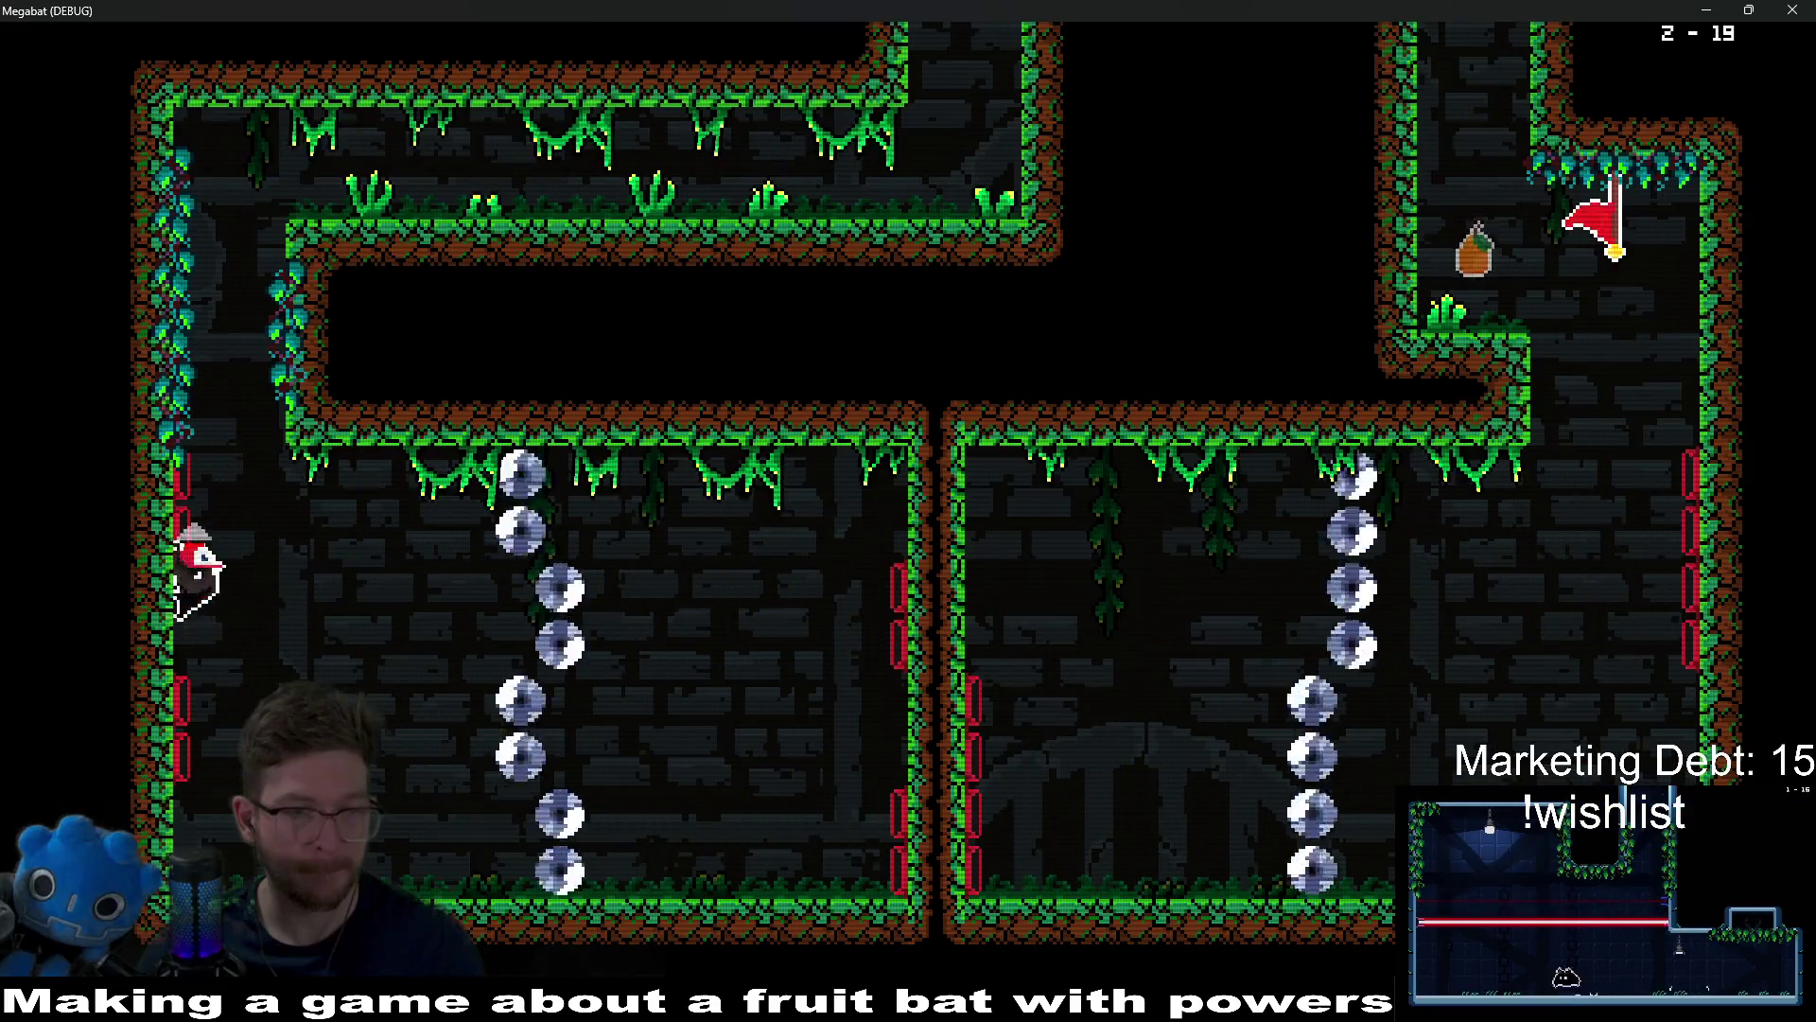
# Step: Fly the bat up and right out of the start, then right along the lower room
pyautogui.press('Up')
pyautogui.press('Right')
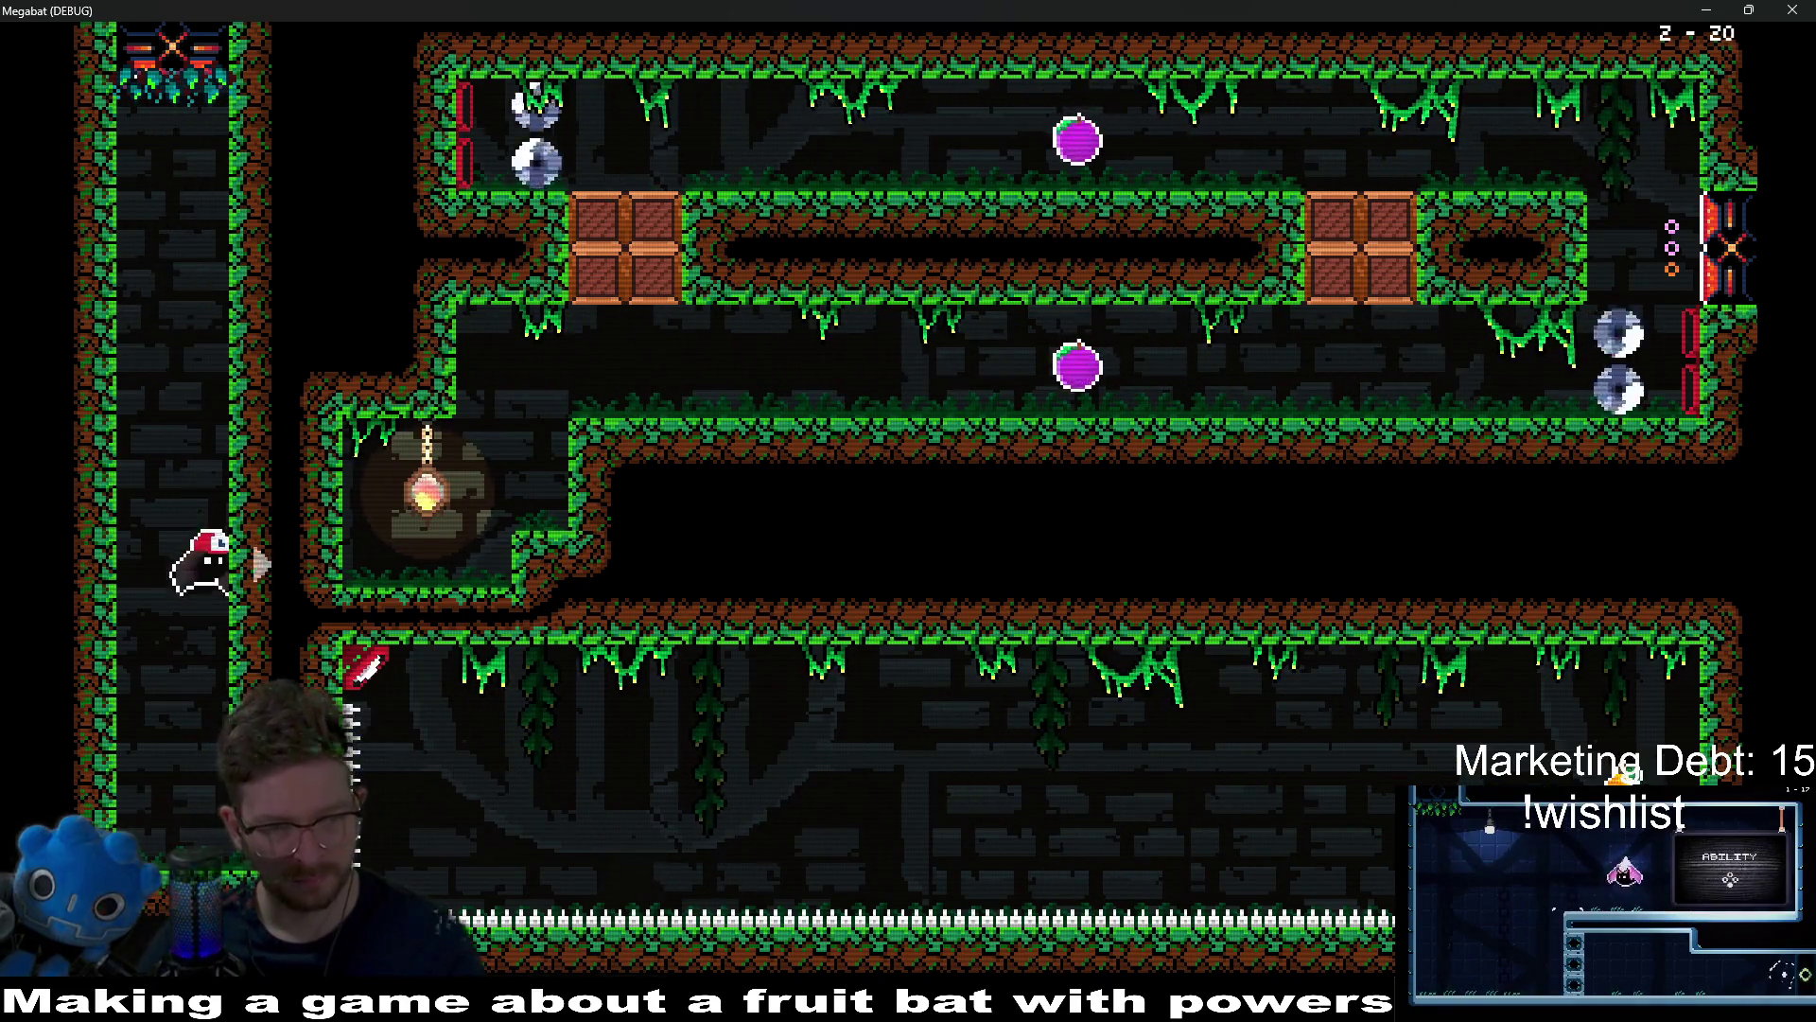
pyautogui.press('Right')
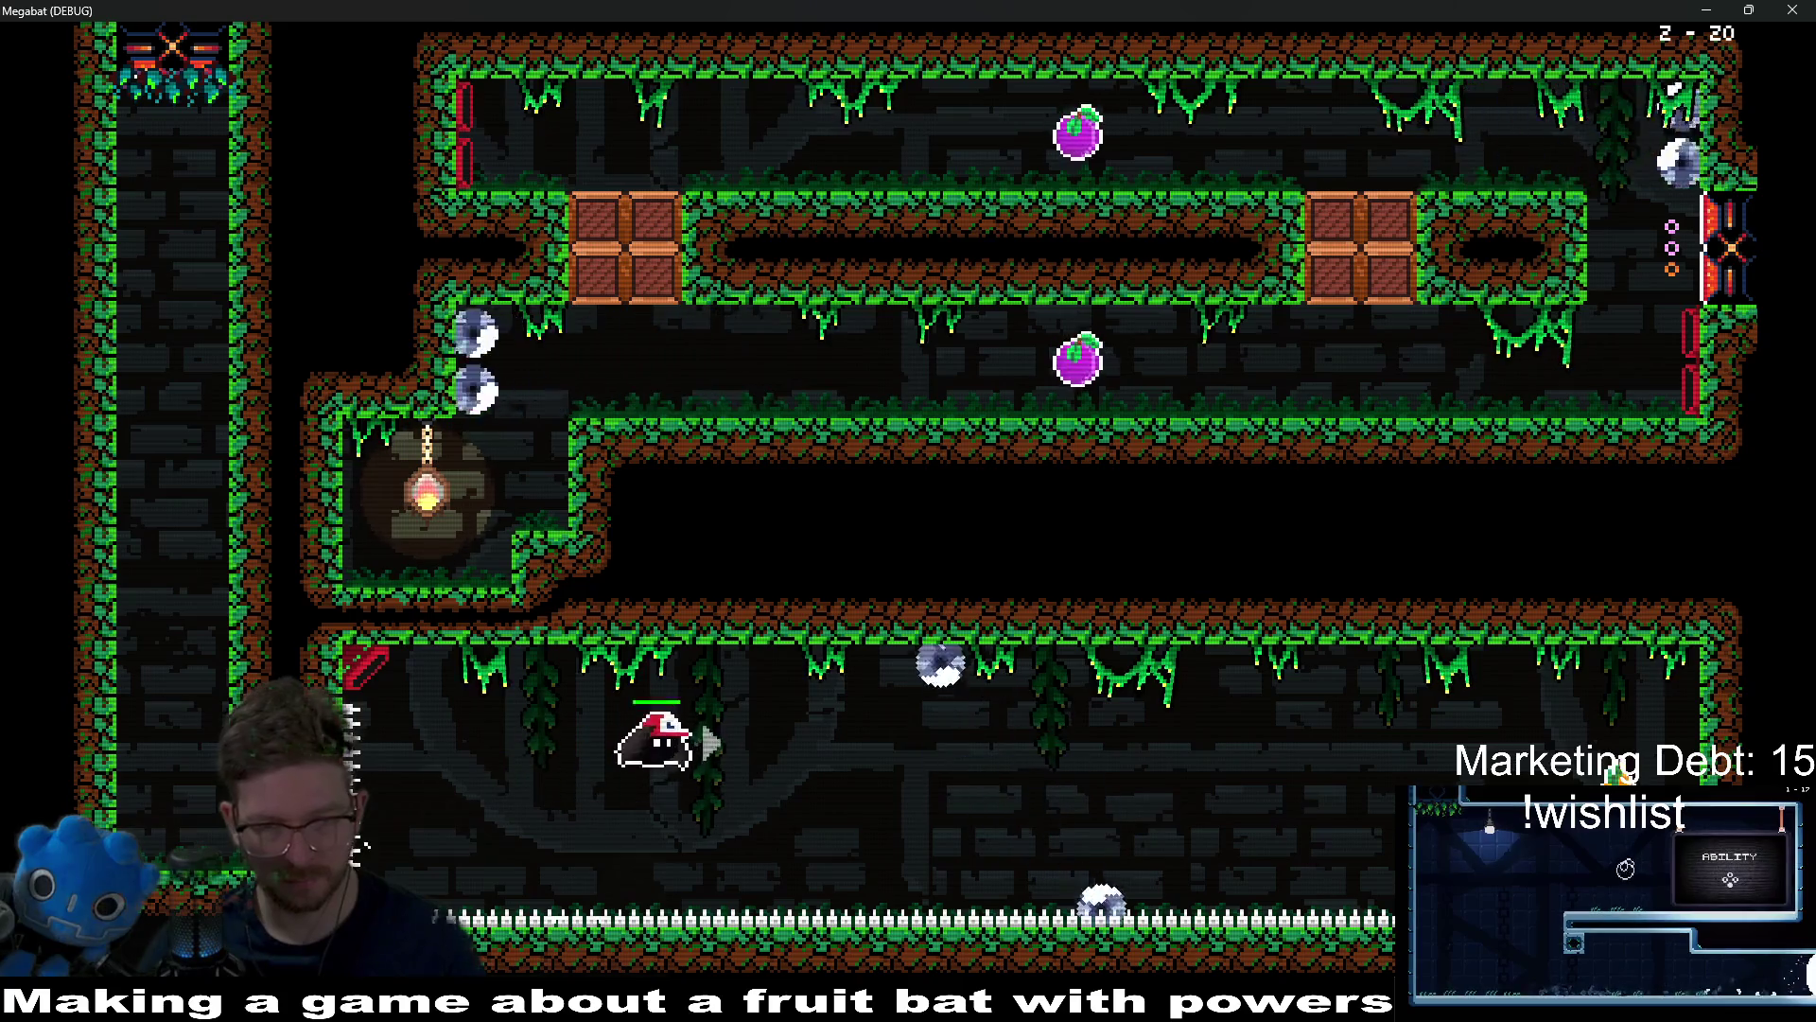
pyautogui.press('Right')
pyautogui.press('Right')
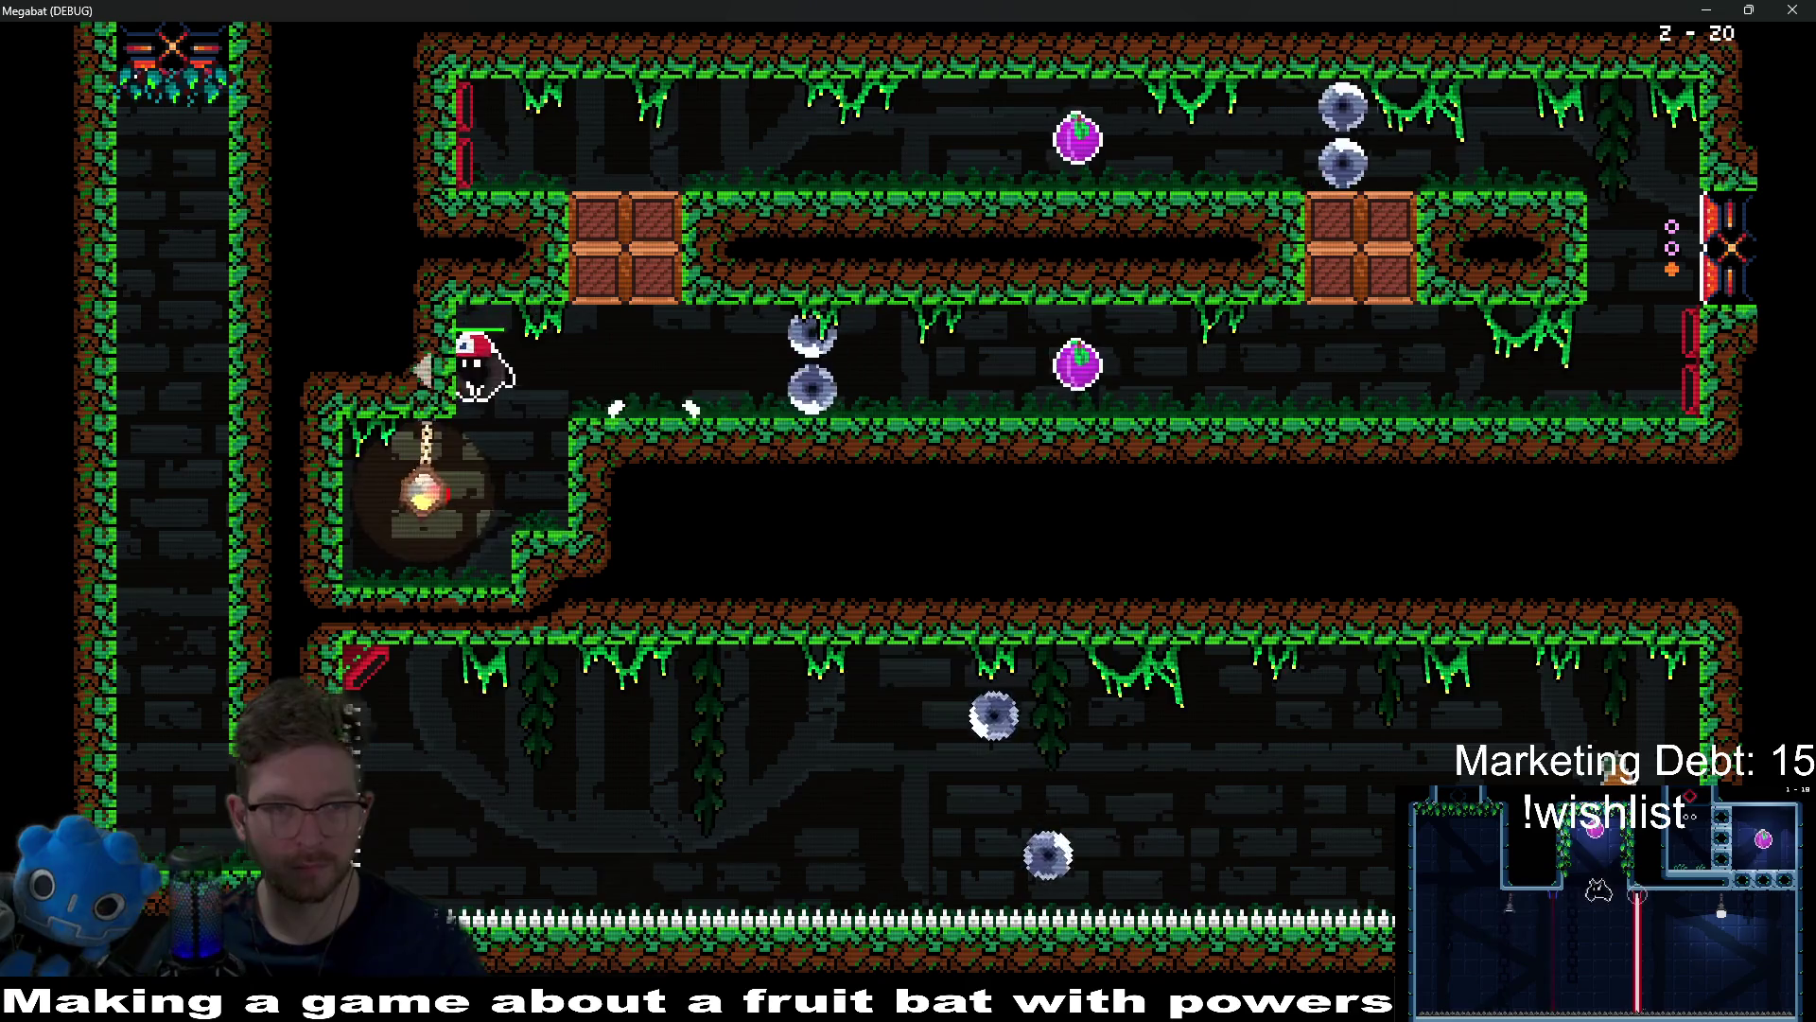
# Step: Fly past the fruit, smash through the crates into the top corridor, and drop below
pyautogui.press('Right')
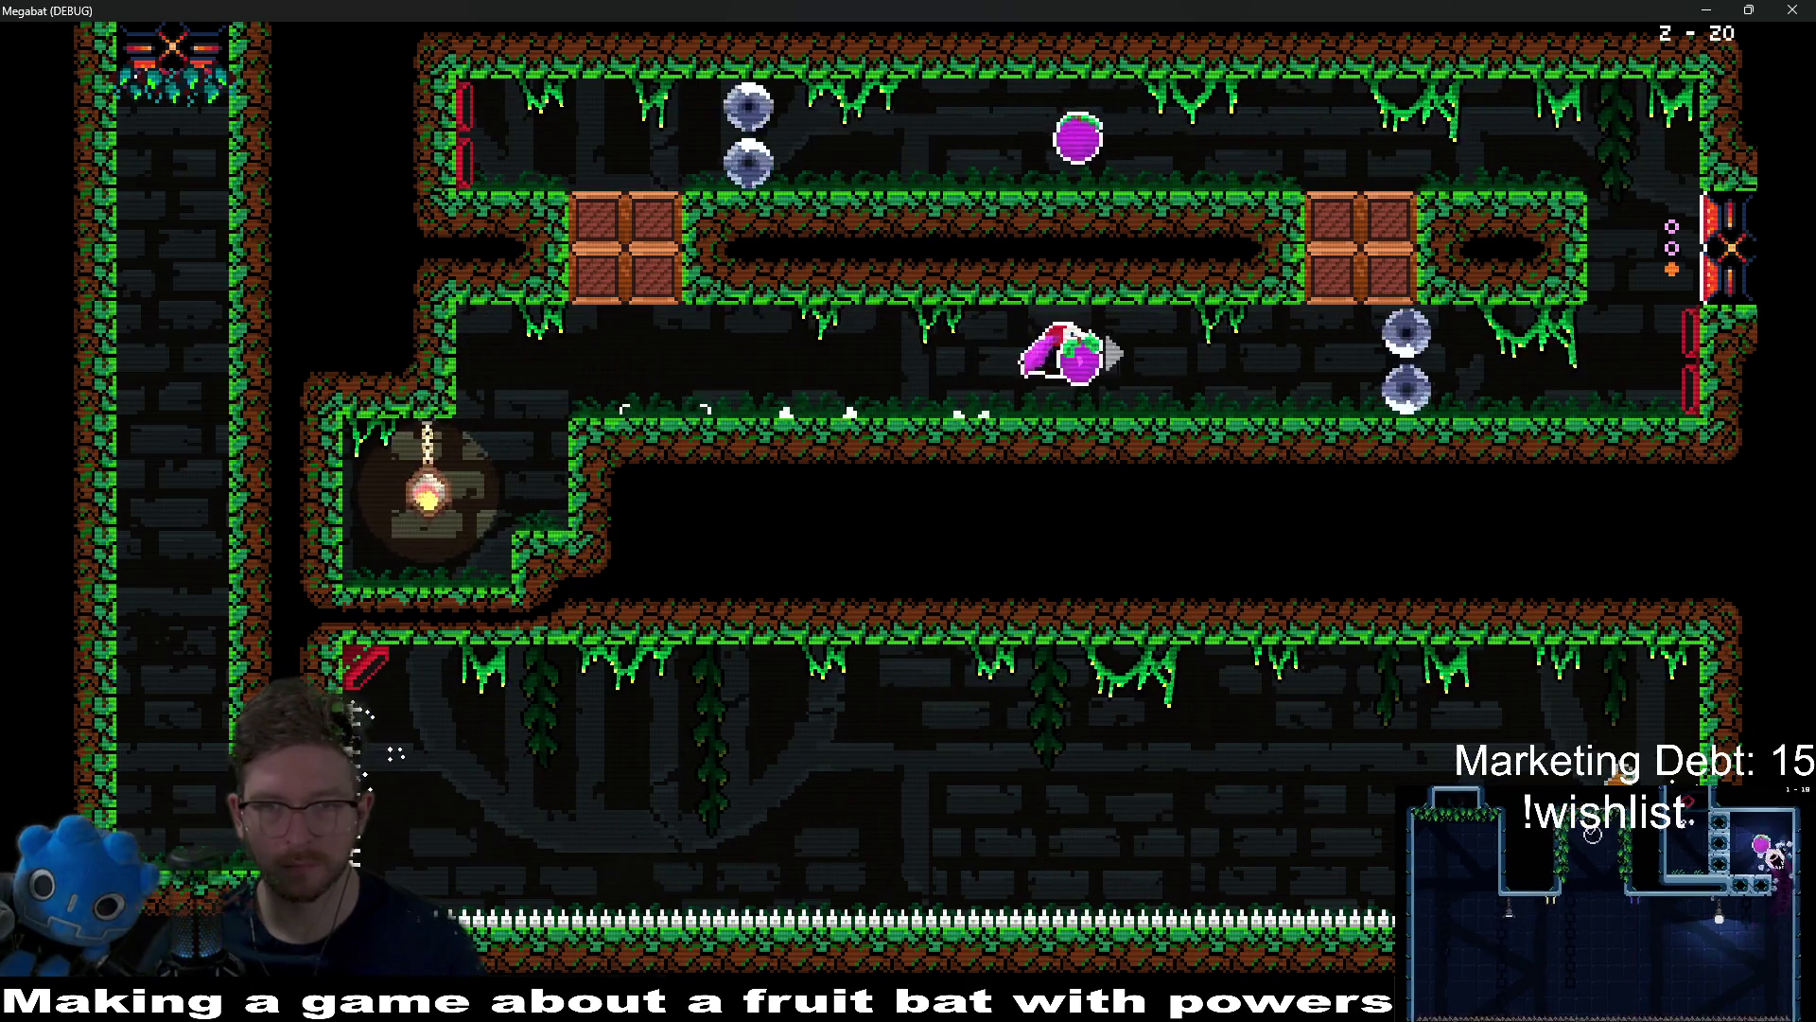
pyautogui.press('Left')
pyautogui.press('Left')
pyautogui.press('Up')
pyautogui.press('Right')
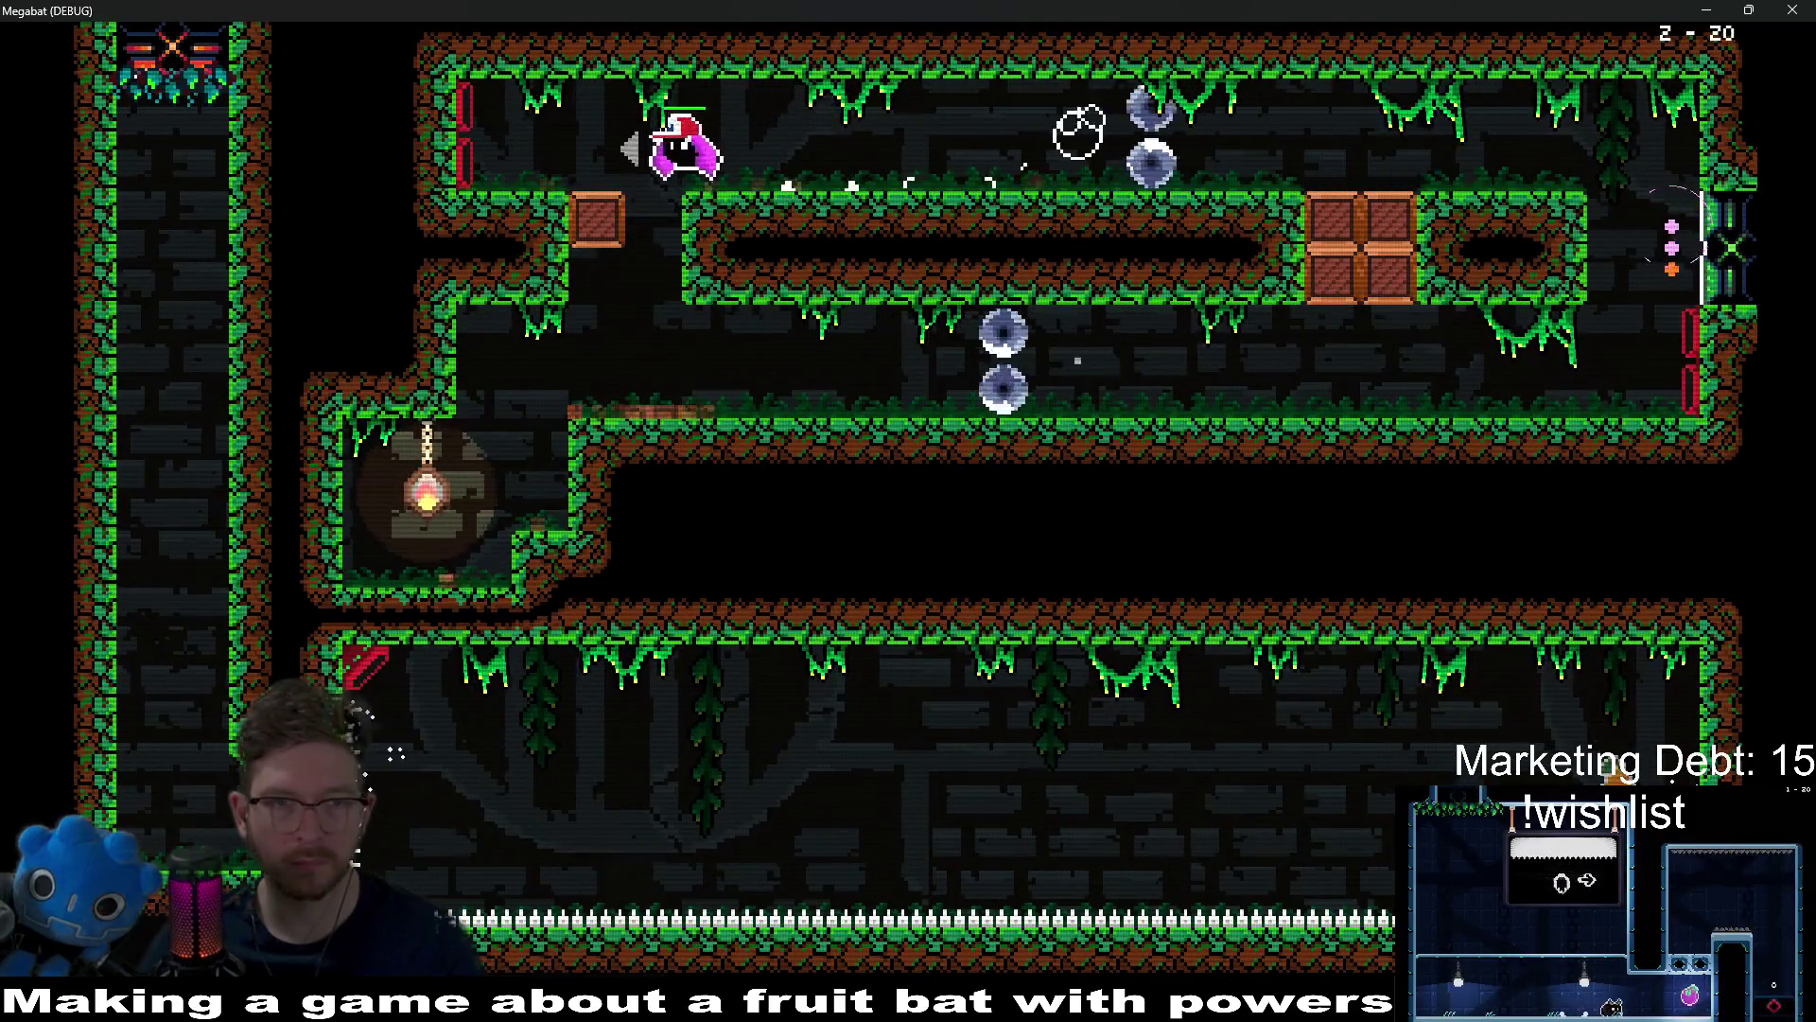
pyautogui.press('Down')
pyautogui.press('Right')
pyautogui.press('Left')
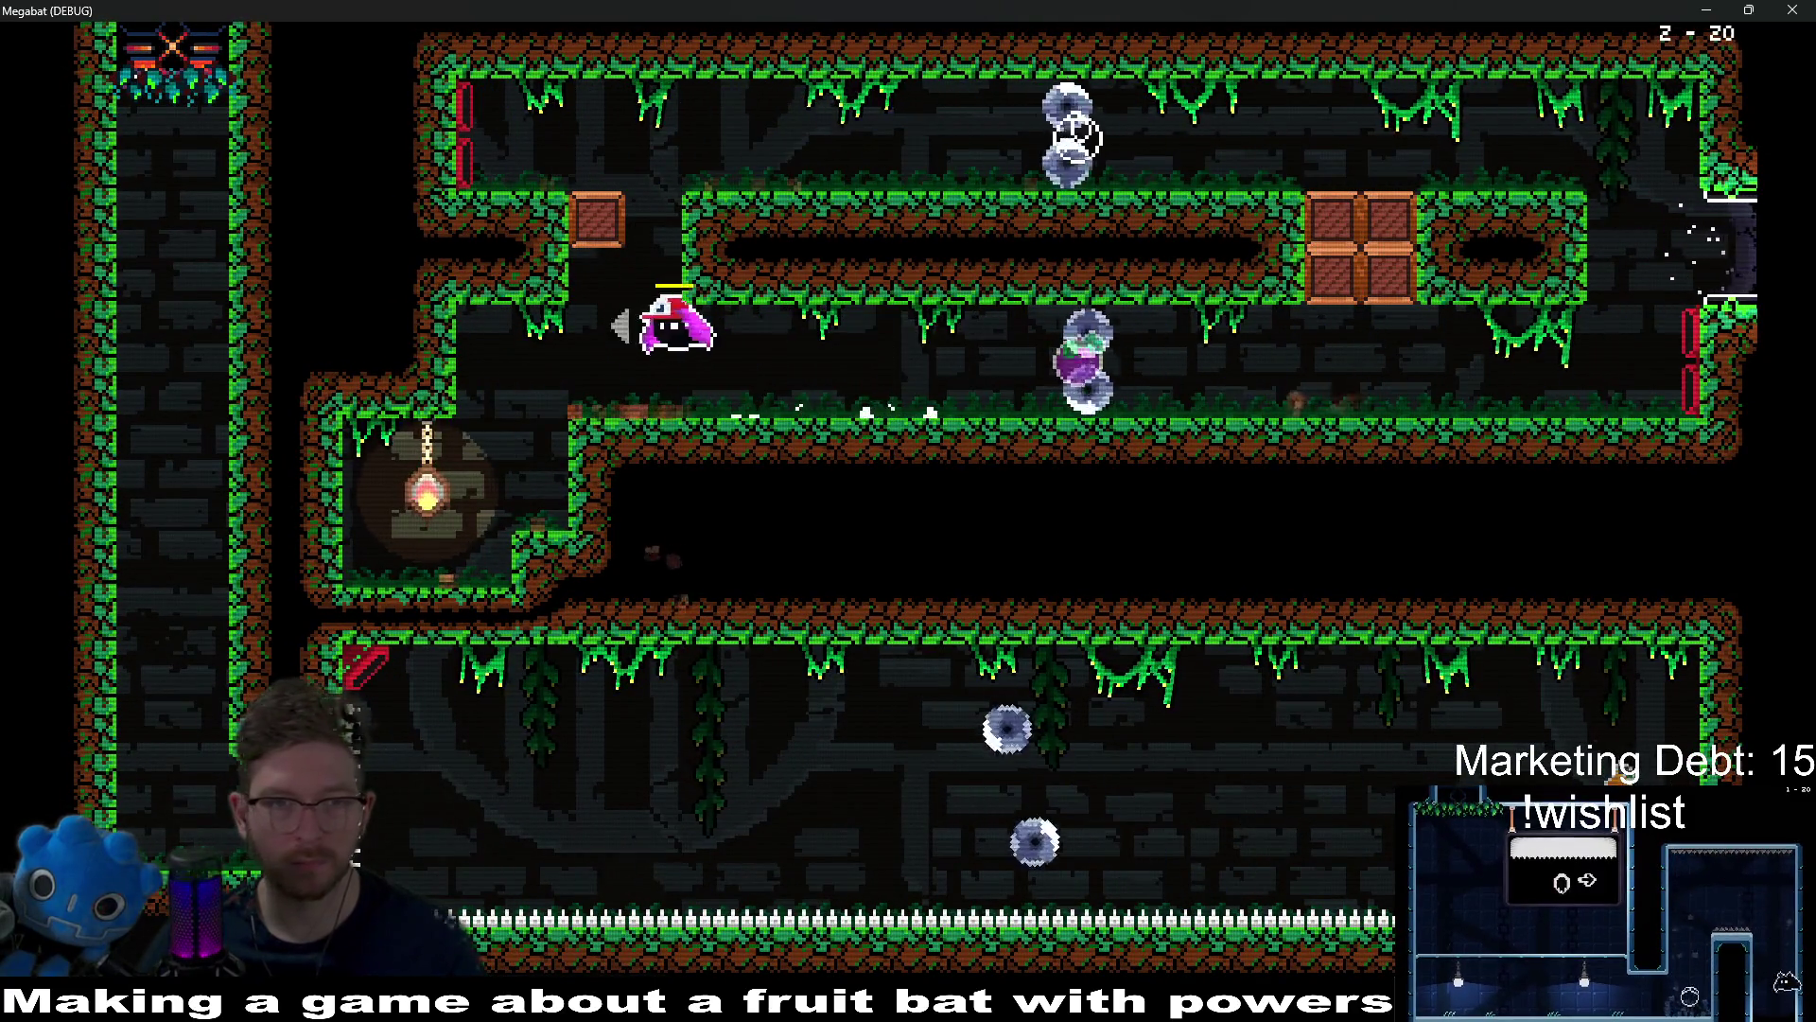
# Step: Retry the top corridor, then work back and forth along the lower corridor
pyautogui.press('Up')
pyautogui.press('Right')
pyautogui.press('Left')
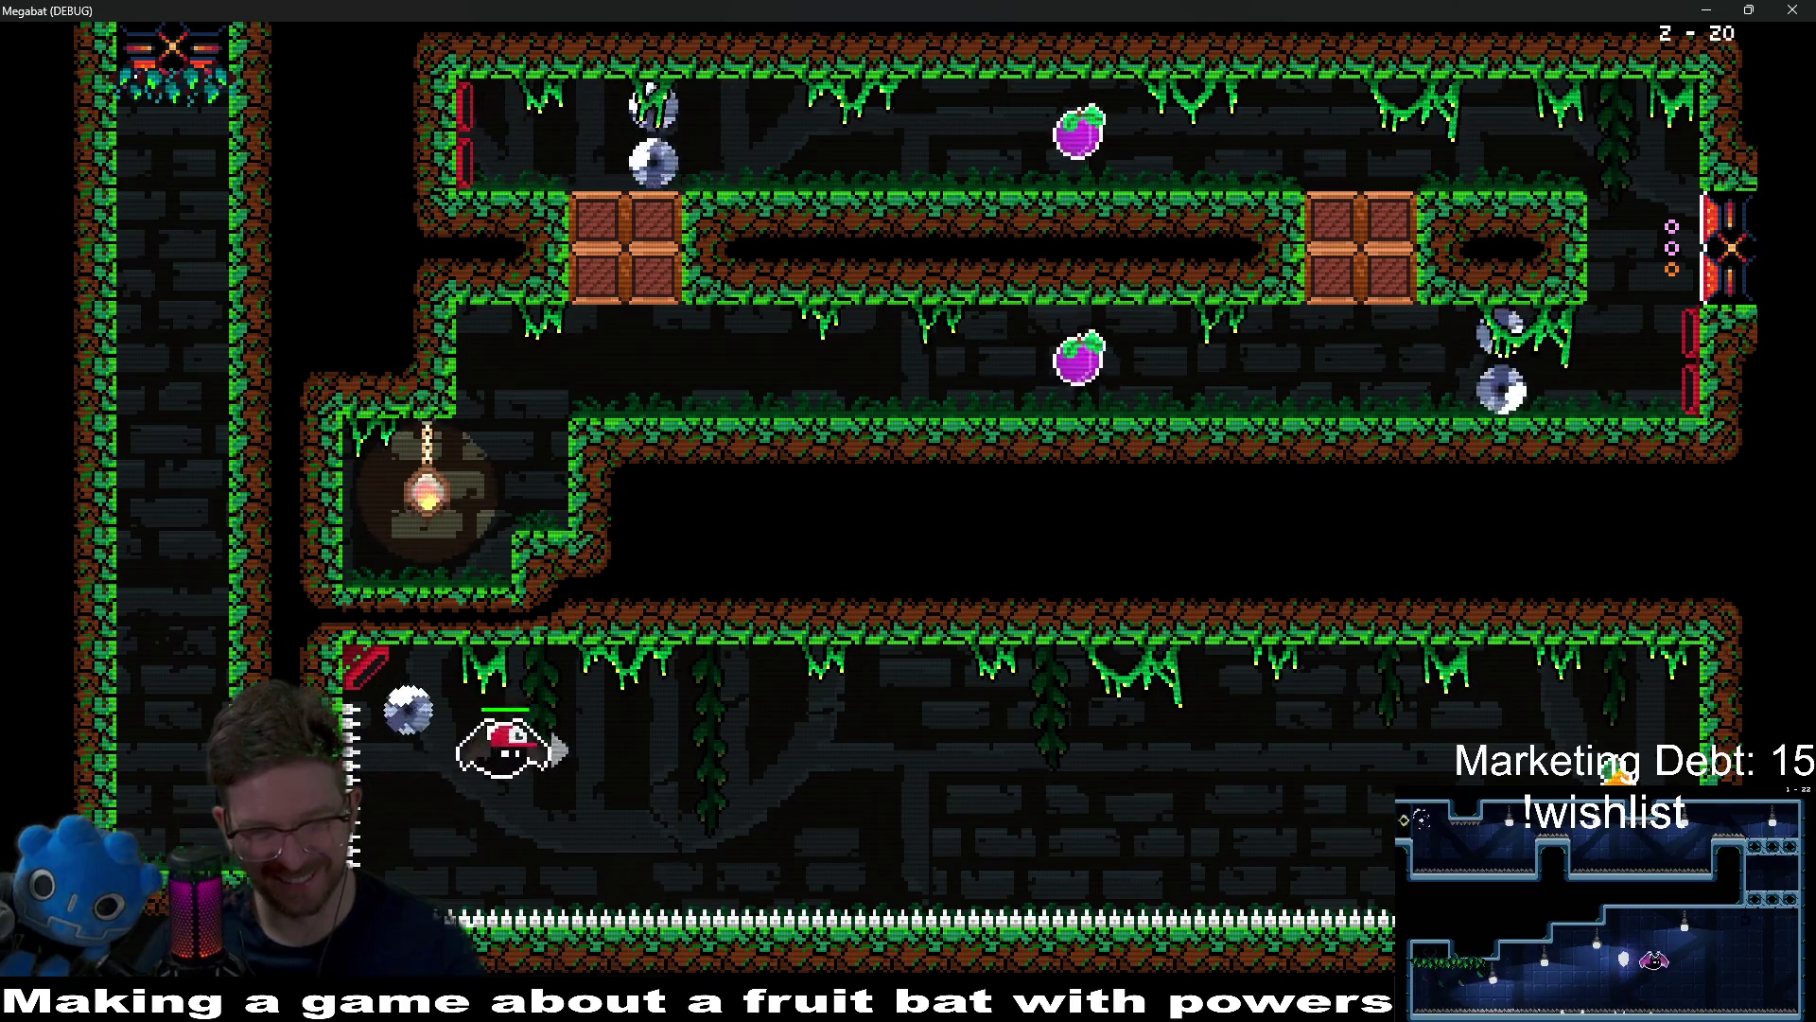
pyautogui.press('Right')
pyautogui.press('Right')
pyautogui.press('Right')
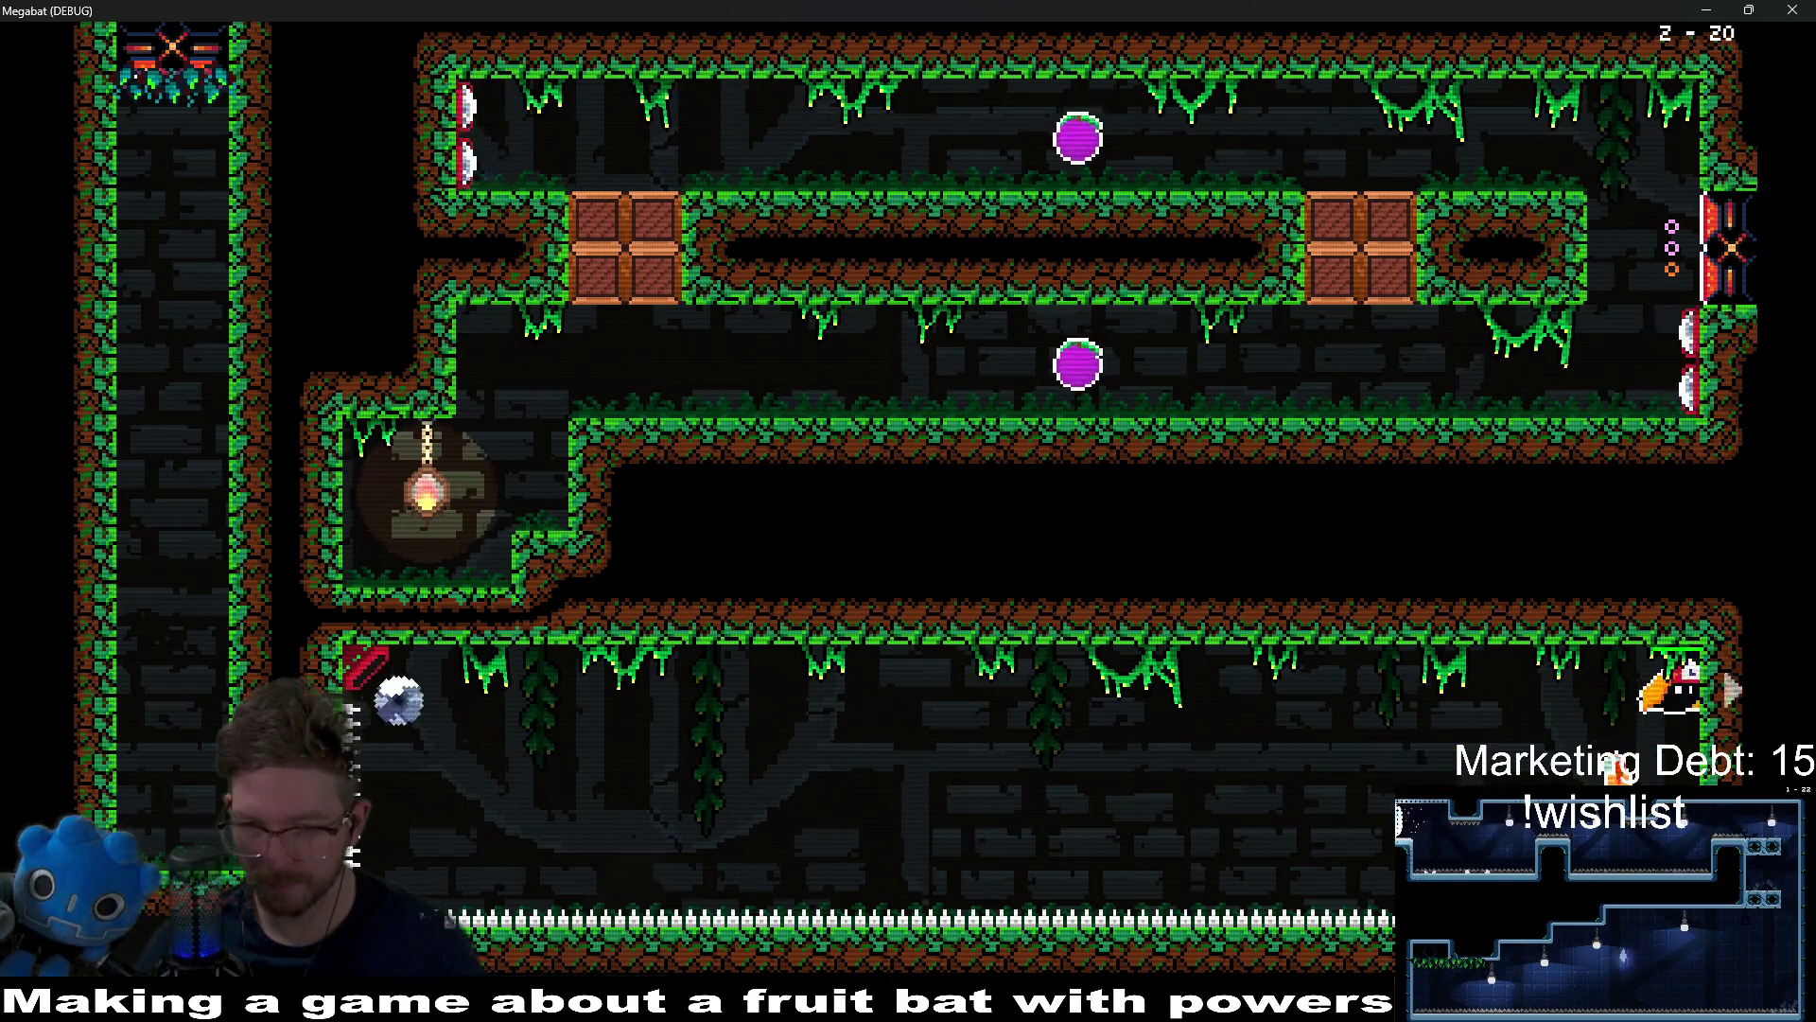
pyautogui.press('Left')
pyautogui.press('Left')
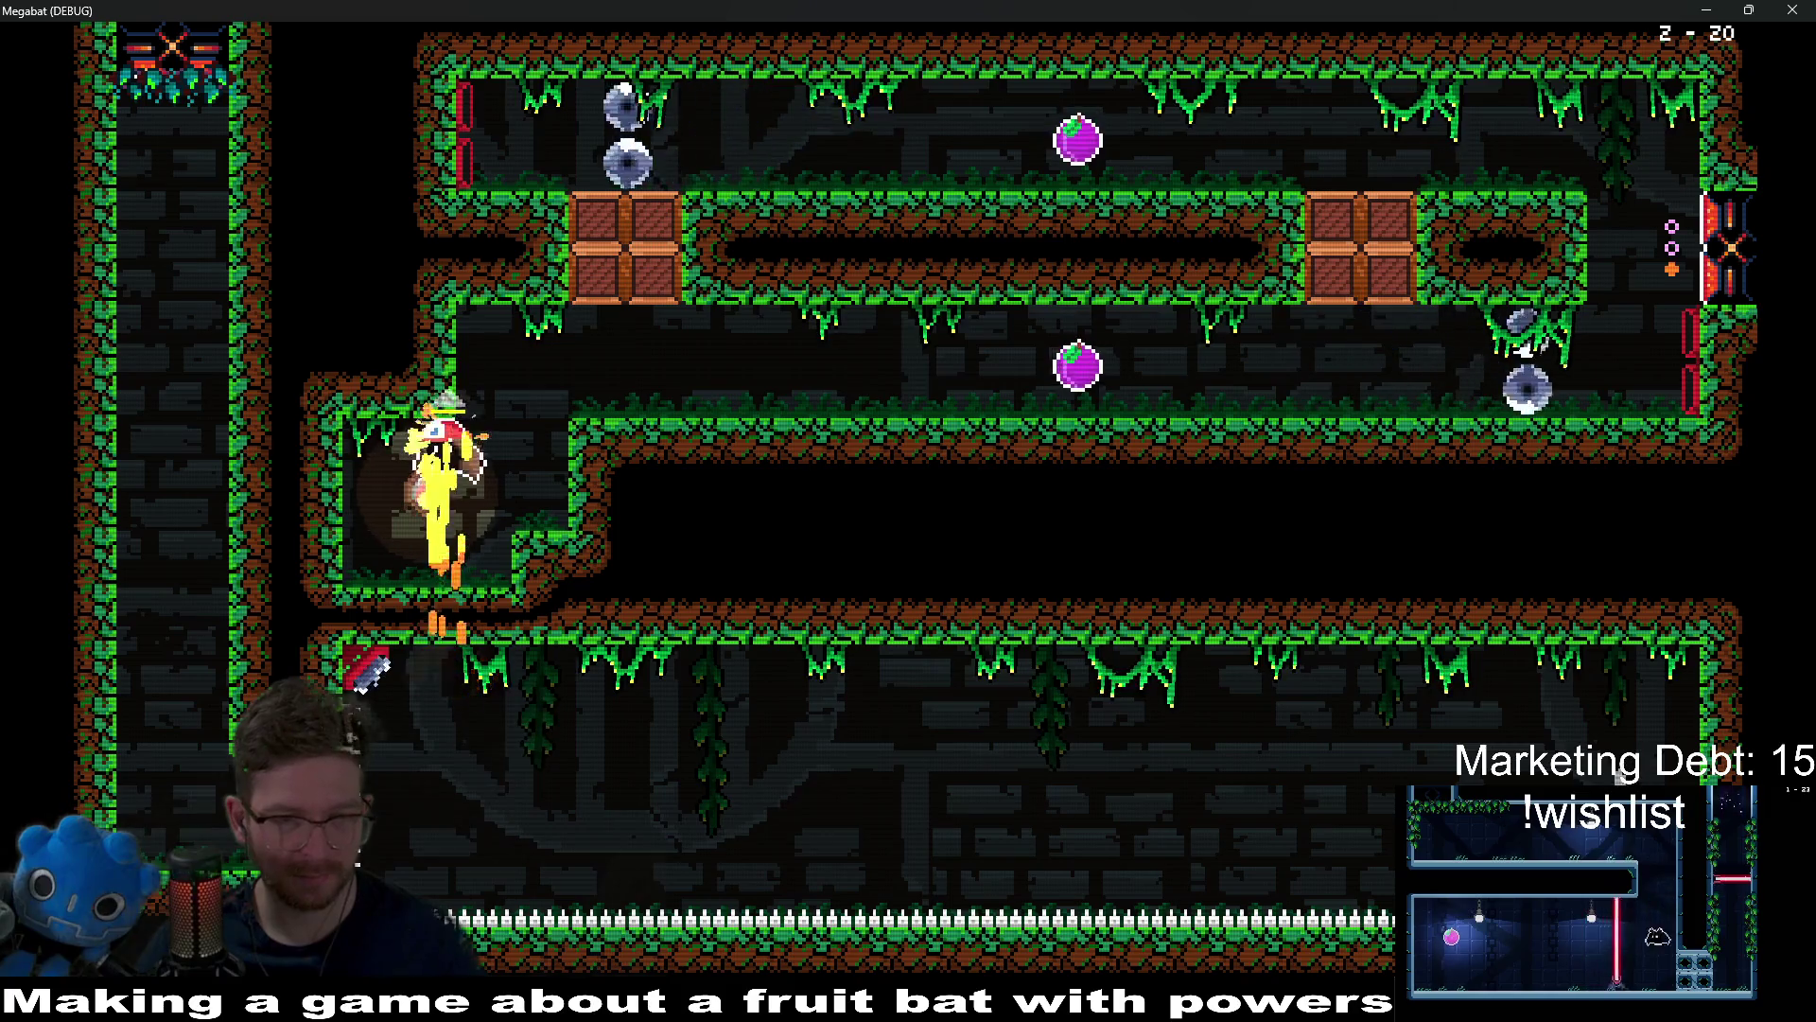
# Step: Dash into the lamp room, collect the plum, break the right crates and exit to 2-21
pyautogui.press('Right')
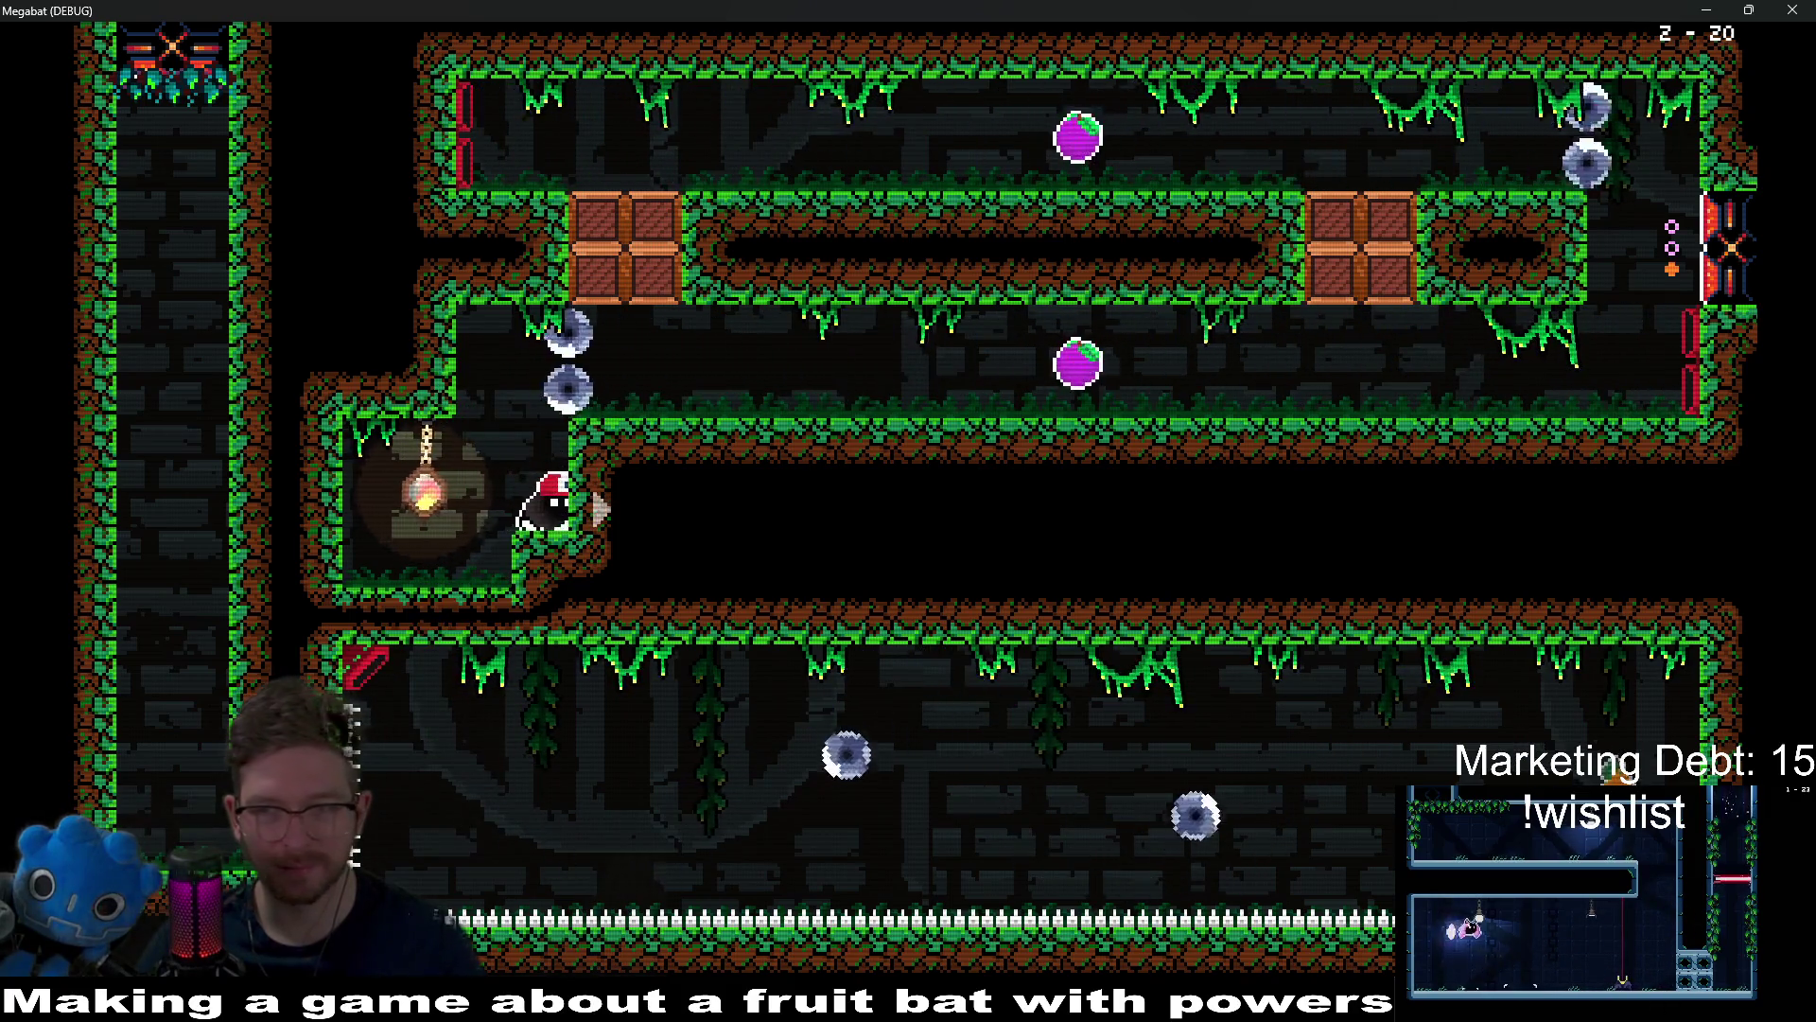
pyautogui.press('Right')
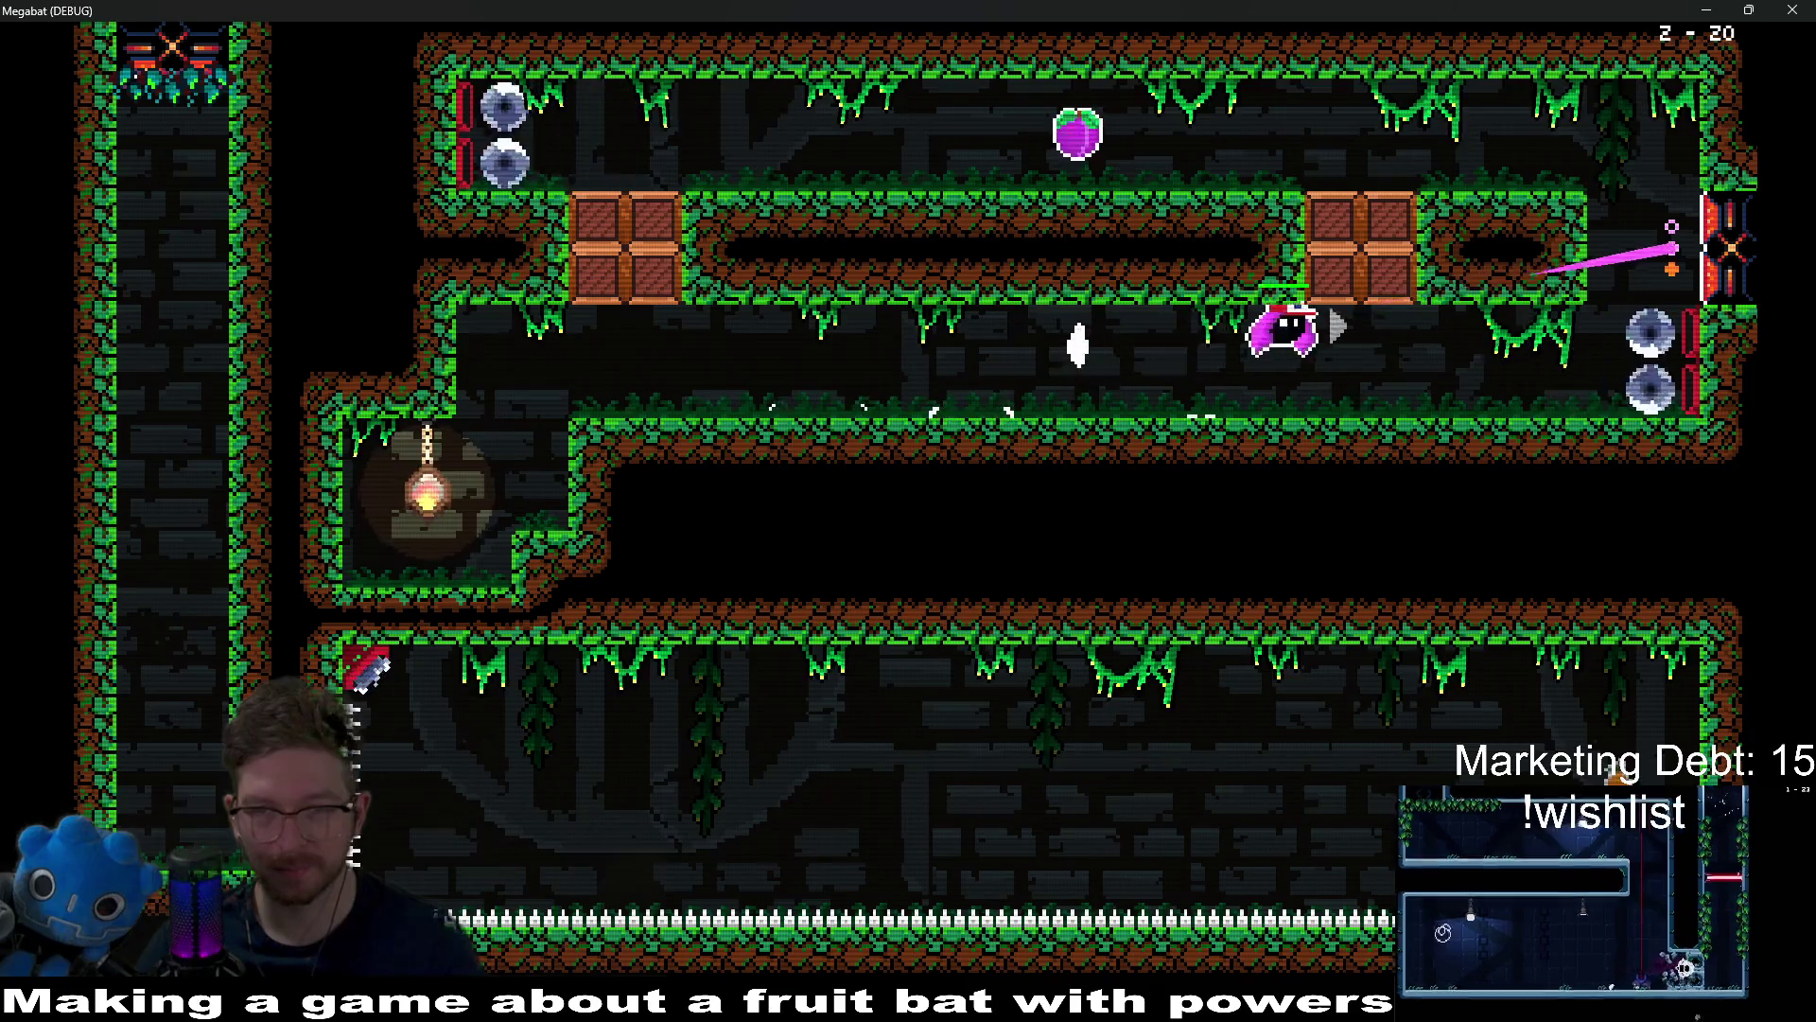
pyautogui.press('Up')
pyautogui.press('Right')
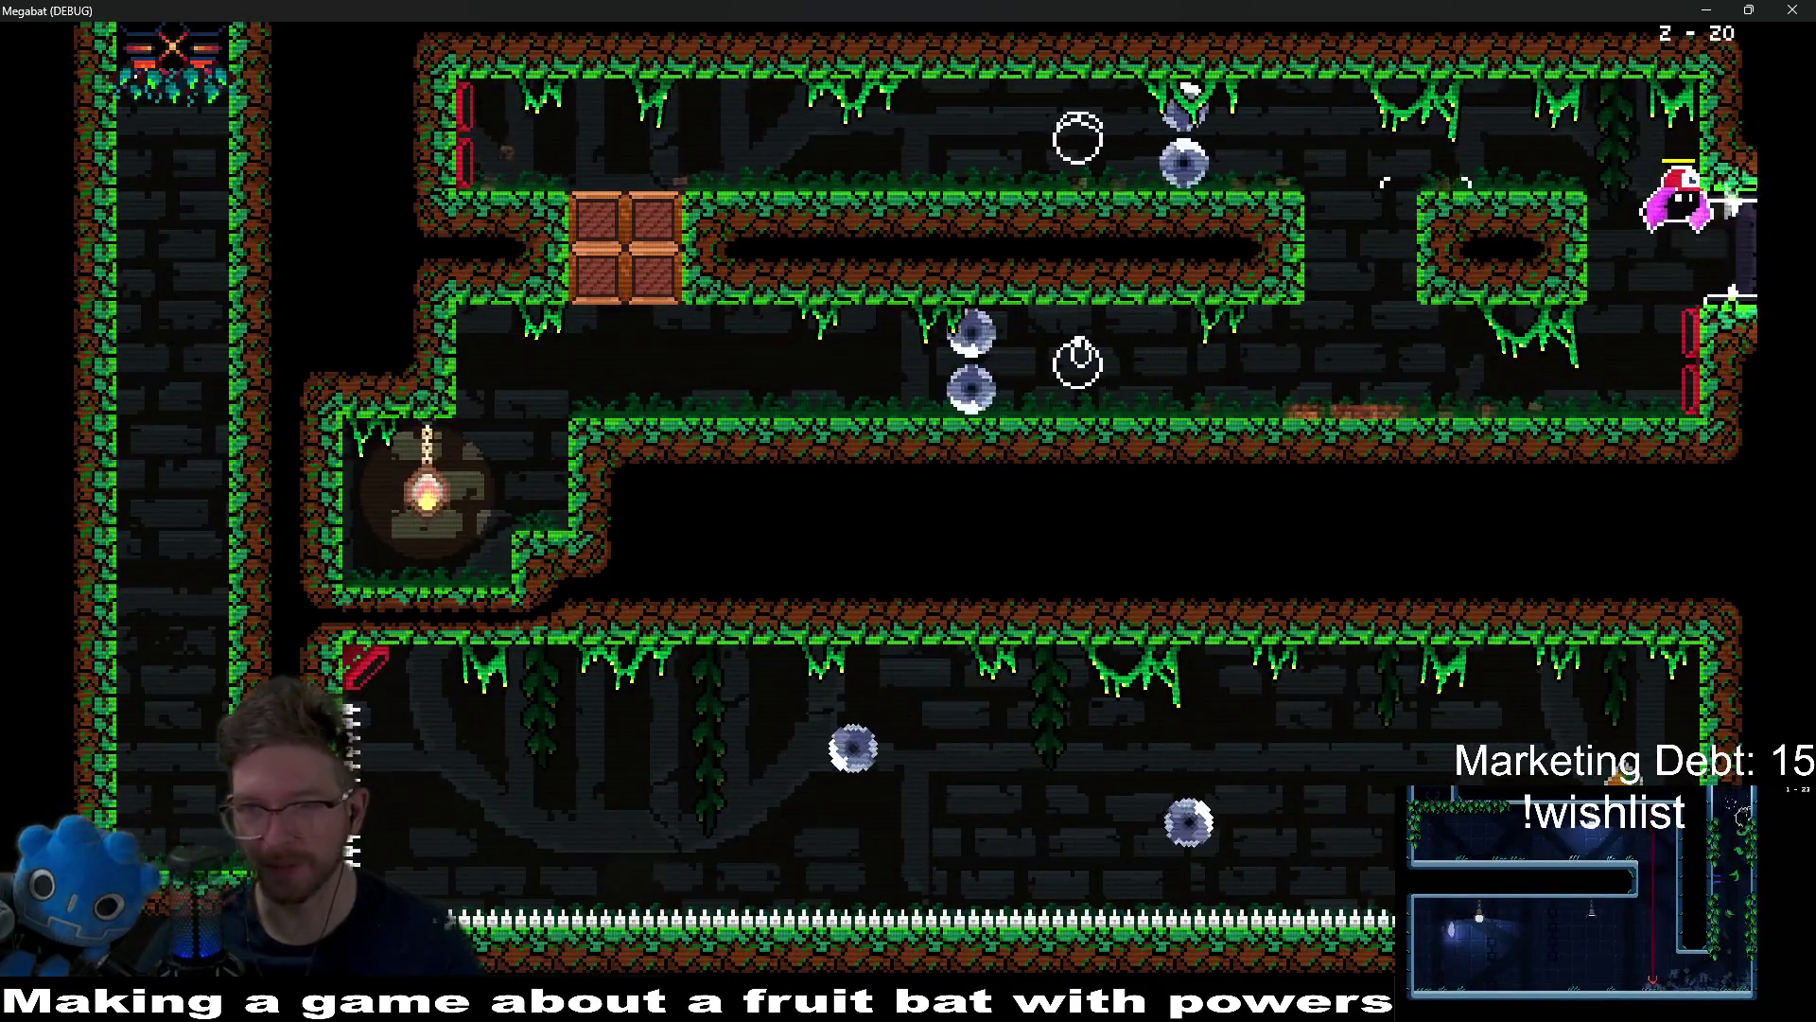
pyautogui.press('Down')
pyautogui.press('Right')
# Step: Fly up to the central pillar top and across to the right ledge
pyautogui.press('Left')
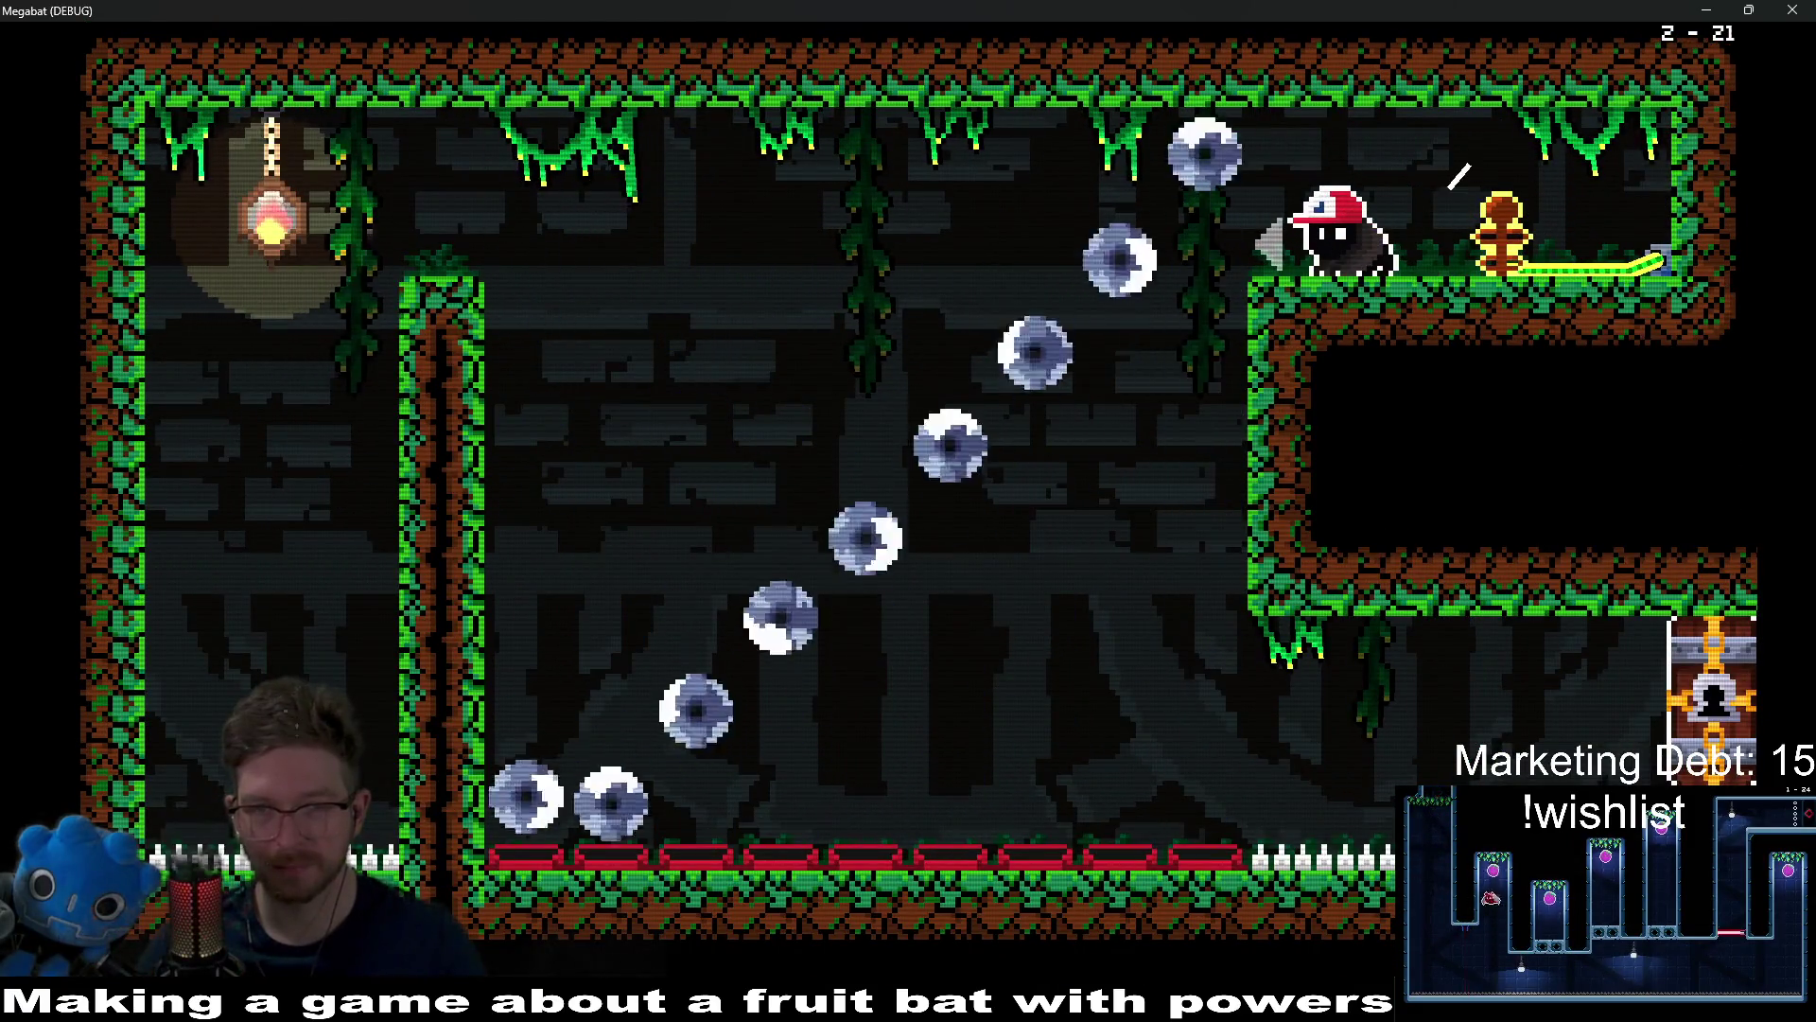
pyautogui.press('Left')
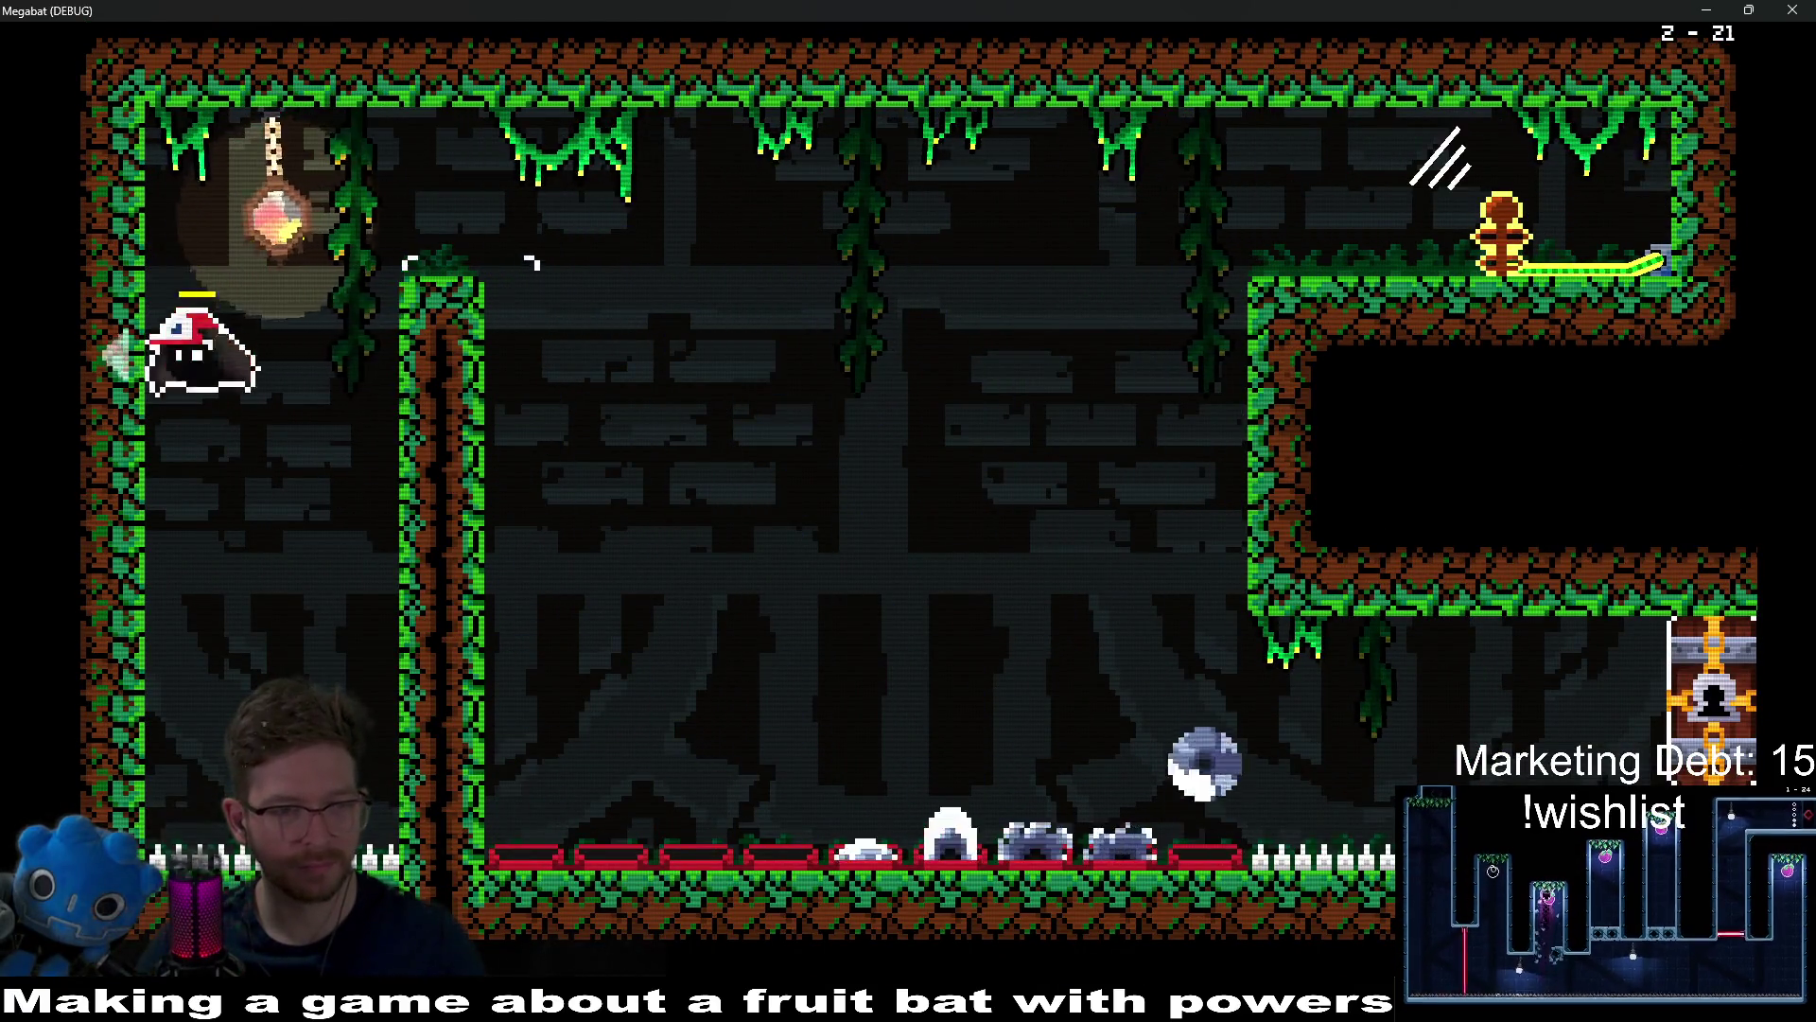
pyautogui.press('Right')
pyautogui.press('Right')
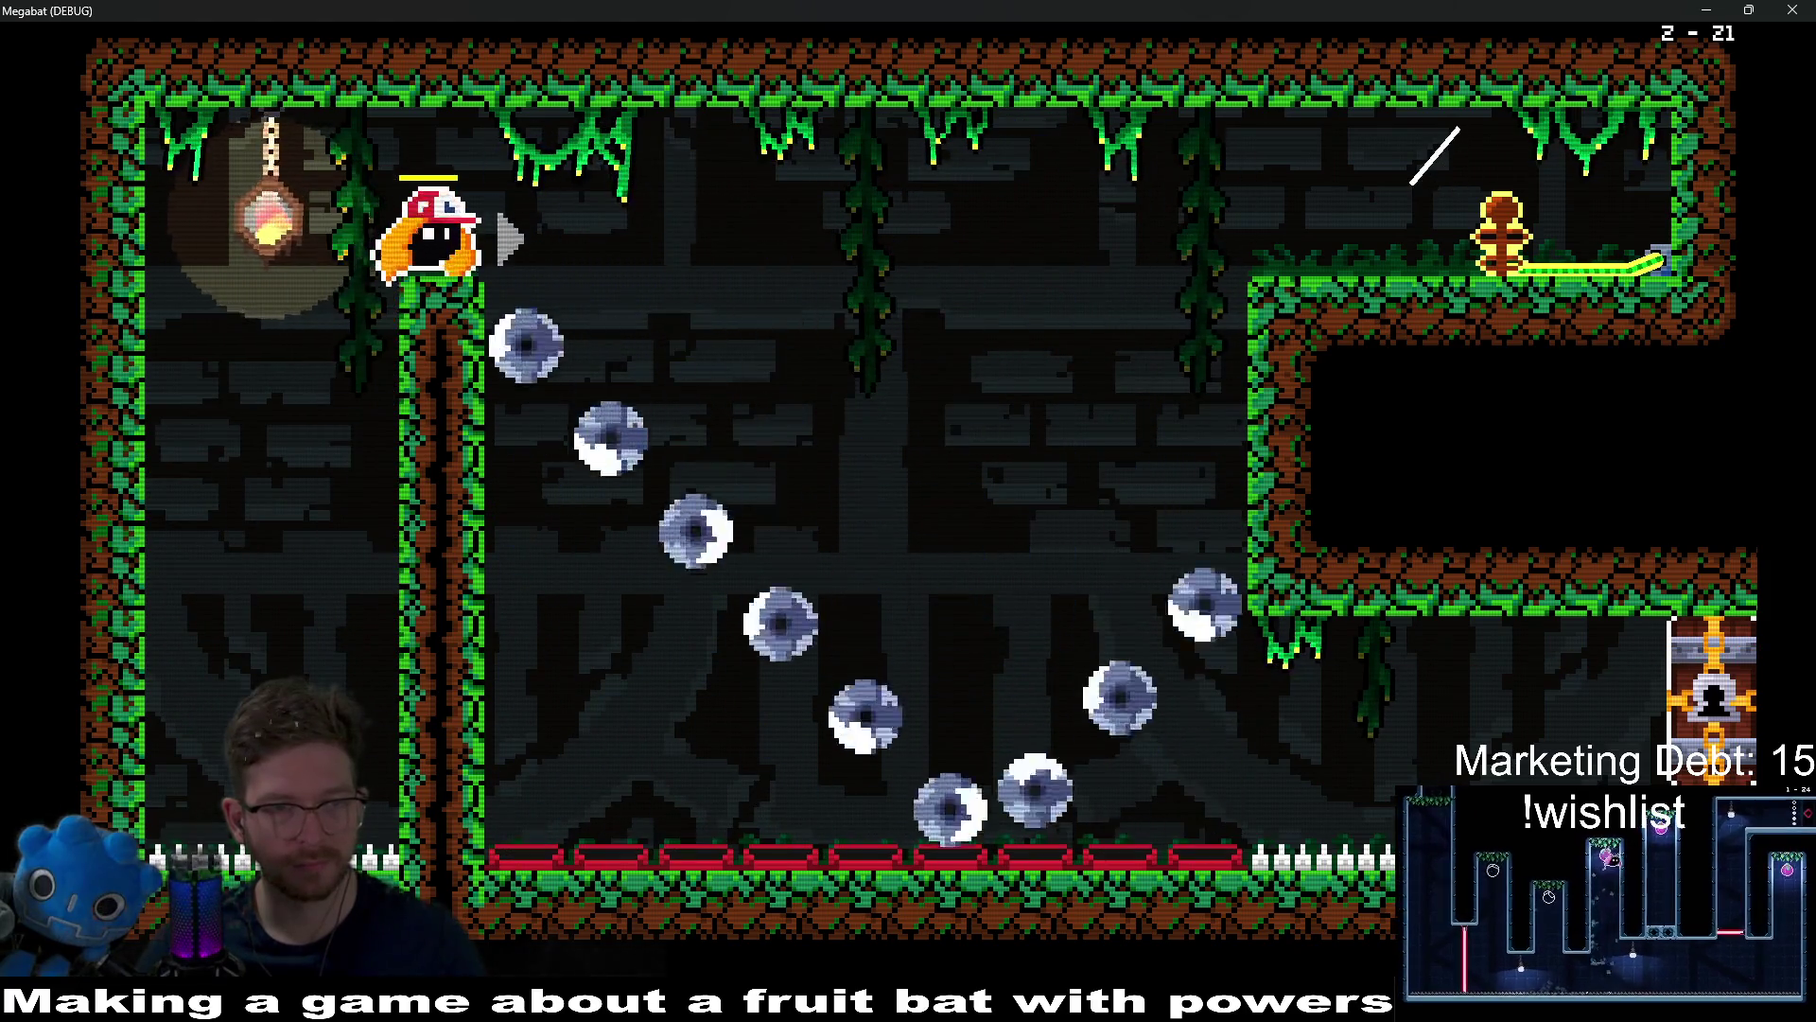
pyautogui.press('Right')
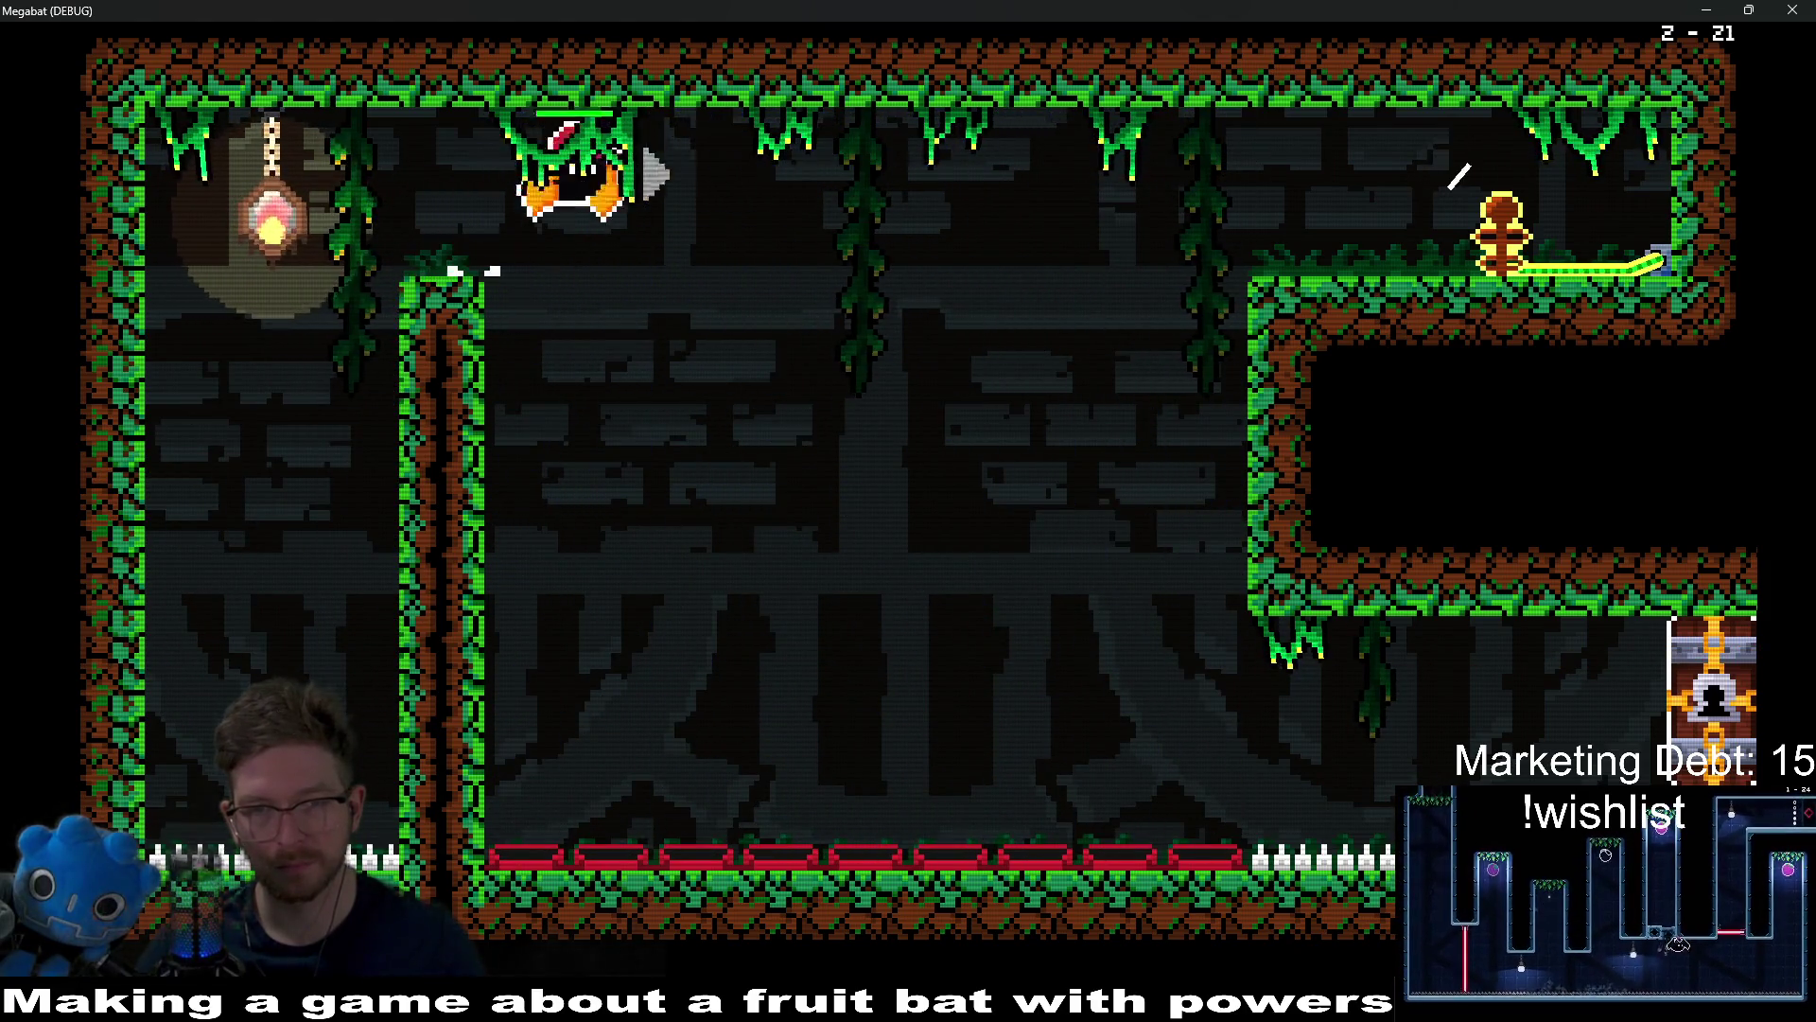
pyautogui.press('Up')
pyautogui.press('Right')
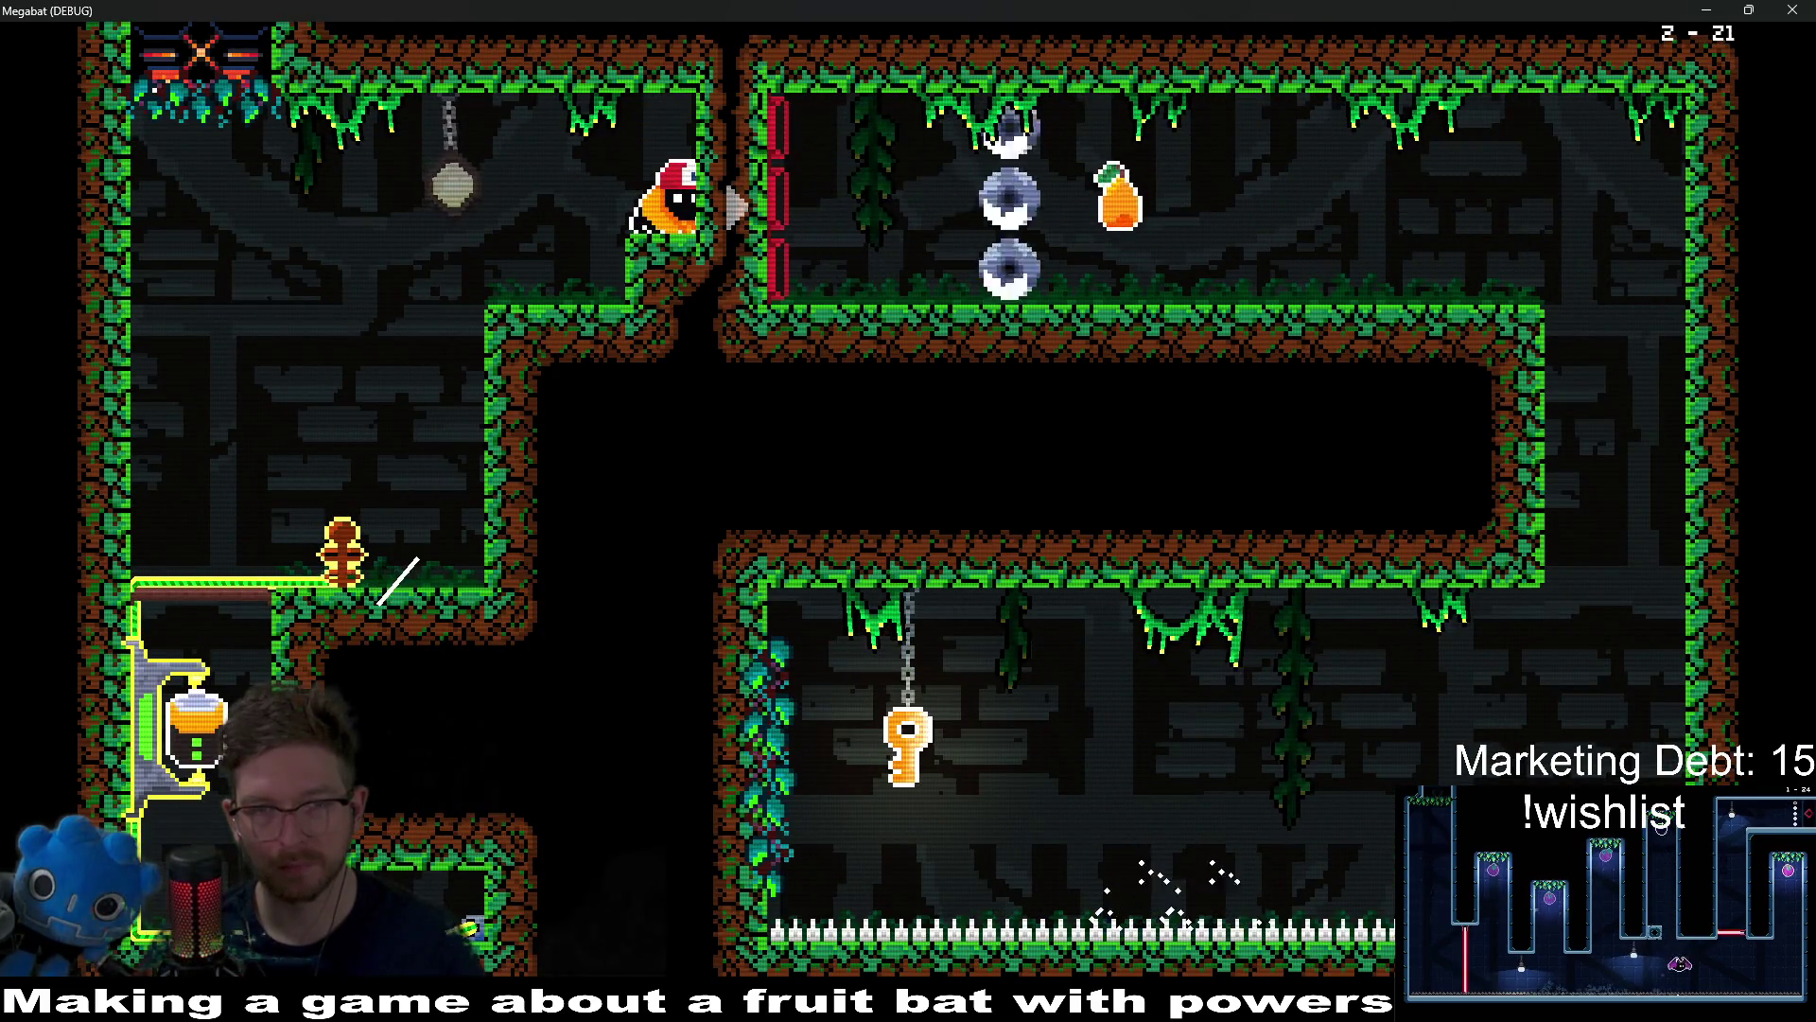
# Step: Dash past the red barrier, drop down the right shaft, and bring the key back up
pyautogui.press('Right')
pyautogui.press('Right')
pyautogui.press('Down')
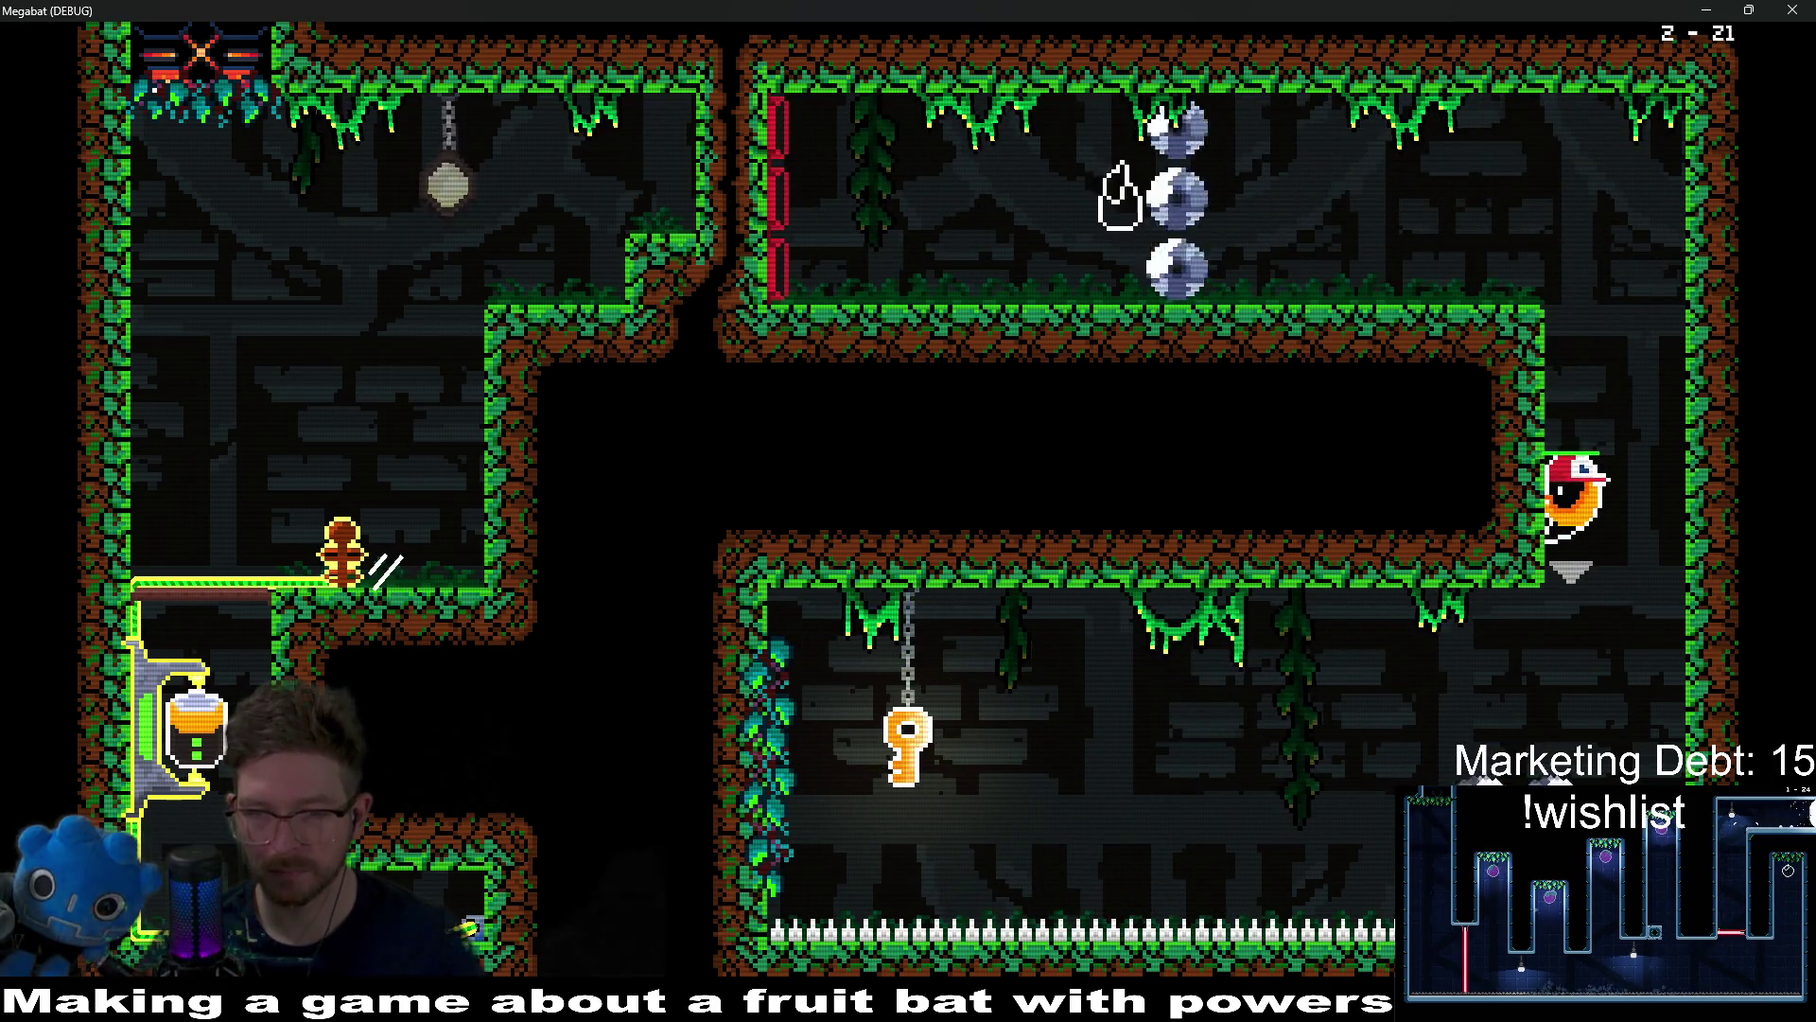
pyautogui.press('Left')
pyautogui.press('Left')
pyautogui.press('Right')
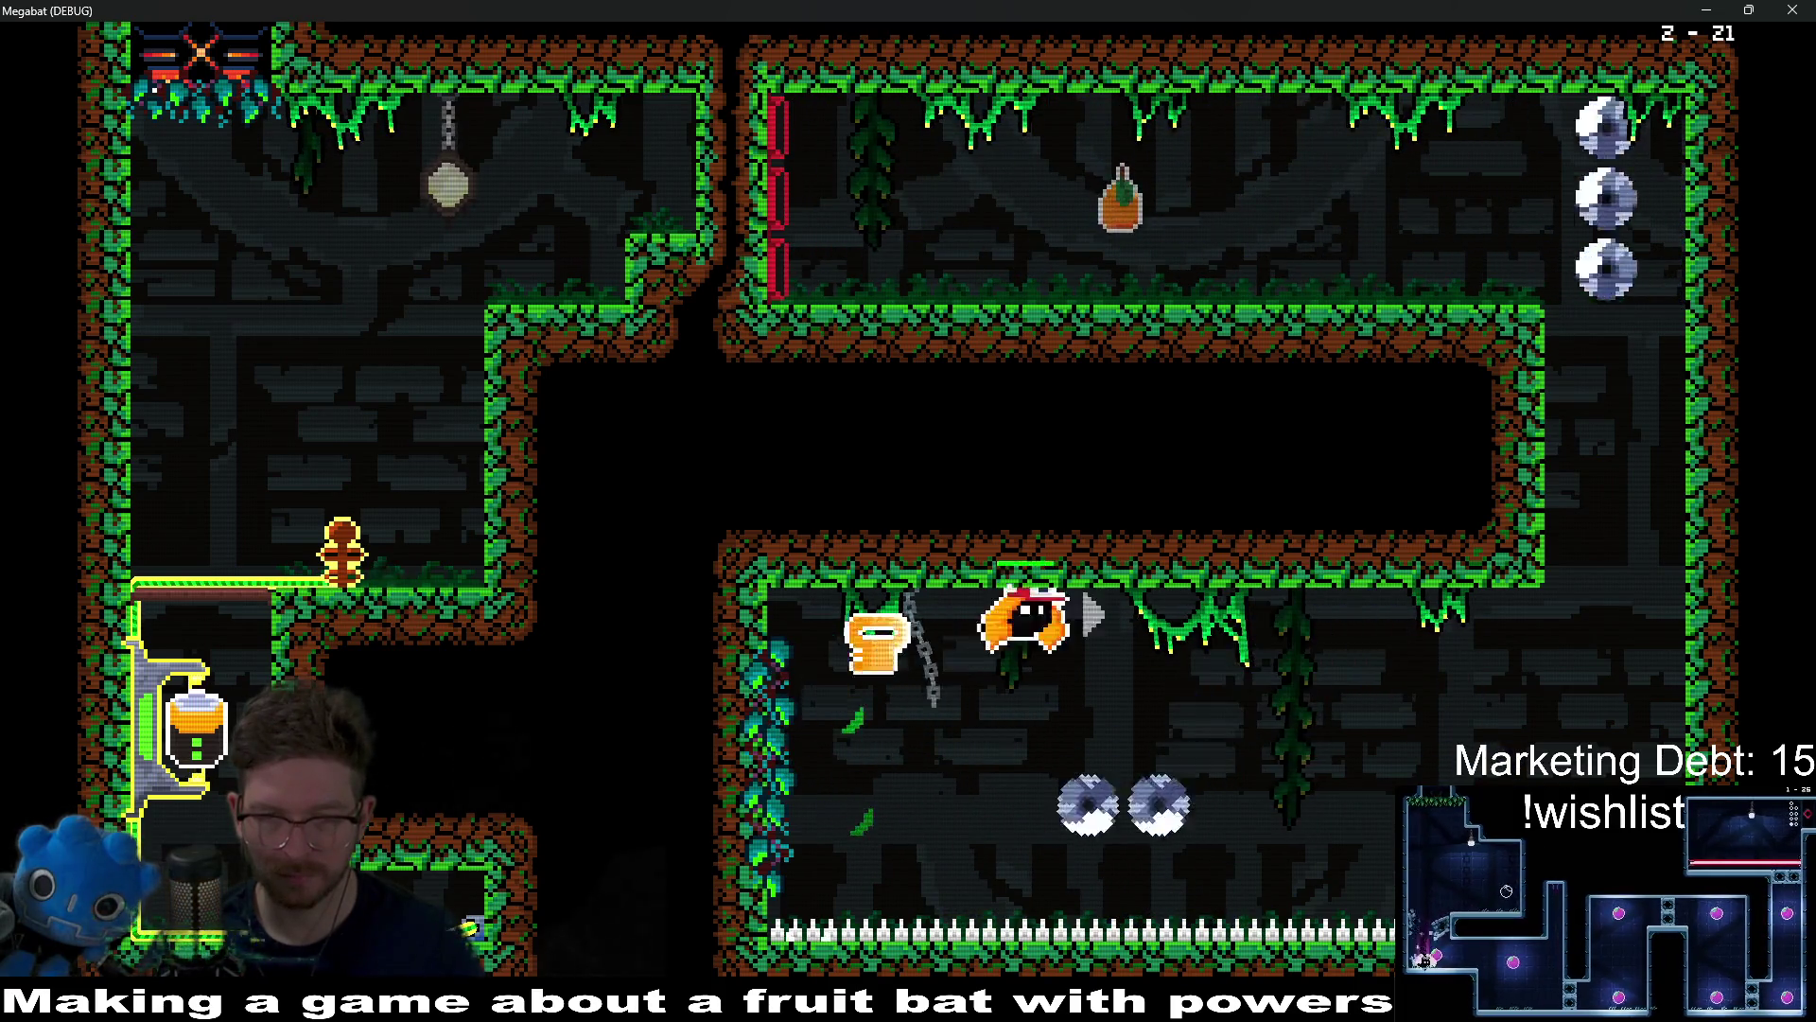
pyautogui.press('Up')
pyautogui.press('Left')
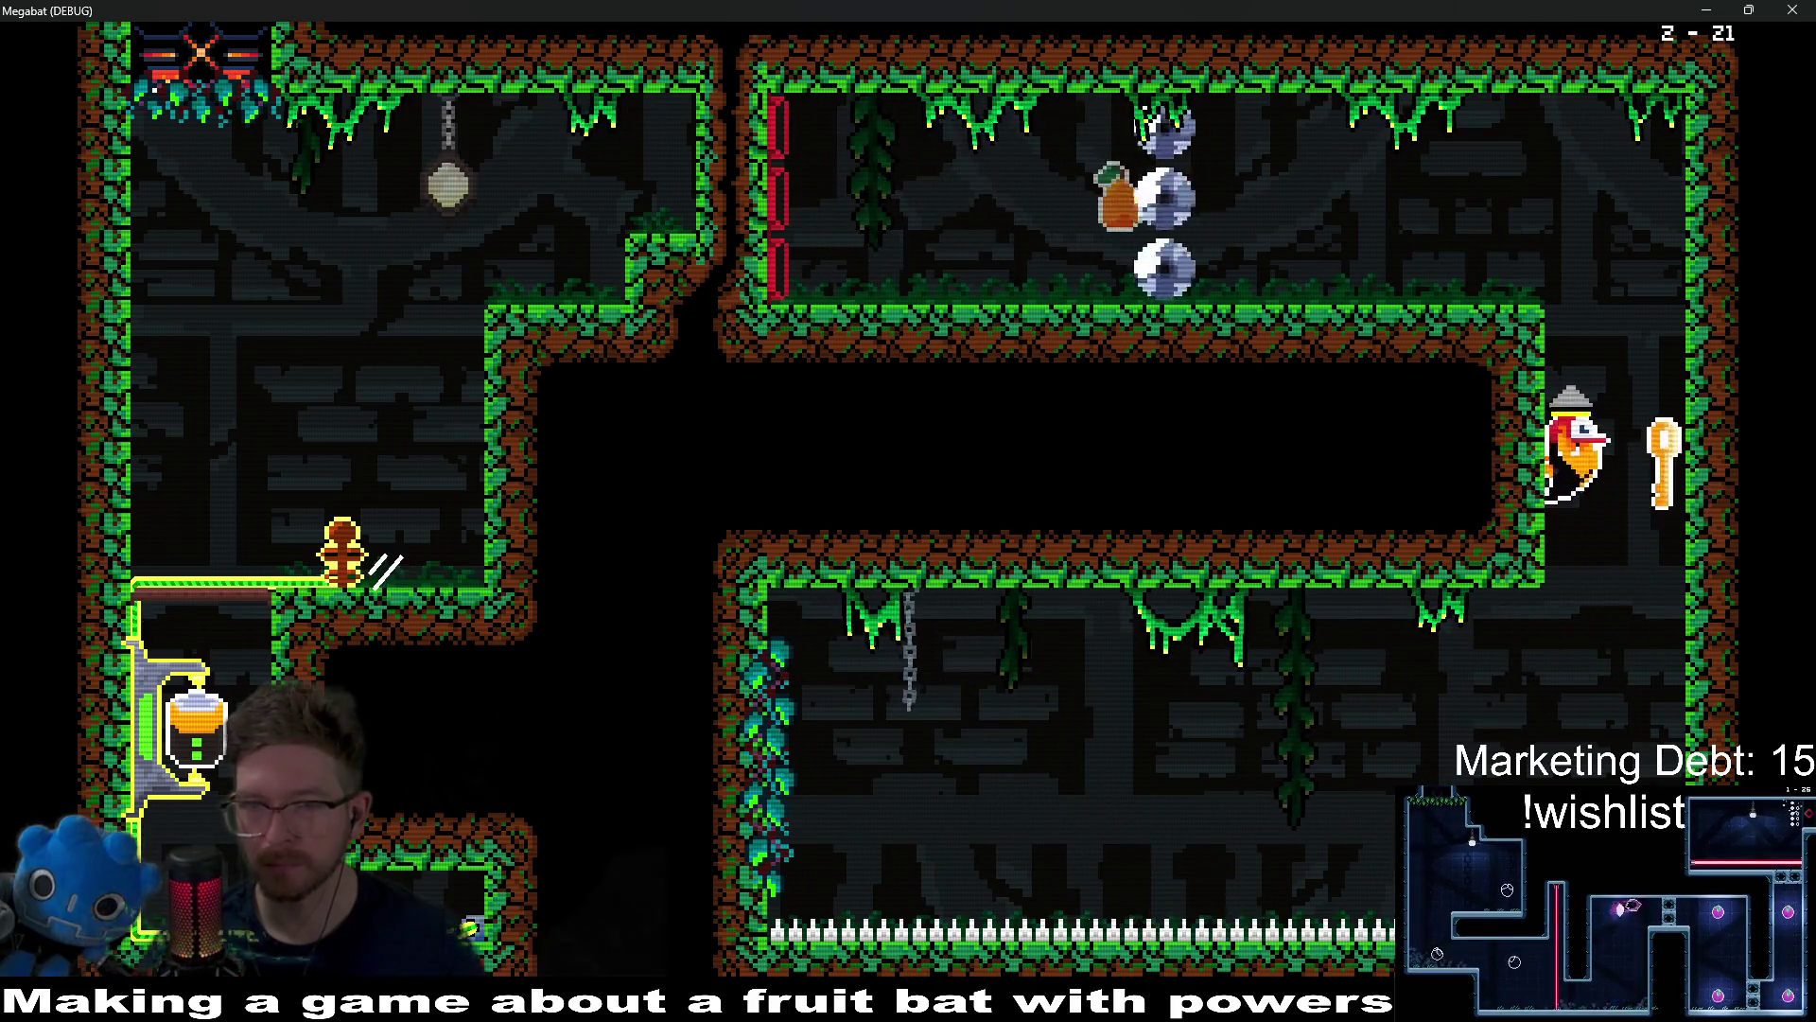
# Step: Carry the key through the red barrier and left across the top, then back to the pillar
pyautogui.press('Left')
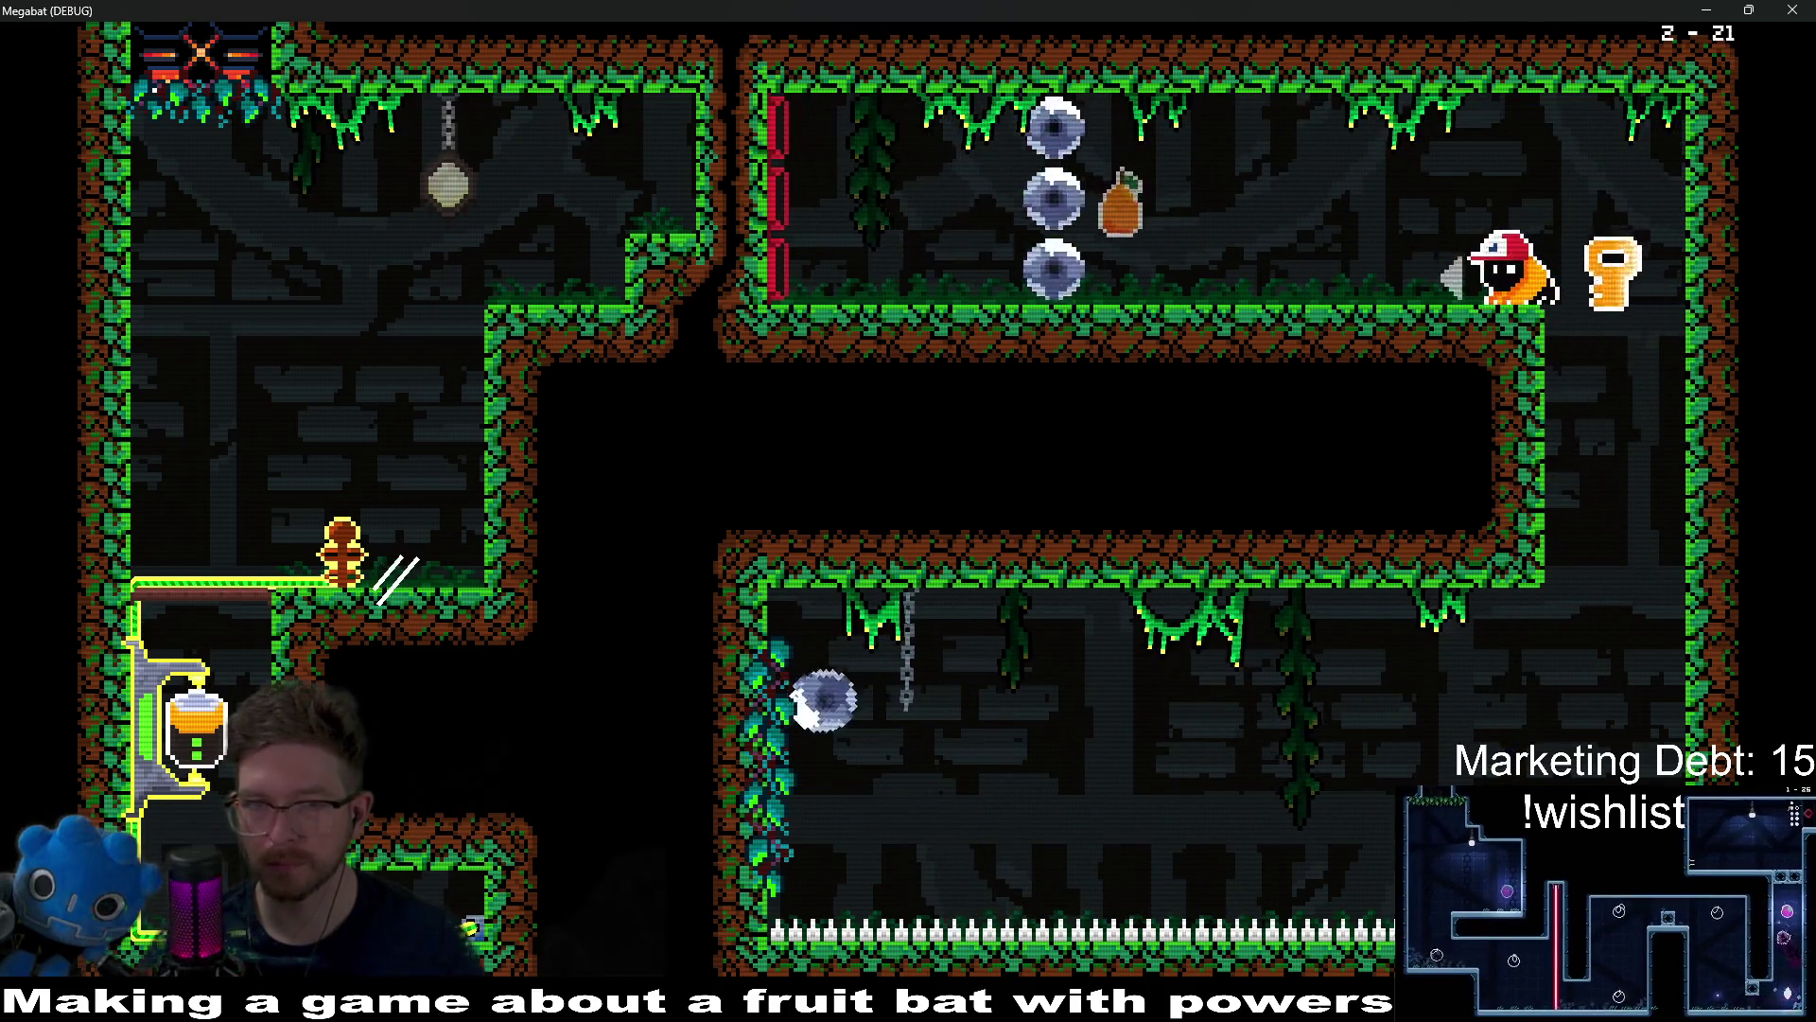
pyautogui.press('Left')
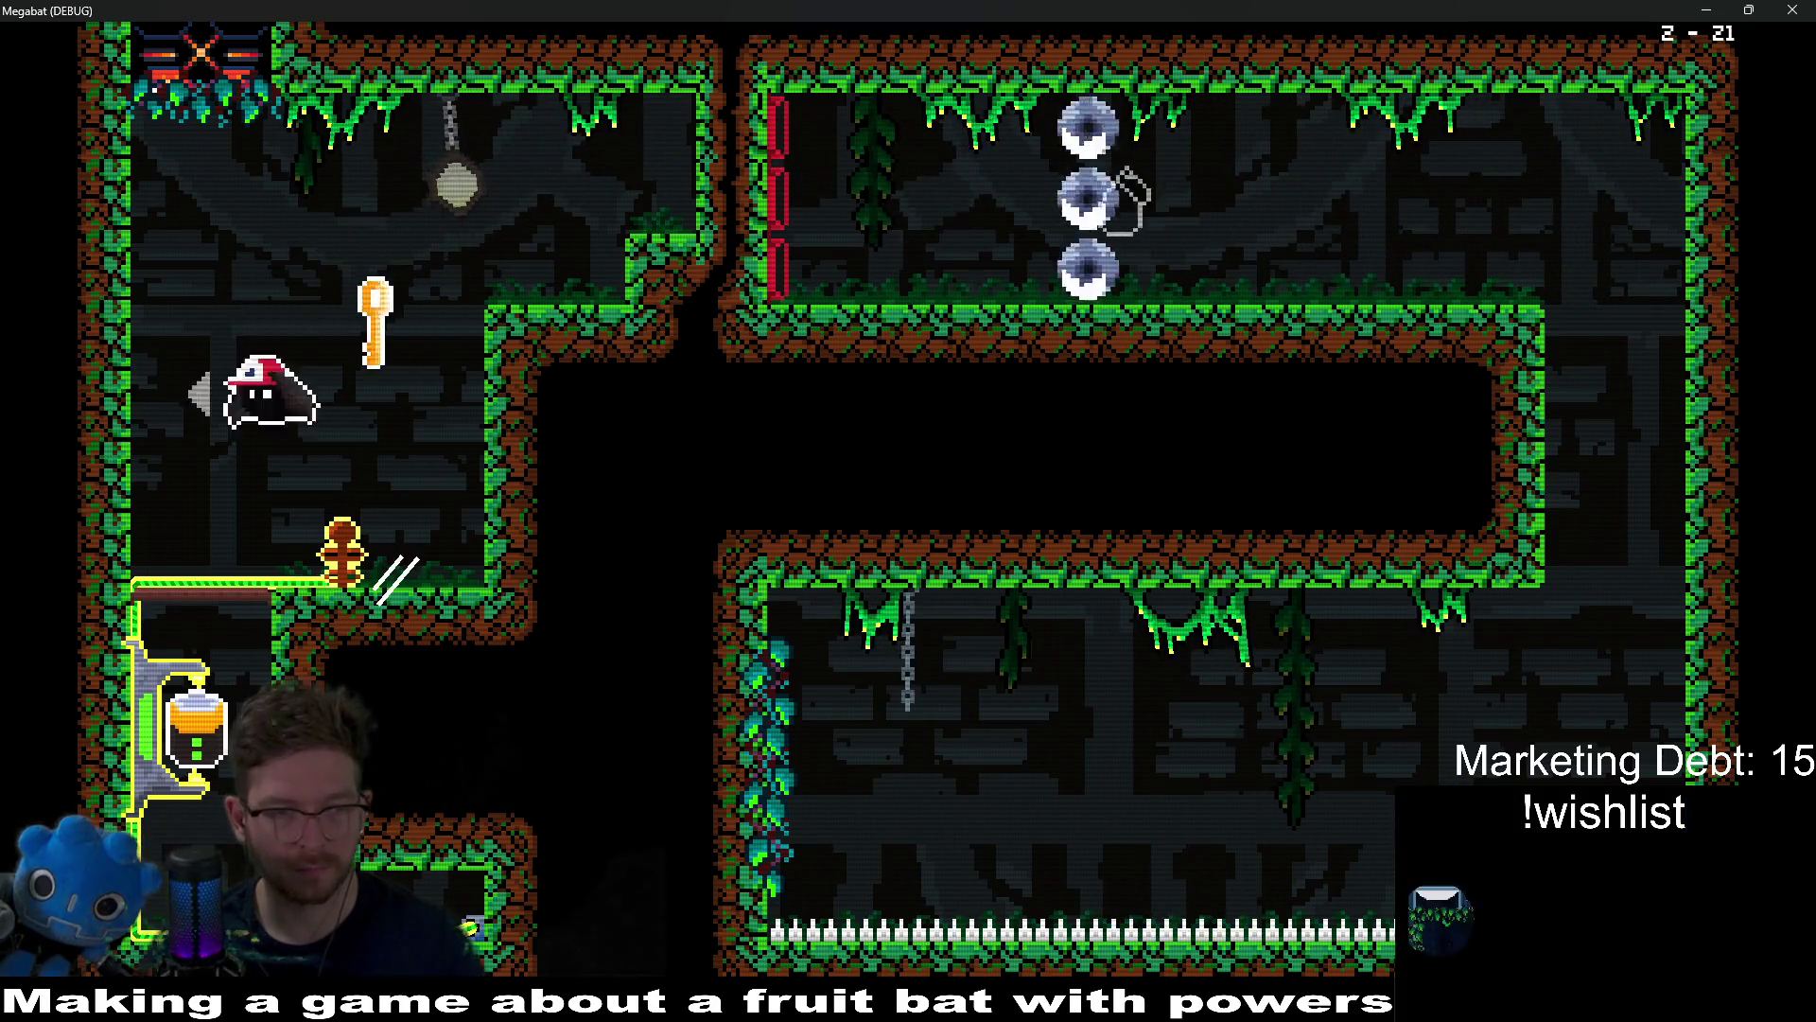
pyautogui.press('Down')
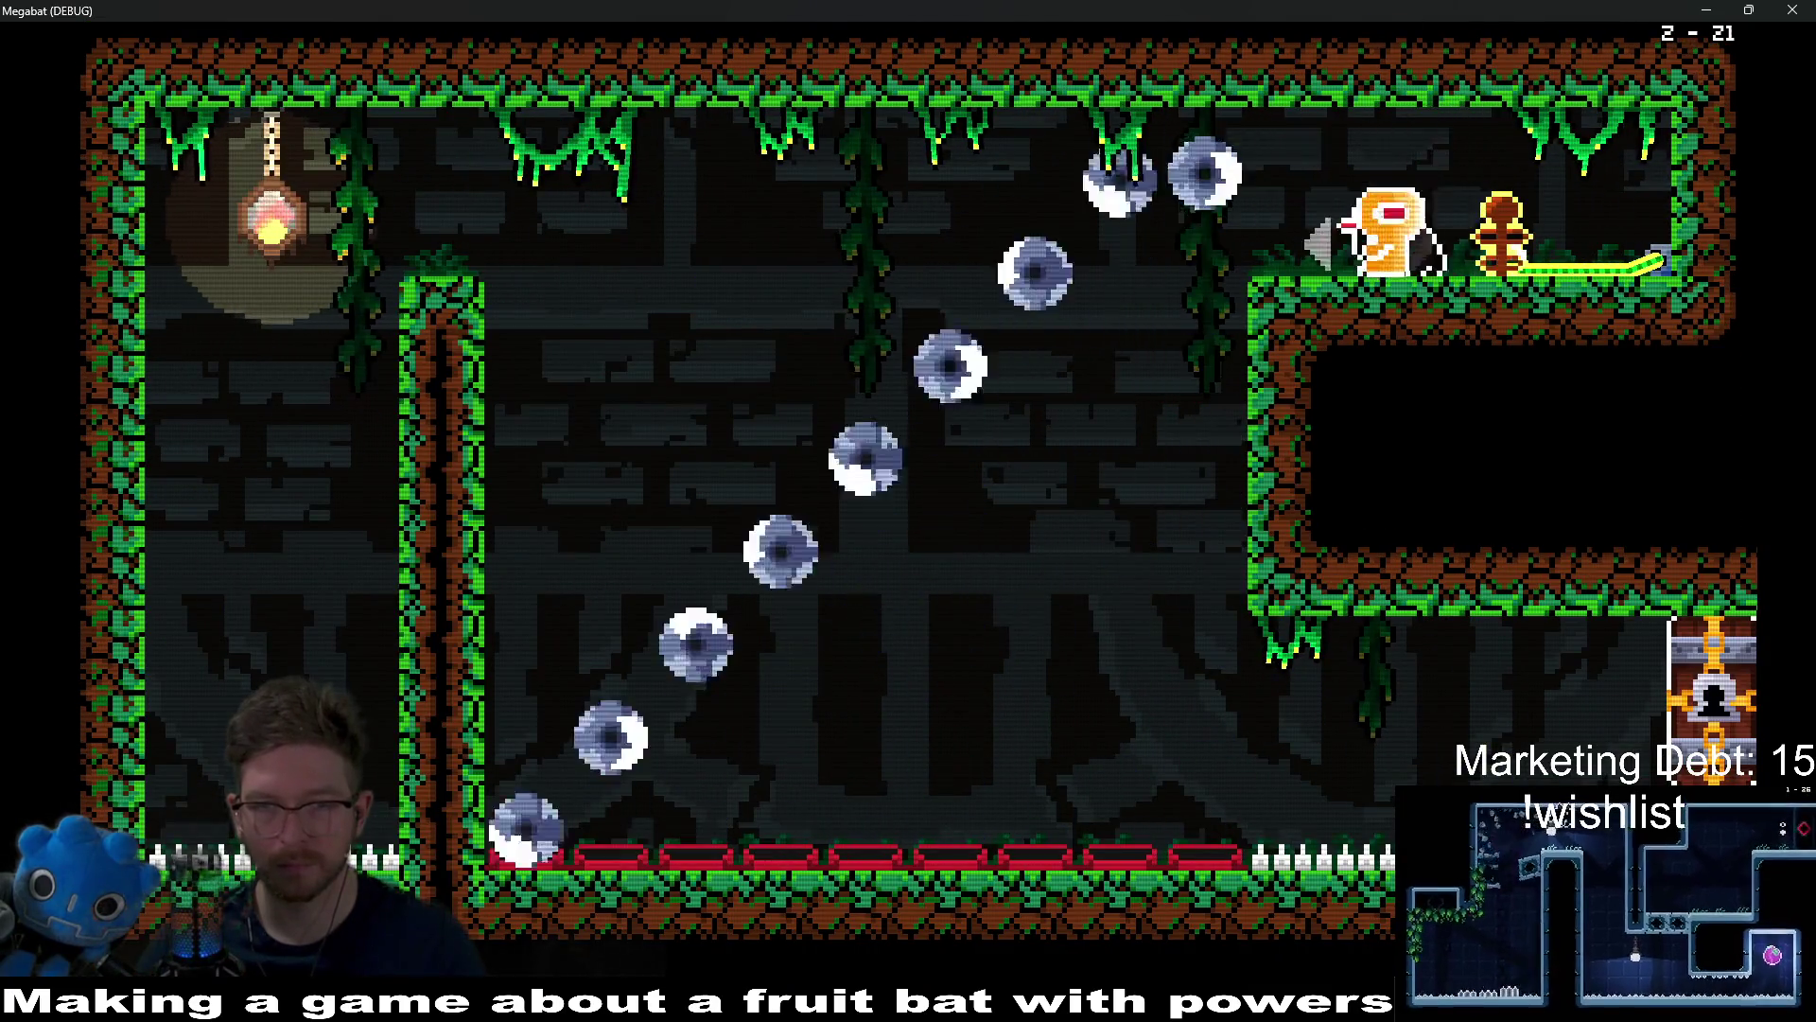
pyautogui.press('Left')
pyautogui.press('Left')
pyautogui.press('Down')
pyautogui.press('Right')
pyautogui.press('Up')
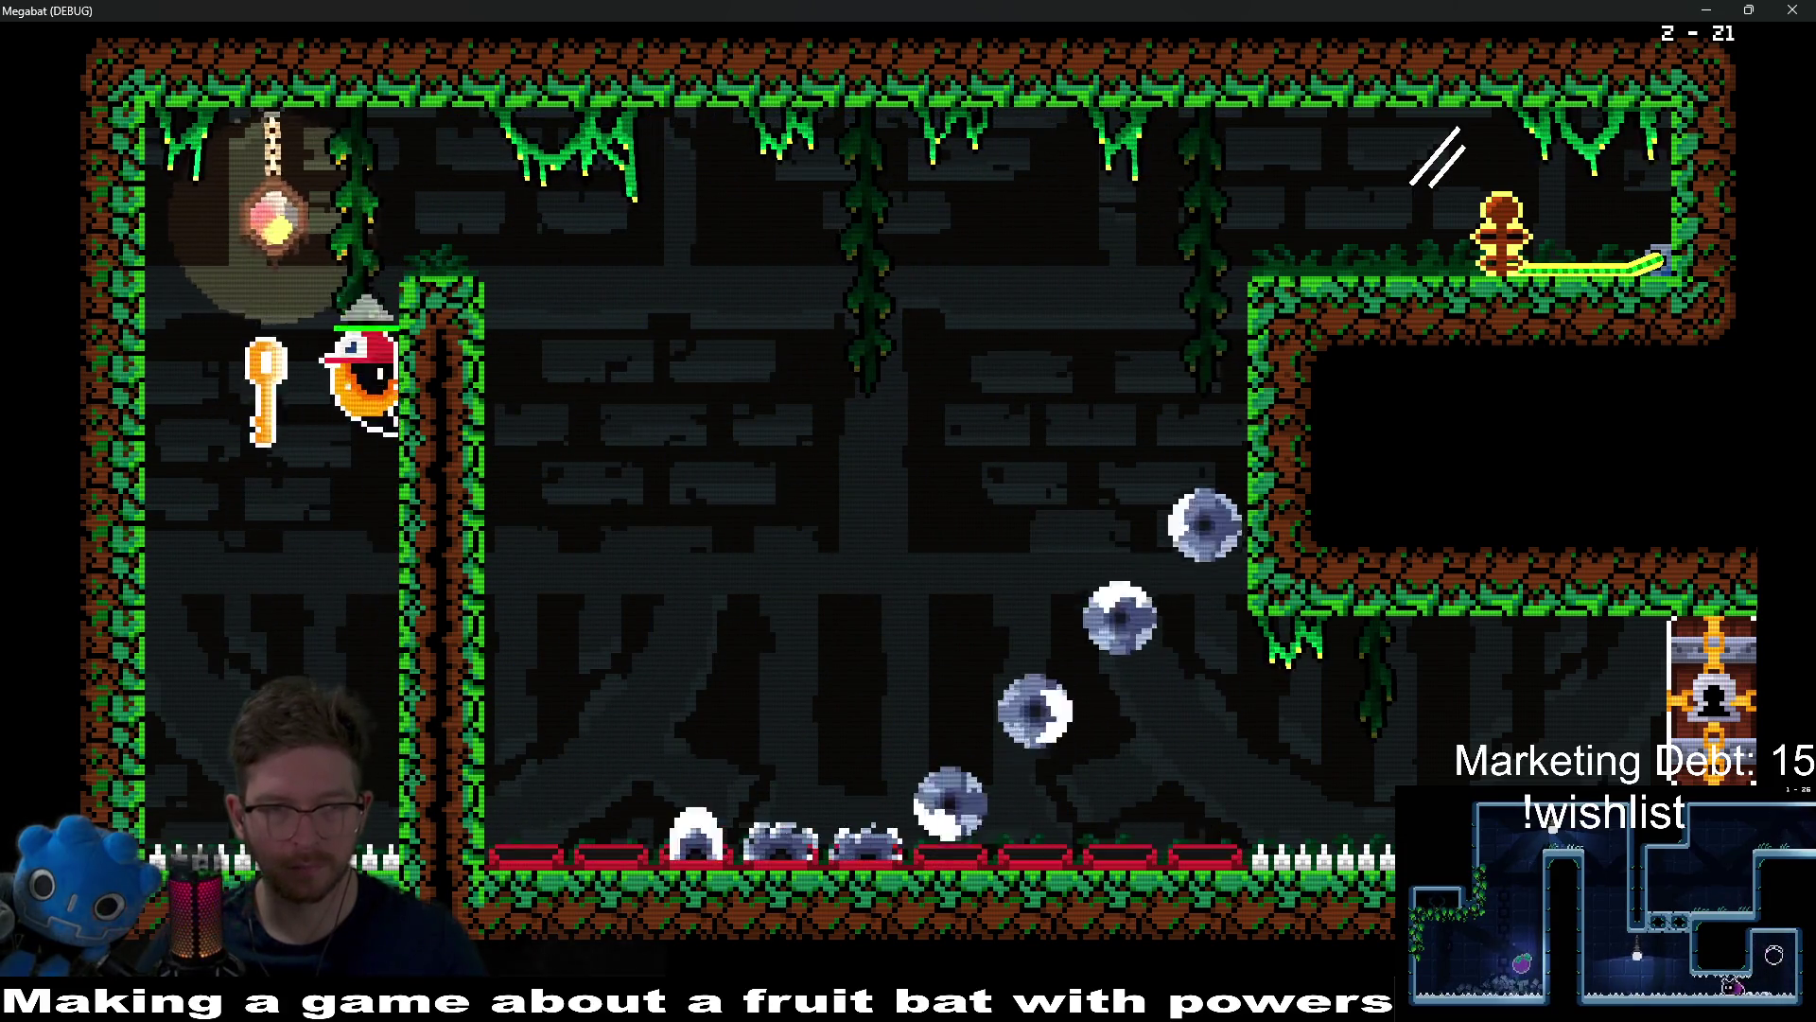
# Step: Bring the key over the right ledge down to the lock, then leave right
pyautogui.press('Right')
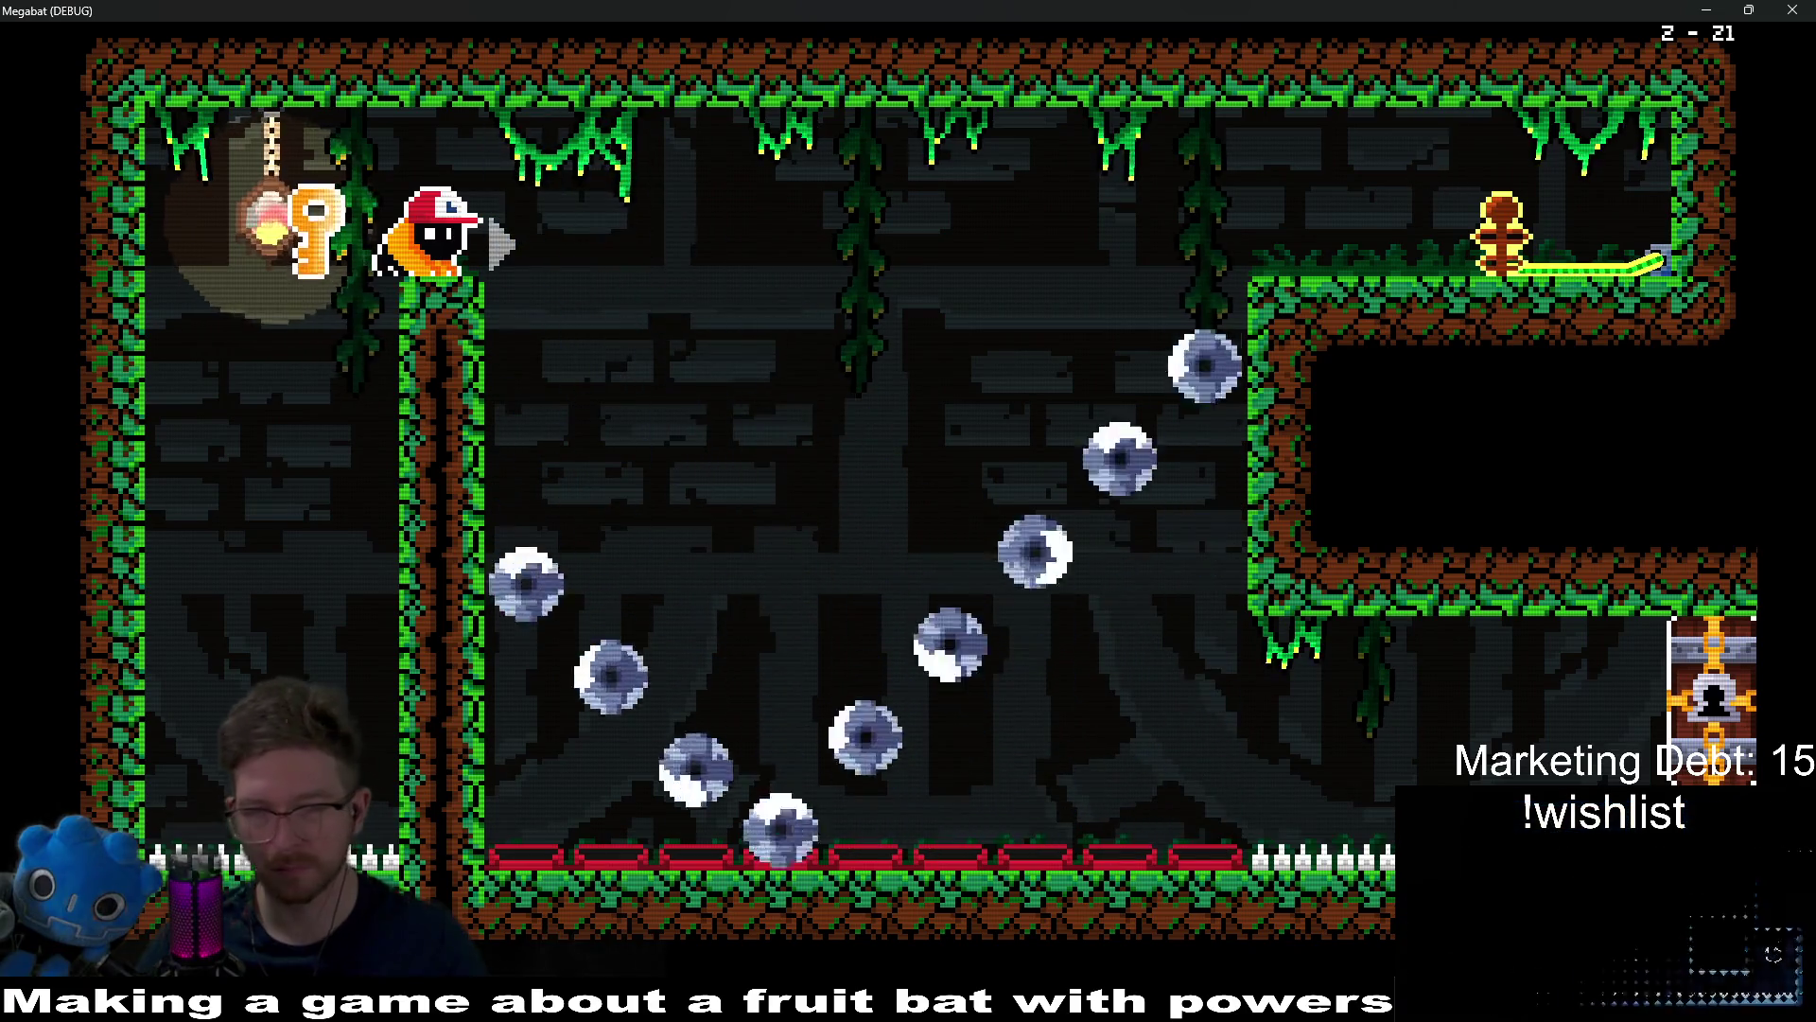
pyautogui.press('Right')
pyautogui.press('Left')
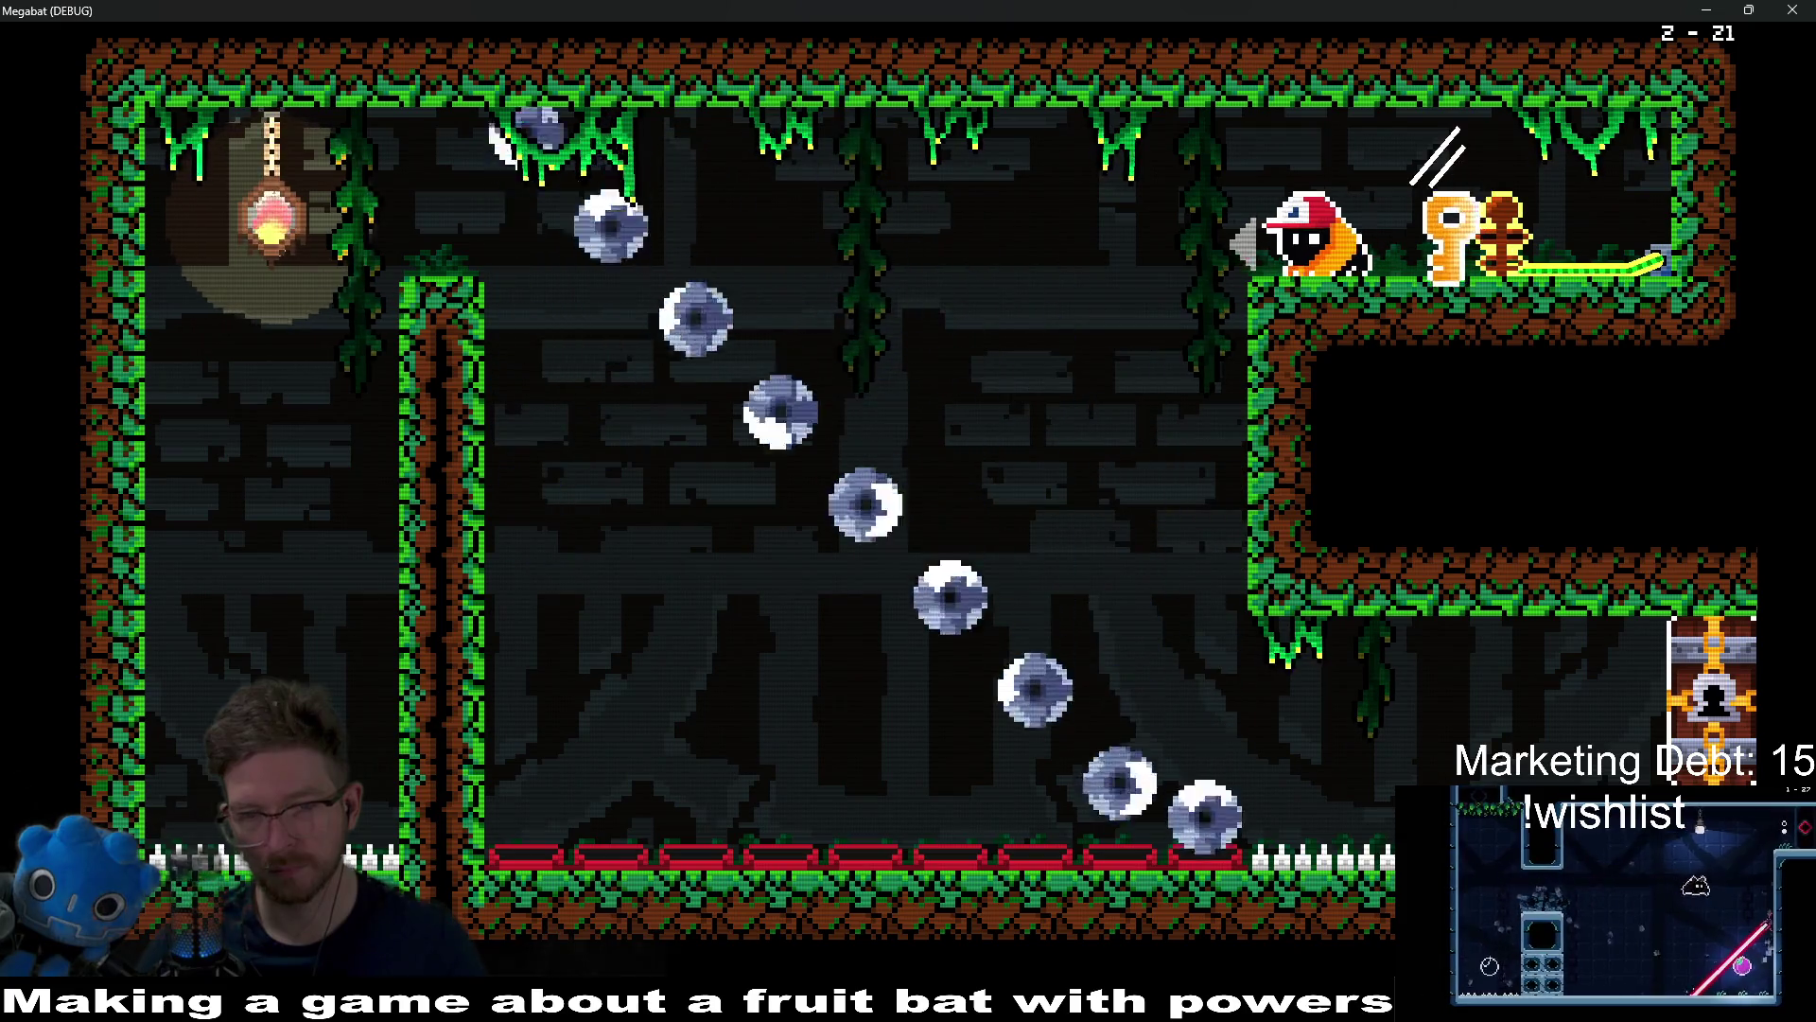
pyautogui.press('Left')
pyautogui.press('Right')
pyautogui.press('Right')
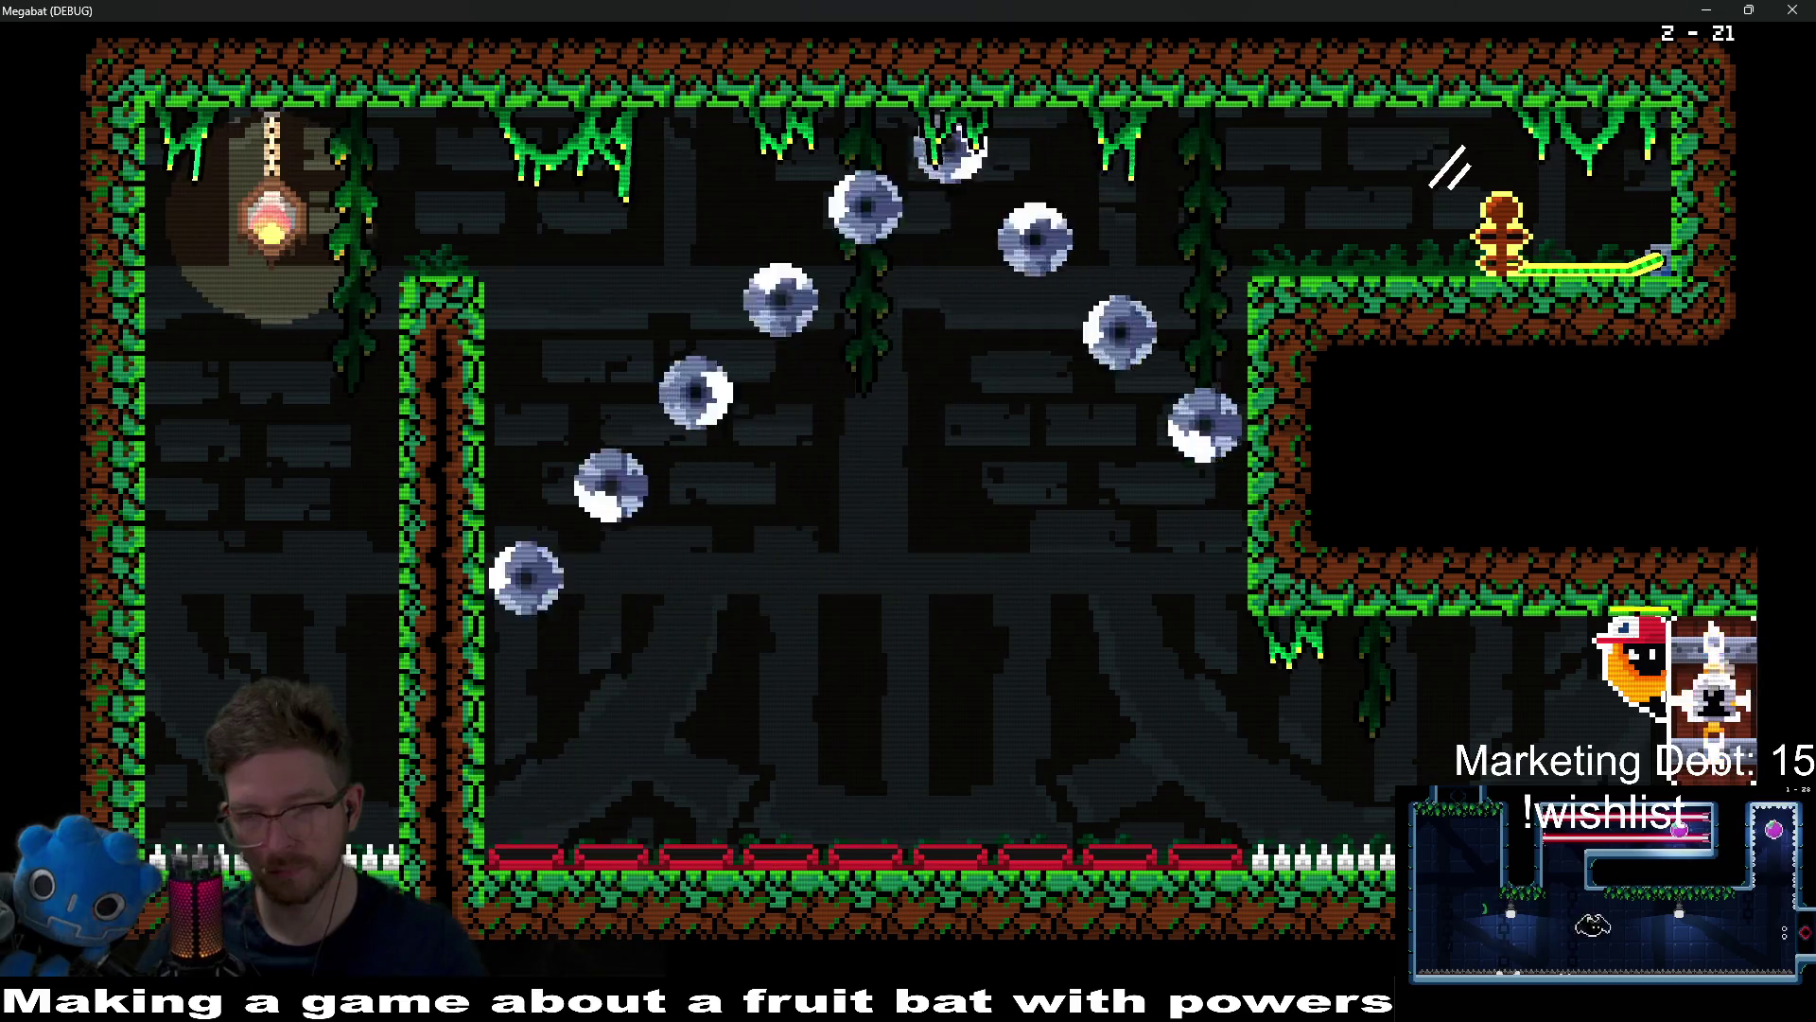
pyautogui.press('Right')
# Step: Fly over the saws across the room and dash out the right exit into 2-22
pyautogui.press('Up')
pyautogui.press('Right')
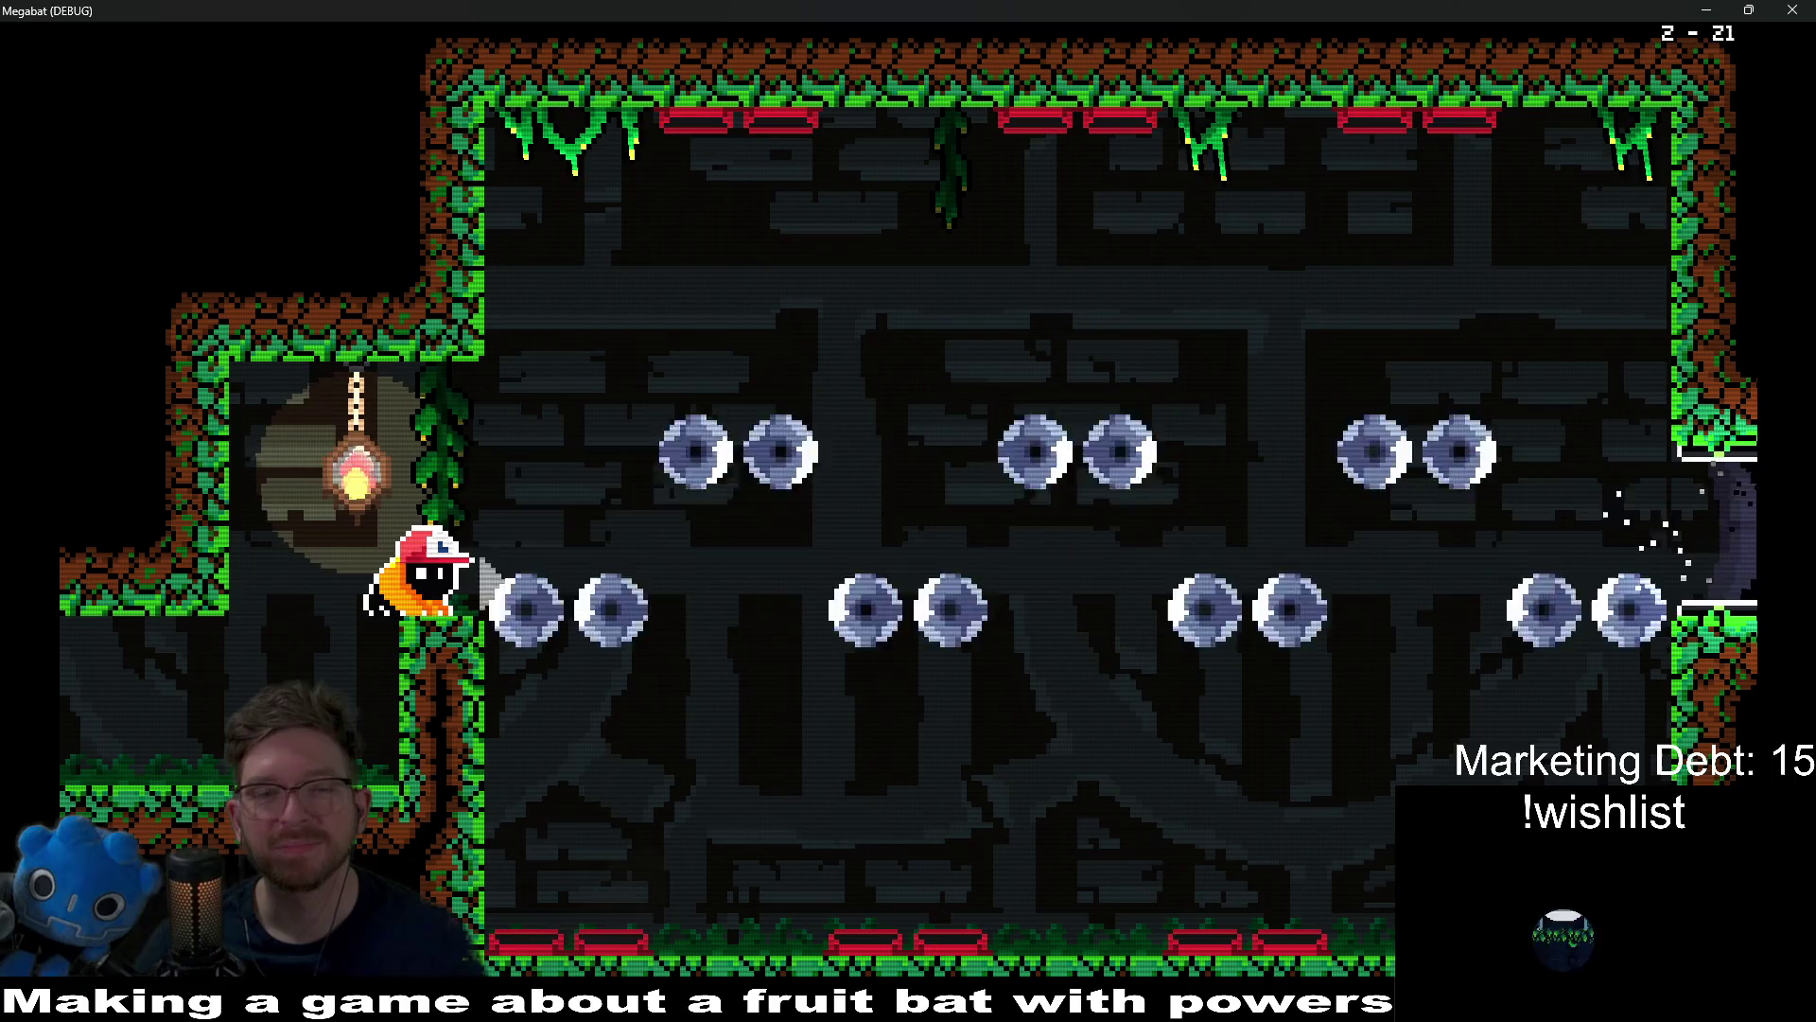
pyautogui.press('Right')
pyautogui.press('Up')
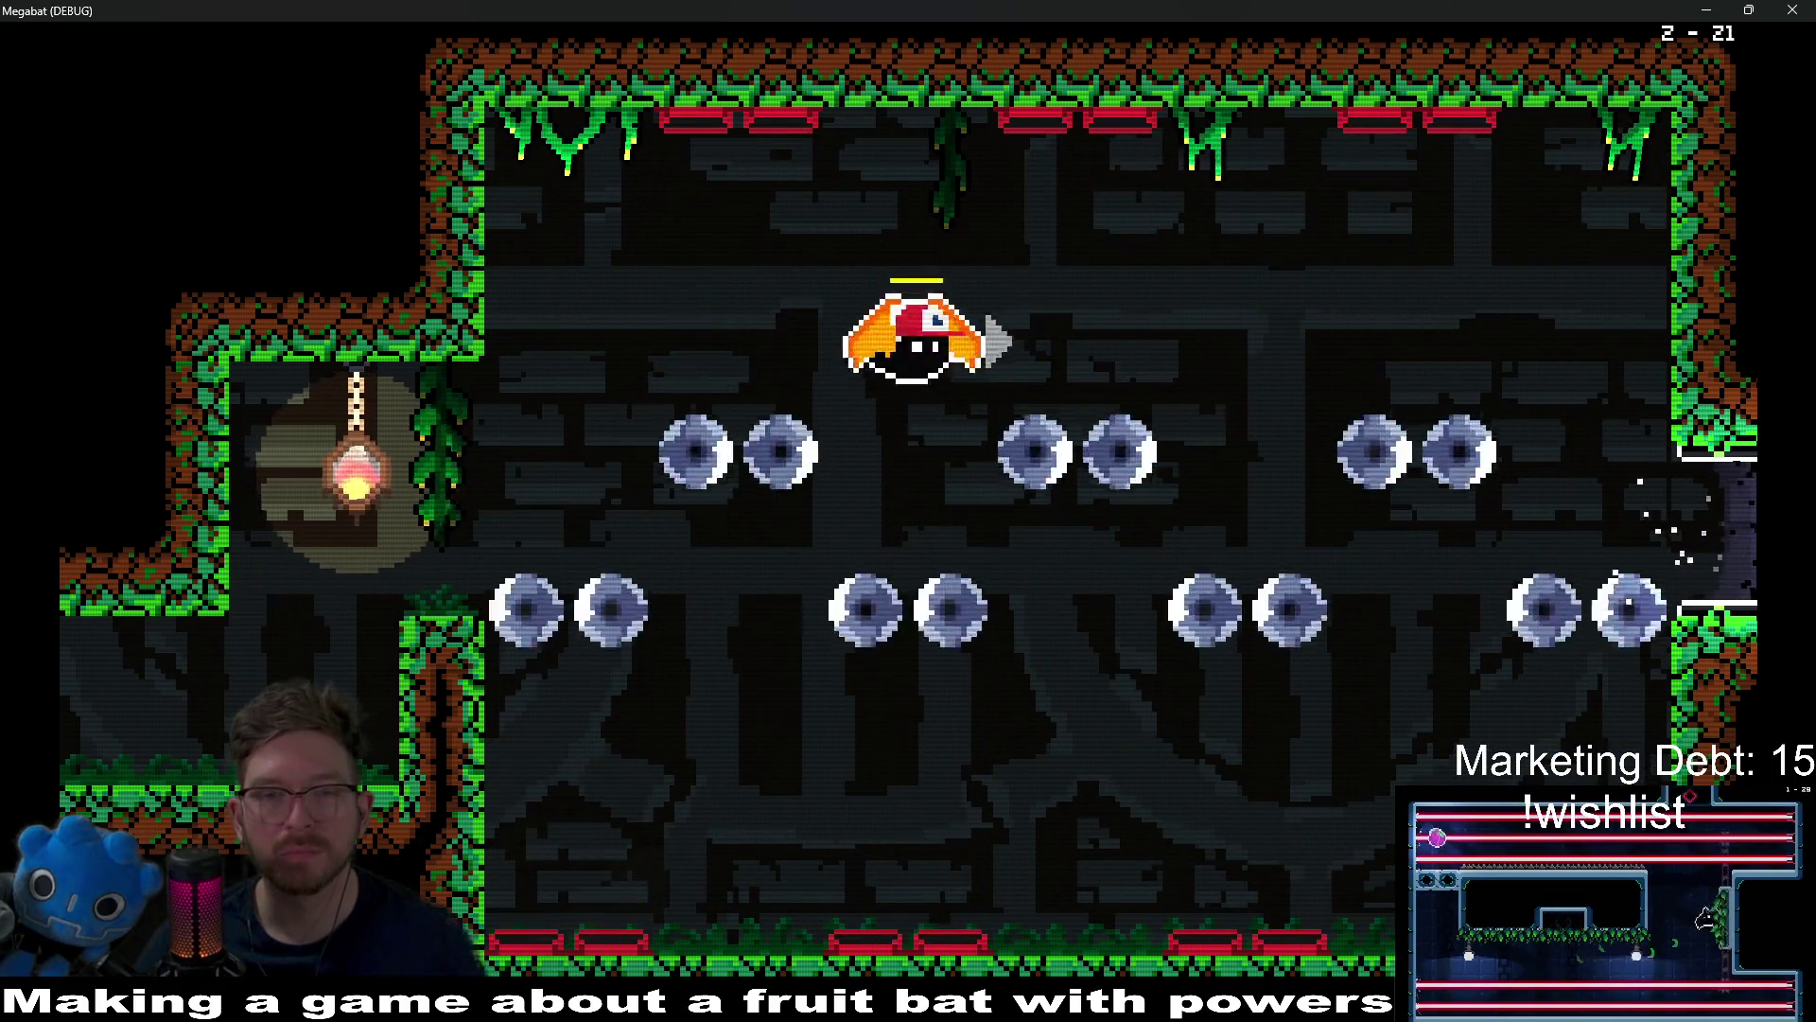
pyautogui.press('Right')
pyautogui.press('Up')
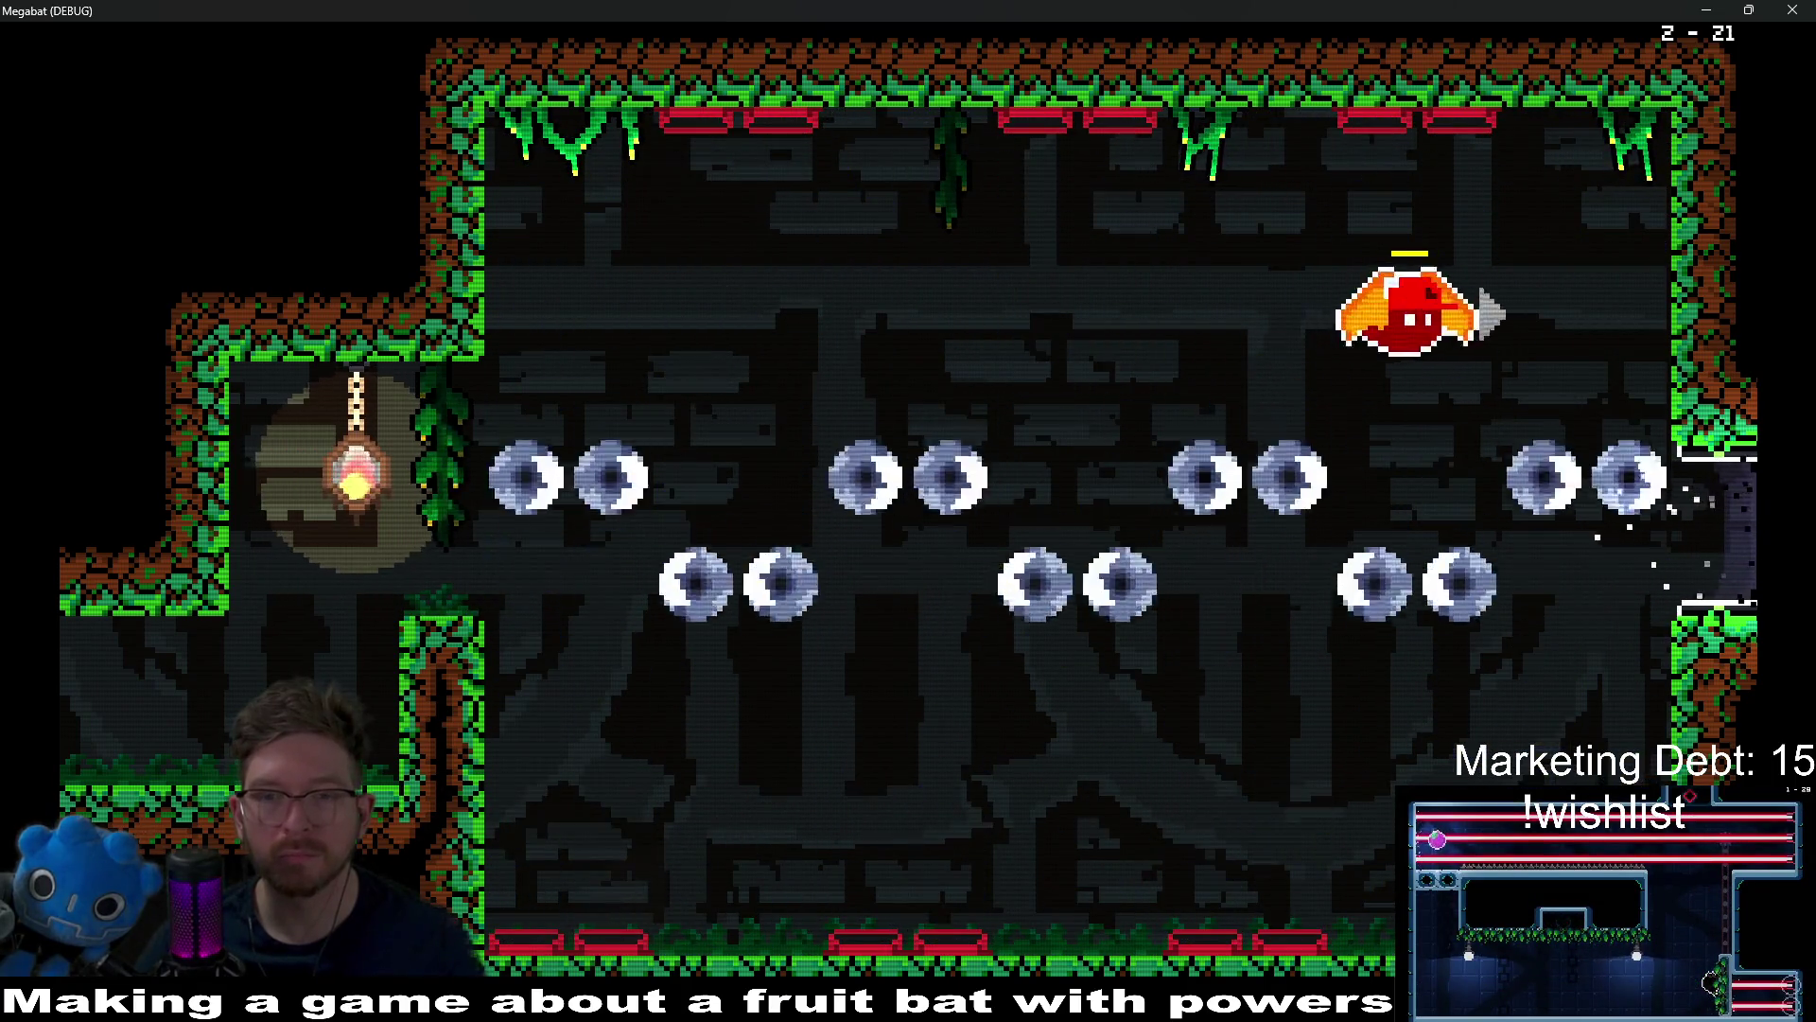
pyautogui.press('Right')
pyautogui.press('Up')
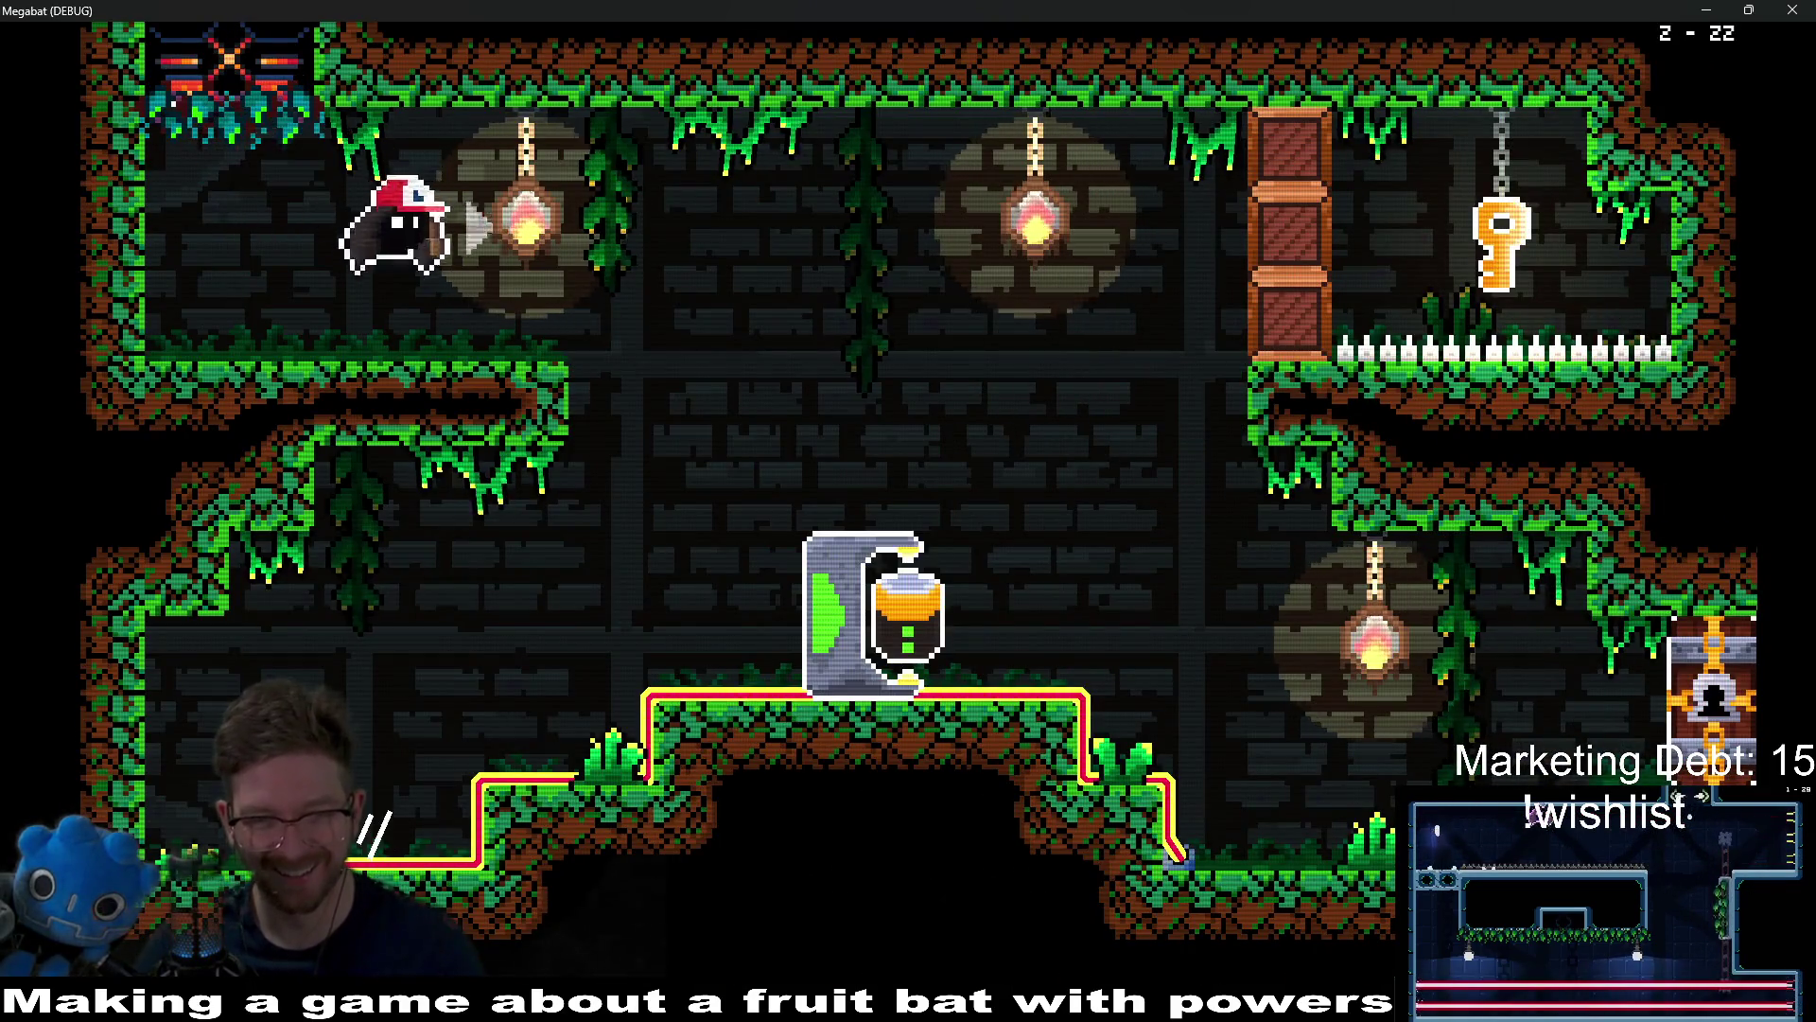
# Step: Fly down past the right lamp into the lower corridor, restarting after one death
pyautogui.press('Right')
pyautogui.press('Left')
pyautogui.press('Down')
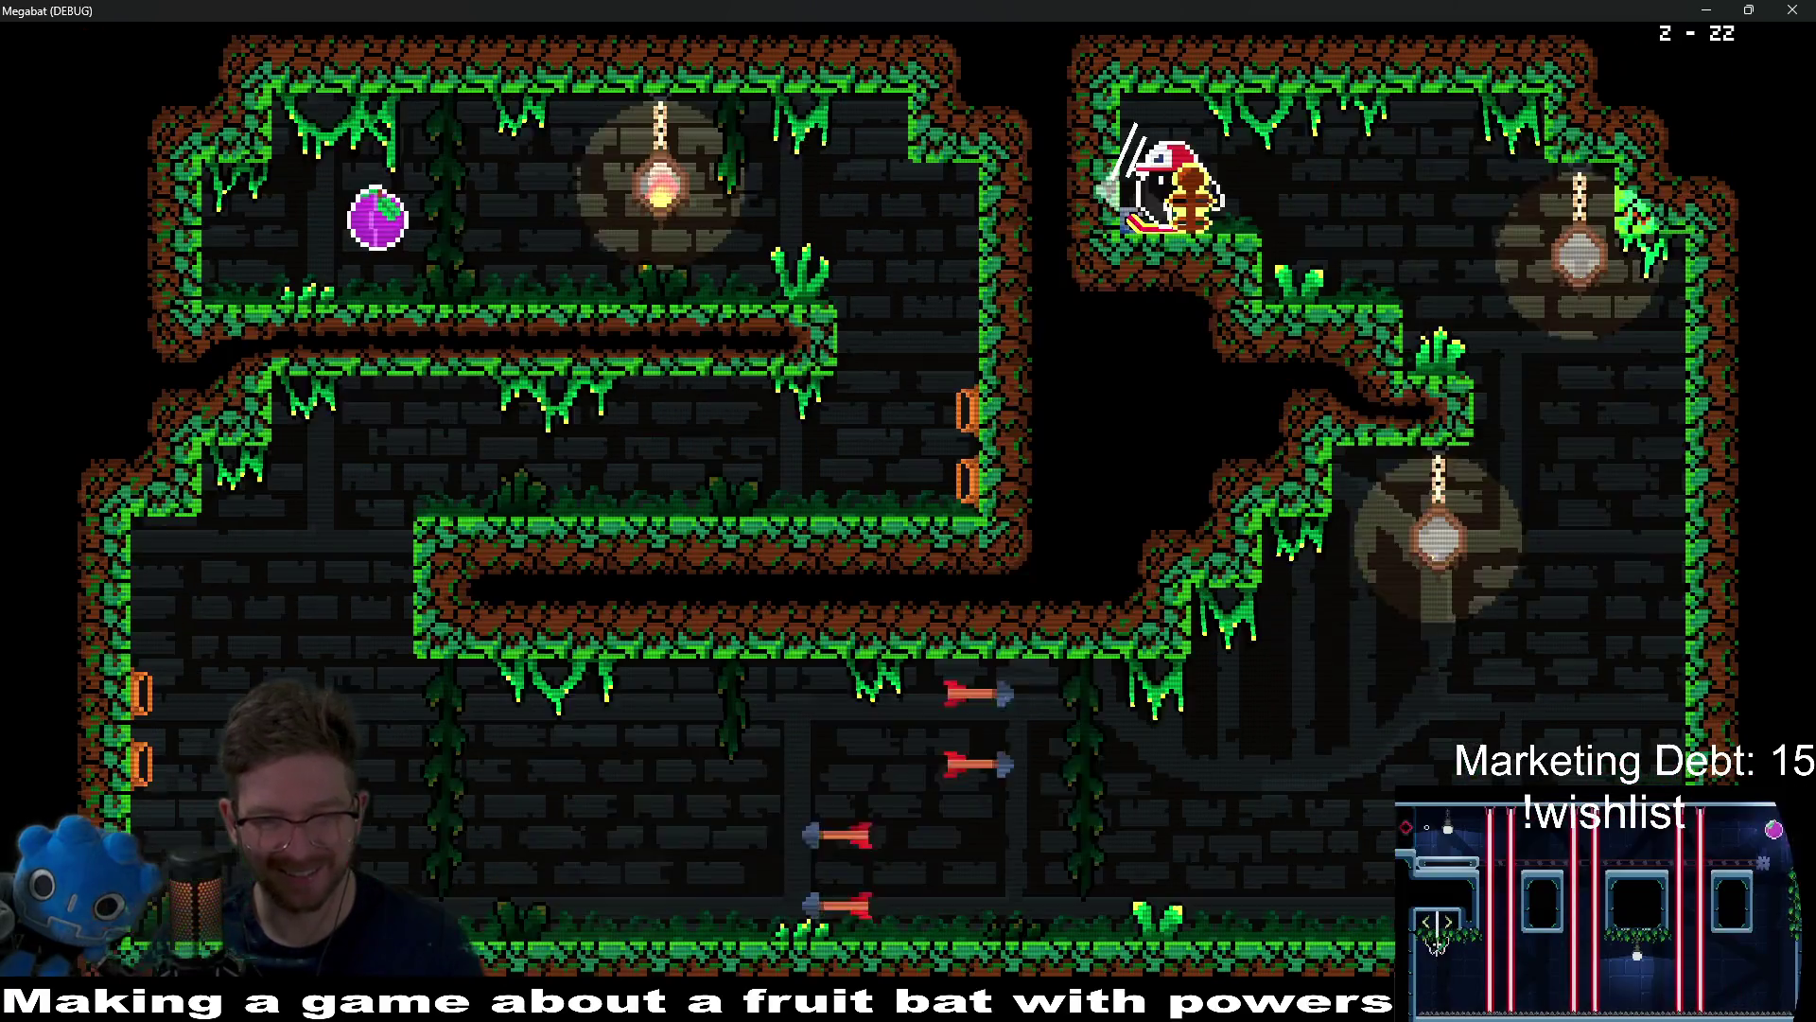
pyautogui.press('Right')
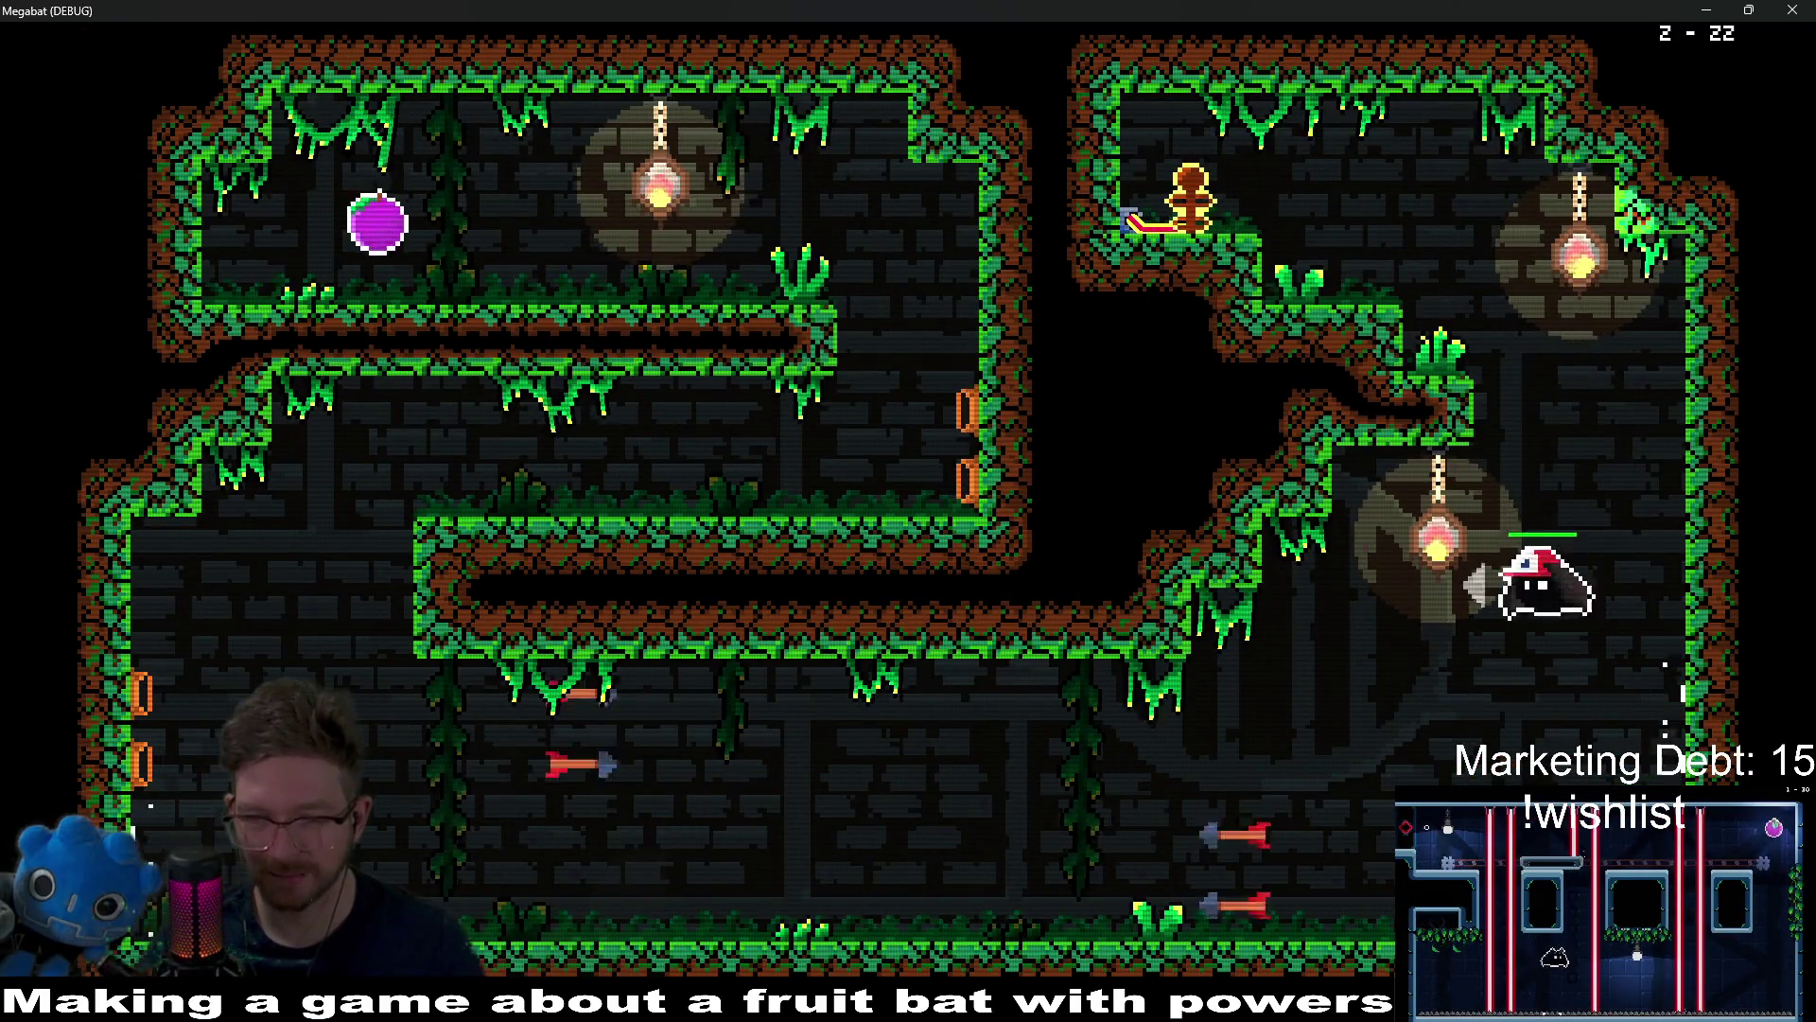
pyautogui.press('Left')
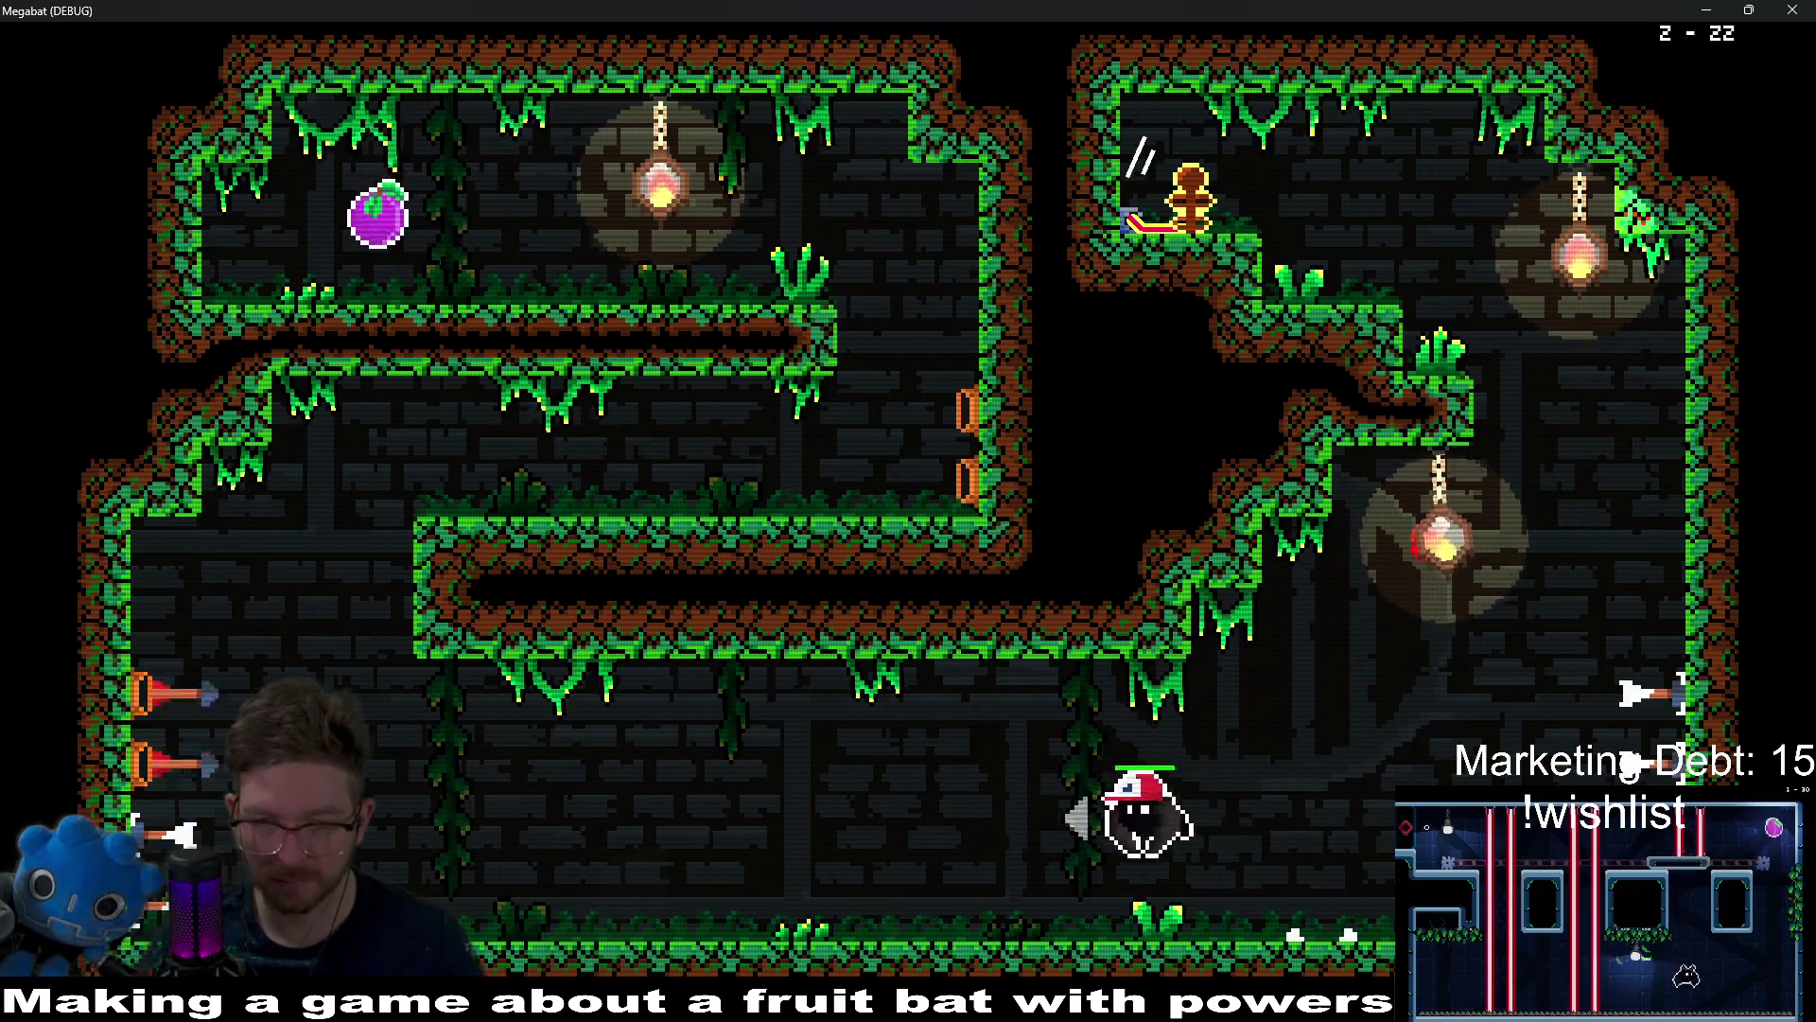
pyautogui.press('Right')
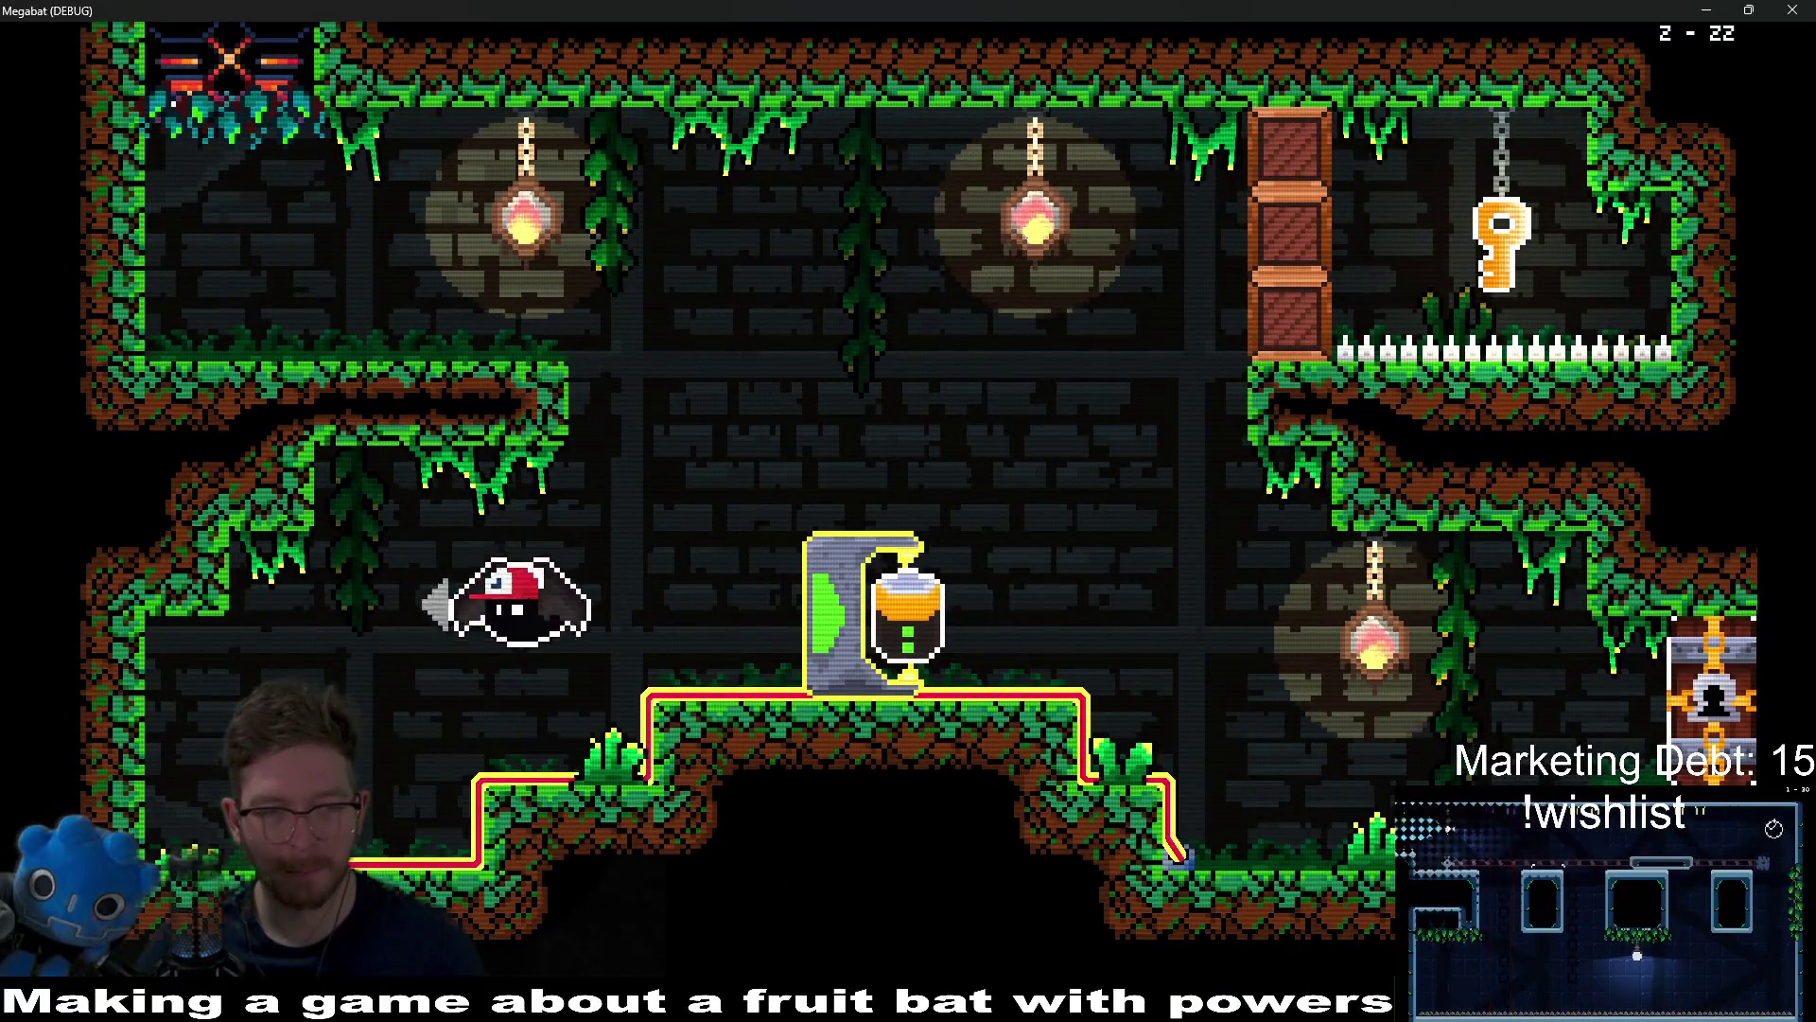
pyautogui.press('Left')
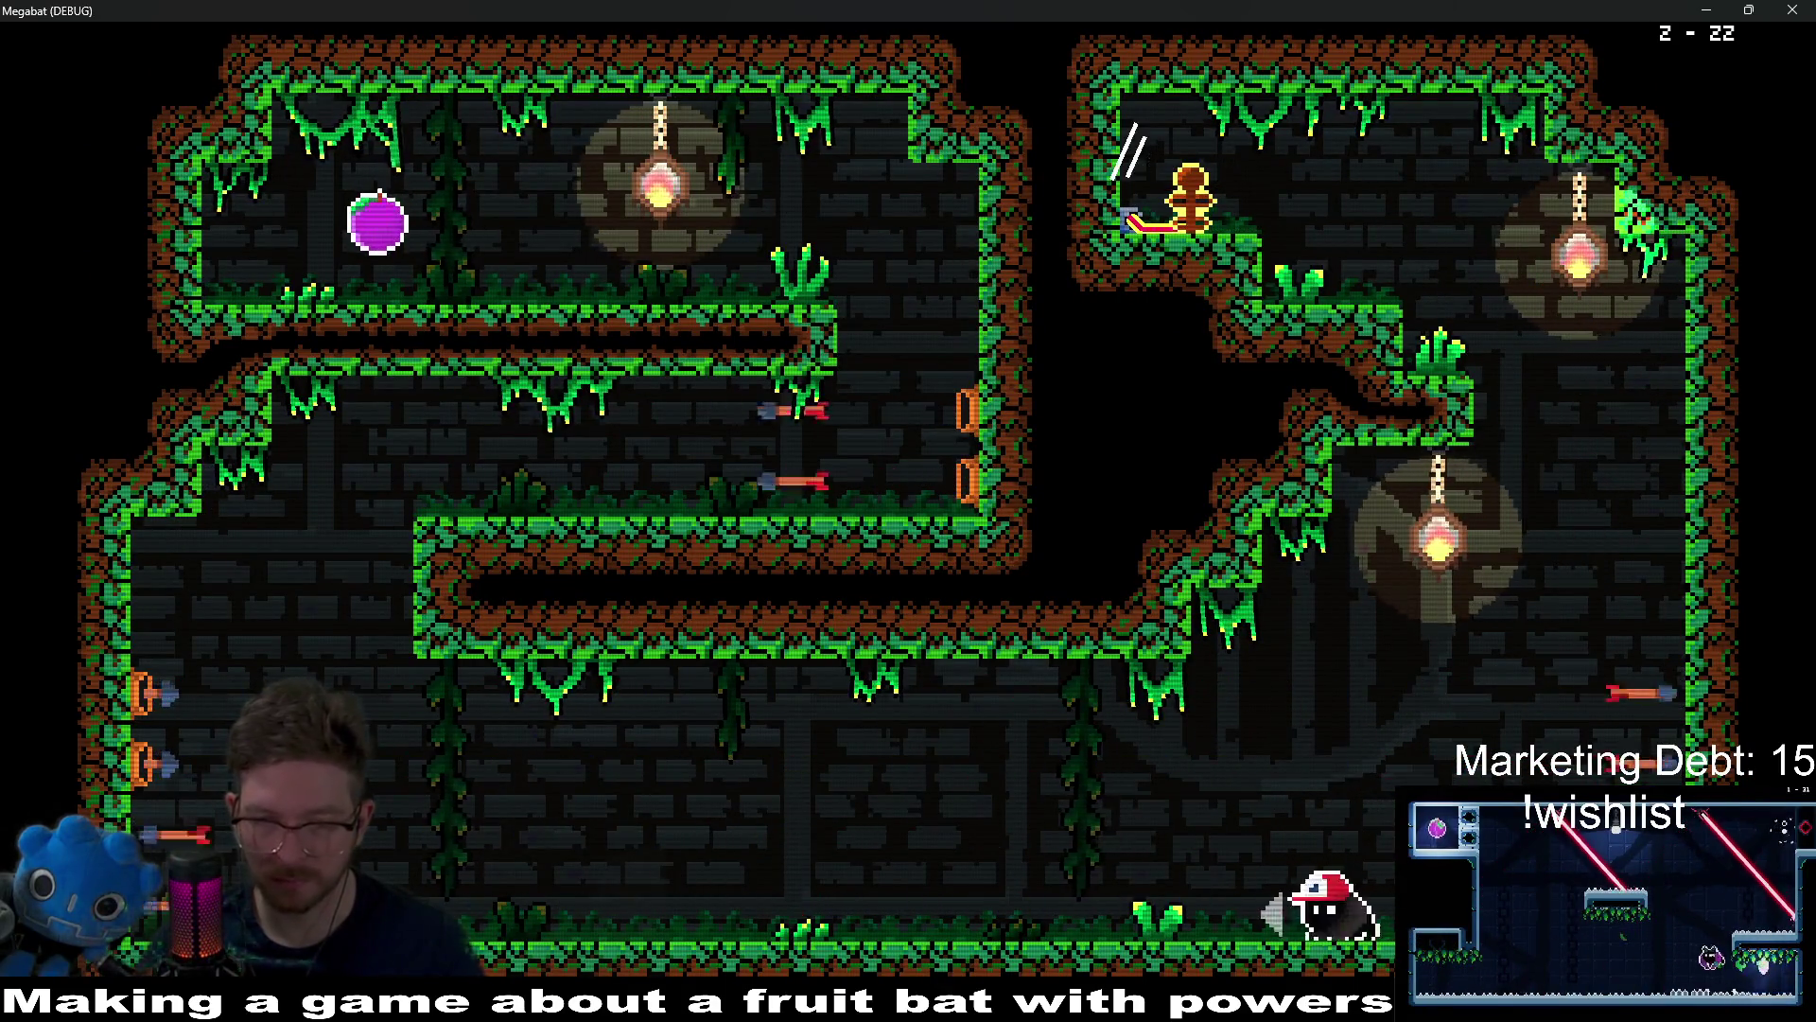
# Step: Climb the left wall onto the ledge, fly off it and drop to the corridor floor
pyautogui.press('Left')
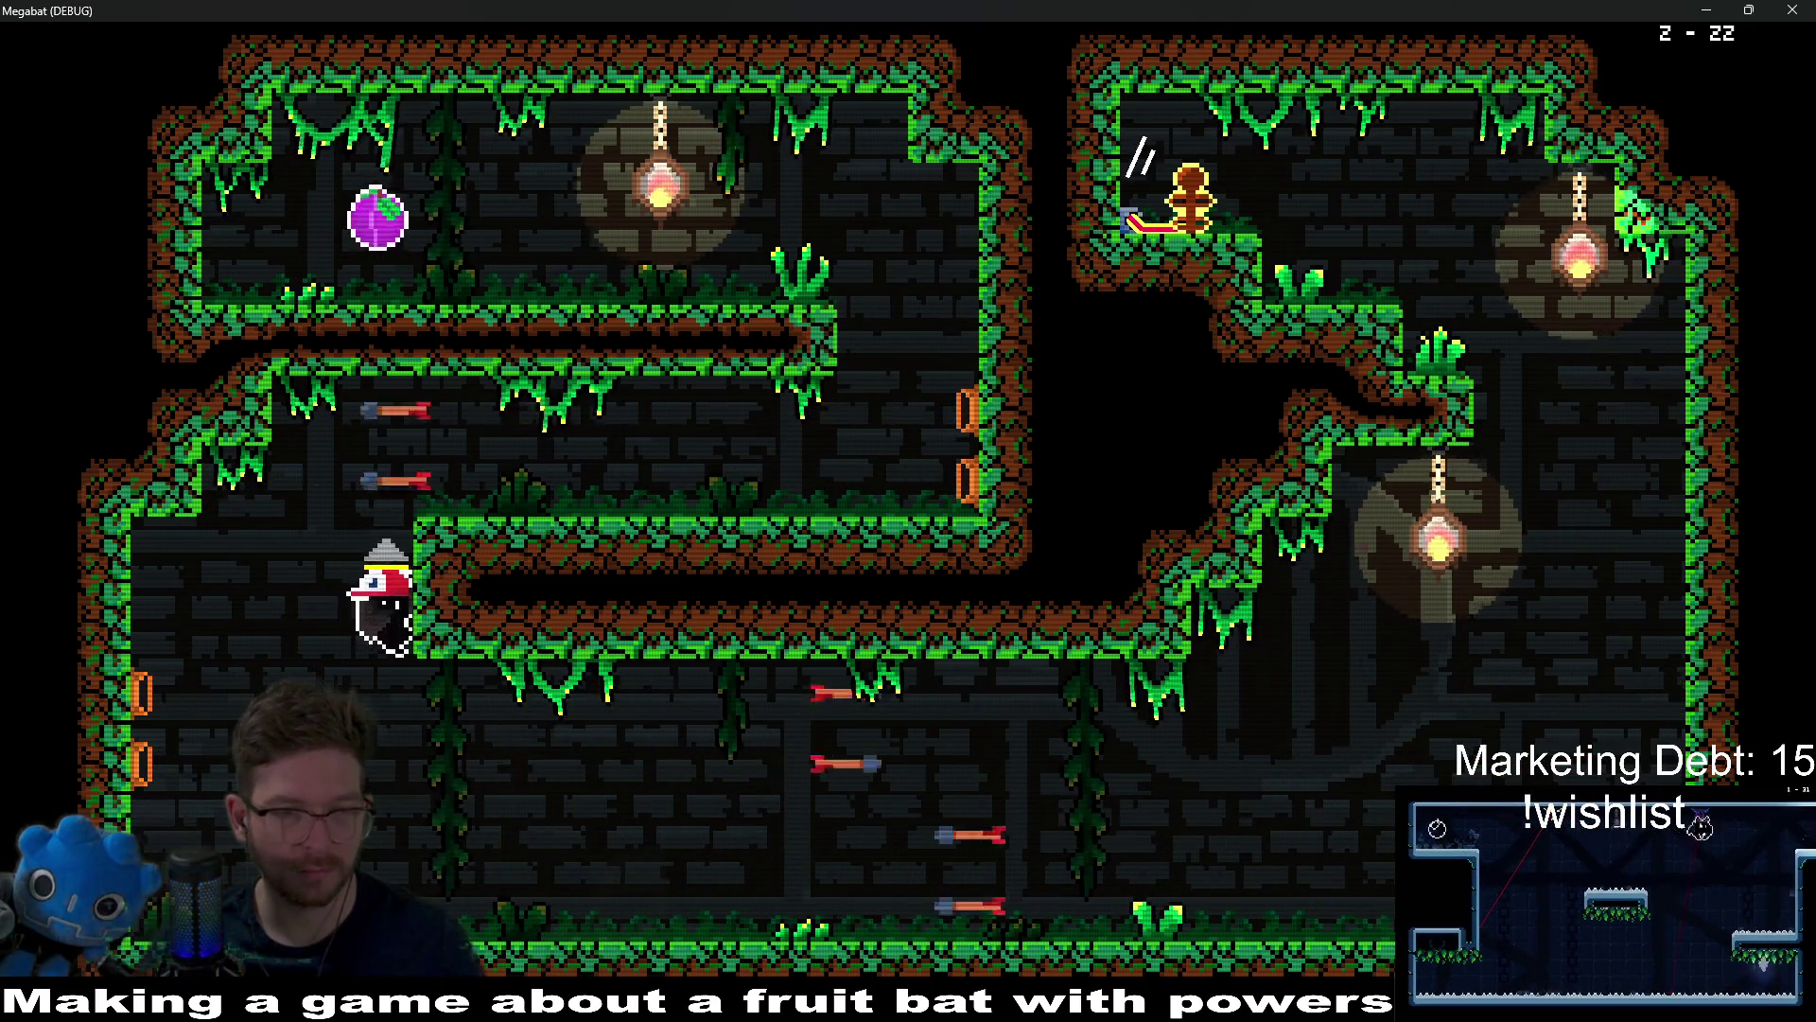
pyautogui.press('Up')
pyautogui.press('Down')
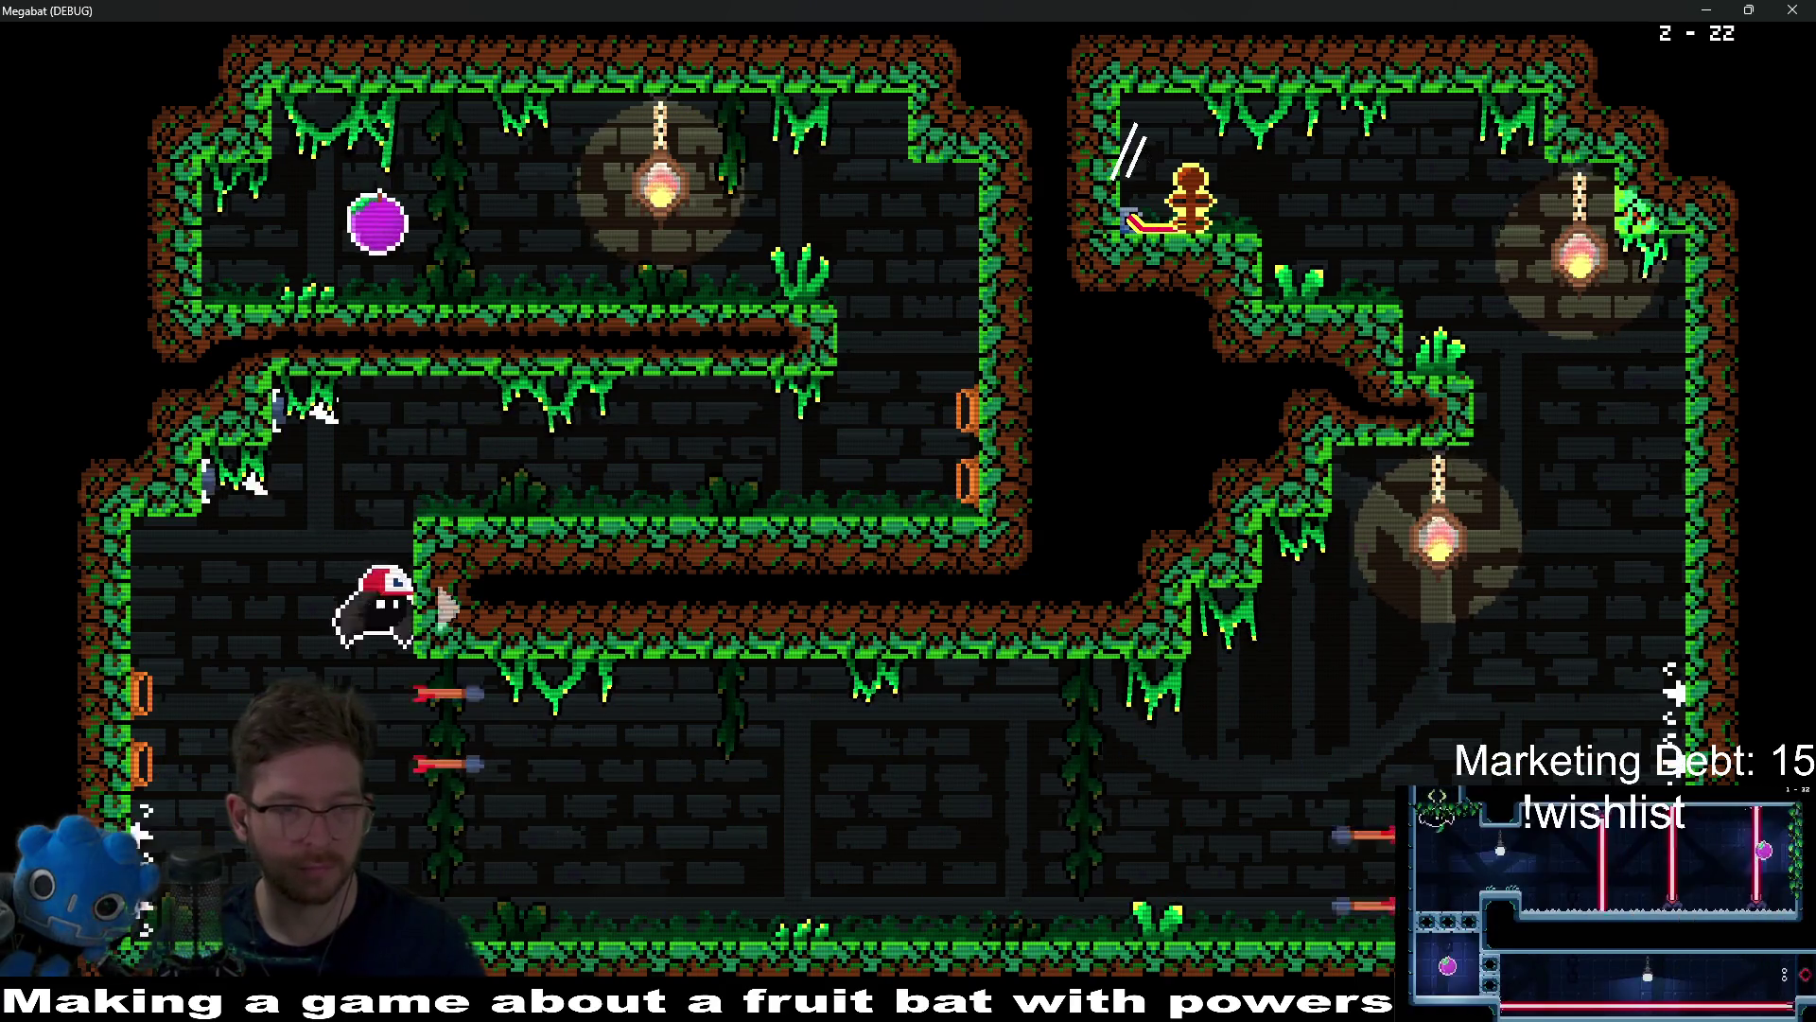
pyautogui.press('Up')
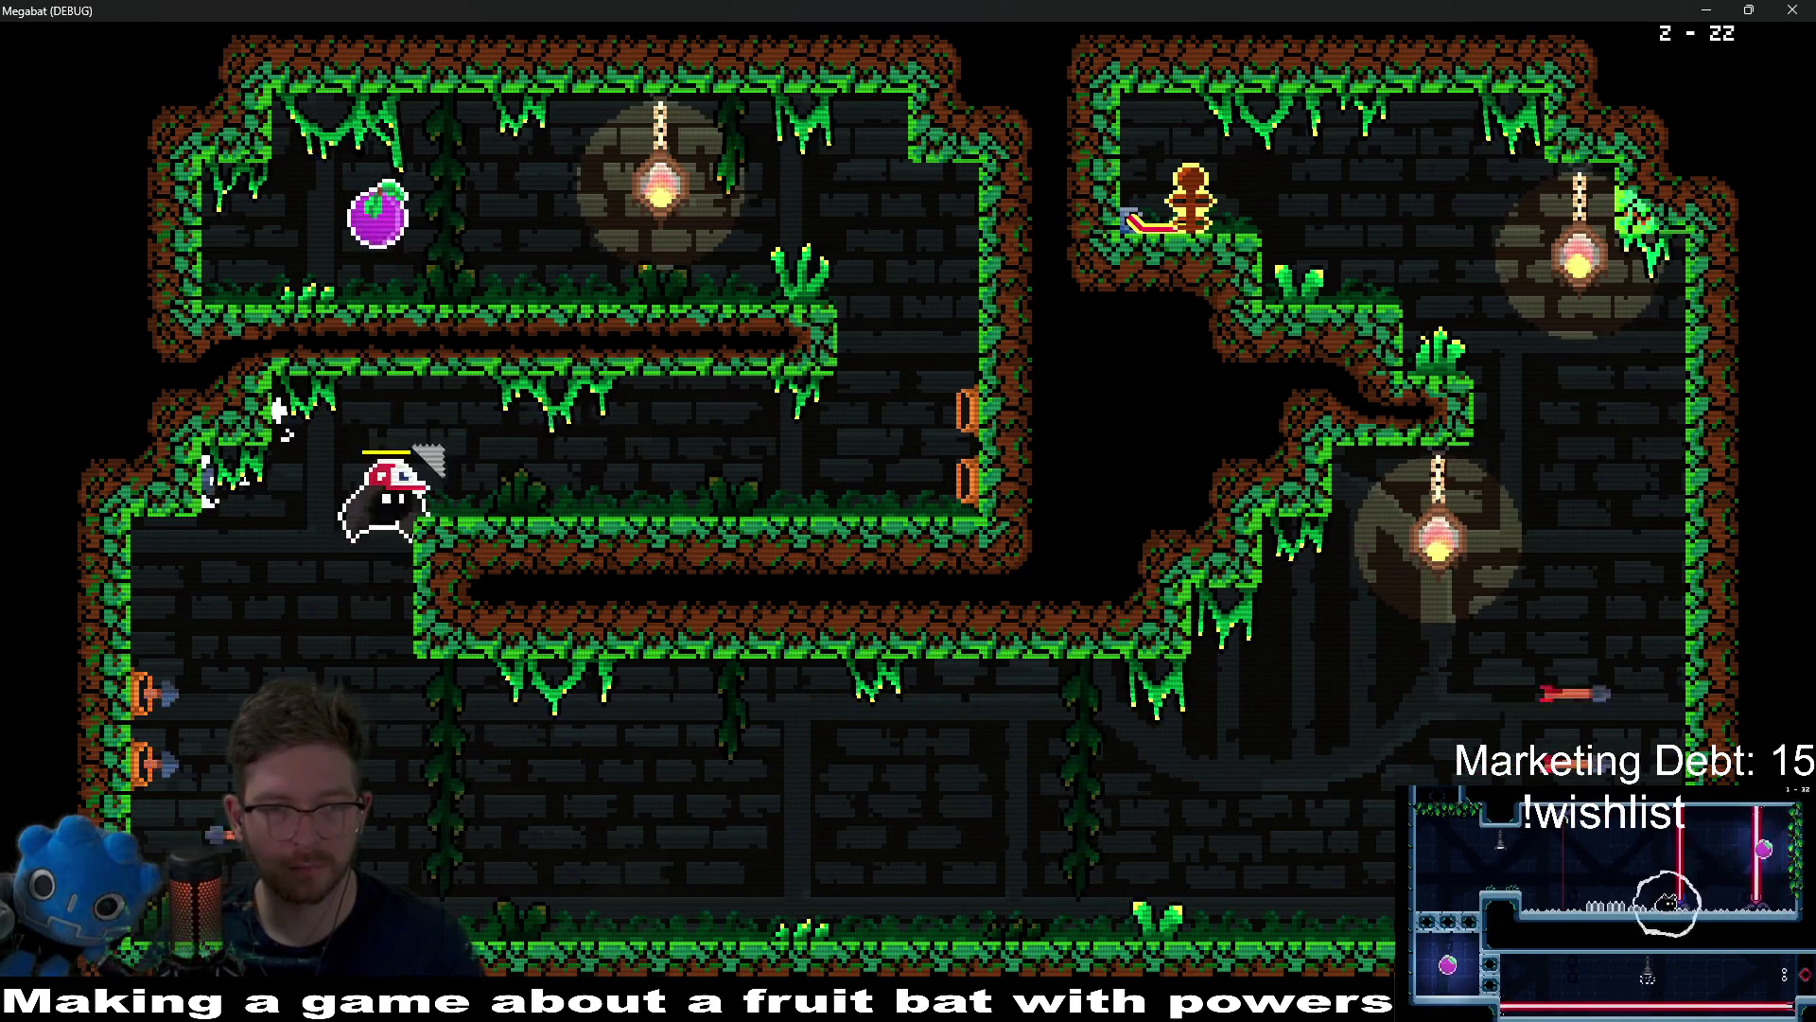
pyautogui.press('Right')
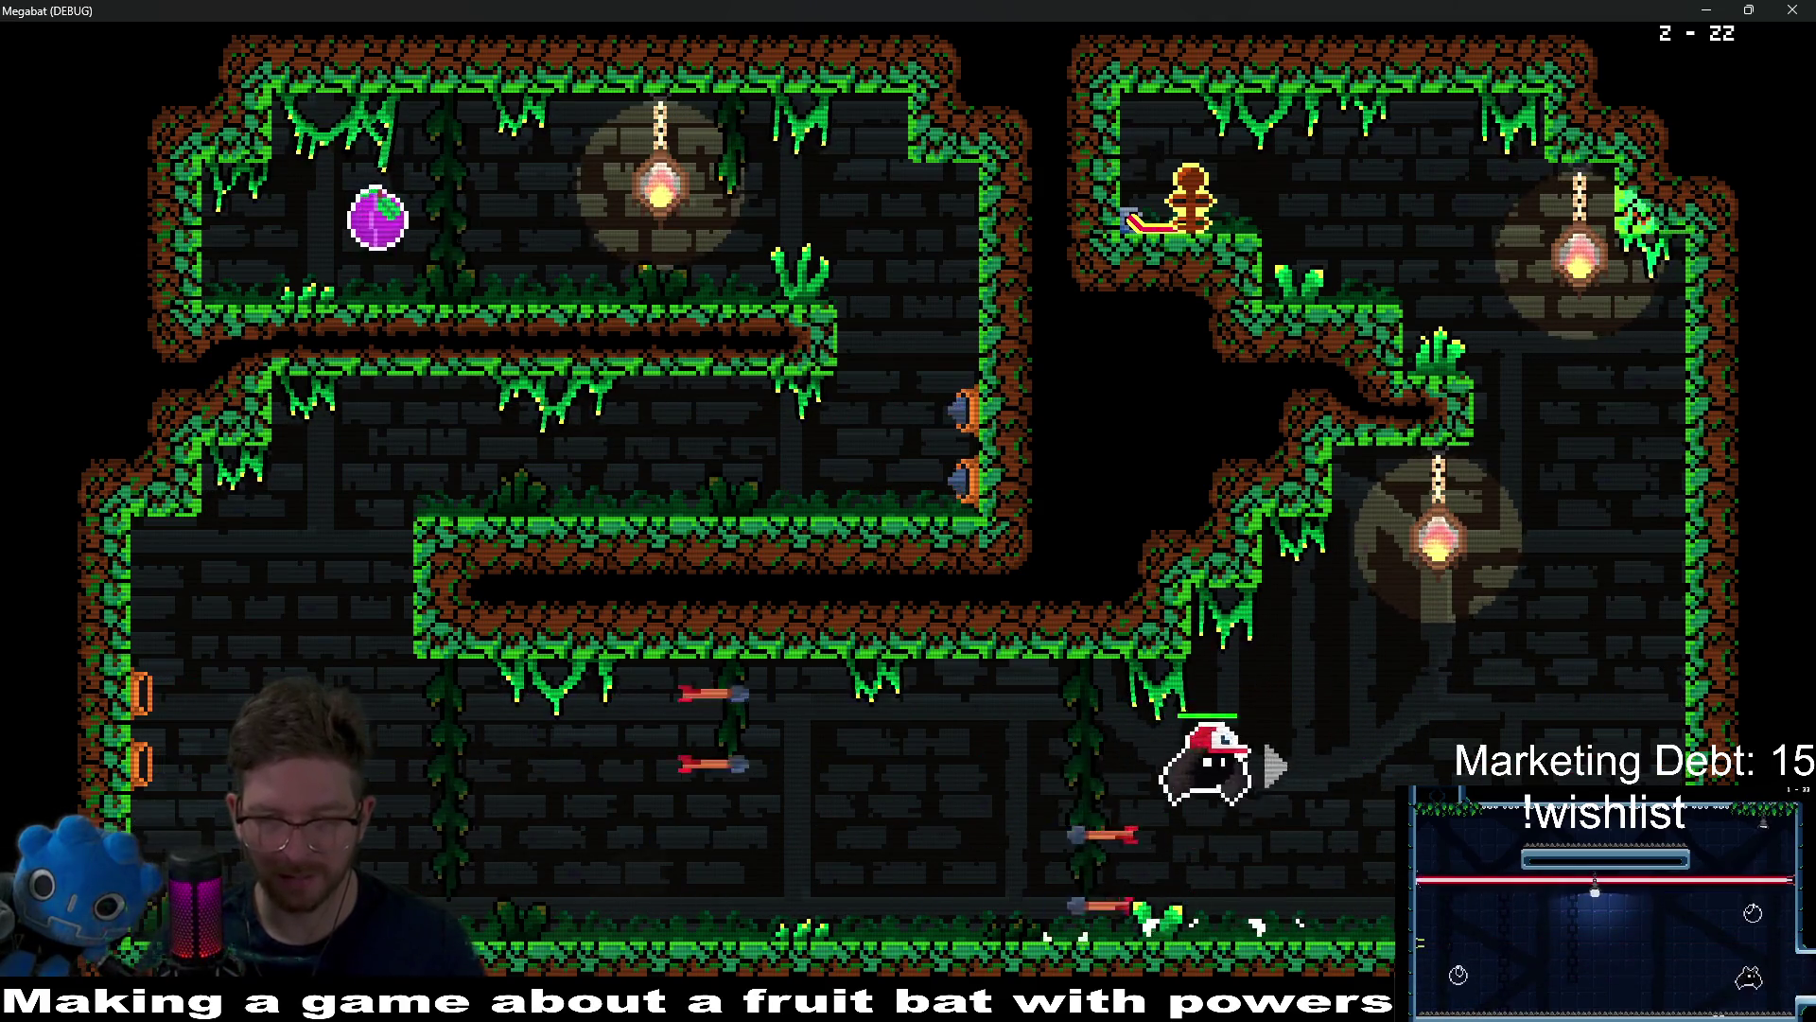
pyautogui.press('Left')
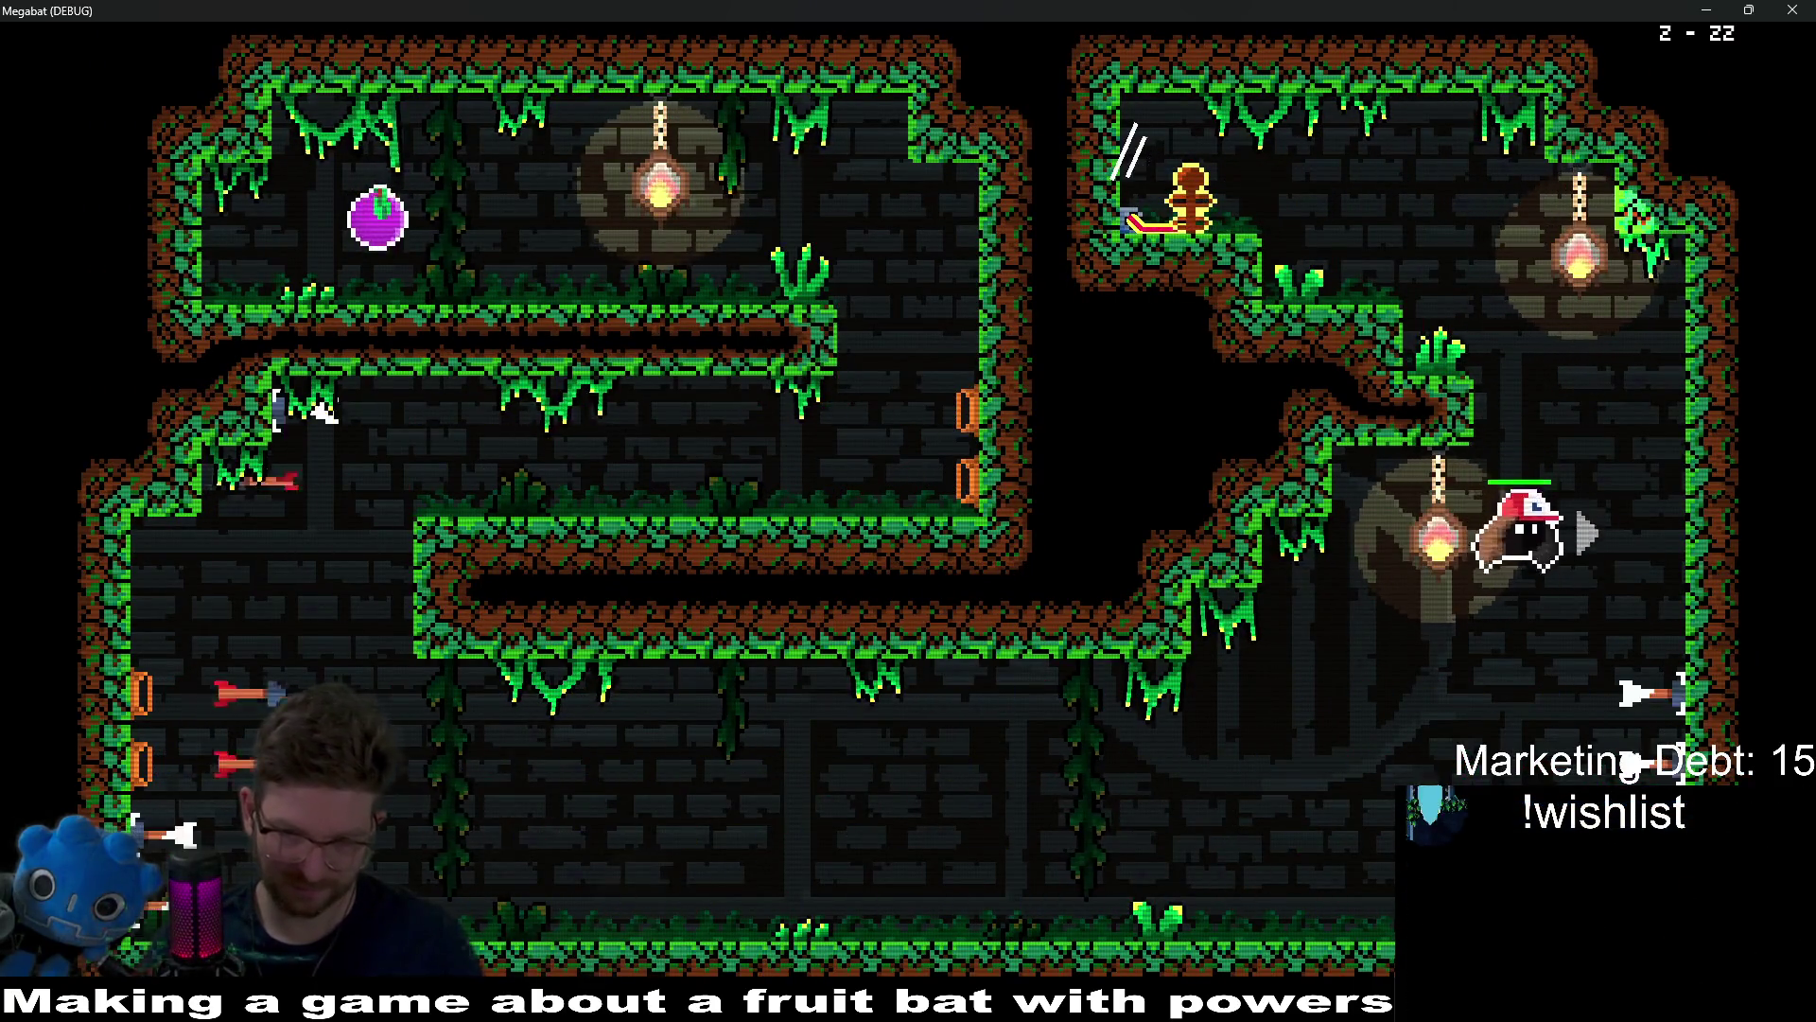
pyautogui.press('Left')
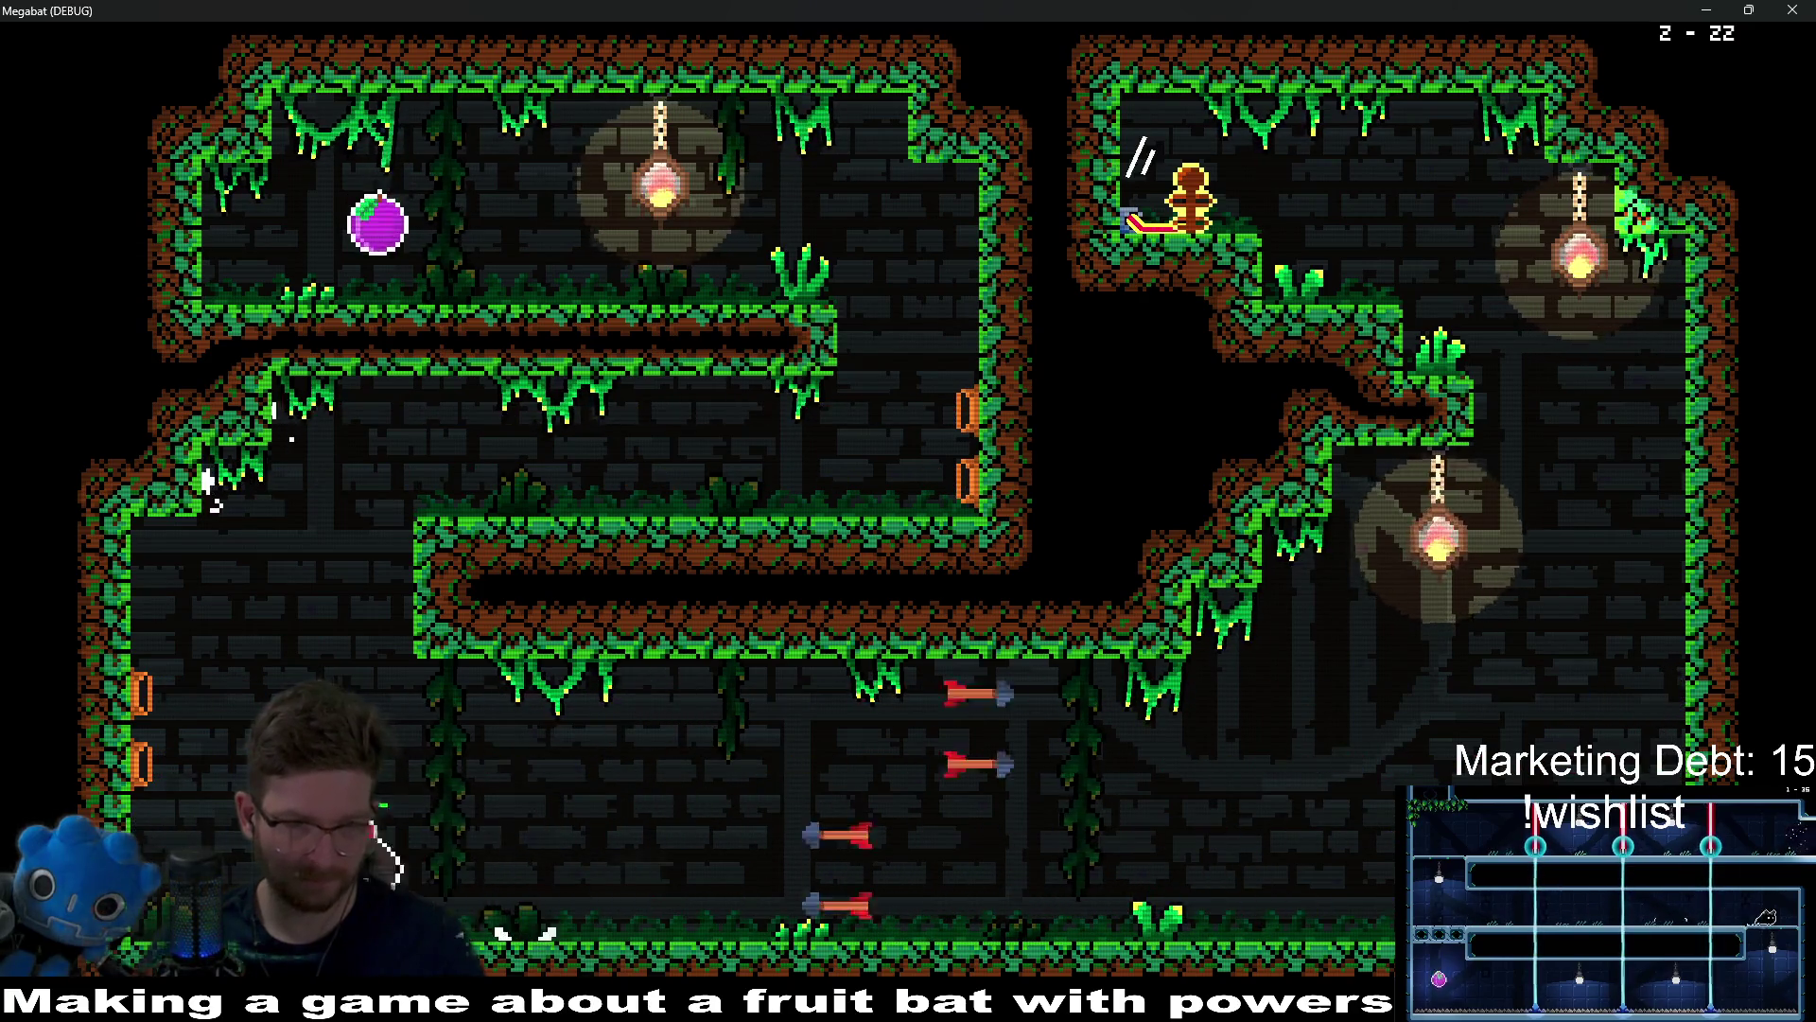
# Step: Fly up into the upper room and back down to the lower corridor, dodging the arrow traps
pyautogui.press('Right')
pyautogui.press('Up')
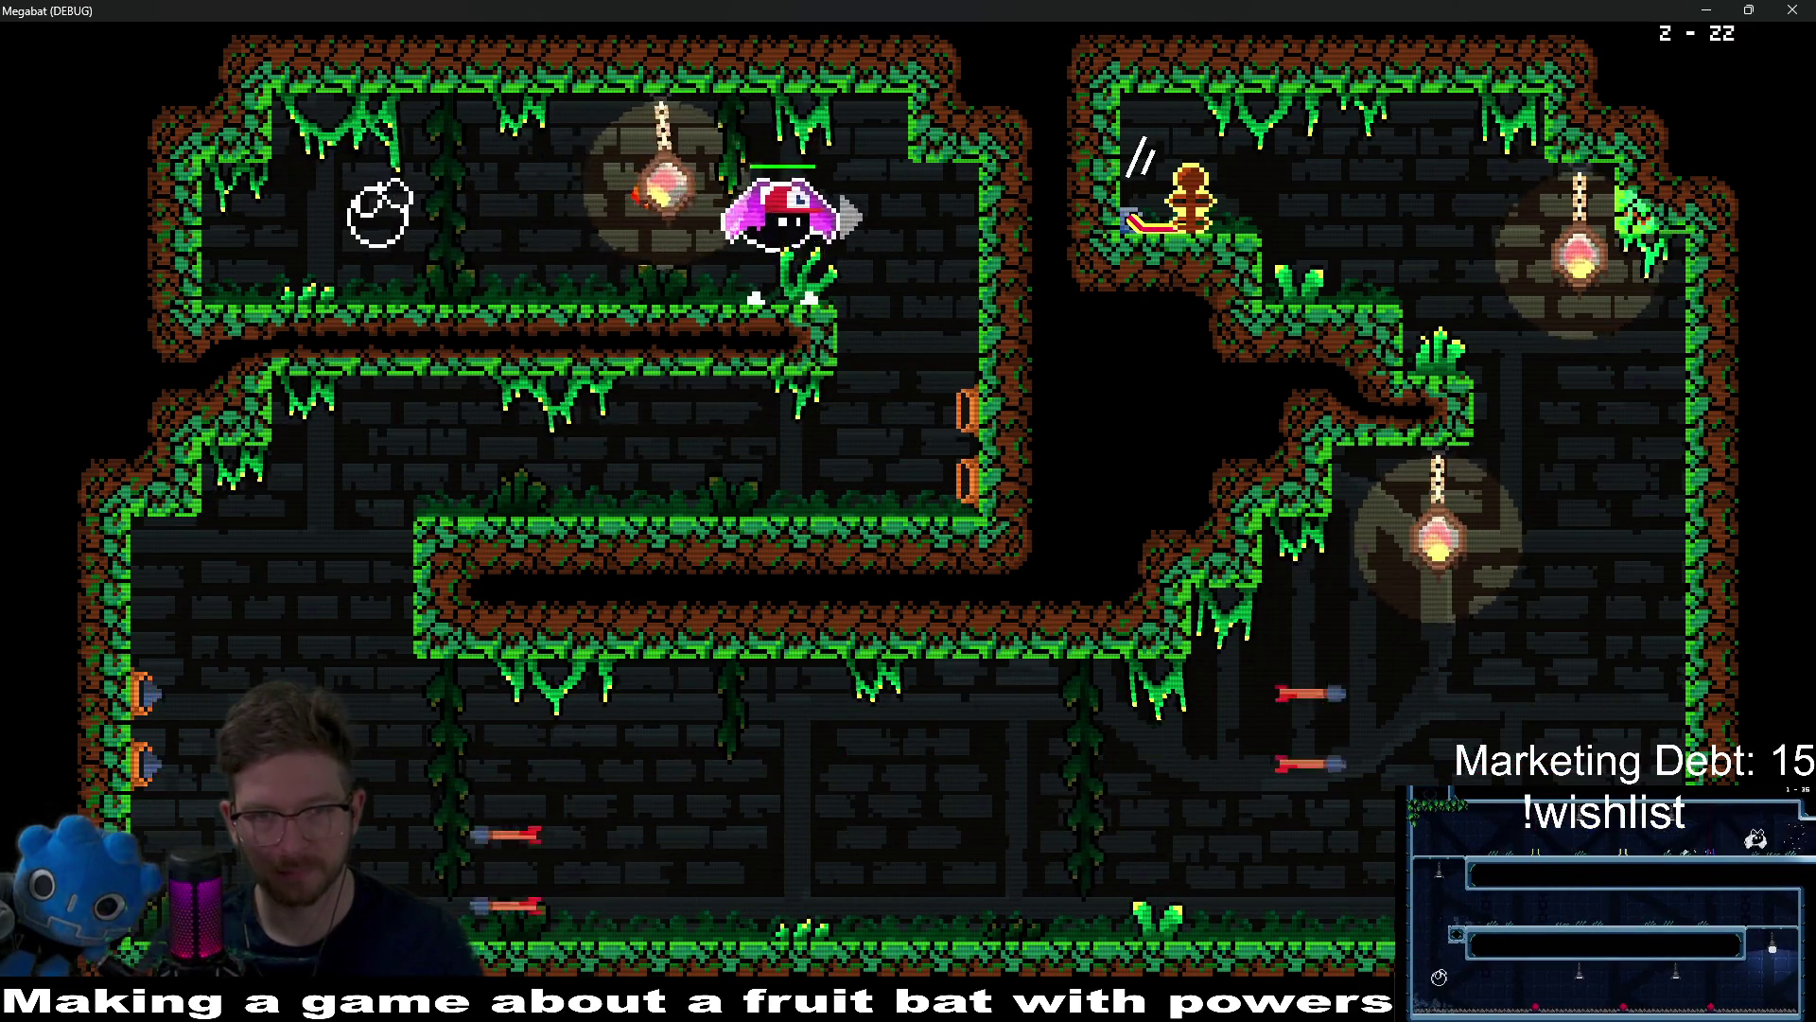
pyautogui.press('Down')
pyautogui.press('Left')
pyautogui.press('Down')
pyautogui.press('Right')
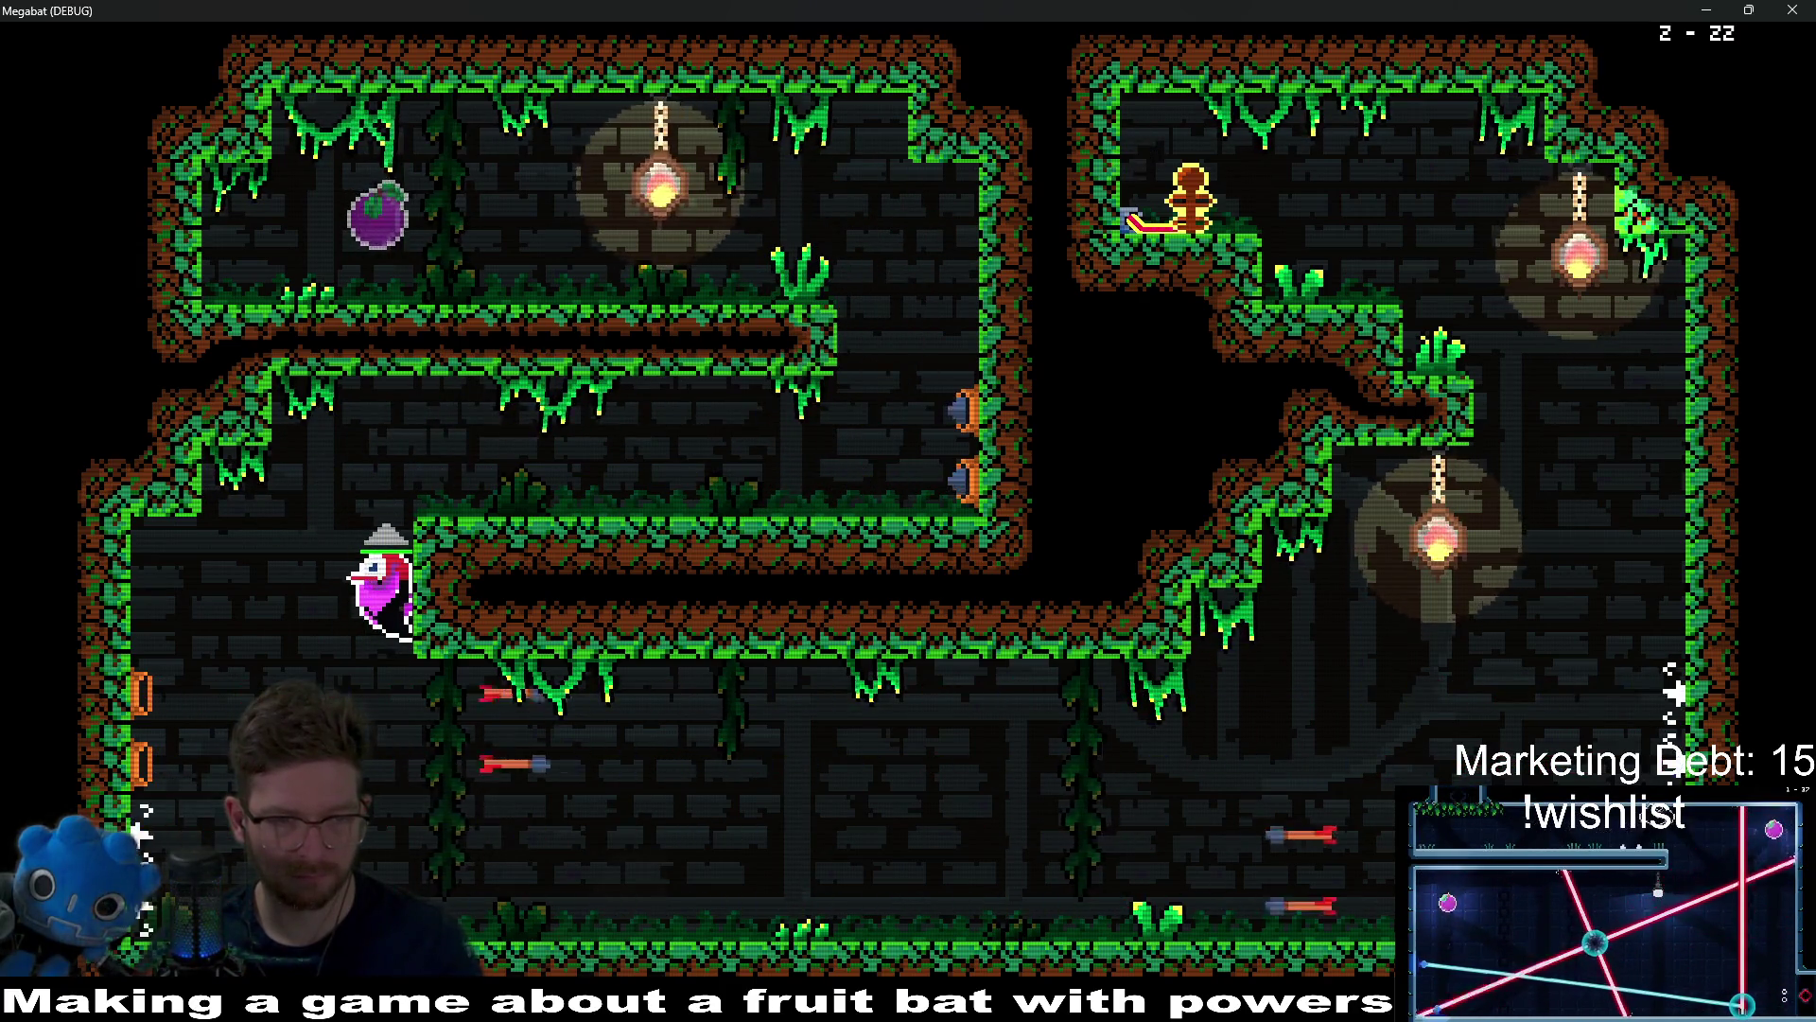
# Step: Grab the honey jar from the dispenser and carry it upward
pyautogui.press('Down')
pyautogui.press('Left')
pyautogui.press('Right')
pyautogui.press('Up')
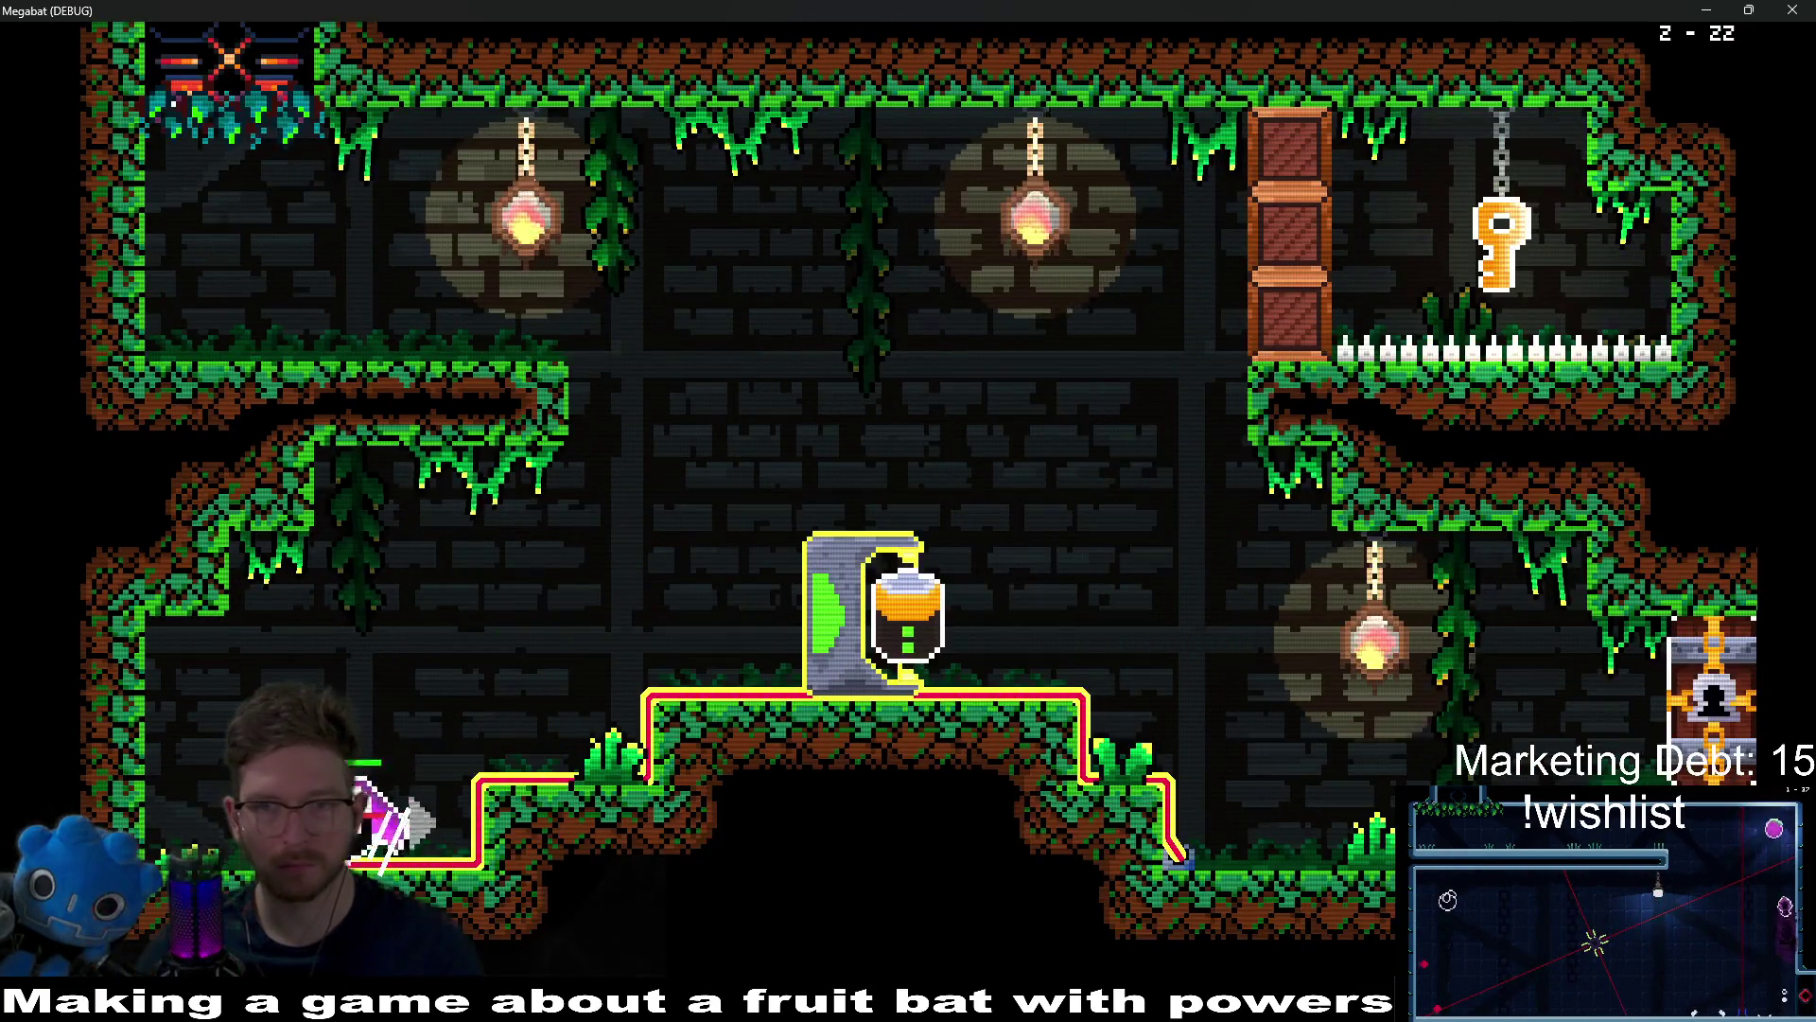
pyautogui.press('Right')
pyautogui.press('Up')
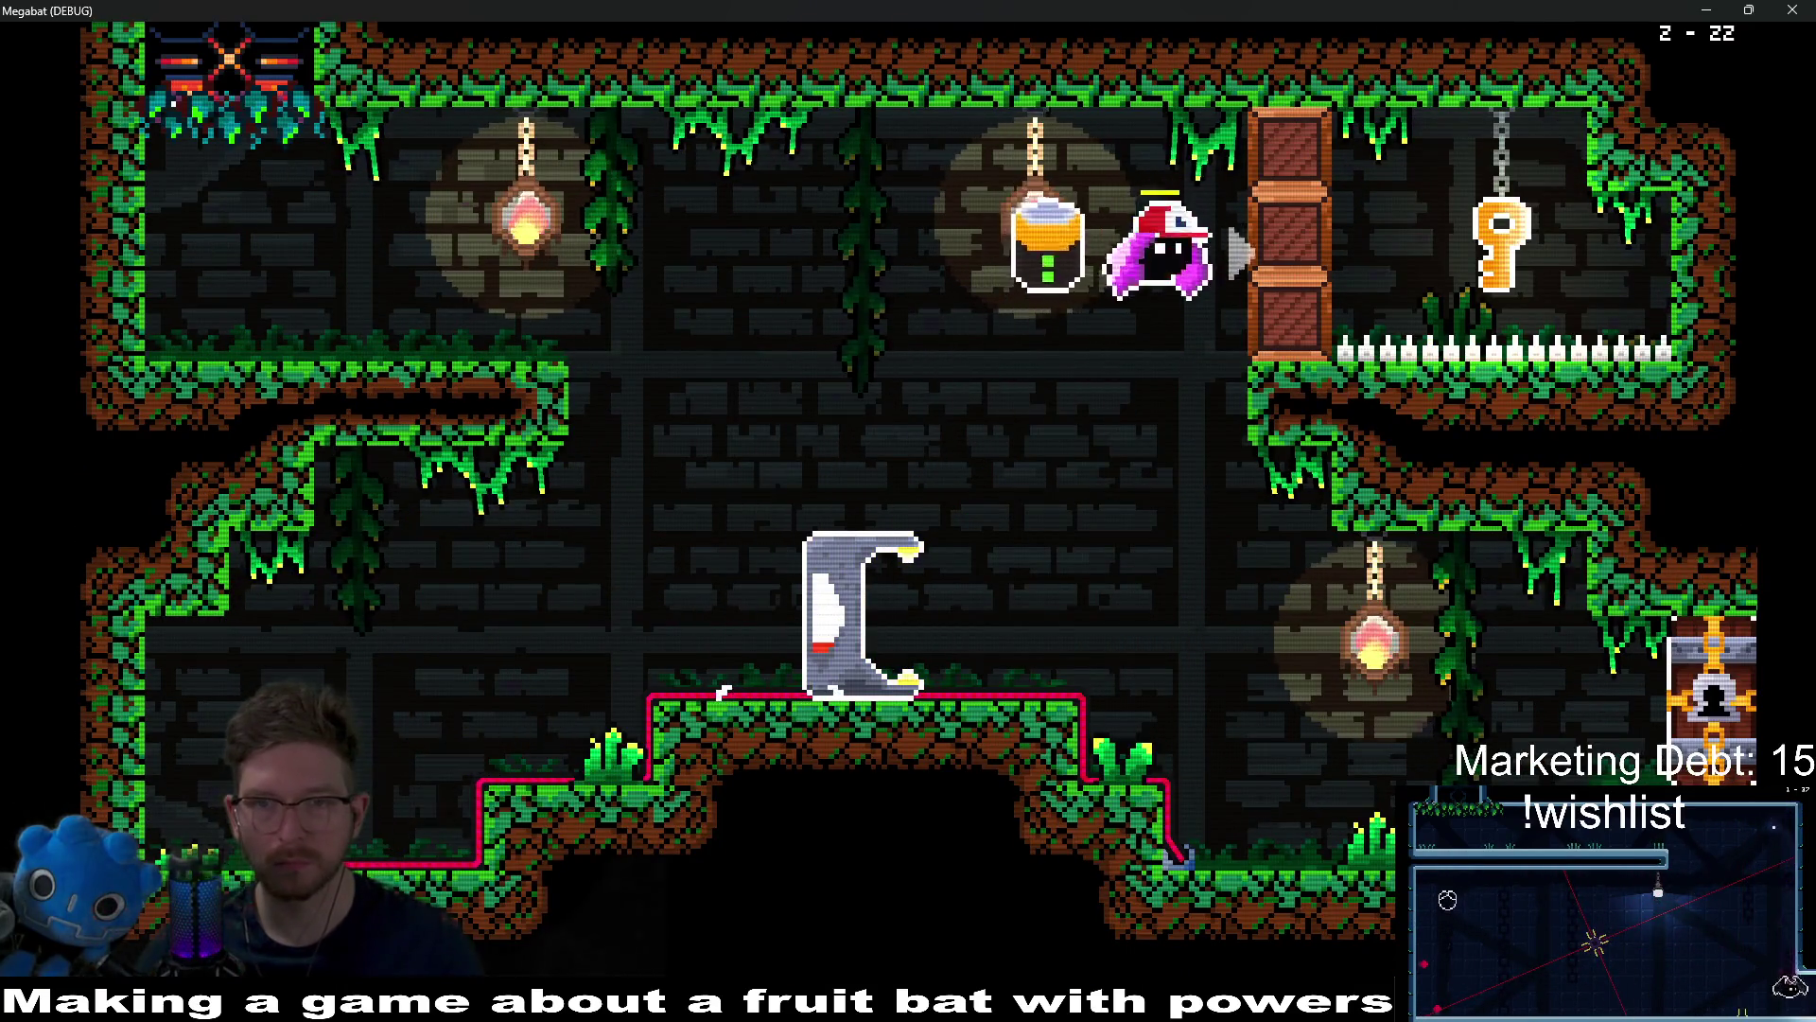
pyautogui.press('Left')
# Step: Carry the jar past the battery, down into the large room and out to the right
pyautogui.press('Right')
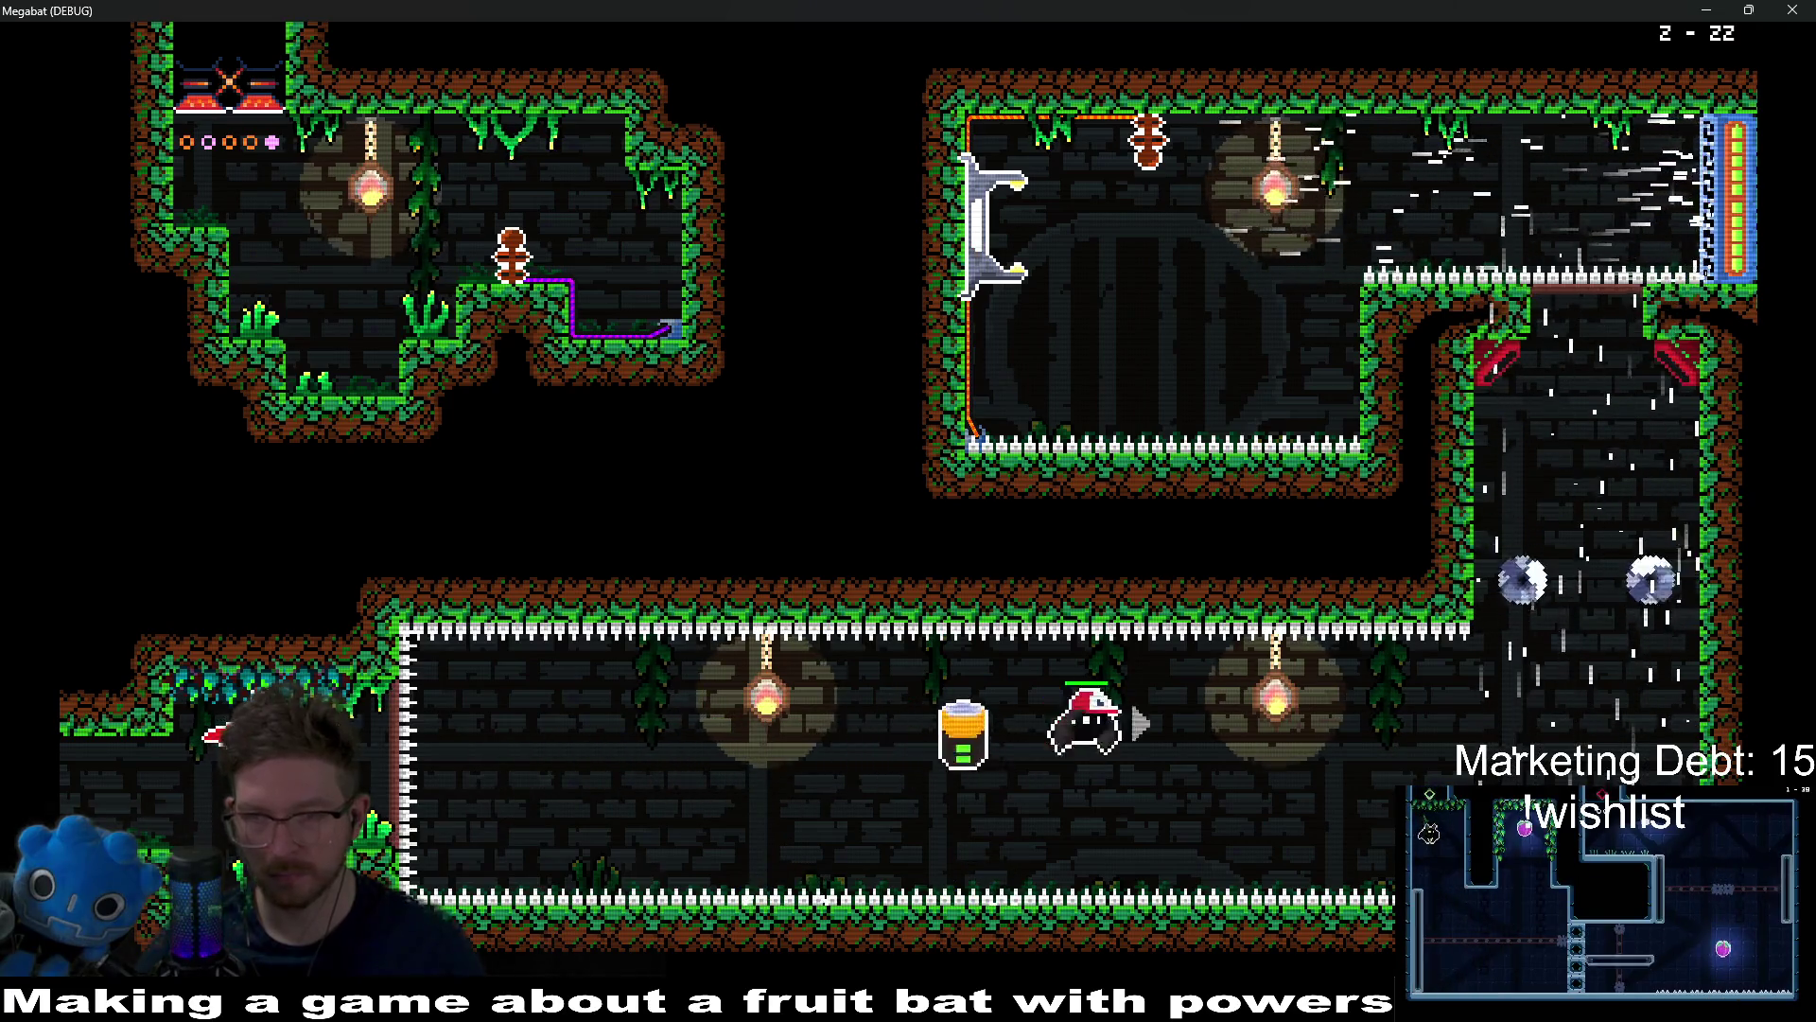
pyautogui.press('Right')
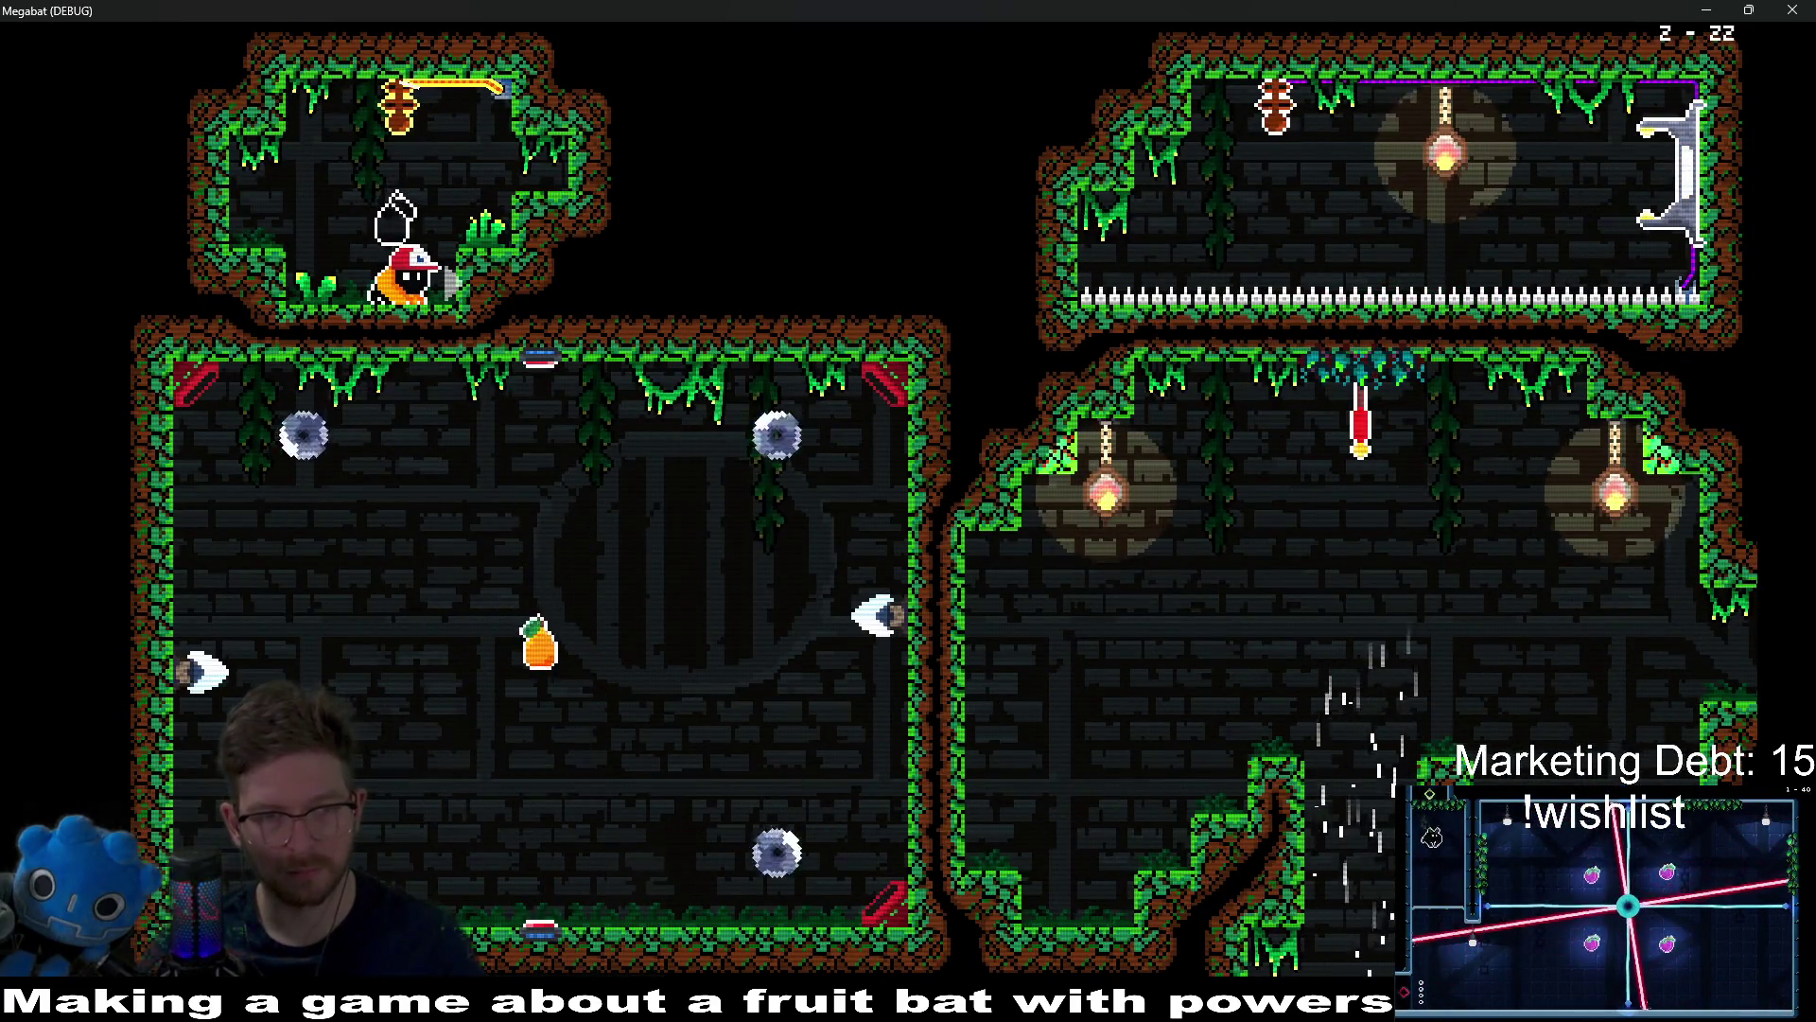
pyautogui.press('Down')
pyautogui.press('Right')
pyautogui.press('Right')
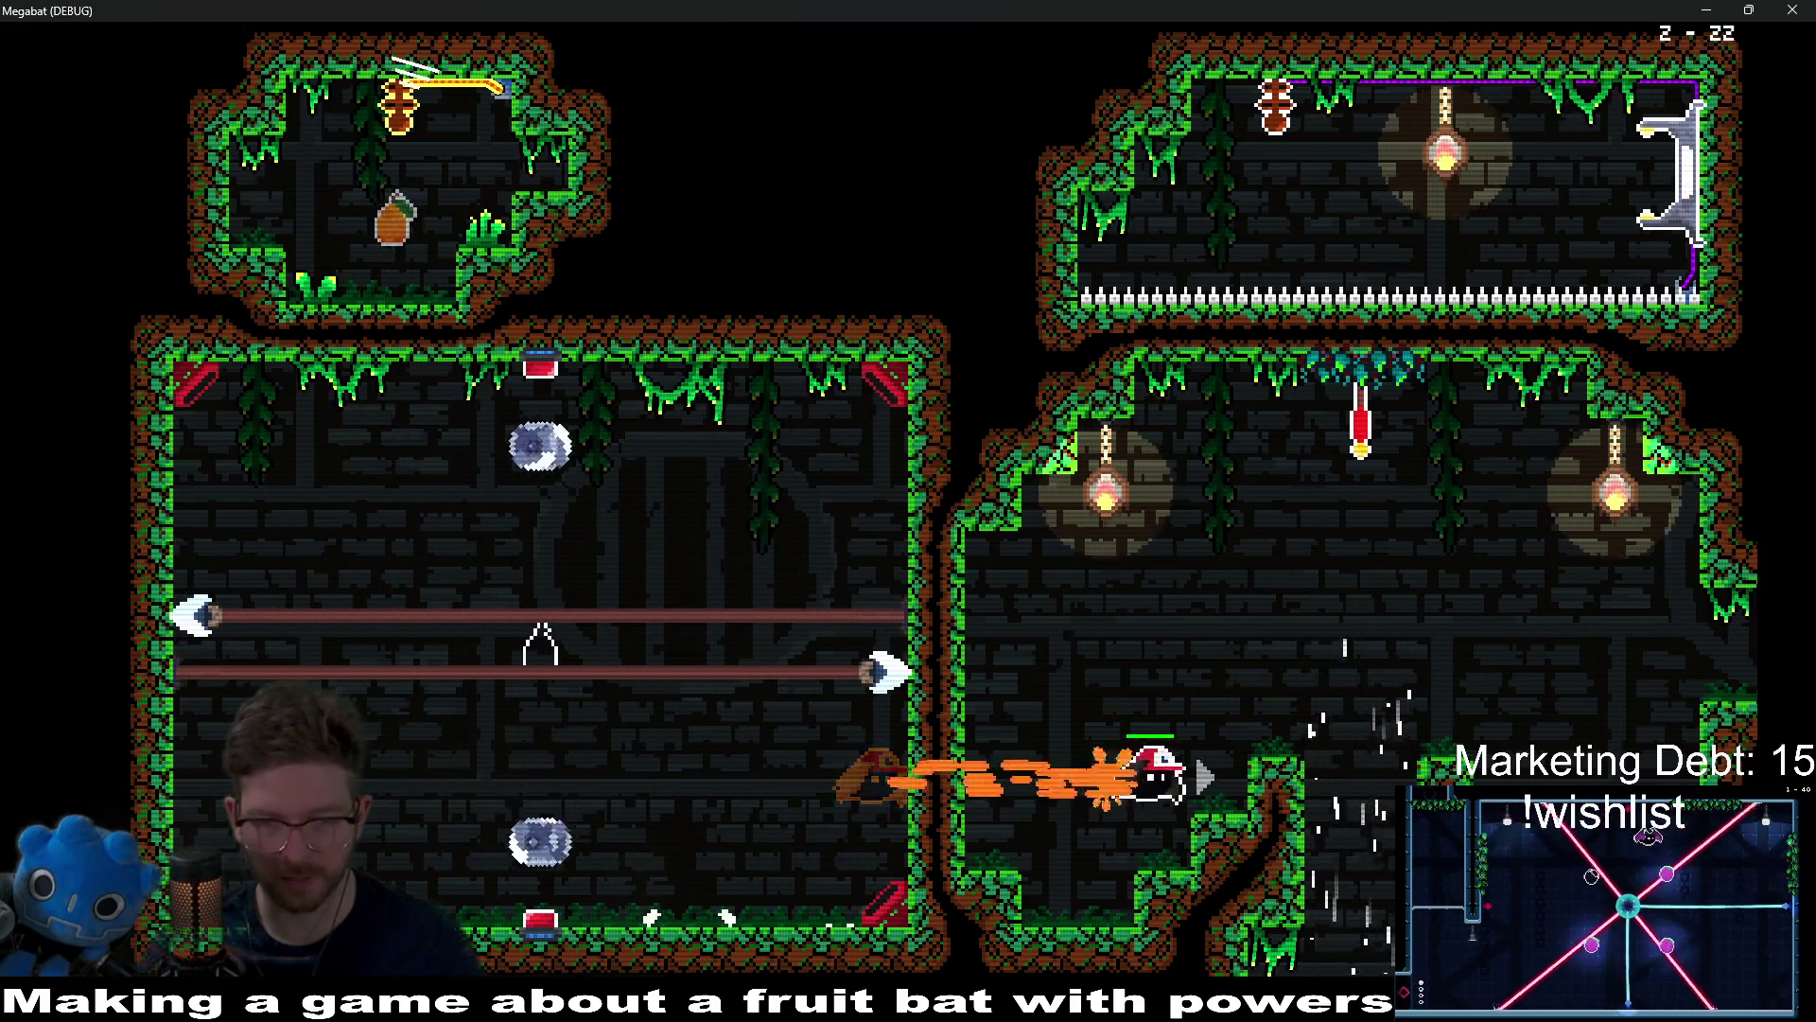
pyautogui.press('Right')
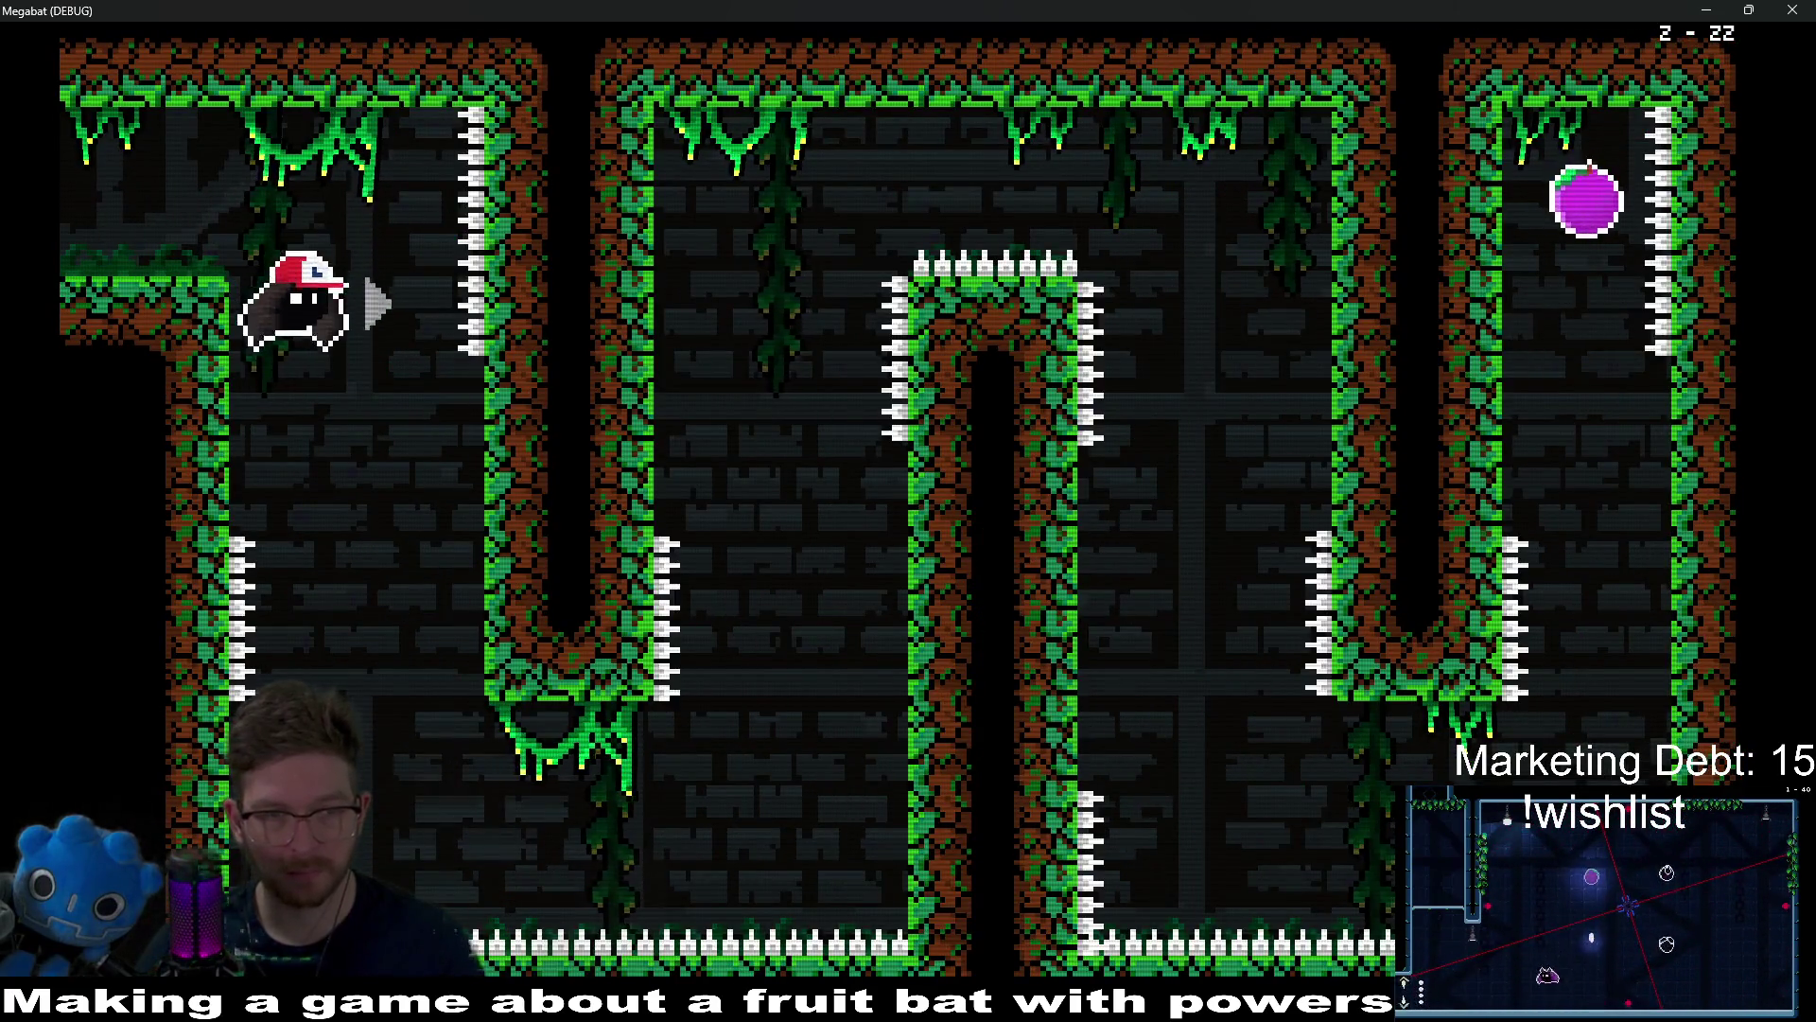
# Step: Dive through the pit, fly down the right shaft, and carry the jar along the spiked corridor
pyautogui.press('Right')
pyautogui.press('Right')
pyautogui.press('Up')
pyautogui.press('Left')
pyautogui.press('Up')
pyautogui.press('Right')
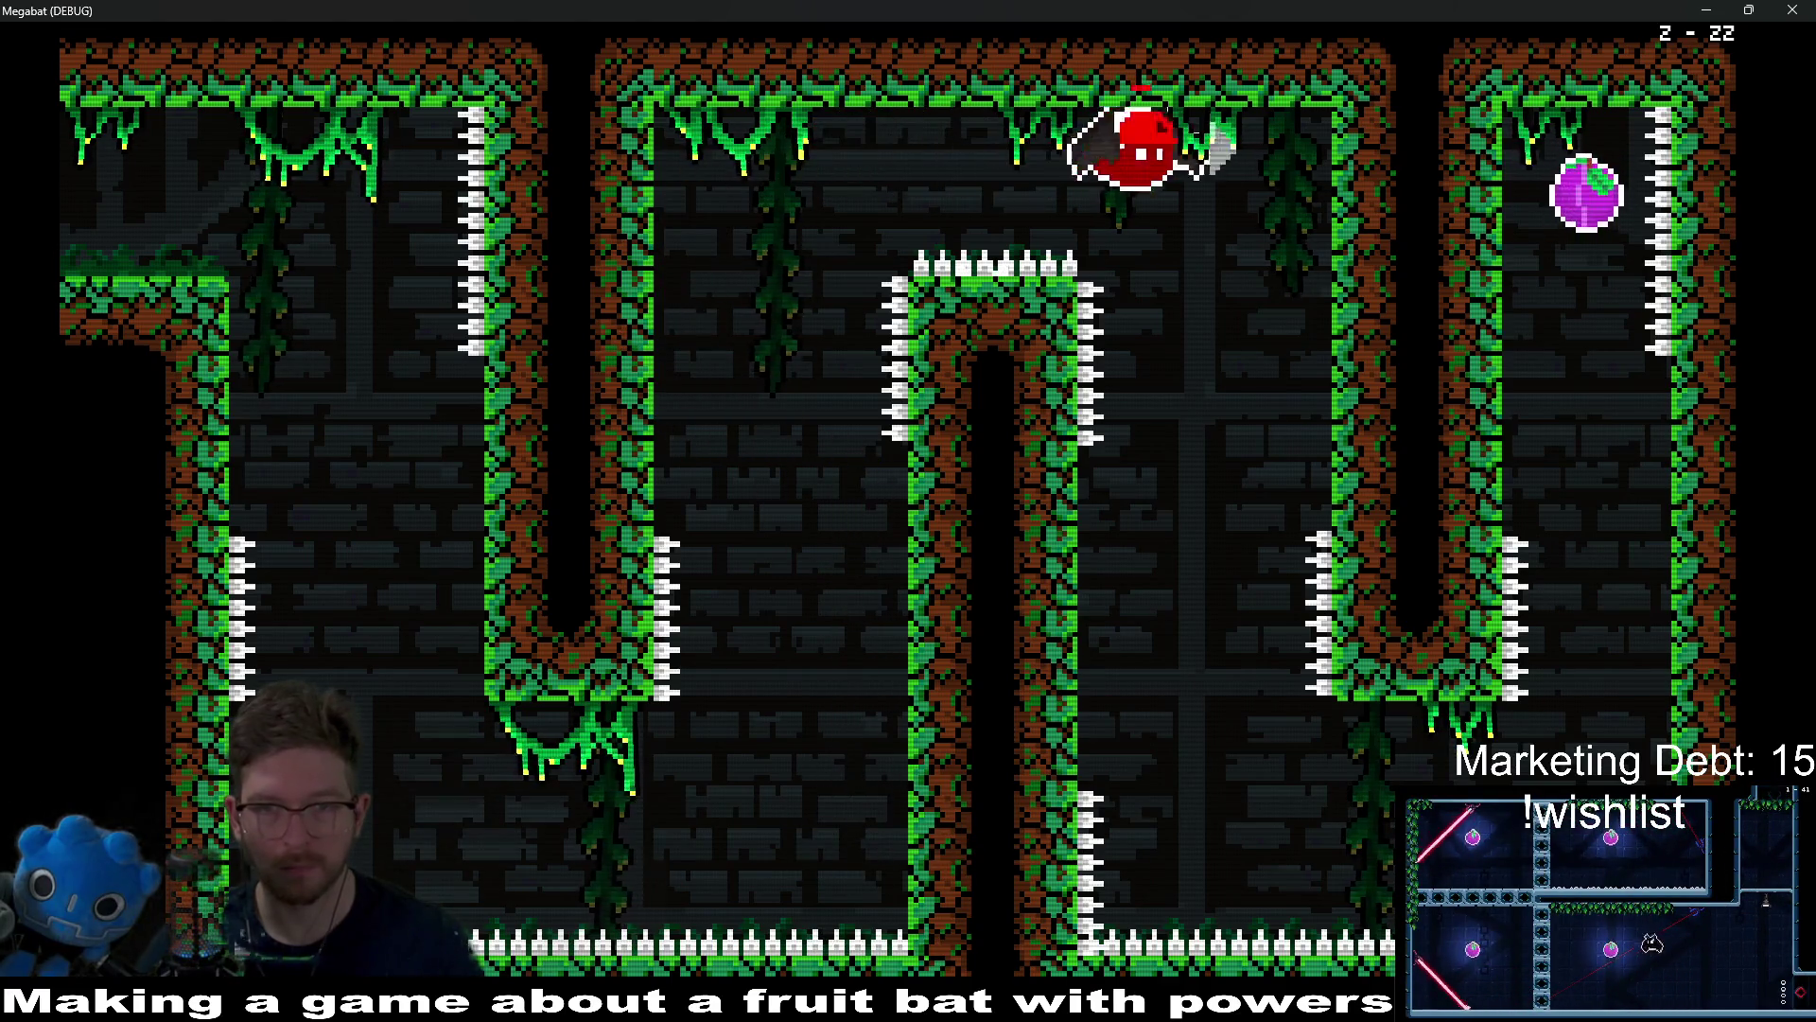
pyautogui.press('Down')
pyautogui.press('Right')
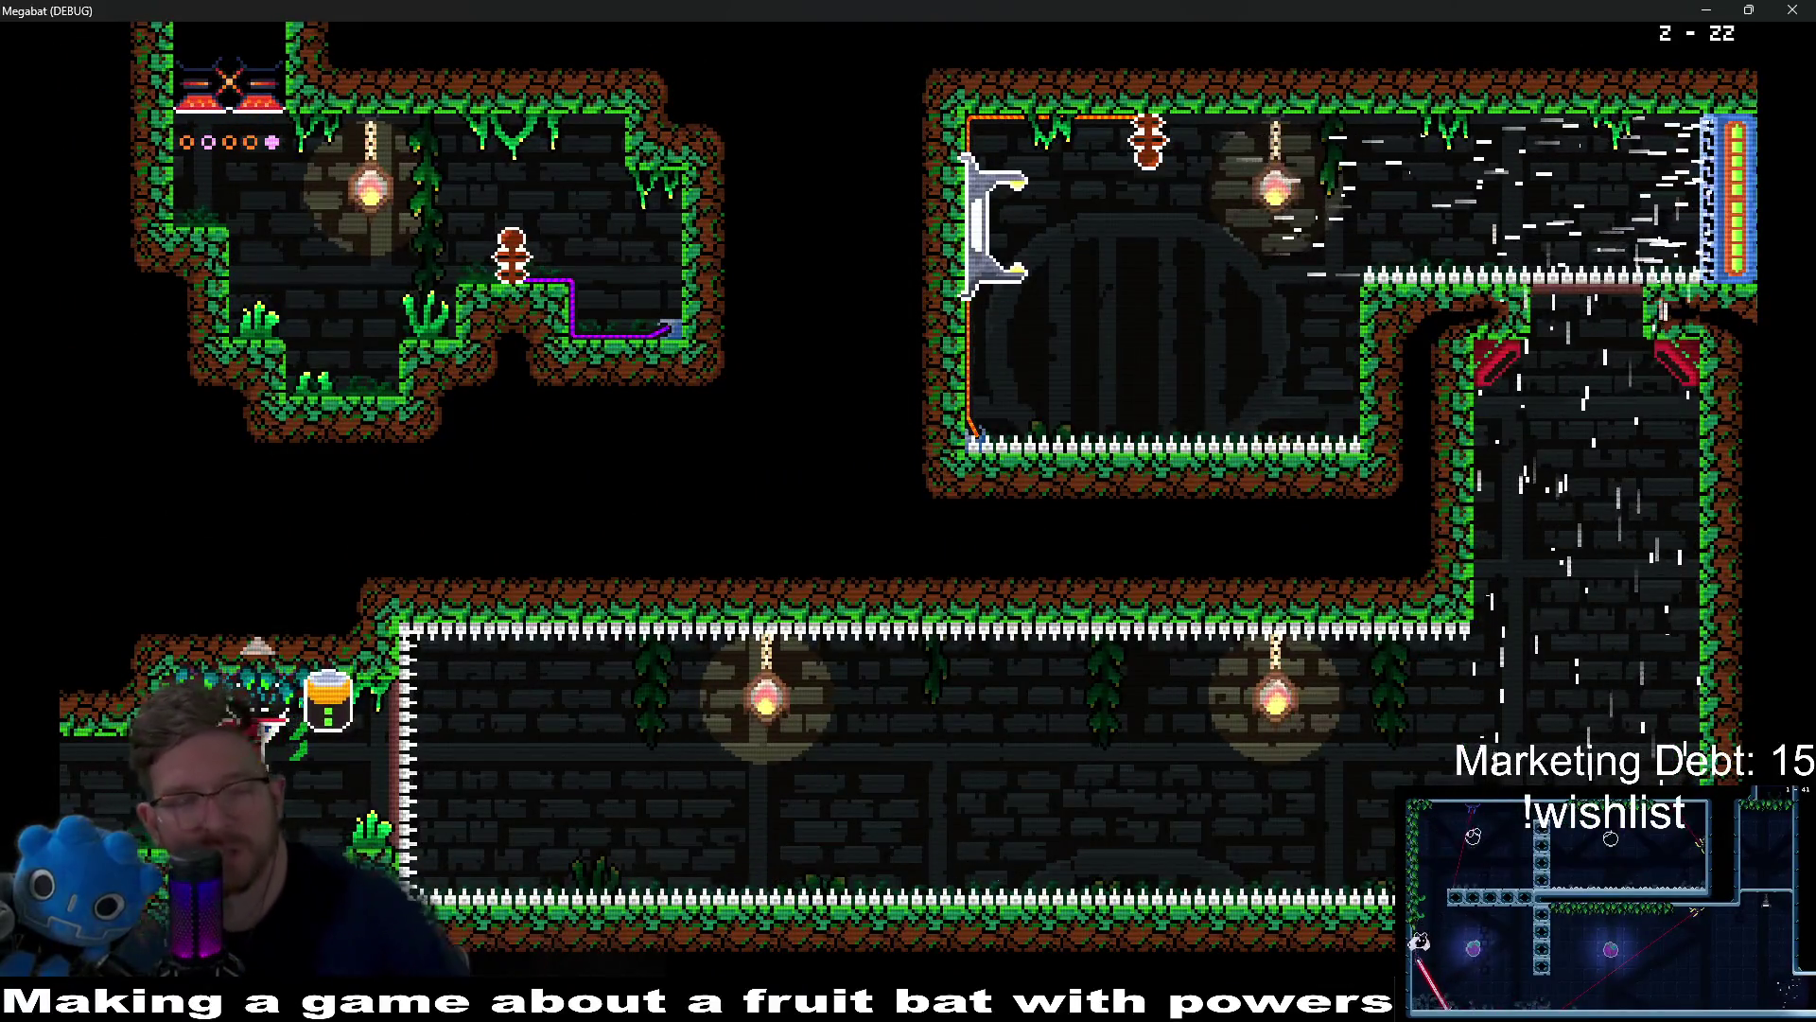
pyautogui.press('Right')
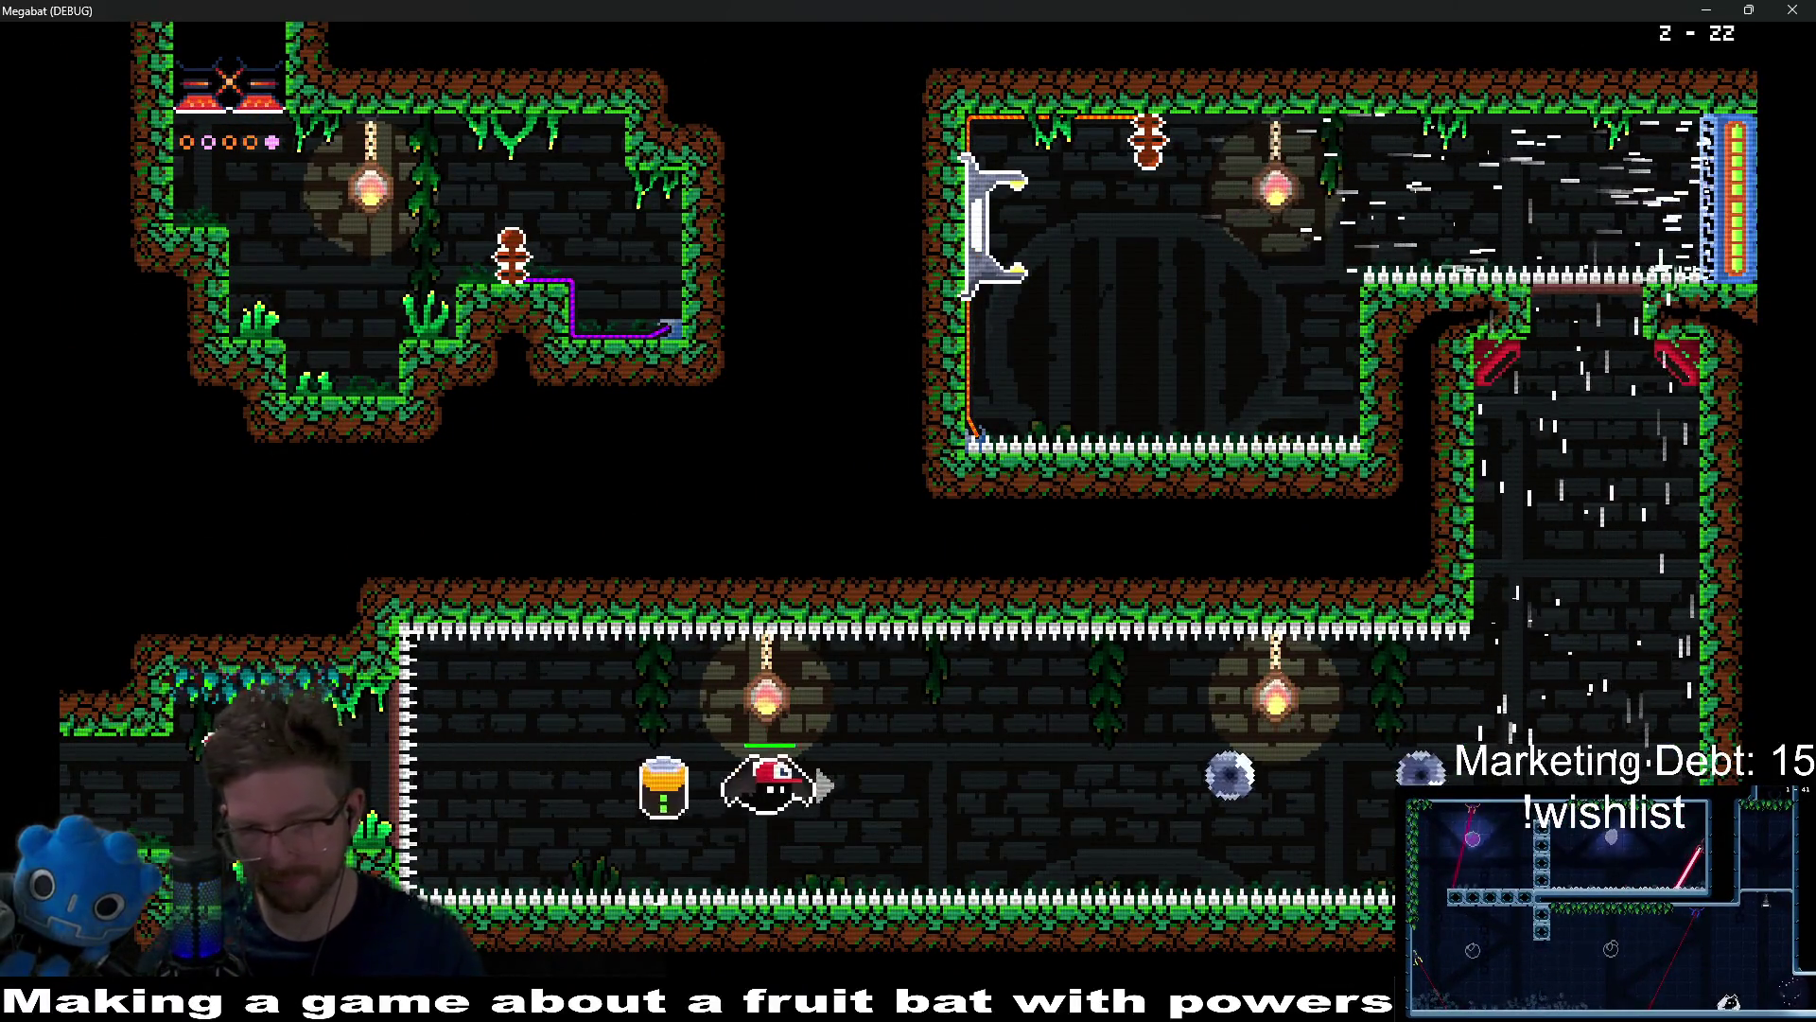
pyautogui.press('Right')
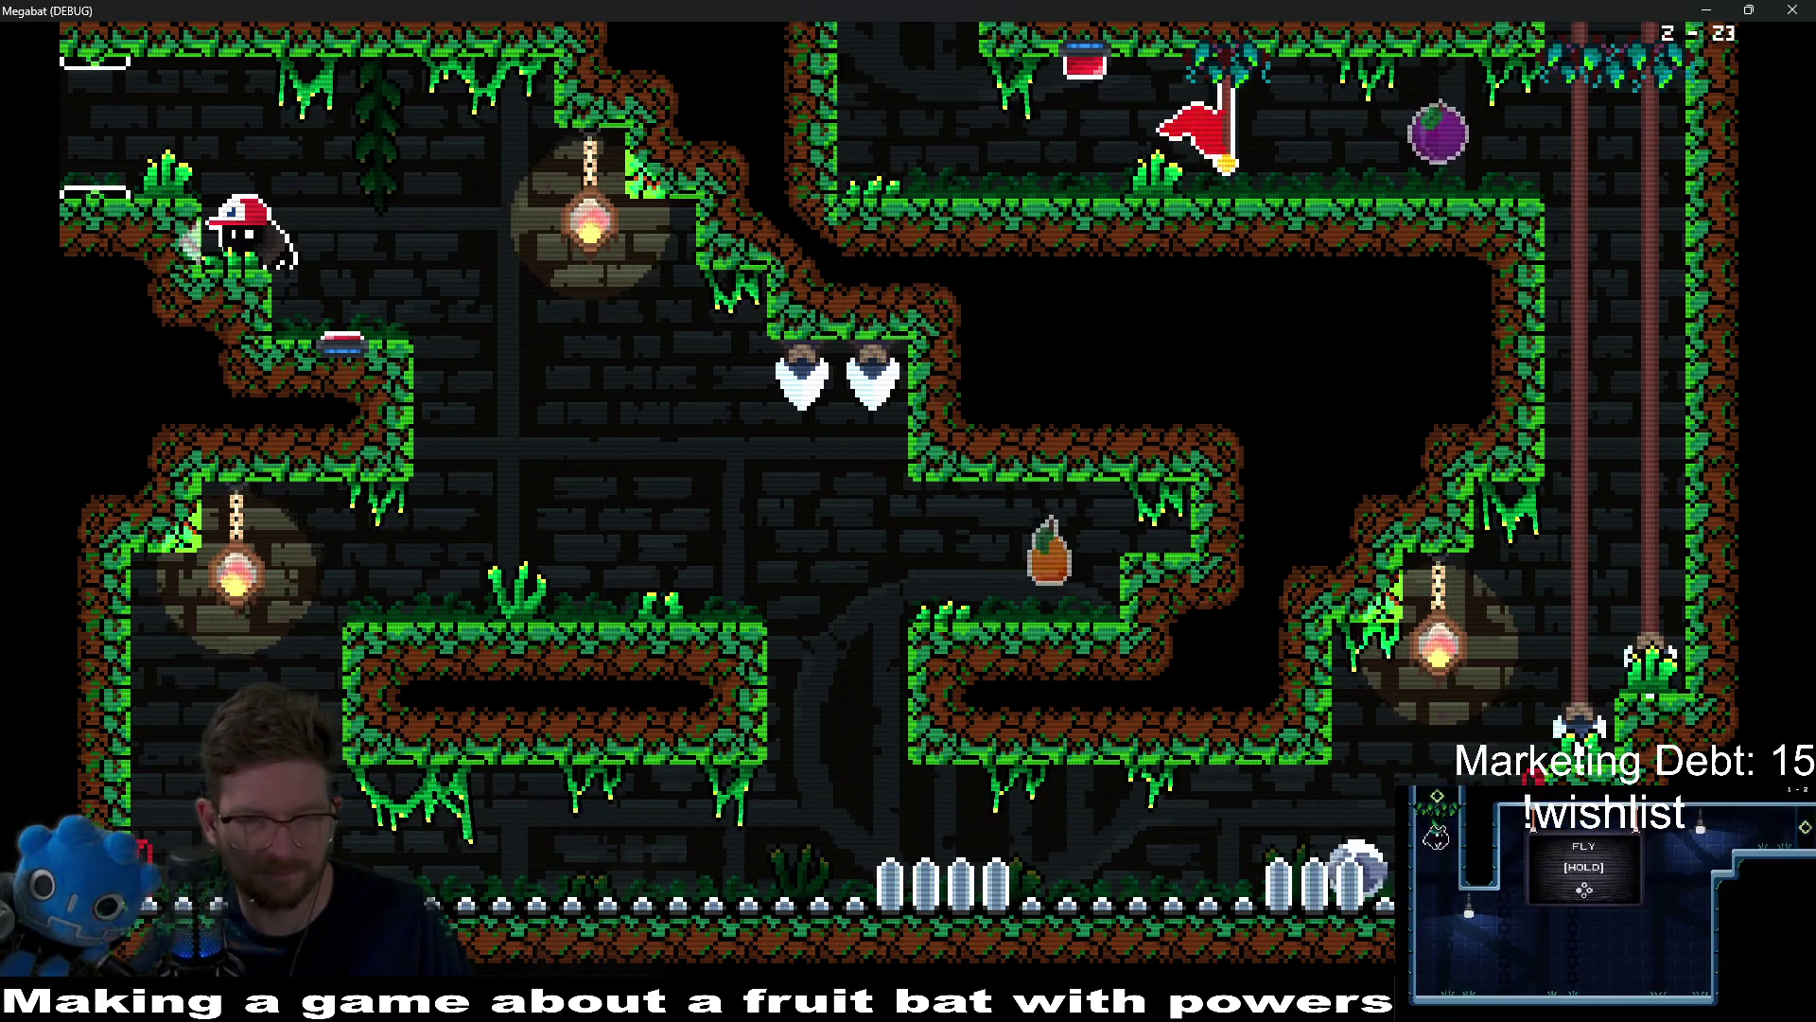
# Step: Grab the orange fruit and fly along the corridor up to the top-left room
pyautogui.press('Left')
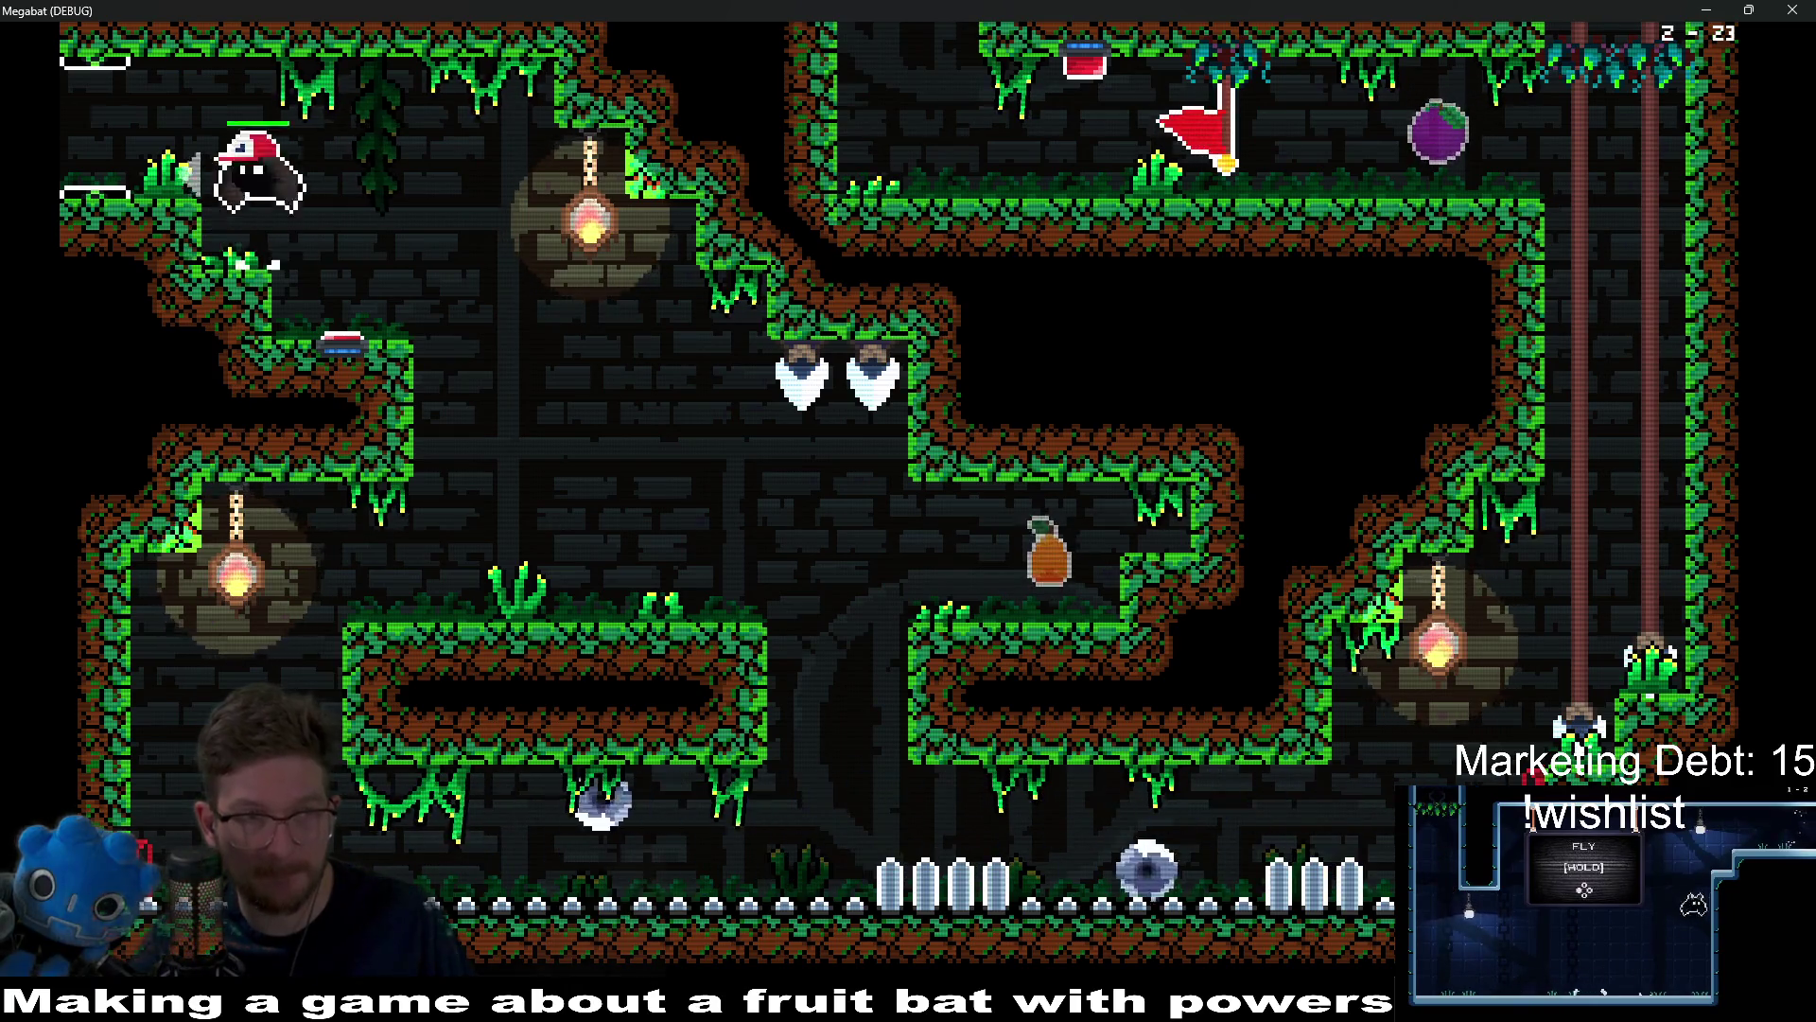
pyautogui.press('Left')
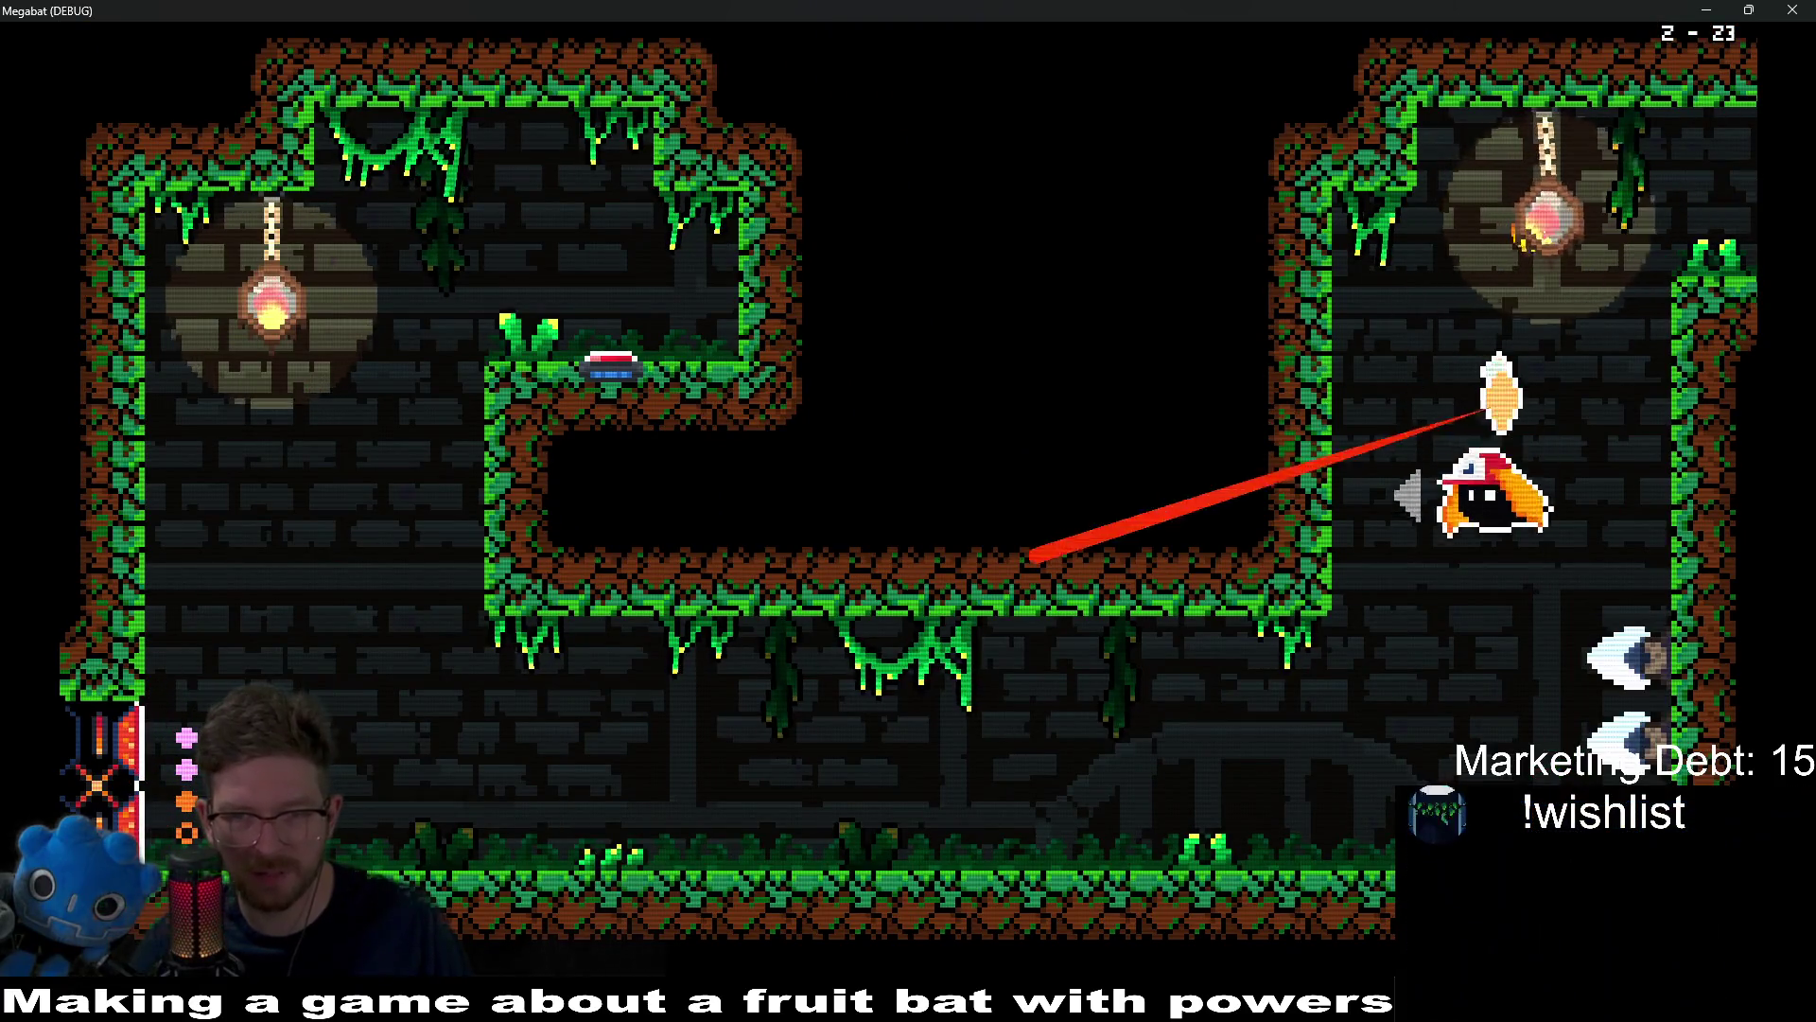
pyautogui.press('Down')
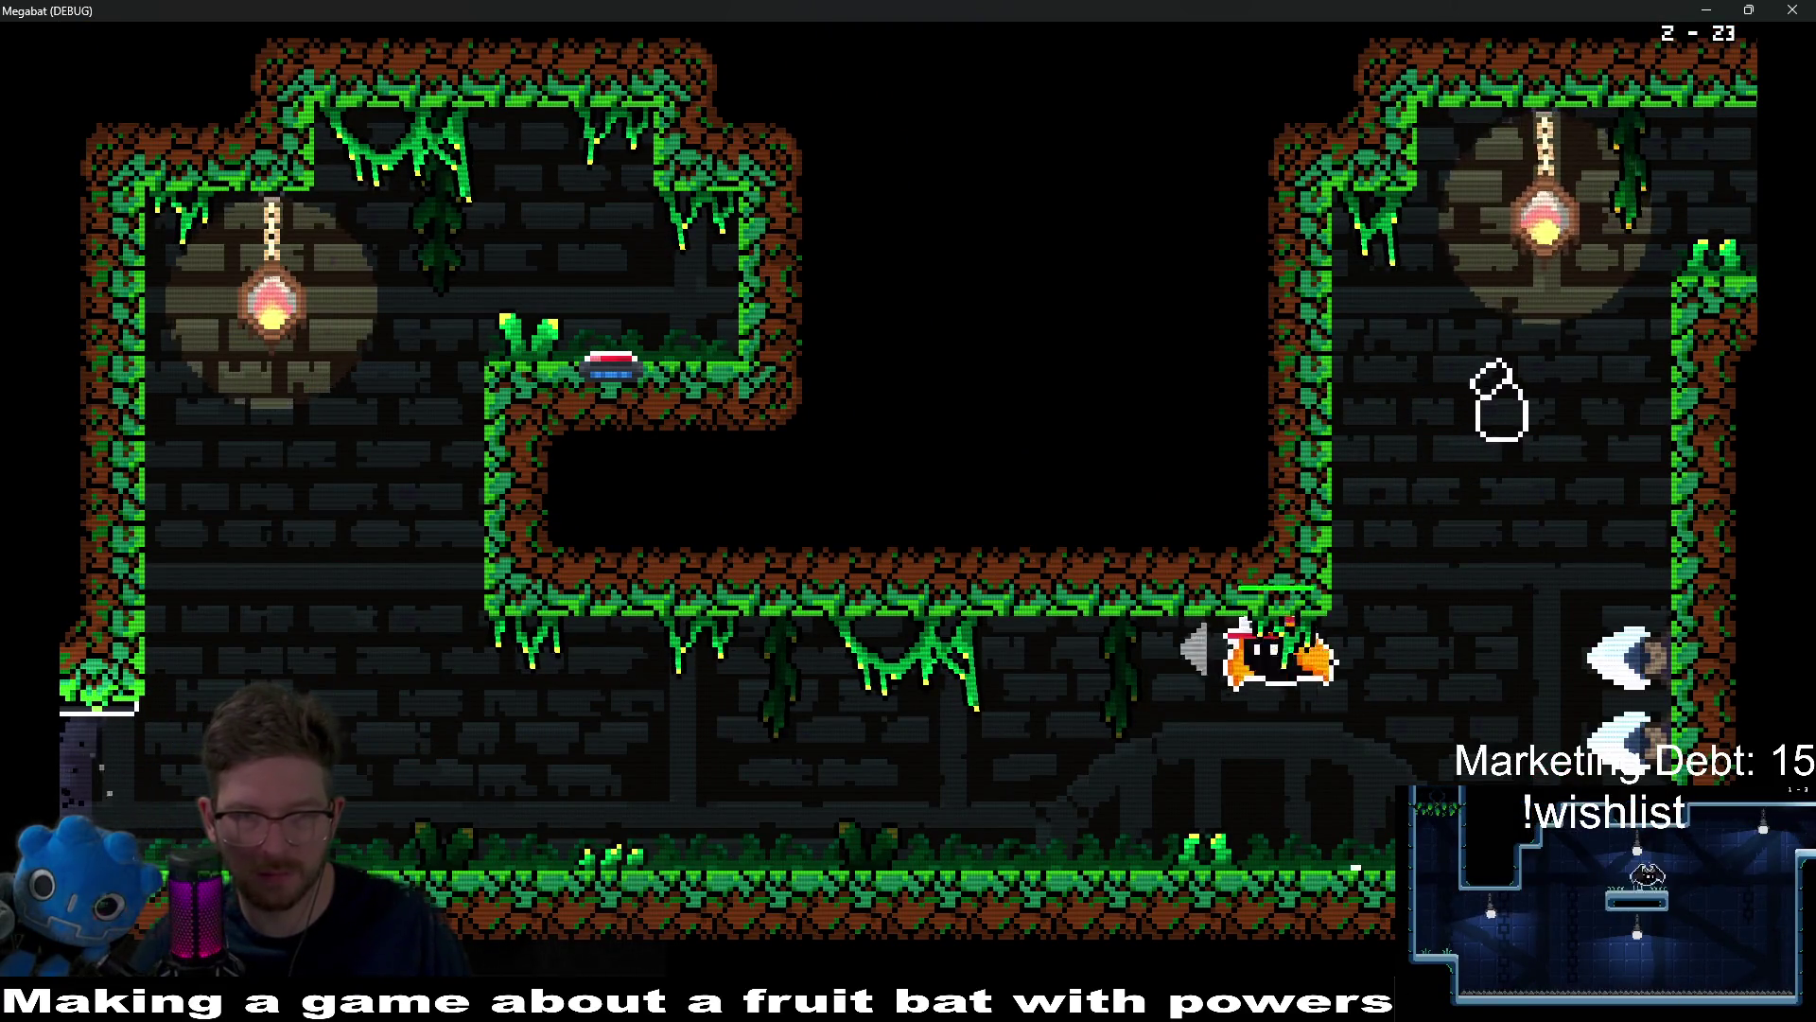
pyautogui.press('Left')
pyautogui.press('Up')
# Step: Land on the red button to shut off the laser, then exit left
pyautogui.press('Down')
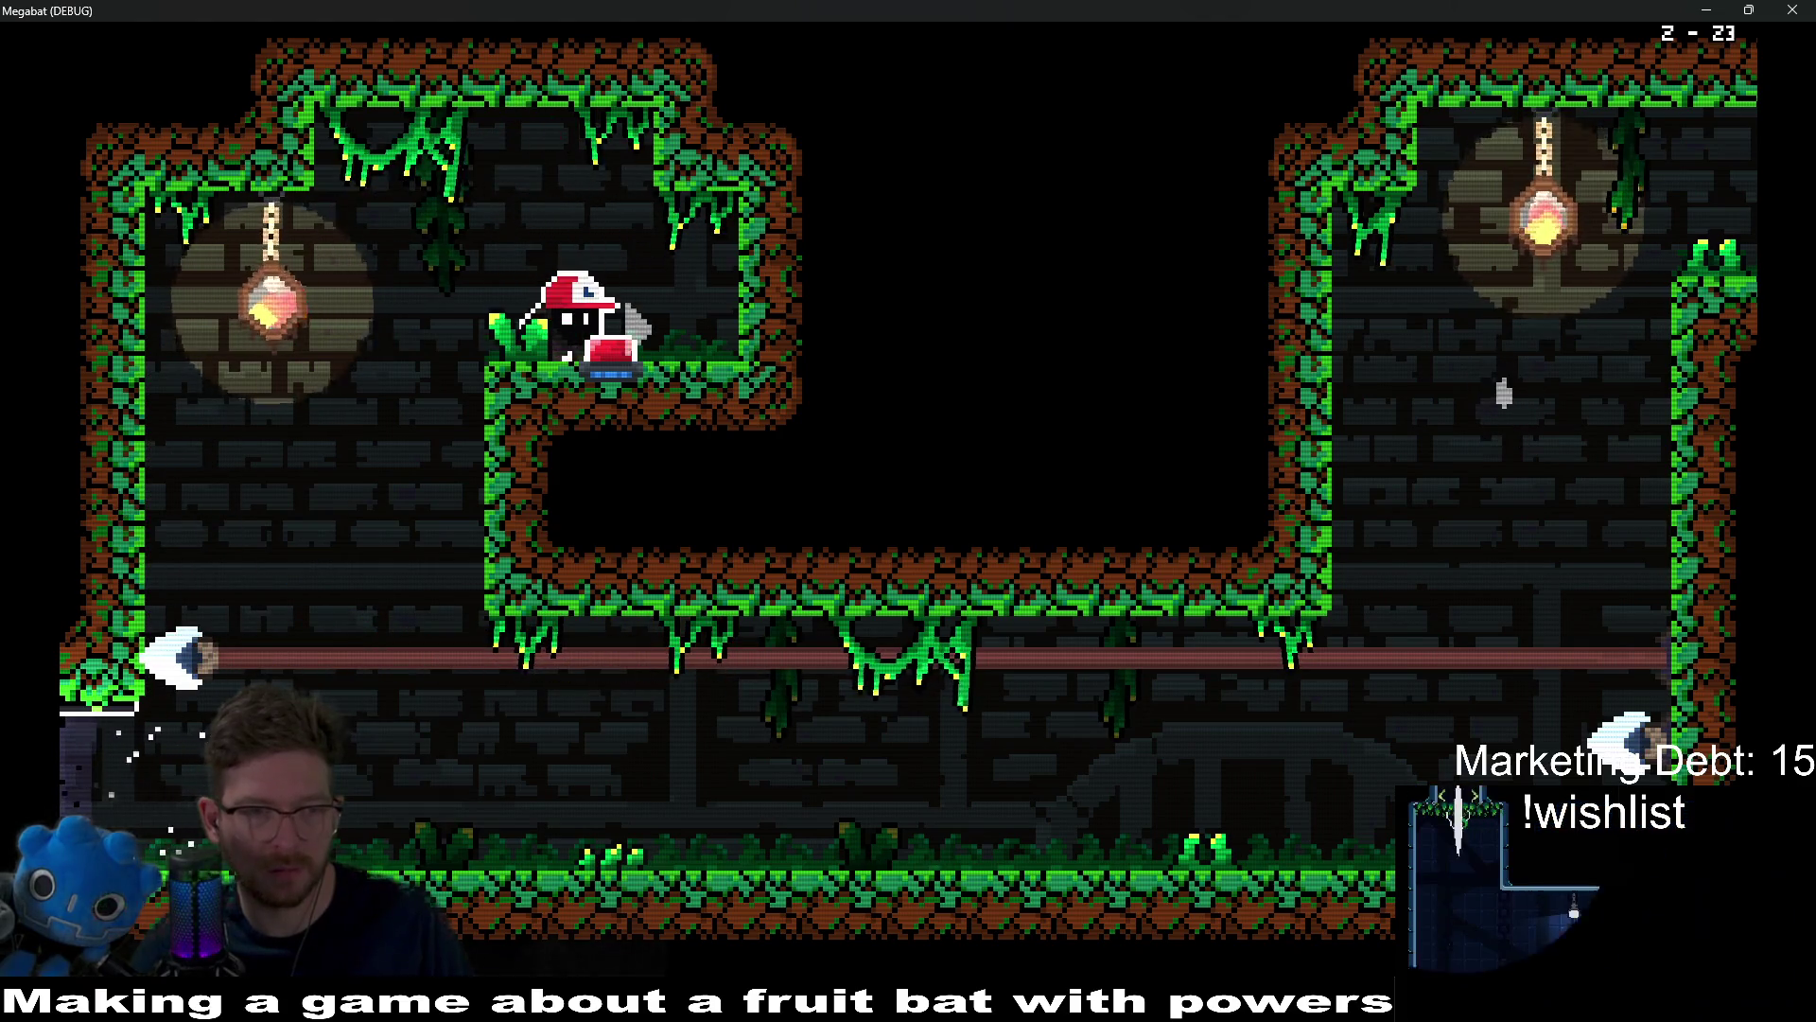
pyautogui.press('Left')
pyautogui.press('Down')
pyautogui.press('Left')
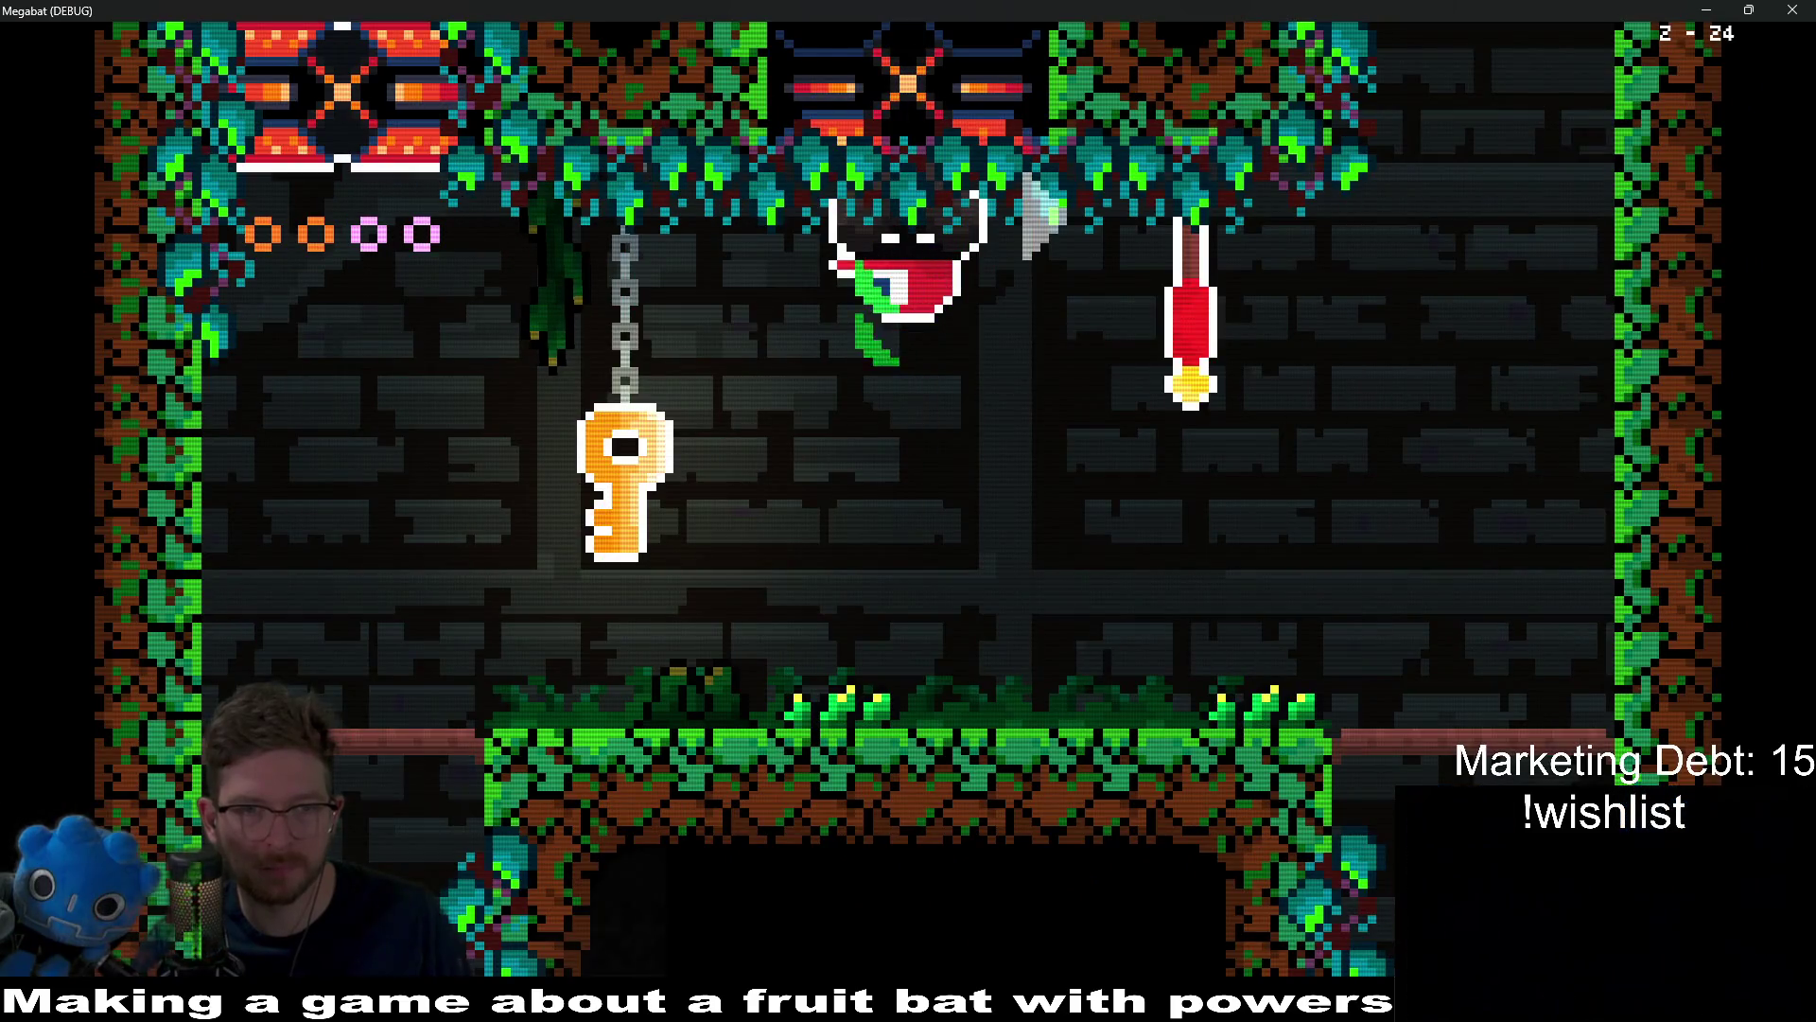
# Step: Fly past the opened gate and flip the lever to lay the spike bar flat
pyautogui.press('Down')
pyautogui.press('Left')
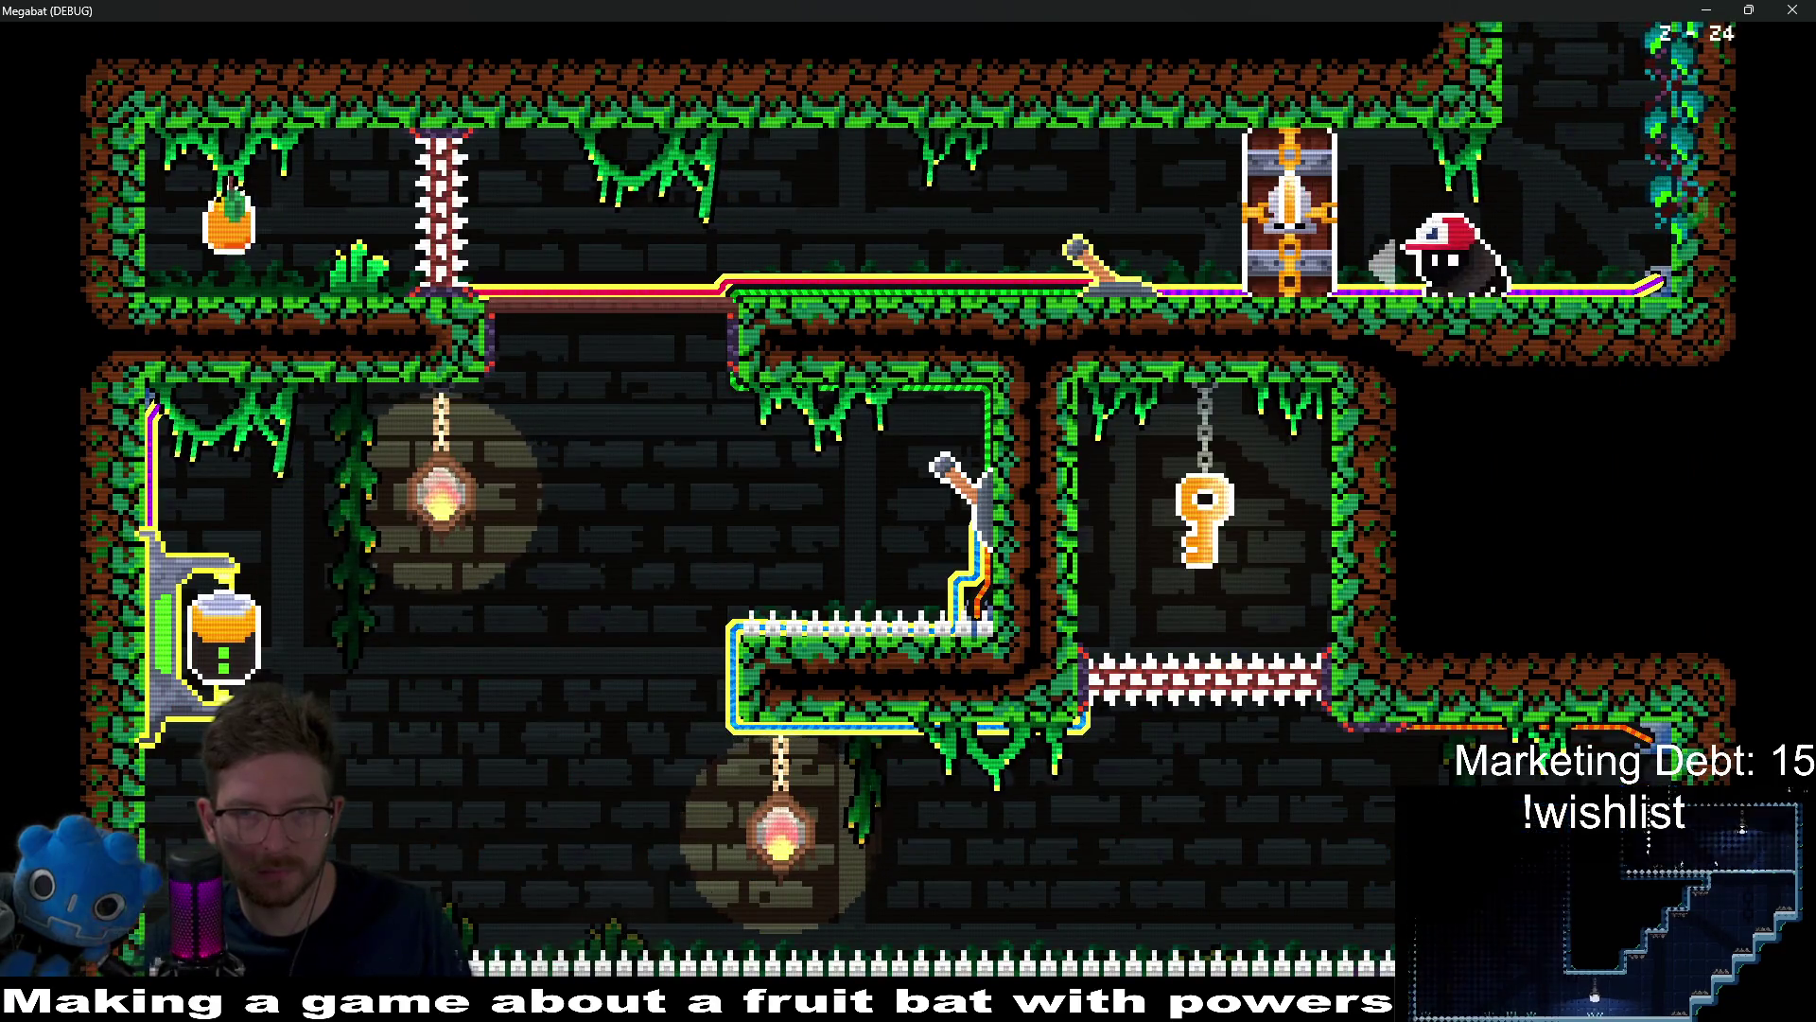
pyautogui.press('Left')
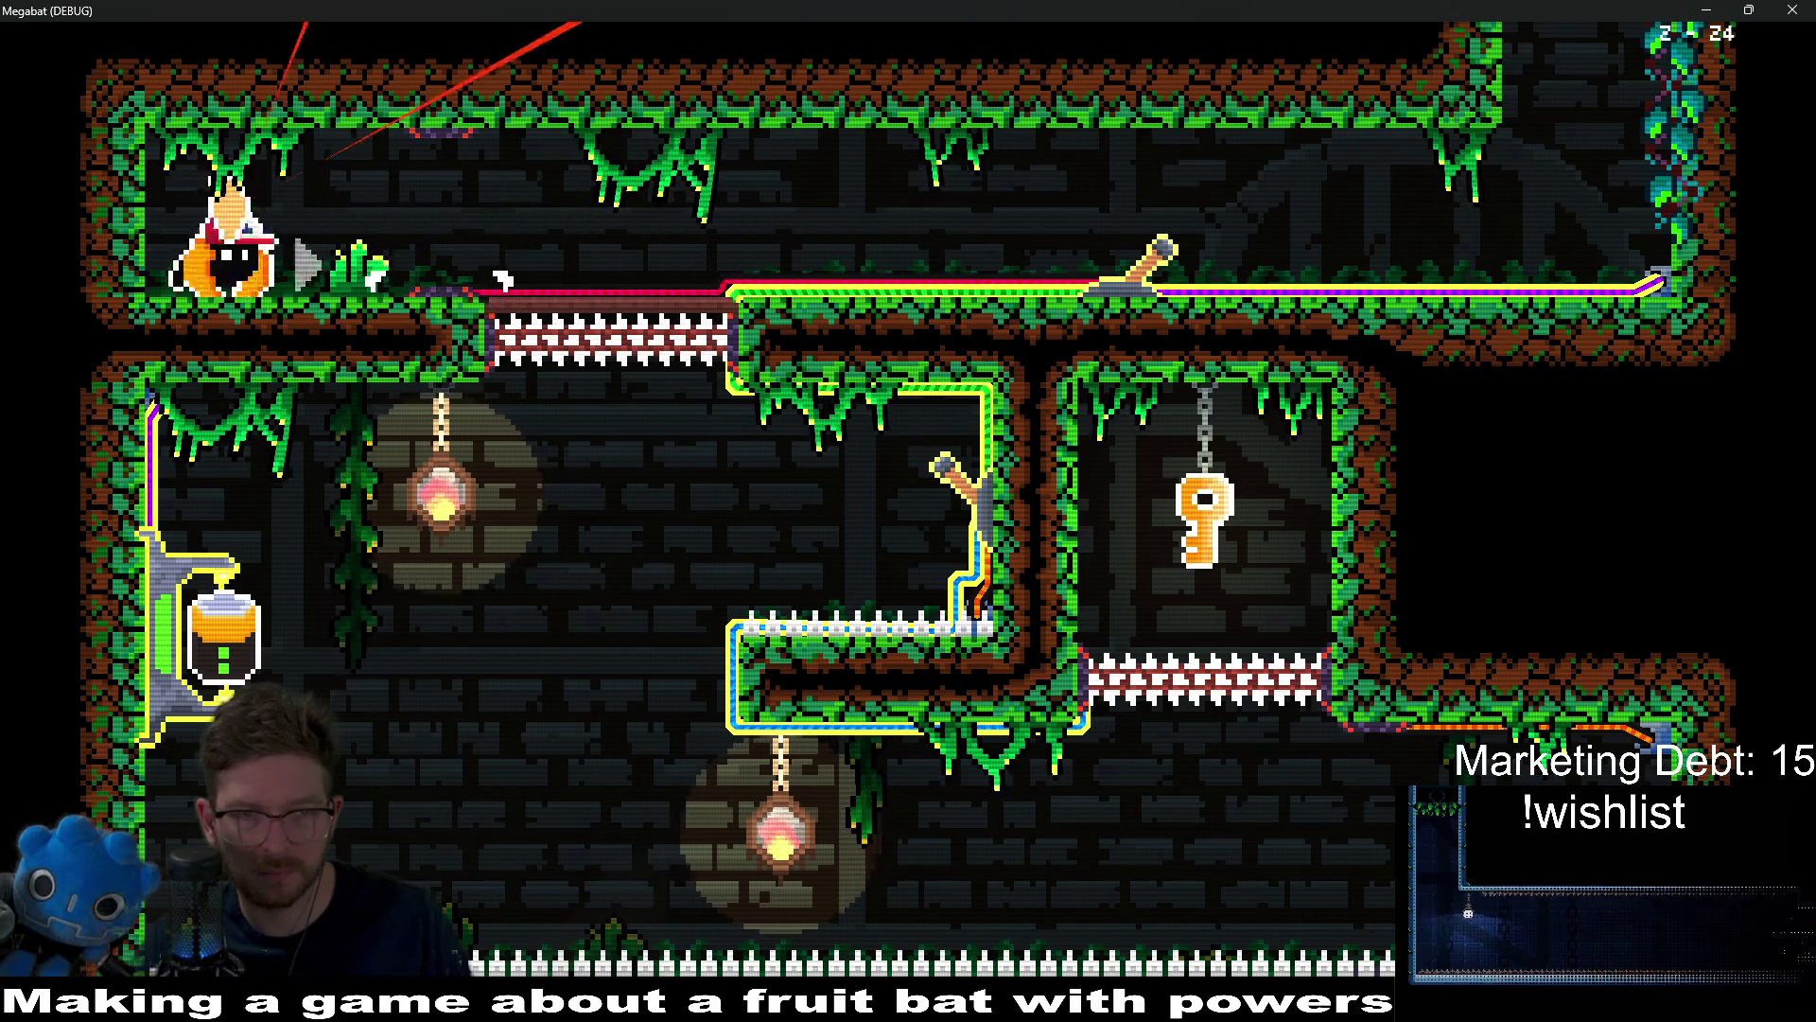
pyautogui.press('Right')
pyautogui.press('Left')
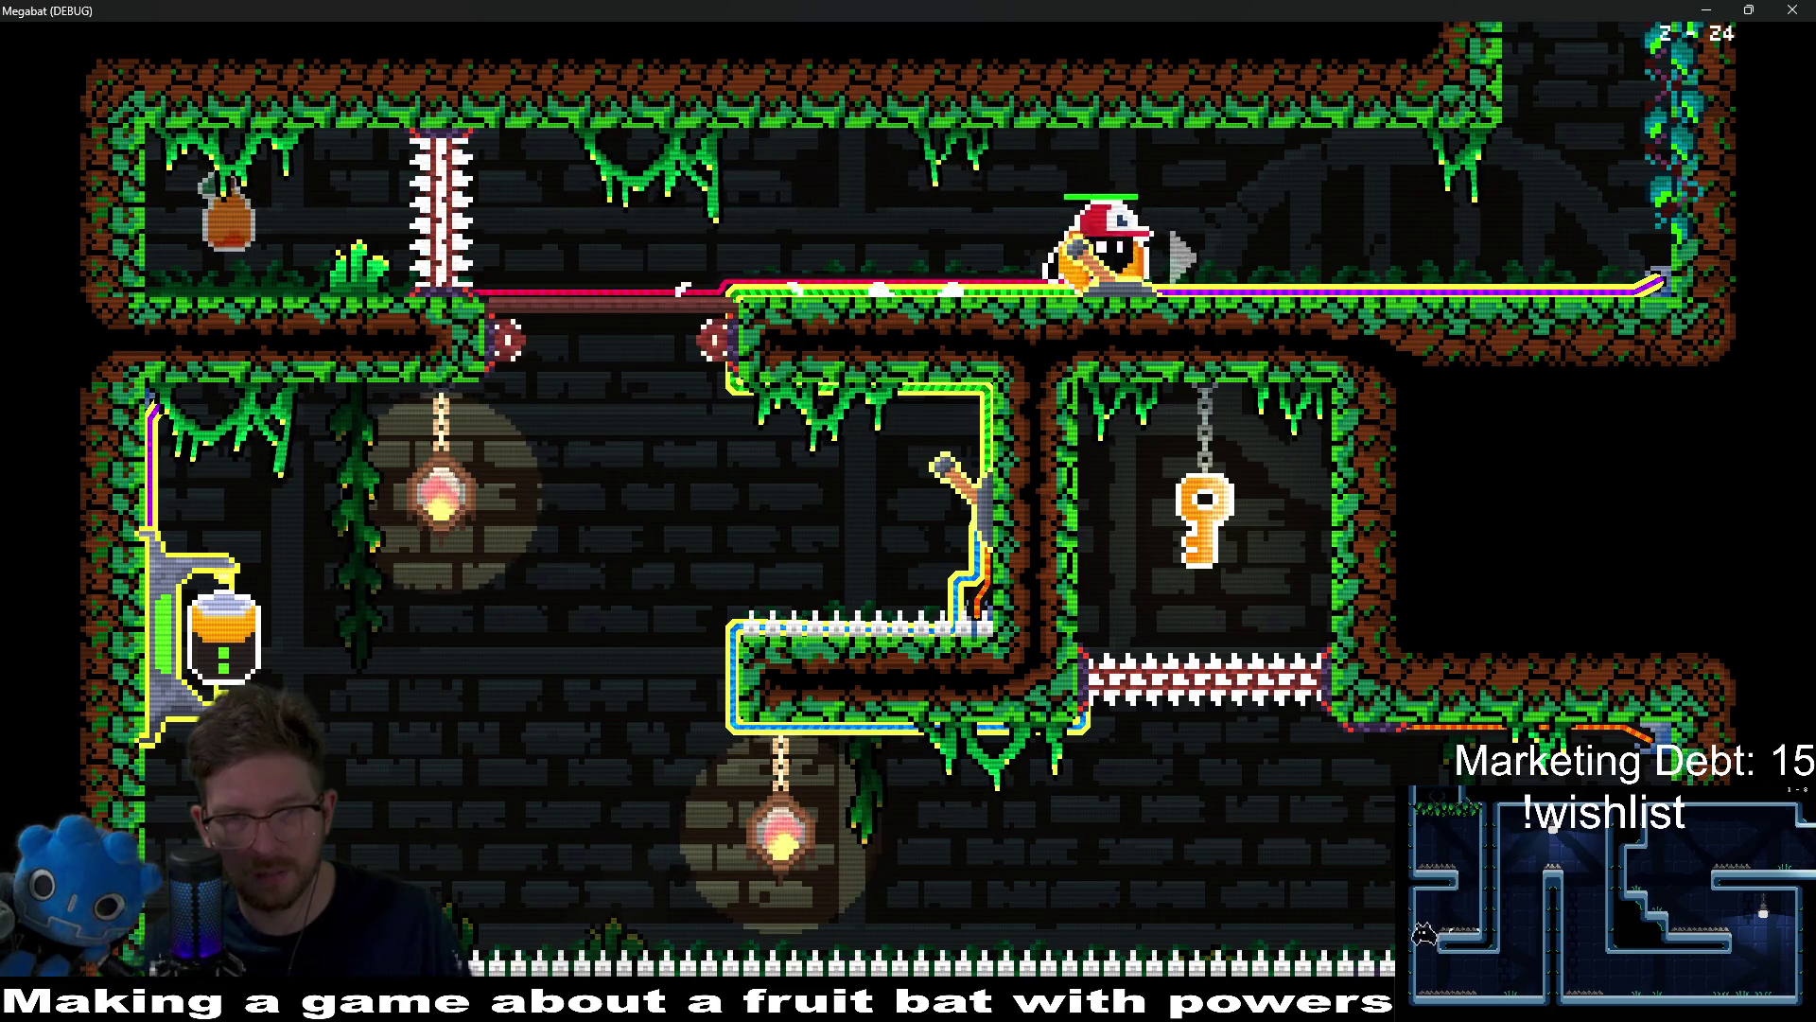
pyautogui.press('Left')
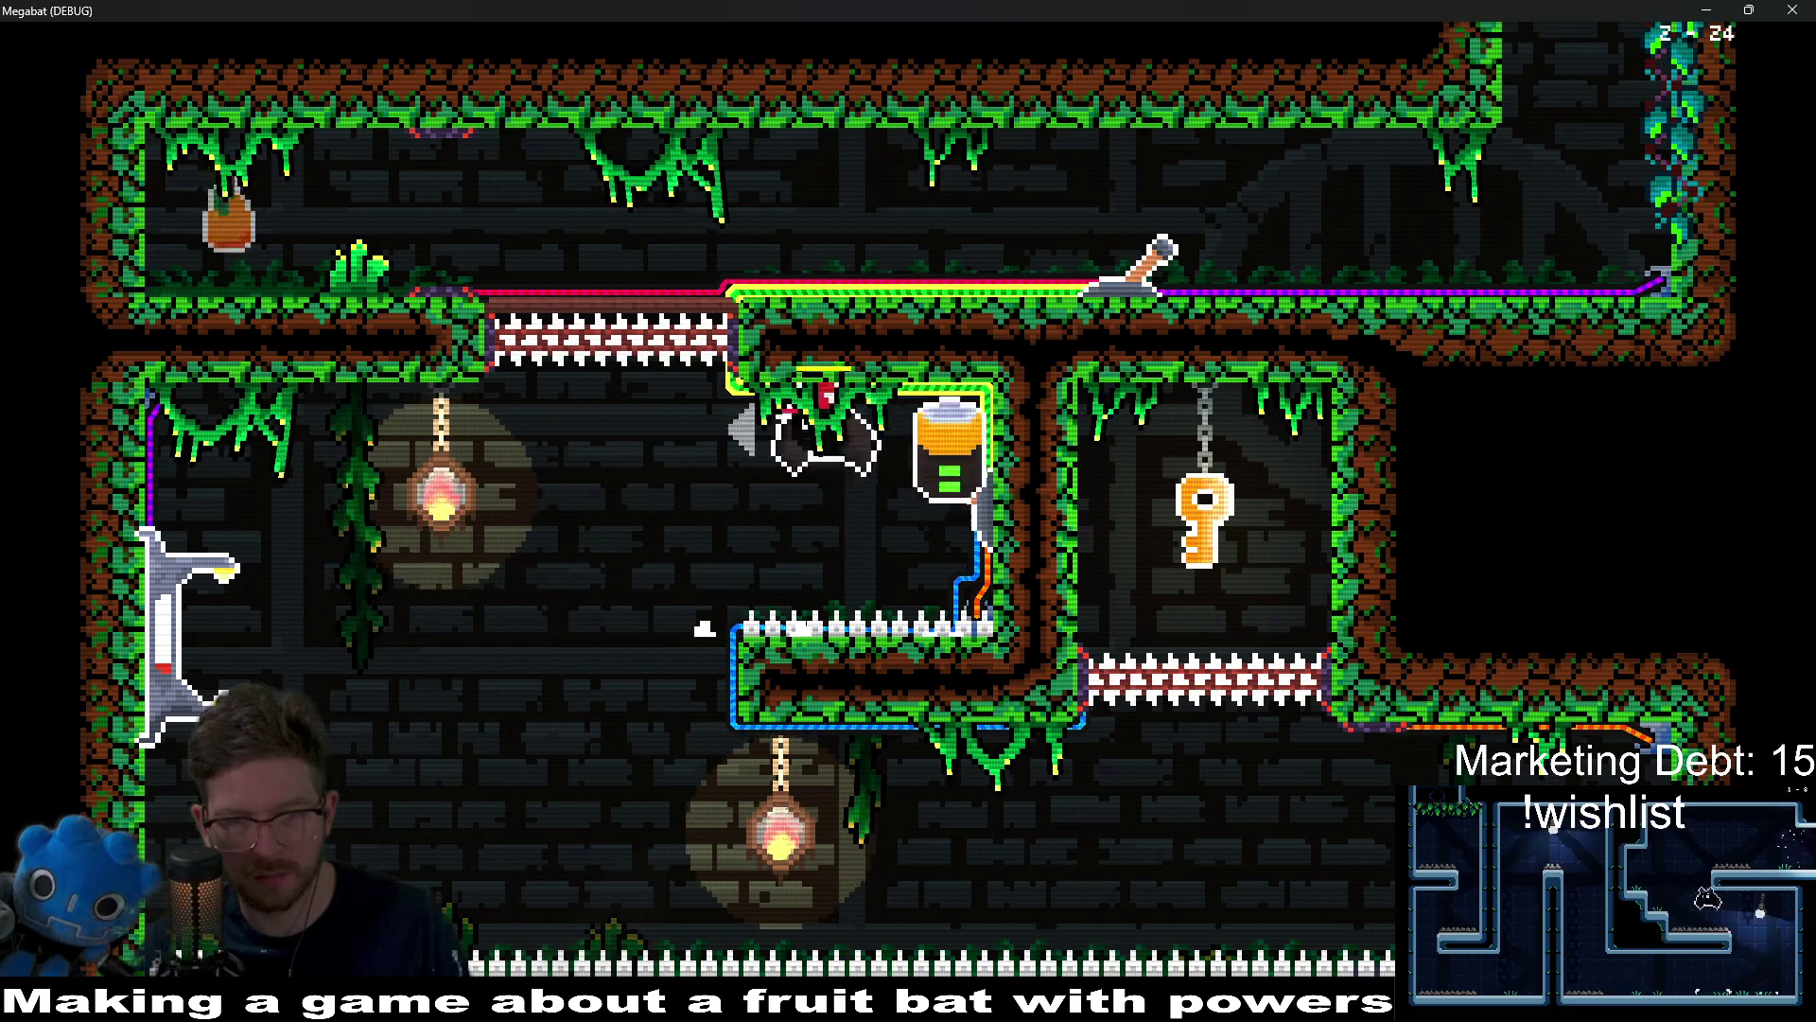
# Step: Hit the wall lever in the lower corridor and fly up the right shaft for the key
pyautogui.press('Right')
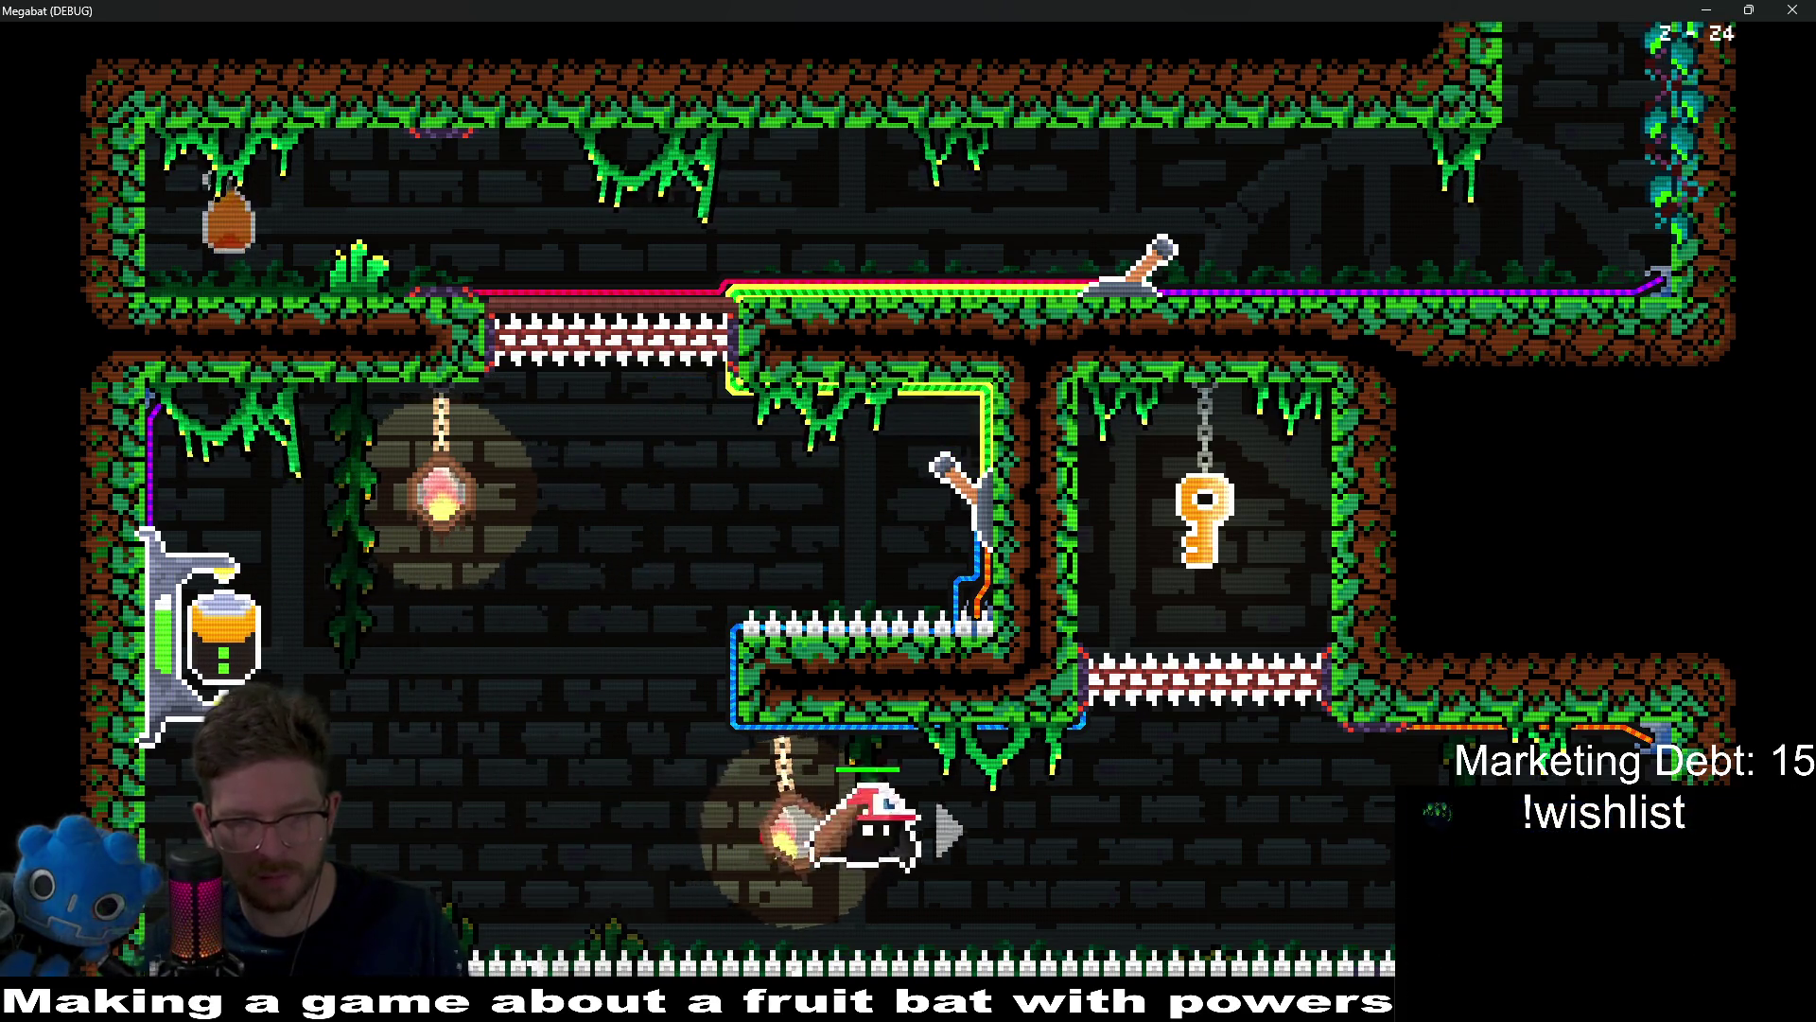
pyautogui.press('Left')
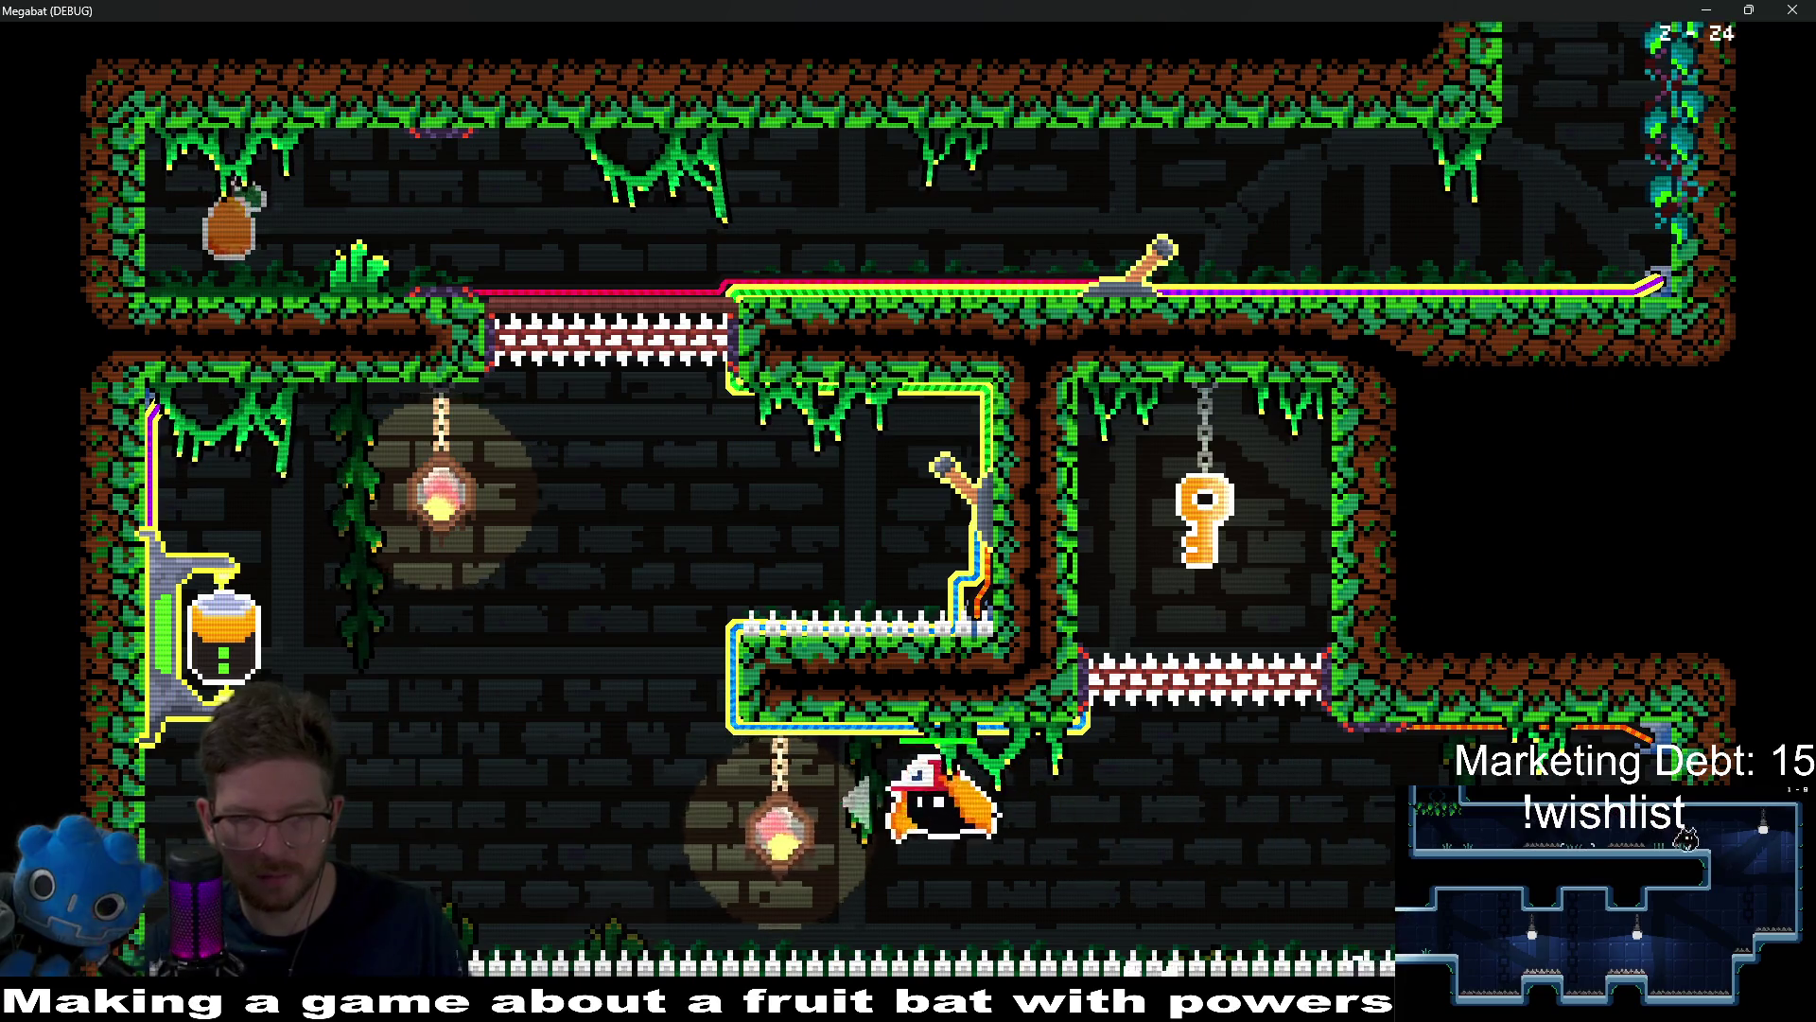
pyautogui.press('Right')
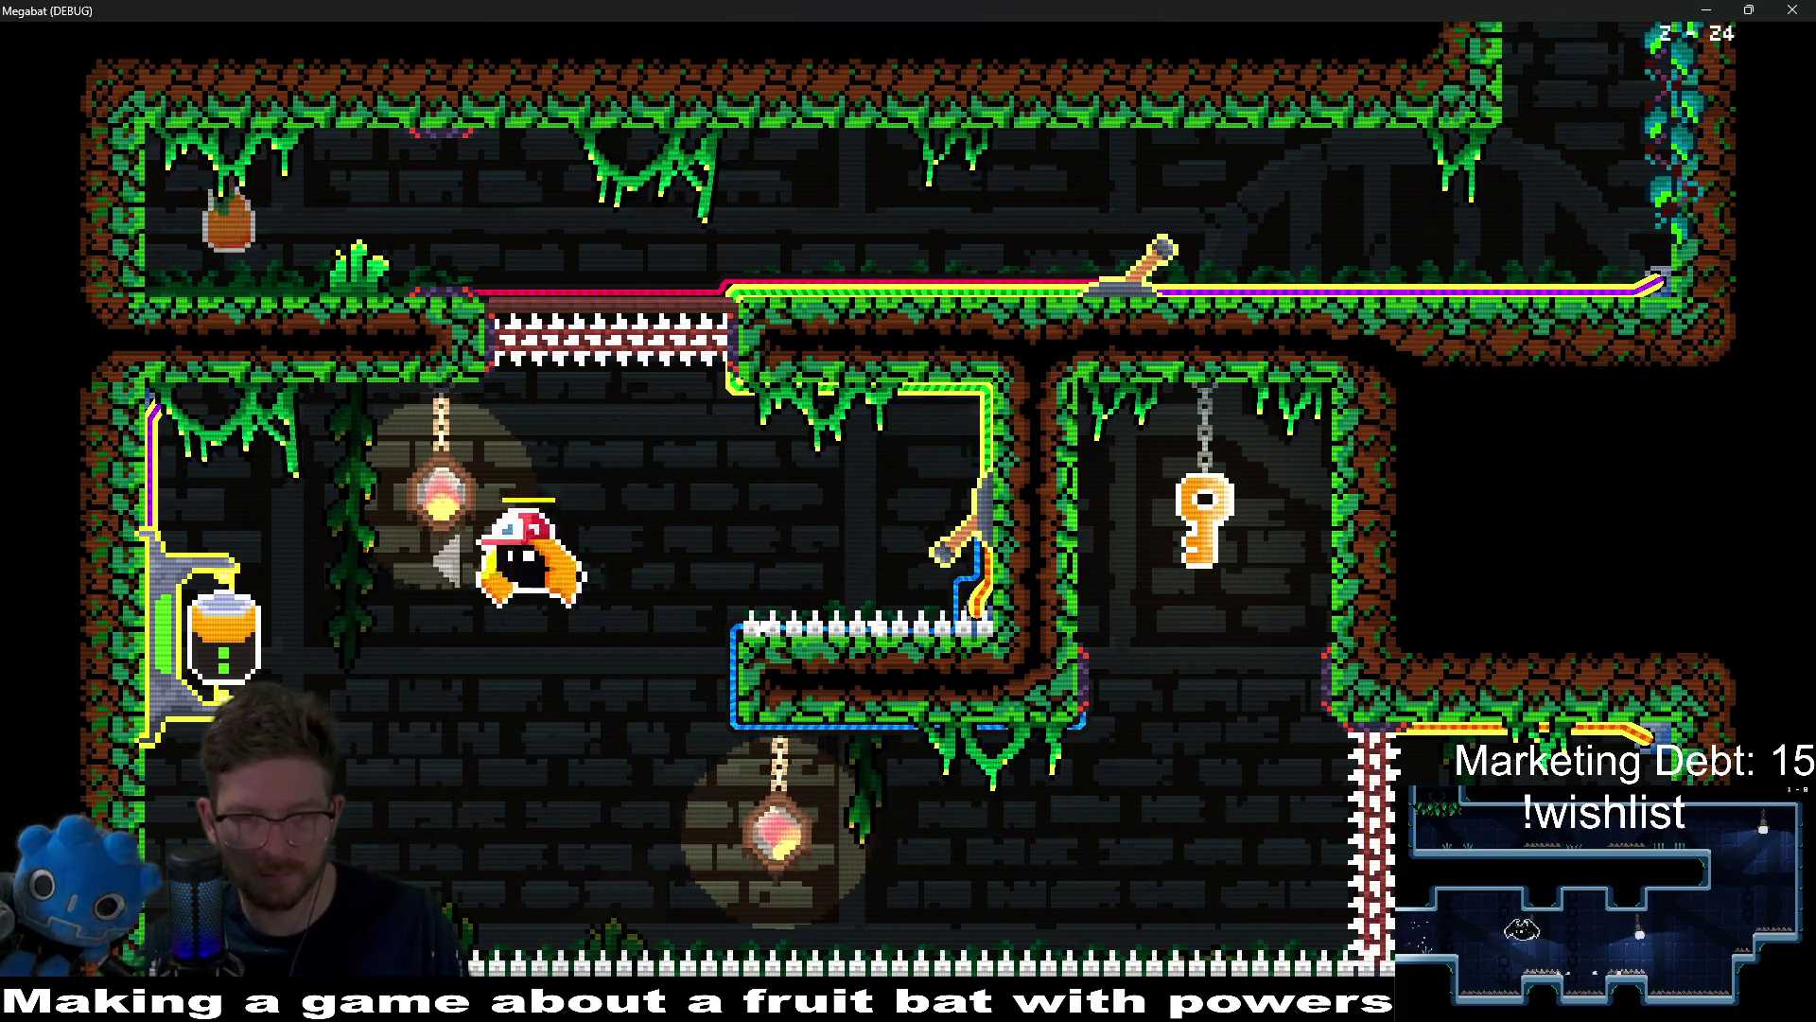
pyautogui.press('Up')
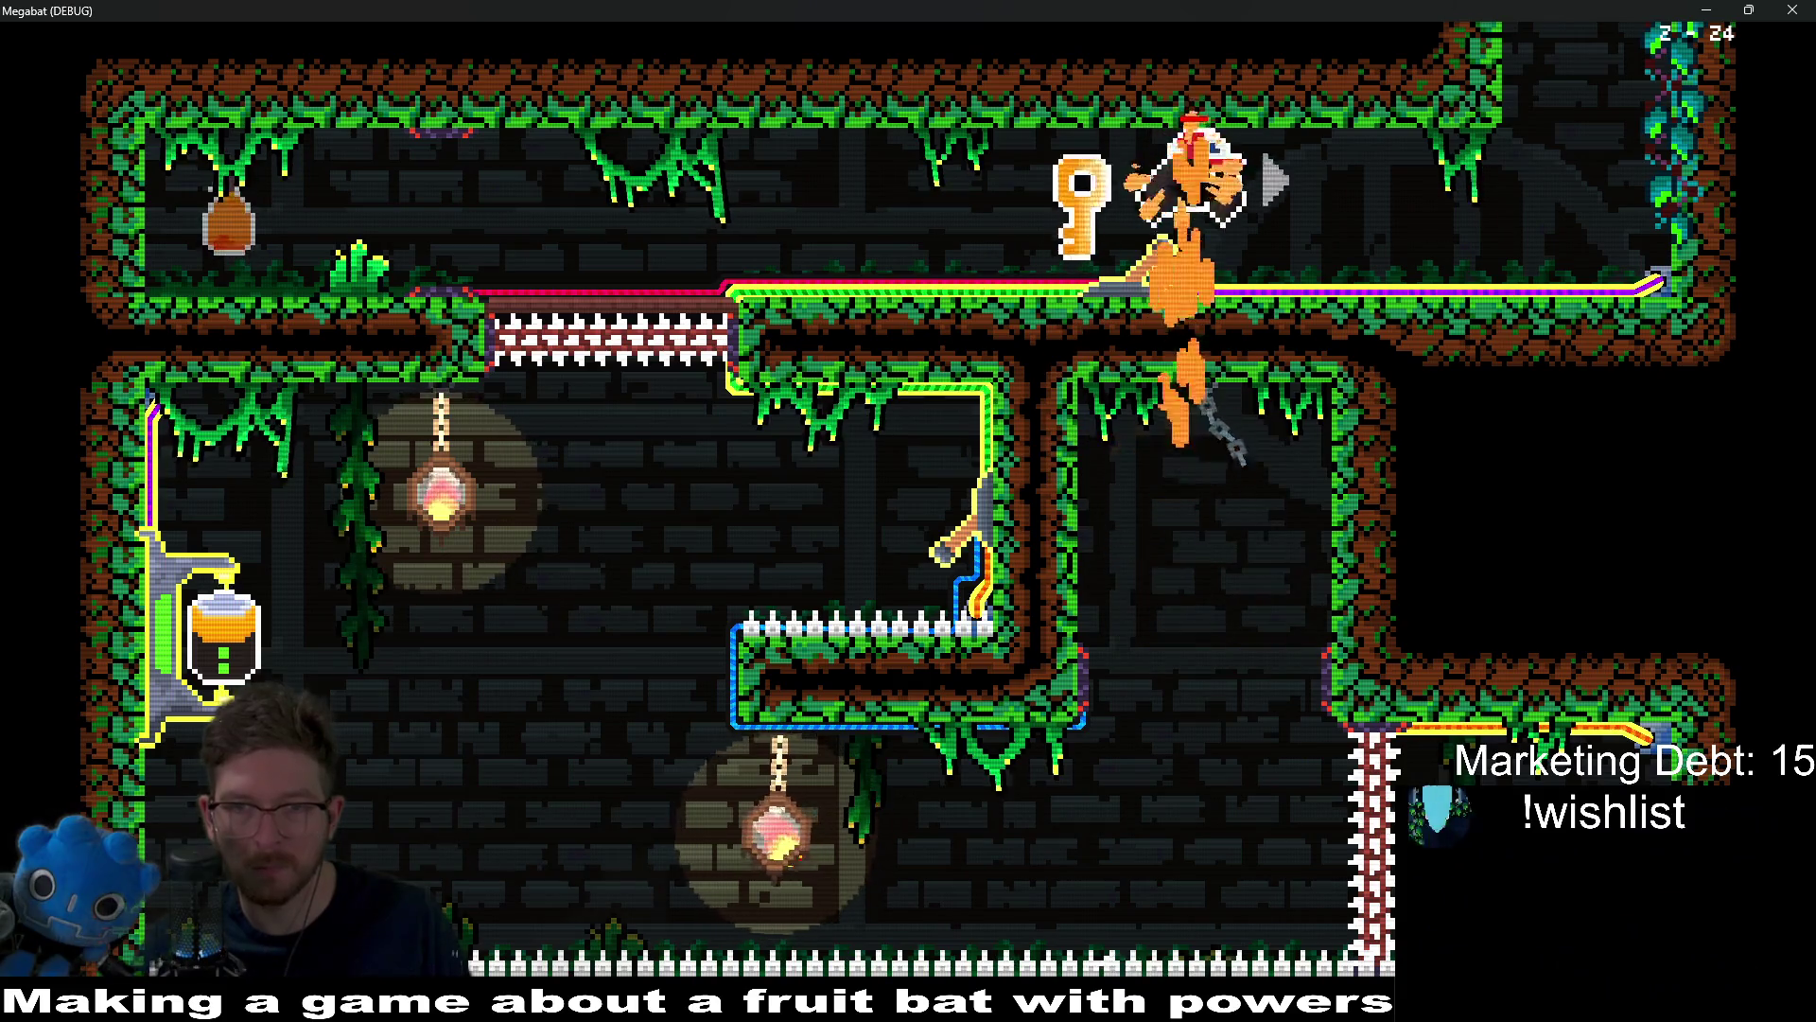
# Step: Deliver the key onto the machine, then carry the key and jar out the top-right opening
pyautogui.press('Left')
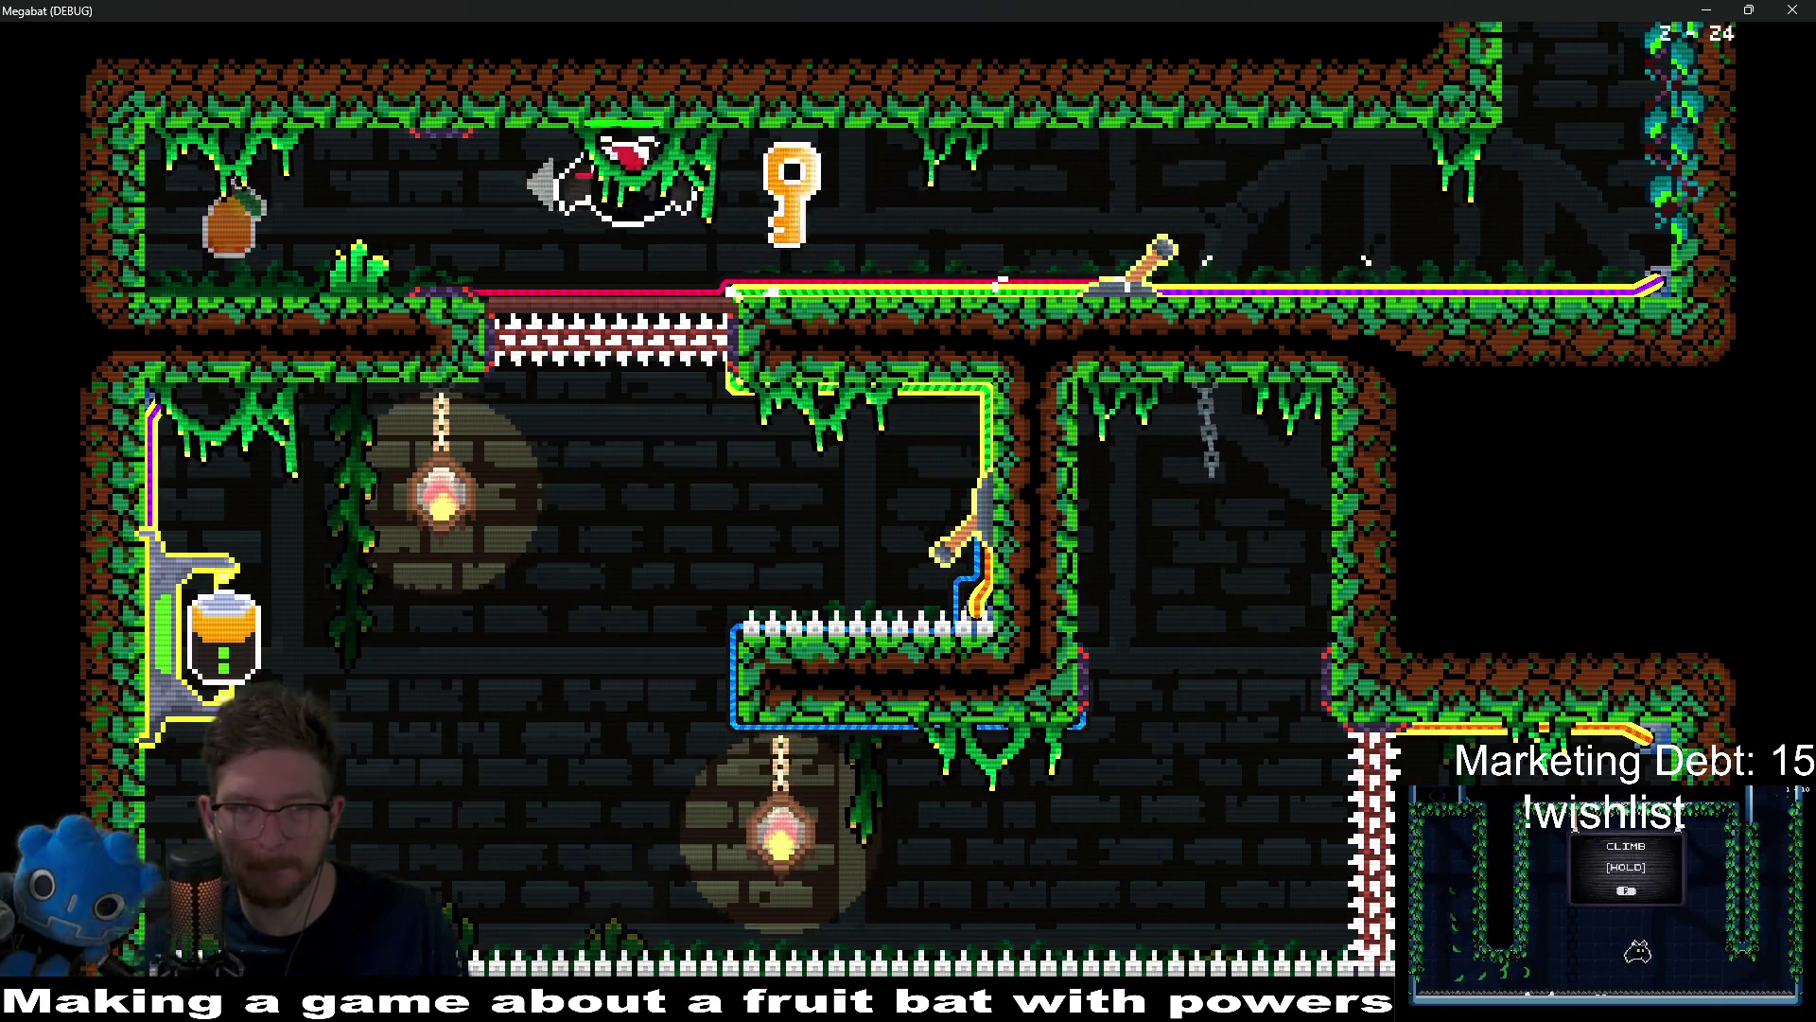
pyautogui.press('Right')
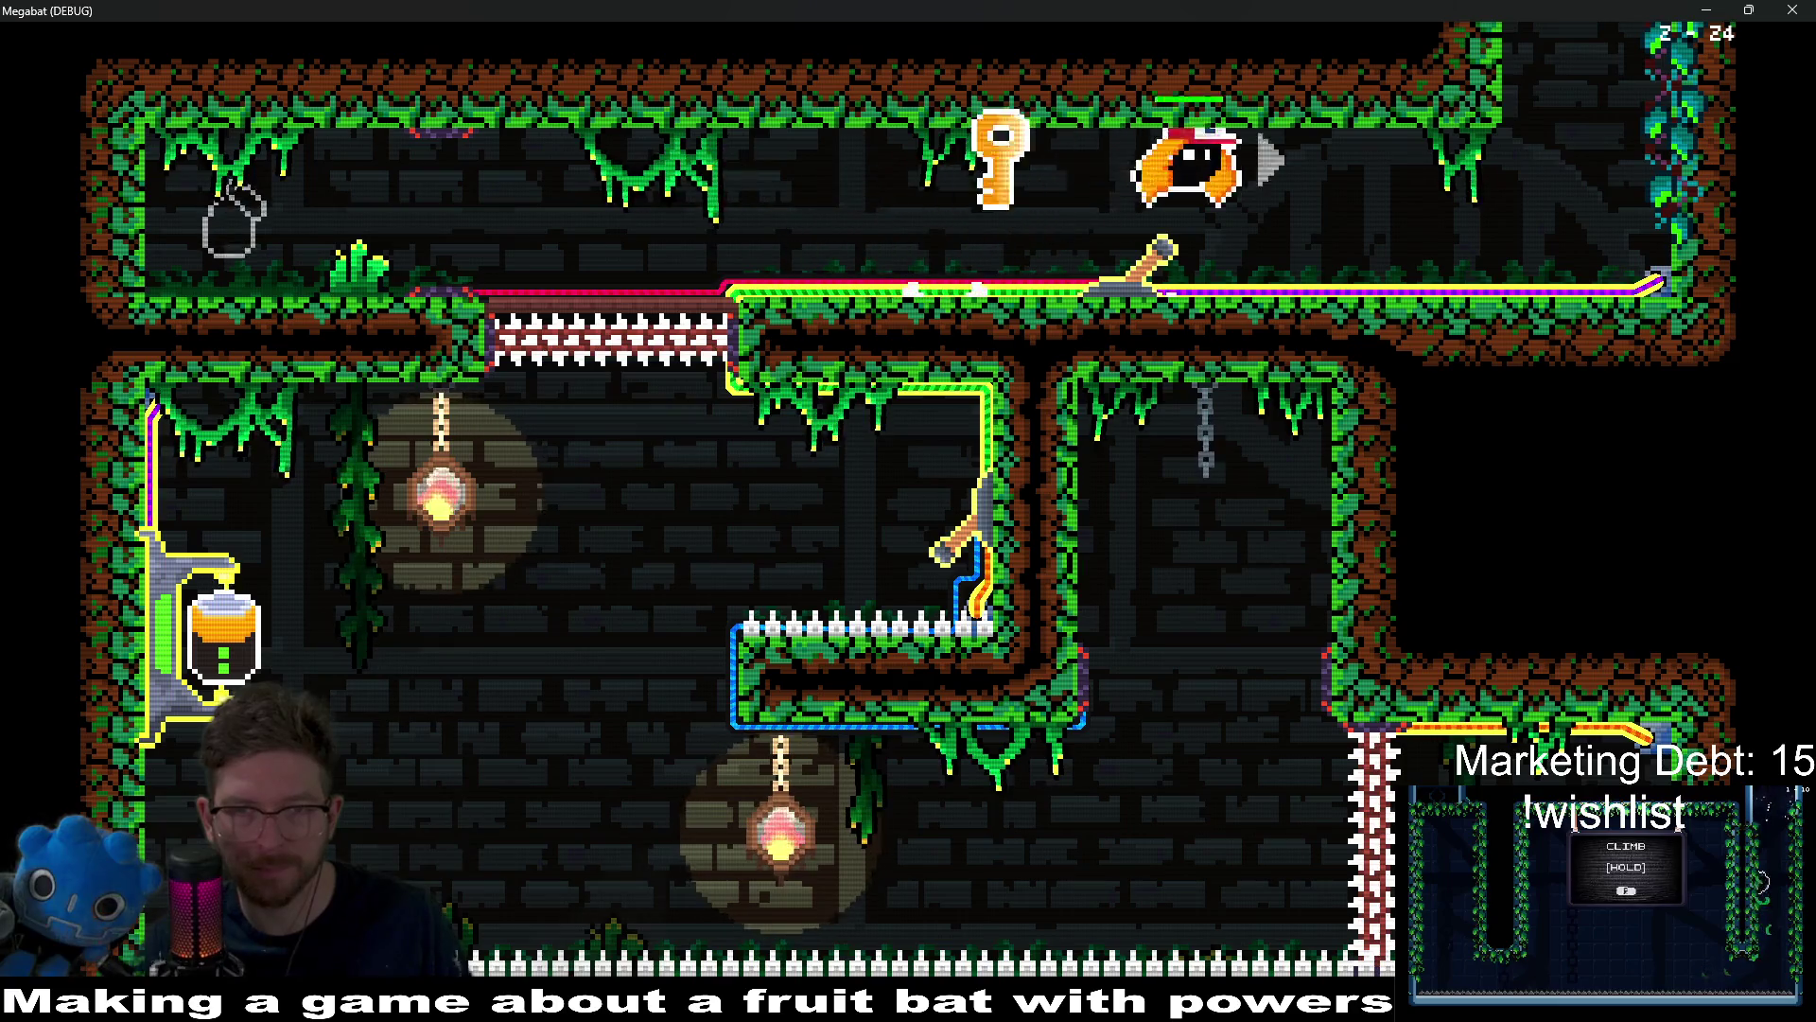
pyautogui.press('Left')
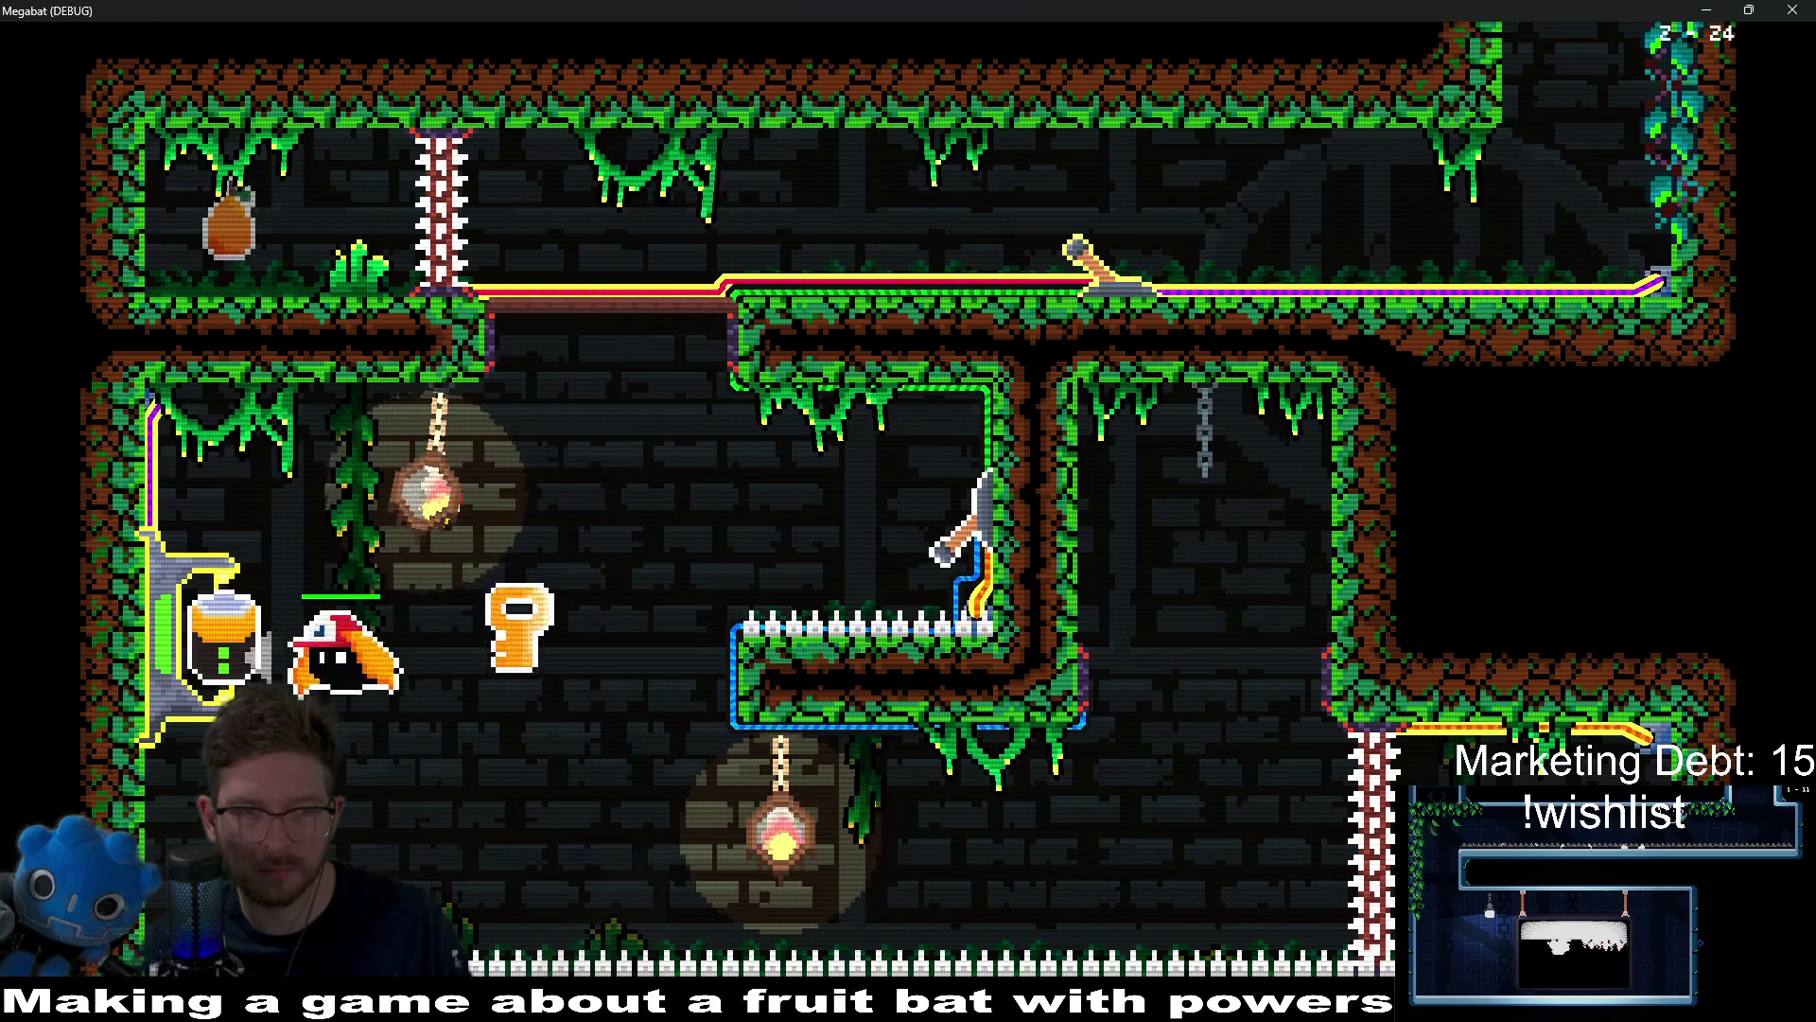
pyautogui.press('Up')
pyautogui.press('Right')
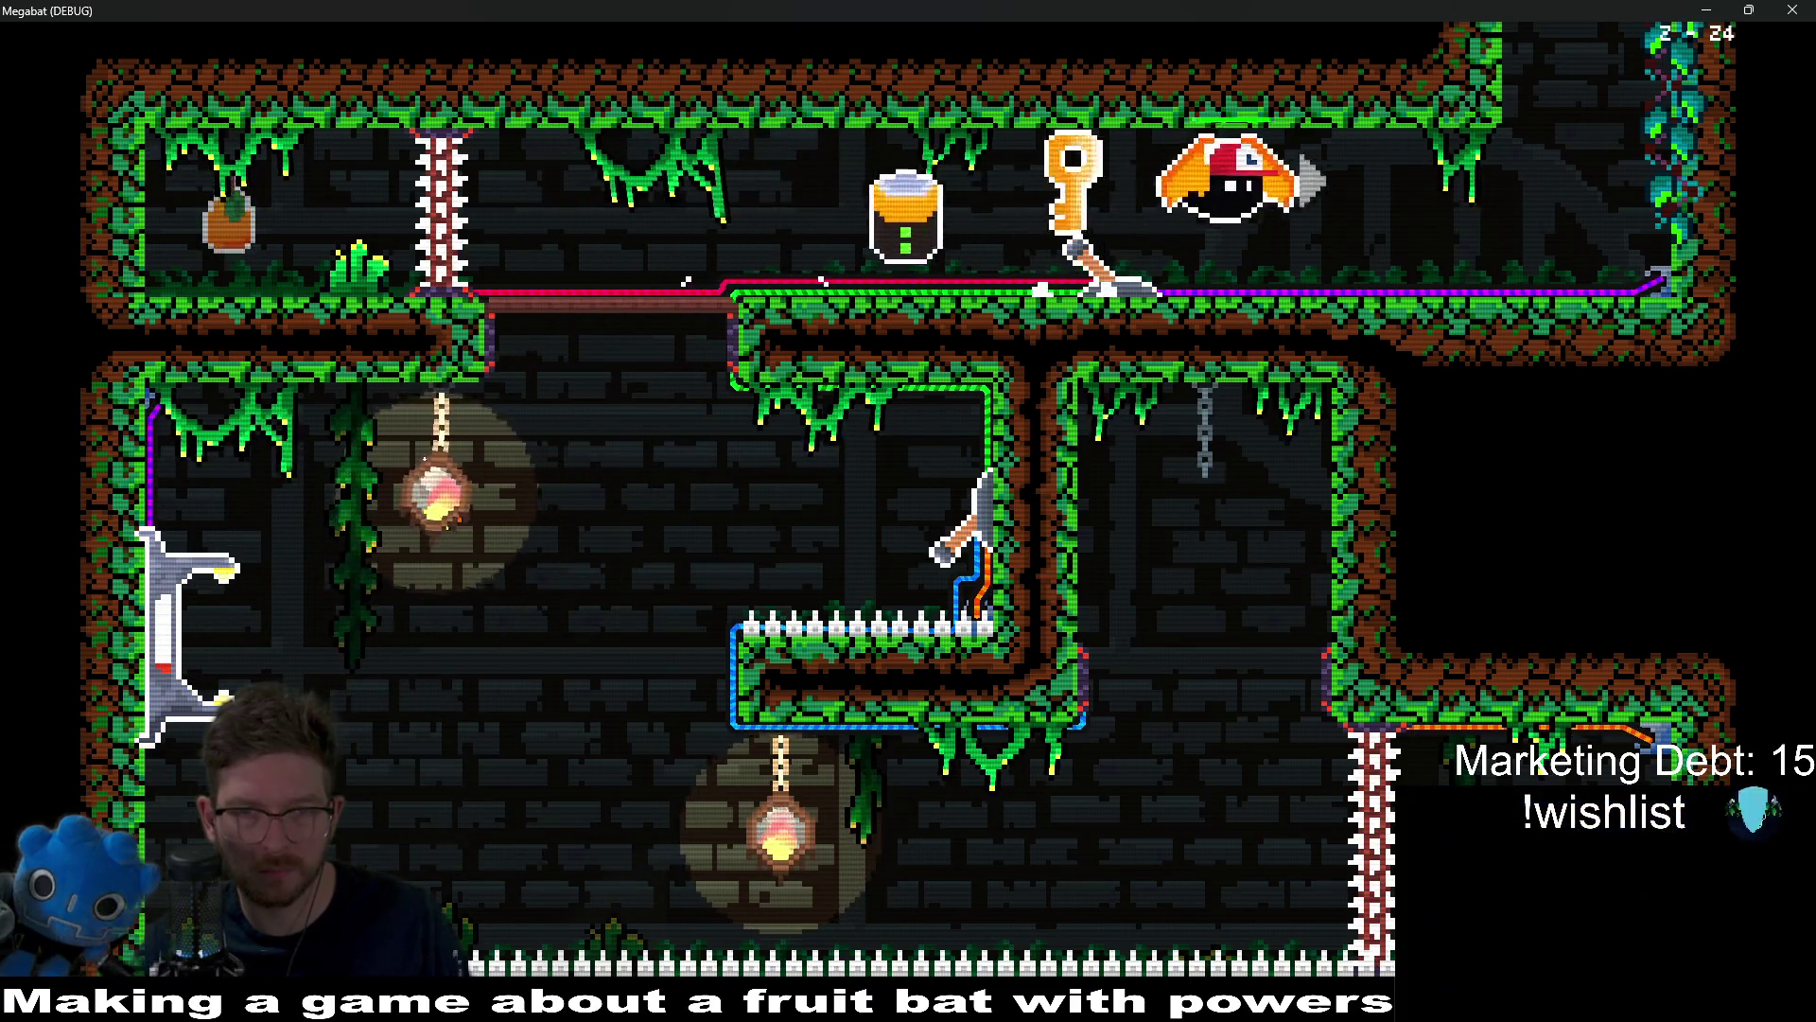
pyautogui.press('Up')
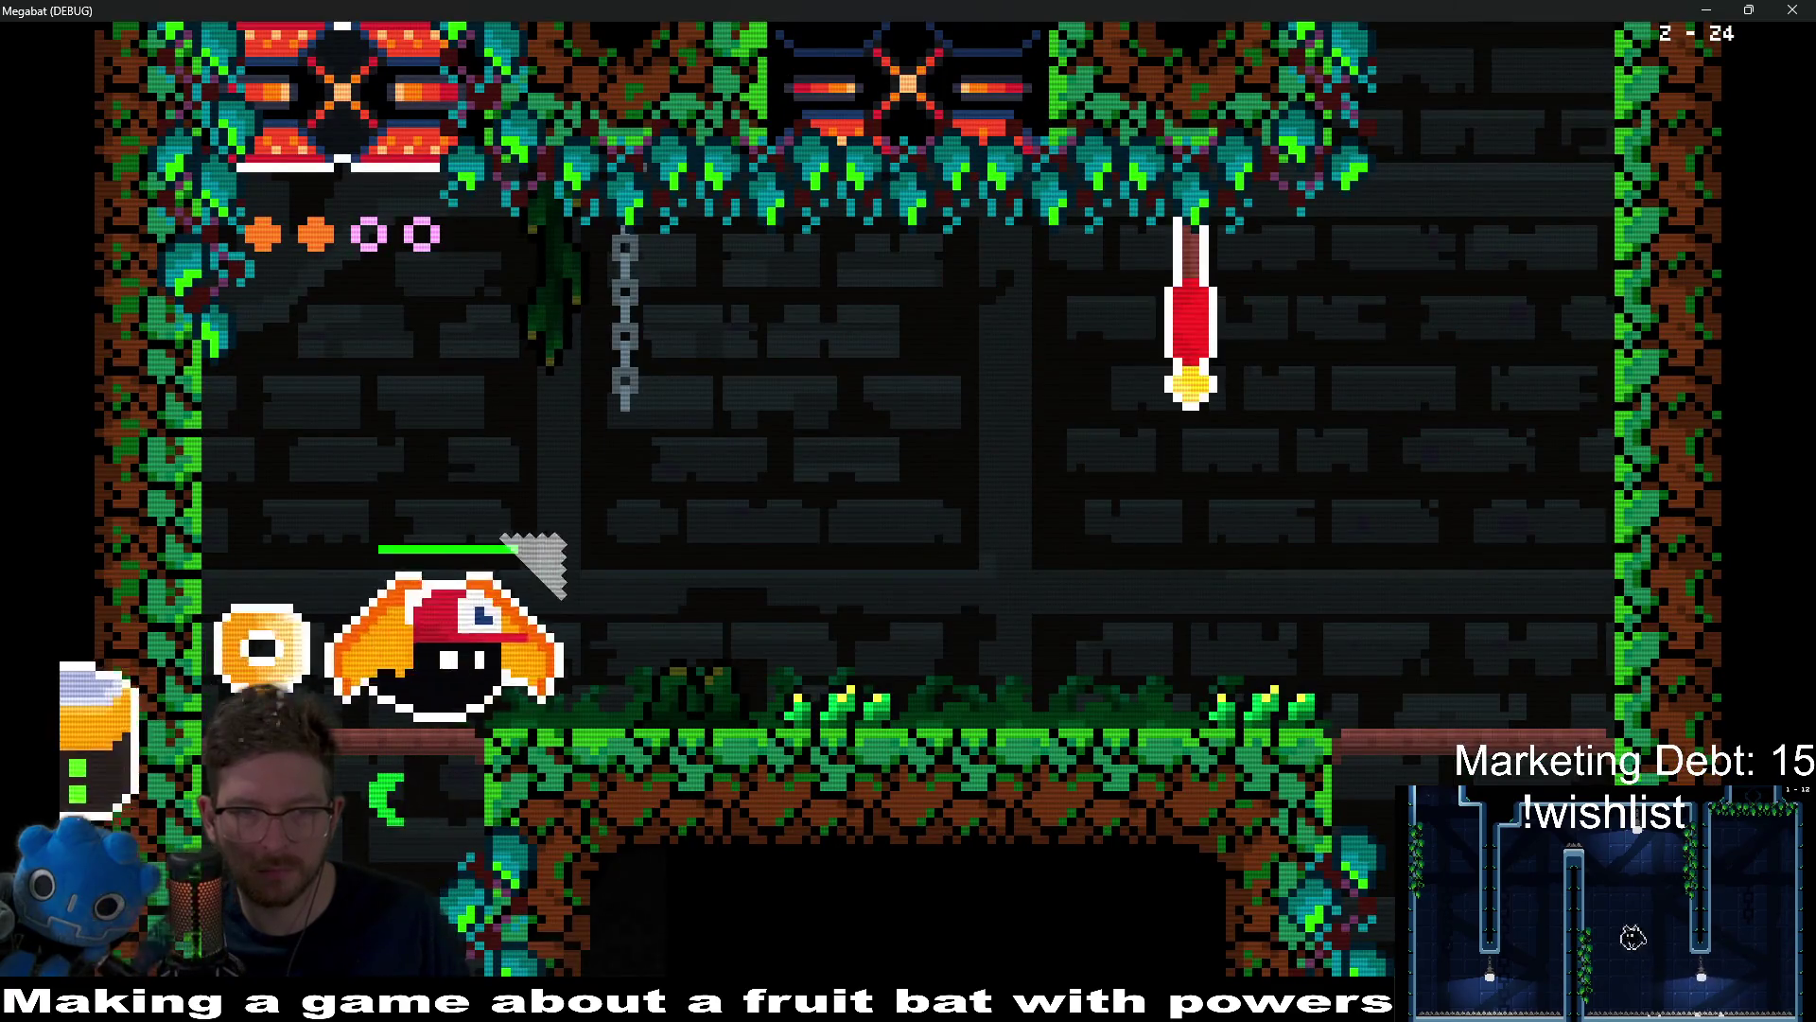
# Step: Carry the jar into the next room, grab the purple fruit, and dock the jar in the upper-left holder
pyautogui.press('Right')
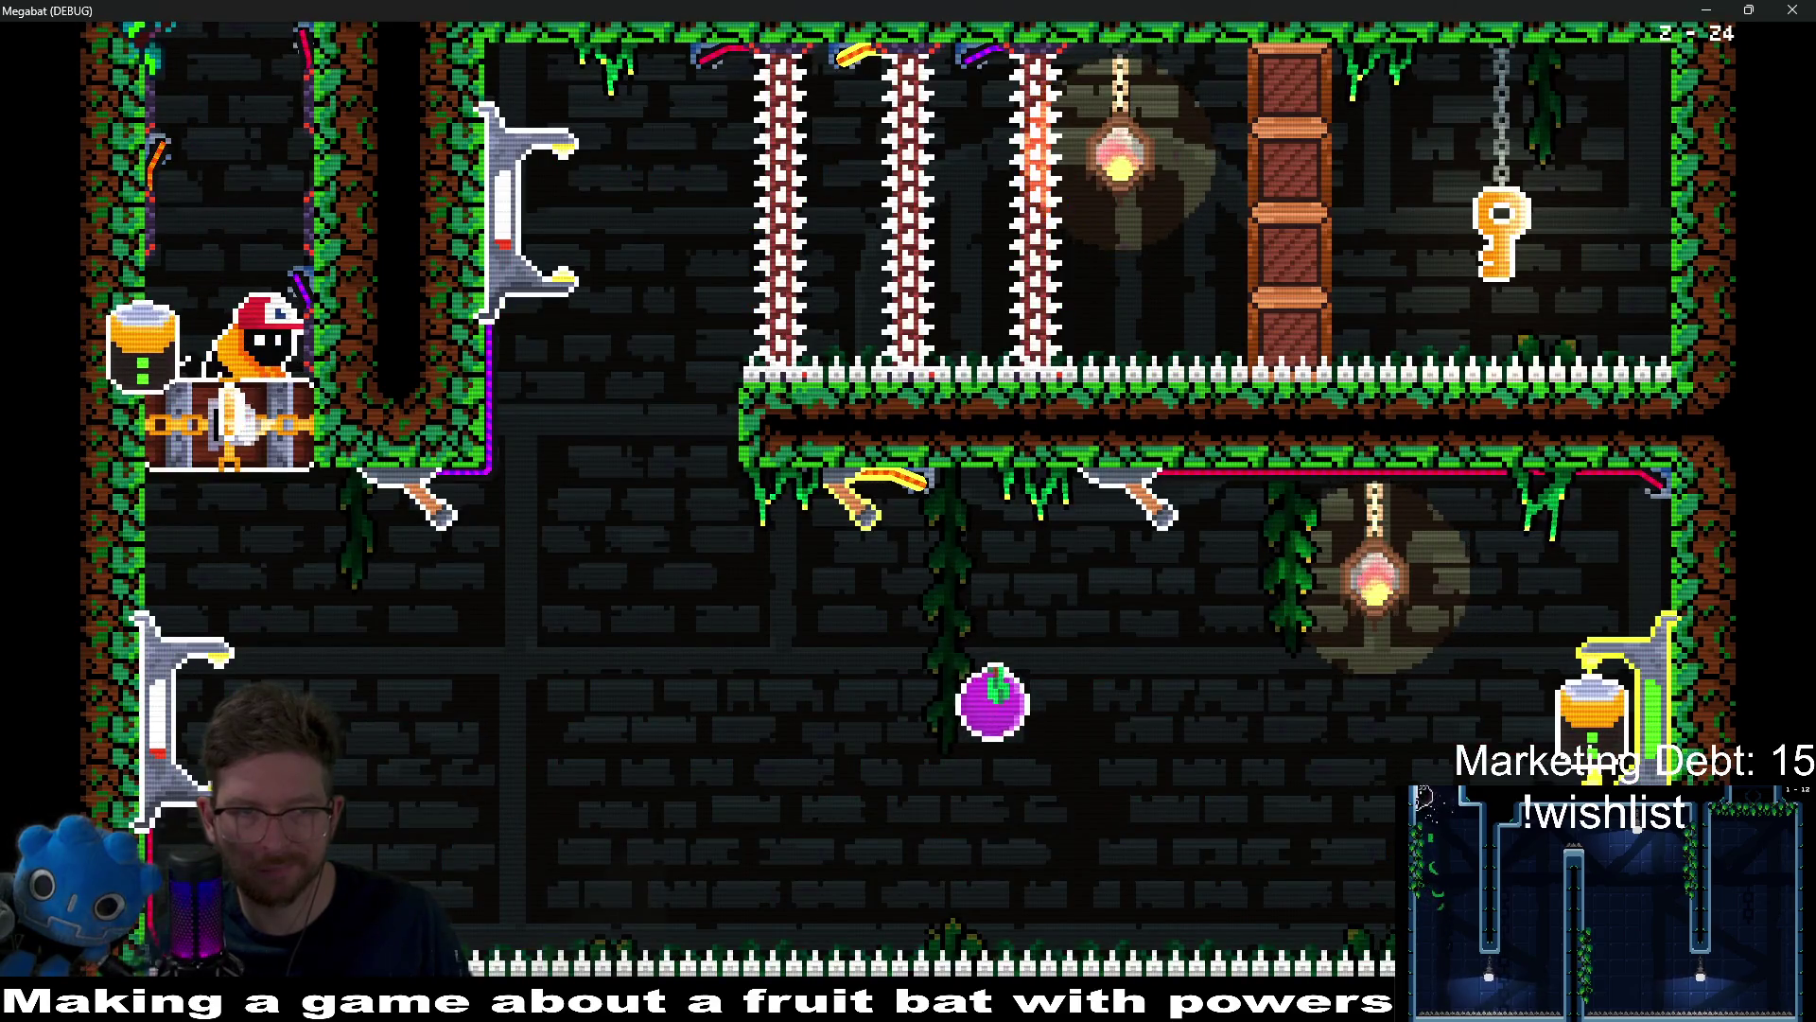
pyautogui.press('Right')
pyautogui.press('Left')
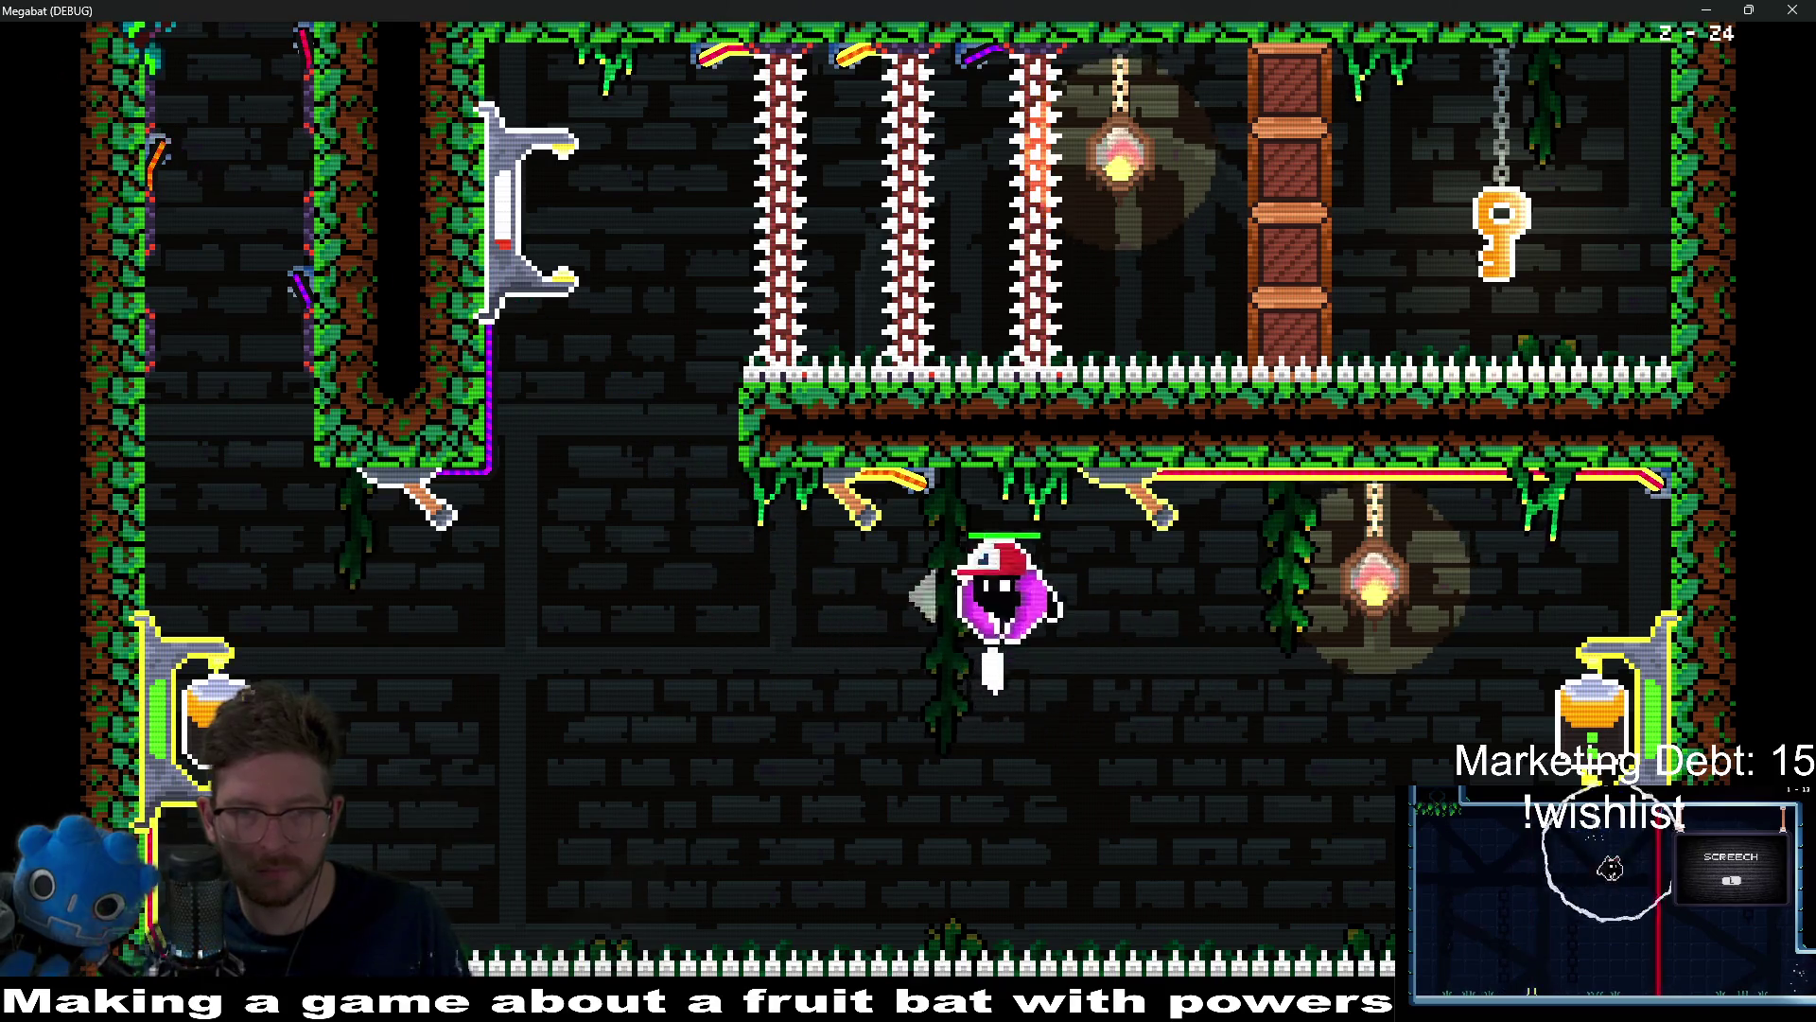
pyautogui.press('Right')
pyautogui.press('Left')
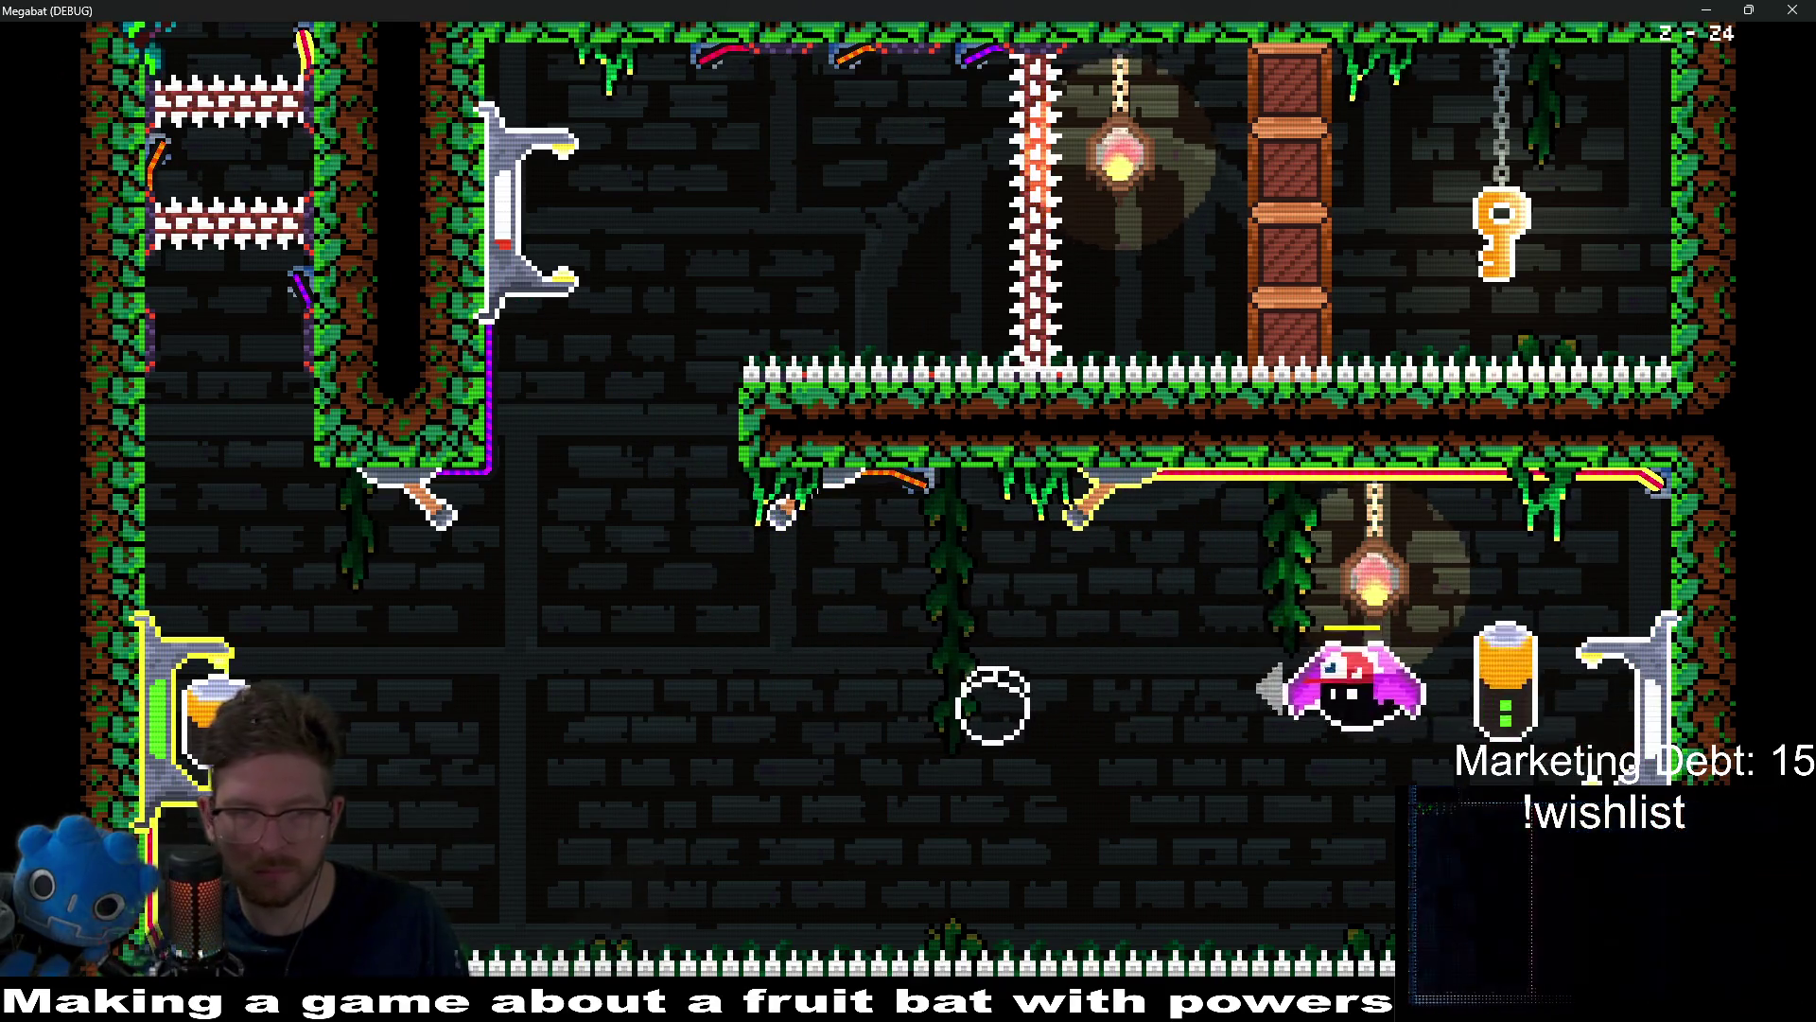
pyautogui.press('Up')
pyautogui.press('Left')
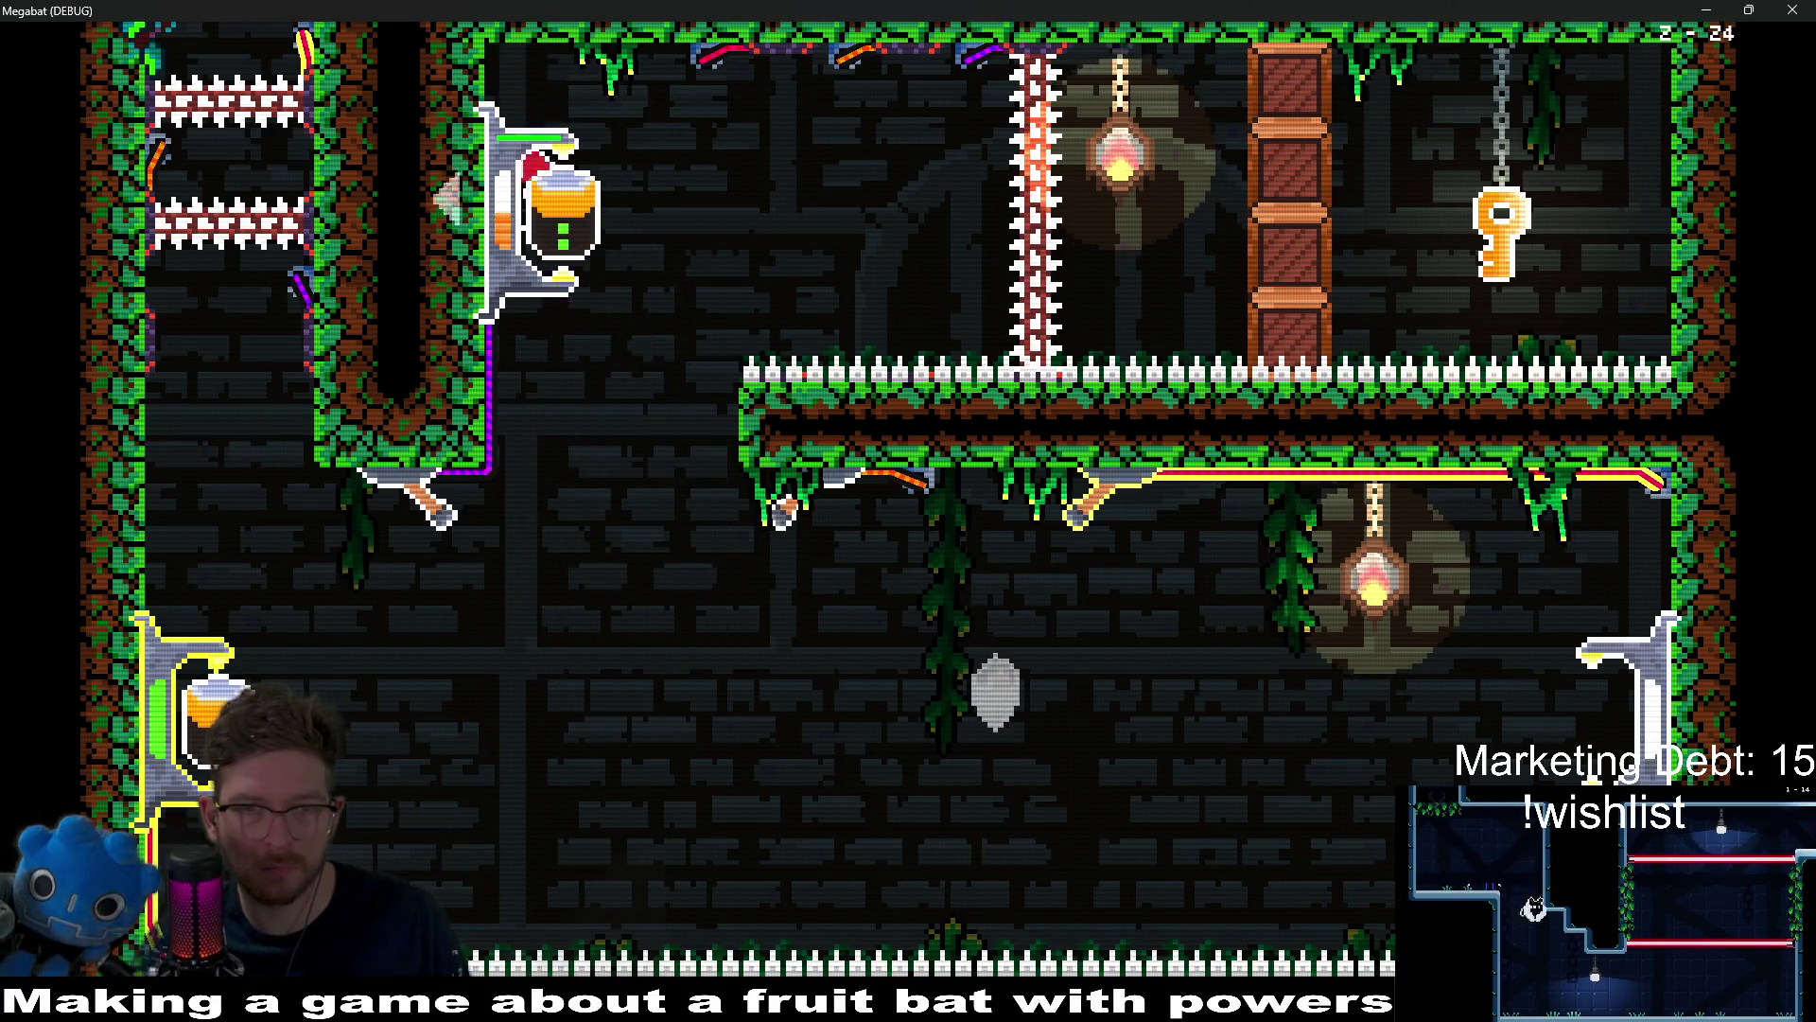
# Step: Fly up past the spike column to the ceiling and grab the hanging key
pyautogui.press('Right')
pyautogui.press('Up')
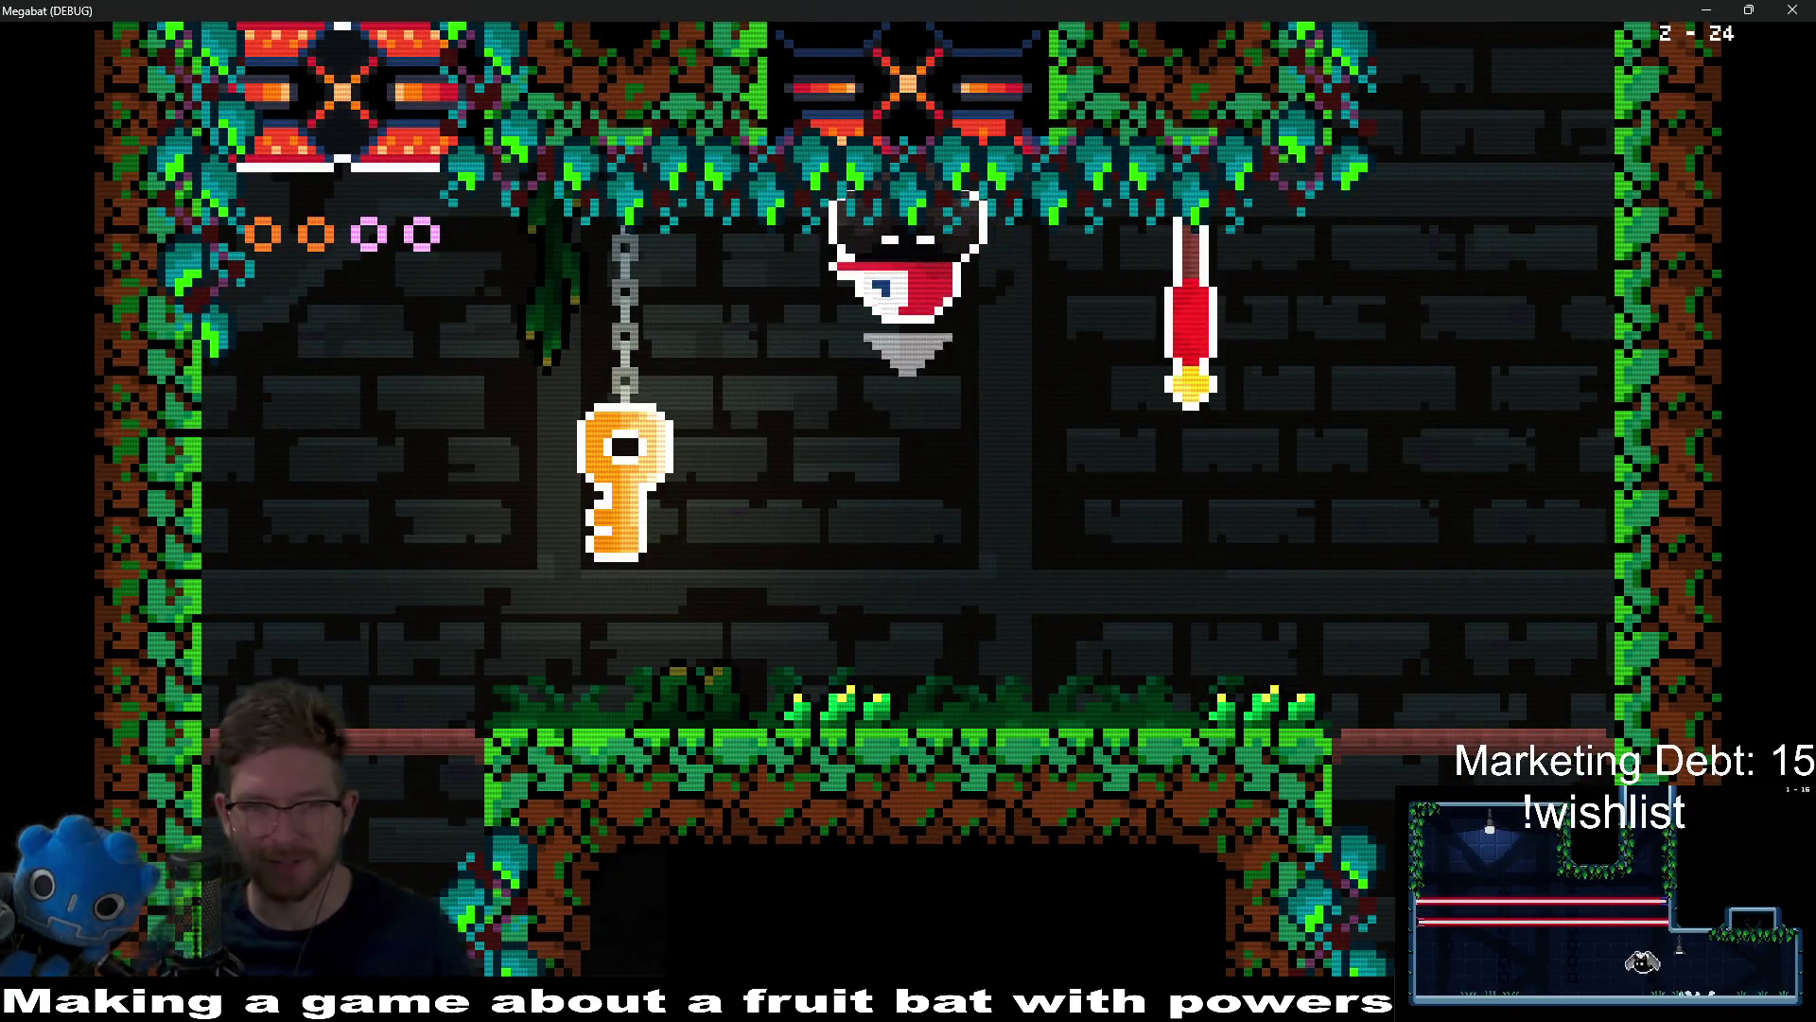
pyautogui.press('Down')
pyautogui.press('Left')
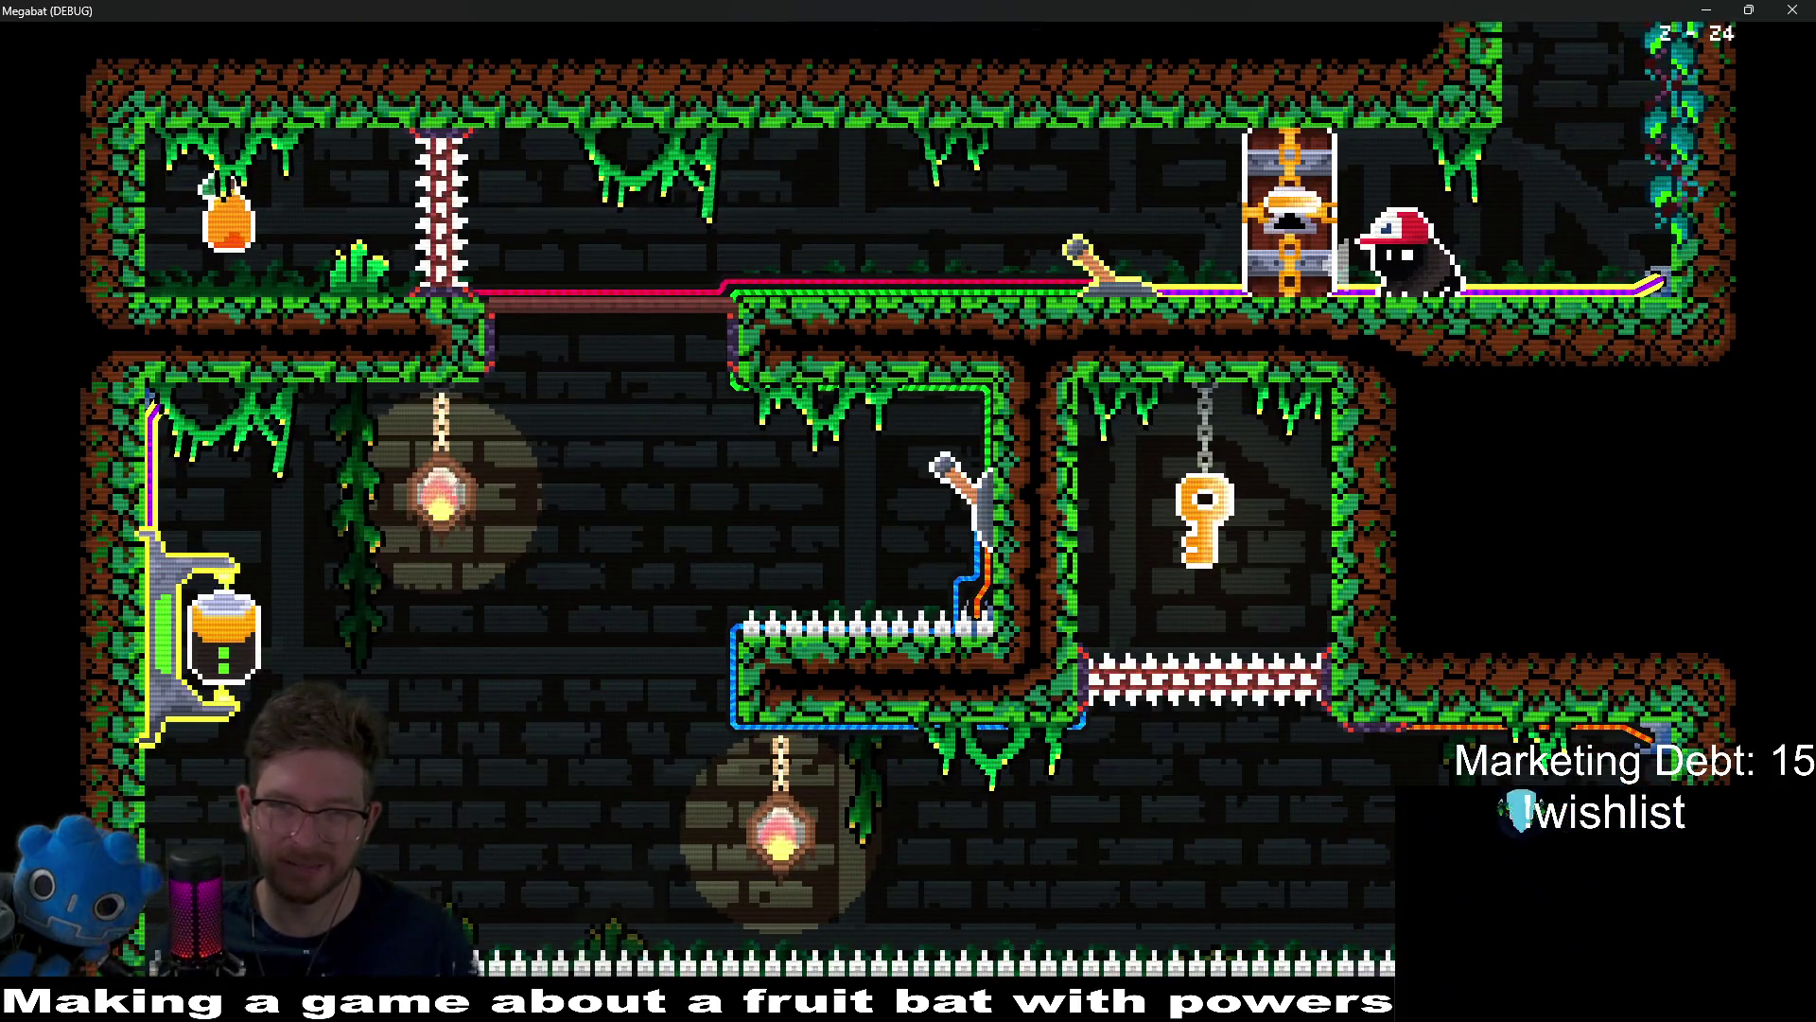
# Step: Flip the upper and lower levers to turn the spike gate vertical, then retake the key
pyautogui.press('Left')
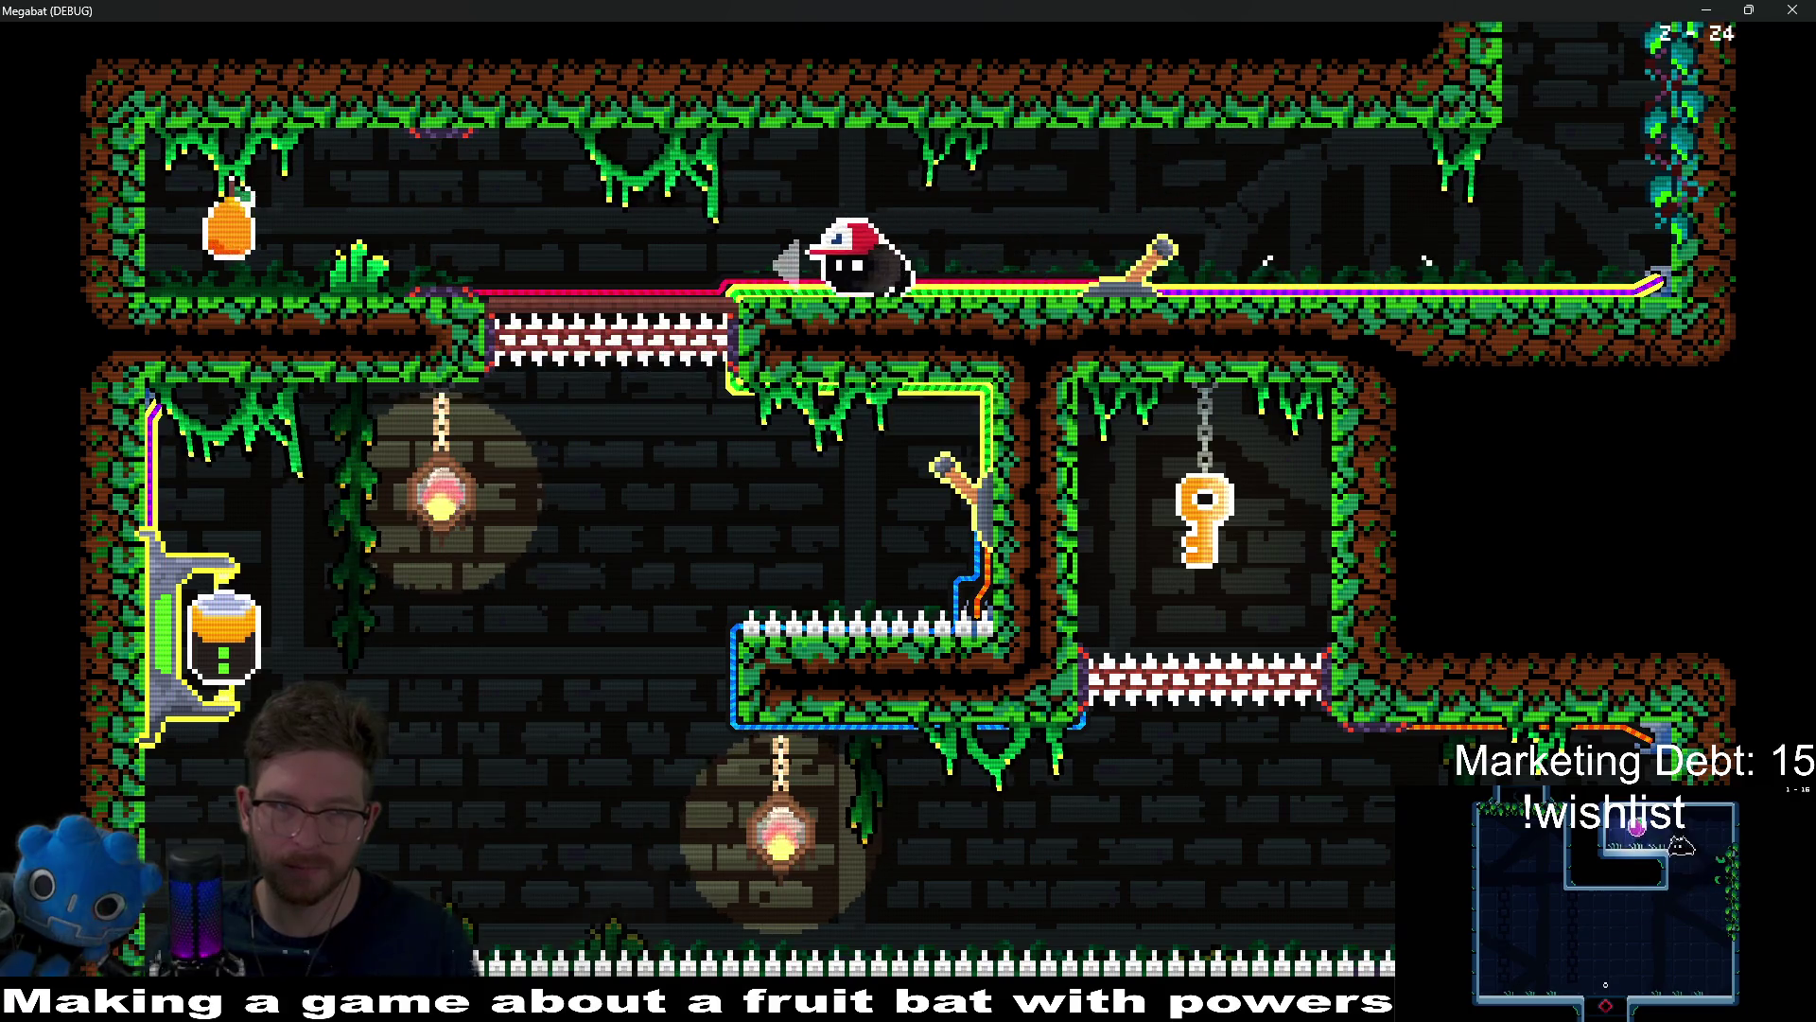
pyautogui.press('Right')
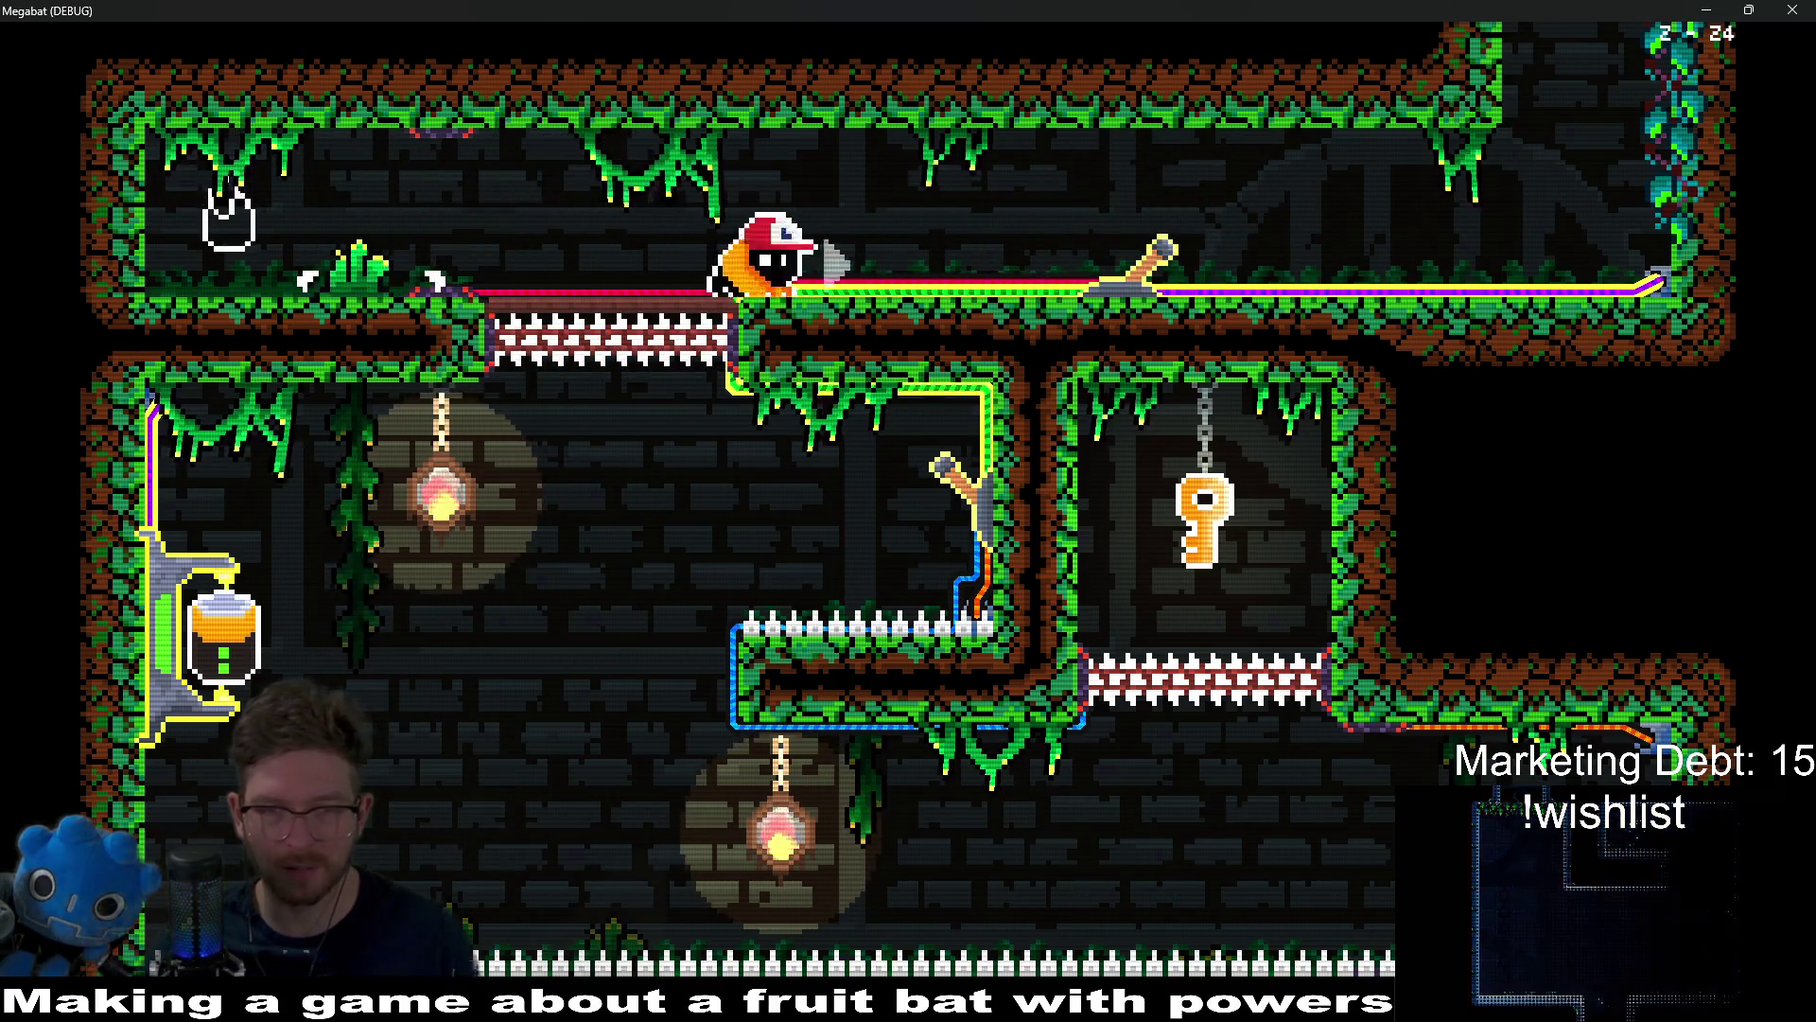
pyautogui.press('Left')
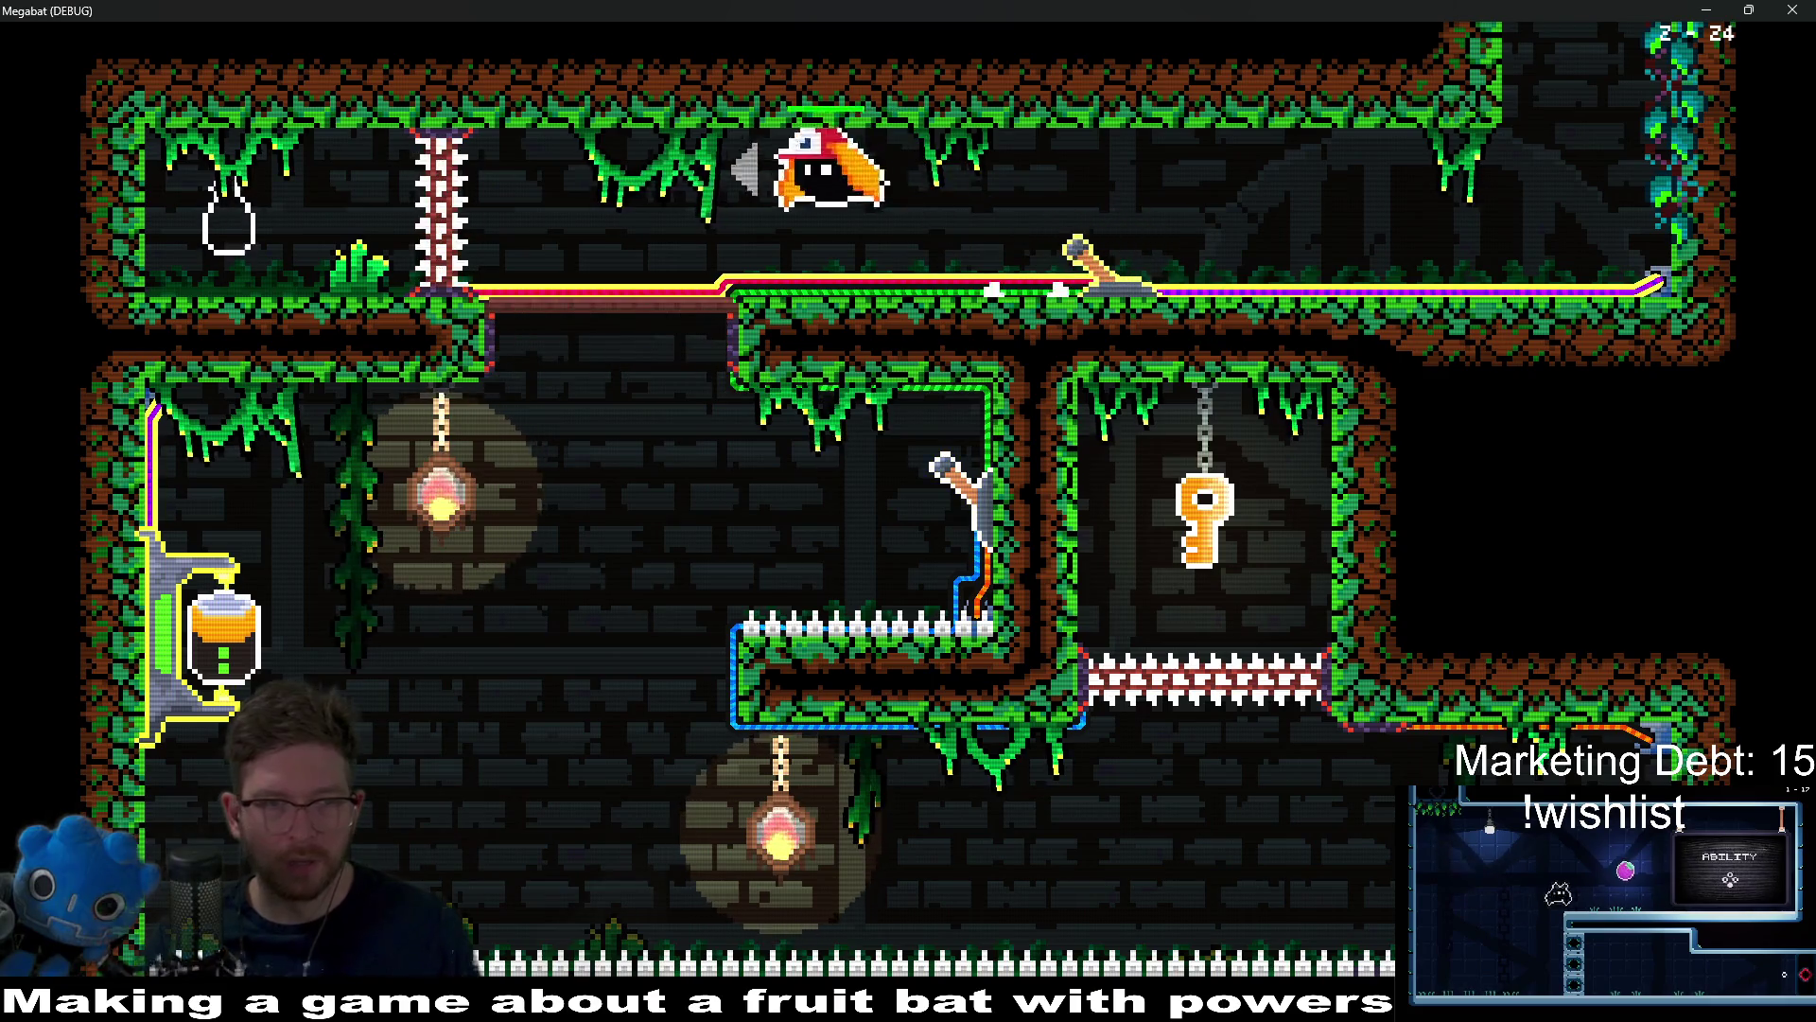
pyautogui.press('Down')
pyautogui.press('Right')
pyautogui.press('Left')
pyautogui.press('Right')
pyautogui.press('Left')
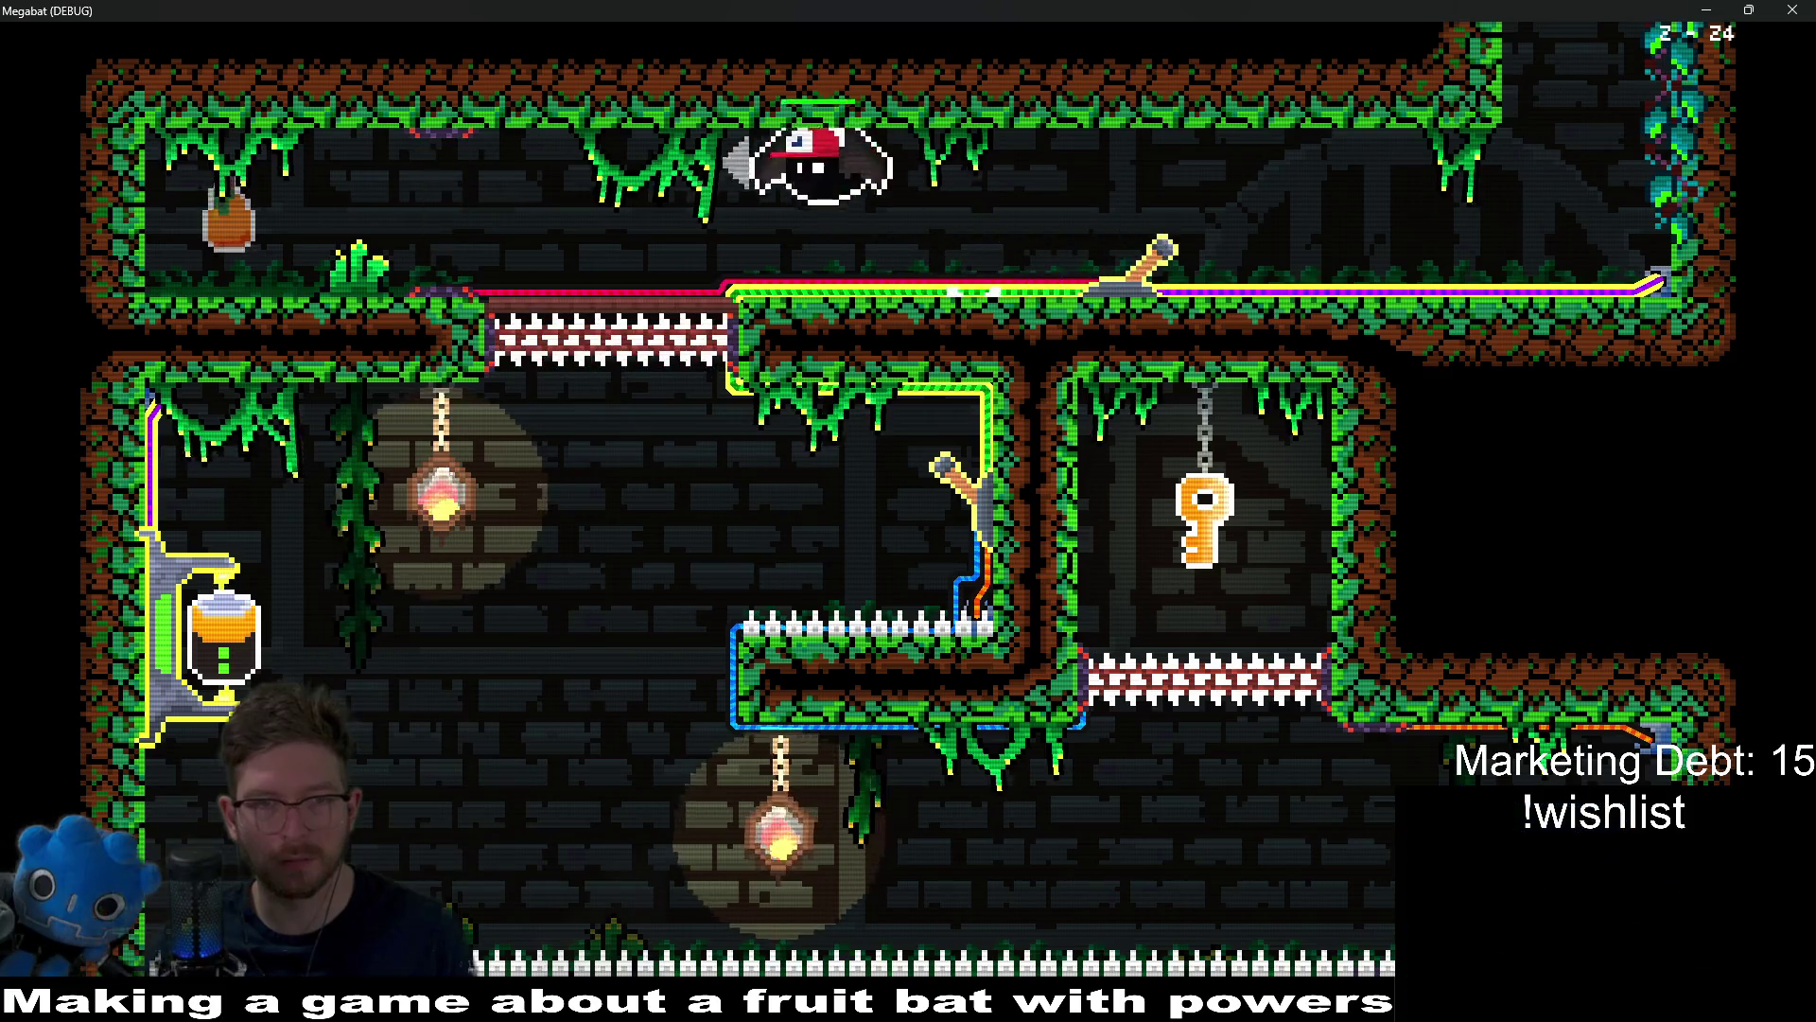
pyautogui.press('Right')
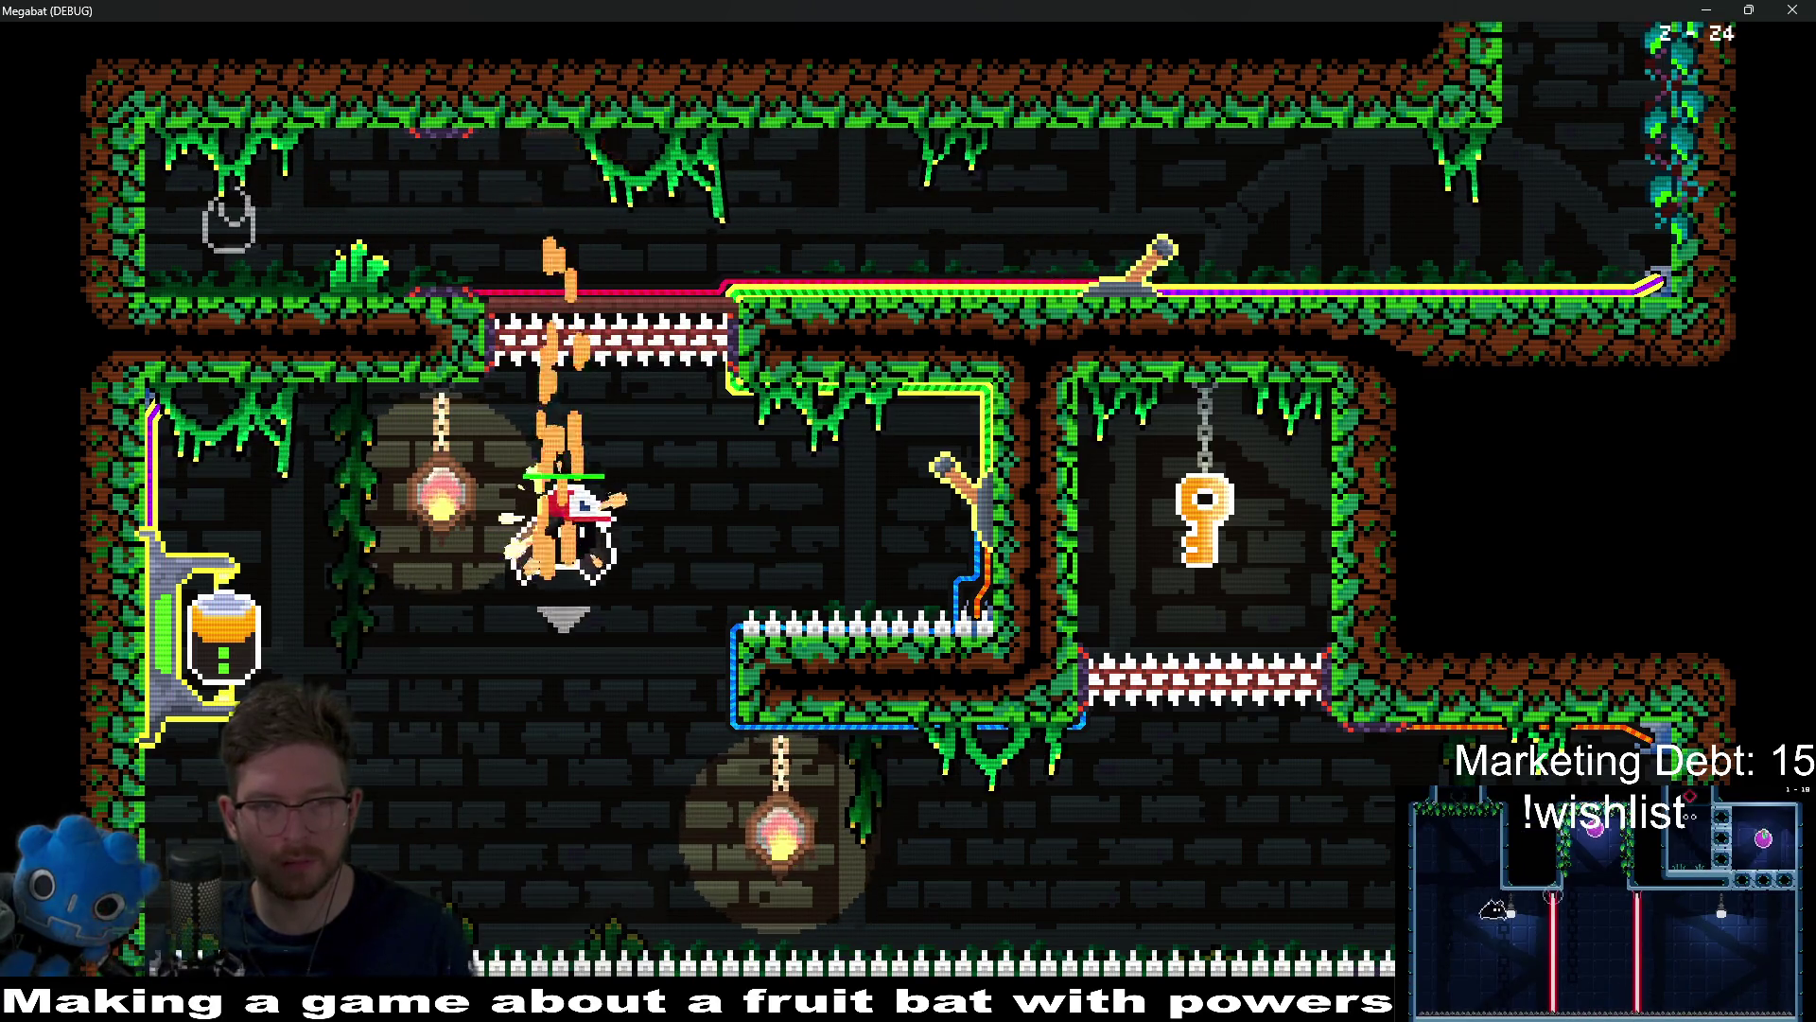
pyautogui.press('Left')
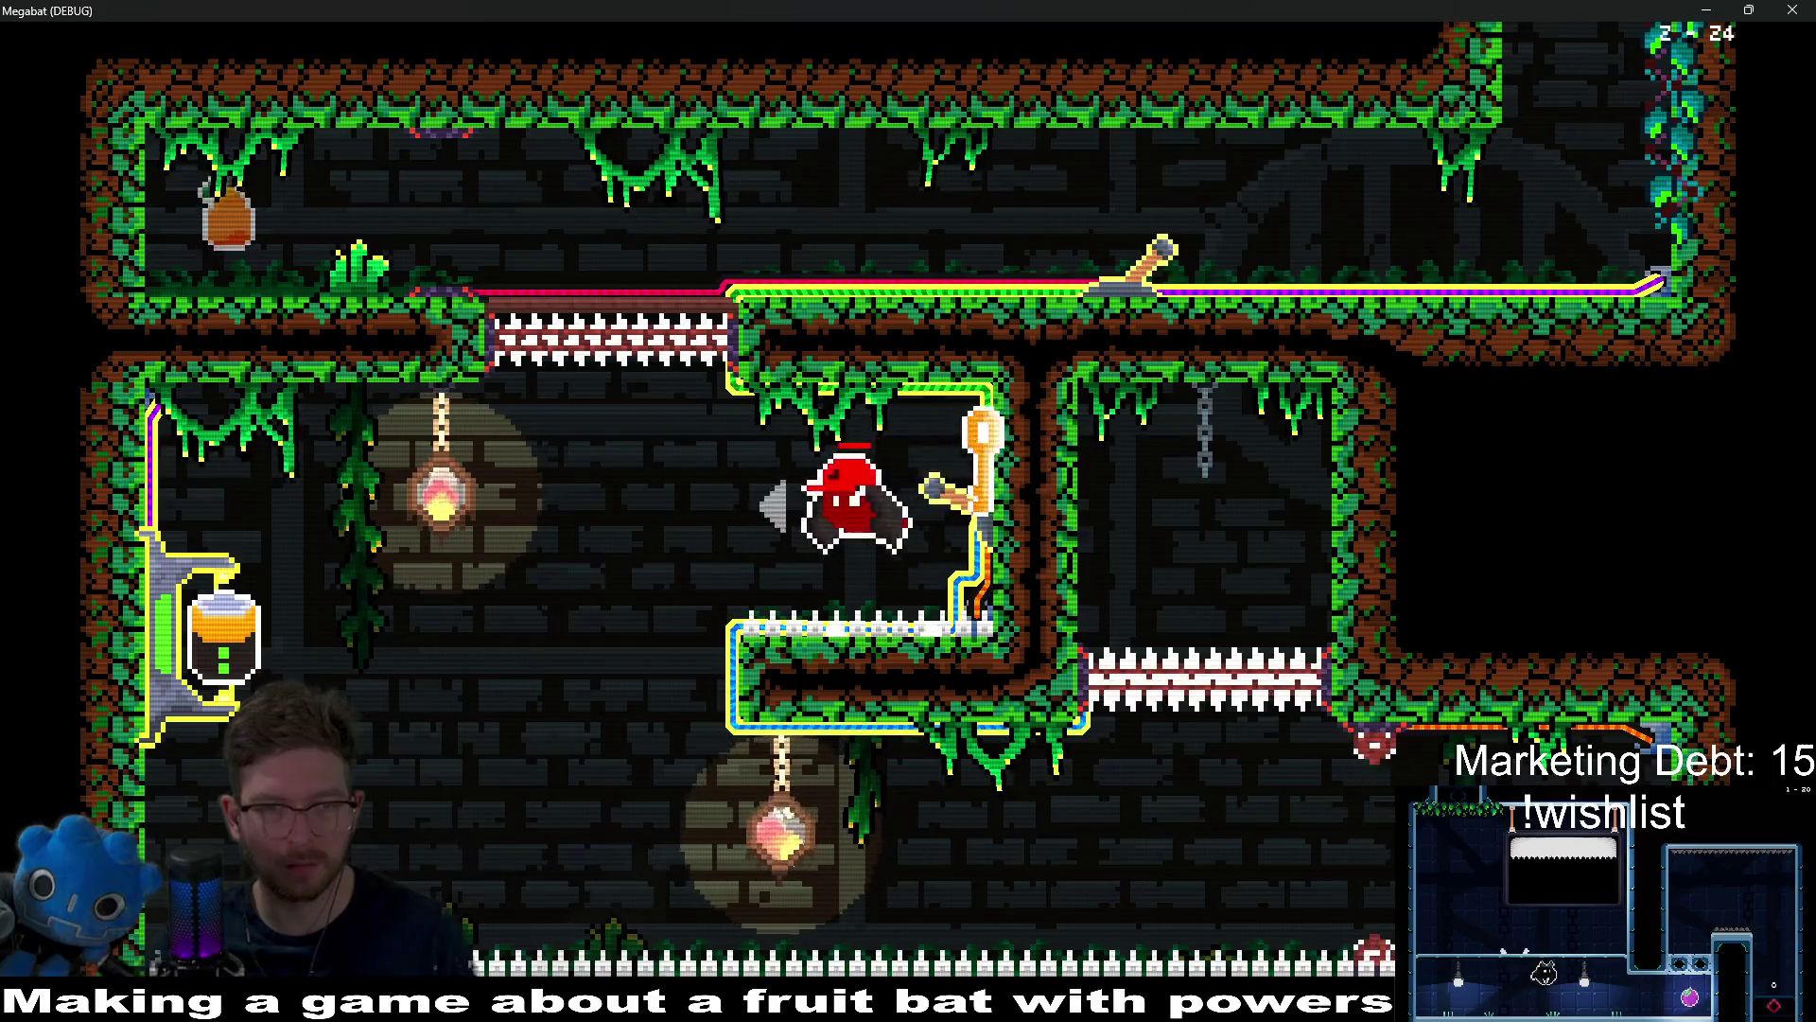
# Step: Carry the key through the lower and top corridors into the boss room, then exit down-right
pyautogui.press('Right')
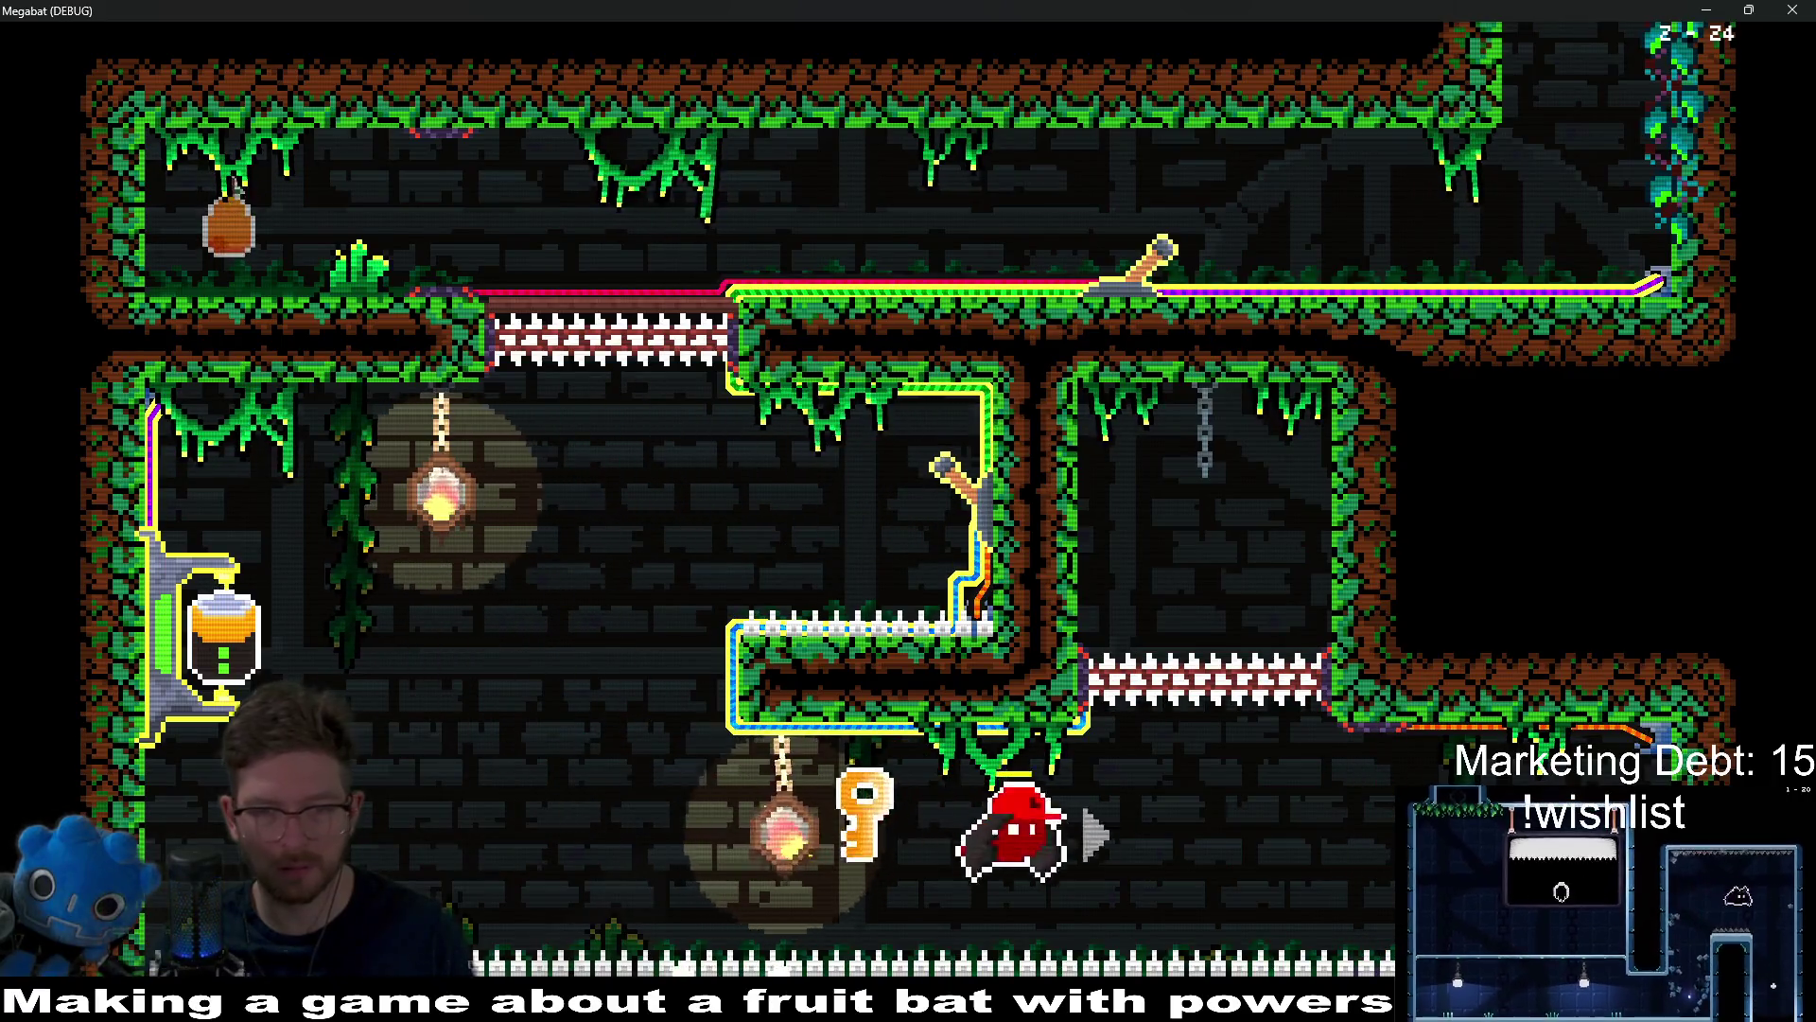
pyautogui.press('Left')
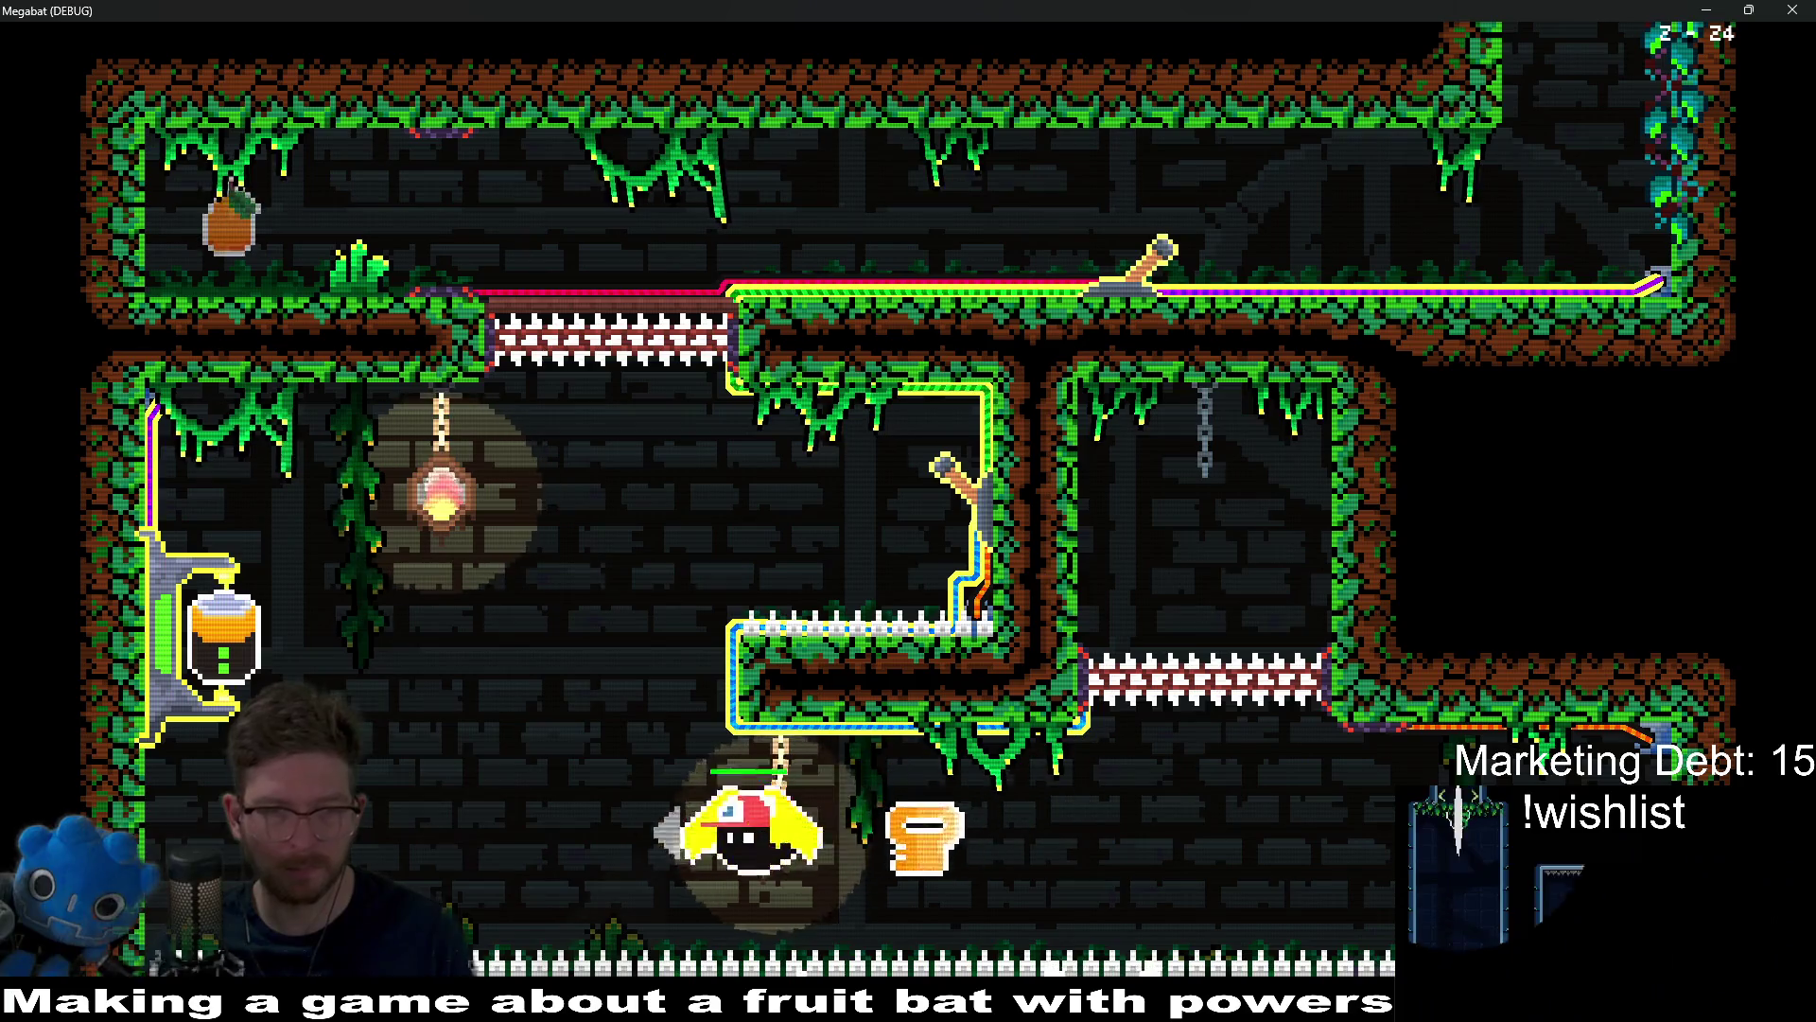
pyautogui.press('Left')
pyautogui.press('Up')
pyautogui.press('Right')
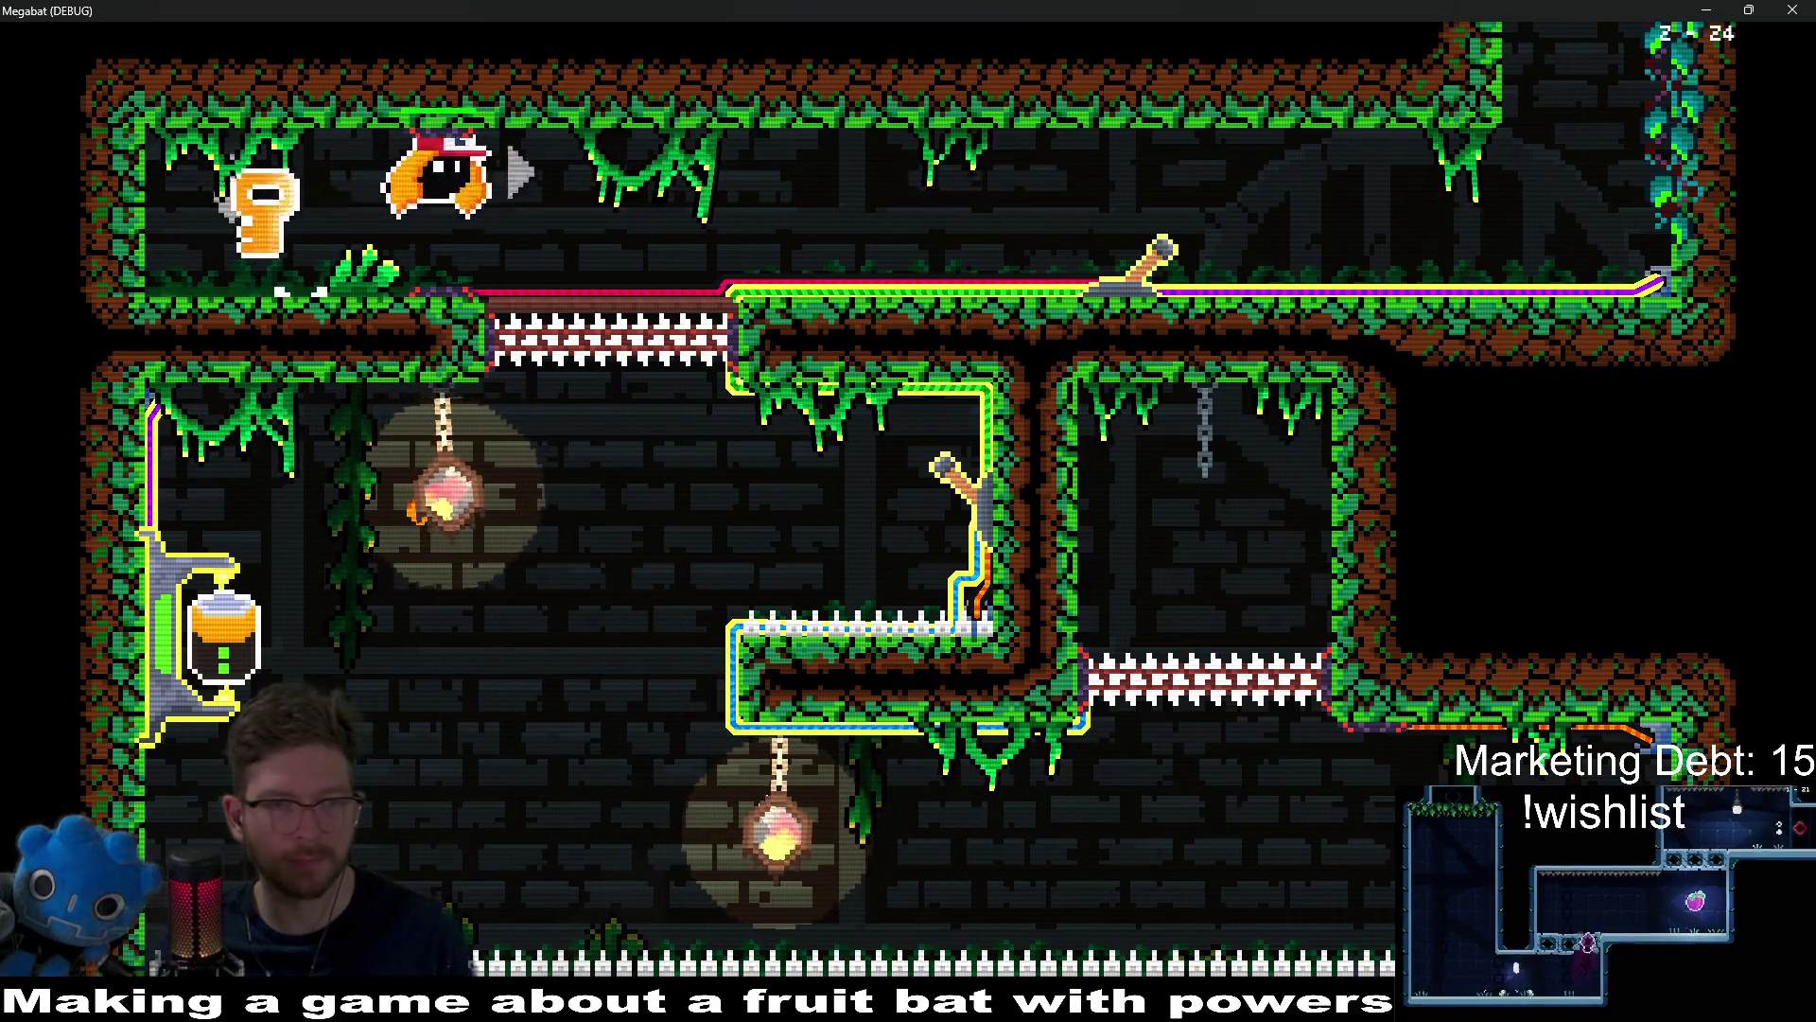
pyautogui.press('Right')
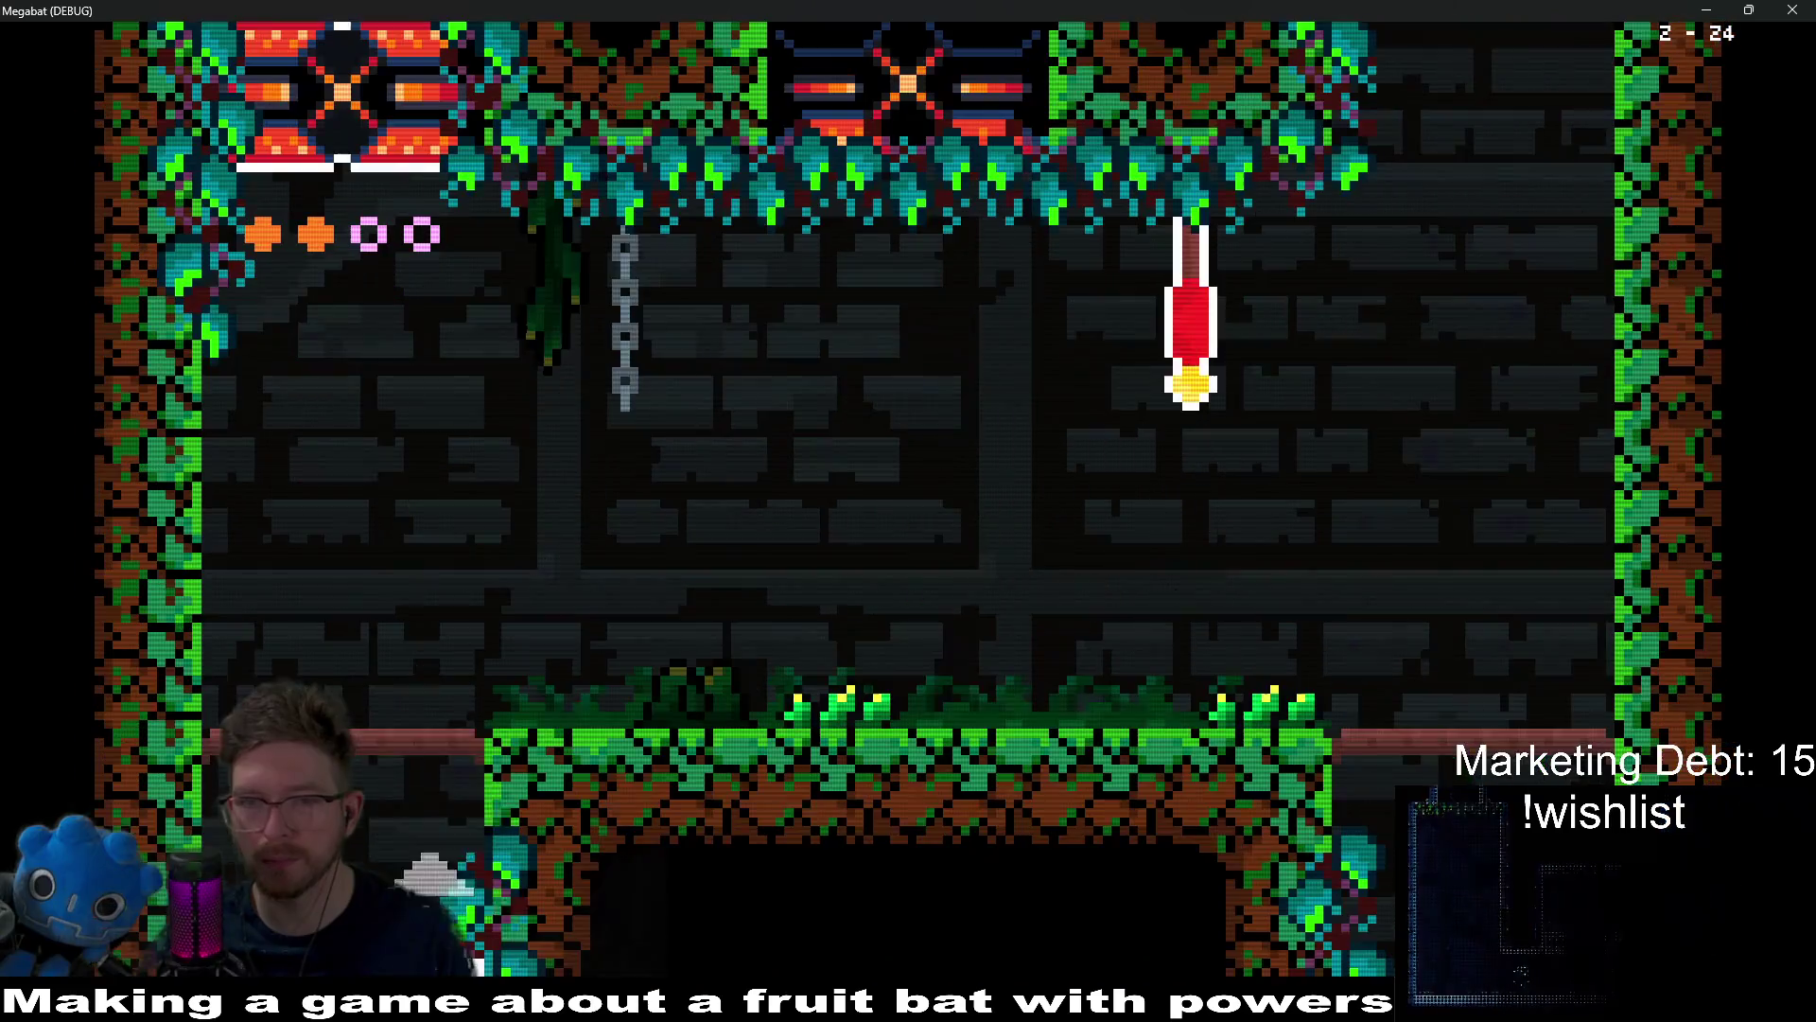
pyautogui.press('Up')
pyautogui.press('Down')
pyautogui.press('Right')
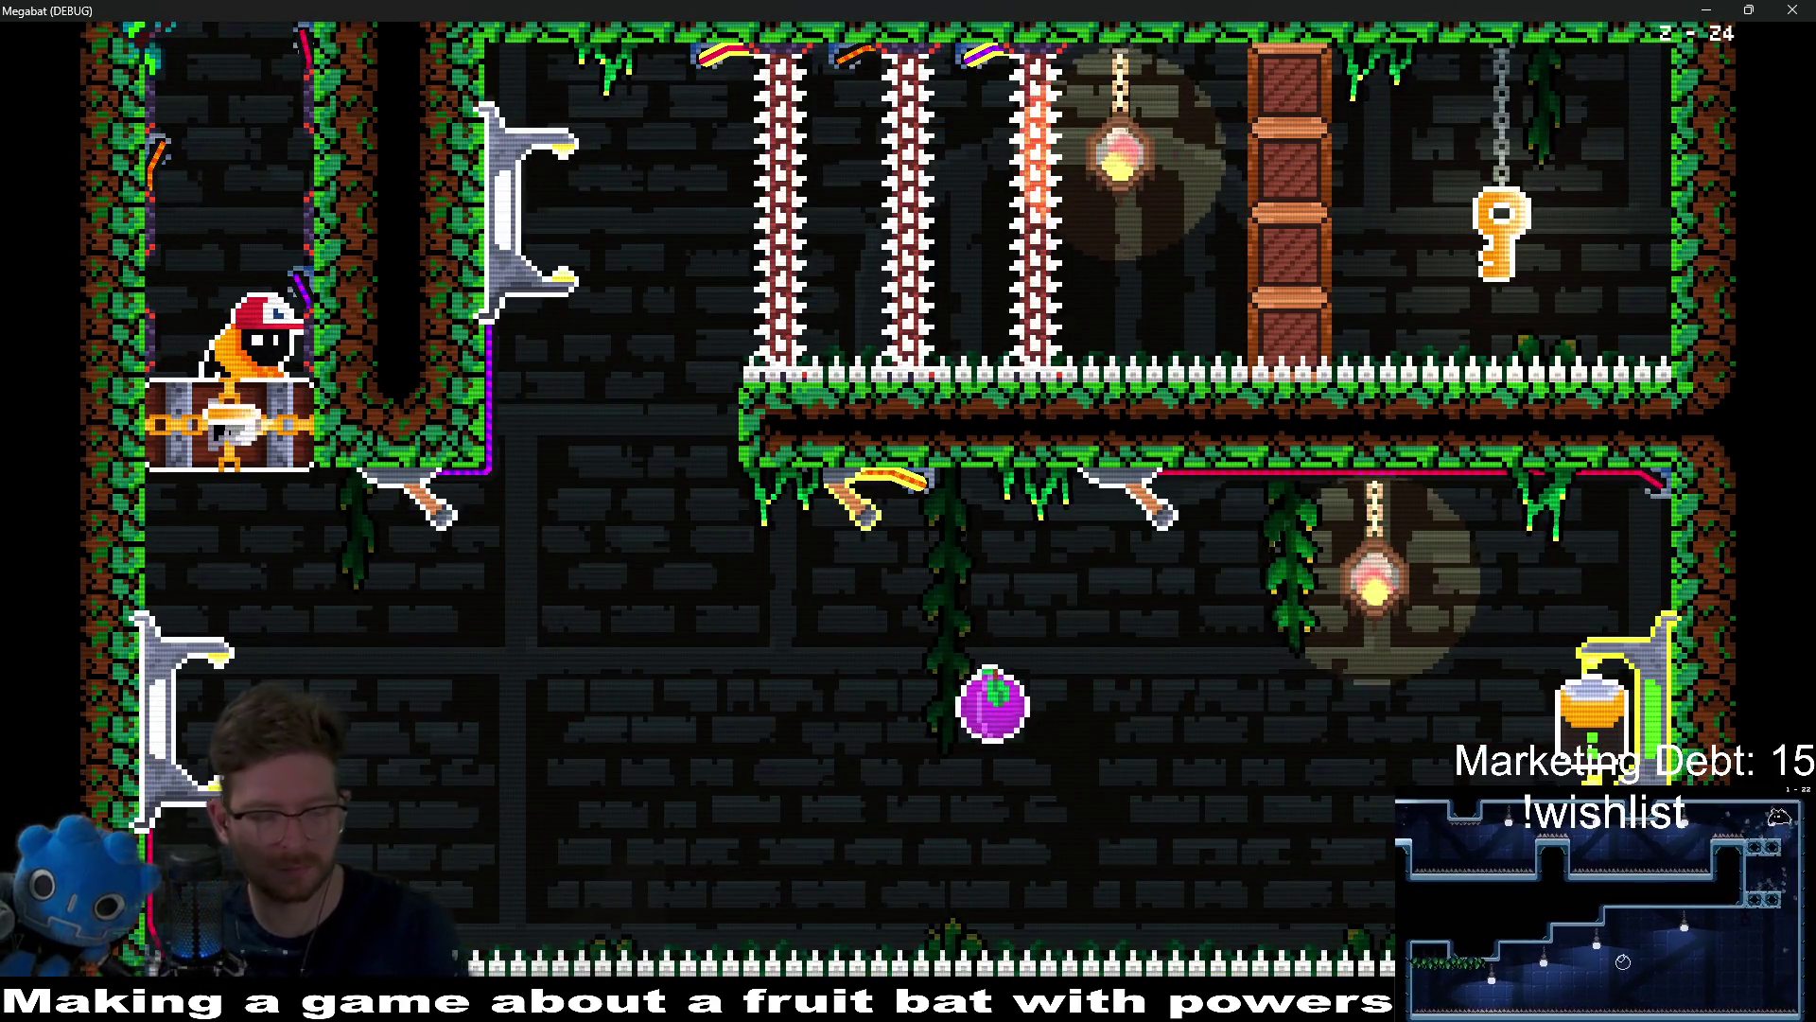
# Step: Leave the chest, take the purple fruit, retract the spike pillar and drop the jar into the upper-left holder
pyautogui.press('Down')
pyautogui.press('Right')
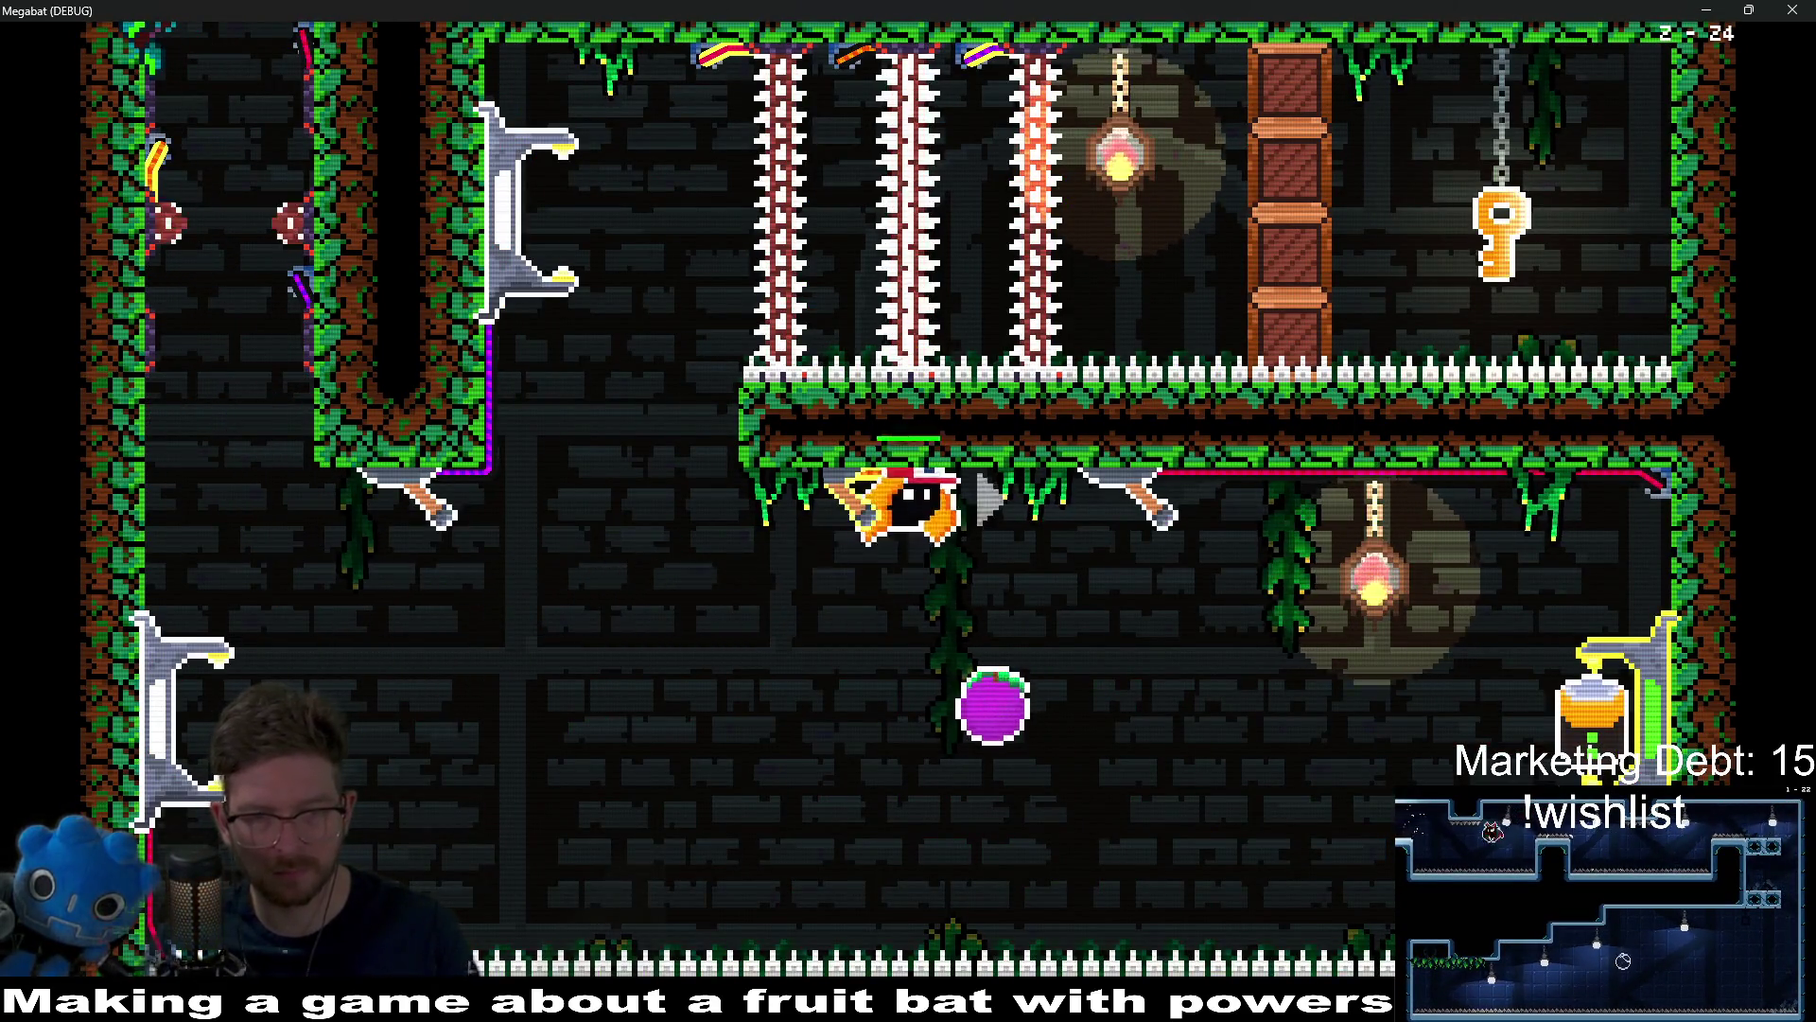
pyautogui.press('Right')
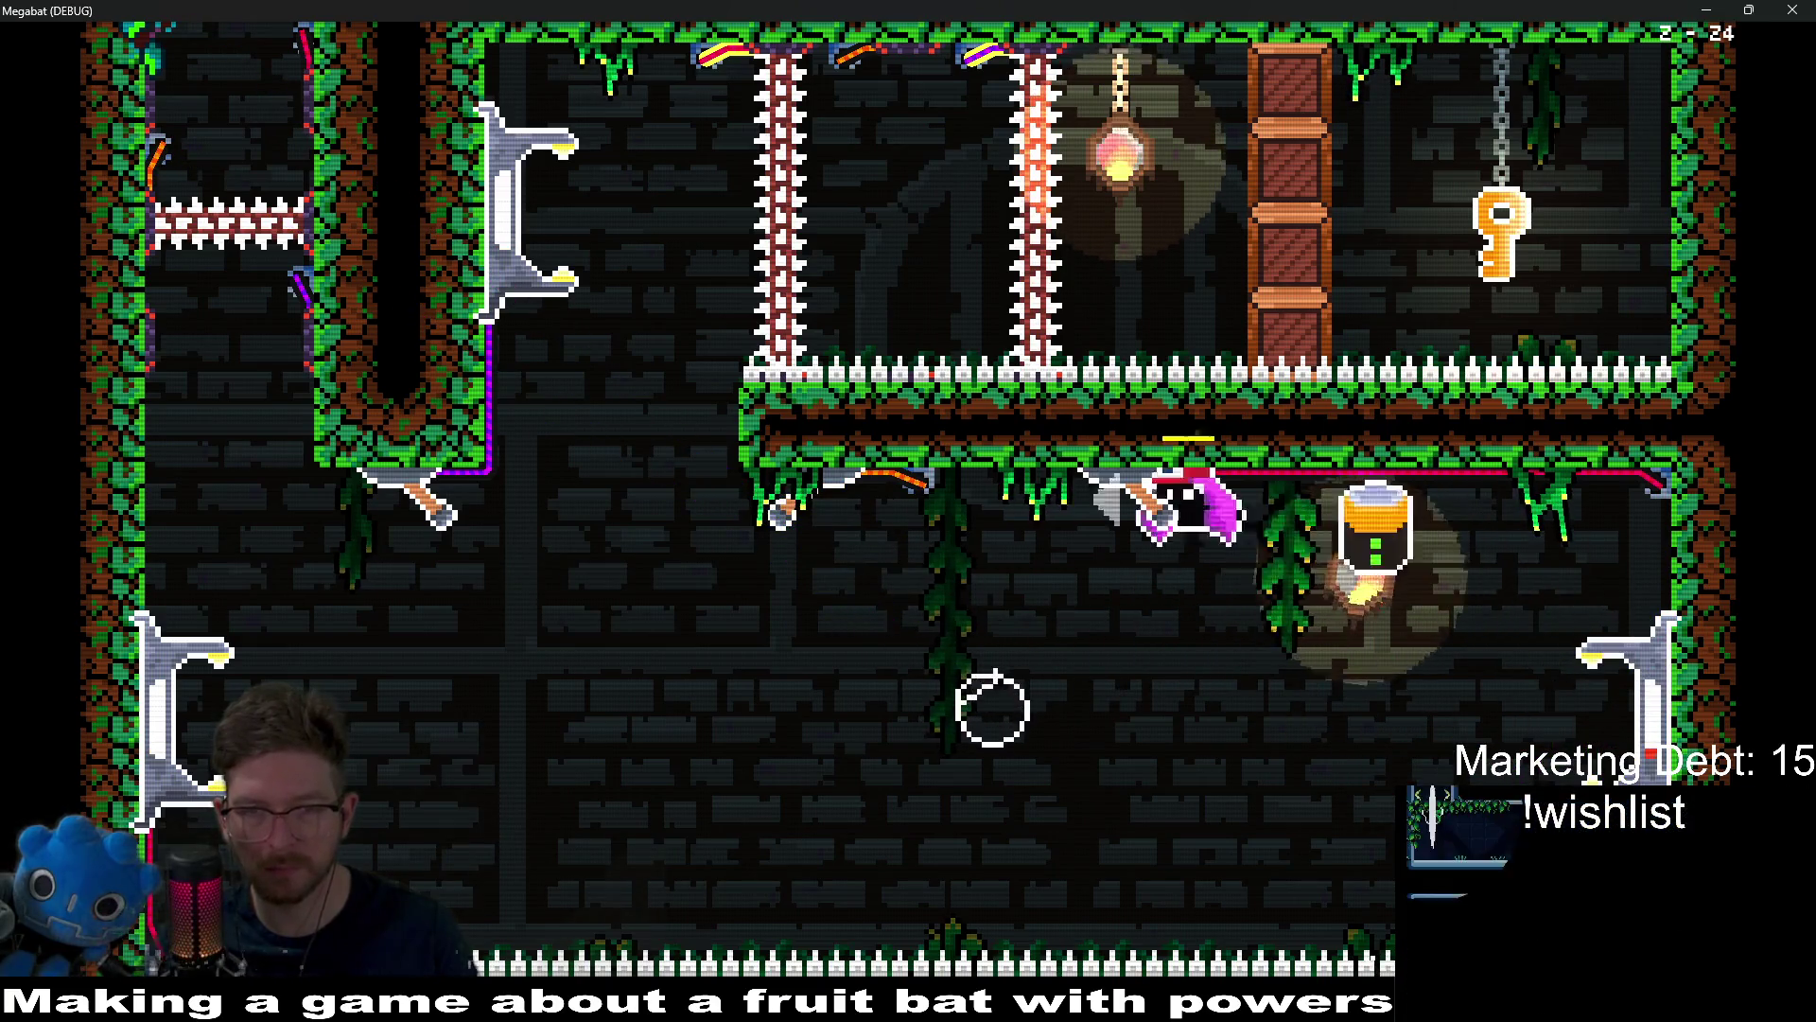
pyautogui.press('Left')
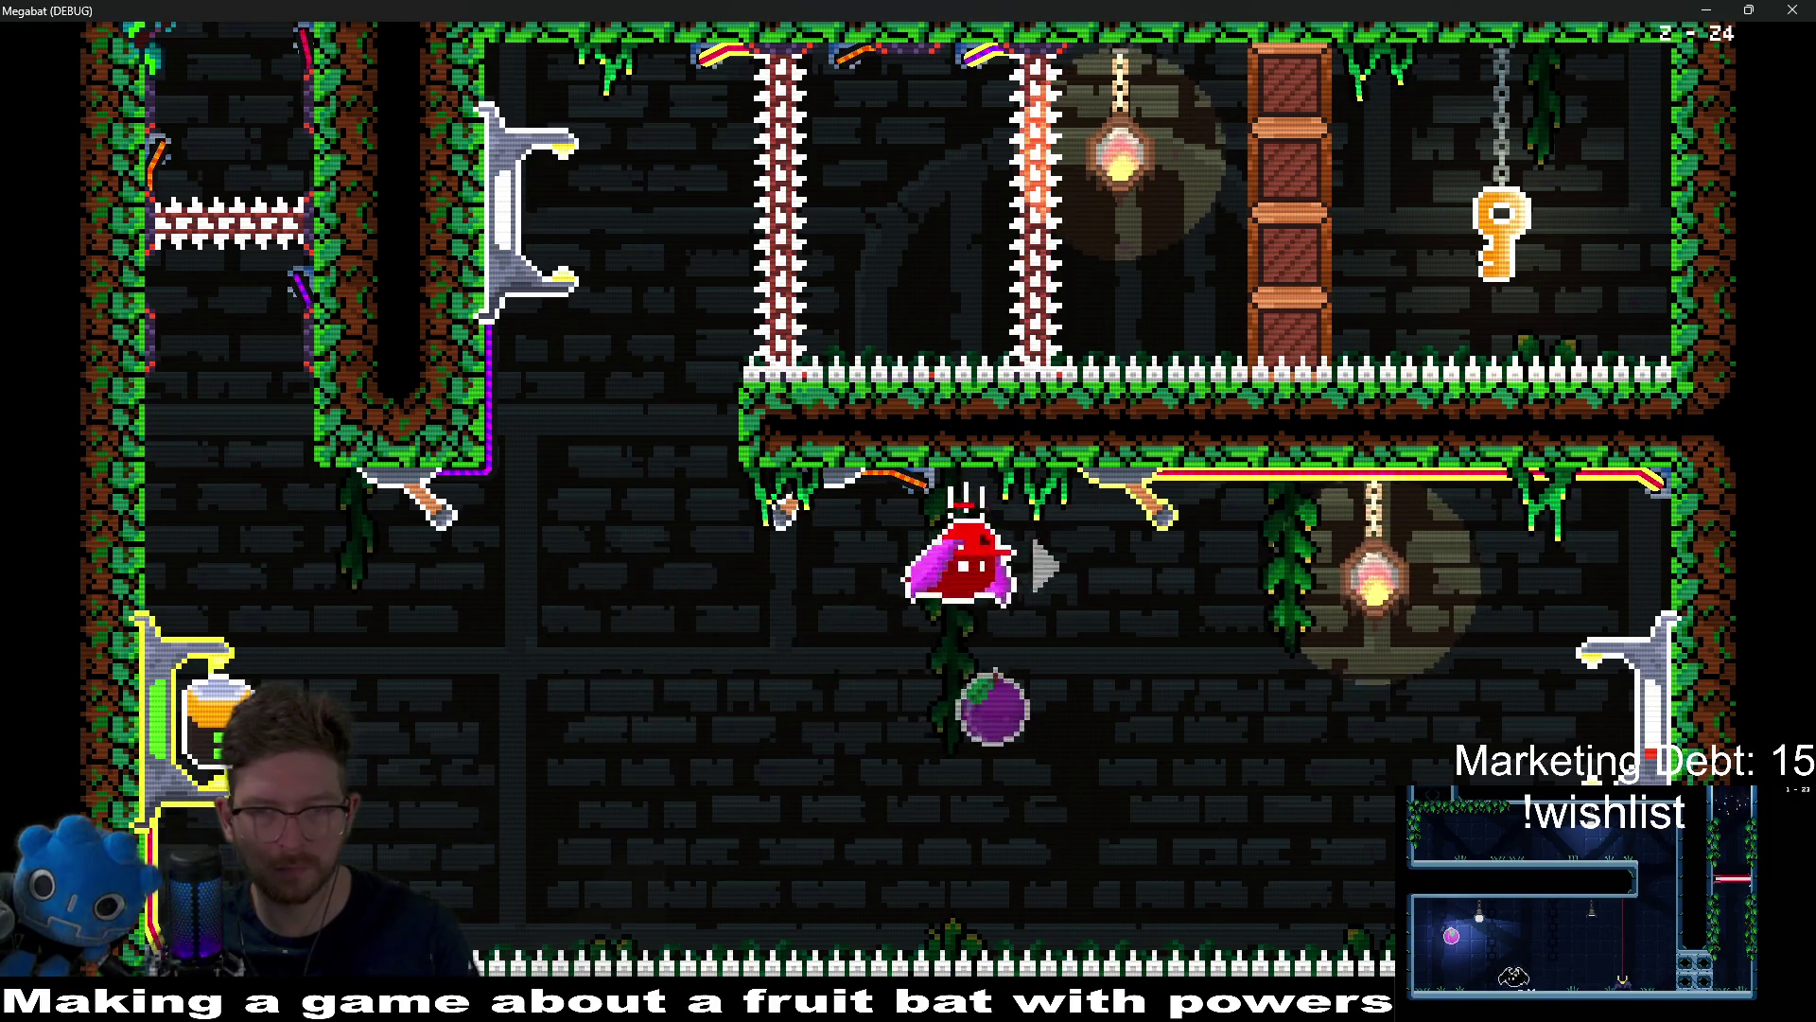
pyautogui.press('Right')
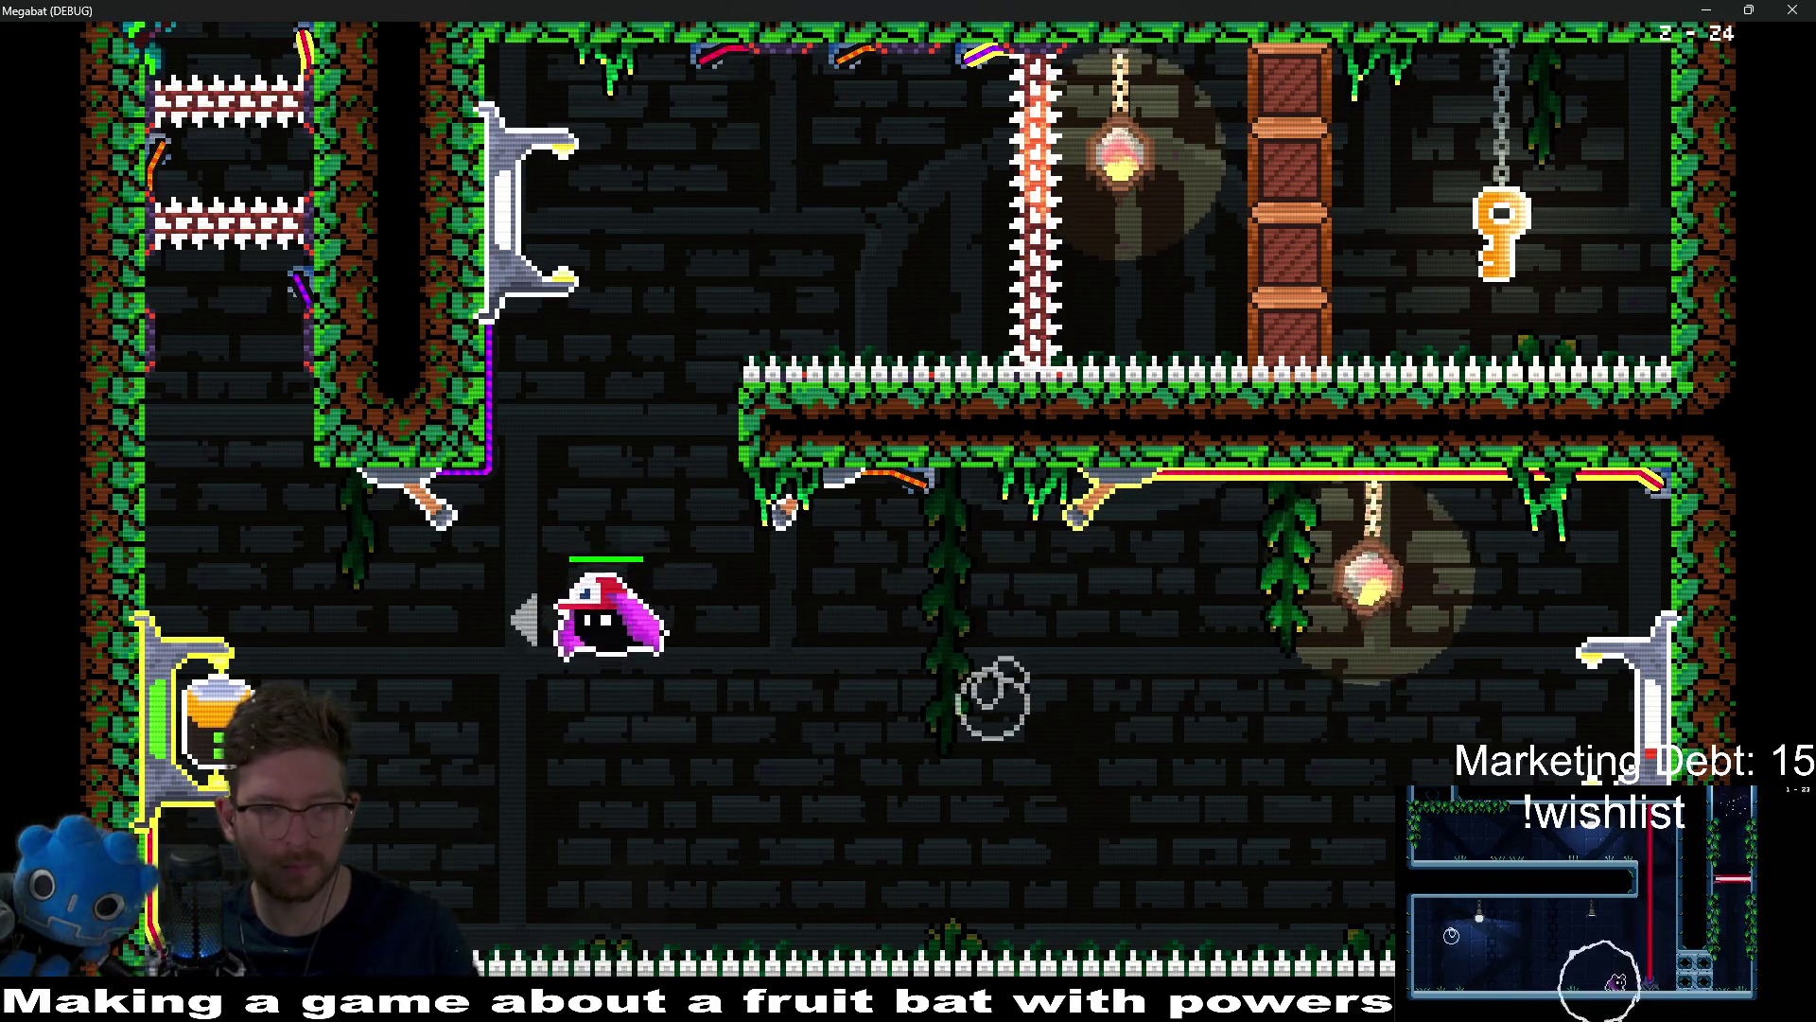
pyautogui.press('Right')
pyautogui.press('Up')
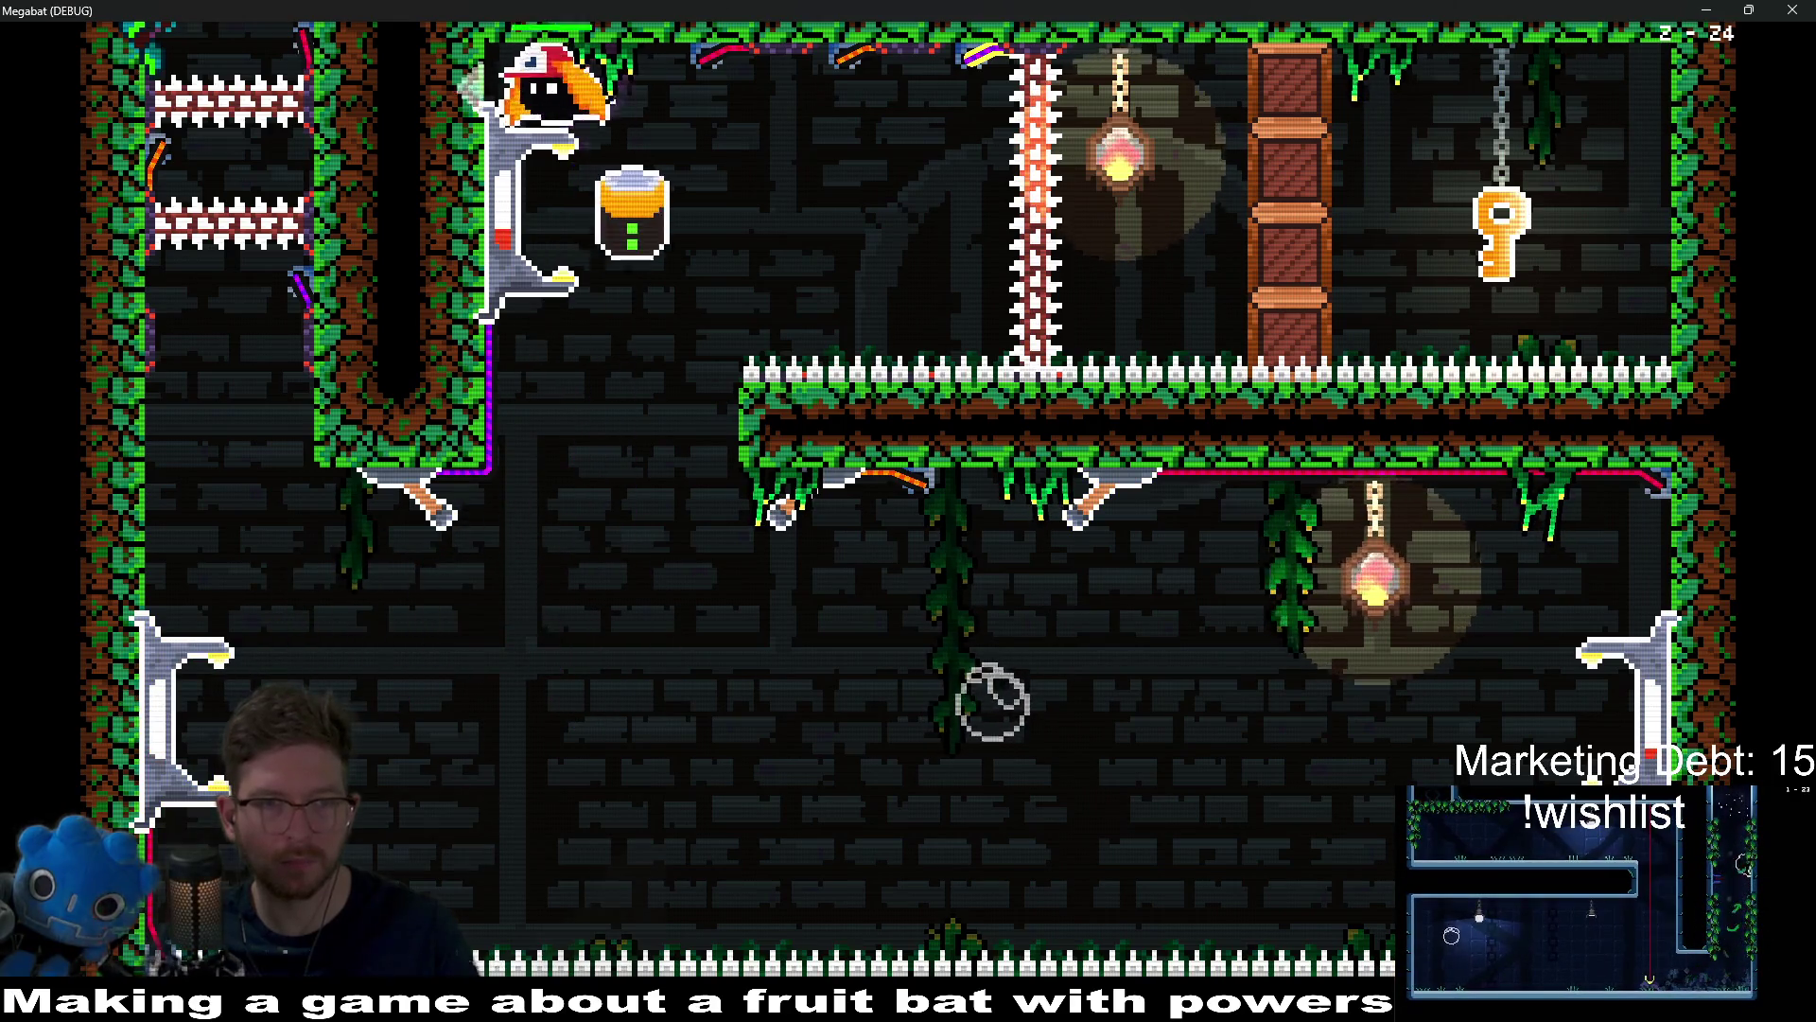
# Step: Dash across the room to smash the crate column, take the key, and grab the jar
pyautogui.press('Right')
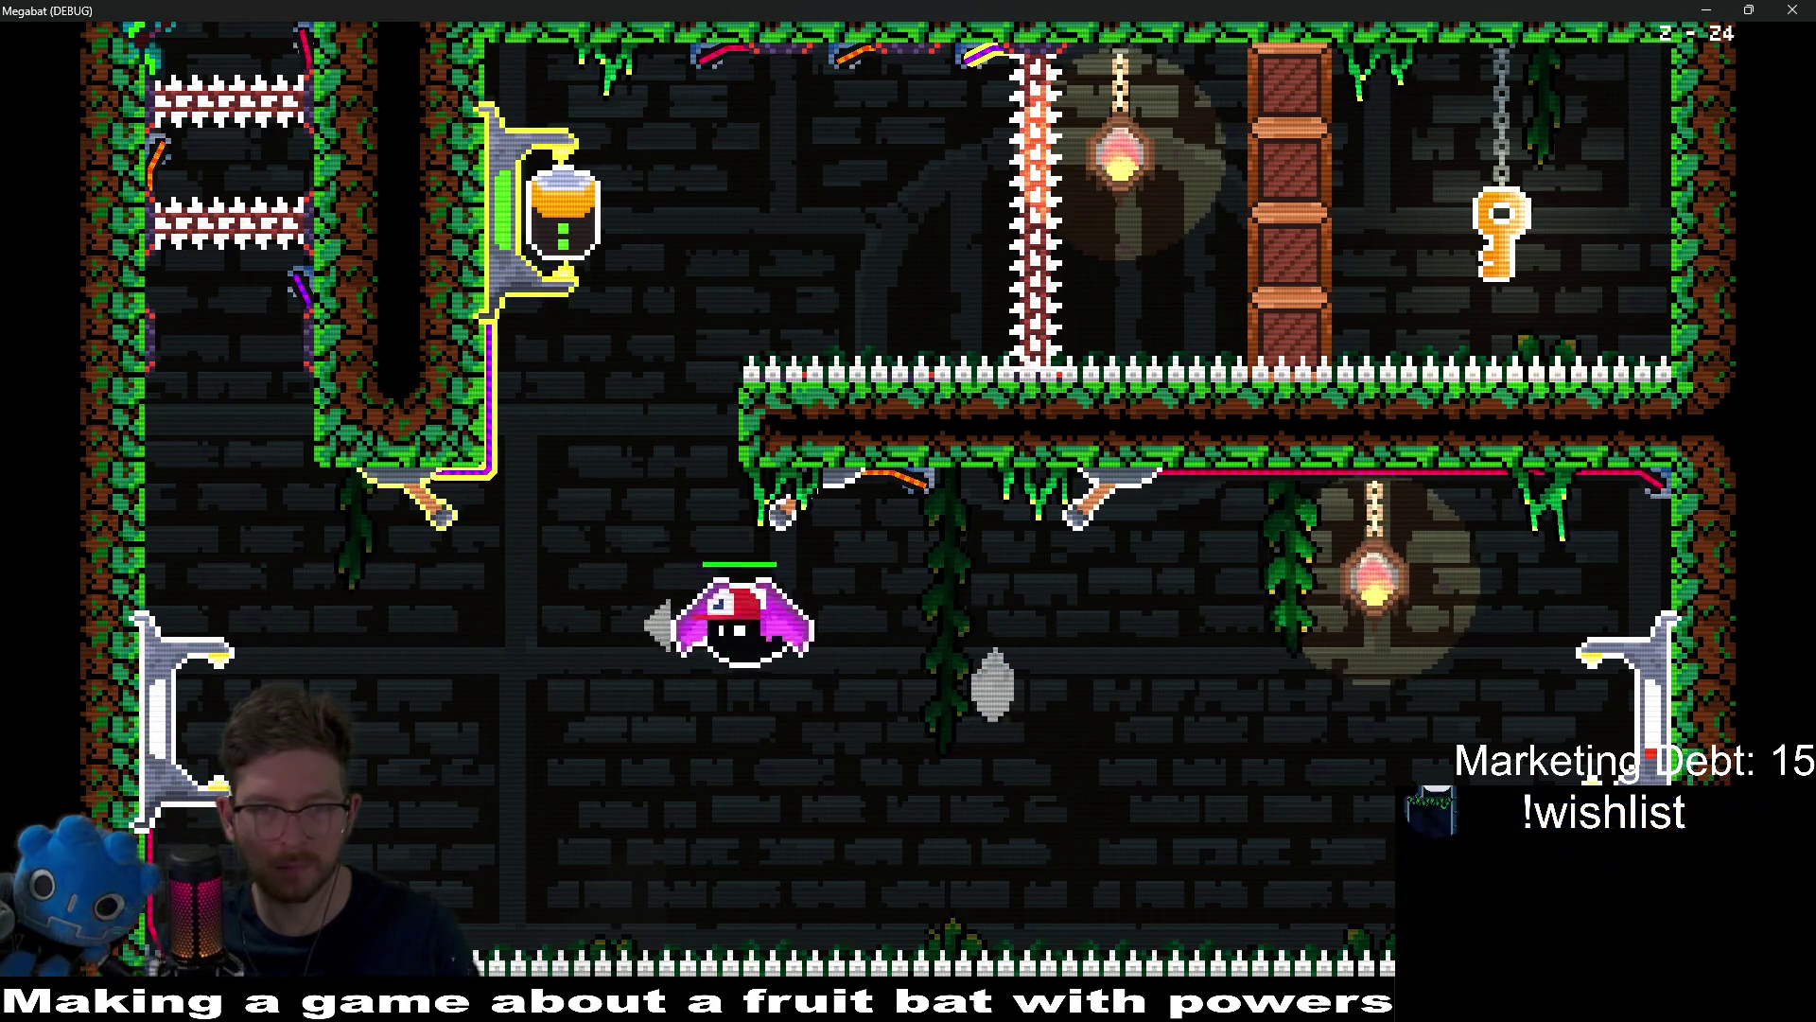
pyautogui.press('Left')
pyautogui.press('Right')
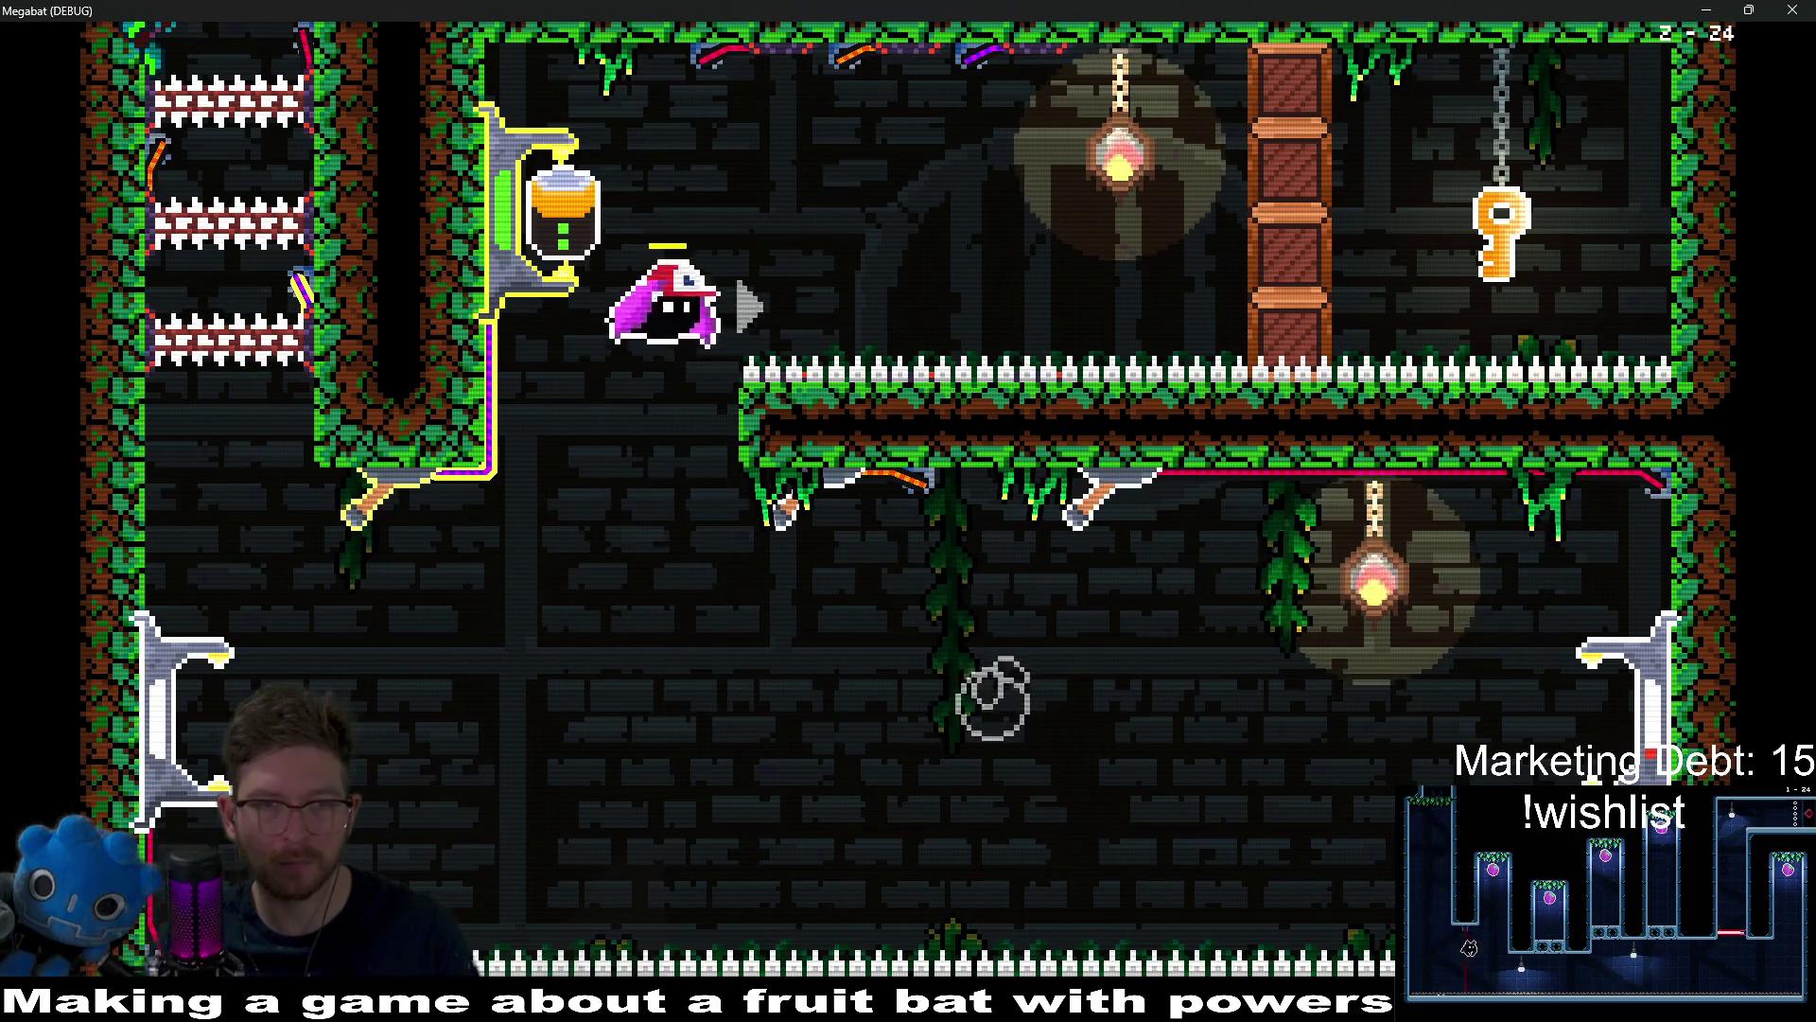
pyautogui.press('Right')
pyautogui.press('Left')
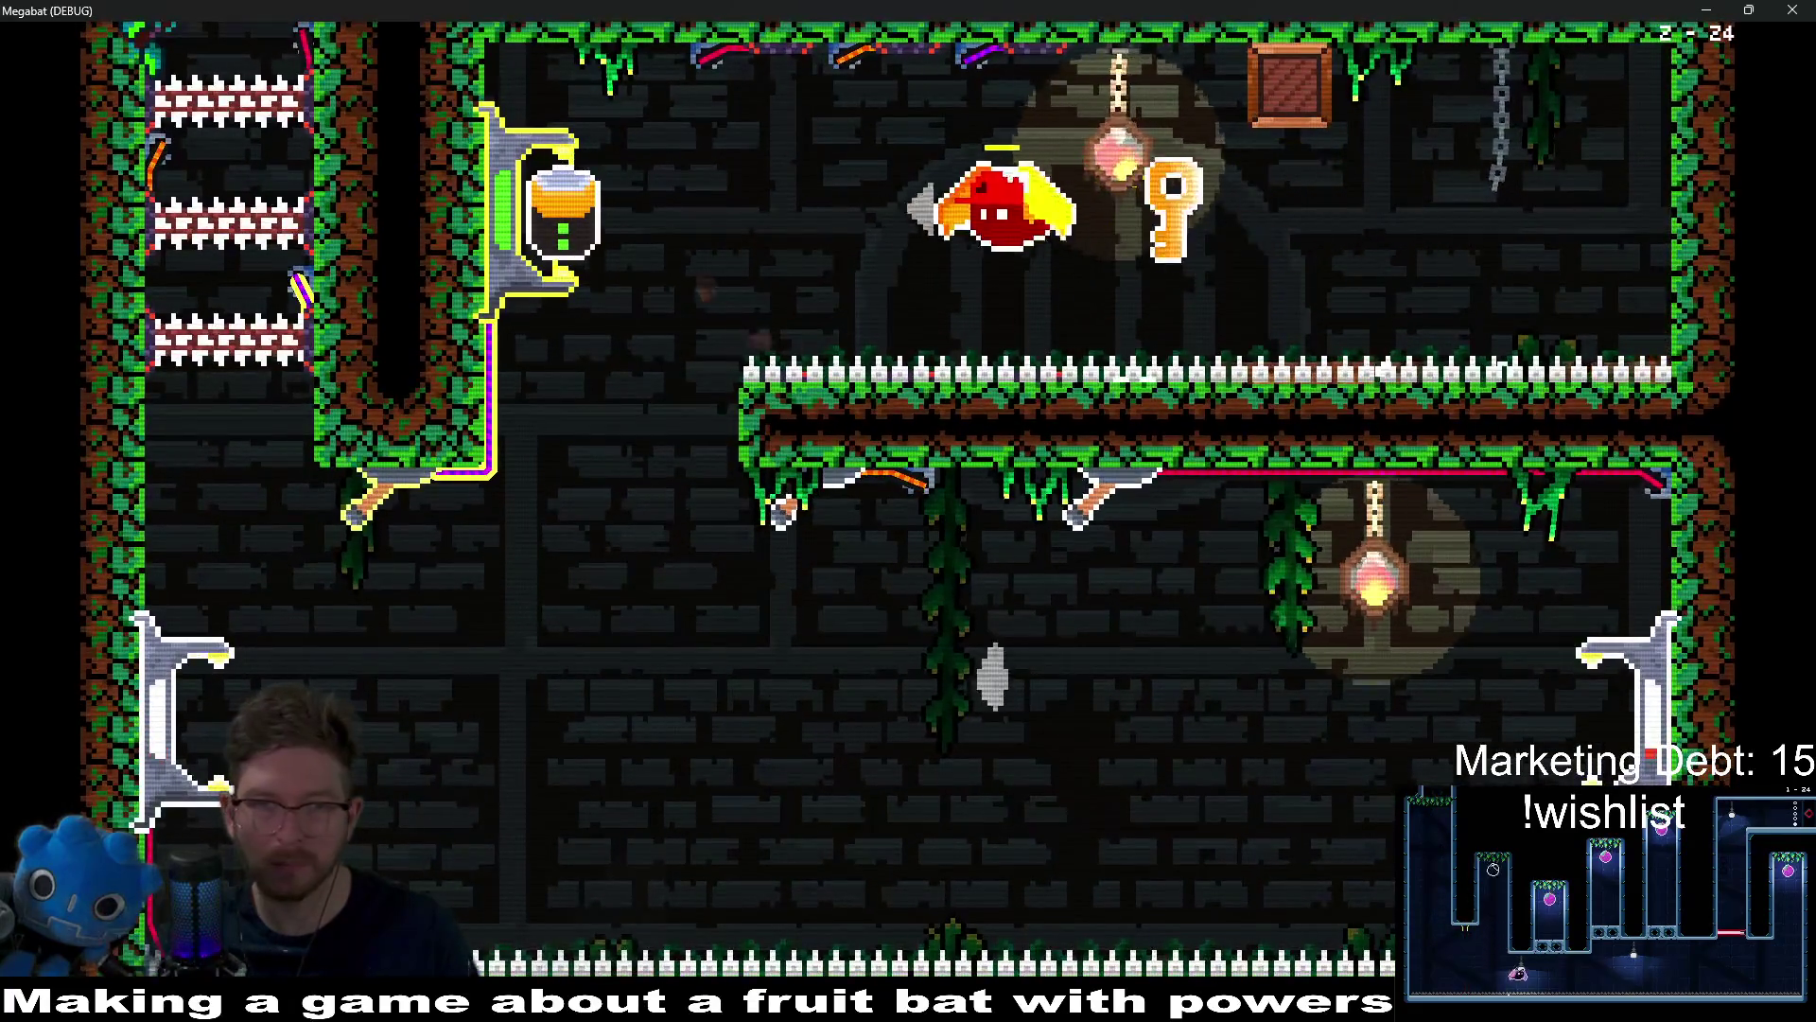
pyautogui.press('Down')
pyautogui.press('Right')
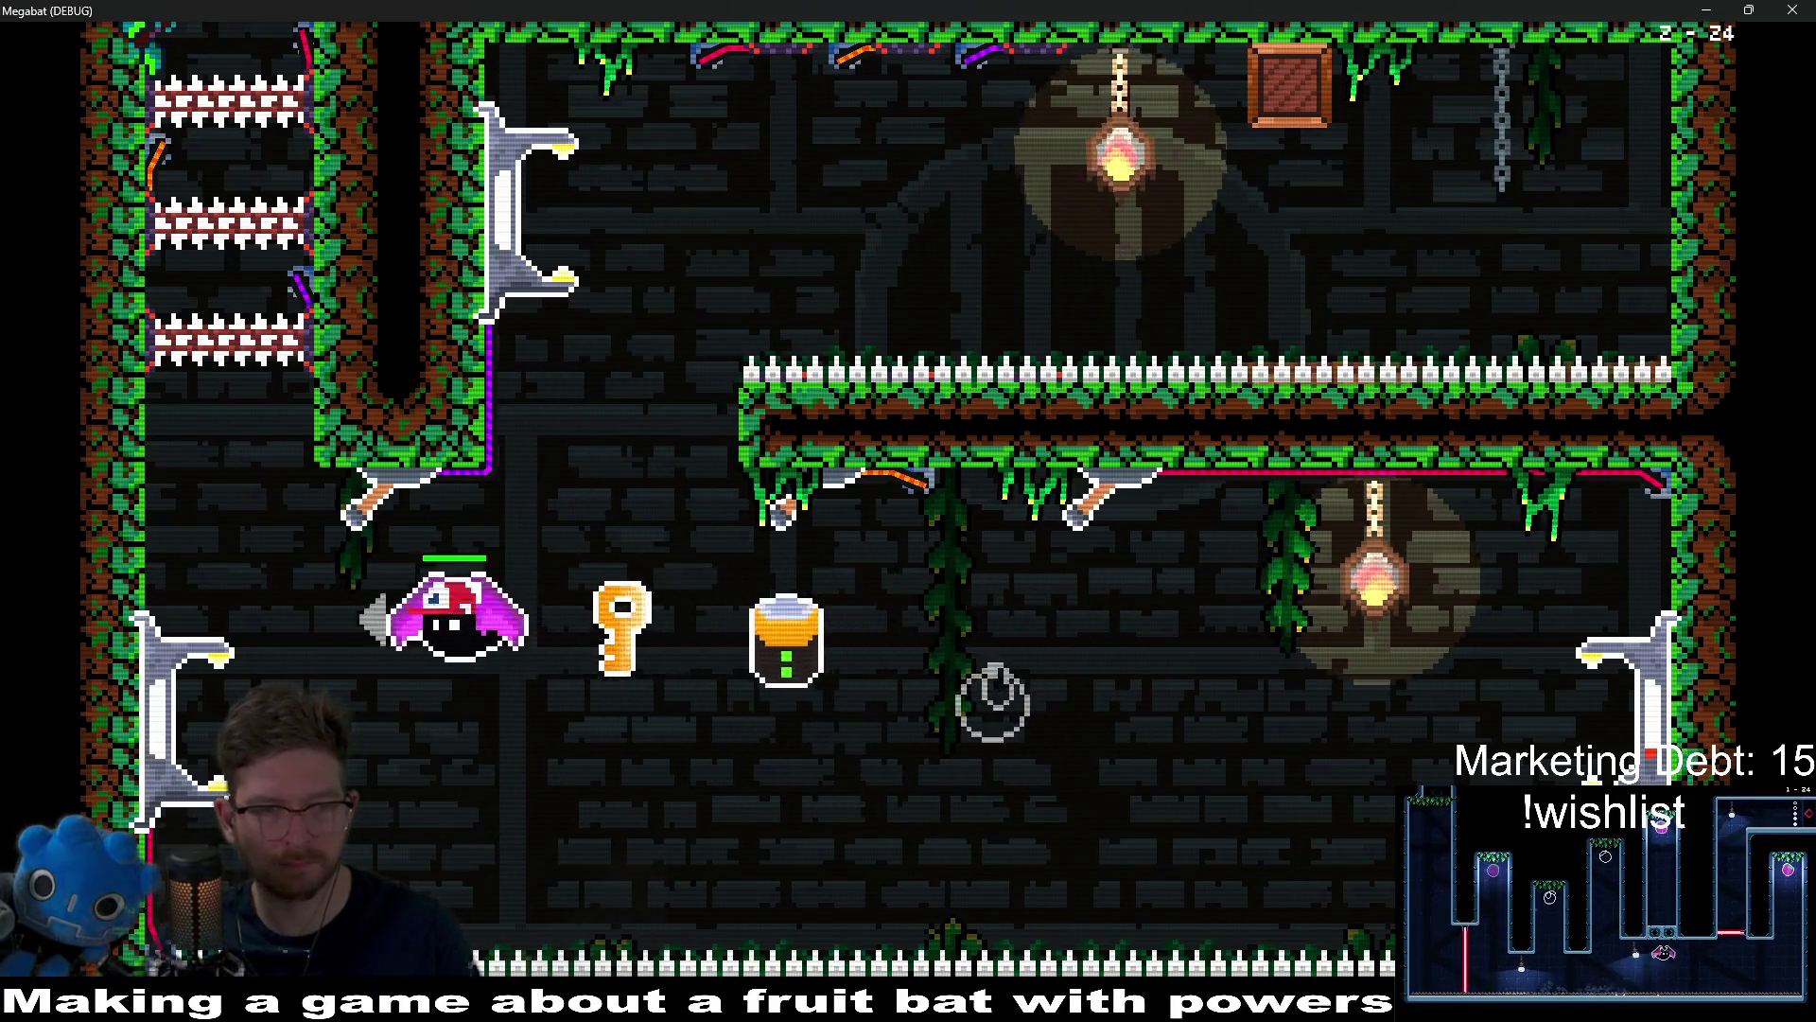
# Step: Weave the key and jar away from the spikes and down to the plum
pyautogui.press('Right')
pyautogui.press('Right')
pyautogui.press('Left')
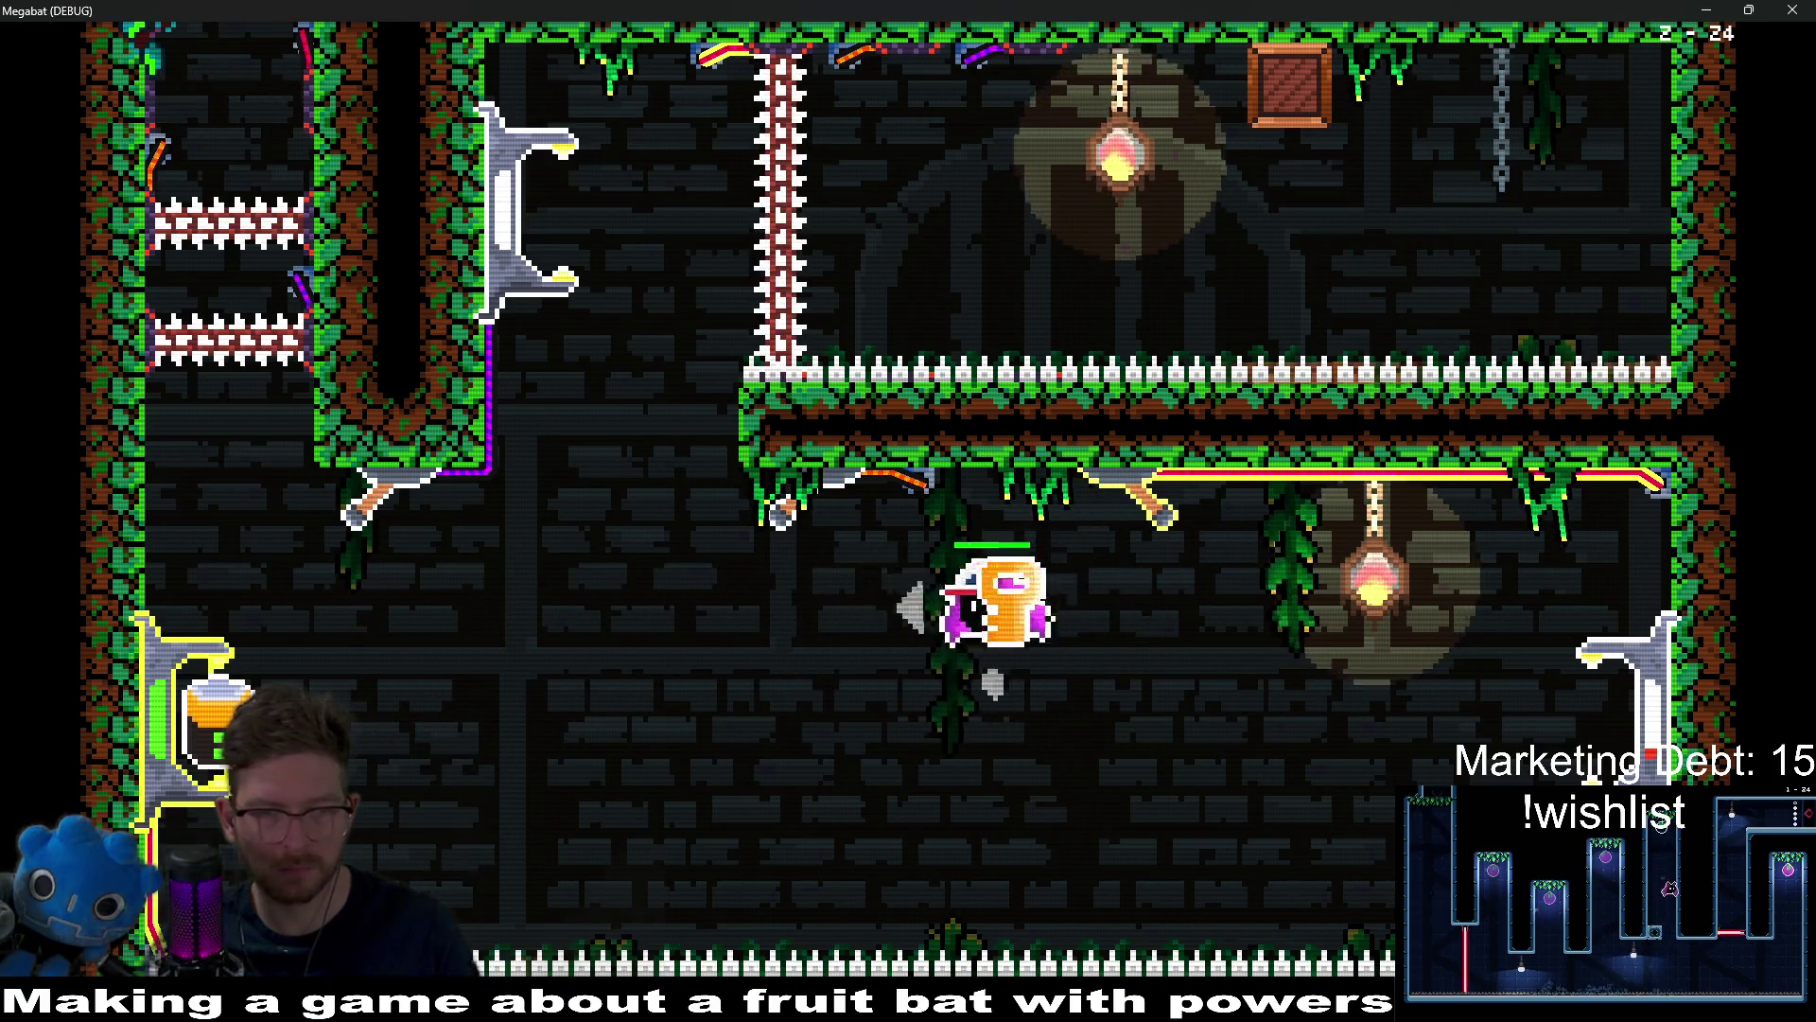
pyautogui.press('Right')
pyautogui.press('Left')
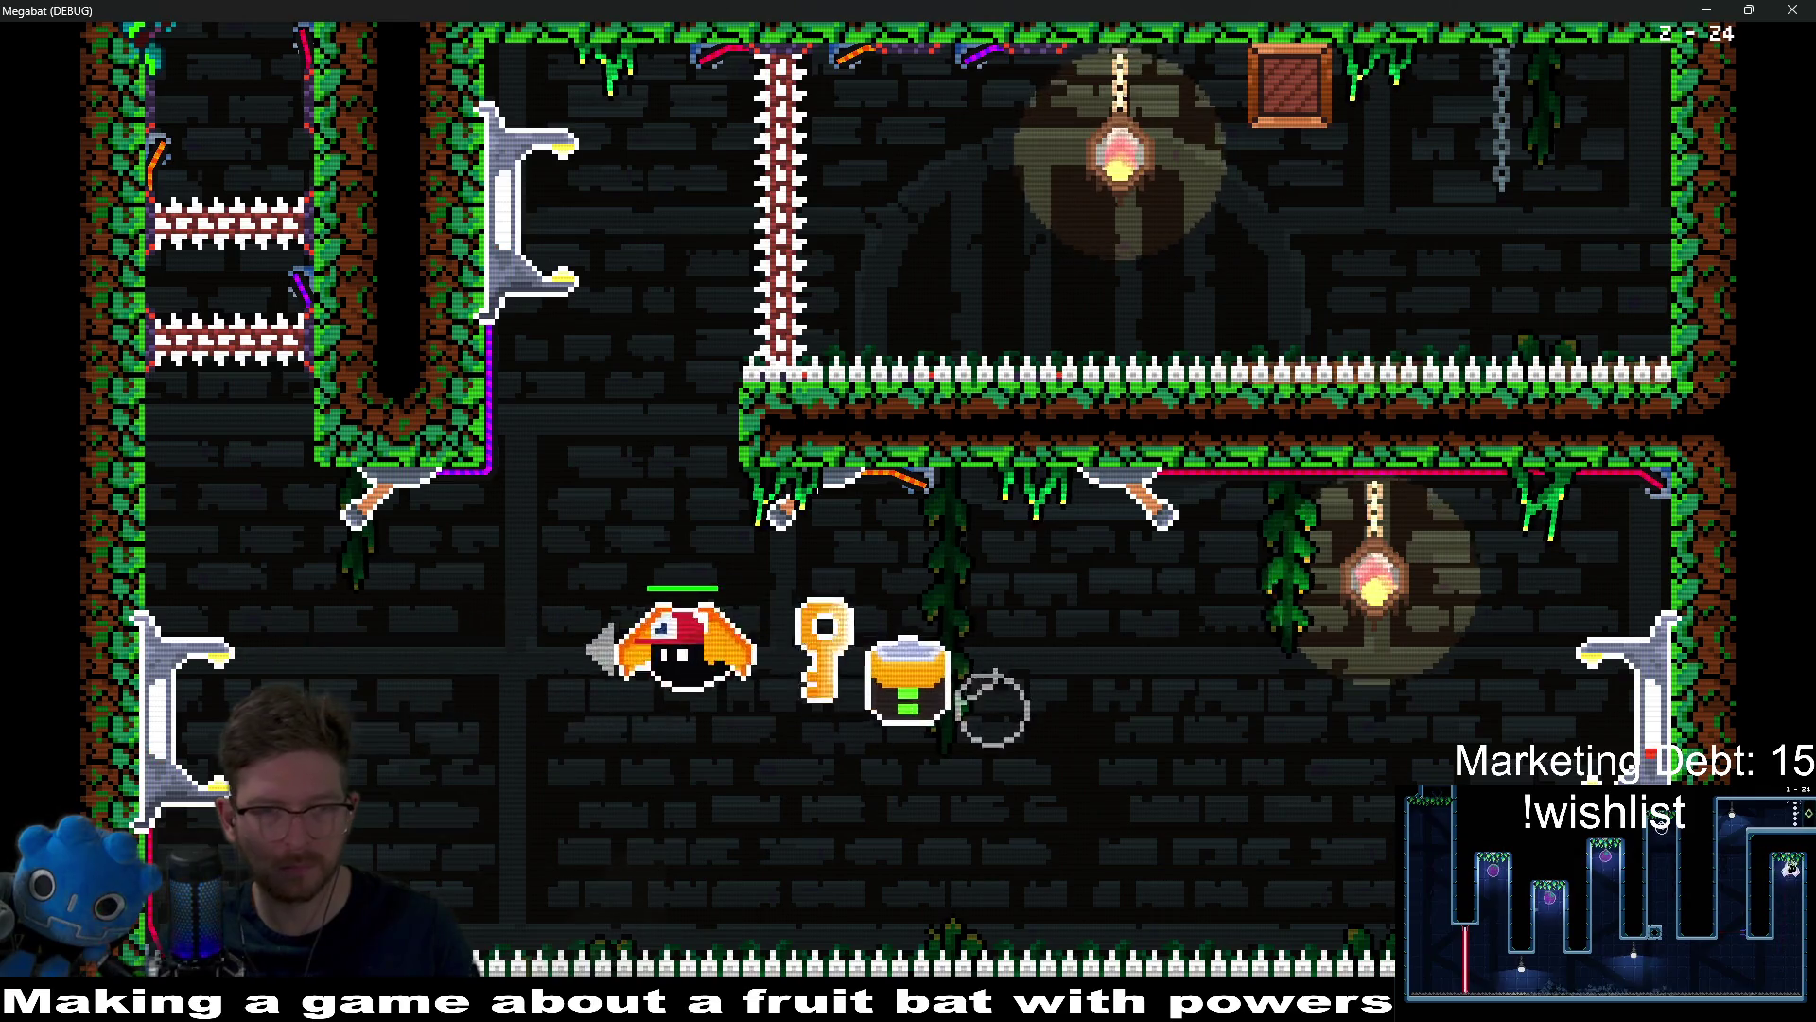
pyautogui.press('Right')
pyautogui.press('Left')
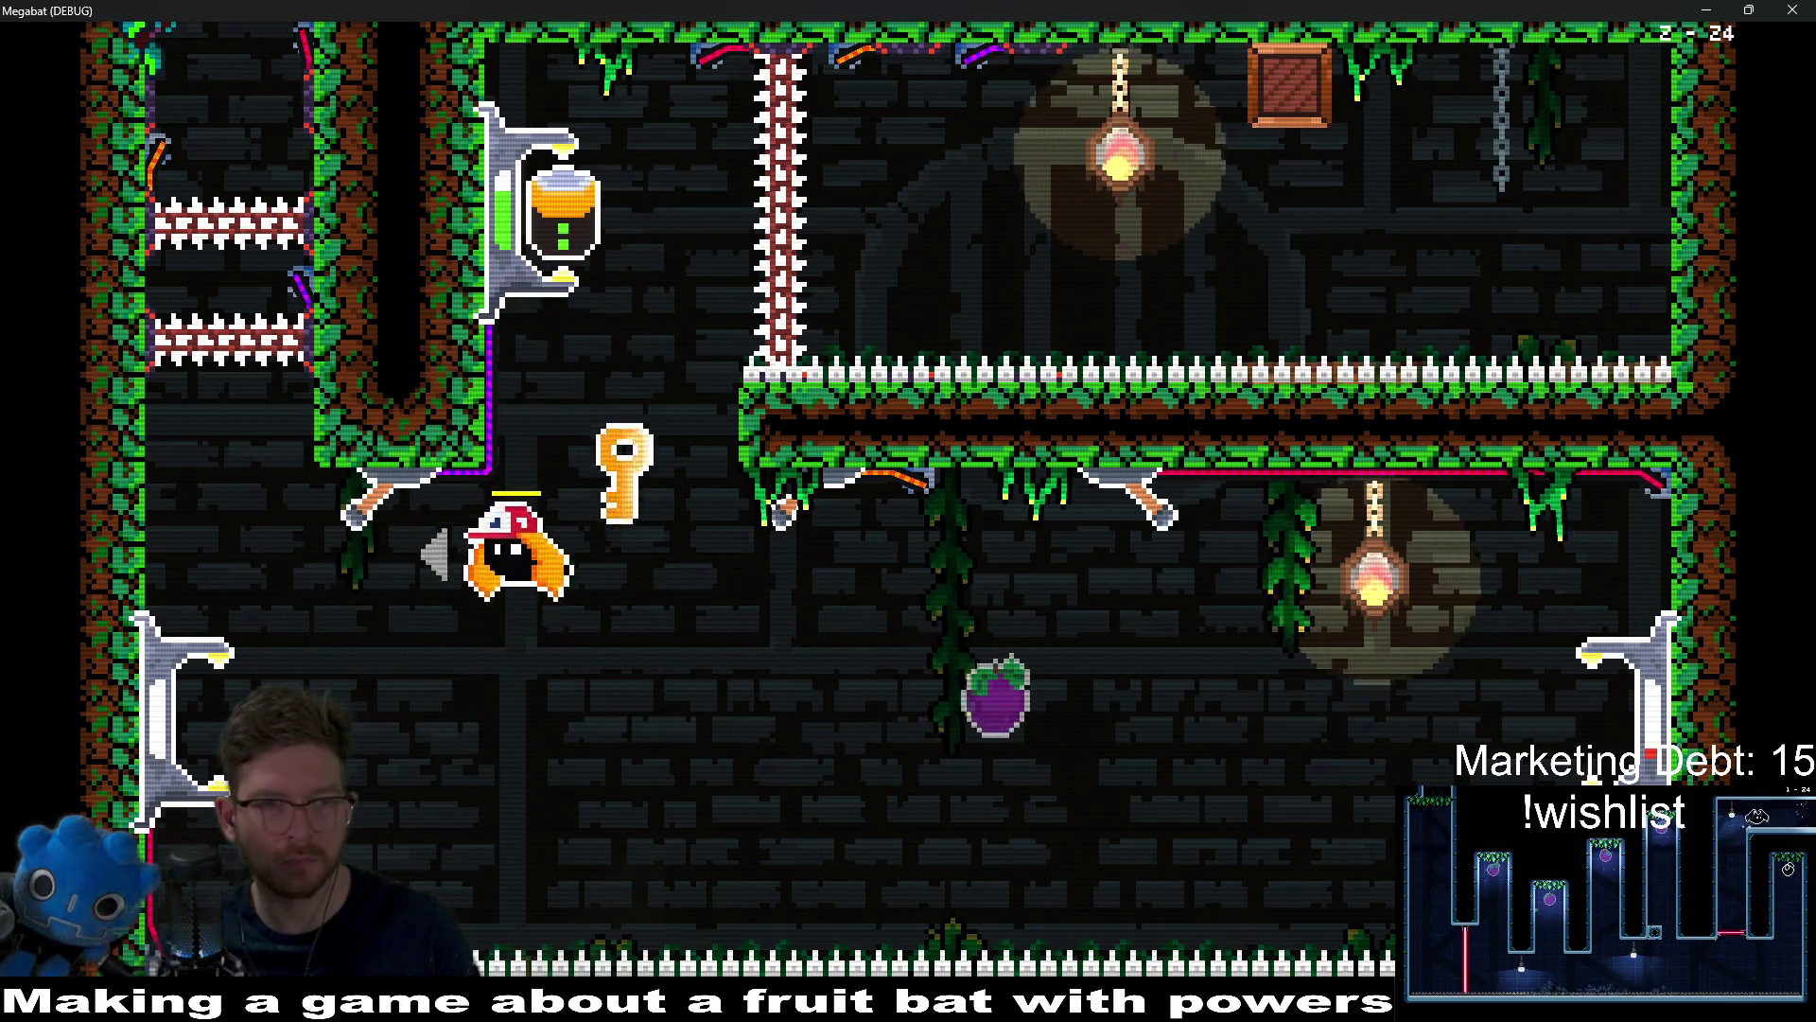
pyautogui.press('Right')
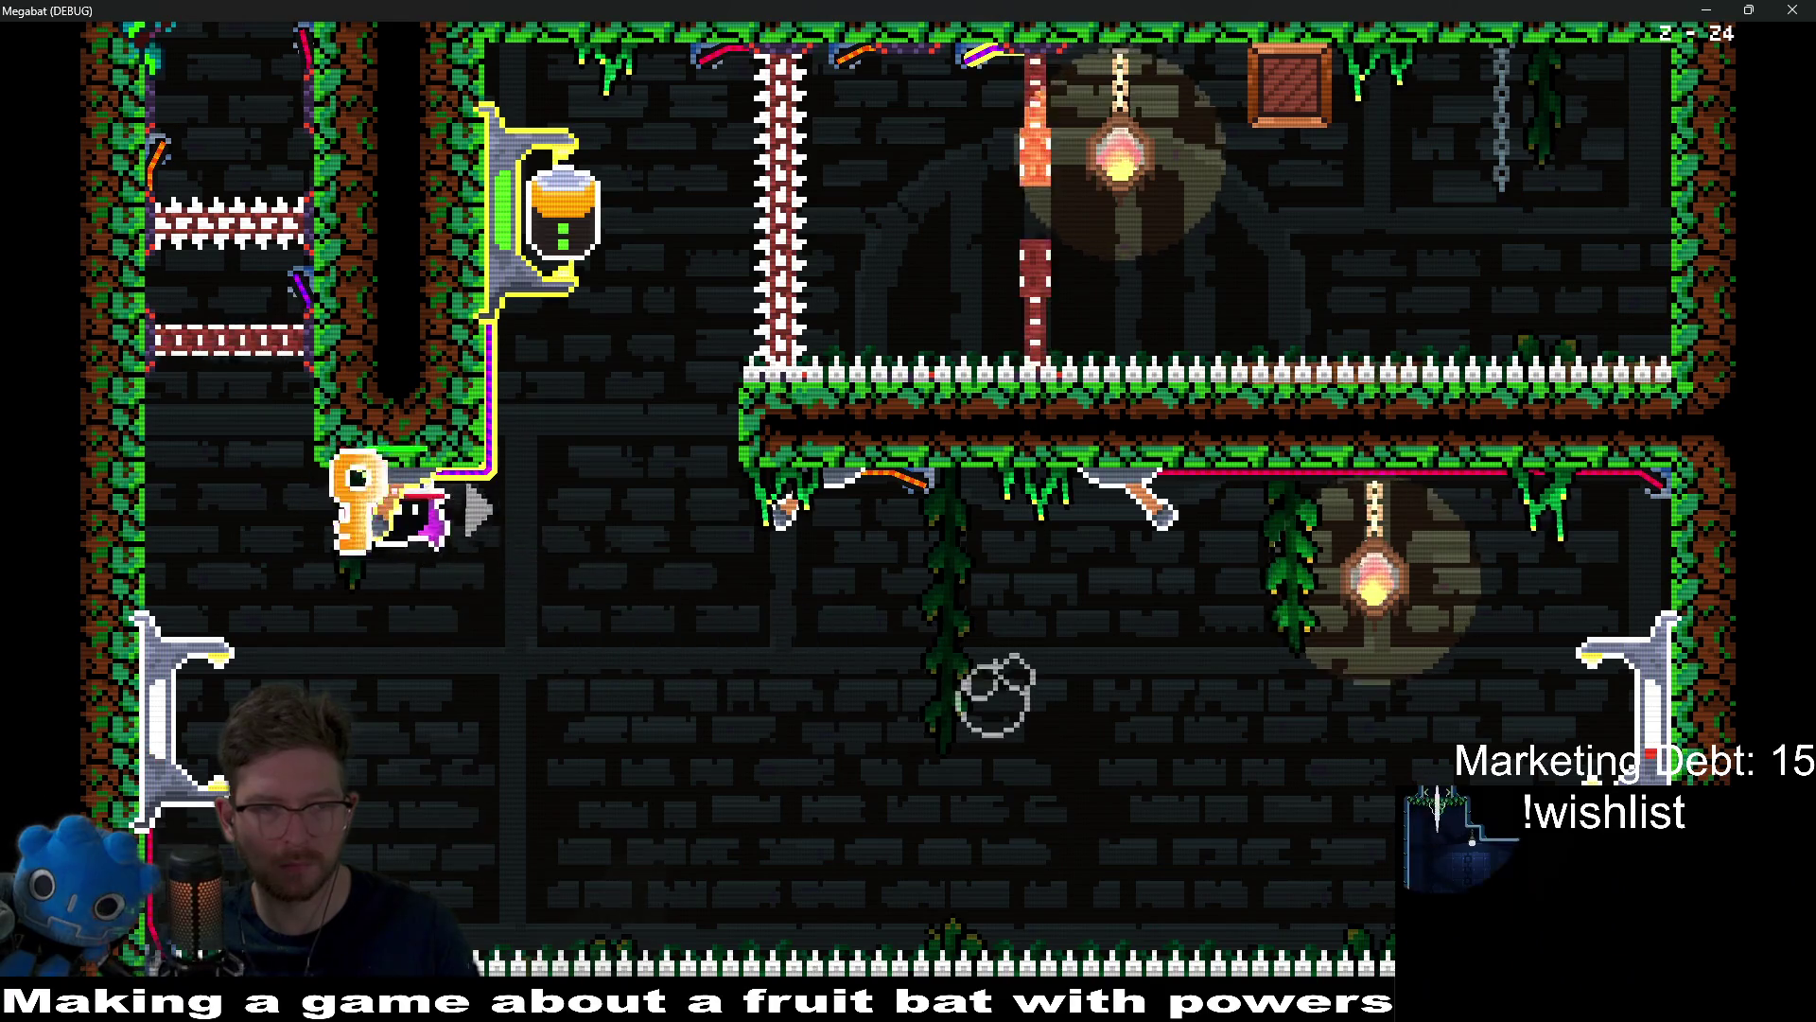
# Step: Fly back up to the ledge to retrieve the jar and bring it down
pyautogui.press('Right')
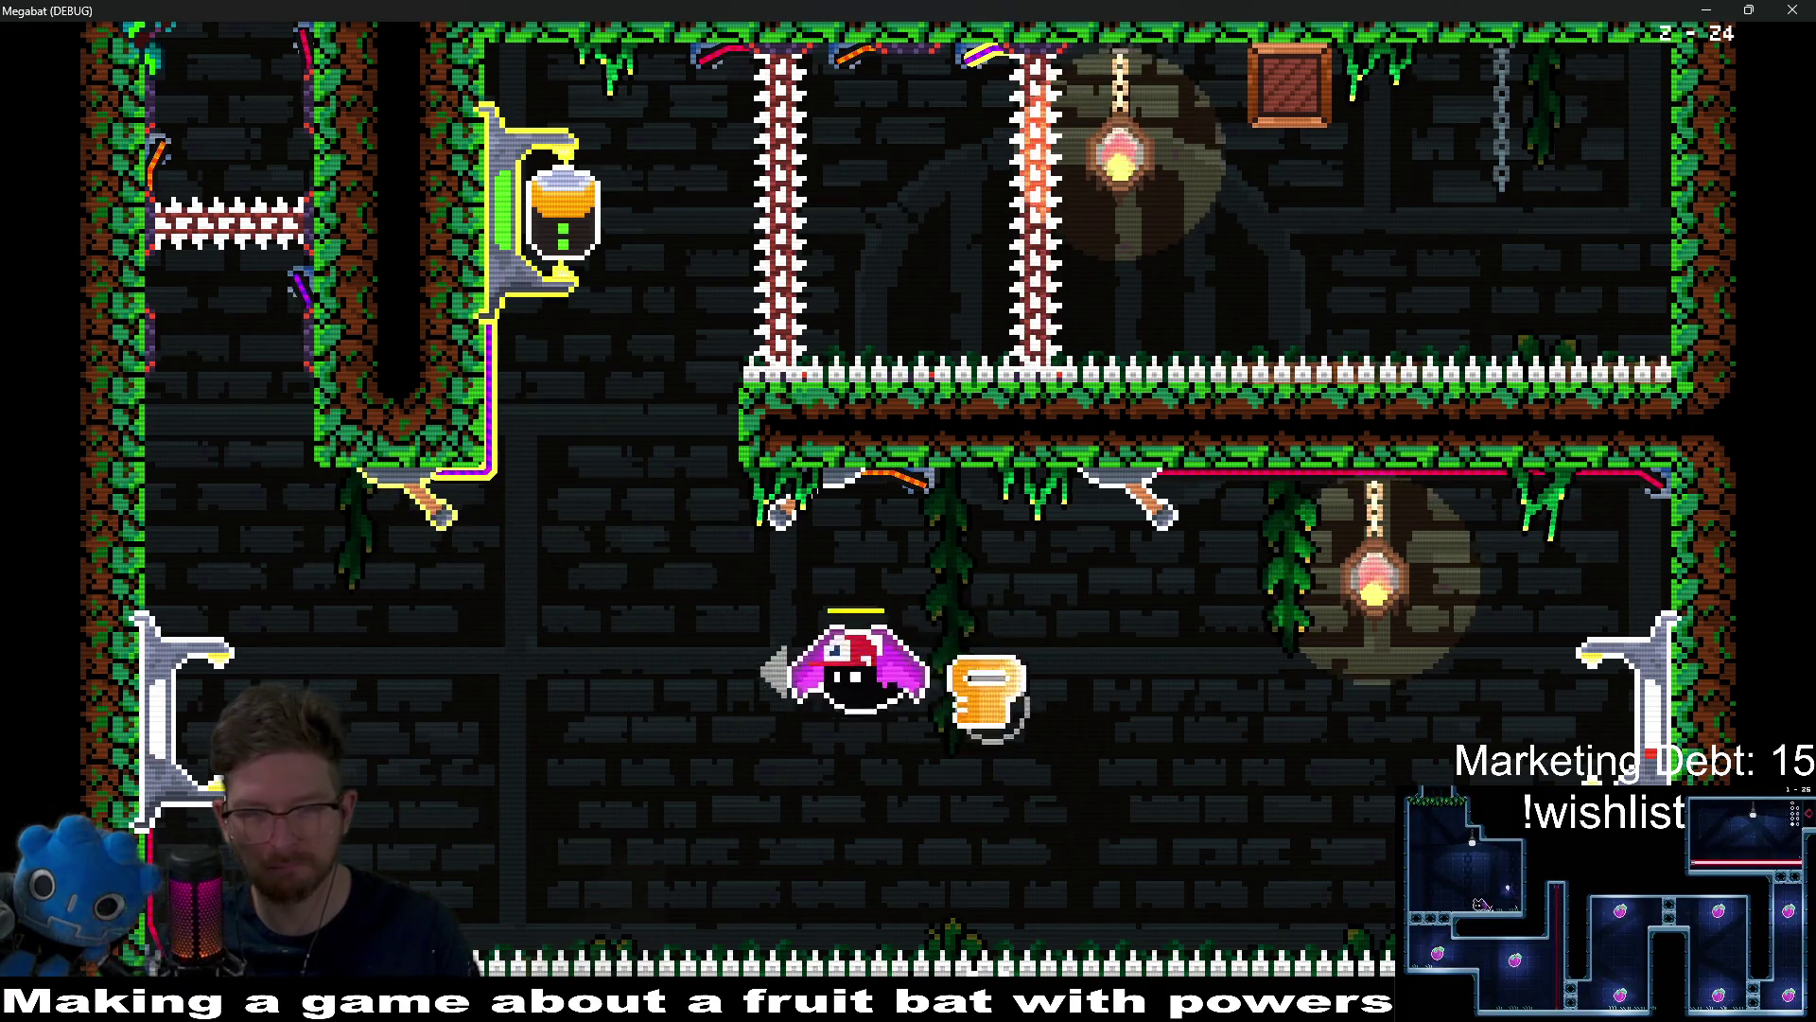
pyautogui.press('Right')
pyautogui.press('Right')
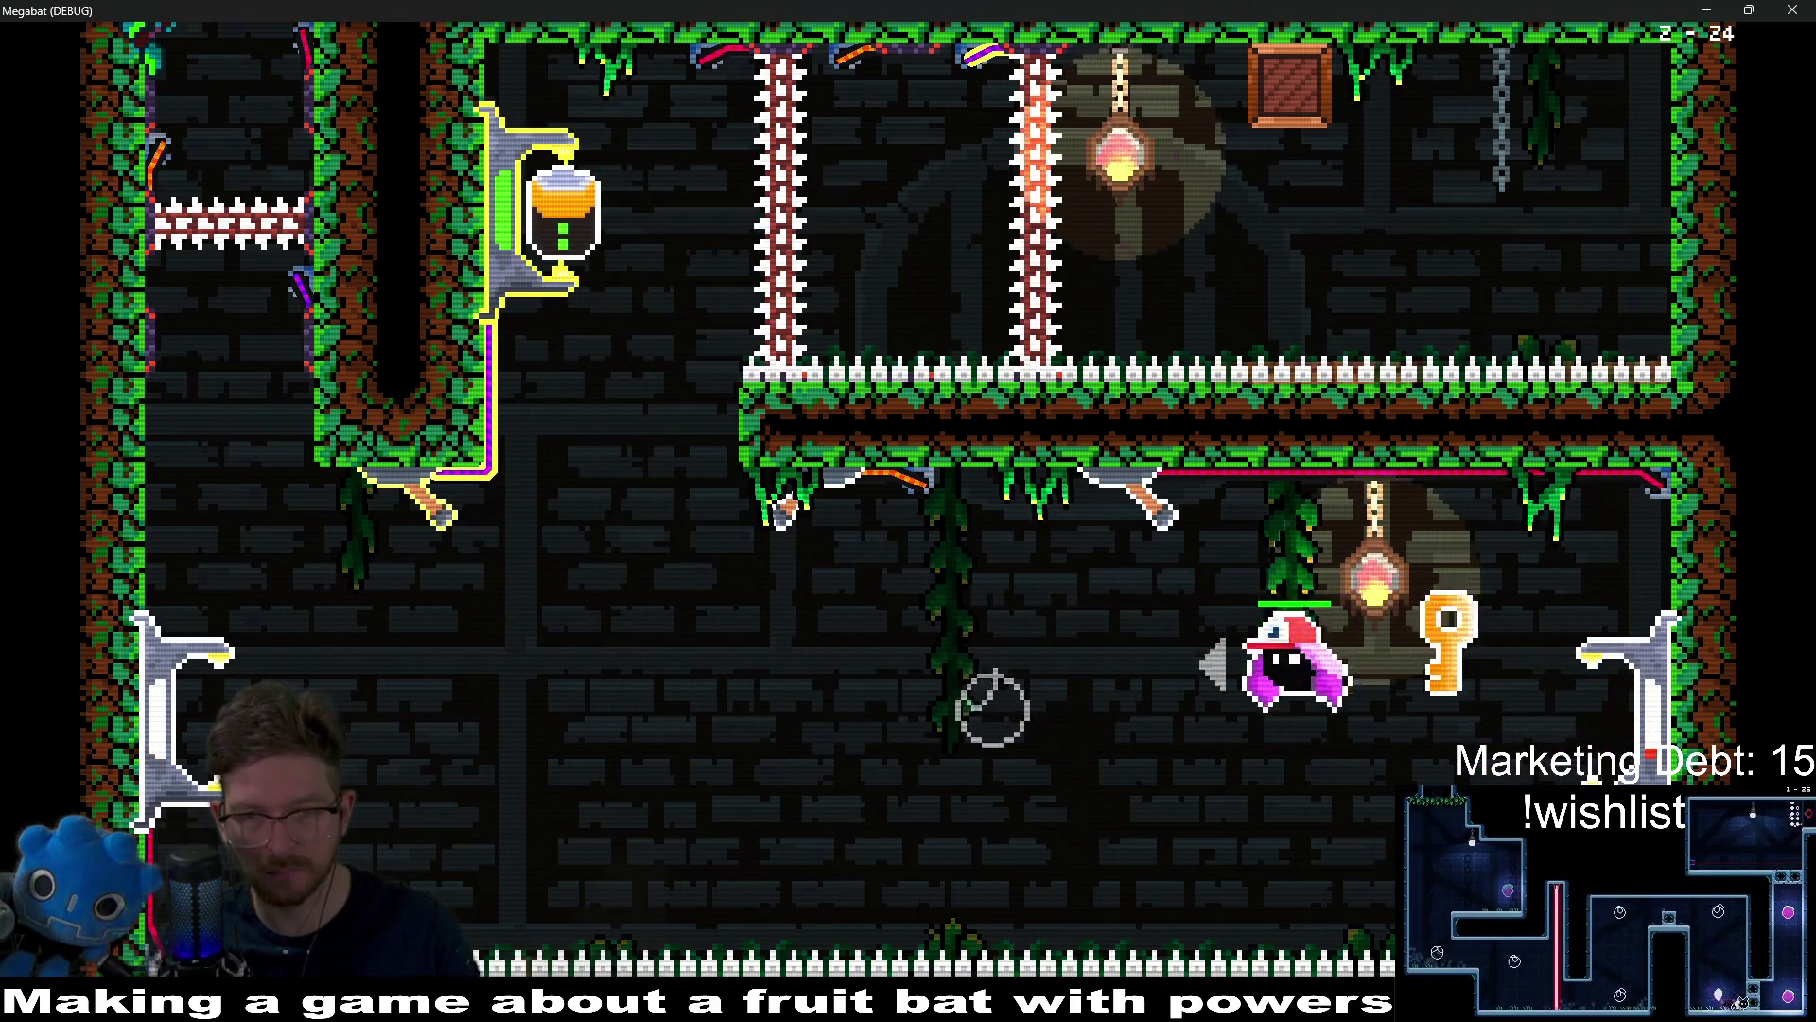
pyautogui.press('Left')
pyautogui.press('Up')
pyautogui.press('Right')
pyautogui.press('Right')
# Step: Leave the jar, cross left with the key, and rise up the left shaft into the next room
pyautogui.press('Left')
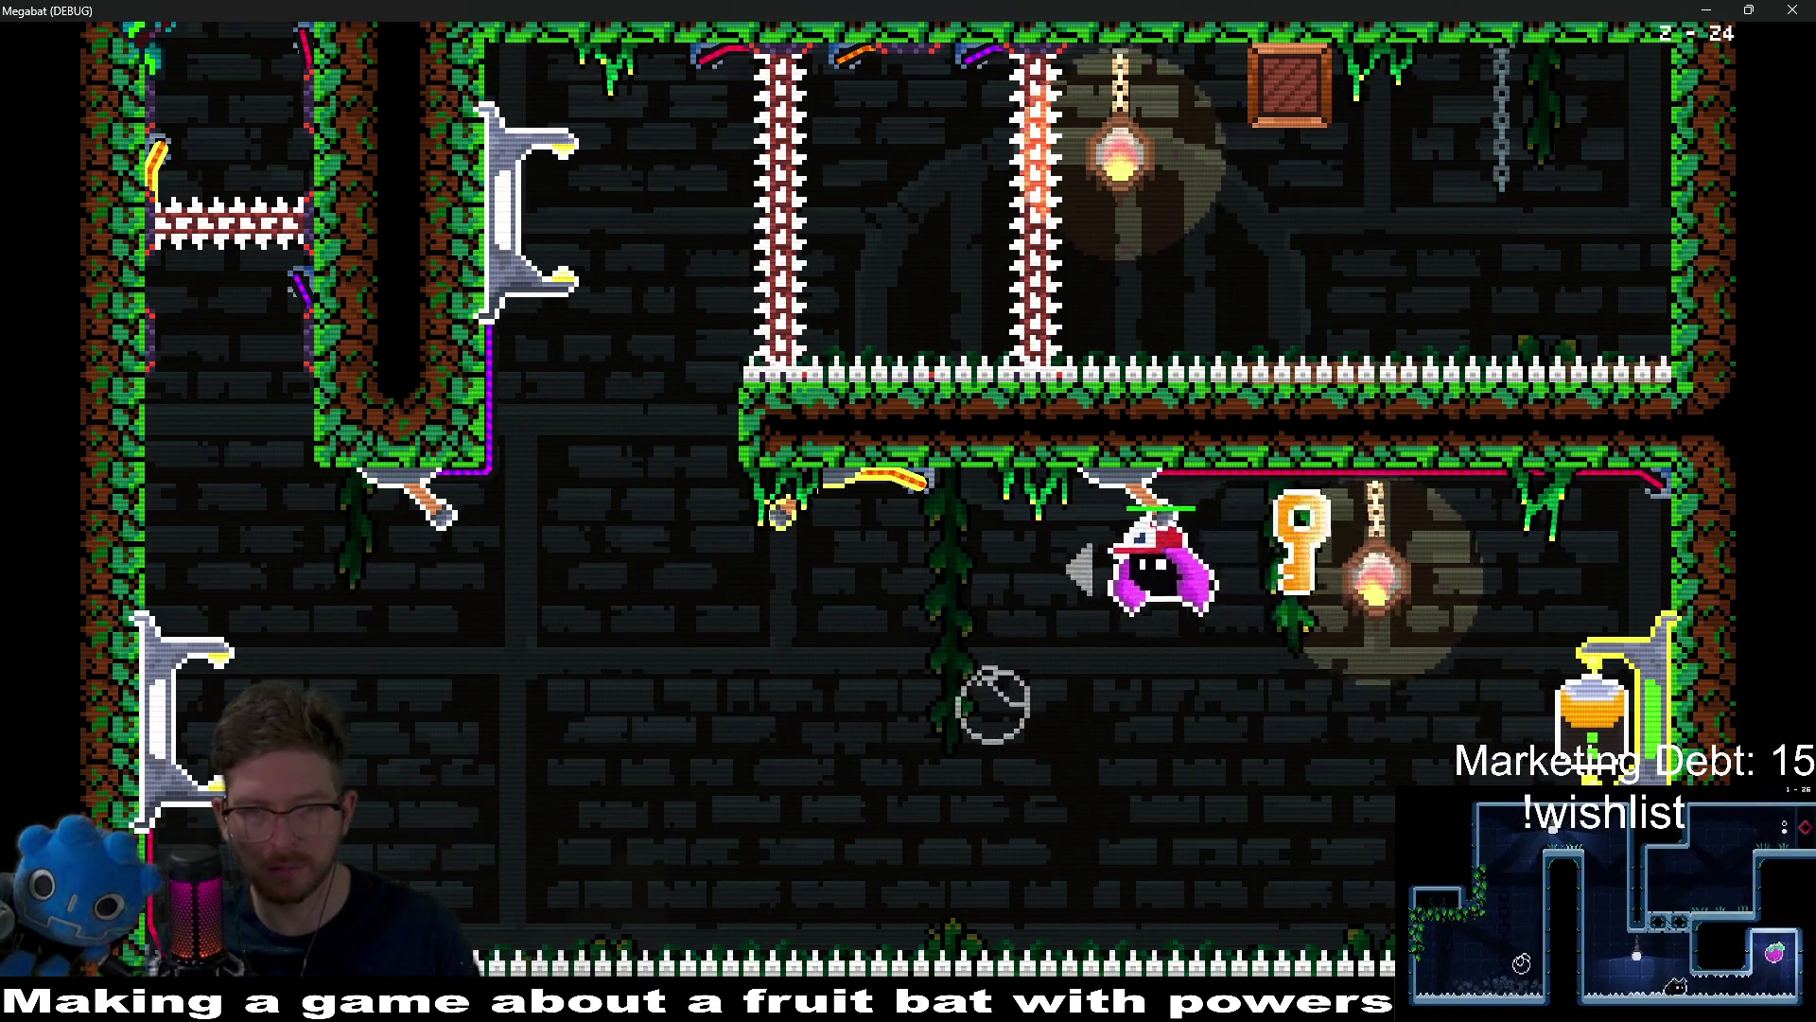
pyautogui.press('Left')
pyautogui.press('Up')
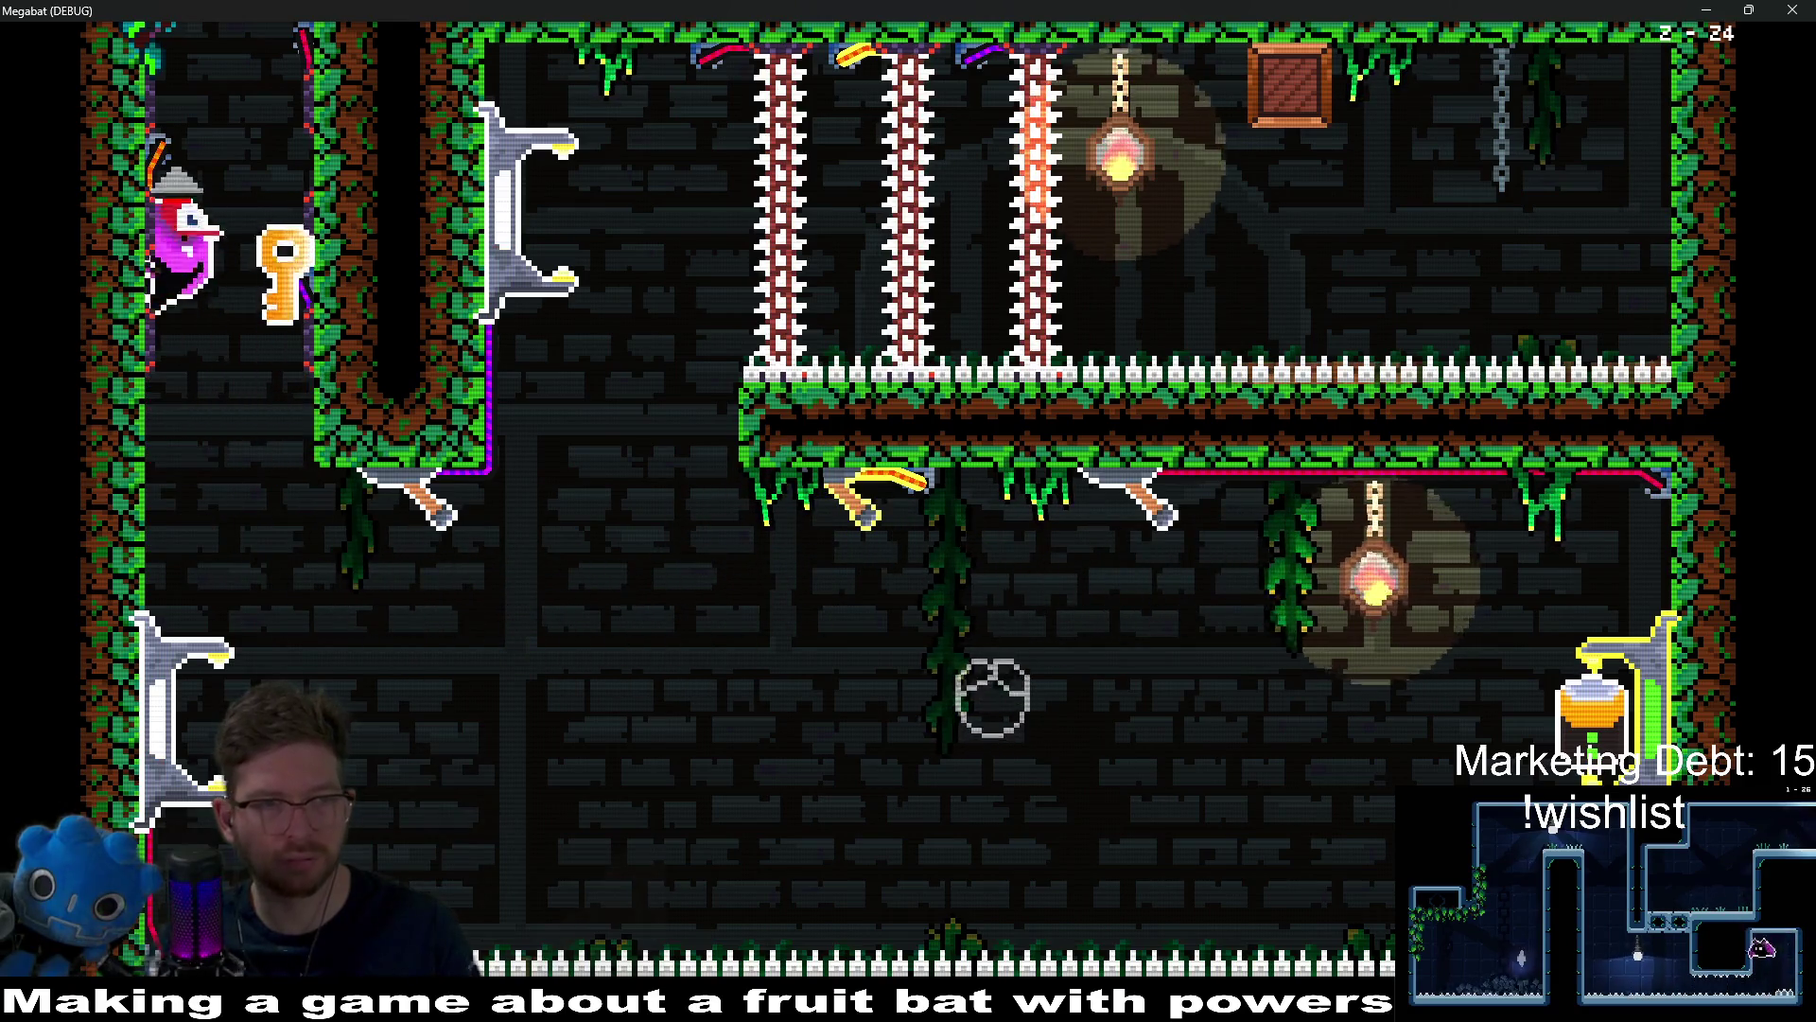
pyautogui.press('Up')
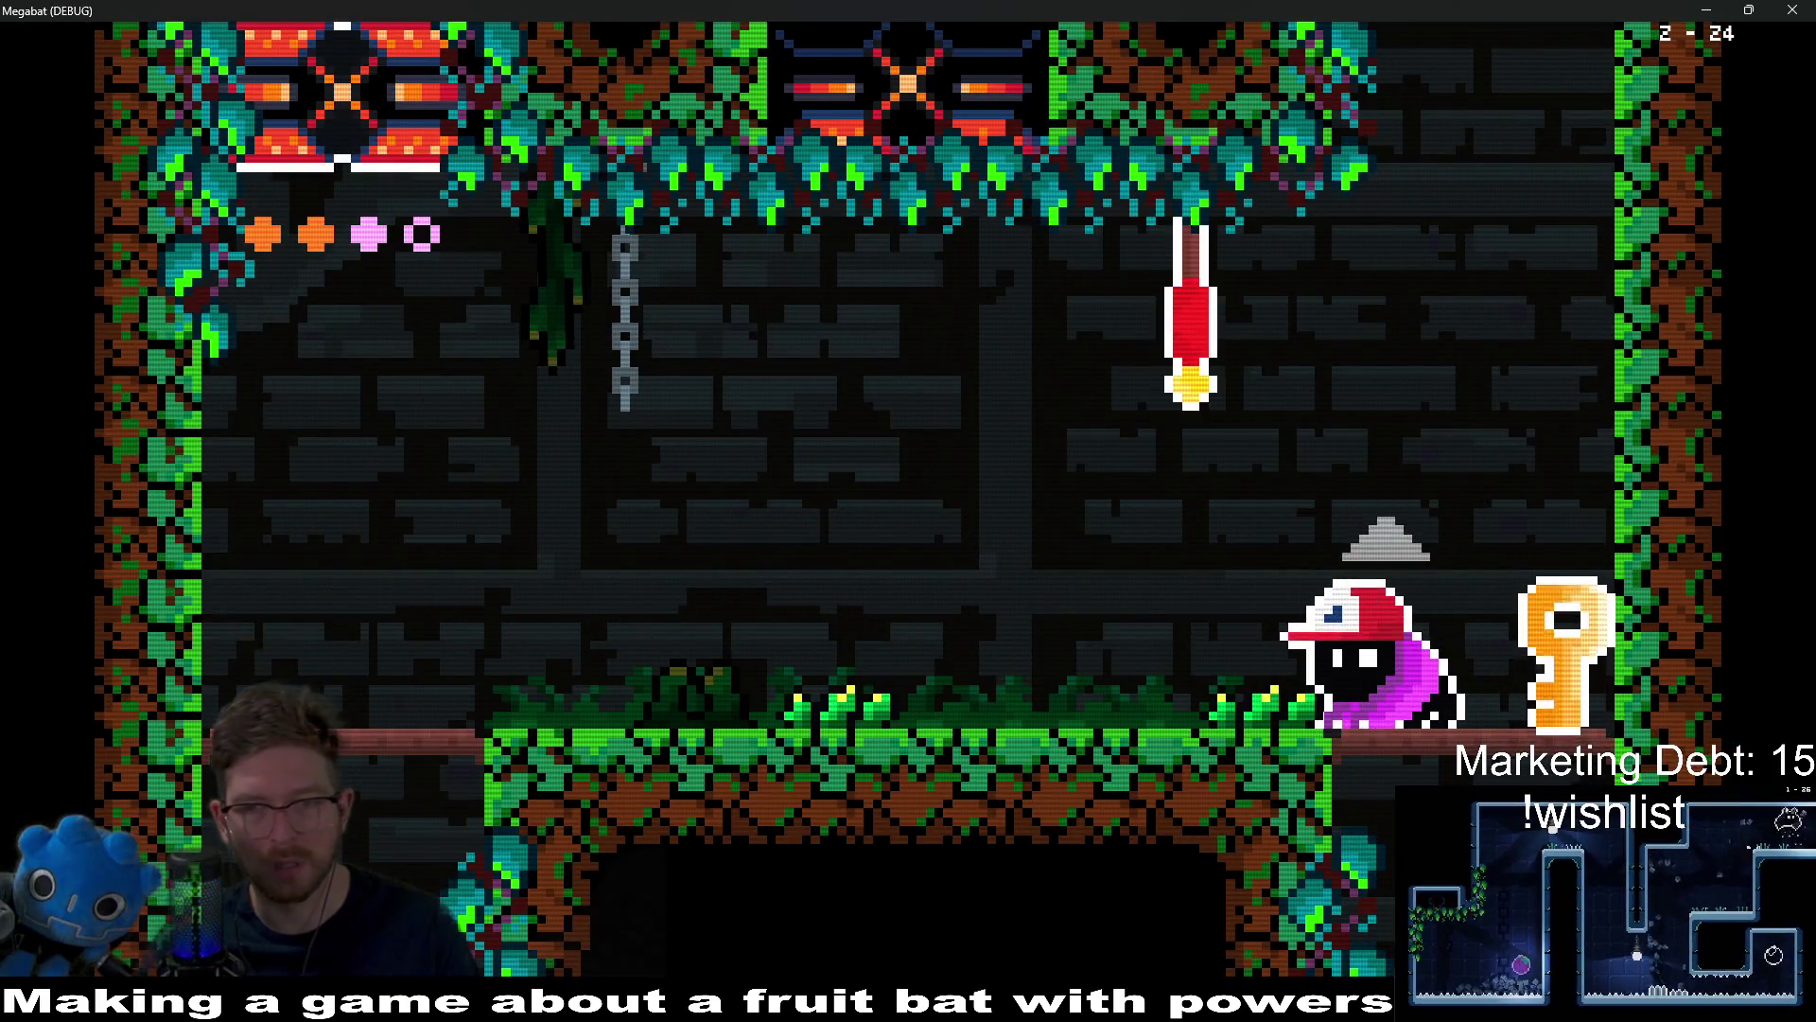
pyautogui.press('Up')
pyautogui.press('Up')
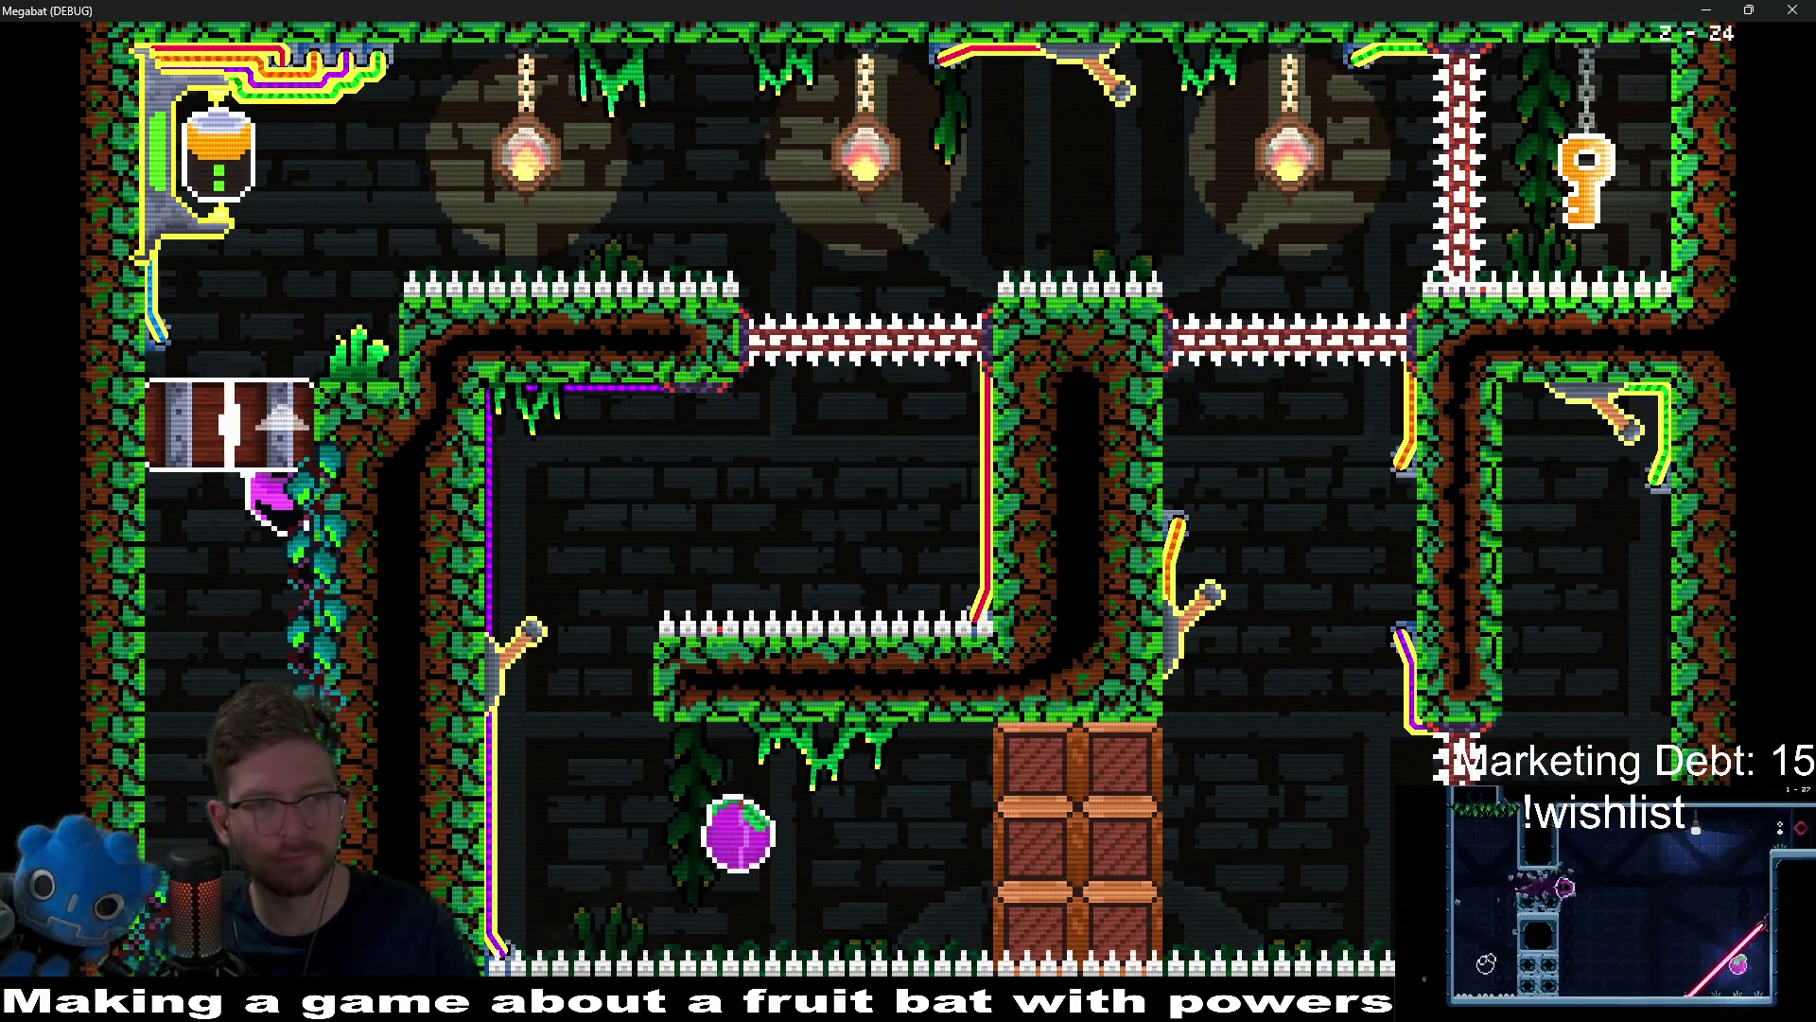
# Step: Dash along the lower corridor into the right chamber and fly up to the top-right key
pyautogui.press('Right')
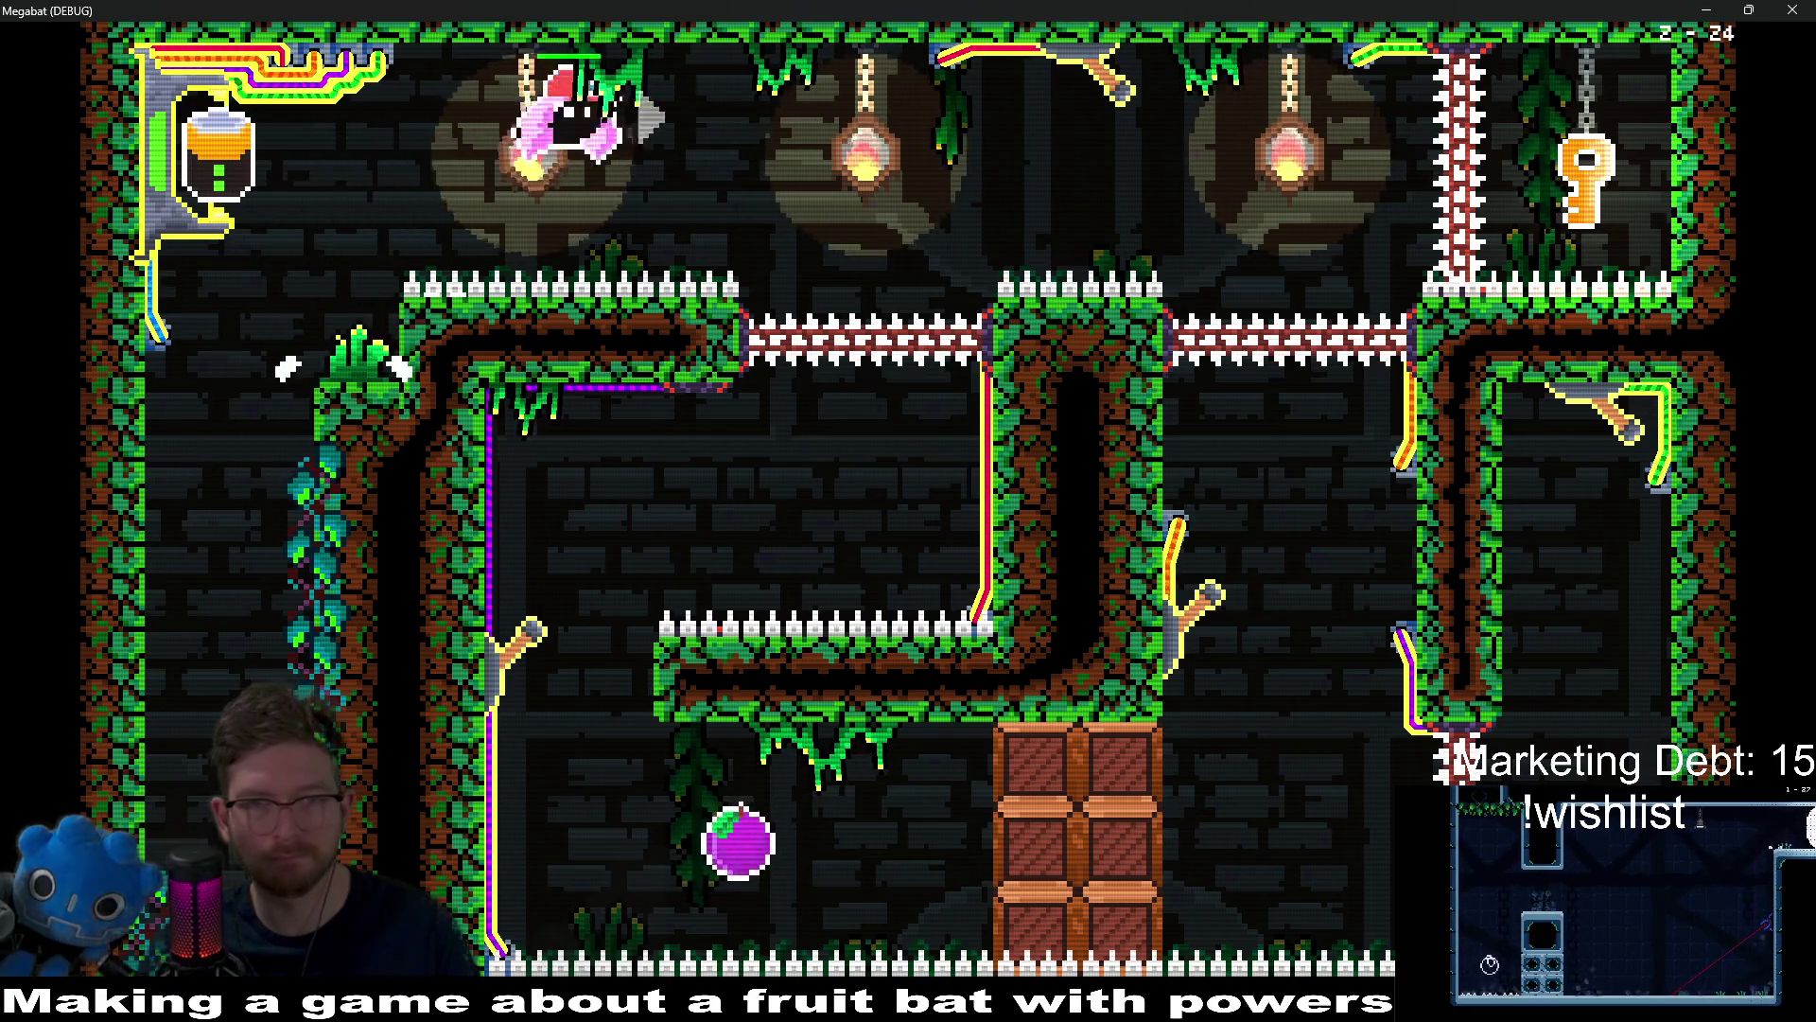
pyautogui.press('Left')
pyautogui.press('Left')
pyautogui.press('Right')
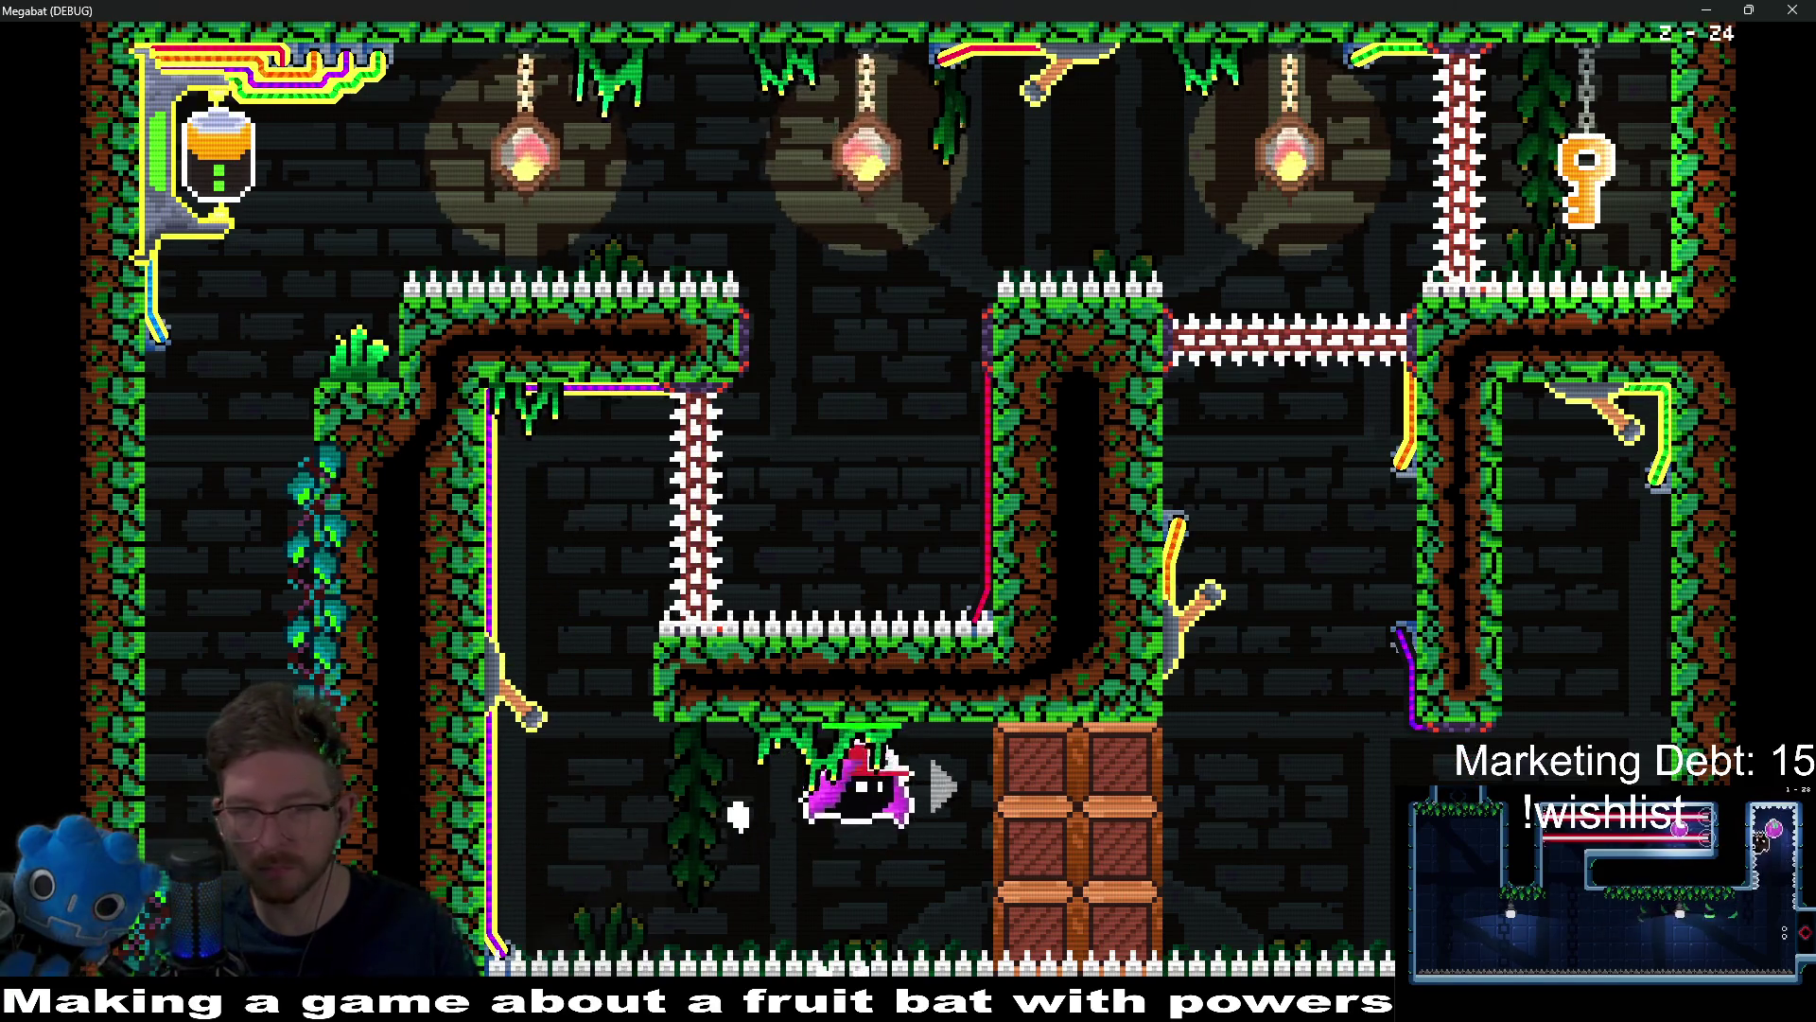
pyautogui.press('Right')
pyautogui.press('Left')
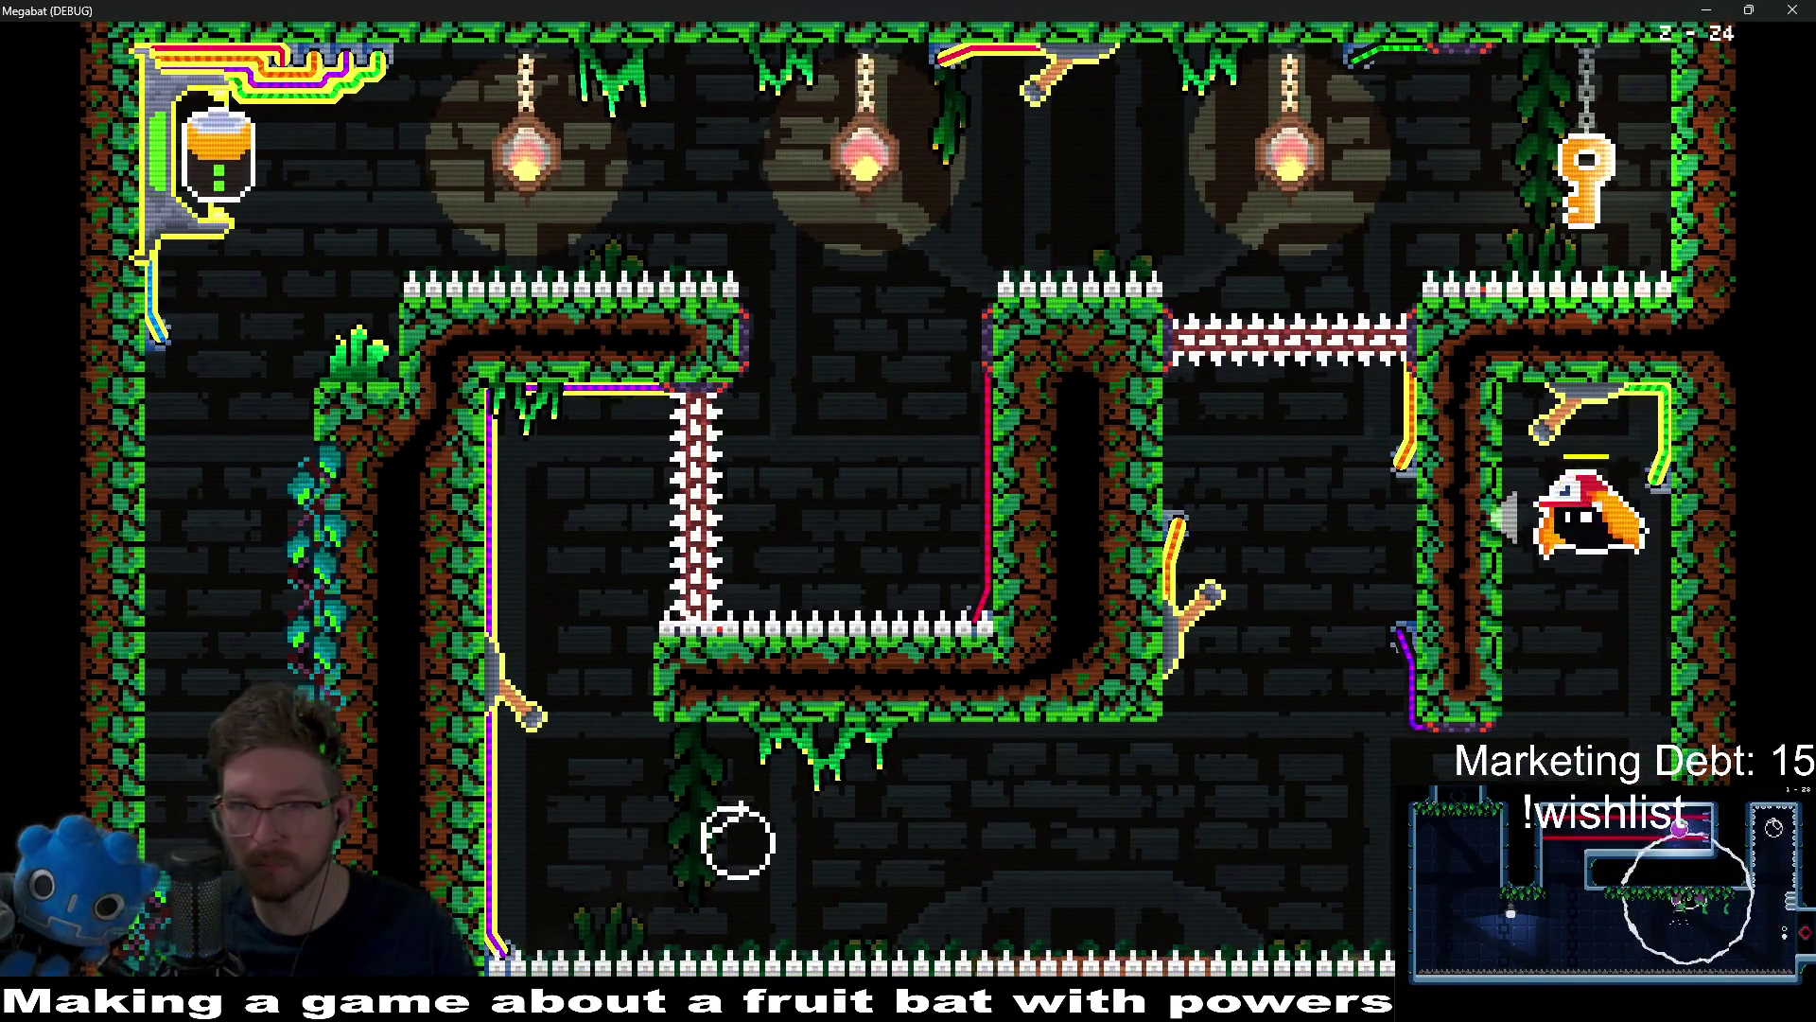
pyautogui.press('Up')
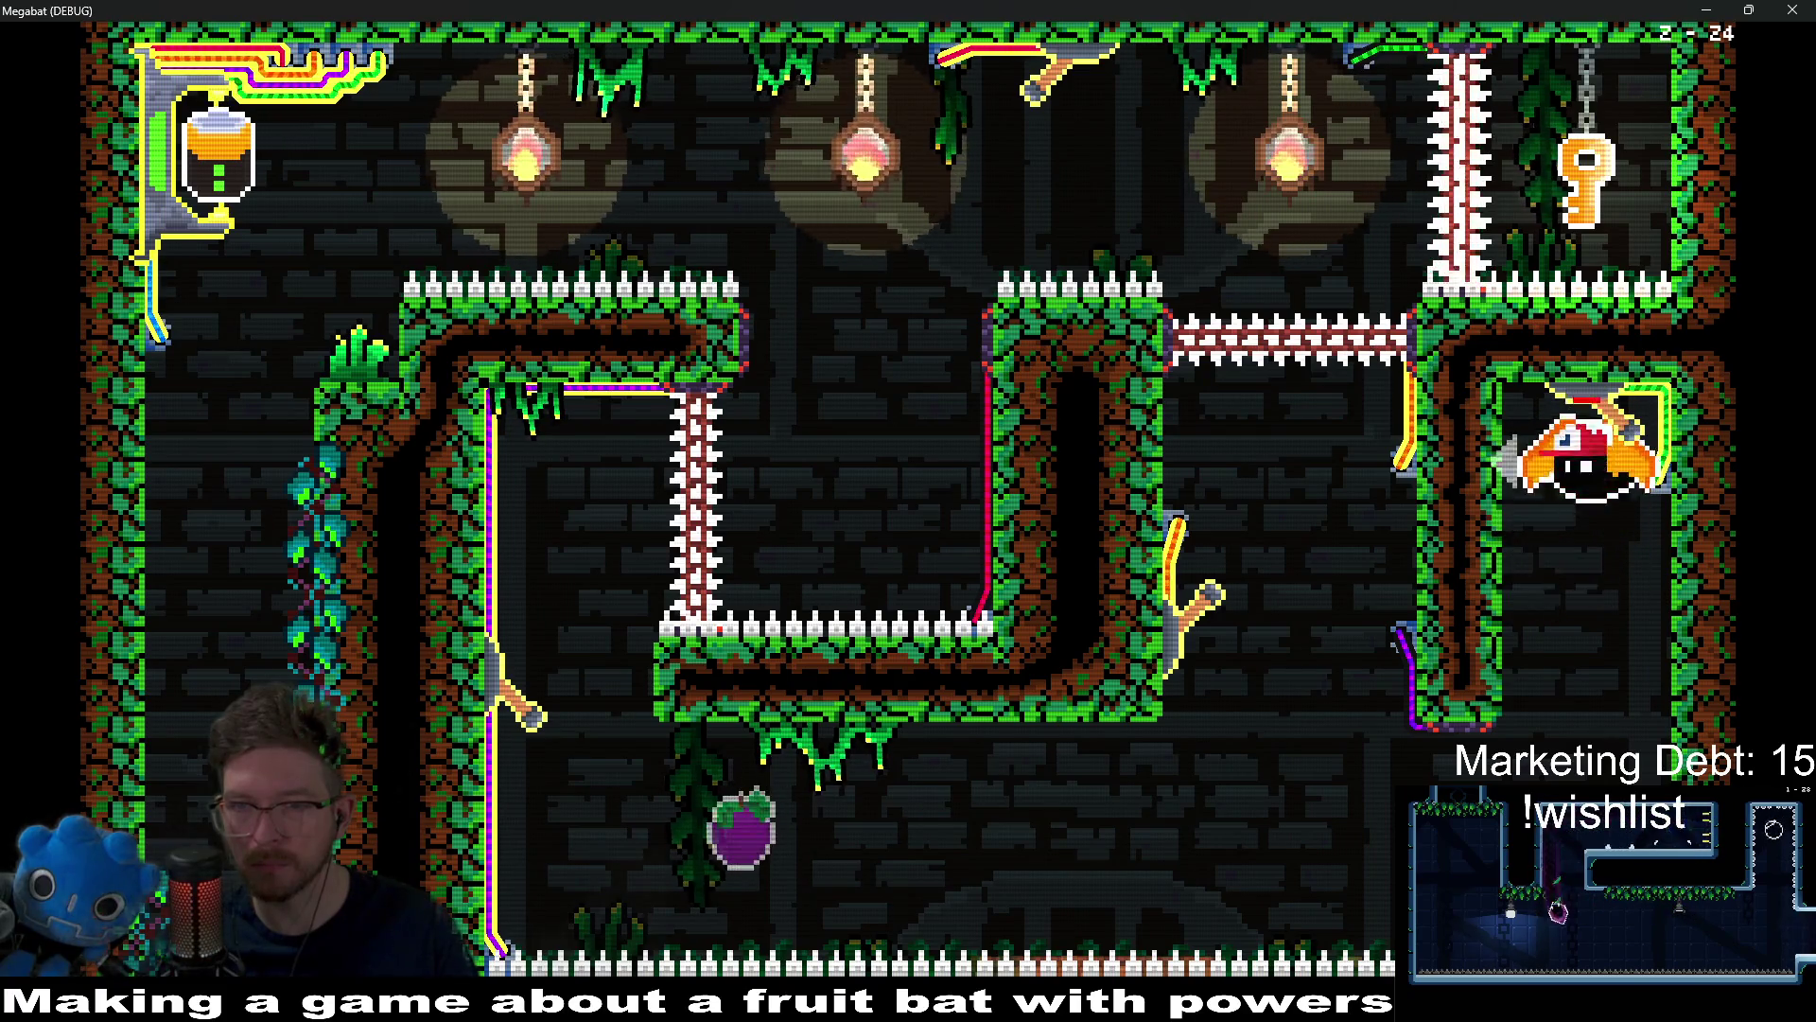
pyautogui.press('Up')
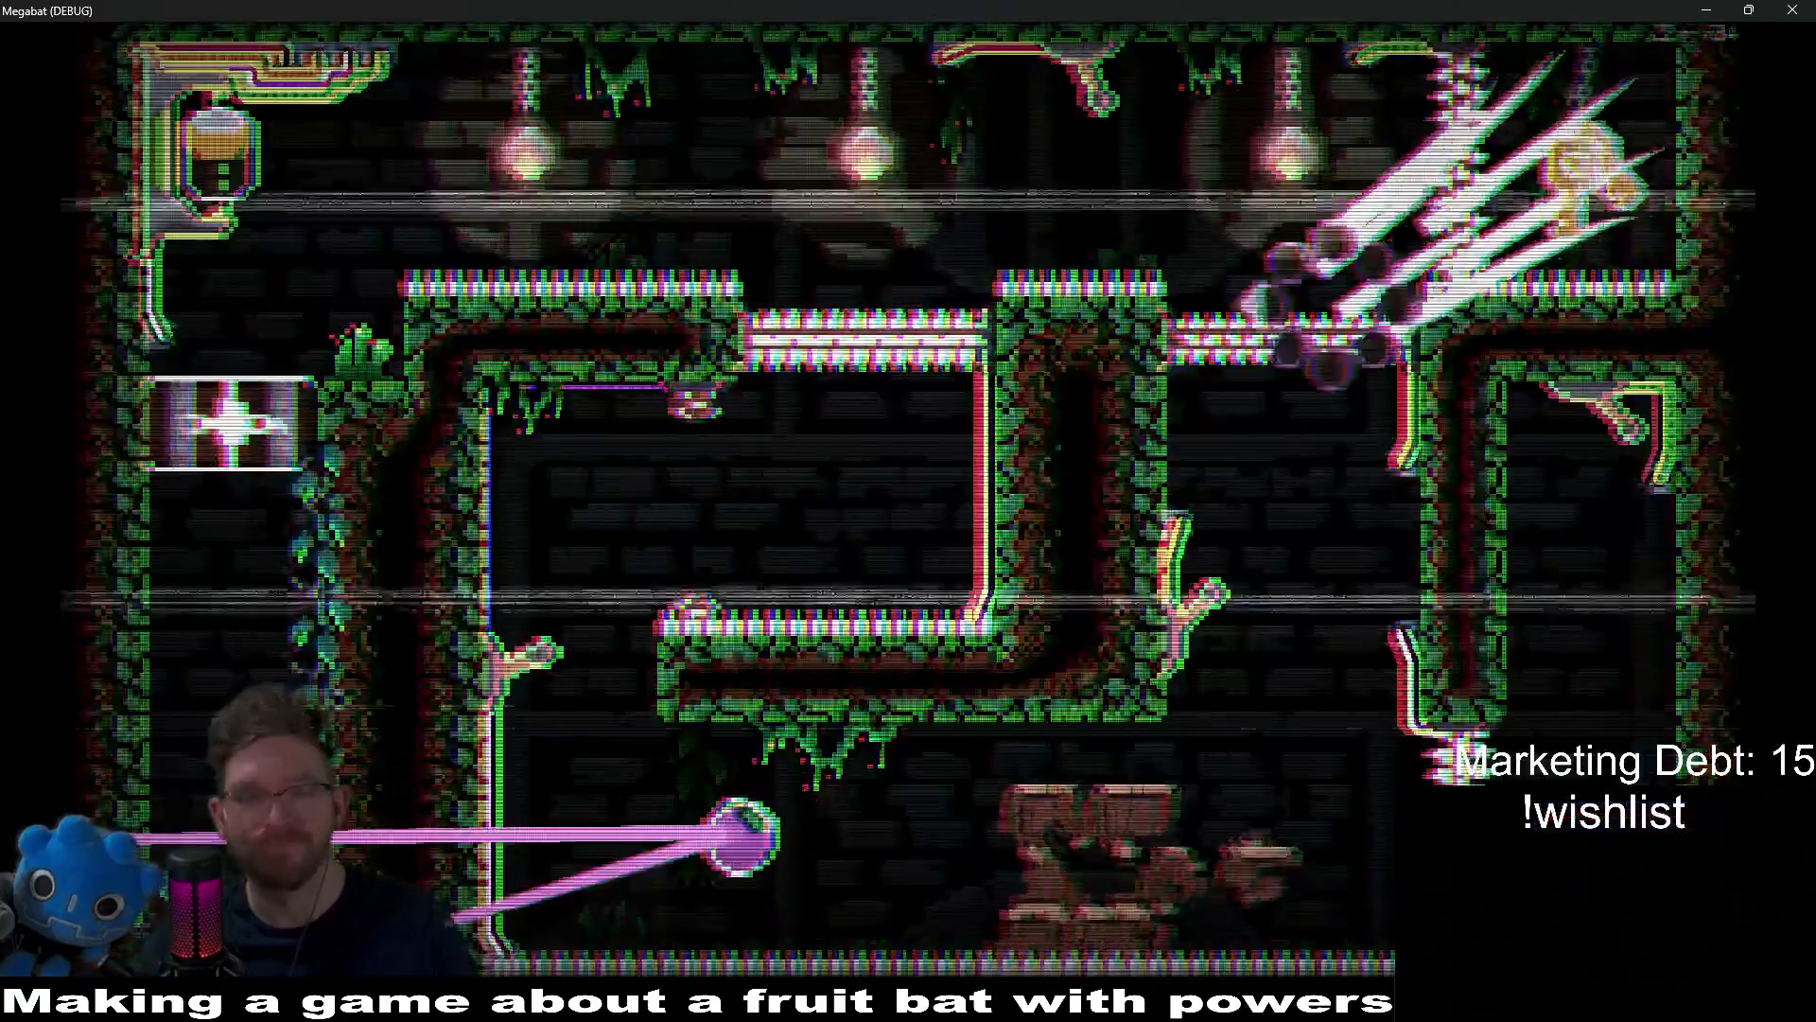
pyautogui.press('Right')
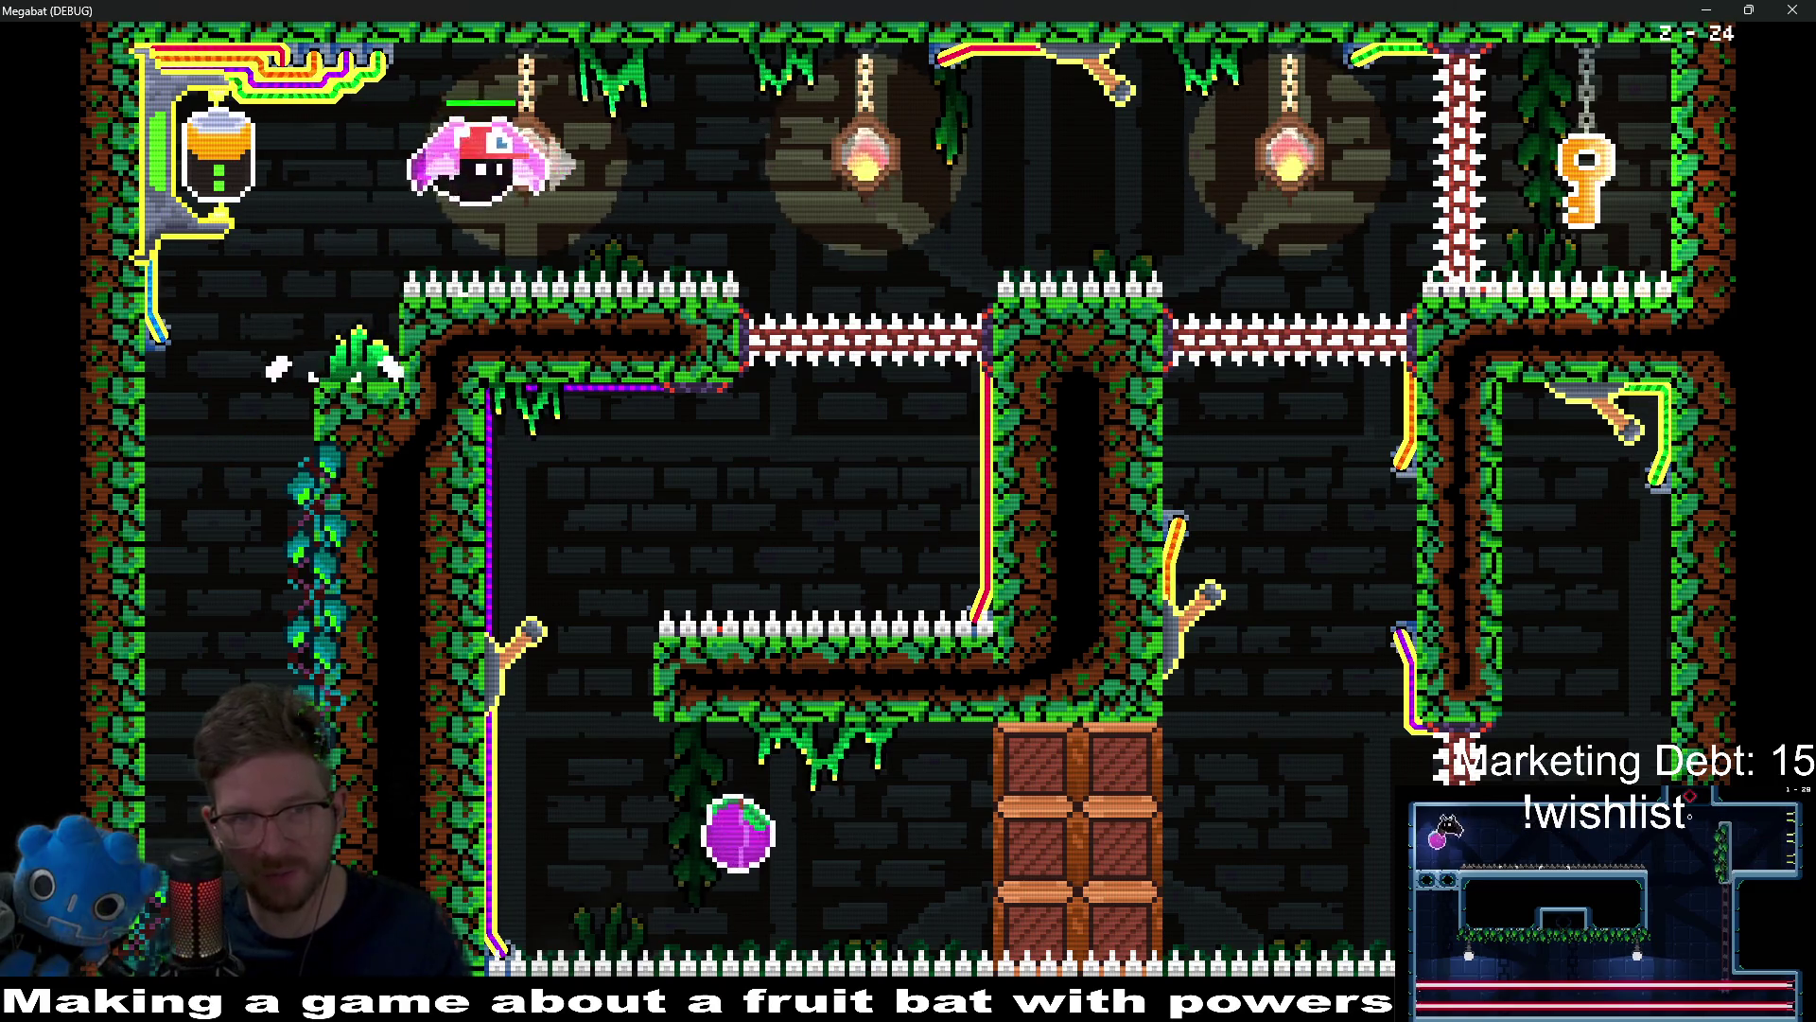
# Step: On the retry, swoop along the bottom, pick up the key, and carry it left to the exit
pyautogui.press('Left')
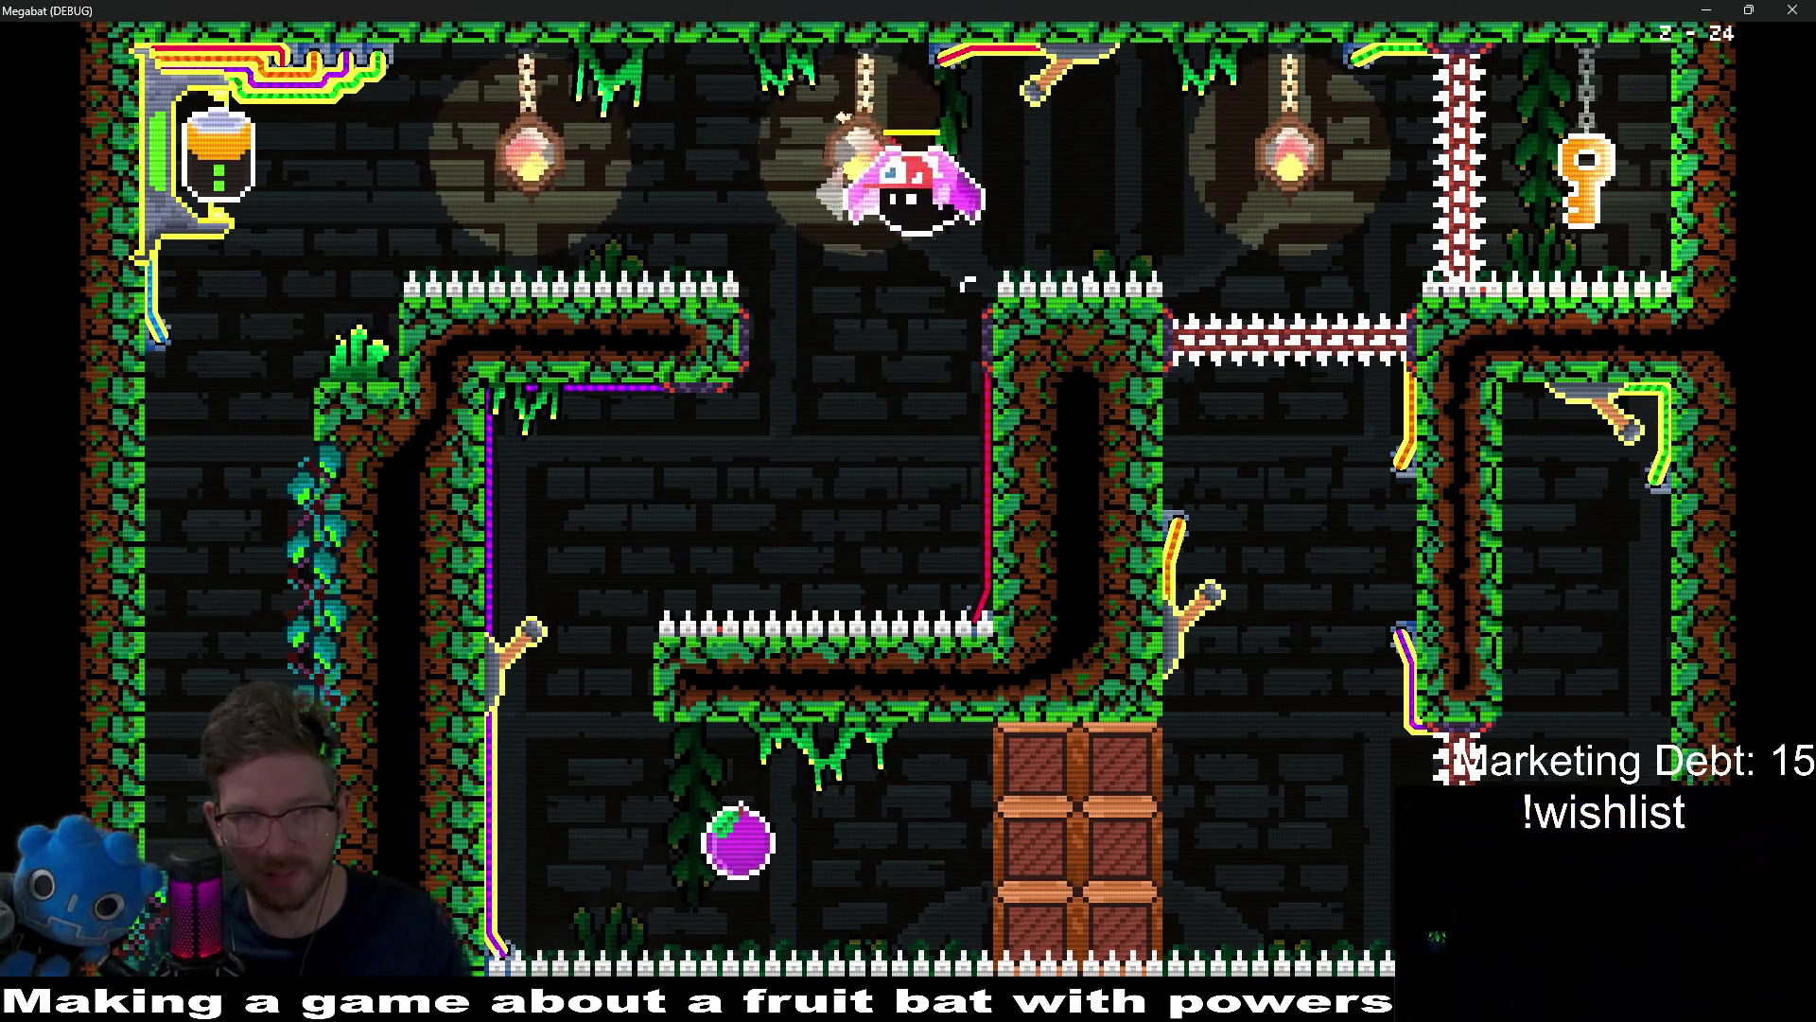
pyautogui.press('Right')
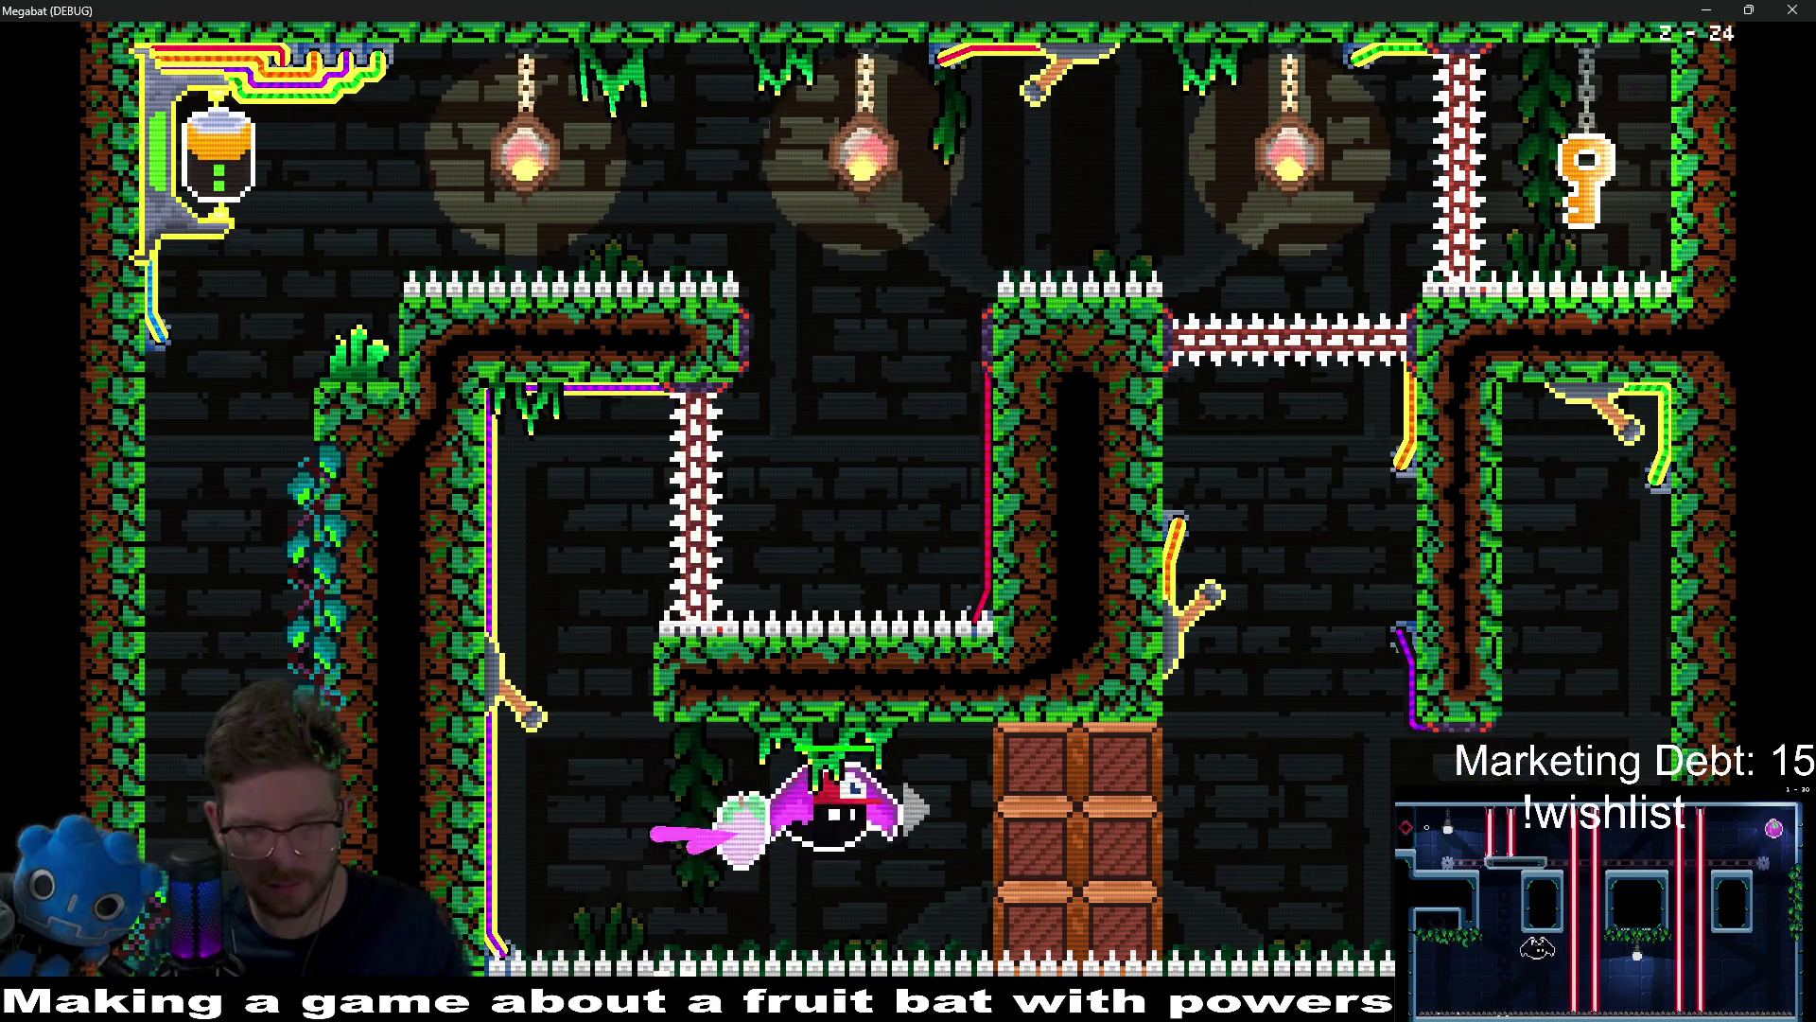
pyautogui.press('Up')
pyautogui.press('Left')
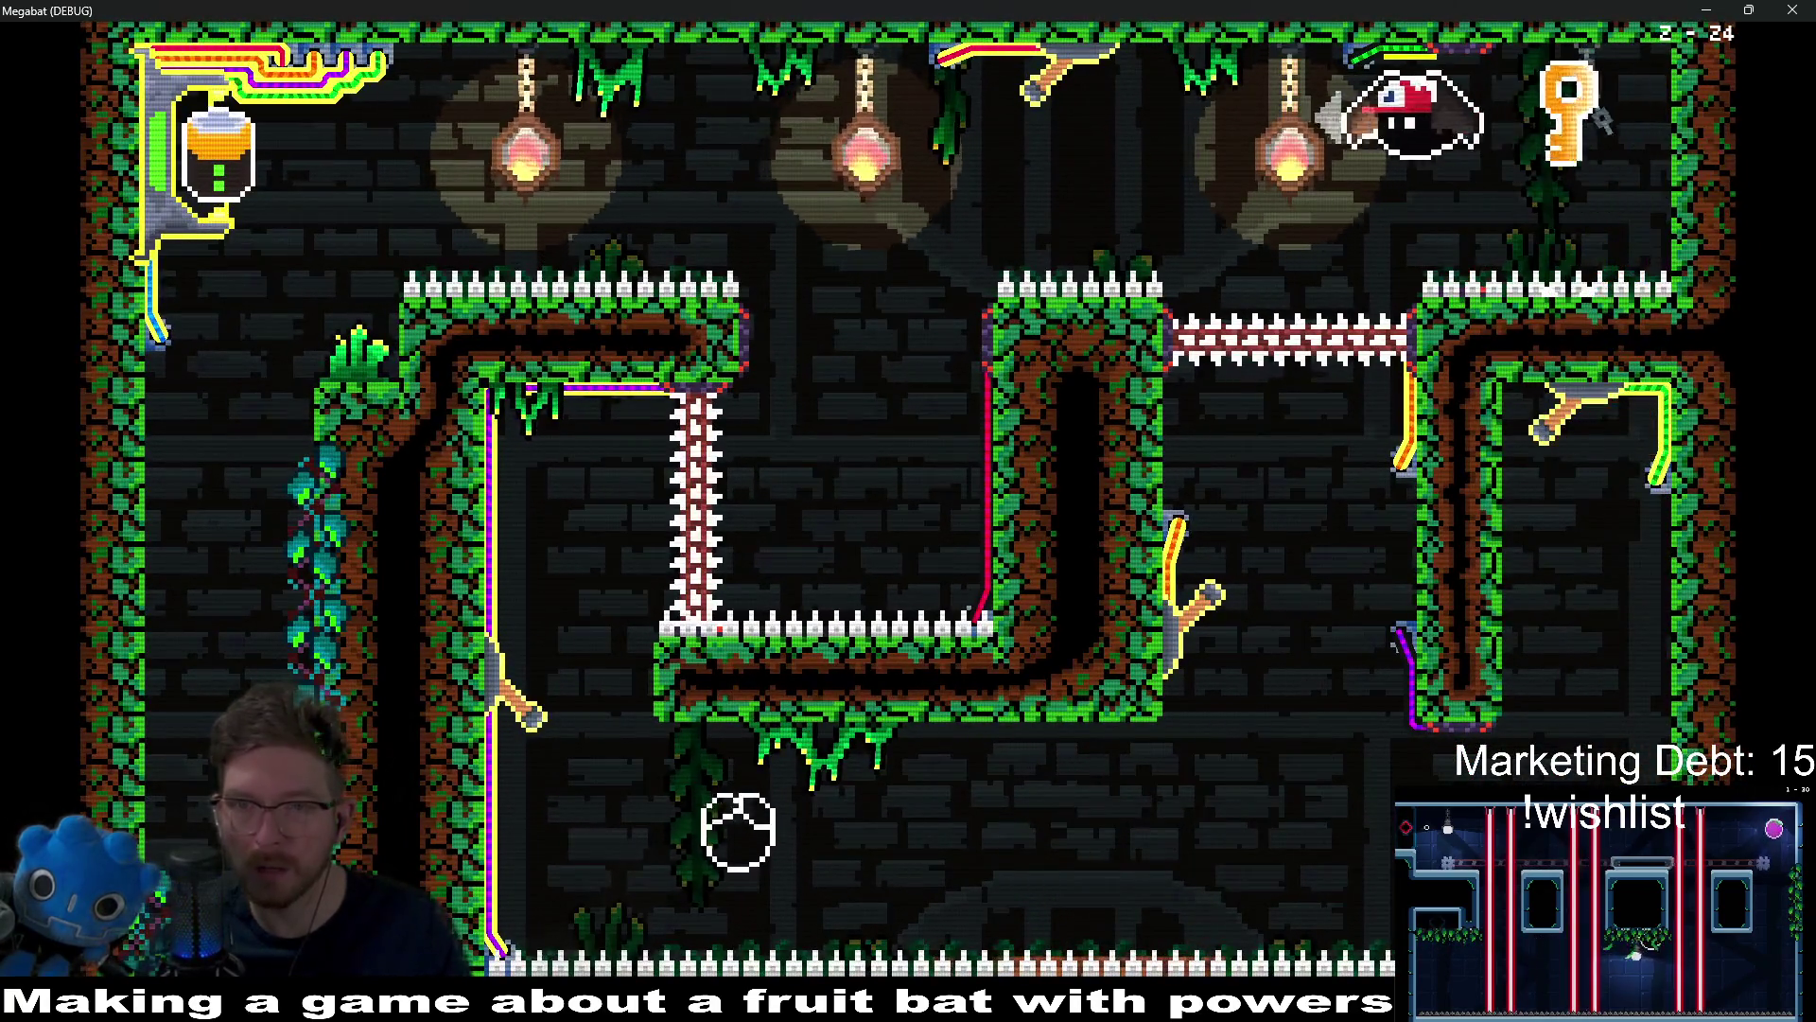
pyautogui.press('Left')
pyautogui.press('Down')
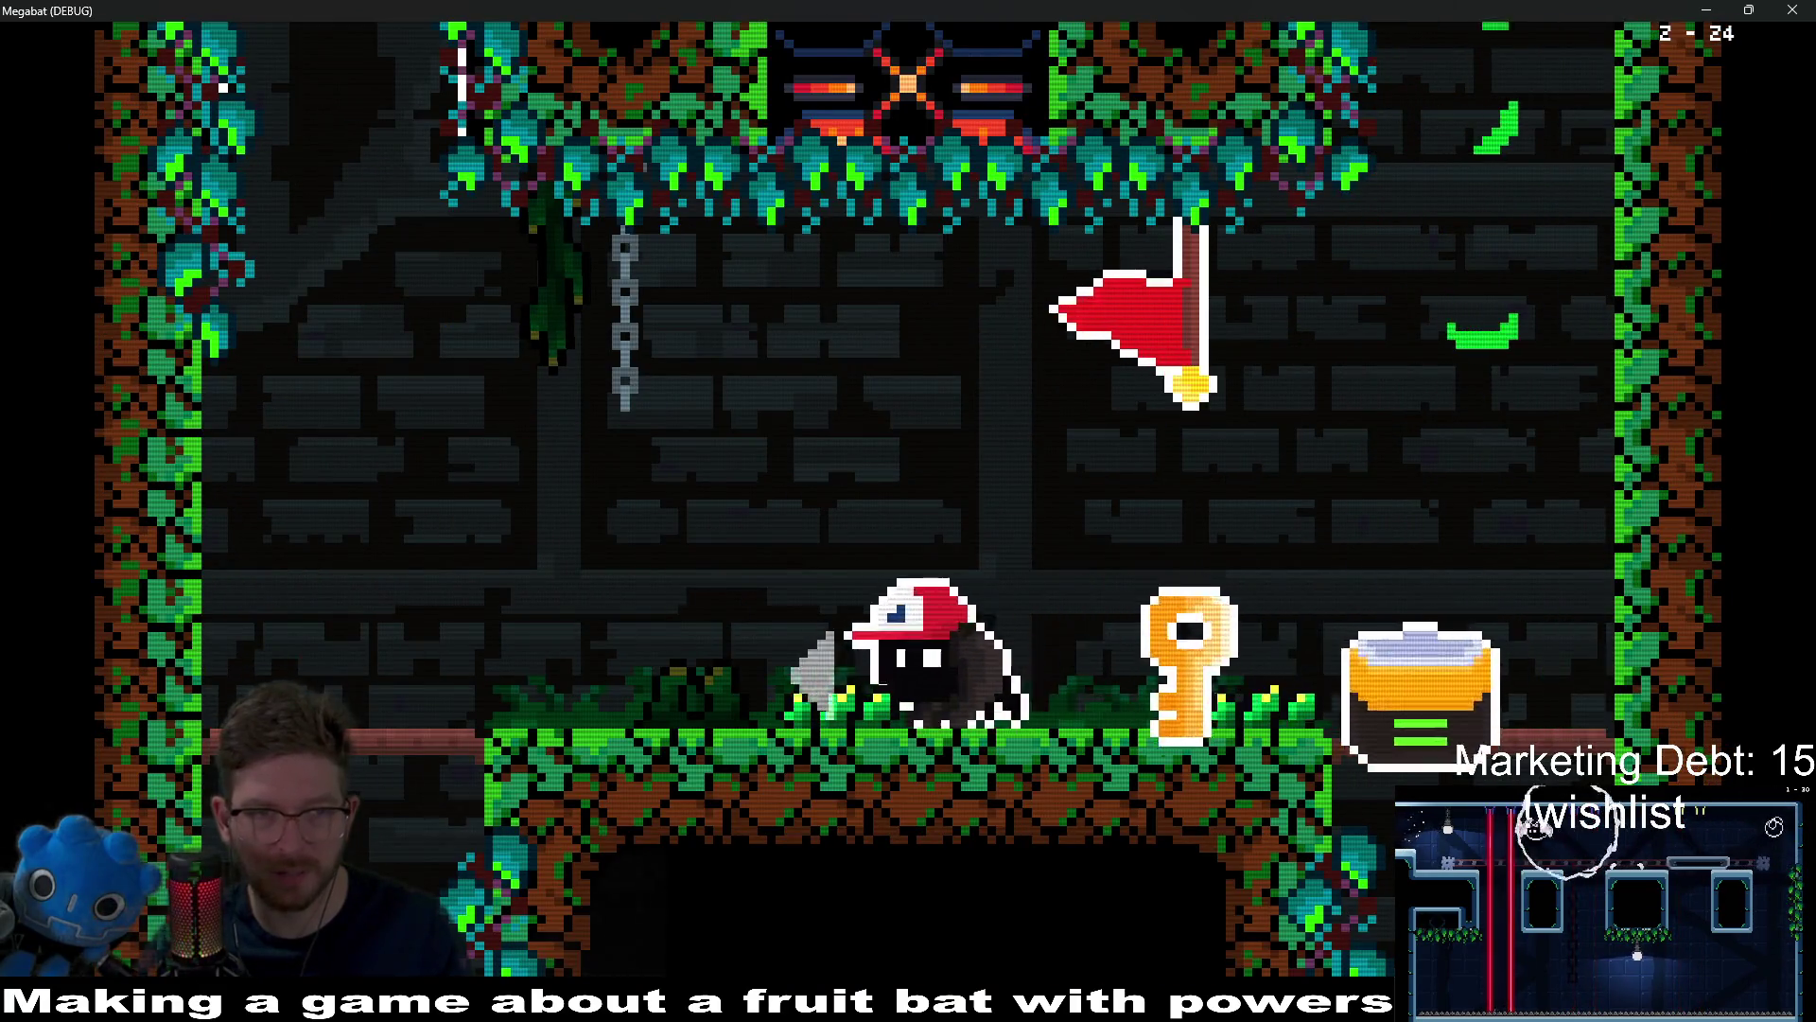
pyautogui.press('Up')
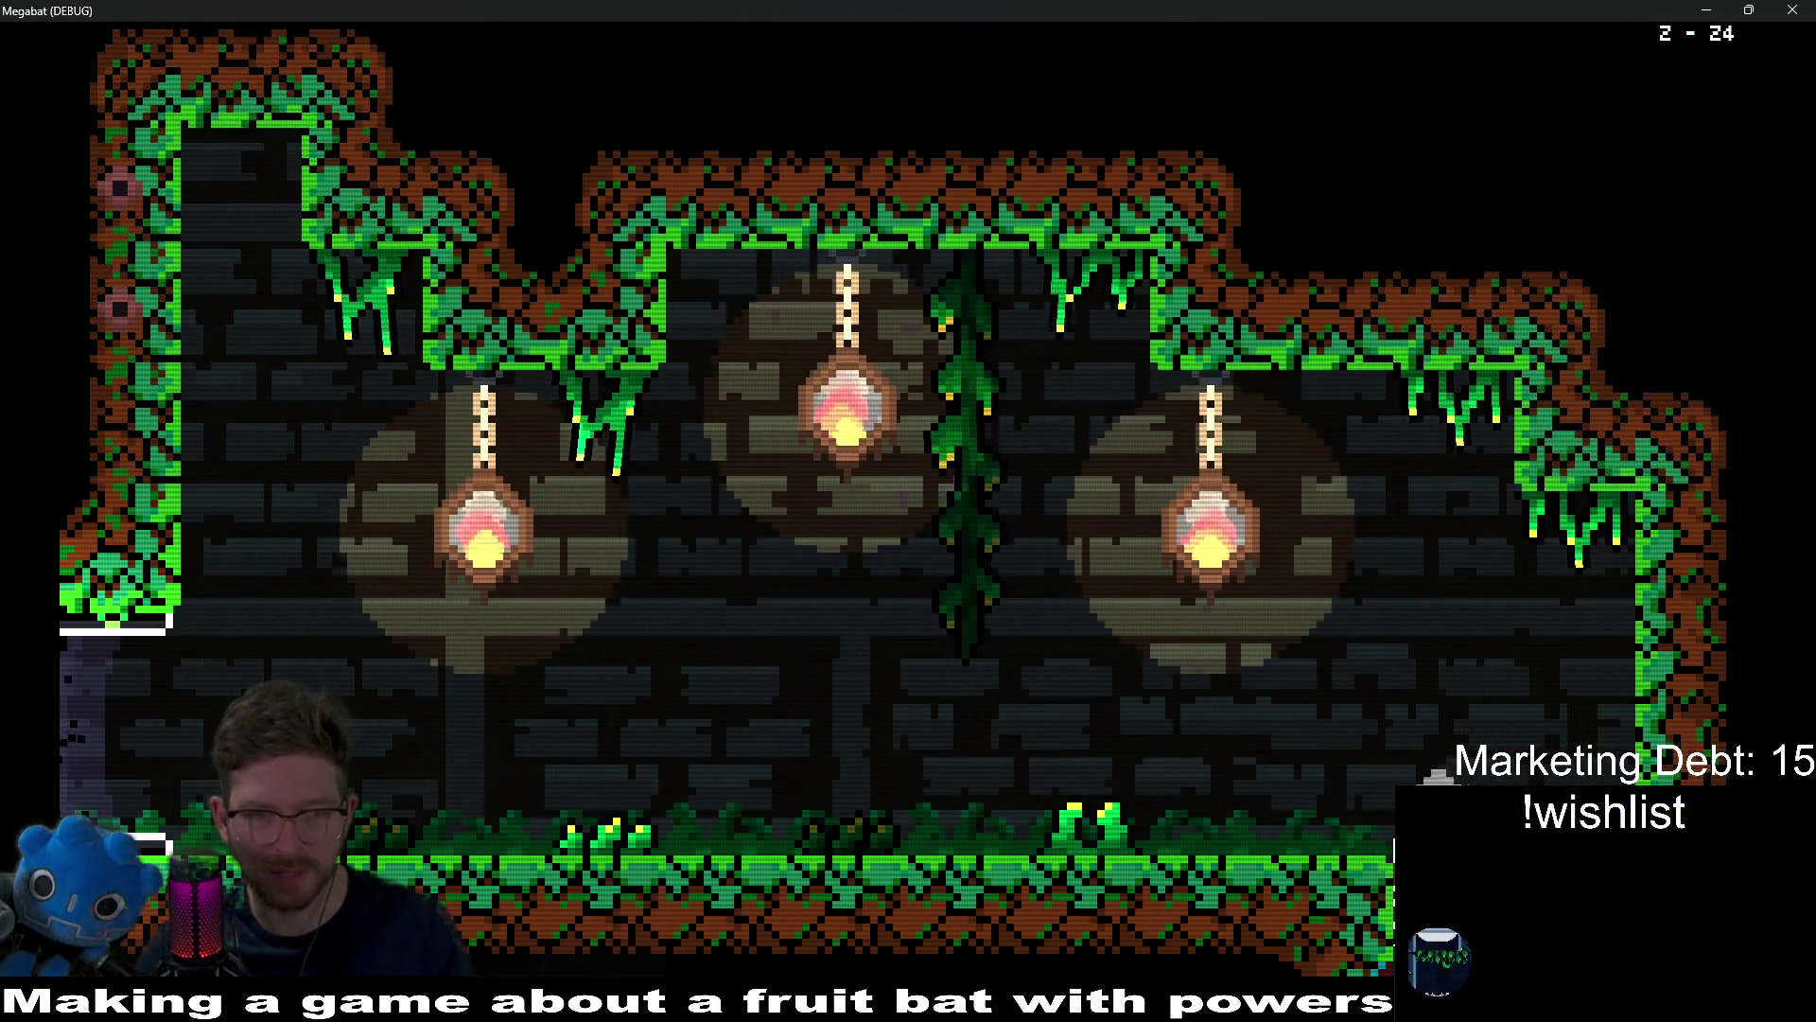
pyautogui.press('Left')
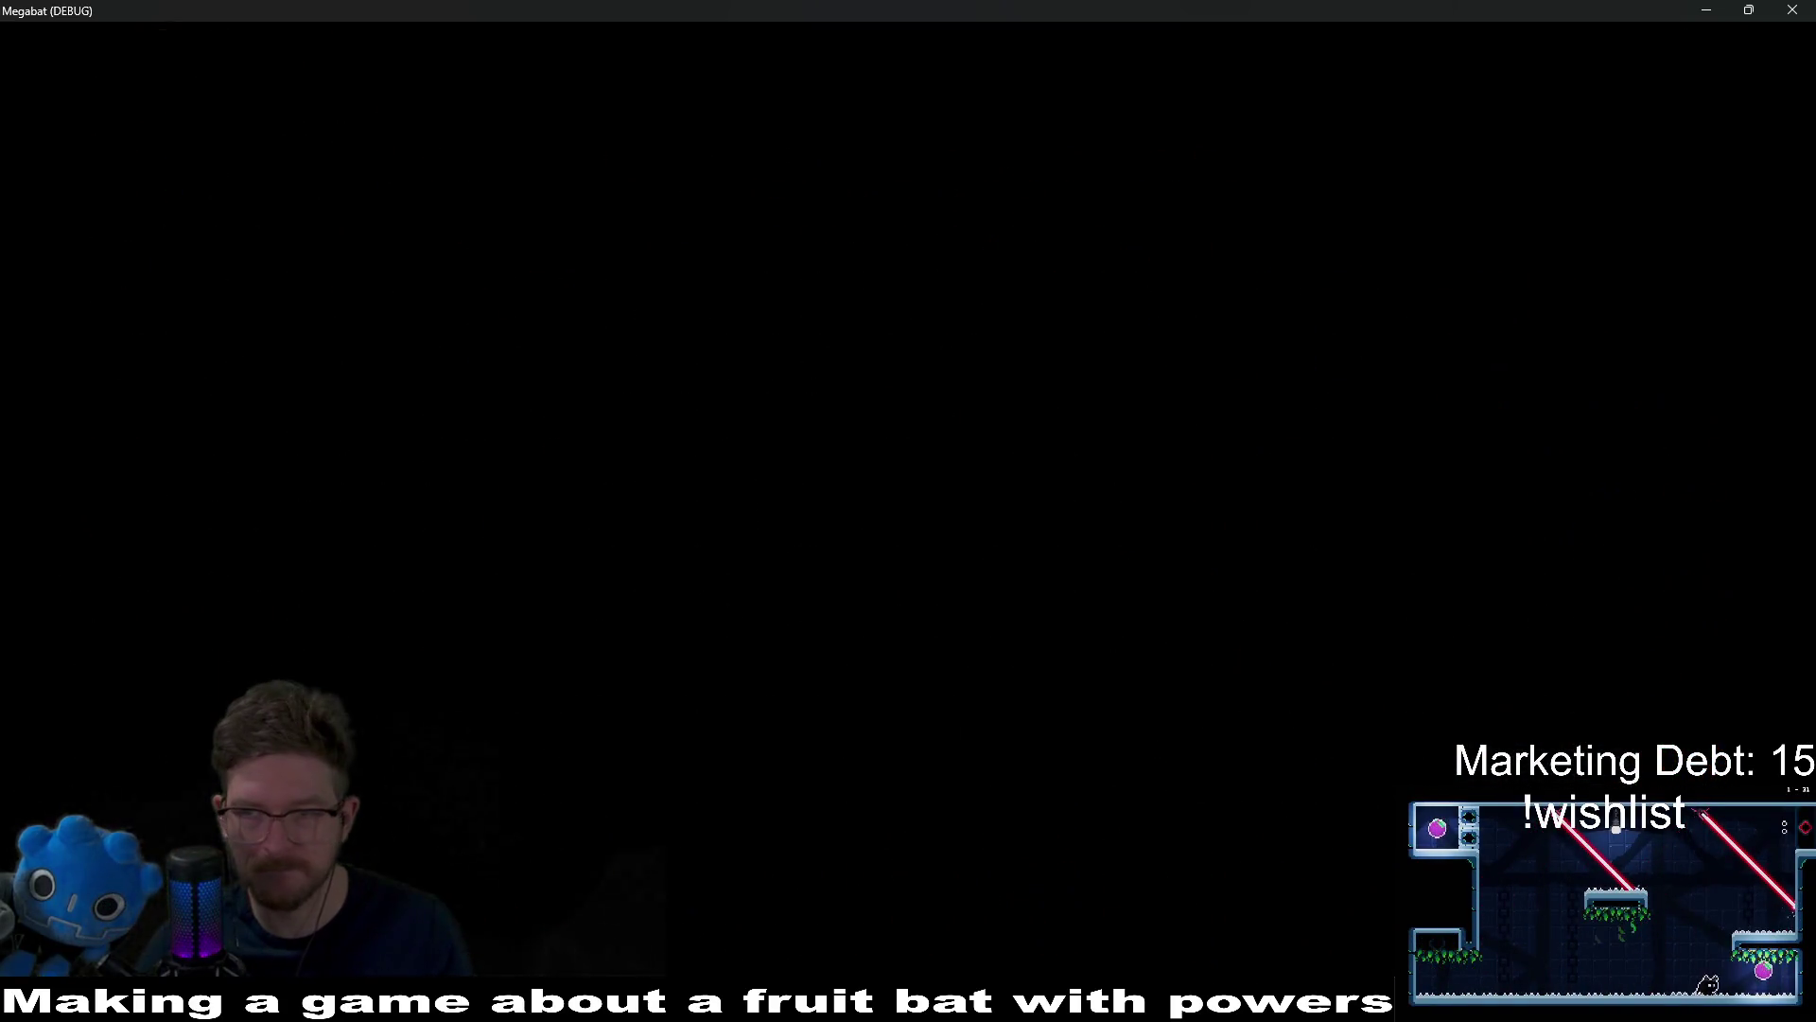
# Step: Fly the bat and jar right through room 2-25, down the right shaft, and left to the exit
pyautogui.press('Right')
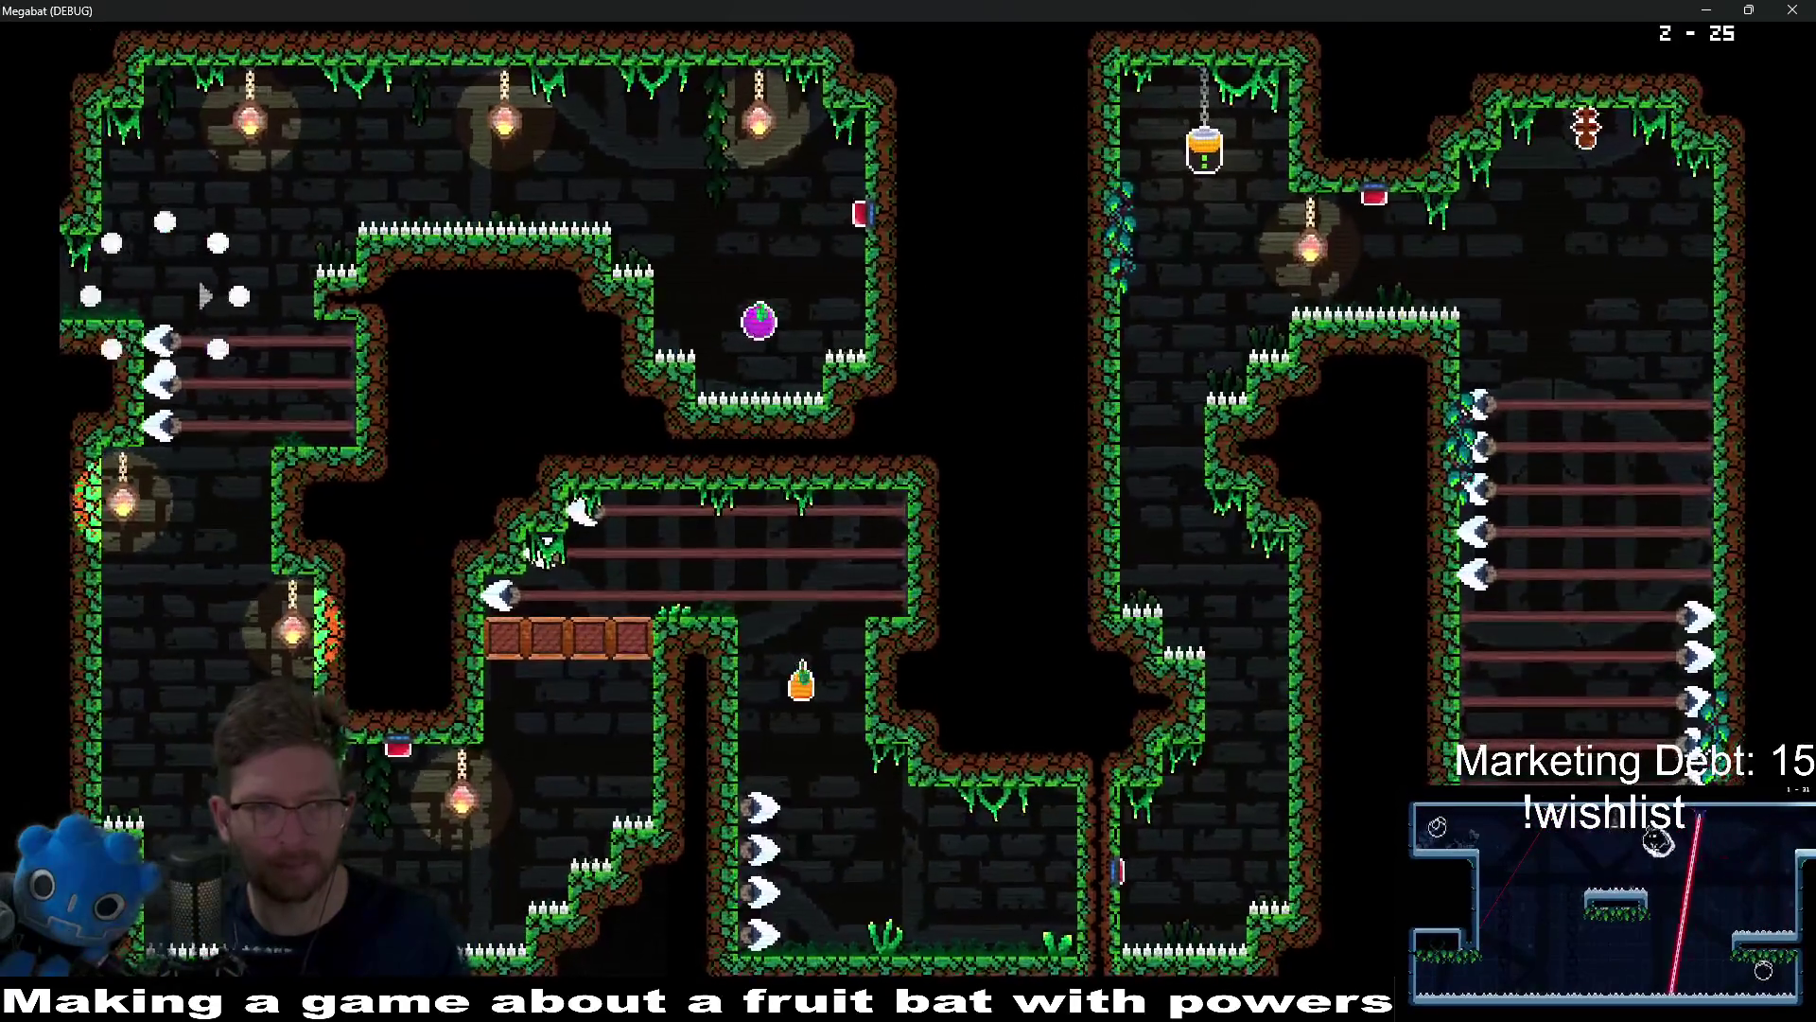
pyautogui.press('Right')
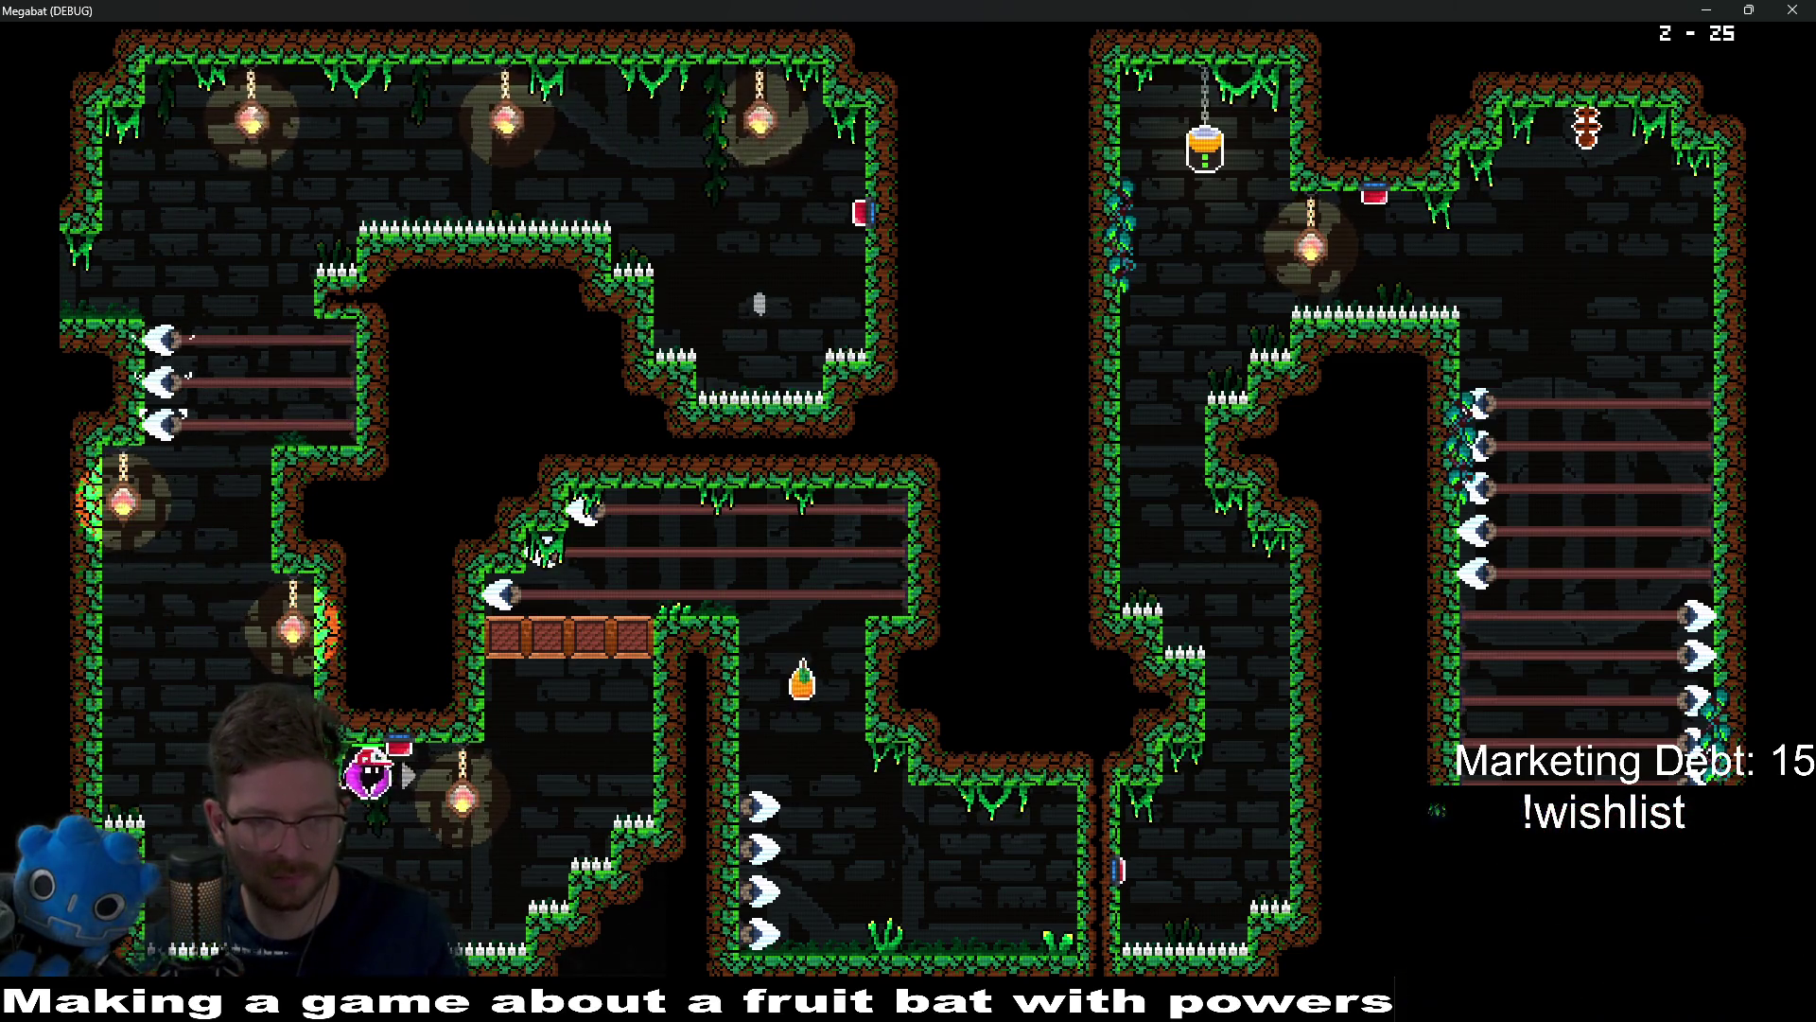
pyautogui.press('Right')
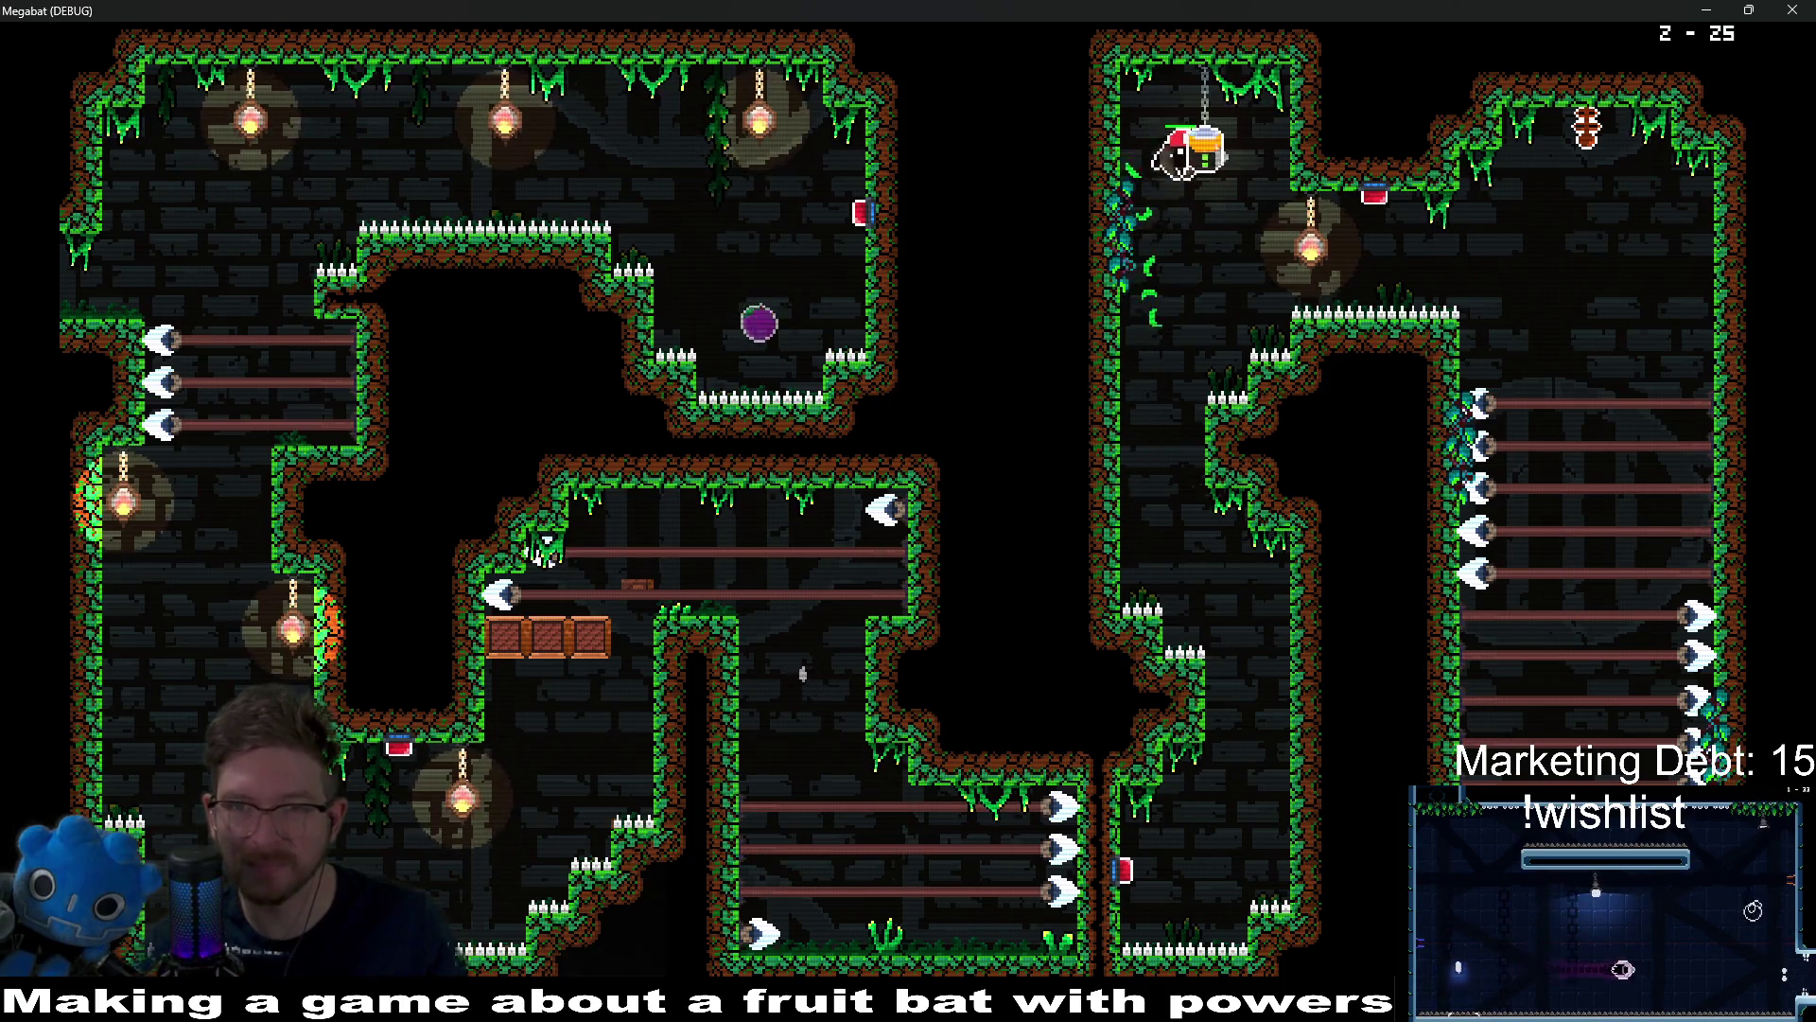
pyautogui.press('Right')
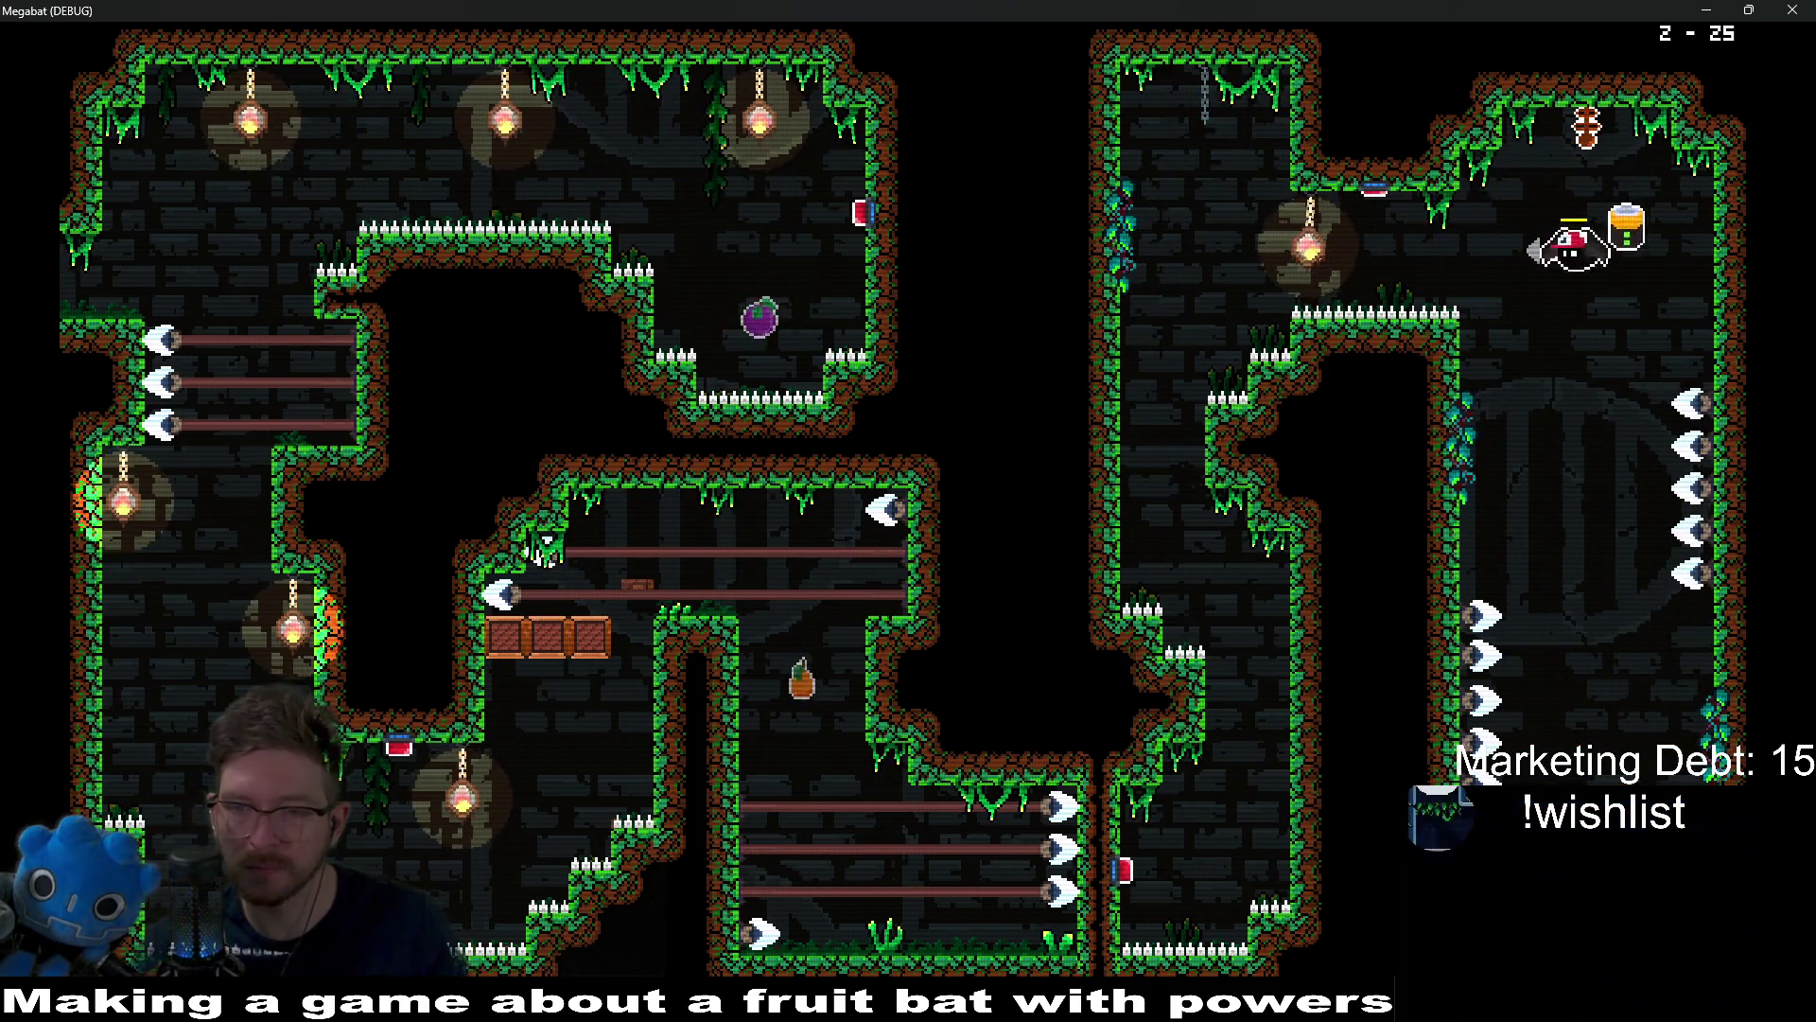
pyautogui.press('Down')
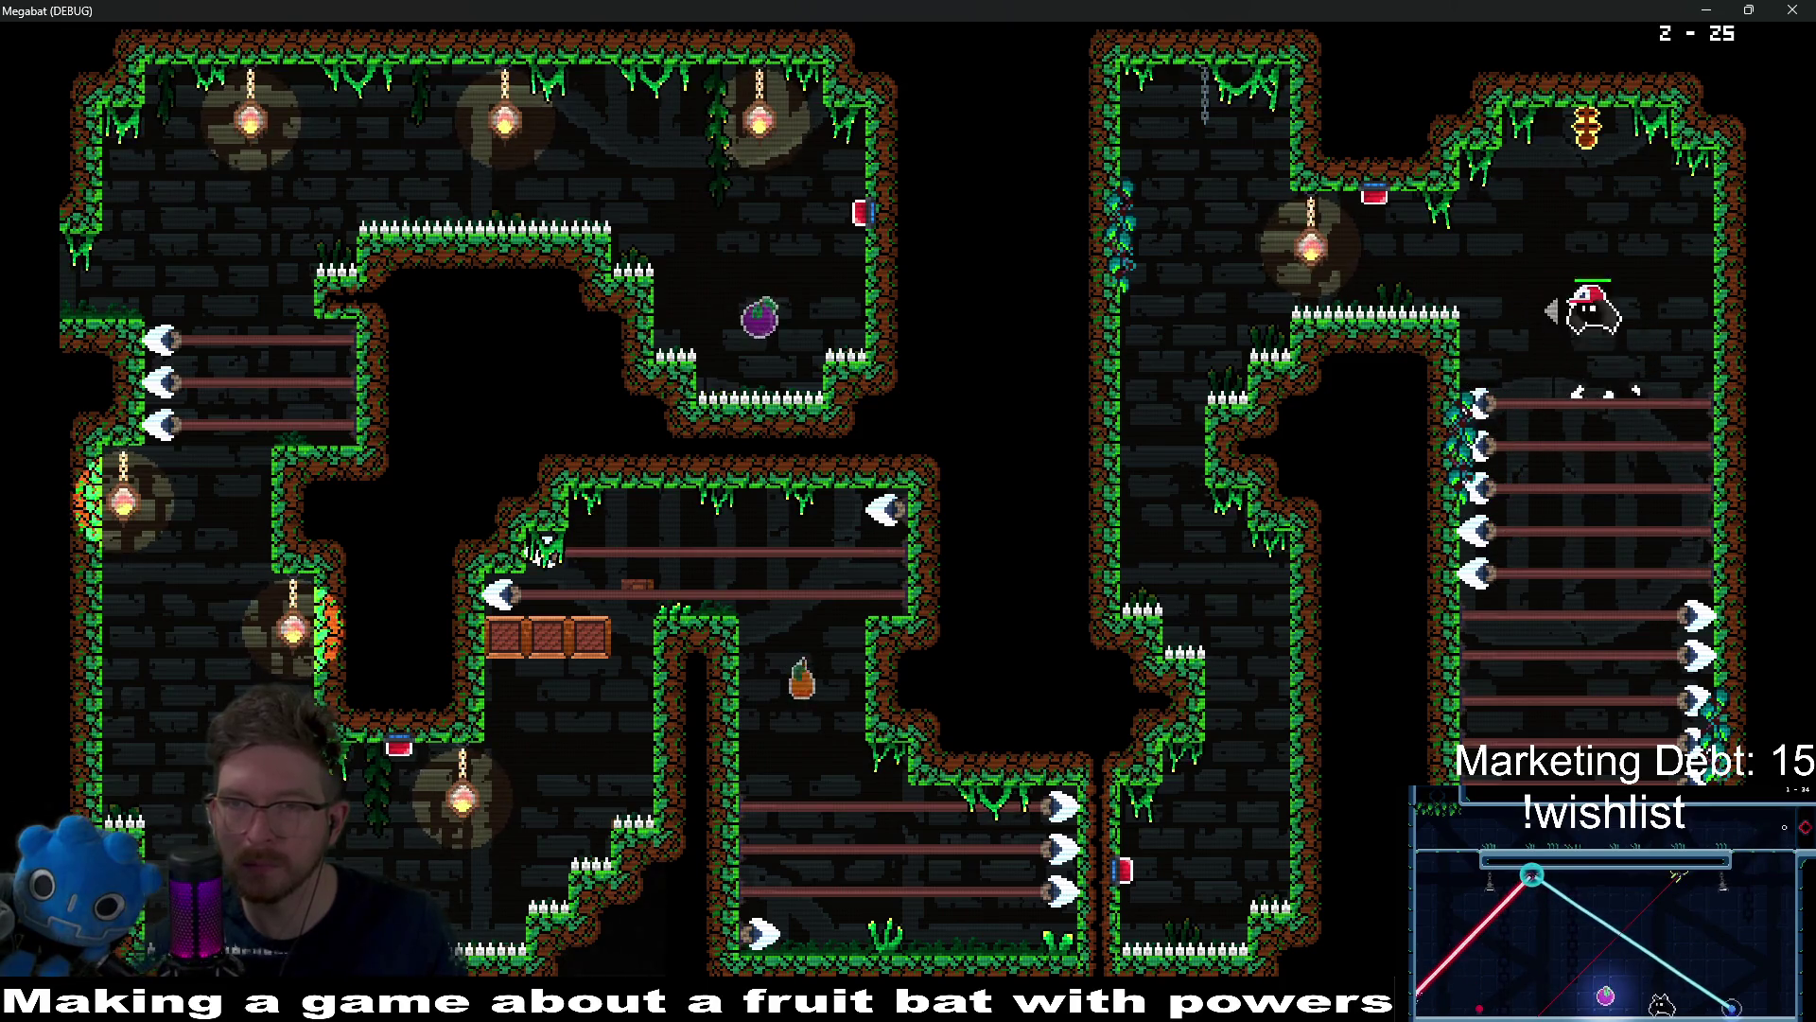
pyautogui.press('Left')
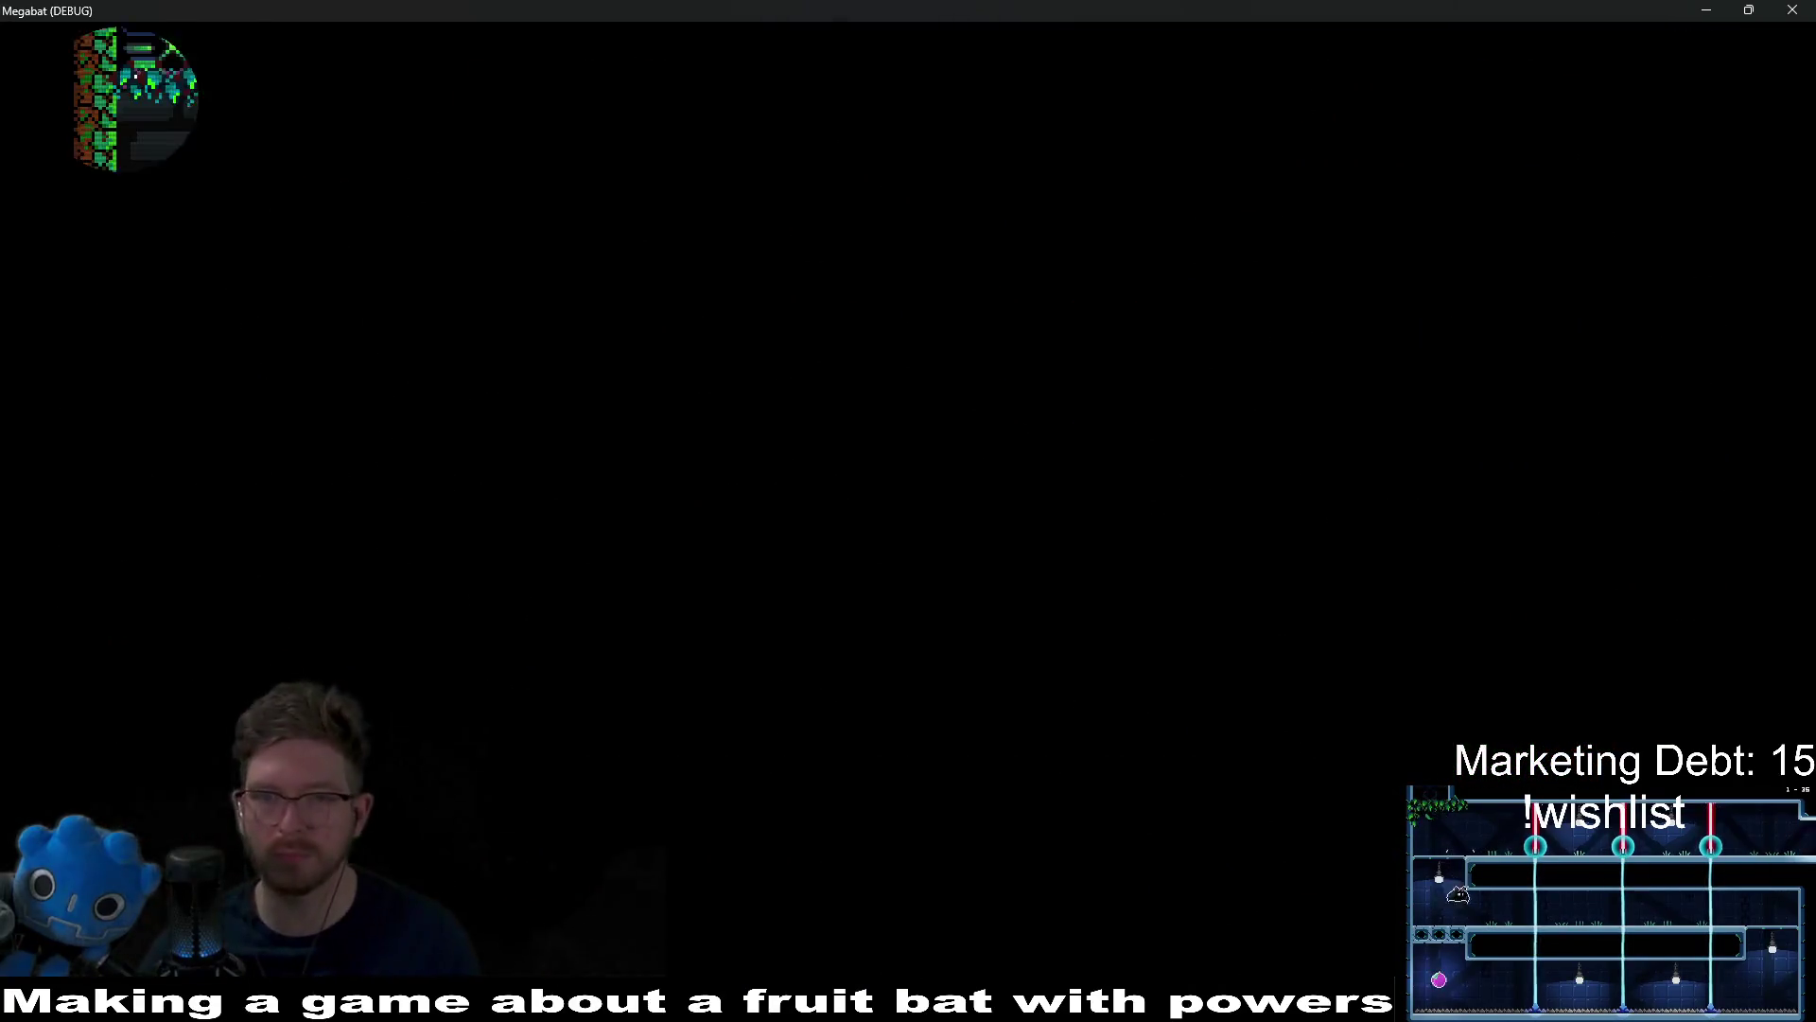
# Step: Fly past the lamps into the lower corridor, collect the purple fruit, and dock the jar in the wall holder
pyautogui.press('Right')
pyautogui.press('Left')
pyautogui.press('Right')
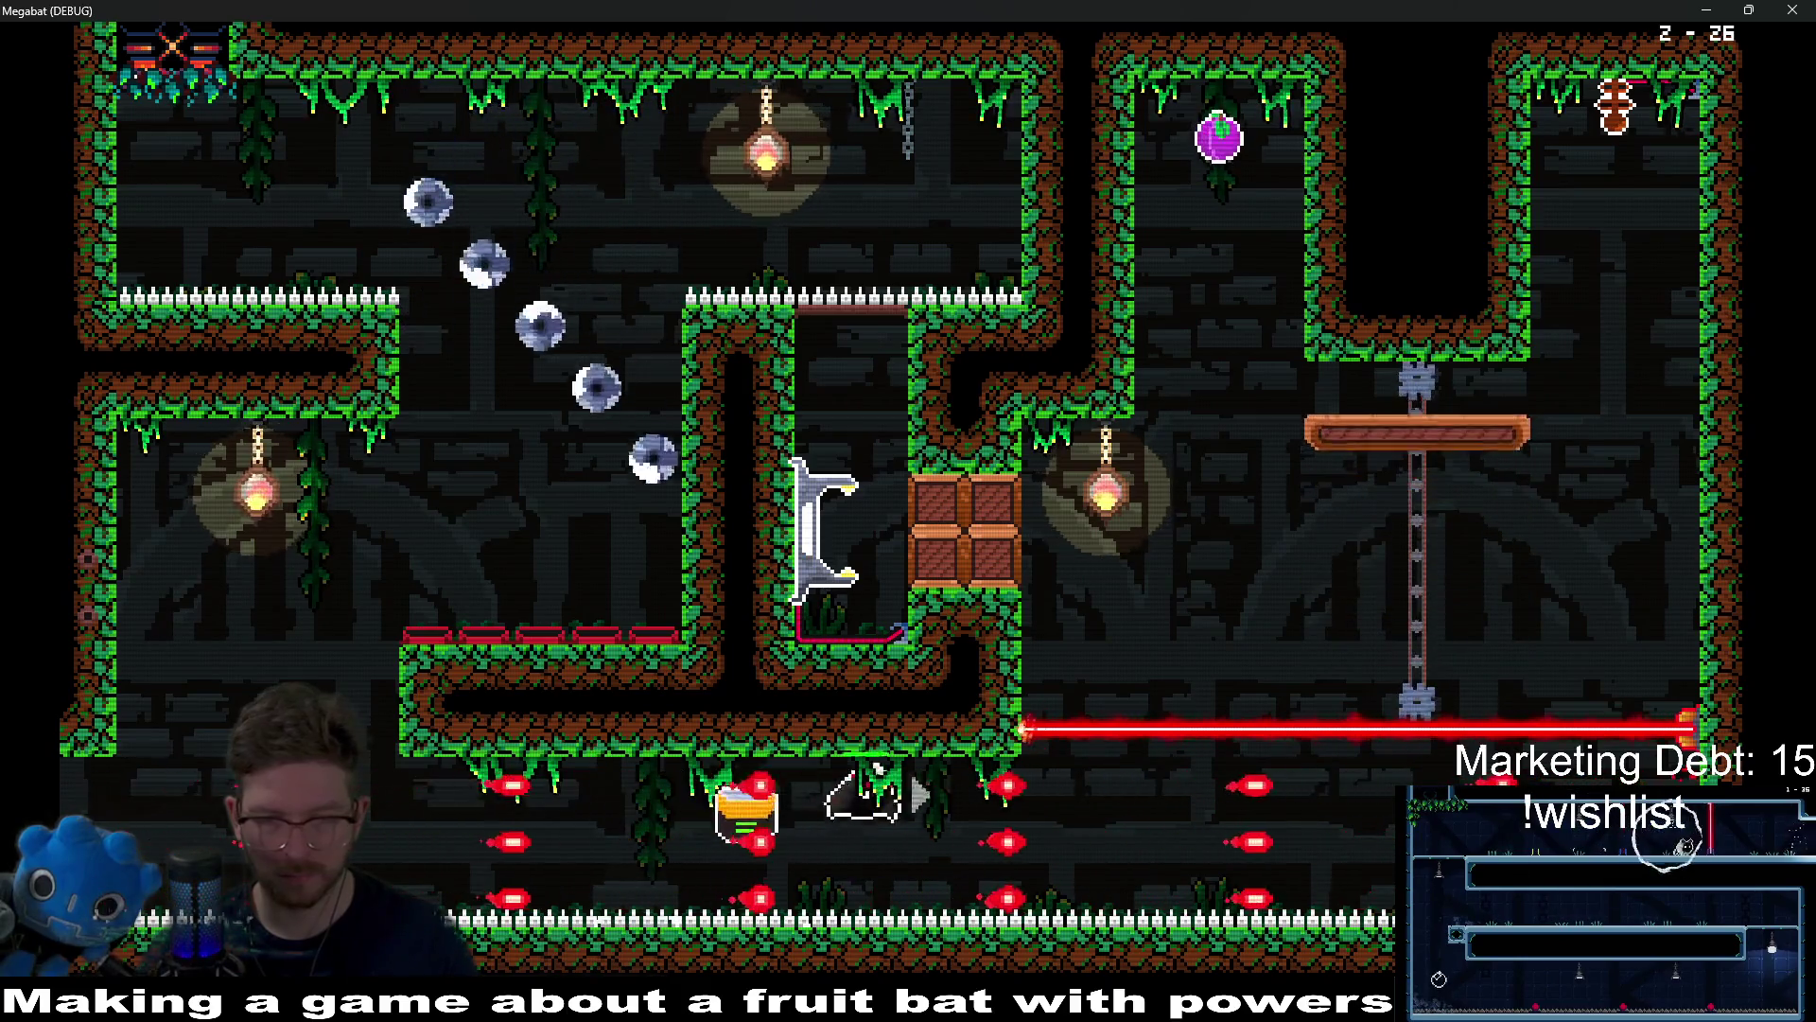
pyautogui.press('Left')
pyautogui.press('Up')
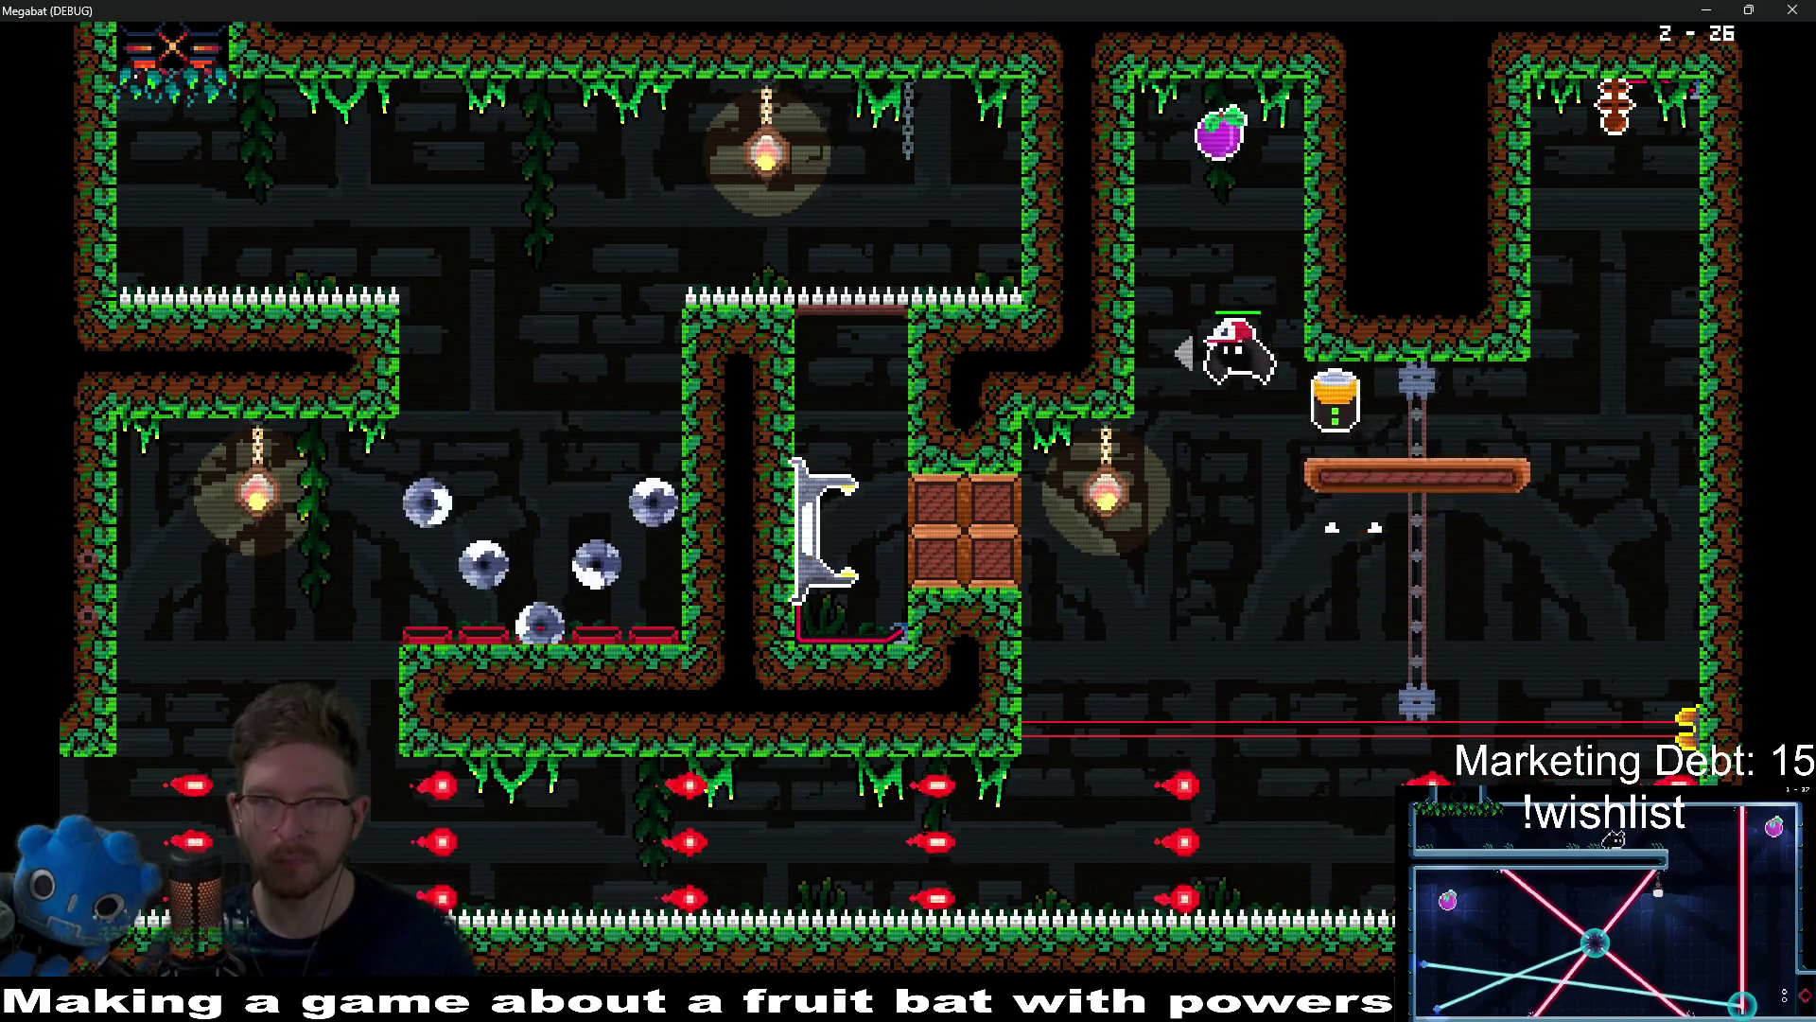
pyautogui.press('Down')
pyautogui.press('Left')
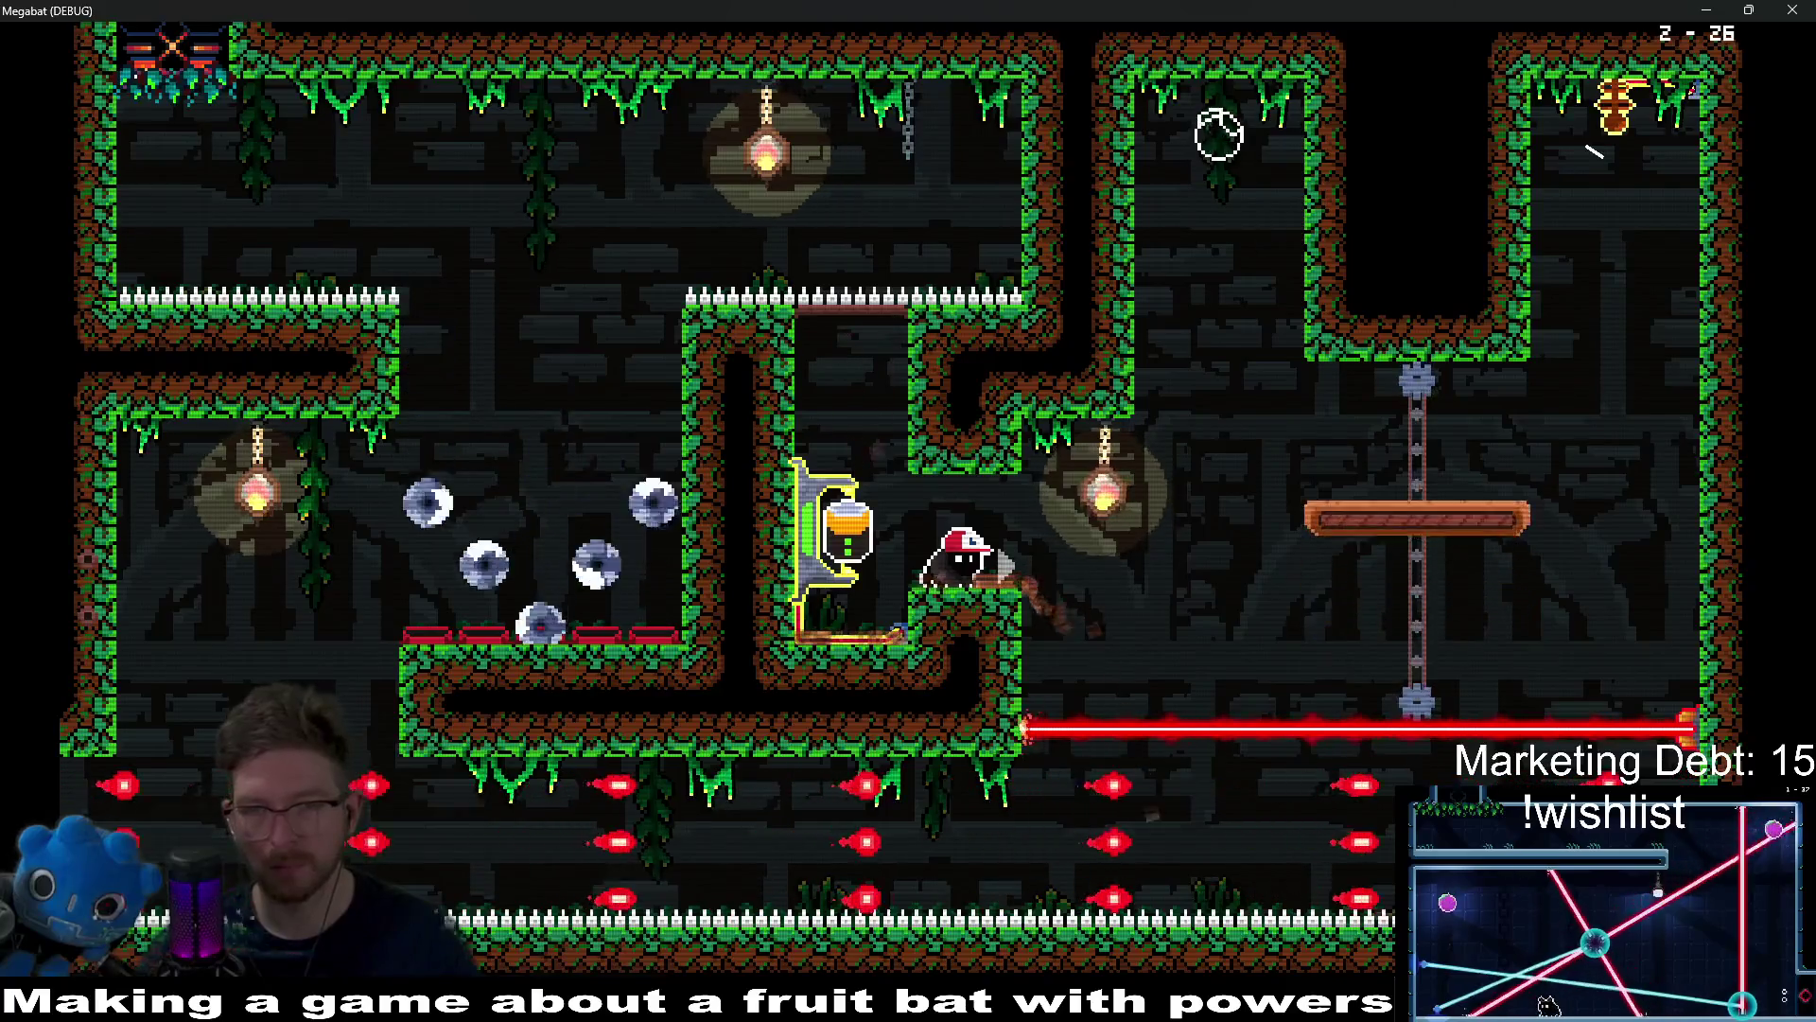
# Step: Climb through the upper room to the purple fruit and exit via the top-right room
pyautogui.press('Right')
pyautogui.press('Up')
pyautogui.press('Left')
pyautogui.press('Right')
pyautogui.press('Up')
pyautogui.press('Left')
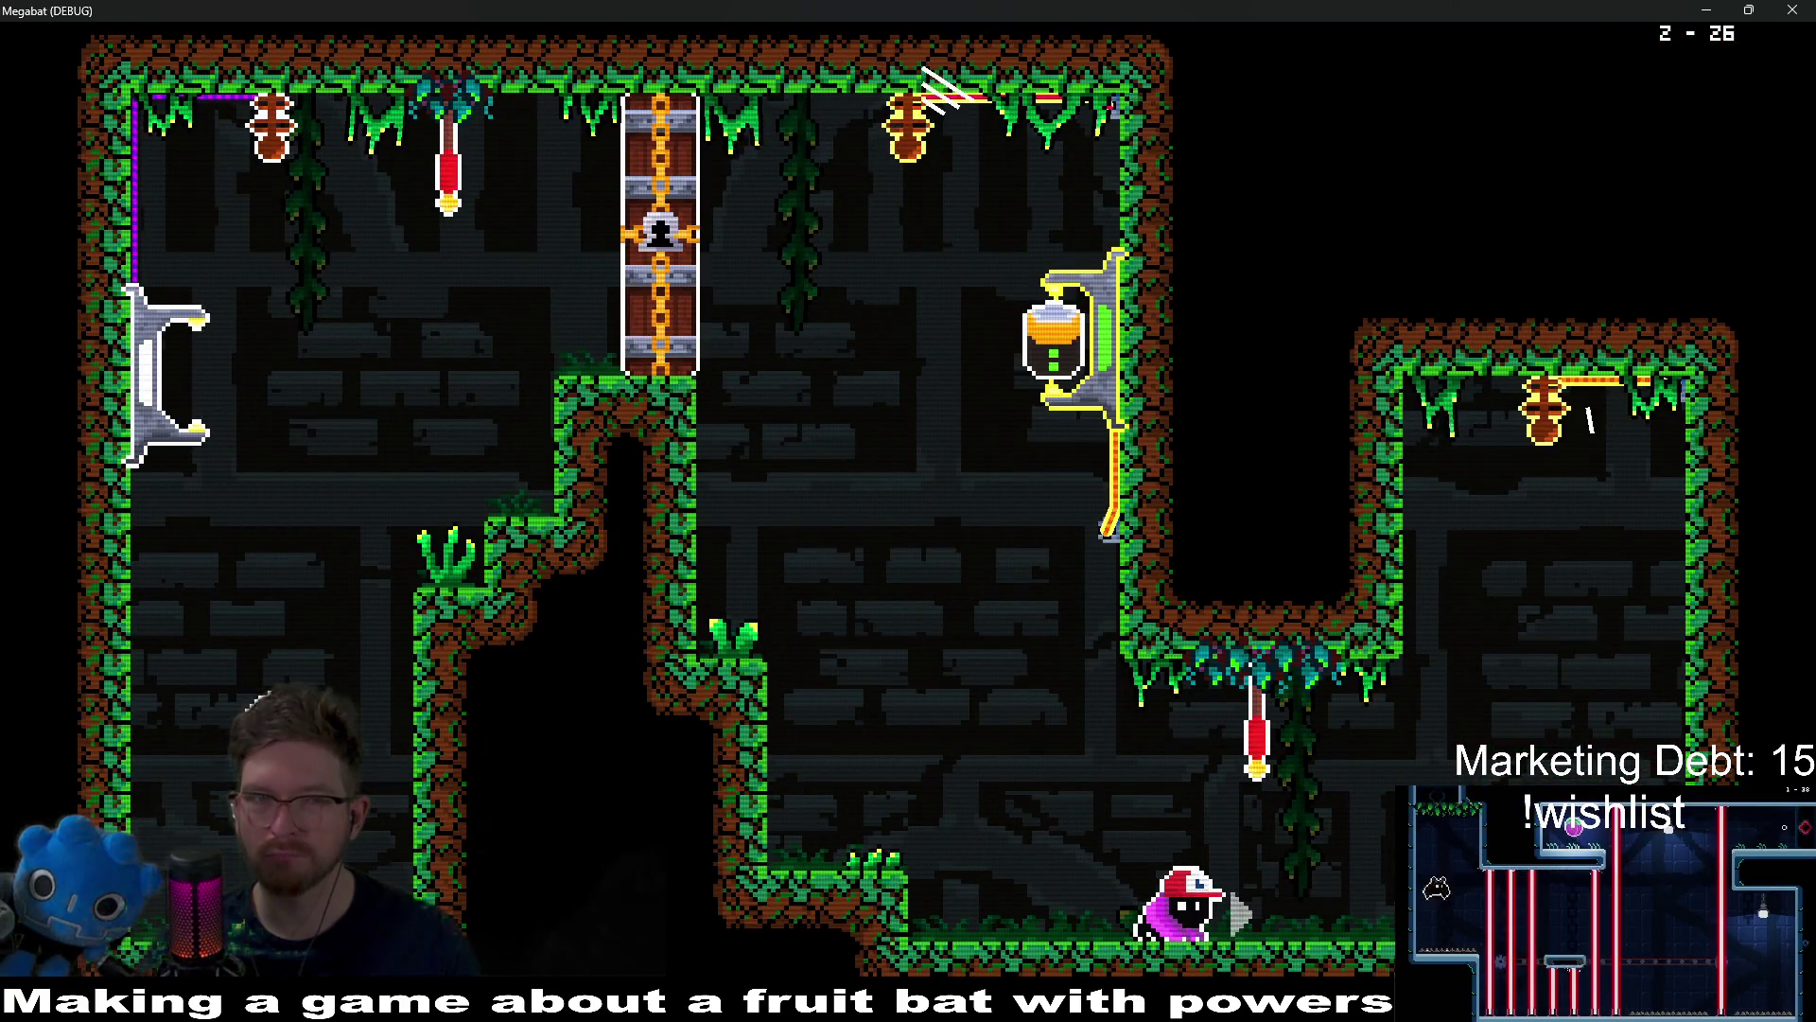
# Step: Cross the lantern room, drop into the saw room onto the spiked pillar, then dash right
pyautogui.press('Right')
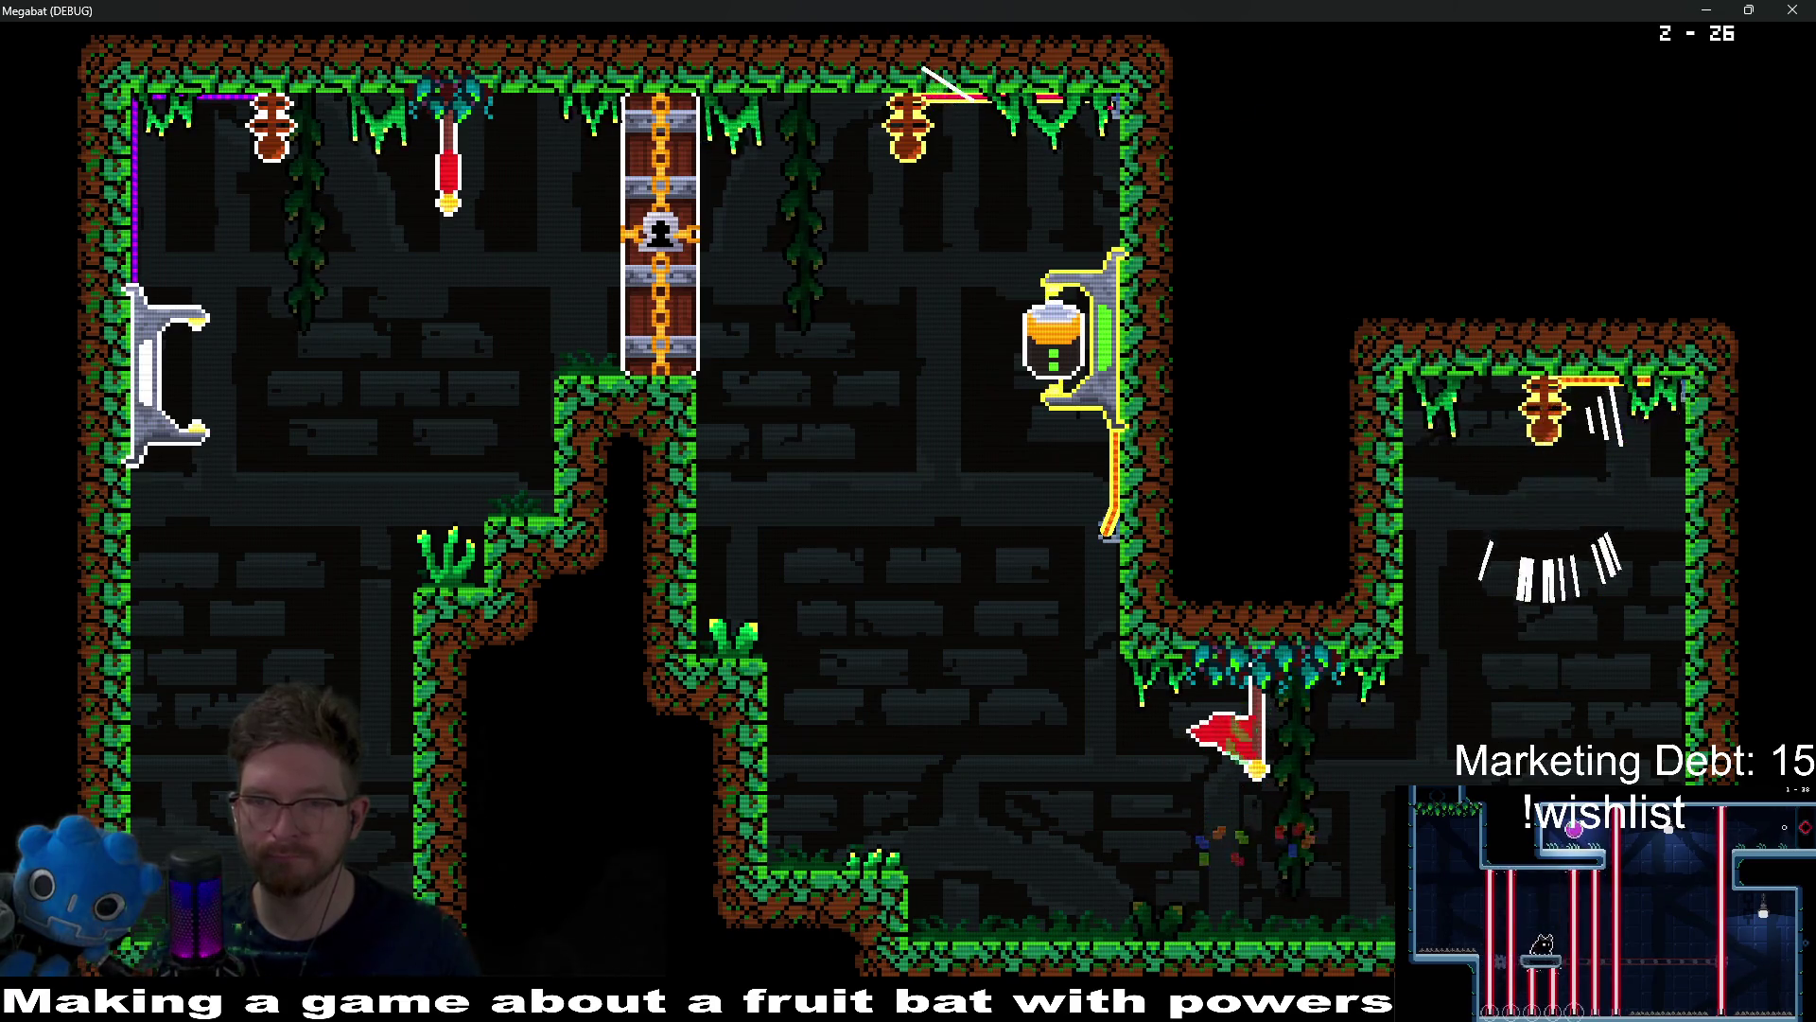
pyautogui.press('Left')
pyautogui.press('Left')
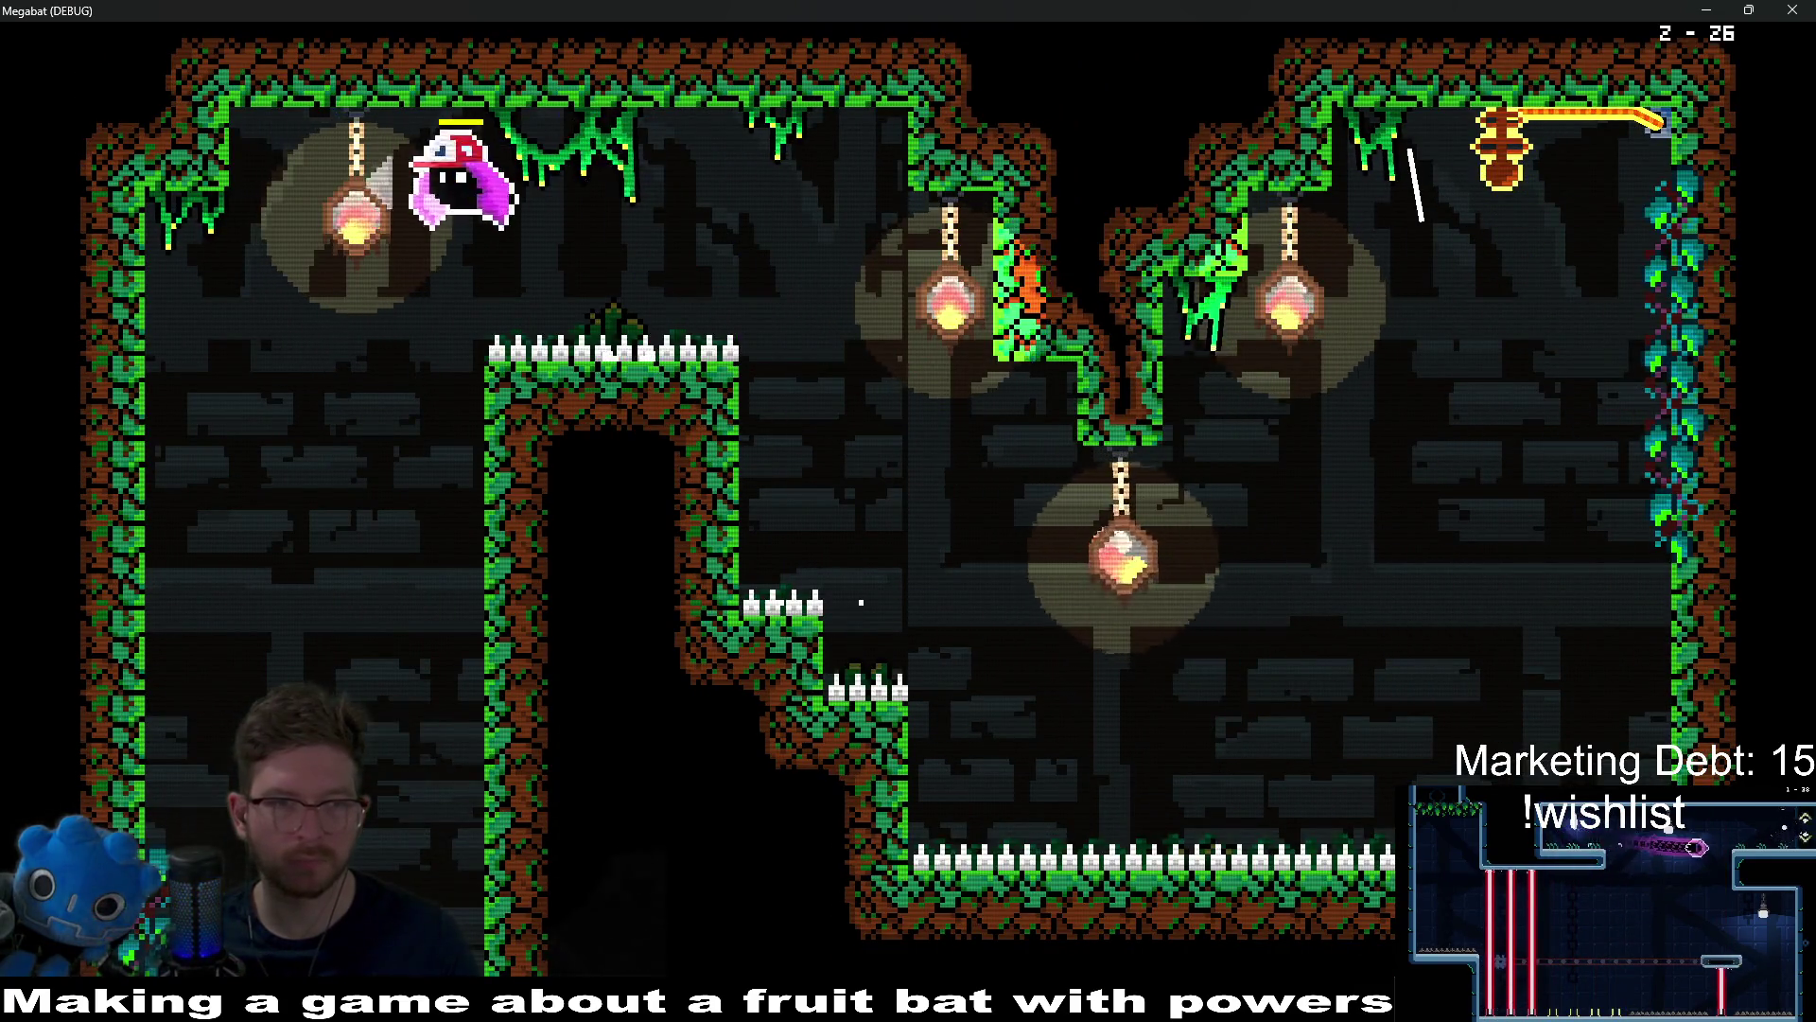
pyautogui.press('Down')
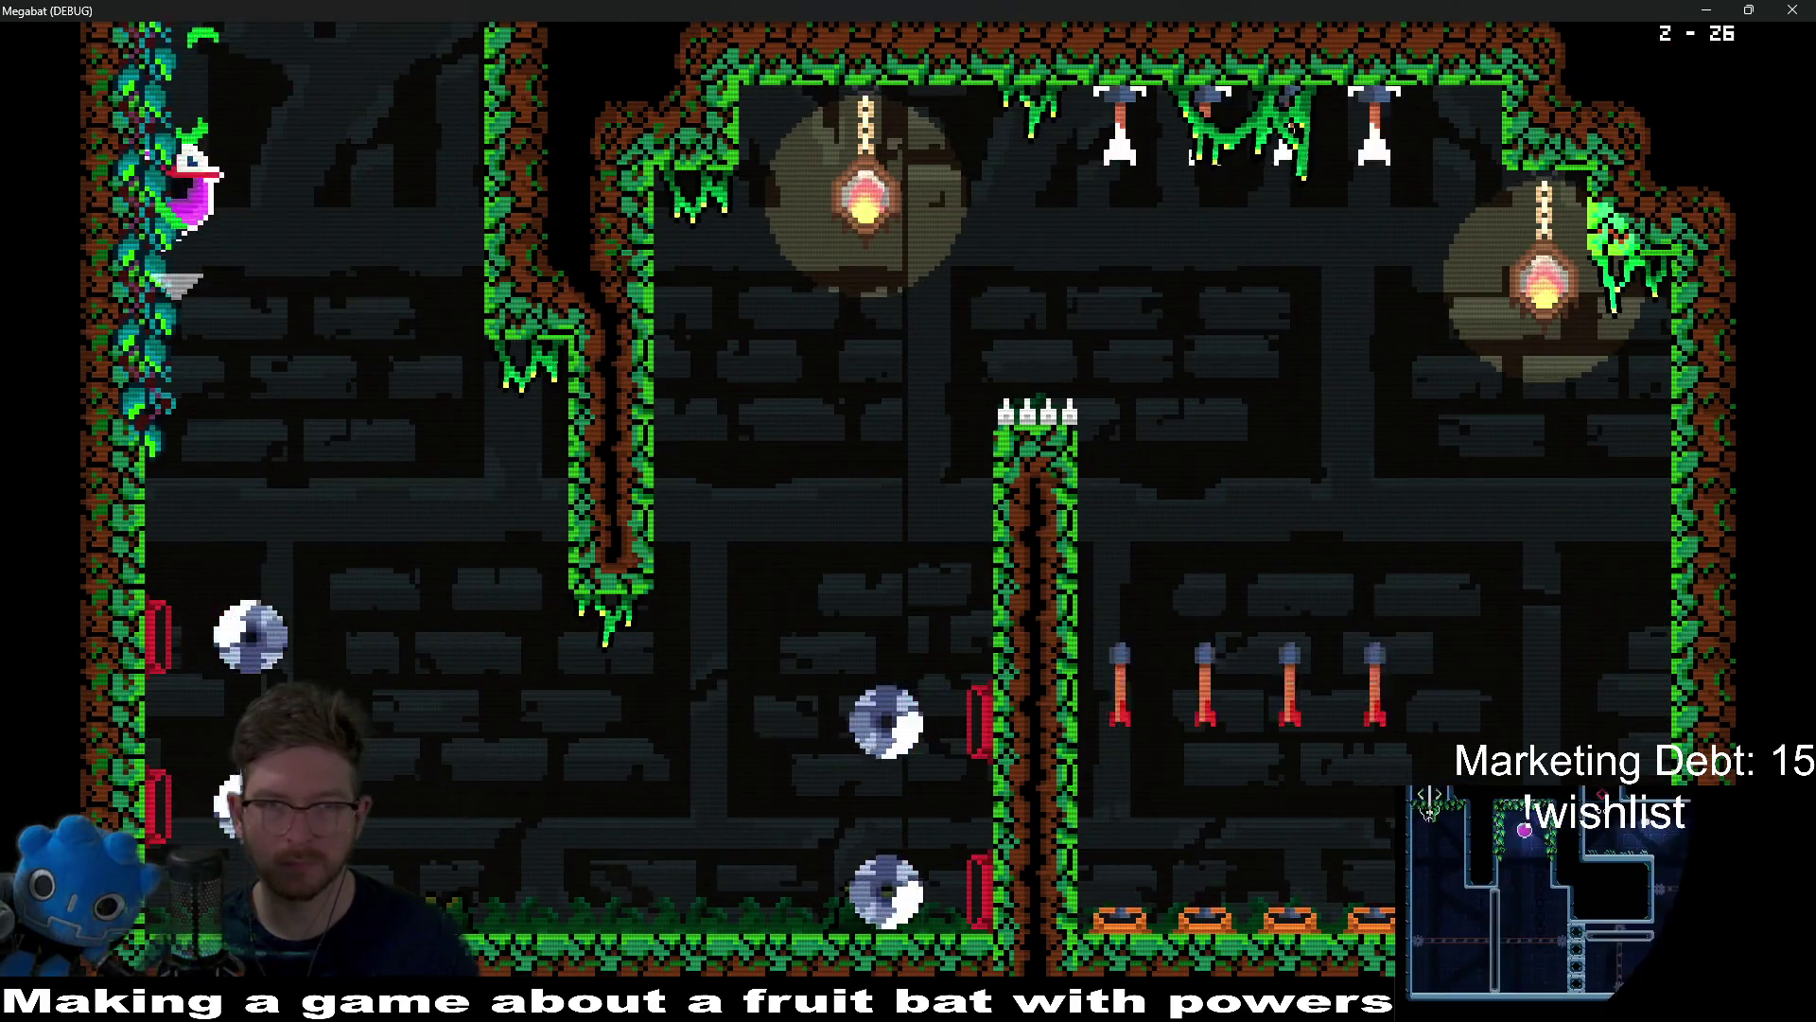
pyautogui.press('Right')
pyautogui.press('Right')
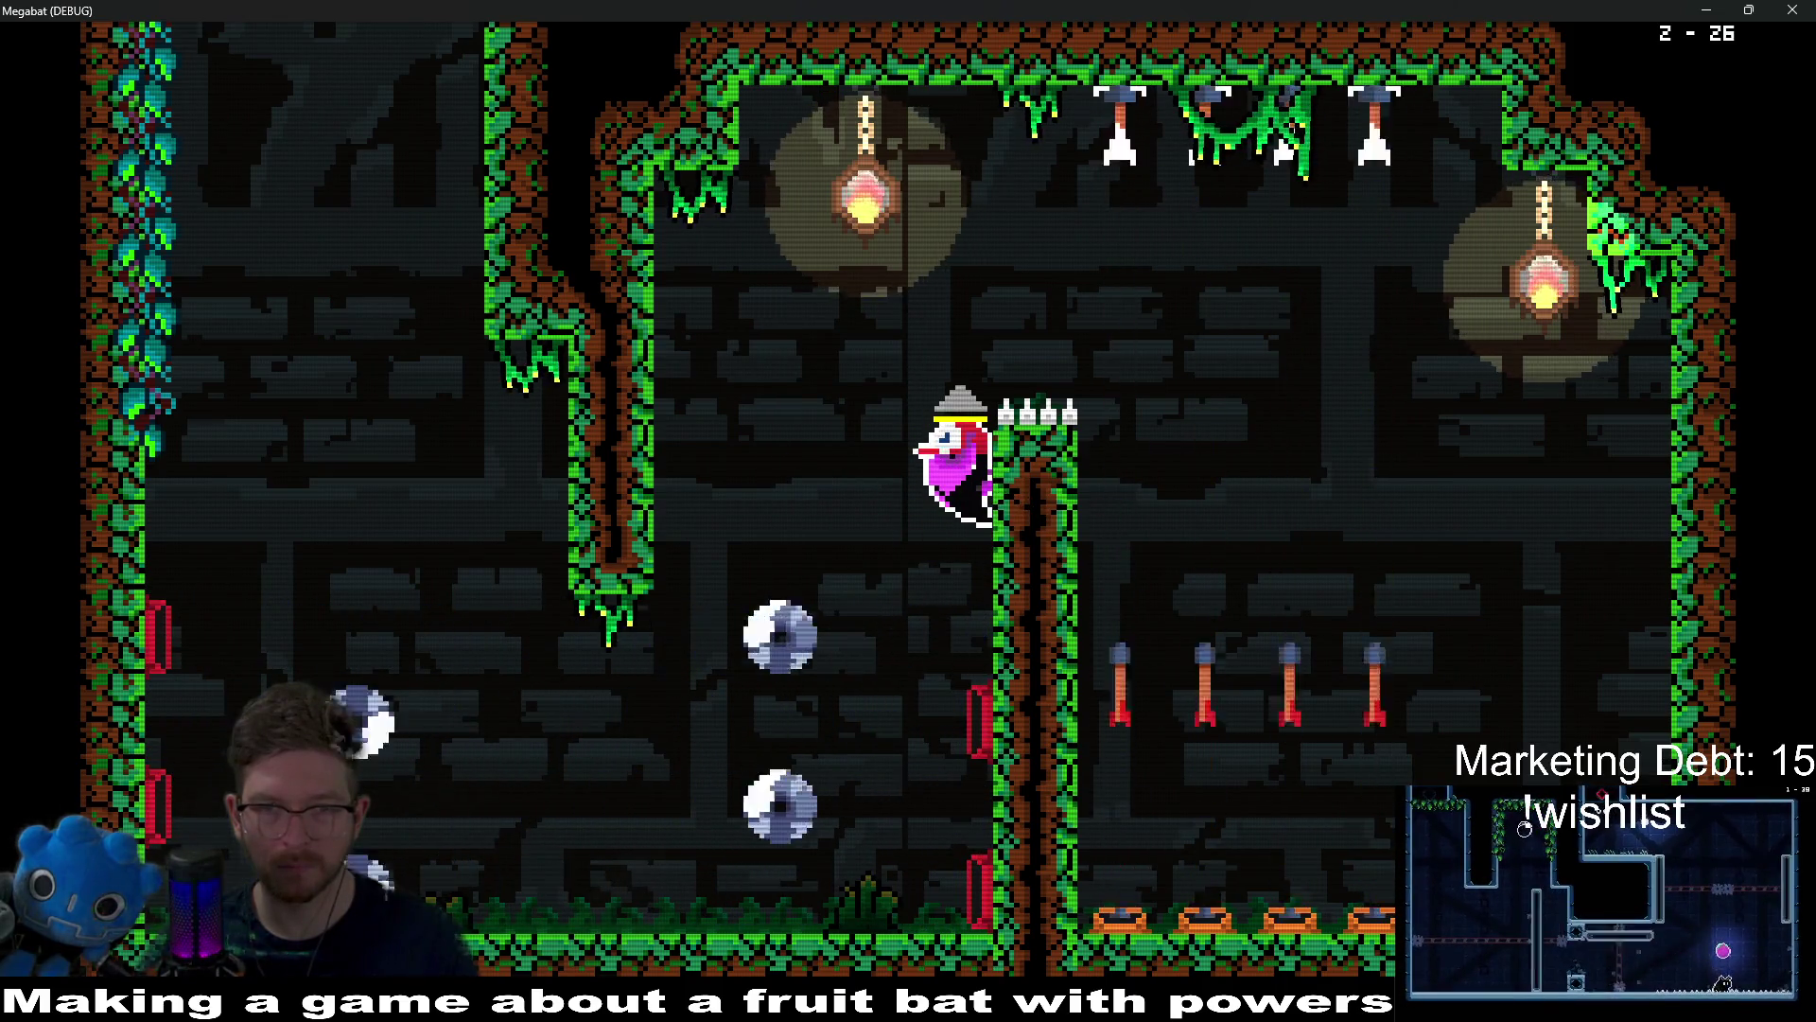
pyautogui.press('Up')
pyautogui.press('Right')
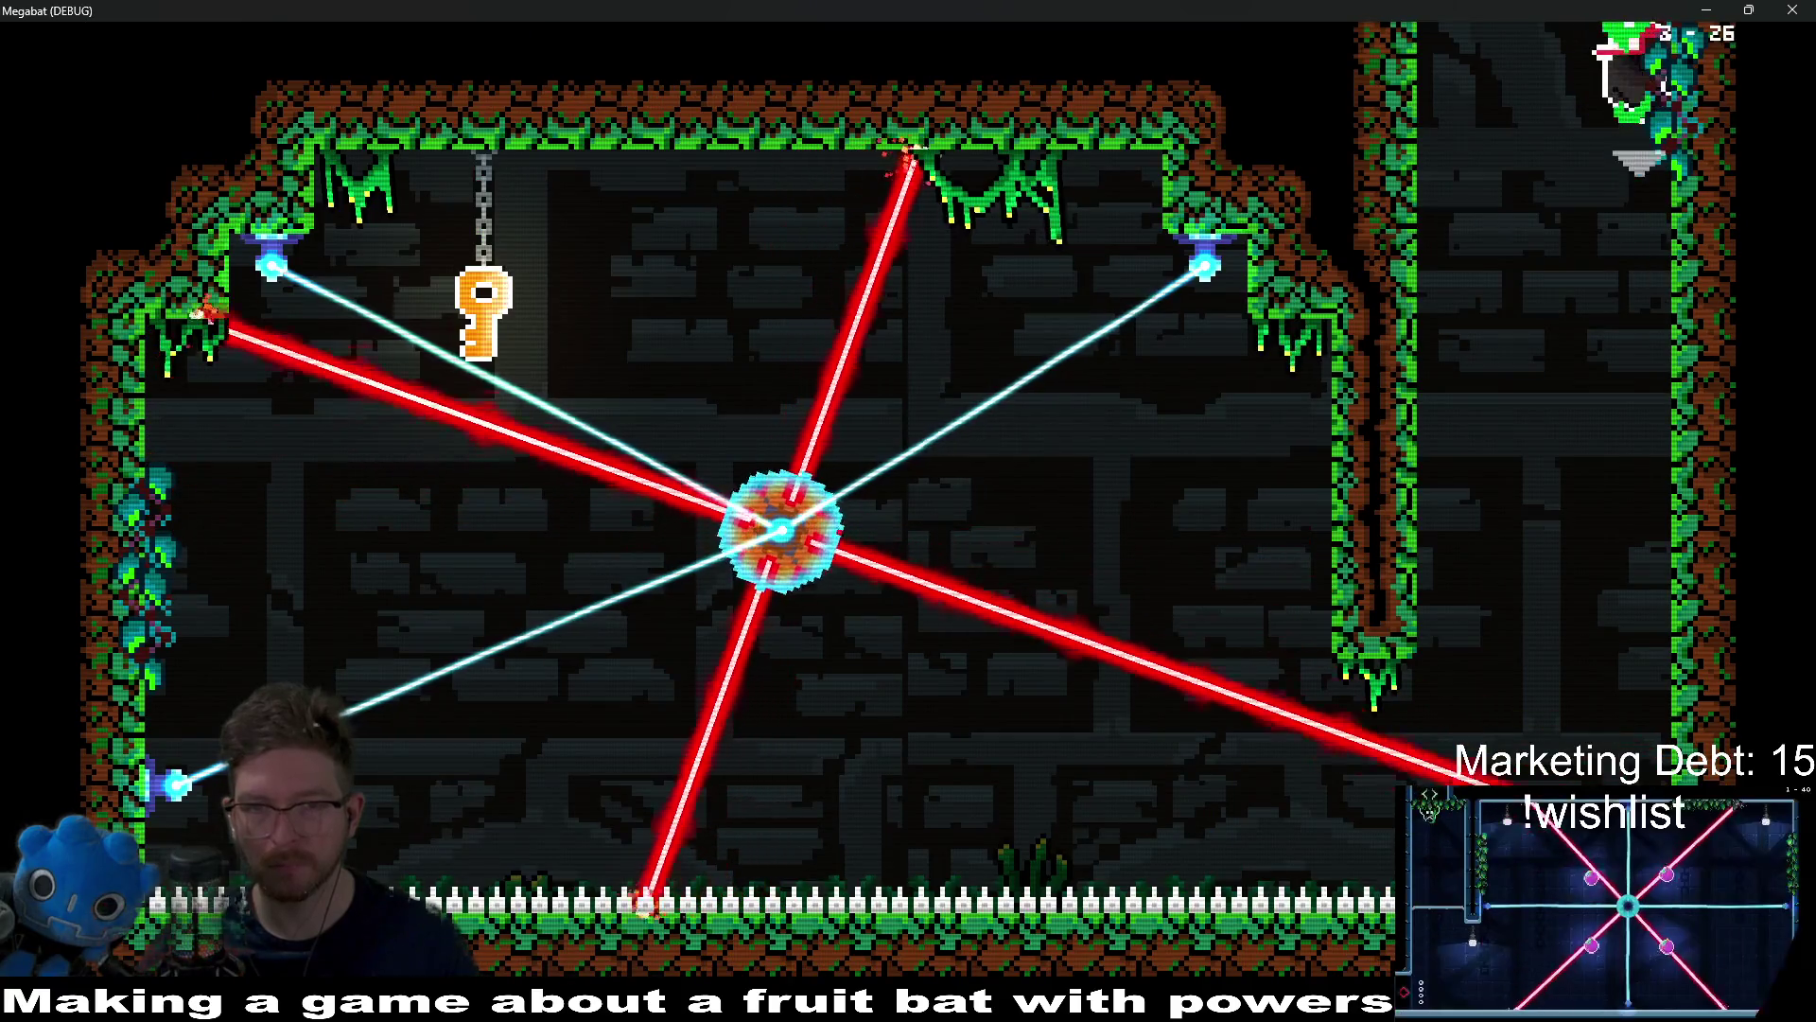
# Step: Enter the laser room, grab the key along the ceiling, and carry it through the gap
pyautogui.press('Left')
pyautogui.press('Left')
pyautogui.press('Left')
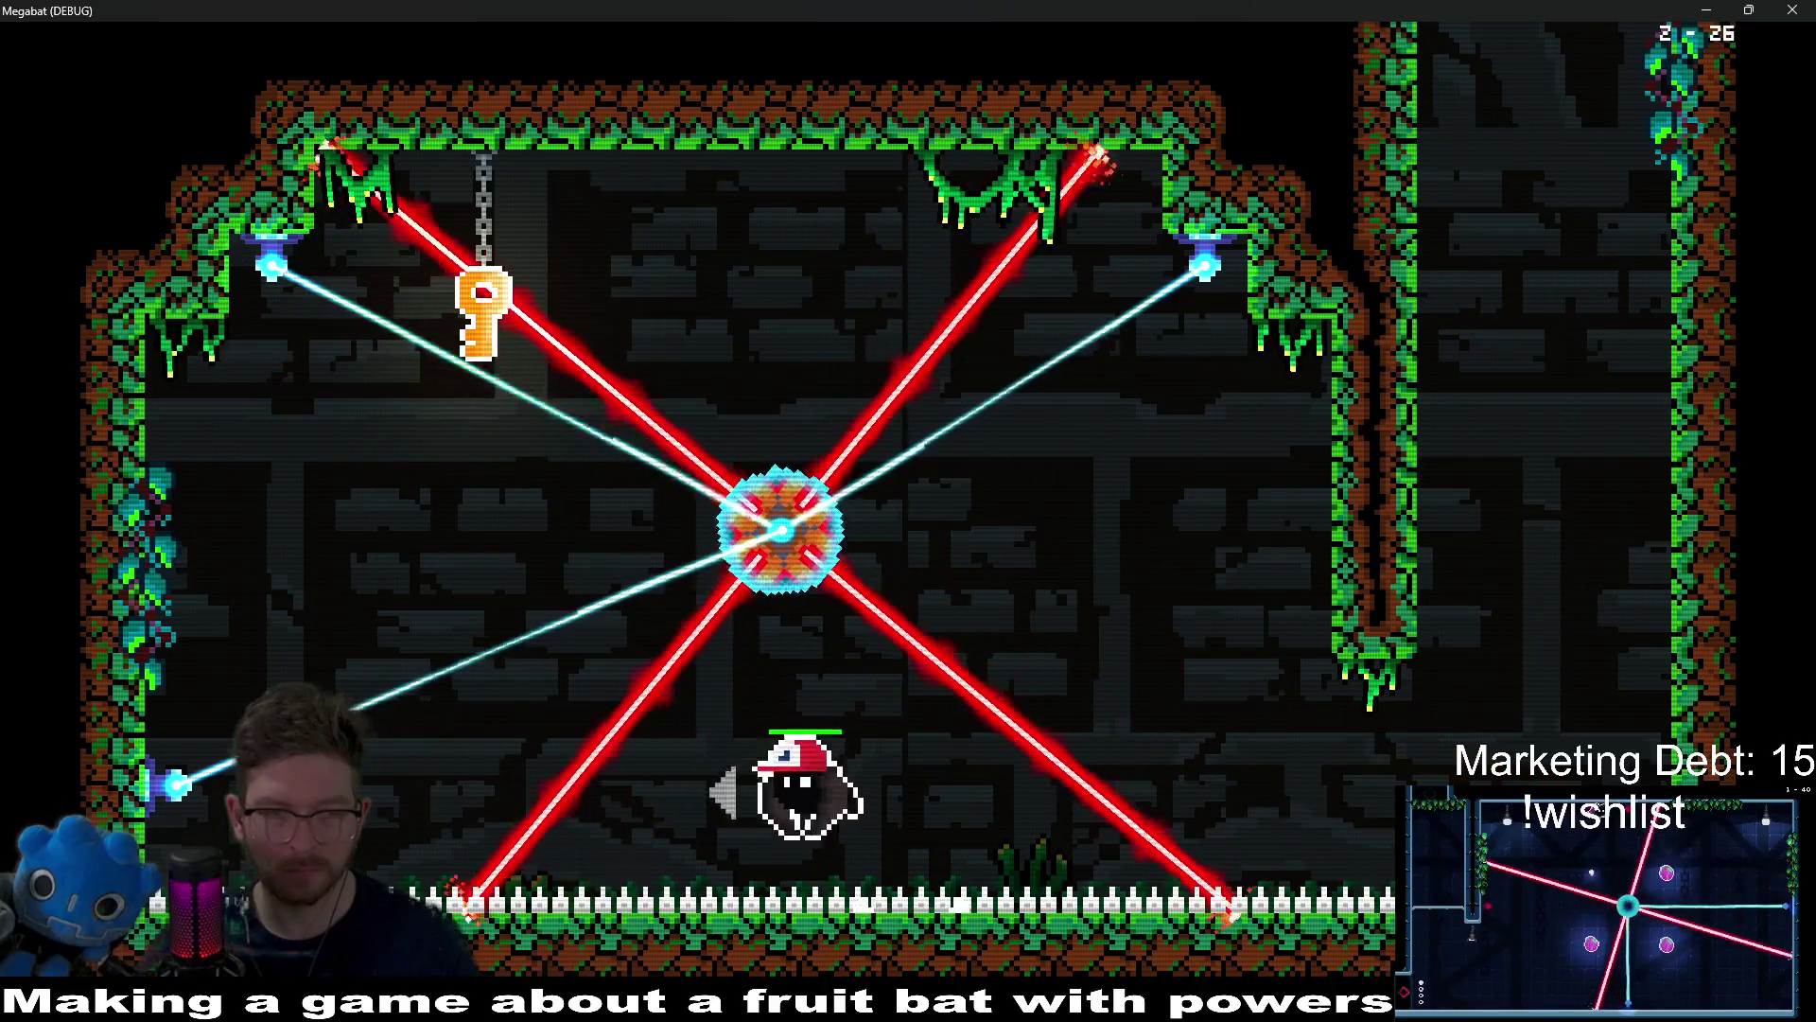
pyautogui.press('Up')
pyautogui.press('Right')
pyautogui.press('Right')
pyautogui.press('Down')
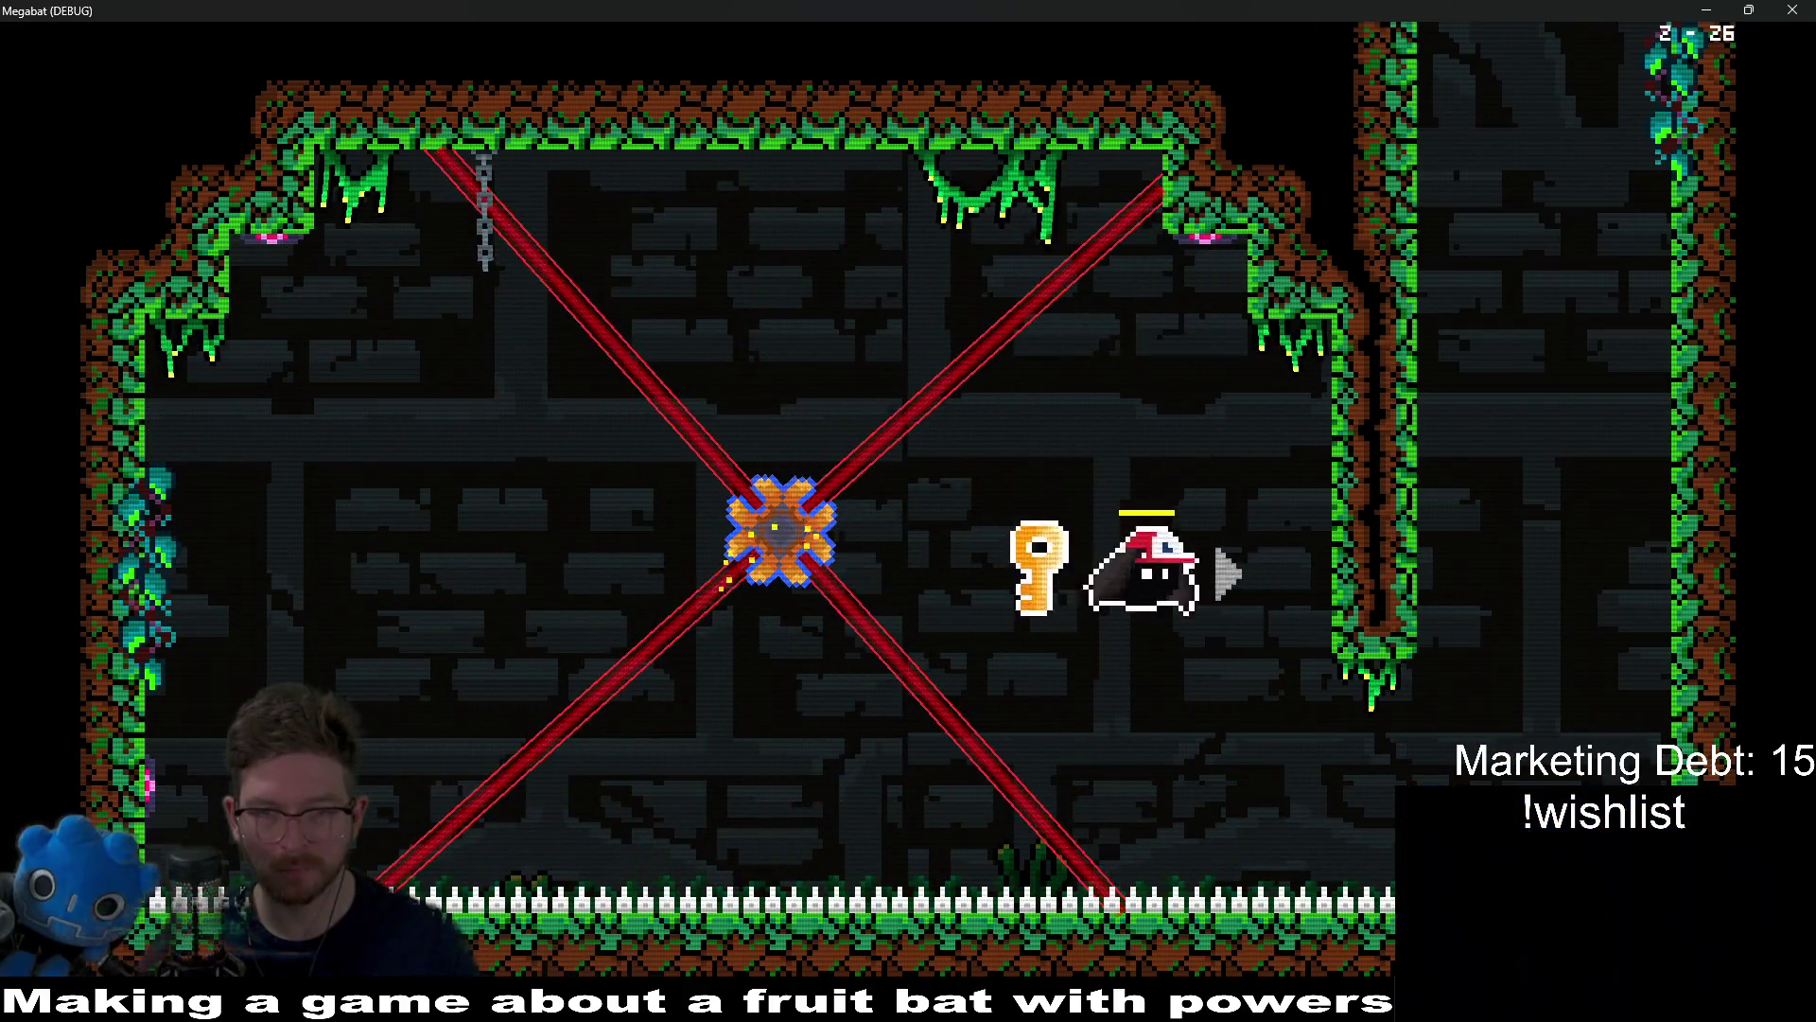
pyautogui.press('Right')
pyautogui.press('Up')
# Step: Carry the key down the shaft, past the upper-left lamp, and up through the rooms to the chained door
pyautogui.press('Down')
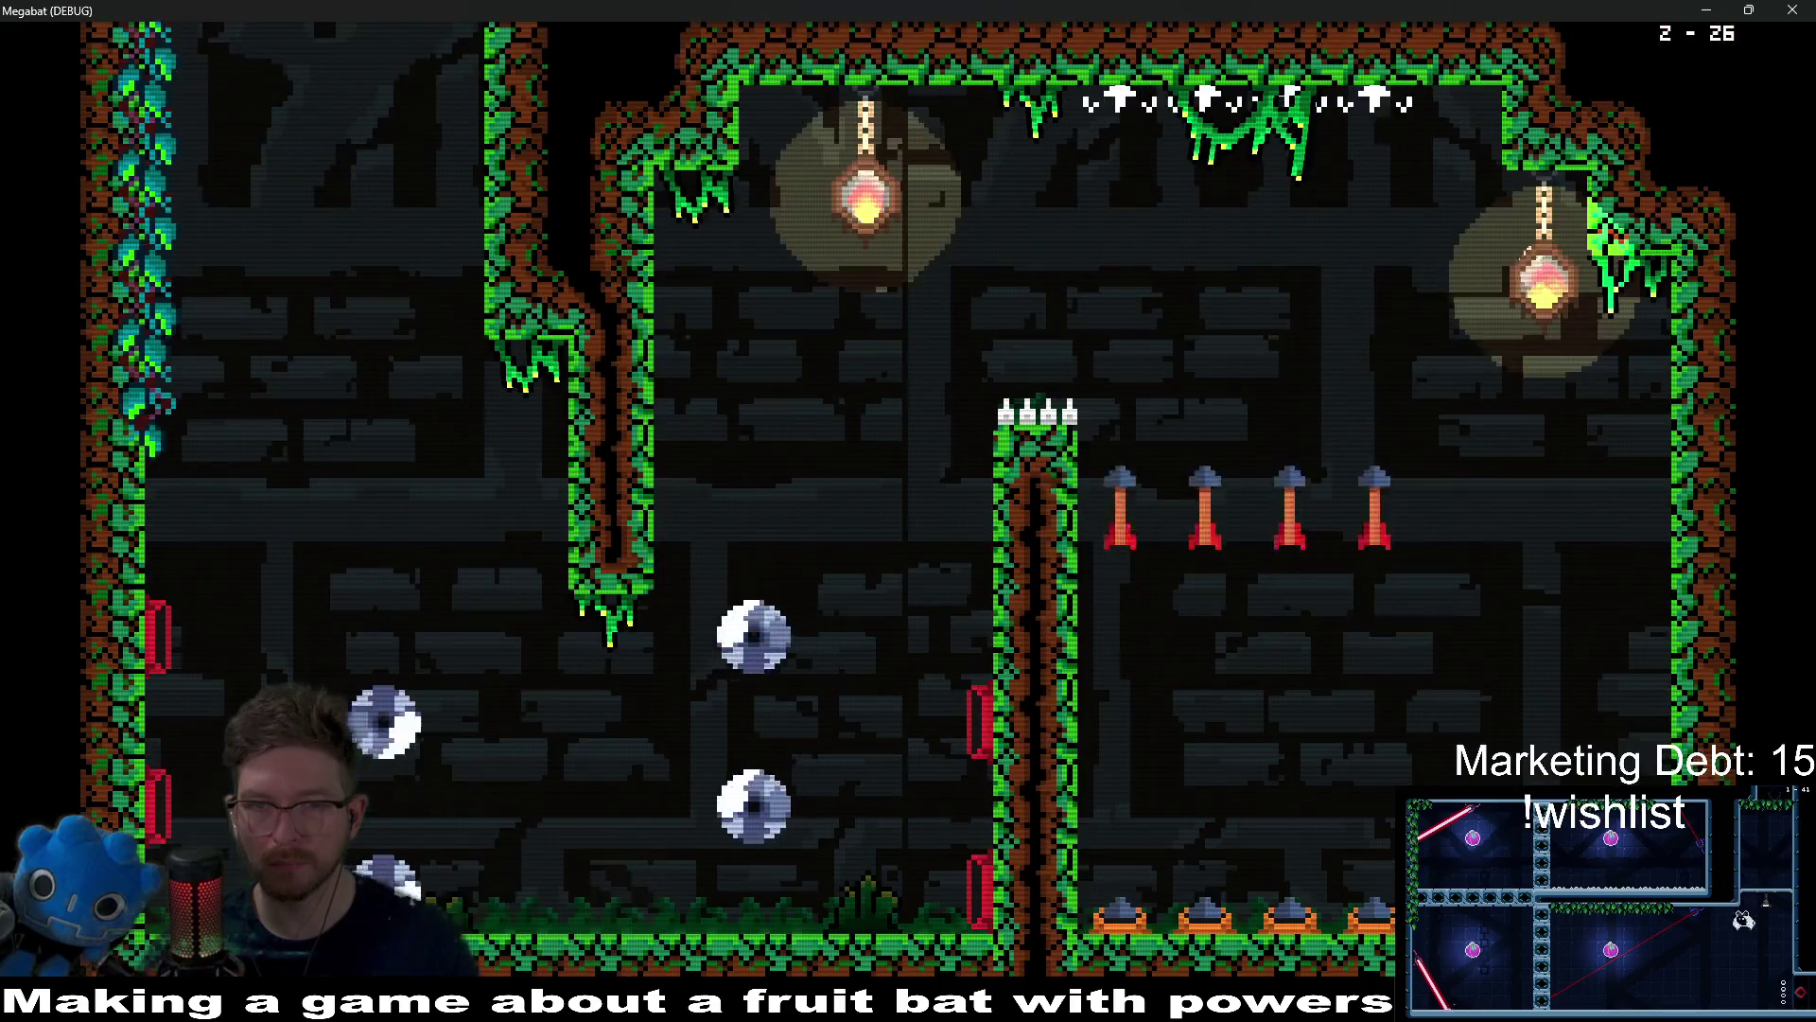
pyautogui.press('Up')
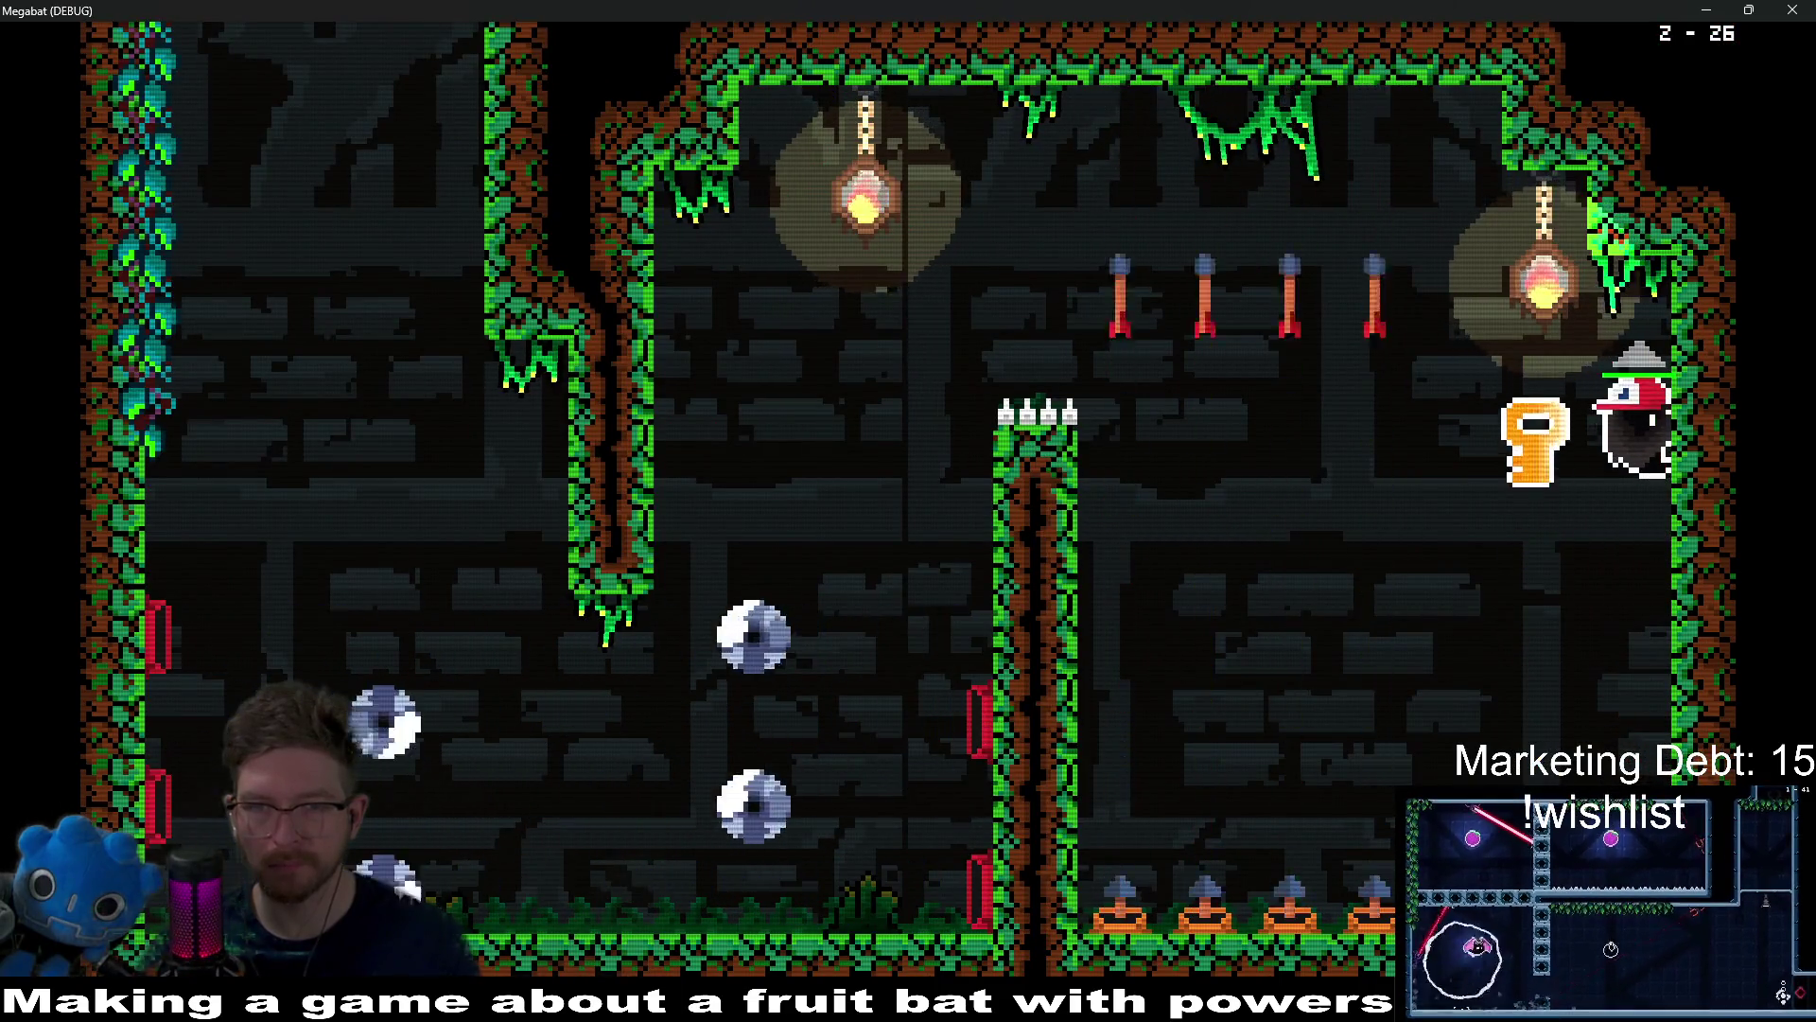
pyautogui.press('Left')
pyautogui.press('Up')
pyautogui.press('Down')
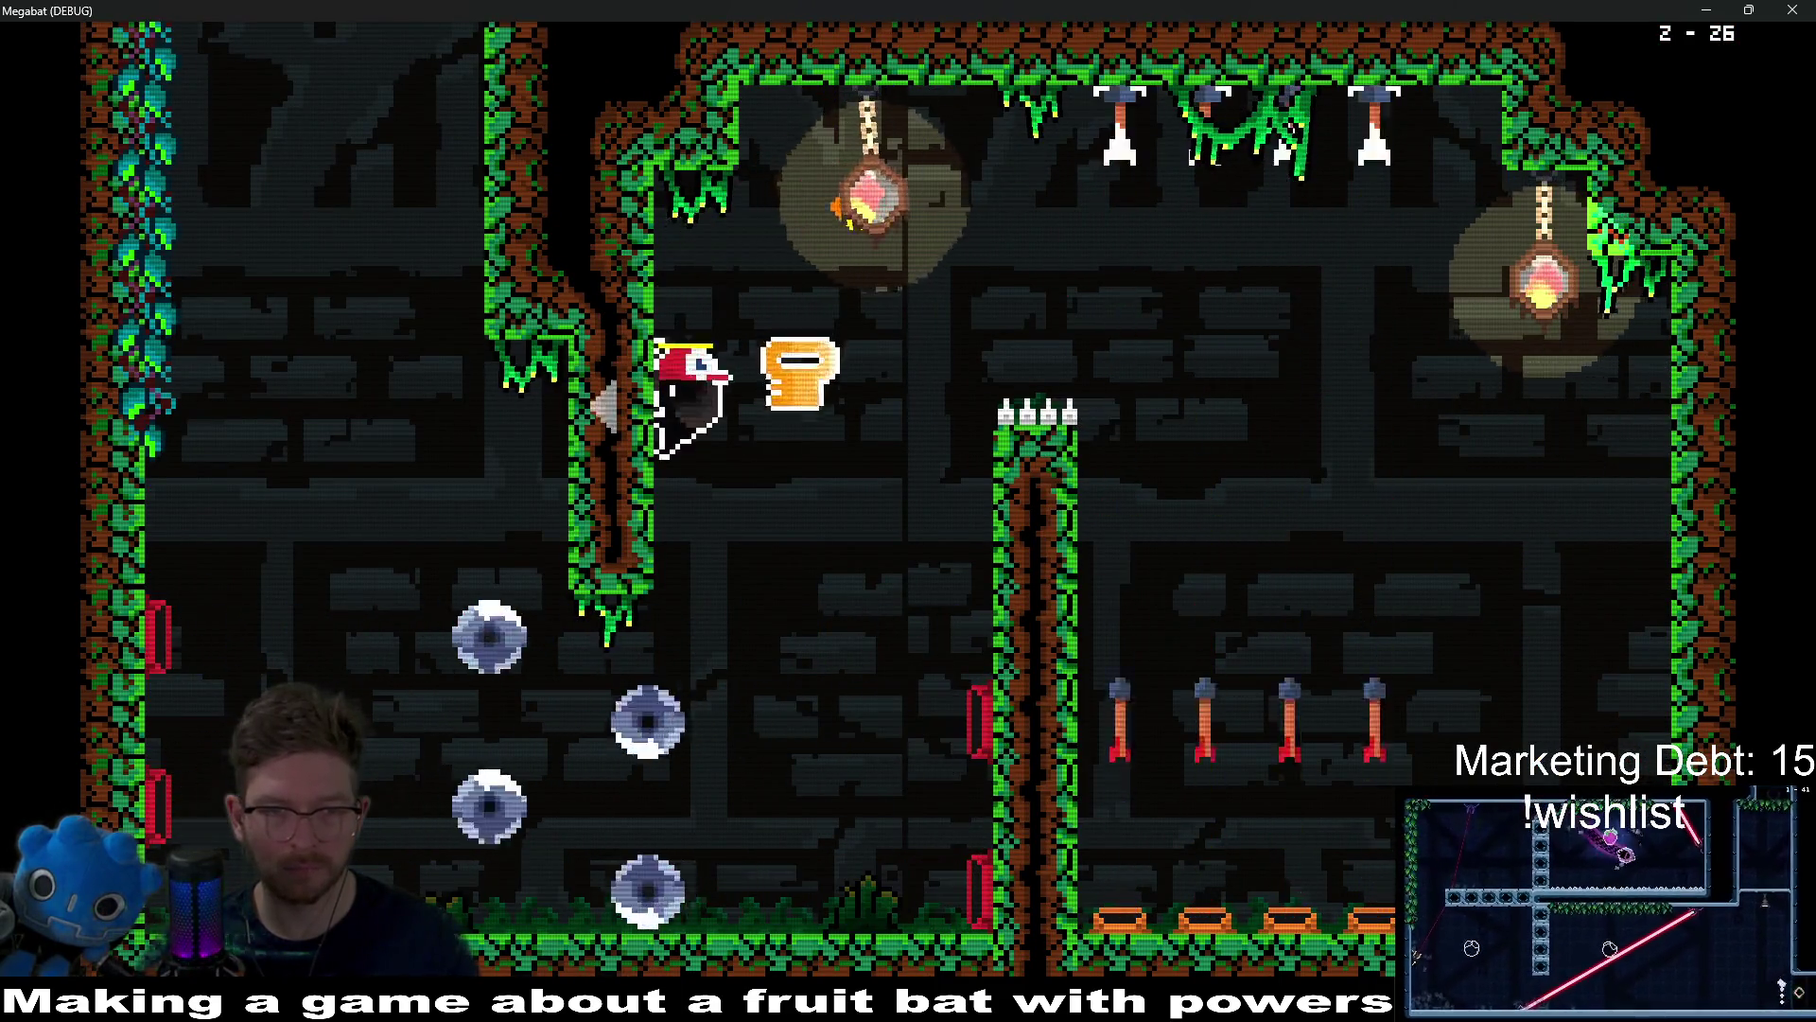
pyautogui.press('Left')
pyautogui.press('Up')
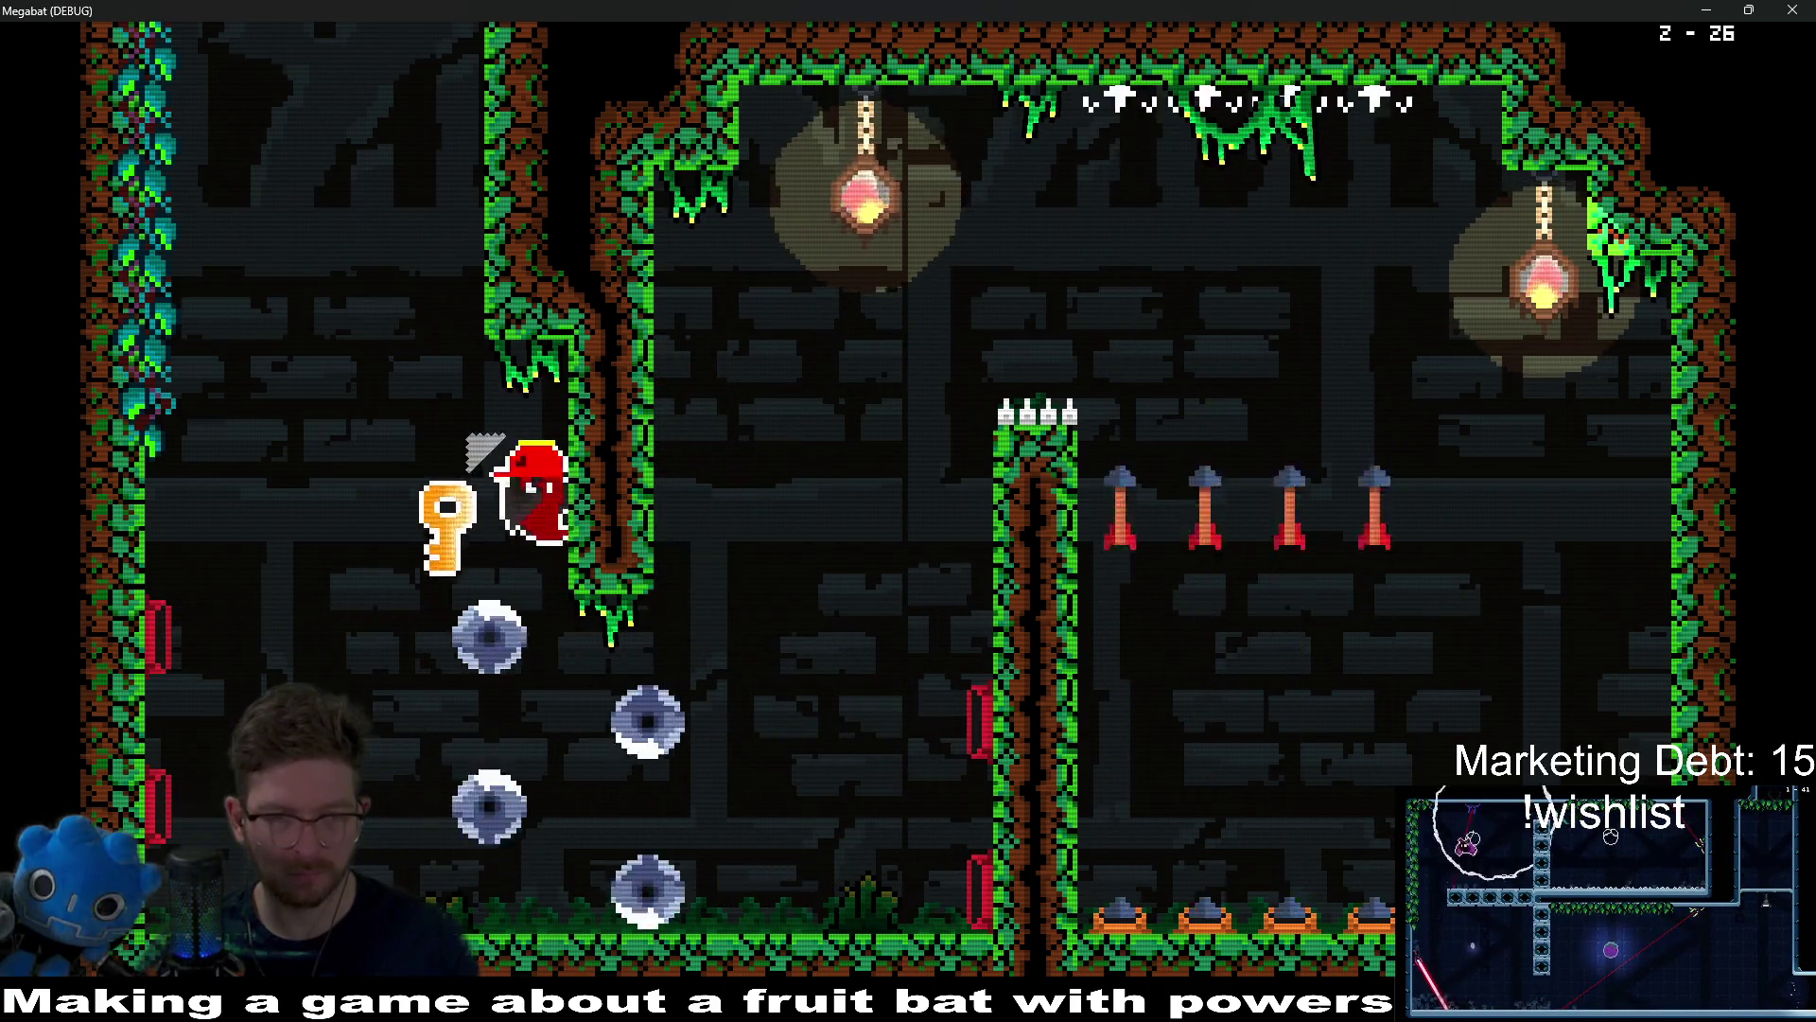
pyautogui.press('Up')
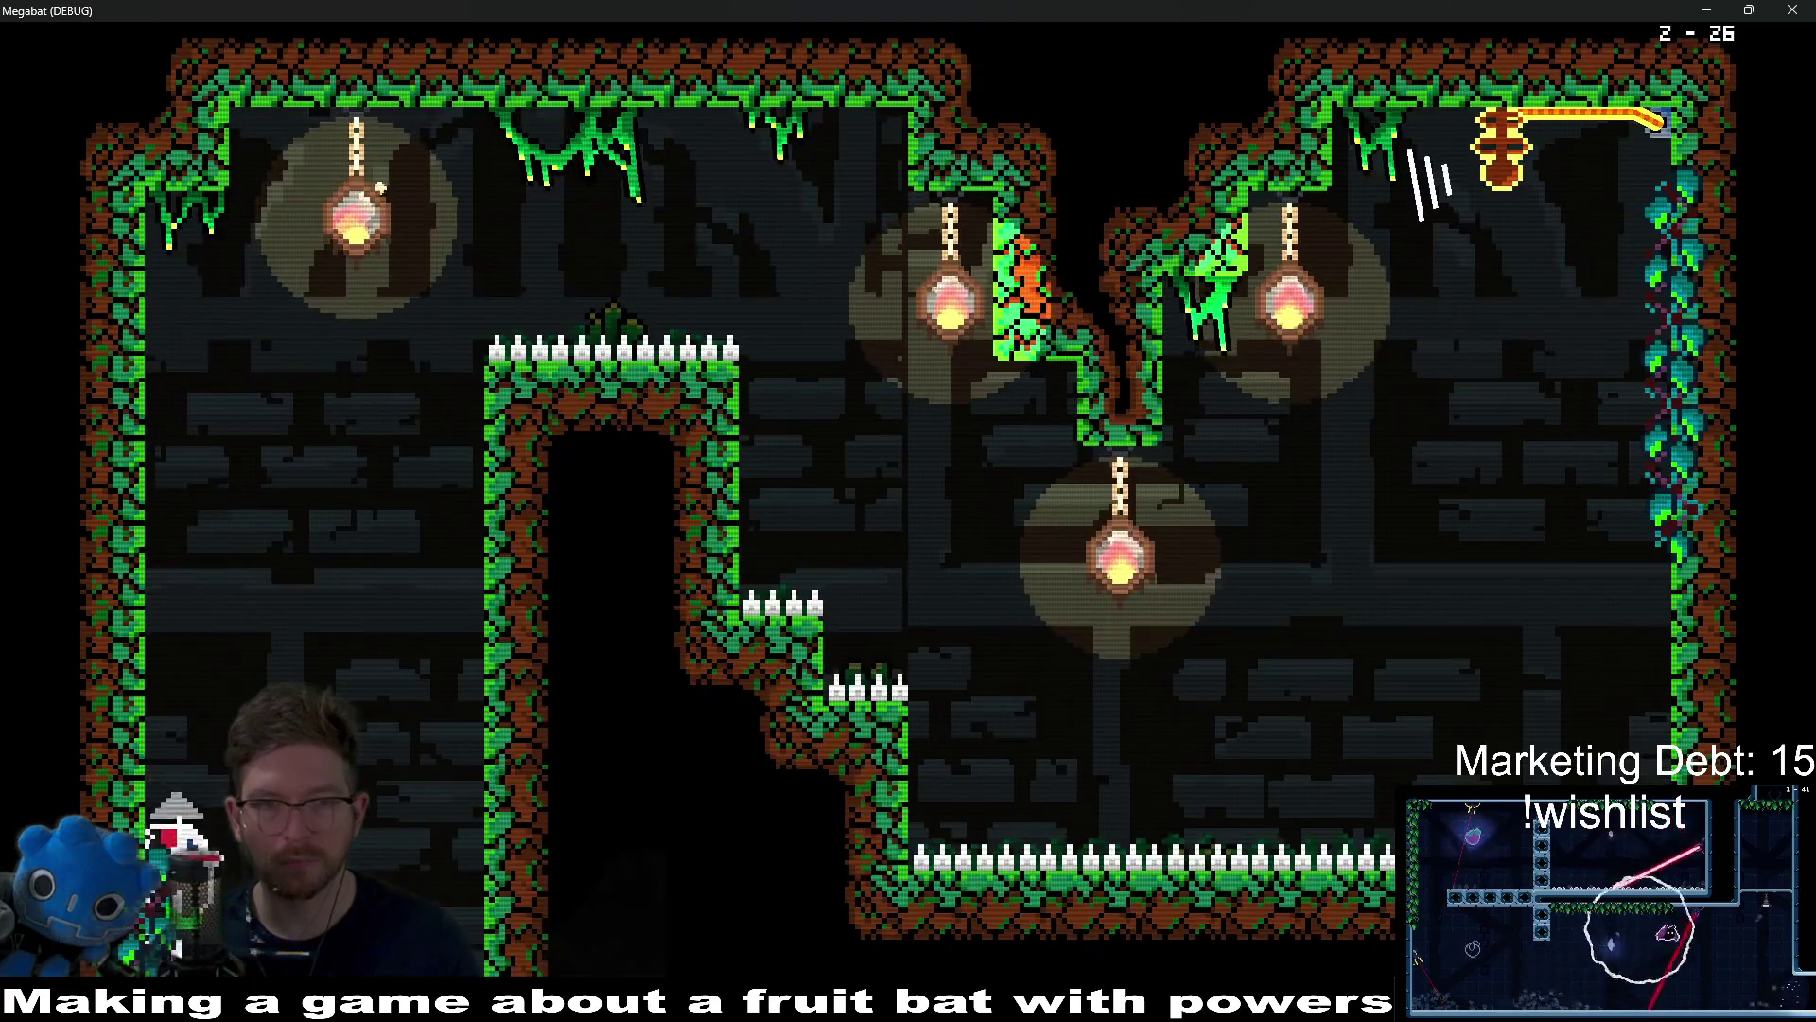
pyautogui.press('Right')
pyautogui.press('Up')
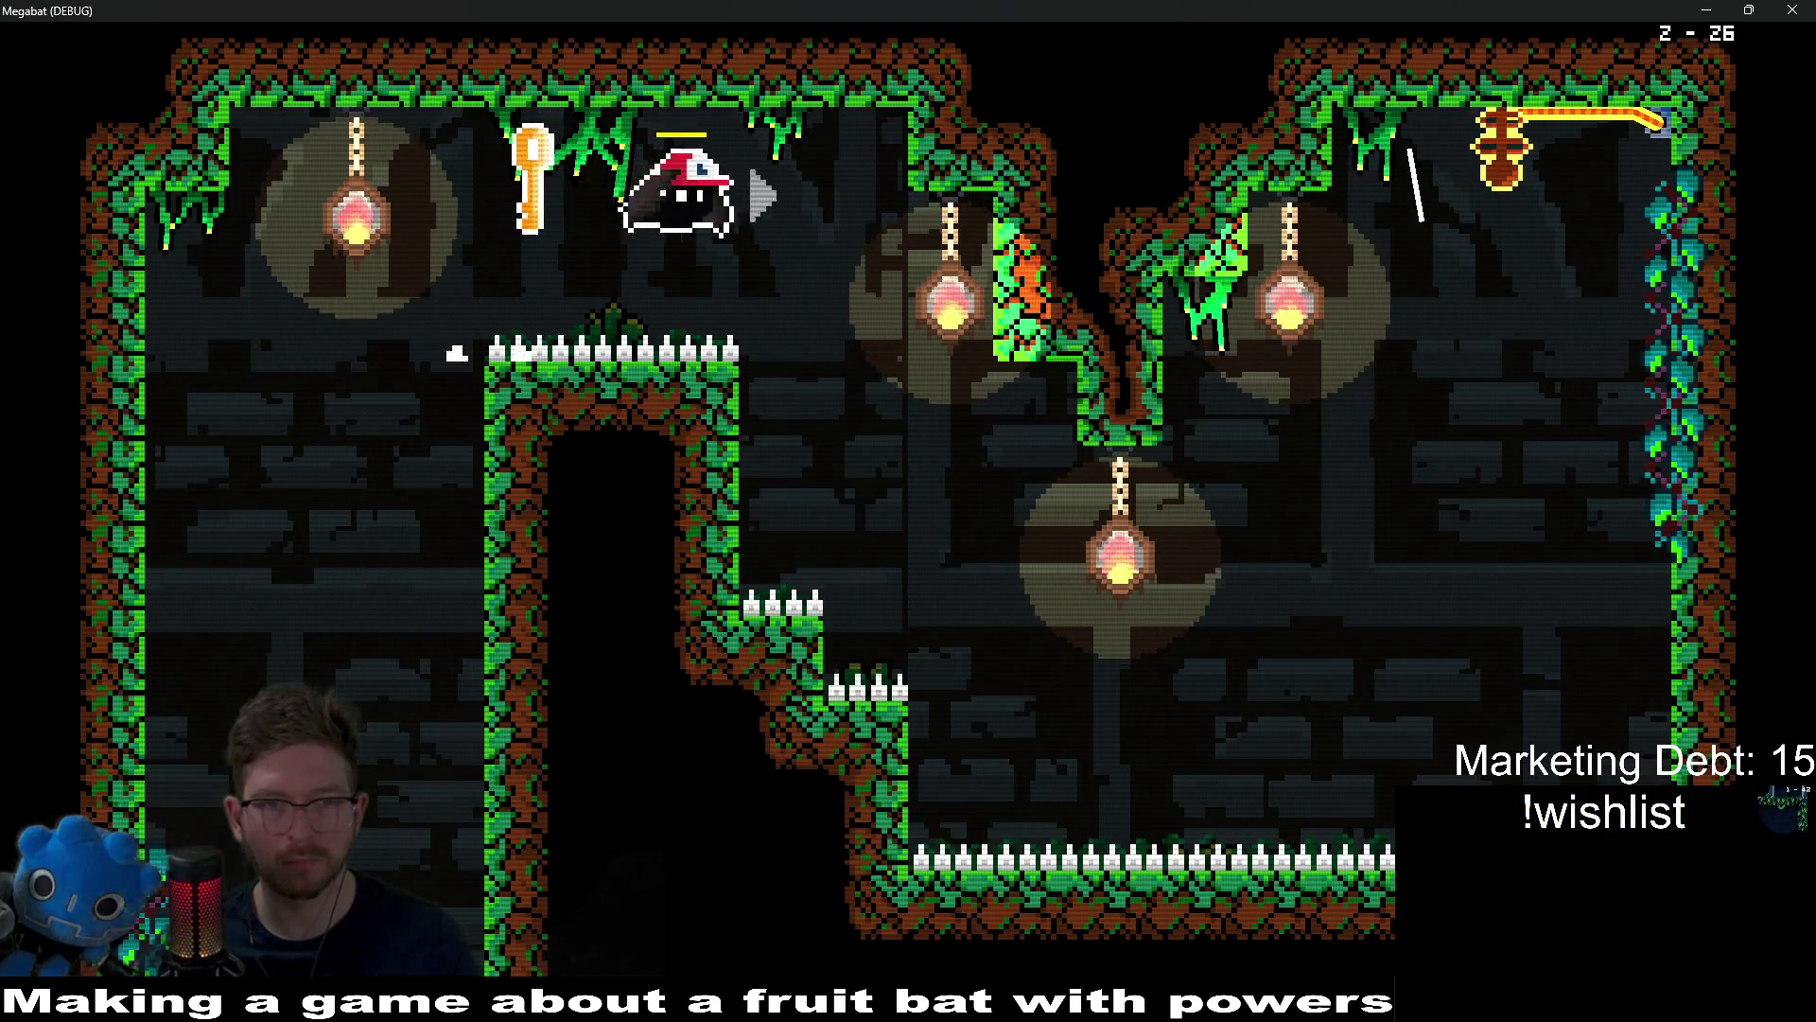
pyautogui.press('Right')
pyautogui.press('Right')
pyautogui.press('Up')
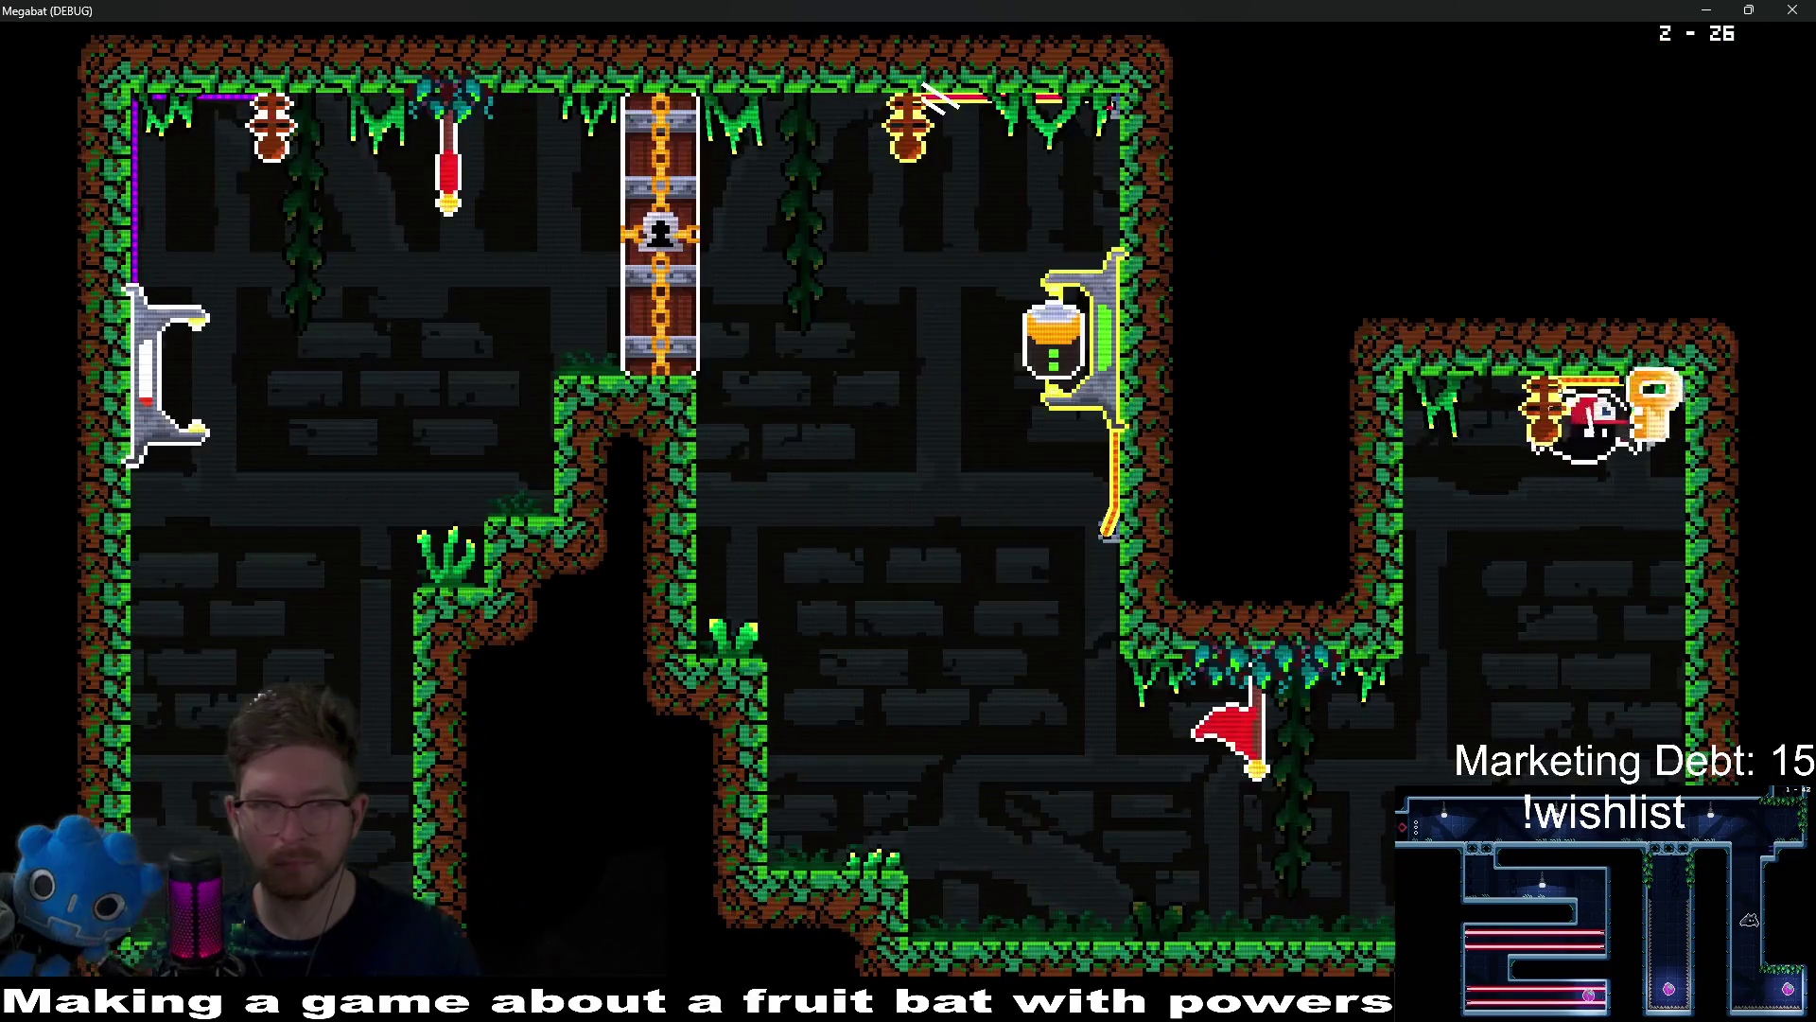
# Step: Take the potion jar from the wall dispenser, fly through the chained door to unlock it, and land on the grassy ledge
pyautogui.press('Up')
pyautogui.press('Right')
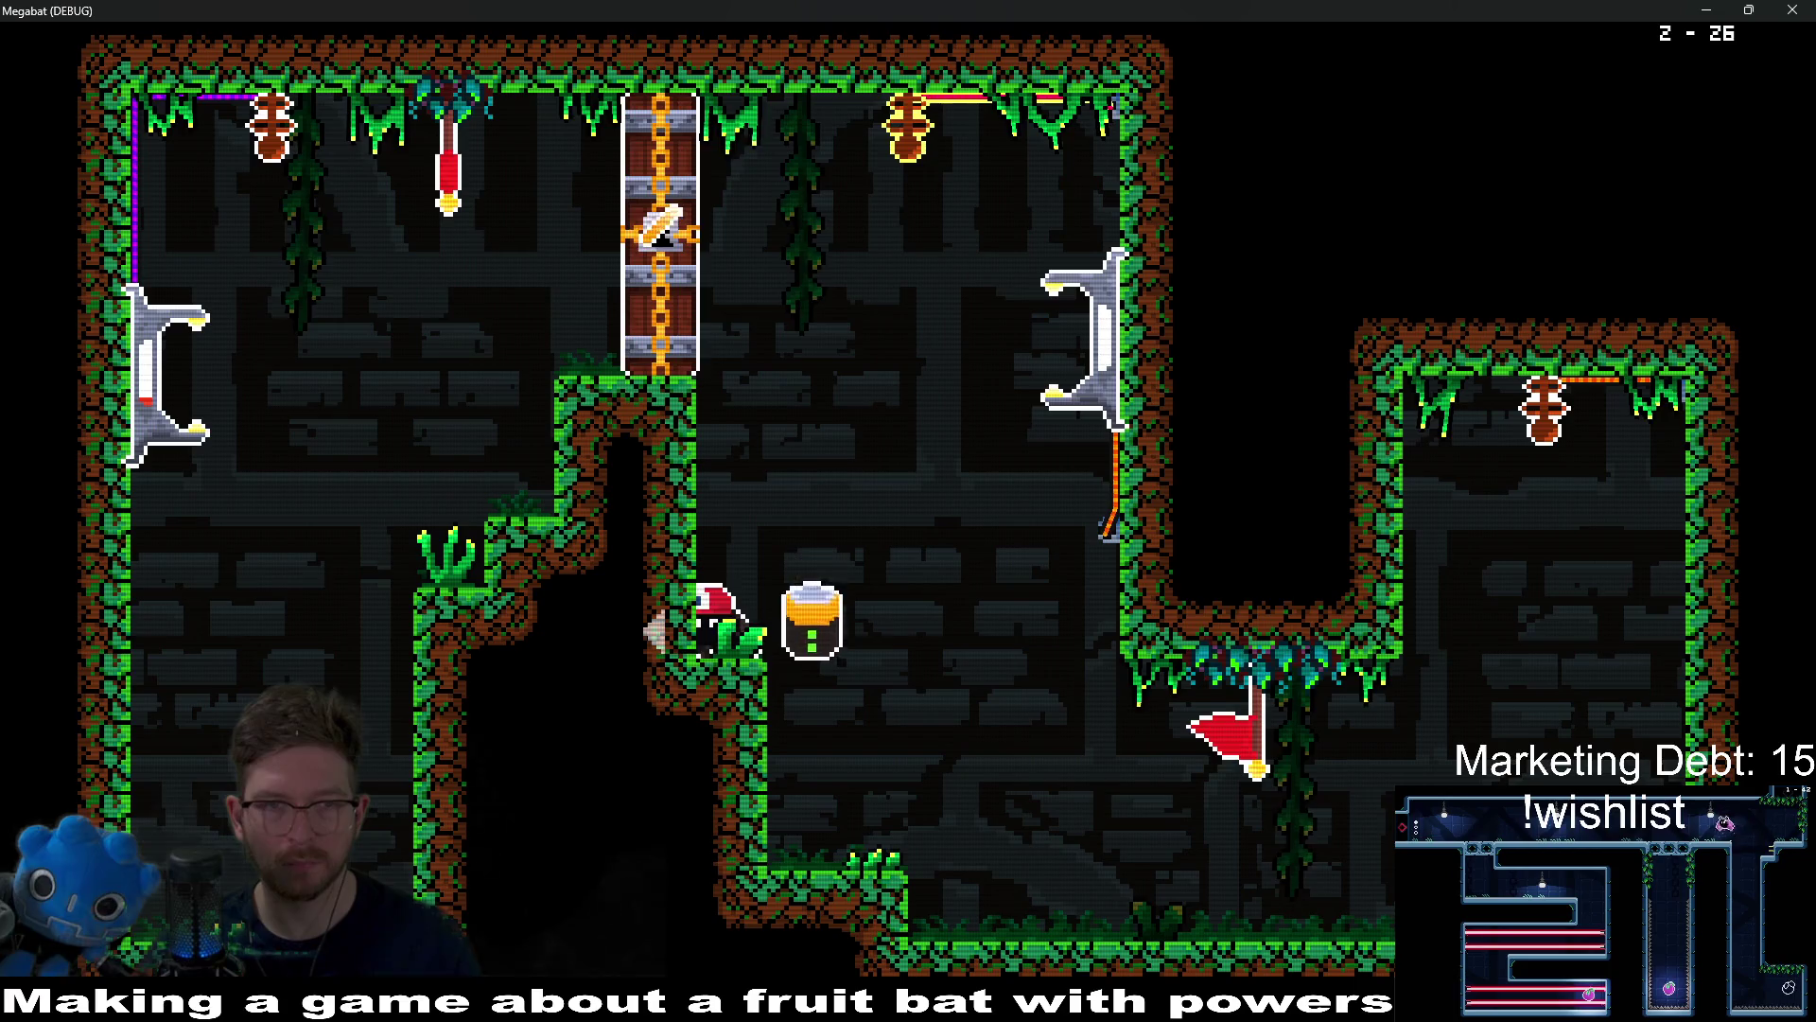
pyautogui.press('Up')
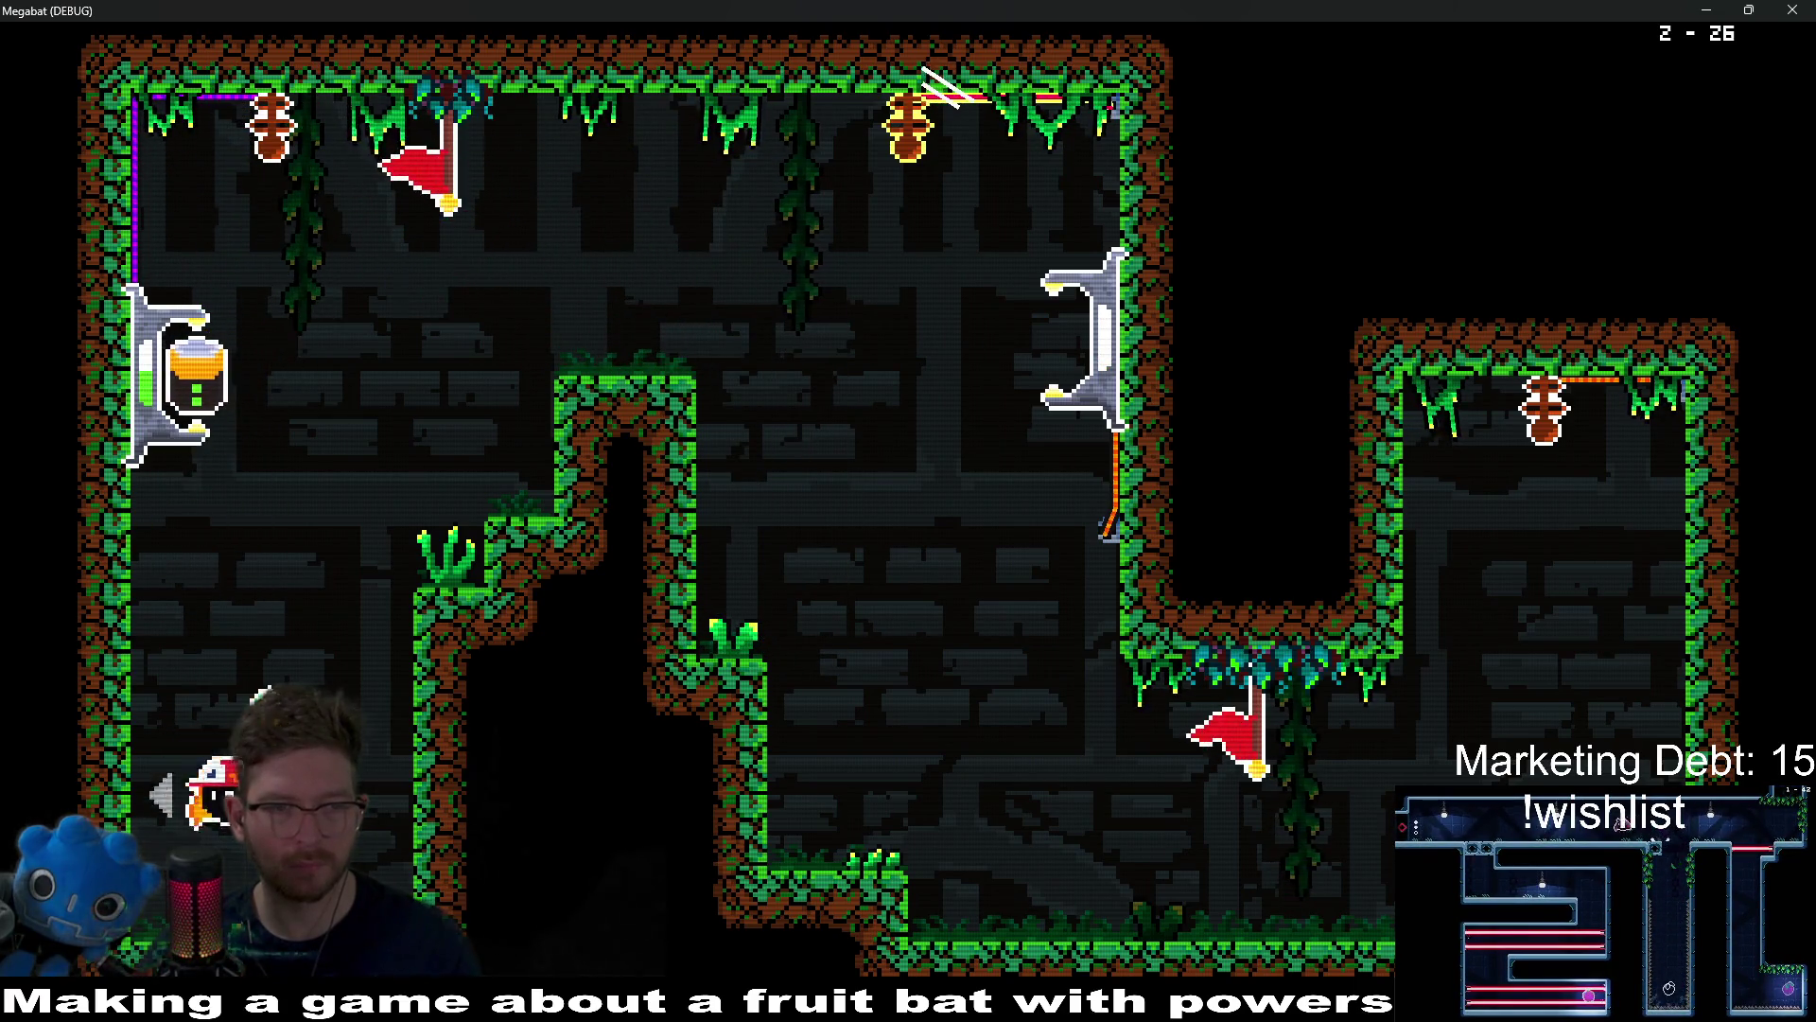
pyautogui.press('Right')
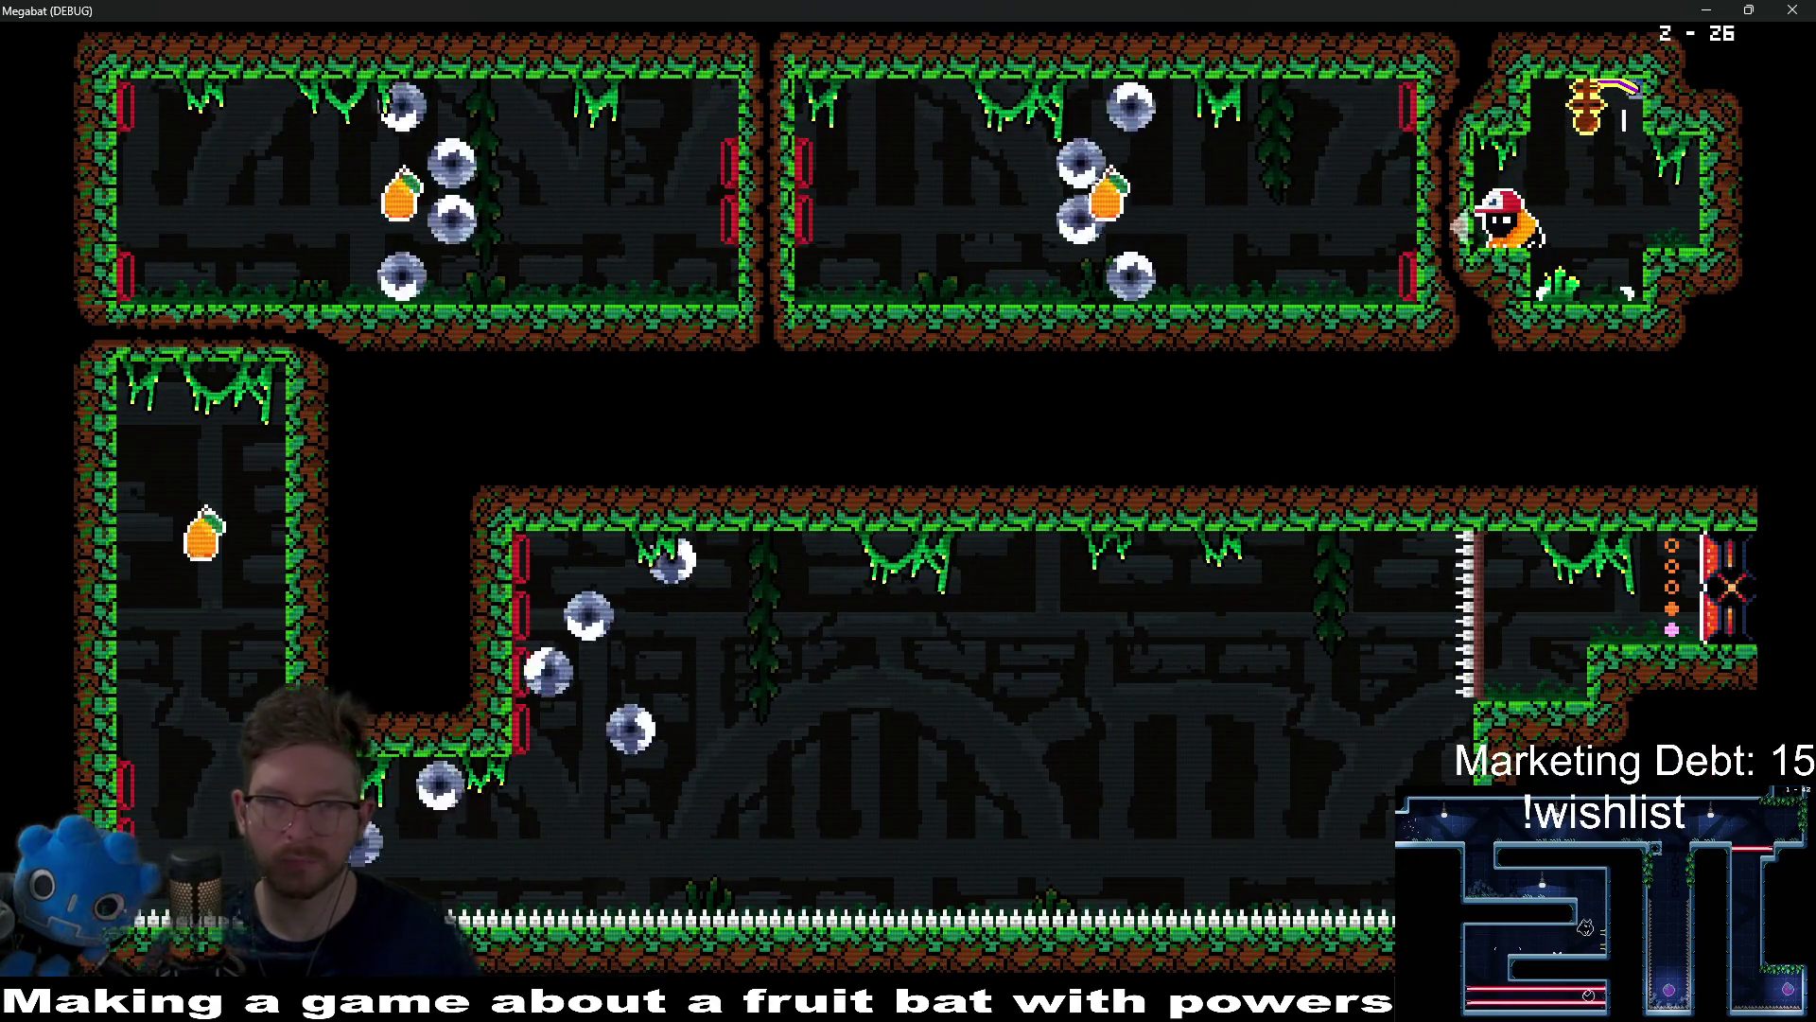
# Step: Dash left through the top eyeball rooms, drop down to hit the fruit, then fly right across the big lower room
pyautogui.press('Left')
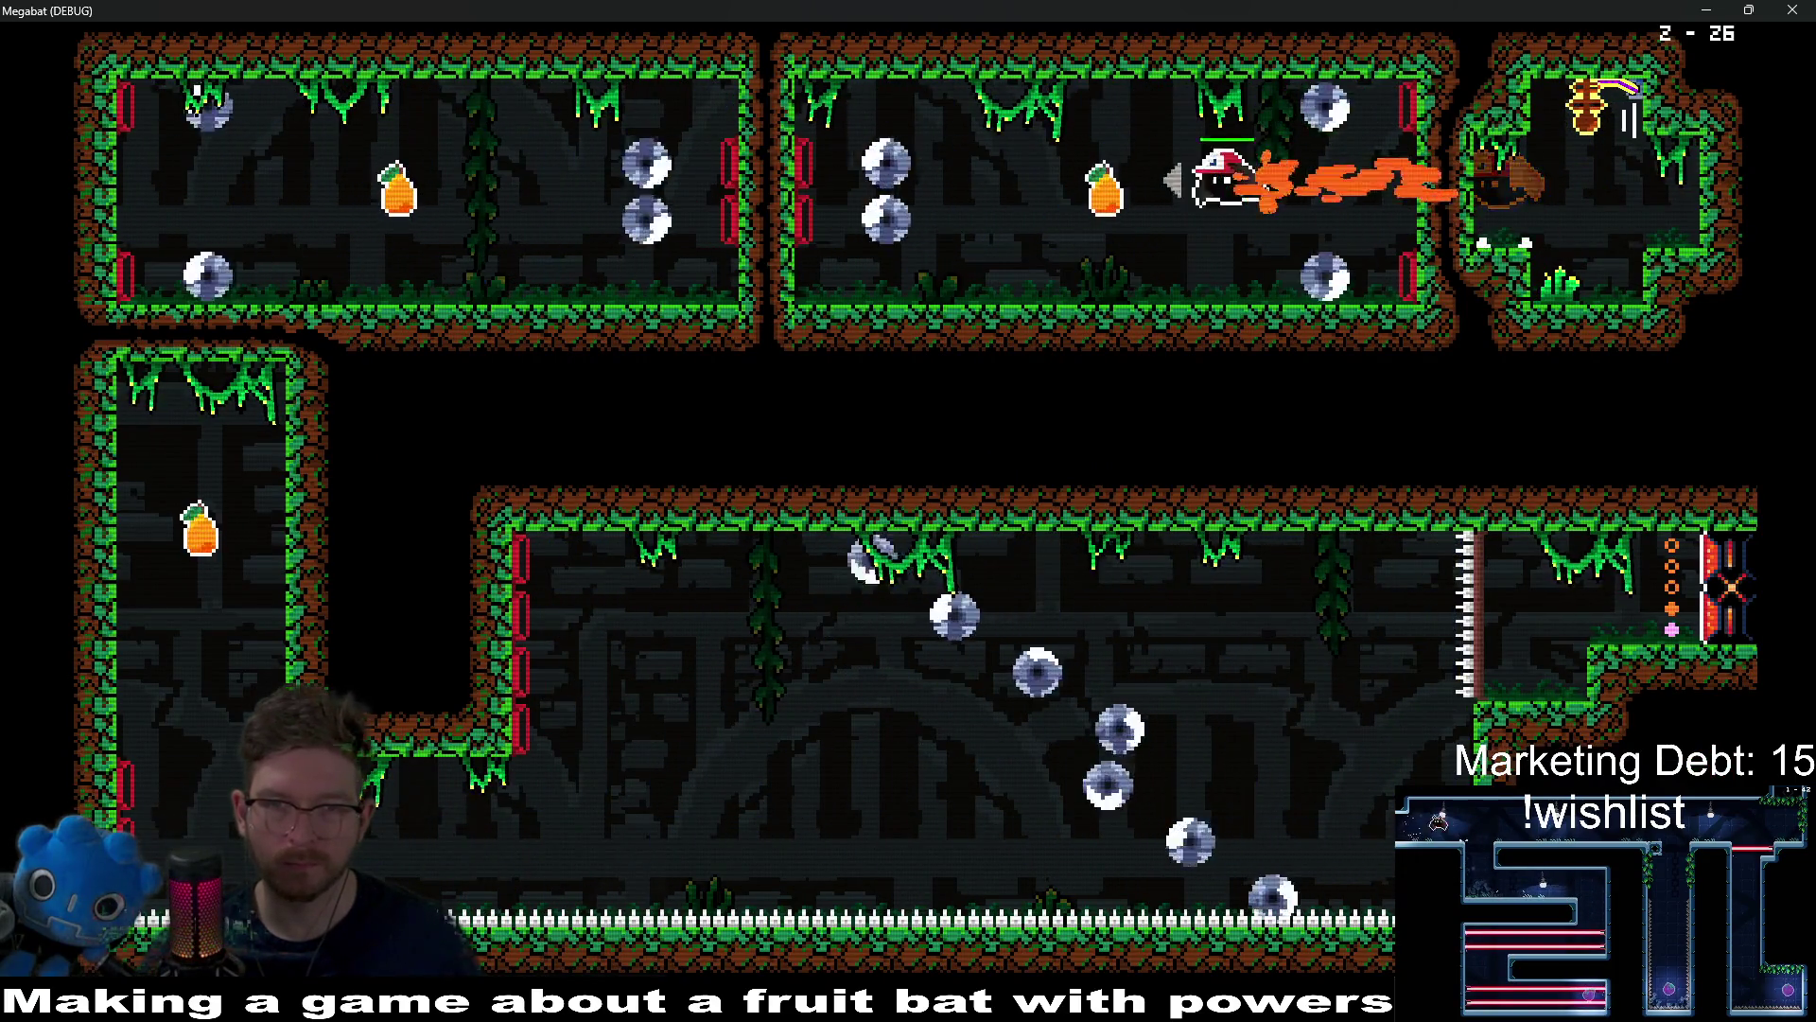
pyautogui.press('Left')
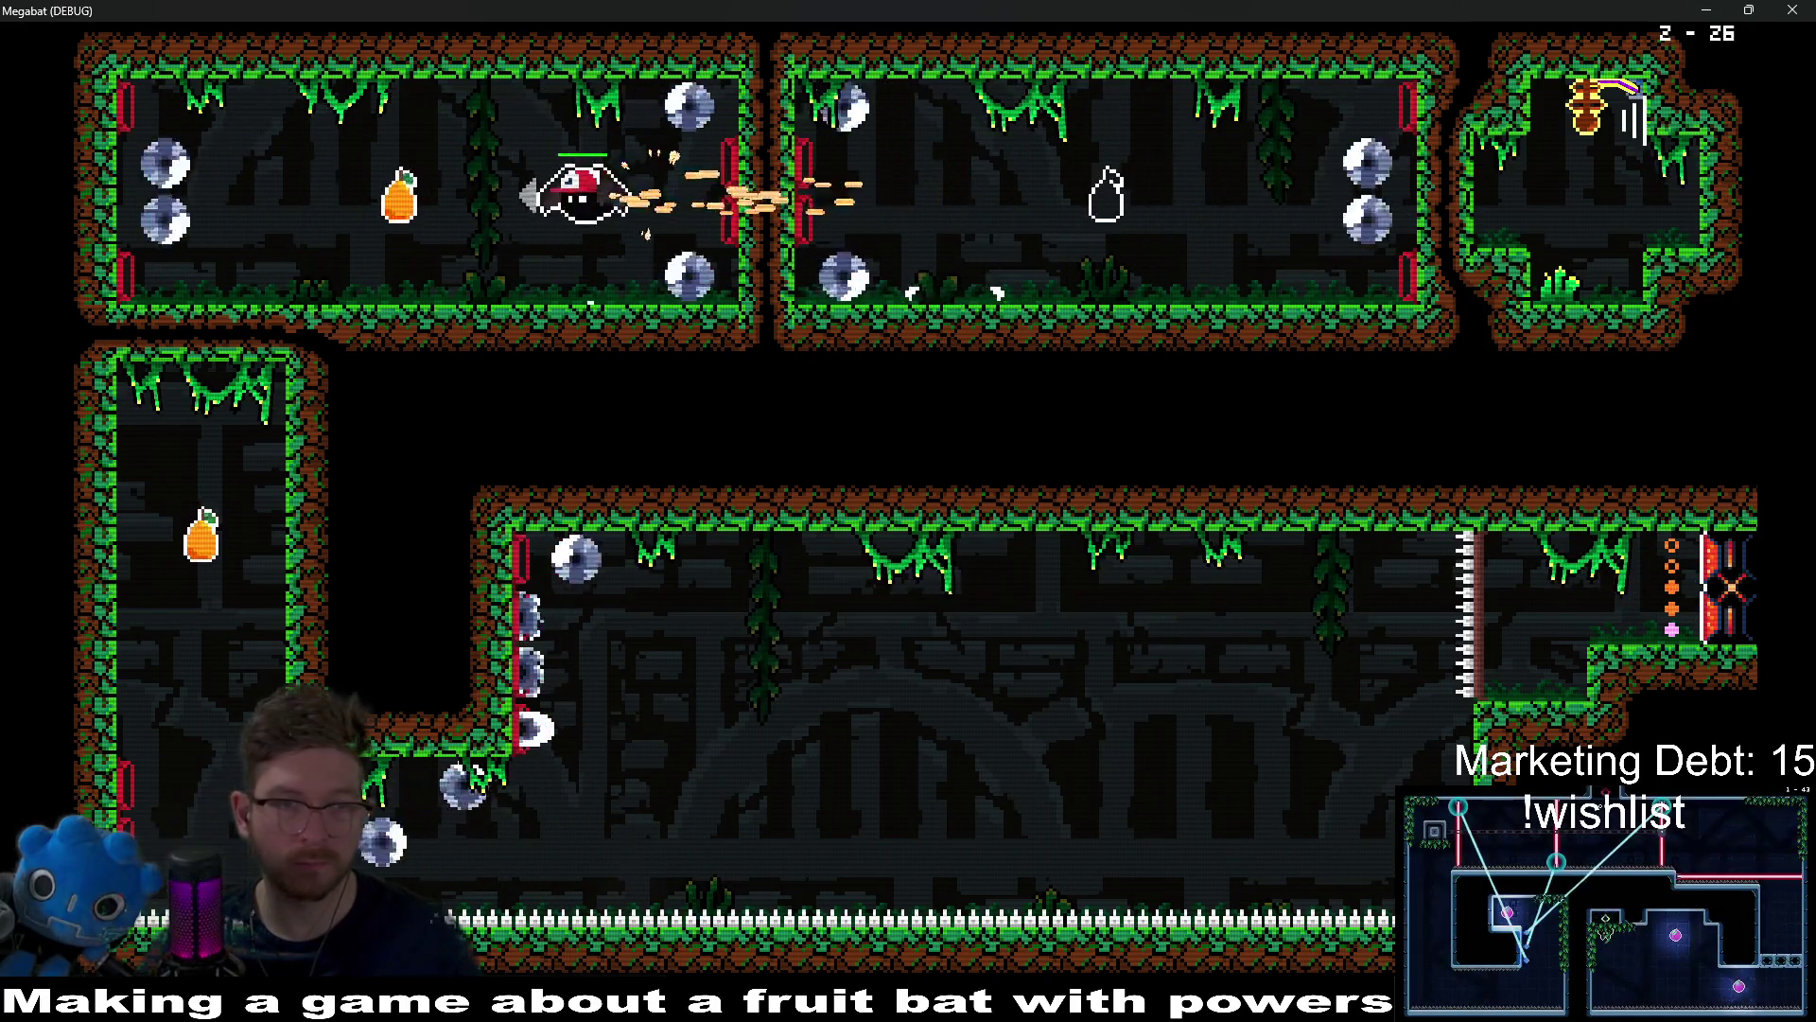
pyautogui.press('Left')
pyautogui.press('Down')
pyautogui.press('Left')
pyautogui.press('Right')
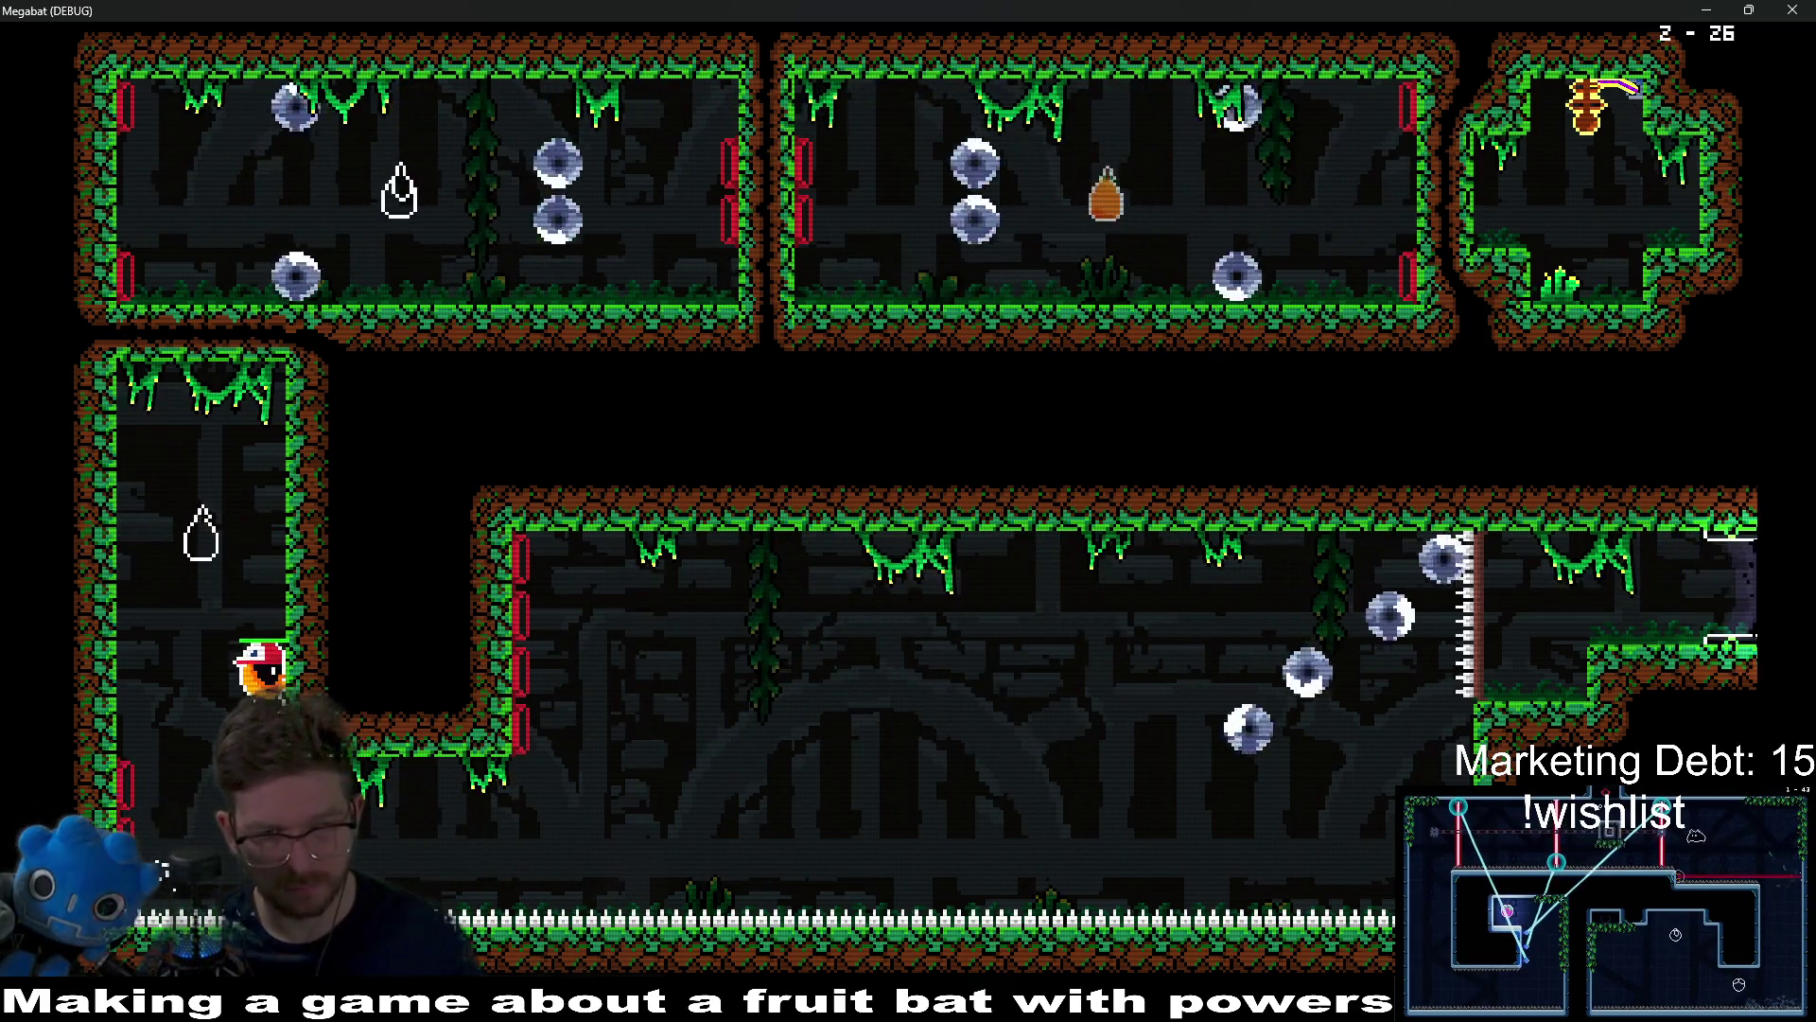
pyautogui.press('Down')
pyautogui.press('Right')
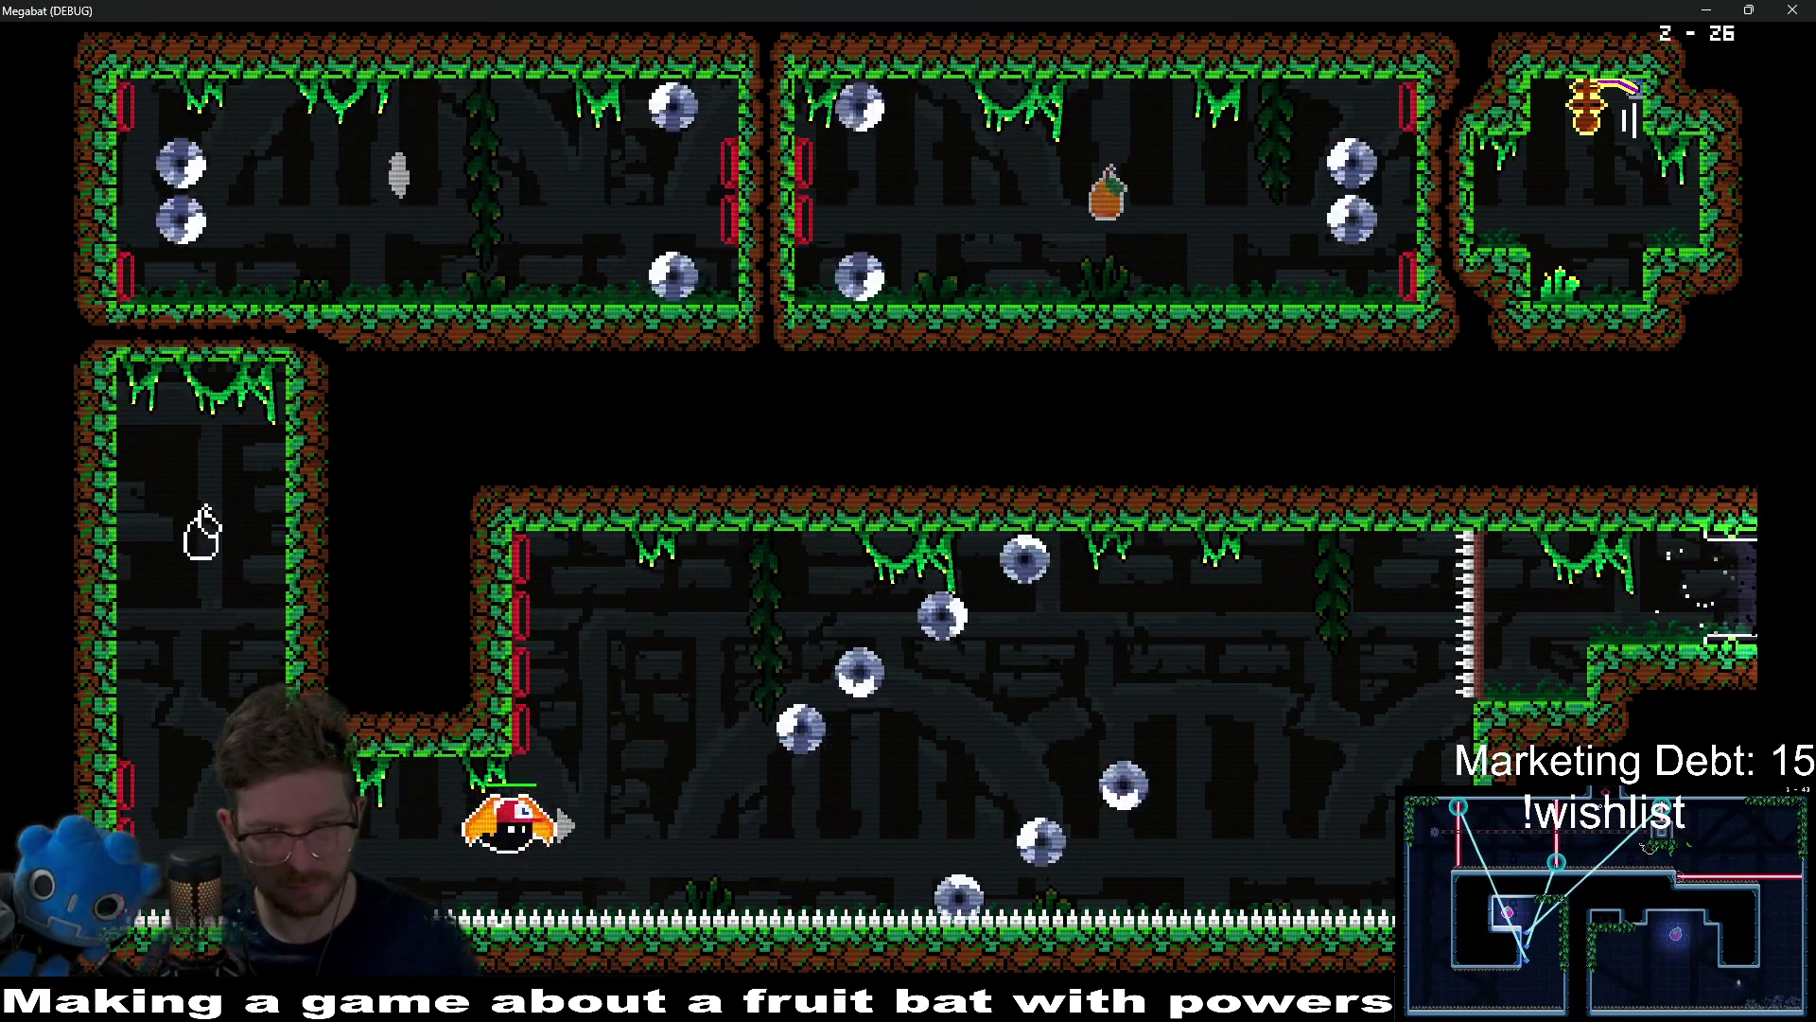
pyautogui.press('Right')
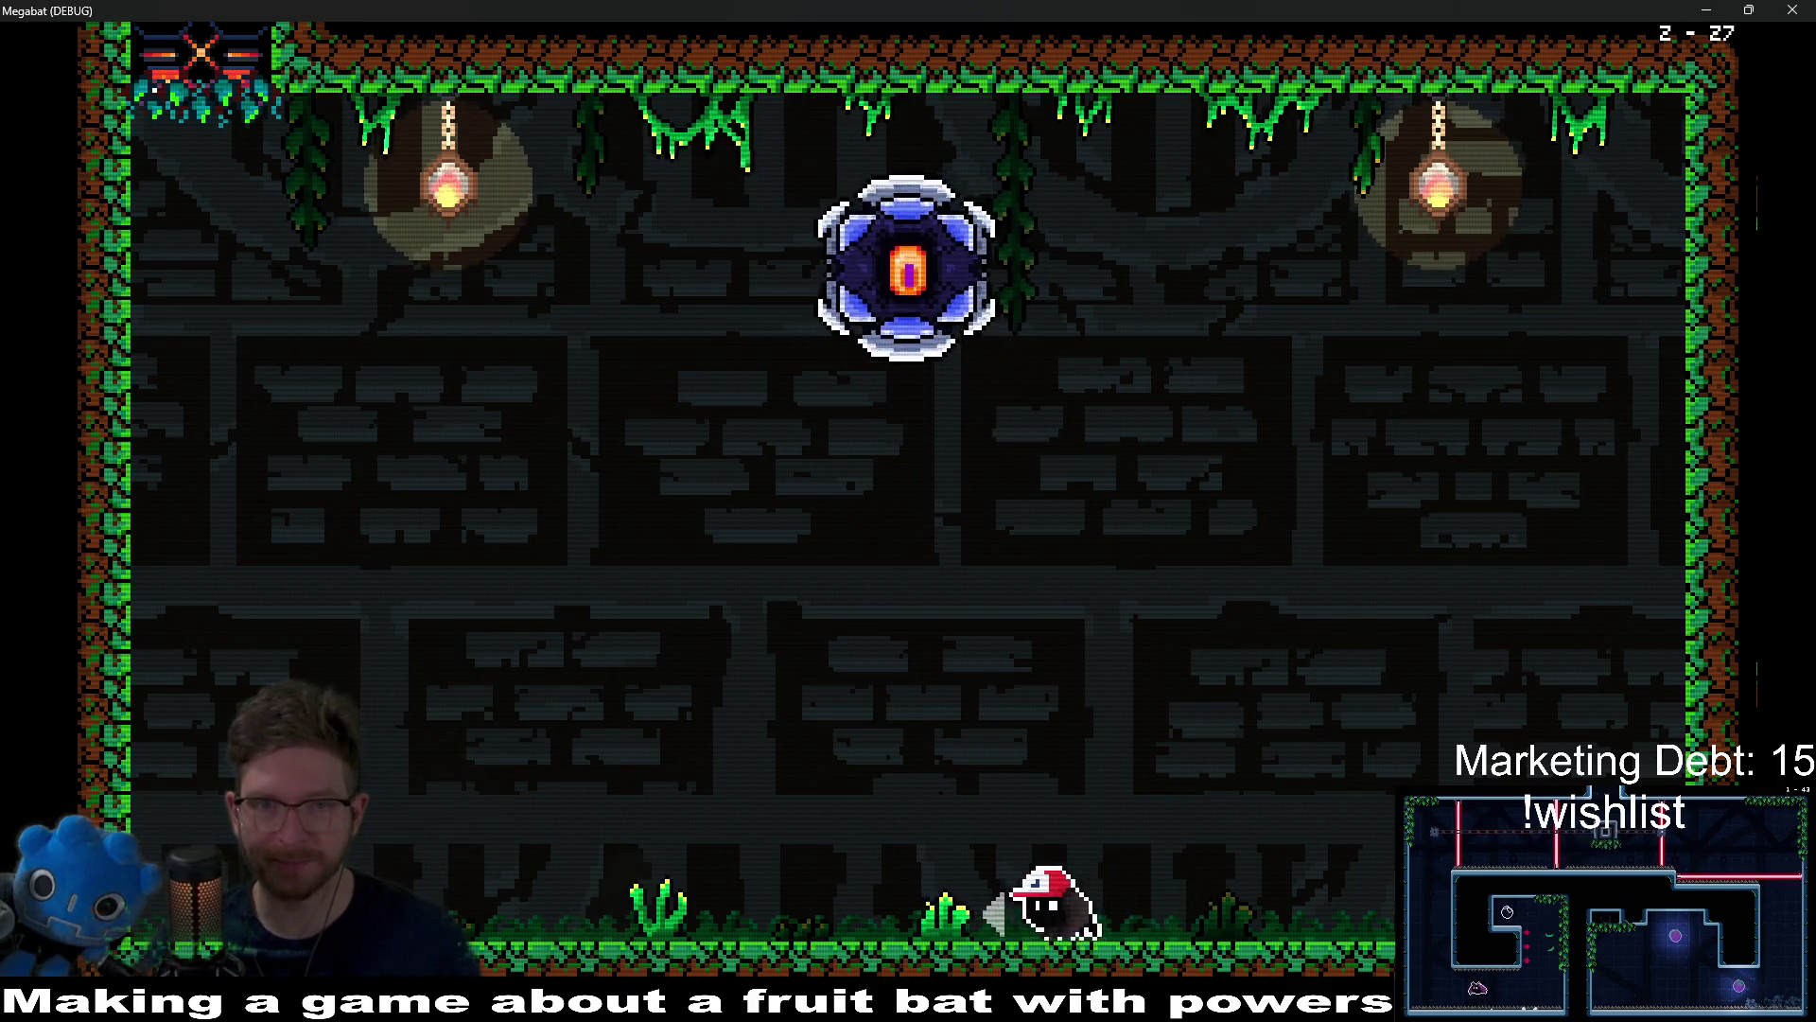
# Step: Dodge the eye orb's rolling charges by rising off the floor and dropping back down
pyautogui.press('space')
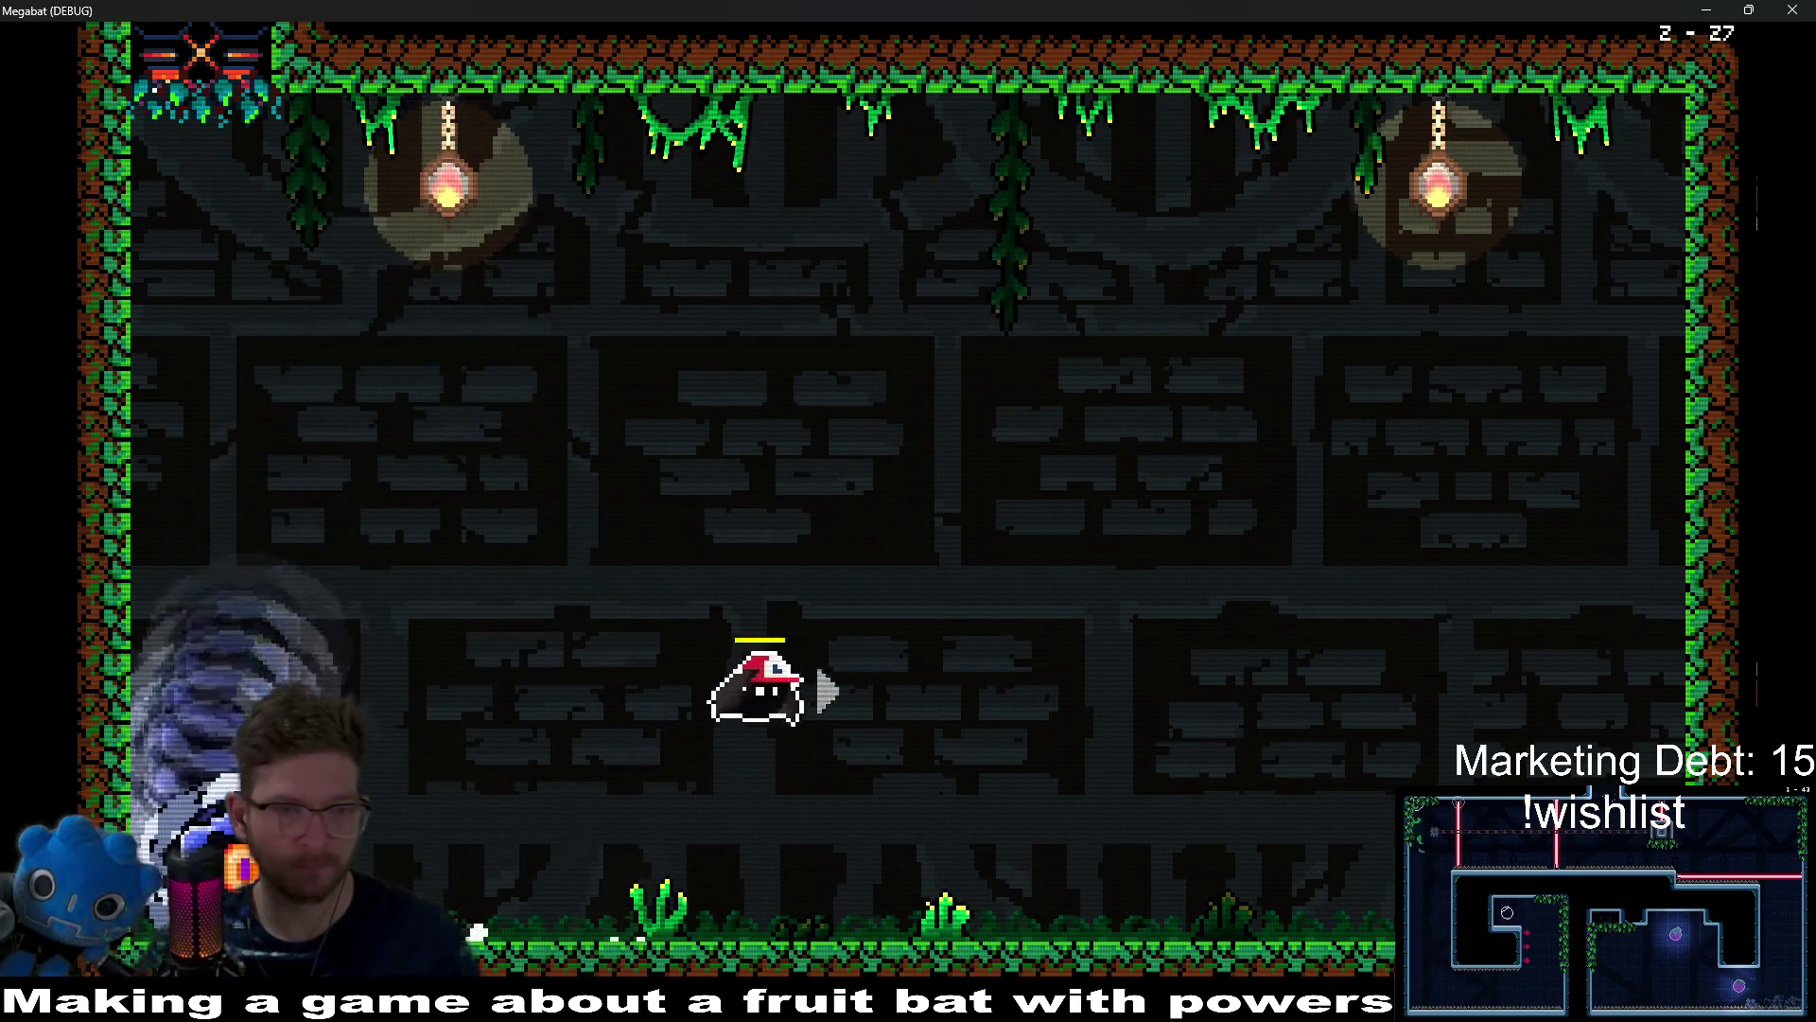
pyautogui.press('Left')
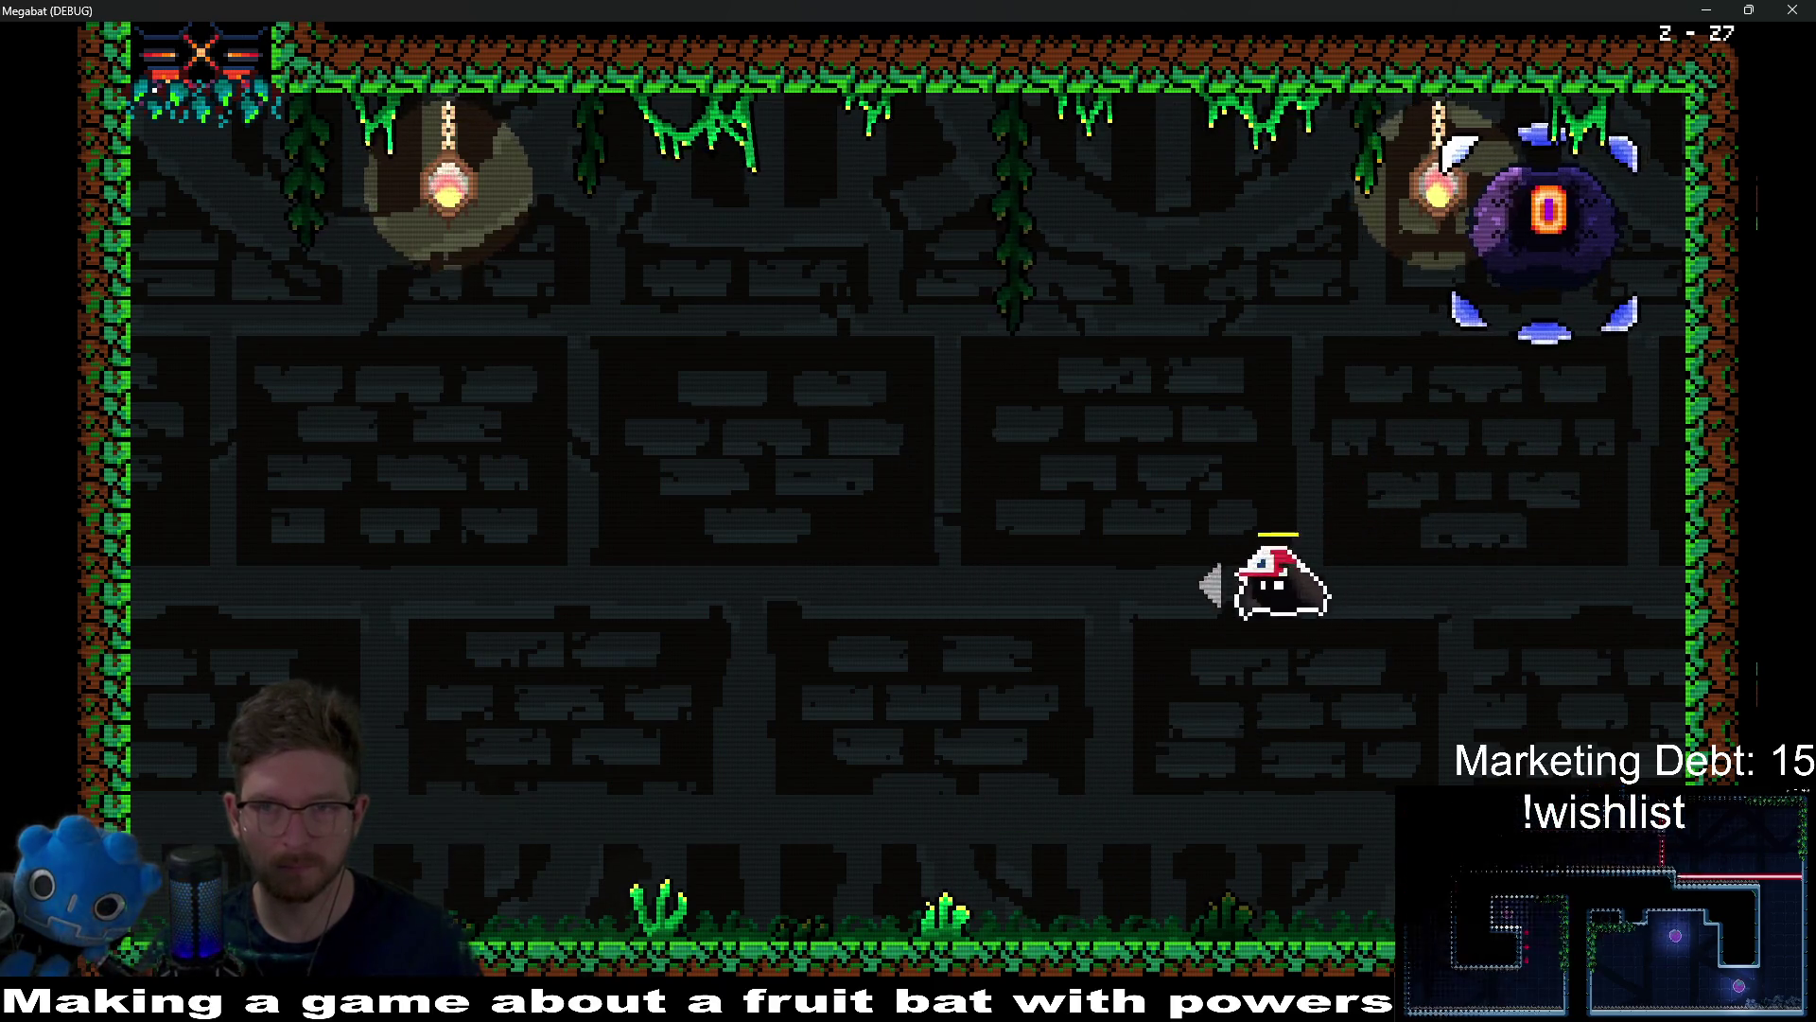
pyautogui.press('Left')
pyautogui.press('Right')
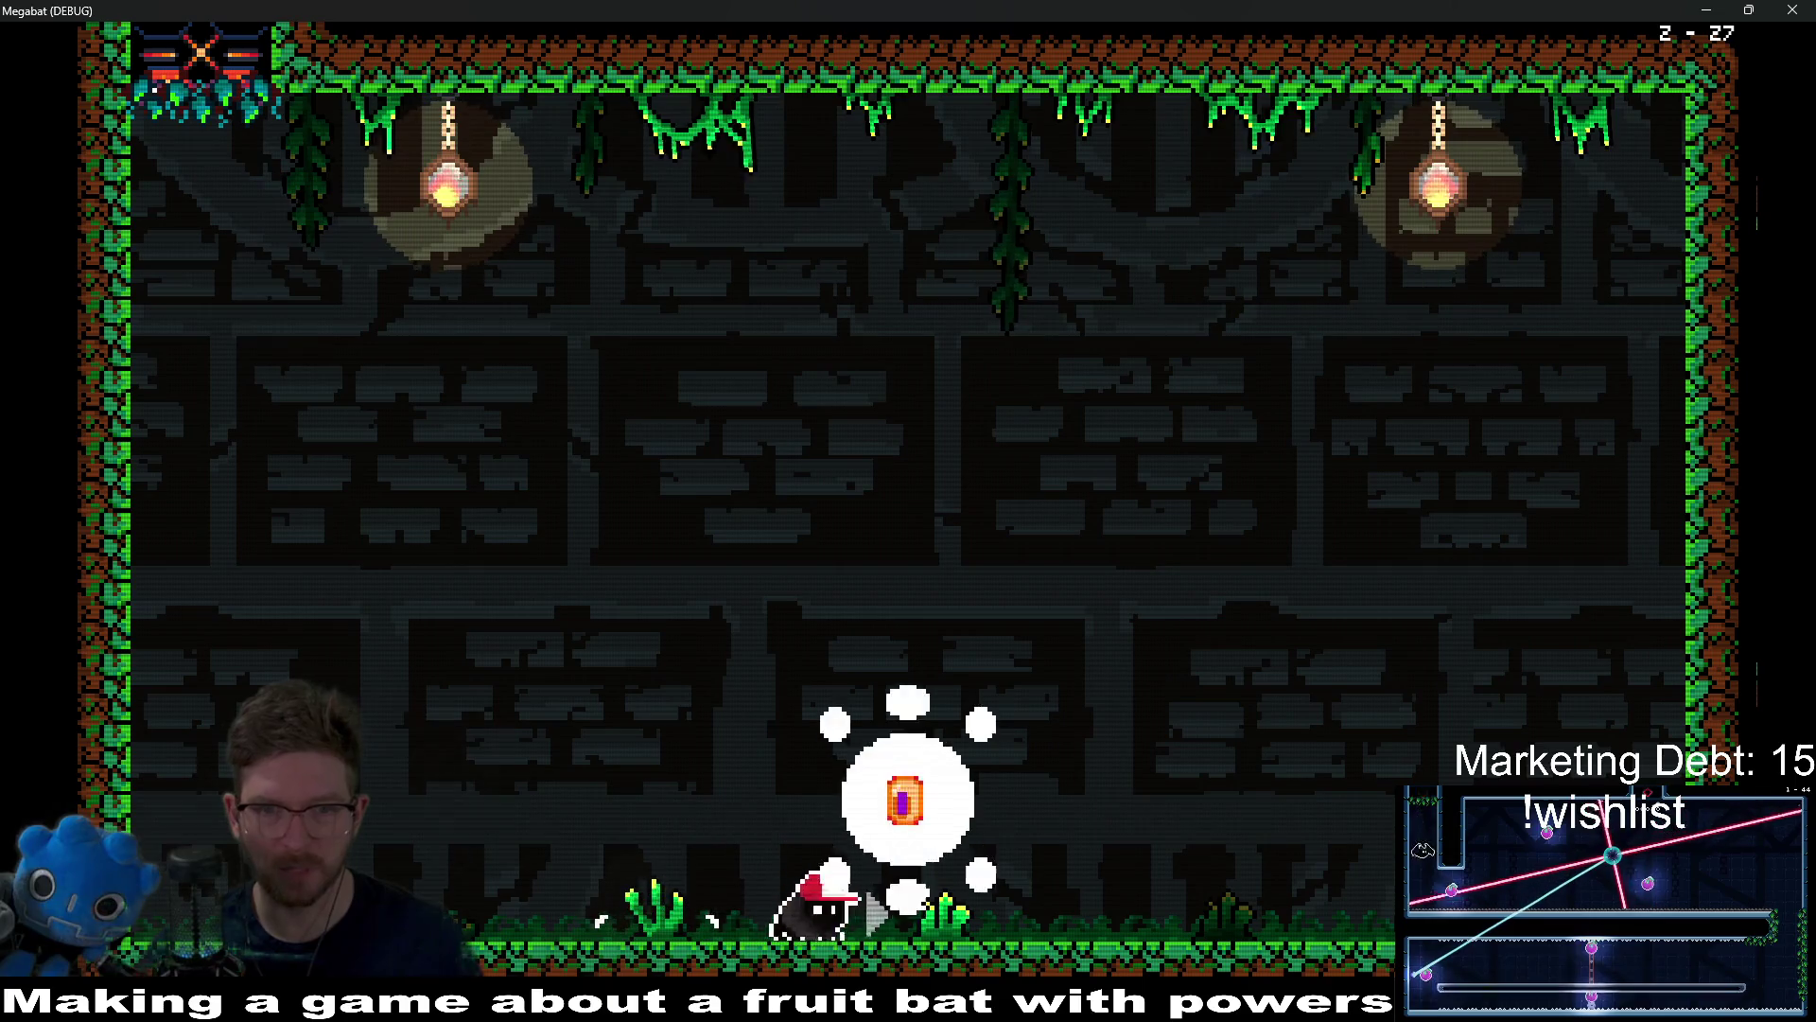
pyautogui.press('Right')
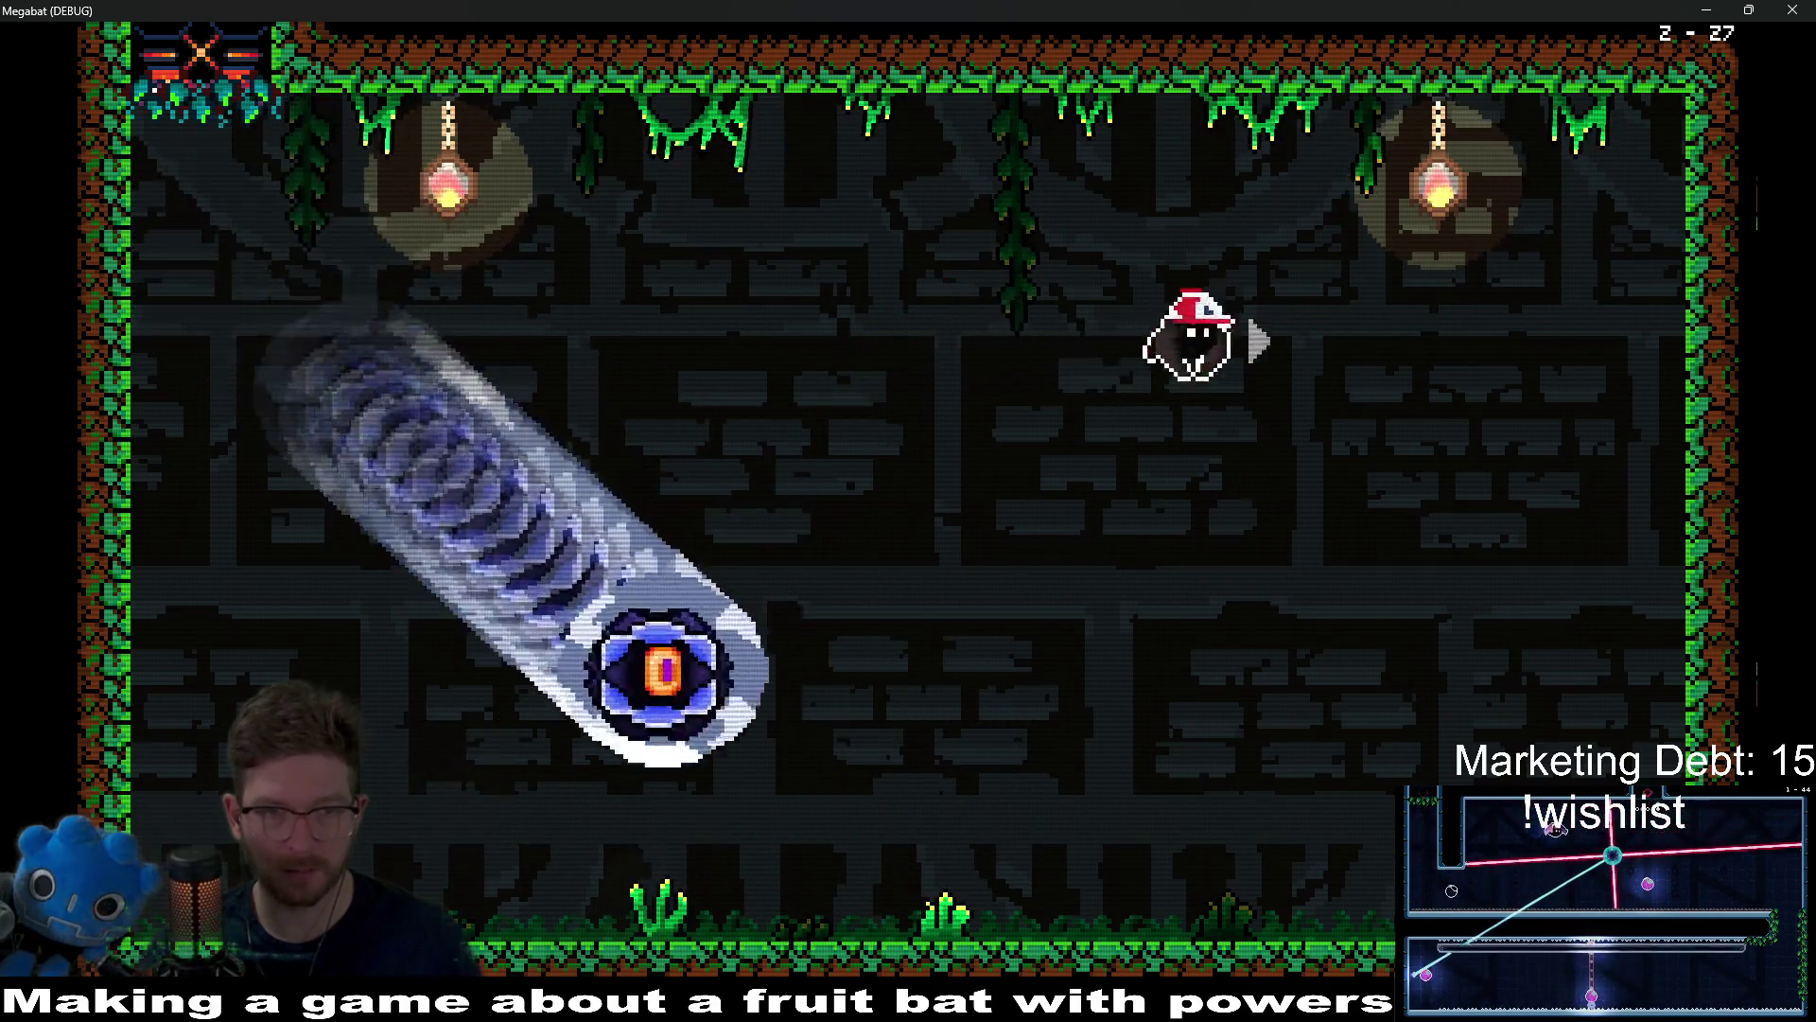
pyautogui.press('Left')
pyautogui.press('Right')
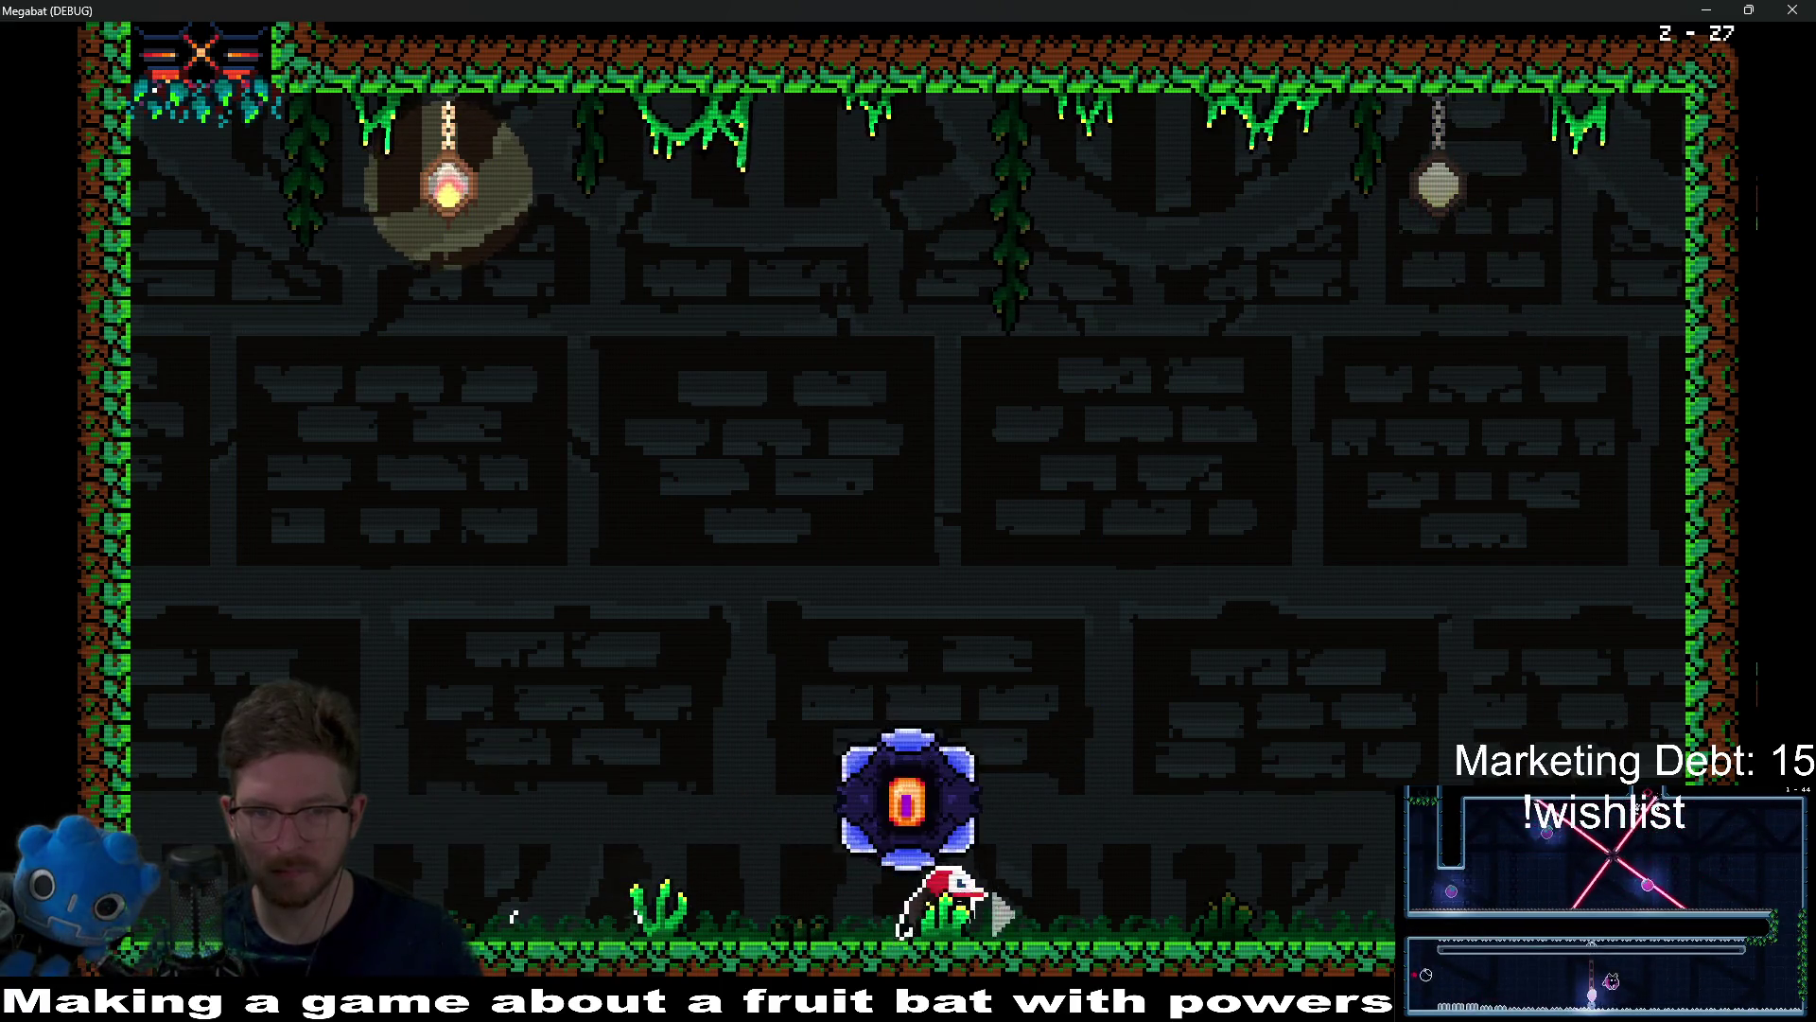
# Step: Weave away from the orb, then walk right along the floor out from under it
pyautogui.press('Left')
pyautogui.press('Right')
pyautogui.press('Left')
pyautogui.press('Right')
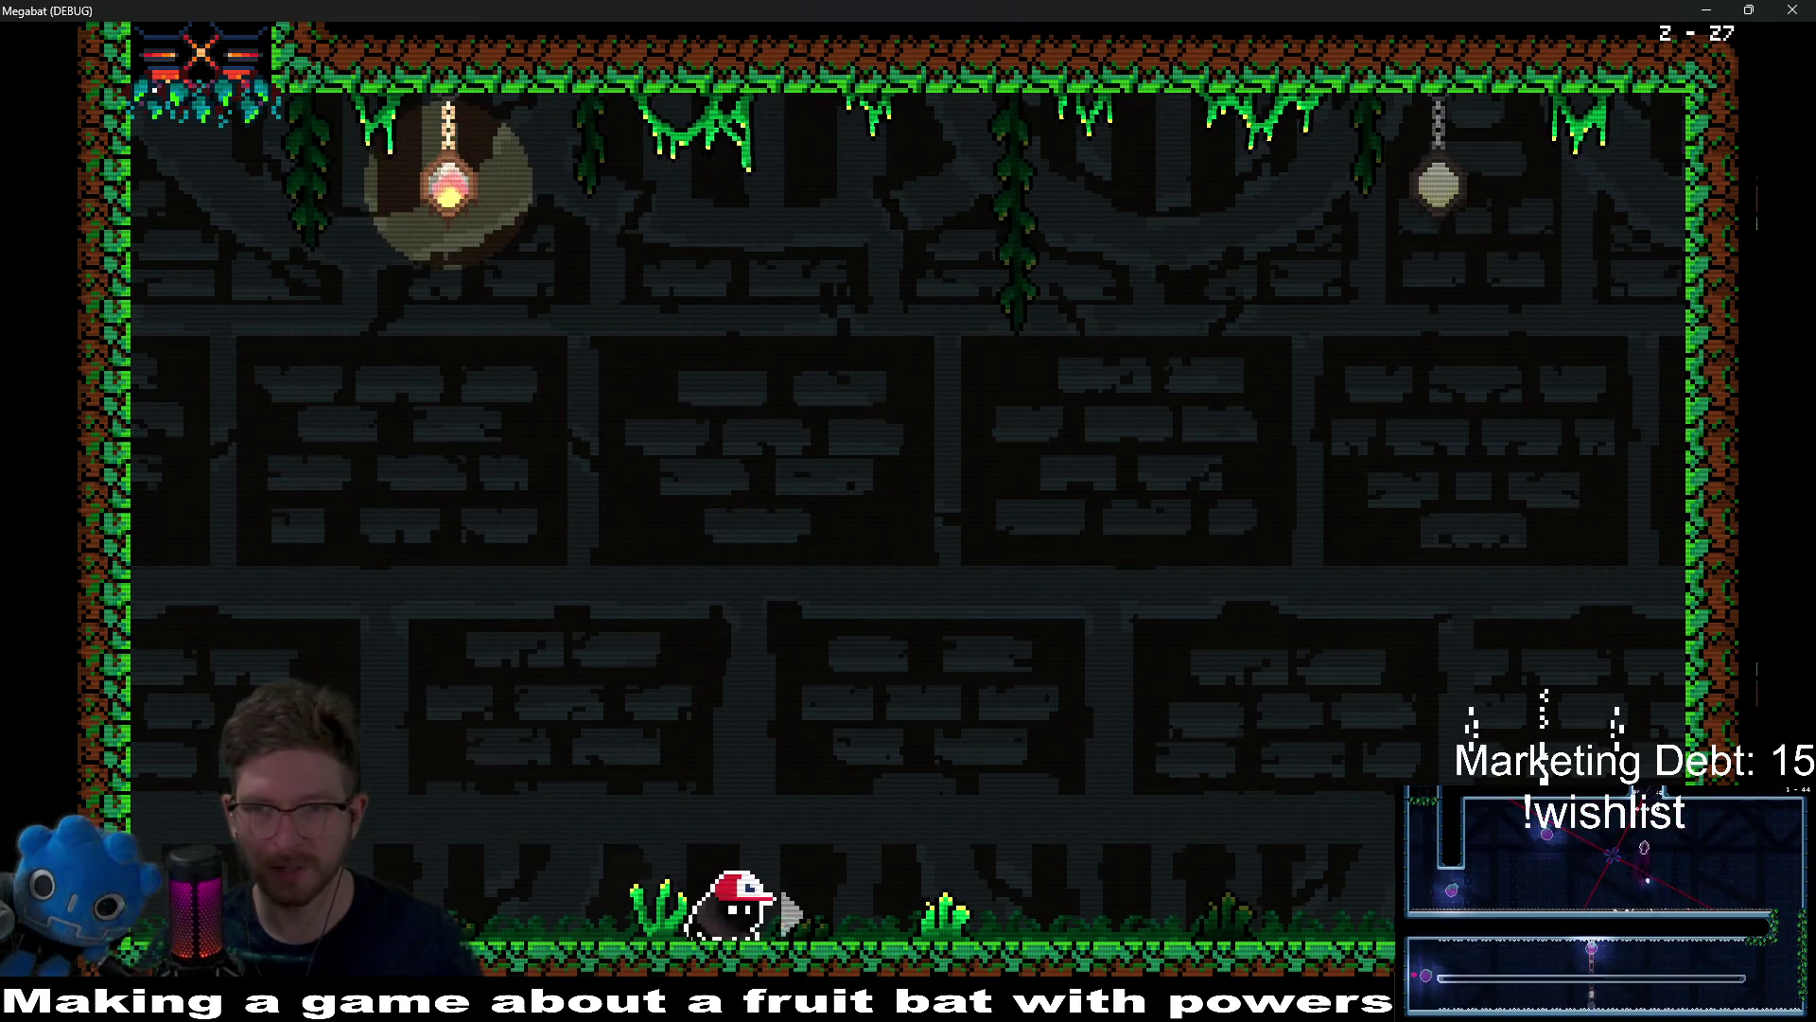
pyautogui.press('Right')
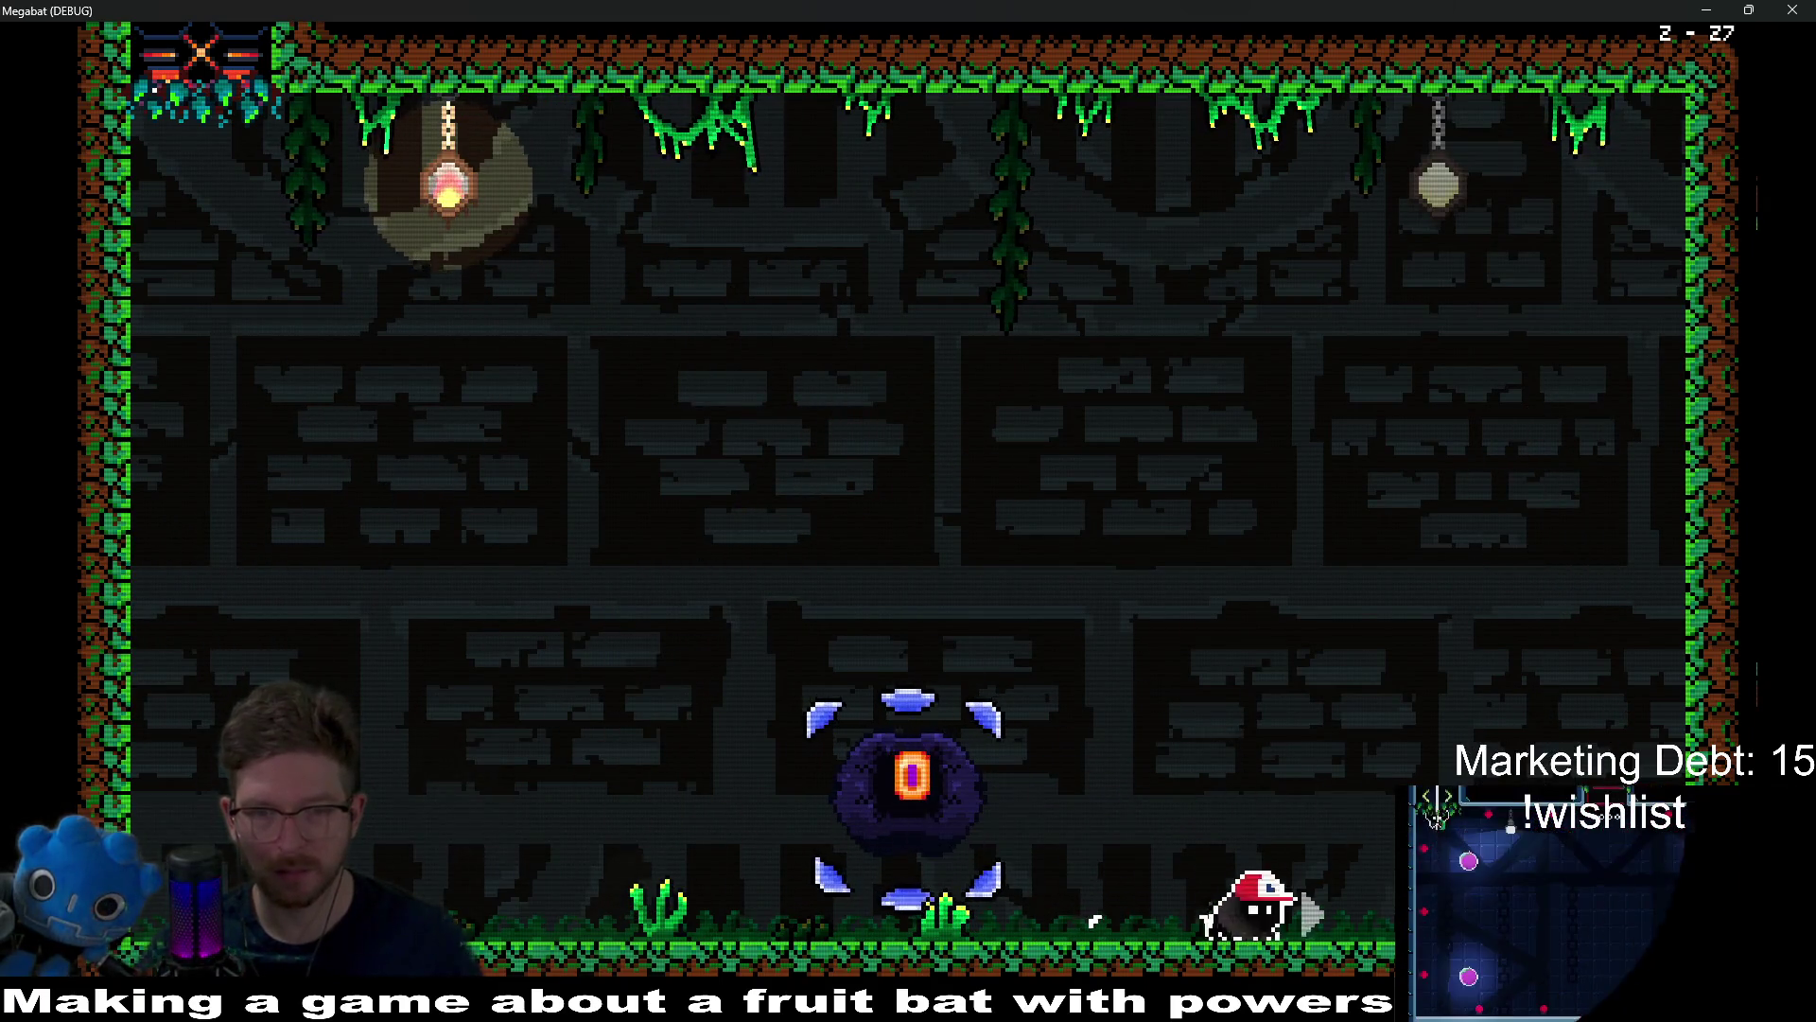
pyautogui.press('Right')
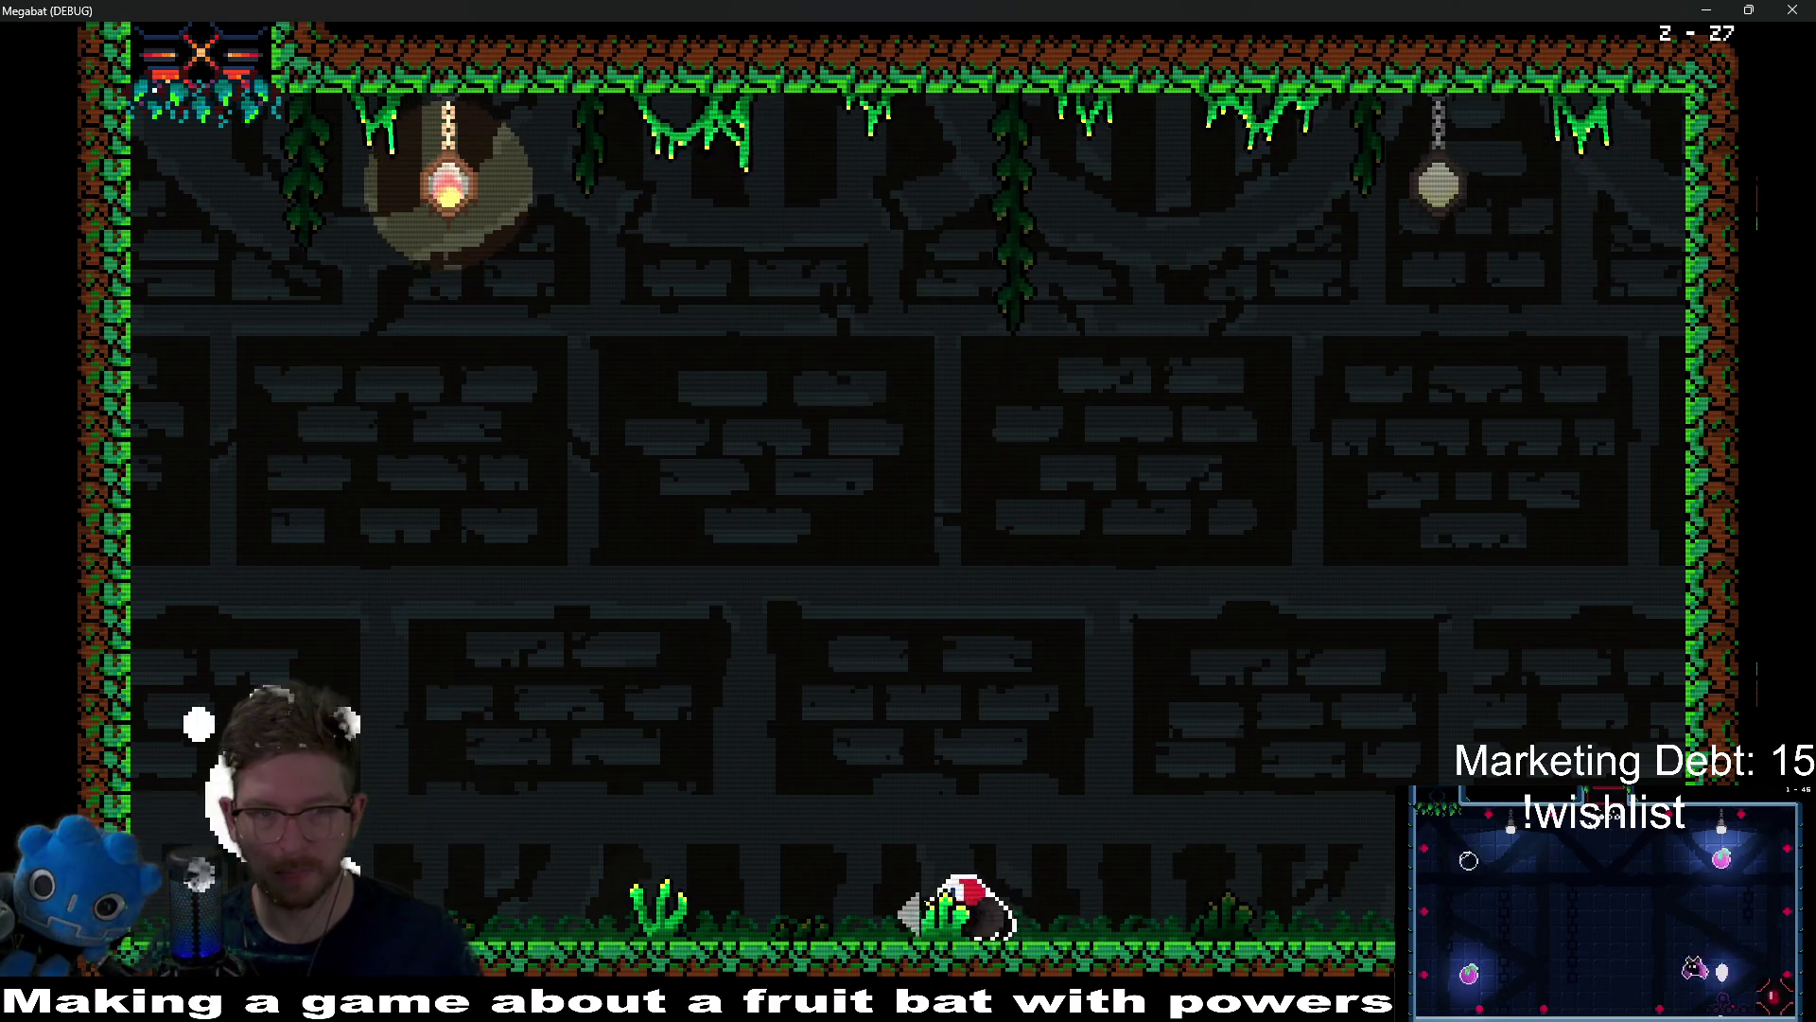
pyautogui.press('Up')
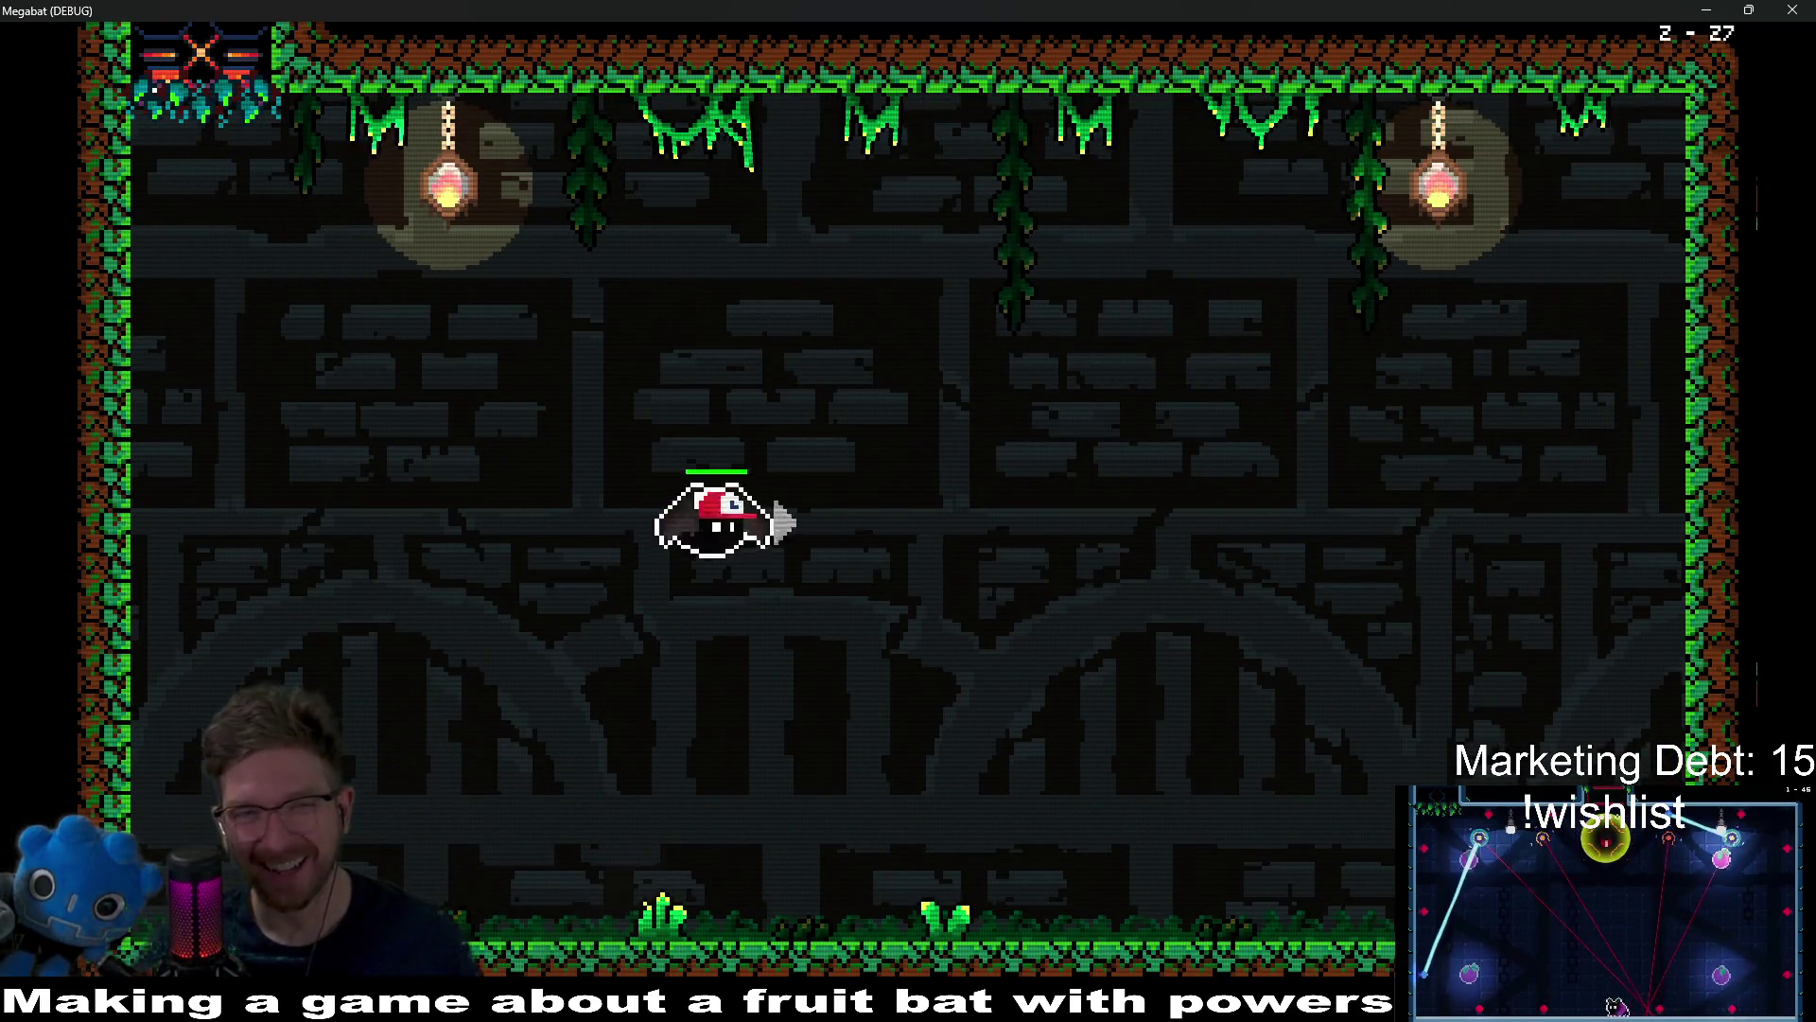
# Step: Evade the boss's dives by walking along the floor and taking short flights mid-room
pyautogui.press('Right')
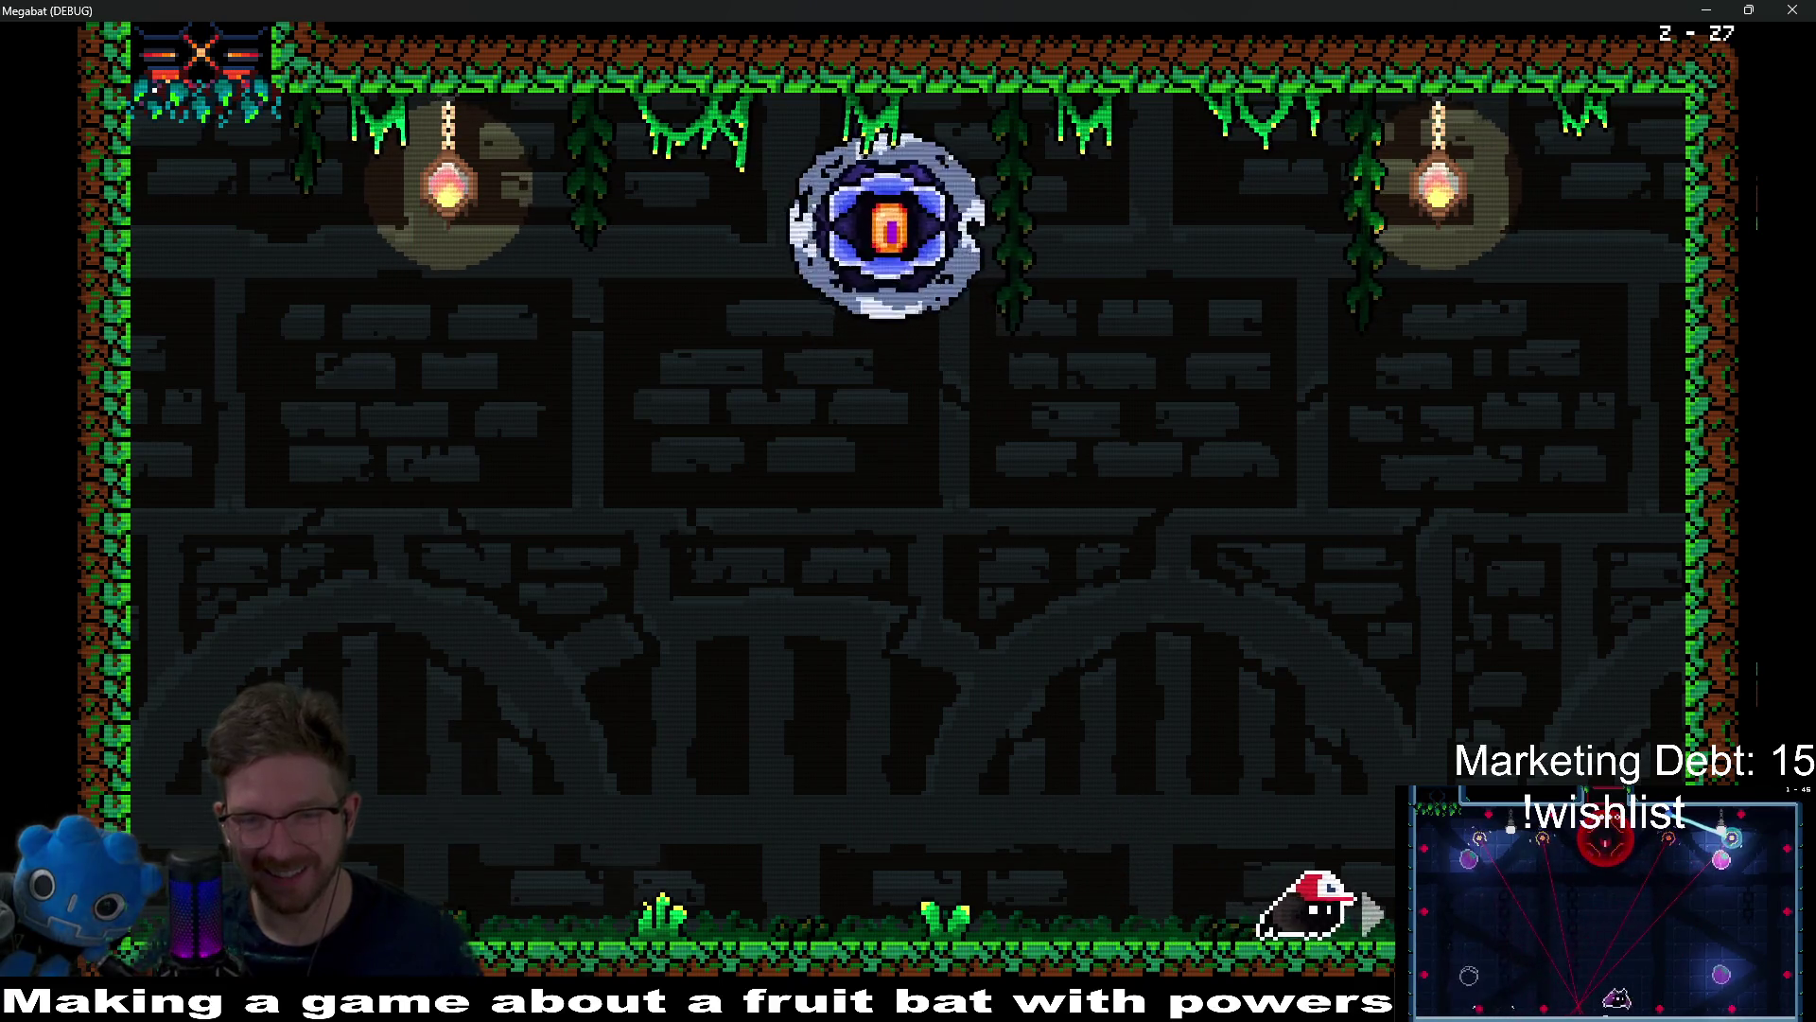
pyautogui.press('Left')
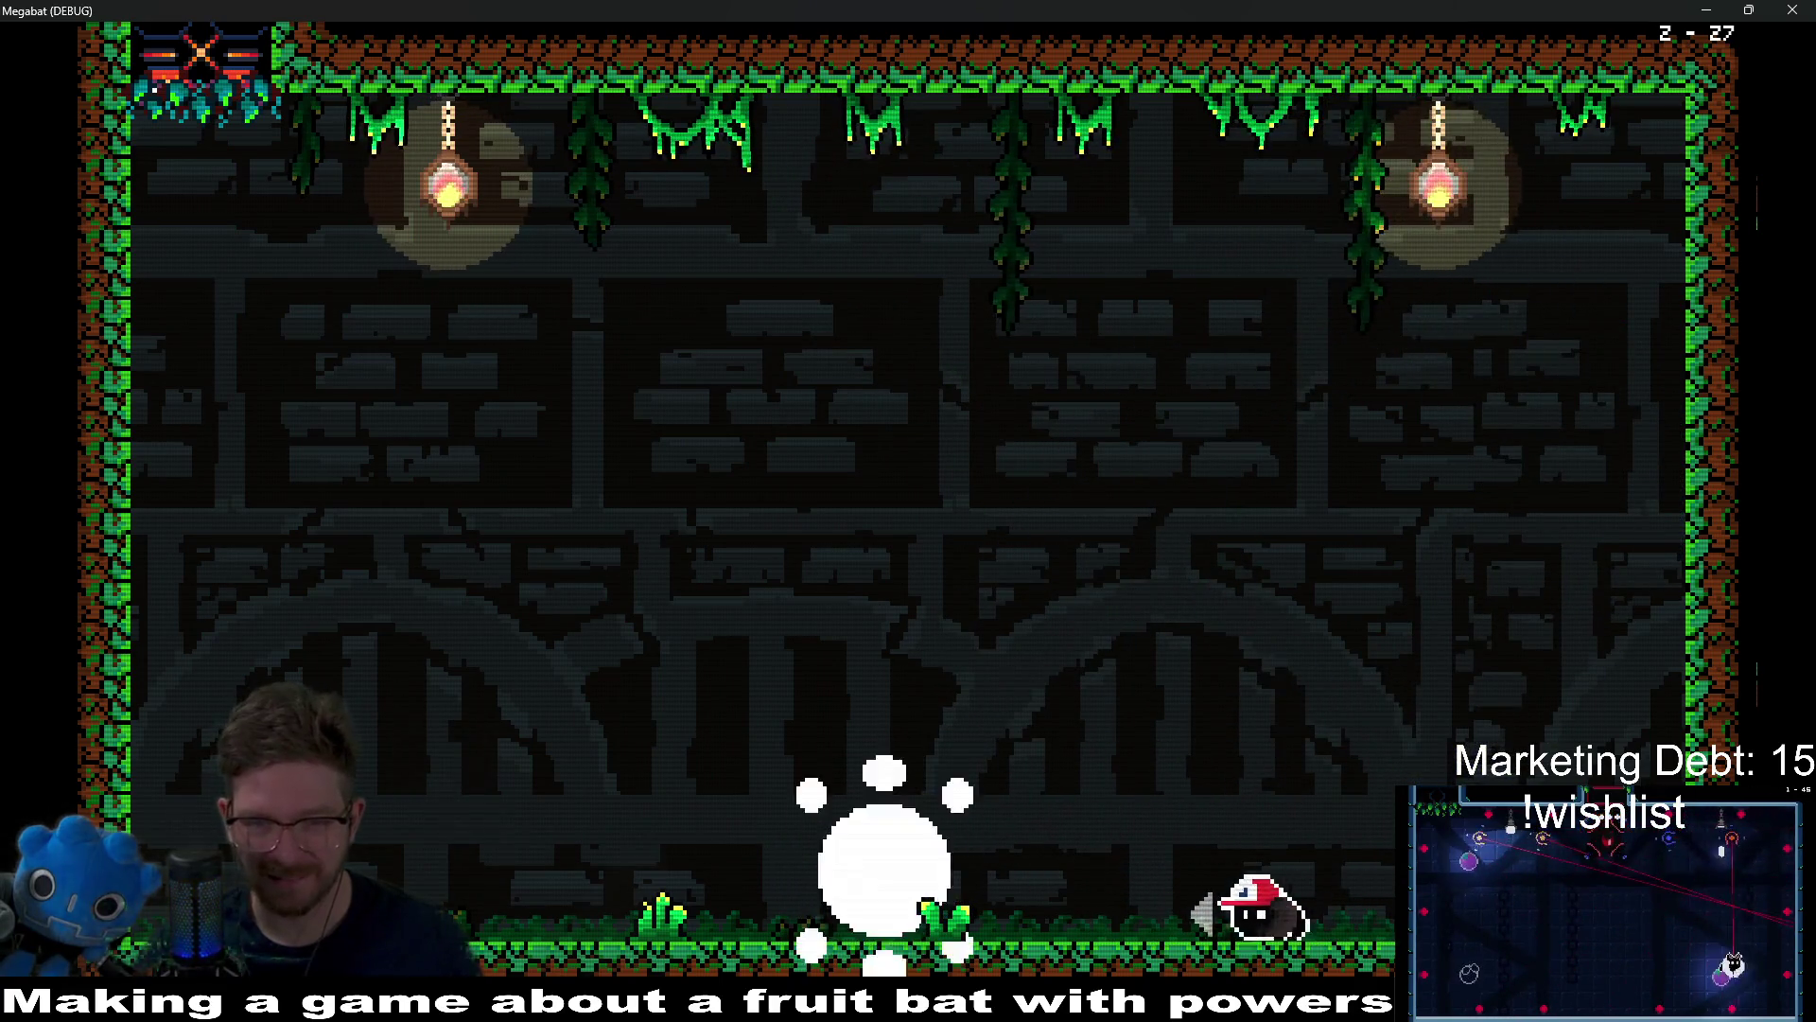
pyautogui.press('Right')
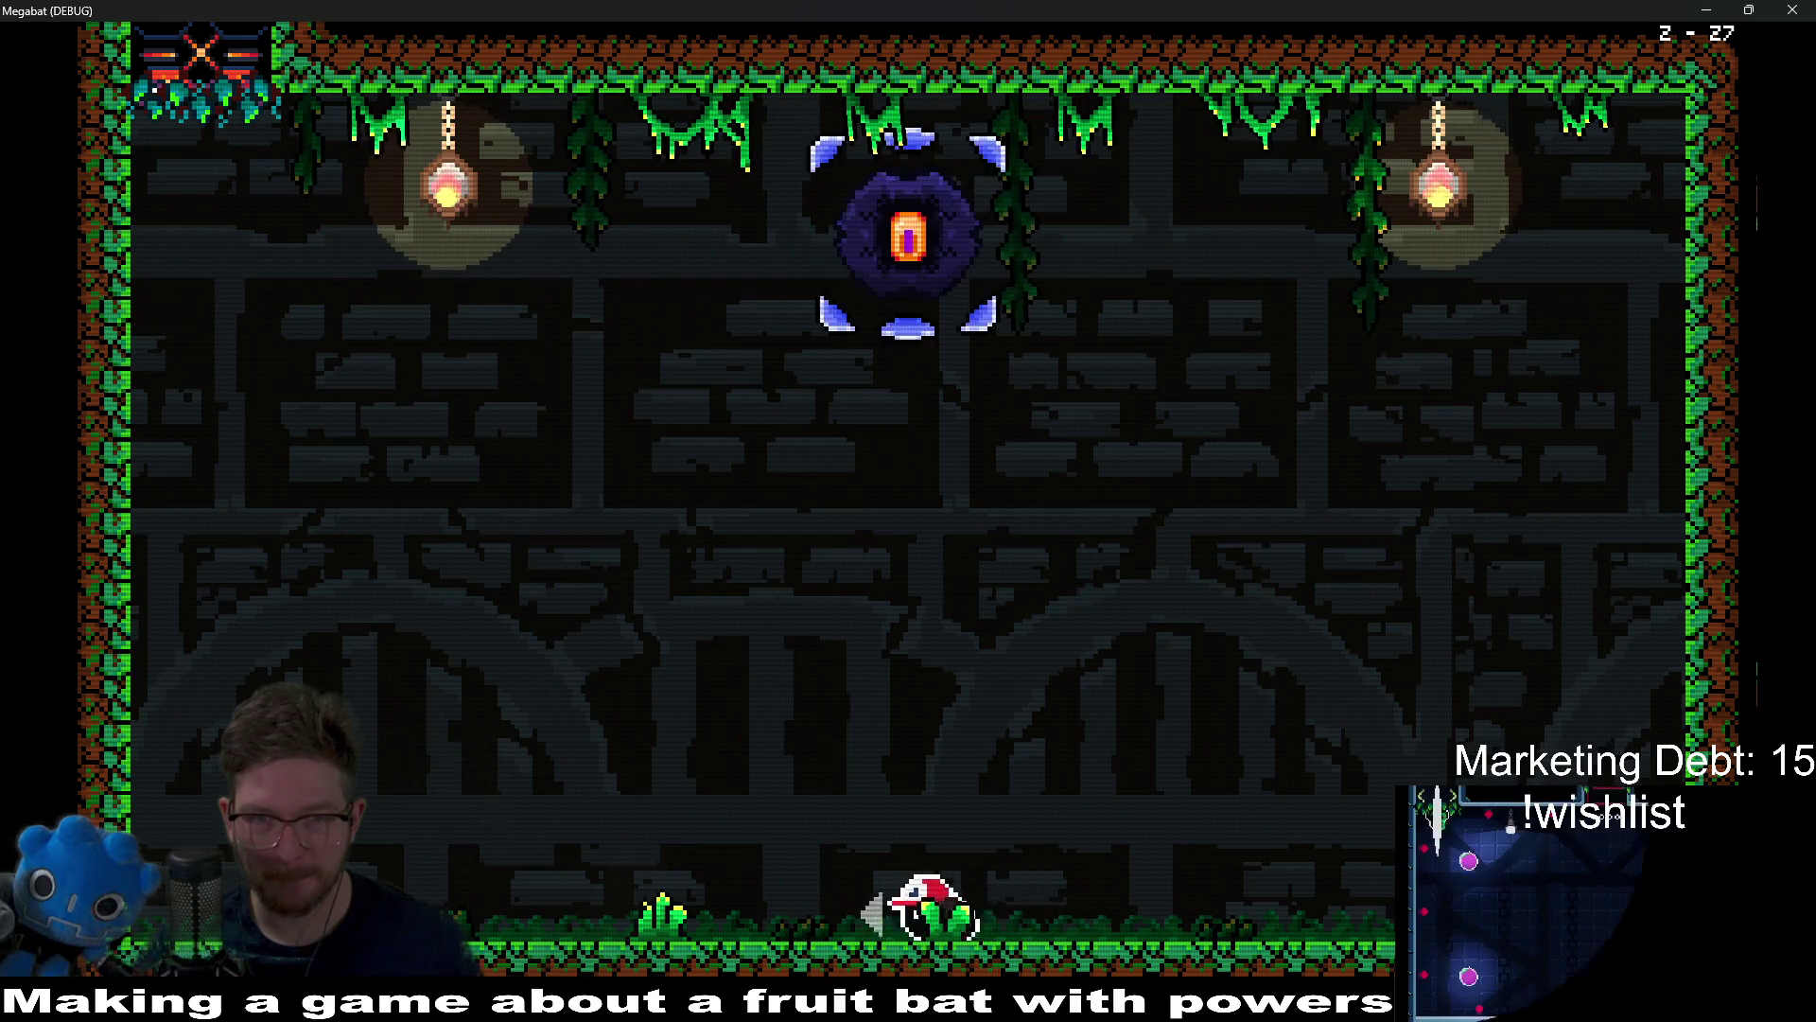
pyautogui.press('Up')
pyautogui.press('Right')
pyautogui.press('Right')
pyautogui.press('Left')
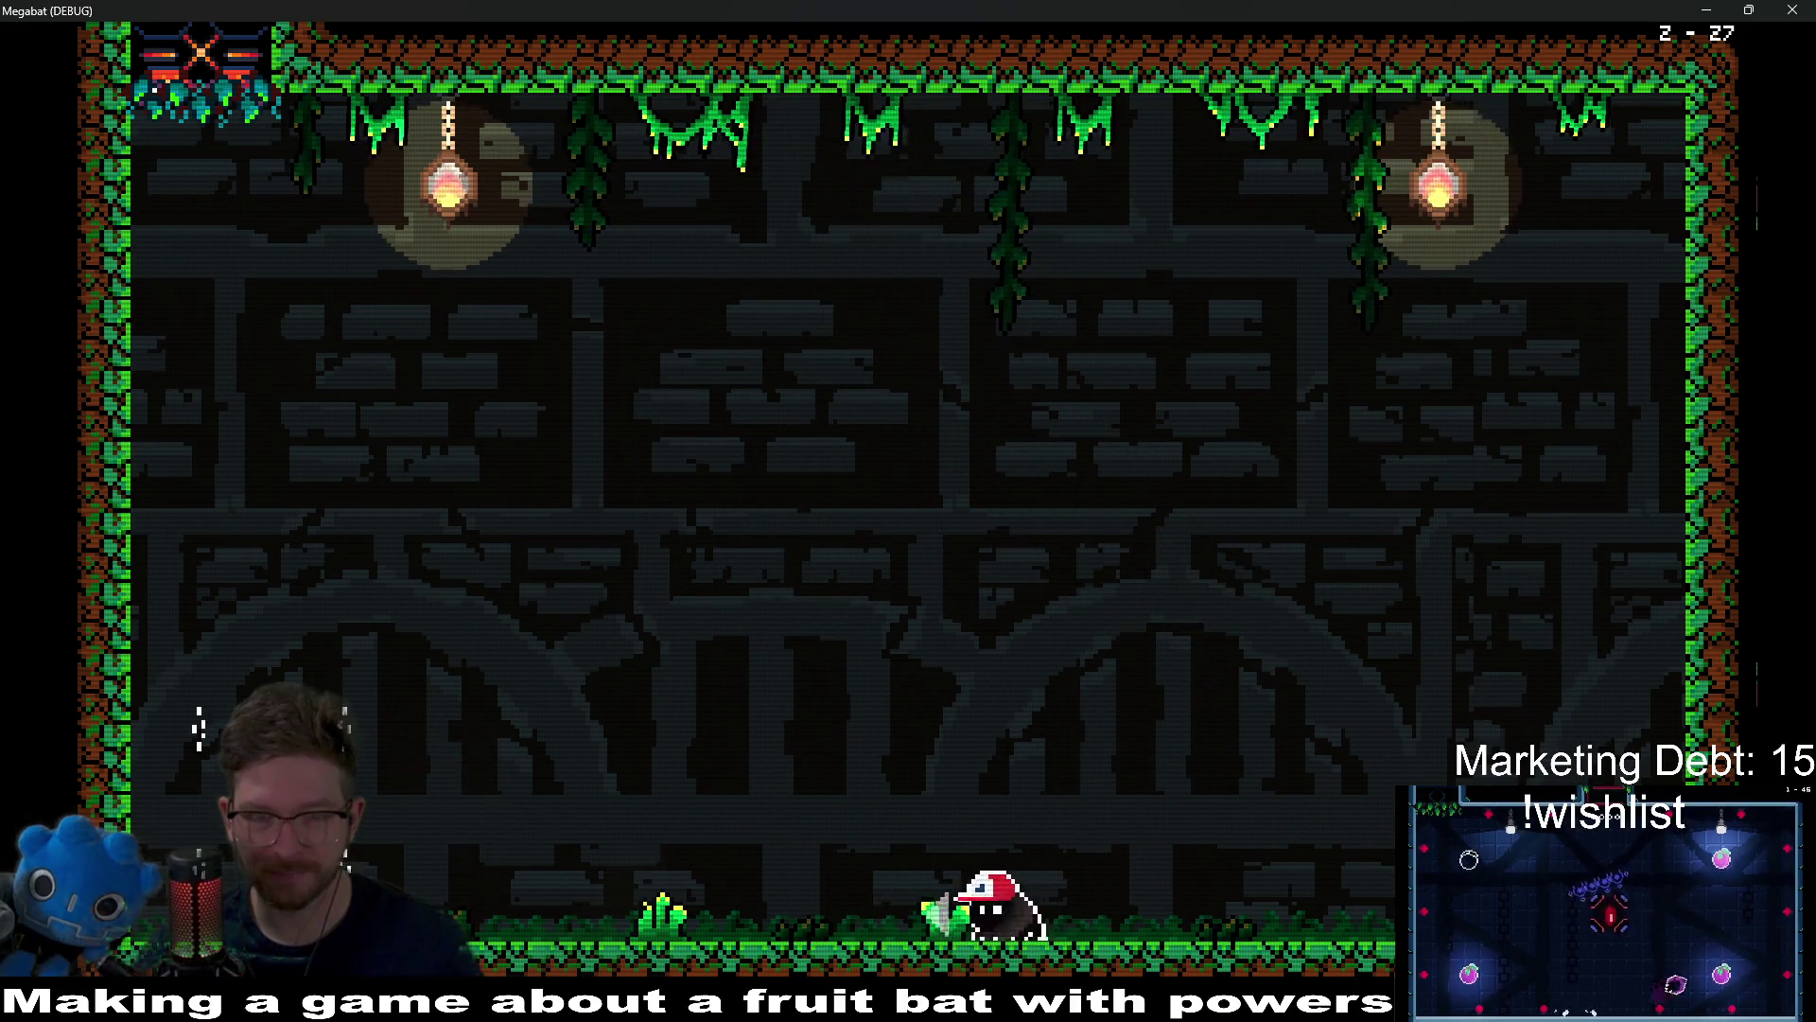
pyautogui.press('Right')
pyautogui.press('Left')
# Step: Slip out from under the falling spike balls, then fly up-right and hit the eye orb
pyautogui.press('Up')
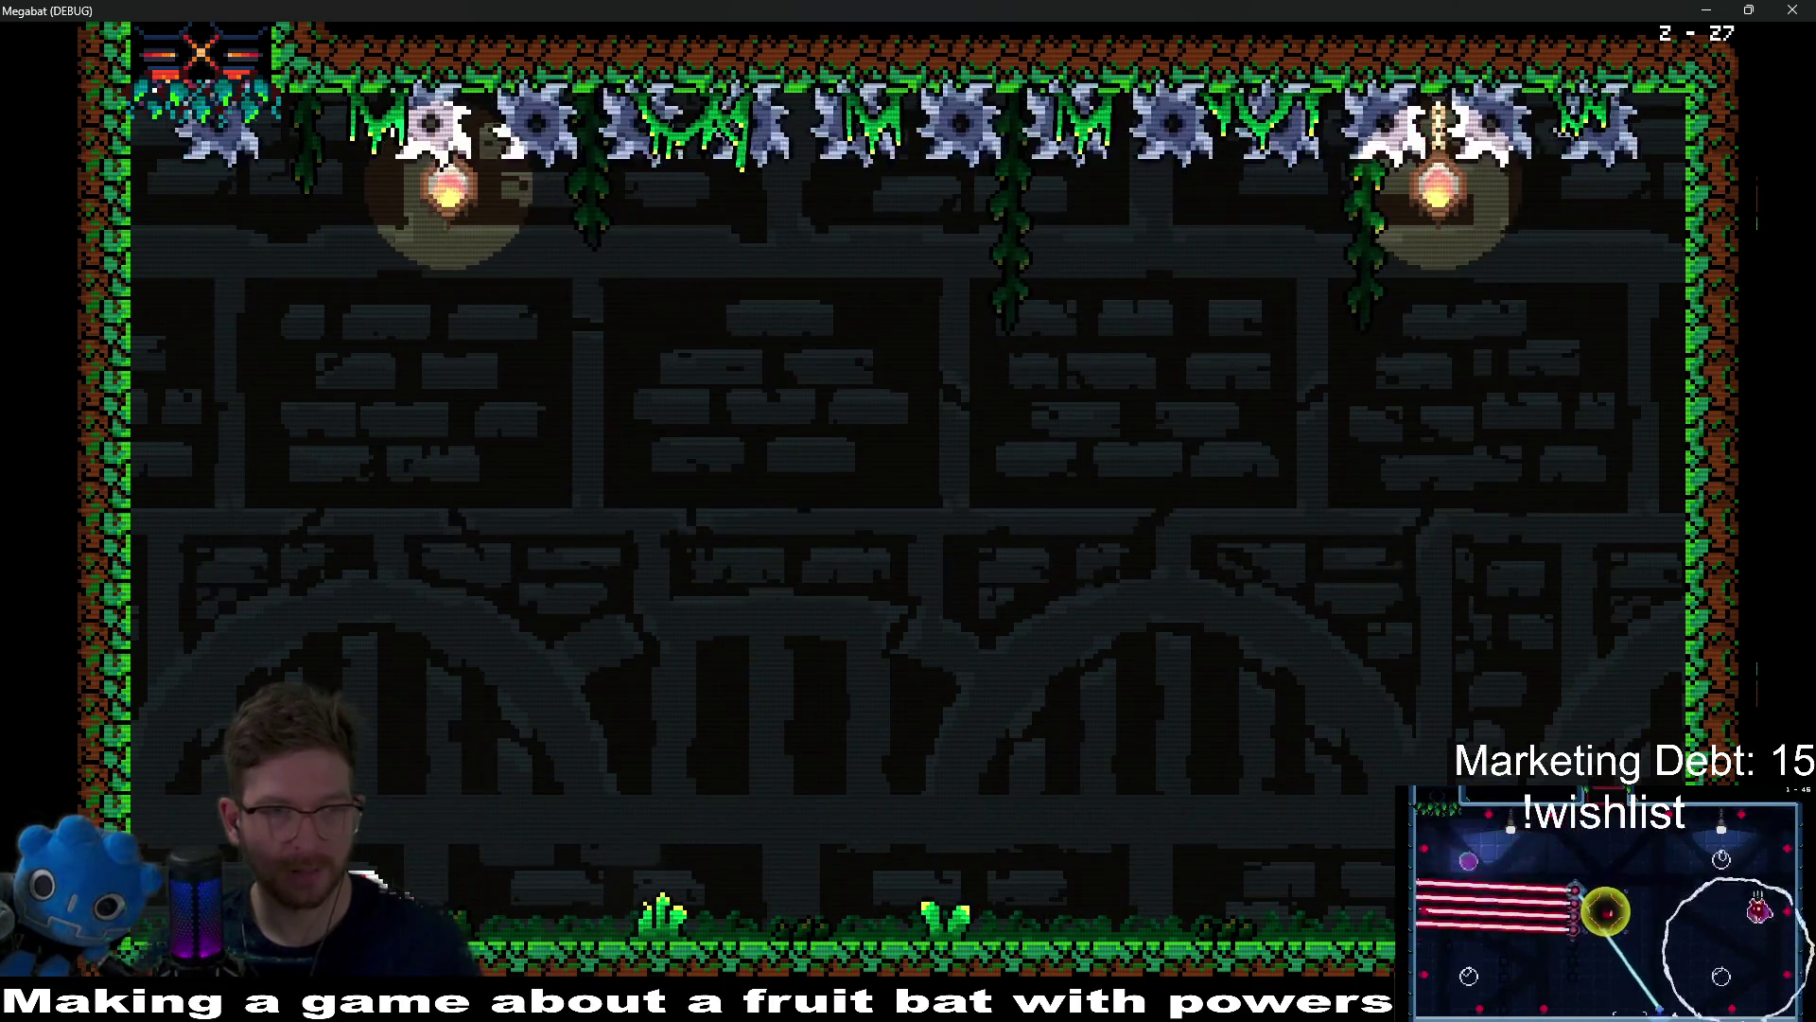
pyautogui.press('Right')
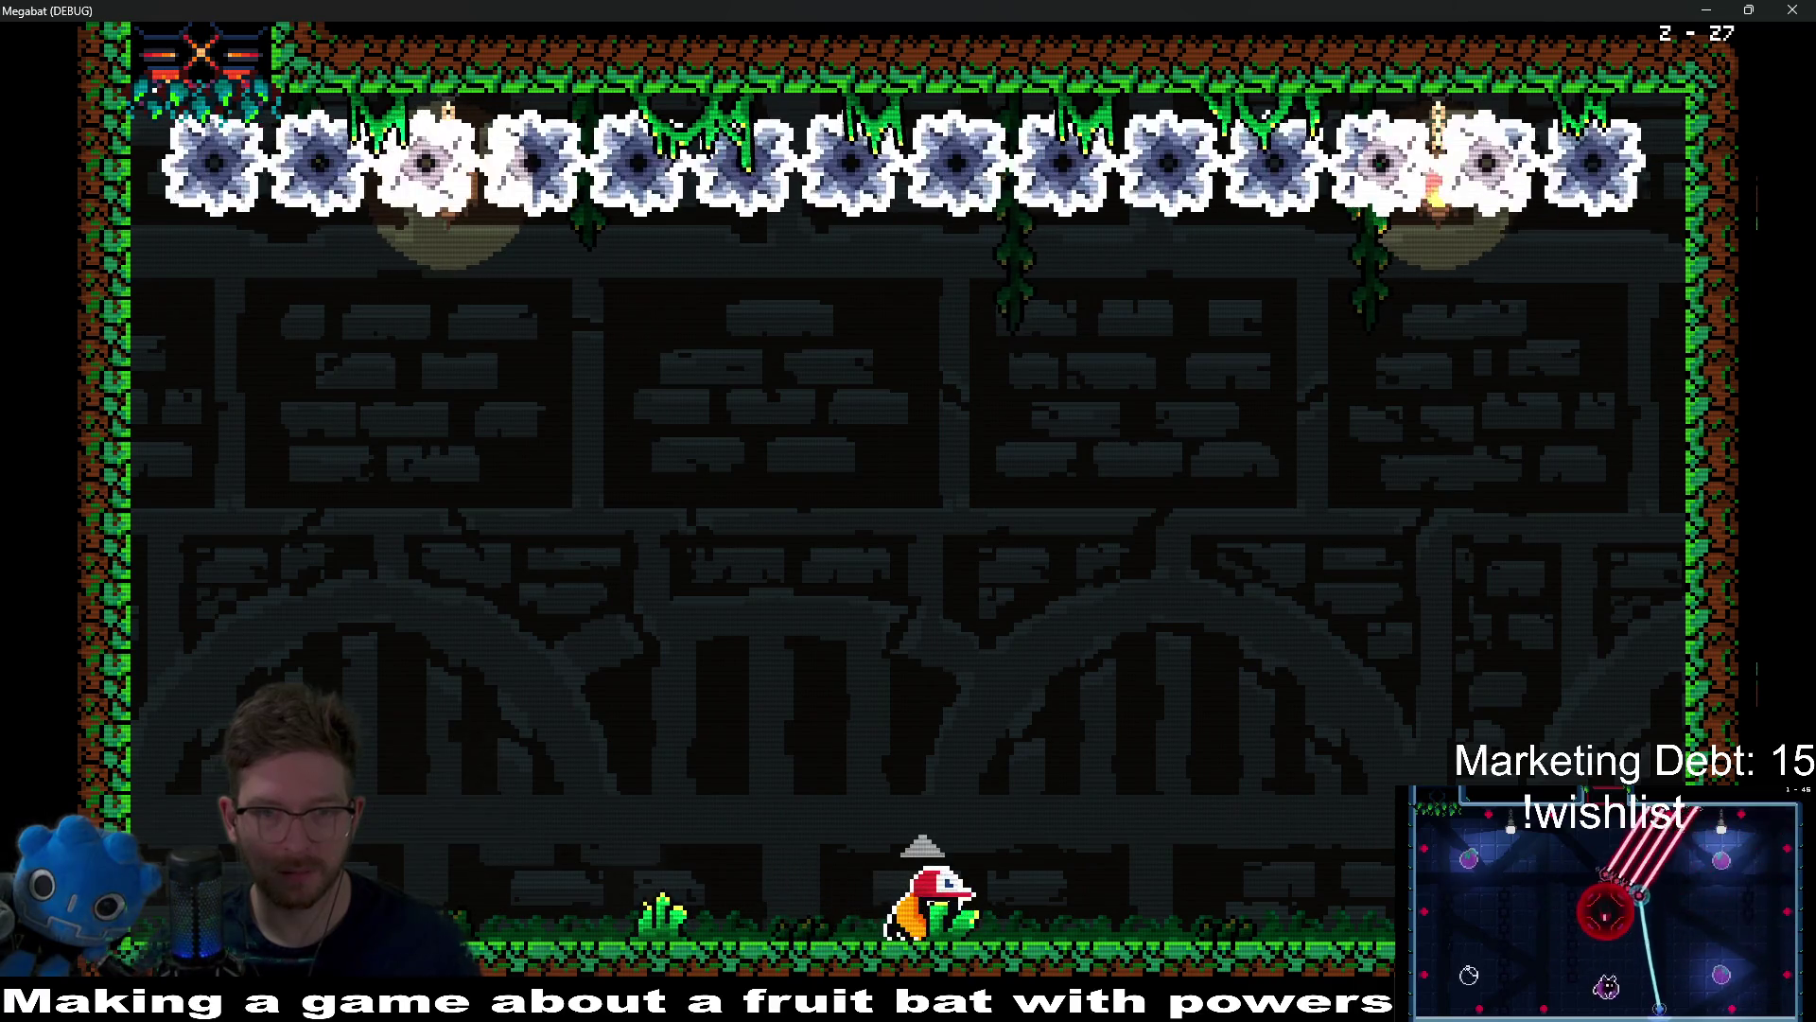
pyautogui.press('Up')
pyautogui.press('Right')
pyautogui.press('Up')
pyautogui.press('Right')
# Step: Retreat after the hit, then move the respawned bat right out of the corner
pyautogui.press('Left')
pyautogui.press('Left')
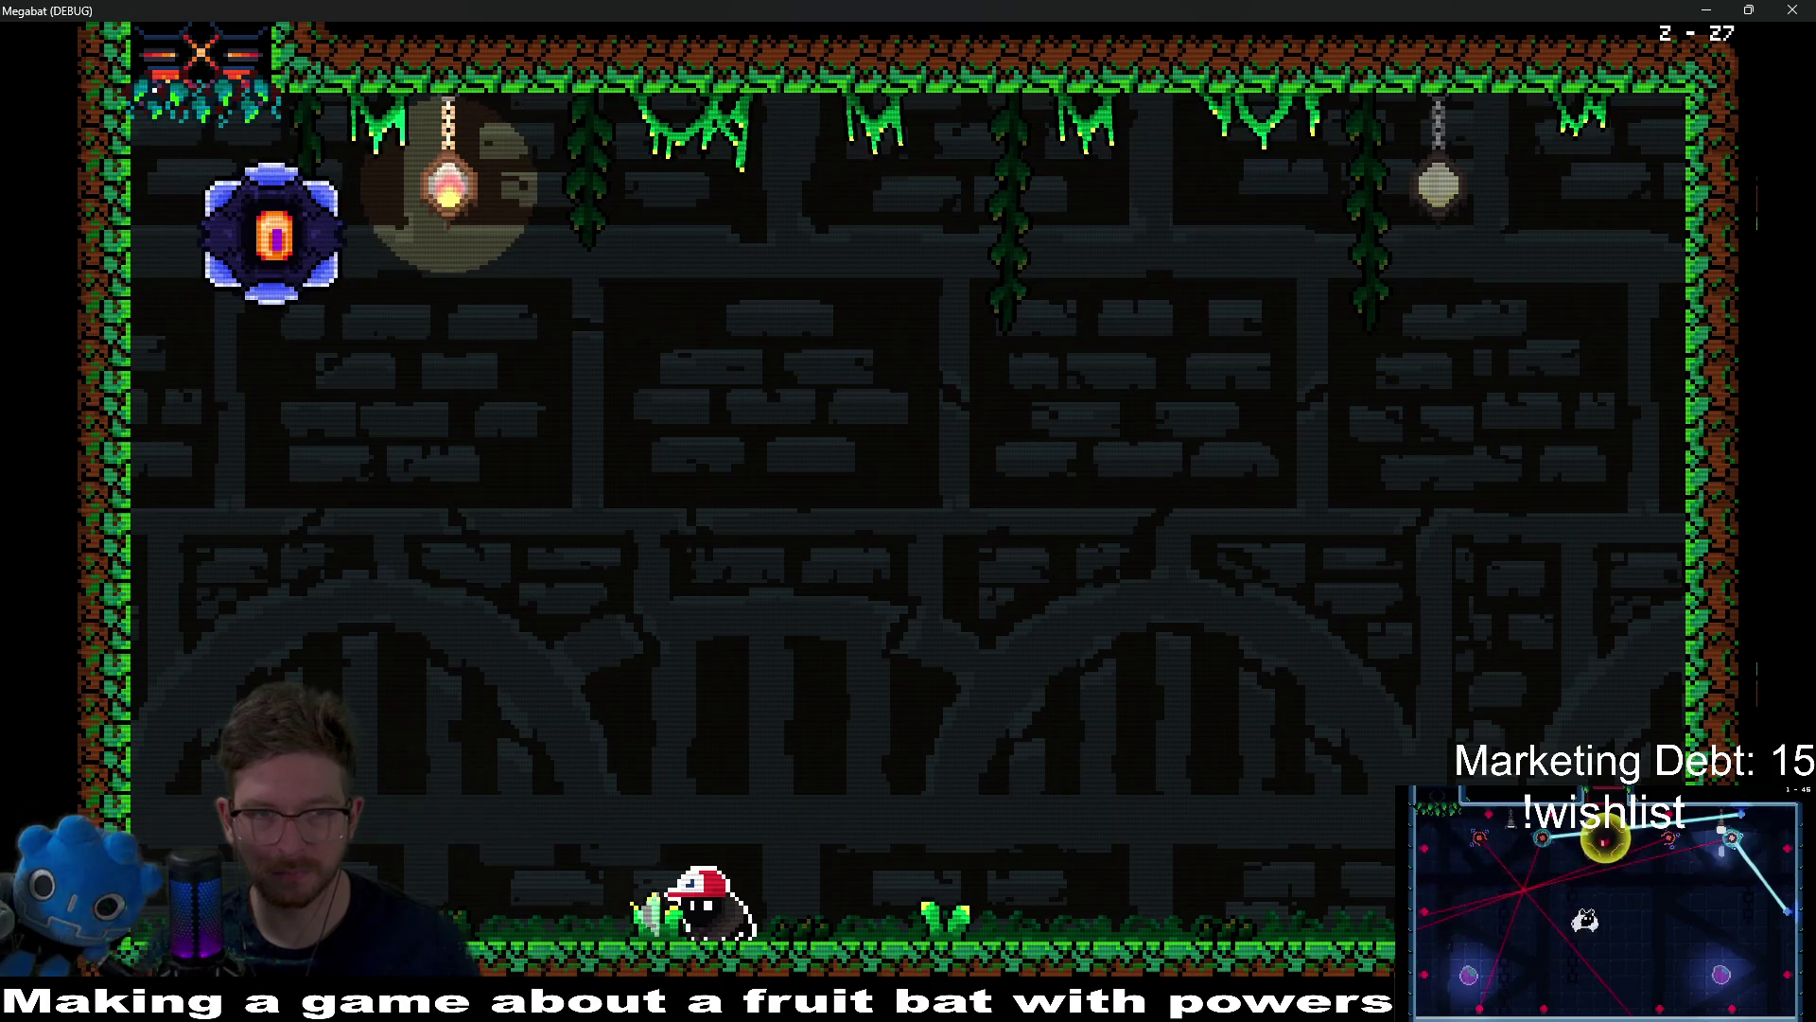
pyautogui.press('Right')
pyautogui.press('Up')
pyautogui.press('Left')
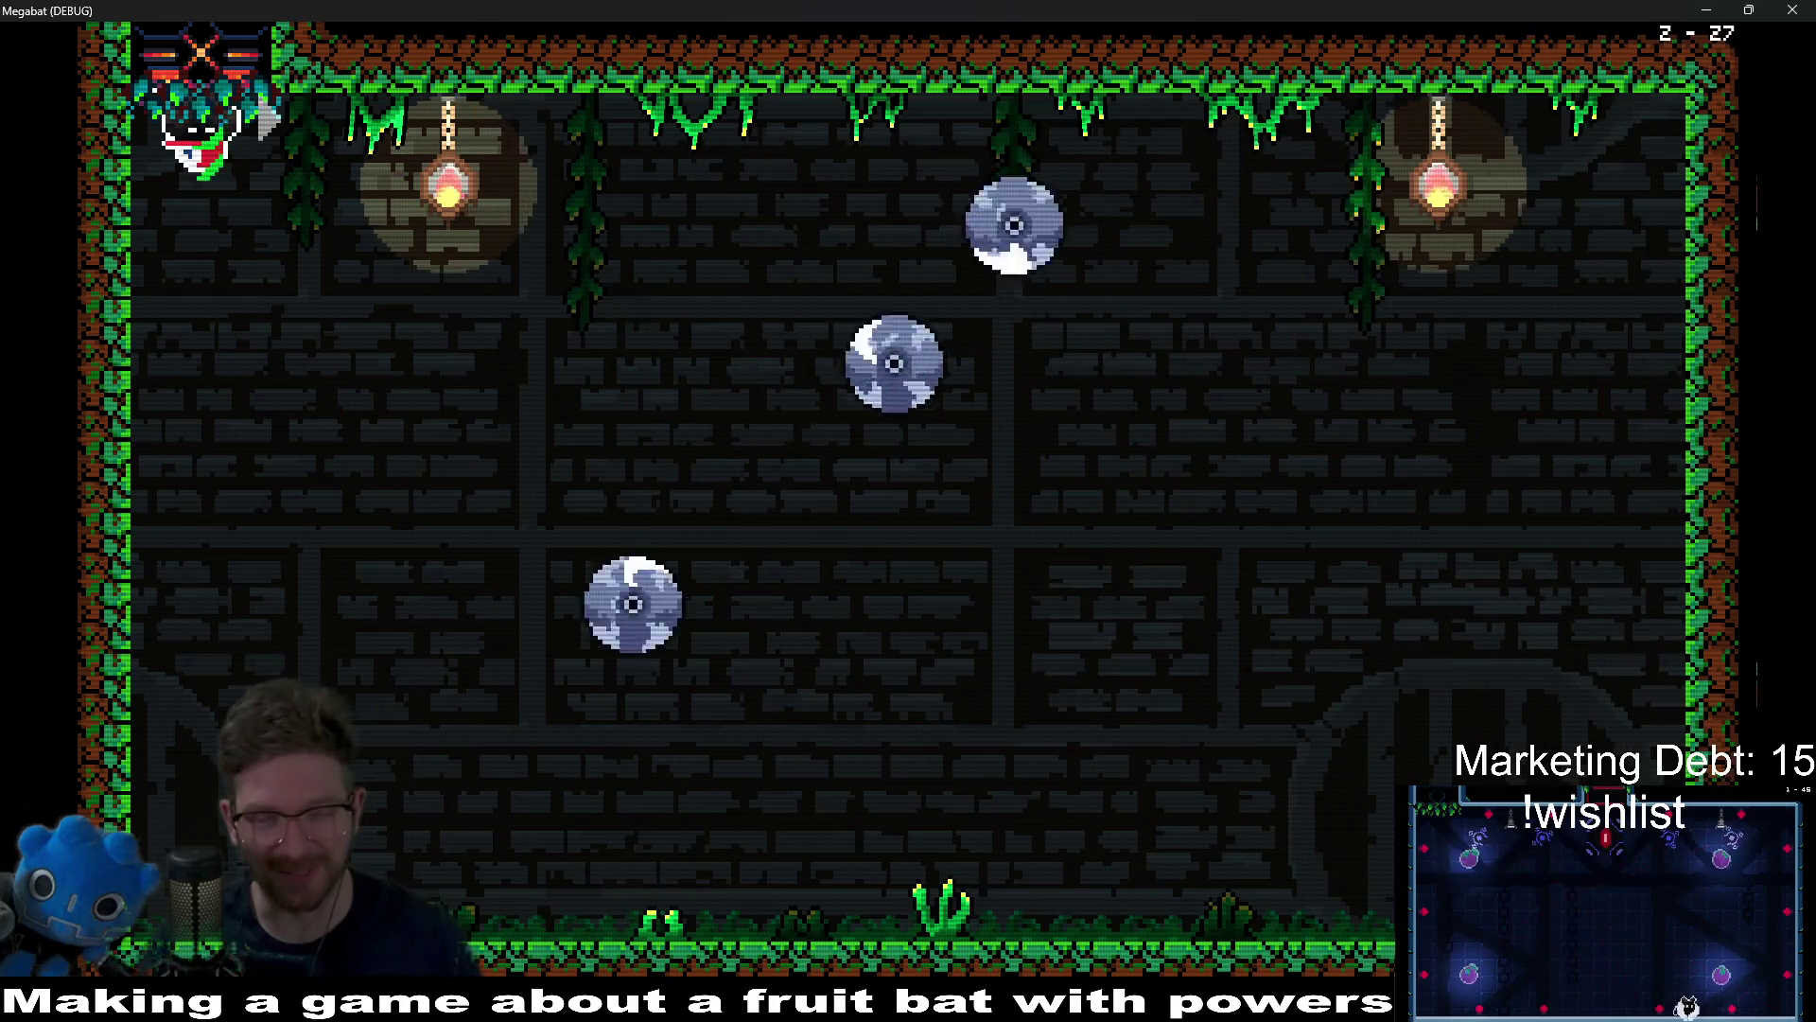
pyautogui.press('Right')
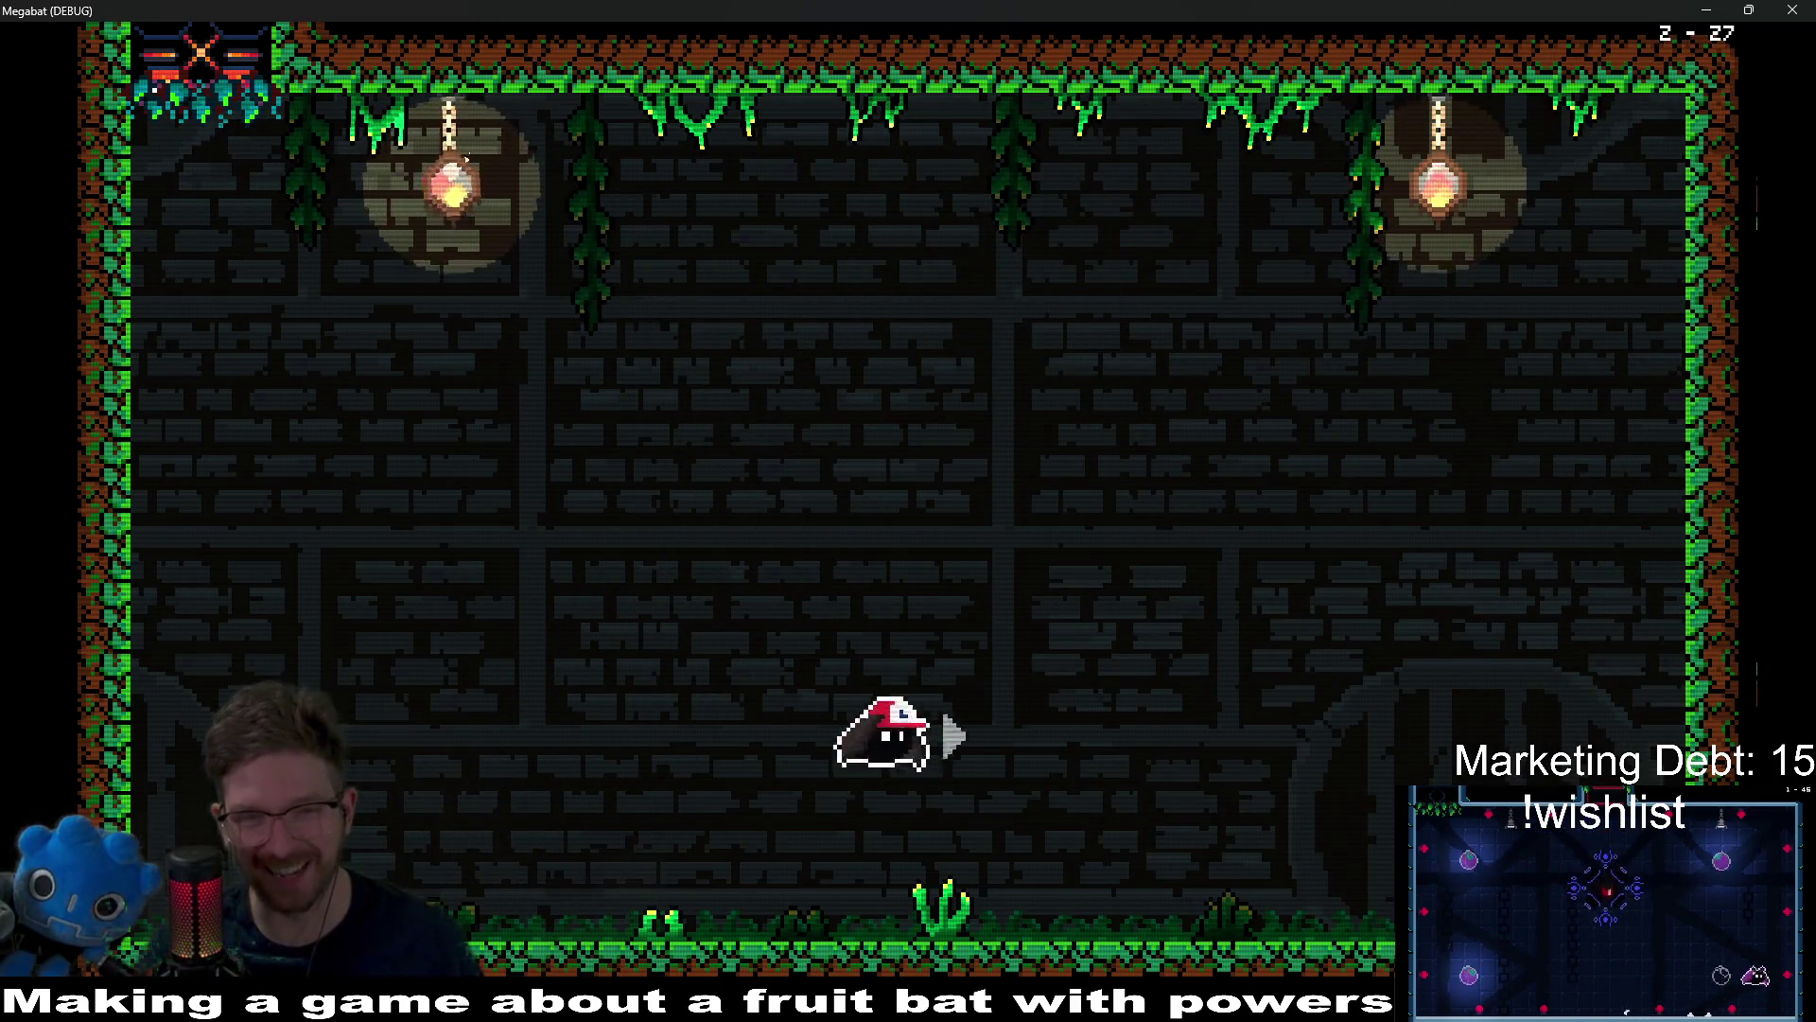
# Step: Run and fly back and forth to dodge the swooping boss
pyautogui.press('Left')
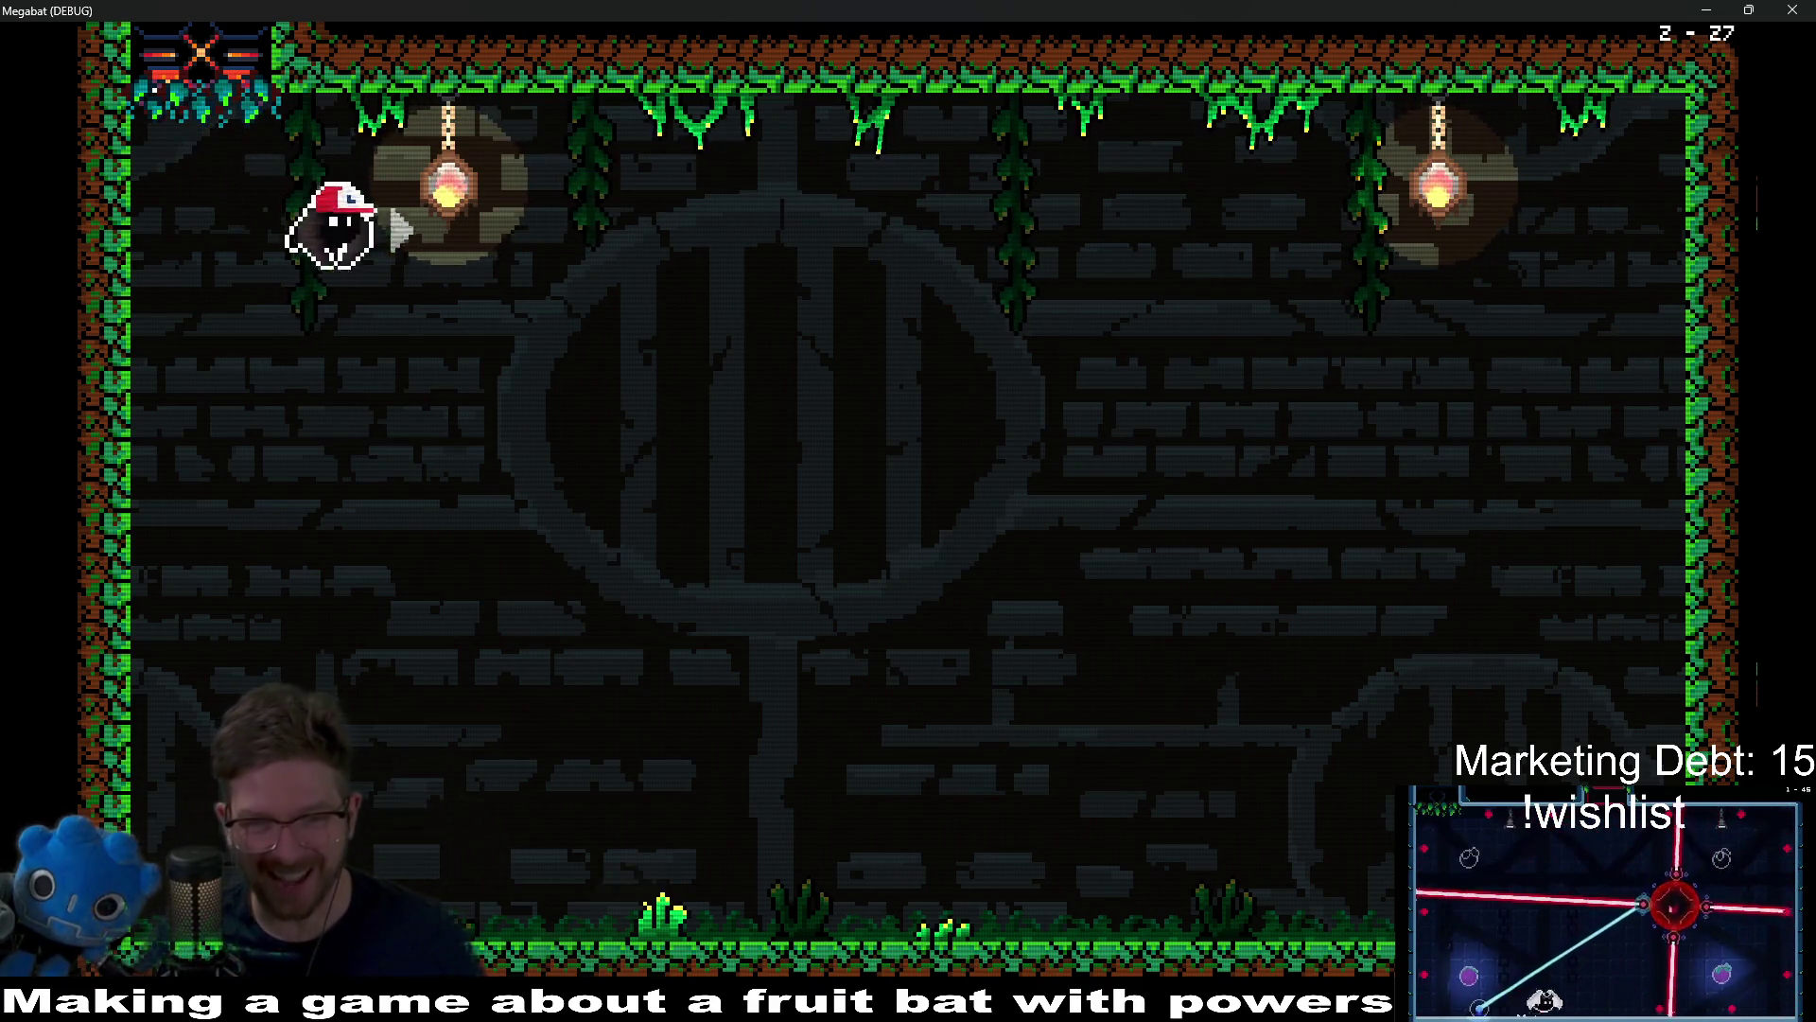
pyautogui.press('Right')
pyautogui.press('Left')
pyautogui.press('Right')
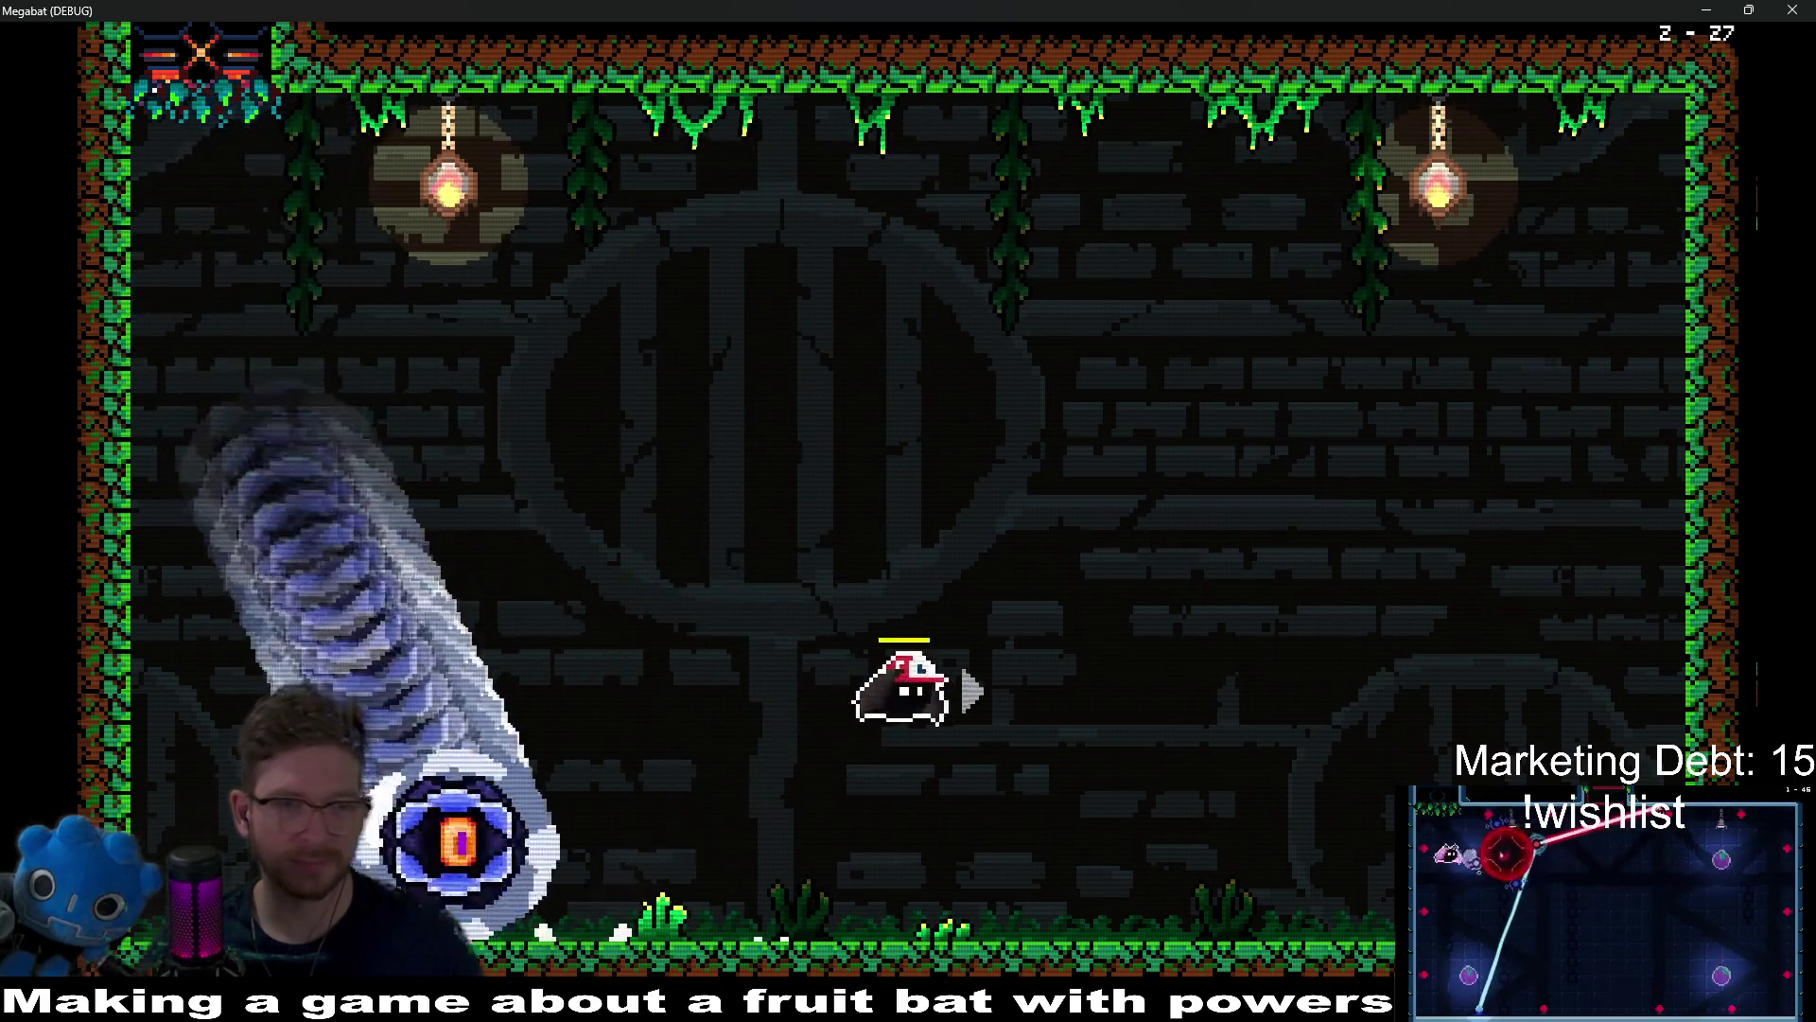
pyautogui.press('Left')
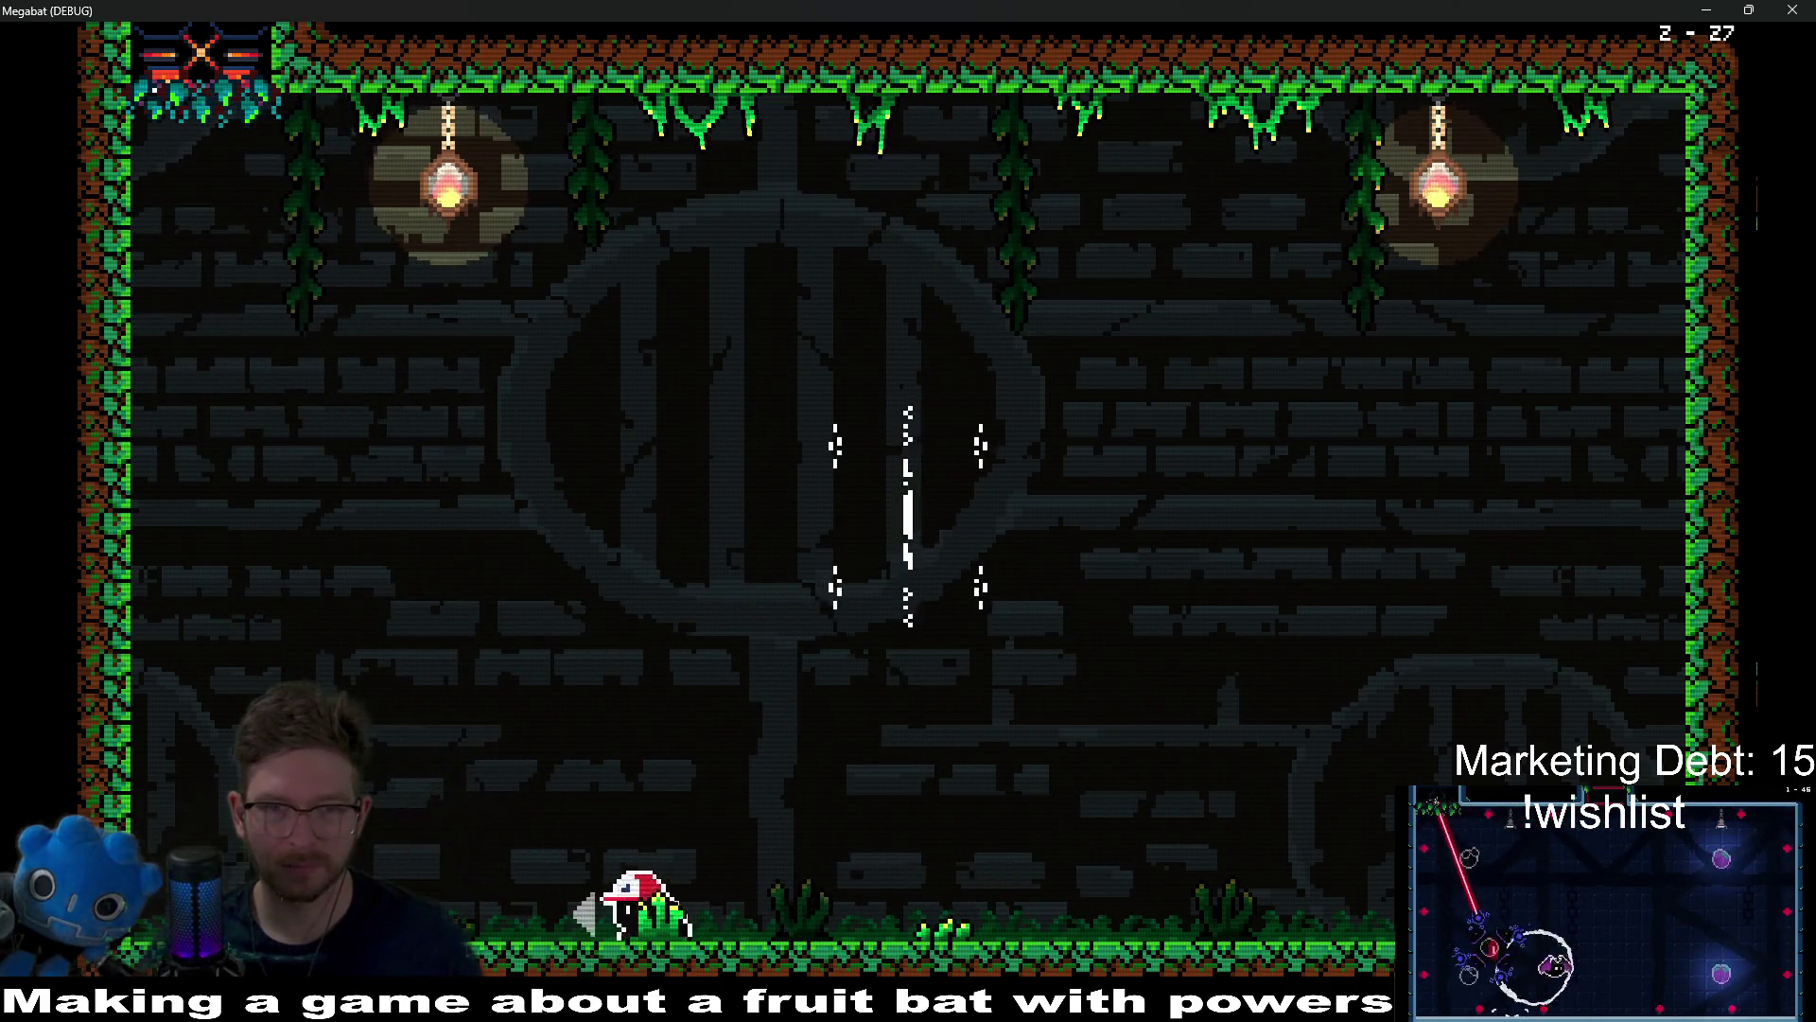
pyautogui.press('Right')
pyautogui.press('Right')
pyautogui.press('Left')
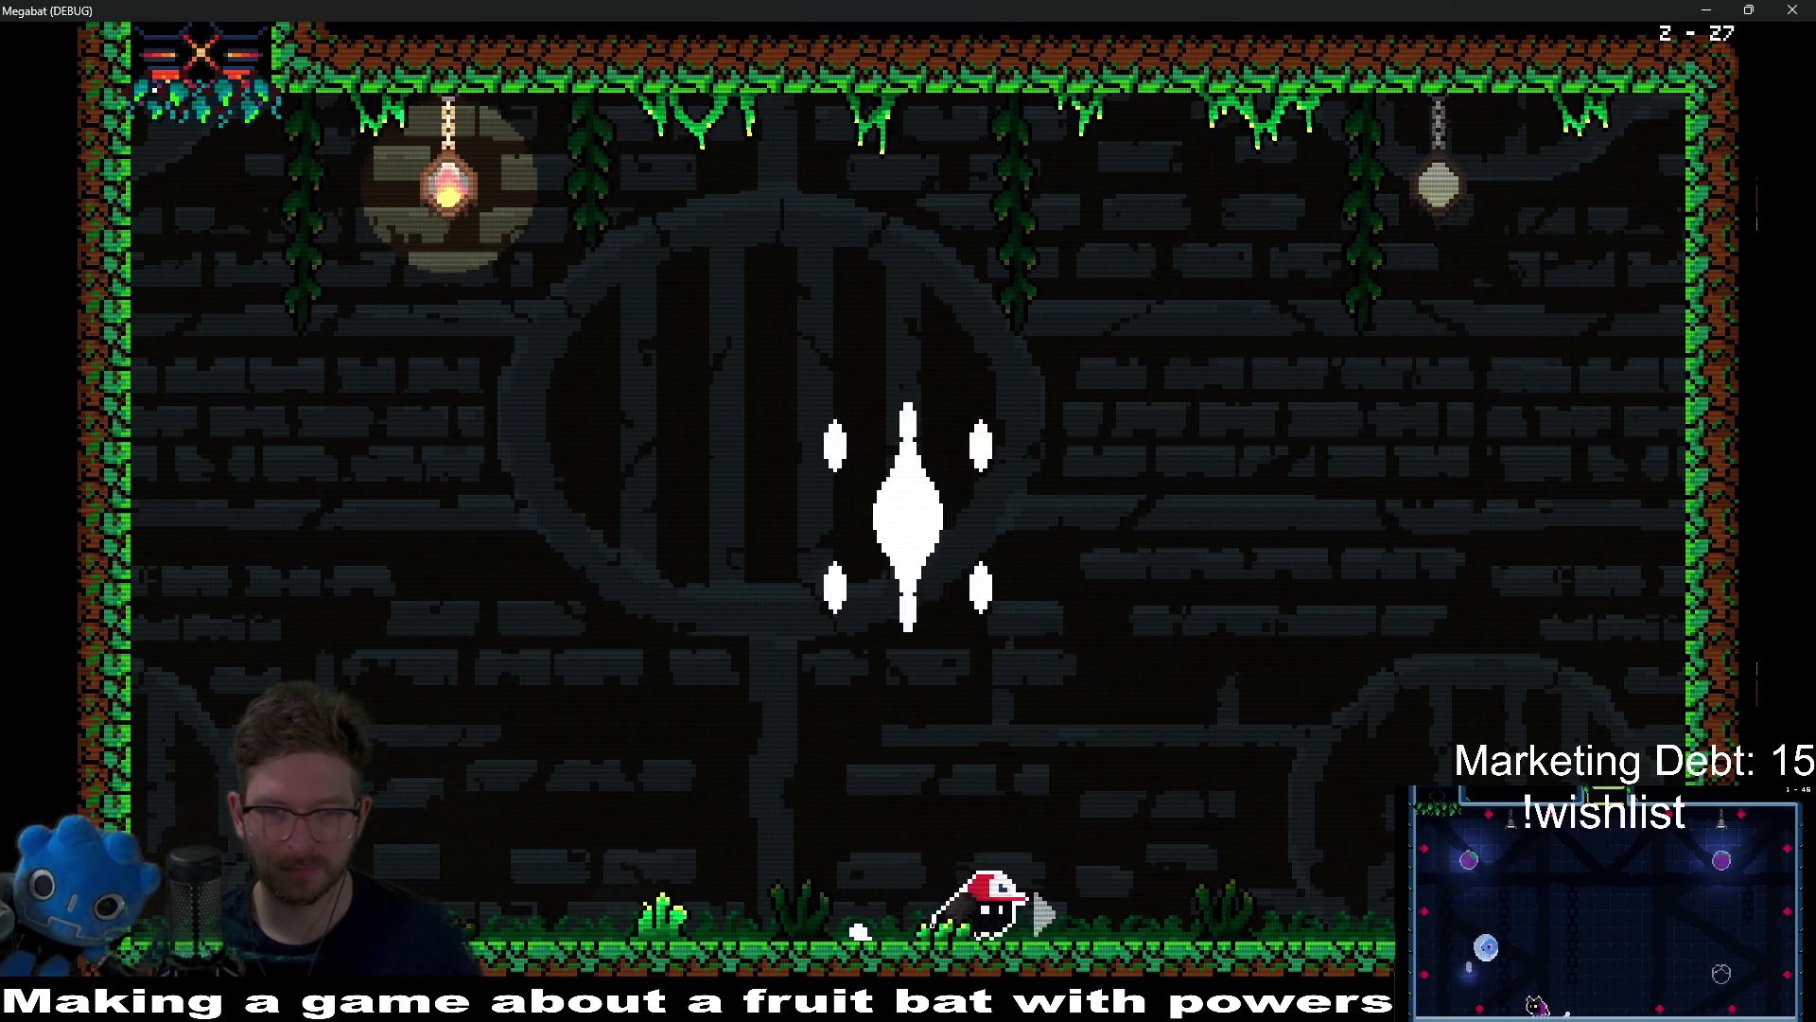
pyautogui.press('Left')
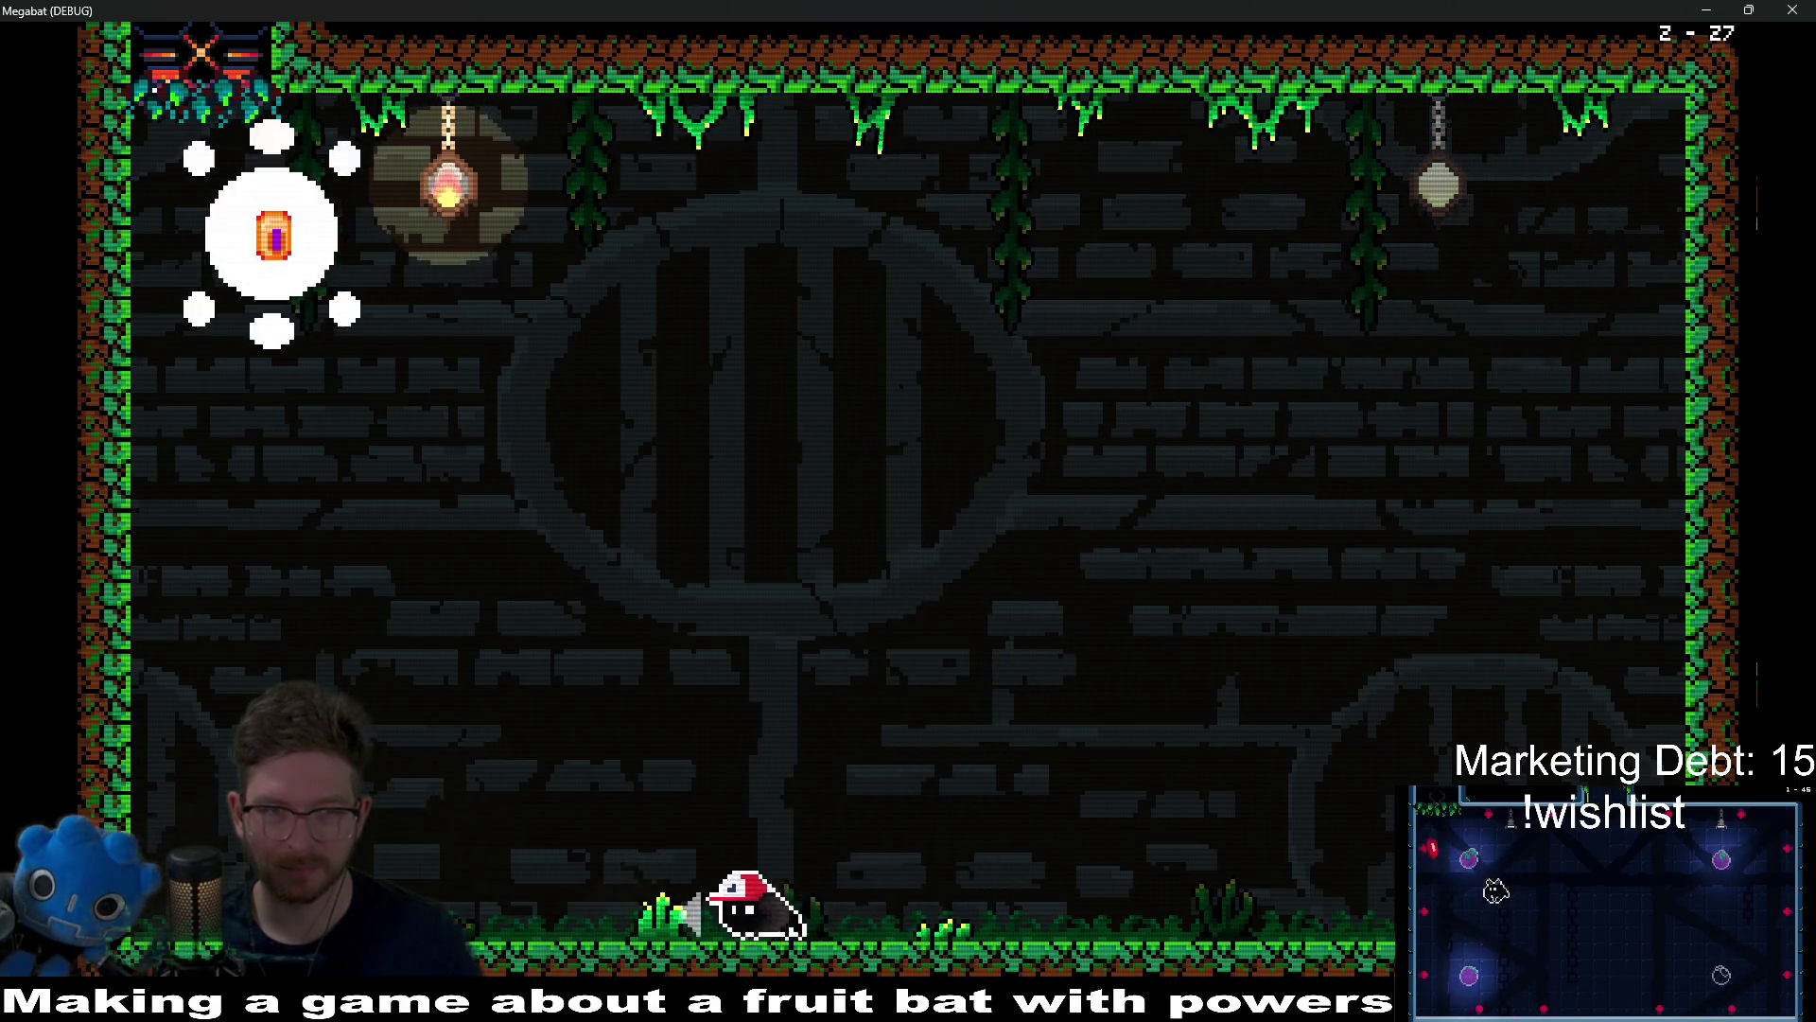
# Step: Strike the boss so it flashes white, then fly to the left wall for the orange fruit
pyautogui.press('Left')
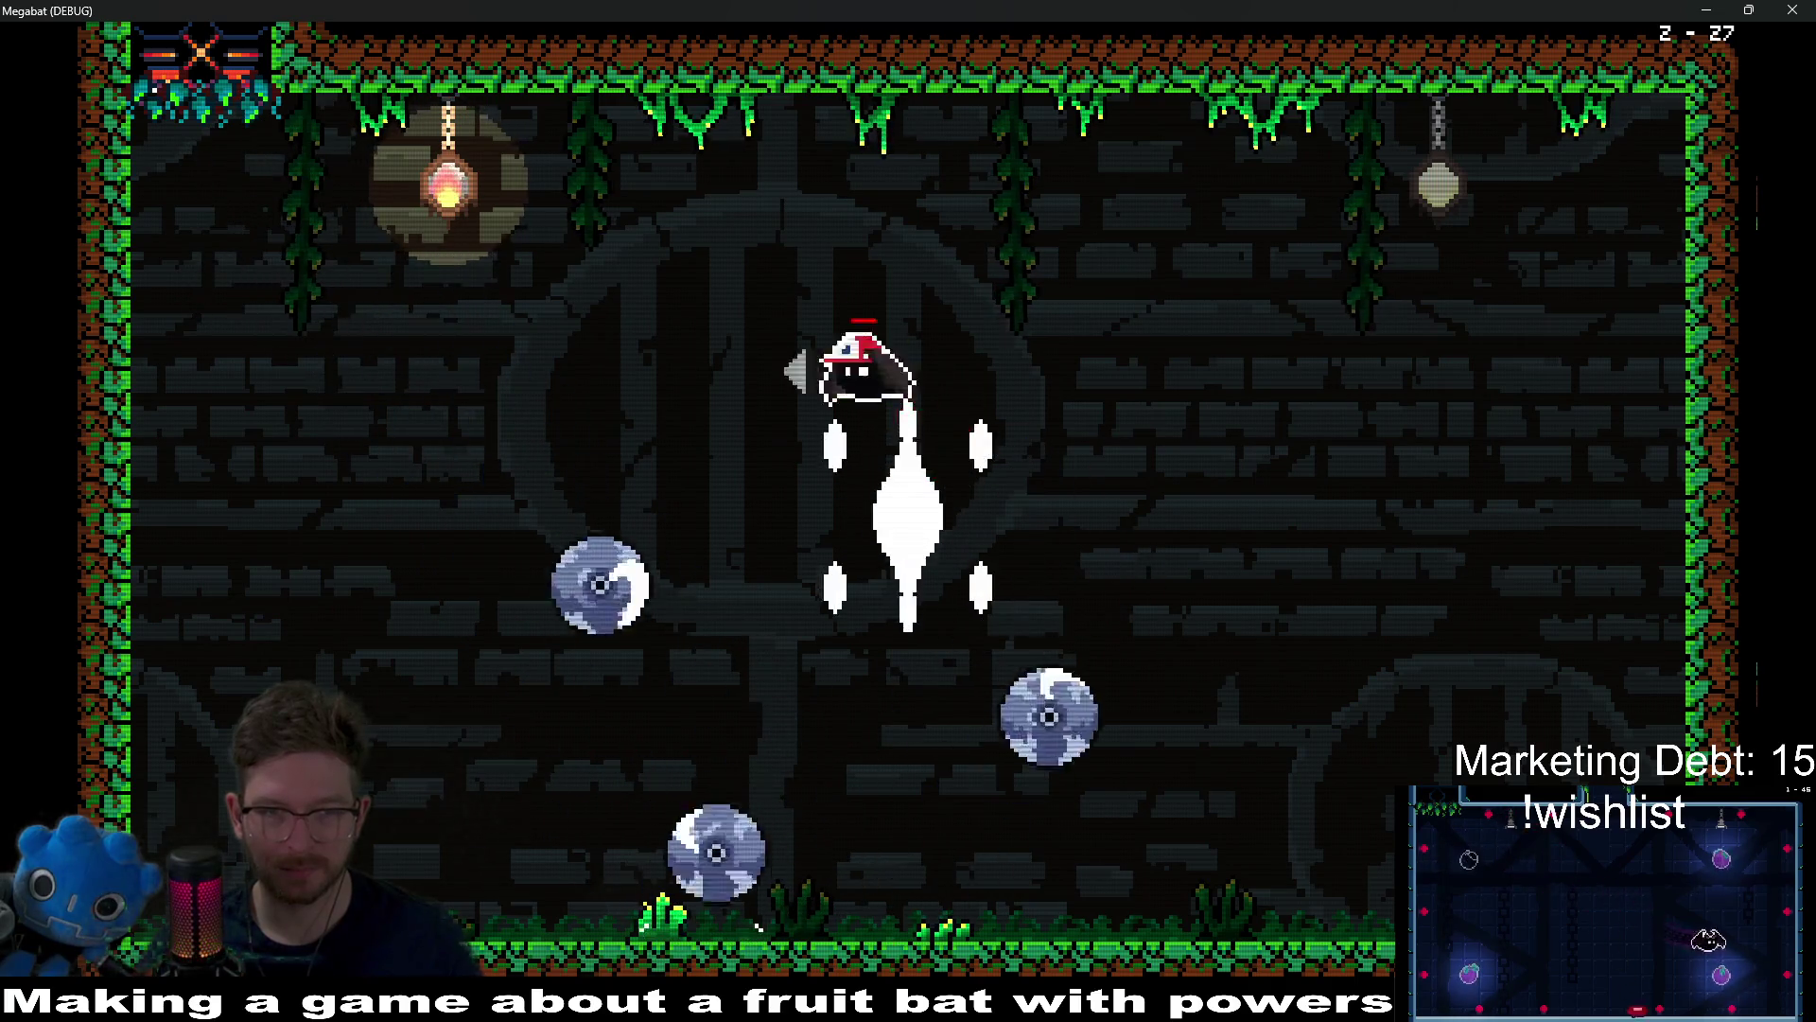
pyautogui.press('Right')
pyautogui.press('Left')
pyautogui.press('Right')
pyautogui.press('Right')
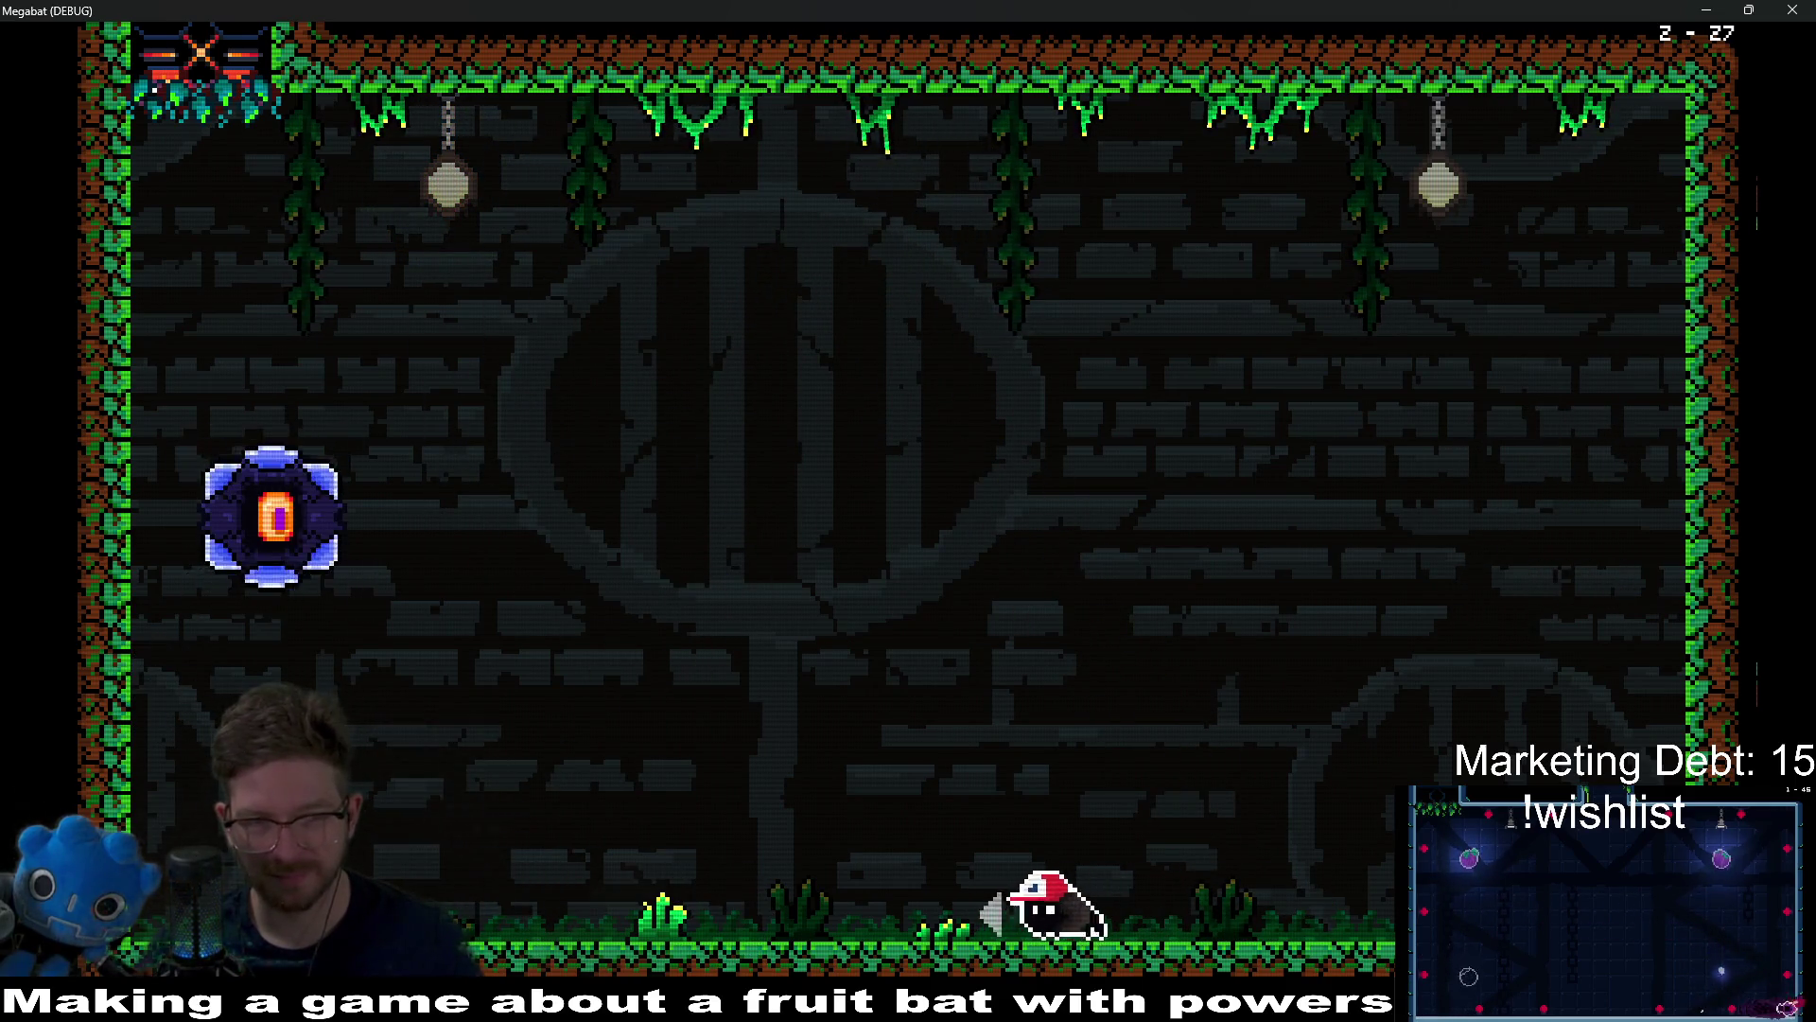
pyautogui.press('Left')
pyautogui.press('Left')
pyautogui.press('Right')
pyautogui.press('Right')
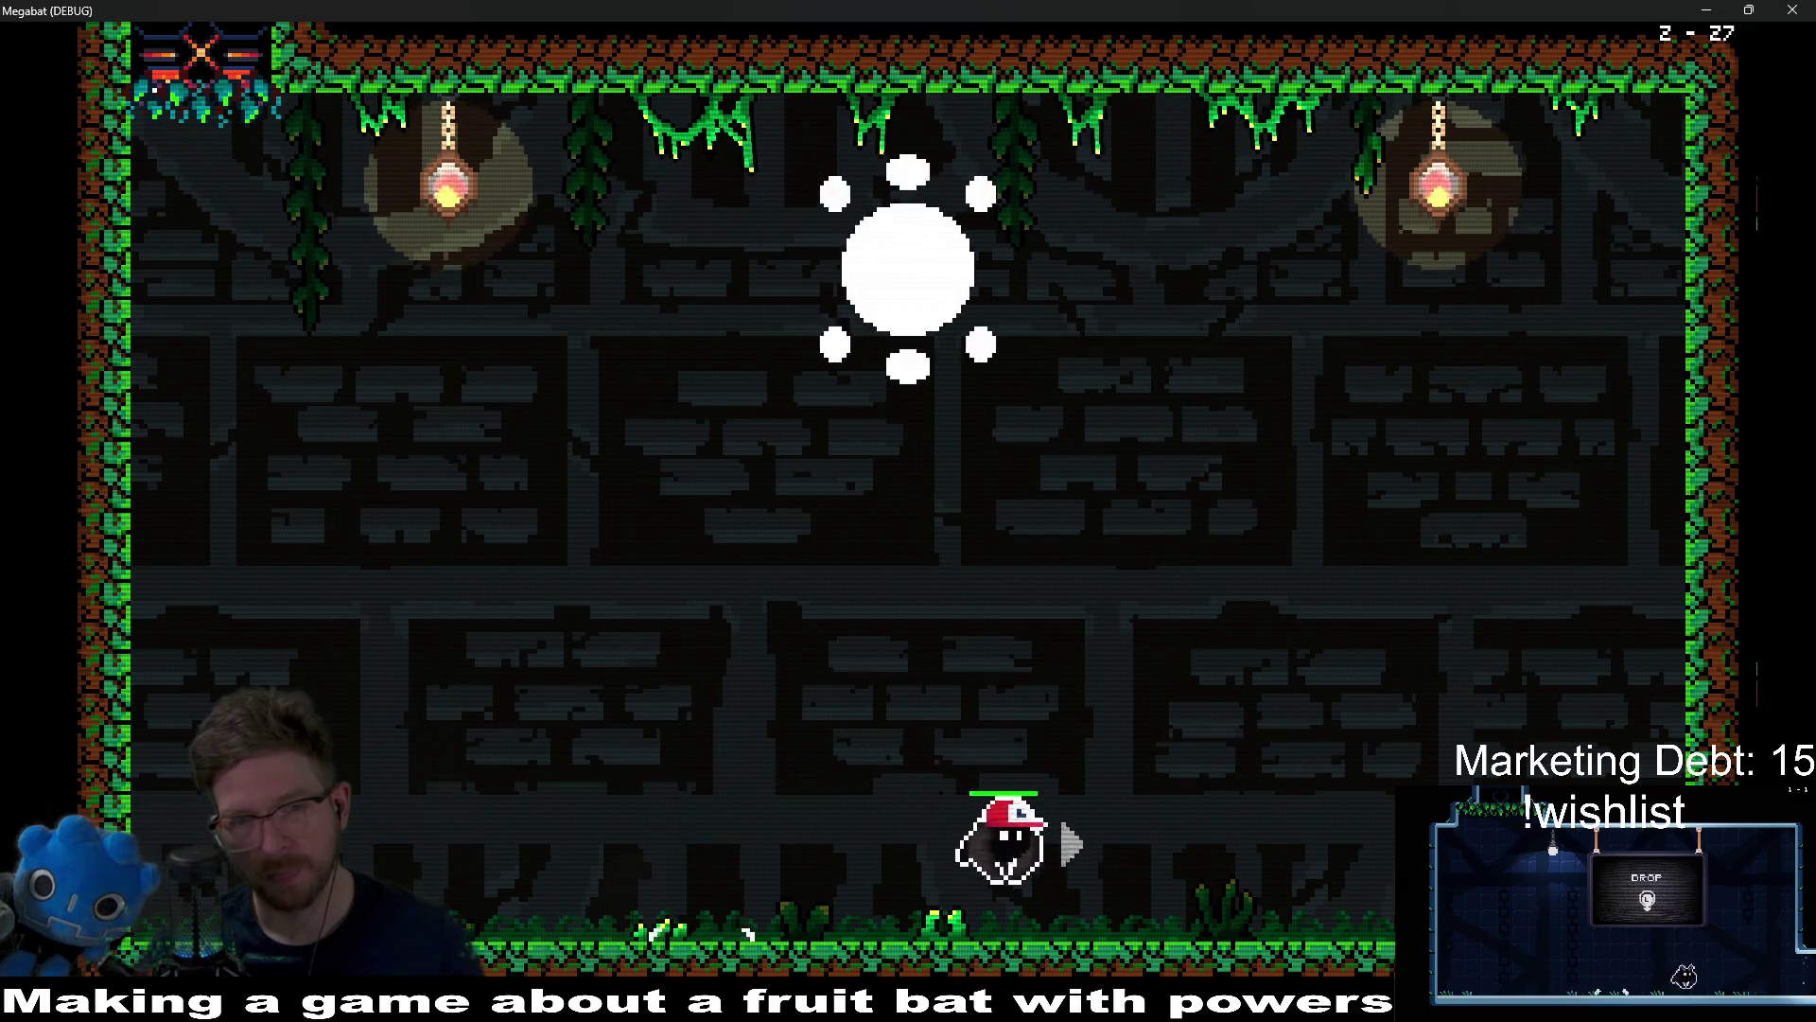
# Step: Dodge the sweeping orb by alternating between the floor and mid-room flight
pyautogui.press('Left')
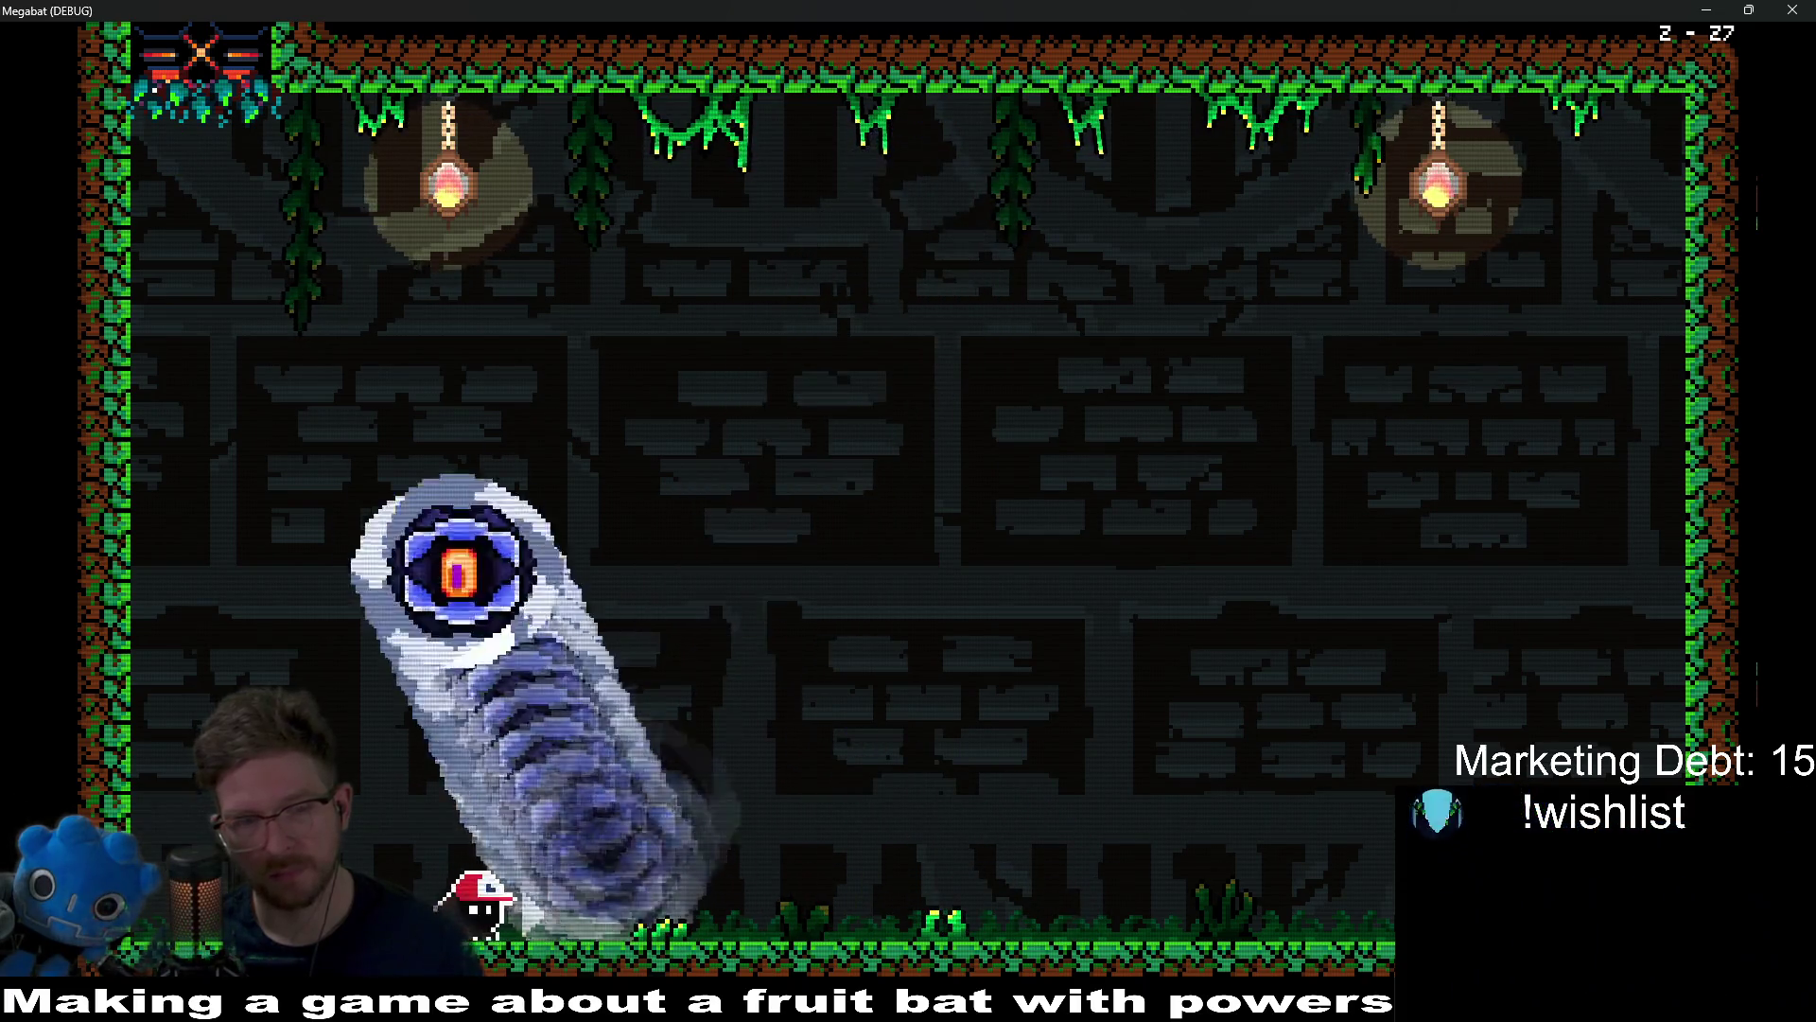
pyautogui.press('Right')
pyautogui.press('space')
pyautogui.press('Left')
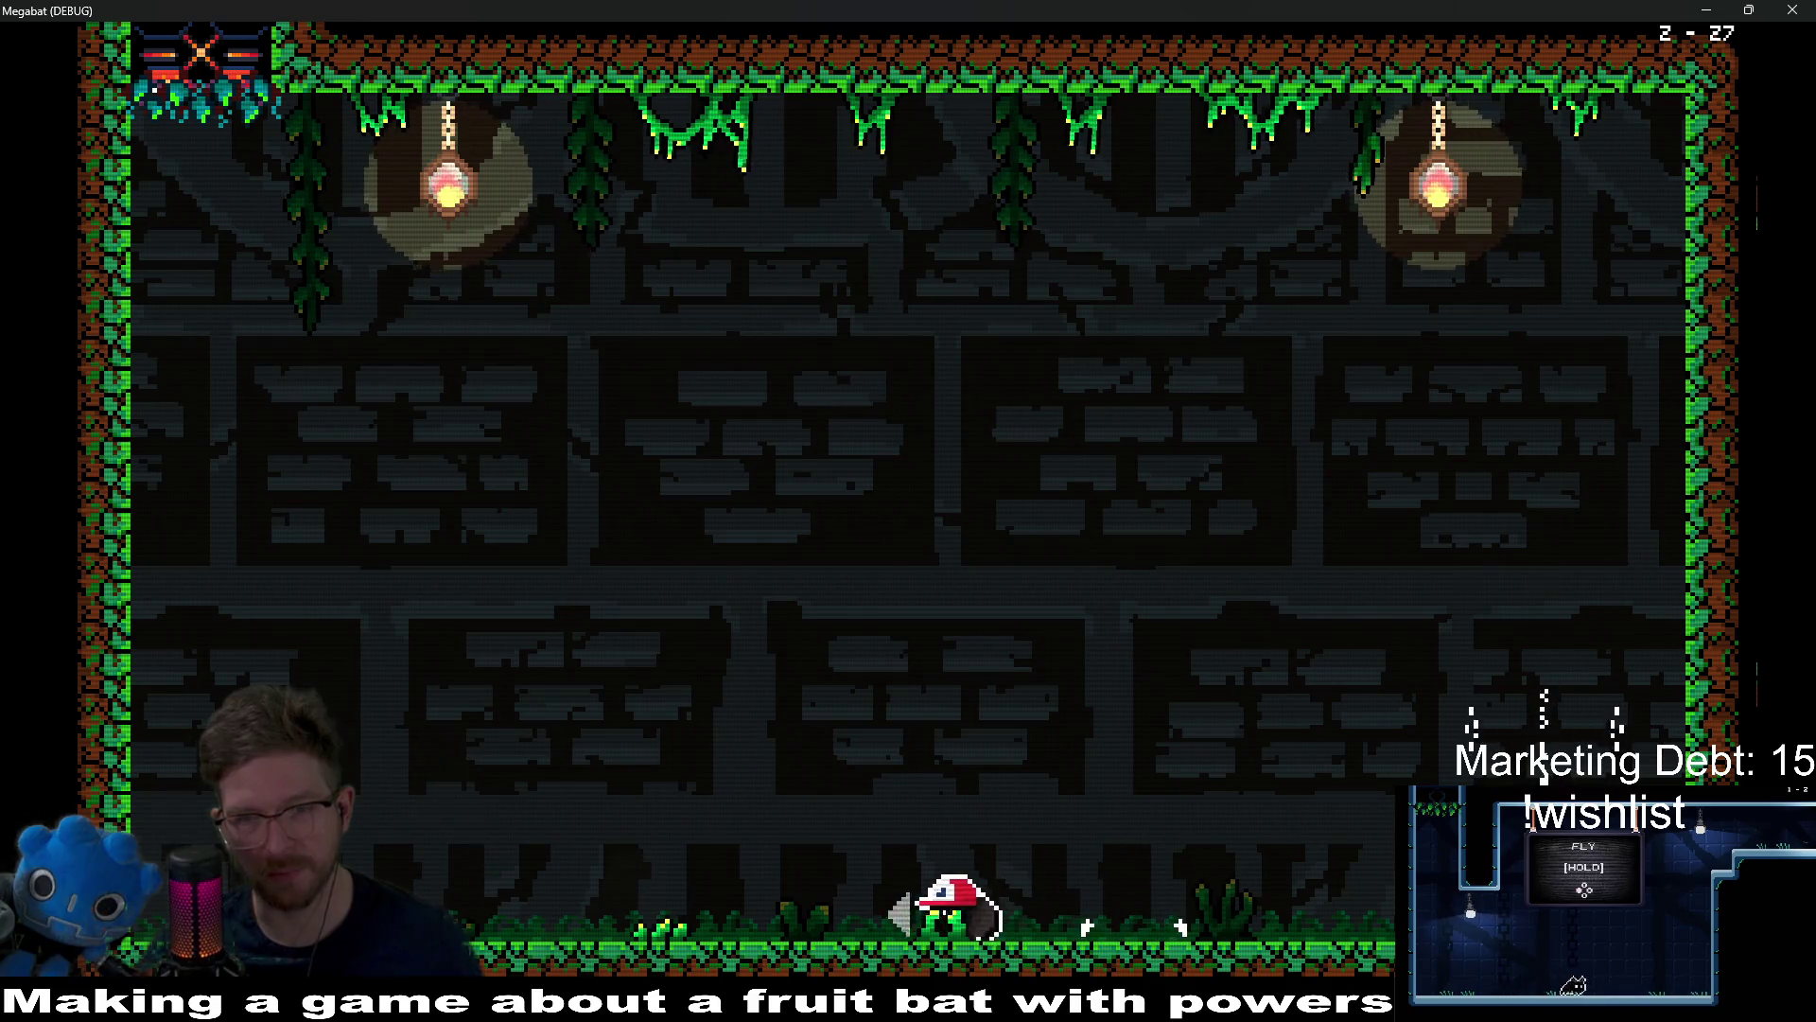
pyautogui.press('space')
pyautogui.press('Right')
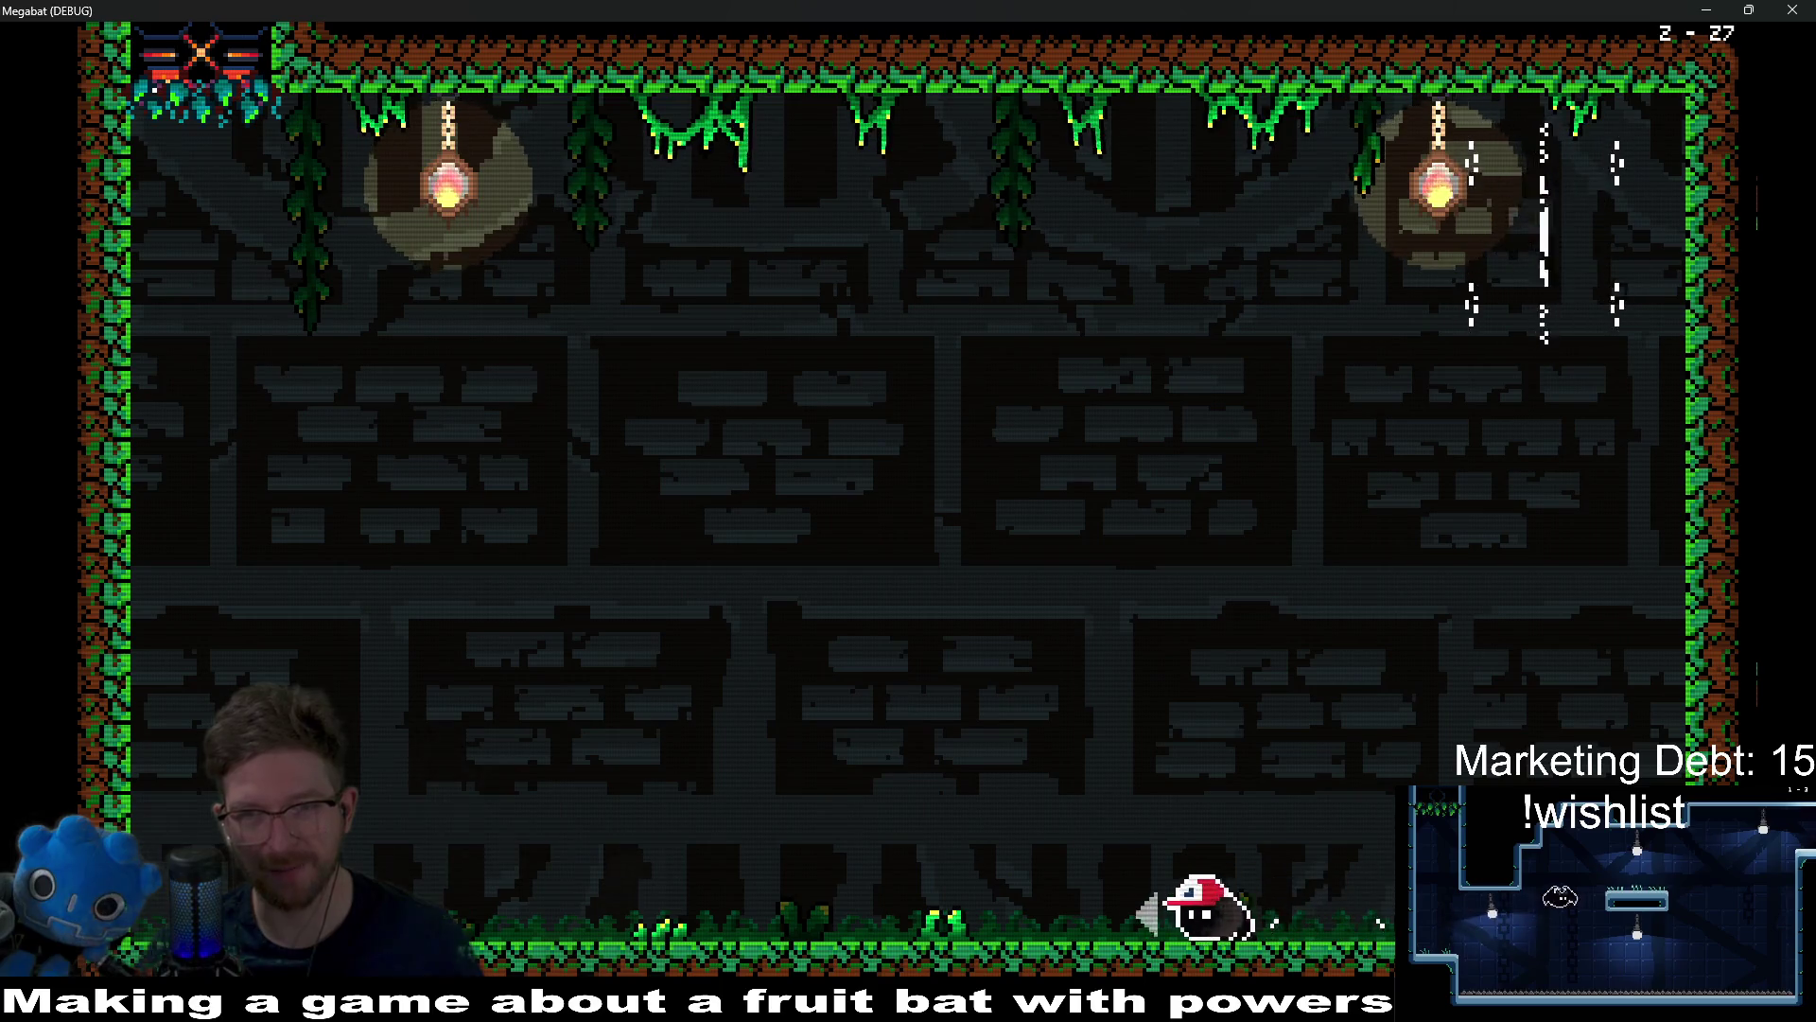
pyautogui.press('Left')
pyautogui.press('space')
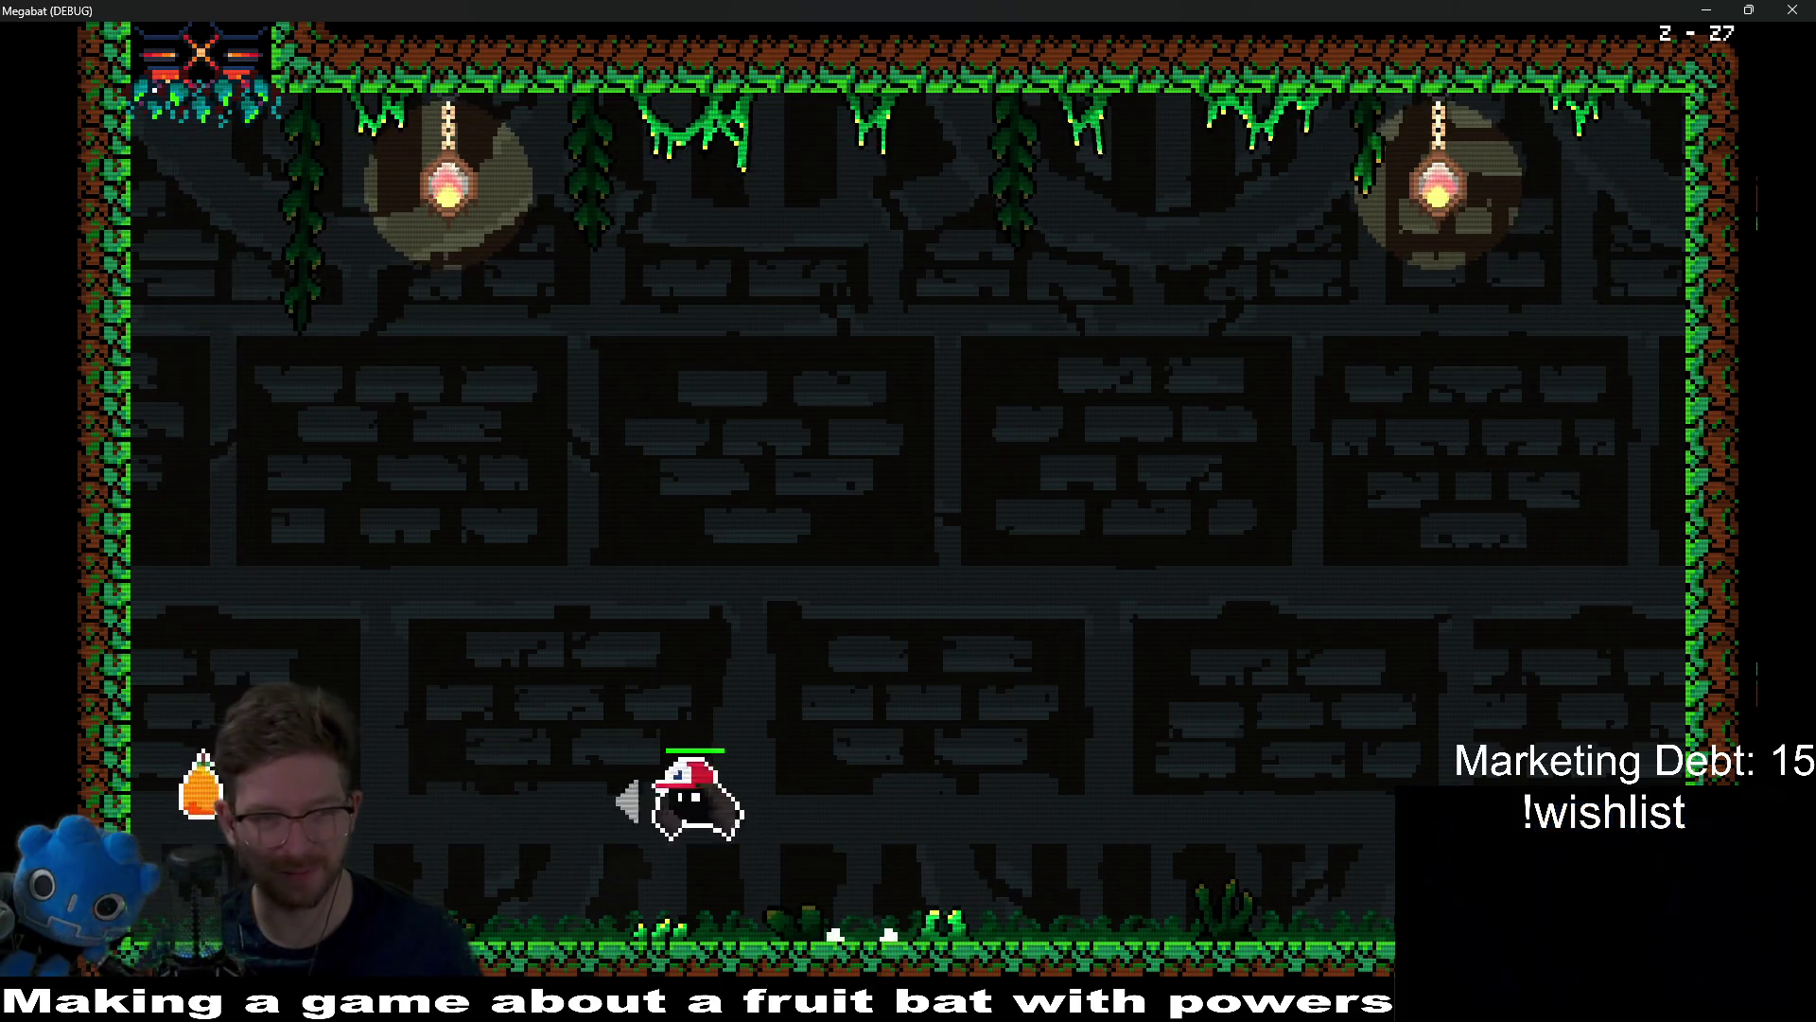
# Step: Drop under the sawblade column, dash right past the saws, and loop back left
pyautogui.press('Right')
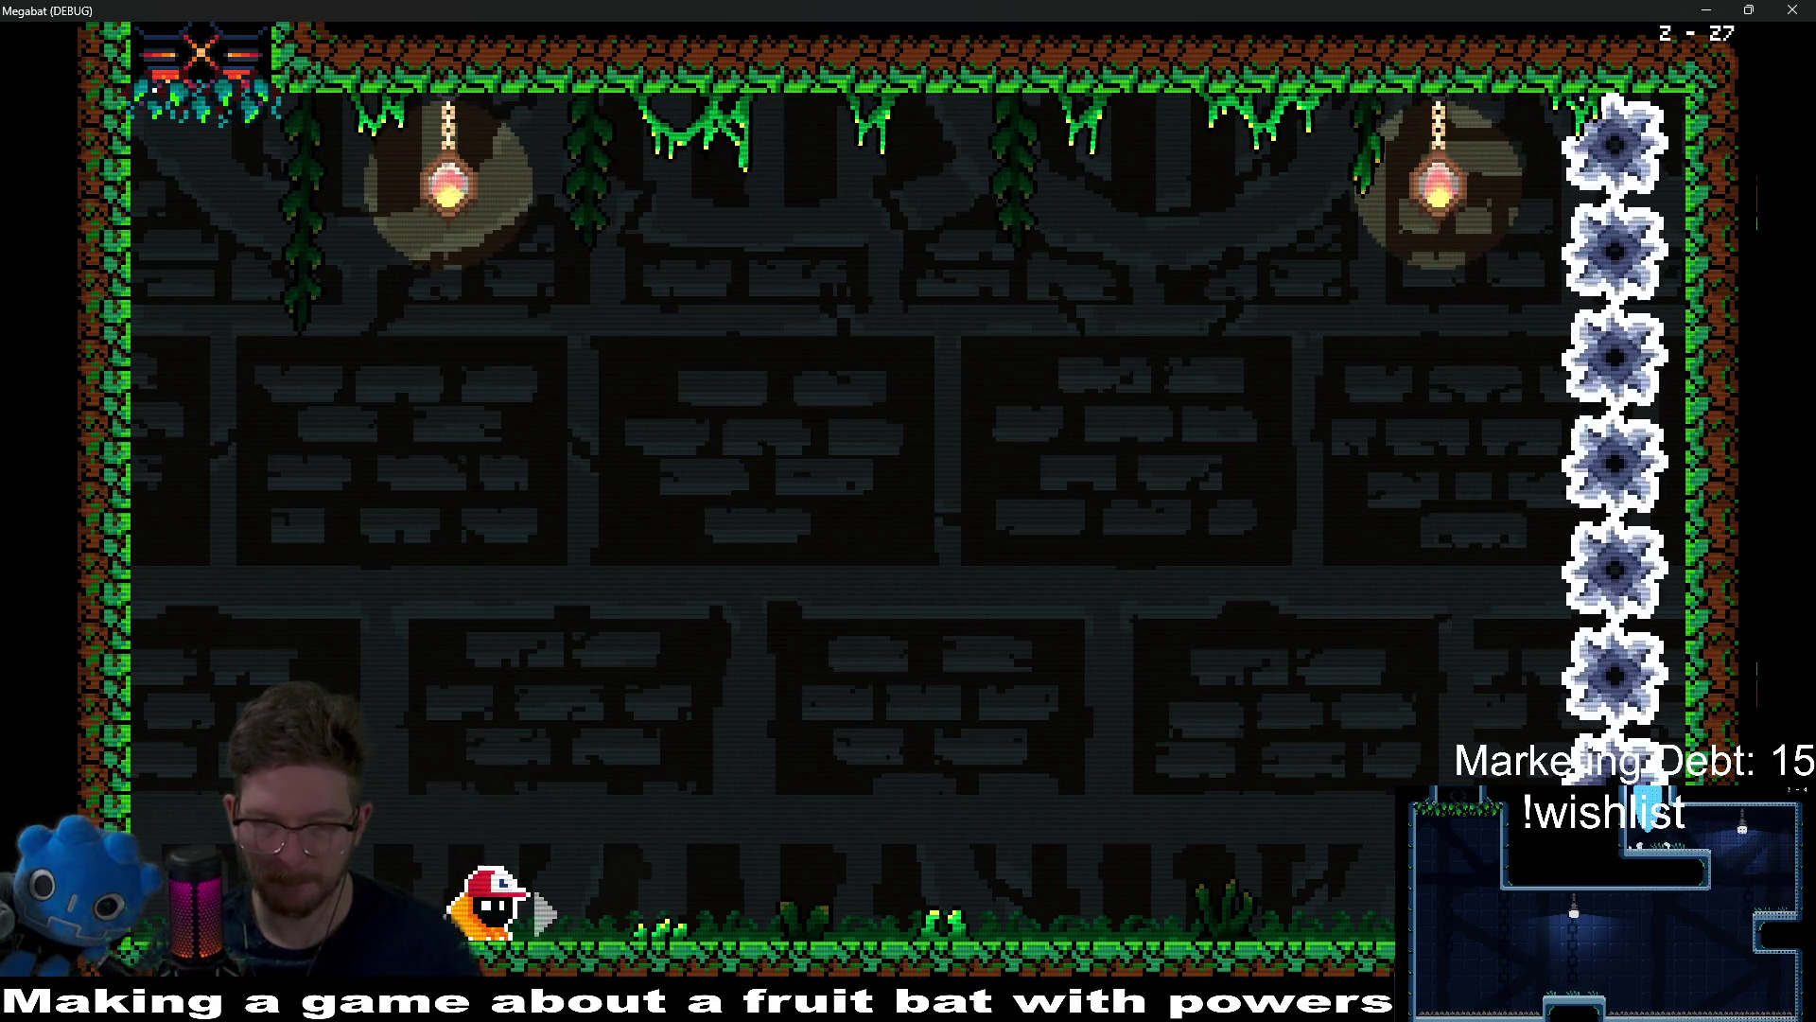
pyautogui.press('Right')
pyautogui.press('Left')
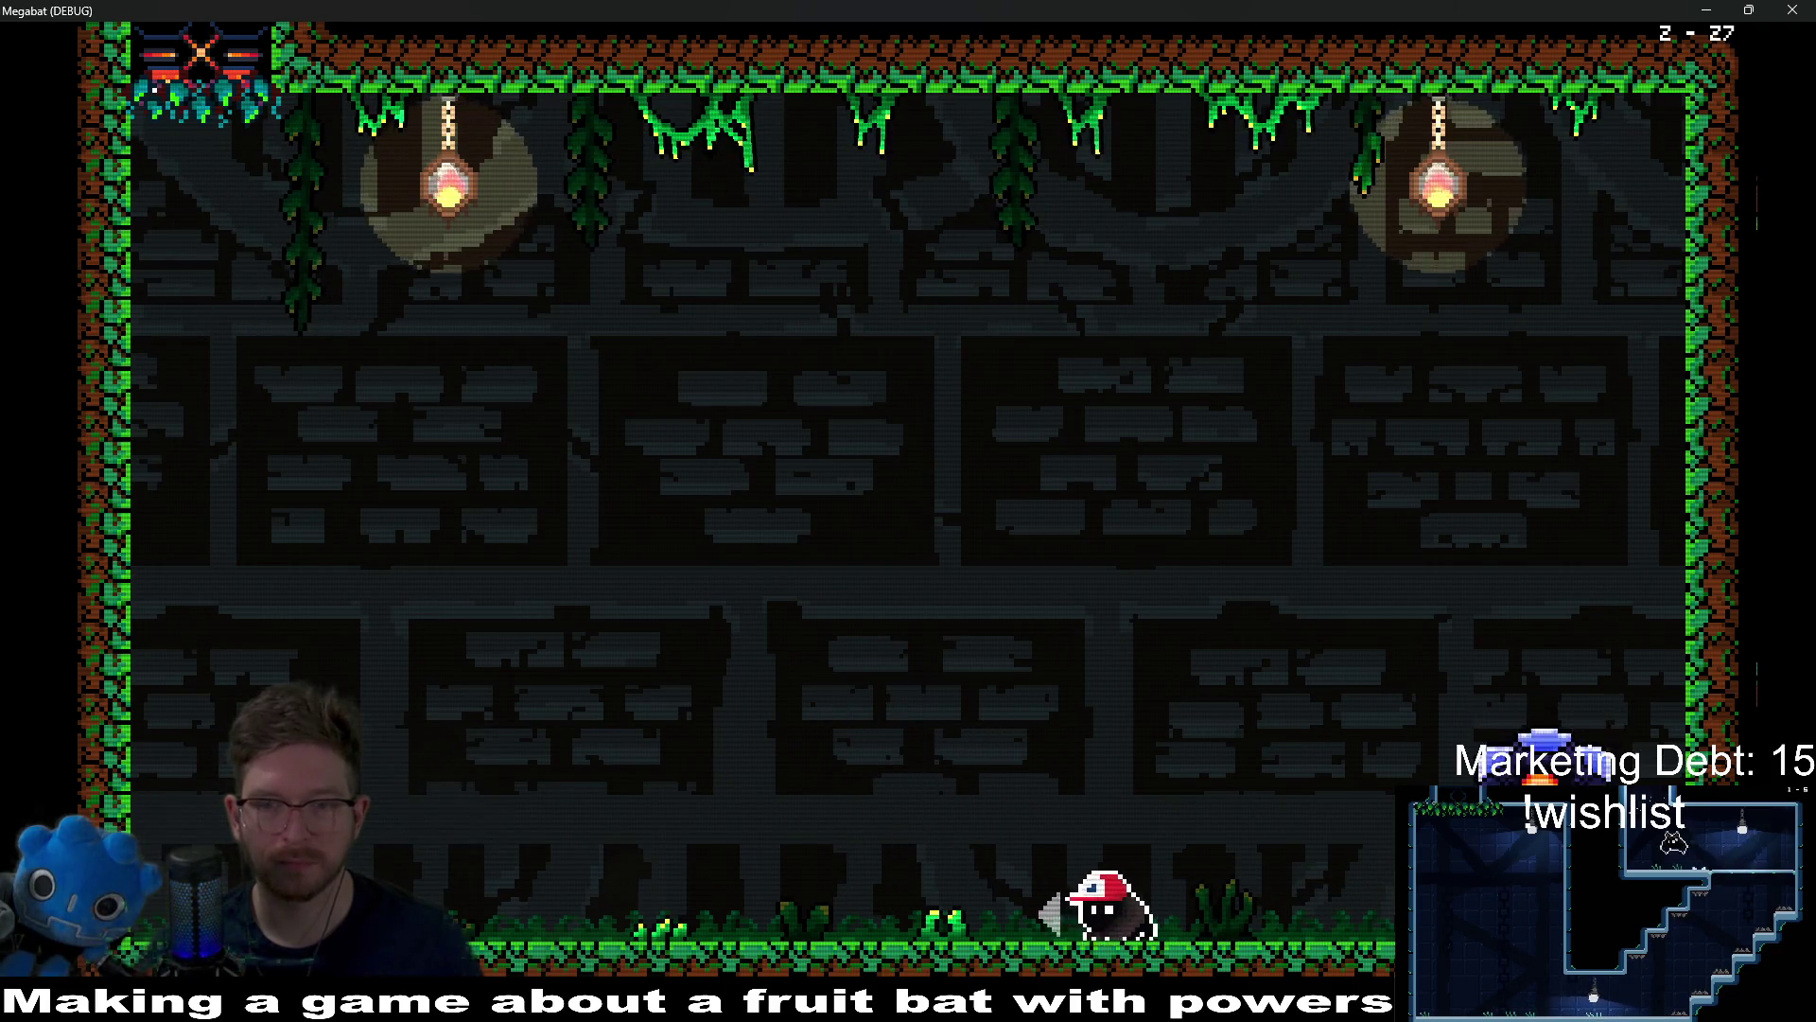
pyautogui.press('Right')
pyautogui.press('Left')
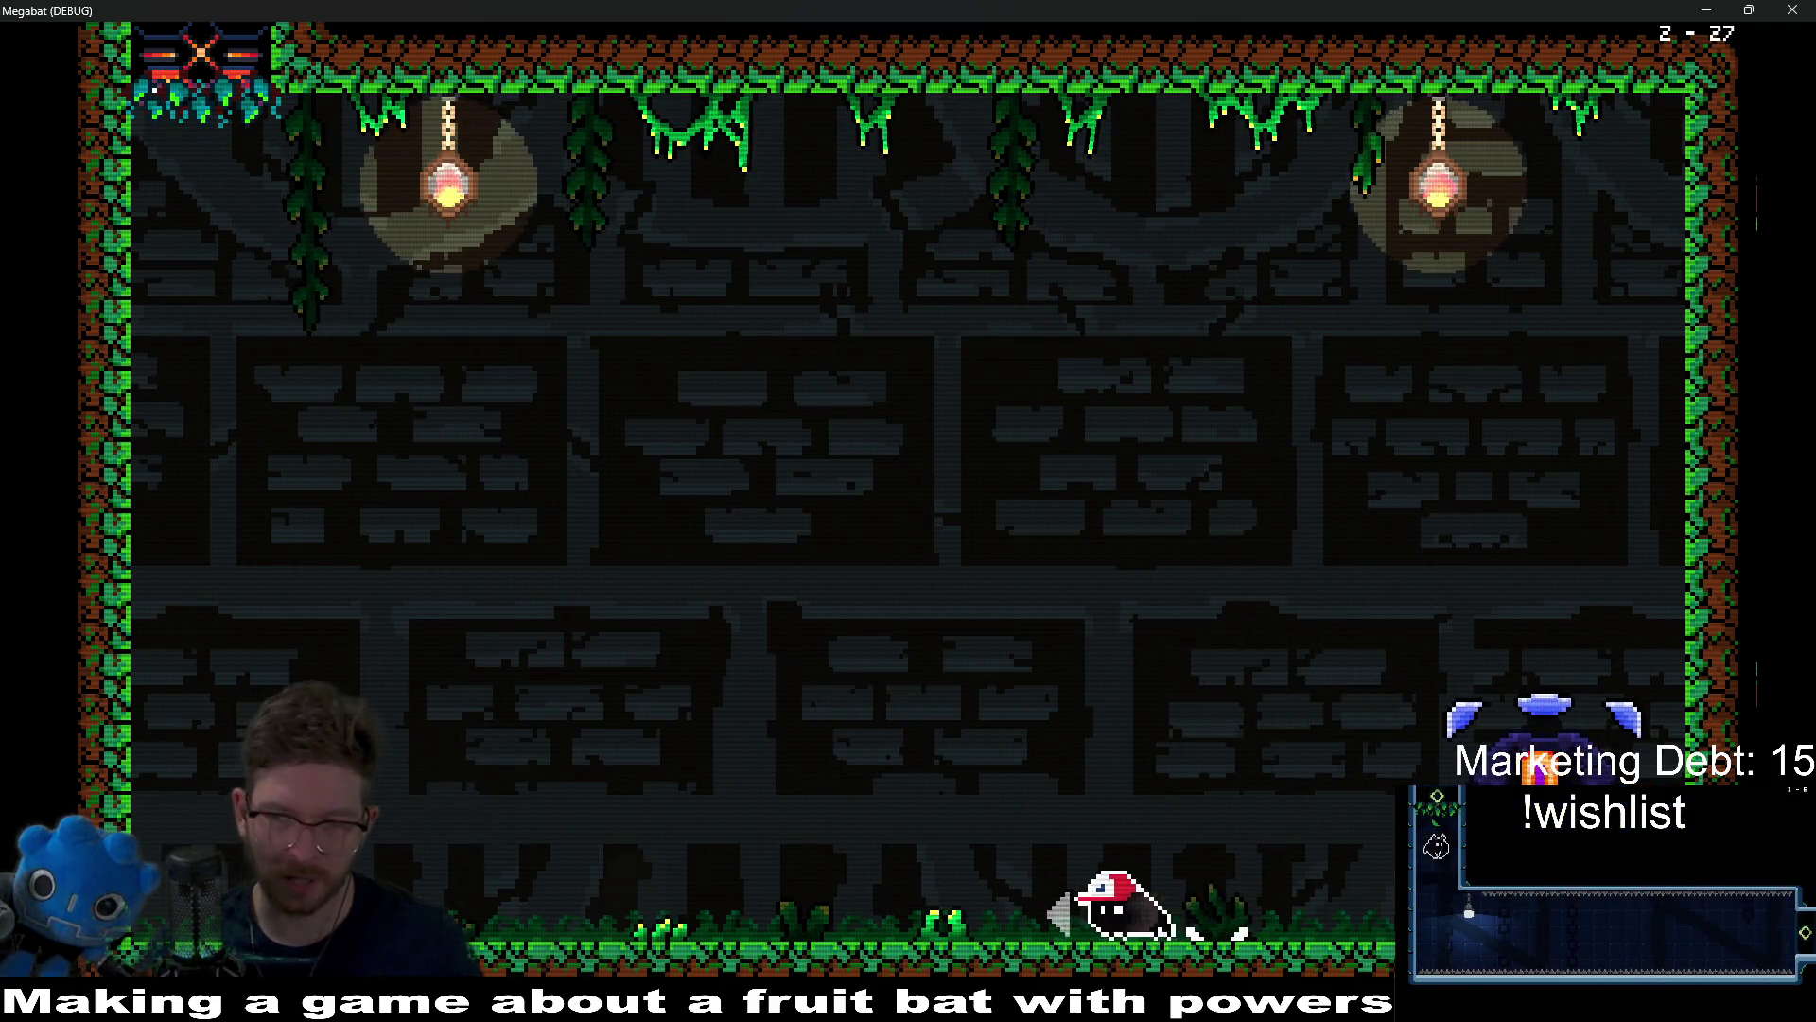
pyautogui.press('Left')
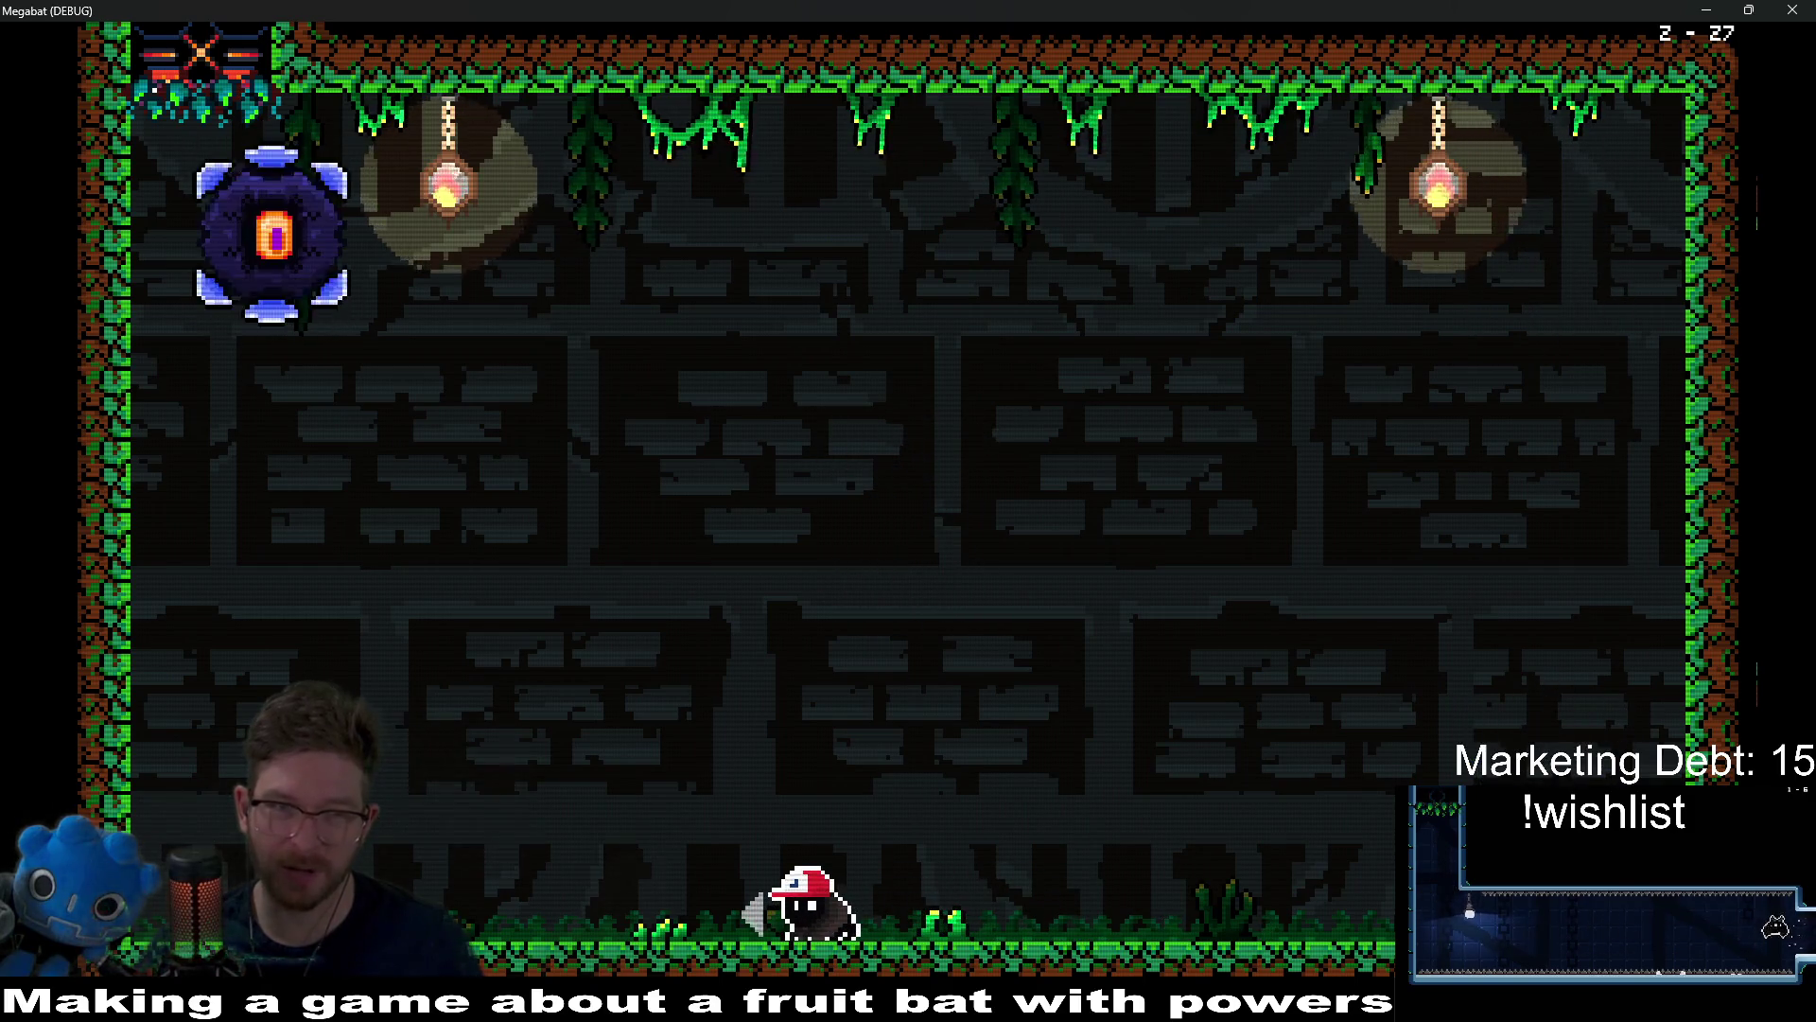
# Step: Fly and run across the room, ending in the upper right above the sawblades
pyautogui.press('Right')
pyautogui.press('Left')
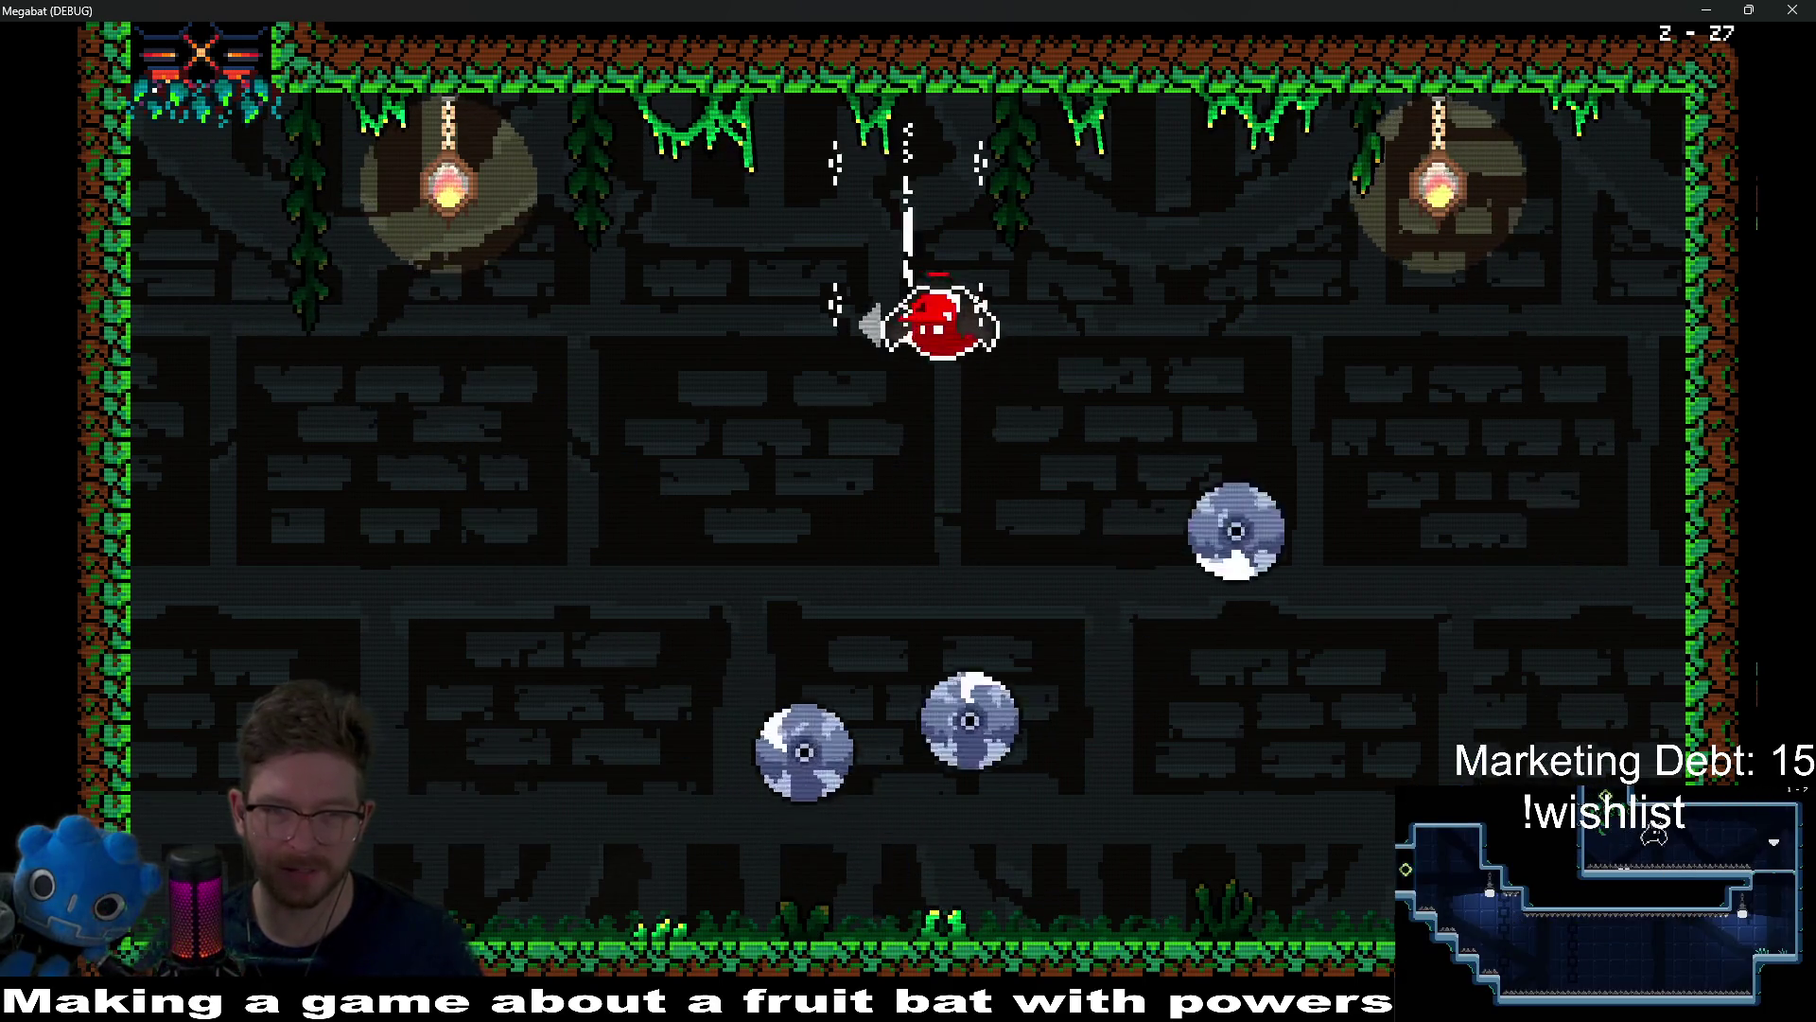
pyautogui.press('Right')
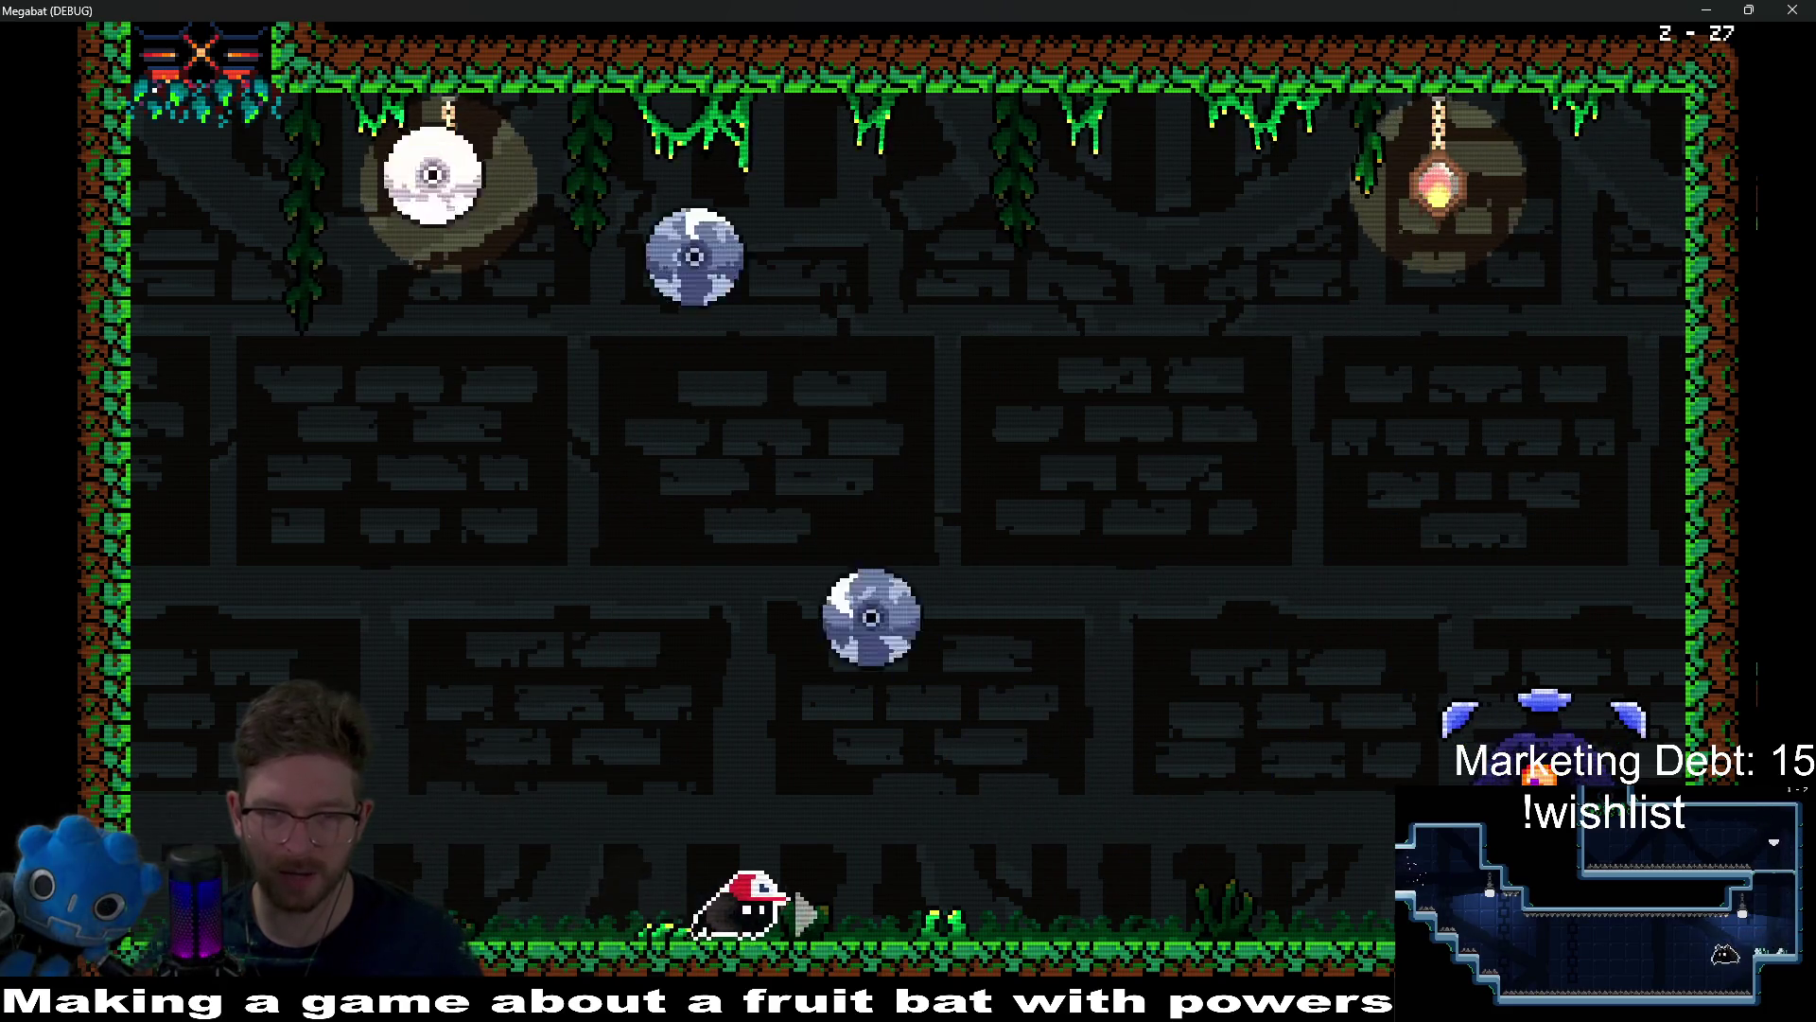
pyautogui.press('Left')
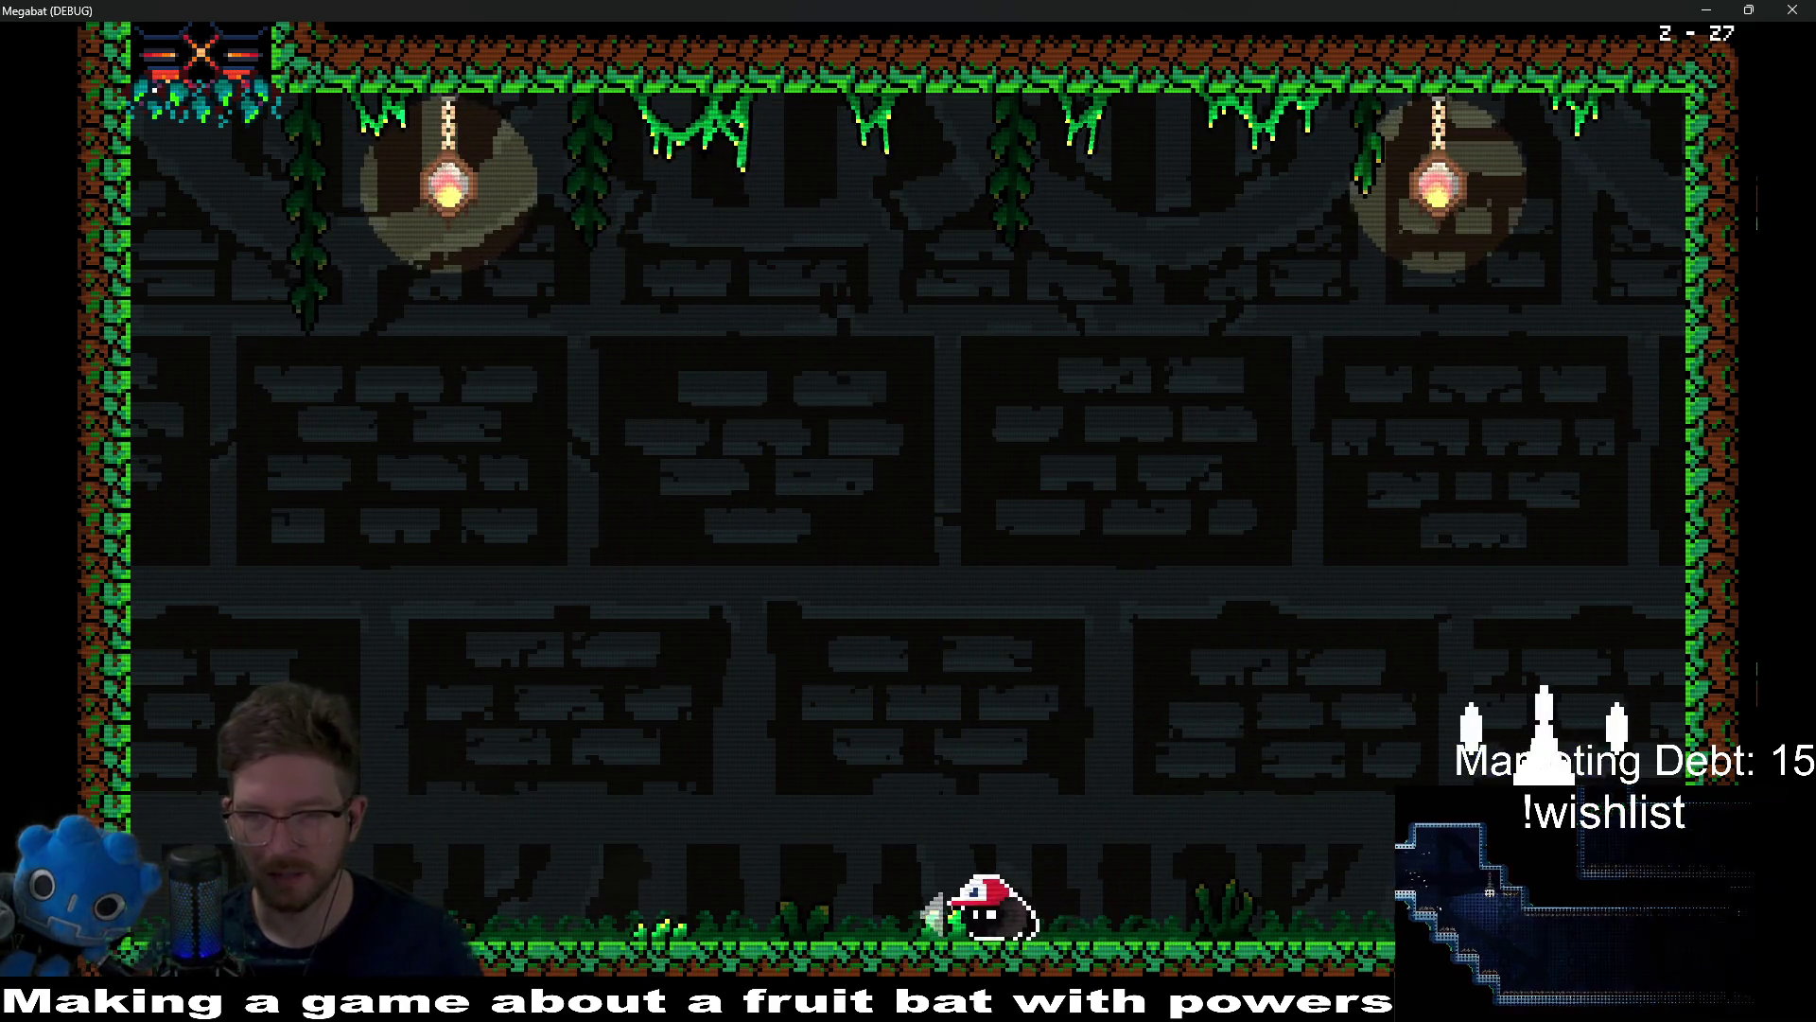
pyautogui.press('Left')
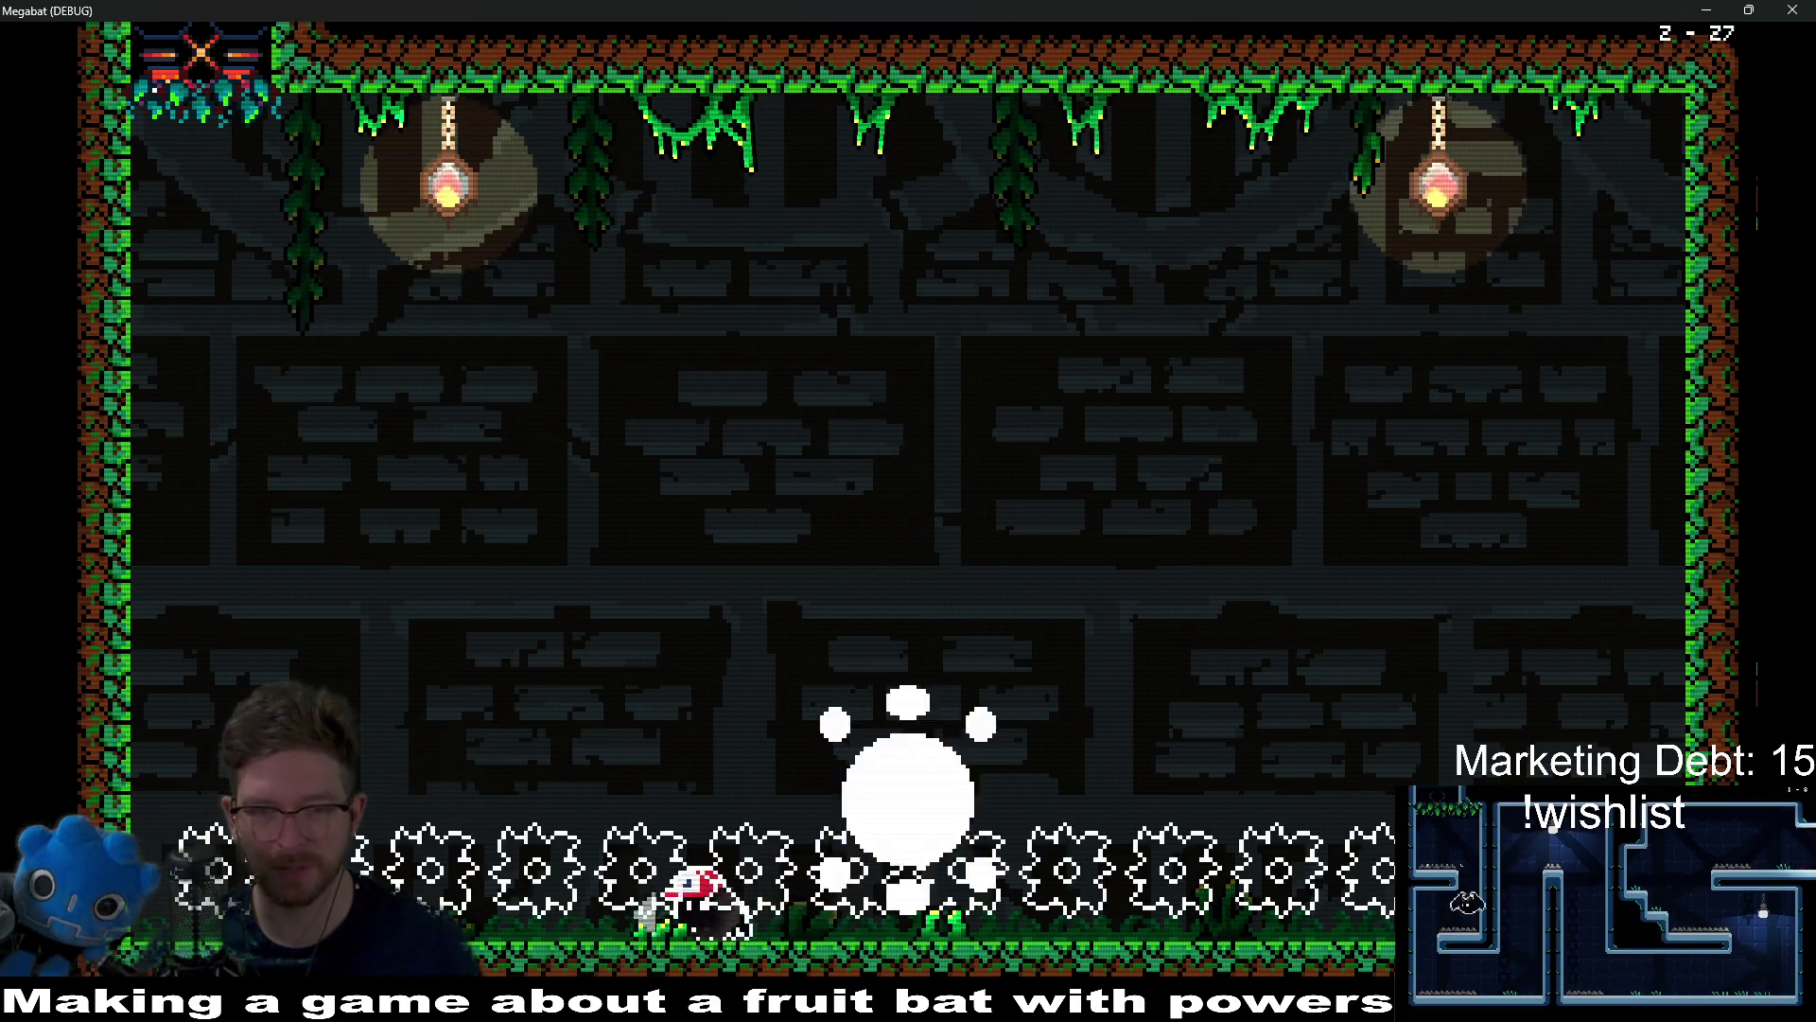
pyautogui.press('Right')
pyautogui.press('Right')
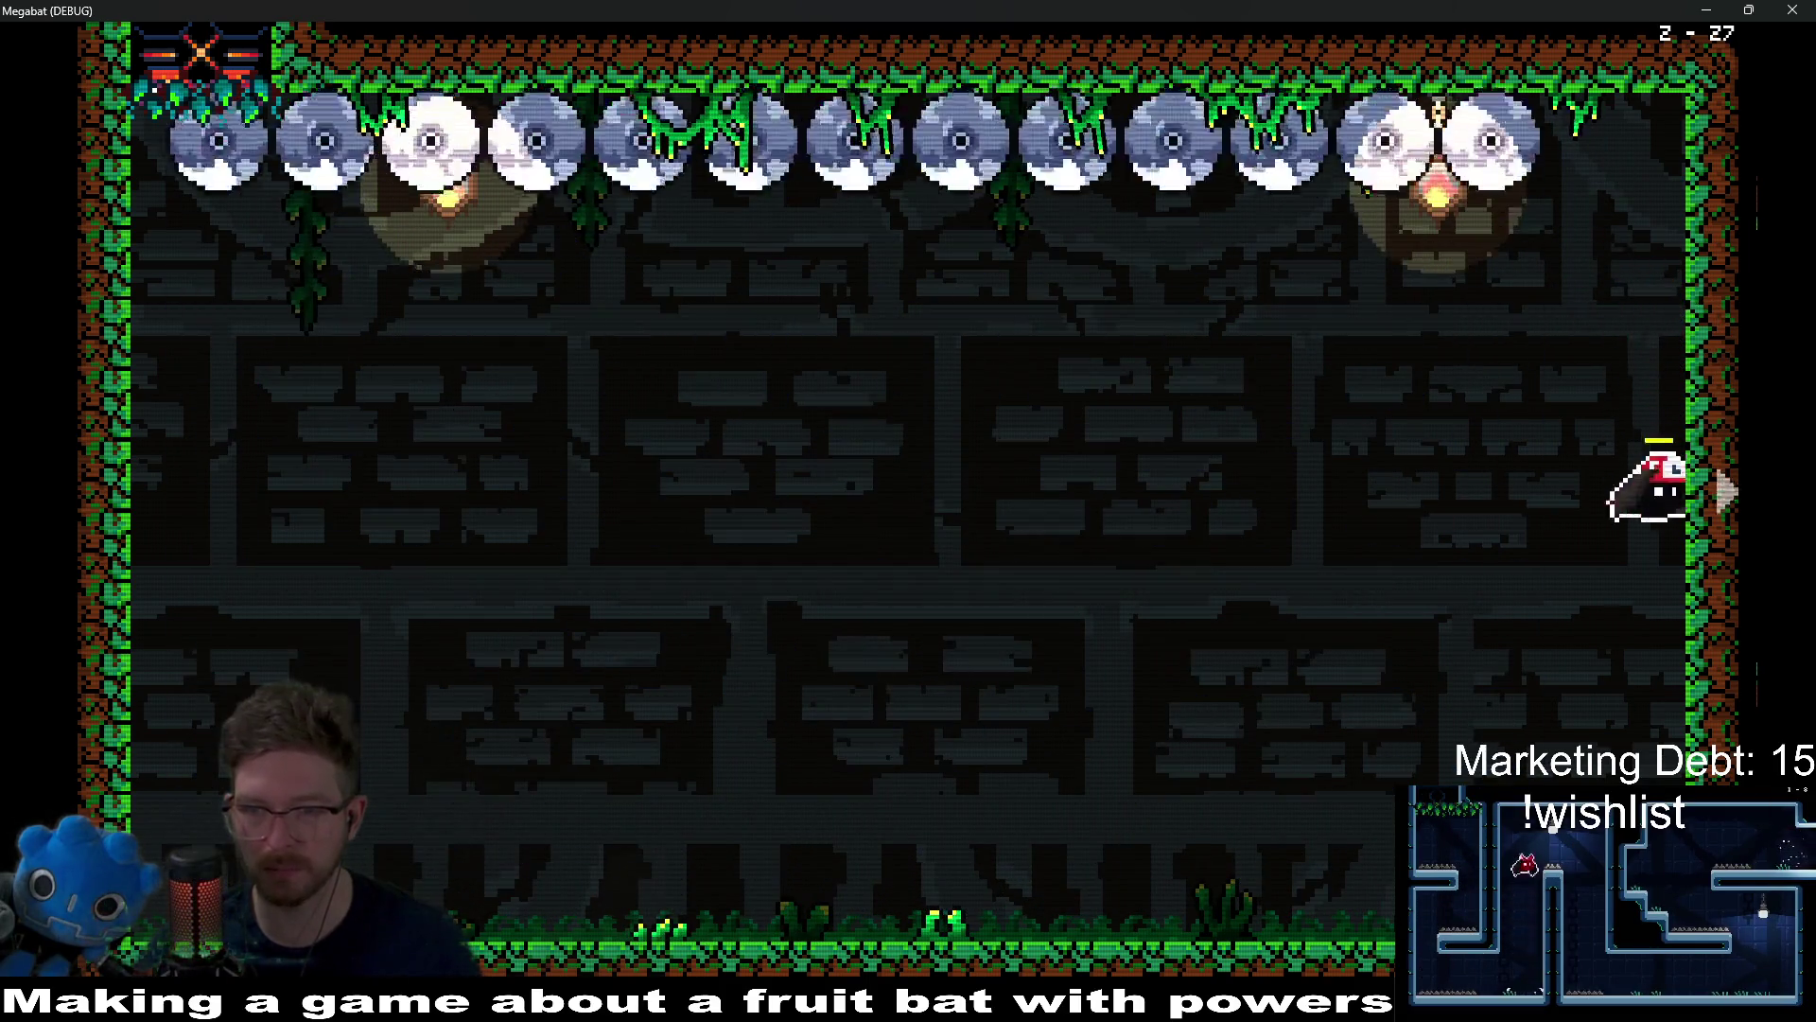
# Step: Stay airborne as the sawblade row drops, then run left along the floor
pyautogui.press('Left')
pyautogui.press('Up')
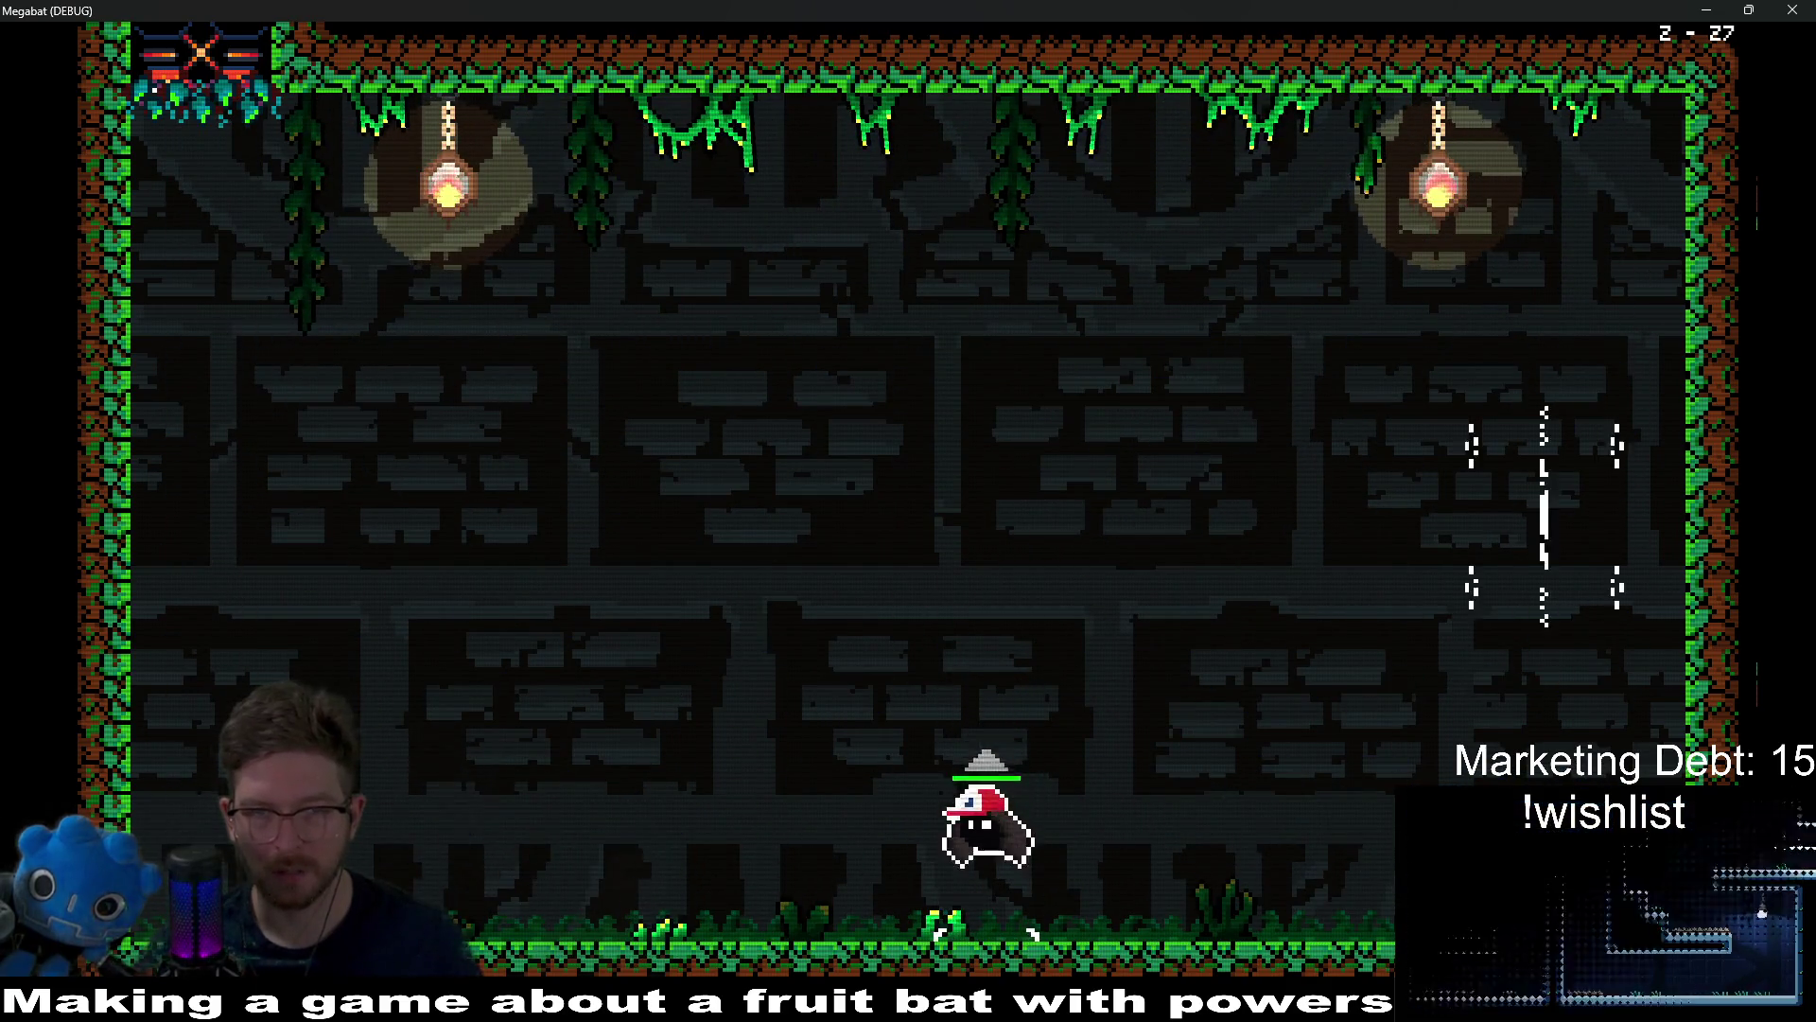
pyautogui.press('Right')
pyautogui.press('Left')
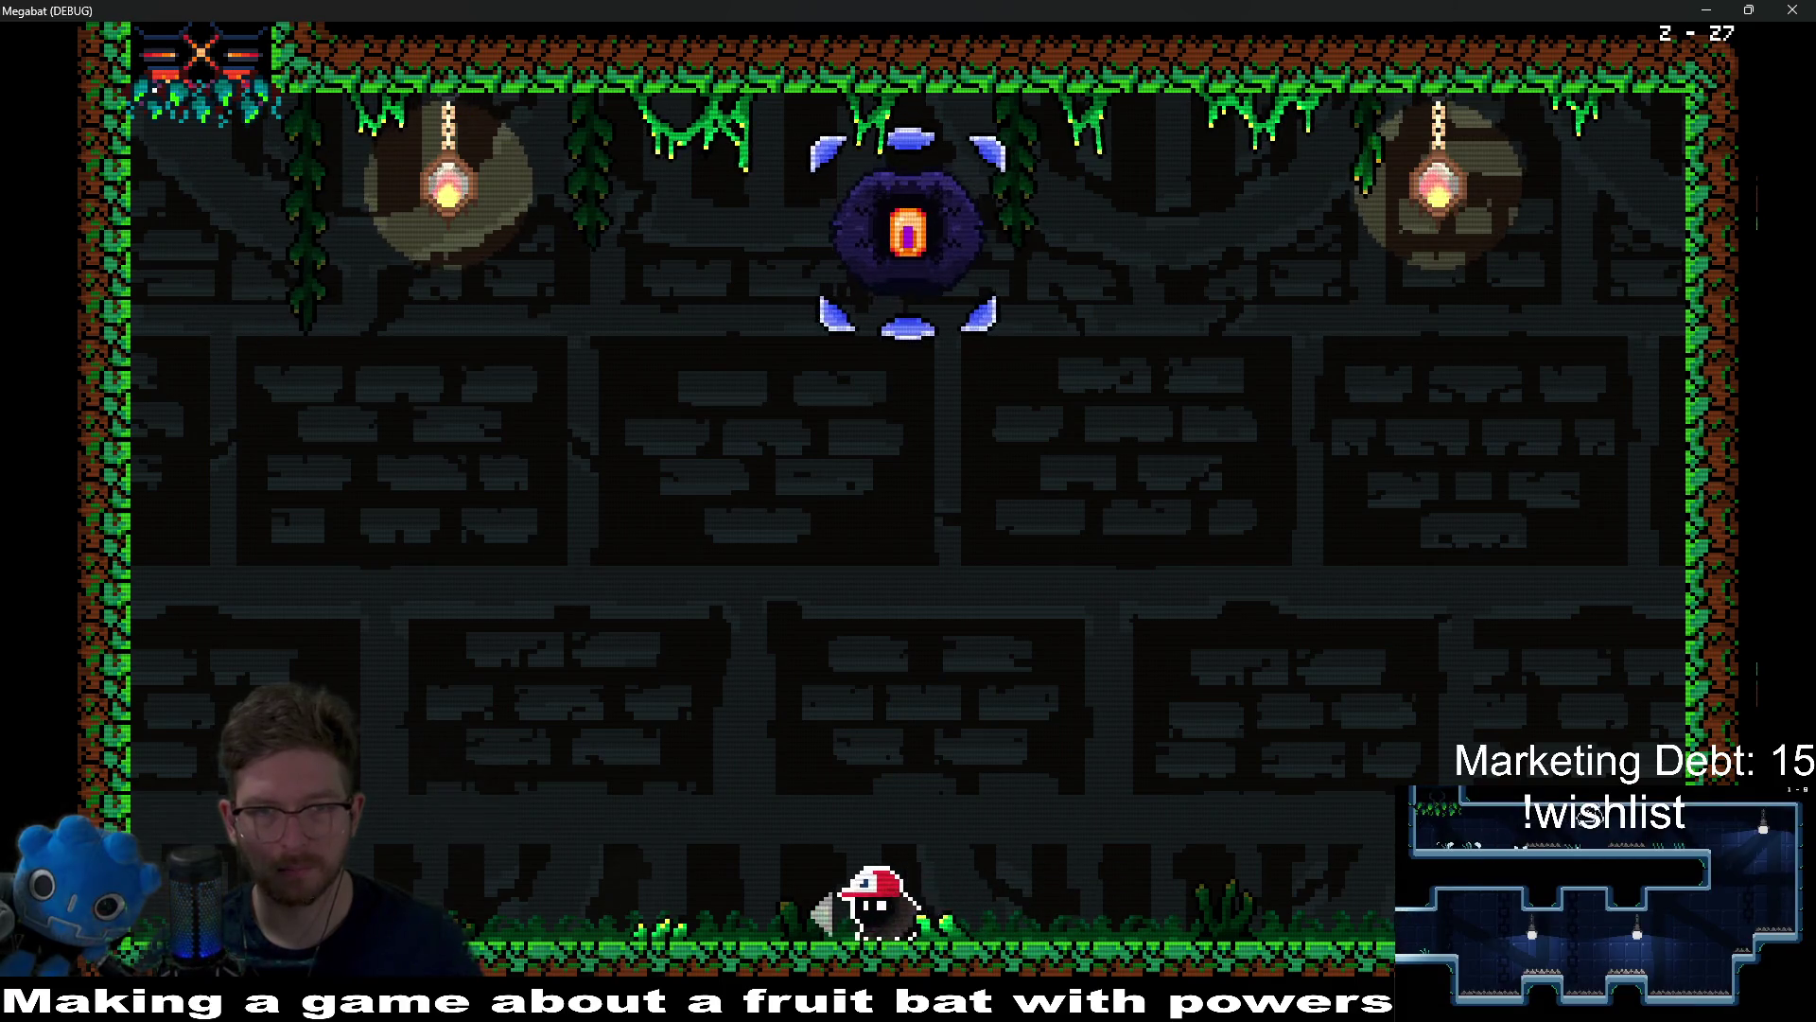
pyautogui.press('Right')
pyautogui.press('Left')
pyautogui.press('Left')
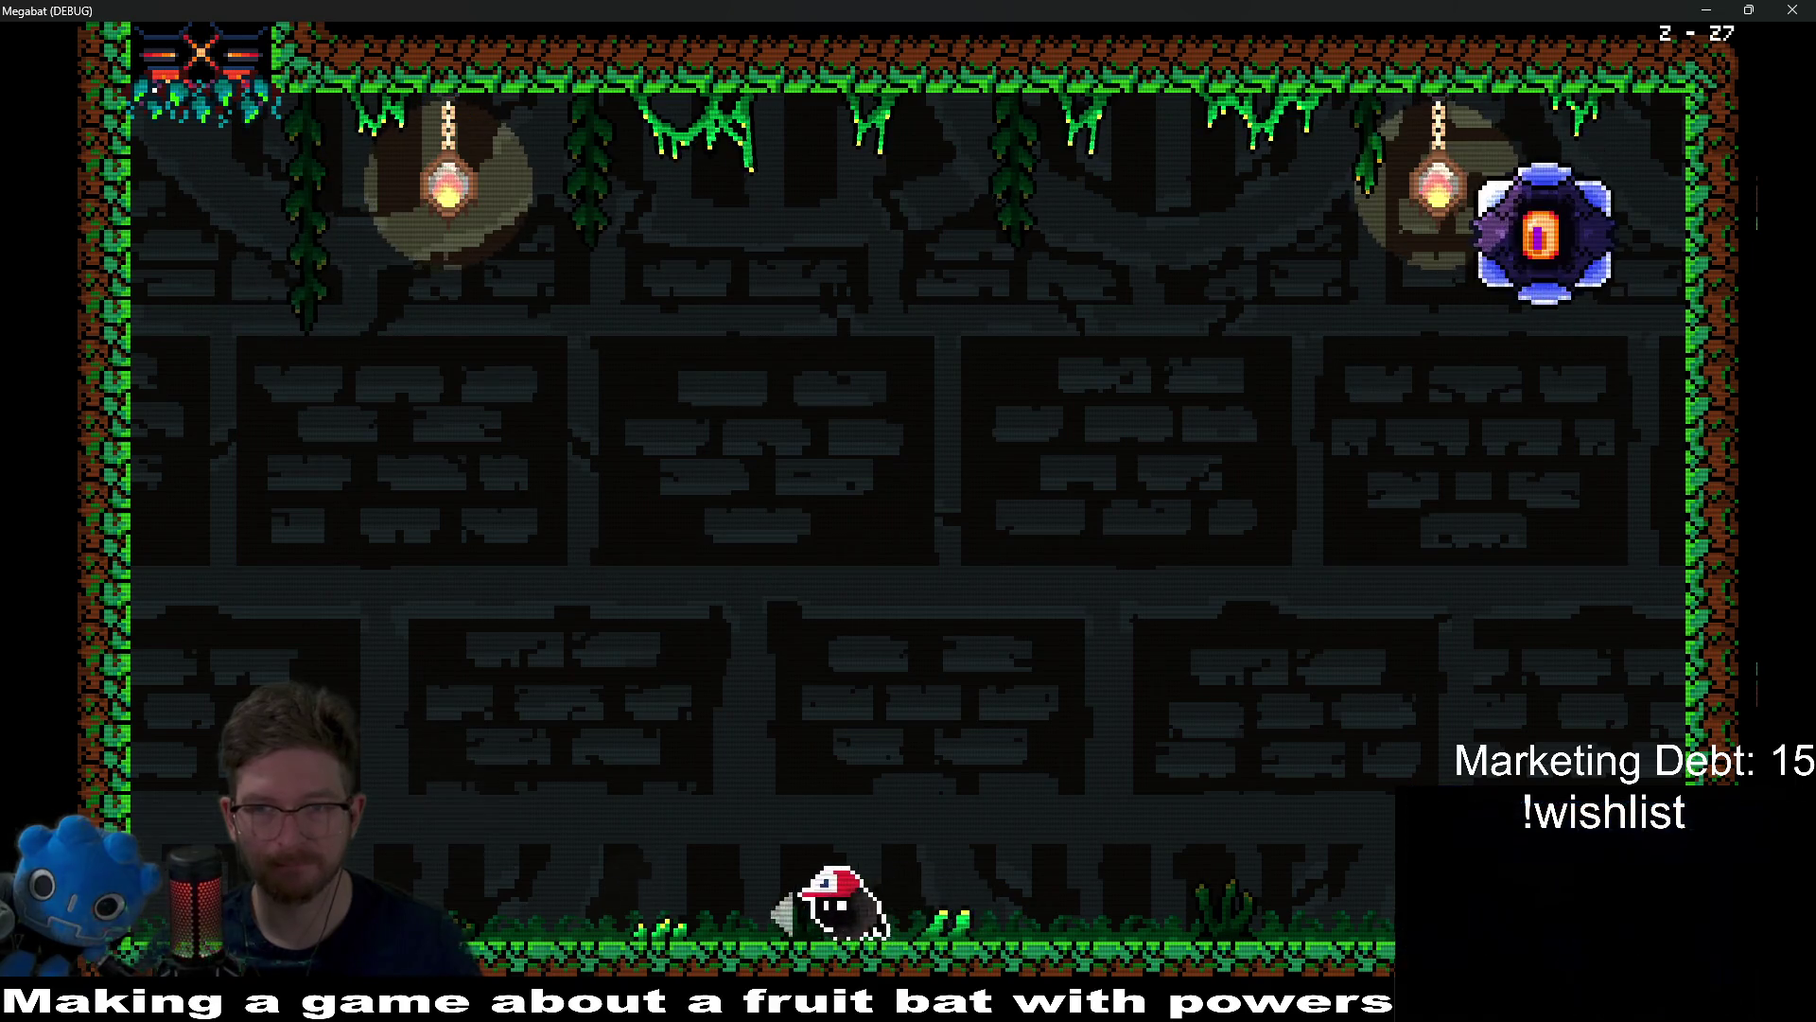
pyautogui.press('Left')
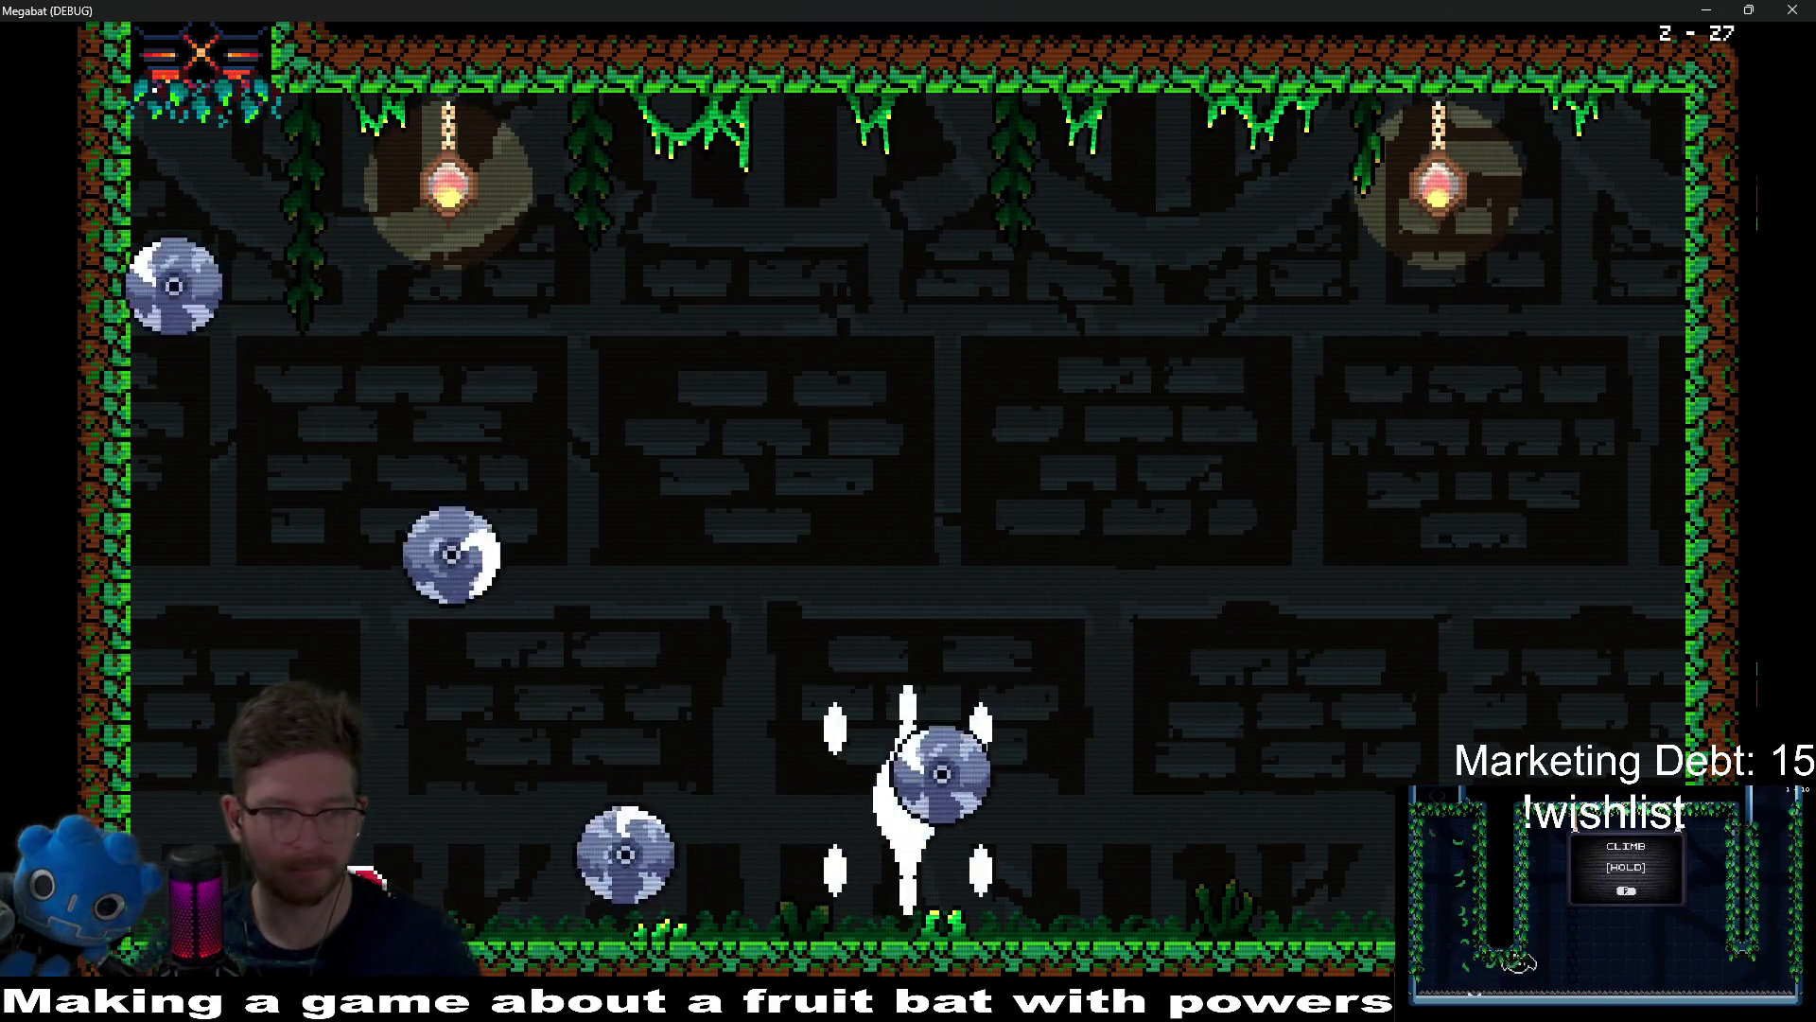
# Step: Run right, fly to the top-left, then weave back and forth along the floor
pyautogui.press('Right')
pyautogui.press('space')
pyautogui.press('Left')
pyautogui.press('Left')
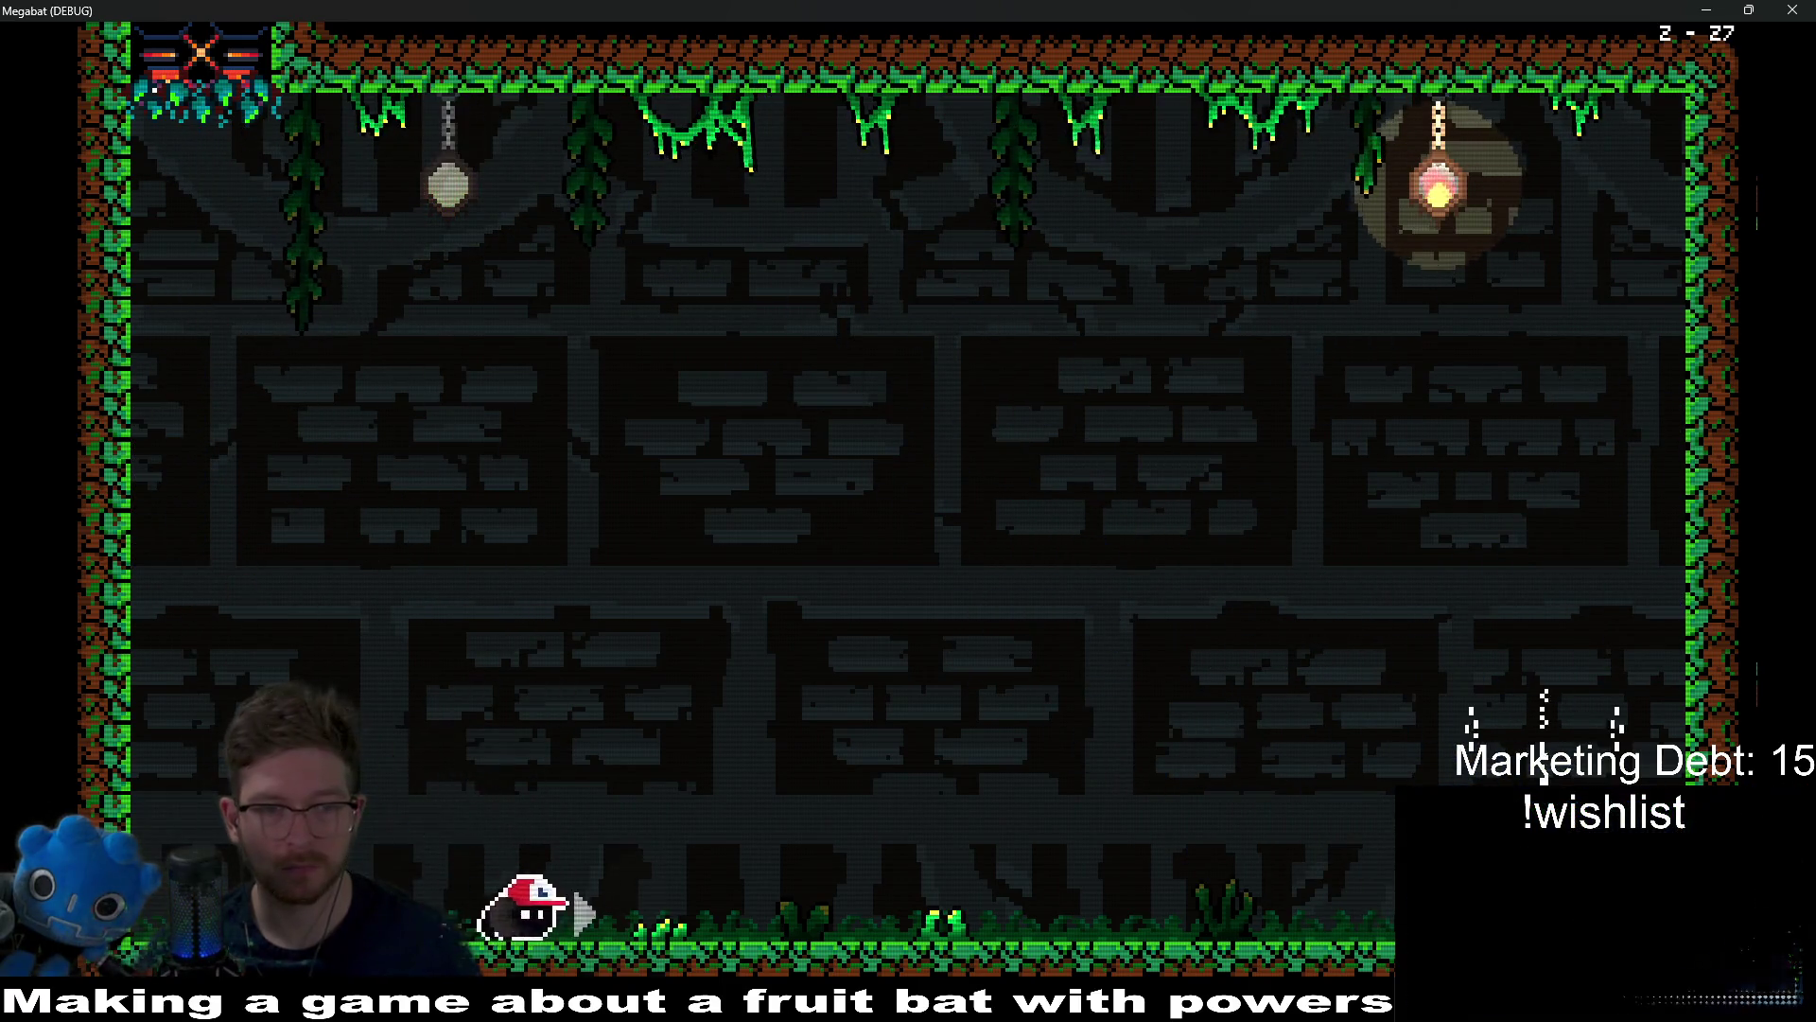
pyautogui.press('Left')
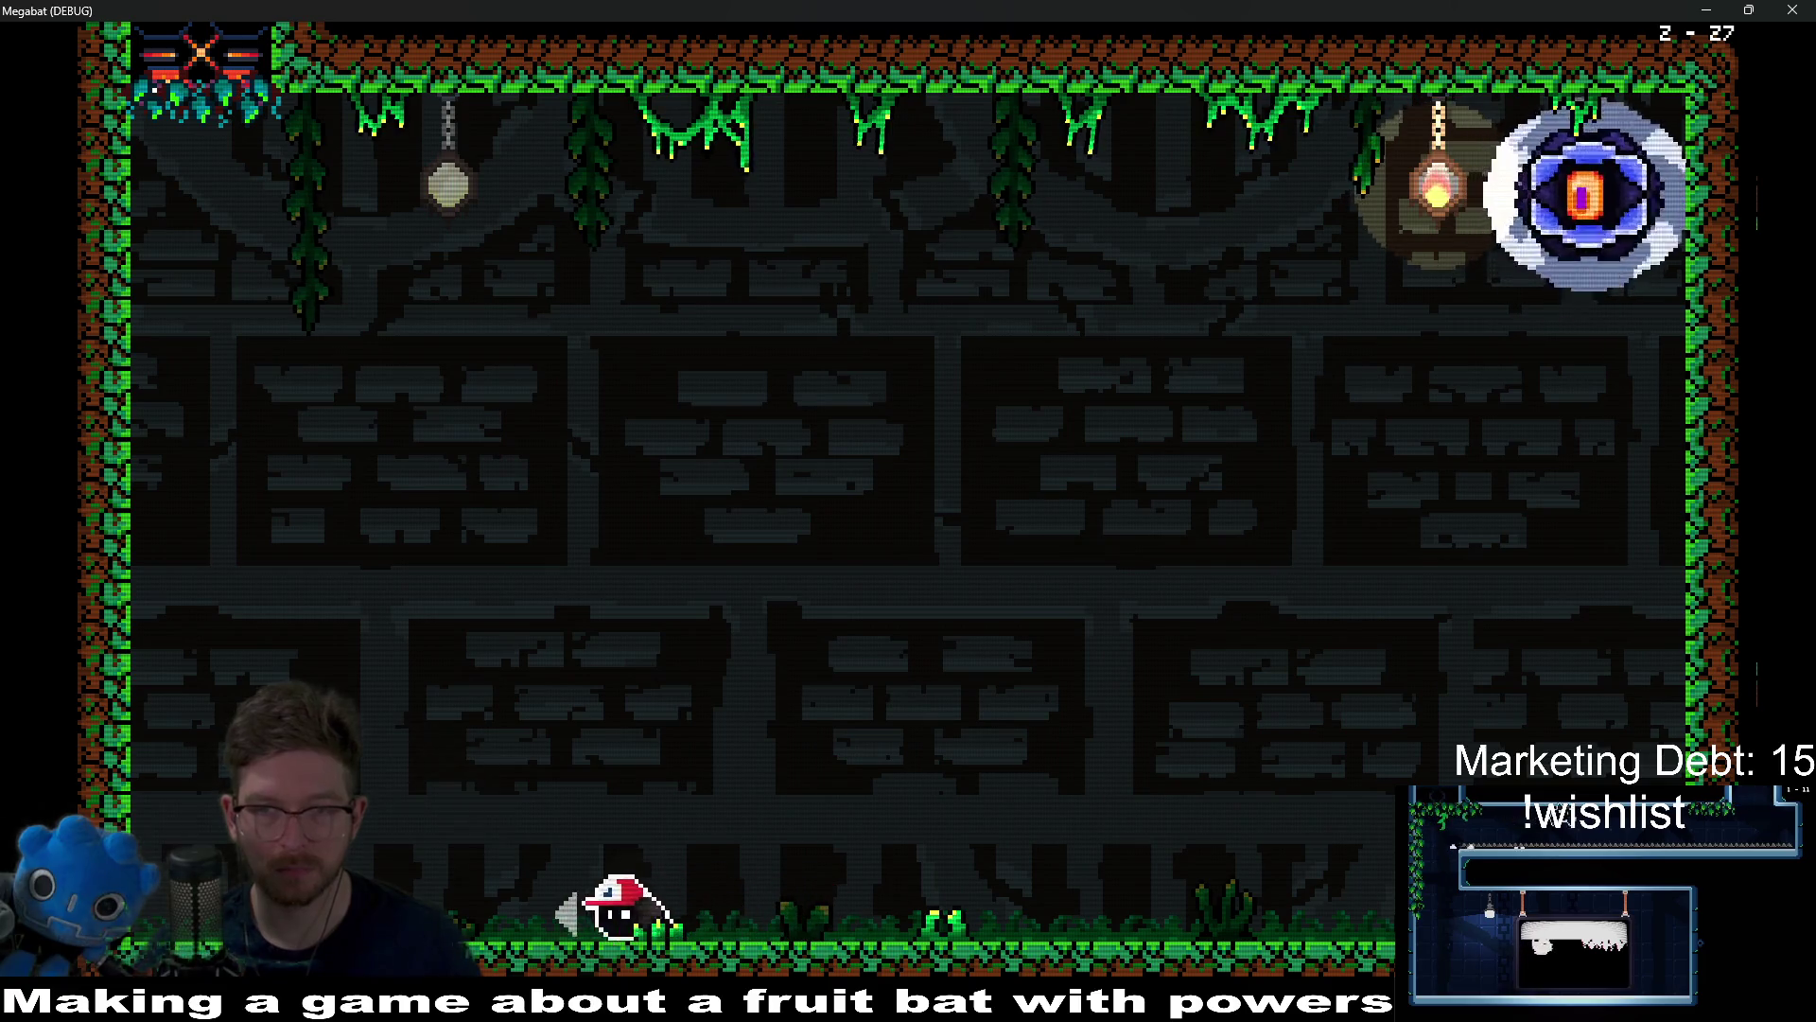
pyautogui.press('Right')
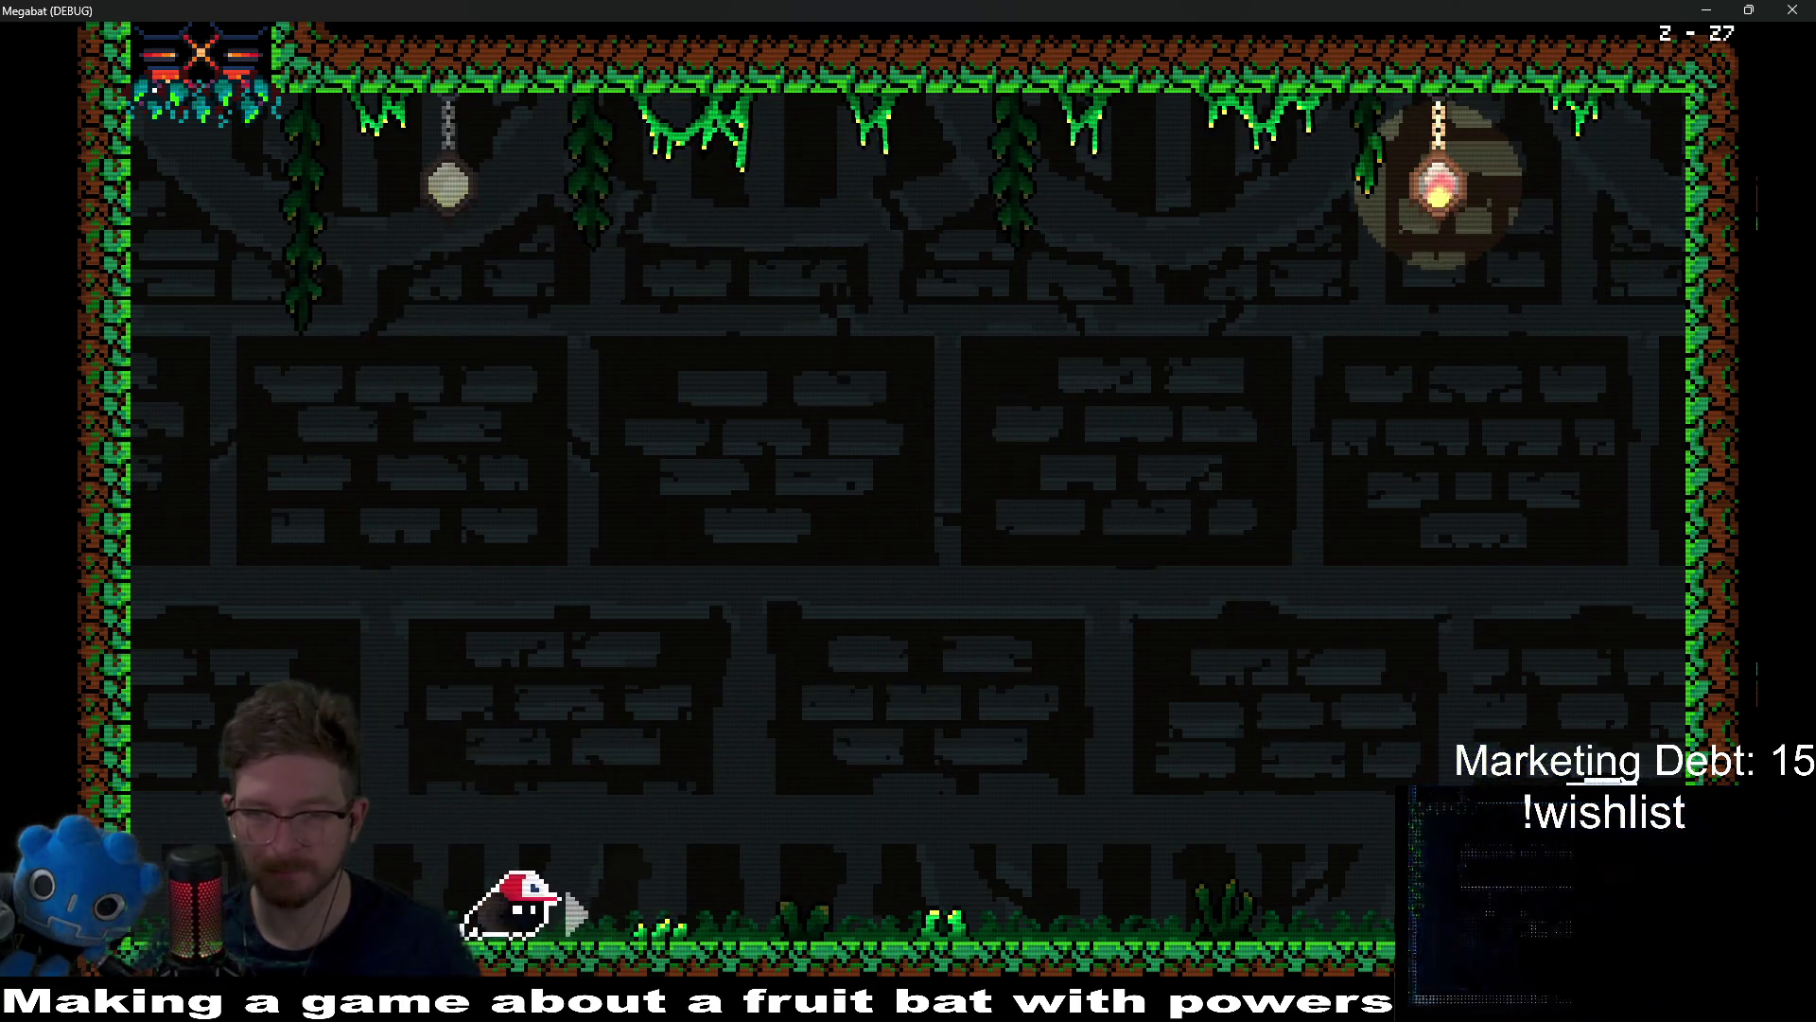
pyautogui.press('Right')
pyautogui.press('Left')
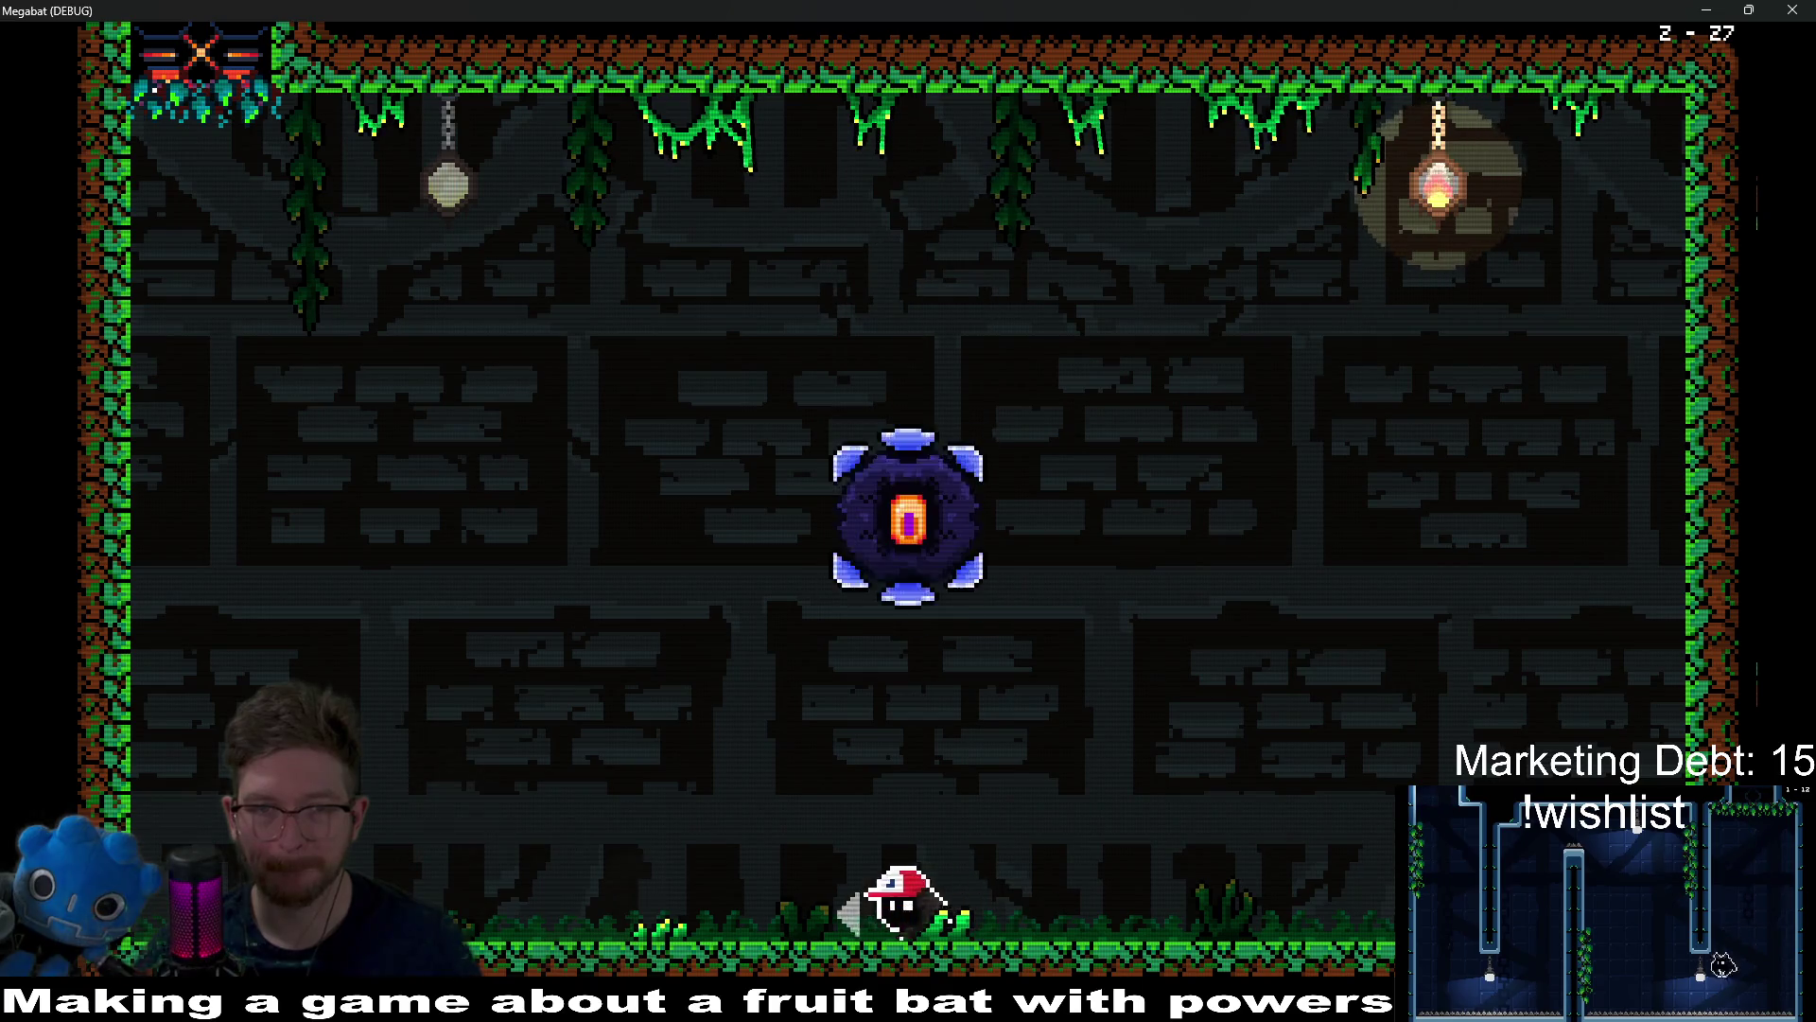
pyautogui.press('Right')
pyautogui.press('Left')
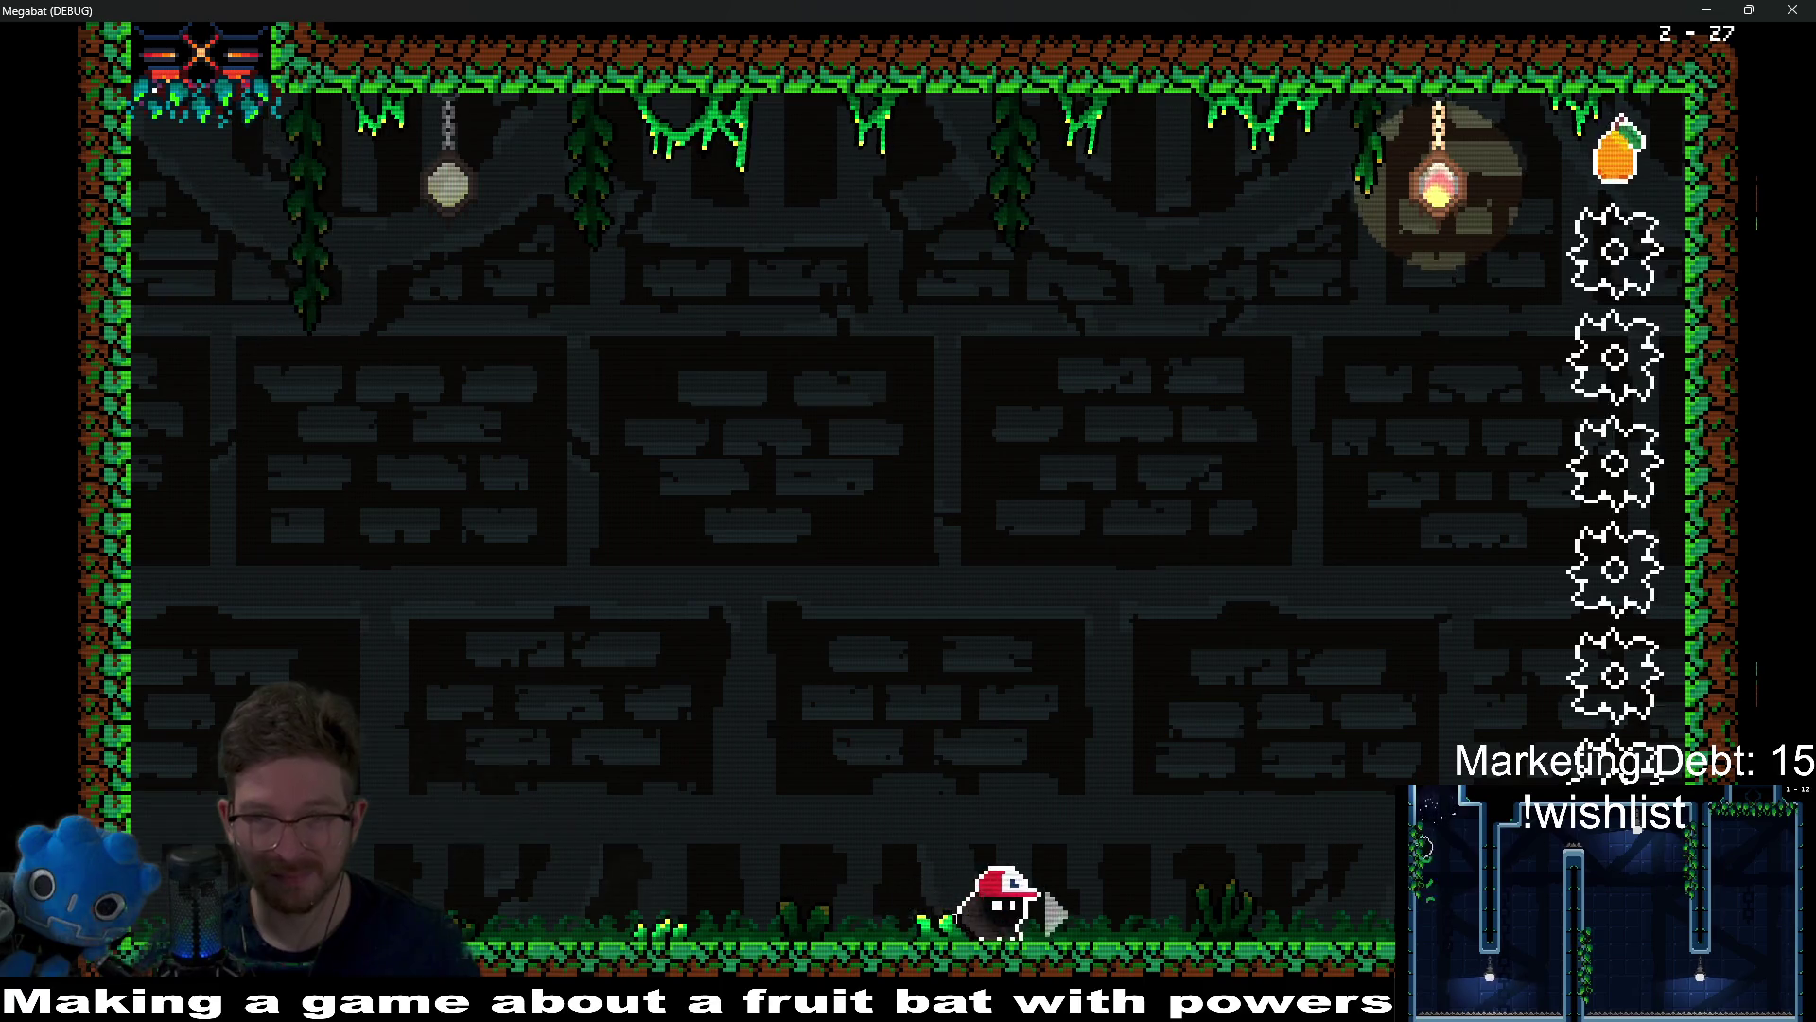
# Step: Fly toward the ceiling dodging spike balls, then drop to the floor and take off again
pyautogui.press('Left')
pyautogui.press('Right')
pyautogui.press('Right')
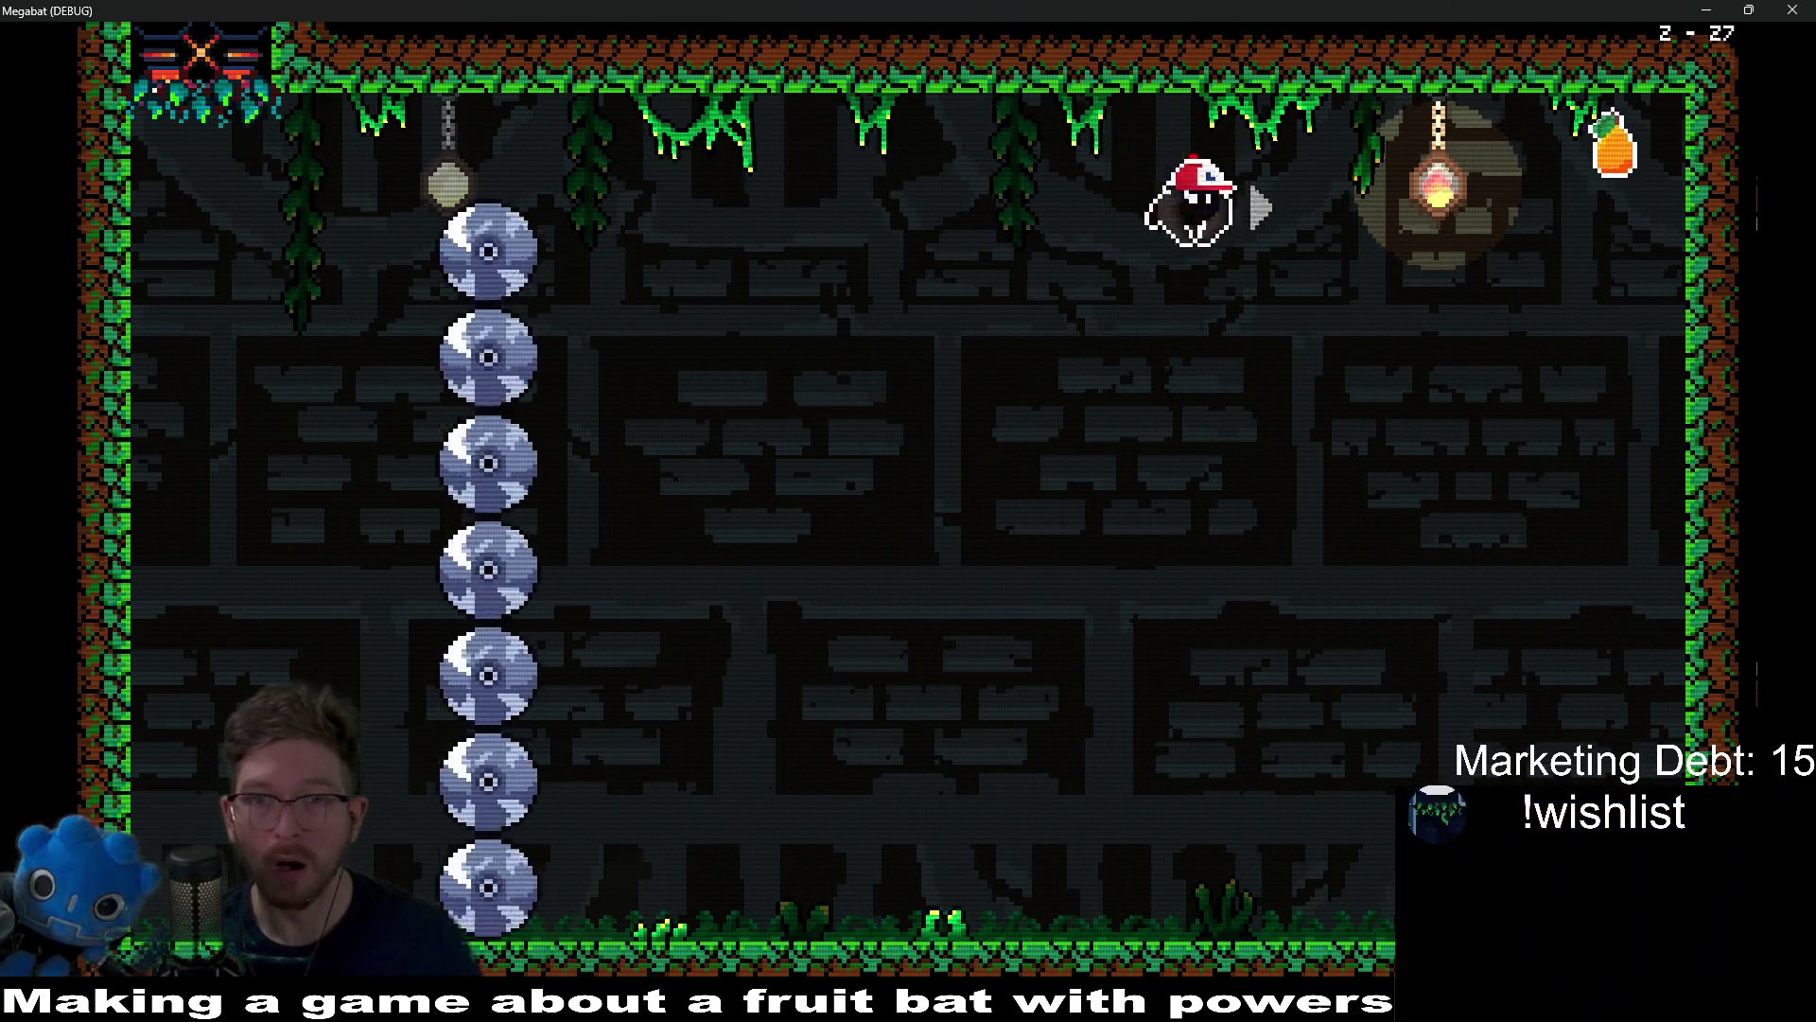
pyautogui.press('Left')
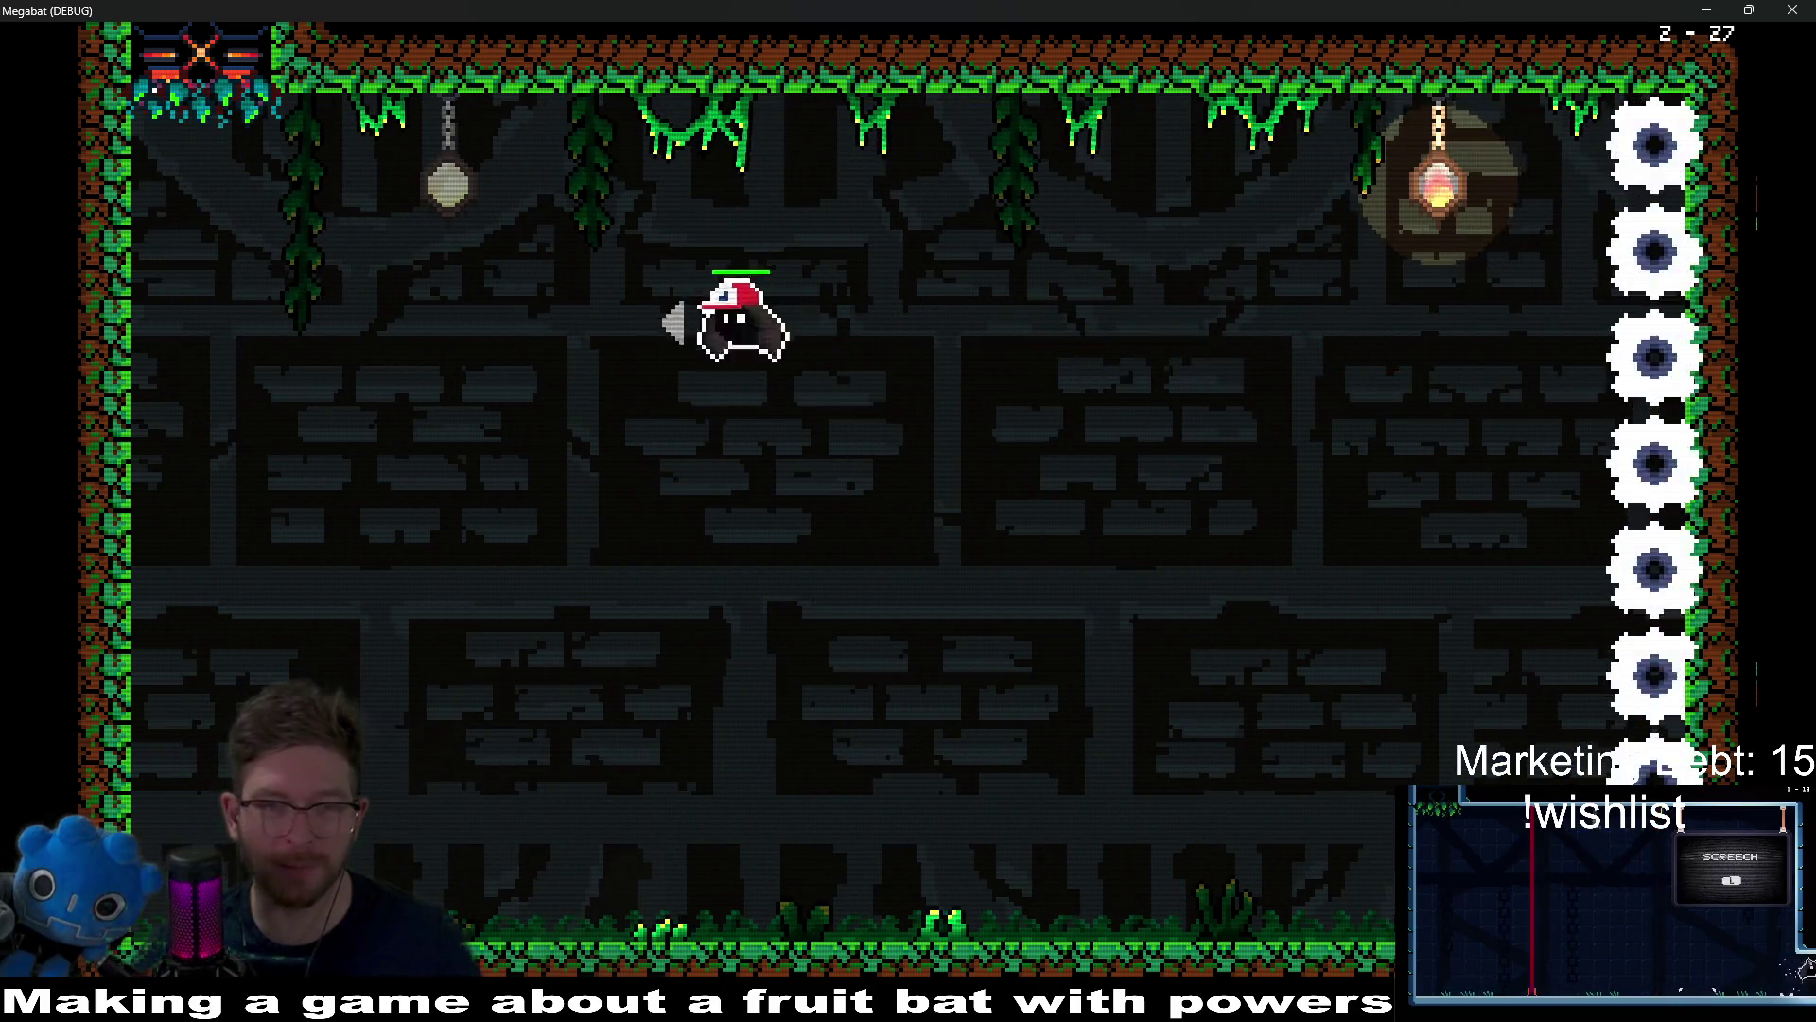
pyautogui.press('Right')
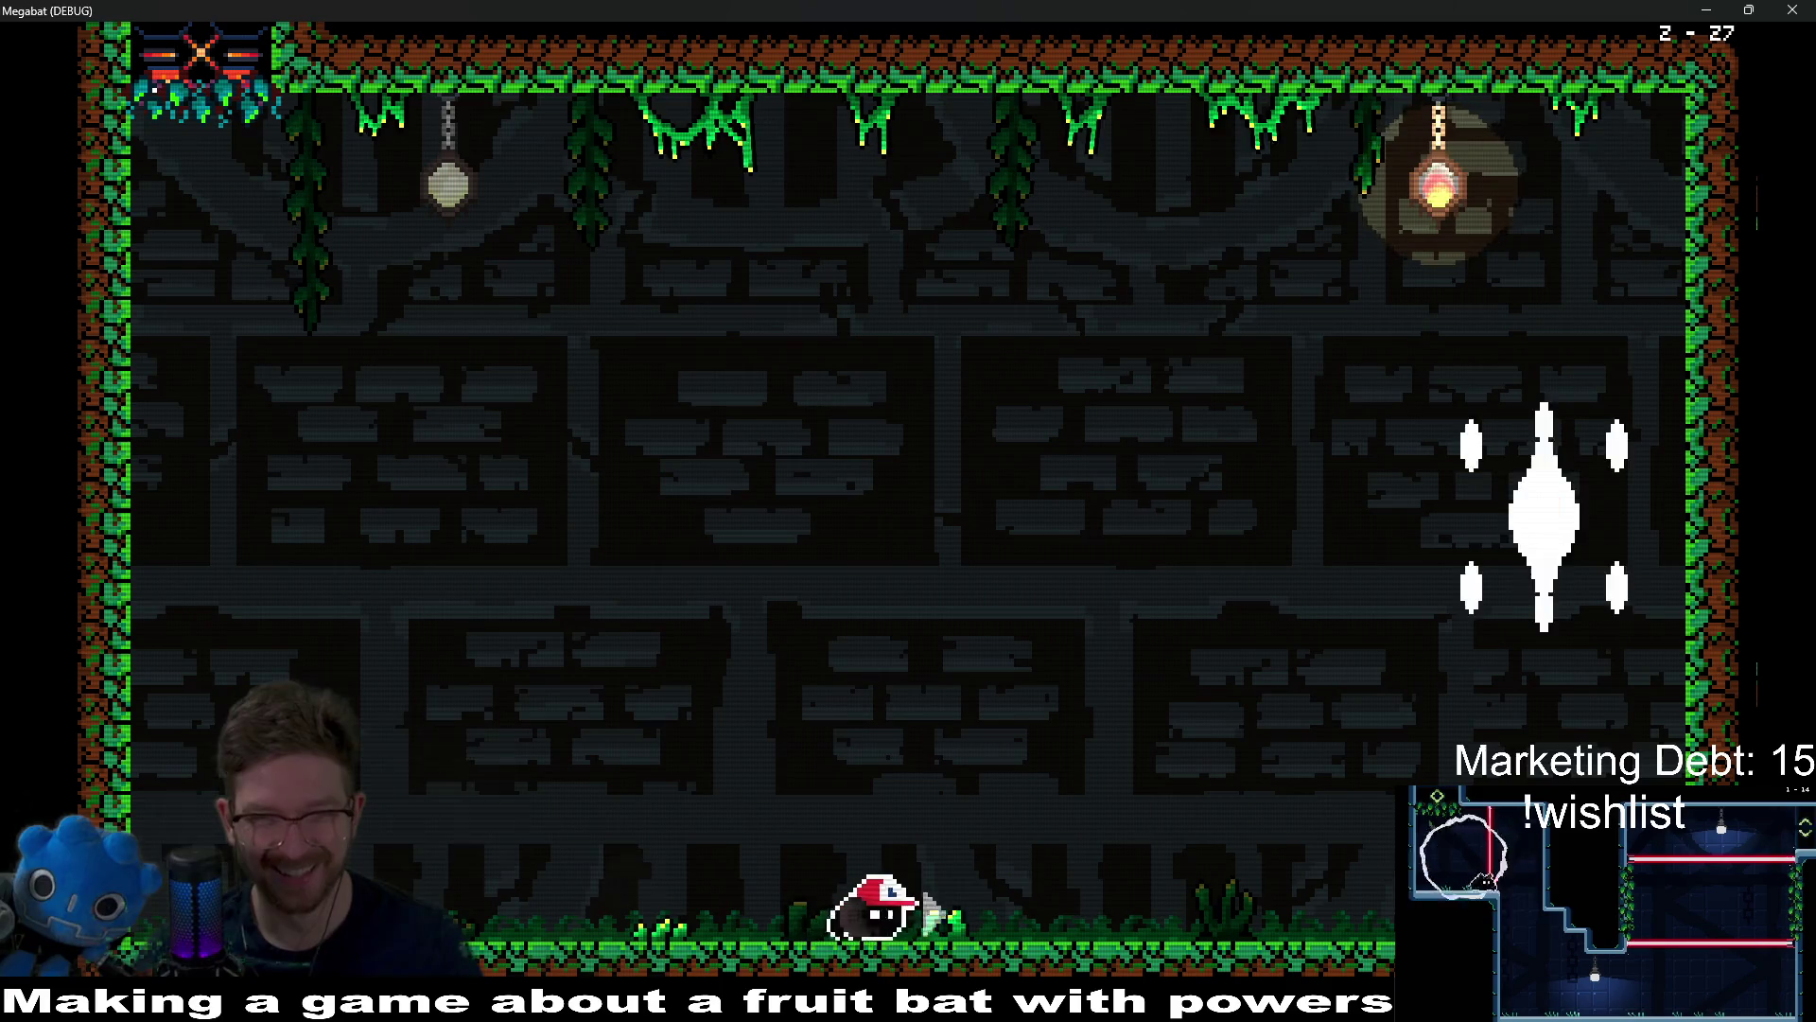
pyautogui.press('Left')
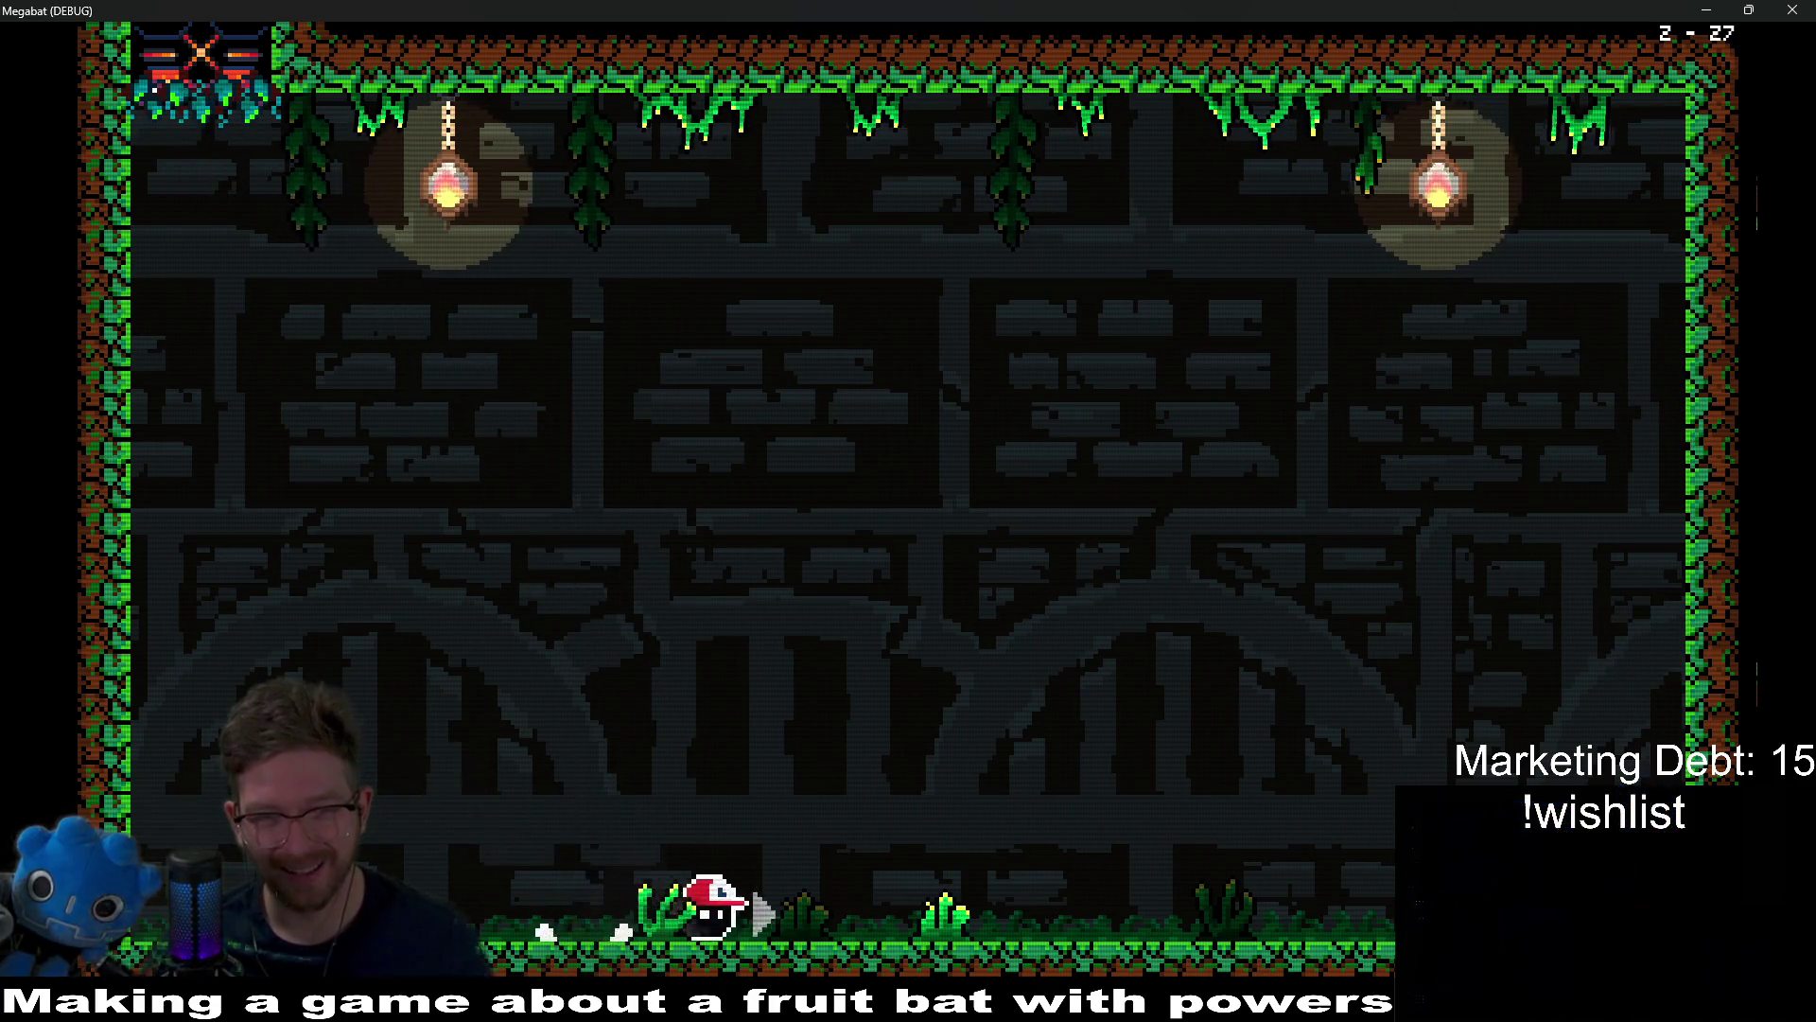
# Step: Run left and right to avoid the eye's ceiling slams, then leap up to the right
pyautogui.press('Left')
pyautogui.press('Right')
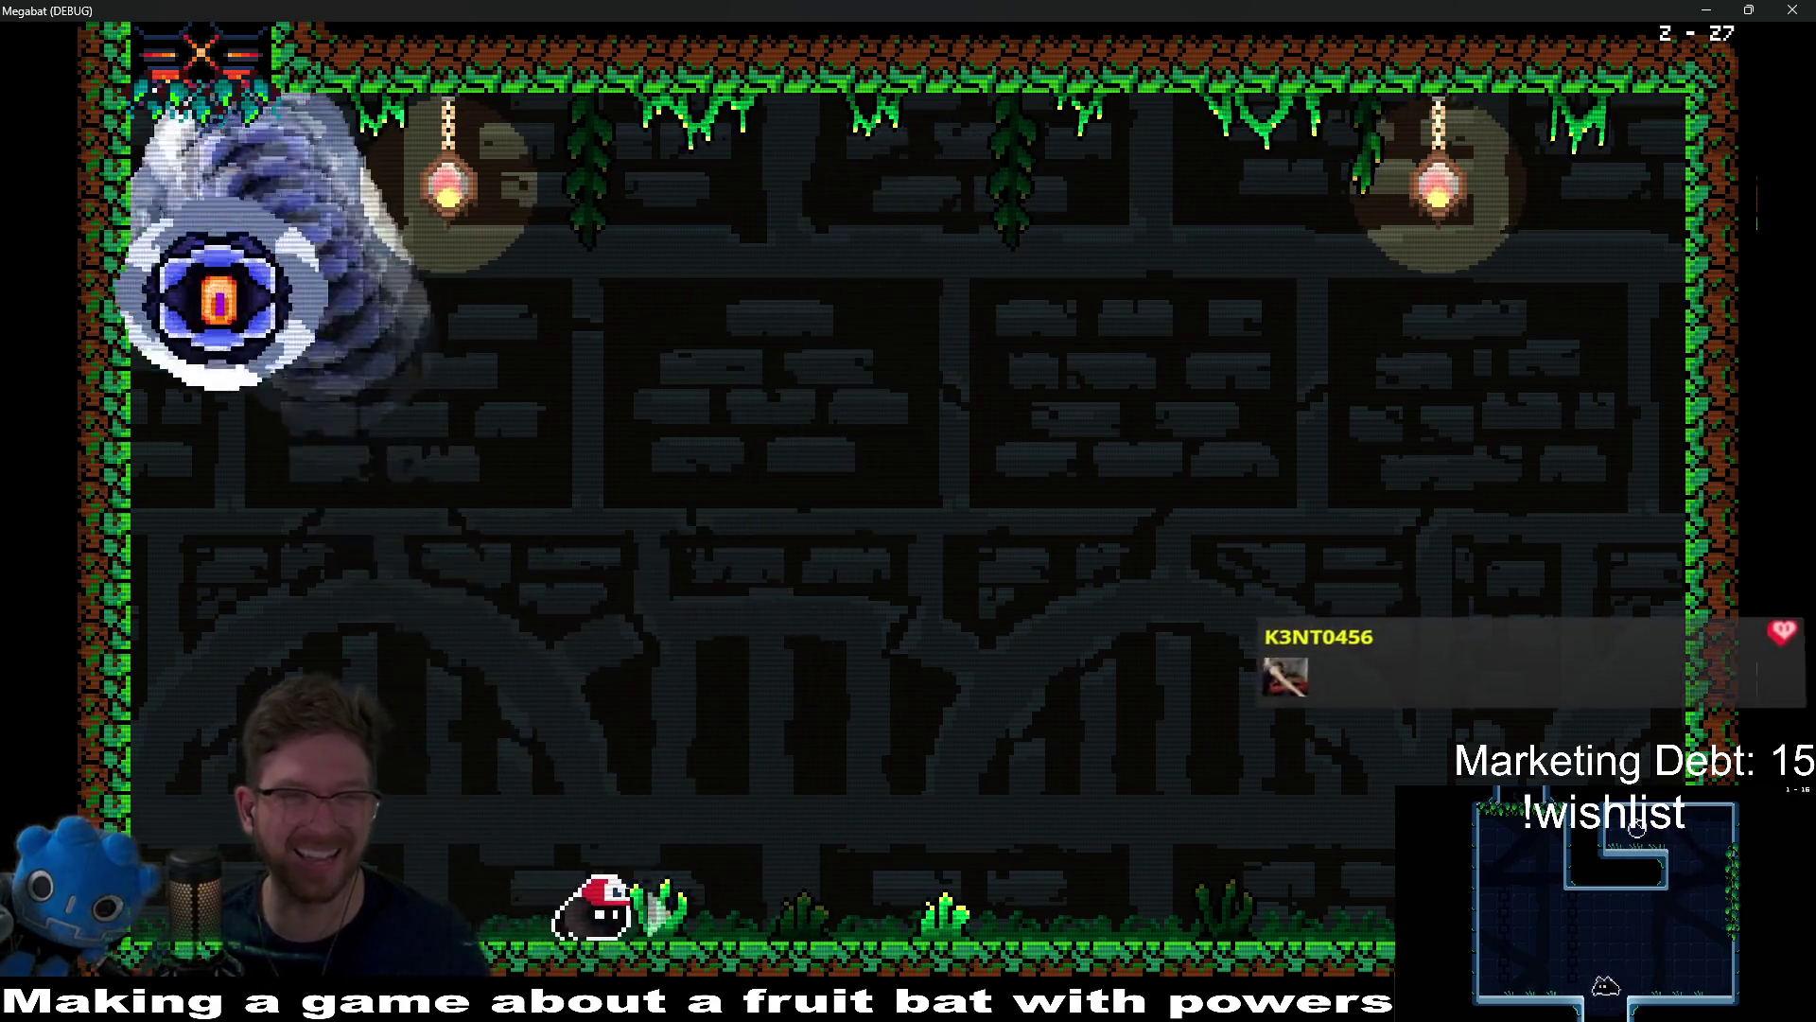
pyautogui.press('Right')
pyautogui.press('Left')
pyautogui.press('Right')
pyautogui.press('space')
# Step: Fly up-left to strike the boss, then drop down and jump up-left again
pyautogui.press('Left')
pyautogui.press('space')
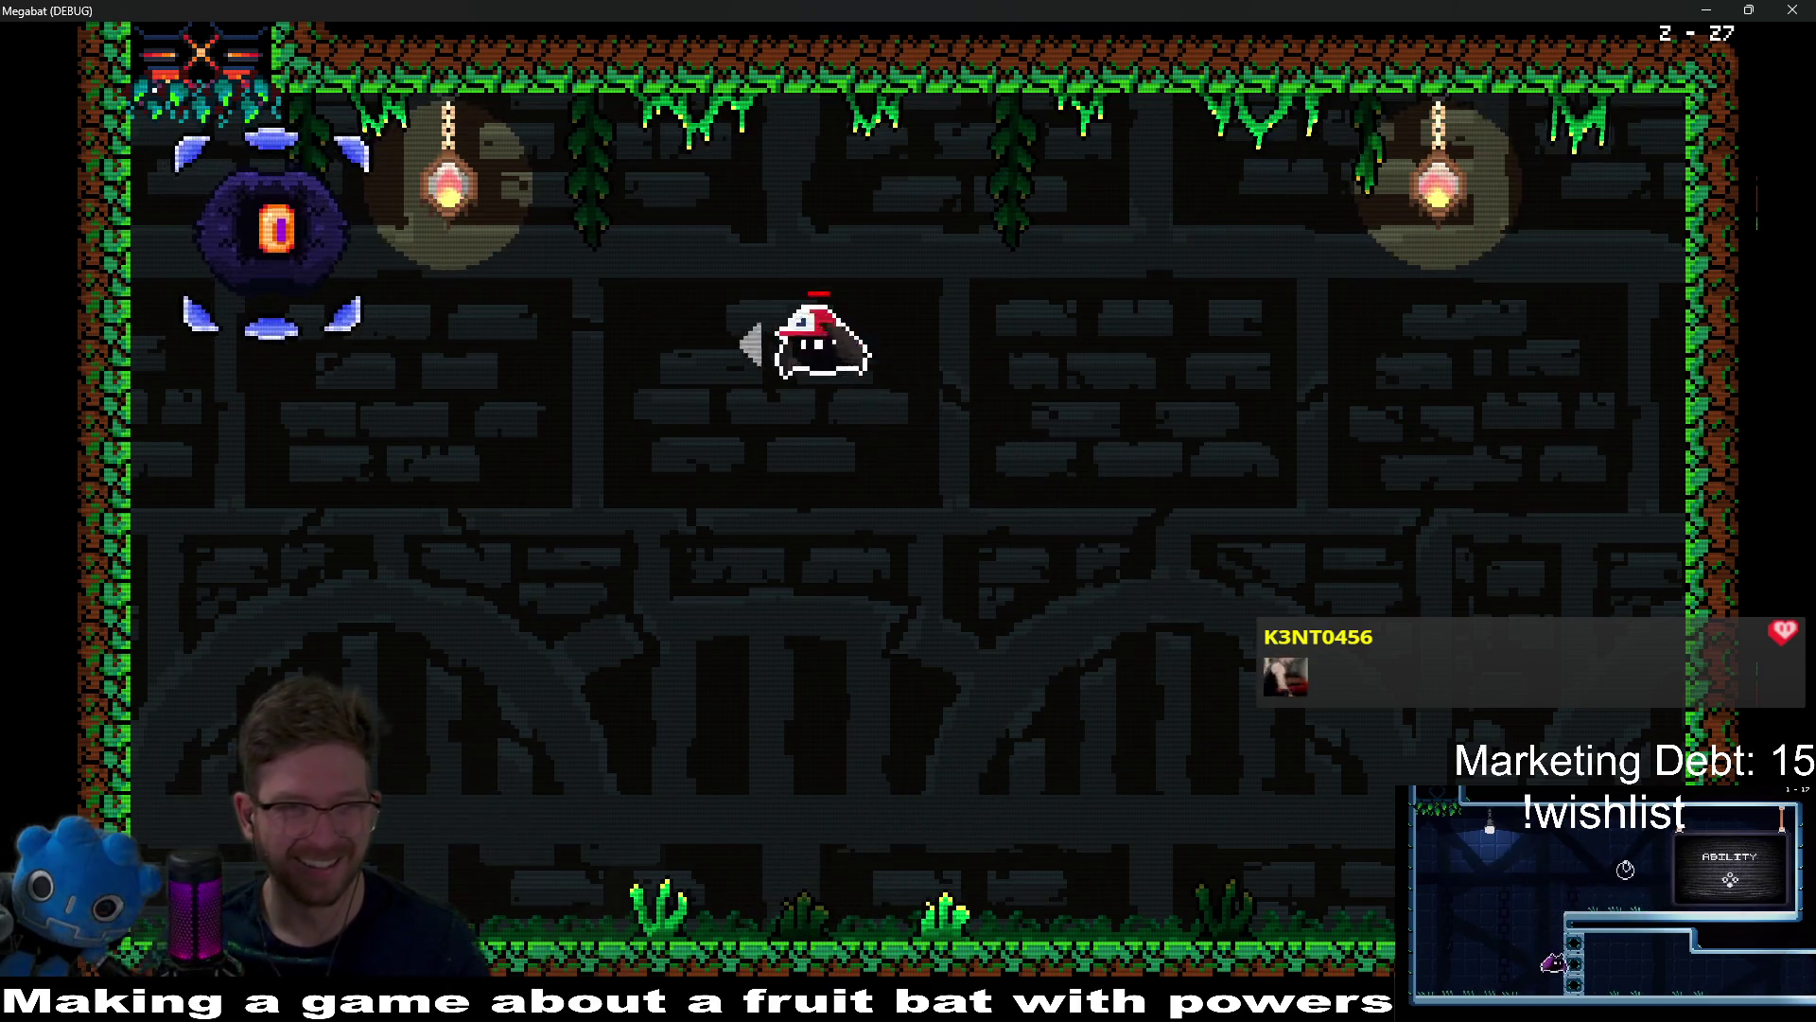
pyautogui.press('Right')
pyautogui.press('Right')
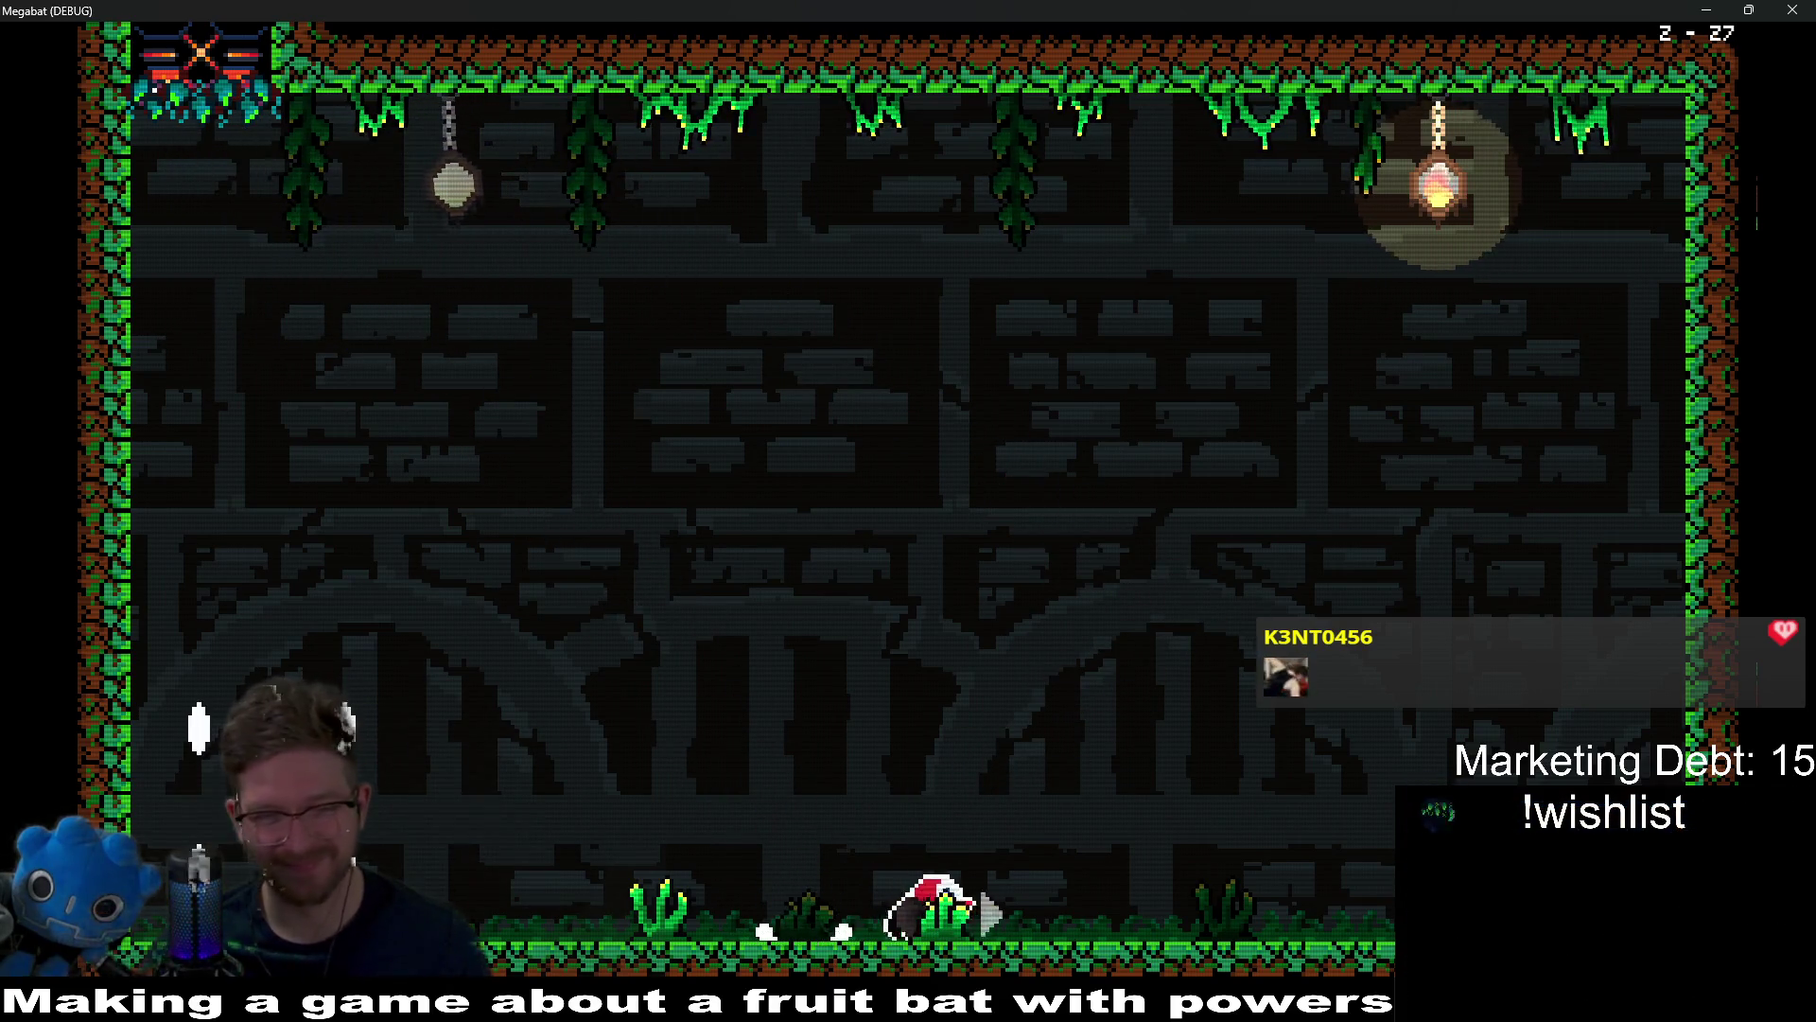
pyautogui.press('Left')
pyautogui.press('Left')
pyautogui.press('space')
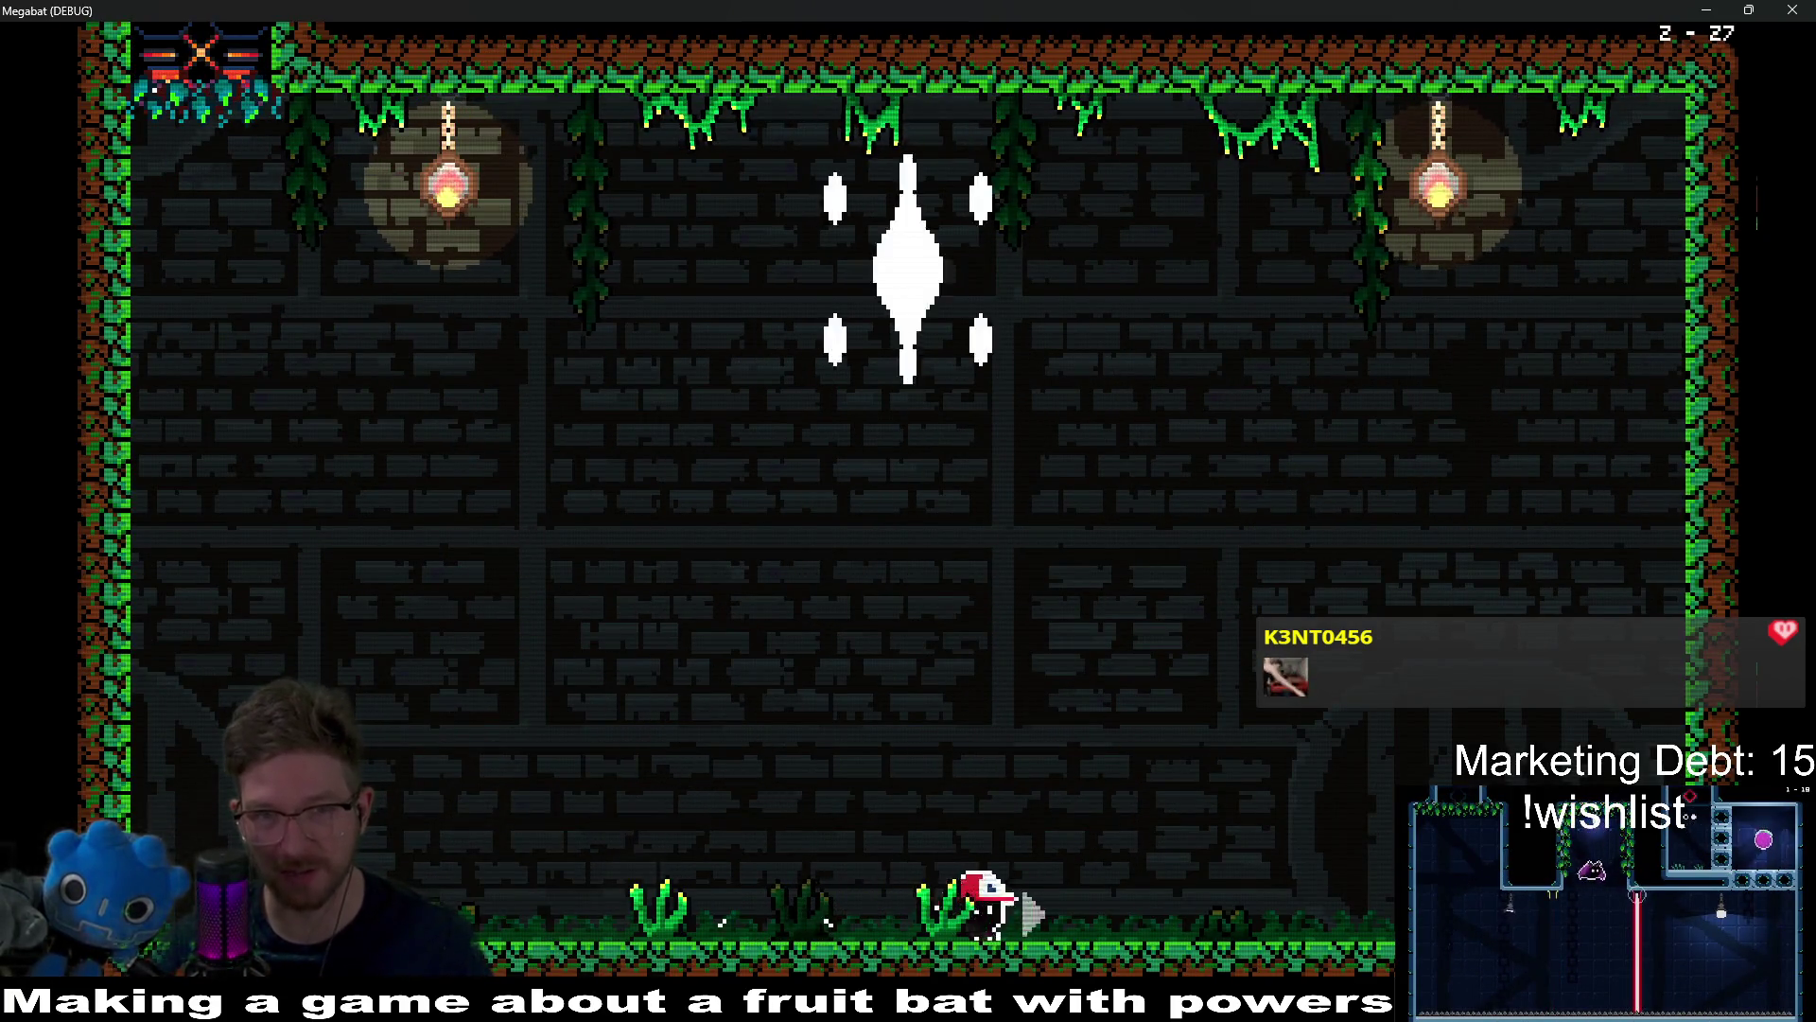
# Step: Run past the descending boss and fly up-right from its charges until it hits the bat
pyautogui.press('Left')
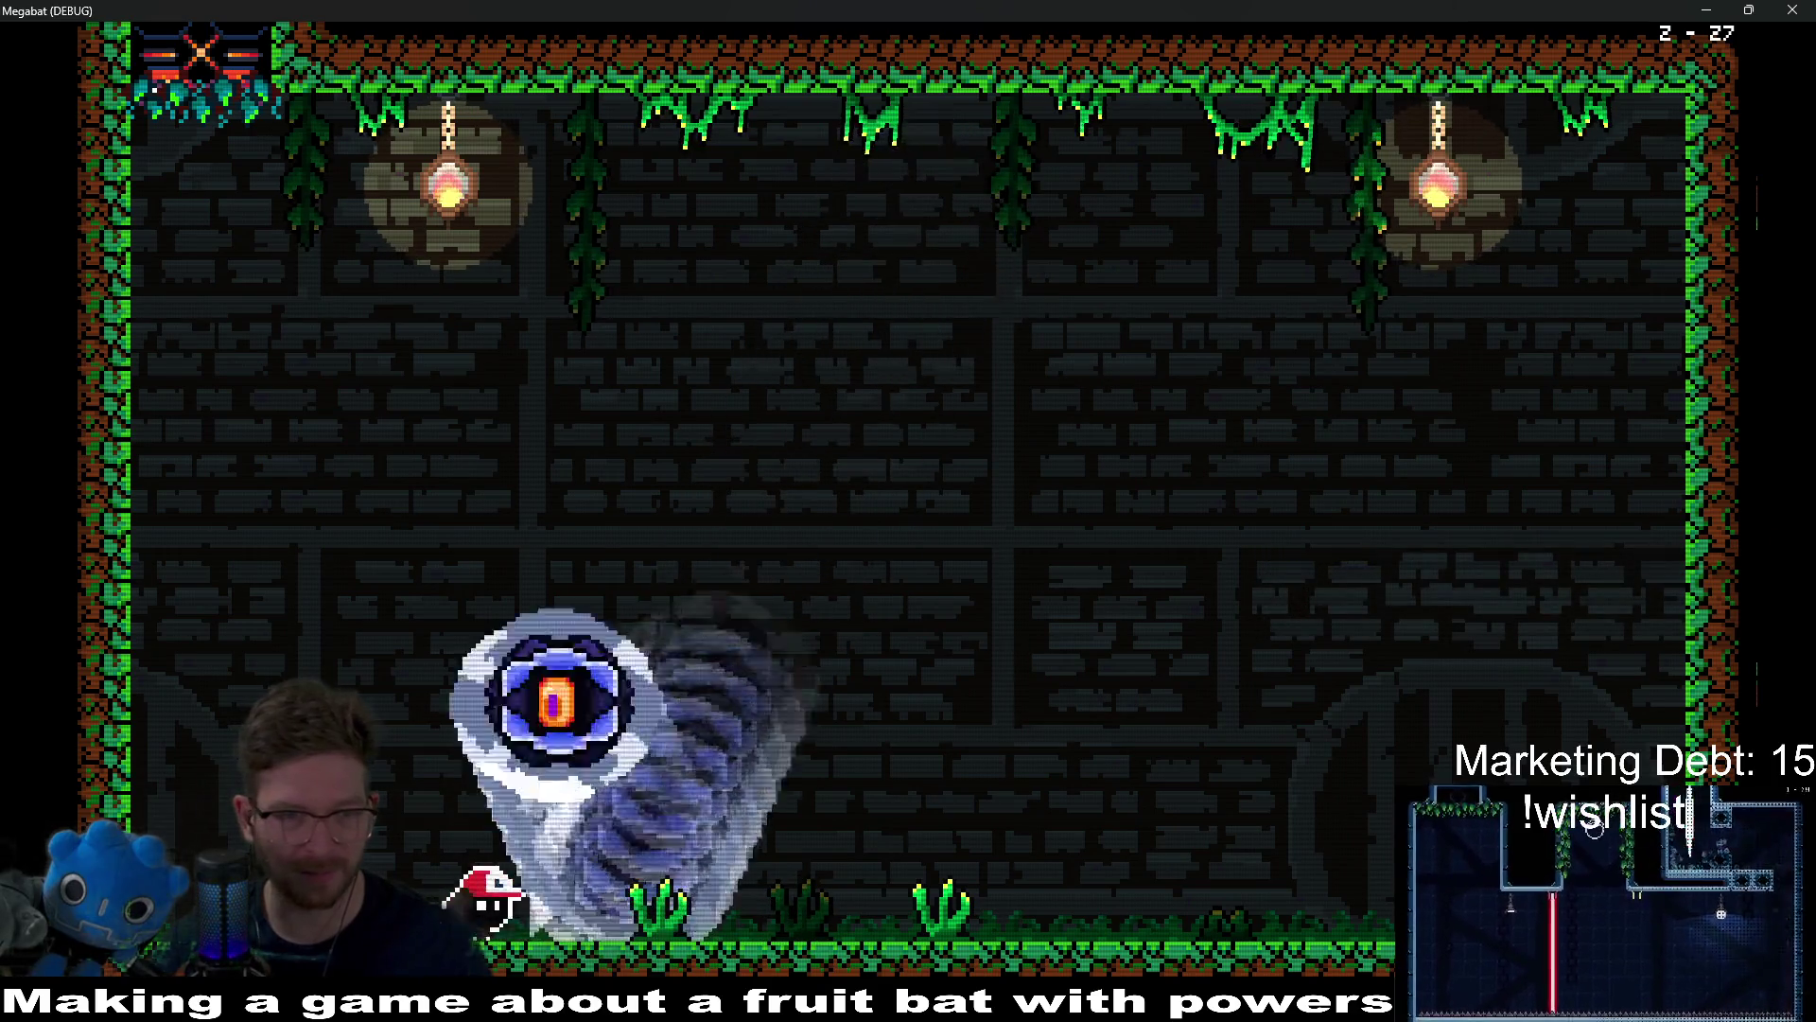
pyautogui.press('Right')
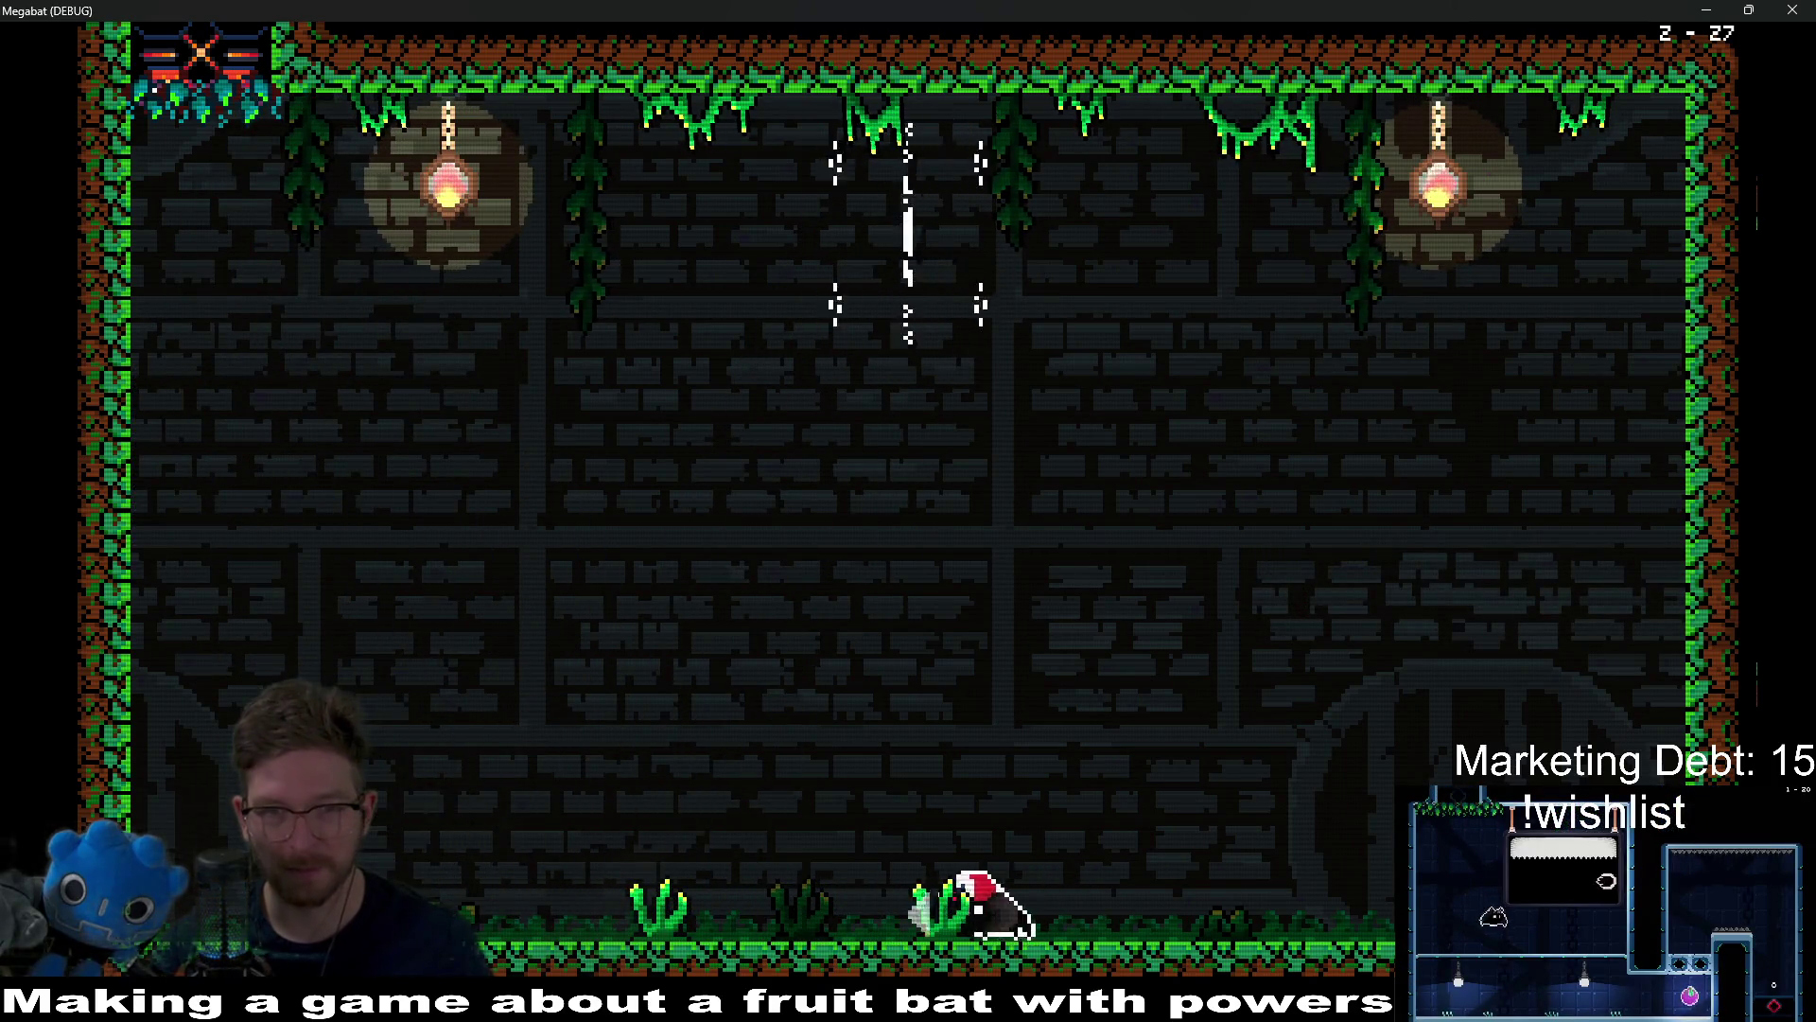
pyautogui.press('Left')
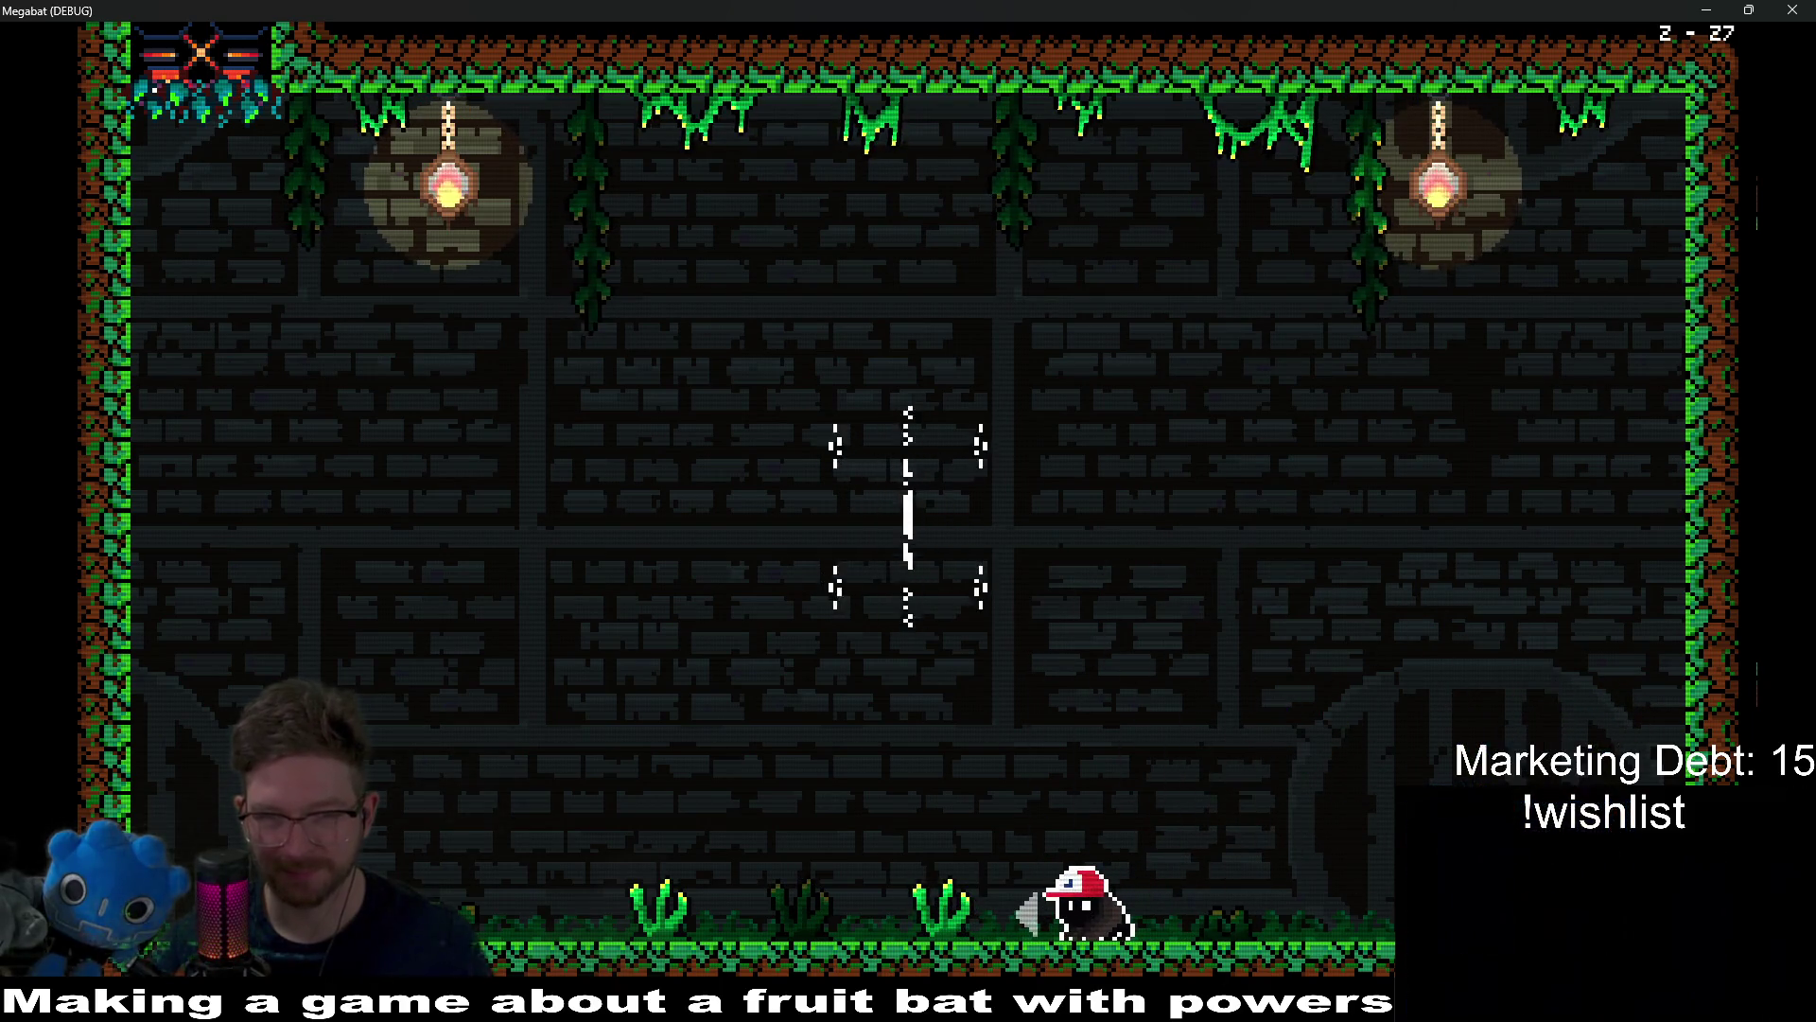
pyautogui.press('Left')
pyautogui.press('Right')
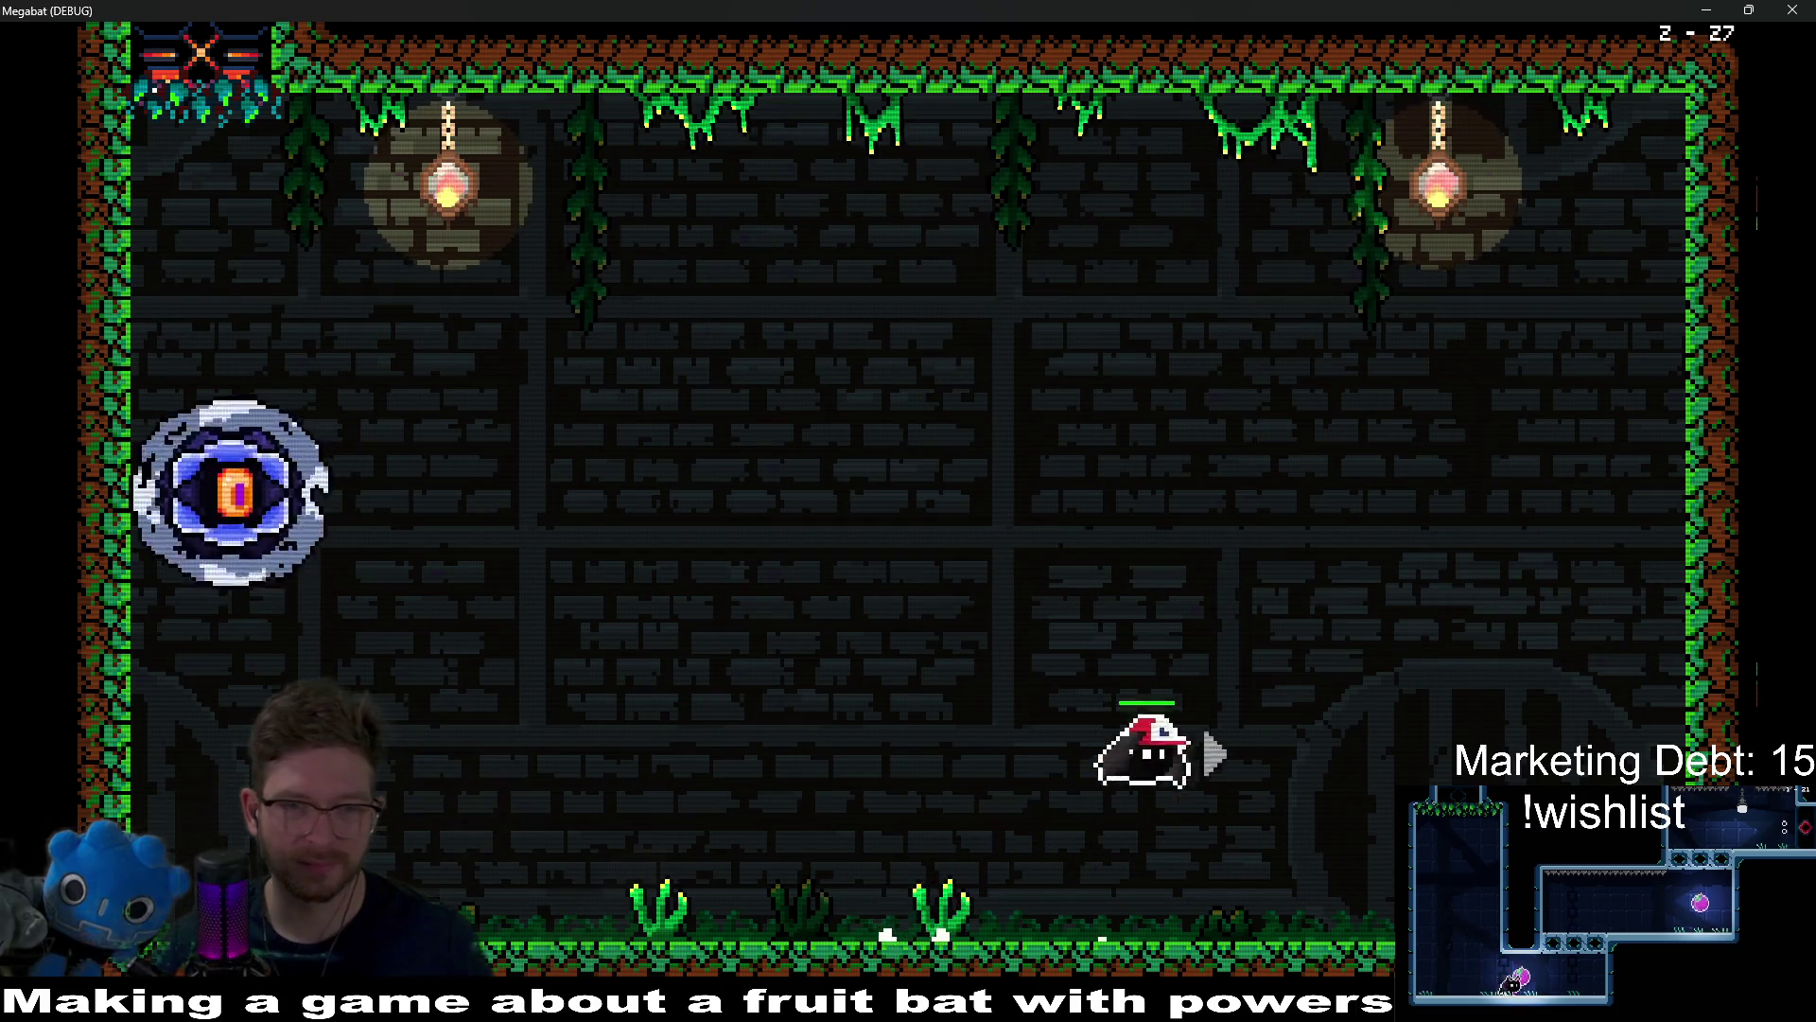
pyautogui.press('Right')
pyautogui.press('Left')
pyautogui.press('Right')
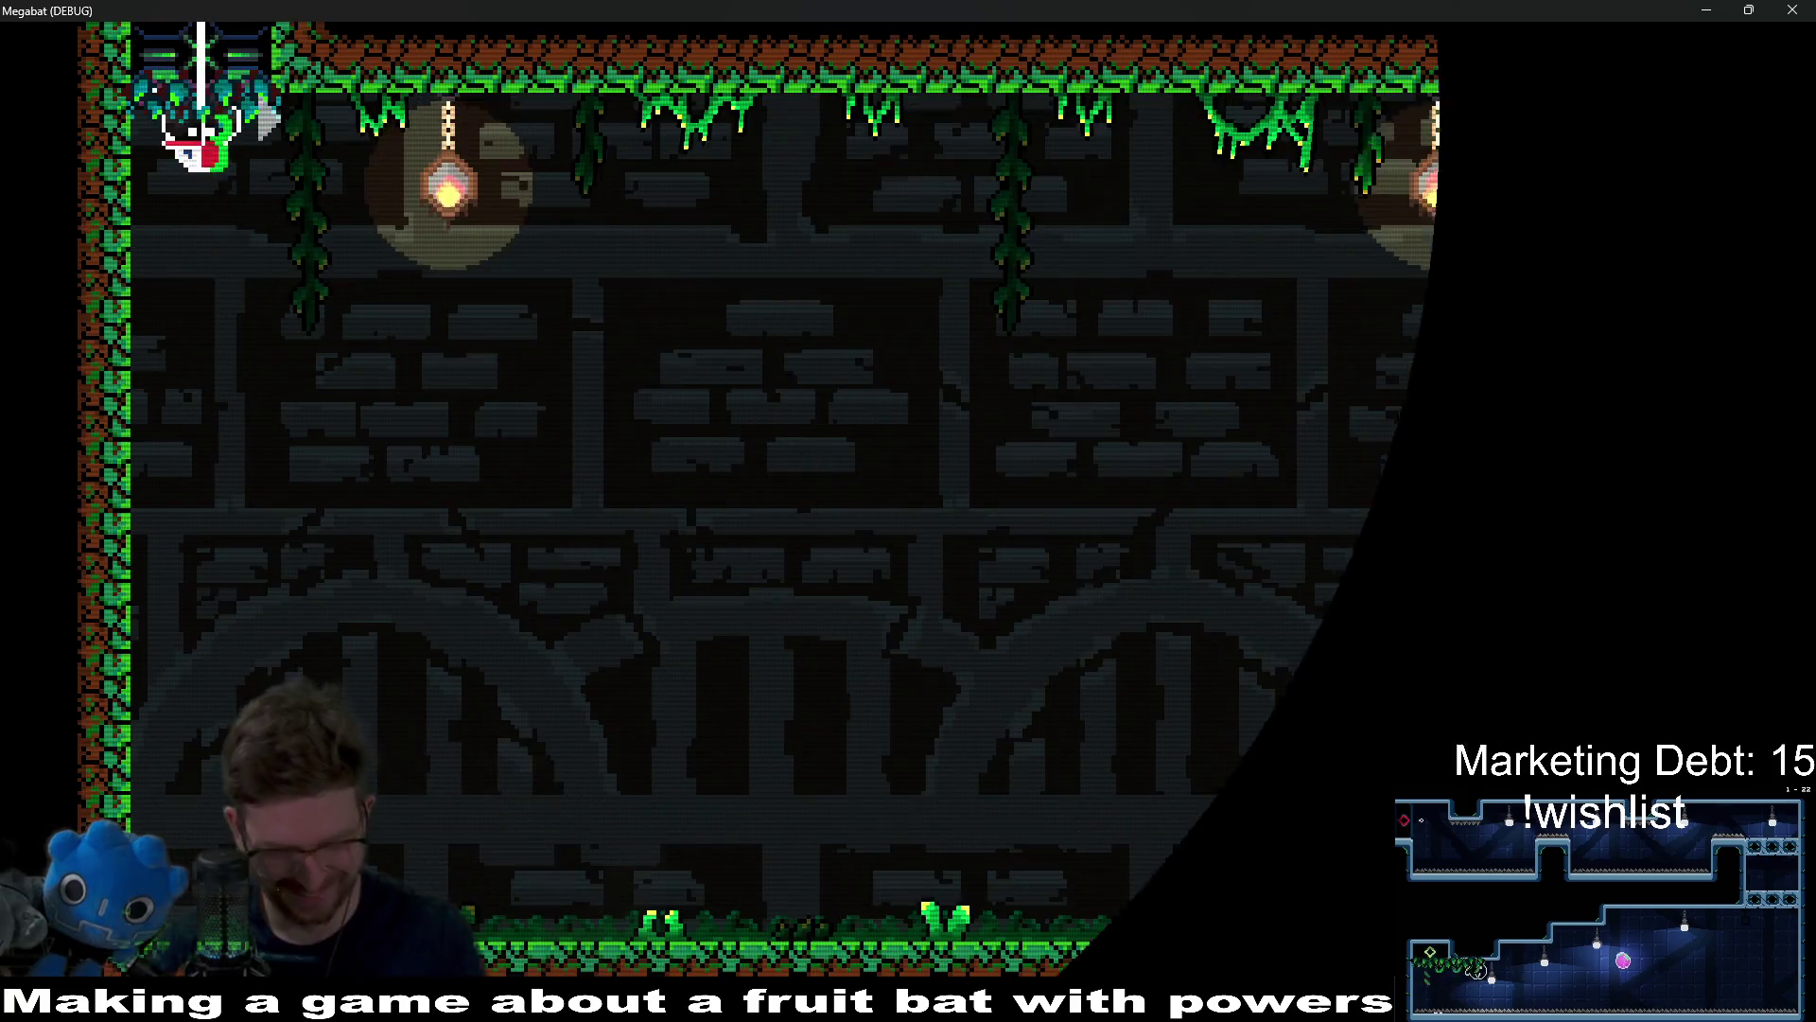
# Step: Land the respawned bat and dodge the spike and disc rows, crossing to the right floor
pyautogui.press('Right')
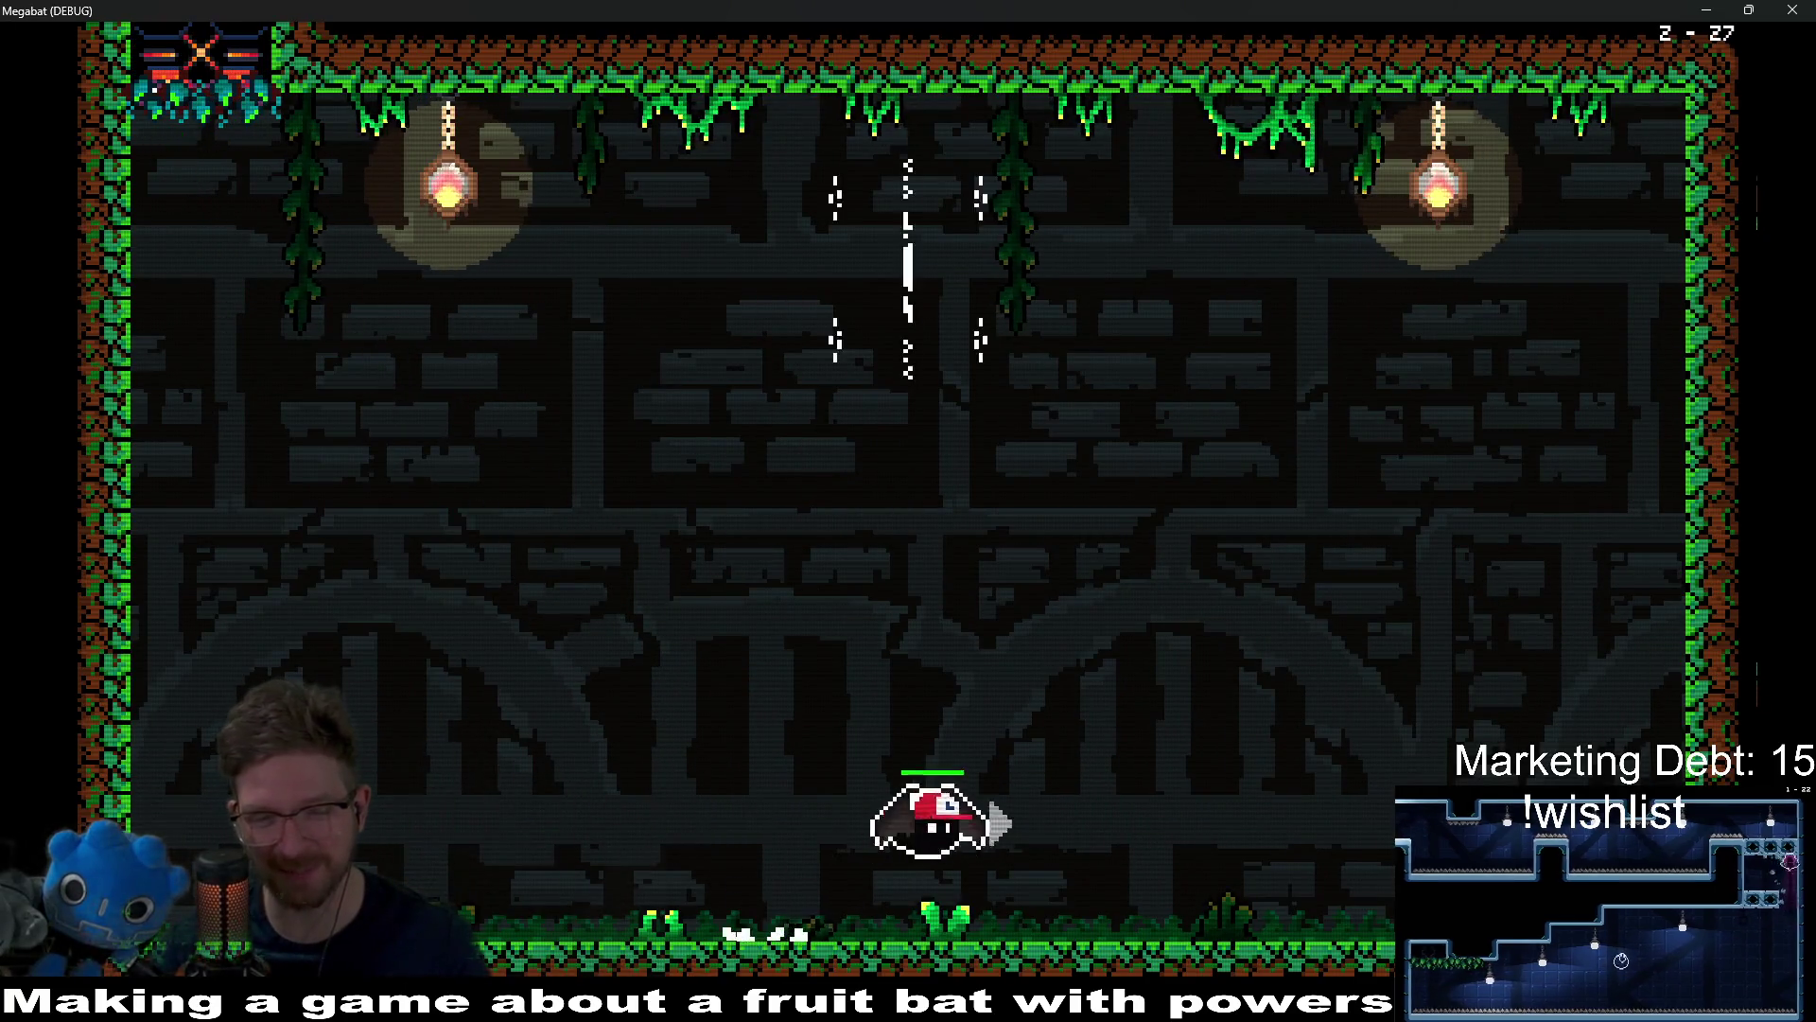
pyautogui.press('Left')
pyautogui.press('Right')
pyautogui.press('Left')
pyautogui.press('Right')
pyautogui.press('Left')
pyautogui.press('Right')
pyautogui.press('Left')
# Step: Fly left over the floor spikes, rise to the ceiling, then drop back down on the right
pyautogui.press('Left')
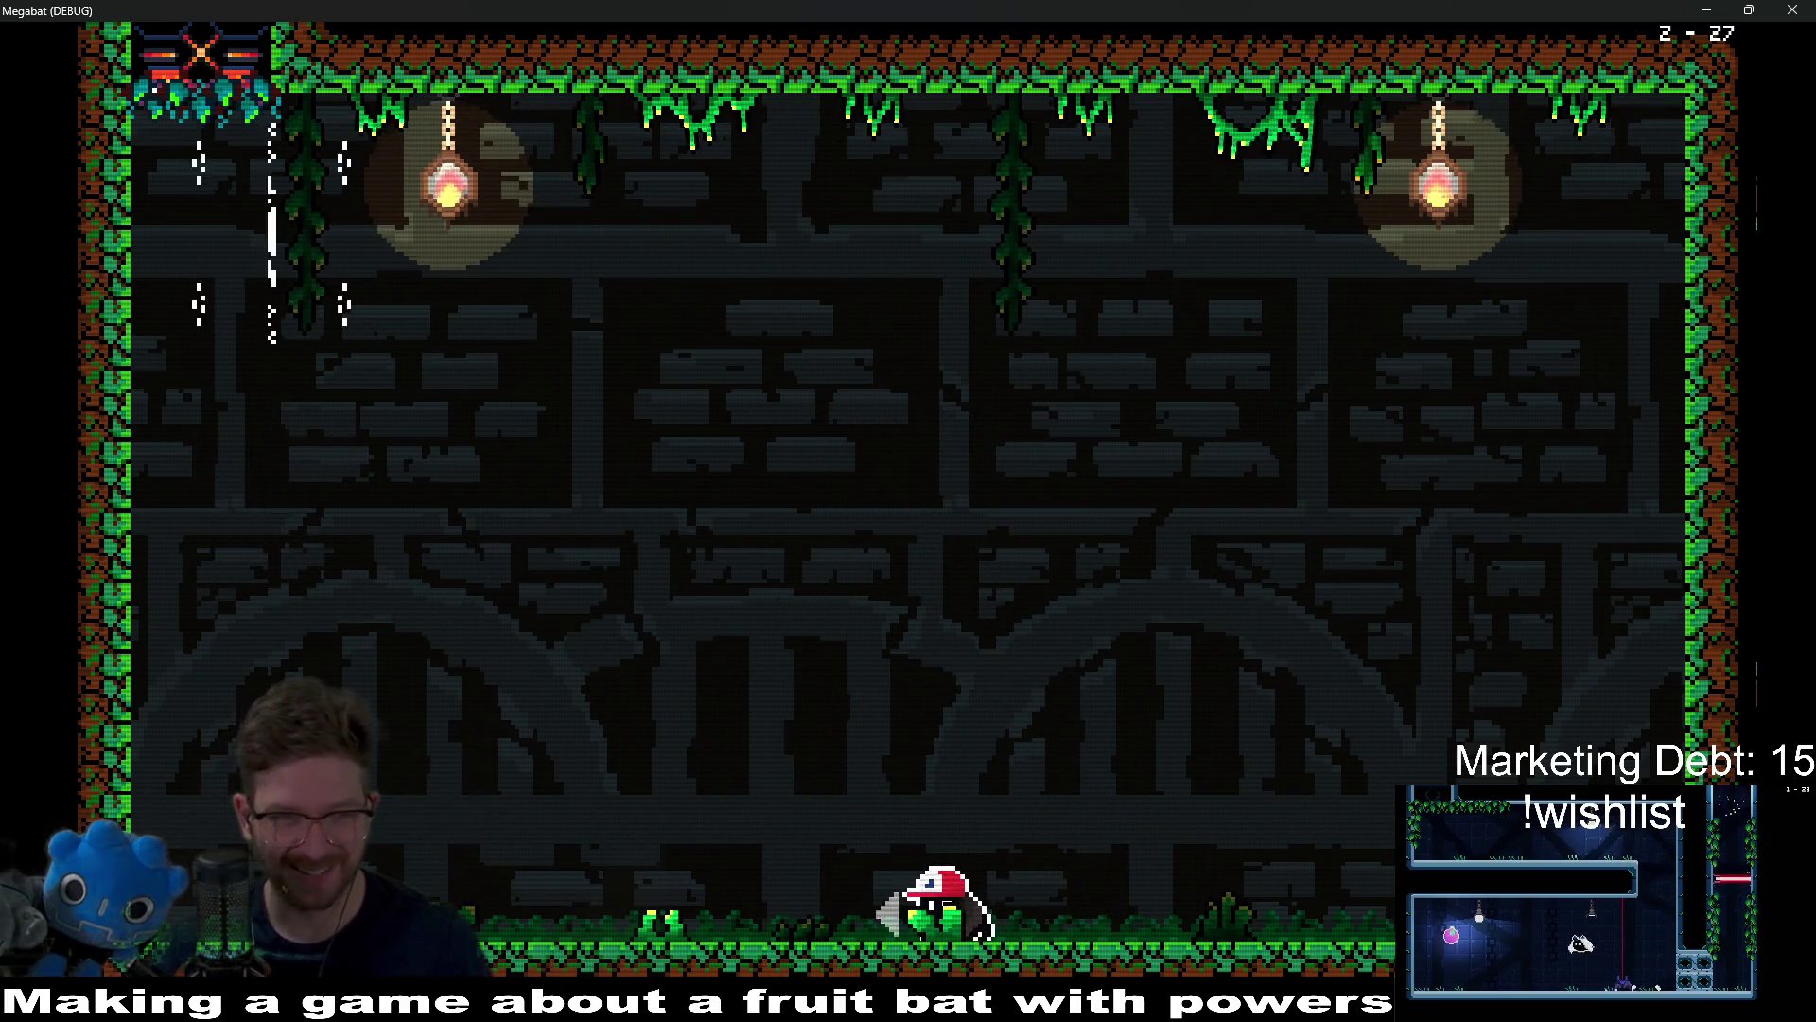
pyautogui.press('Right')
pyautogui.press('Left')
pyautogui.press('Right')
pyautogui.press('Left')
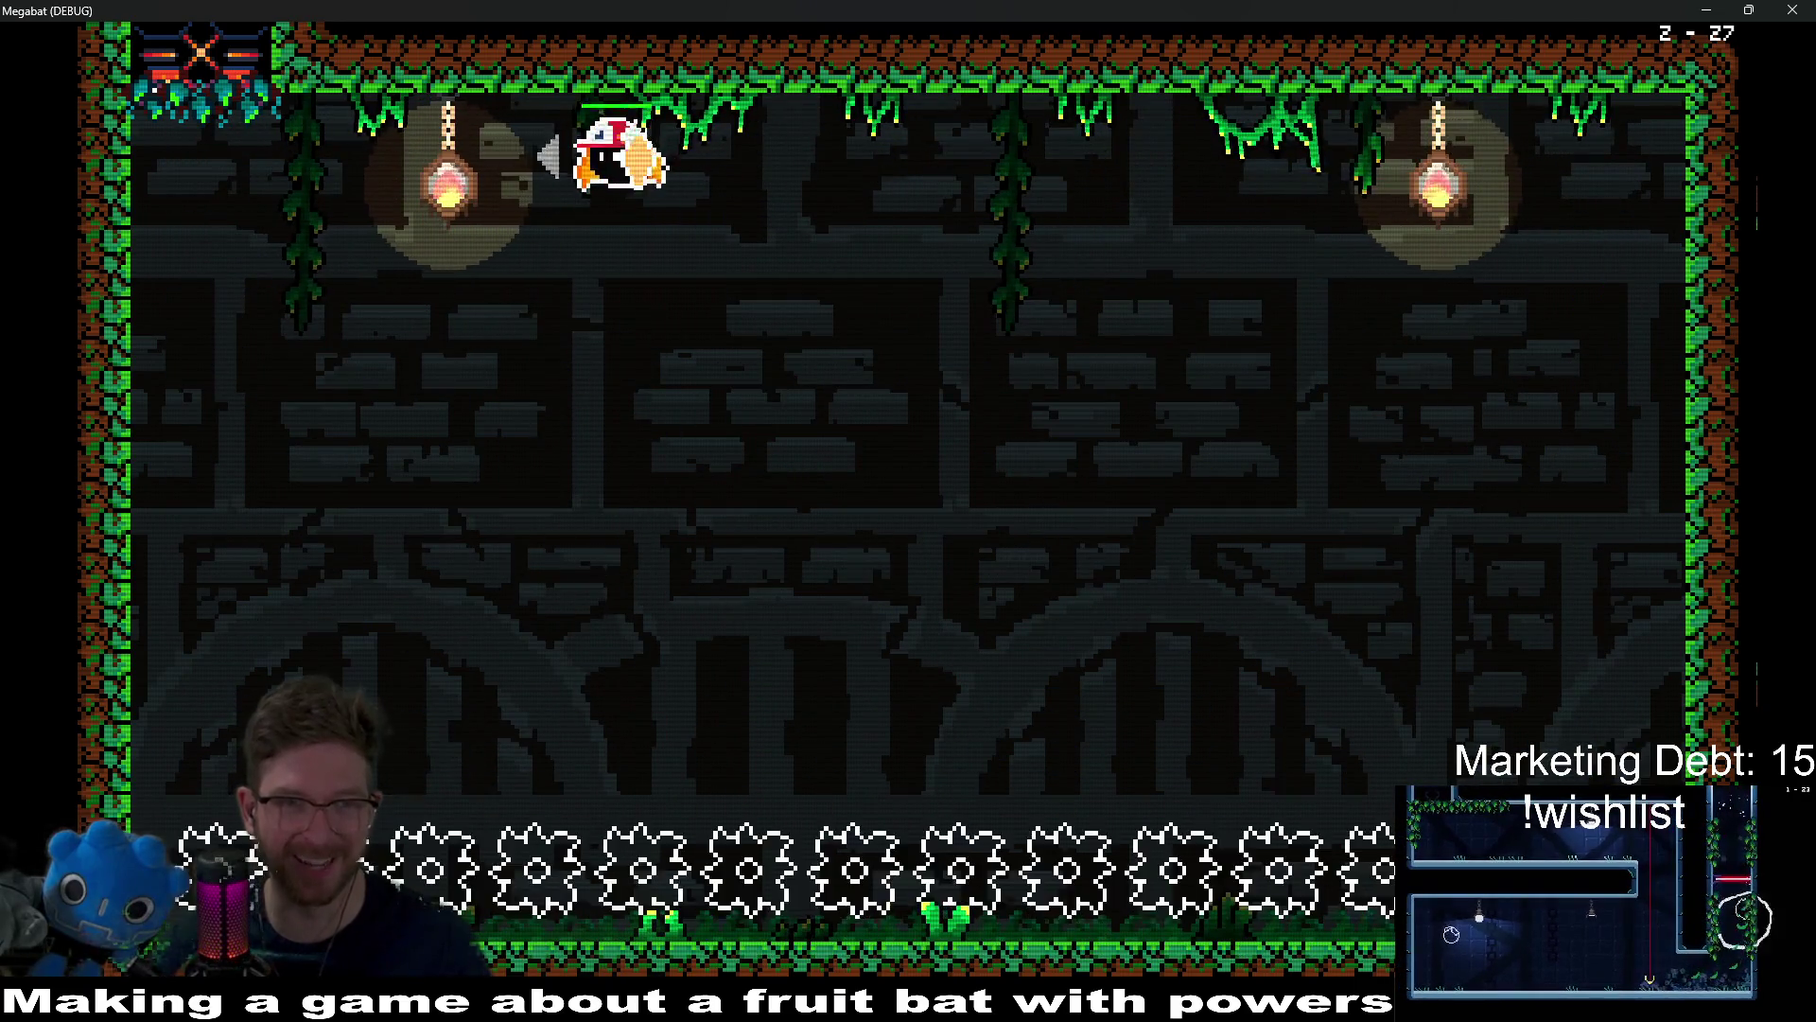
pyautogui.press('Right')
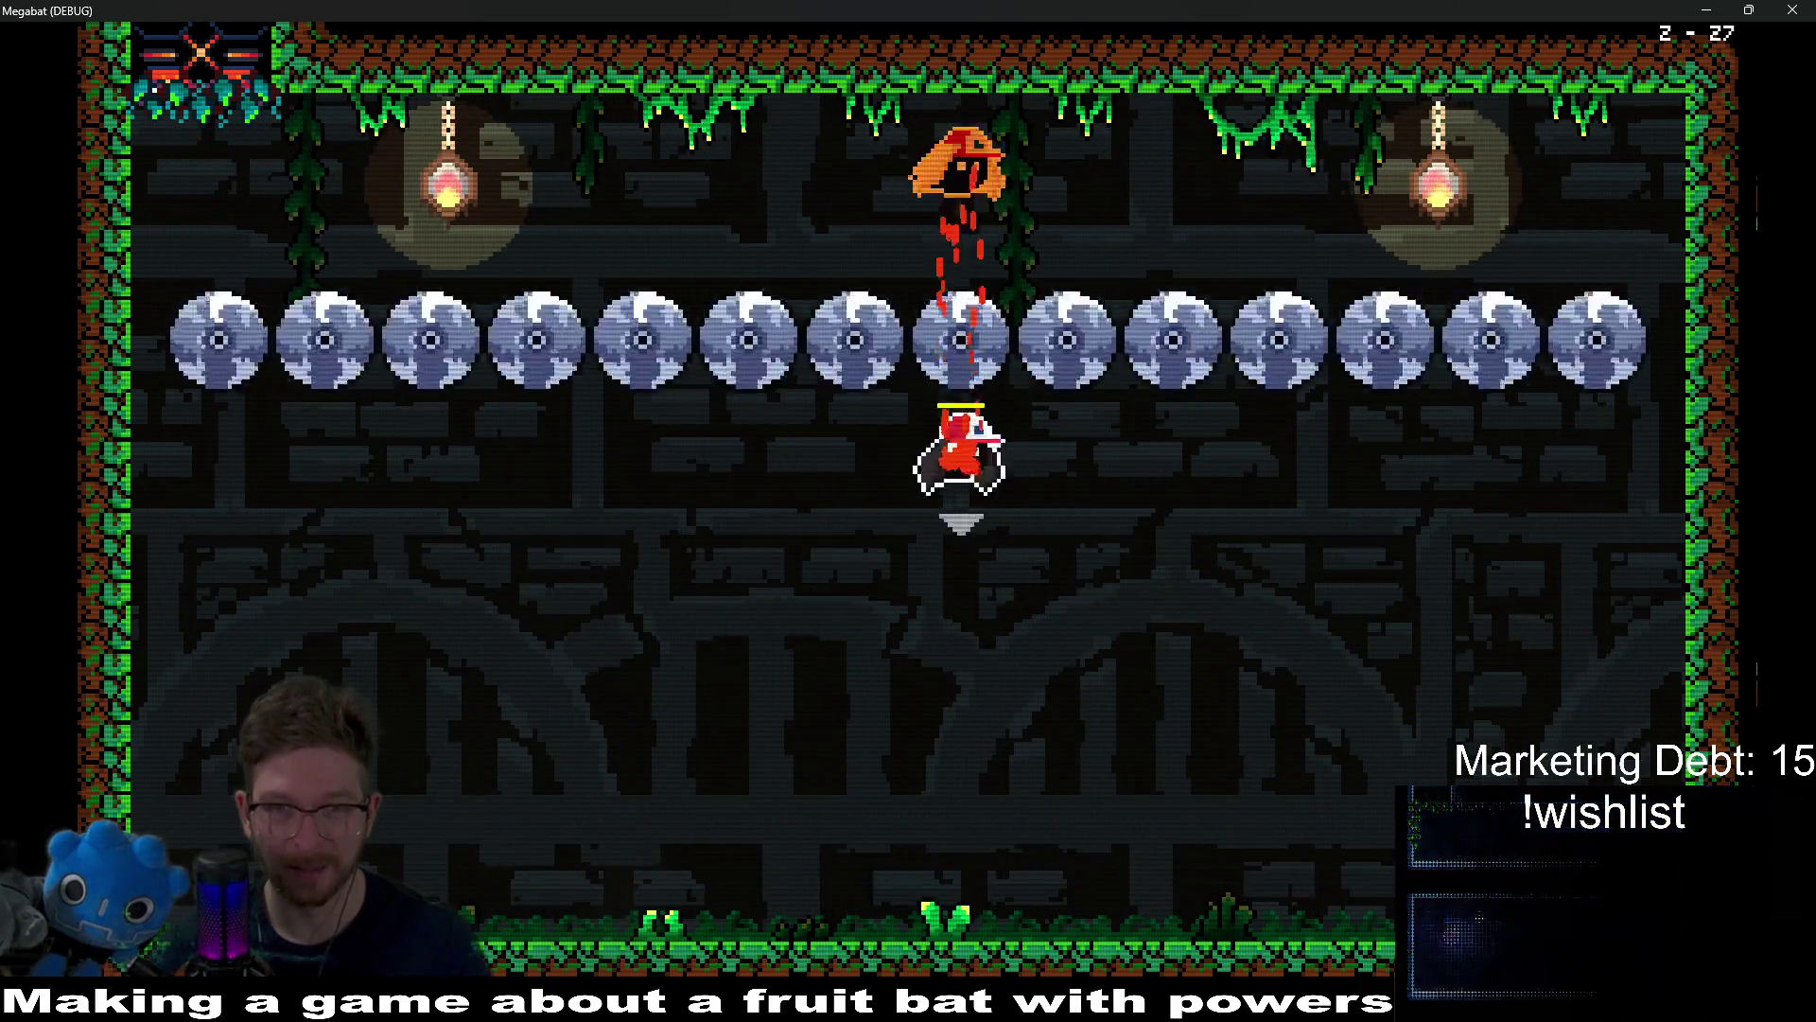
pyautogui.press('Right')
# Step: Approach the blue orb and destroy it with a ring burst, then evade the charging orb
pyautogui.press('Left')
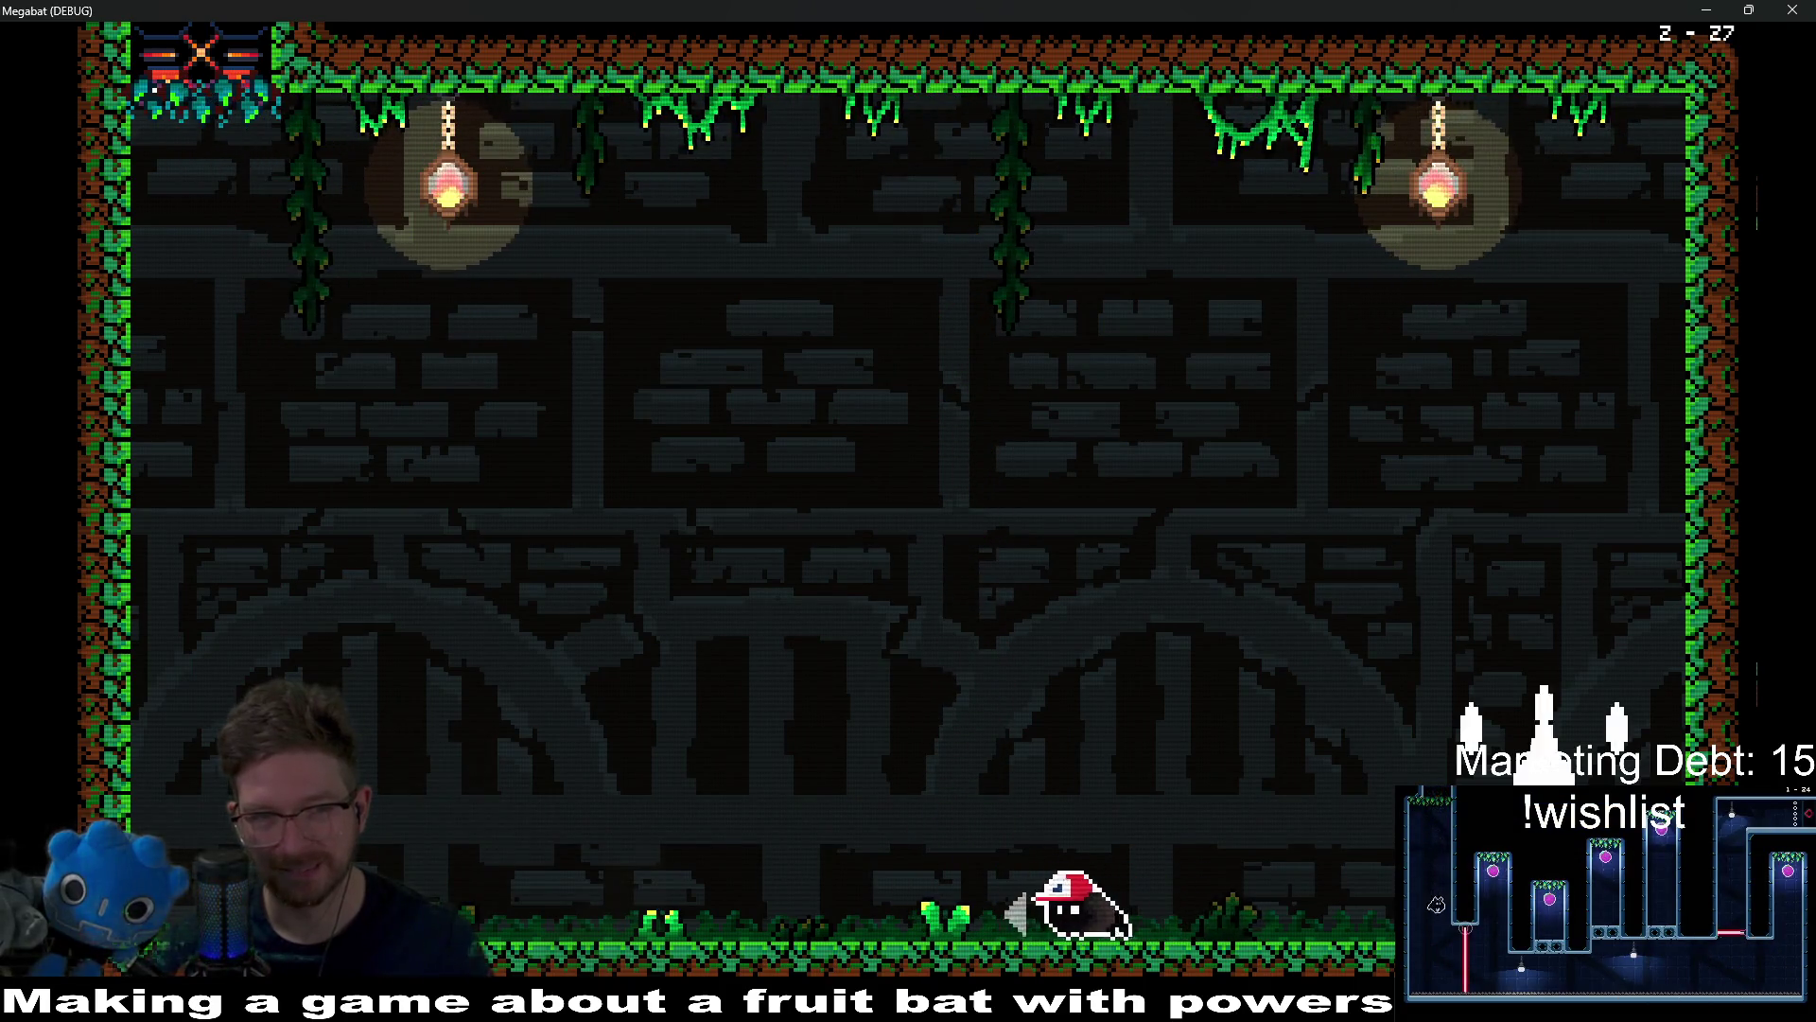
pyautogui.press('x')
pyautogui.press('Right')
pyautogui.press('Left')
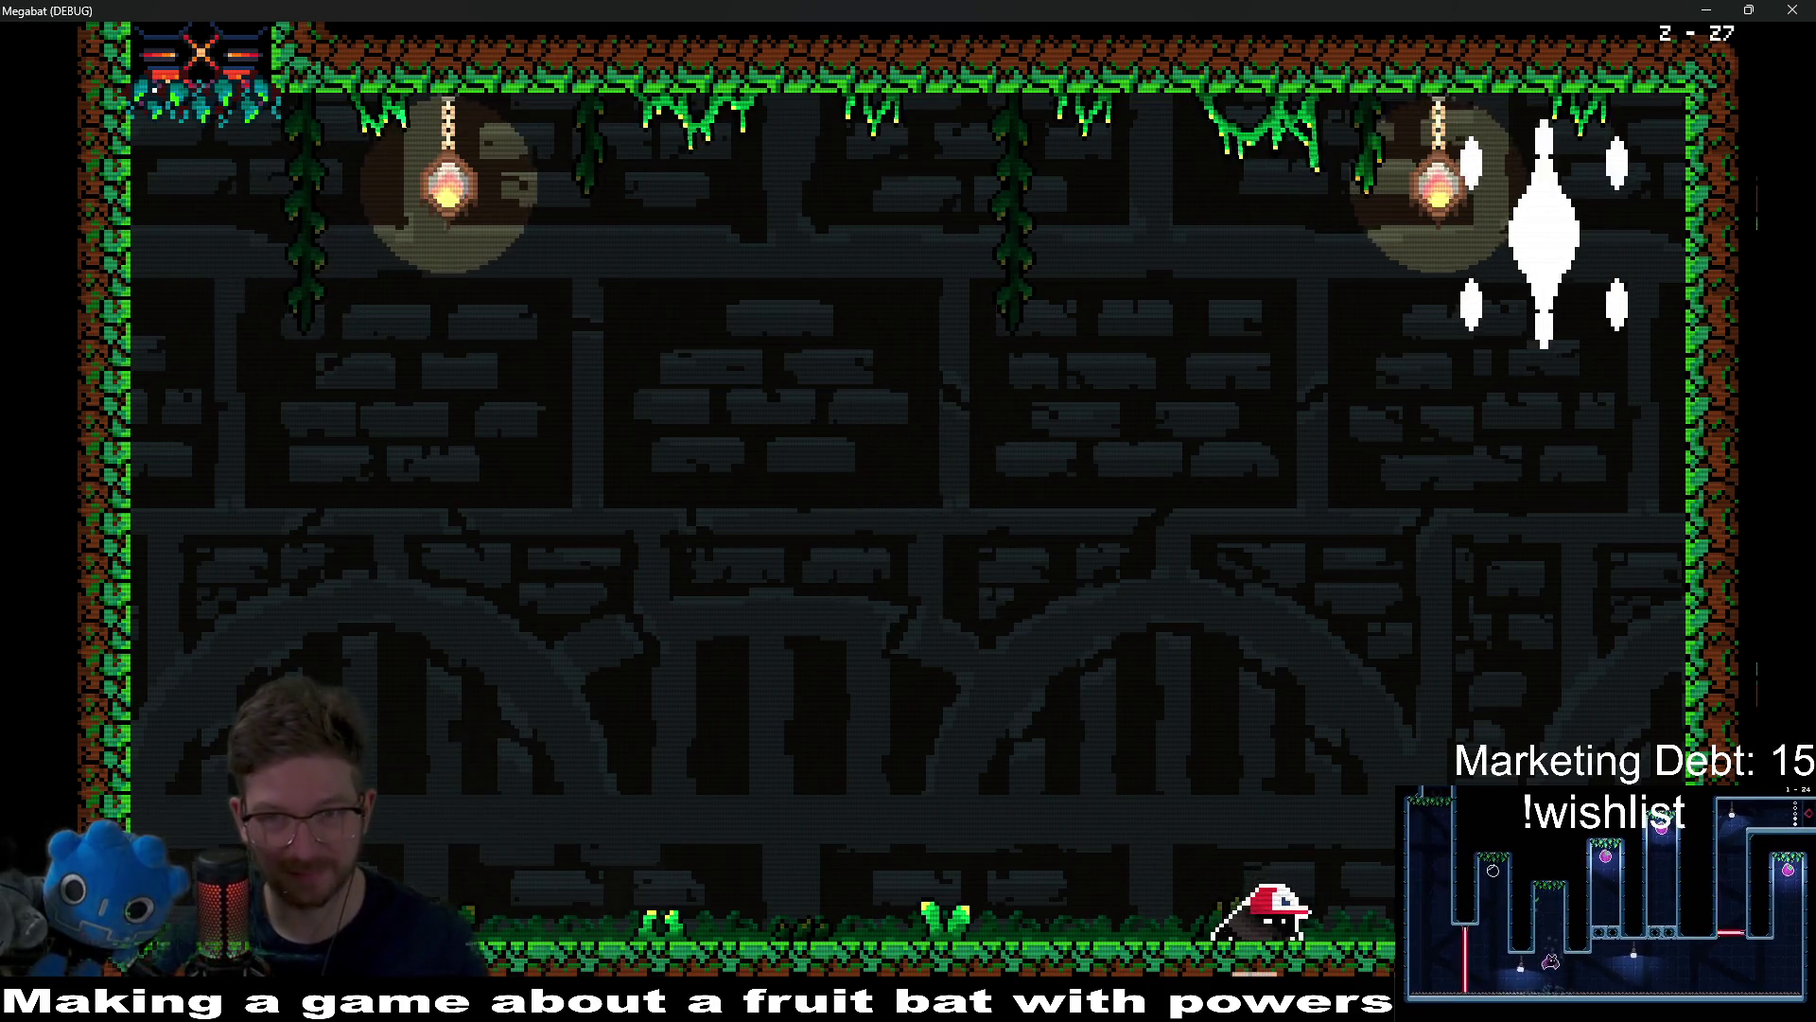
# Step: Fly up and weave left and right along the floor to dodge the charging orb enemy
pyautogui.press('z')
pyautogui.press('z')
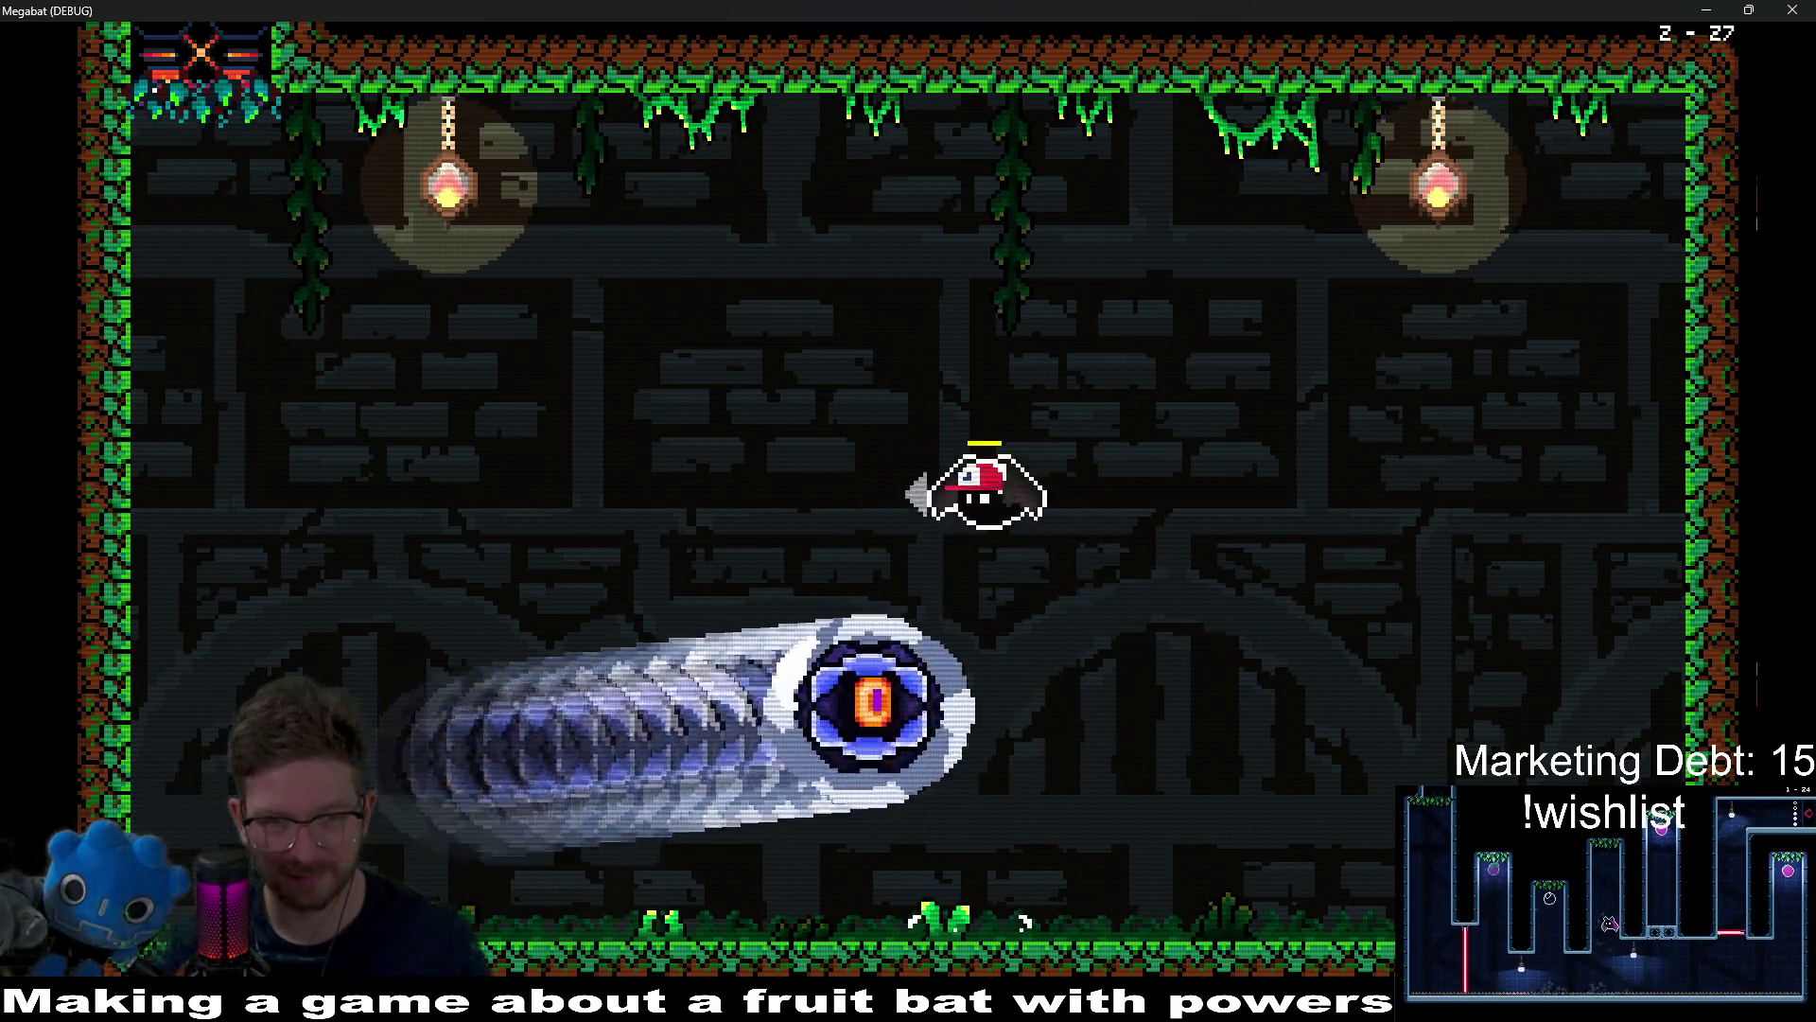
pyautogui.press('Right')
pyautogui.press('Left')
pyautogui.press('Right')
pyautogui.press('Left')
pyautogui.press('z')
pyautogui.press('z')
pyautogui.press('Left')
pyautogui.press('Right')
pyautogui.press('Left')
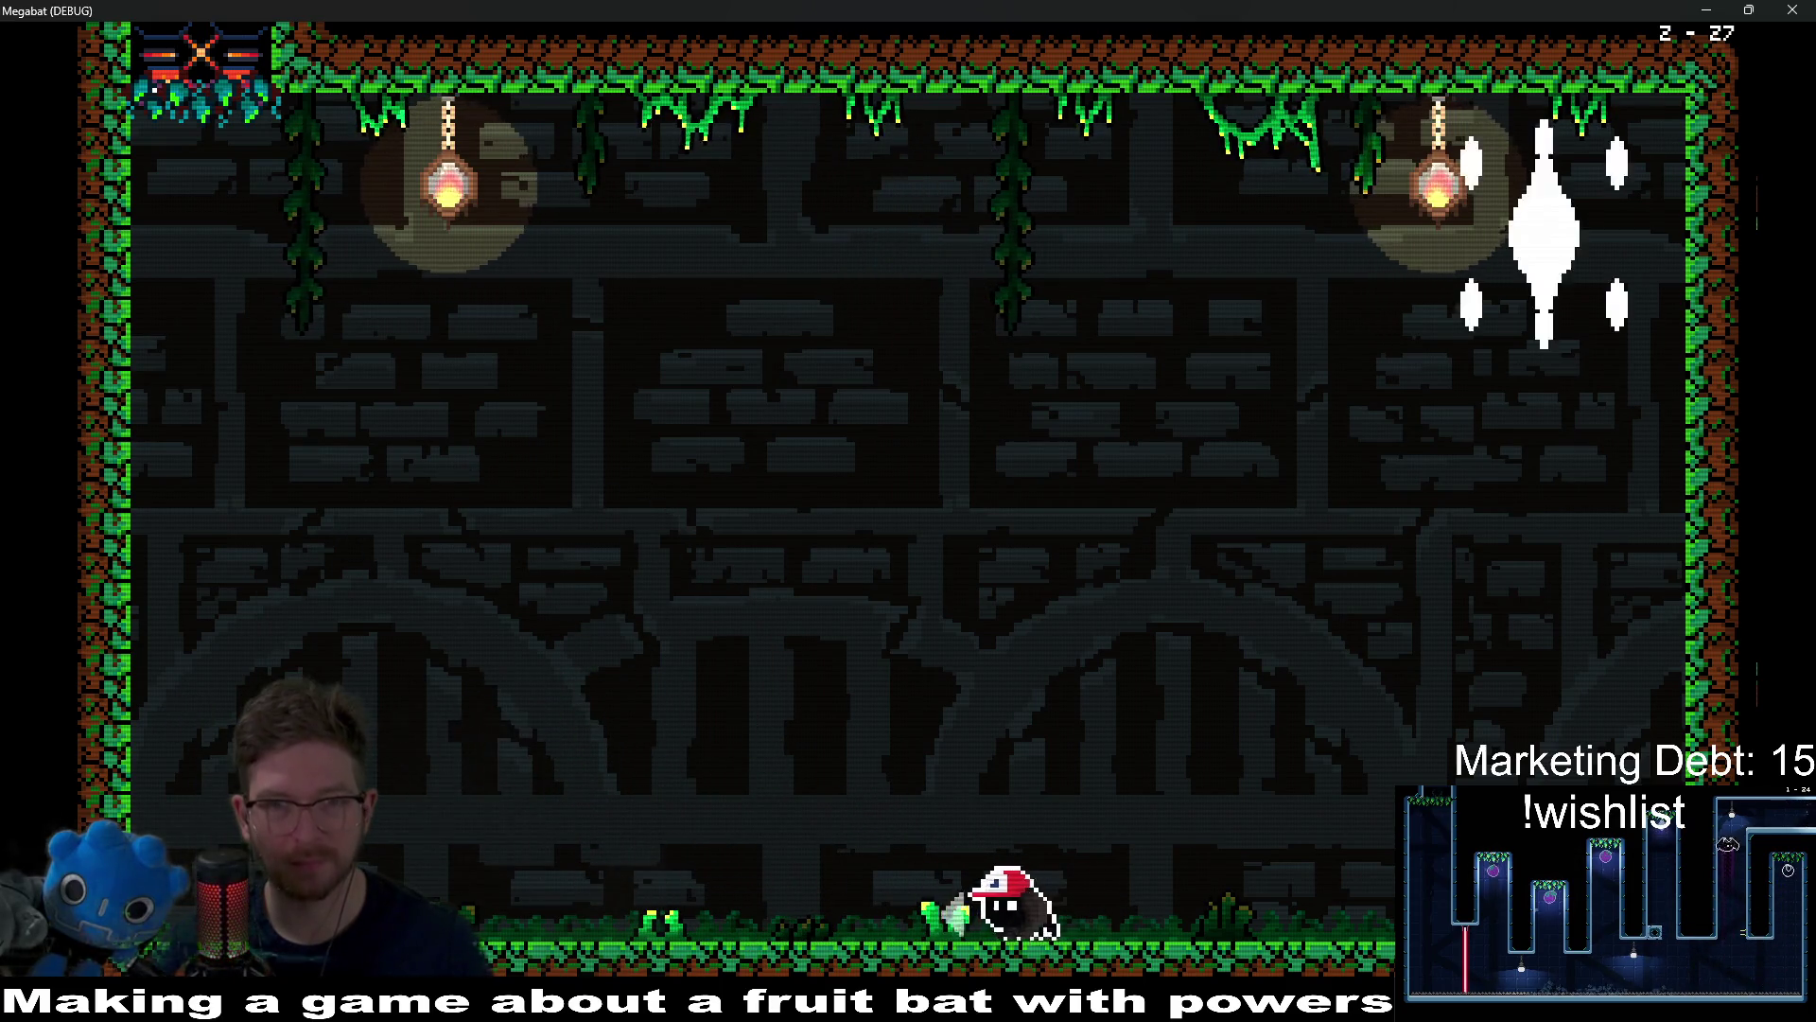
# Step: Jump up-left to grab the fruit, then rise mid-room and hop right clear of the spikes
pyautogui.press('z')
pyautogui.press('Left')
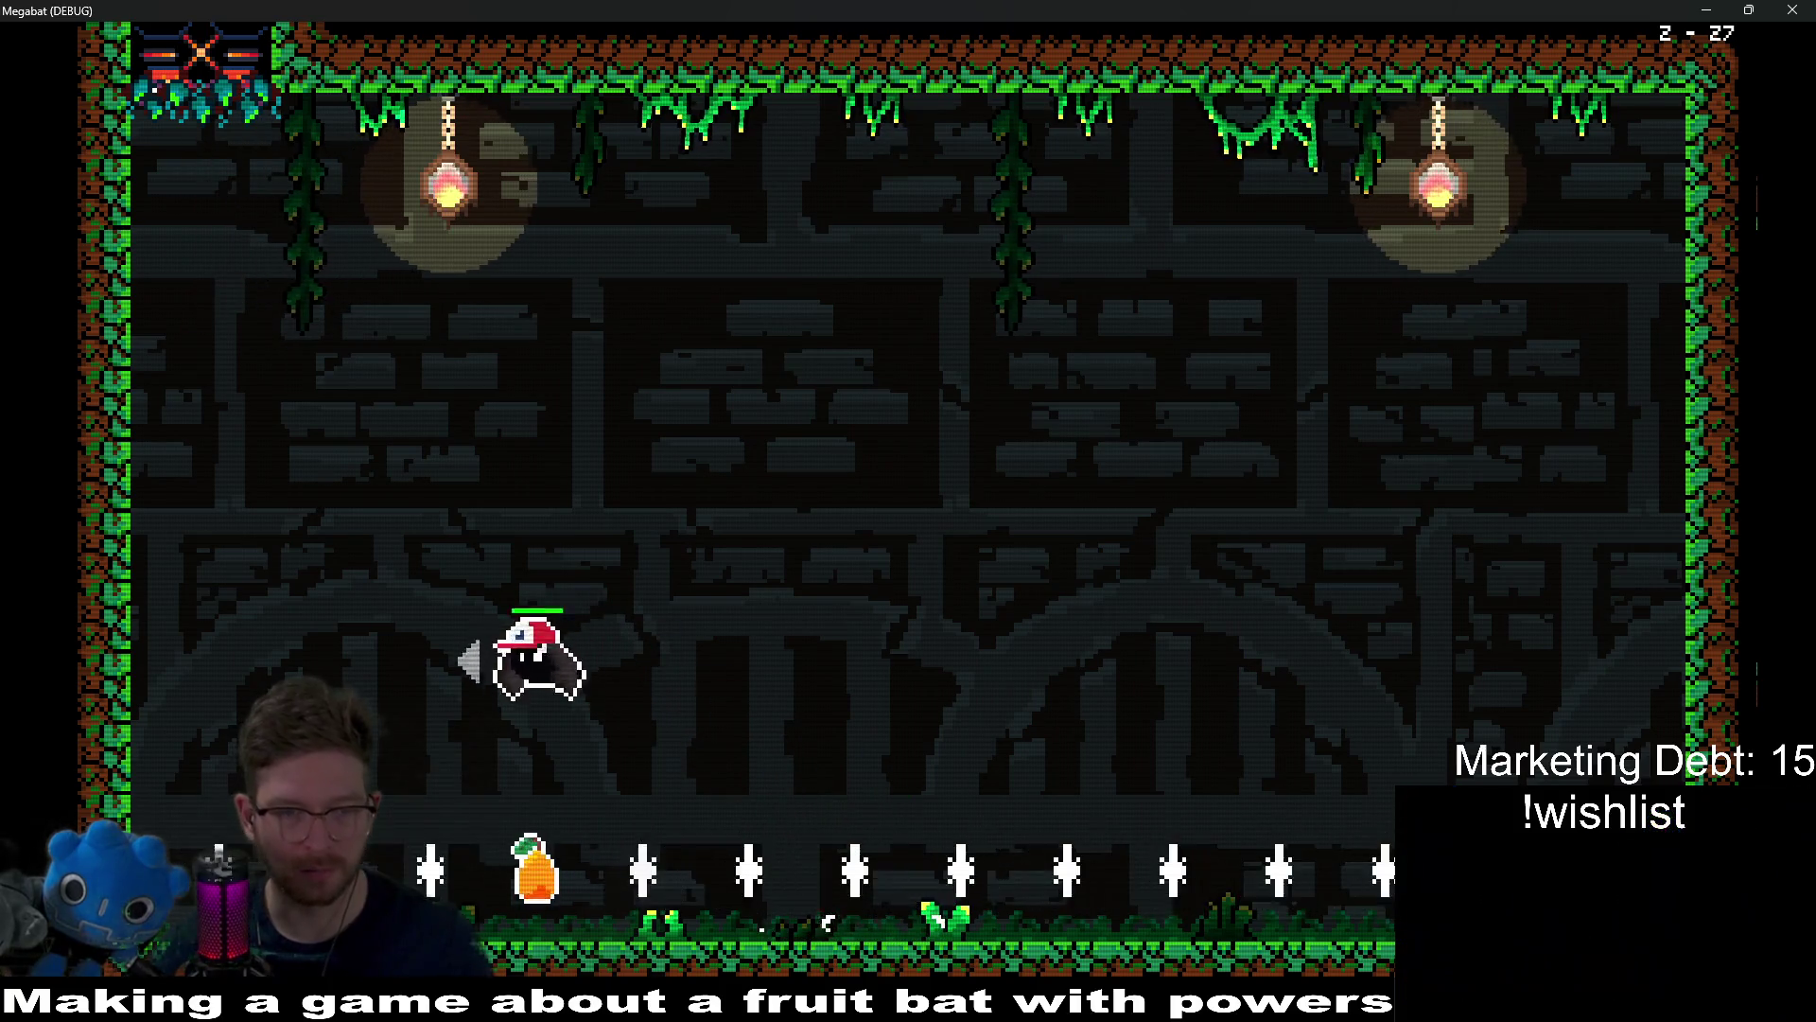
pyautogui.press('Right')
pyautogui.press('z')
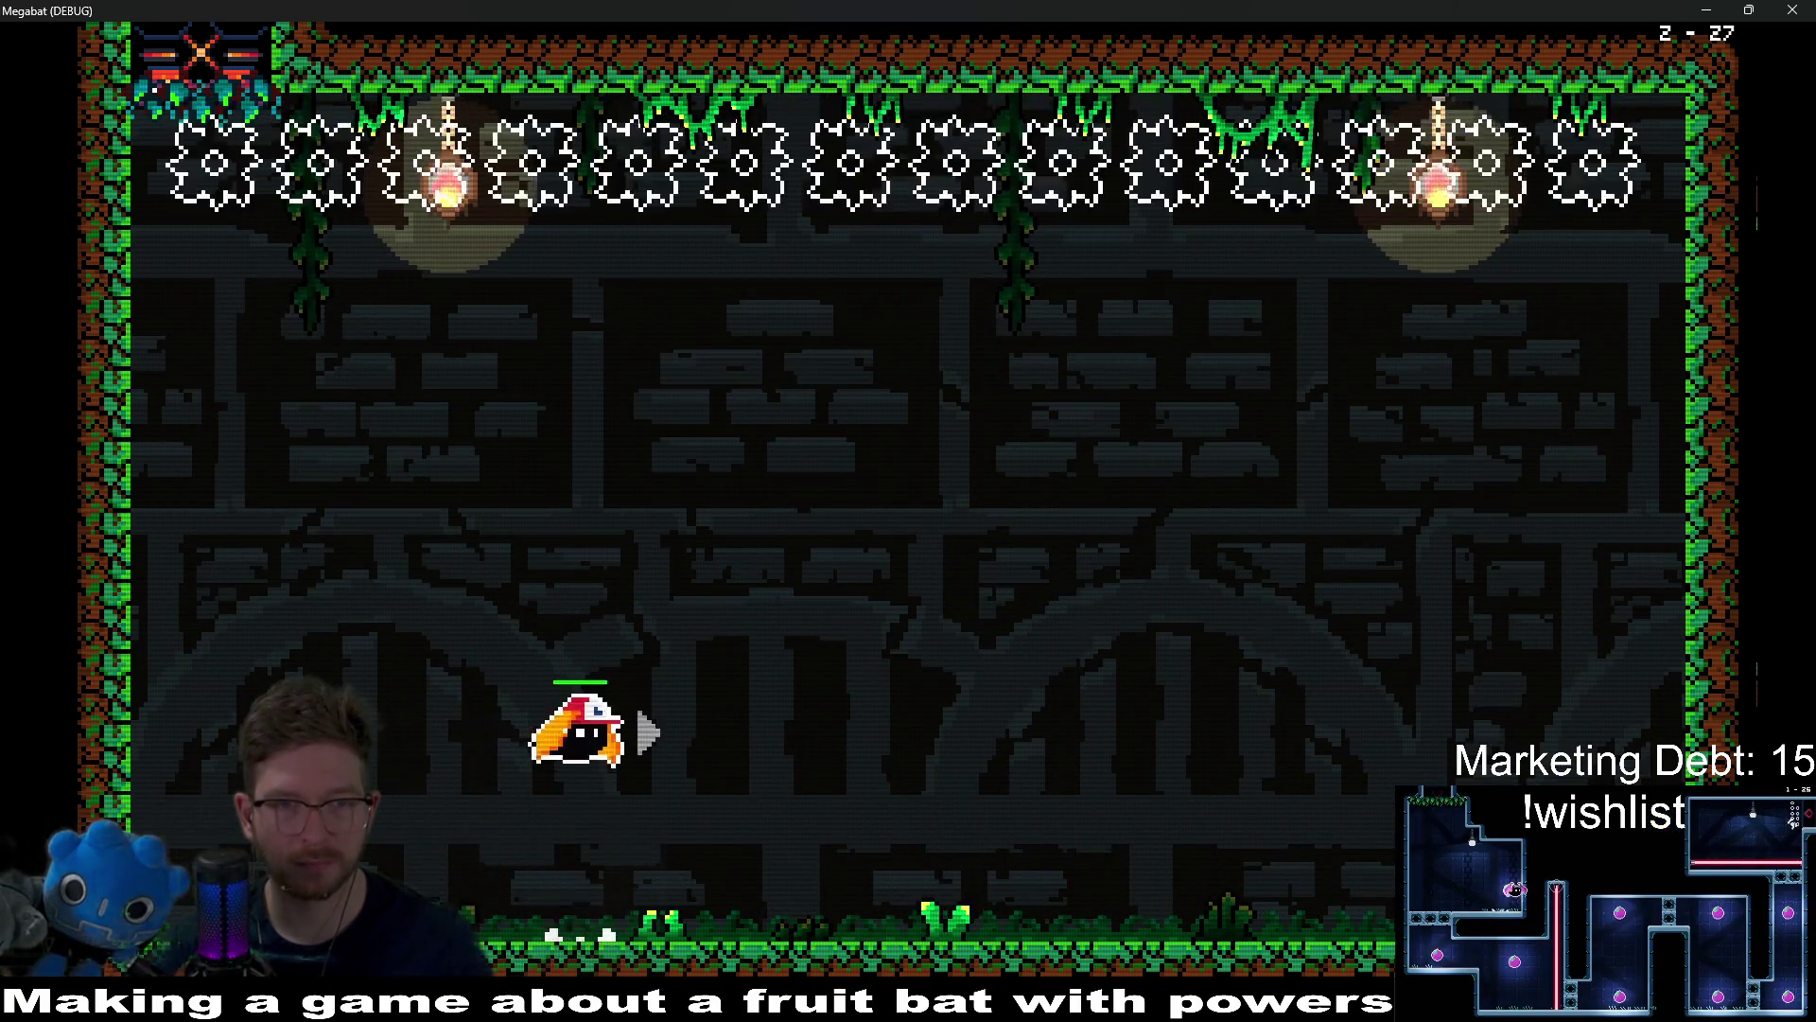
pyautogui.press('Right')
pyautogui.press('z')
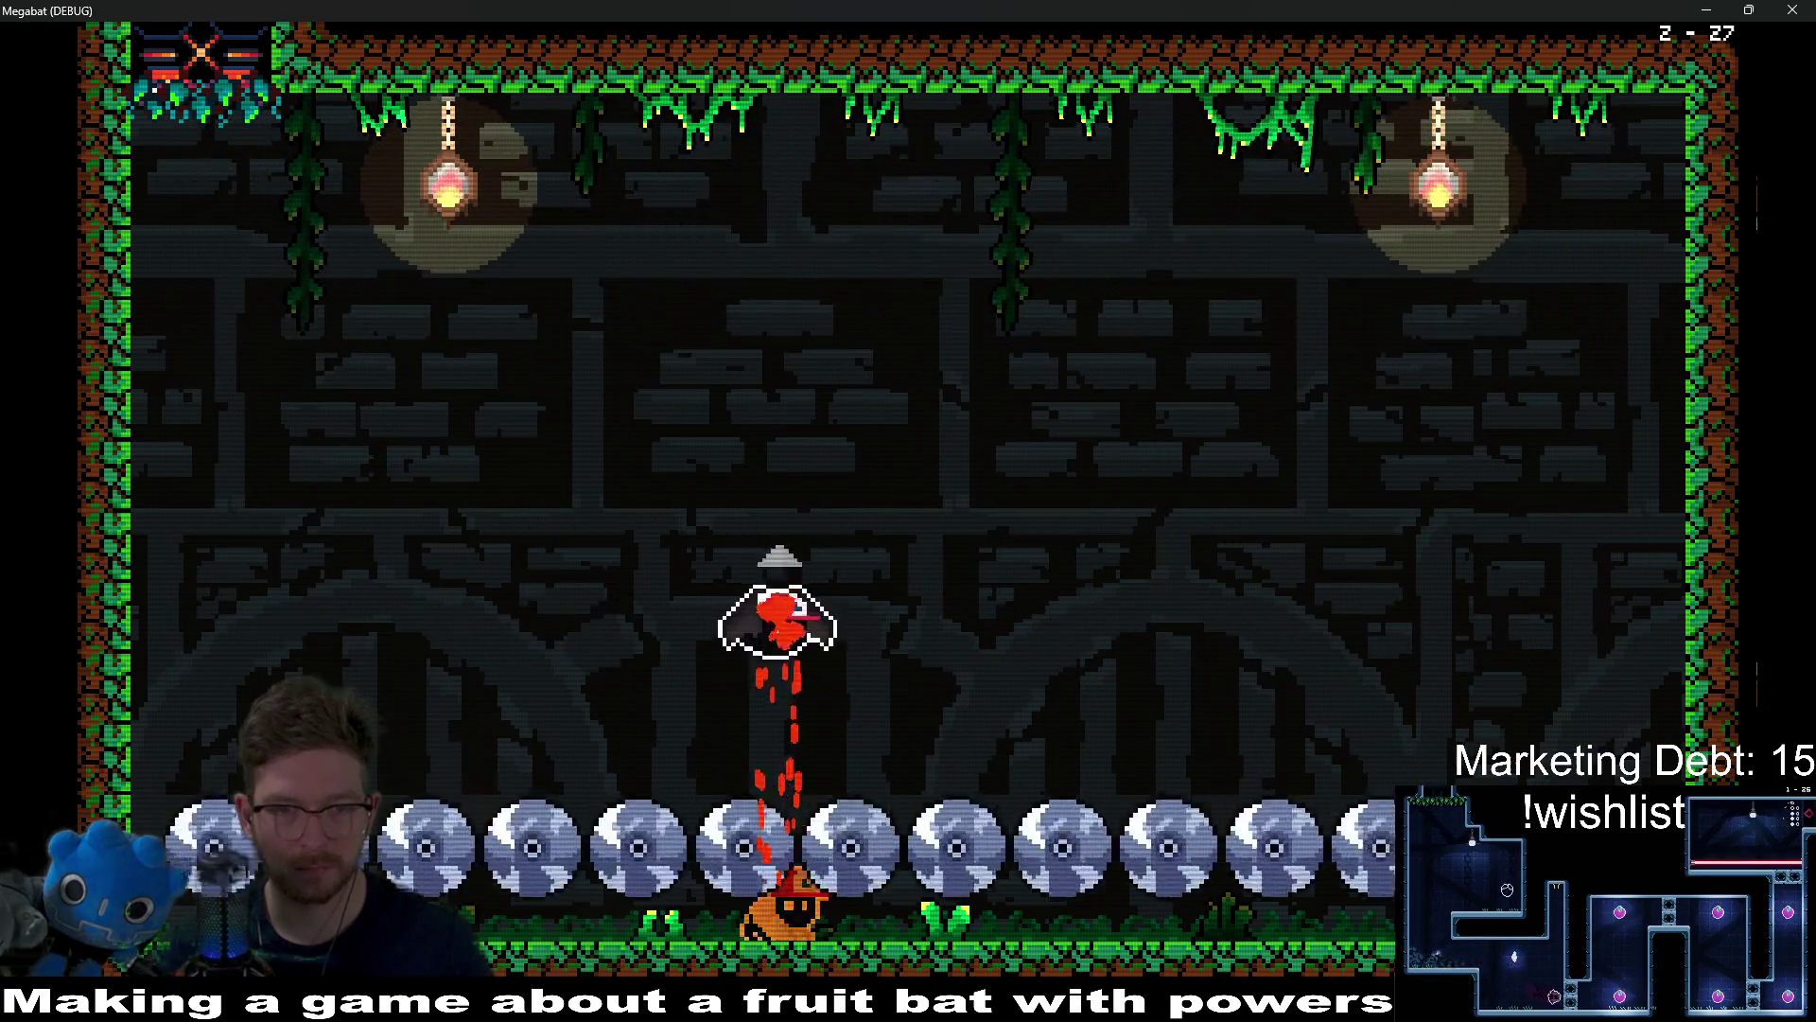
# Step: Dive to the floor, climb to the upper left, then drop and walk left past the spinning discs
pyautogui.press('Right')
pyautogui.press('Left')
pyautogui.press('Right')
pyautogui.press('z')
pyautogui.press('Left')
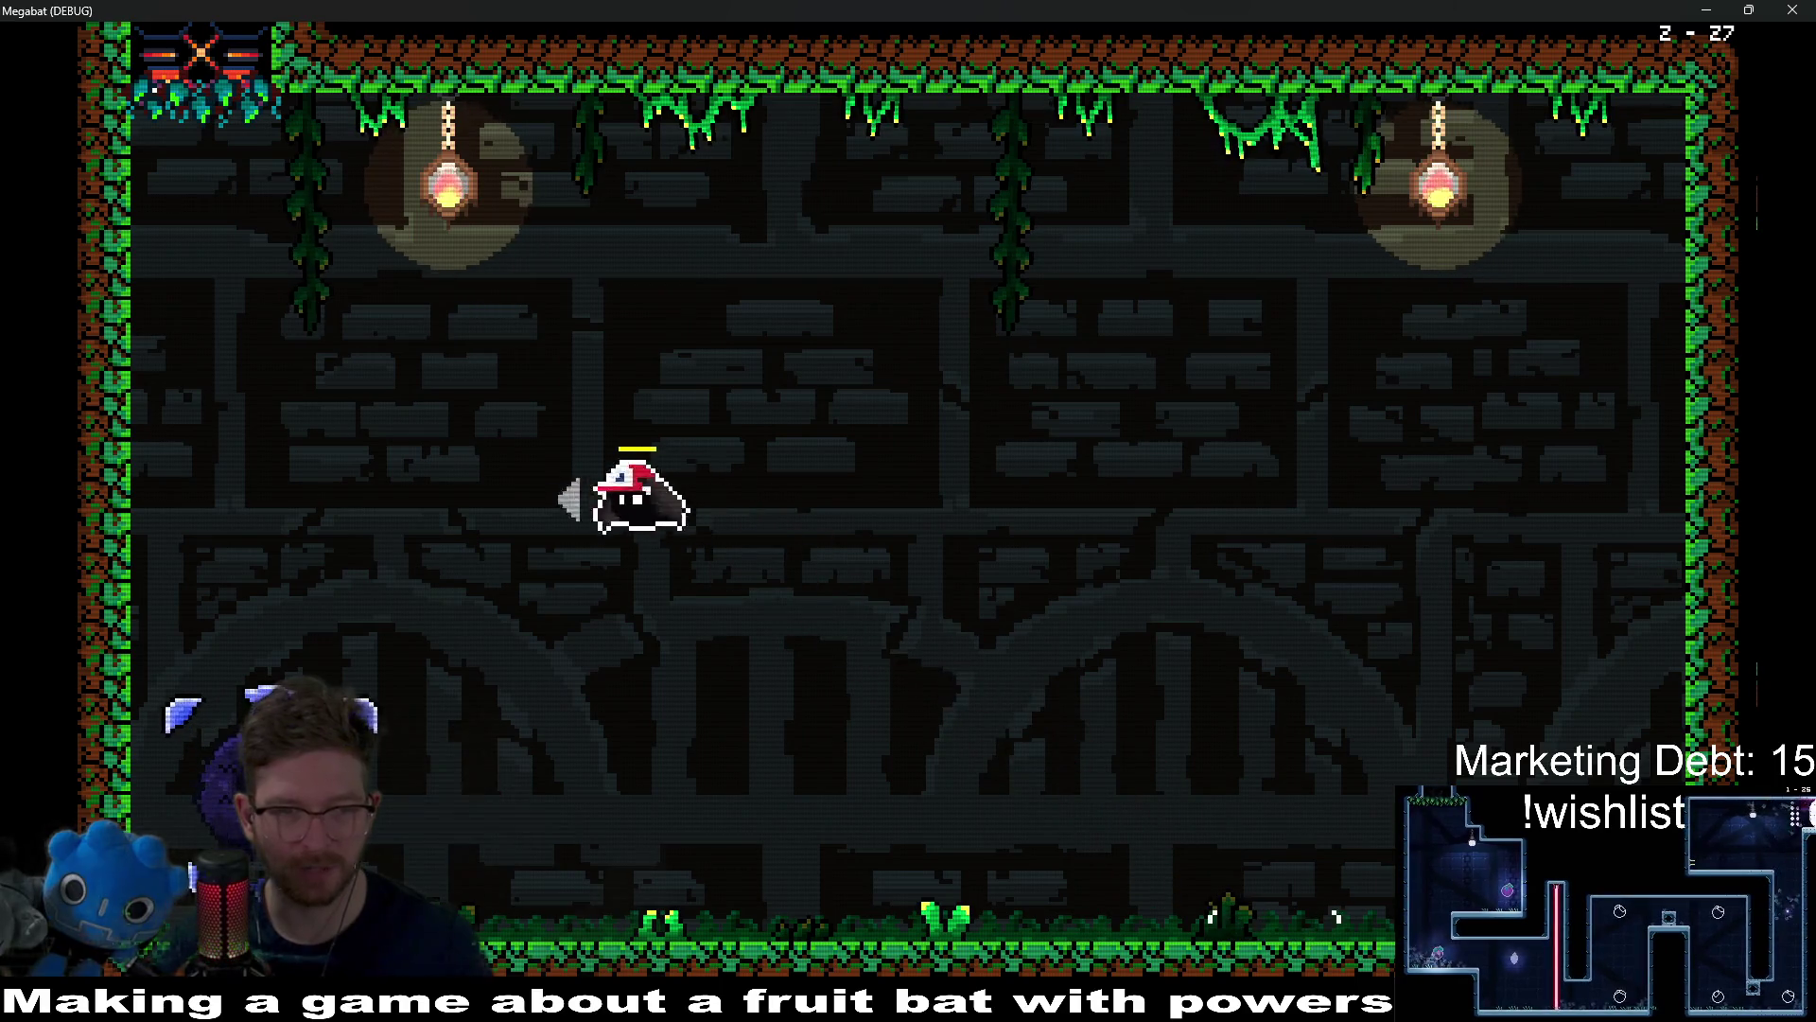
pyautogui.press('Right')
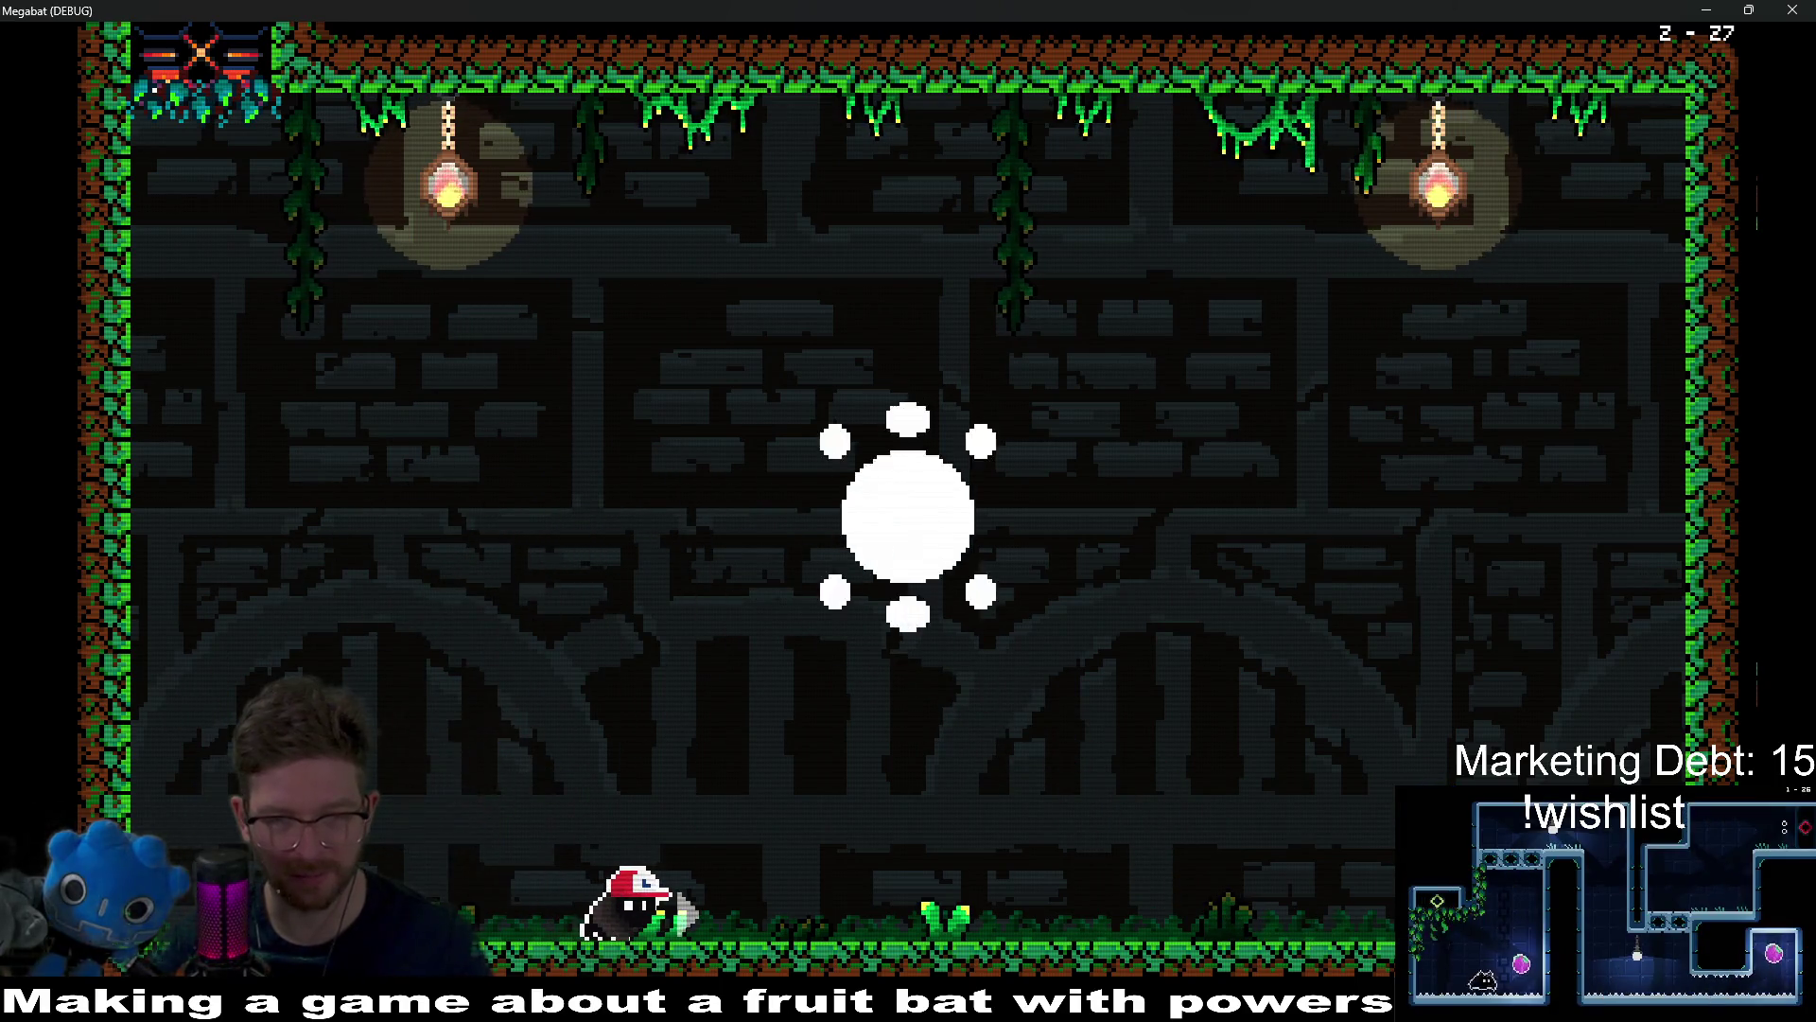
pyautogui.press('Left')
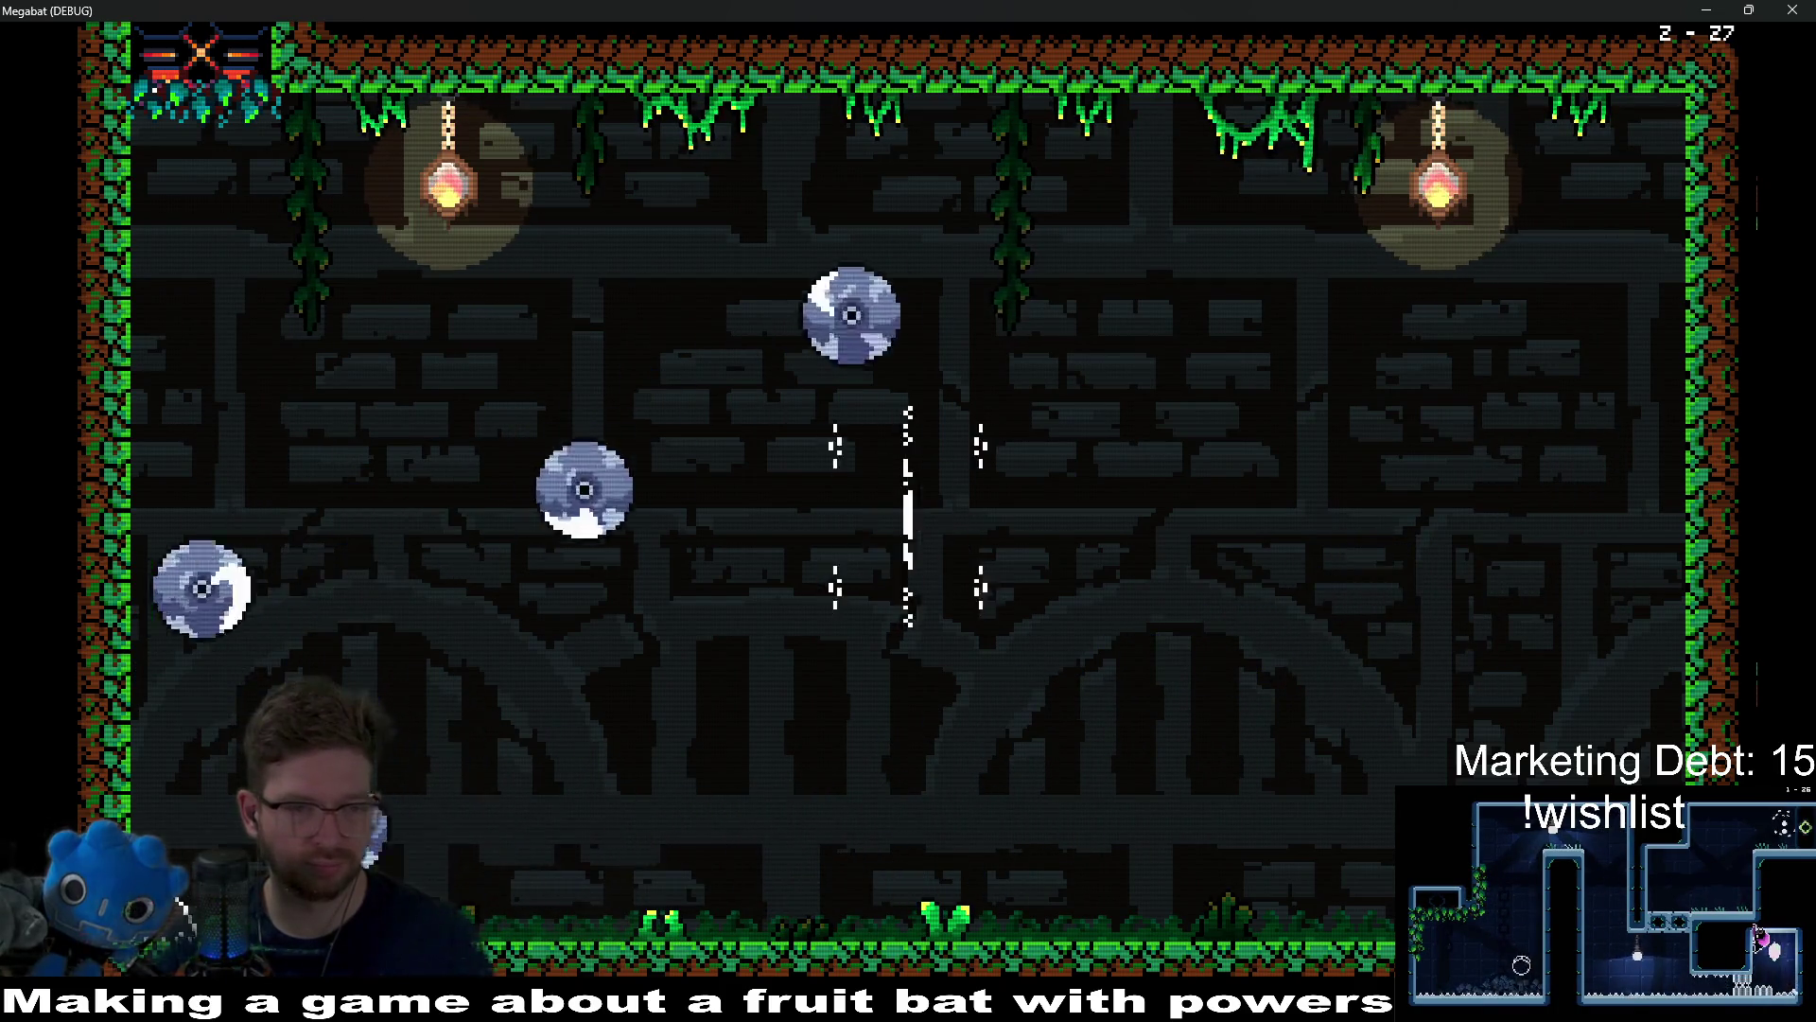
# Step: After respawning, fly to the eye orb and hit it, then weave up and down past the saw discs
pyautogui.press('z')
pyautogui.press('z')
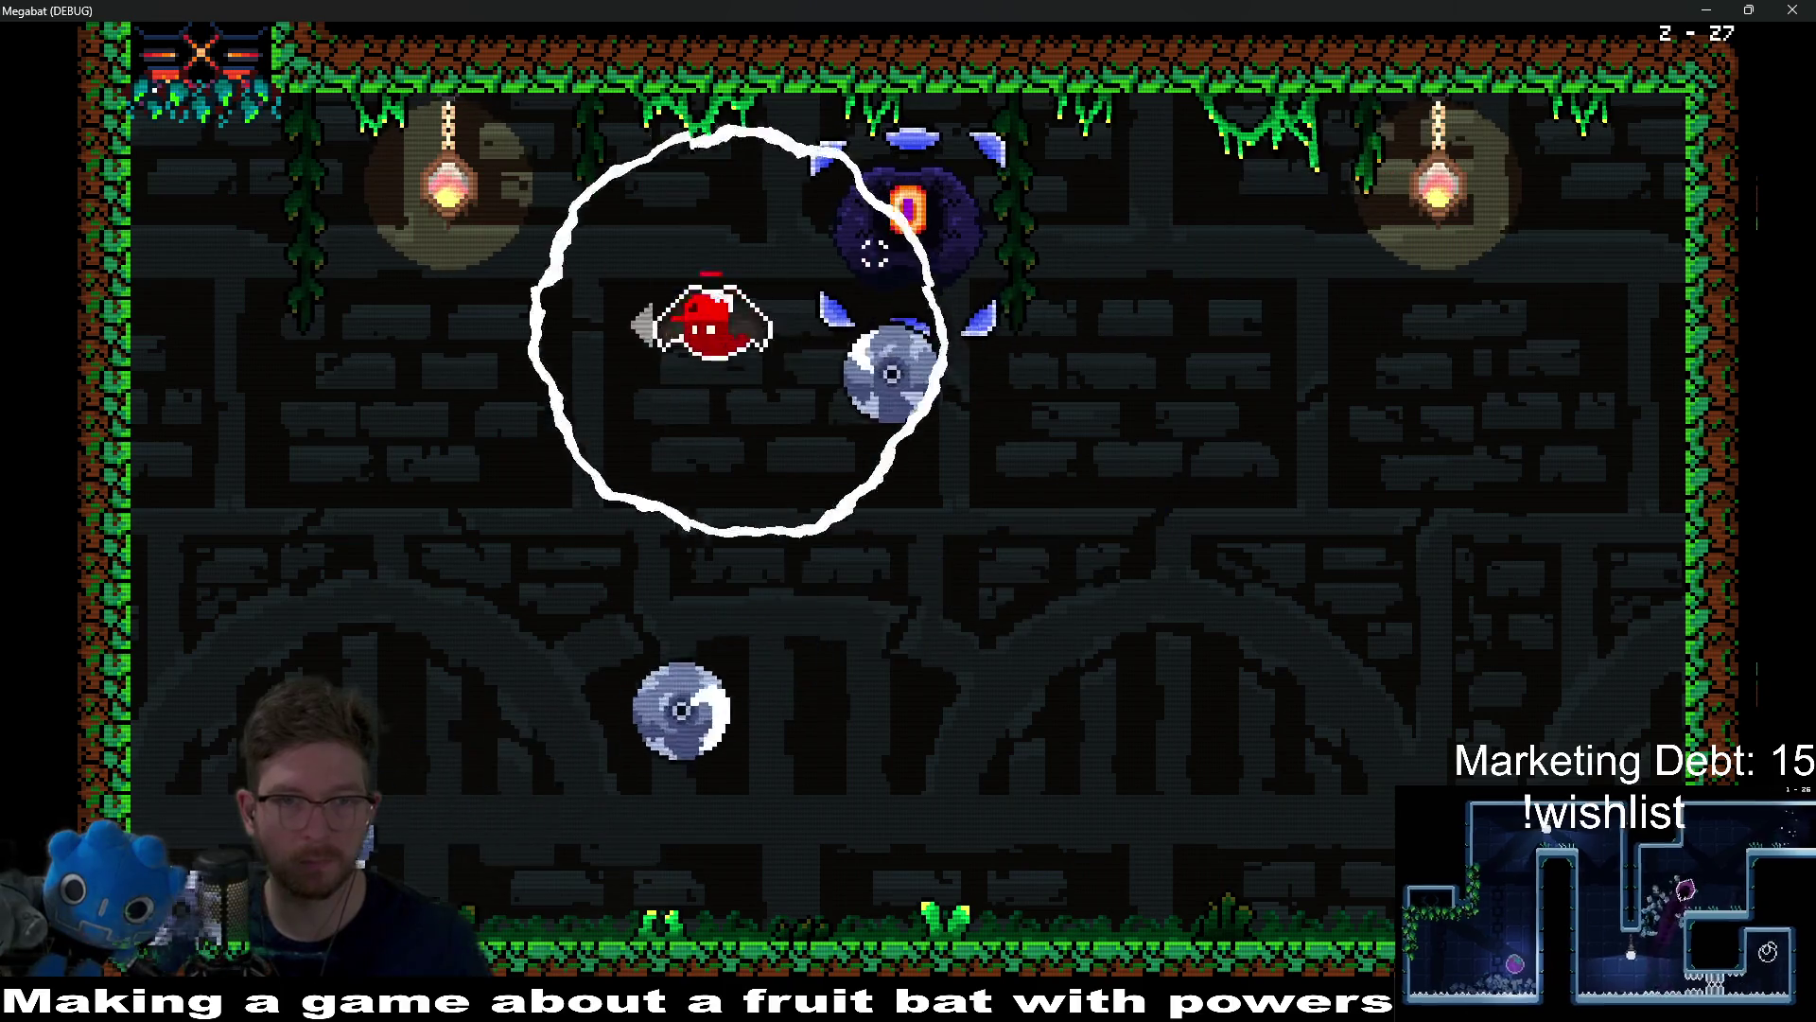
pyautogui.press('Right')
pyautogui.press('Left')
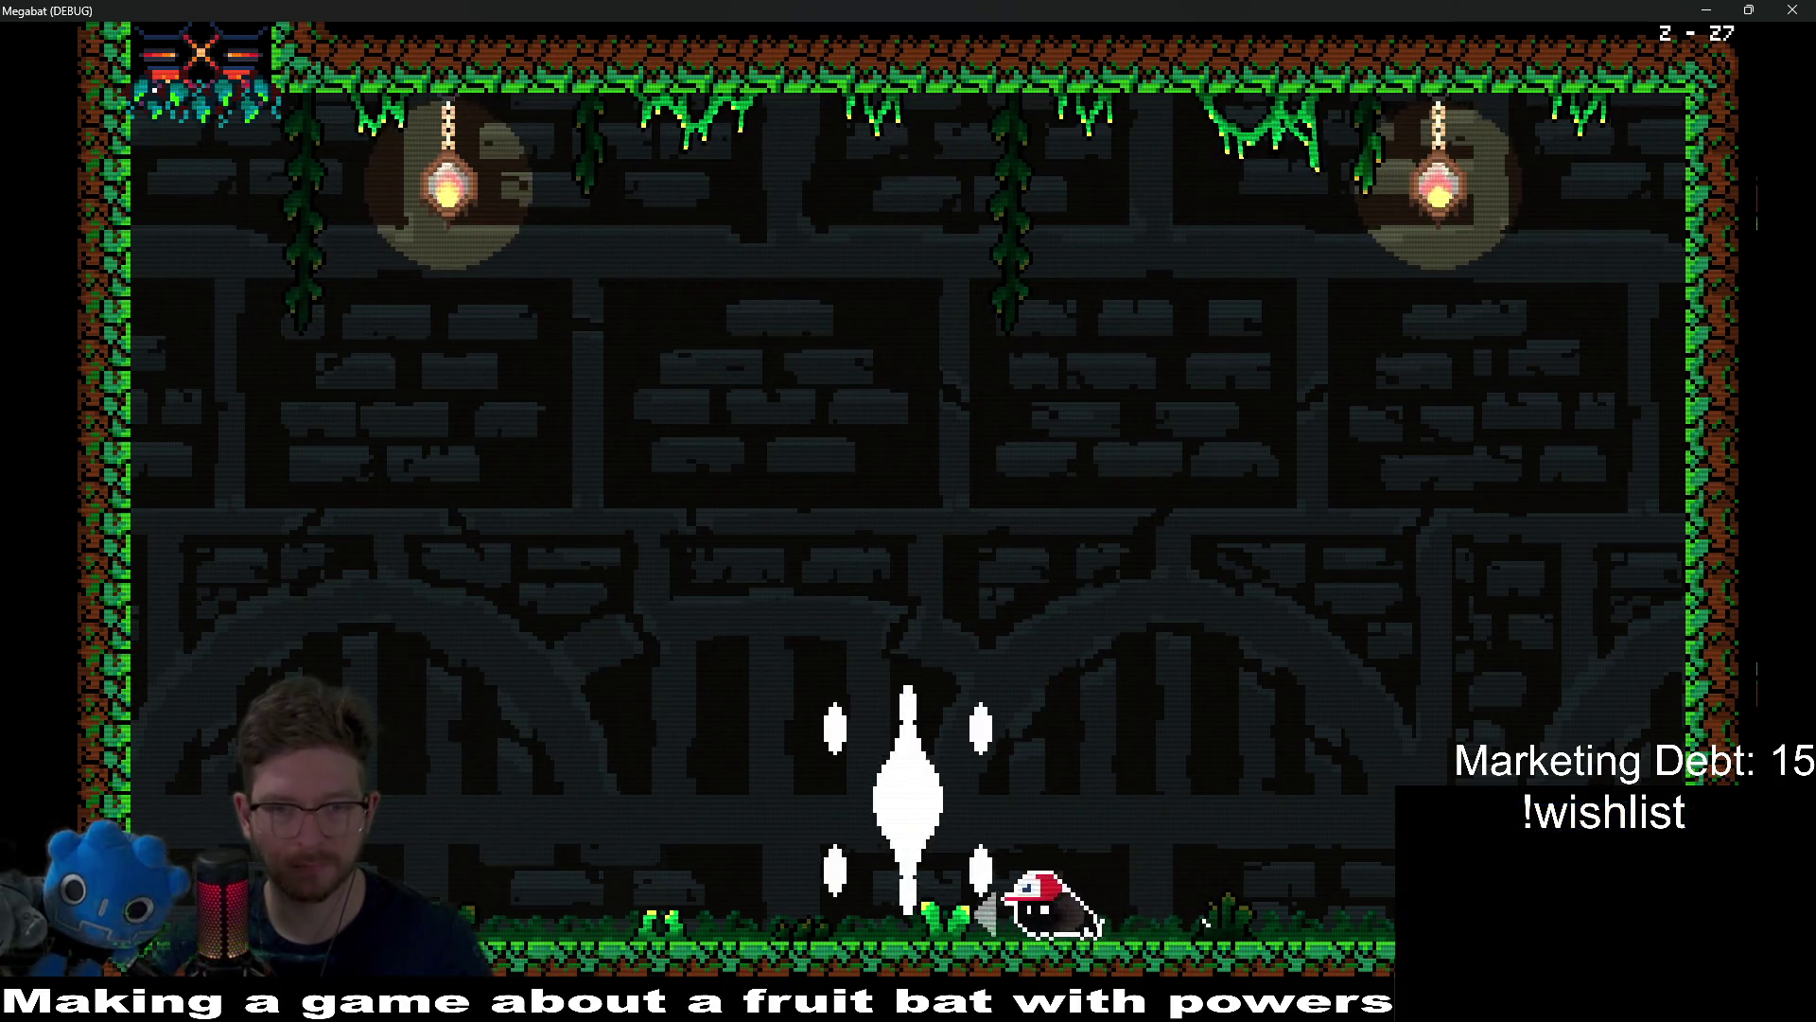
pyautogui.press('Right')
pyautogui.press('z')
pyautogui.press('Left')
pyautogui.press('Right')
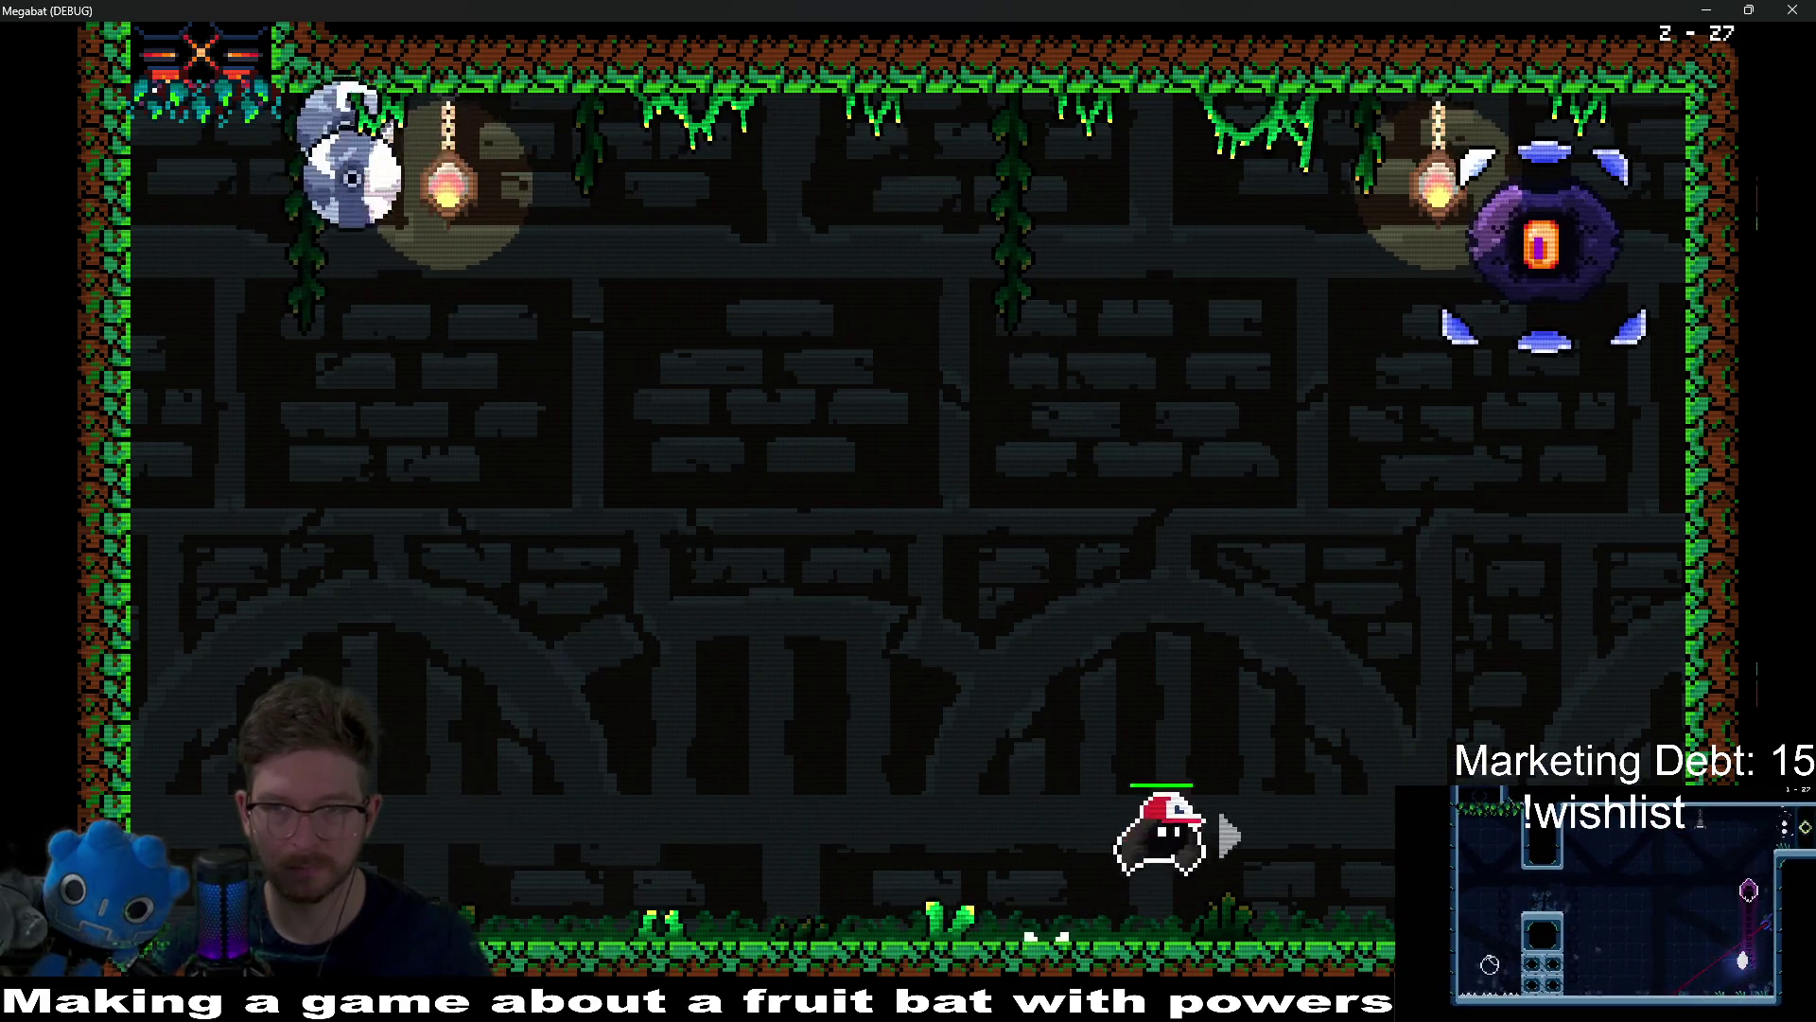
pyautogui.press('Left')
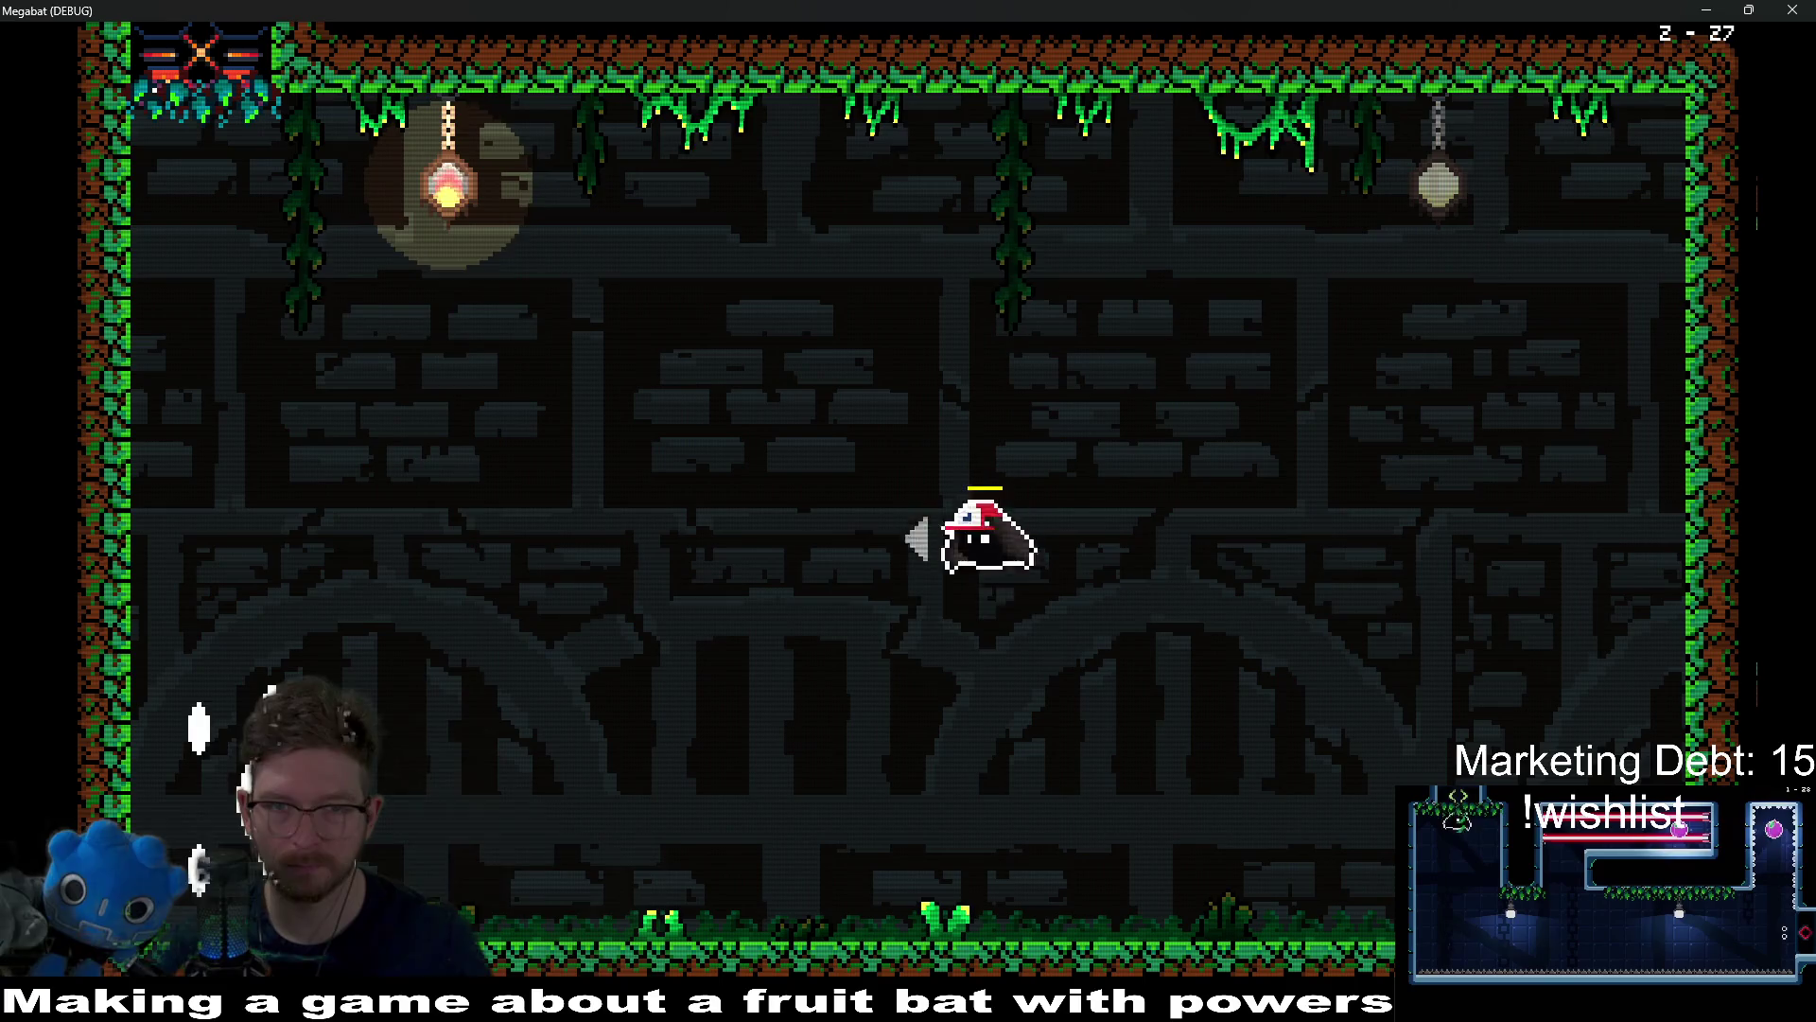
# Step: Run back and forth along the floor, jumping as needed, to dodge the spiked saw and disc columns
pyautogui.press('Left')
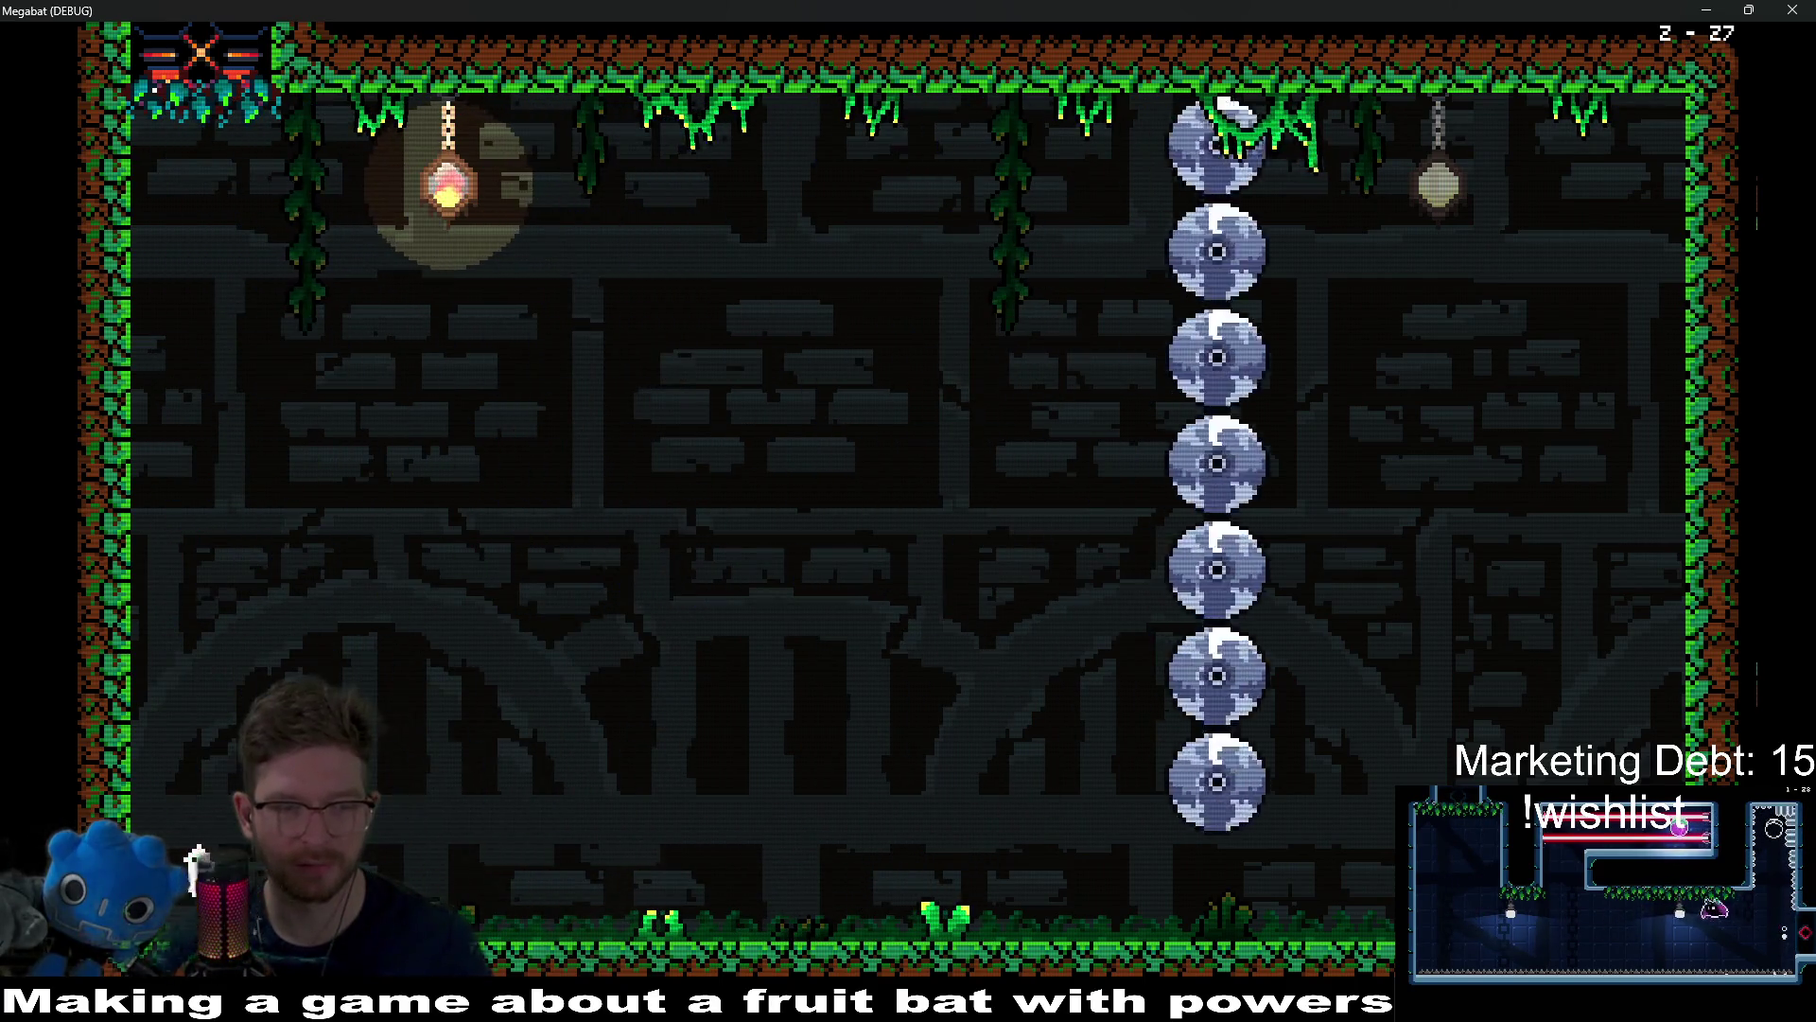
pyautogui.press('Right')
pyautogui.press('Right')
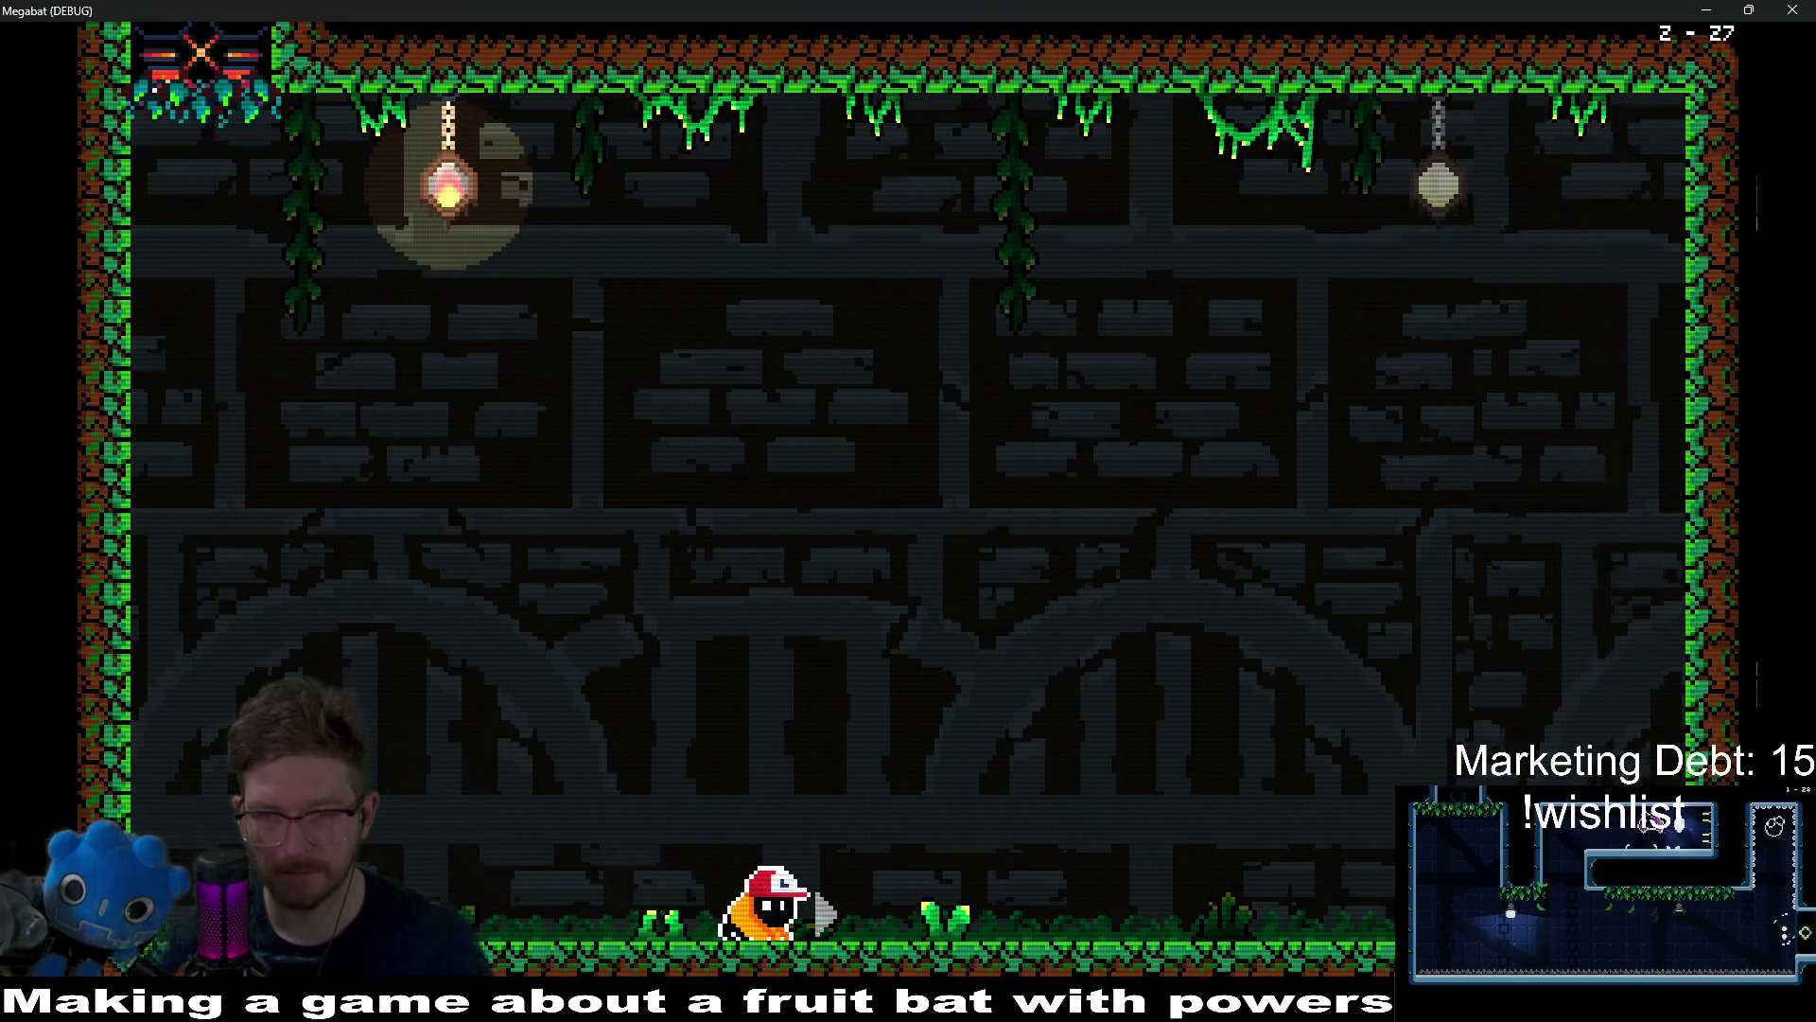
pyautogui.press('Right')
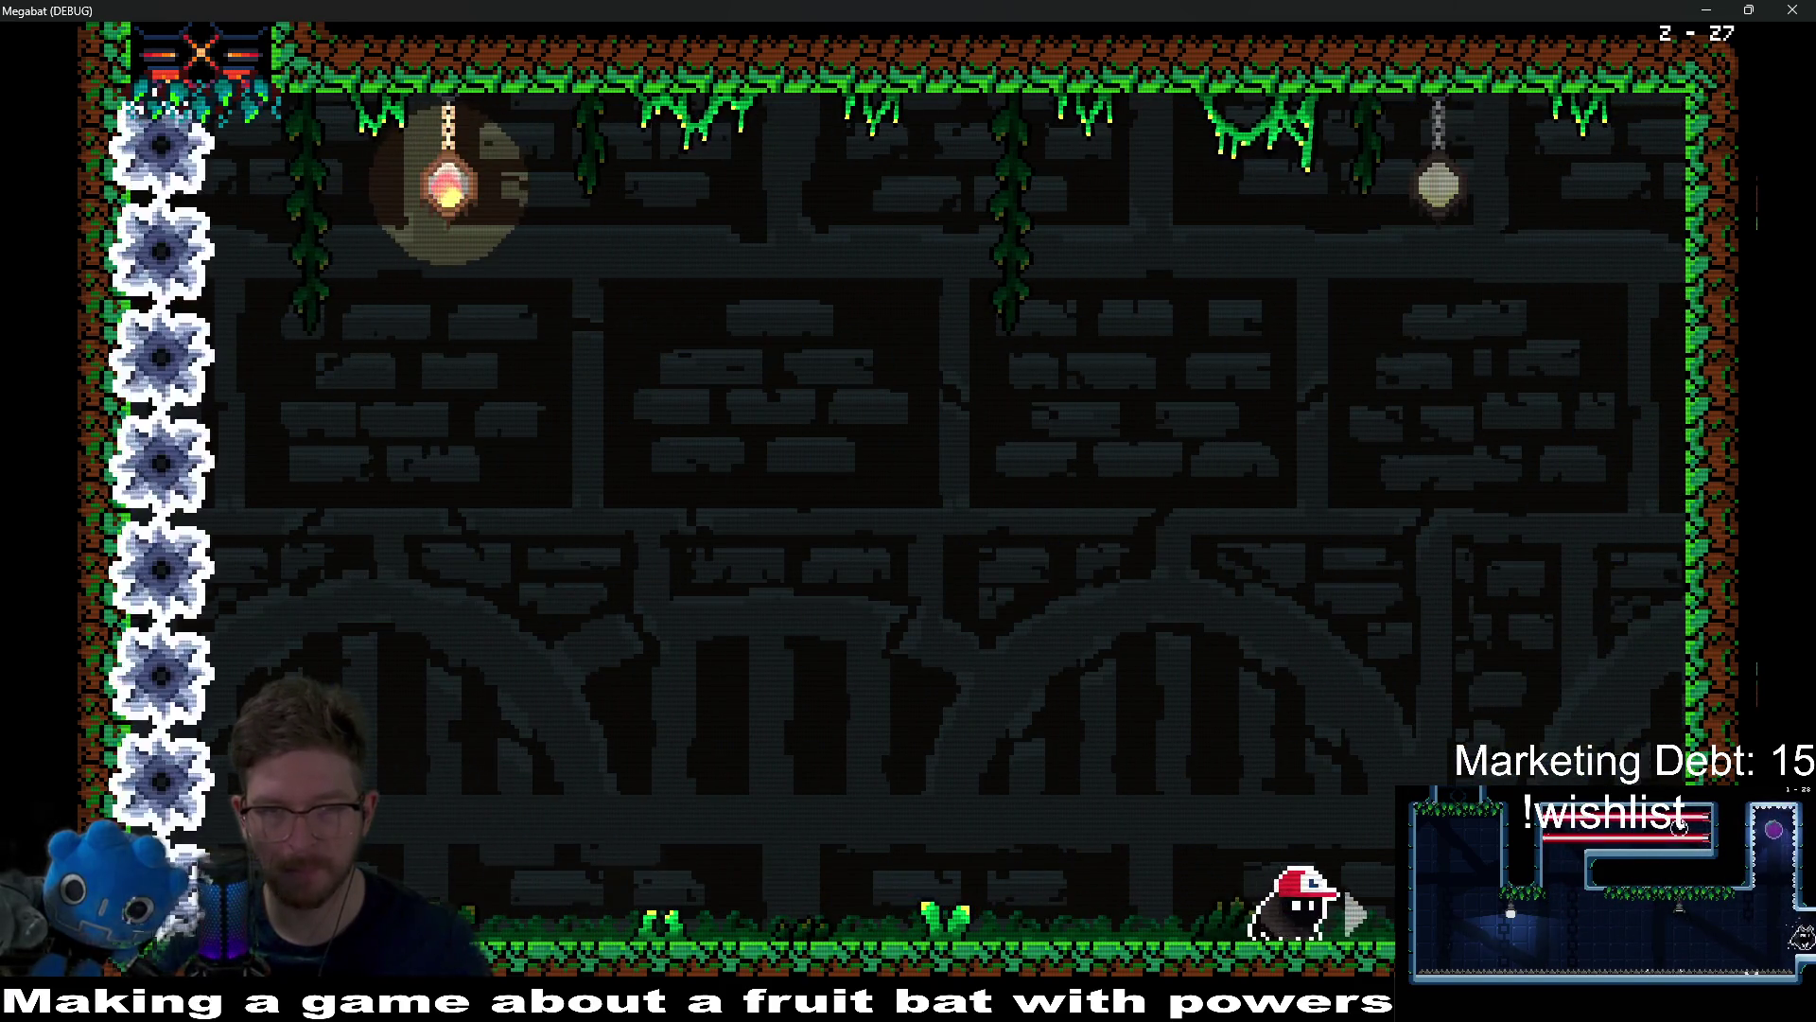
pyautogui.press('Left')
pyautogui.press('Right')
pyautogui.press('Left')
pyautogui.press('Right')
pyautogui.press('space')
pyautogui.press('Left')
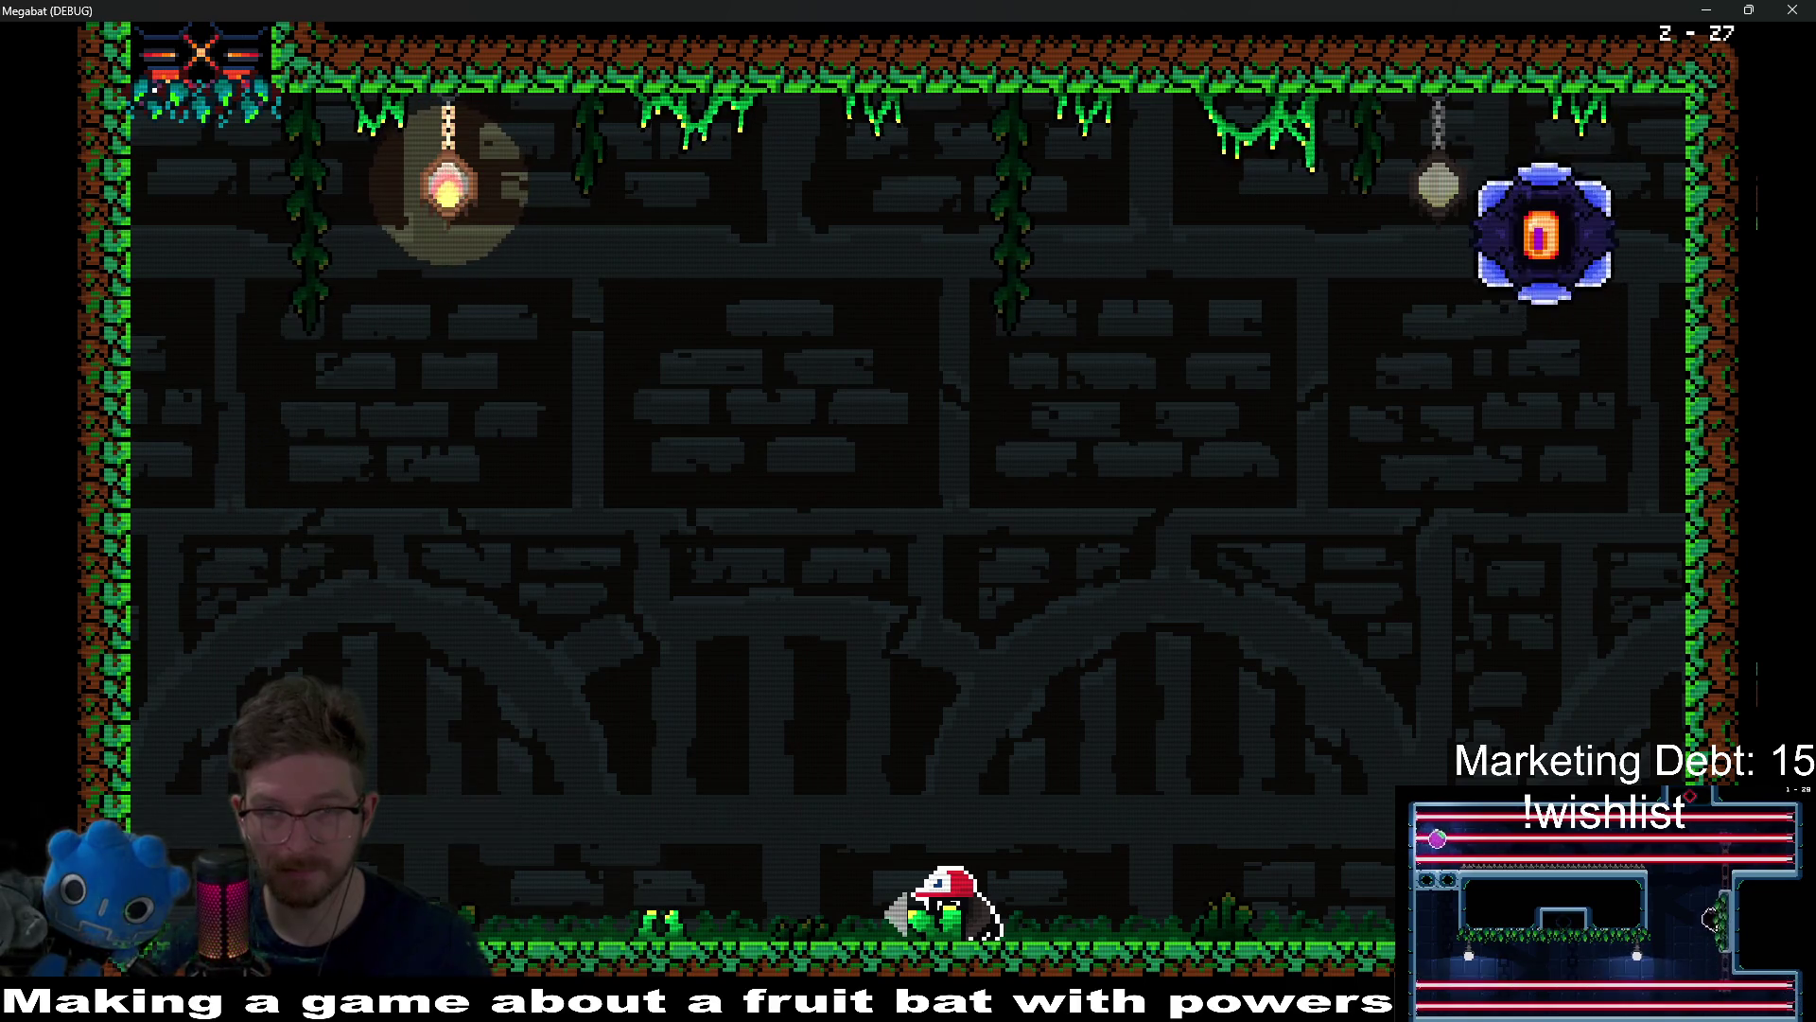
# Step: Dodge the eye orb's swoop, then jump up and strike it twice before landing facing right
pyautogui.press('Left')
pyautogui.press('Left')
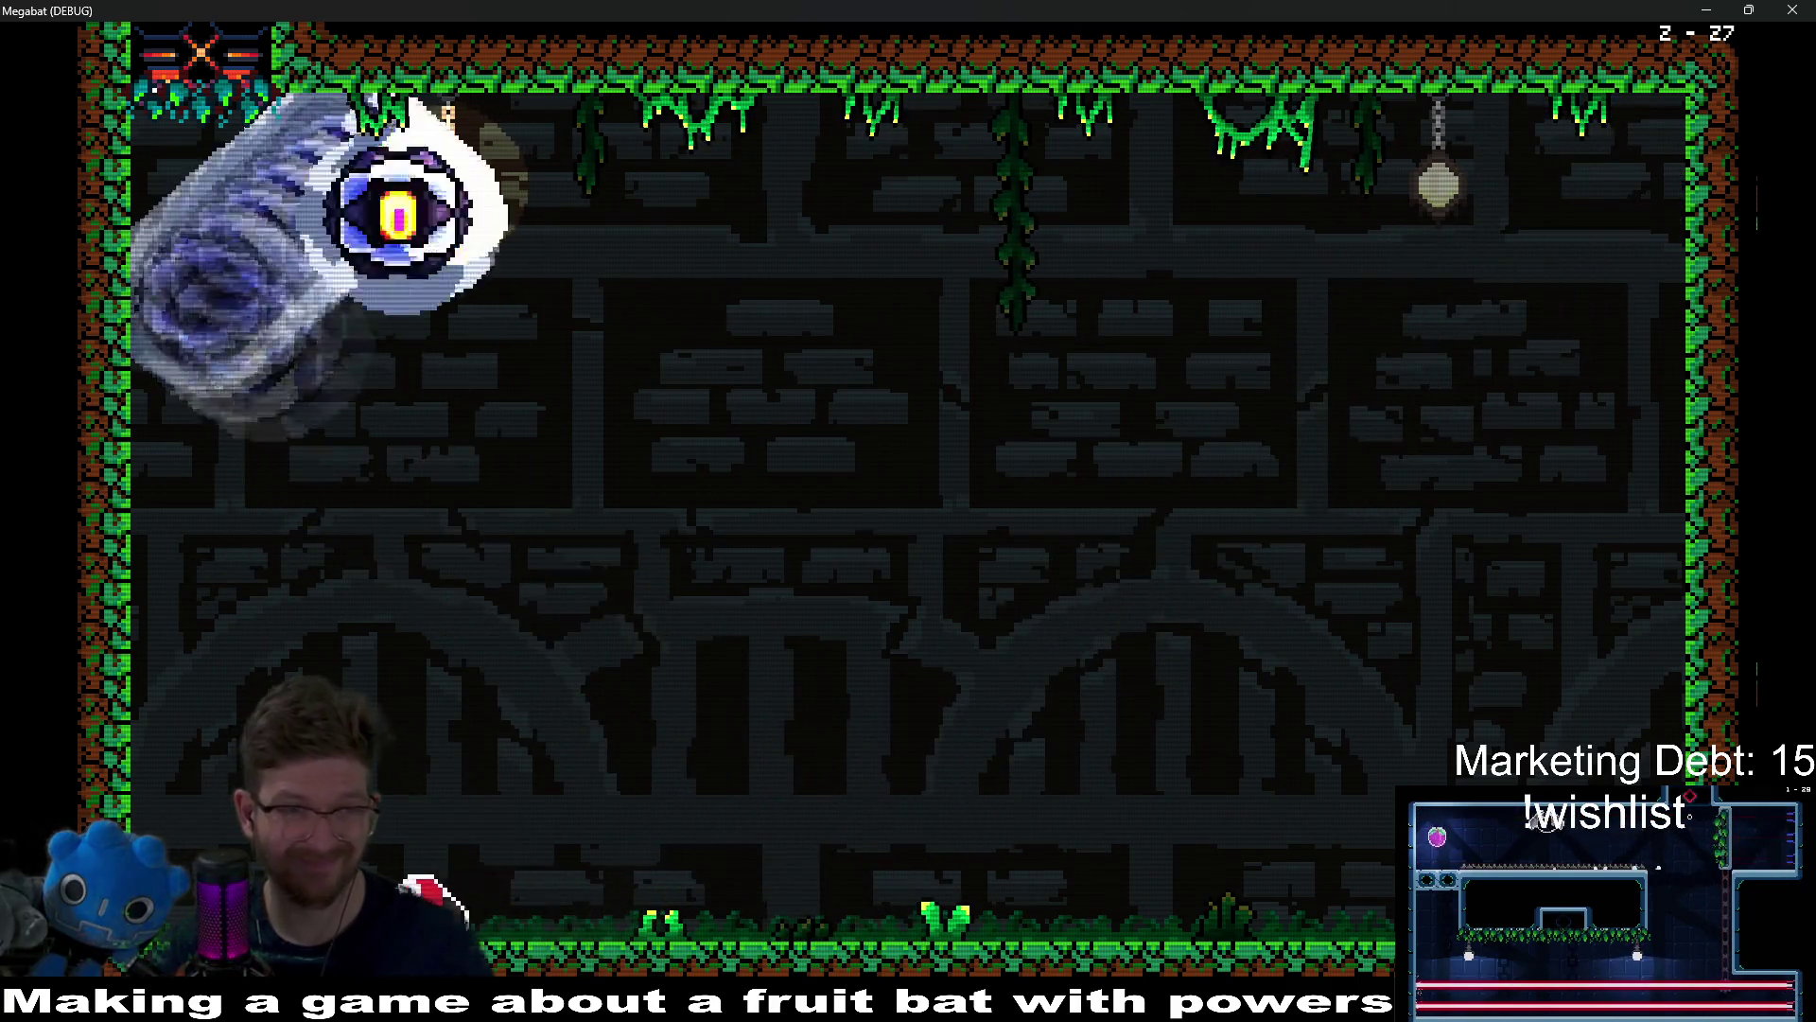
pyautogui.press('Right')
pyautogui.press('Right')
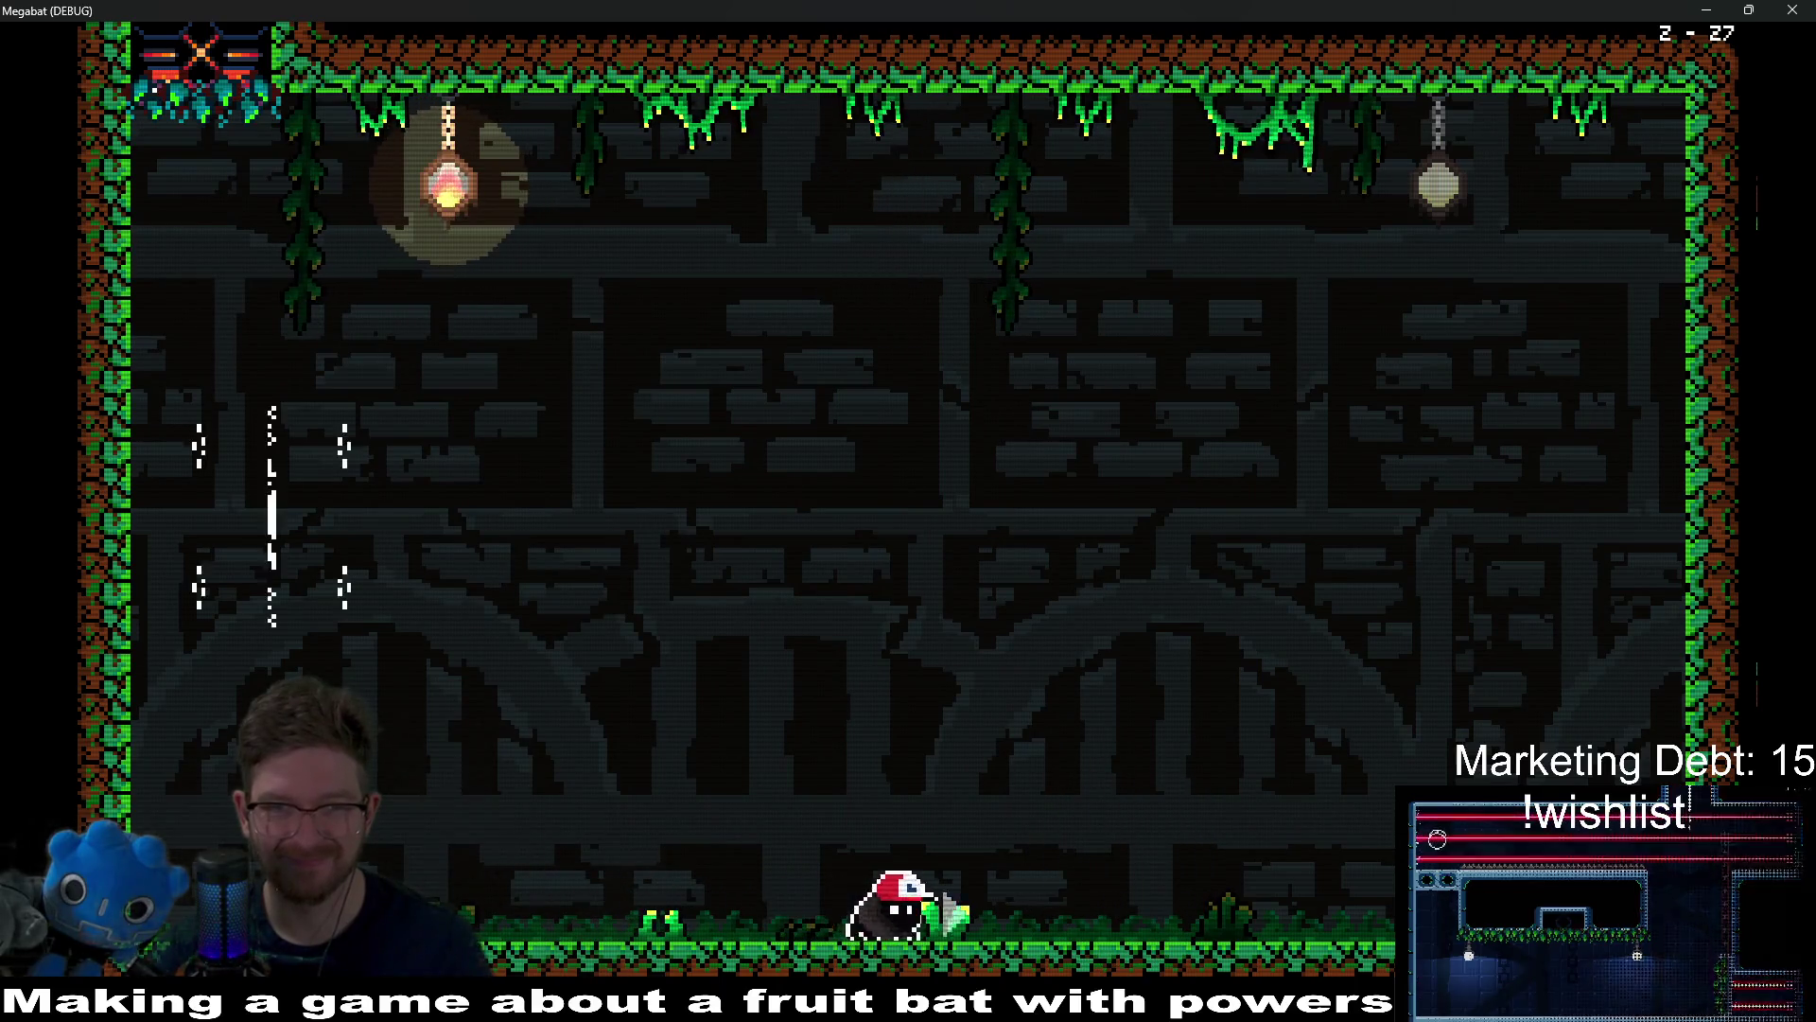
pyautogui.press('Left')
pyautogui.press('space')
pyautogui.press('Right')
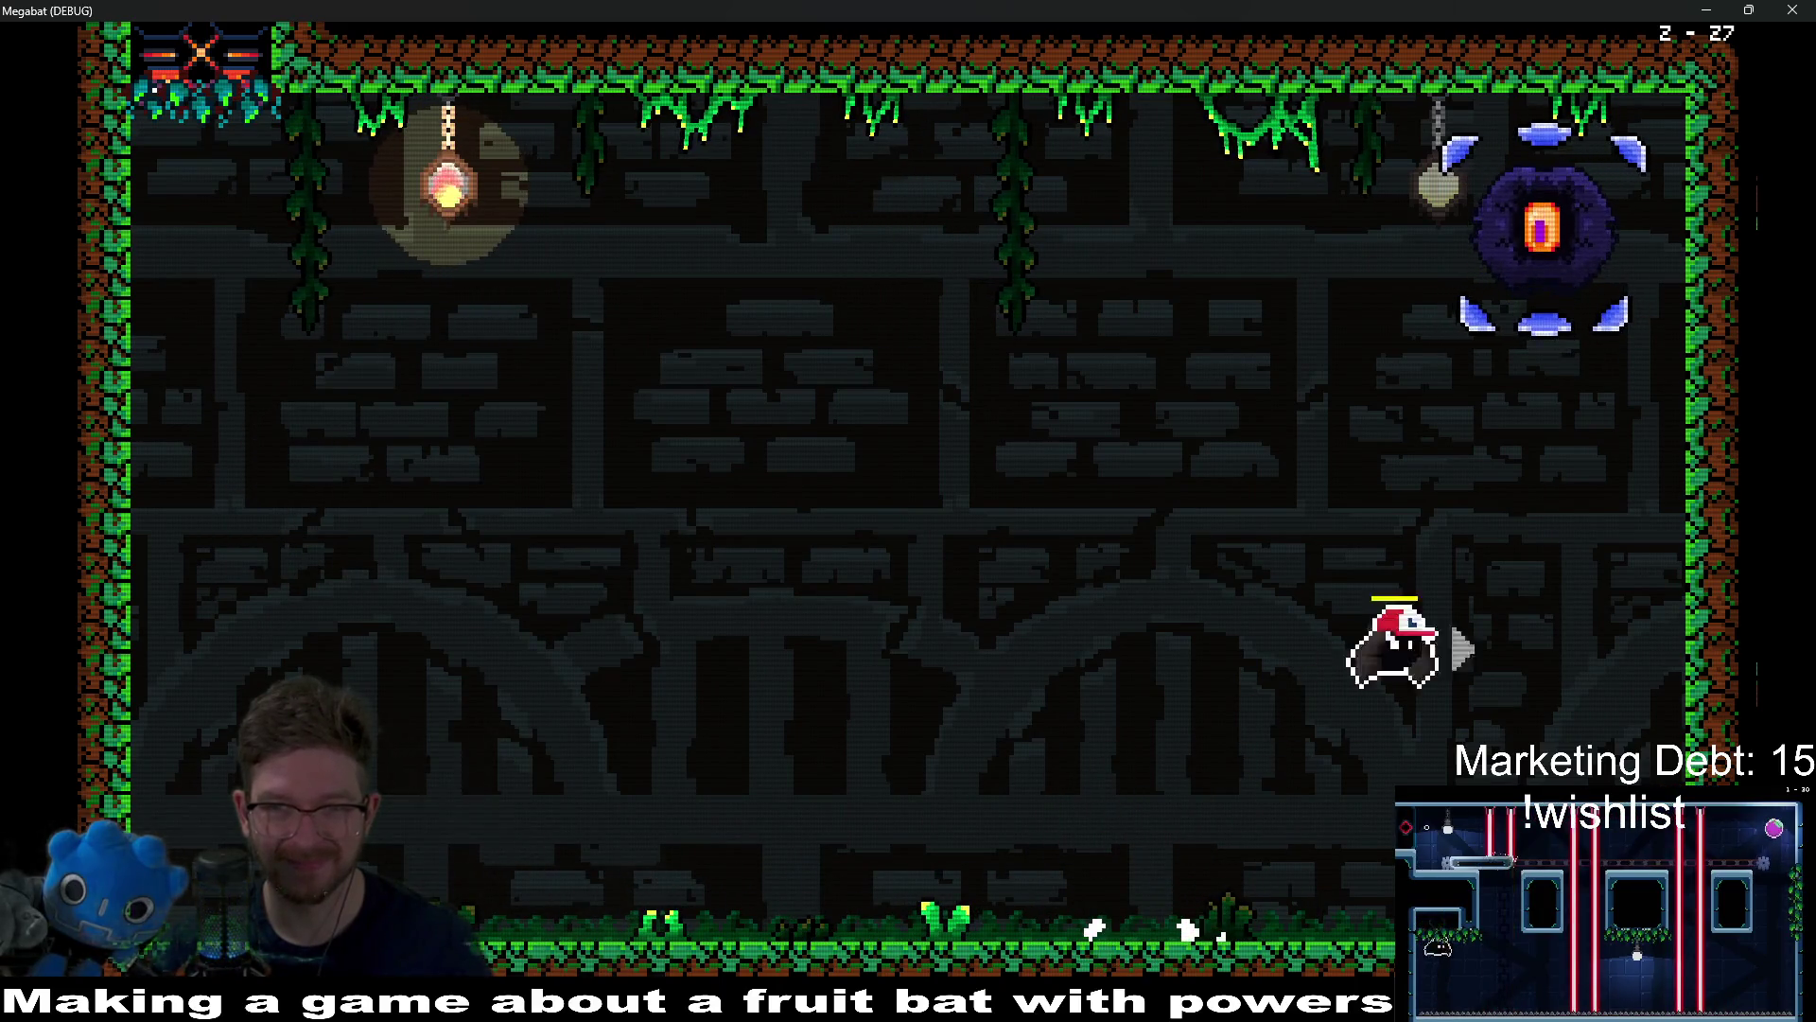
pyautogui.press('Left')
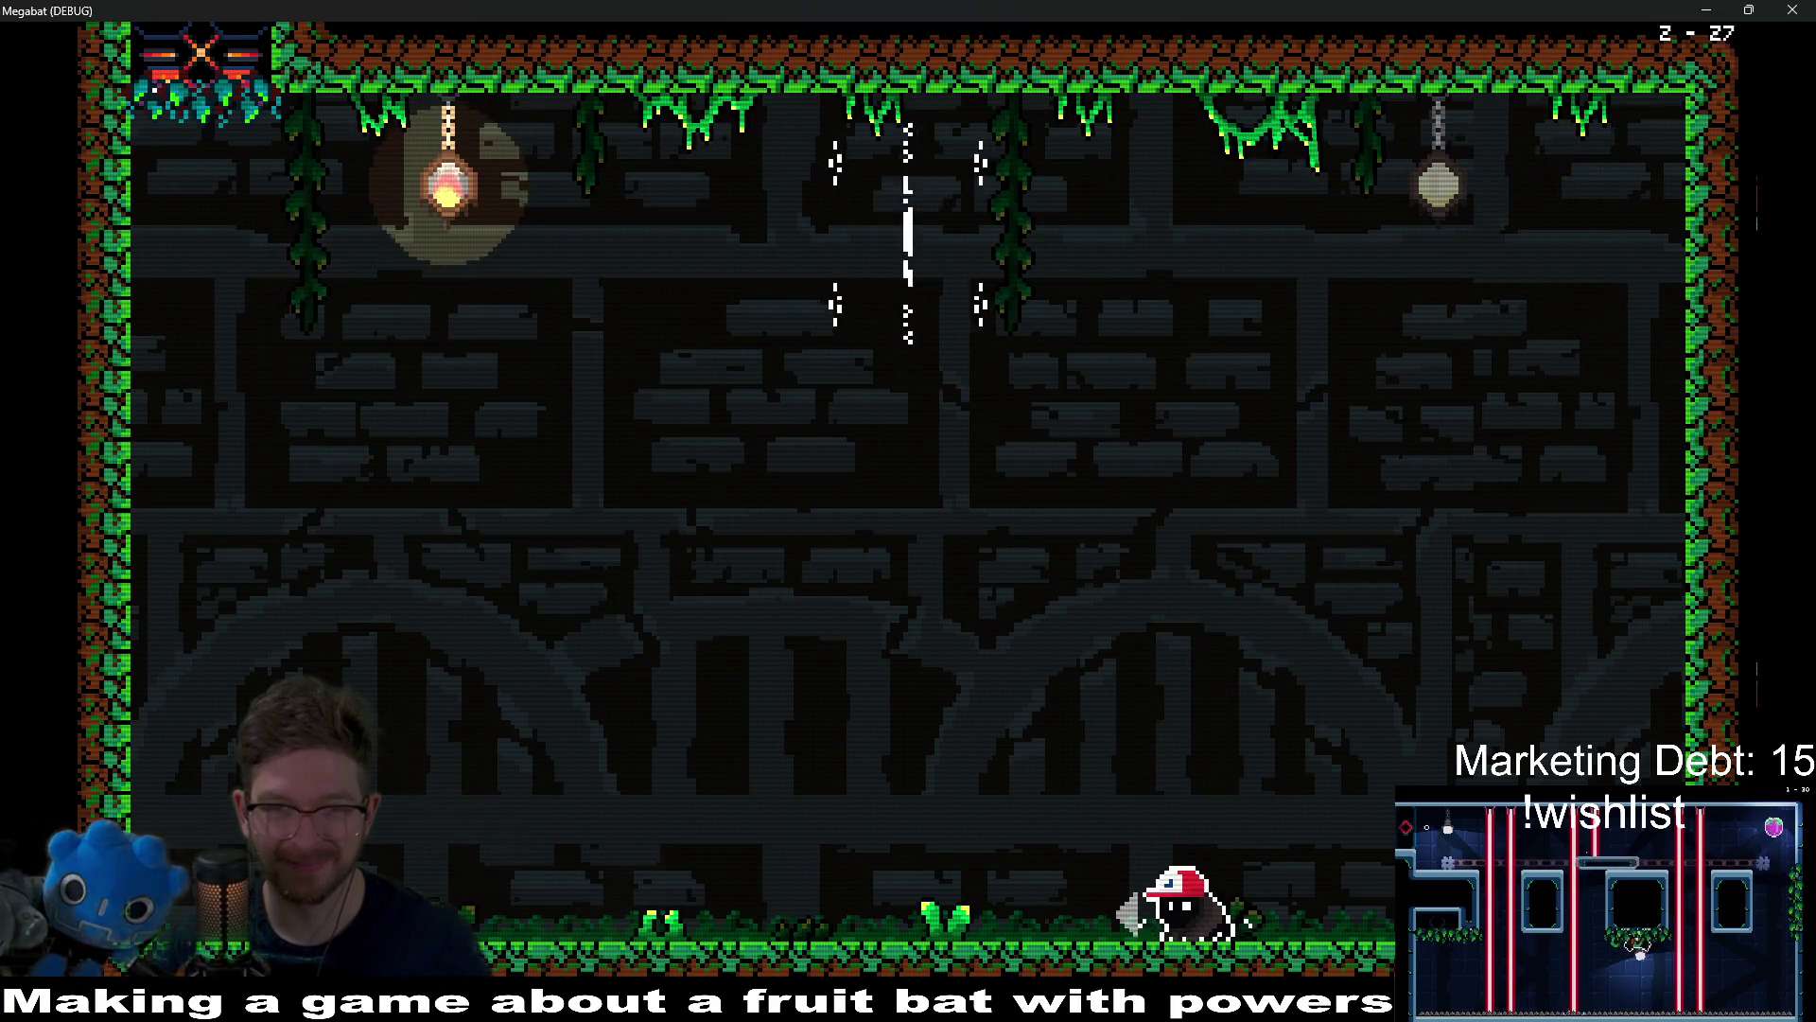
pyautogui.press('Right')
# Step: Fly left clear of the saws and across the room to the pear, then return to the floor
pyautogui.press('Left')
pyautogui.press('space')
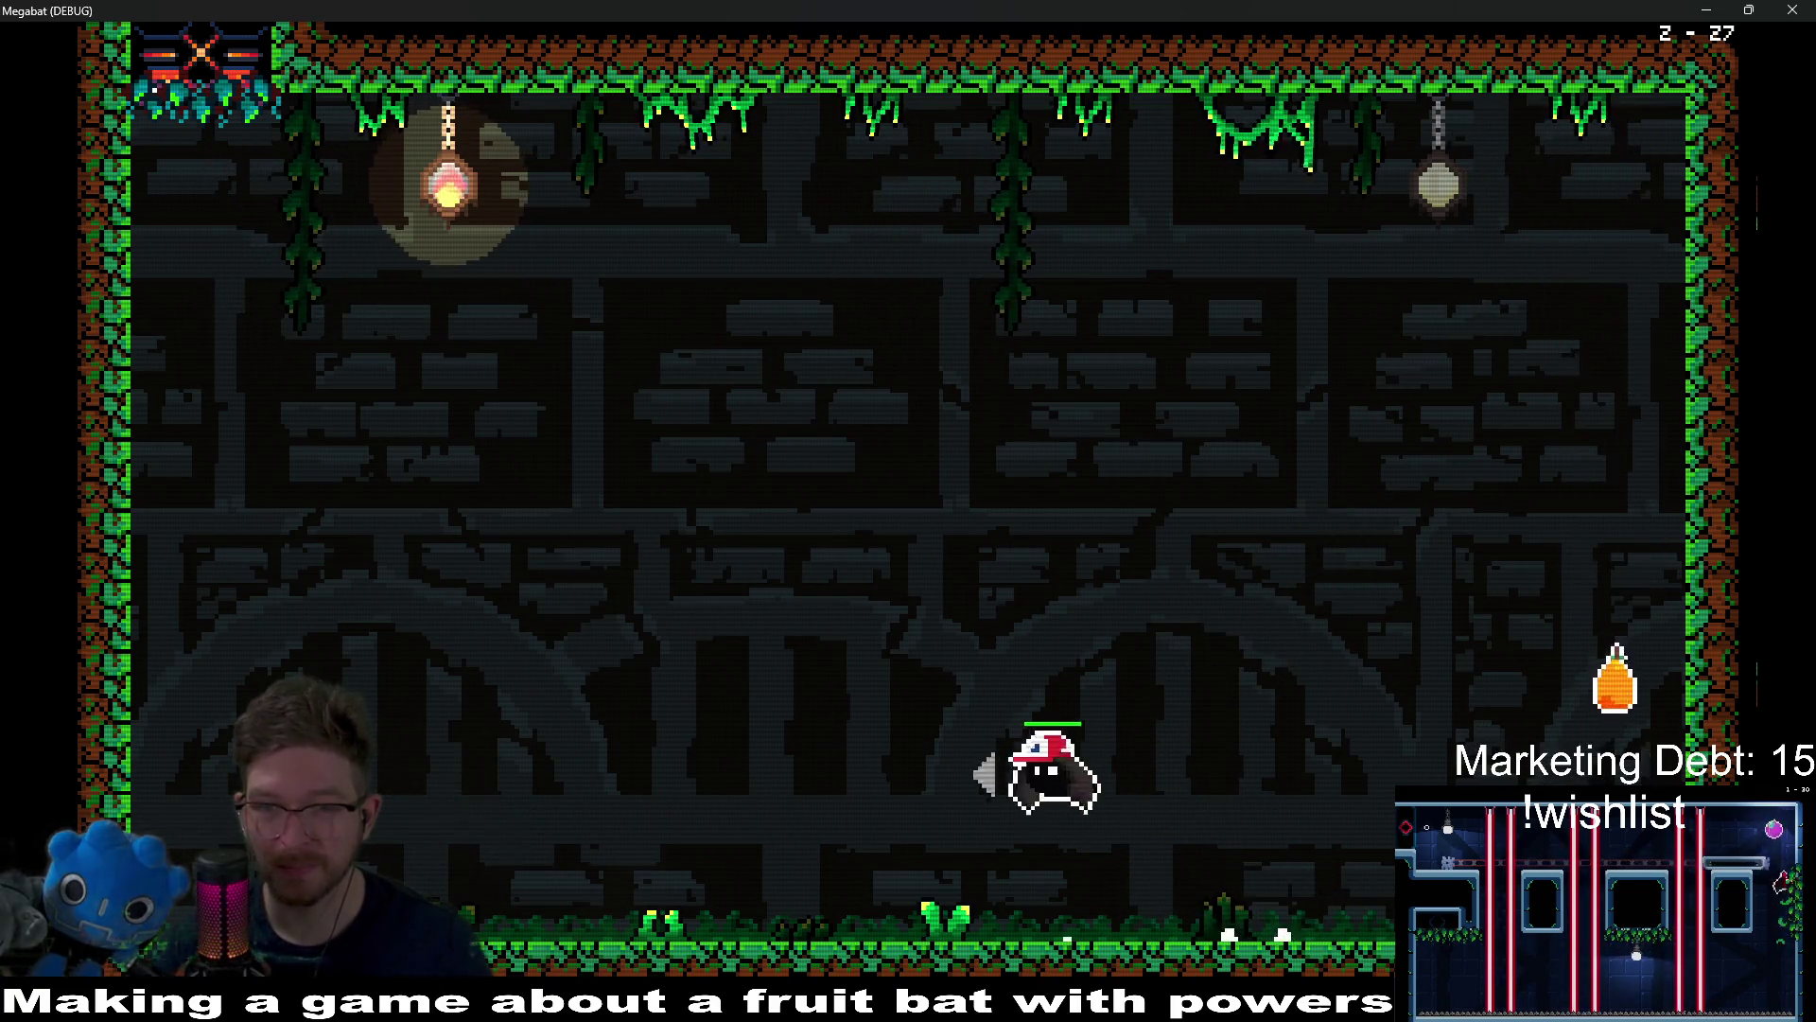
pyautogui.press('Right')
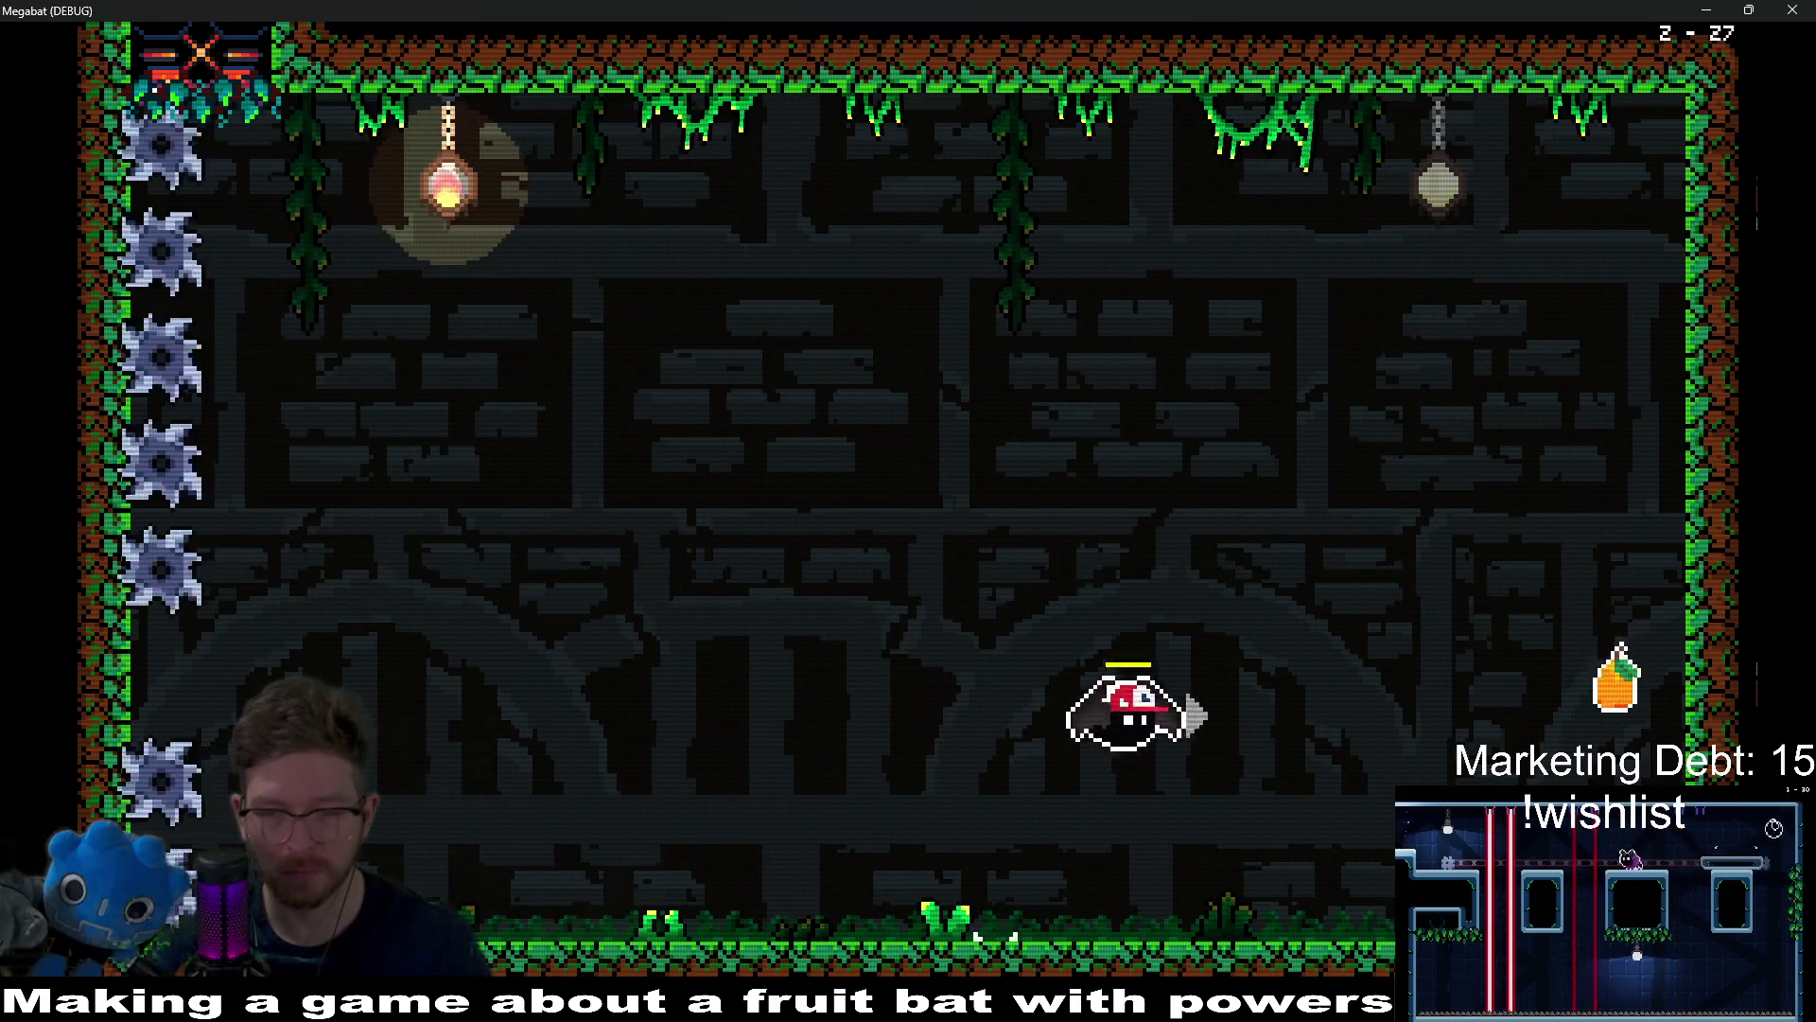
pyautogui.press('Left')
pyautogui.press('Left')
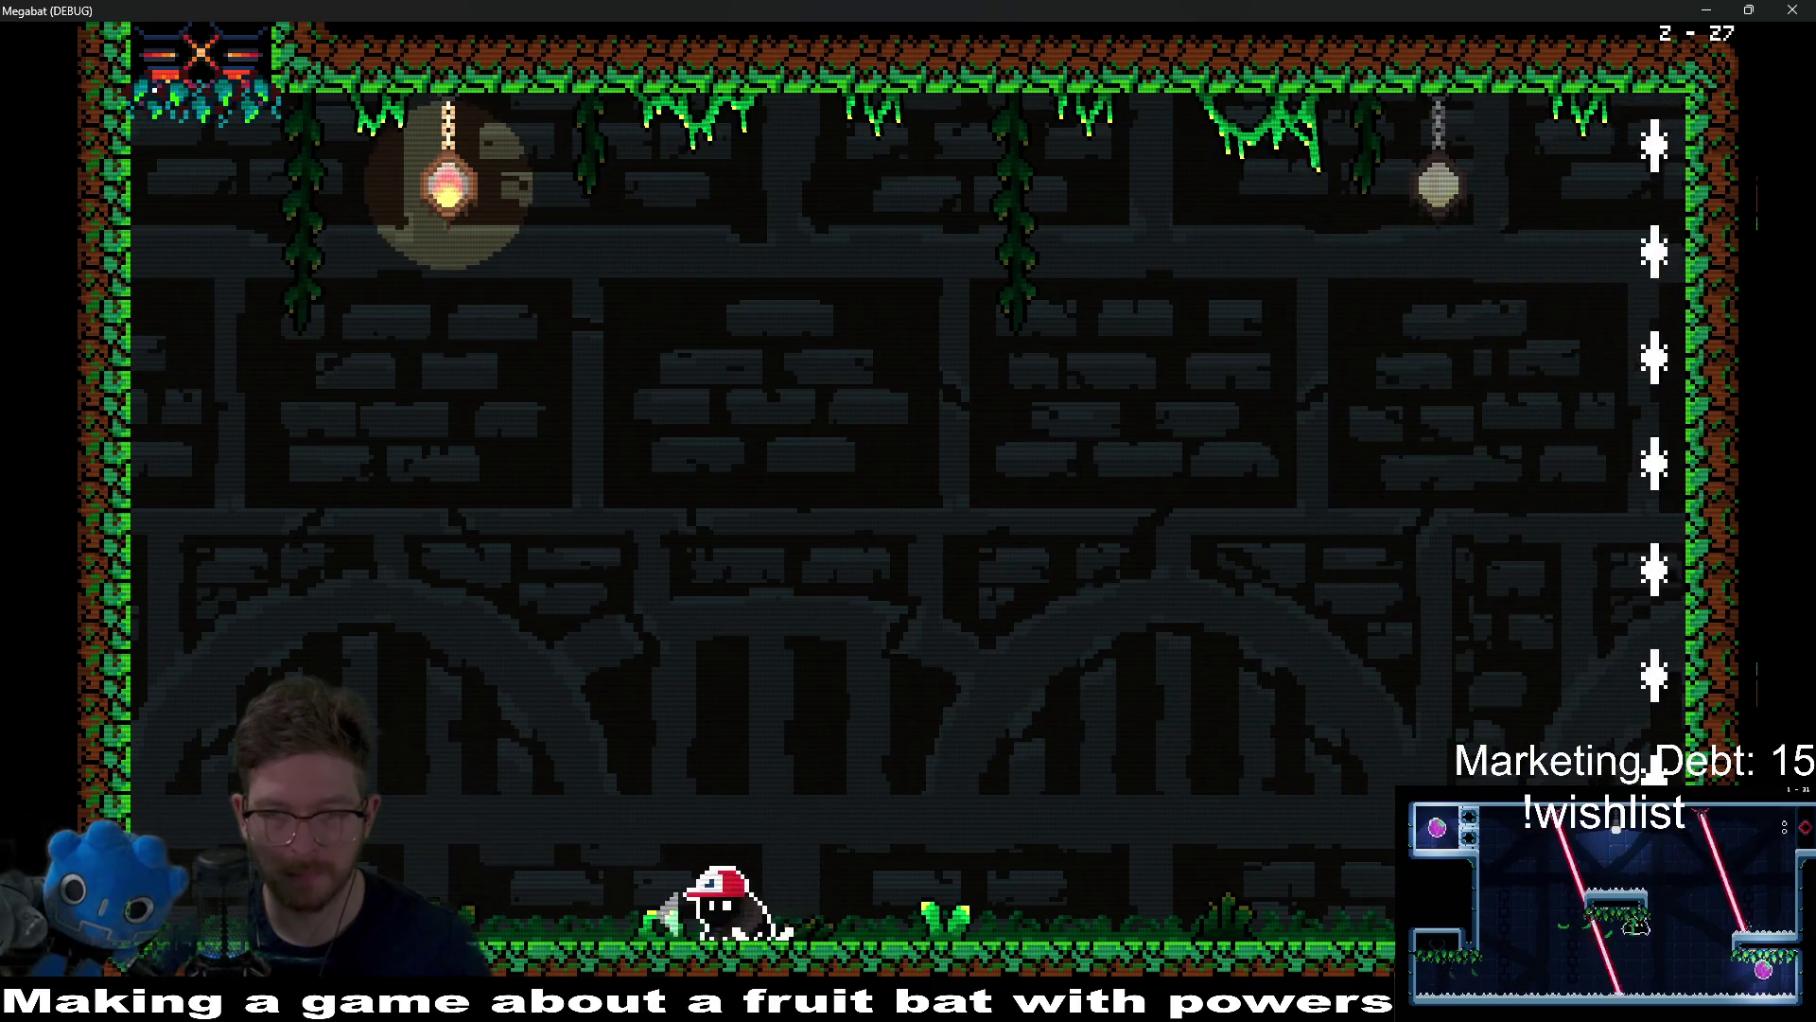
pyautogui.press('Right')
pyautogui.press('Left')
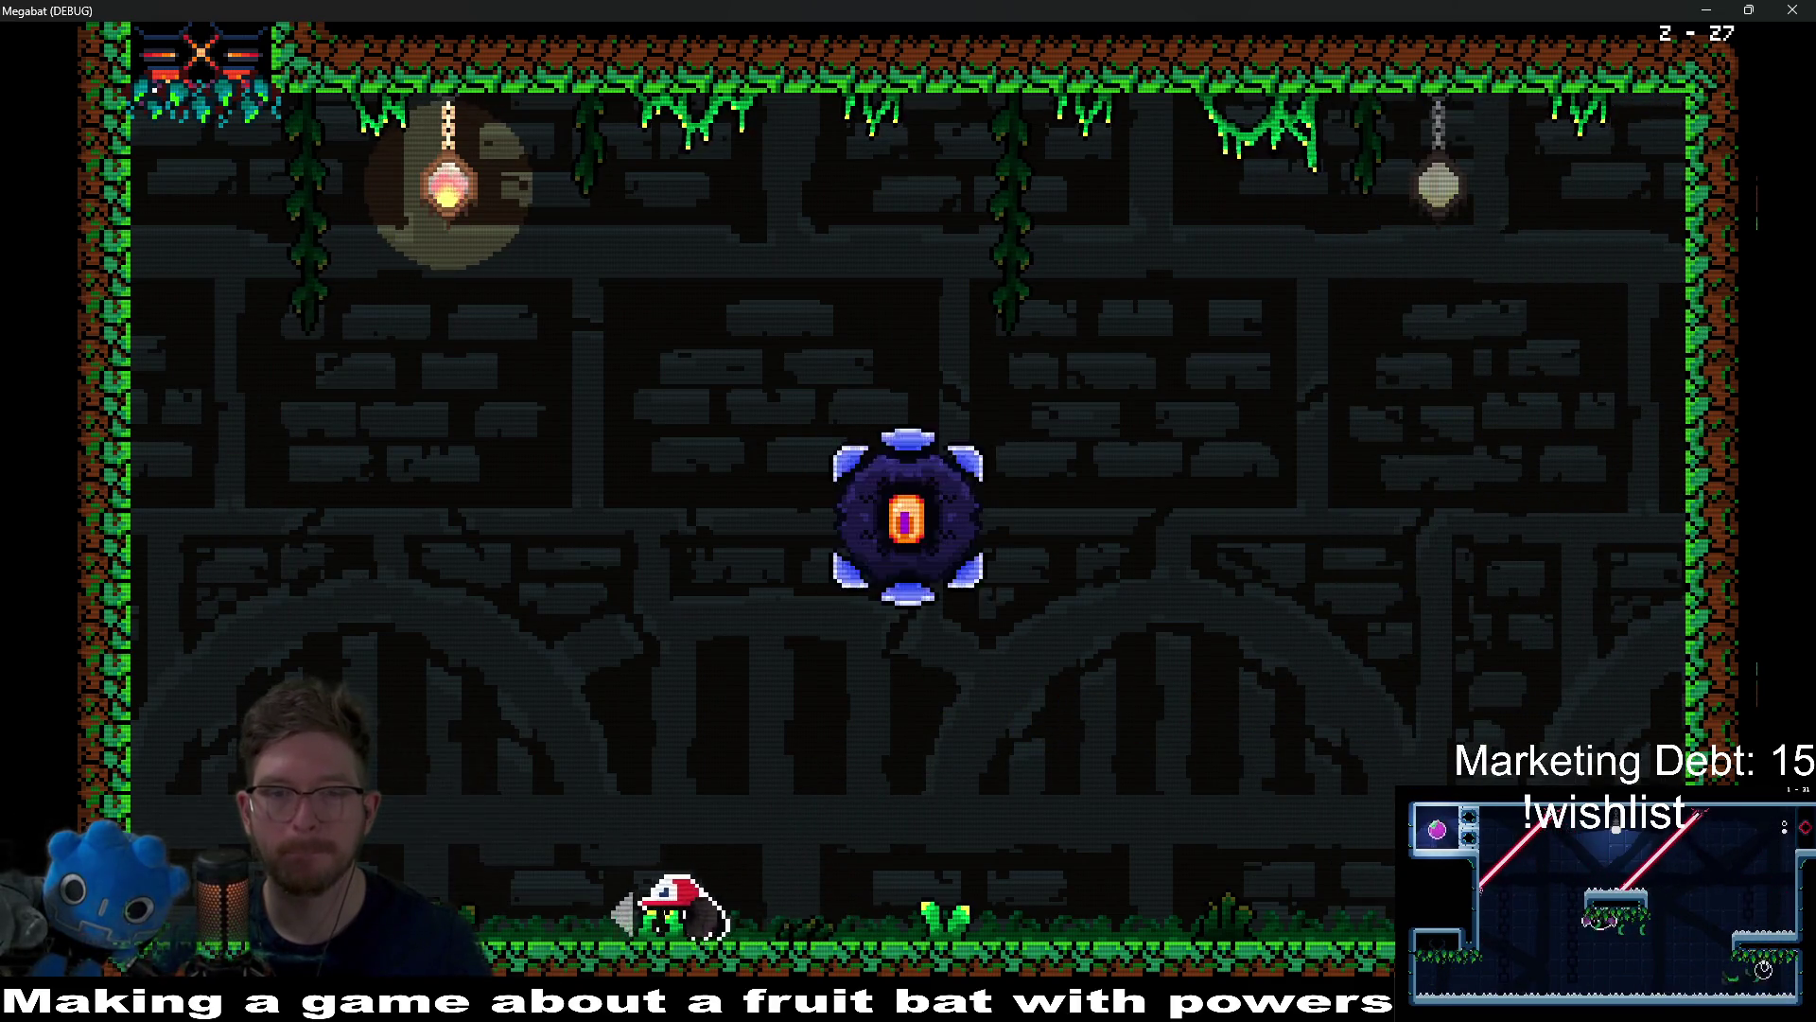
# Step: Attack the spiked orb, dodge its dash, then rise toward the eye orb for the final hit
pyautogui.press('Right')
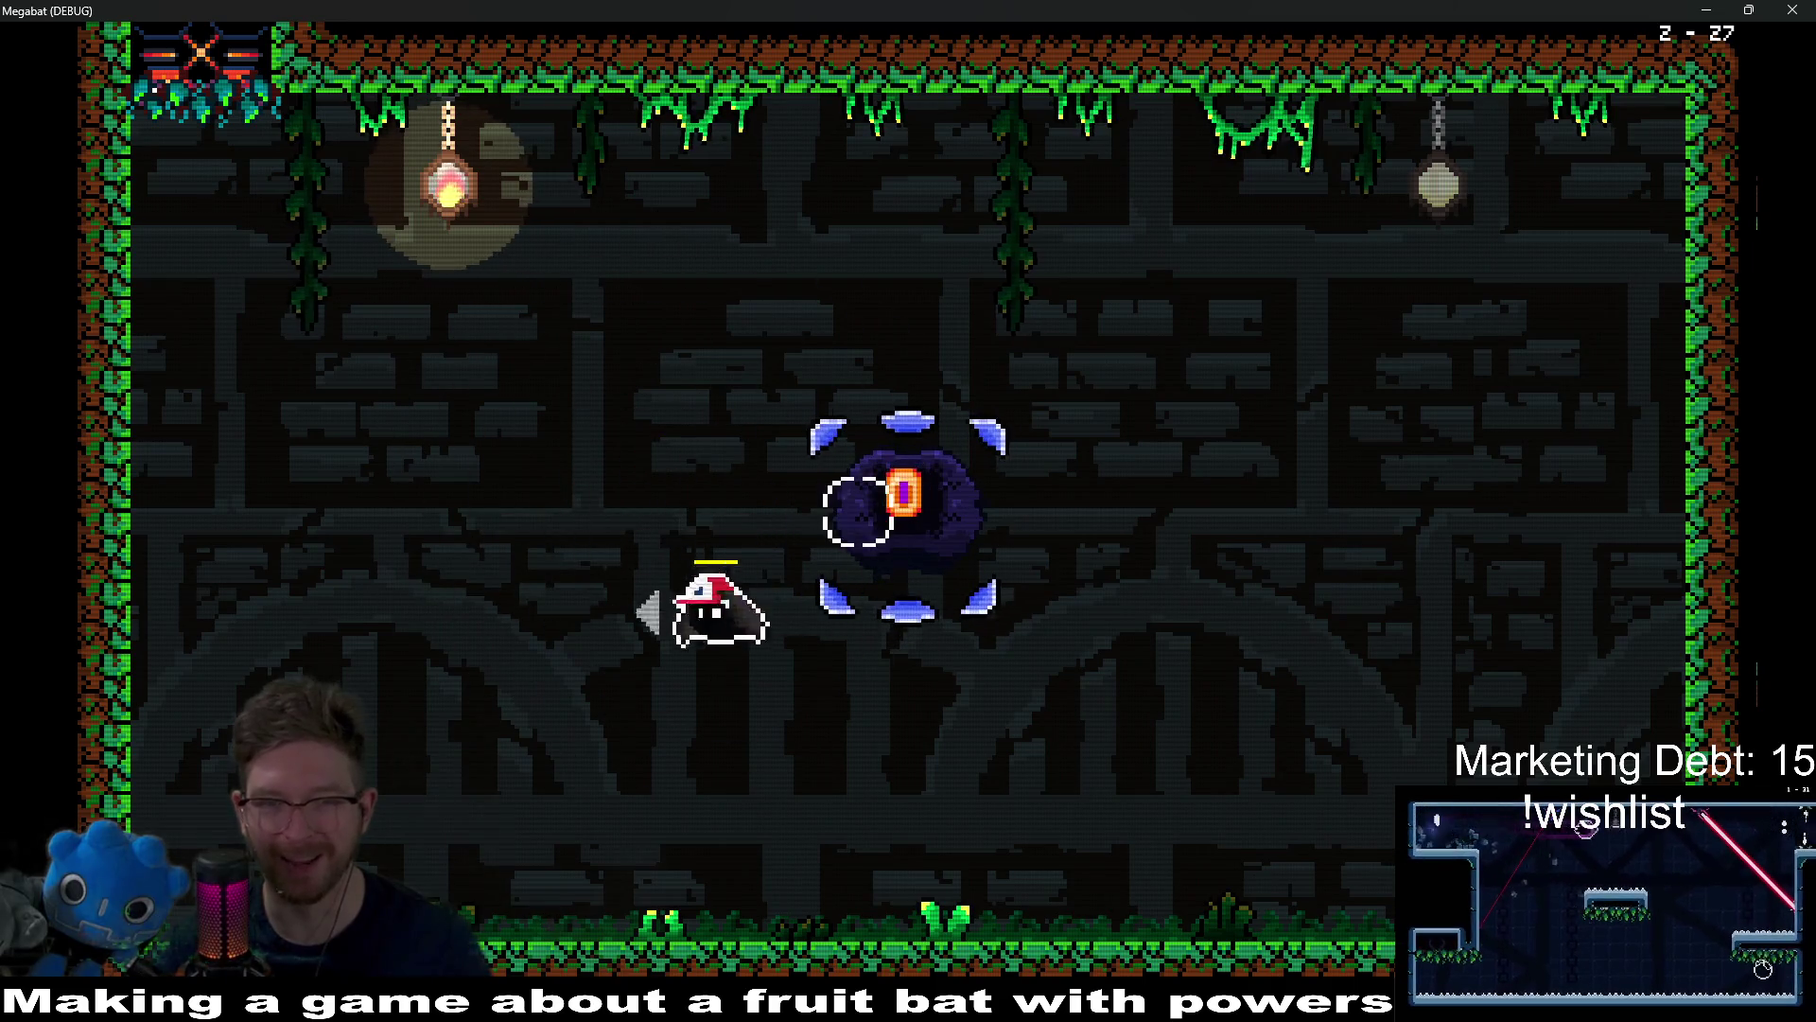
pyautogui.press('Right')
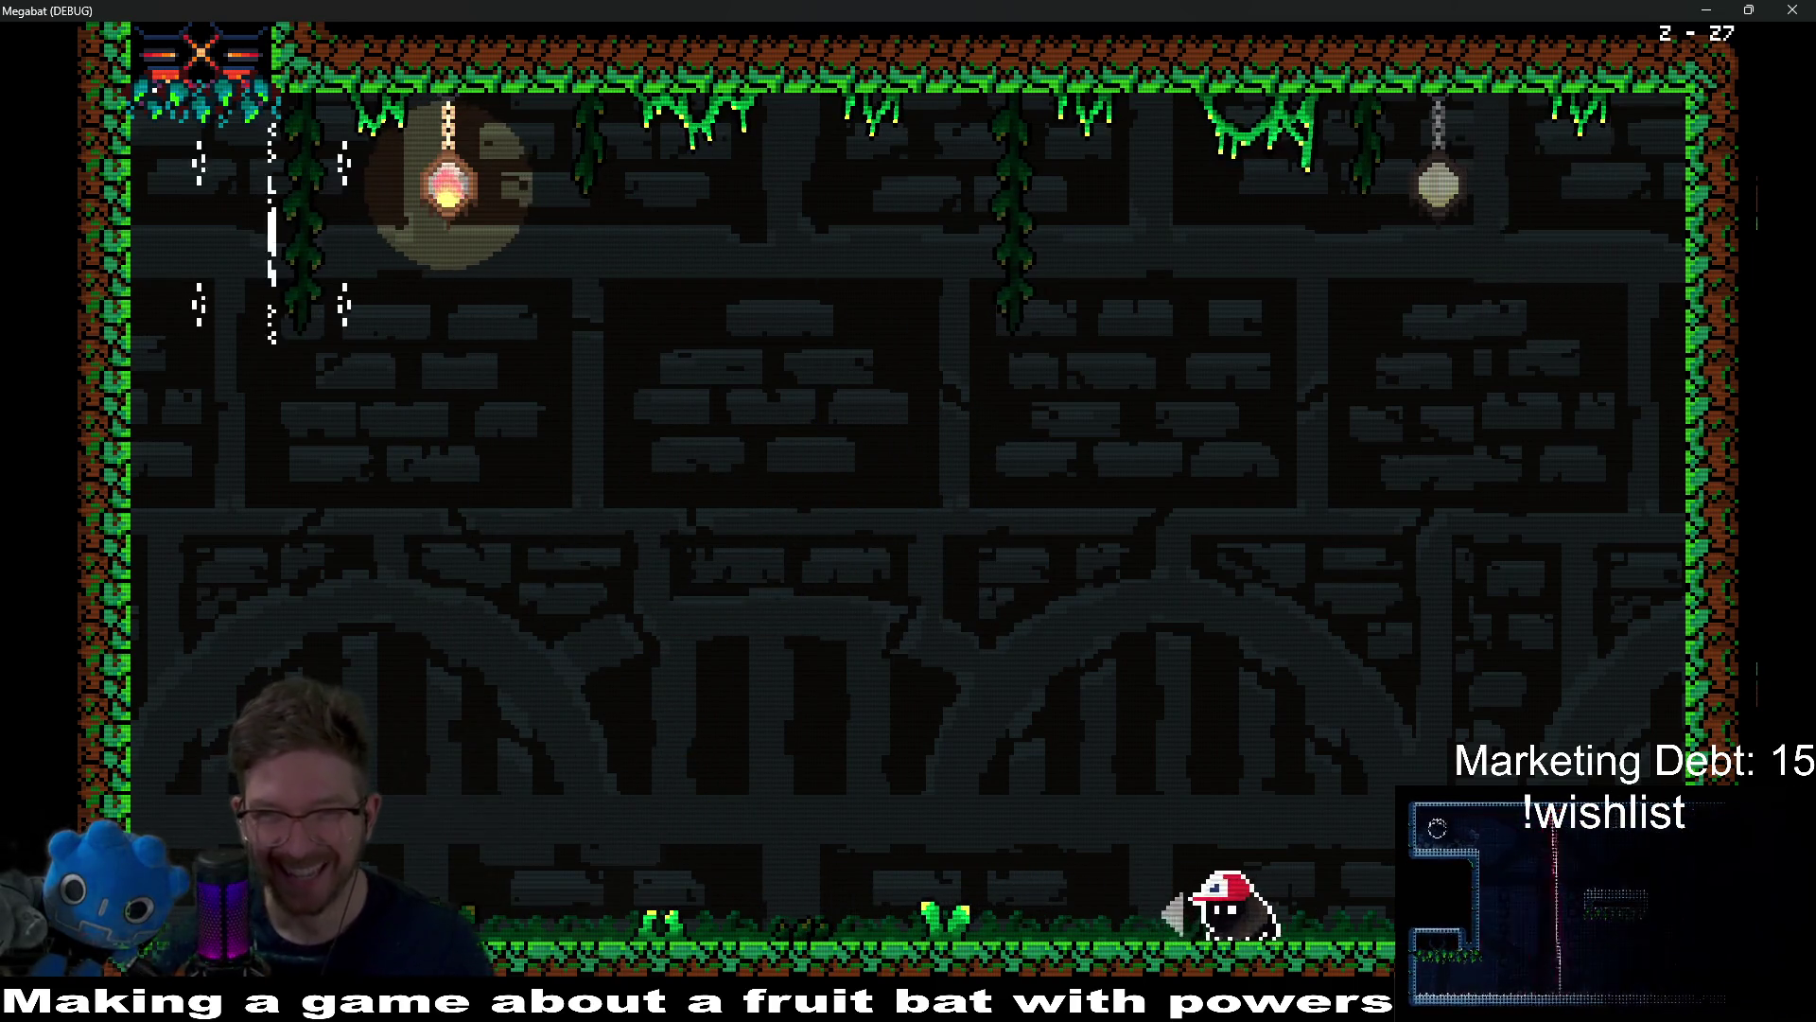
pyautogui.press('Right')
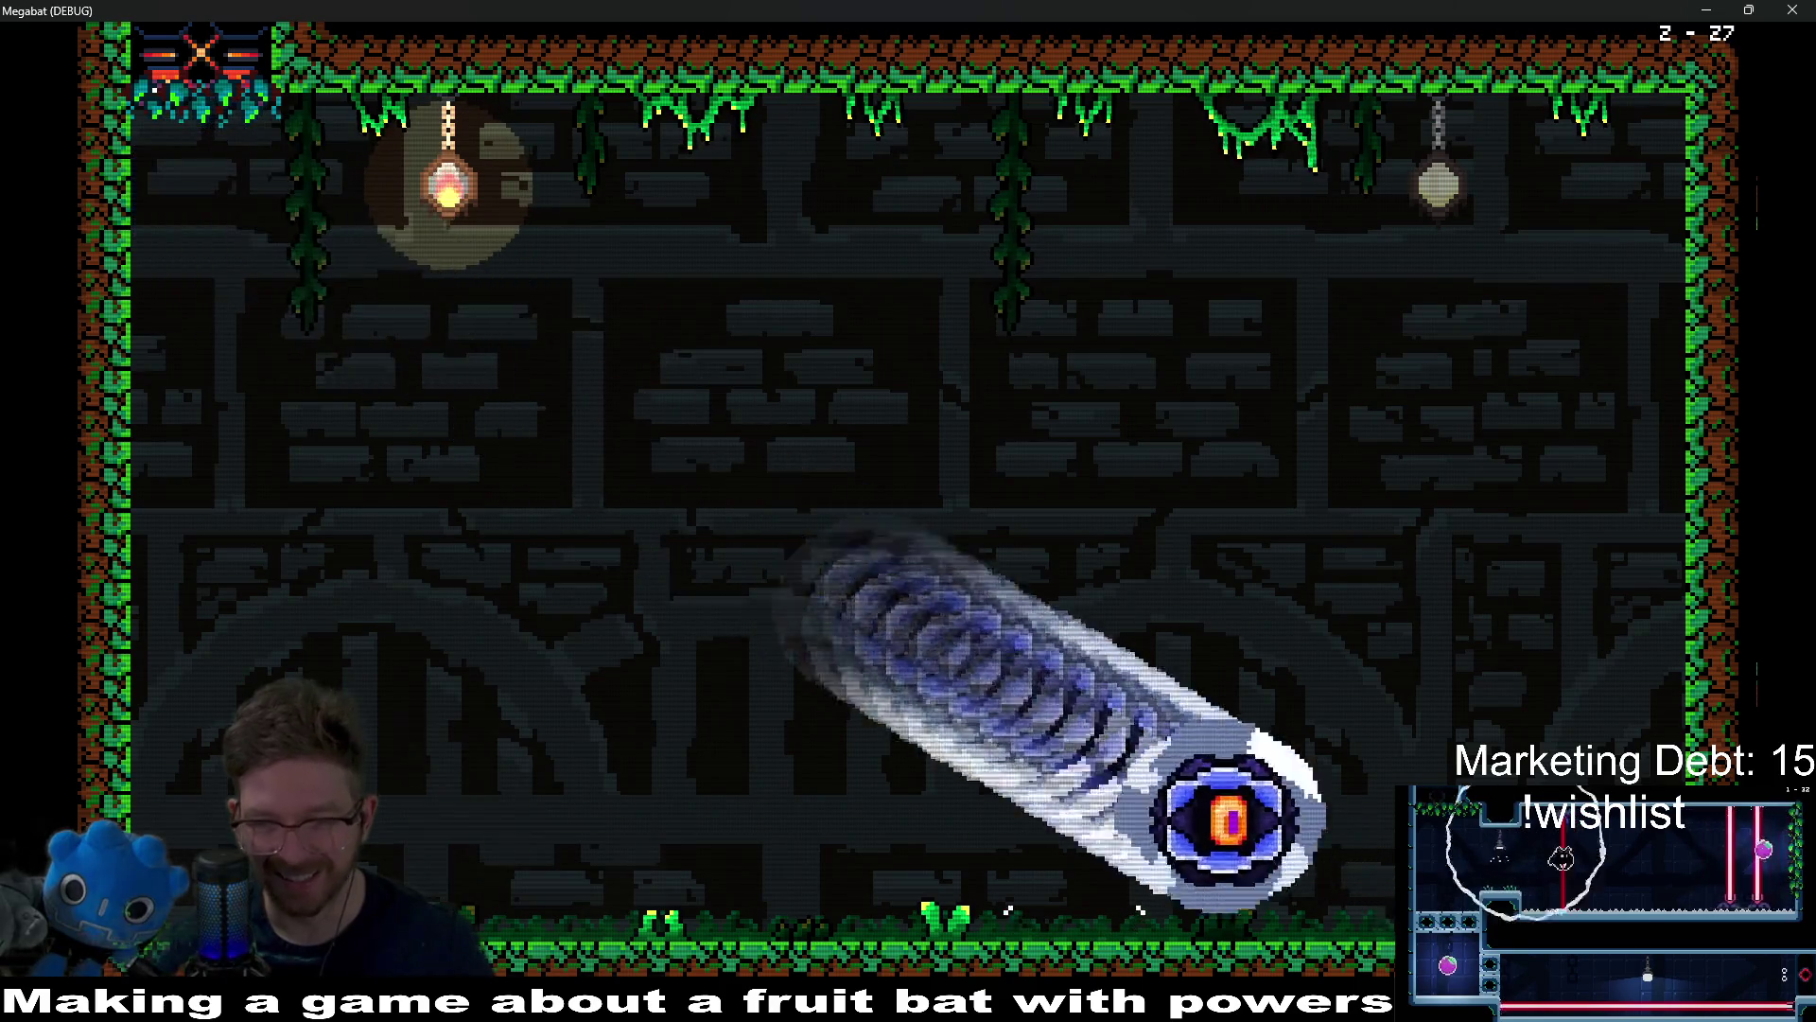
pyautogui.press('Left')
pyautogui.press('Left')
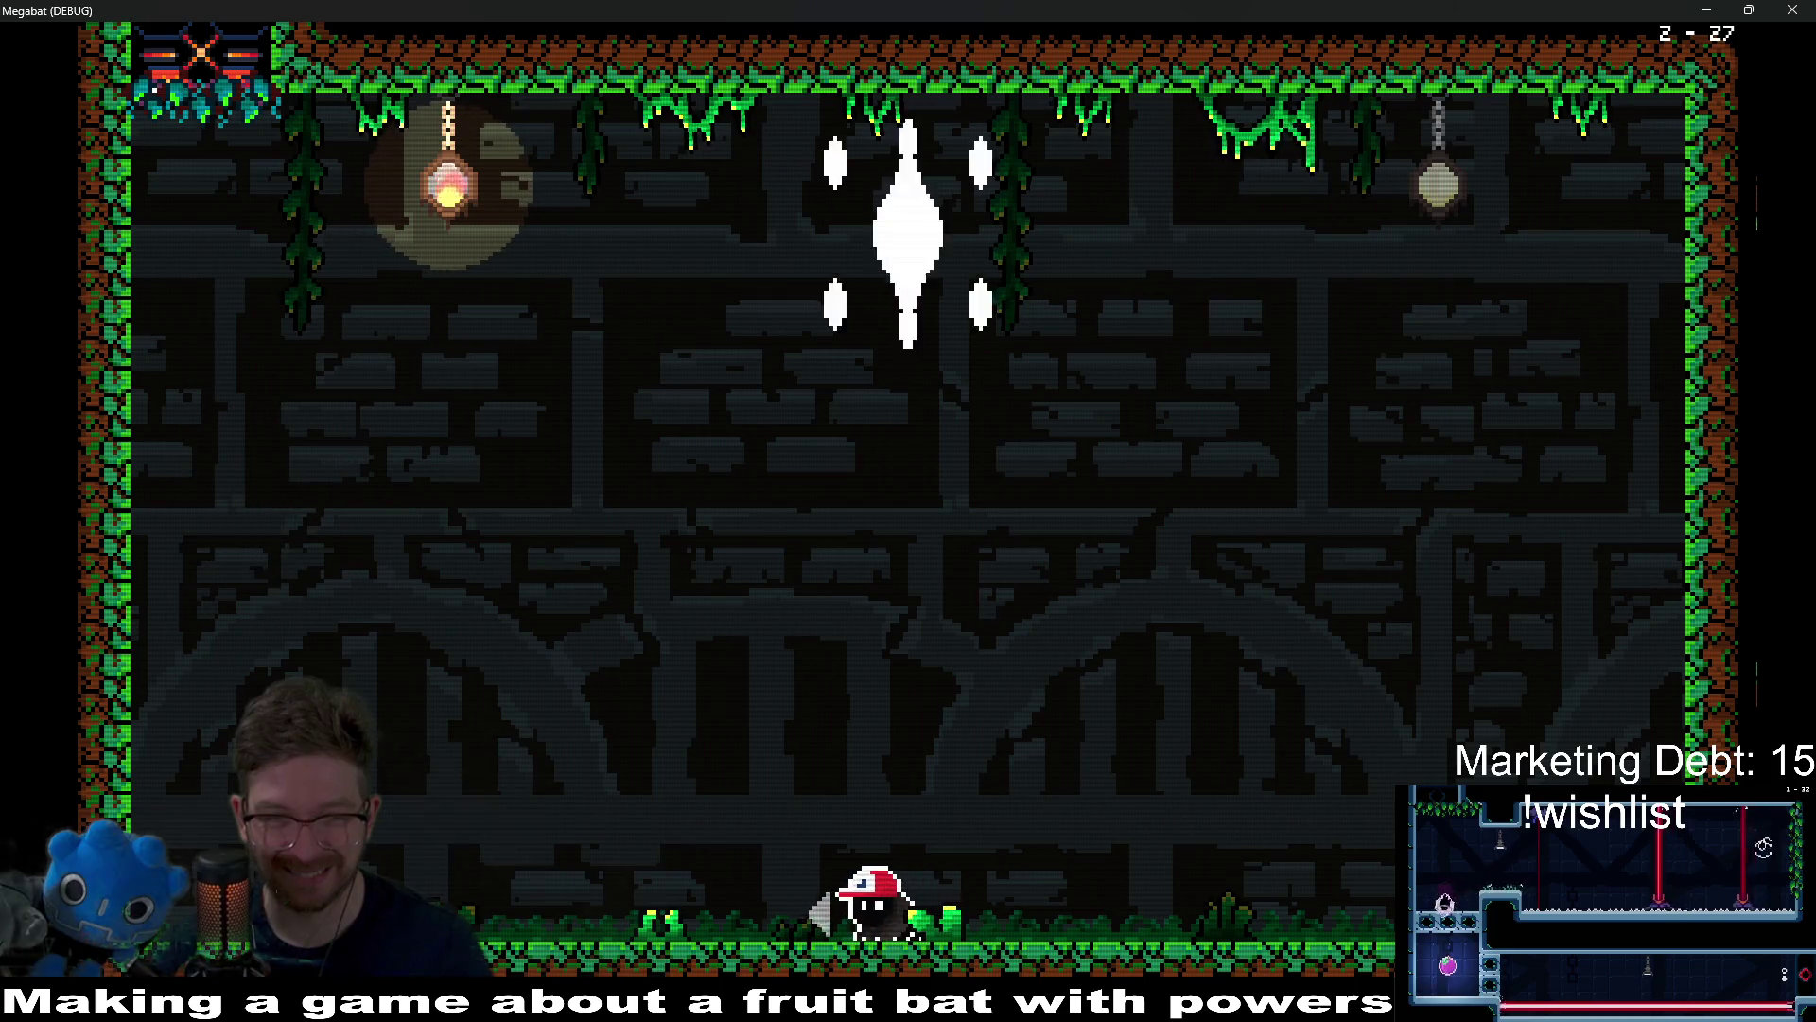
pyautogui.press('space')
pyautogui.press('Right')
pyautogui.press('space')
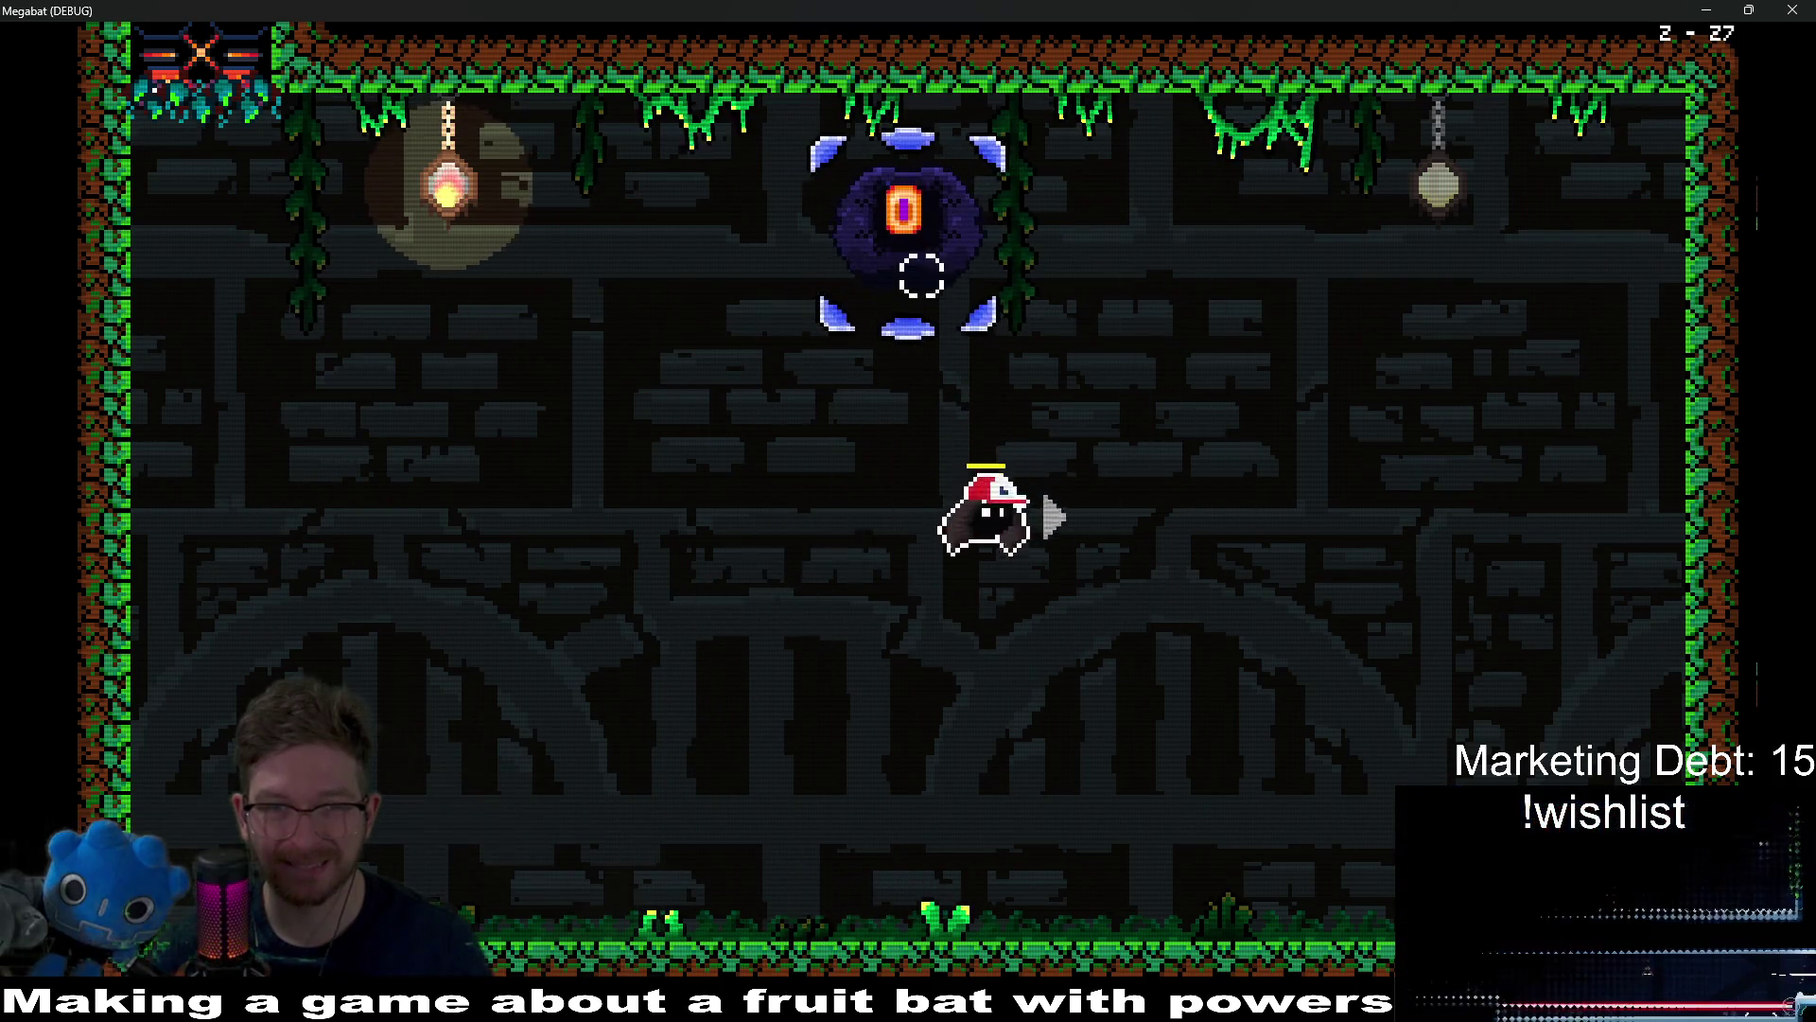
pyautogui.press('Left')
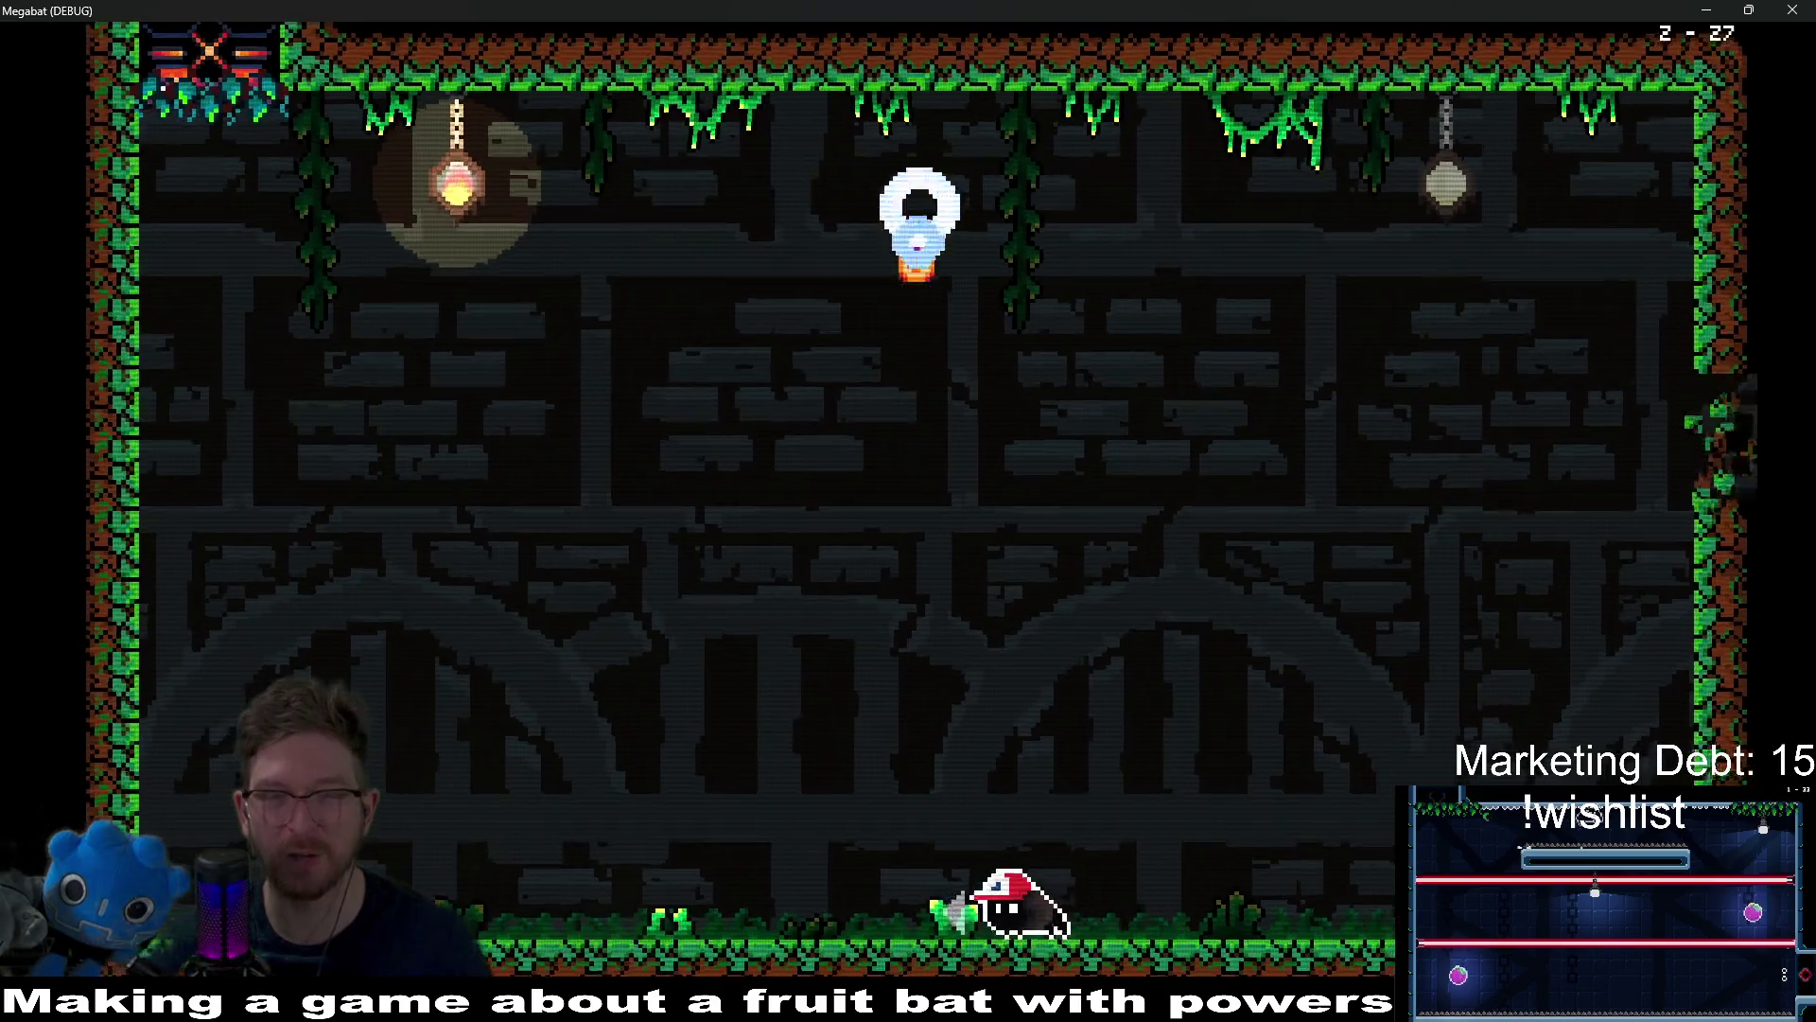
# Step: Finish off the eye orb, fly right through the next room, and land on the platform by the water gate
pyautogui.press('Right')
pyautogui.press('space')
pyautogui.press('Right')
pyautogui.press('space')
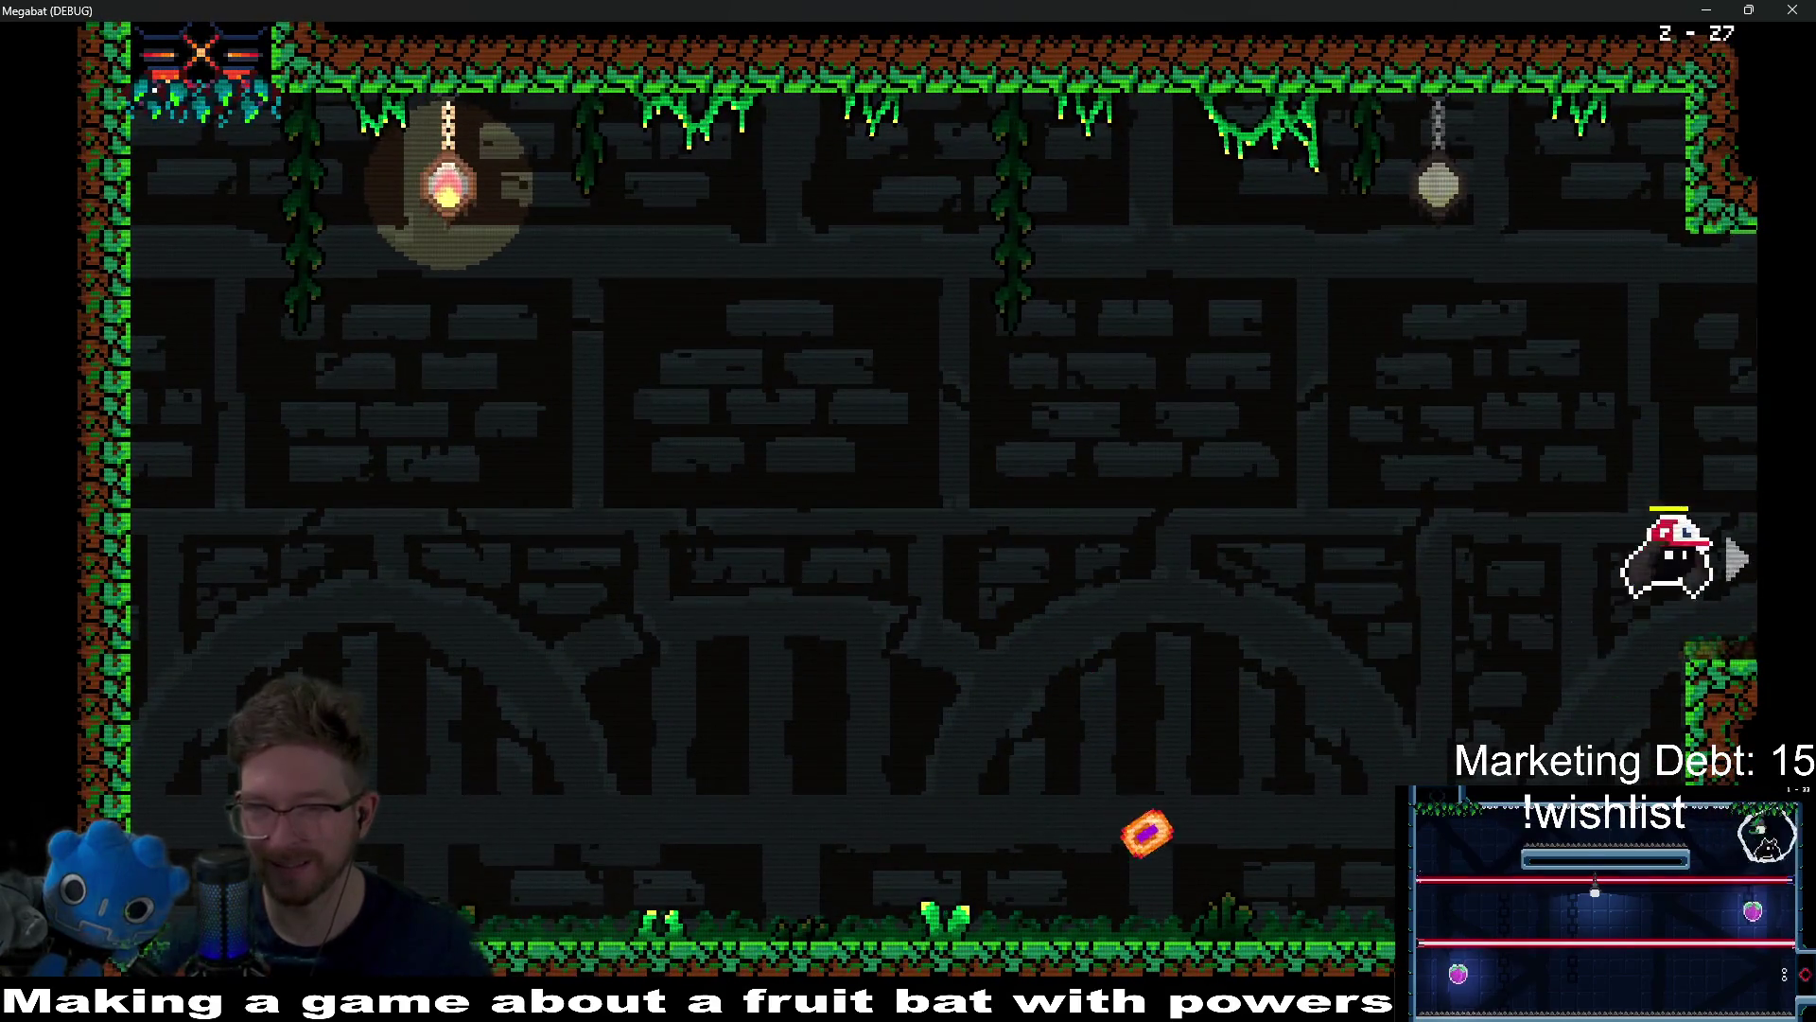
pyautogui.press('Right')
pyautogui.press('space')
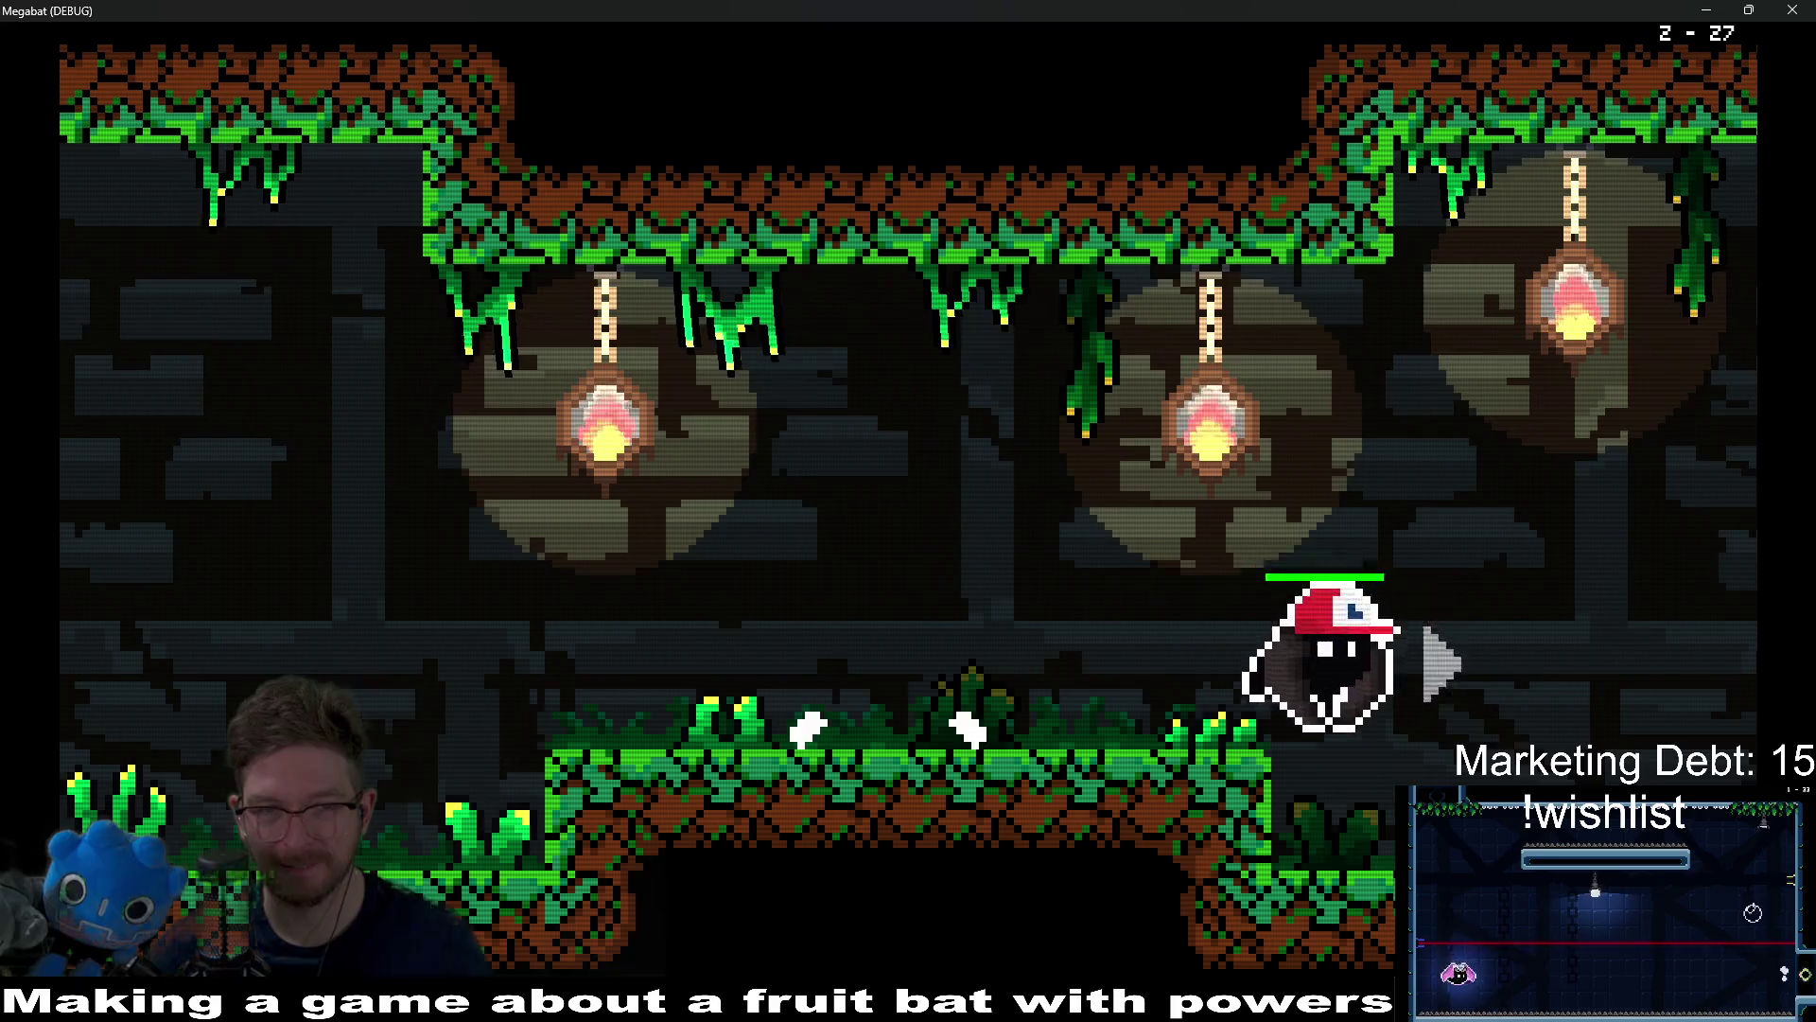
pyautogui.press('Right')
pyautogui.press('space')
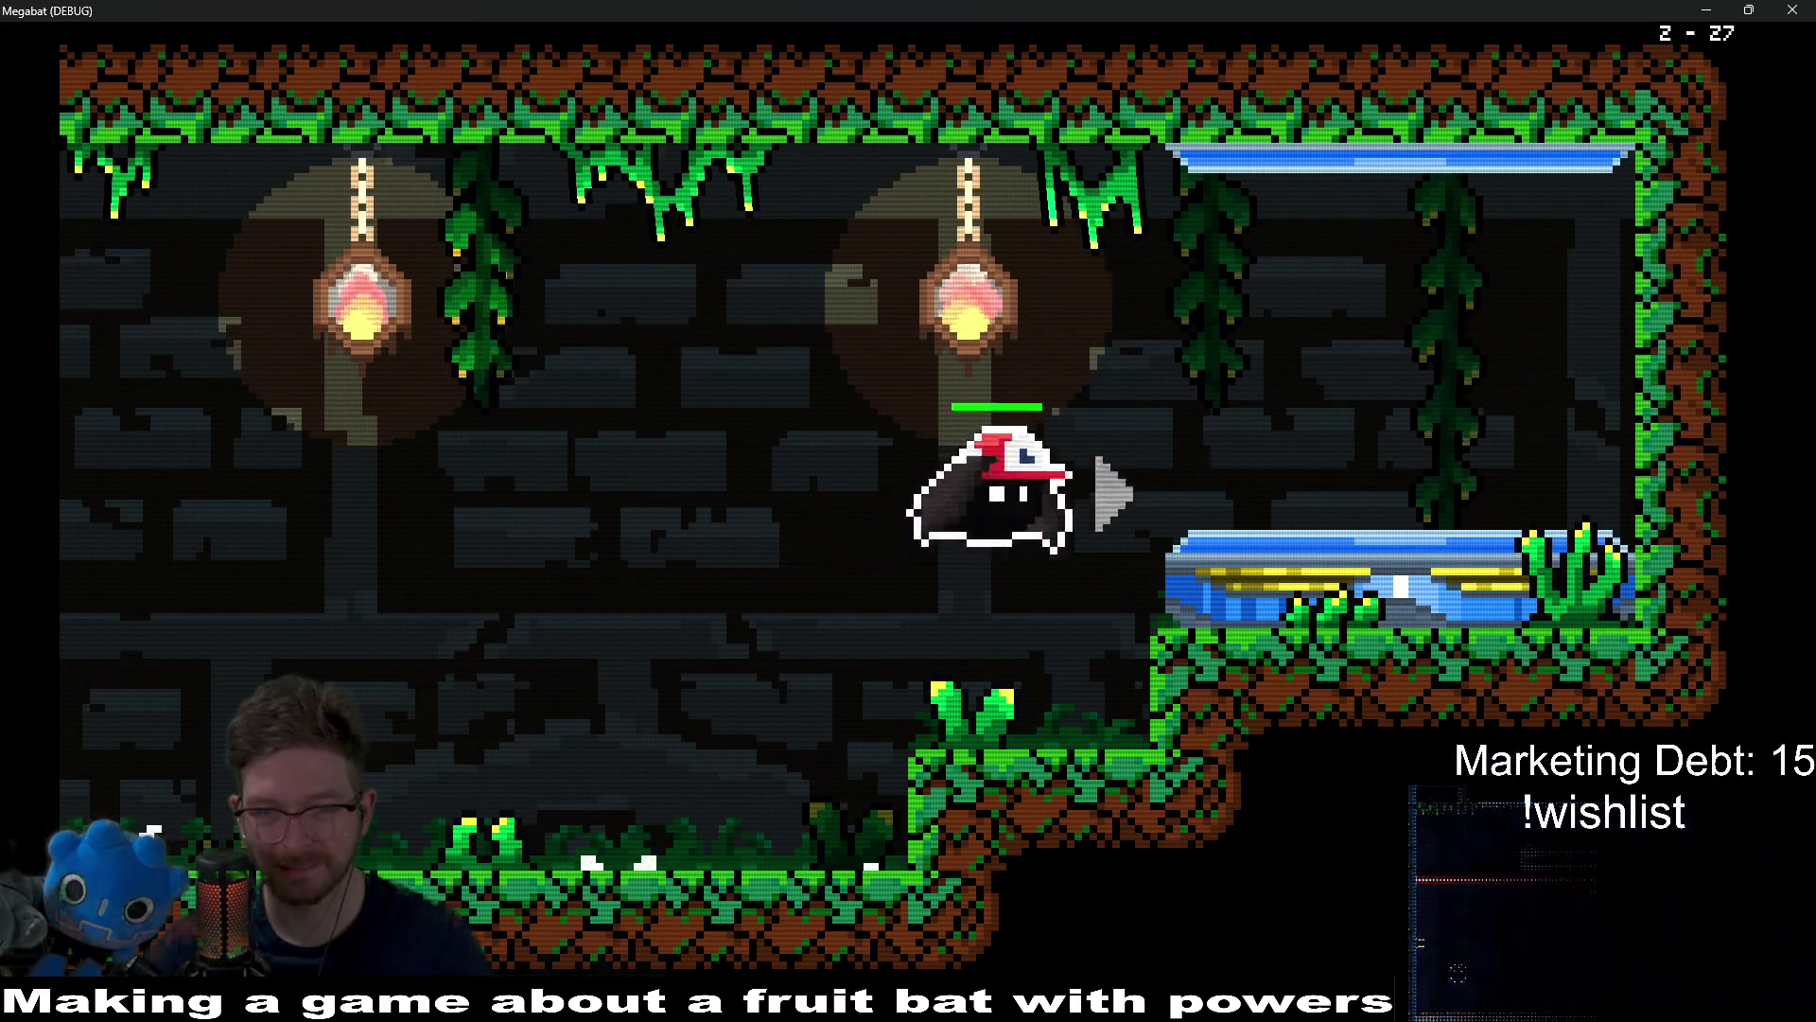
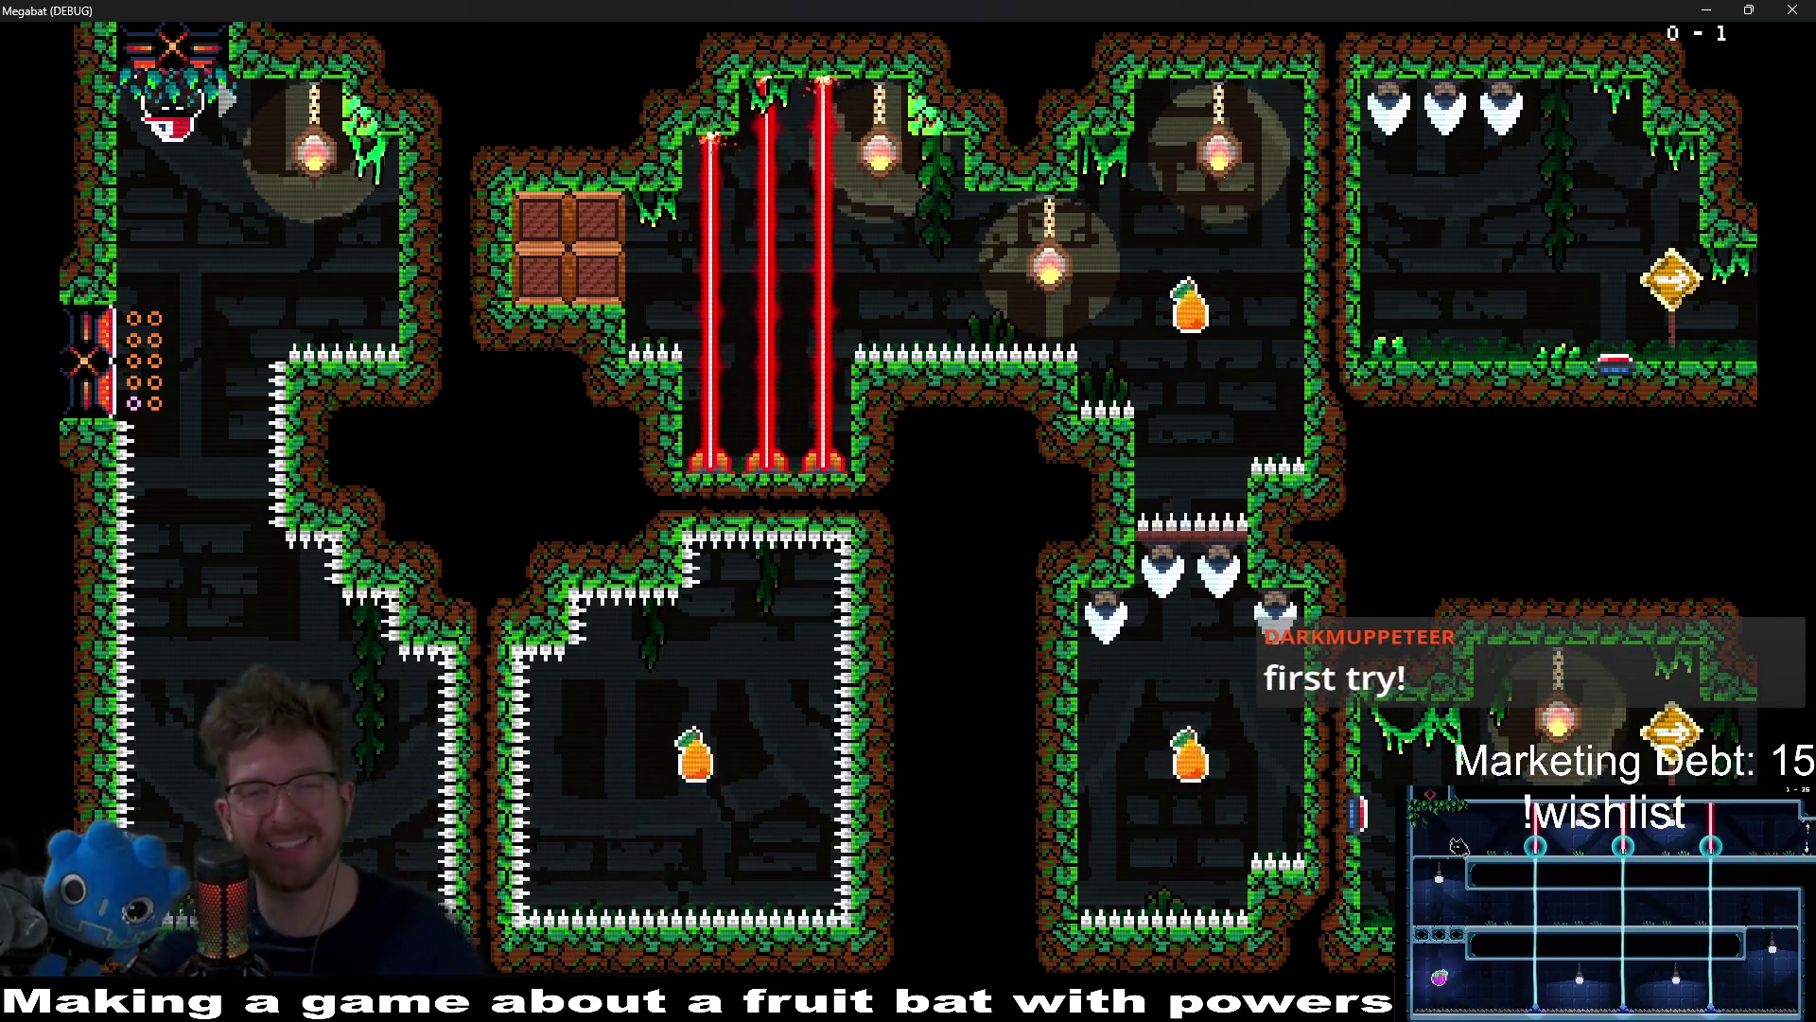
# Step: Pause the Megabat debug build and quit it, returning to the HomeLevel scene in the editor
pyautogui.press('Escape')
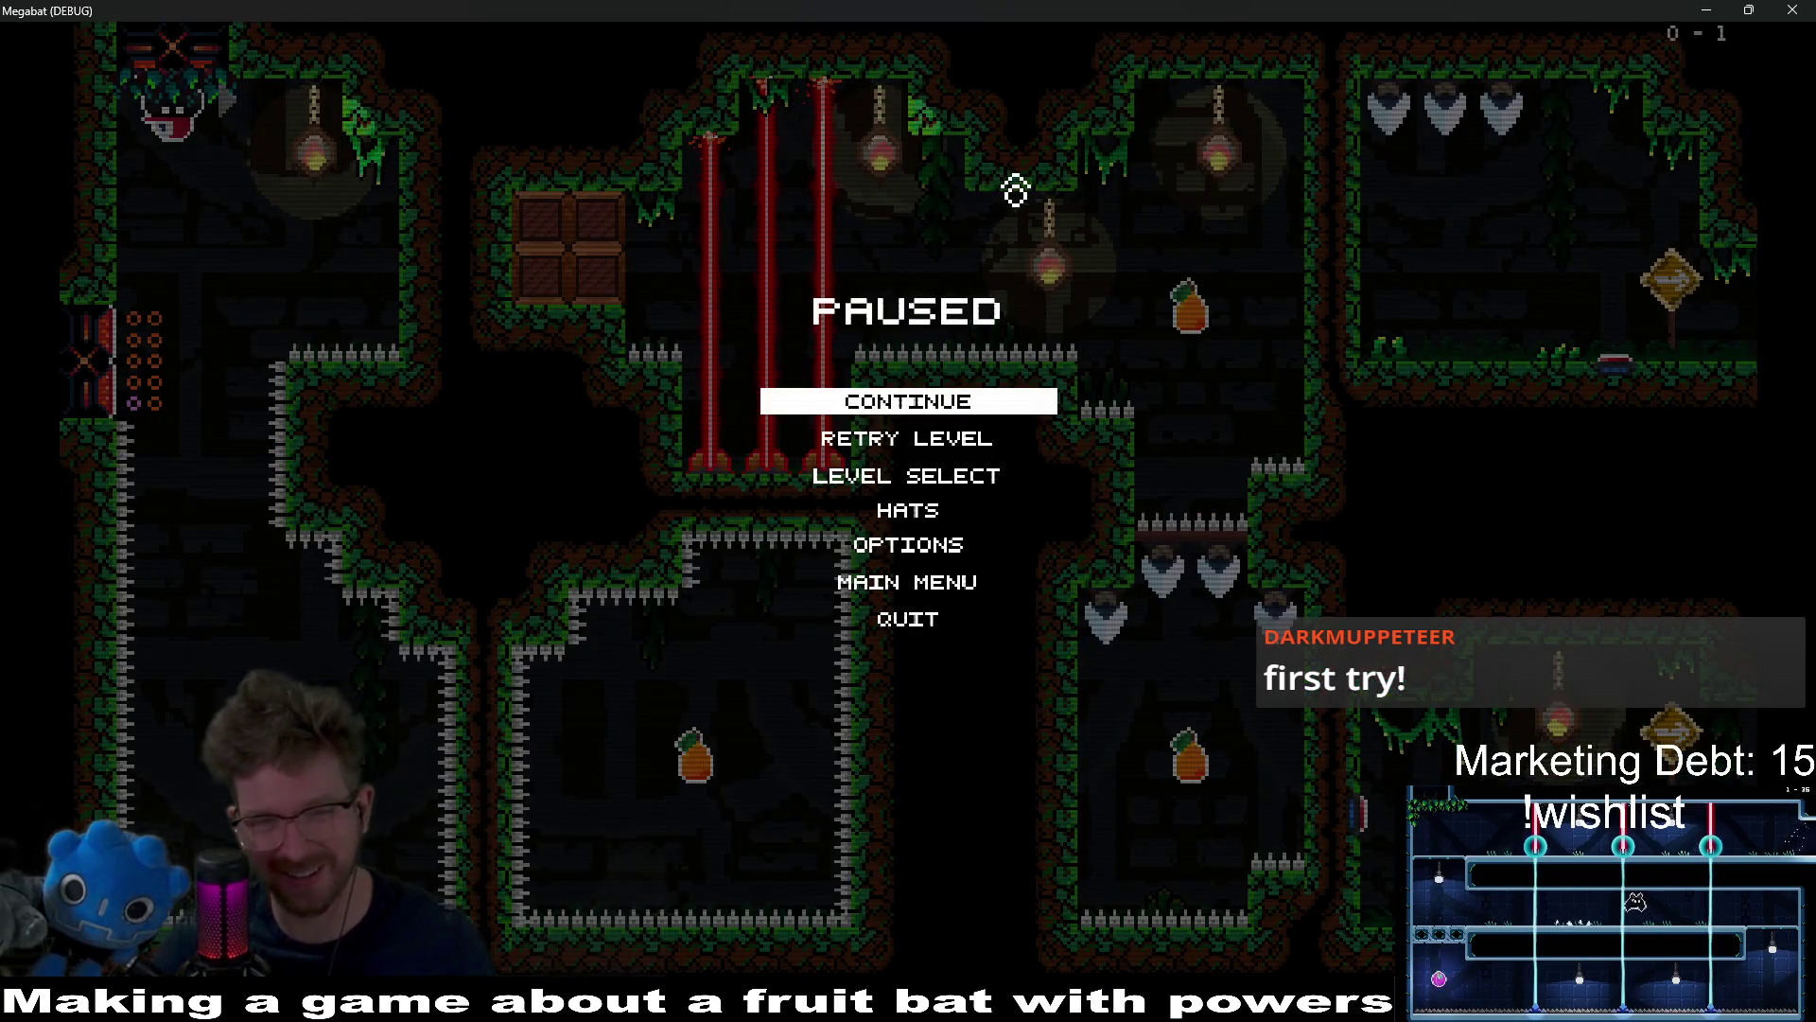
pyautogui.click(1792, 11)
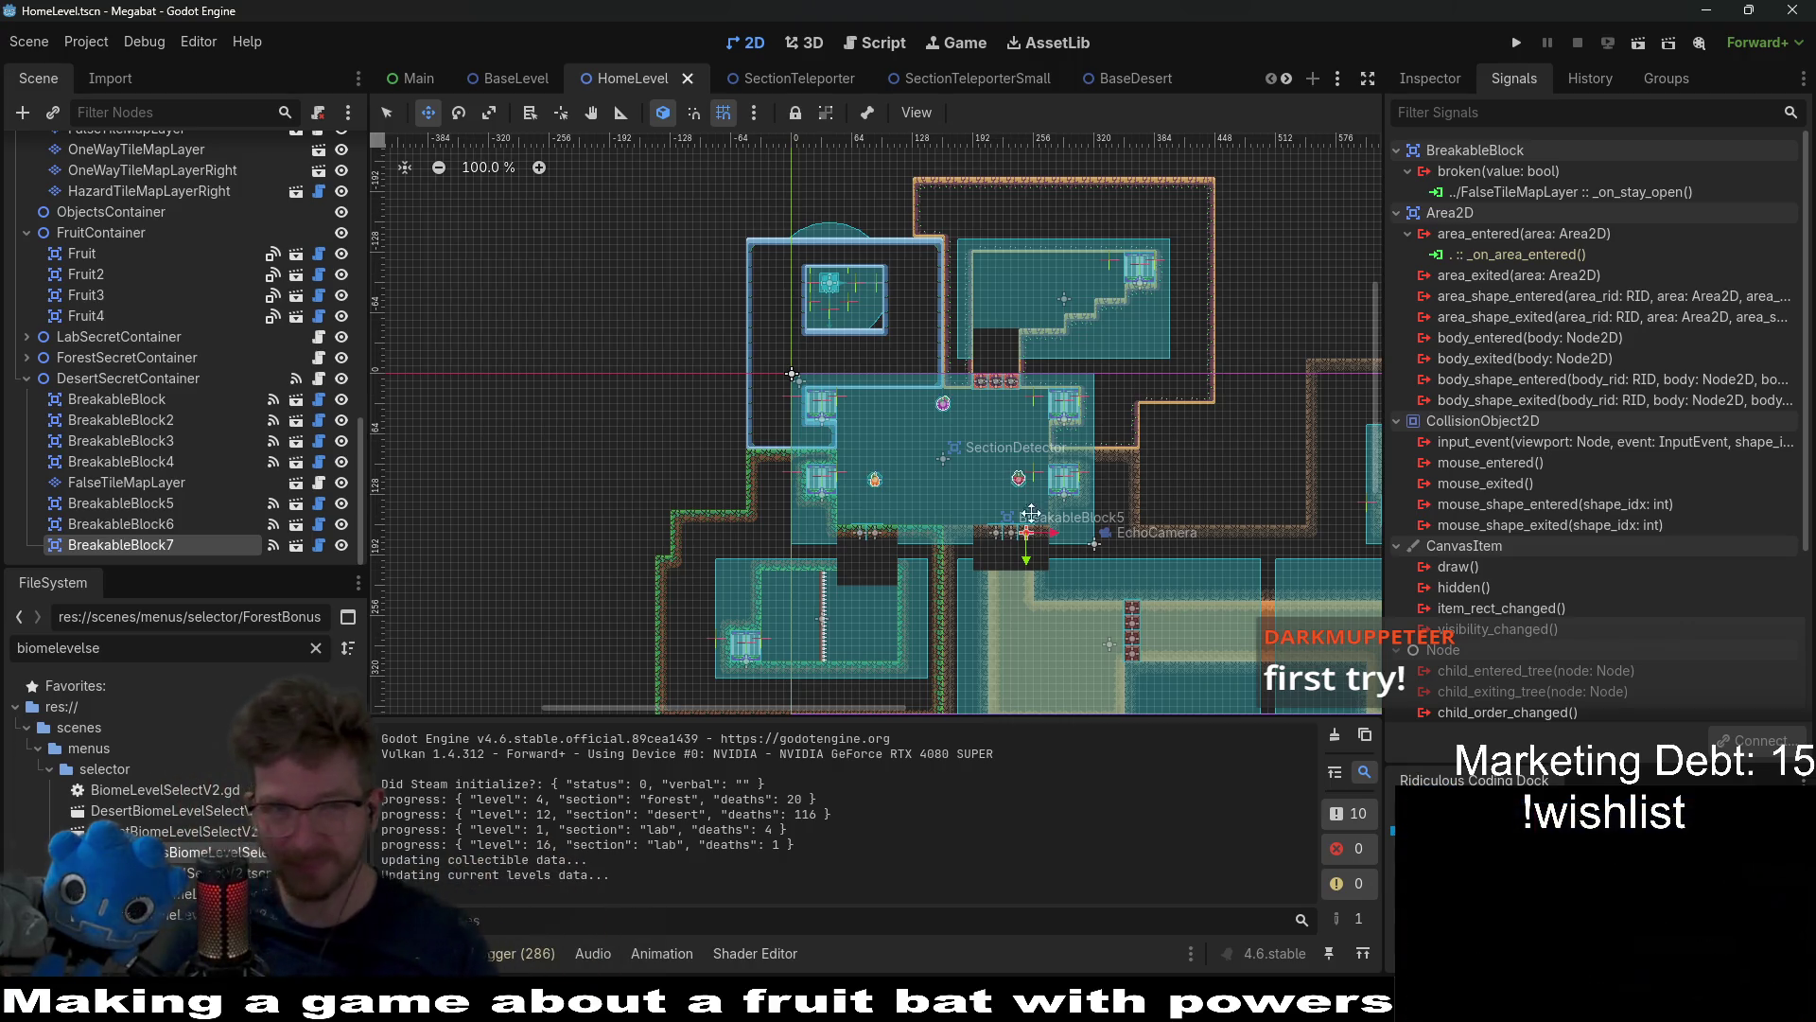
# Step: Quick-open the Level_2_Boss.tscn scene
pyautogui.hotkey('alt', 'shift', 'o')
pyautogui.write('le')
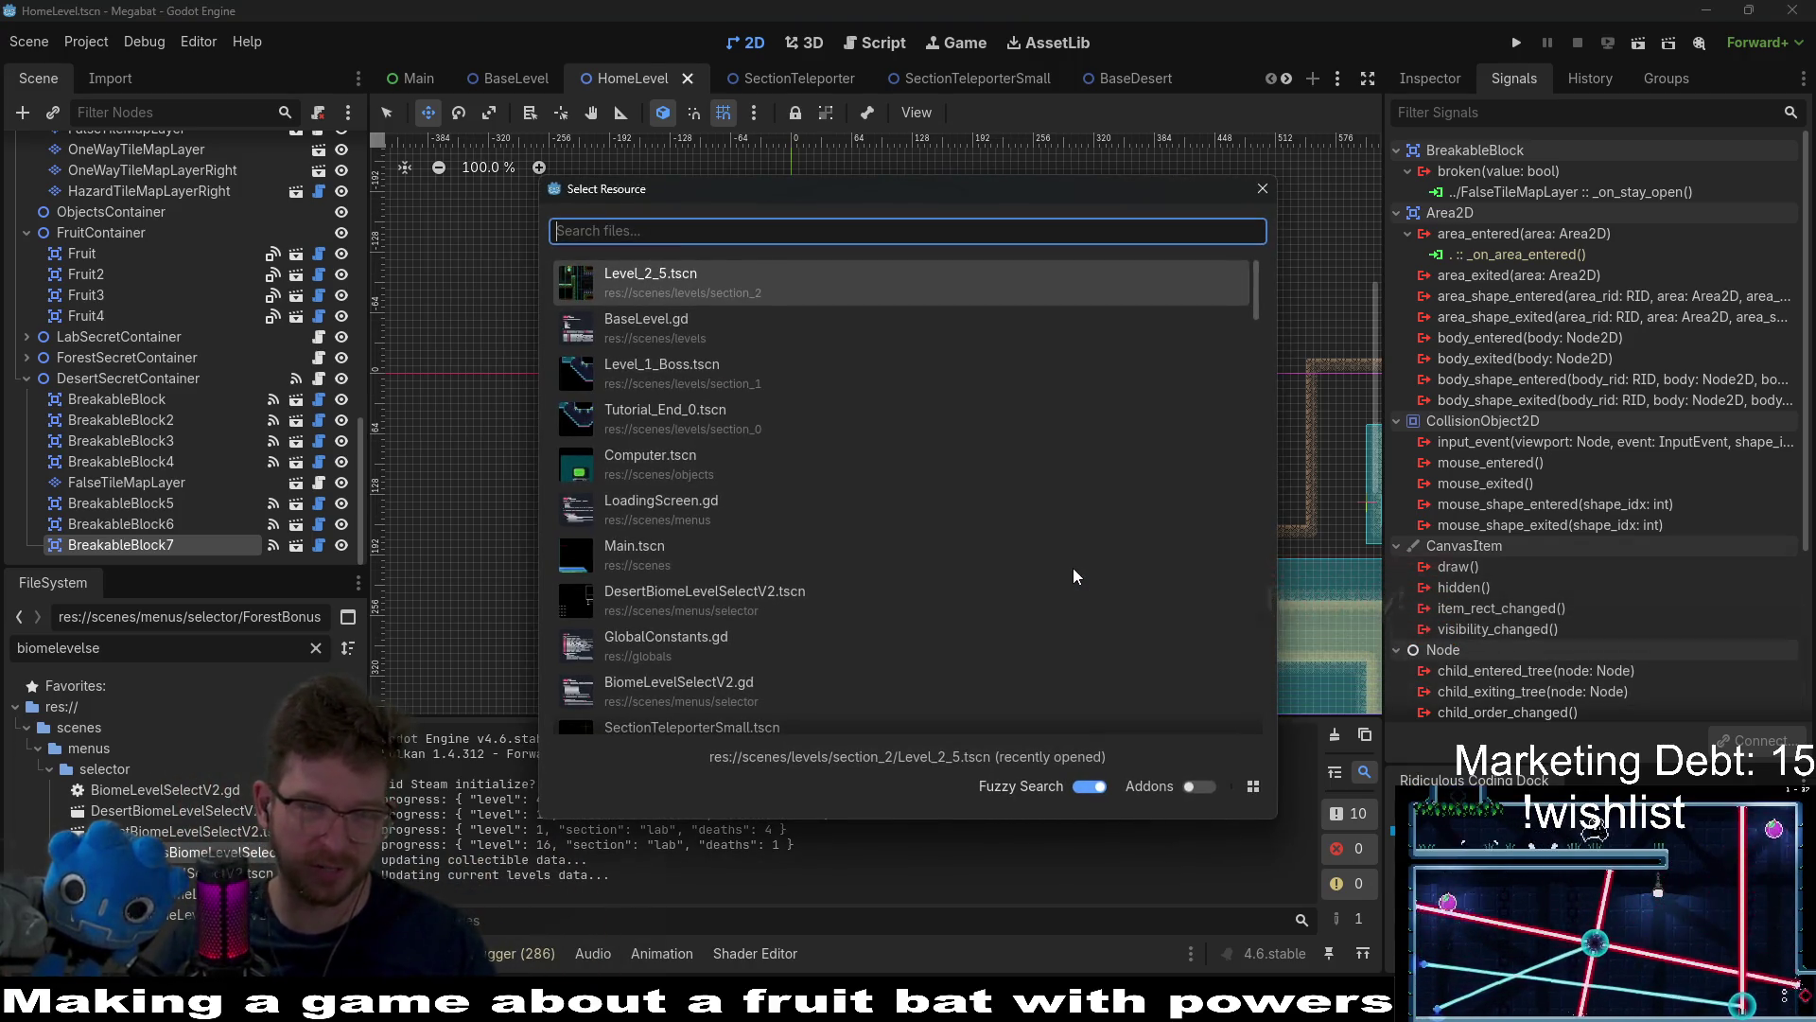
pyautogui.write('vel_2')
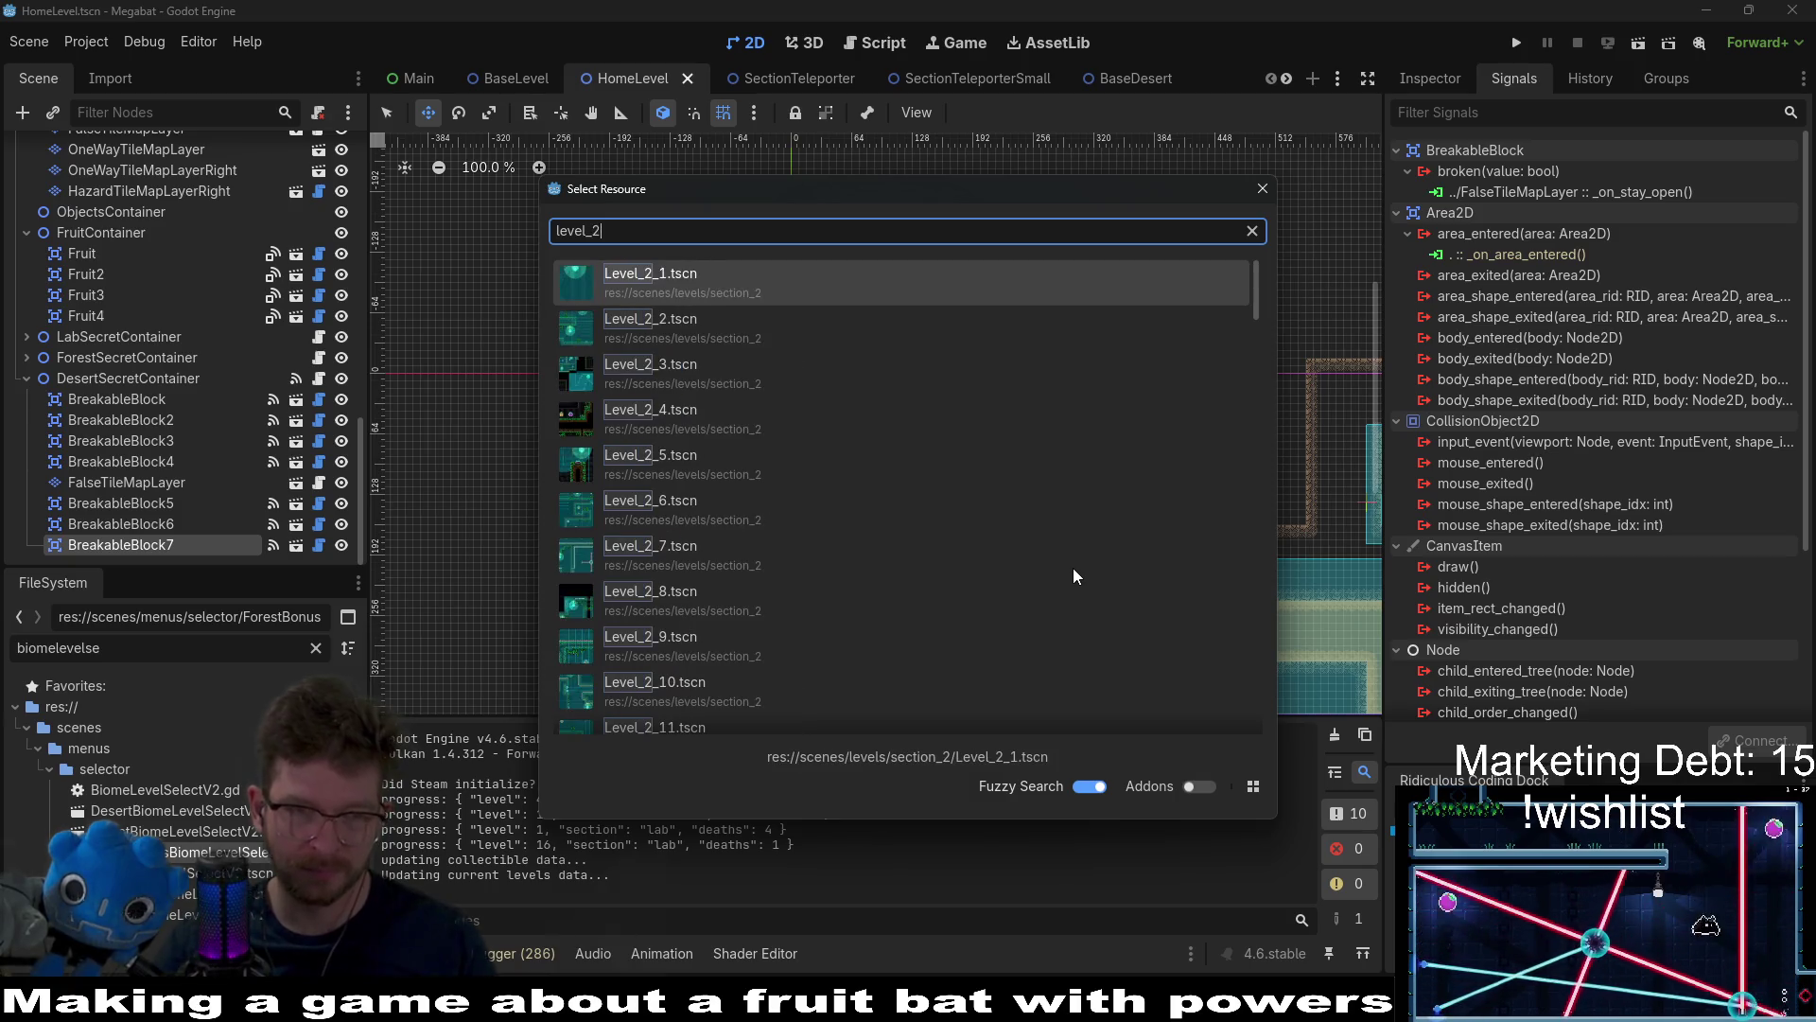
pyautogui.write('_boss')
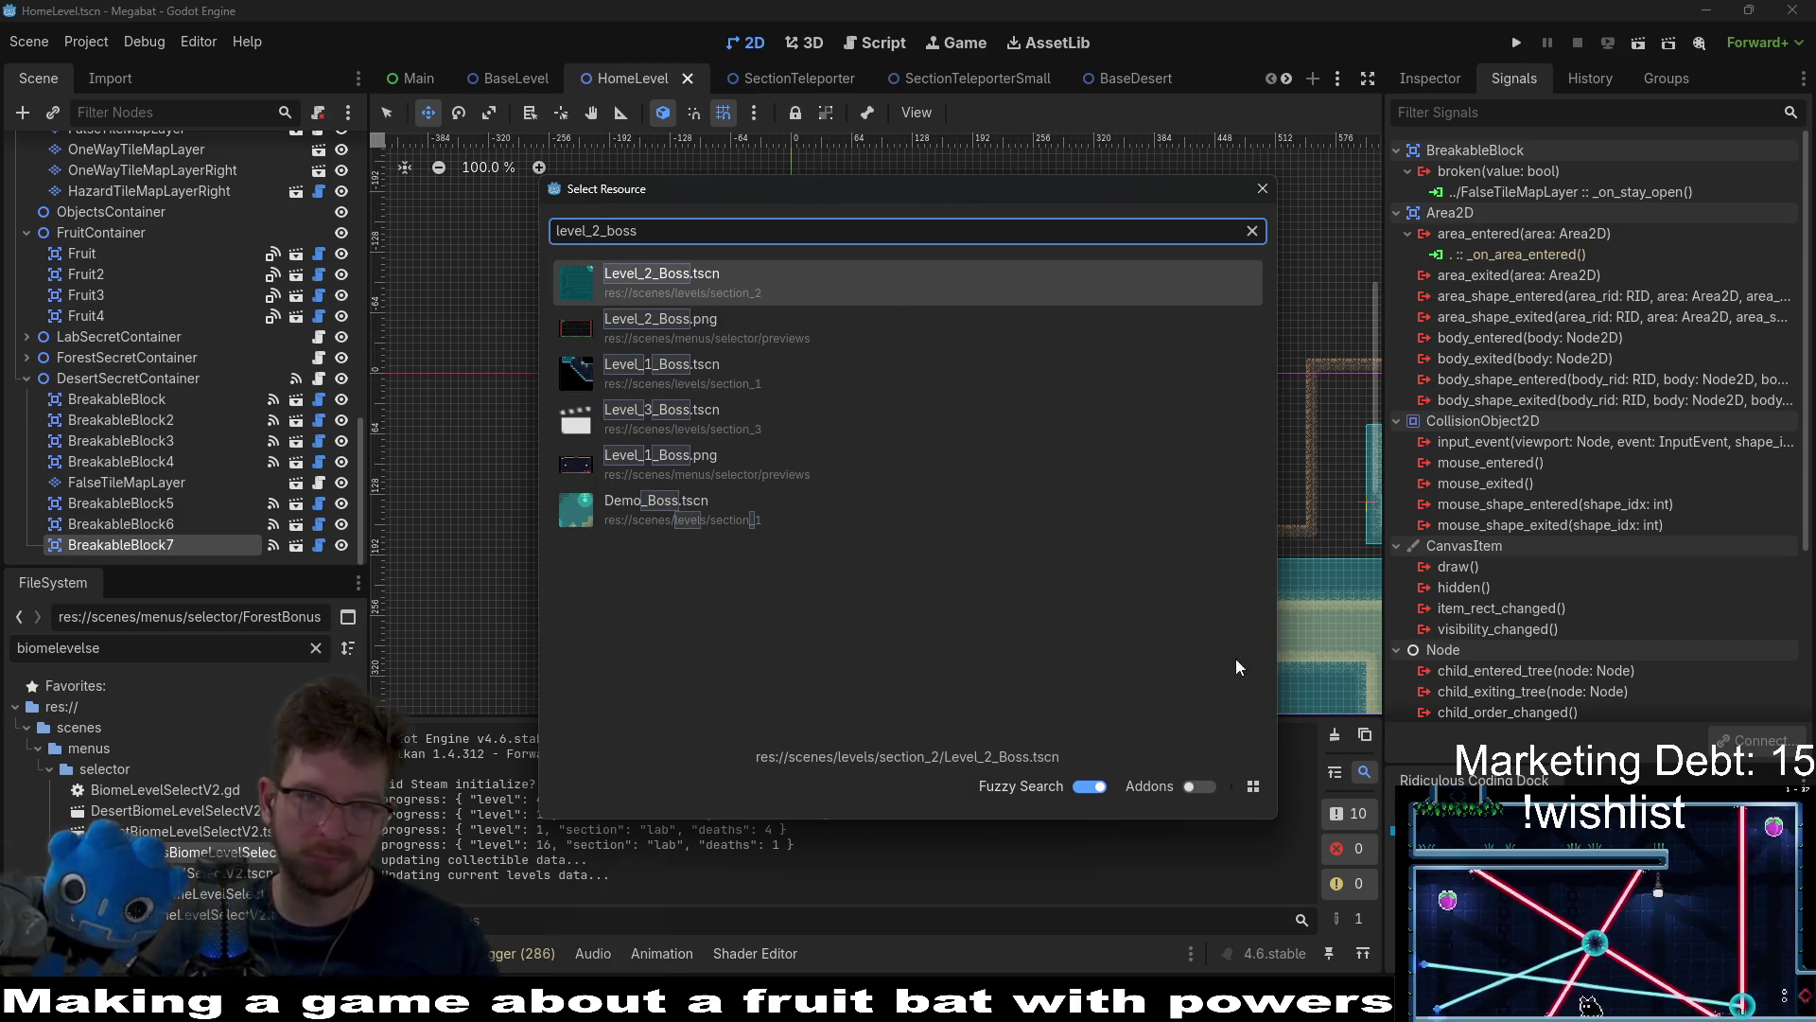
pyautogui.click(820, 302)
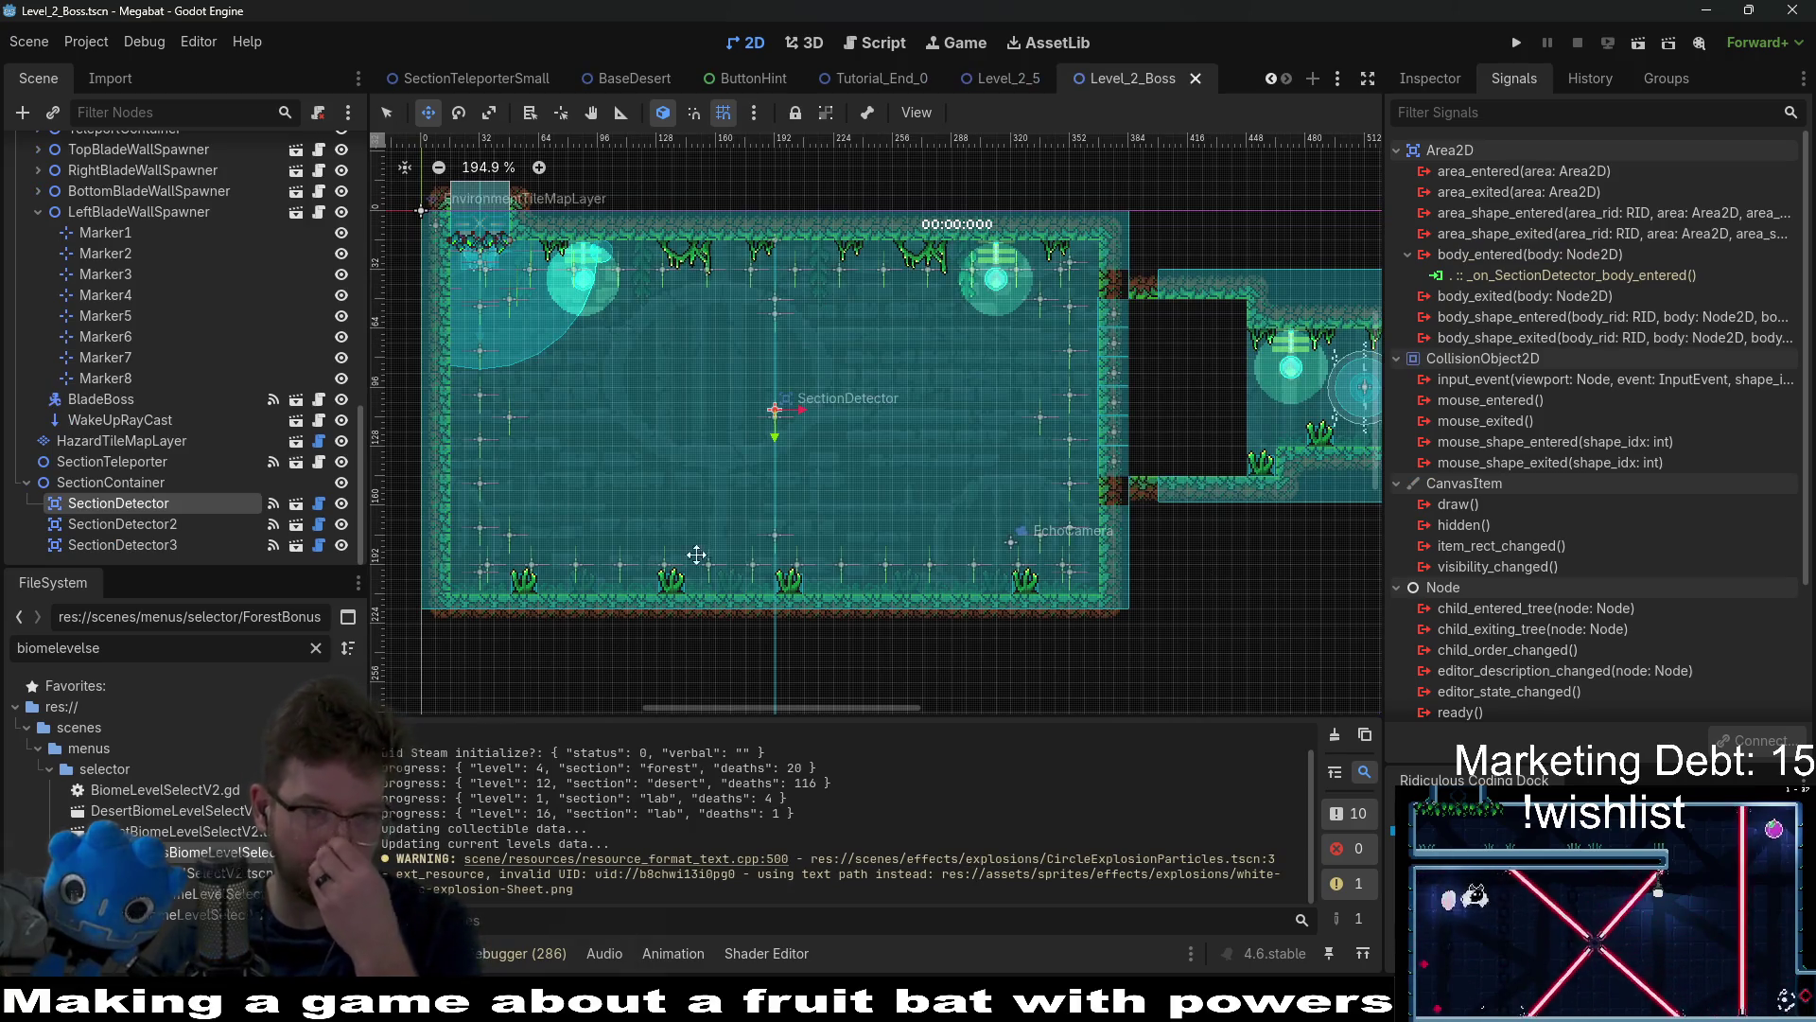
pyautogui.scroll(10, 133, 441)
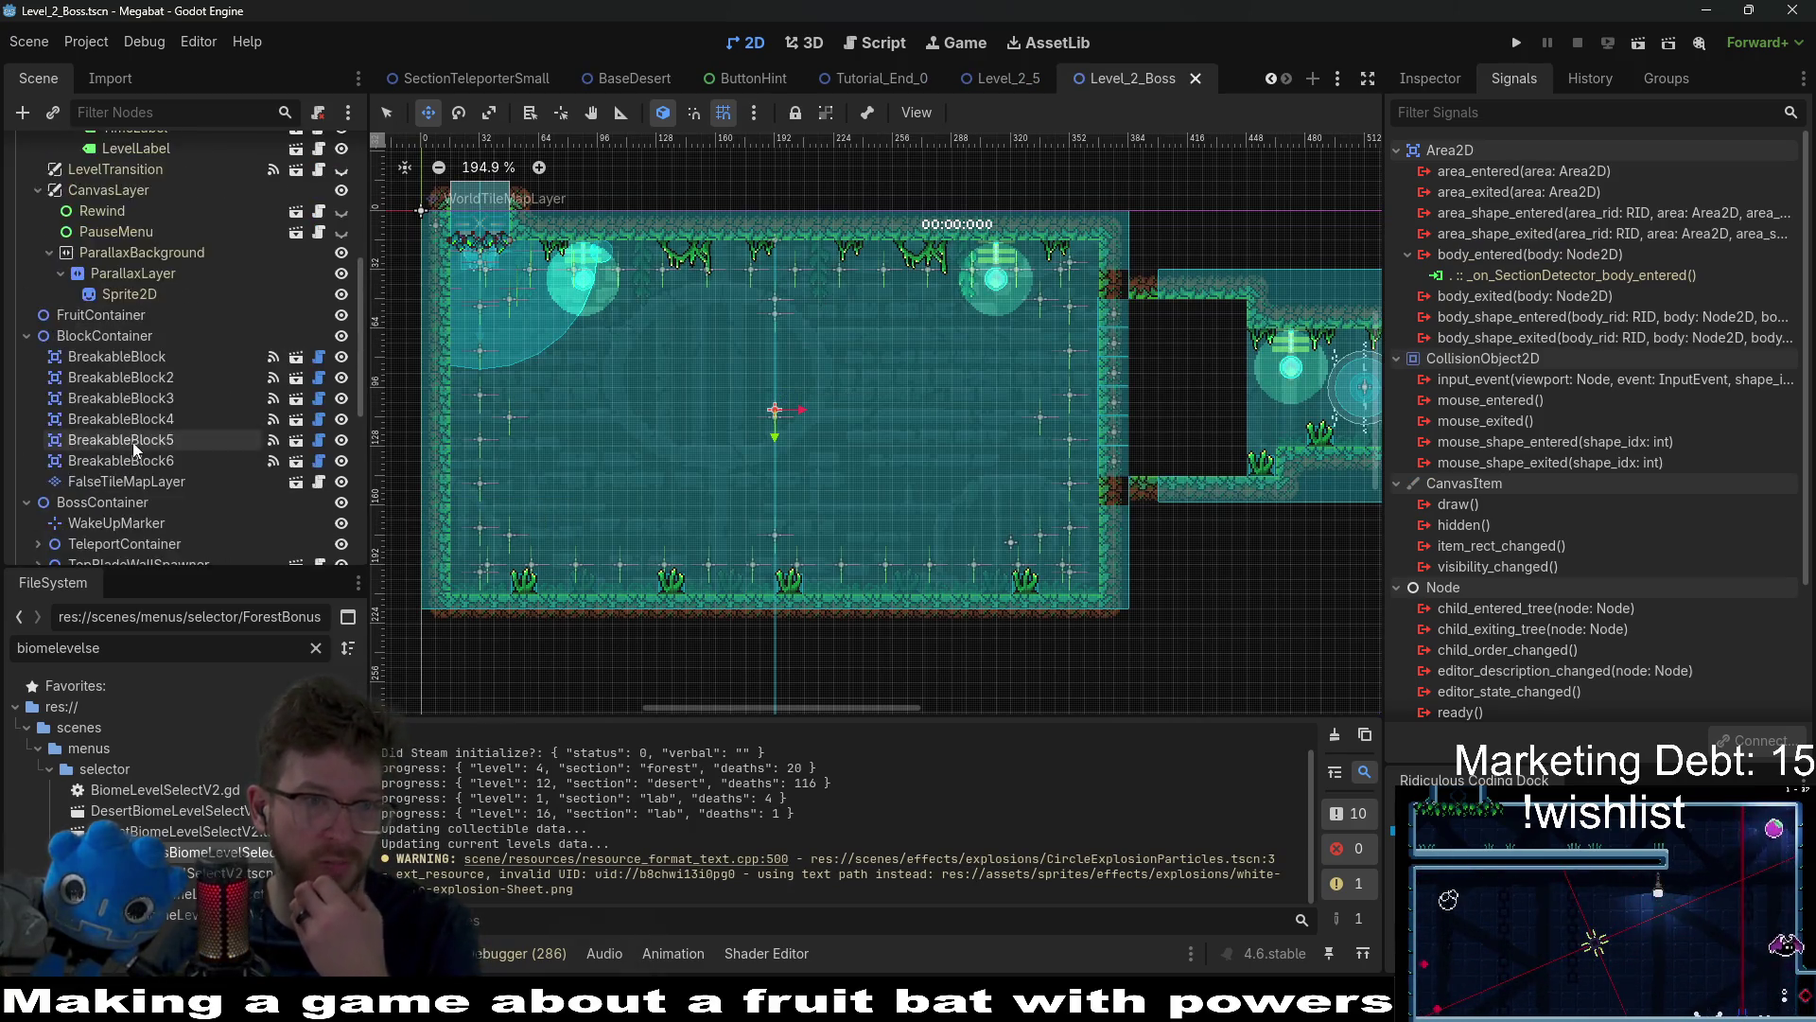
pyautogui.scroll(-10, 135, 440)
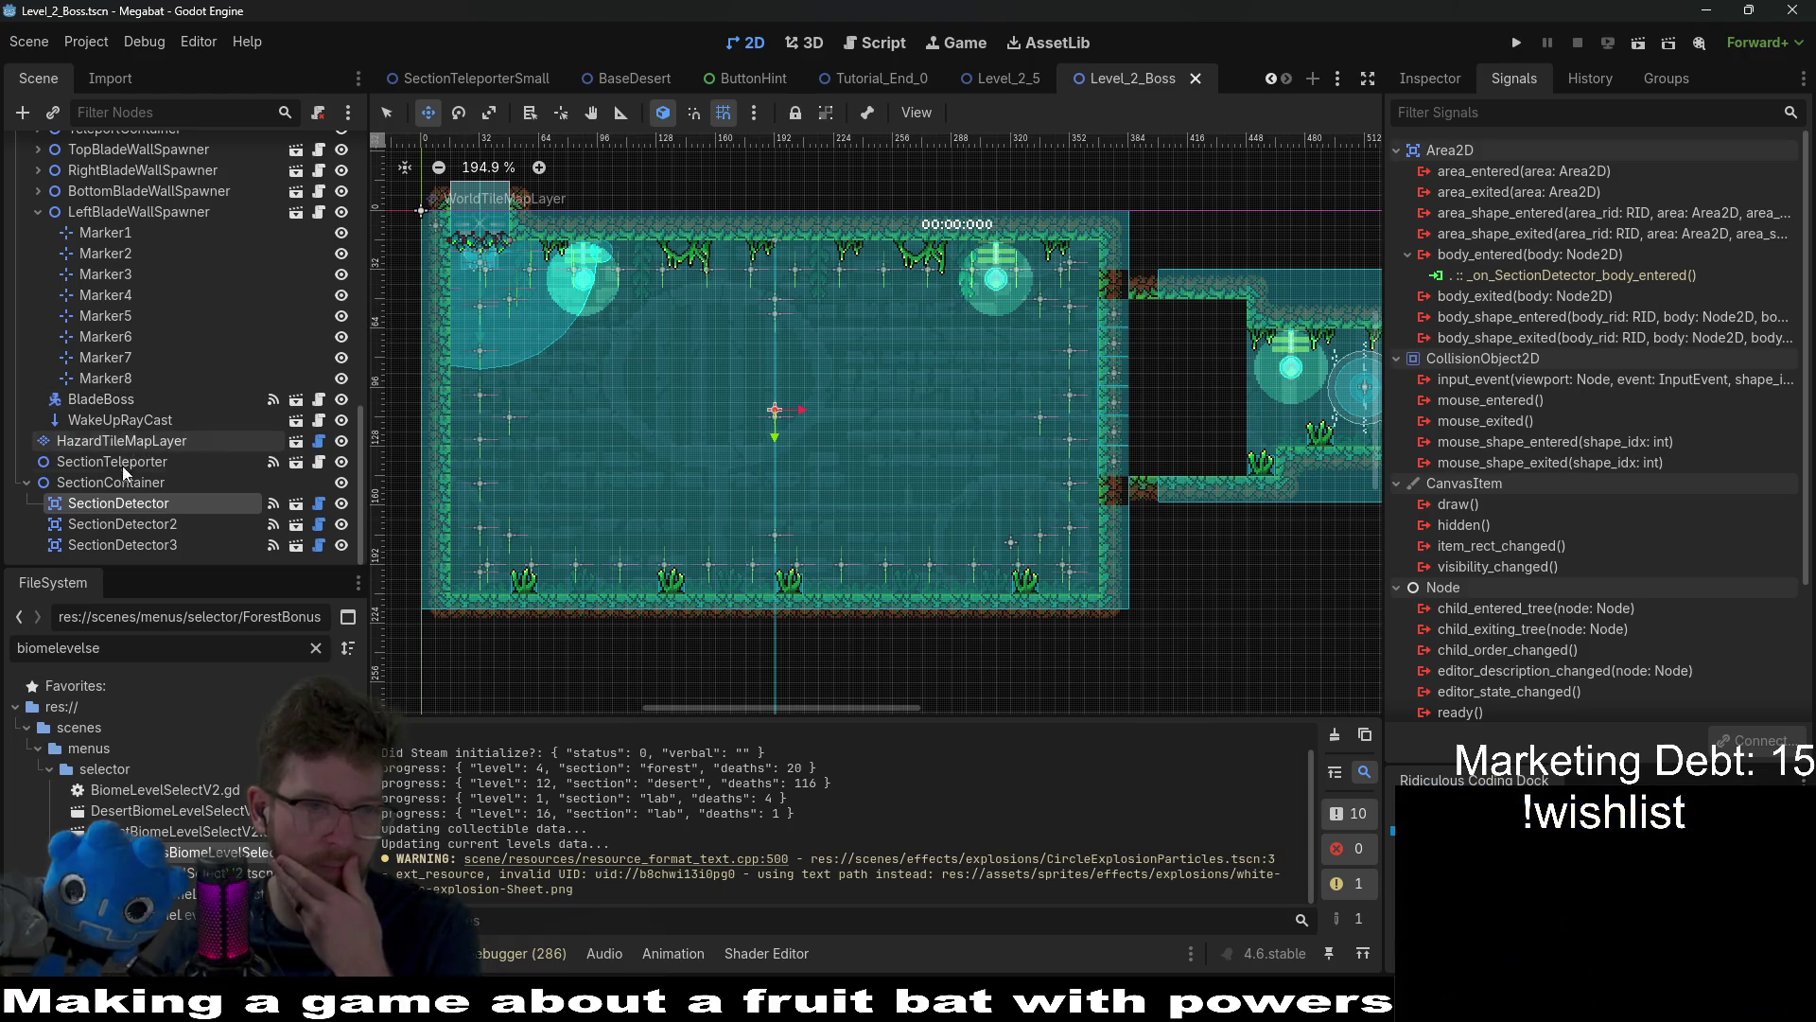
# Step: Set Level_2_Boss's SectionTeleporter Section to forest and save the scene
pyautogui.click(139, 461)
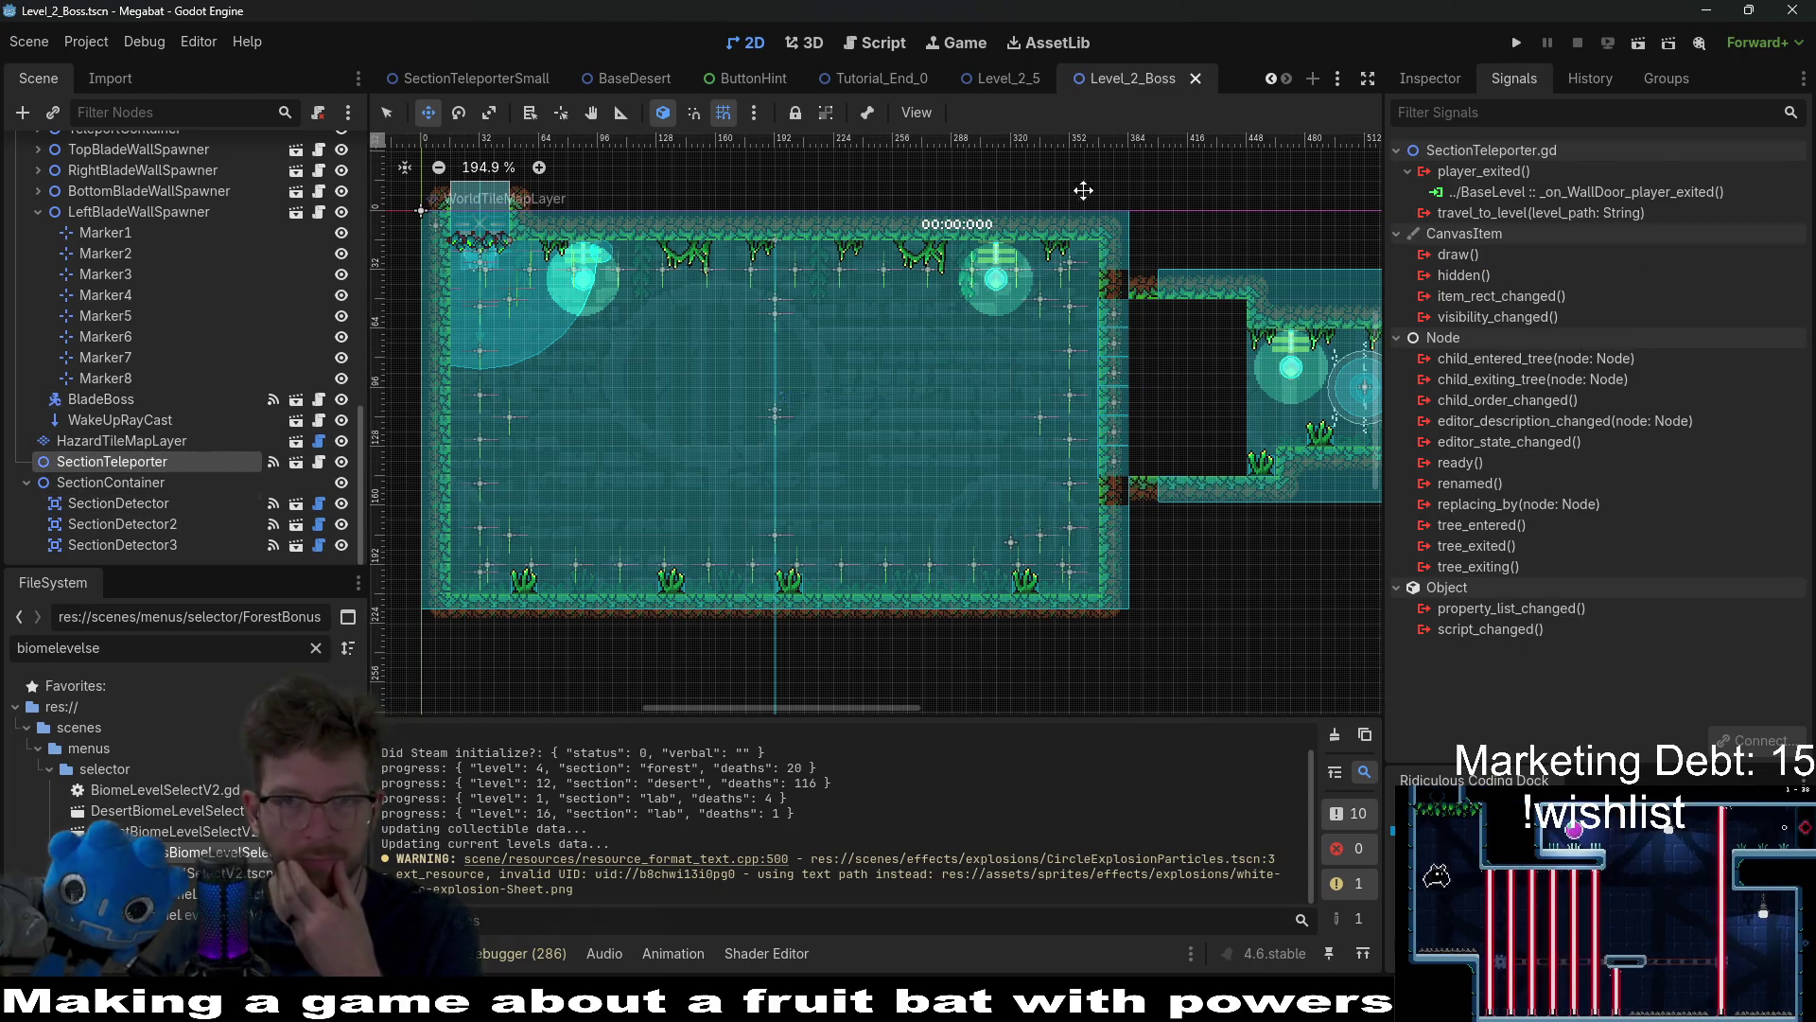
pyautogui.click(1434, 80)
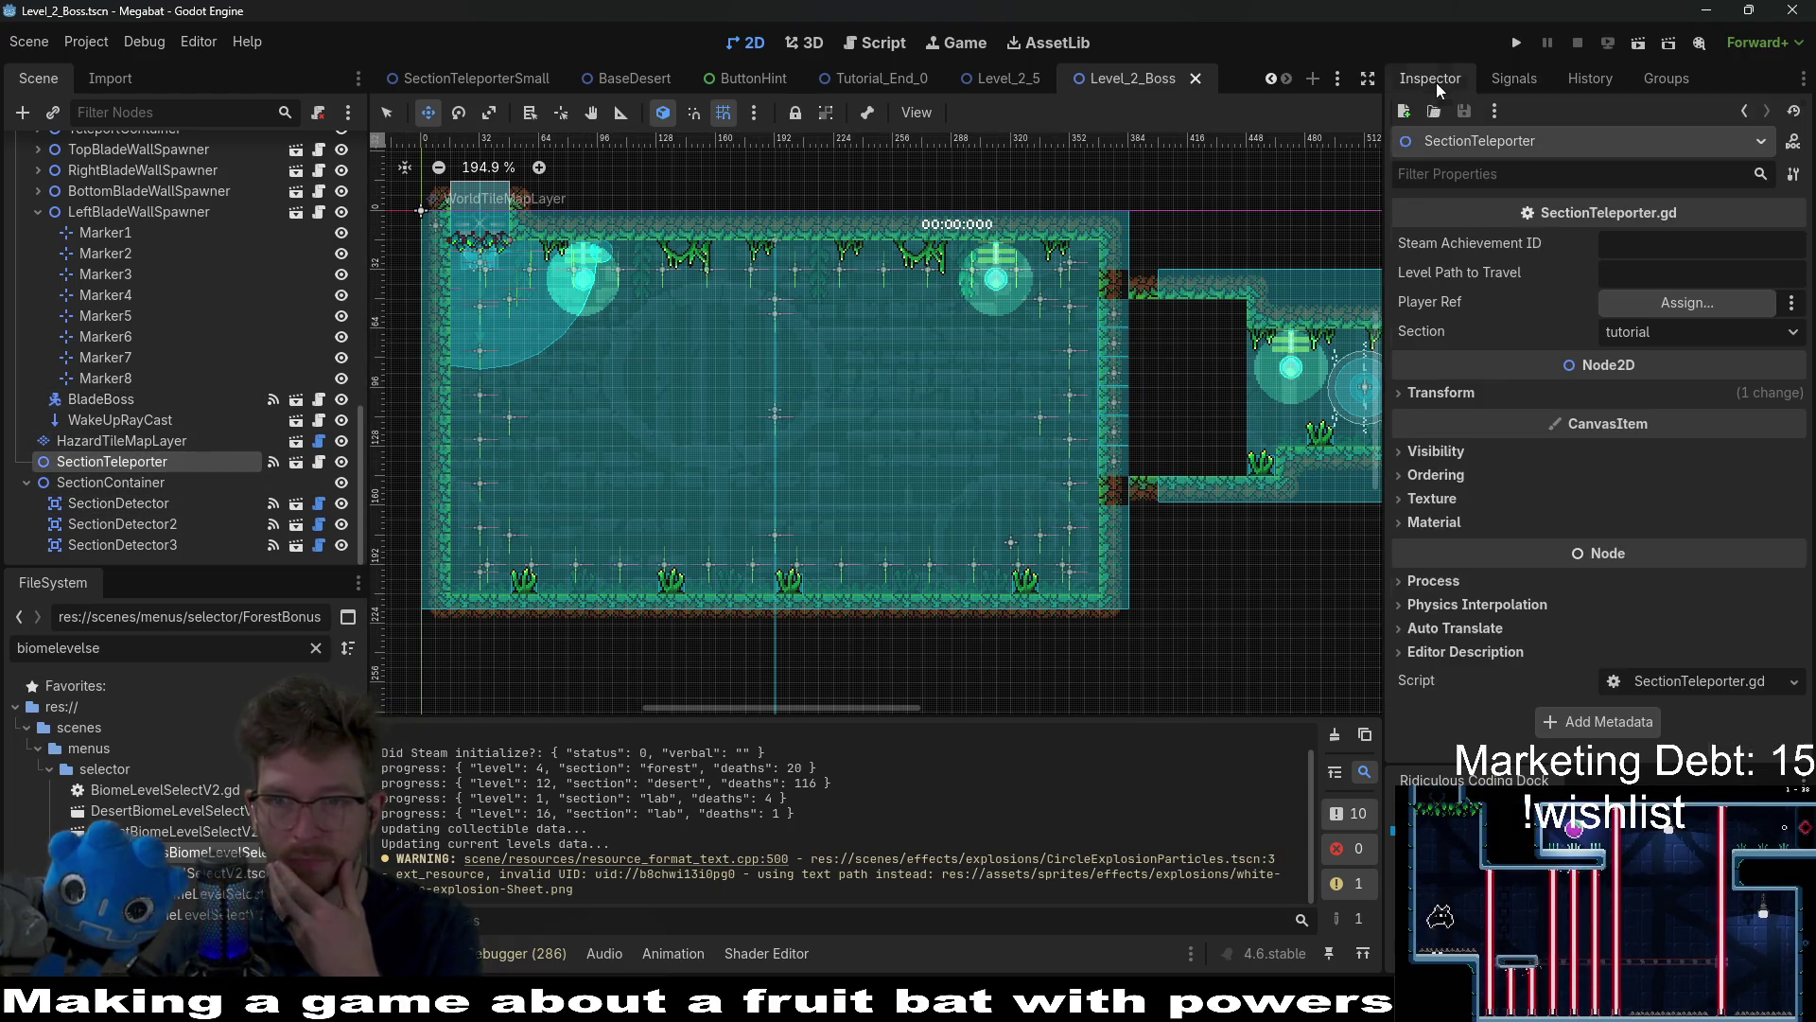
pyautogui.click(1629, 284)
pyautogui.hscroll(5, 1216, 486)
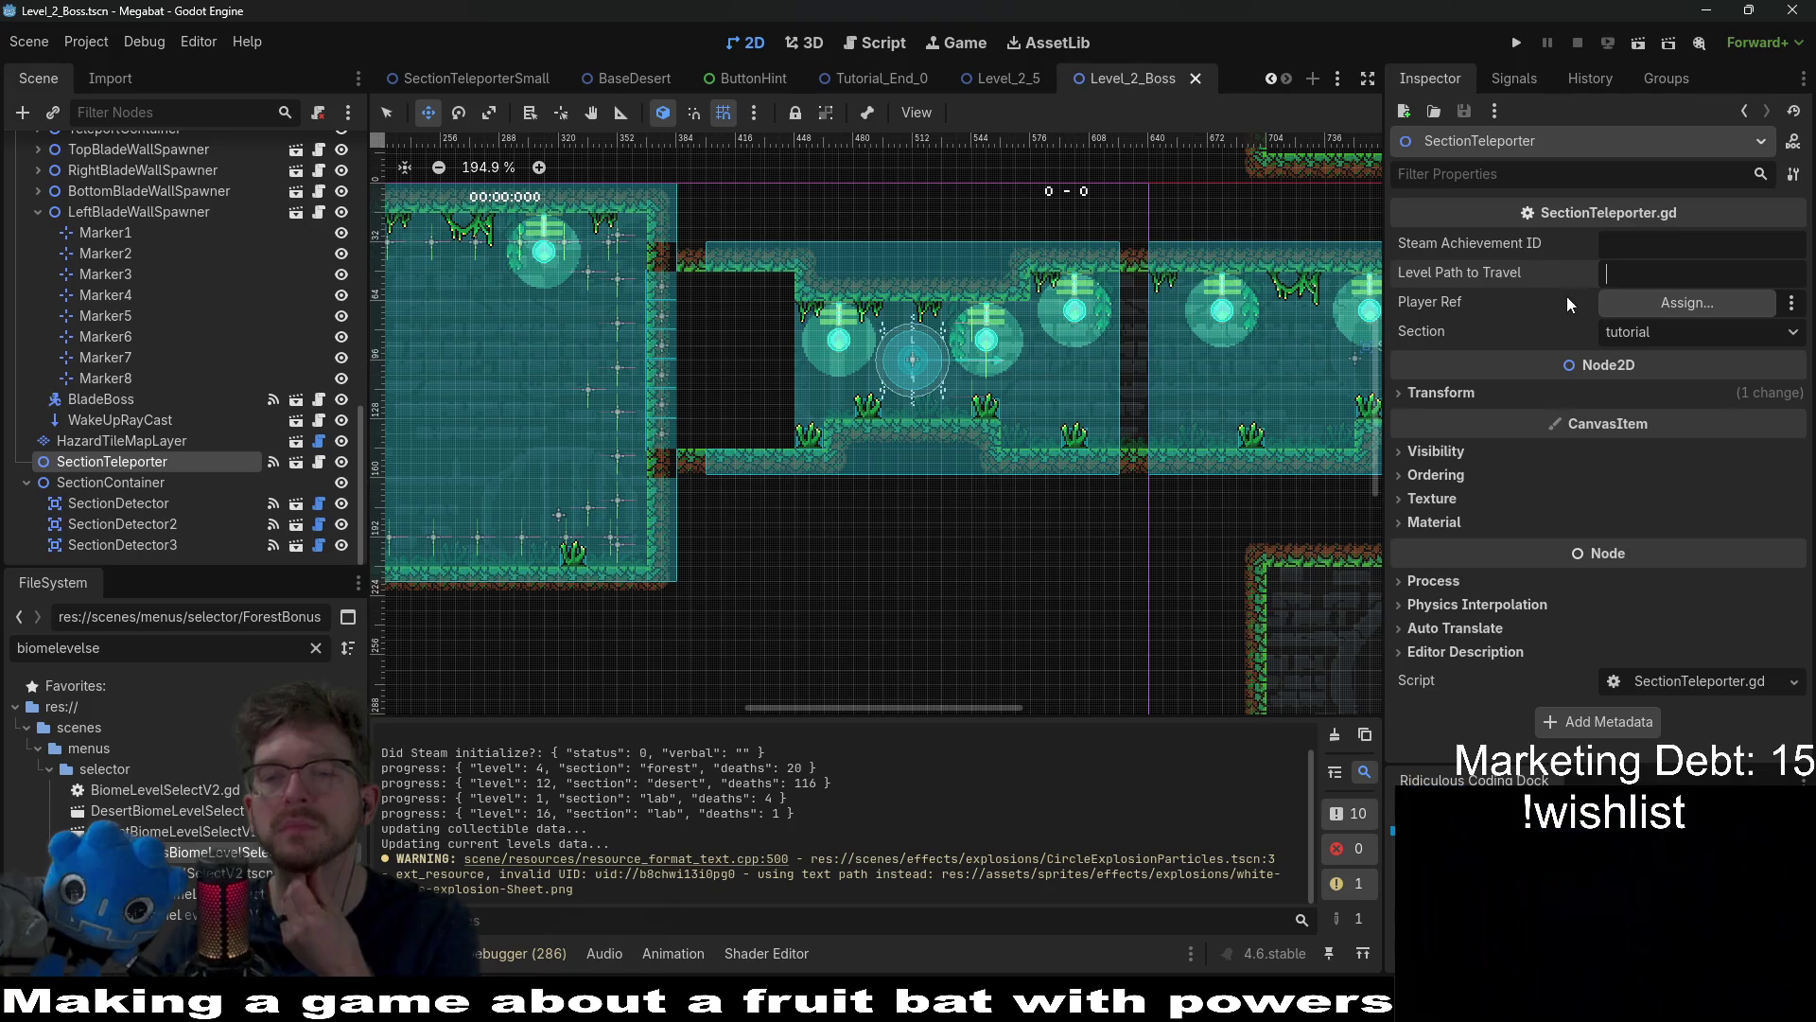
pyautogui.click(1651, 335)
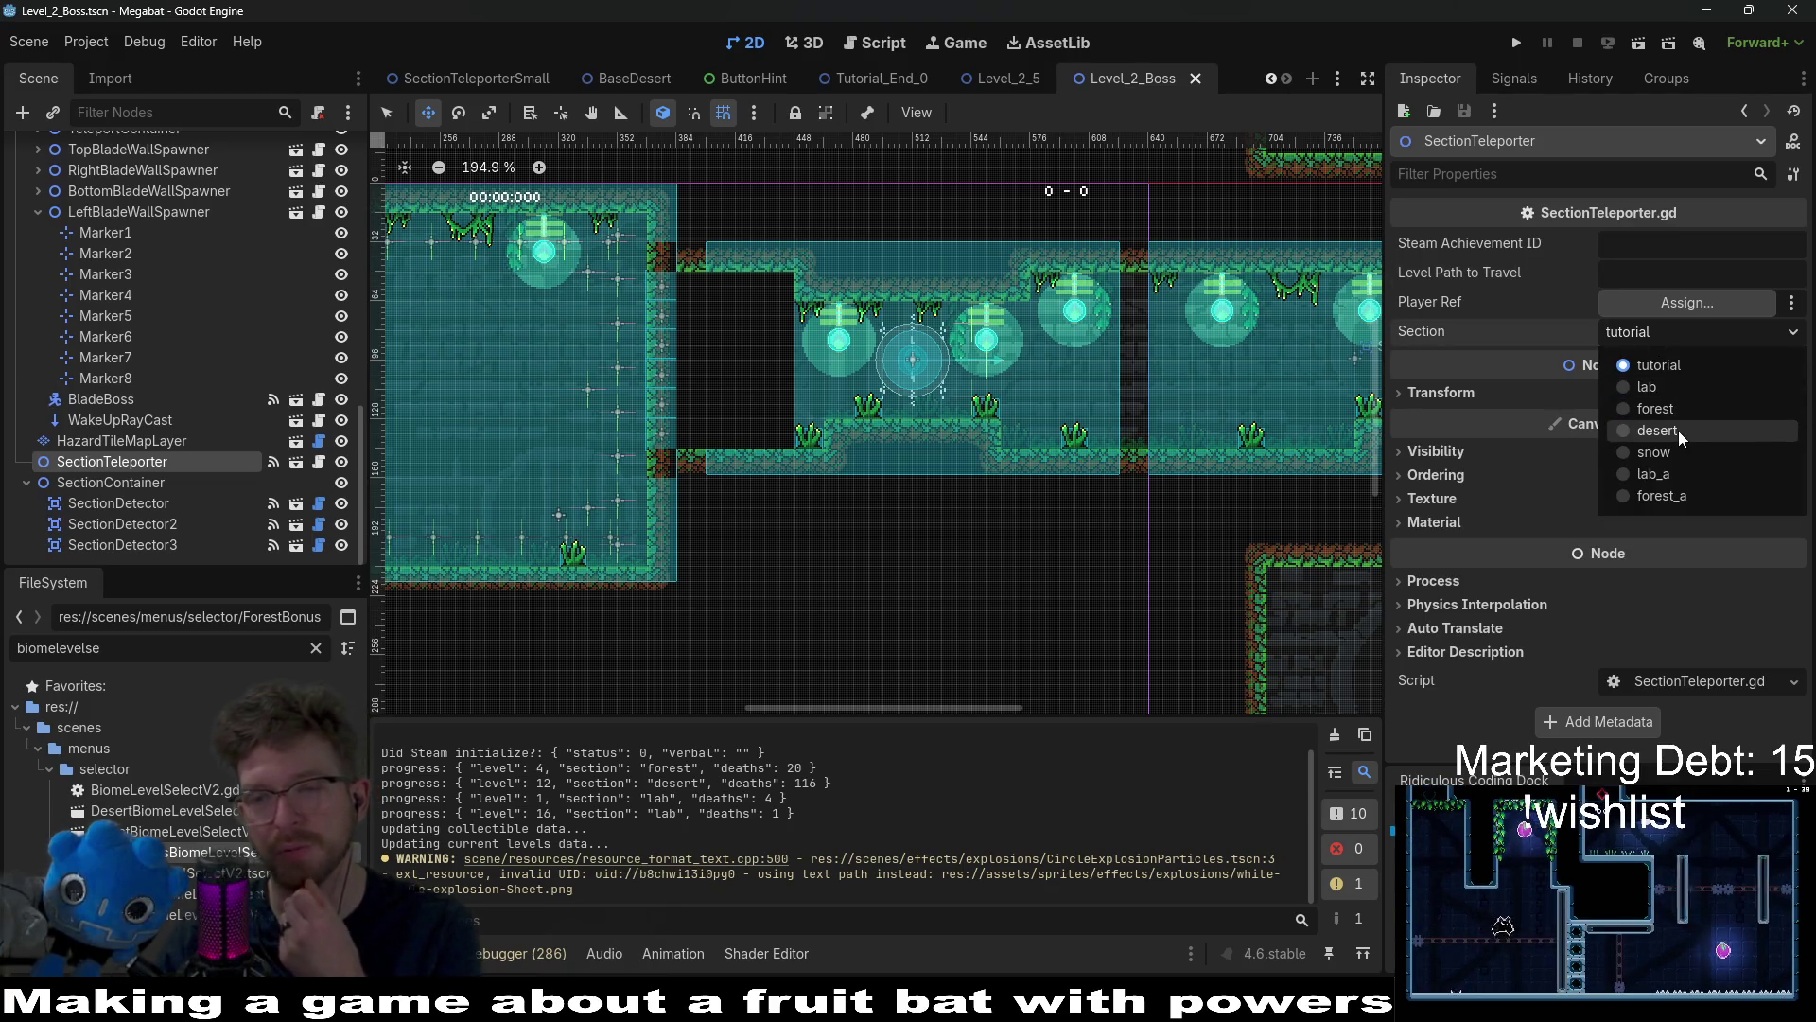
pyautogui.click(1661, 407)
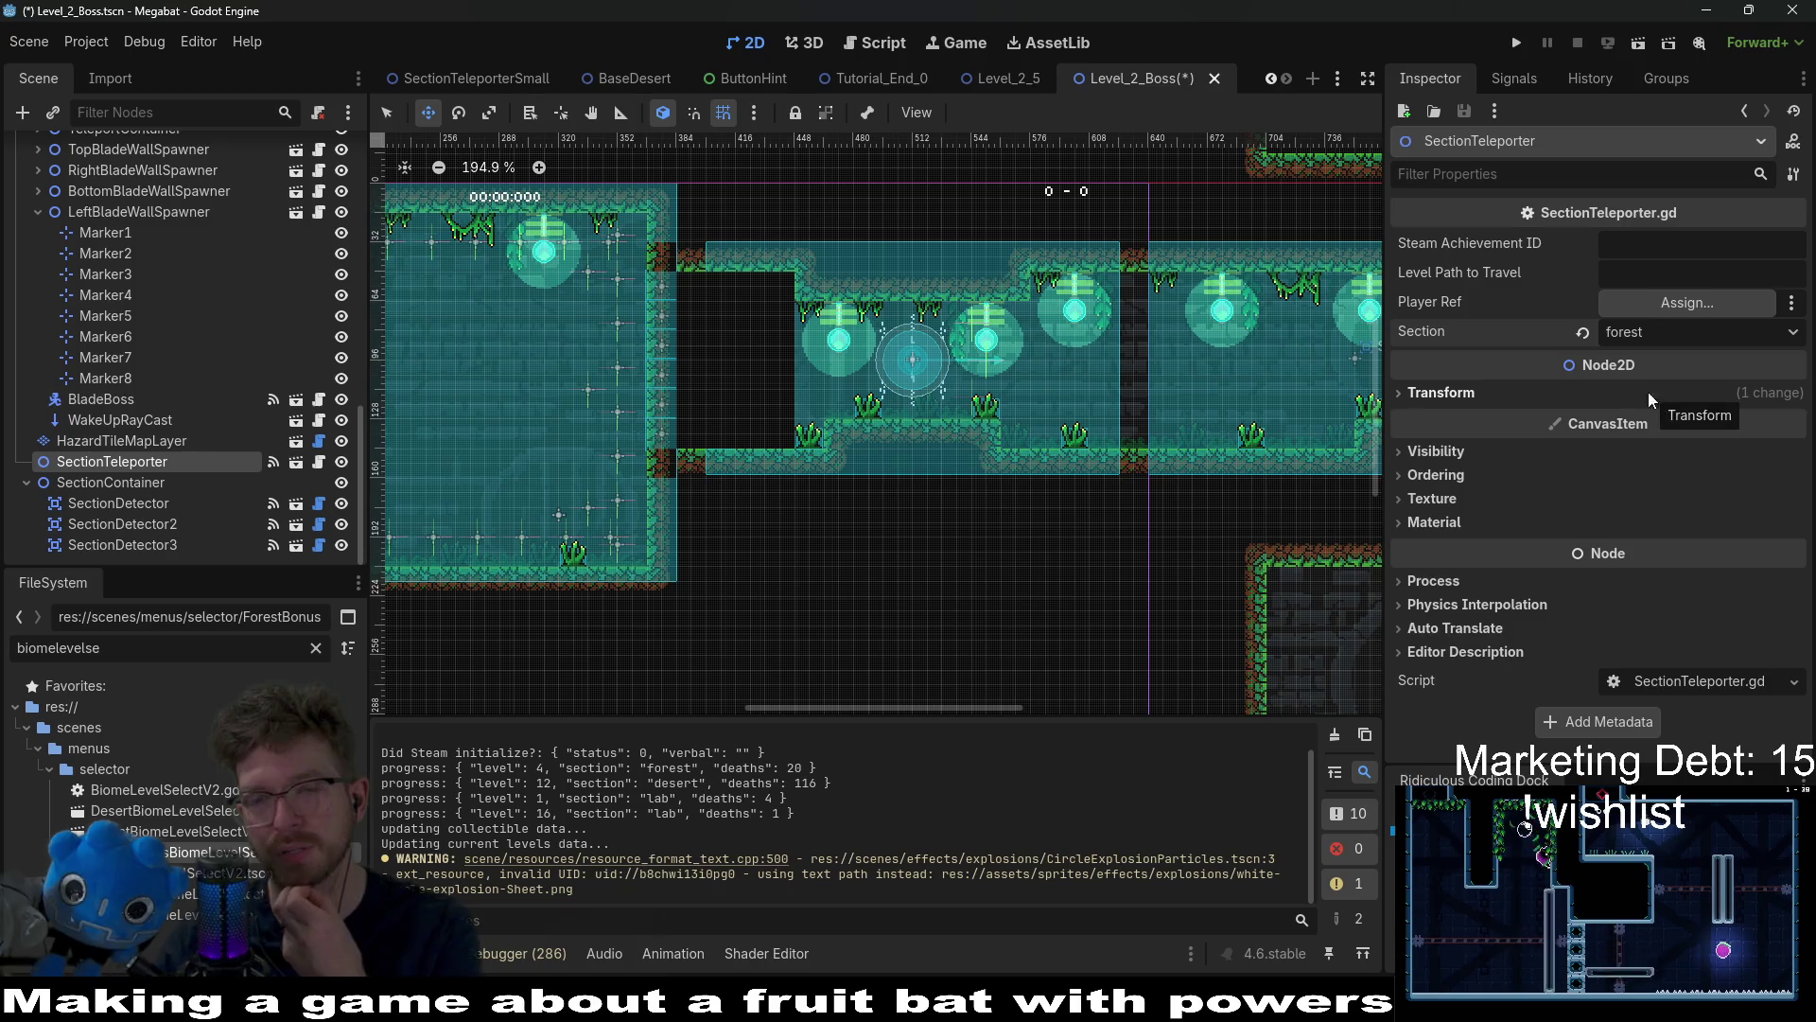
pyautogui.hotkey('ctrl', 's')
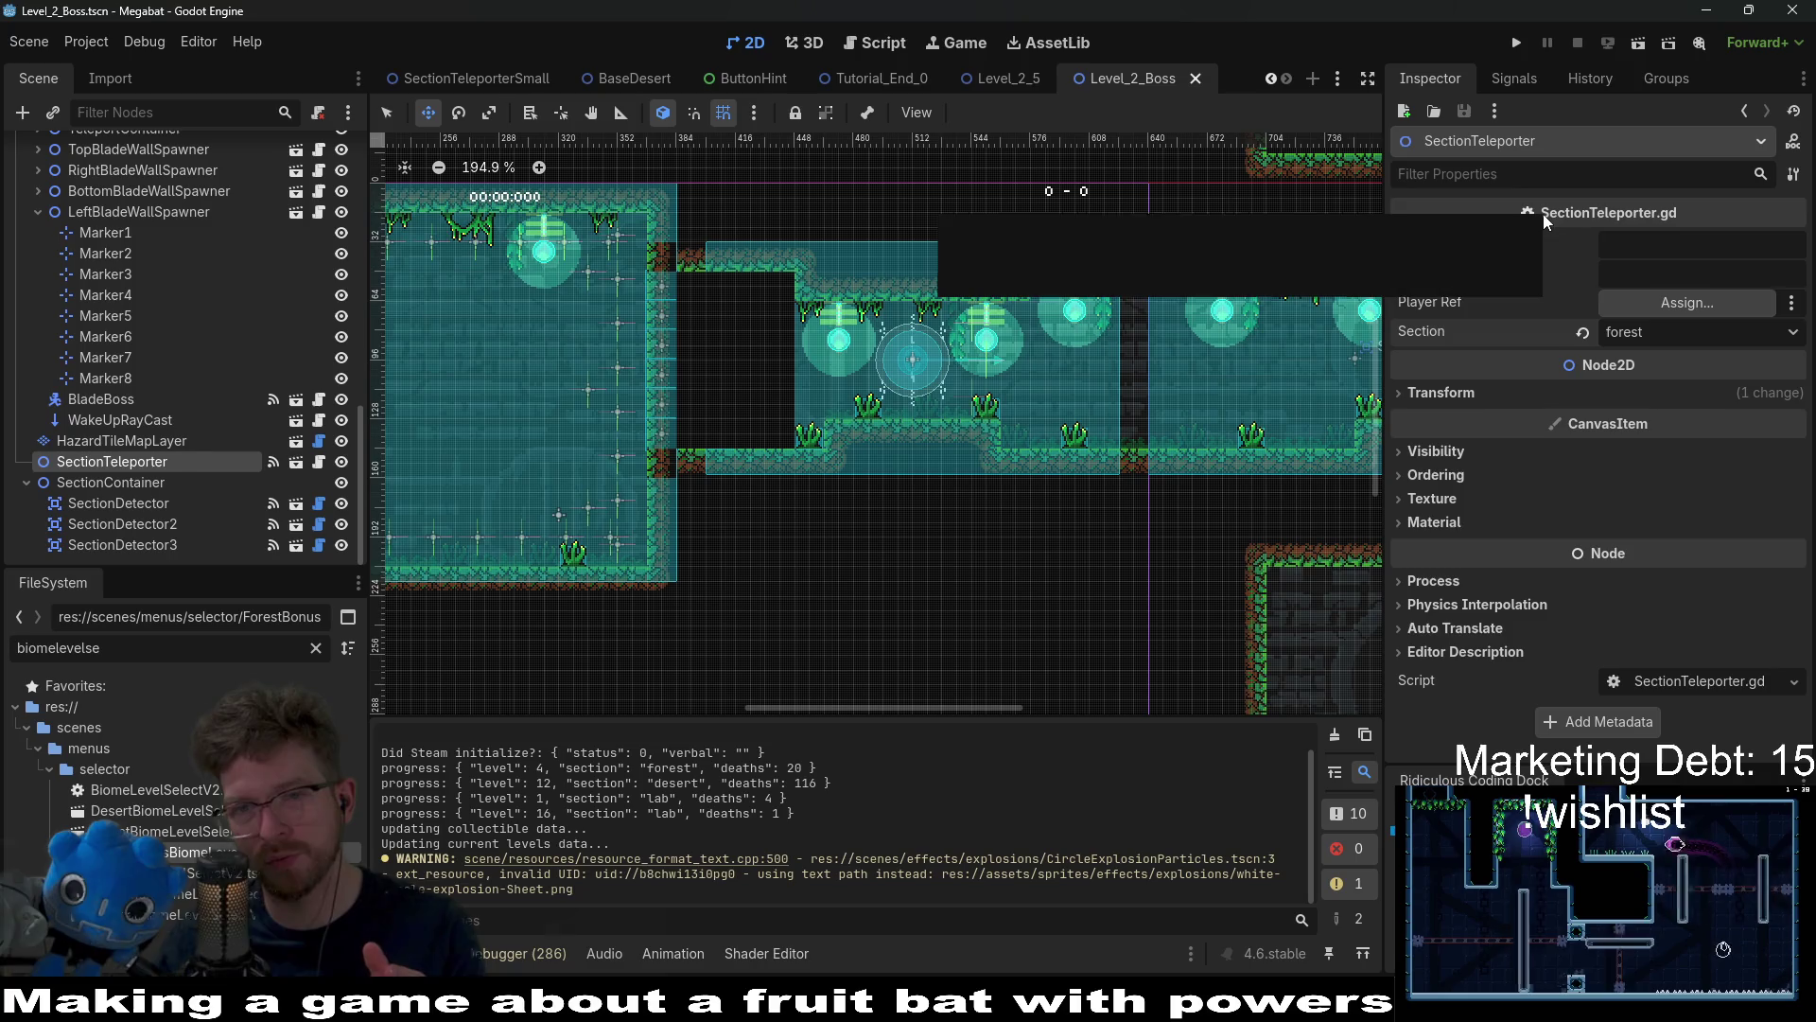
pyautogui.click(317, 460)
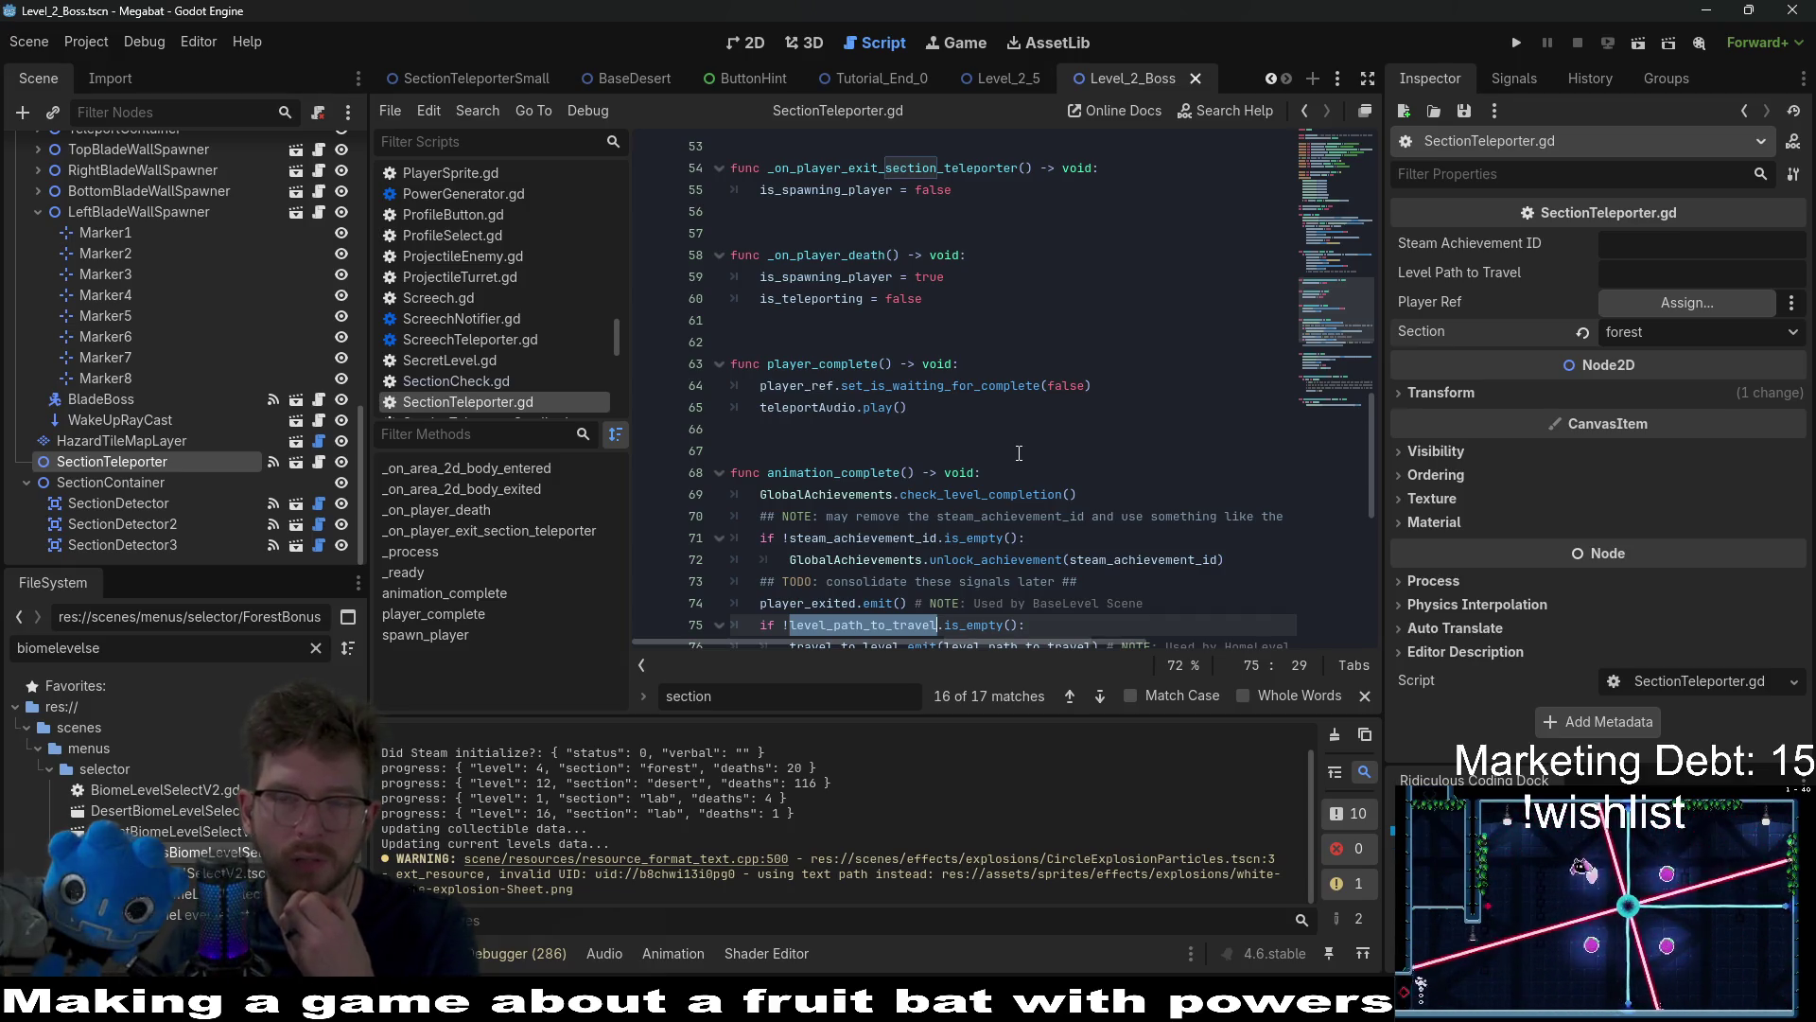
# Step: Switch to the Tutorial_End_0 scene and select its SectionTeleporter node
pyautogui.moveTo(1481, 272)
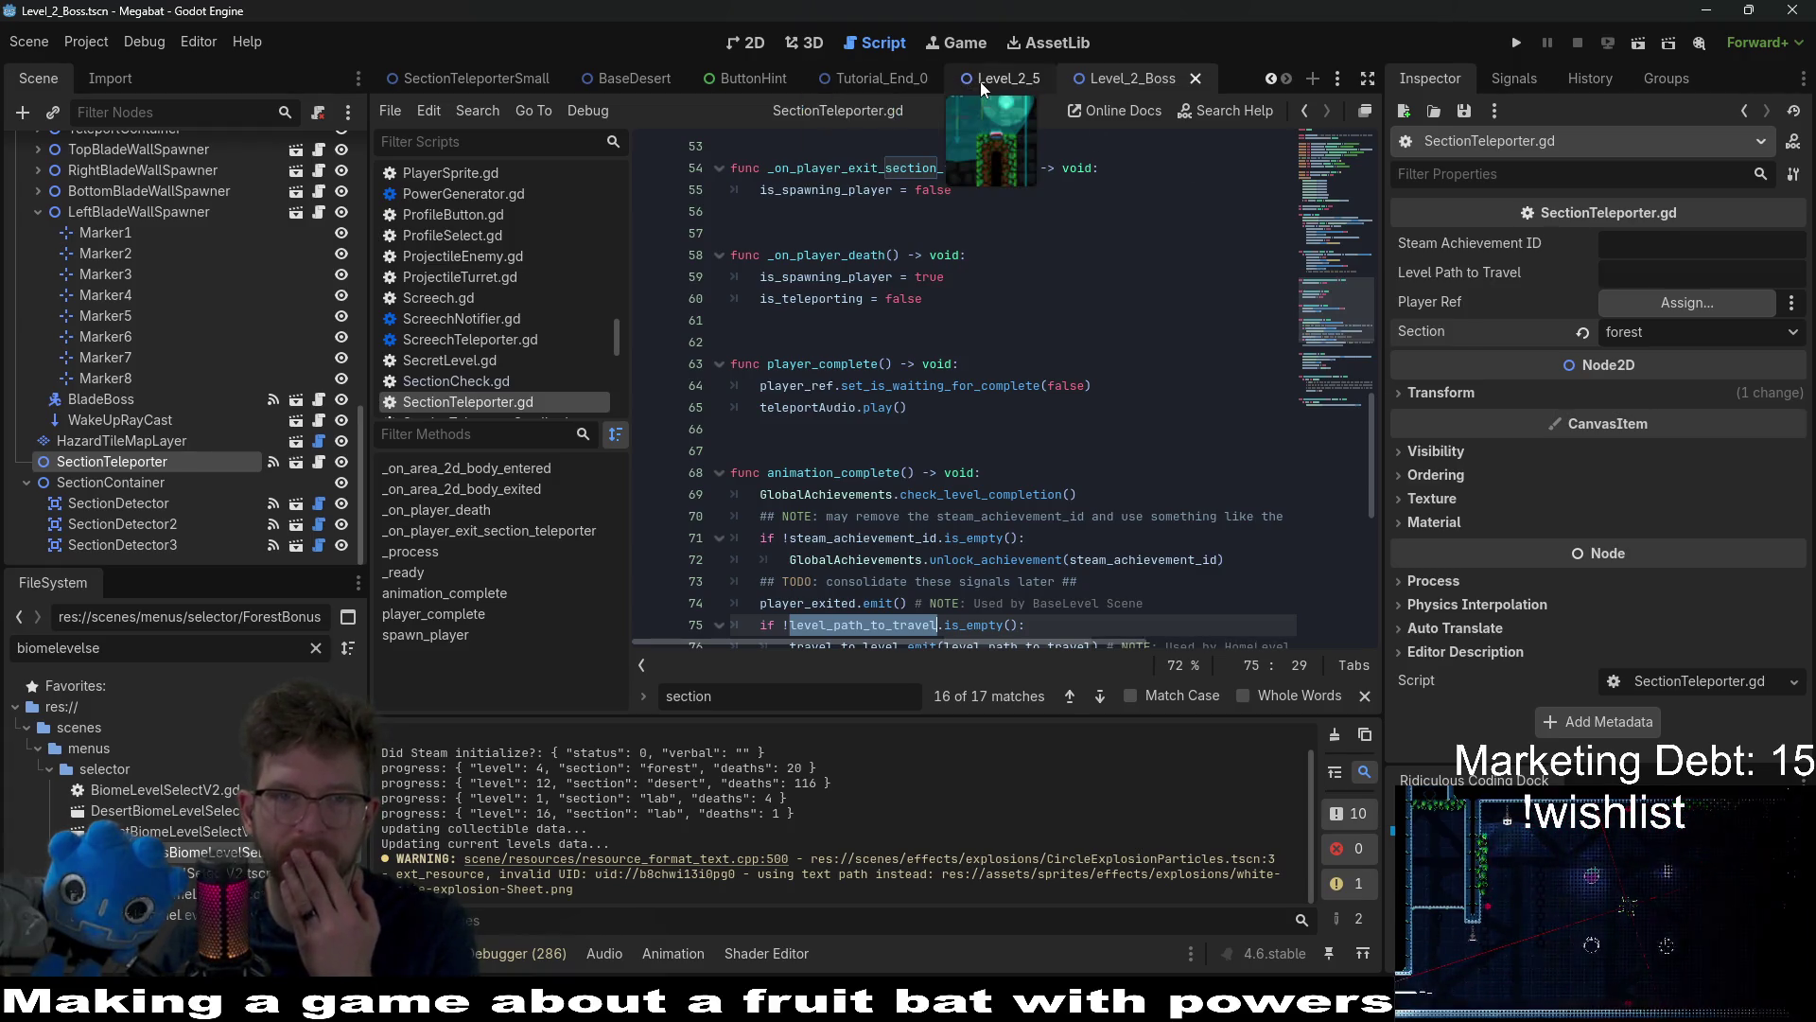
pyautogui.click(897, 83)
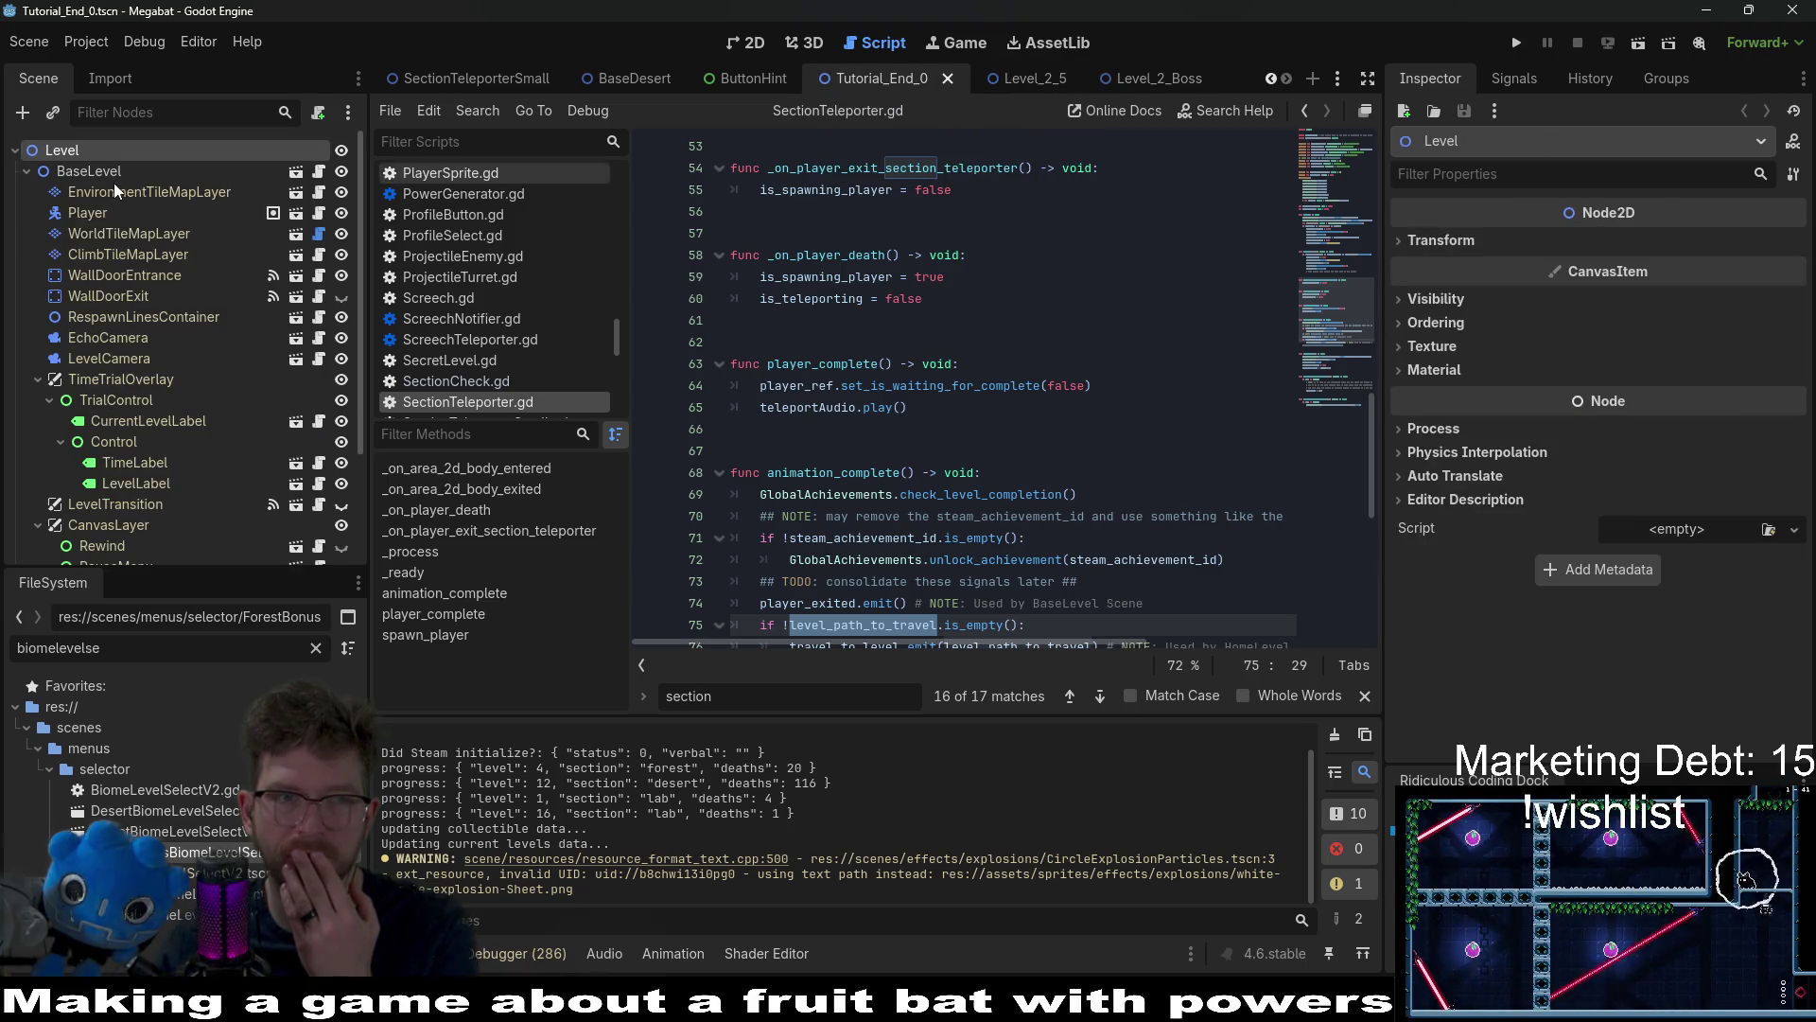
pyautogui.scroll(-3, 106, 444)
pyautogui.click(140, 503)
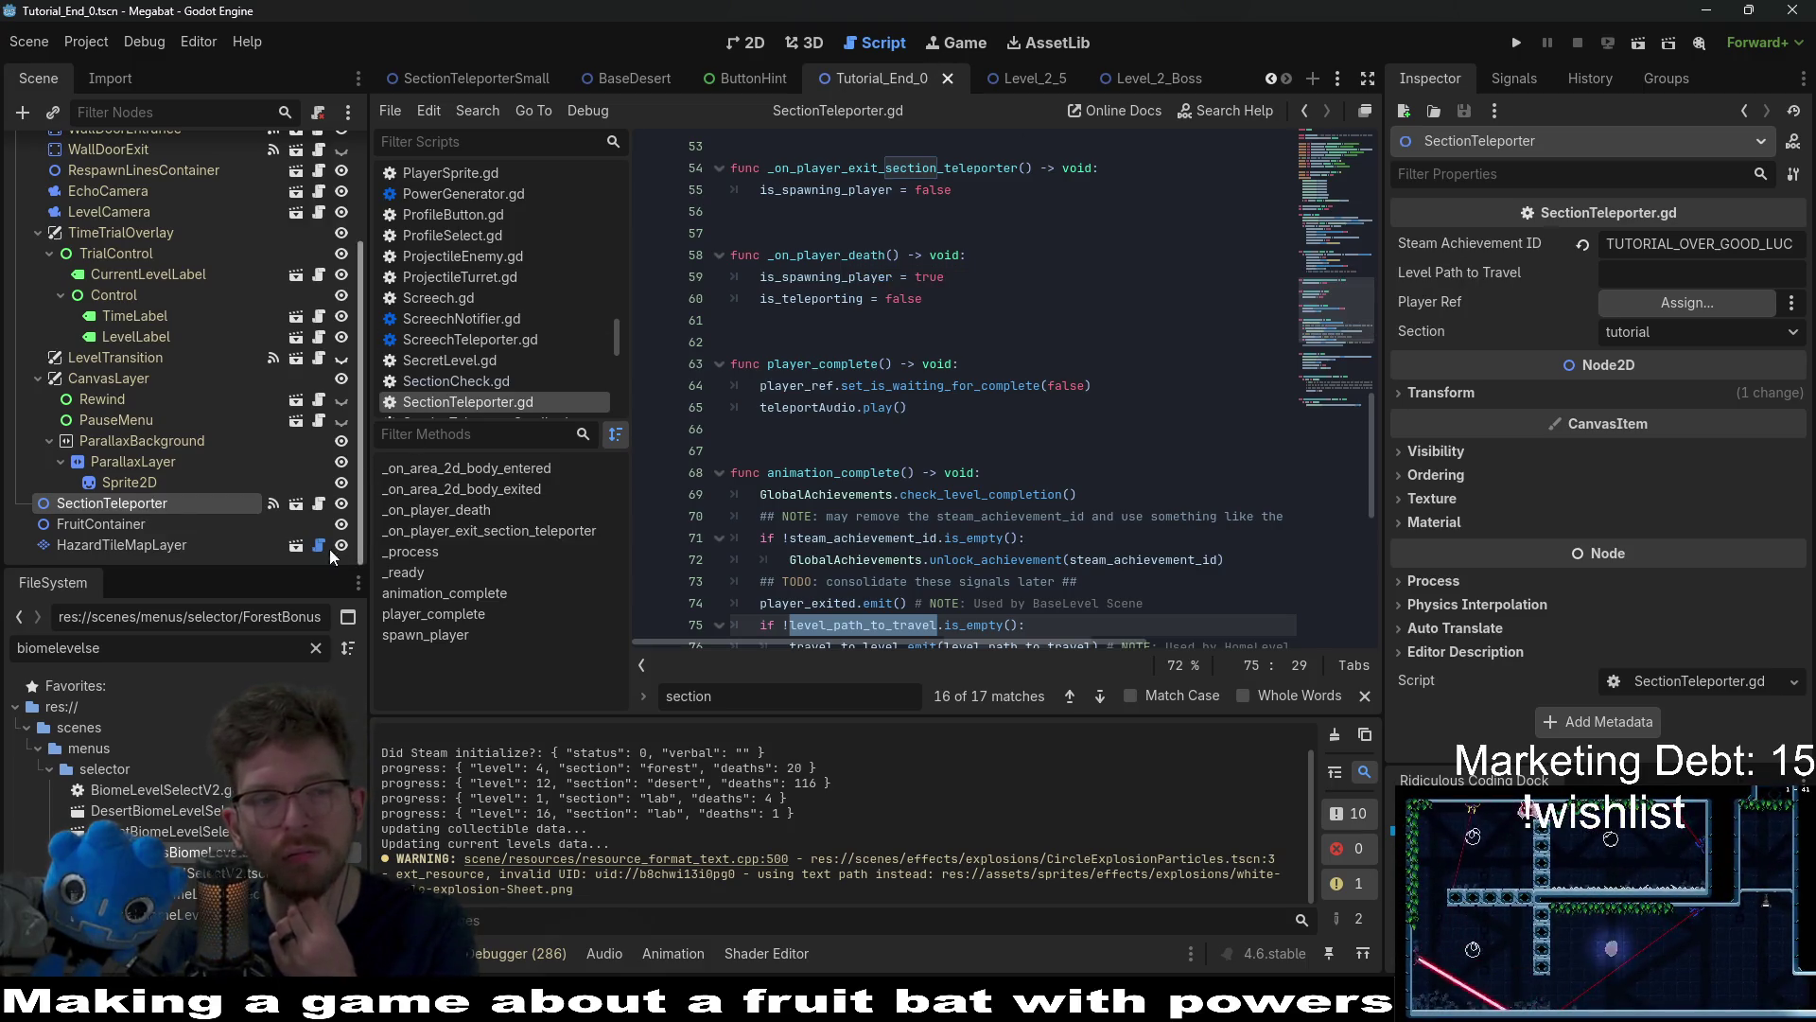
# Step: Review SectionTeleporter.gd and select the level_path_to_travel export lines 15–16
pyautogui.scroll(-3, 848, 444)
pyautogui.doubleClick(882, 452)
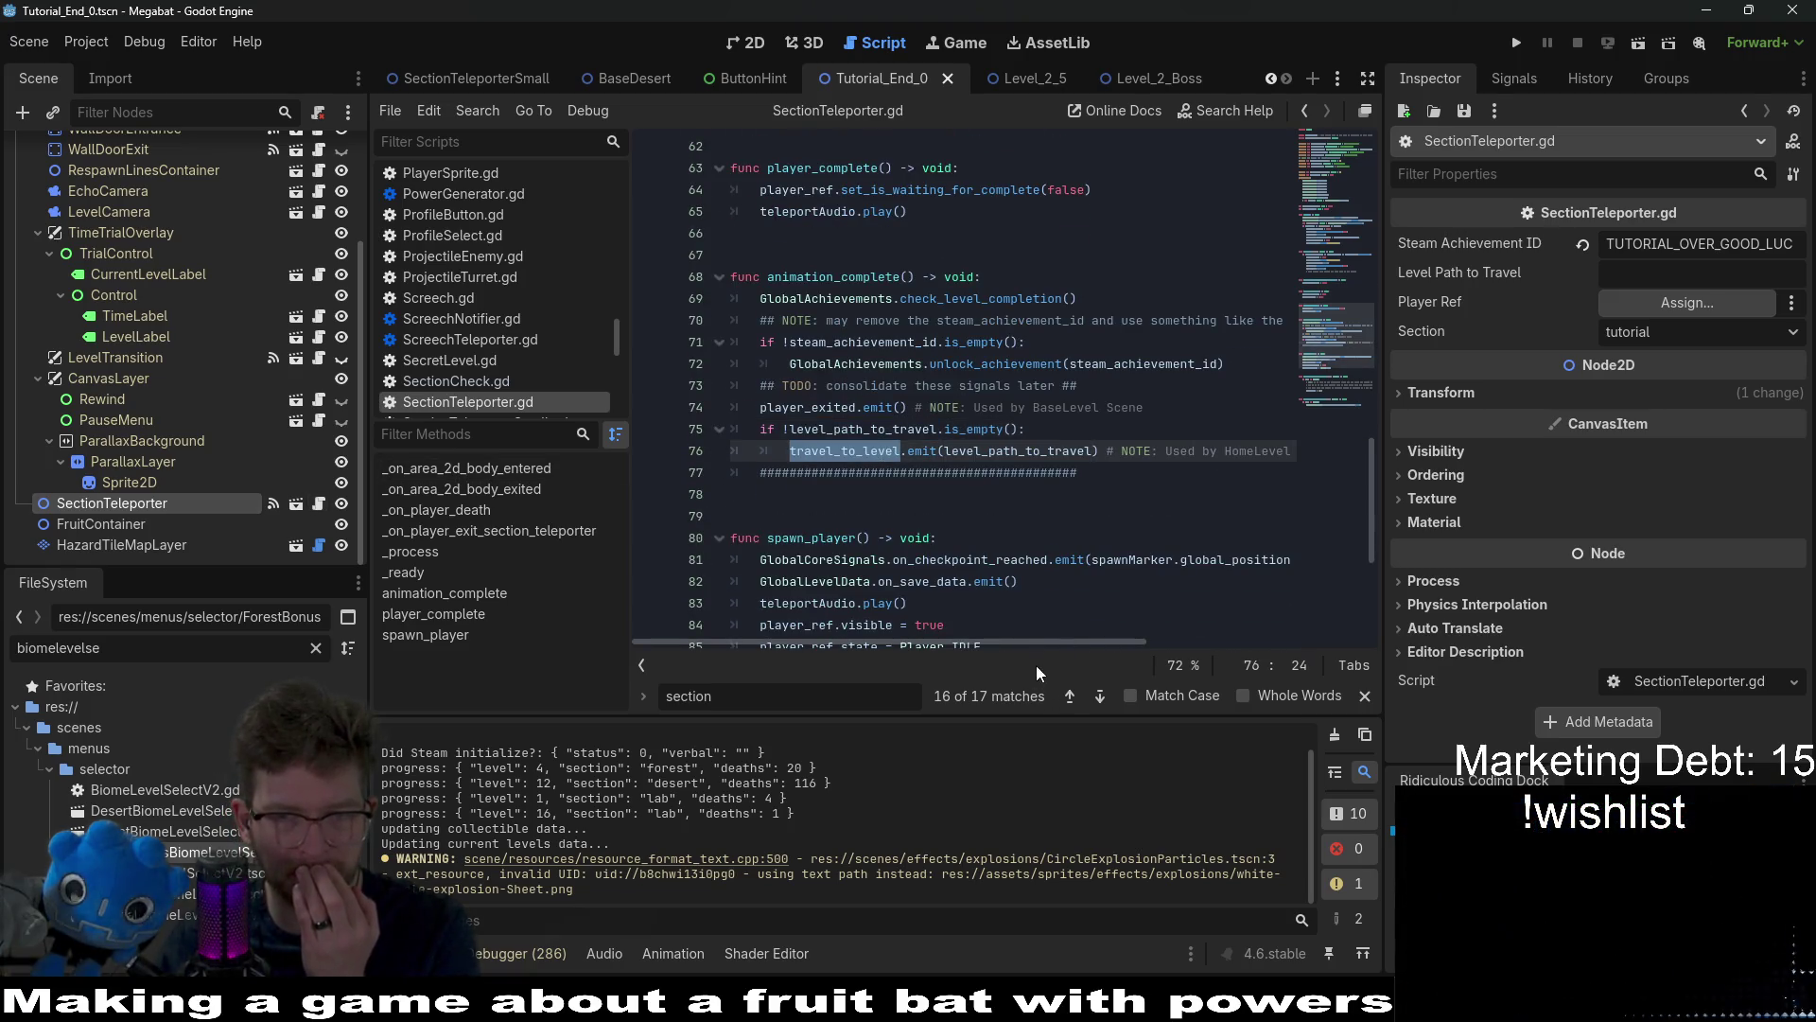
pyautogui.moveTo(946, 643); pyautogui.dragTo(1035, 633)
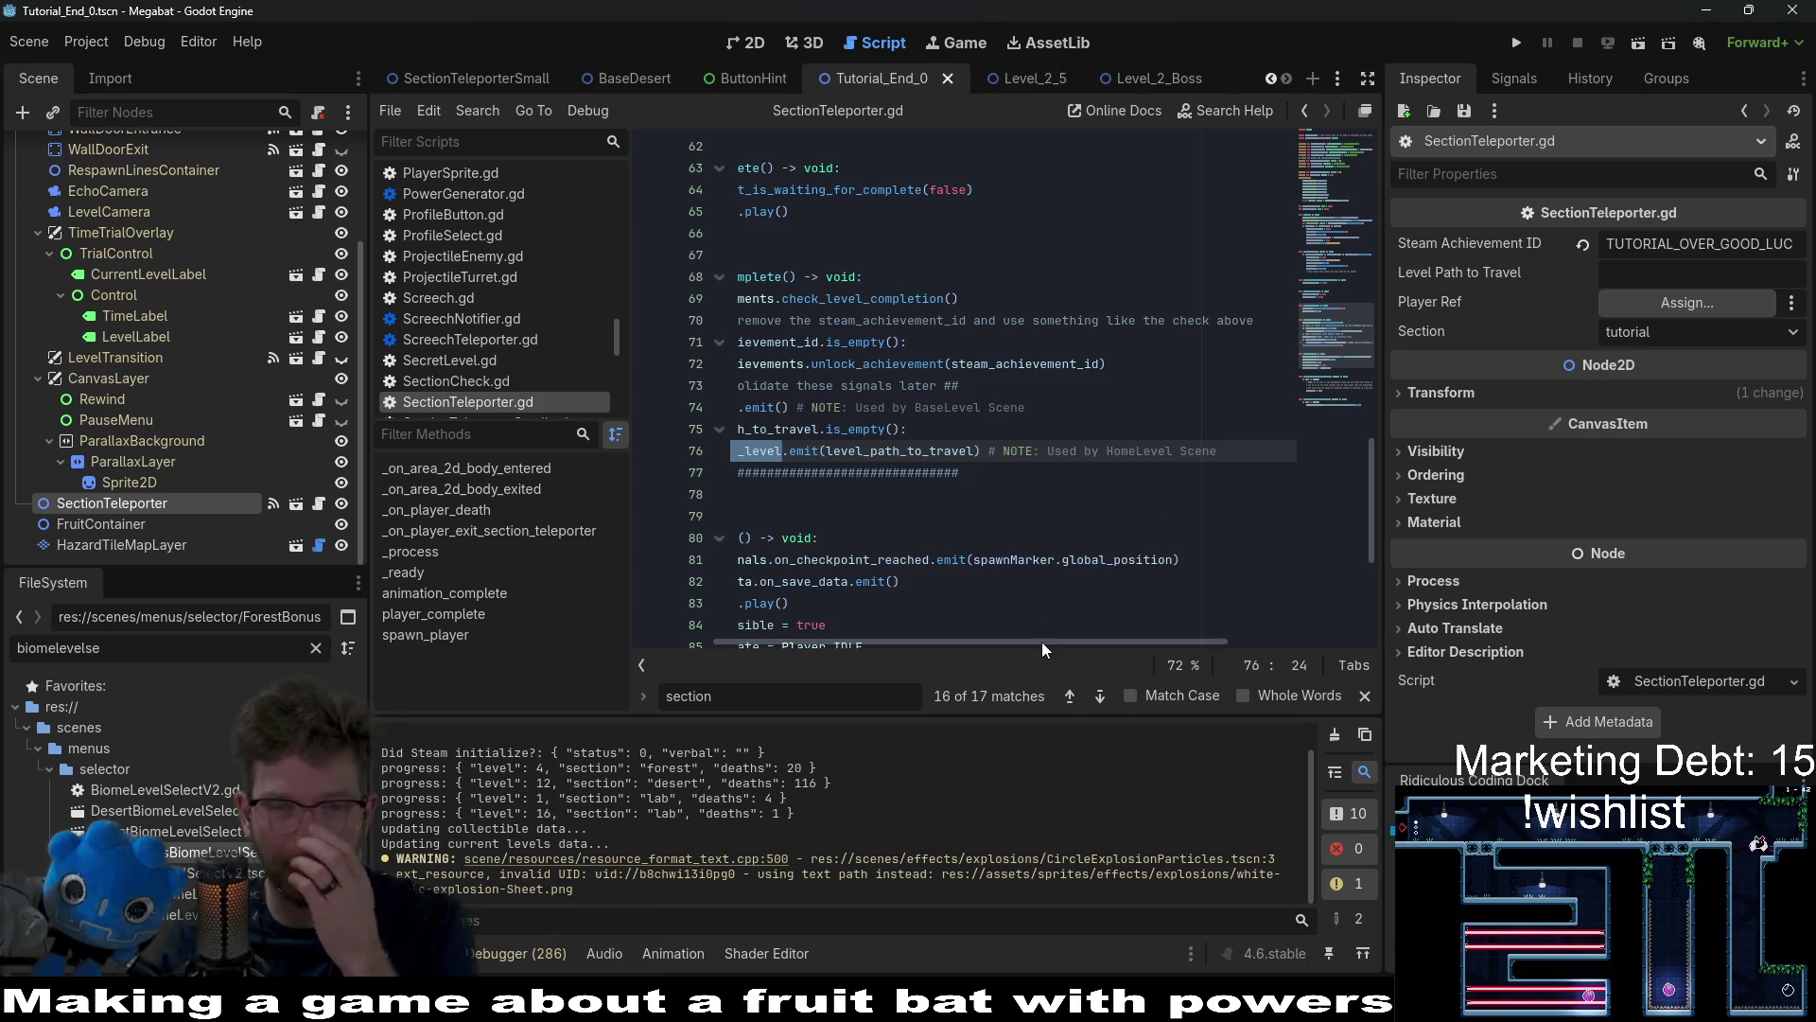
pyautogui.moveTo(1041, 646); pyautogui.dragTo(917, 639)
pyautogui.scroll(10, 939, 386)
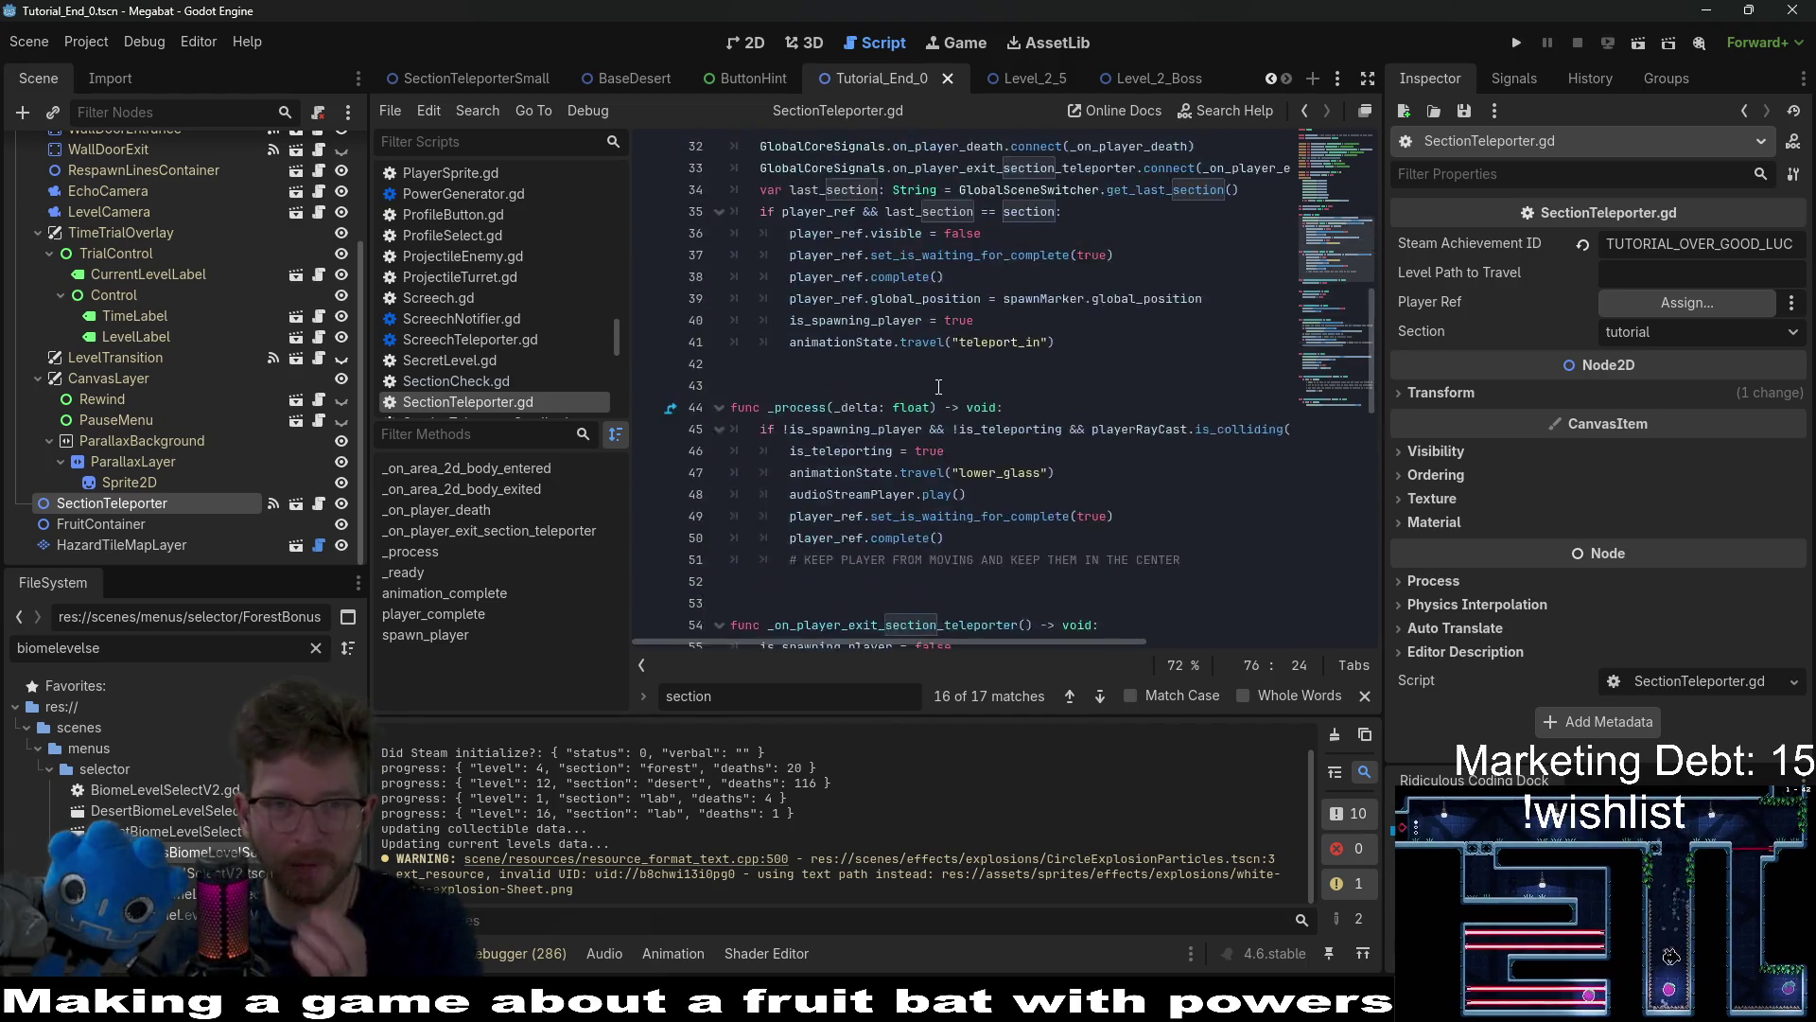
pyautogui.scroll(6, 938, 386)
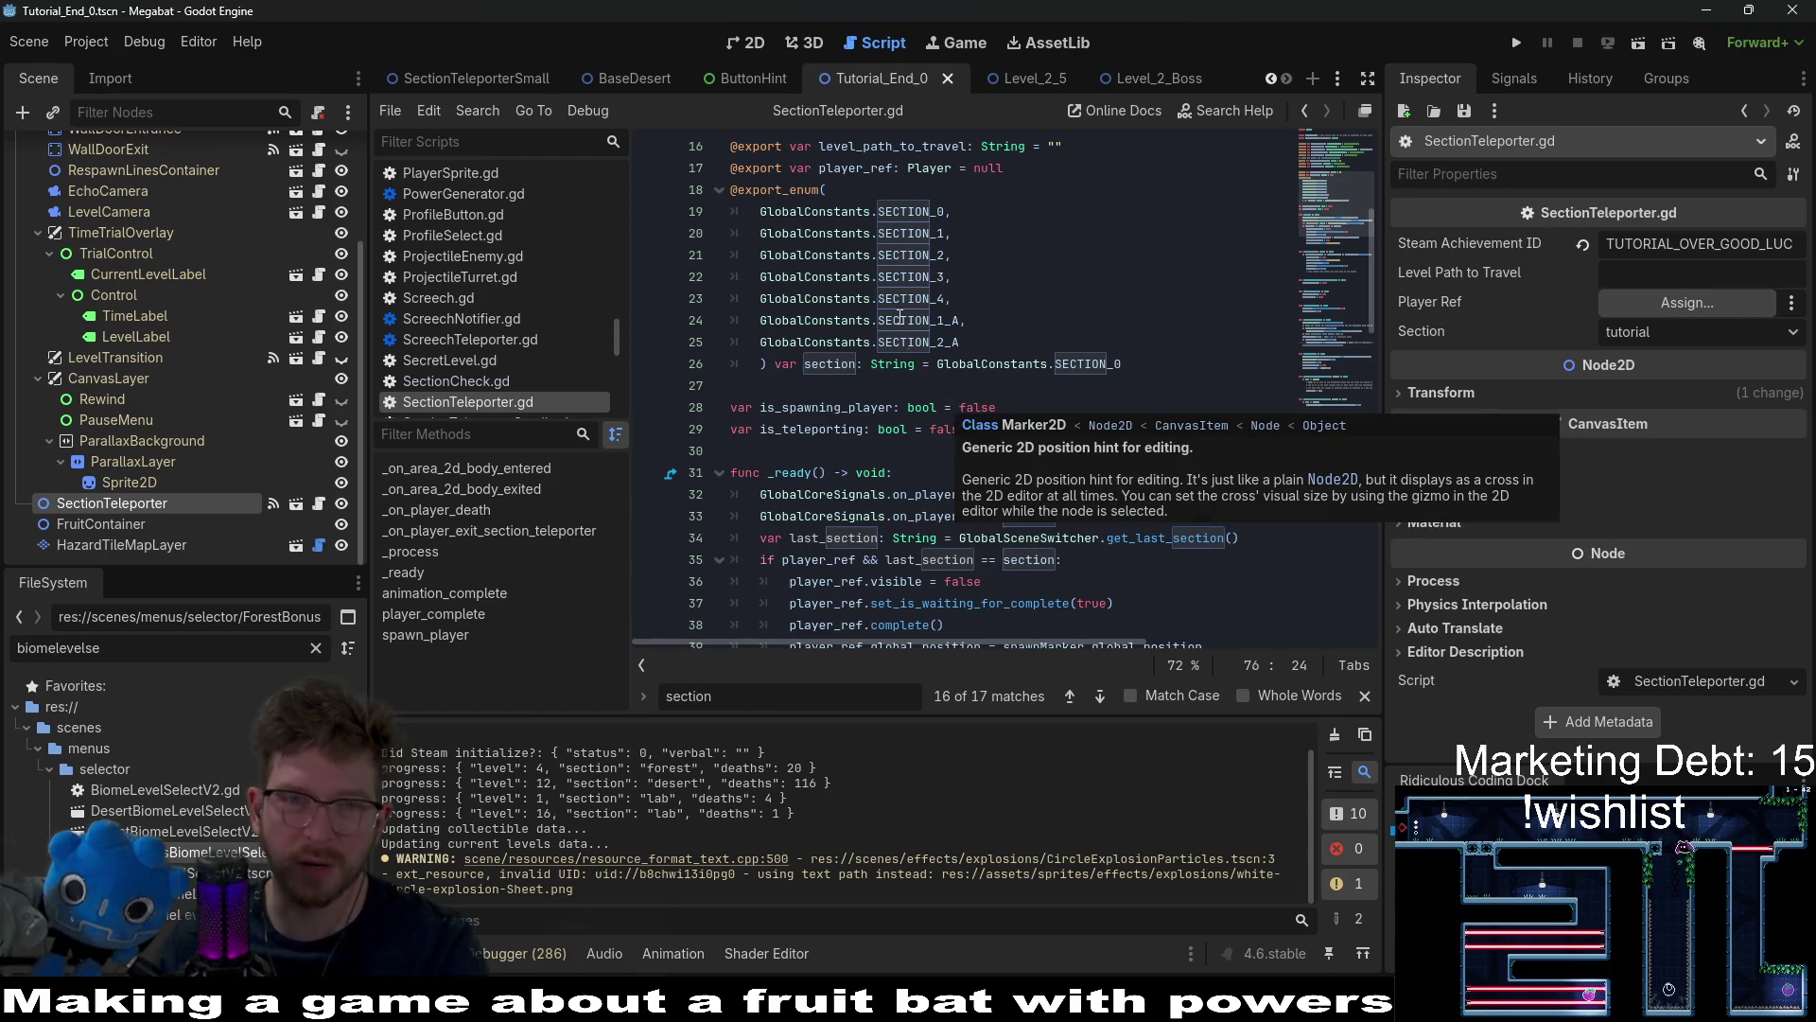
pyautogui.scroll(2, 1010, 291)
pyautogui.moveTo(1075, 284); pyautogui.dragTo(730, 255)
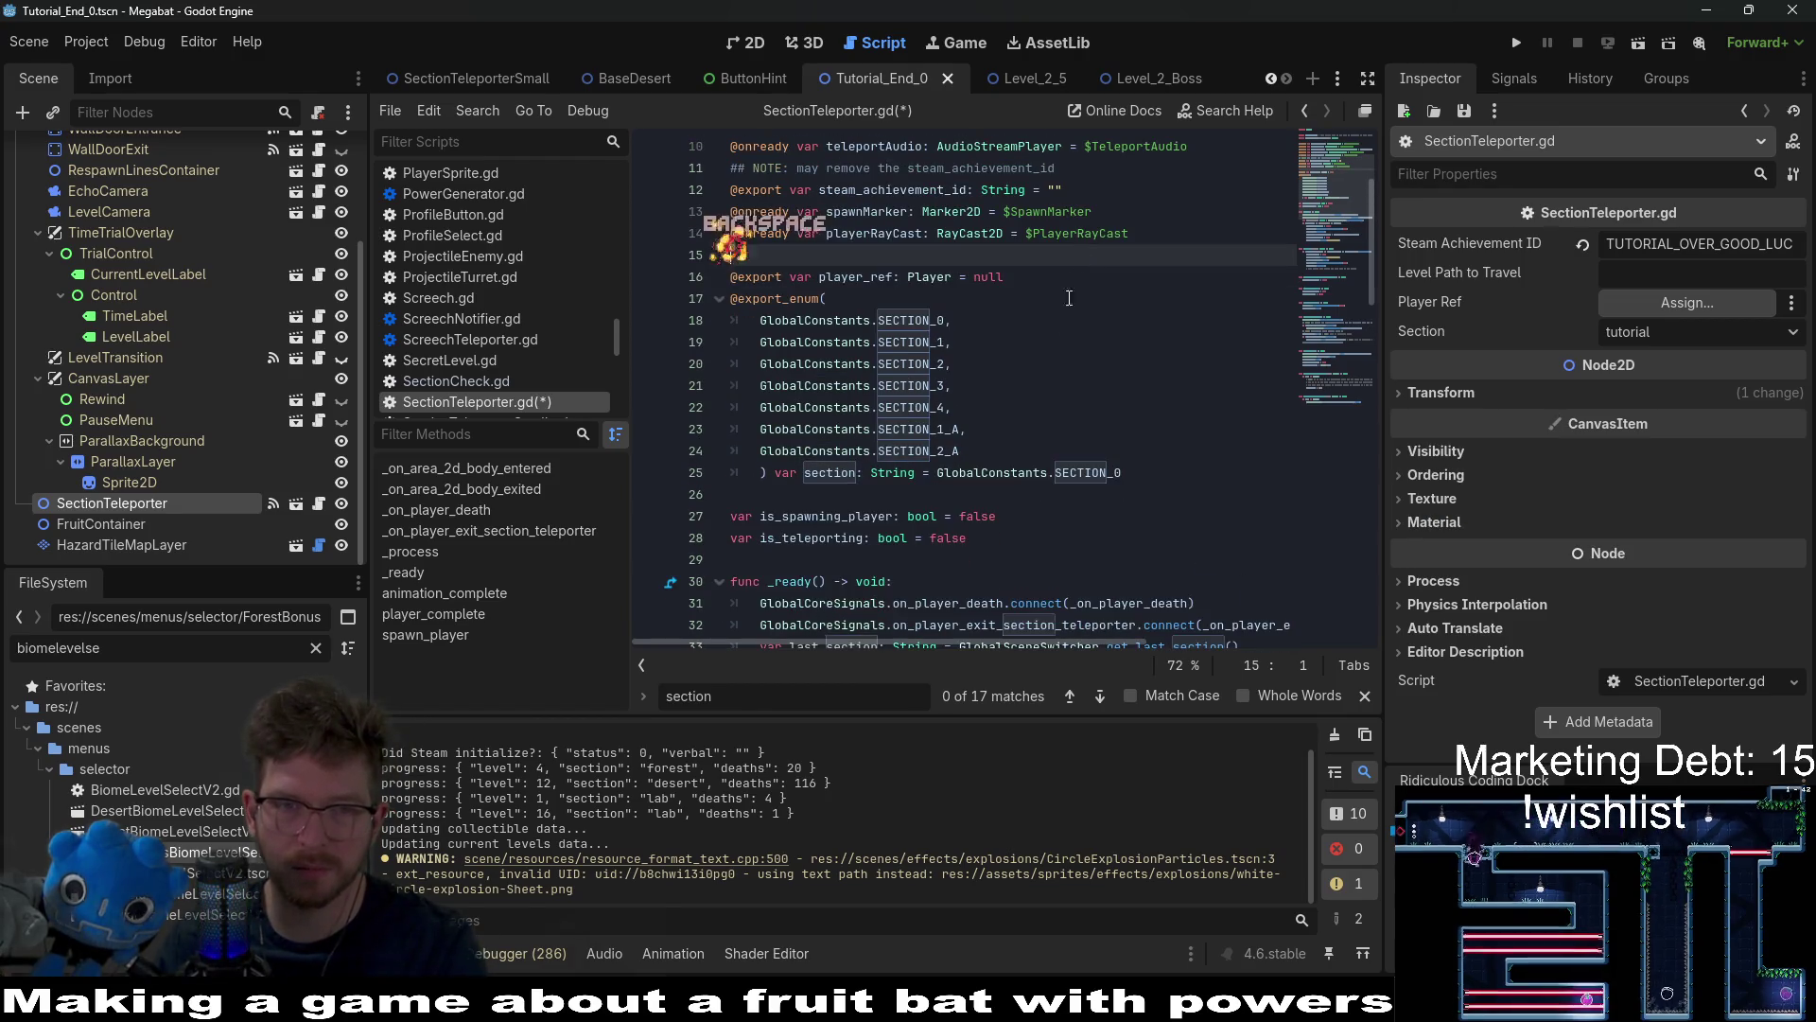
# Step: Delete the level_path_to_travel export and the travel emit block in animation_complete, then save
pyautogui.press('BackSpace')
pyautogui.scroll(-9, 1062, 409)
pyautogui.scroll(-8, 1062, 409)
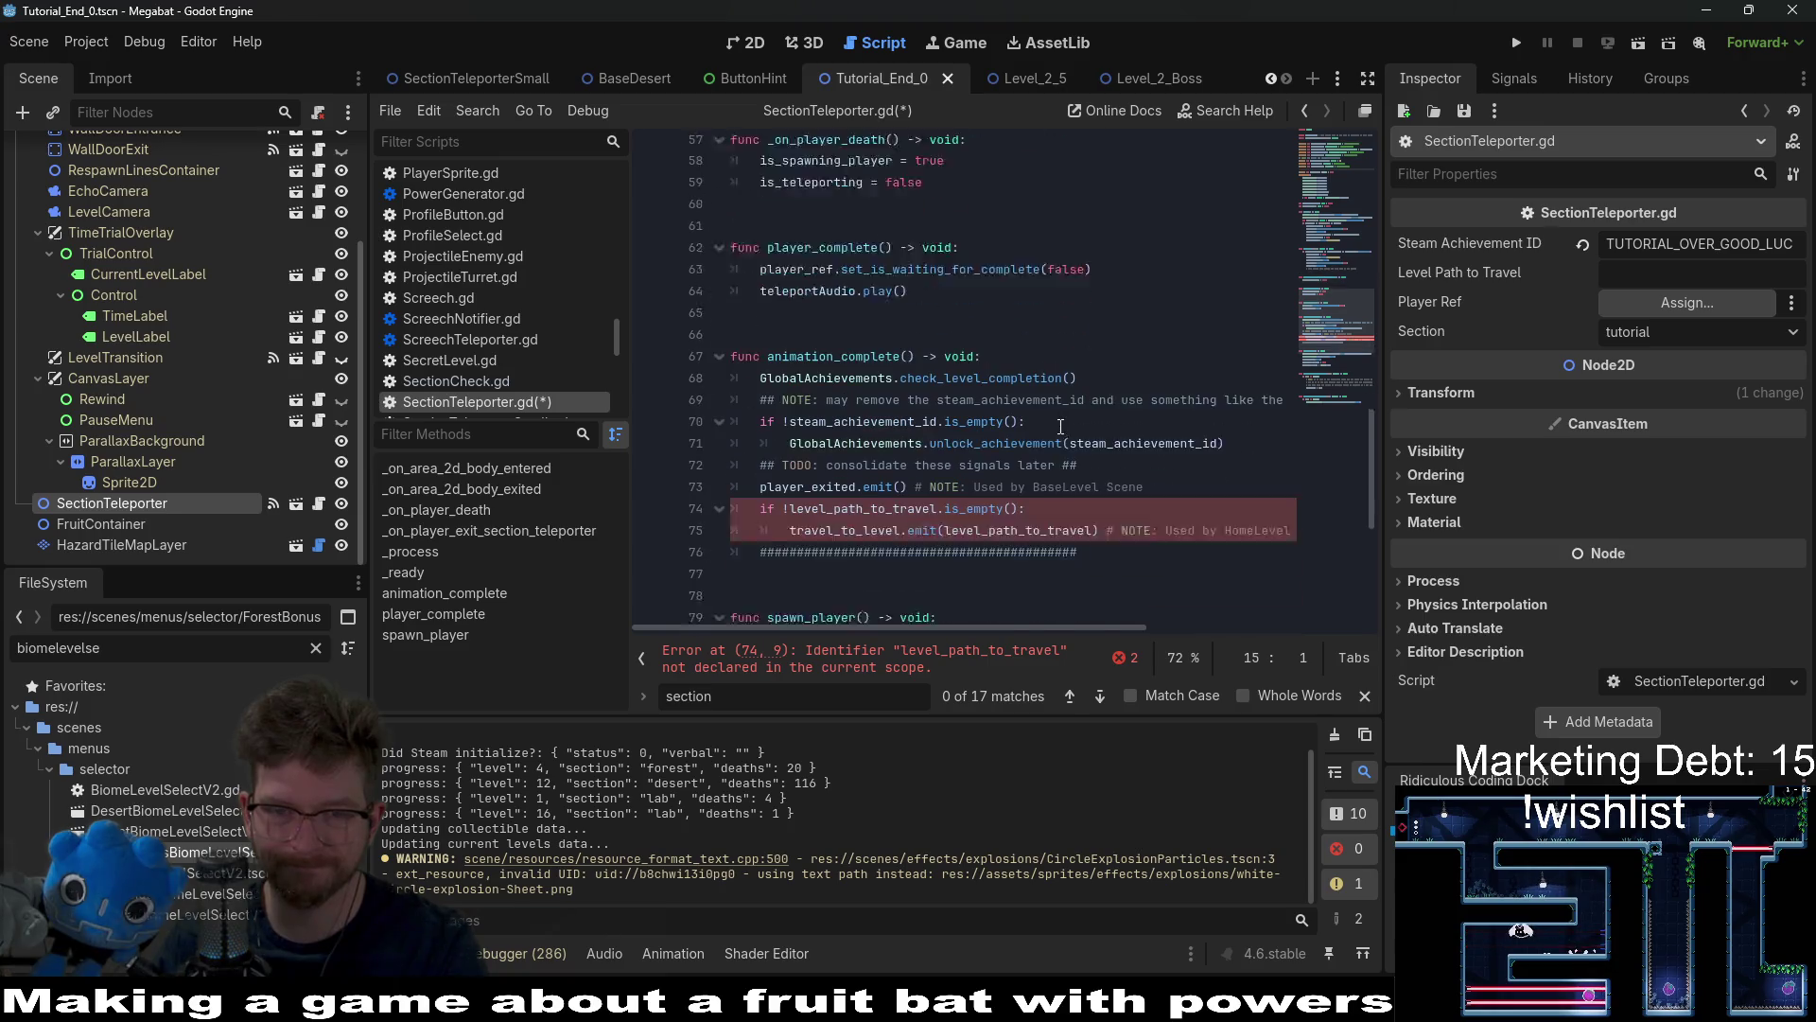
pyautogui.moveTo(1094, 478)
pyautogui.mouseDown()
pyautogui.moveTo(728, 473)
pyautogui.moveTo(542, 443)
pyautogui.moveTo(662, 427)
pyautogui.mouseUp()
pyautogui.press('BackSpace')
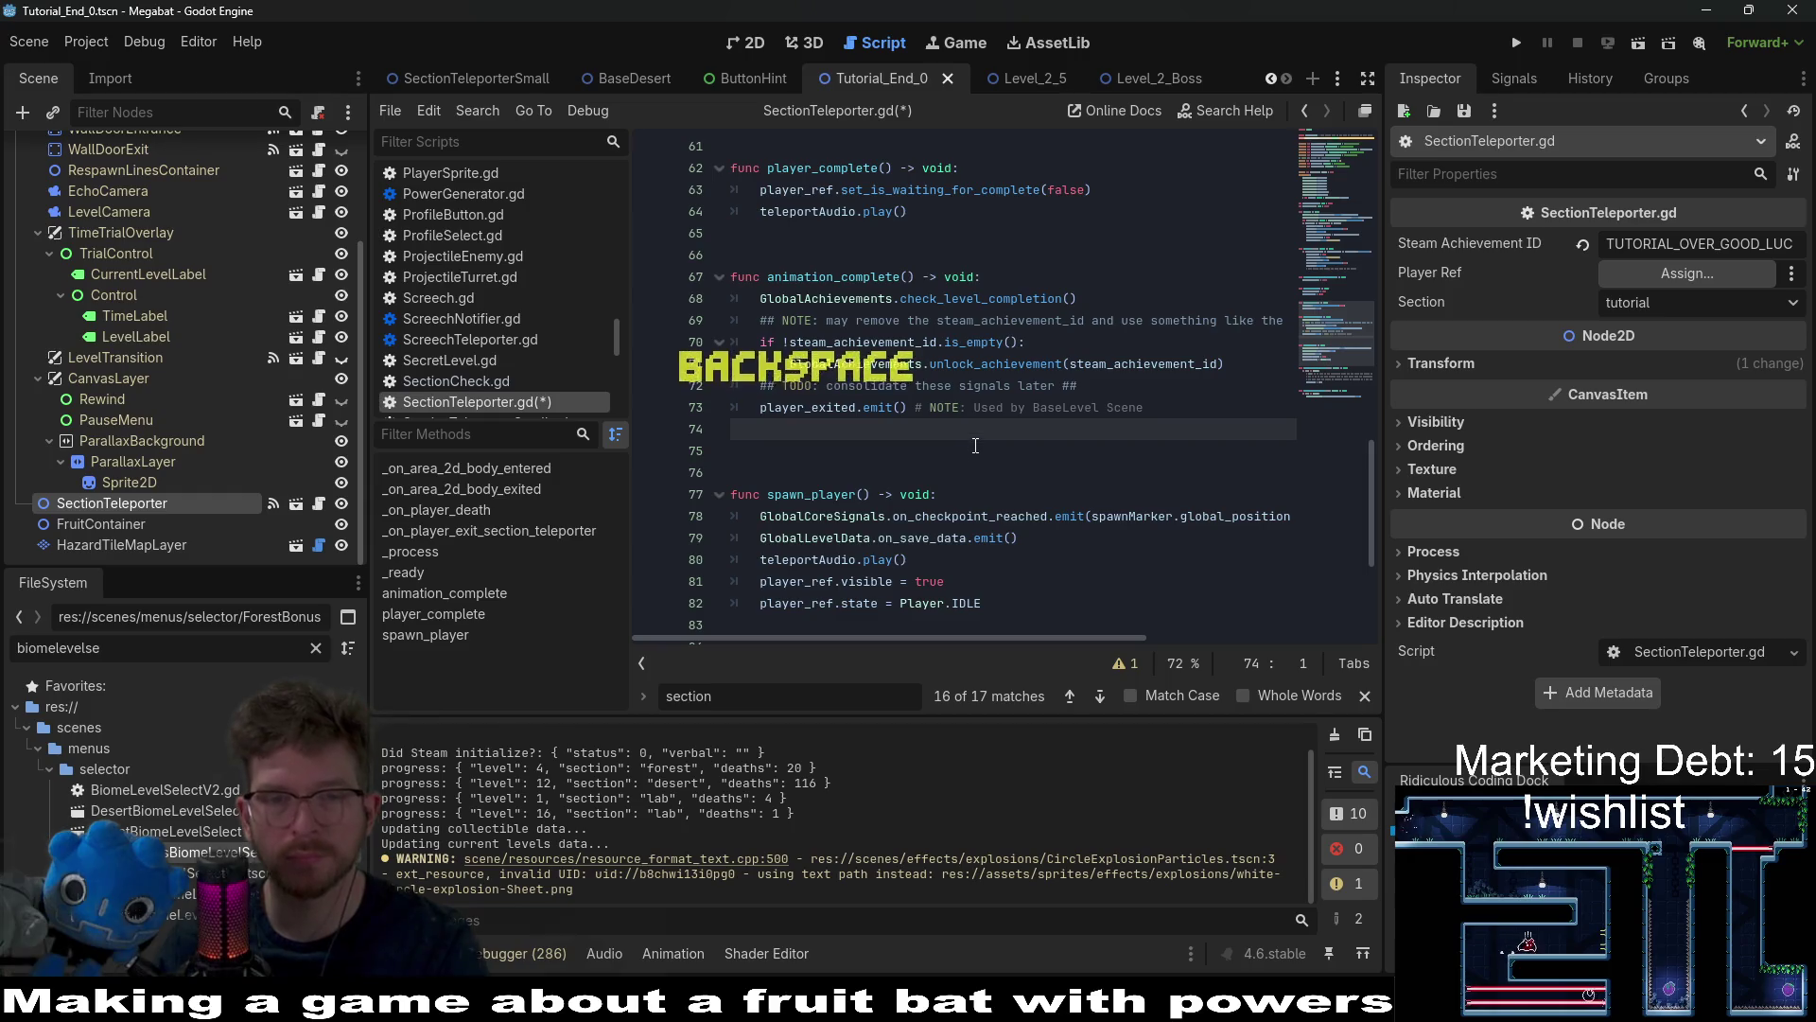
pyautogui.click(977, 445)
pyautogui.hotkey('ctrl', 's')
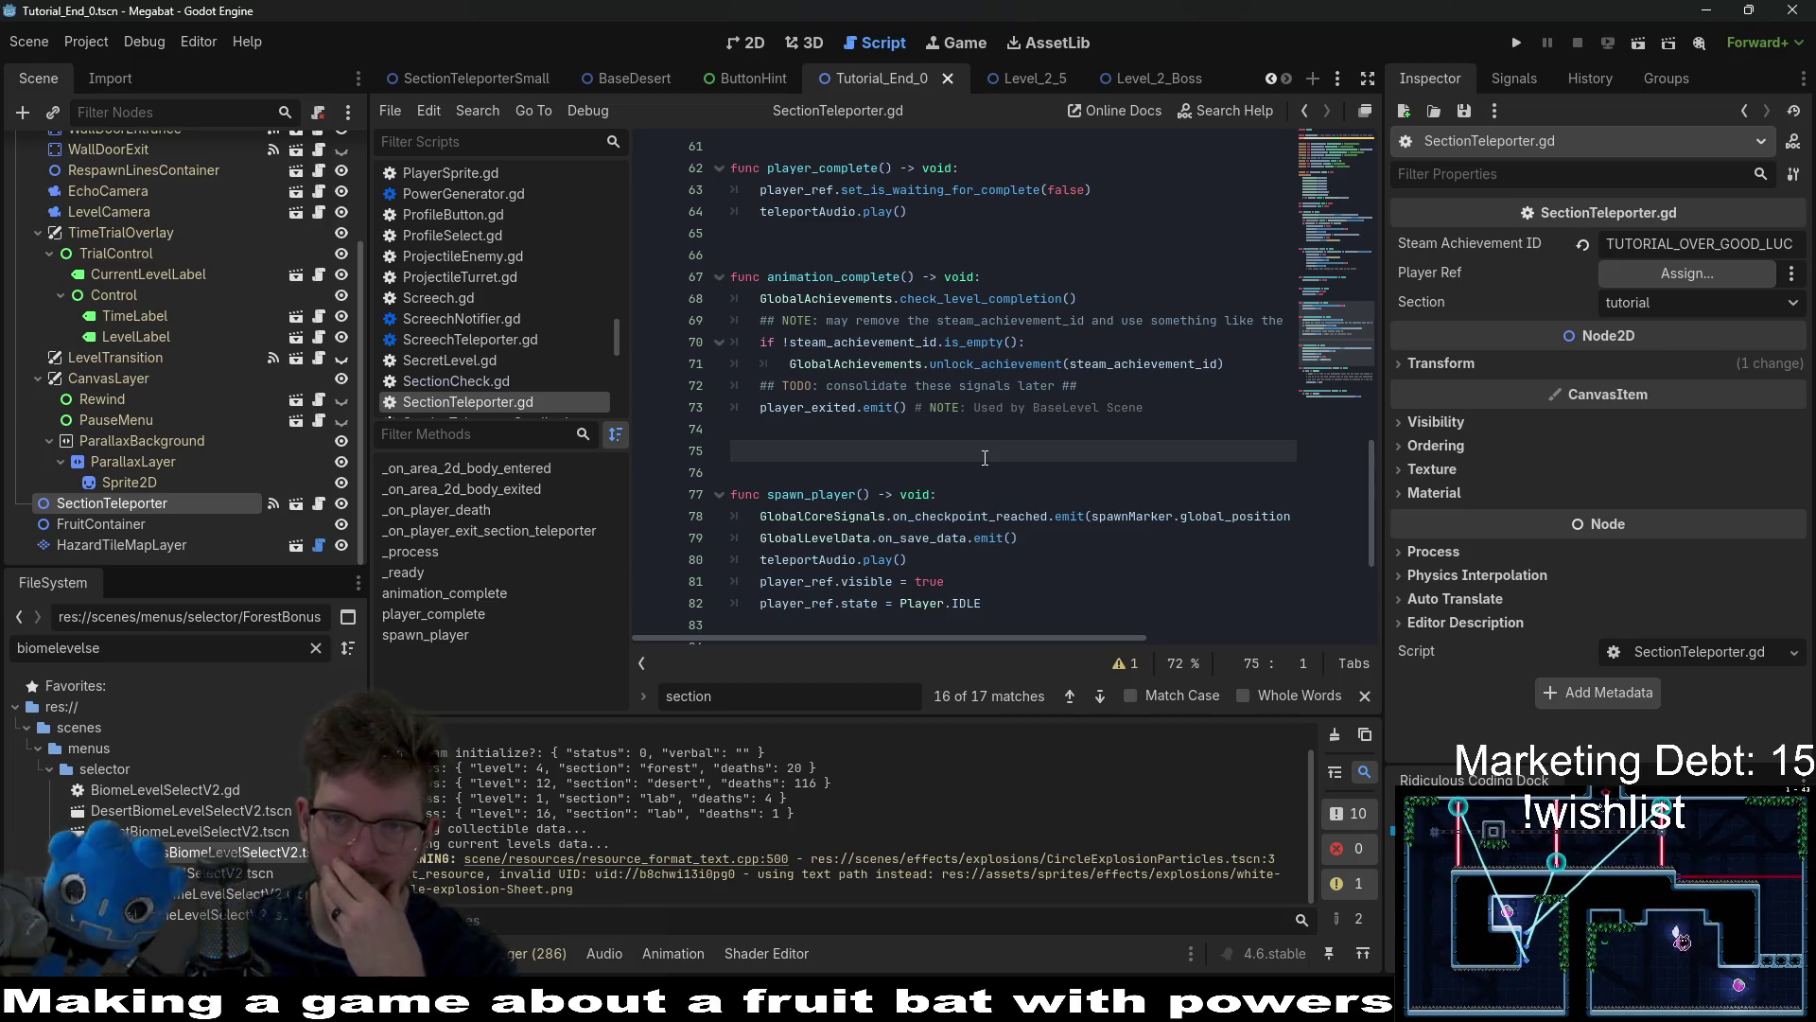
# Step: Delete the player_ref export line and jump to the resulting error at line 33
pyautogui.scroll(14, 985, 458)
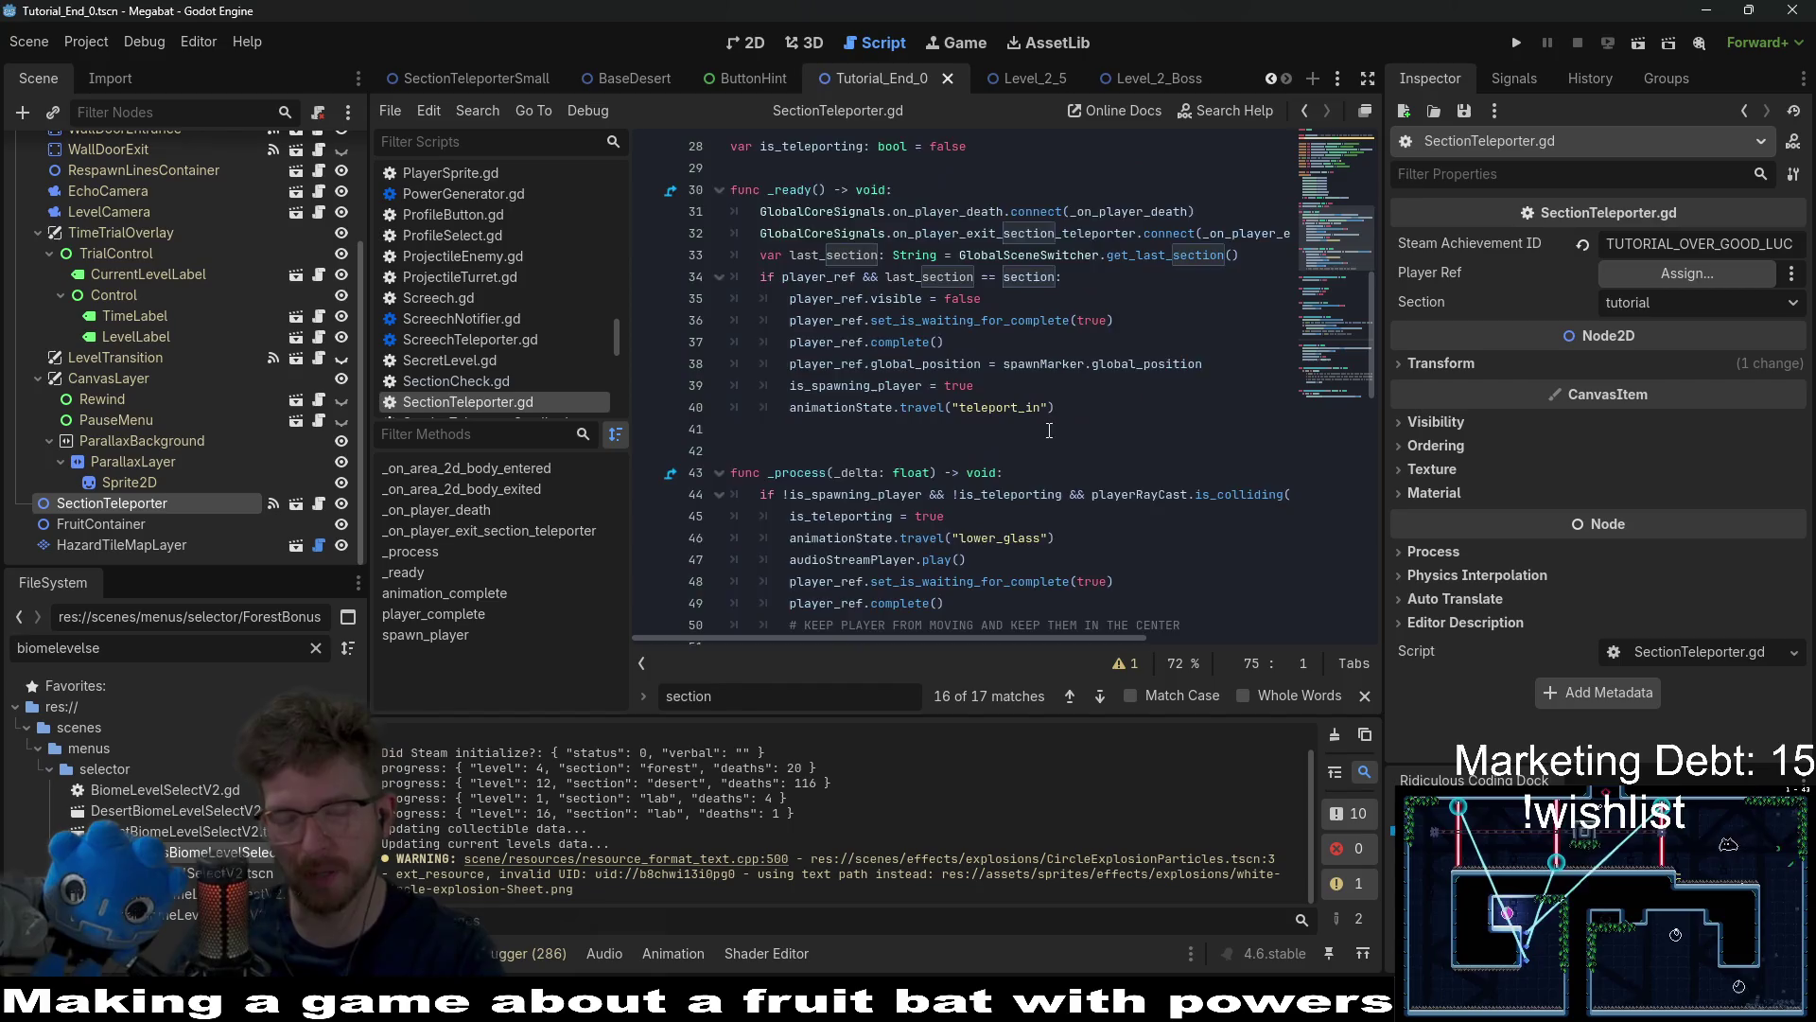
pyautogui.scroll(6, 1035, 428)
pyautogui.scroll(-5, 1026, 441)
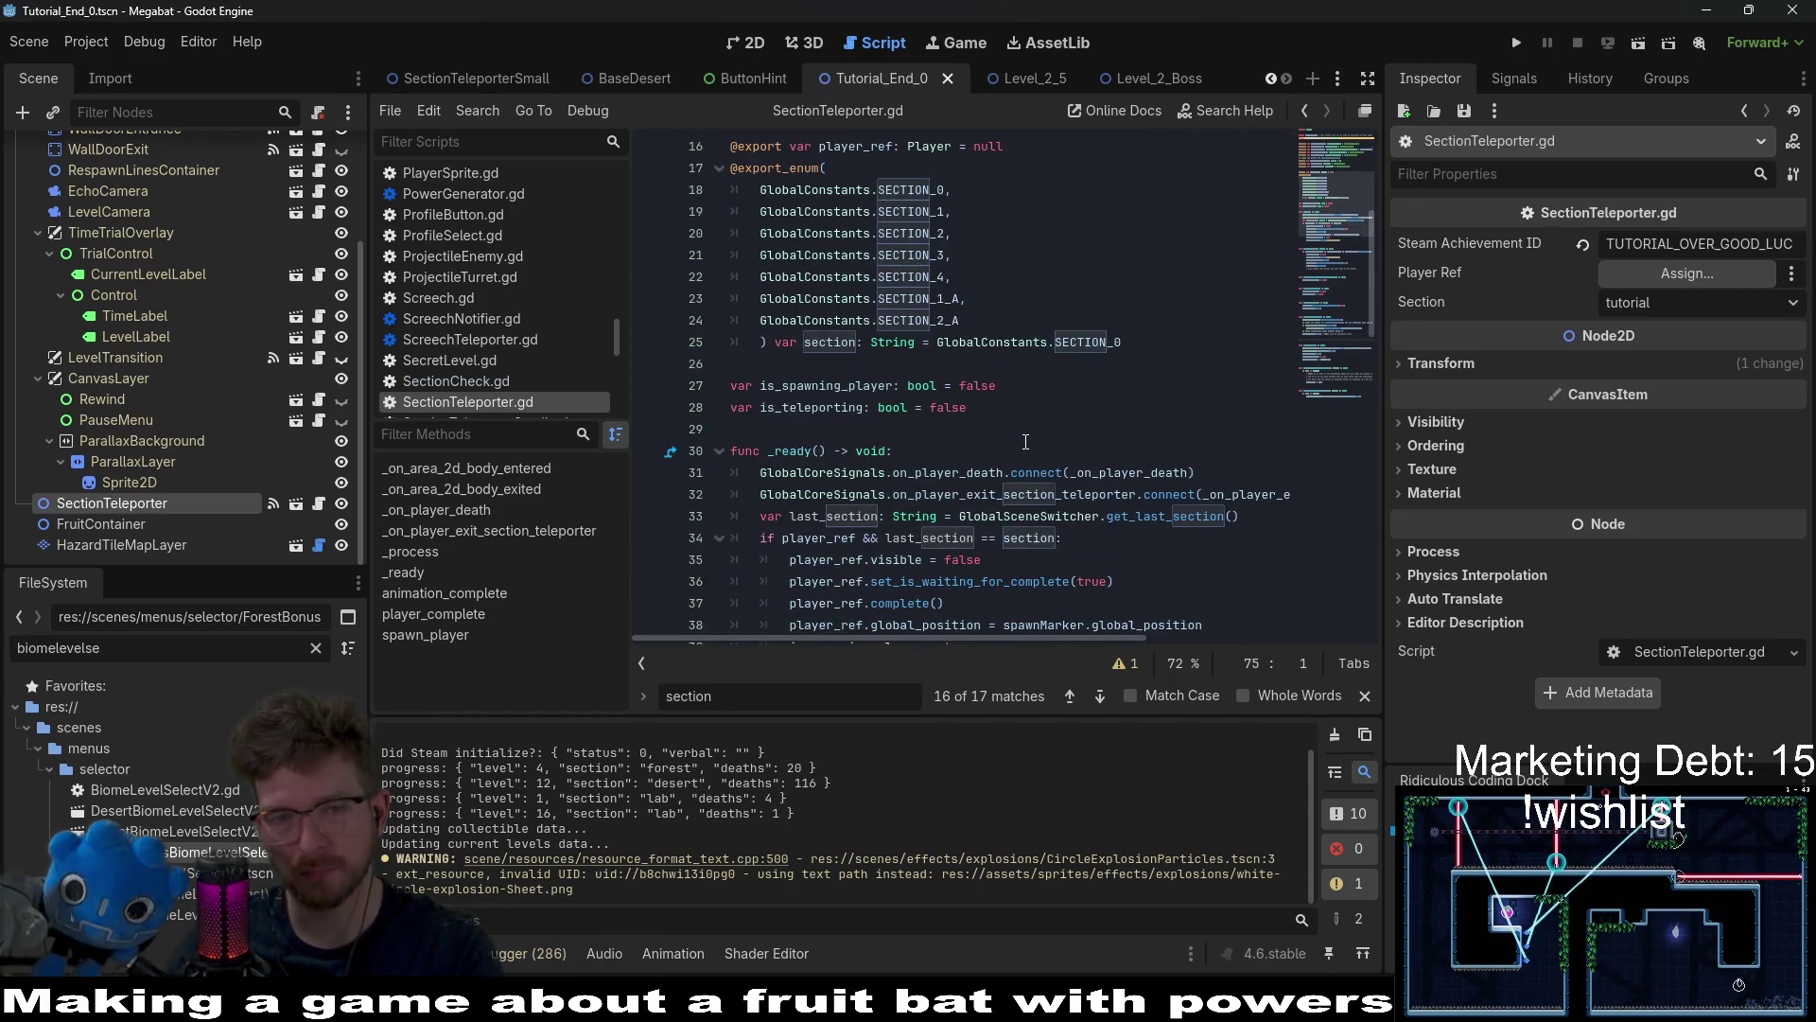
pyautogui.scroll(4, 1026, 442)
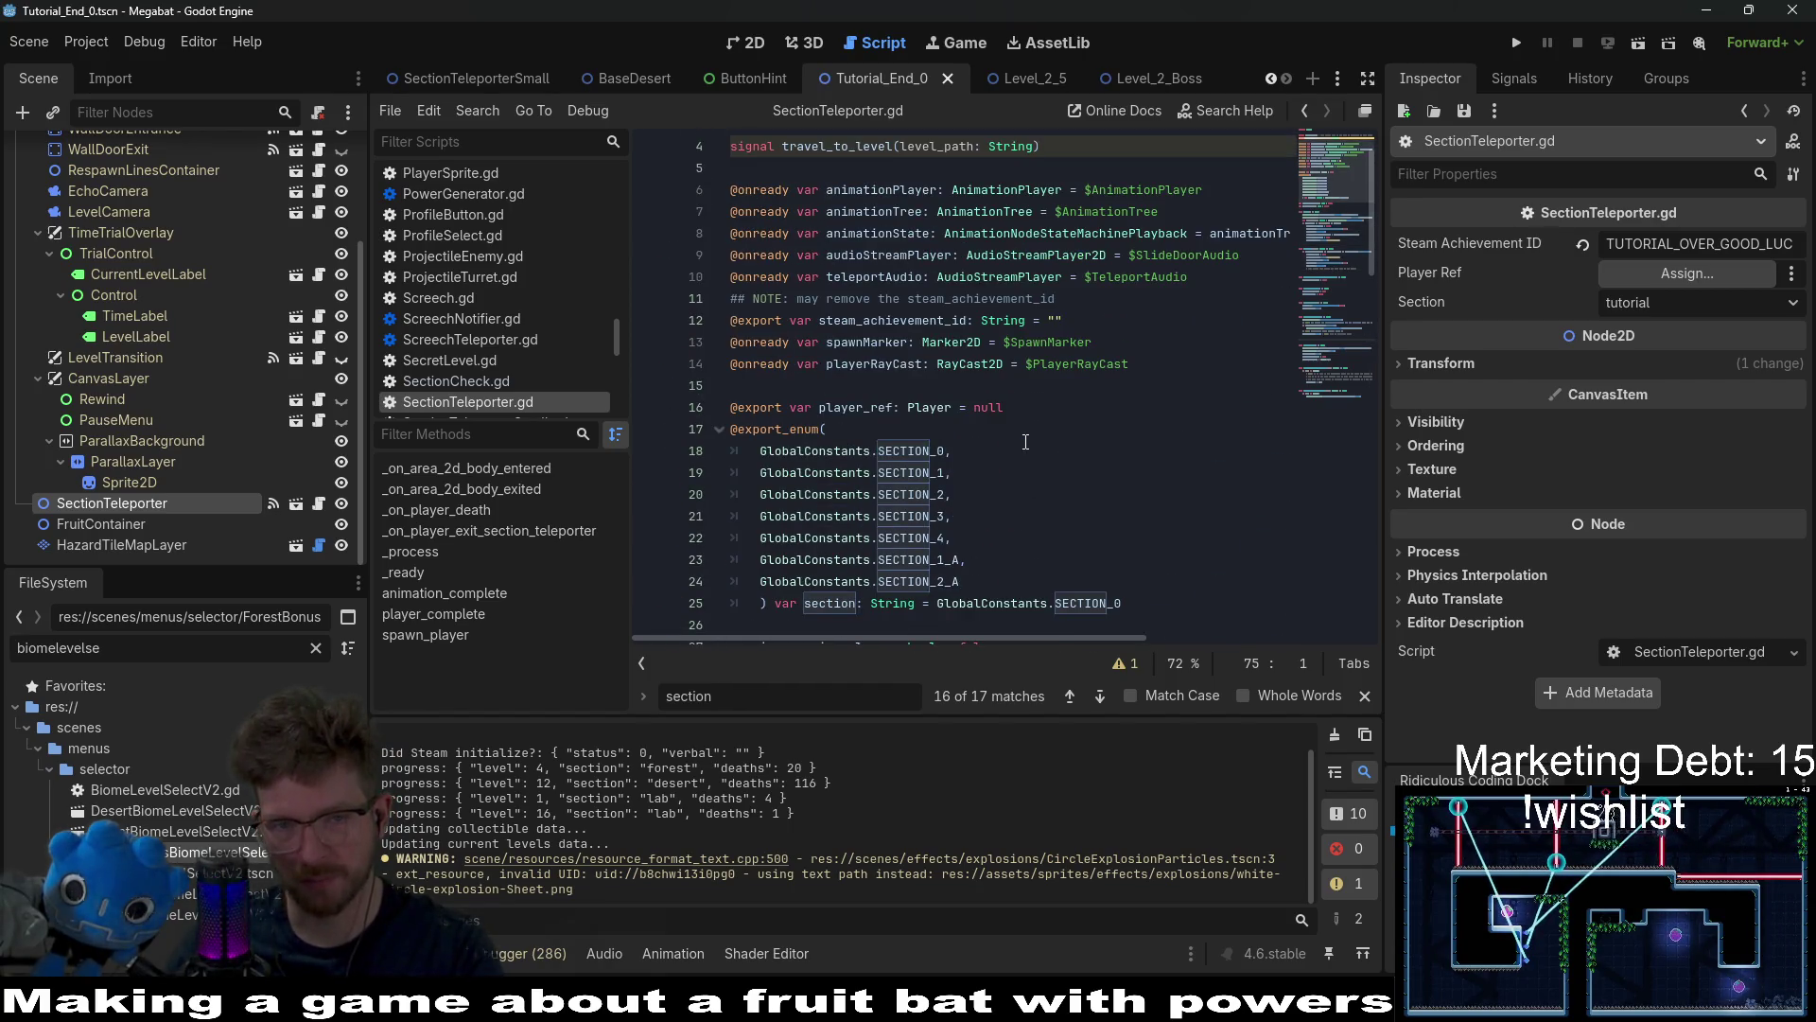
pyautogui.moveTo(1024, 407); pyautogui.dragTo(733, 385)
pyautogui.press('BackSpace')
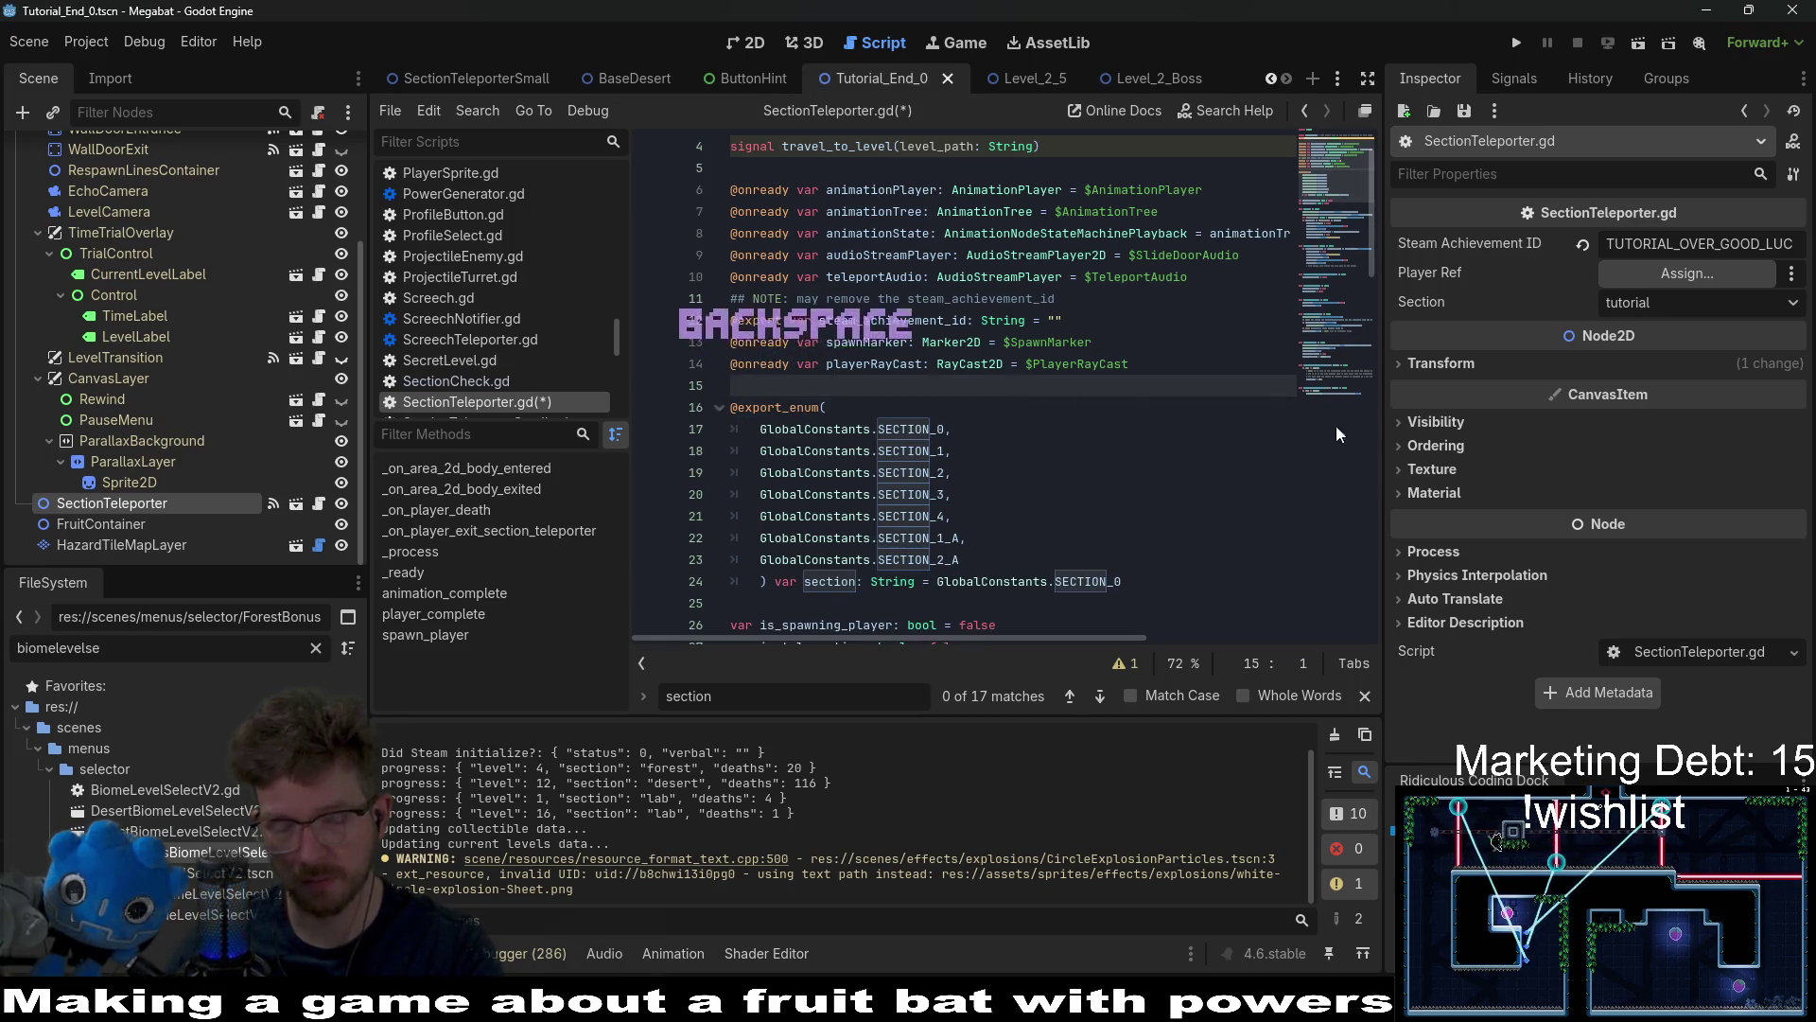
pyautogui.click(943, 665)
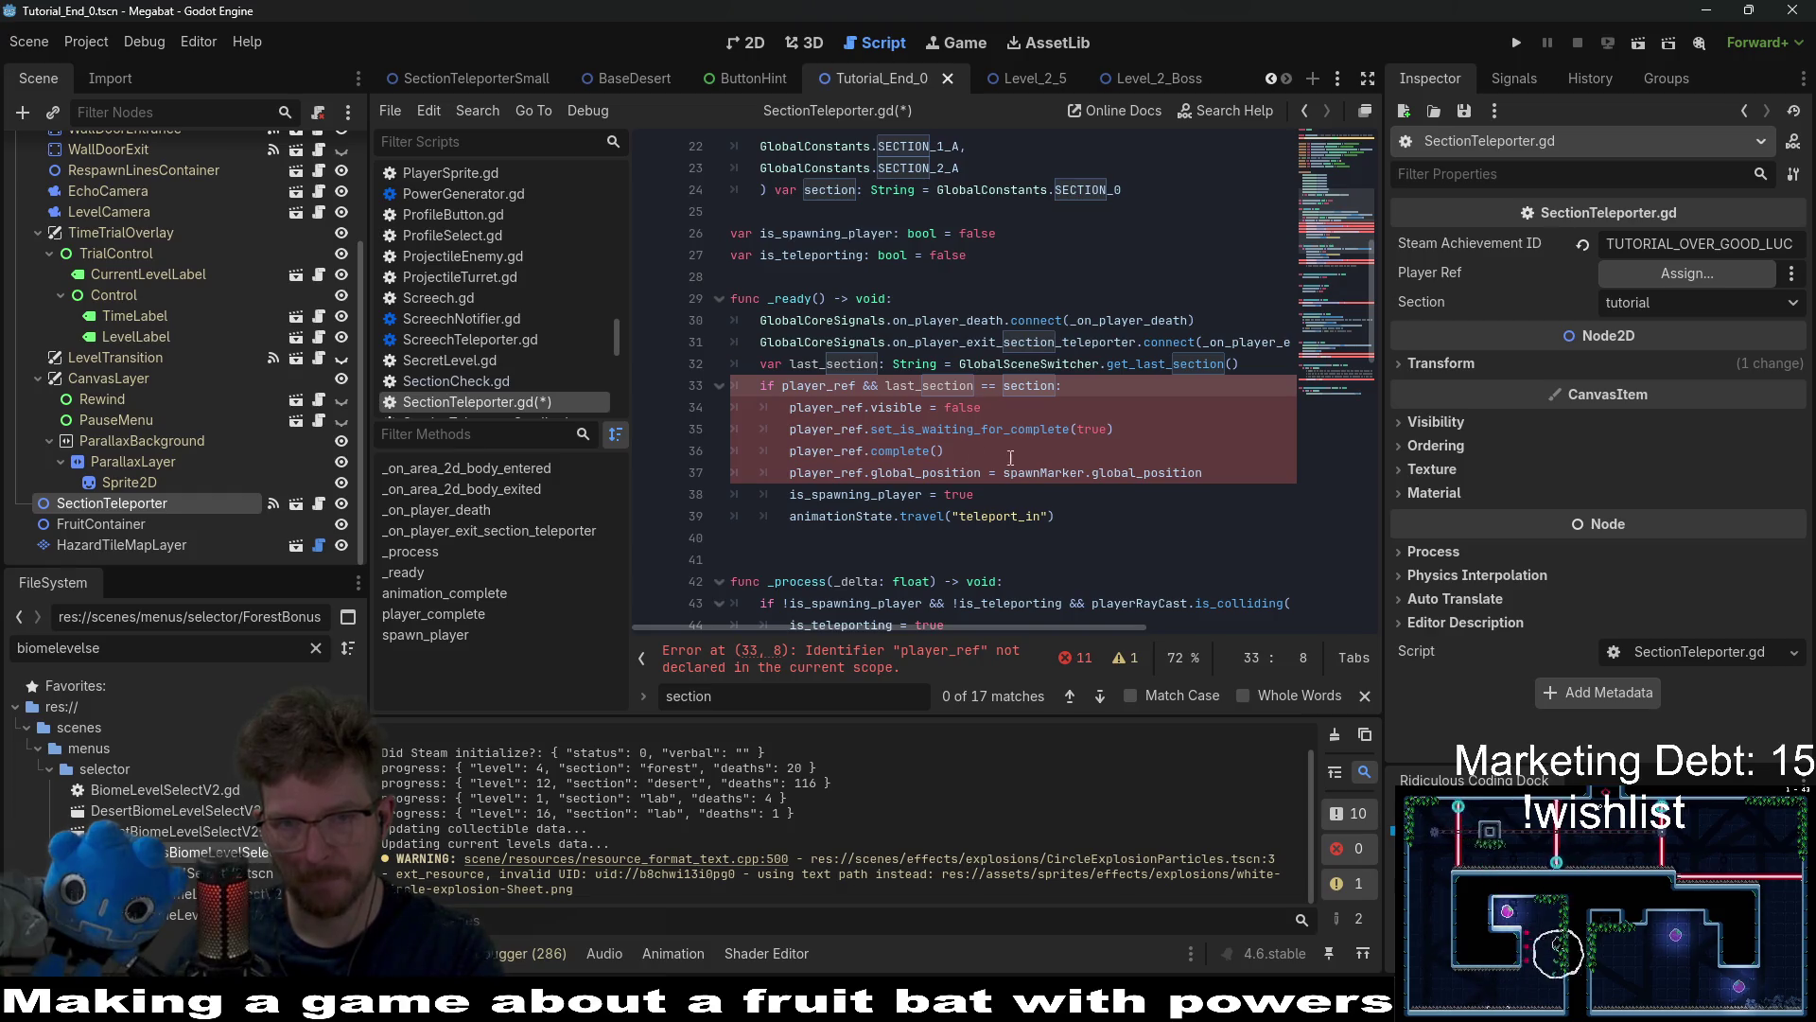
# Step: Remove the spawn block, lines 33–39 including the last_section check, from _ready
pyautogui.moveTo(1234, 478); pyautogui.dragTo(961, 452)
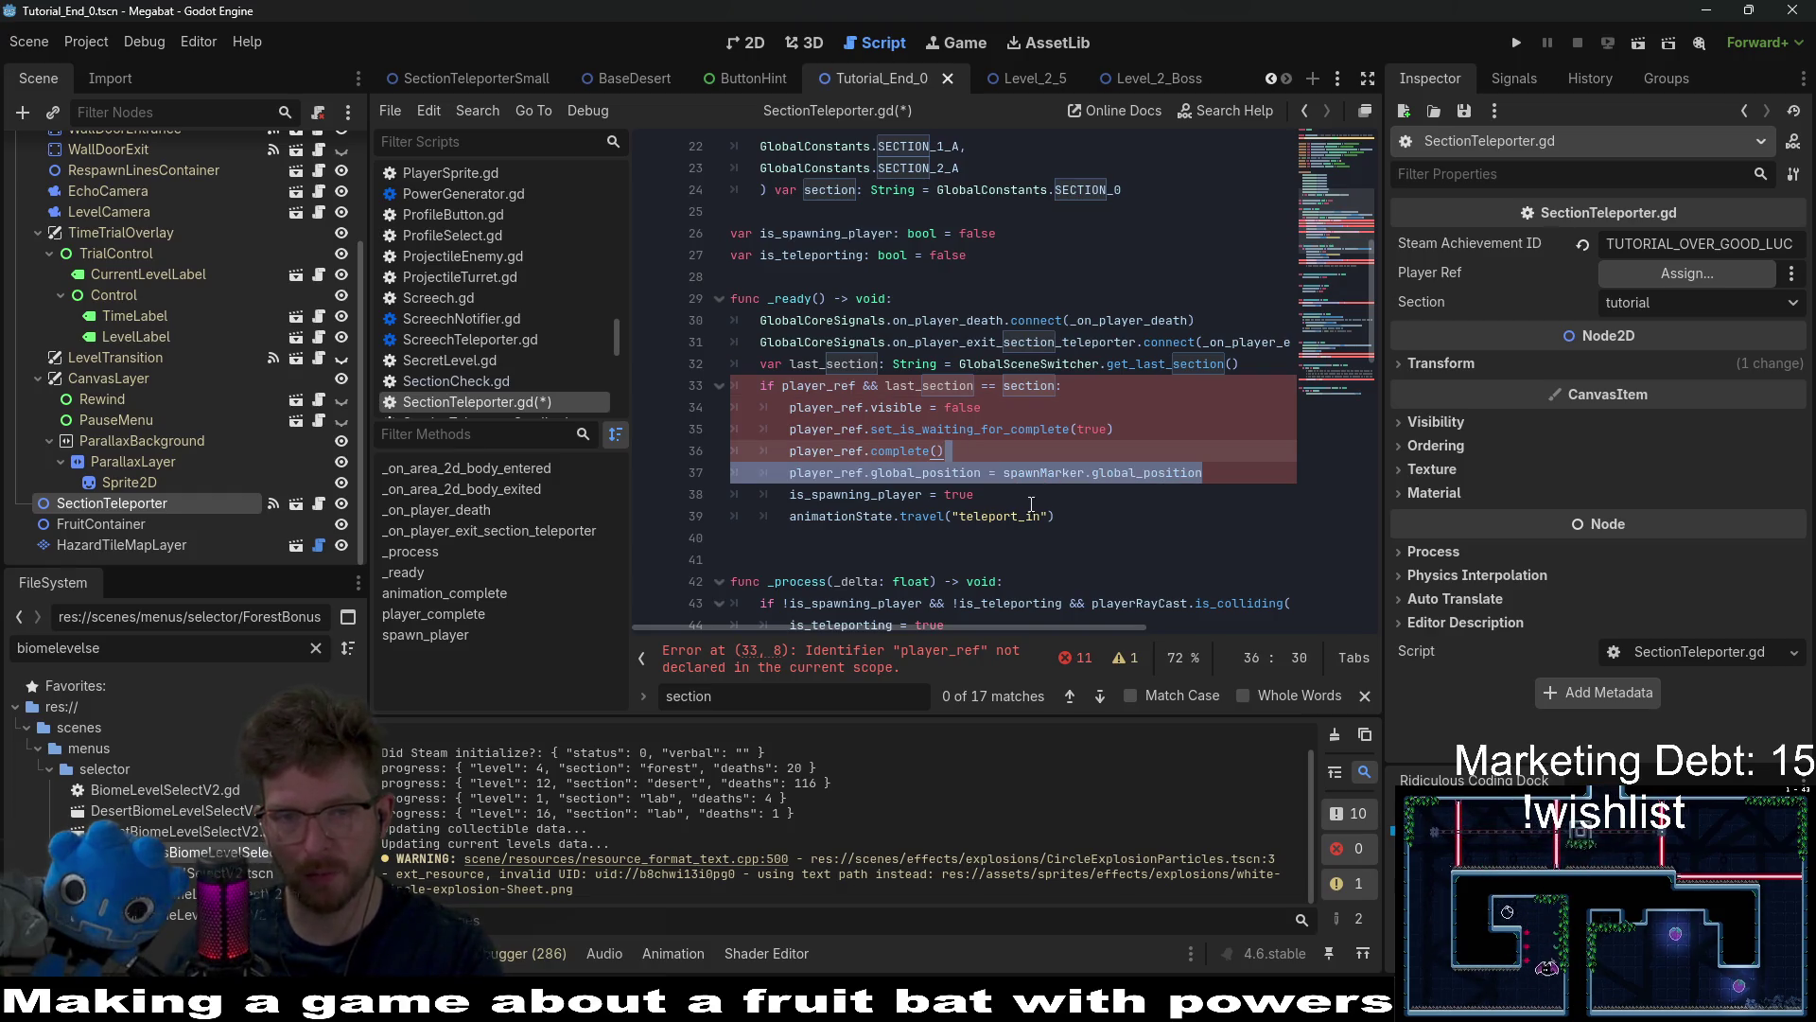
pyautogui.click(1075, 521)
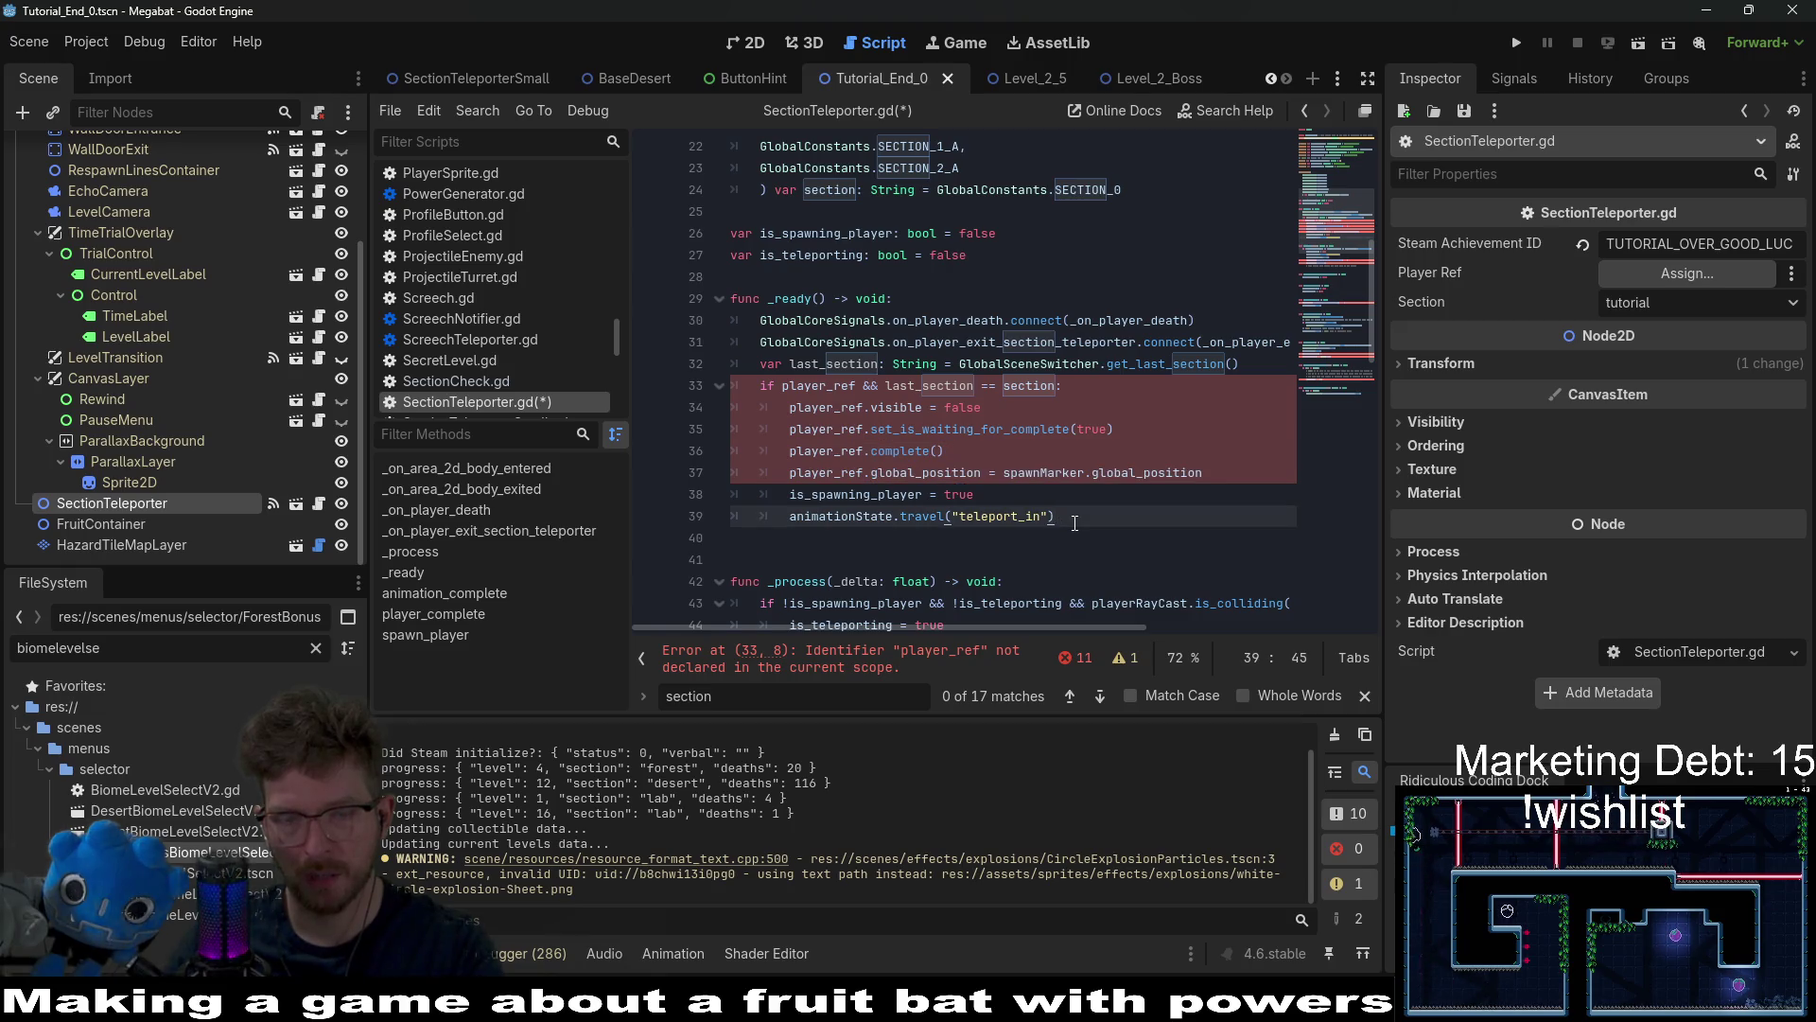
pyautogui.moveTo(1065, 518); pyautogui.dragTo(628, 376)
pyautogui.moveTo(1064, 518)
pyautogui.mouseDown()
pyautogui.moveTo(946, 496)
pyautogui.moveTo(719, 365)
pyautogui.moveTo(660, 354)
pyautogui.mouseUp()
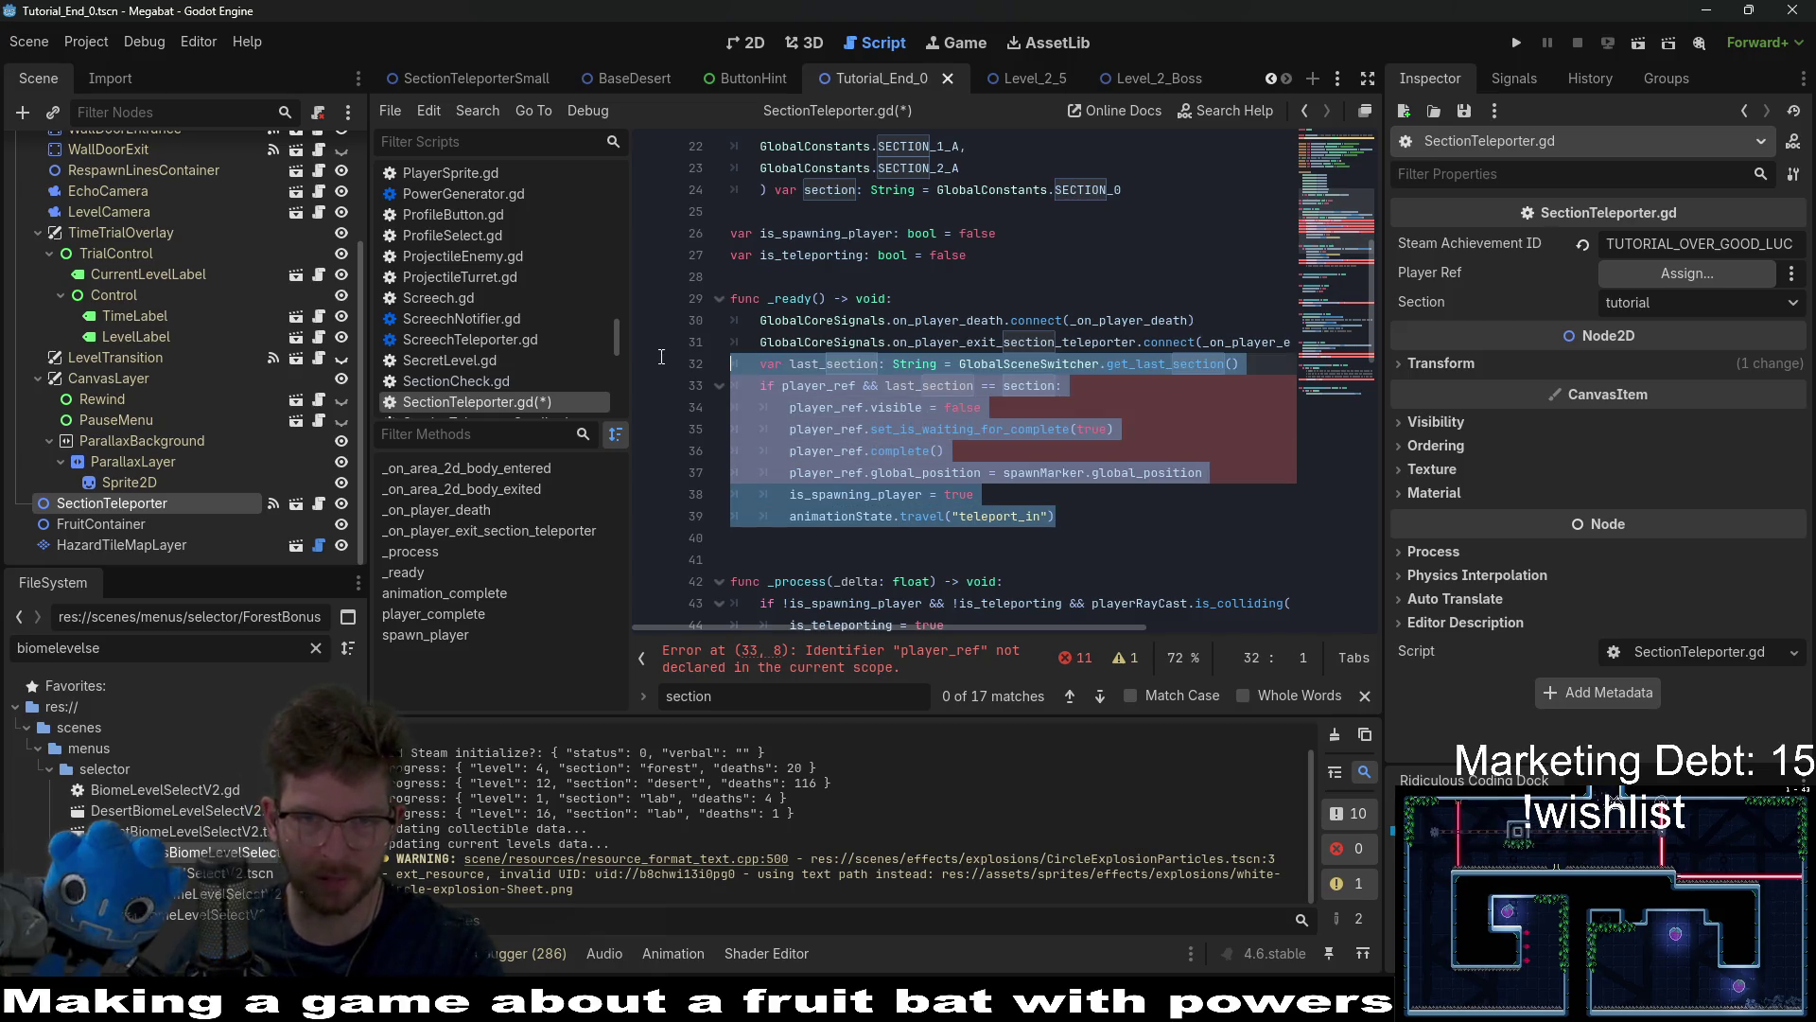
pyautogui.moveTo(1106, 482)
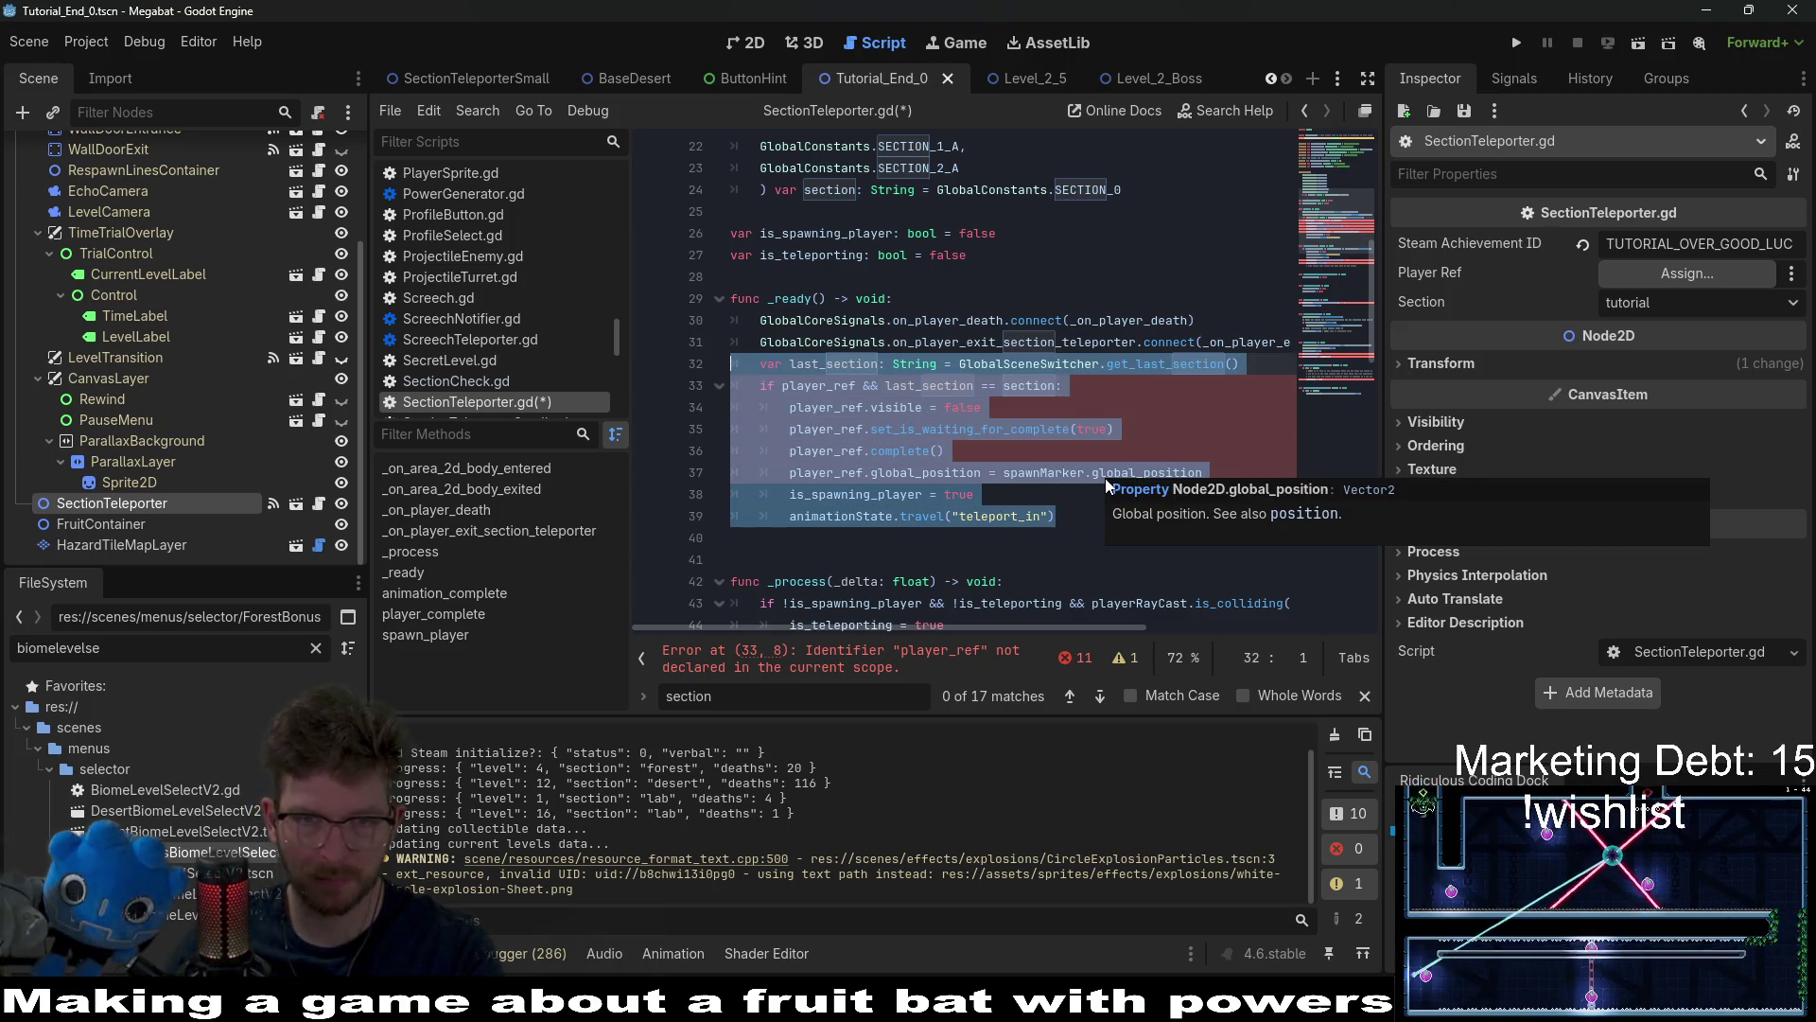
pyautogui.press('BackSpace')
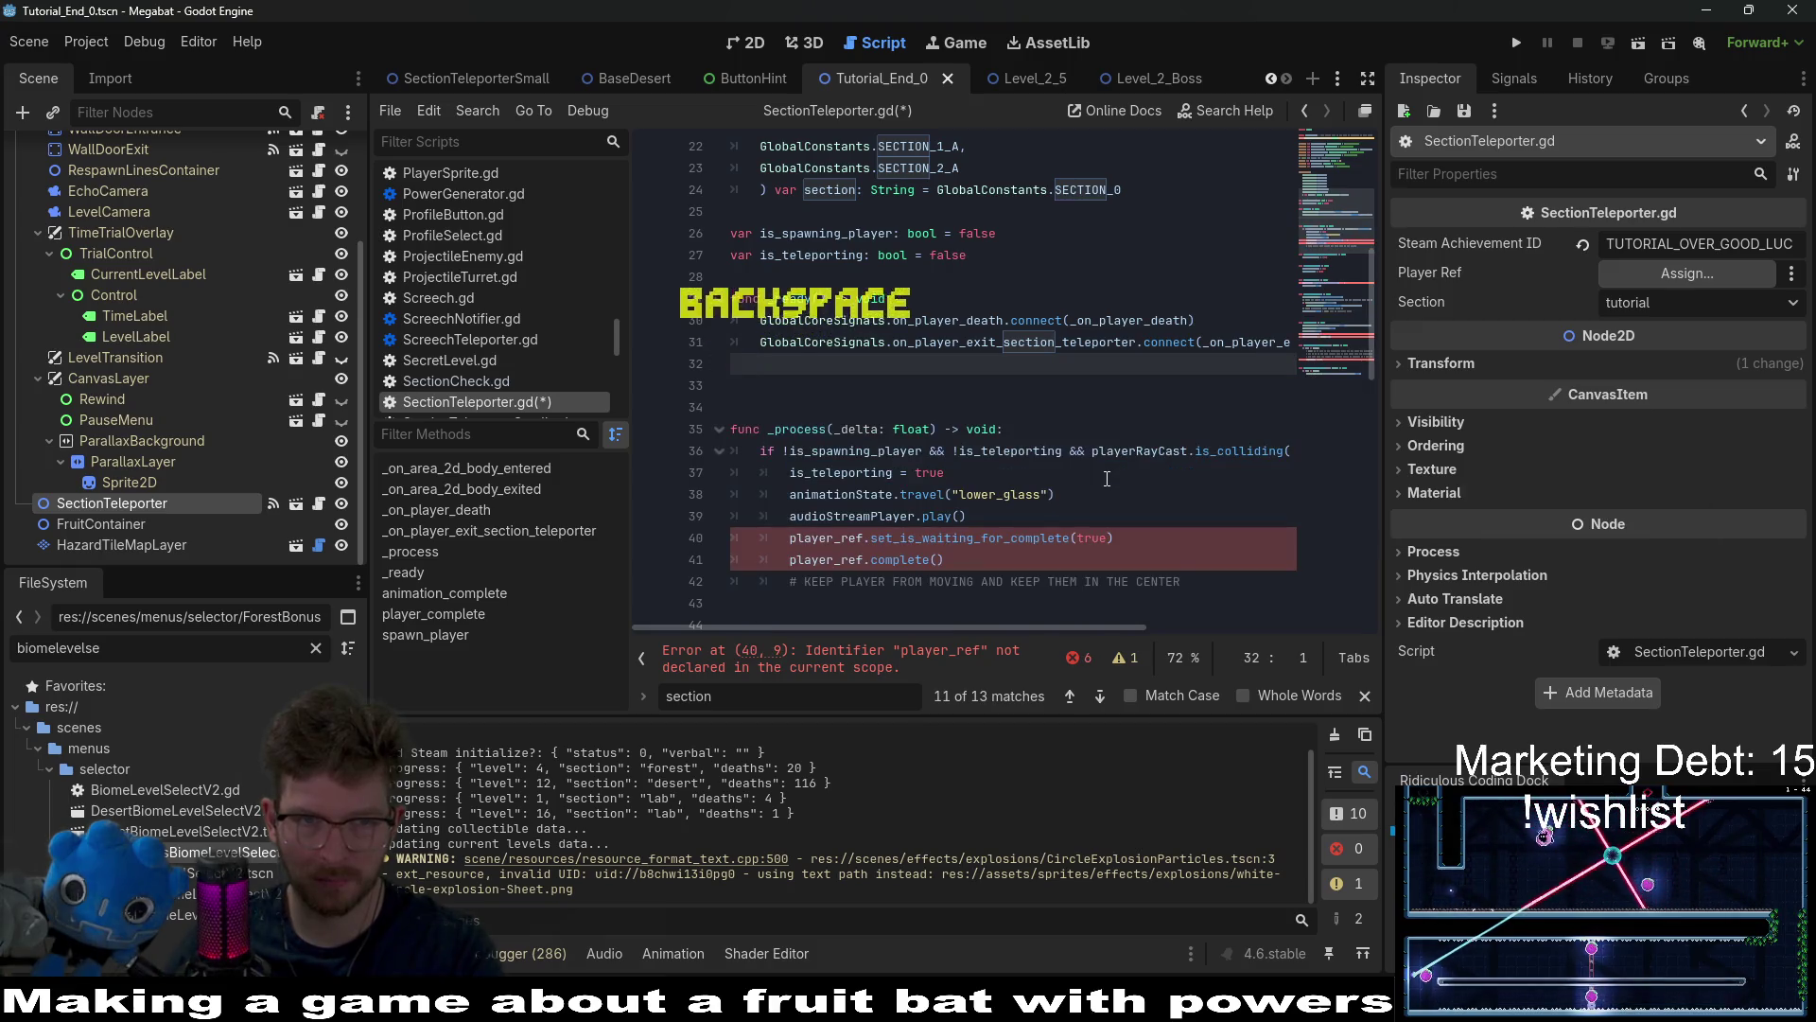
pyautogui.press('BackSpace')
# Step: Delete the travel_to_level signal declaration
pyautogui.doubleClick(995, 343)
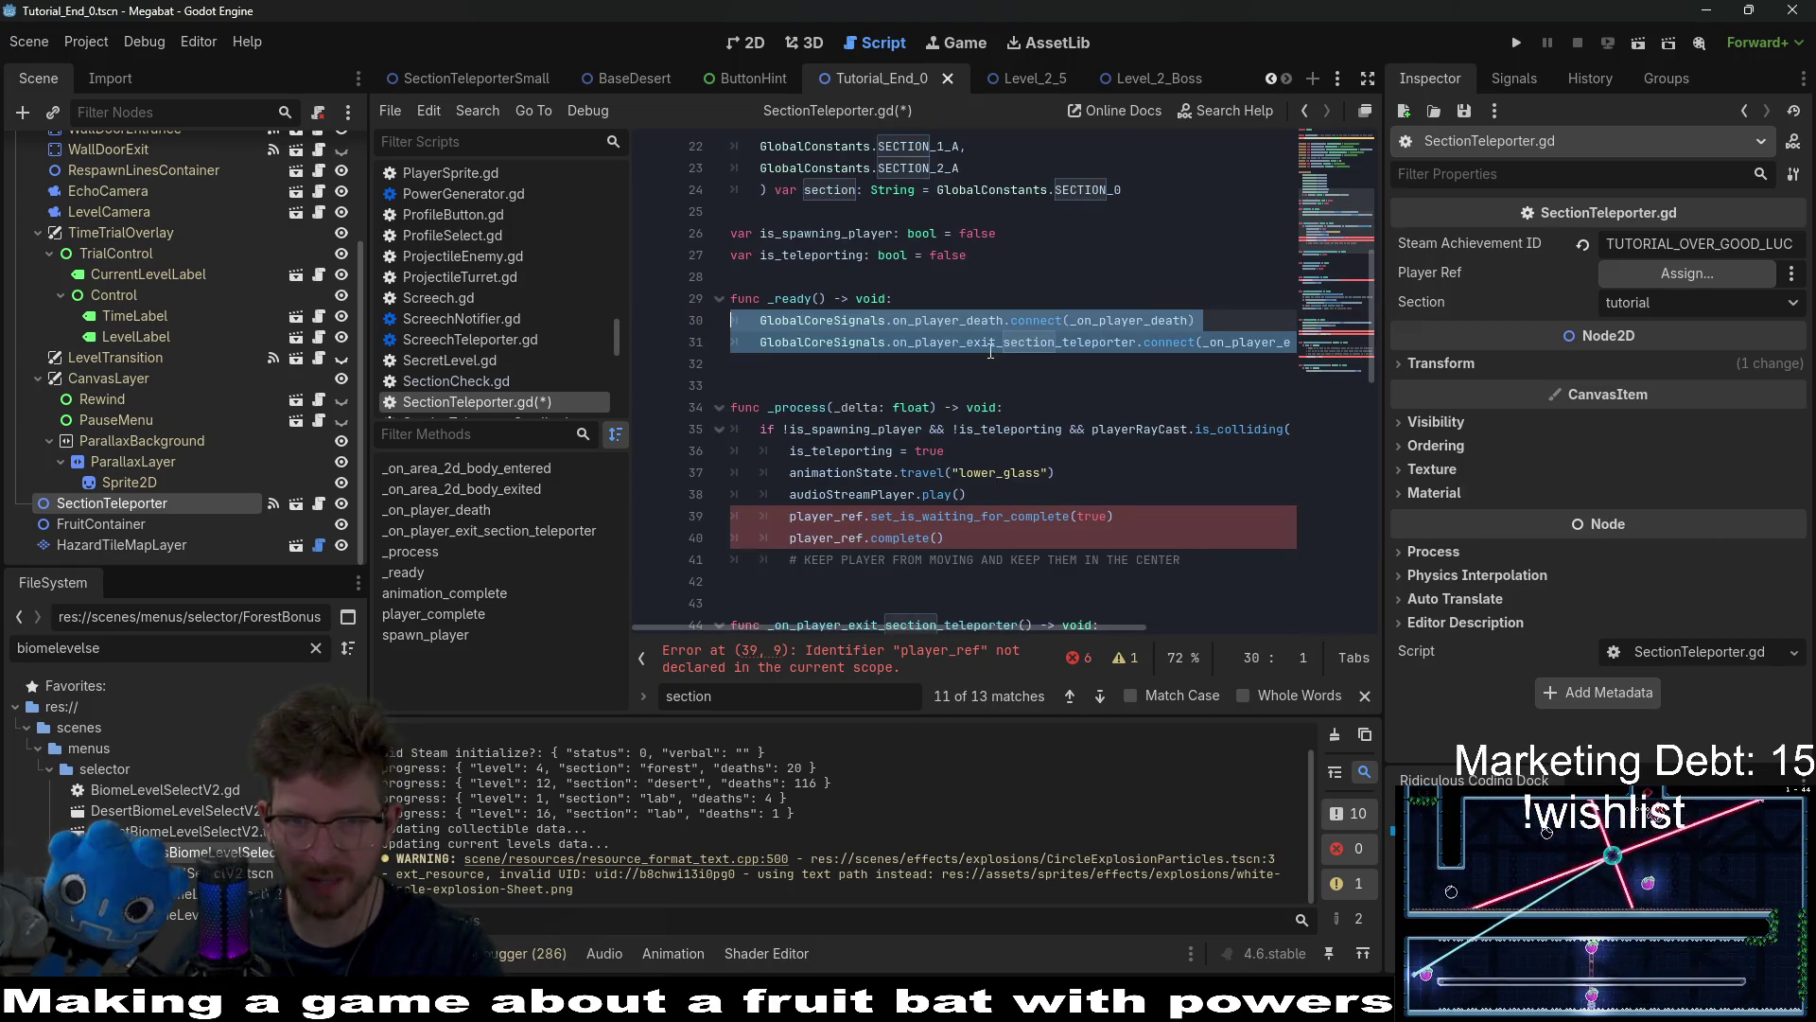
pyautogui.scroll(7, 995, 348)
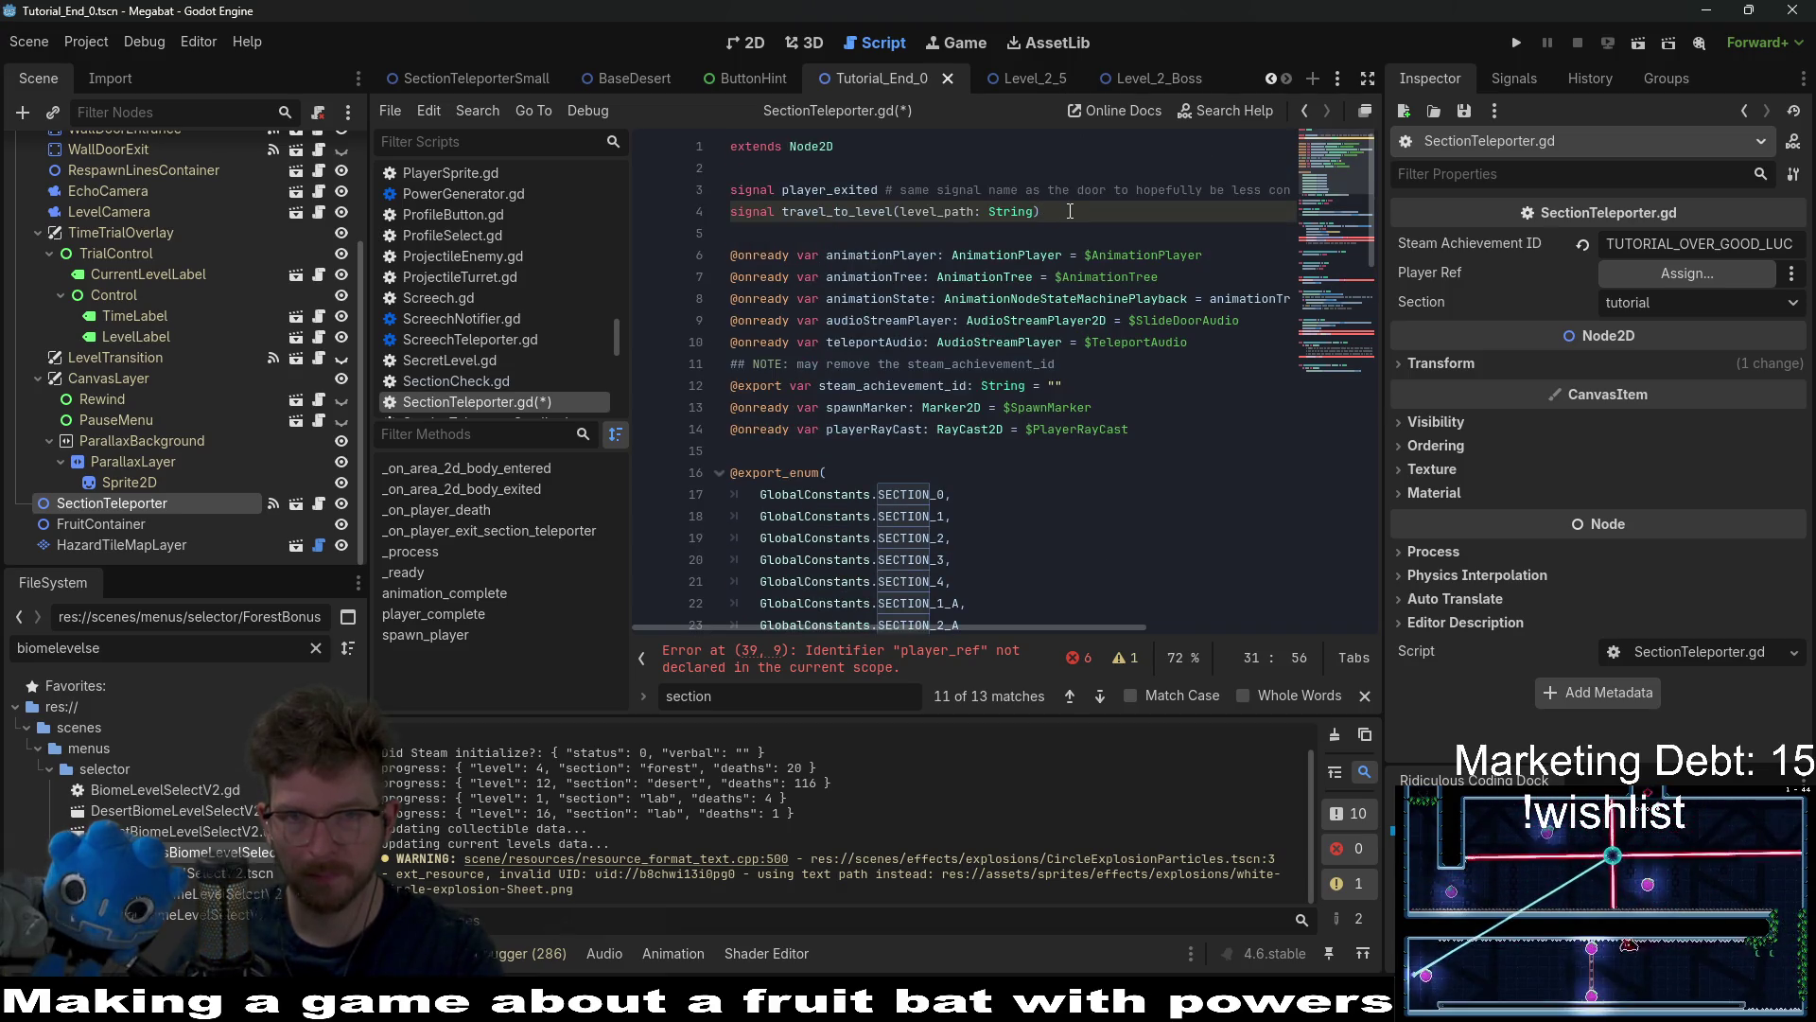
pyautogui.click(1070, 211)
pyautogui.hotkey('shift', 'Home')
pyautogui.press('BackSpace')
pyautogui.press('BackSpace')
# Step: Delete the player_ref calls in _process, then undo to restore them and the spawn logic
pyautogui.scroll(-2, 1014, 492)
pyautogui.click(1014, 342)
pyautogui.scroll(-6, 1014, 492)
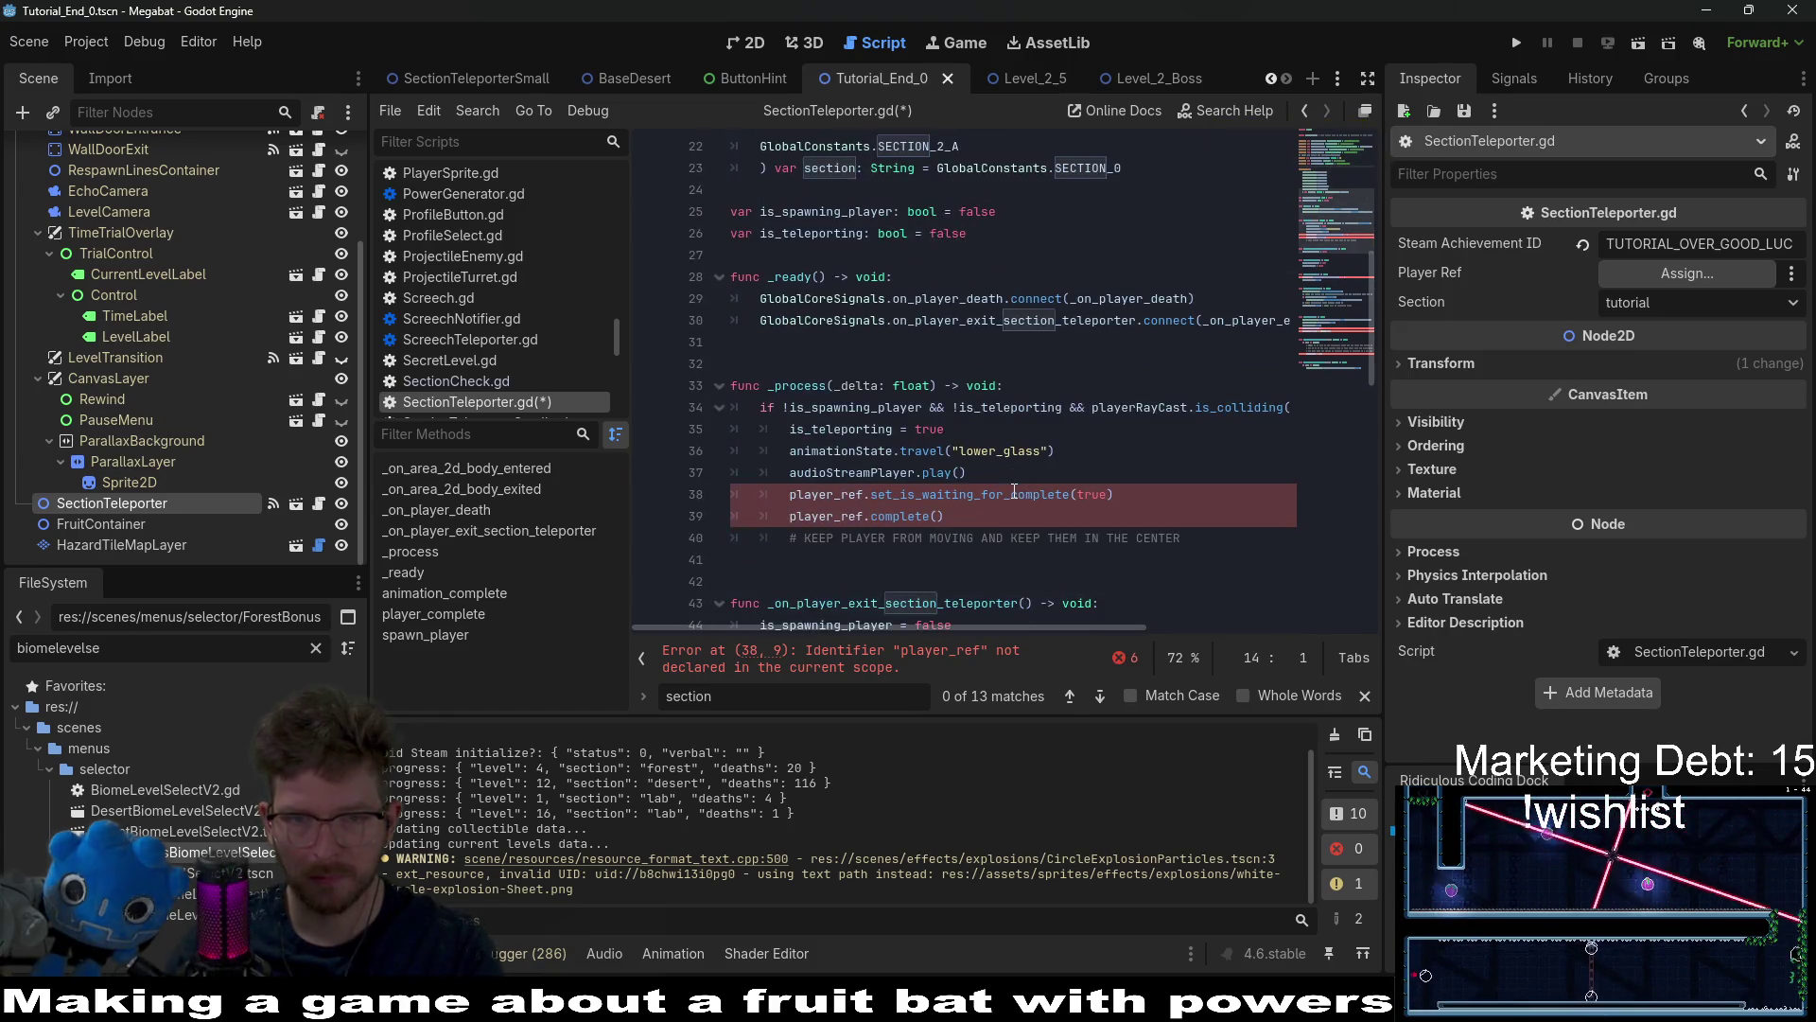
pyautogui.moveTo(1037, 519); pyautogui.dragTo(1090, 470)
pyautogui.press('BackSpace')
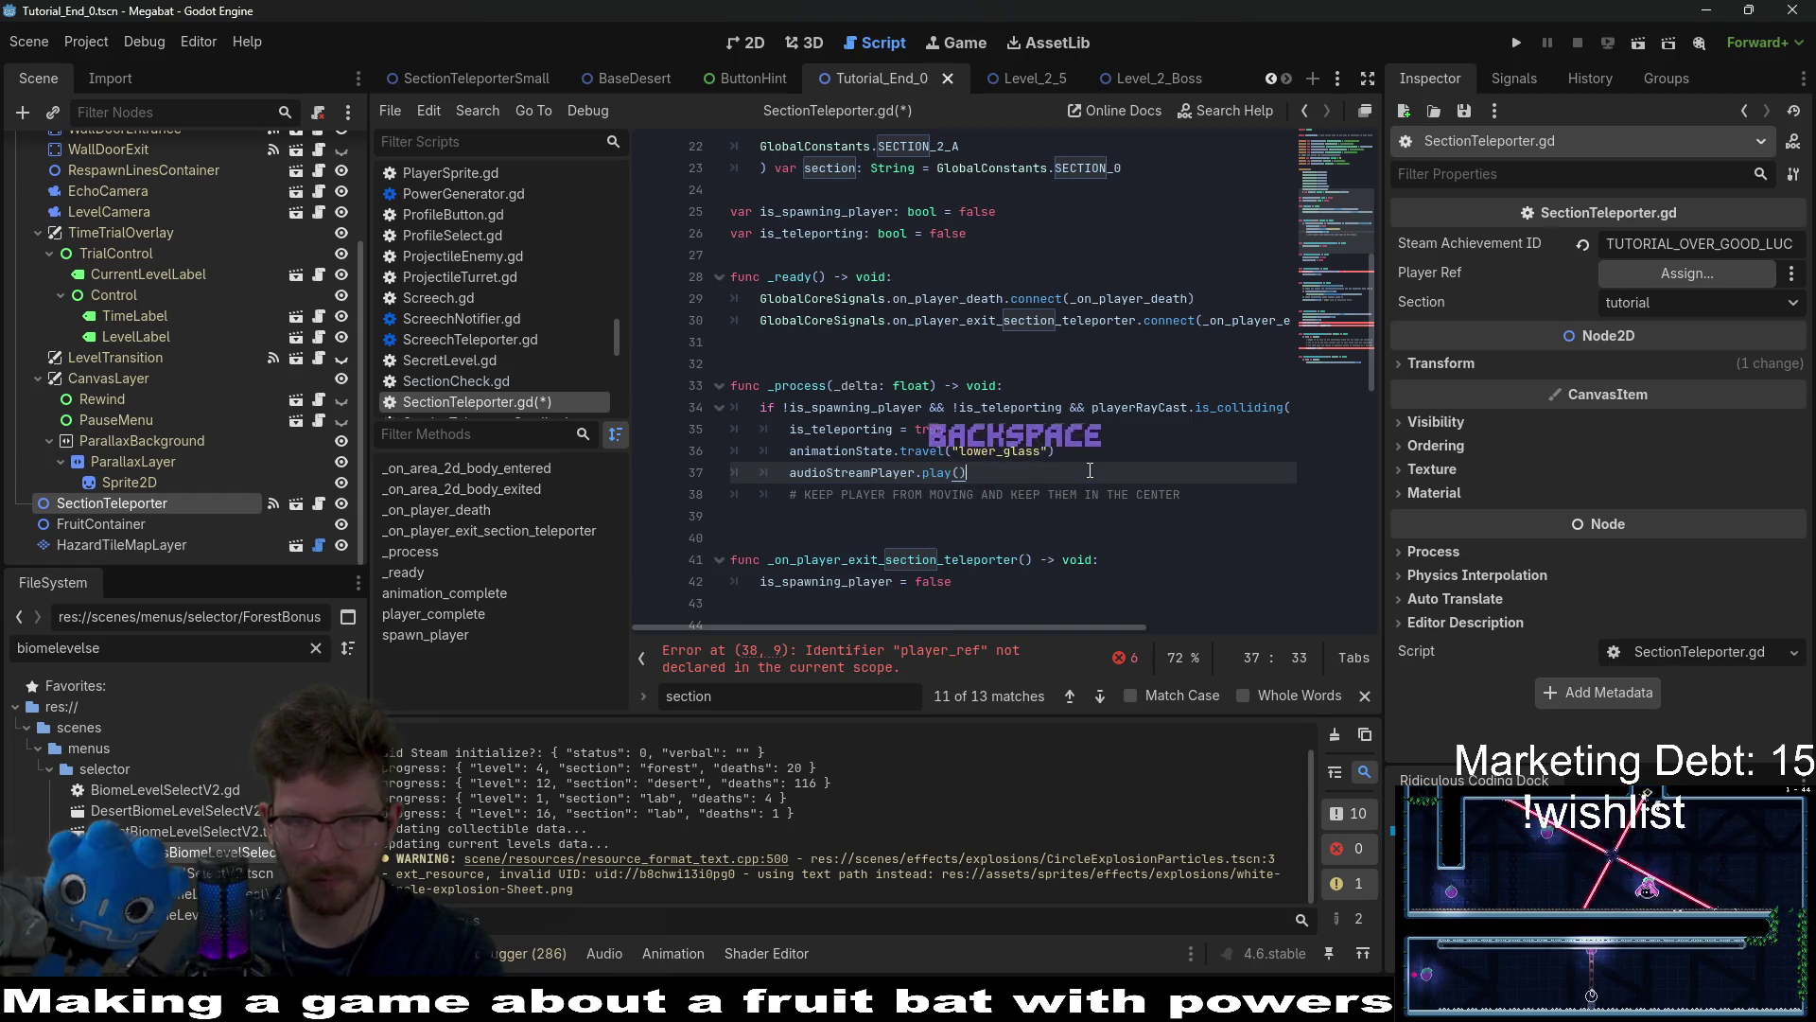
pyautogui.moveTo(1193, 489); pyautogui.dragTo(1208, 478)
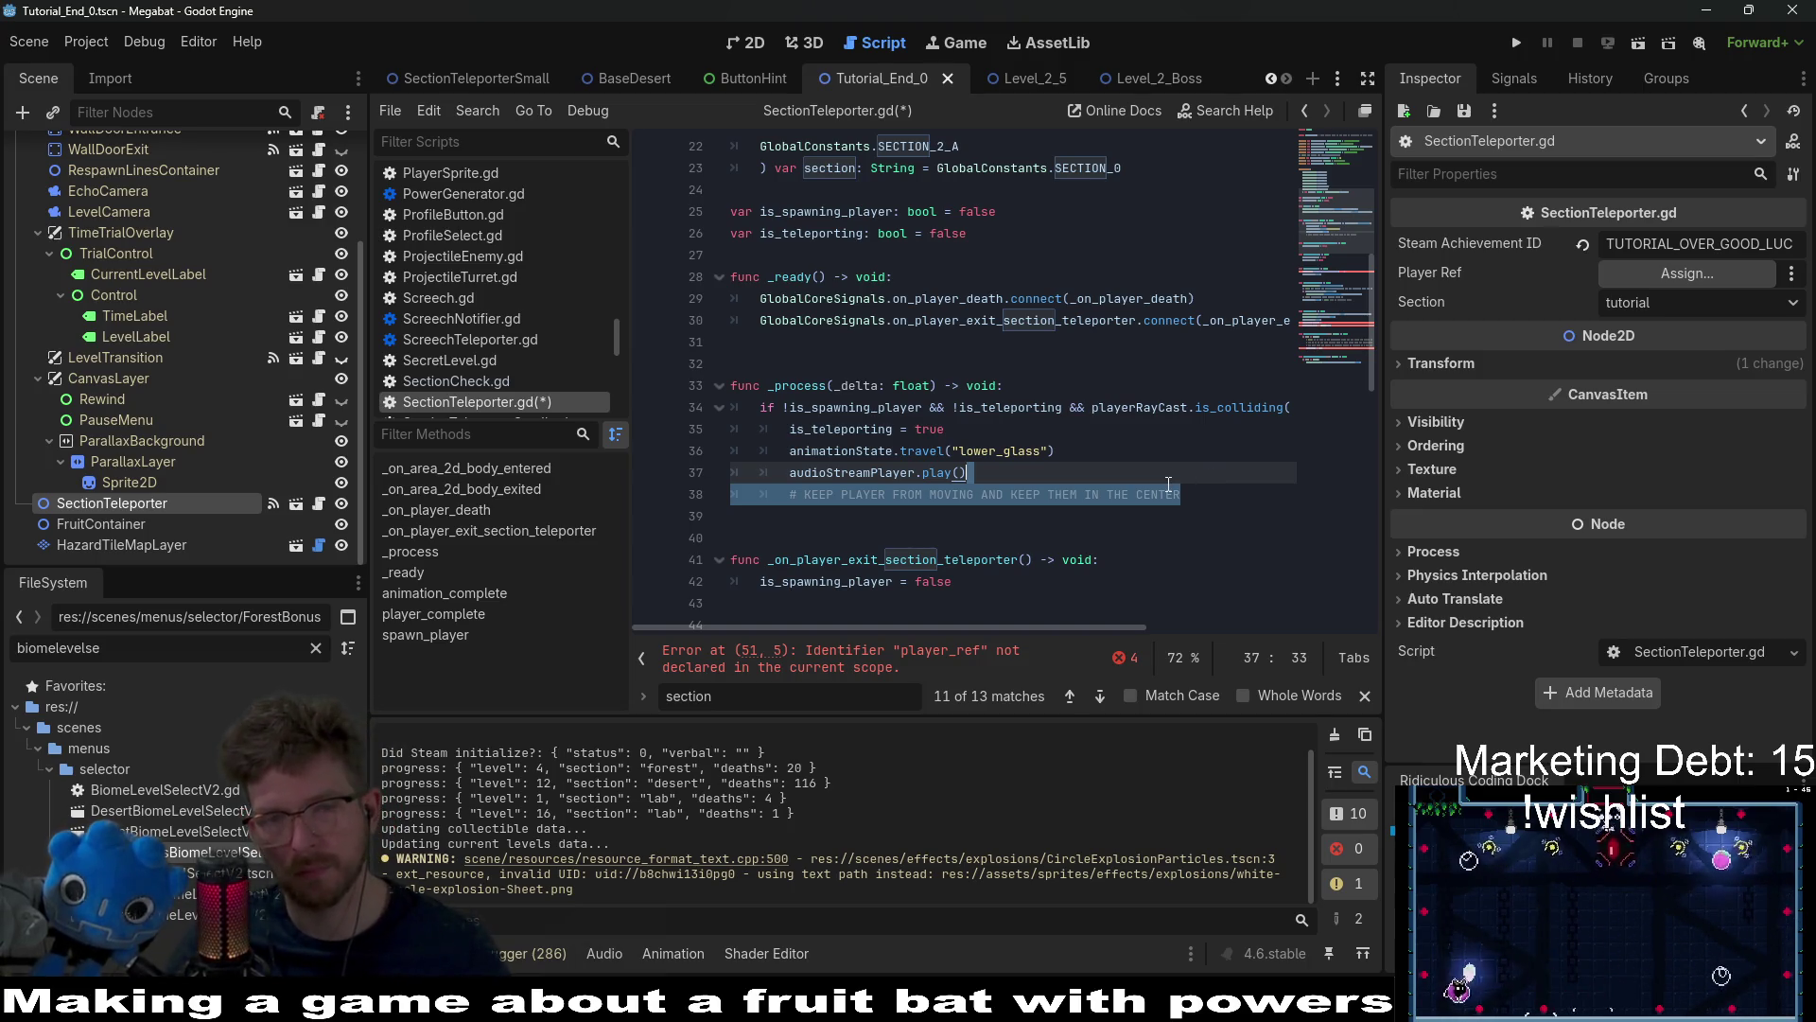
pyautogui.hotkey('ctrl', 'z')
pyautogui.hotkey('ctrl', 'z')
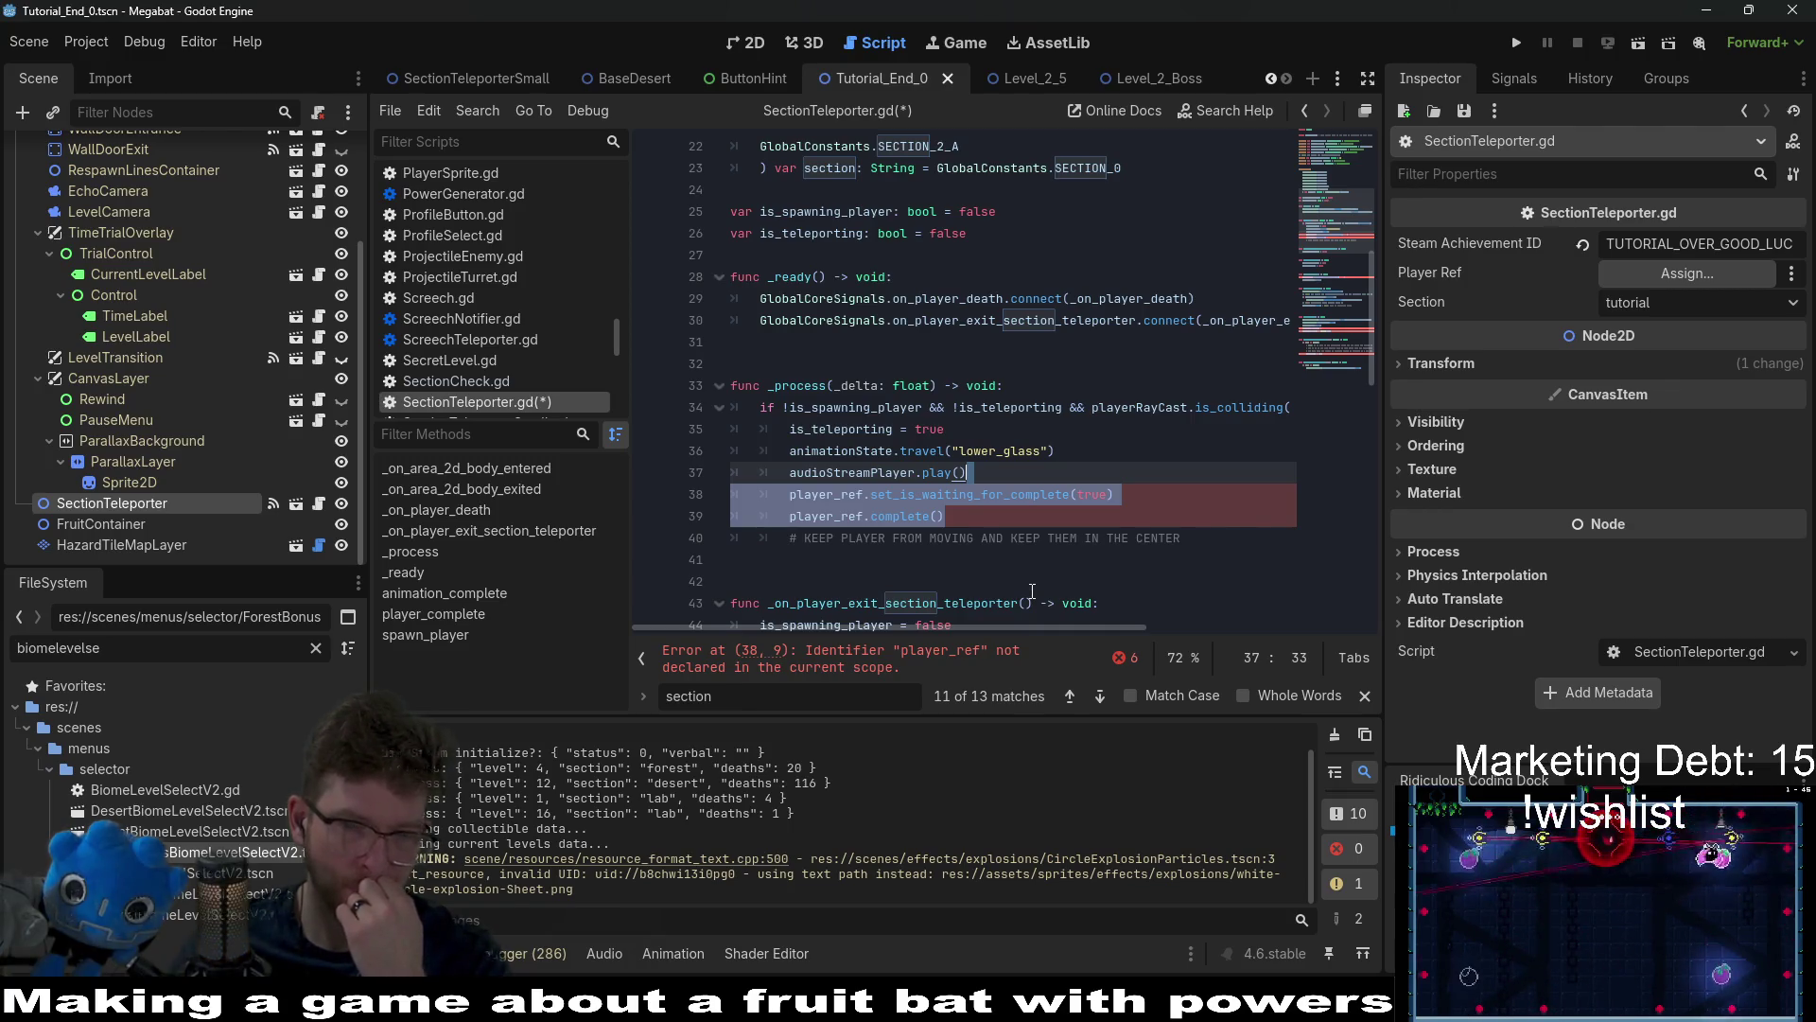
pyautogui.hotkey('ctrl', 'z')
pyautogui.hotkey('ctrl', 'z')
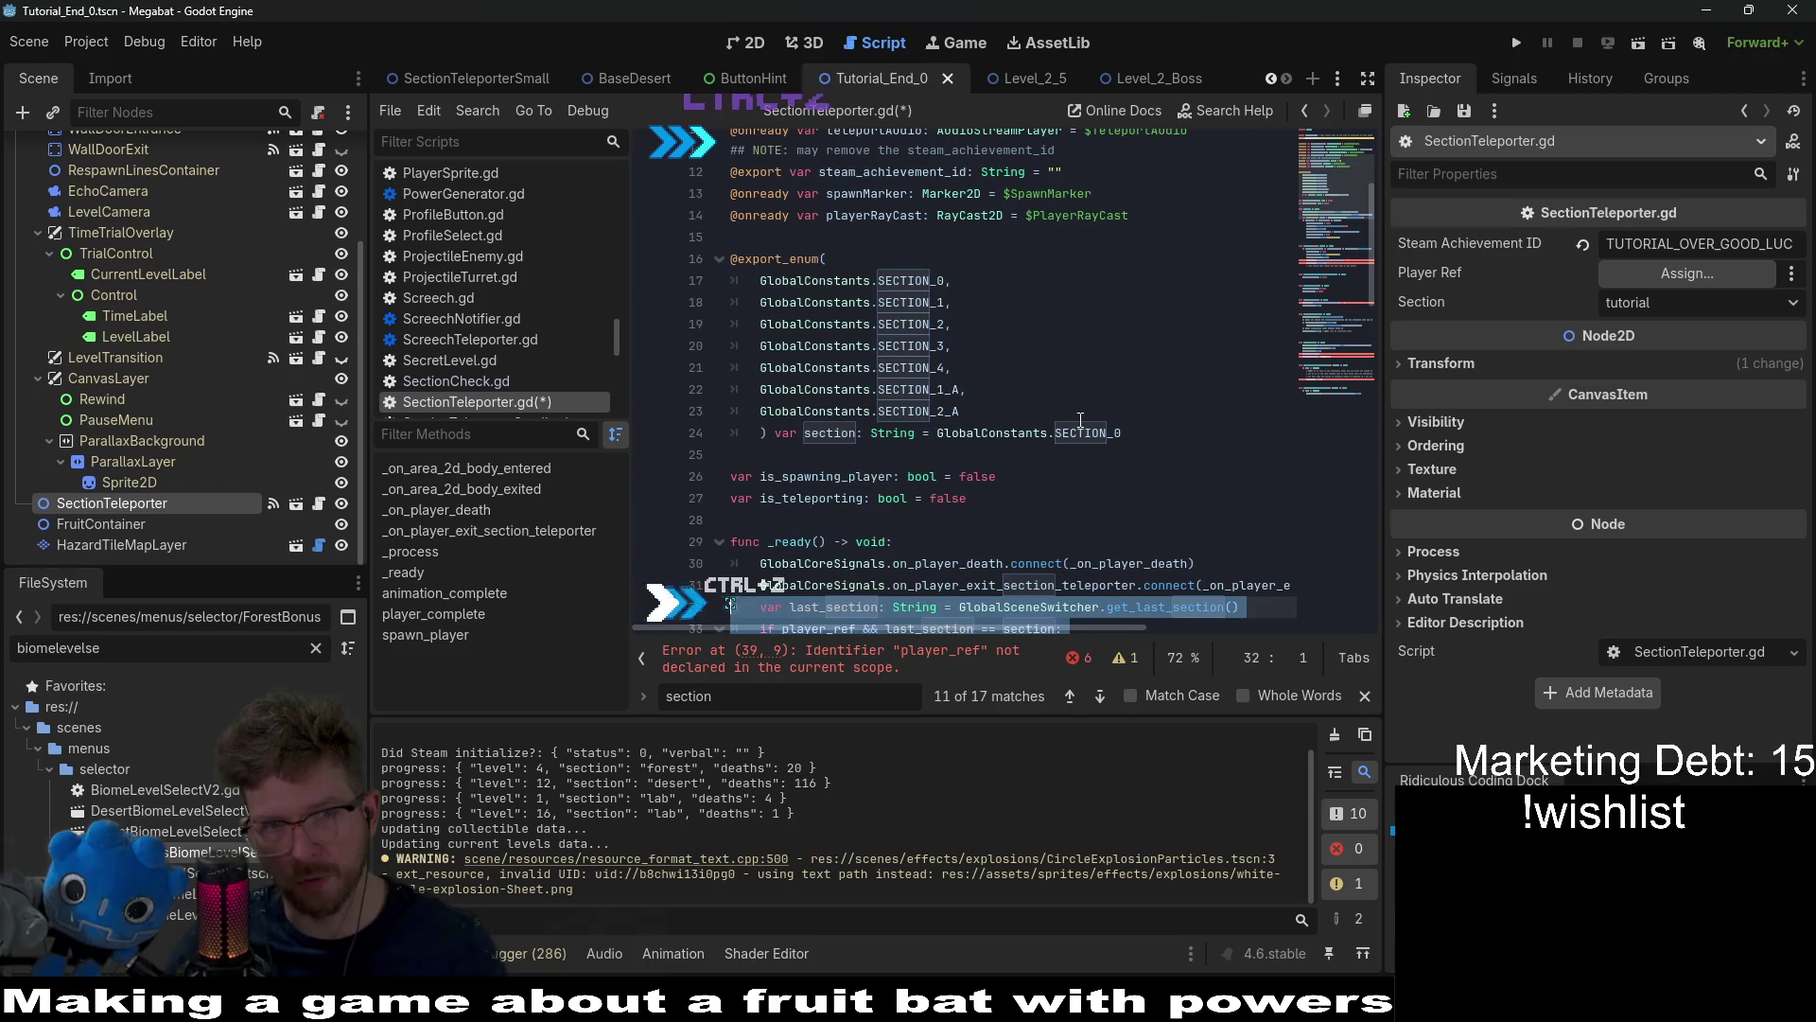
# Step: Move the player_ref declaration down among the state variables after the section variable
pyautogui.hotkey('ctrl', 'z')
pyautogui.hotkey('ctrl', 'z')
pyautogui.hotkey('ctrl', 'z')
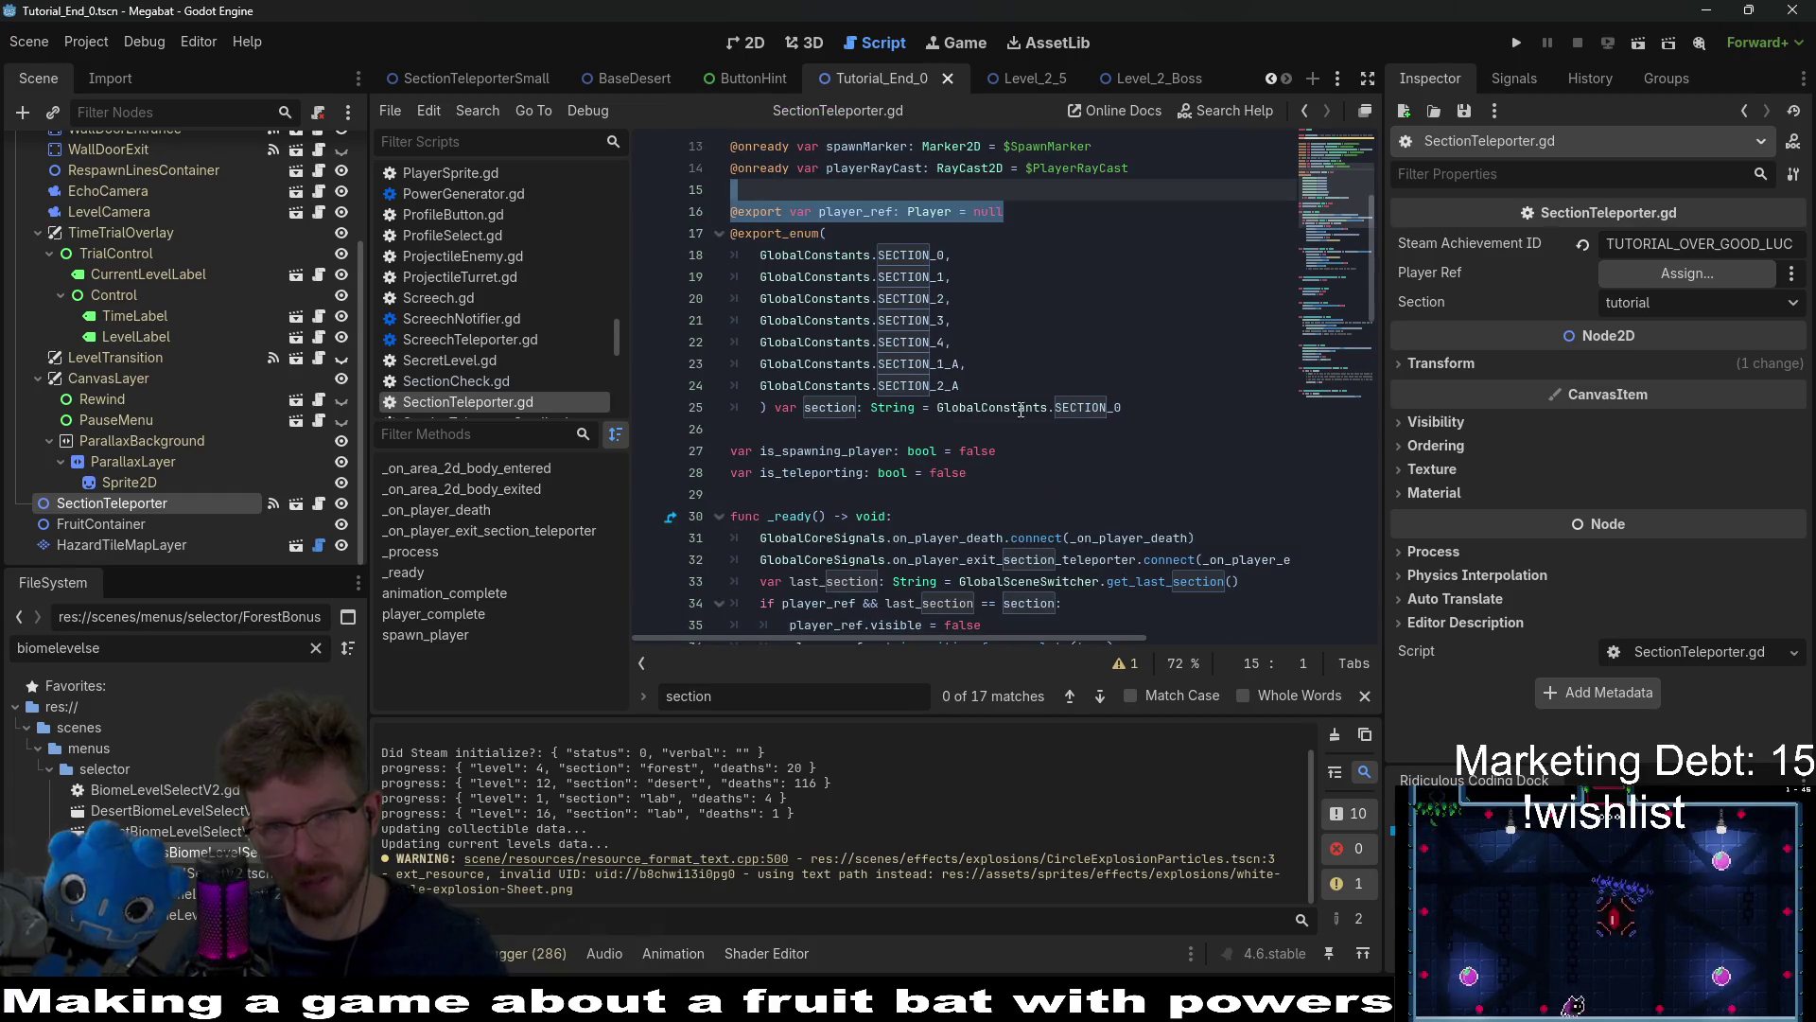
pyautogui.scroll(-4, 1022, 421)
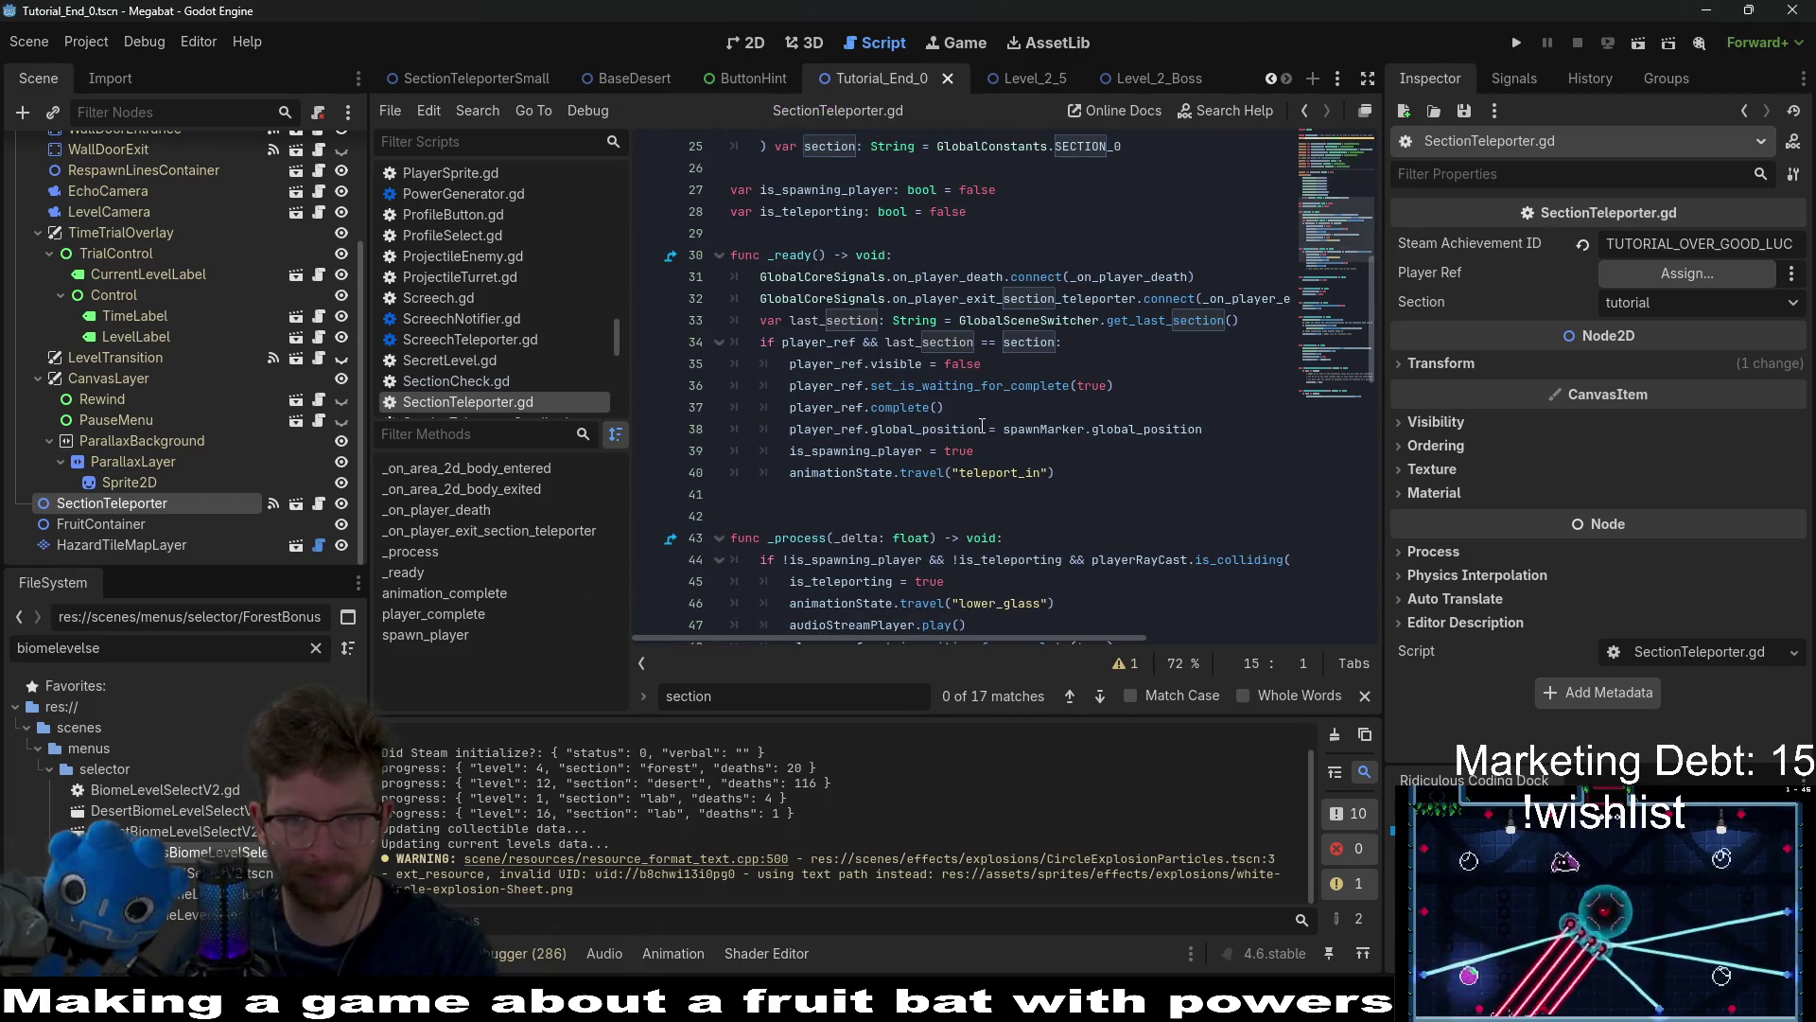
pyautogui.scroll(8, 981, 425)
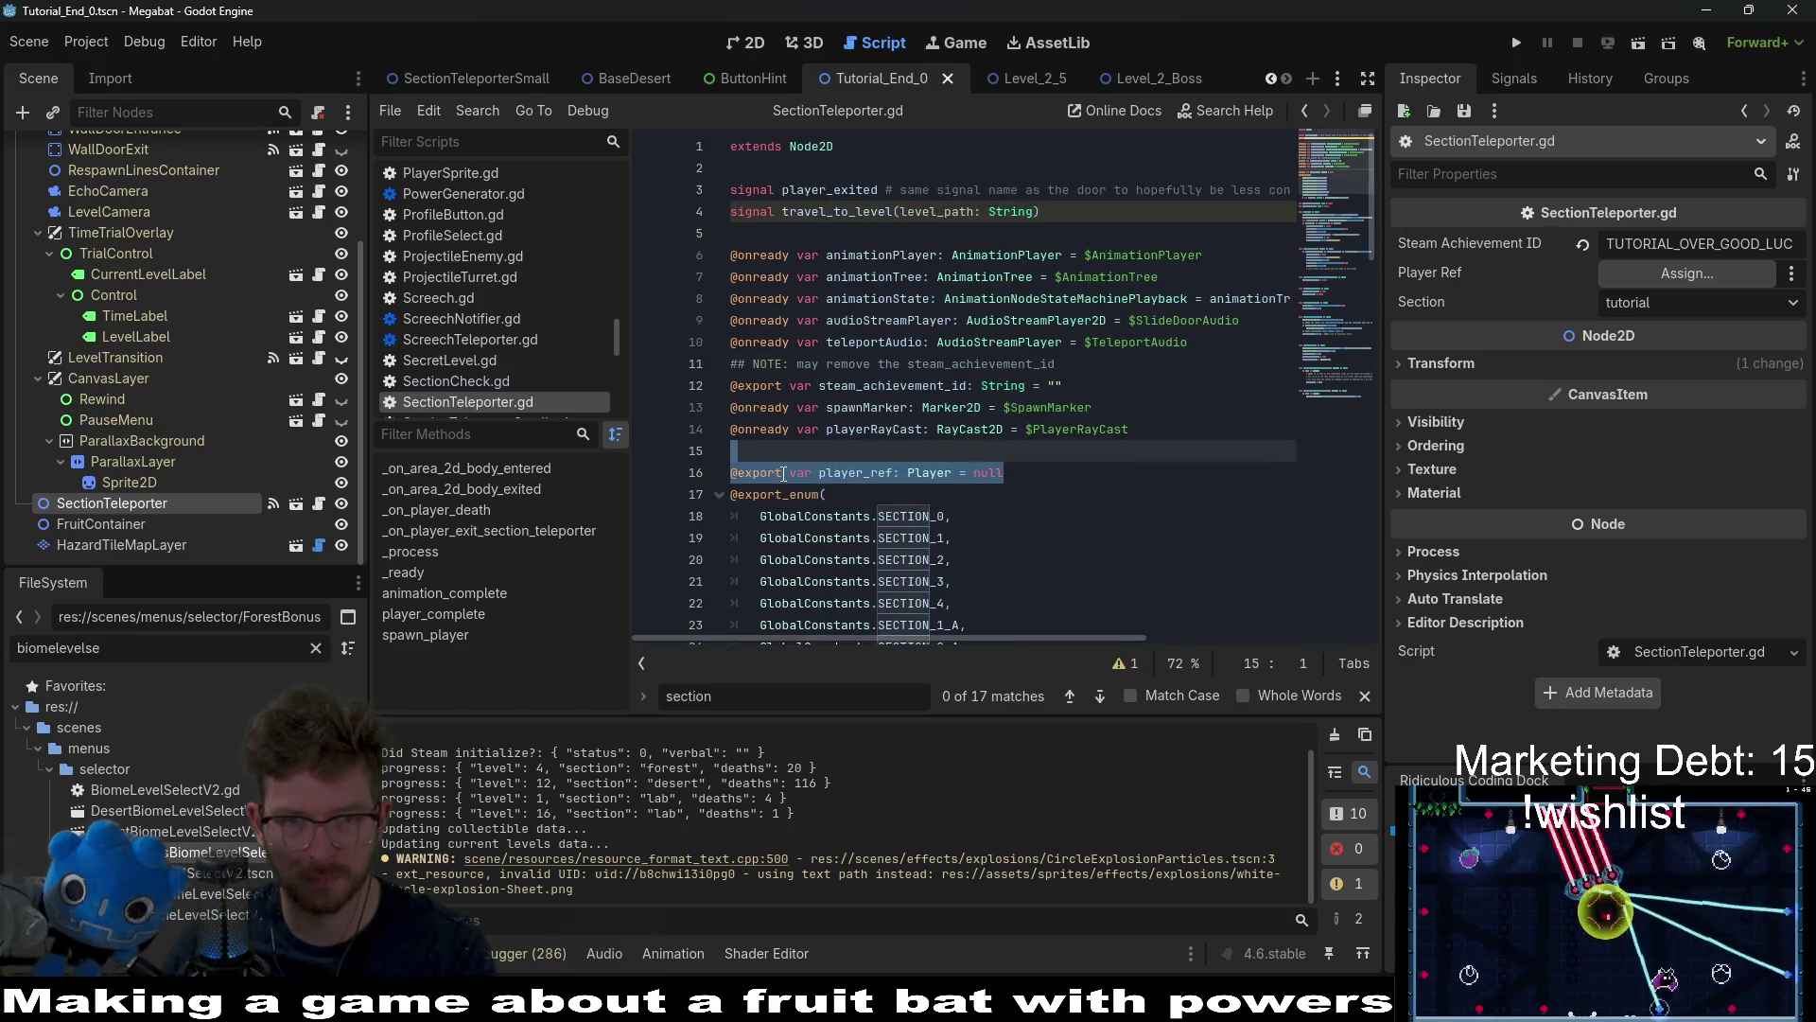
pyautogui.click(784, 473)
pyautogui.tripleClick(1003, 473)
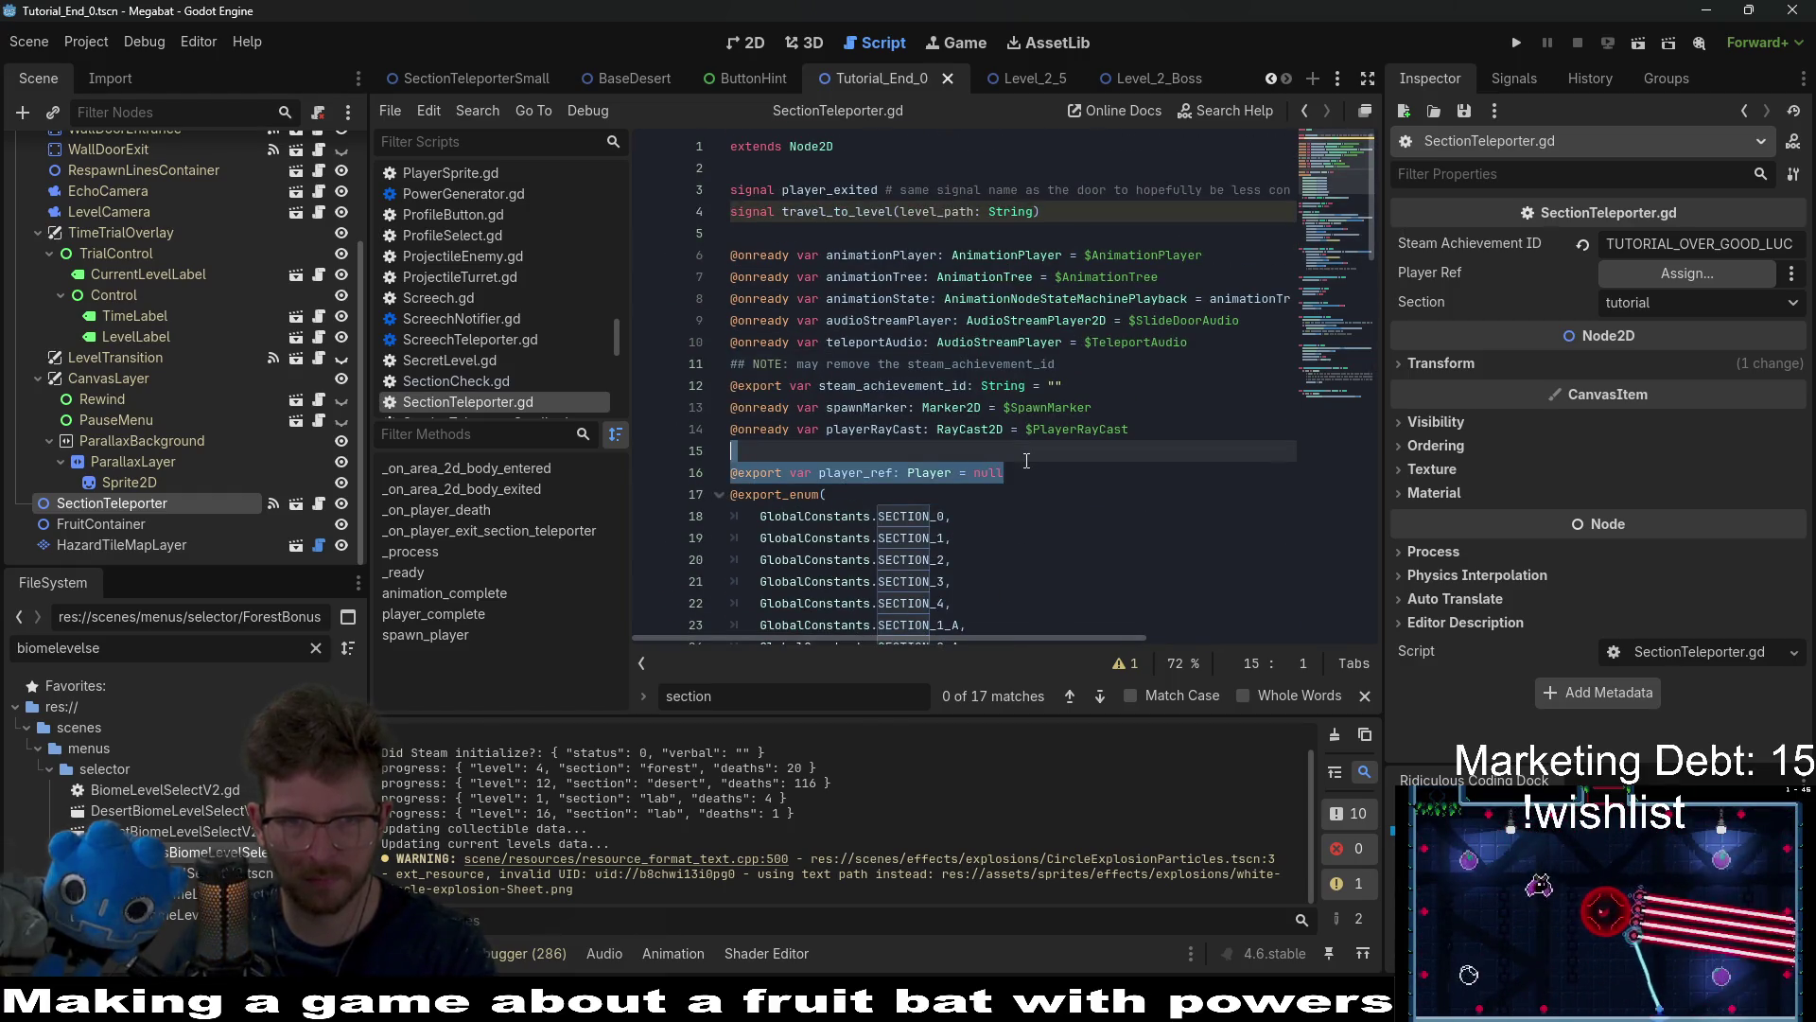
pyautogui.hotkey('ctrl', 'x')
pyautogui.scroll(-4, 1028, 461)
pyautogui.scroll(-1, 1028, 461)
pyautogui.click(977, 341)
pyautogui.press('Return')
pyautogui.hotkey('ctrl', 'v')
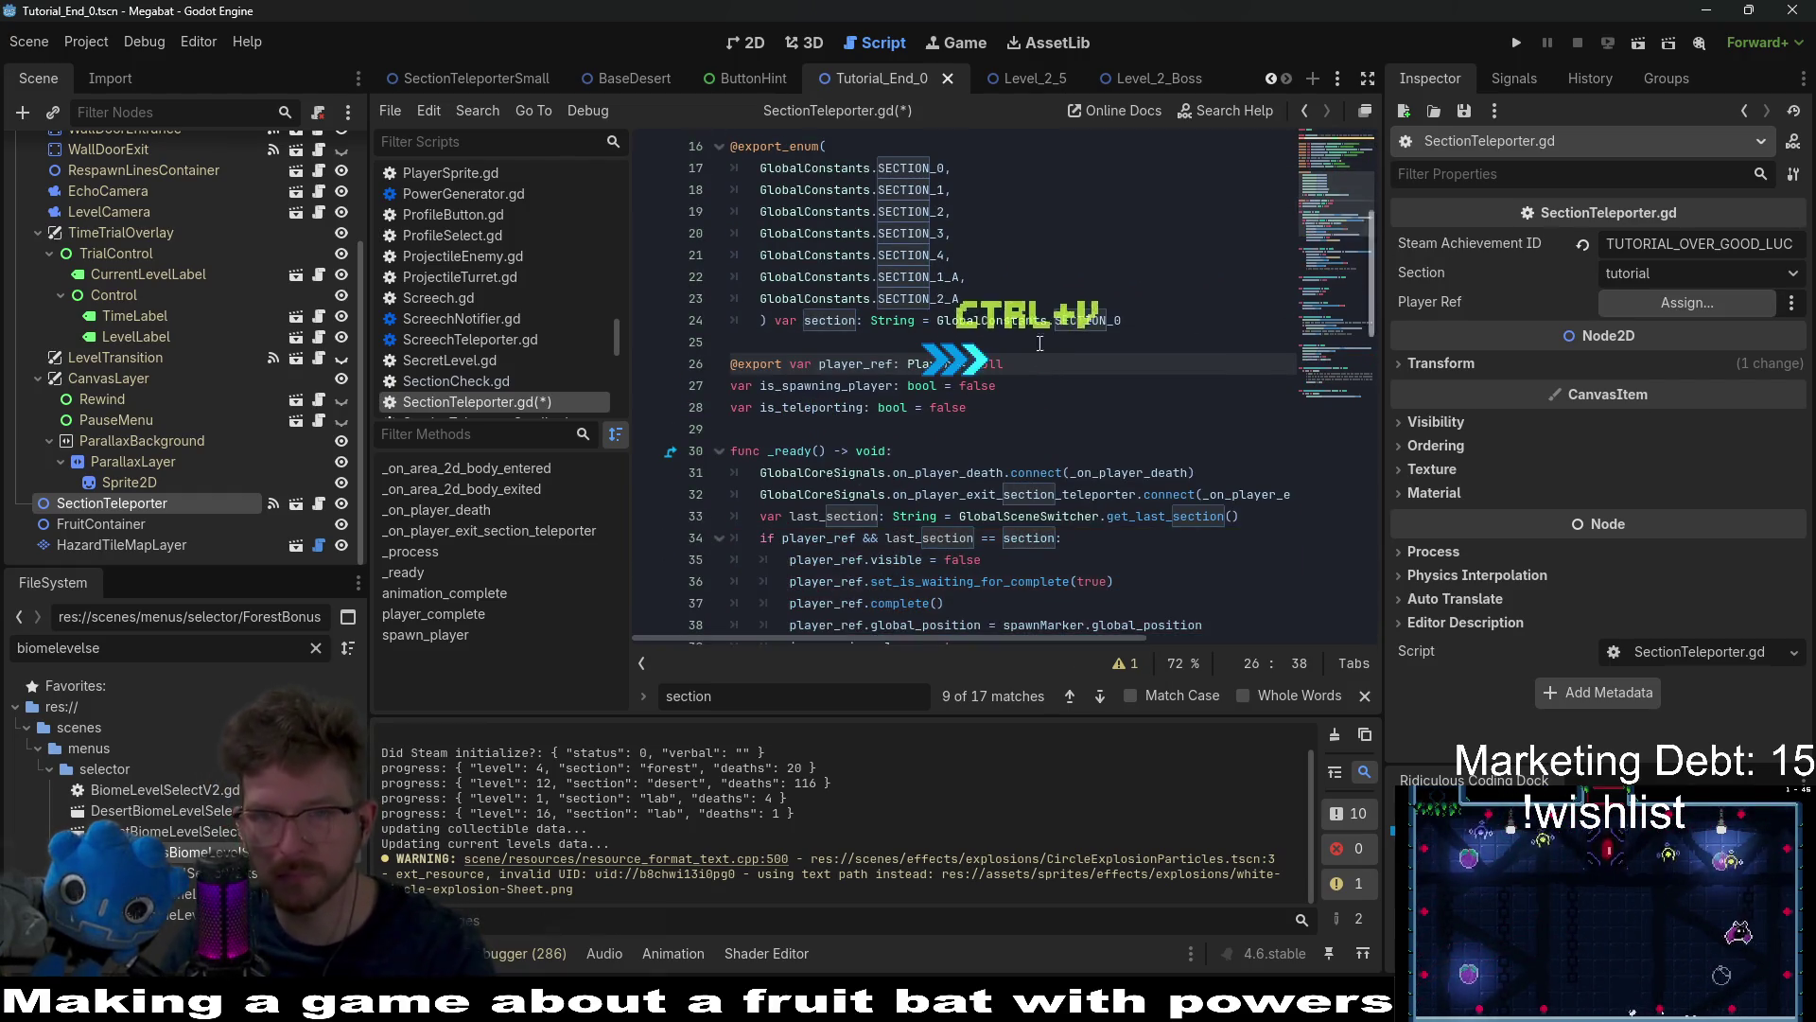
pyautogui.click(790, 364)
pyautogui.press('BackSpace')
pyautogui.press('BackSpace')
pyautogui.press('BackSpace')
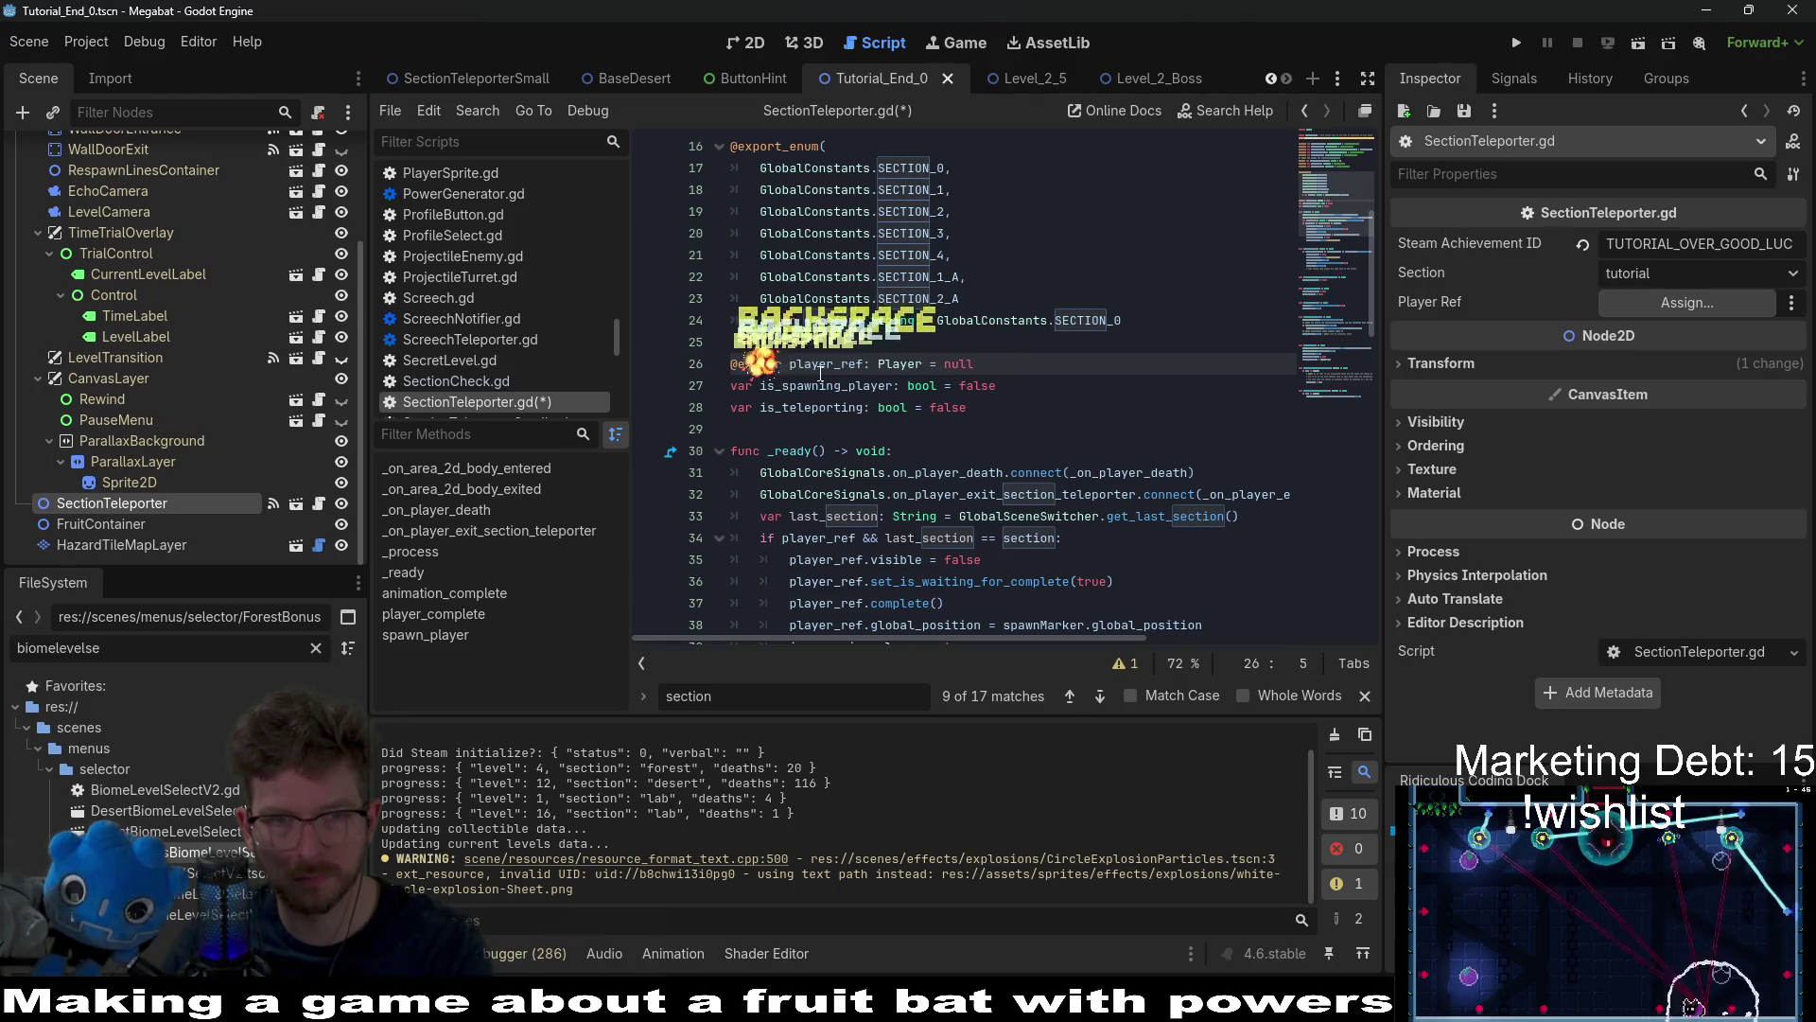
pyautogui.click(1032, 367)
# Step: Inspect the spawn block in _ready and select its lines
pyautogui.scroll(-3, 1032, 367)
pyautogui.click(1020, 367)
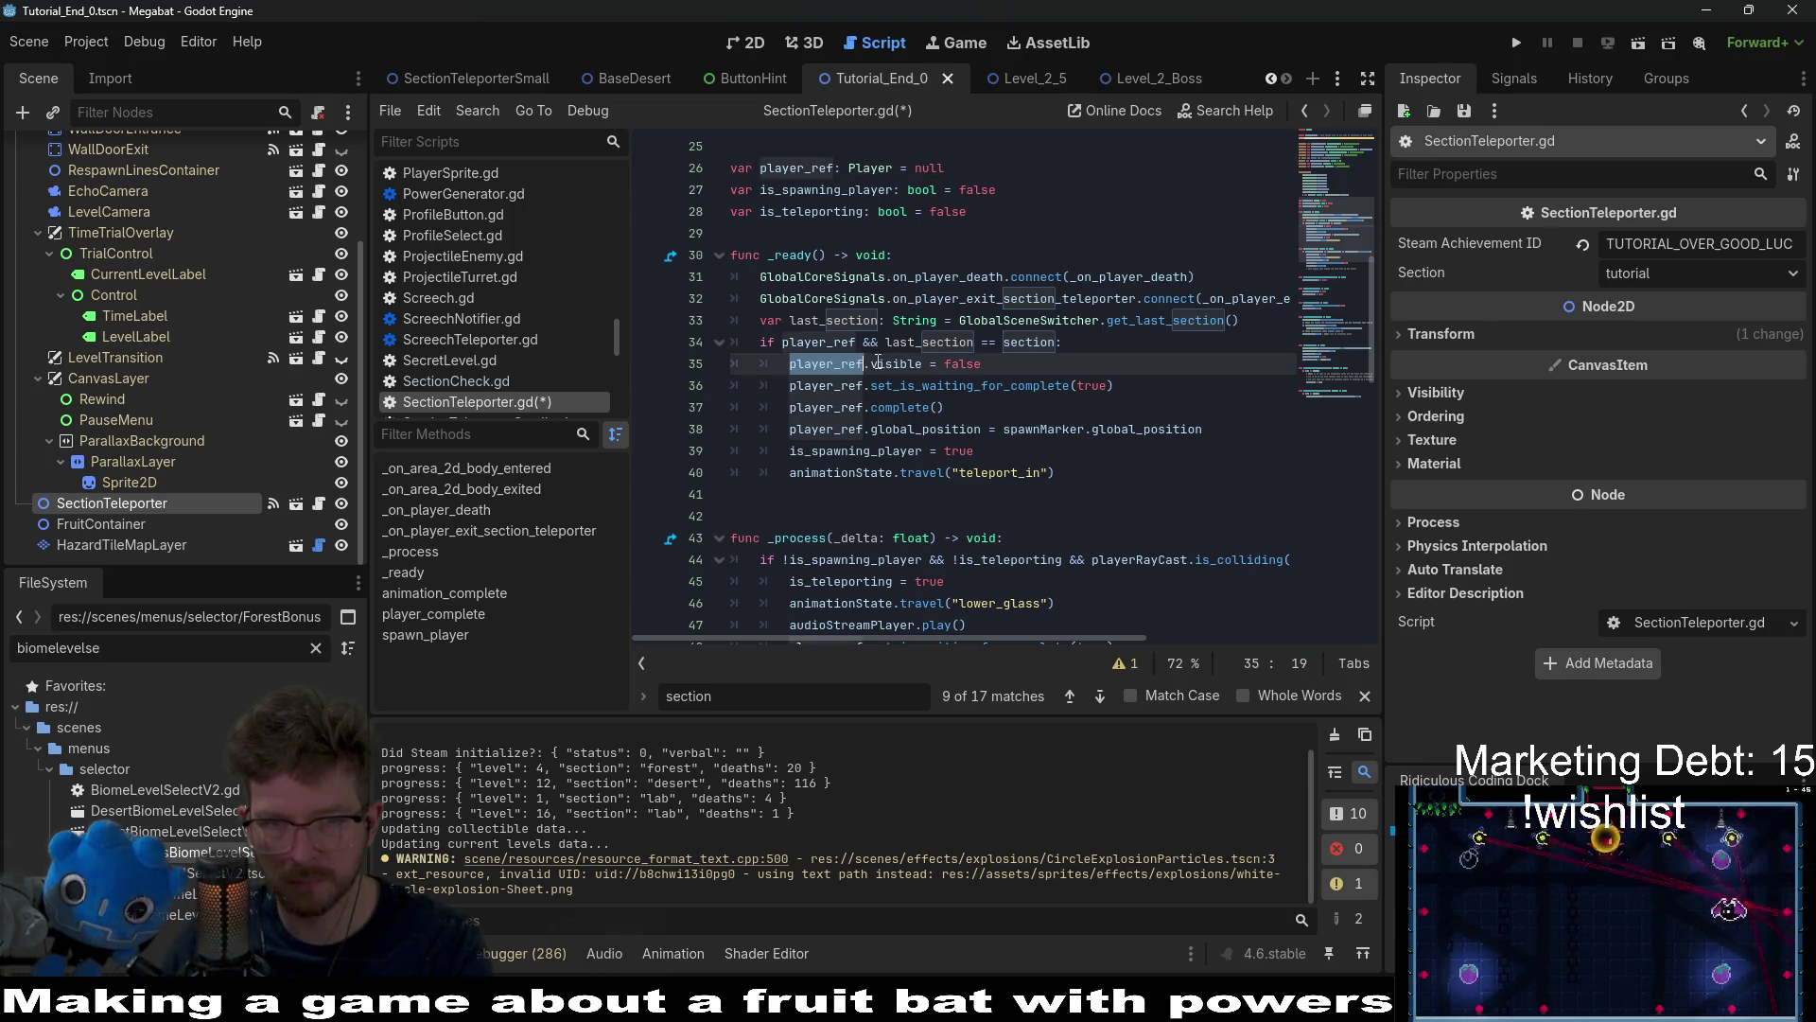
pyautogui.doubleClick(922, 384)
pyautogui.doubleClick(920, 407)
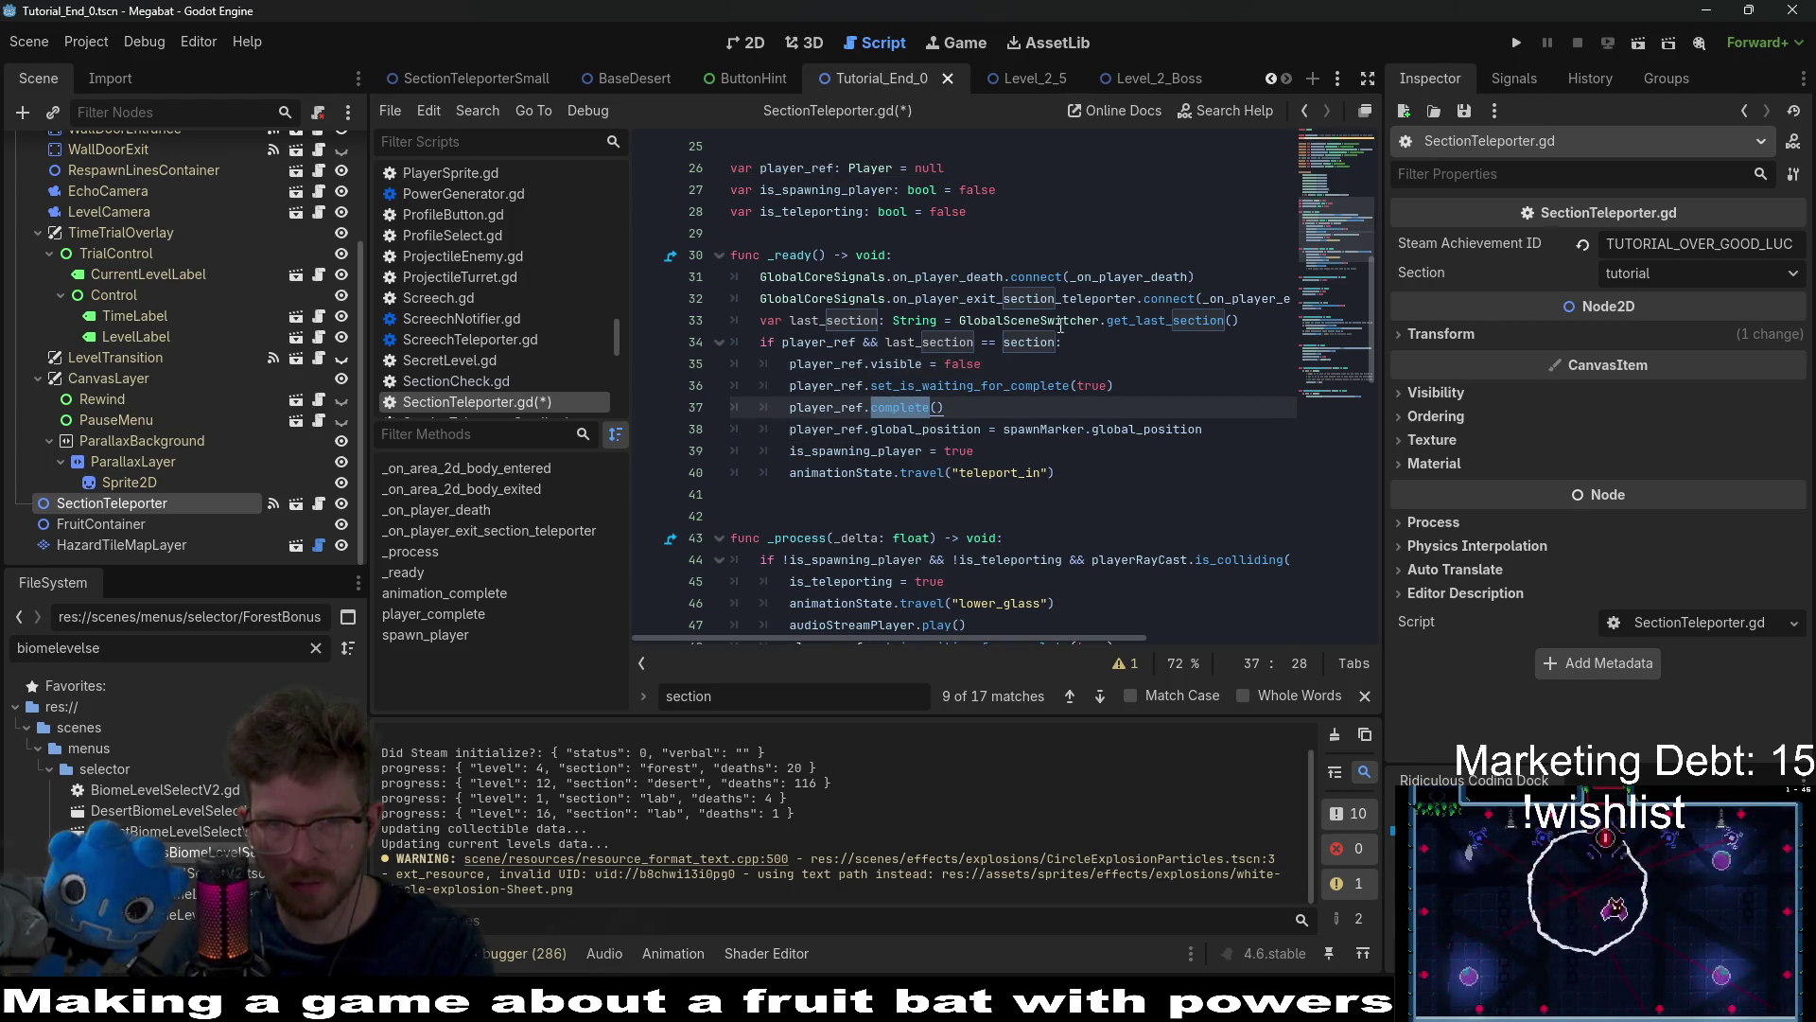
pyautogui.click(1160, 320)
pyautogui.moveTo(1060, 476)
pyautogui.mouseDown()
pyautogui.moveTo(747, 473)
pyautogui.moveTo(653, 326)
pyautogui.mouseUp()
# Step: Delete the spawn block from _ready and check the is_teleporting uses
pyautogui.press('BackSpace')
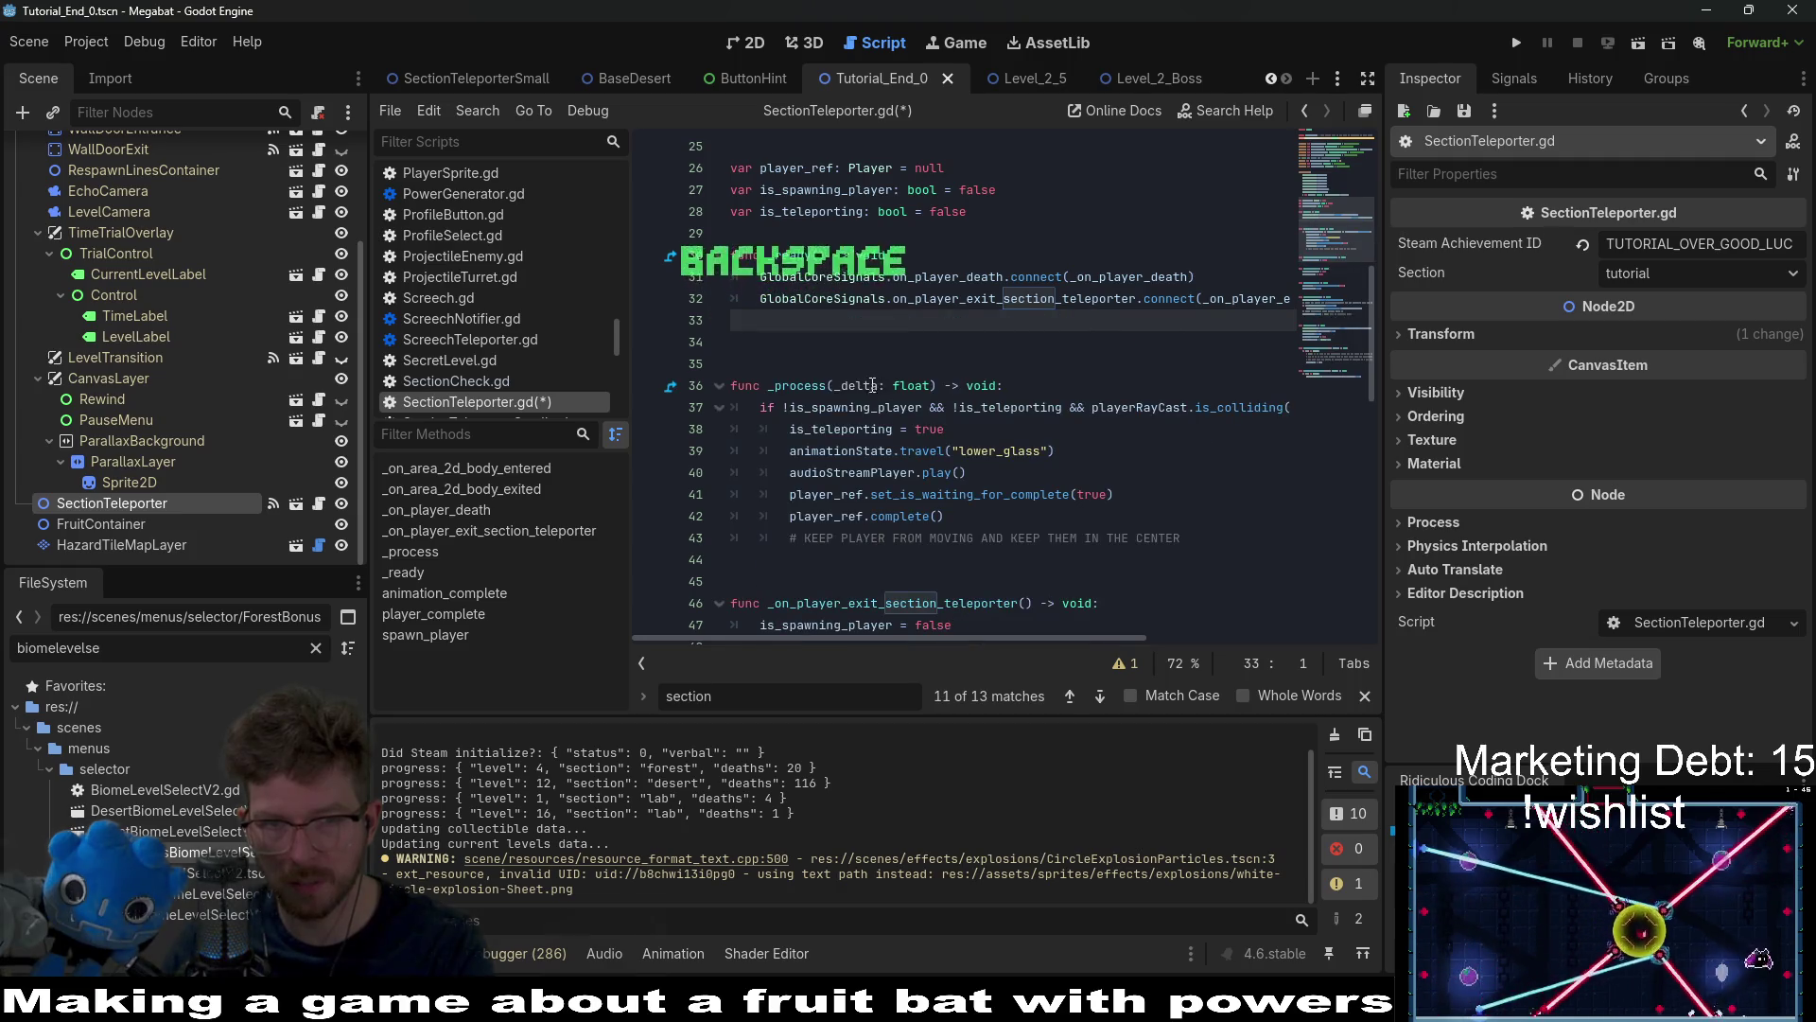
pyautogui.press('Delete')
pyautogui.doubleClick(851, 406)
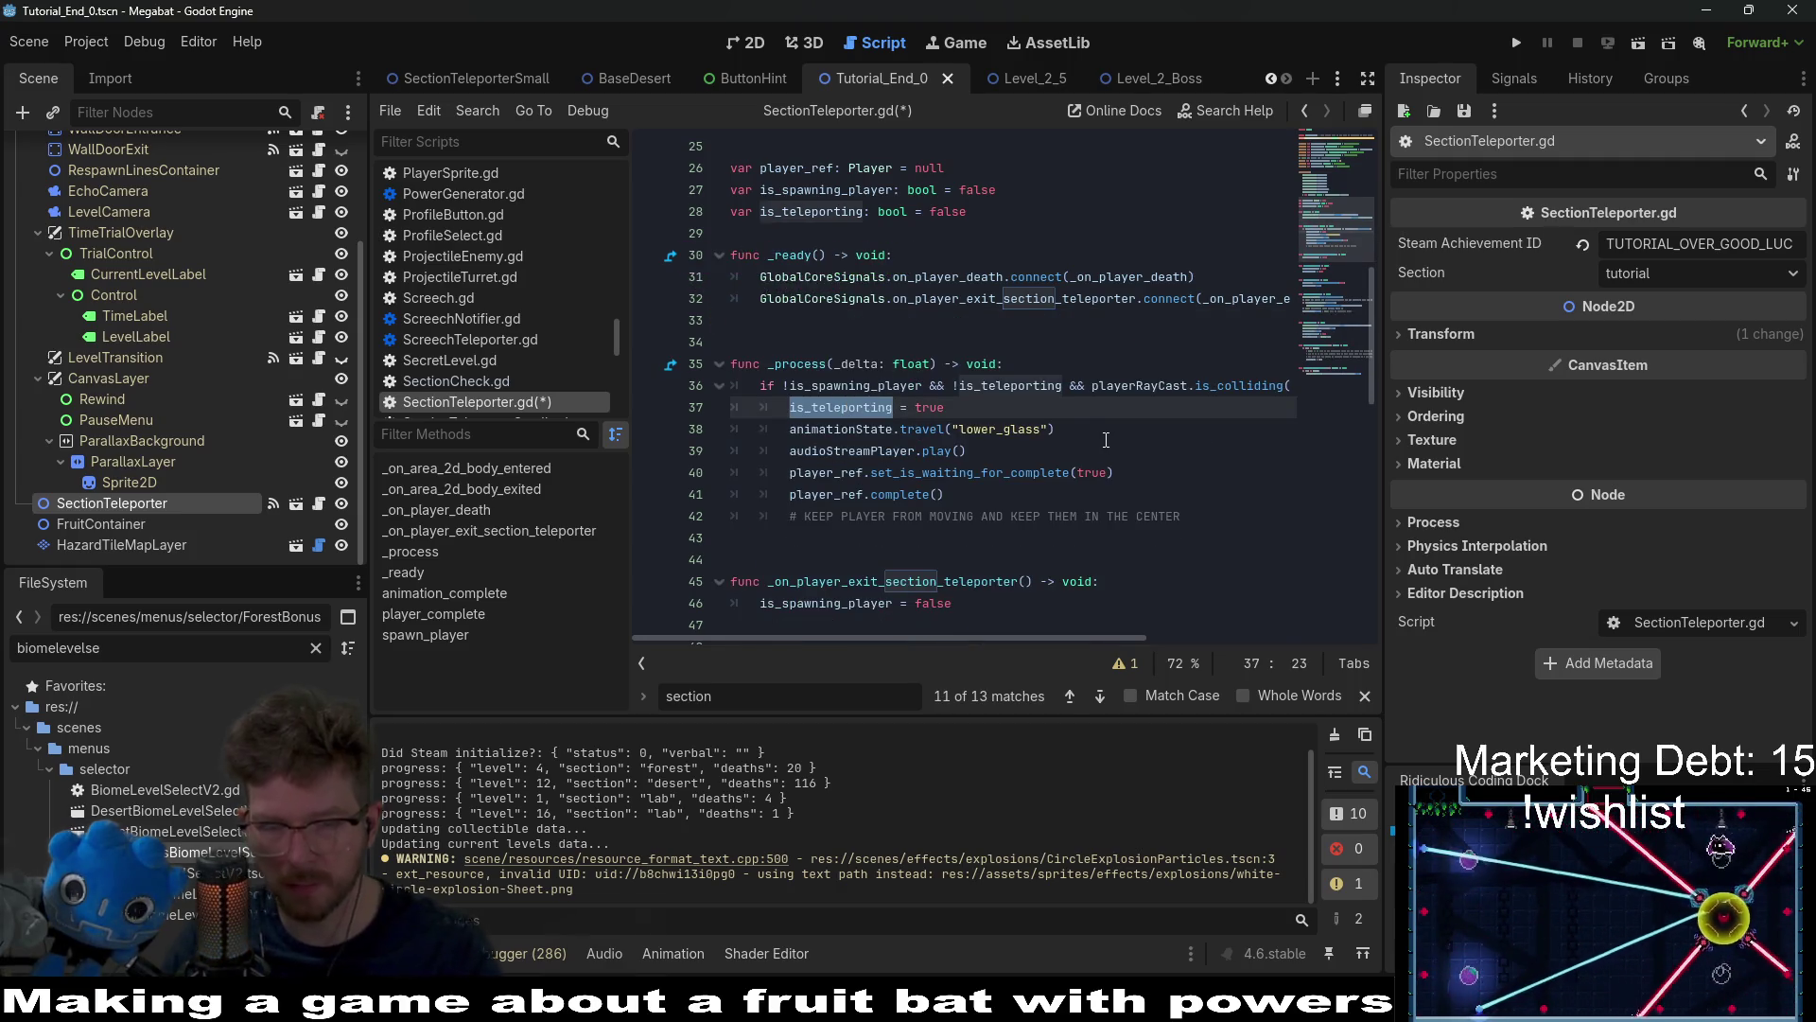
pyautogui.doubleClick(813, 212)
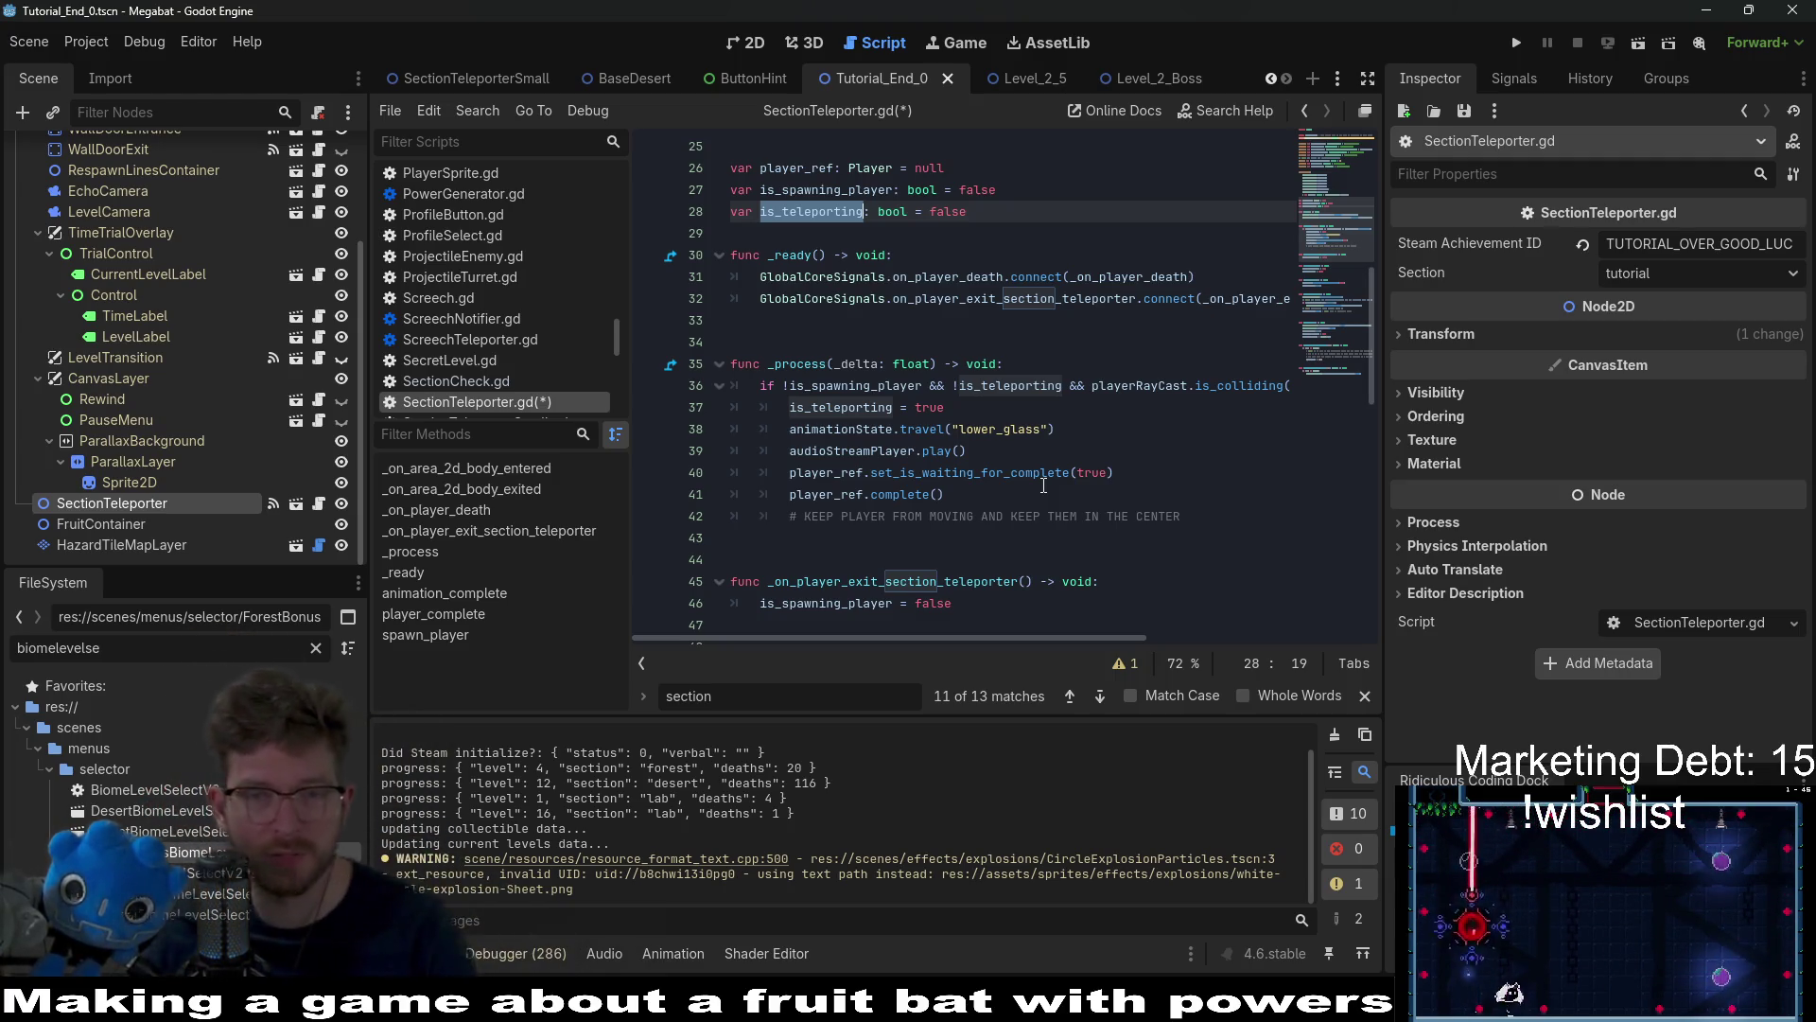
# Step: Delete the keep-player-centered comment in _process and select the on_player_exit_section_teleporter name
pyautogui.moveTo(1213, 515); pyautogui.dragTo(1213, 494)
pyautogui.press('BackSpace')
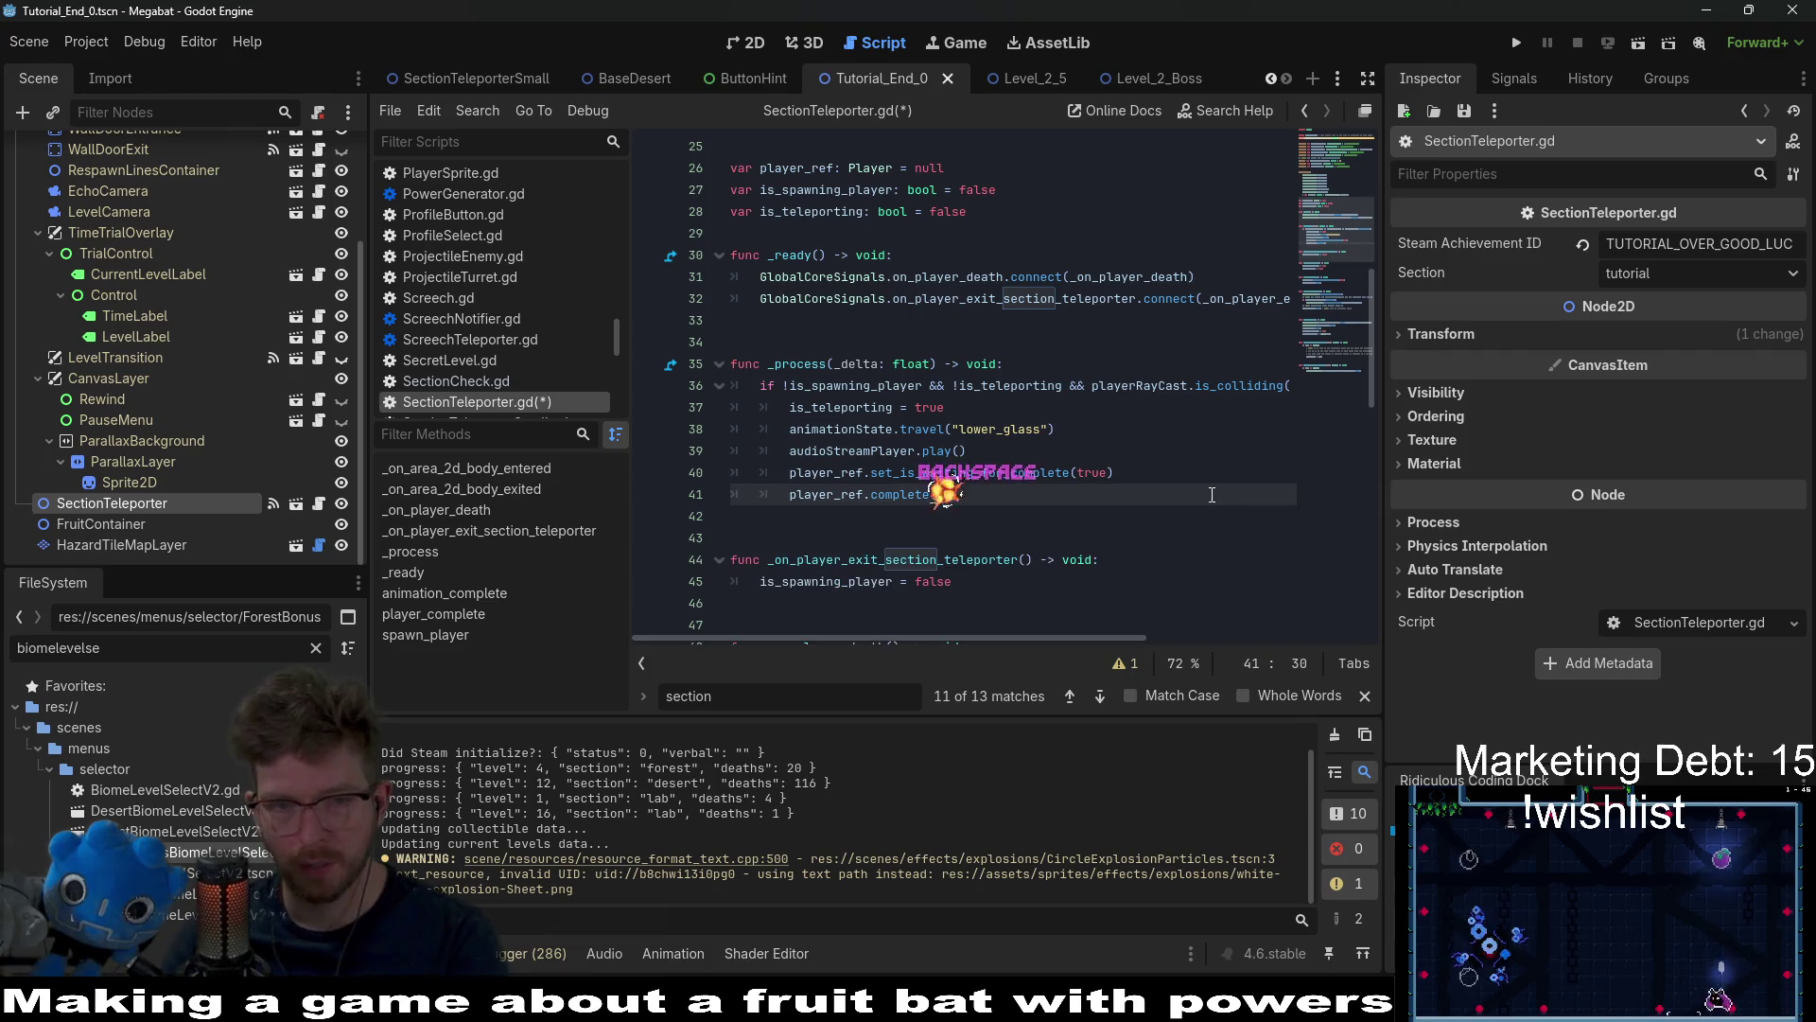
pyautogui.scroll(-4, 1213, 495)
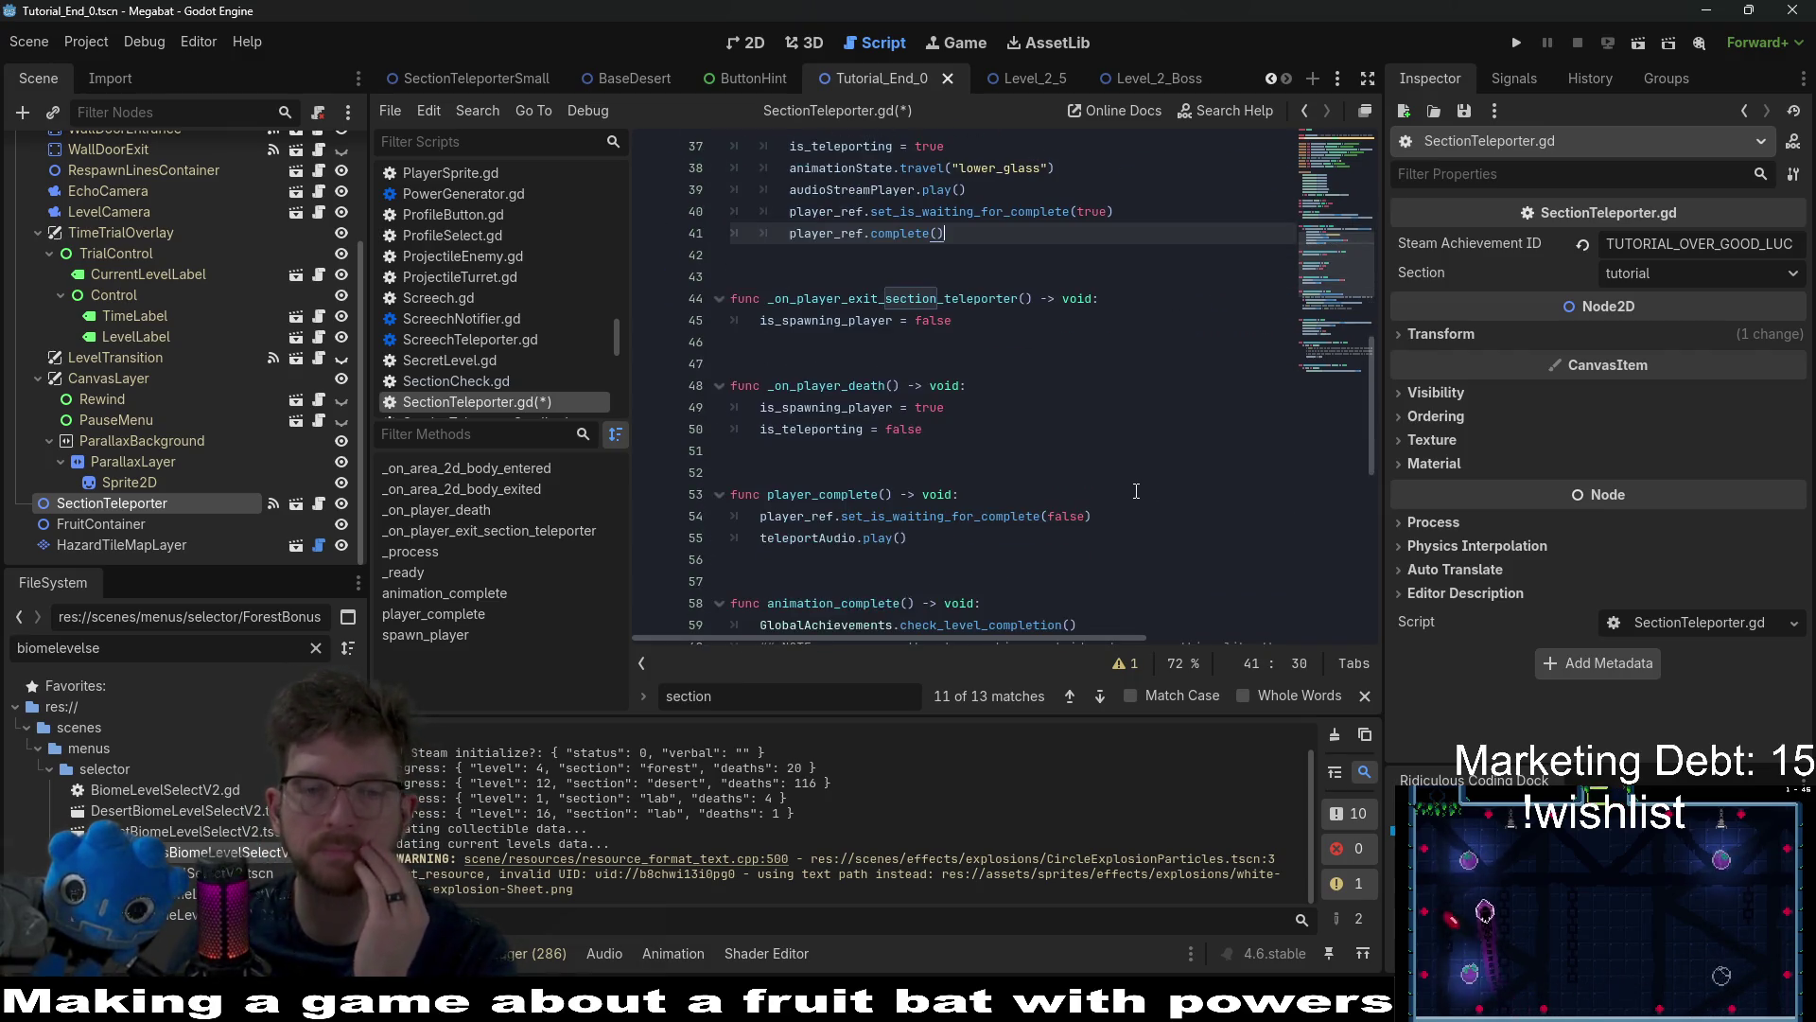
pyautogui.scroll(-3, 1136, 491)
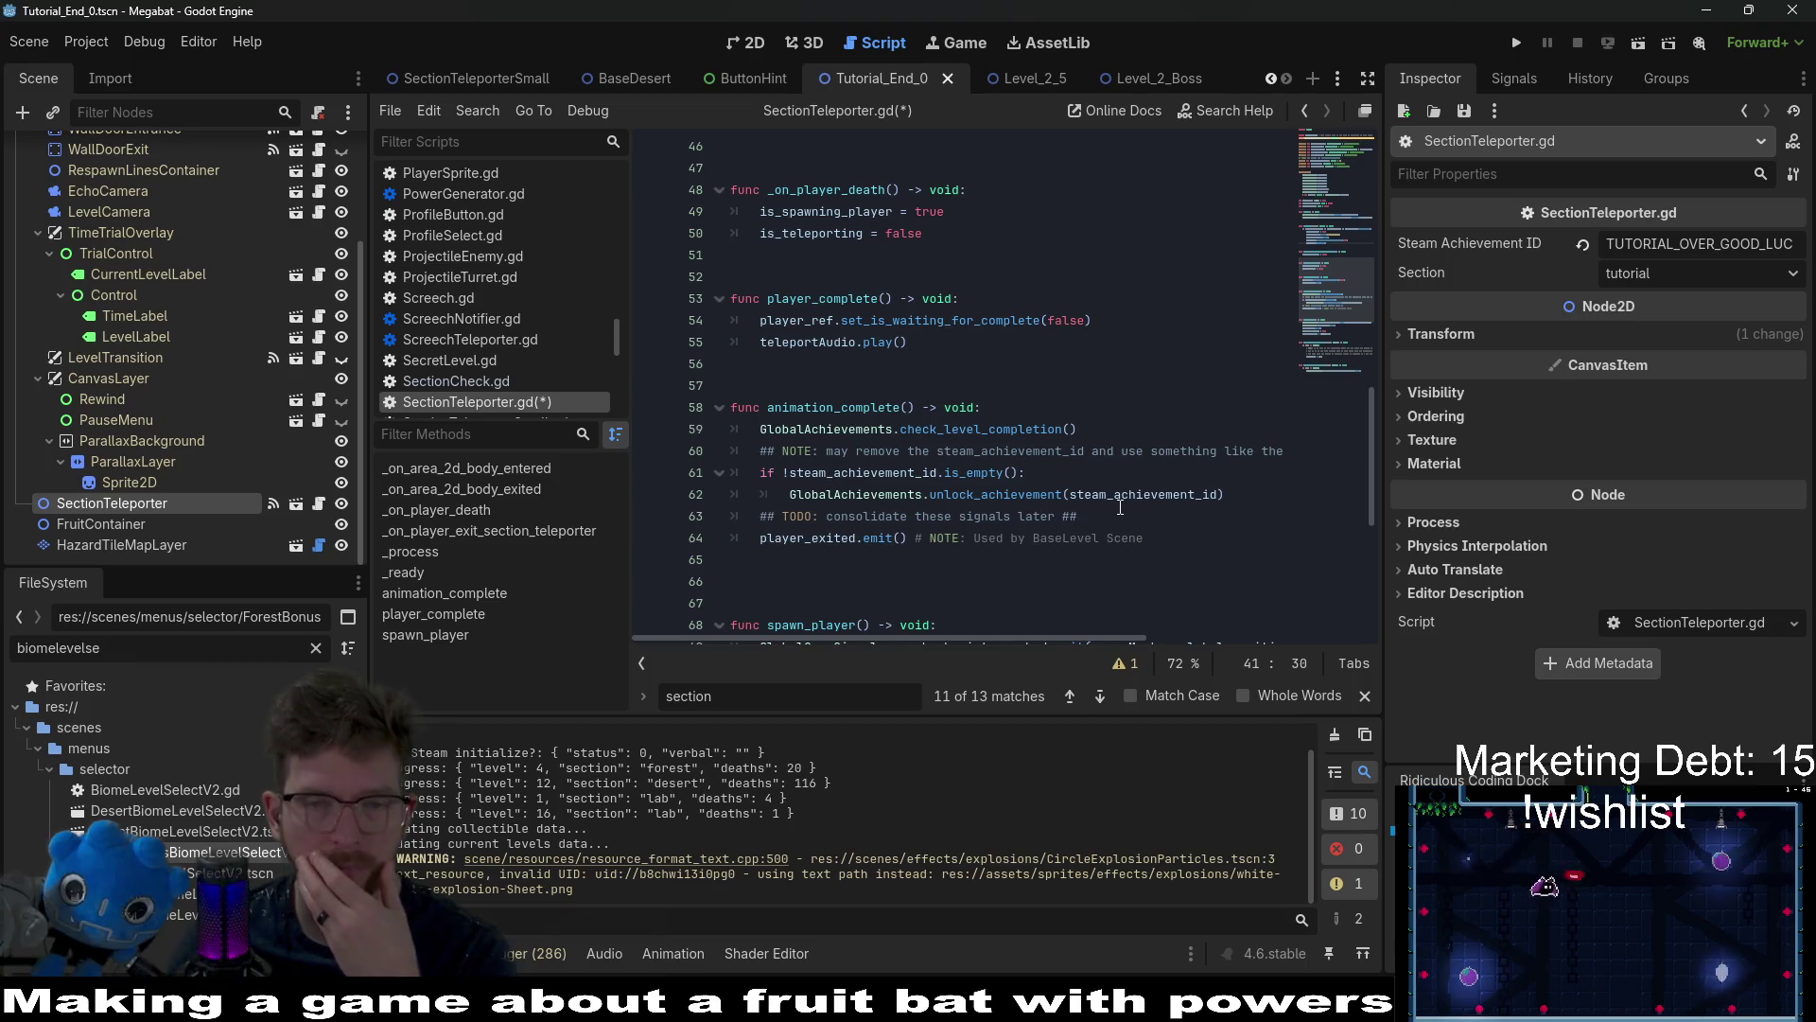
pyautogui.scroll(-4, 1119, 508)
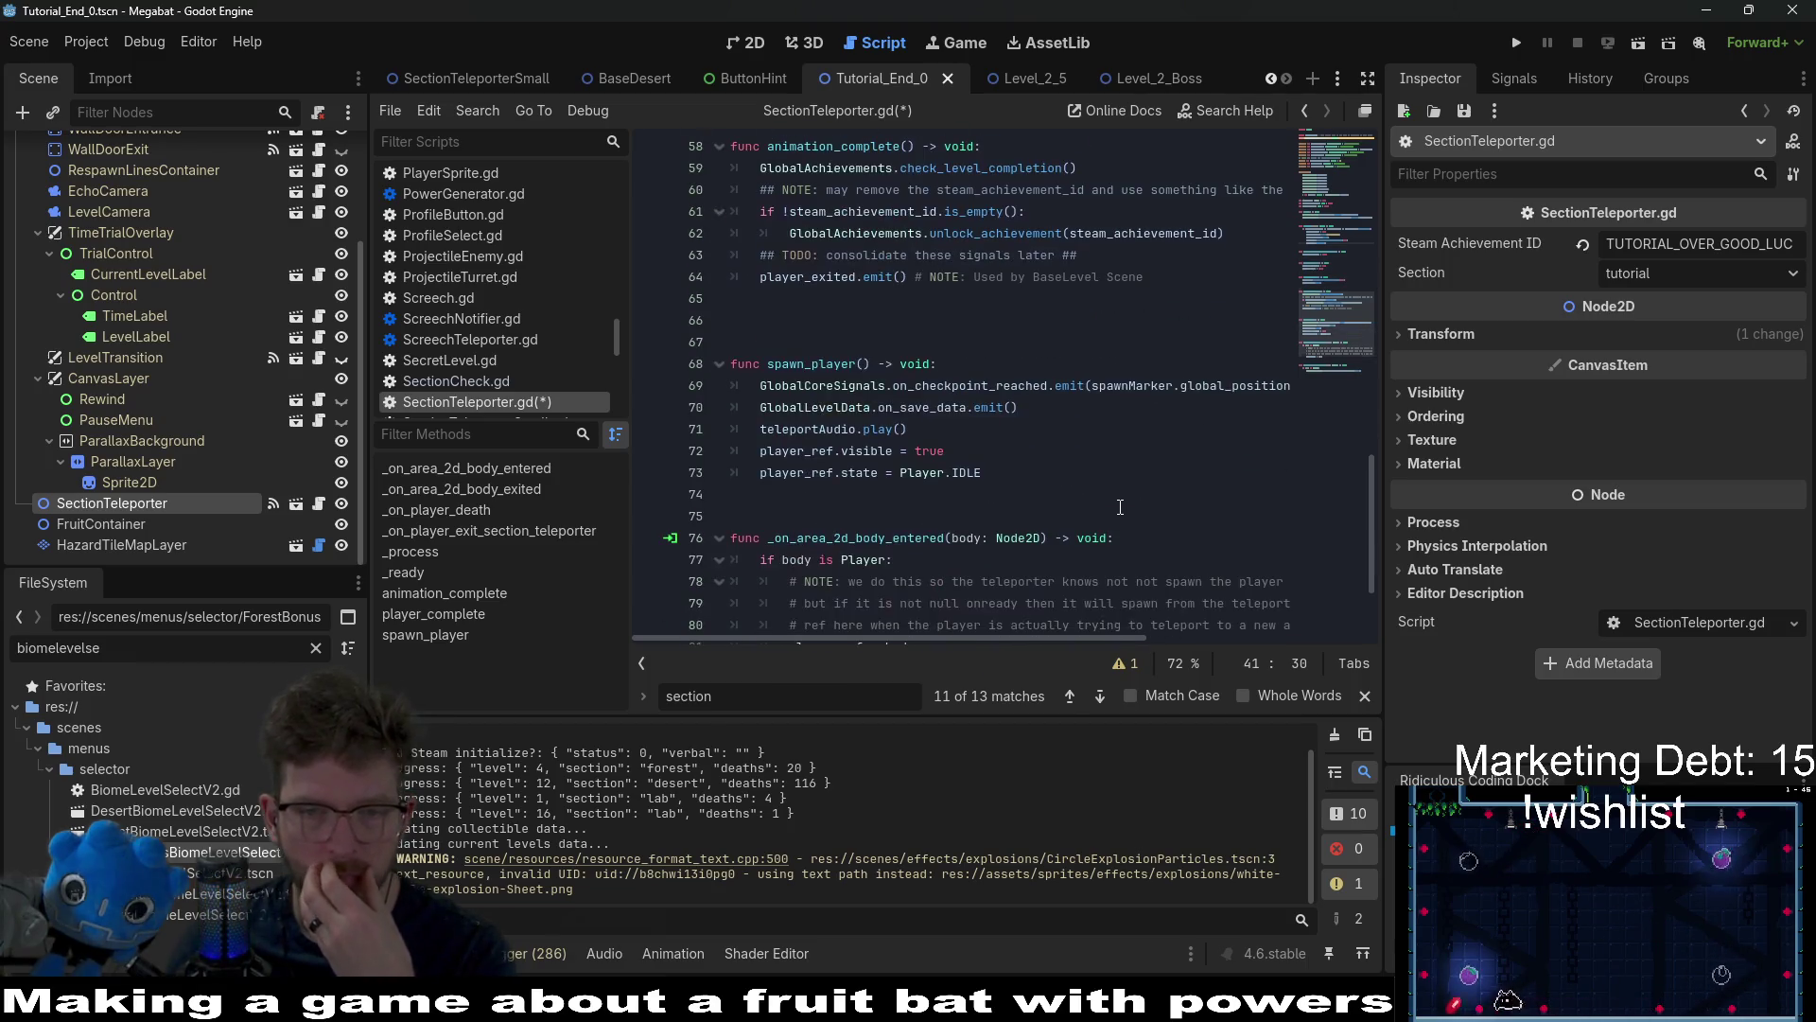
pyautogui.scroll(-2, 1120, 508)
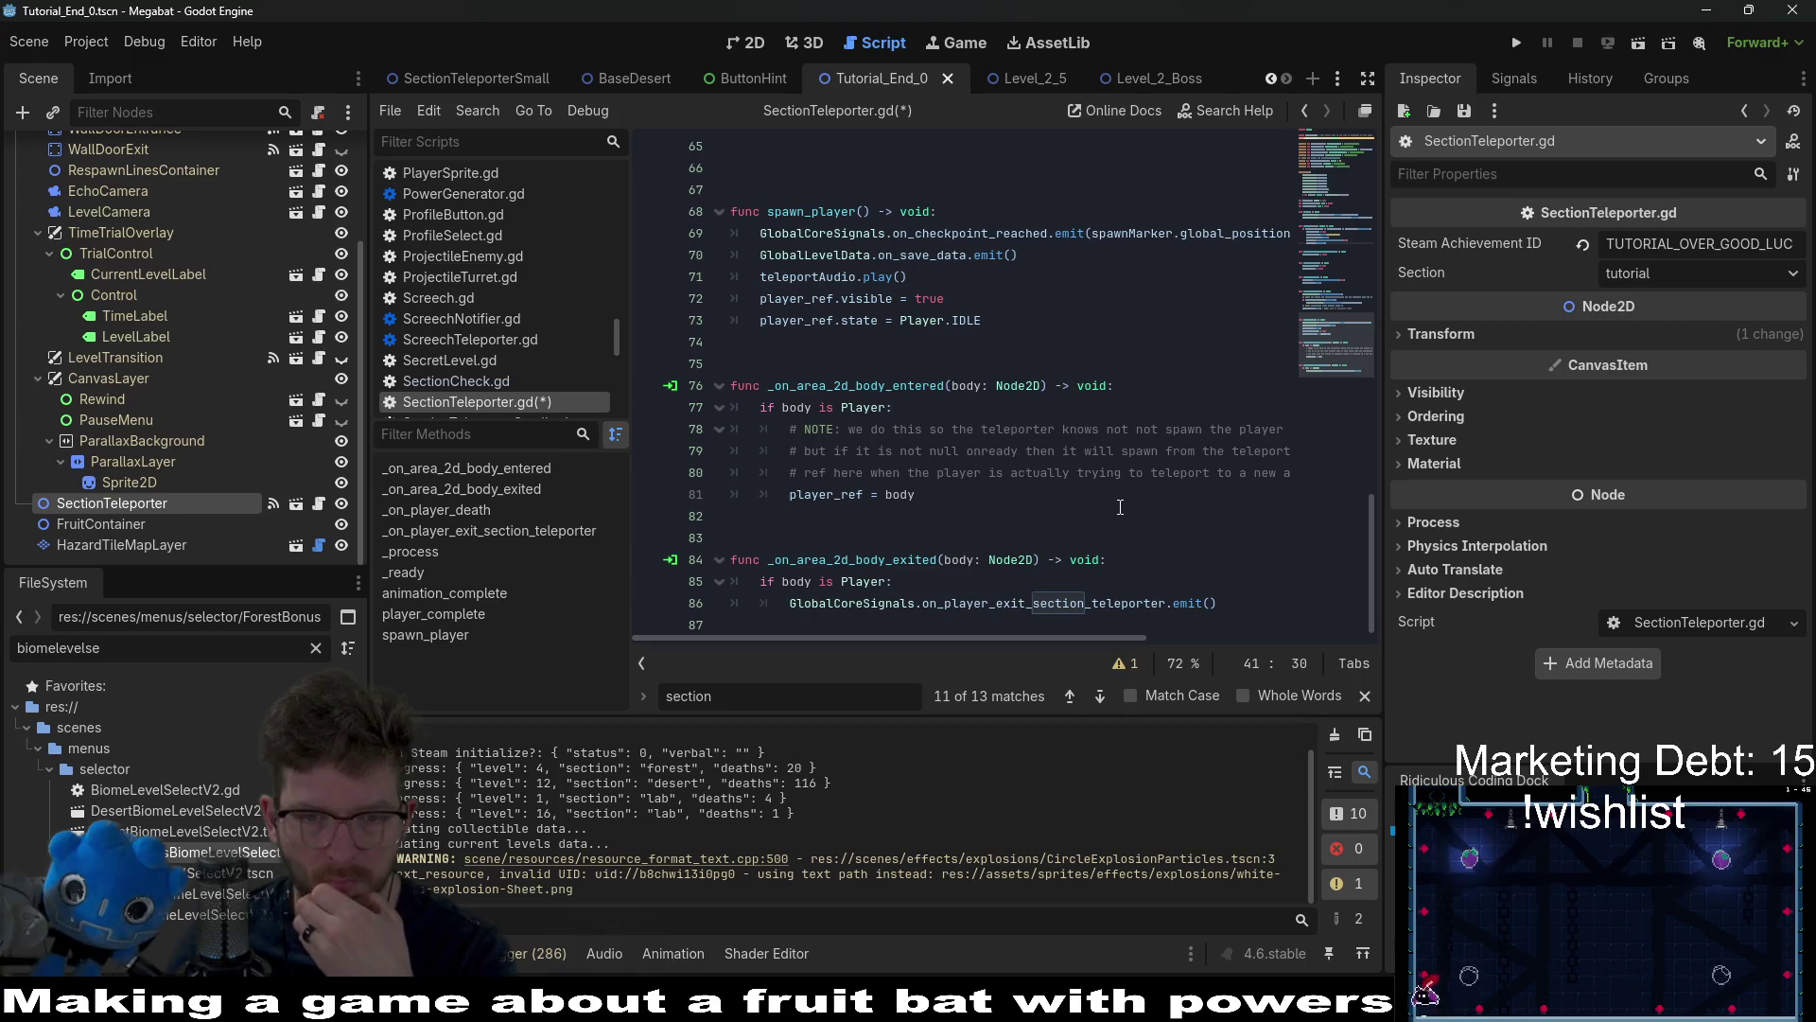
pyautogui.doubleClick(958, 606)
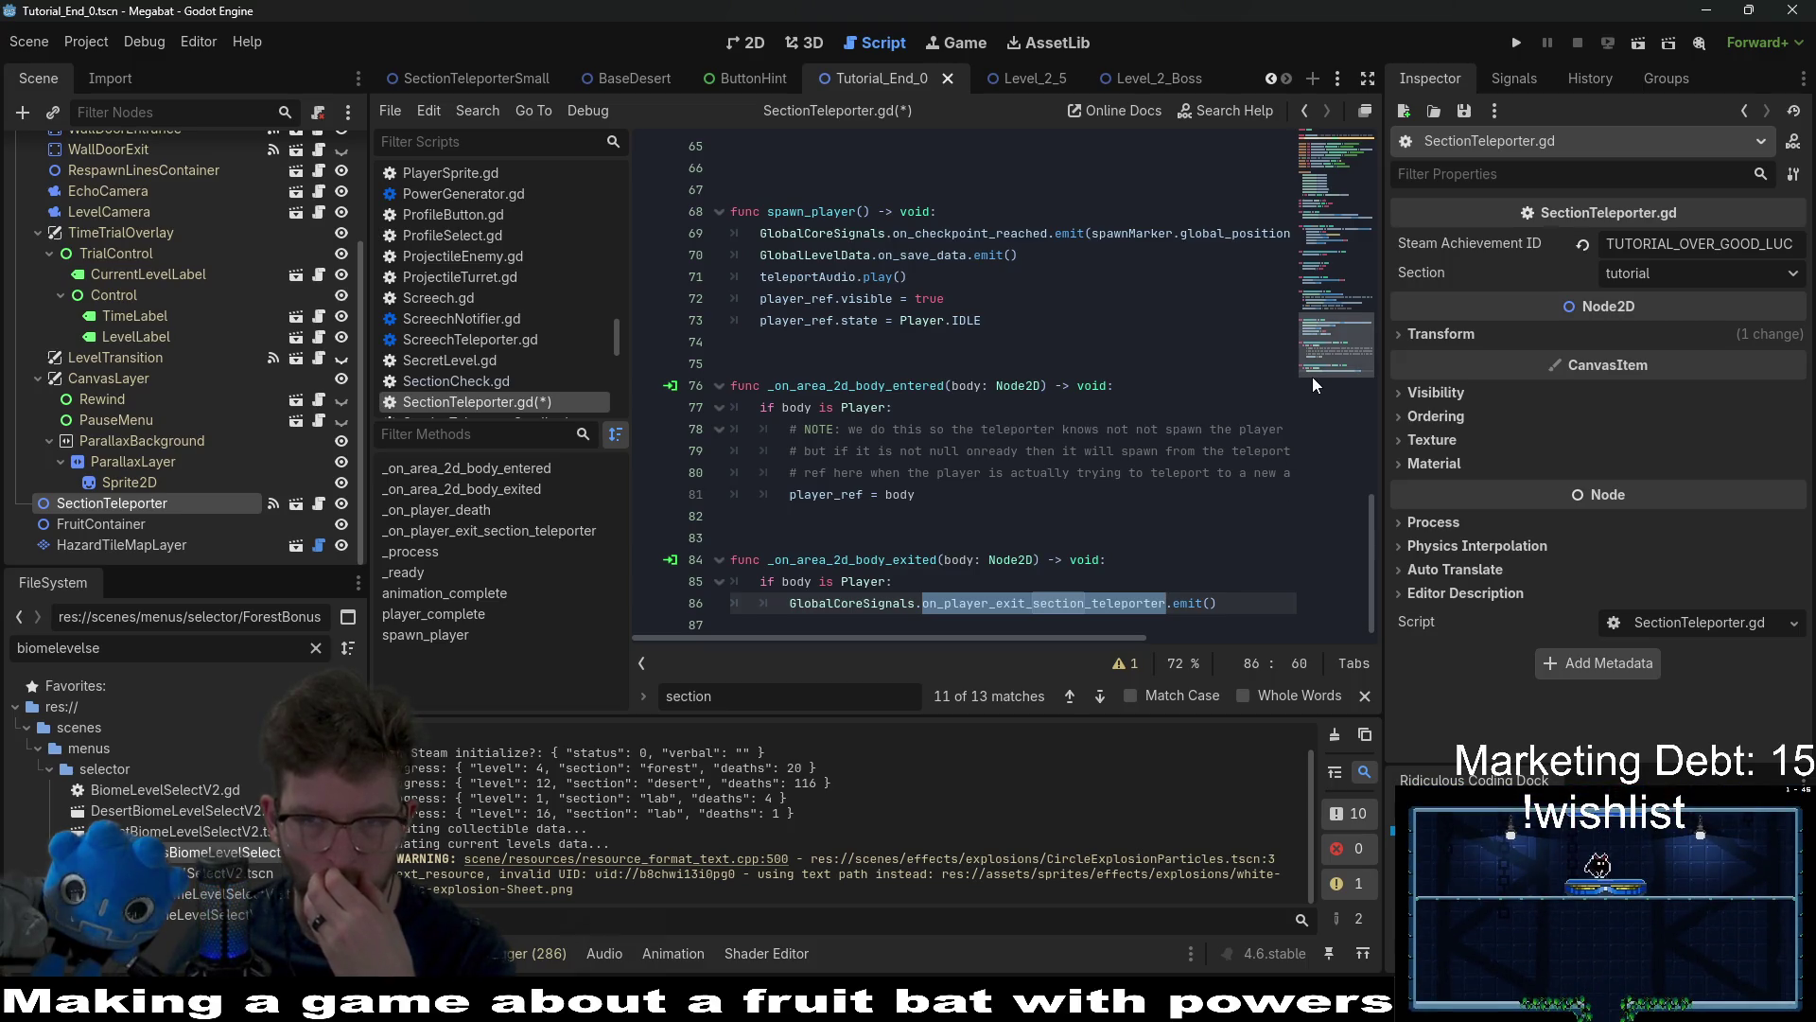
# Step: Delete the travel_to_level signal declaration
pyautogui.scroll(15, 1314, 348)
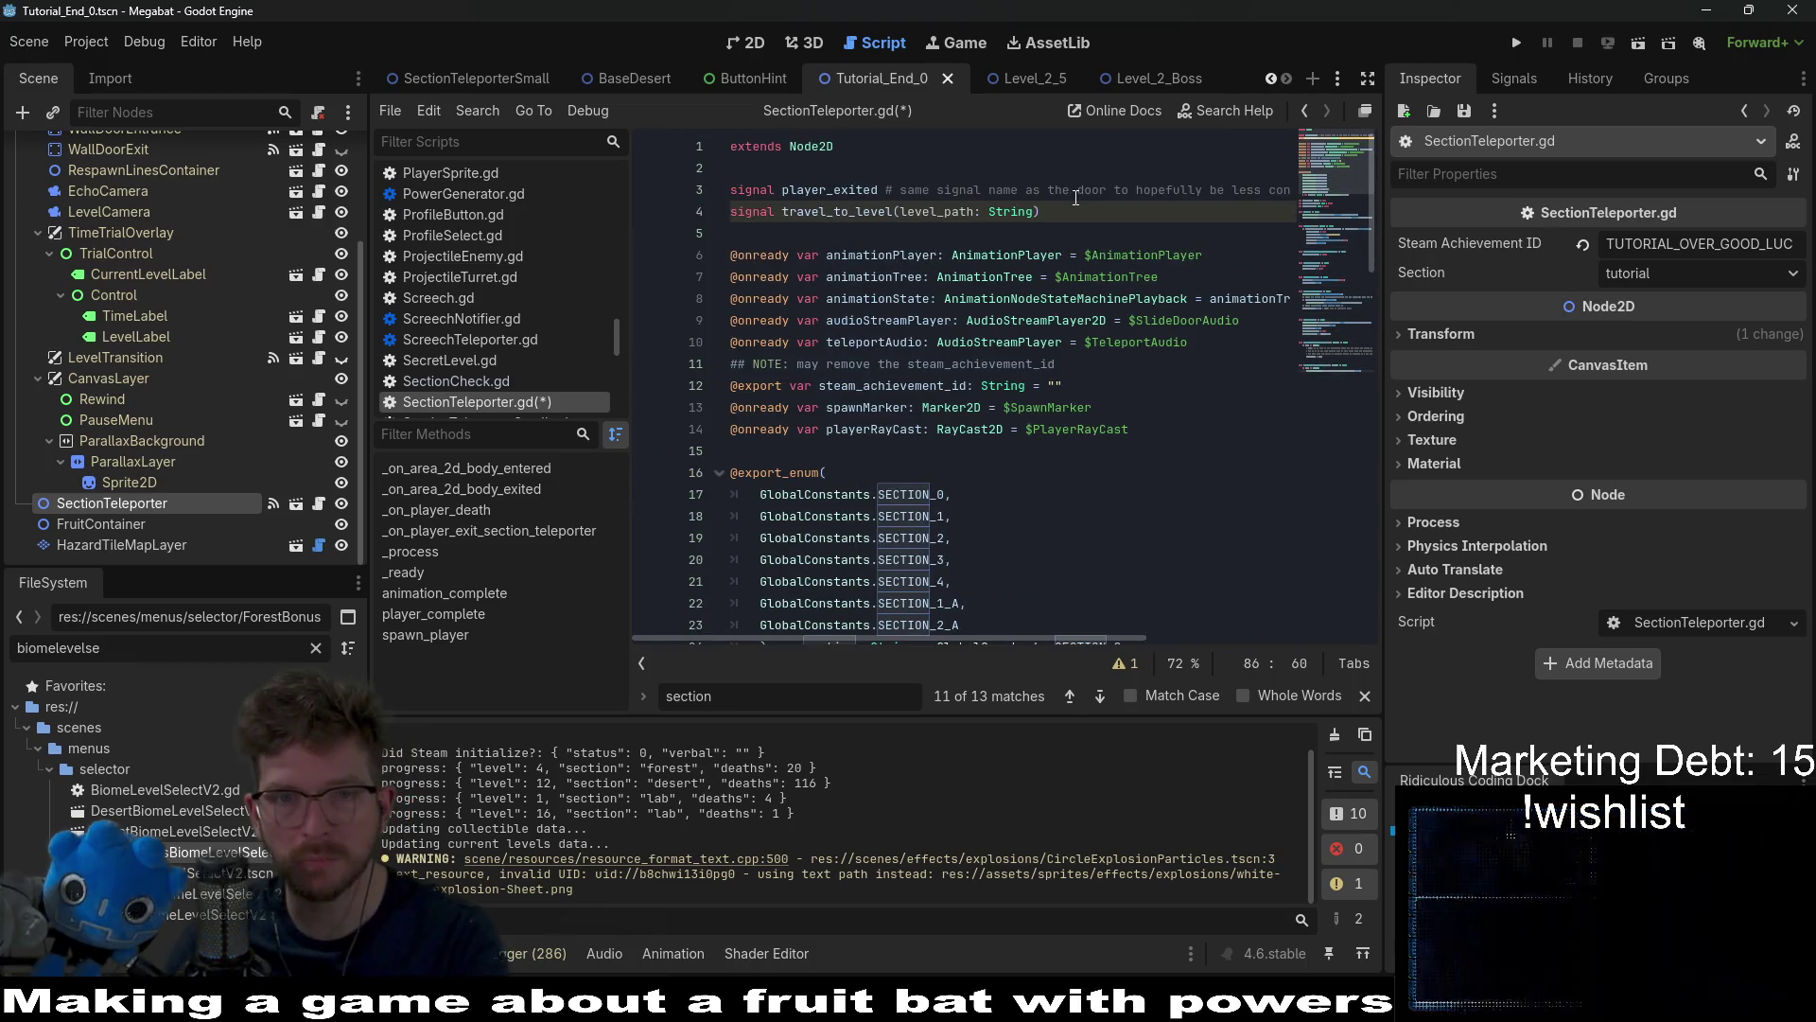
pyautogui.moveTo(1041, 211); pyautogui.dragTo(780, 222)
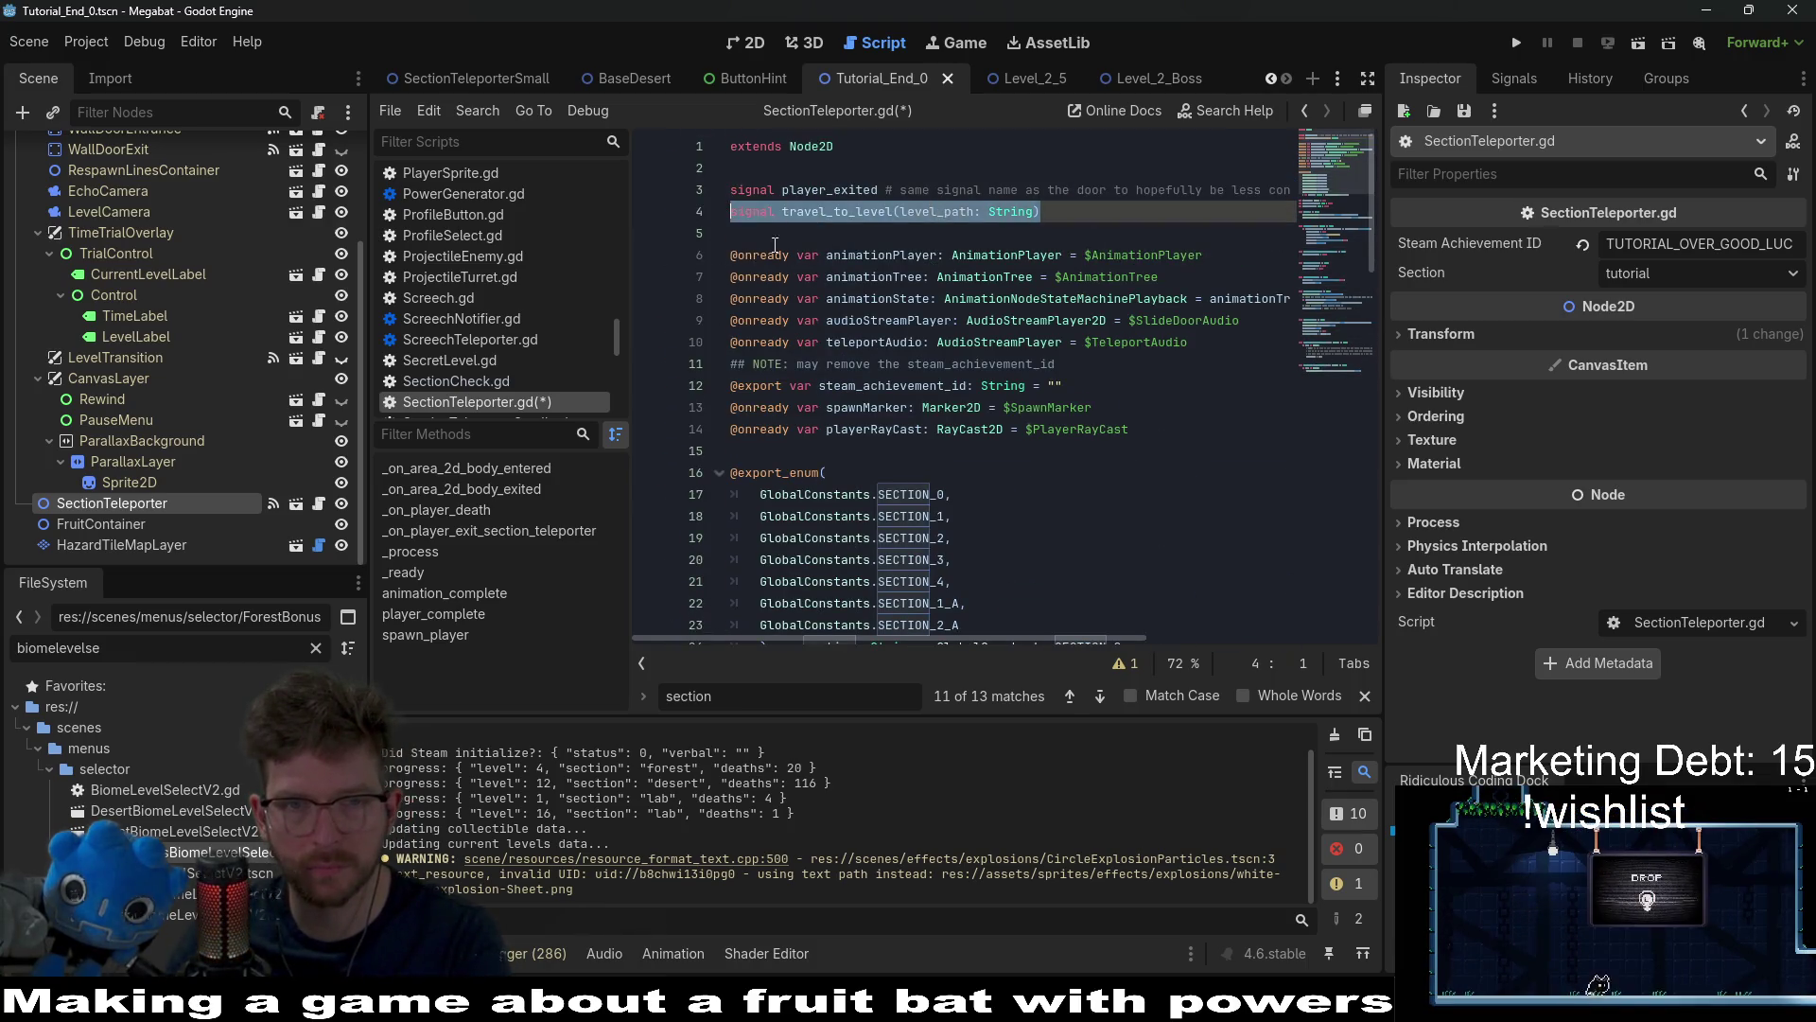
pyautogui.press('BackSpace')
pyautogui.press('BackSpace')
pyautogui.press('BackSpace')
# Step: Remove the is_spawning_player variable and its assignment in _on_player_death
pyautogui.scroll(-10, 956, 317)
pyautogui.scroll(-4, 956, 317)
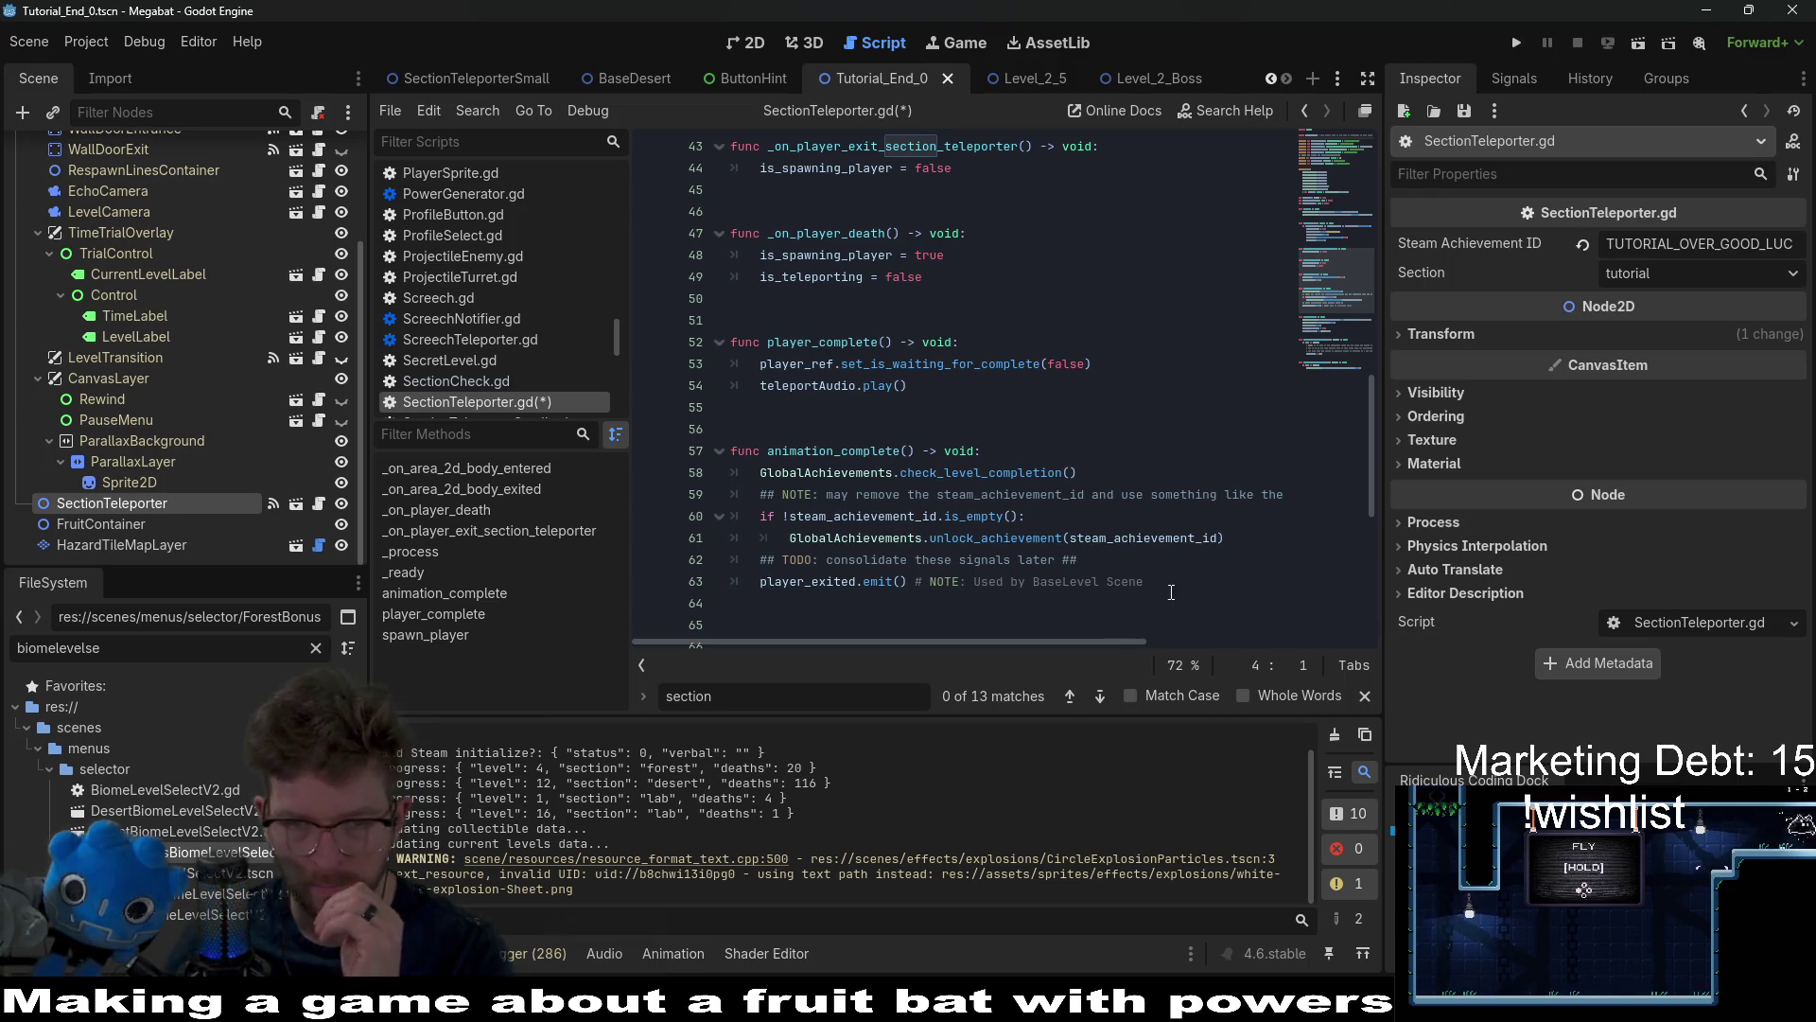
pyautogui.scroll(12, 1016, 507)
pyautogui.scroll(-1, 1016, 507)
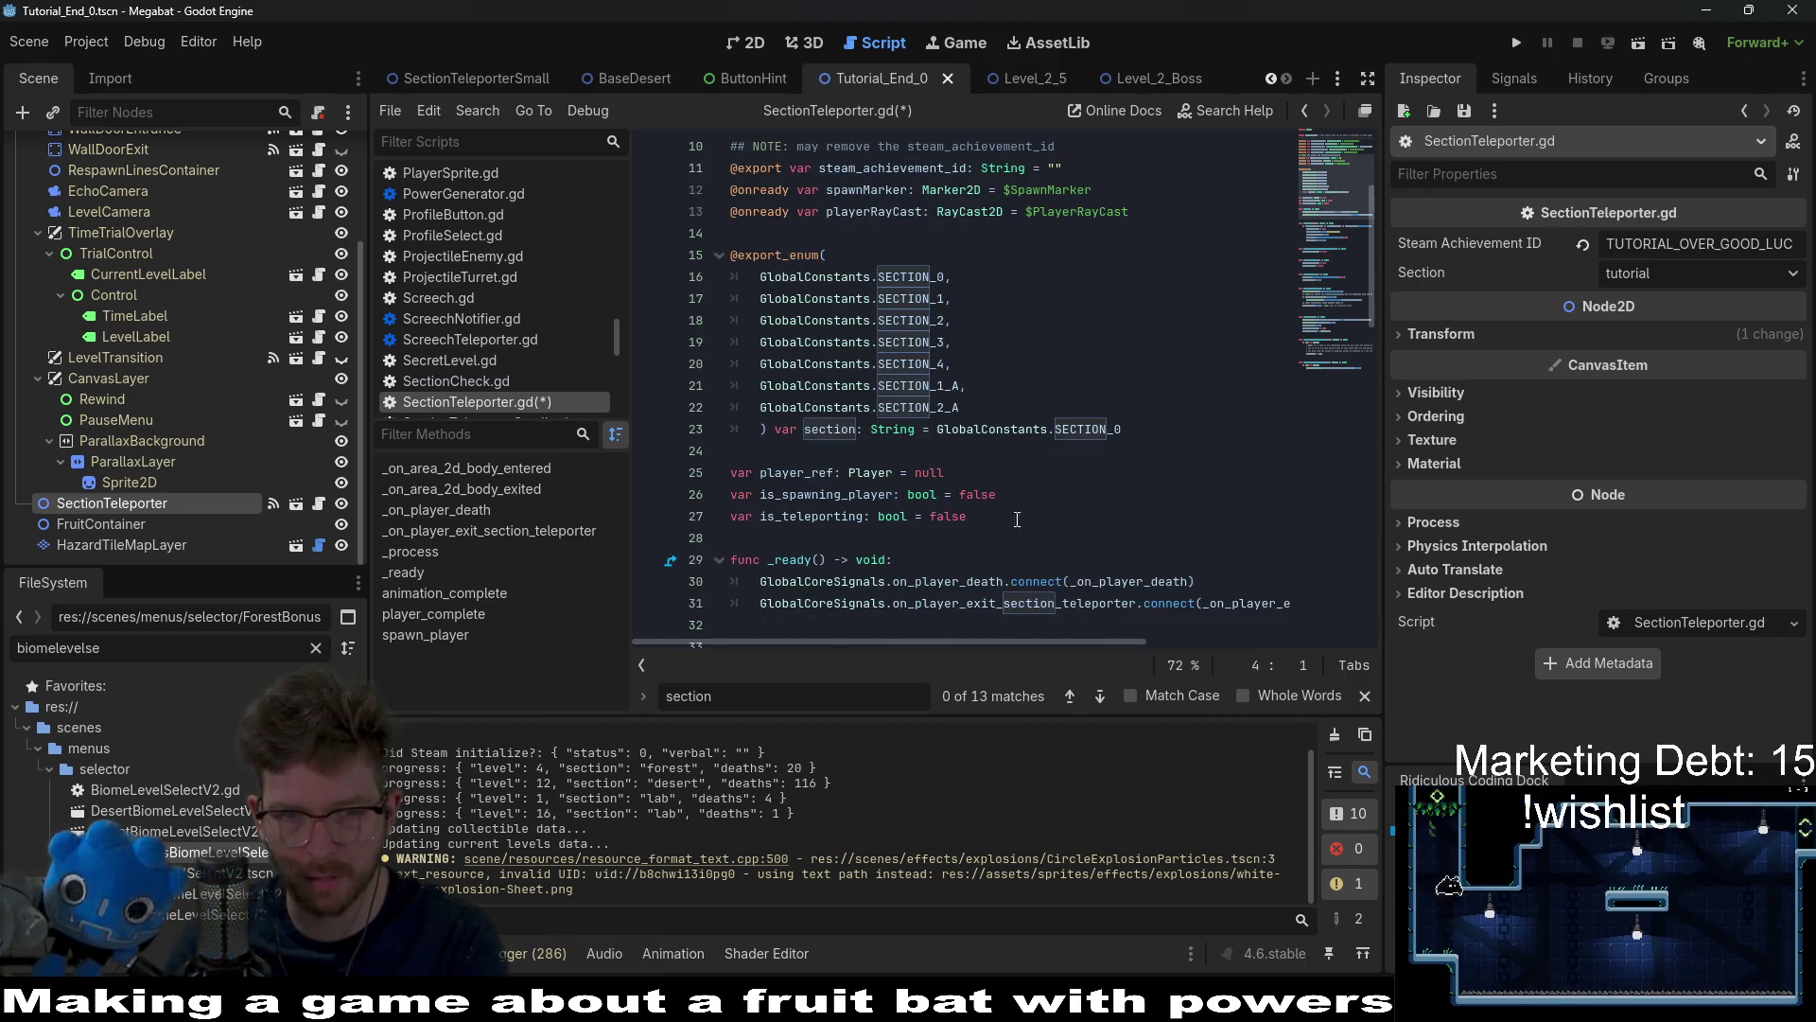
pyautogui.click(1058, 495)
pyautogui.press('BackSpace')
pyautogui.press('BackSpace')
pyautogui.press('BackSpace')
pyautogui.scroll(-9, 1073, 476)
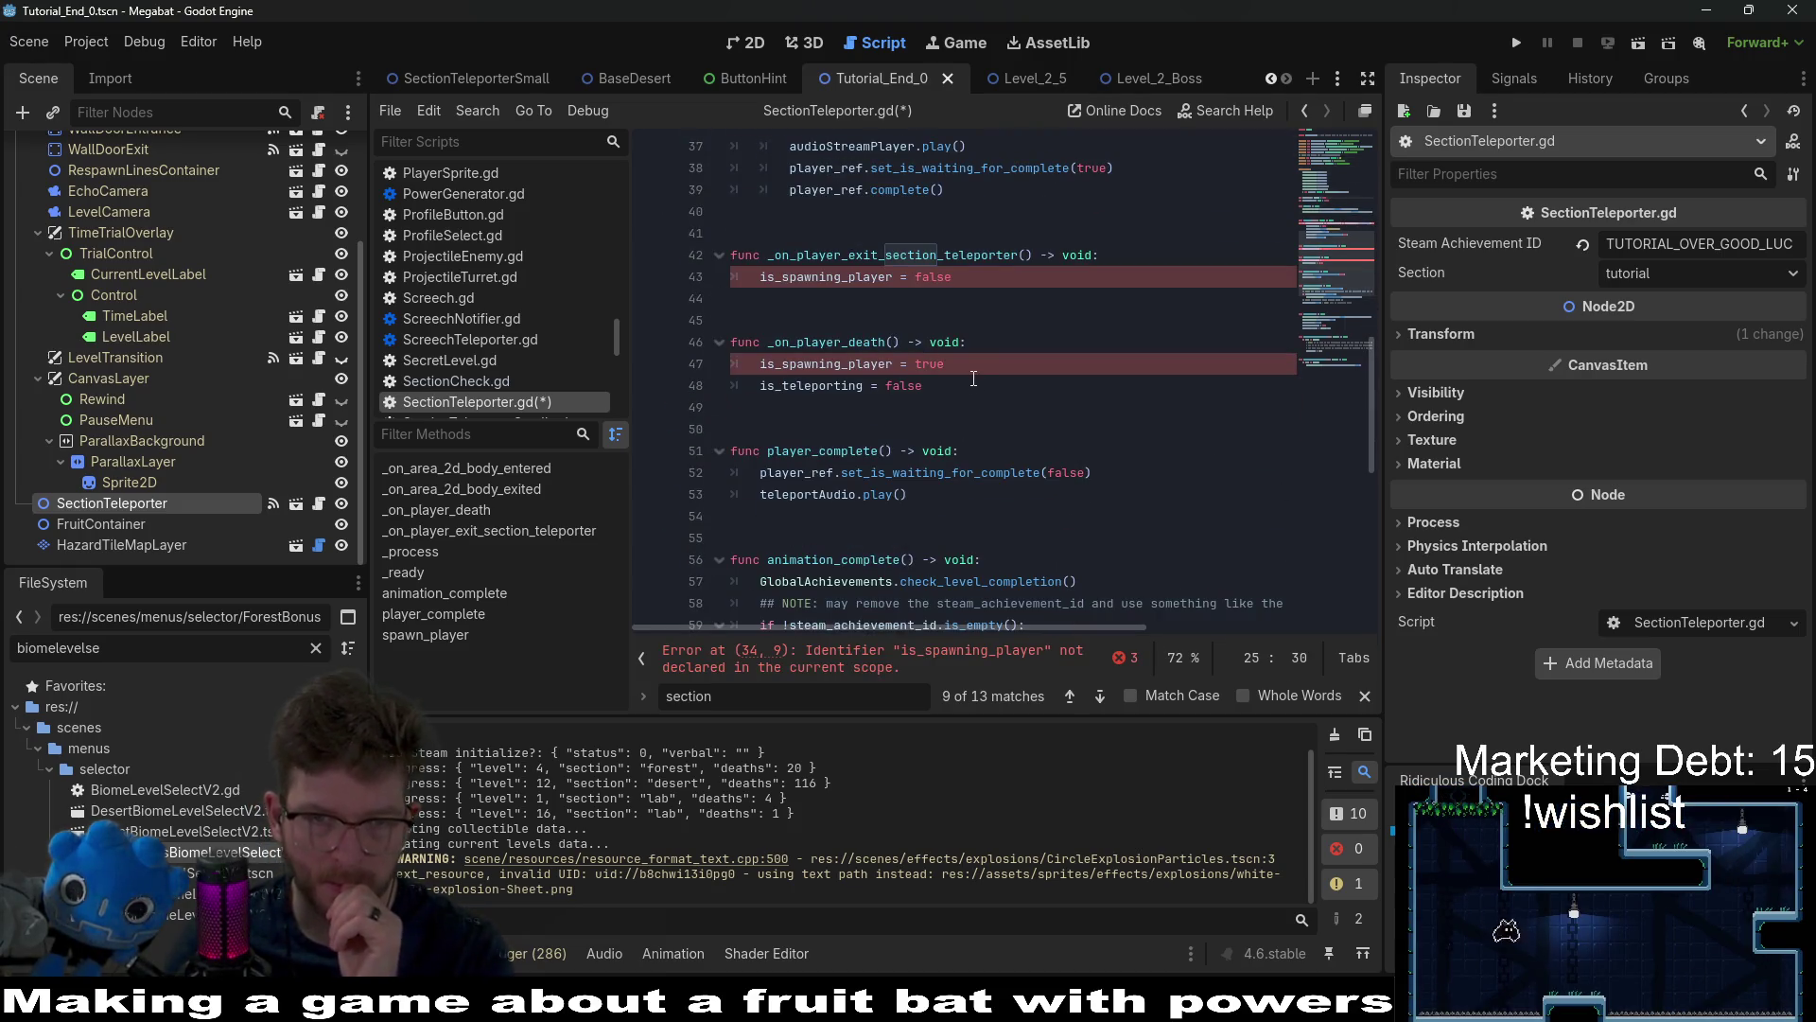
pyautogui.click(974, 367)
pyautogui.press('BackSpace')
pyautogui.press('BackSpace')
pyautogui.press('BackSpace')
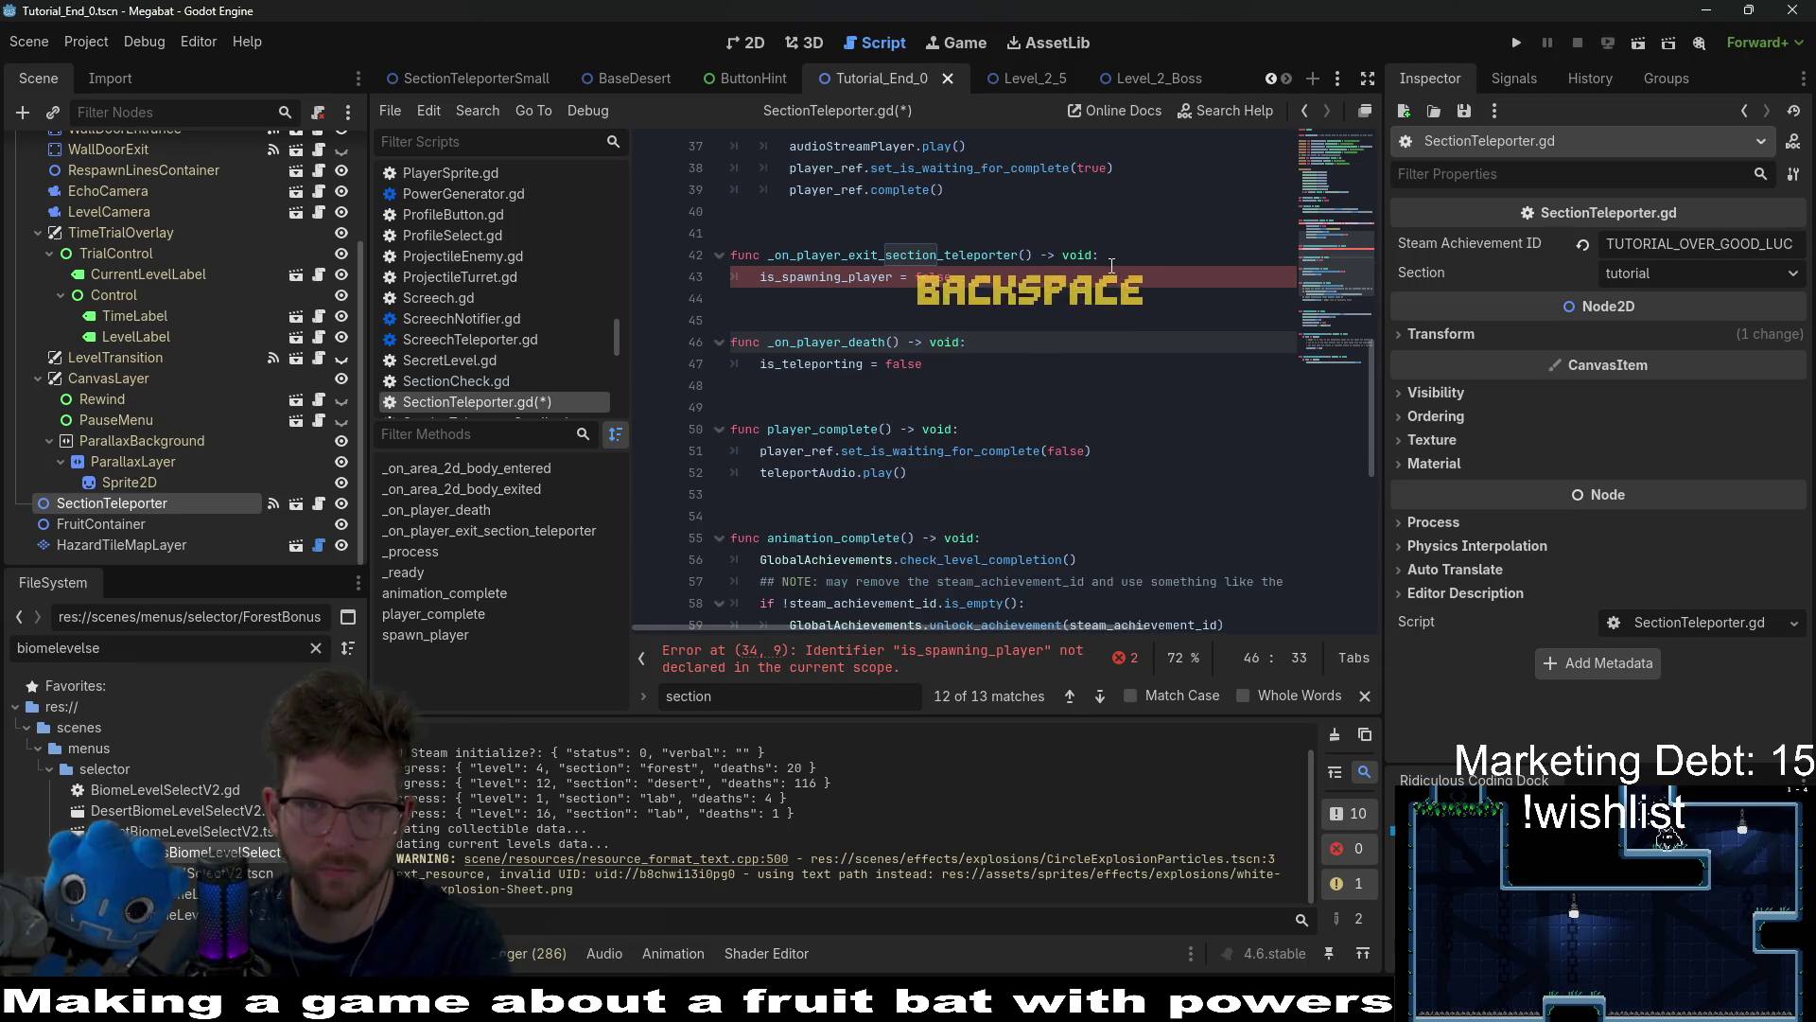
pyautogui.doubleClick(825, 277)
# Step: Search the whole project for uses of on_player_exit_section_teleporter
pyautogui.scroll(-8, 953, 435)
pyautogui.click(1258, 584)
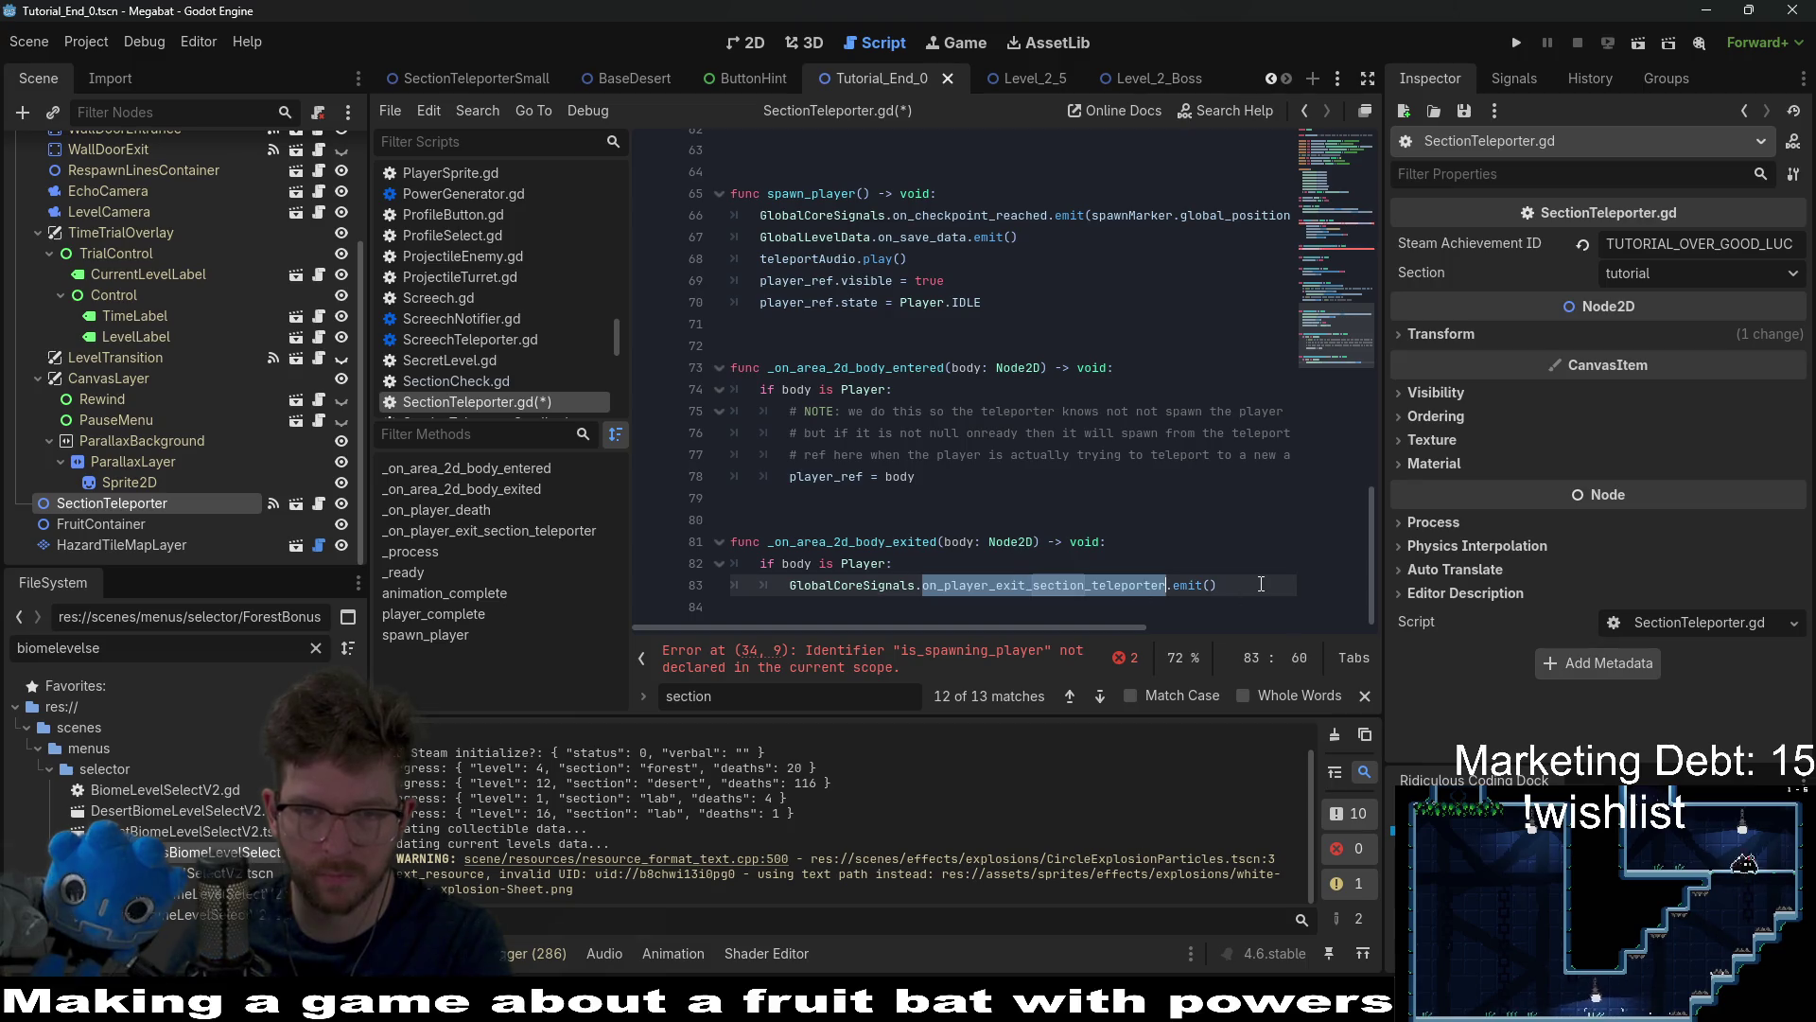
pyautogui.doubleClick(1036, 586)
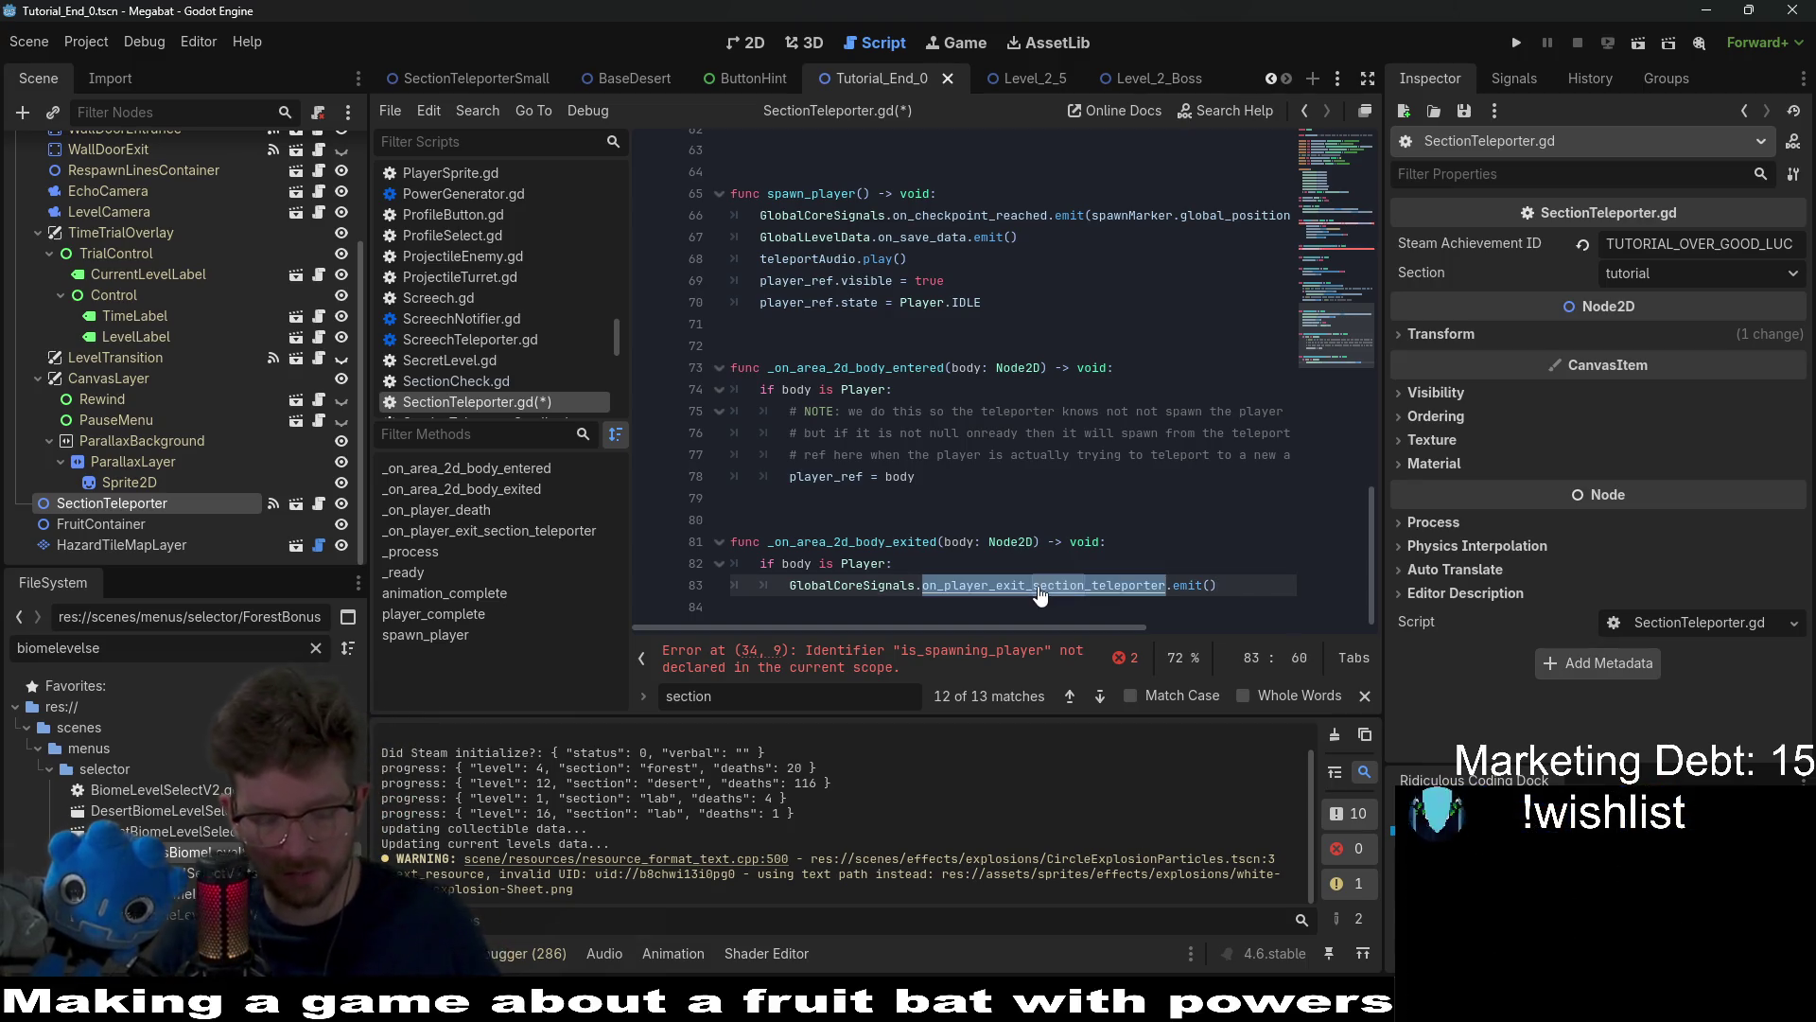
pyautogui.hotkey('ctrl', 'shift', 'f')
pyautogui.press('Return')
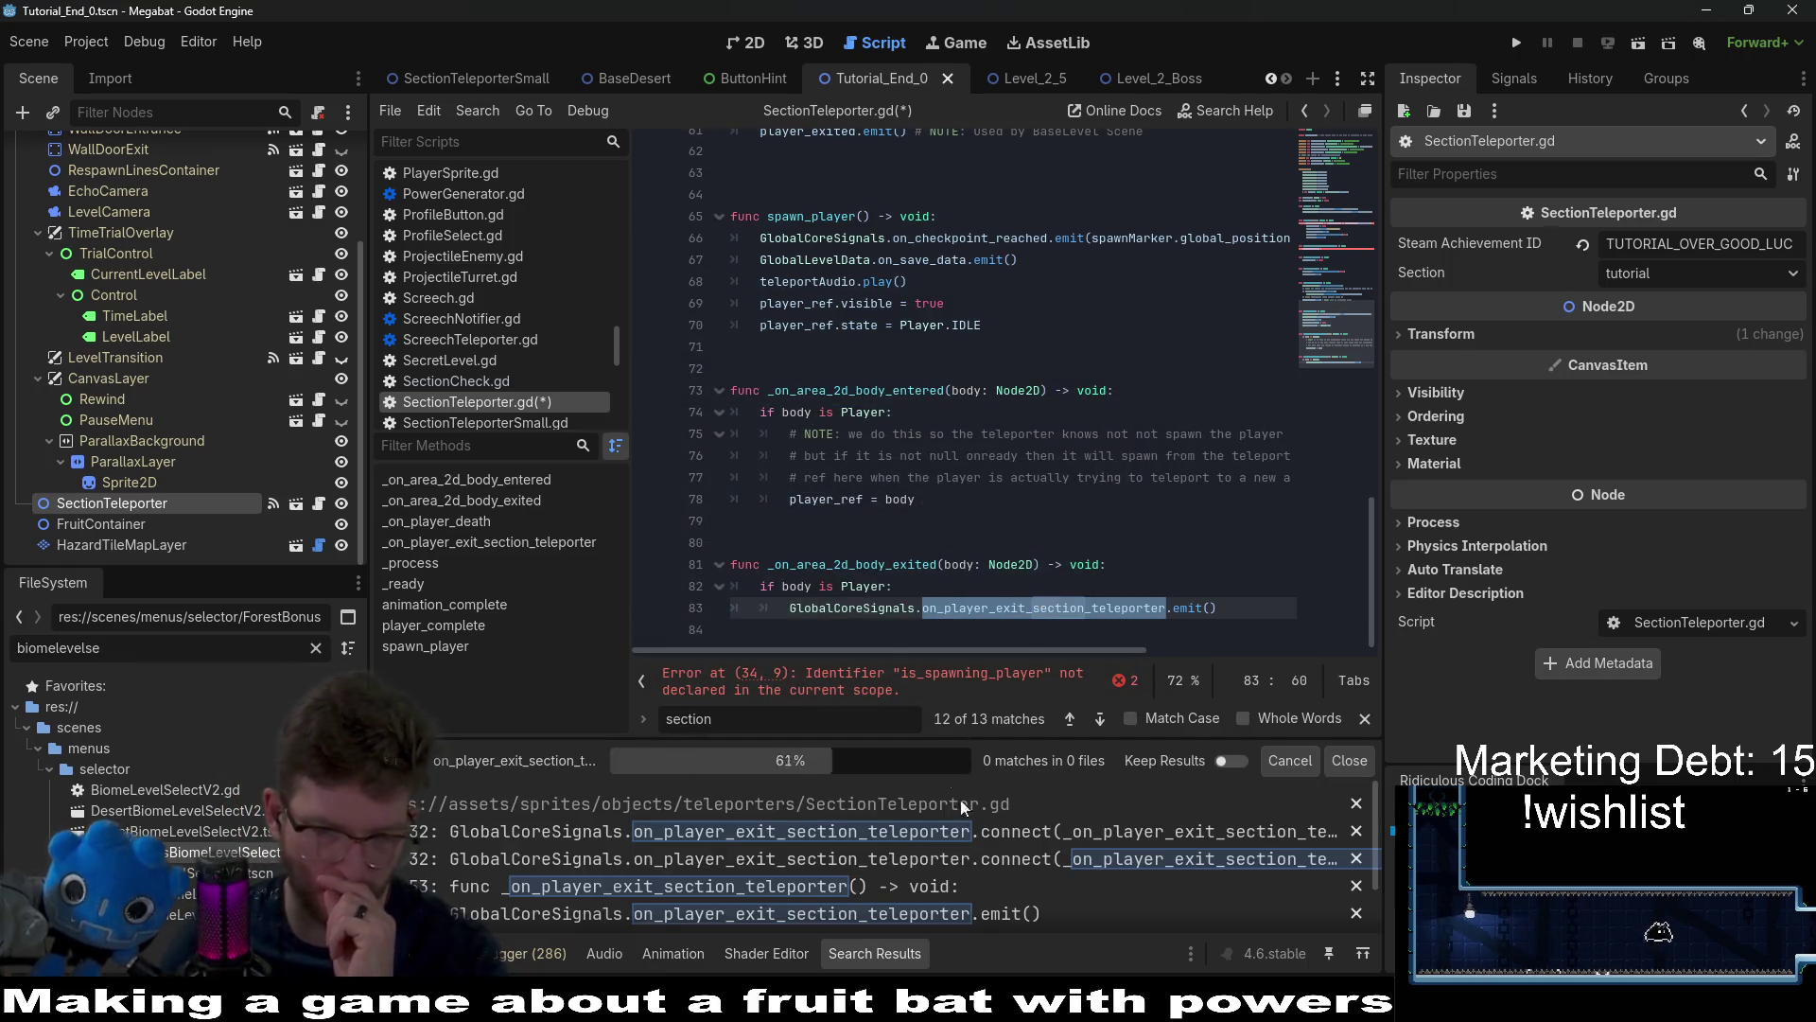